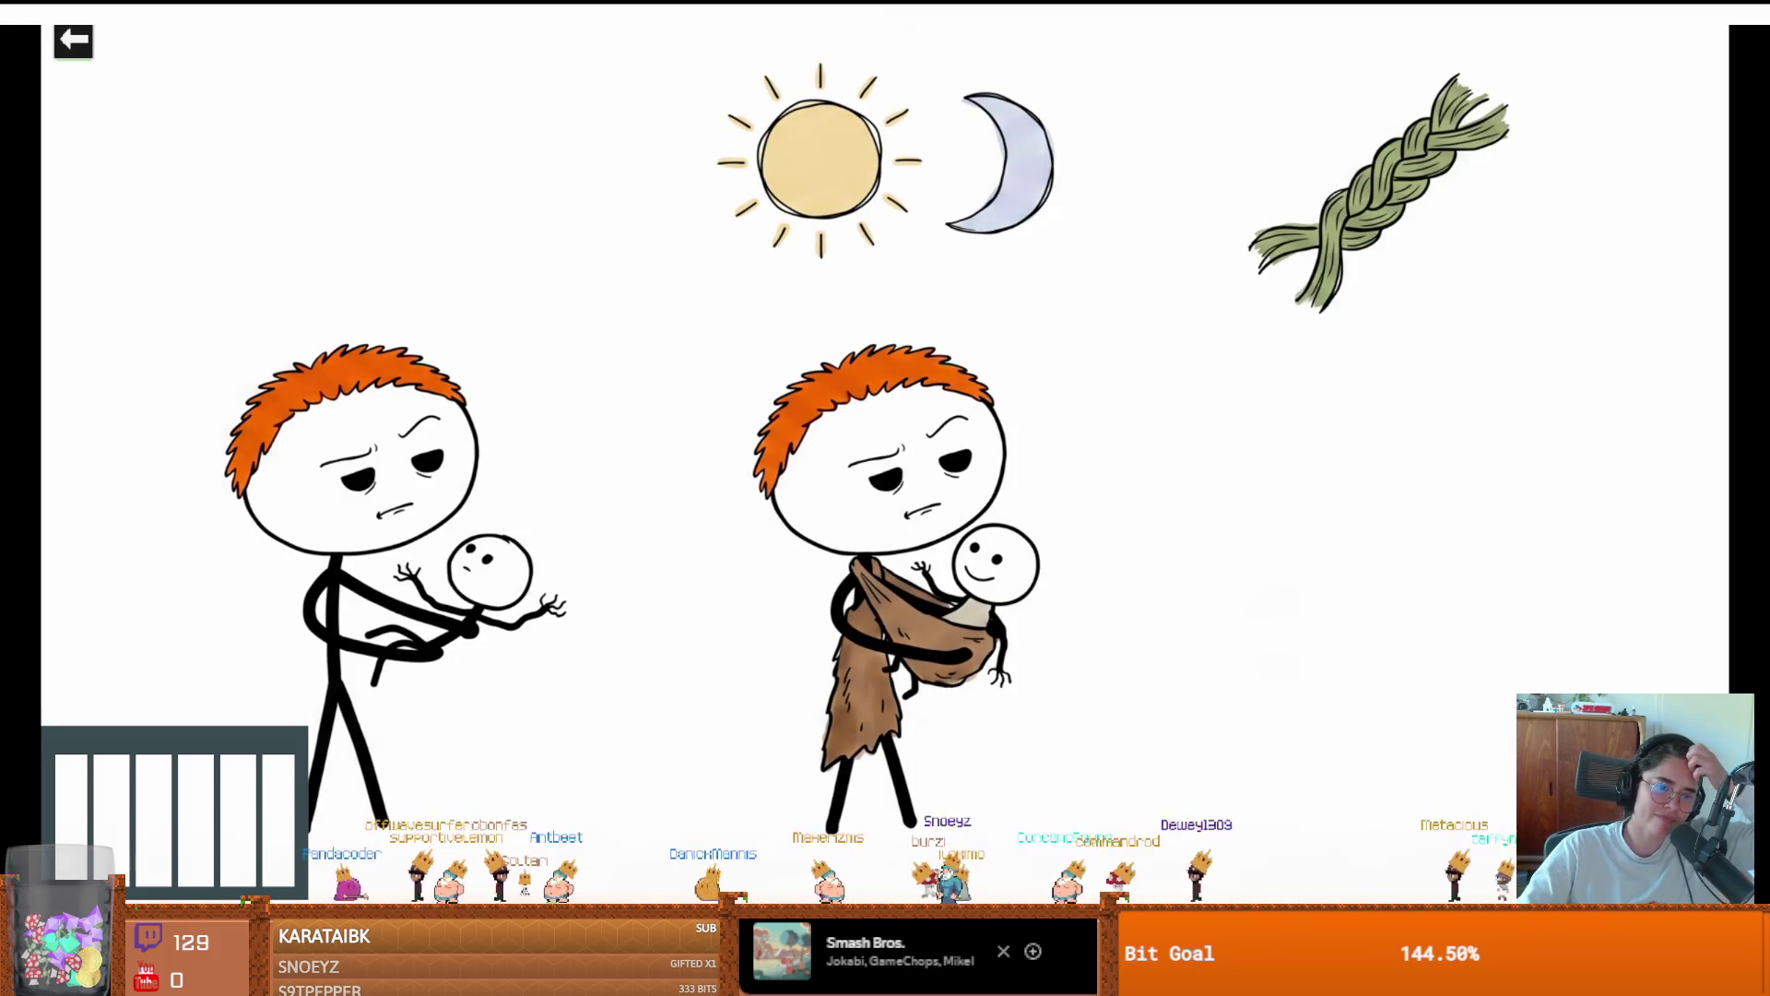
Watch the ancient-humans YouTube video, pausing, resuming and muting it, then leave it paused
left_click(636, 573)
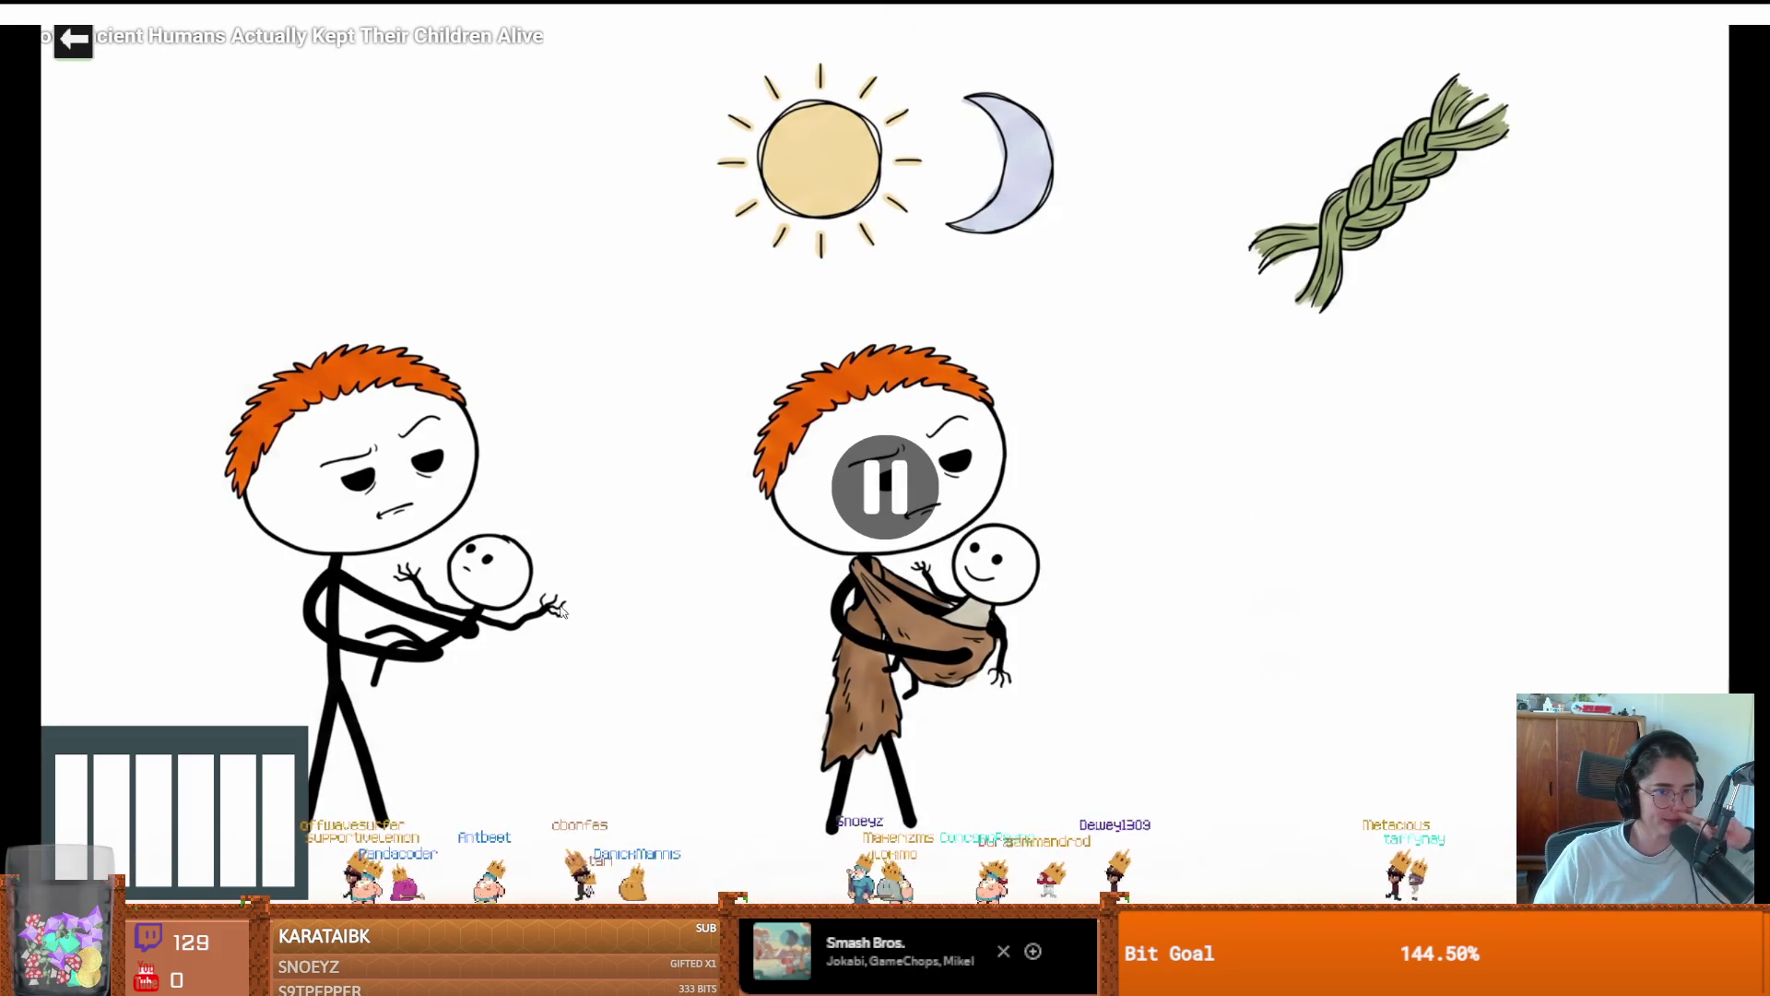
left_click(737, 568)
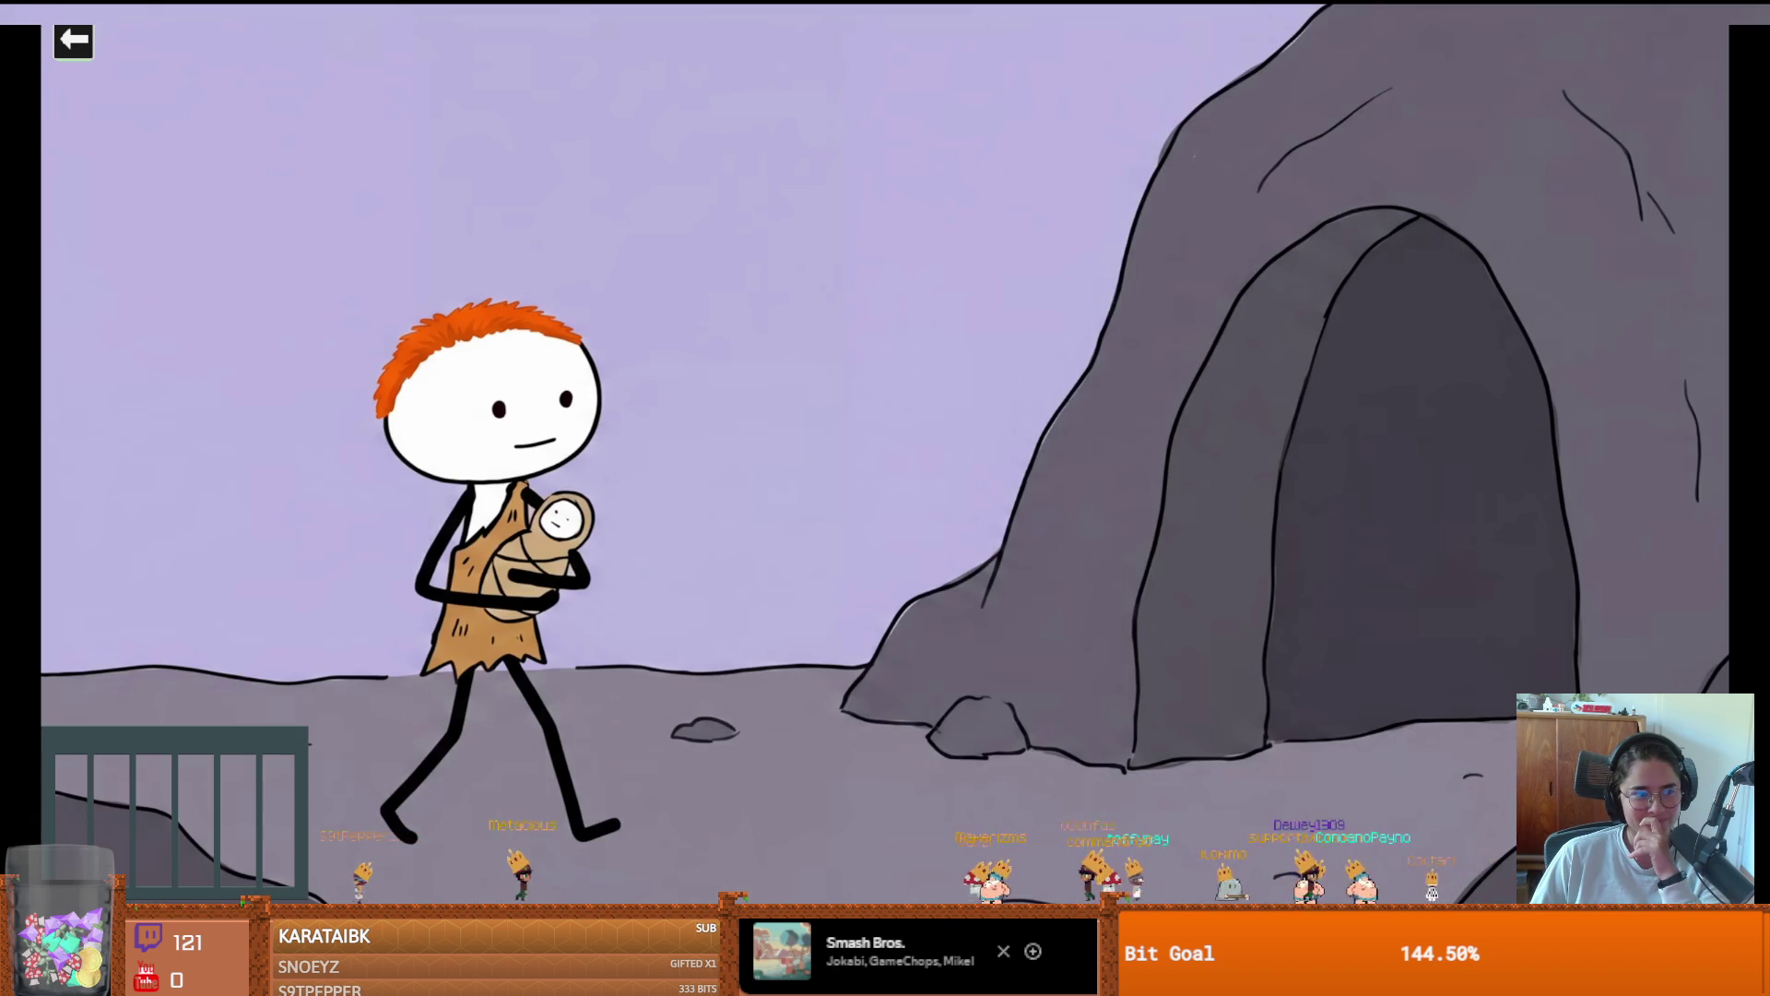
key("m")
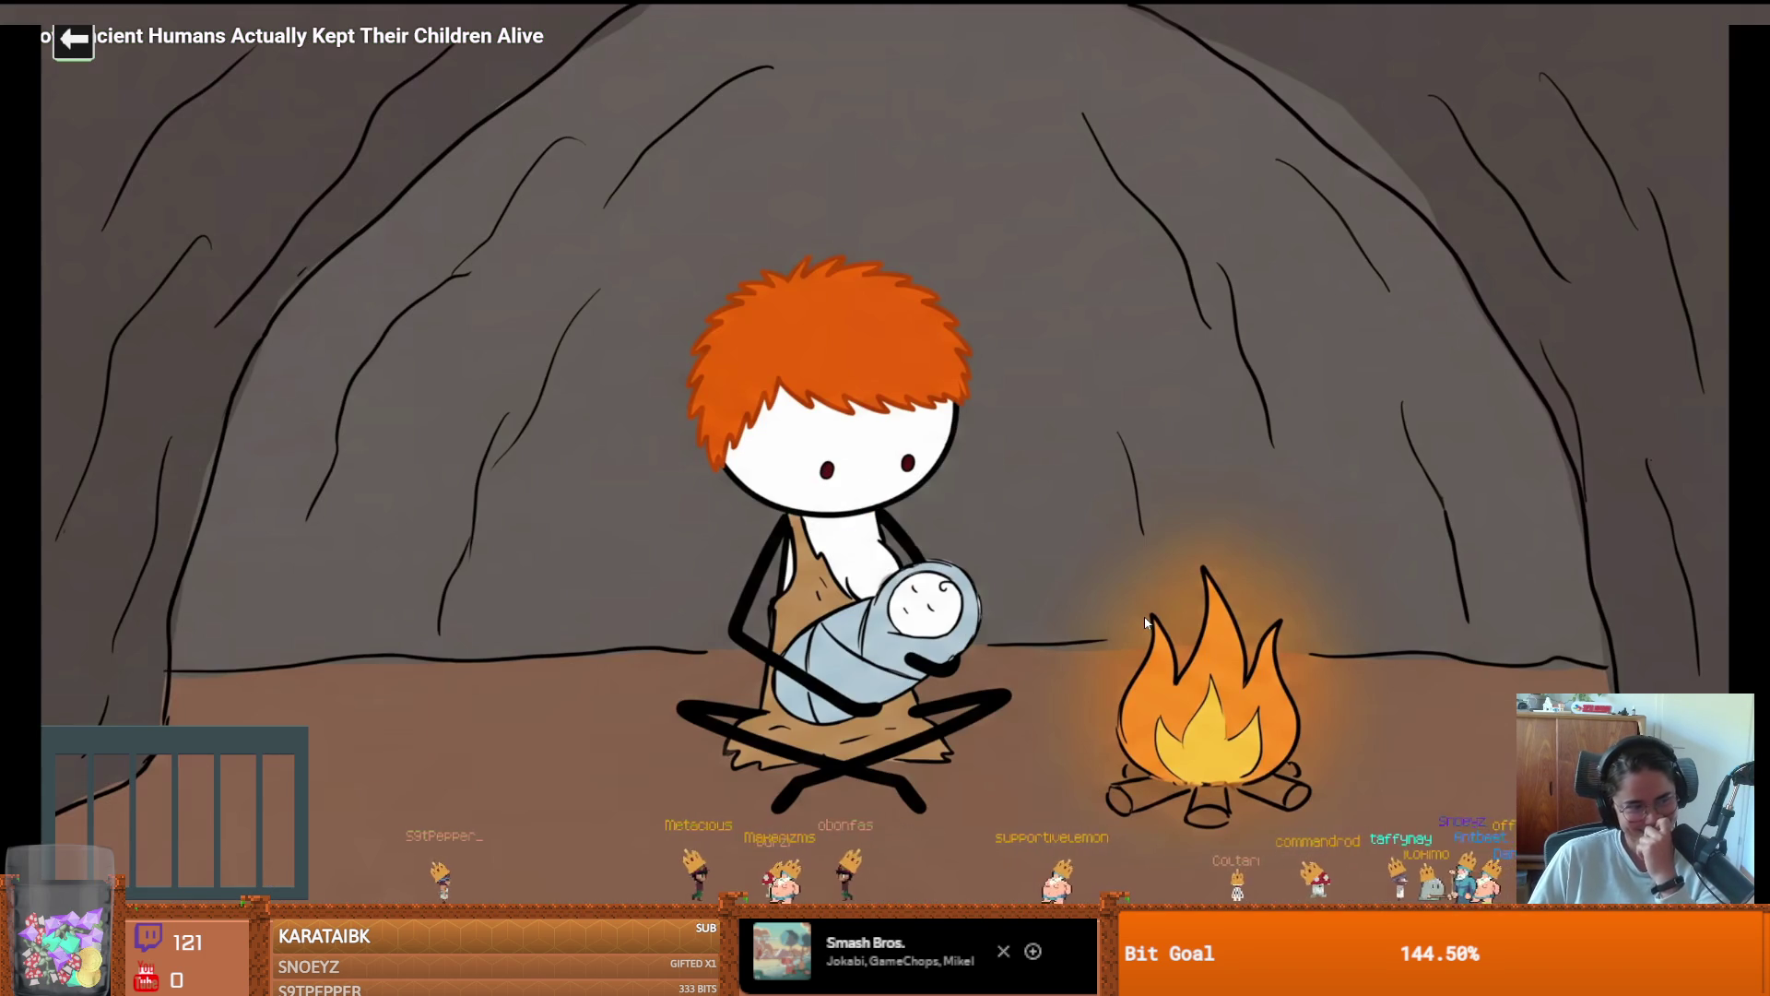
key("space")
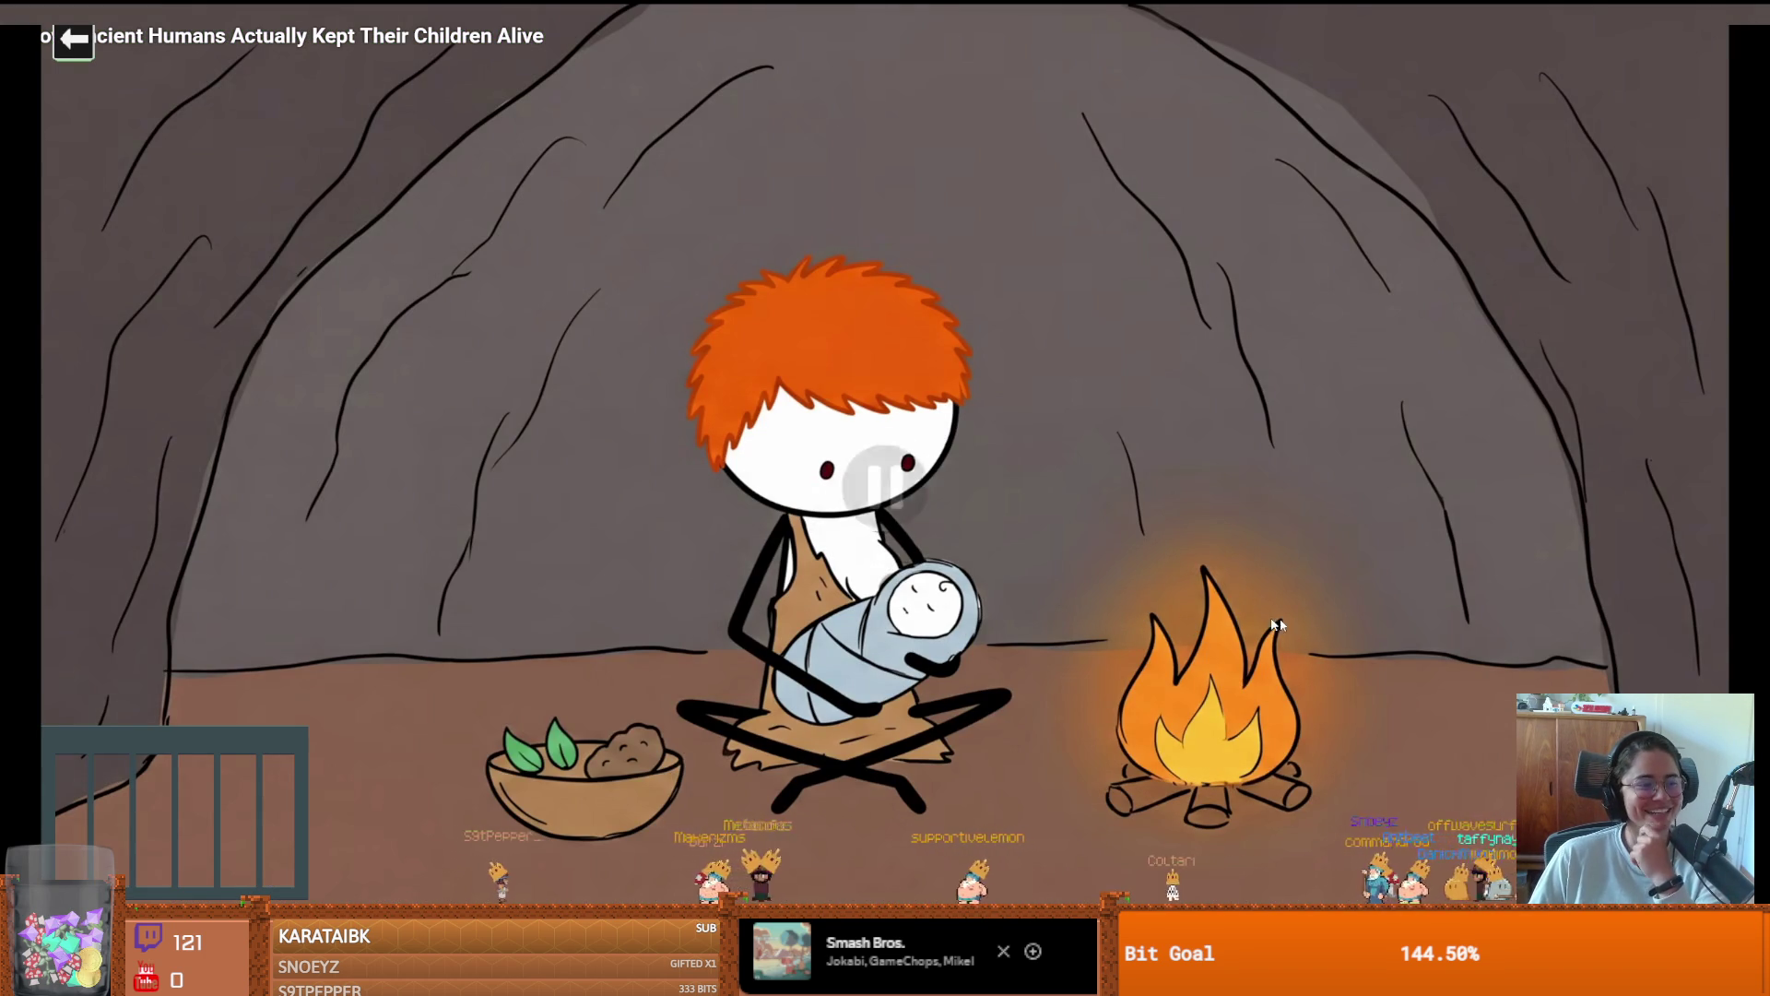
left_click(1288, 601)
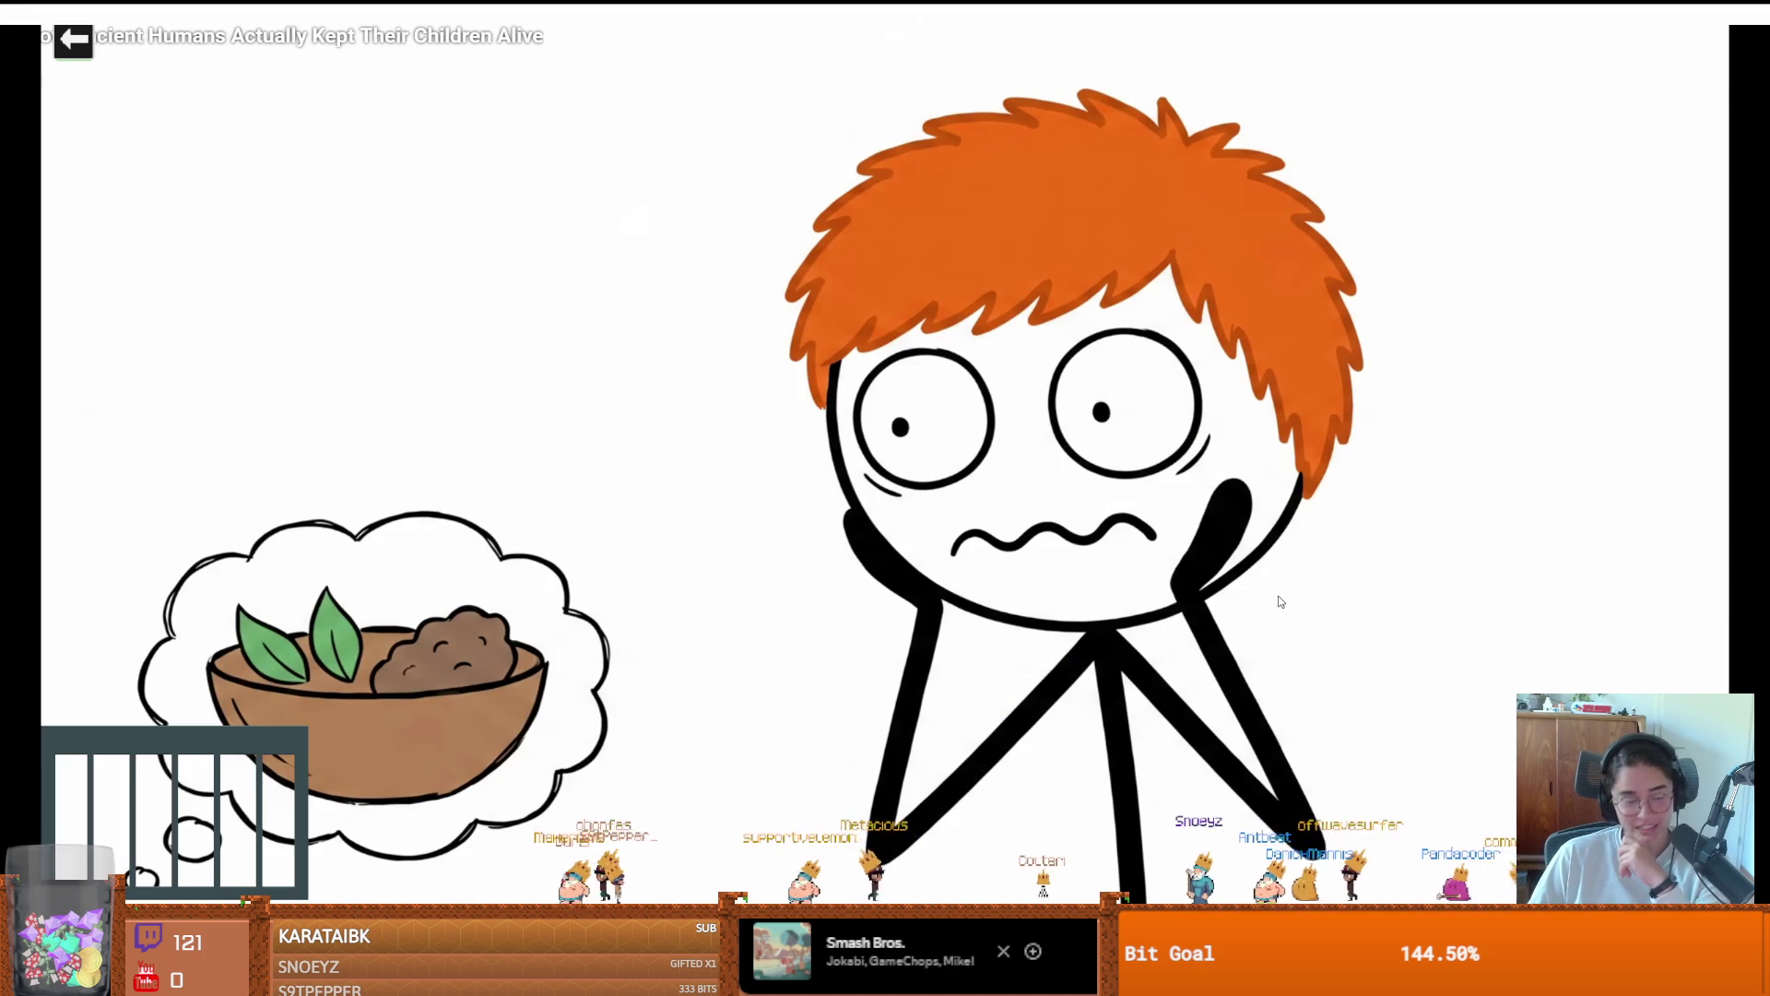
left_click(1281, 601)
left_click(1238, 591)
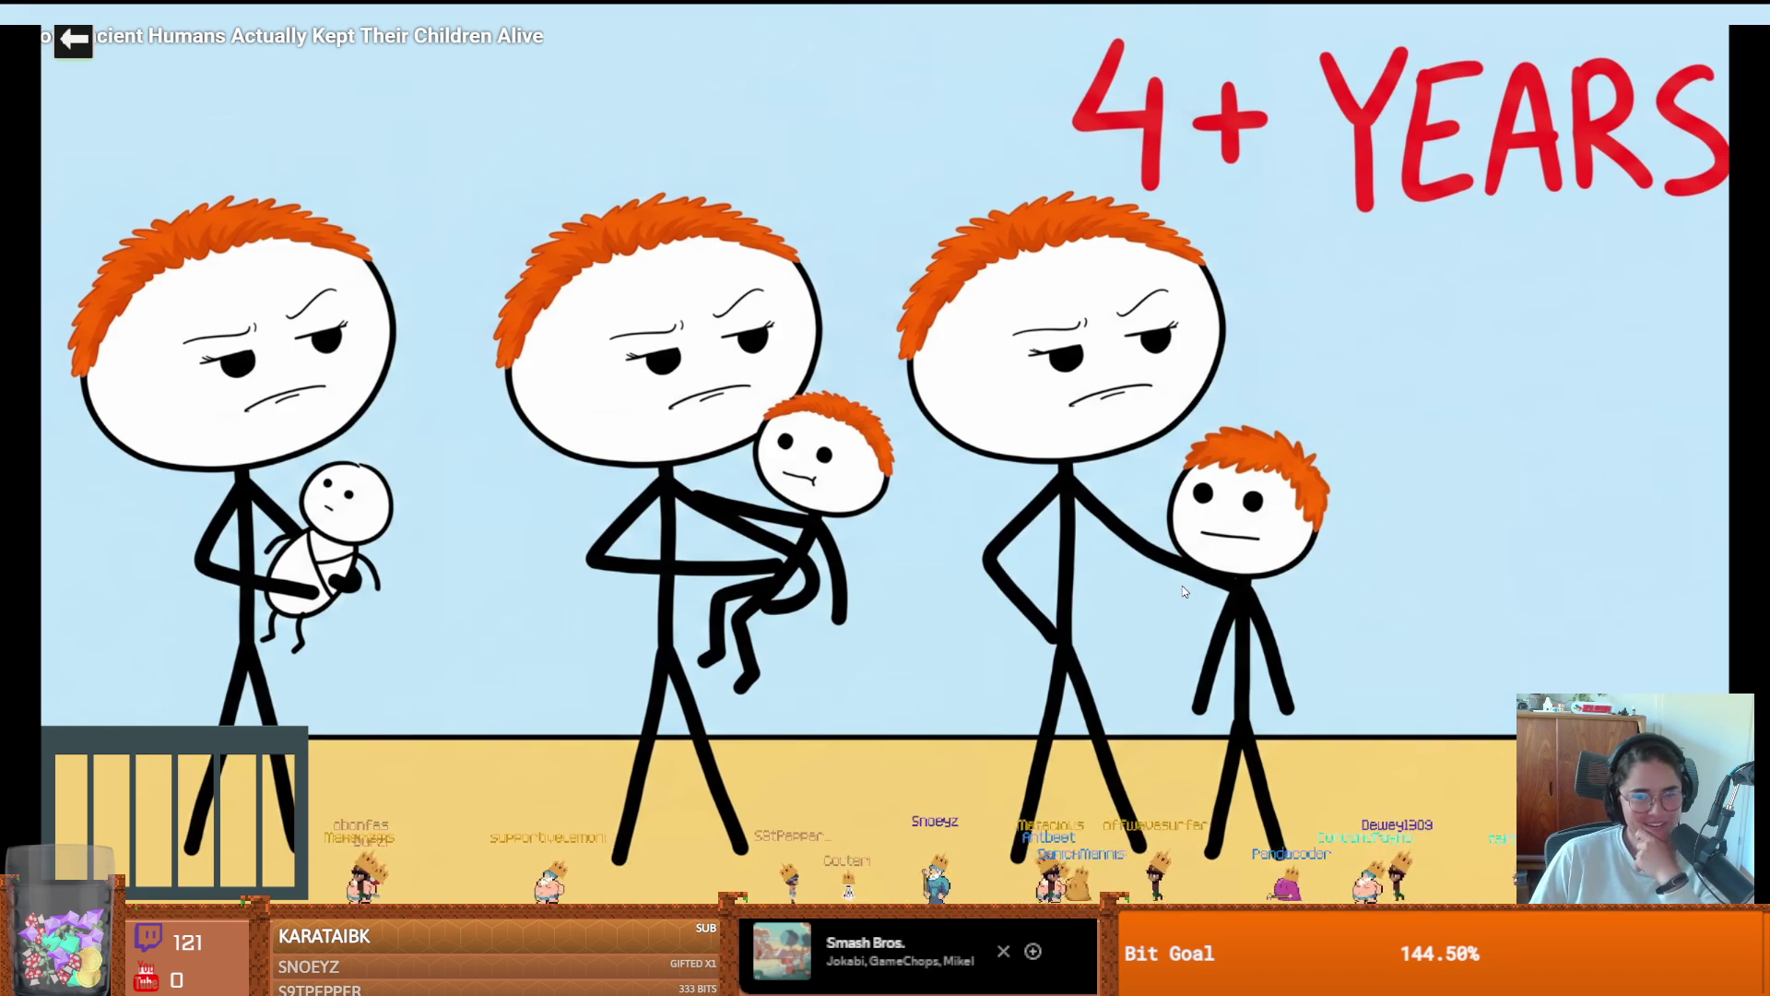
left_click(1182, 590)
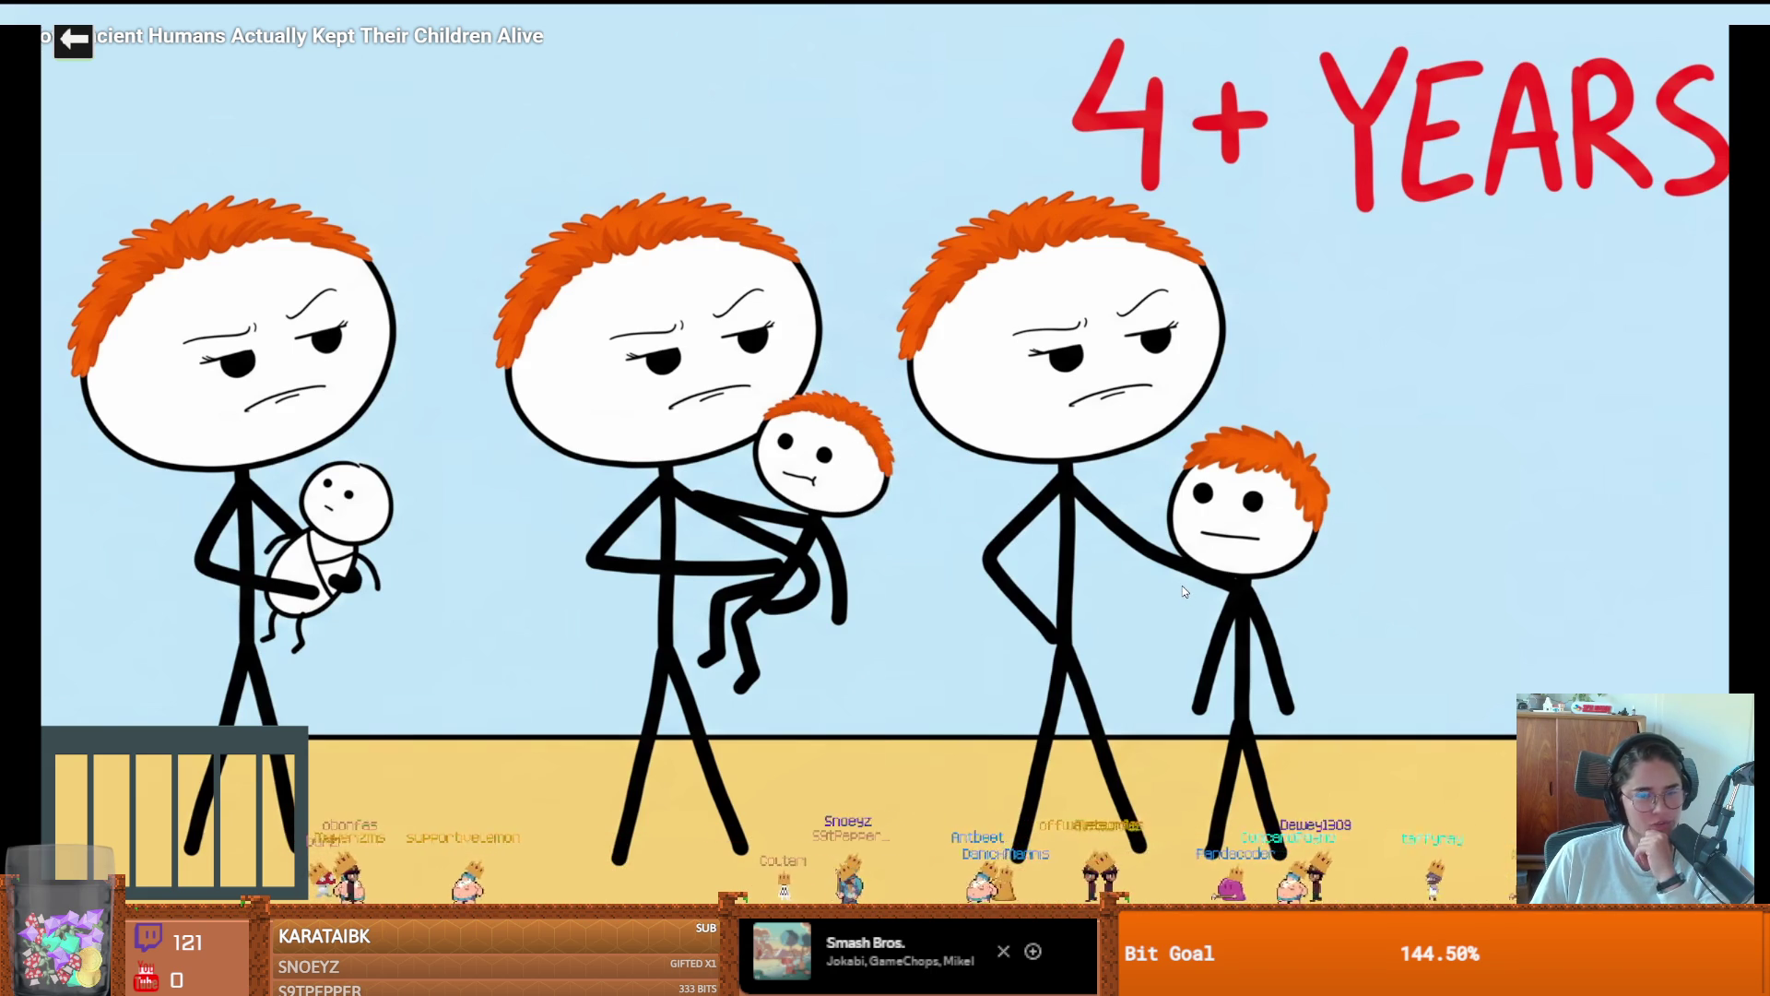
left_click(1183, 590)
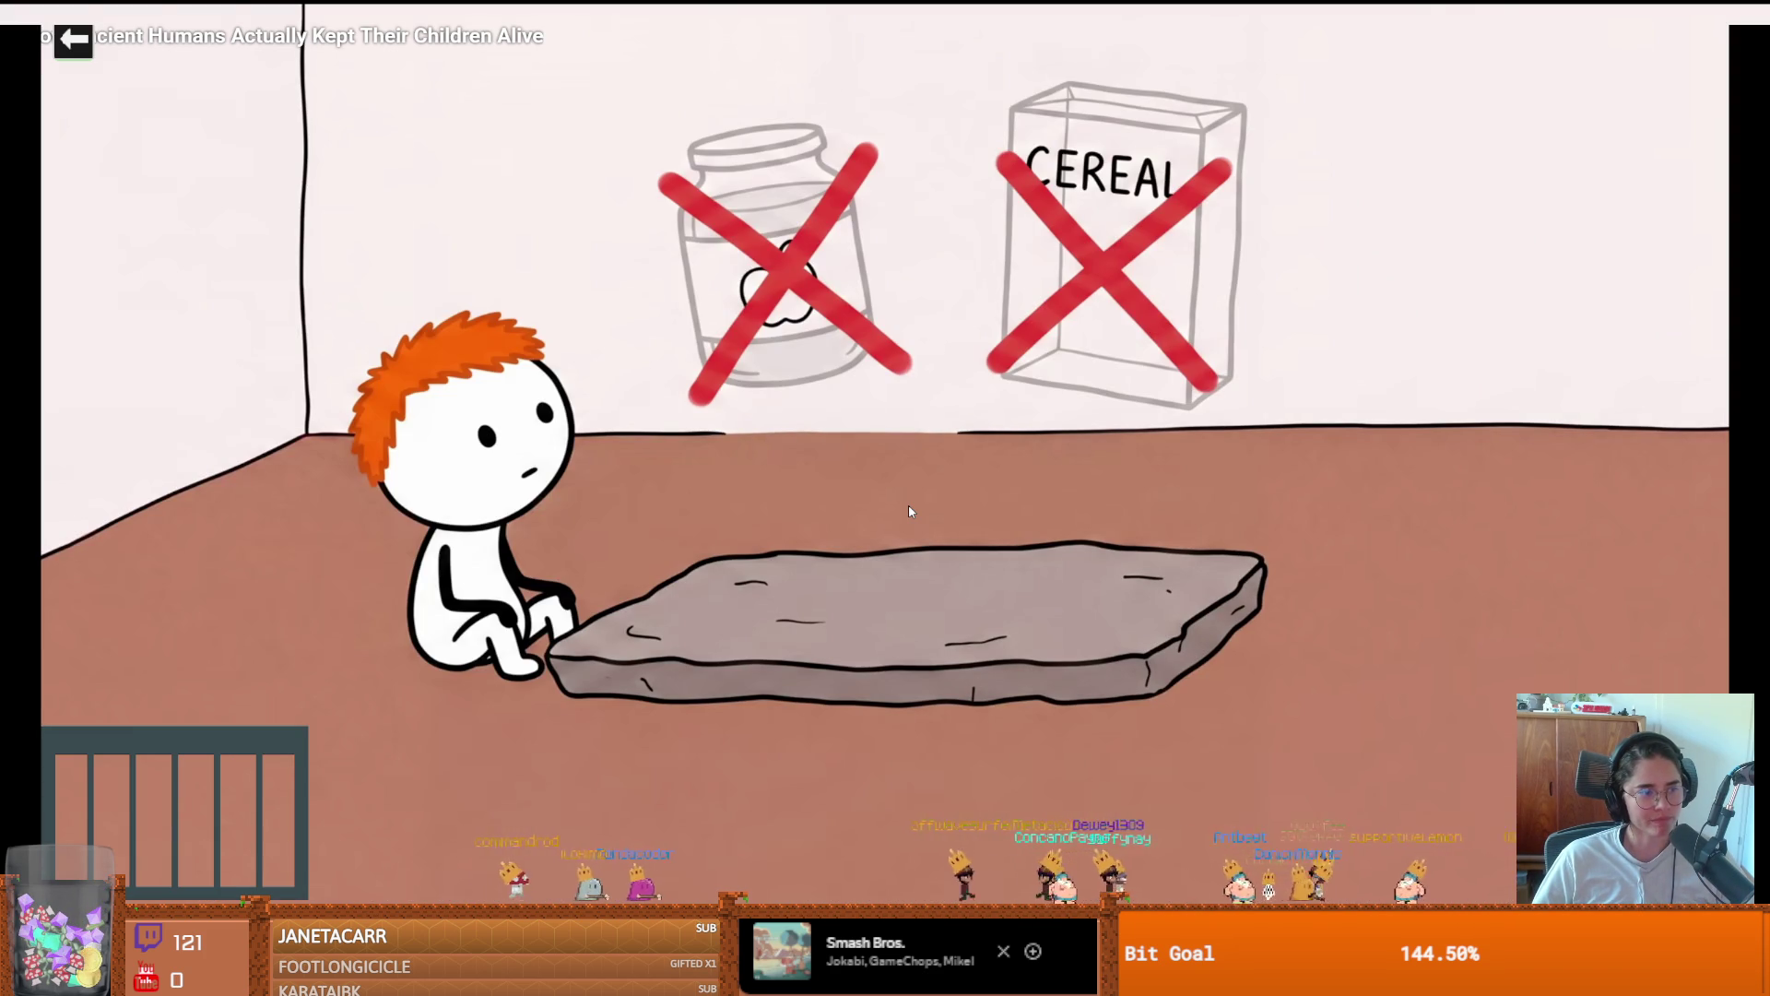
left_click(909, 508)
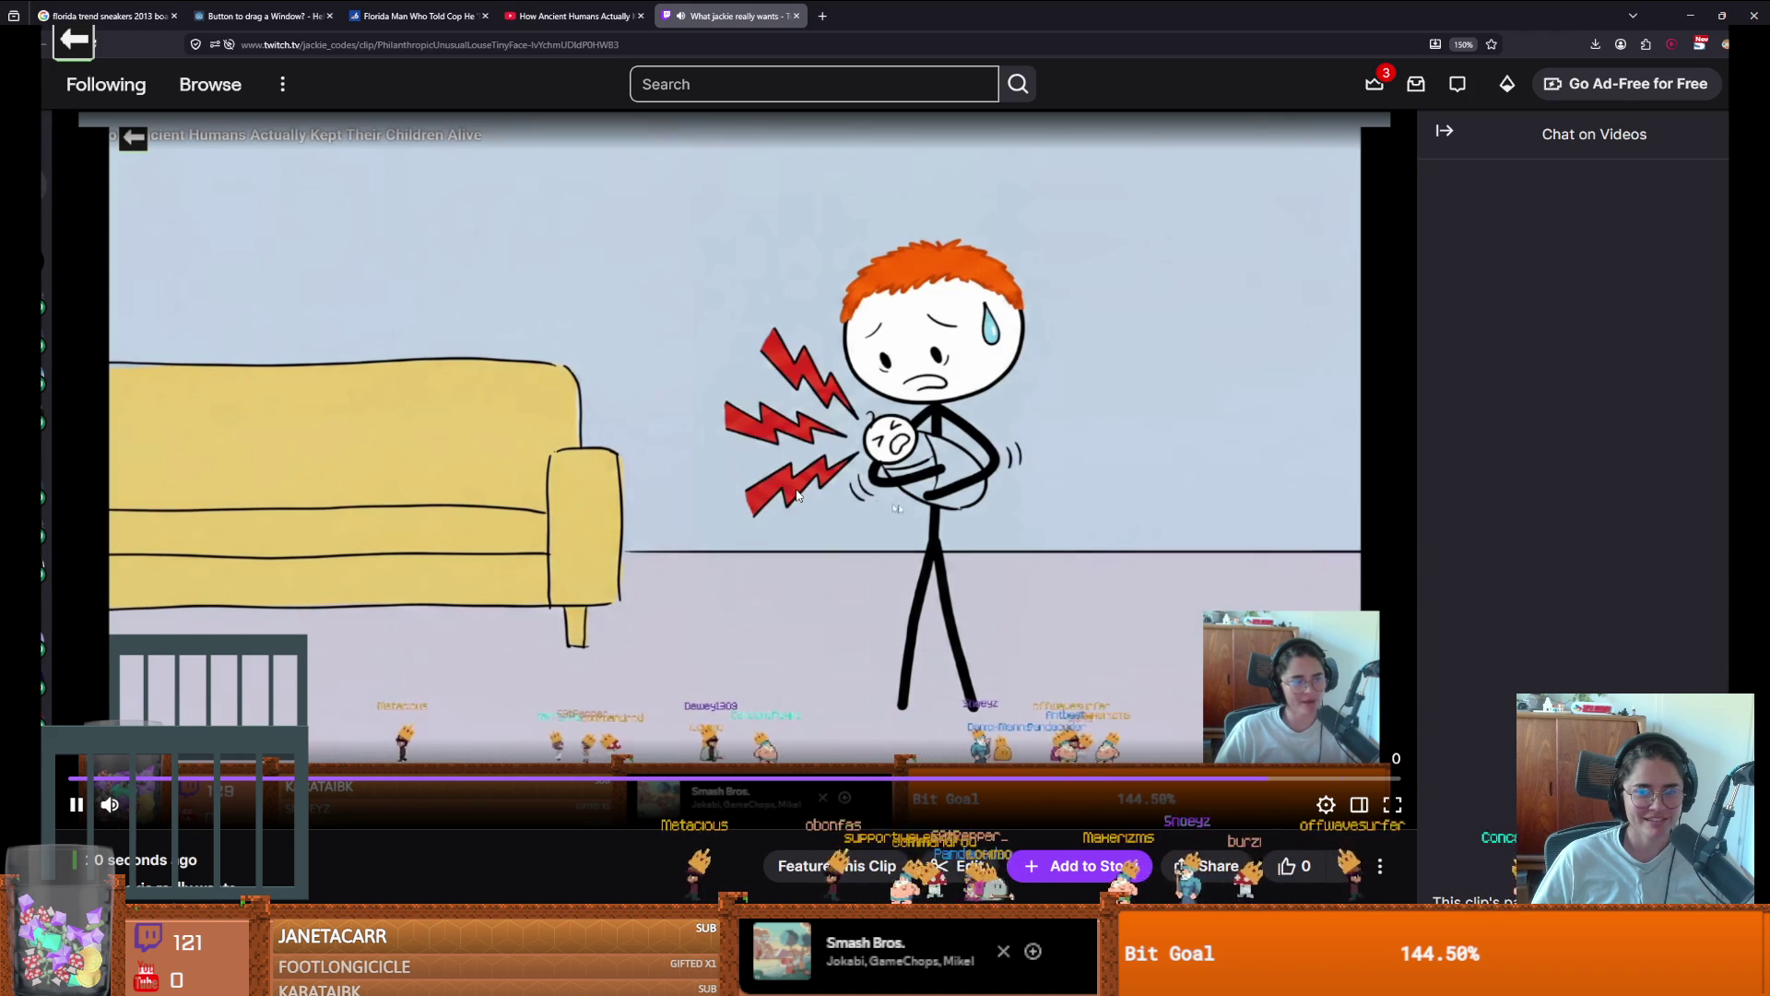
Switch briefly to Godot and back, then resume the ancient-humans video
key("alt+Tab")
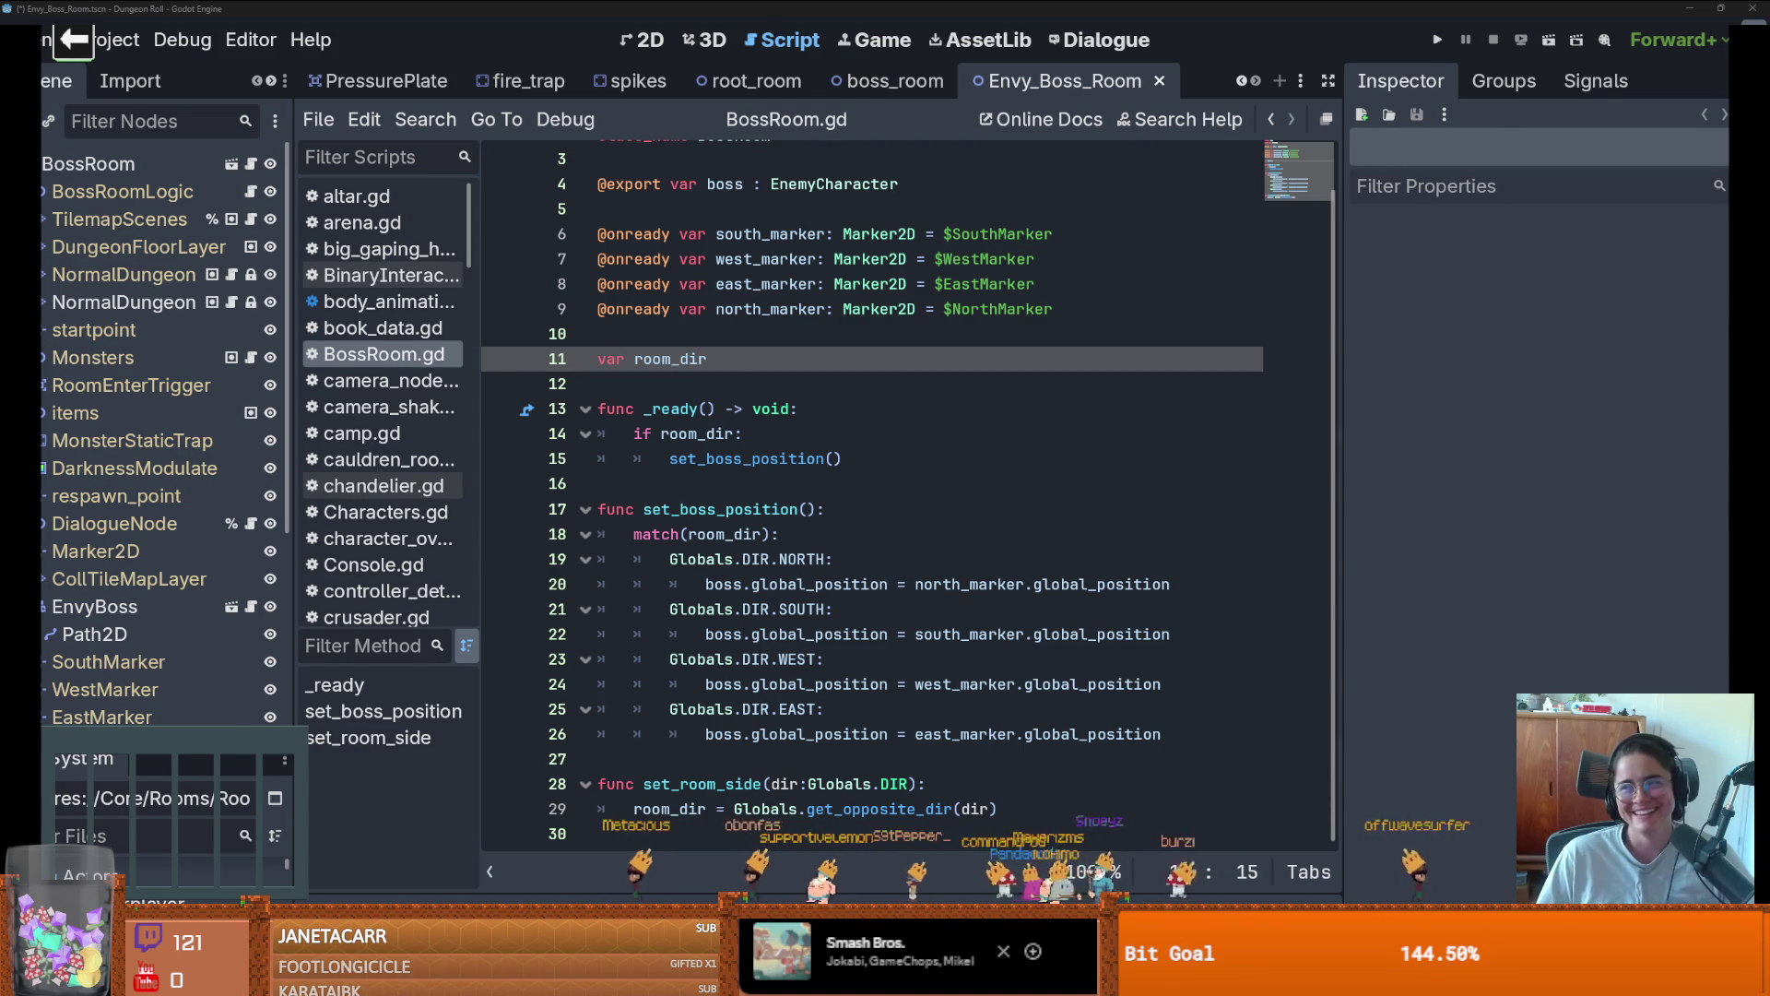
key("alt+Tab")
left_click(751, 350)
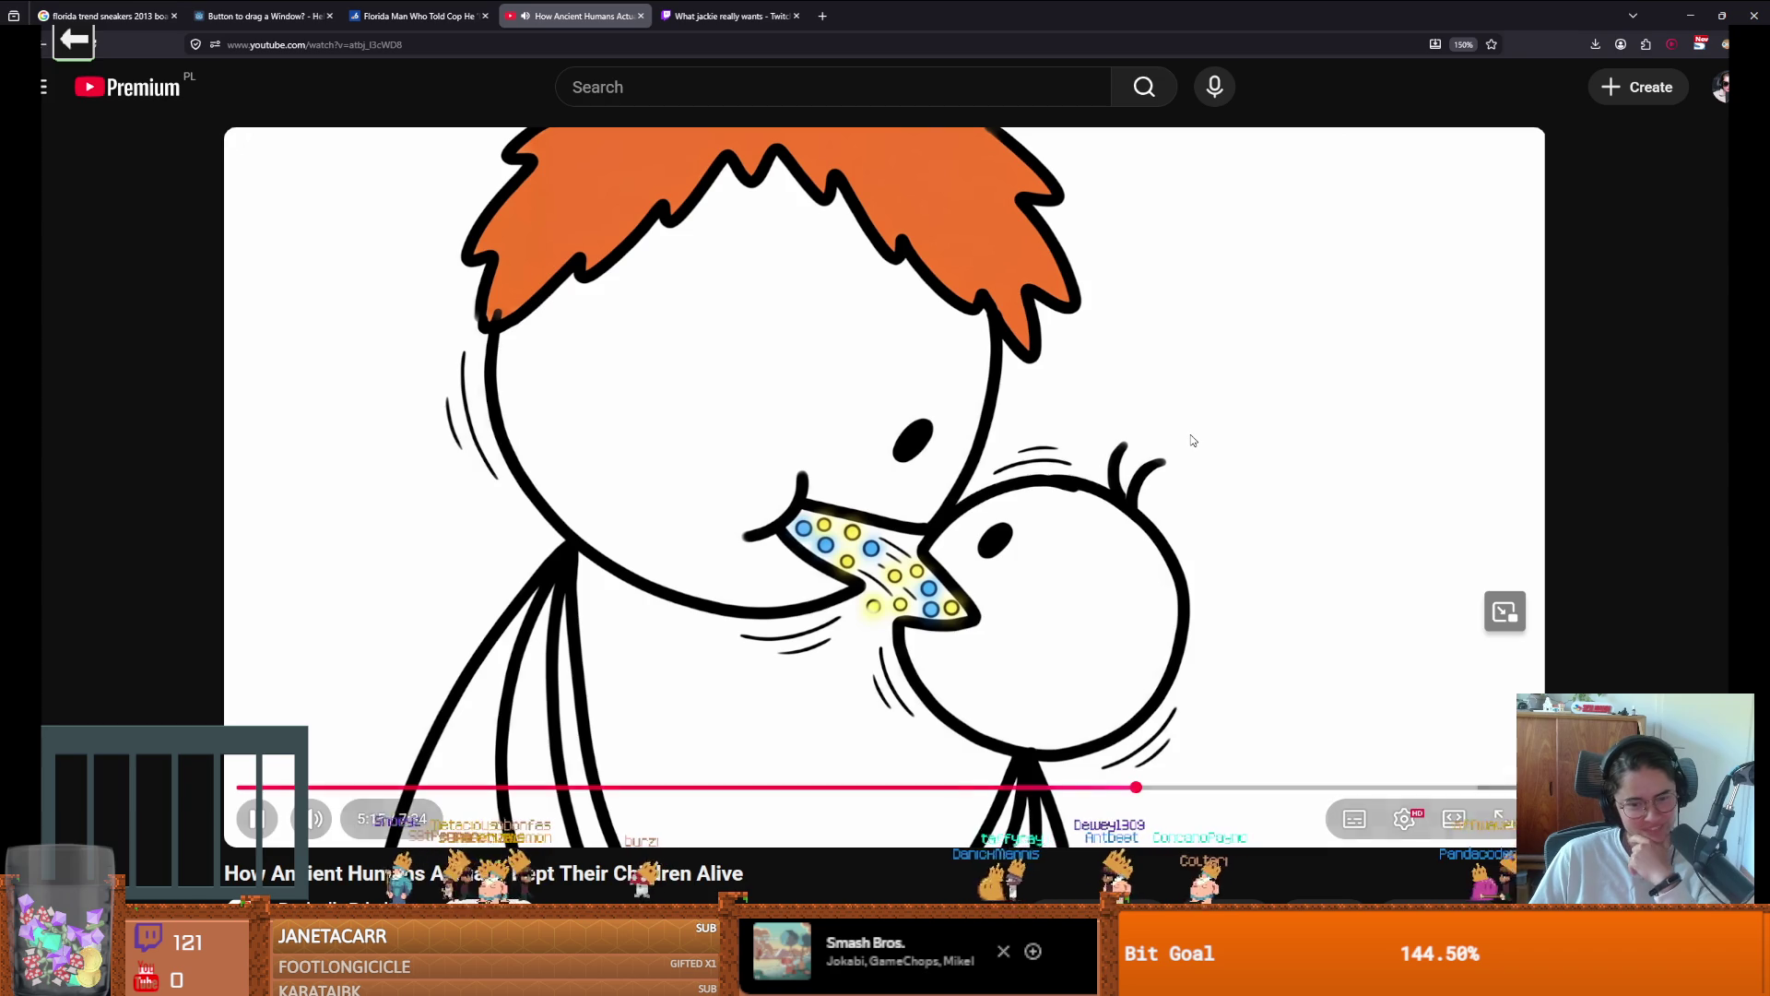
Pause and resume the ancient-humans video, then play it full screen
left_click(1193, 440)
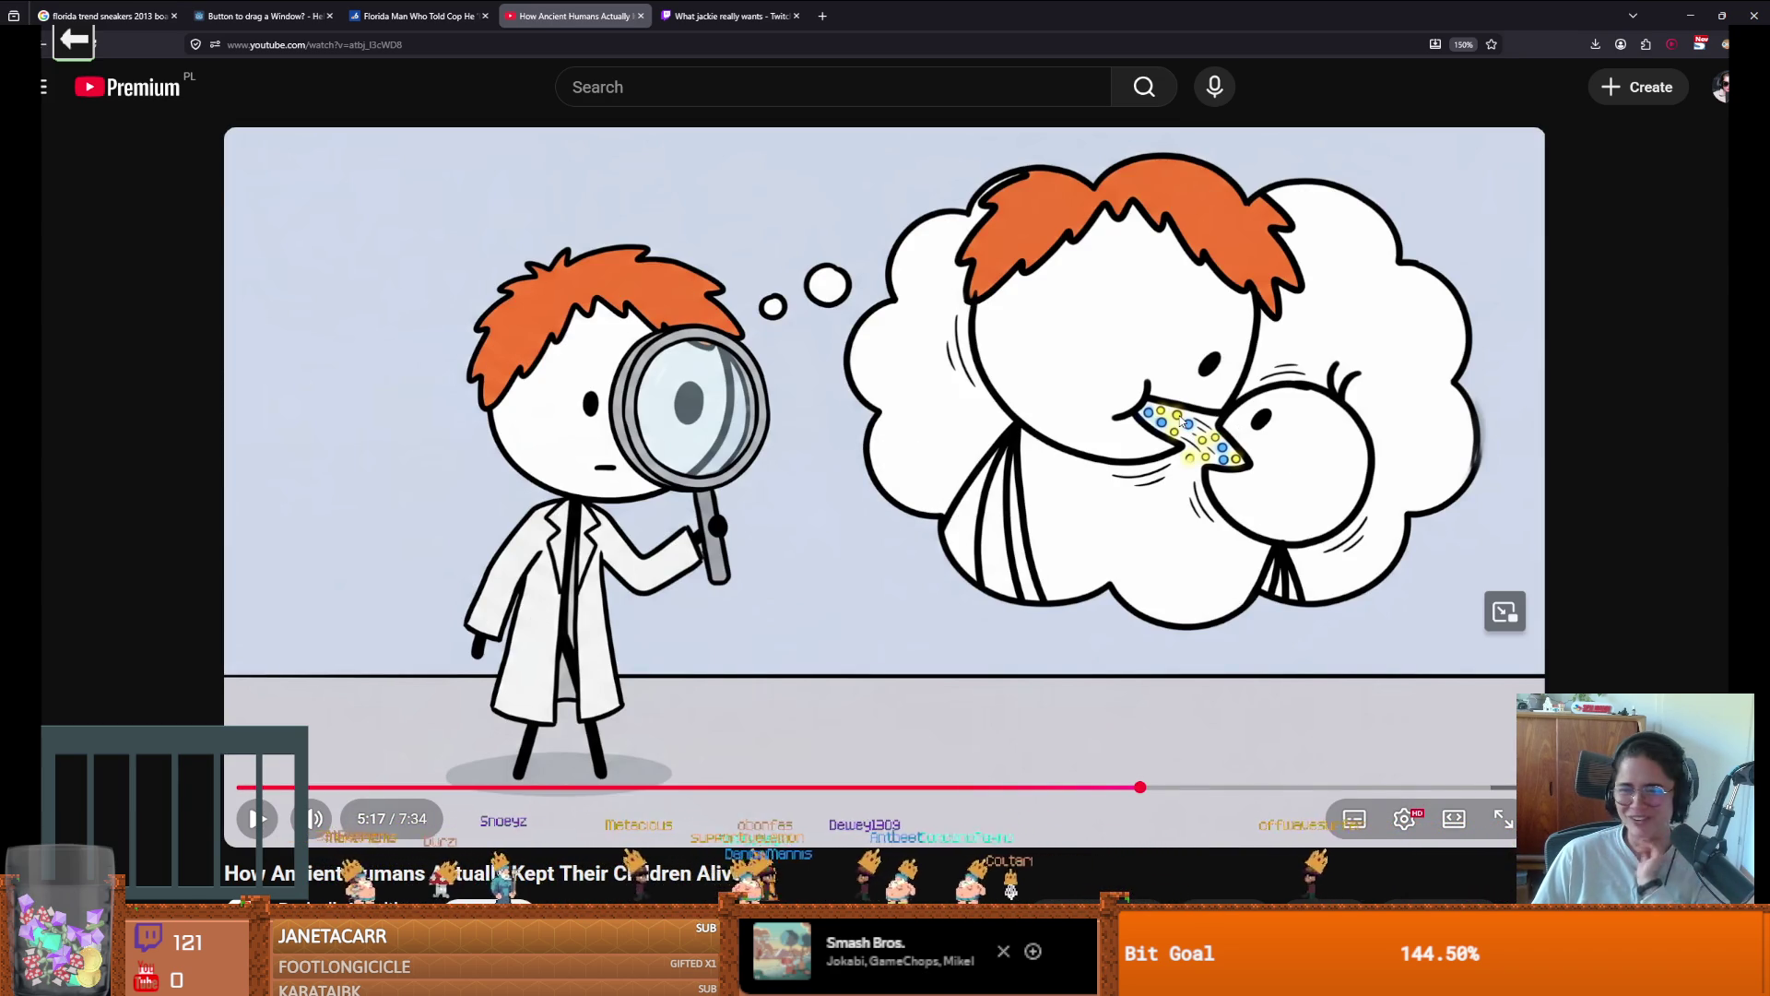
left_click(1183, 419)
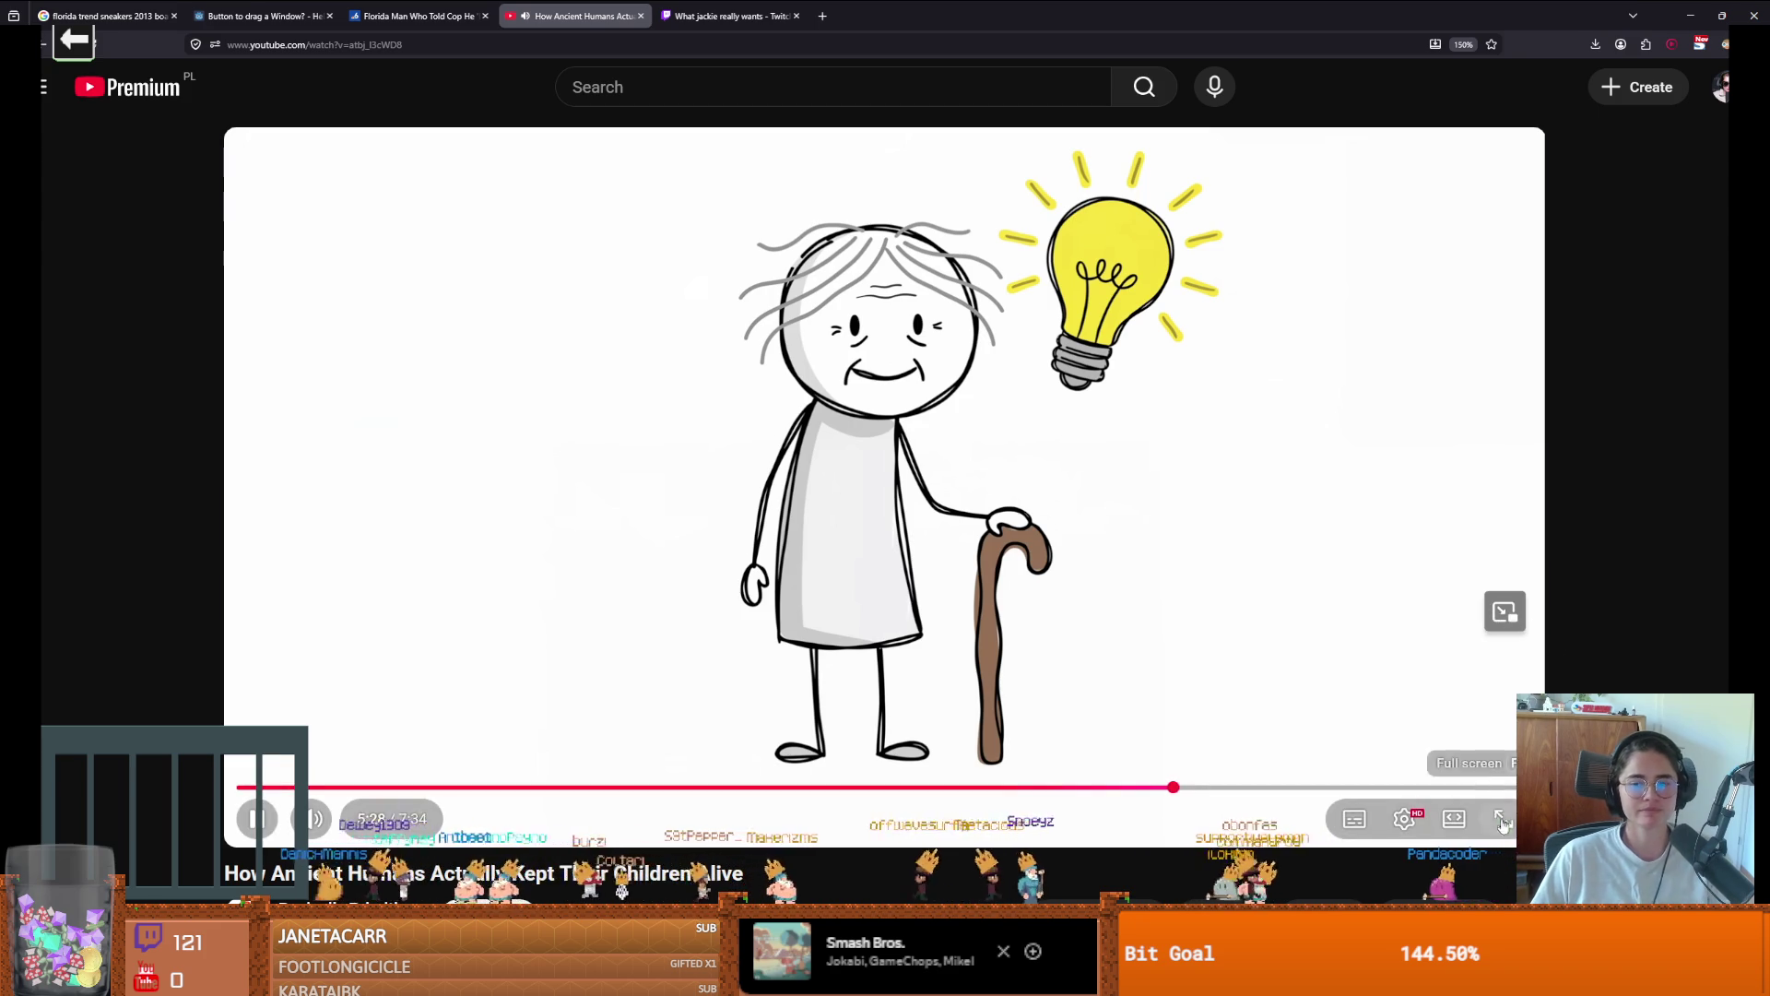
double_click(974, 524)
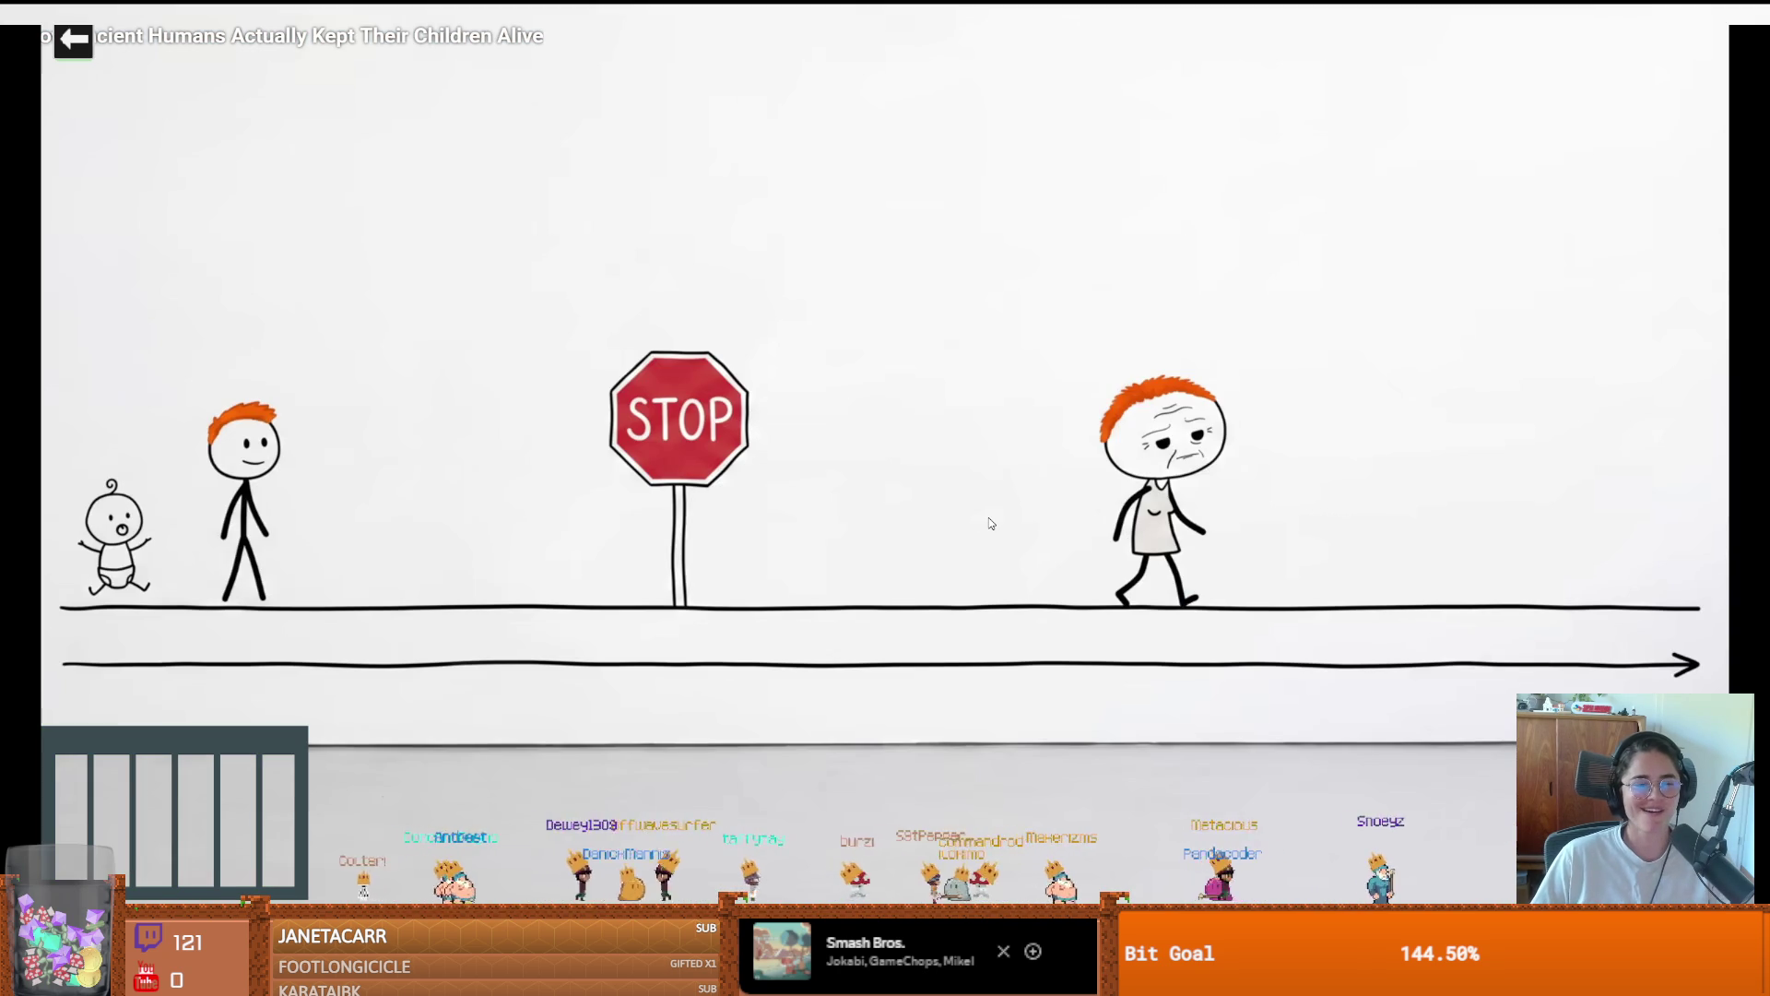
Watch the video through to its closing subscribe screen and pause it there
left_click(988, 517)
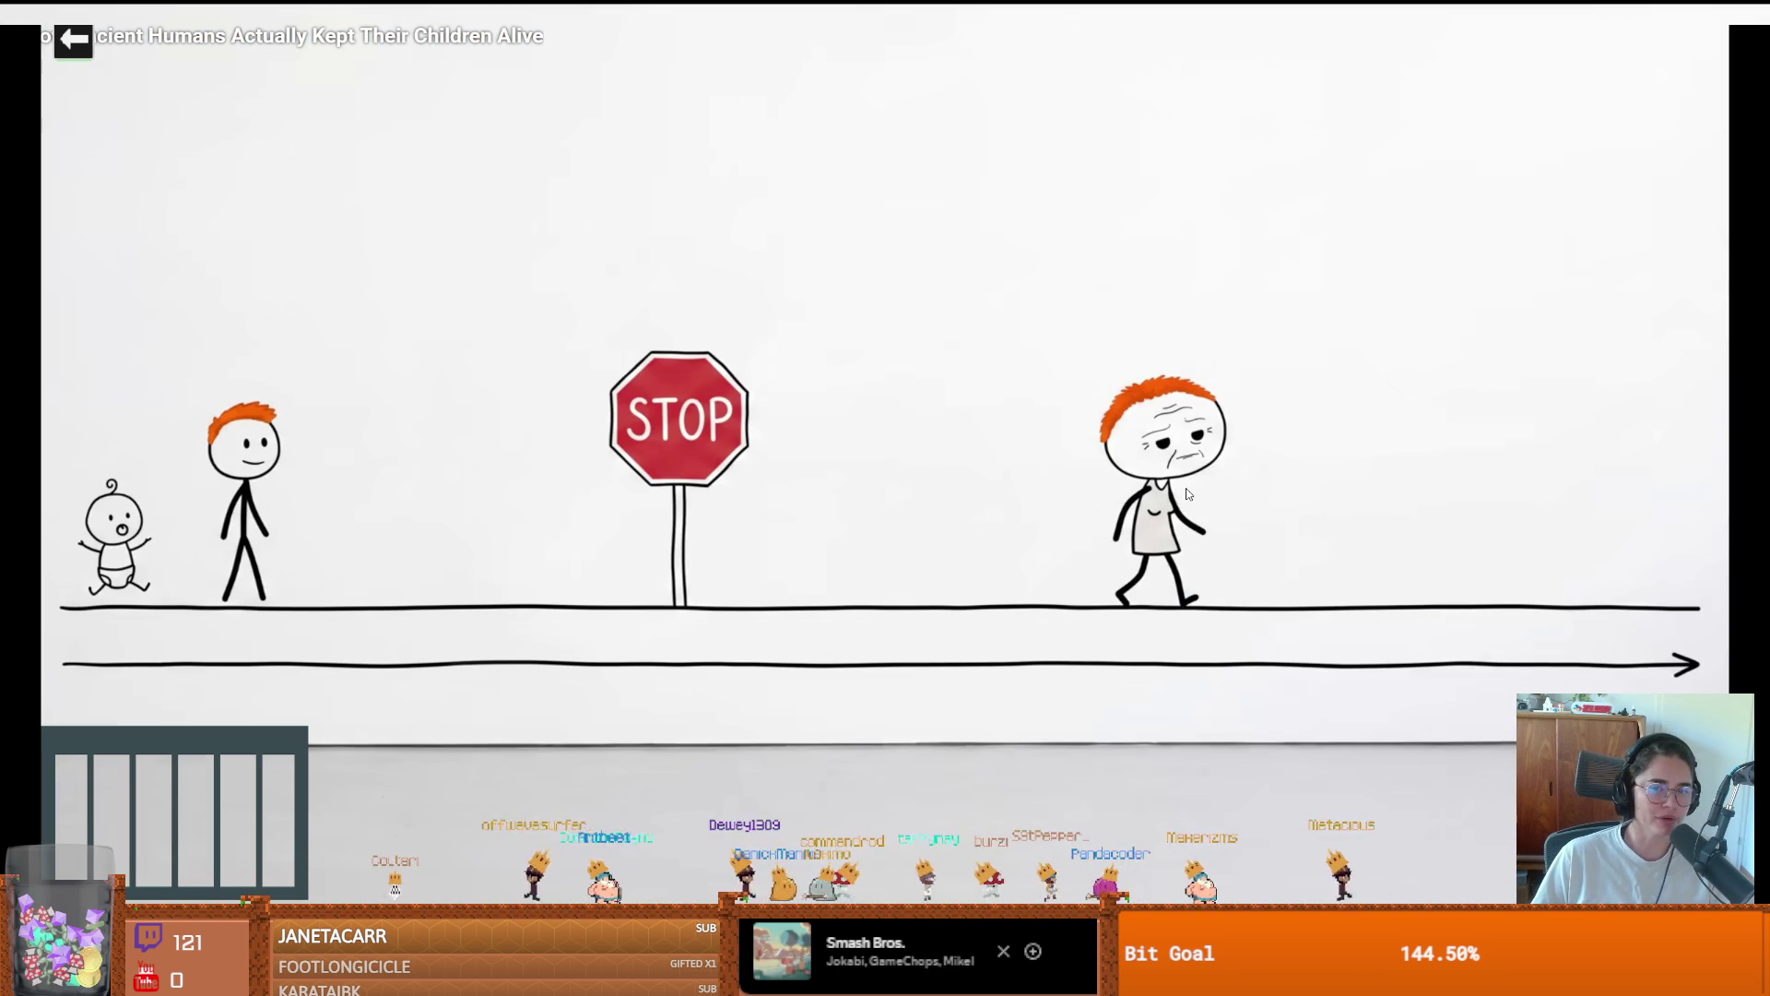
left_click(1184, 492)
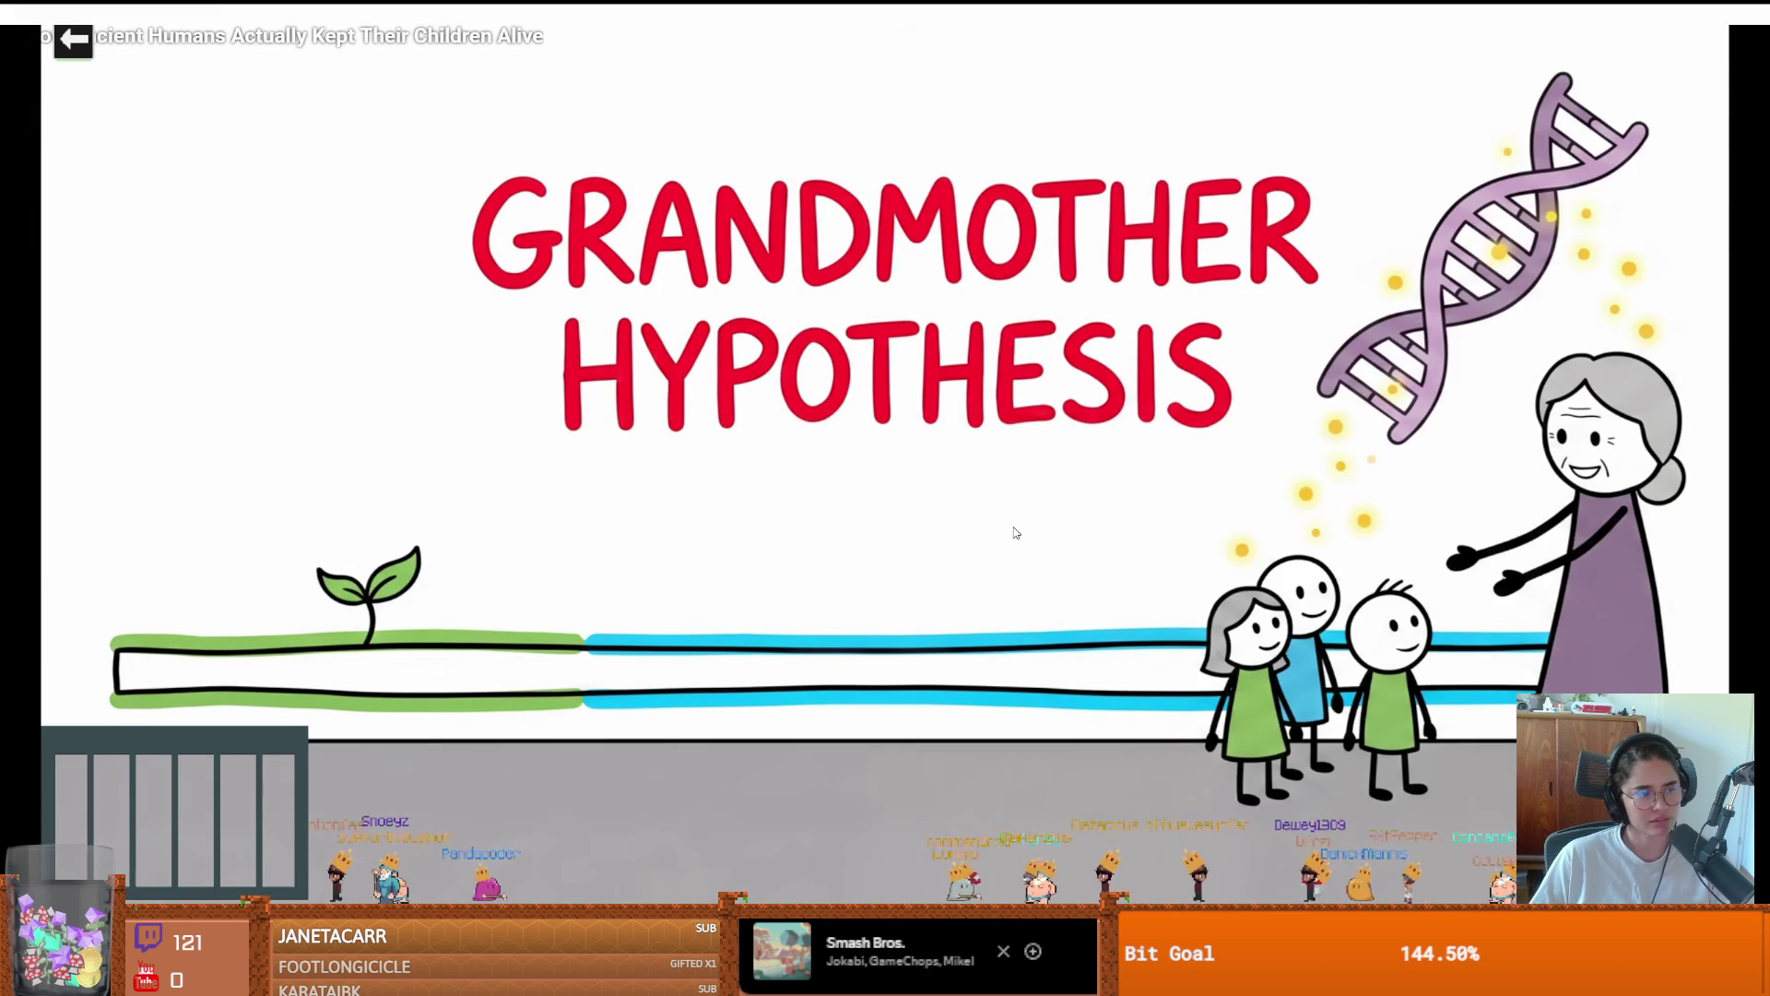
left_click(1150, 531)
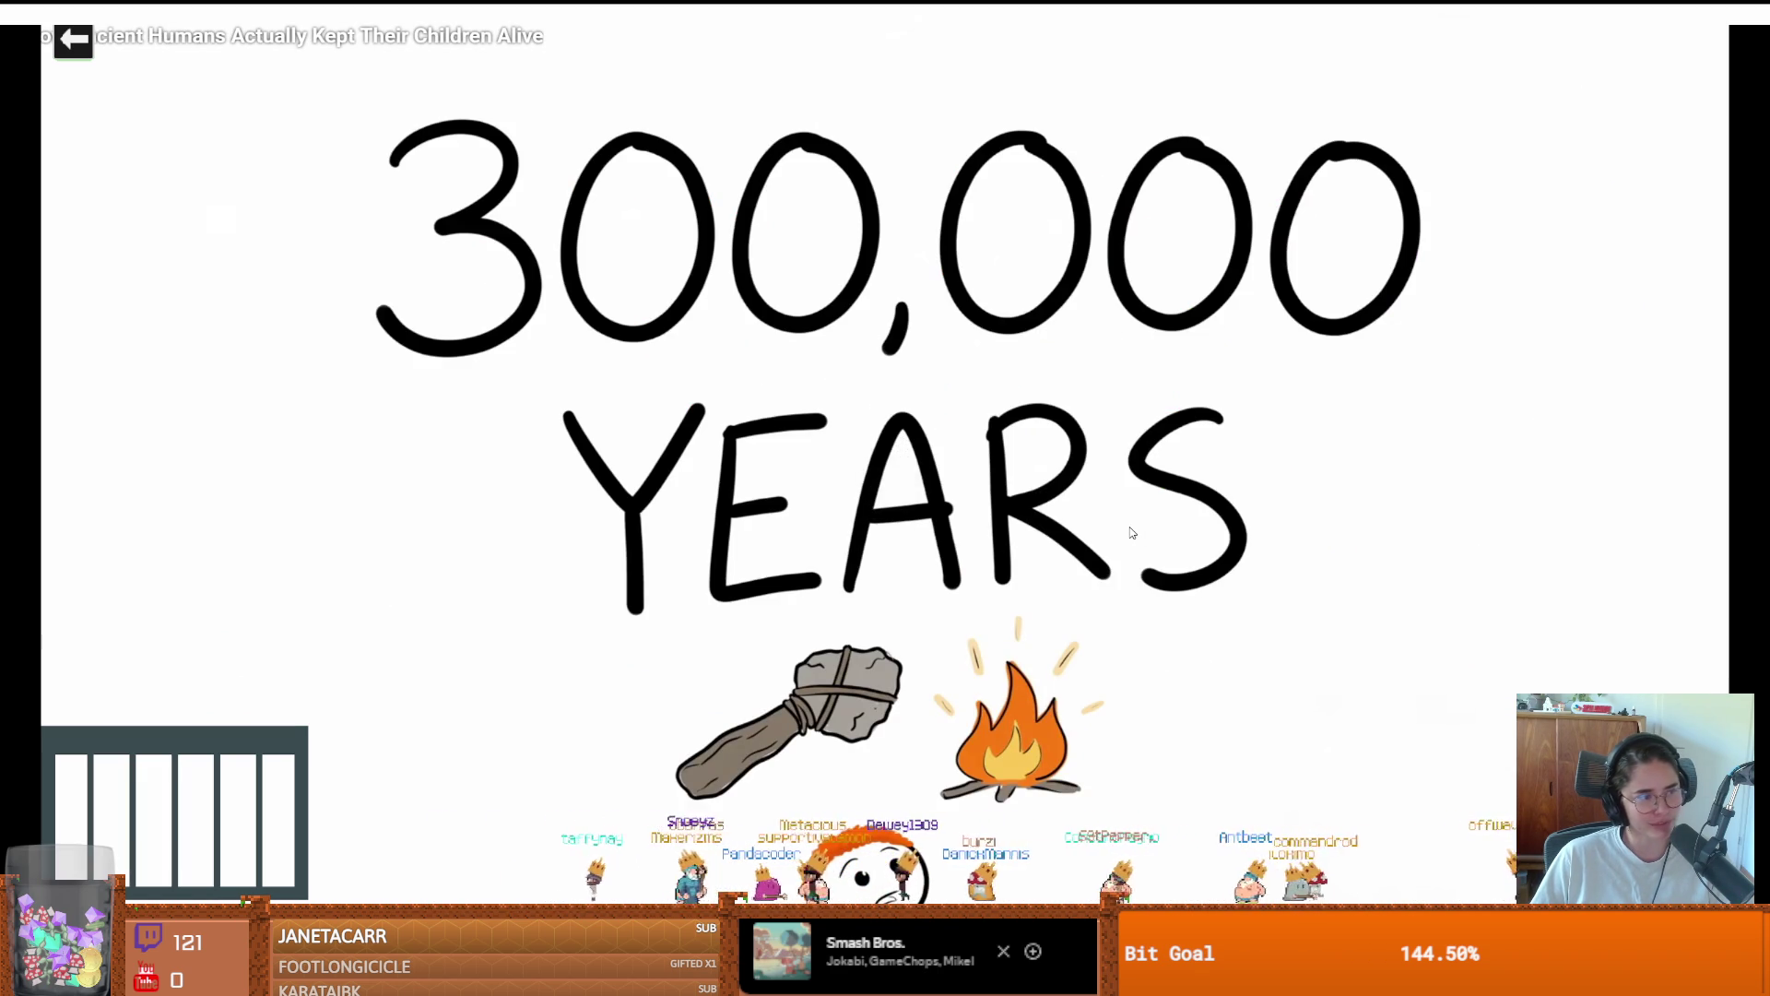
left_click(1131, 533)
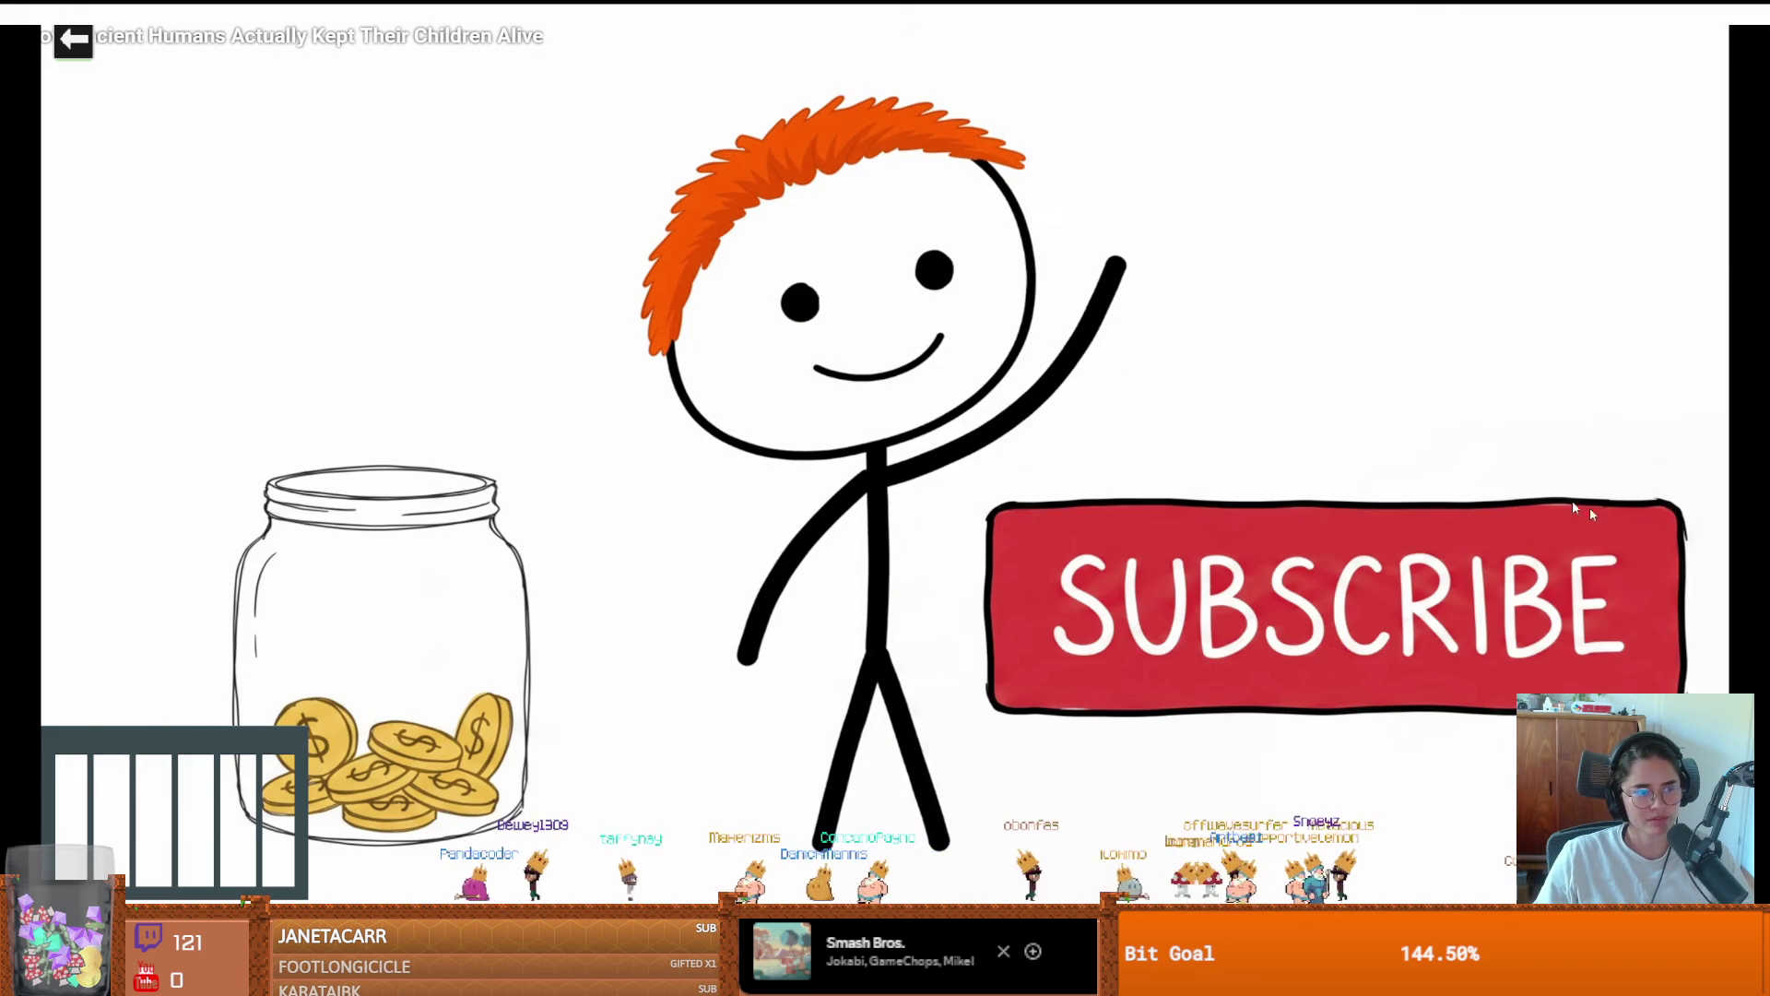
left_click(1301, 464)
Leave full screen, return to Godot and save the Envy_Boss_Room scene from BossRoom.gd
key("Escape")
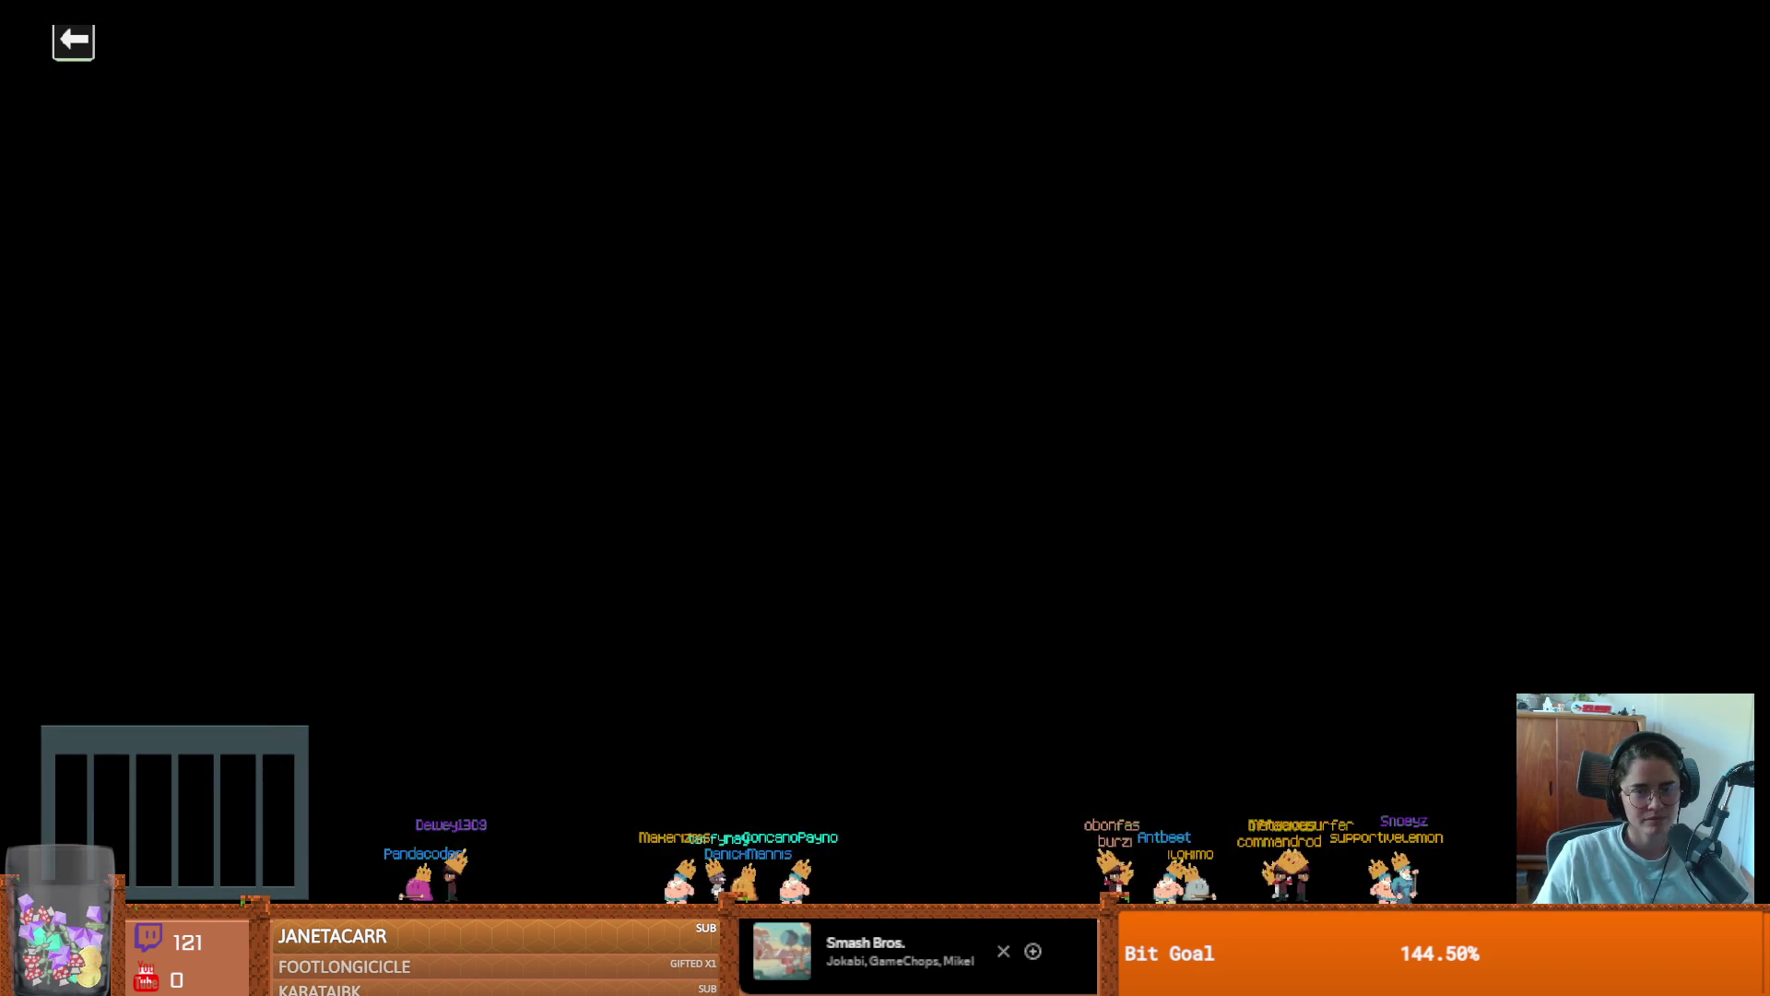
key("alt+Tab")
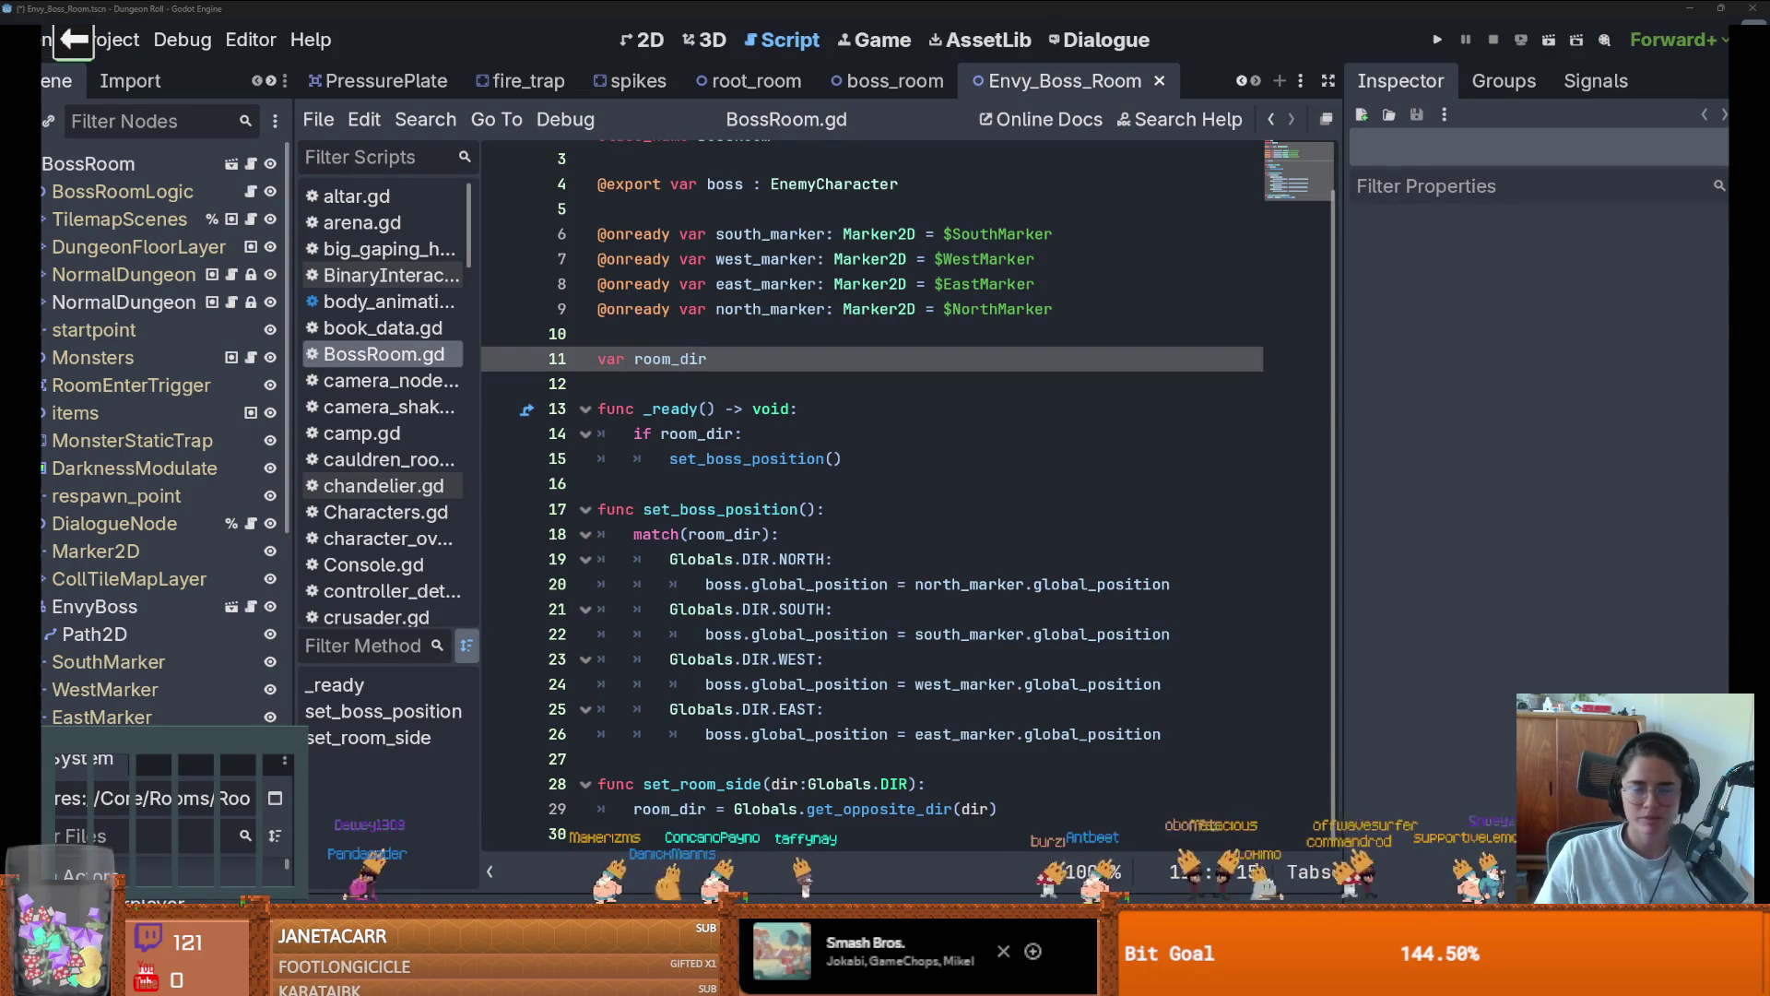
left_click(1020, 397)
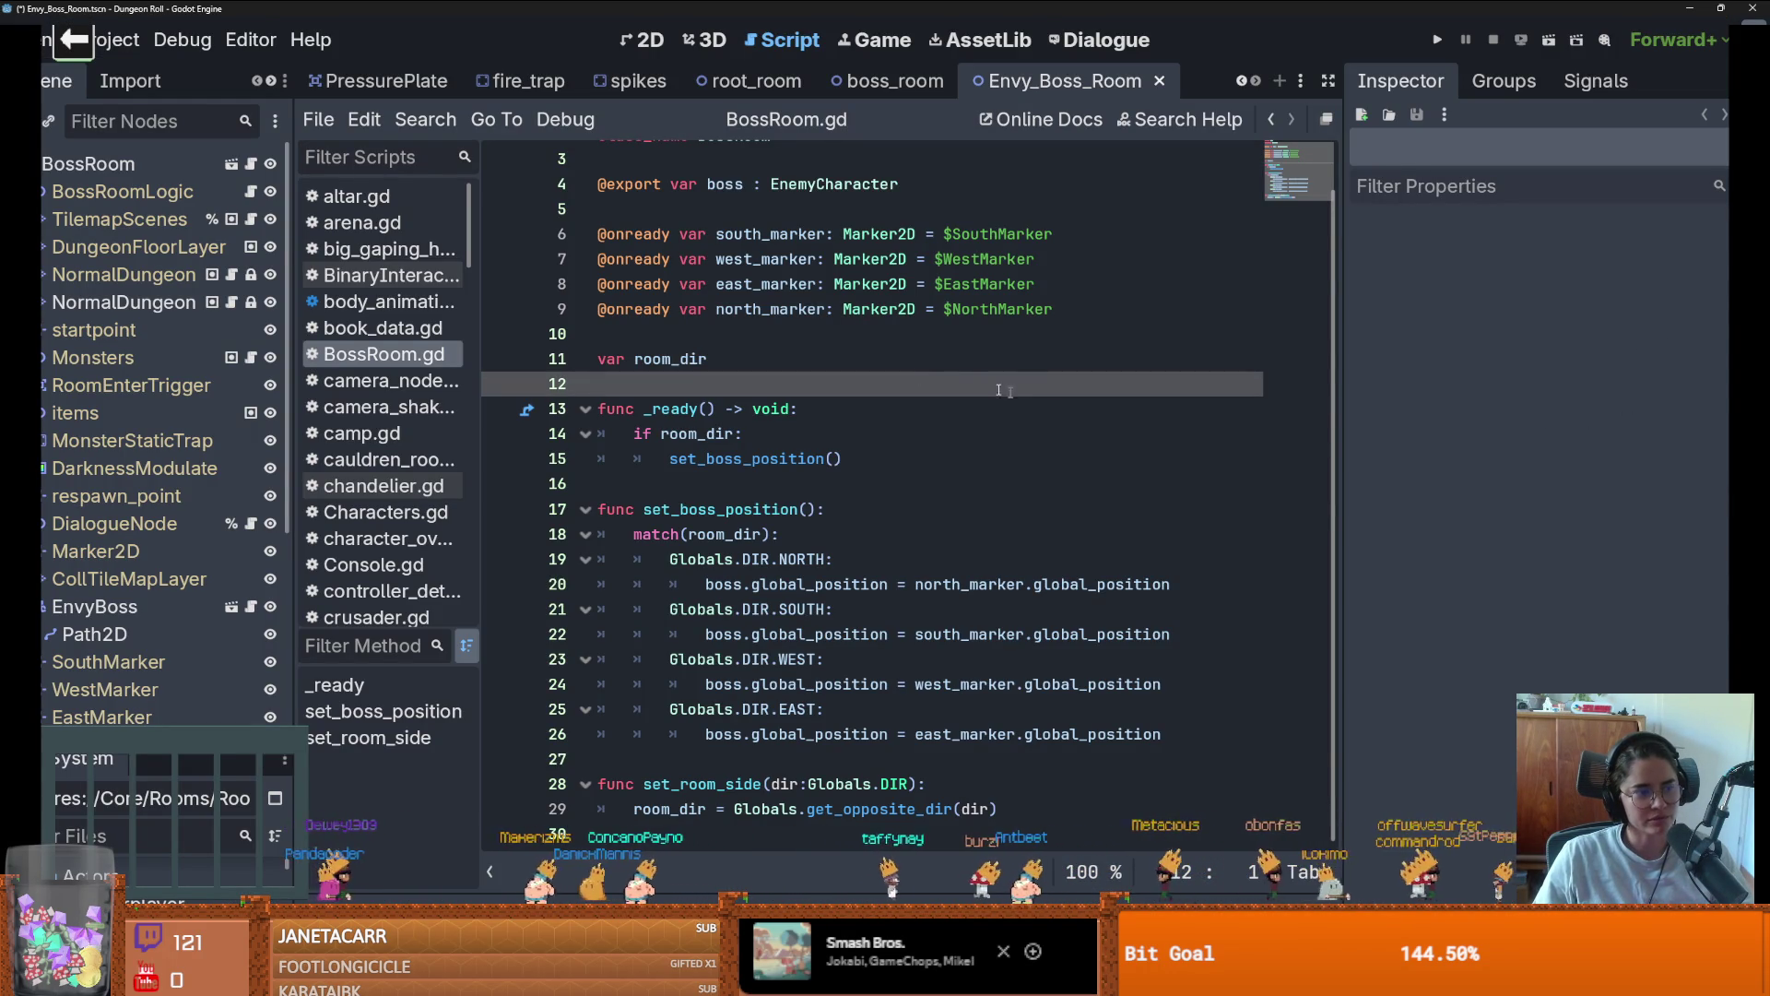
scroll(841, 413, "up", 1)
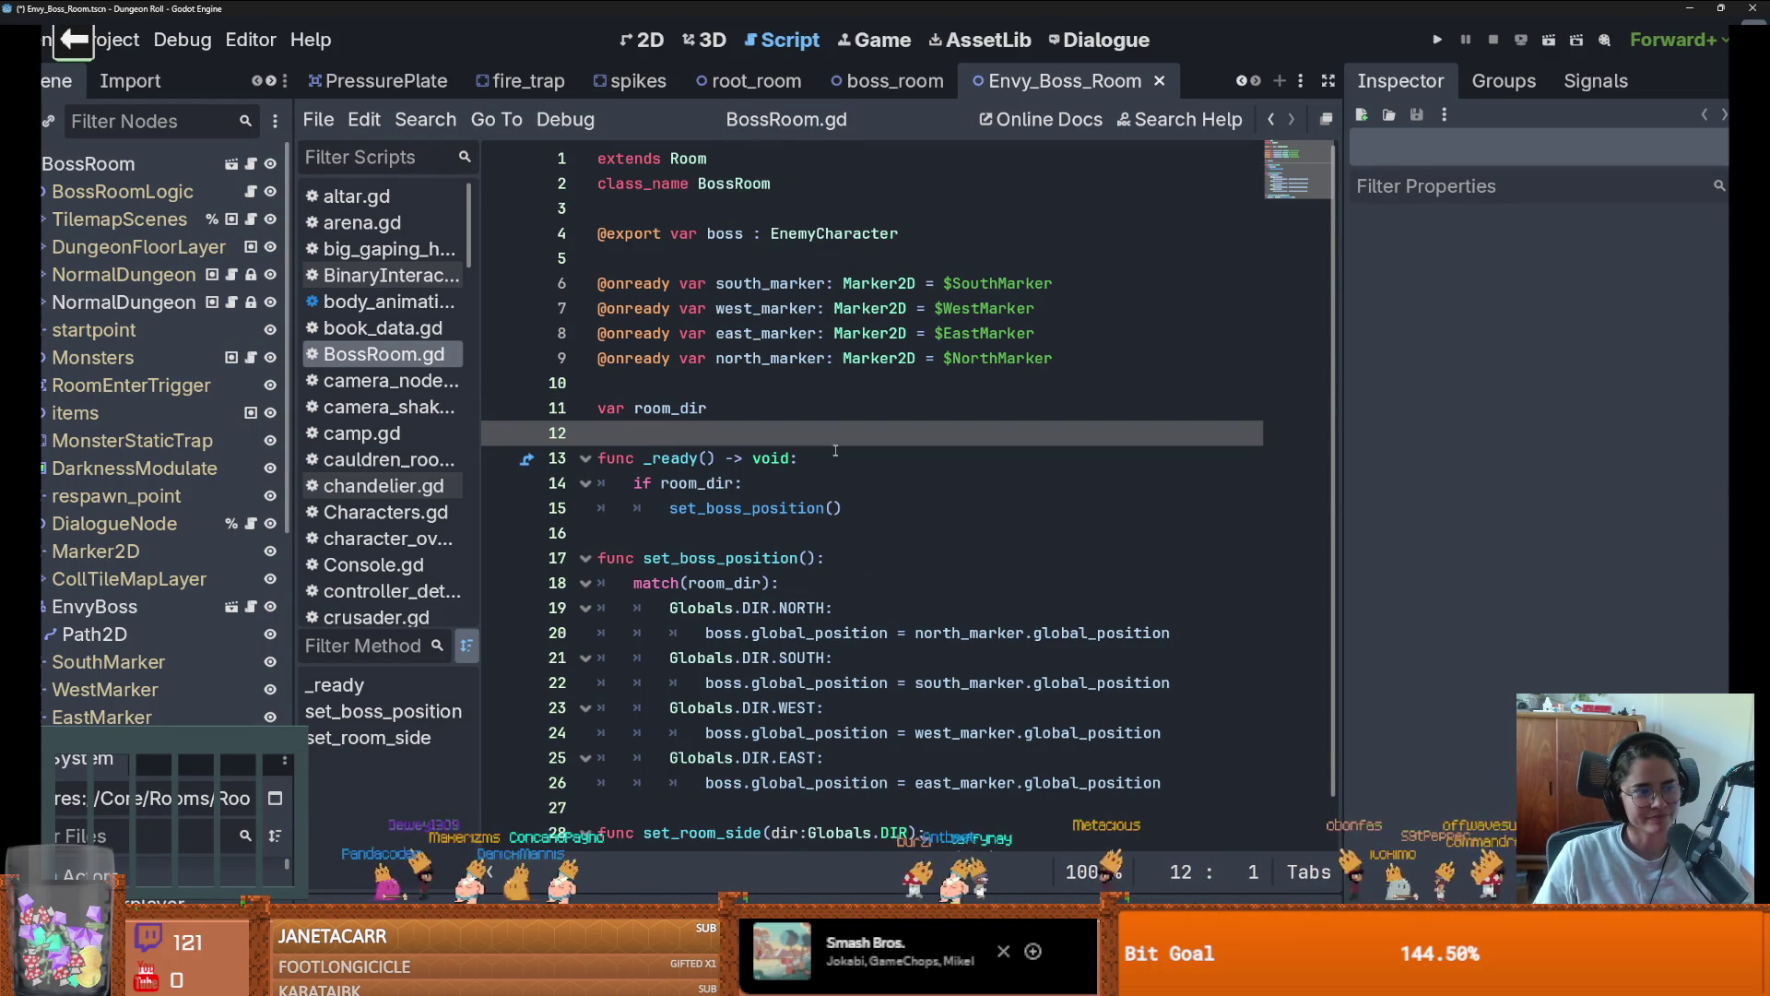
key("ctrl+s")
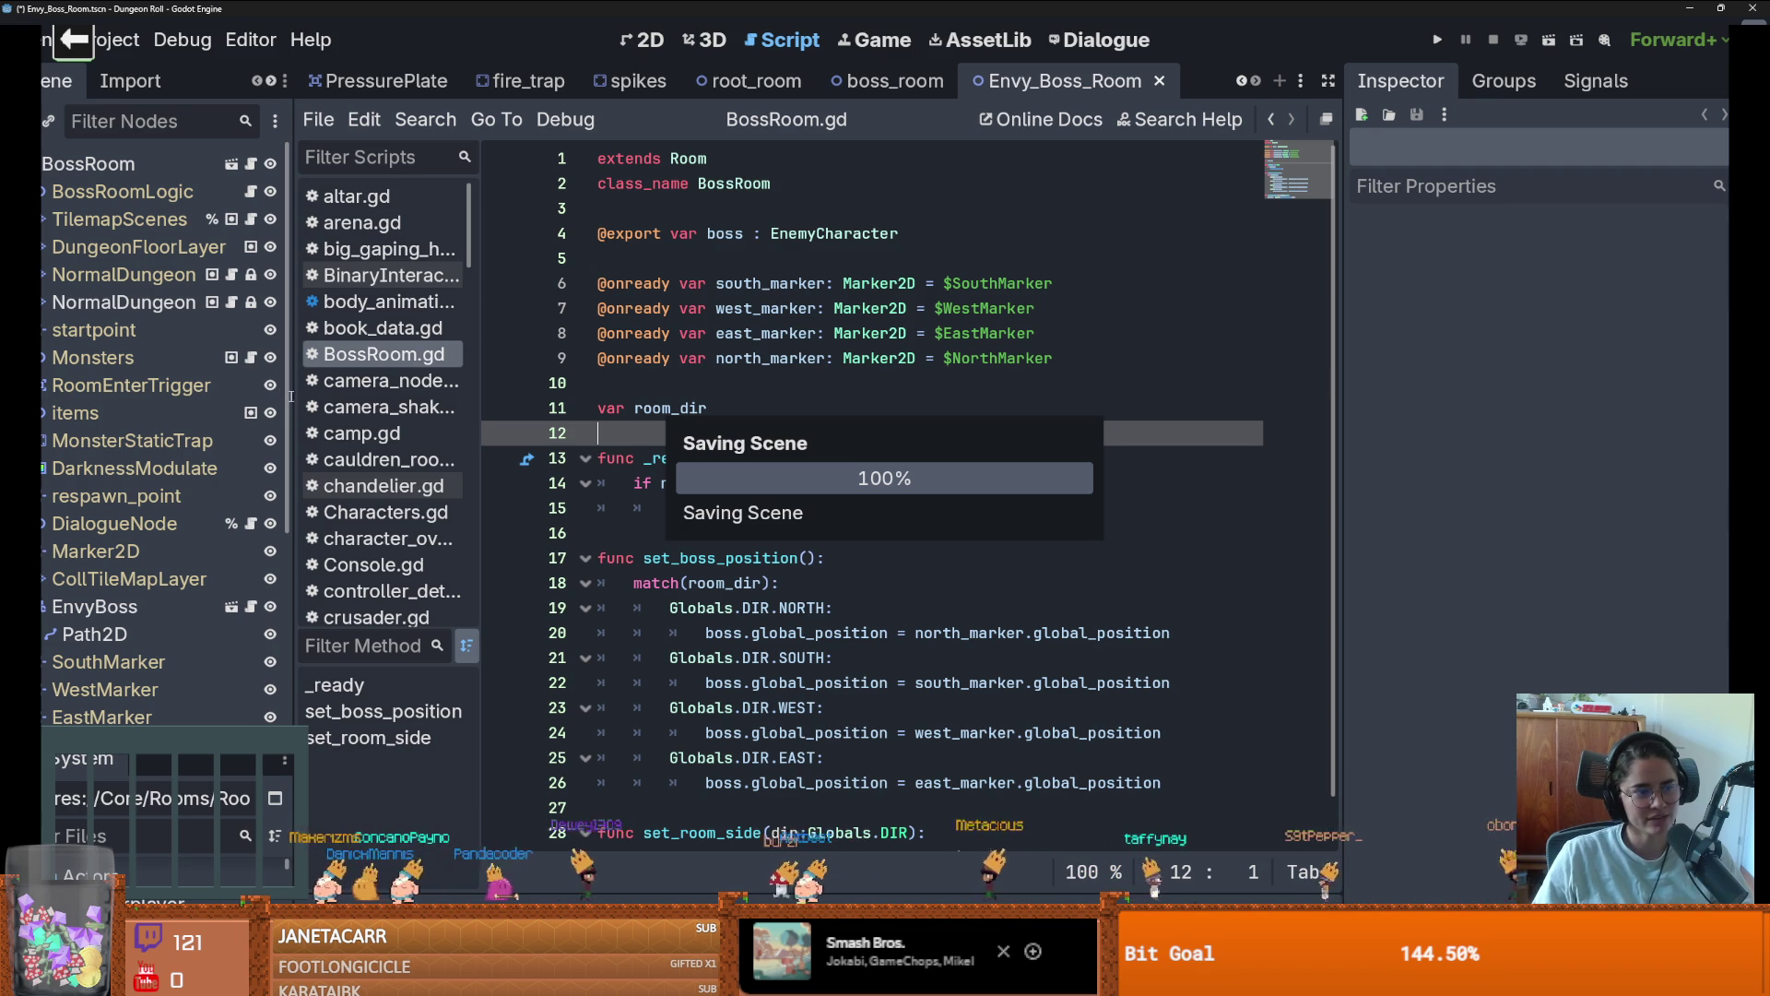
Widen the script editor and scene tree dock, narrowing the Inspector
left_click(922, 383)
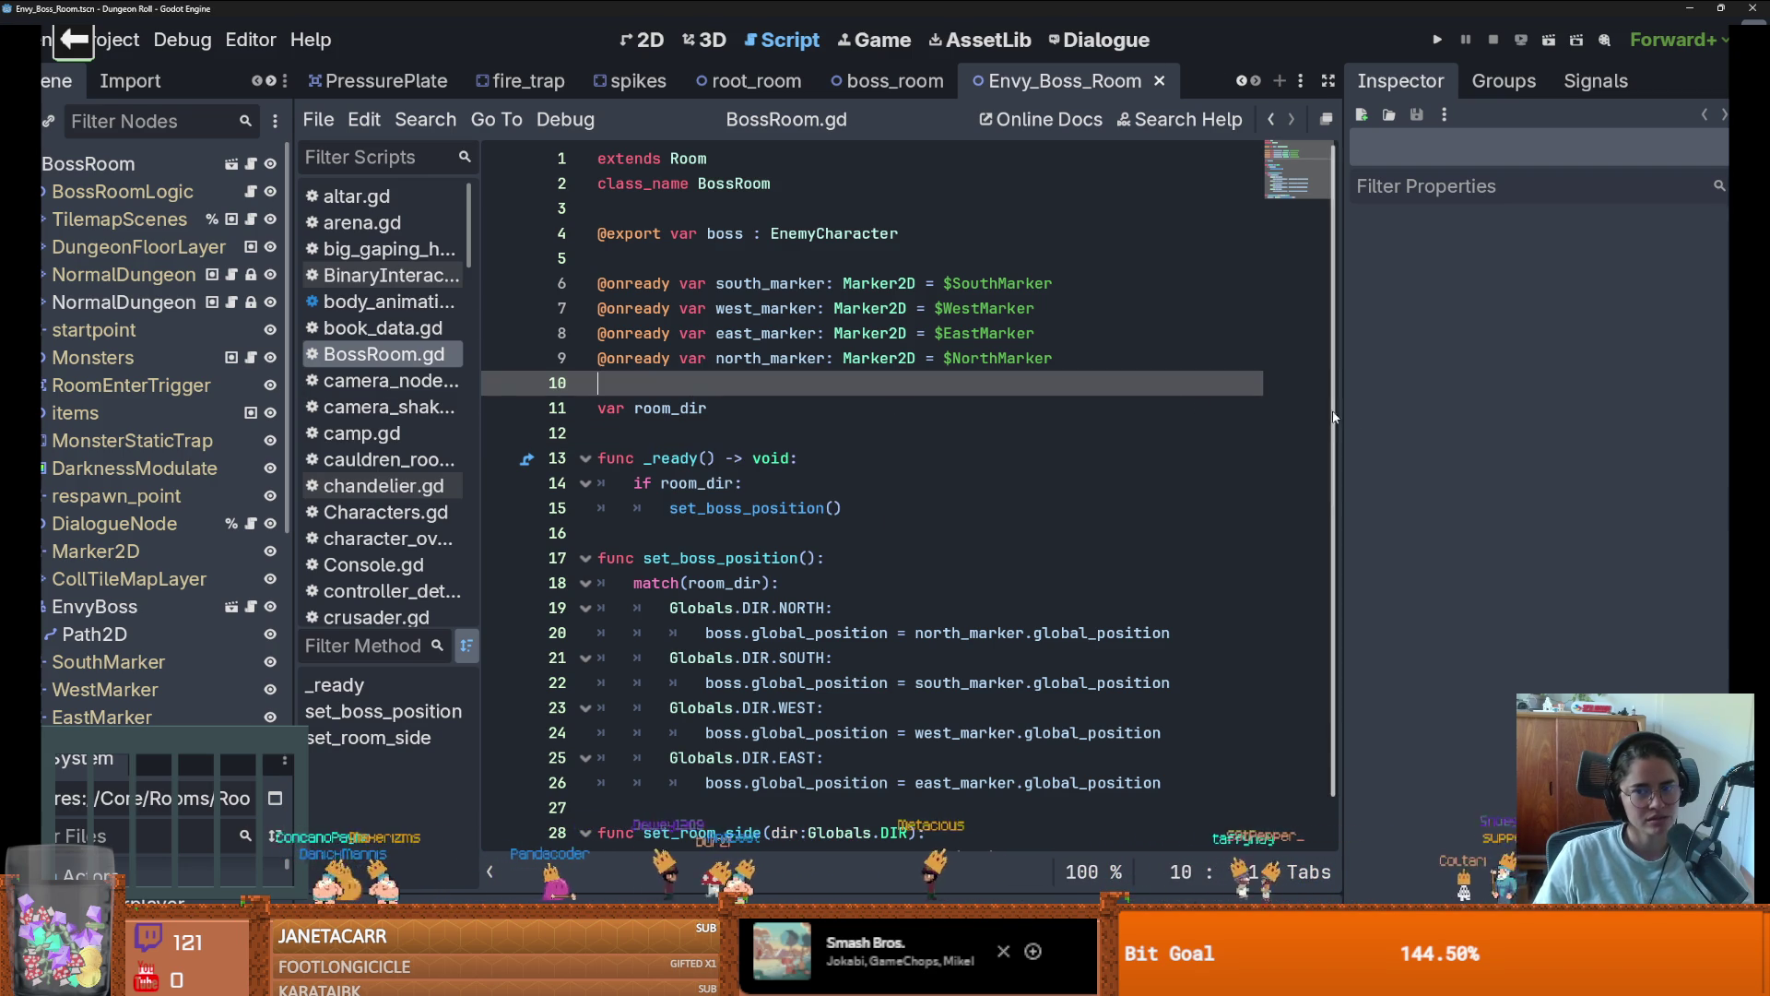
left_click_drag(1344, 407, 1568, 407)
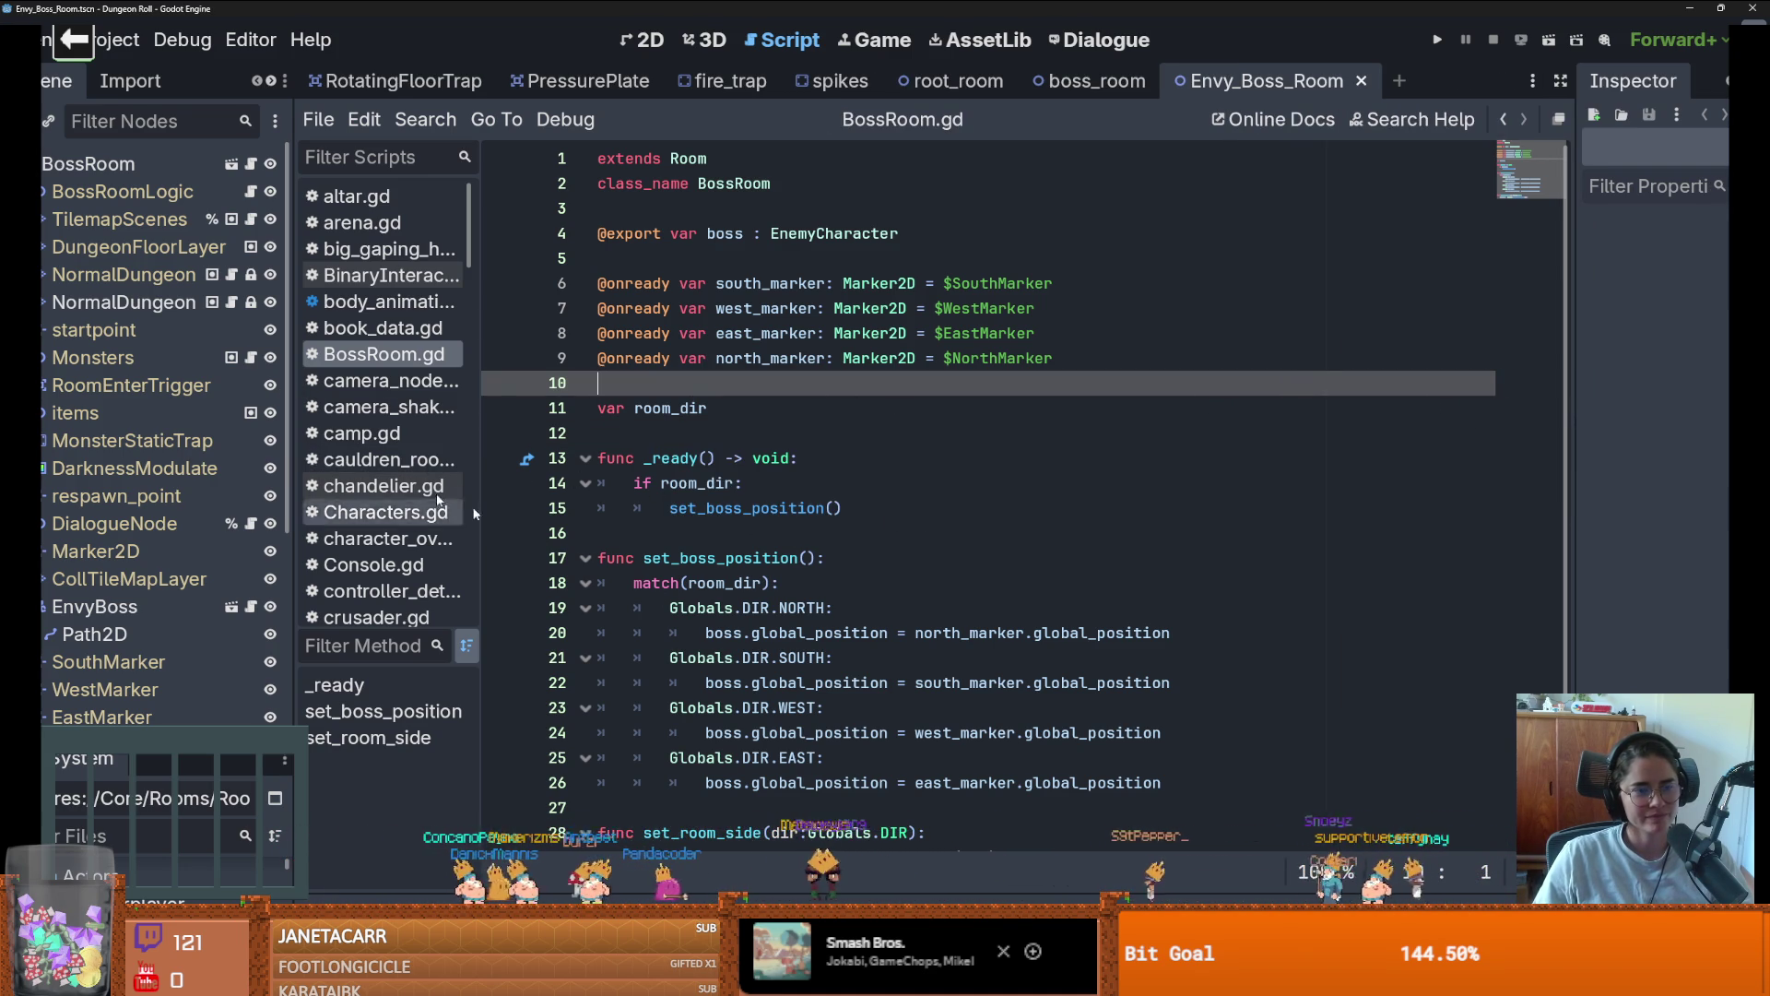
left_click_drag(292, 489, 364, 489)
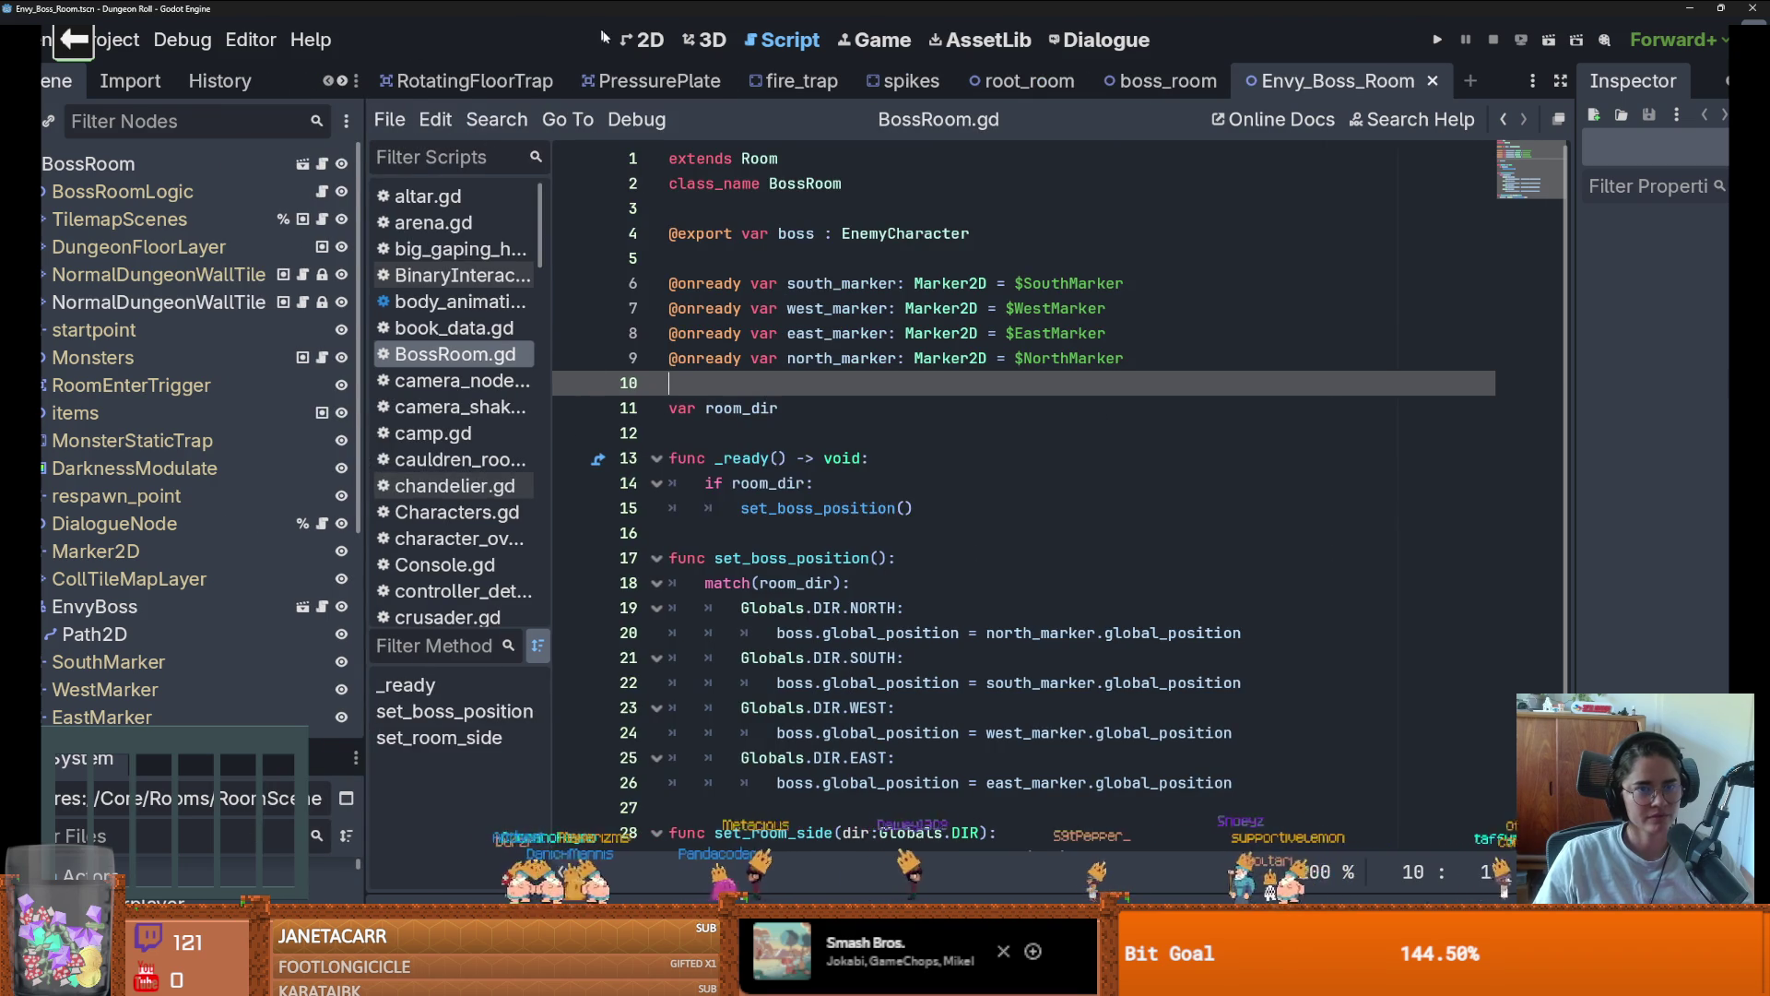
Show Envy_Boss_Room in the 2D view, save it and pan across the room
left_click(643, 39)
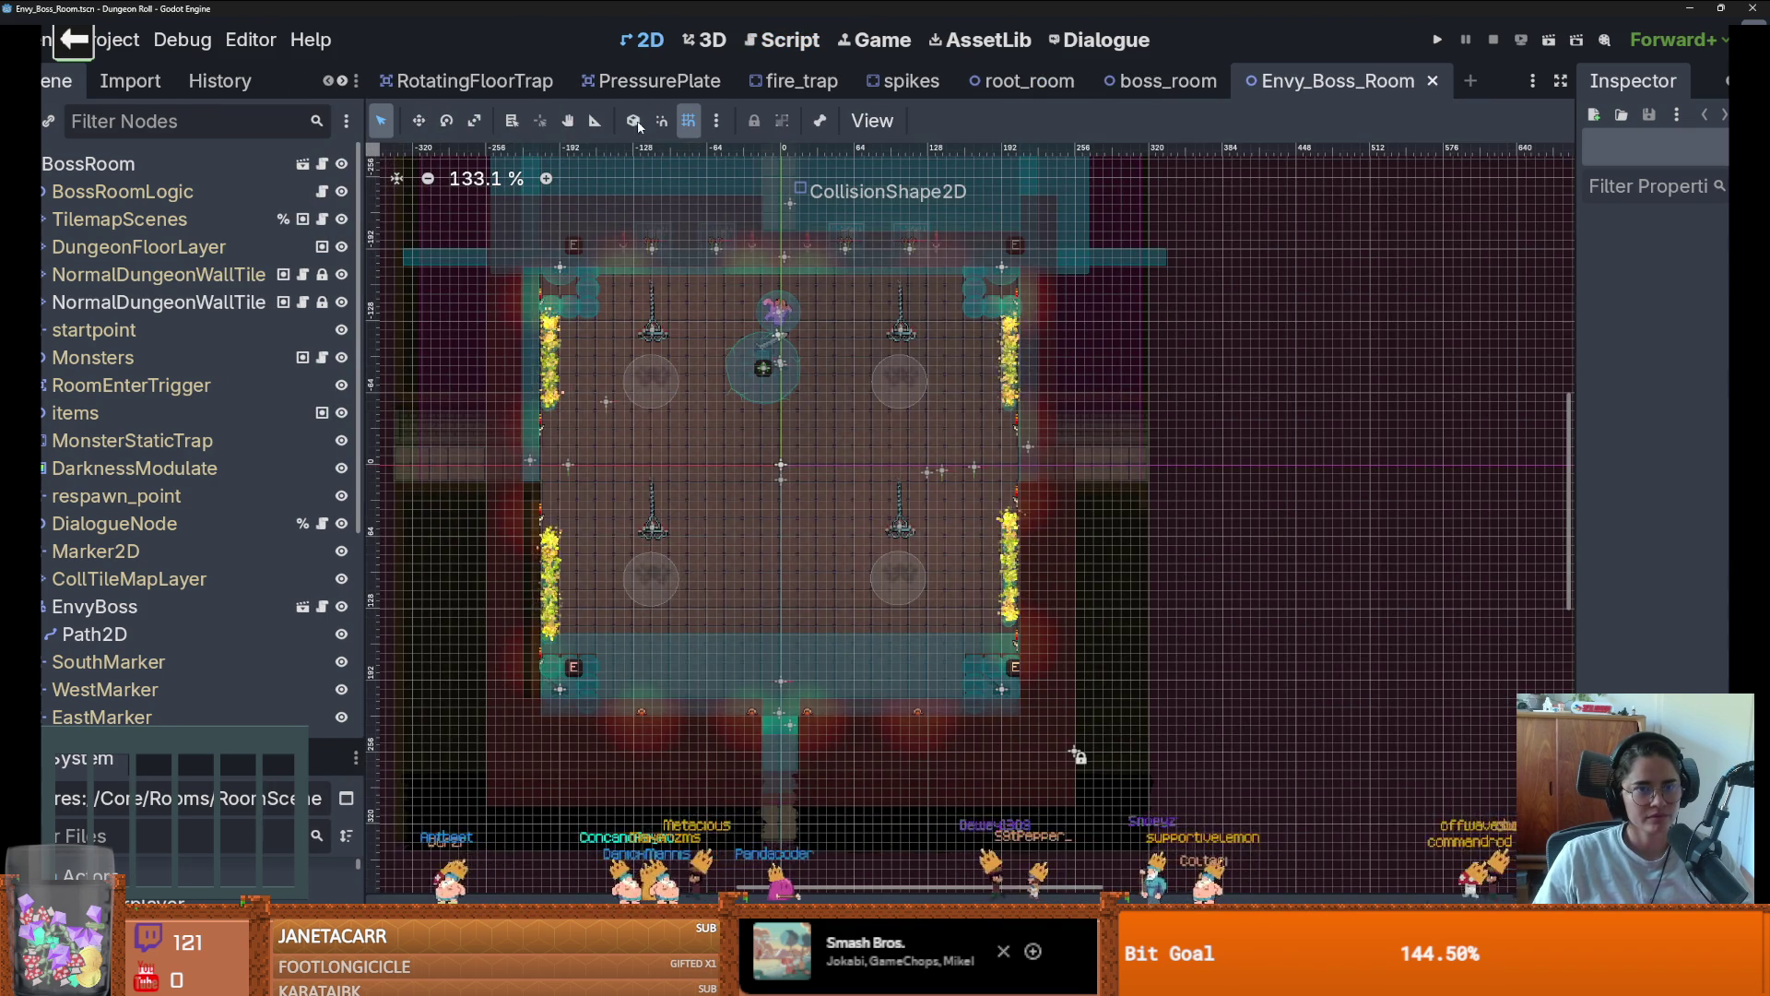
key("ctrl+s")
scroll(728, 568, "up", 4)
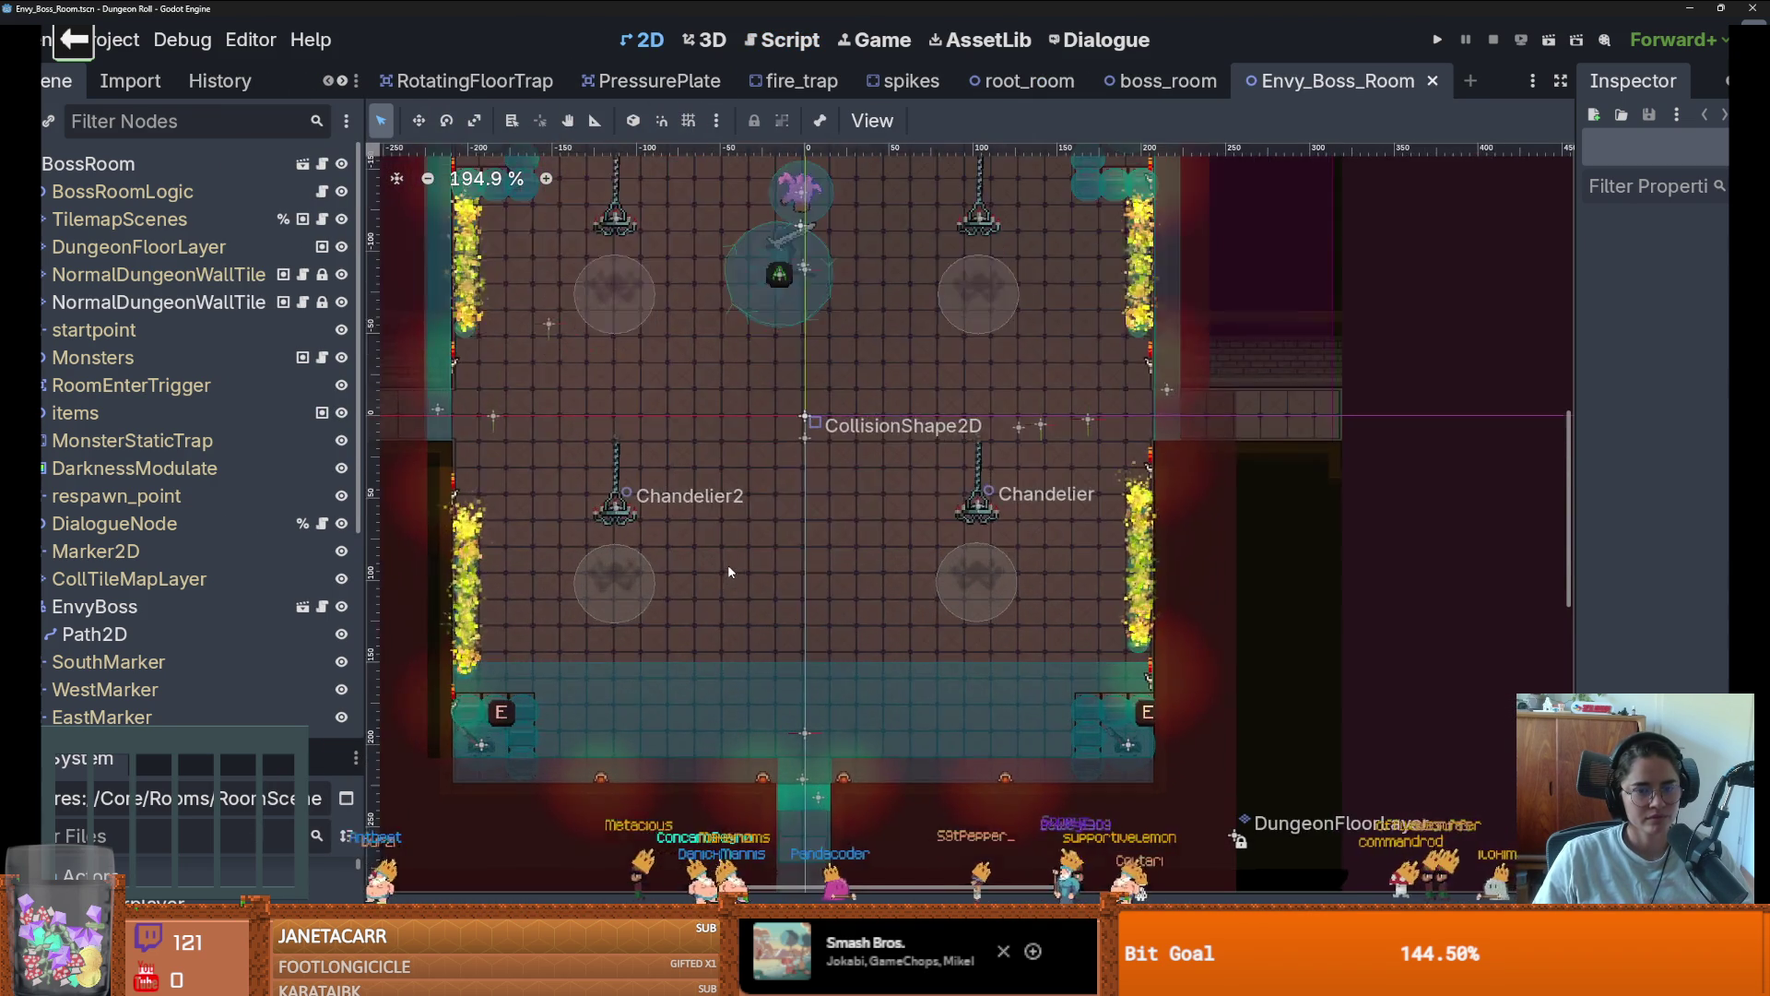
left_click_drag(727, 564, 947, 612)
scroll(948, 608, "down", 1)
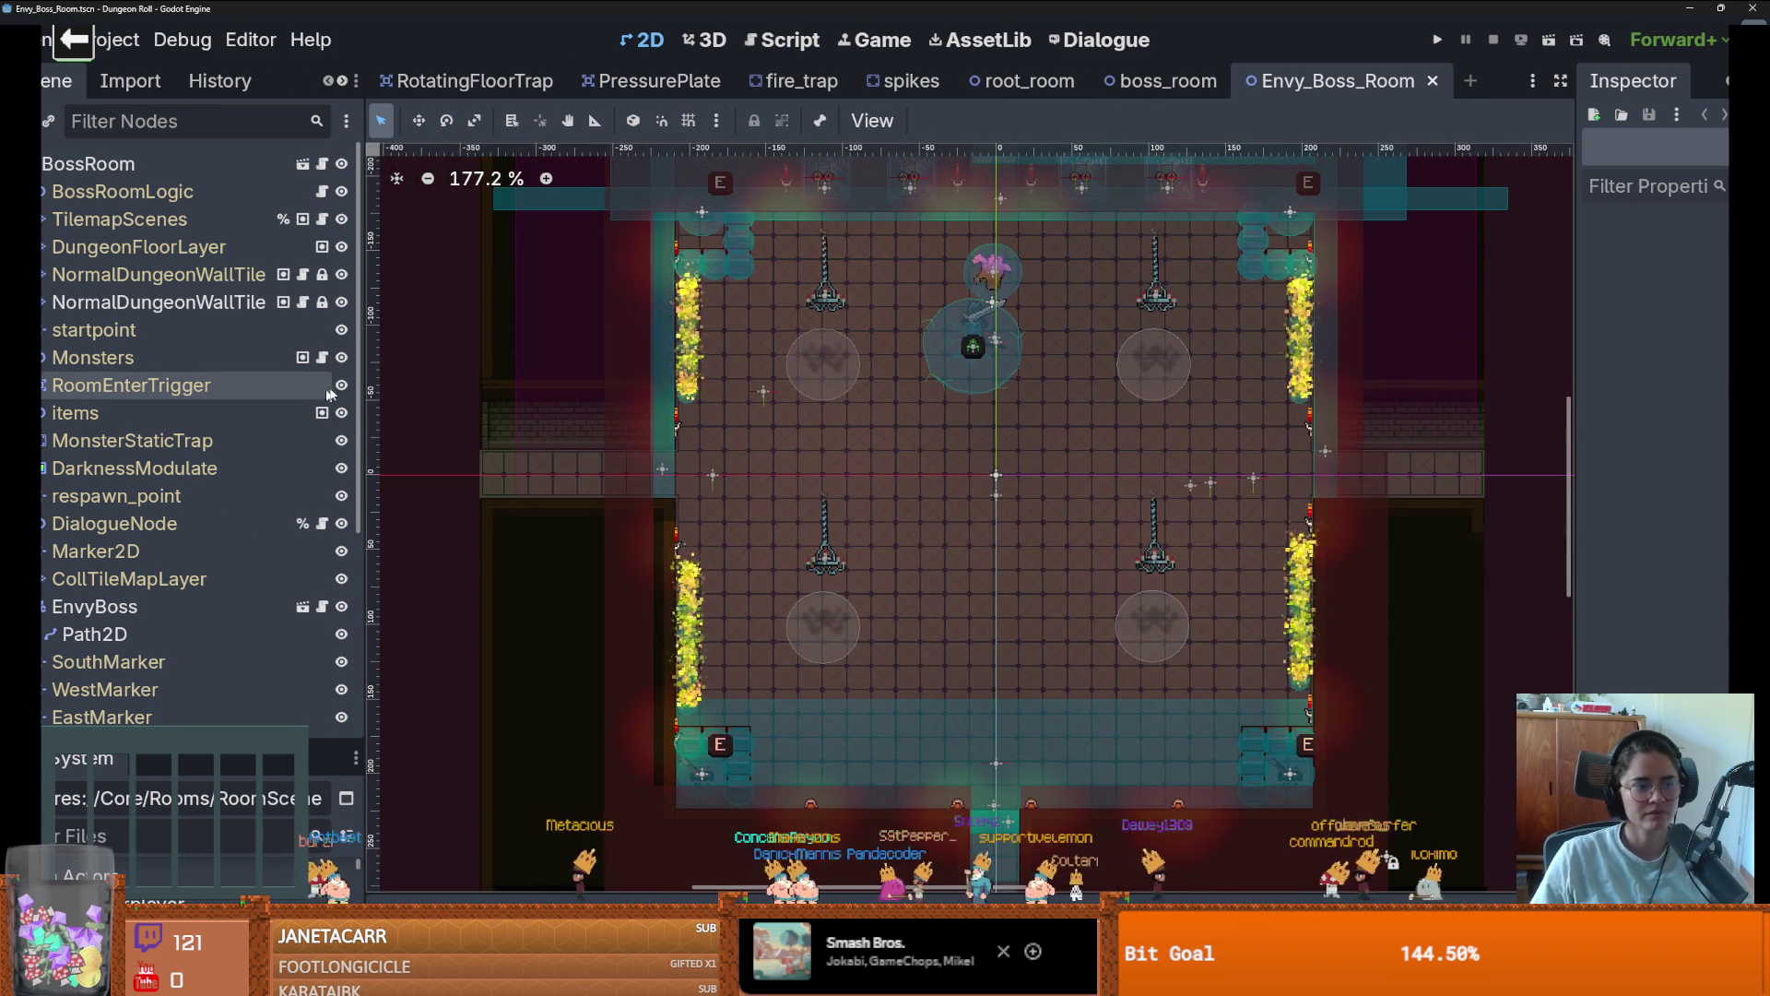
Display node name labels over the room, then bring up the boss_room scene
key("alt")
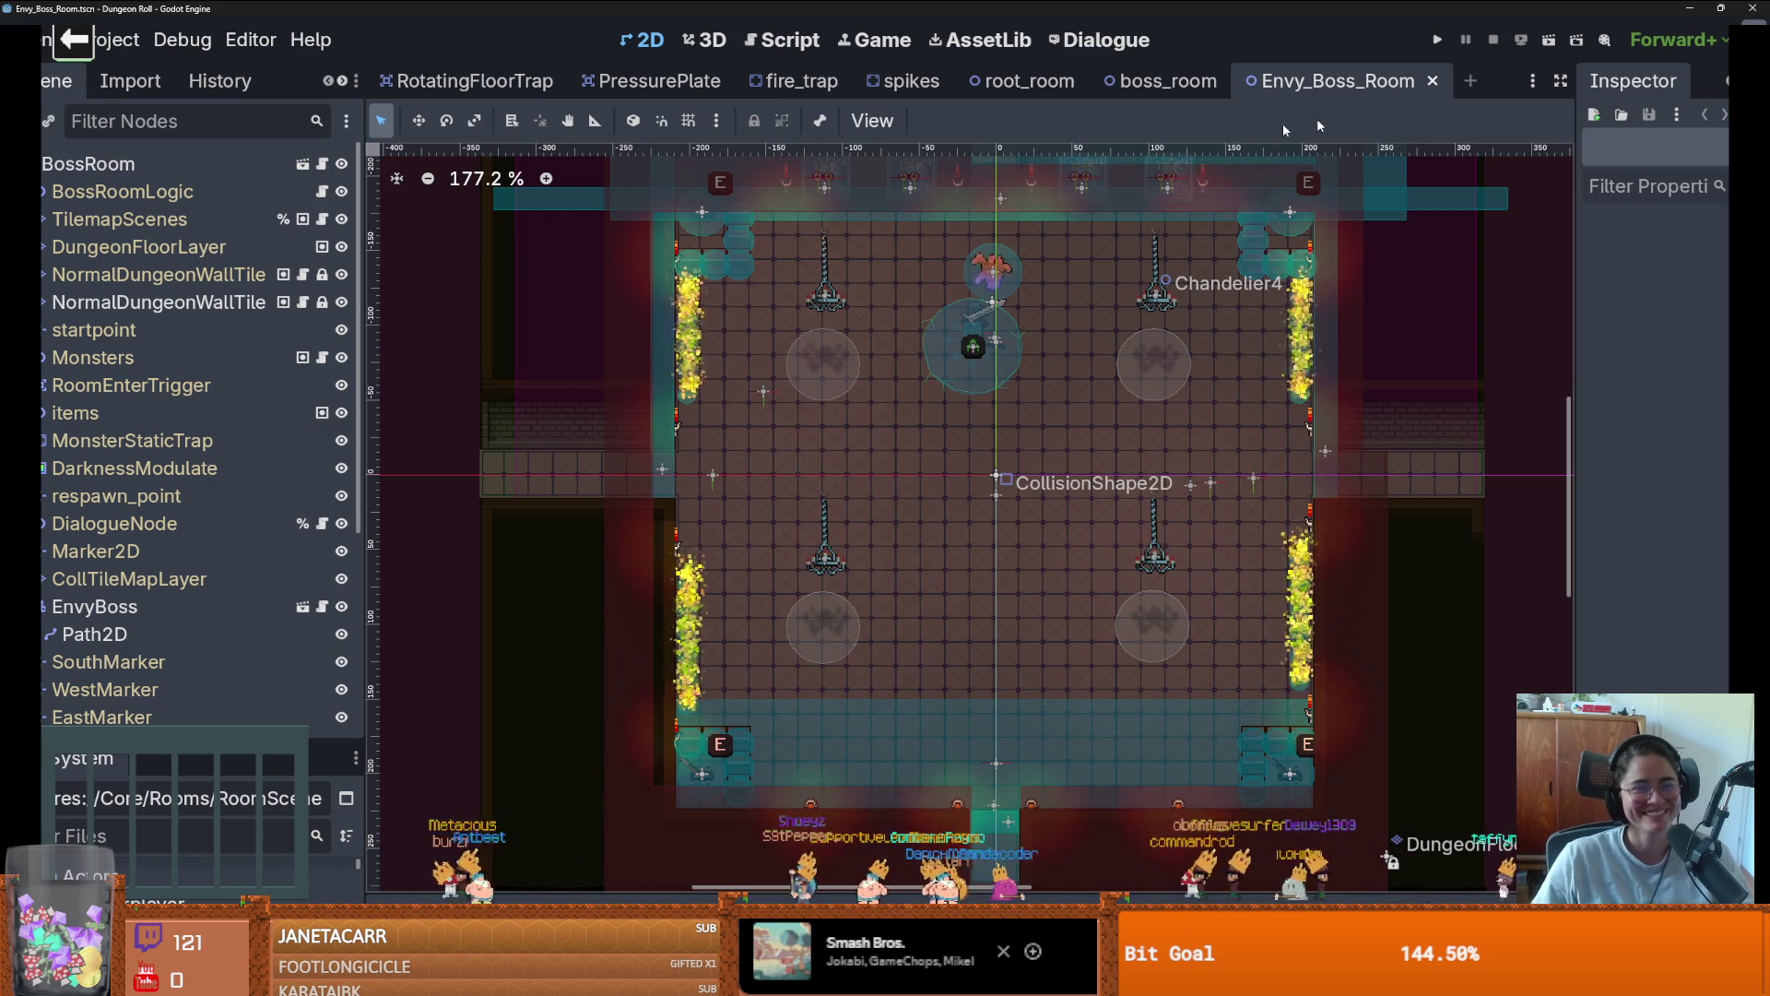
key("alt")
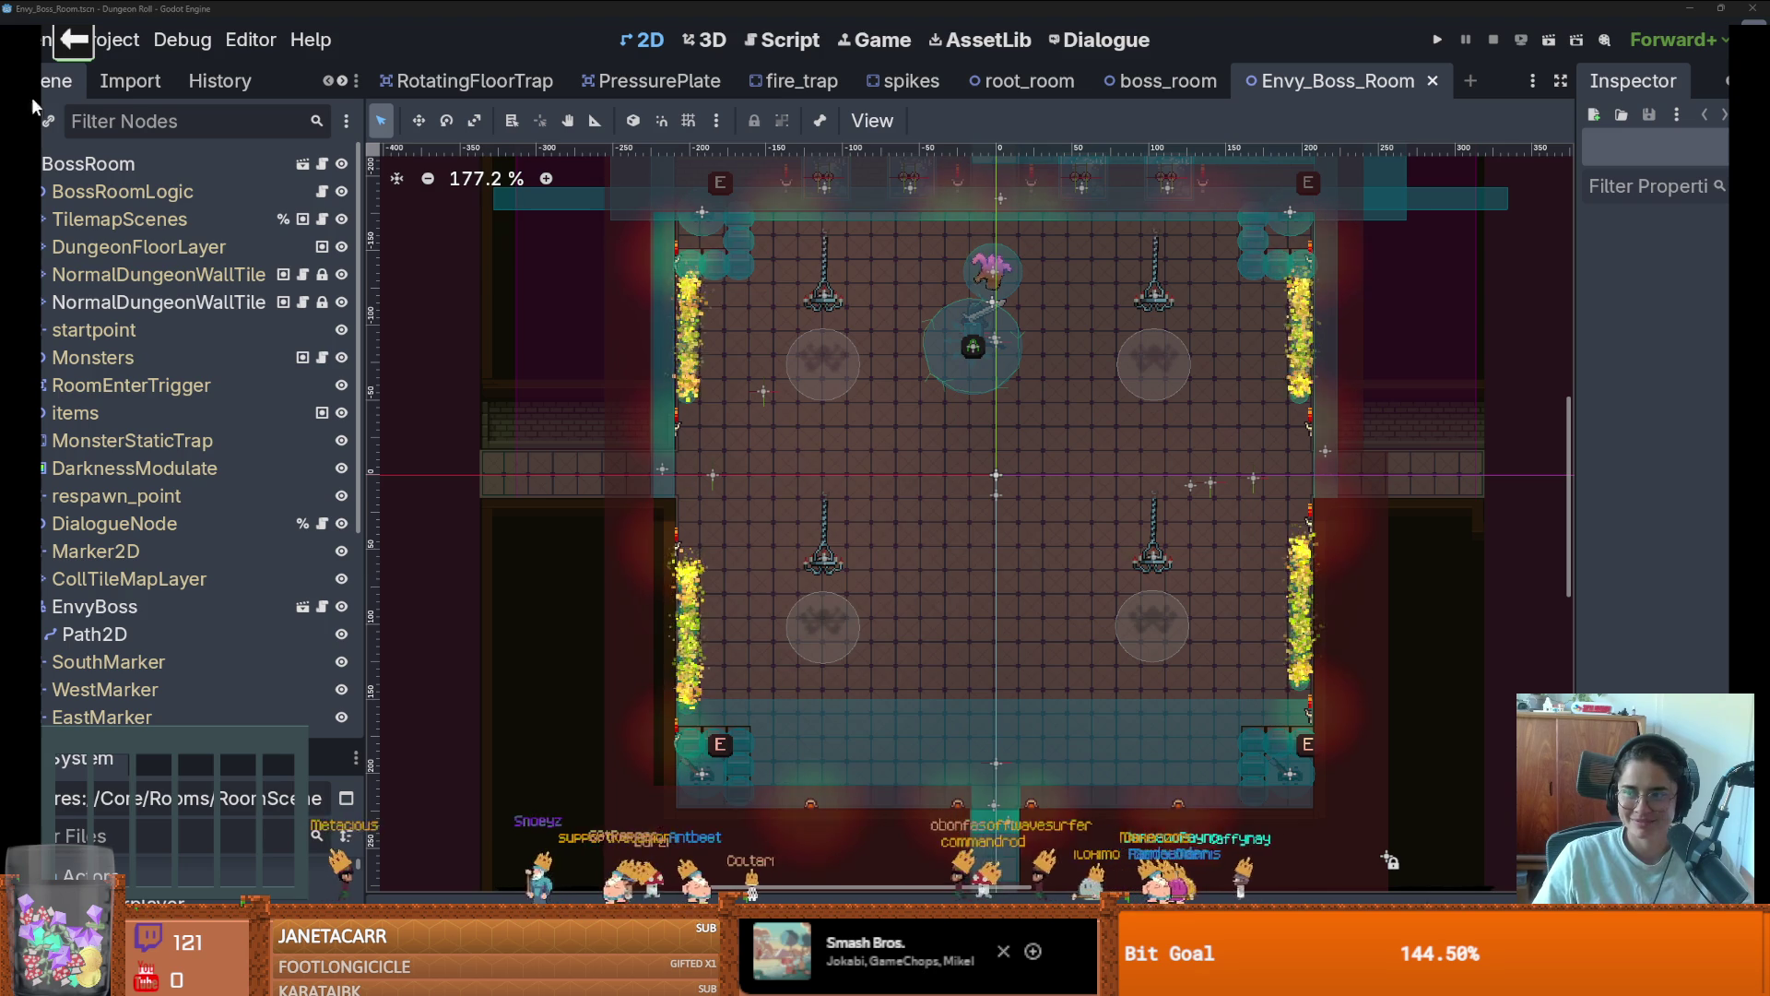
key("alt")
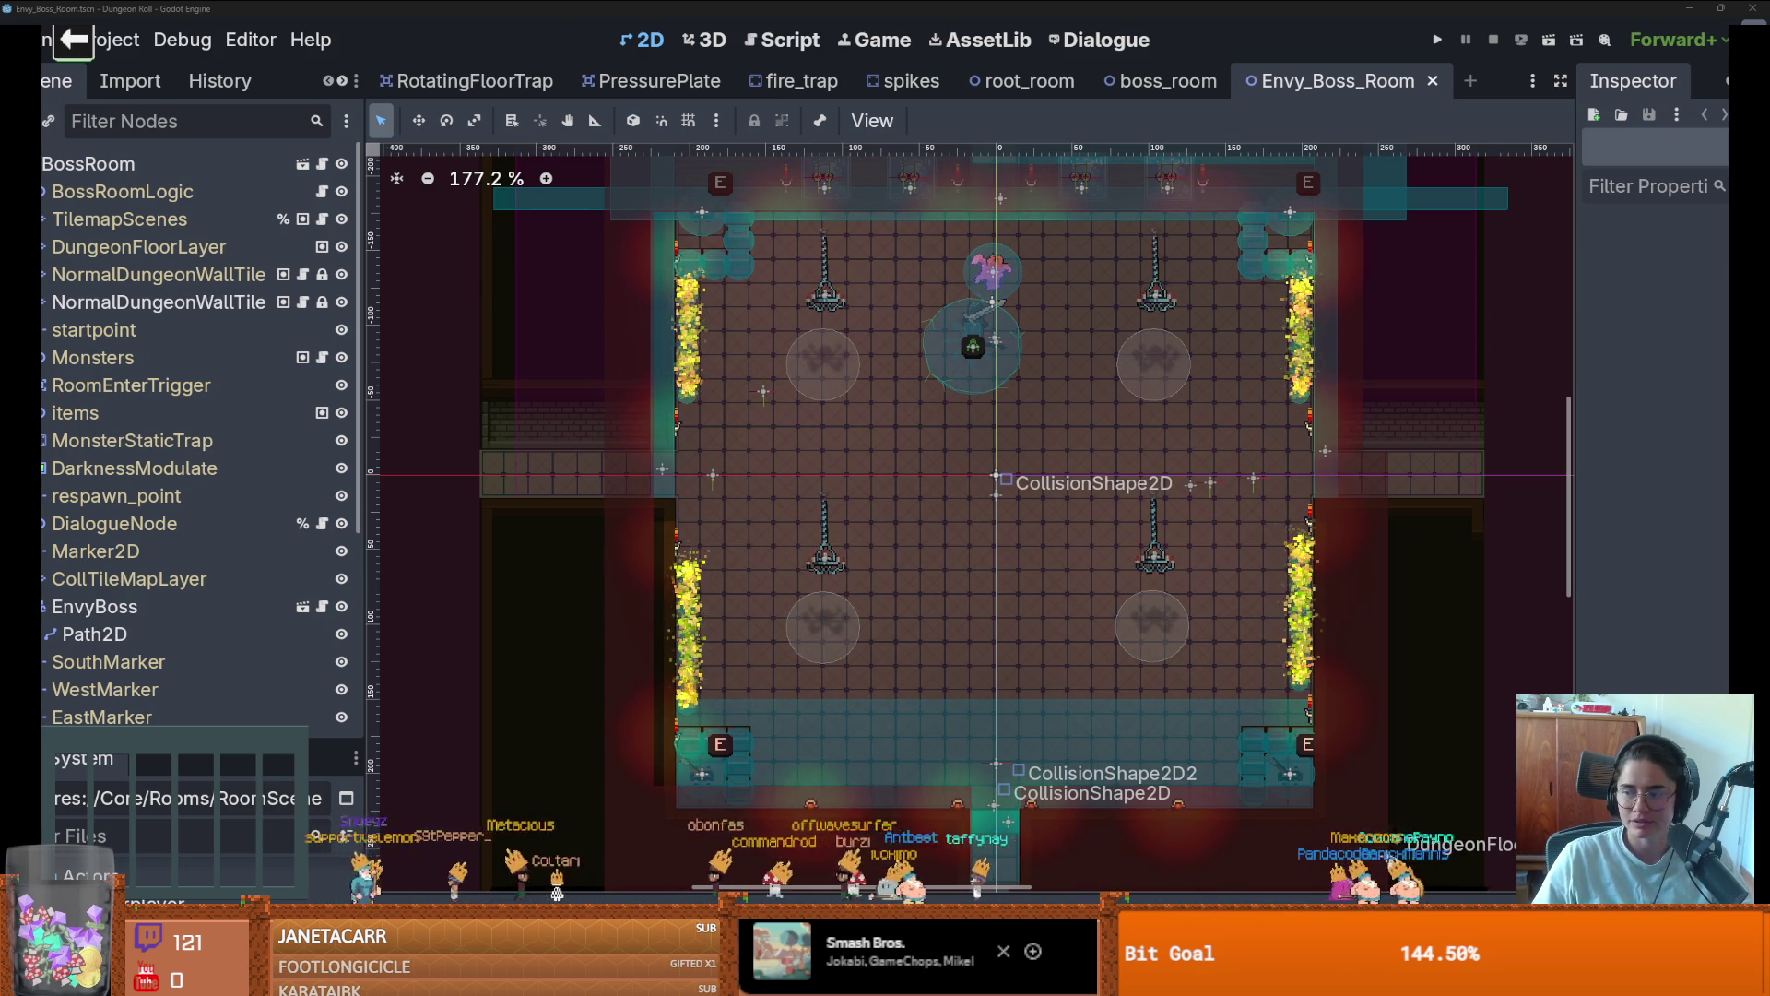
scroll(977, 498, "right", 2)
scroll(977, 498, "up", 1)
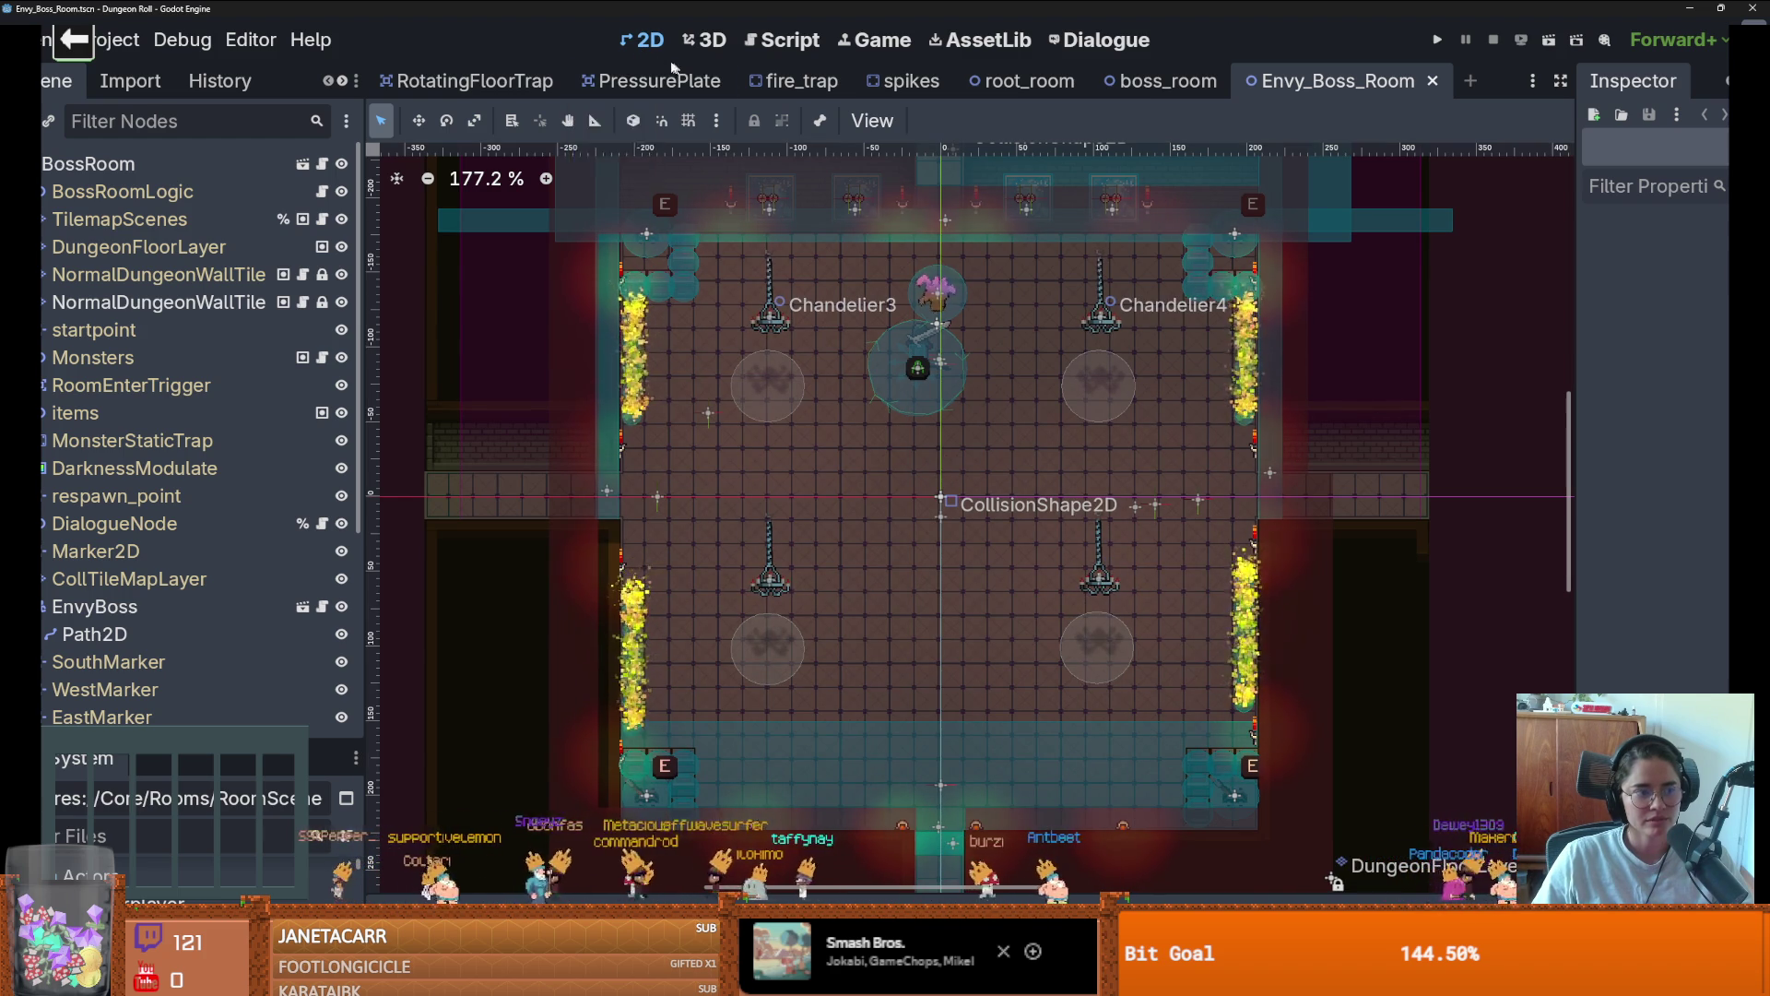
left_click(1168, 80)
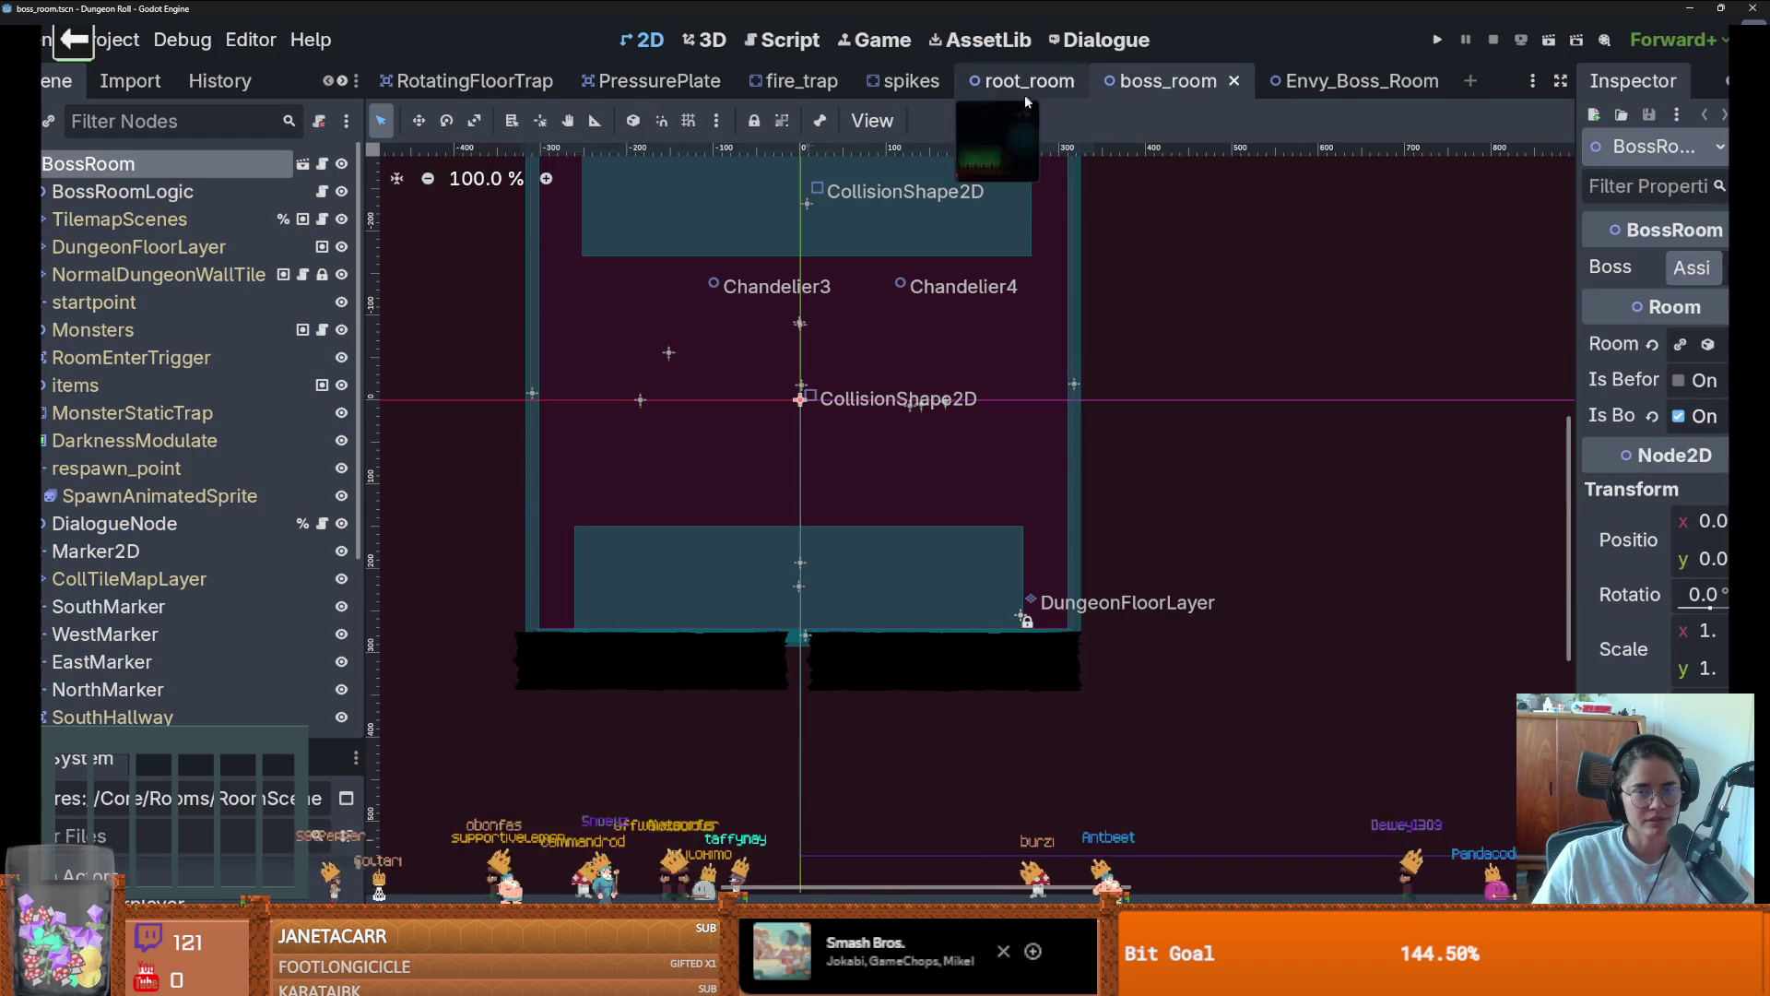
Inspect the RotatingFloorTrap scene, giving the project files list more room
left_click(1346, 81)
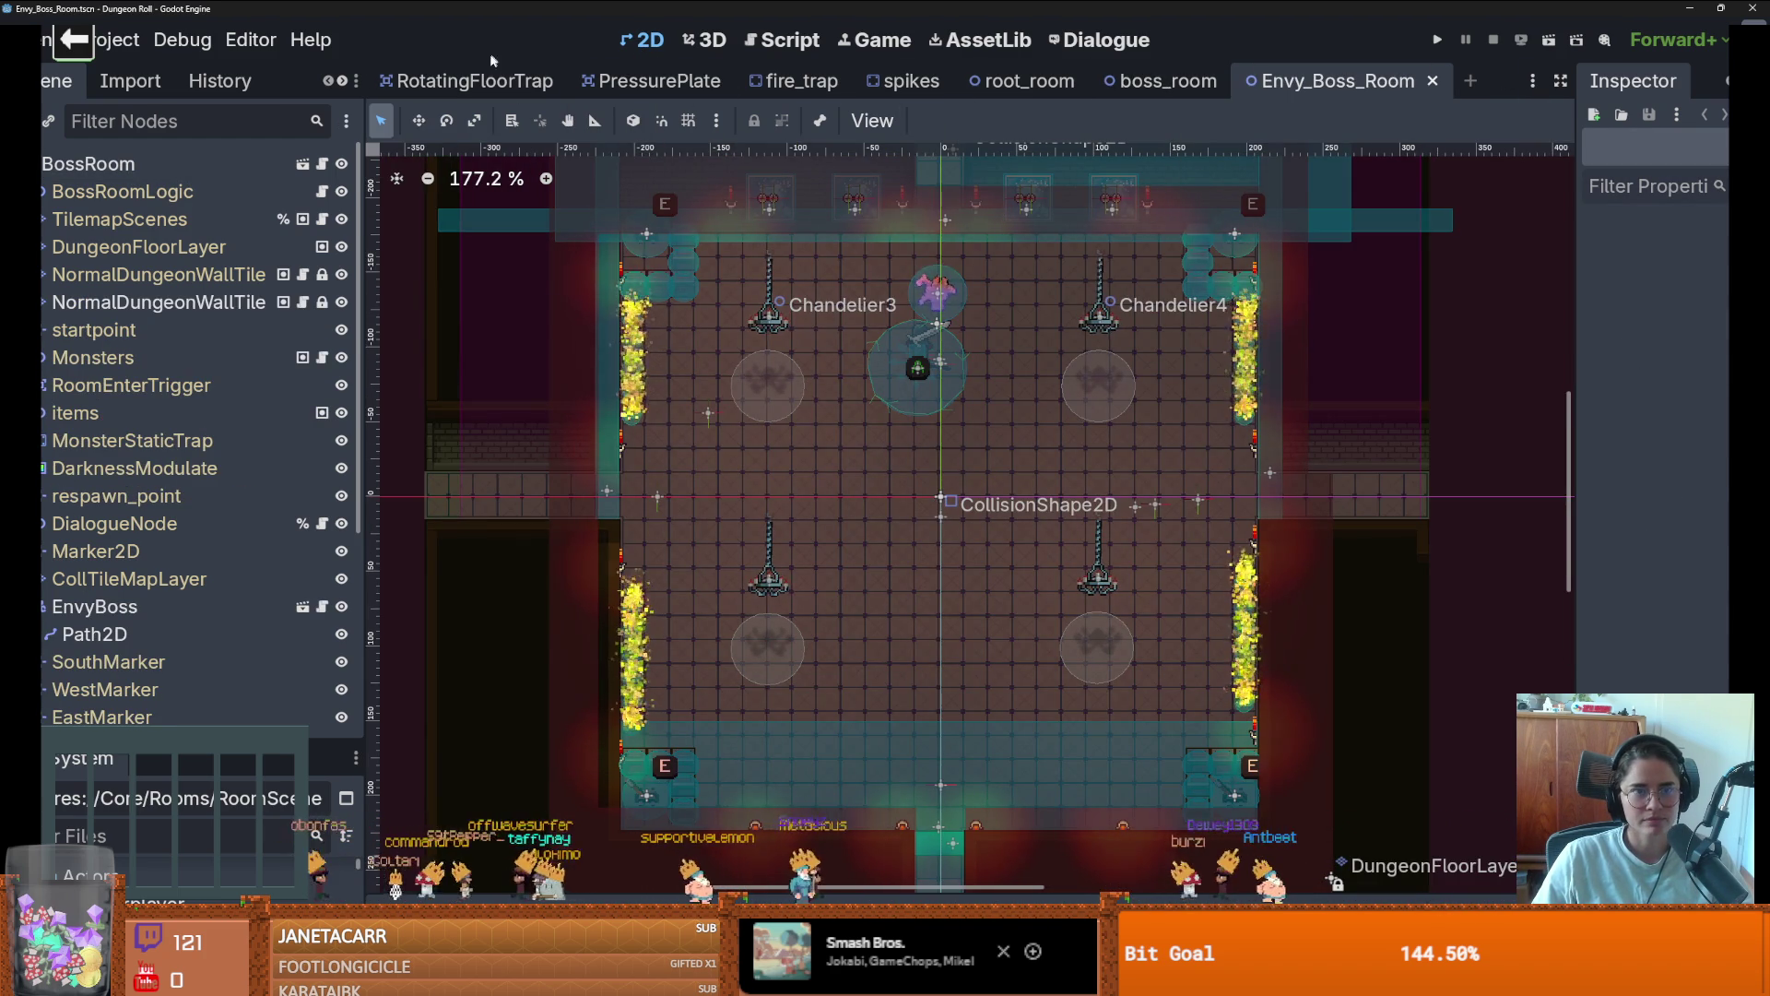
left_click(466, 81)
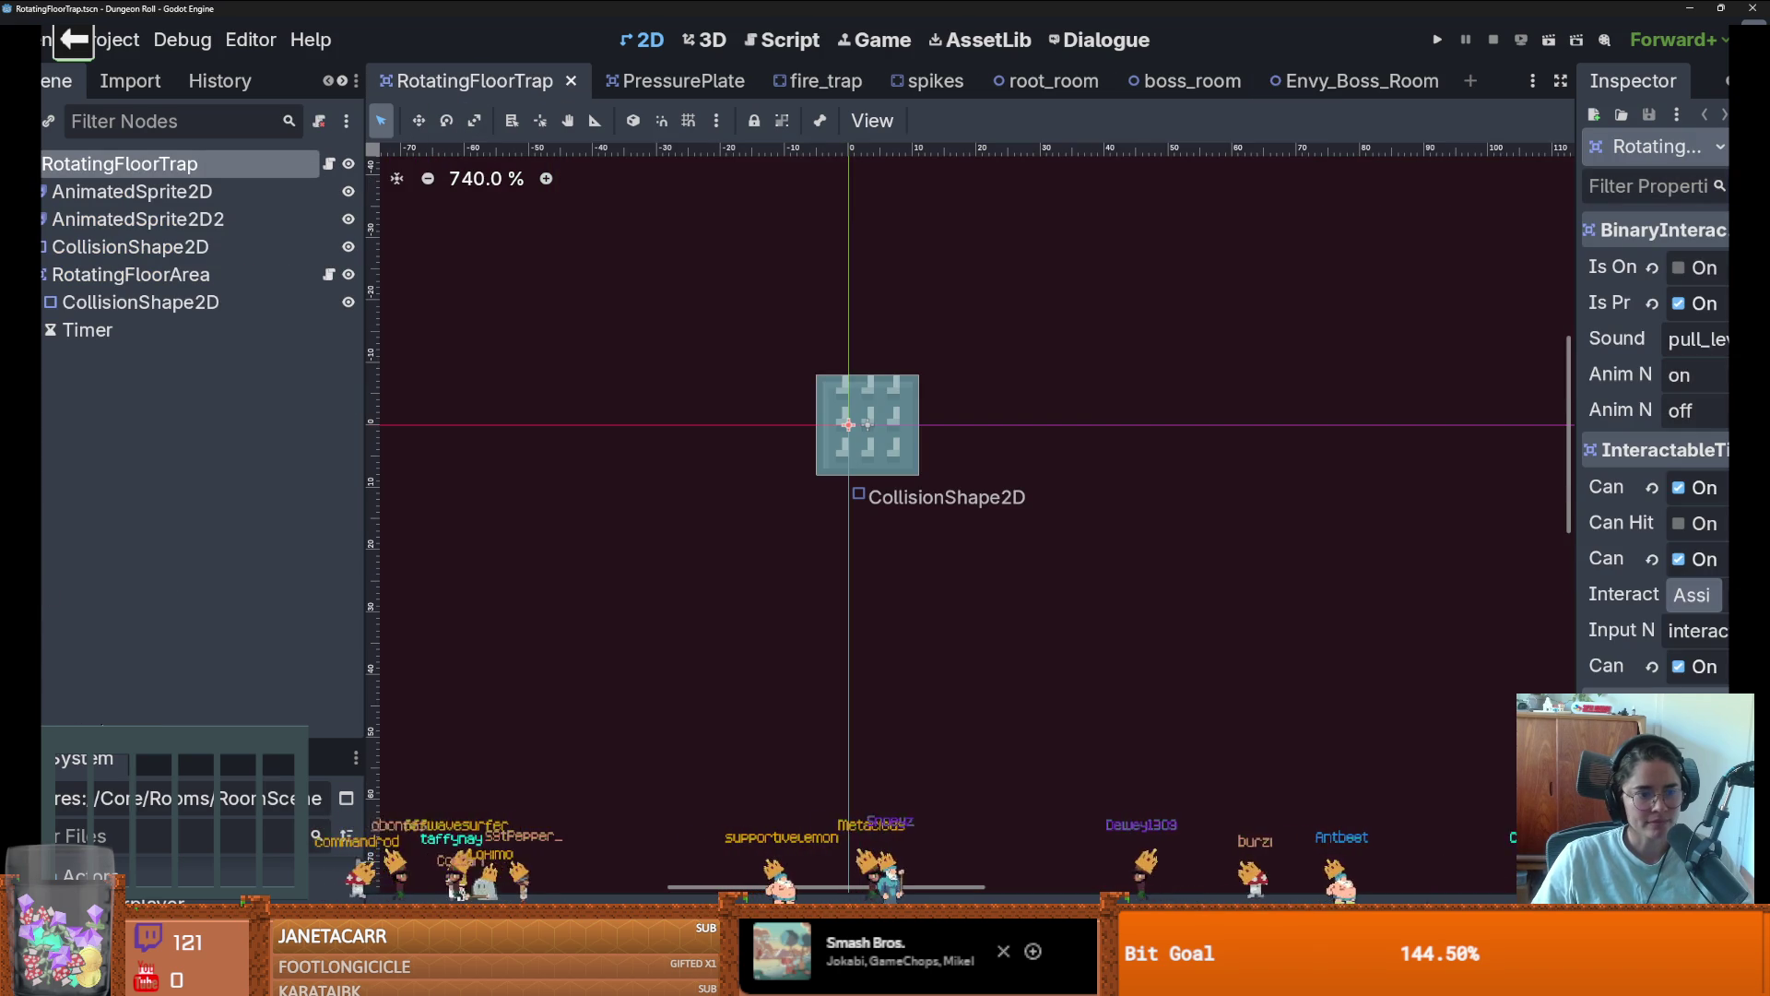
left_click_drag(175, 735, 157, 494)
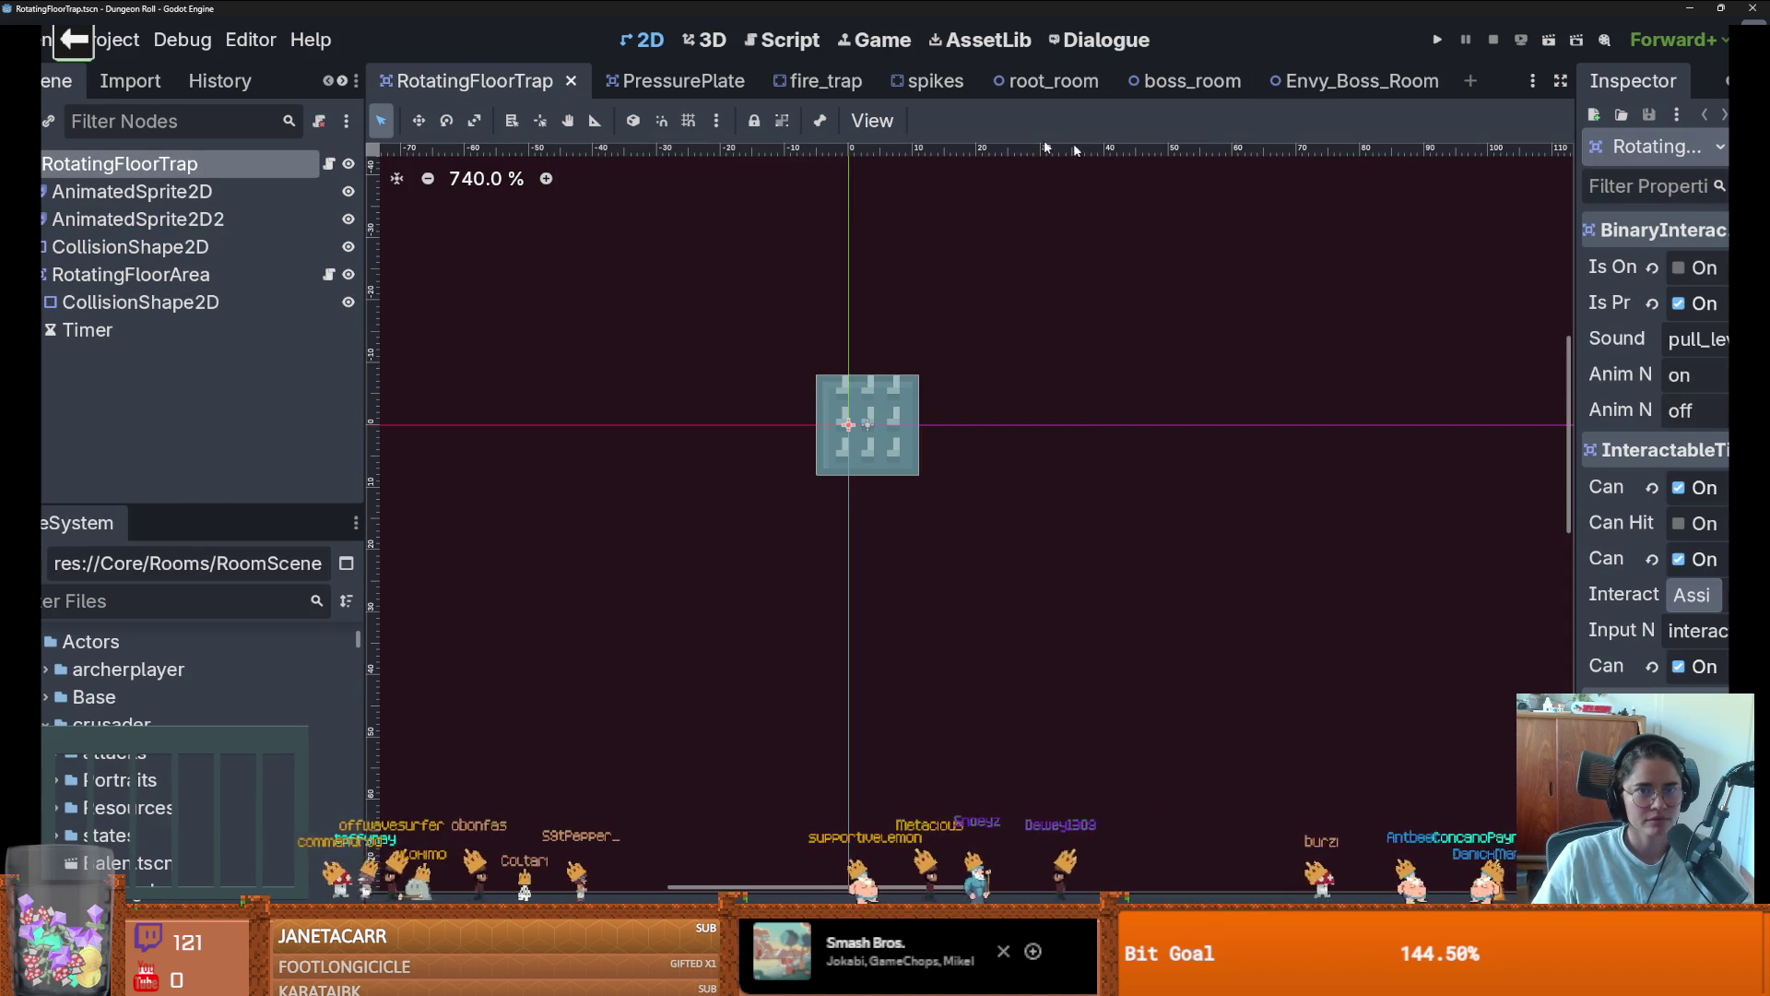
mouse_move(1042, 87)
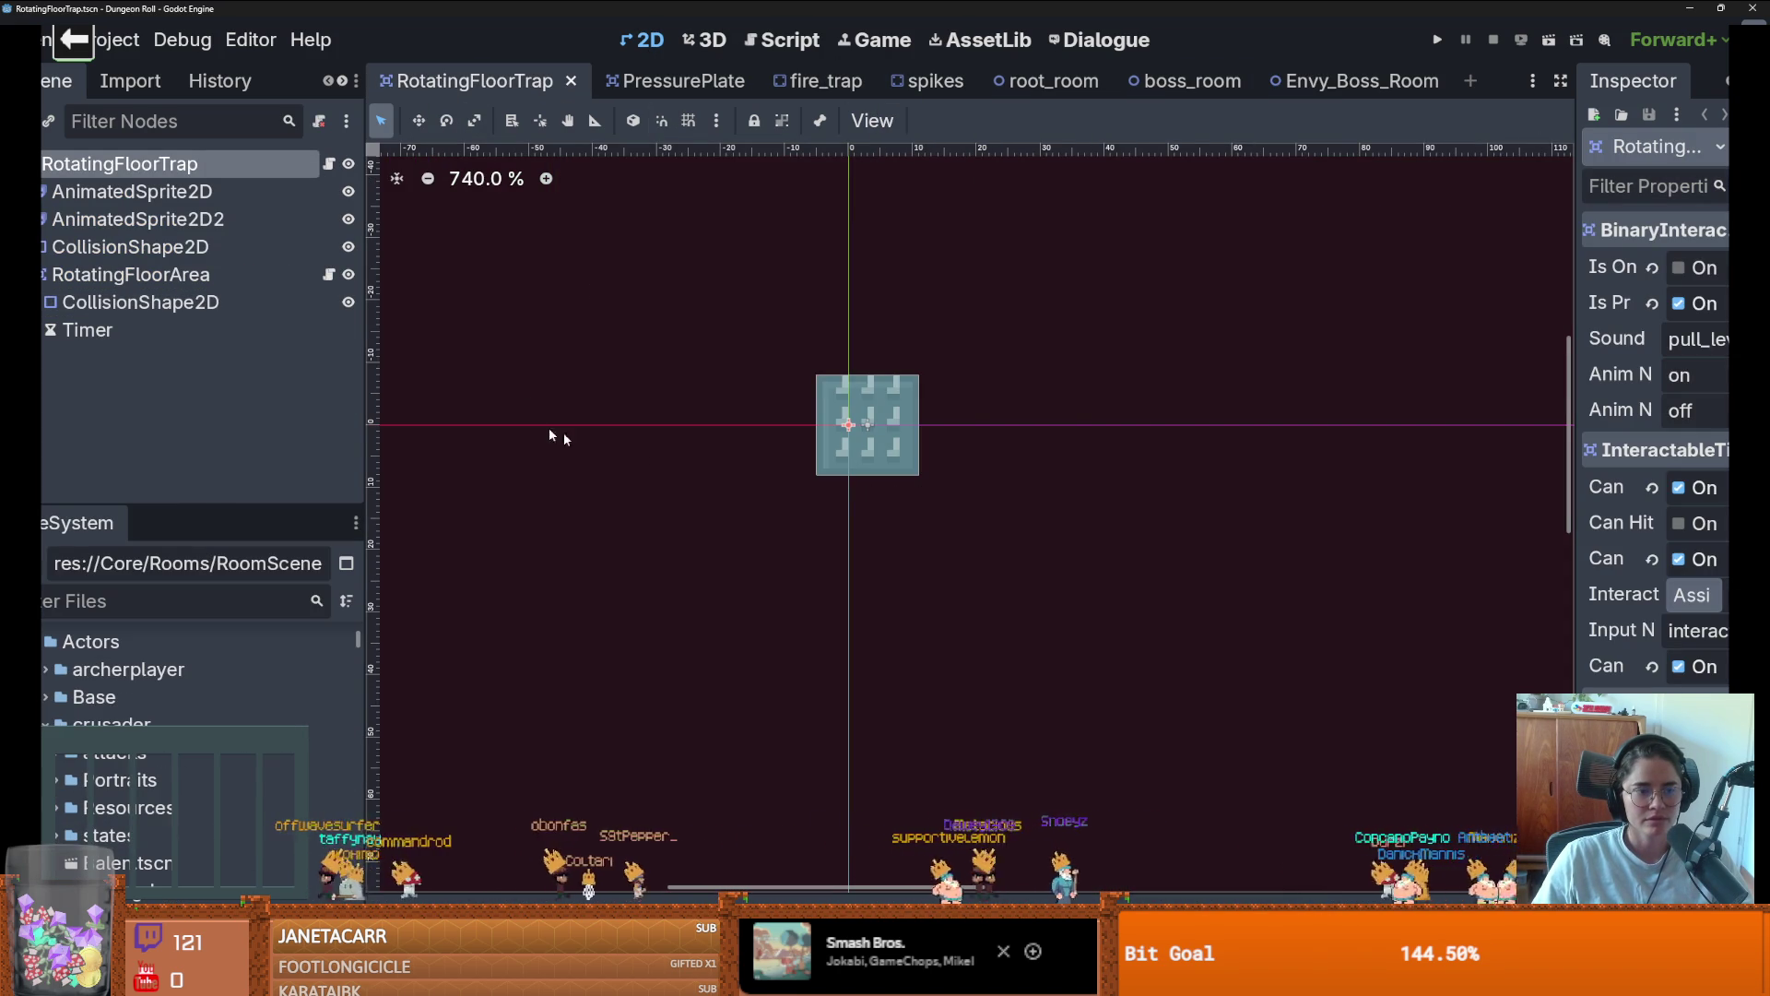
scroll(553, 436, "down", 2)
left_click_drag(727, 478, 823, 471)
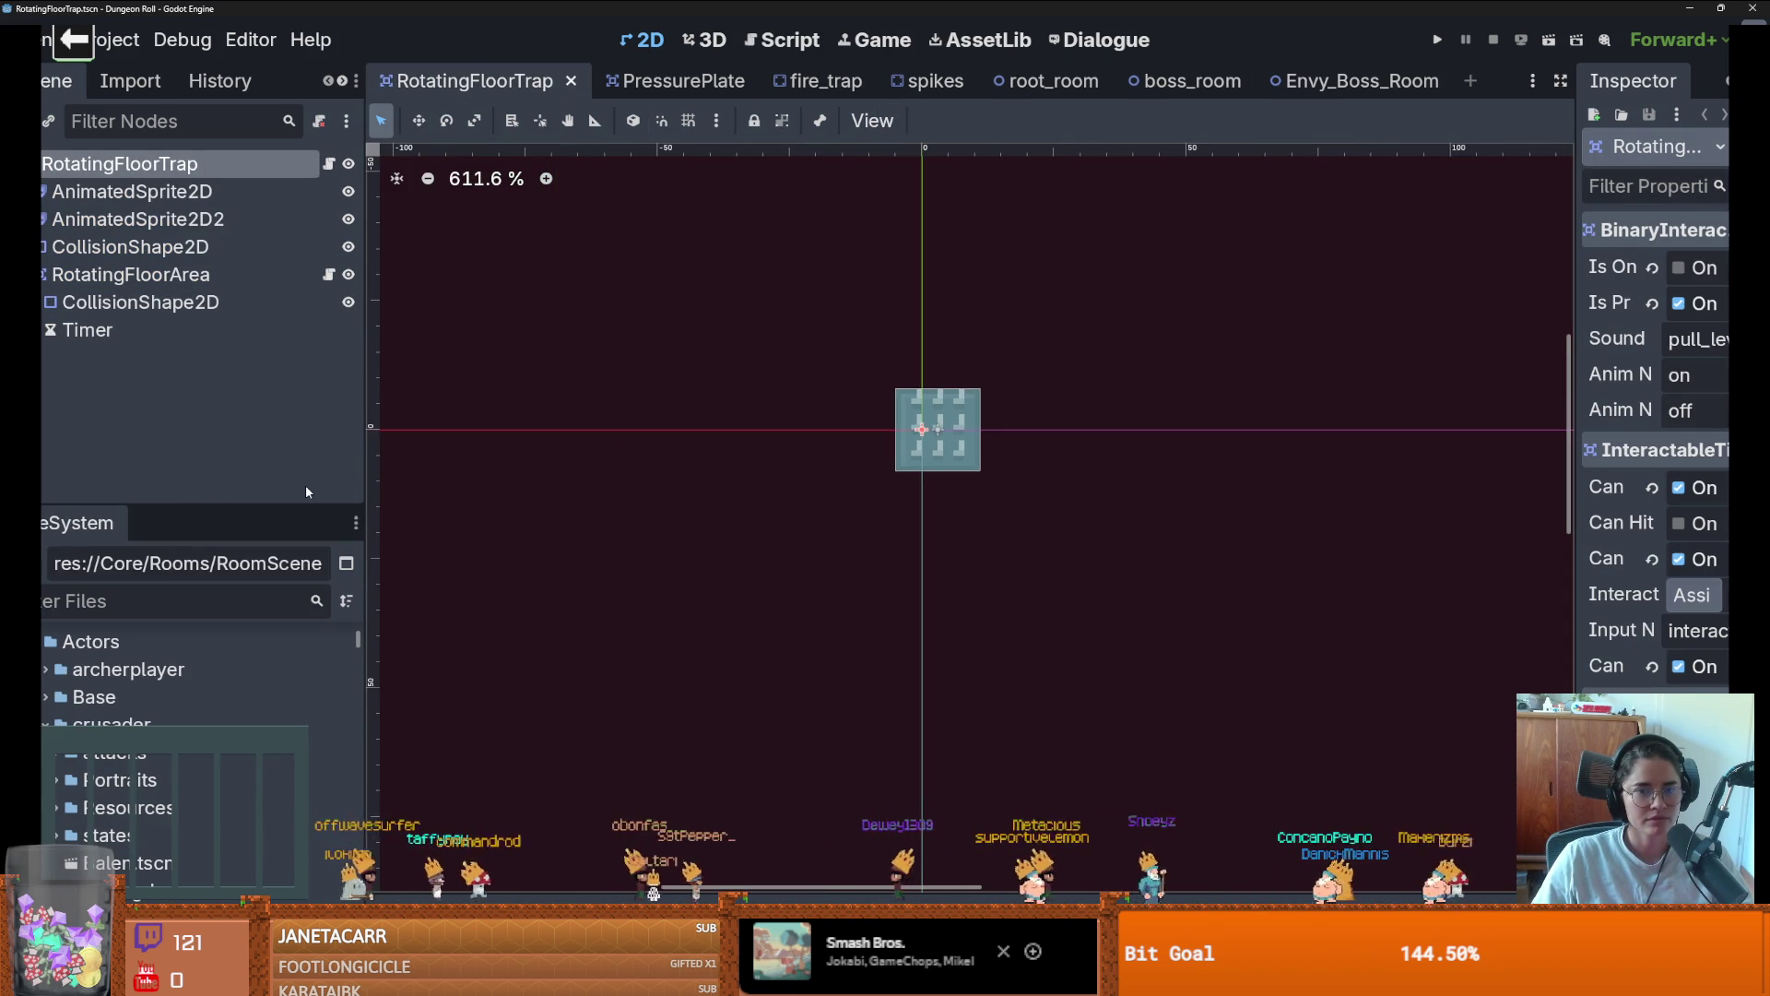
key("ctrl+z")
key("ctrl+z")
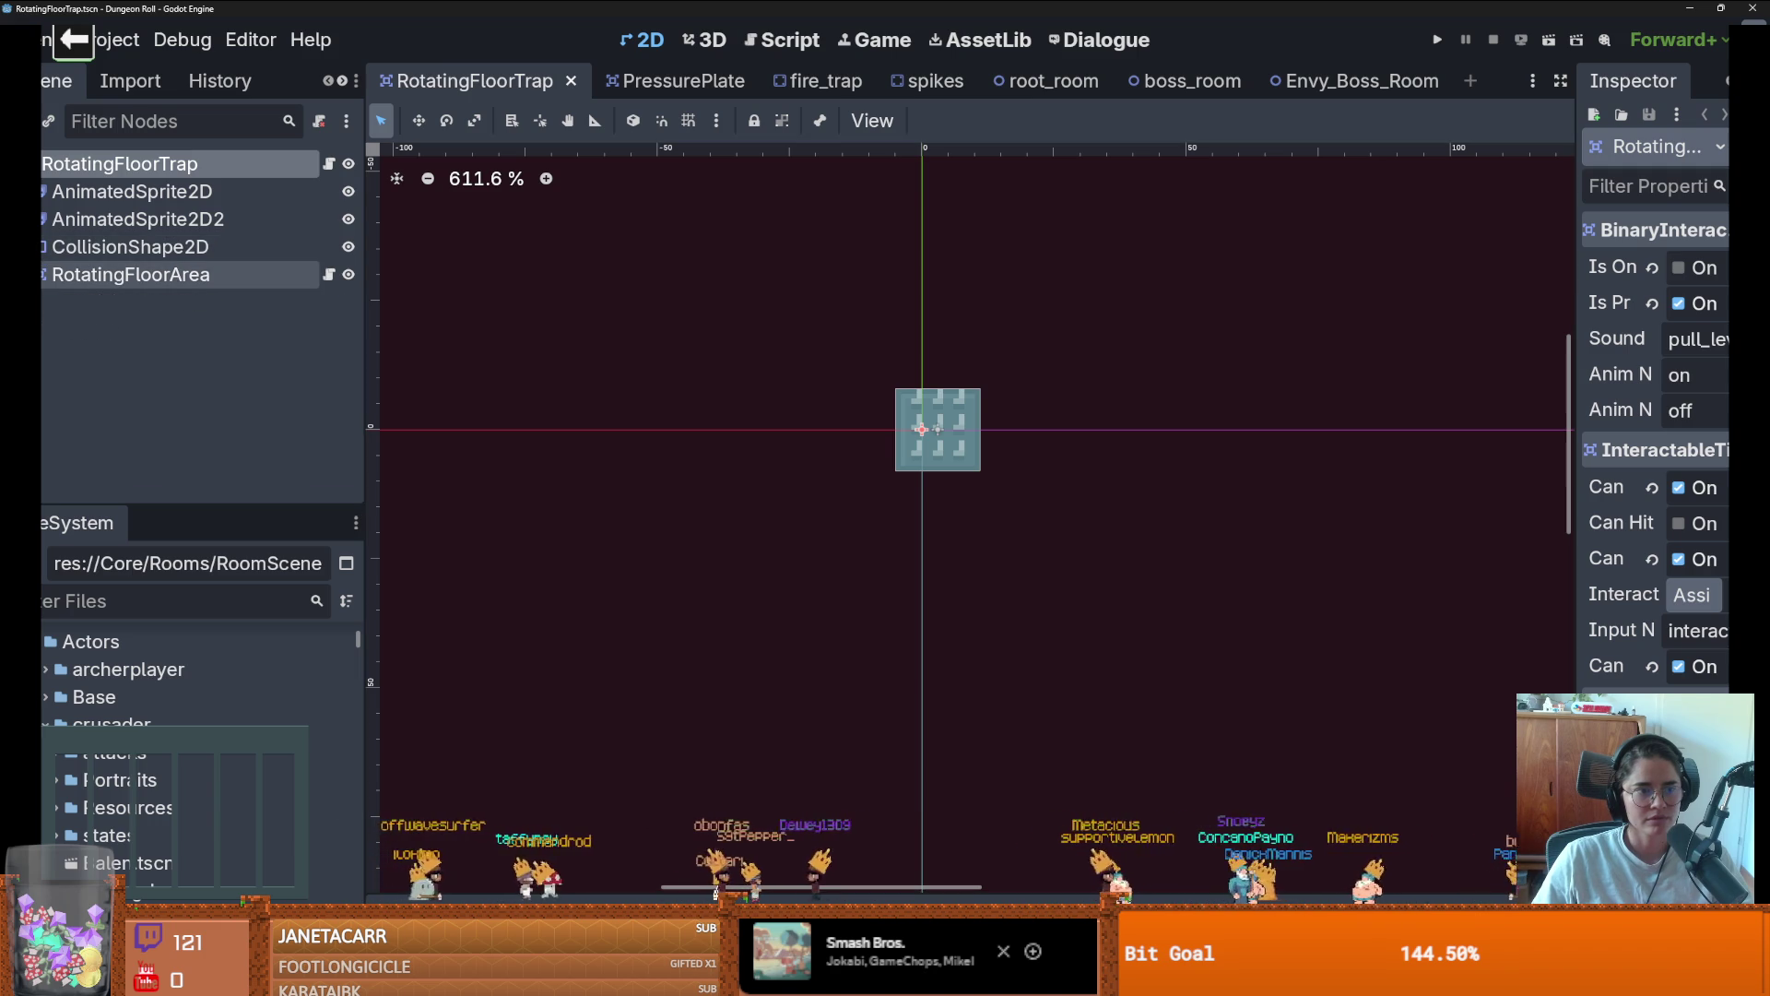
Close Envy_Boss_Room and boss_room, then select root_room's Chandelier node with a taller node tree
left_click(1383, 83)
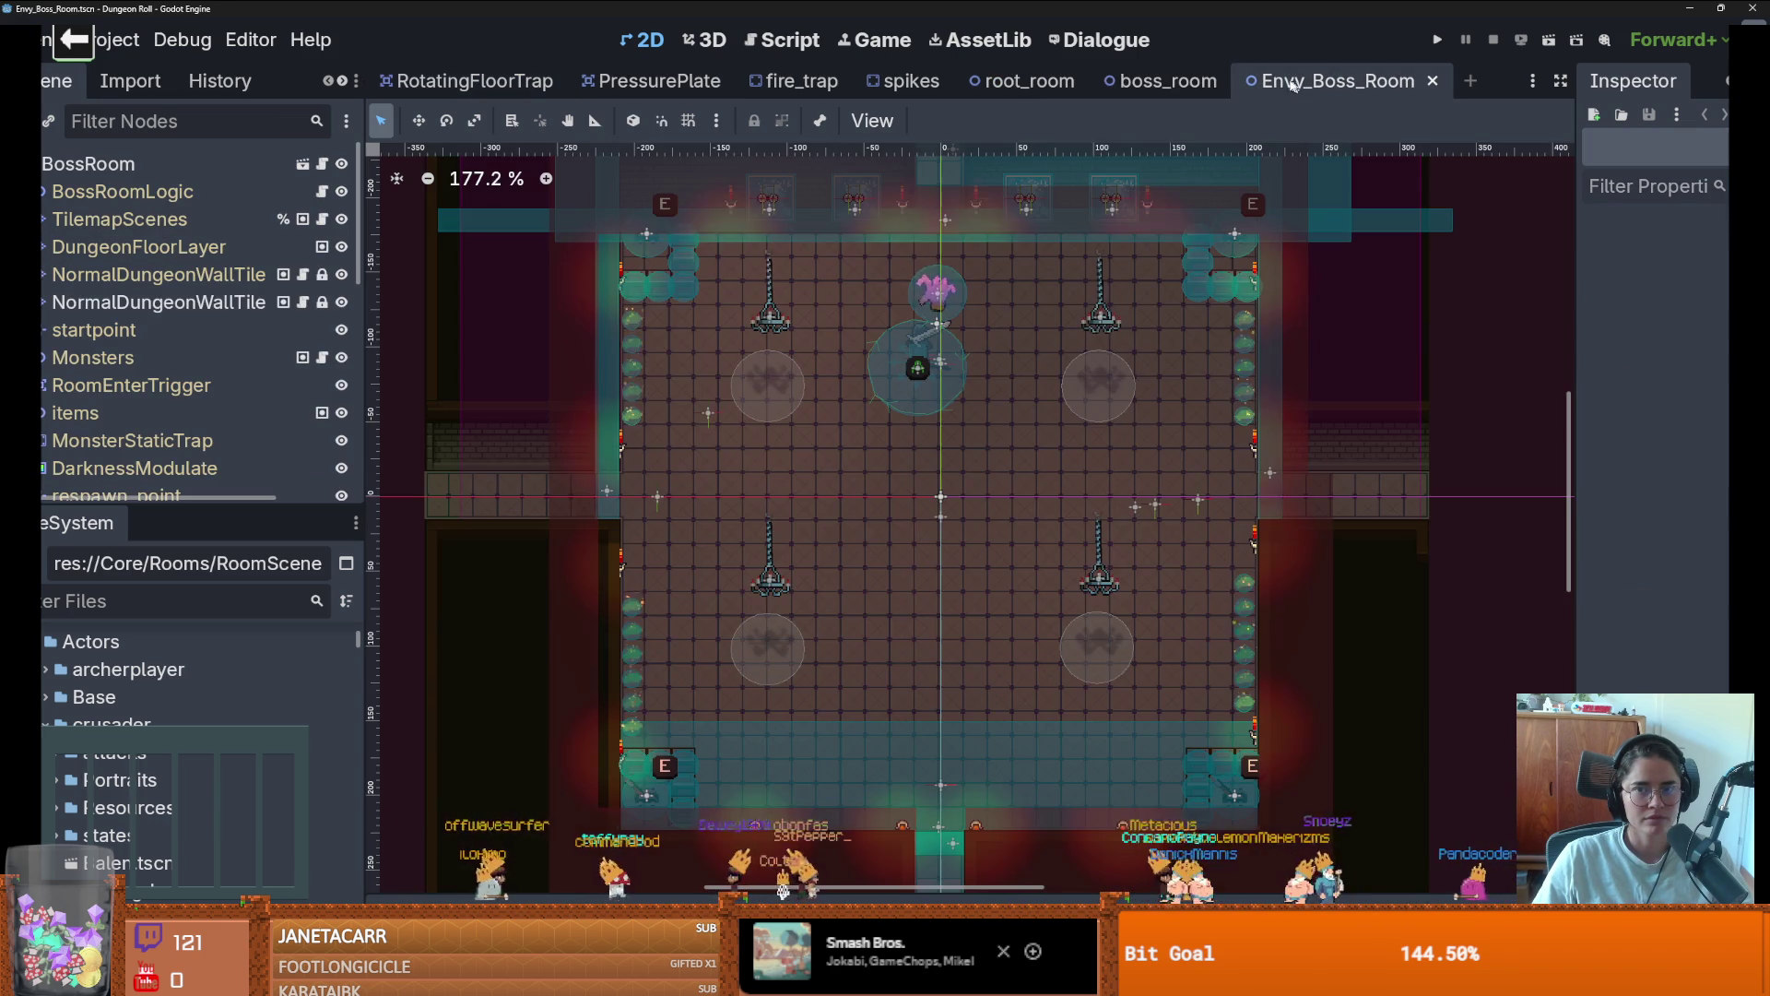
left_click(1432, 80)
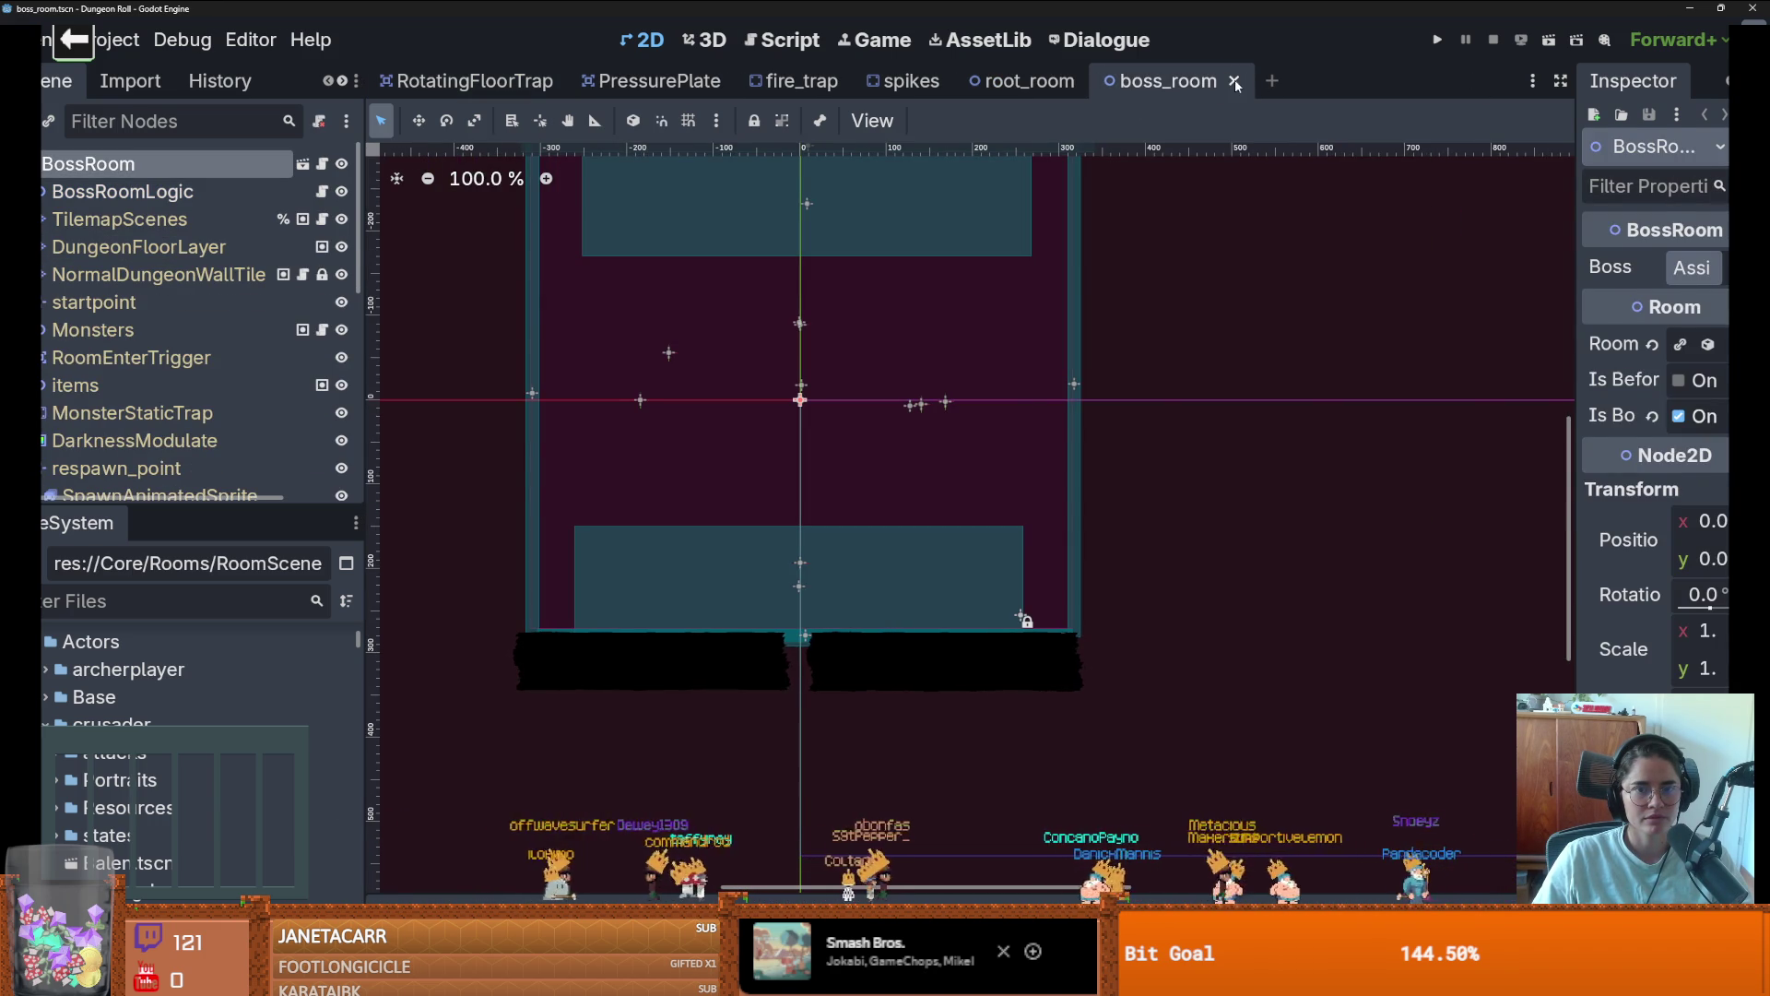
left_click(1232, 80)
scroll(844, 369, "up", 4)
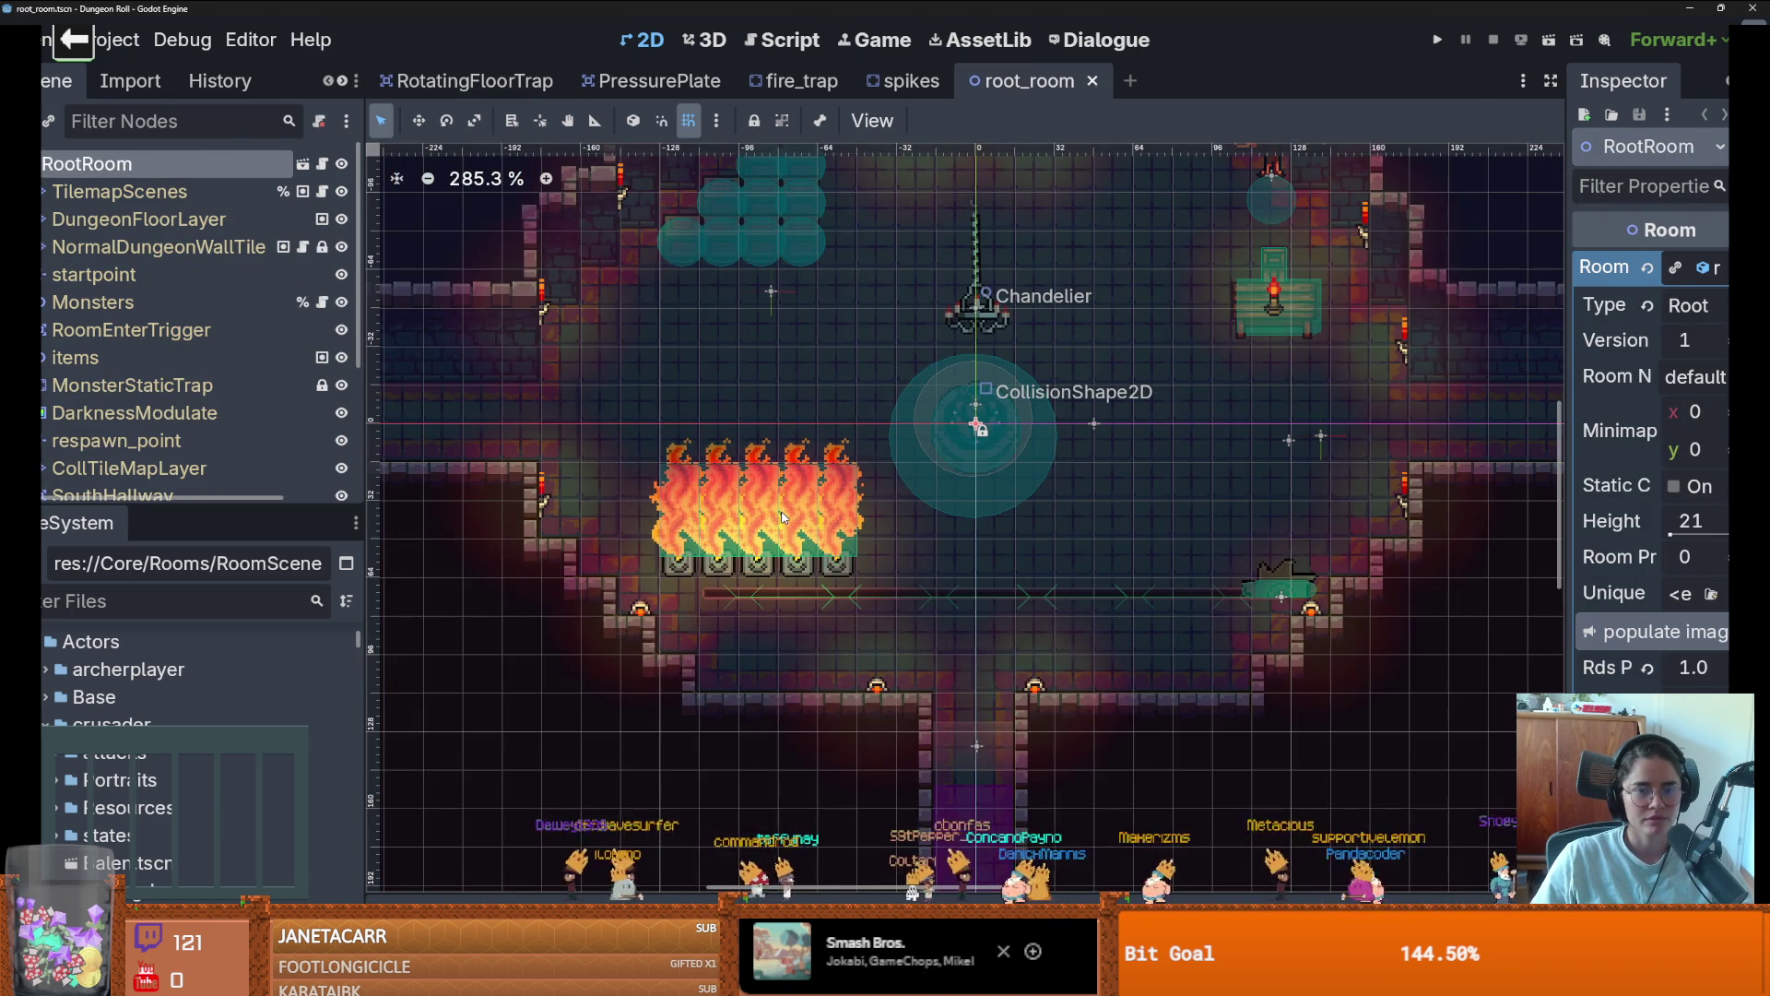
left_click(975, 314)
left_click_drag(203, 506, 203, 684)
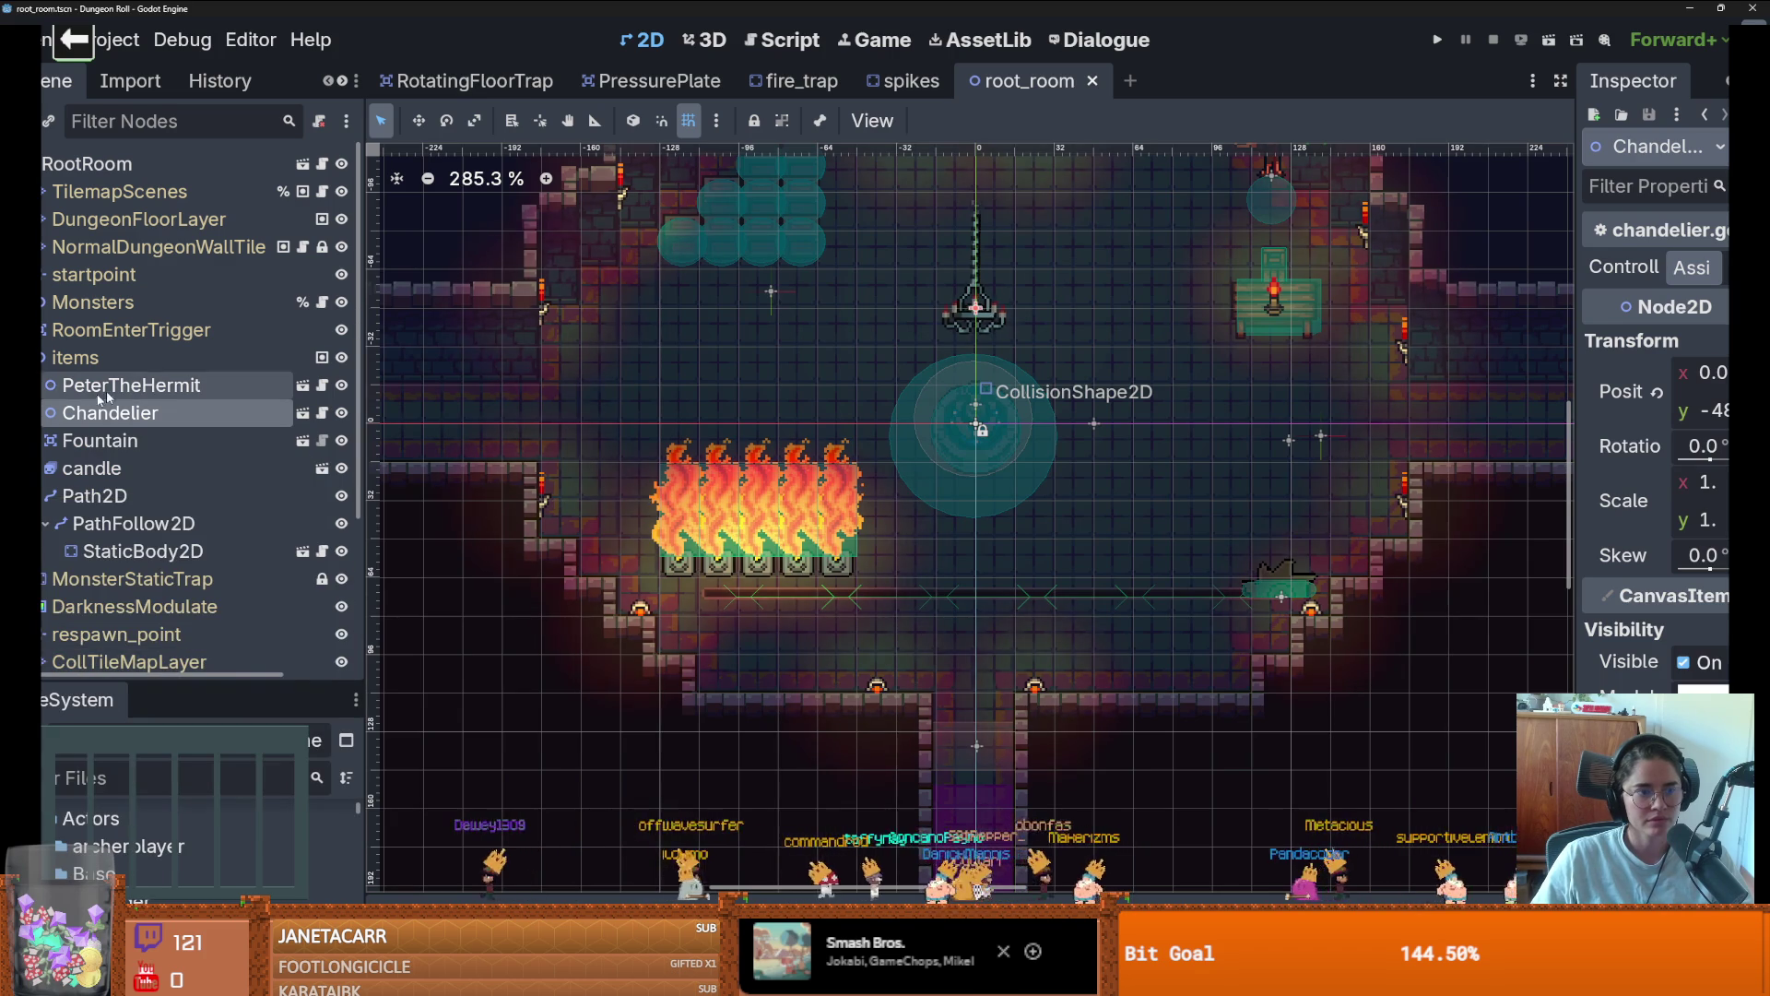
Collapse items, select TilemapScenes and enlarge the tiles panel to browse its scene tiles
left_click(44, 357)
left_click(120, 191)
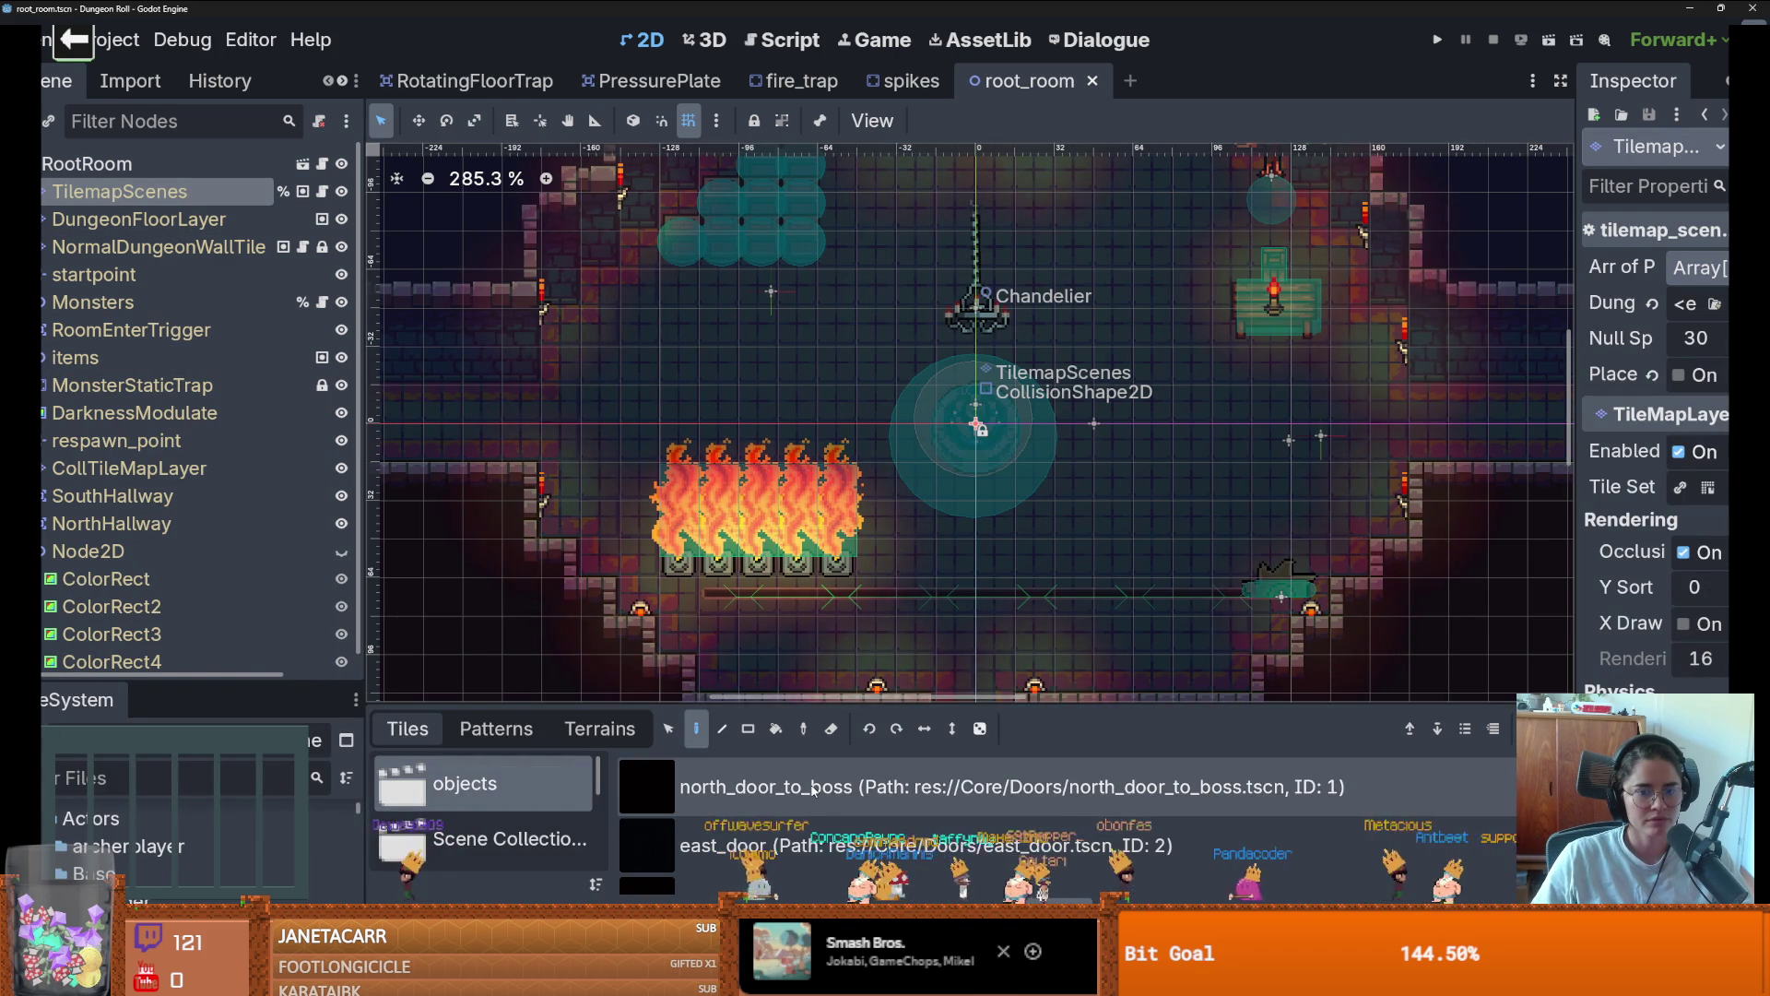
left_click_drag(825, 702, 824, 644)
scroll(816, 497, "down", 1)
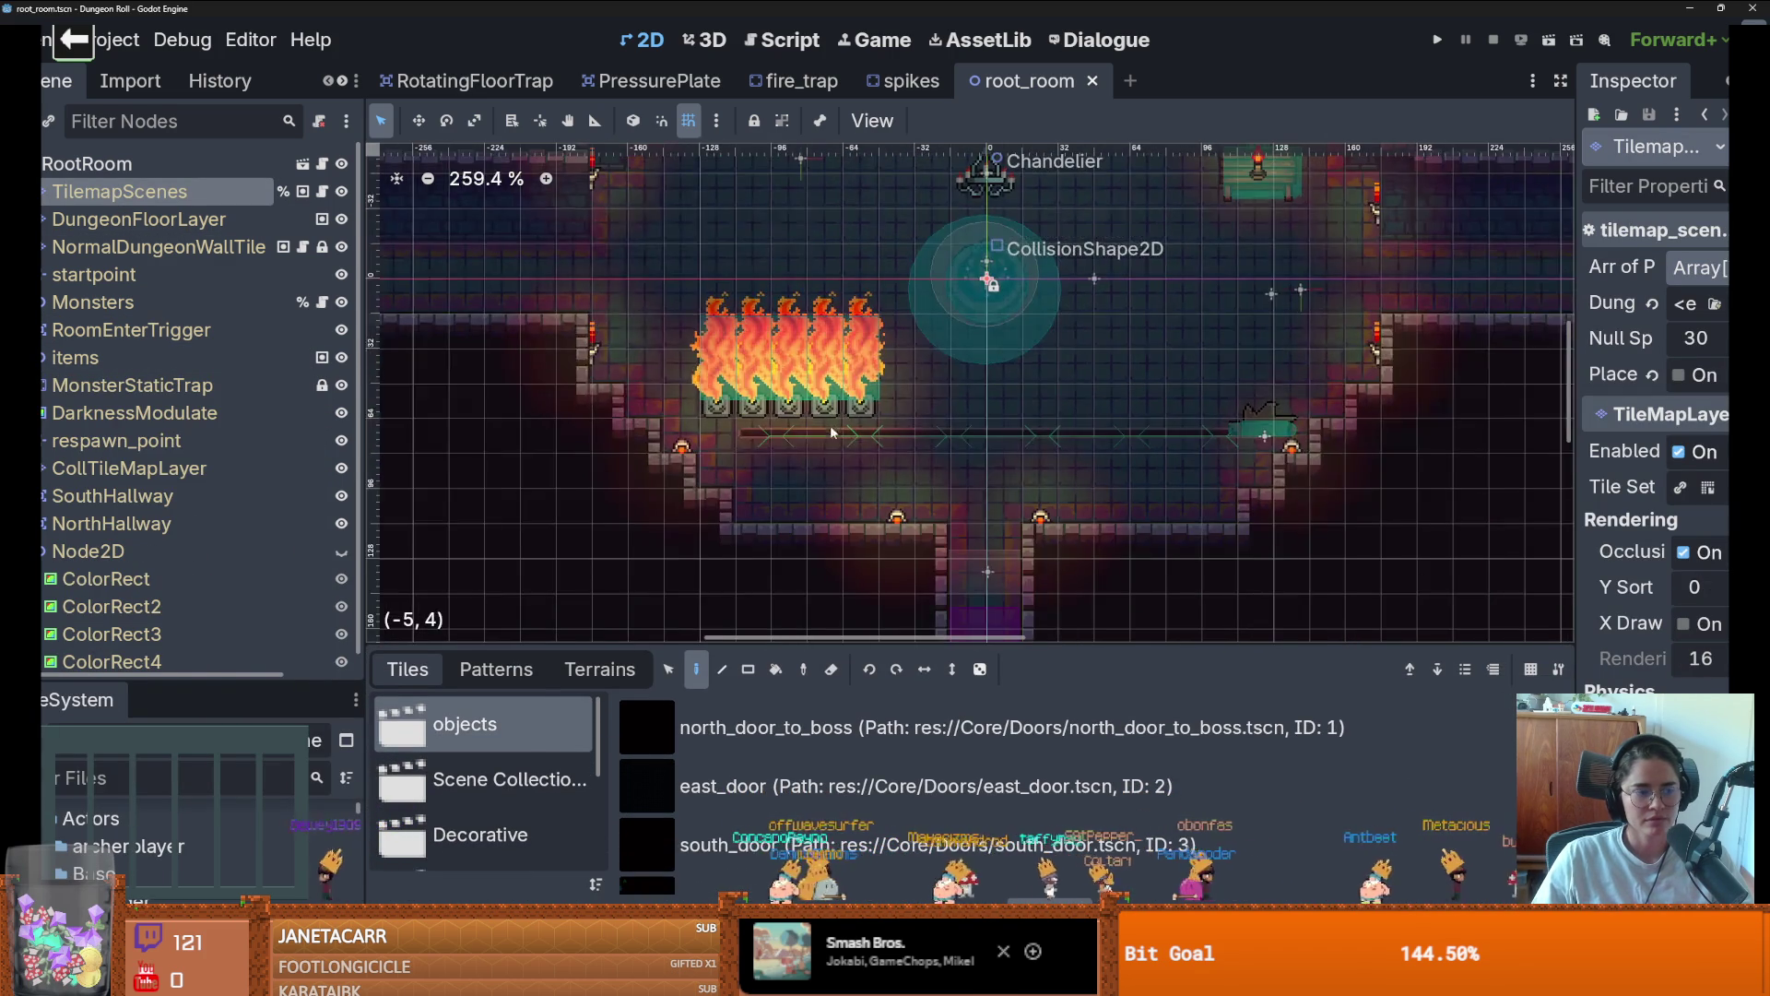
scroll(793, 498, "up", 1)
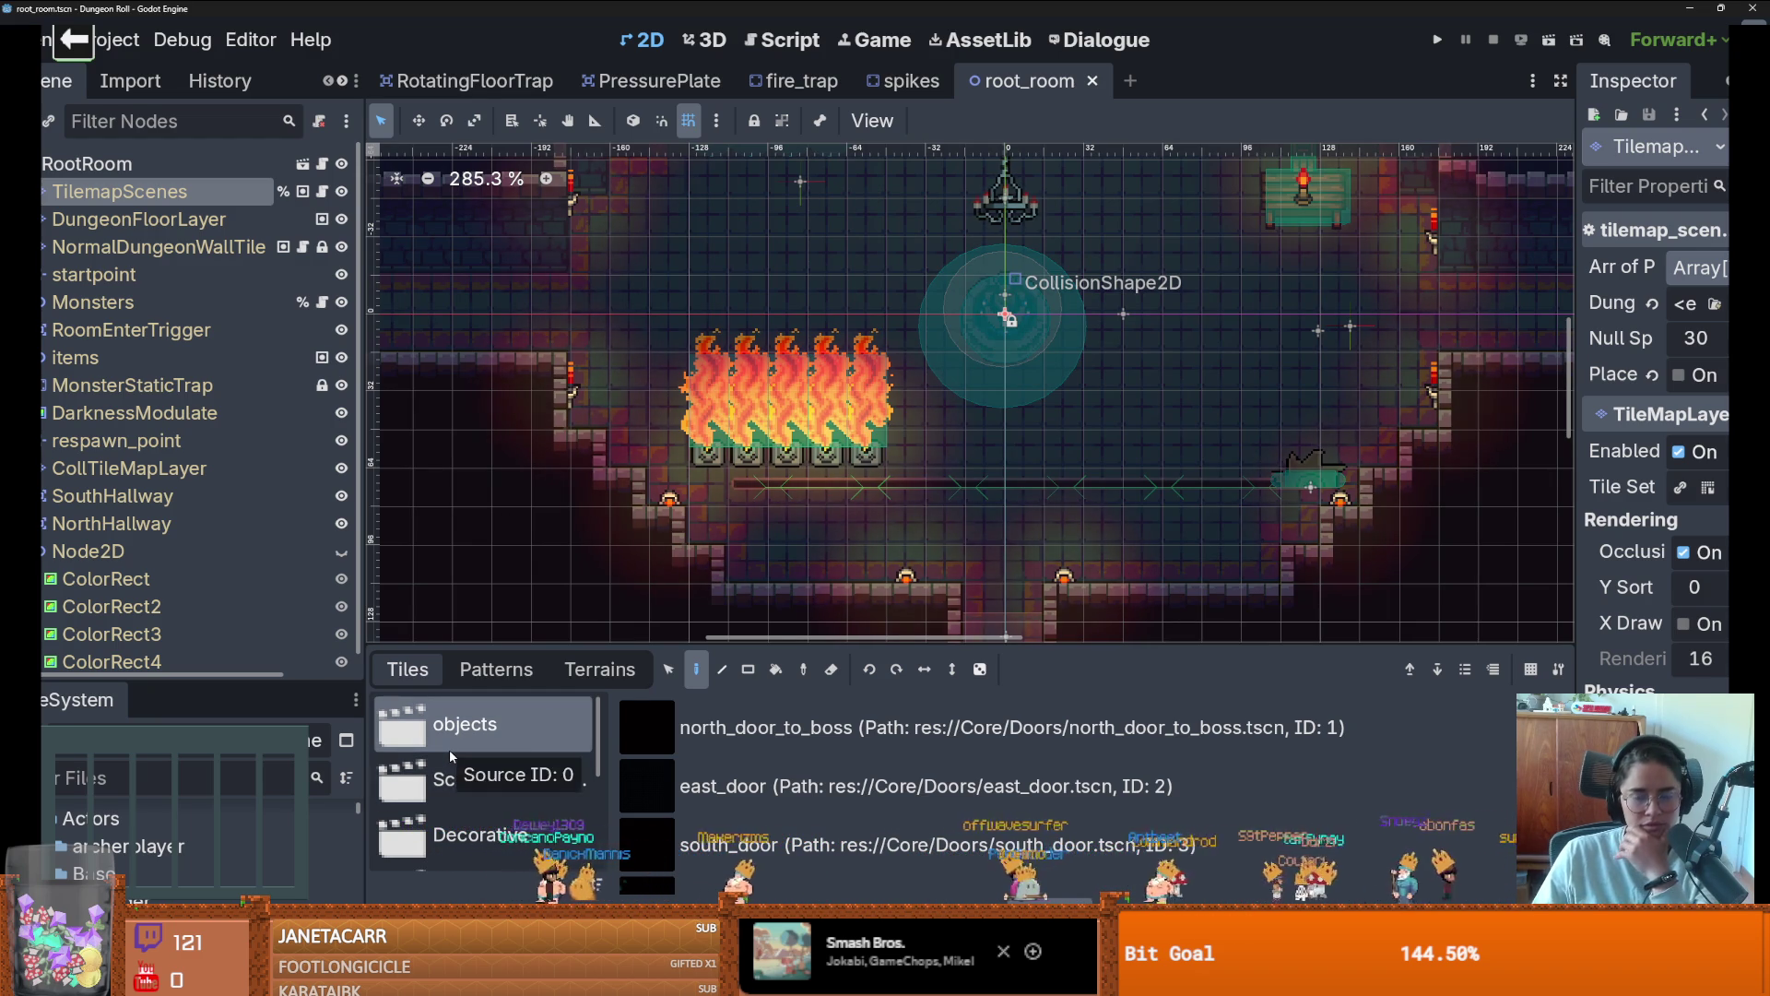
left_click_drag(608, 793, 641, 793)
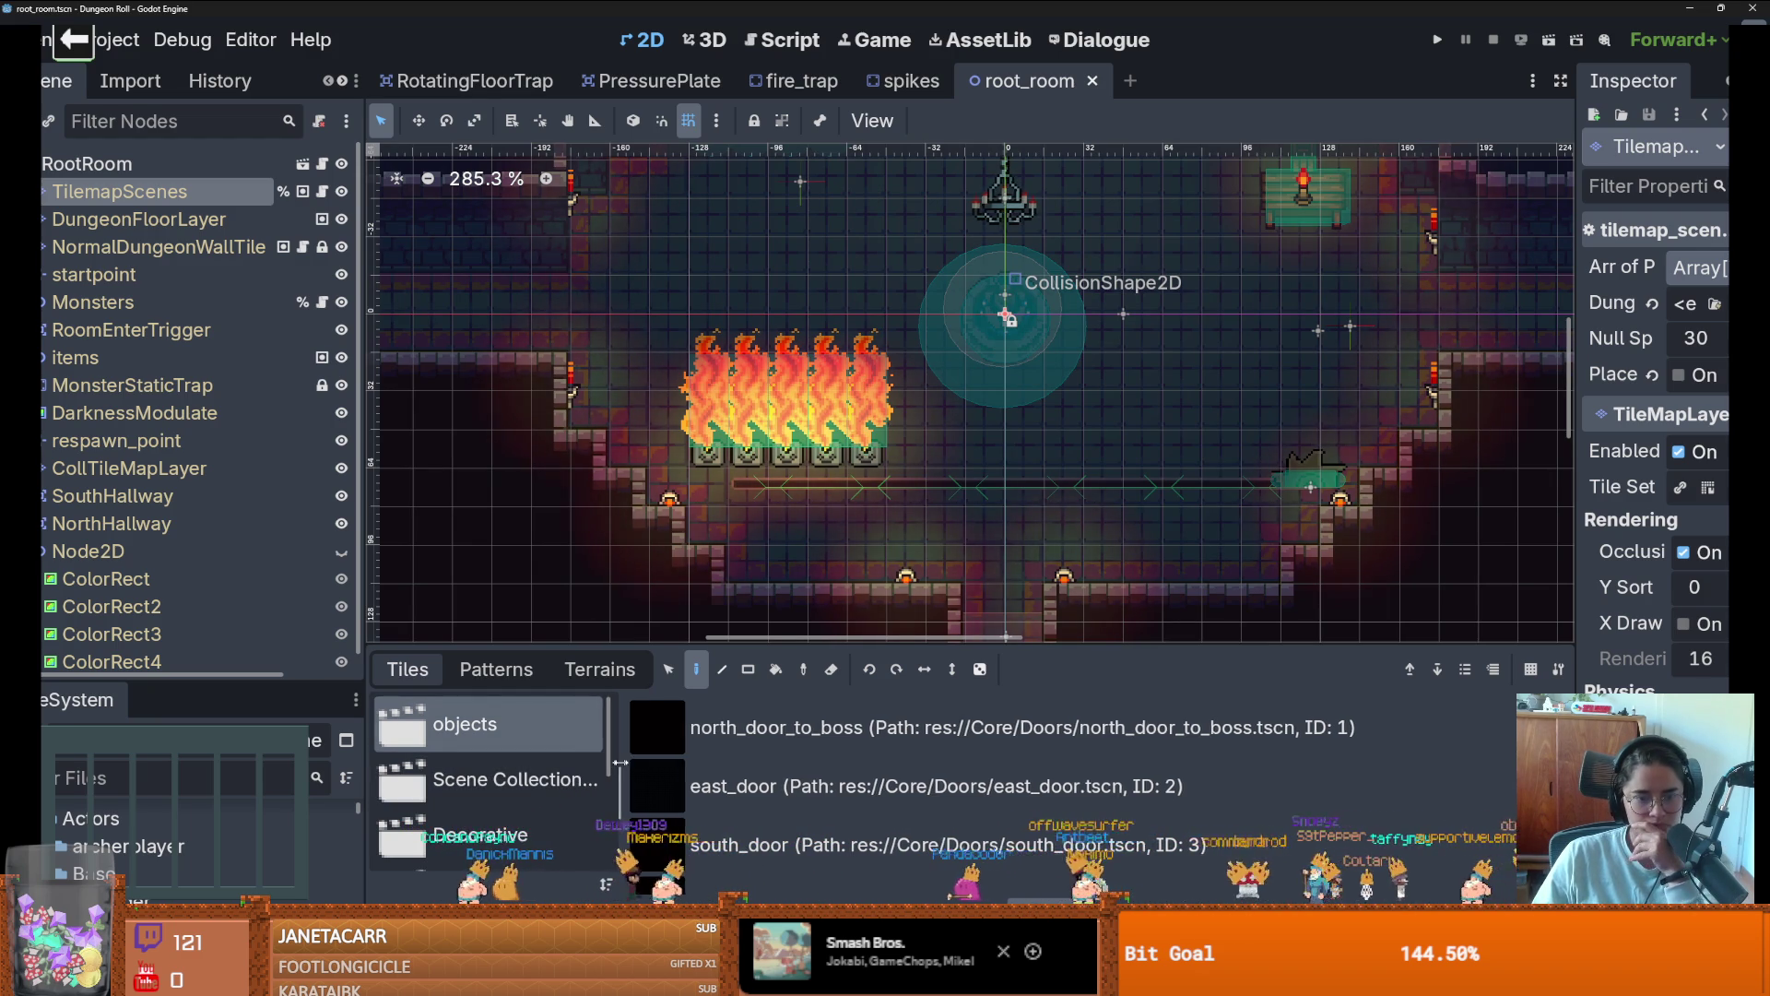
left_click_drag(600, 647, 599, 459)
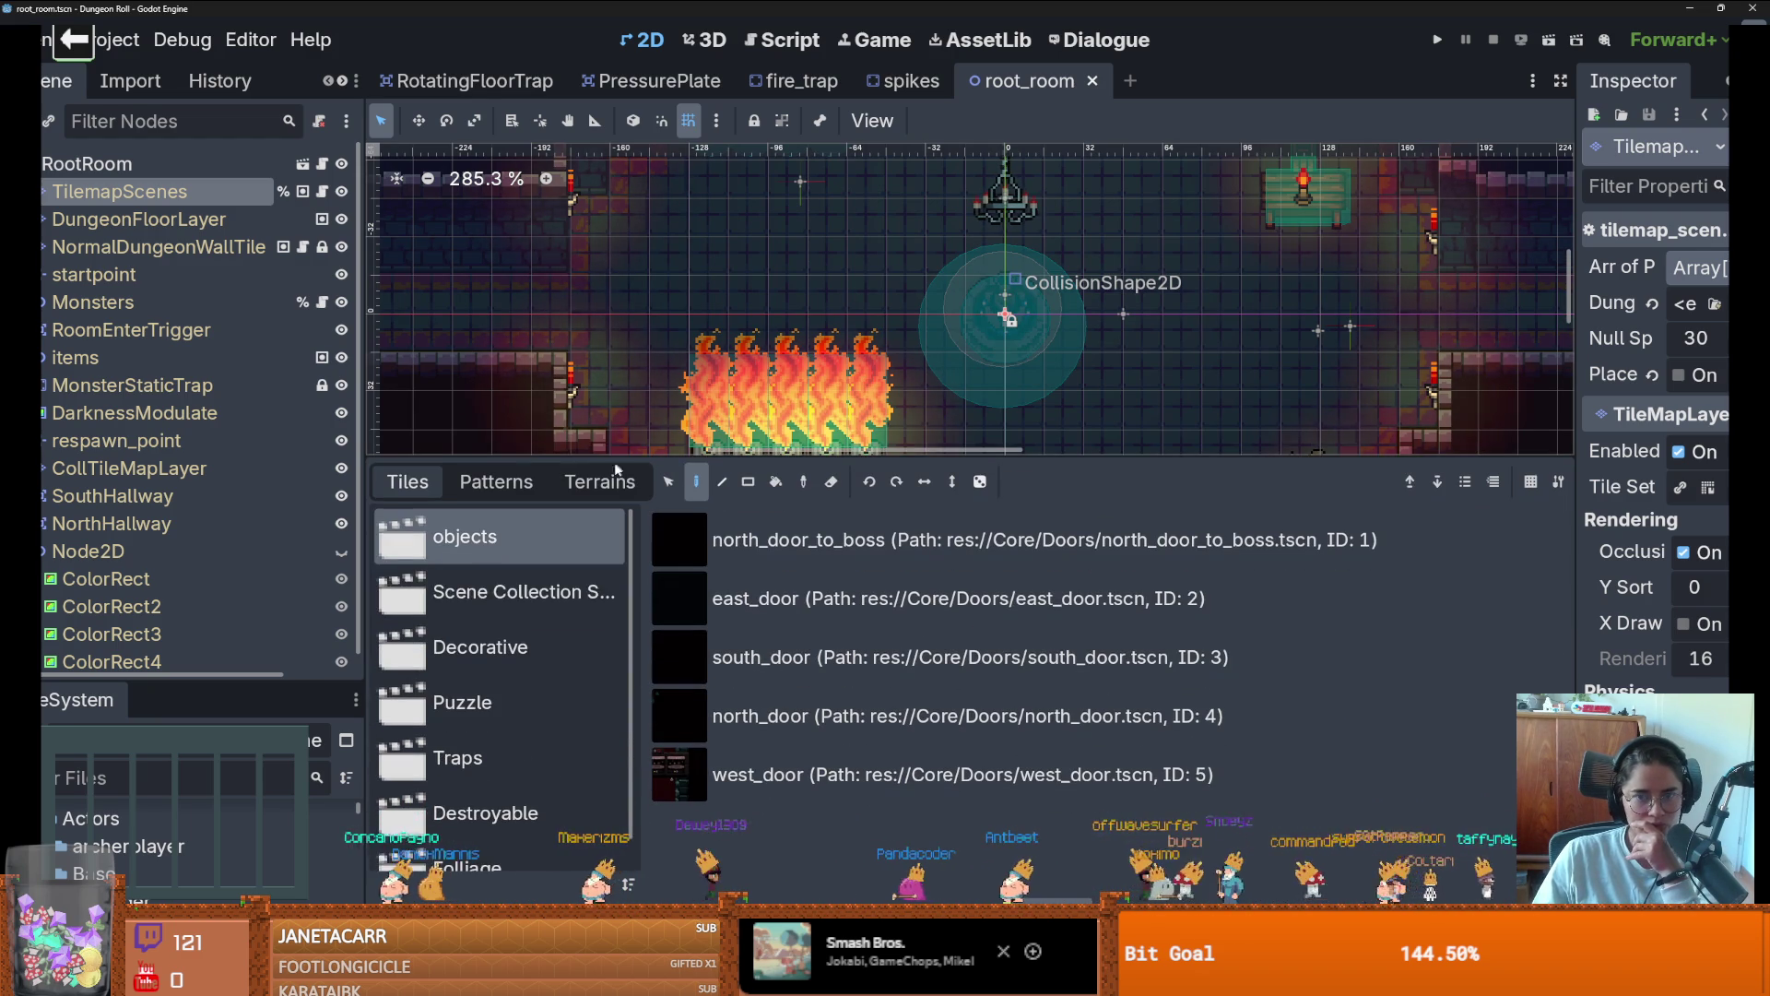
scroll(579, 632, "down", 1)
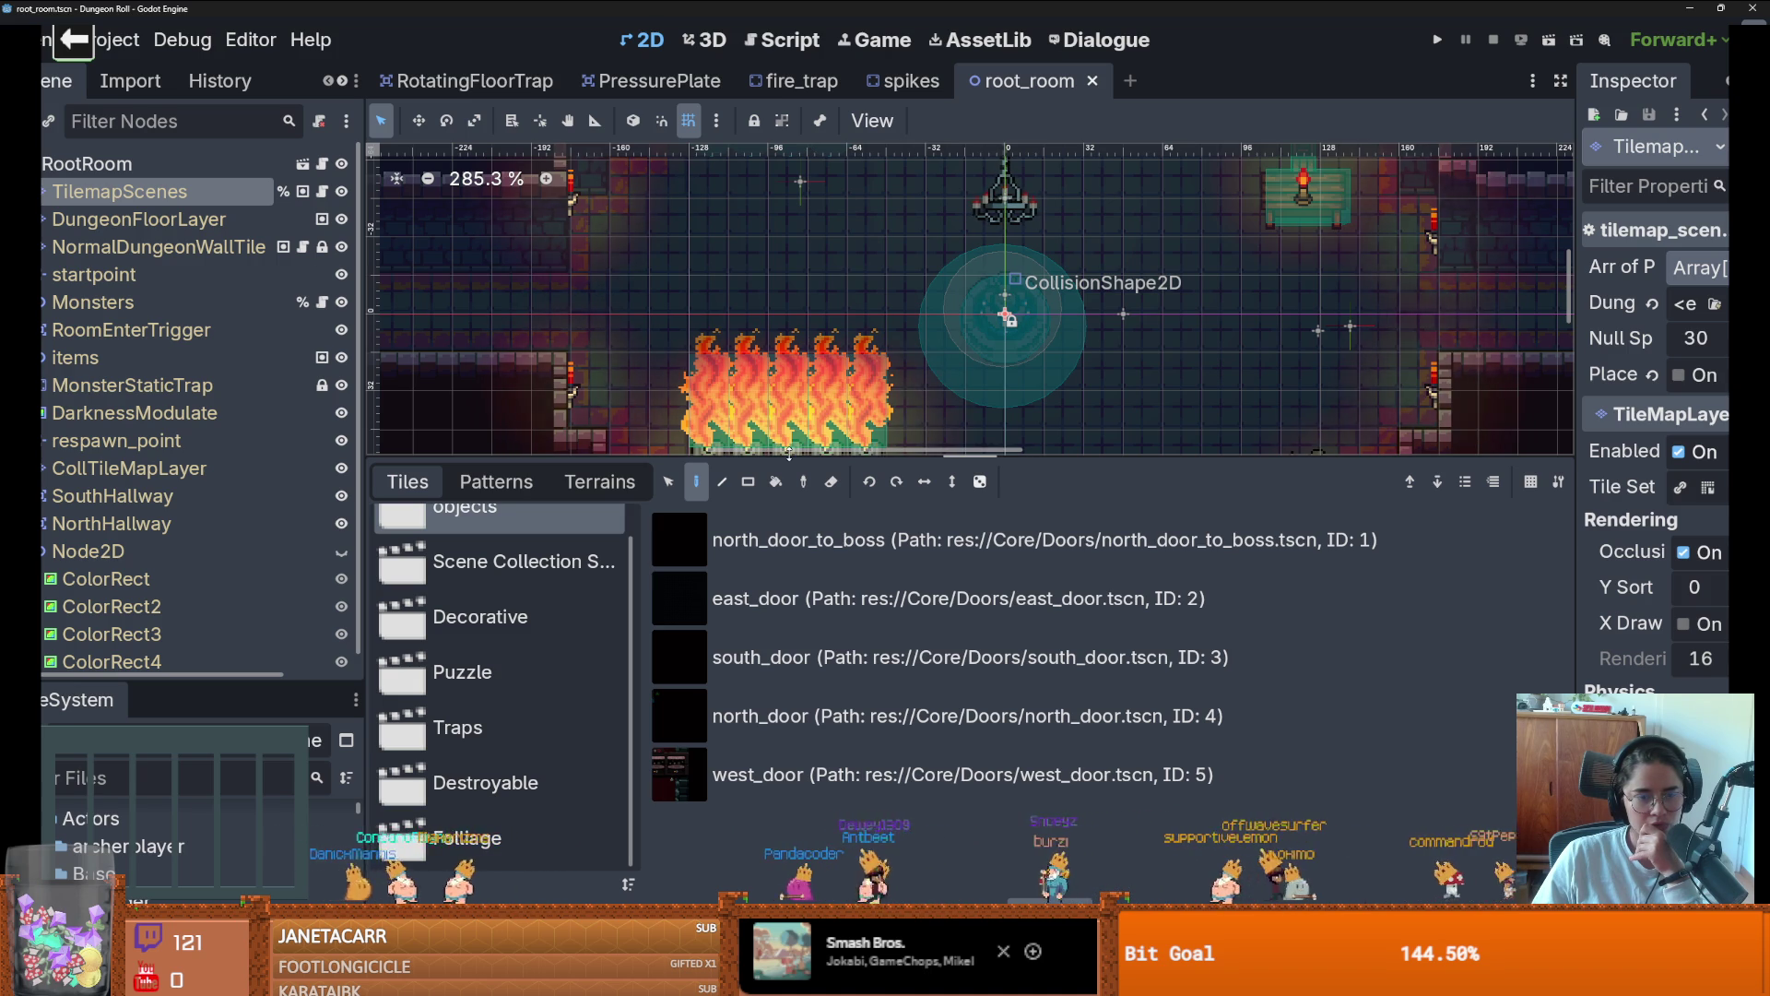
left_click_drag(790, 458, 786, 594)
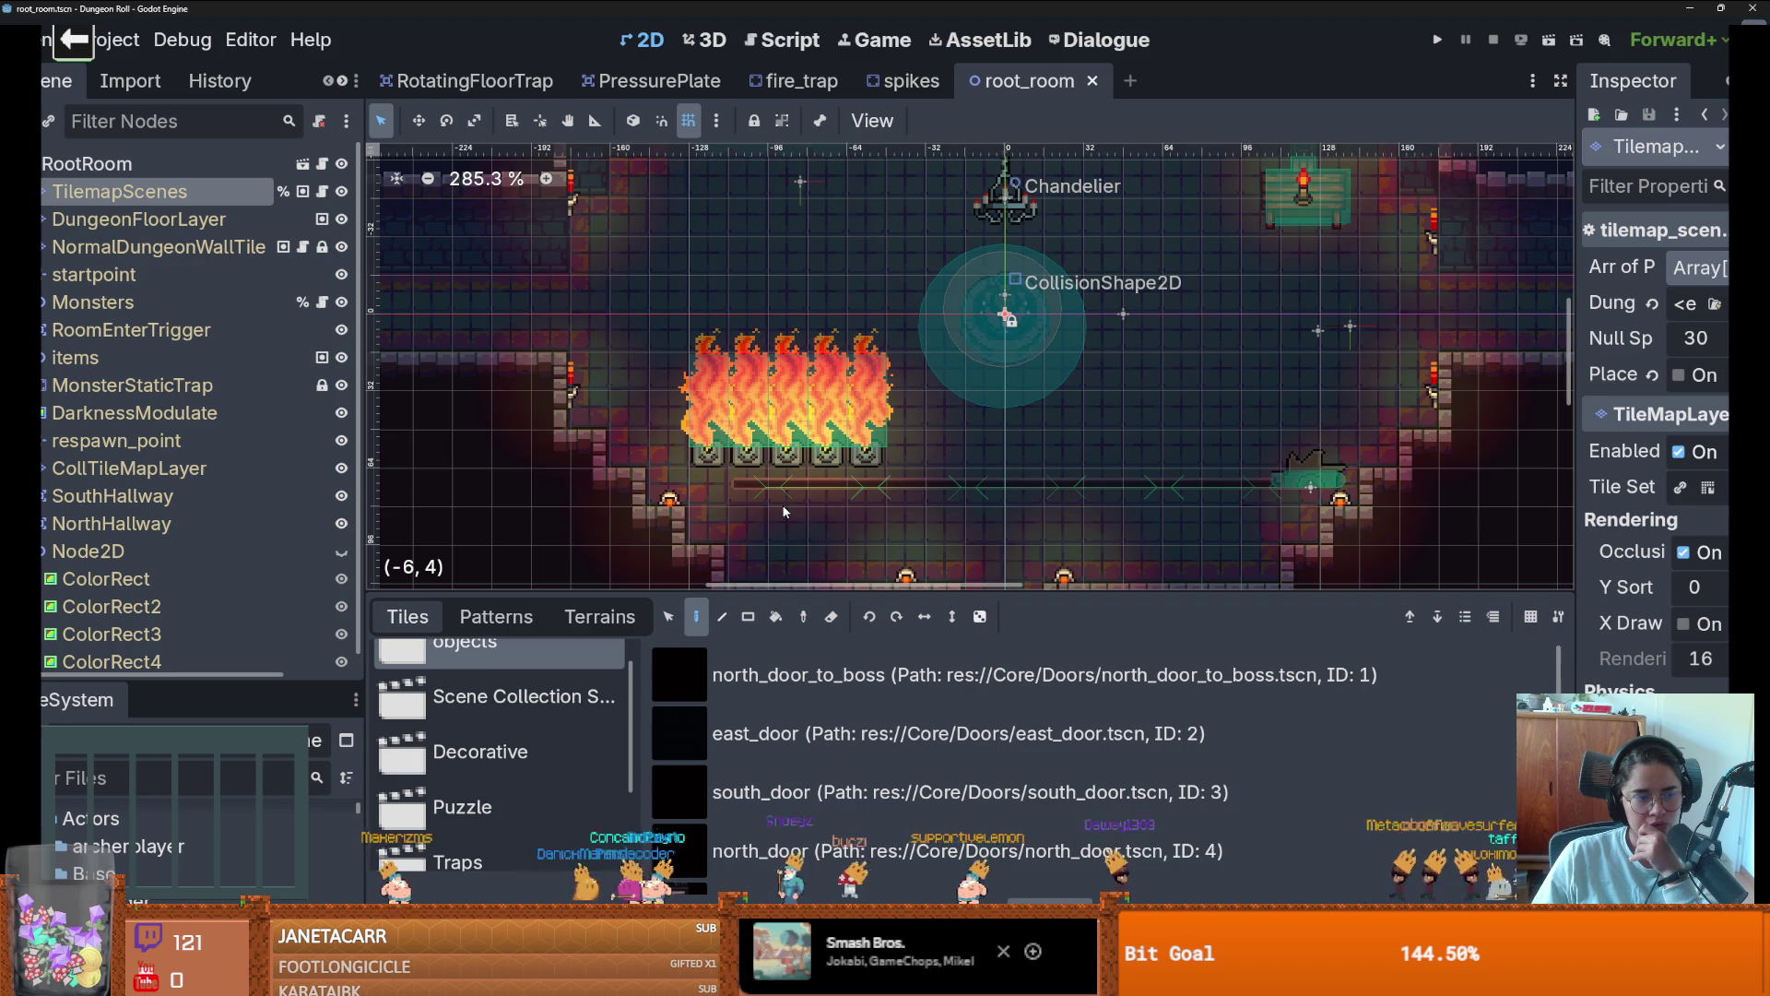
Shrink the tiles panel, save root_room, collapse Node2D and launch Dungeon Roll
scroll(783, 512, "down", 1)
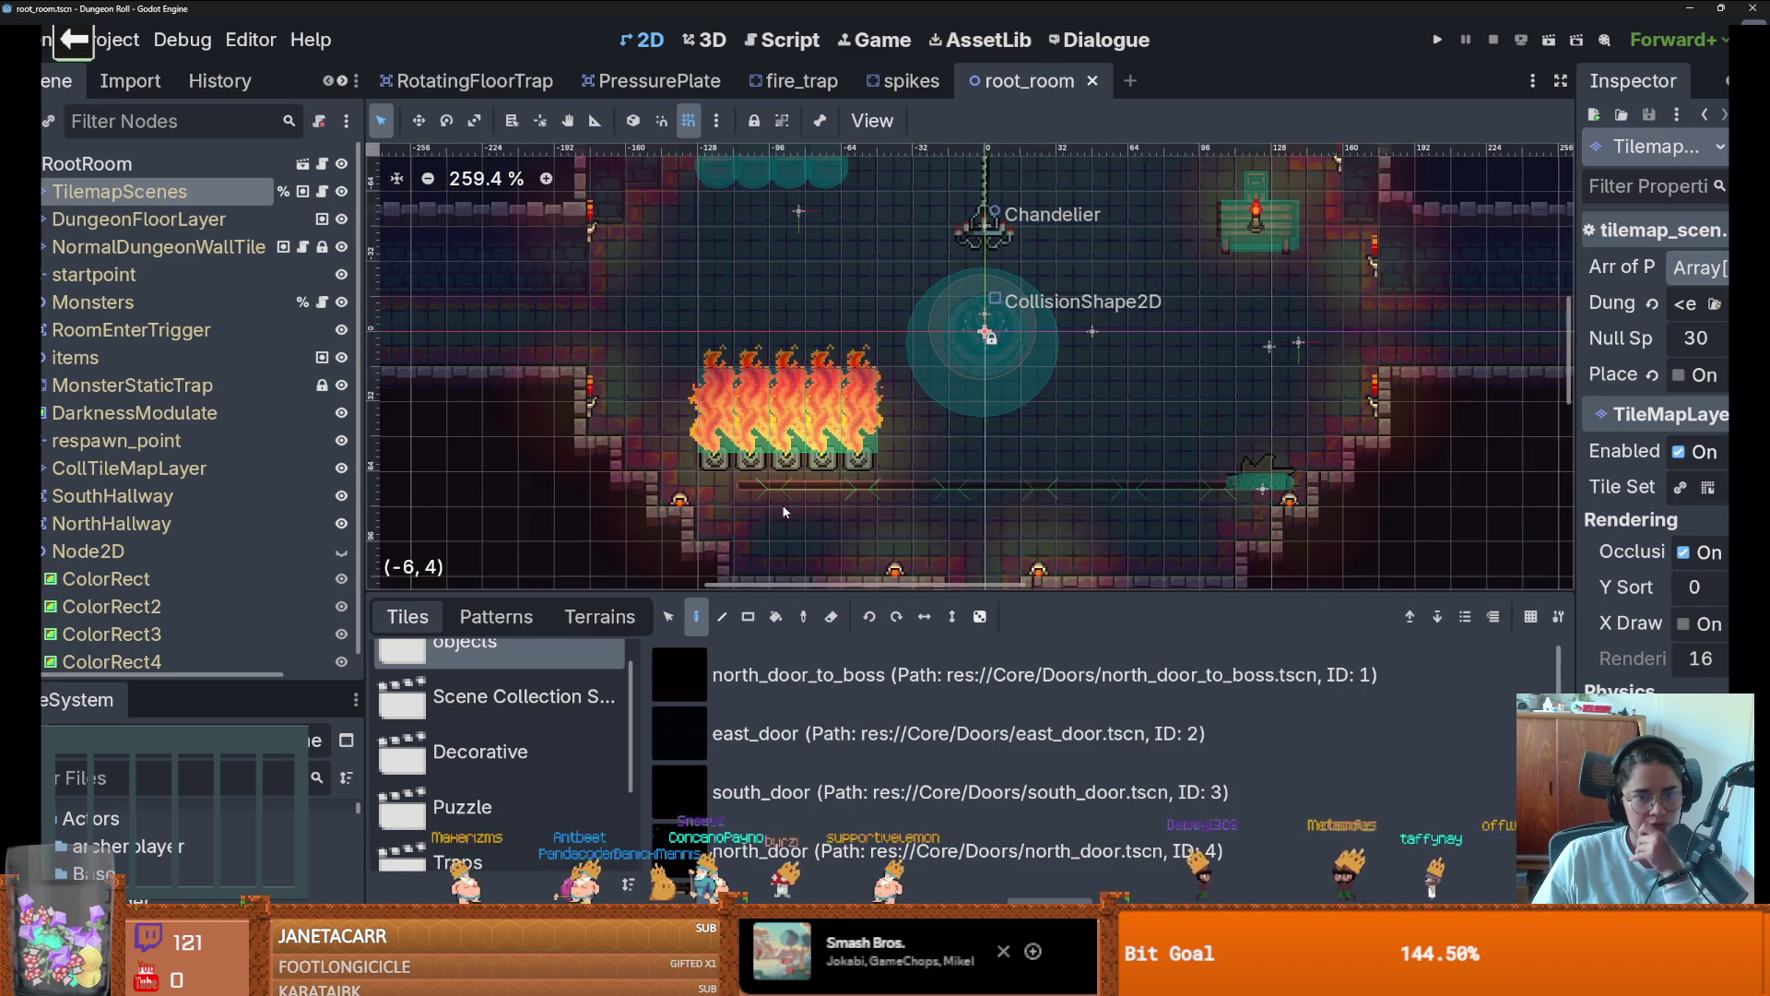
scroll(784, 512, "up", 1)
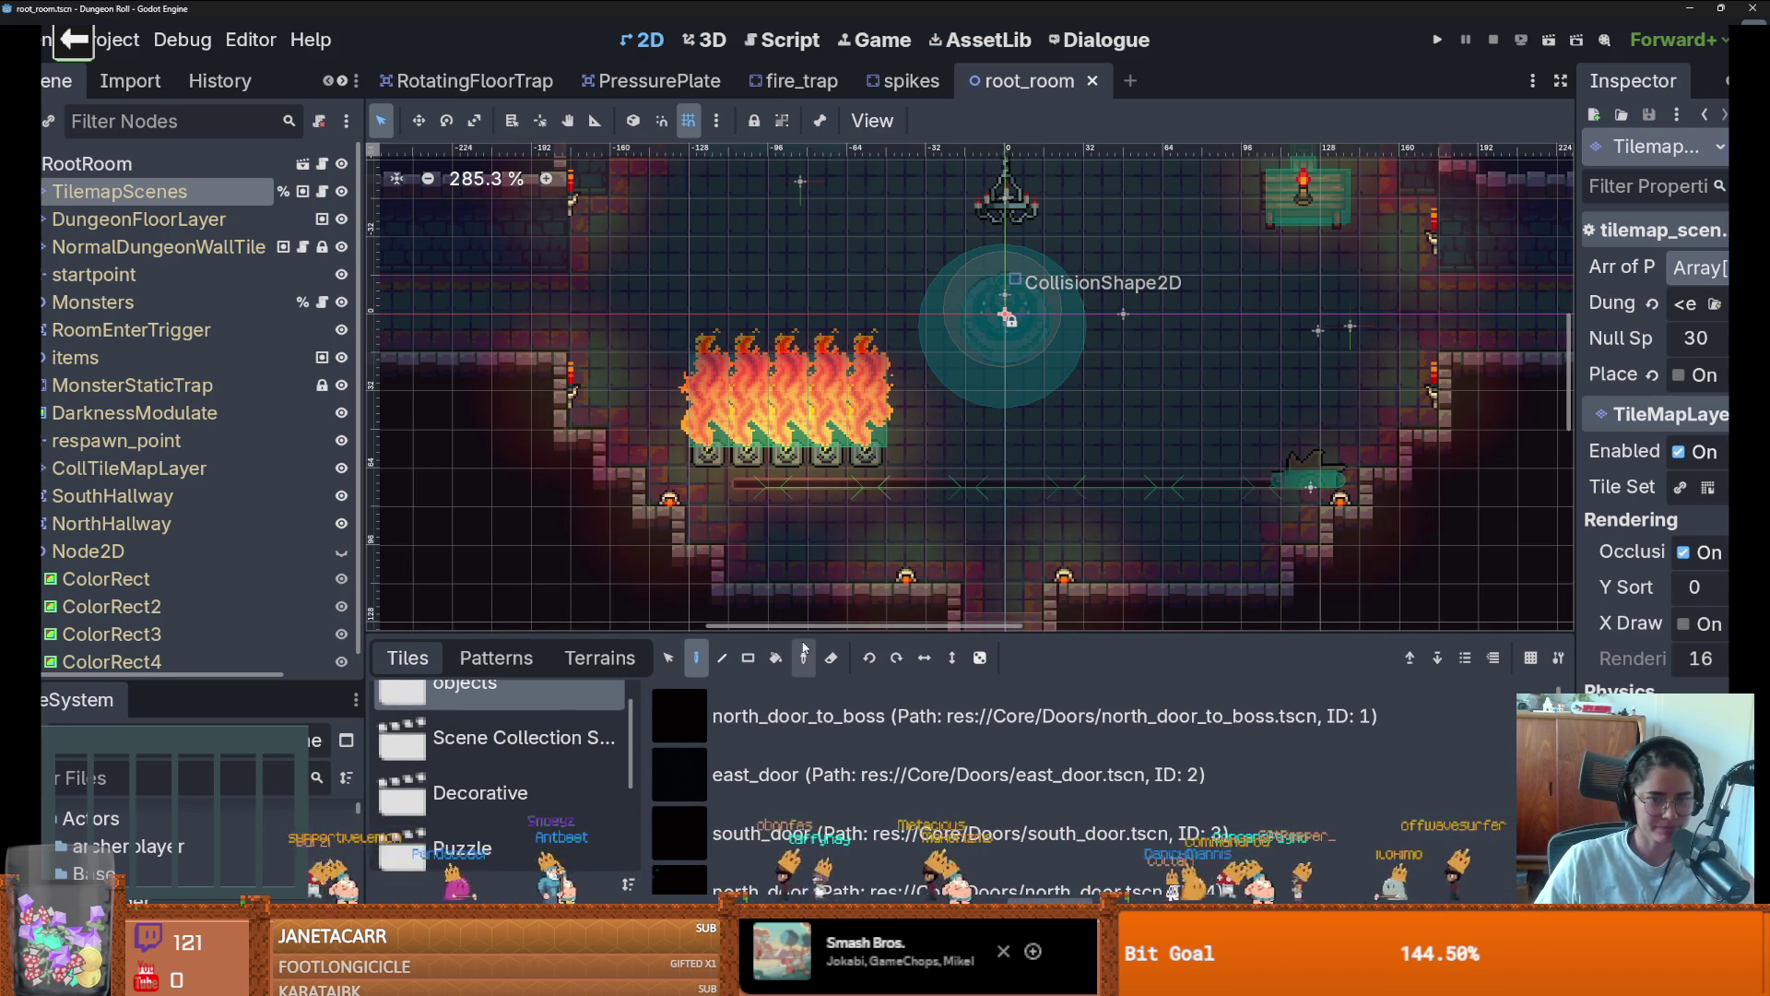
left_click_drag(802, 634, 802, 719)
scroll(808, 579, "up", 1)
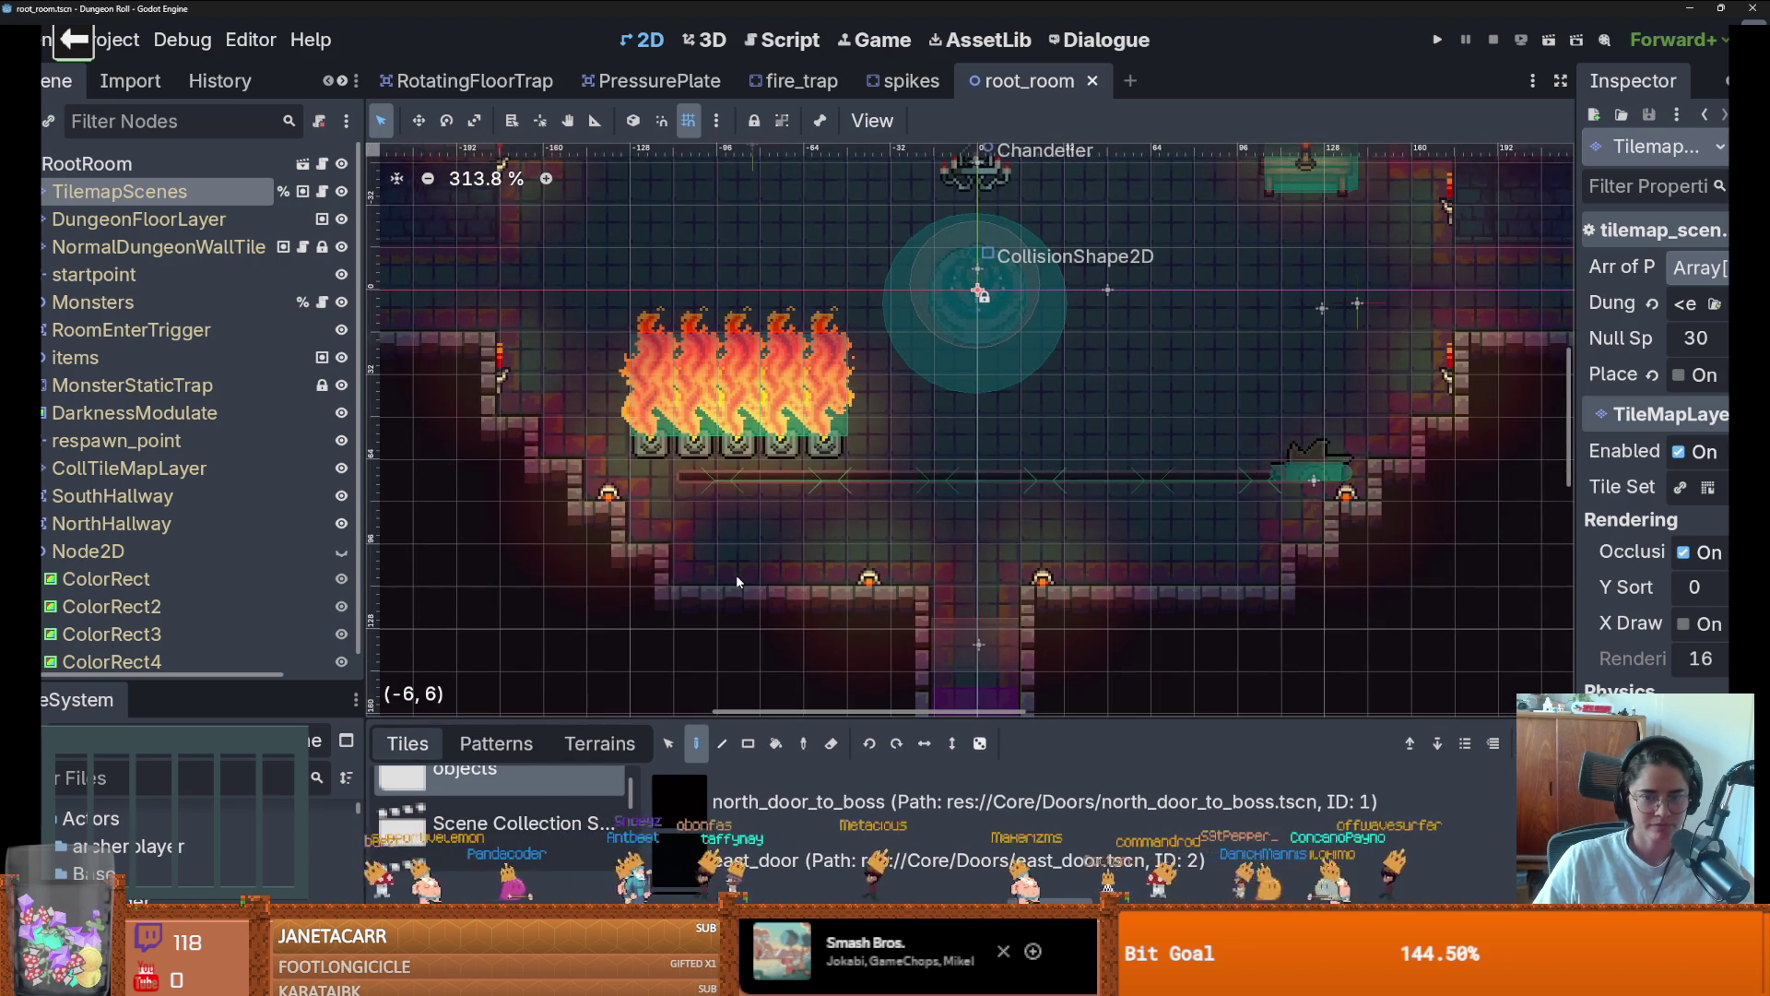
key("ctrl+s")
scroll(735, 573, "down", 2)
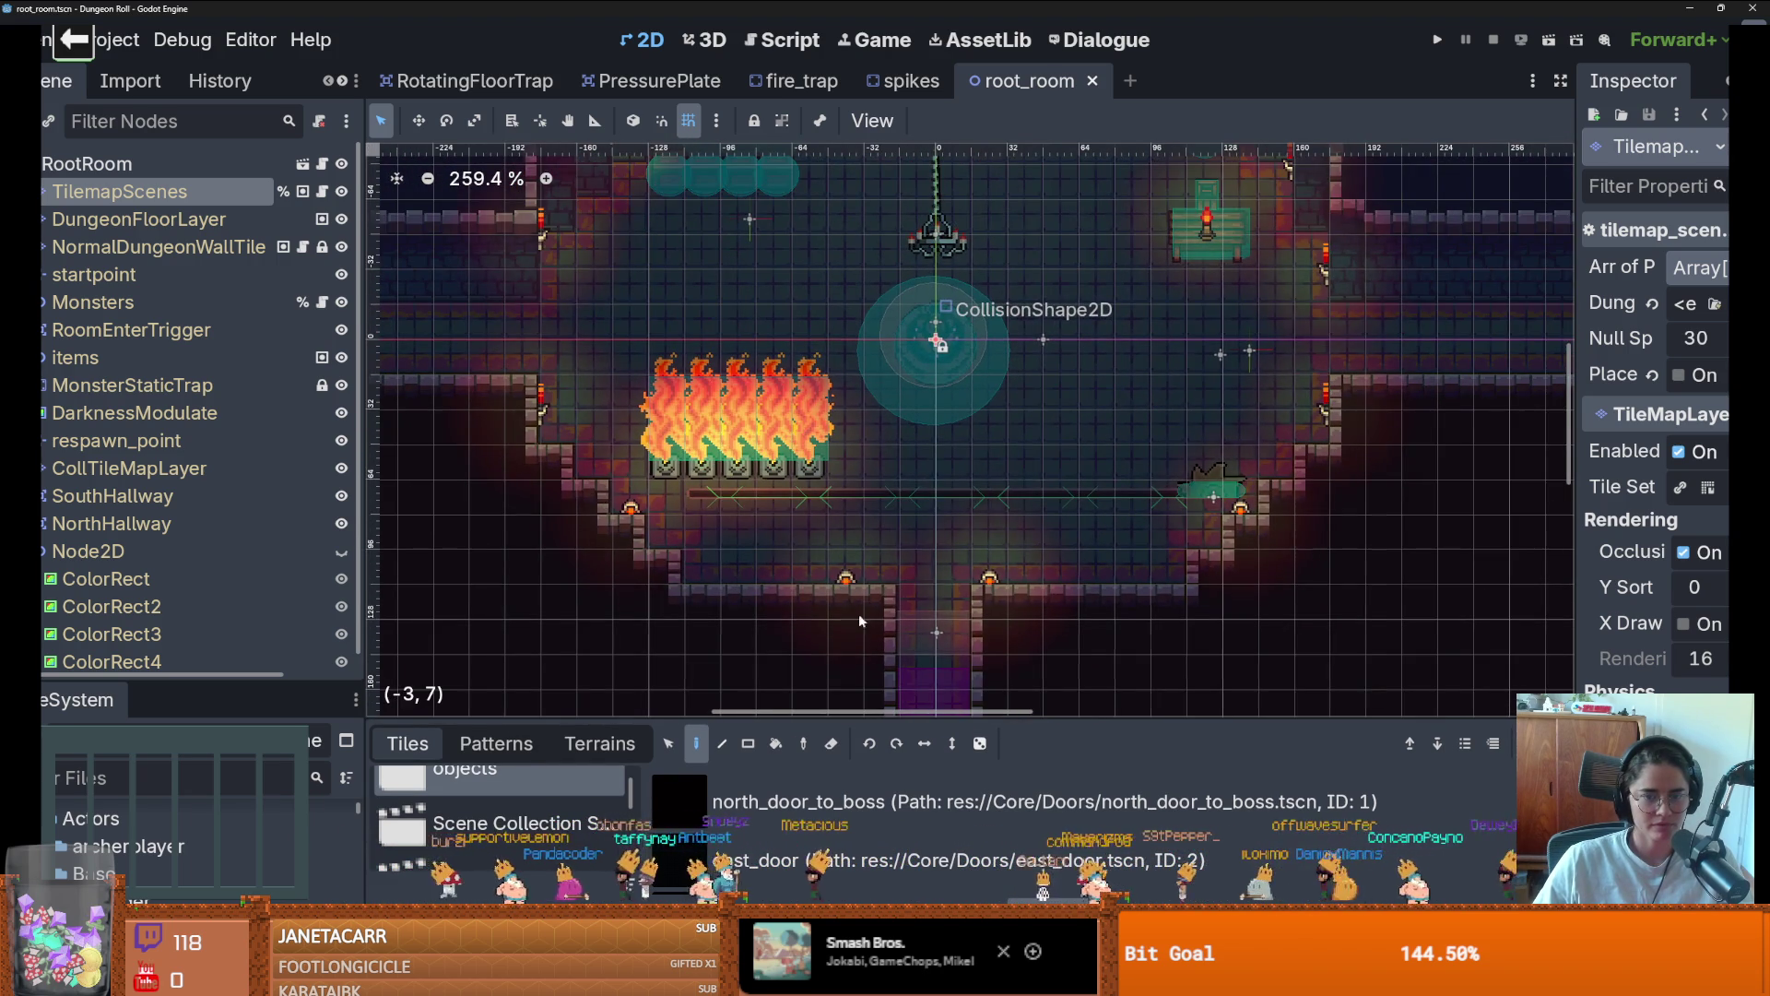
scroll(859, 613, "right", 1)
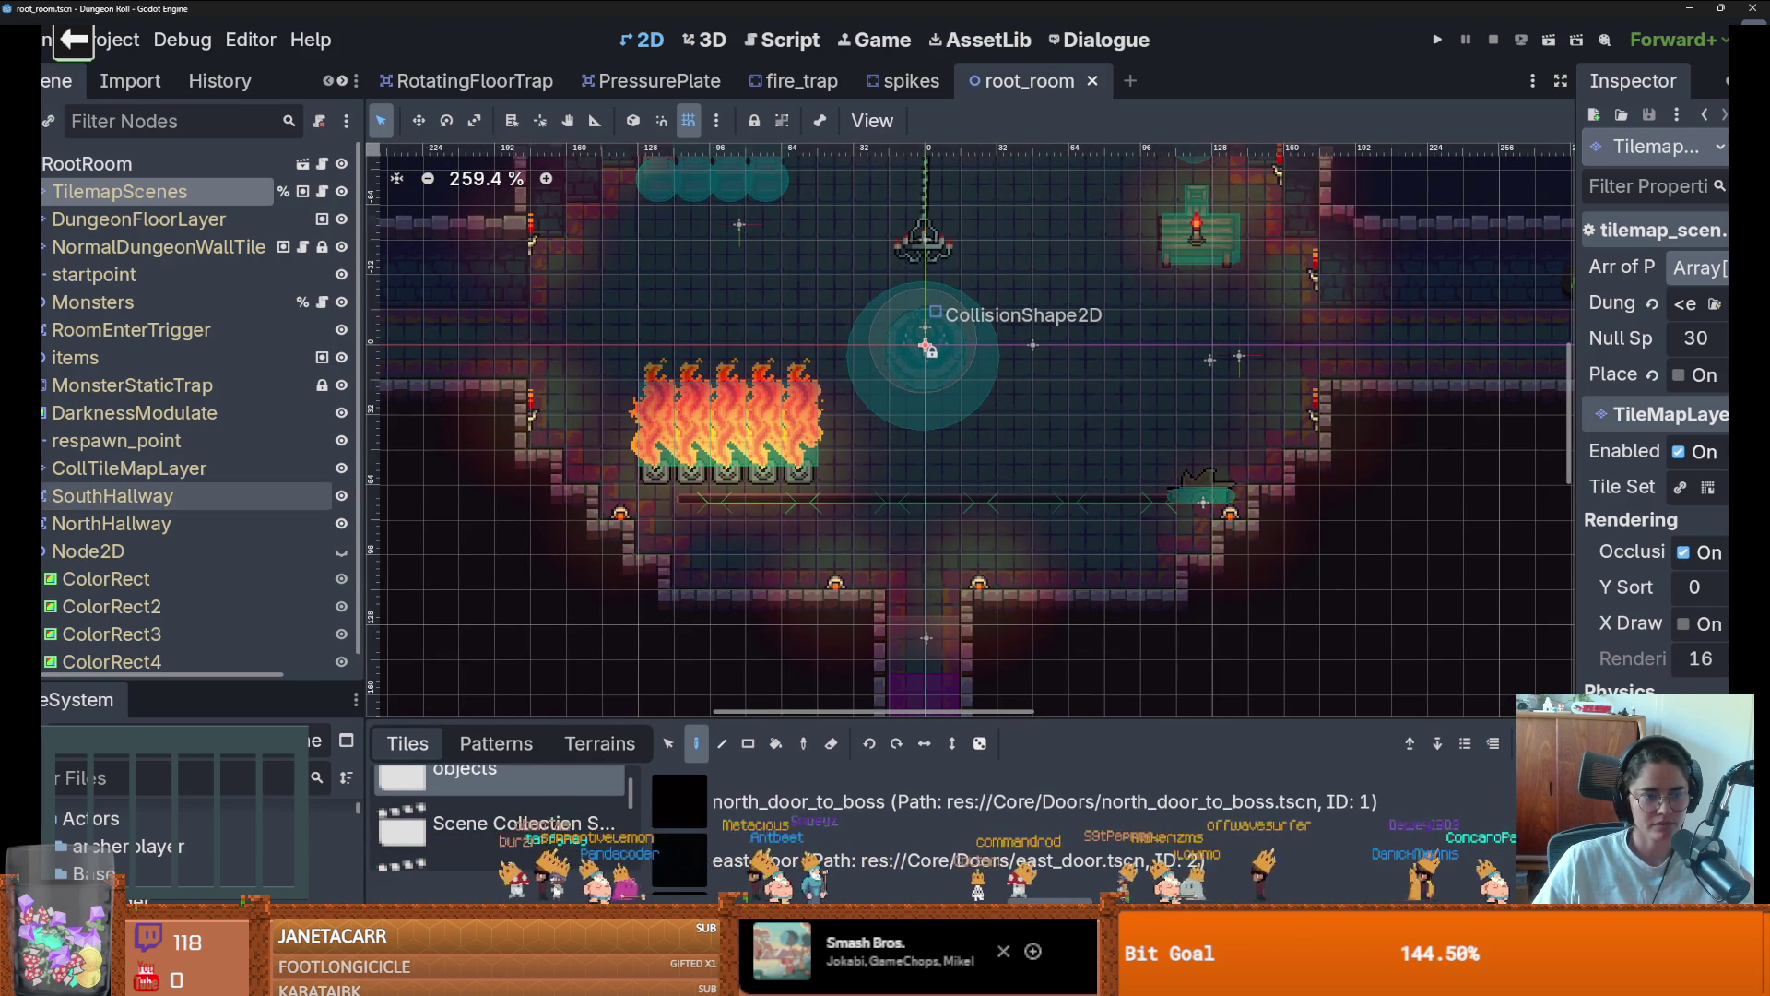
left_click(45, 552)
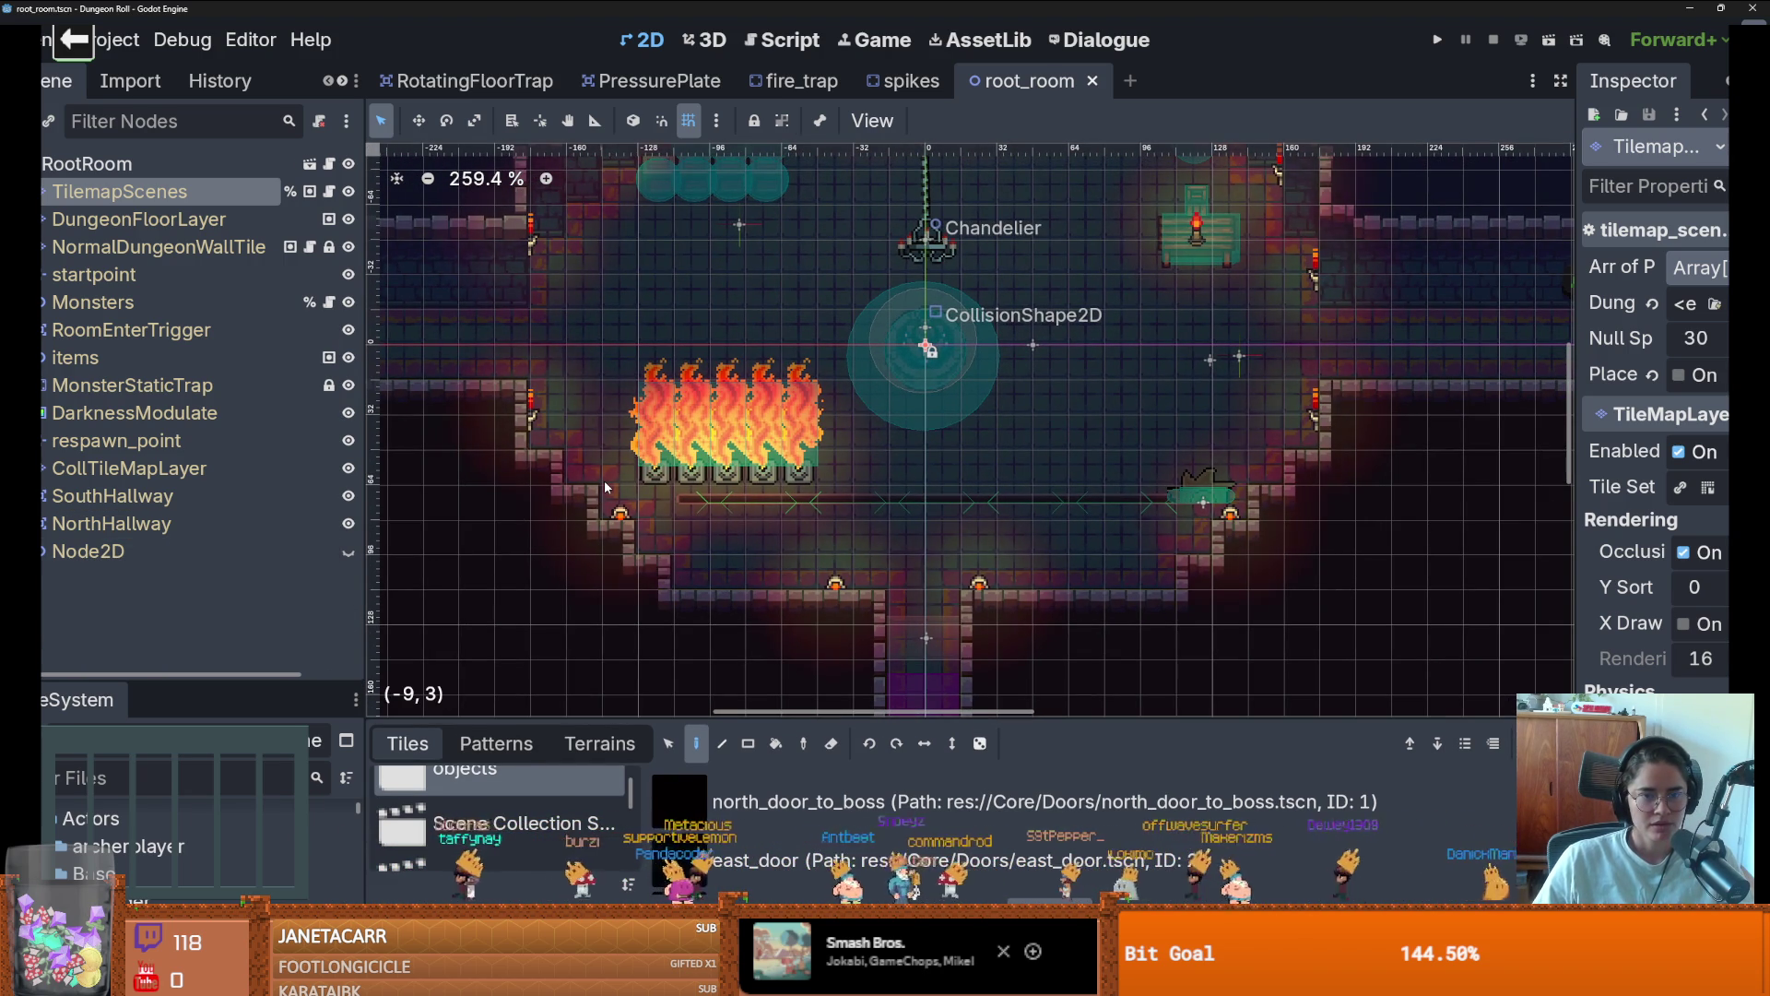
left_click(1437, 40)
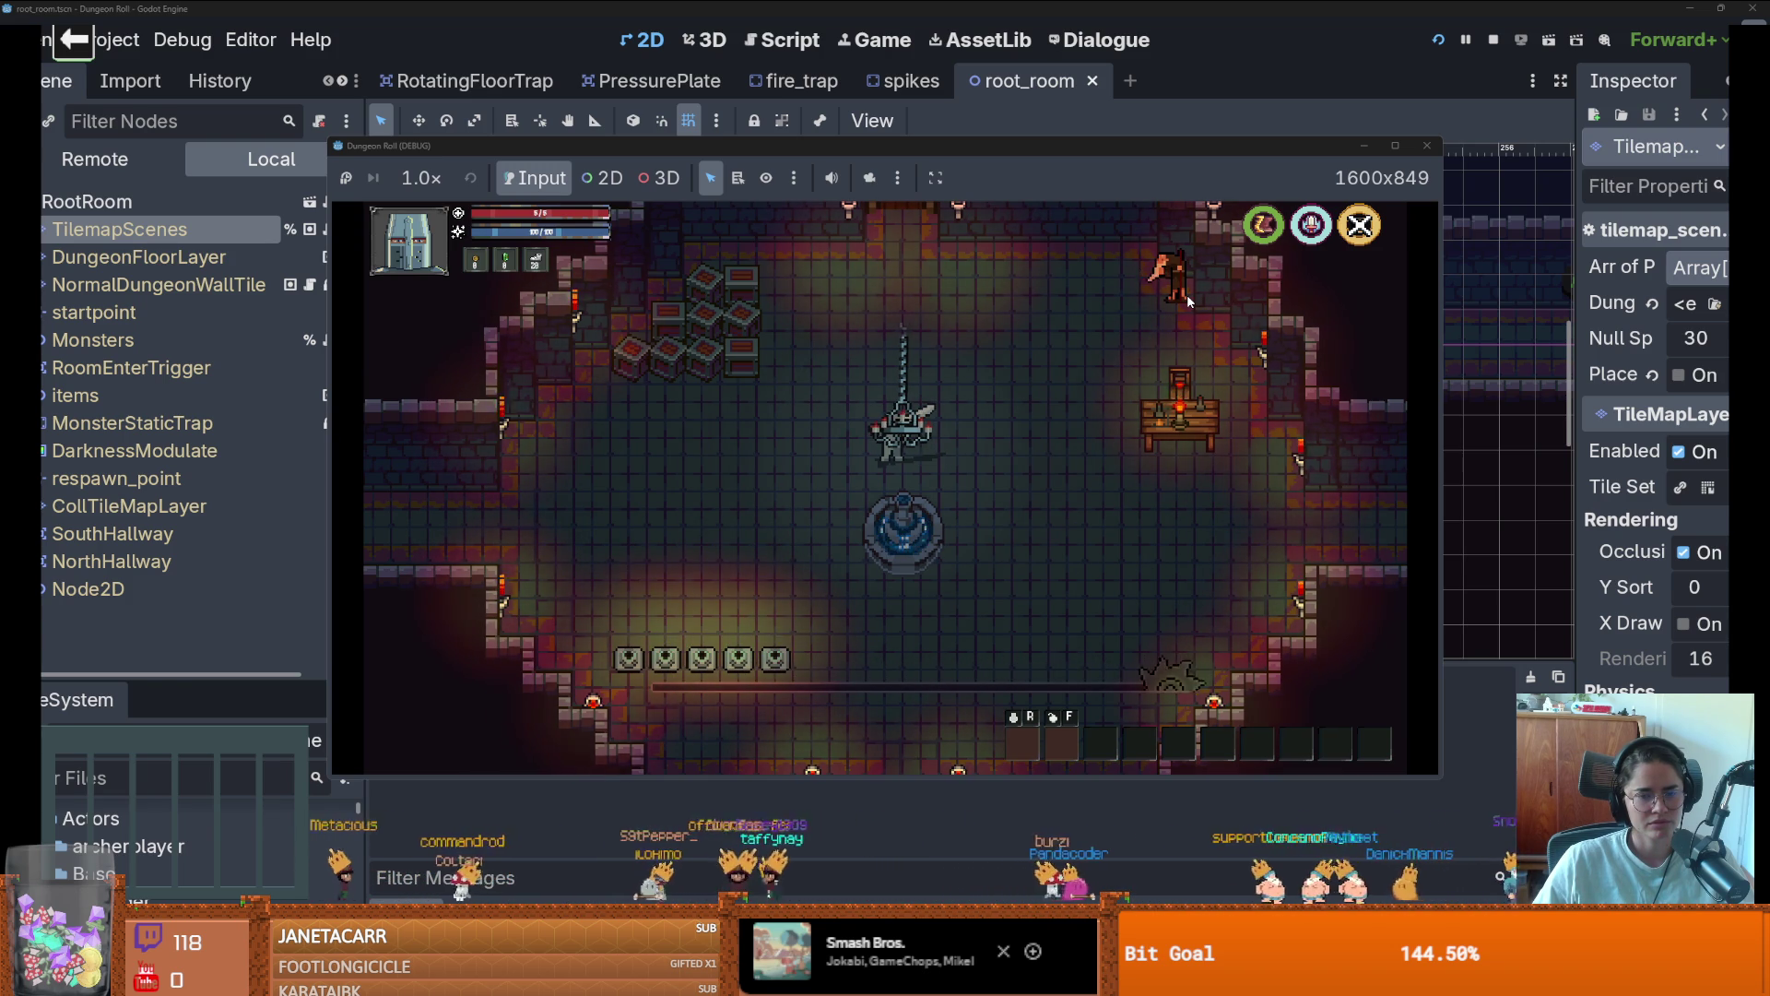
Stop the Dungeon Roll test run and return to the root_room editor
left_click(1425, 149)
scroll(854, 369, "down", 1)
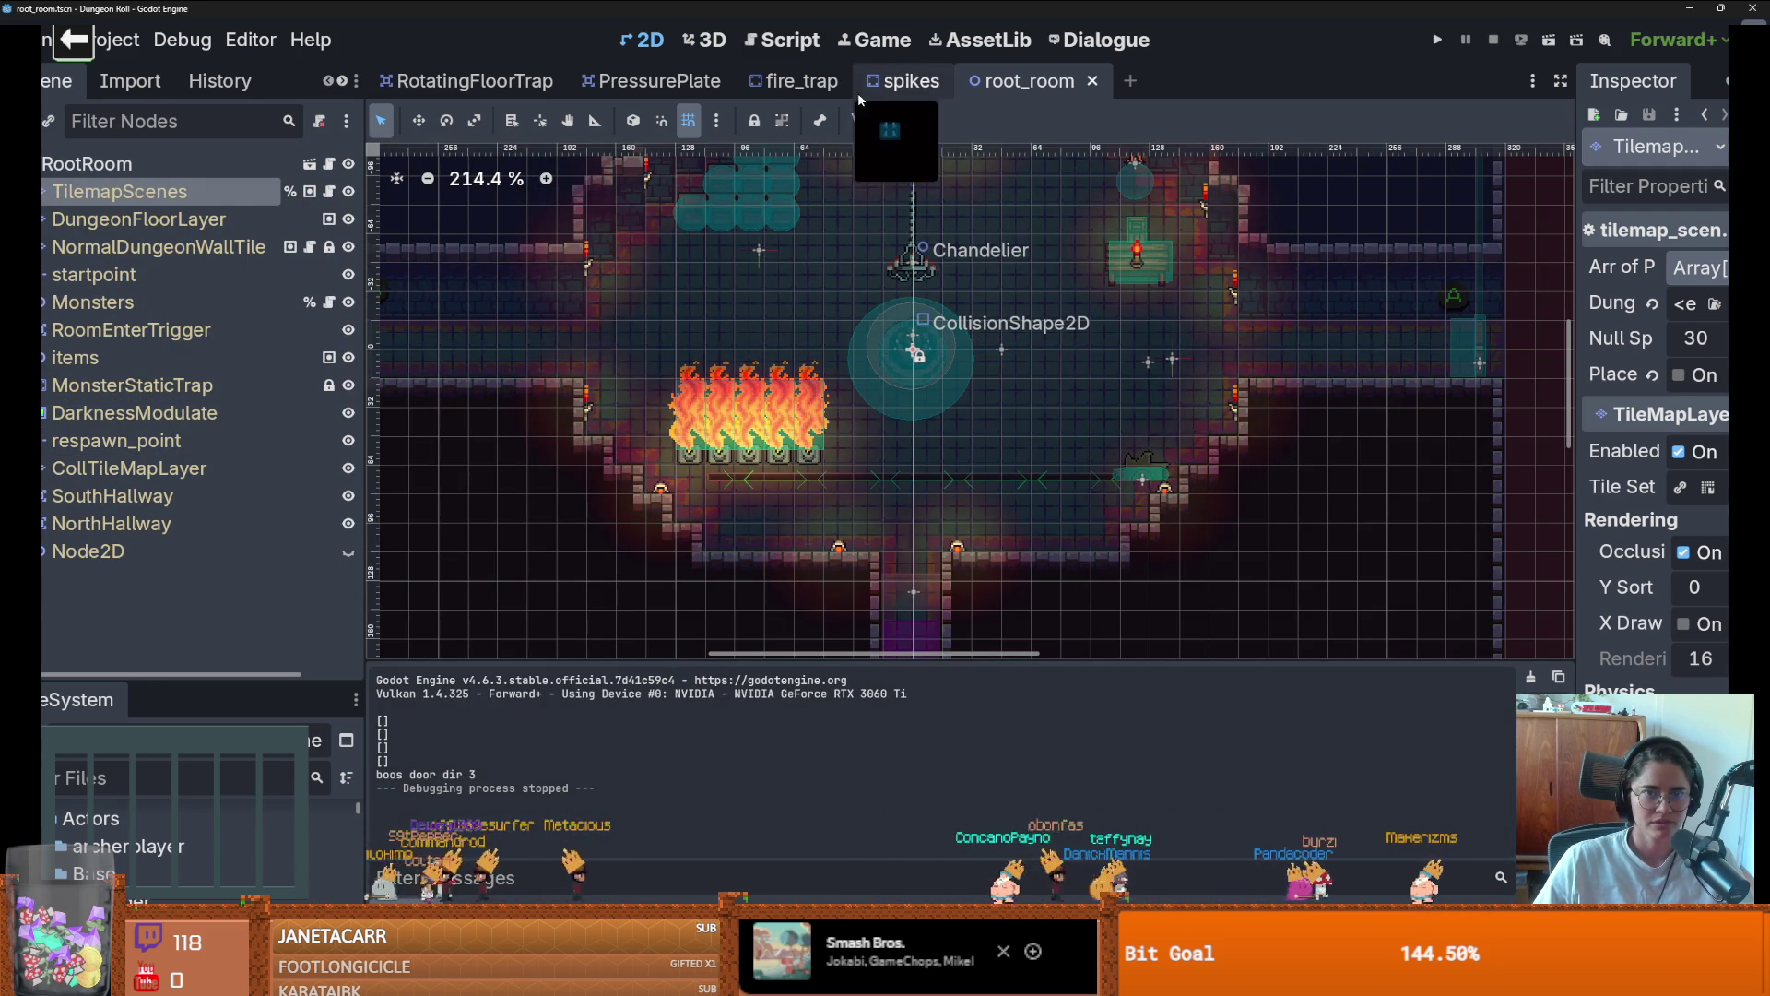
Hide the fire_trap scene's PointLight2D and save the fire trap
left_click(830, 81)
left_click(349, 219)
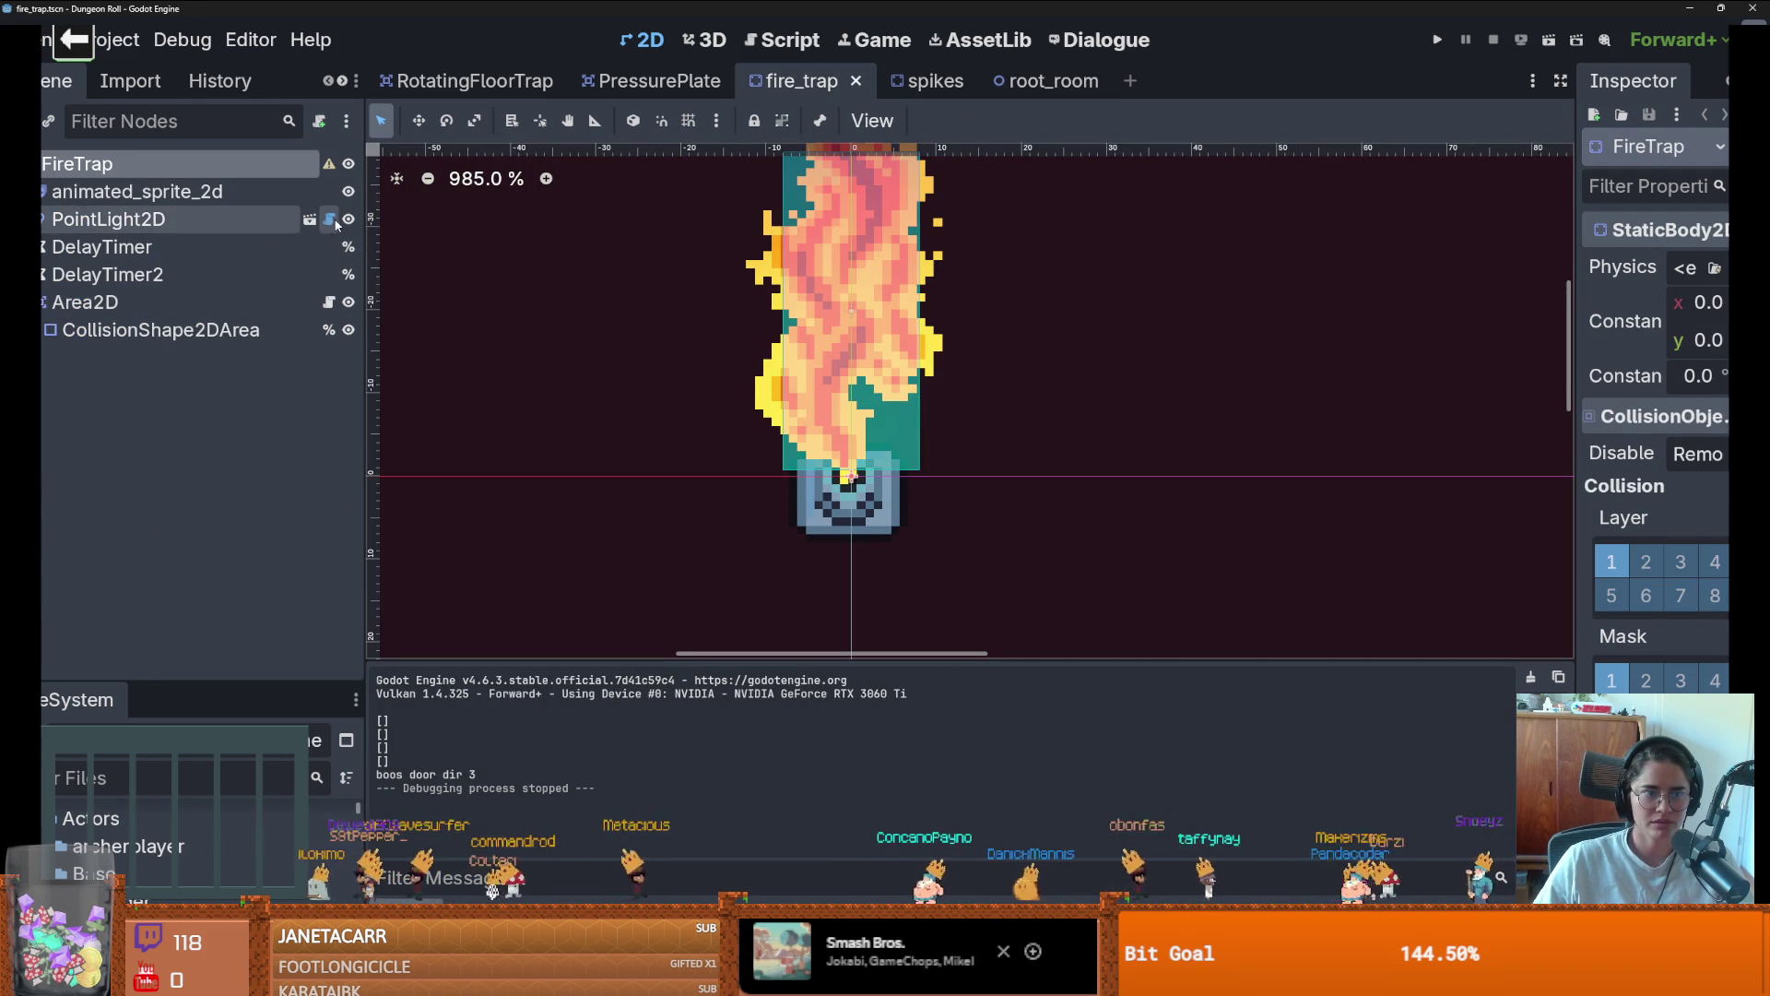
key("ctrl+s")
scroll(880, 368, "down", 1)
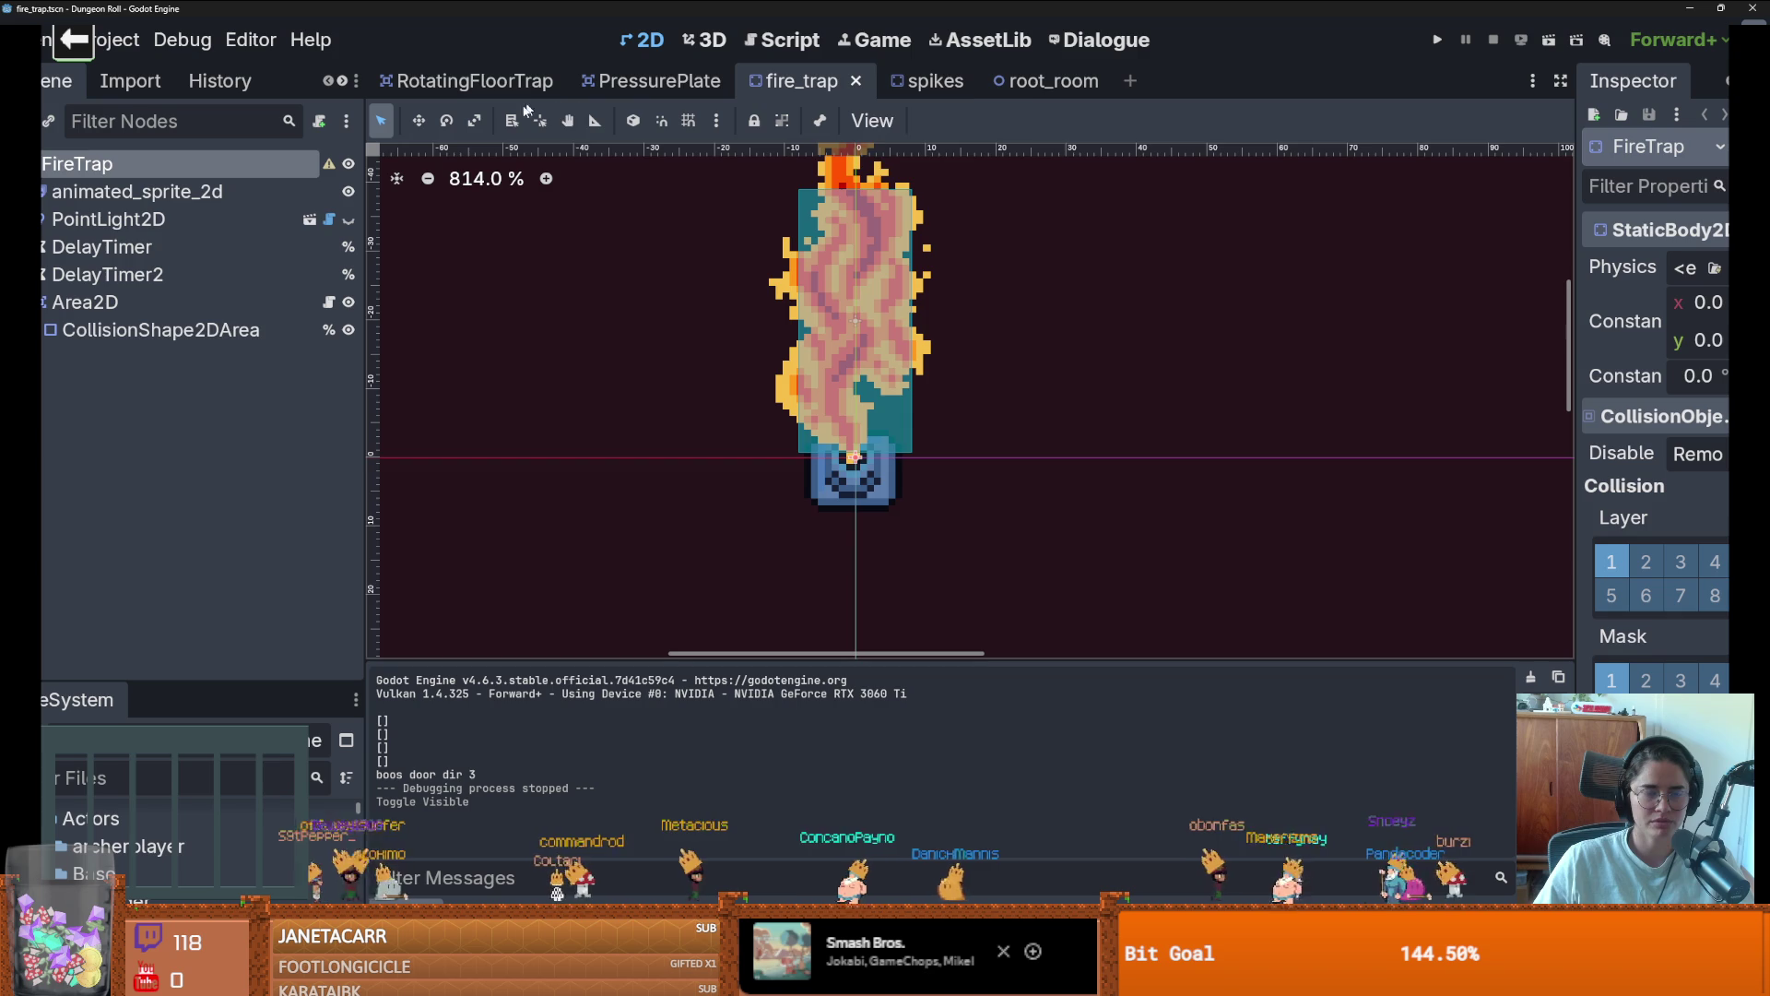
Return to root_room and run the game again to check the change
left_click(939, 81)
left_click(1042, 81)
left_click(1434, 41)
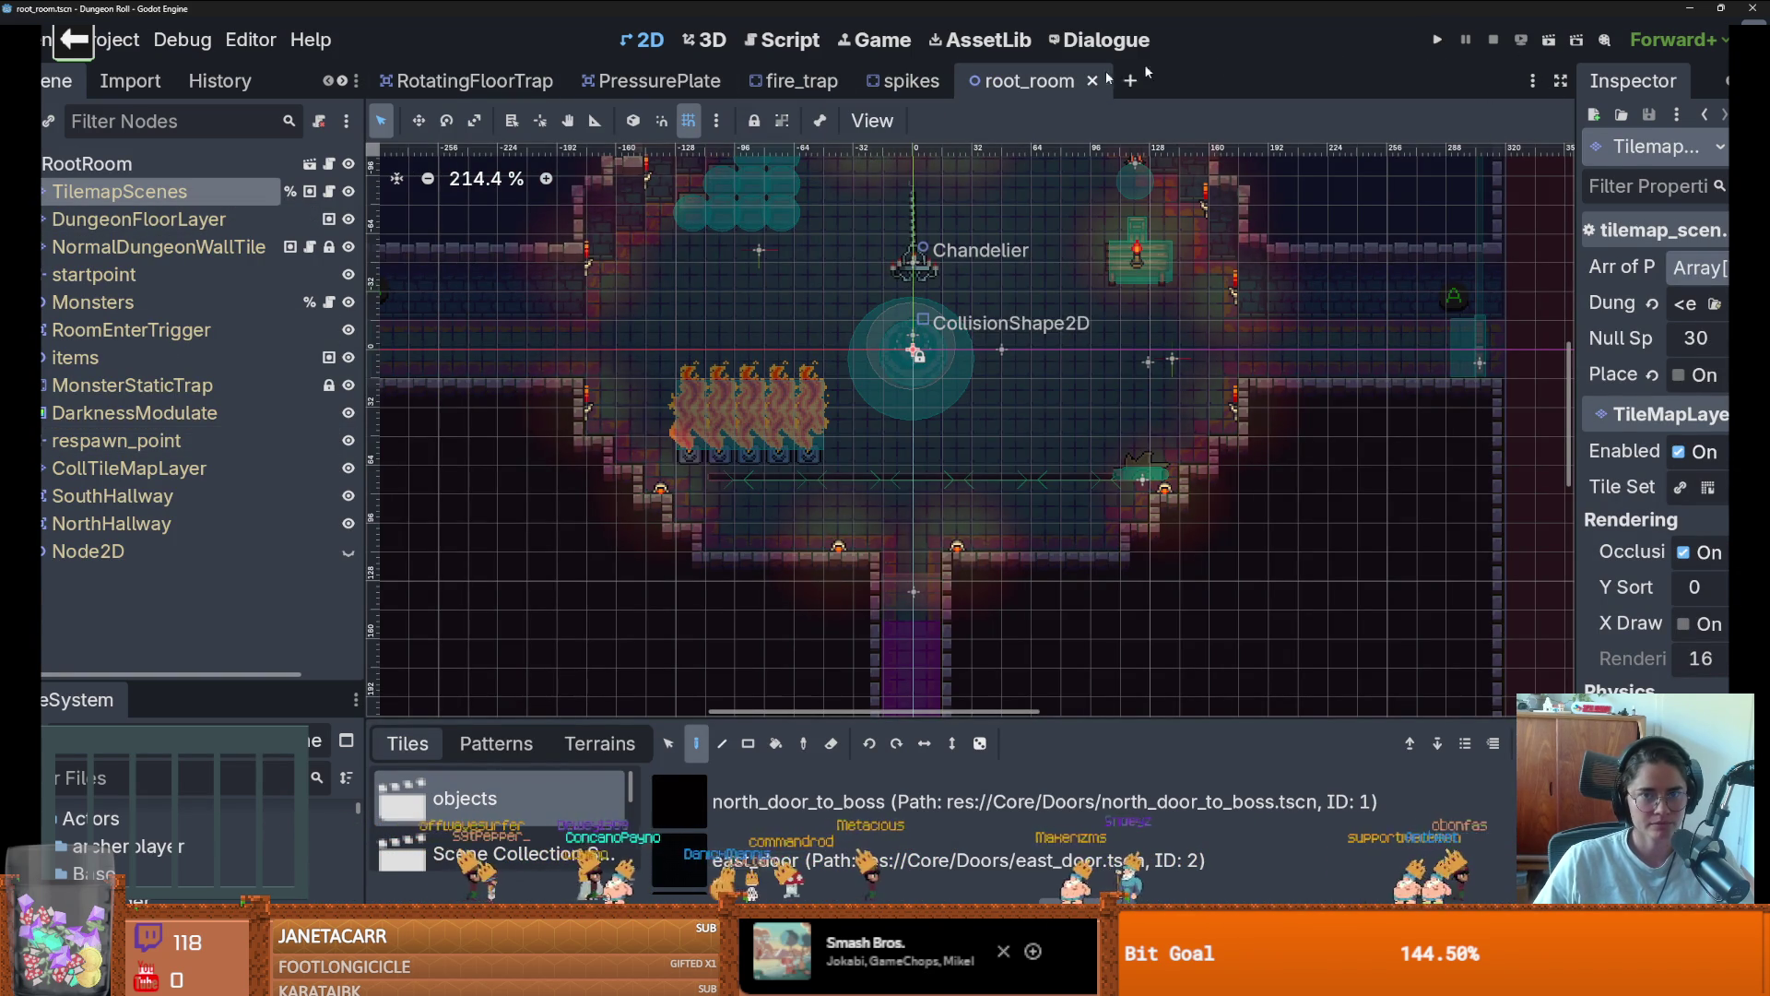
Expand RoomEnterTrigger and items in root_room's Scene tree and select the Path2D node
scroll(838, 461, "down", 1)
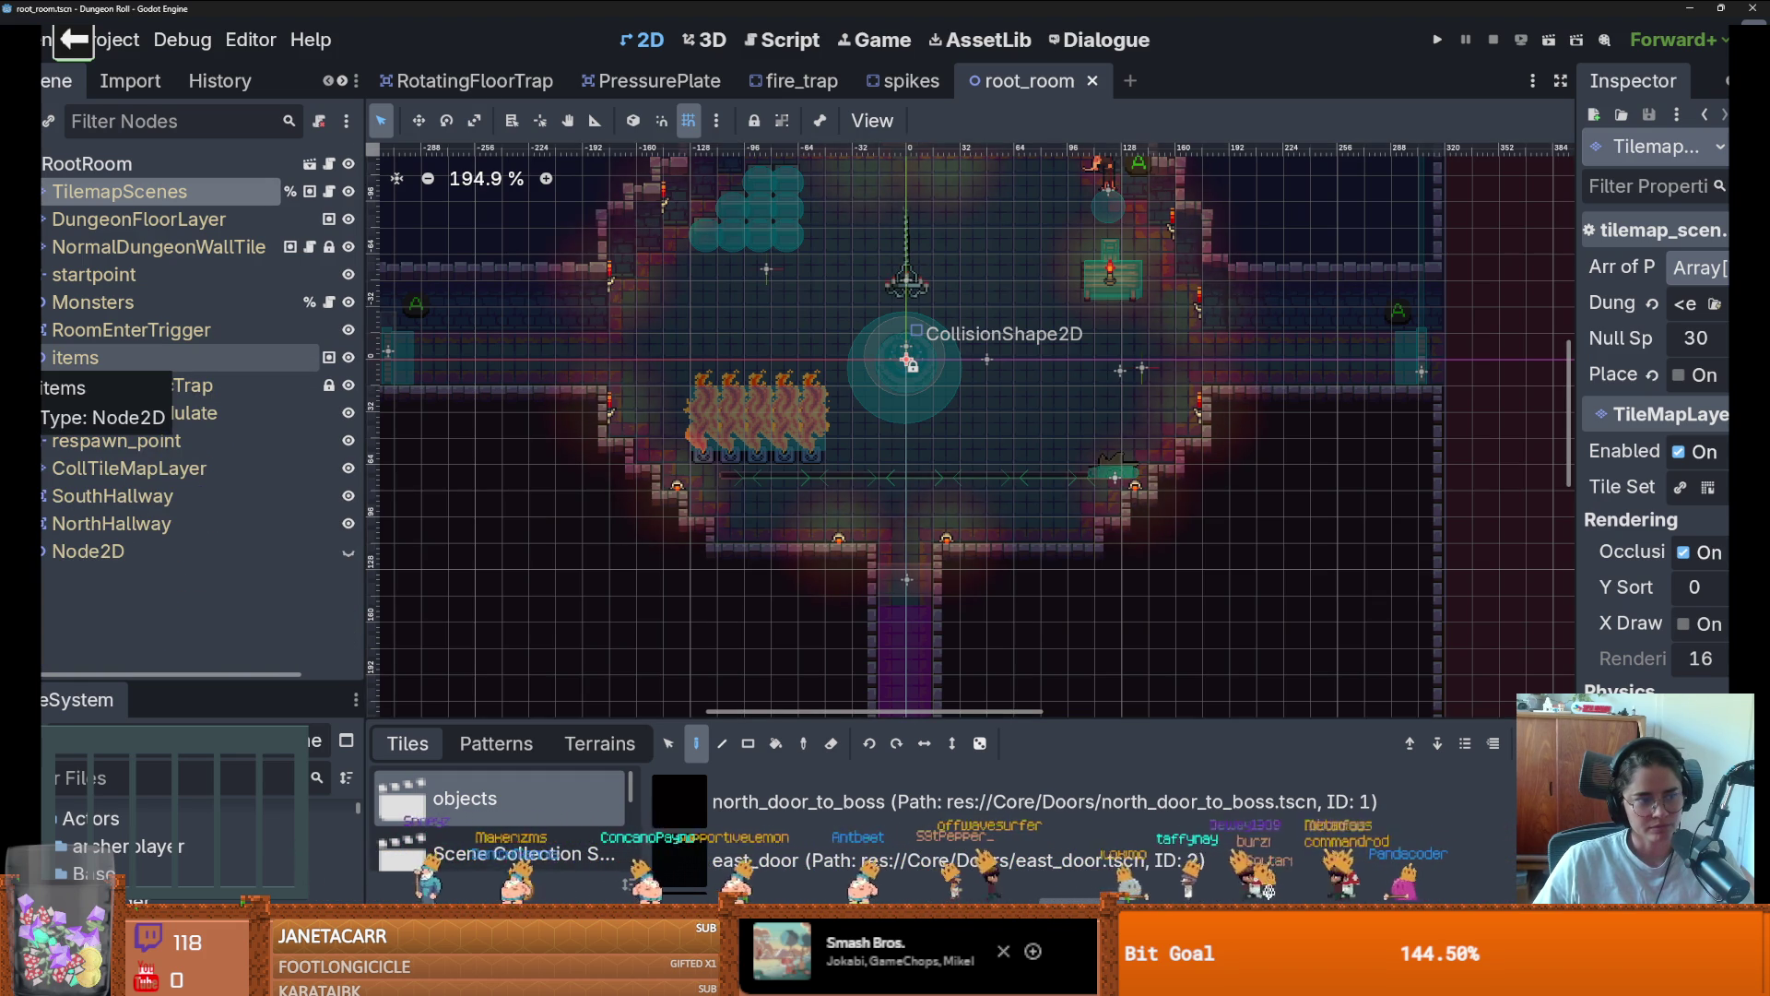
left_click(44, 330)
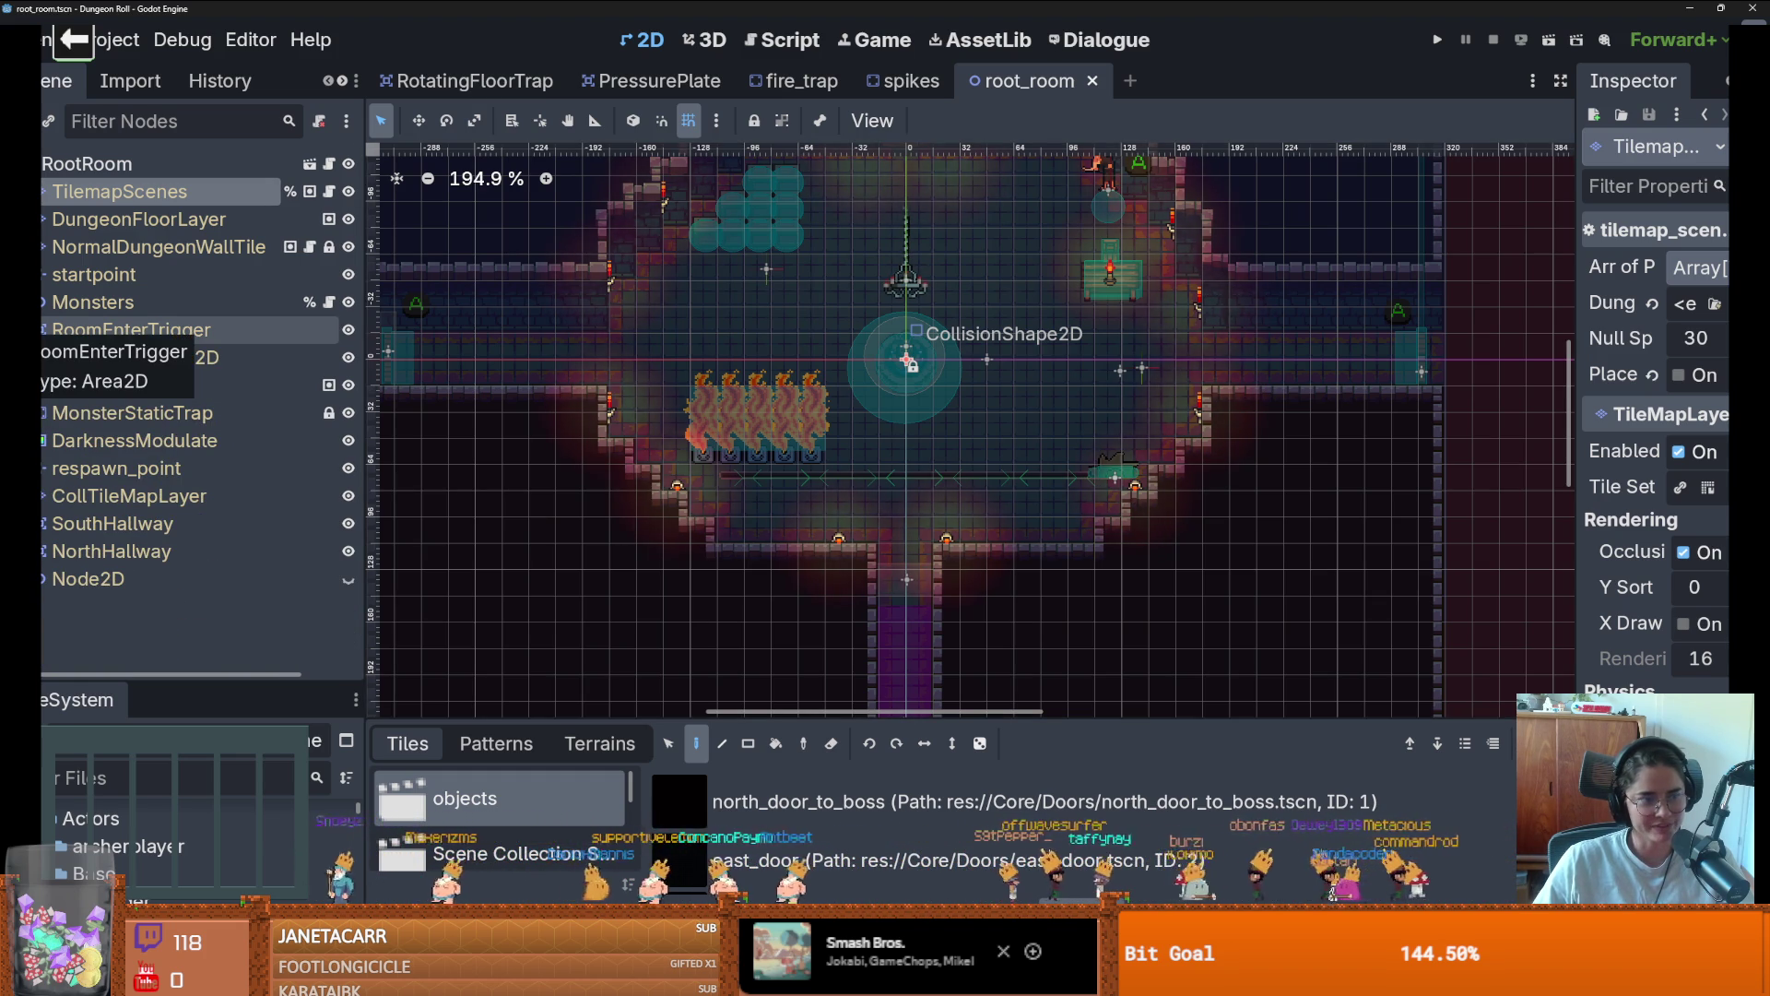
left_click_drag(675, 402, 740, 473)
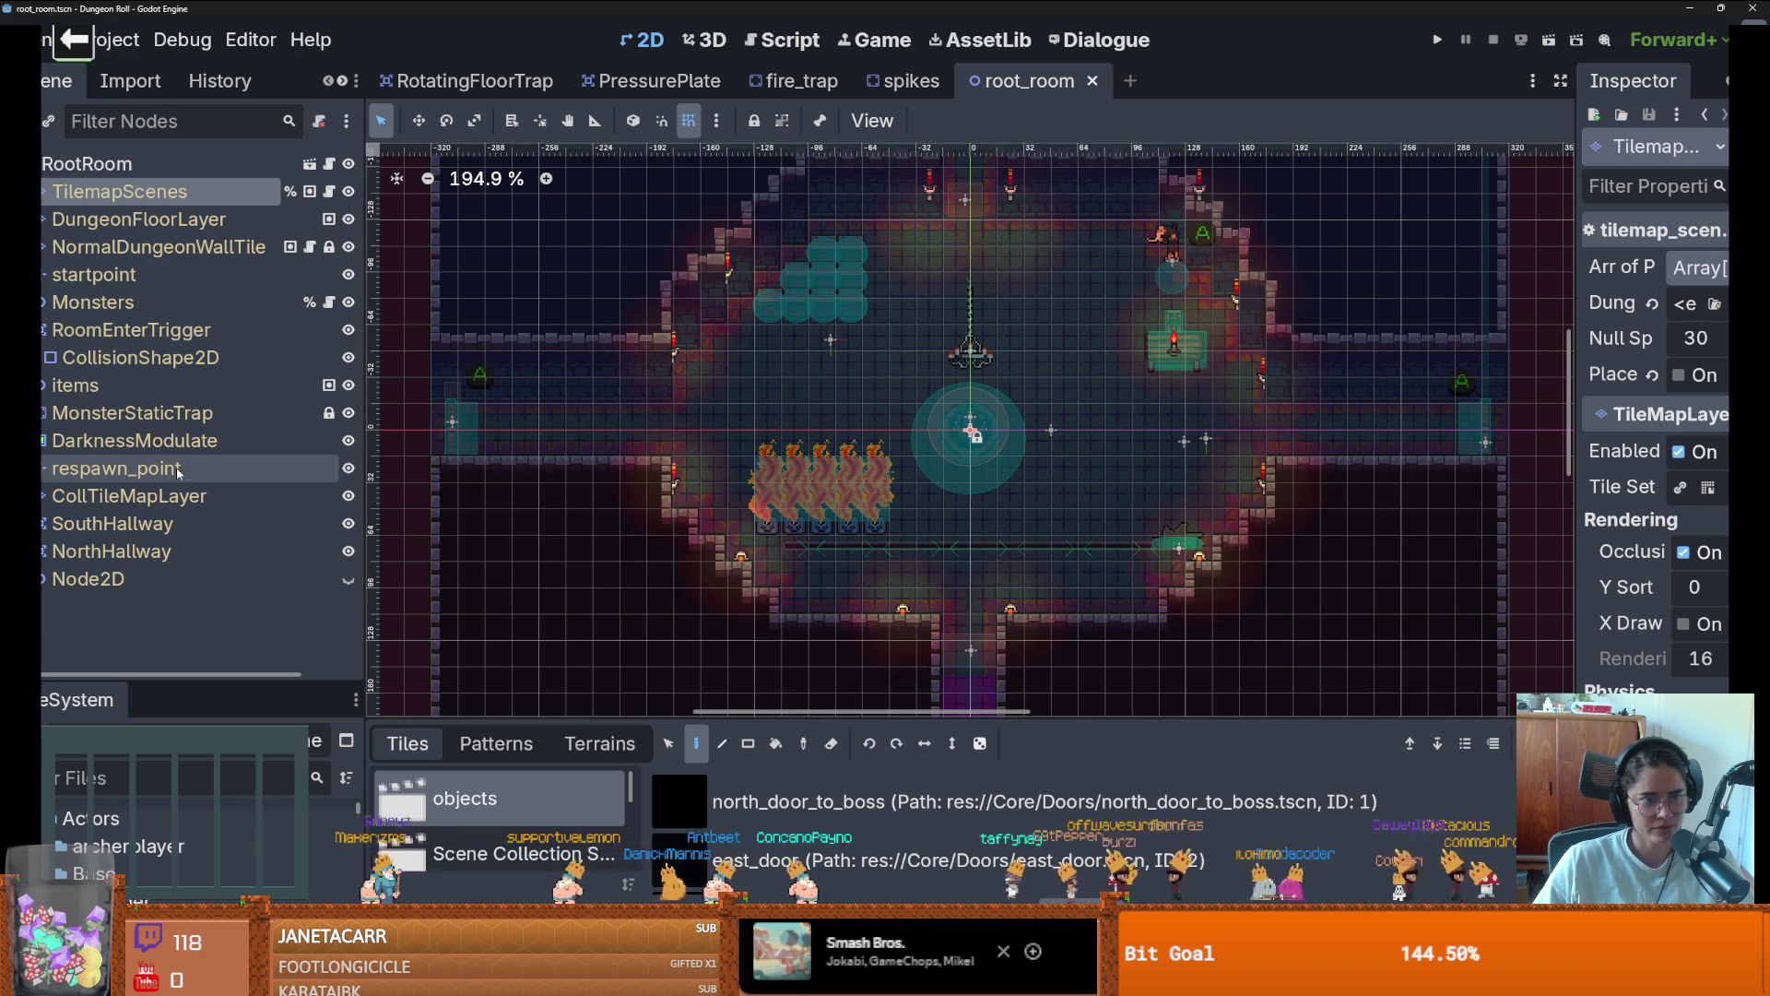
left_click(44, 385)
scroll(166, 461, "down", 3)
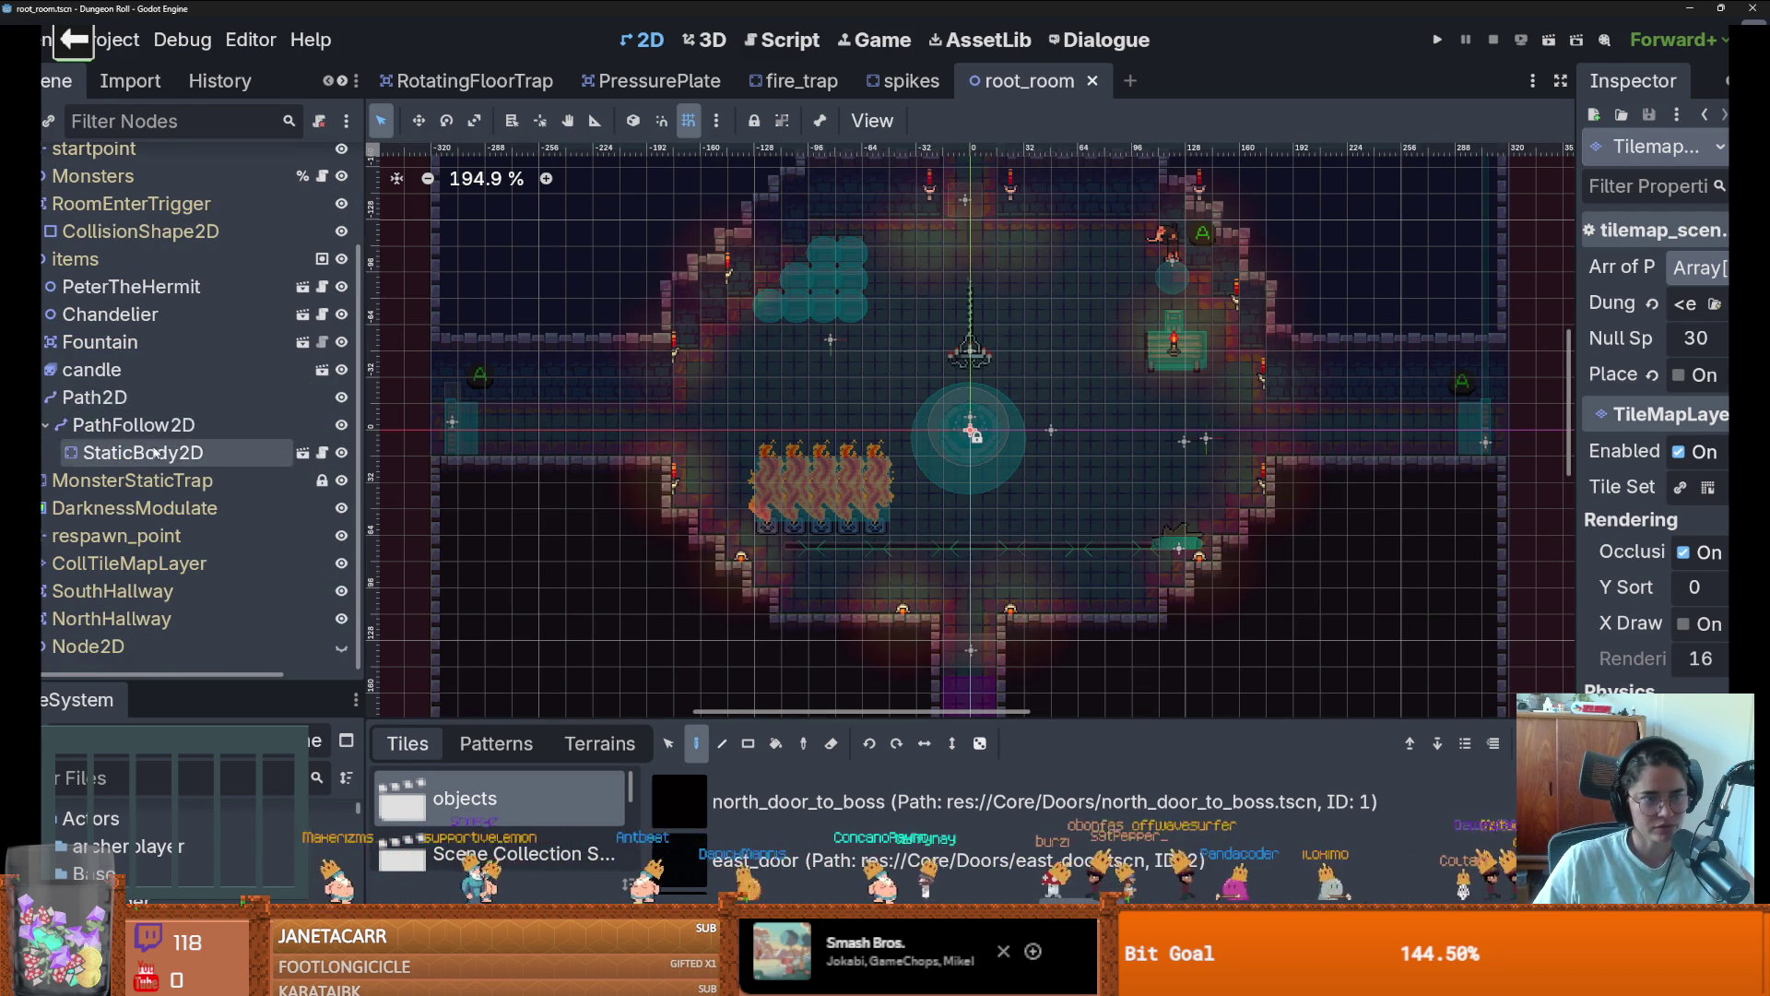
left_click(93, 396)
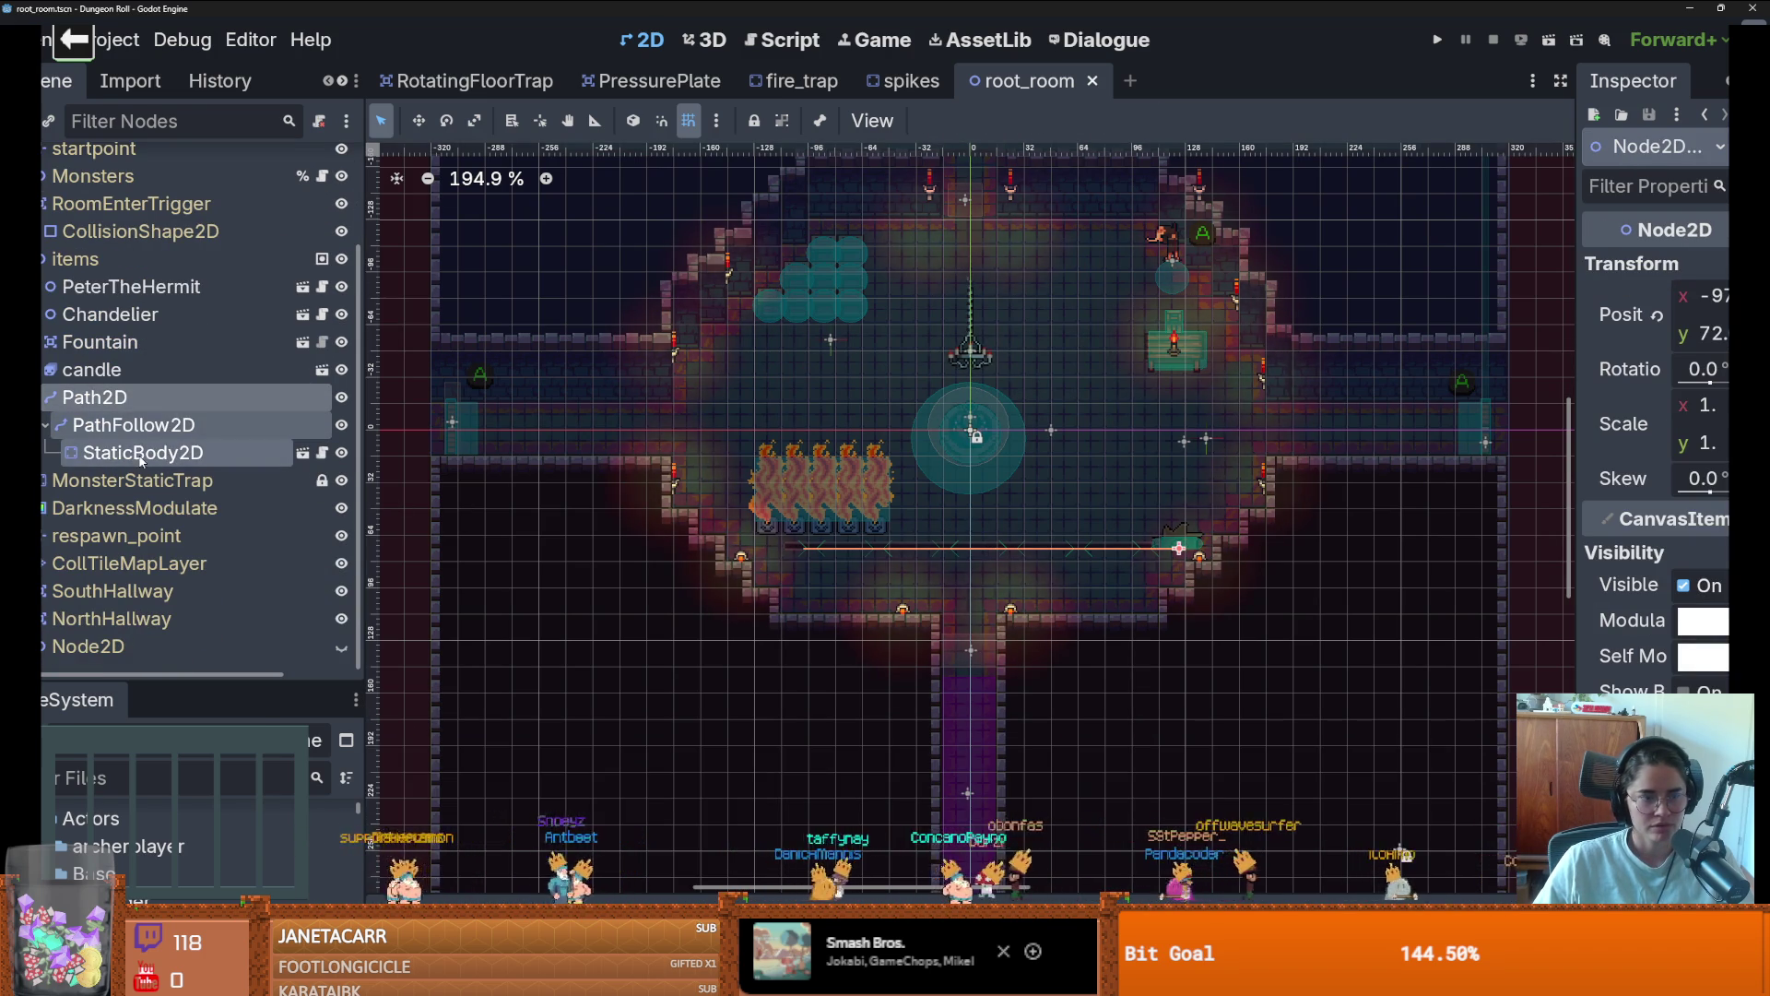
Choose Save Branch as Scene for the Path2D node
right_click(140, 458)
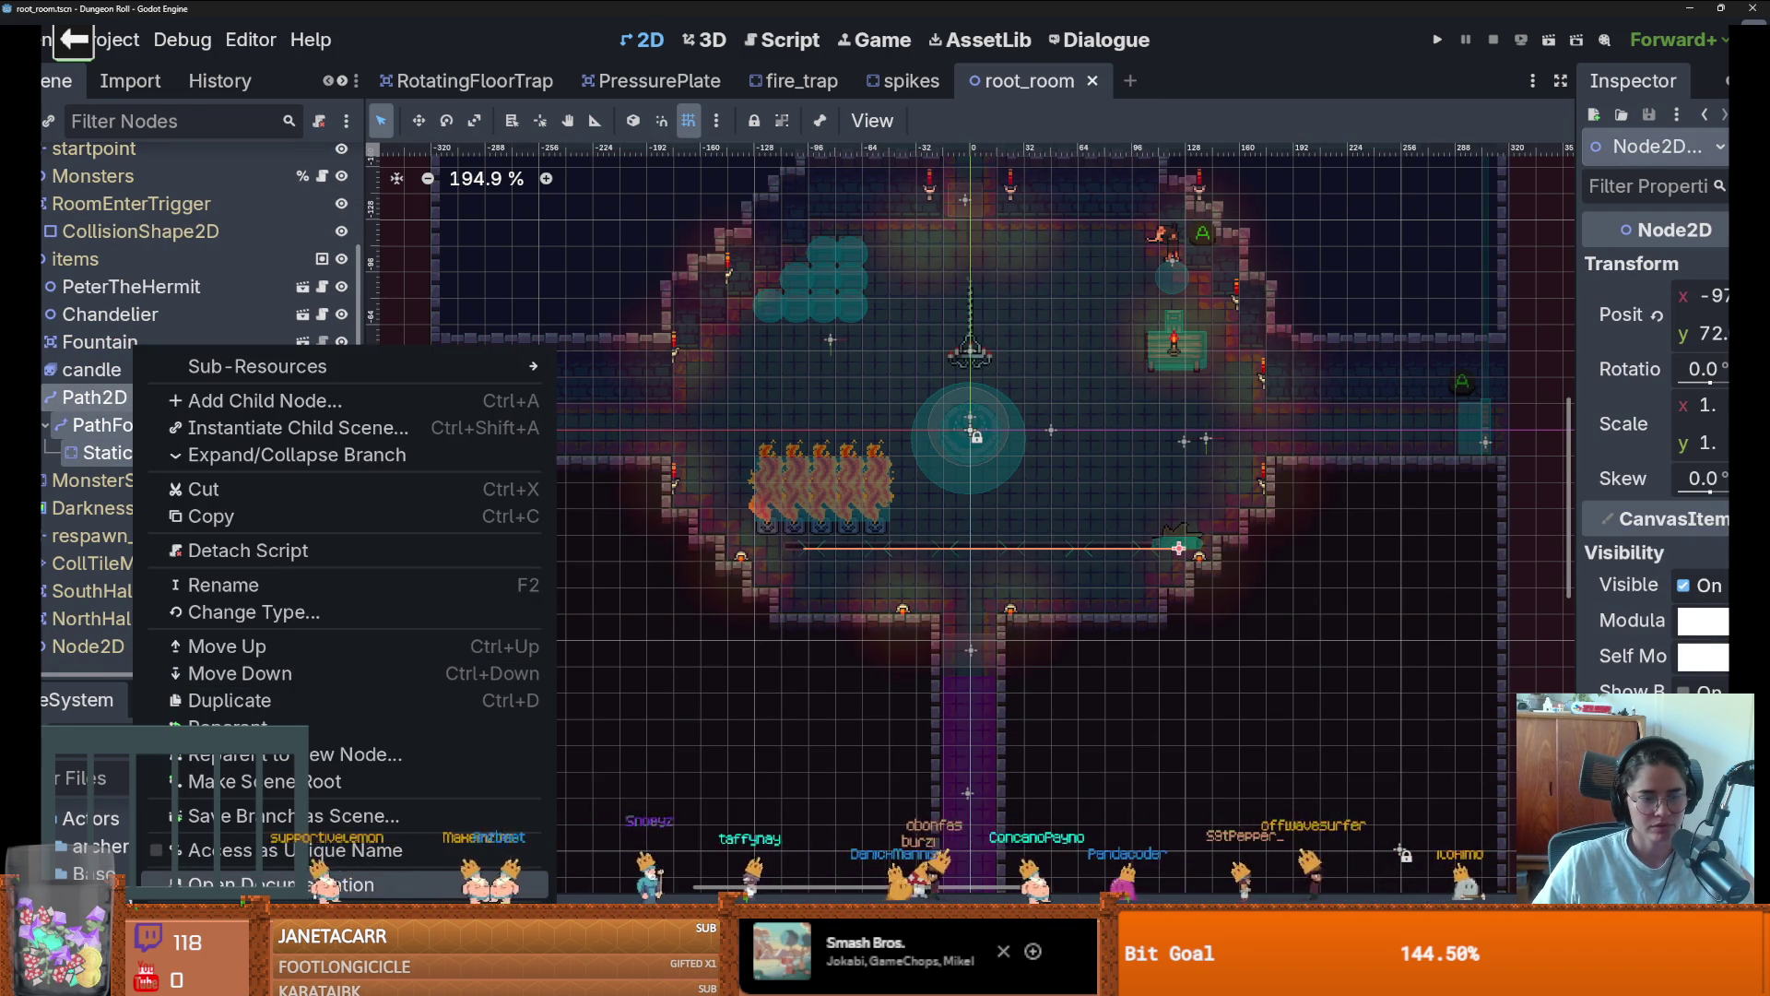
left_click(107, 397)
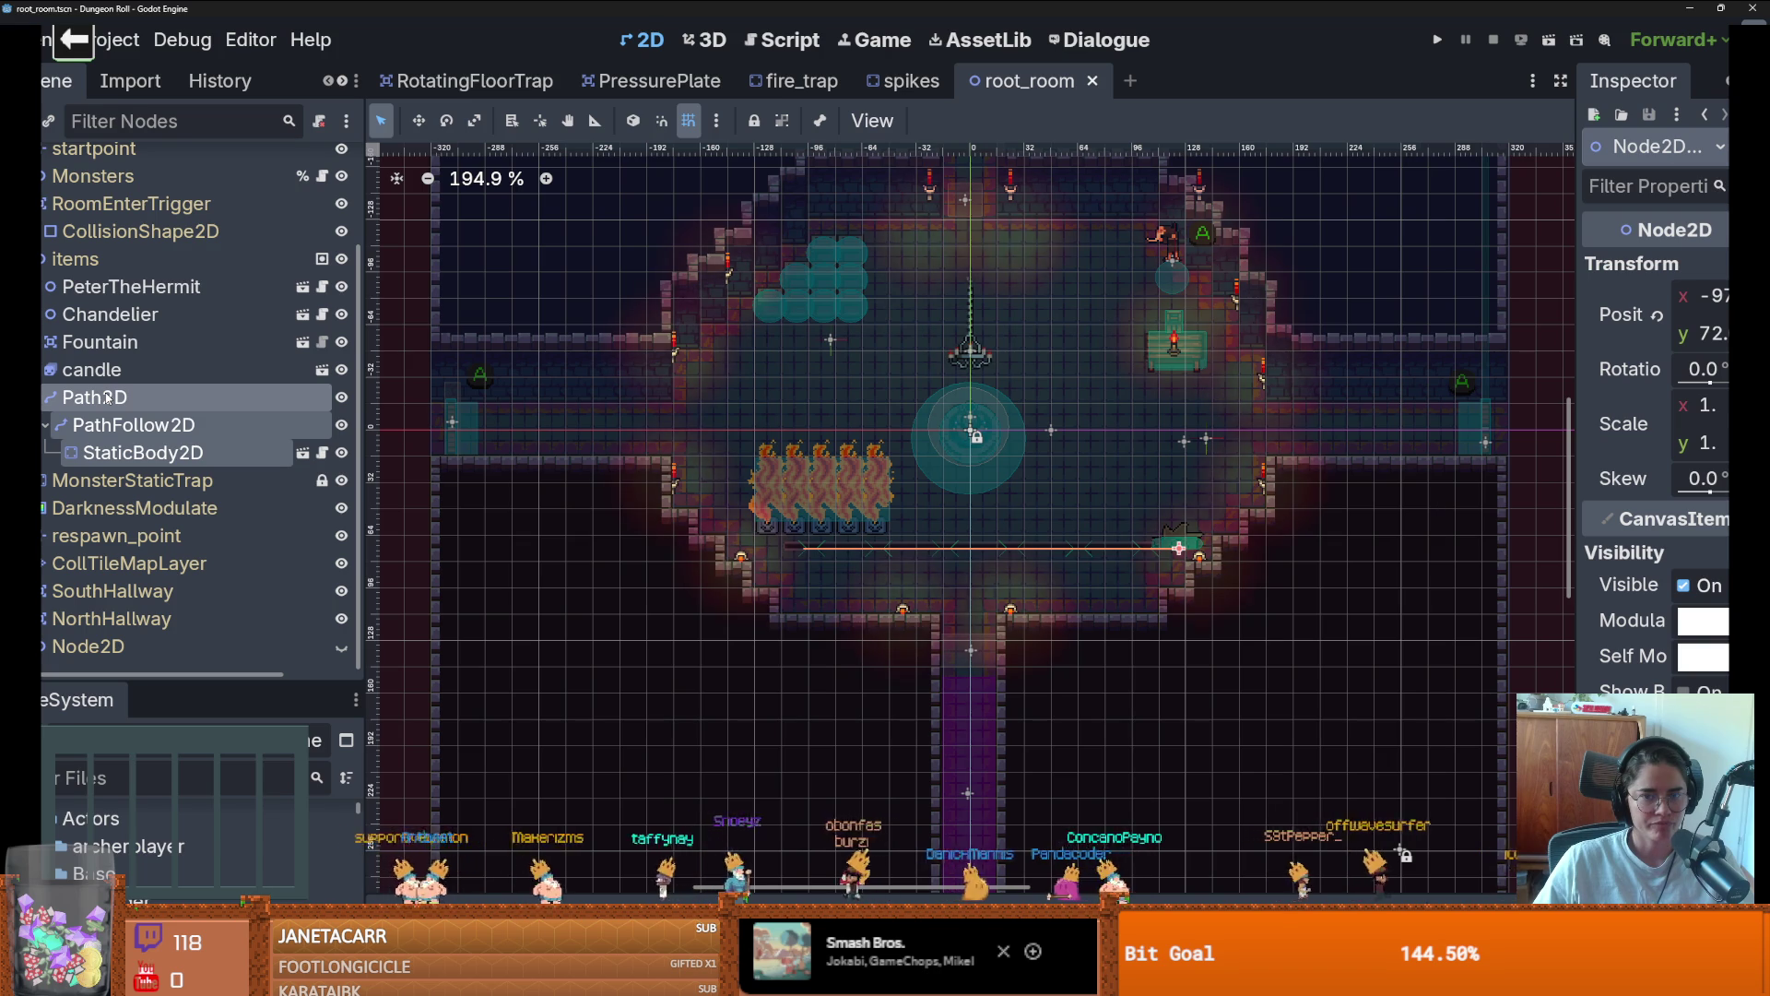
right_click(107, 397)
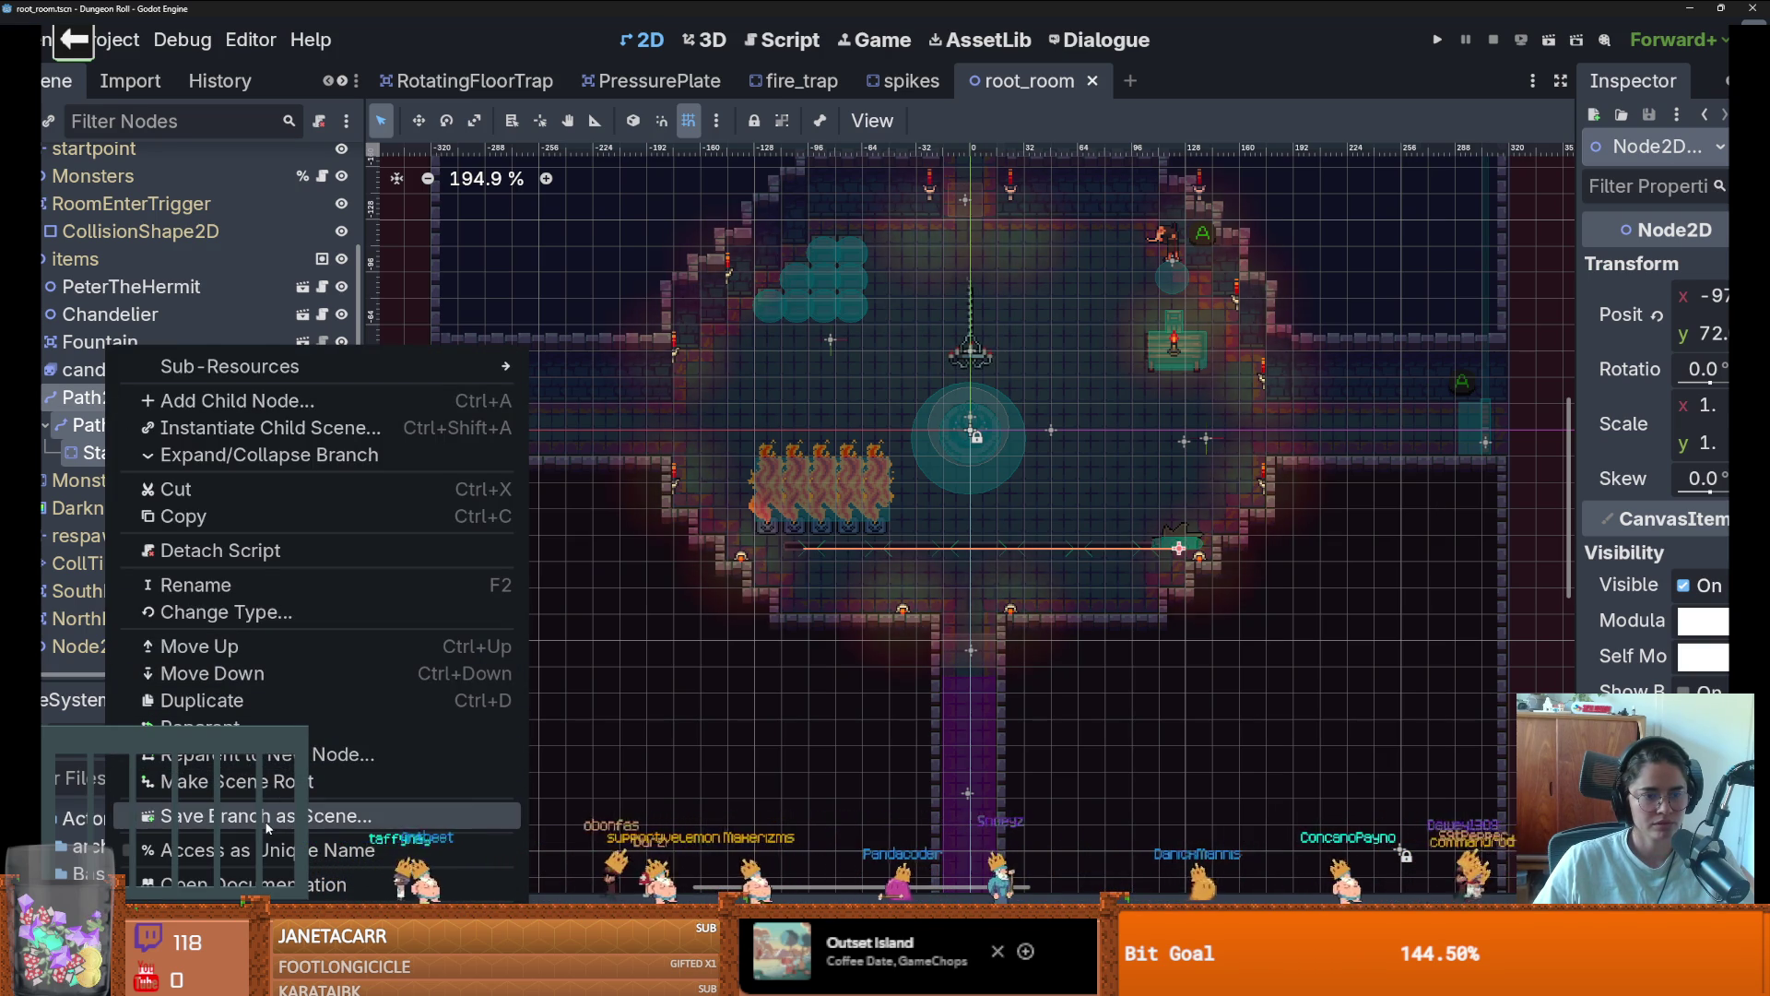
left_click(293, 817)
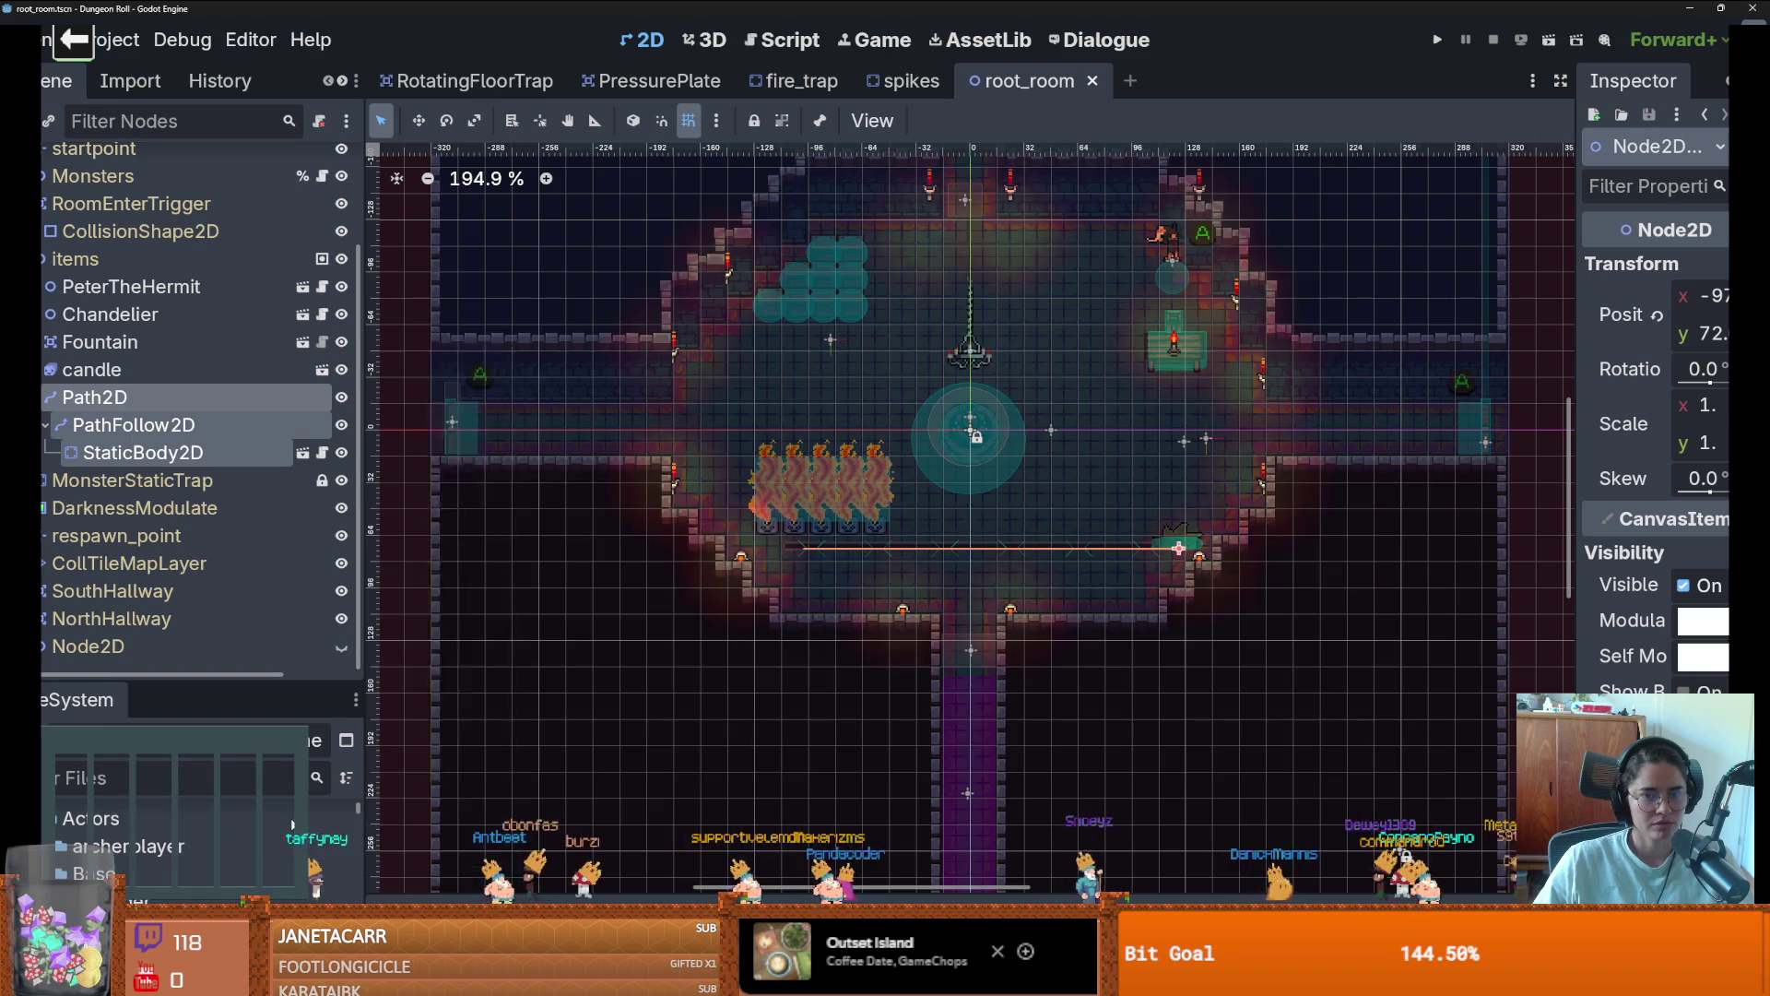
Go up to res://Core in the save dialog and open the Tiles folder
left_click(491, 216)
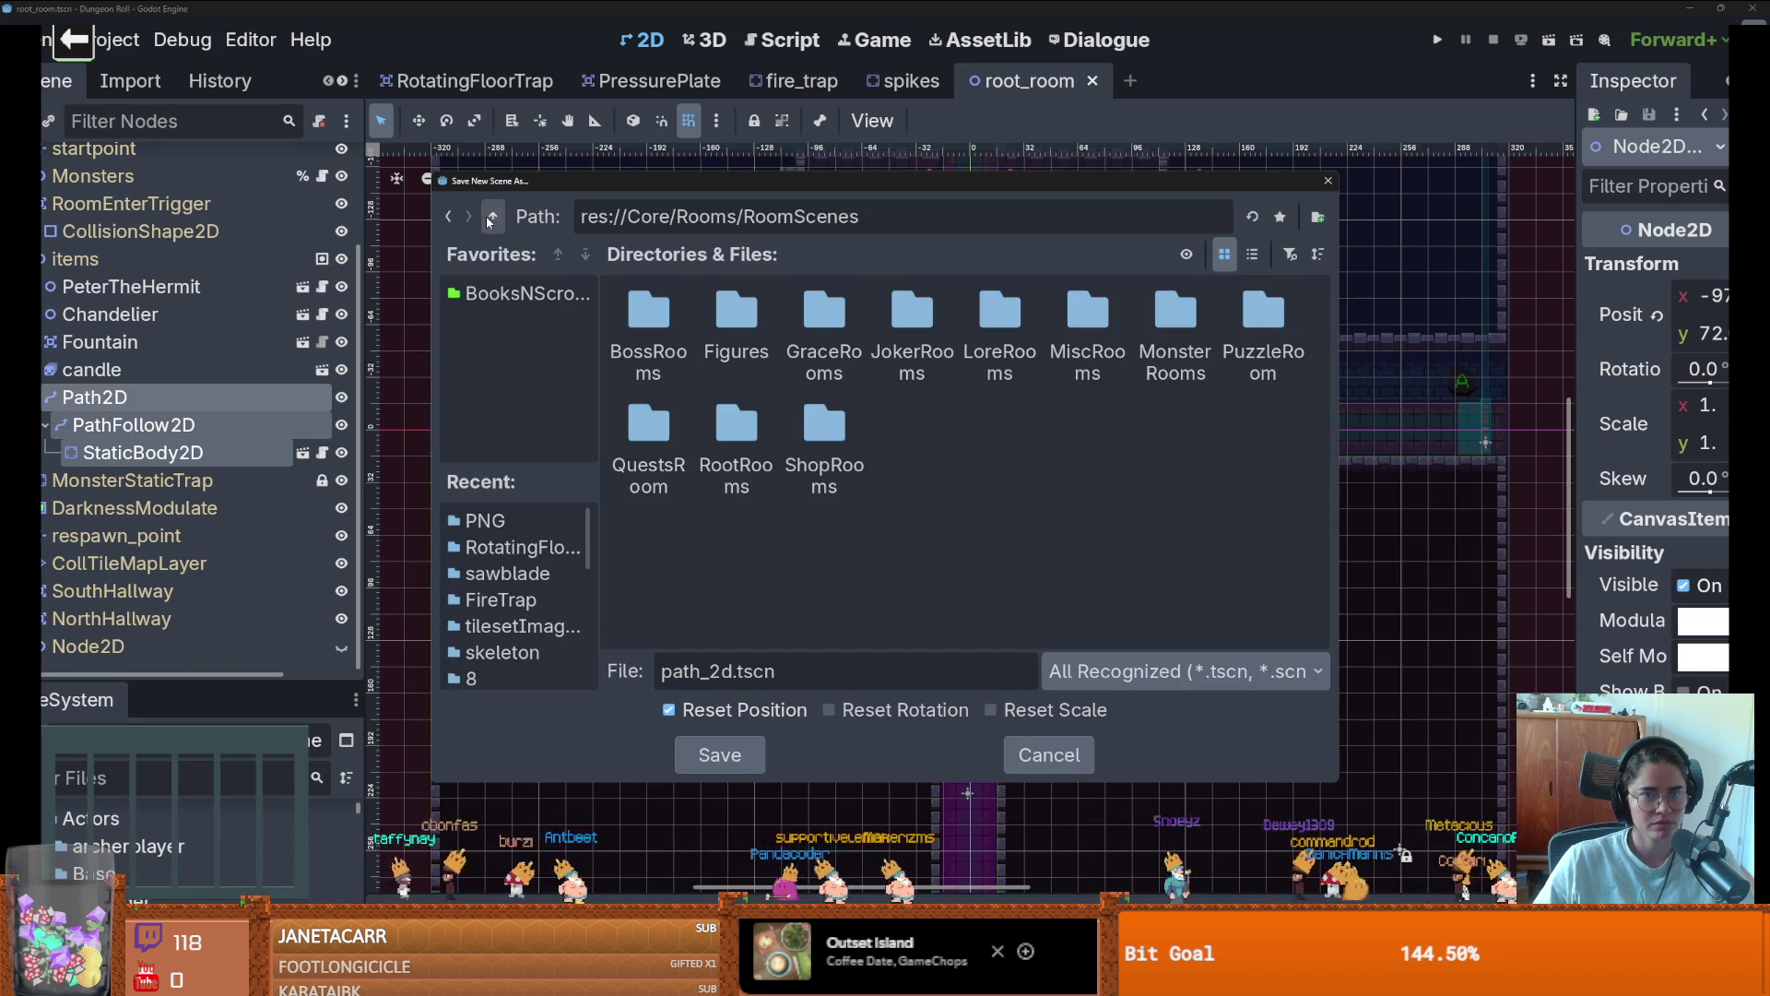
left_click(491, 217)
left_click(489, 218)
double_click(823, 434)
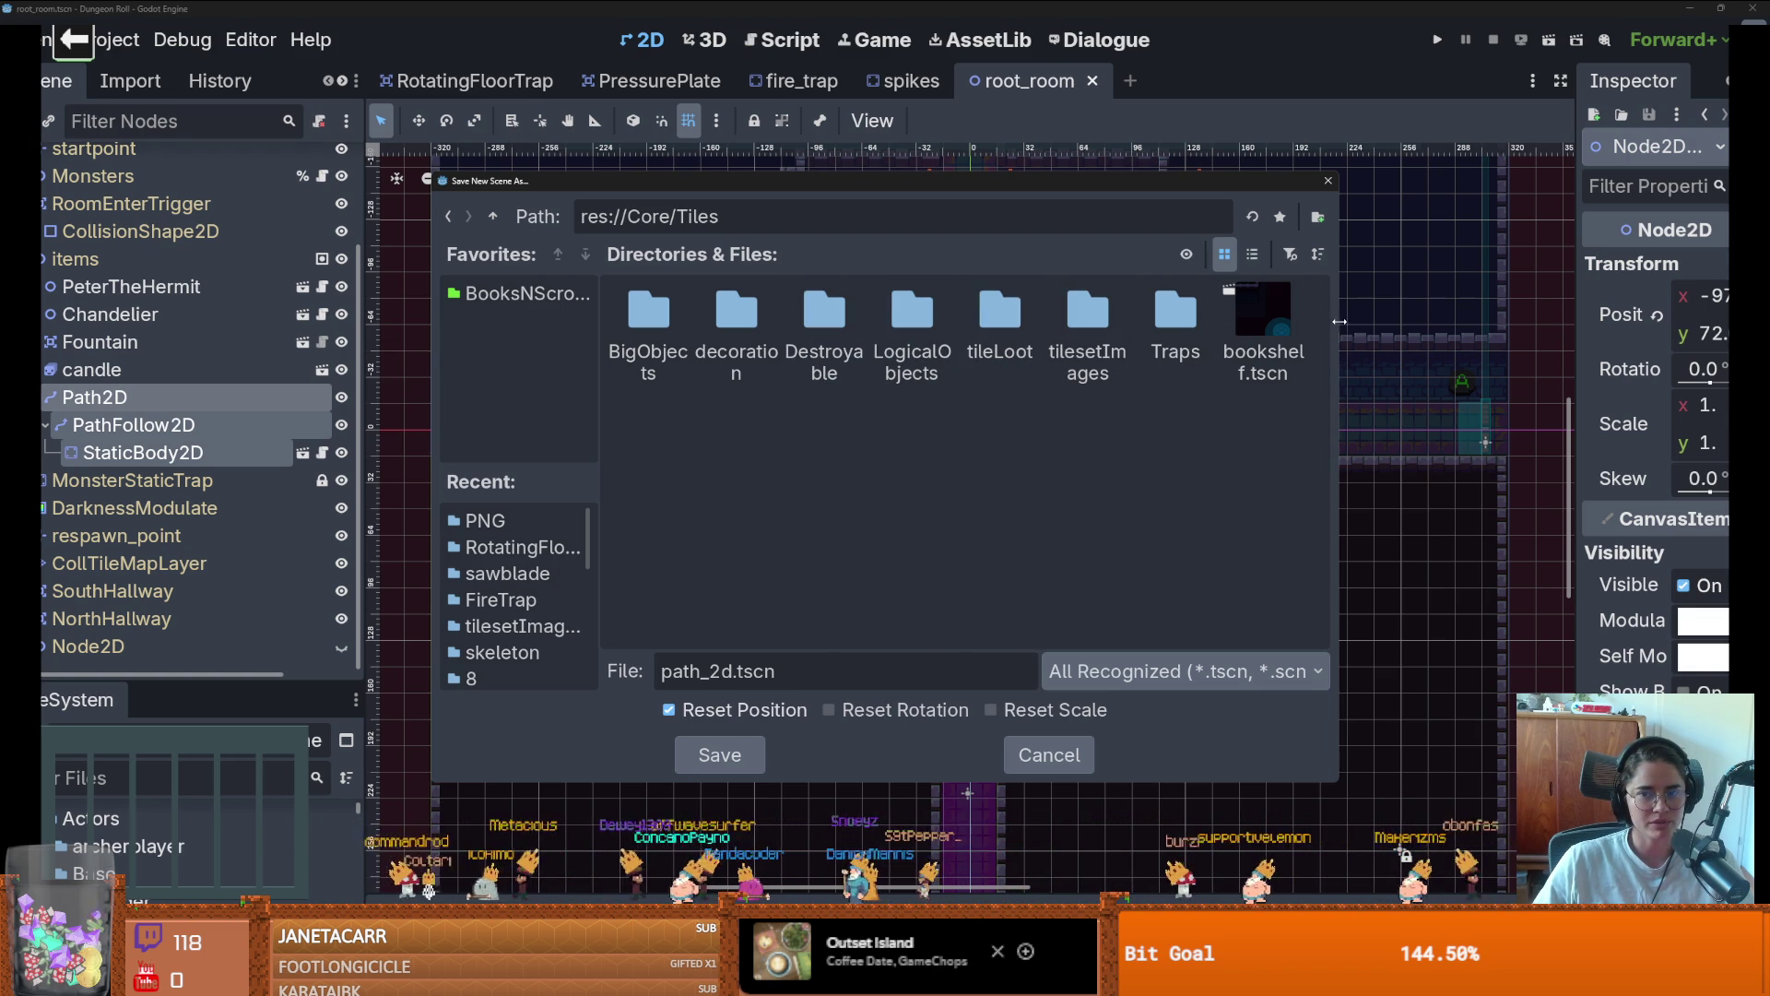
Enlarge the save dialog on every side and reposition it on screen
left_click_drag(1338, 321, 1429, 341)
left_click_drag(426, 274, 326, 277)
left_click_drag(610, 171, 610, 68)
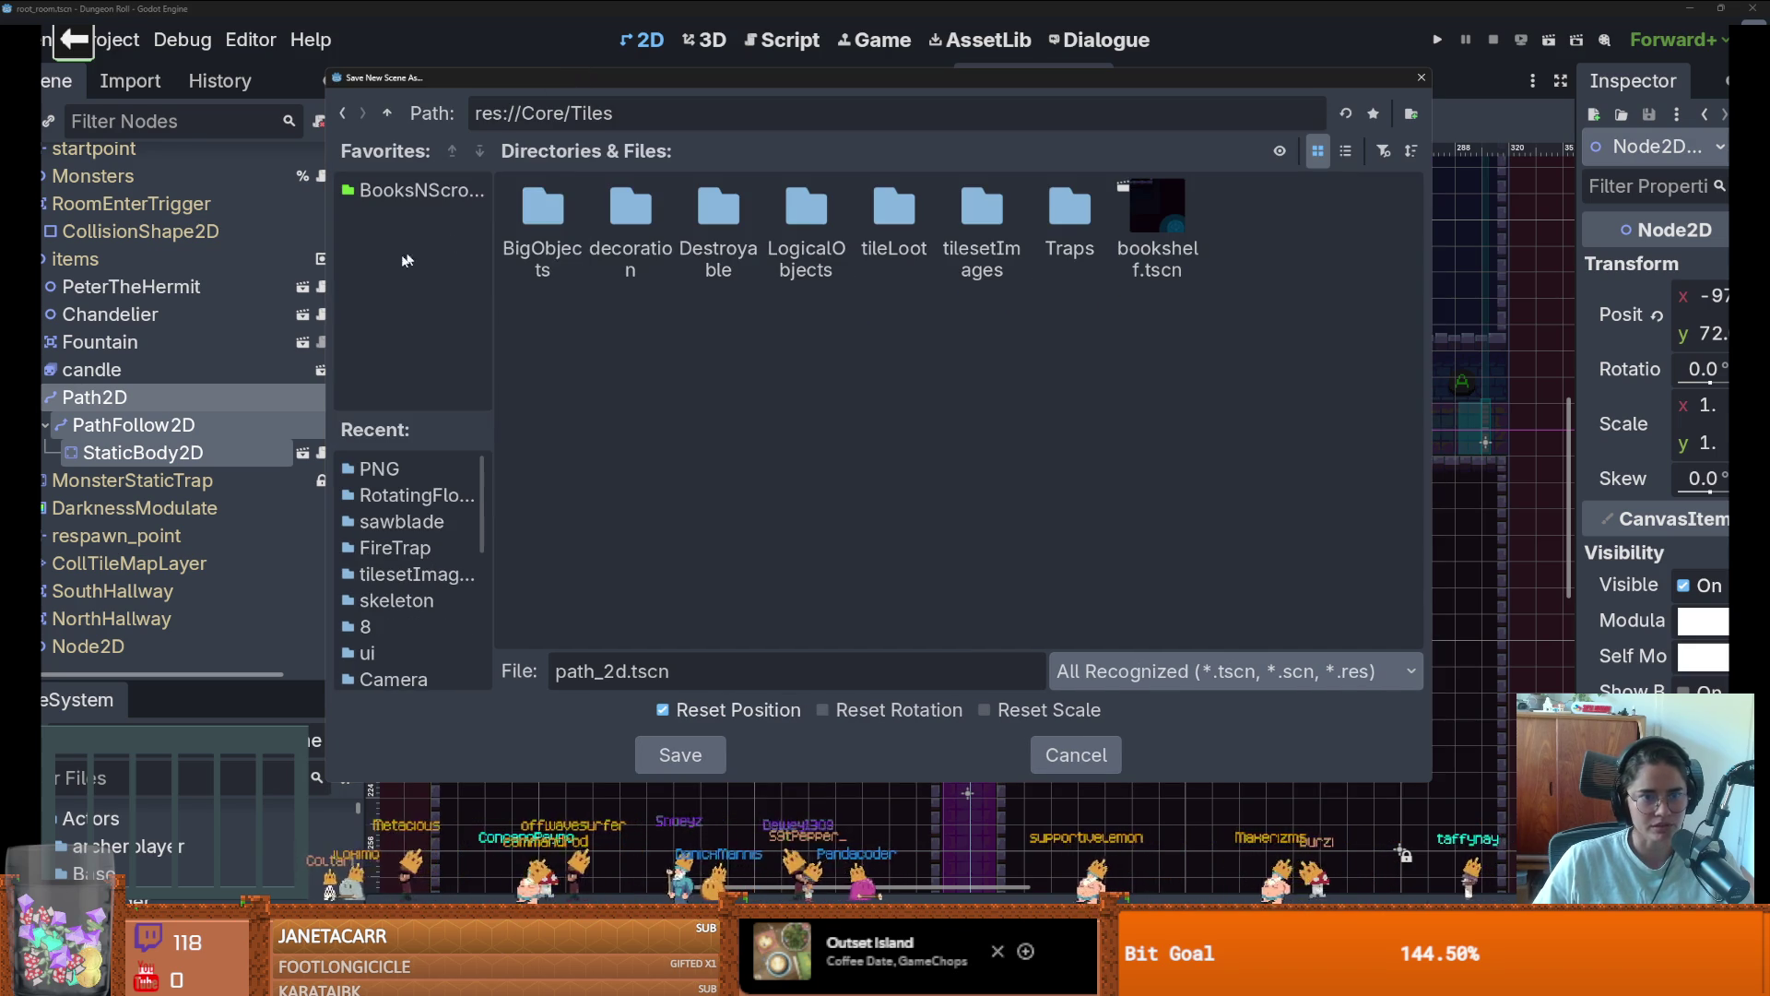
left_click_drag(327, 302, 192, 297)
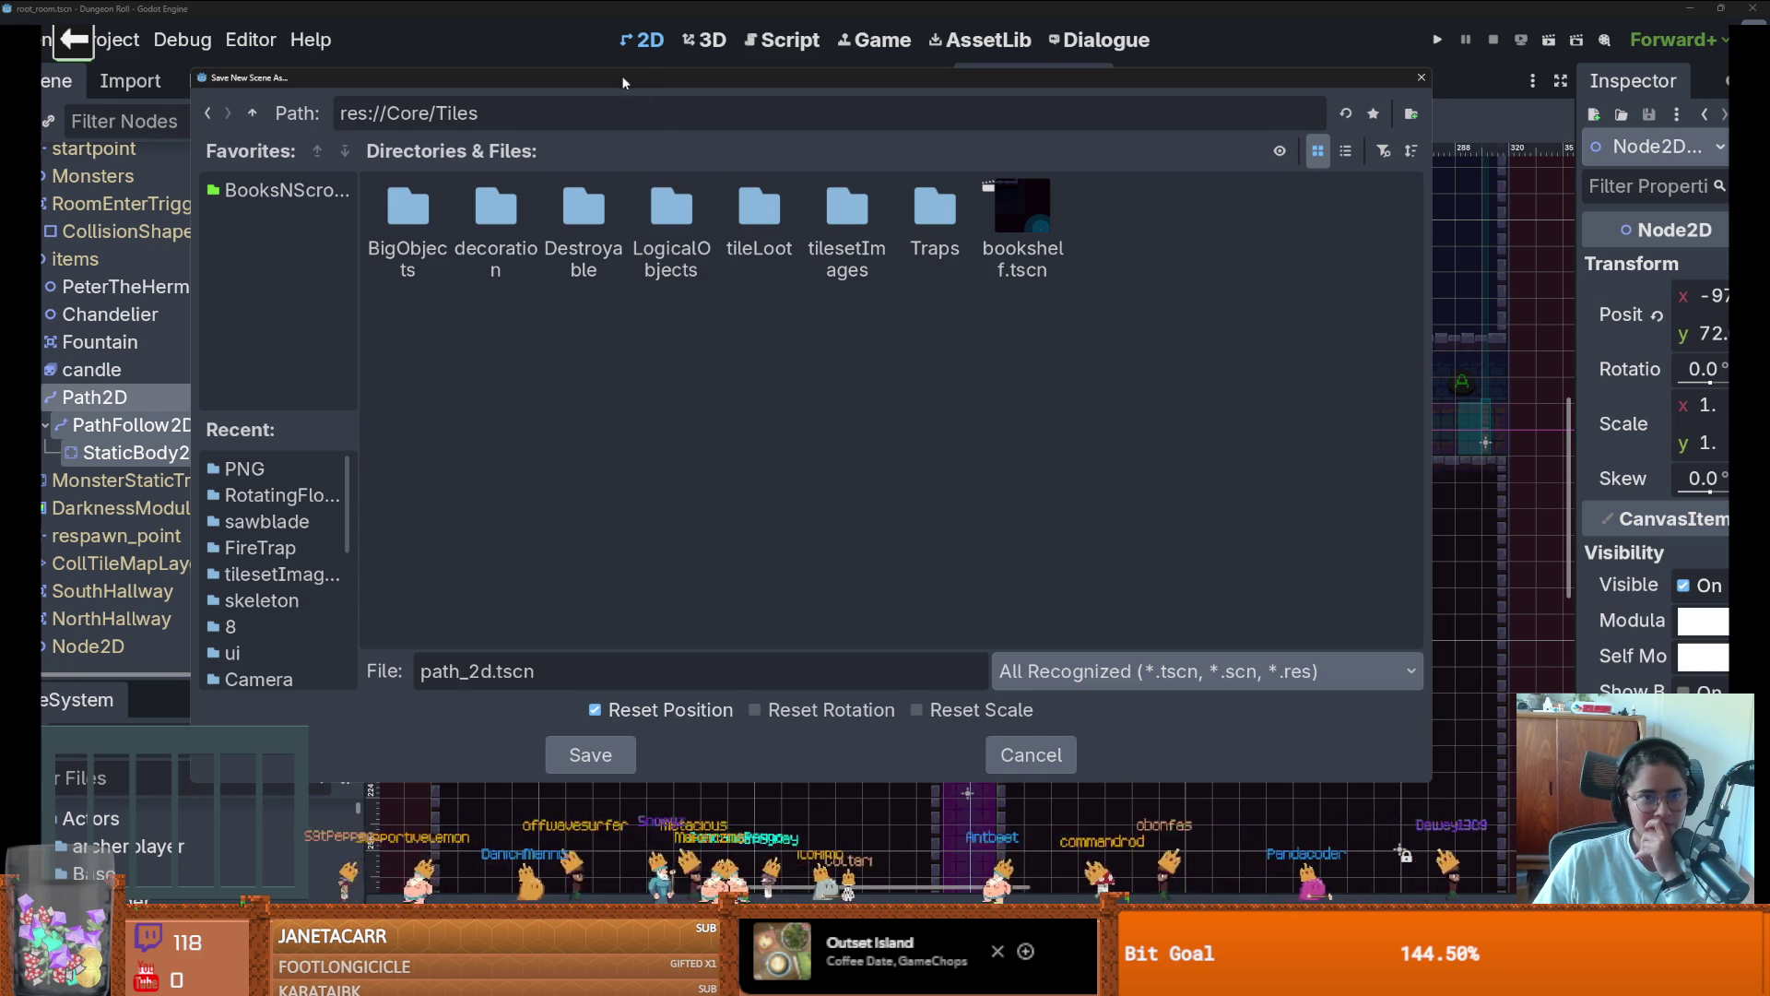
mouse_move(622, 83)
left_mouse_down()
mouse_move(817, 238)
mouse_move(775, 150)
left_mouse_up()
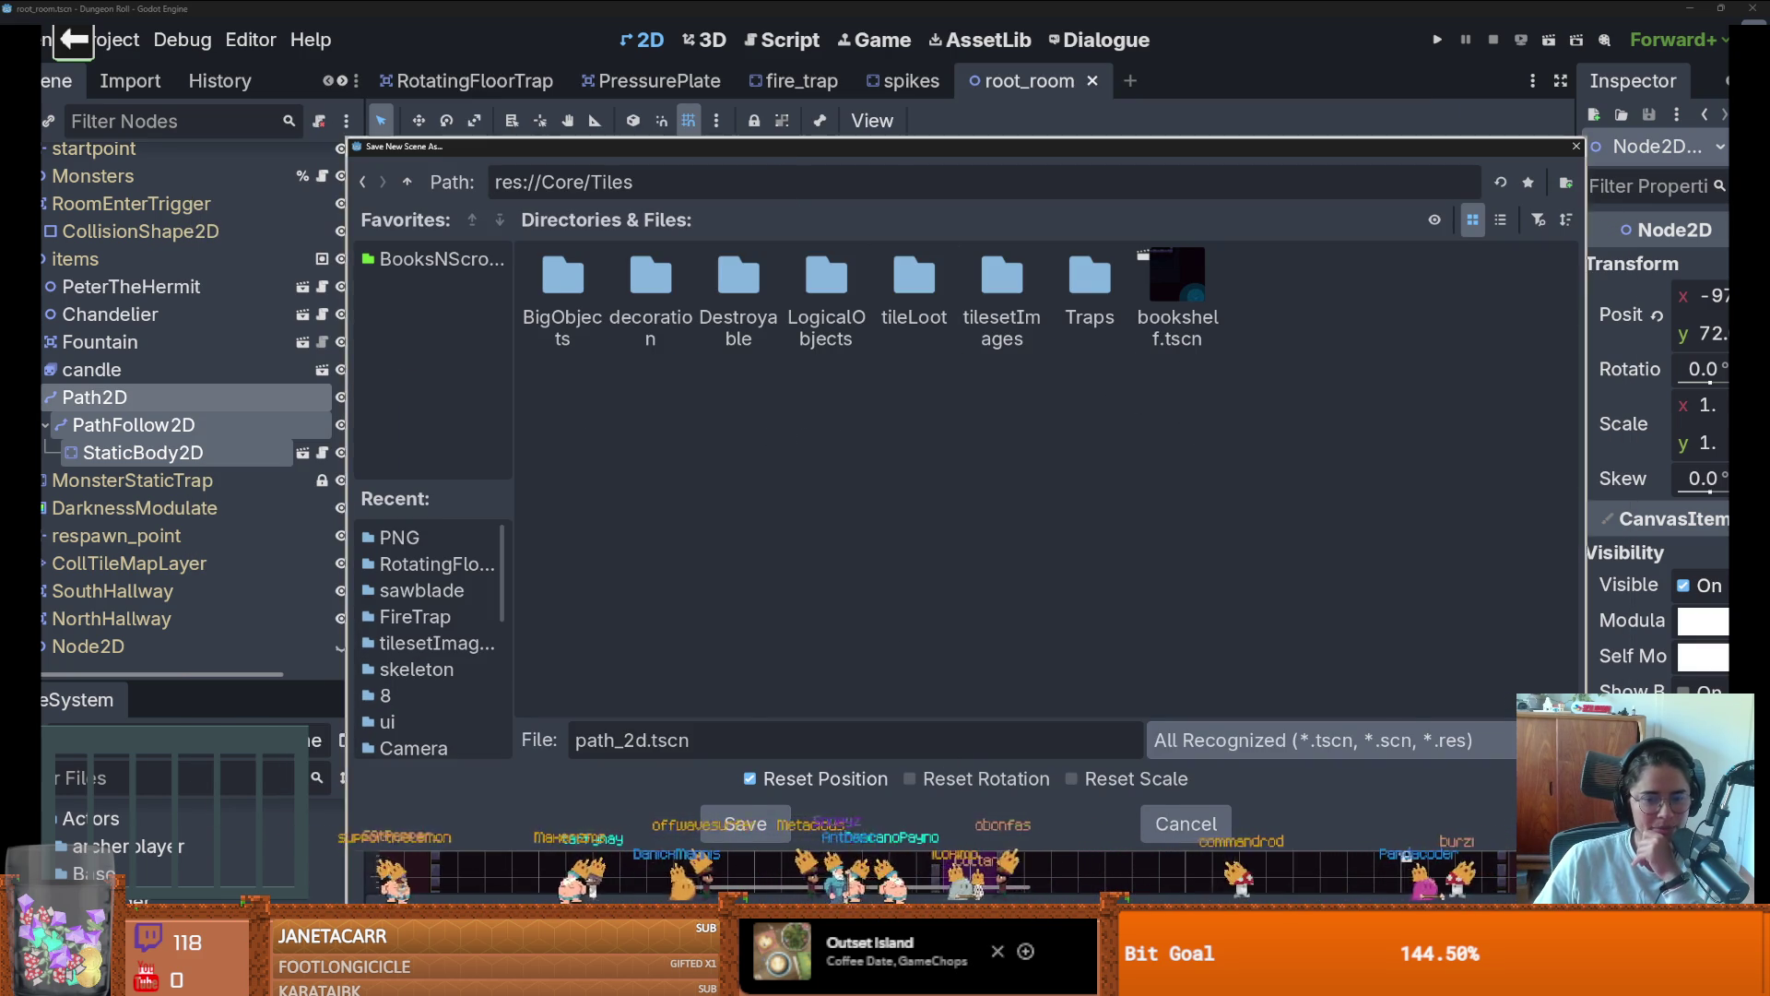
left_click_drag(971, 851, 968, 914)
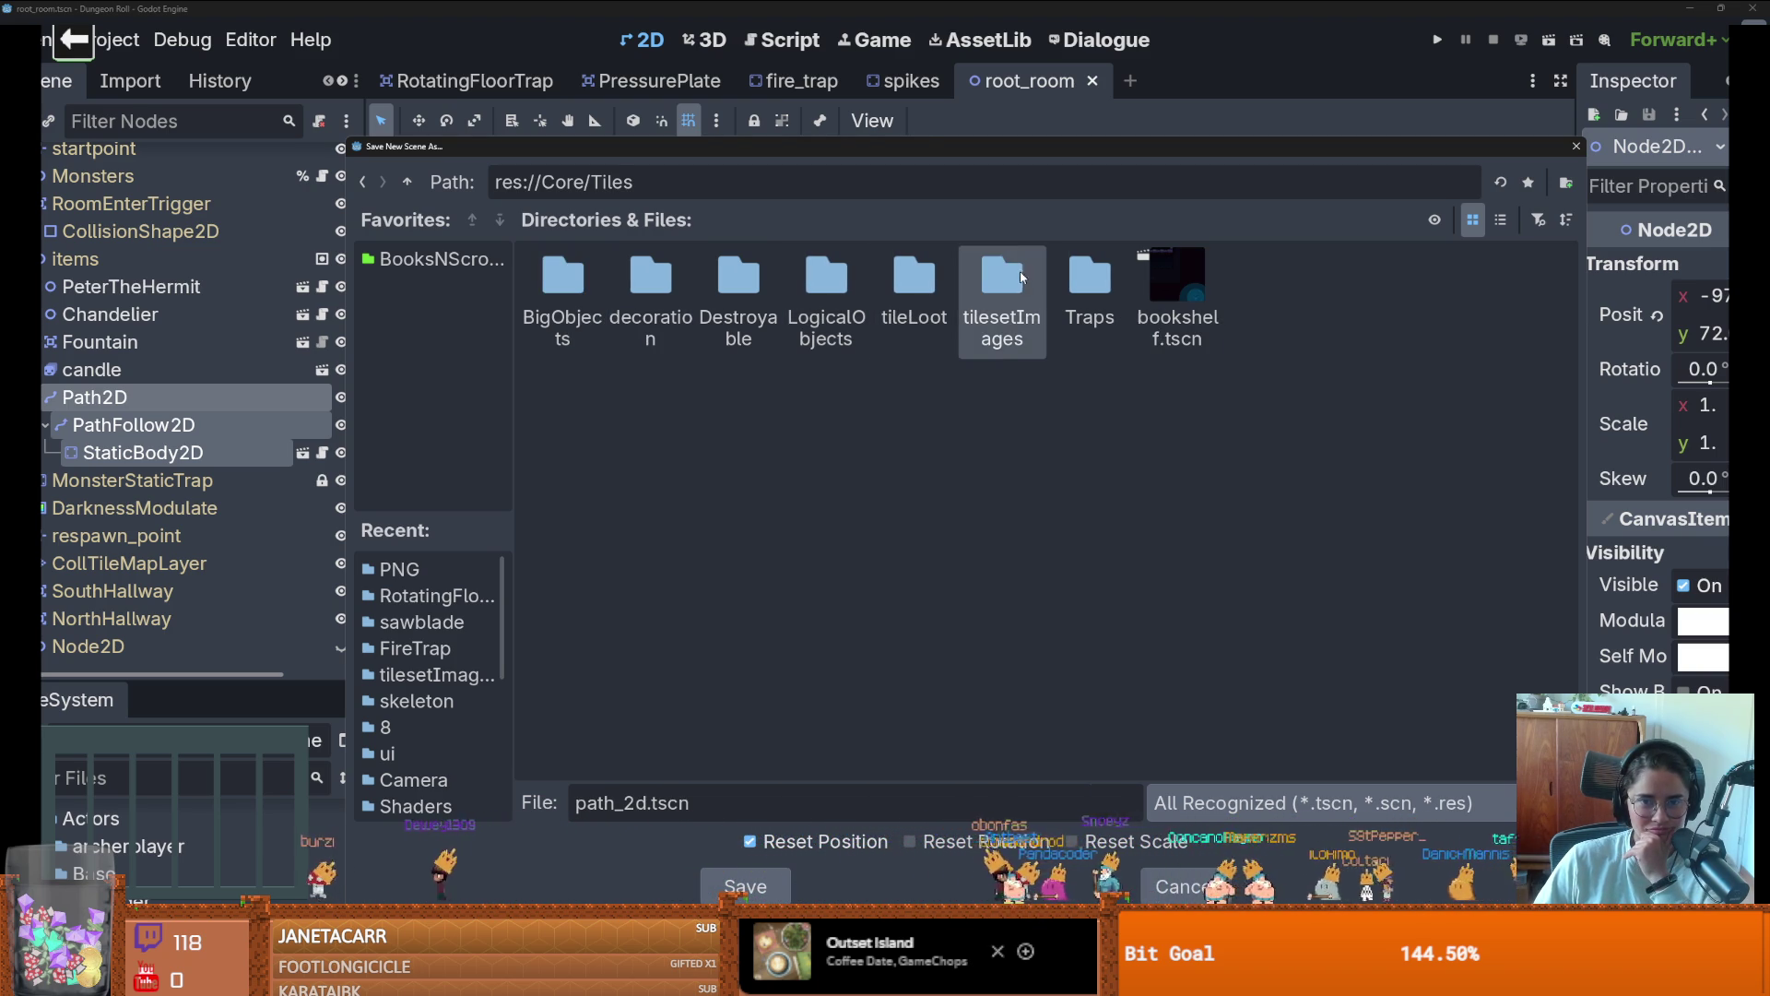
Browse into Traps/sawblade and rename the branch file to sawblade_path
double_click(1110, 277)
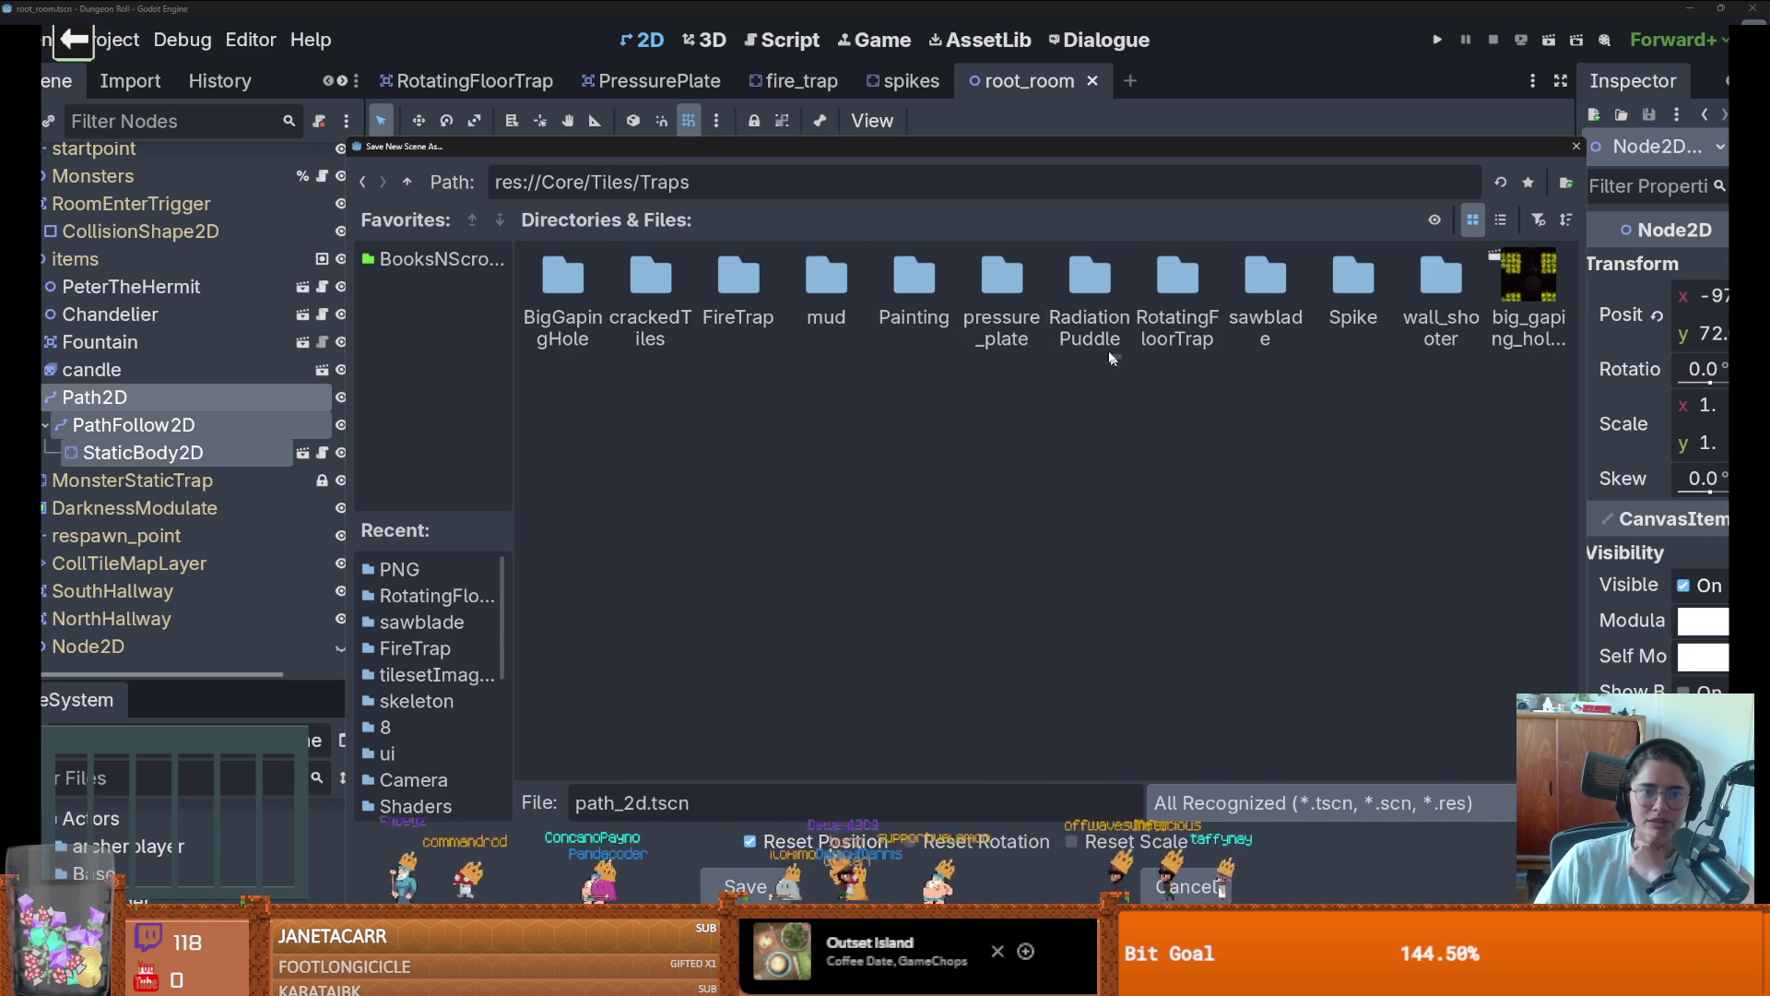
double_click(1258, 291)
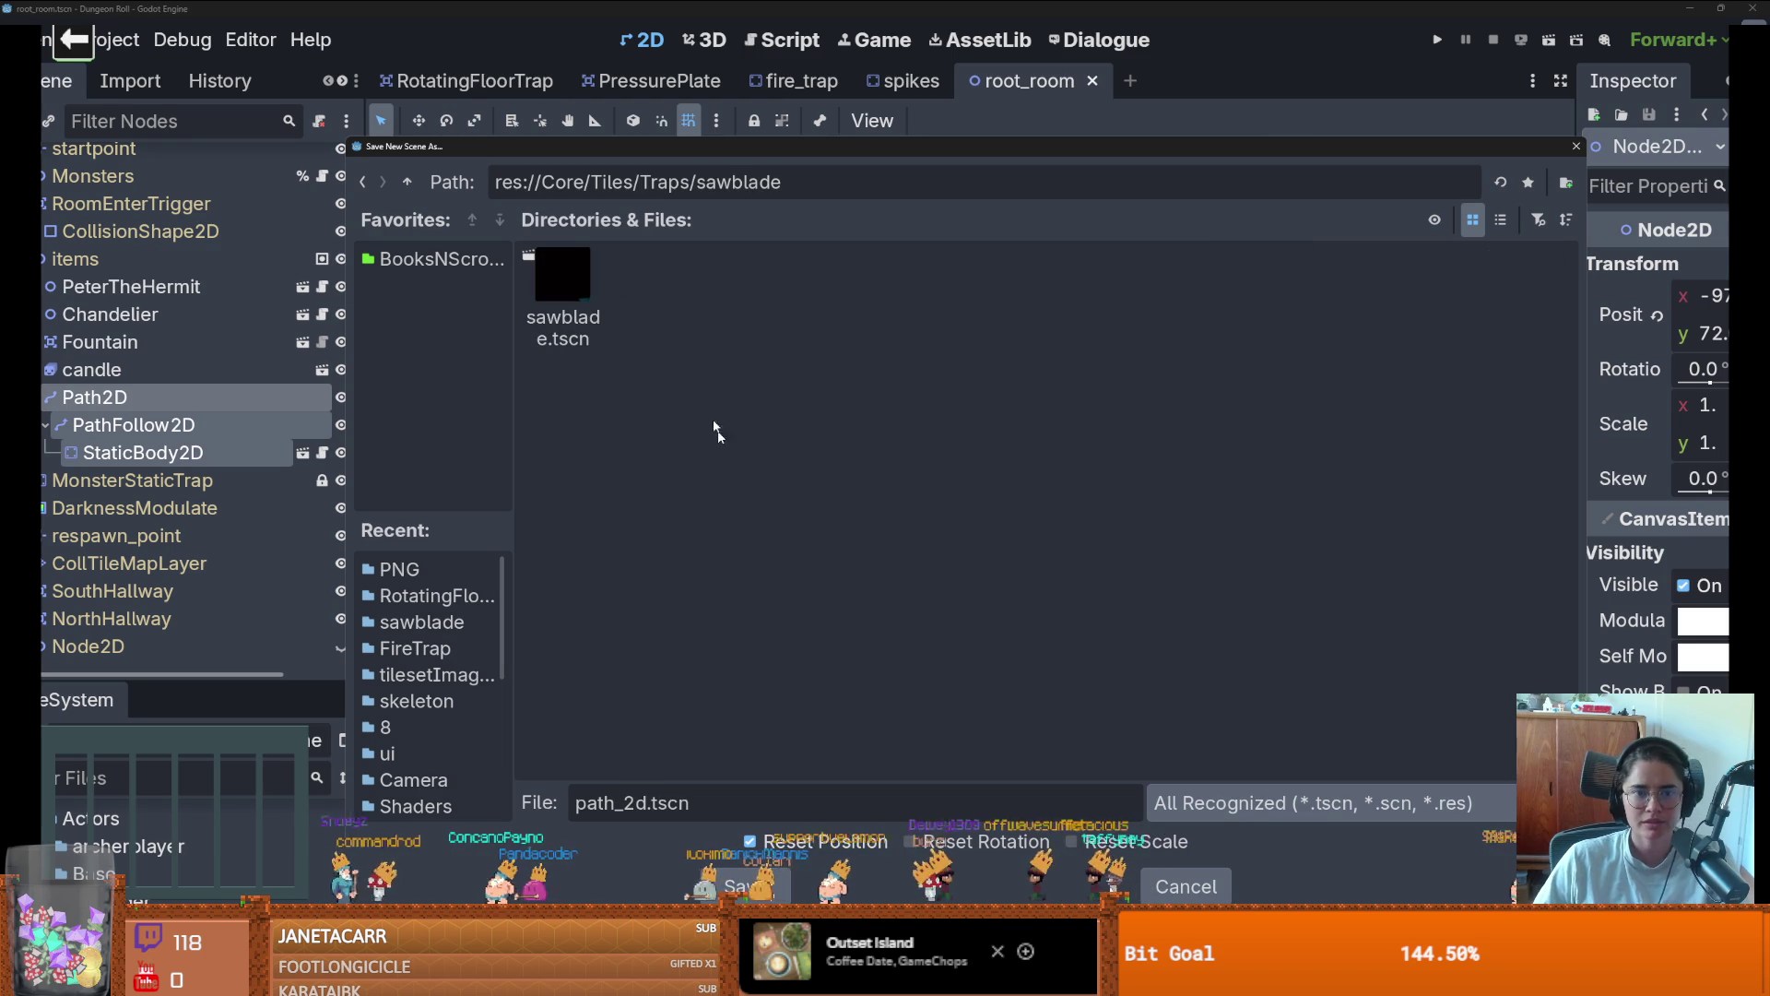
double_click(648, 800)
type("sawbla")
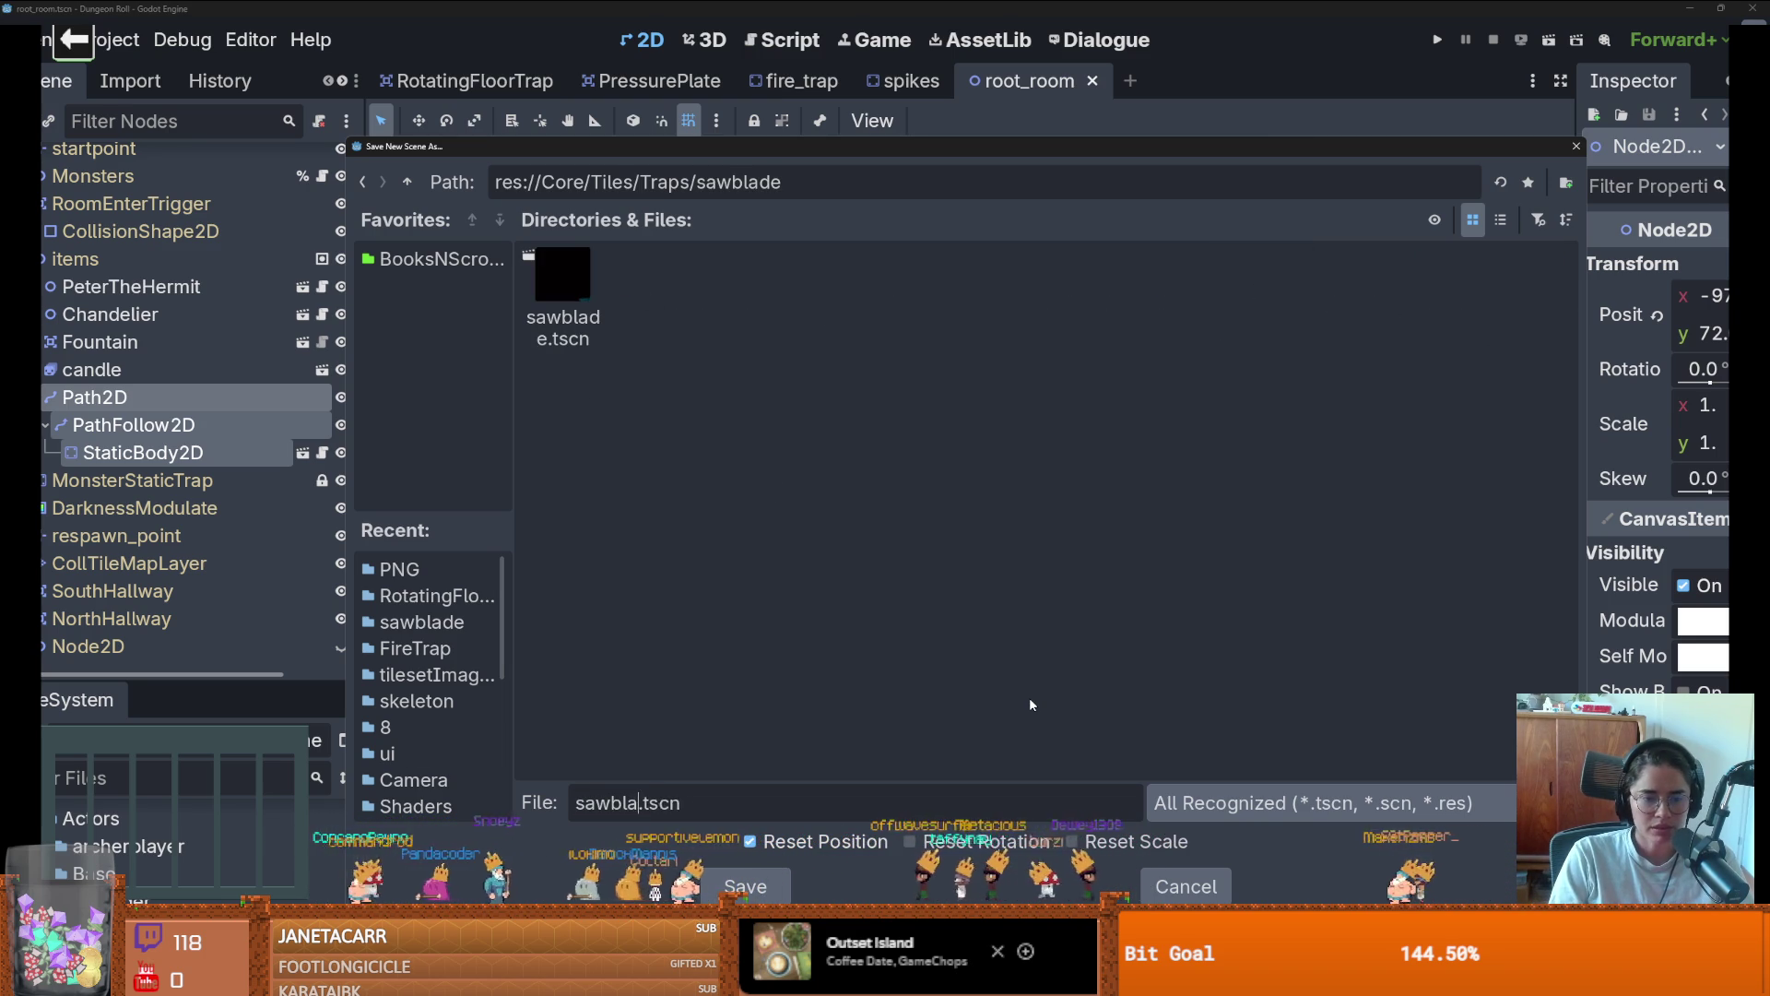
type("de_path")
Confirm saving sawblade_path.tscn and save the root_room scene
key("Return")
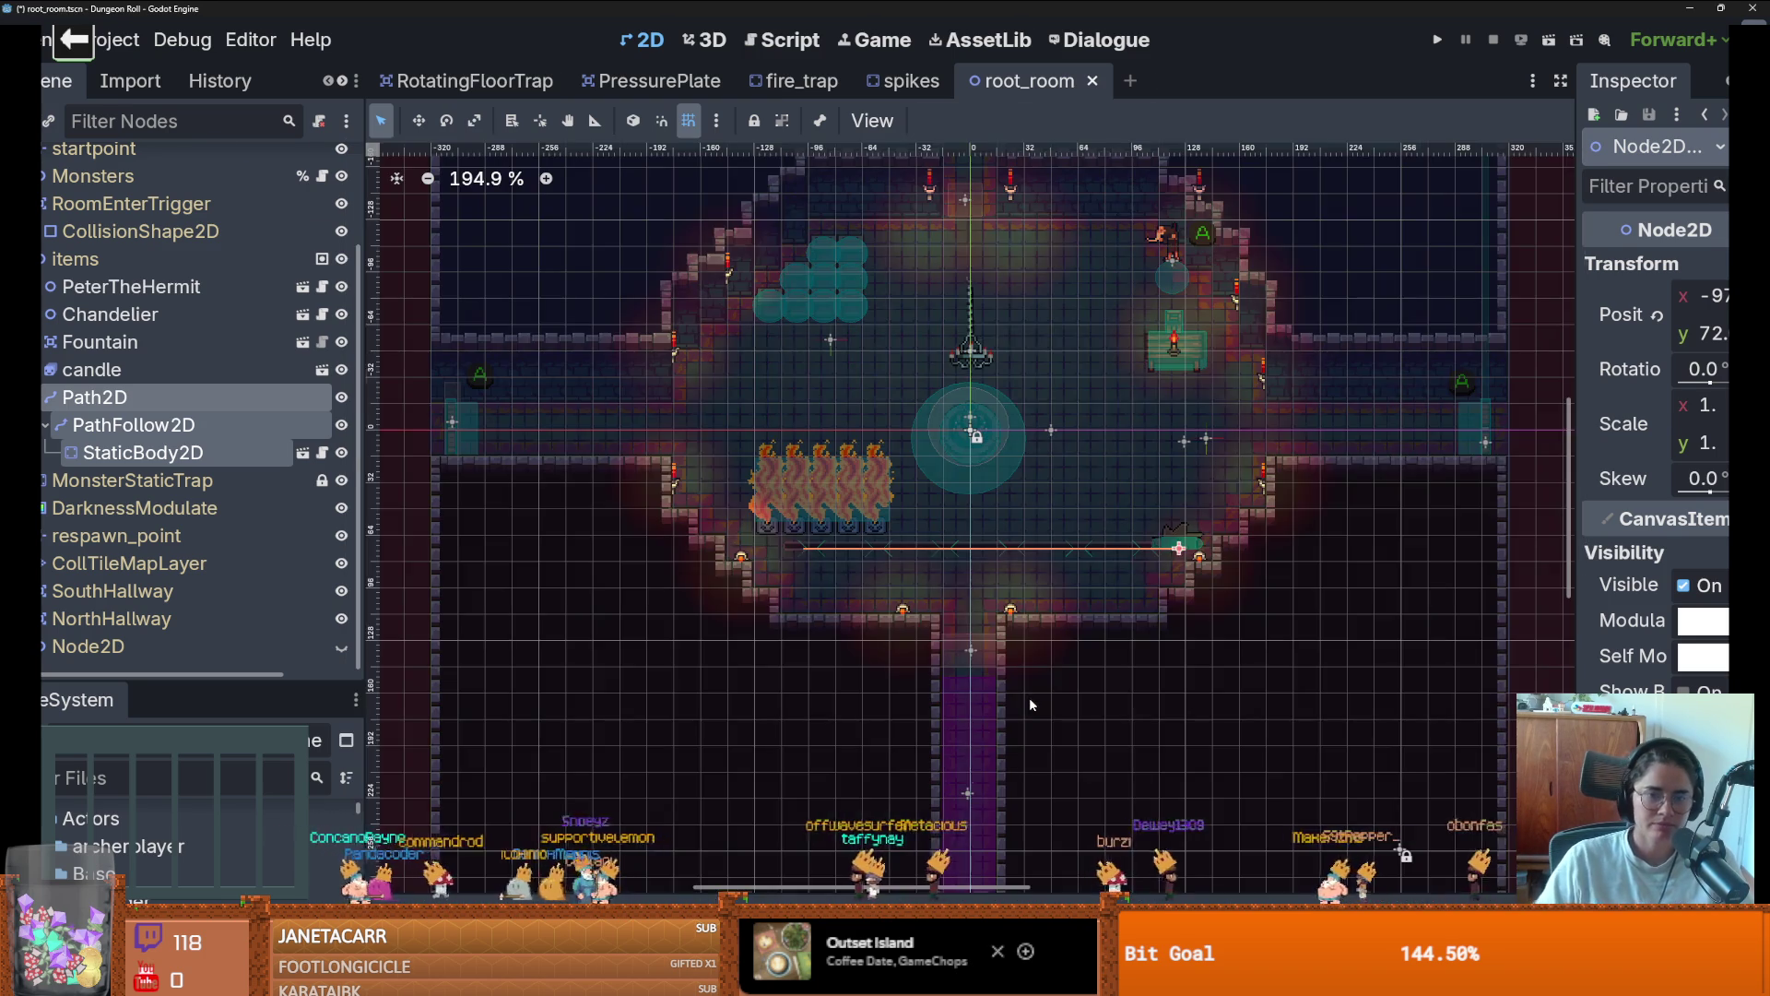
key("ctrl+s")
scroll(1031, 651, "up", 3)
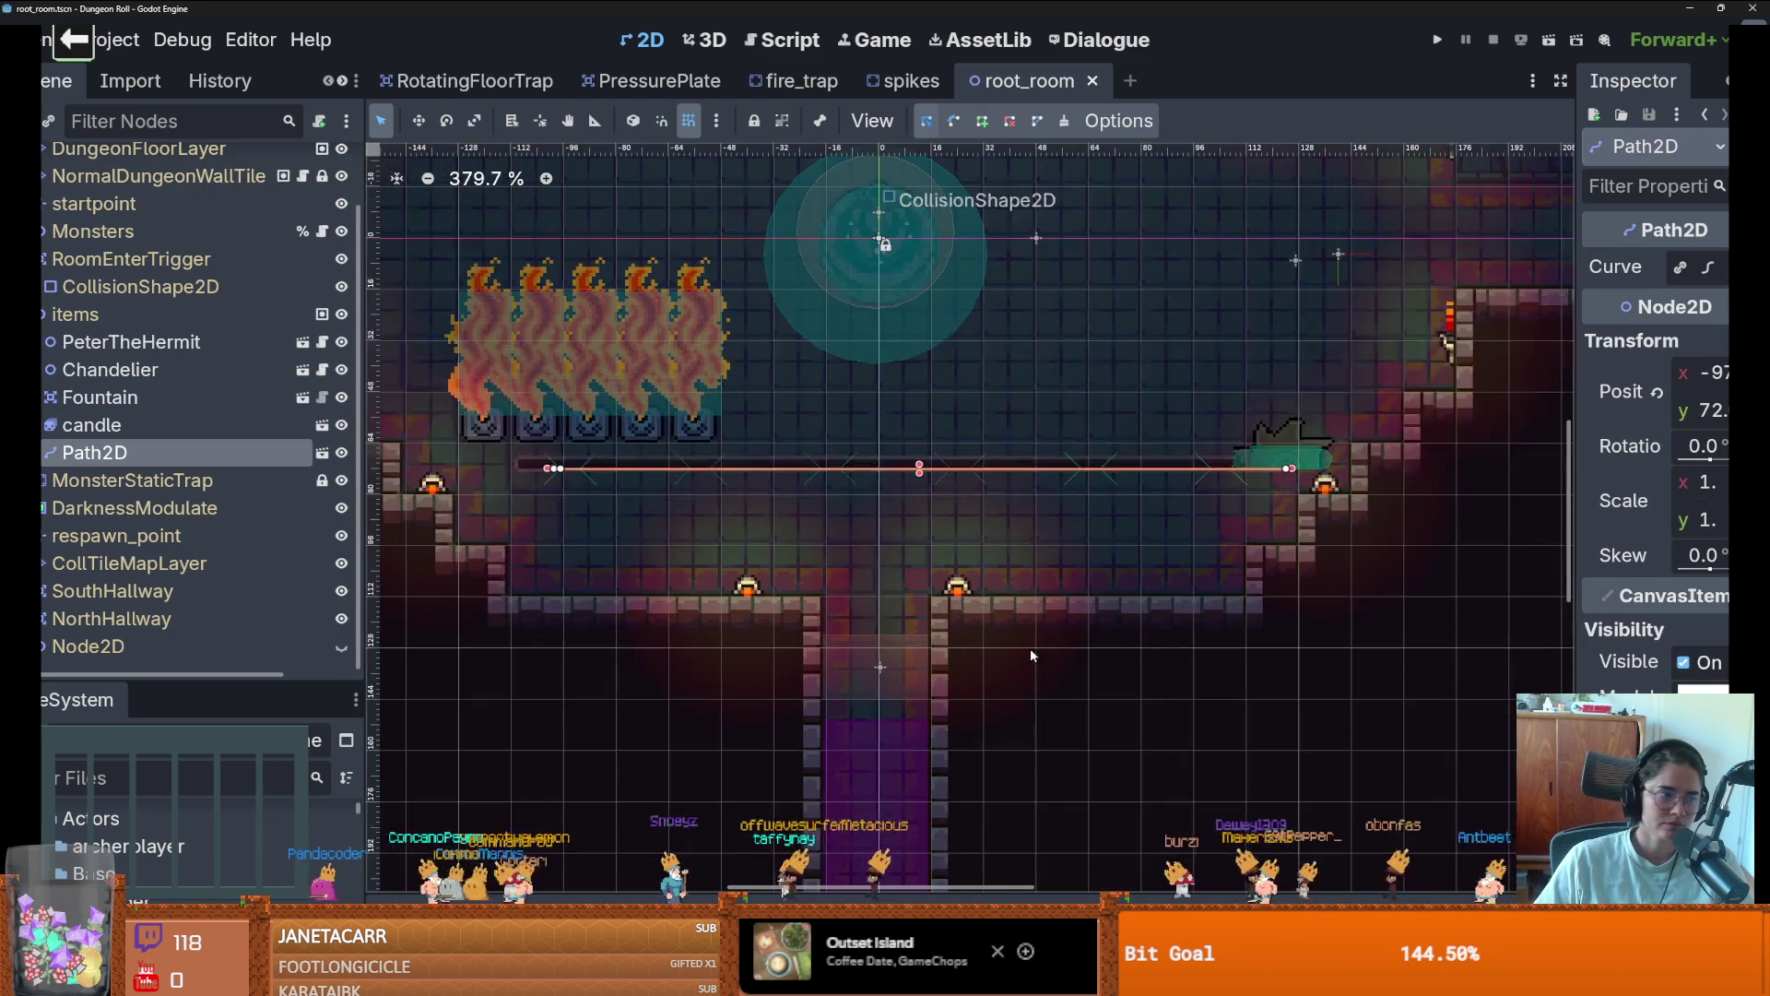
scroll(1134, 829, "down", 1)
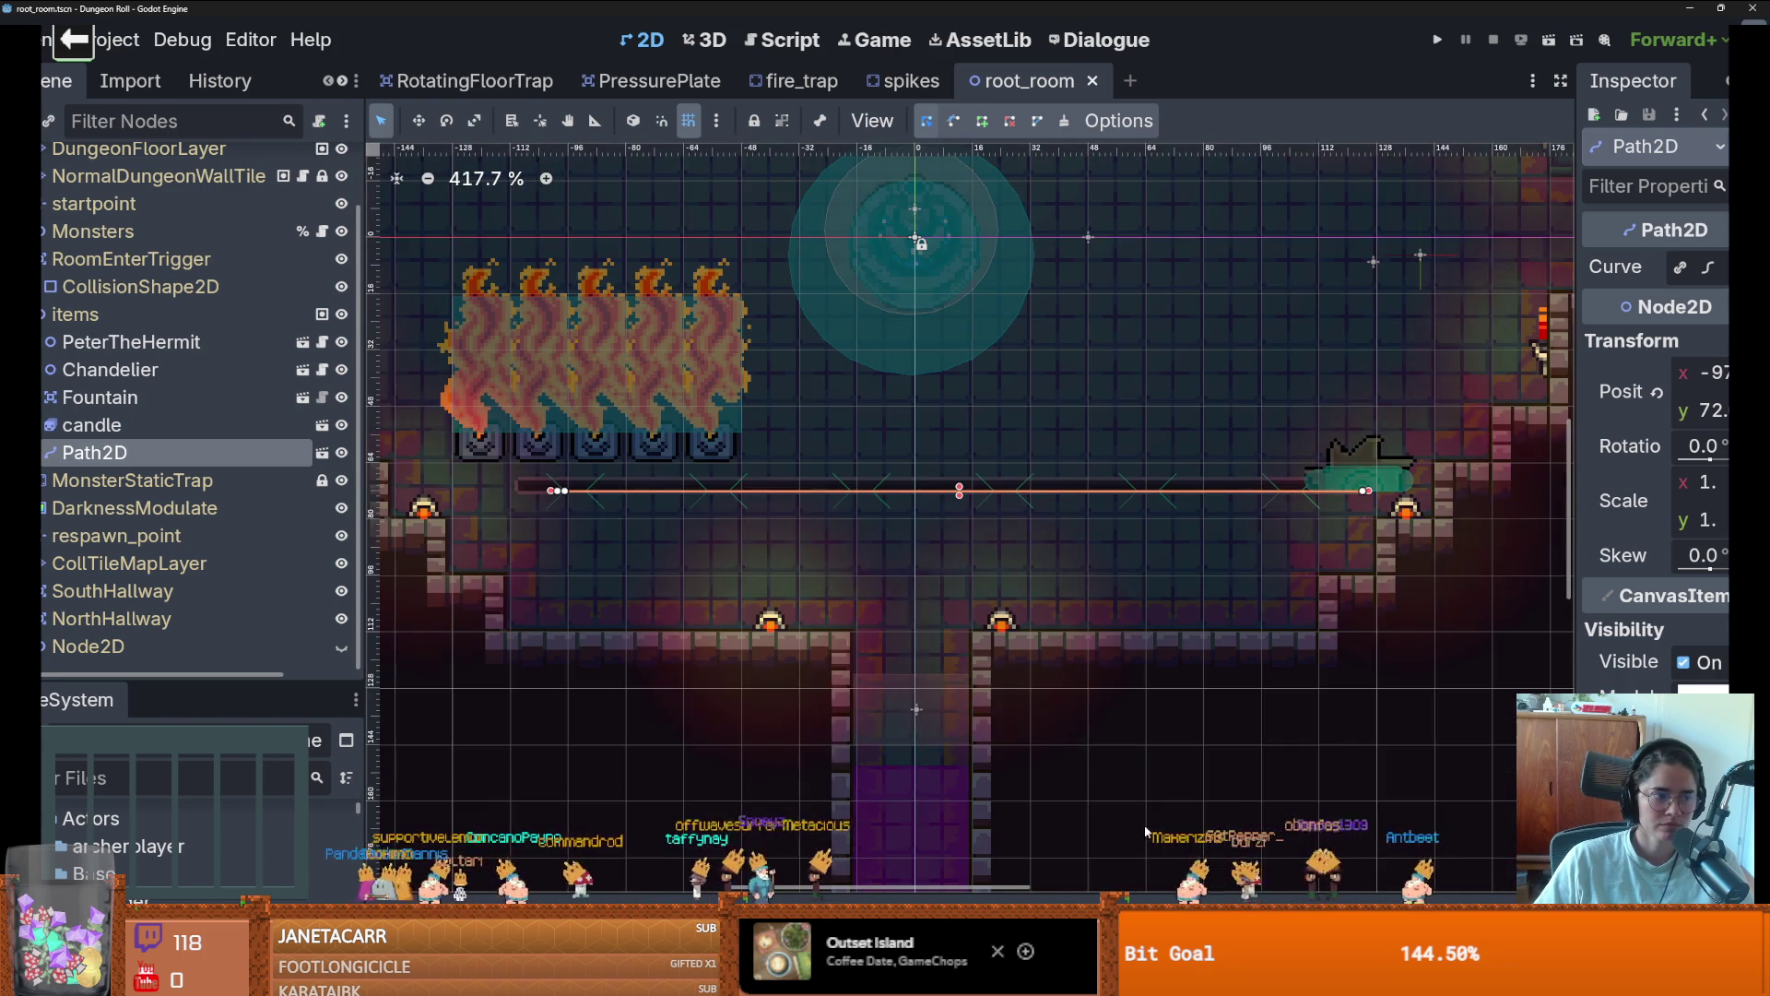
scroll(1171, 738, "down", 2)
scroll(1186, 706, "up", 3)
scroll(1198, 719, "down", 4)
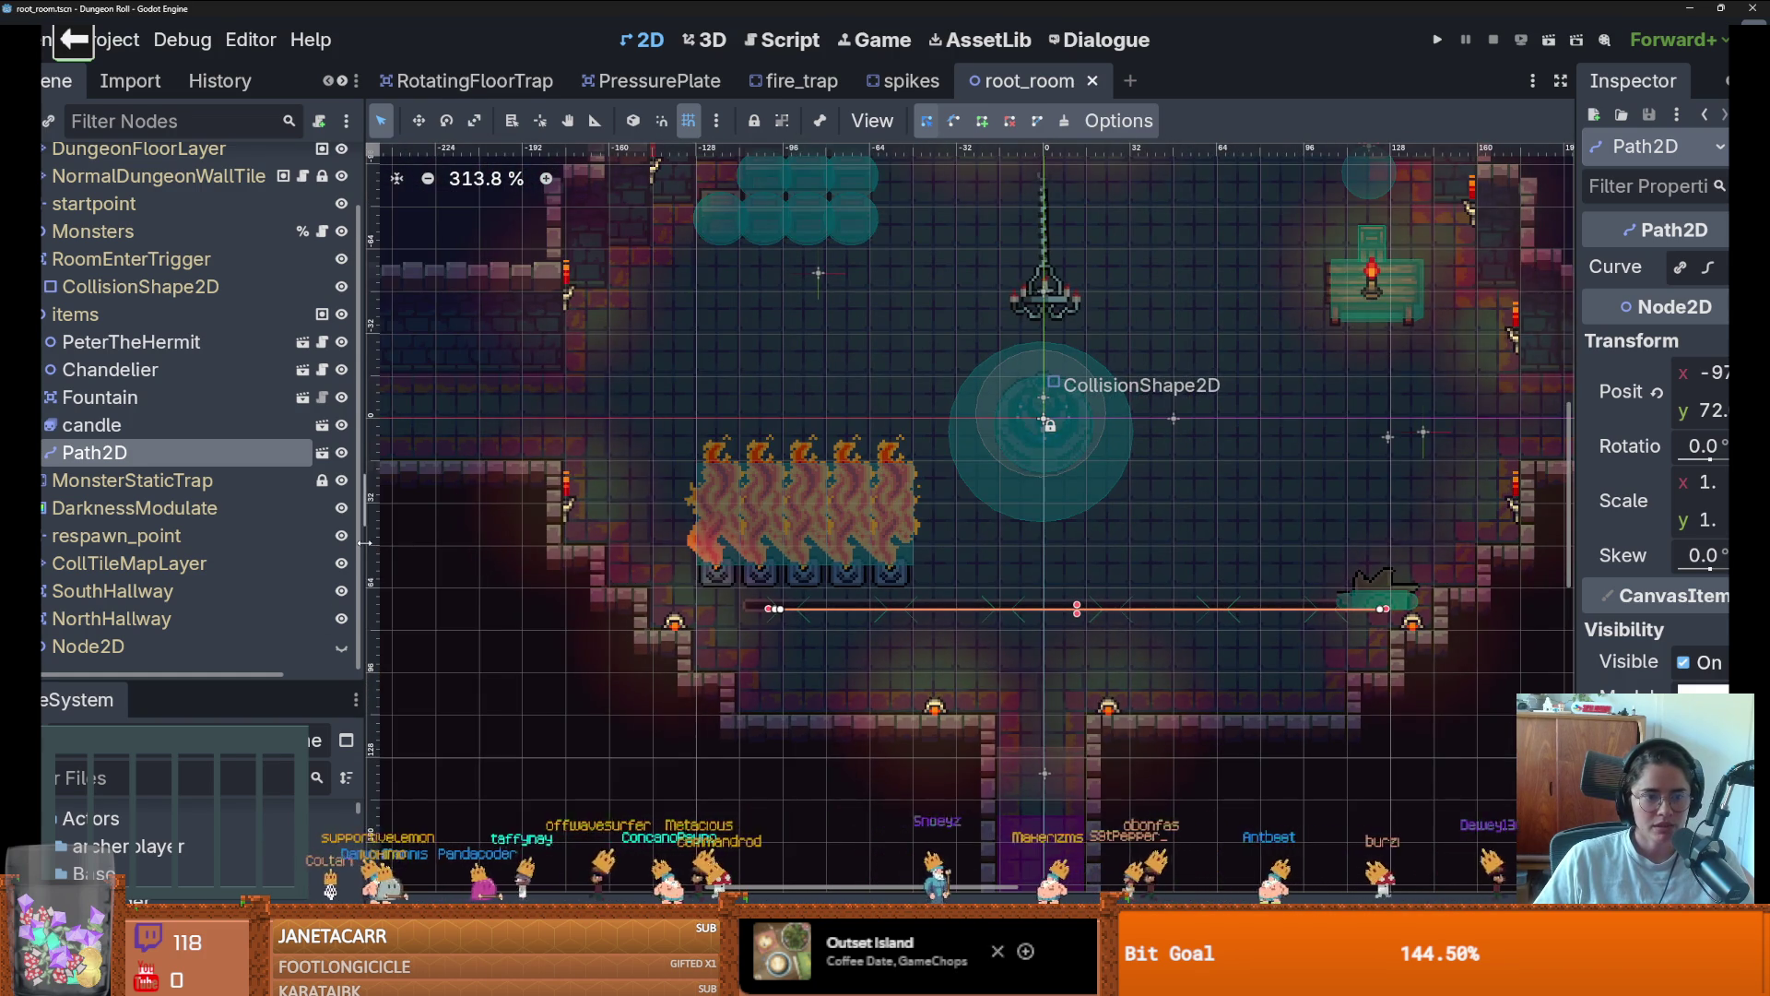
Widen the scene tree, then check the fire_trap, RotatingFloorTrap and PressurePlate tabs before returning to root_room
left_click_drag(365, 542, 498, 543)
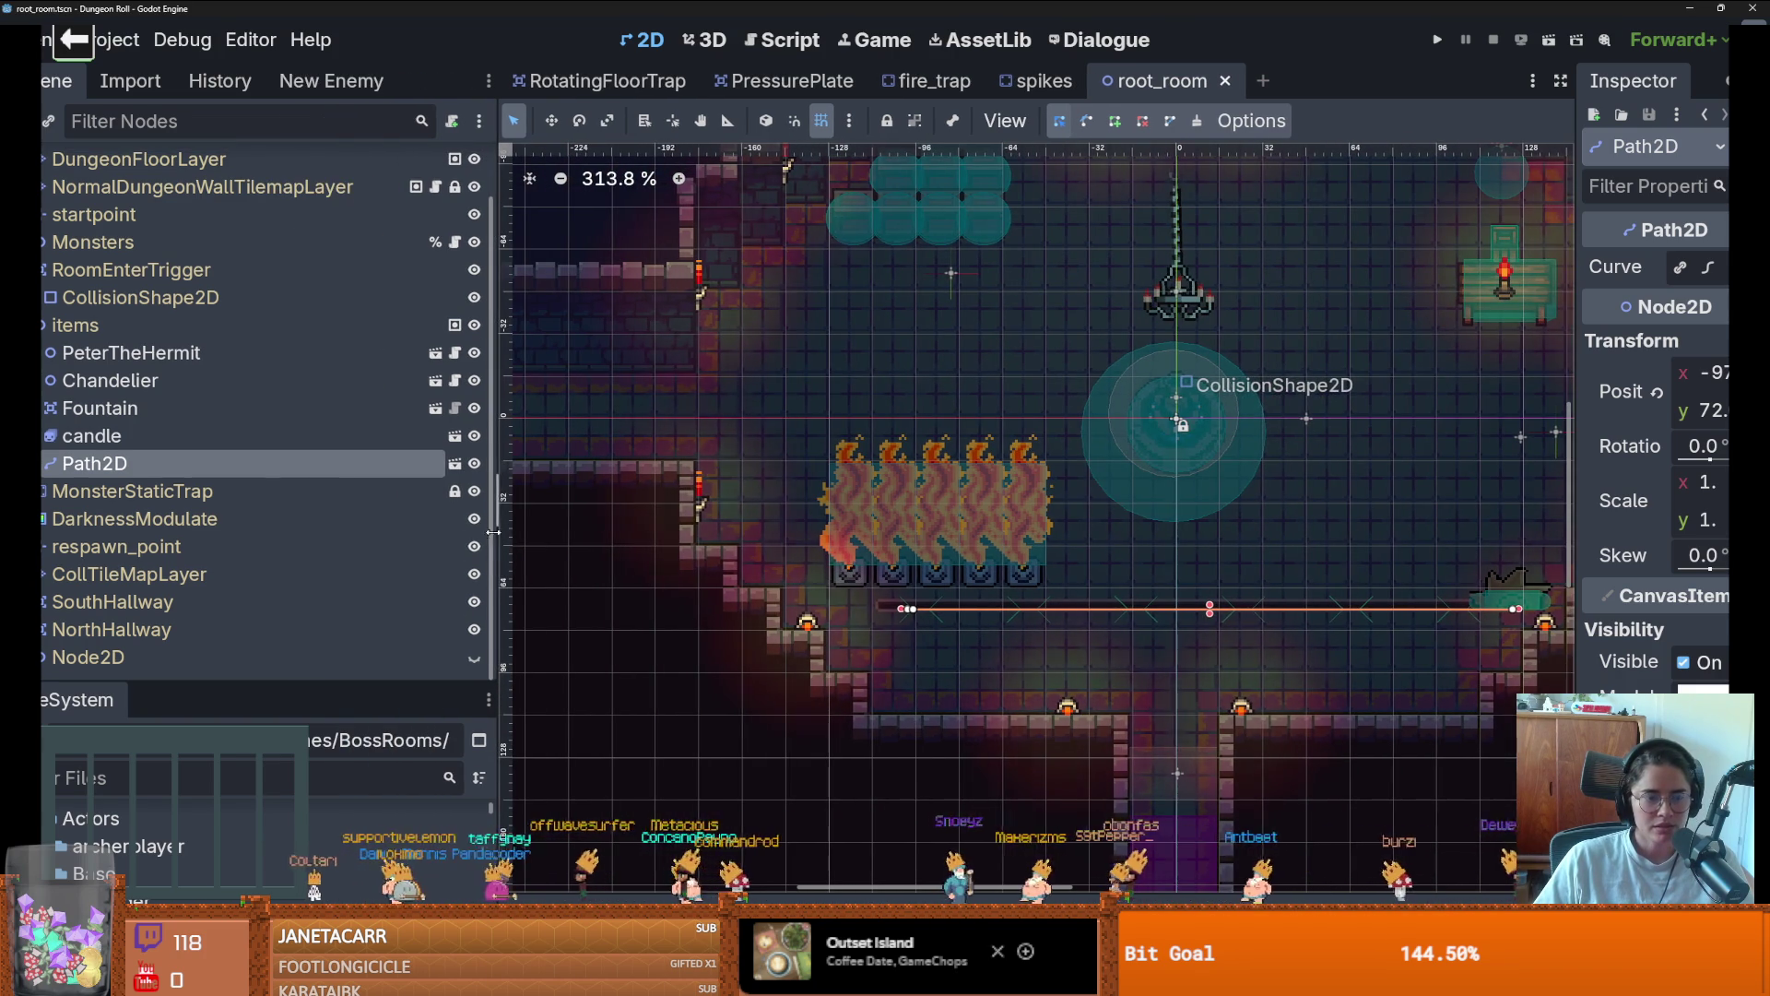
left_click(42, 324)
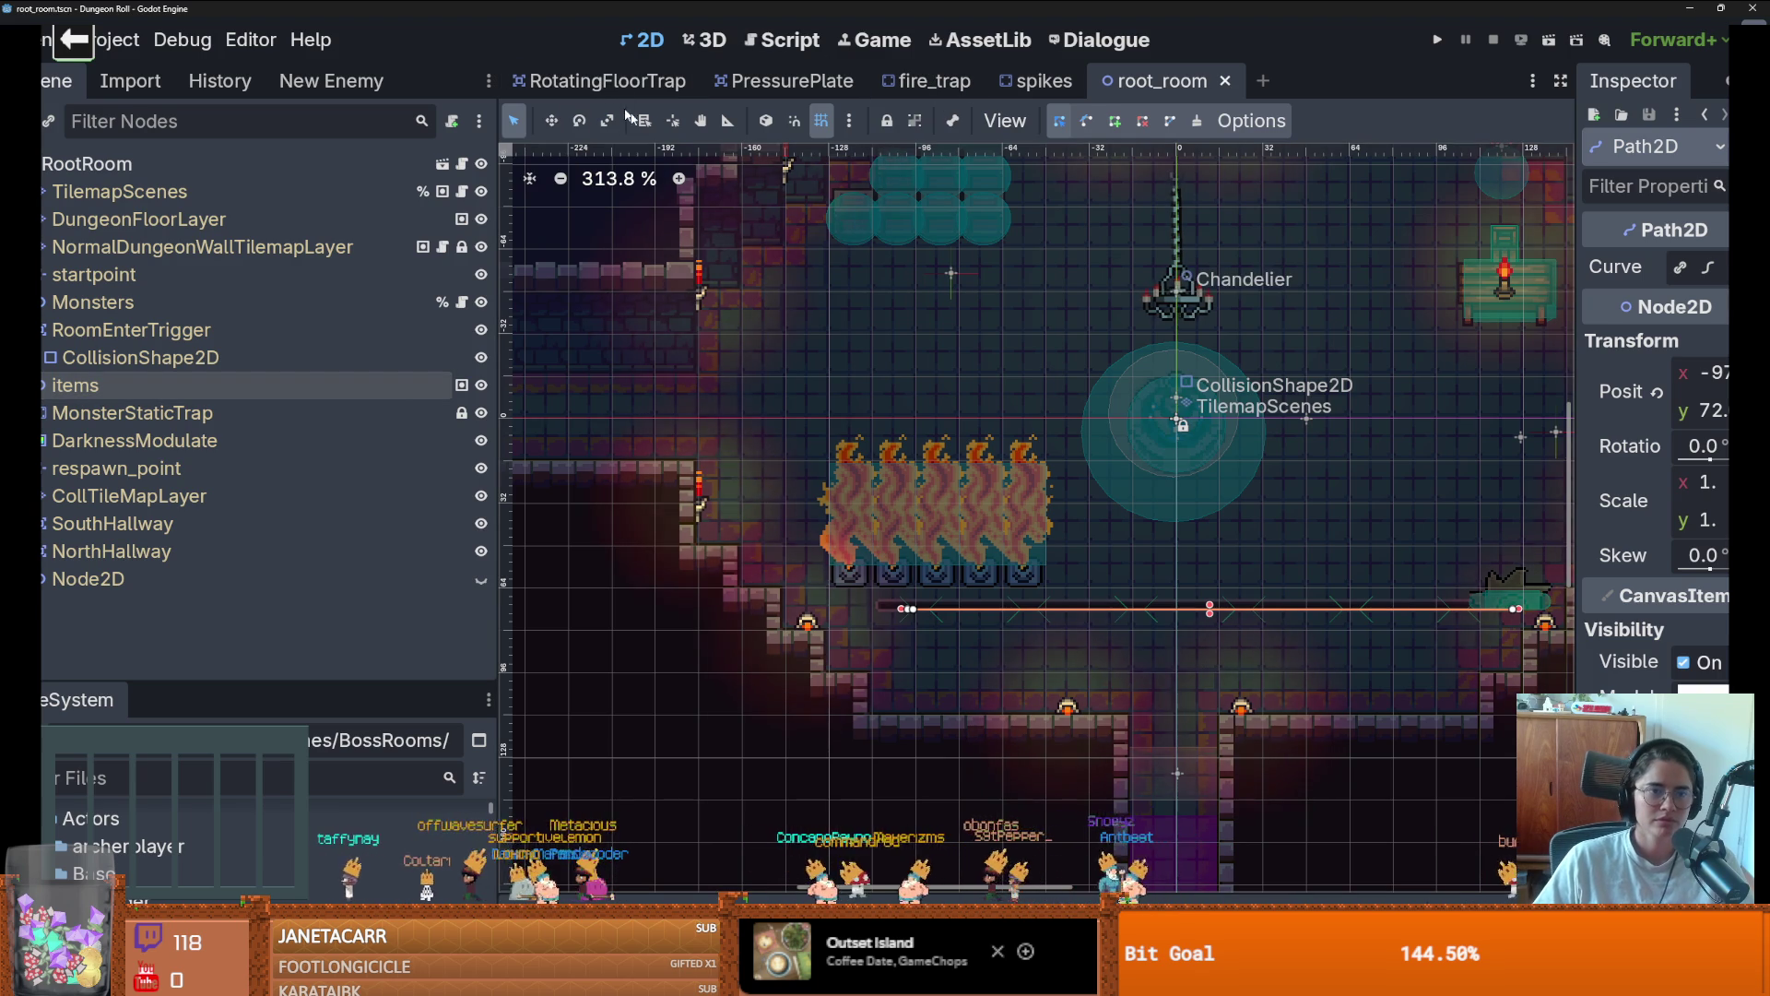
scroll(800, 232, "down", 2)
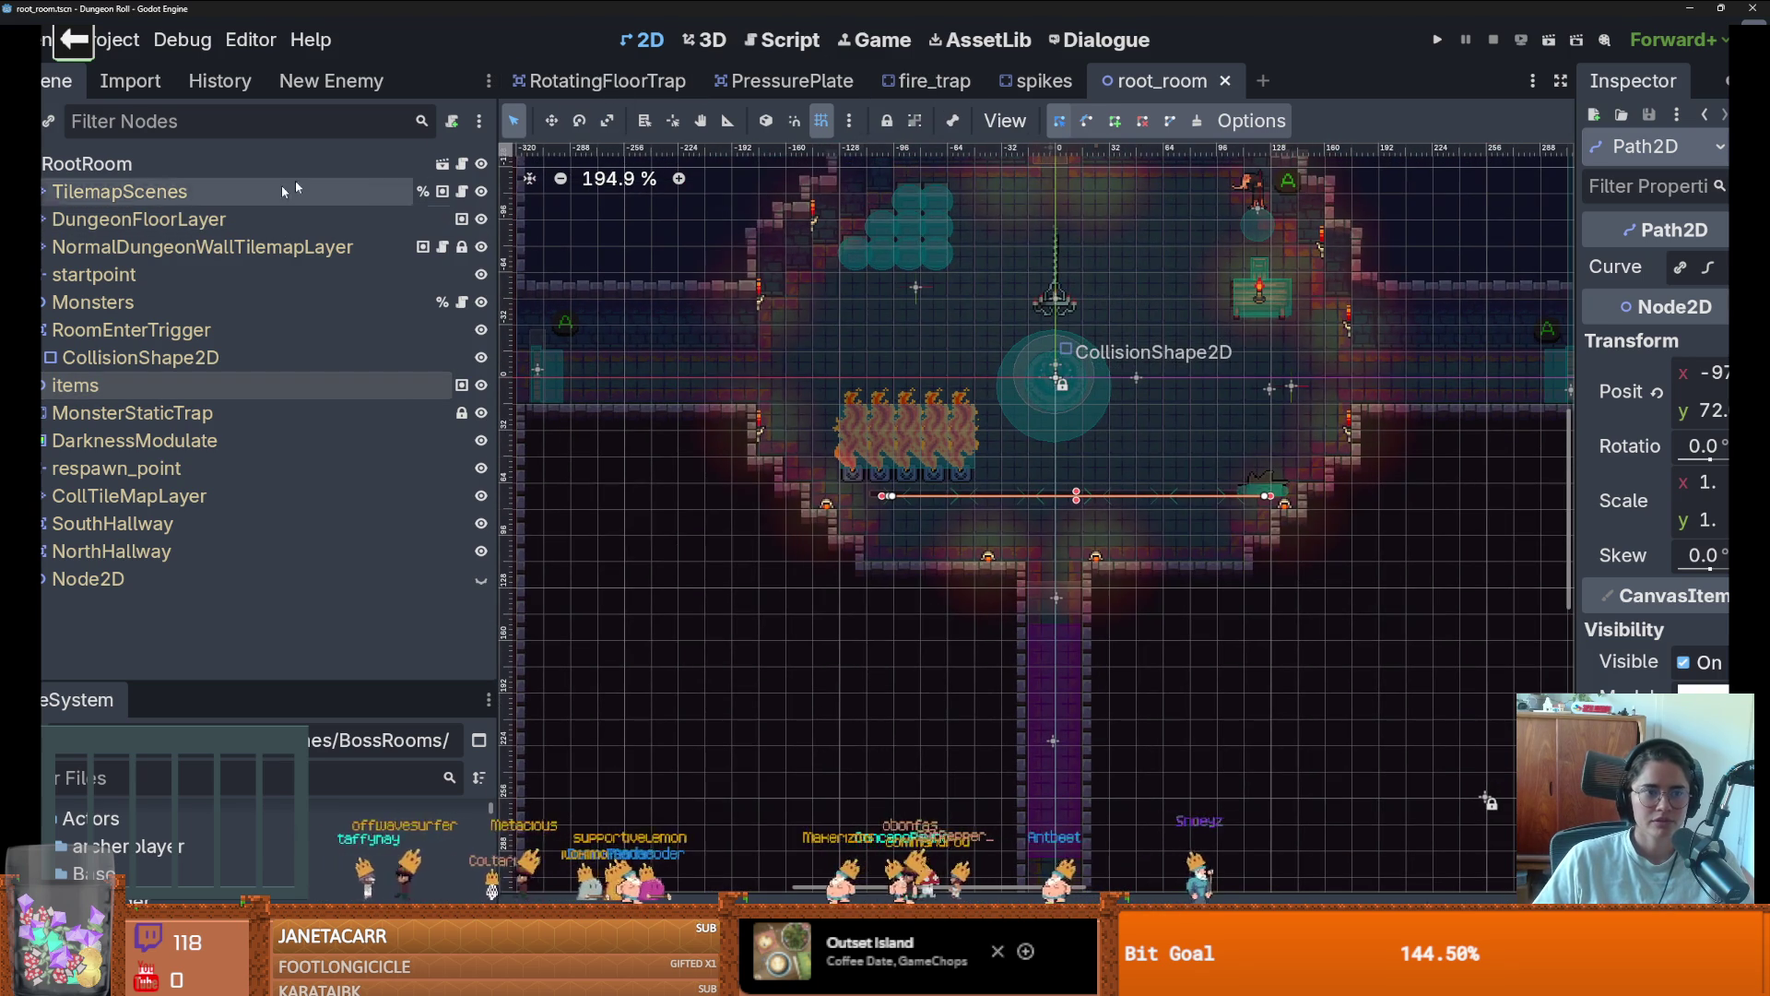
left_click(933, 83)
left_click(599, 83)
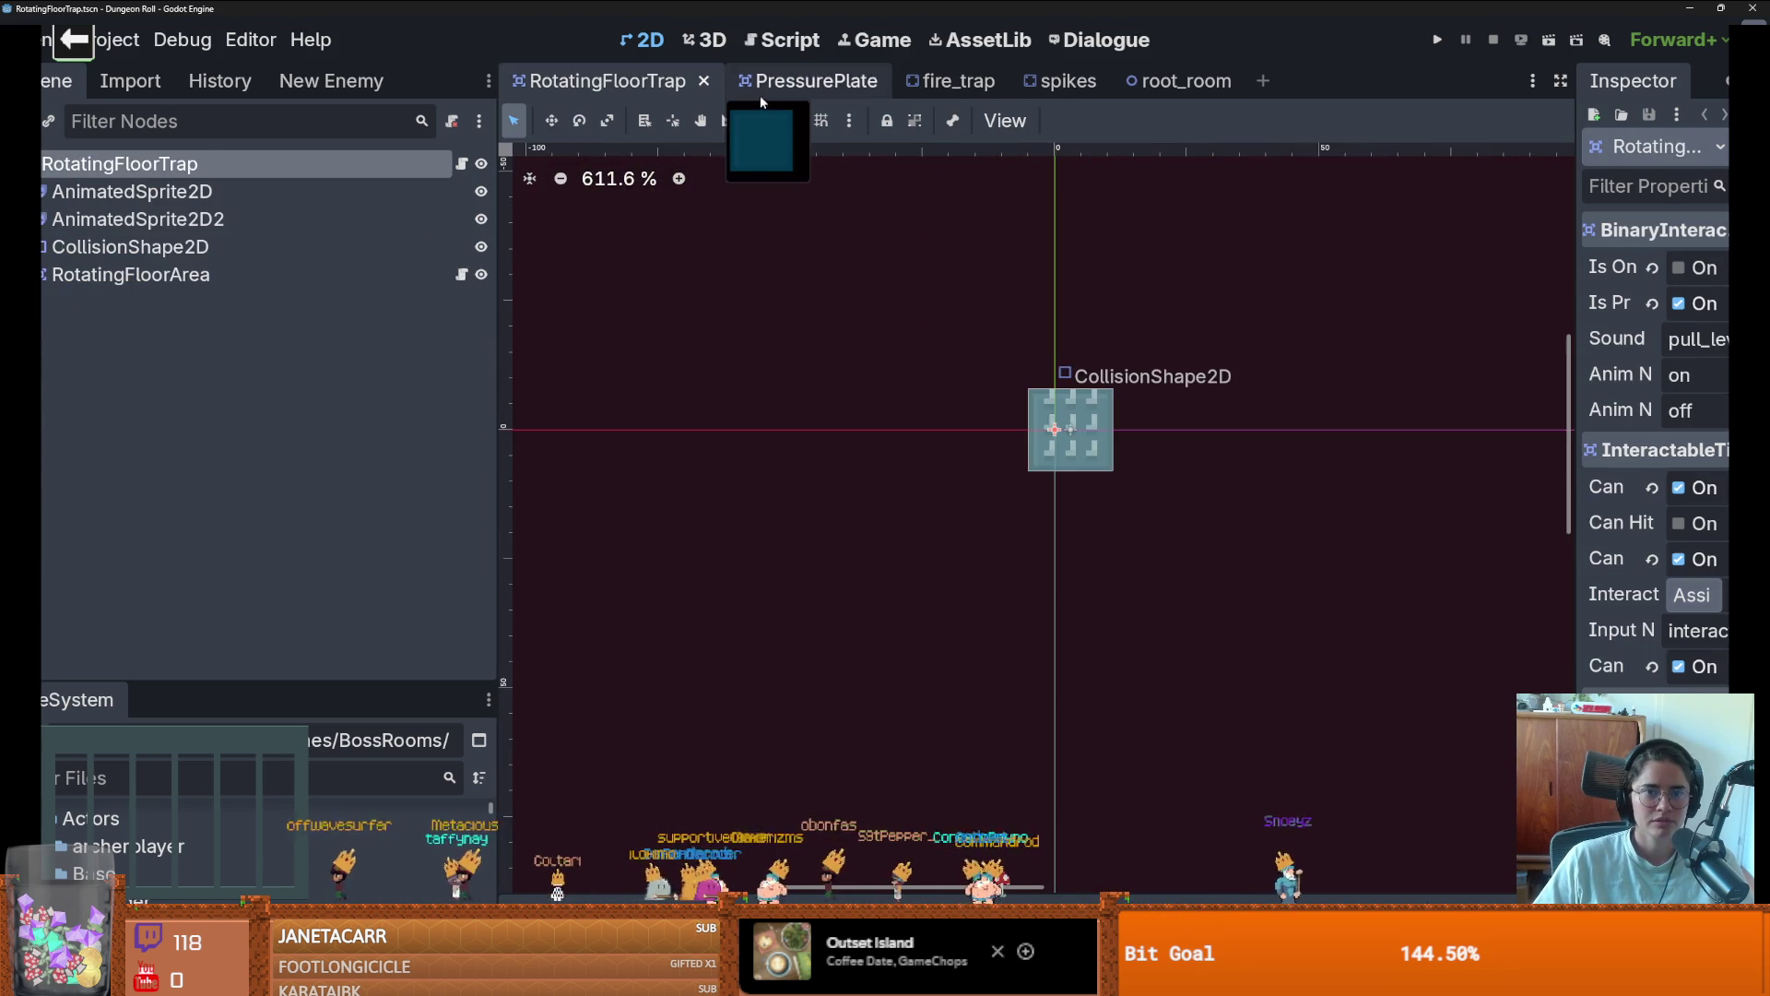
left_click(760, 92)
left_click(1185, 88)
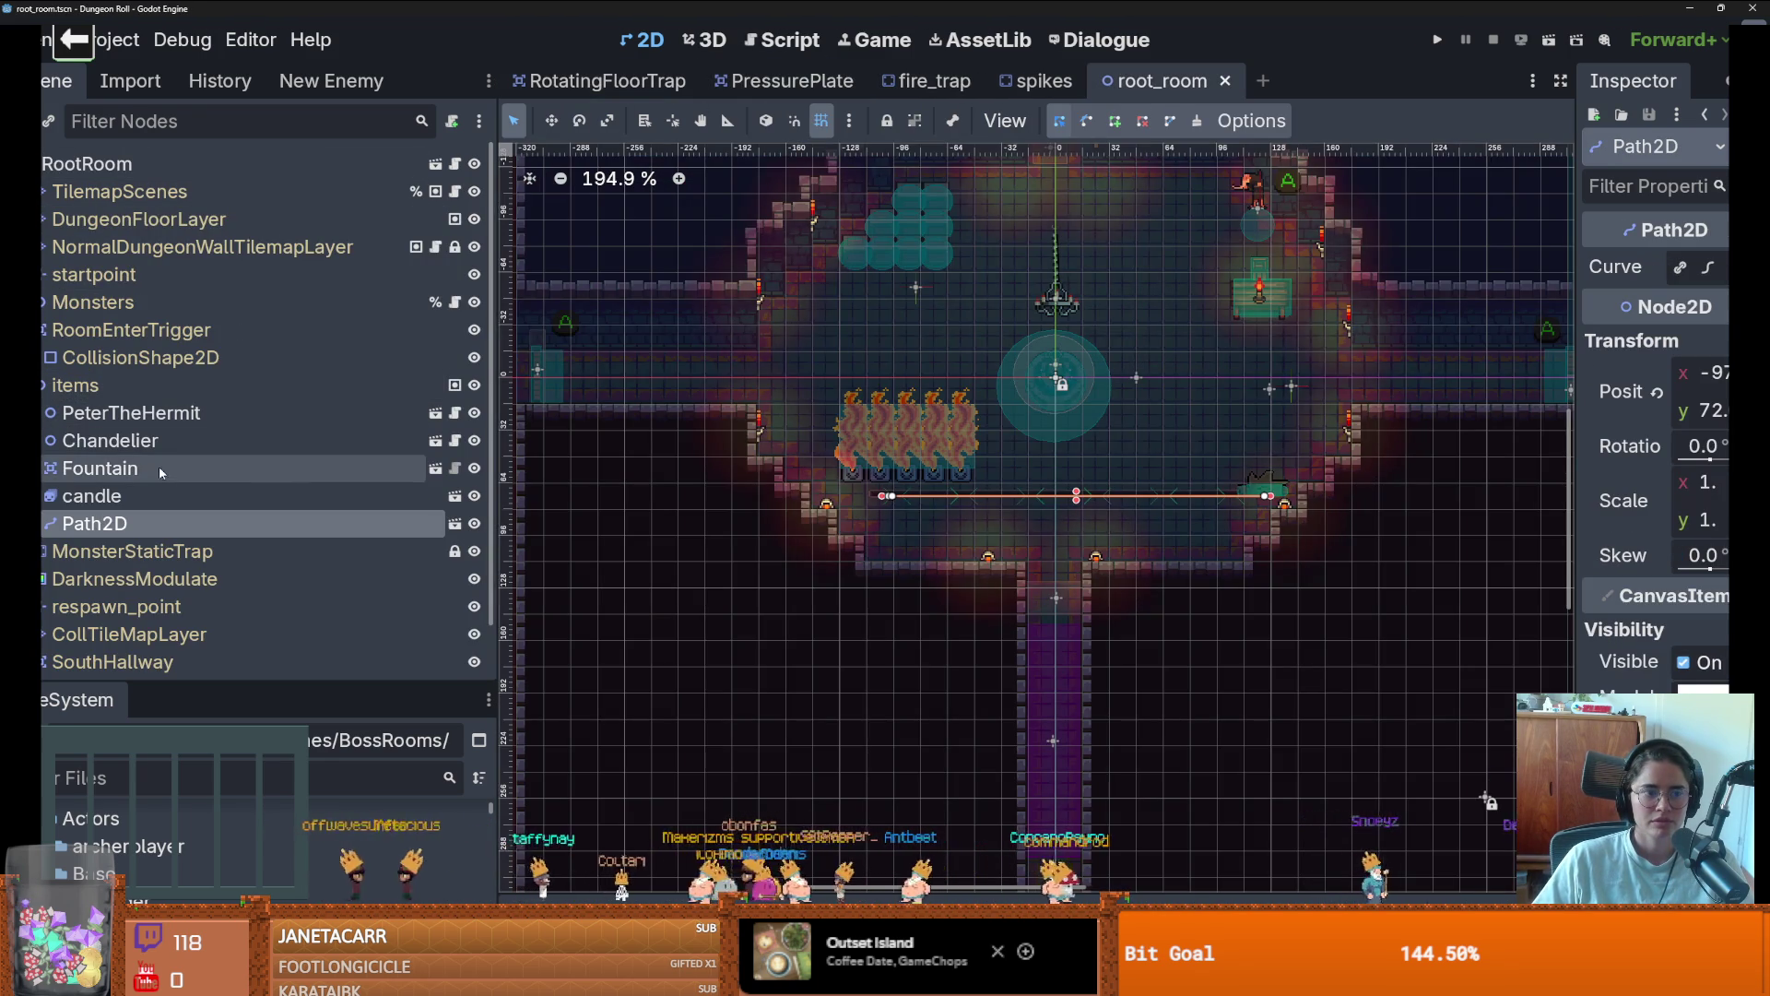
Delete the Path2D node from root_room, save the scene, and turn off grid snapping
right_click(181, 517)
key("Delete")
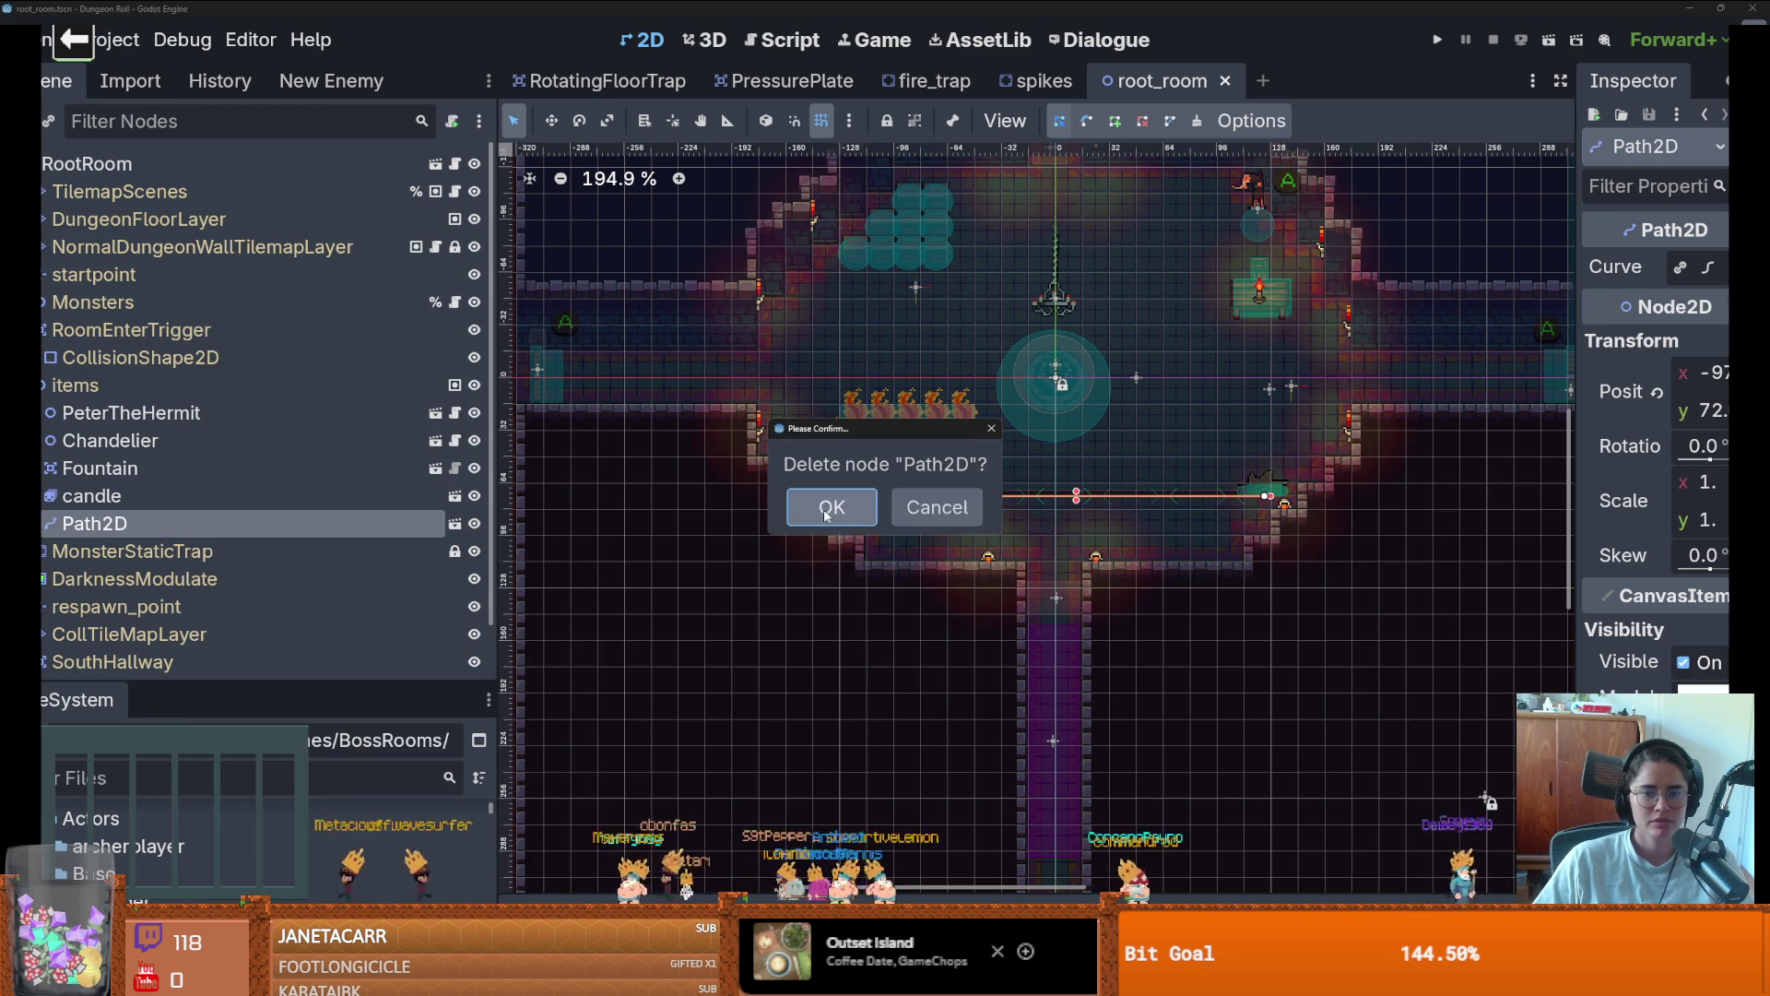
left_click(802, 506)
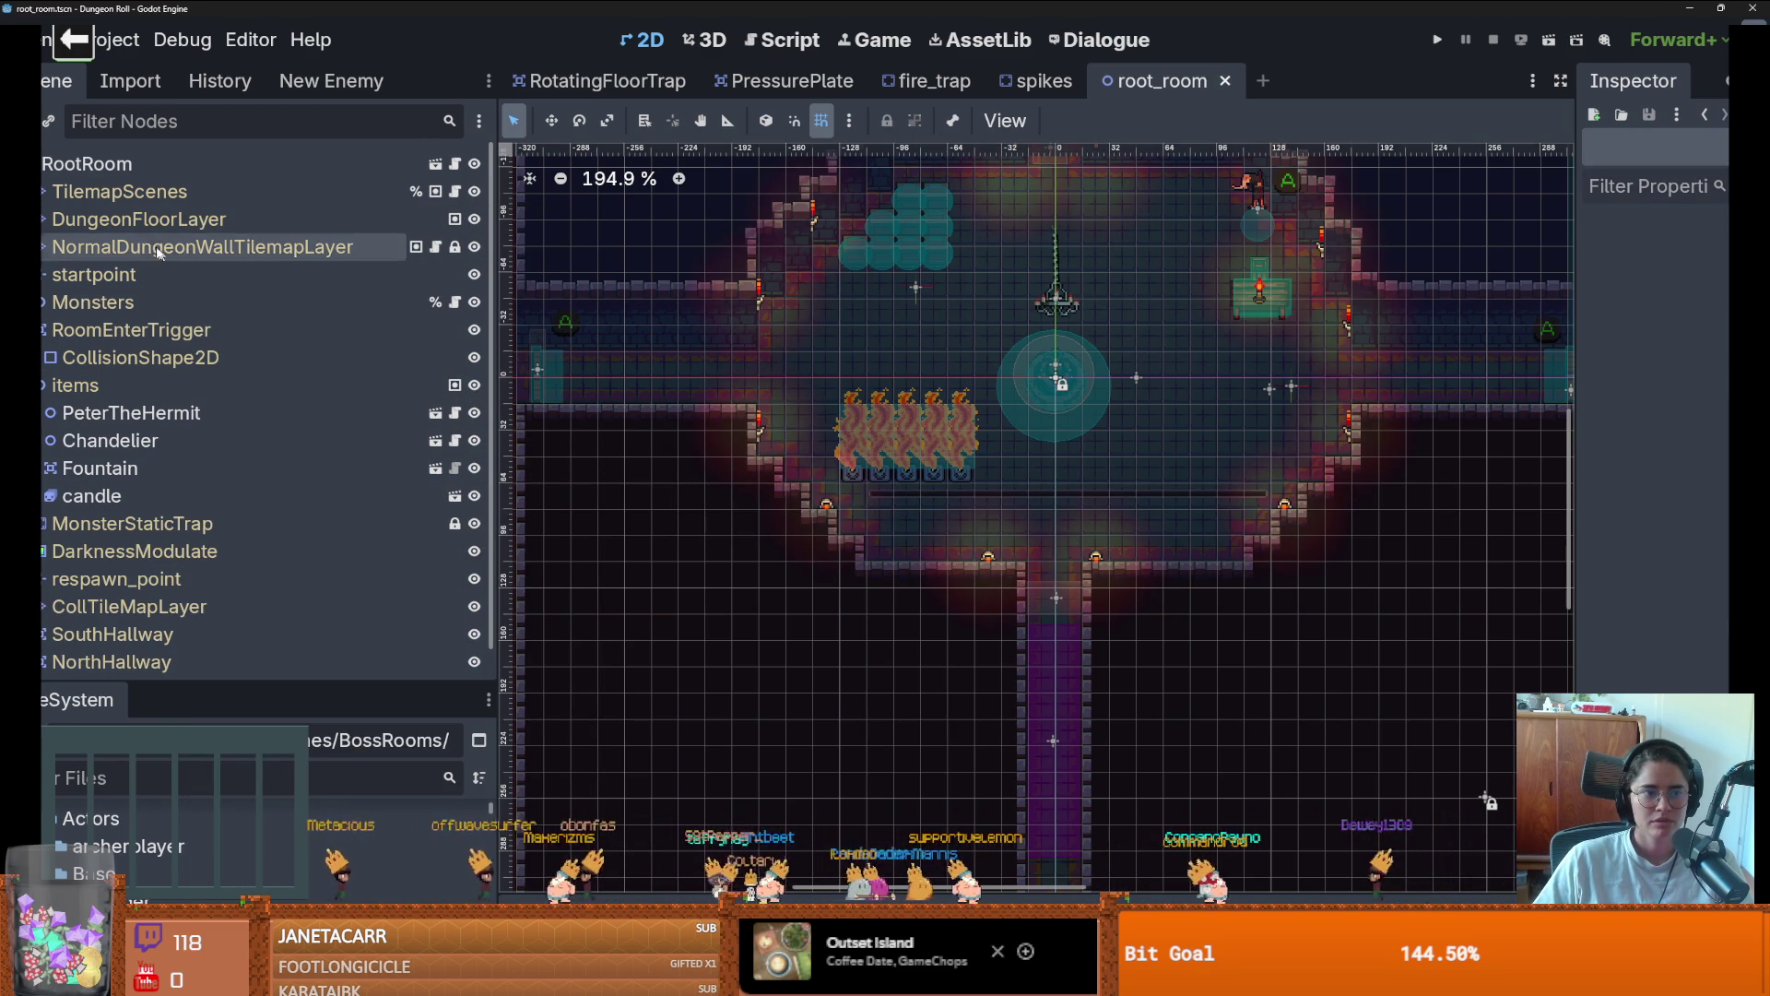
left_click(193, 247)
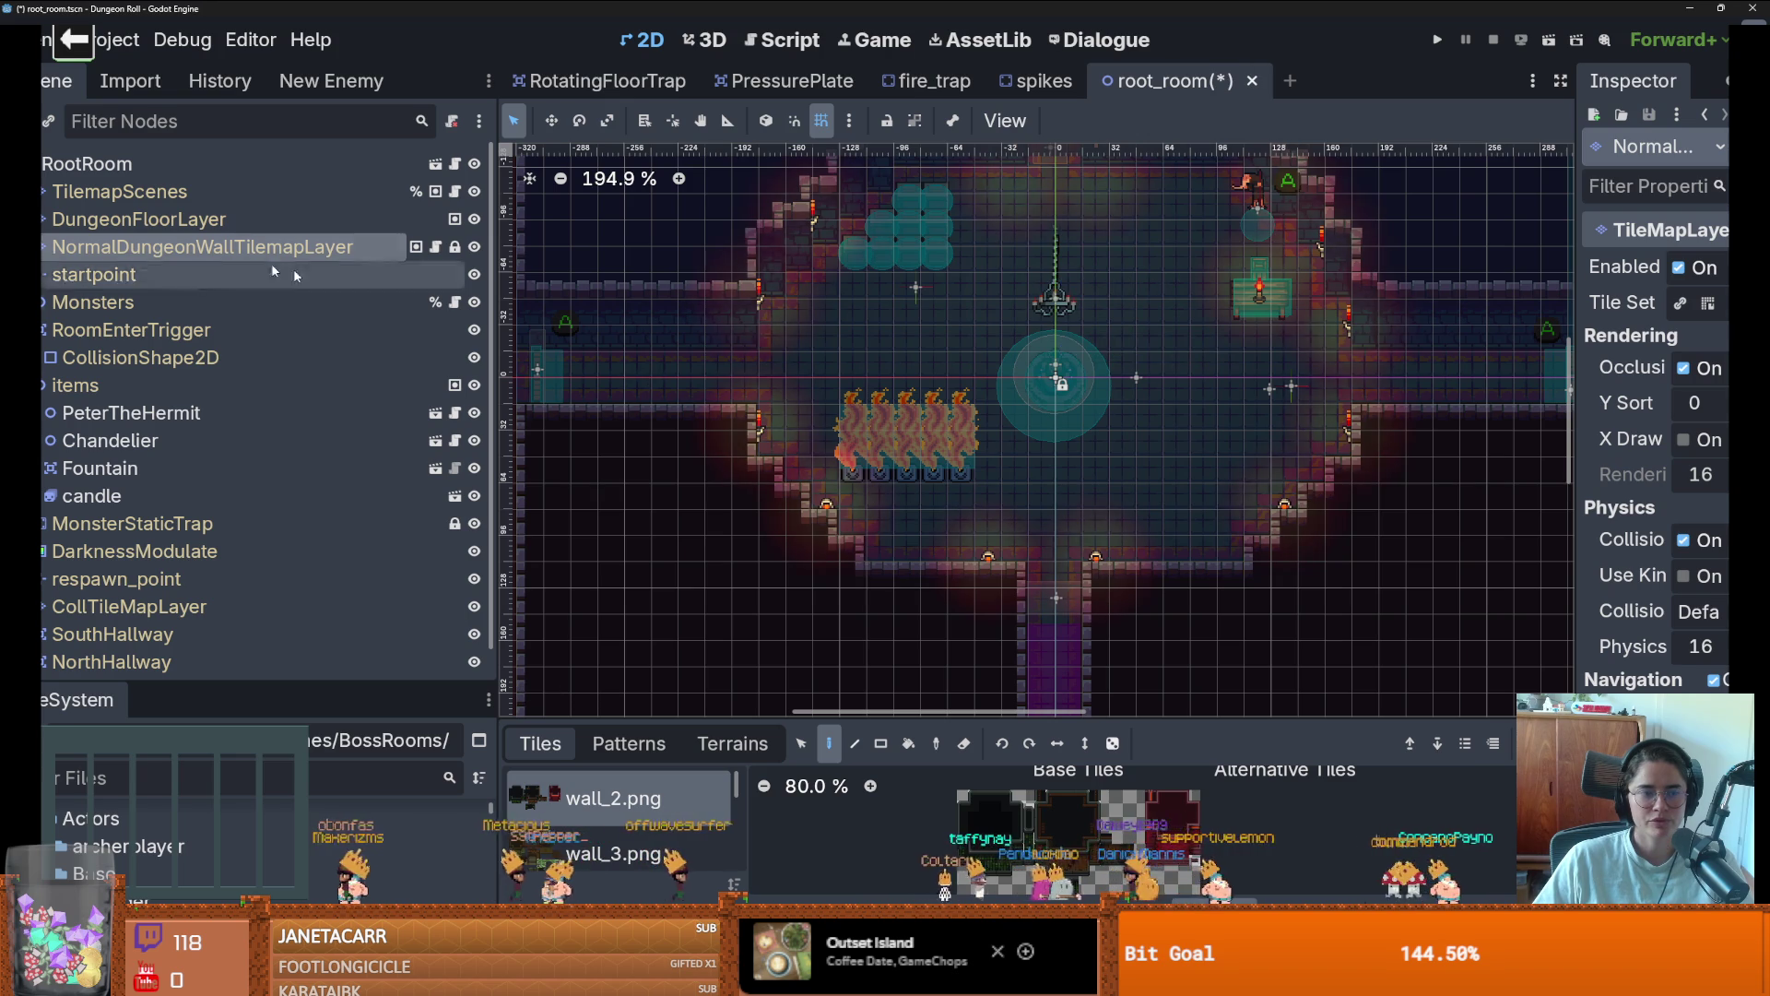
left_click(153, 203)
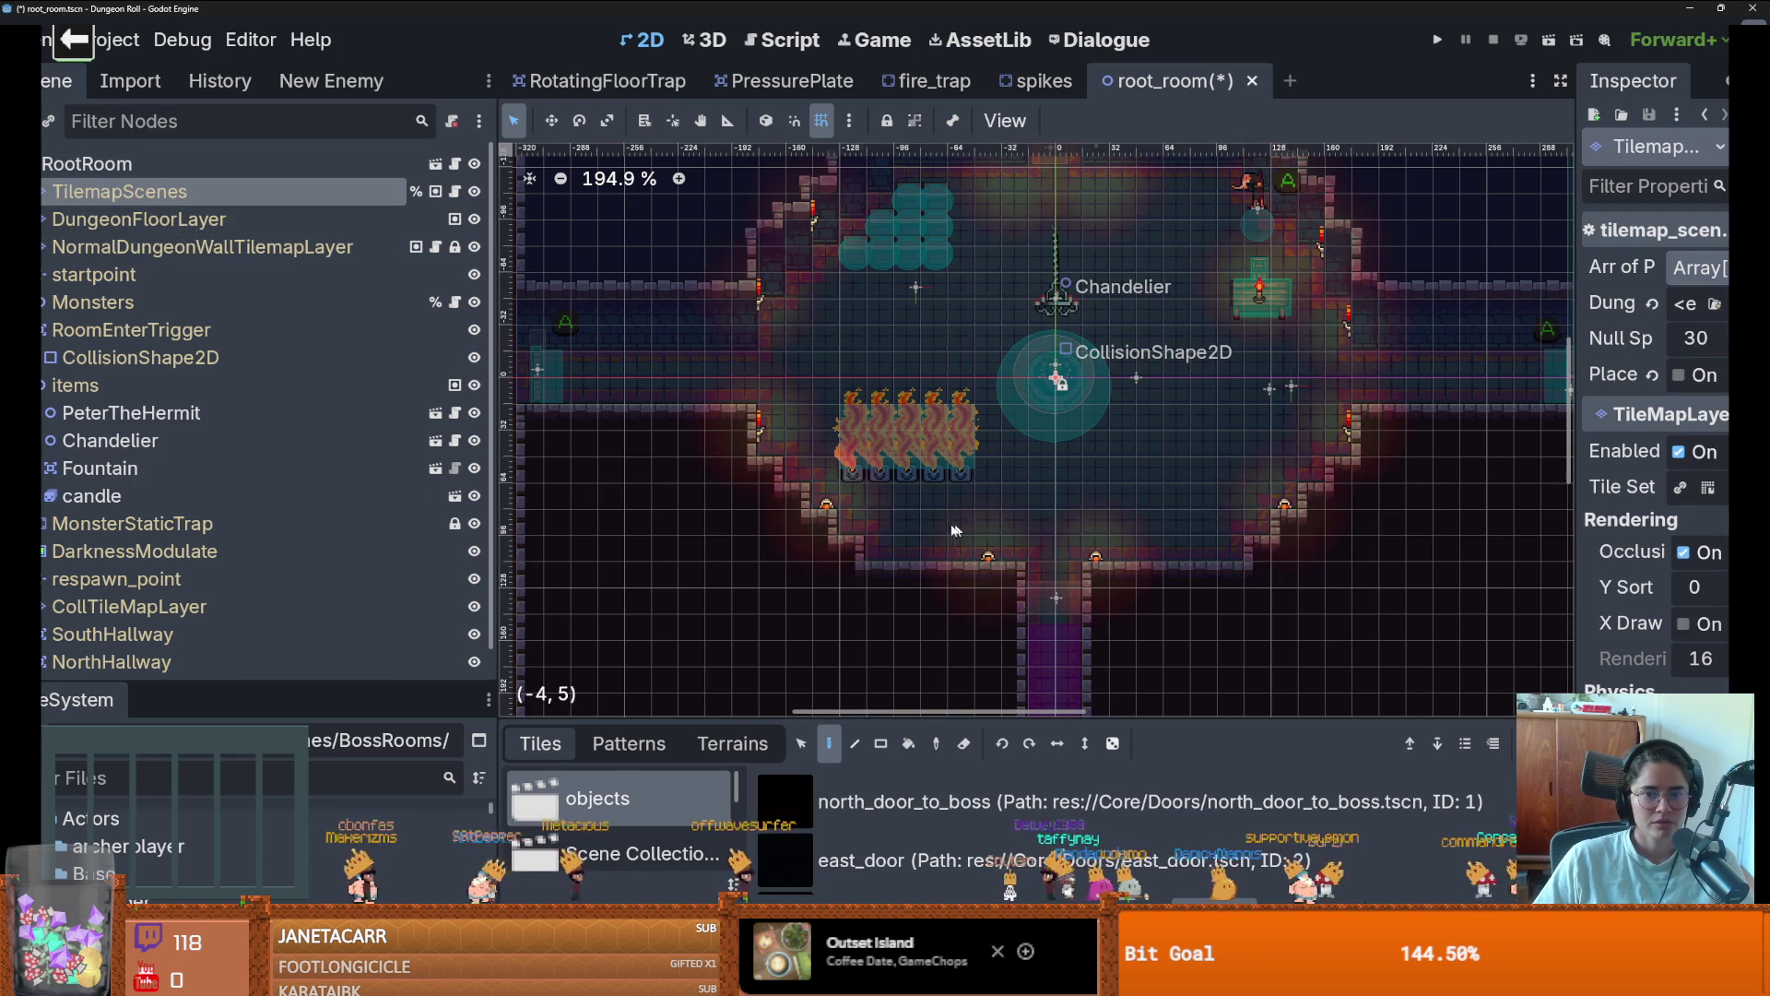
key("ctrl+s")
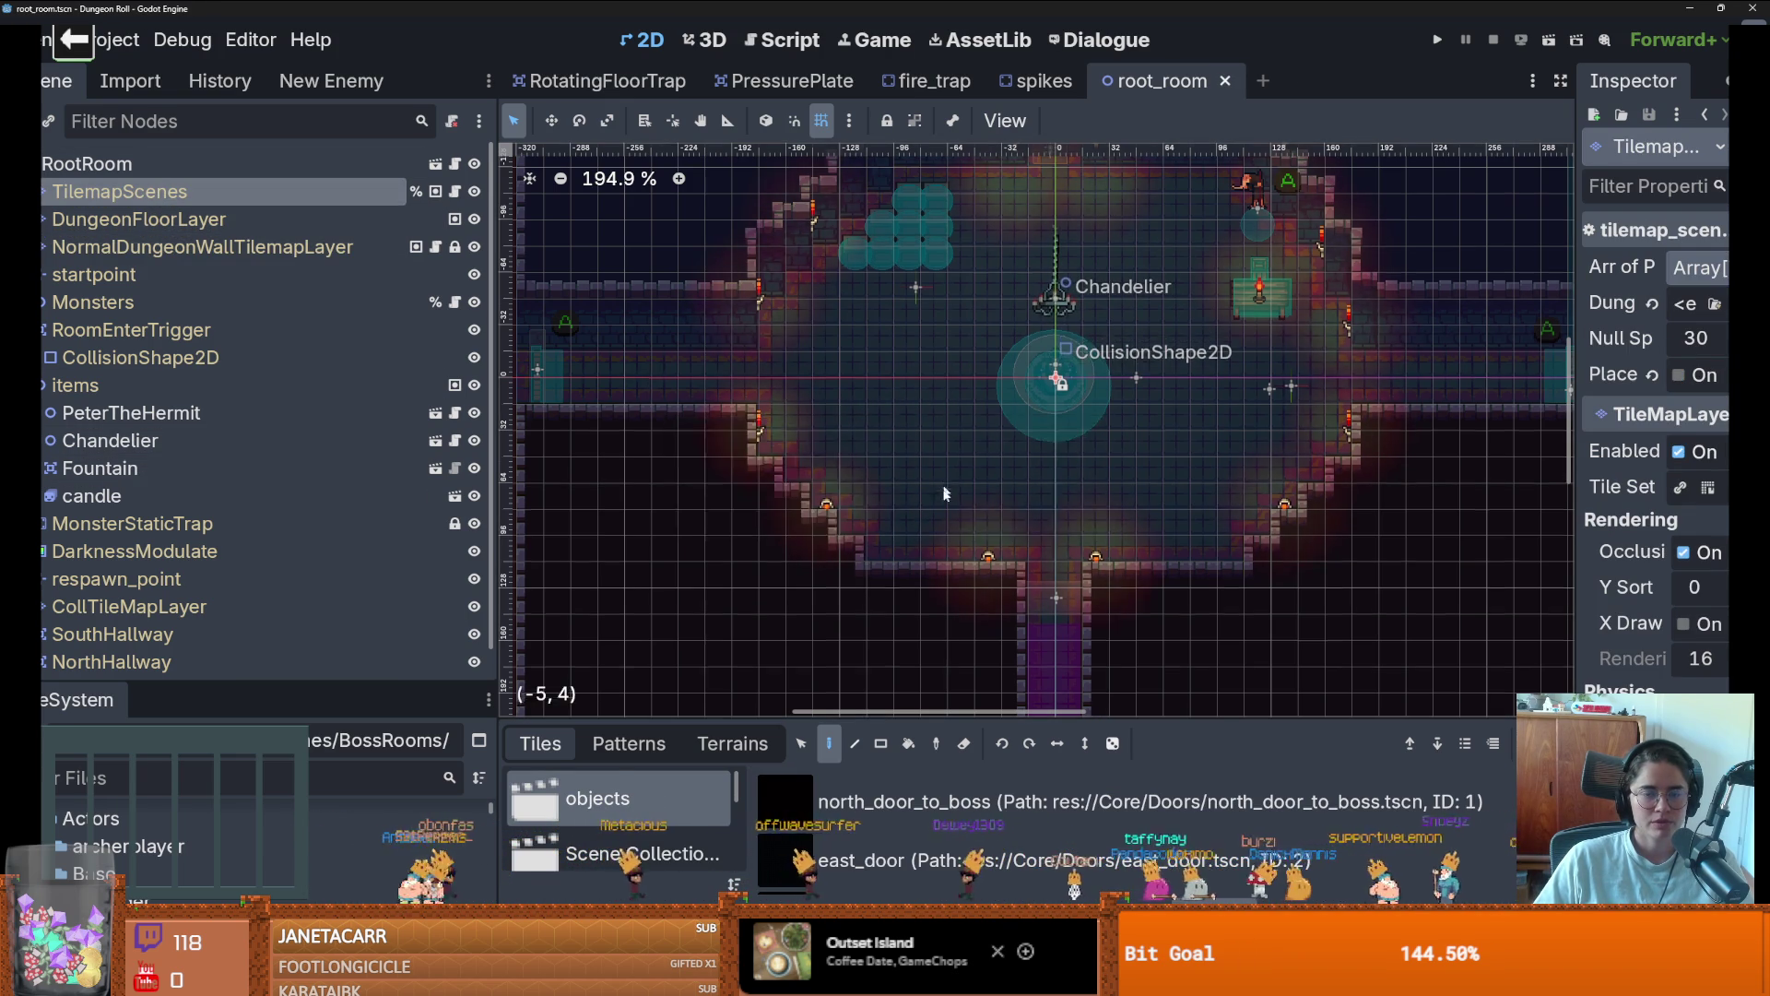
scroll(826, 462, "down", 1)
left_click(821, 129)
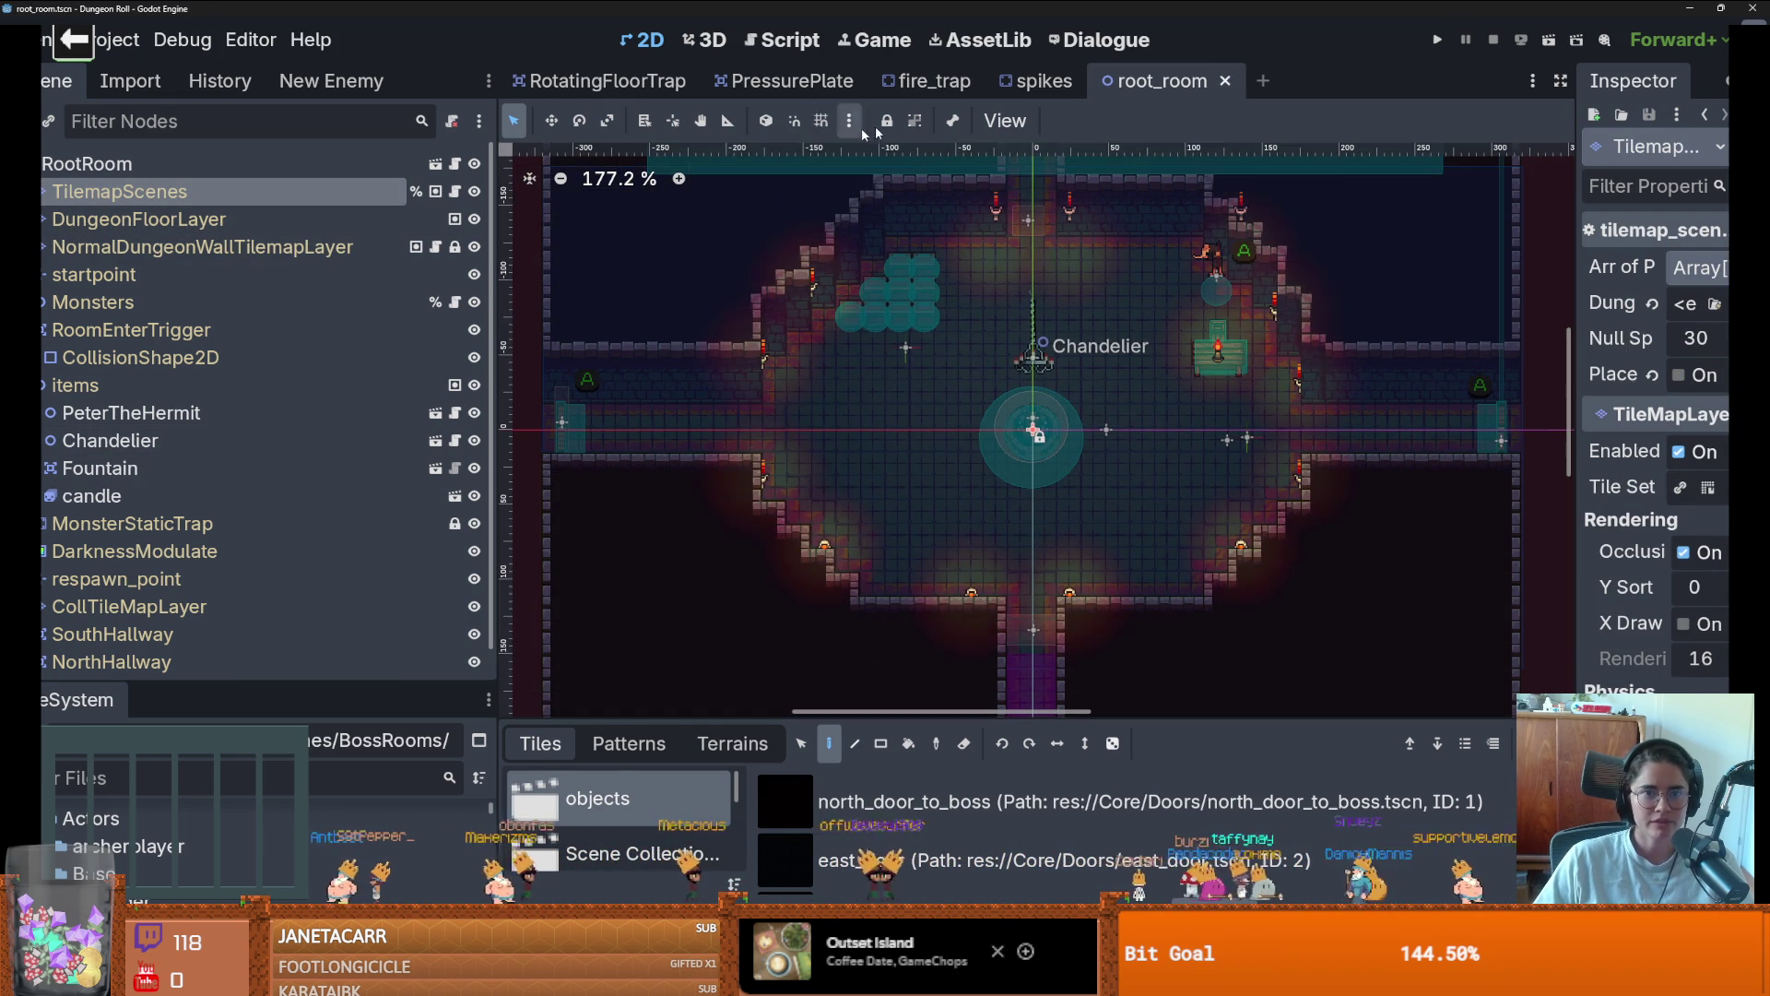
Run the project, maximize the debug window, and walk the knight around the fountain
left_click(1444, 42)
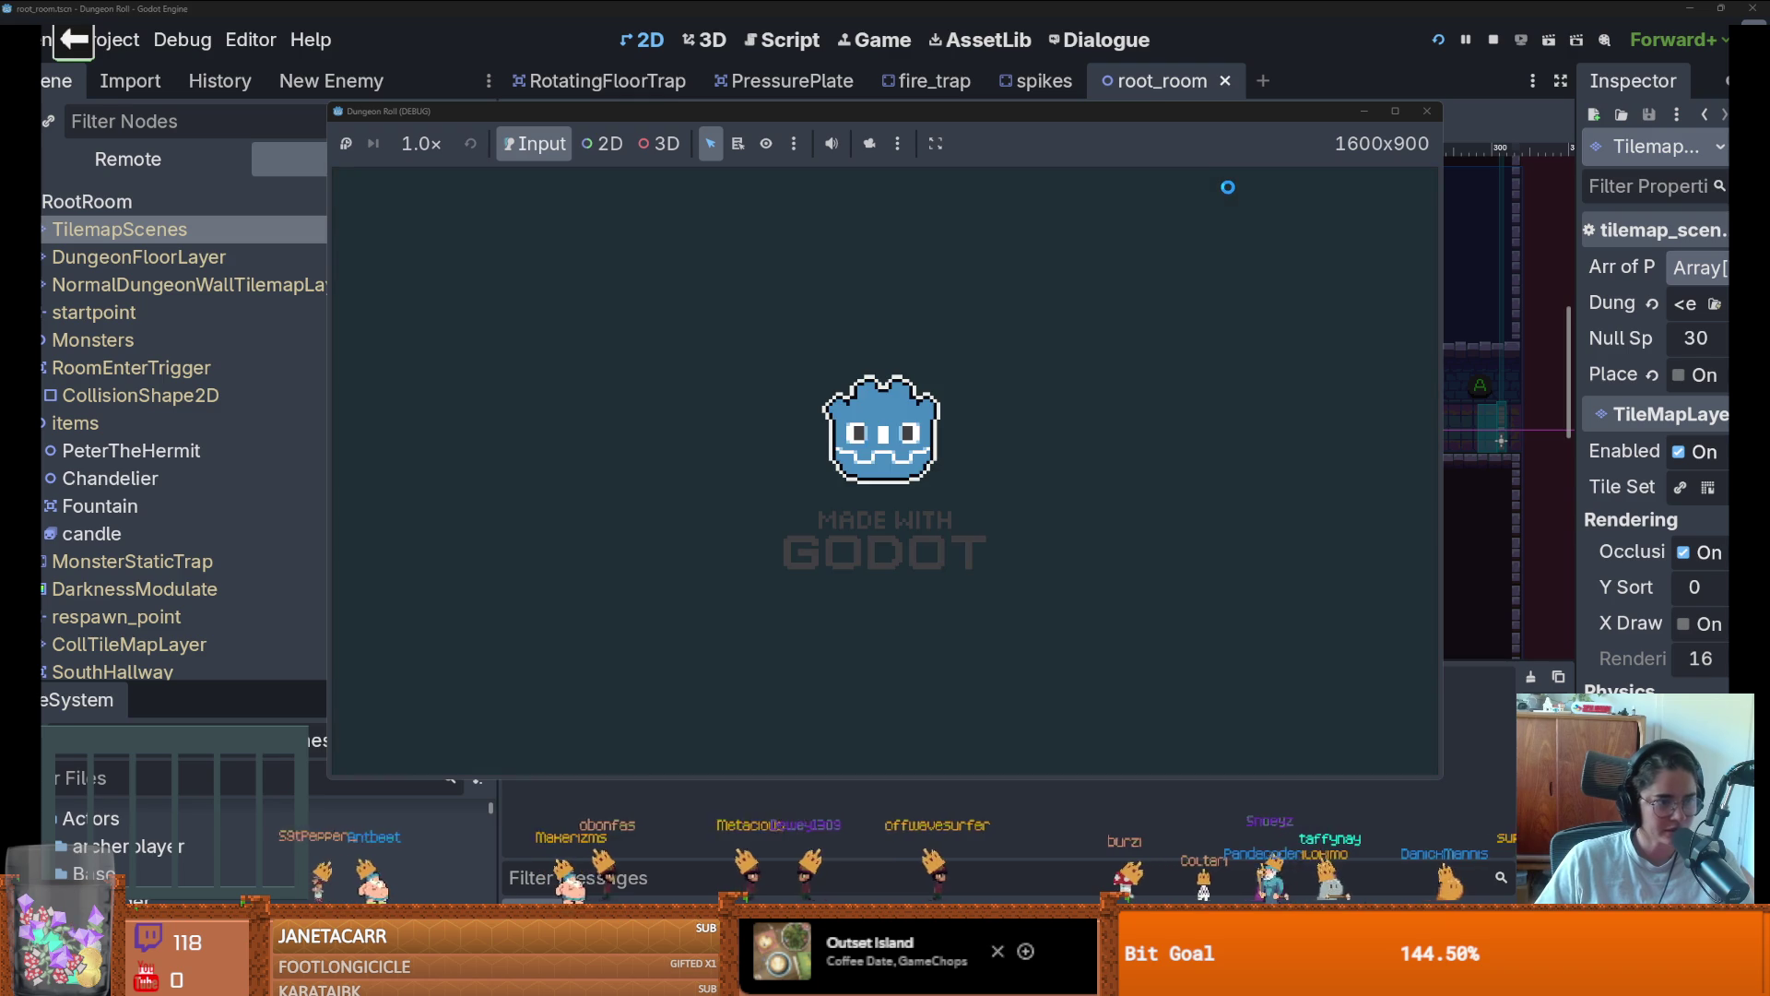
left_click(1394, 111)
key("a")
key("s")
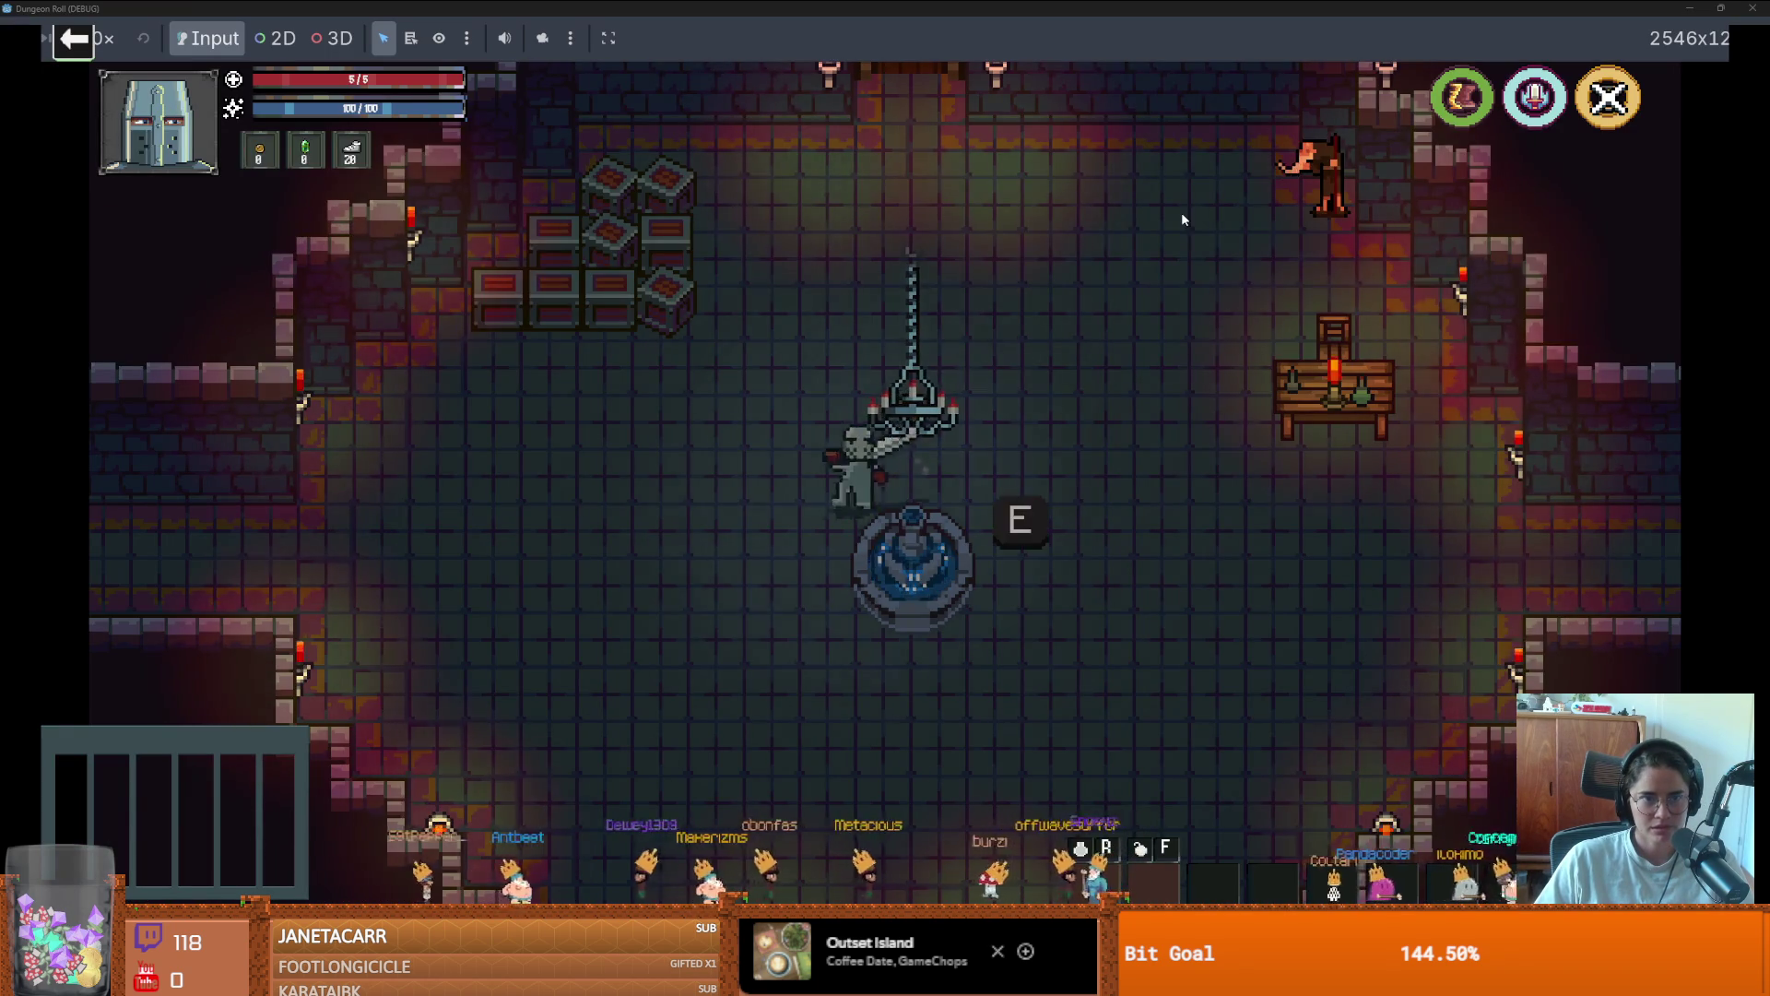
key("d")
key("w")
key("s")
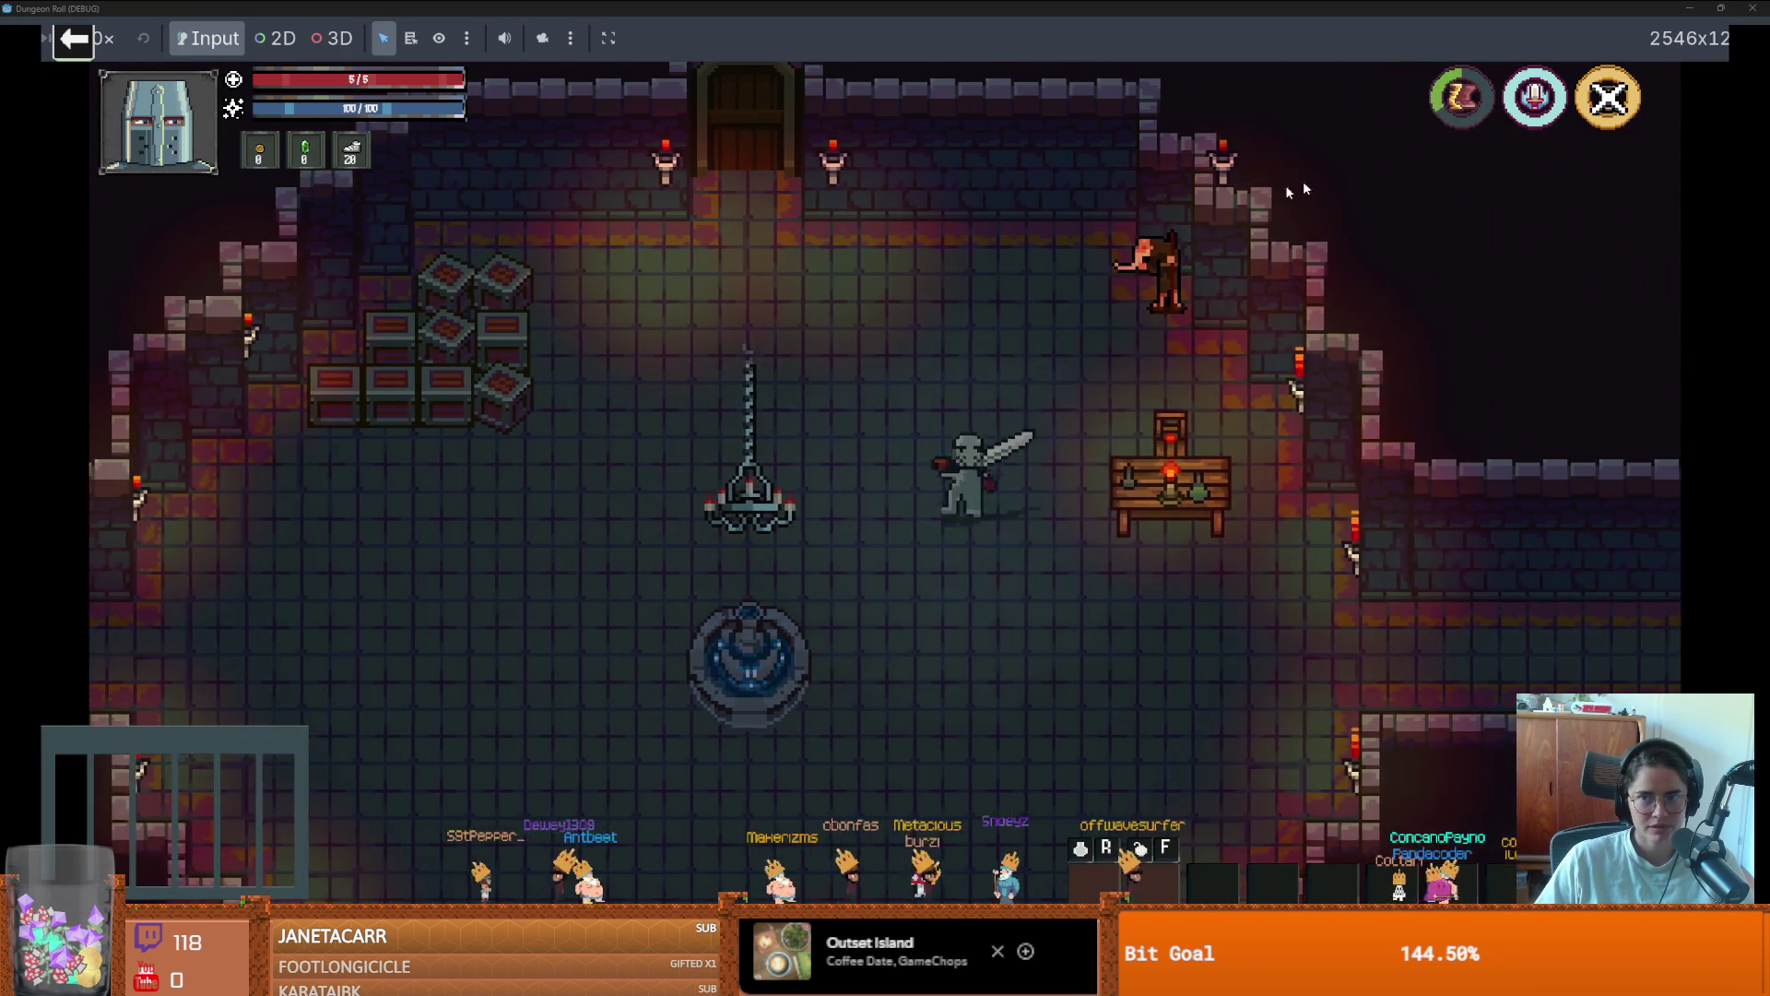
key("a")
key("w")
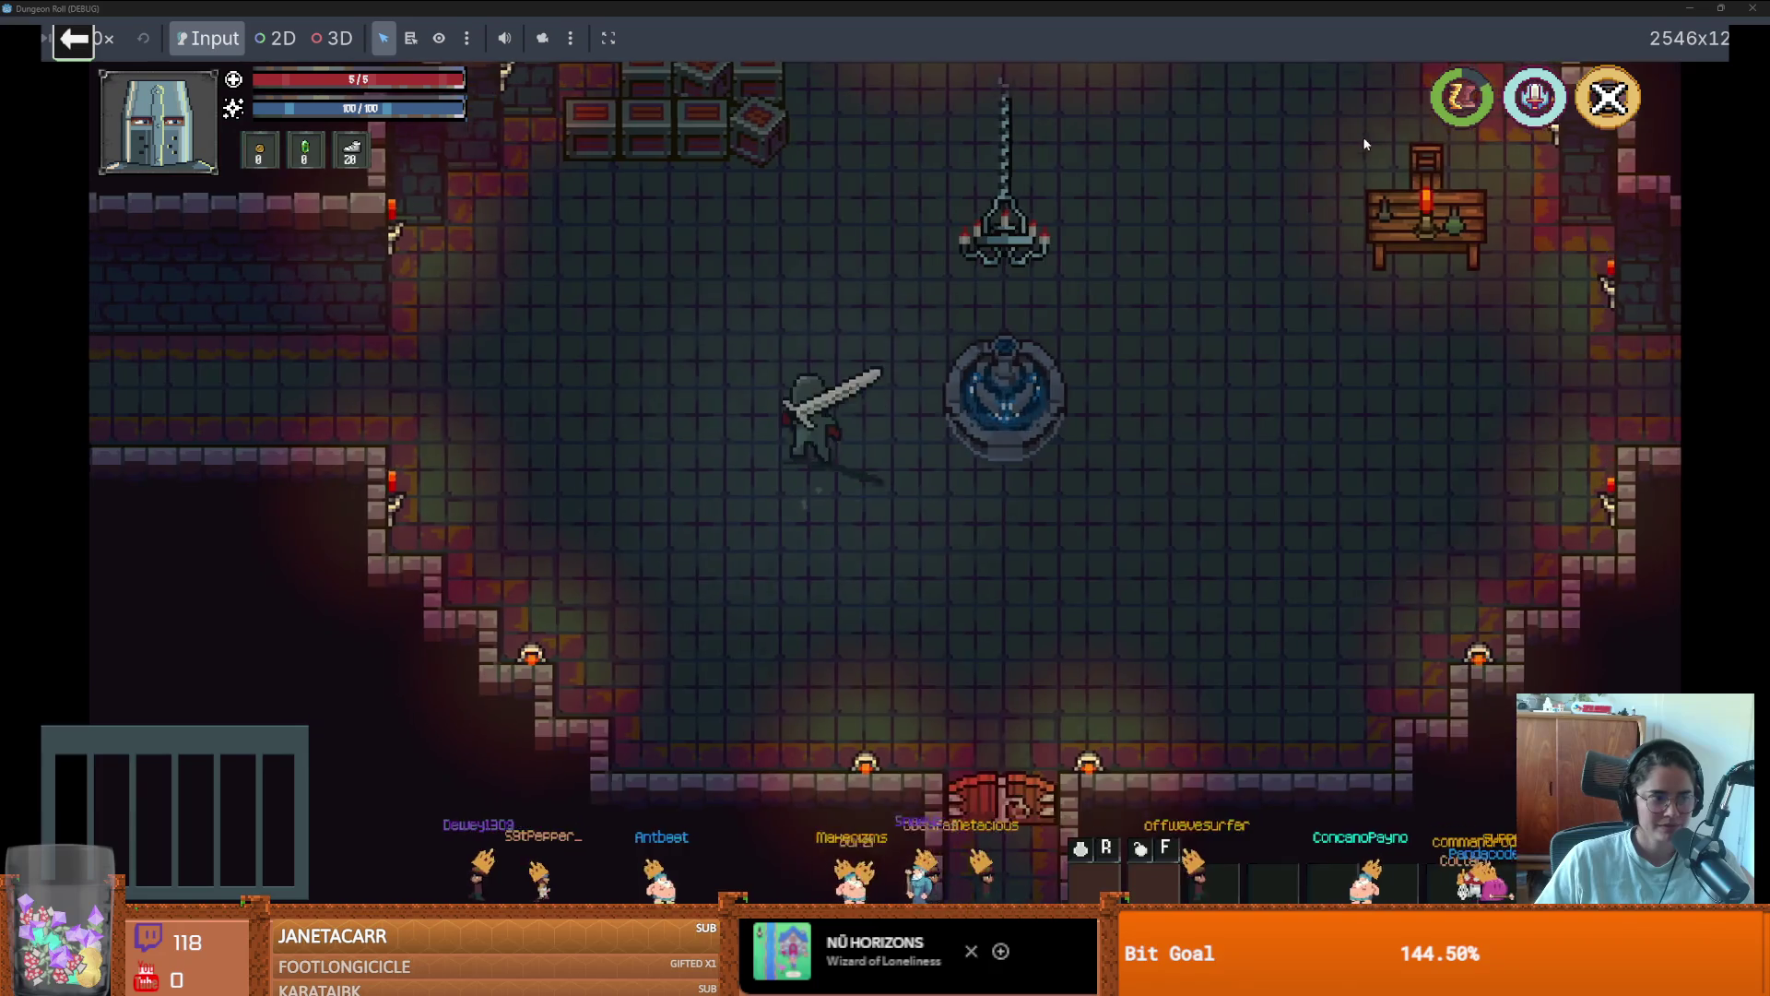
key("a")
Smash the crates with the sword and pick up the dropped key
left_click(612, 335)
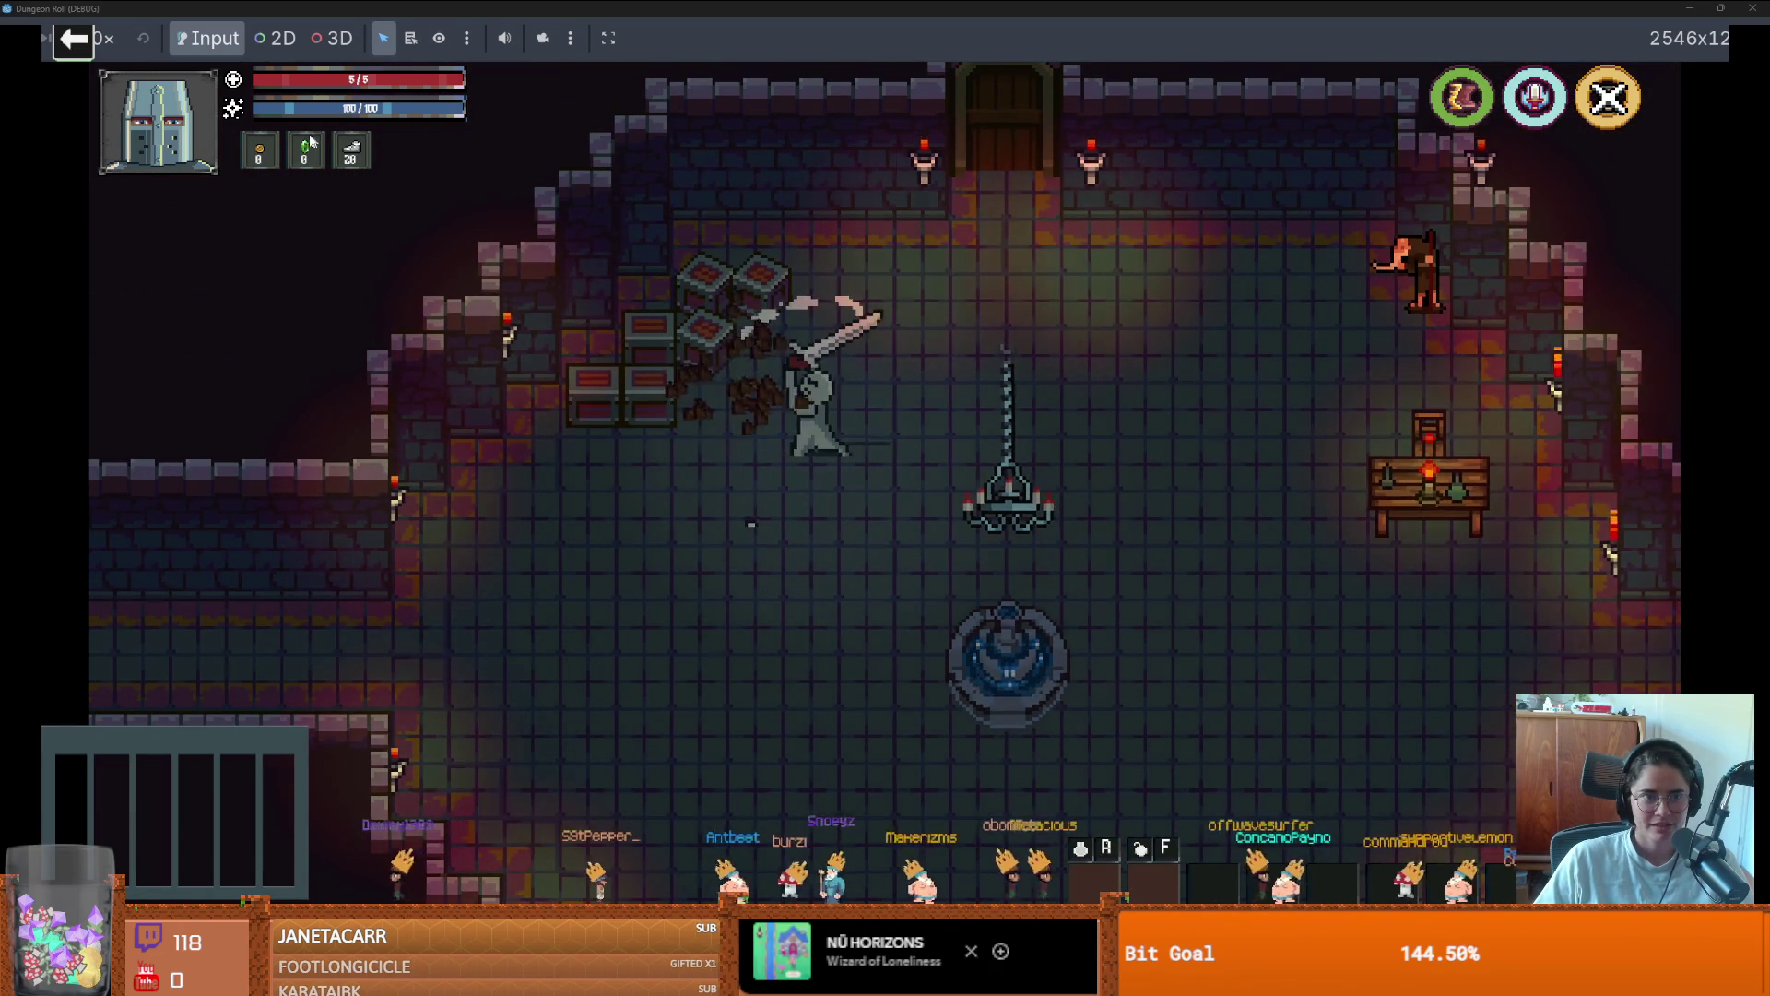
key("s")
key("d")
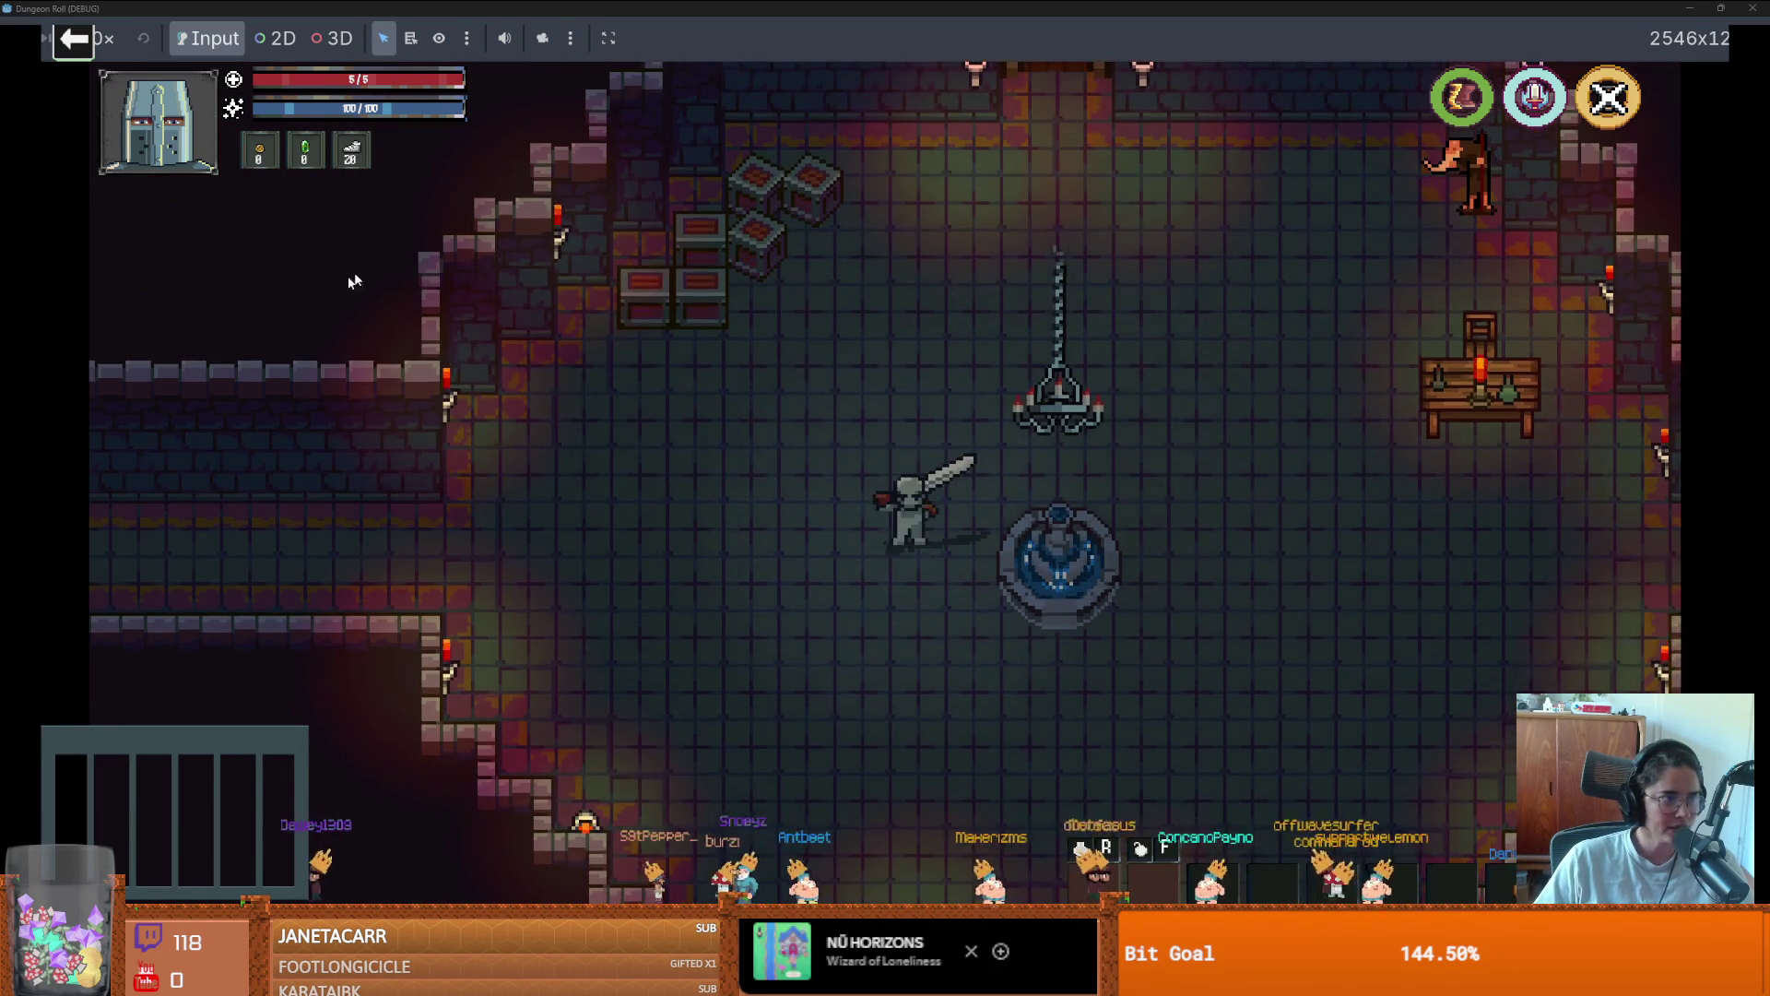
key("w")
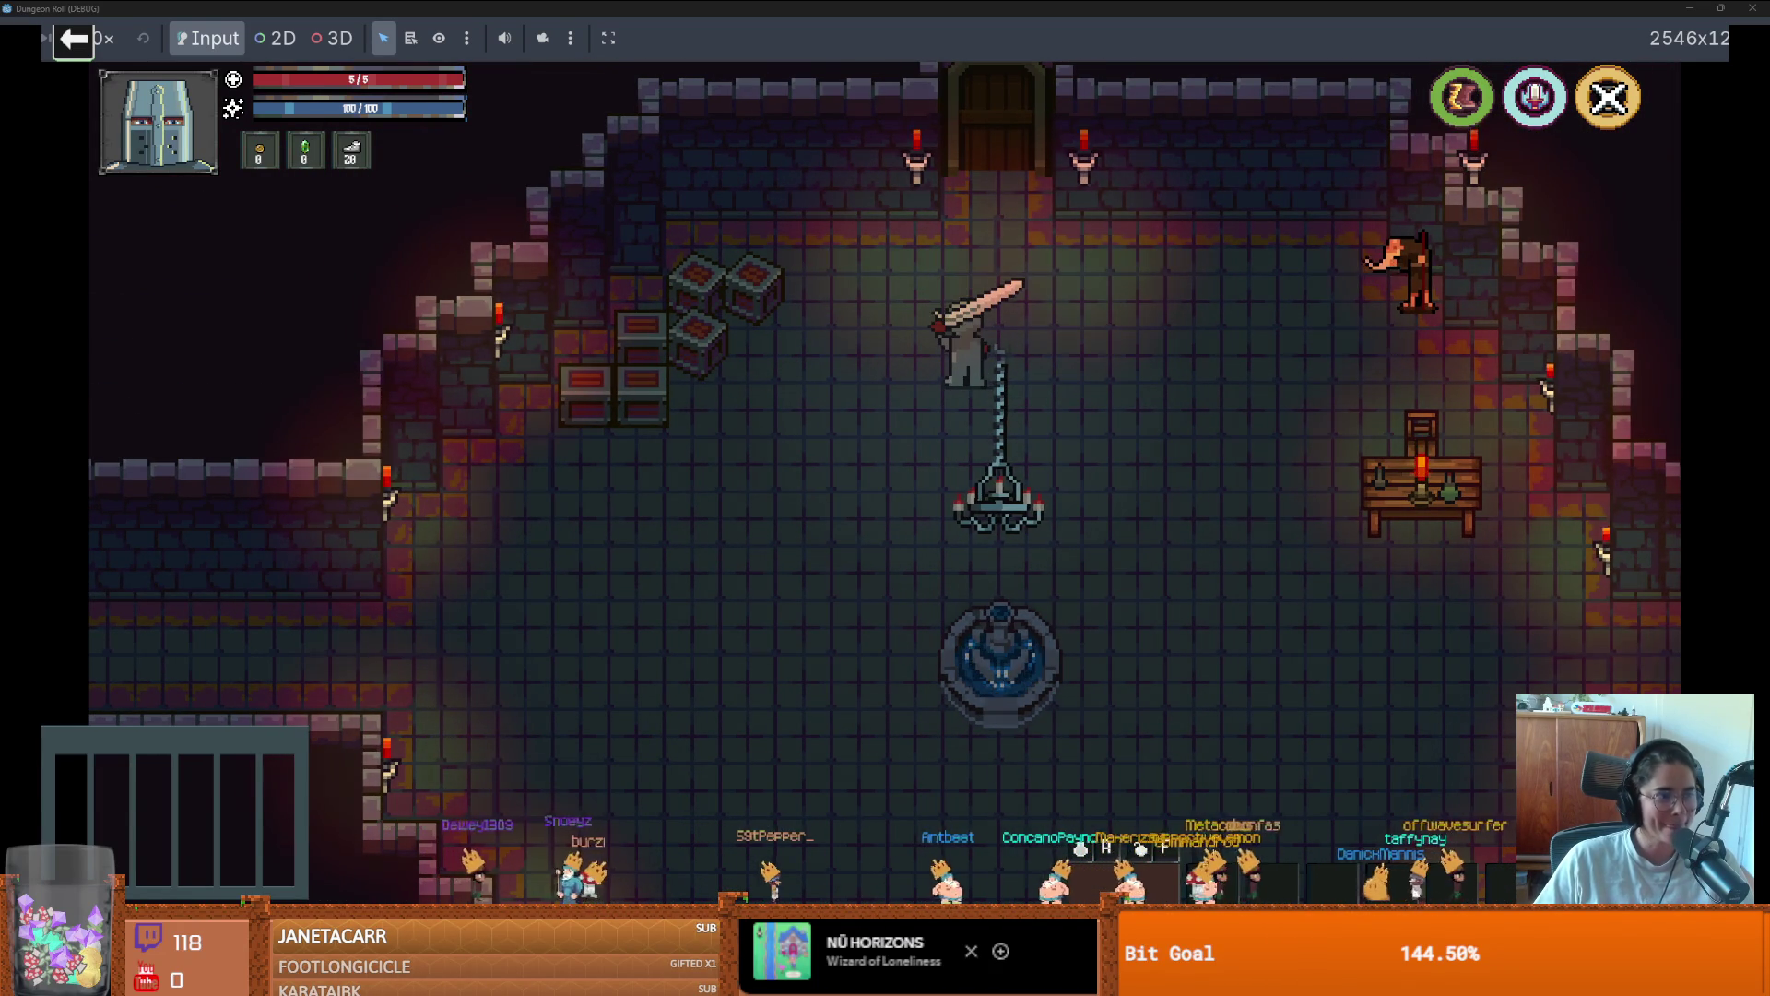
left_click(905, 426)
key("a")
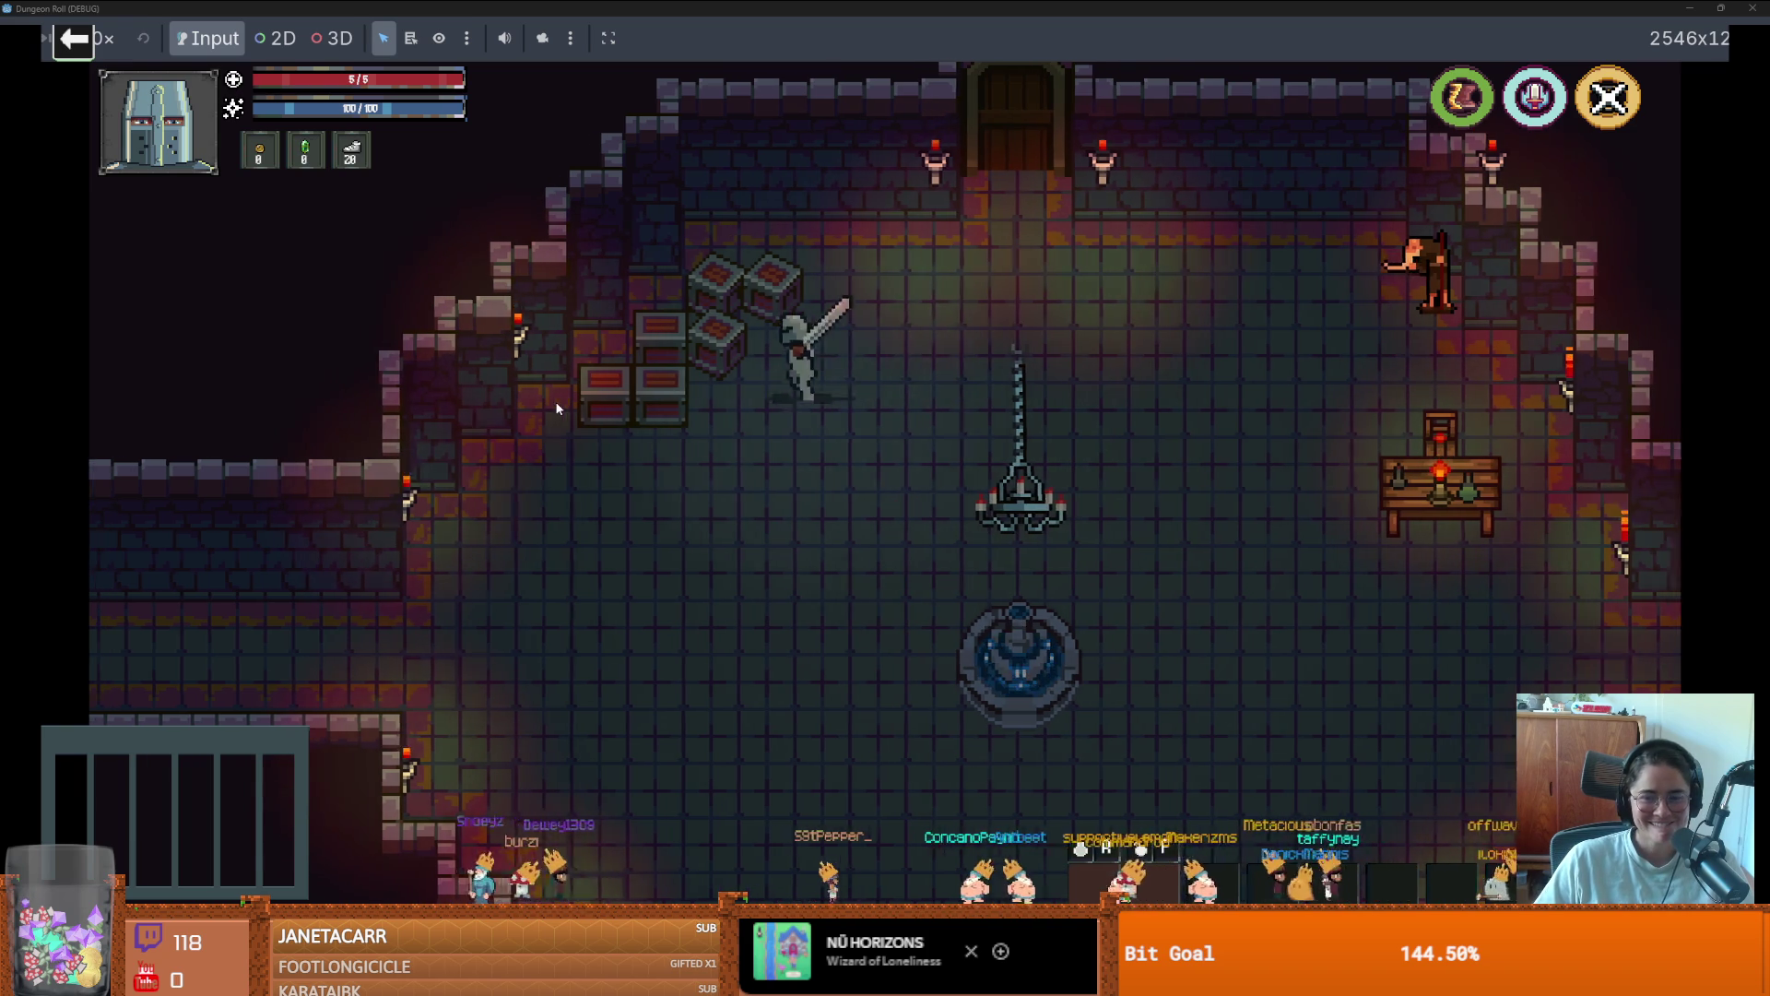
key("s")
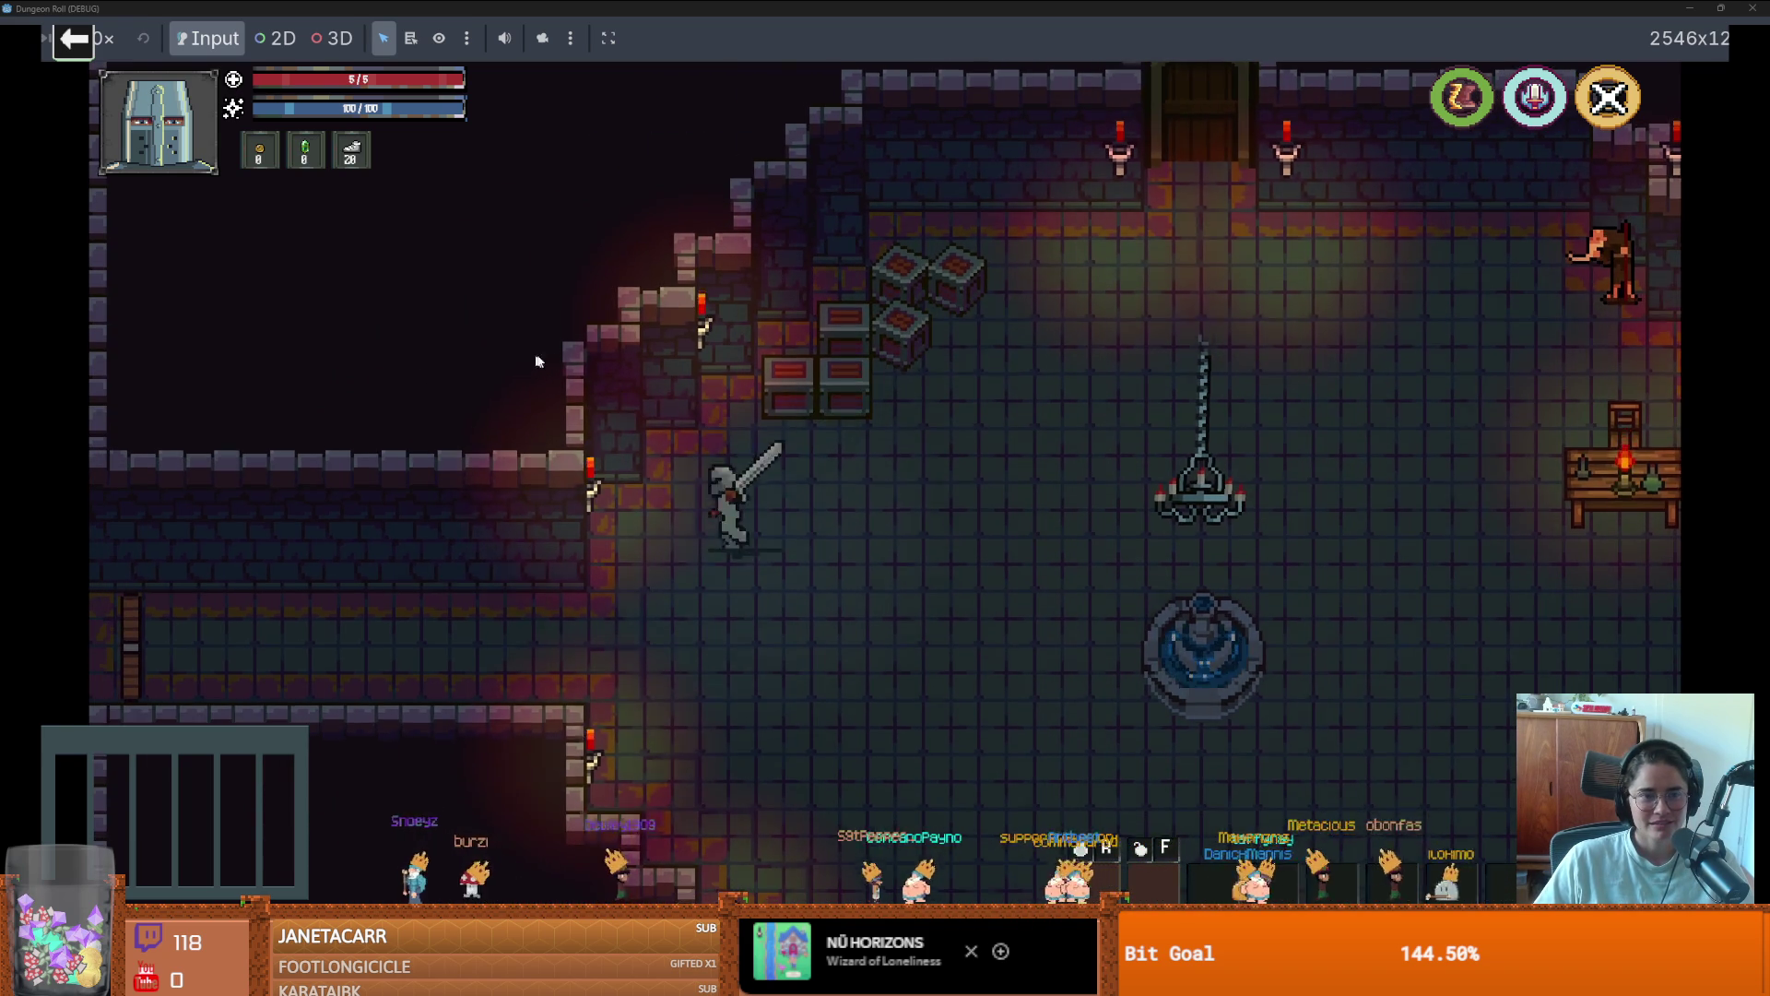
key("w")
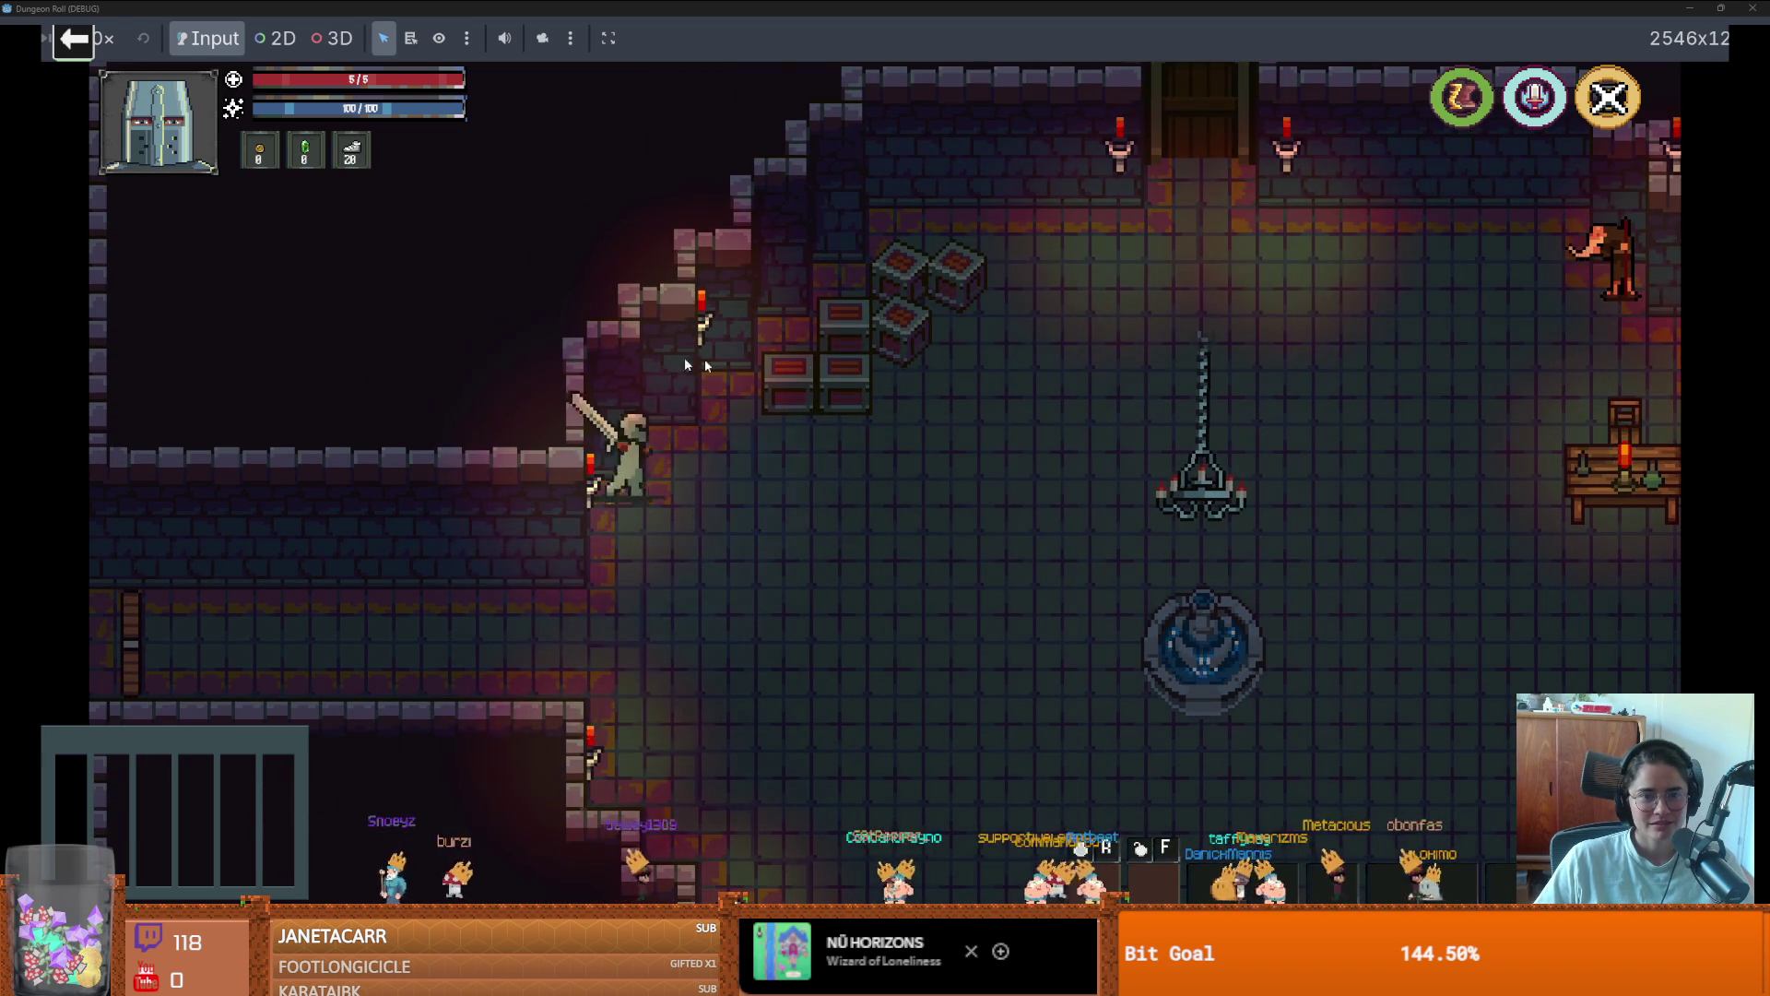
left_click(920, 340)
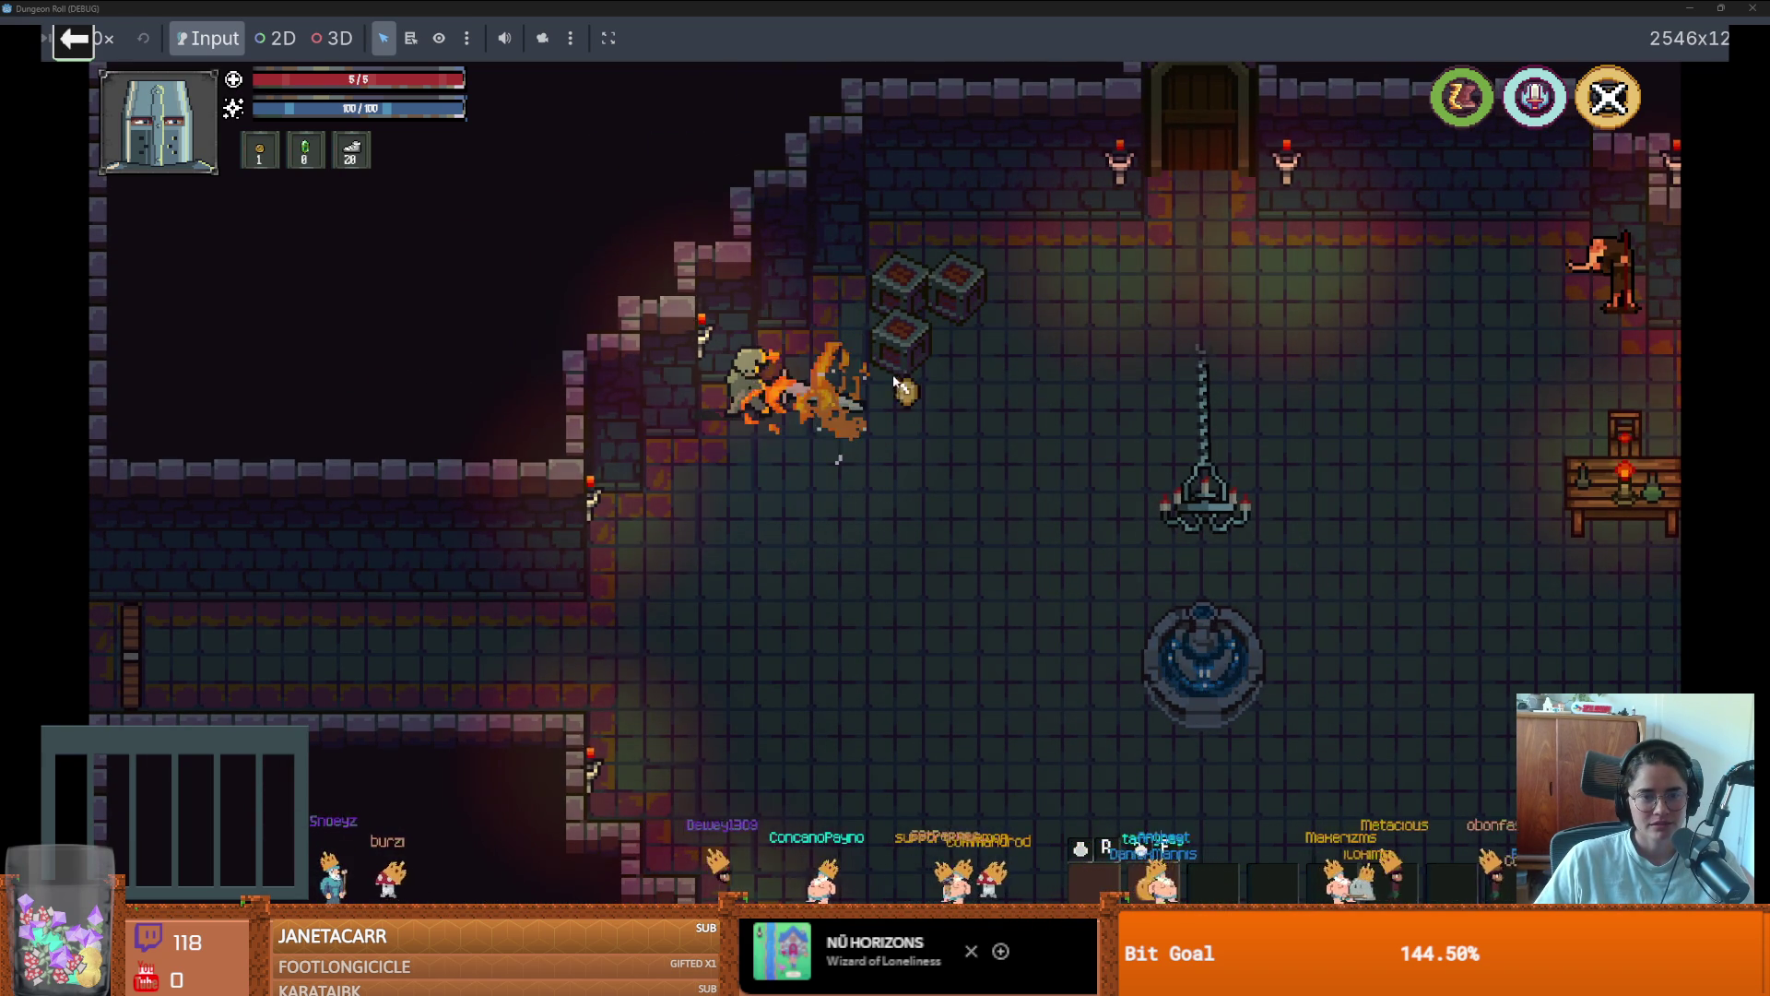
key("d")
key("w")
left_click(993, 380)
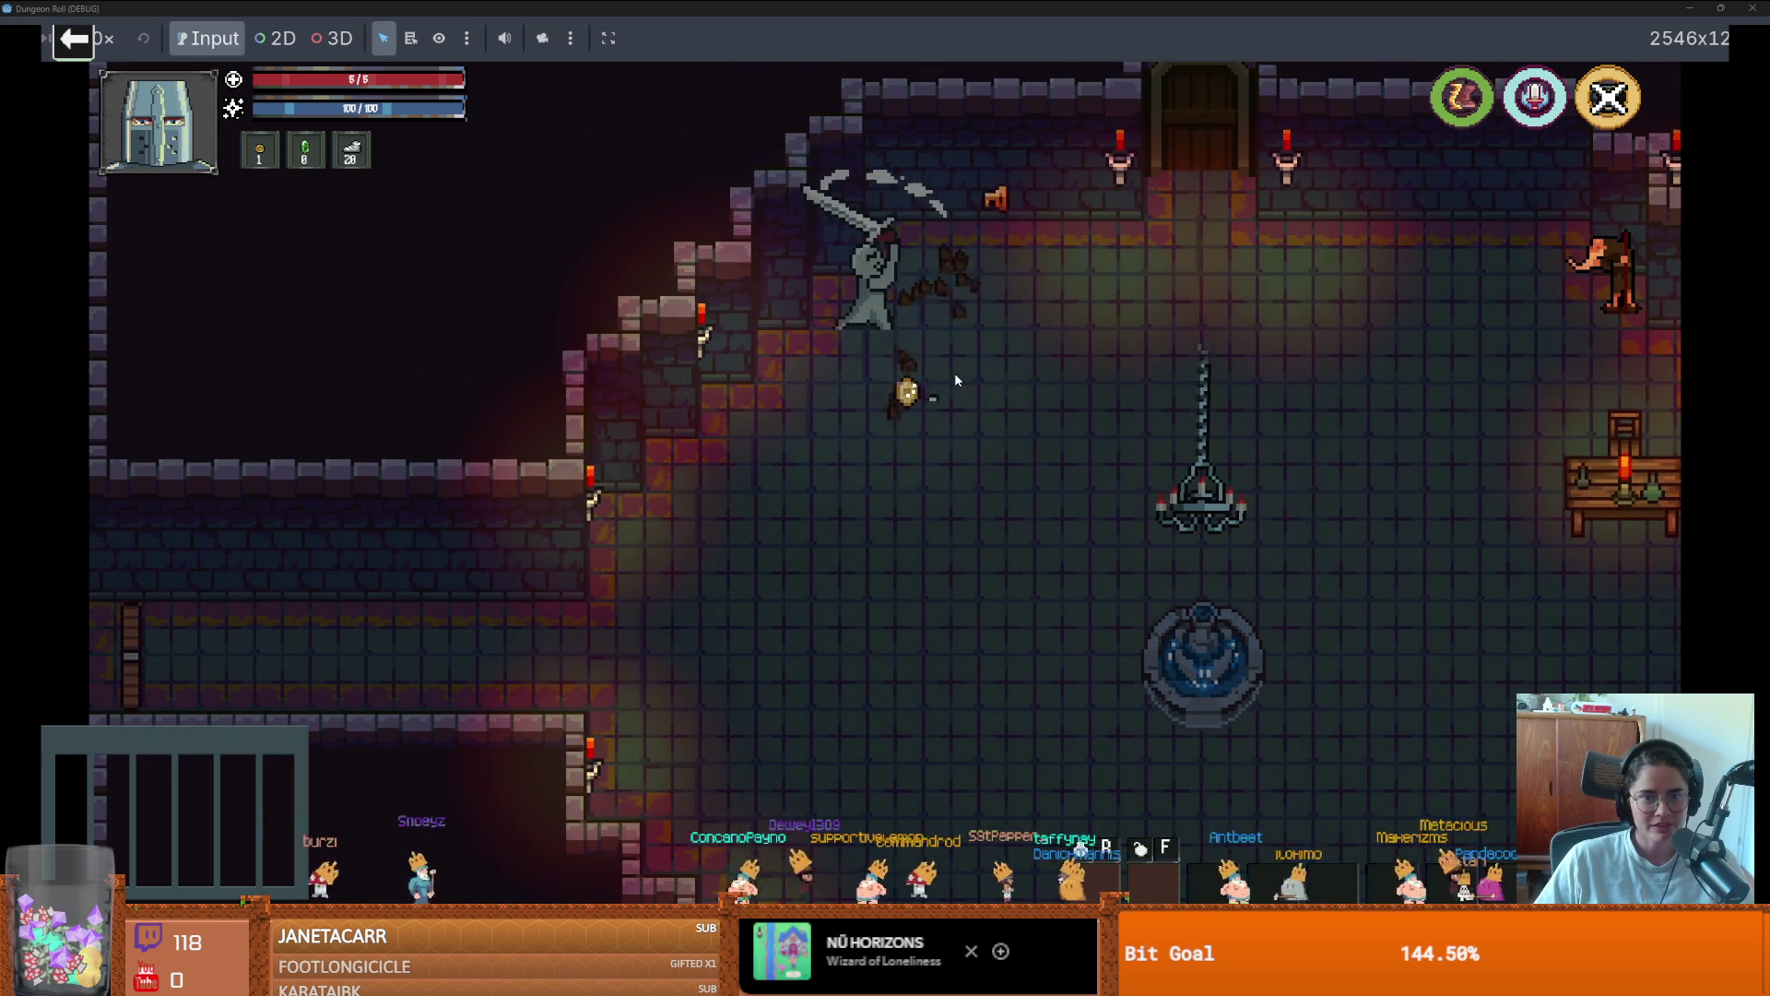
left_click(954, 372)
key("s")
key("d")
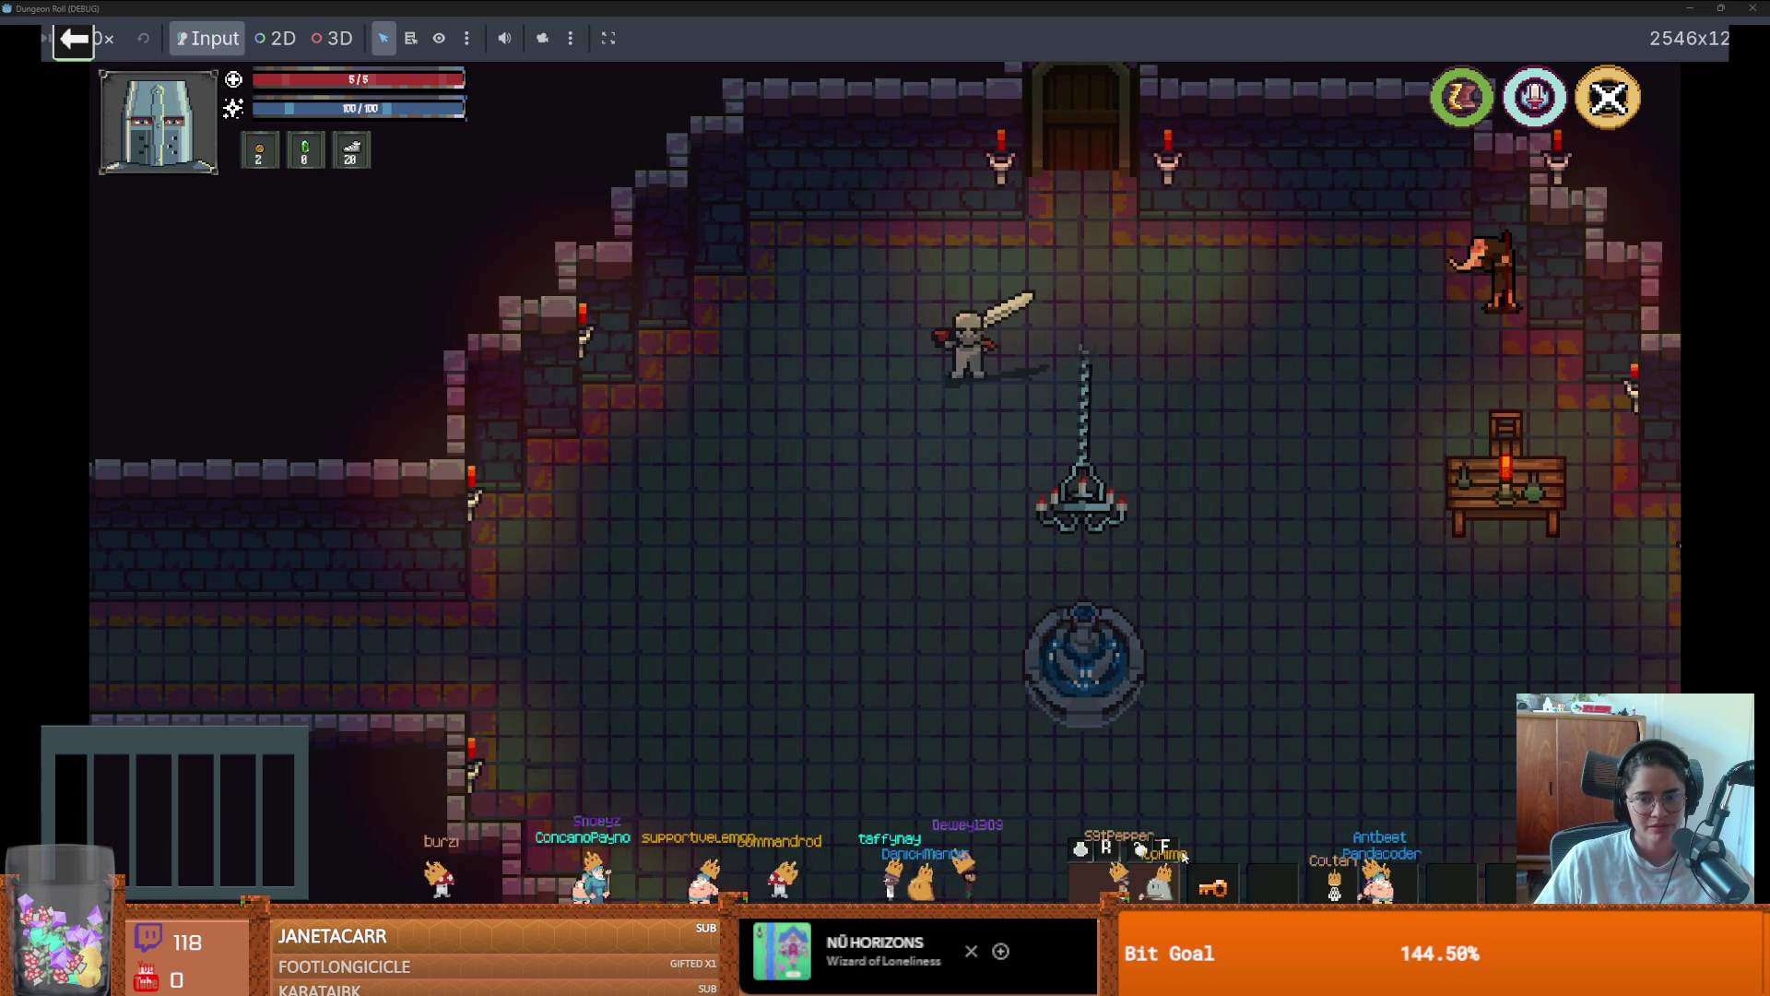
Walk the knight to the top door, swinging the sword and casting lightning along the way
key("s")
key("d")
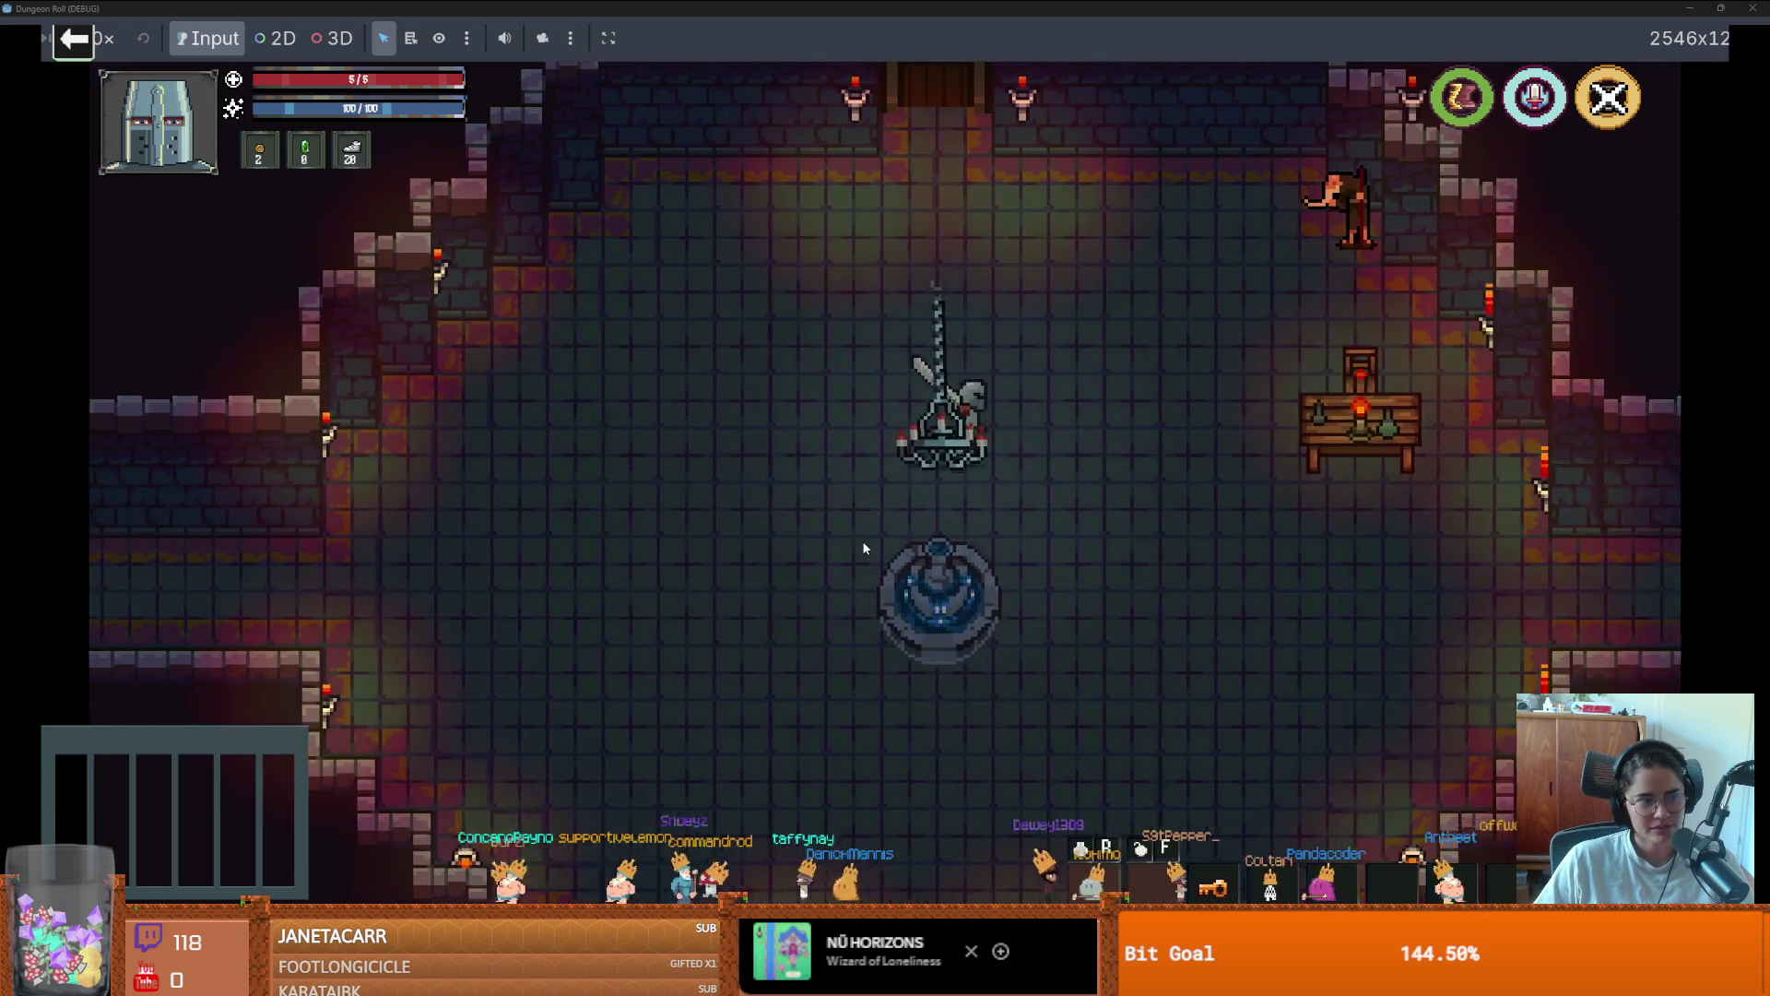
key("w")
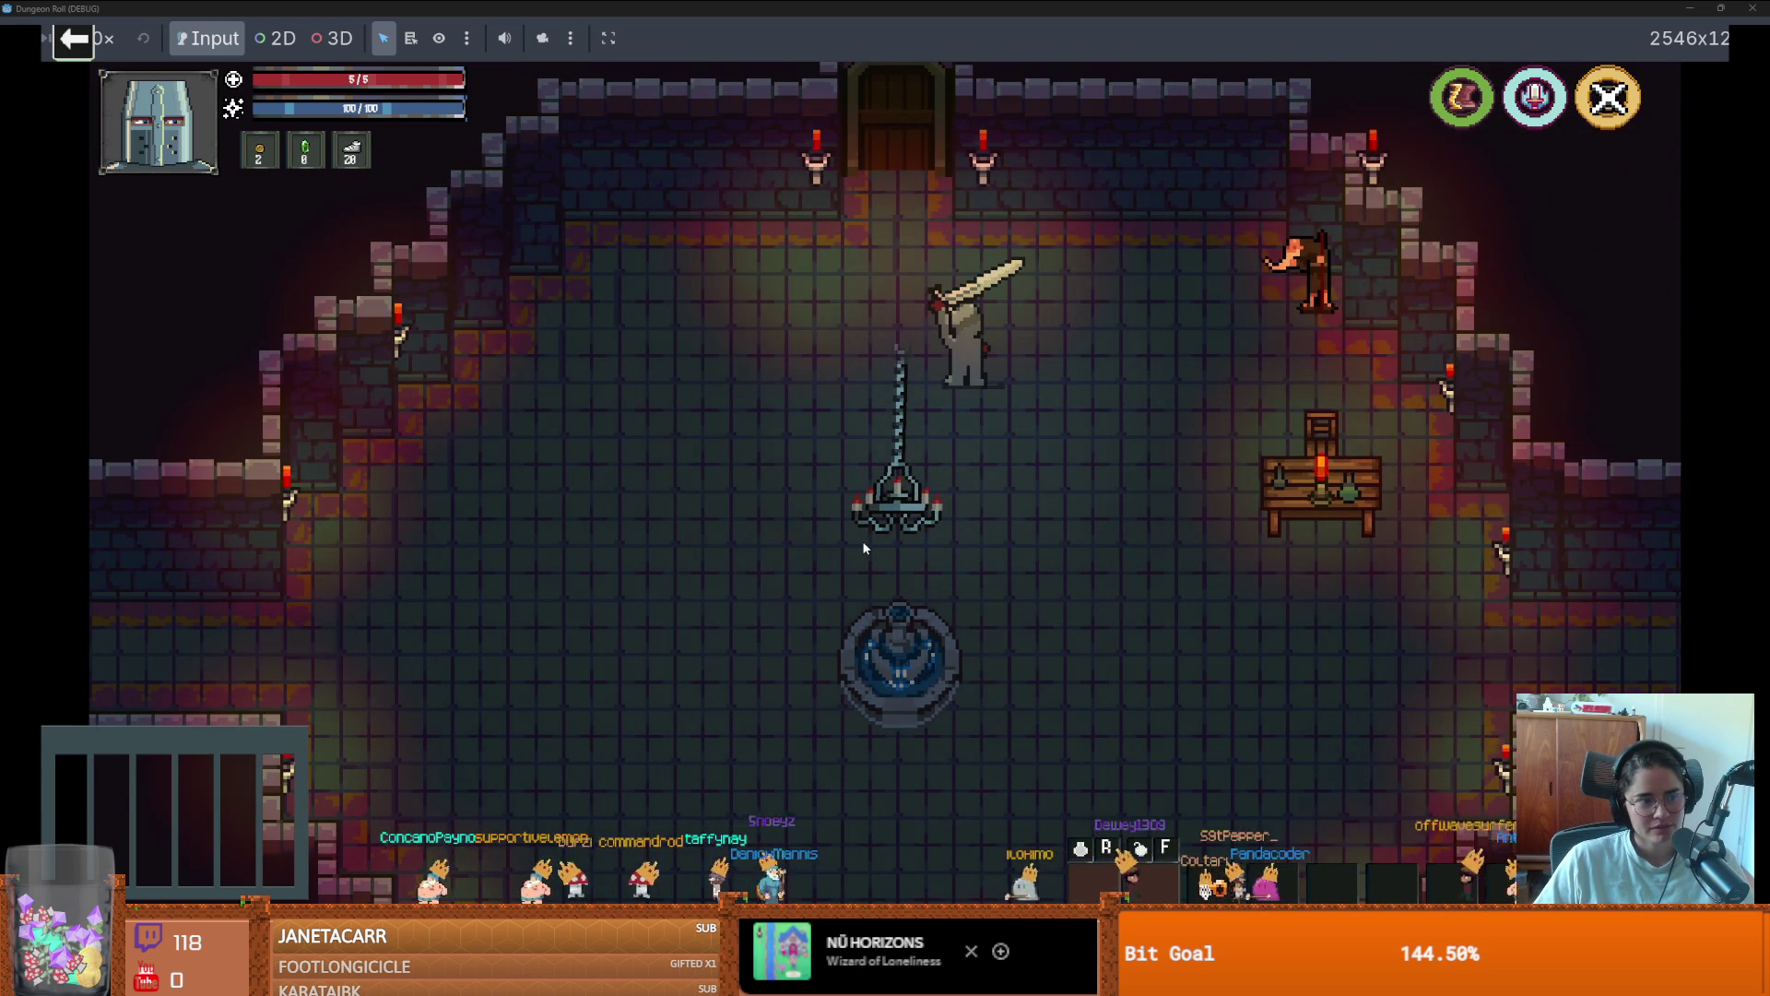
key("w")
key("a")
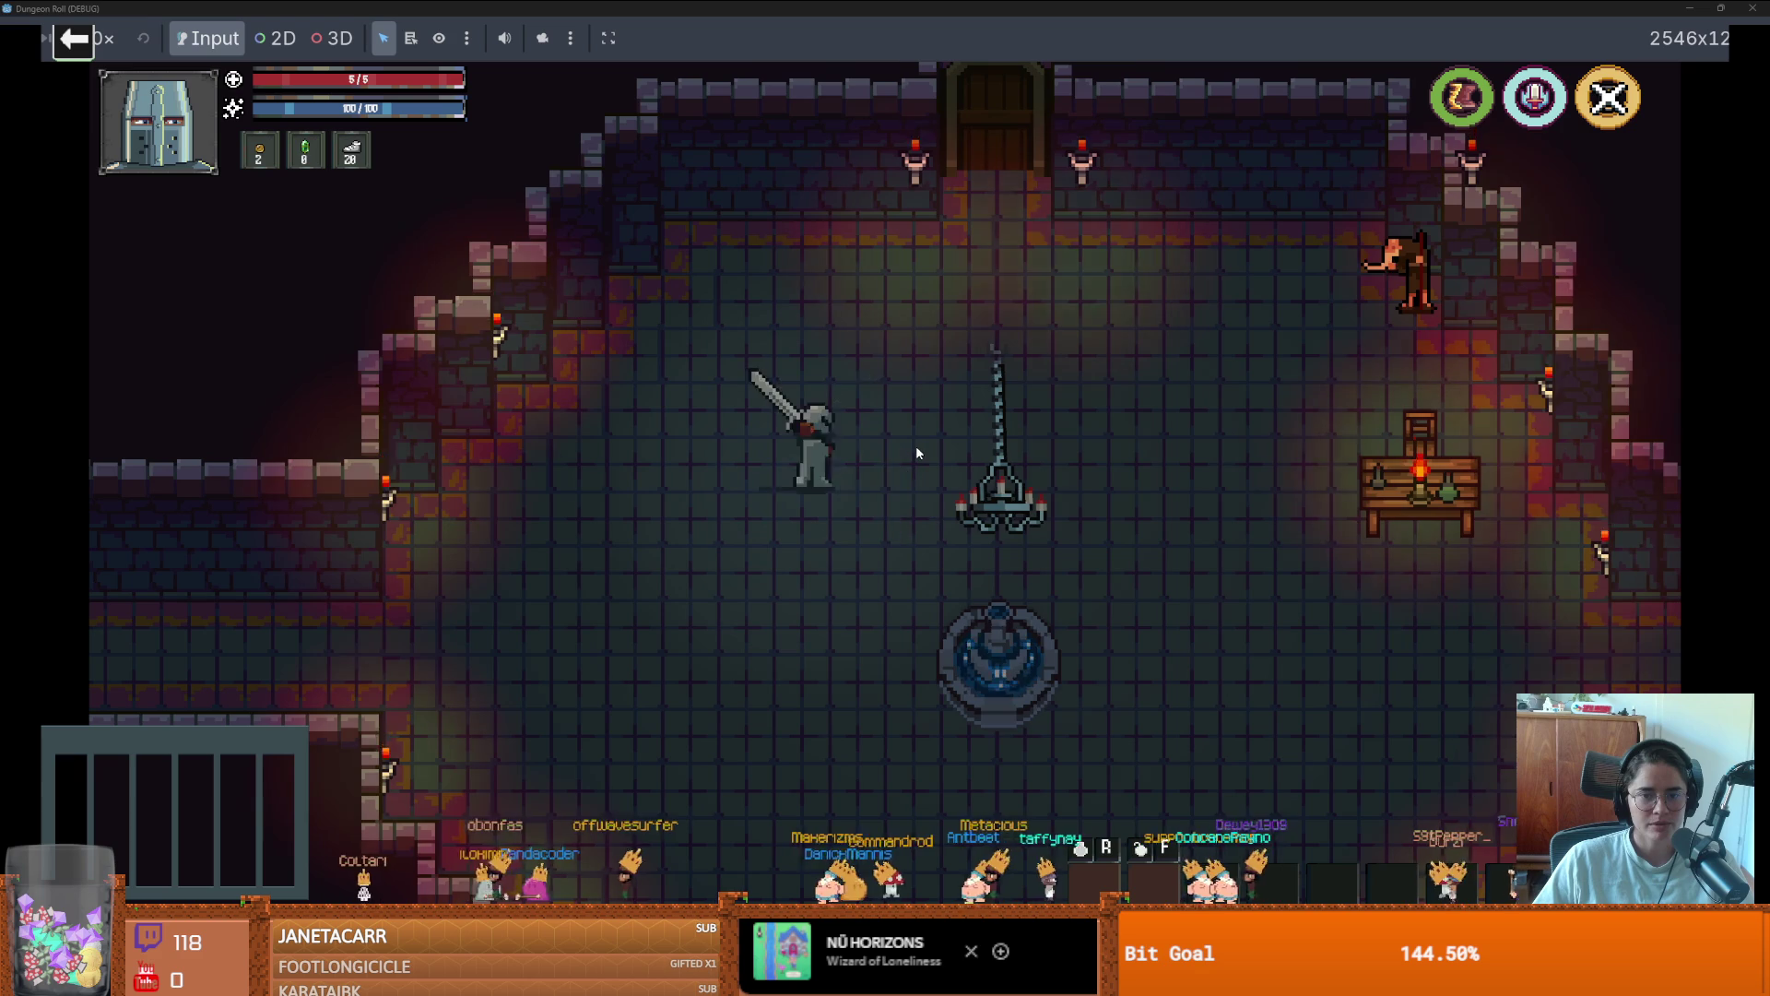
left_click(918, 448)
left_click(918, 450)
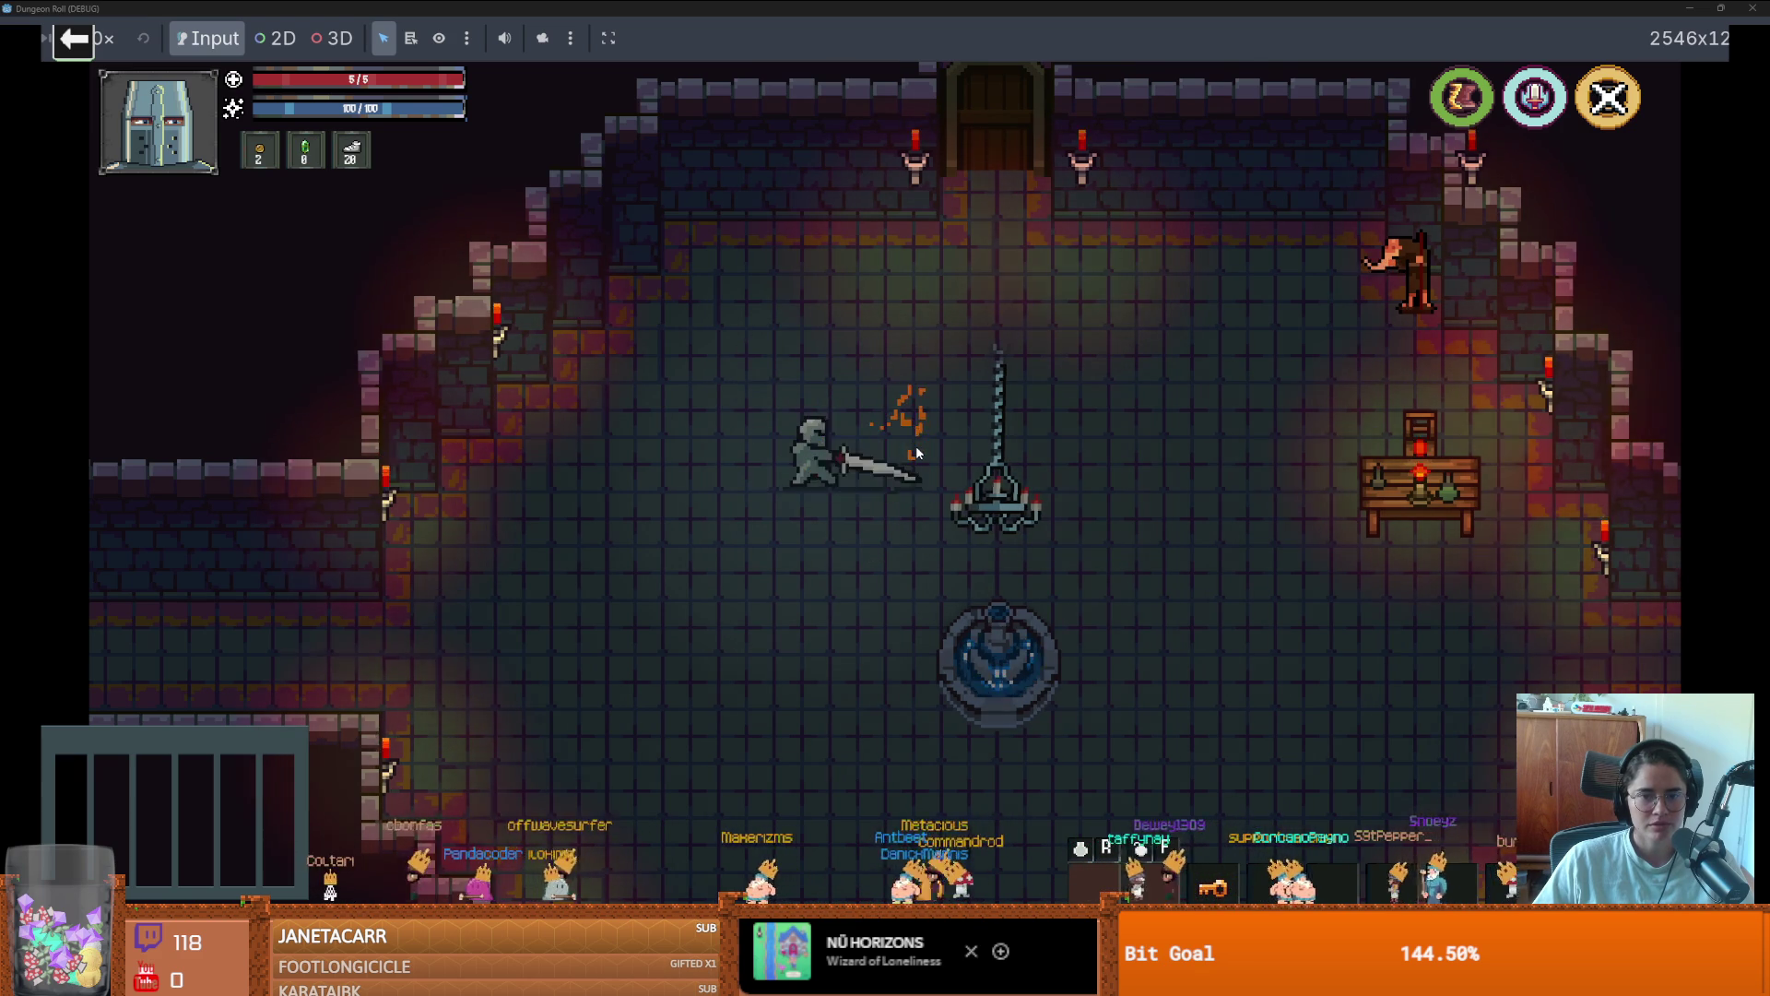
key("e")
key("s")
key("d")
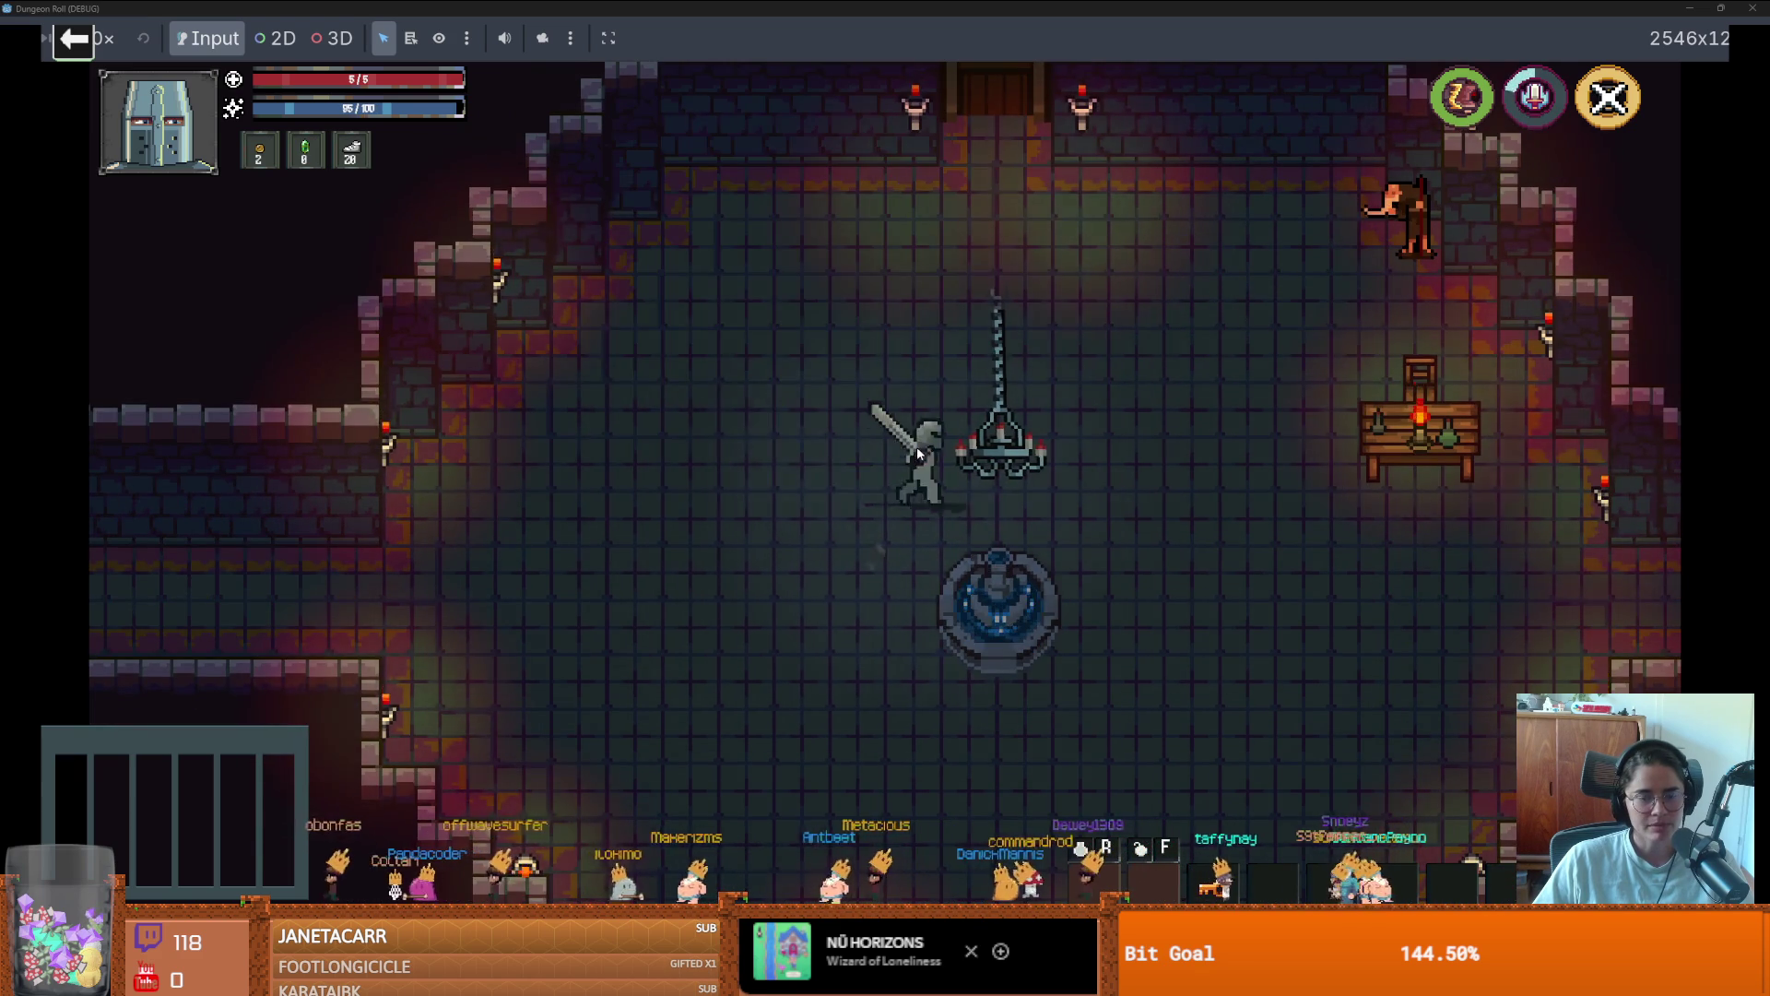
left_click(997, 484)
key("a")
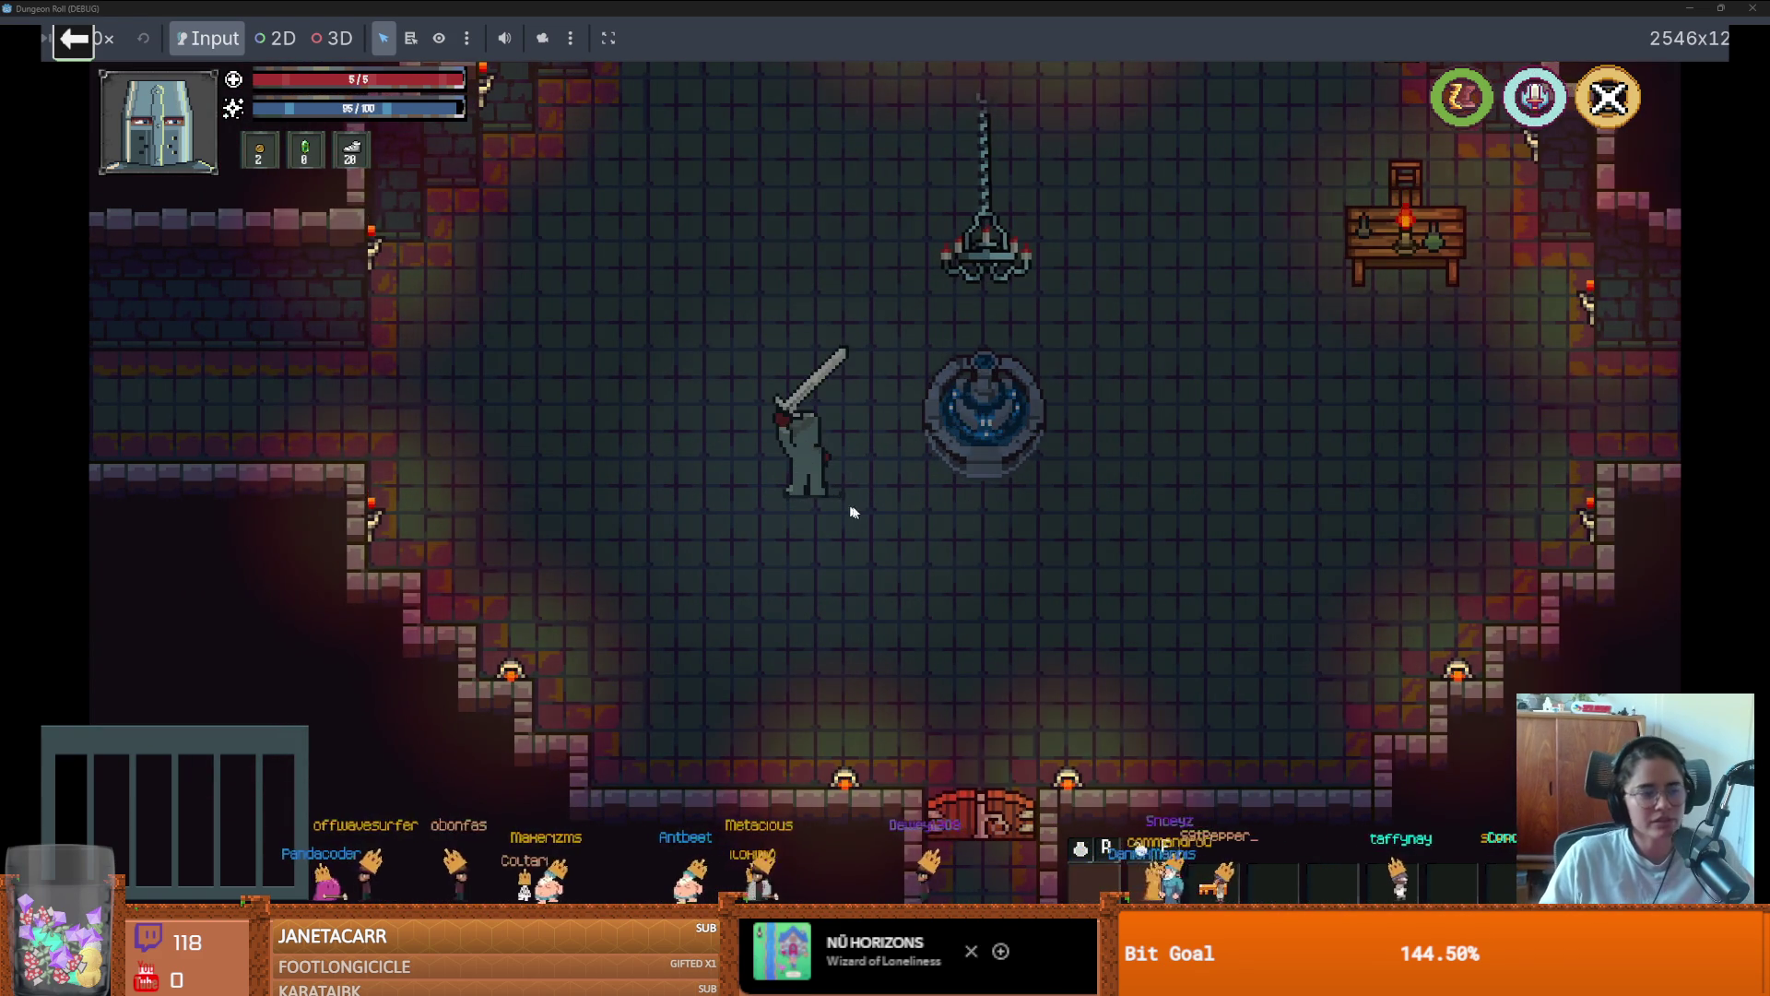
Leave via the west corridor, choose the Prayer Room, and take the Haste buff at the altar
key("a")
key("w")
key("a")
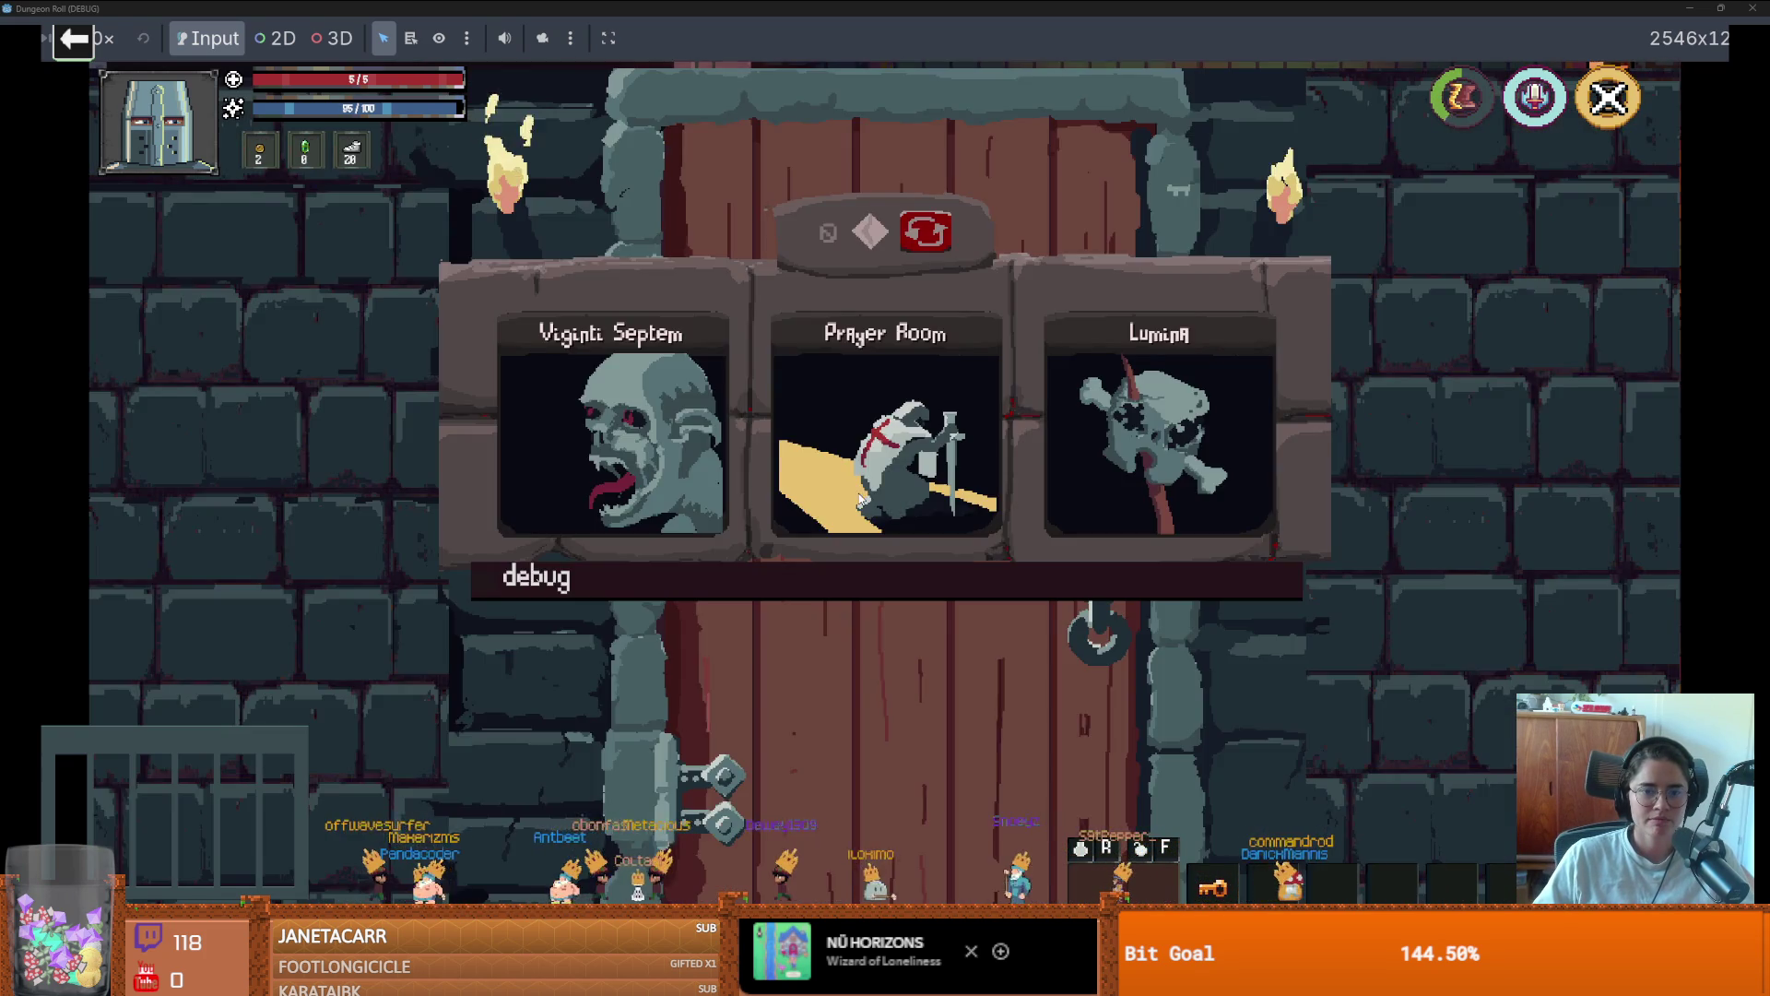
left_click(858, 498)
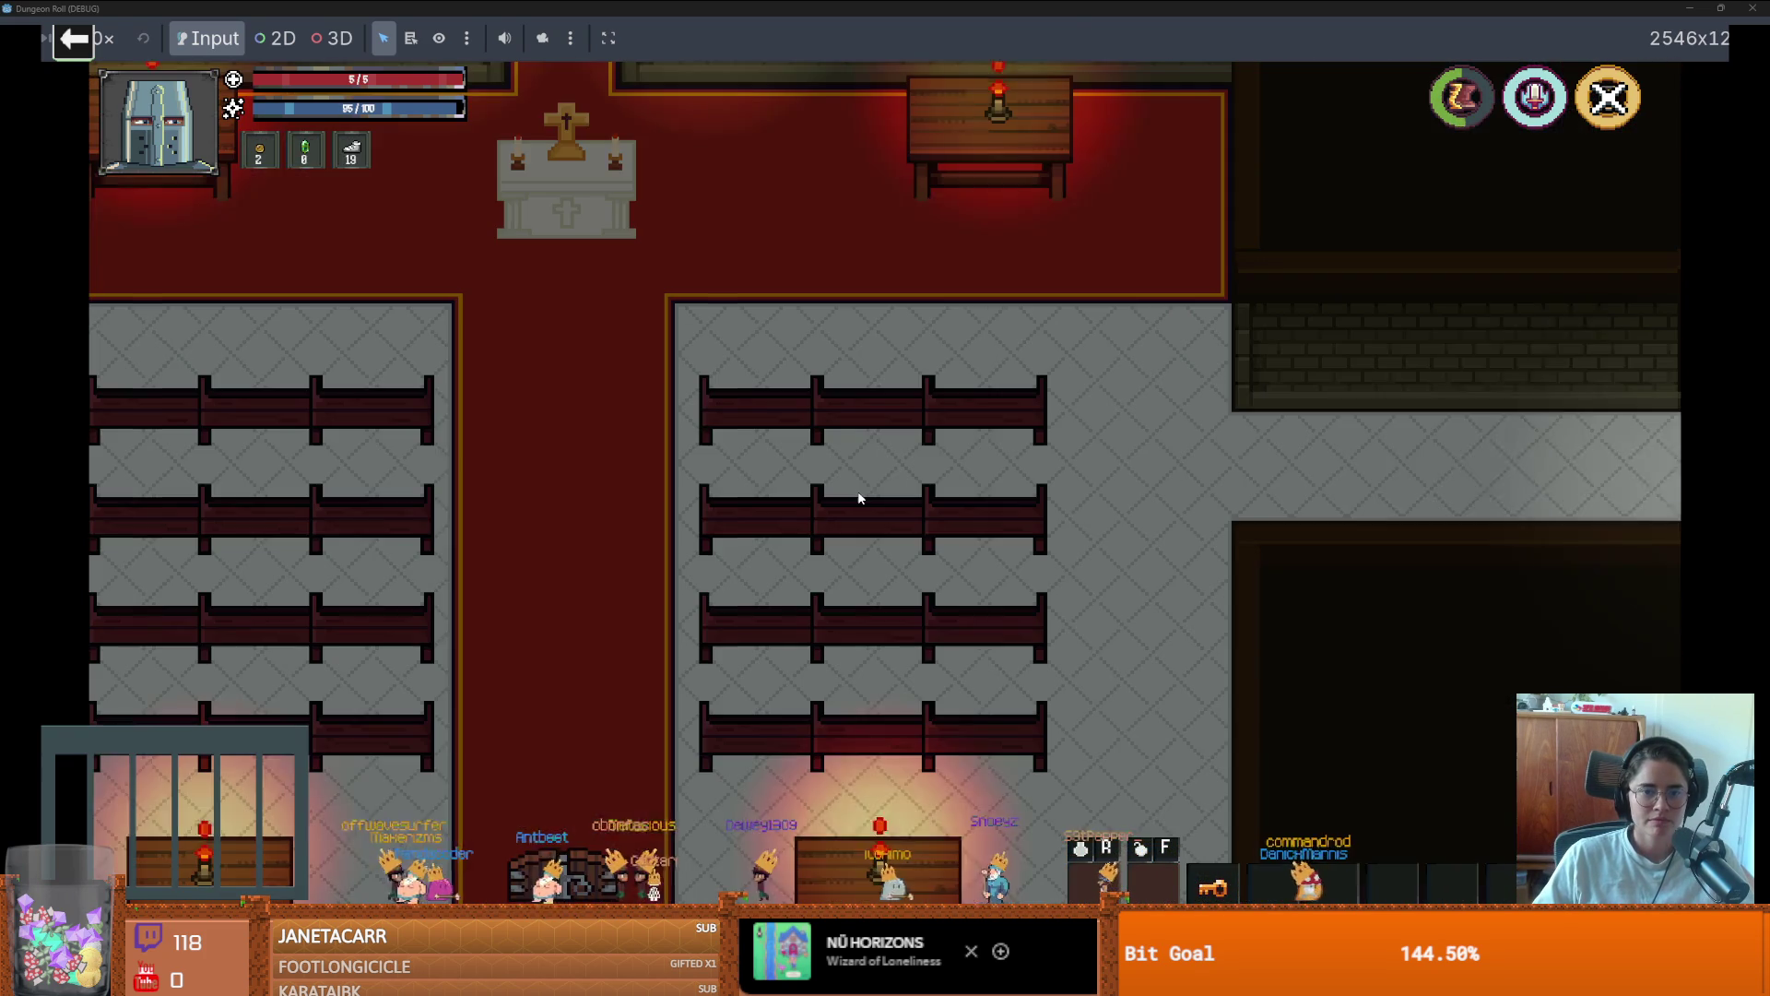
key("a")
key("w")
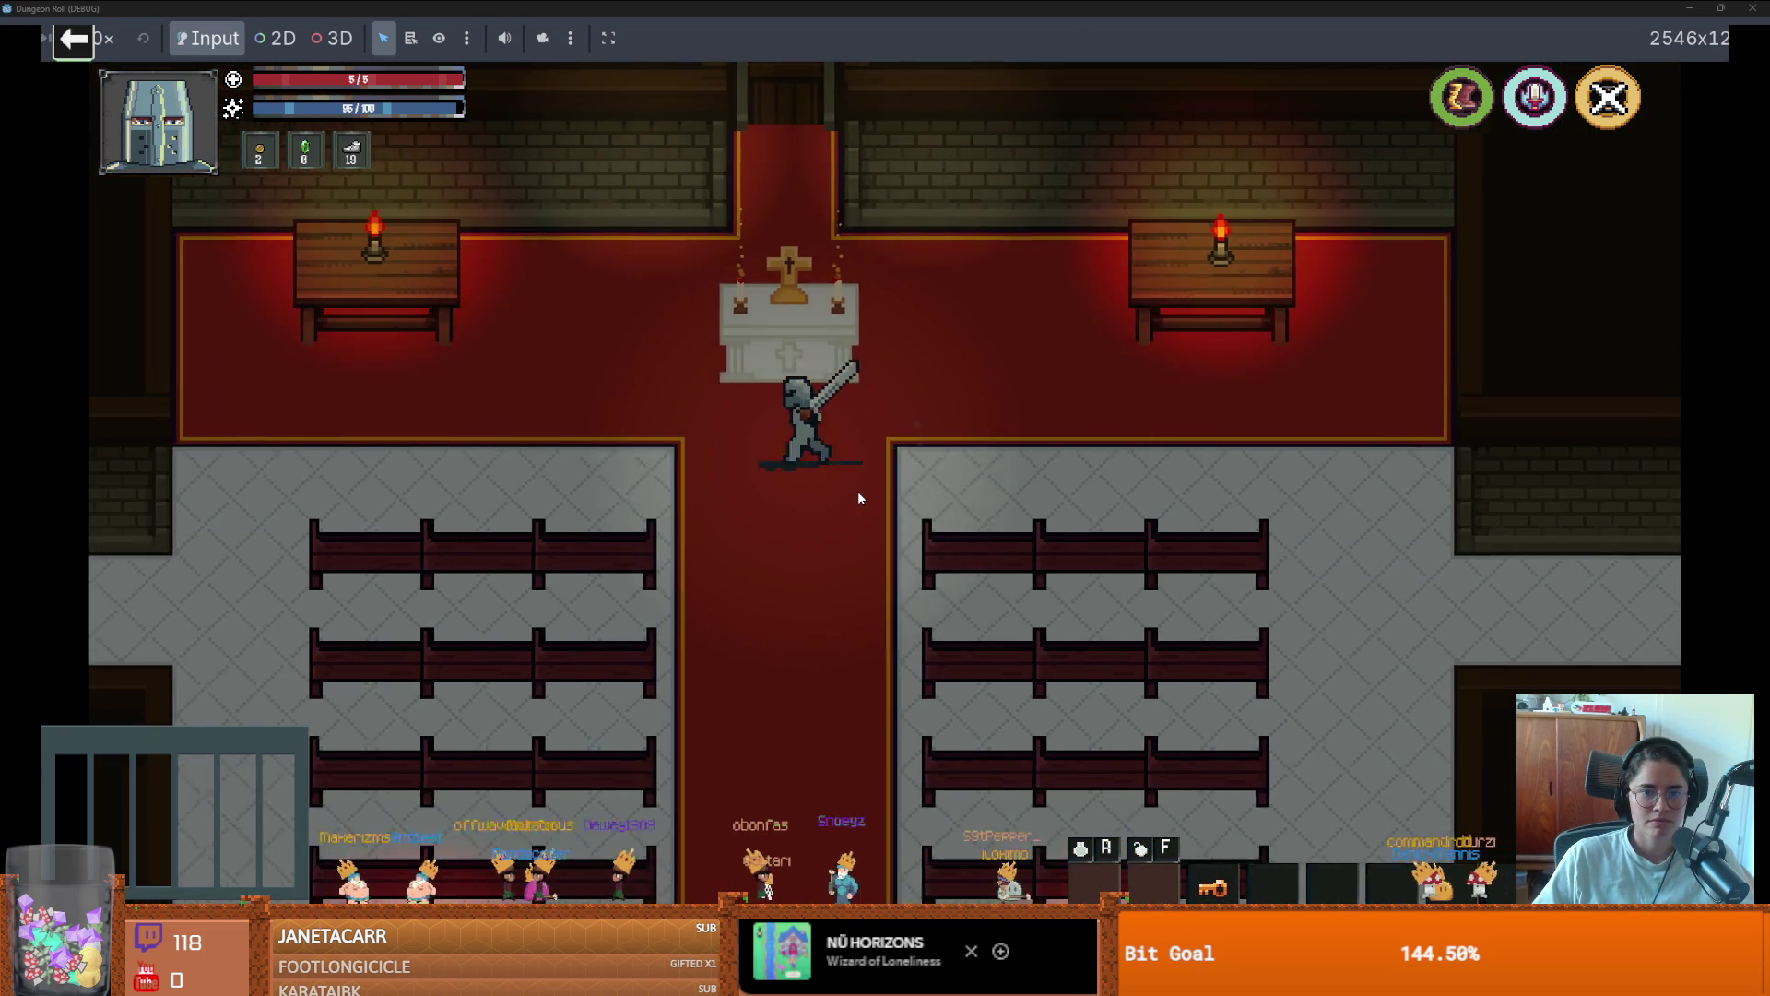
key("w")
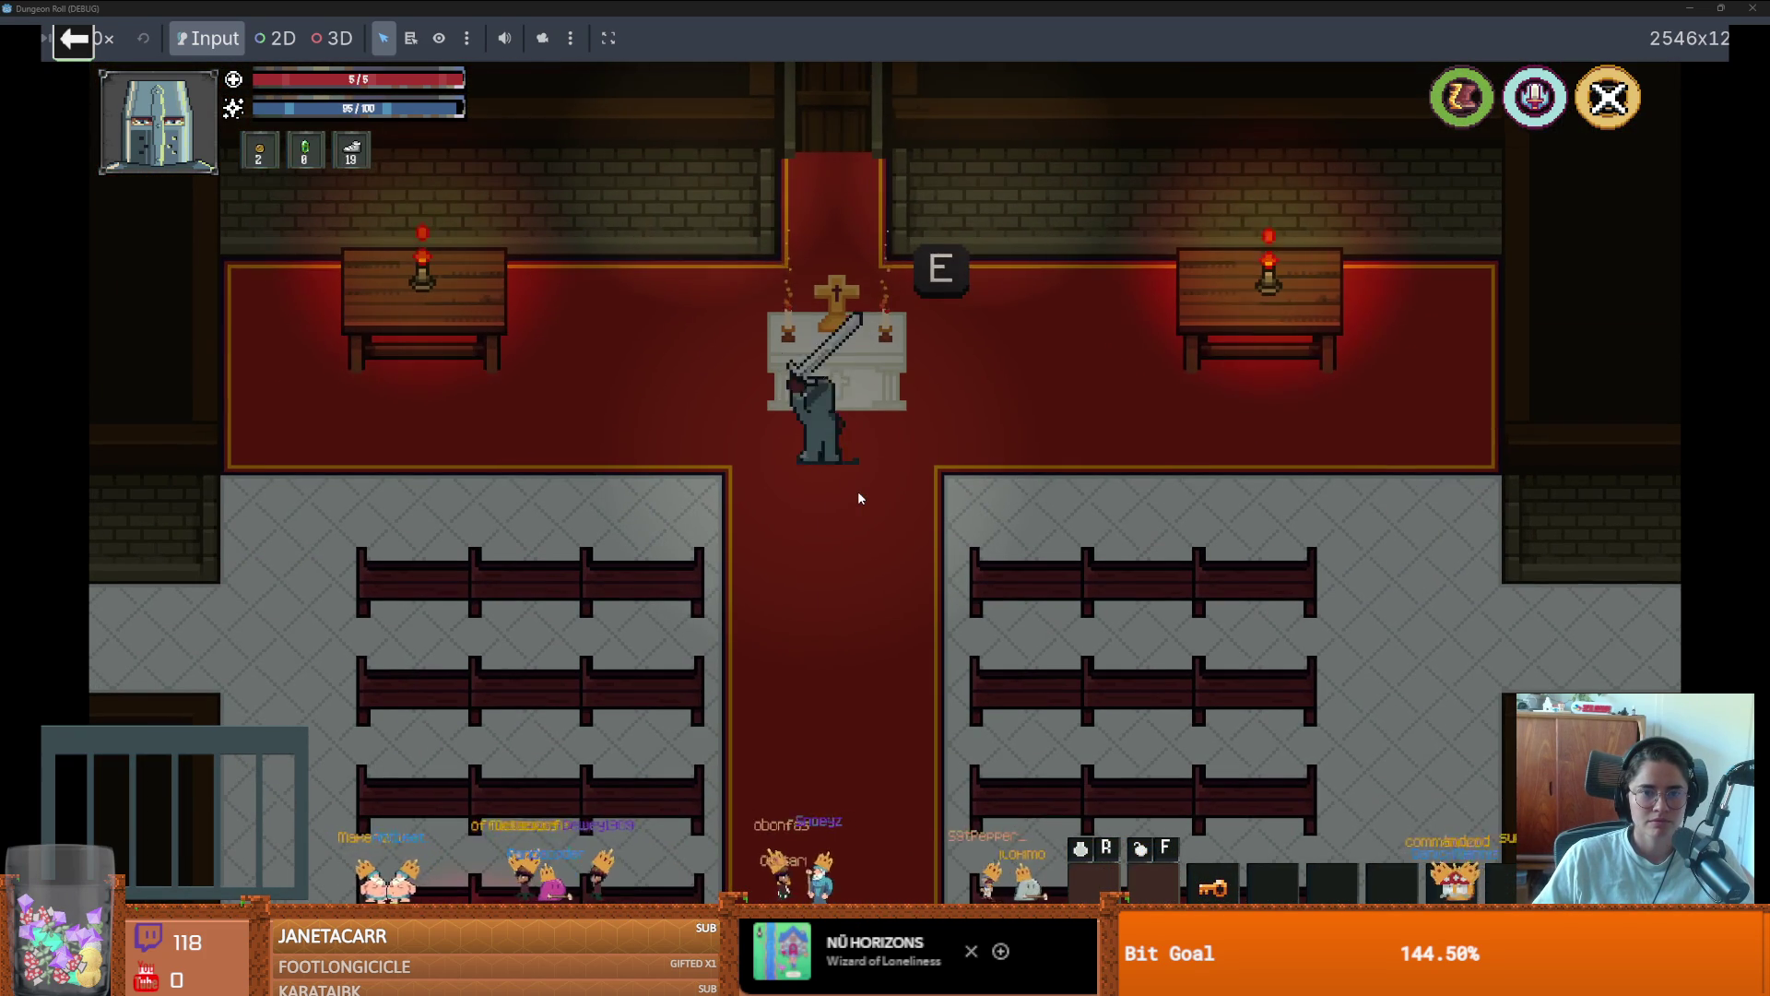
key("e")
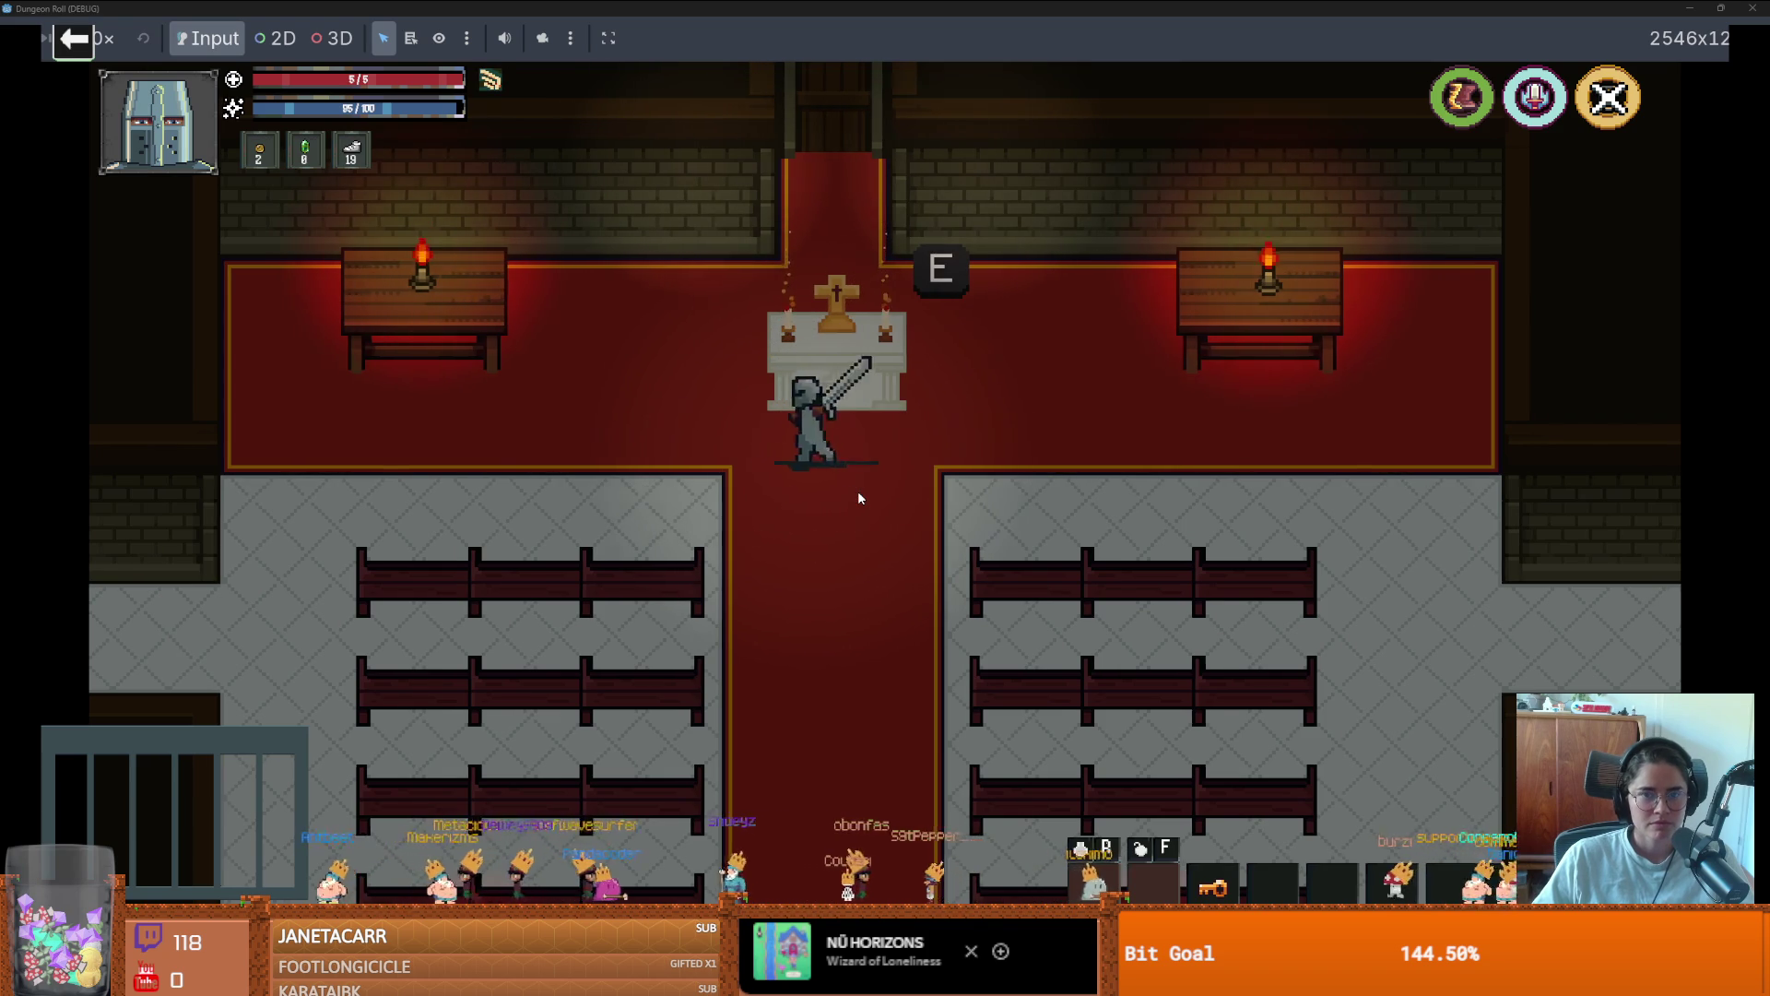
Walk to the door and unlock it, then restore the game window and stop the run
key("s")
key("a")
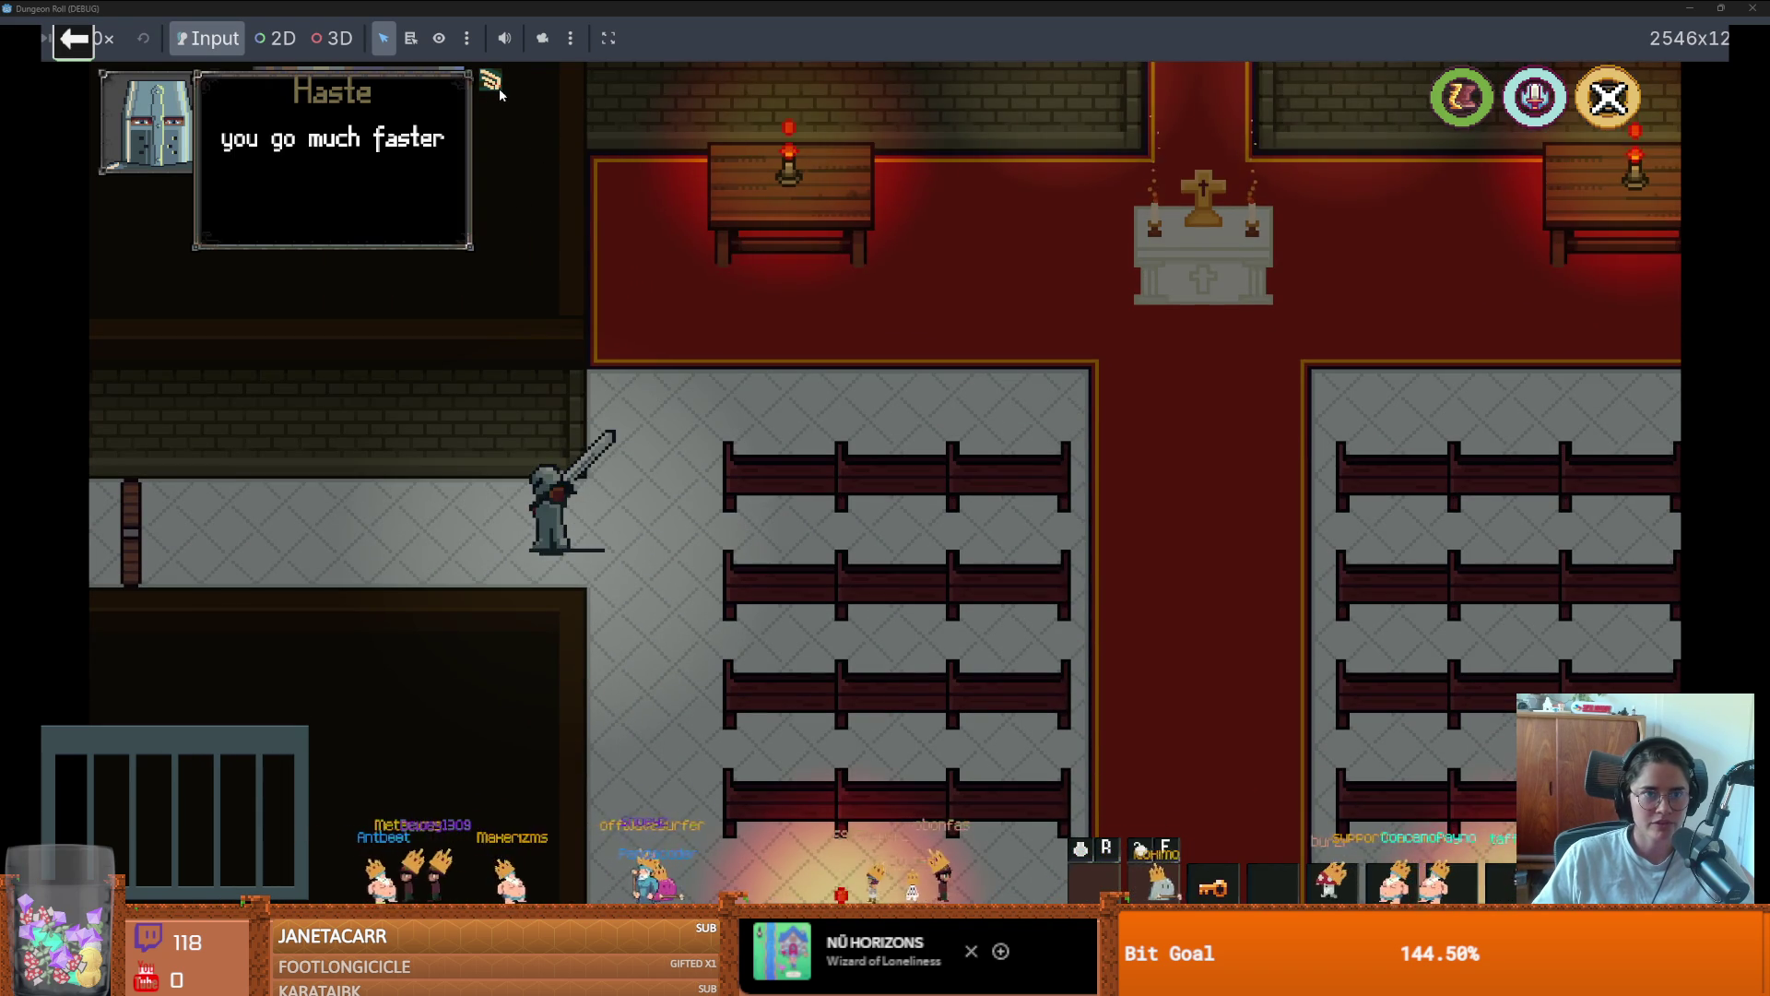
key("a")
key("a")
key("e")
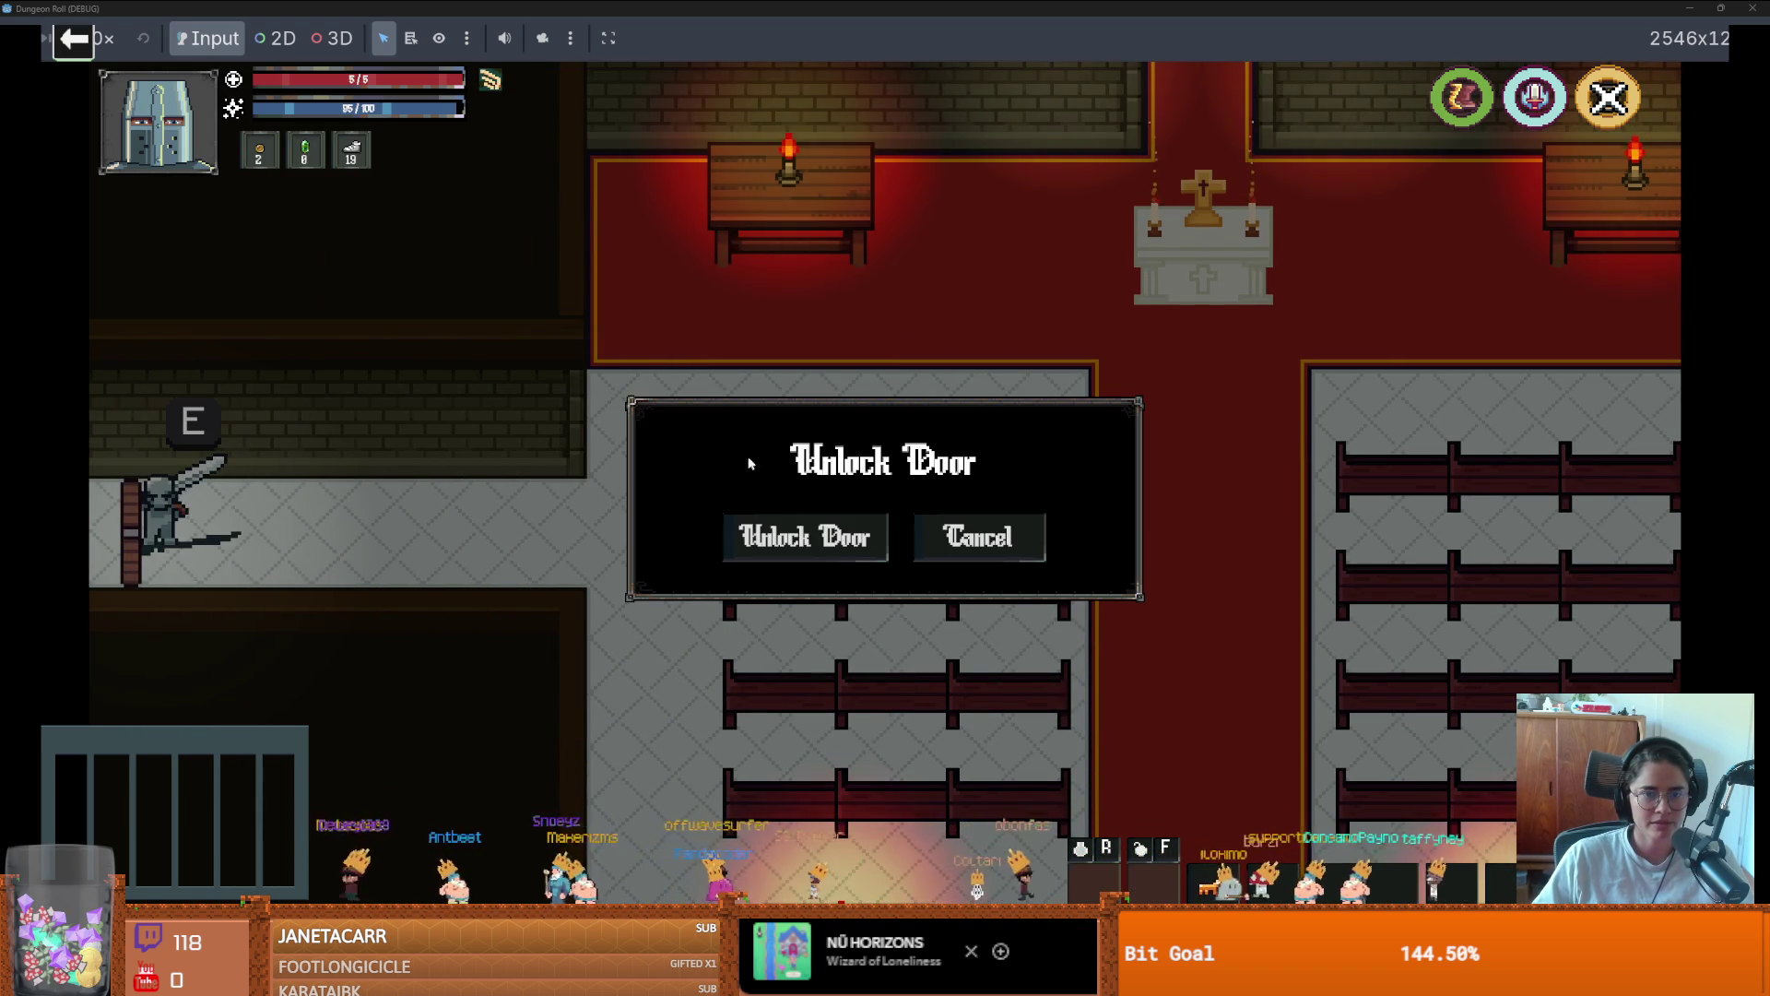
left_click(822, 544)
key("a")
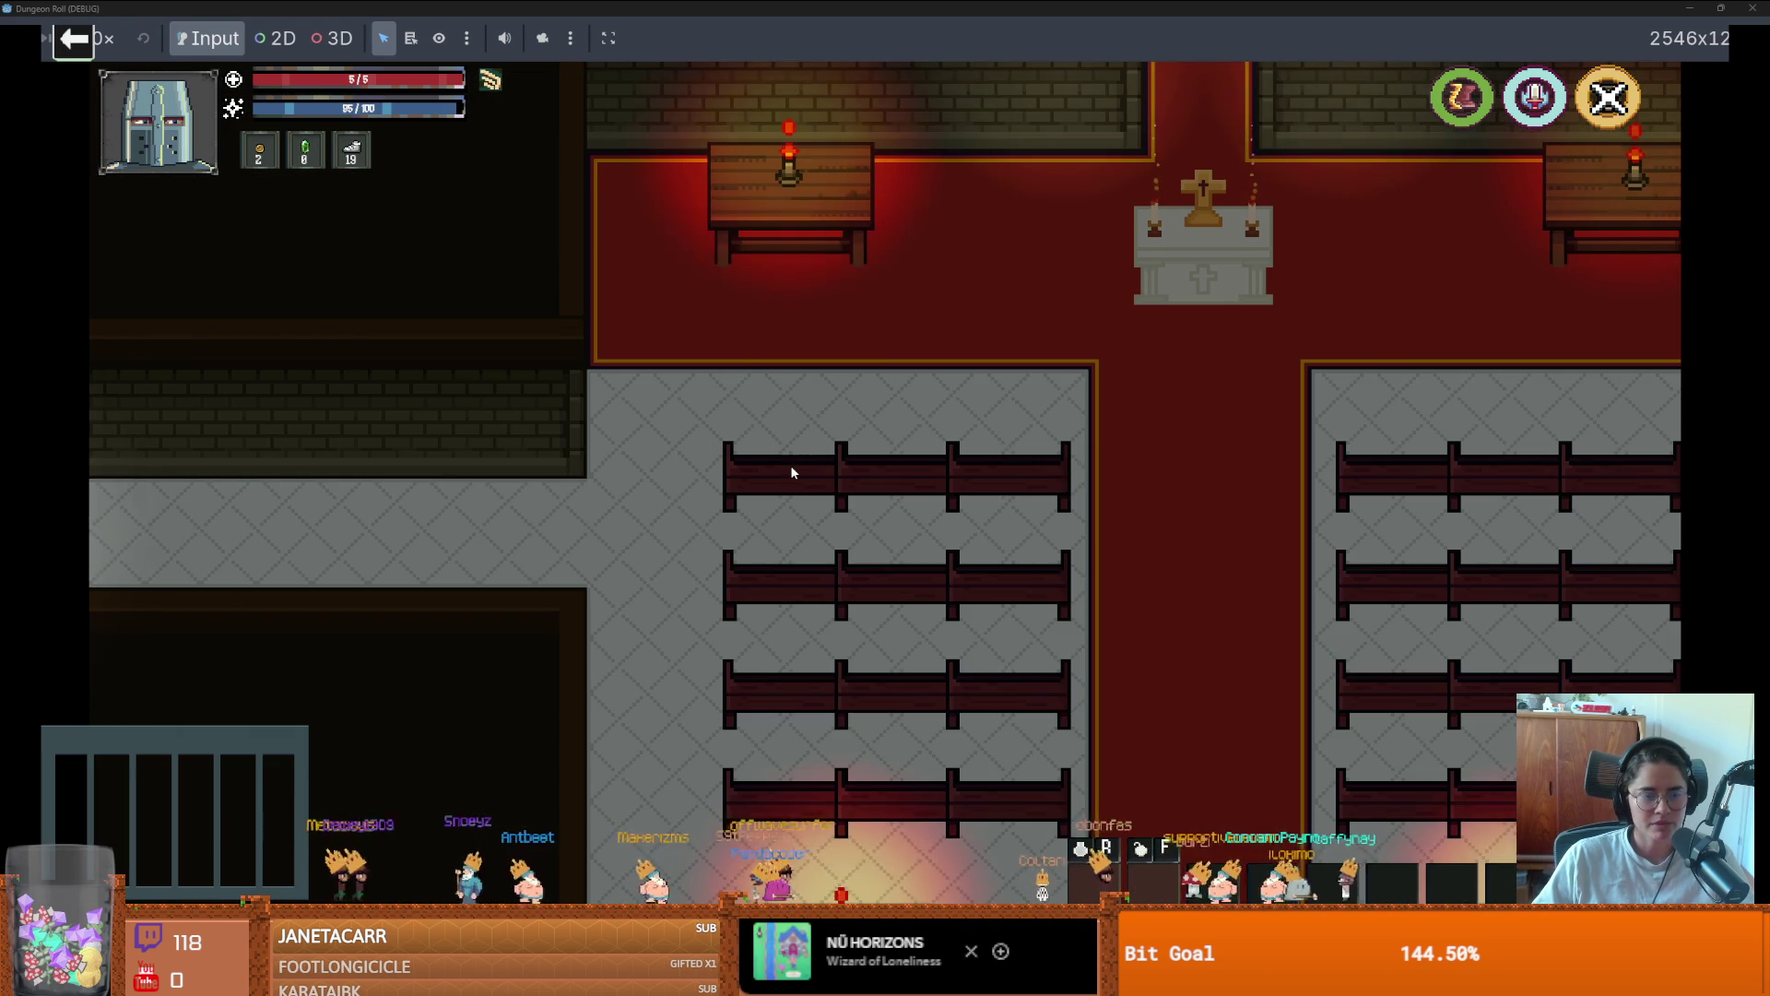
key("super+Down")
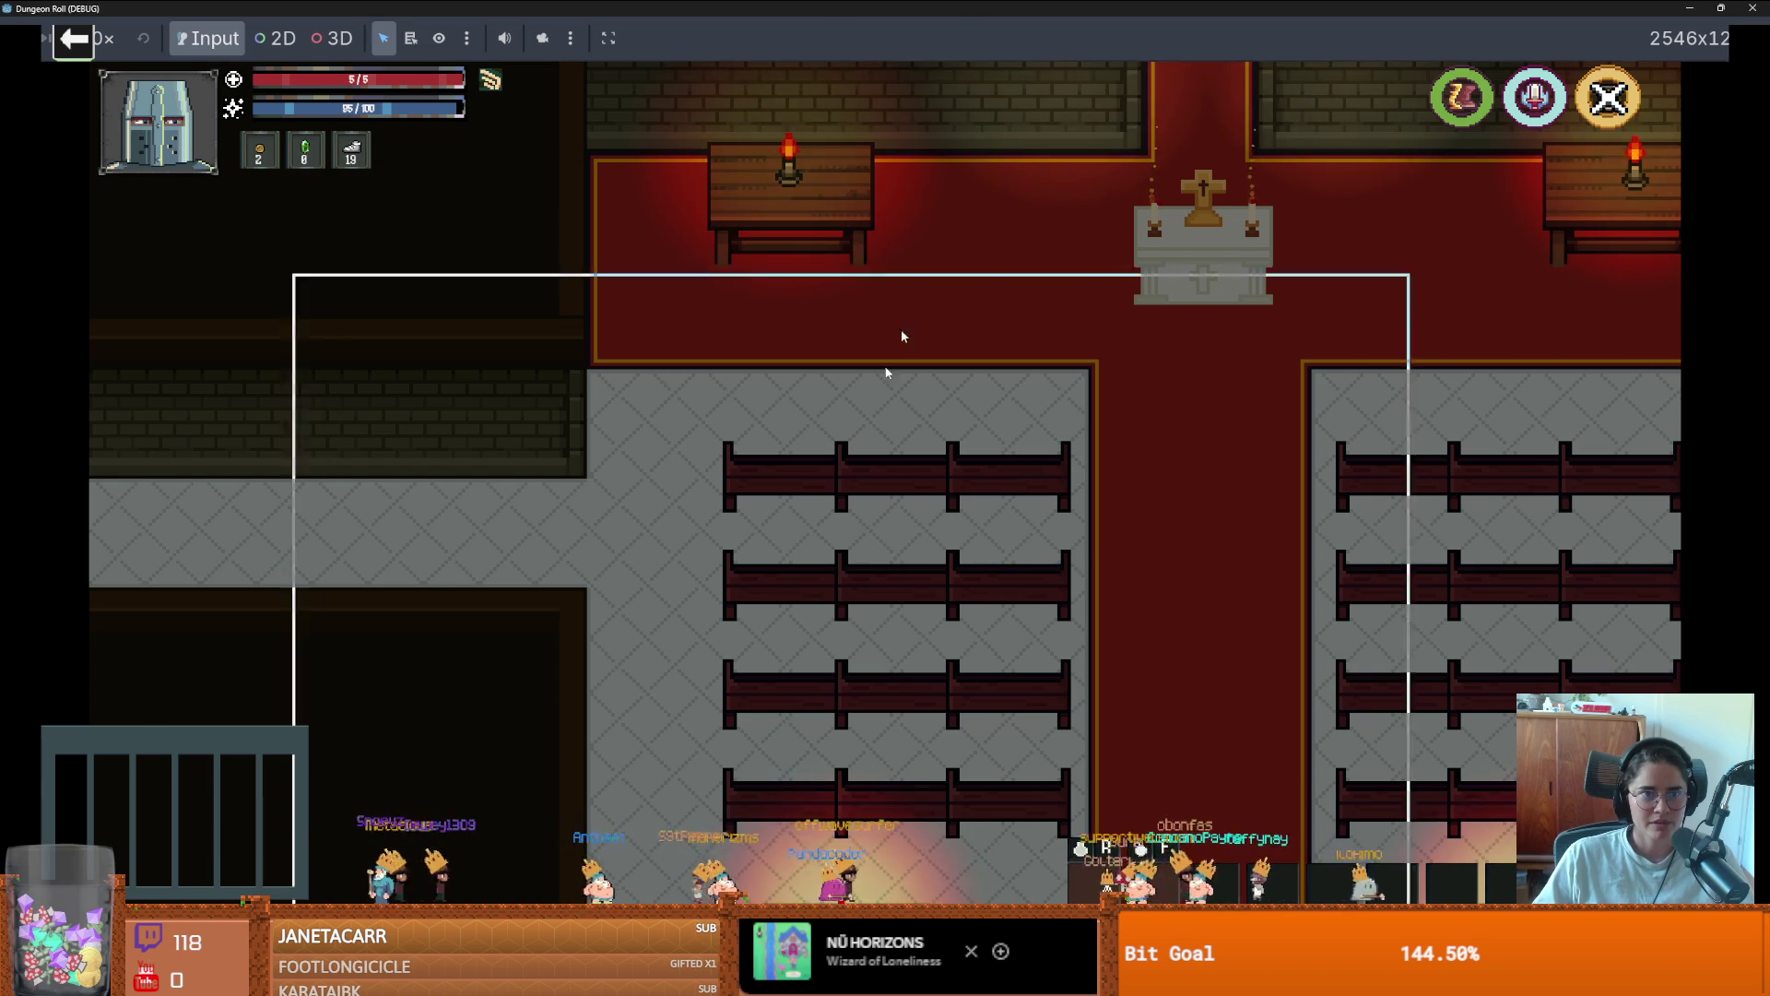
left_click(1348, 362)
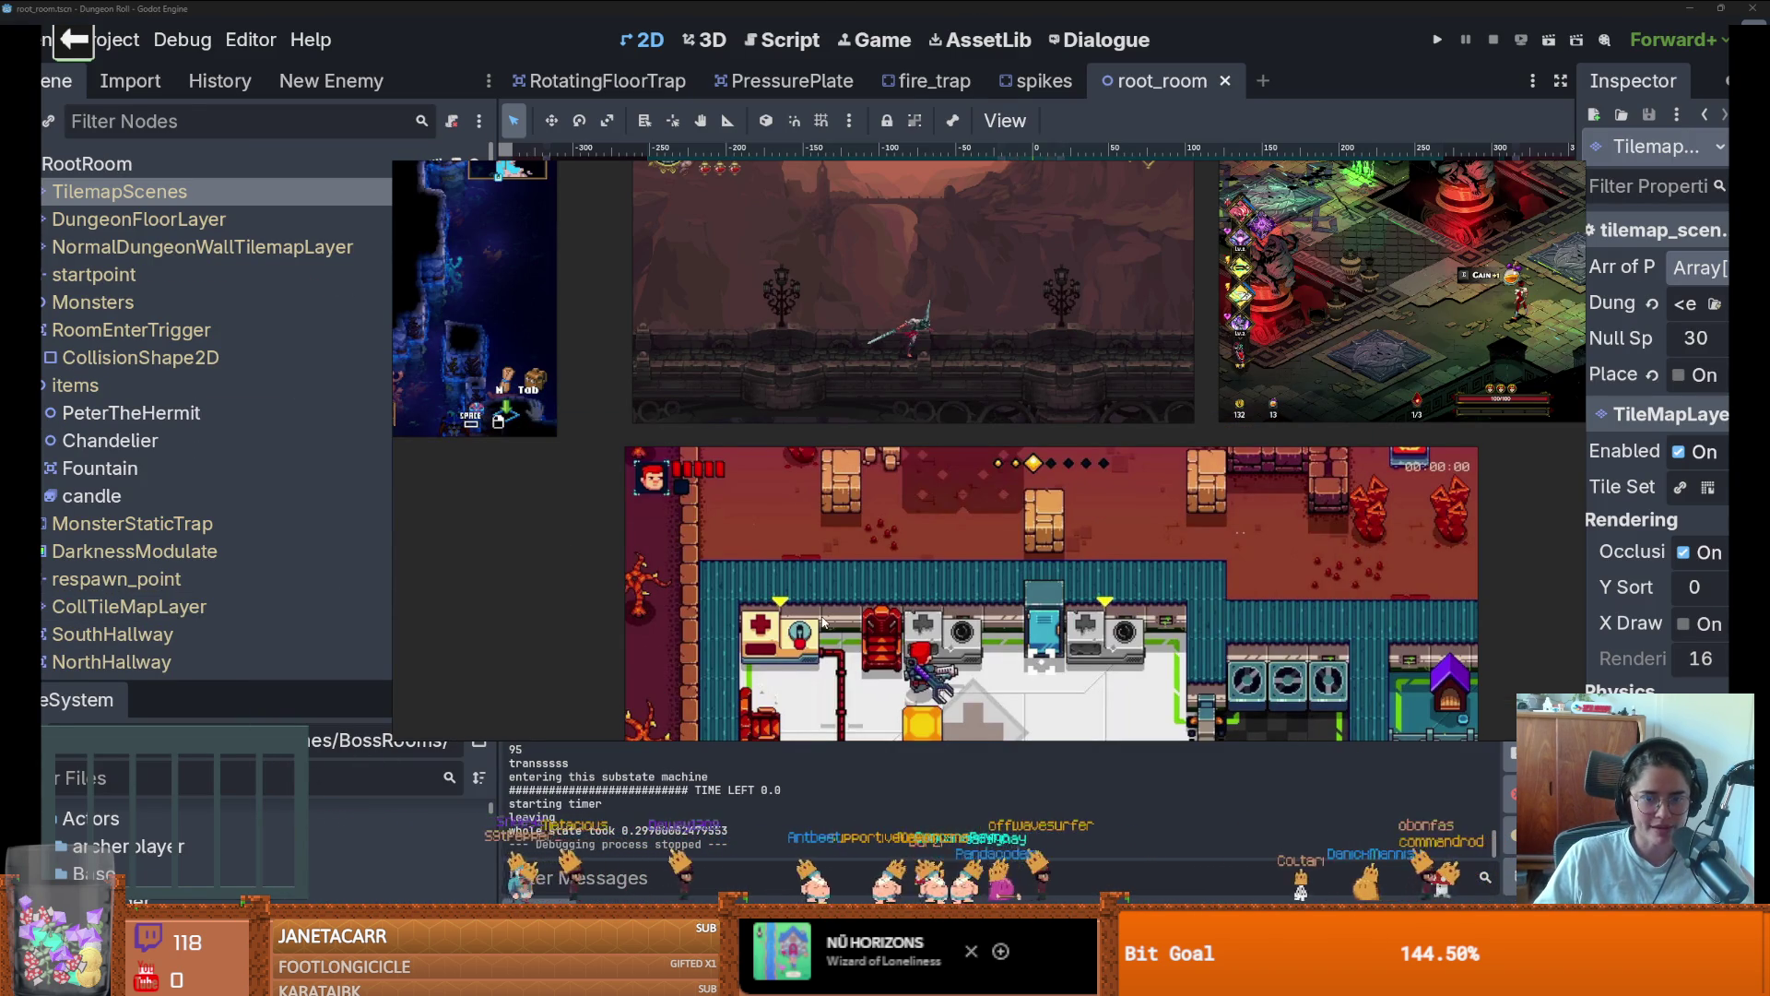
Pan and zoom the PureRef board onto the Hades screenshot, then launch a new test run
scroll(823, 622, "right", 3)
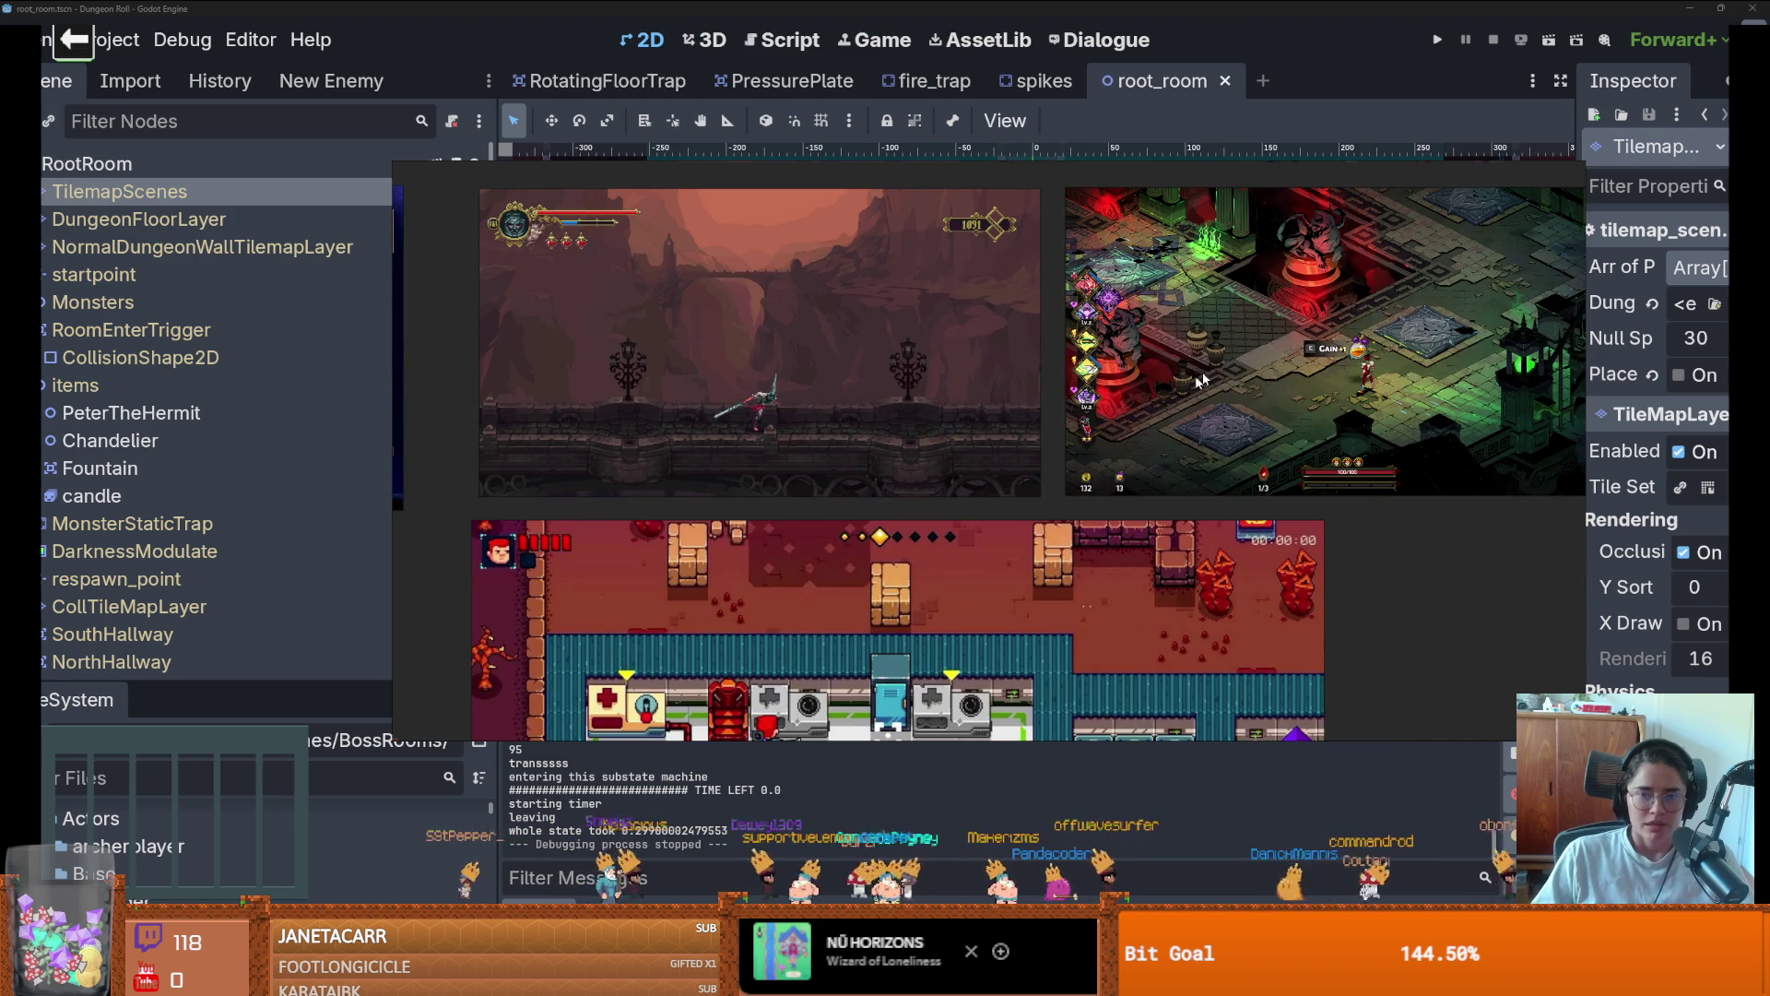
scroll(1201, 380, "up", 3)
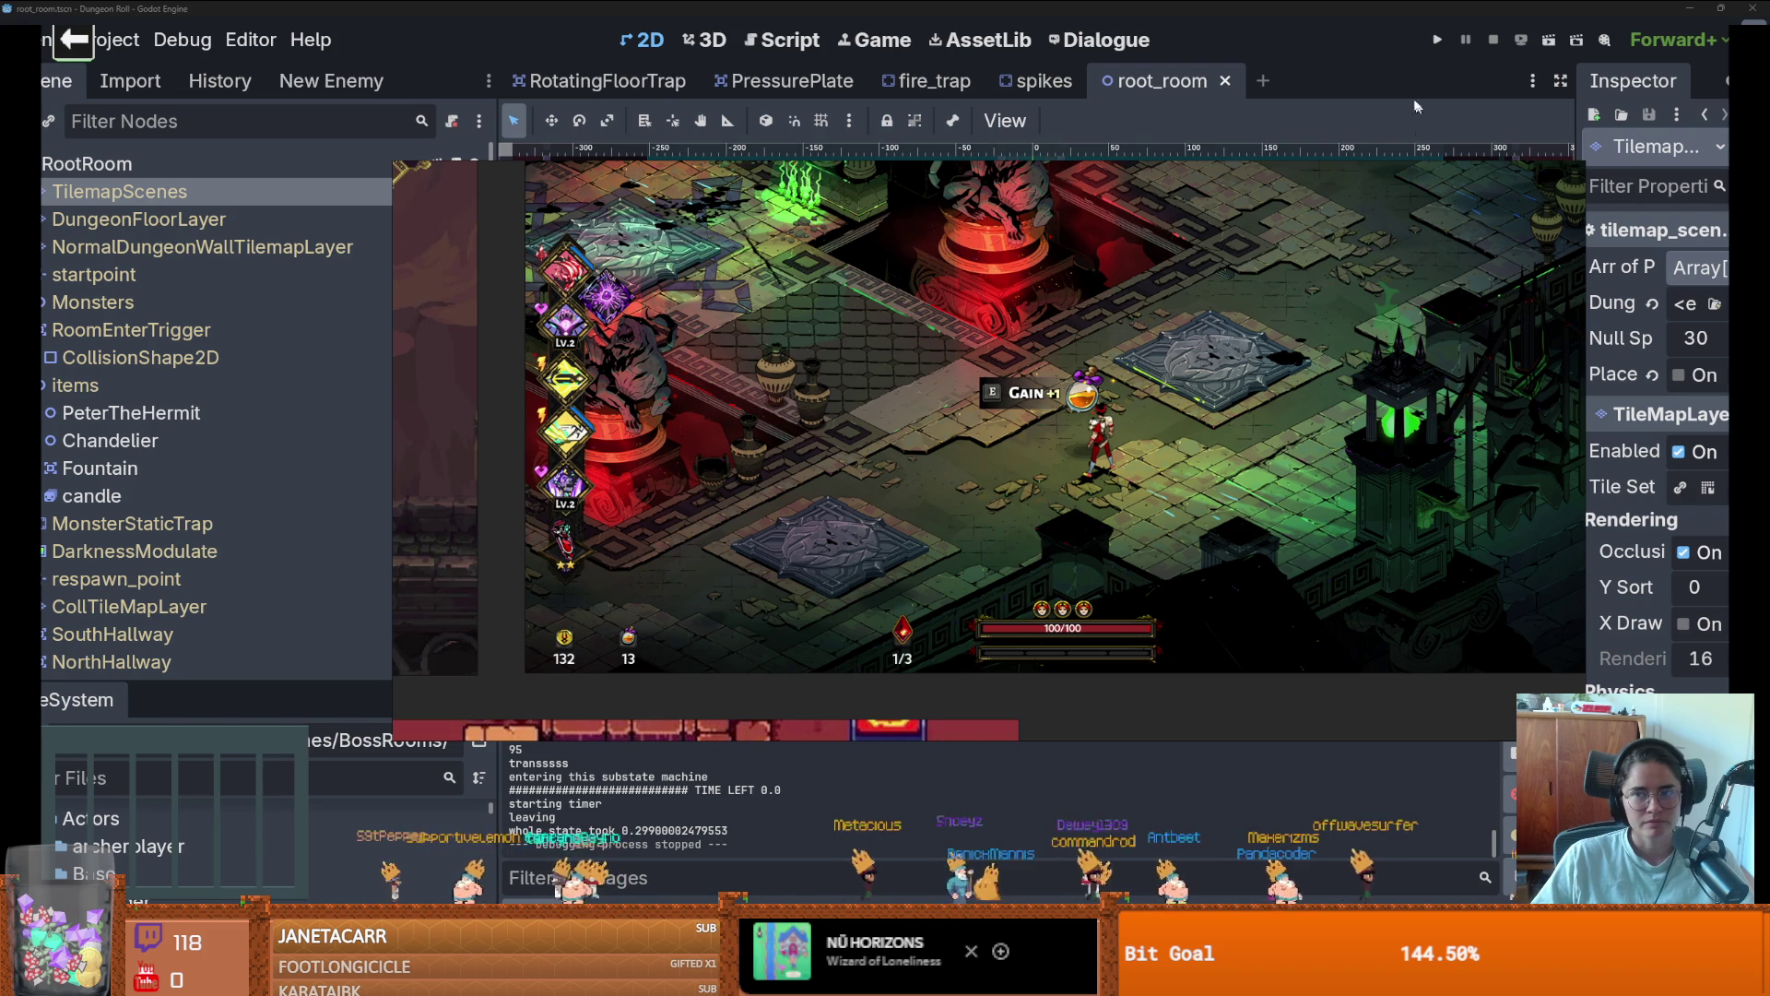
left_click(1433, 39)
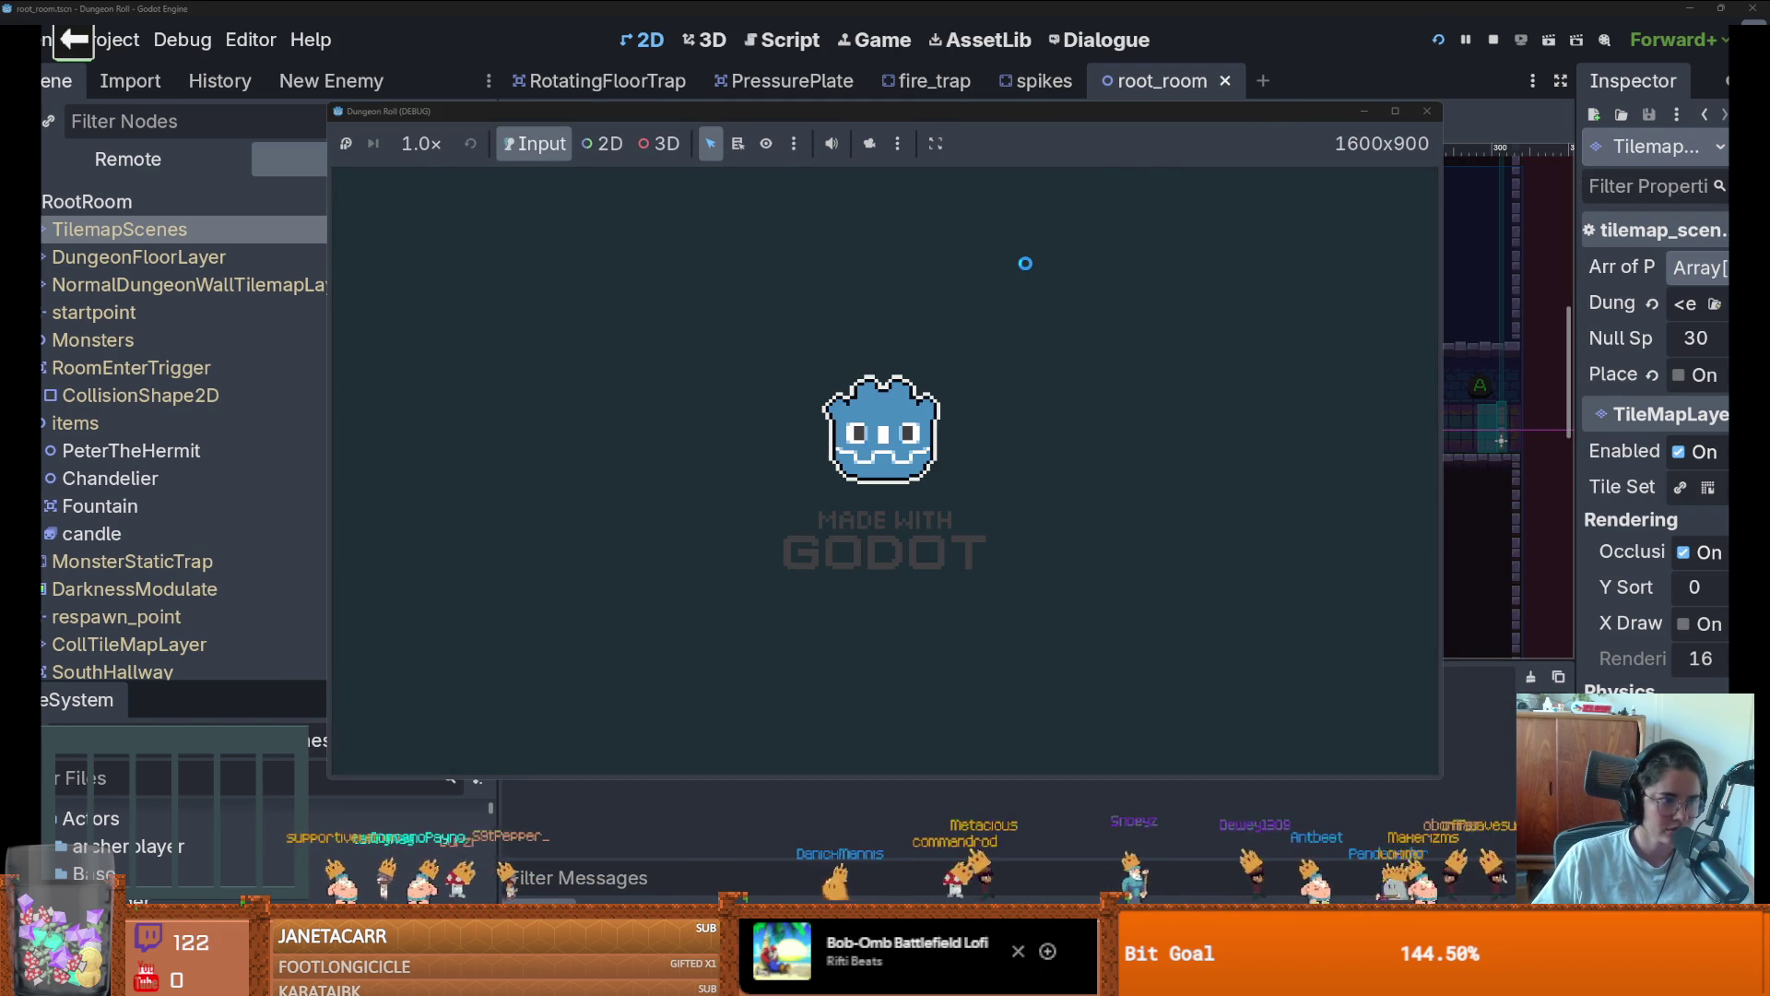
Walk the knight to the doorway and pick a room card to go through
key("w")
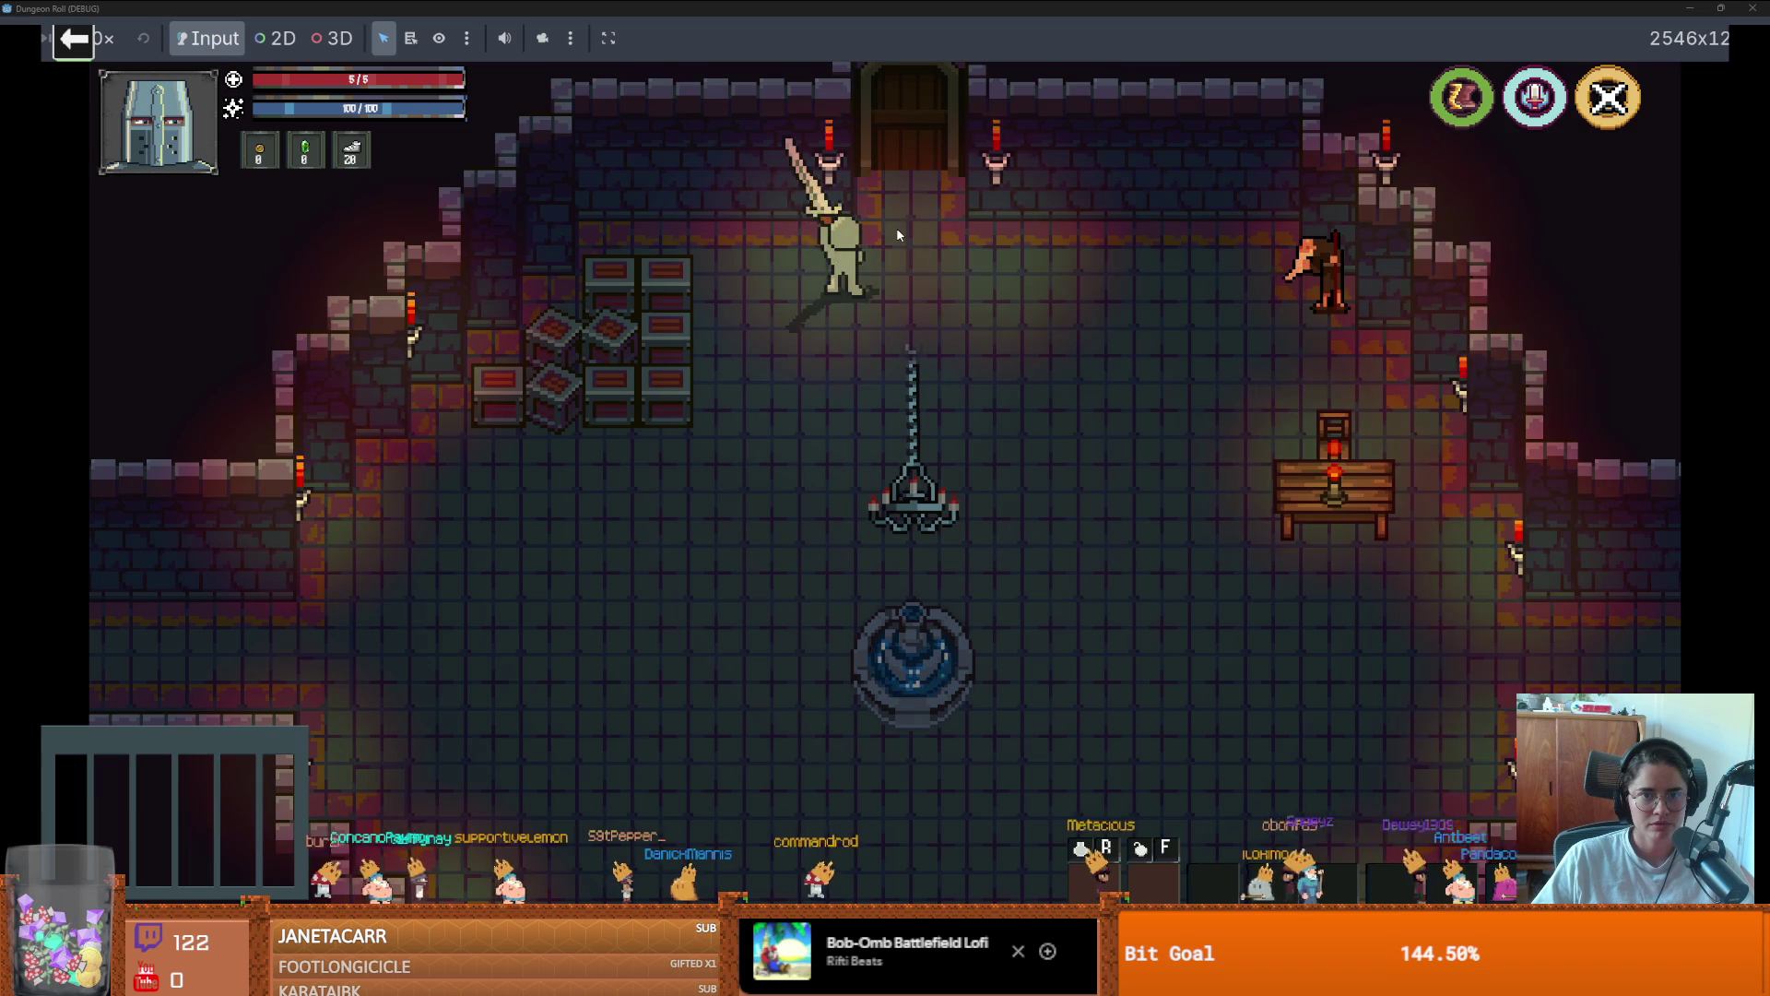
key("a")
key("s")
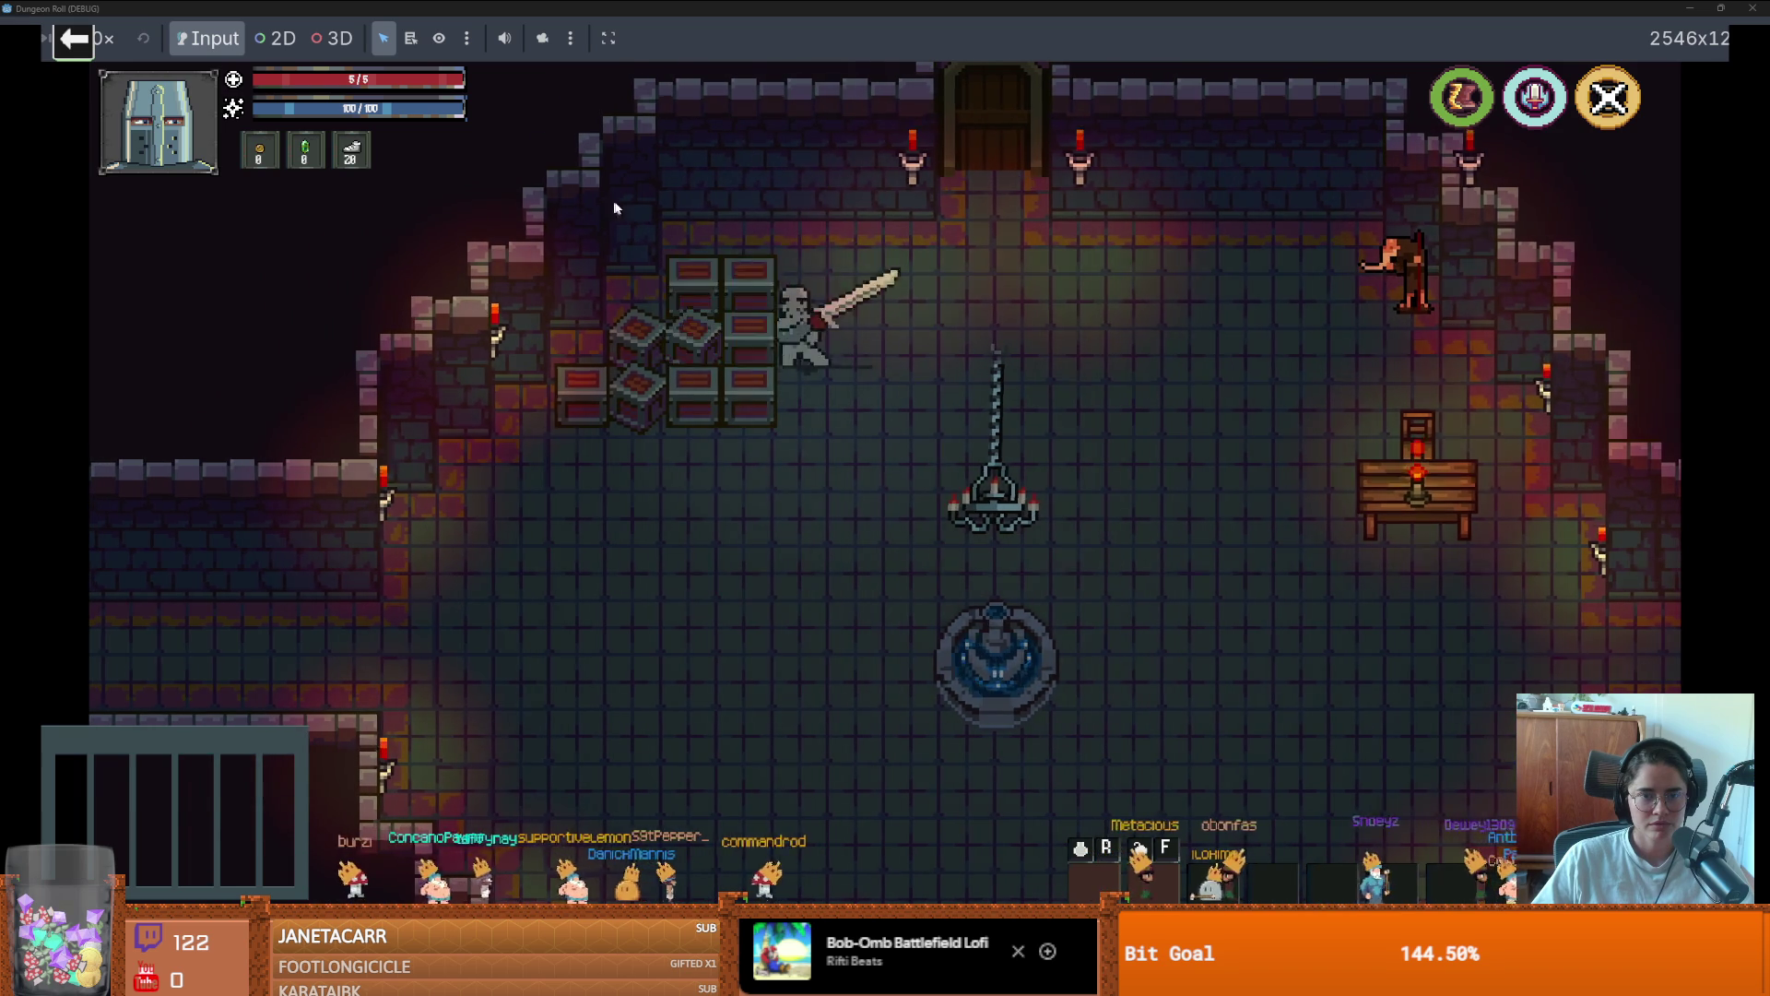
key("d")
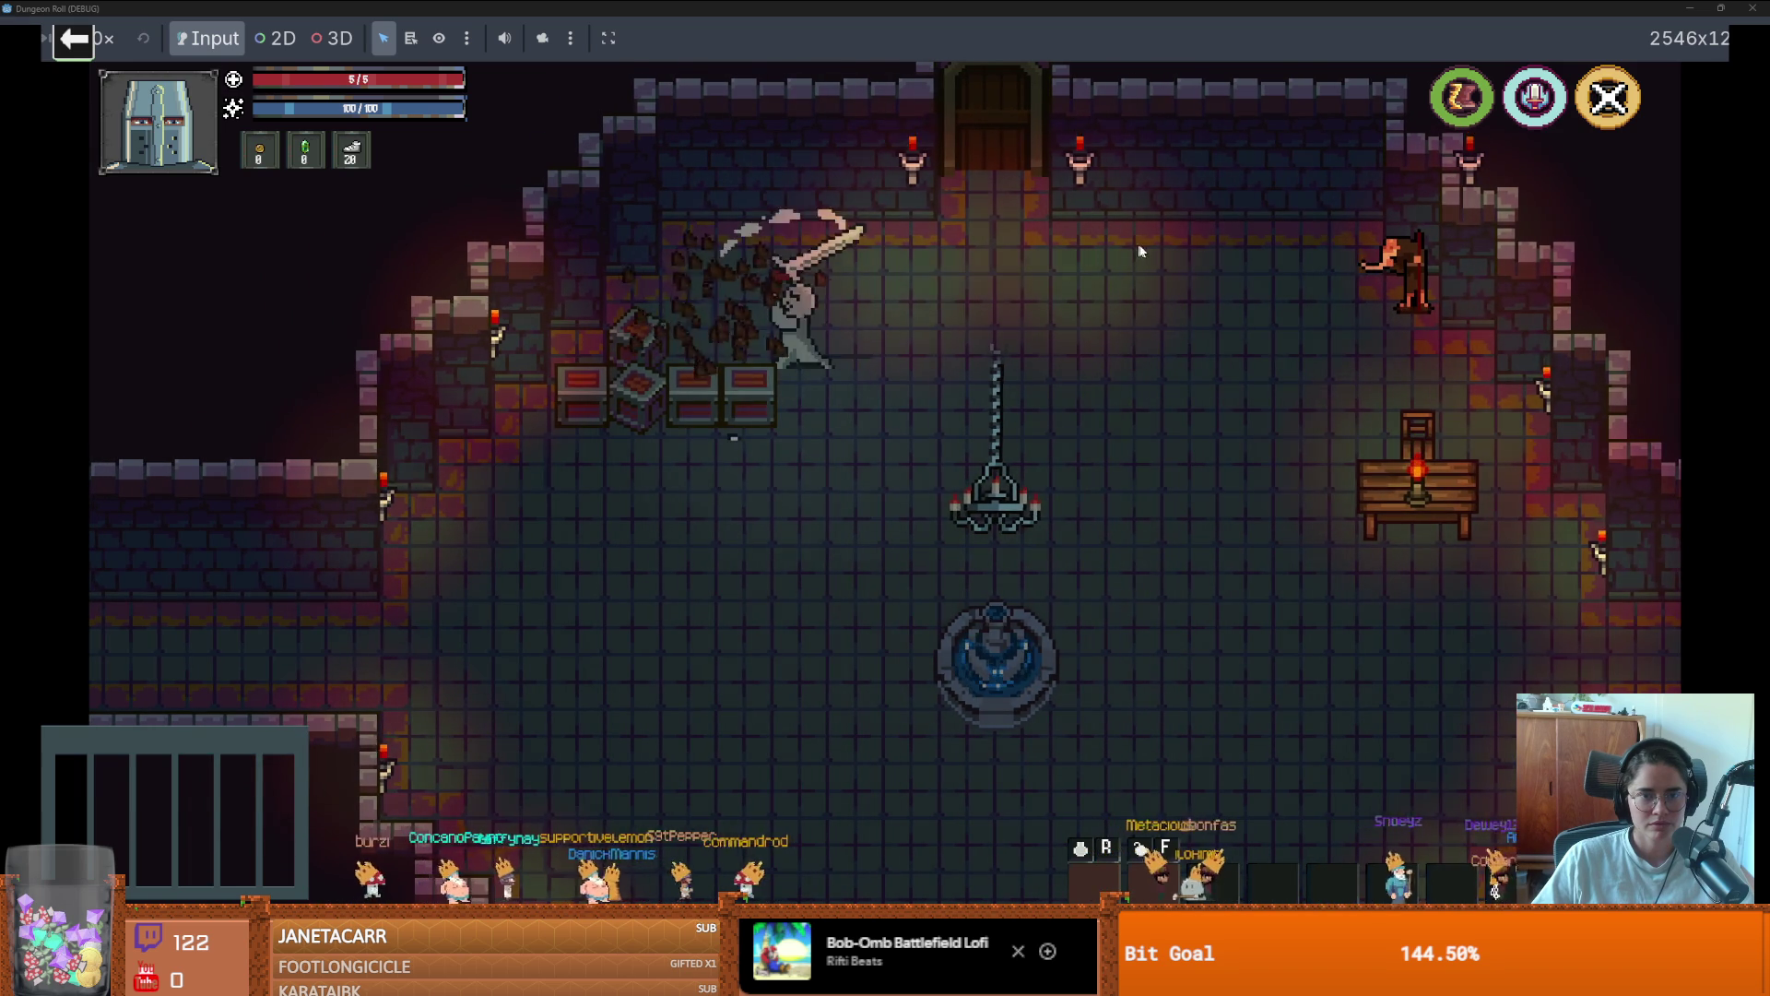
key("w")
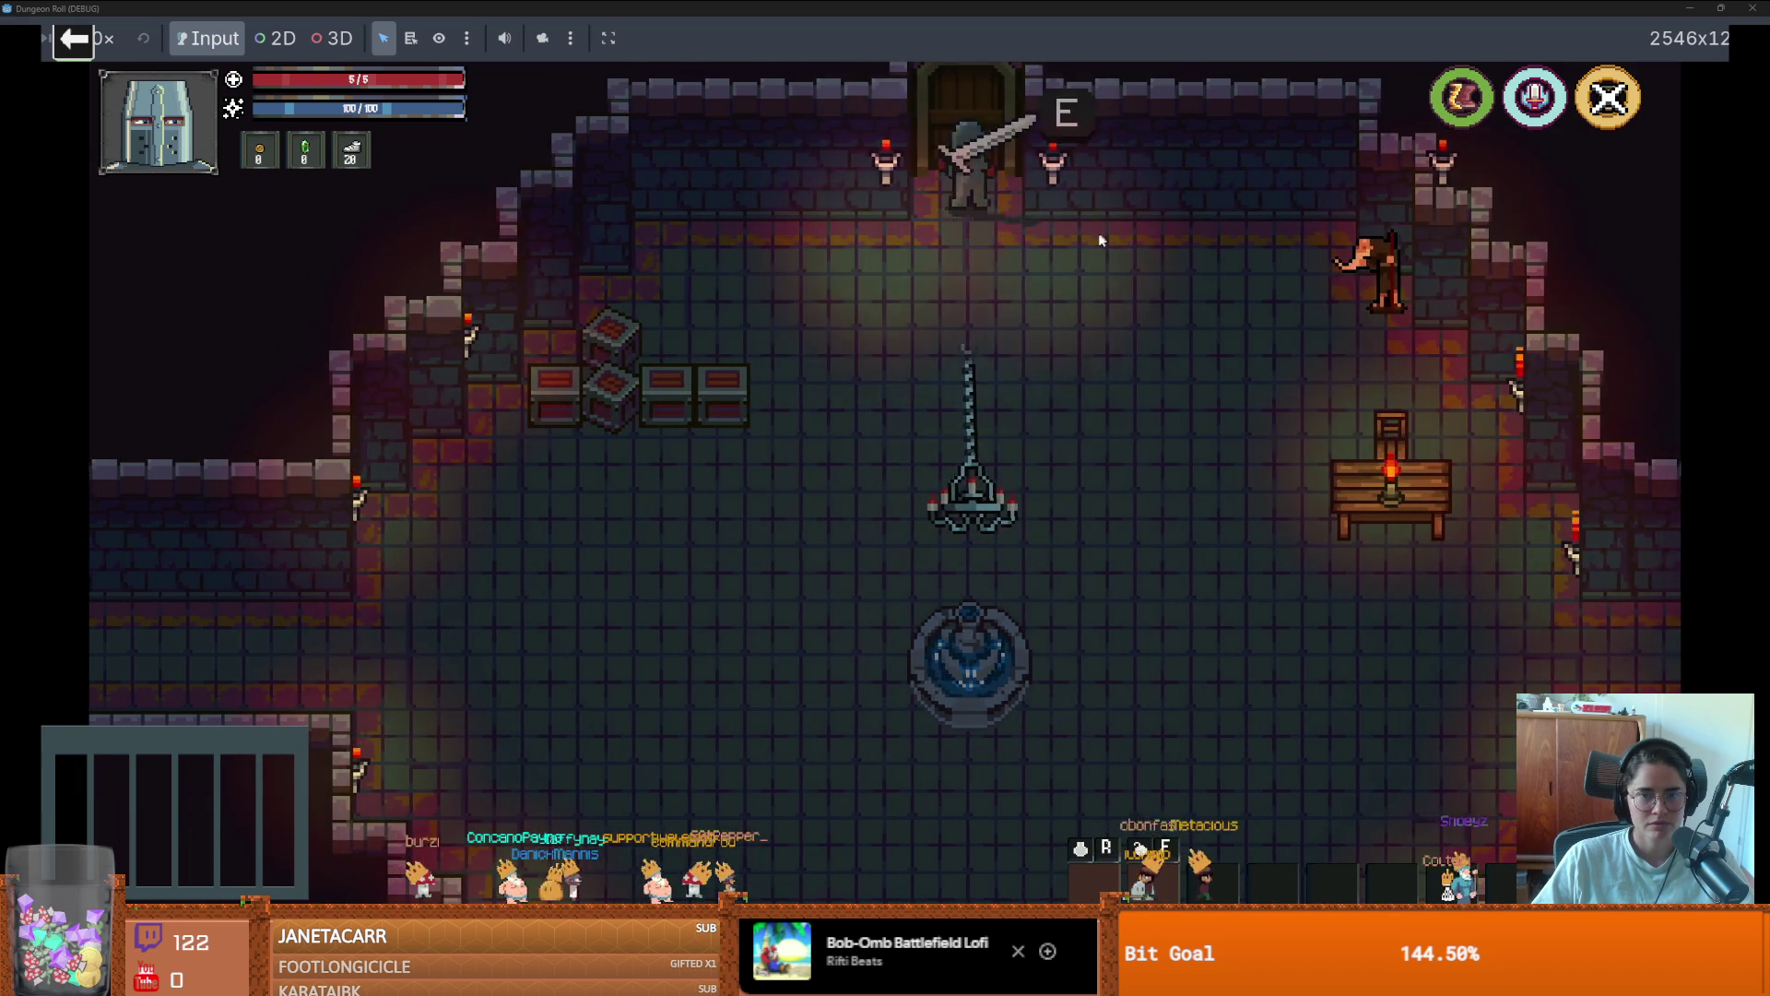
key("e")
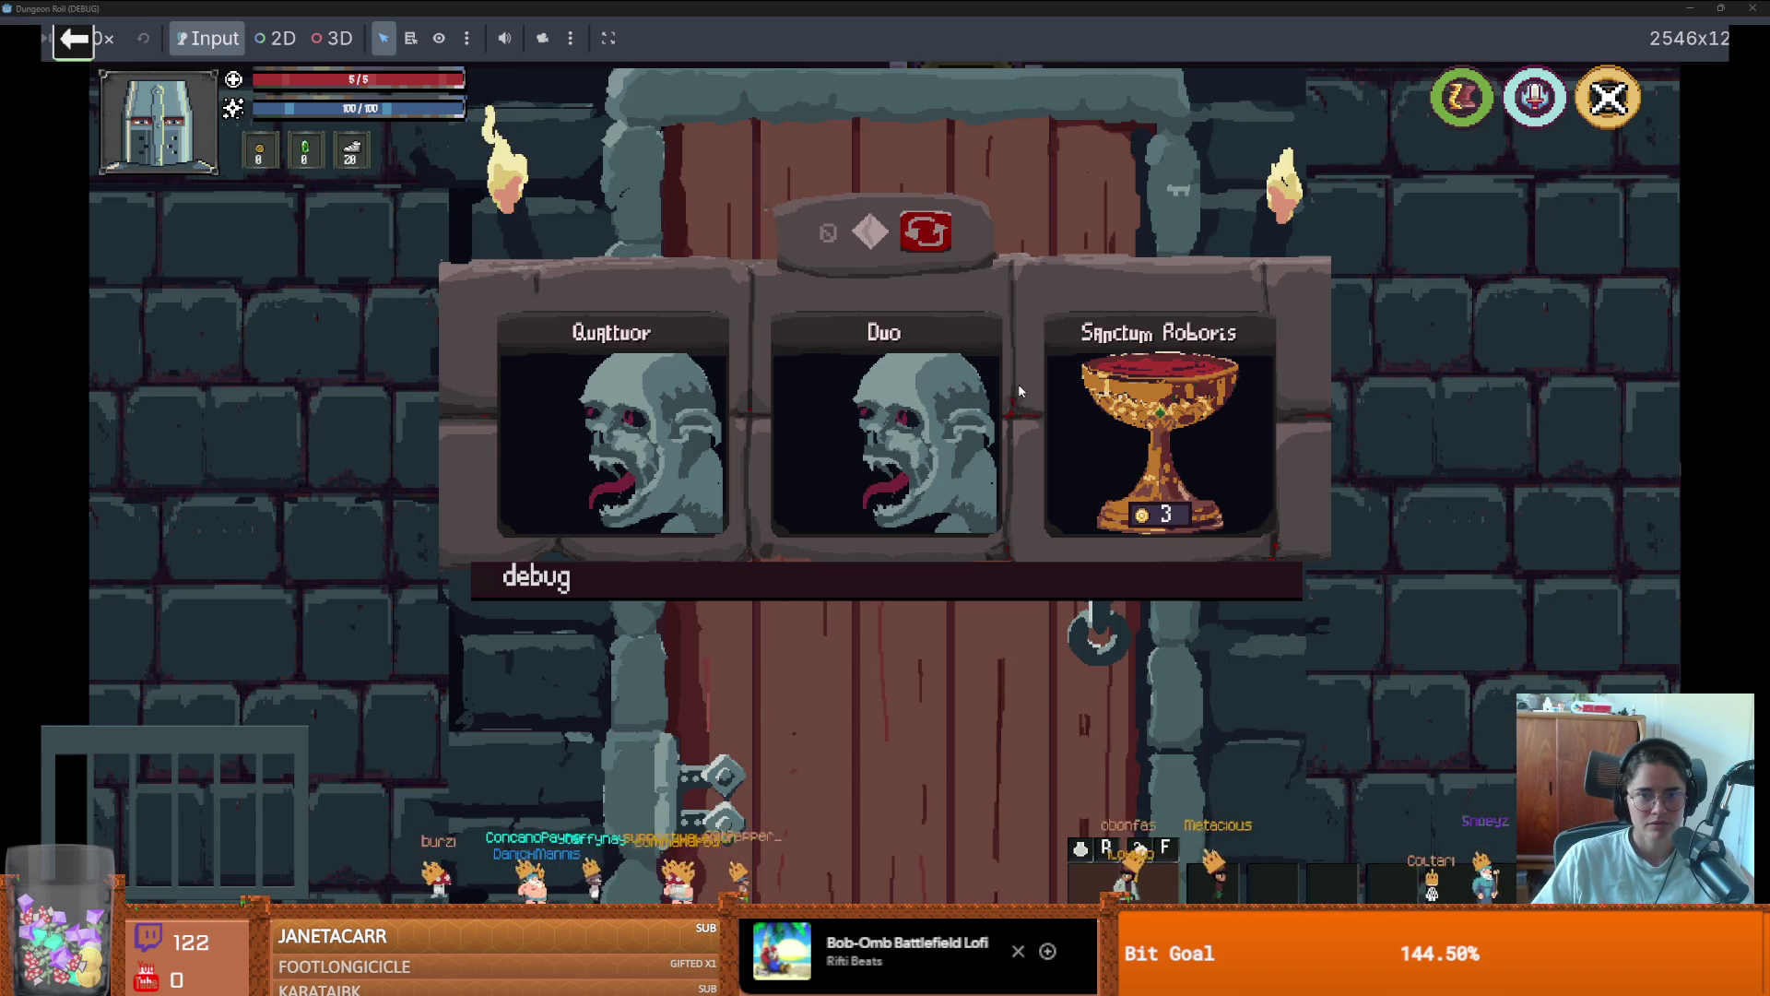
left_click(1109, 391)
Walk into the cross-shaped room and grab the heart, then un-maximize the game window and move it higher
key("w")
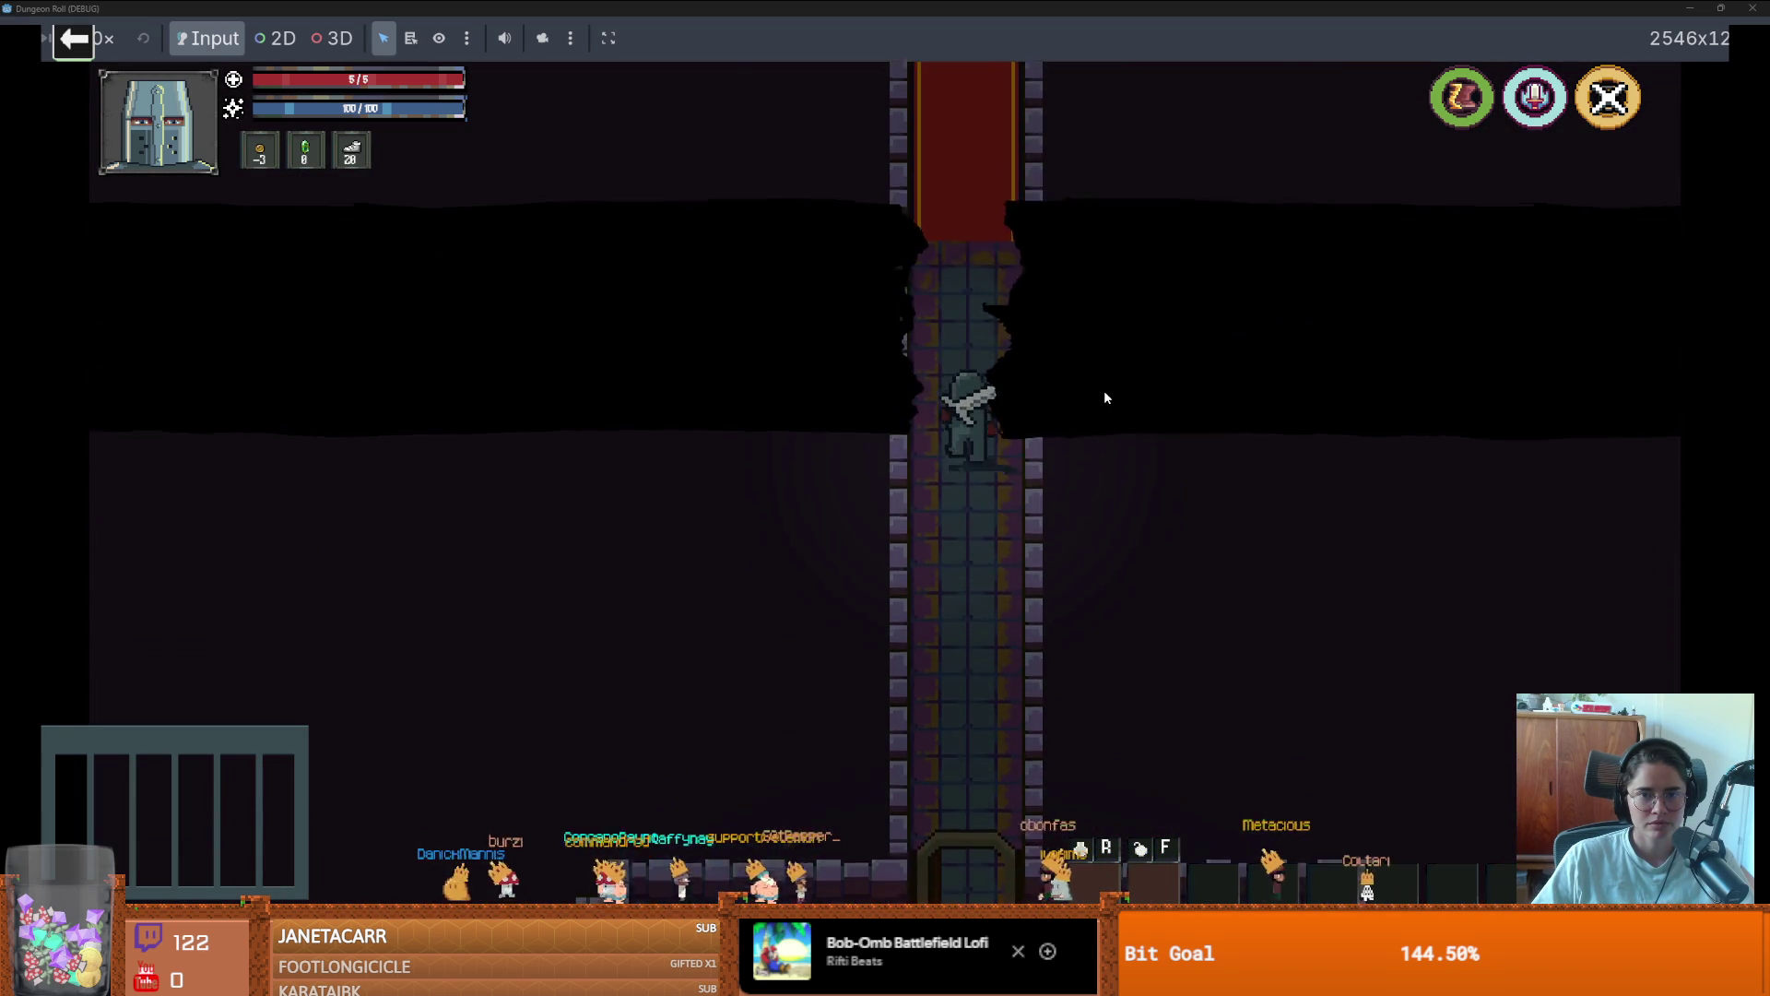
key("w")
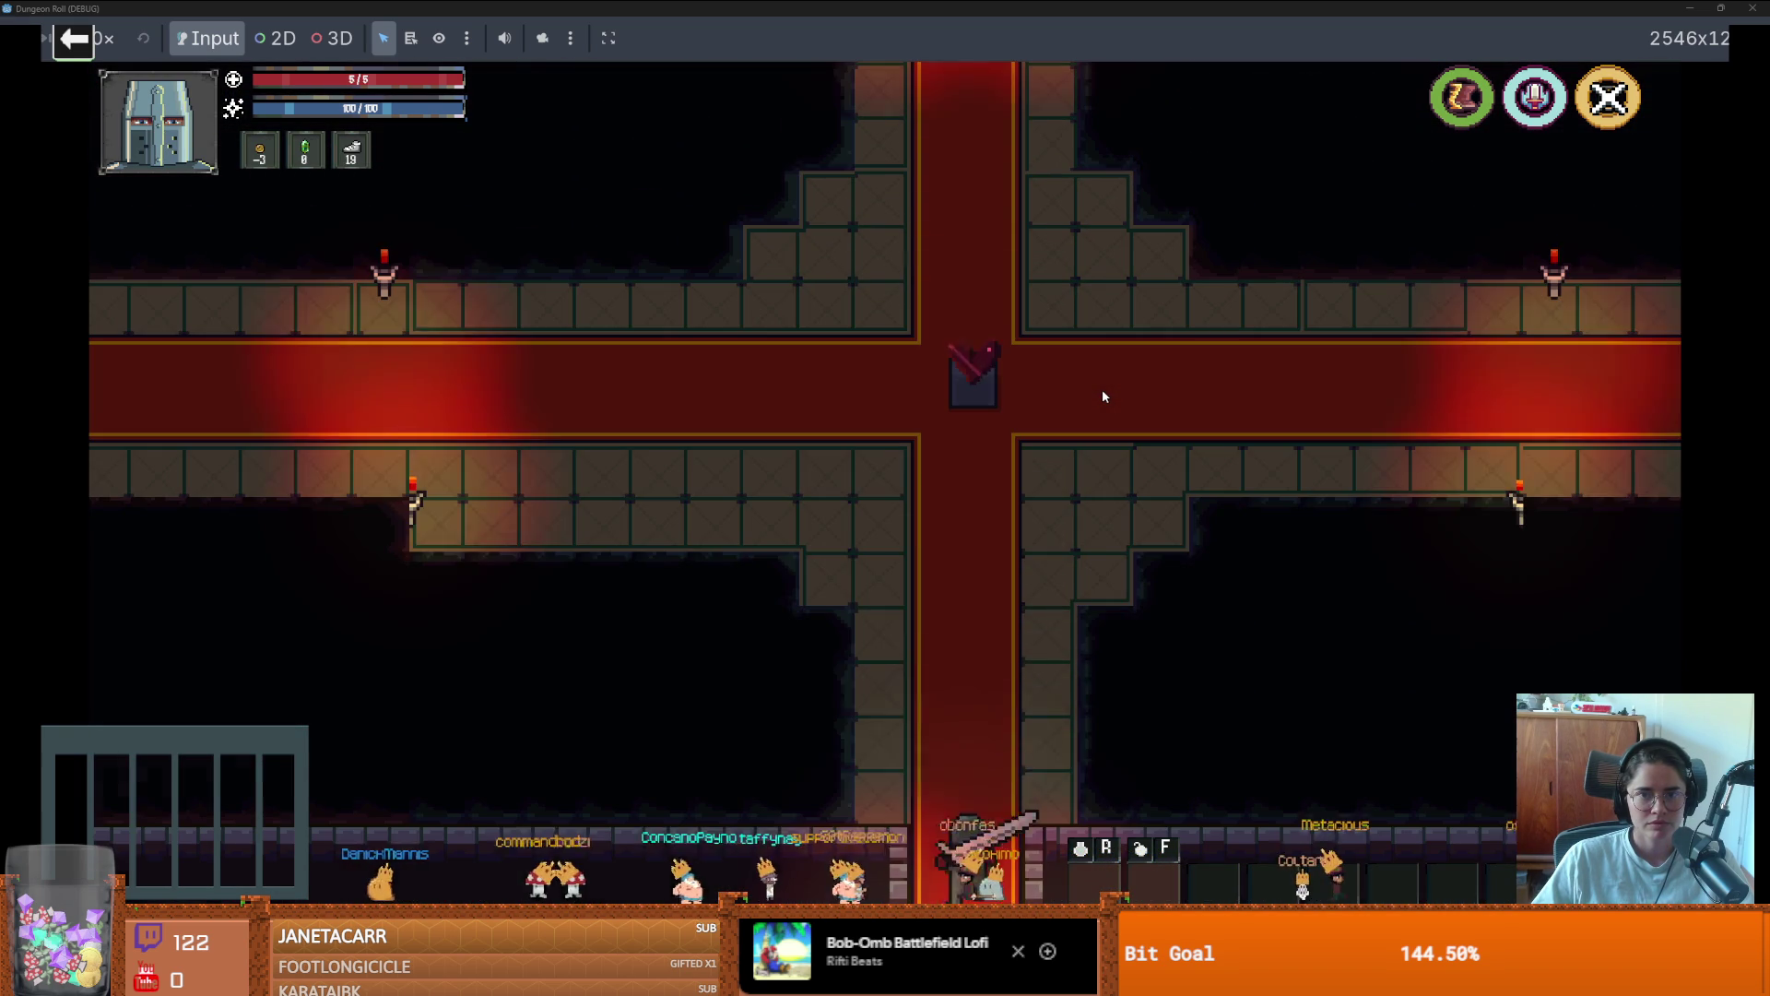
key("a")
key("d")
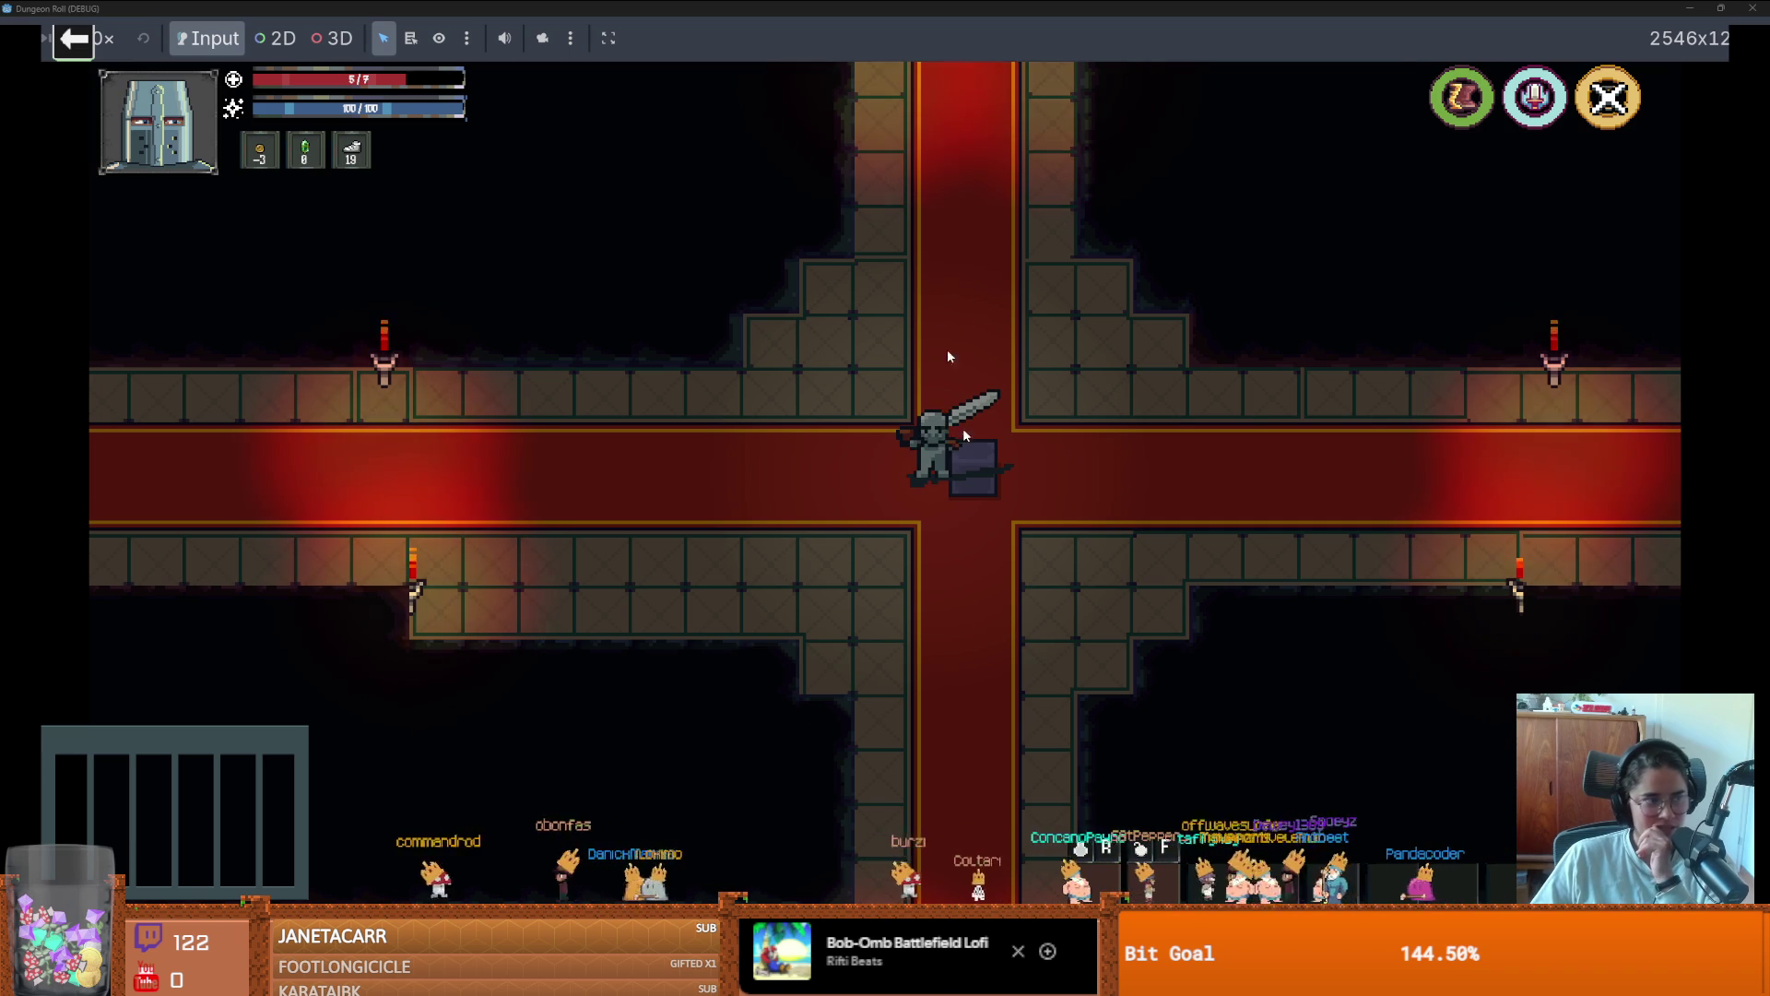
key("super+Down")
left_click_drag(883, 229, 891, 99)
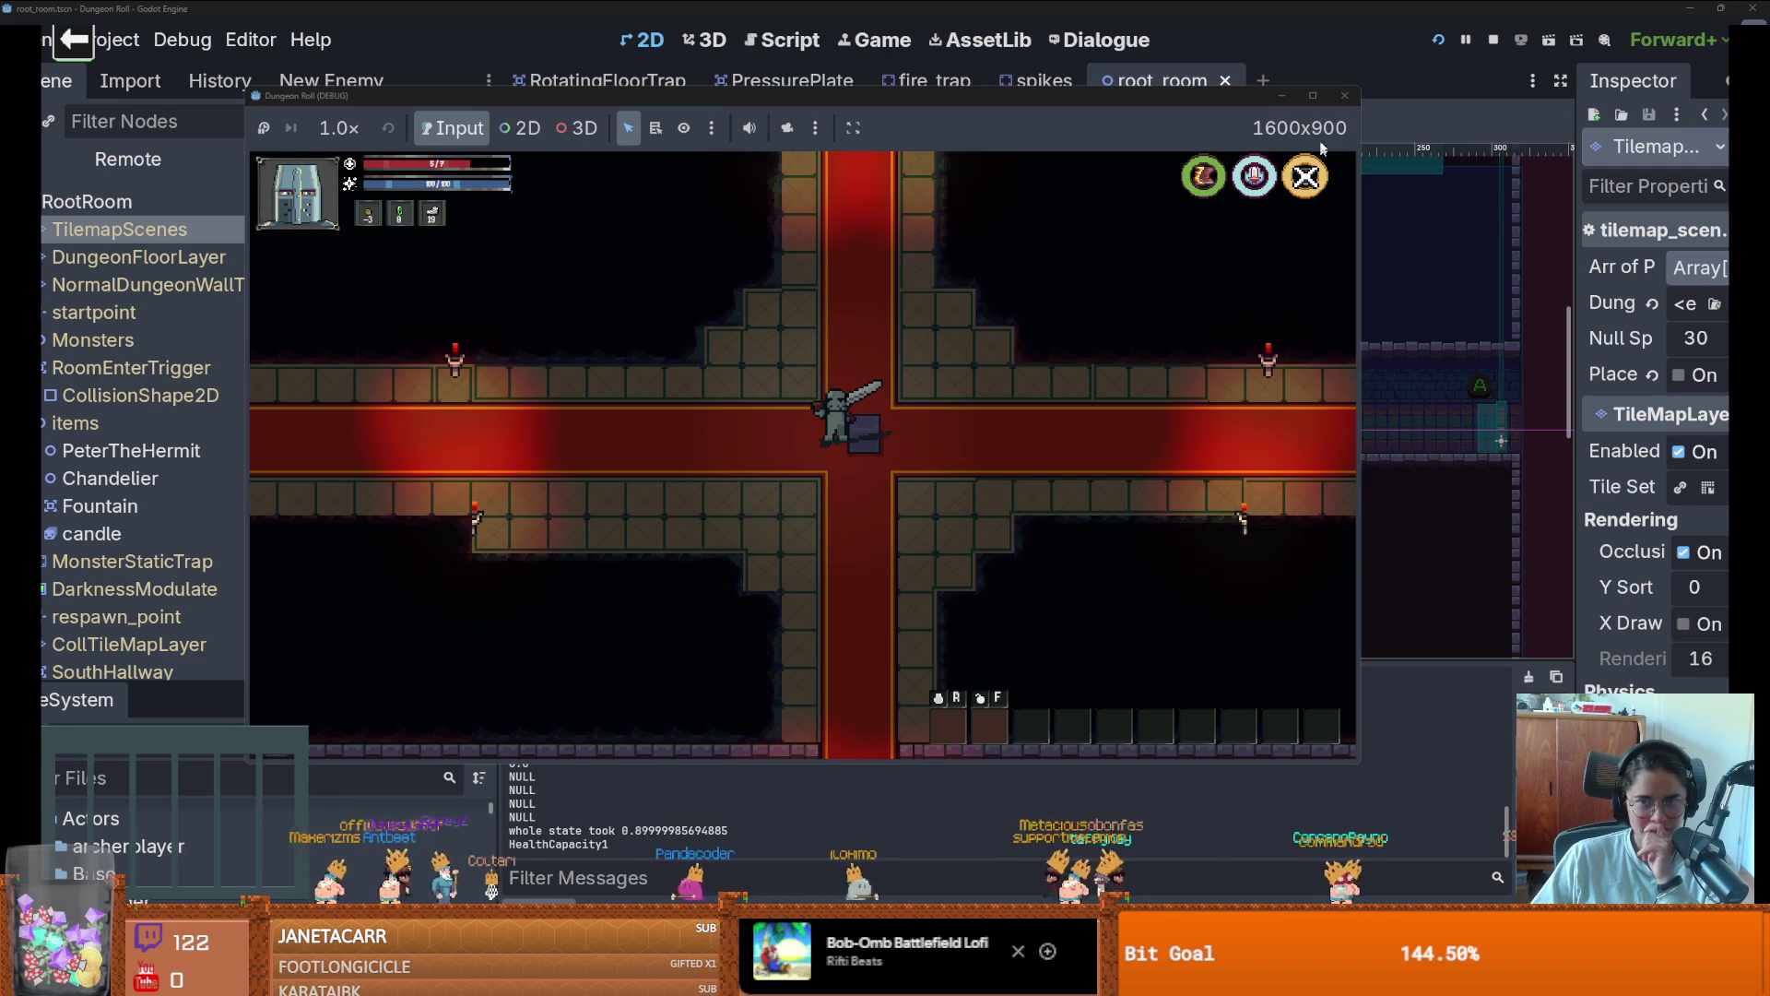
Stop the game and close the fire_trap, RotatingFloorTrap, PressurePlate and spikes tabs, keeping root_room
left_click(1334, 98)
left_click(929, 83)
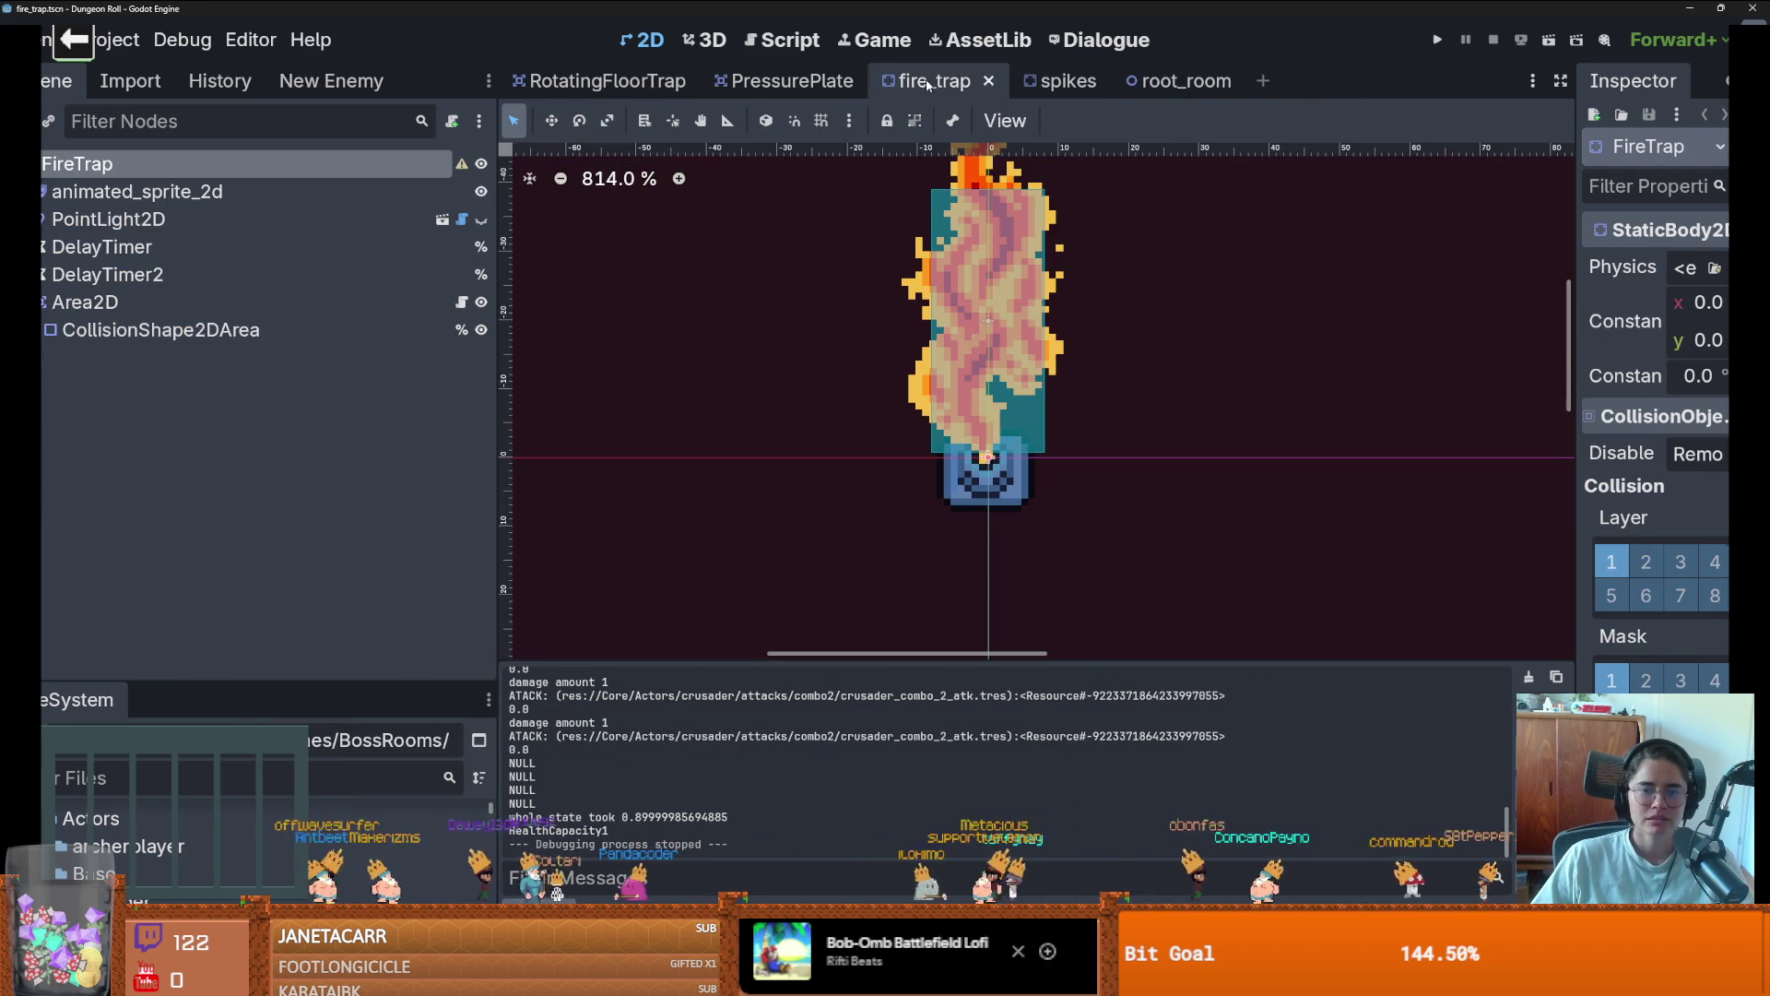
left_click(554, 81)
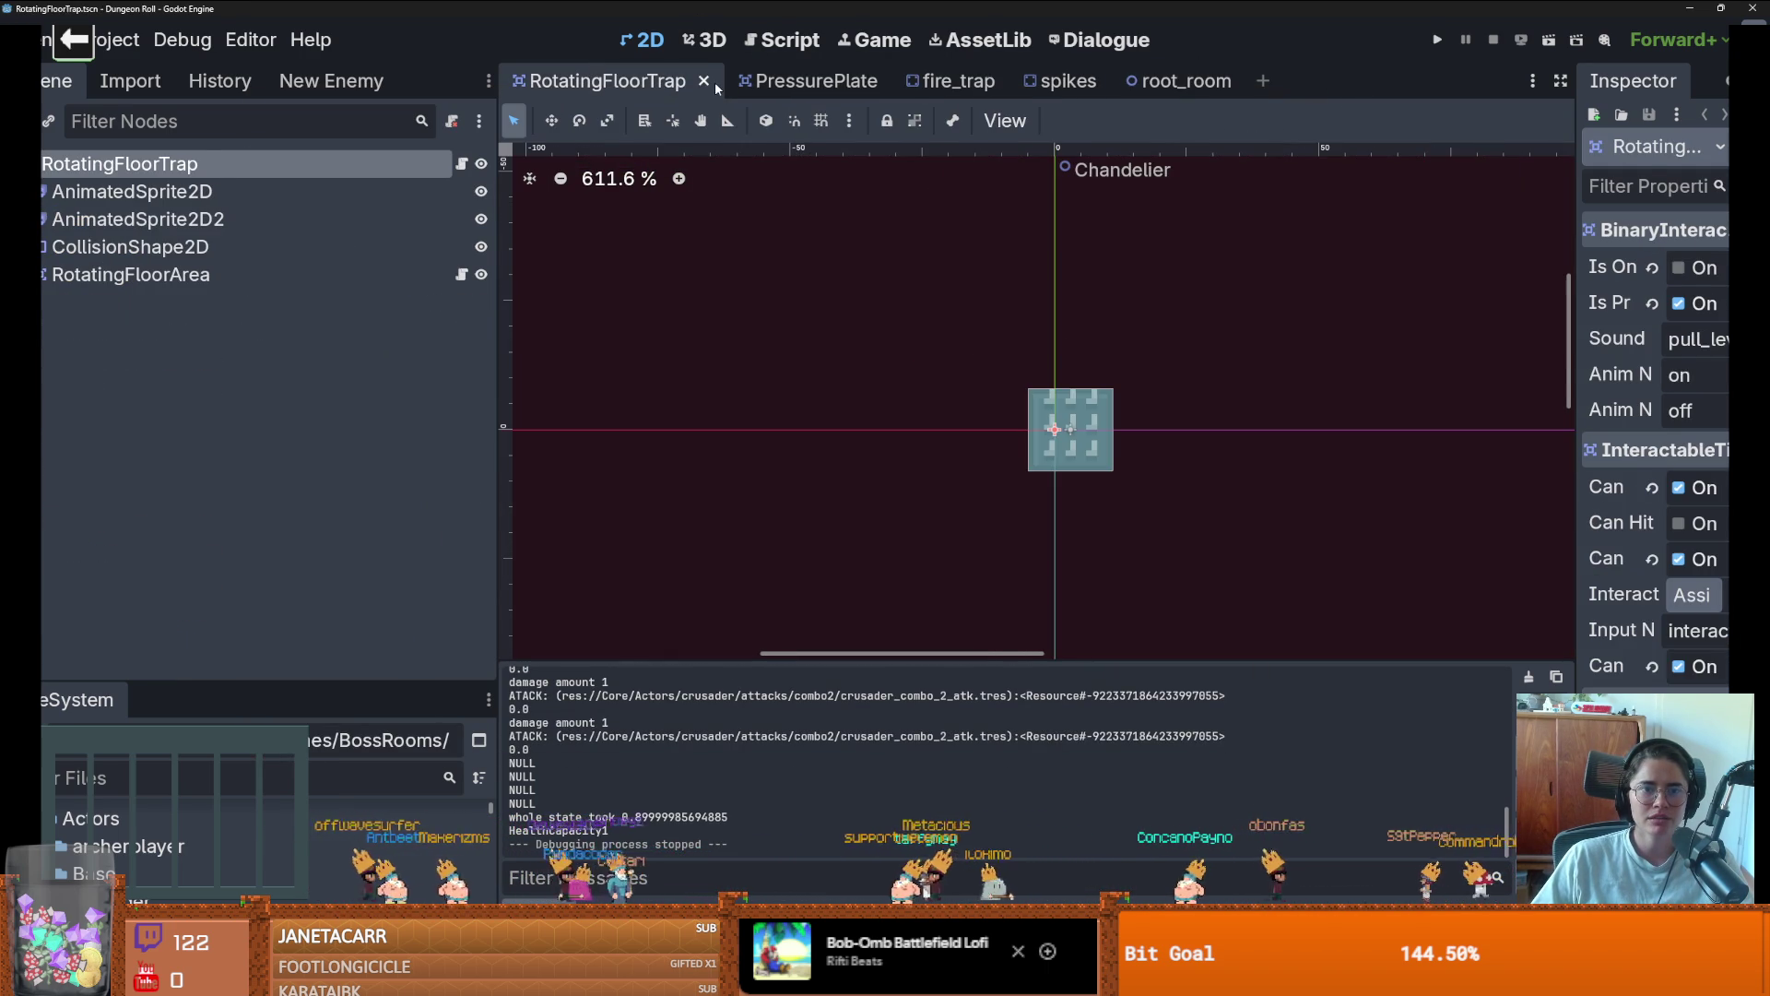
left_click(711, 83)
left_click(713, 84)
left_click(786, 81)
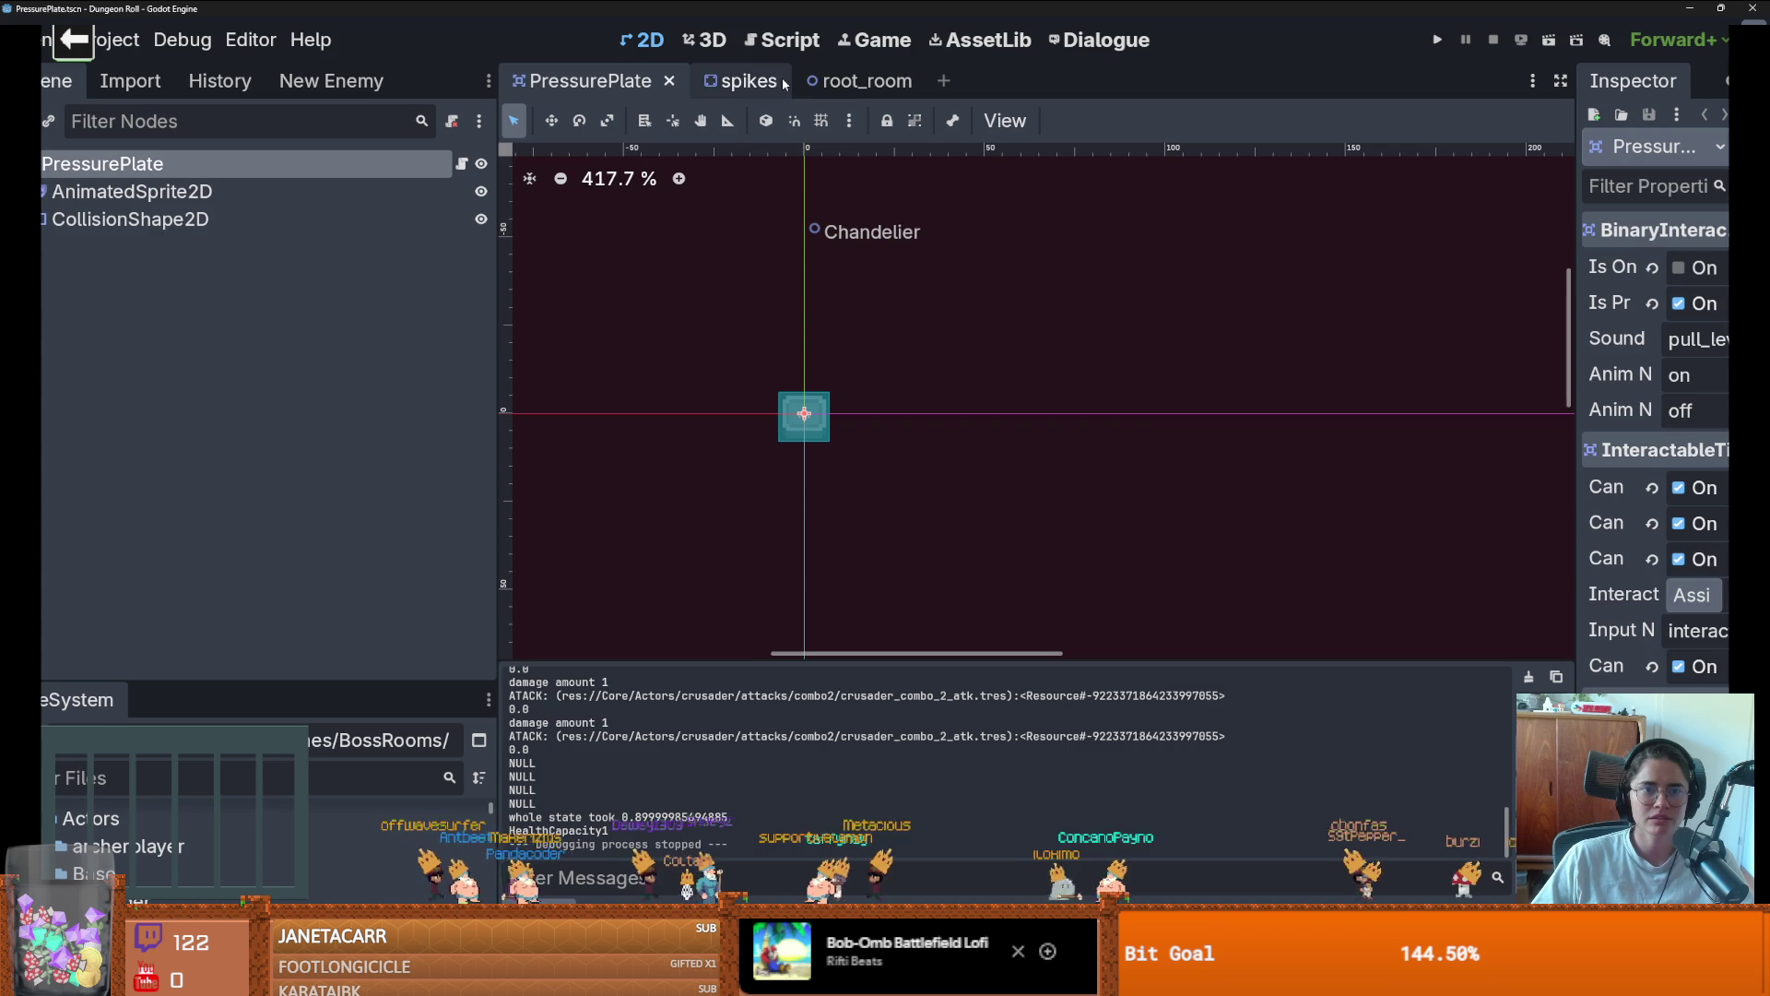
left_click(662, 82)
left_click(668, 82)
left_click(598, 83)
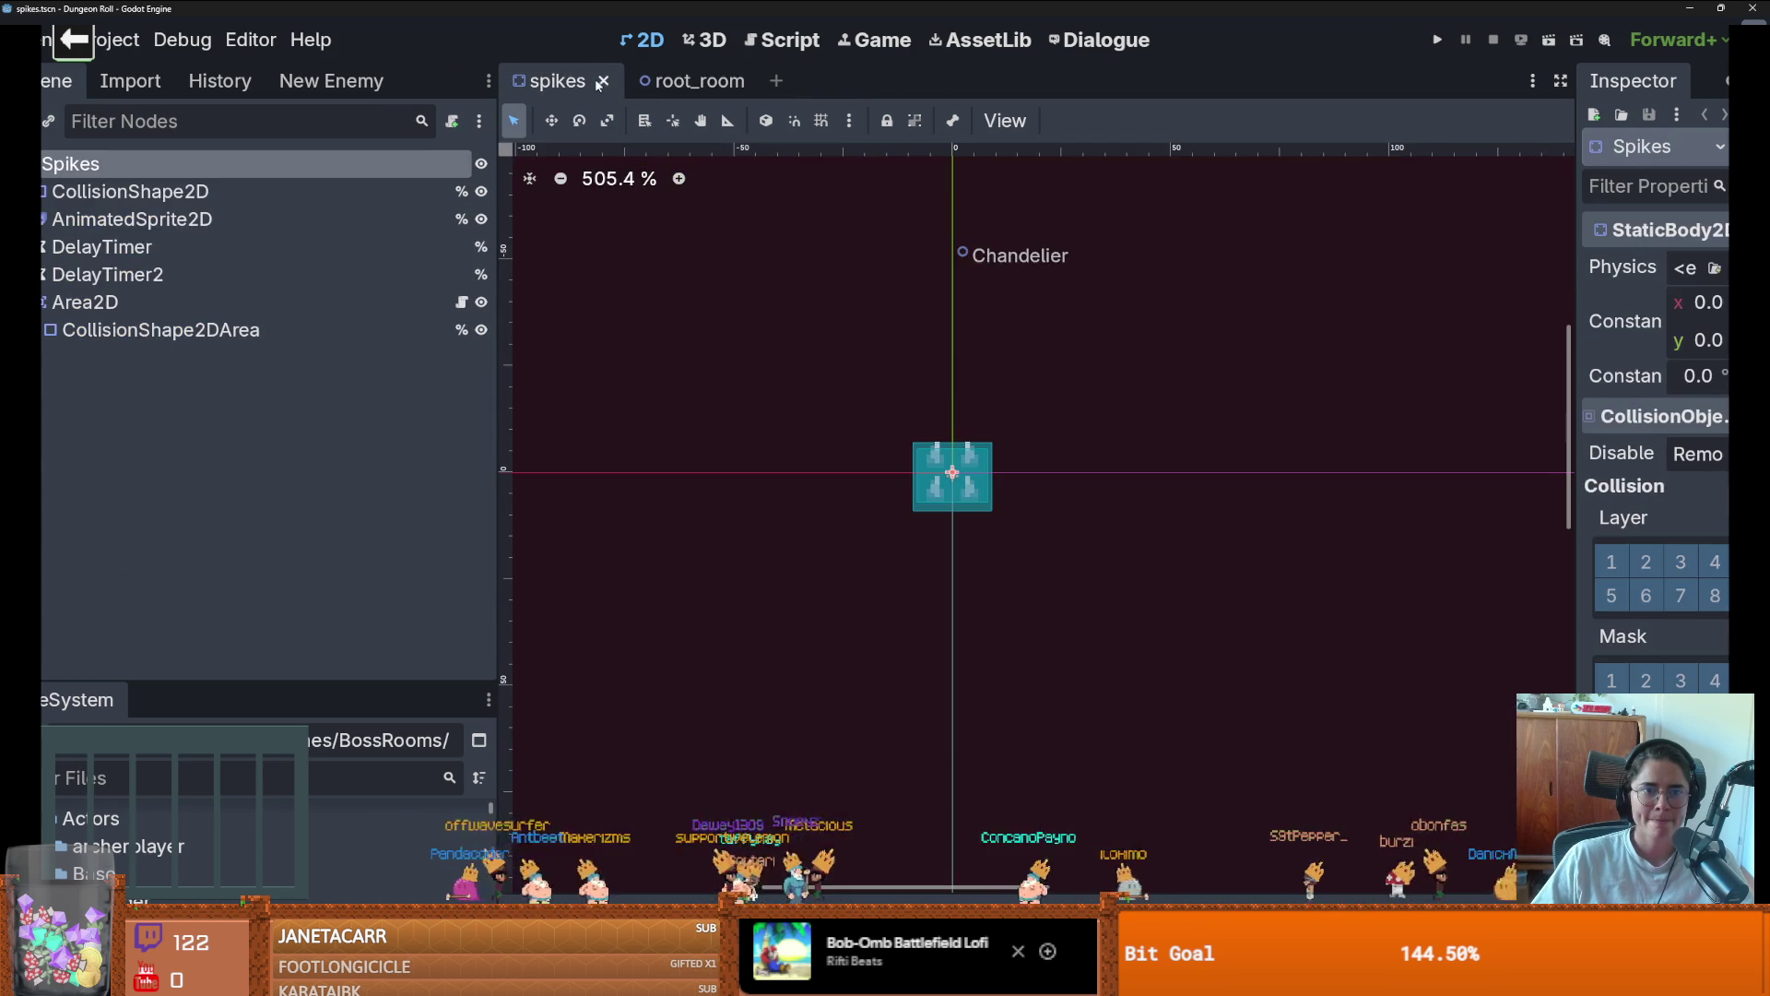
left_click(601, 84)
Enlarge the FileSystem dock, open the Dungeon scene, and stretch its scene tree to list every node
left_click_drag(288, 678, 276, 203)
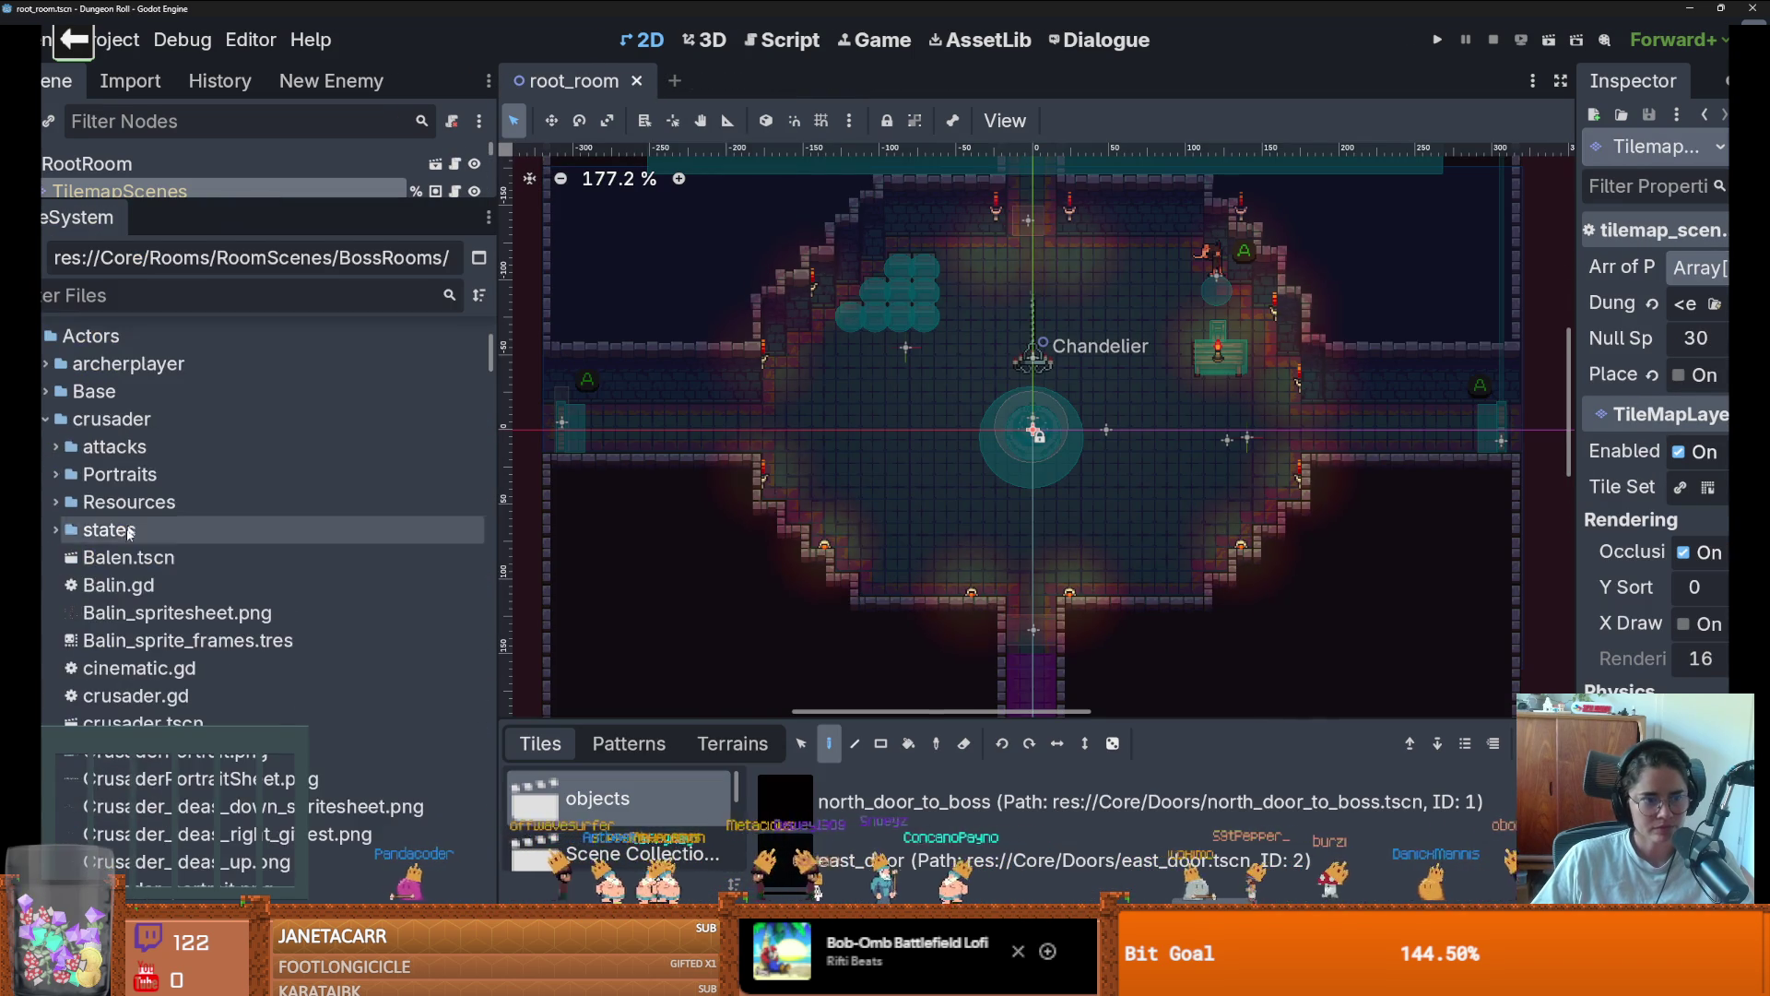
scroll(230, 461, "up", 5)
double_click(177, 397)
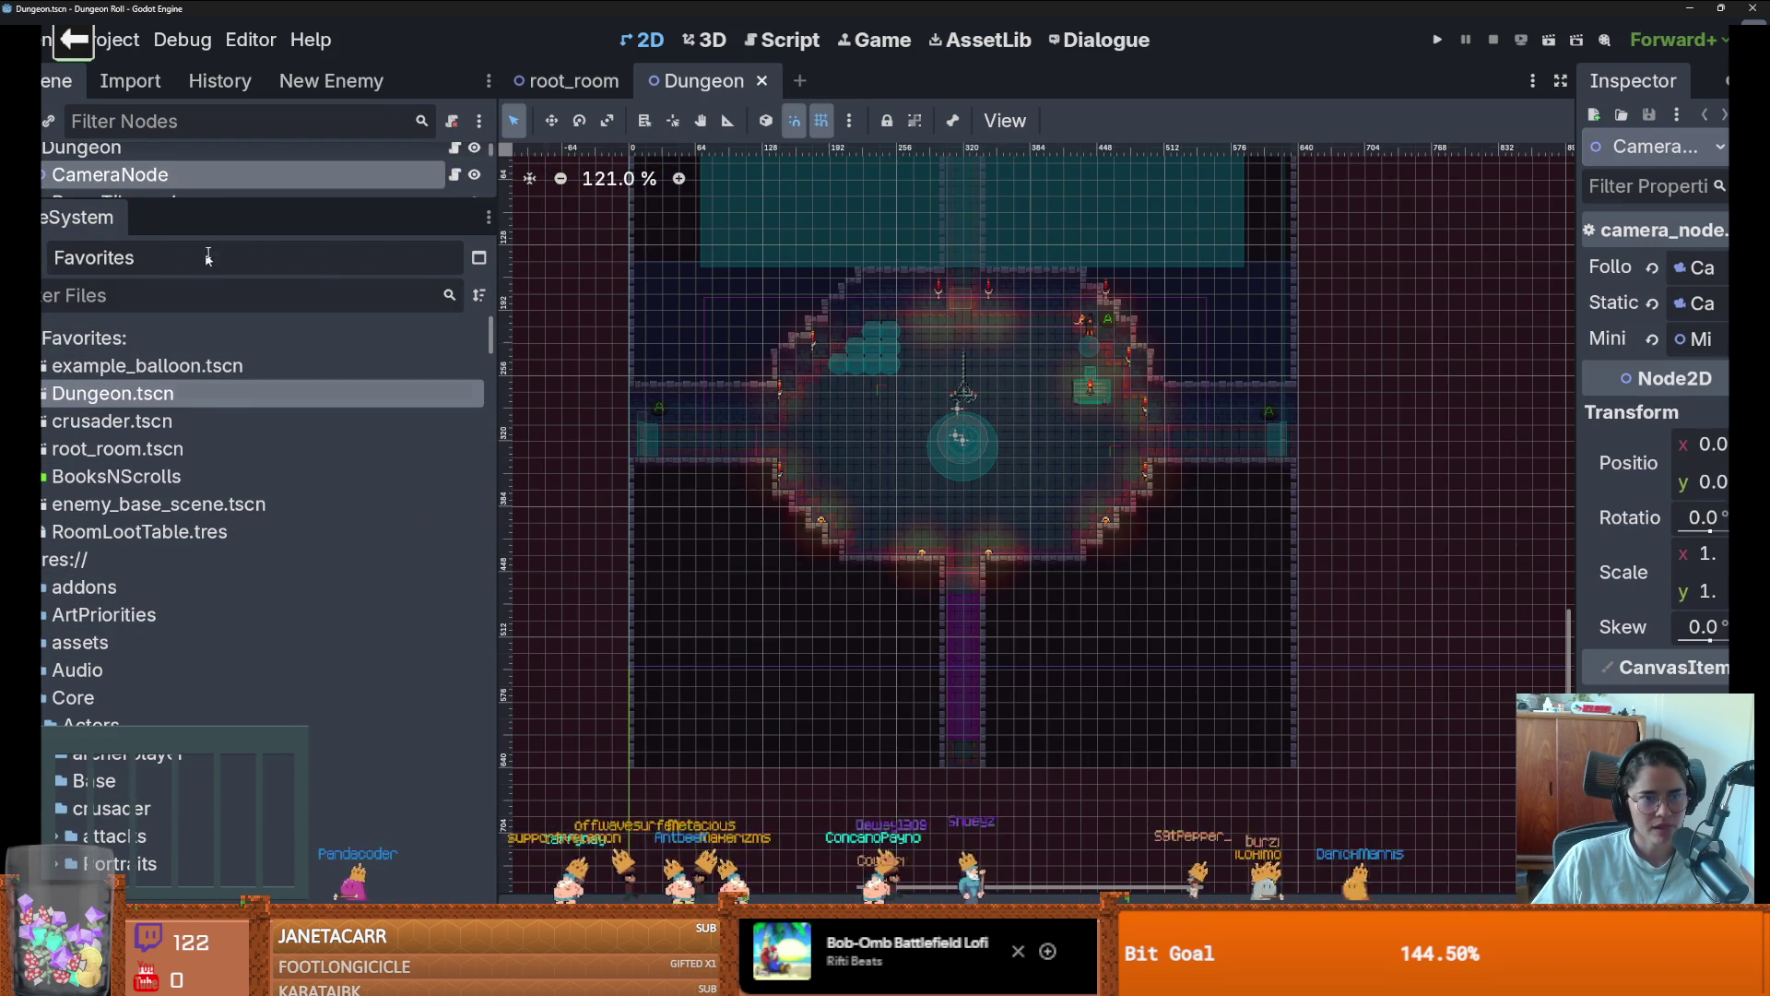
left_click_drag(212, 195, 212, 794)
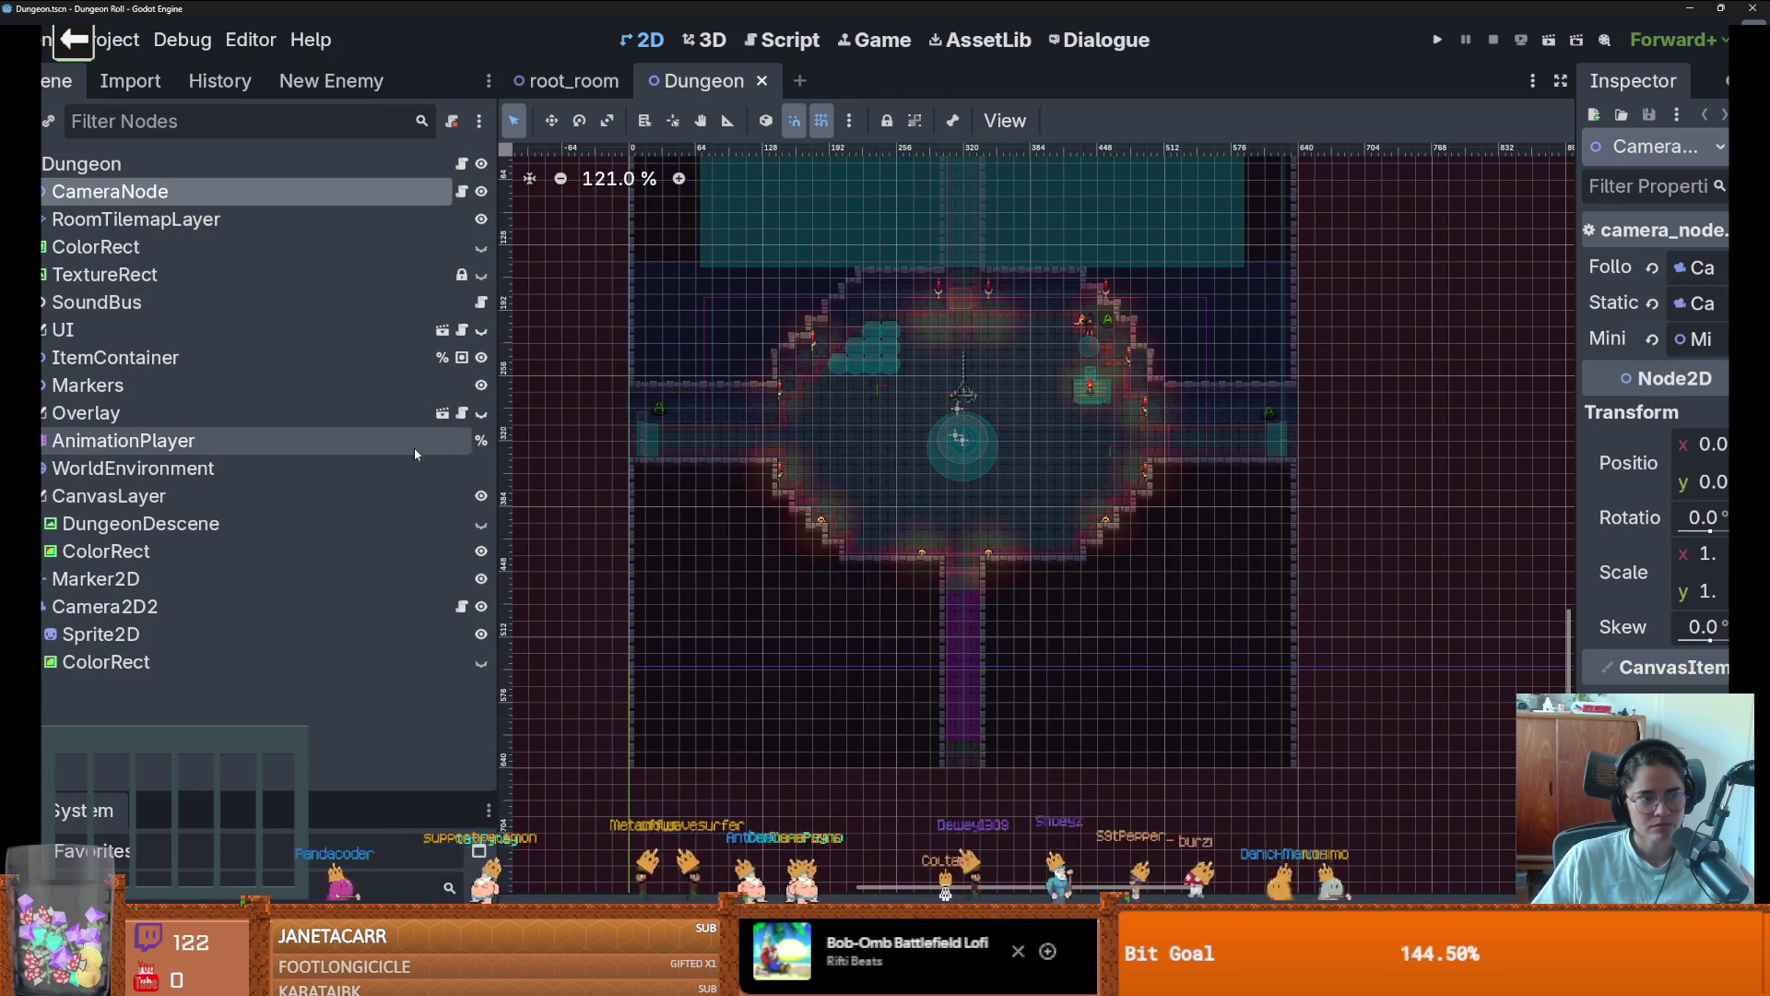
Peek into the SoundBus, Overlay, CanvasLayer and CameraNode nodes, then open CharacterOverlay from Overlay
left_click(35, 301)
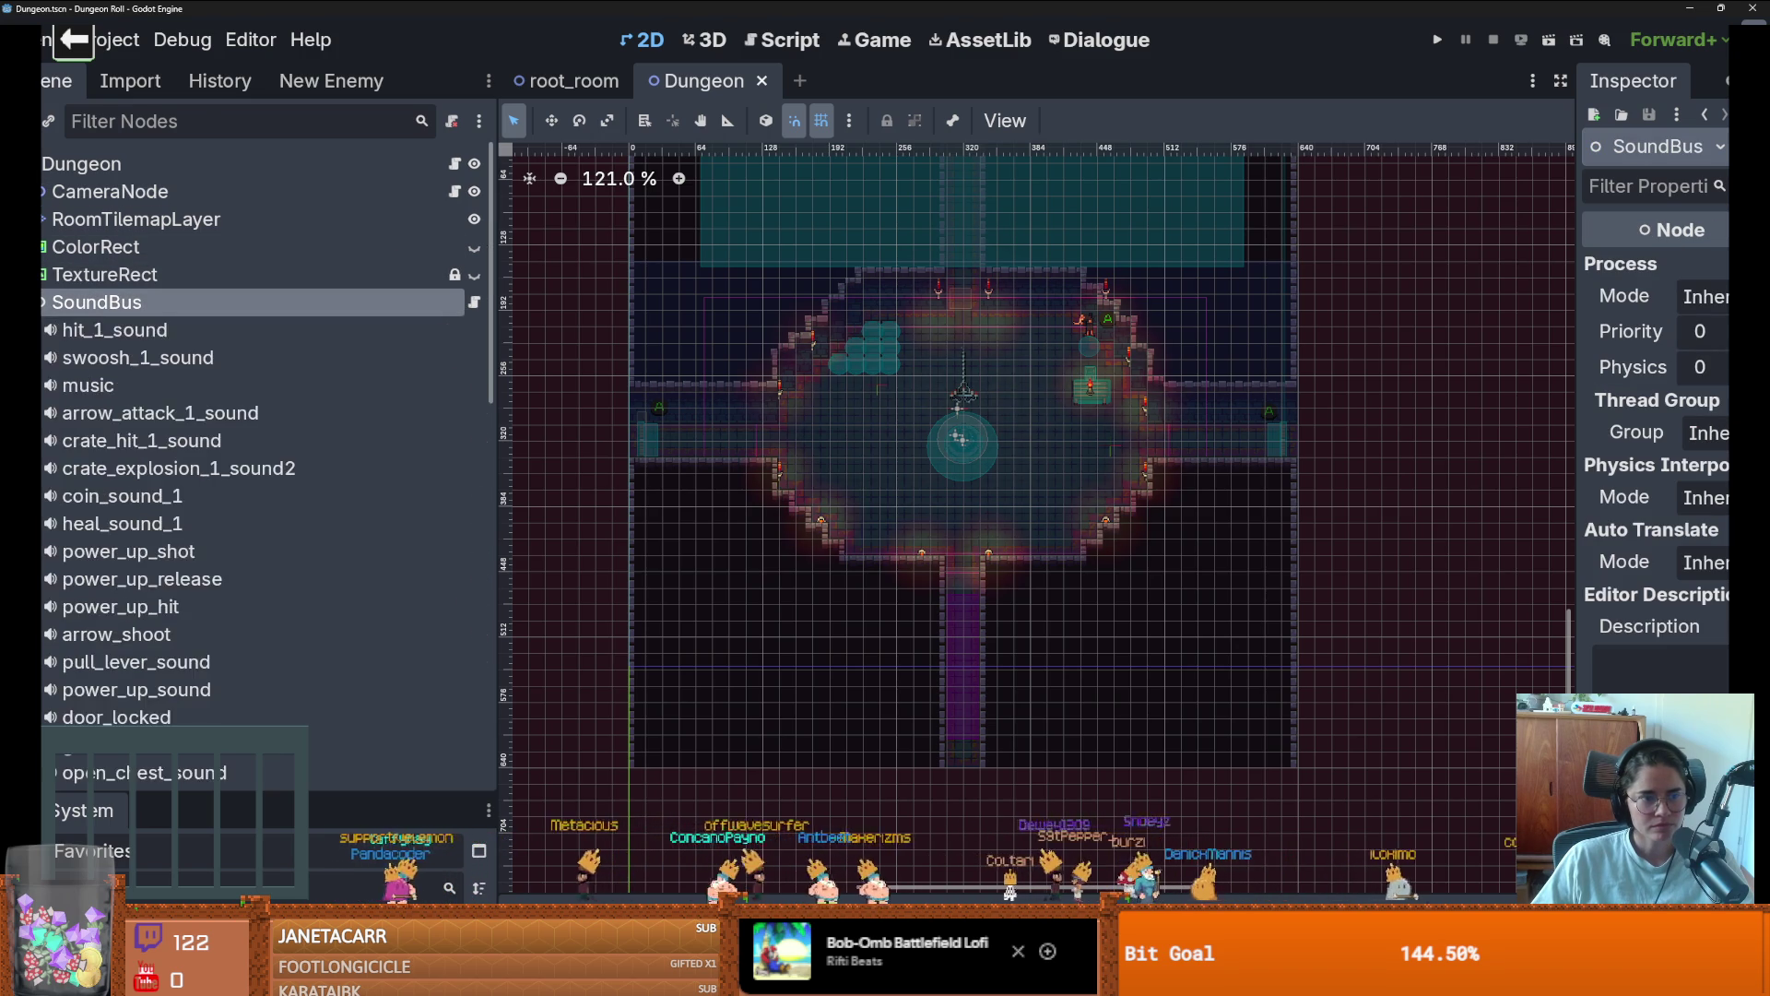
left_click(35, 301)
left_click(35, 412)
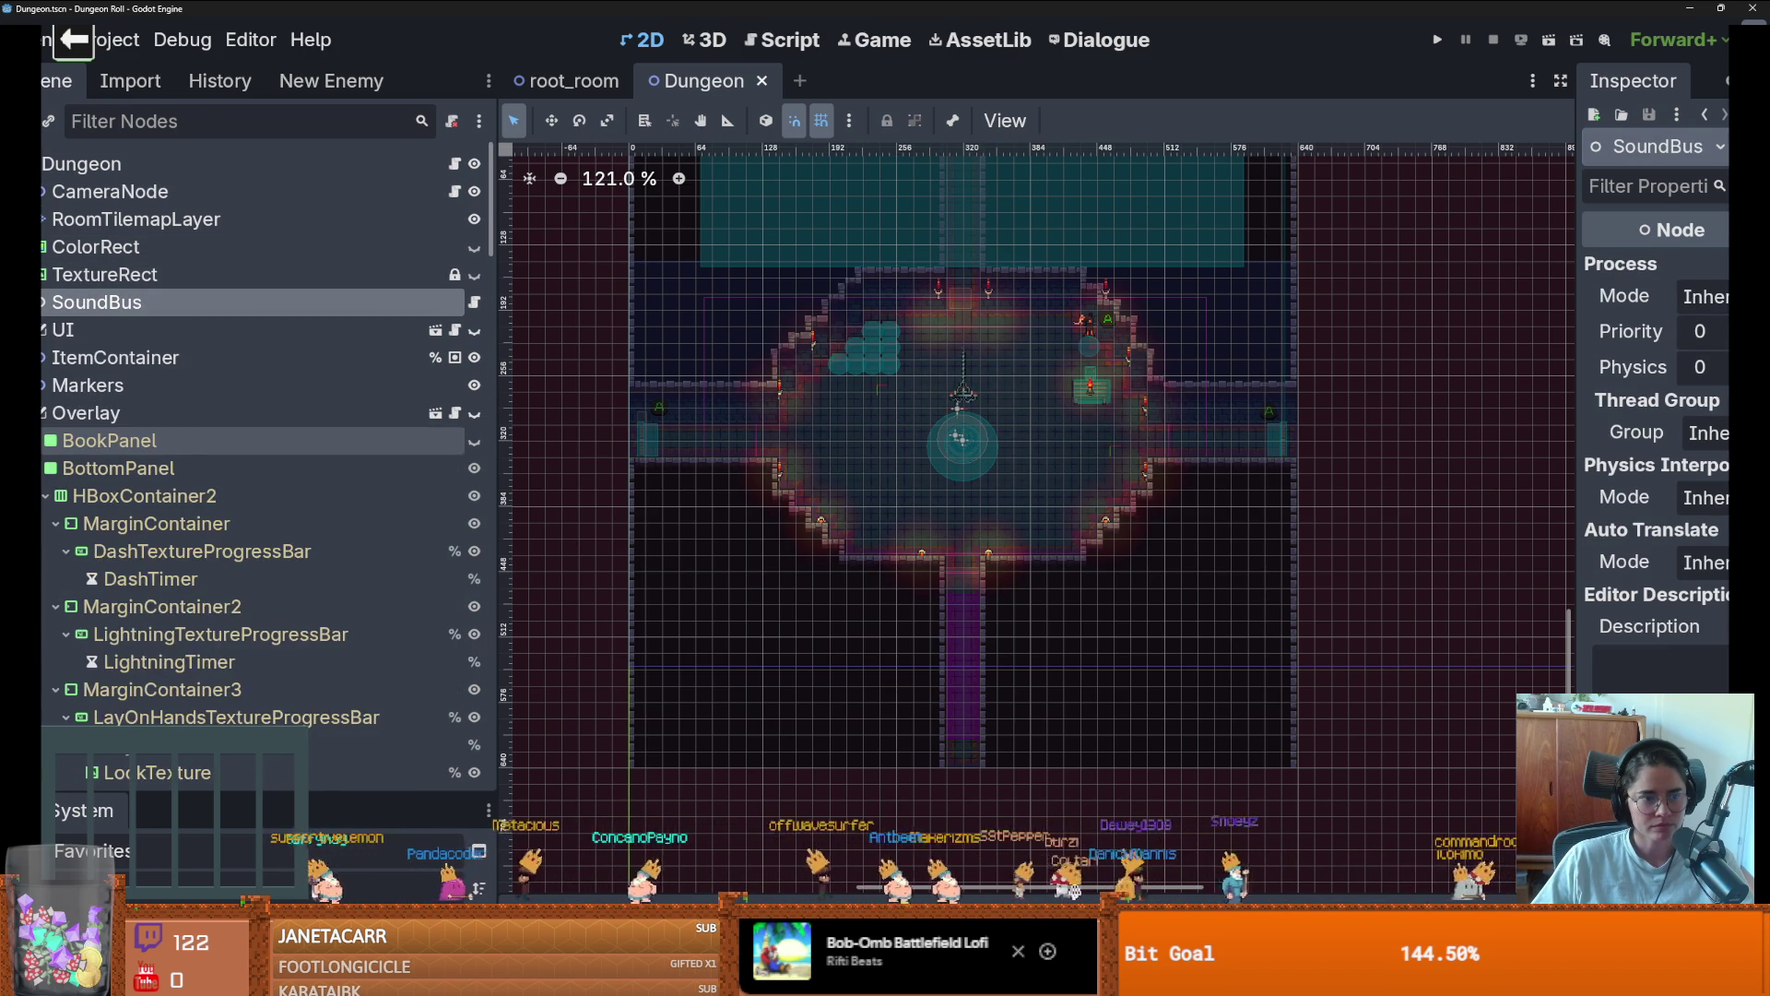
left_click(35, 412)
left_click(37, 495)
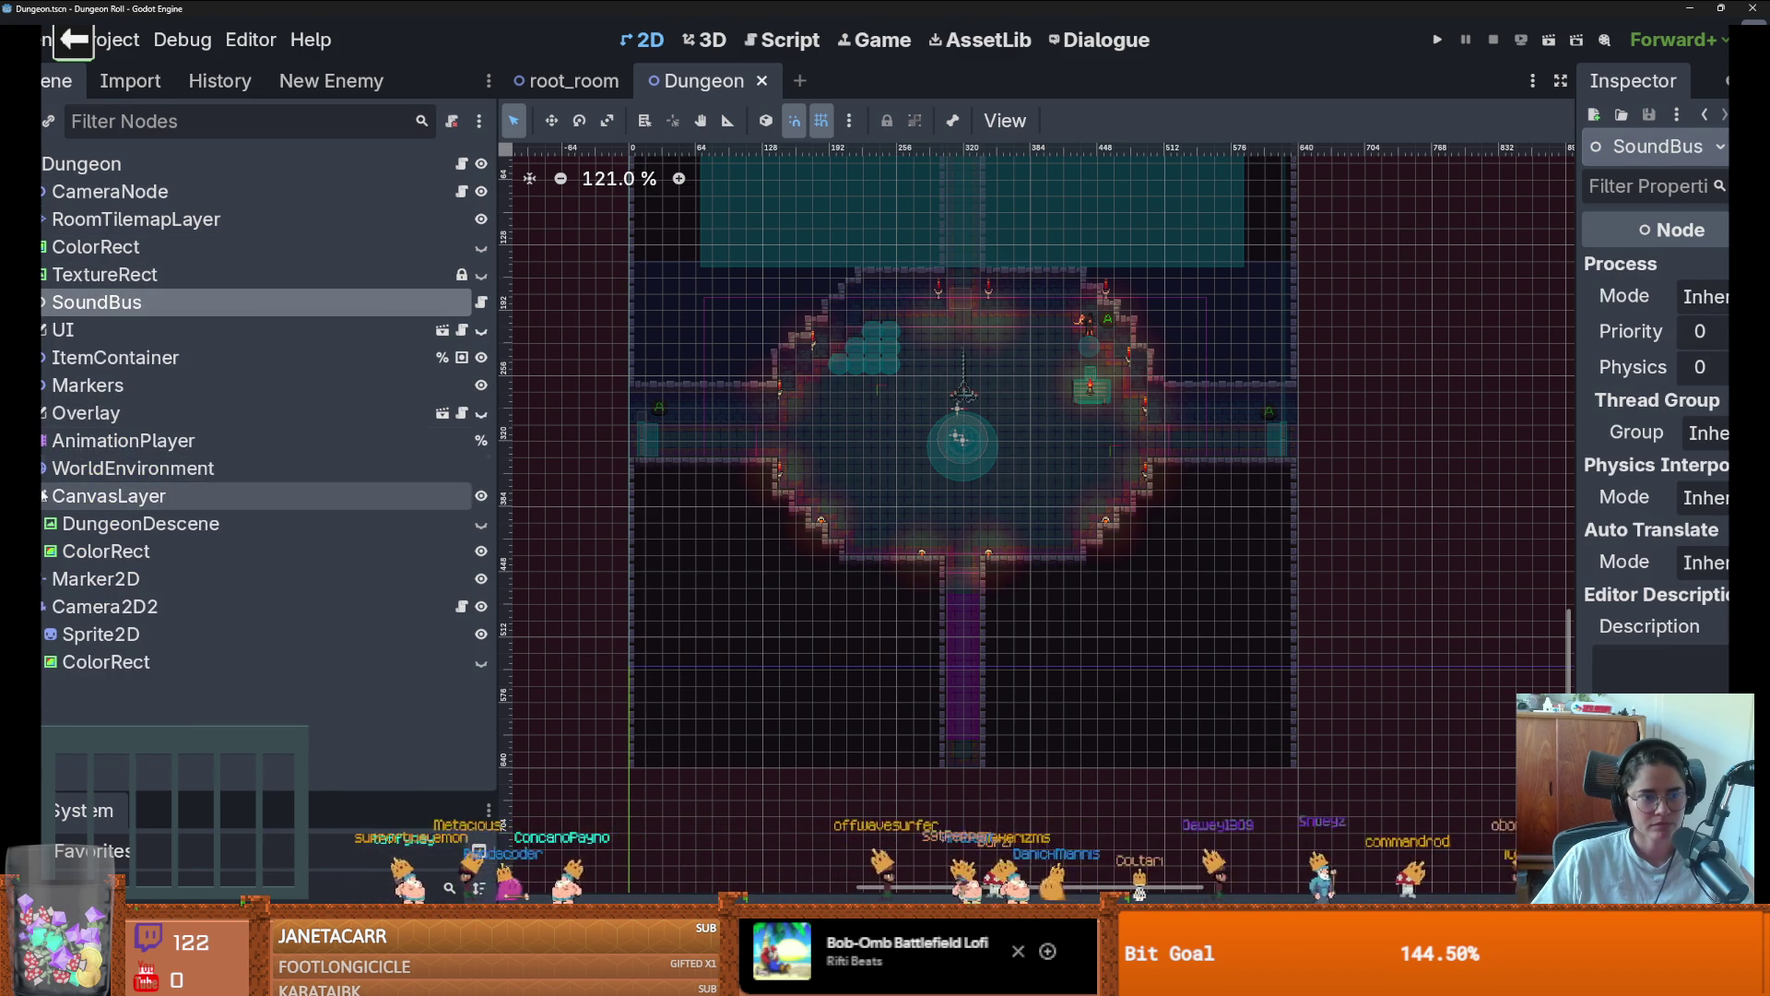
left_click(37, 495)
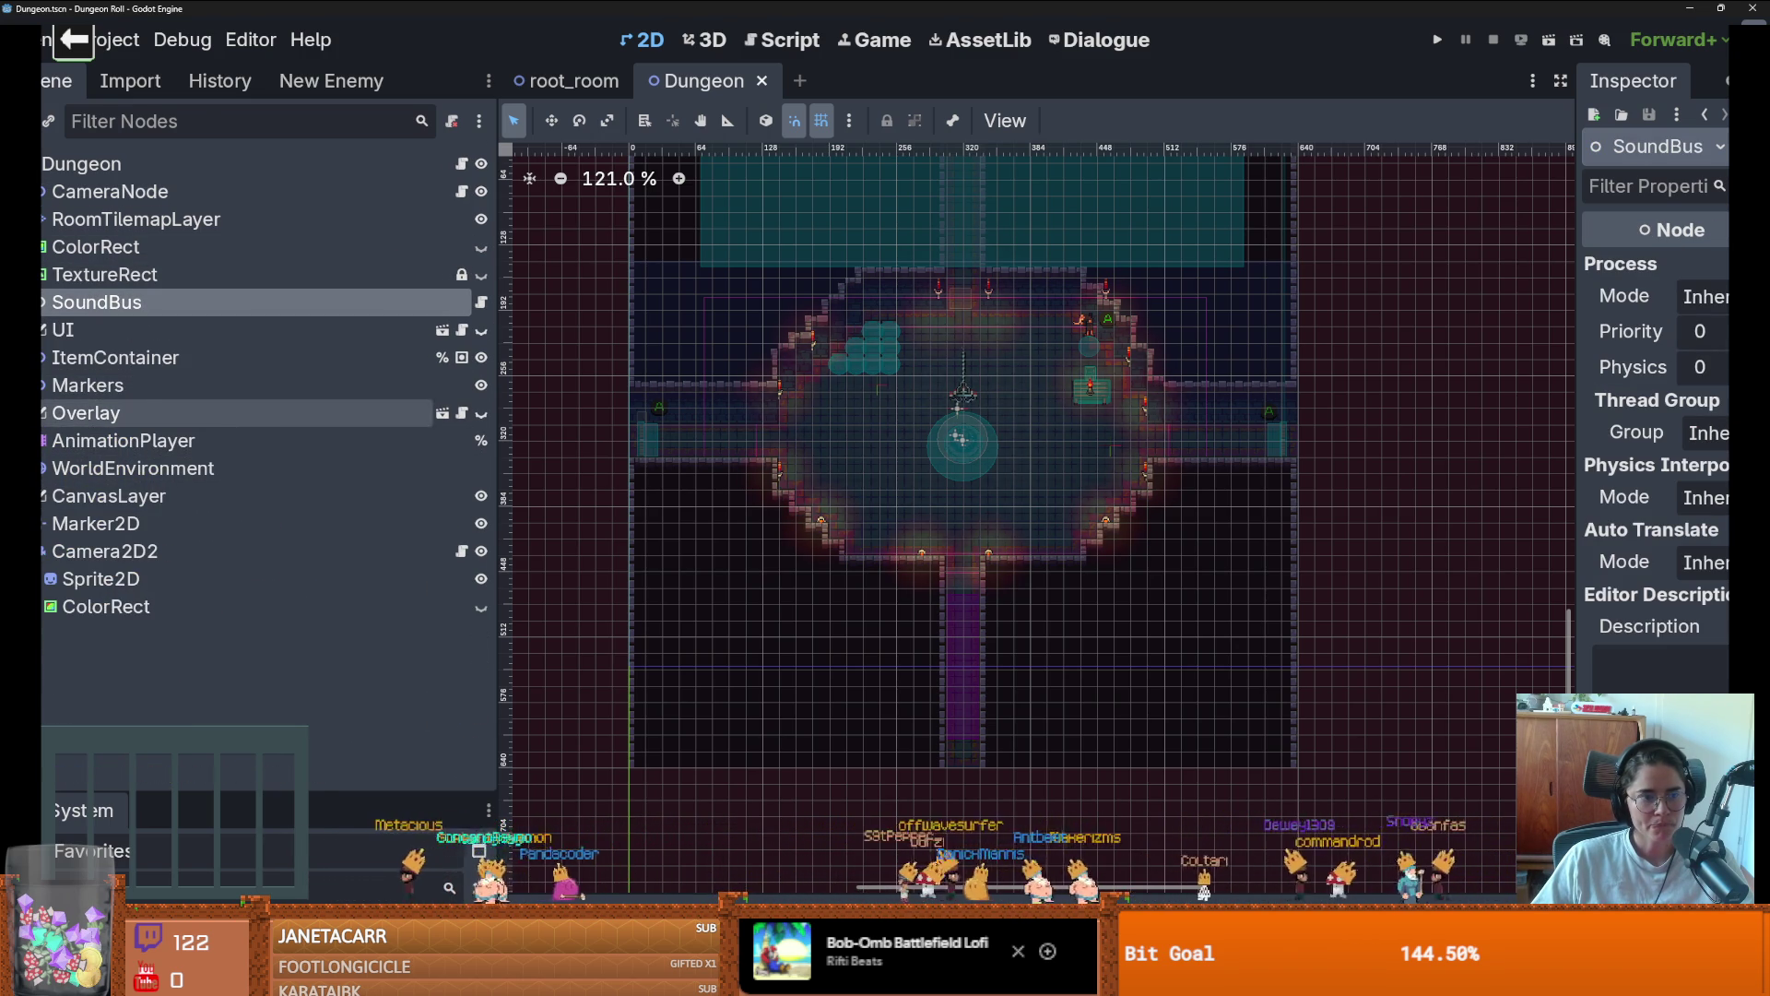
left_click(43, 191)
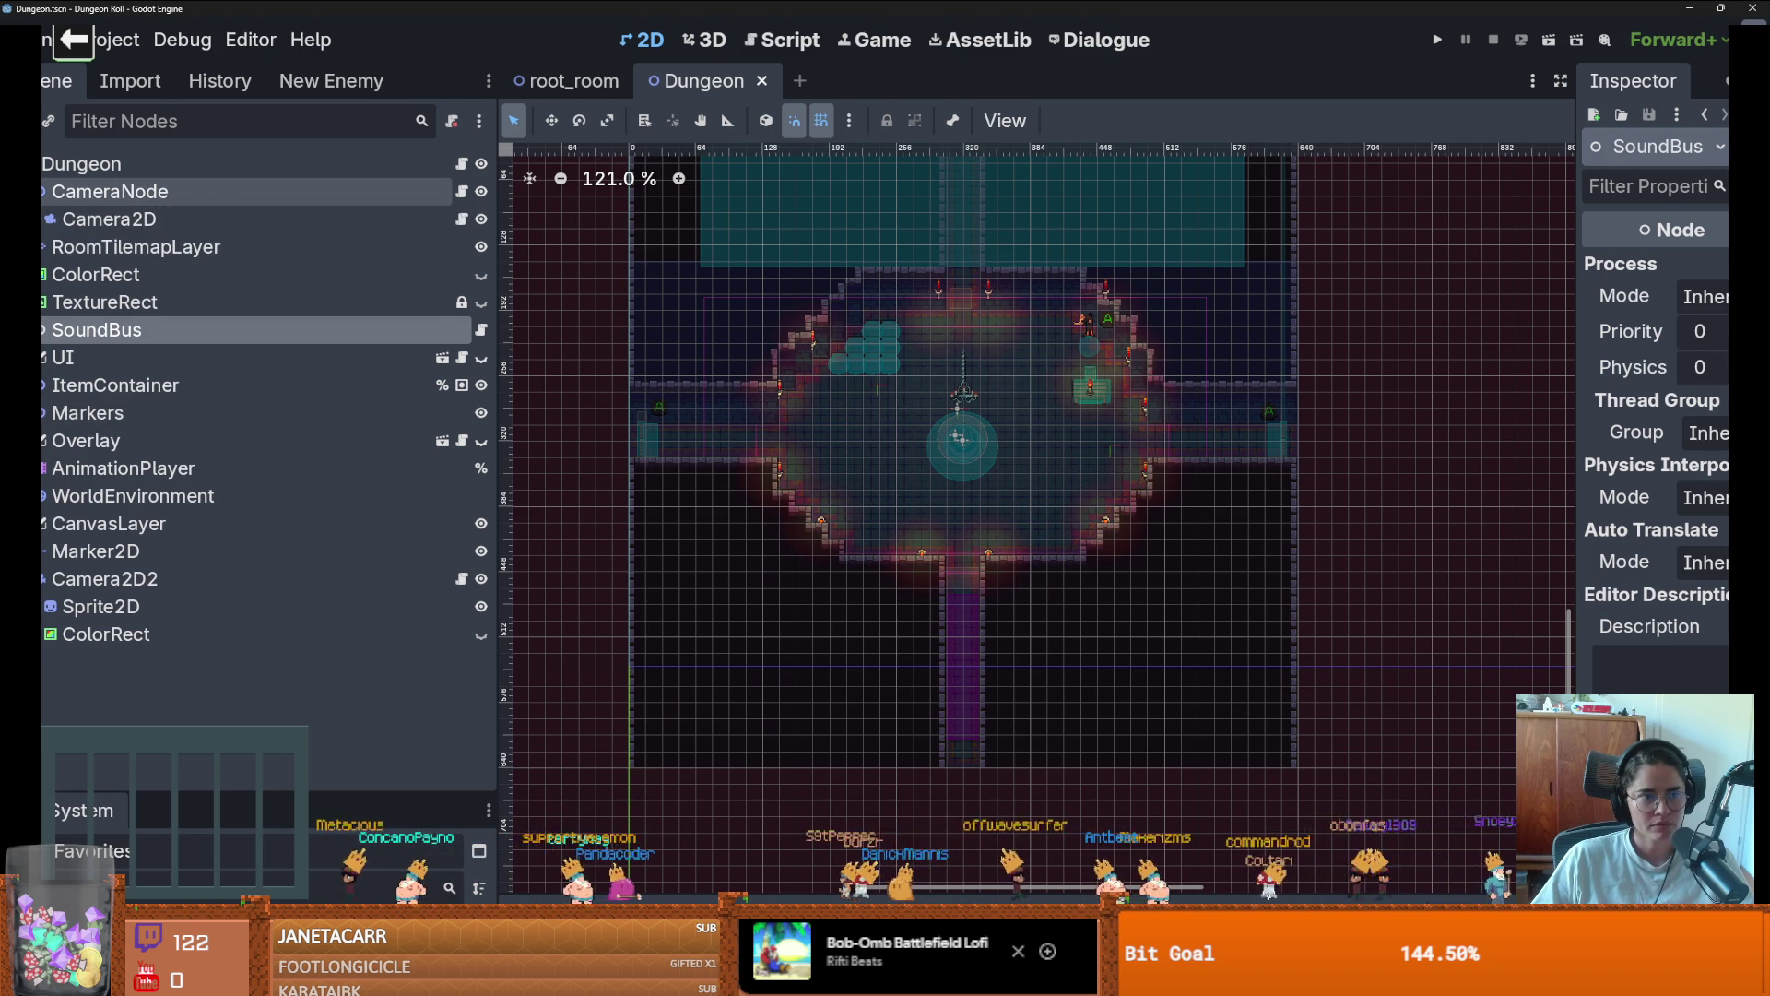
left_click(42, 190)
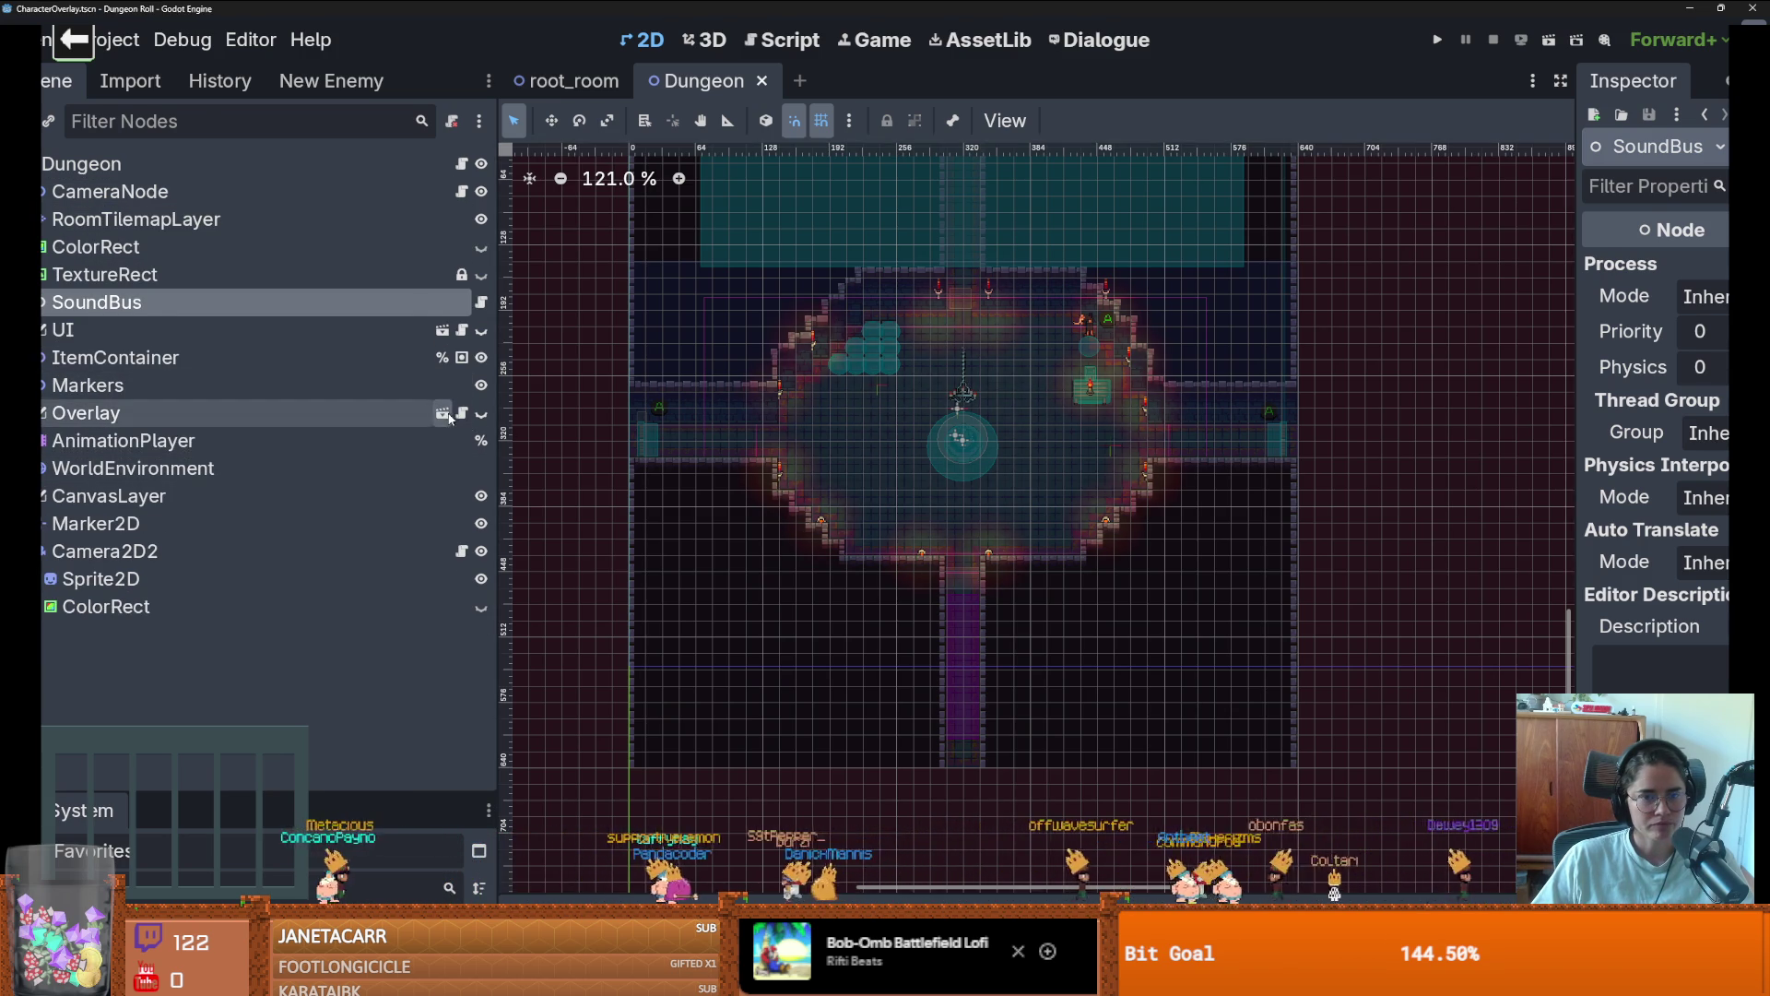
left_click(443, 413)
Select the overlay's CanvasLayer root and expand, then collapse, the 'old' node to inspect it
scroll(819, 602, "up", 4)
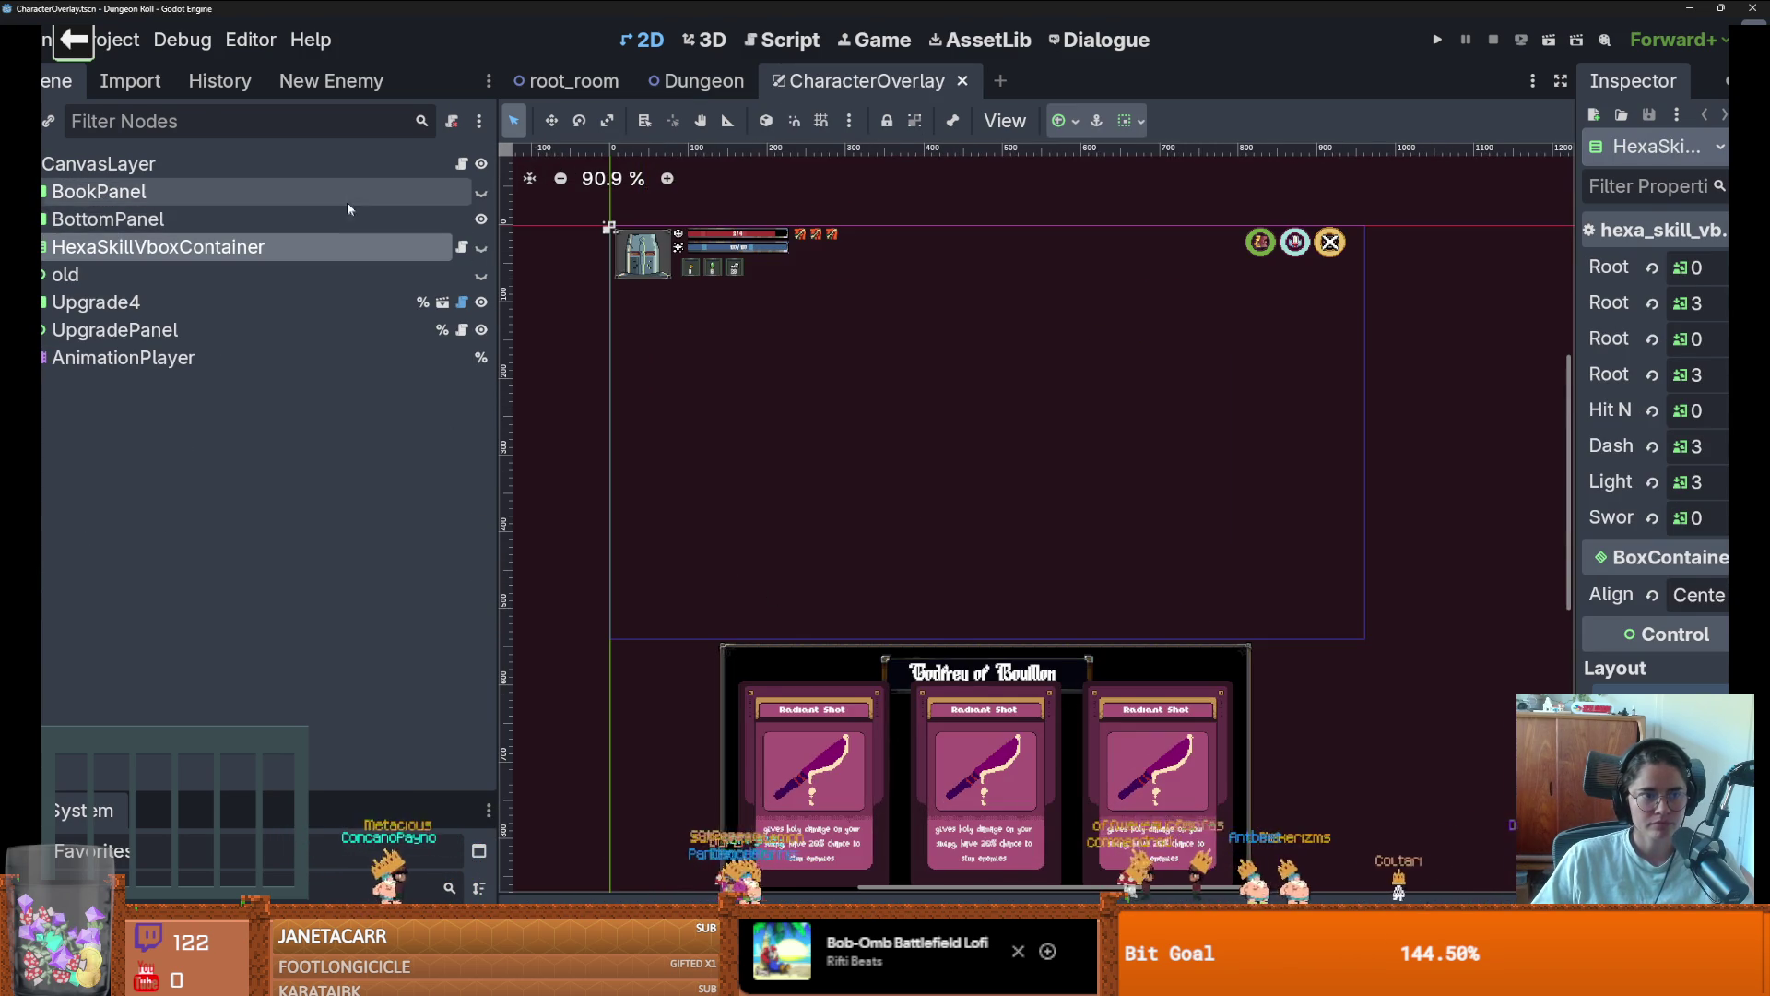
left_click(98, 163)
scroll(837, 551, "up", 3)
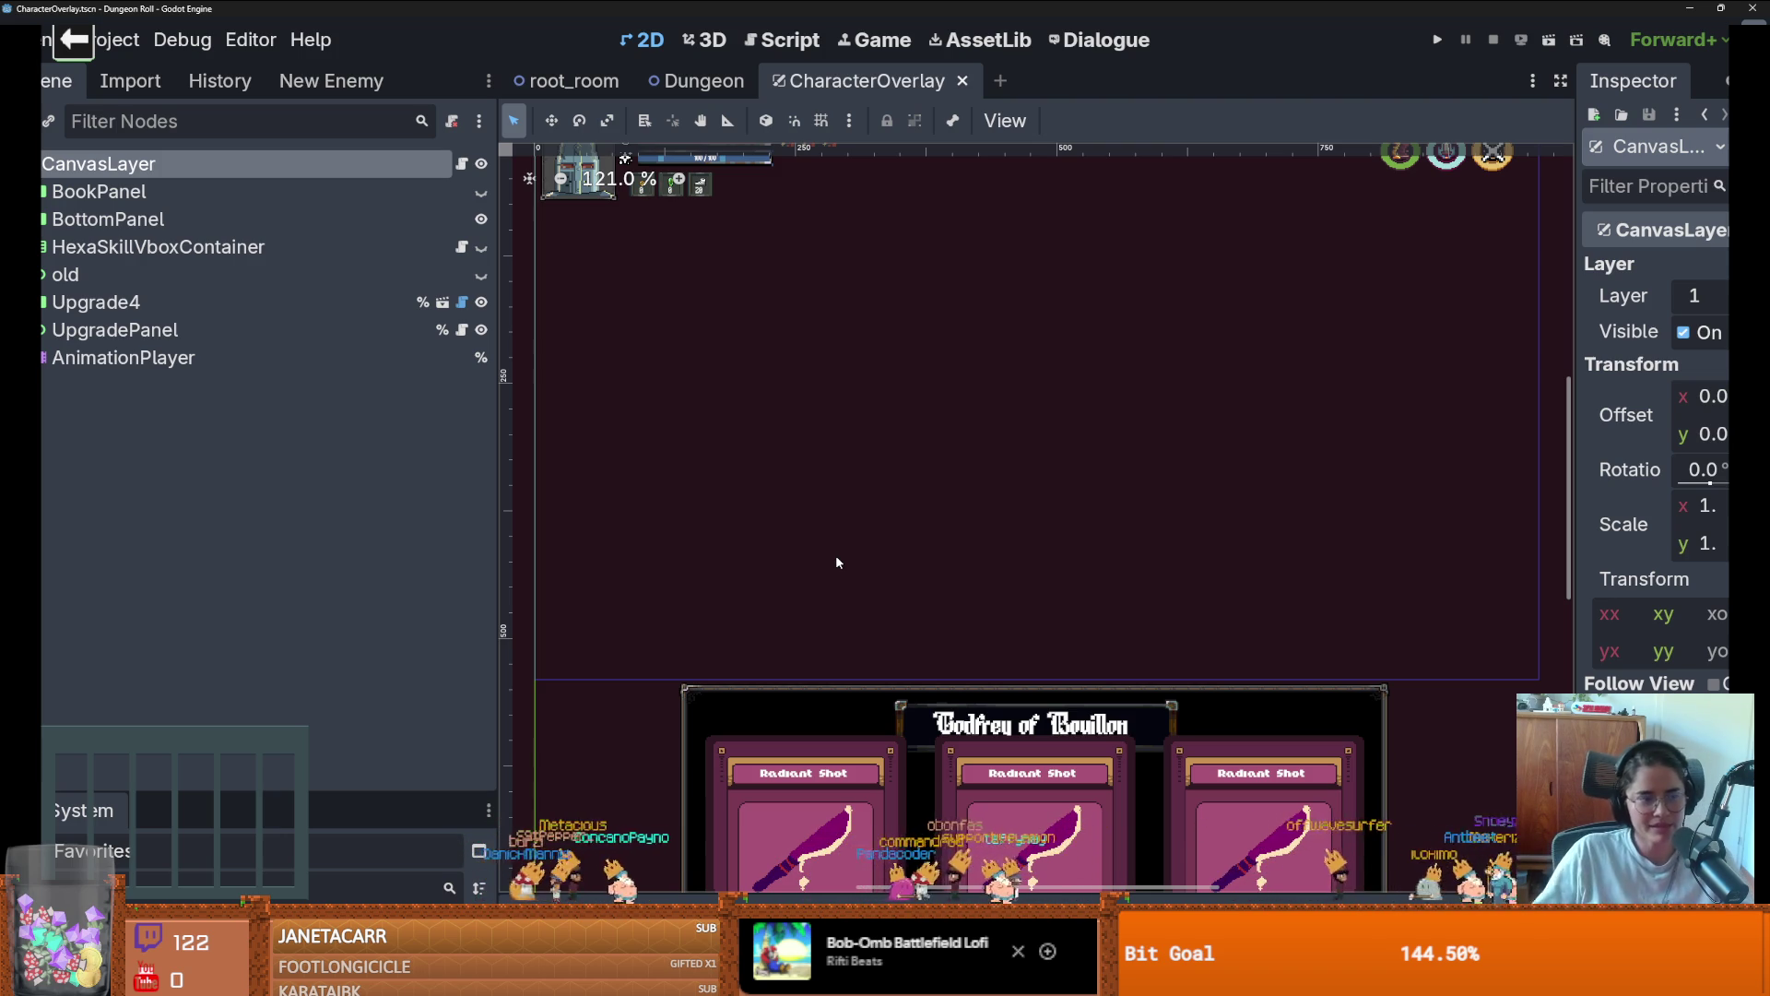
scroll(830, 590, "down", 1)
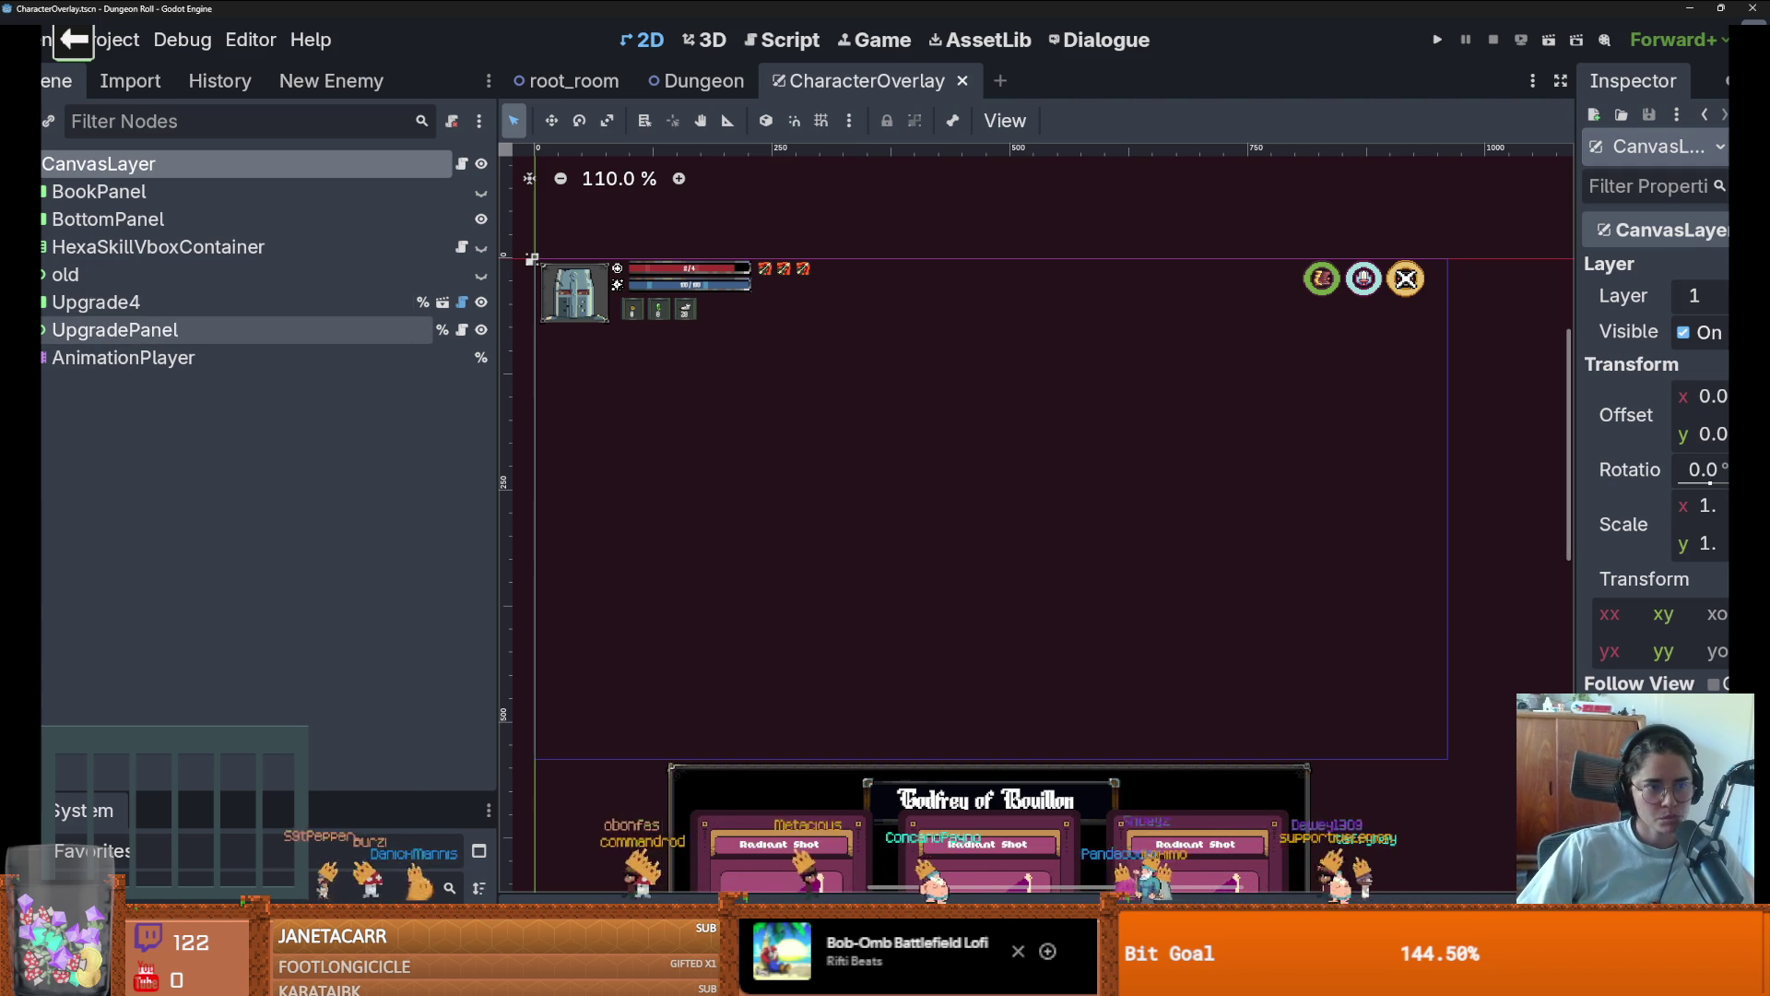
left_click(43, 274)
left_click(43, 273)
left_click(44, 274)
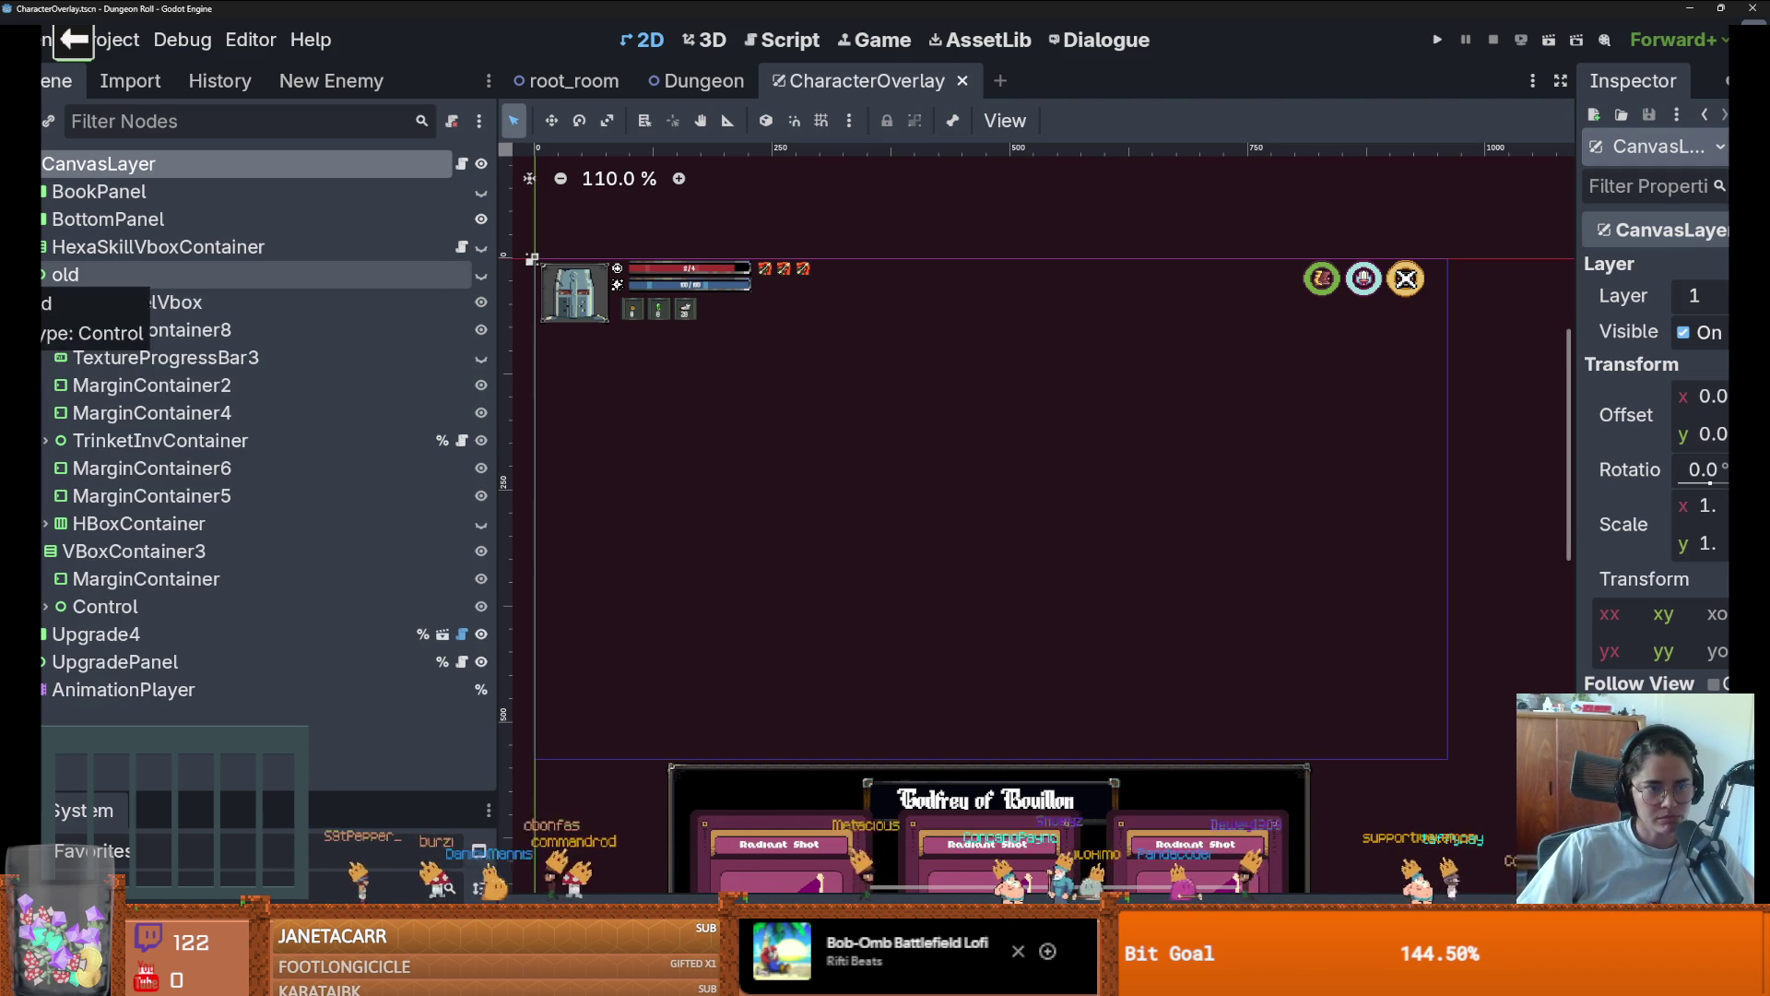
left_click(43, 274)
Unhide HexaSkillVboxContainer, save the CharacterOverlay scene, and bring the hex grid into view
left_click(480, 247)
key("ctrl+s")
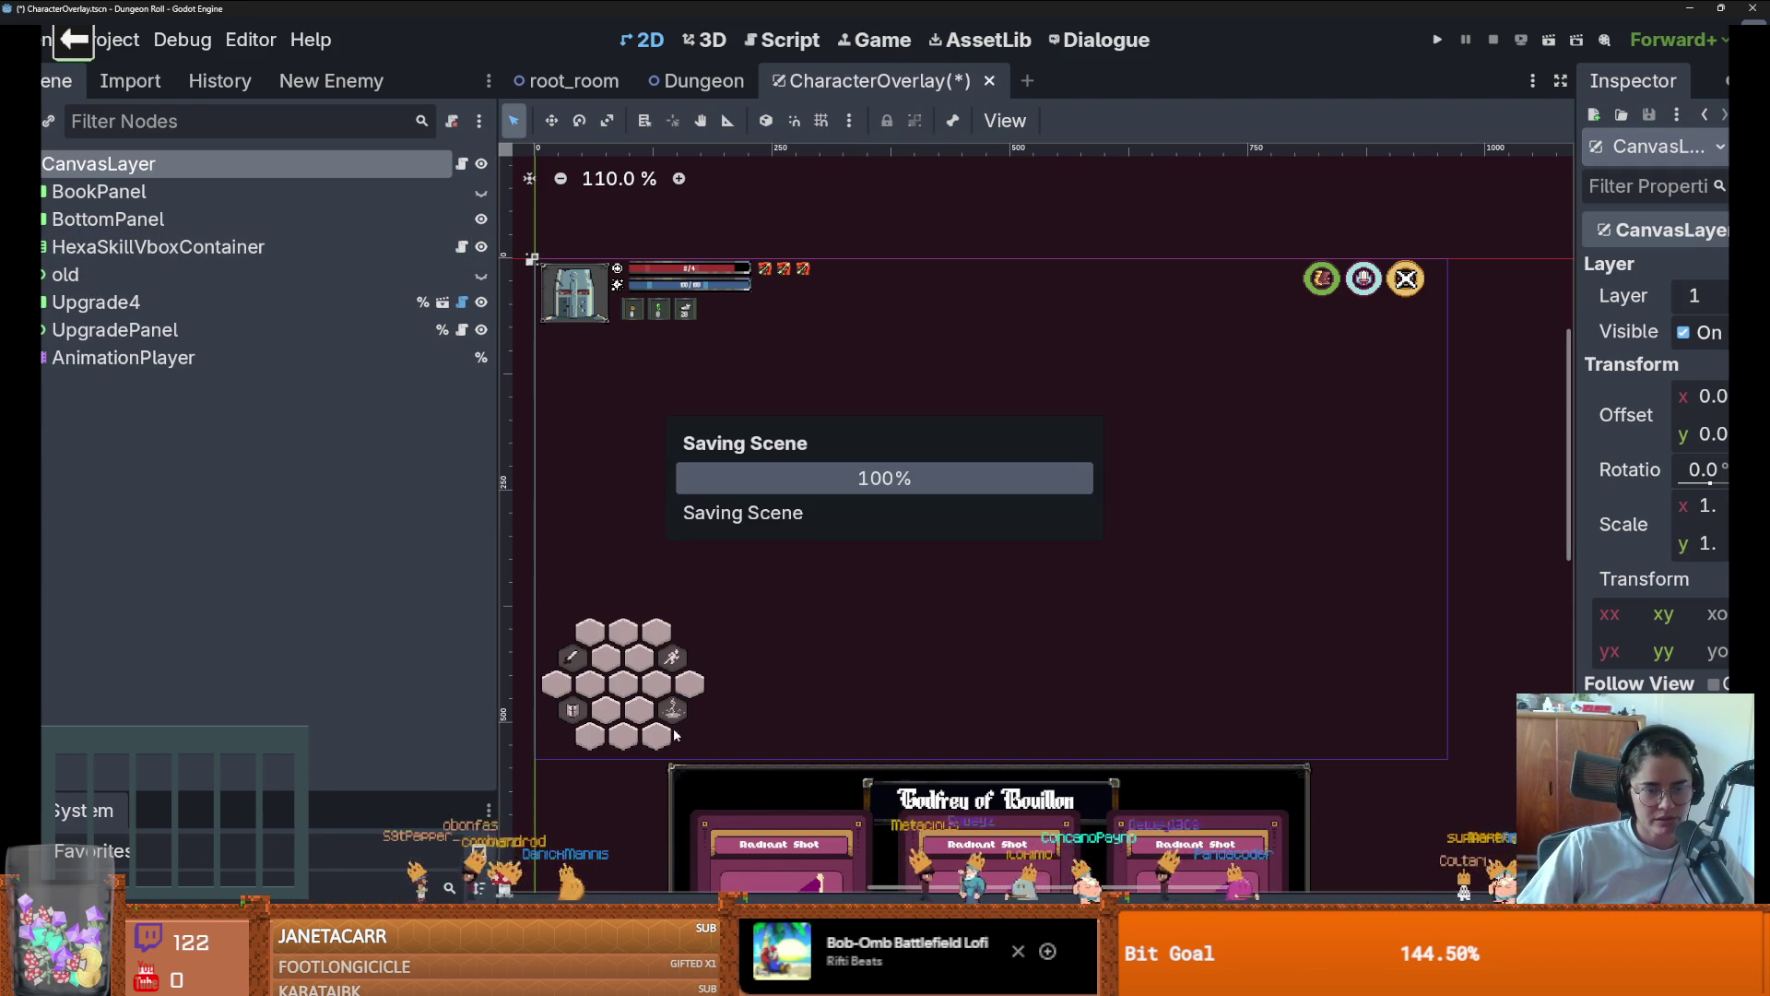
left_click_drag(674, 735, 823, 587)
scroll(829, 595, "up", 5)
scroll(858, 620, "down", 2)
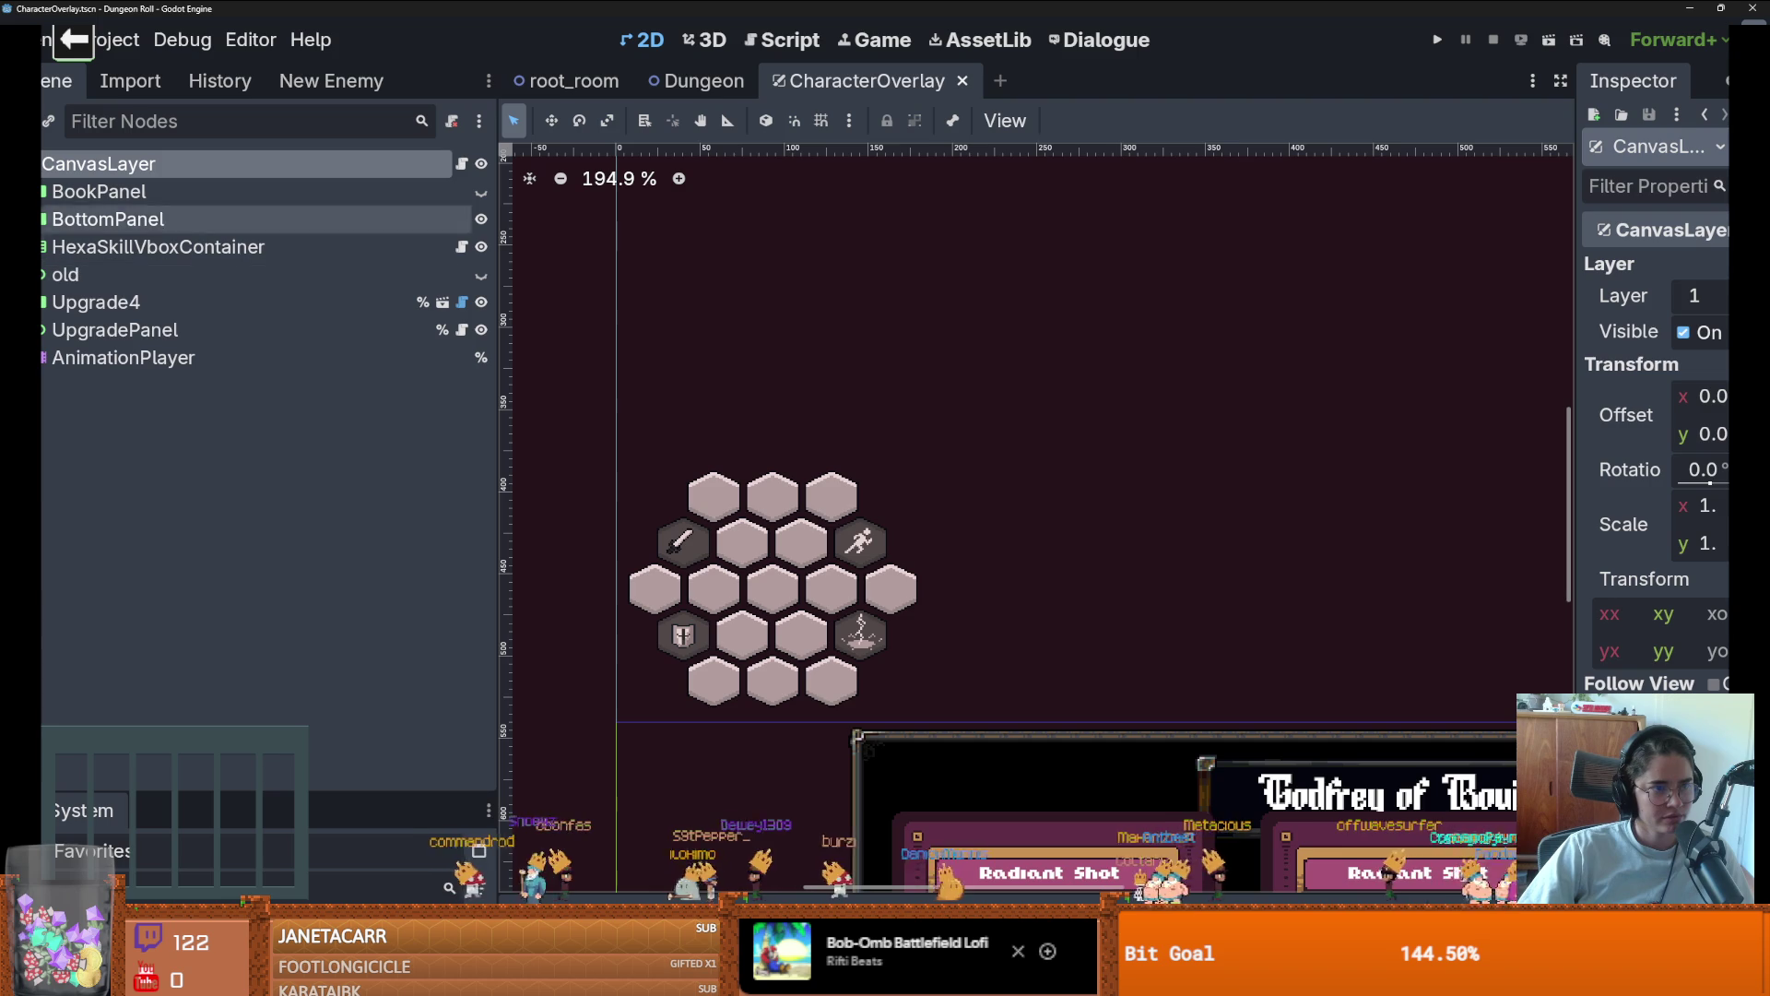
Scale HexaSkillVboxContainer to 0.515, move it to (2, 462) at bottom-left, and run the game
left_click(43, 247)
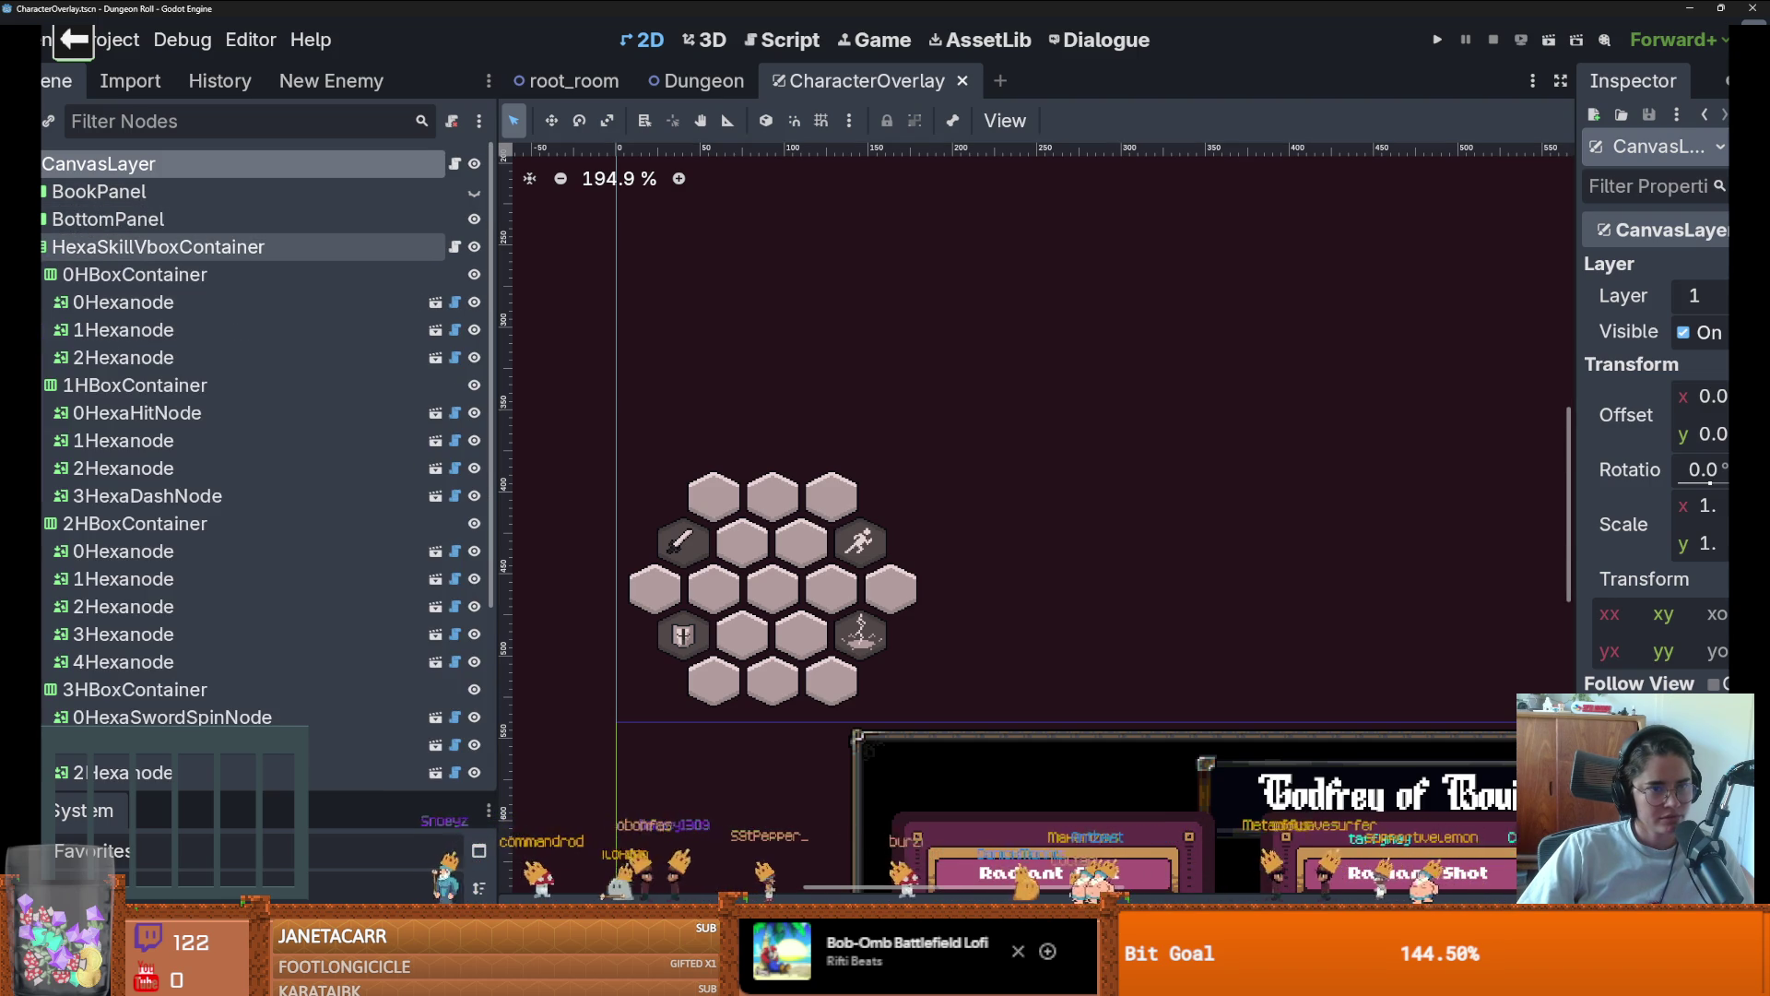
left_click(44, 246)
left_click(157, 246)
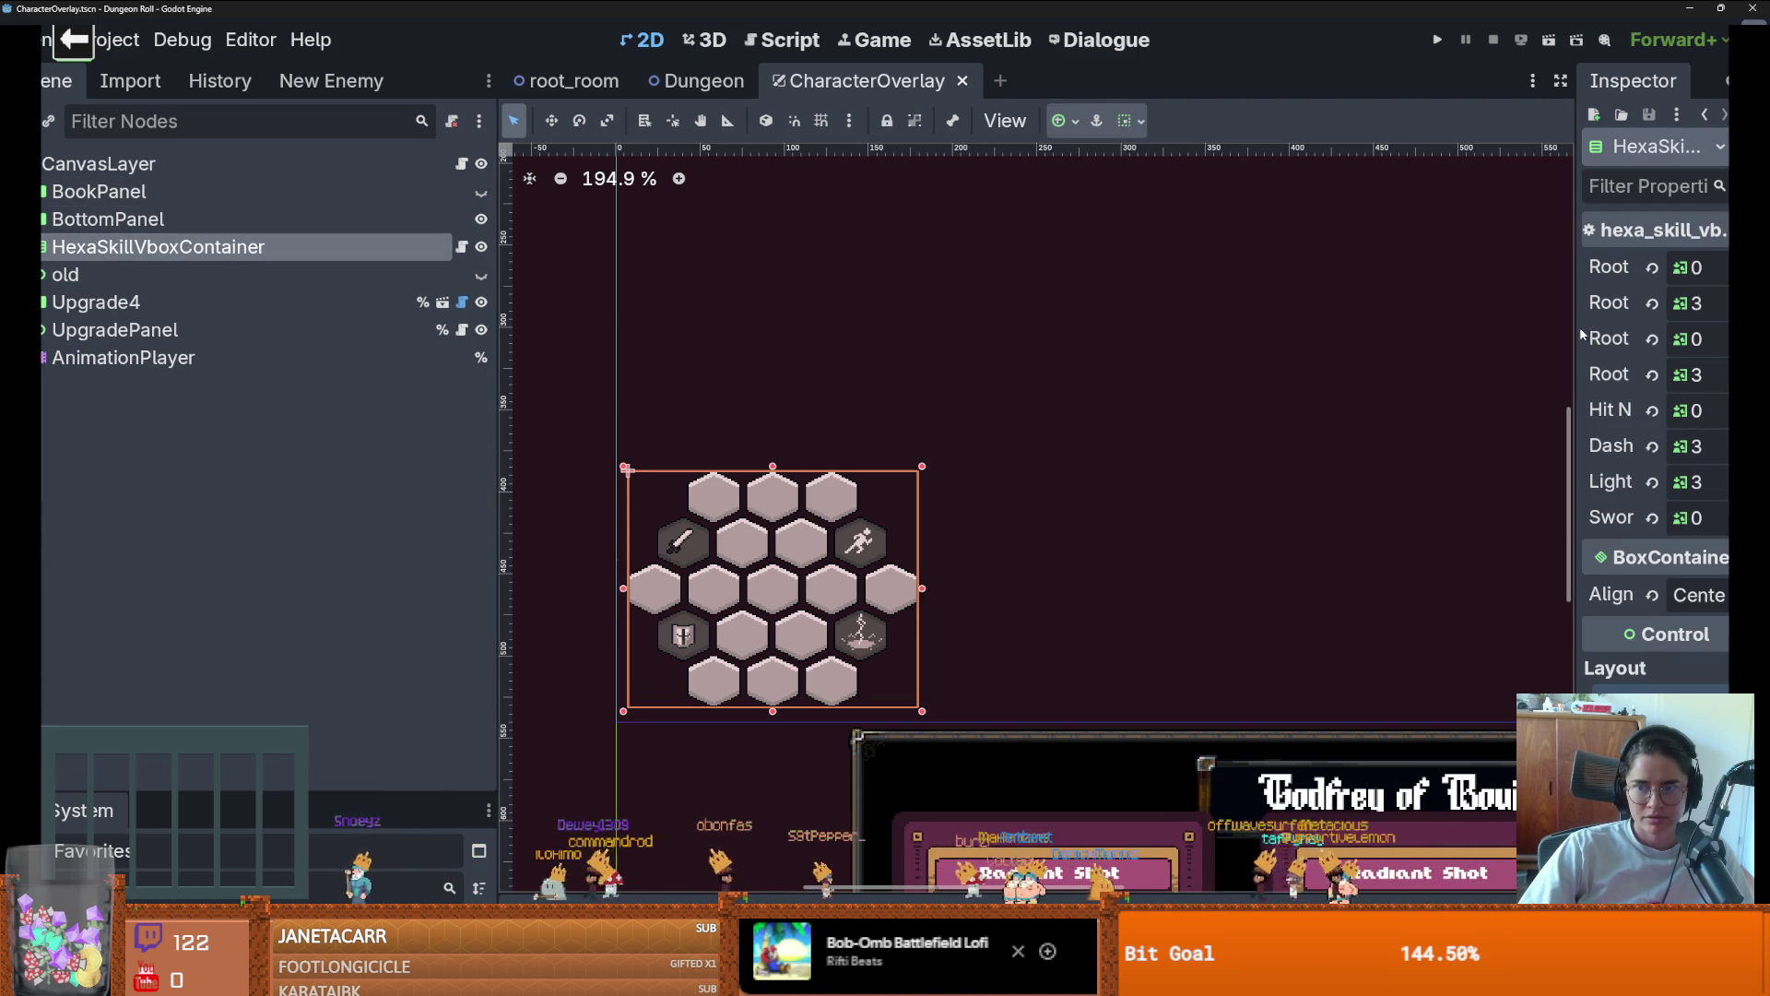
scroll(1576, 554, "down", 6)
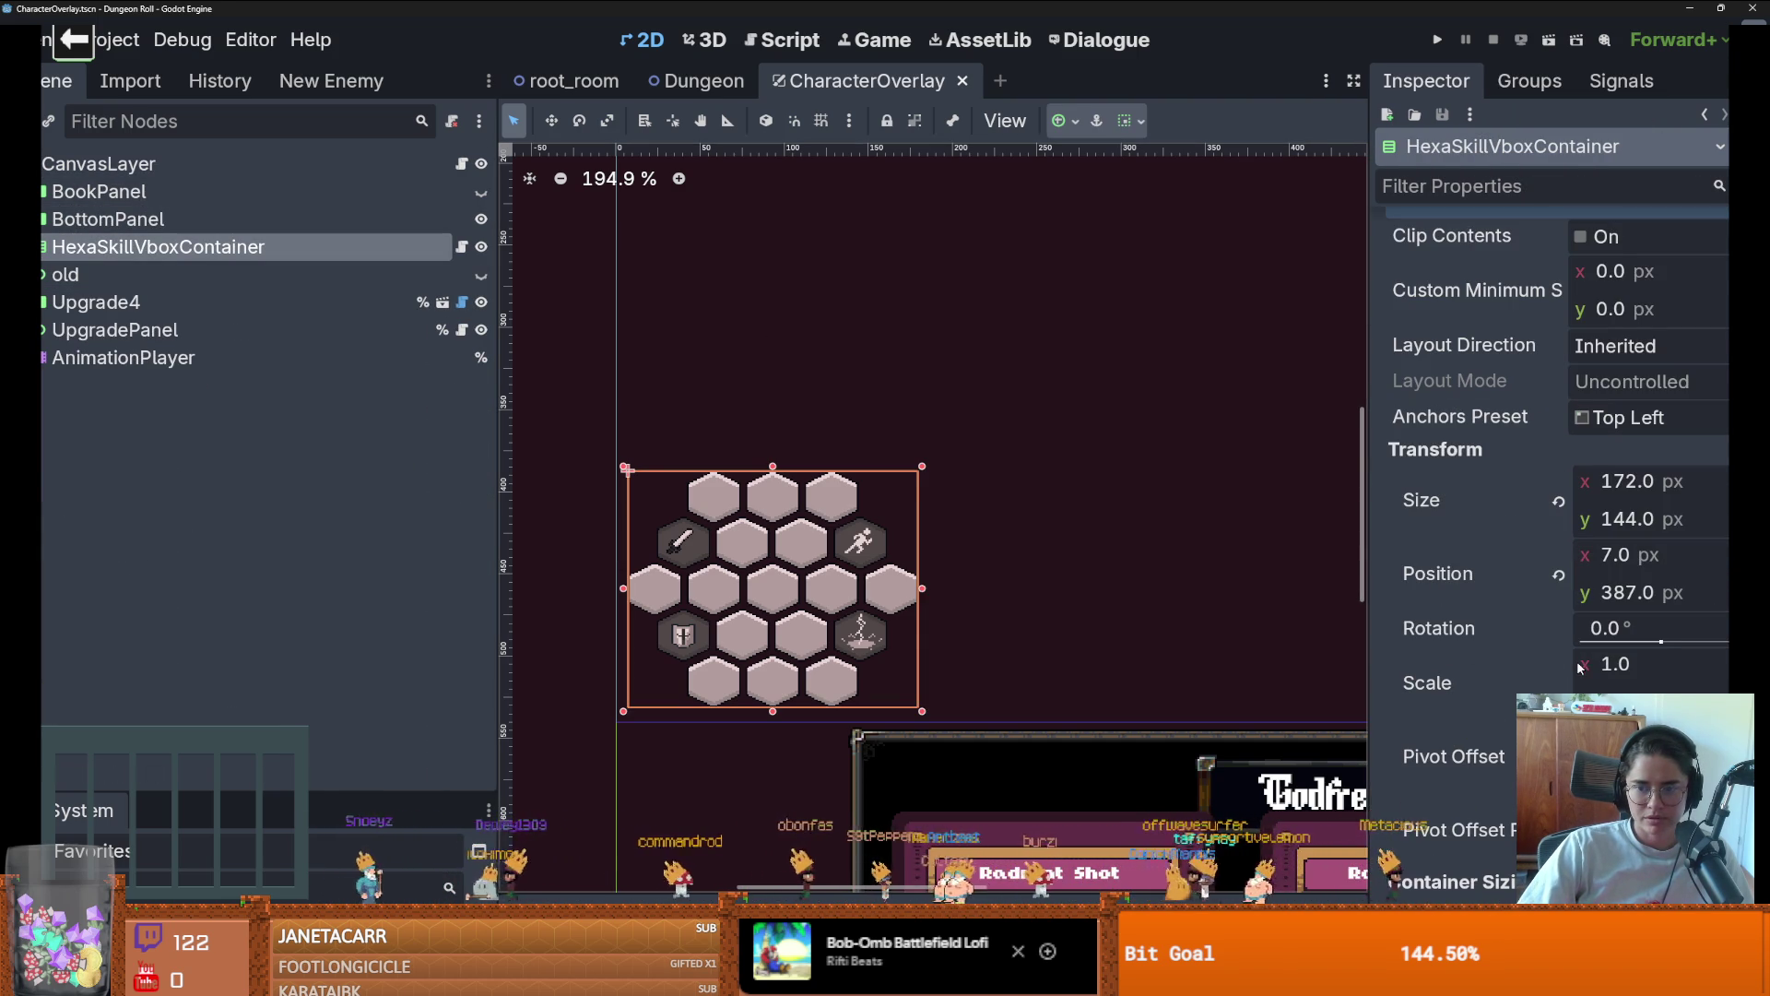
left_click_drag(1580, 668, 1476, 668)
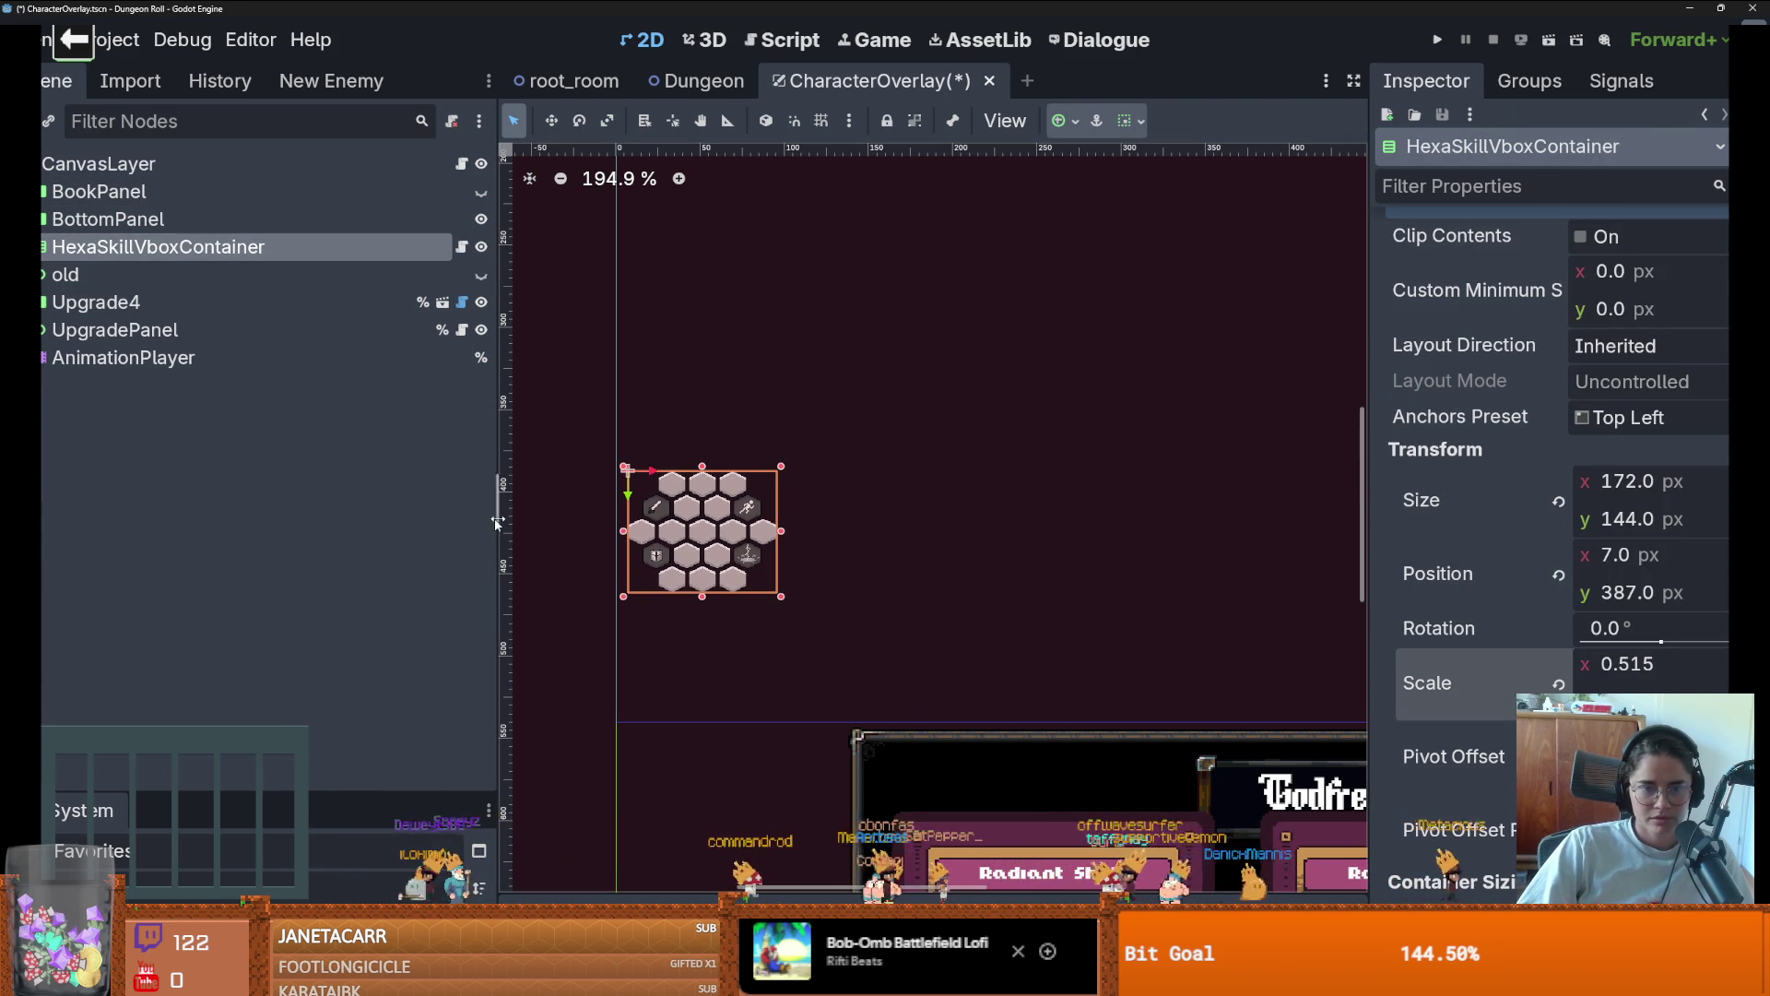
left_click_drag(684, 540, 676, 663)
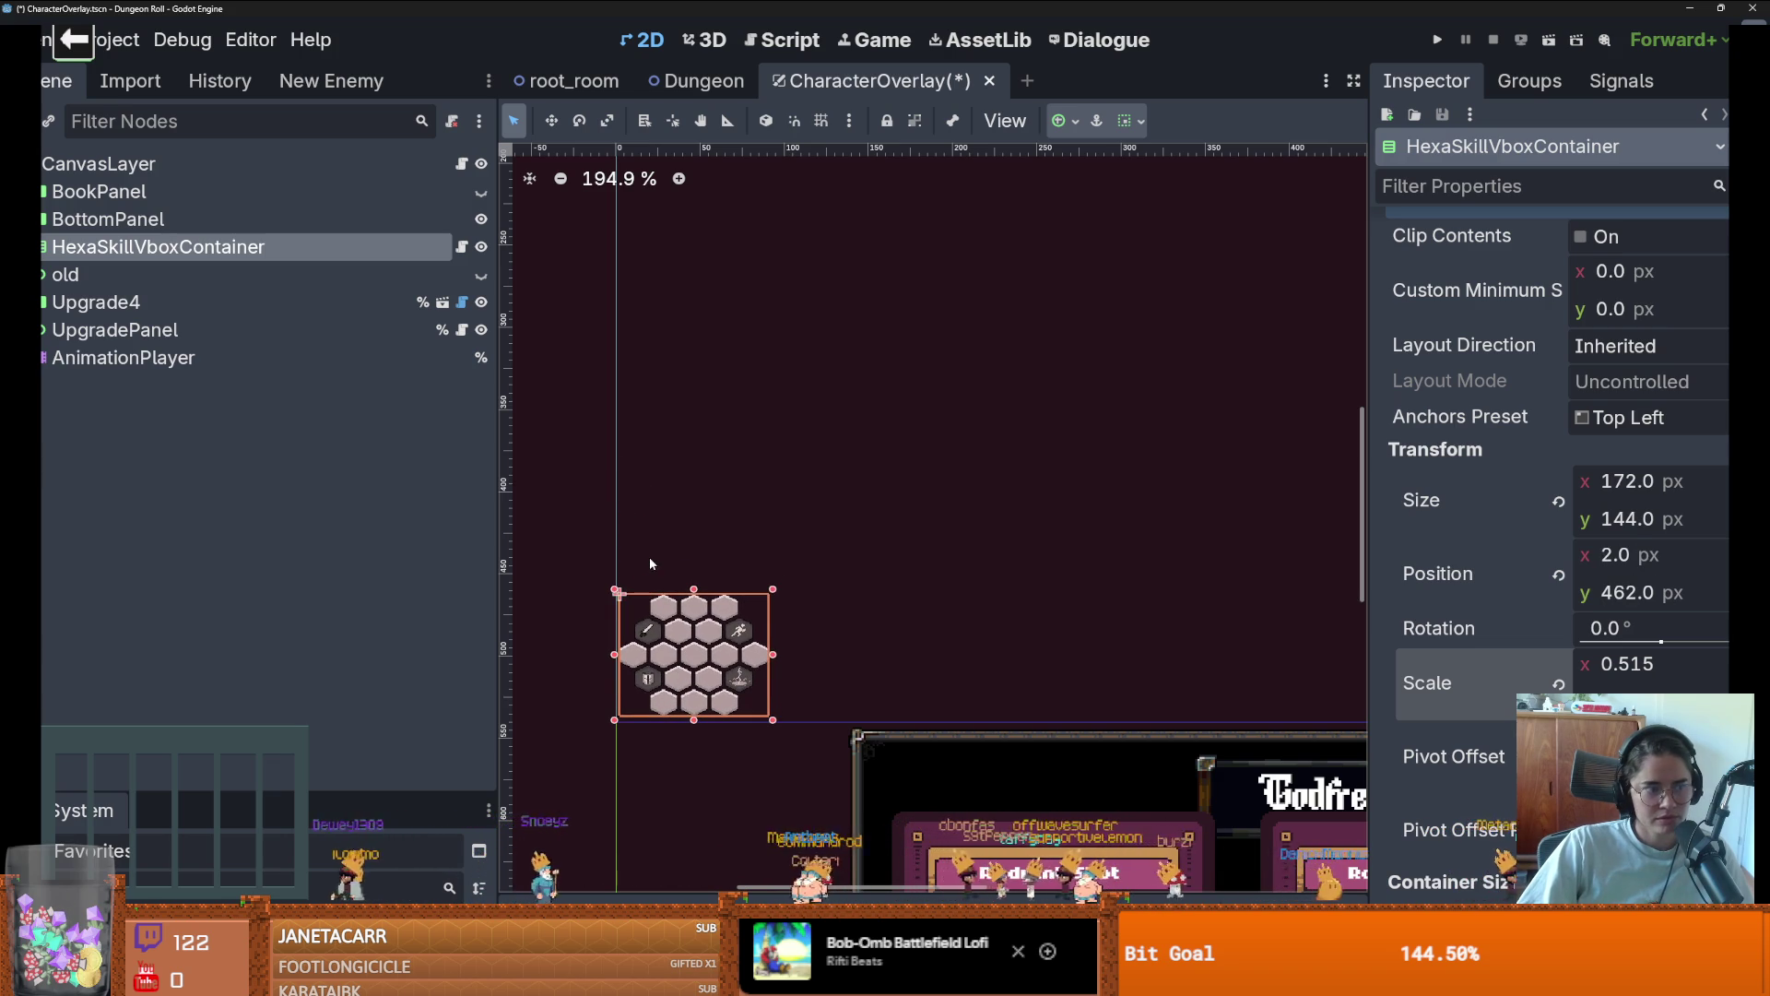
key("F5")
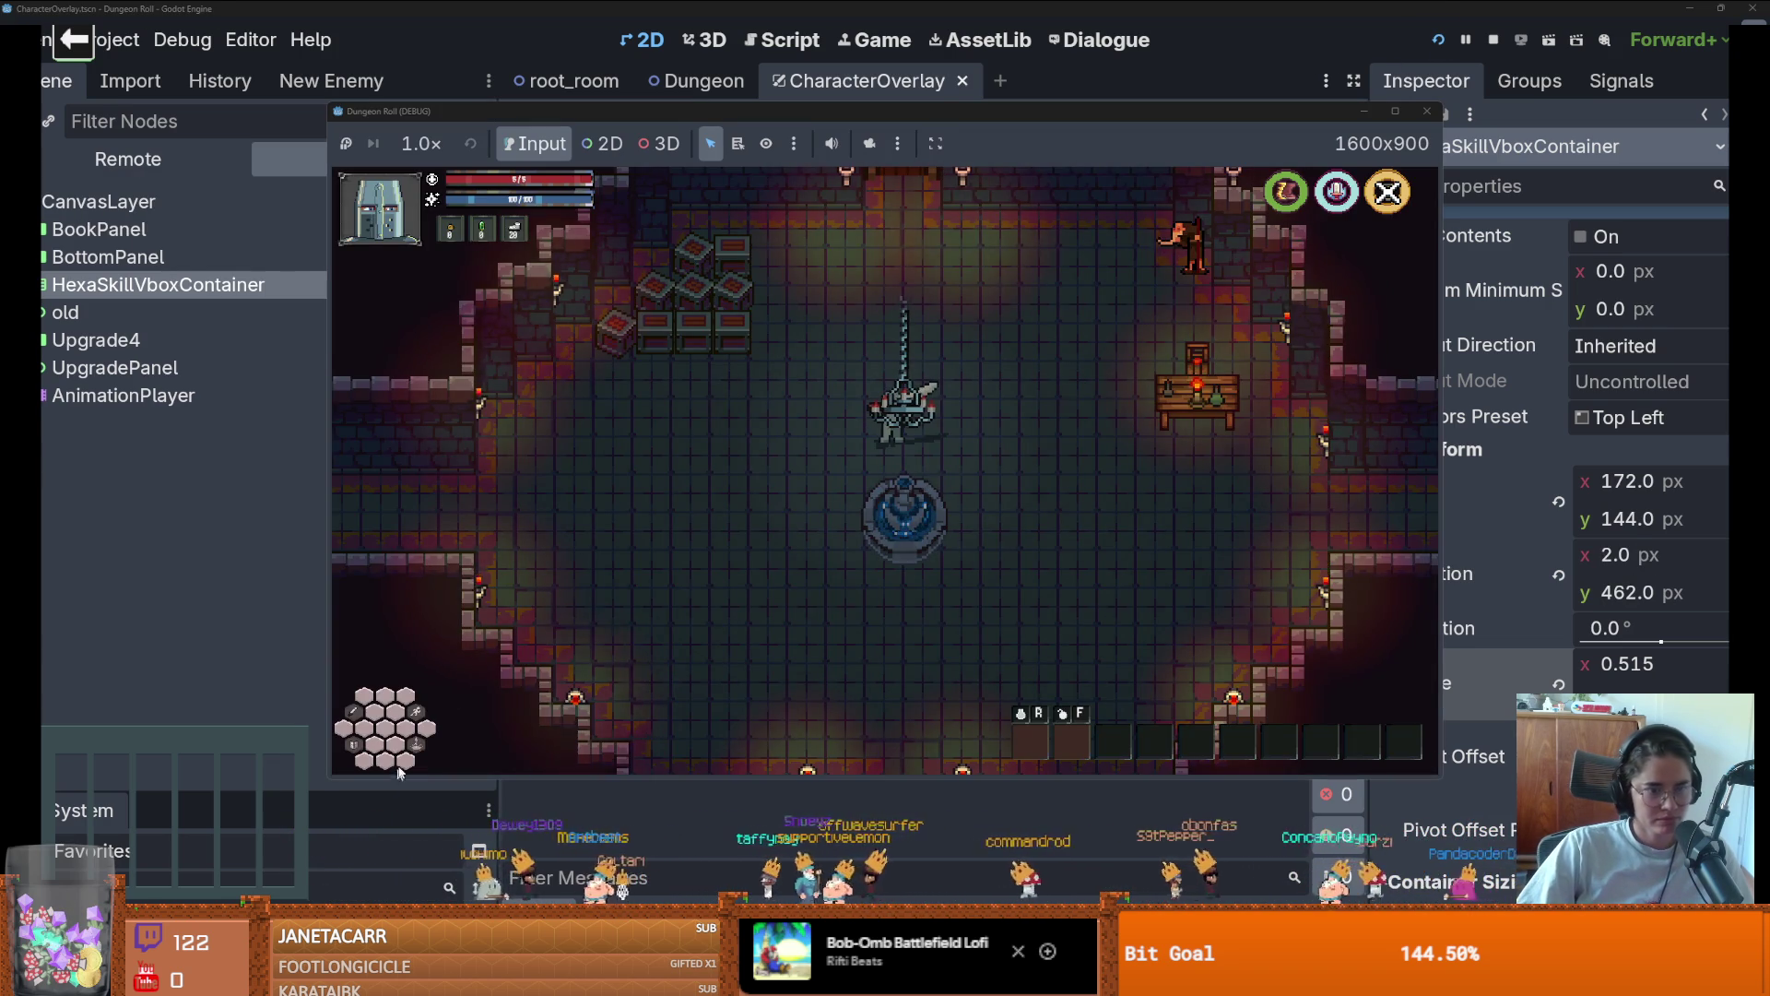
Turn on debug room selection and enter a room from the debug list
key("w")
key("w")
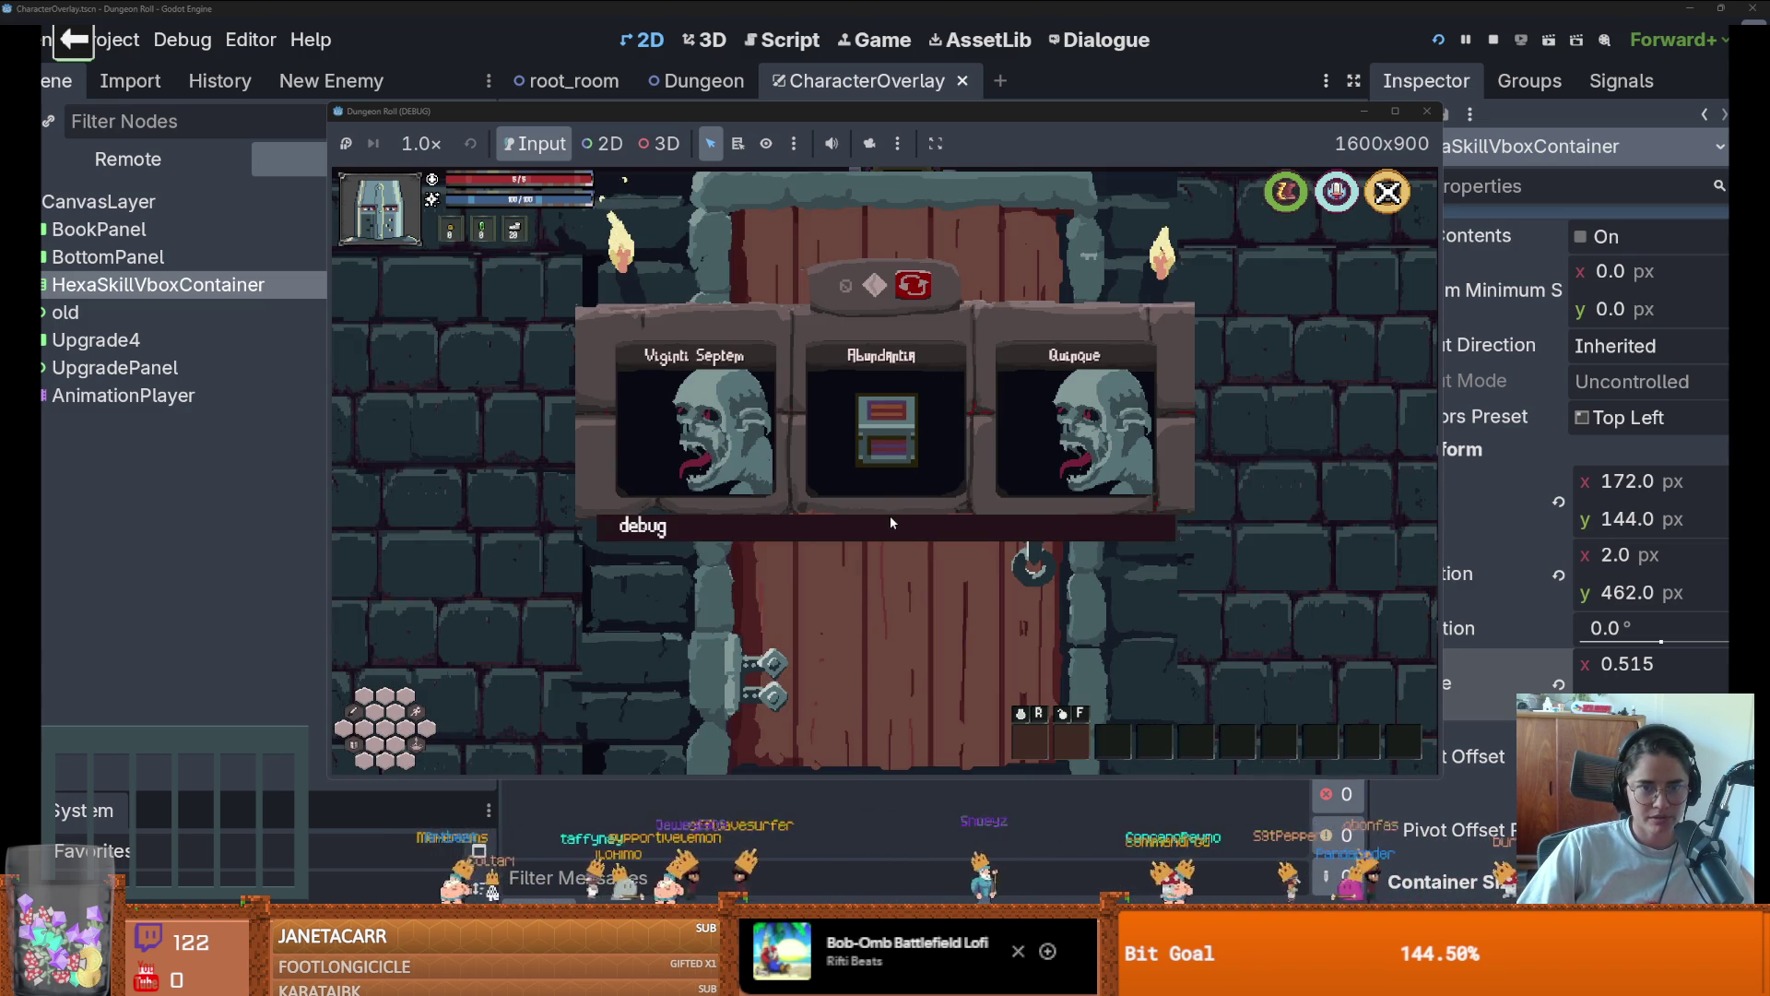
left_click(890, 521)
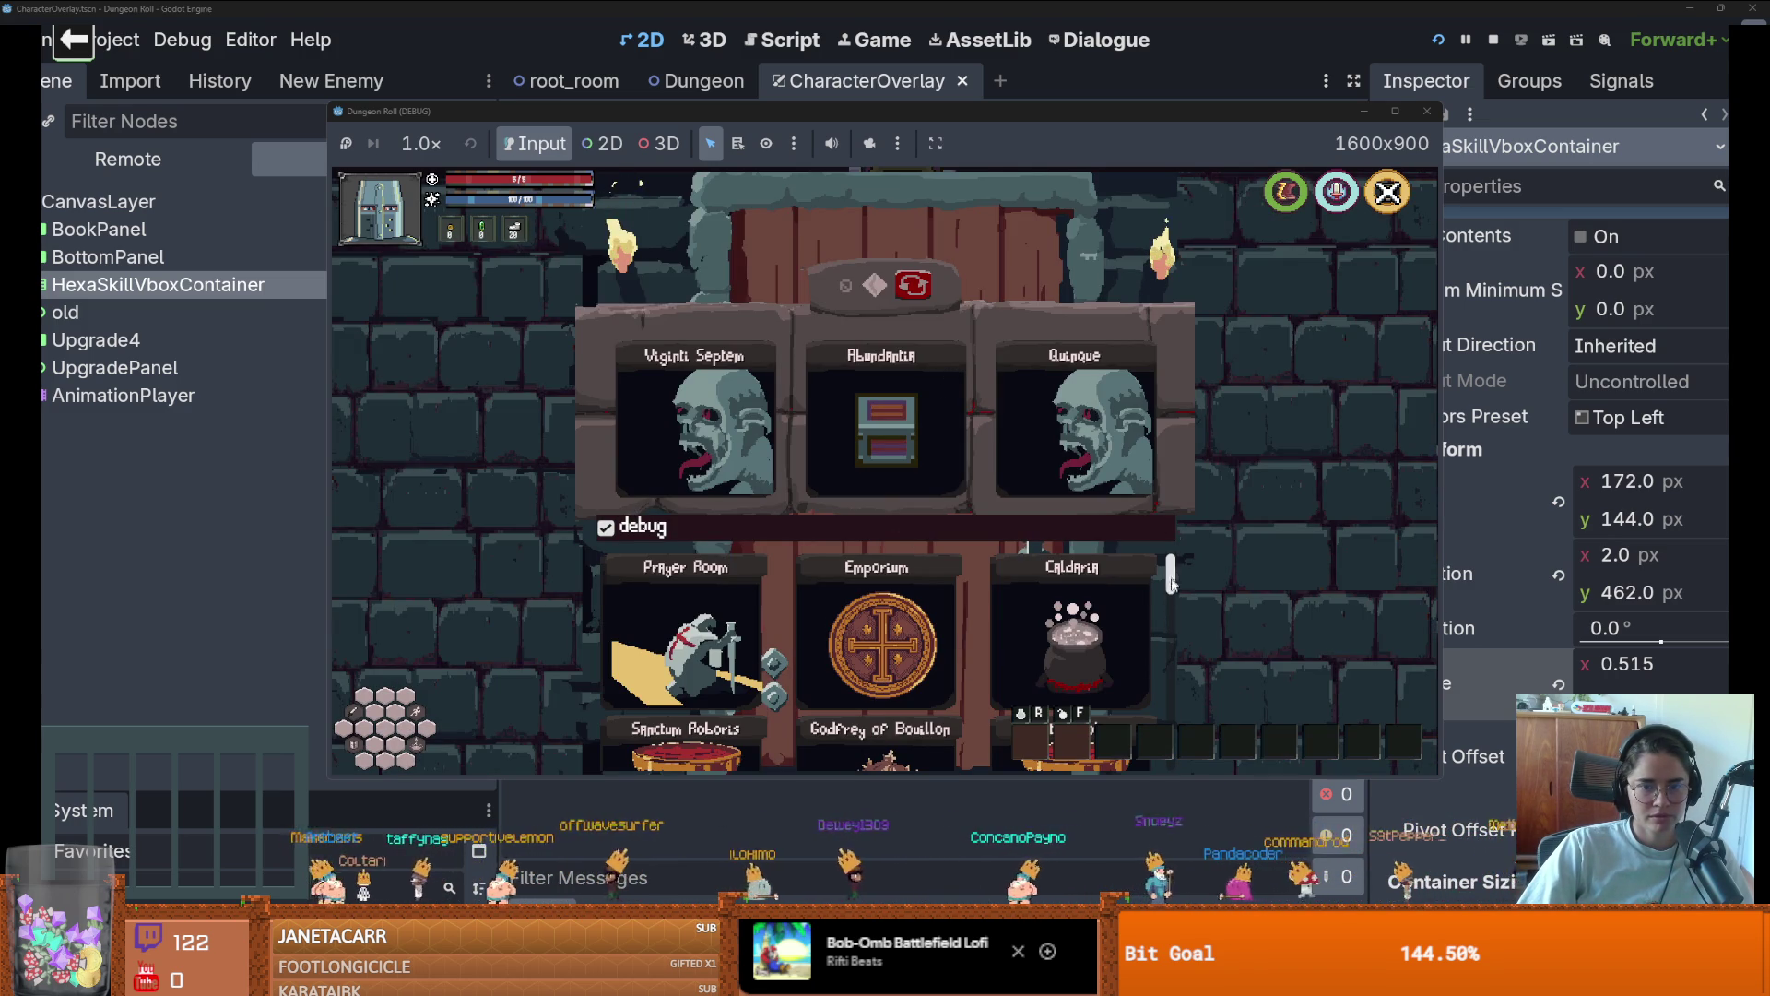
scroll(1172, 585, "down", 3)
left_click(939, 607)
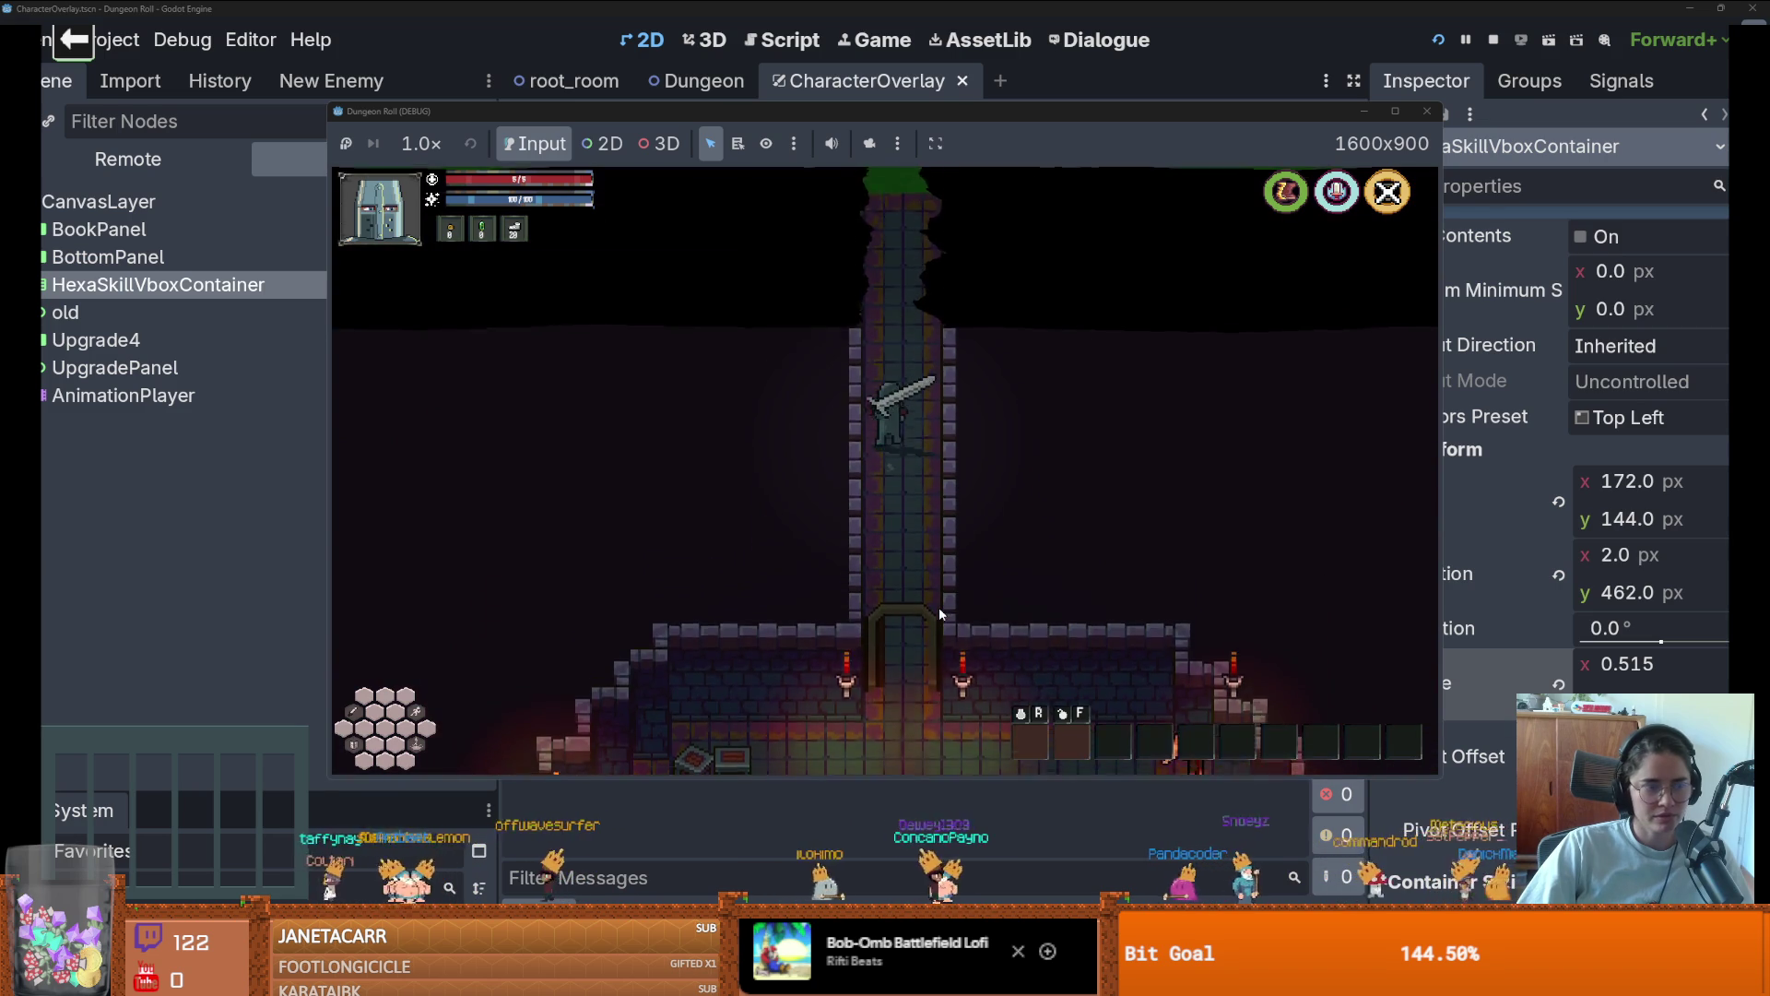
Walk to the Godfrey statue, go through the dialogue, and take the Defence Boost upgrade
key("w")
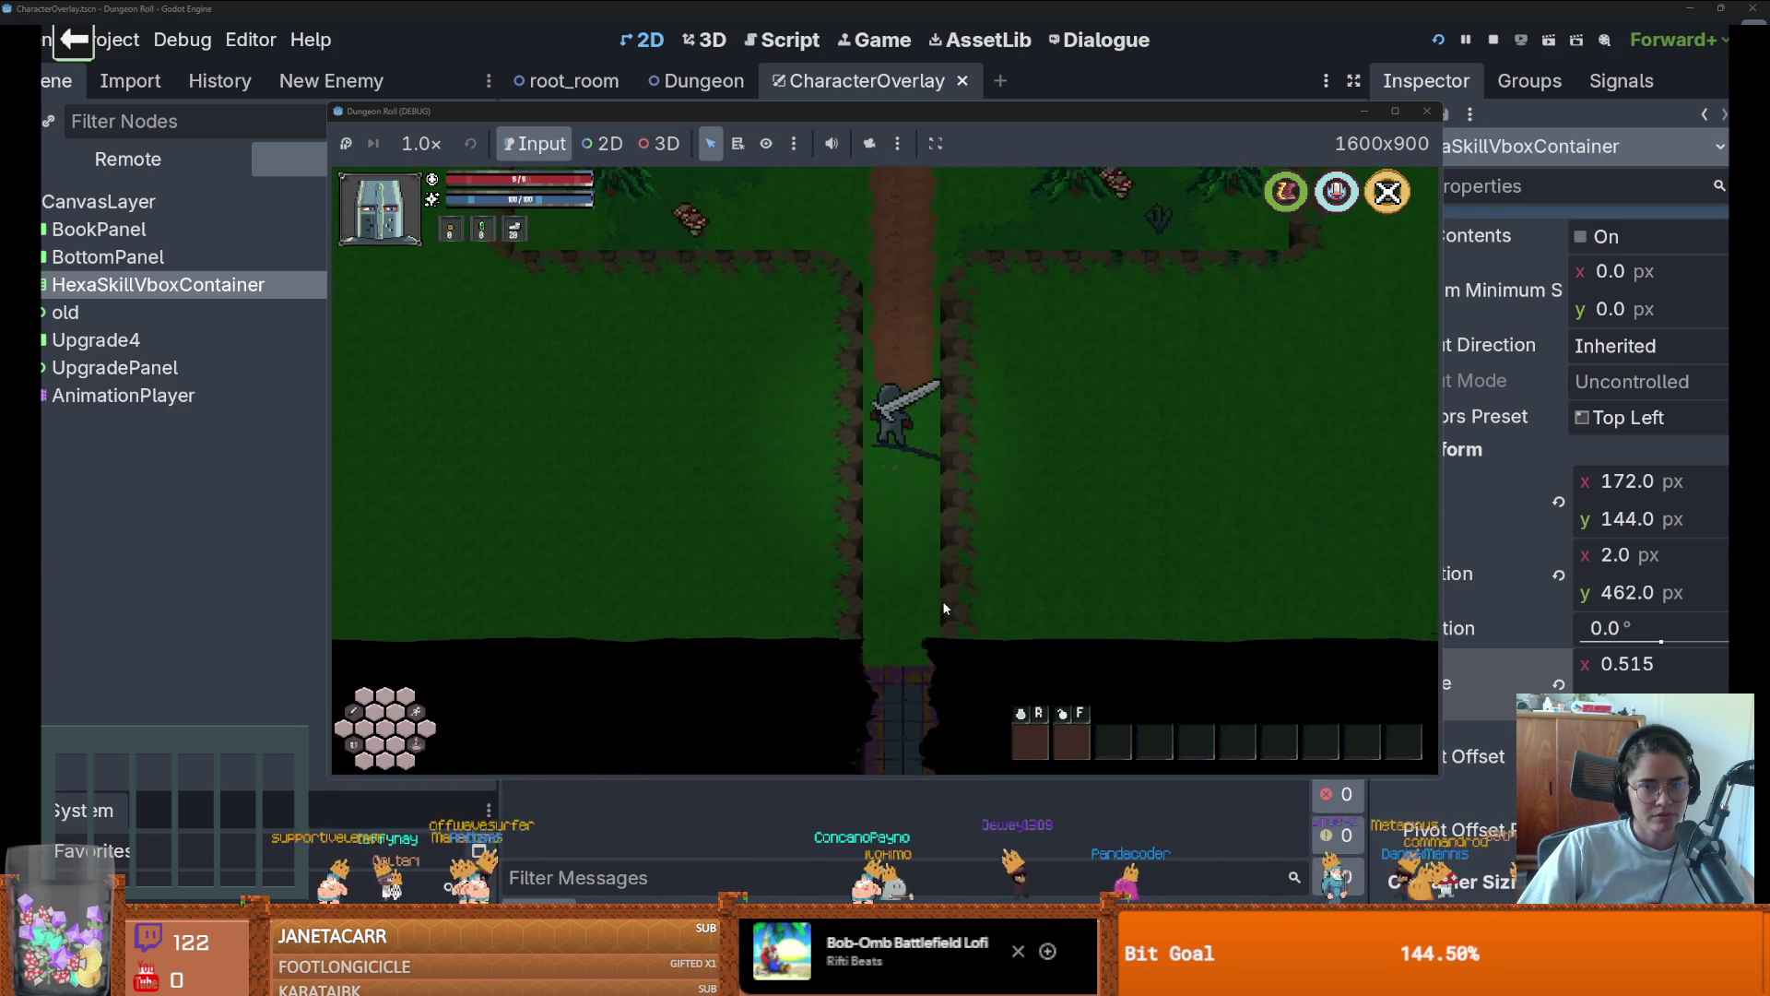
key("w")
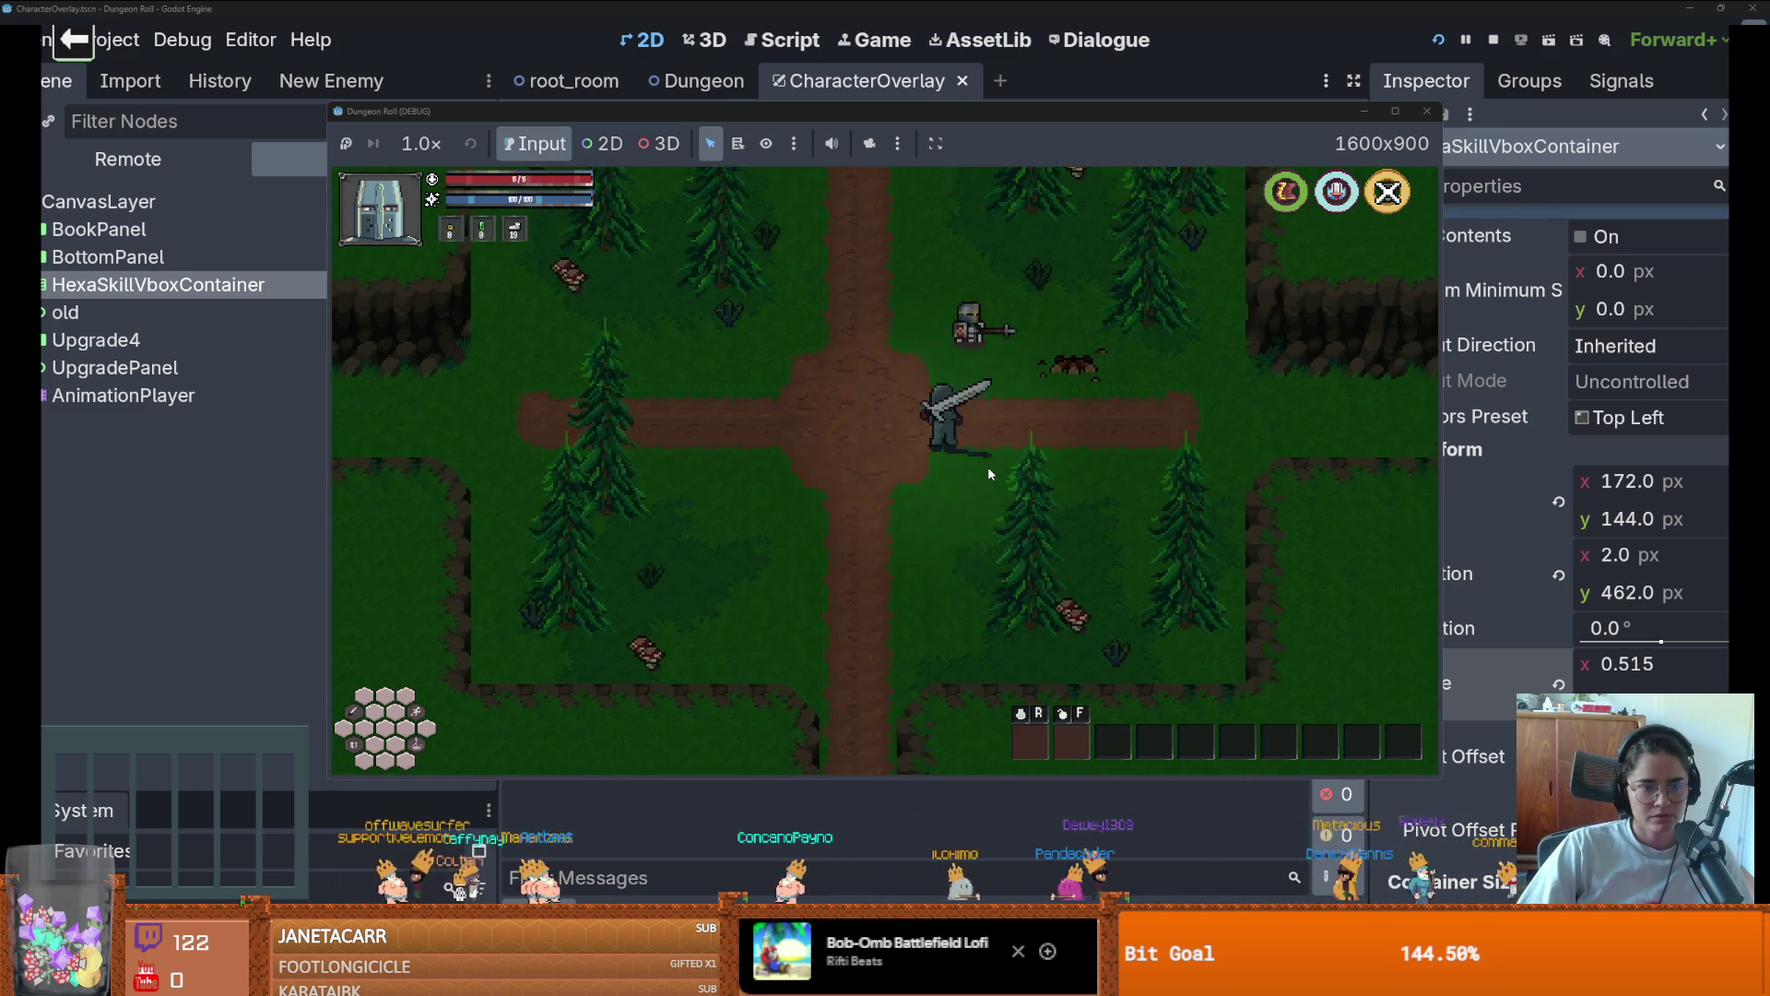
key("w")
key("e")
left_click(895, 427)
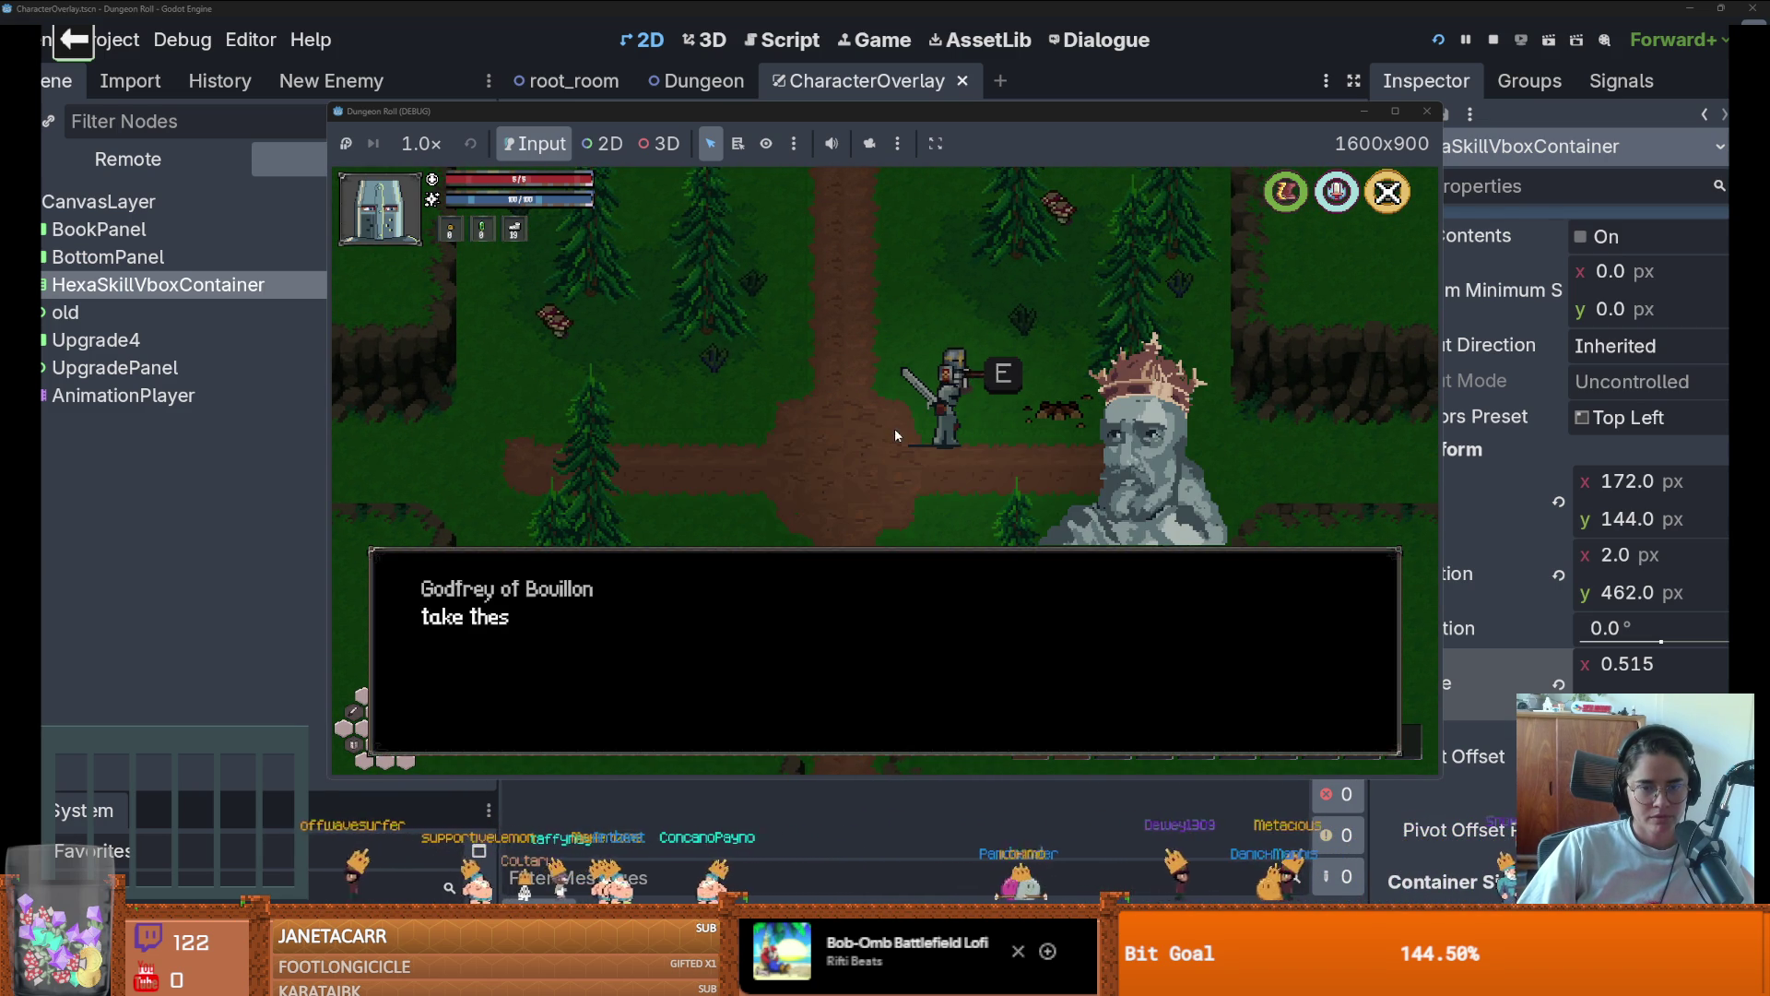
left_click(857, 546)
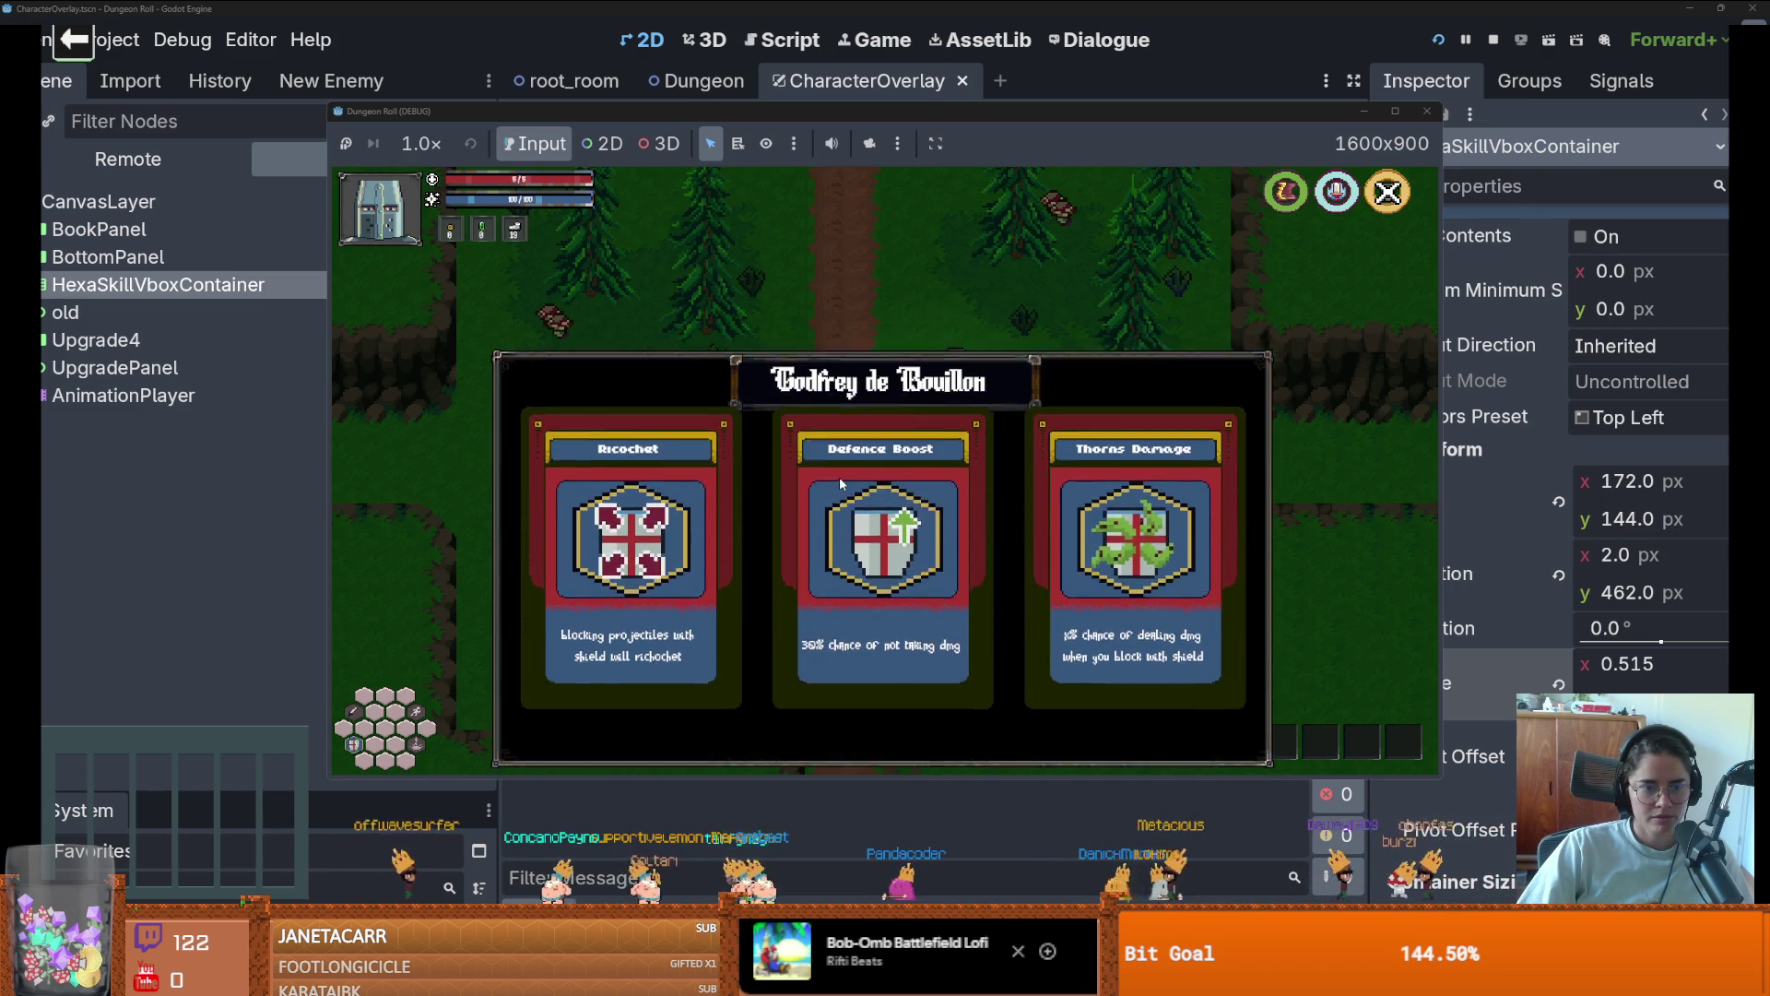
left_click(839, 478)
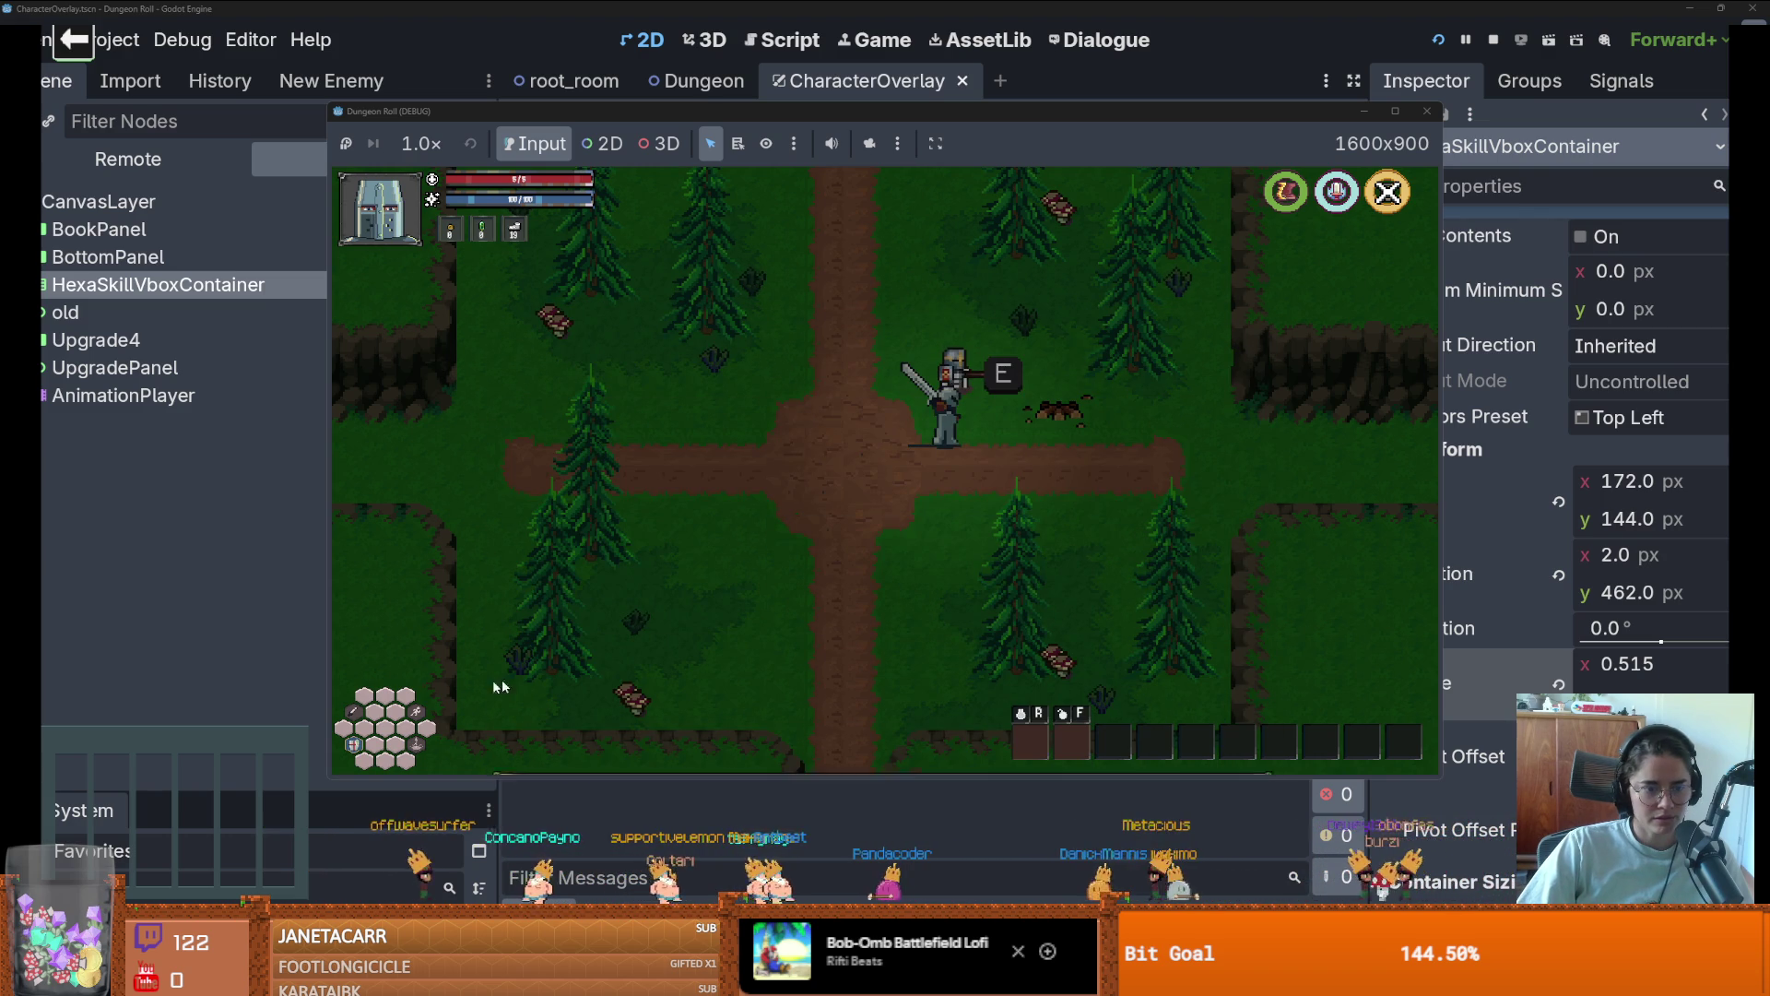
Check the Defence Boost icon in the bottom-left hex grid, then close the card
left_click(359, 745)
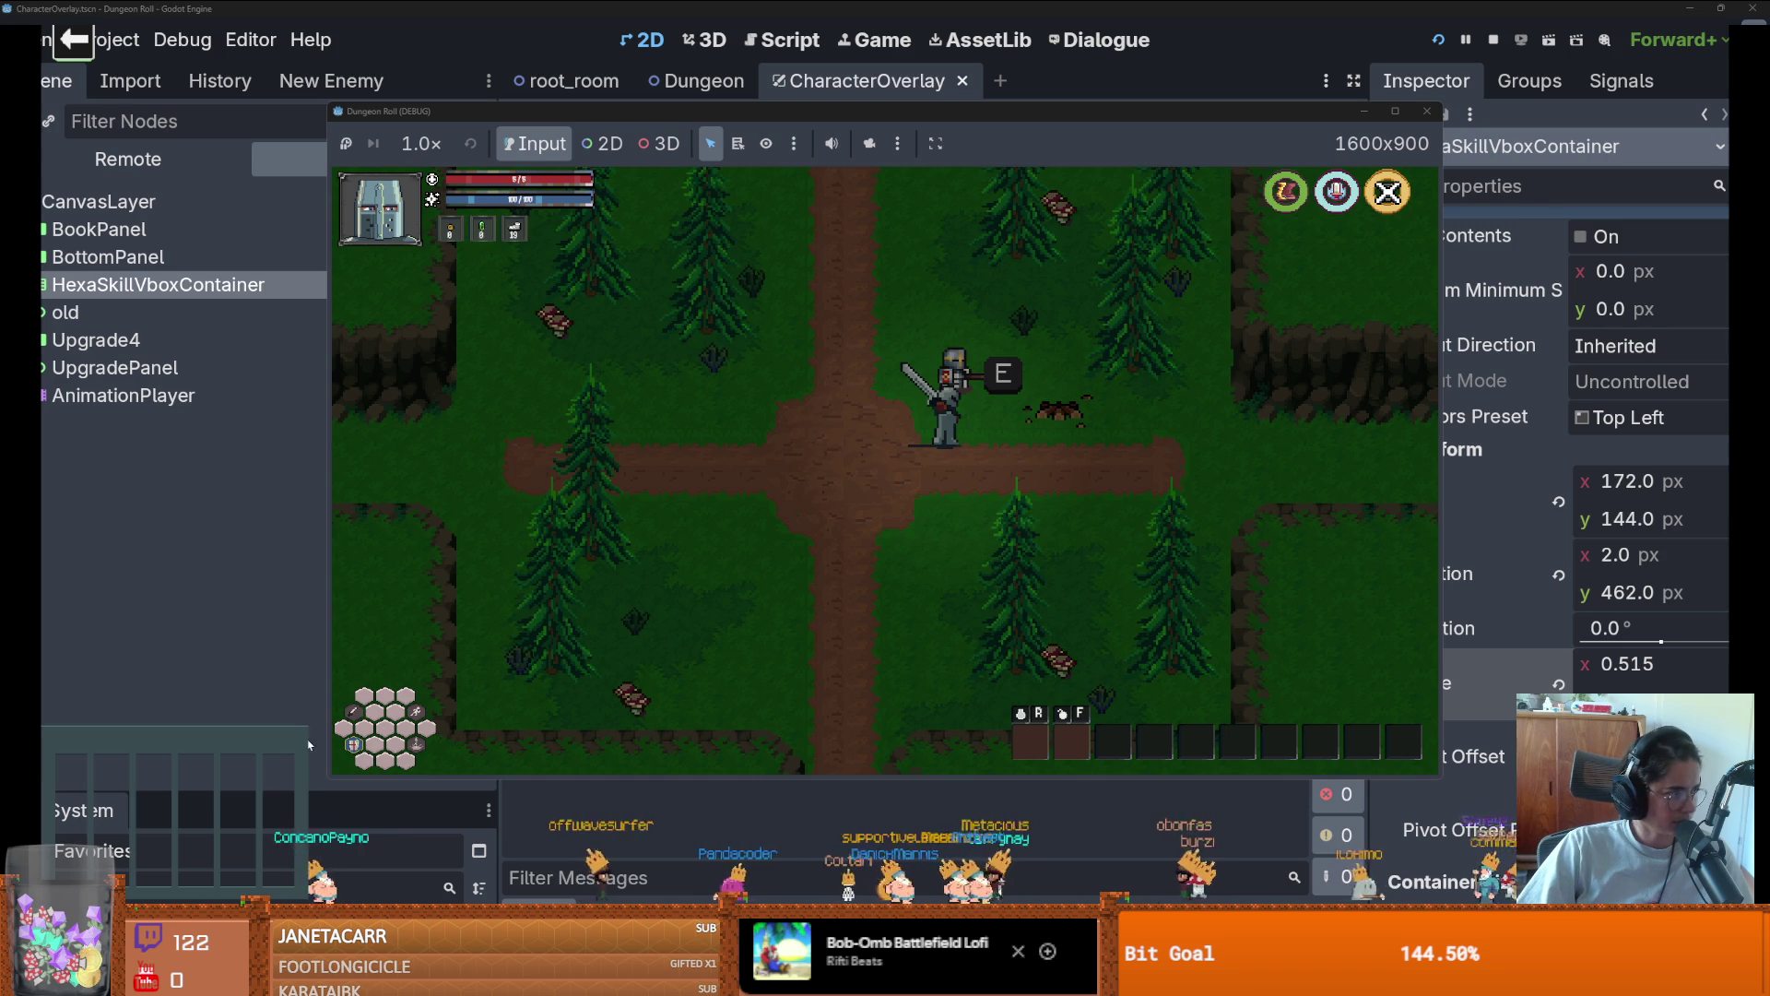
mouse_move(351, 746)
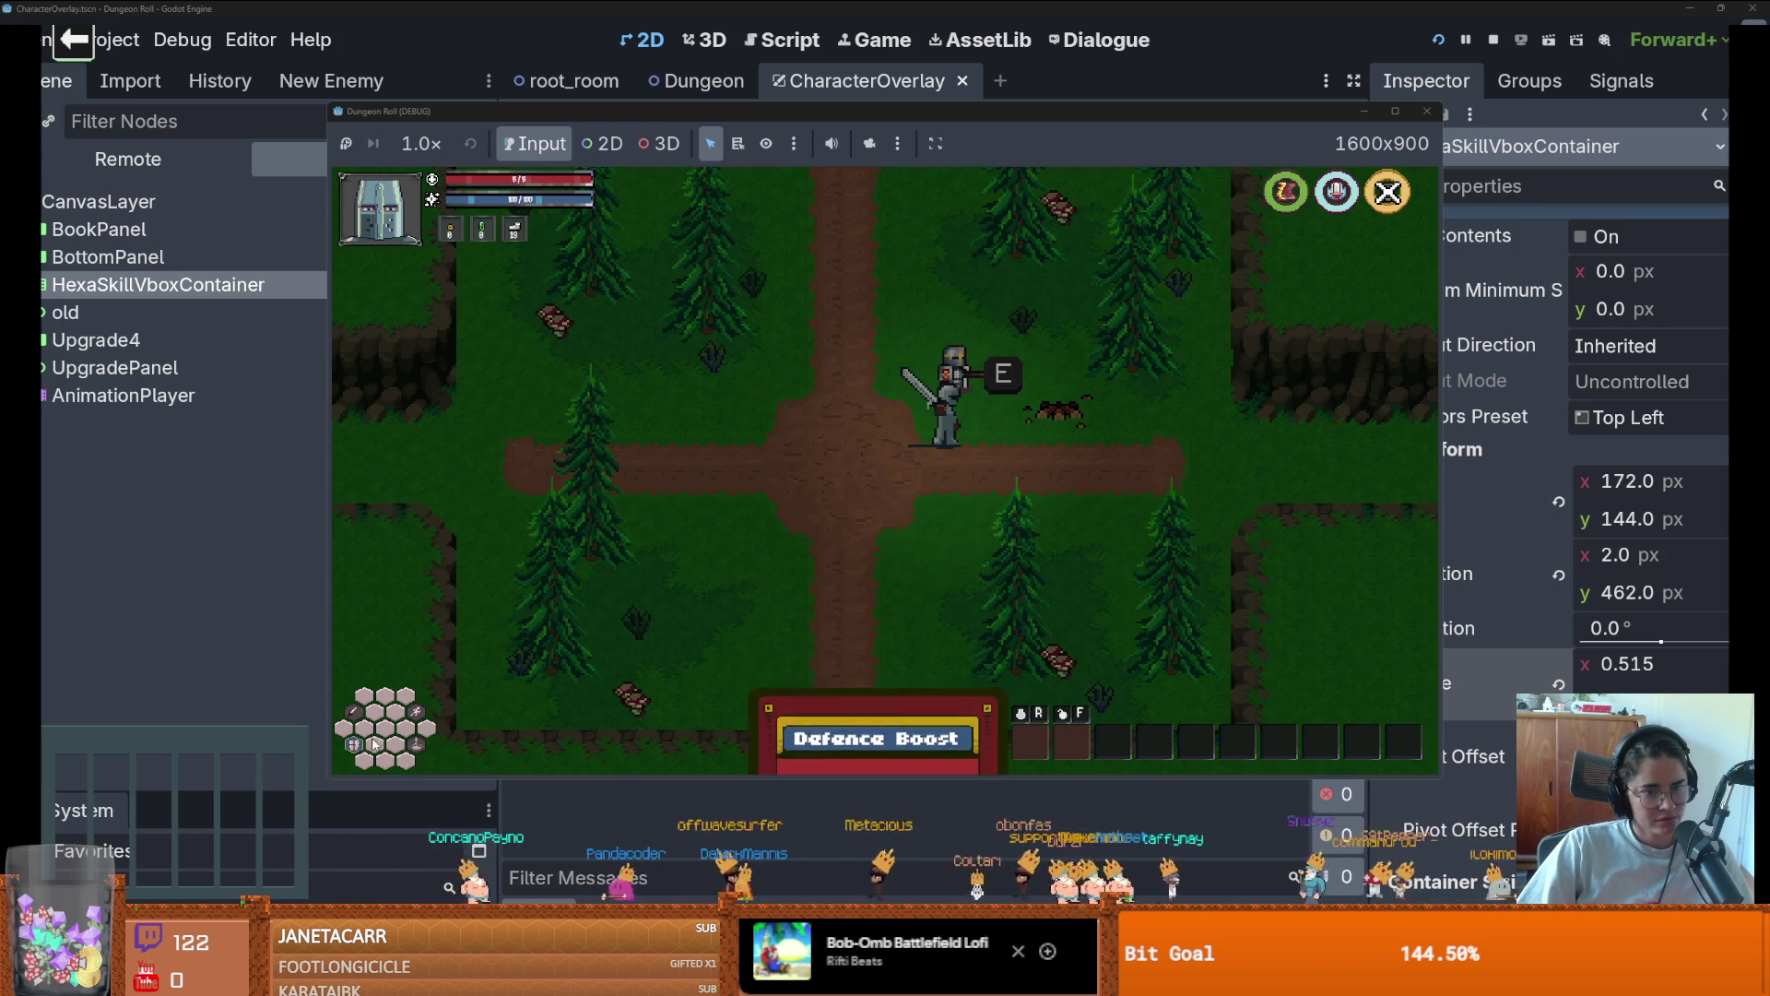
mouse_move(419, 745)
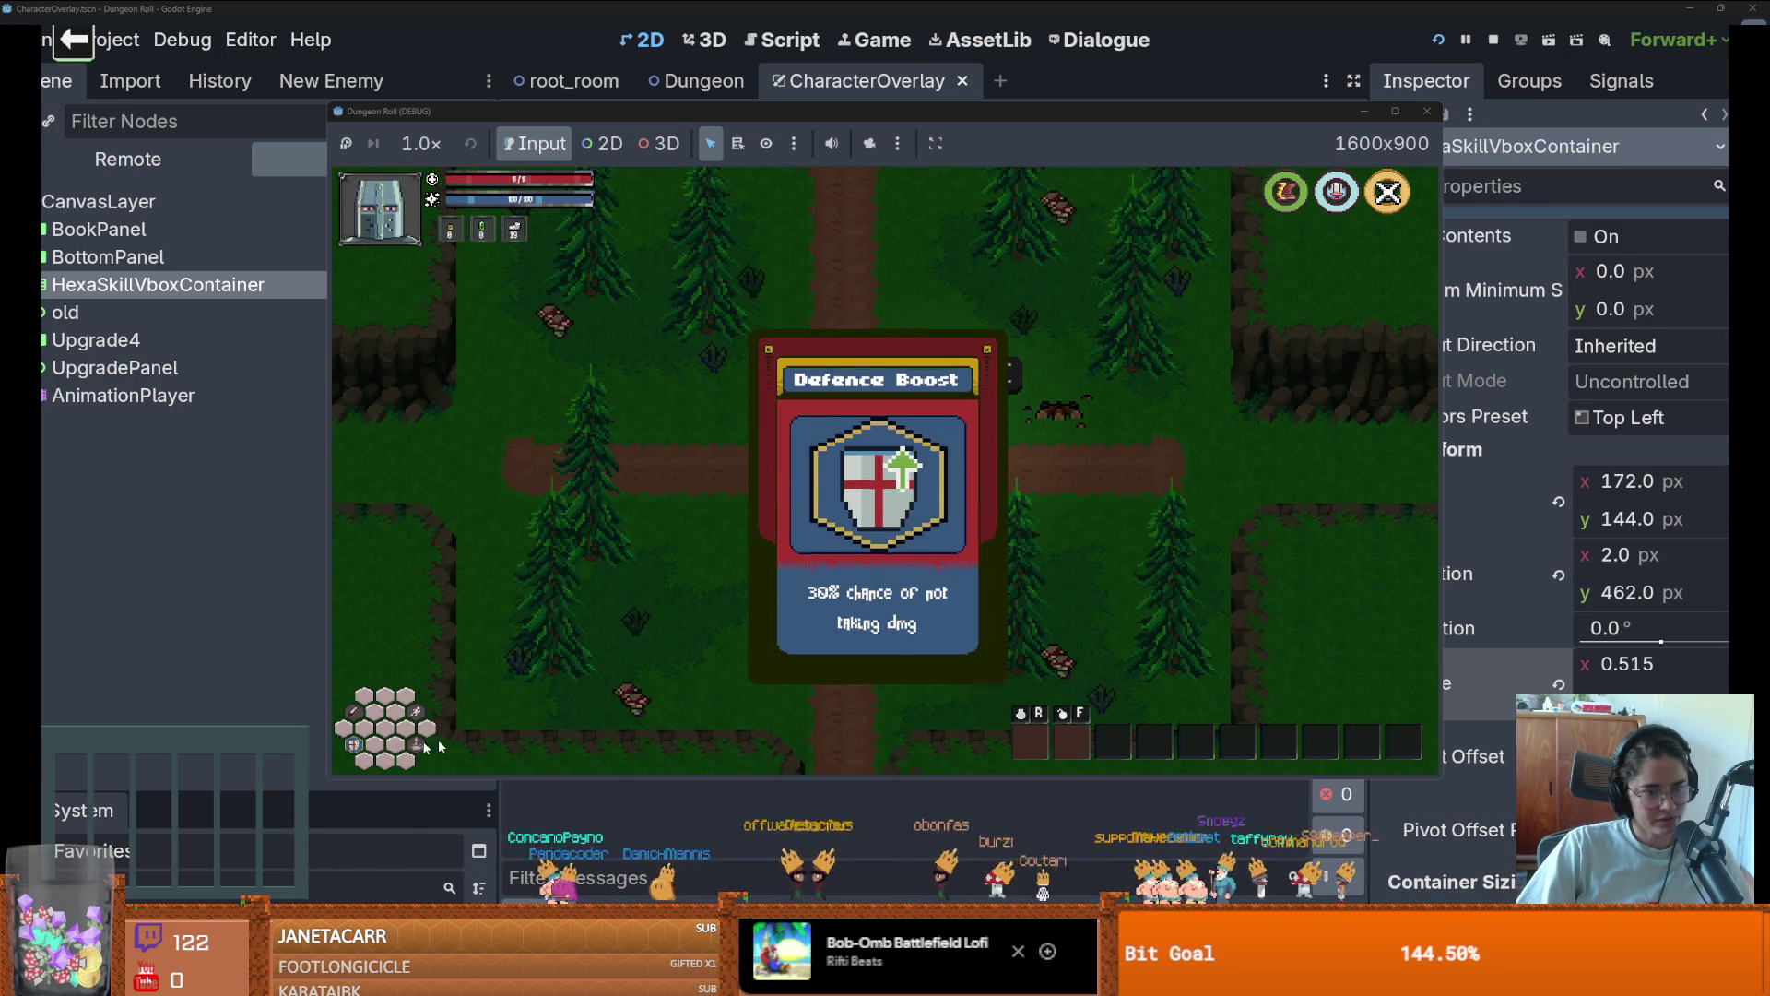
key("d")
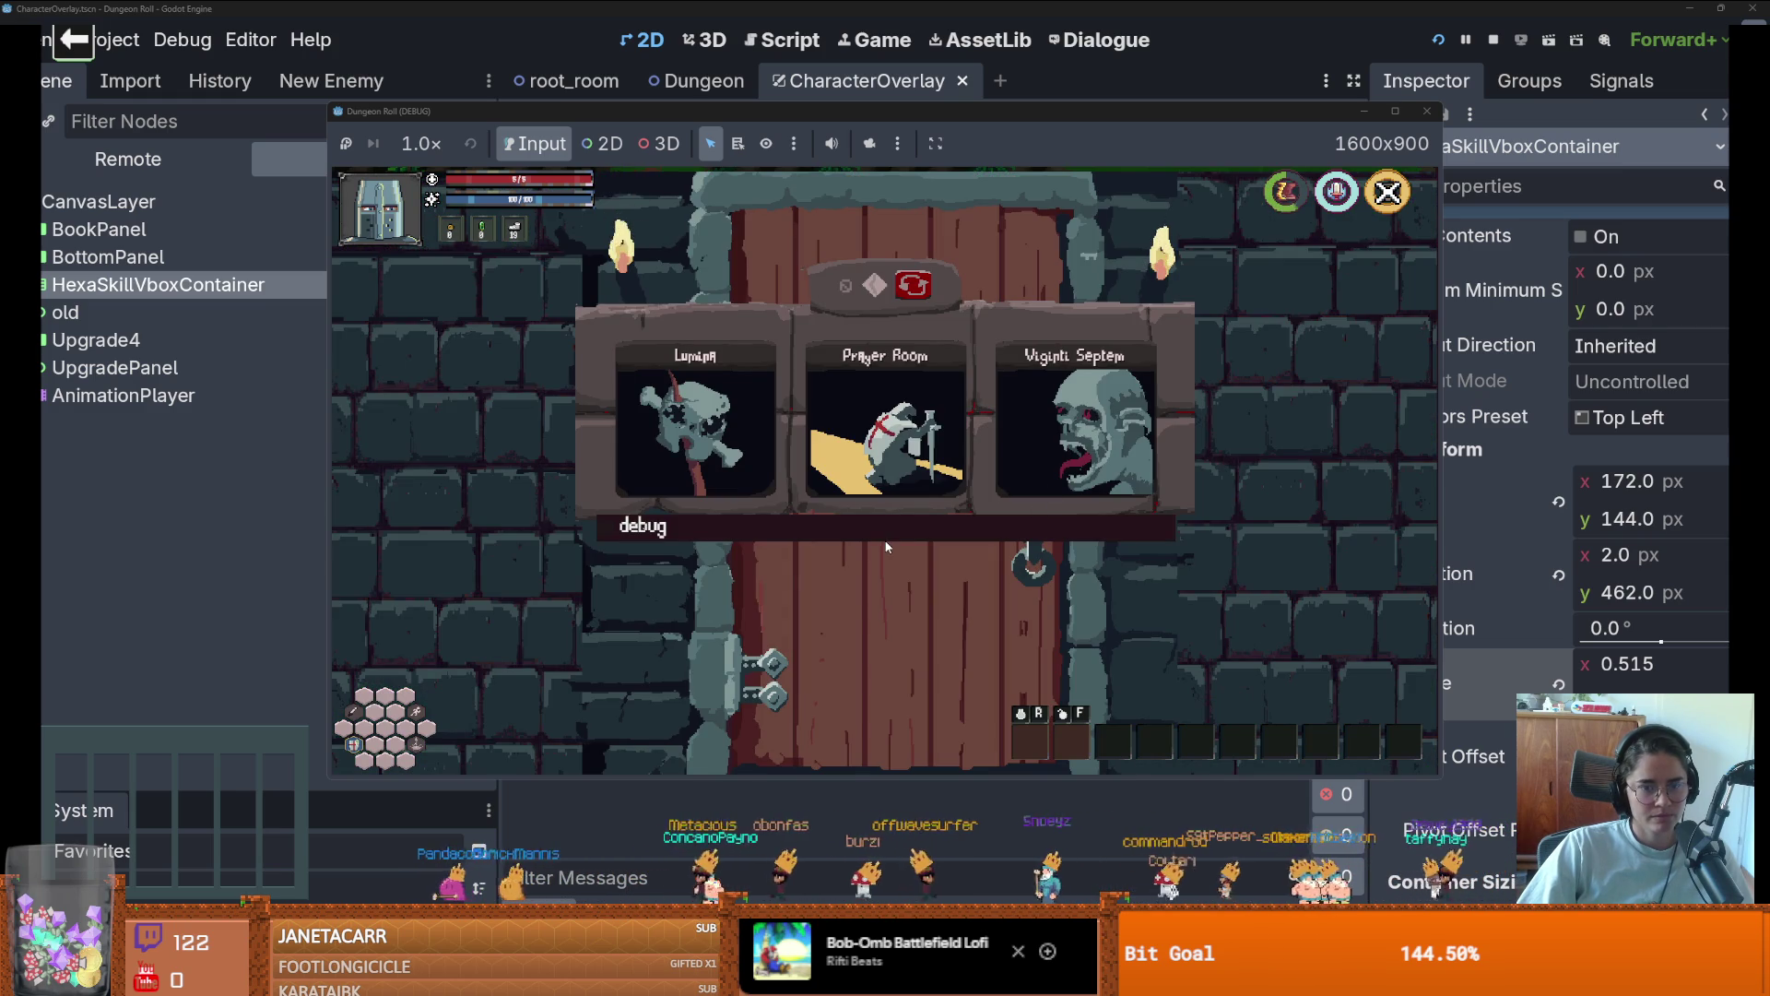
Turn on debug room selection again and enter The Astrologer Room
left_click(885, 535)
left_click_drag(1169, 700, 1167, 772)
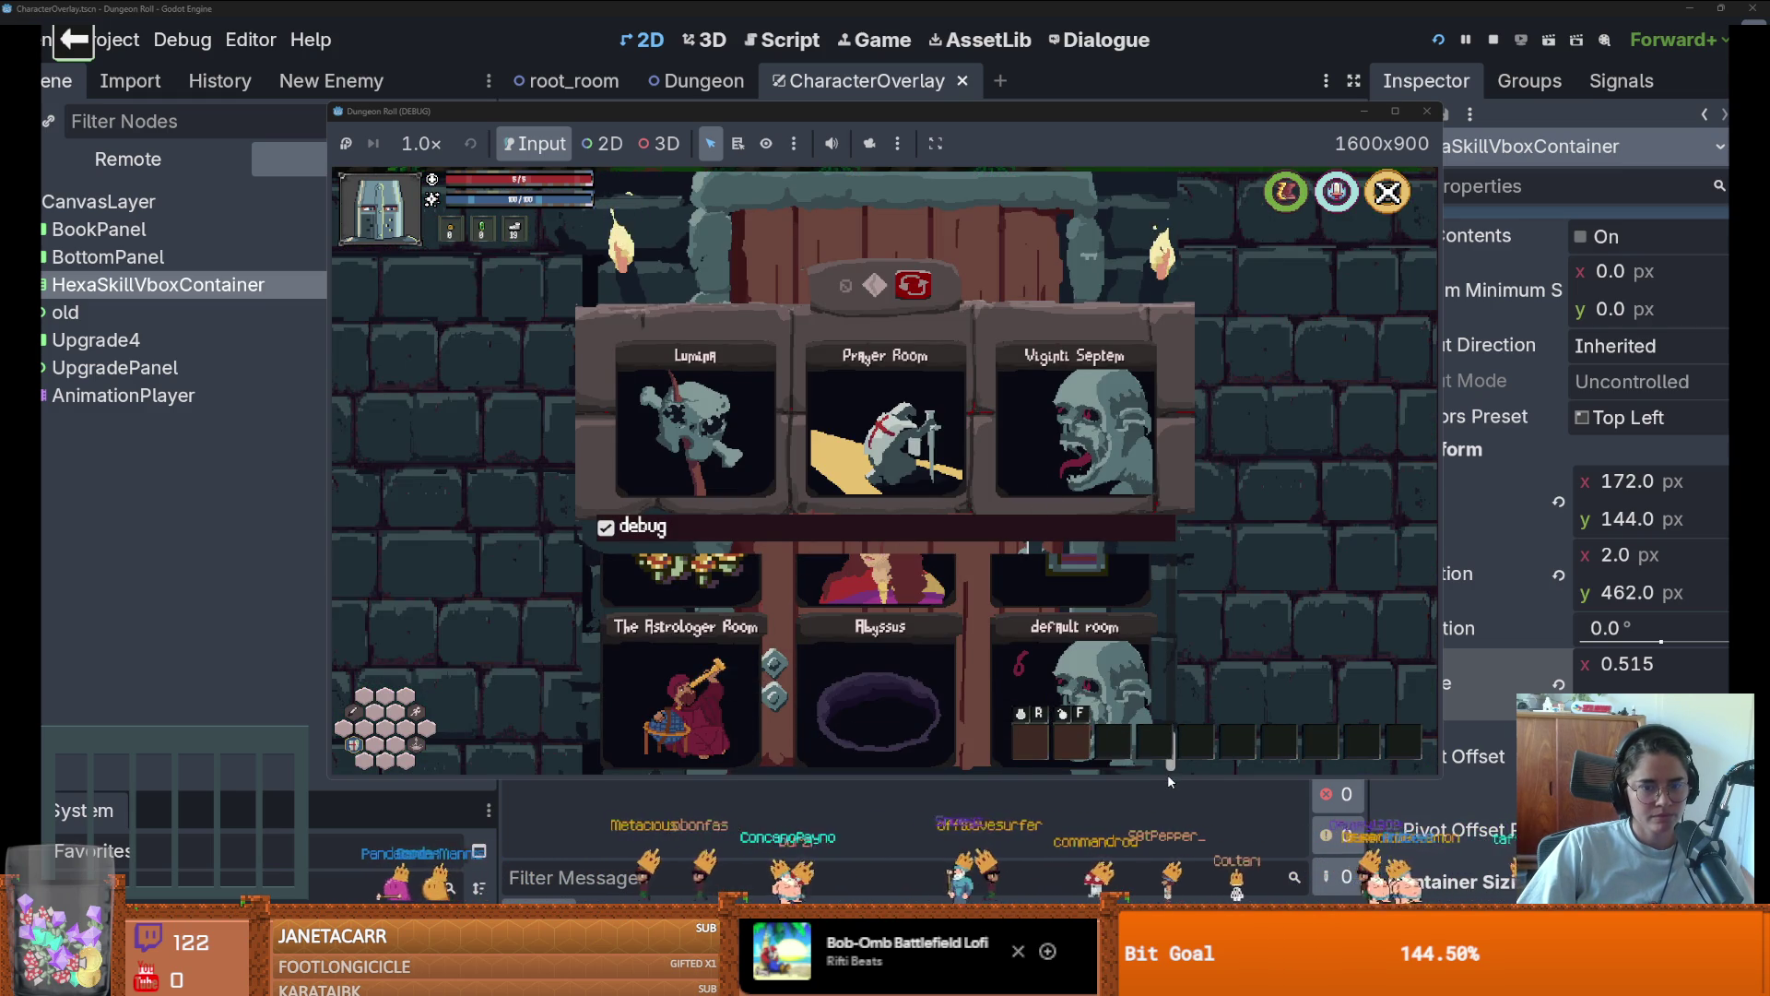
left_click(738, 662)
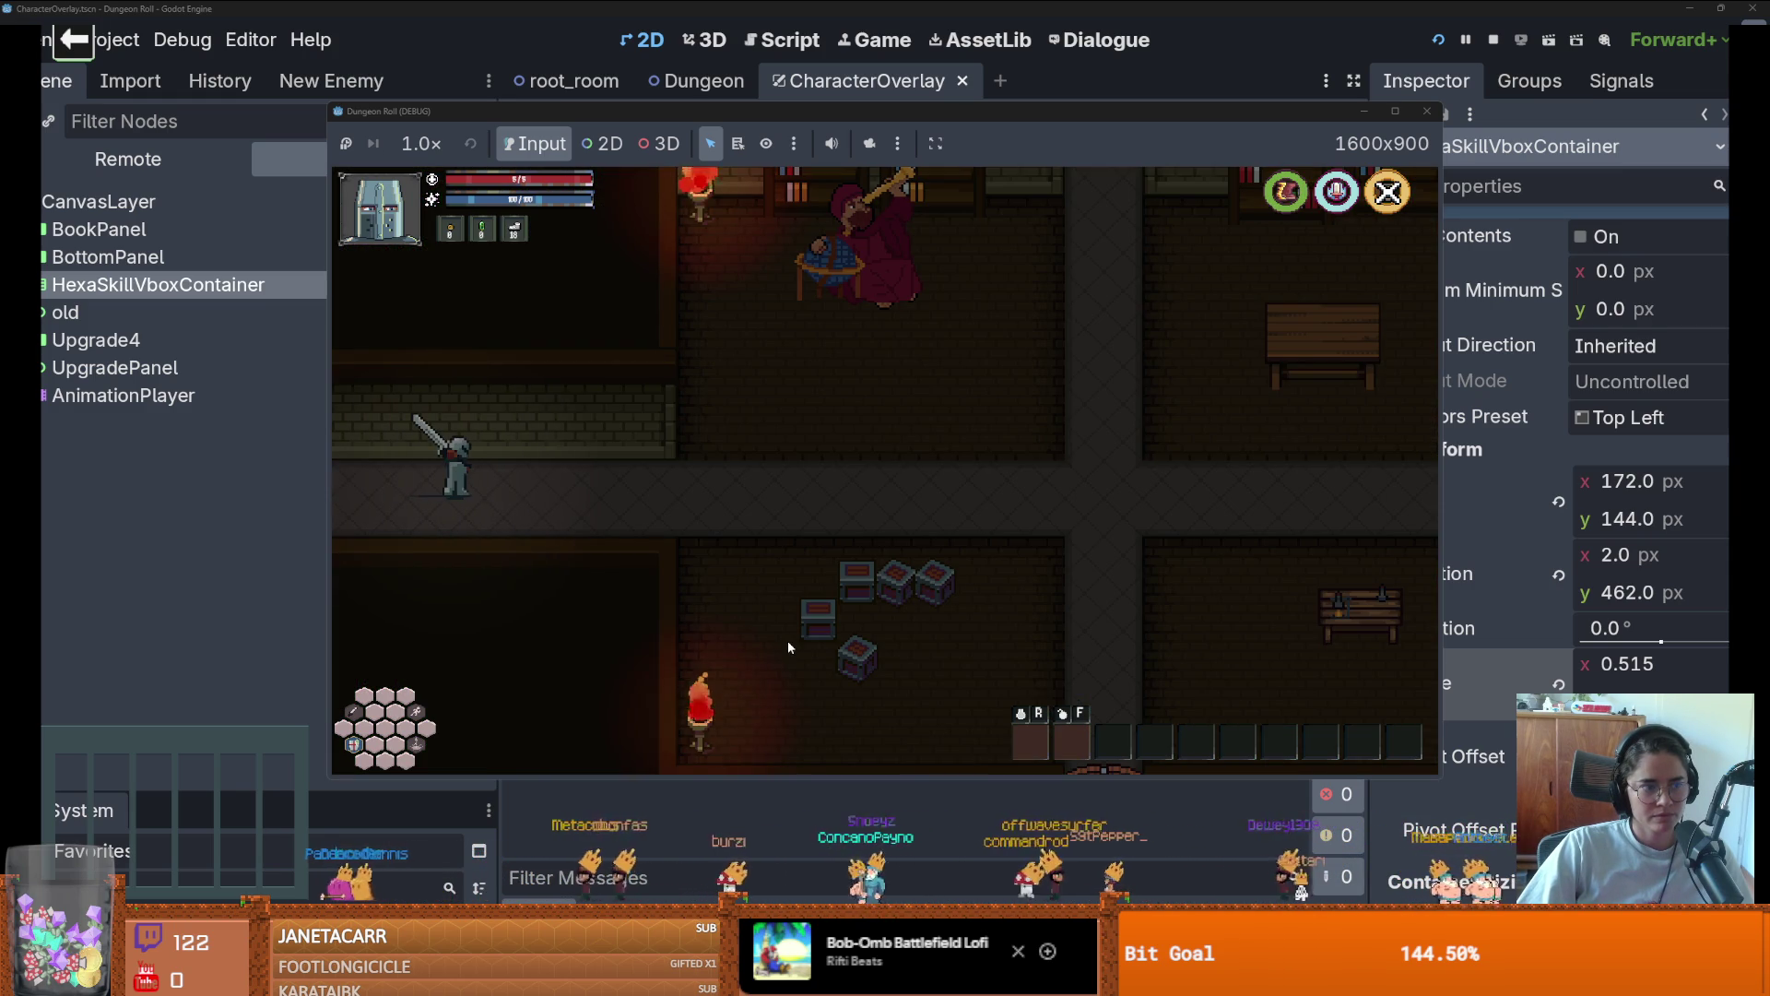
Talk to the Astrologer, take the Faster Roll upgrade, and move the knight right along the corridor
key("d")
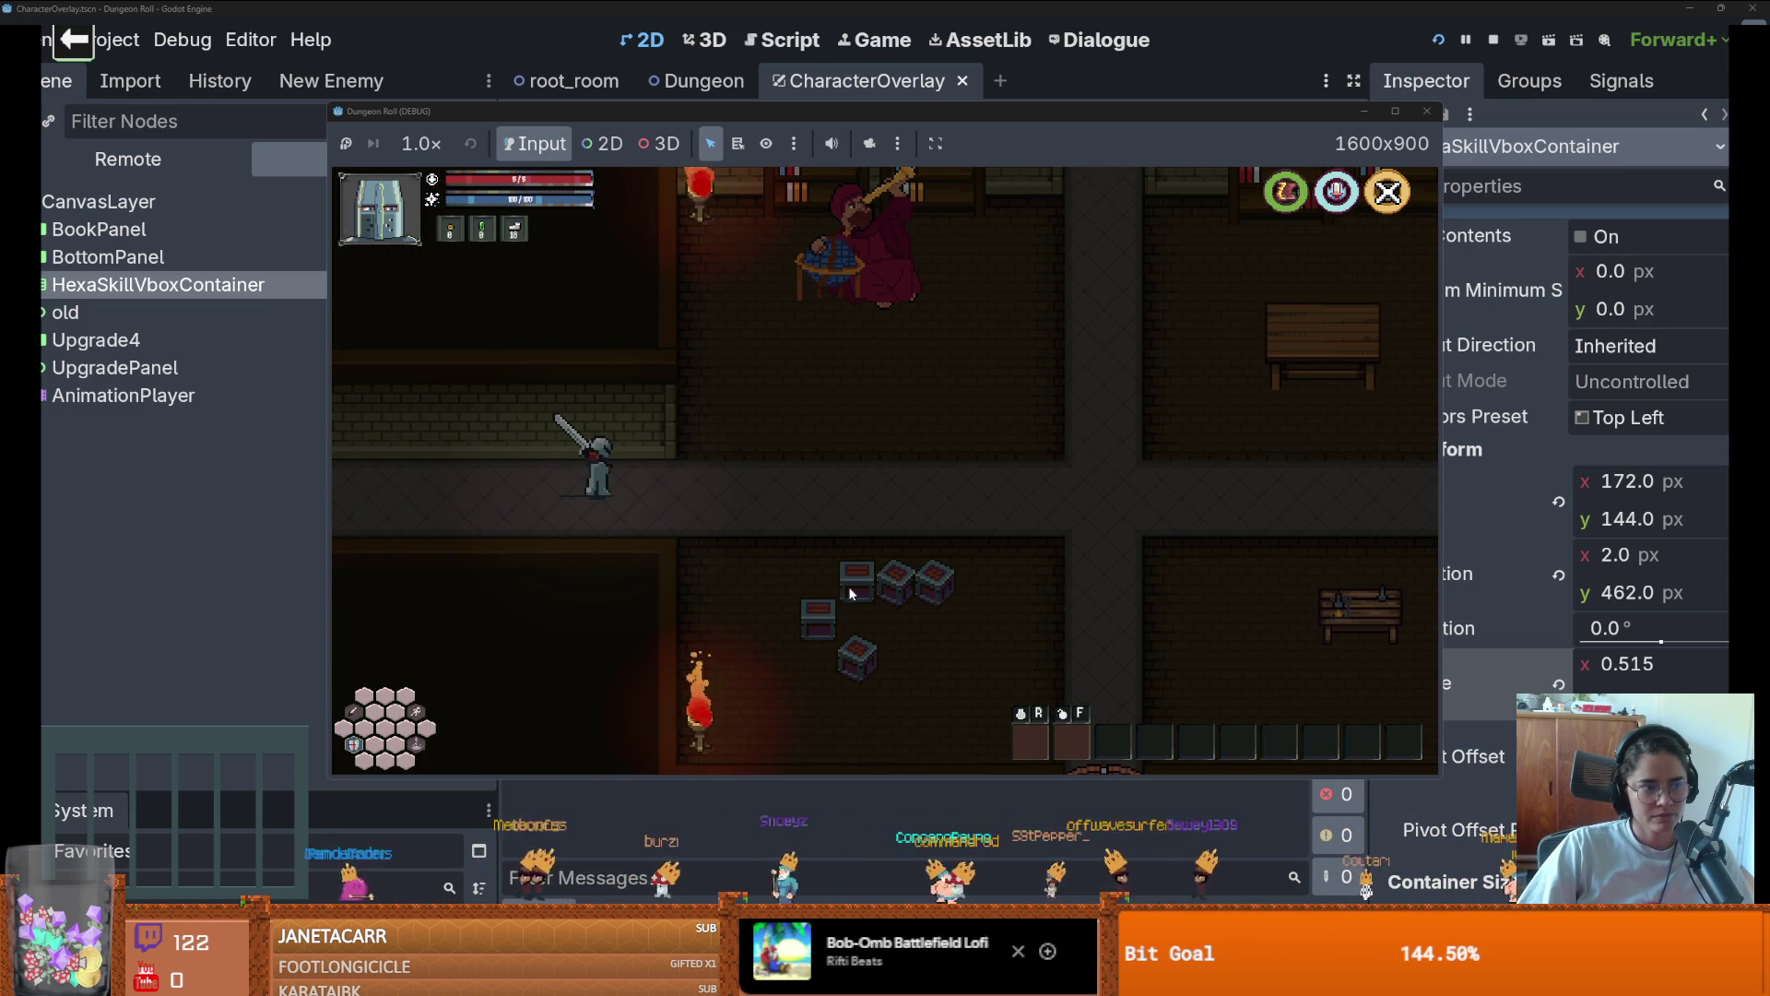
key("w")
key("e")
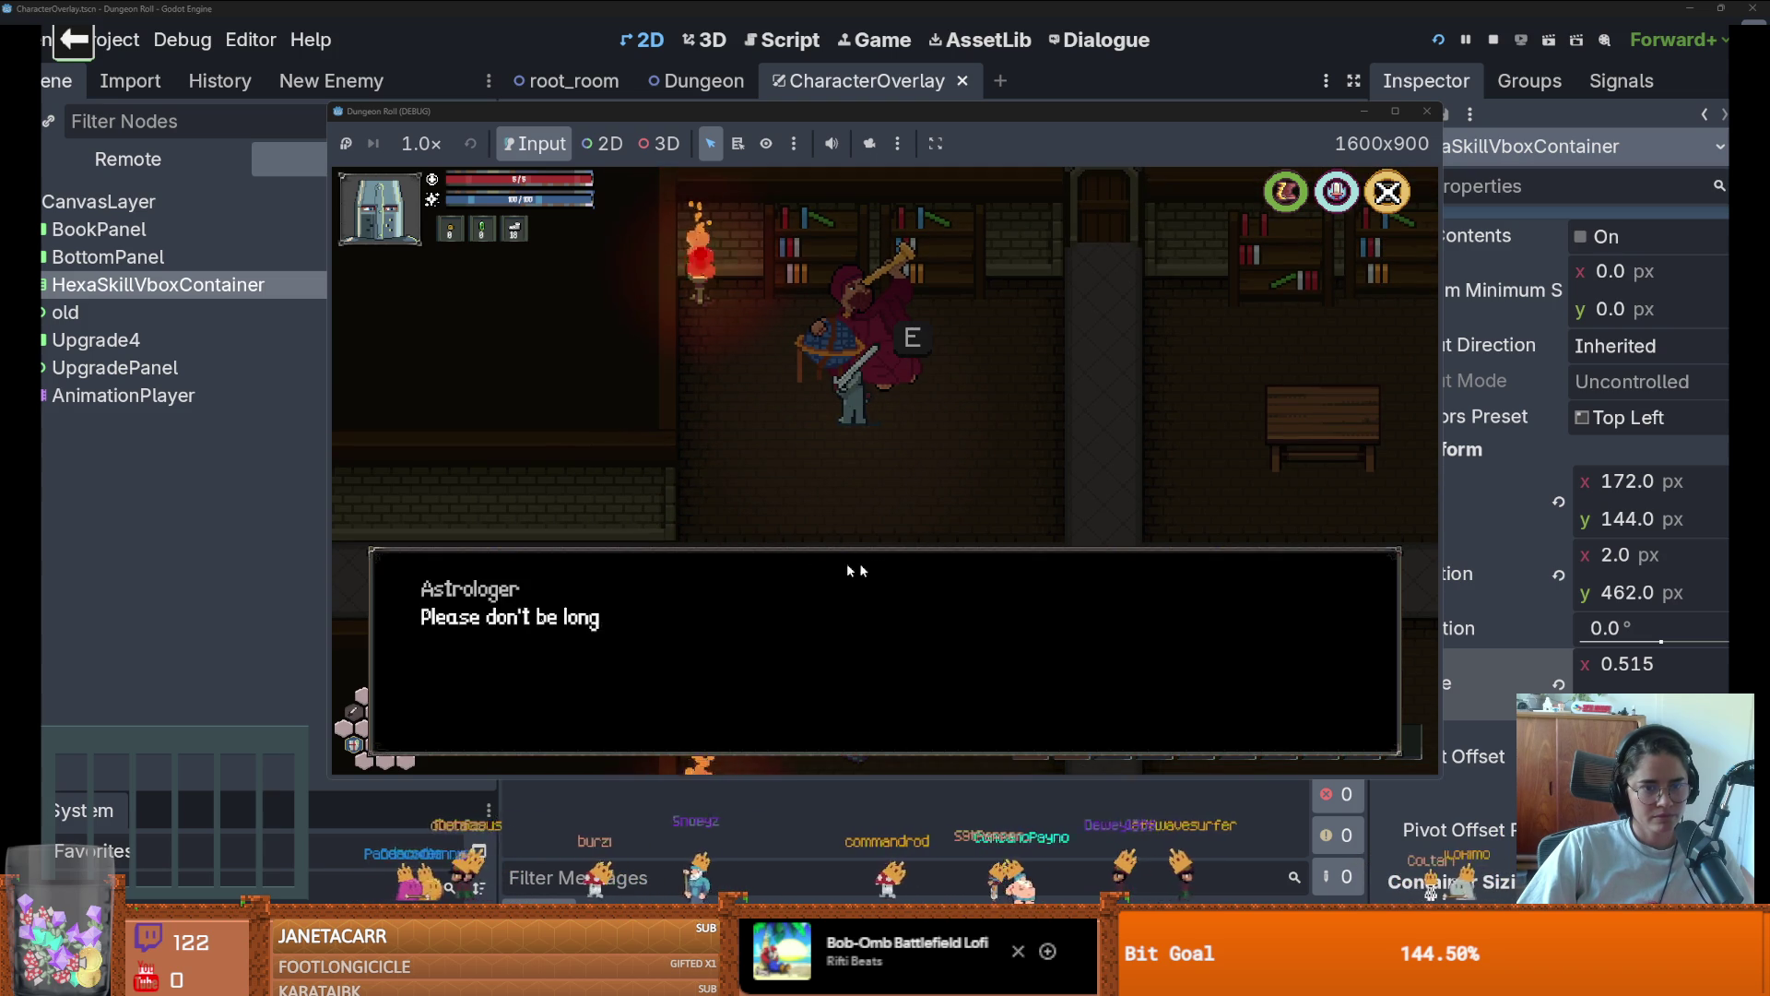
key("e")
key("e")
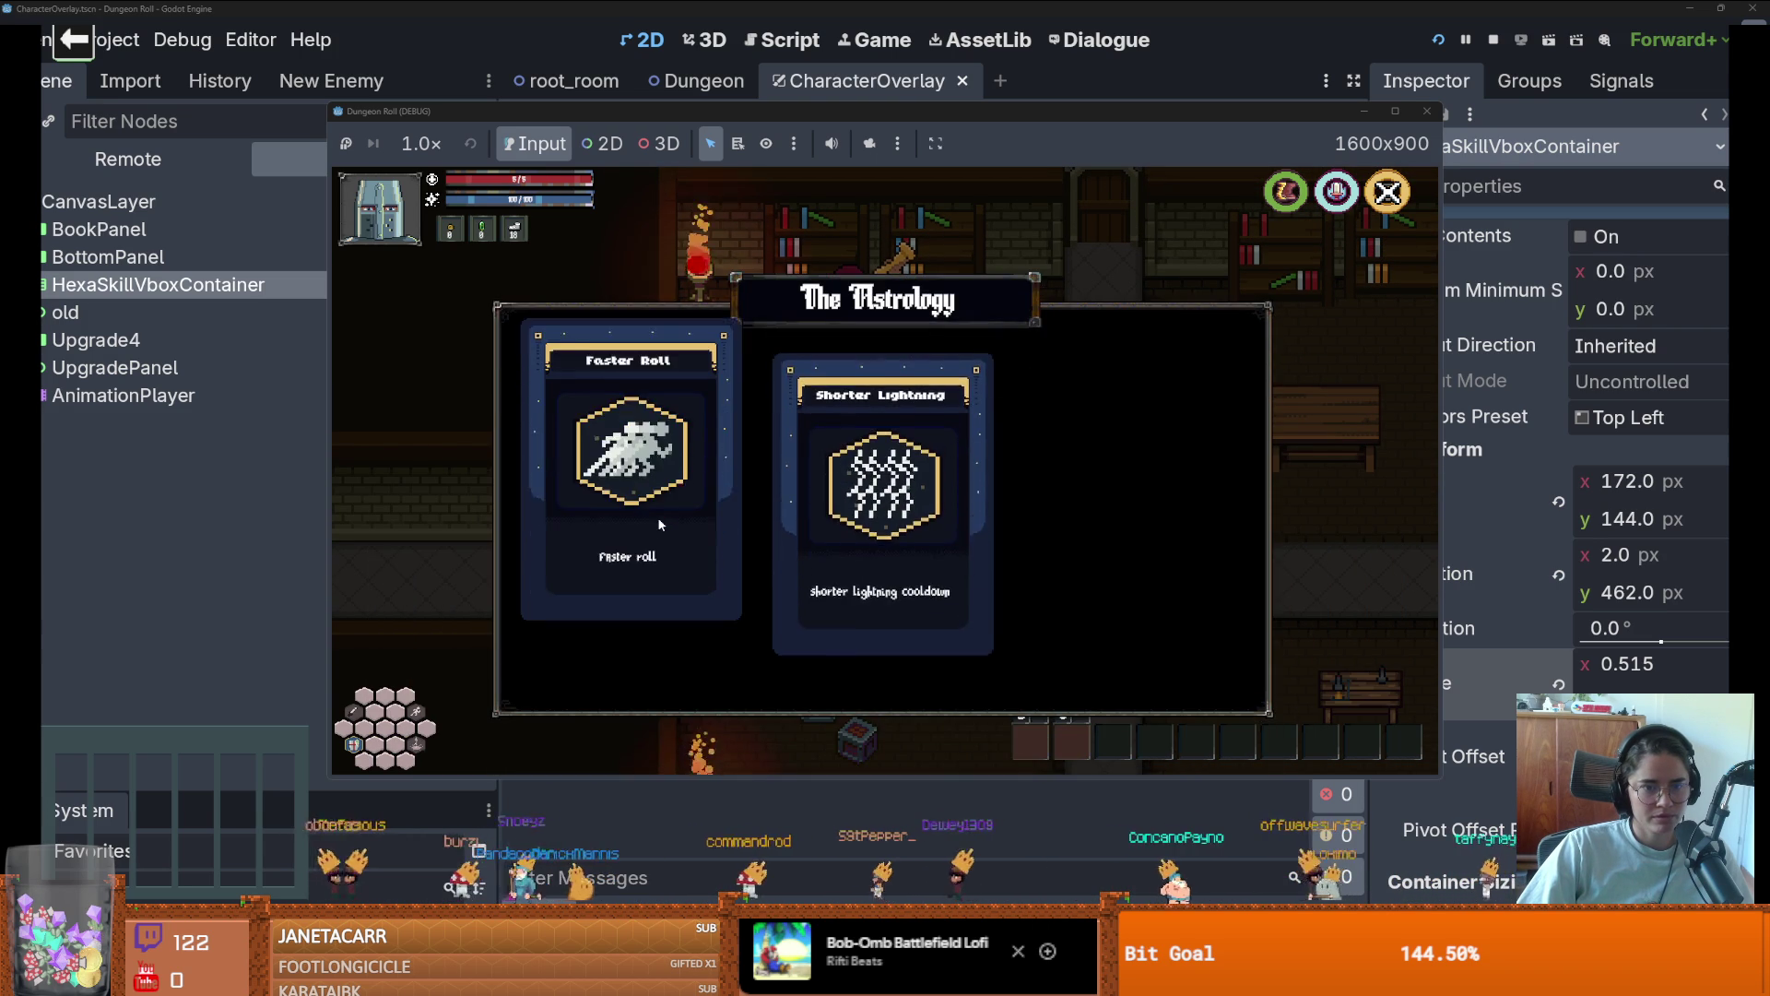
left_click(627, 709)
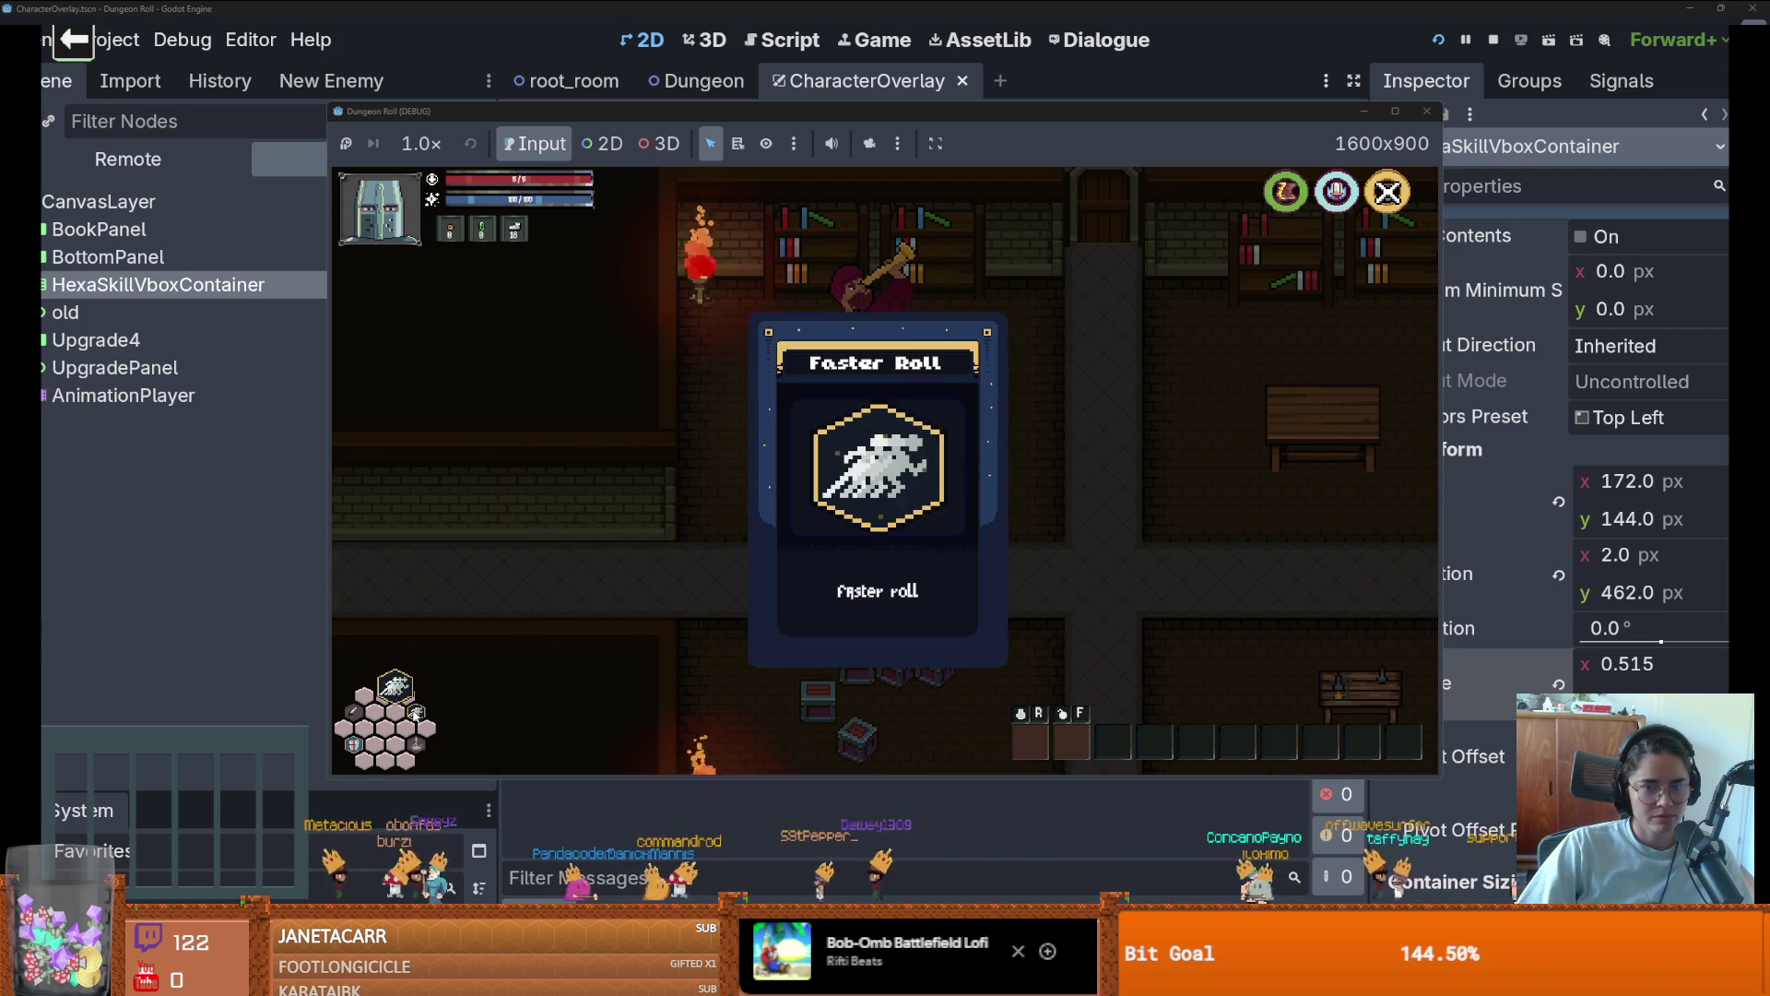
key("space")
key("d")
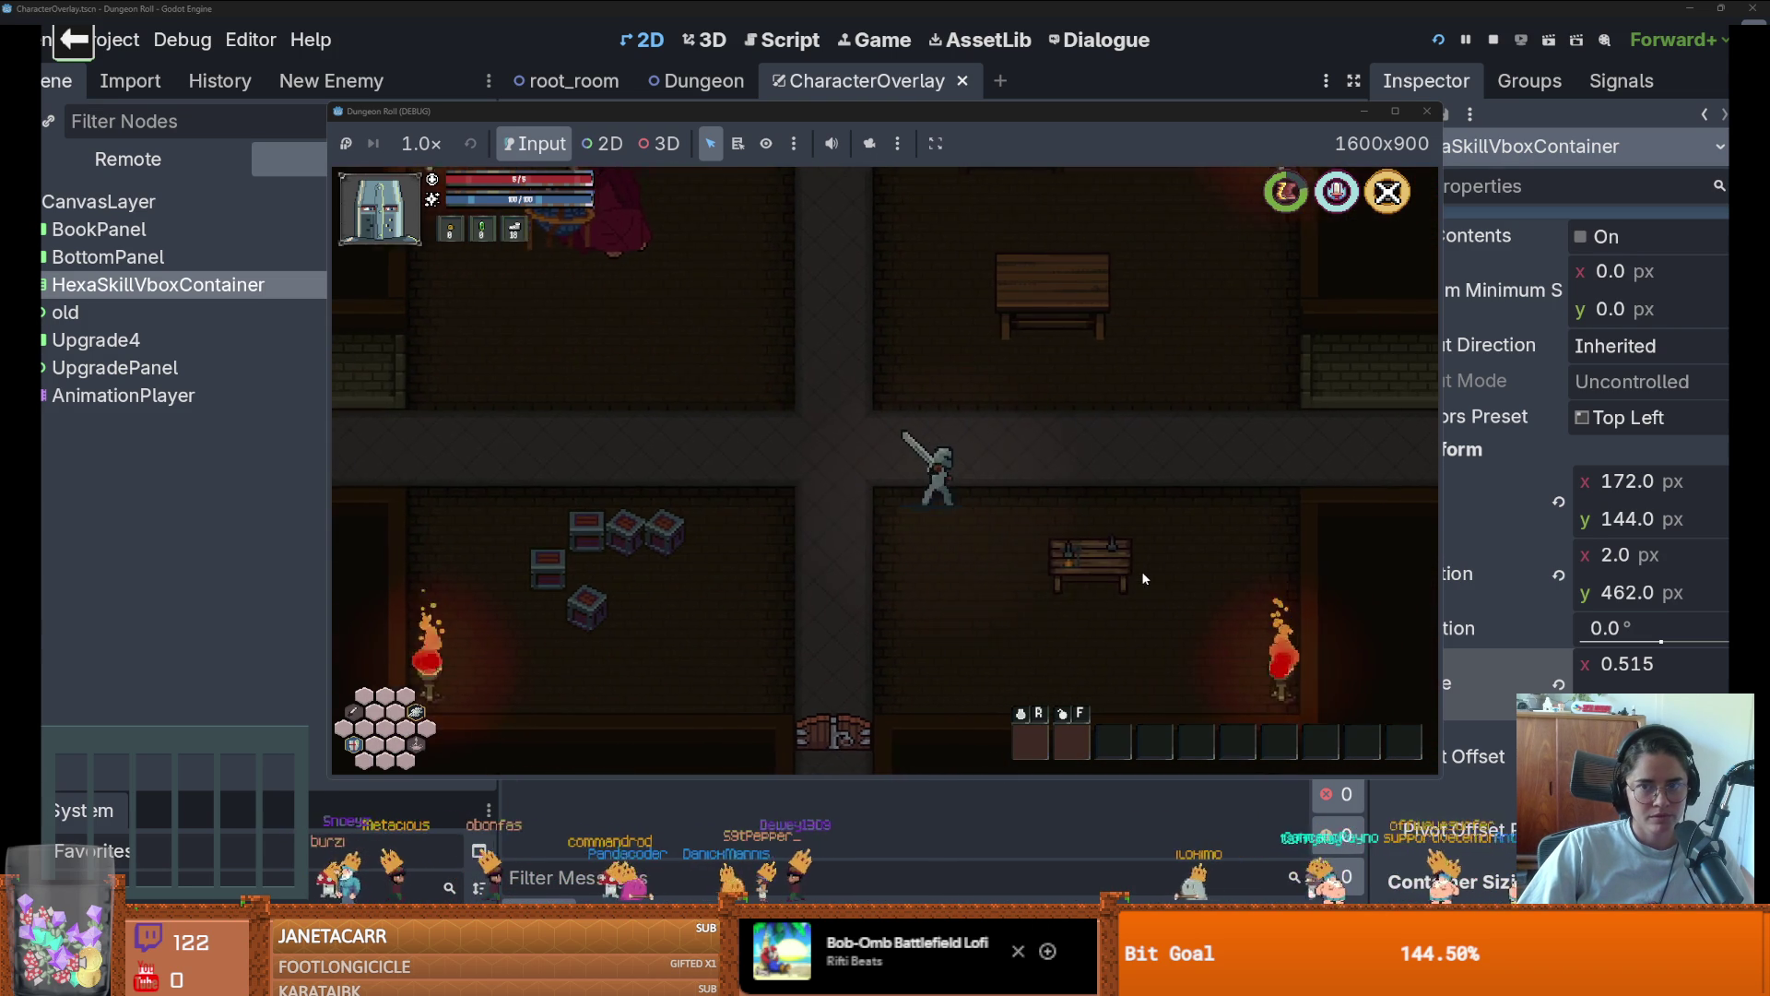
key("d")
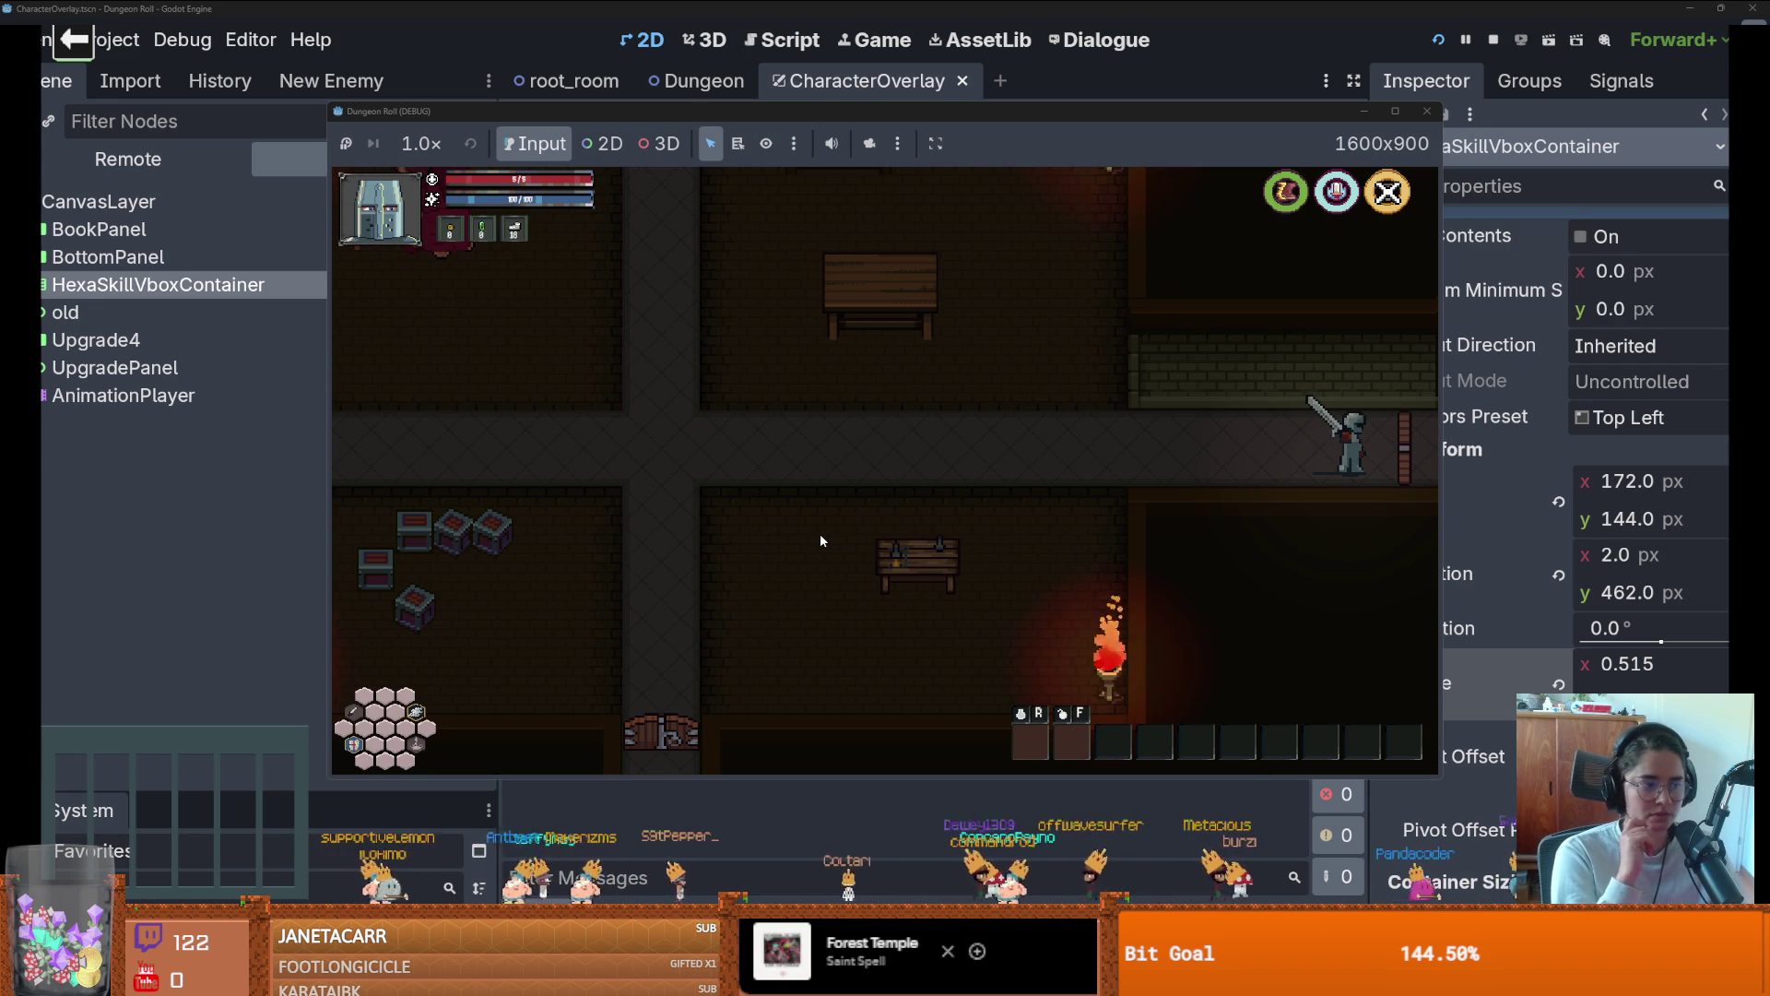
Approach the door and cancel the Unlock Door prompt
key("d")
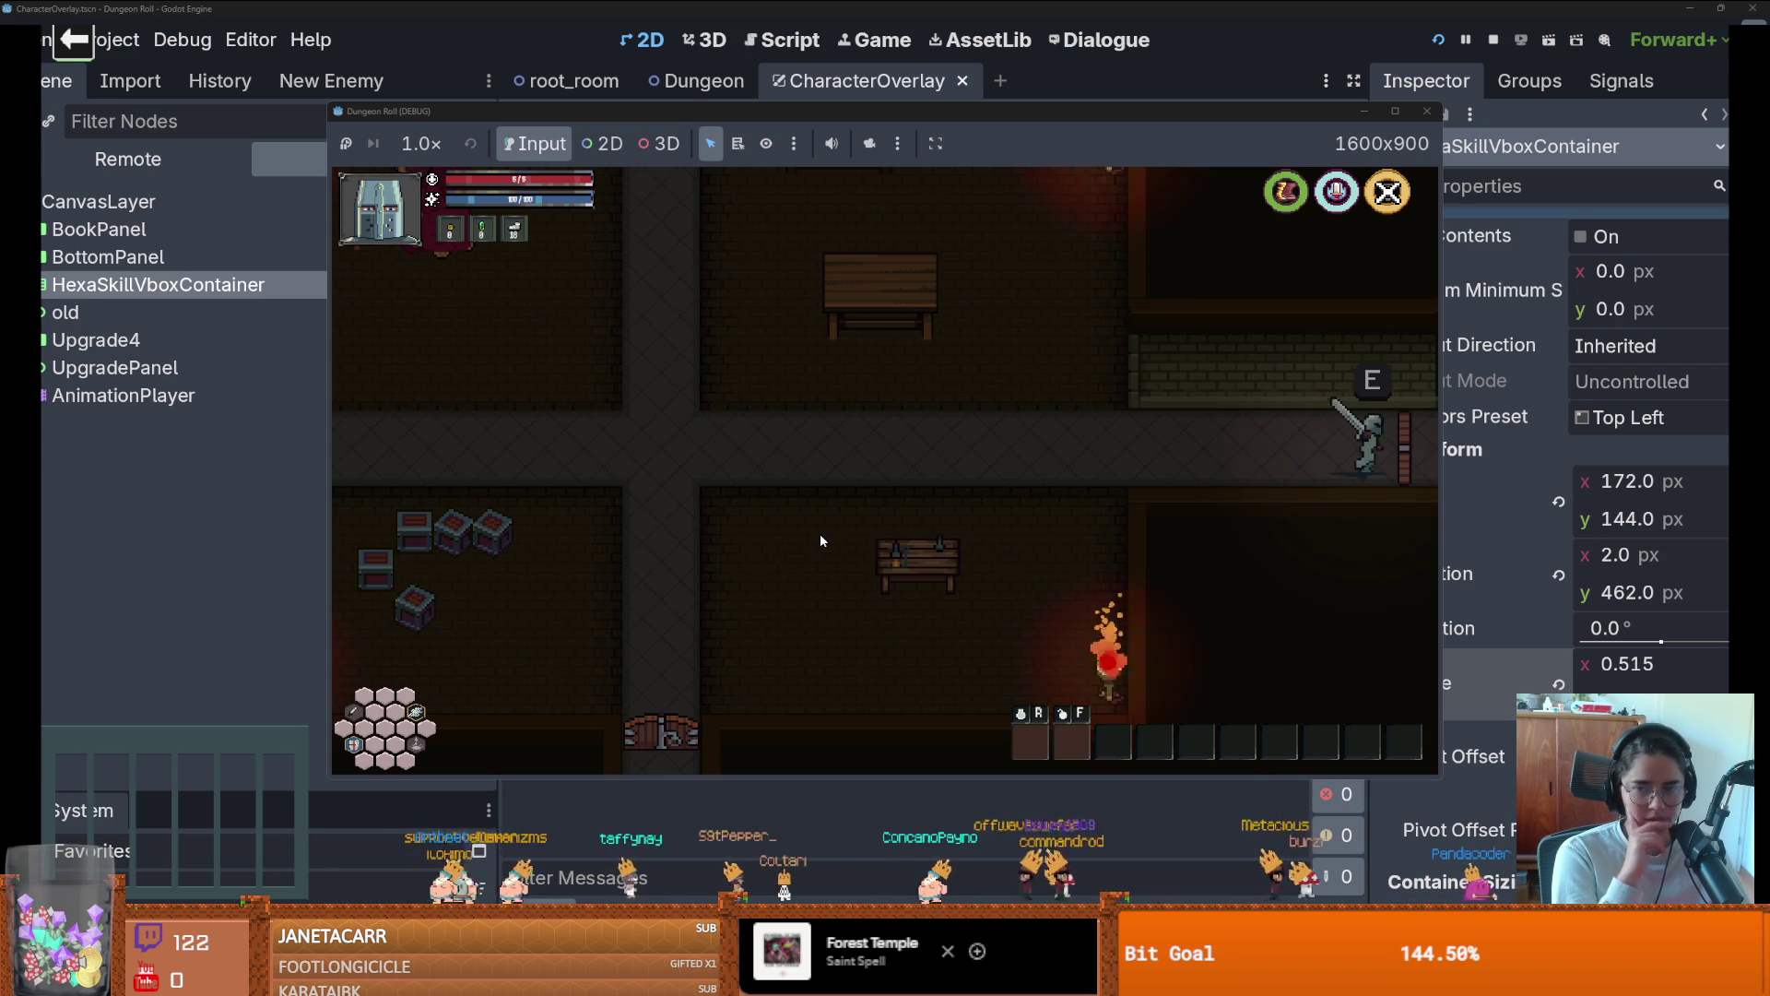
key("e")
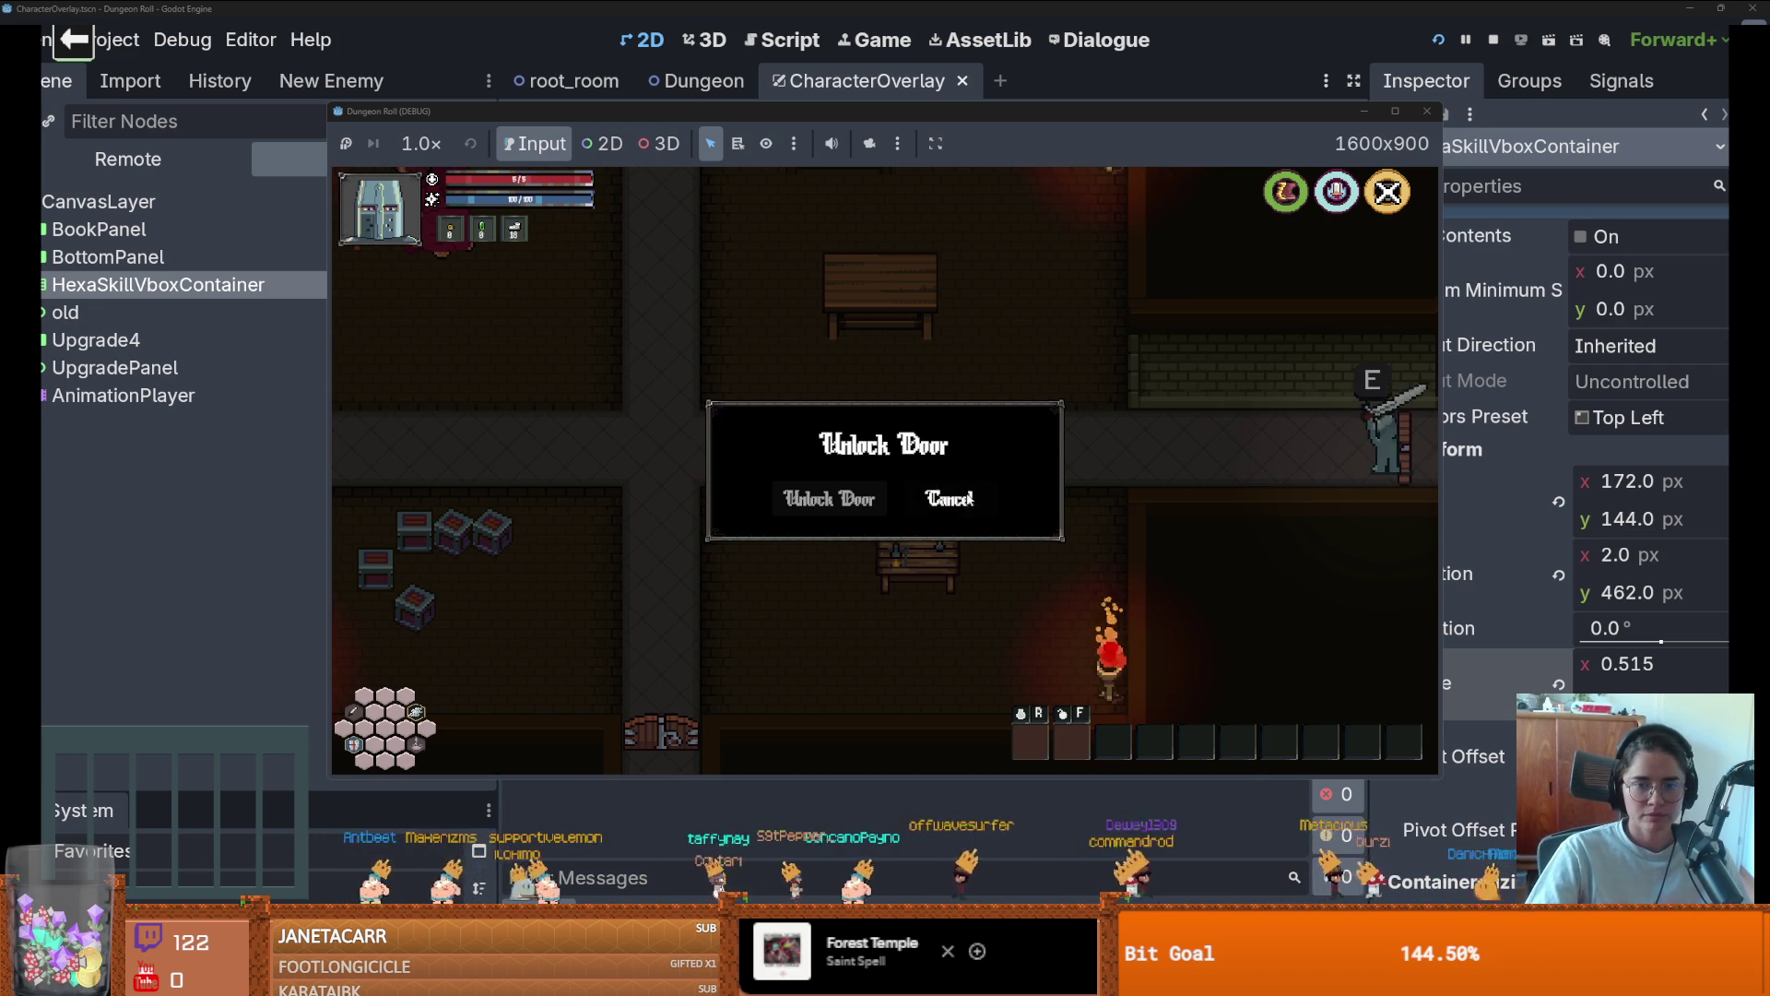
left_click(955, 497)
Walk to another door and choose the Lumina room
key("a")
key("s")
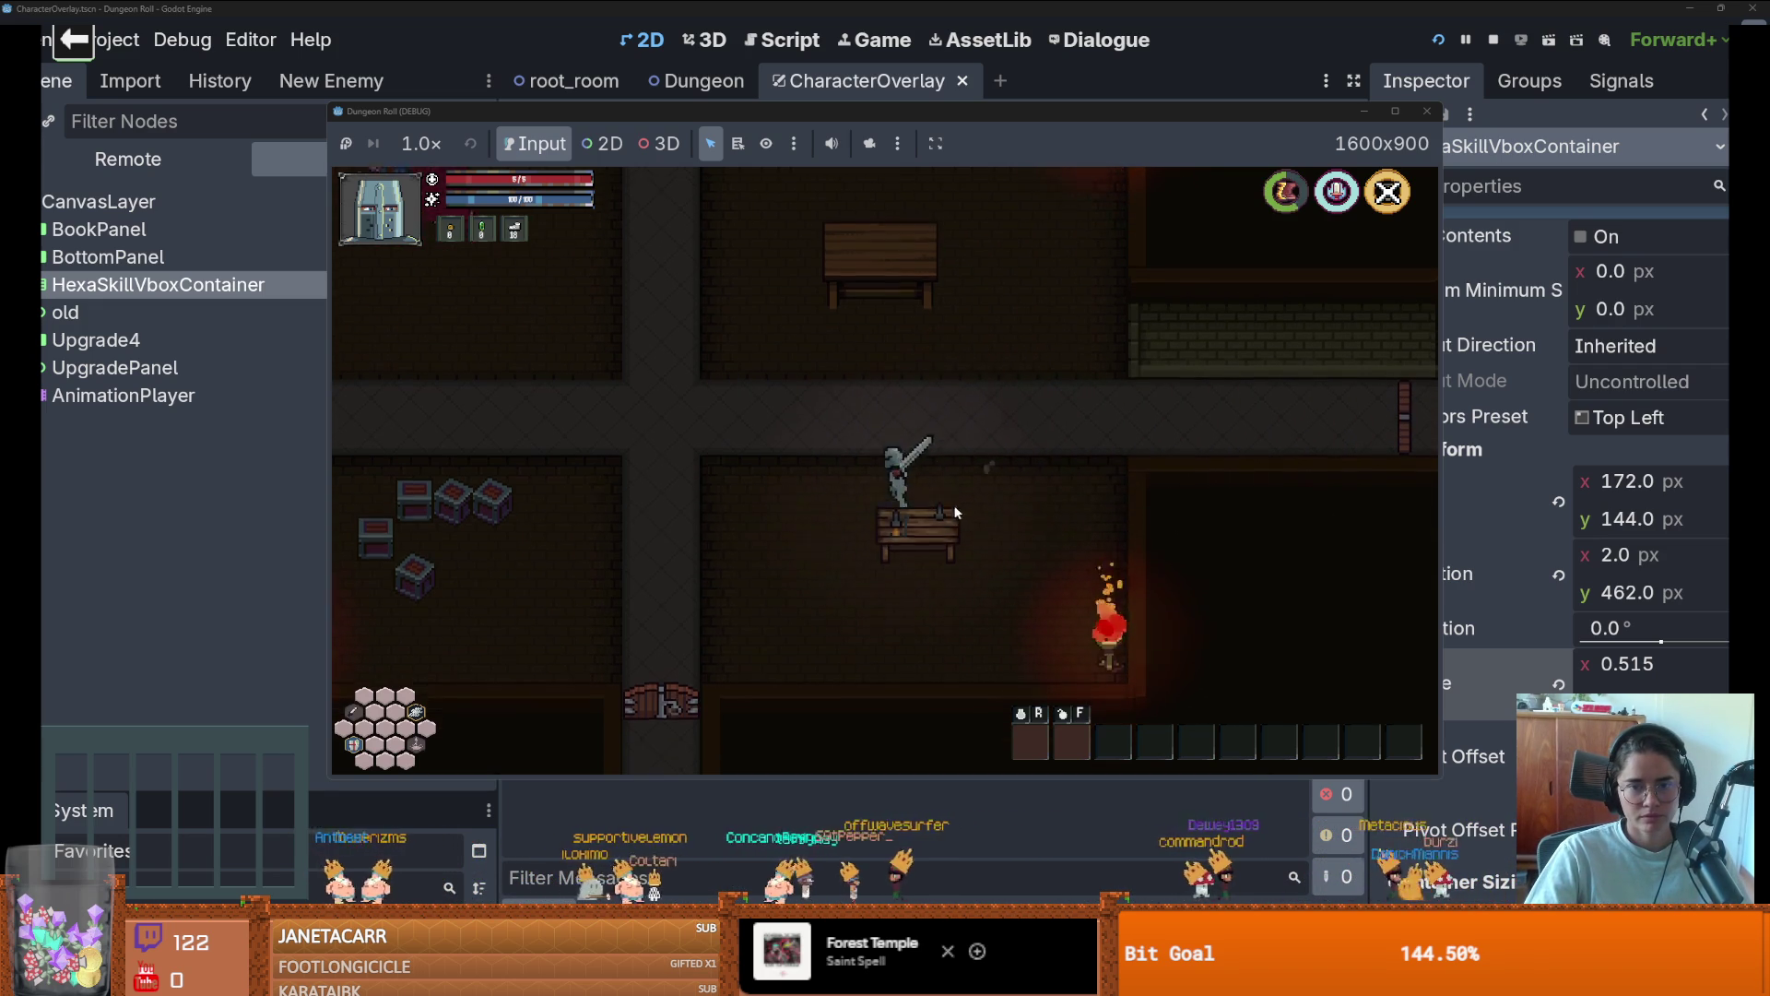
key("e")
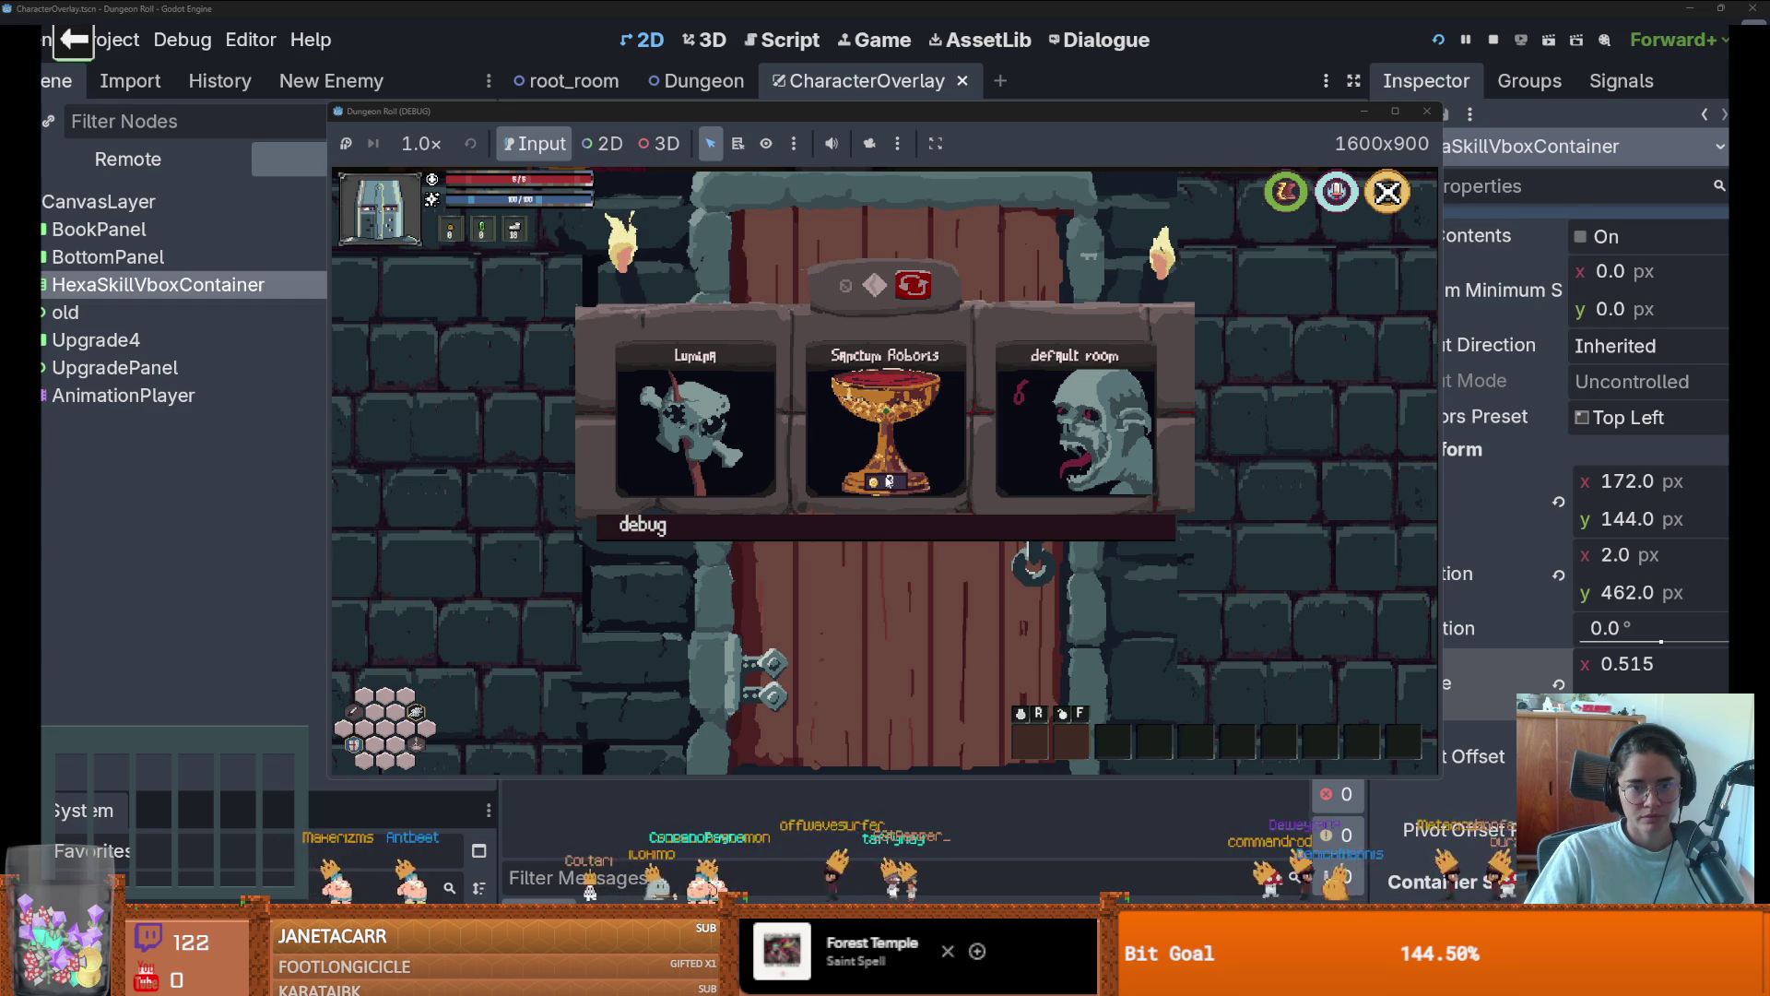
left_click(654, 428)
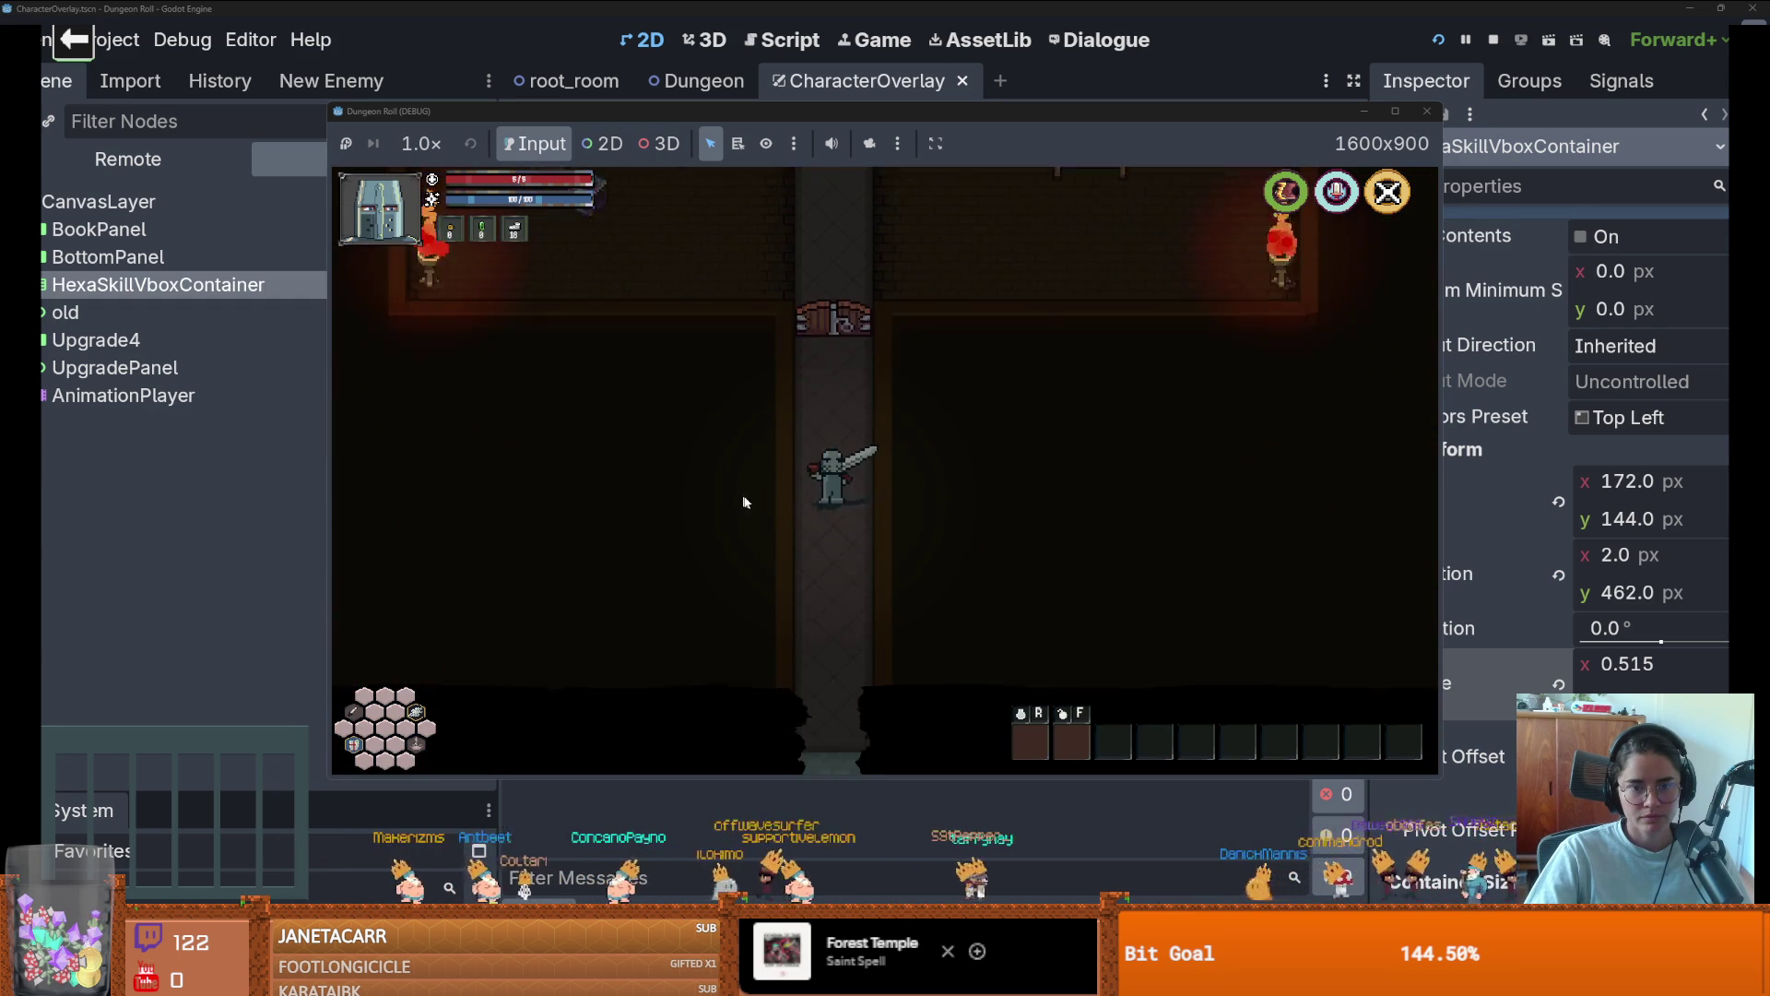
Stop the running game and enlarge the FileSystem dock
key("w")
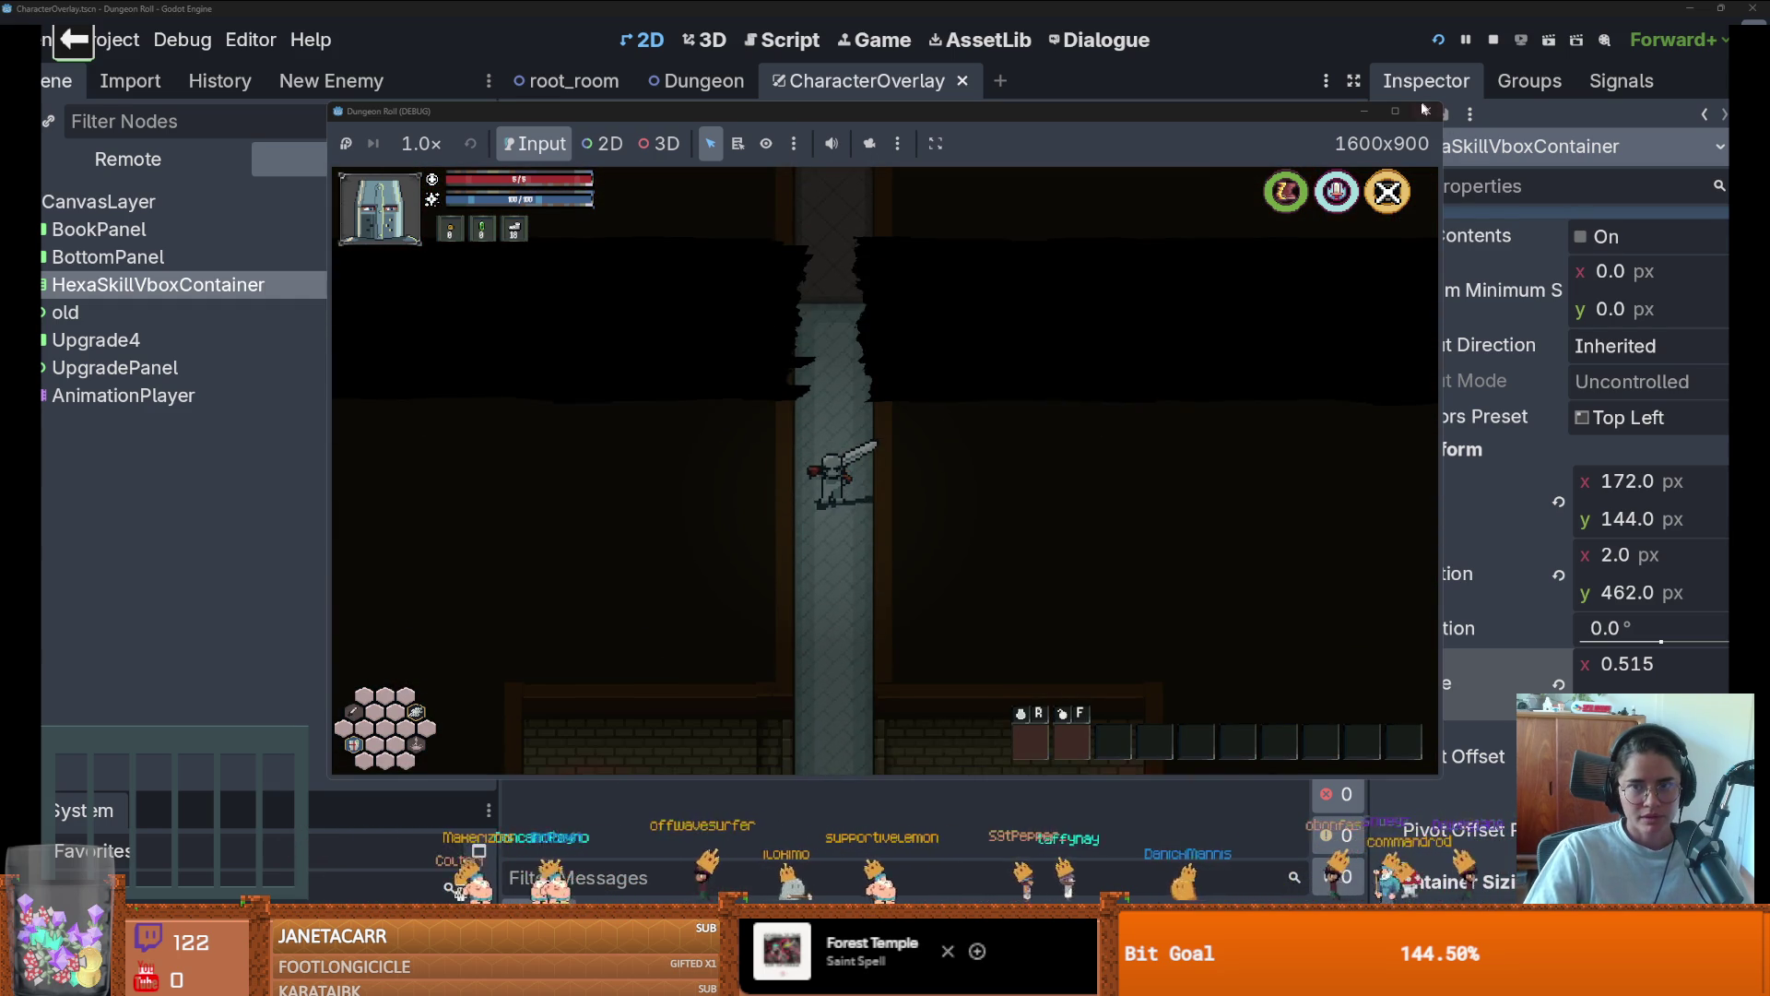
left_click(1427, 111)
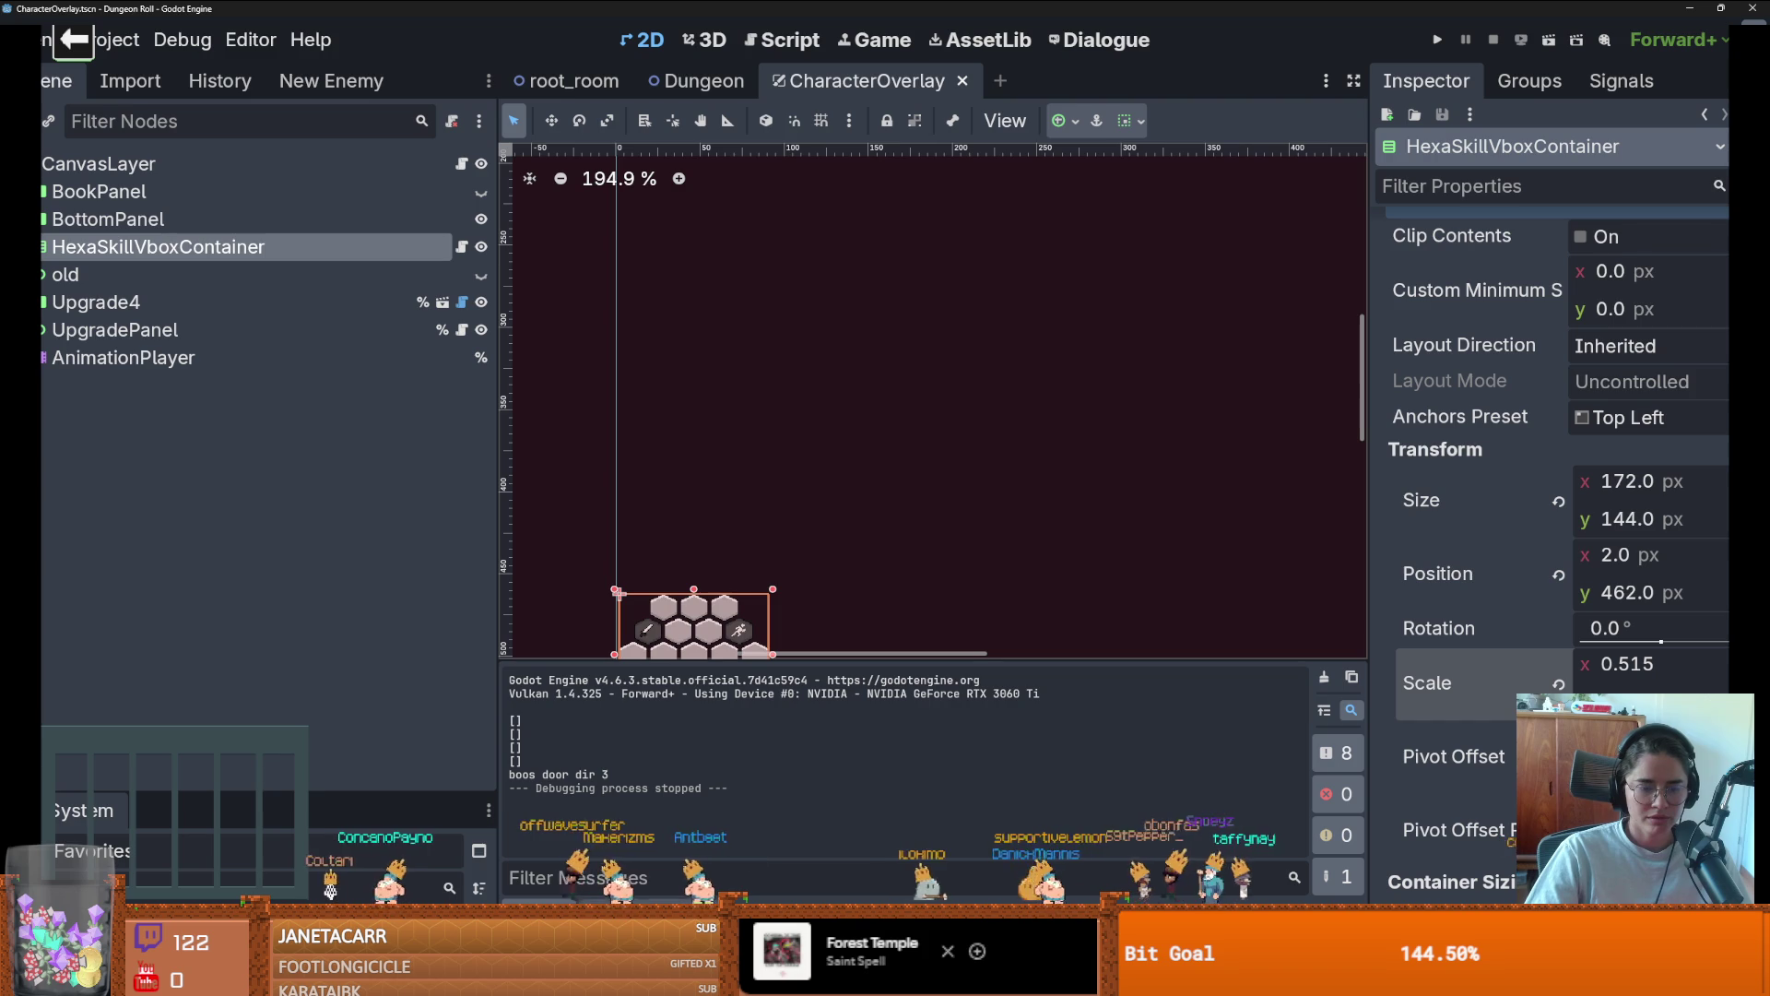
left_click_drag(460, 798, 460, 242)
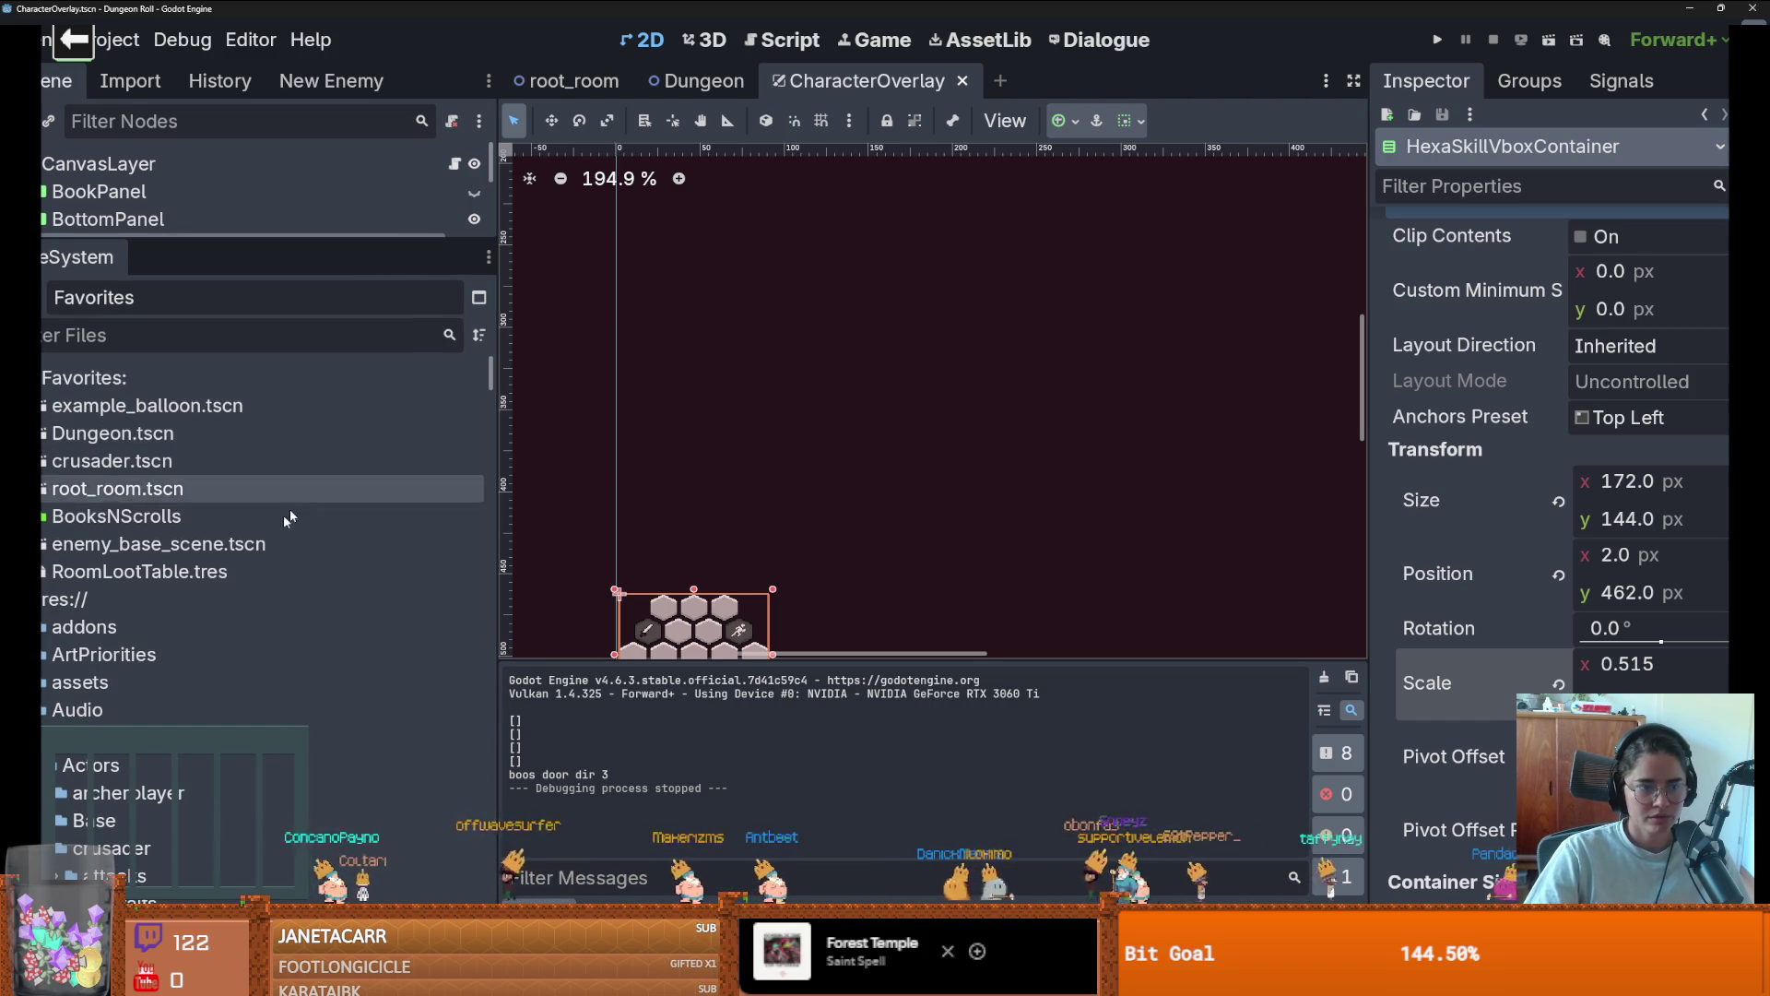
scroll(258, 624, "down", 2)
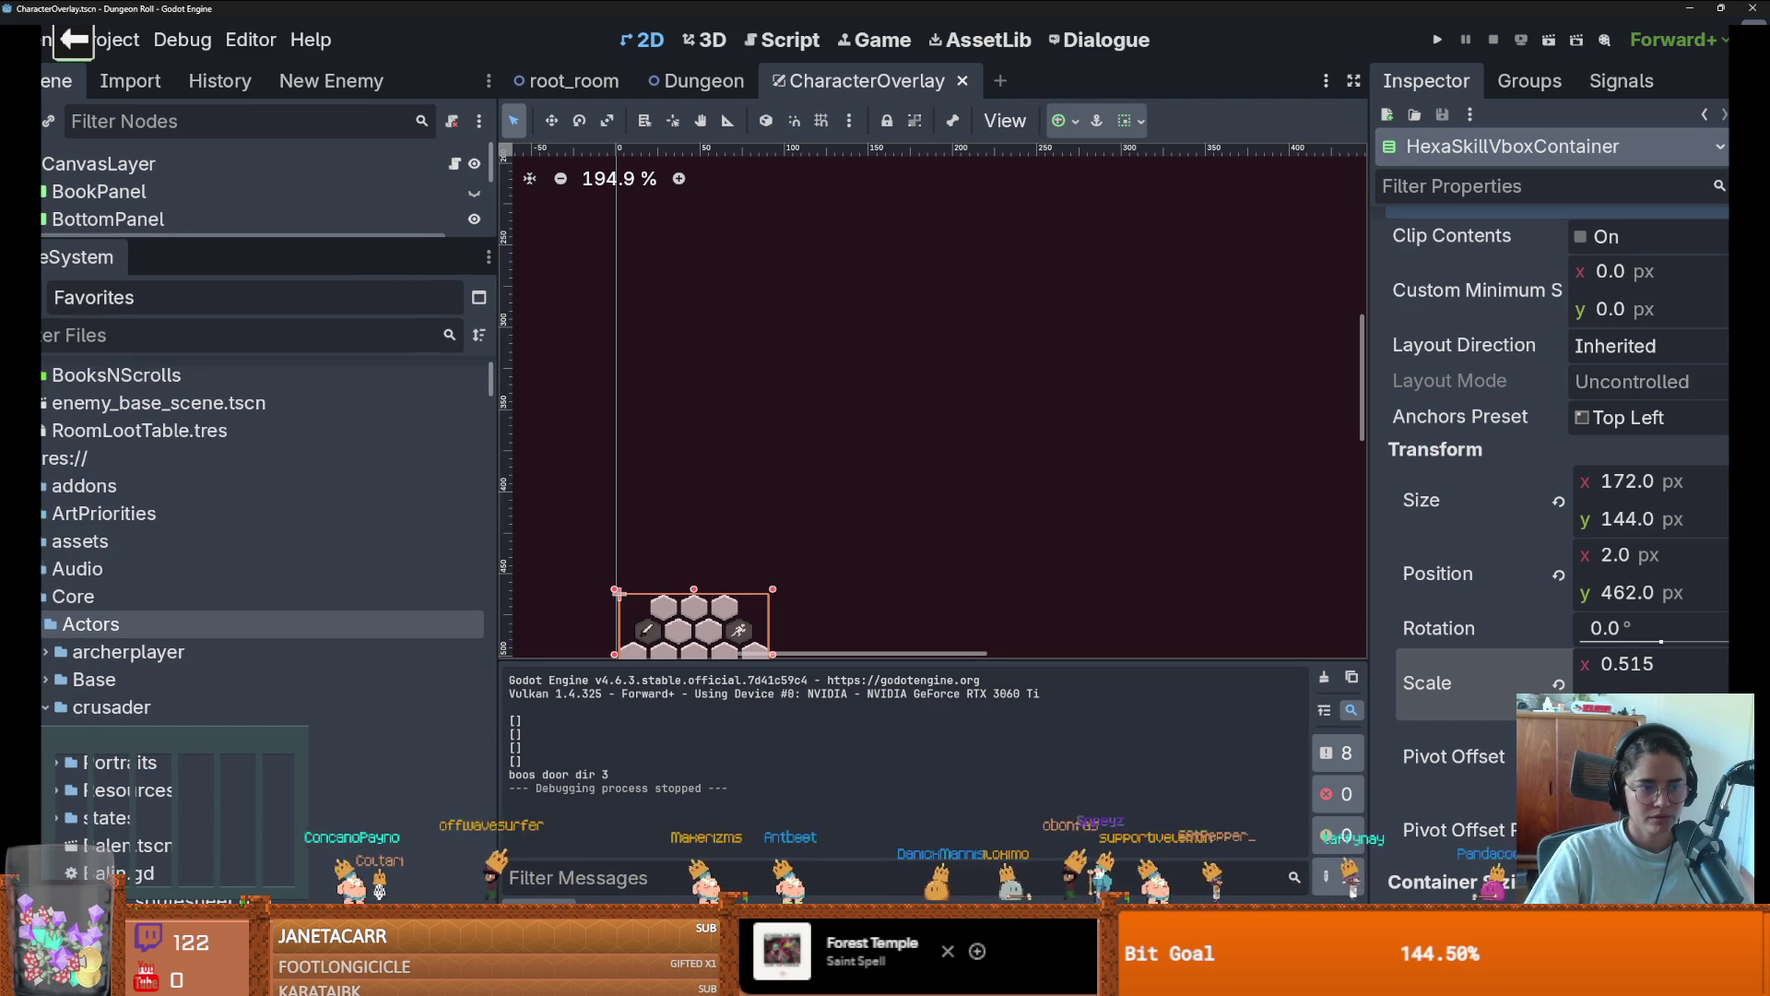
Collapse the Actors, Tiles and Core folders in FileSystem
left_click(46, 624)
scroll(169, 703, "down", 3)
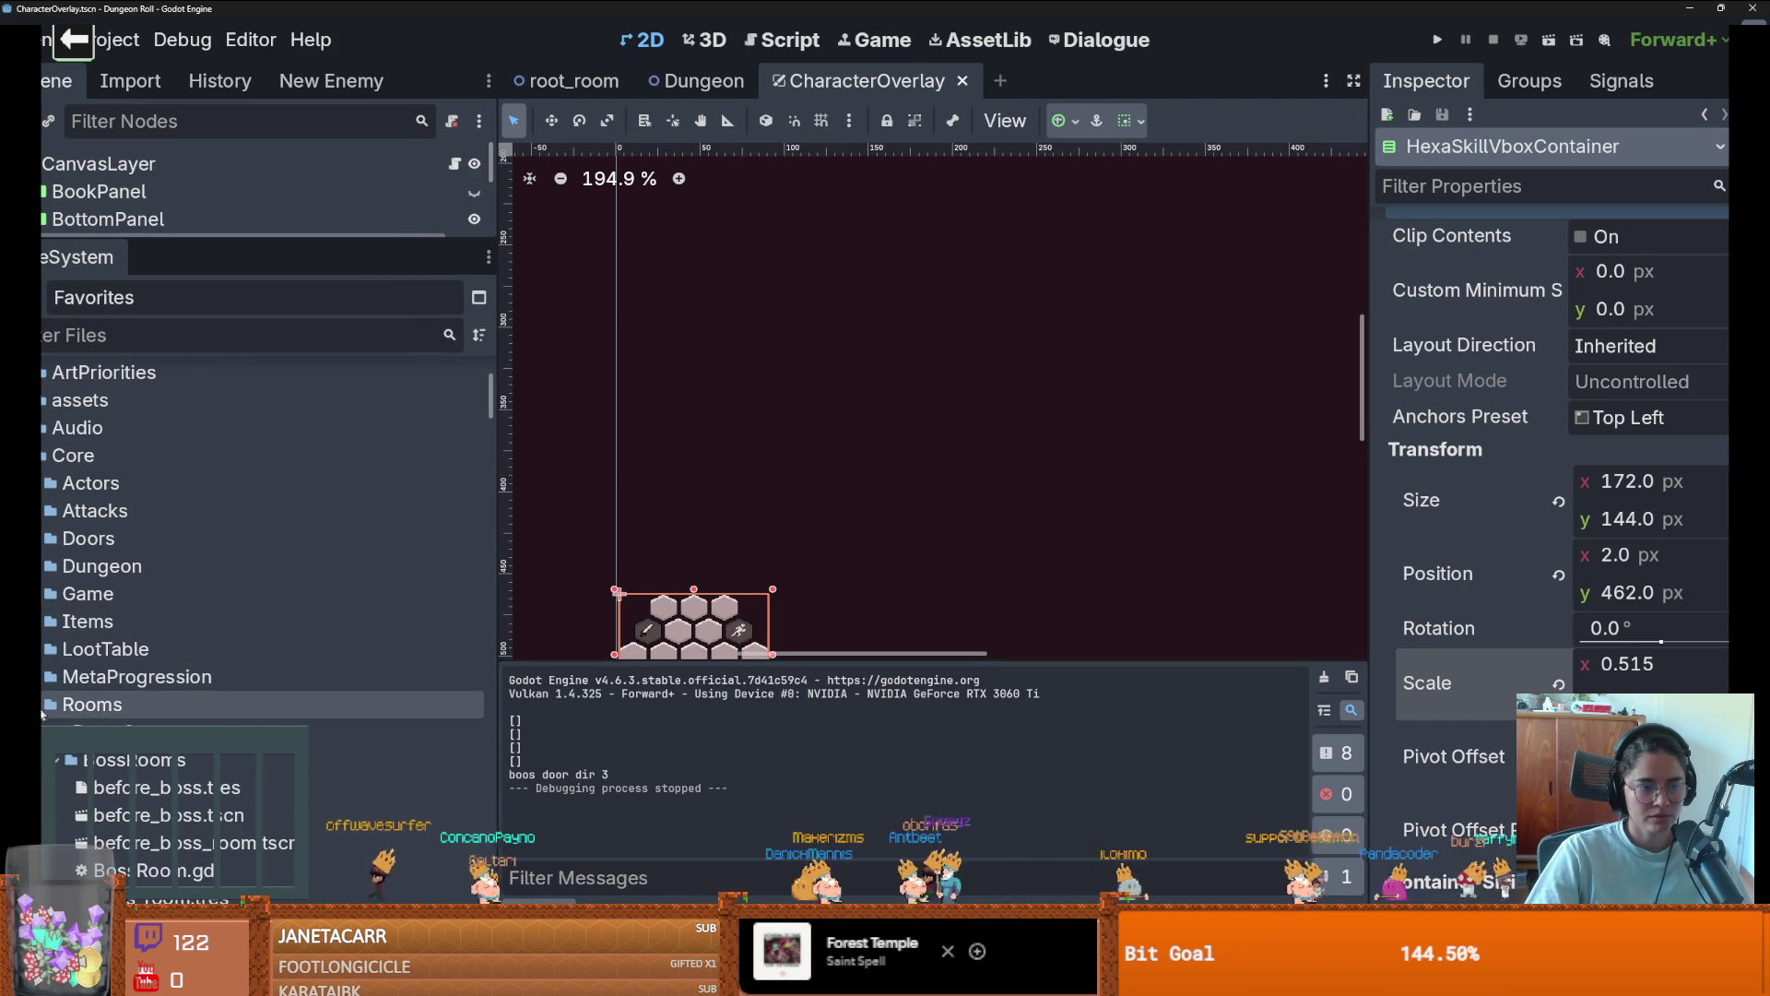
scroll(169, 691, "down", 2)
left_click(41, 690)
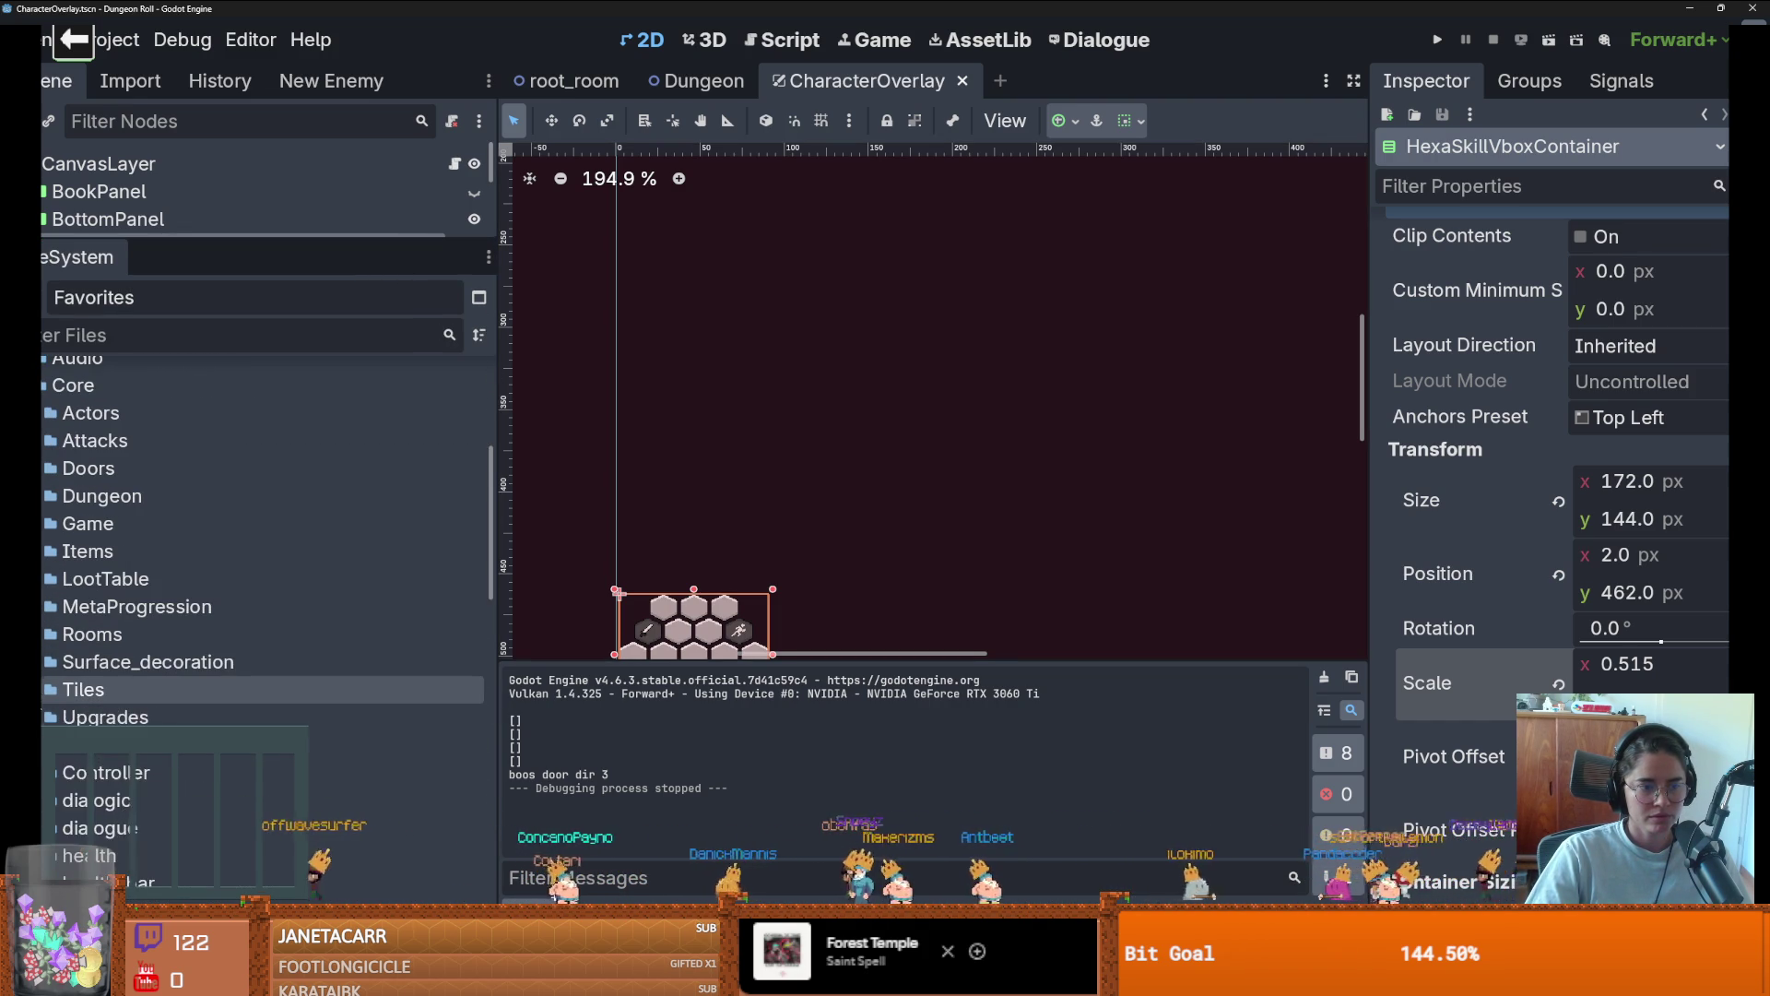
scroll(64, 738, "down", 1)
scroll(69, 765, "up", 6)
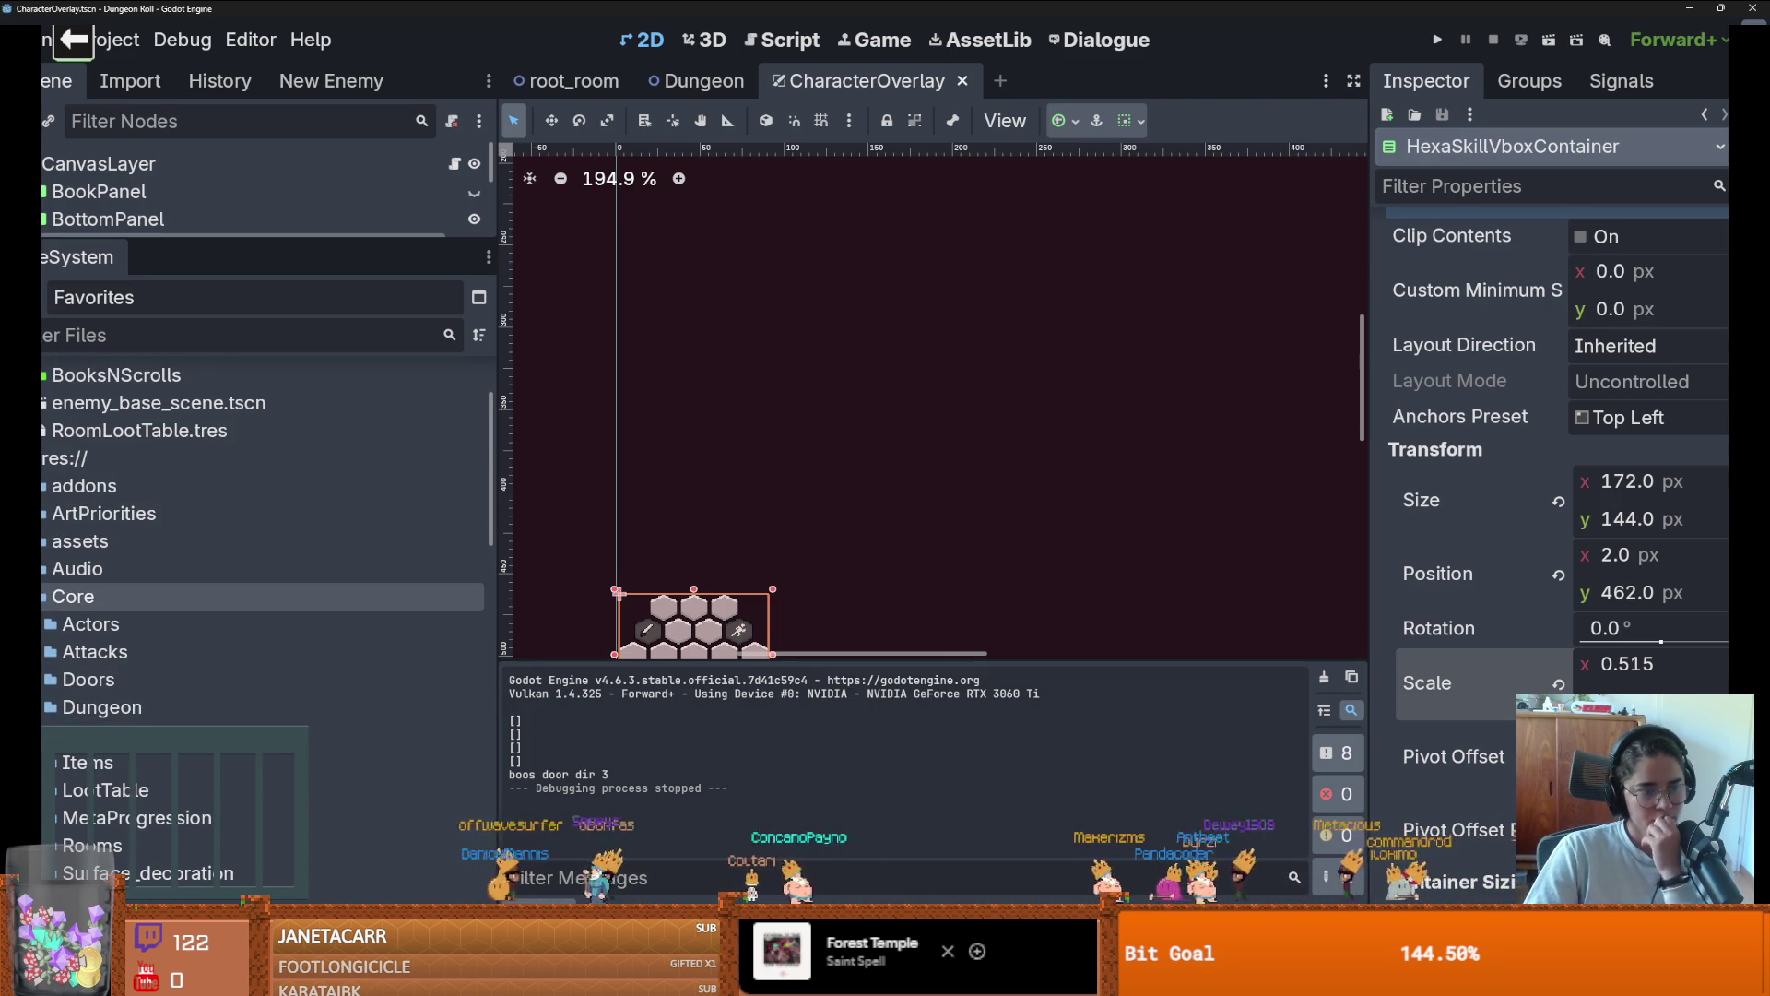
left_click(44, 597)
left_click(44, 596)
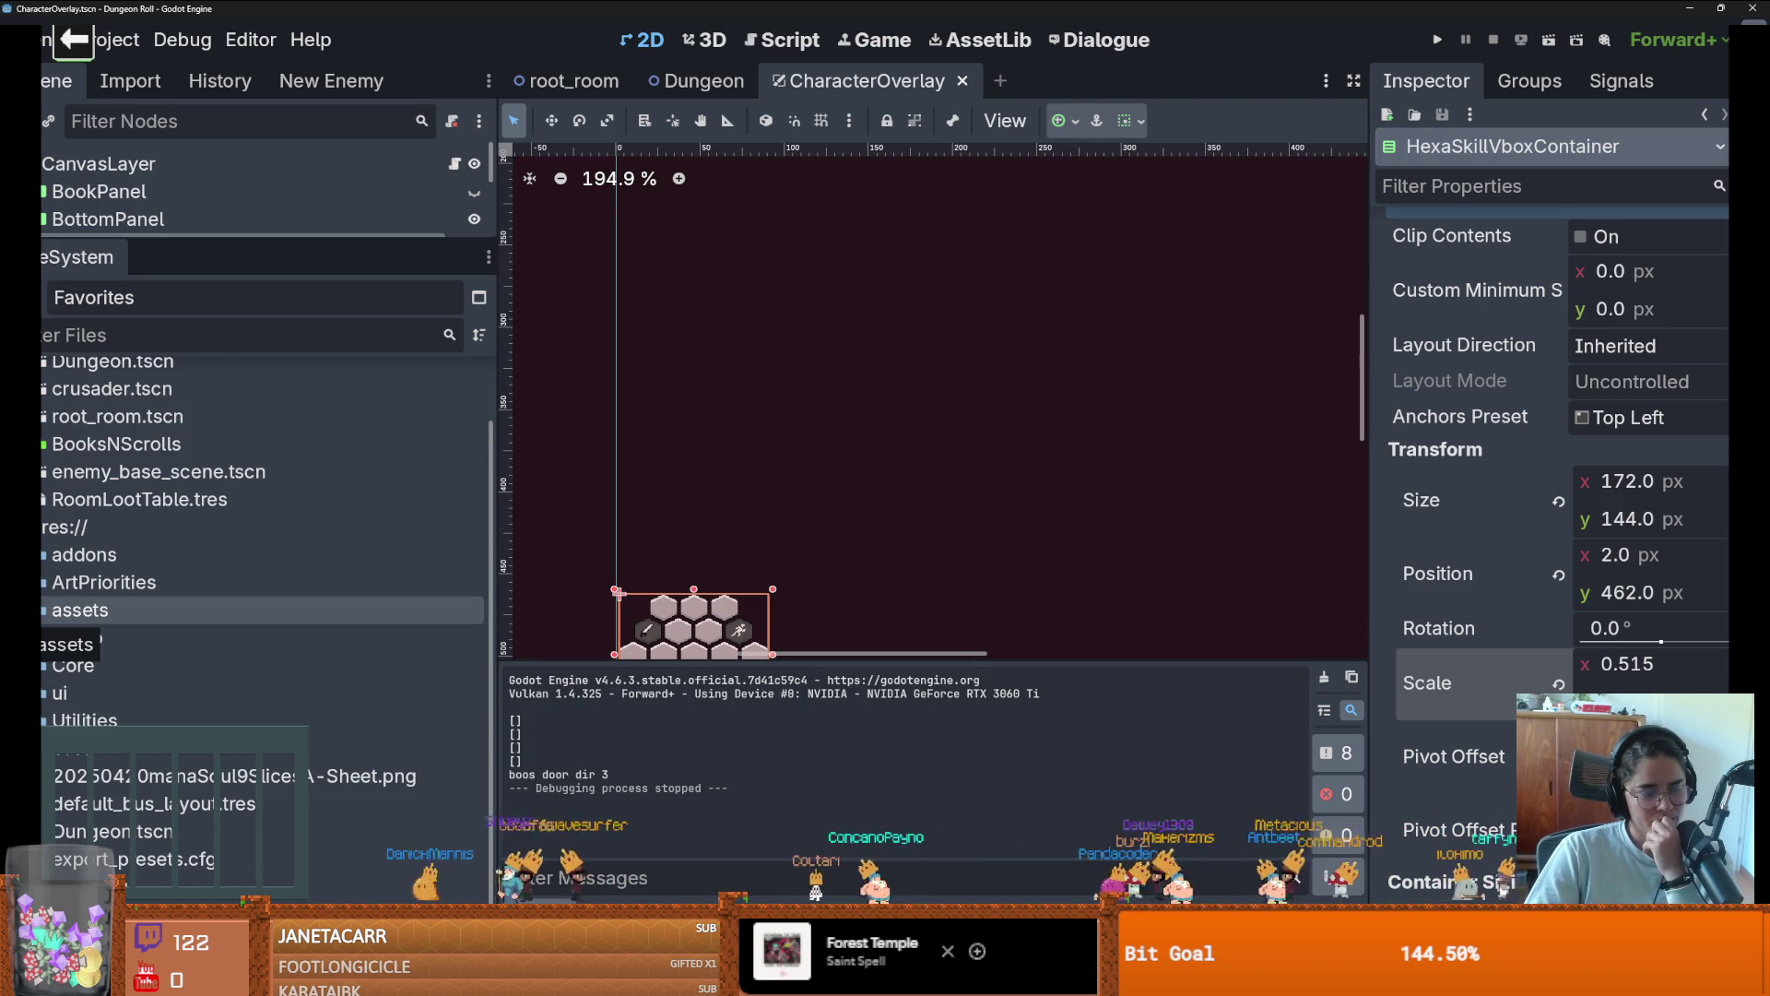
Expand assets and assets/ui, and select the Upgrades folder
left_click(43, 609)
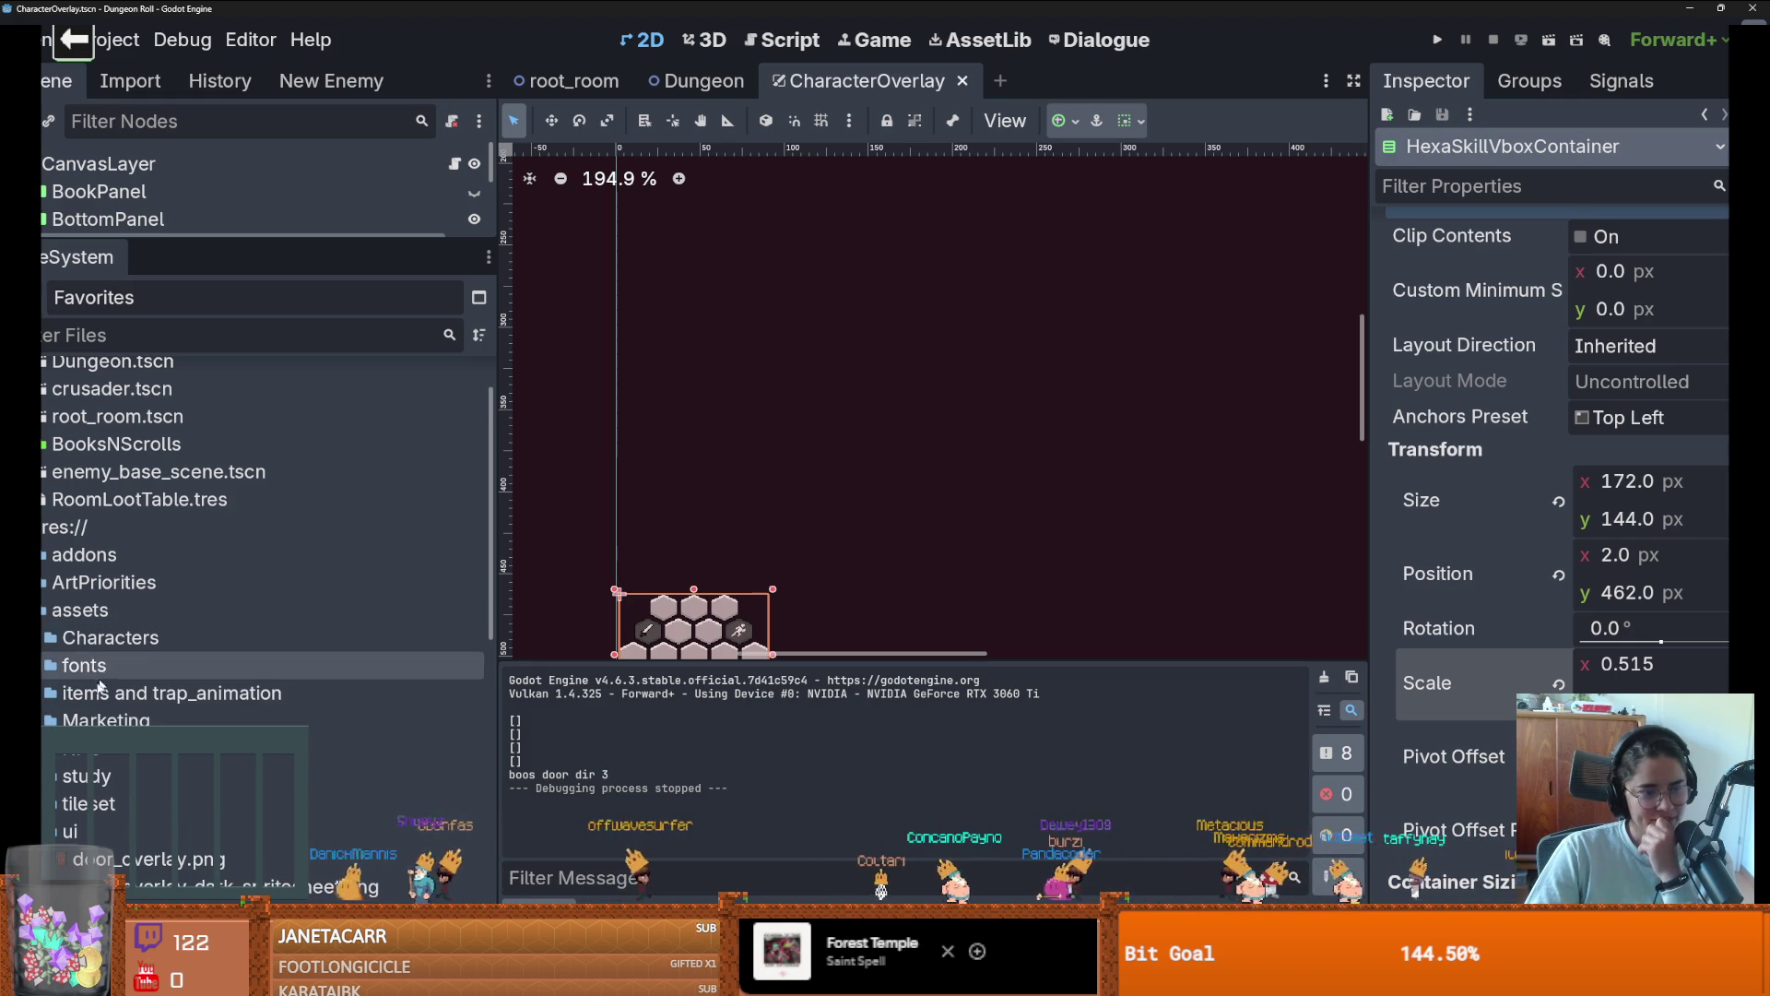
scroll(93, 678, "down", 1)
left_click(58, 760)
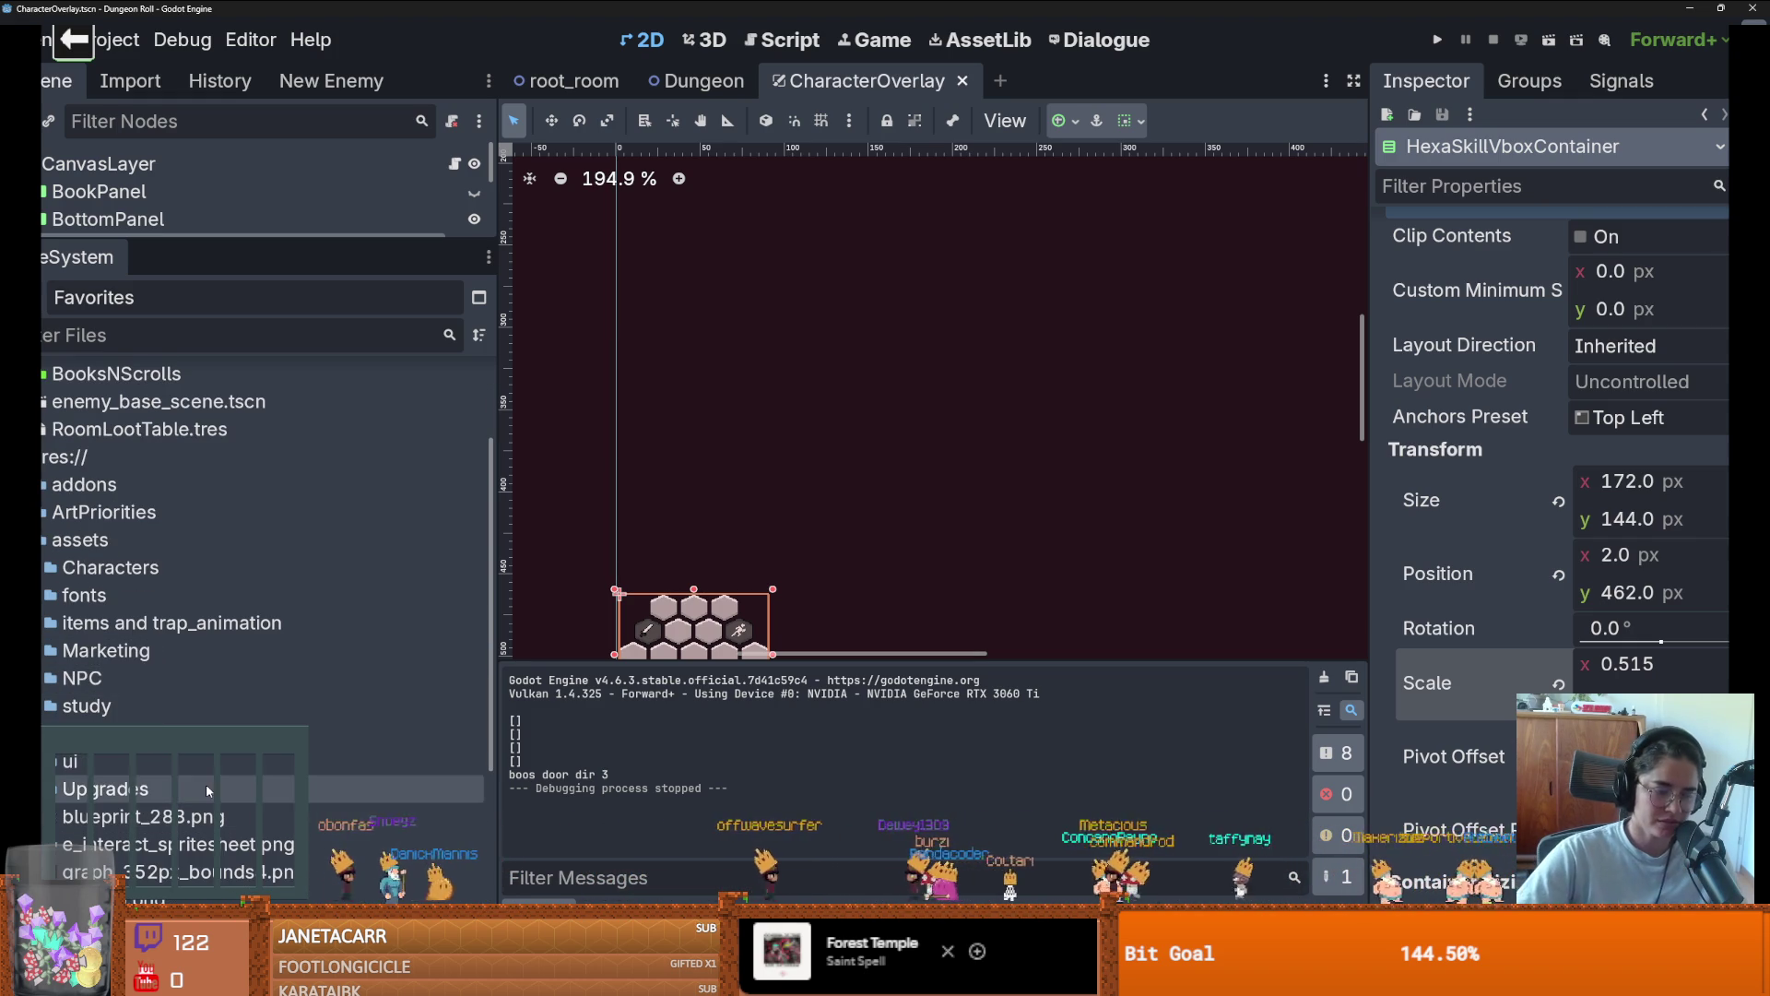
left_click(166, 790)
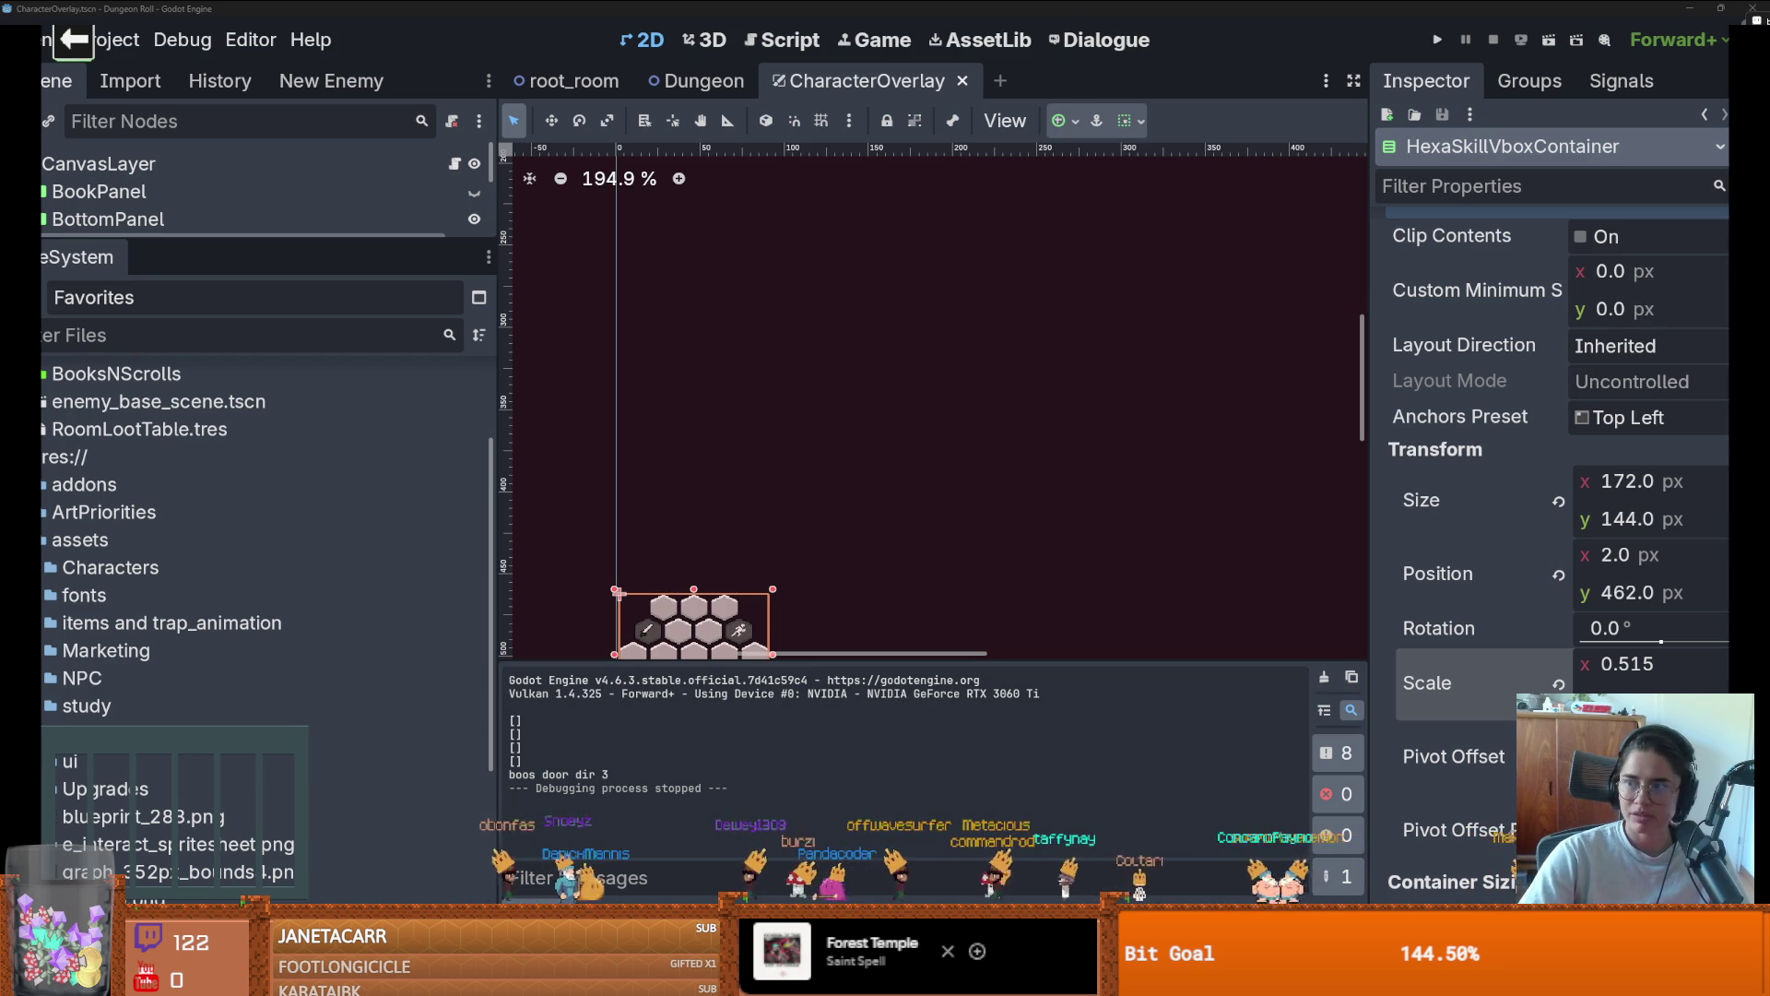
key("alt+Tab")
scroll(486, 394, "up", 2)
scroll(587, 670, "down", 1)
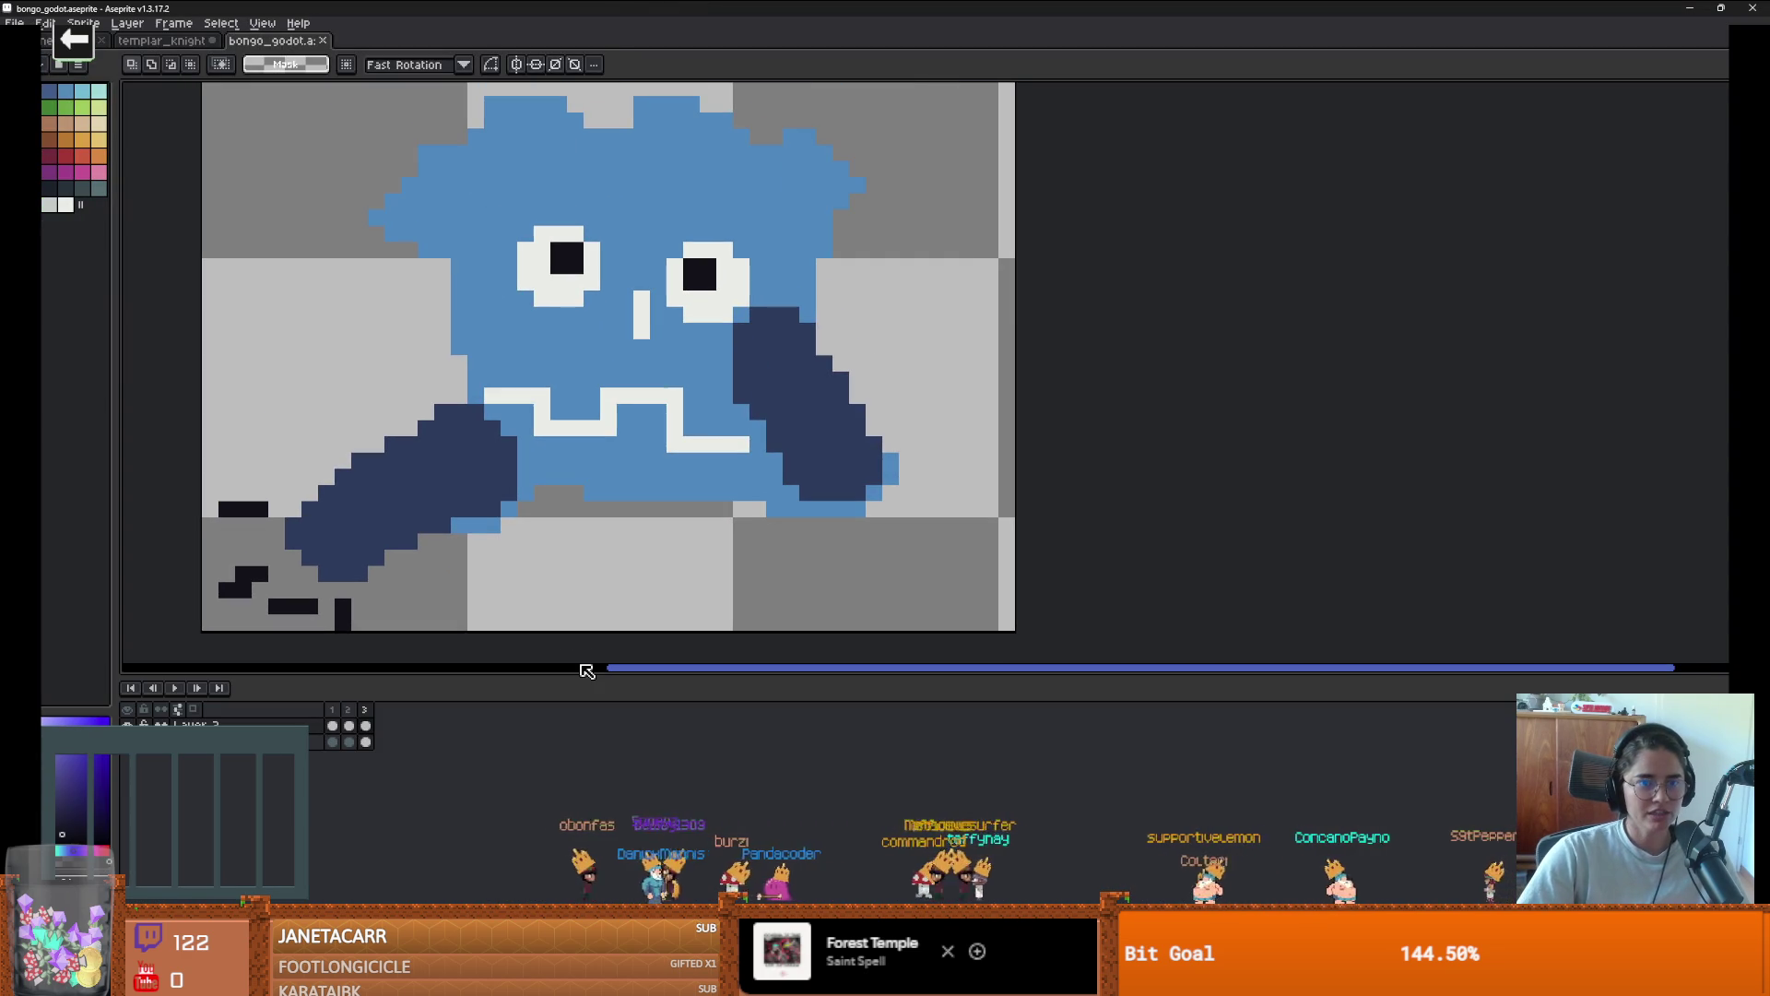
left_click(175, 688)
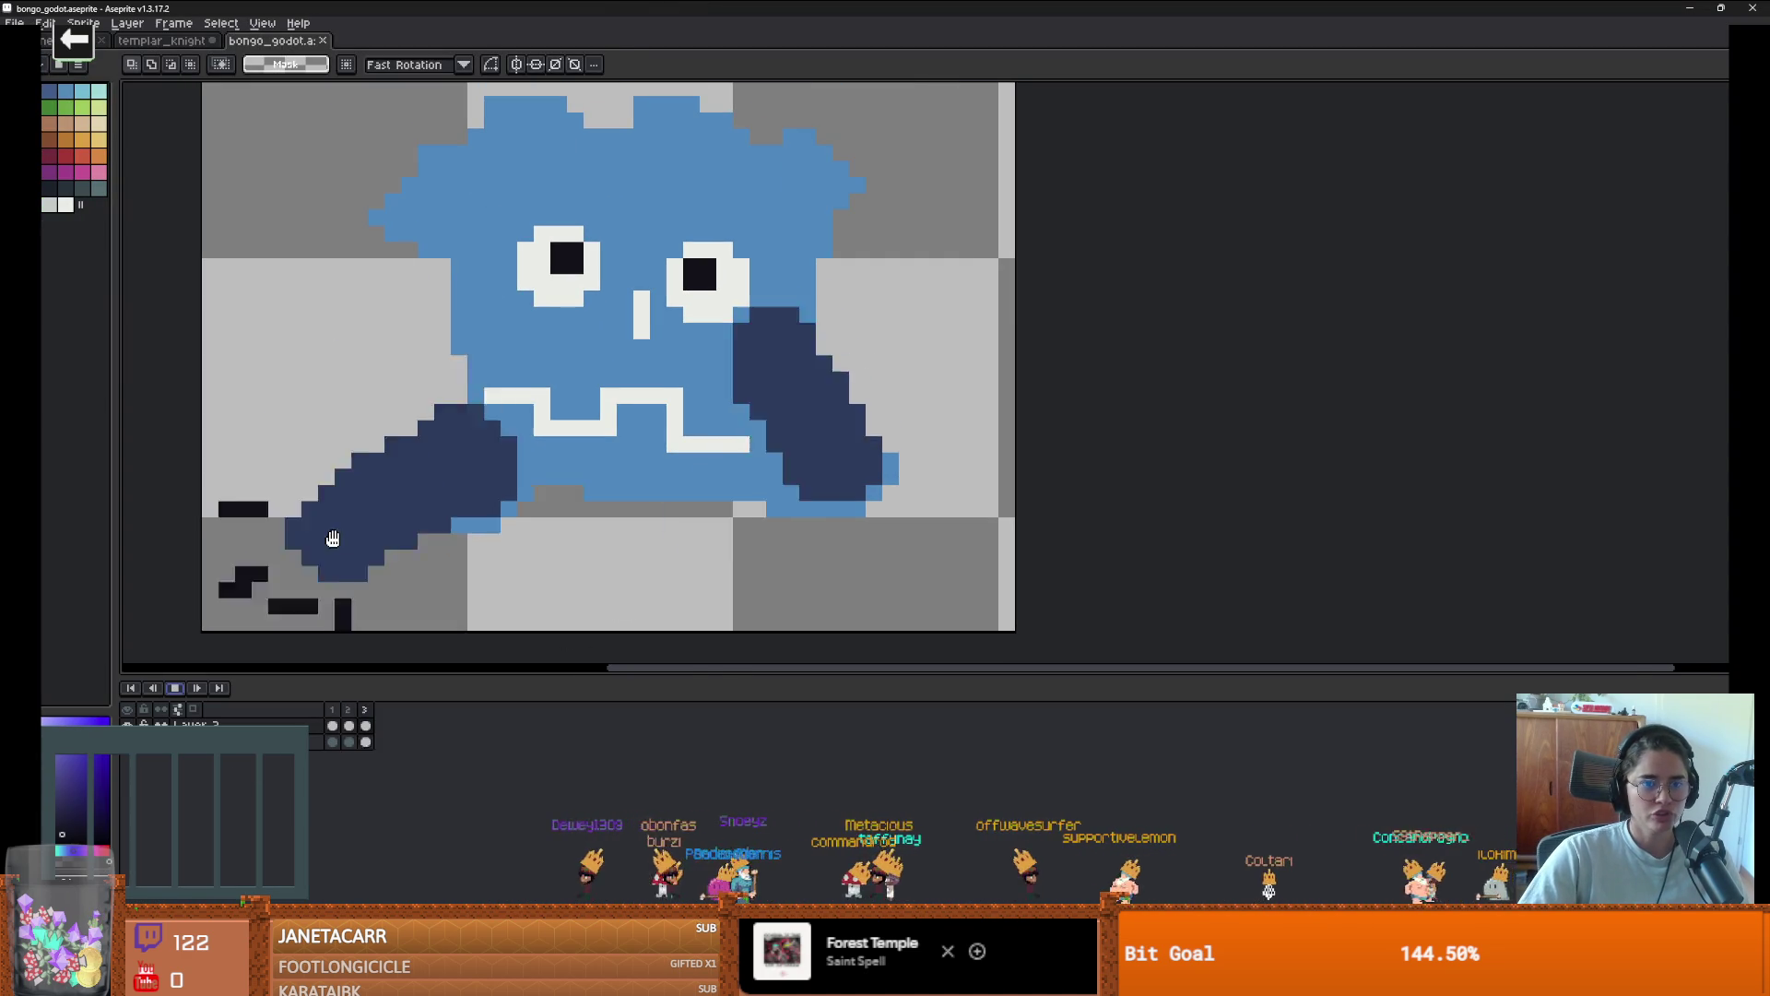
scroll(341, 553, "down", 1)
scroll(347, 548, "up", 1)
scroll(376, 528, "down", 1)
scroll(396, 523, "up", 1)
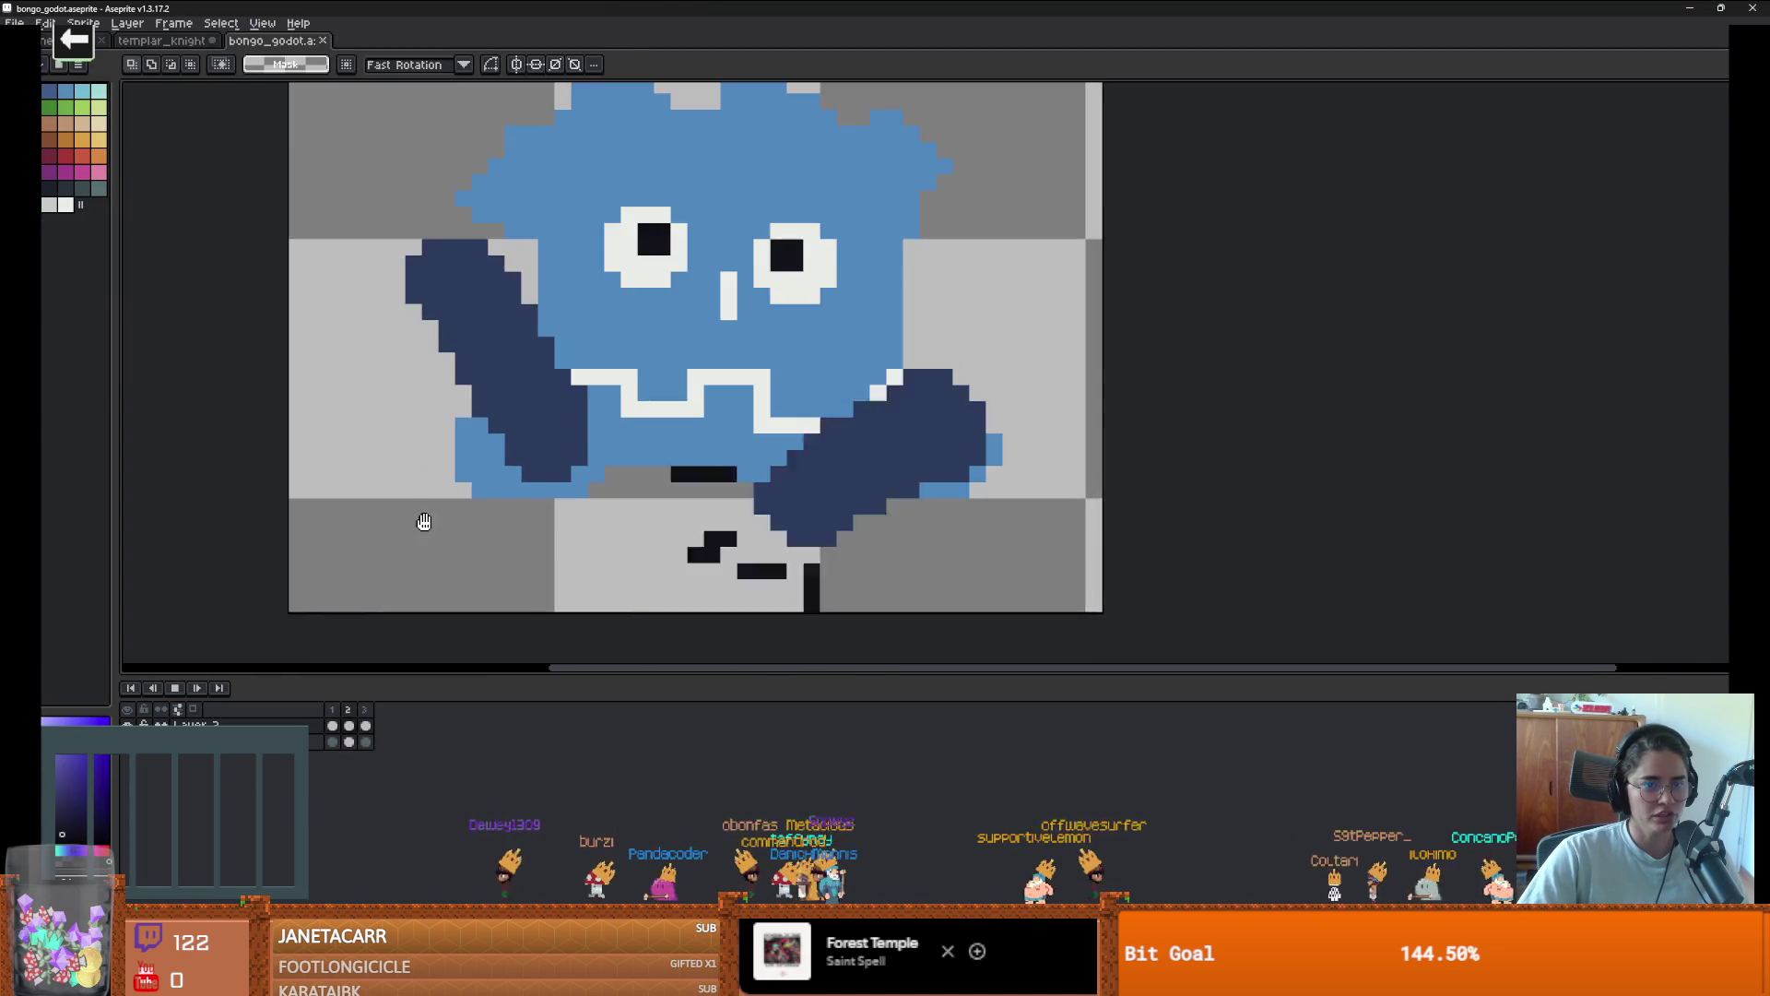
scroll(422, 517, "down", 1)
left_click(160, 41)
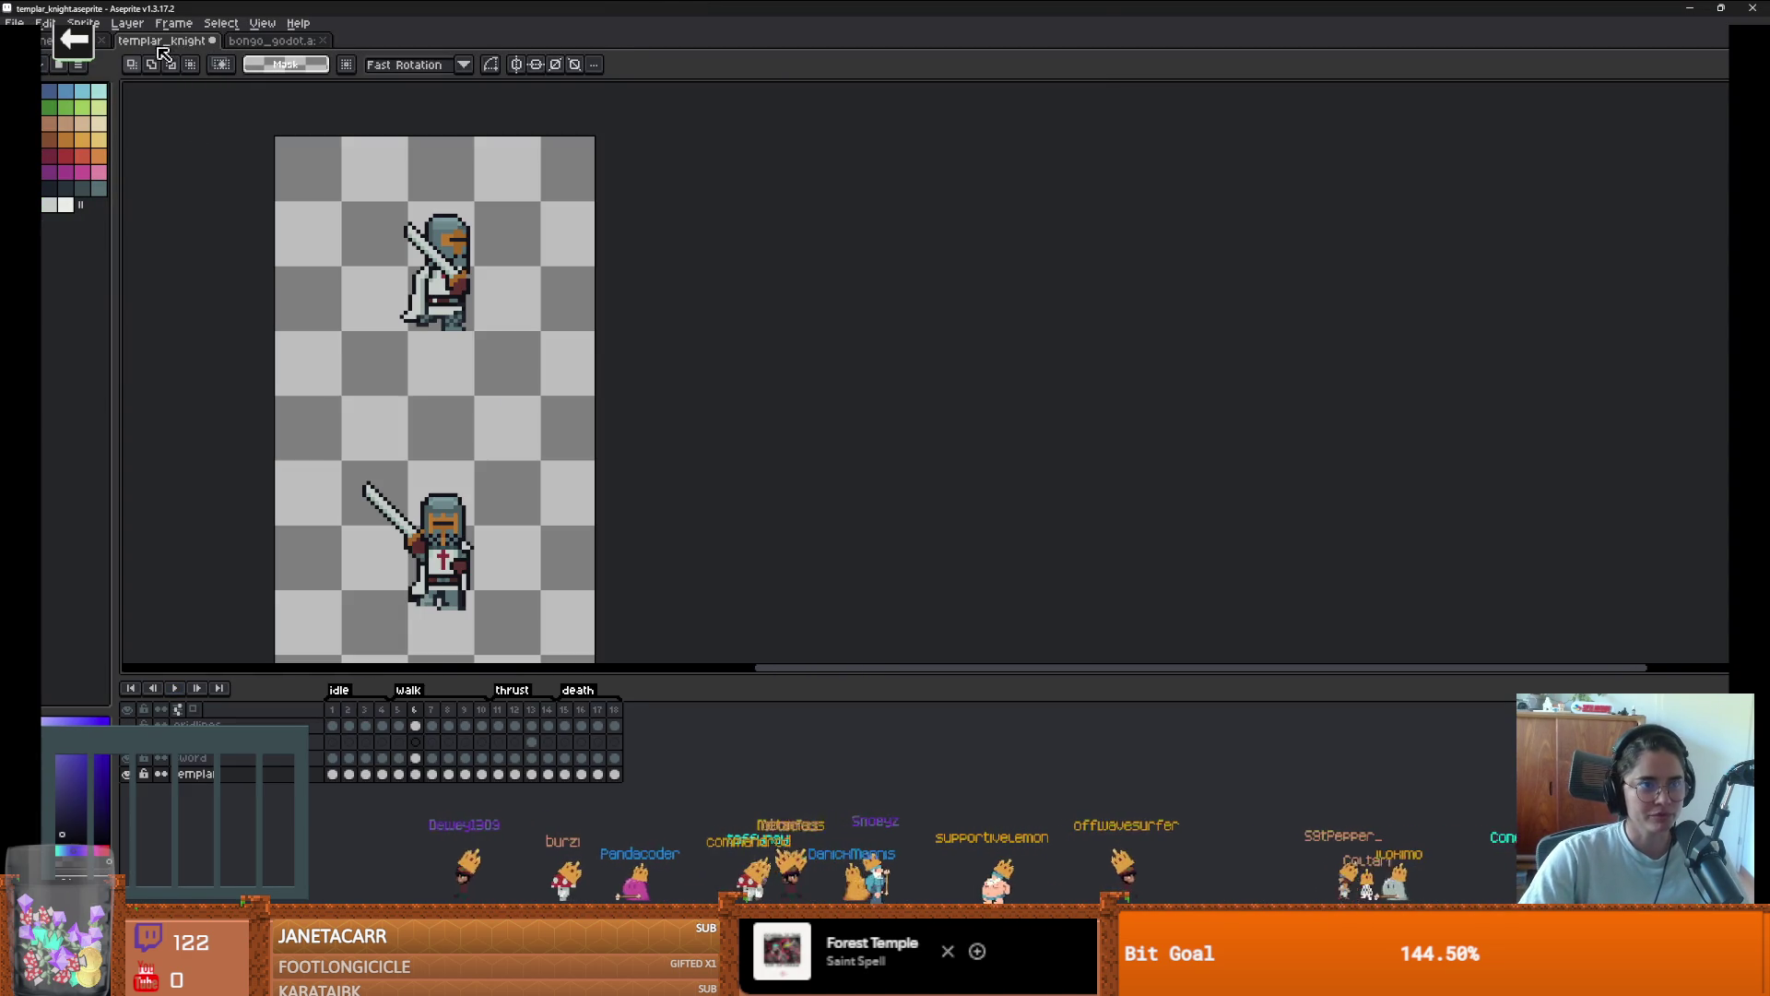
left_click(33, 19)
mouse_move(93, 72)
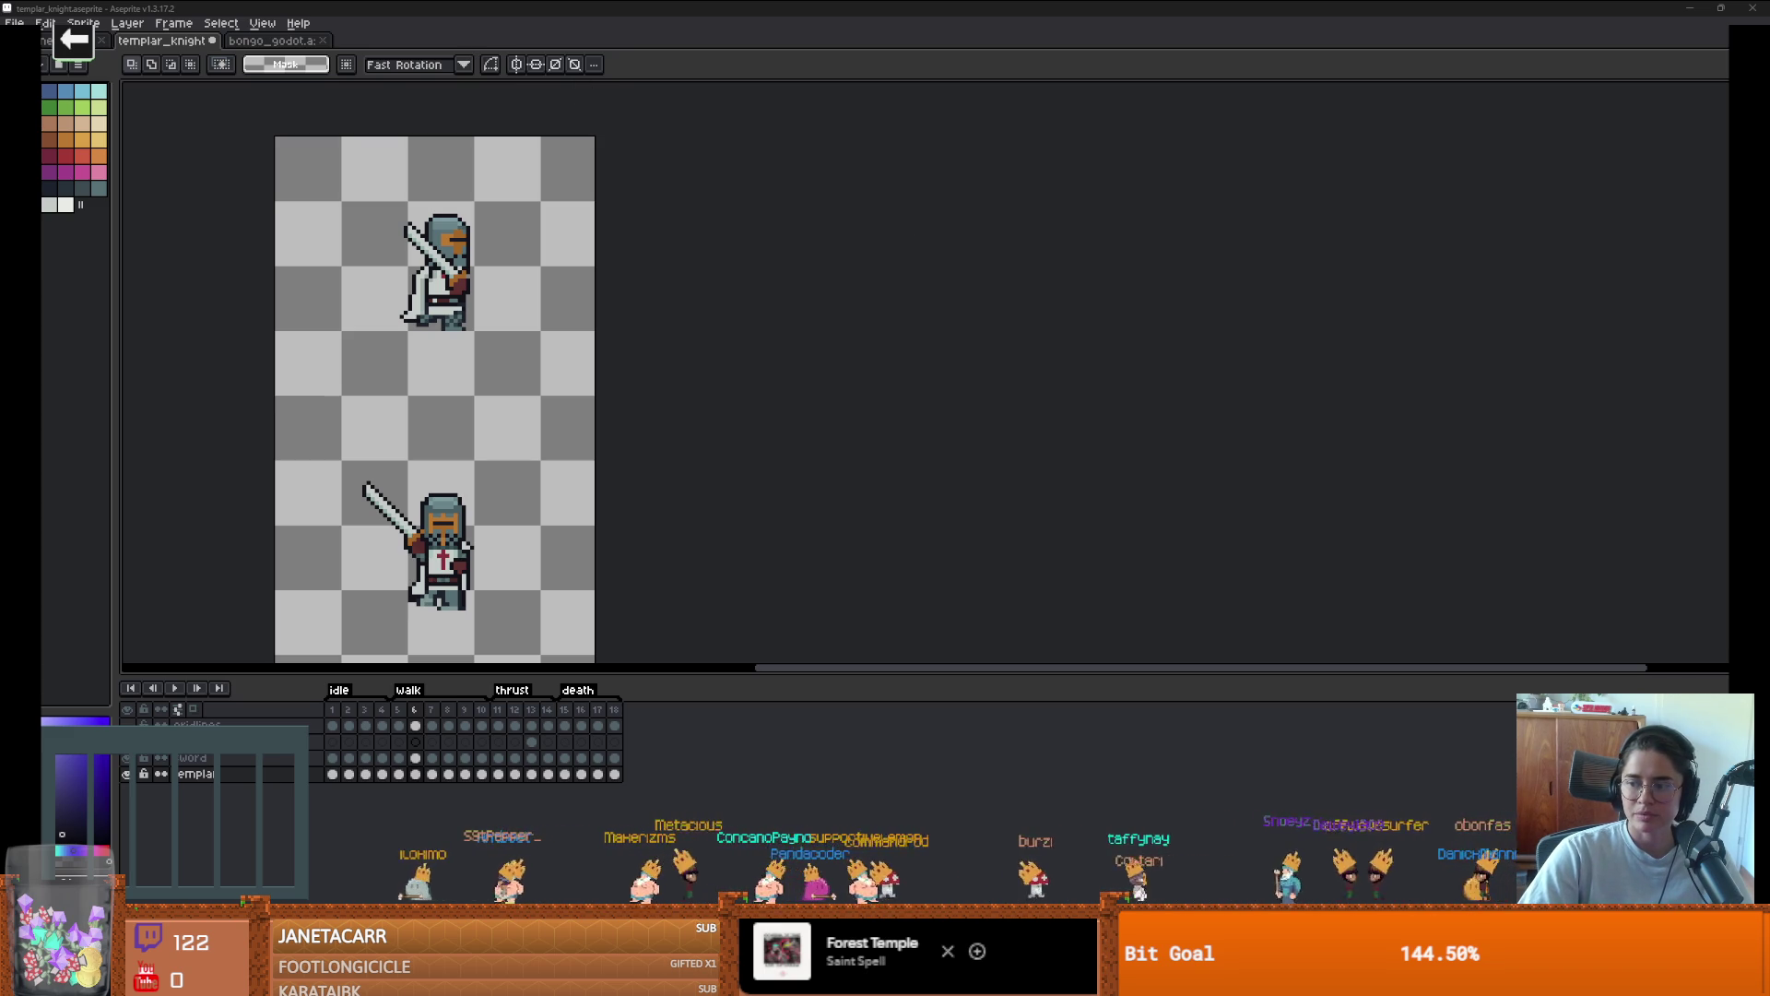
key("ctrl+alt+v")
scroll(1024, 396, "up", 2)
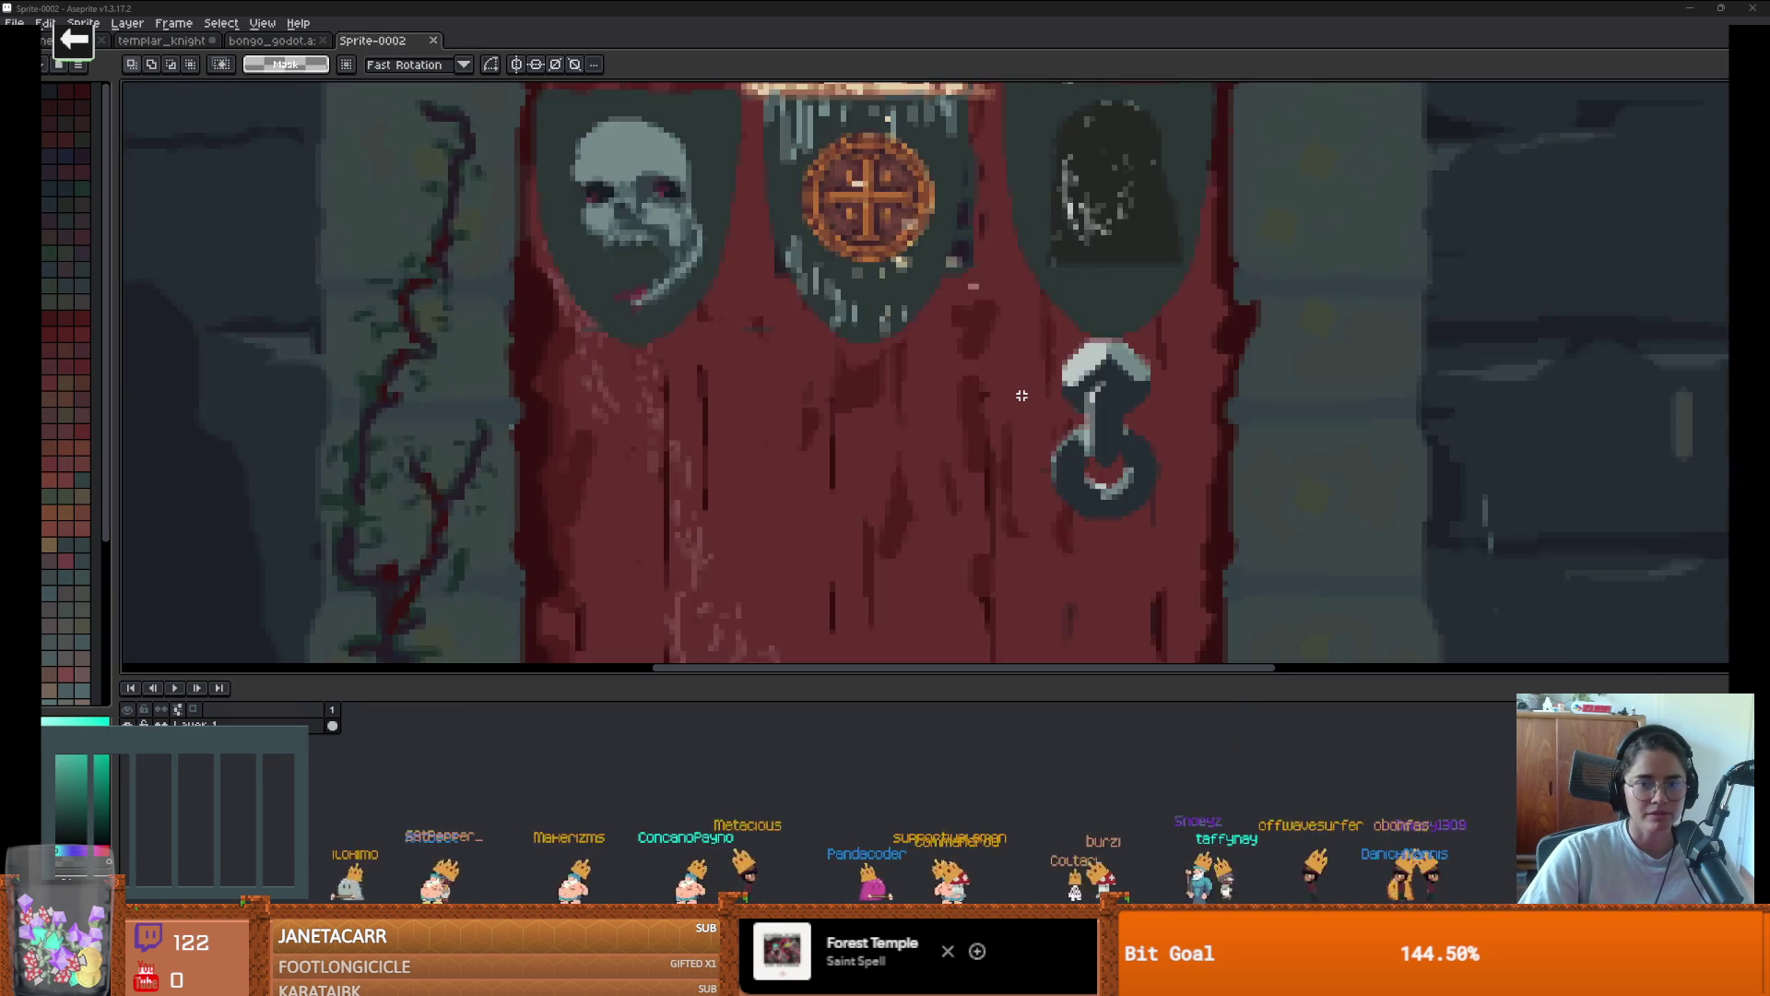
scroll(922, 397, "down", 3)
scroll(895, 401, "up", 3)
scroll(894, 398, "down", 2)
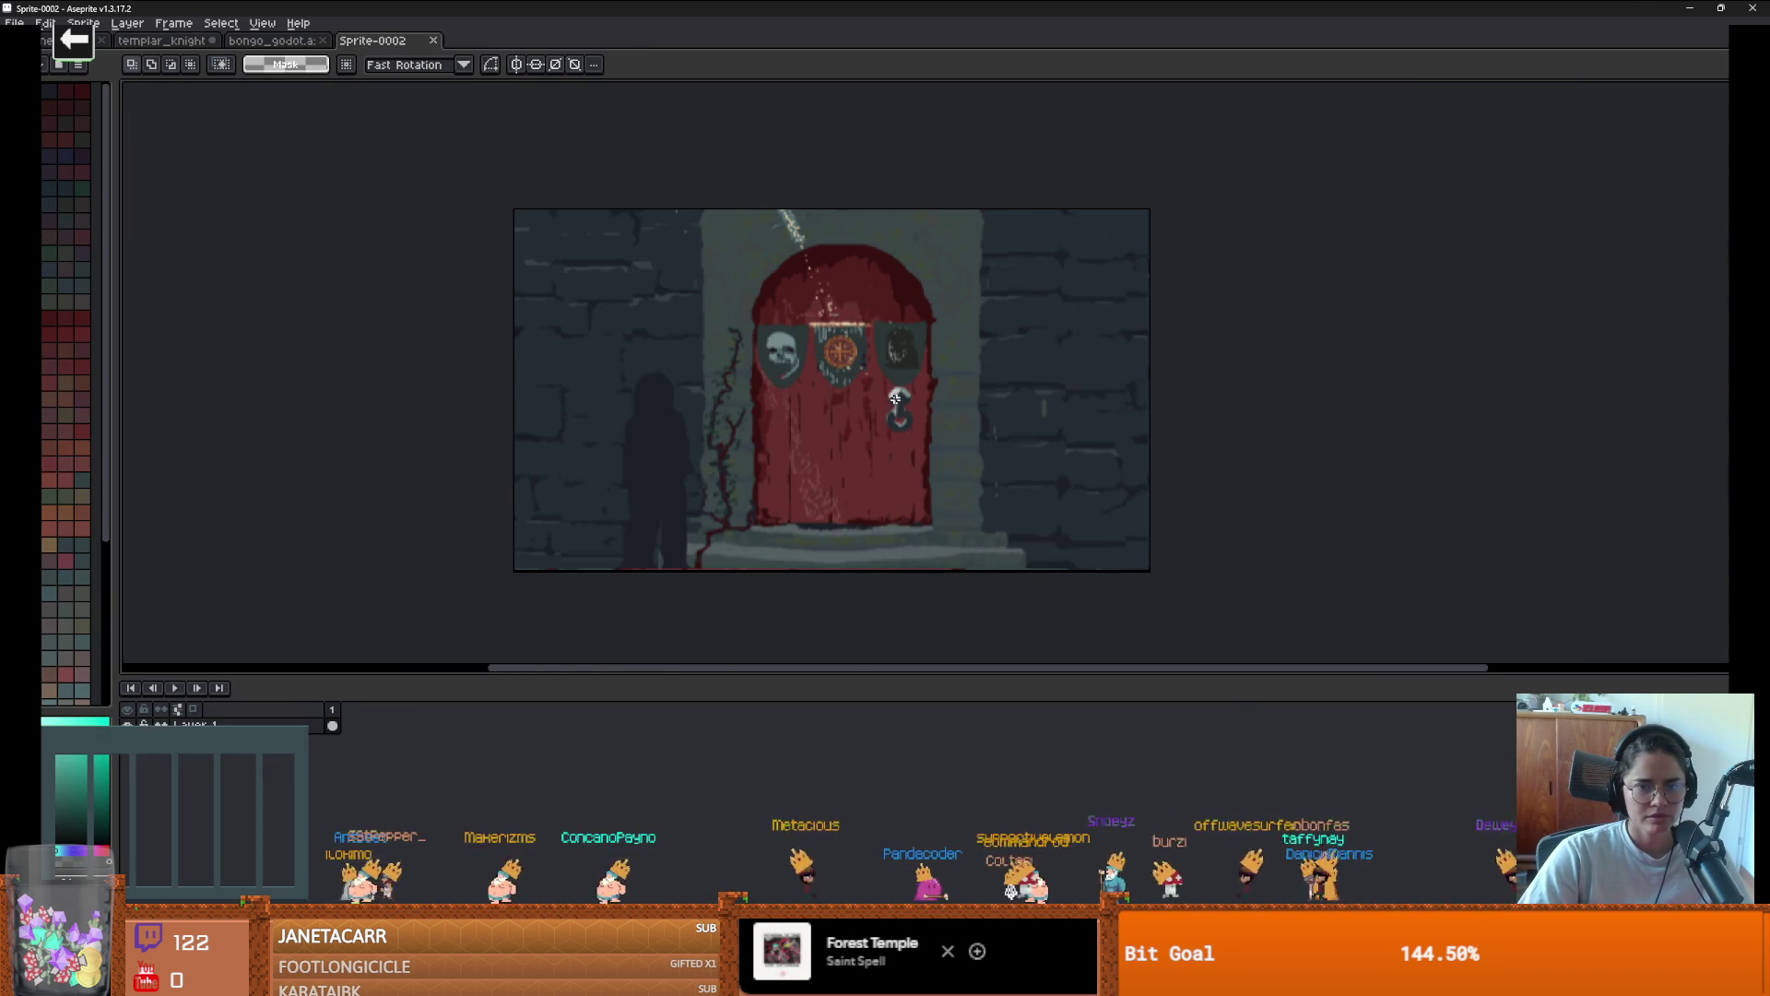
scroll(761, 396, "right", 2)
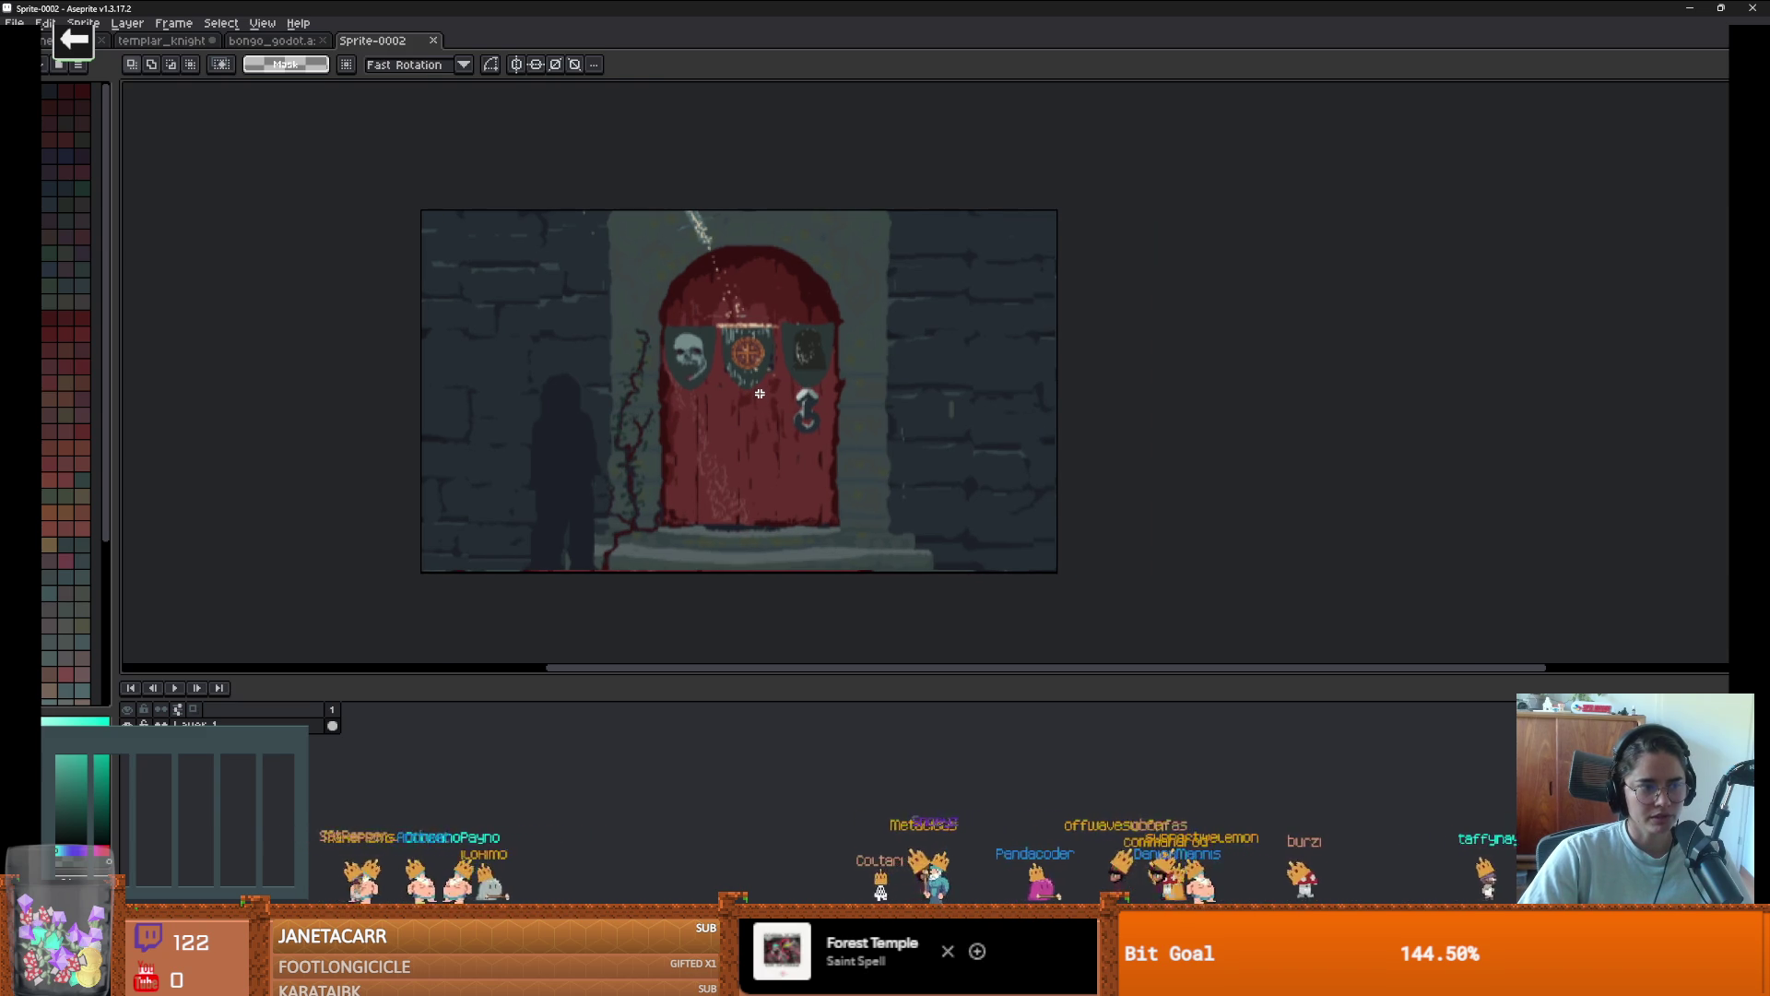
scroll(760, 394, "up", 2)
scroll(760, 394, "down", 2)
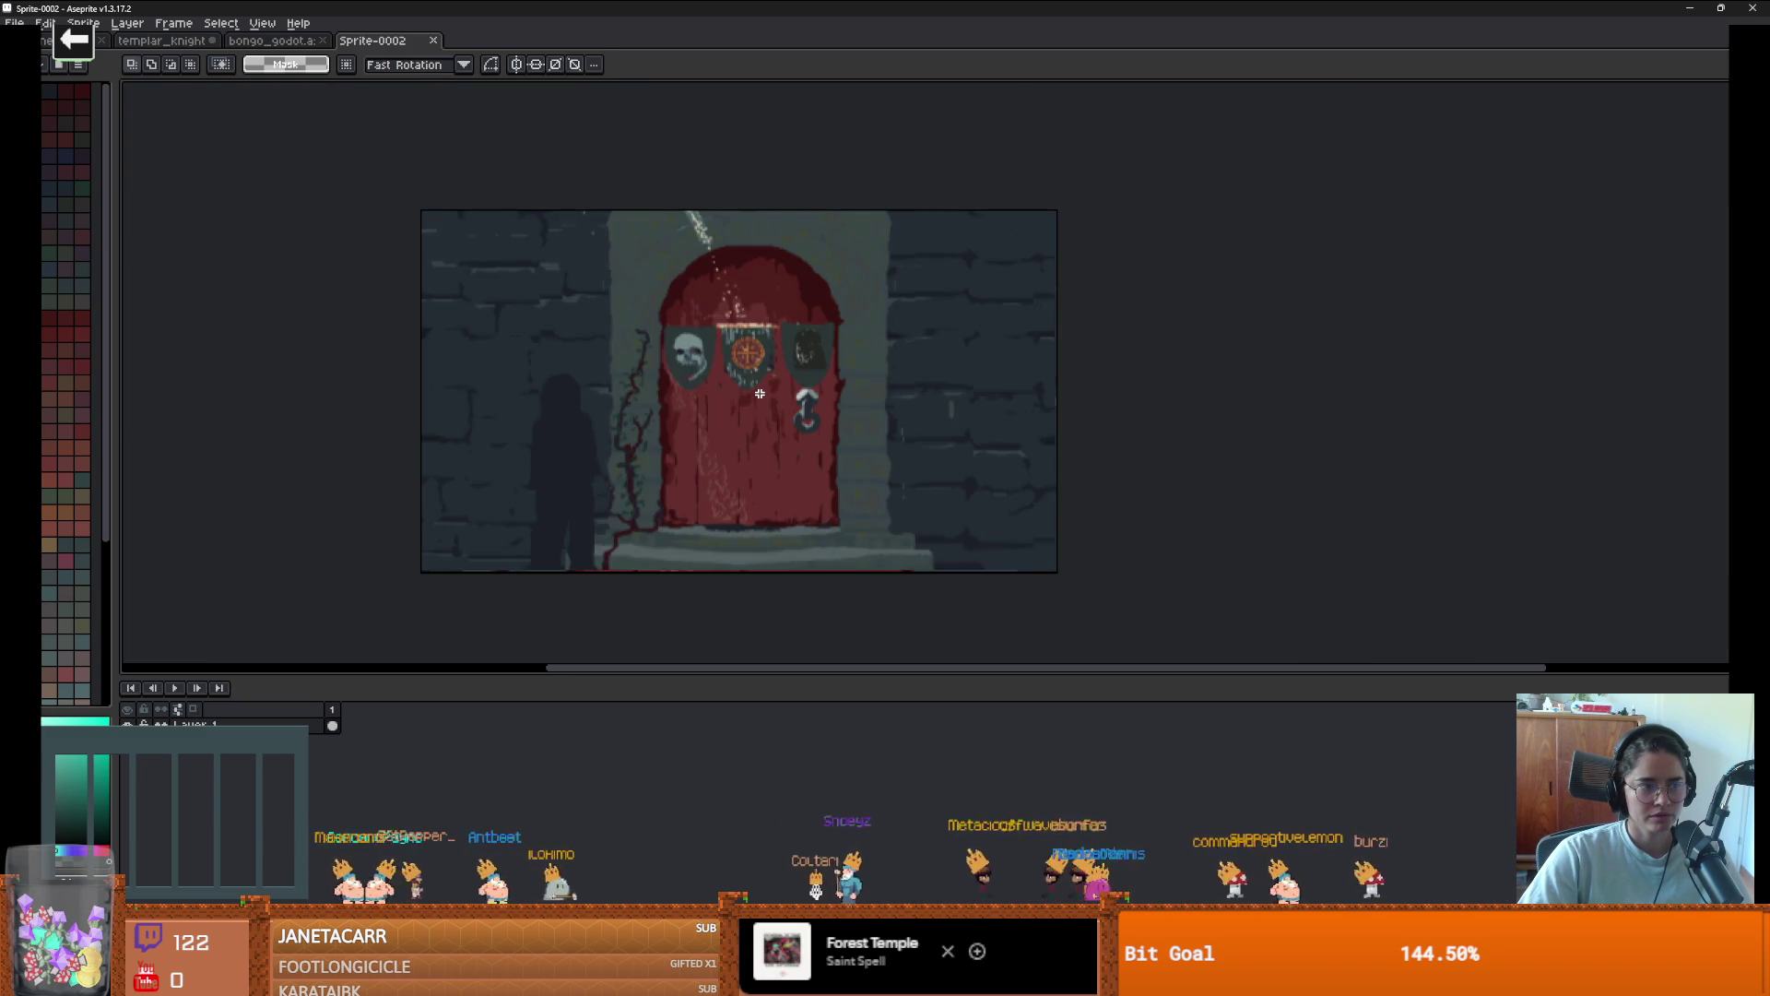
scroll(760, 393, "up", 2)
scroll(760, 394, "down", 2)
scroll(760, 393, "up", 2)
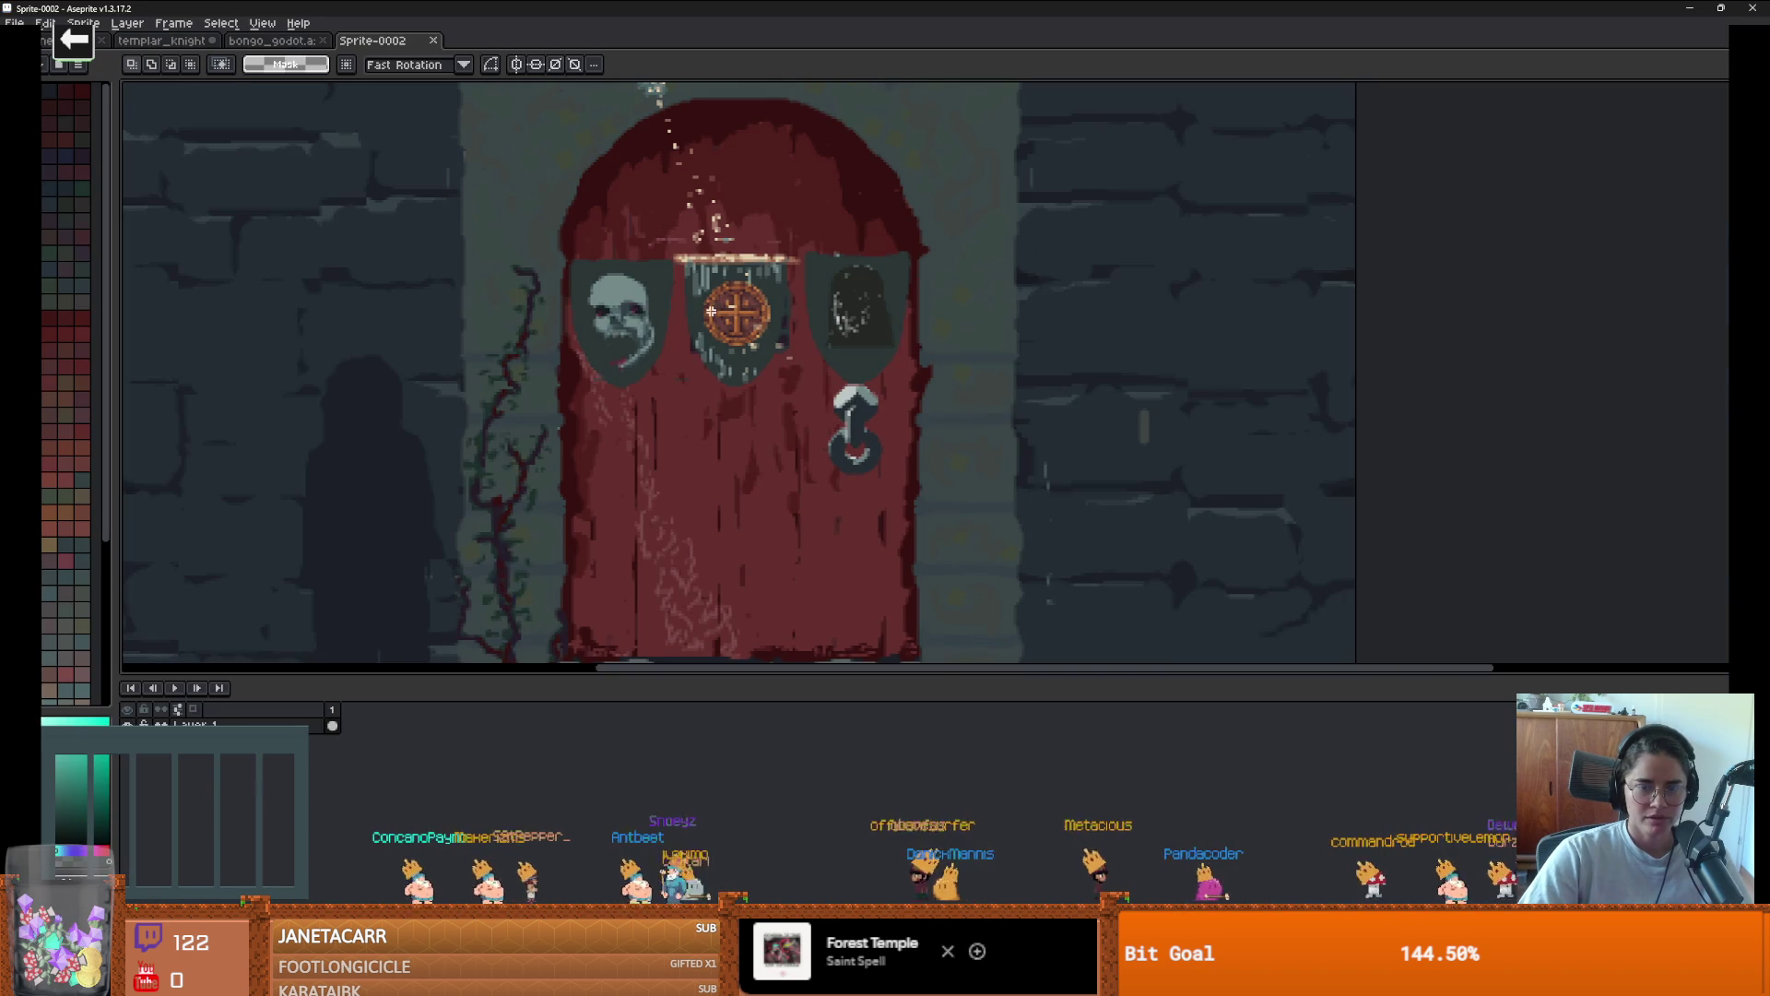
key("F5")
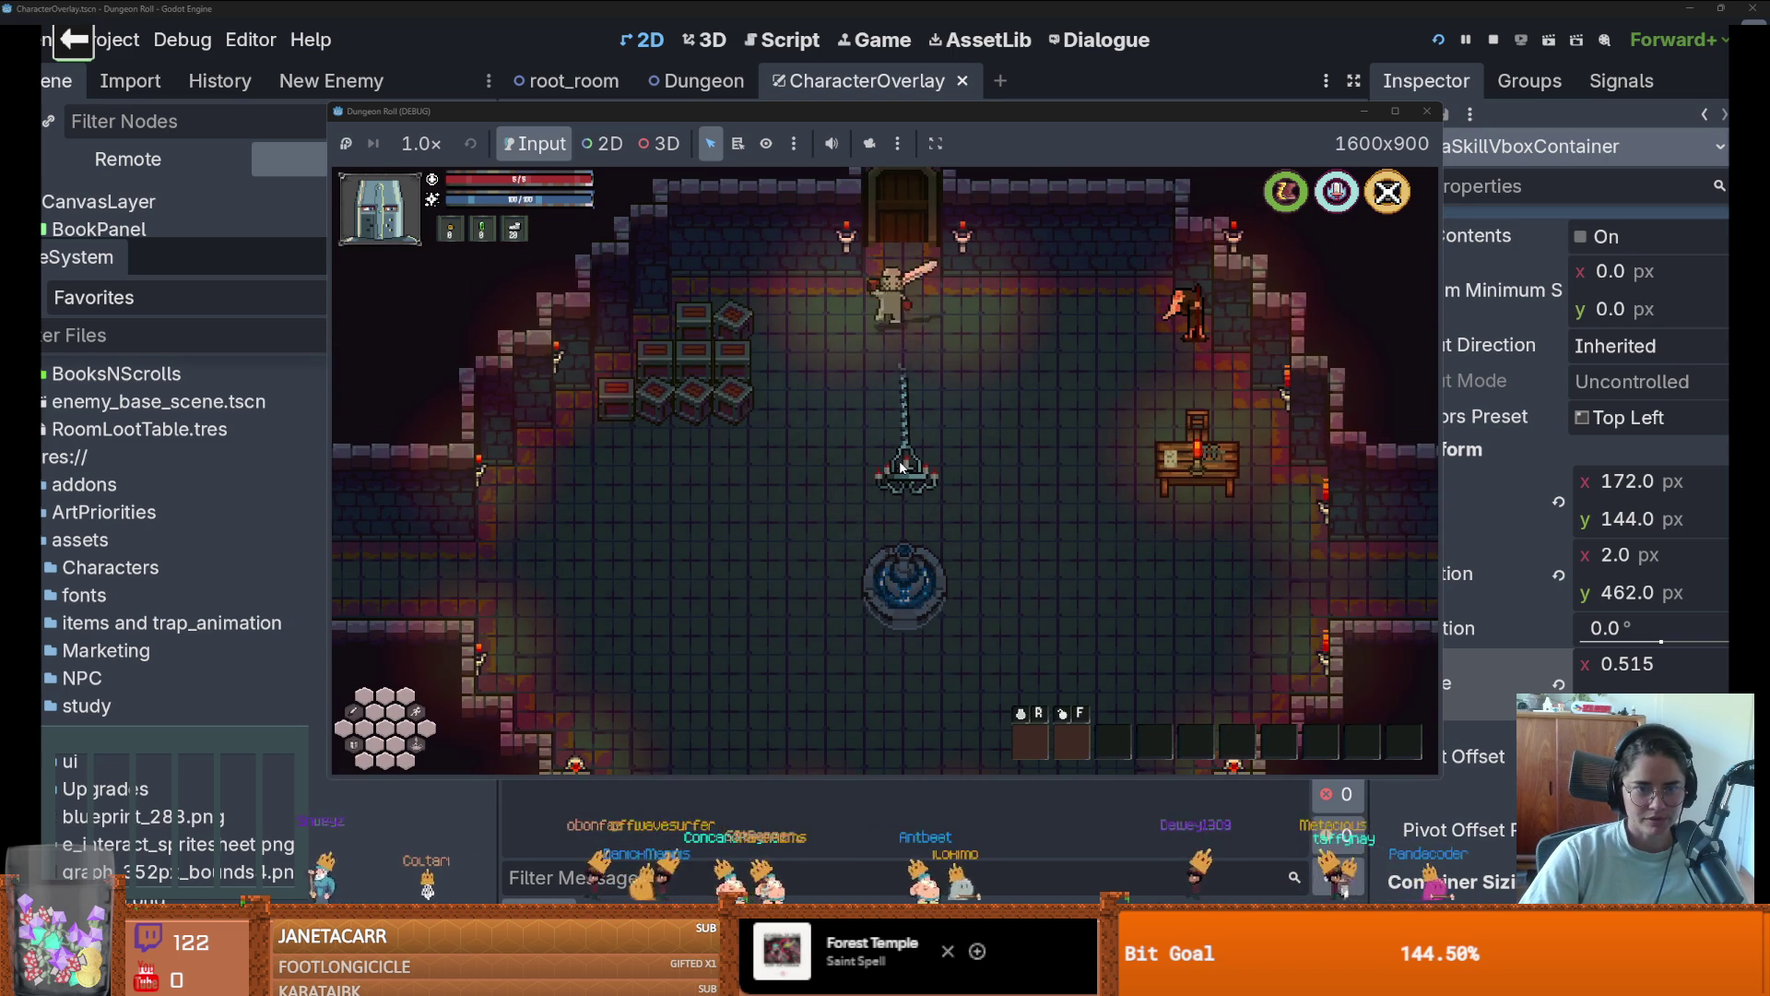
Use the south door, pick a room card, then stop the game
key("s")
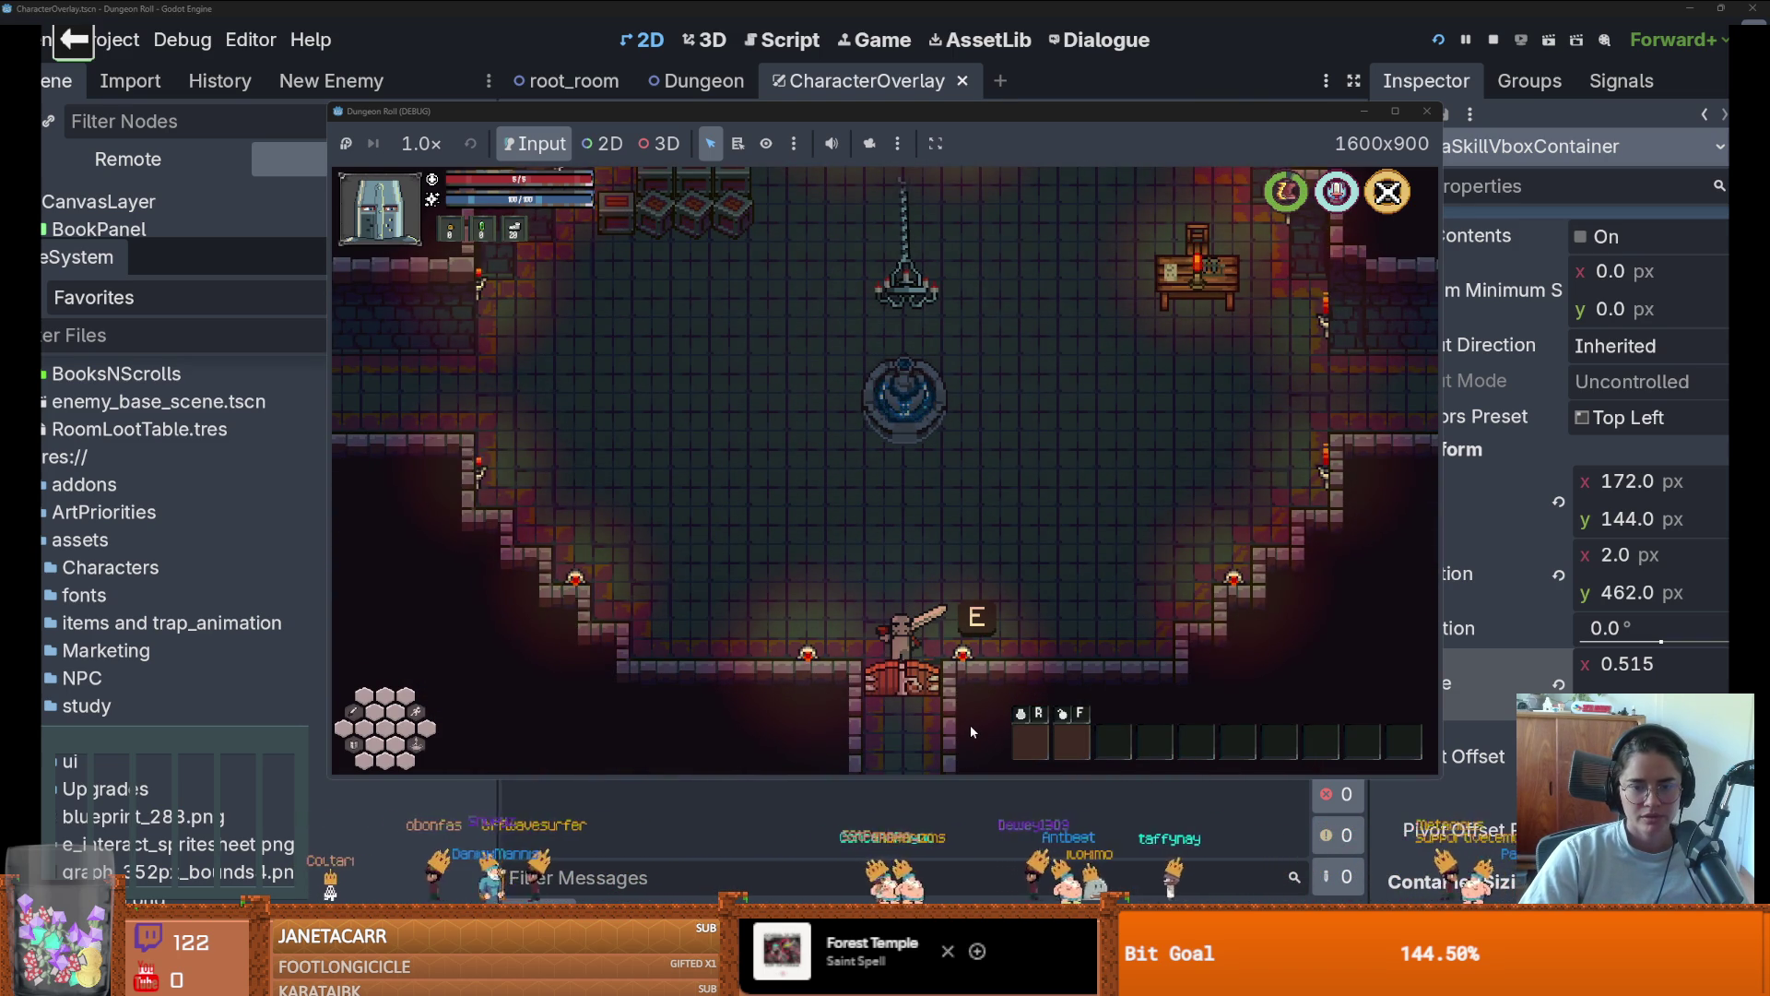
key("e")
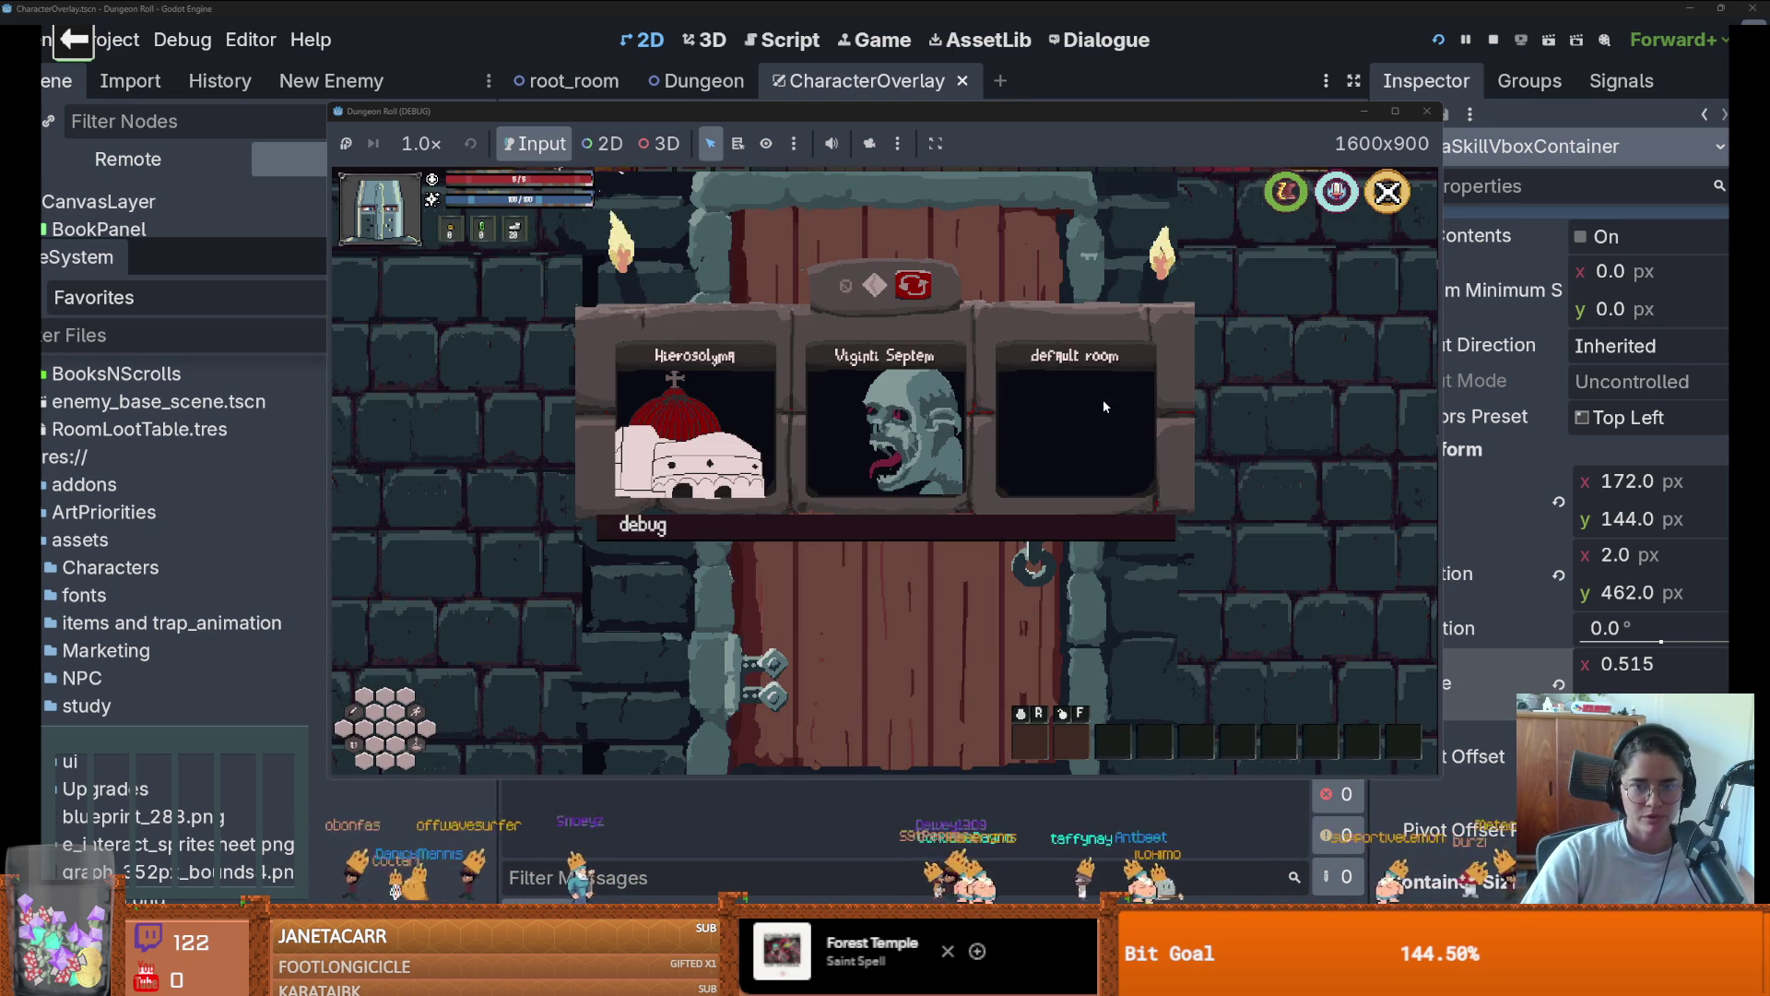
left_click(1101, 400)
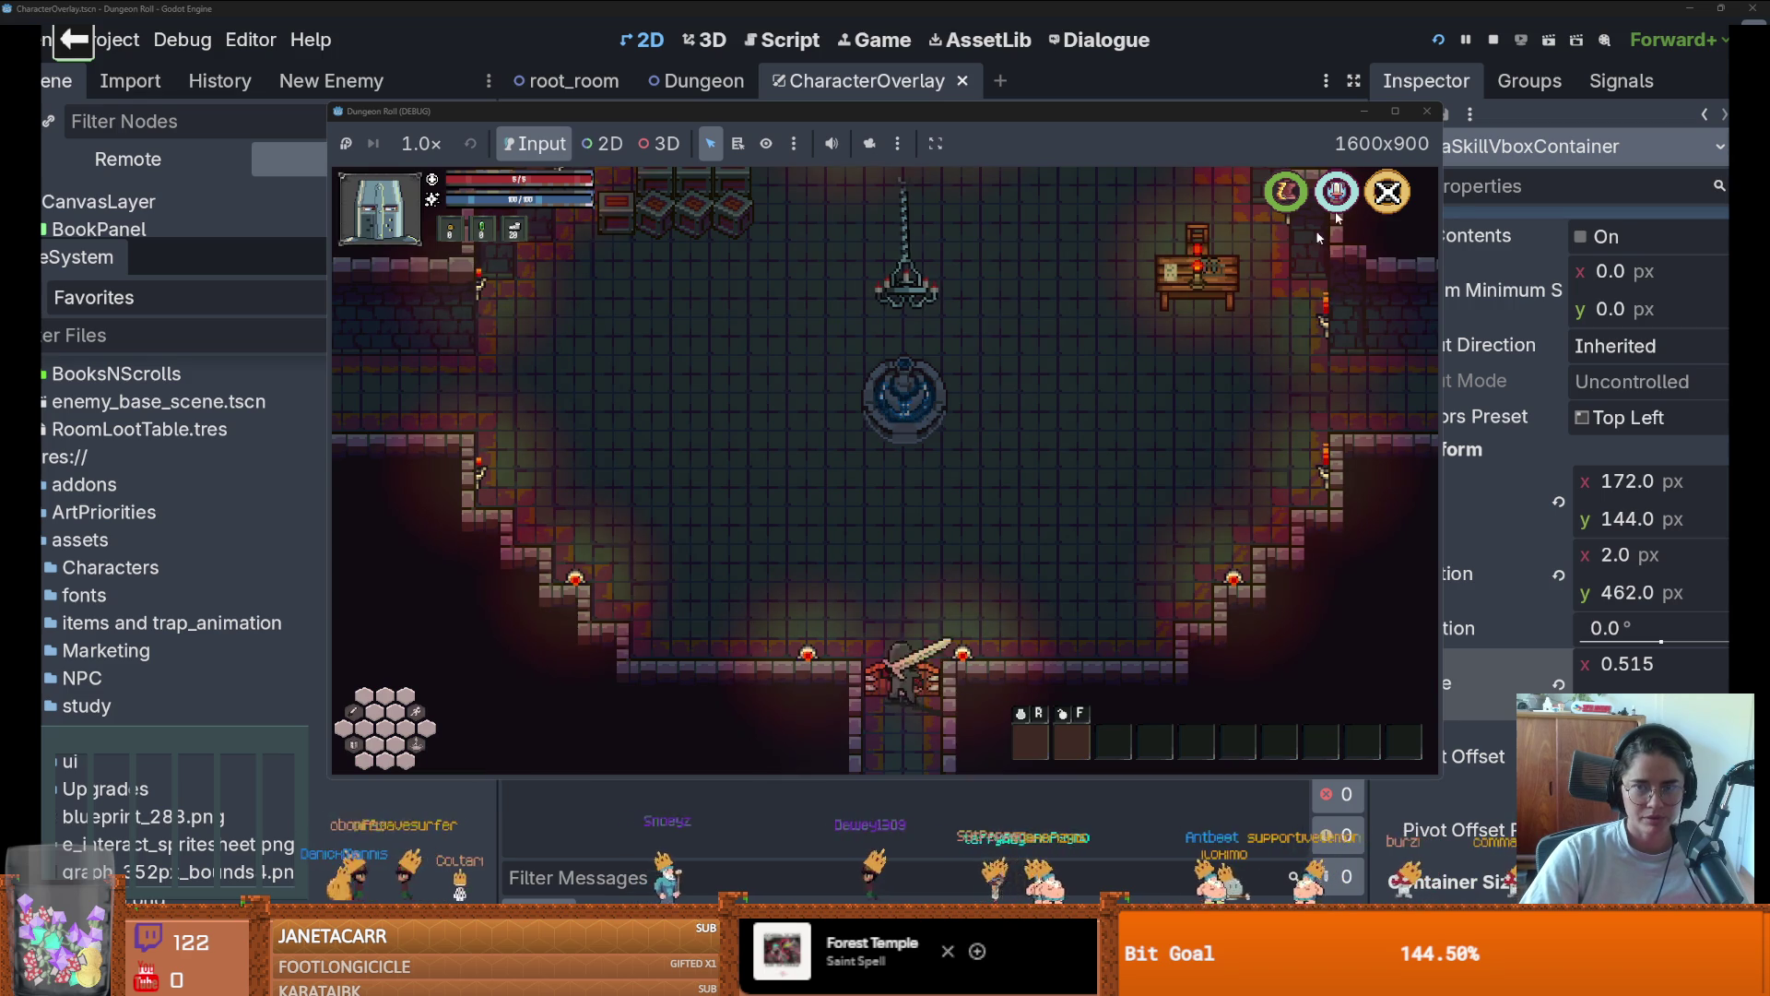
left_click(1430, 112)
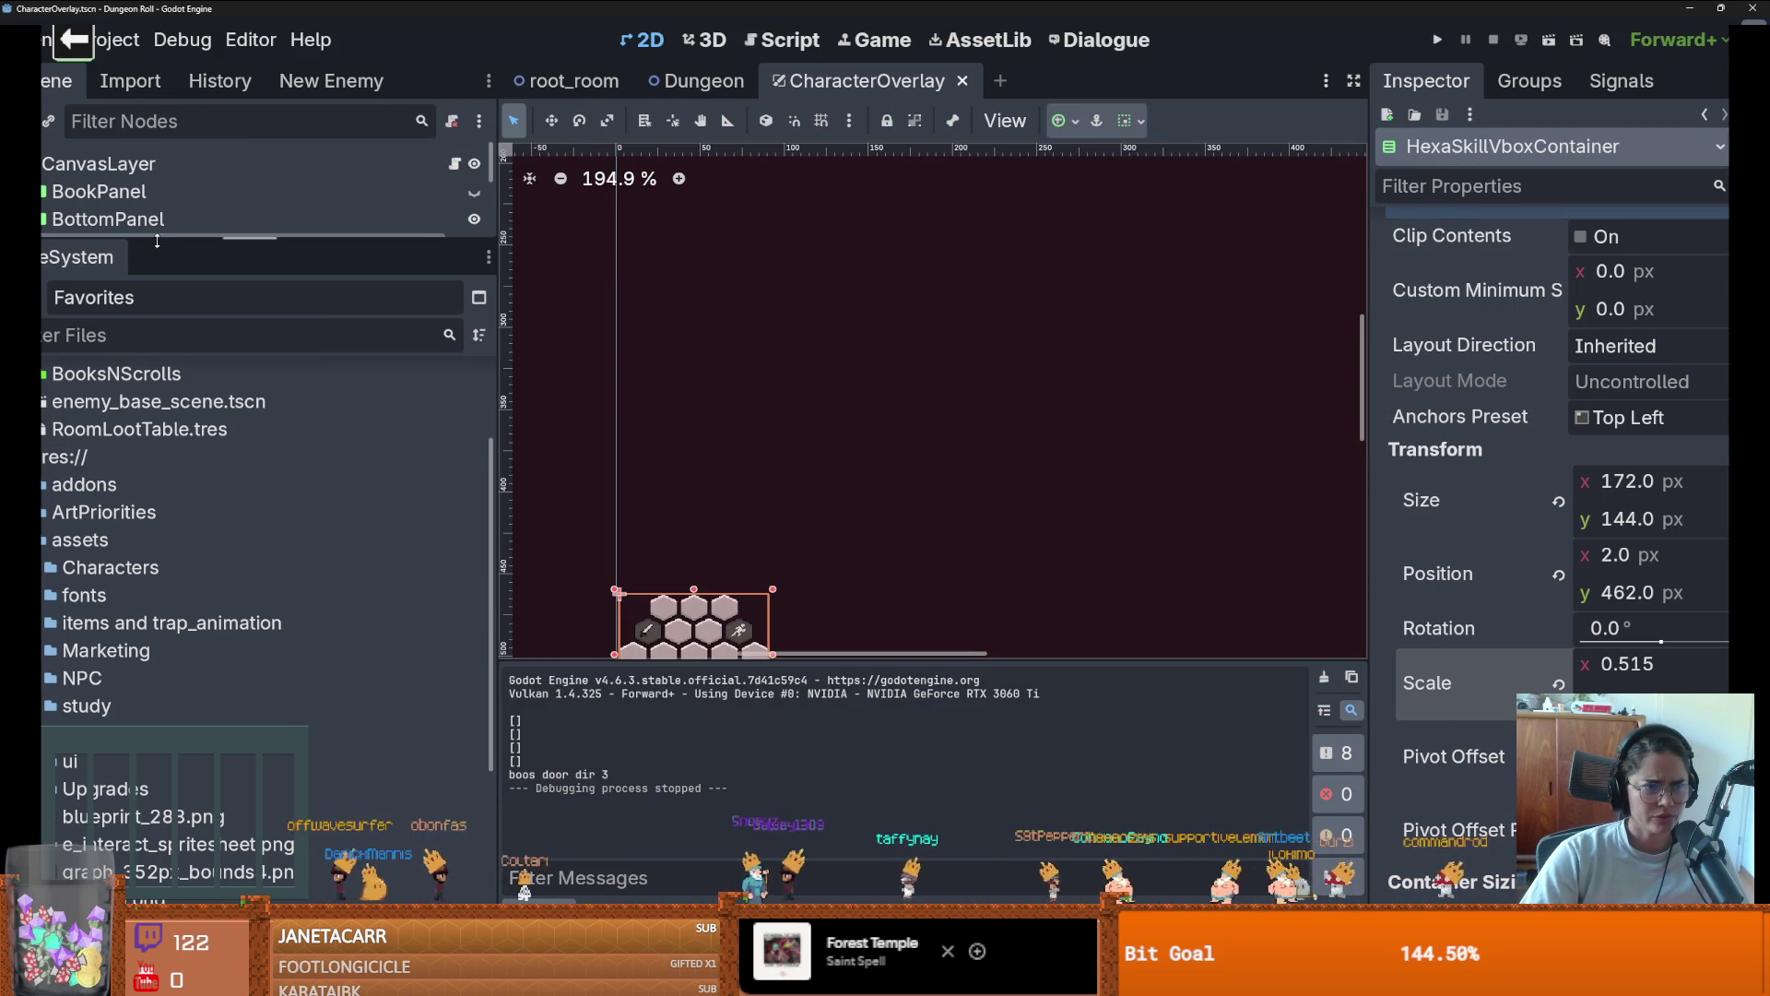
Open south_door.tscn from the FileSystem filter and select its AnimatedSprite2D
left_click(110, 584)
type("uth")
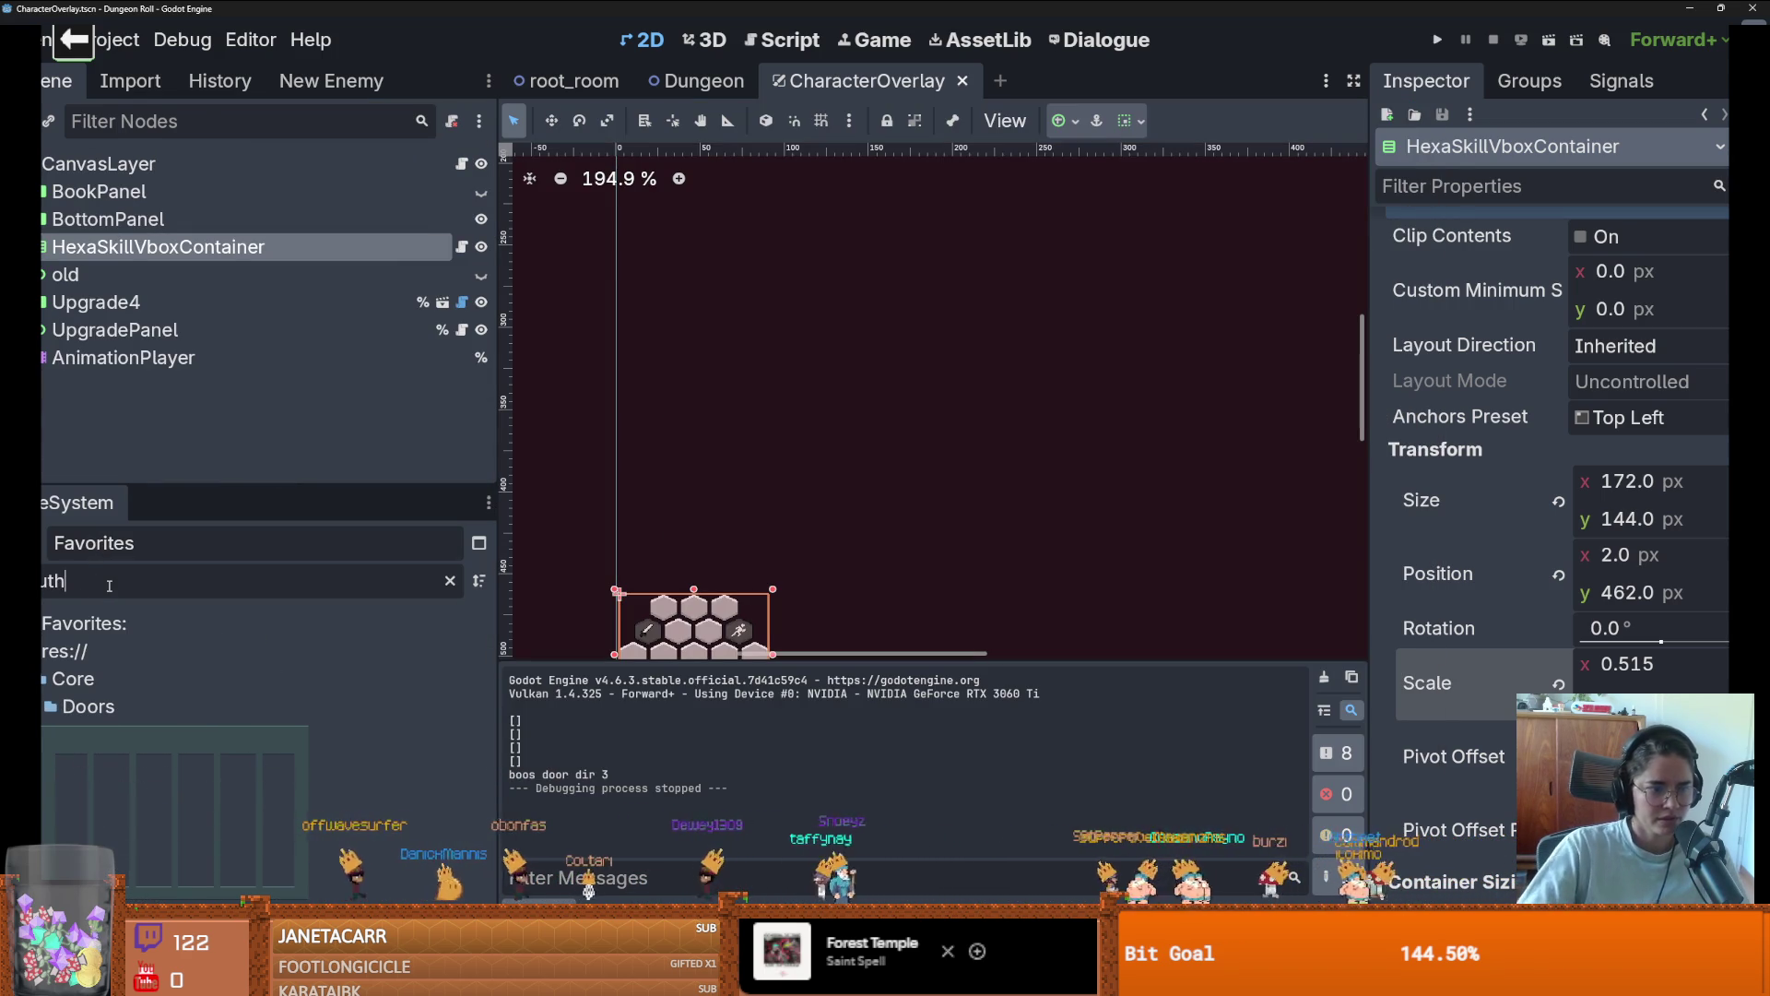
double_click(175, 734)
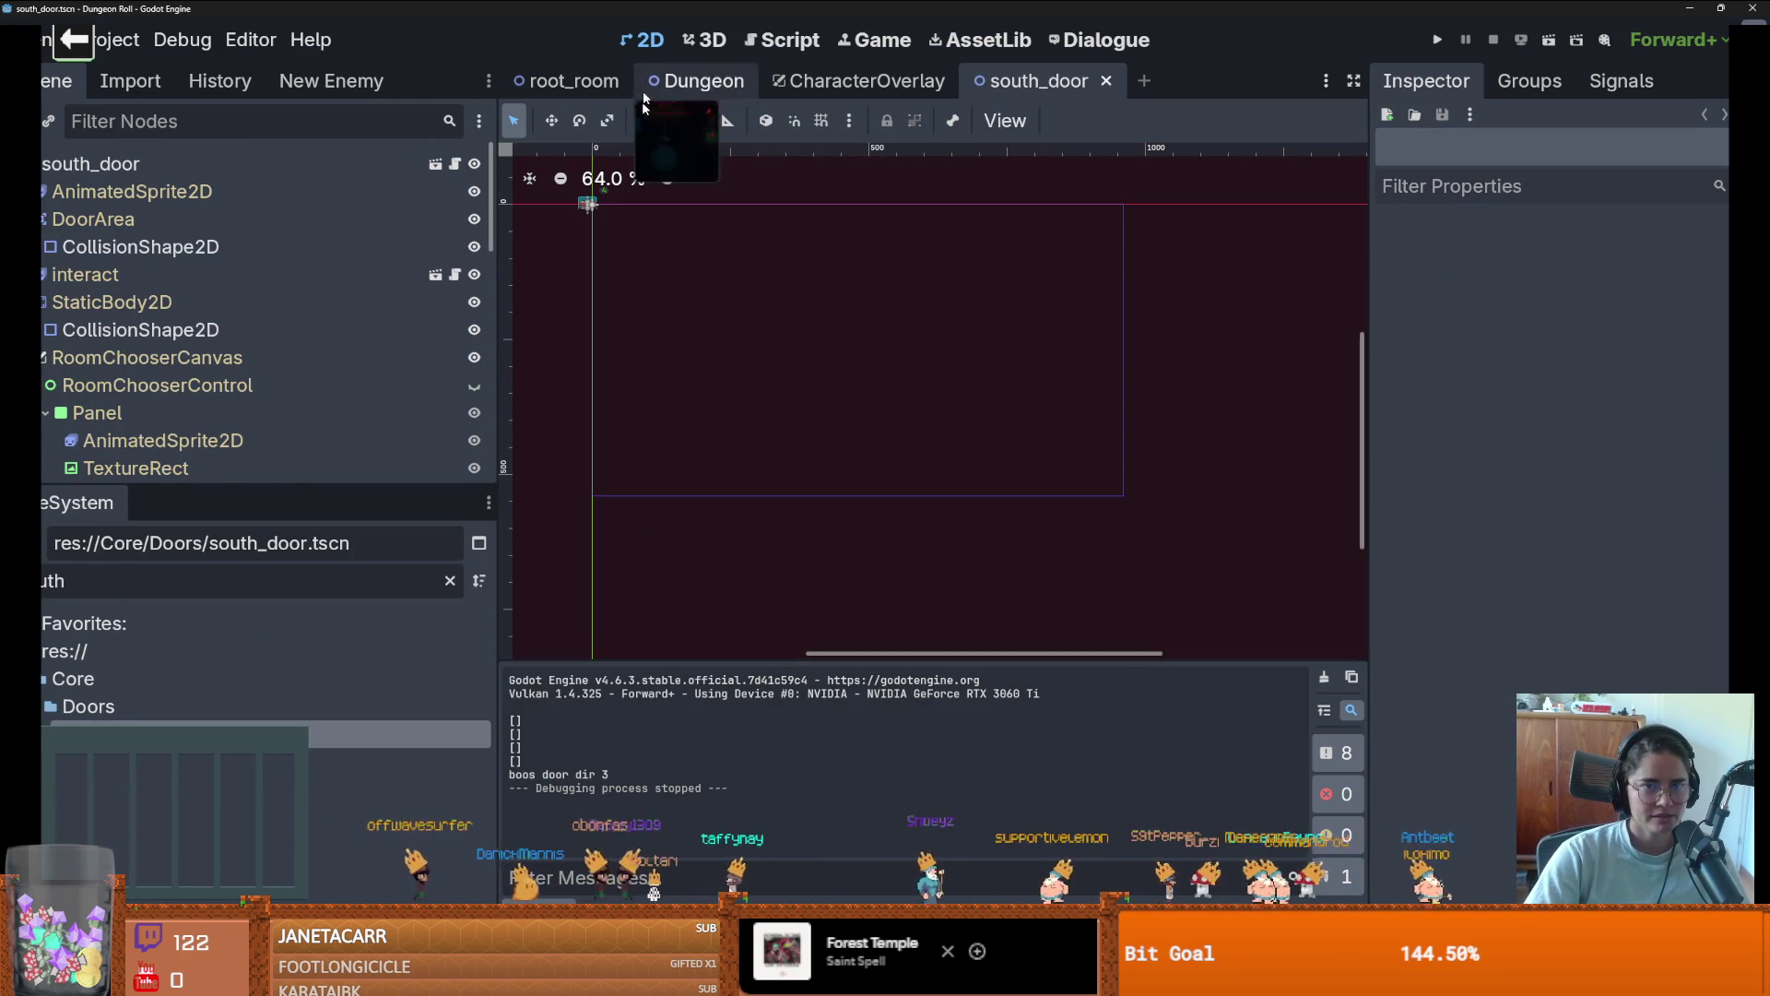
scroll(680, 336, "up", 4)
left_click(686, 334)
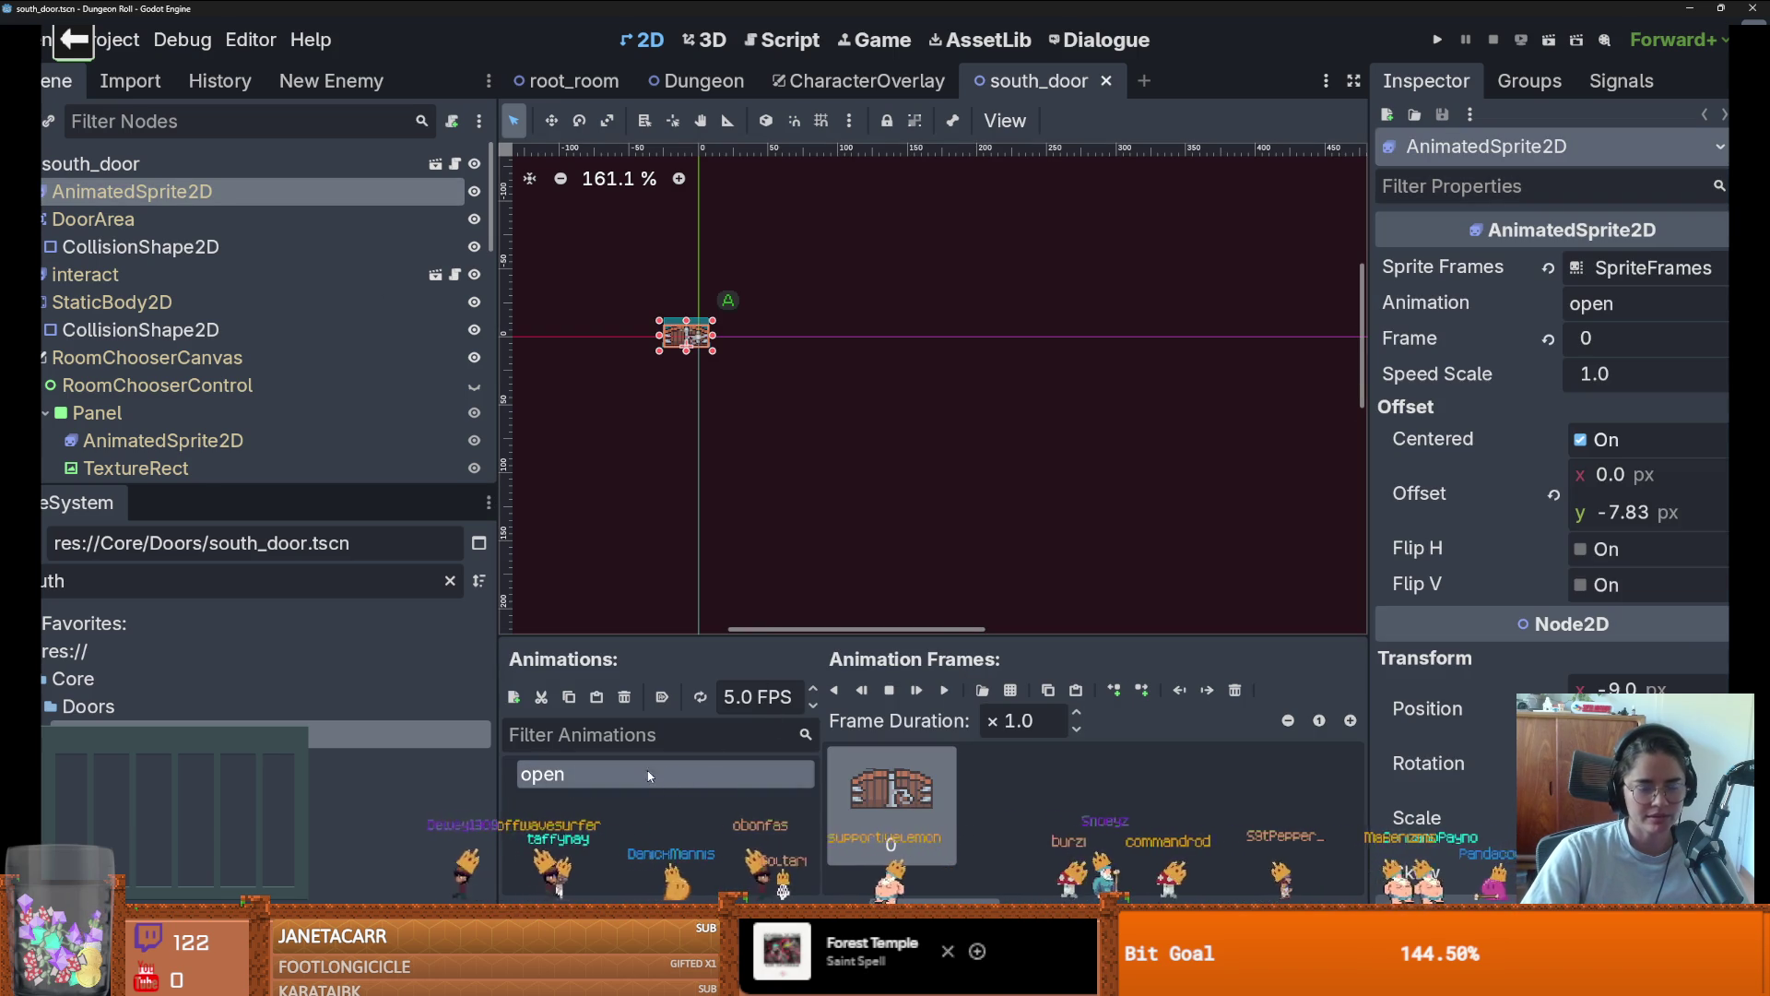
Open north_door for reference, check its closed_locked animation, then close it
left_click(189, 581)
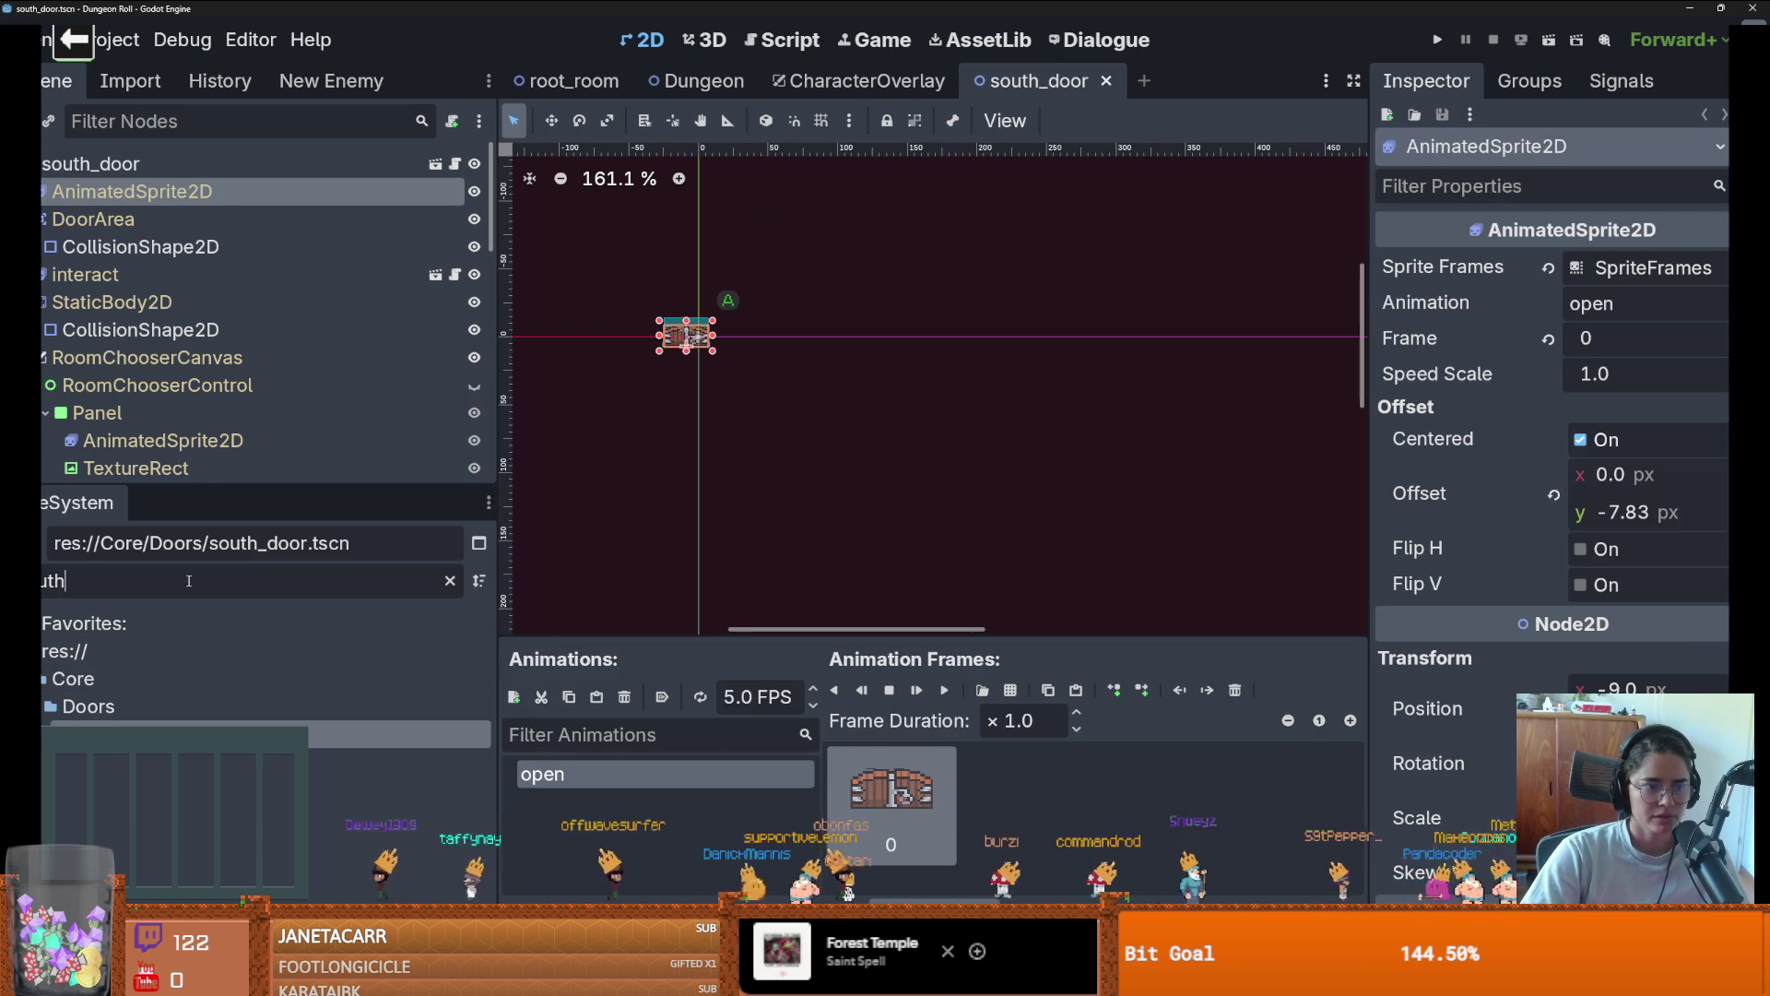
type("north")
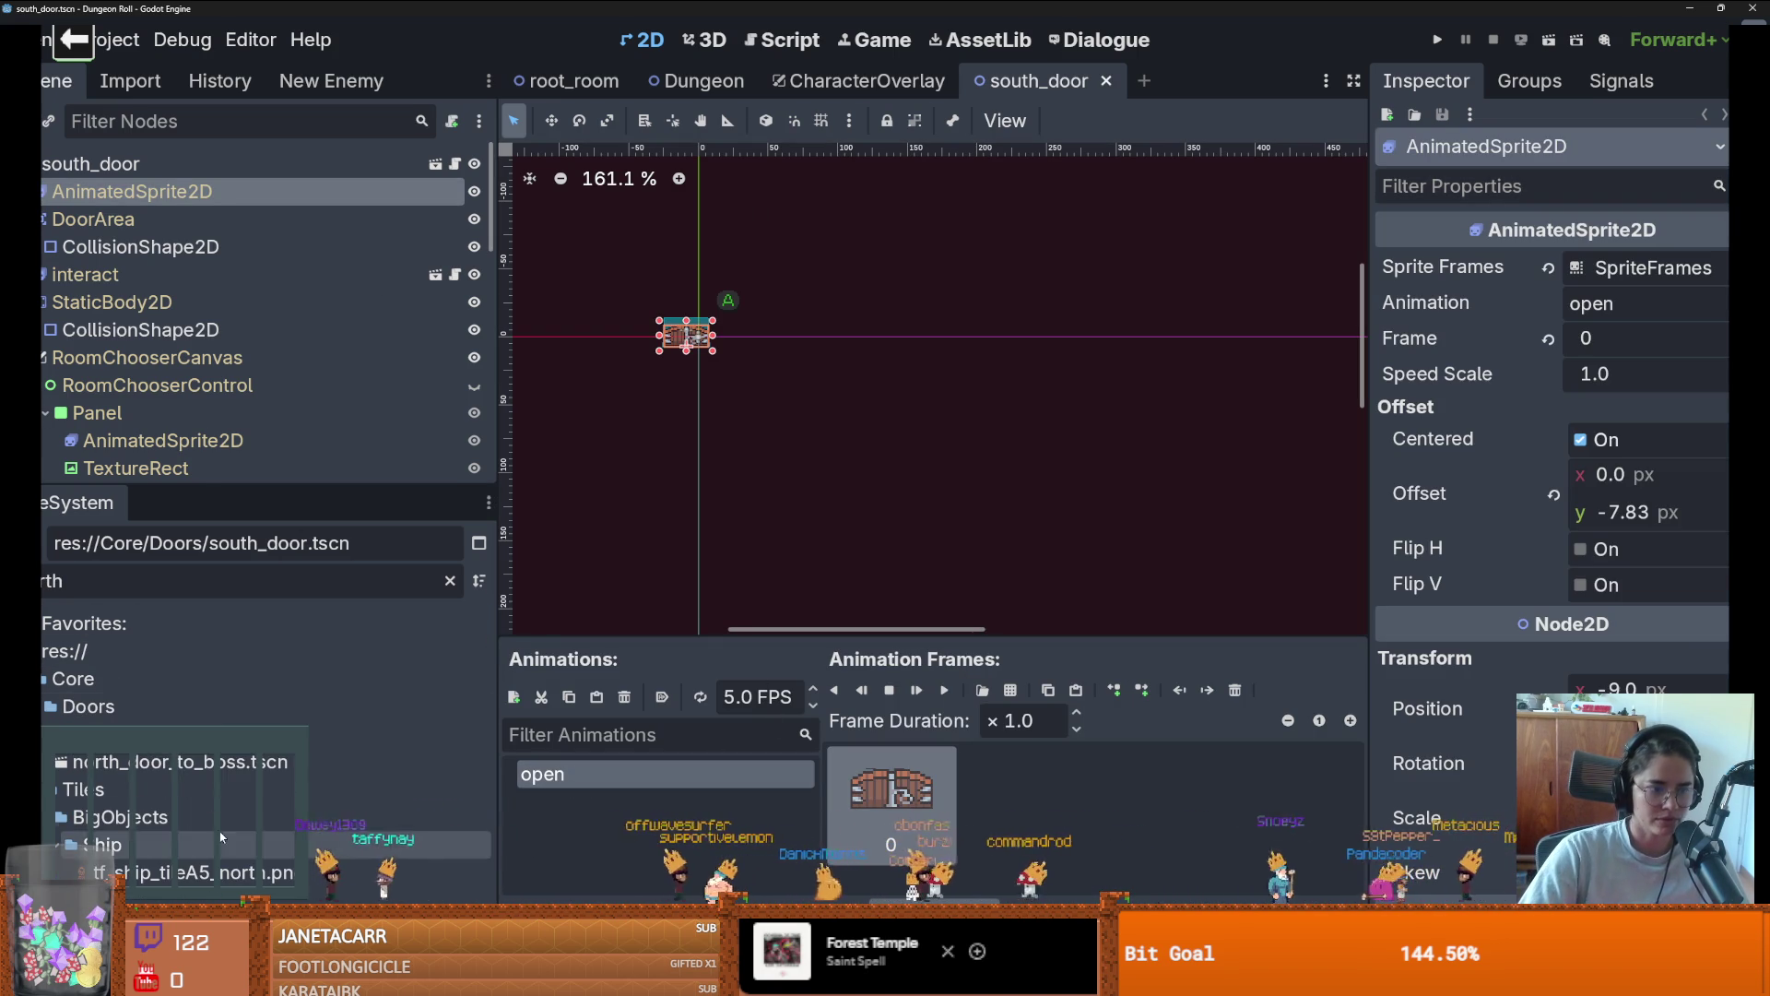
double_click(196, 736)
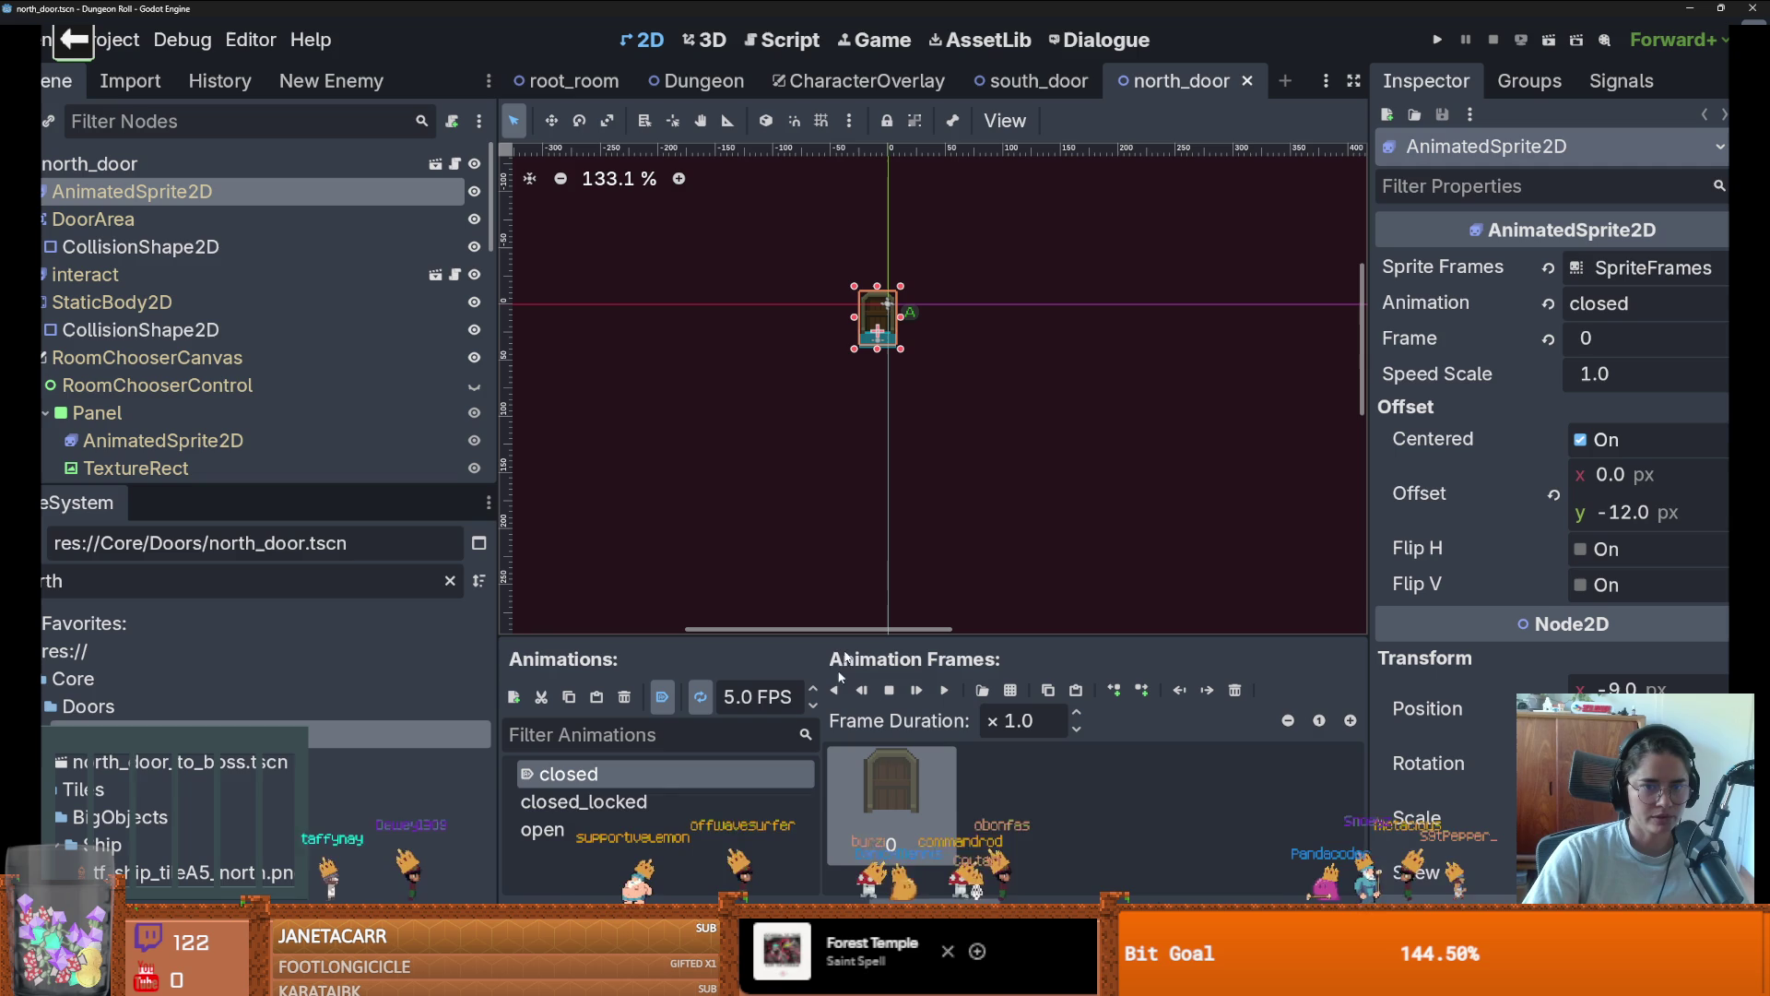
left_click(590, 802)
key("ctrl+shift+Tab")
double_click(571, 773)
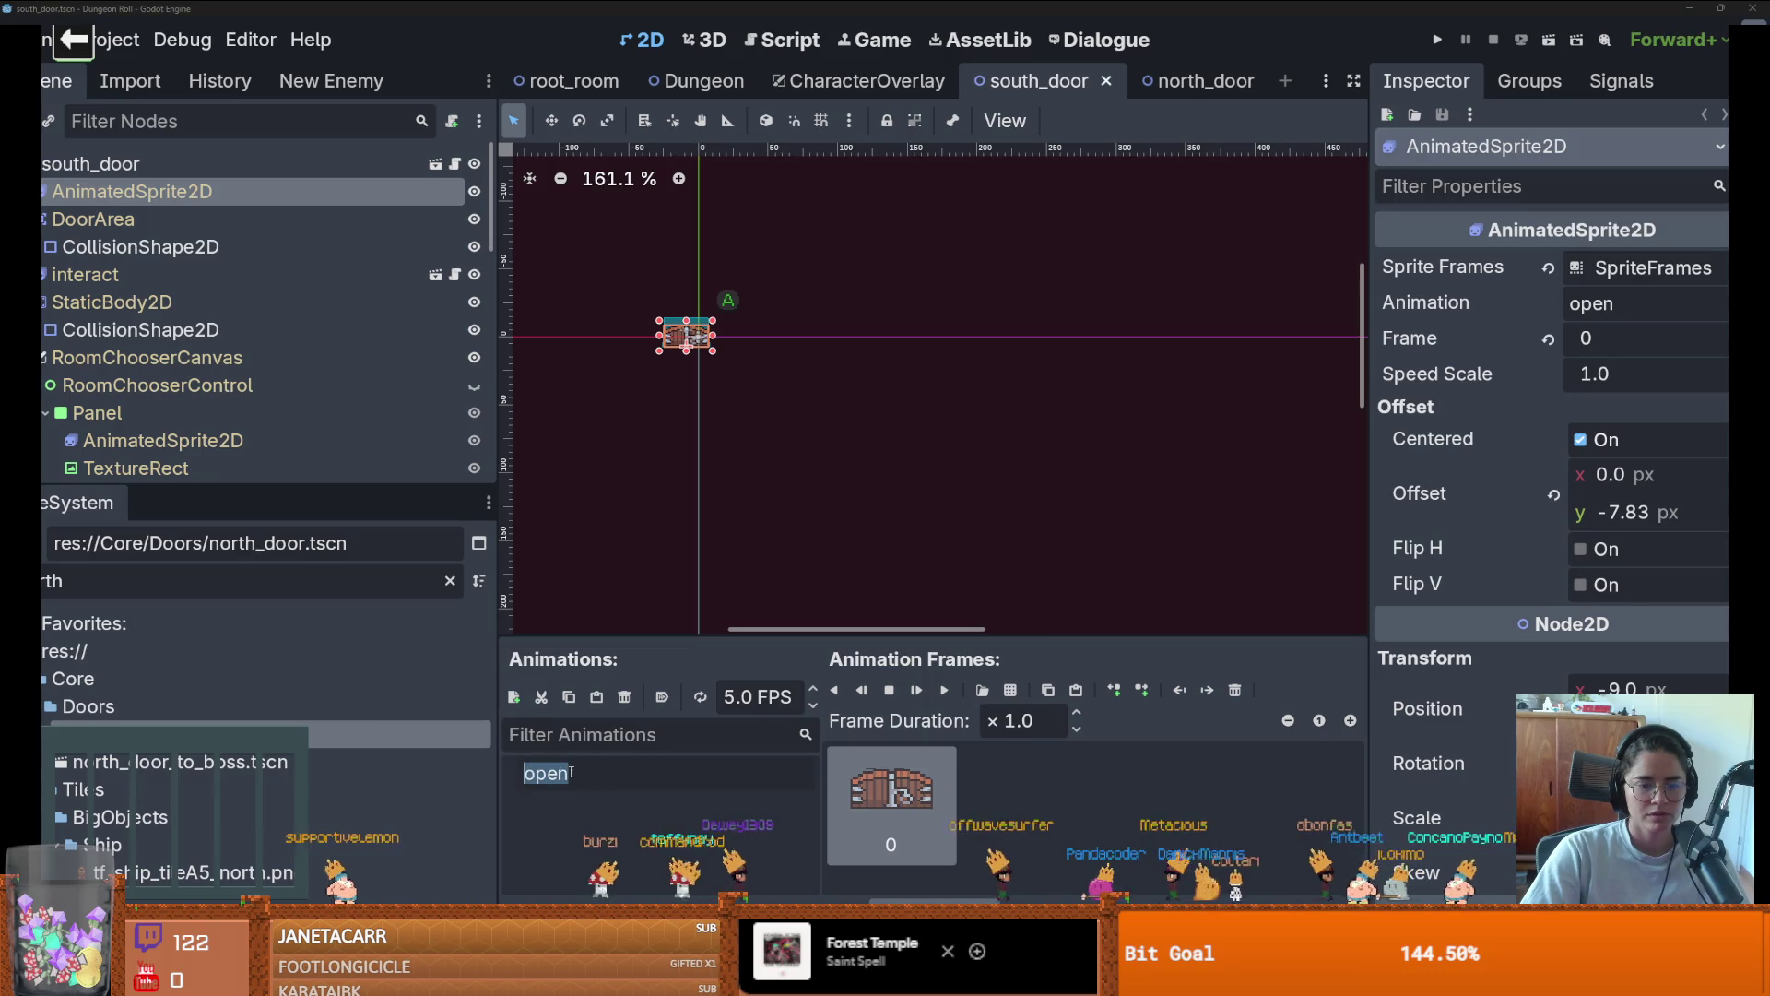
key("ctrl+Tab")
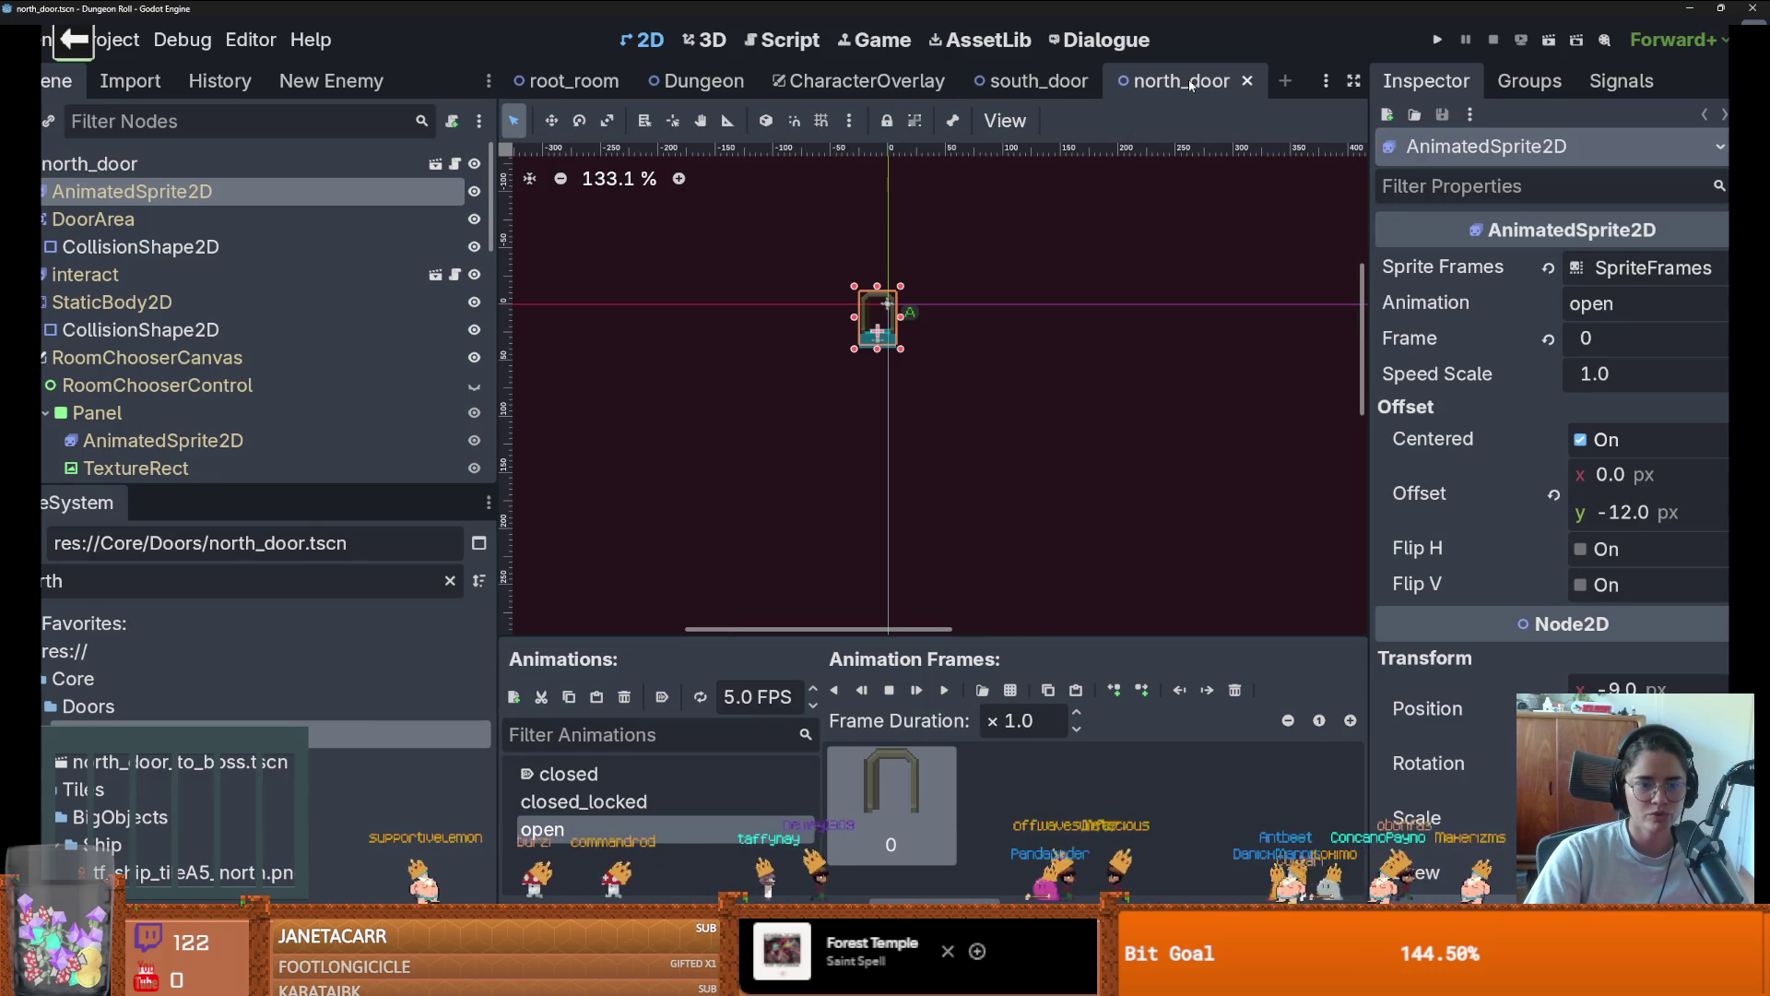
key("ctrl+w")
Add an animation named 'closed' to the south door, set it to autoplay, and save
left_click(513, 696)
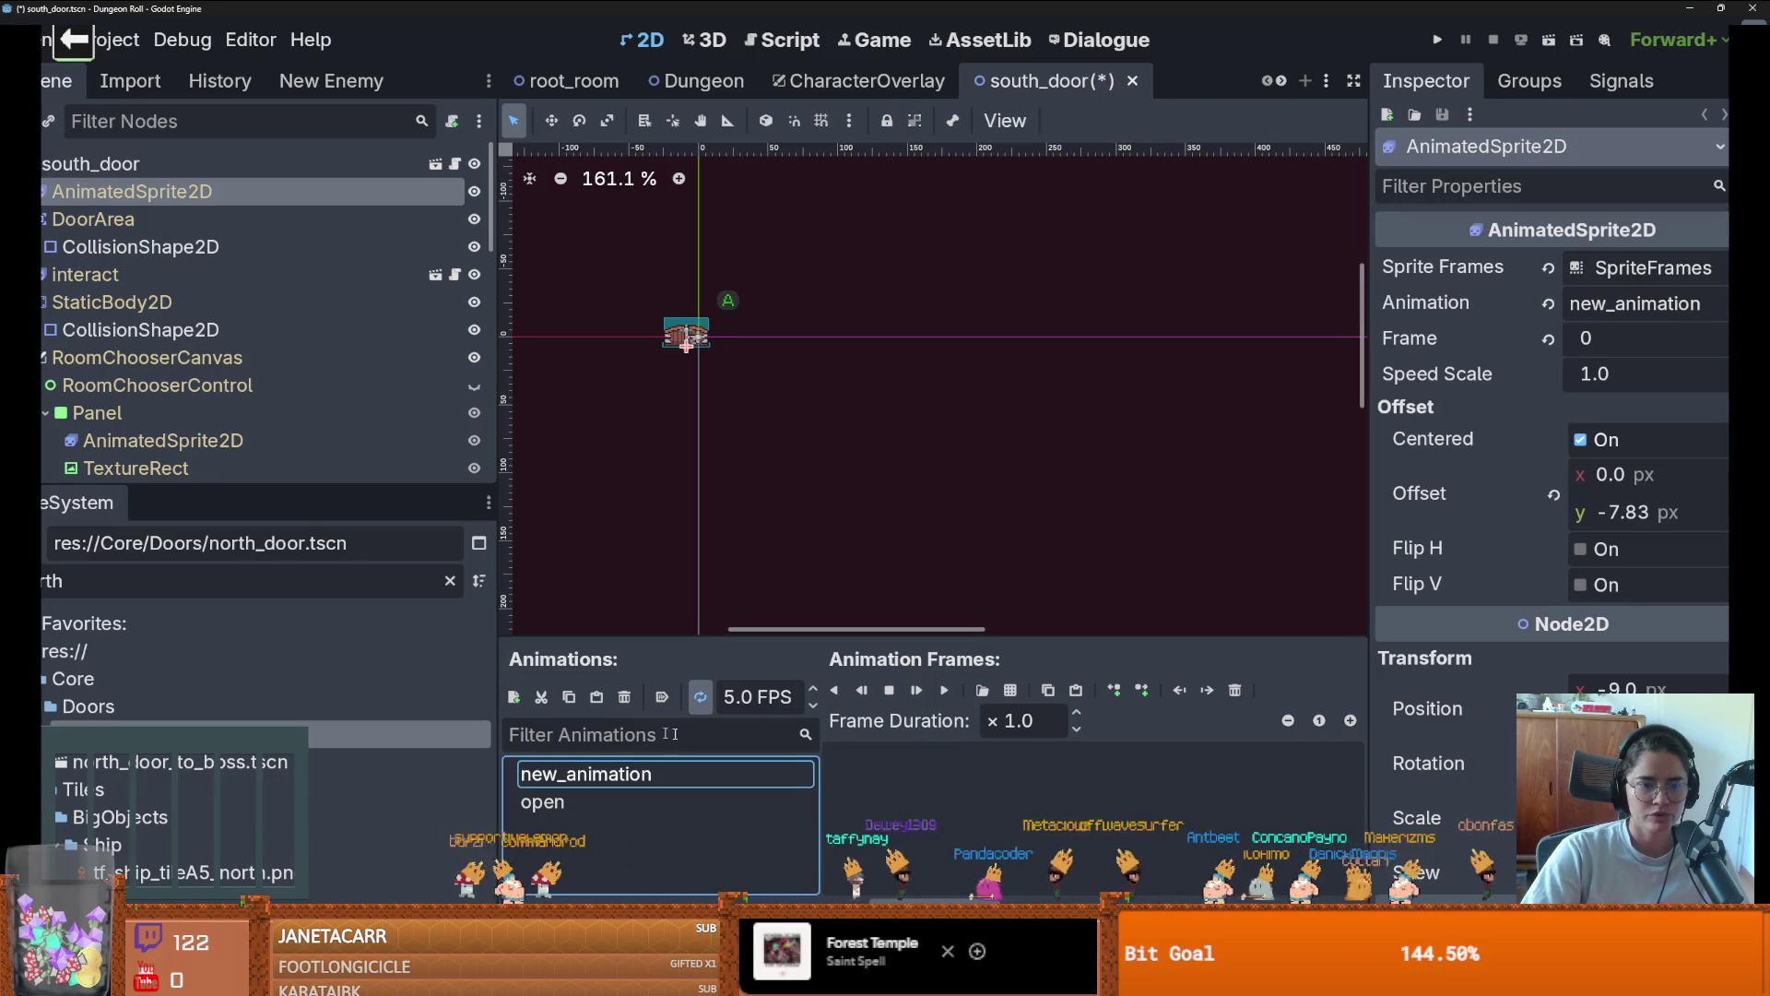
double_click(631, 772)
type("closed")
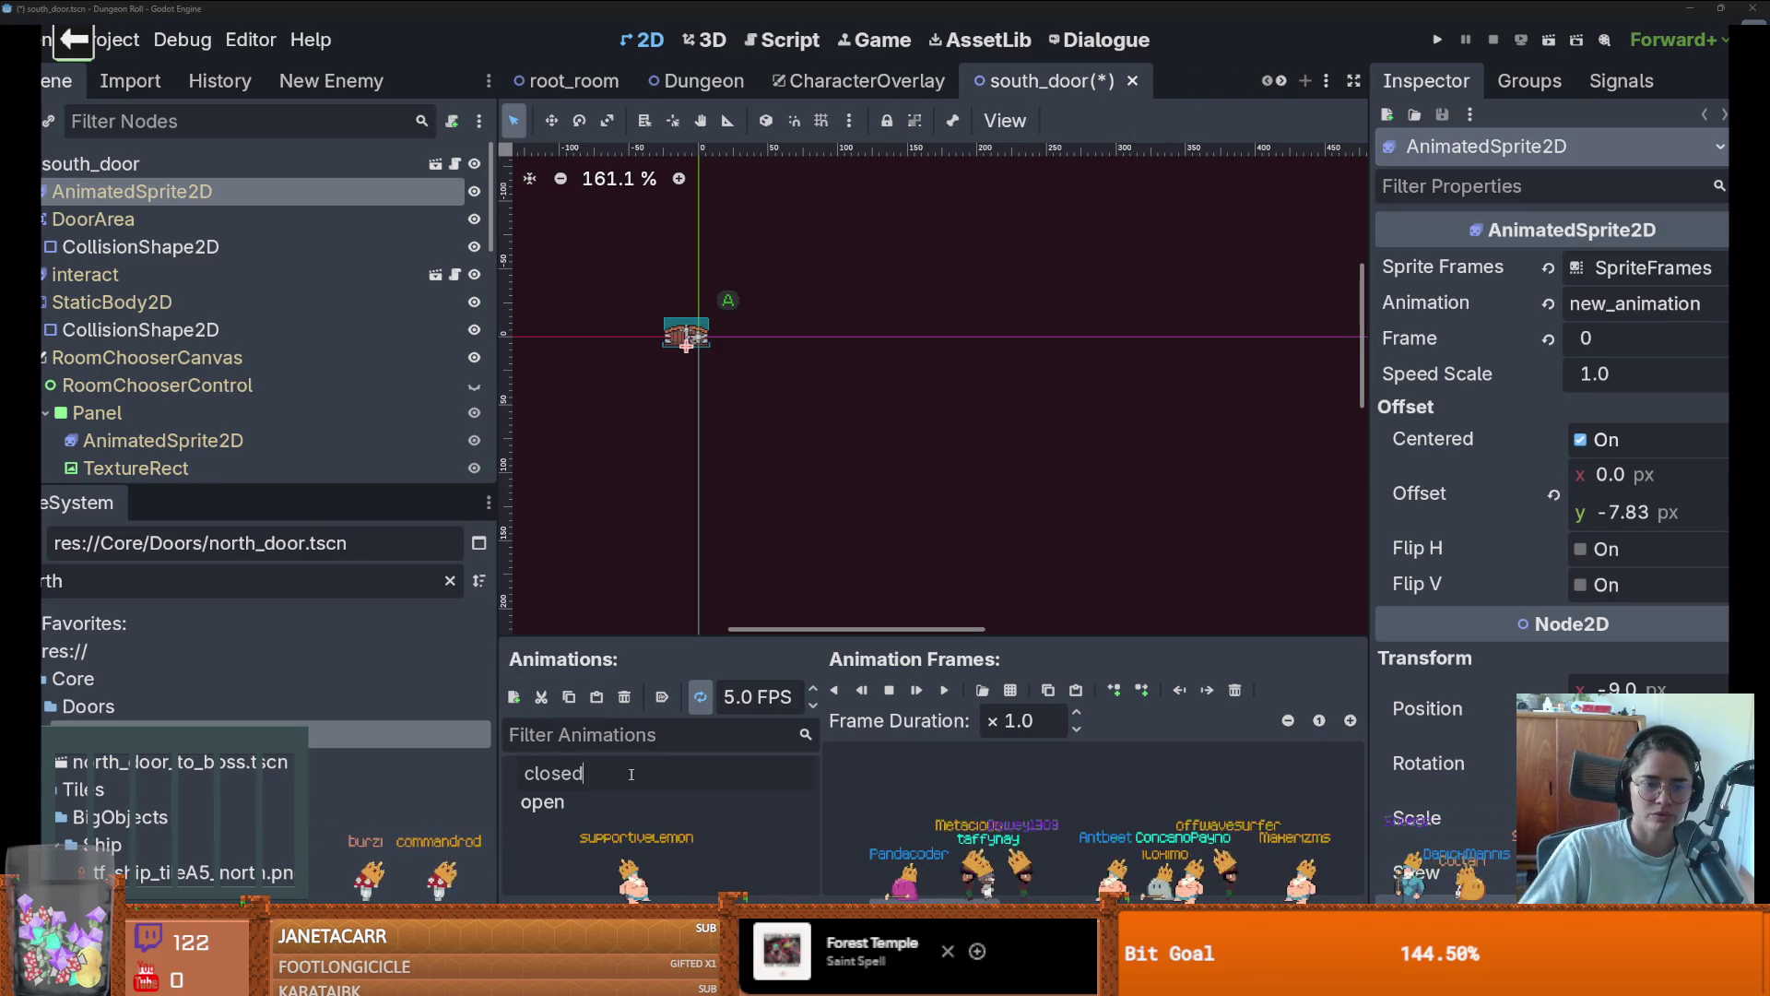
key("Return")
left_click(585, 808)
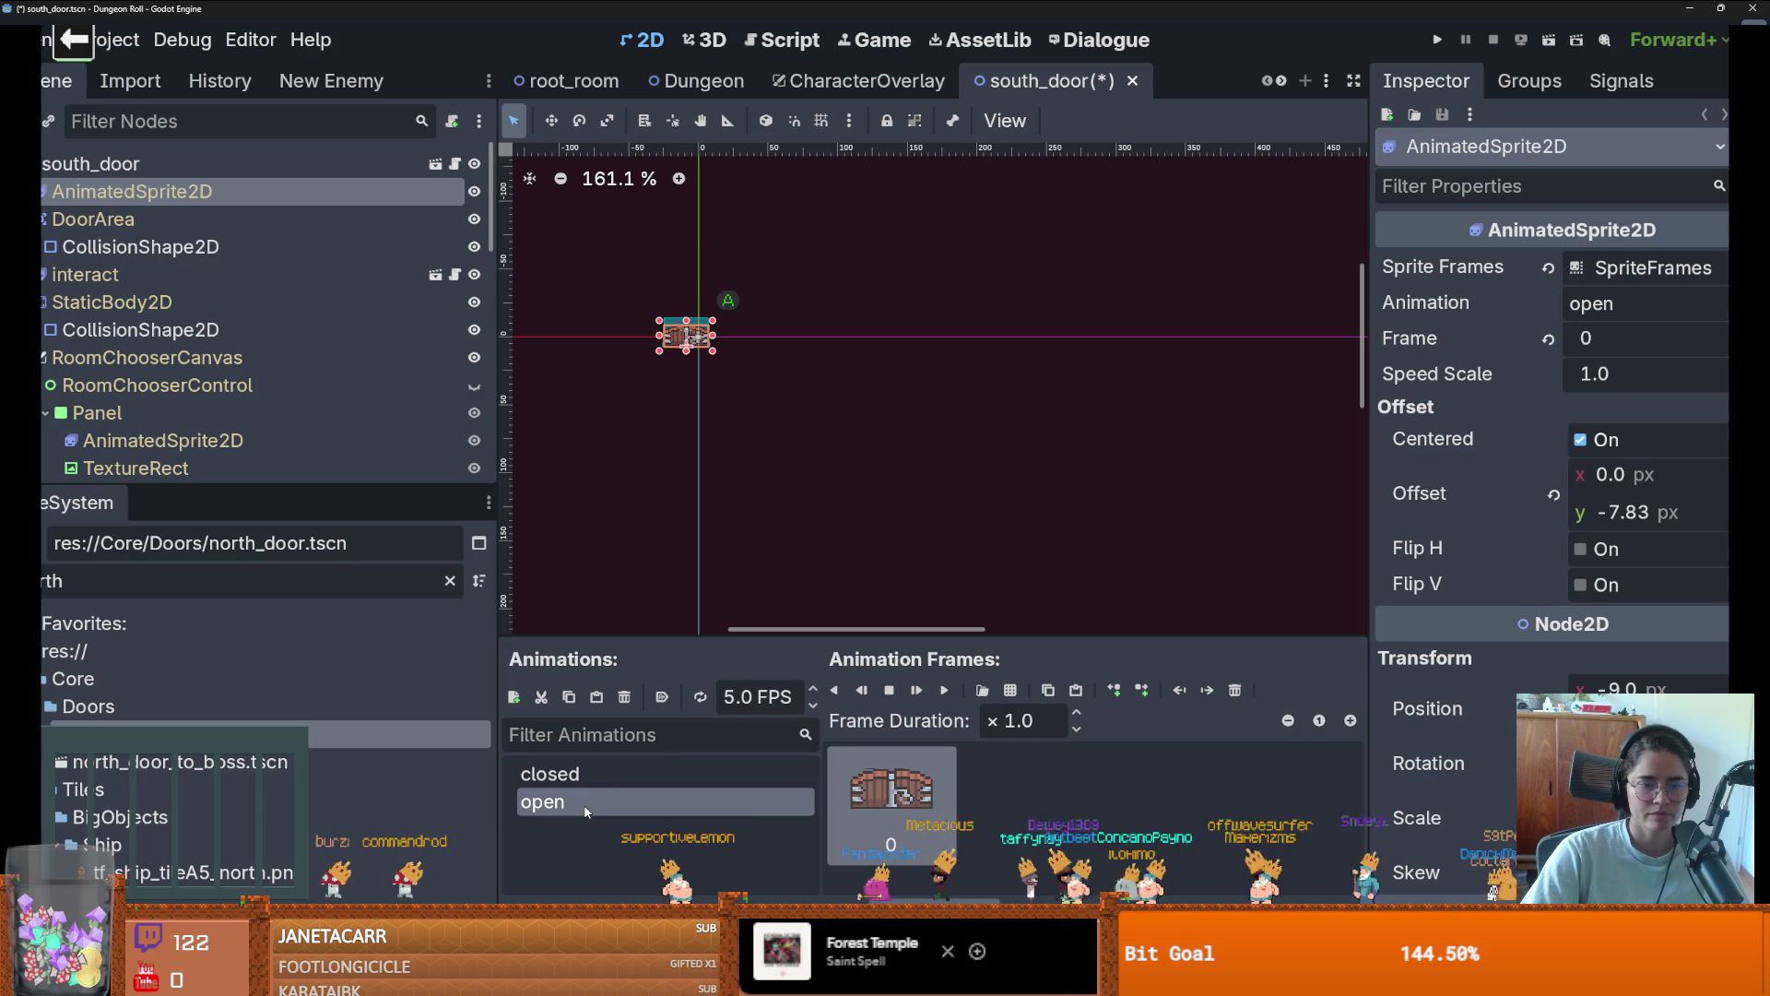
left_click(627, 771)
left_click(662, 697)
scroll(719, 405, "up", 3)
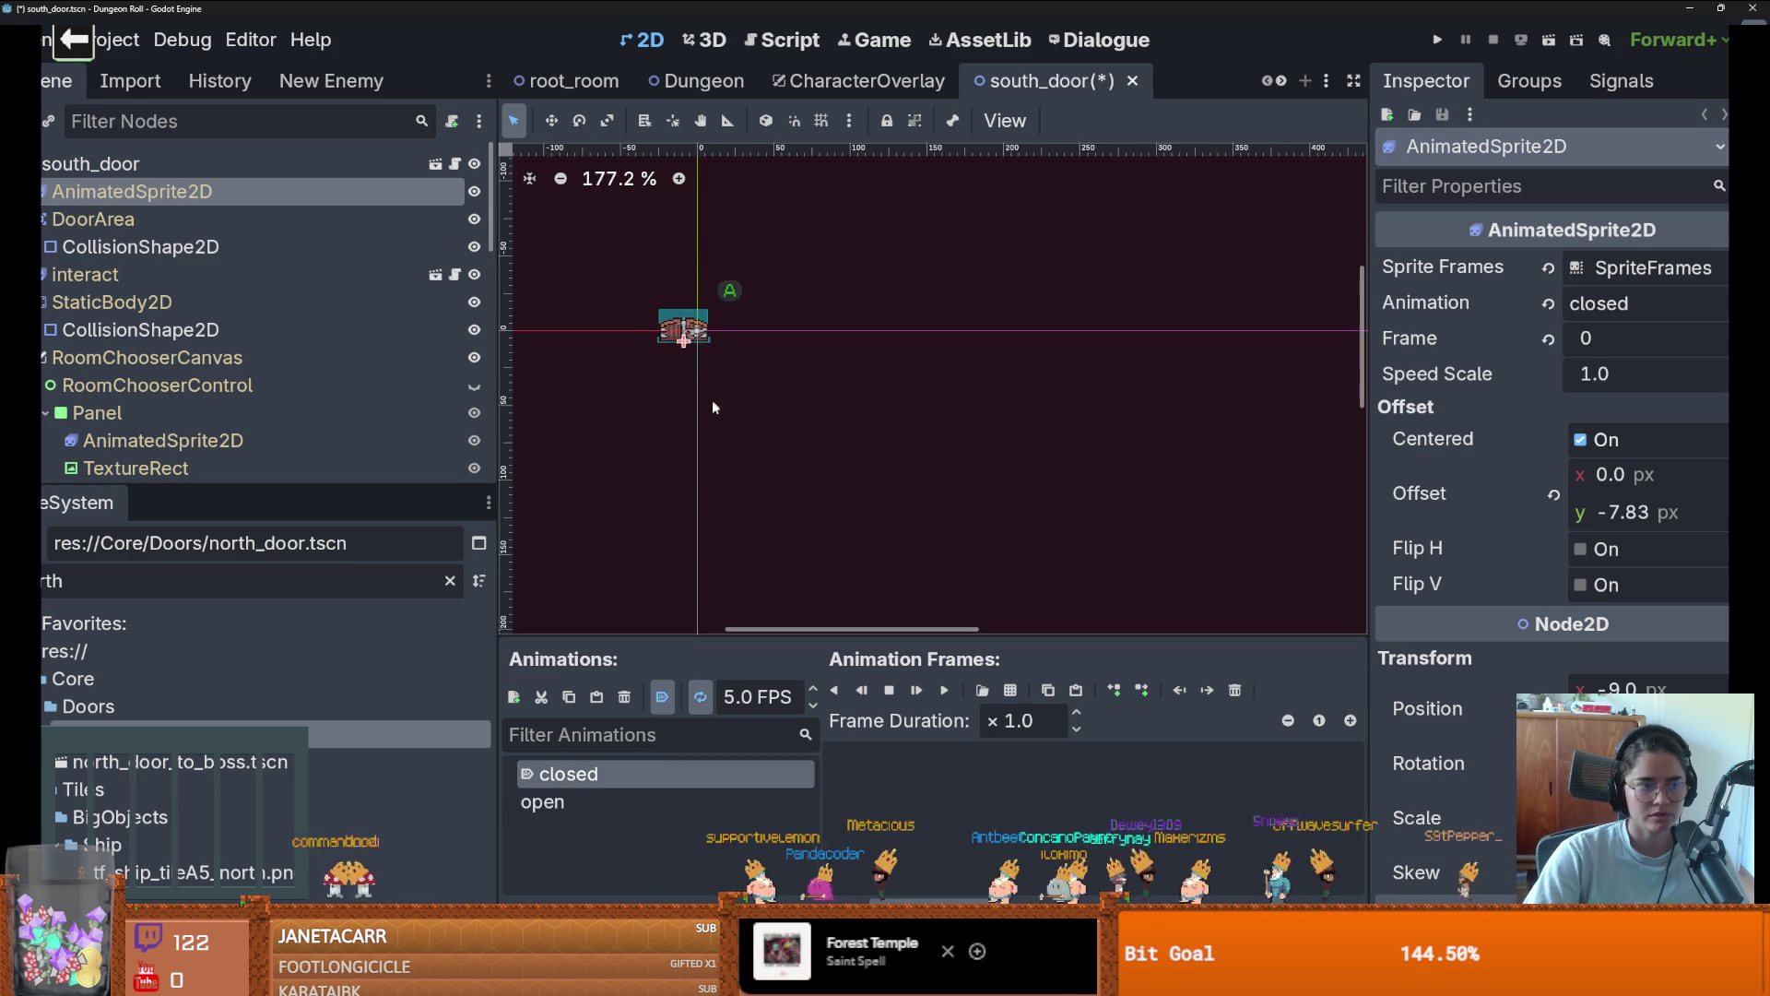
key("ctrl+s")
Compare the closed and open animations and locate the door's tileset image
scroll(800, 440, "up", 4)
scroll(801, 440, "up", 3)
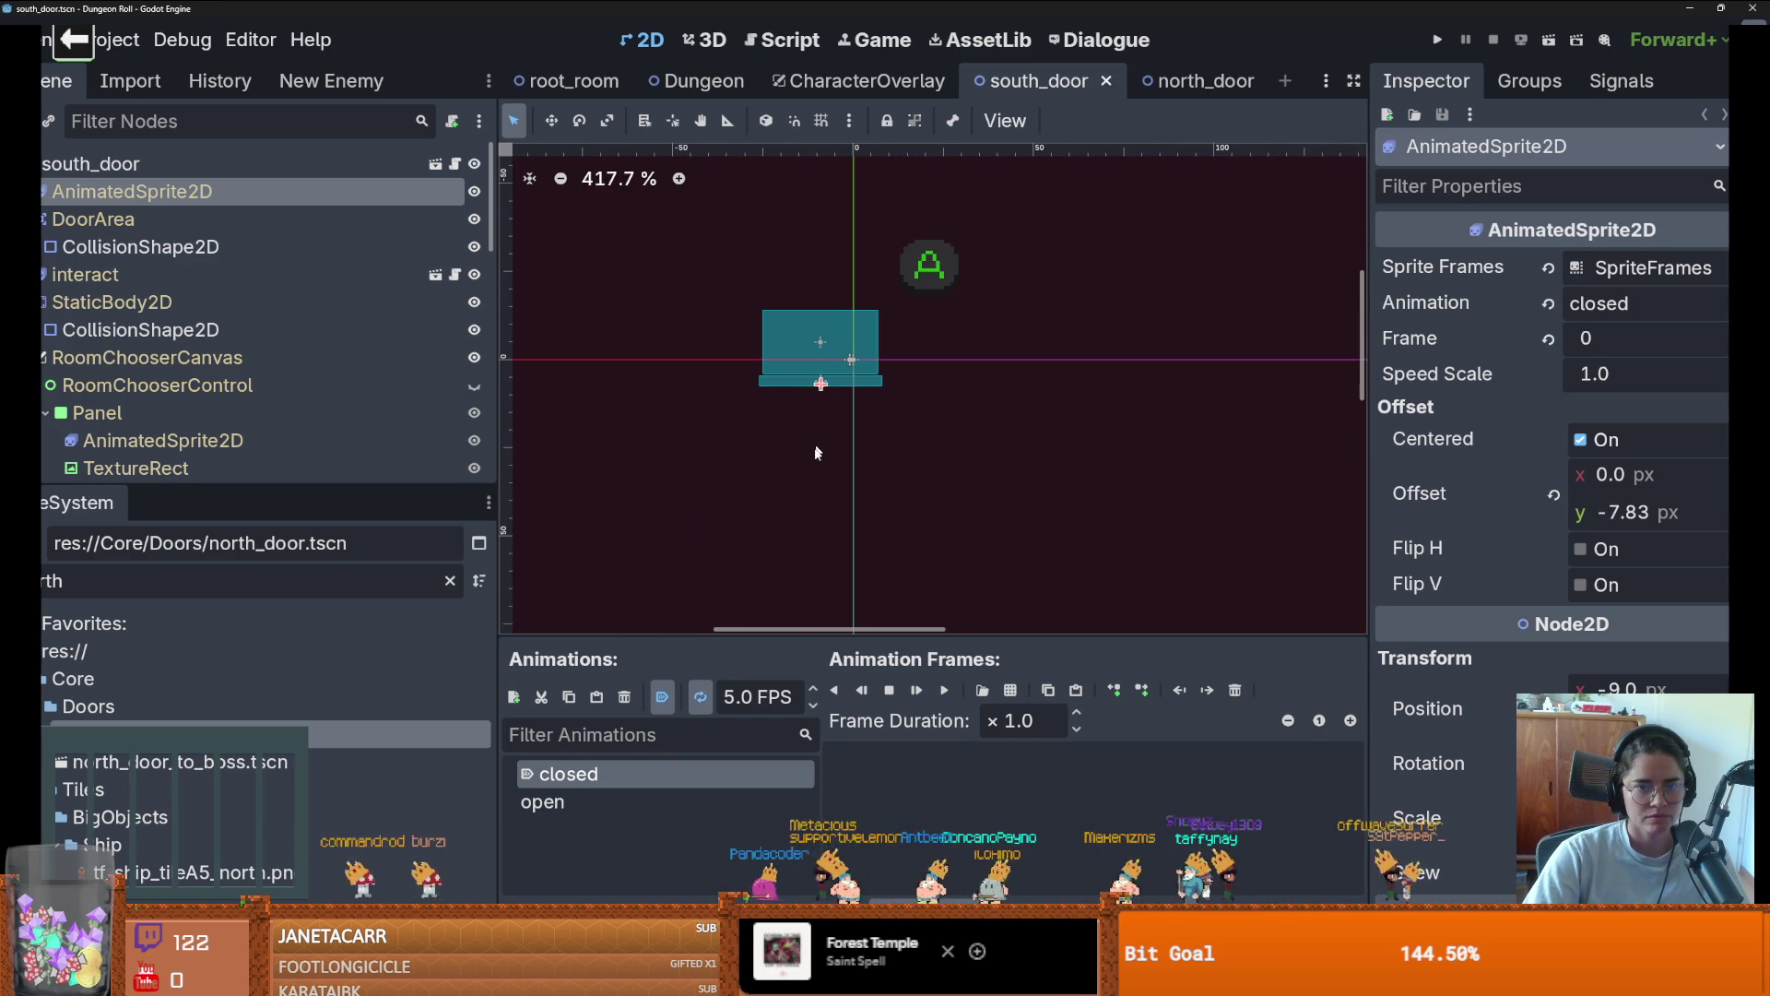
left_click(671, 801)
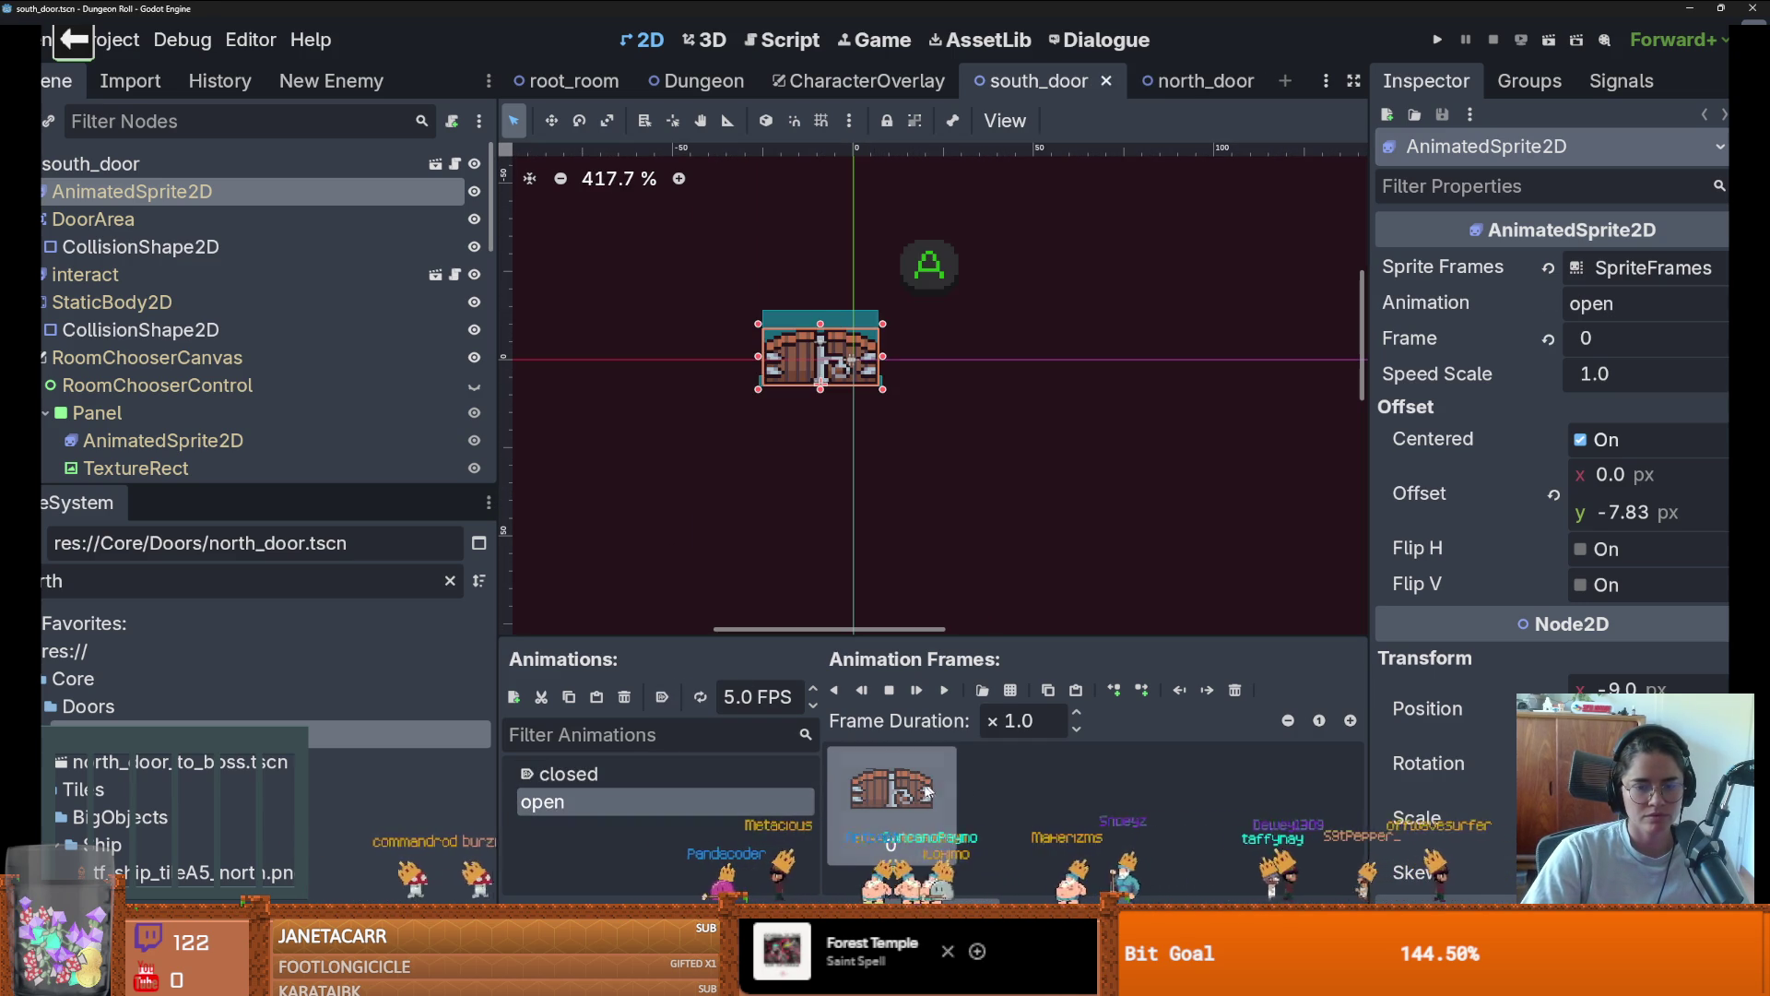
left_click(678, 777)
left_click(643, 803)
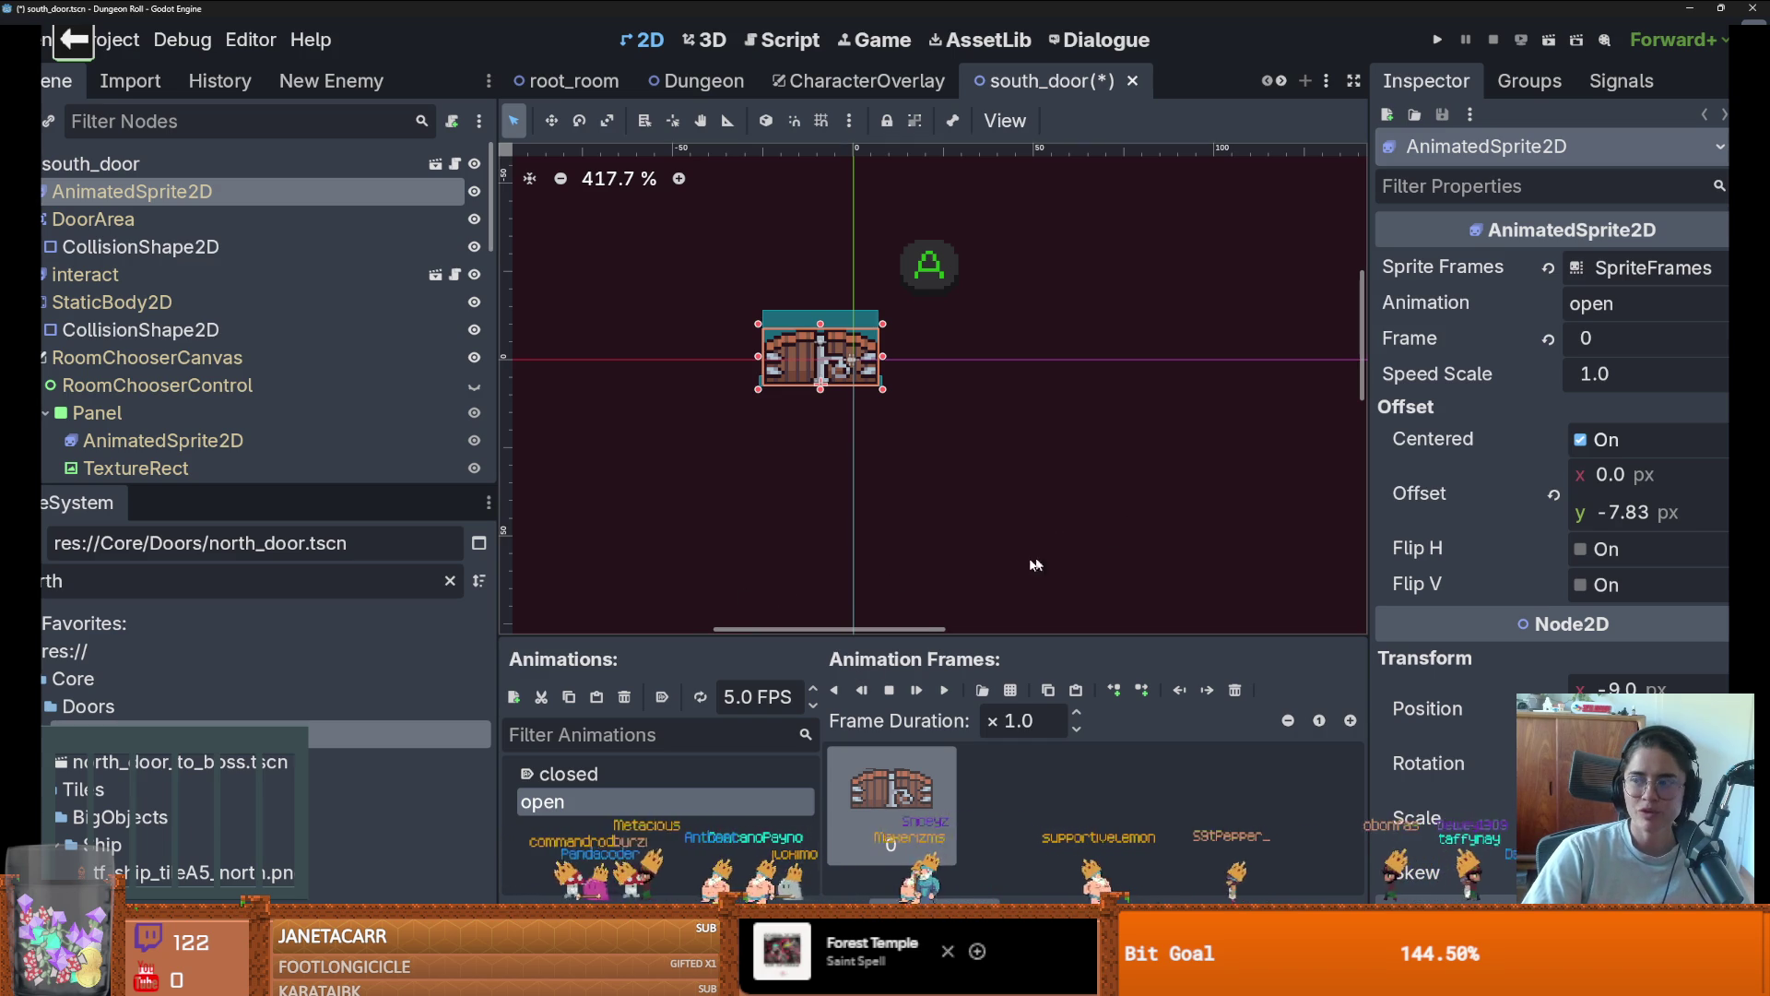
scroll(871, 549, "up", 1)
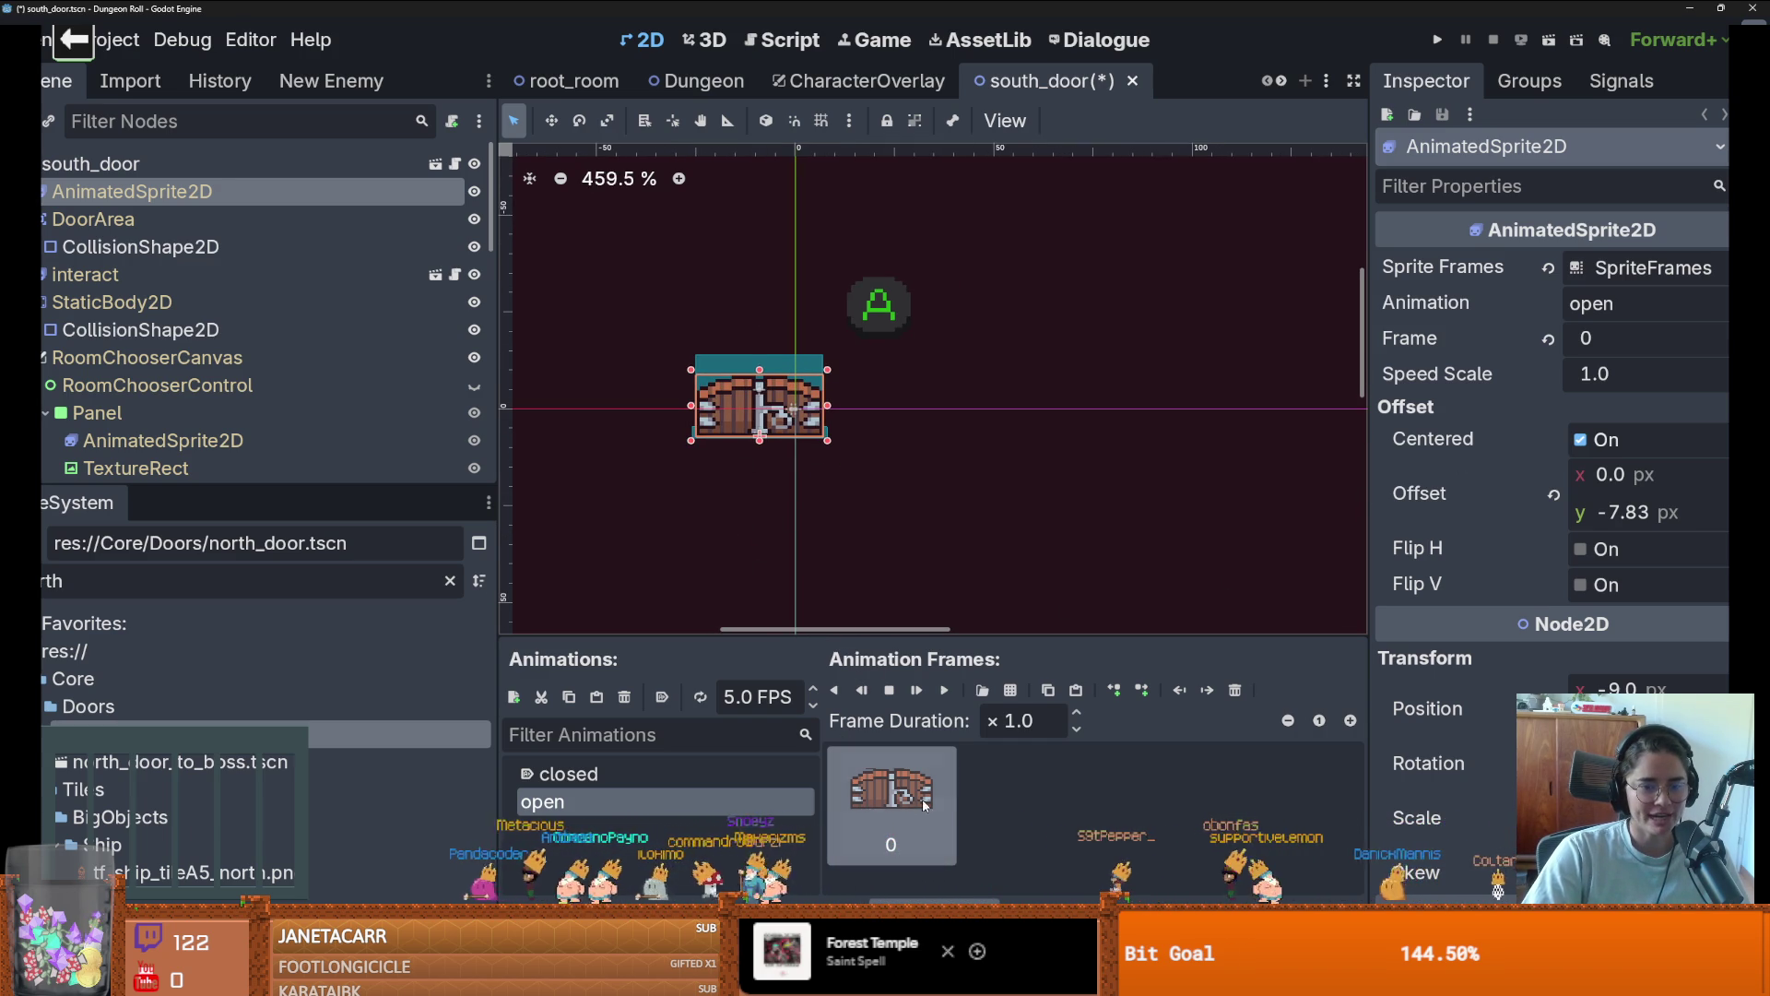
left_click(1014, 821)
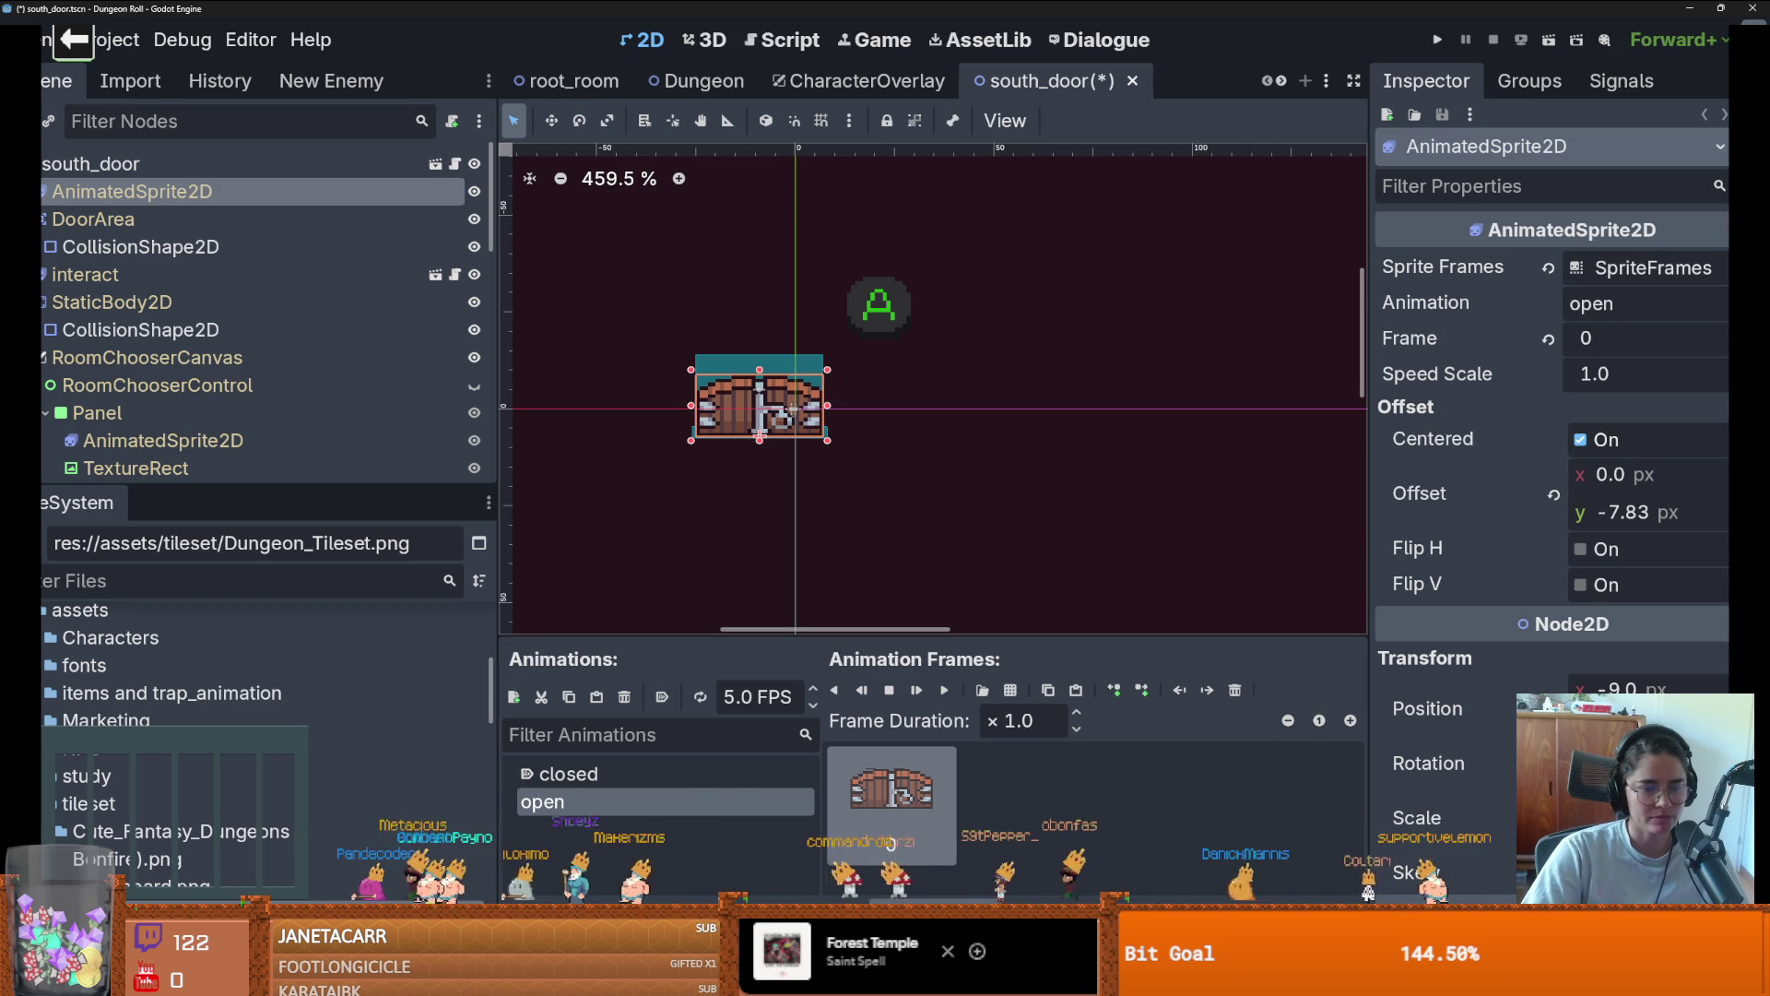
In GitHub Desktop, commit the changes to dev and push to origin
key("alt+Tab")
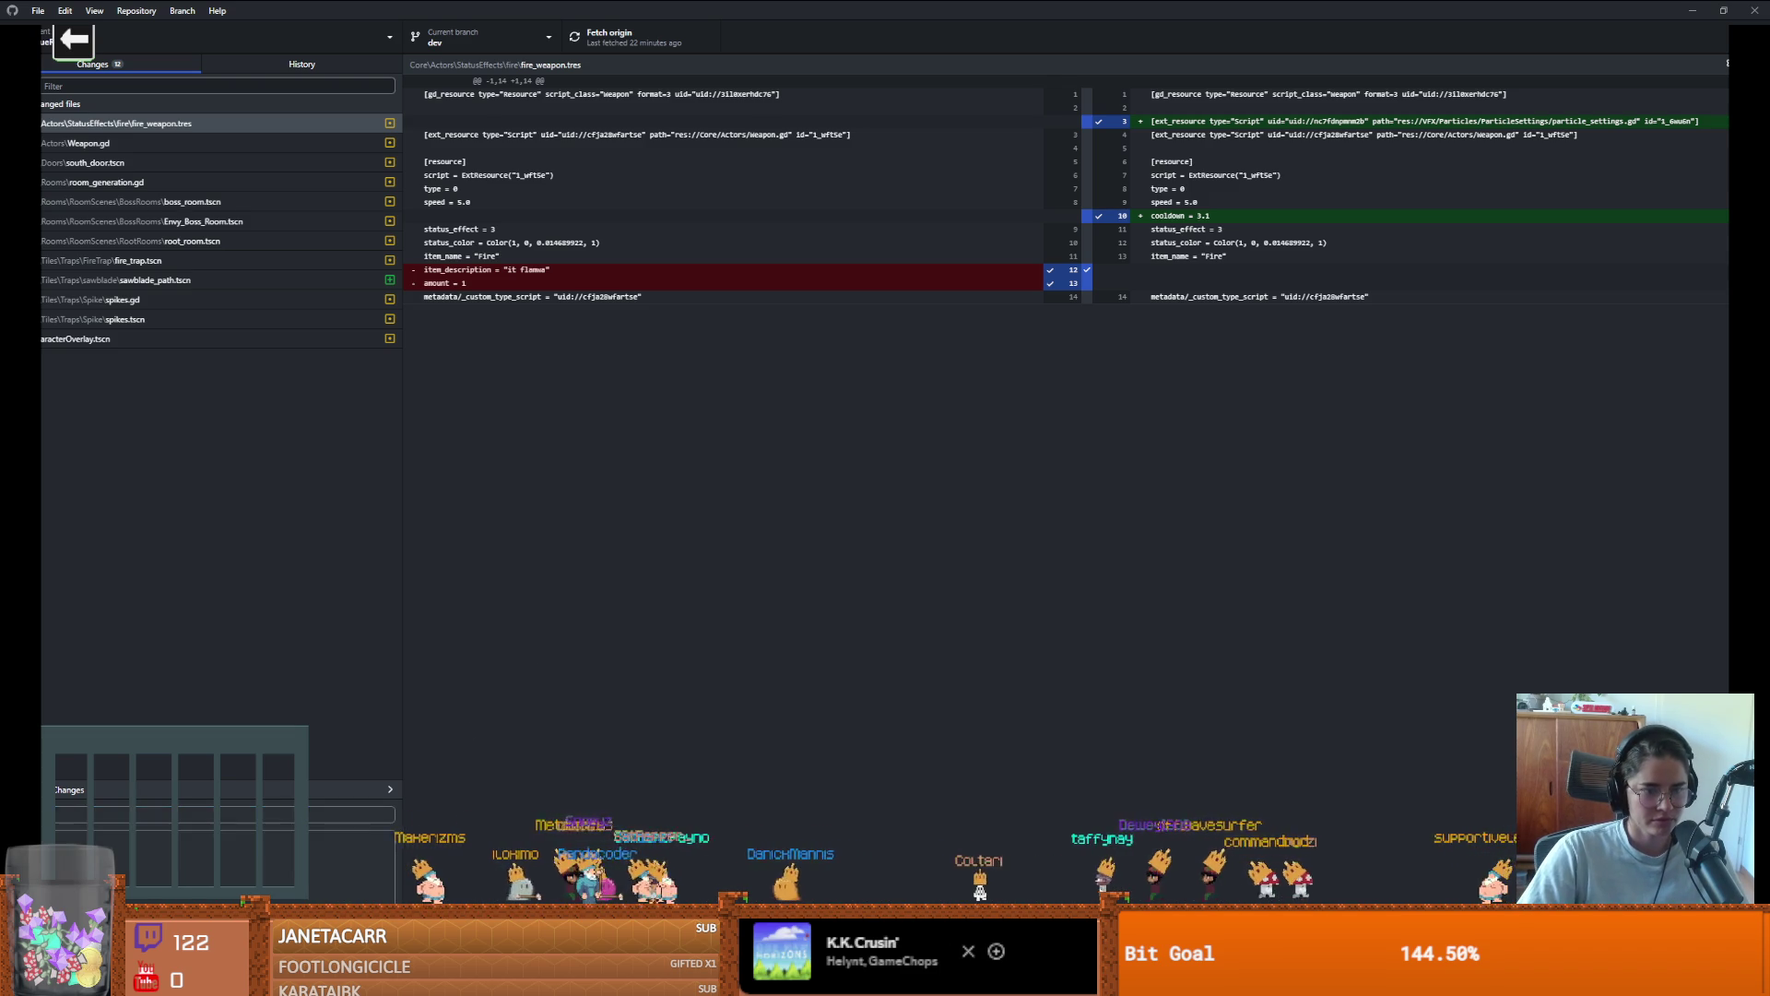
left_click(599, 39)
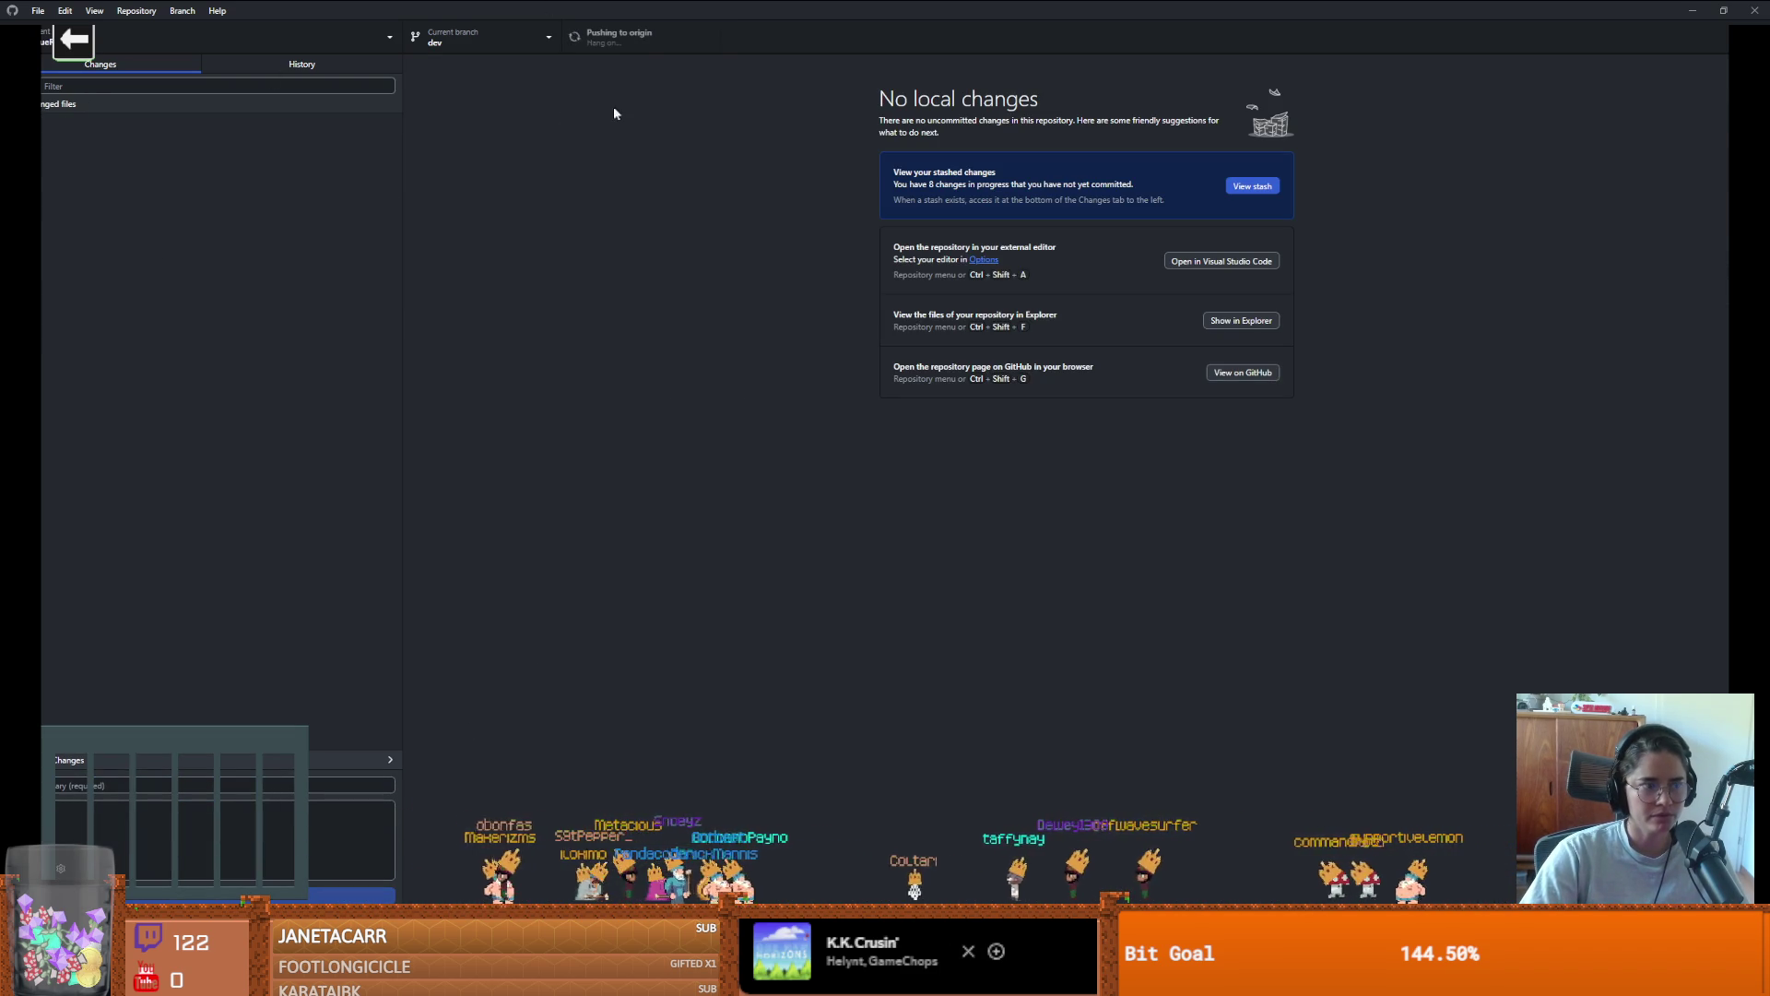
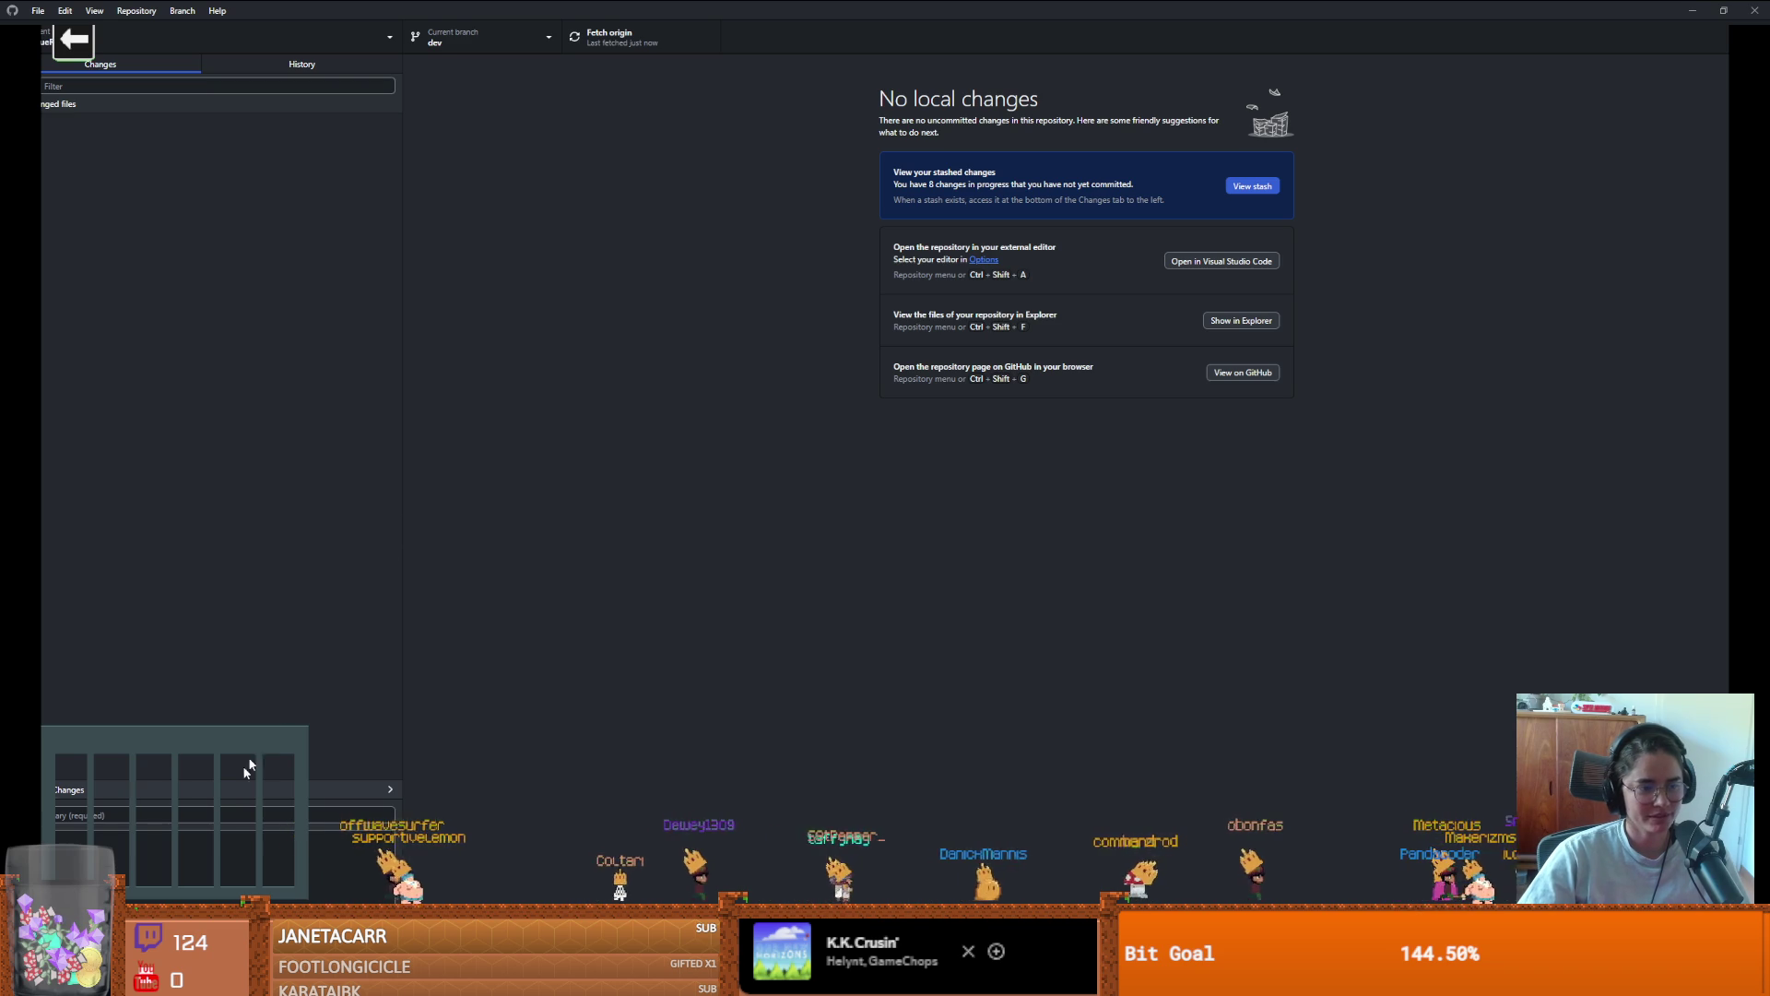
Merge main into dev as a merge commit and push the result to origin
left_click(182, 10)
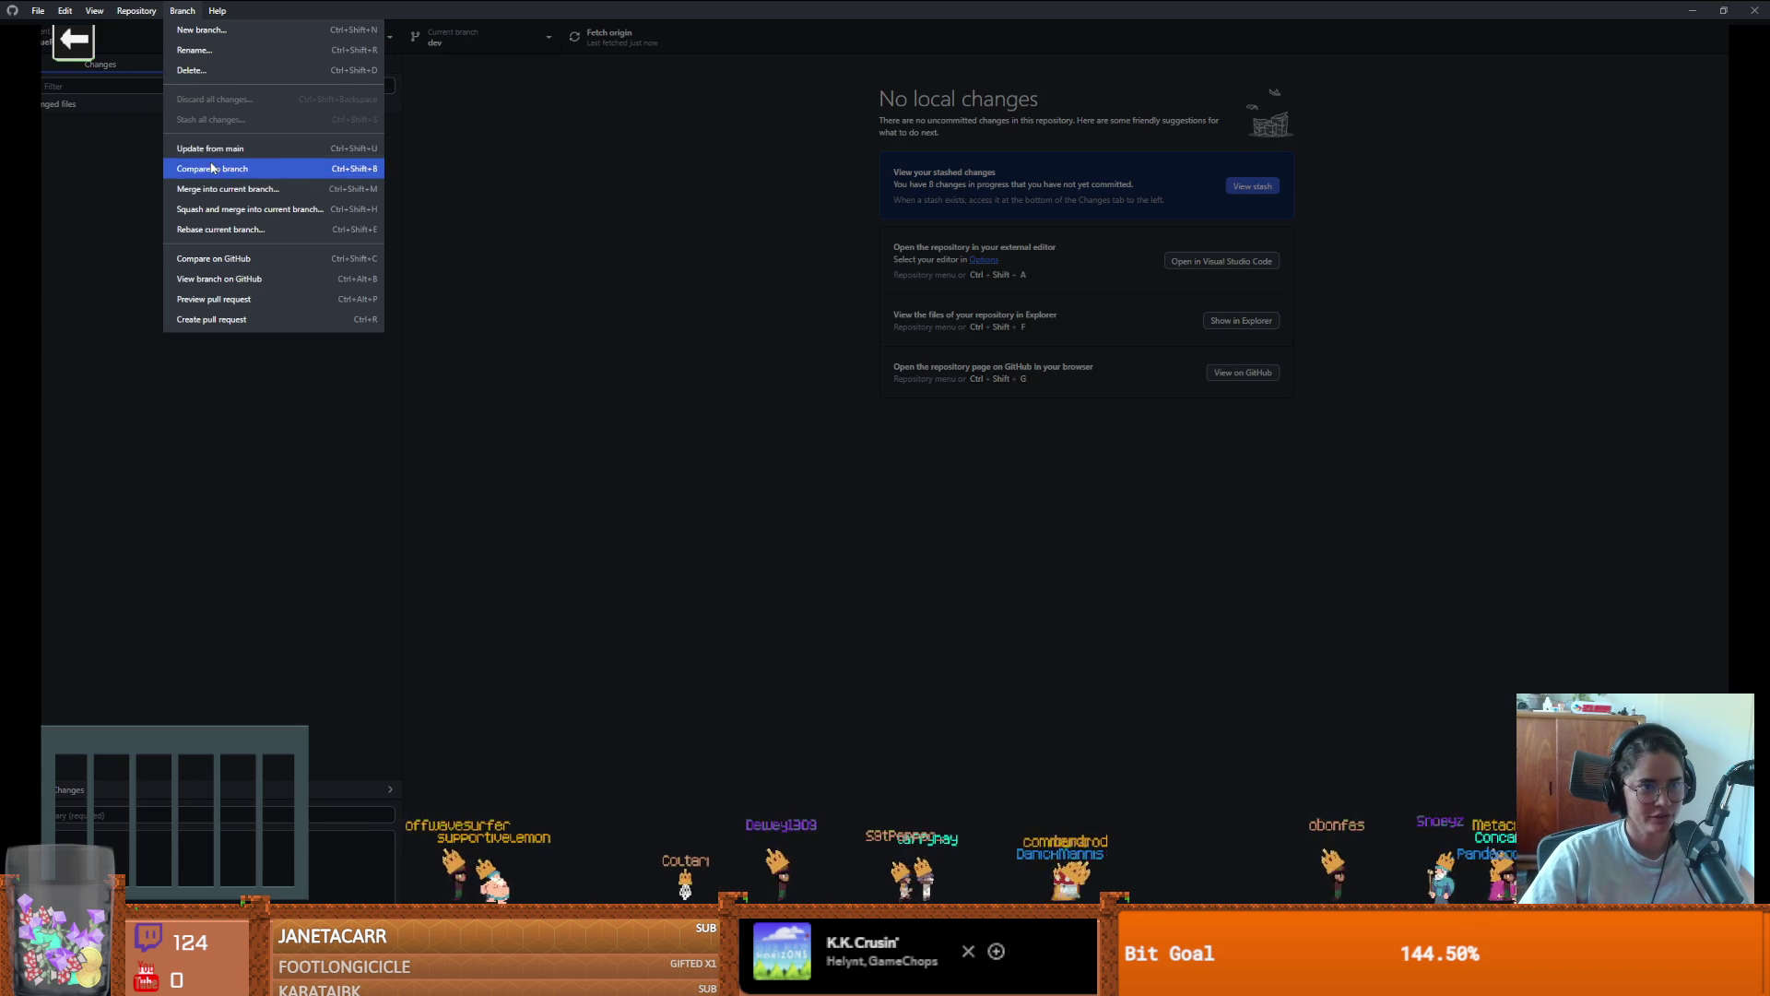
left_click(213, 192)
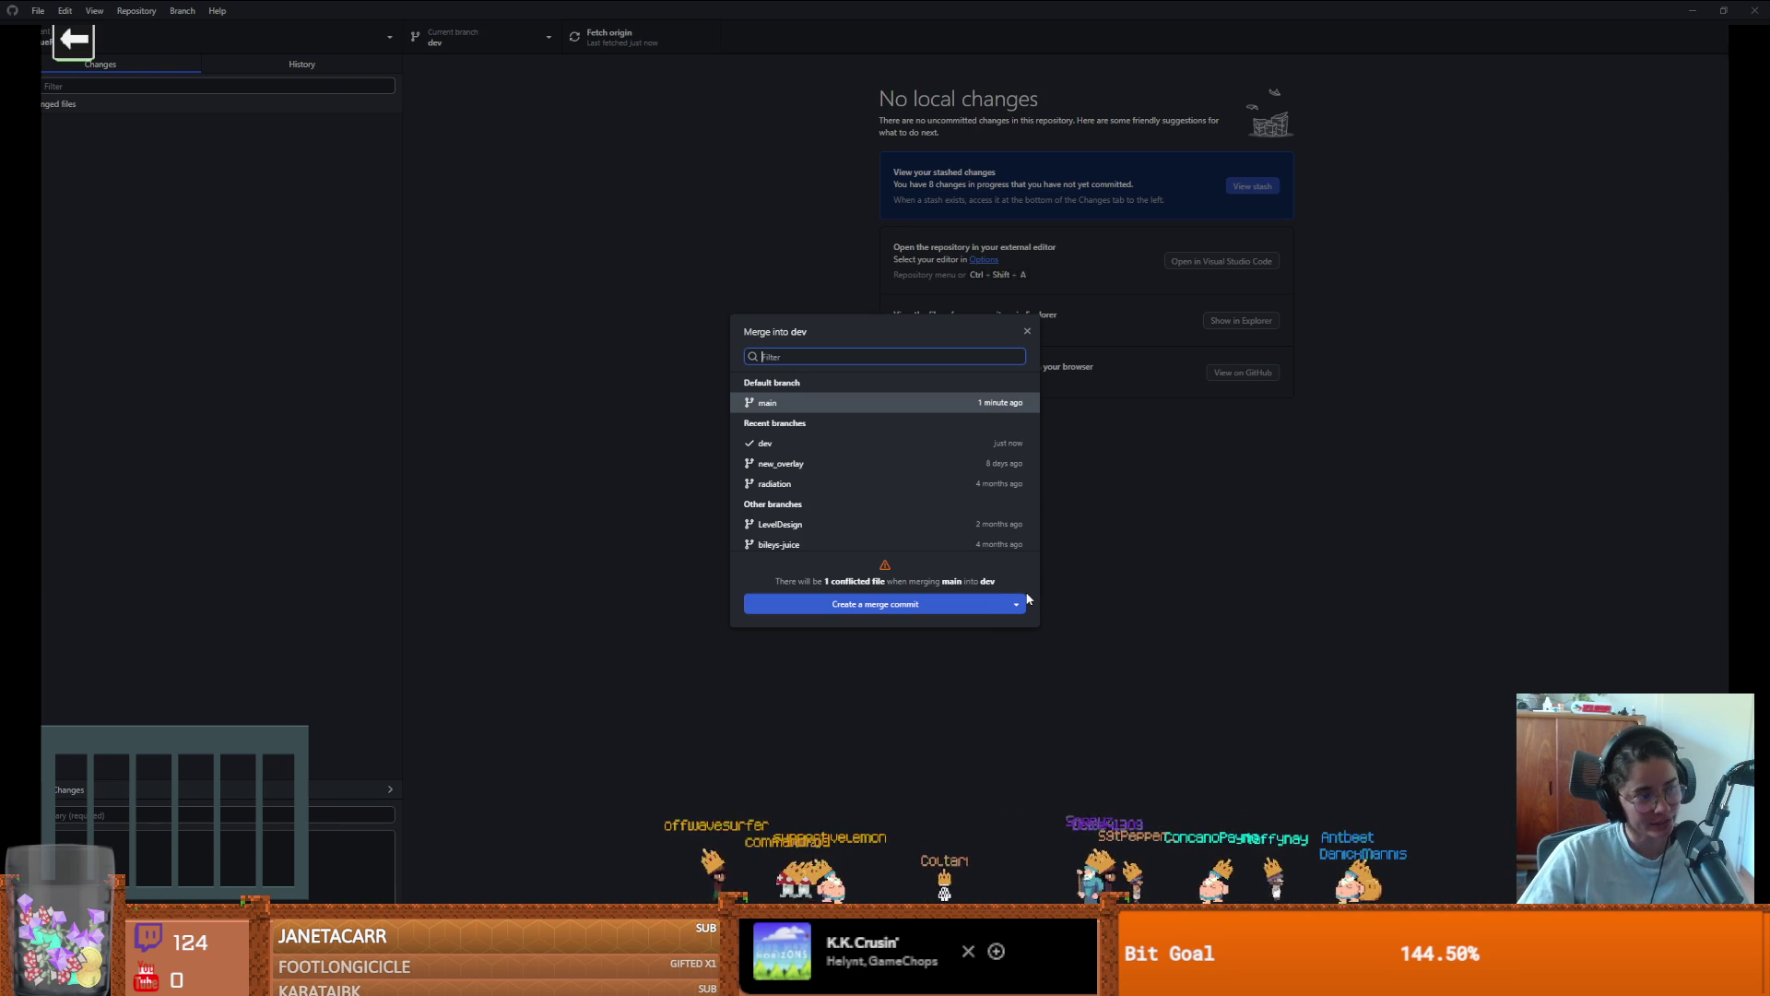
left_click(941, 604)
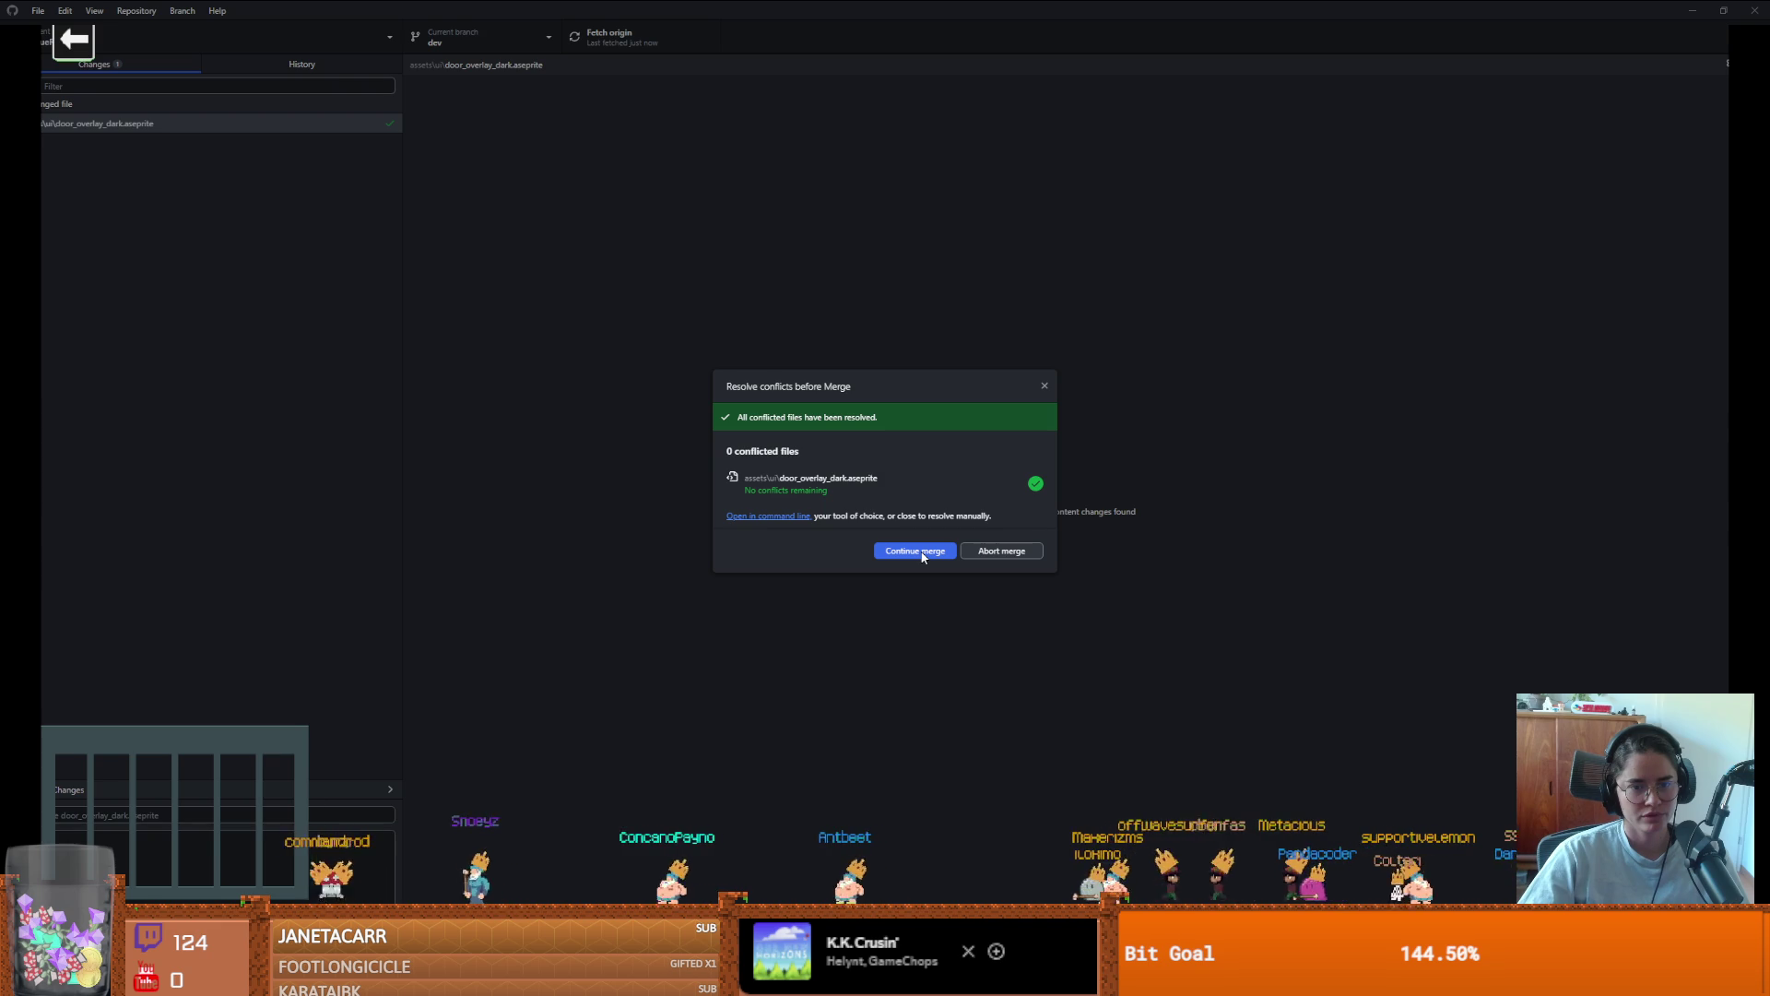
left_click(922, 556)
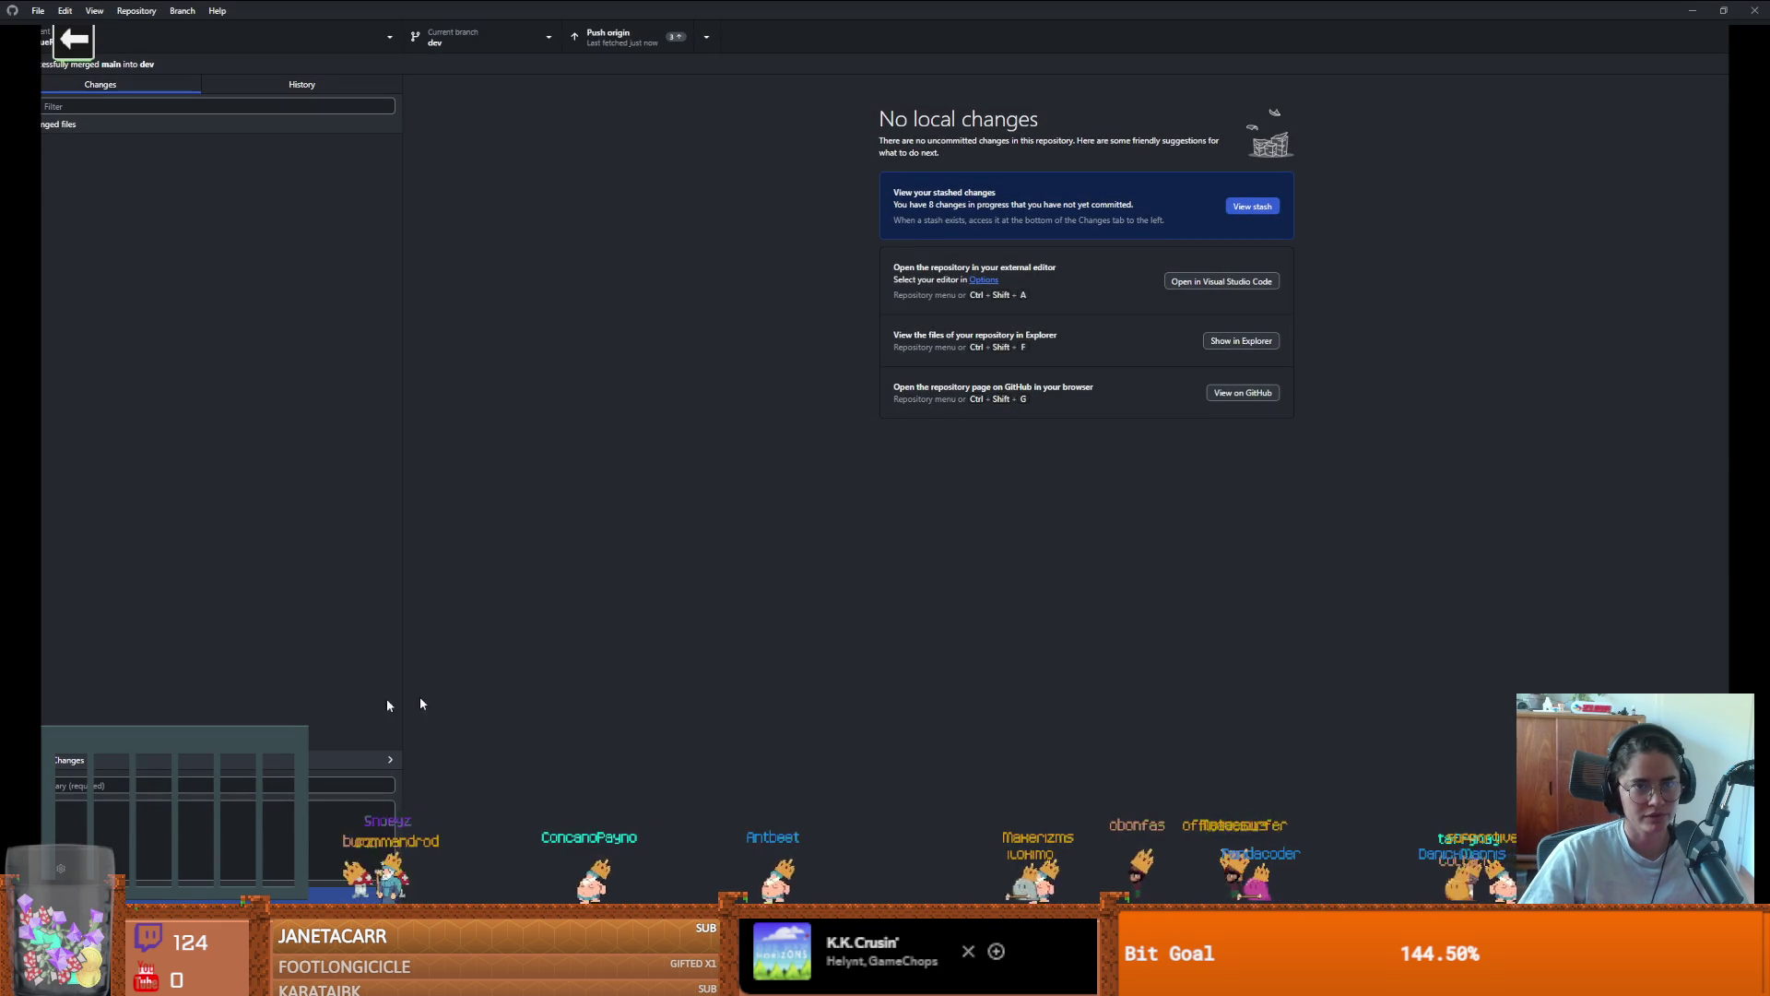
left_click(636, 37)
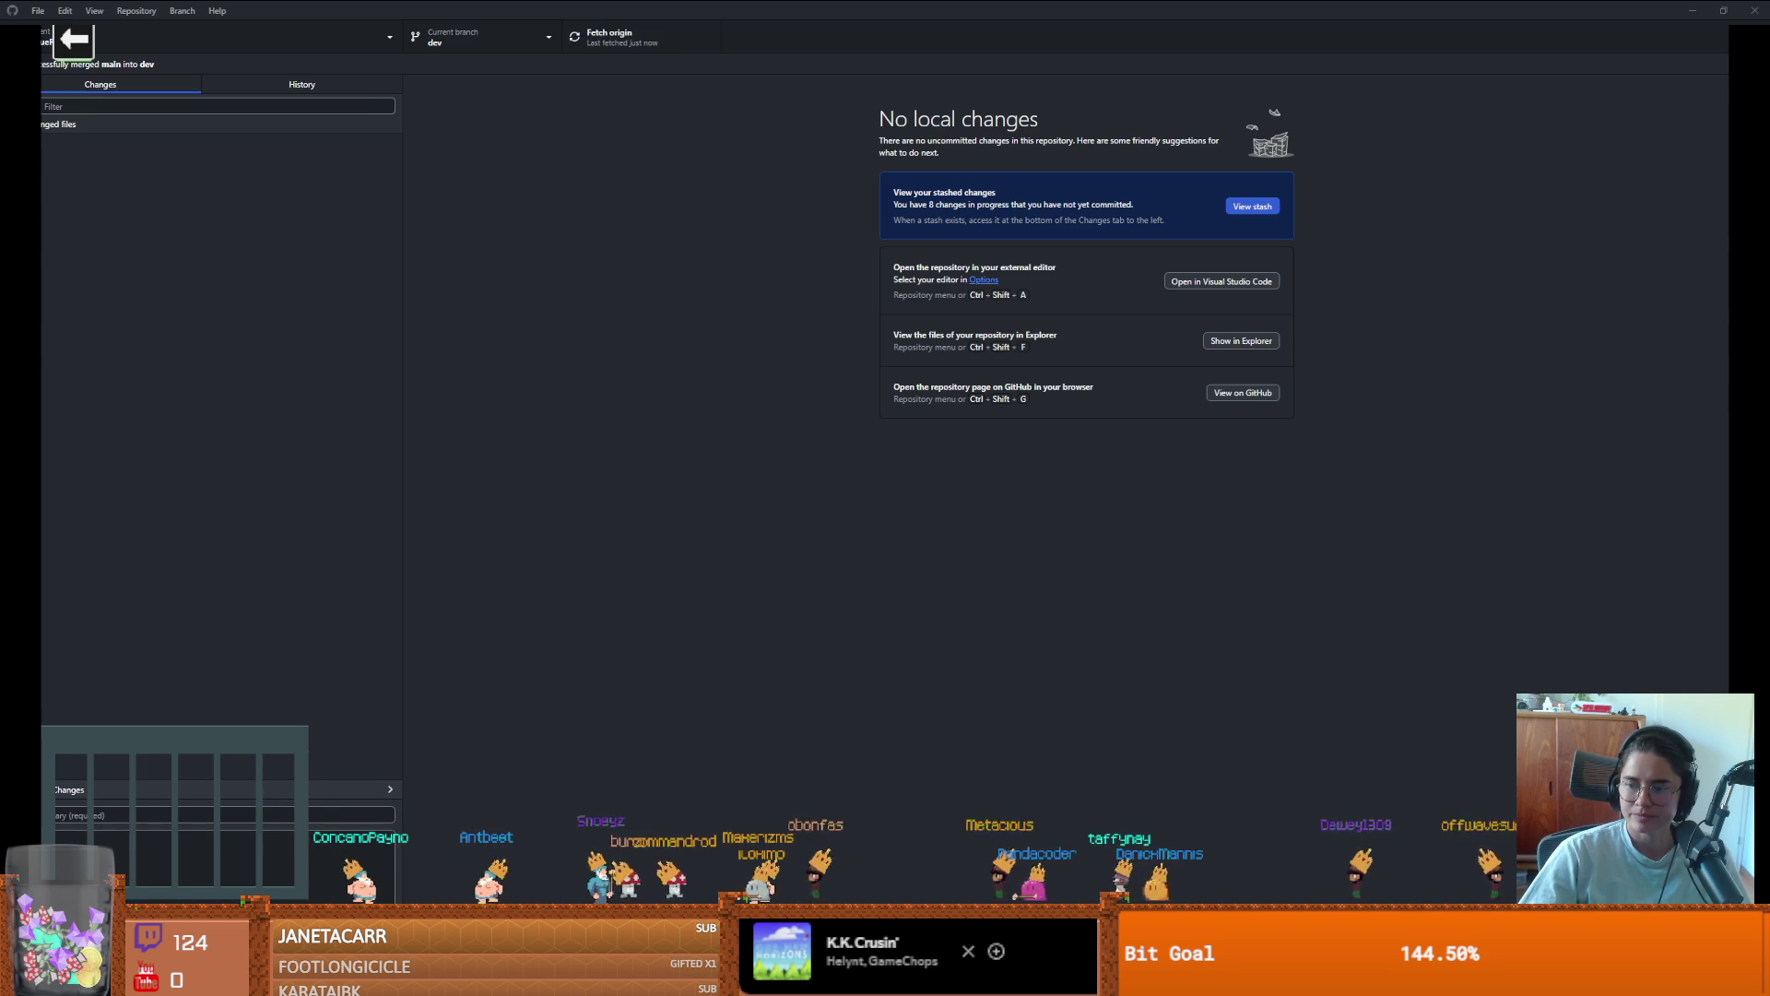
key("alt+Tab")
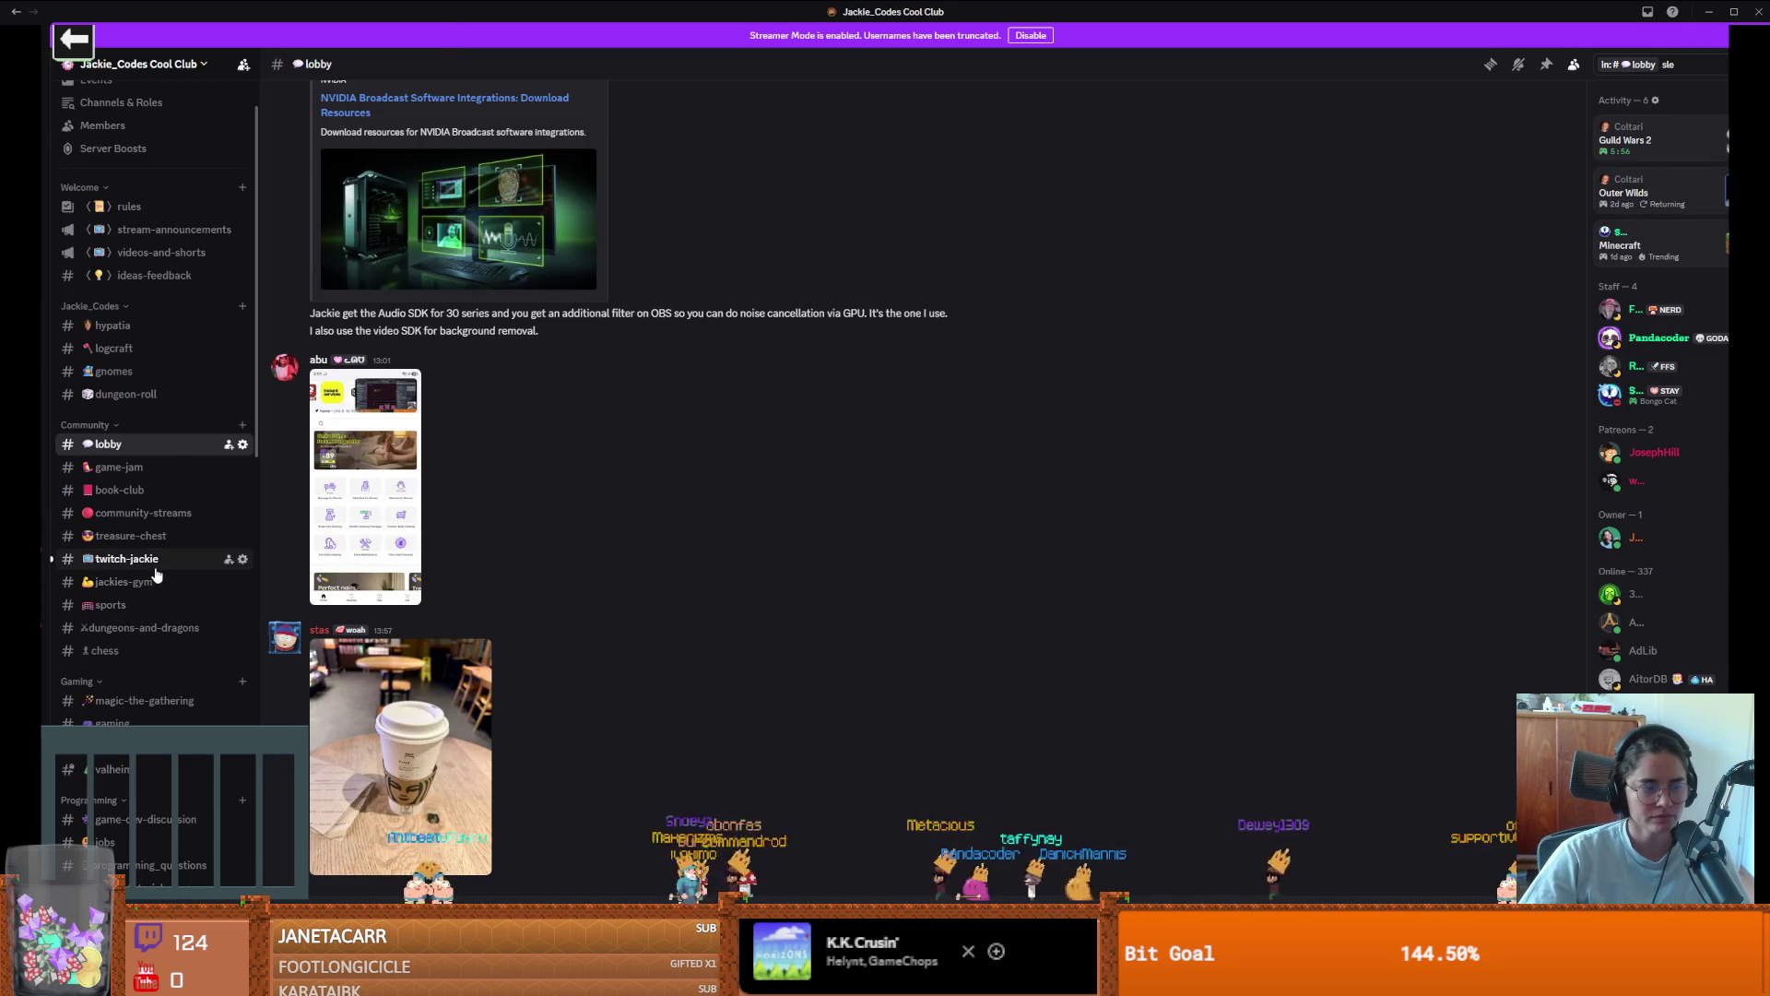
Browse older posts in the Discord food channel
scroll(157, 574, "down", 5)
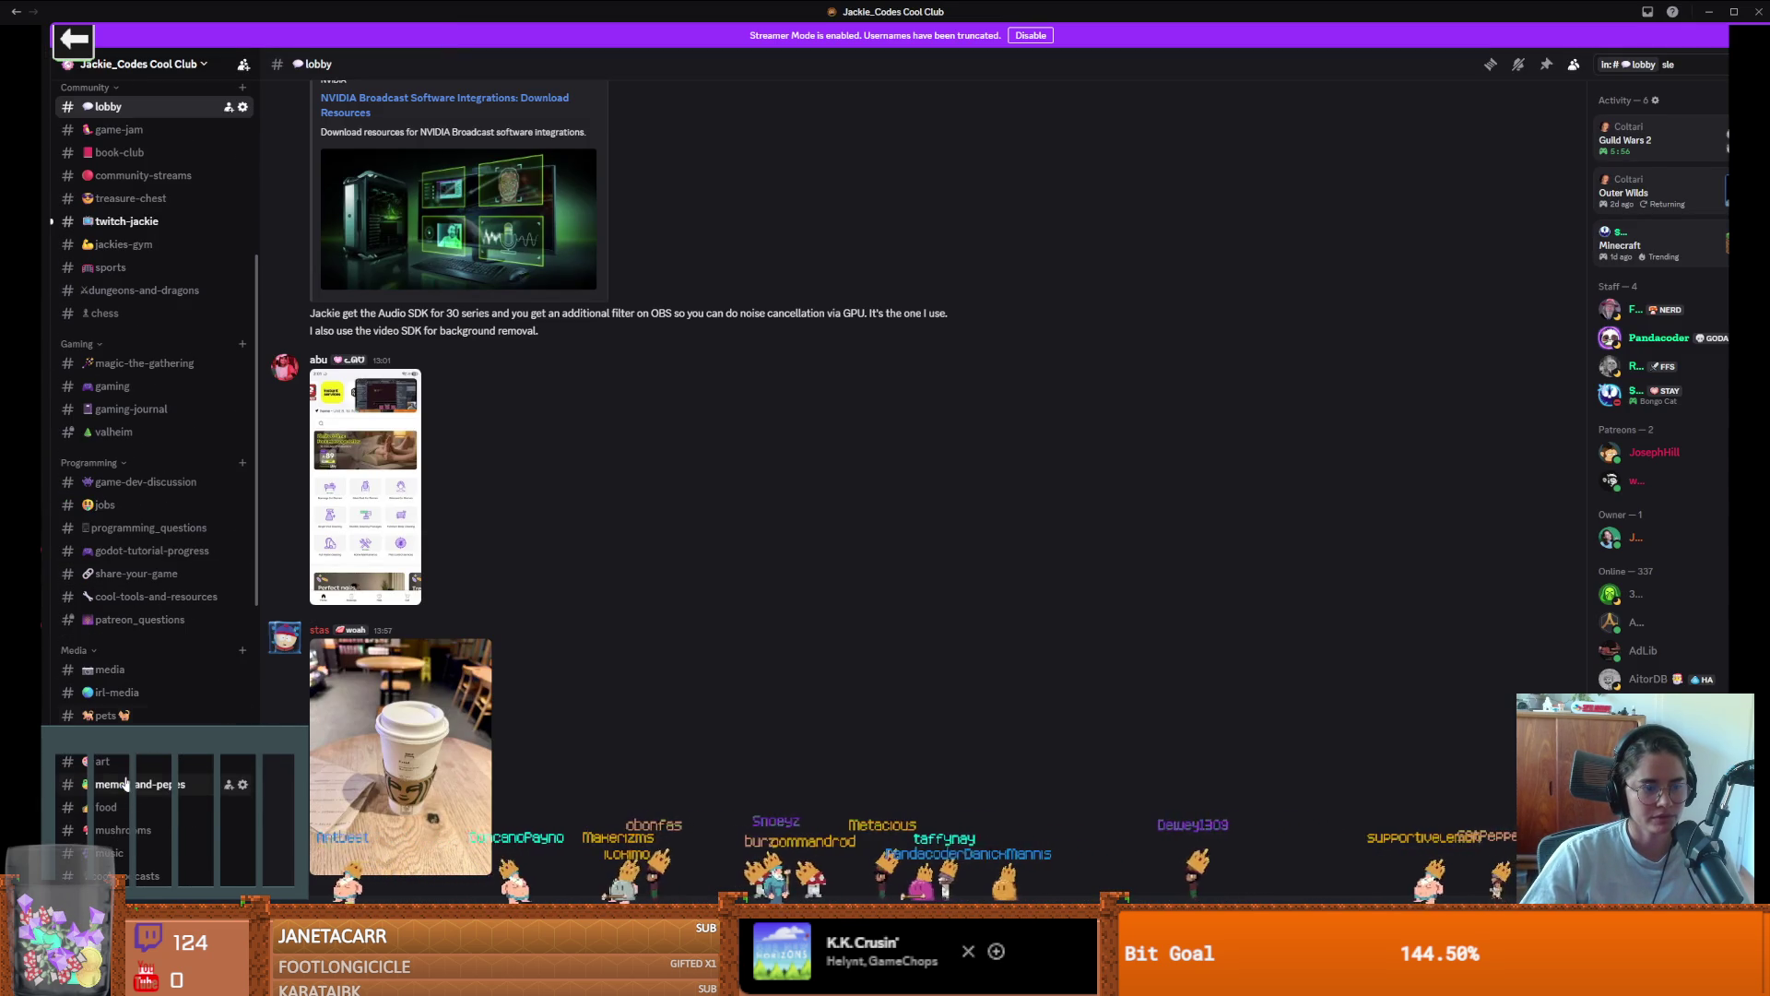
left_click(106, 807)
scroll(701, 612, "up", 5)
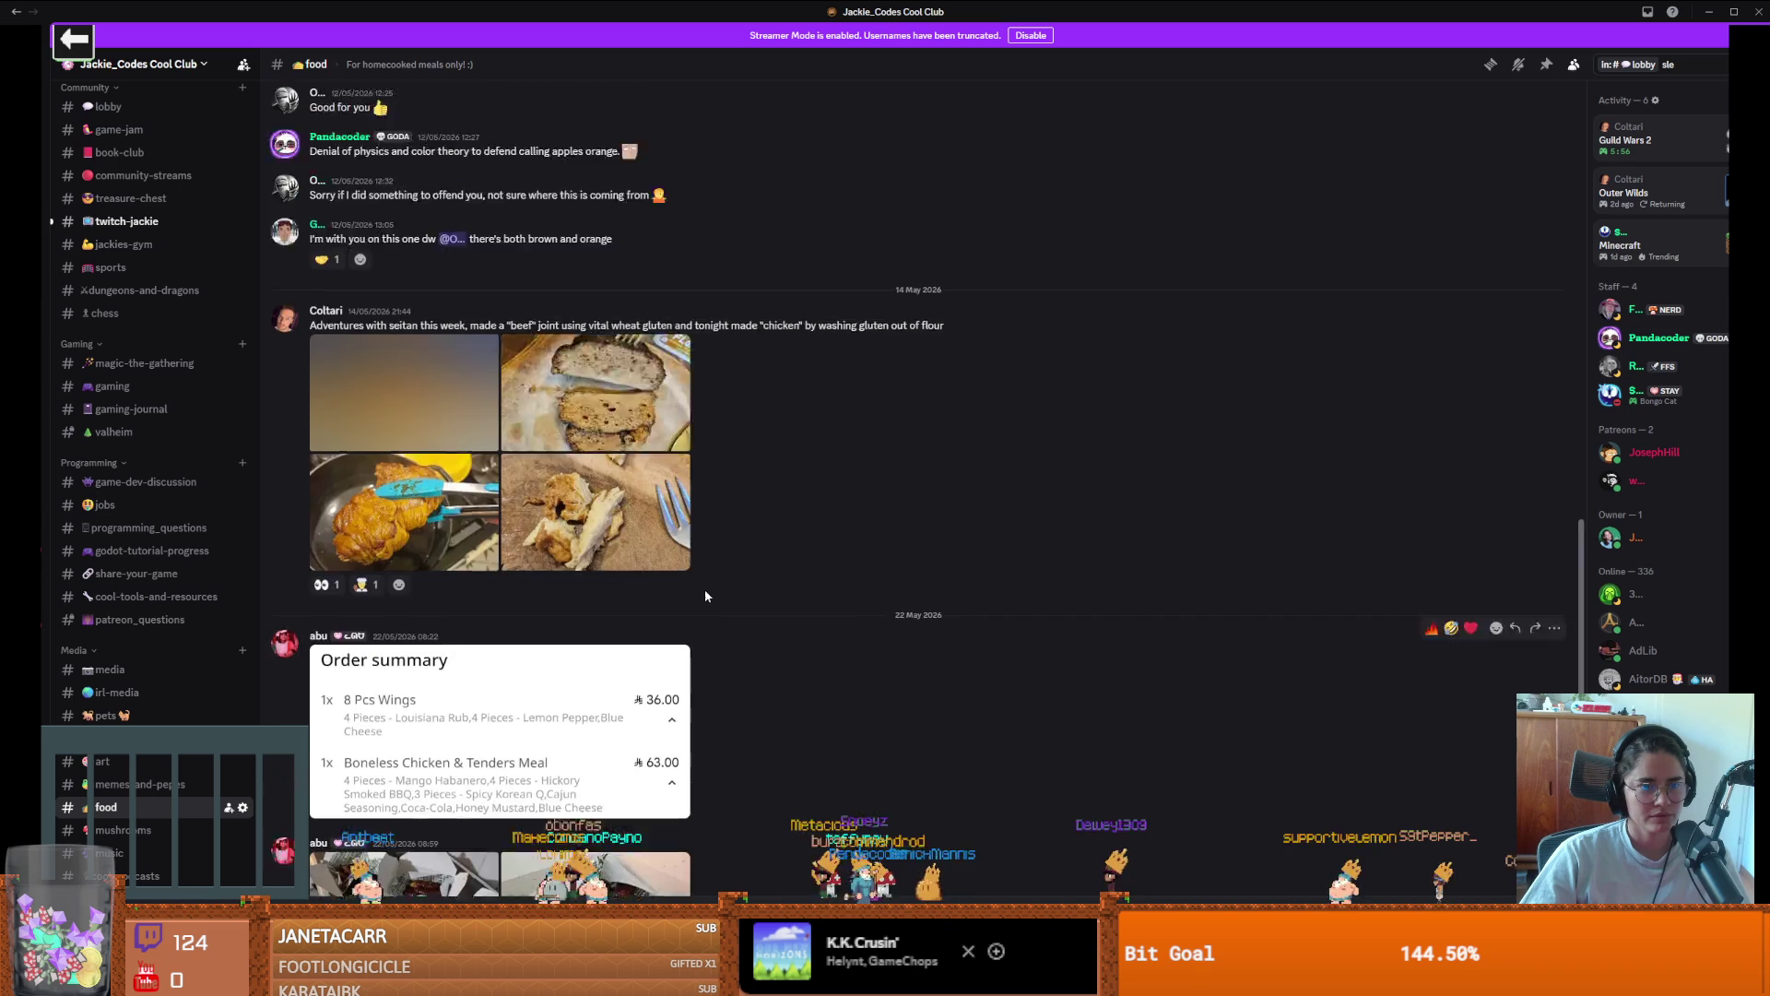
scroll(704, 595, "up", 10)
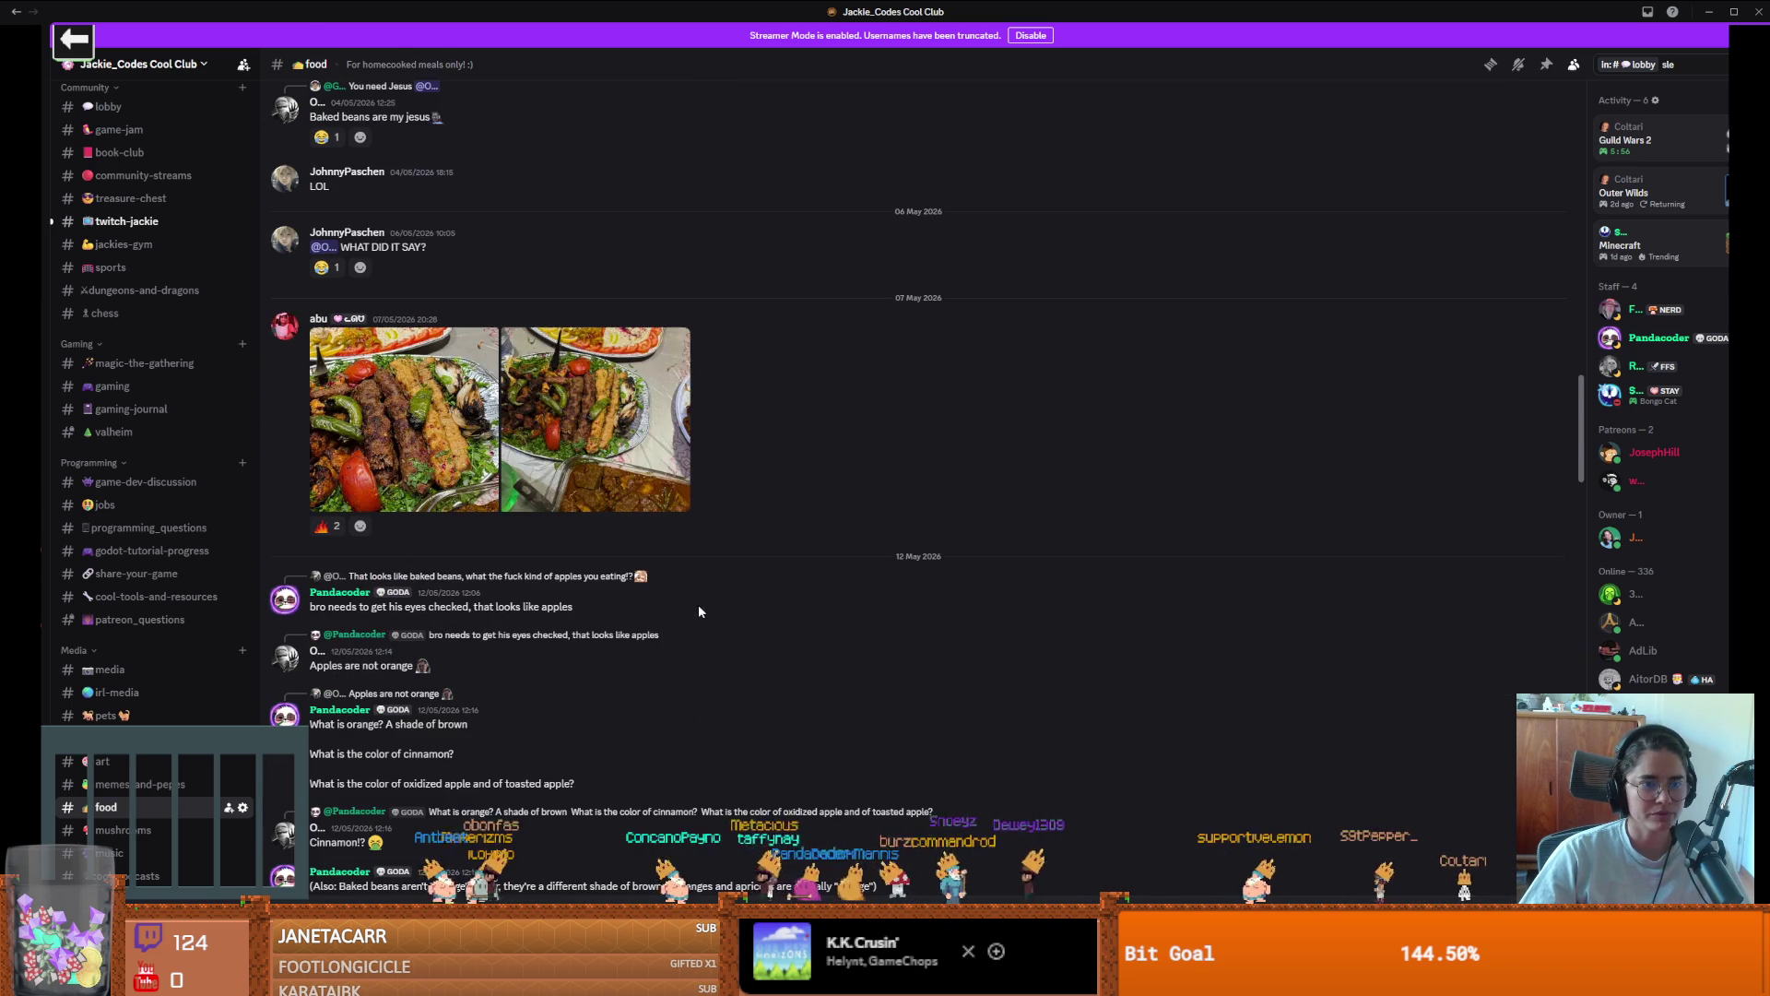
Scroll the irl-media channel back to late-March posts
left_click(115, 692)
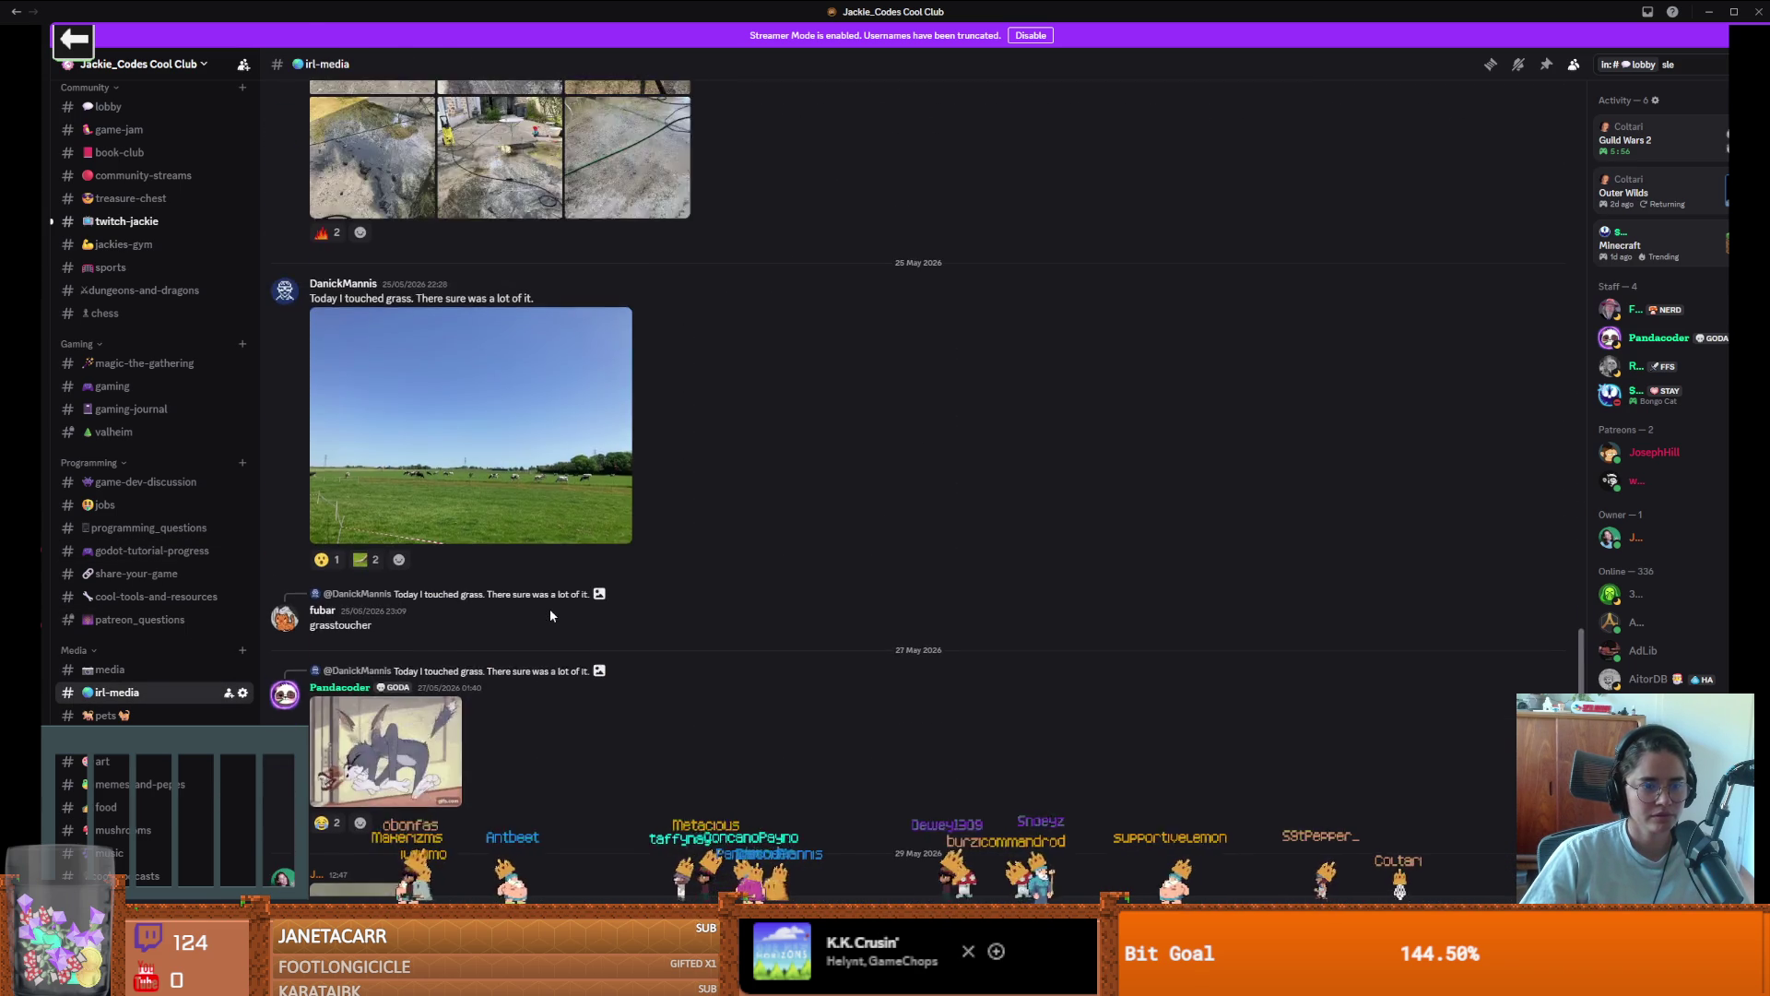
scroll(551, 616, "up", 10)
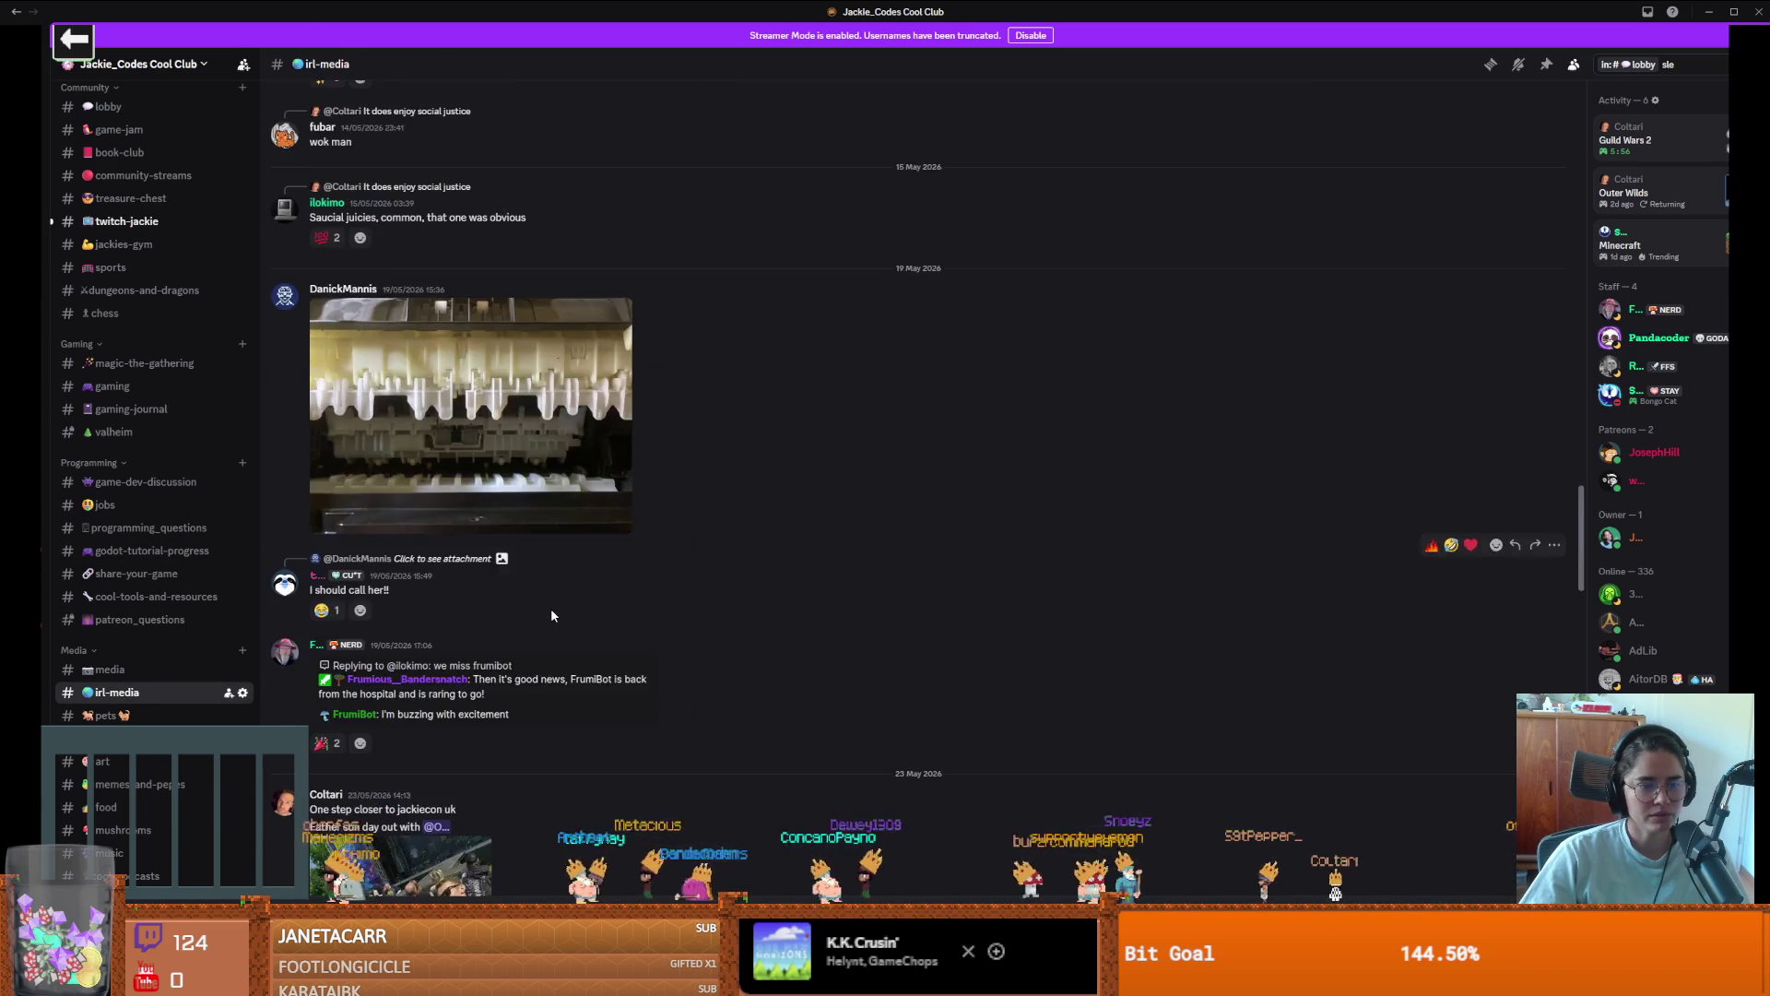
scroll(551, 616, "up", 15)
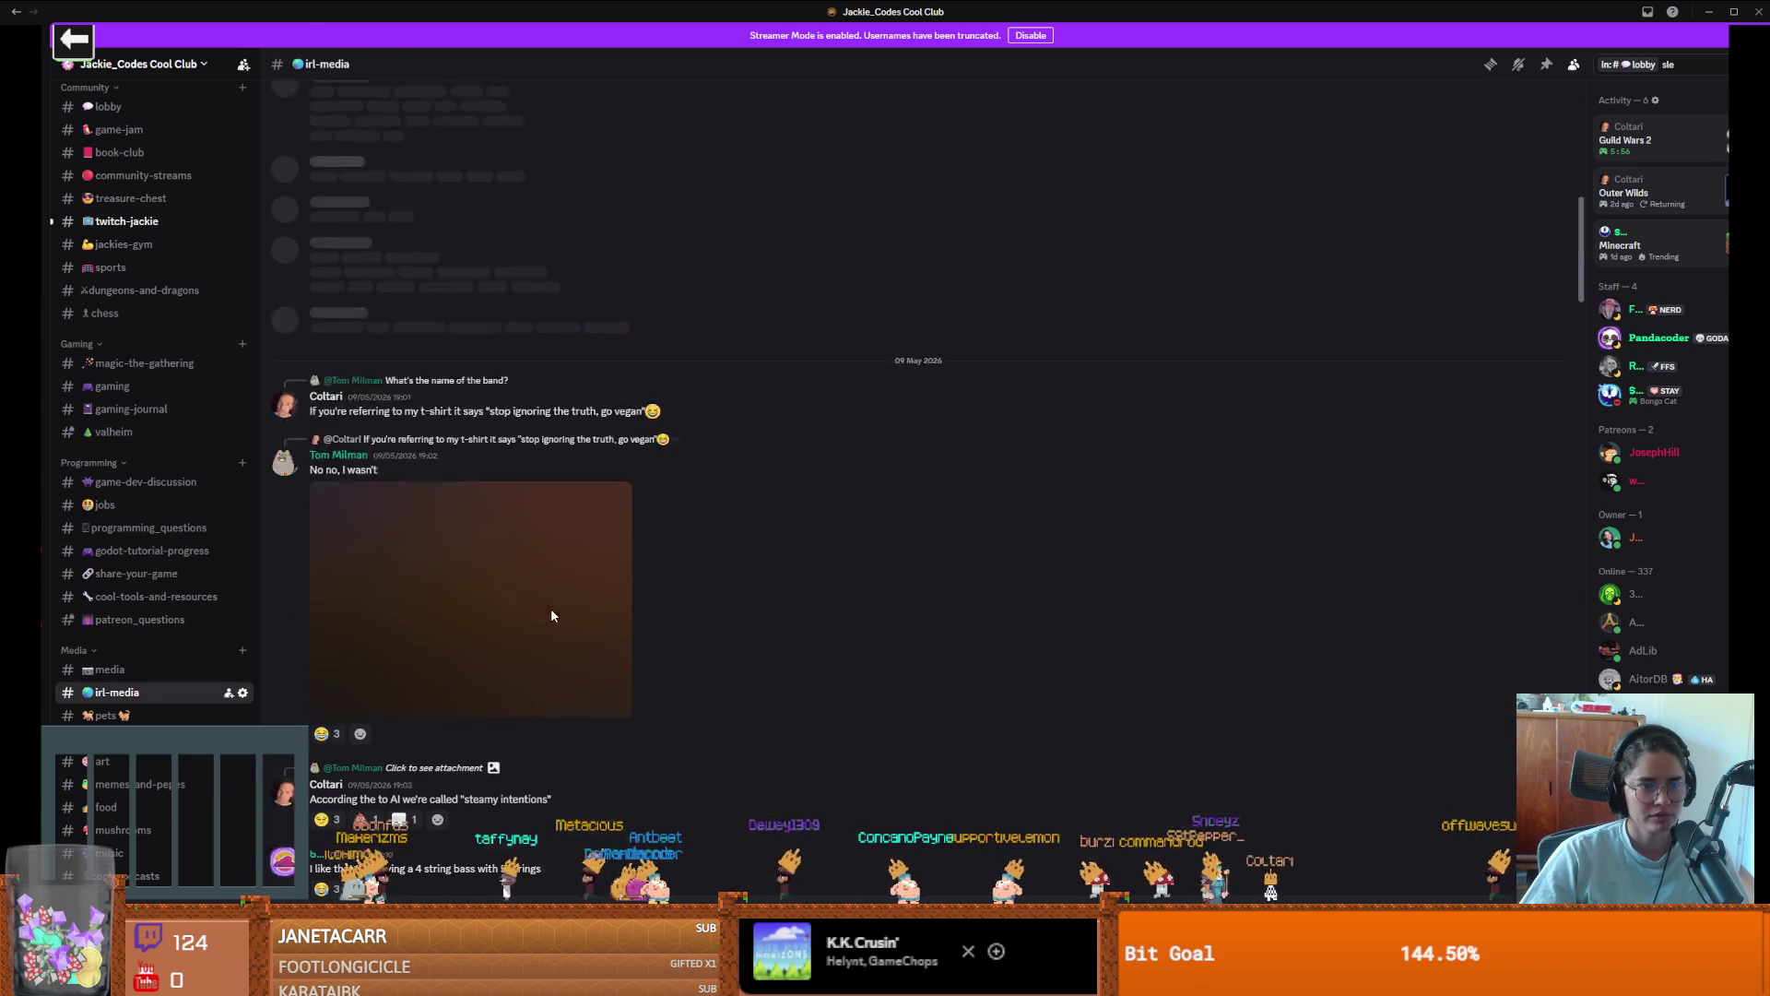
scroll(551, 615, "up", 15)
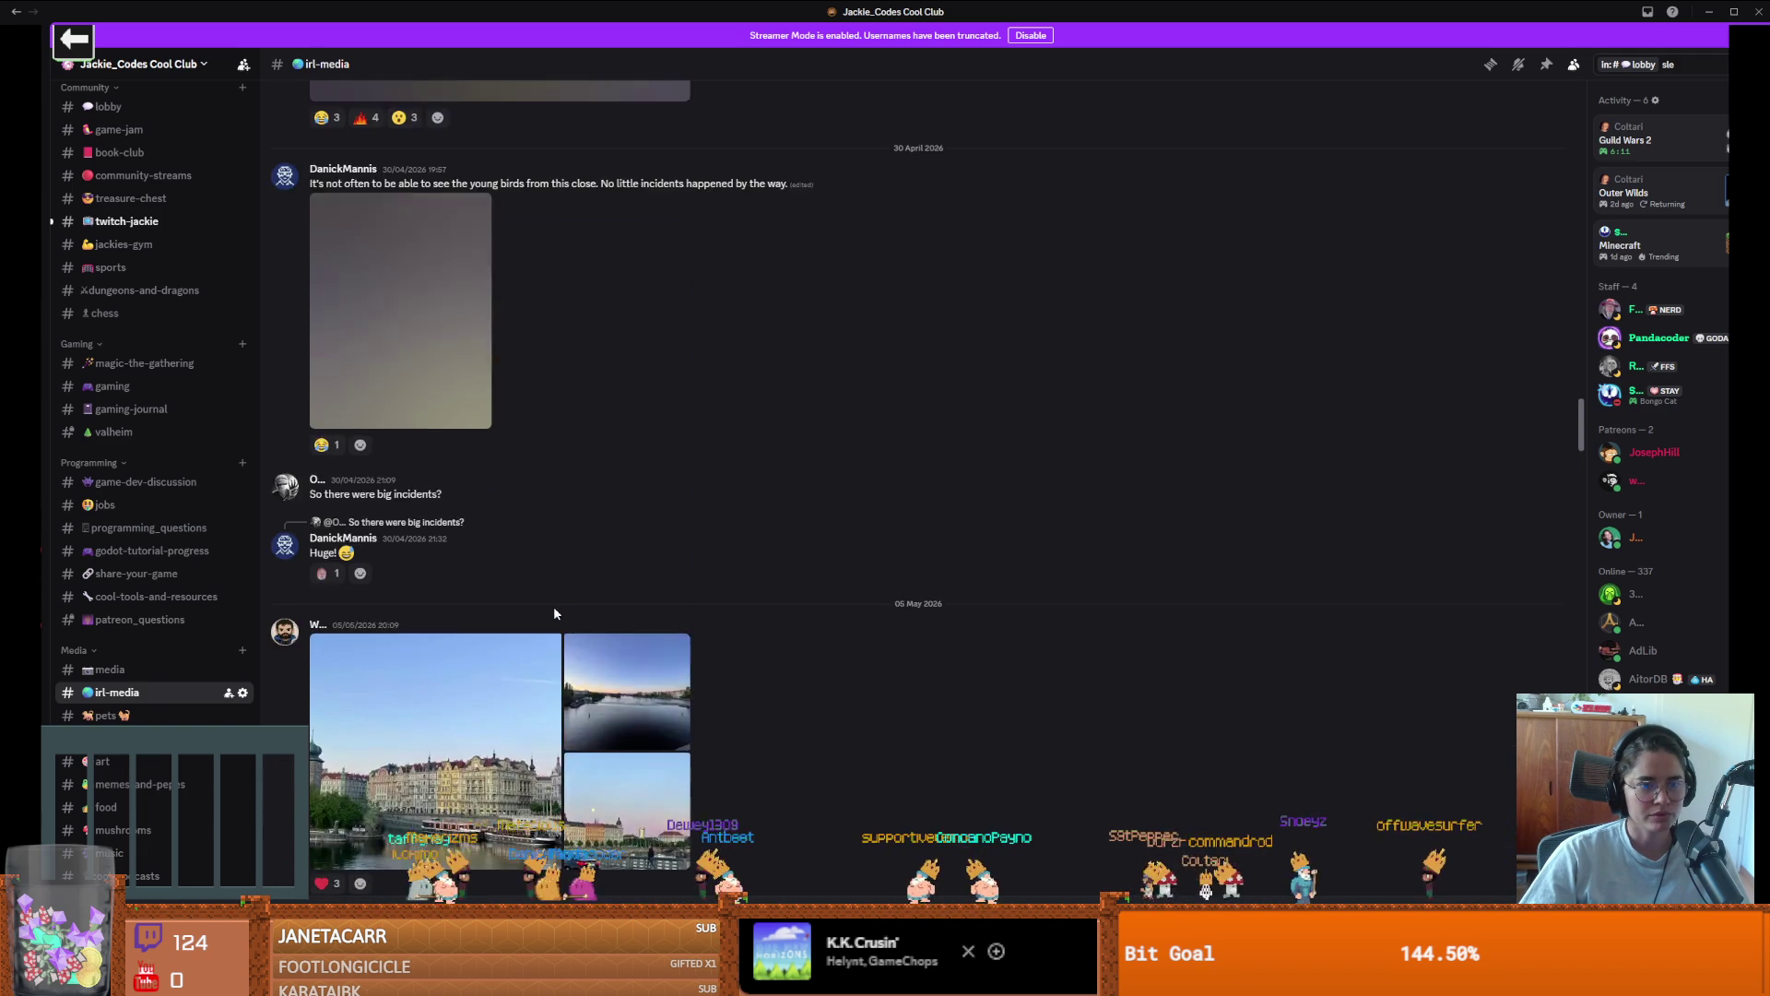
scroll(554, 613, "up", 15)
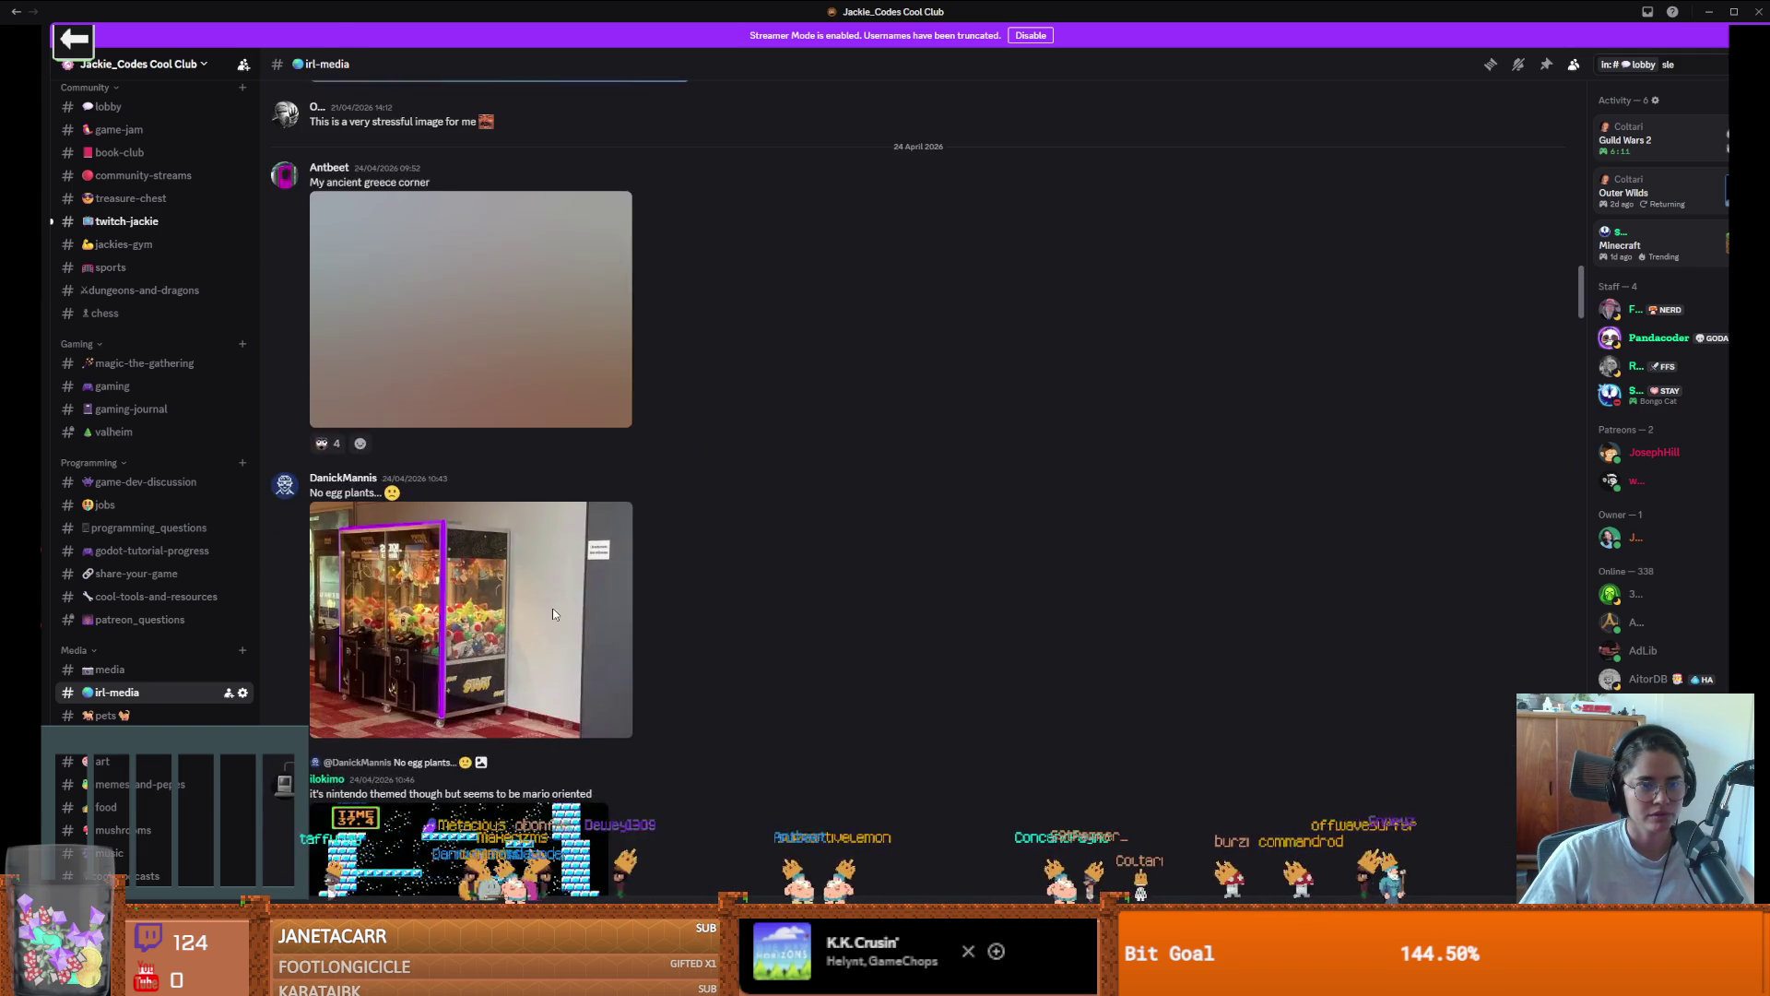
scroll(553, 614, "up", 15)
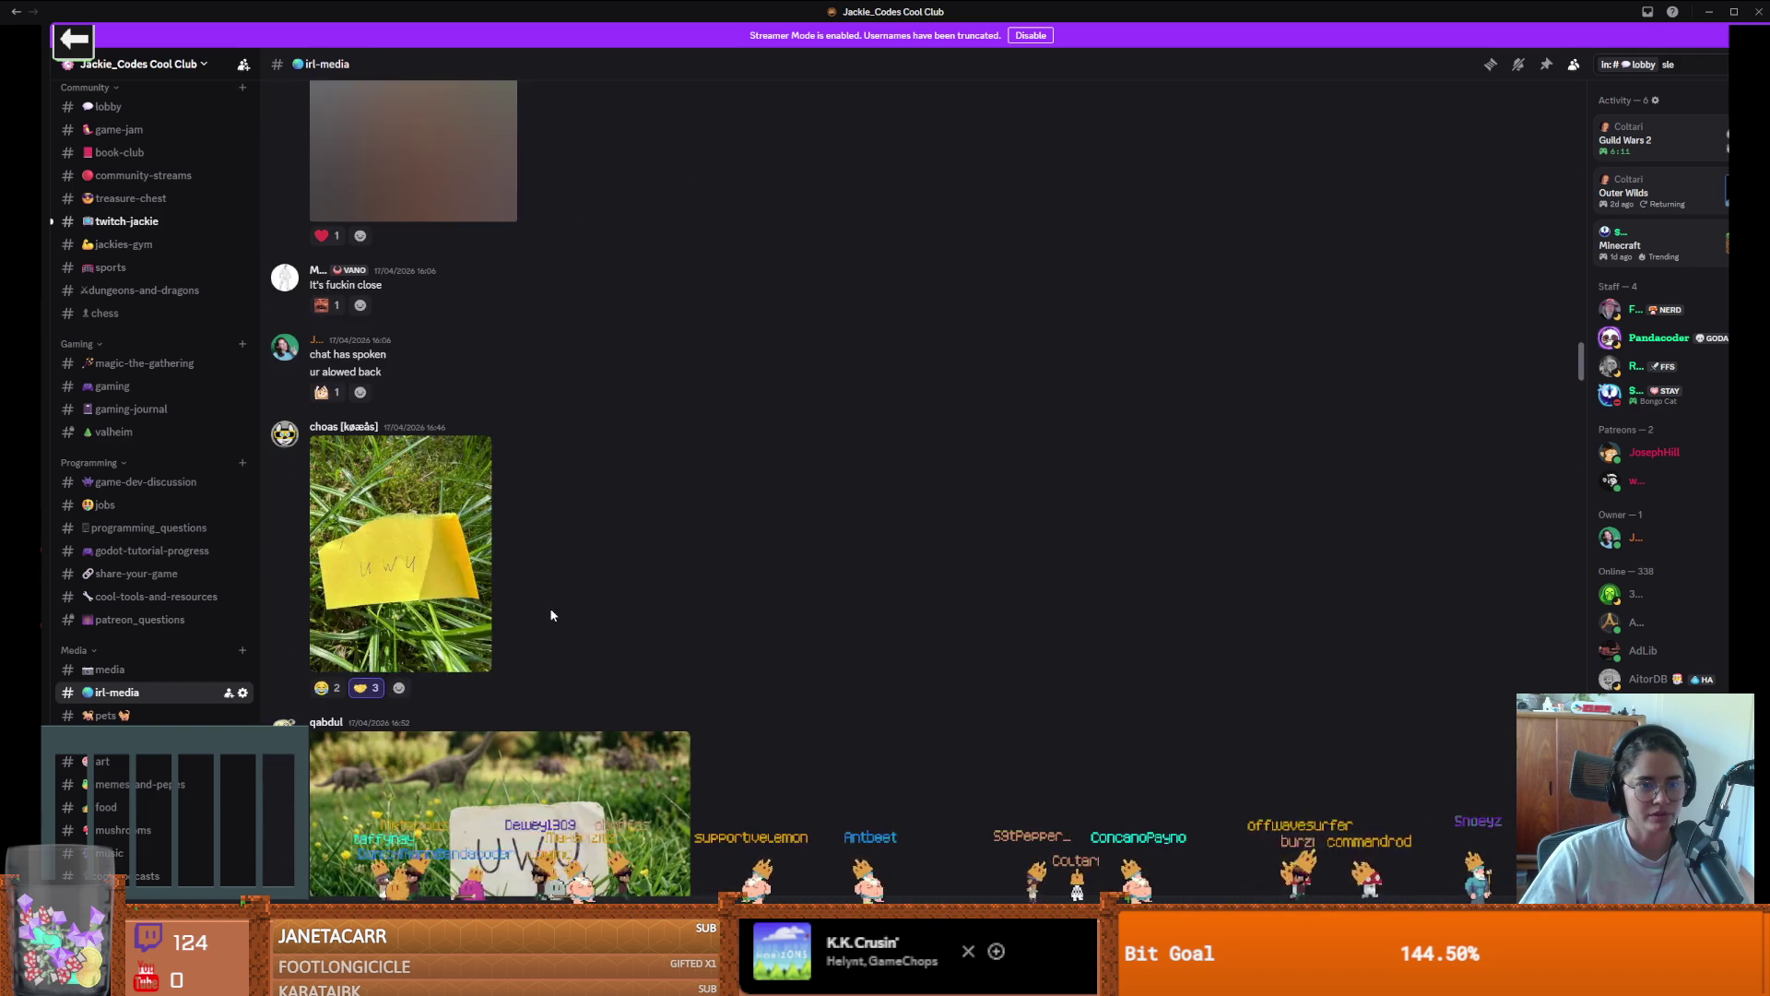
scroll(551, 615, "up", 15)
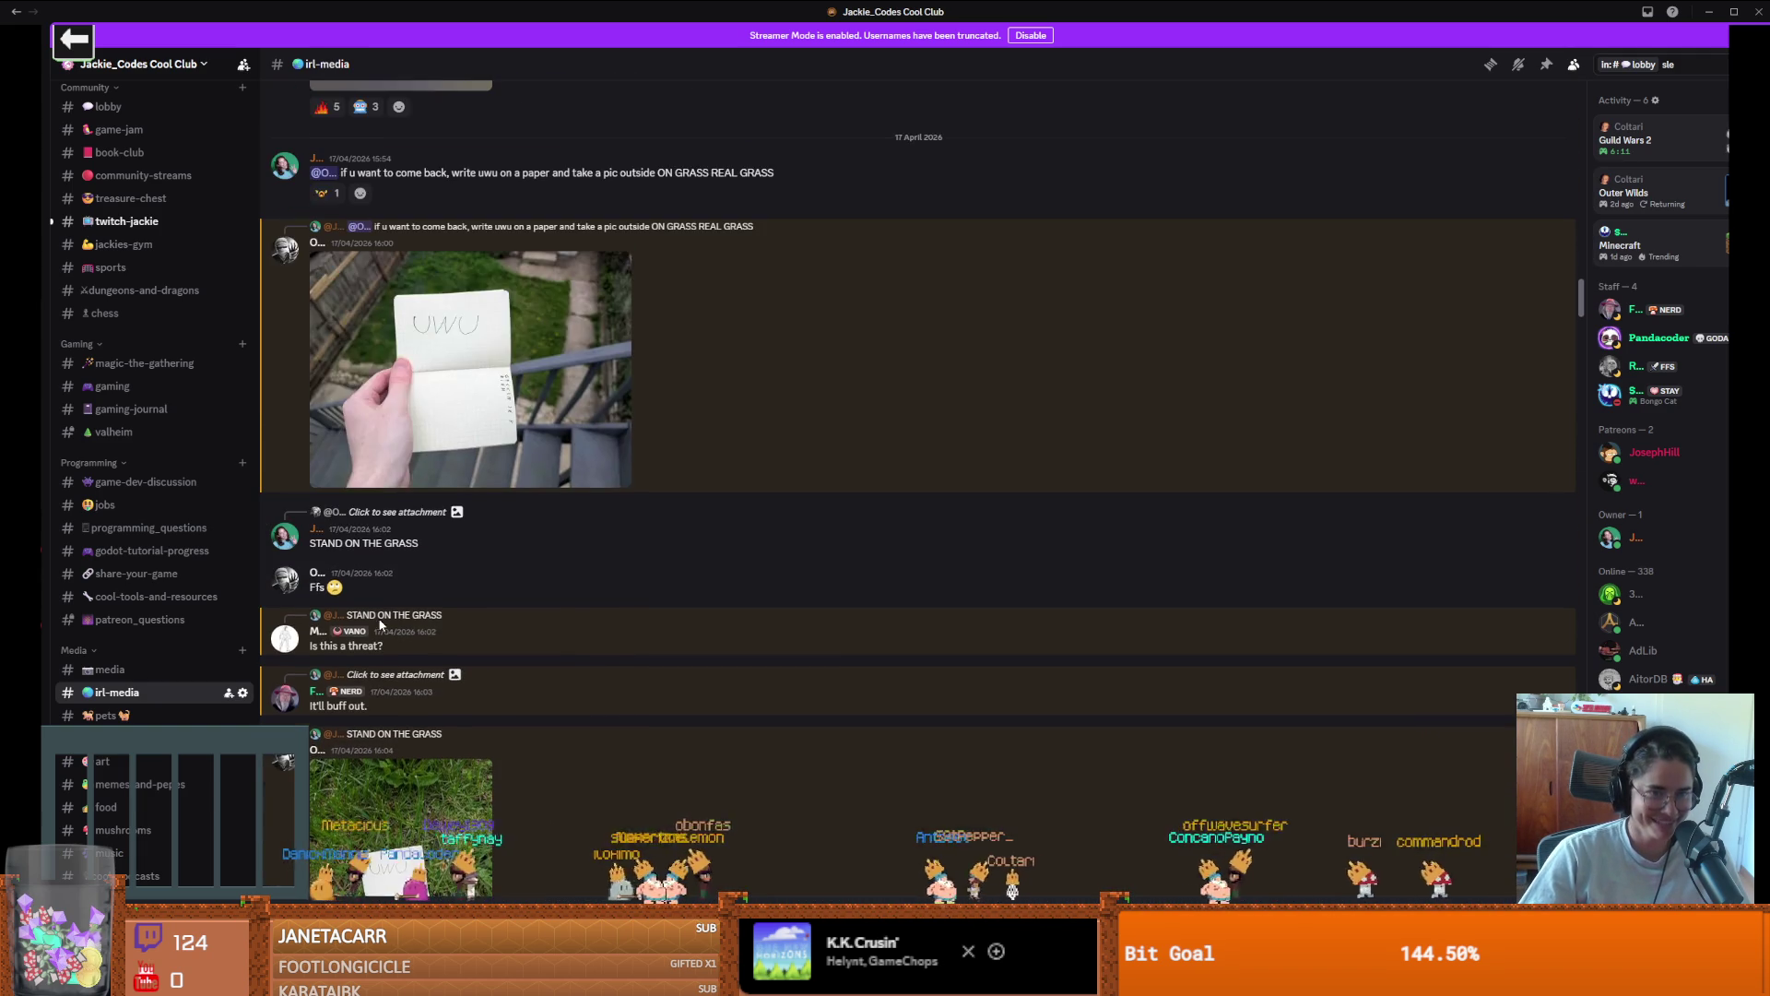
scroll(379, 625, "up", 15)
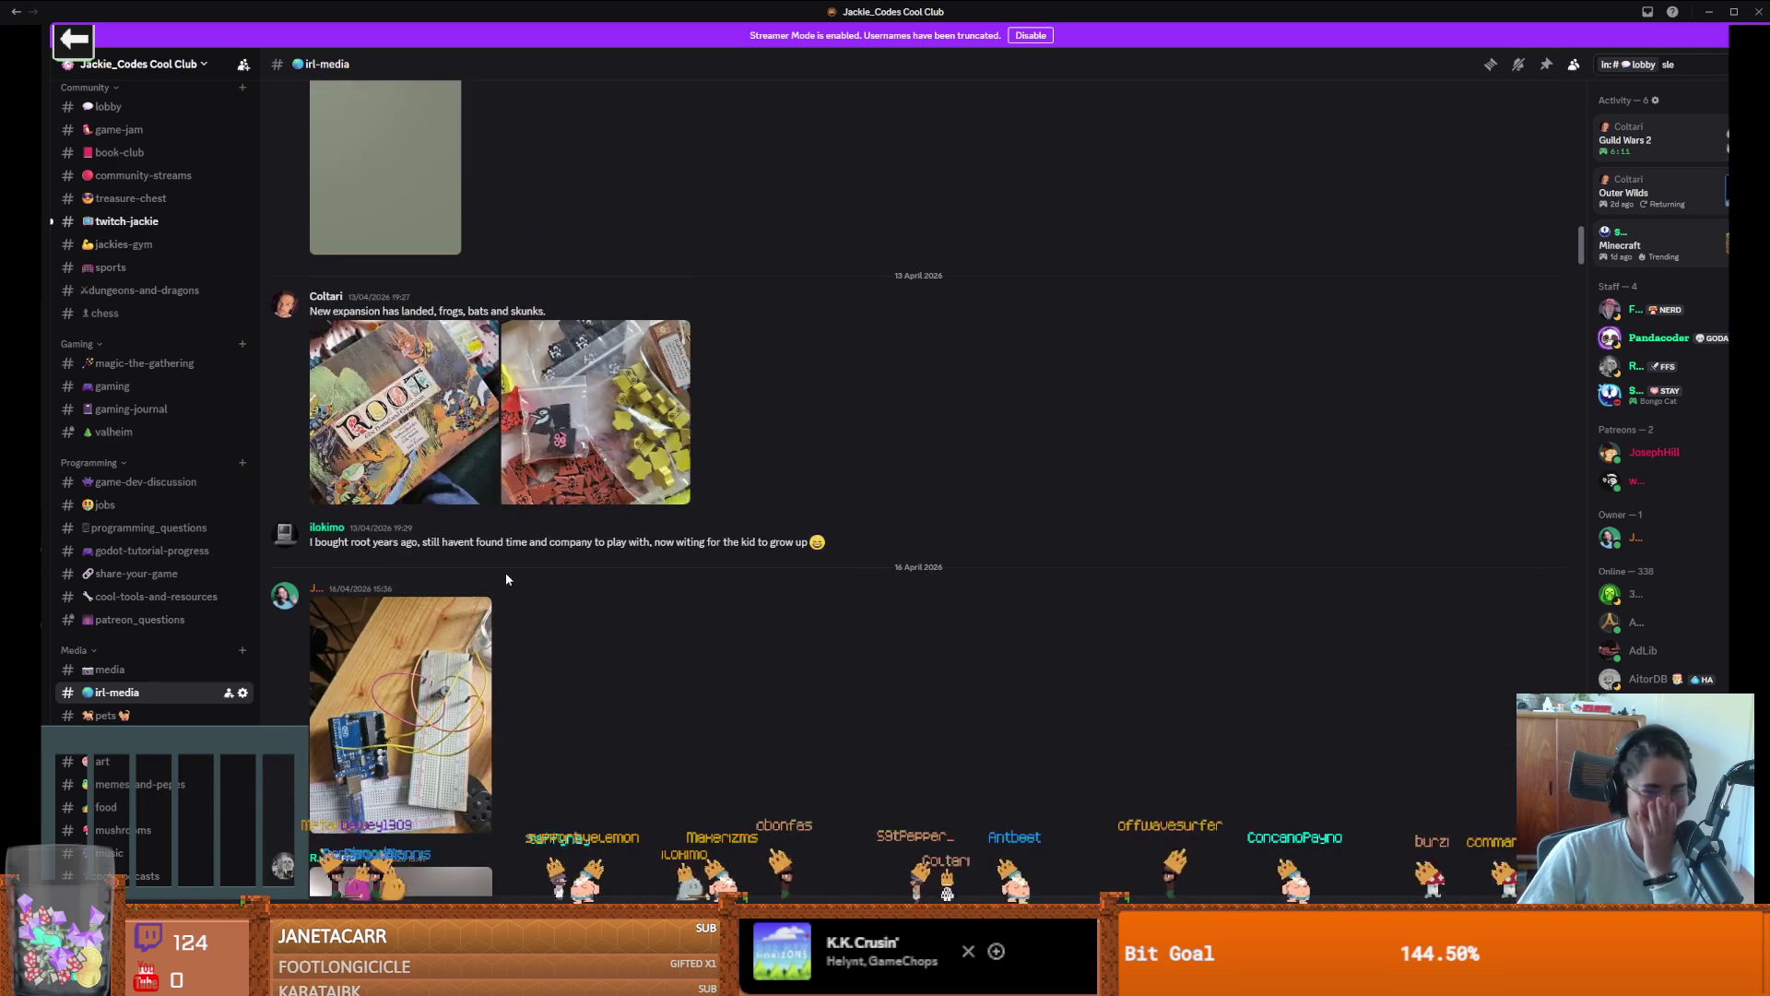
scroll(505, 579, "up", 15)
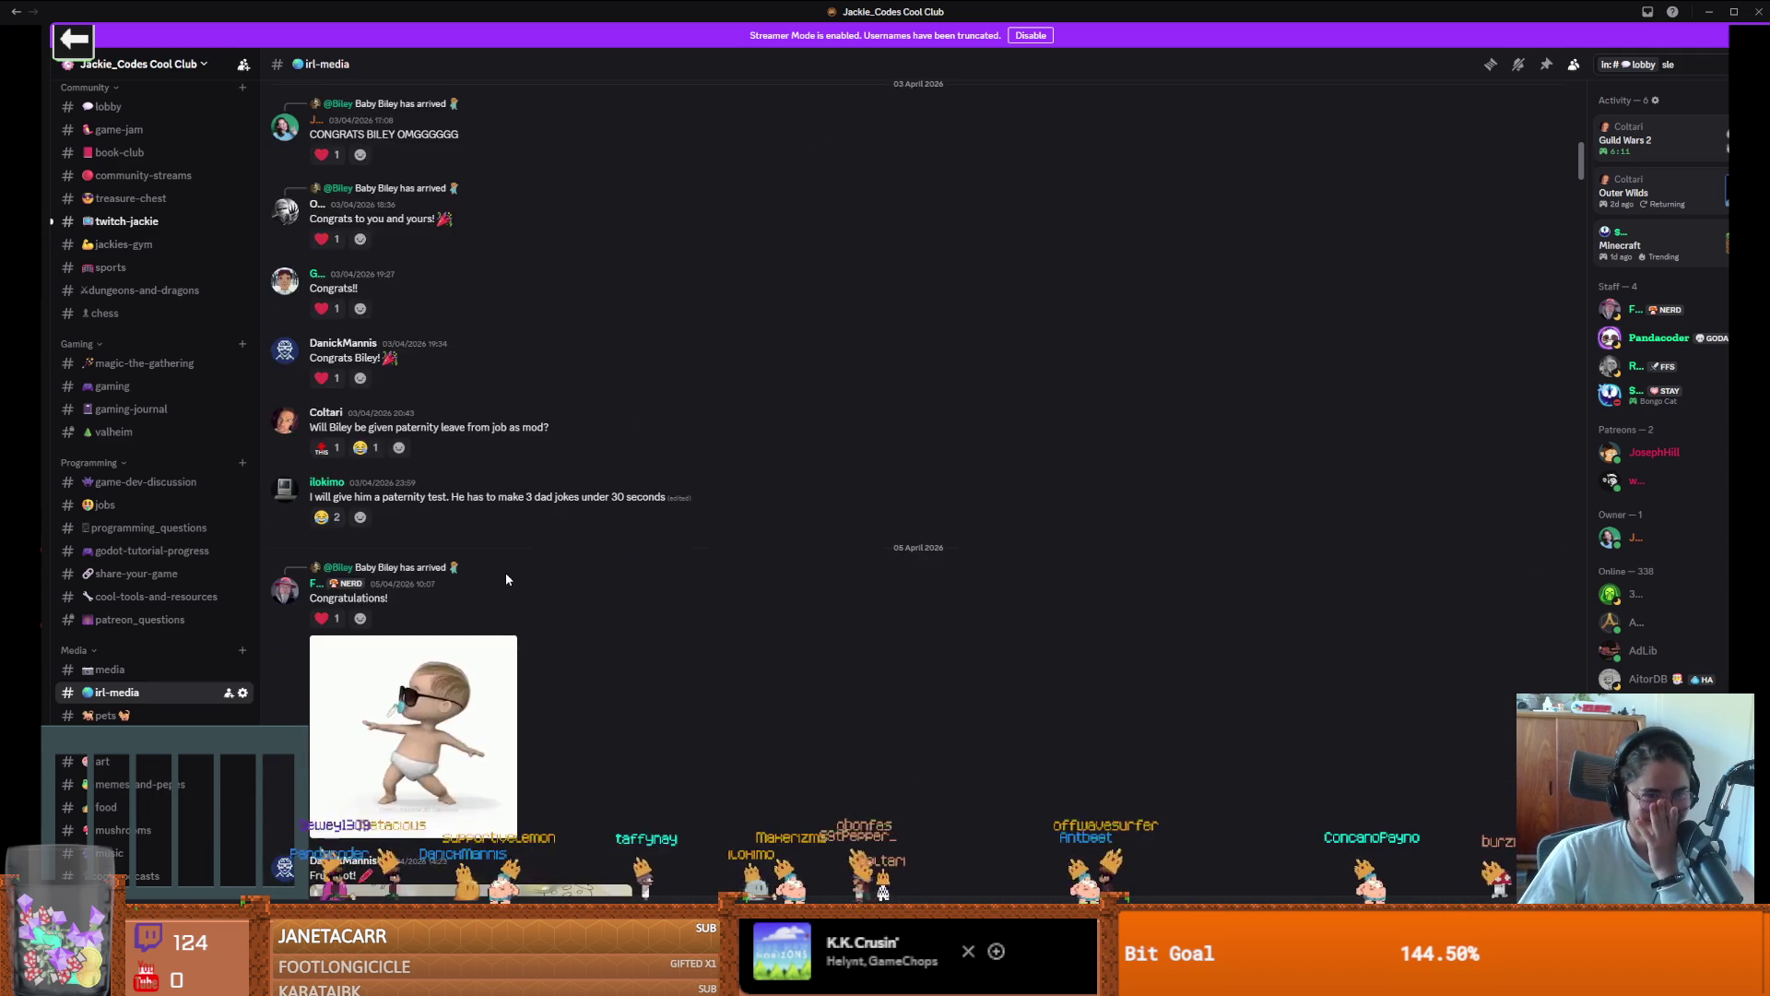
scroll(505, 579, "up", 15)
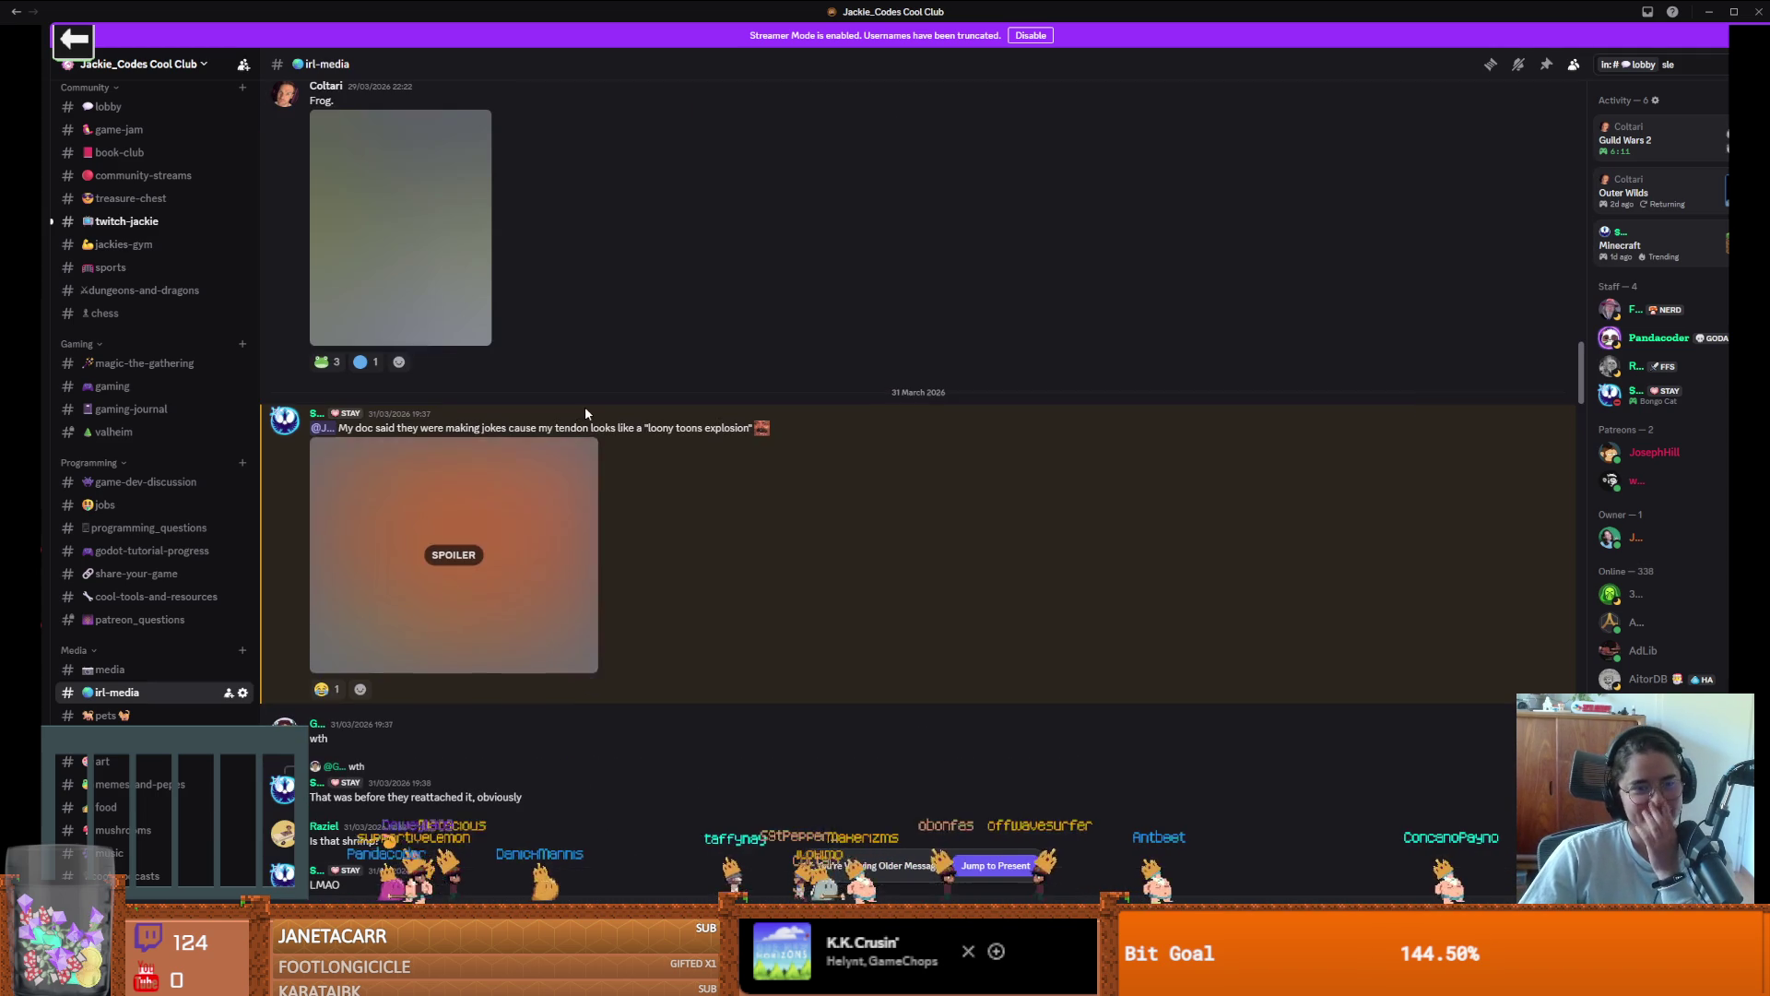
scroll(587, 413, "up", 10)
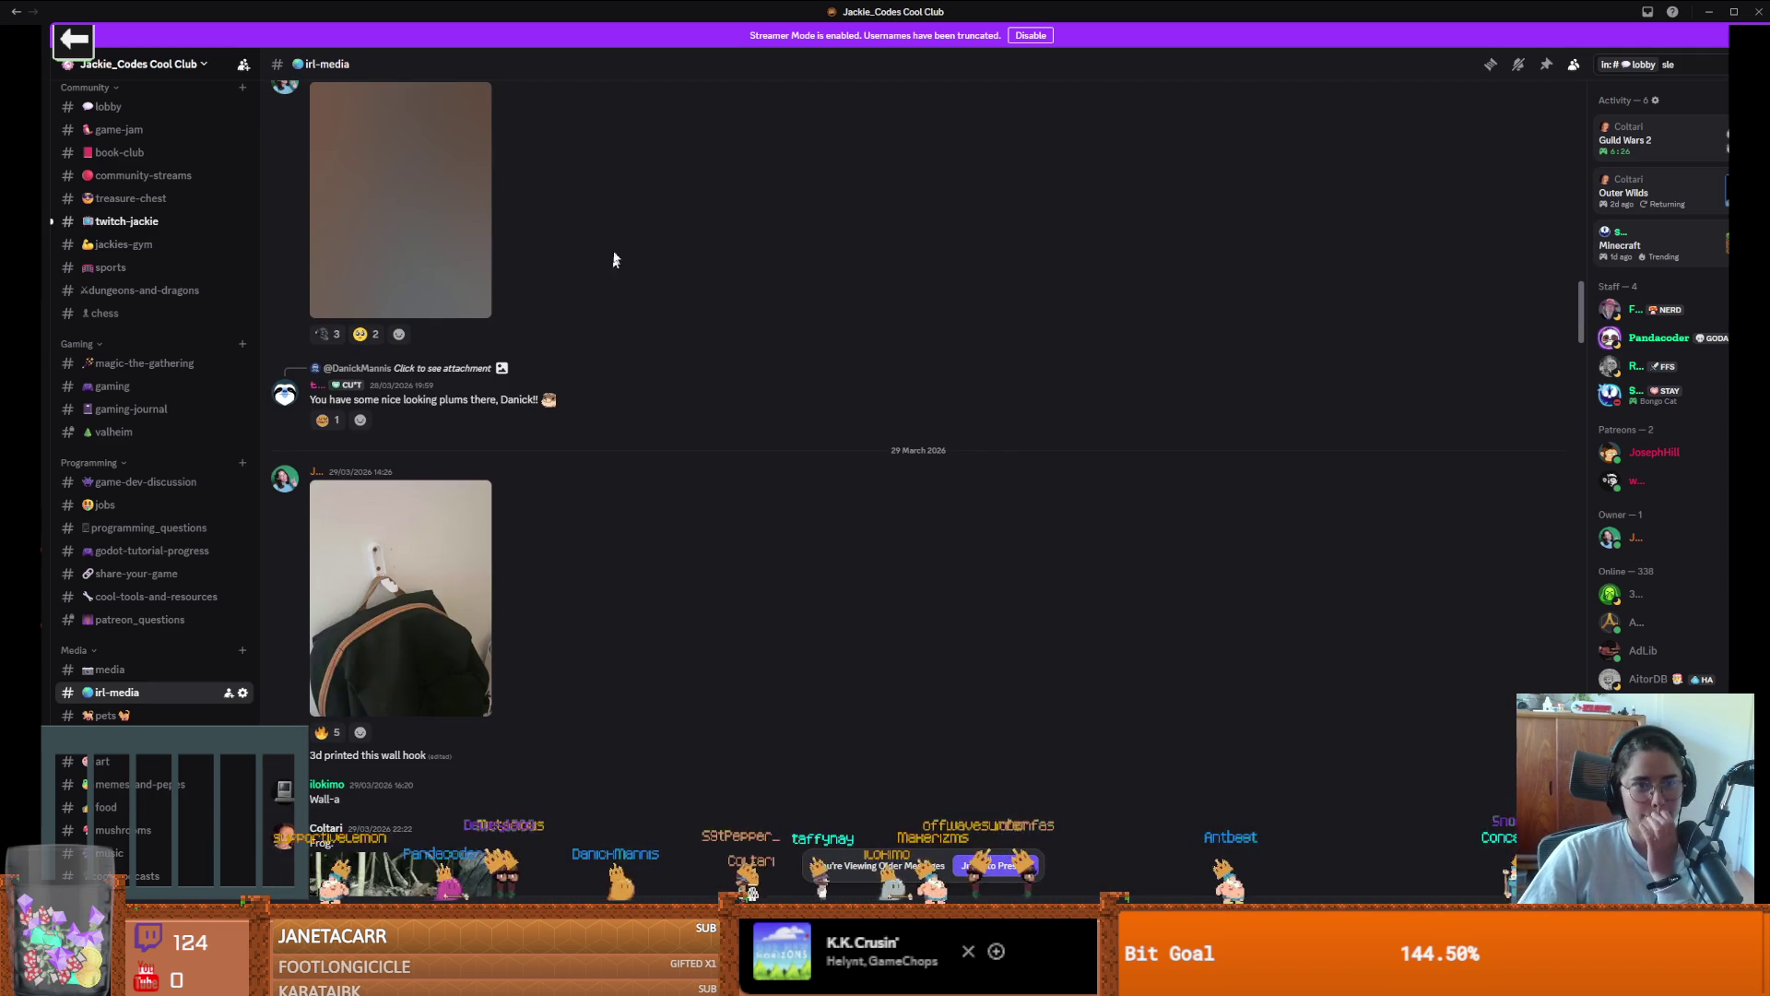
scroll(591, 246, "up", 2)
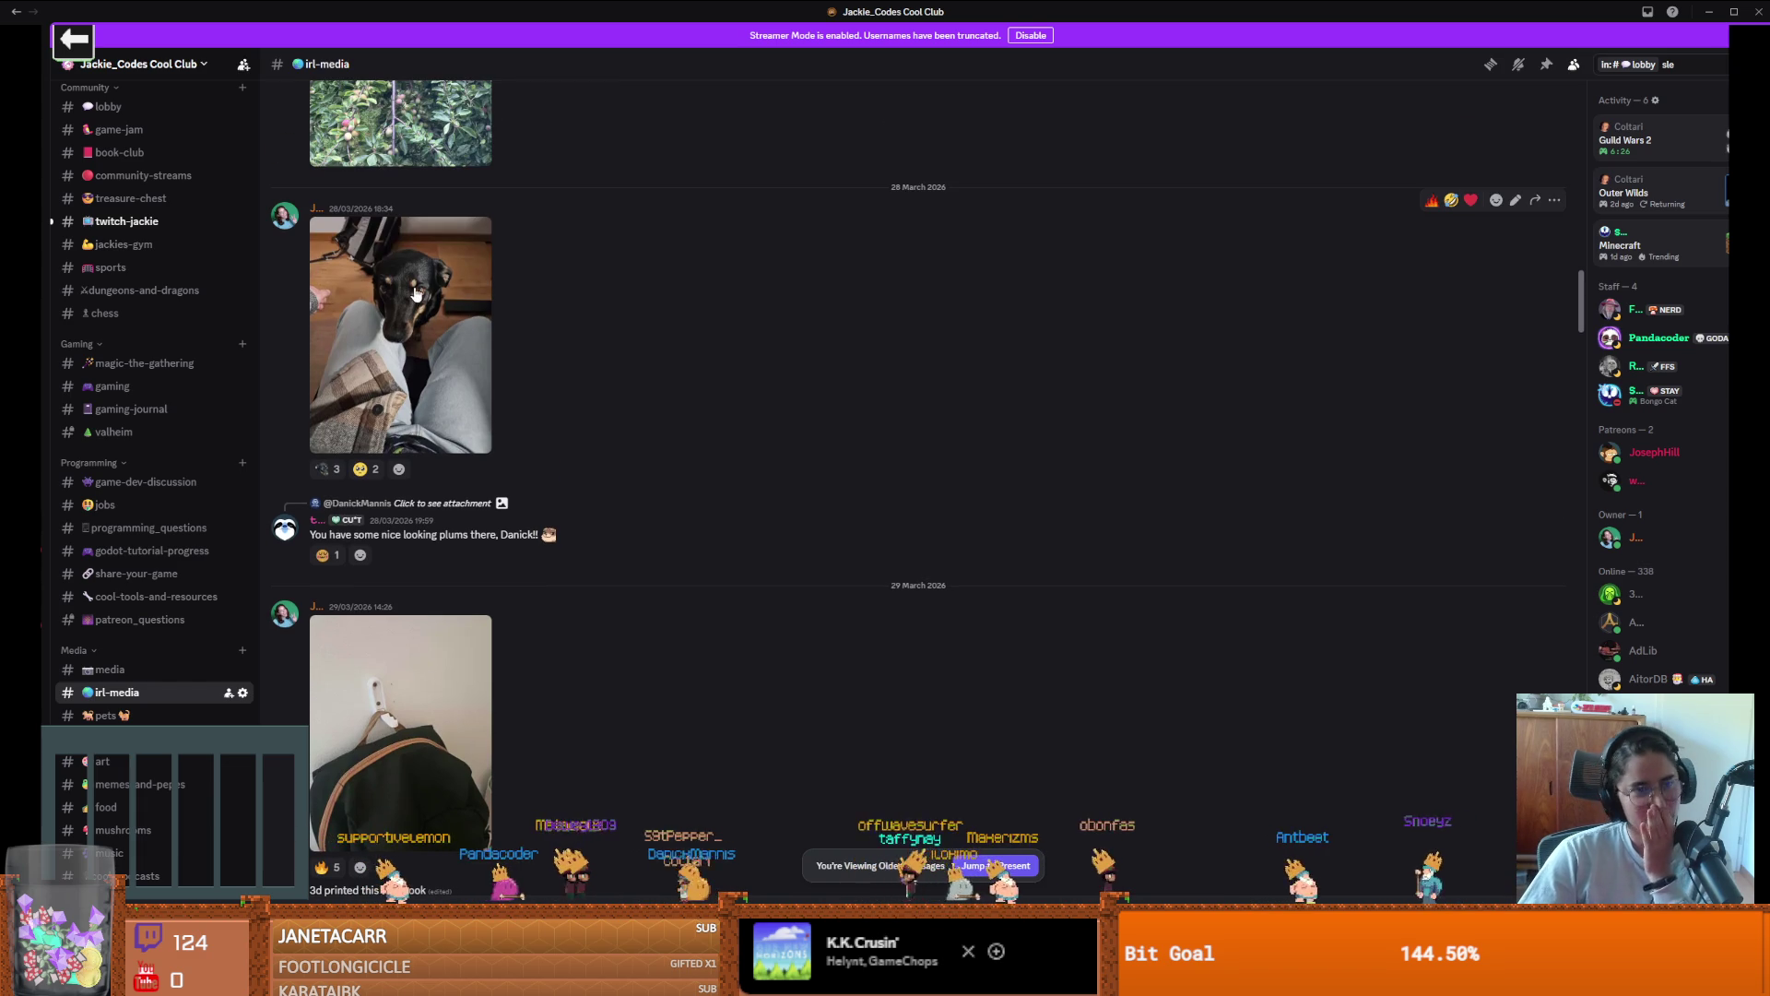
key("alt+Tab")
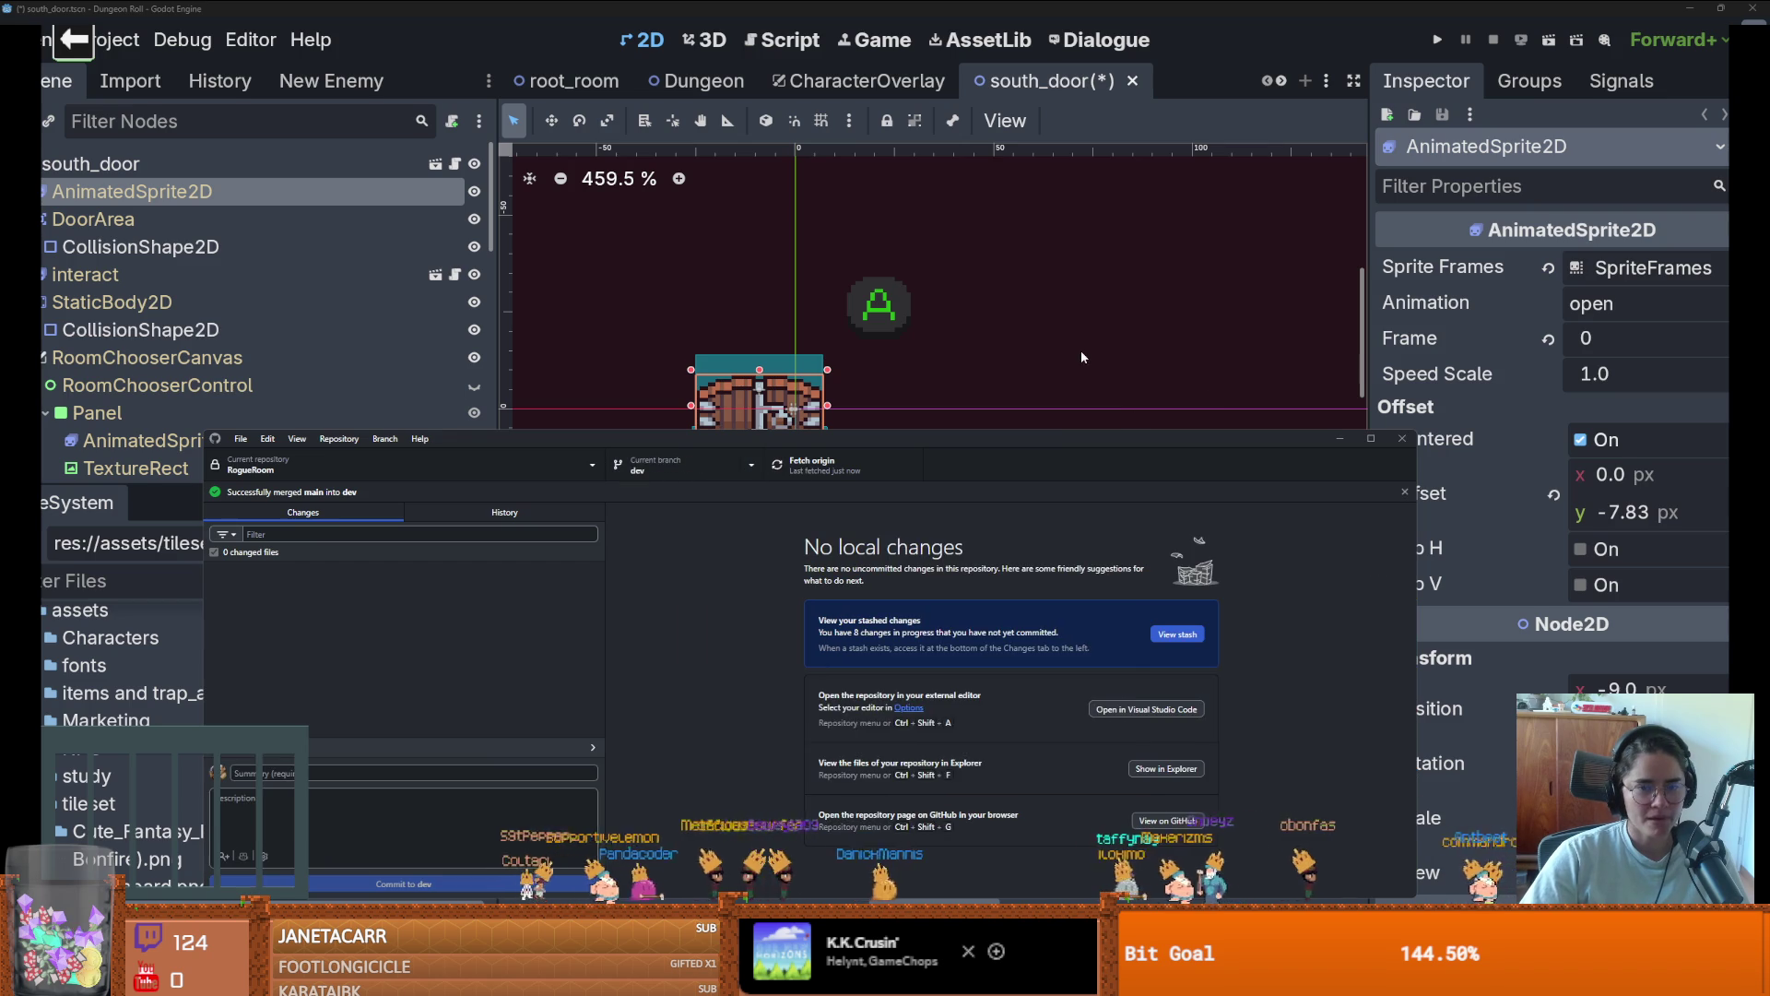
Save the south_door scene and select its AnimatedSprite2D to view the animations
left_click(1081, 350)
scroll(832, 456, "up", 2)
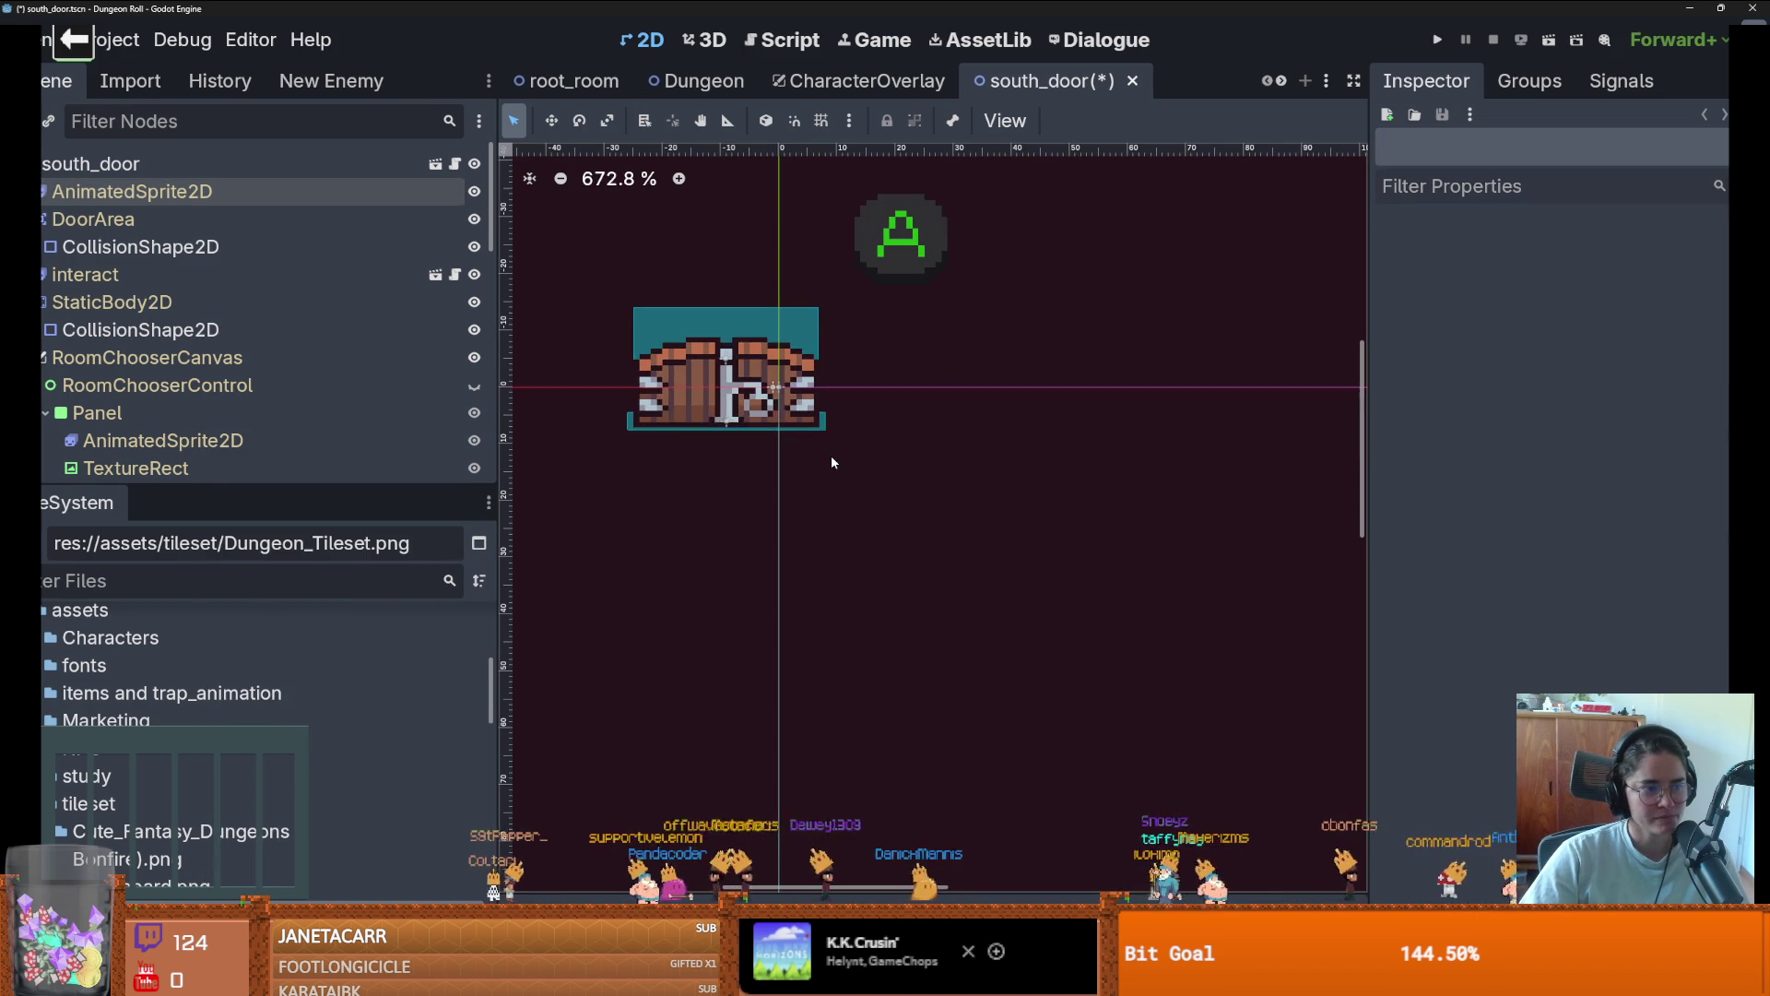
key("ctrl+s")
scroll(838, 505, "up", 2)
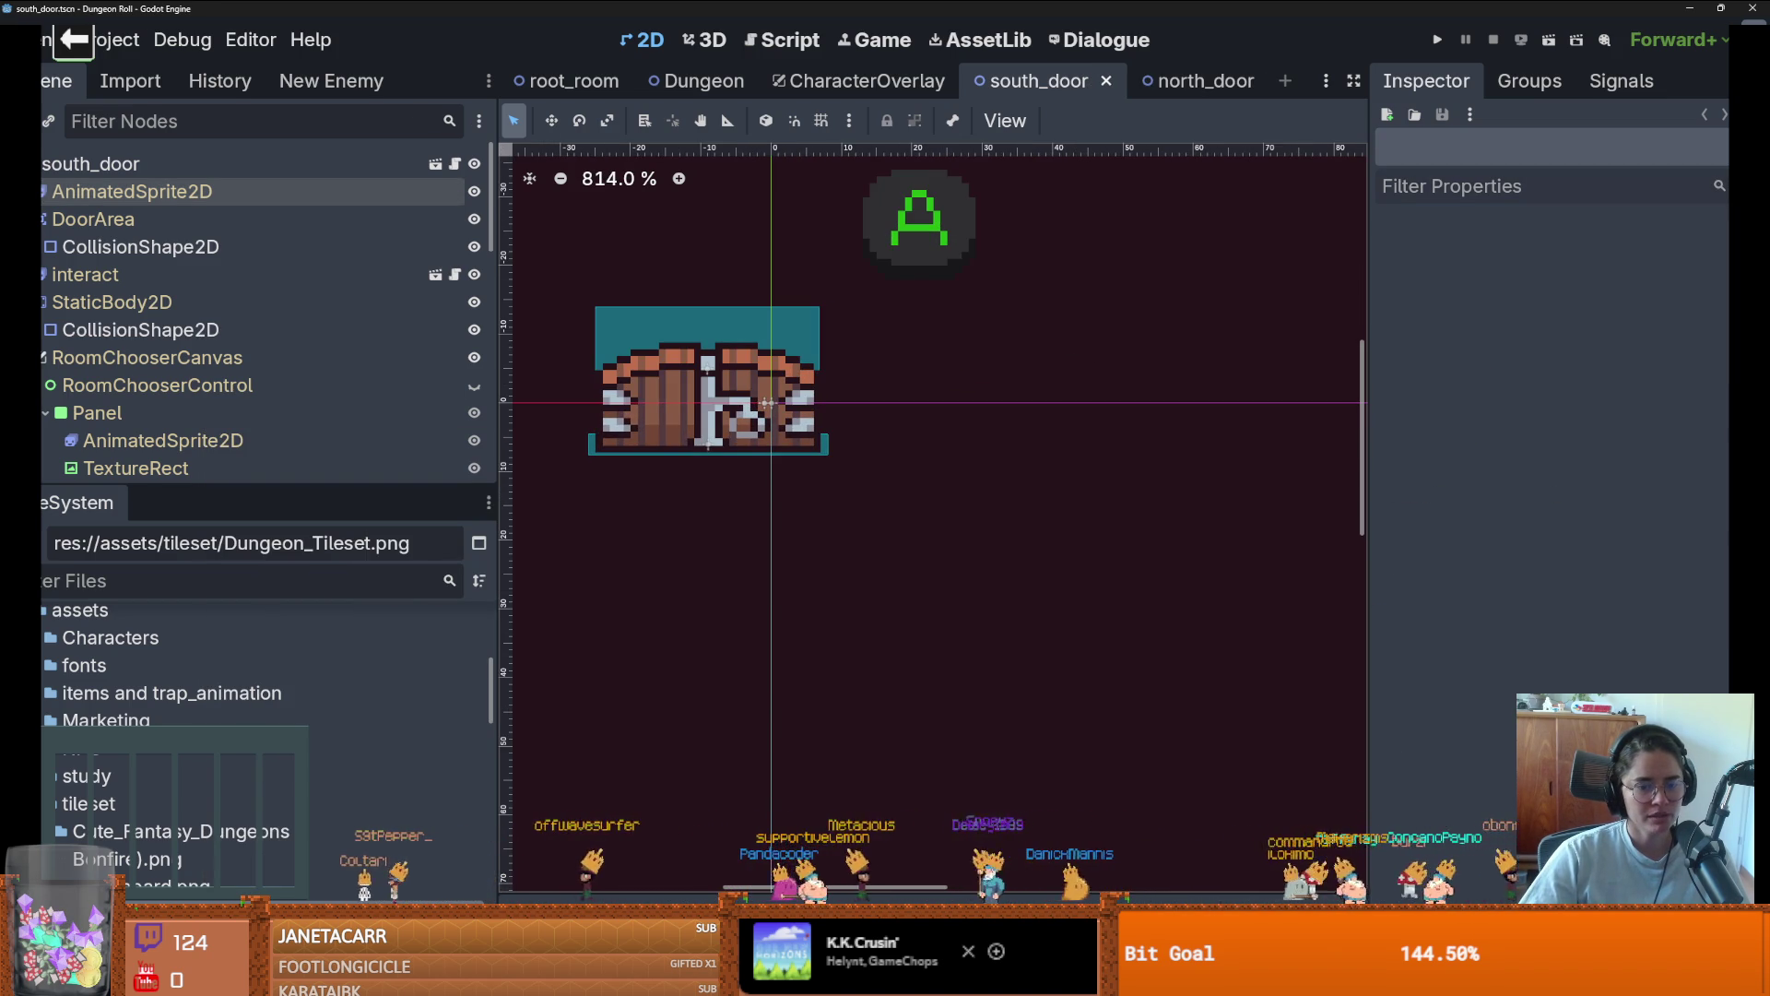
left_click(225, 191)
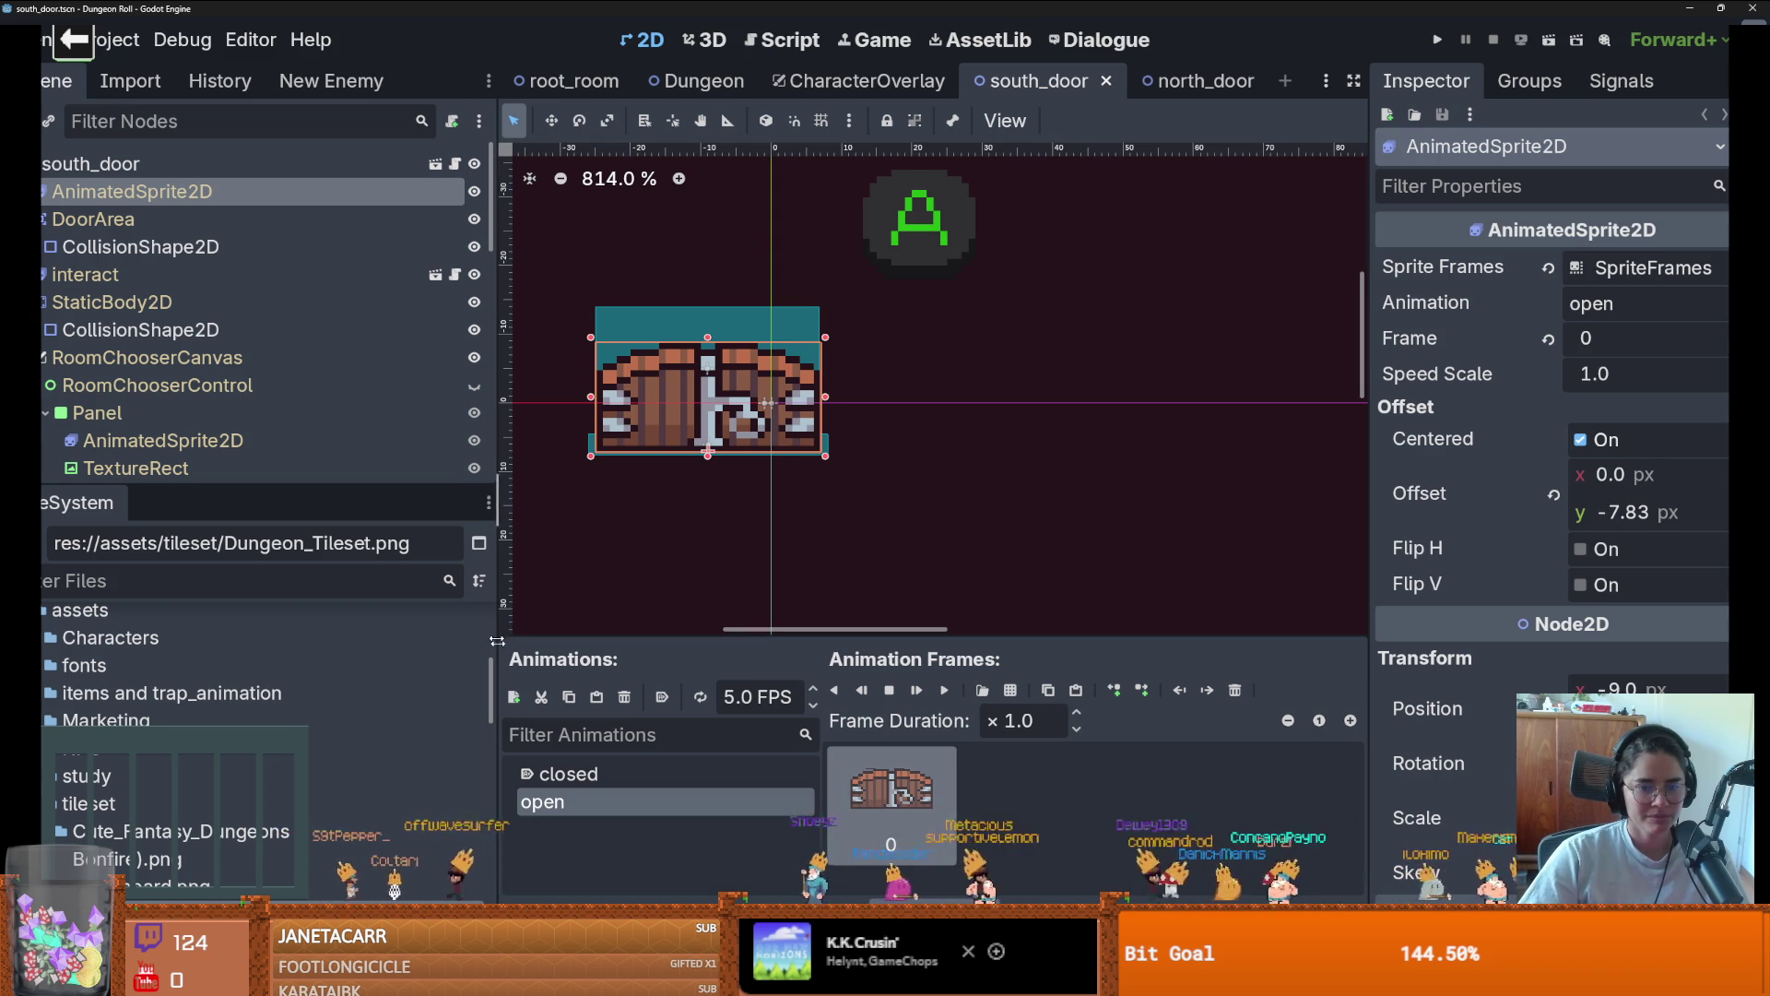
Reveal Dungeon_Tileset.png in the file manager and close Aseprite's Sprite-0002 document
right_click(277, 693)
left_click(645, 606)
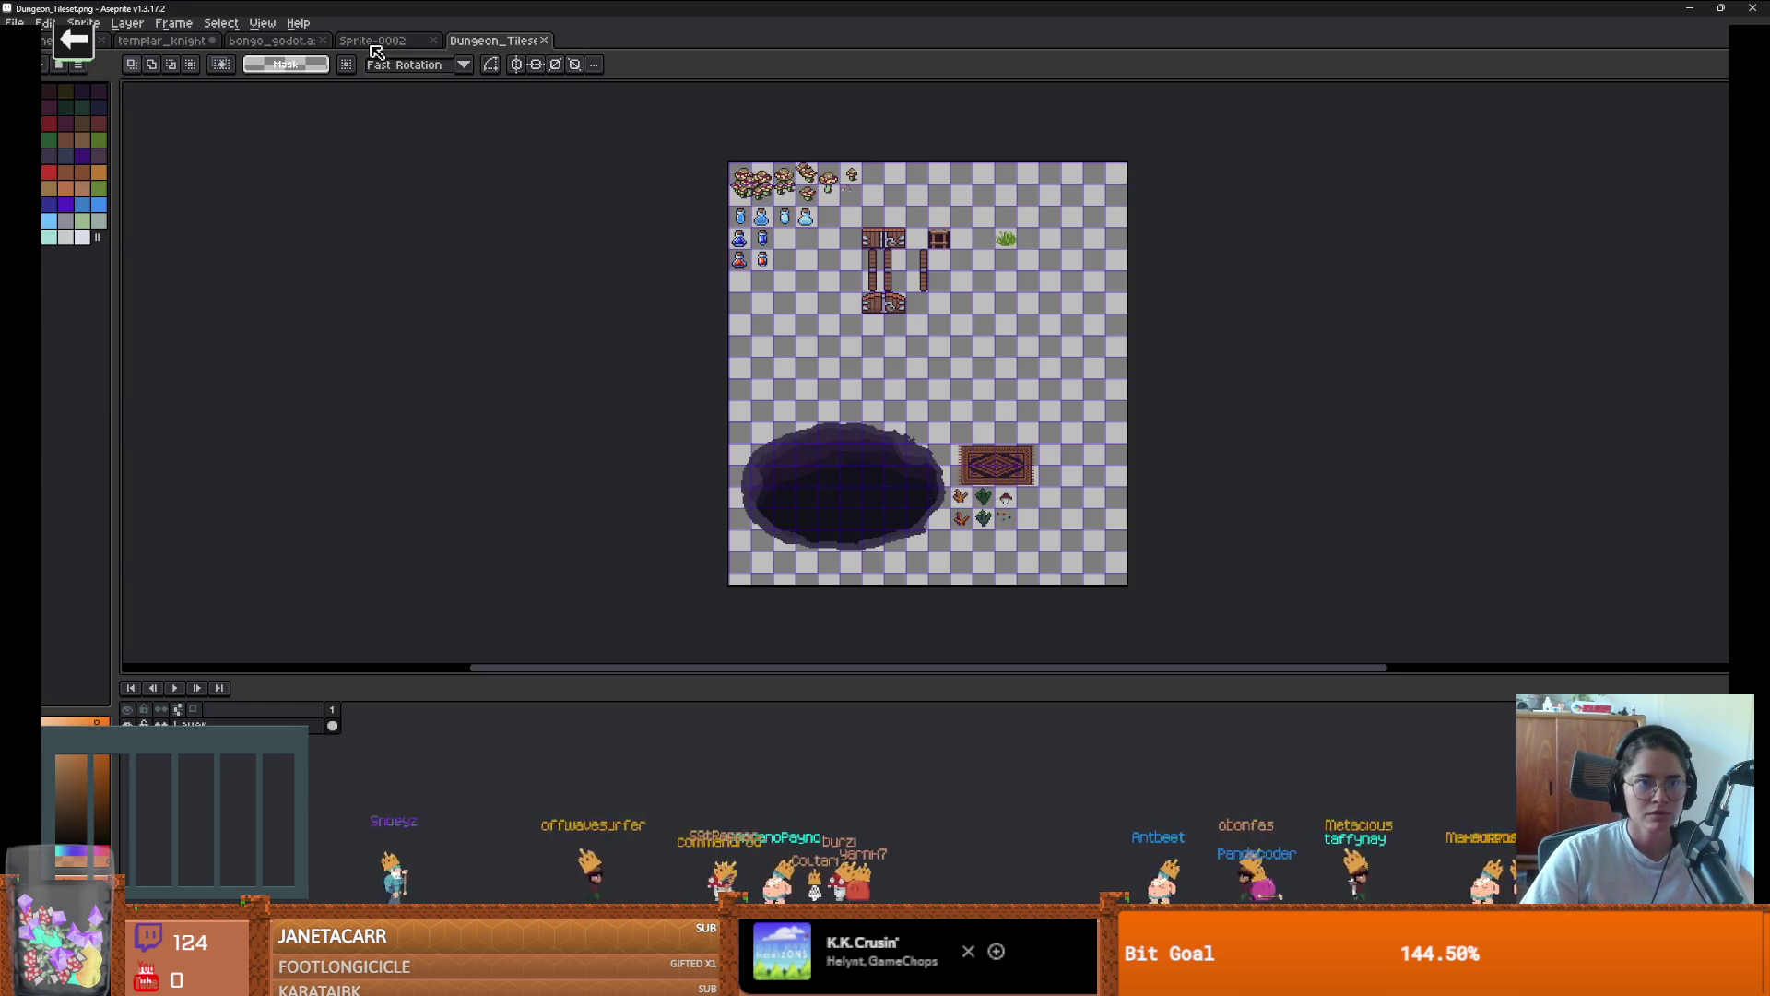
left_click(380, 41)
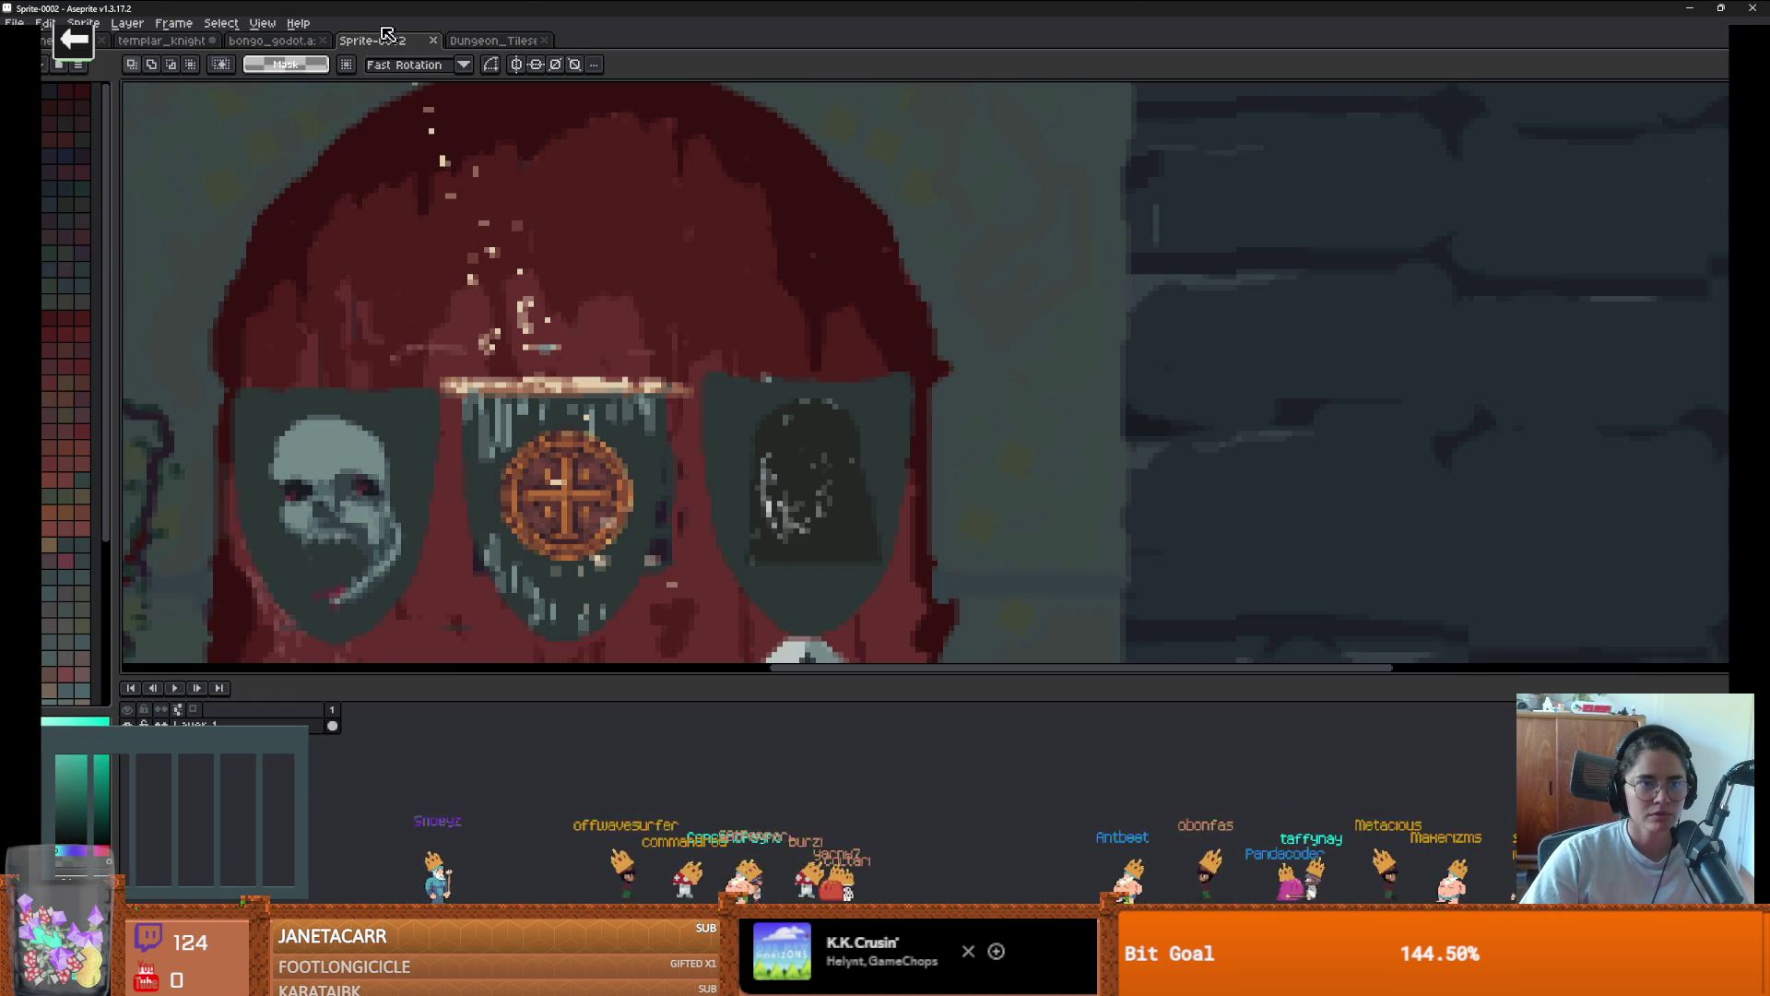
left_click(434, 42)
key("alt+Tab")
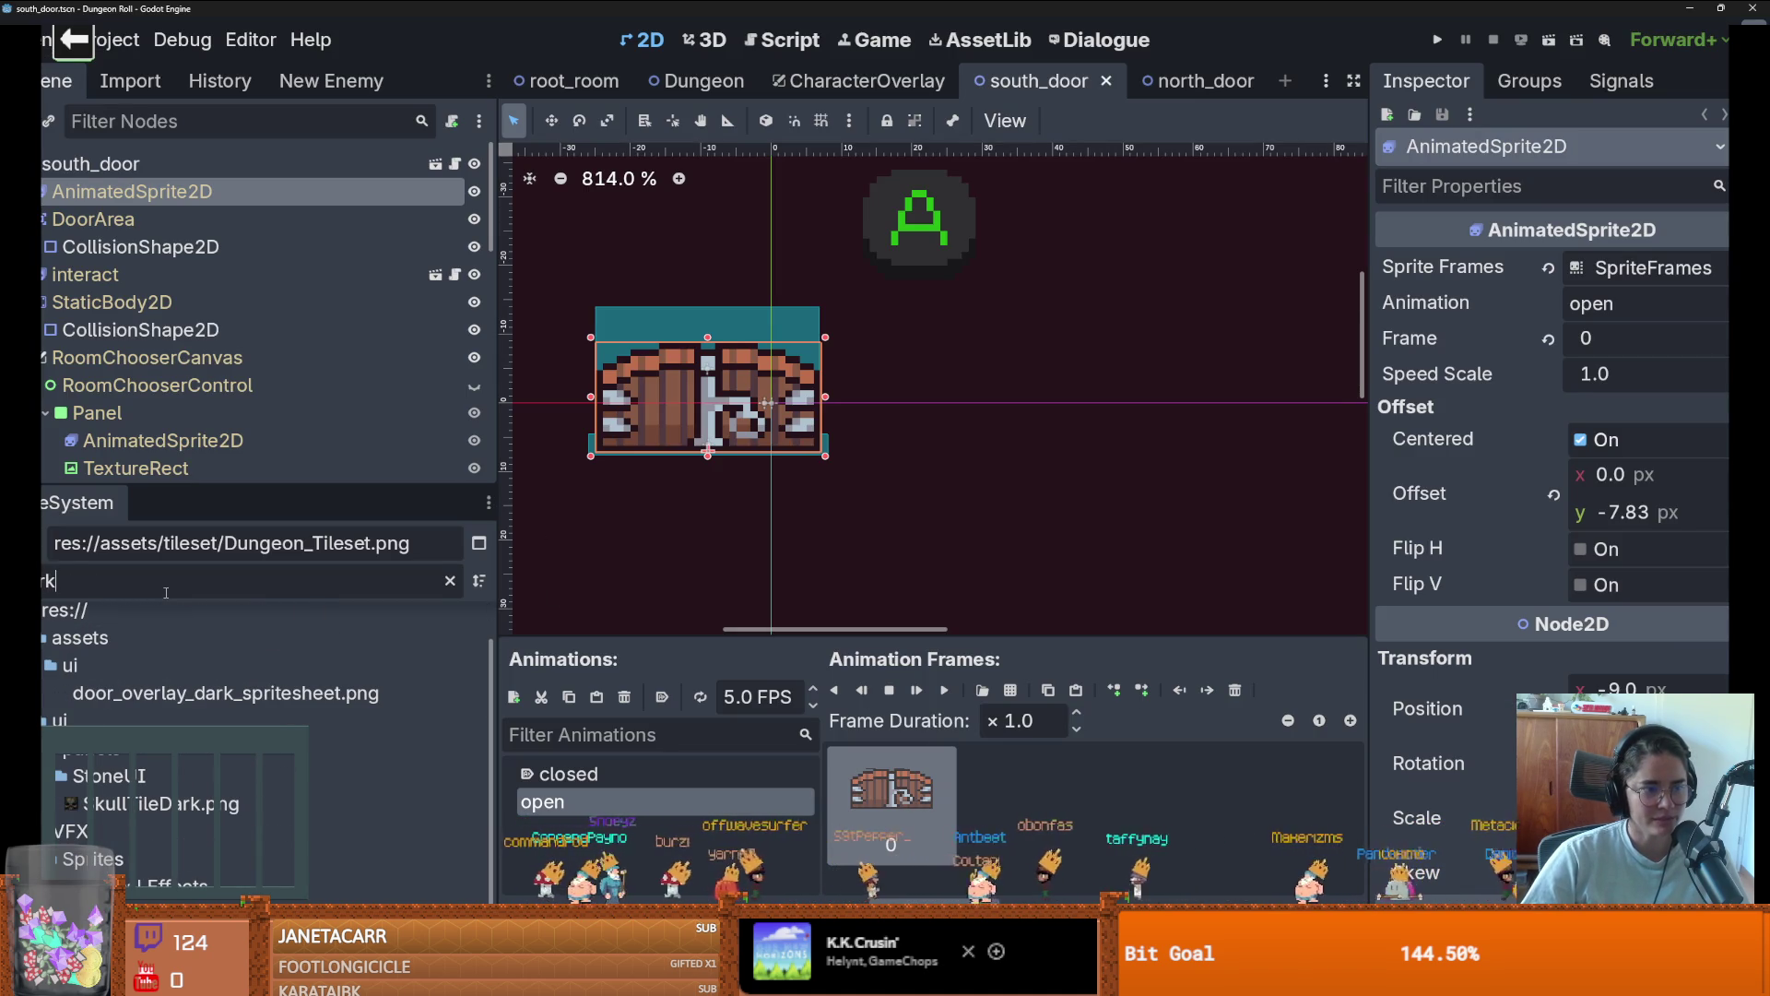
Locate the ui folder, then view door_overlay_dark zoomed out in Aseprite
right_click(104, 673)
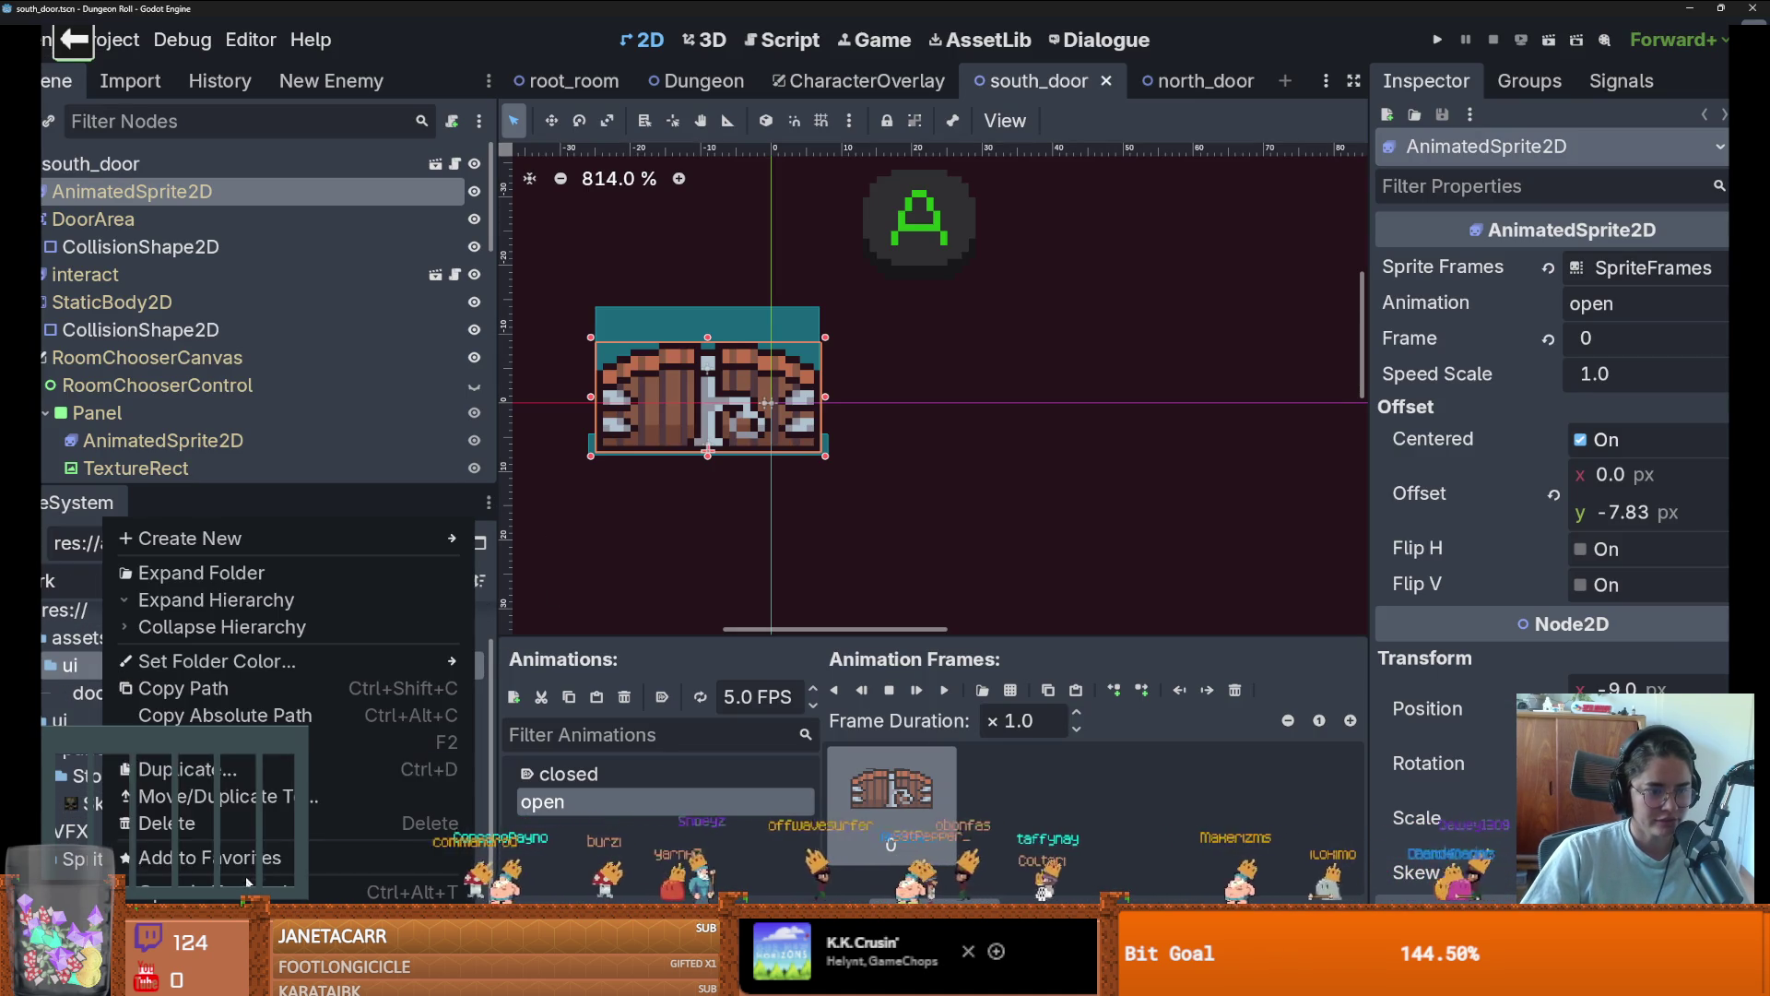
left_click(518, 624)
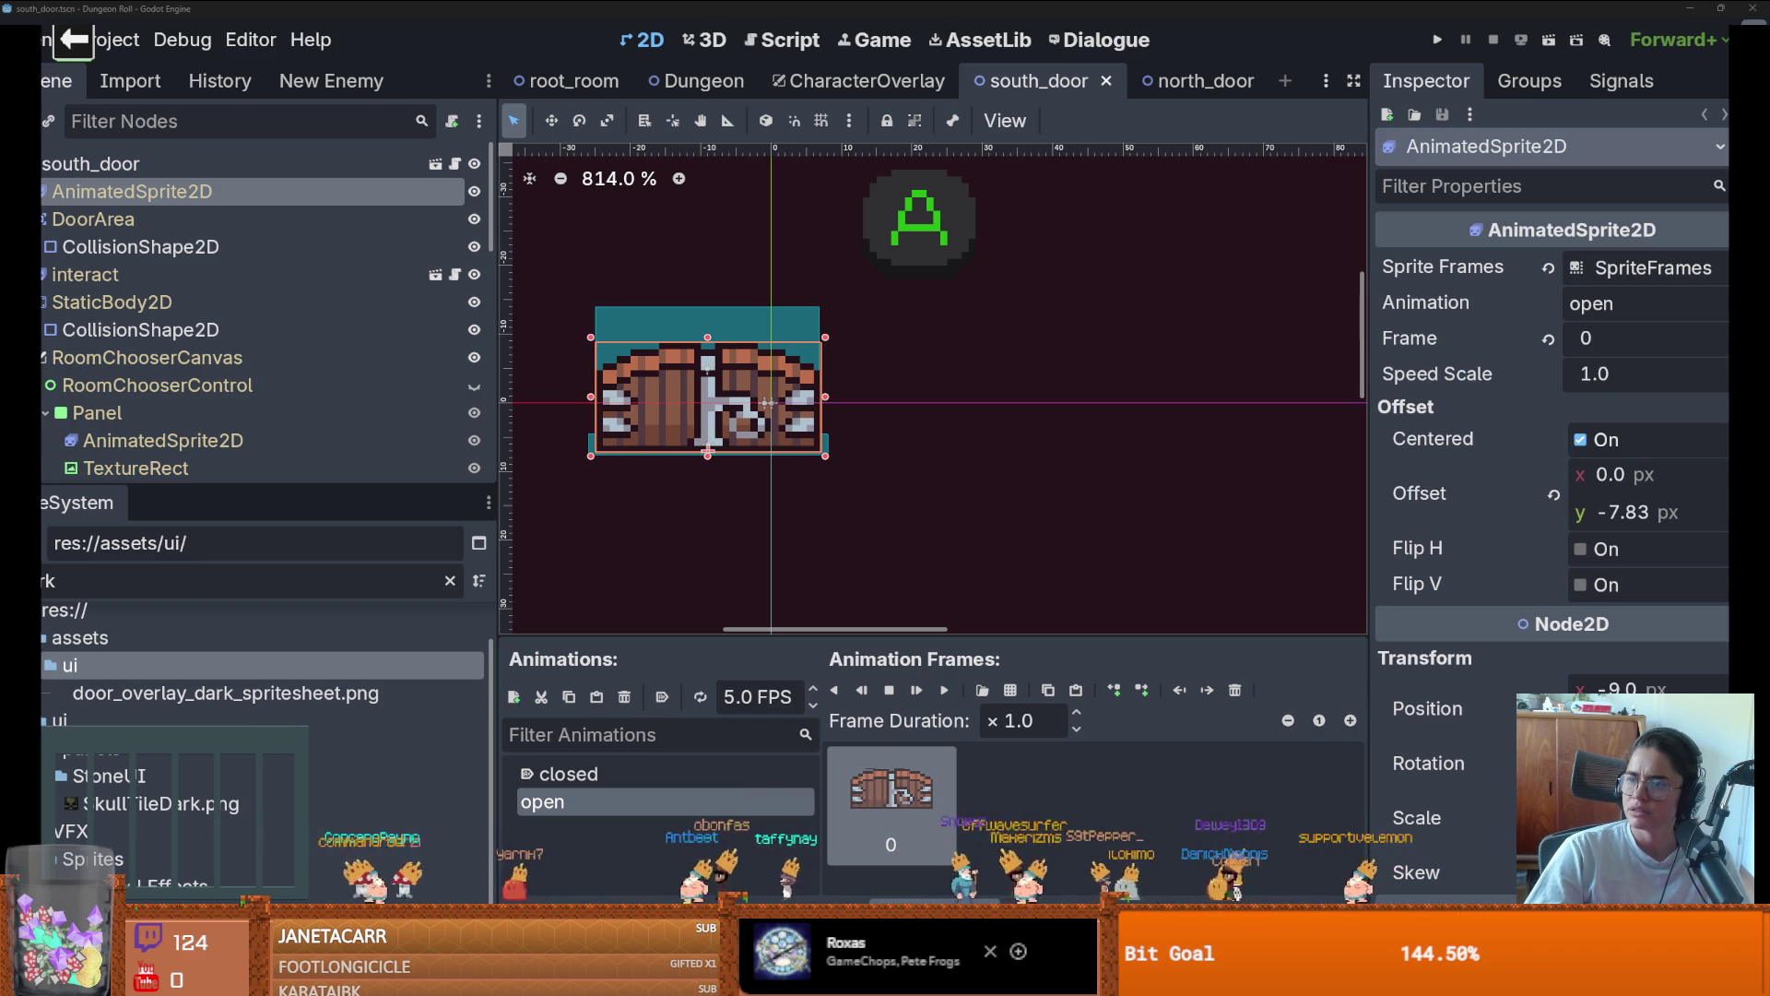
key("alt+Tab")
scroll(1065, 337, "down", 2)
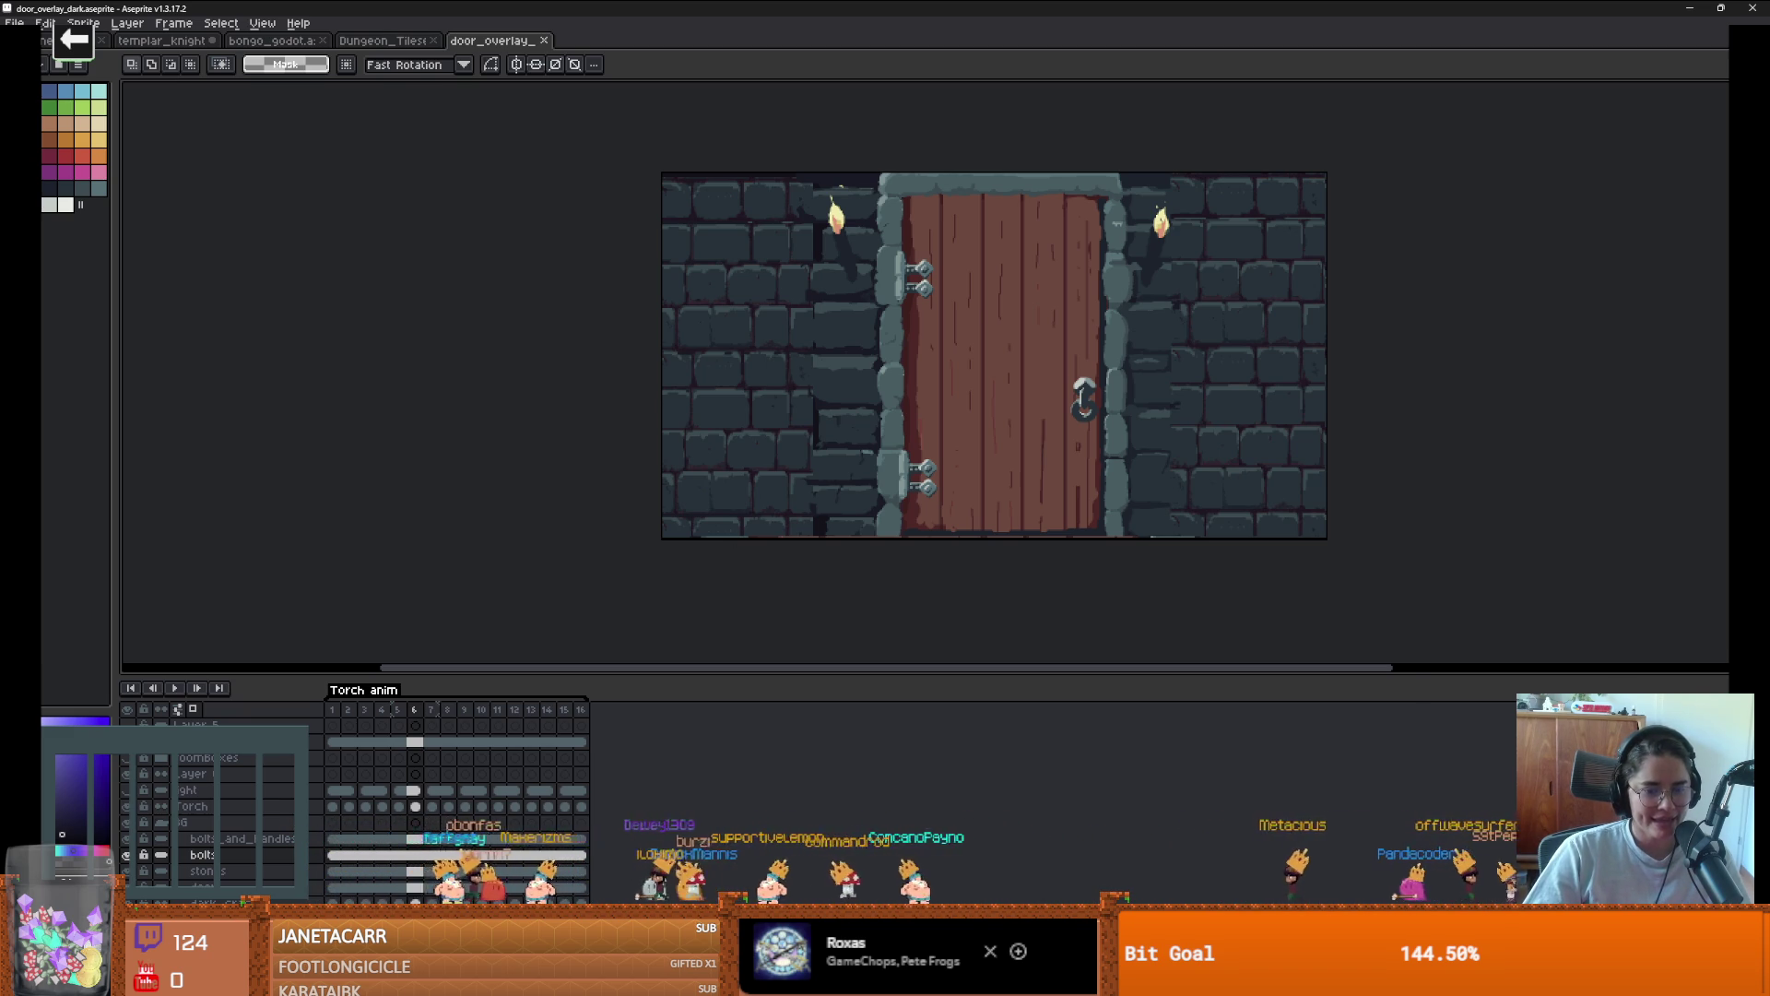
Inspect the 'door update' commit and reveal its changed door_overlay_dark.aseprite file
key("alt+Tab")
double_click(684, 445)
left_click(302, 84)
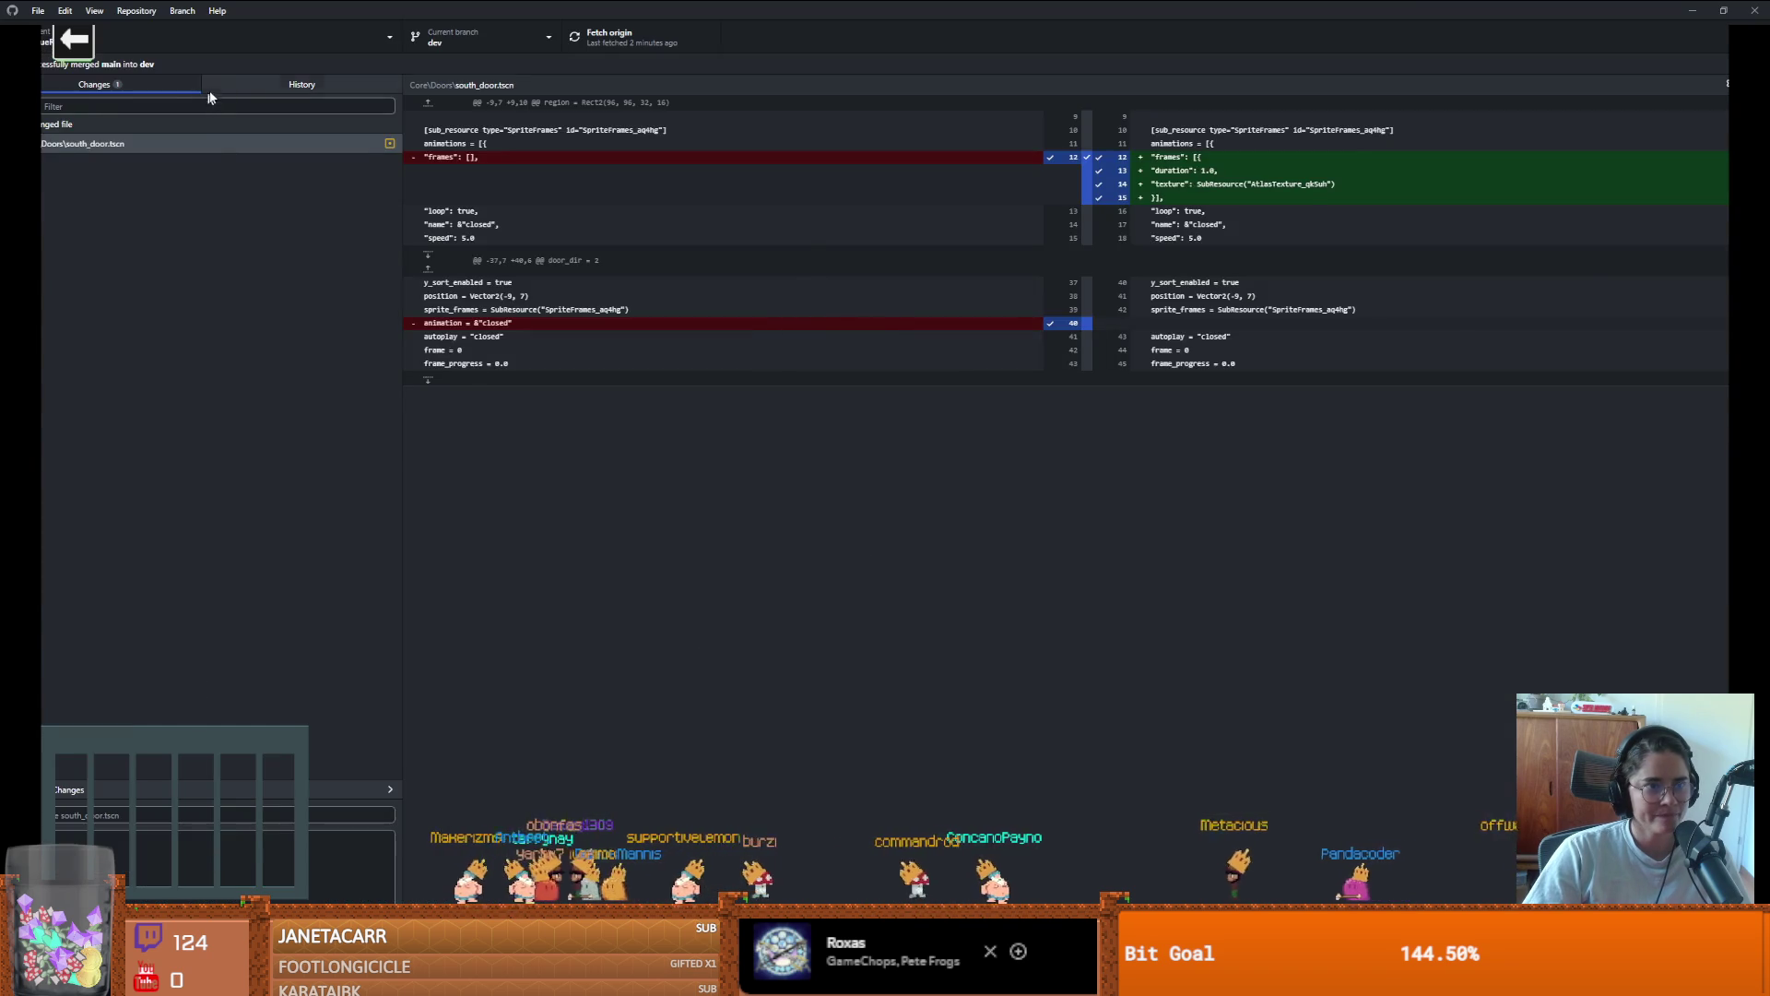
left_click(162, 151)
left_click(147, 205)
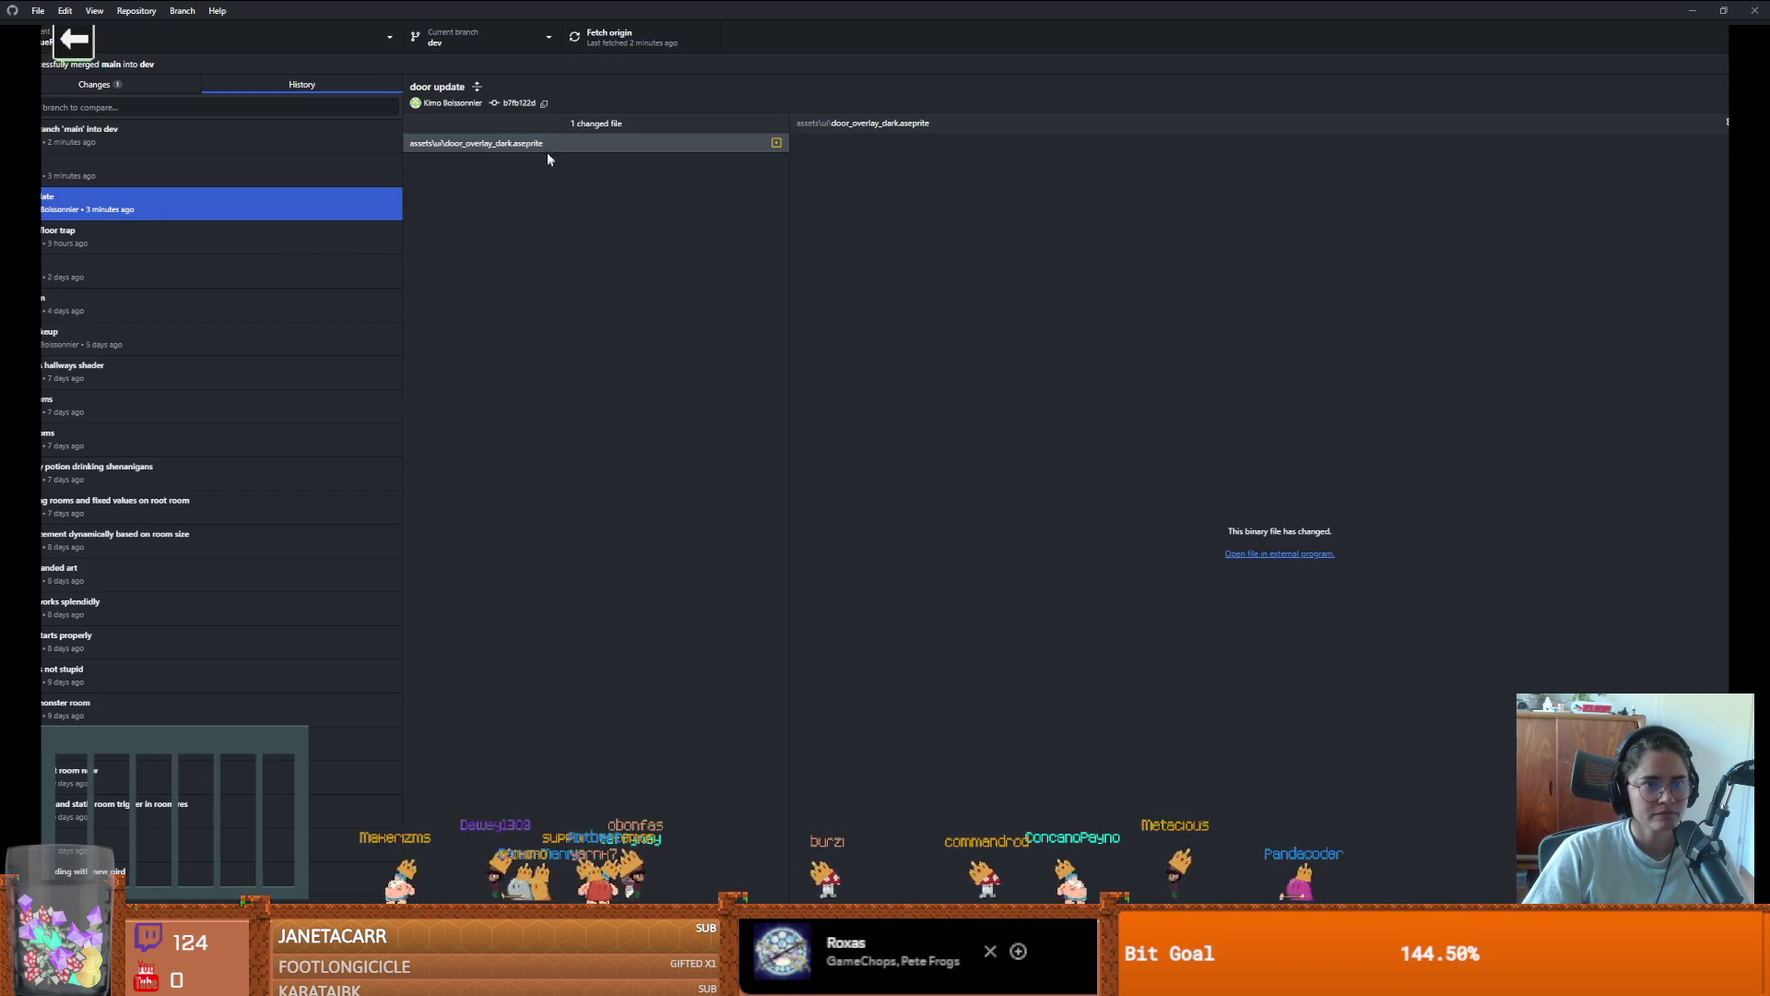
left_click(546, 146)
right_click(548, 153)
left_click(567, 167)
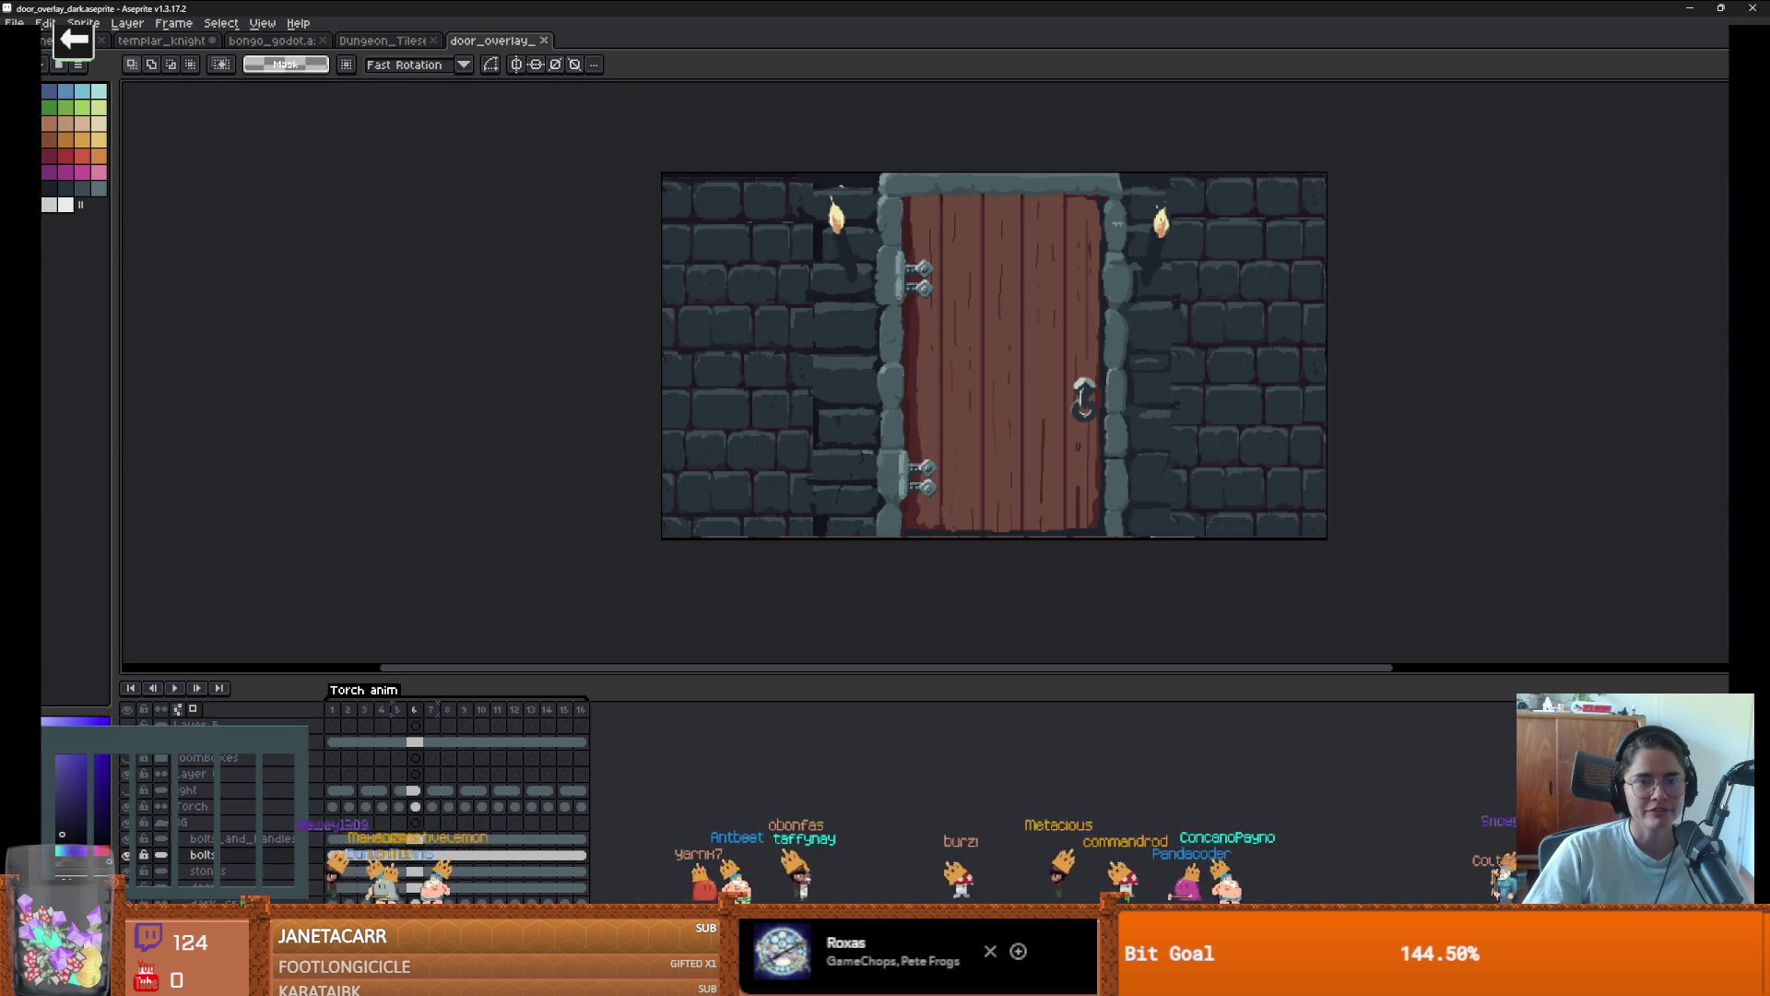
Preview the door overlay animation in Aseprite, close it, and shrink the window
scroll(869, 358, "up", 1)
scroll(642, 510, "down", 3)
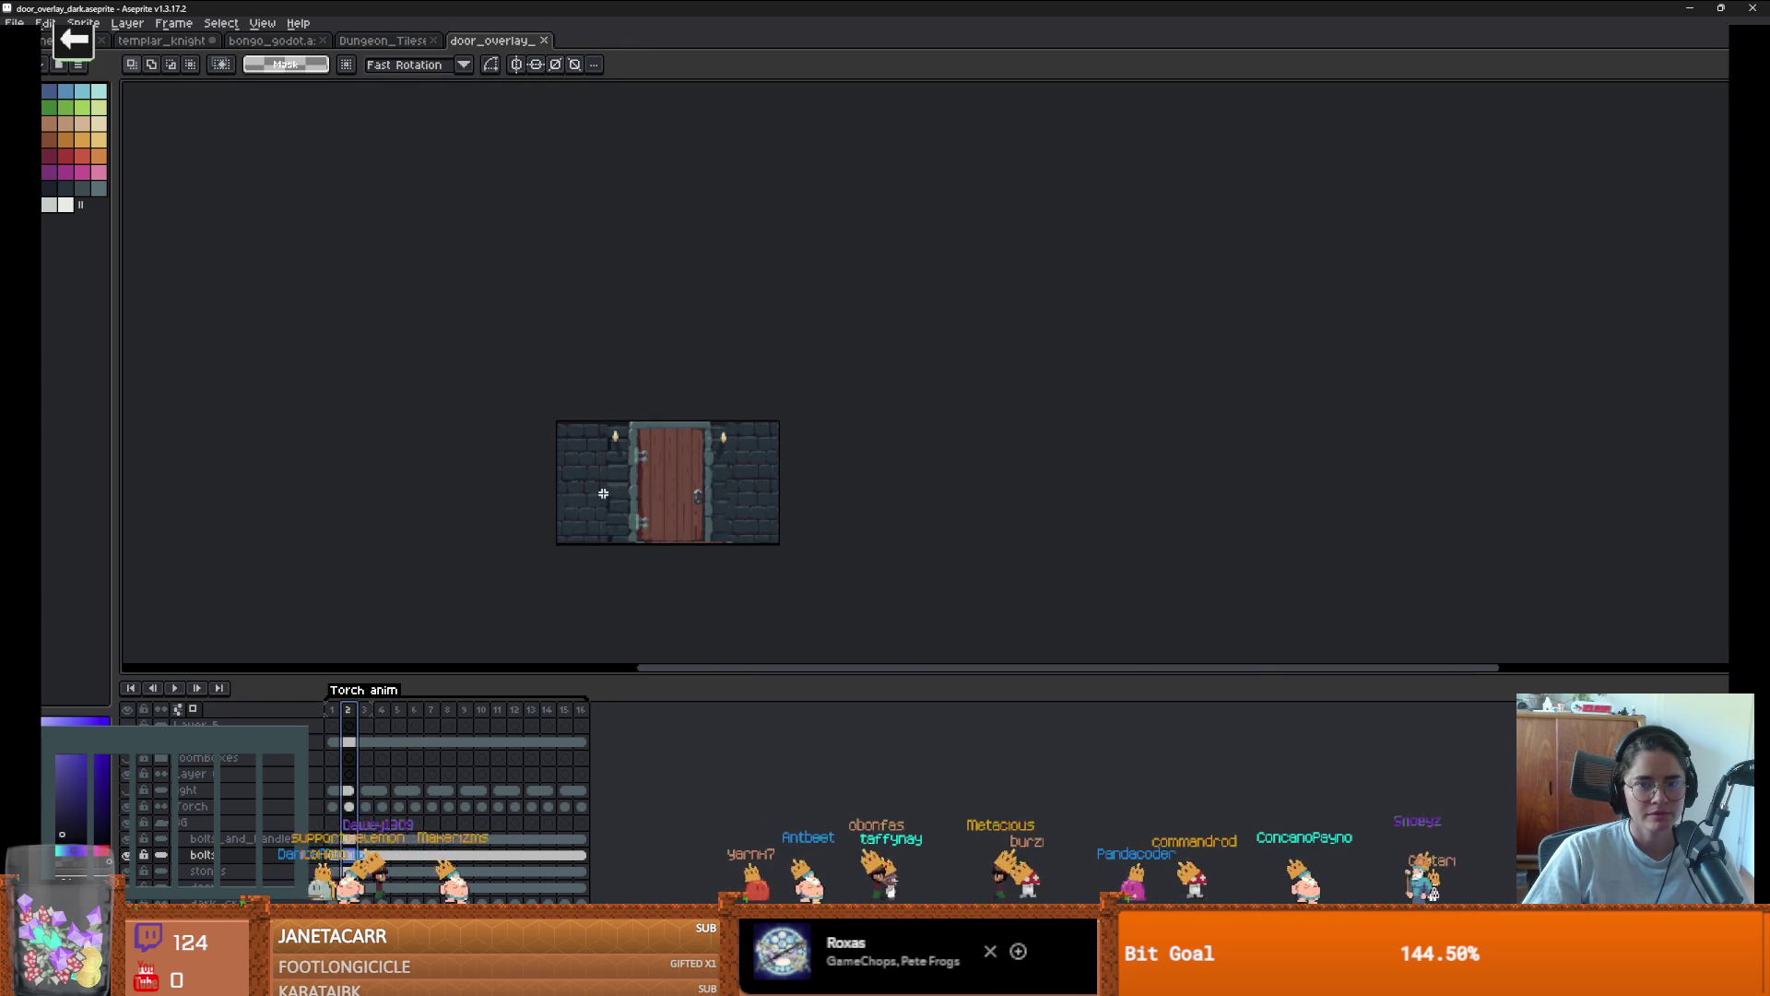
scroll(641, 510, "up", 1)
scroll(641, 510, "up", 1)
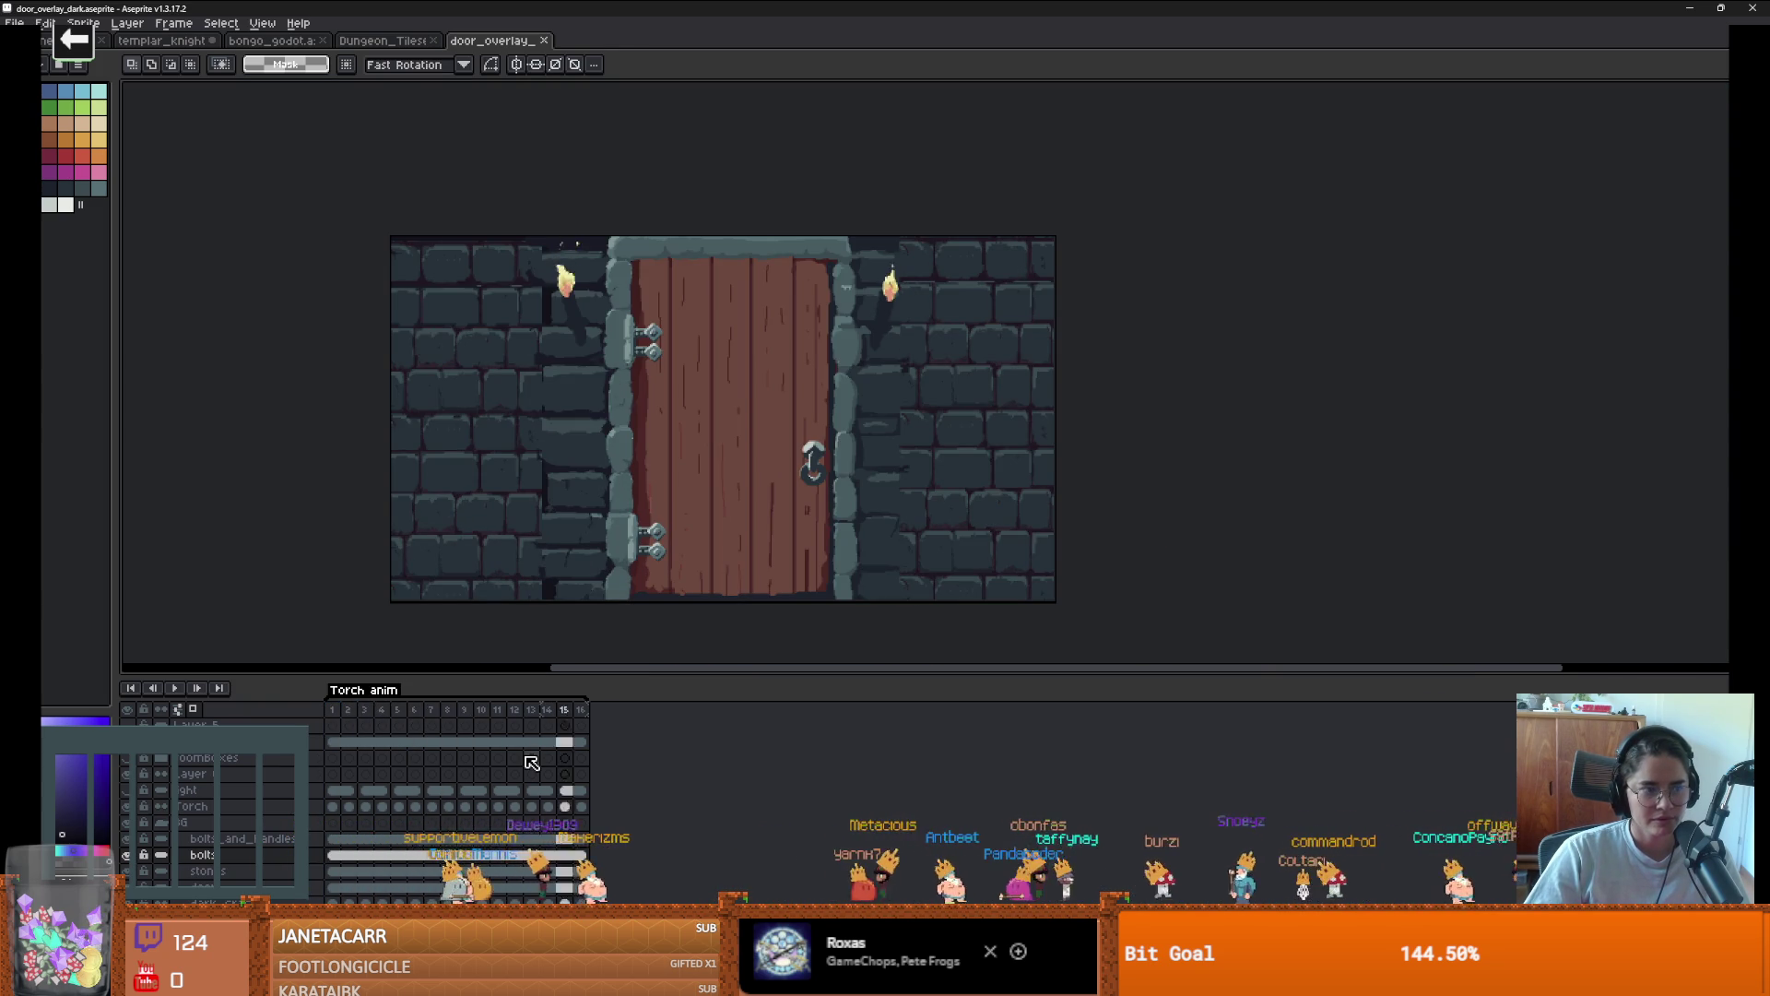
left_click(174, 688)
left_click(554, 41)
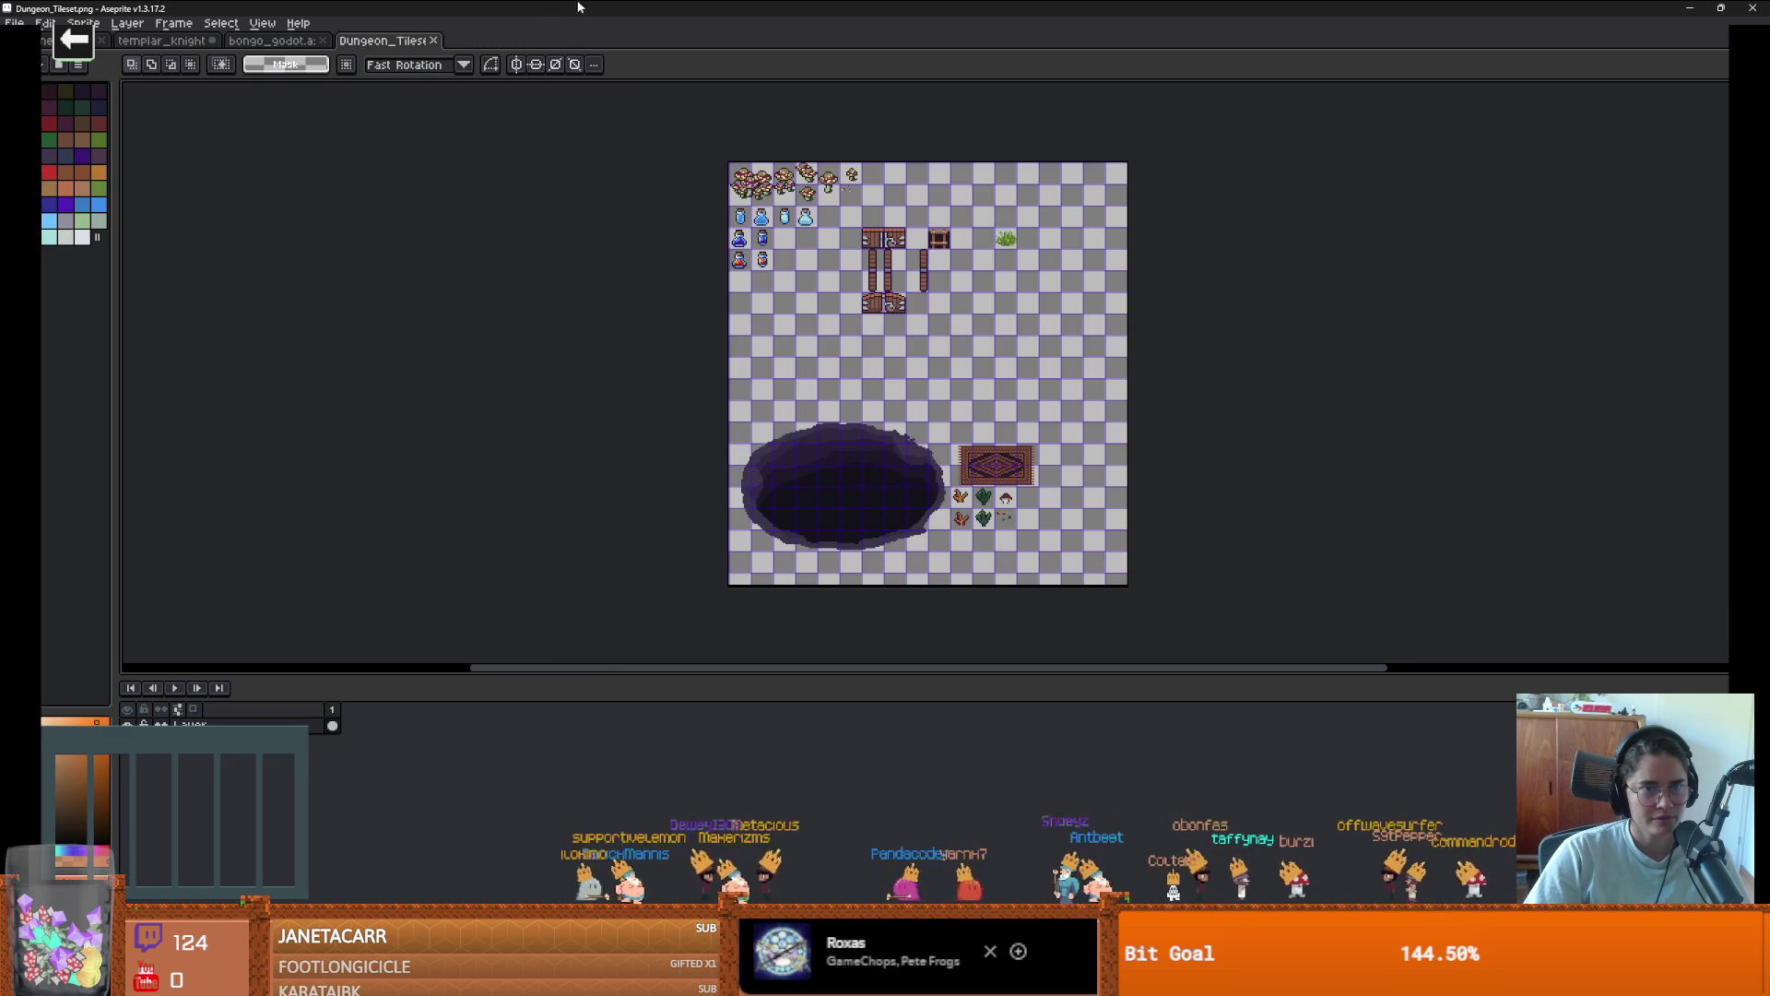
left_click_drag(566, 7, 600, 343)
left_click(945, 243)
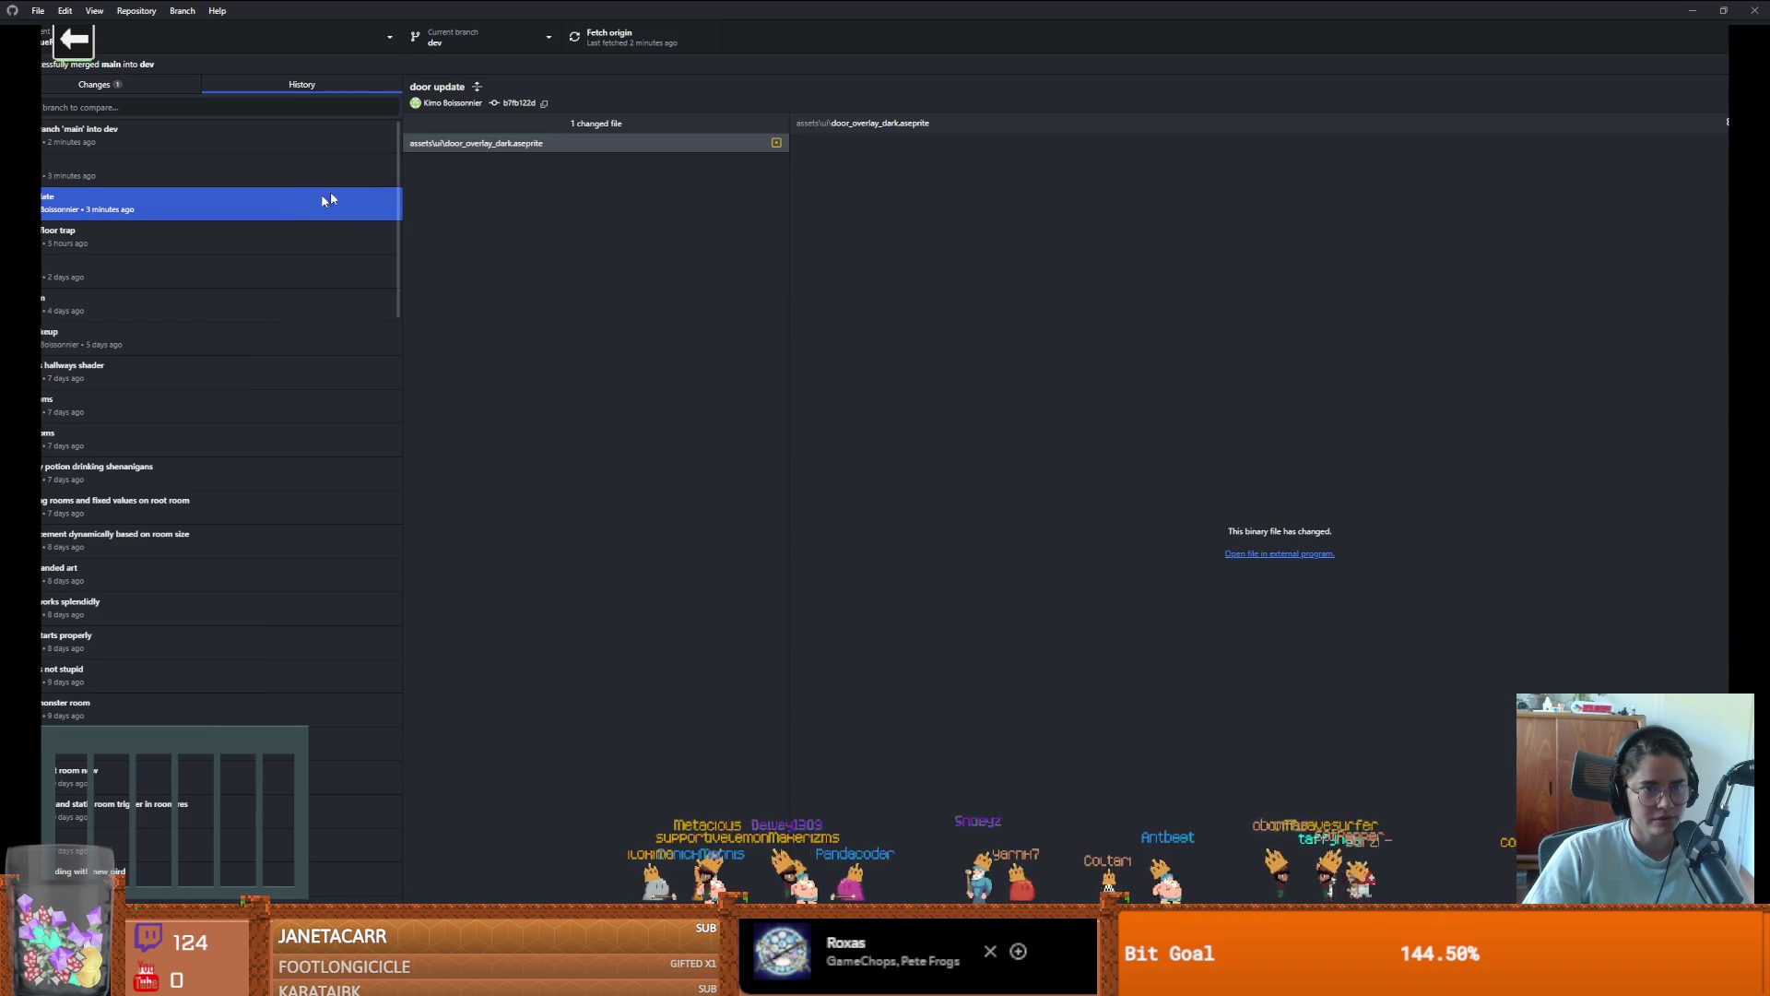
right_click(508, 147)
left_click(518, 163)
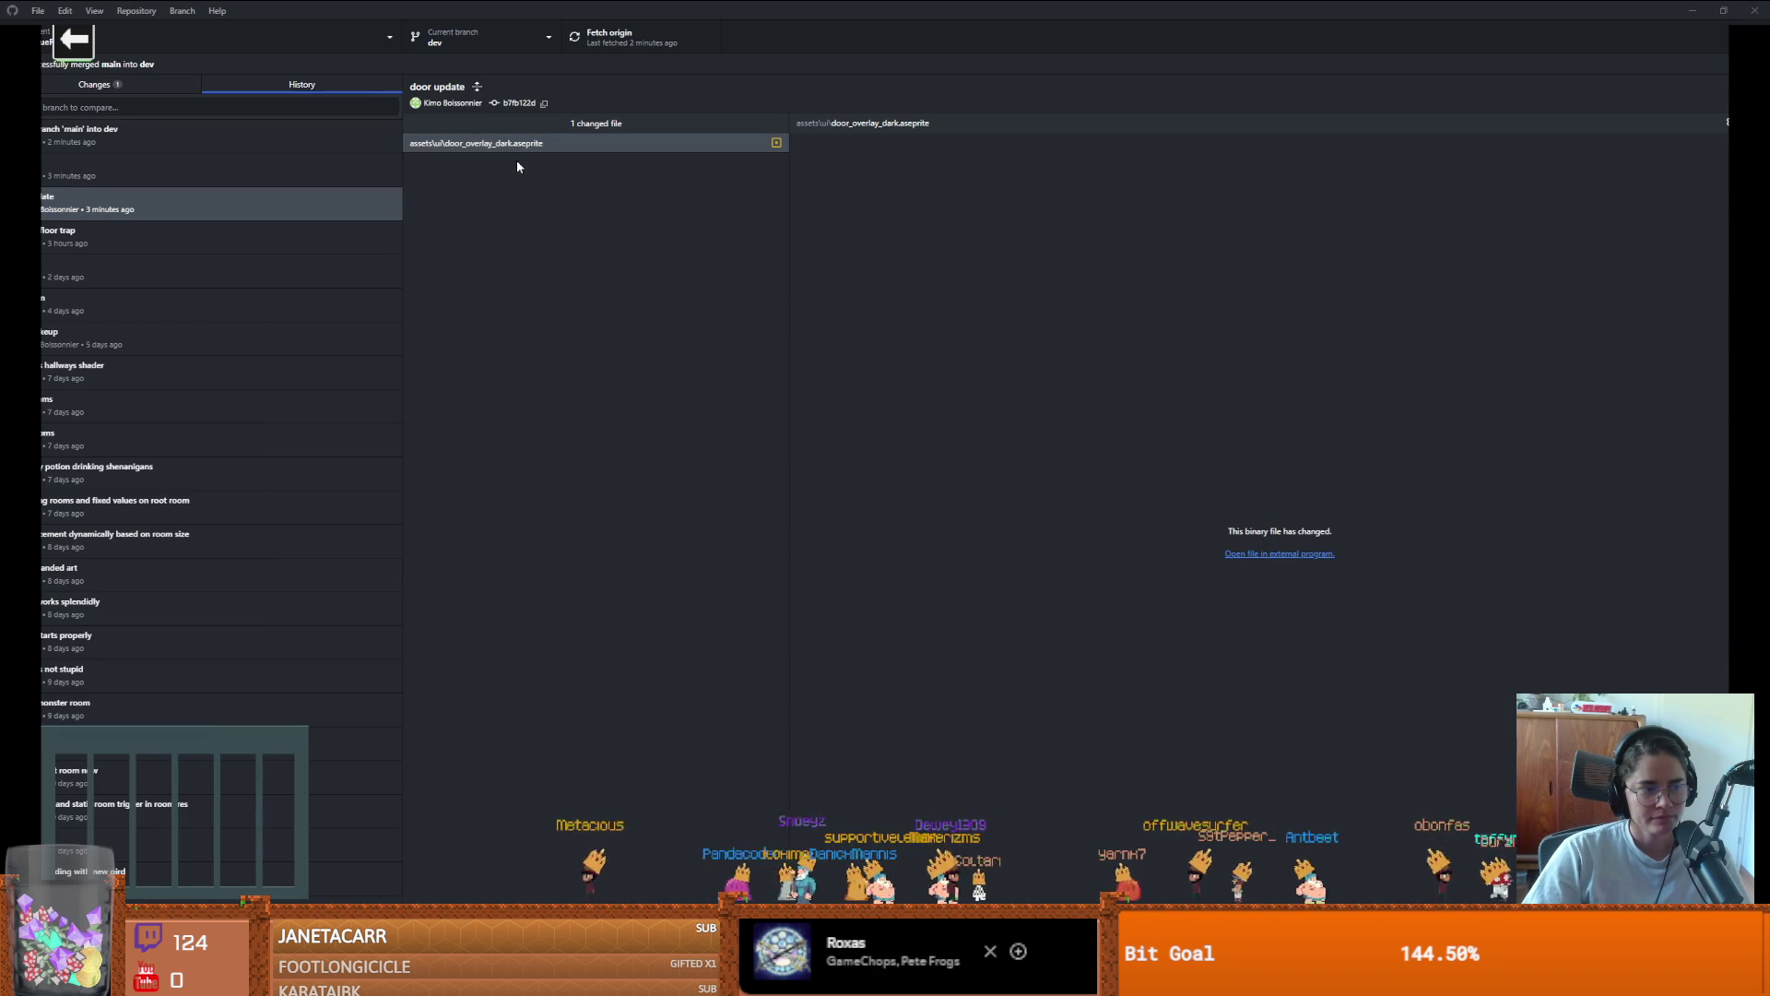
left_click(547, 146)
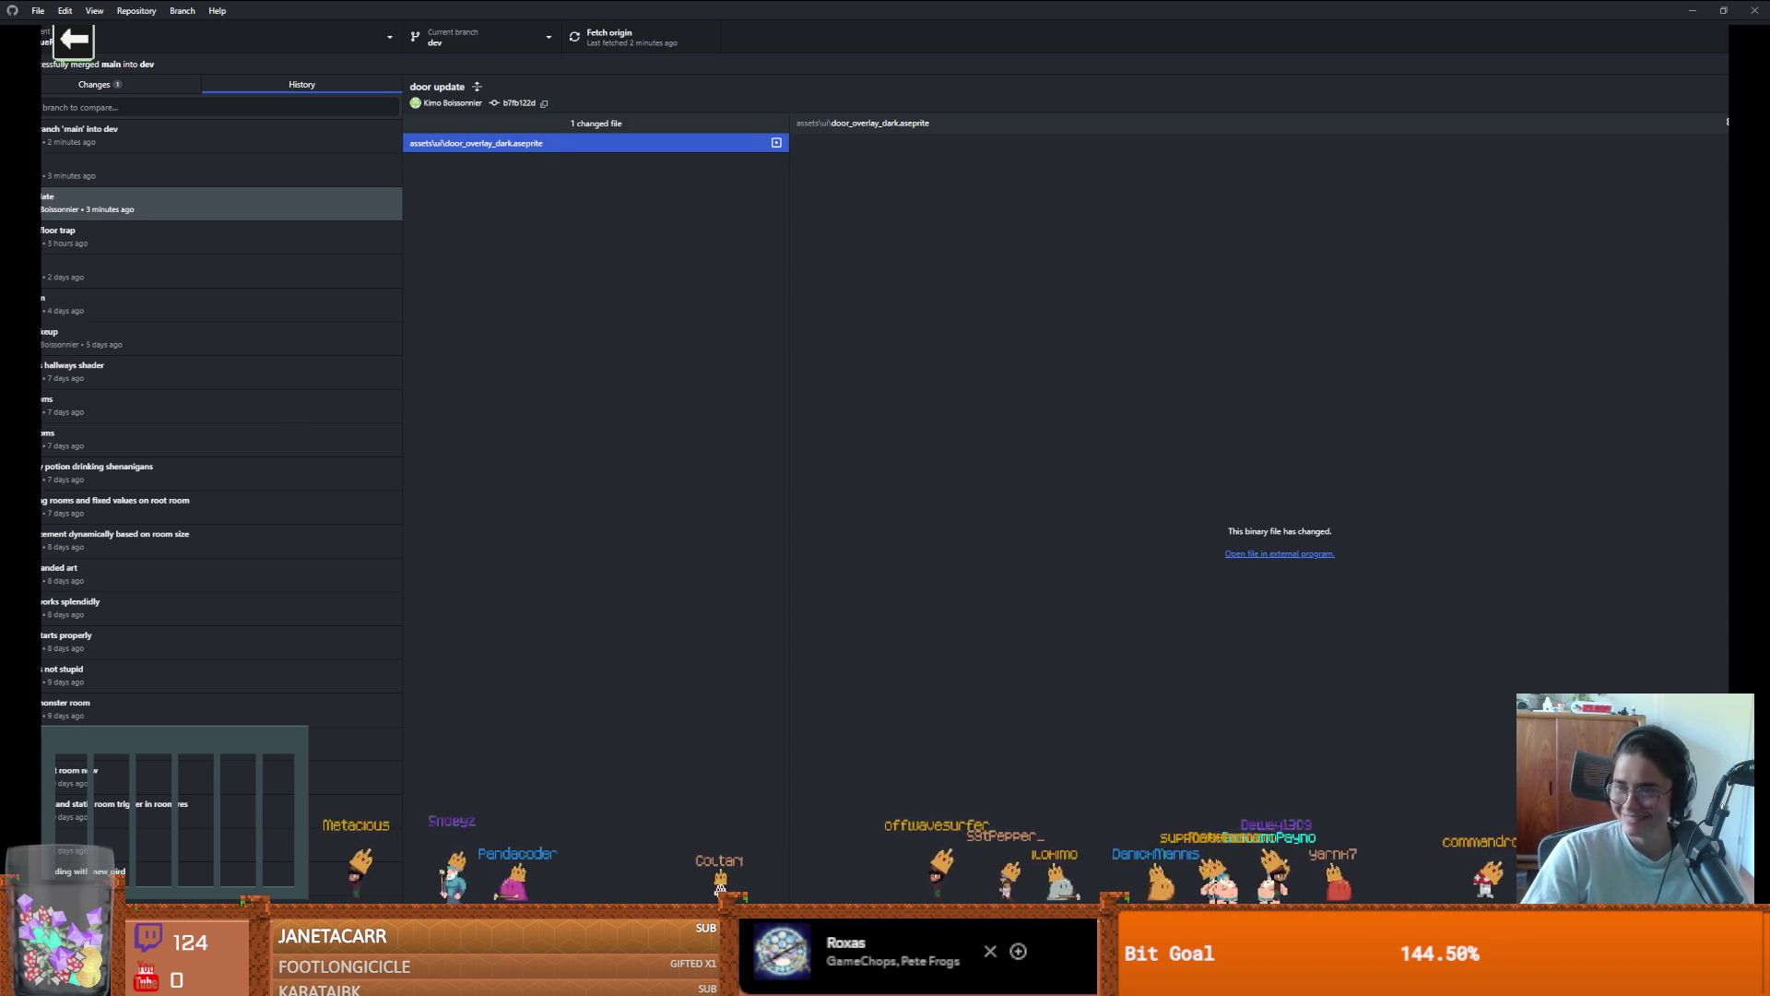
Close door_overlay and duplicate the two door tiles to their right in Dungeon_Tileset
double_click(1025, 337)
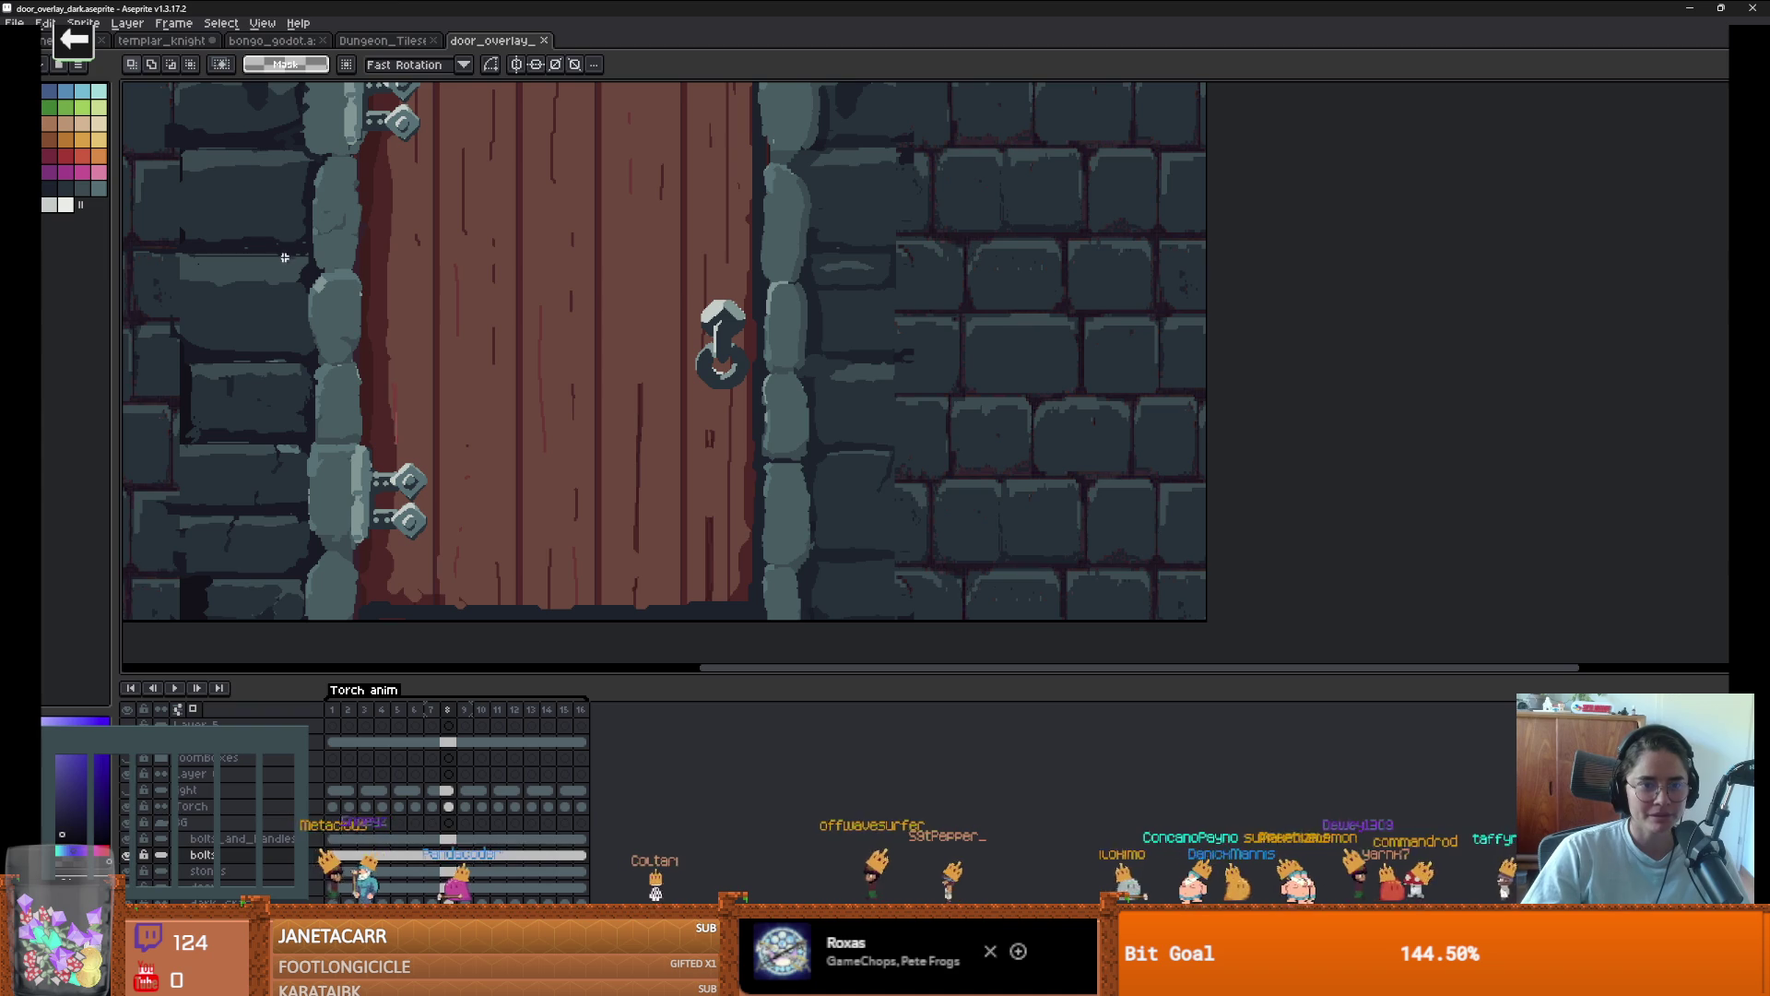
left_click(545, 41)
scroll(655, 321, "up", 5)
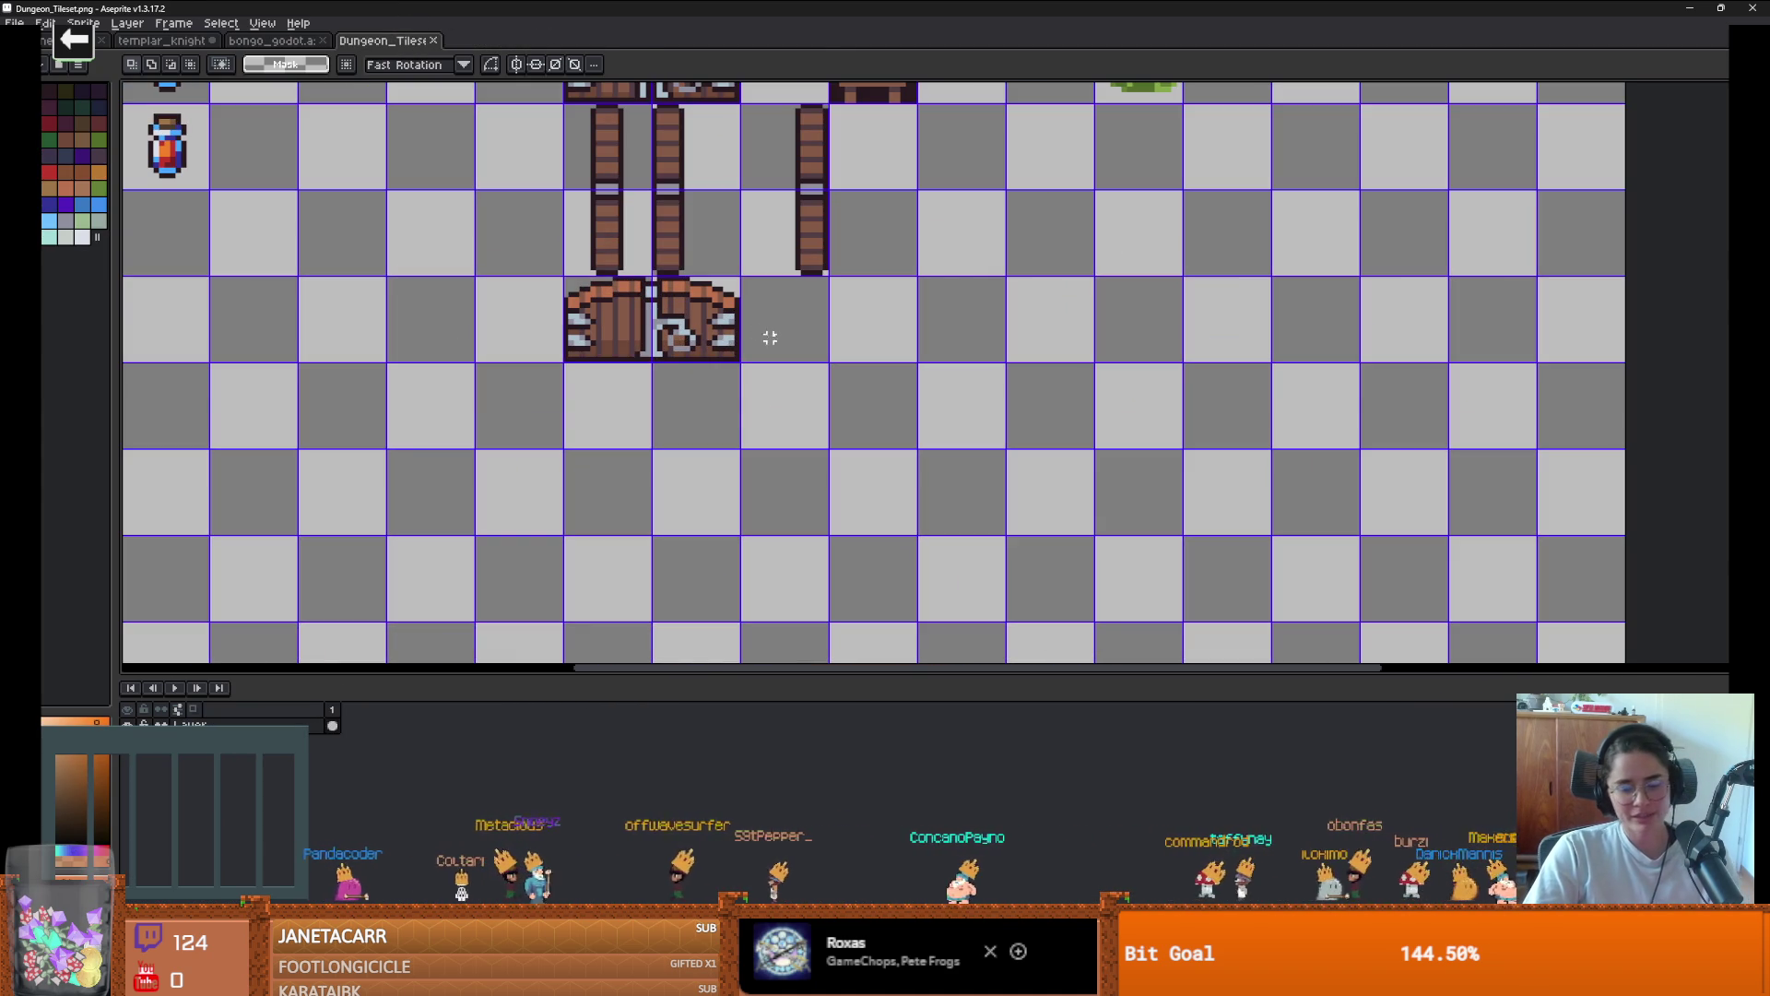
mouse_move(736, 359)
left_mouse_down()
mouse_move(548, 277)
mouse_move(563, 281)
left_mouse_up()
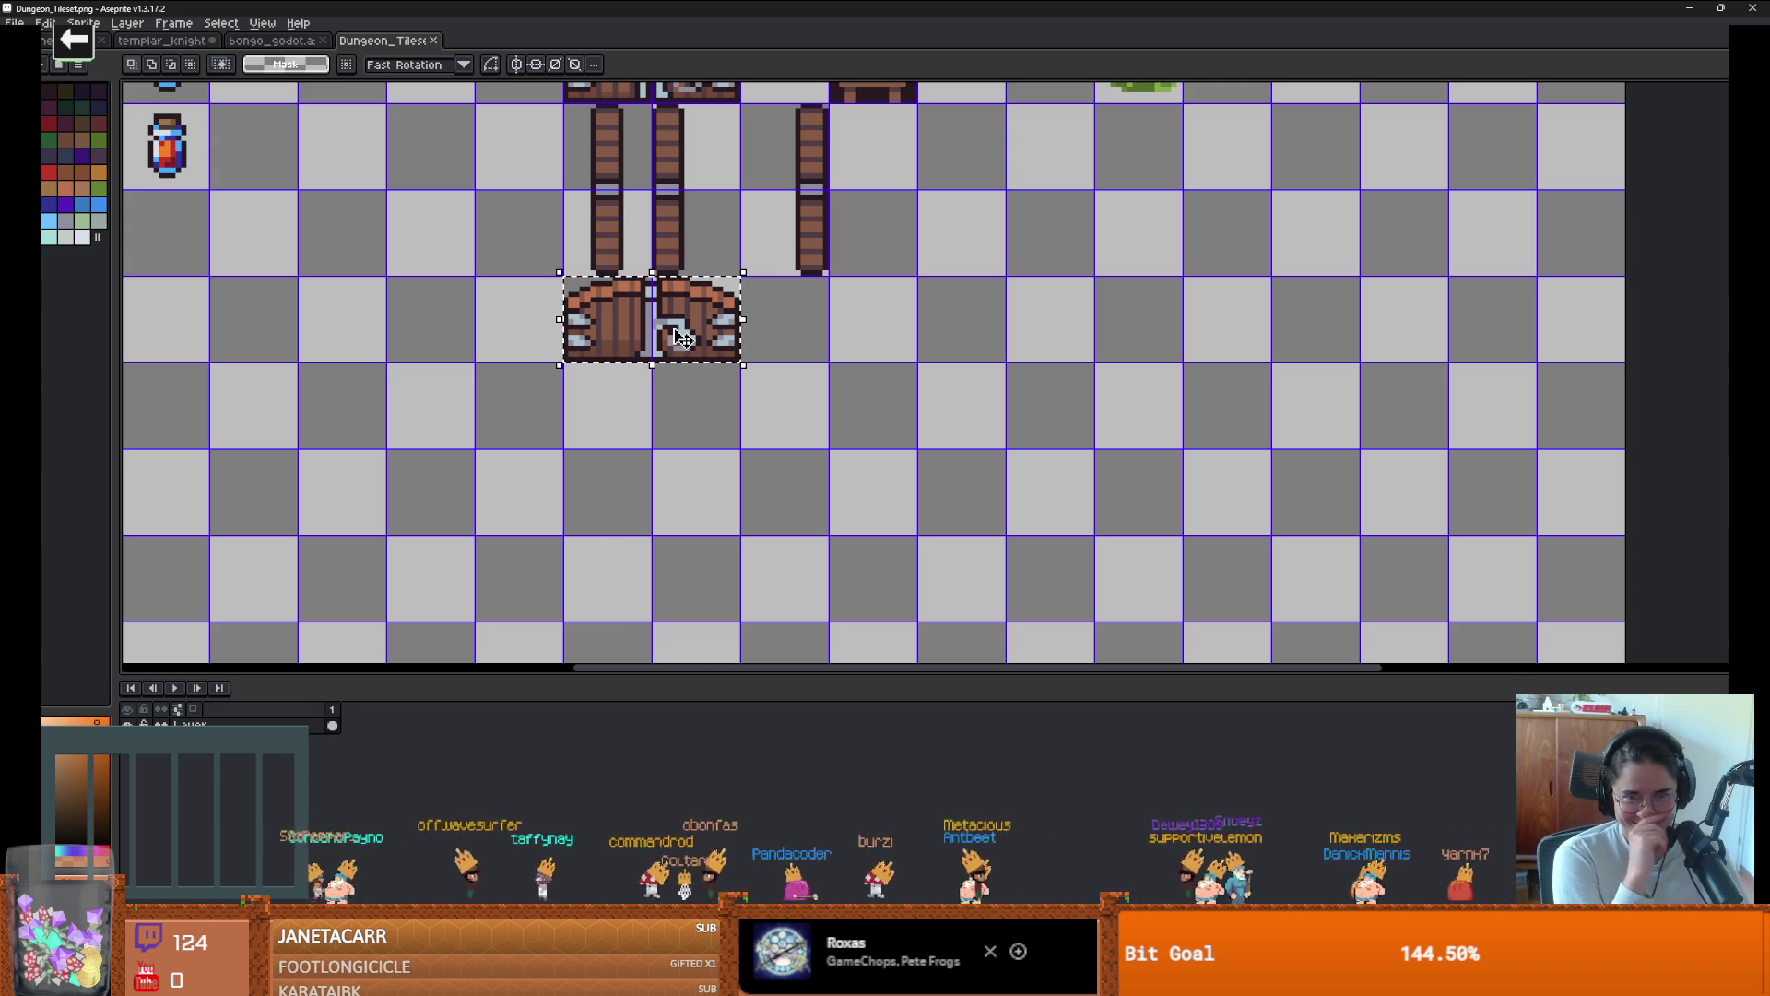
mouse_move(682, 337)
left_mouse_down()
mouse_move(909, 336)
mouse_move(862, 338)
left_mouse_up()
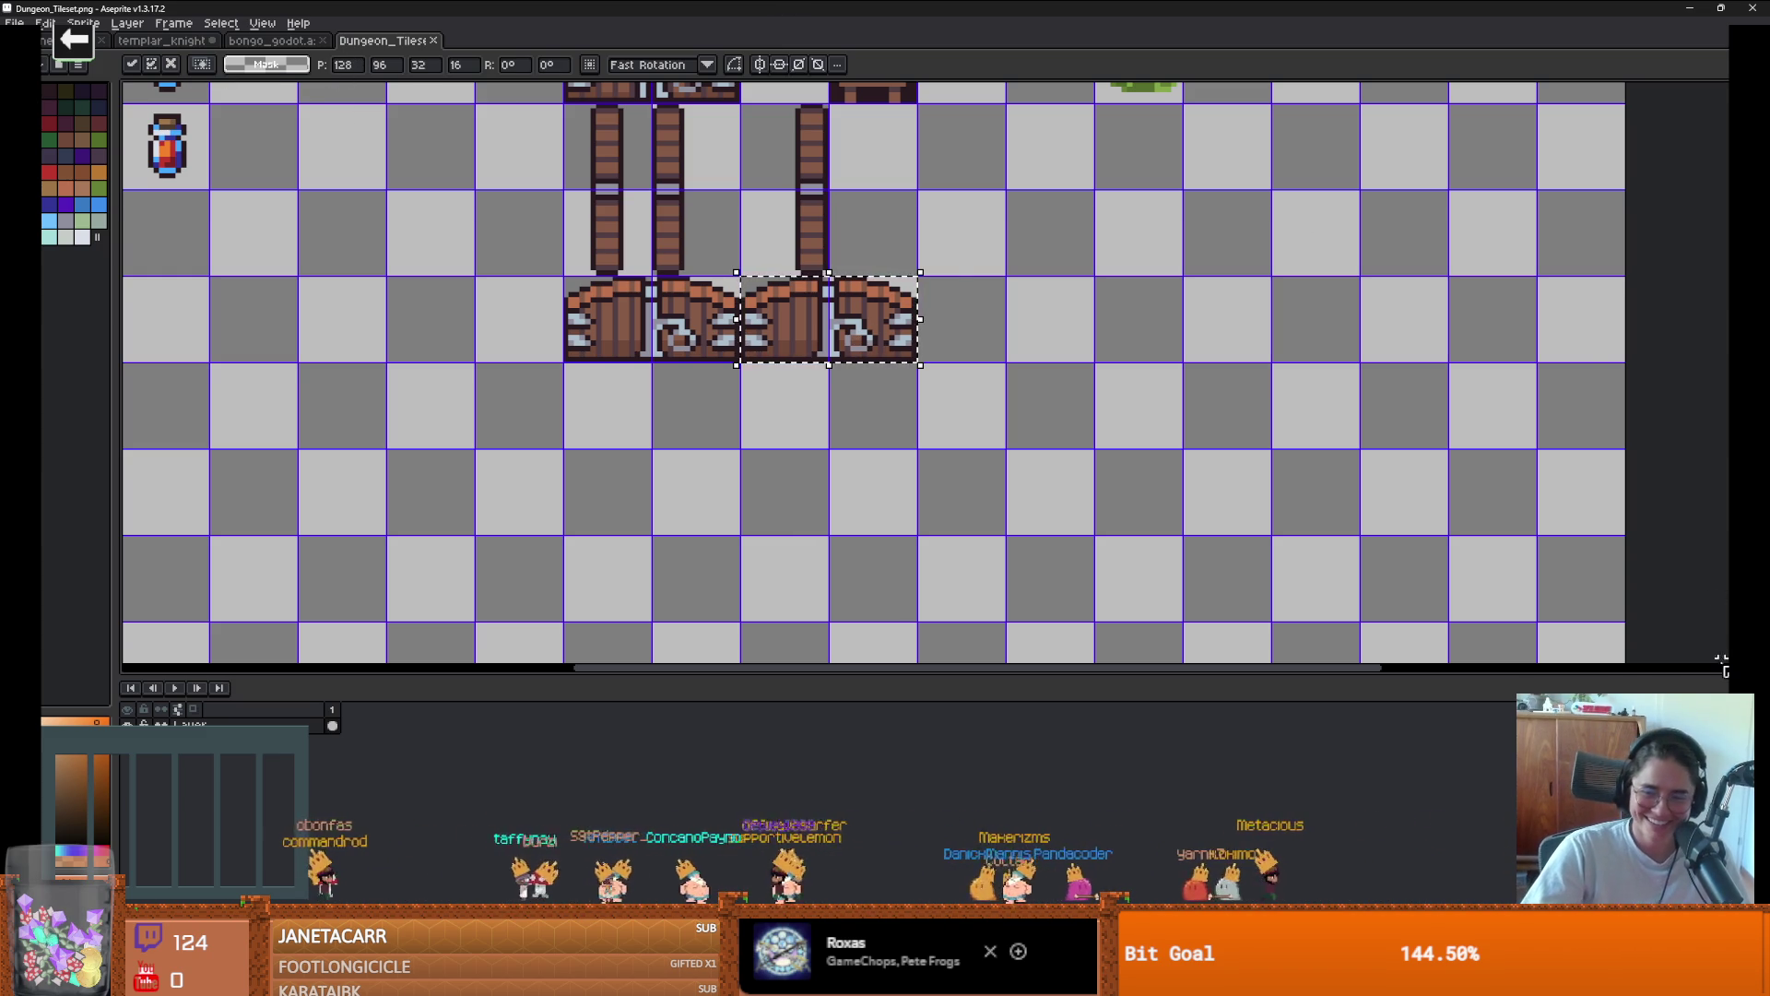
key("alt+Tab")
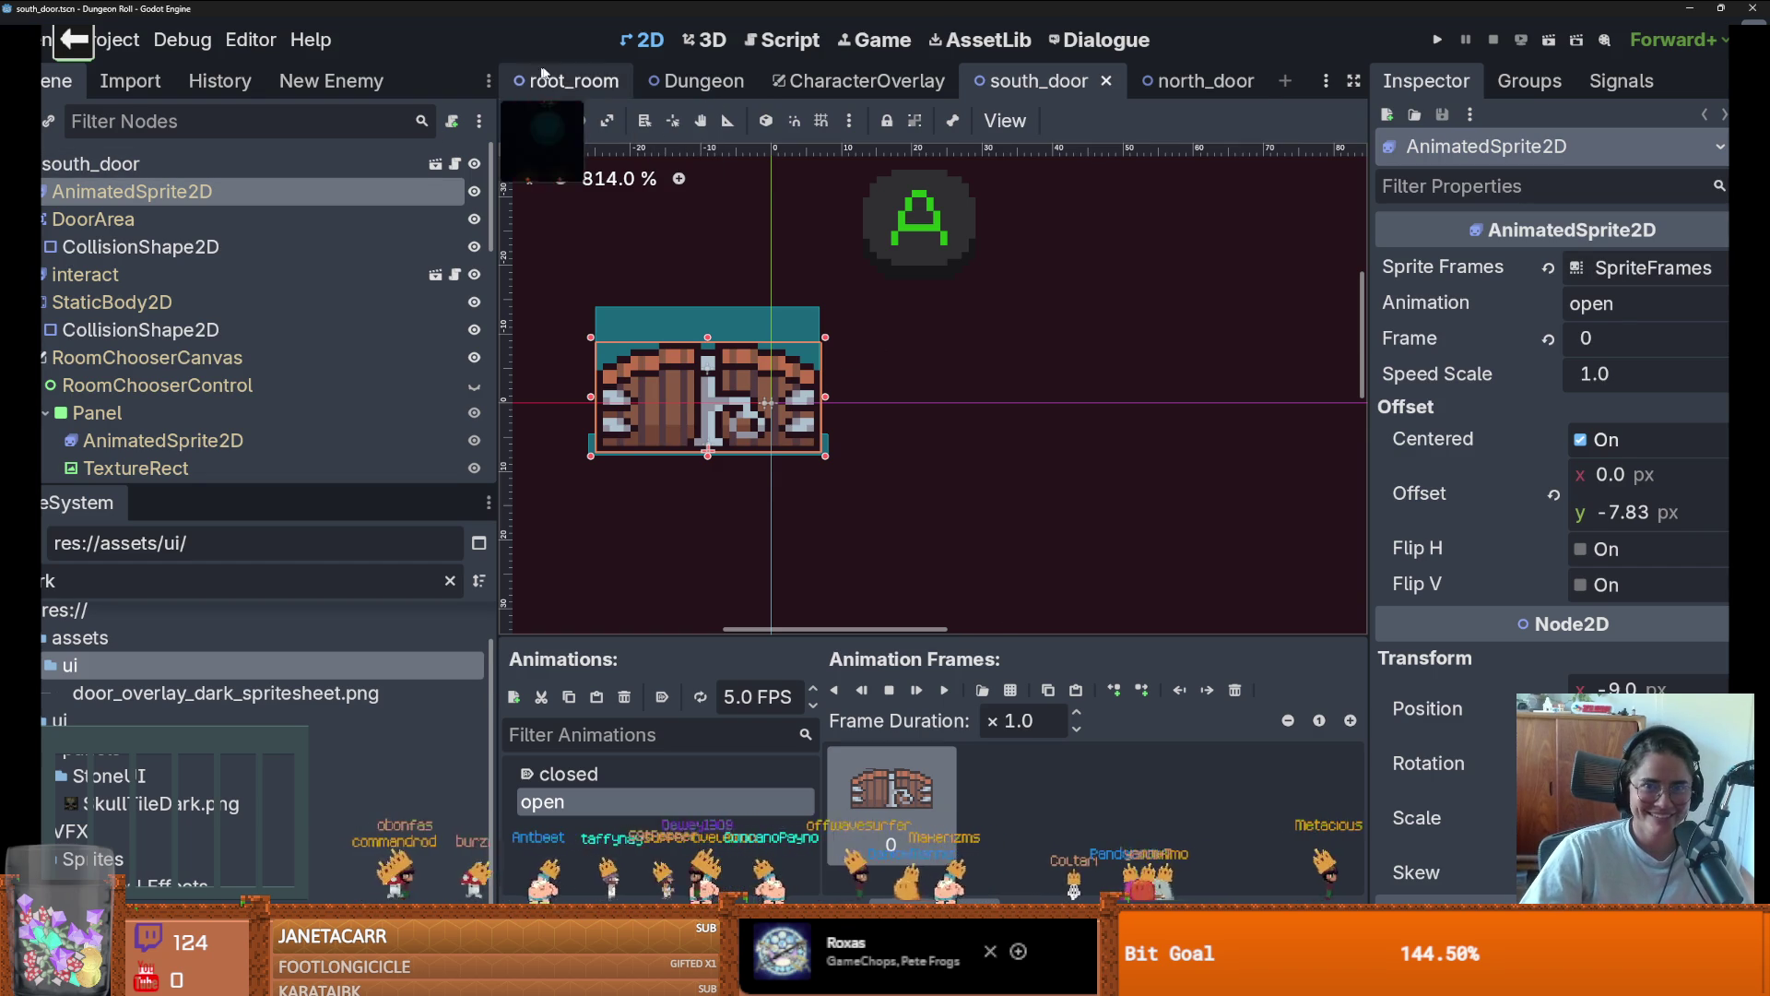
Find north_door's frame image in FileSystem, then add sprite-sheet frames on south_door
left_click(1181, 85)
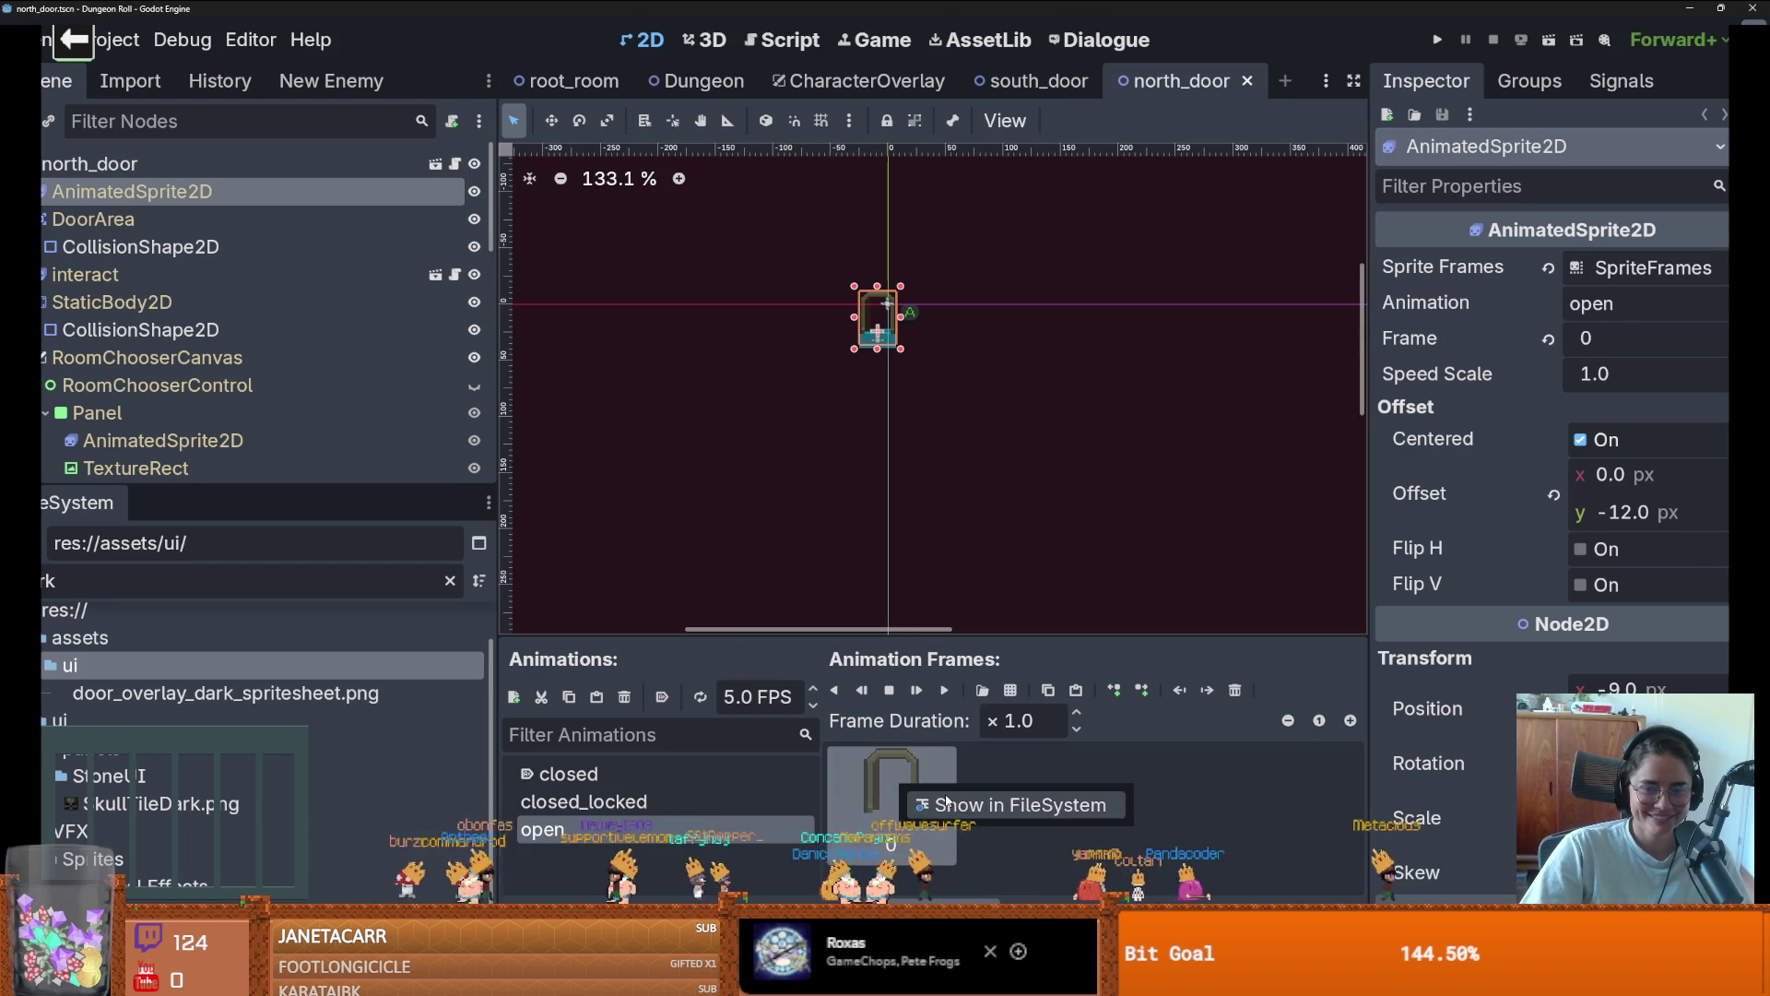
left_click(947, 801)
right_click(198, 751)
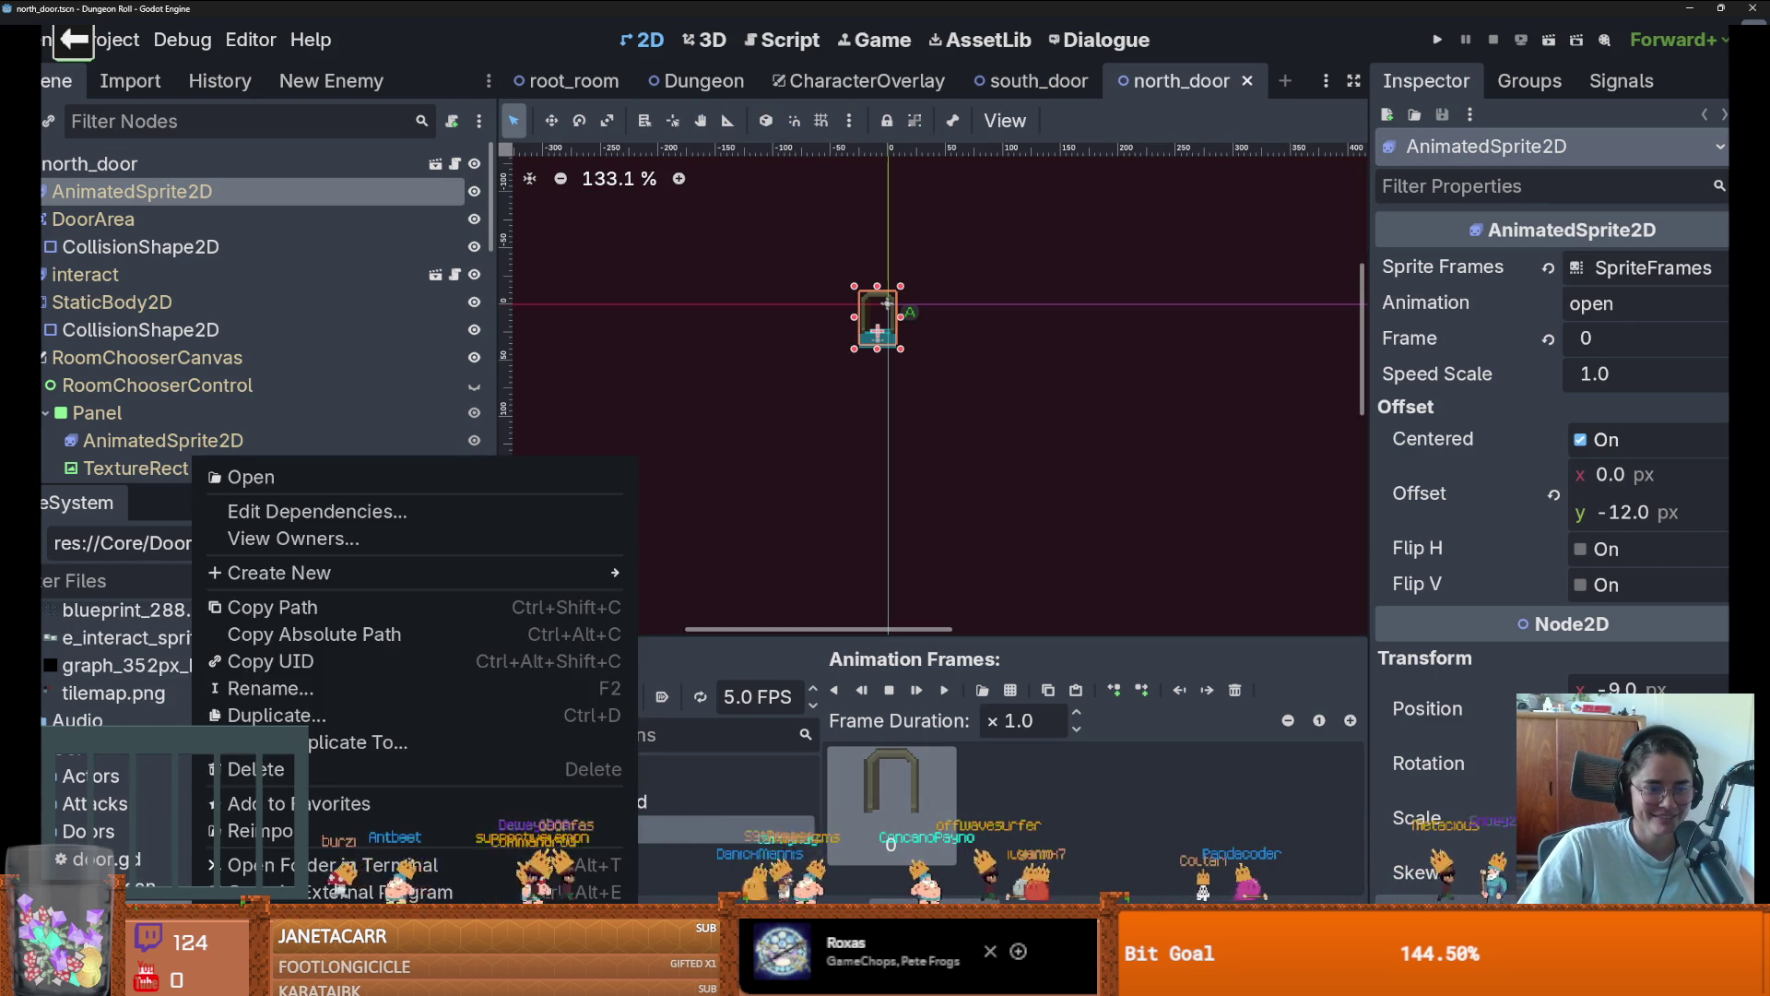
left_click(803, 334)
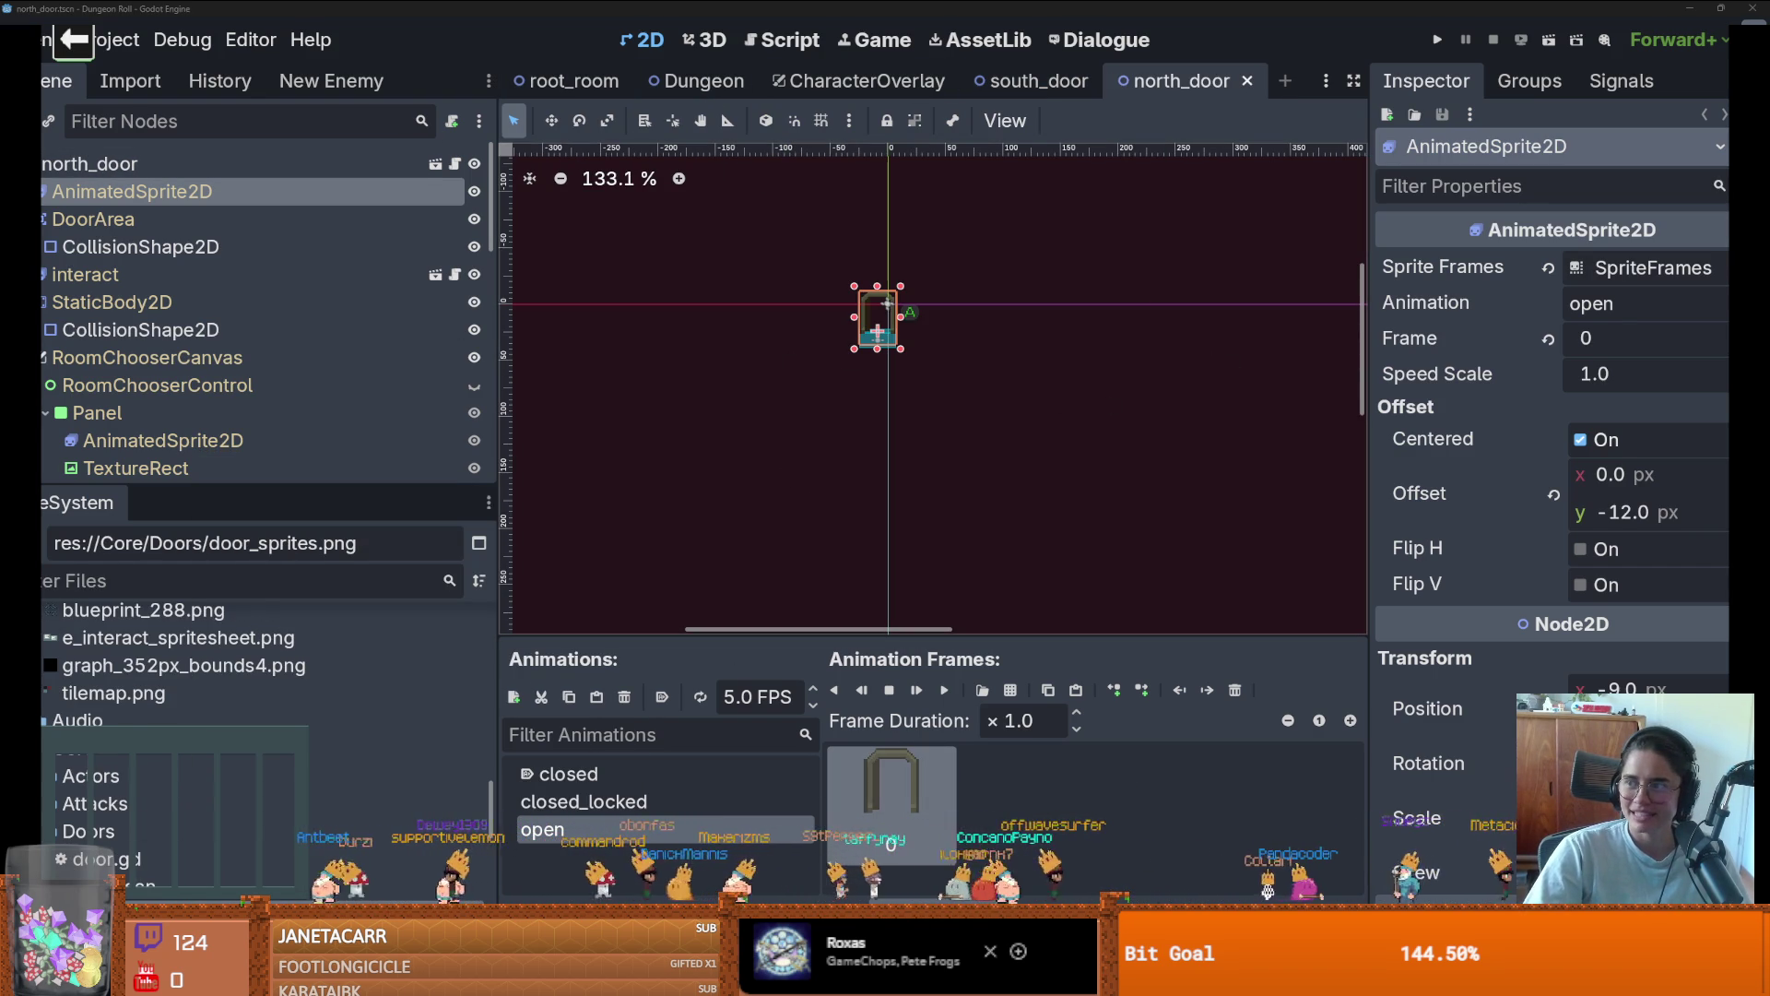
left_click(1042, 81)
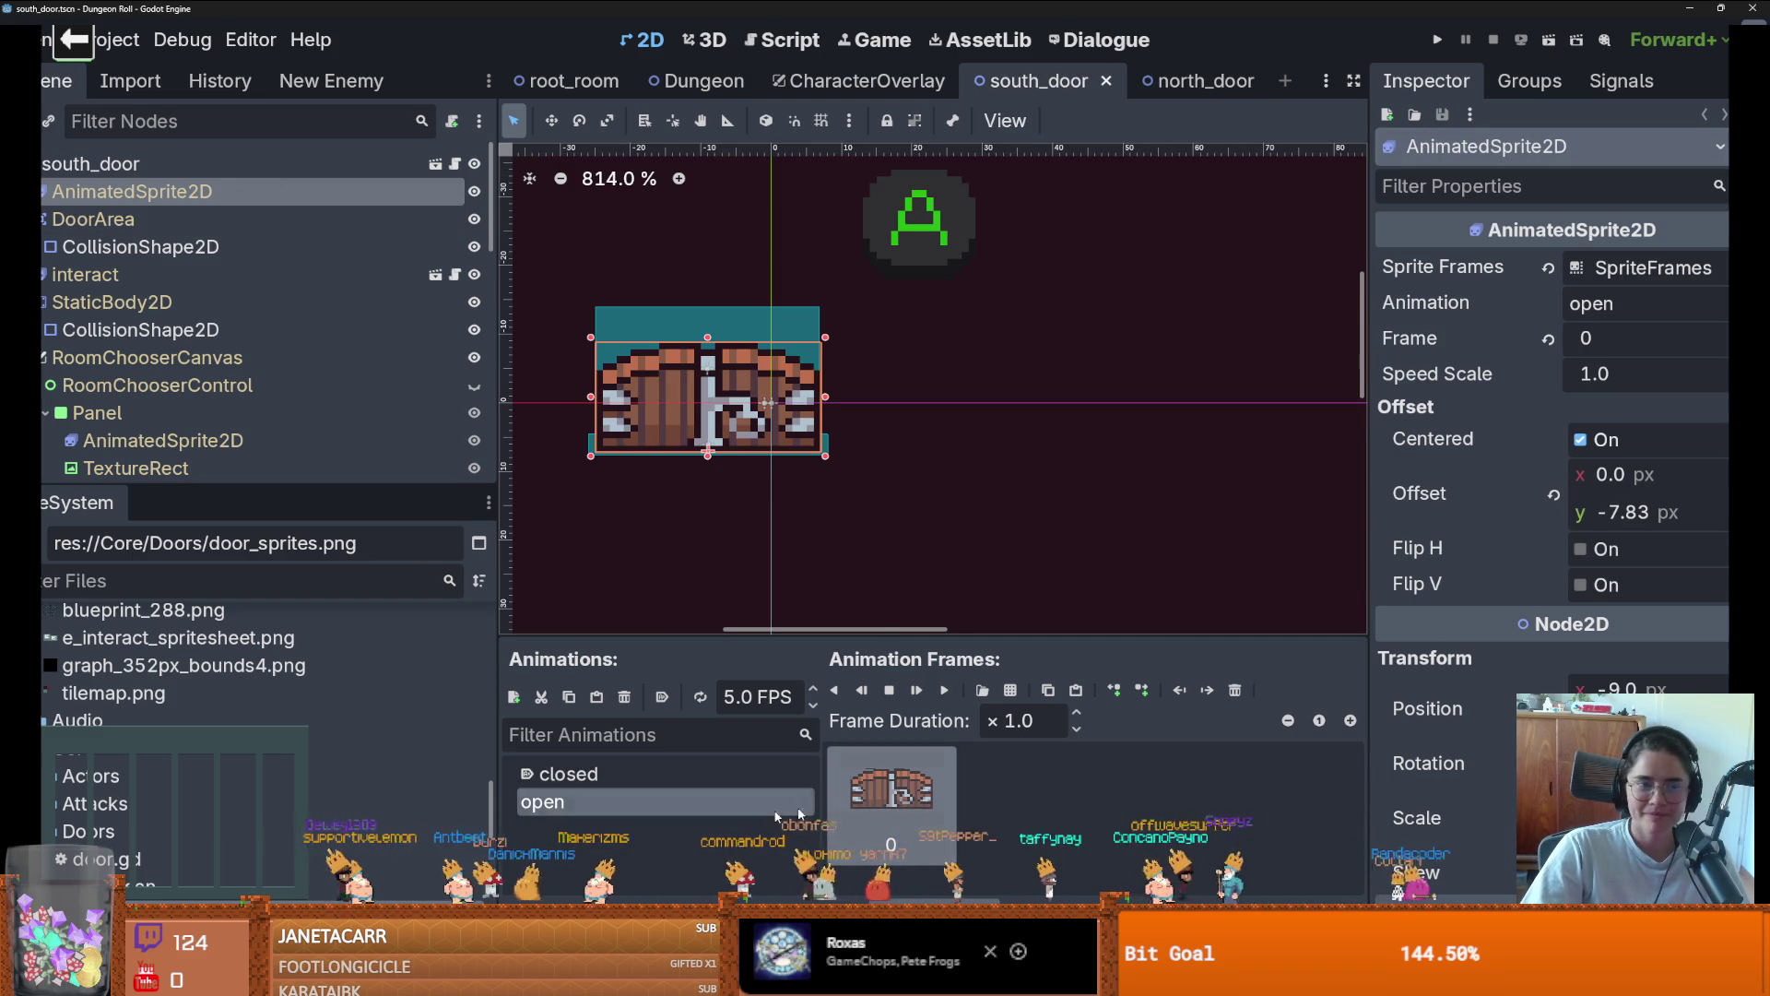
scroll(159, 872, "down", 1)
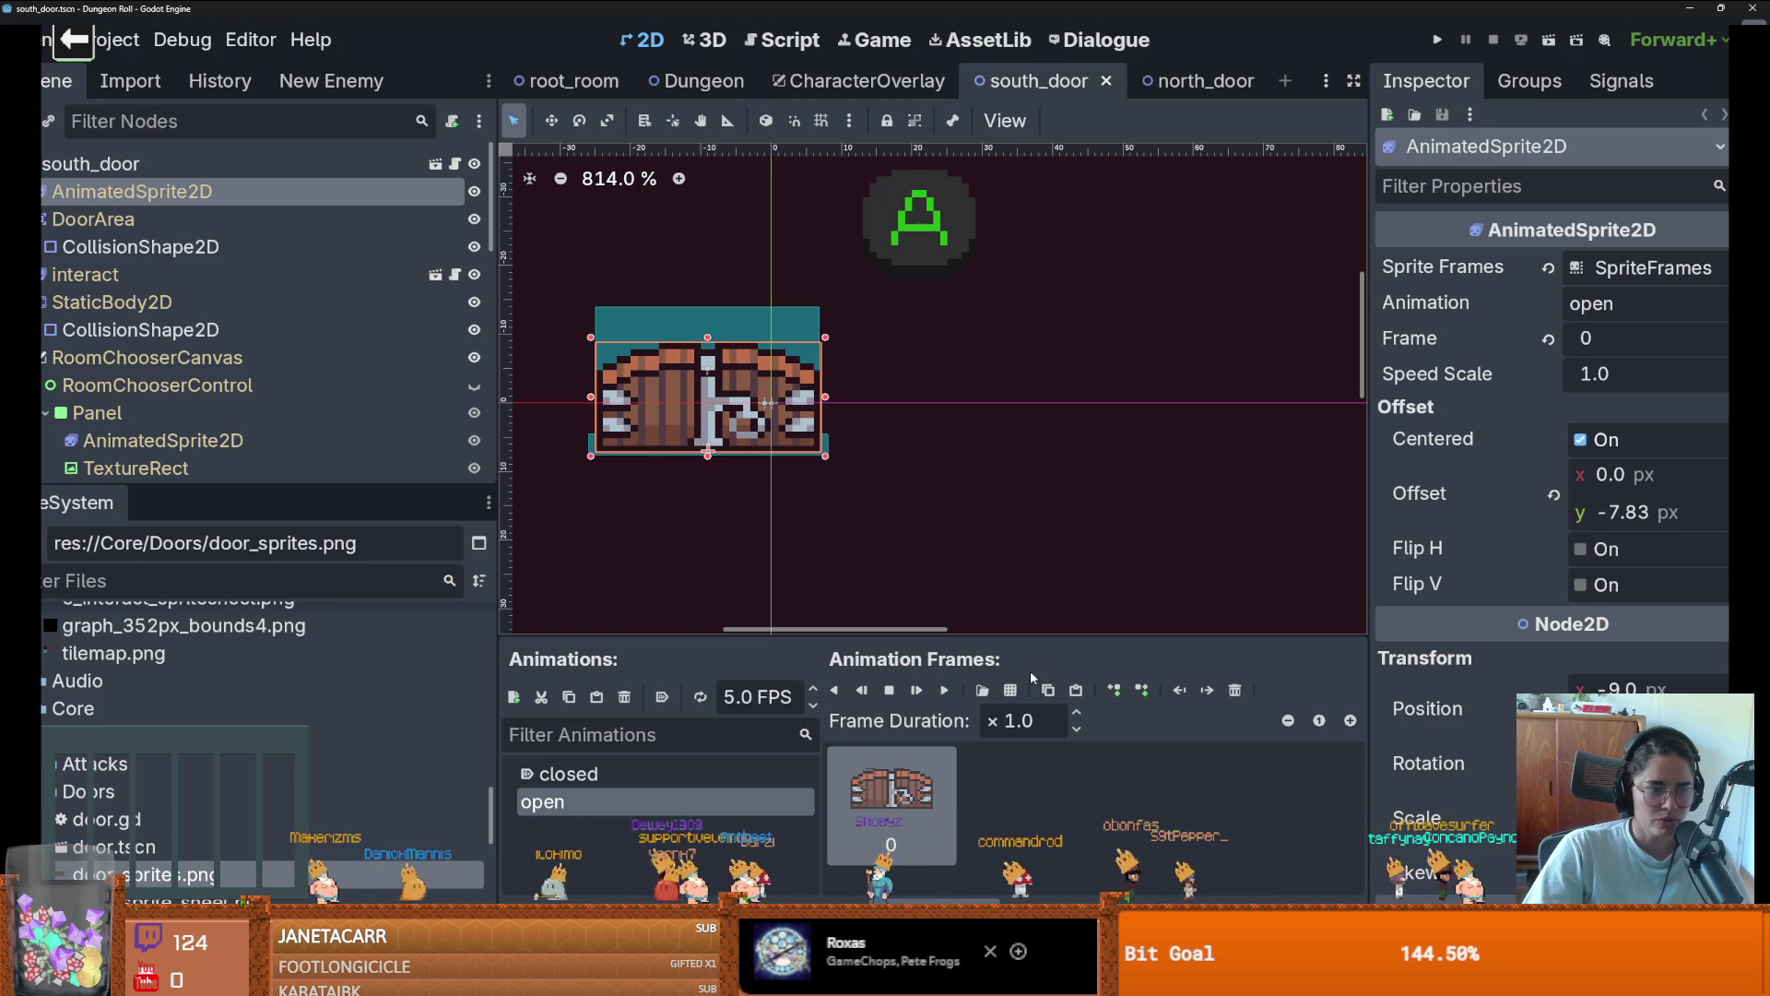
left_click(982, 690)
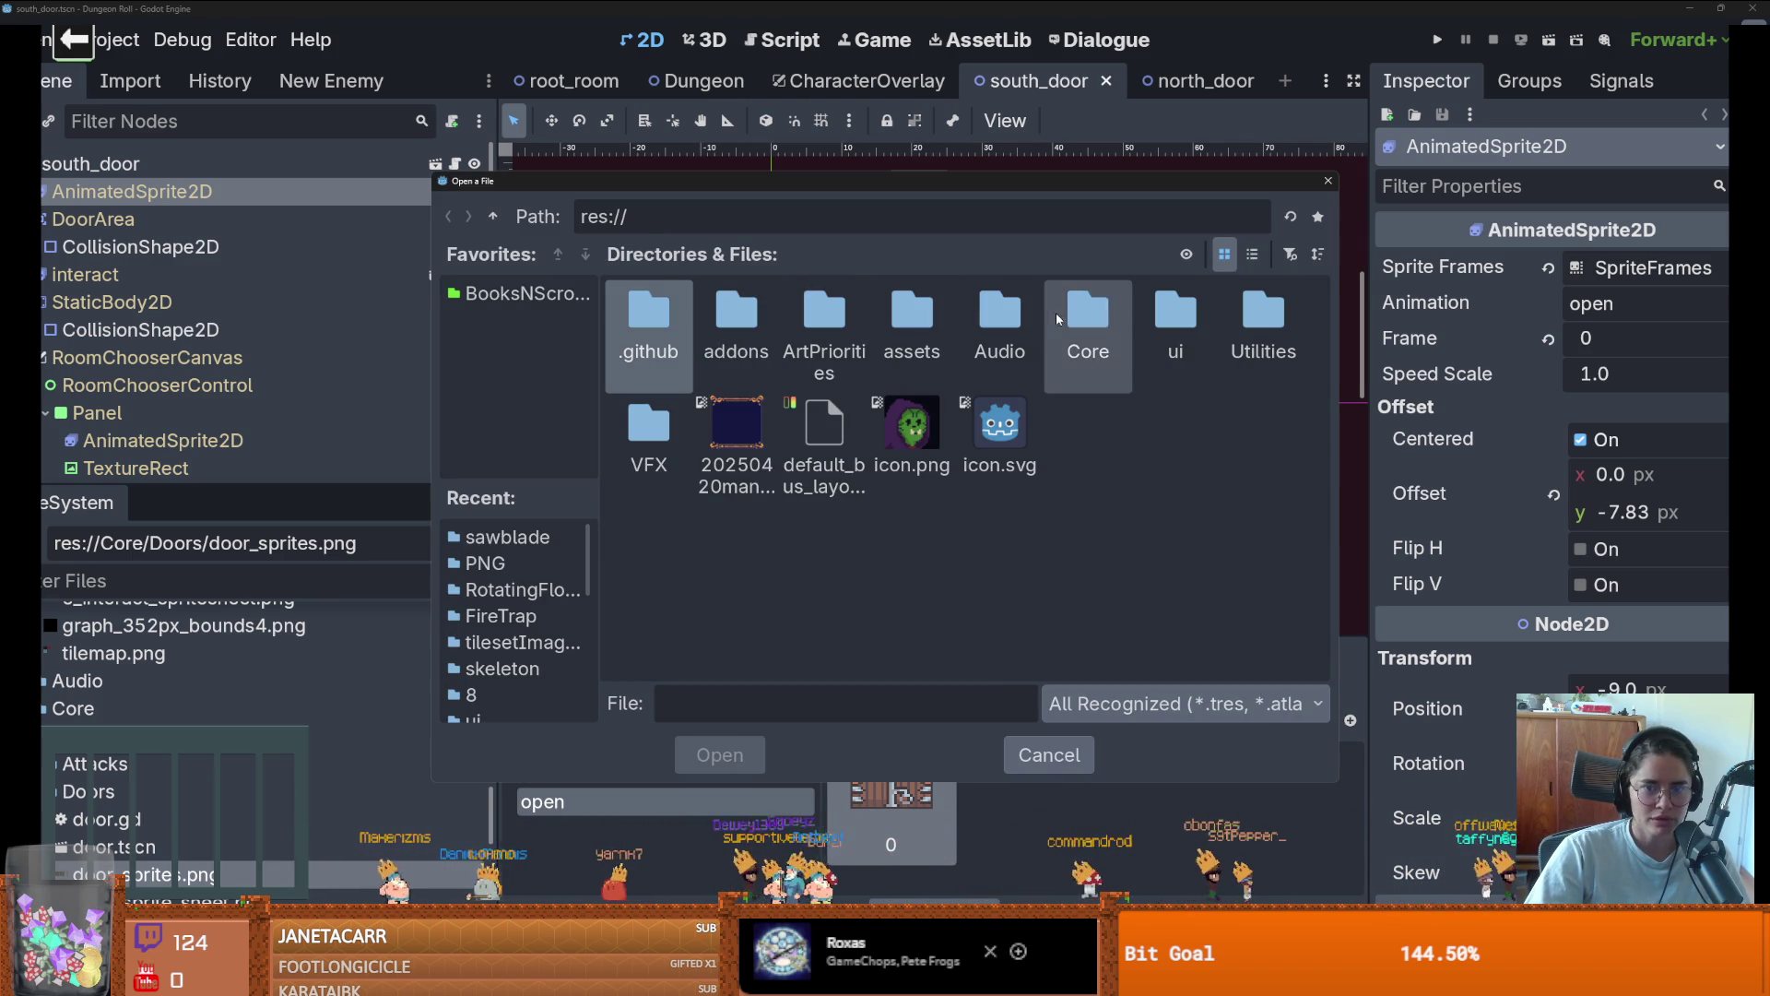
Slice door_sprites.png 3×1 and replace the open animation's frame with the empty doorway
double_click(1059, 319)
double_click(824, 313)
double_click(636, 318)
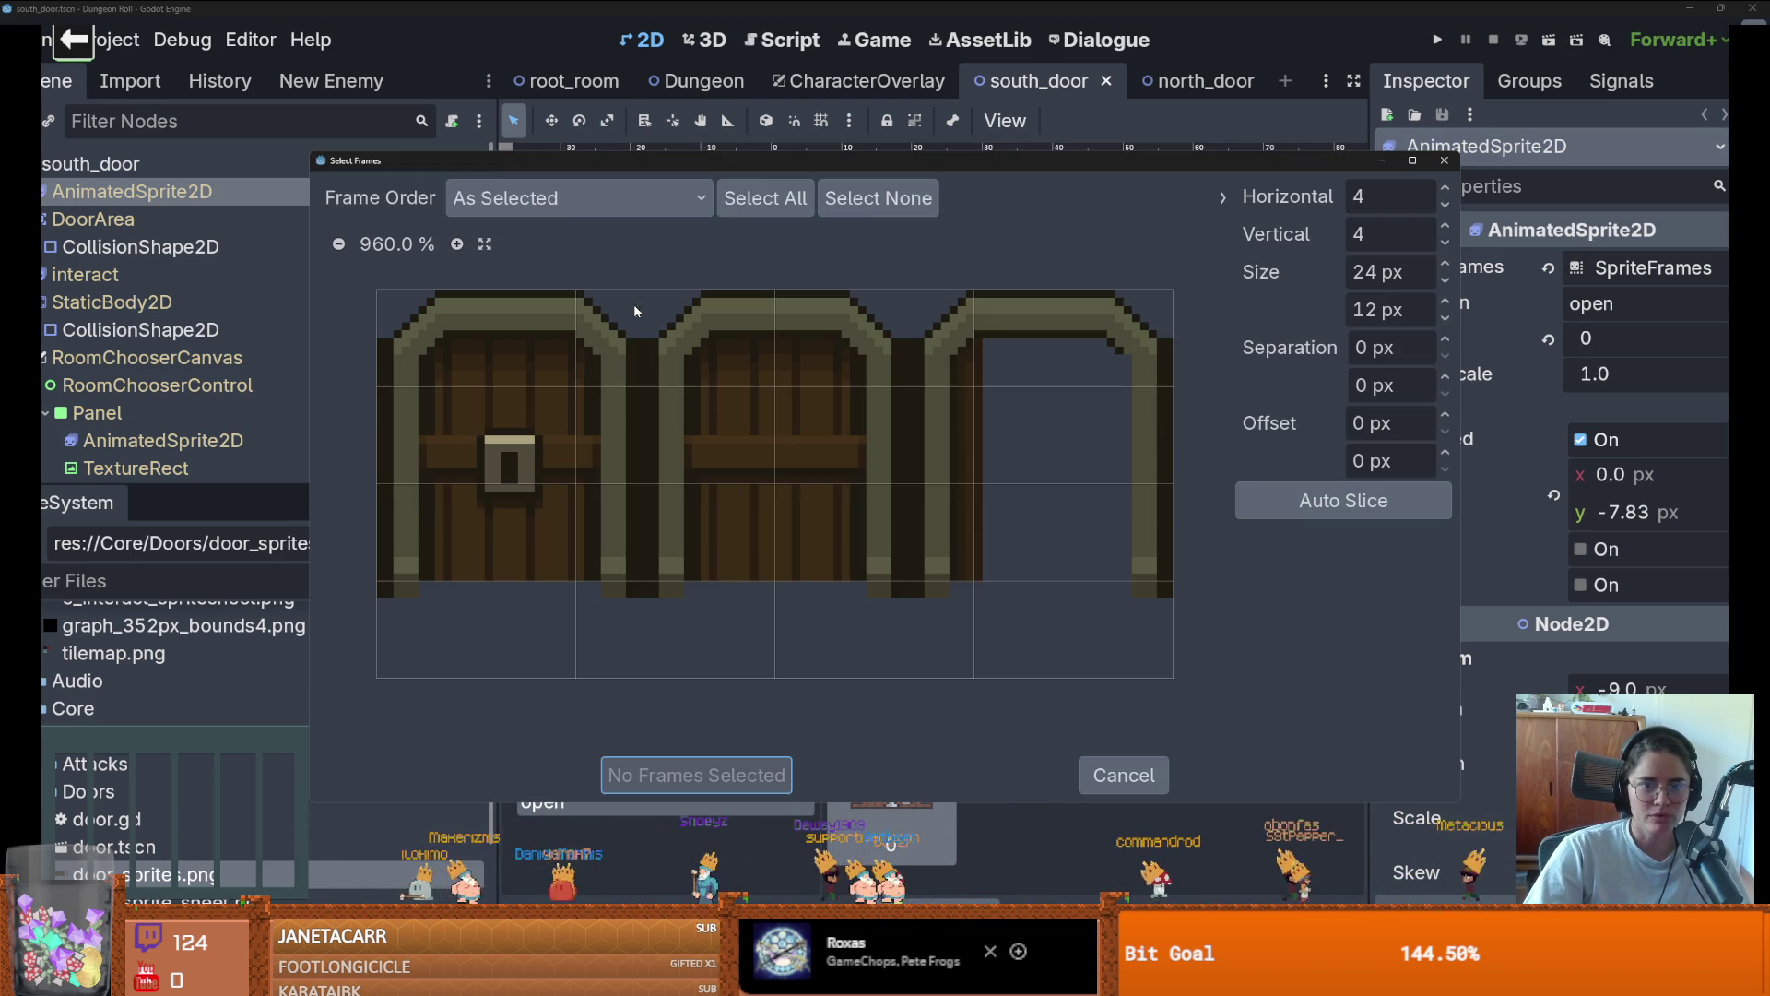
left_click(1446, 205)
left_click(1446, 243)
double_click(1446, 243)
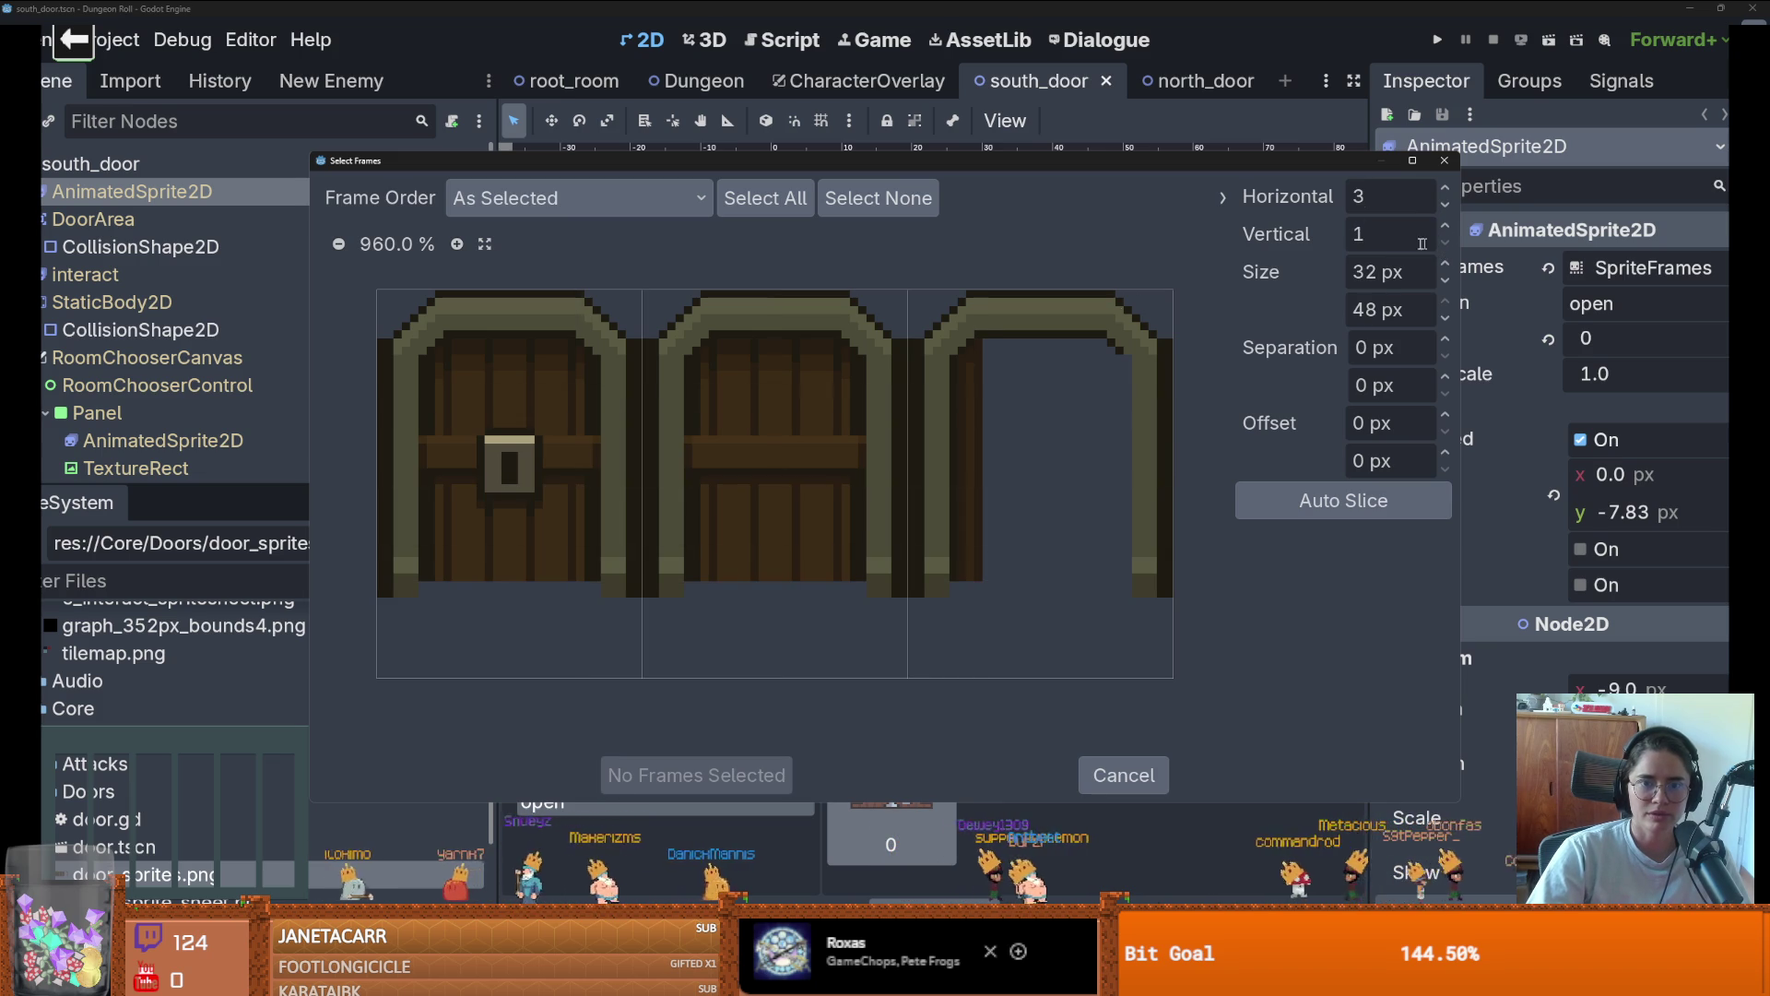
mouse_move(910, 163)
left_mouse_down()
mouse_move(1350, 192)
mouse_move(925, 97)
left_mouse_up()
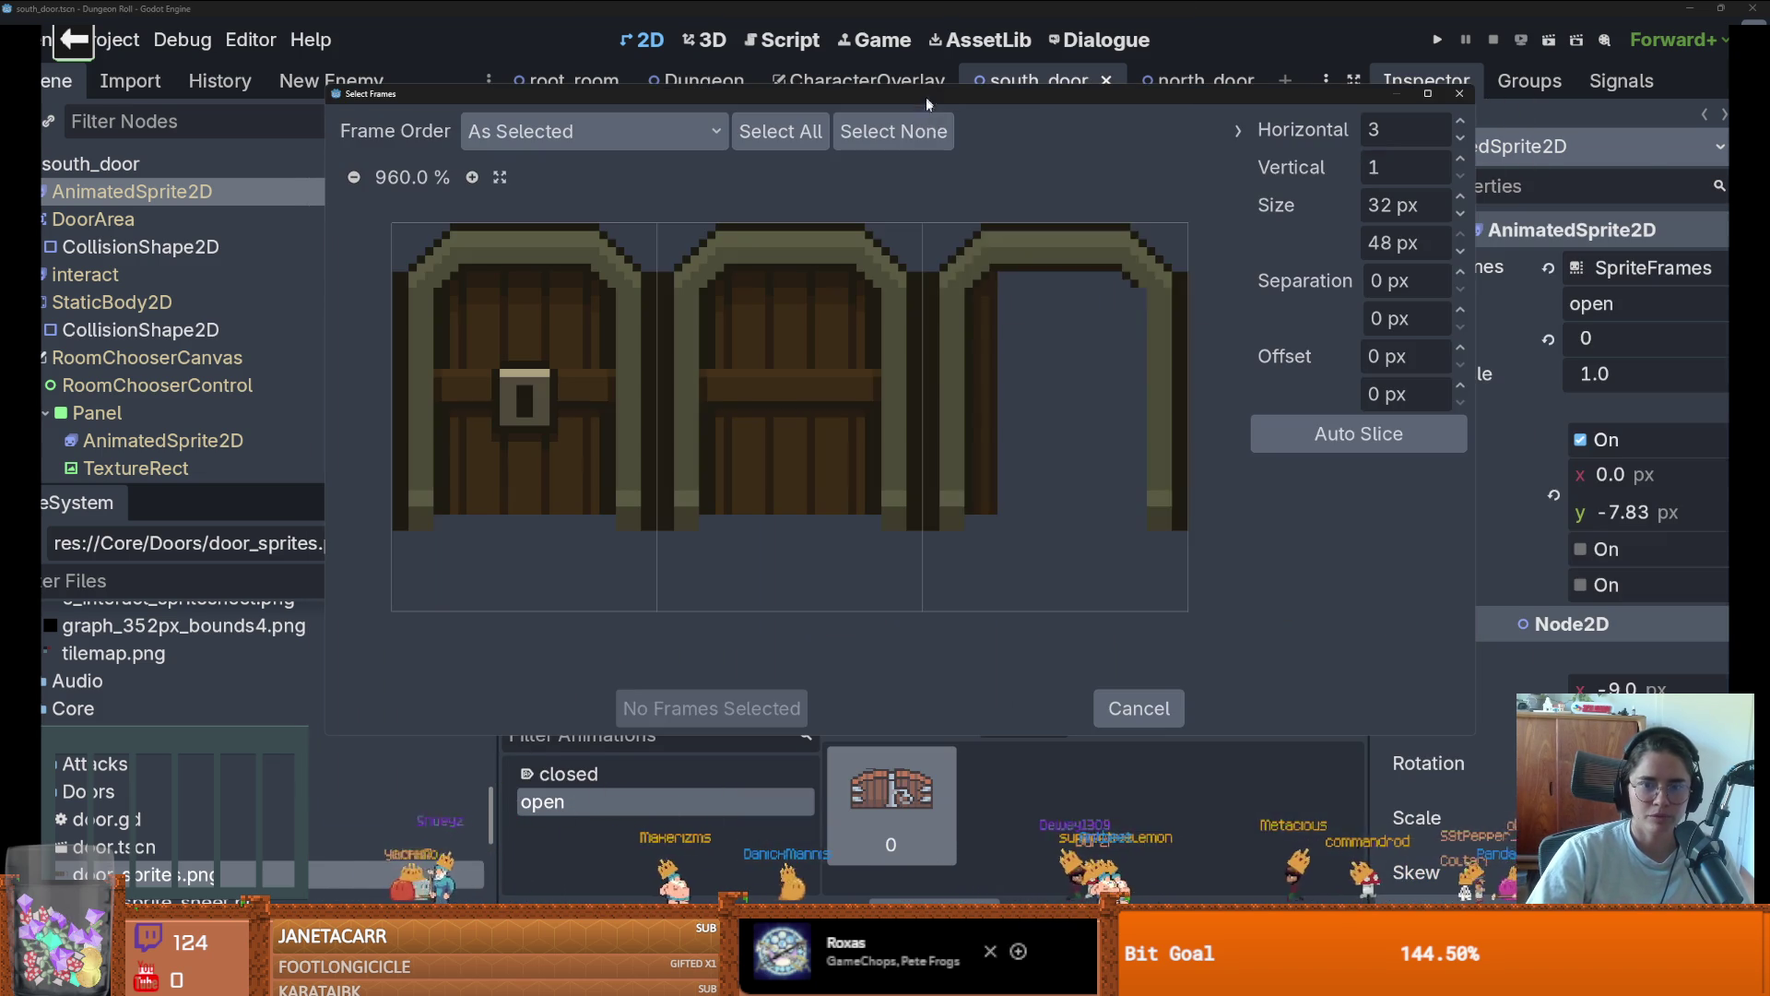
left_click(1035, 316)
left_click(742, 709)
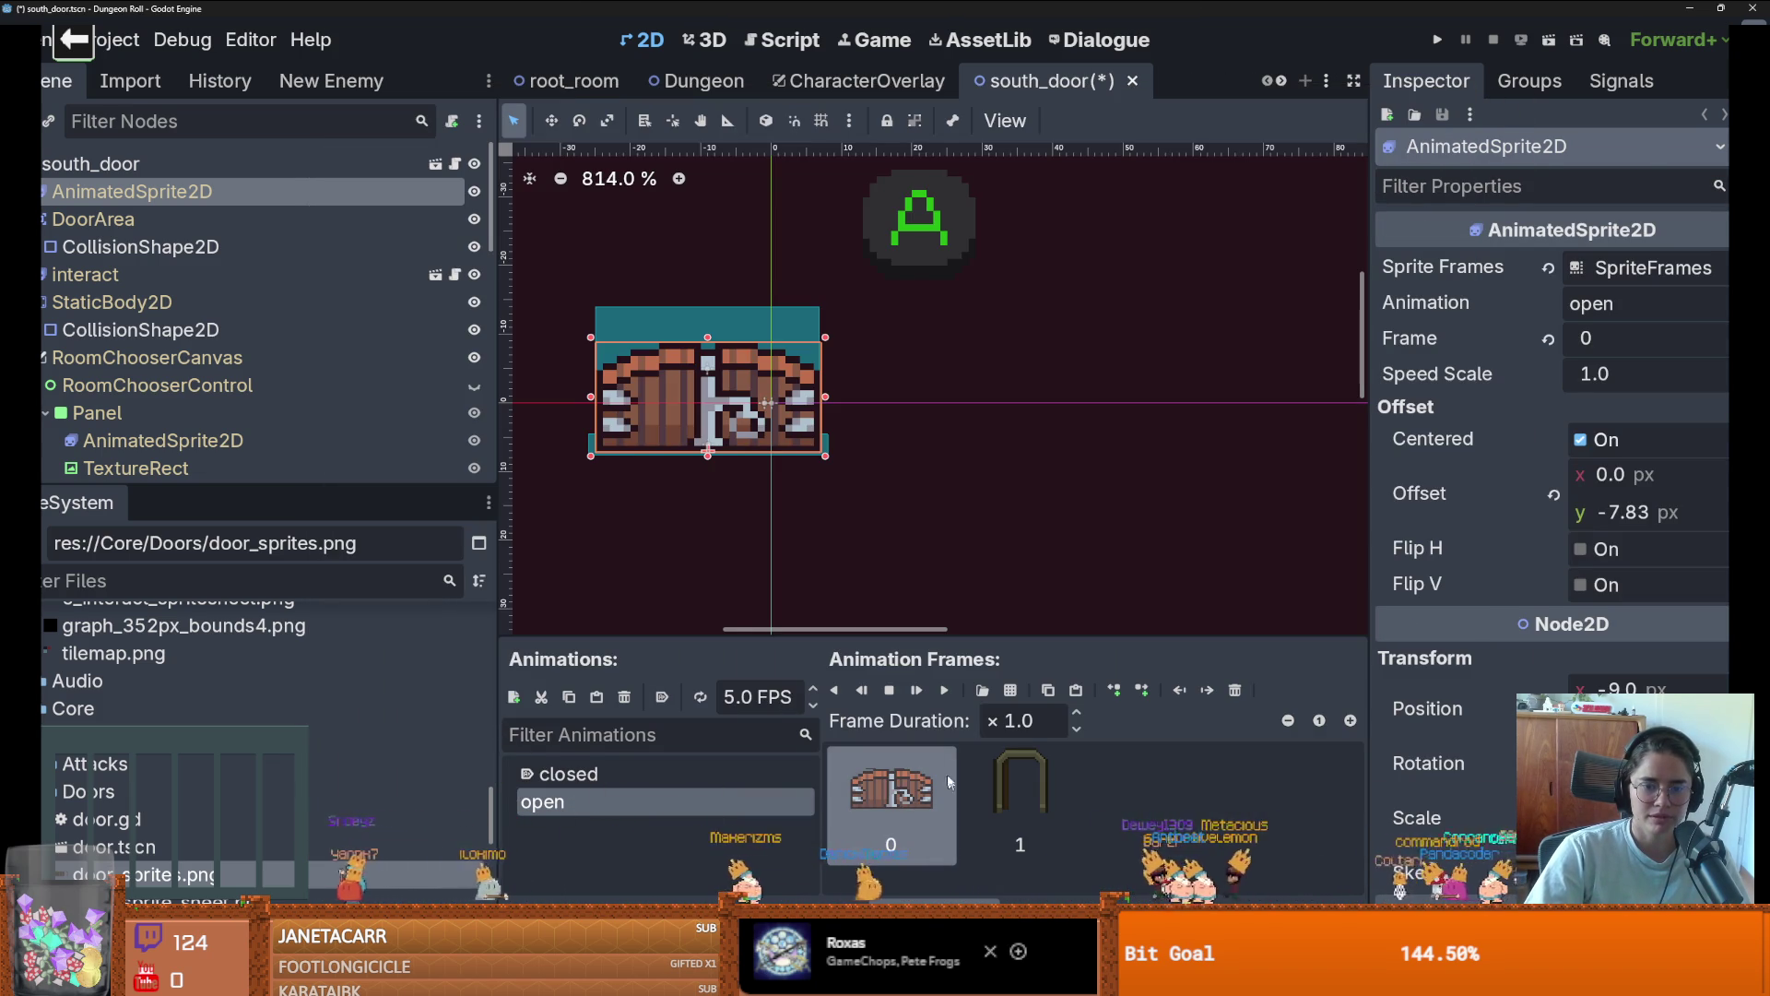
key("Delete")
Clear the closed animation's old frame and add a frame from door_sprites.png
left_click(610, 775)
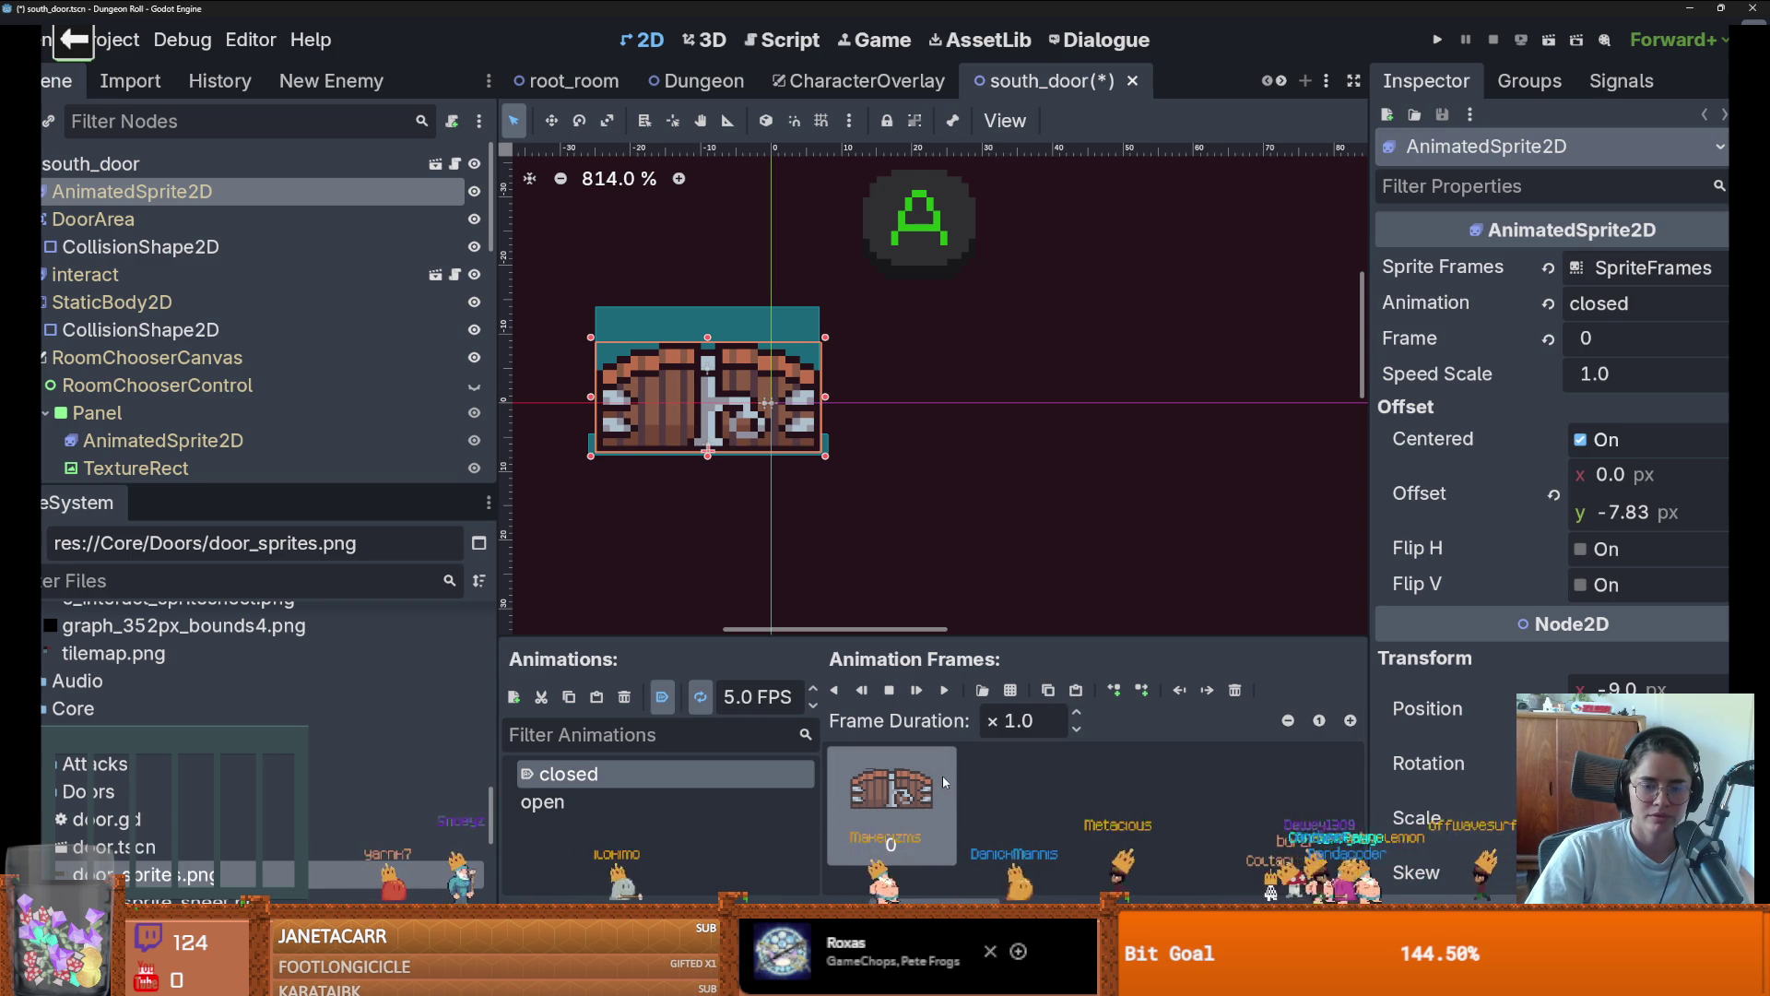
key("Delete")
left_click(982, 689)
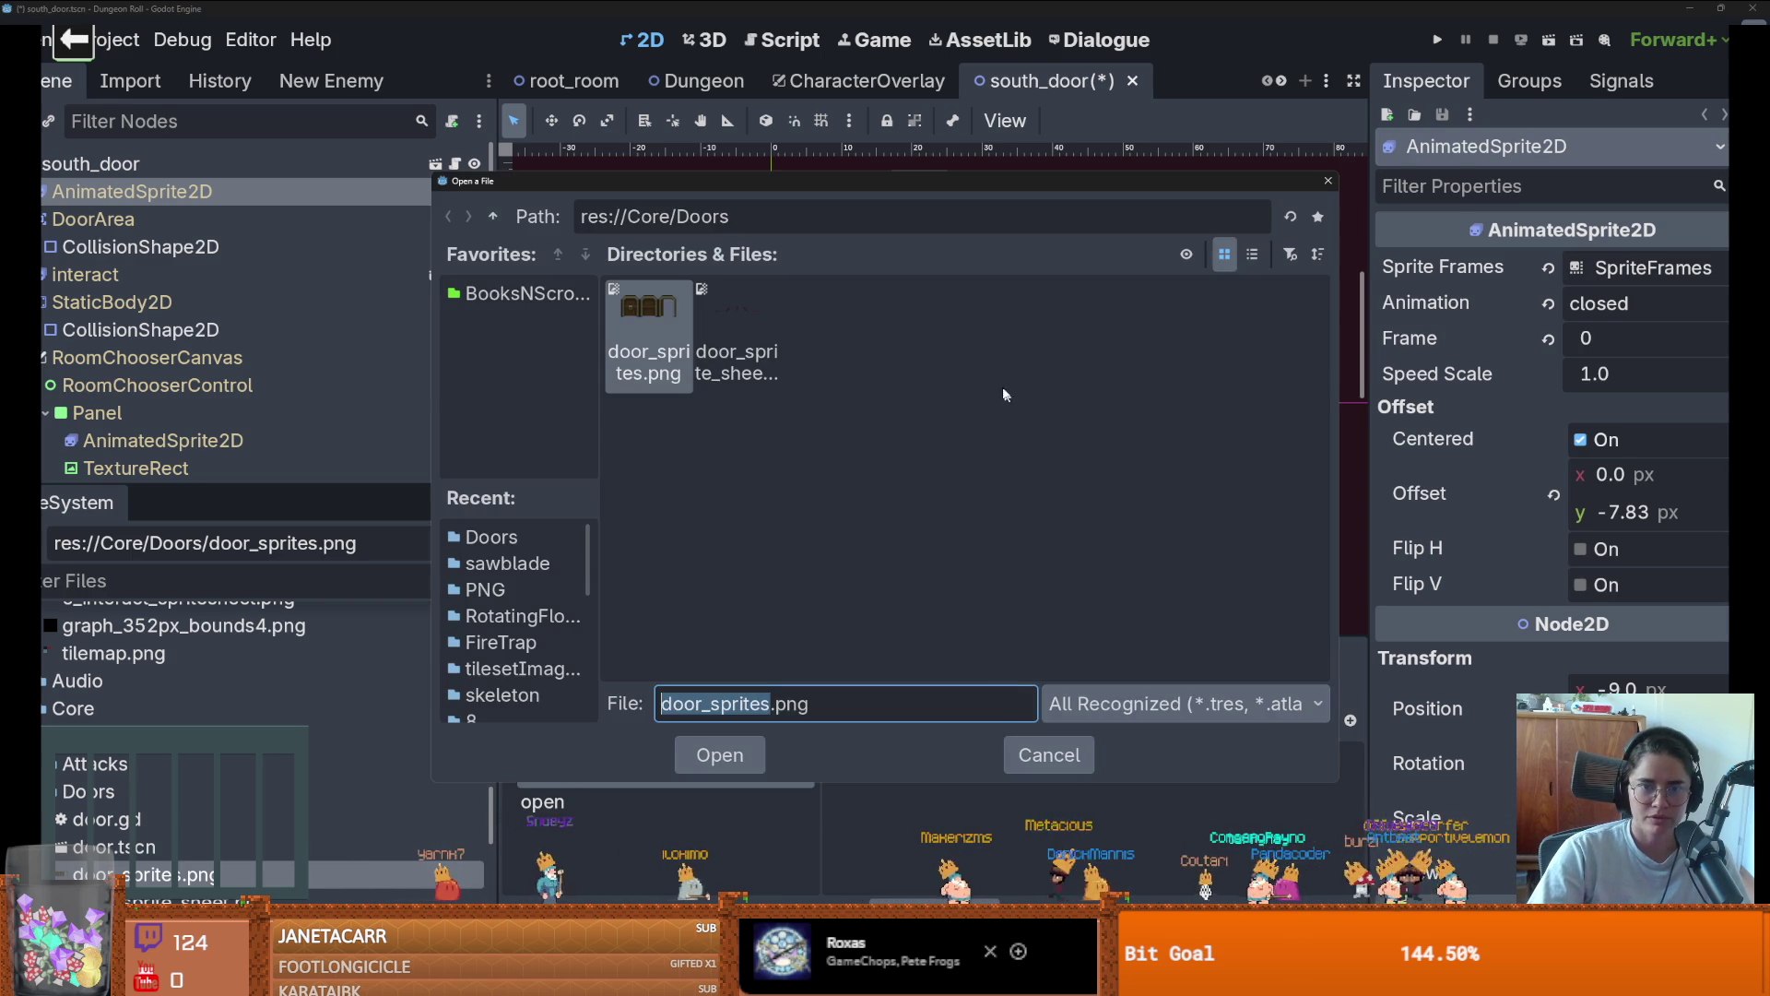
key("Return")
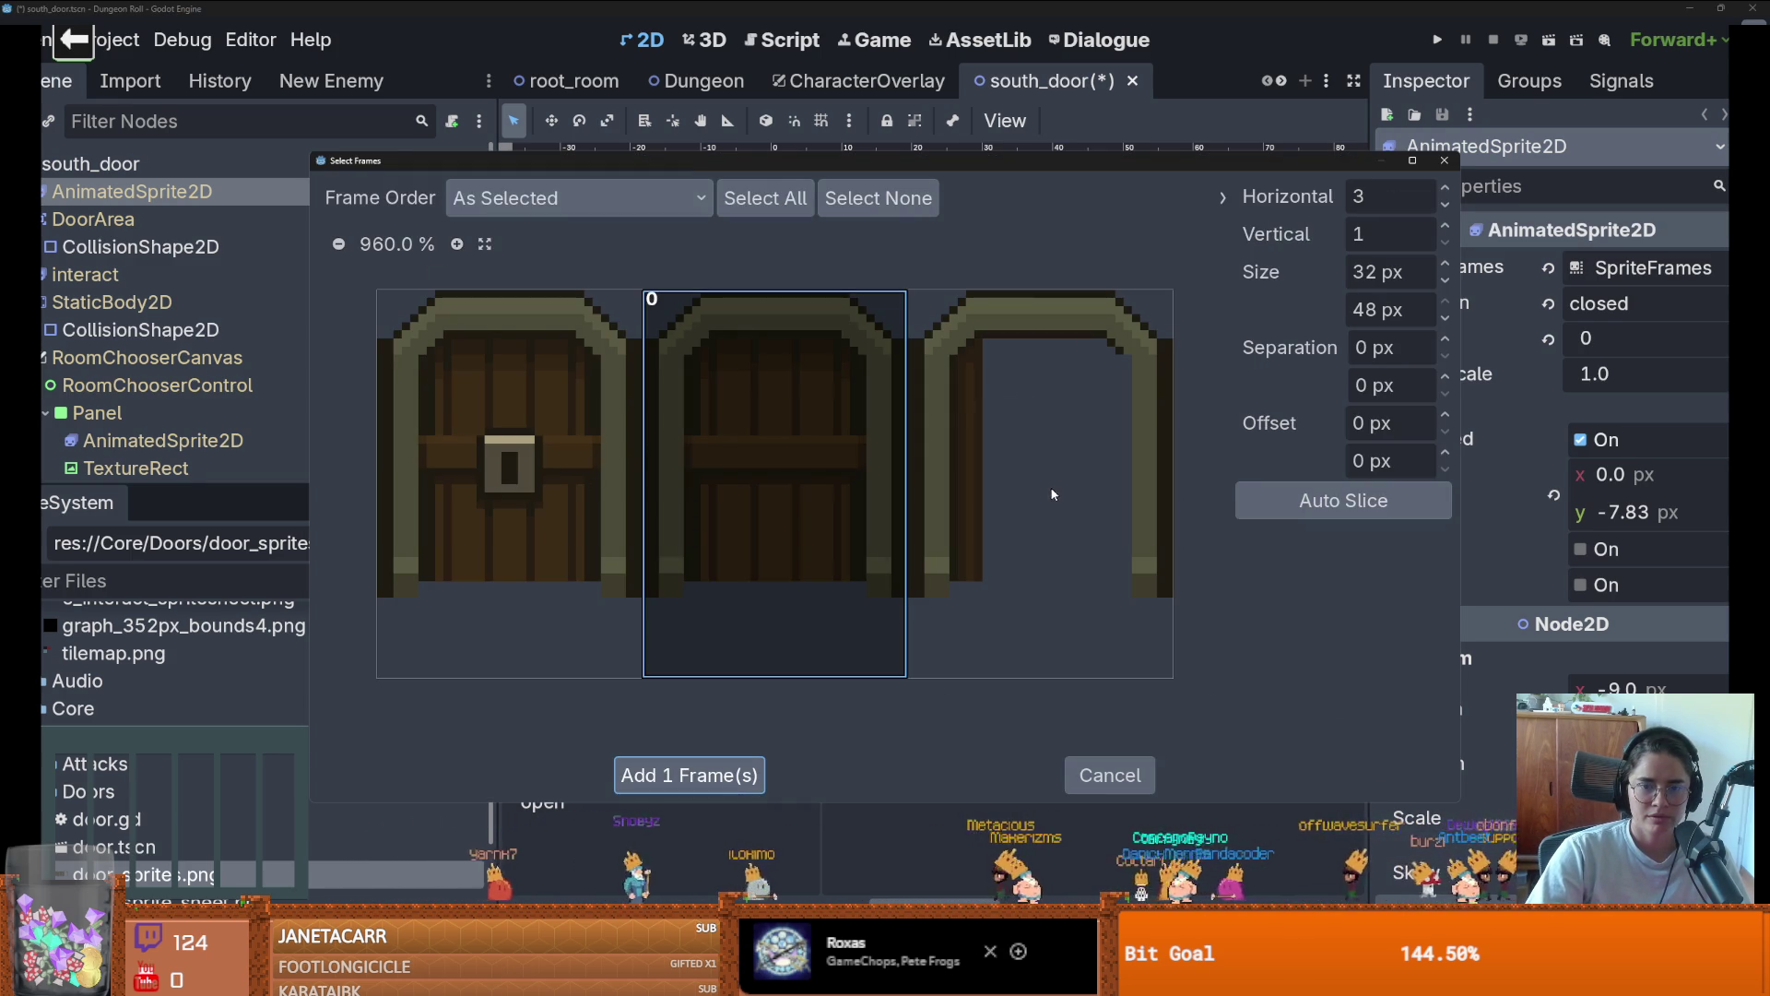
left_click(1053, 494)
left_click(784, 636)
left_click(690, 775)
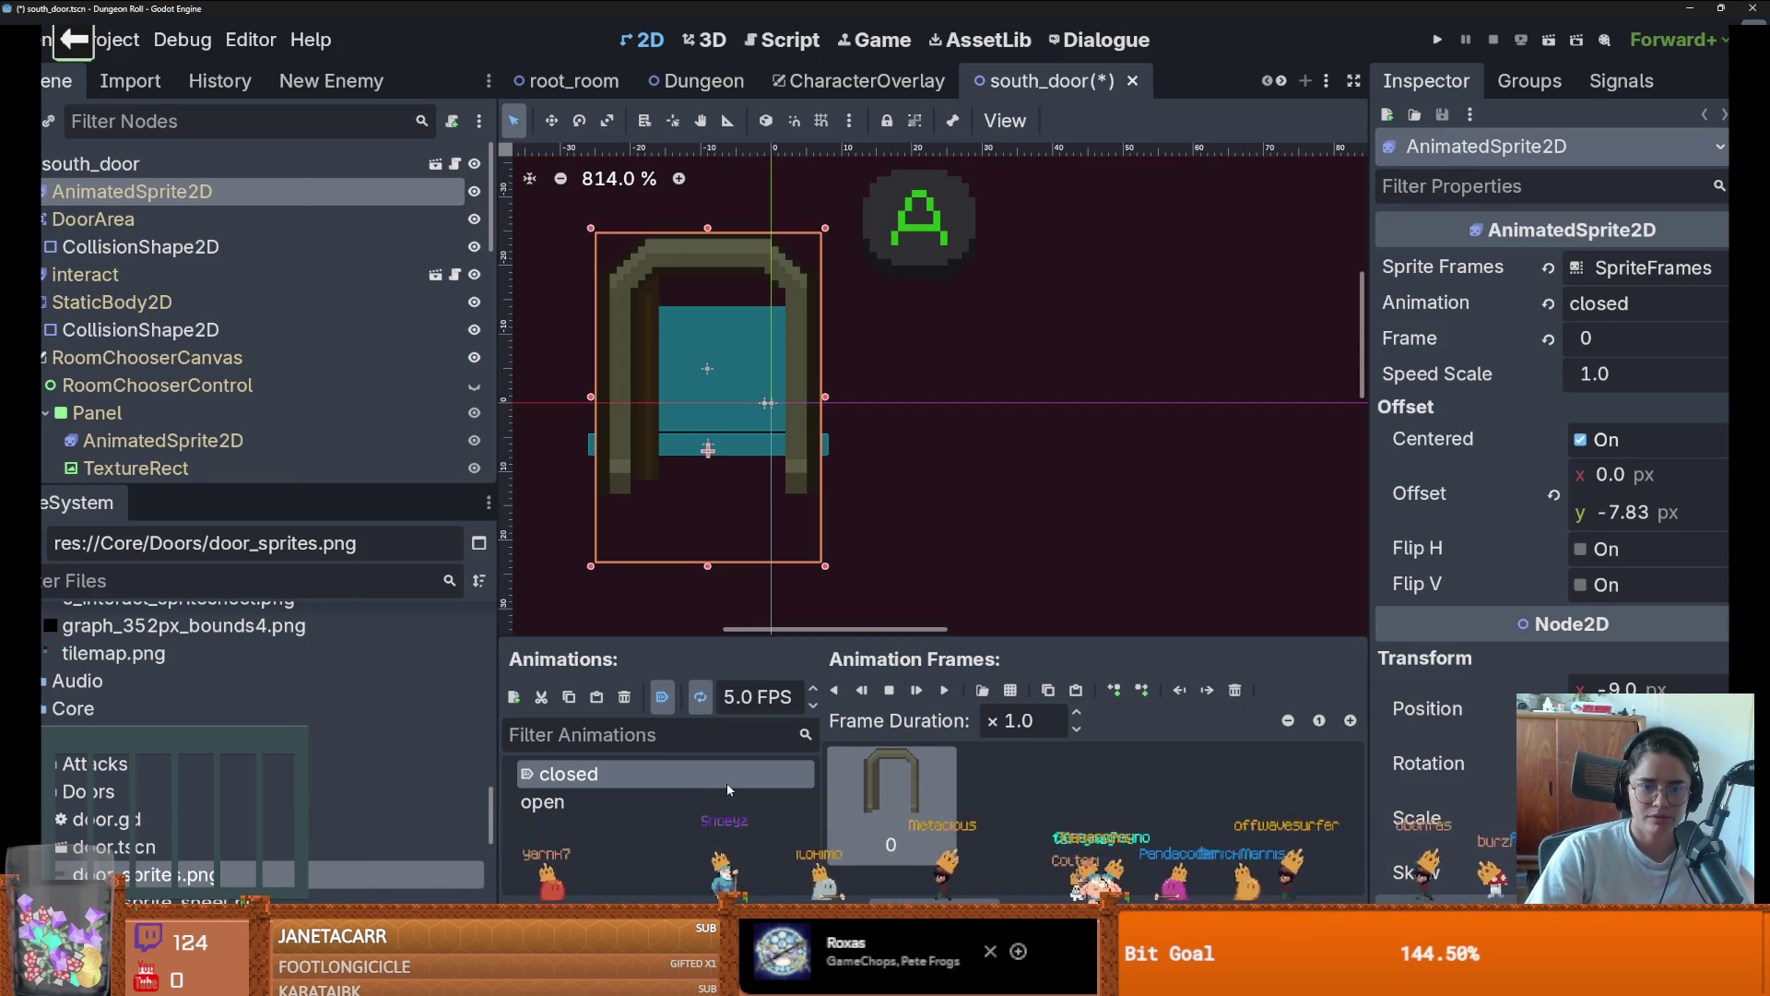
left_click(645, 802)
left_click(645, 774)
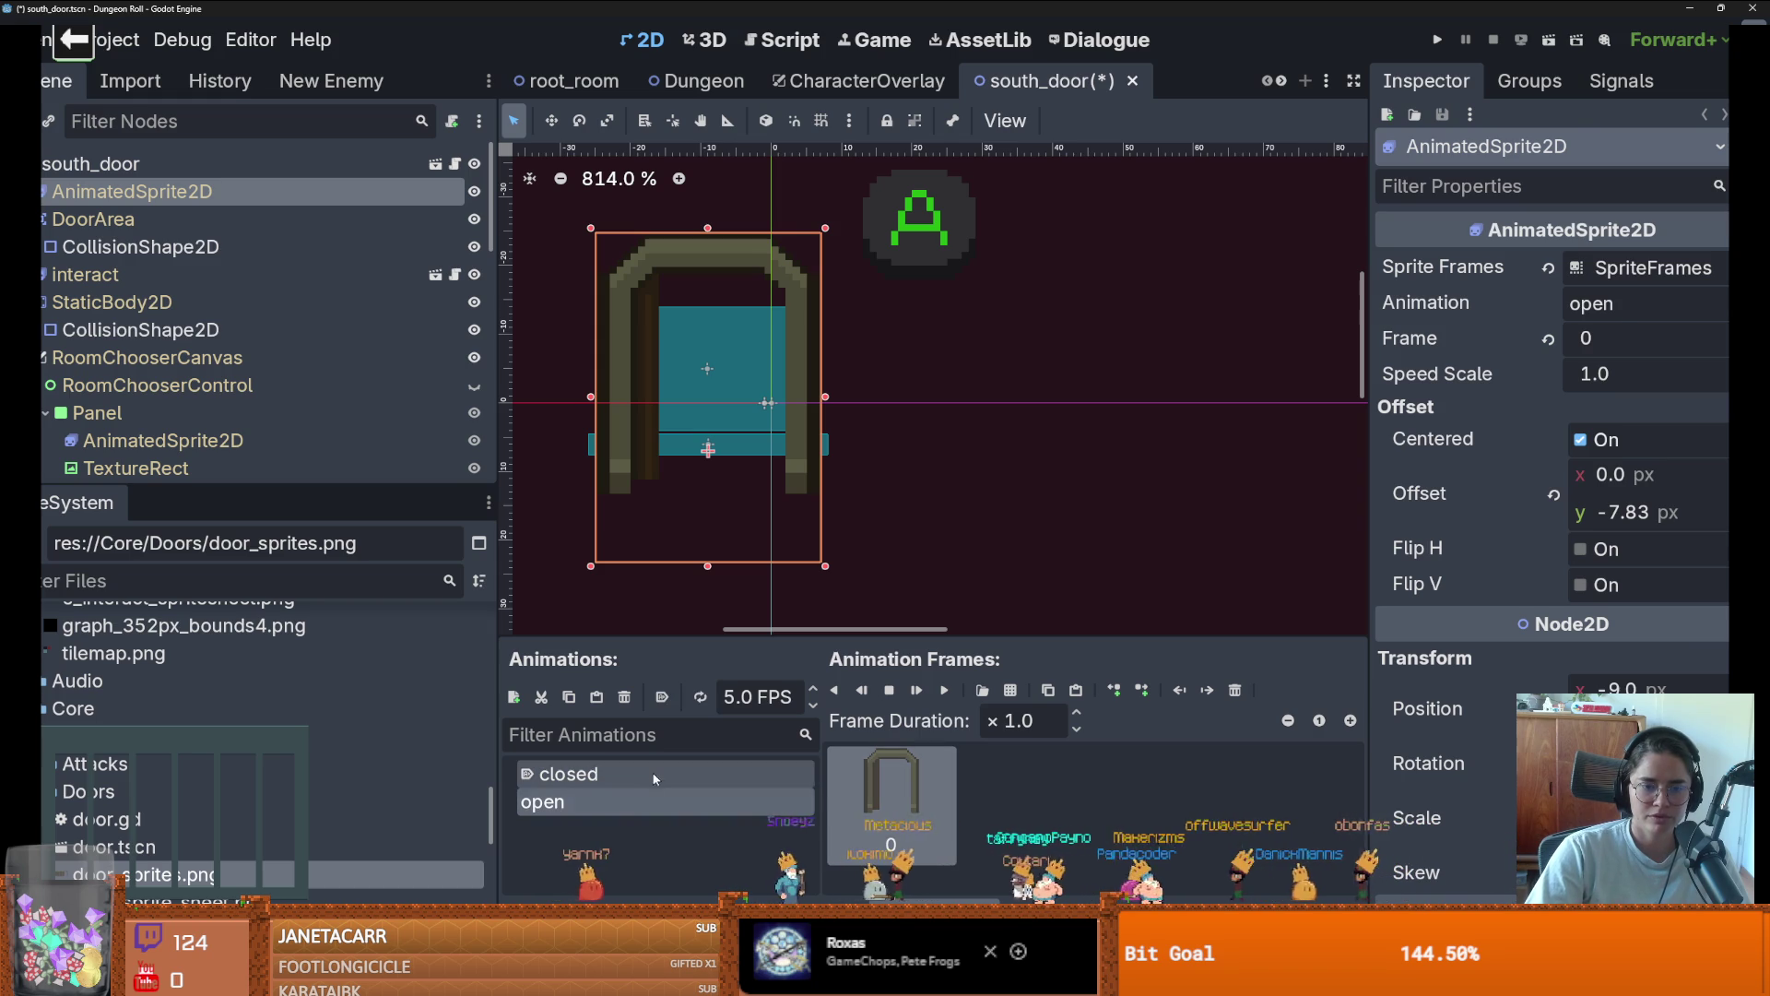
Add the closed-door frame, remove the bare arch frame, and run the game with F5
left_click(1009, 691)
double_click(642, 331)
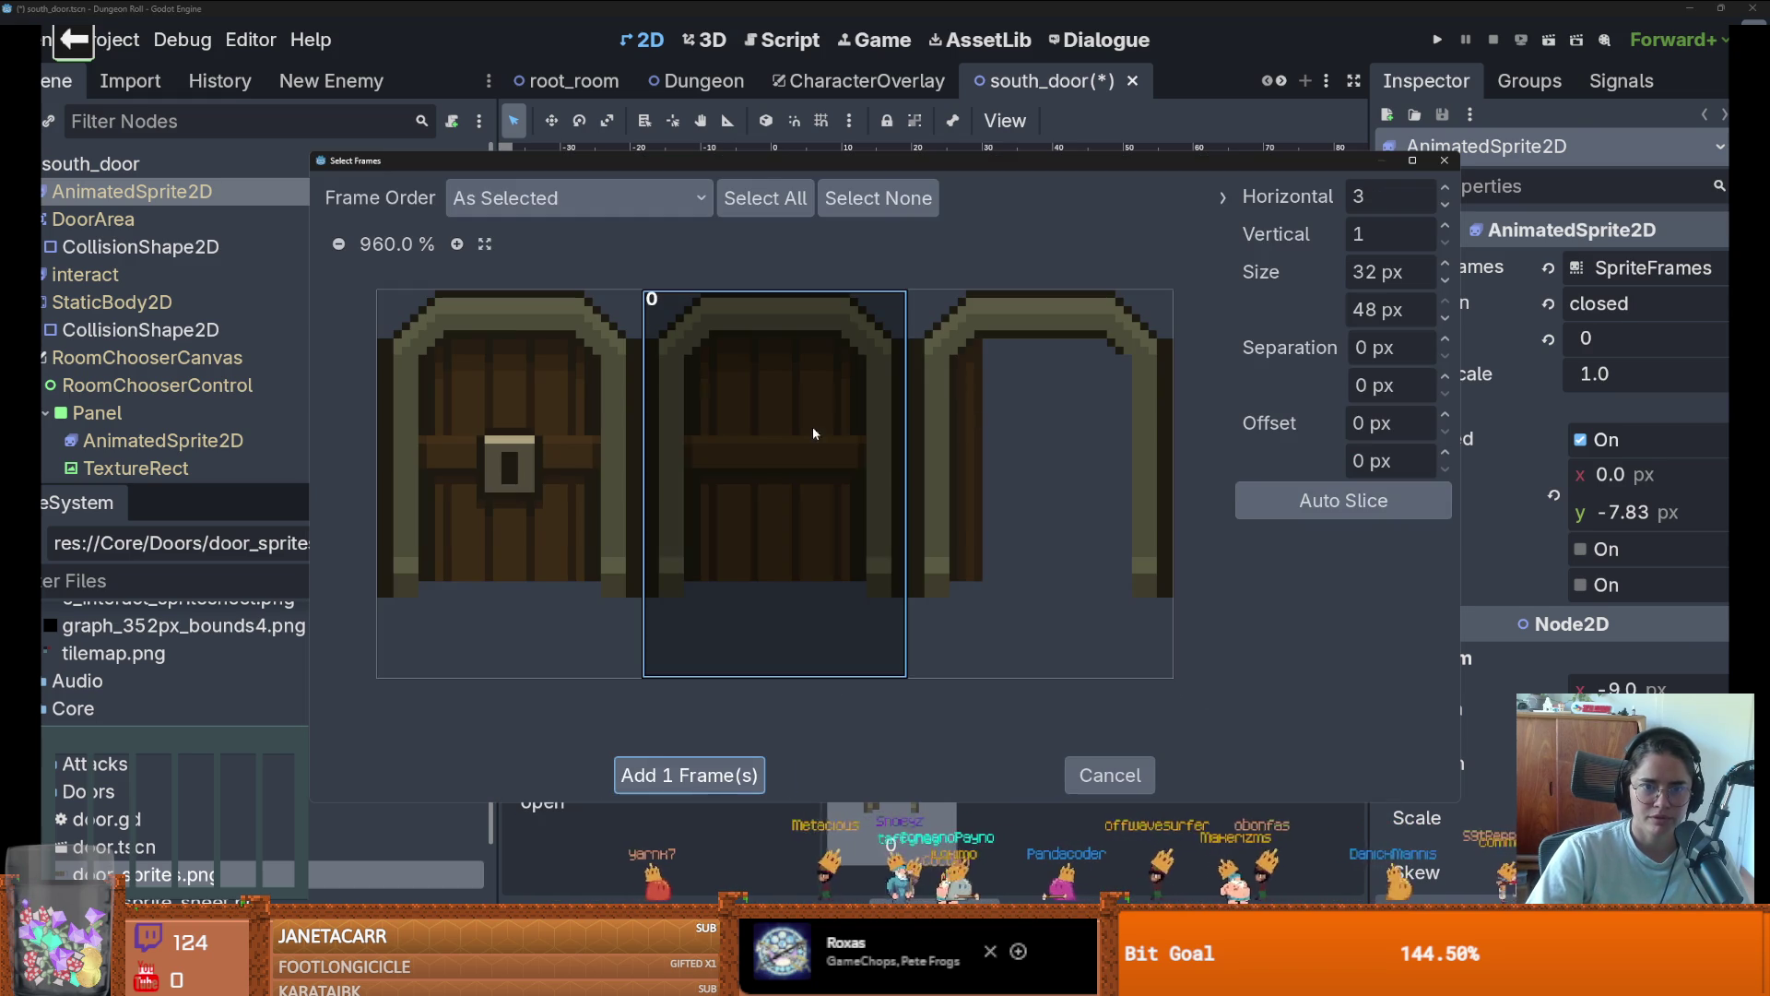
left_click(689, 775)
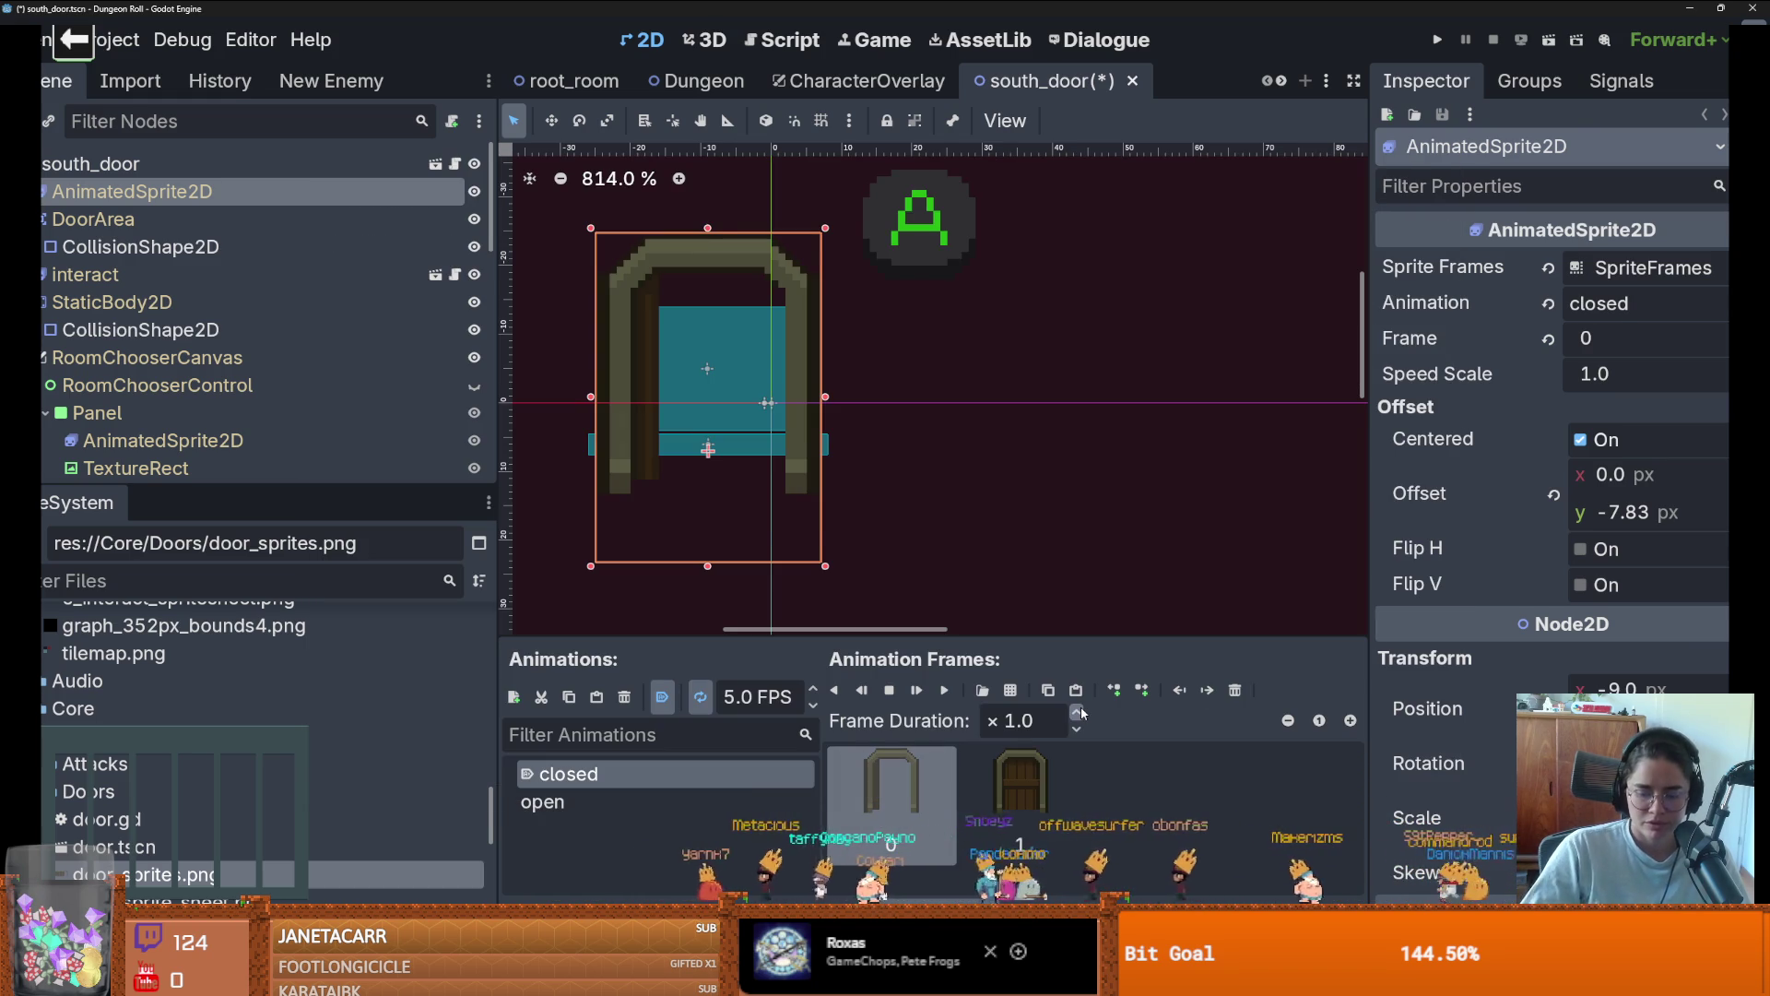
key("Delete")
left_click(888, 506)
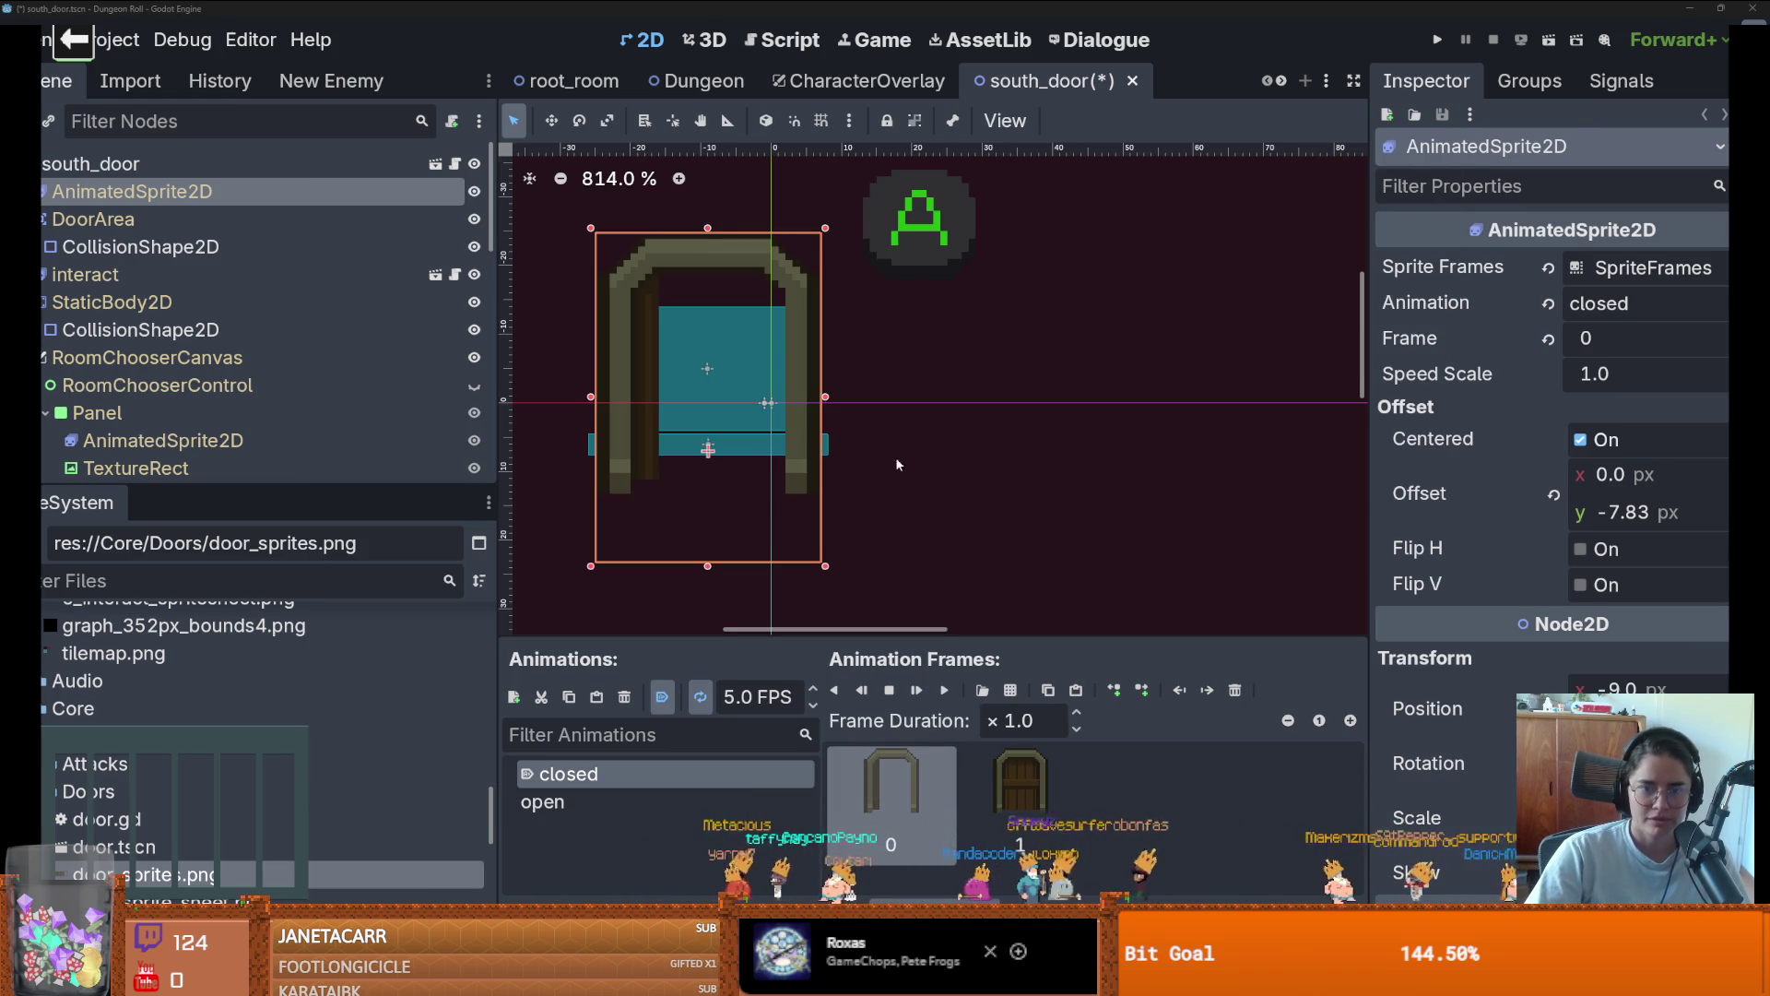
left_click(1218, 690)
key("F5")
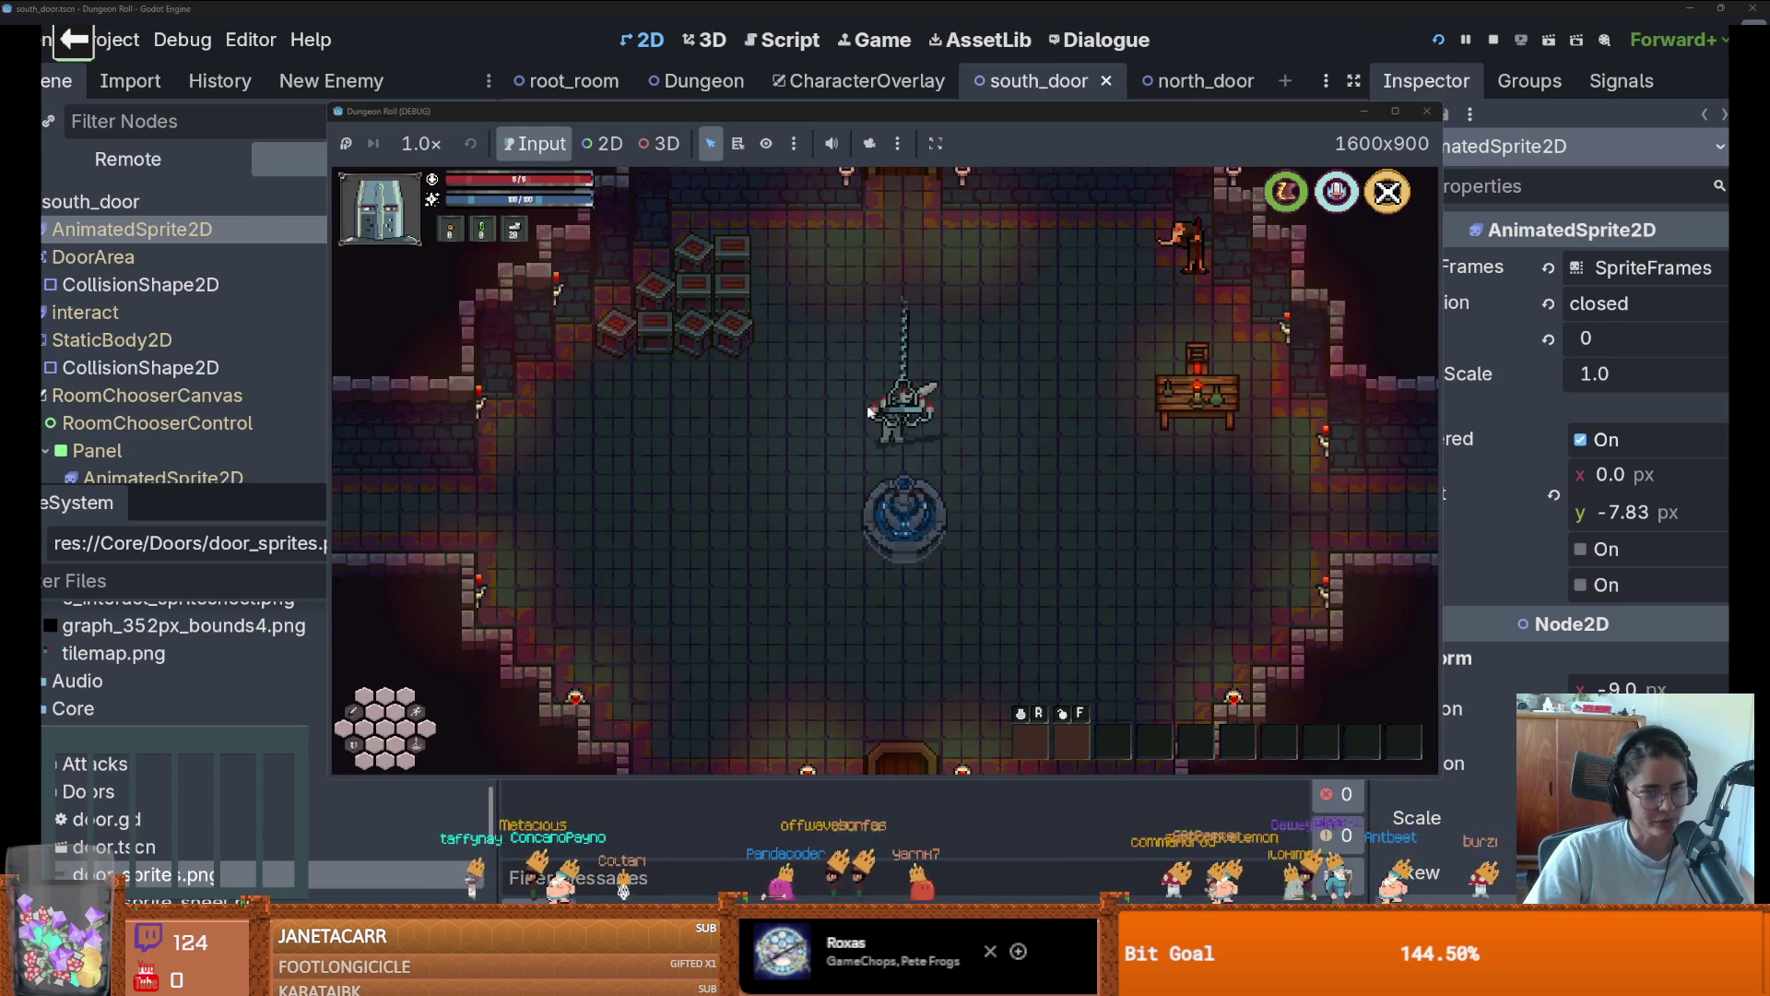
Walk the player into the bottom doorway, then stop the game
key("s")
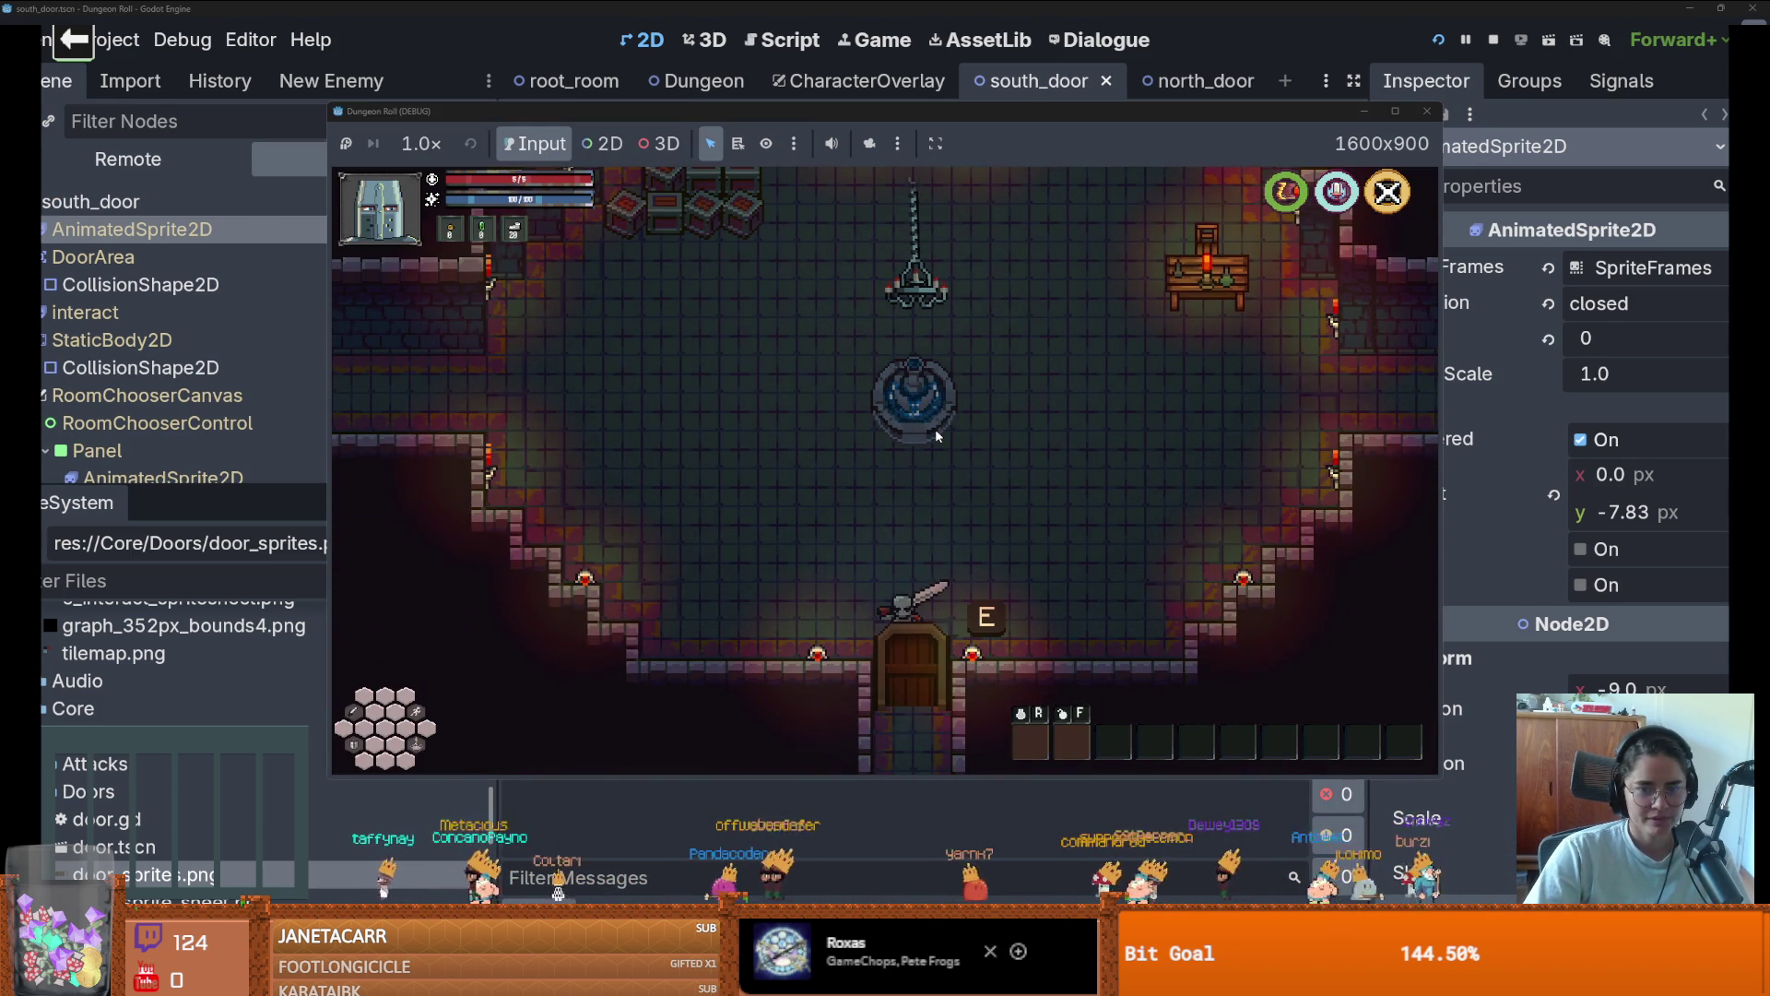
key("e")
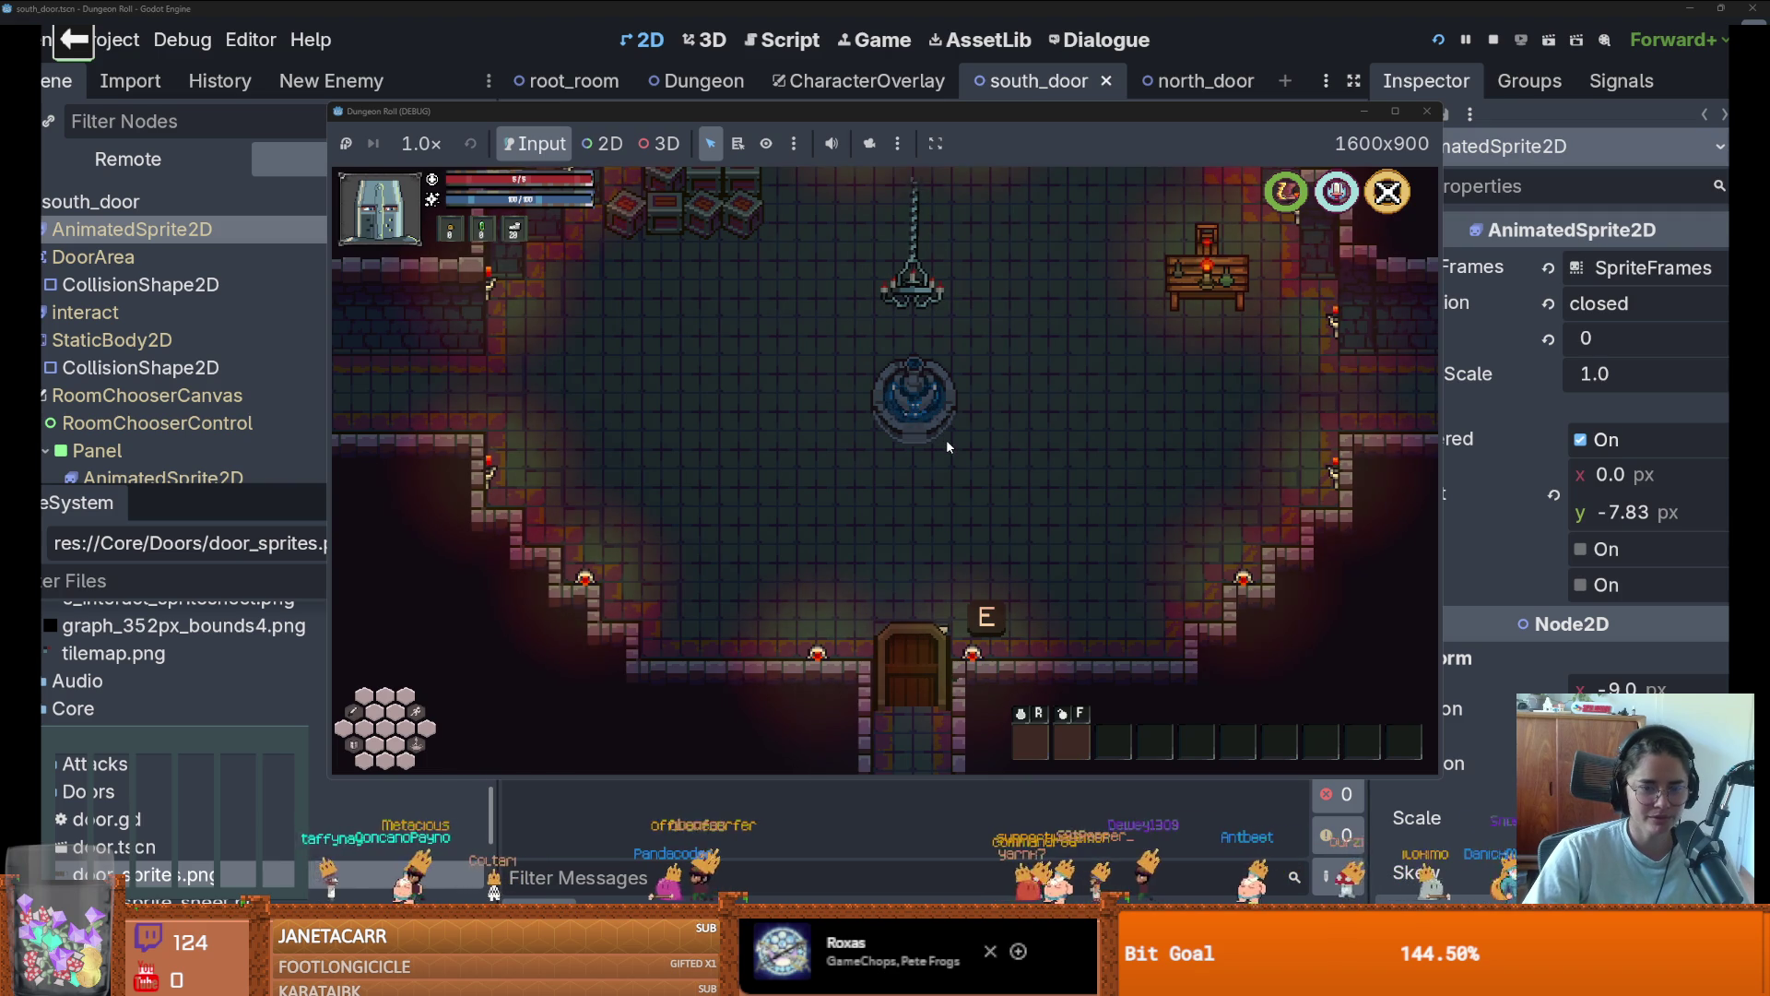
left_click(1494, 43)
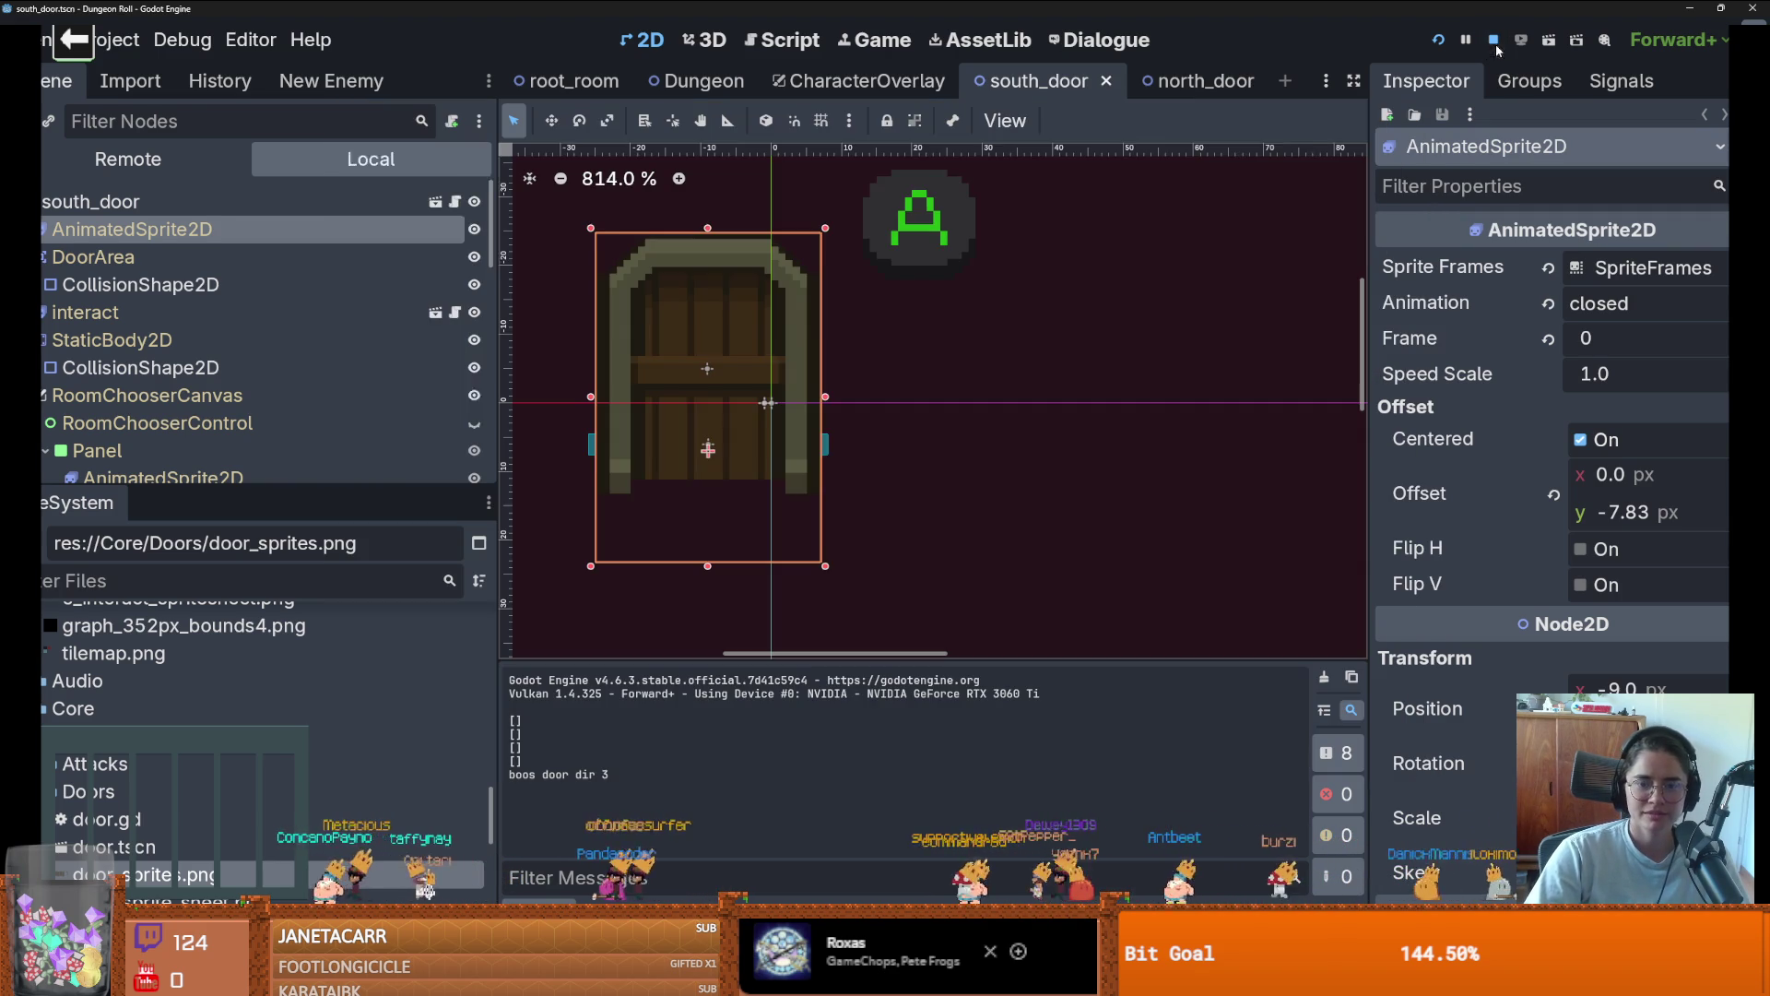
Move the door AnimatedSprite2D down 14 px to (-9, 23) and save
key("ctrl+s")
scroll(754, 341, "down", 1)
left_click_drag(758, 328, 743, 495)
key("ctrl+s")
left_click(138, 218)
Drag the StaticBody2D and DoorArea collision shapes down to match the lowered door
left_click(719, 391)
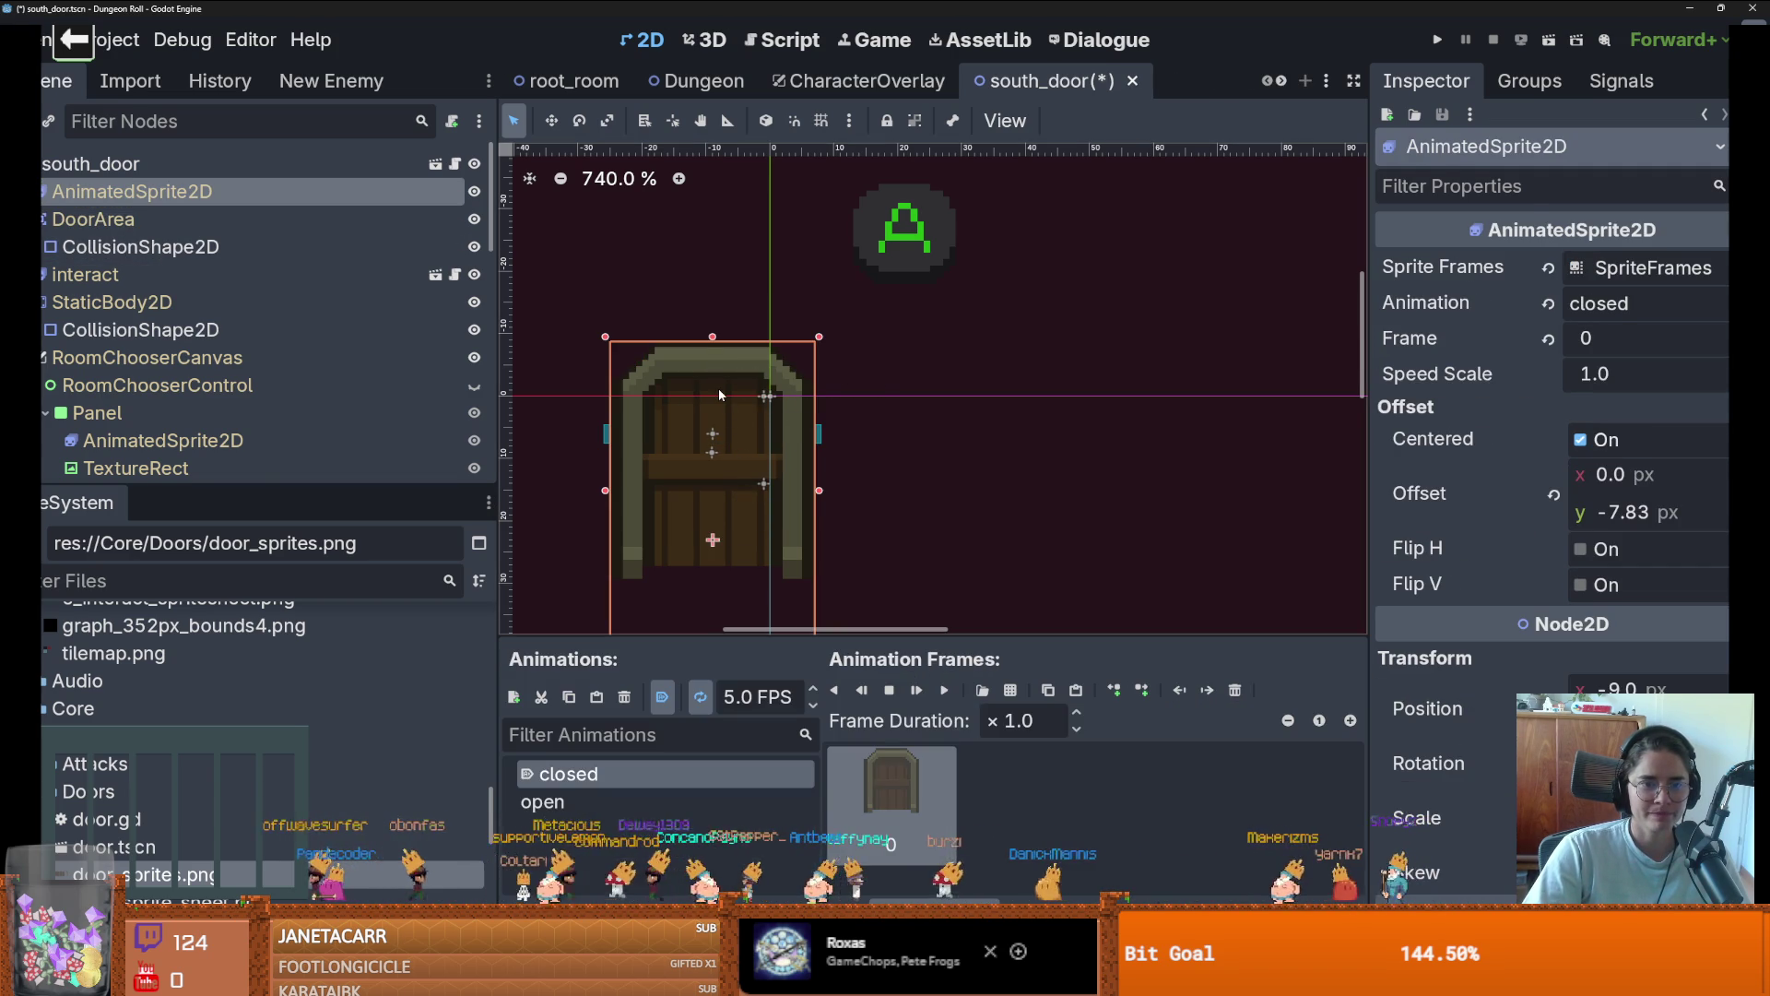
left_click(138, 219)
key("Left")
key("Right")
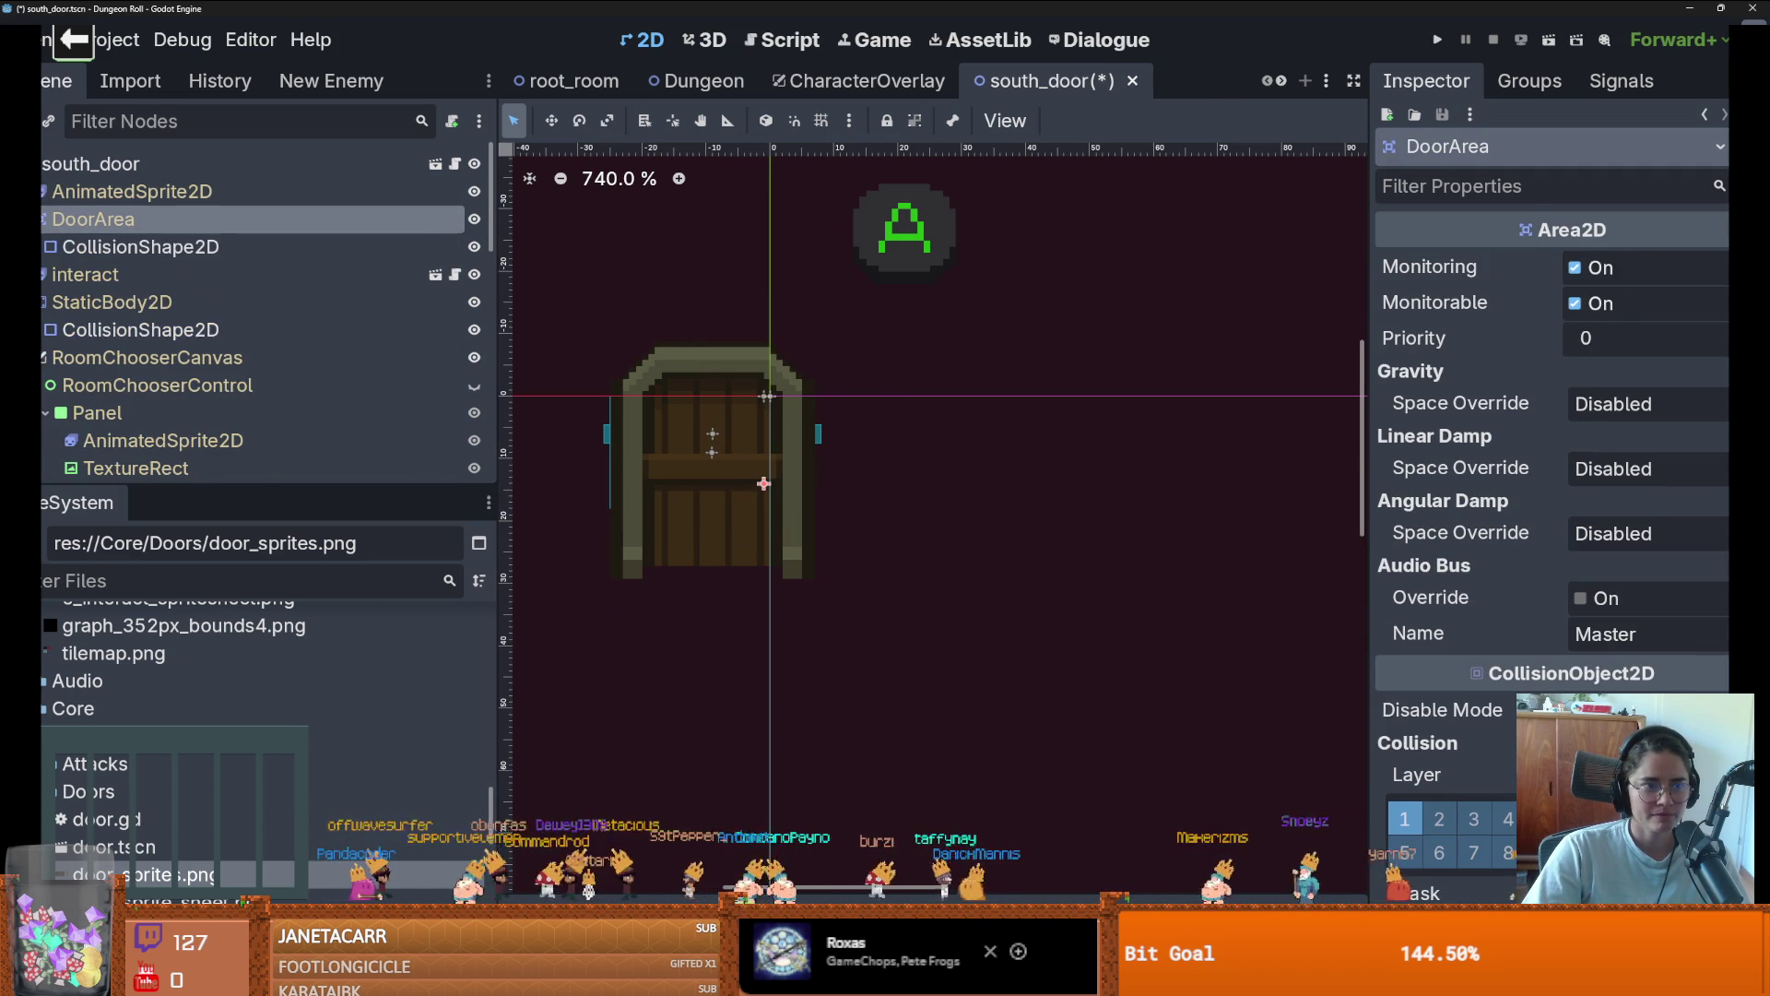
key("Left")
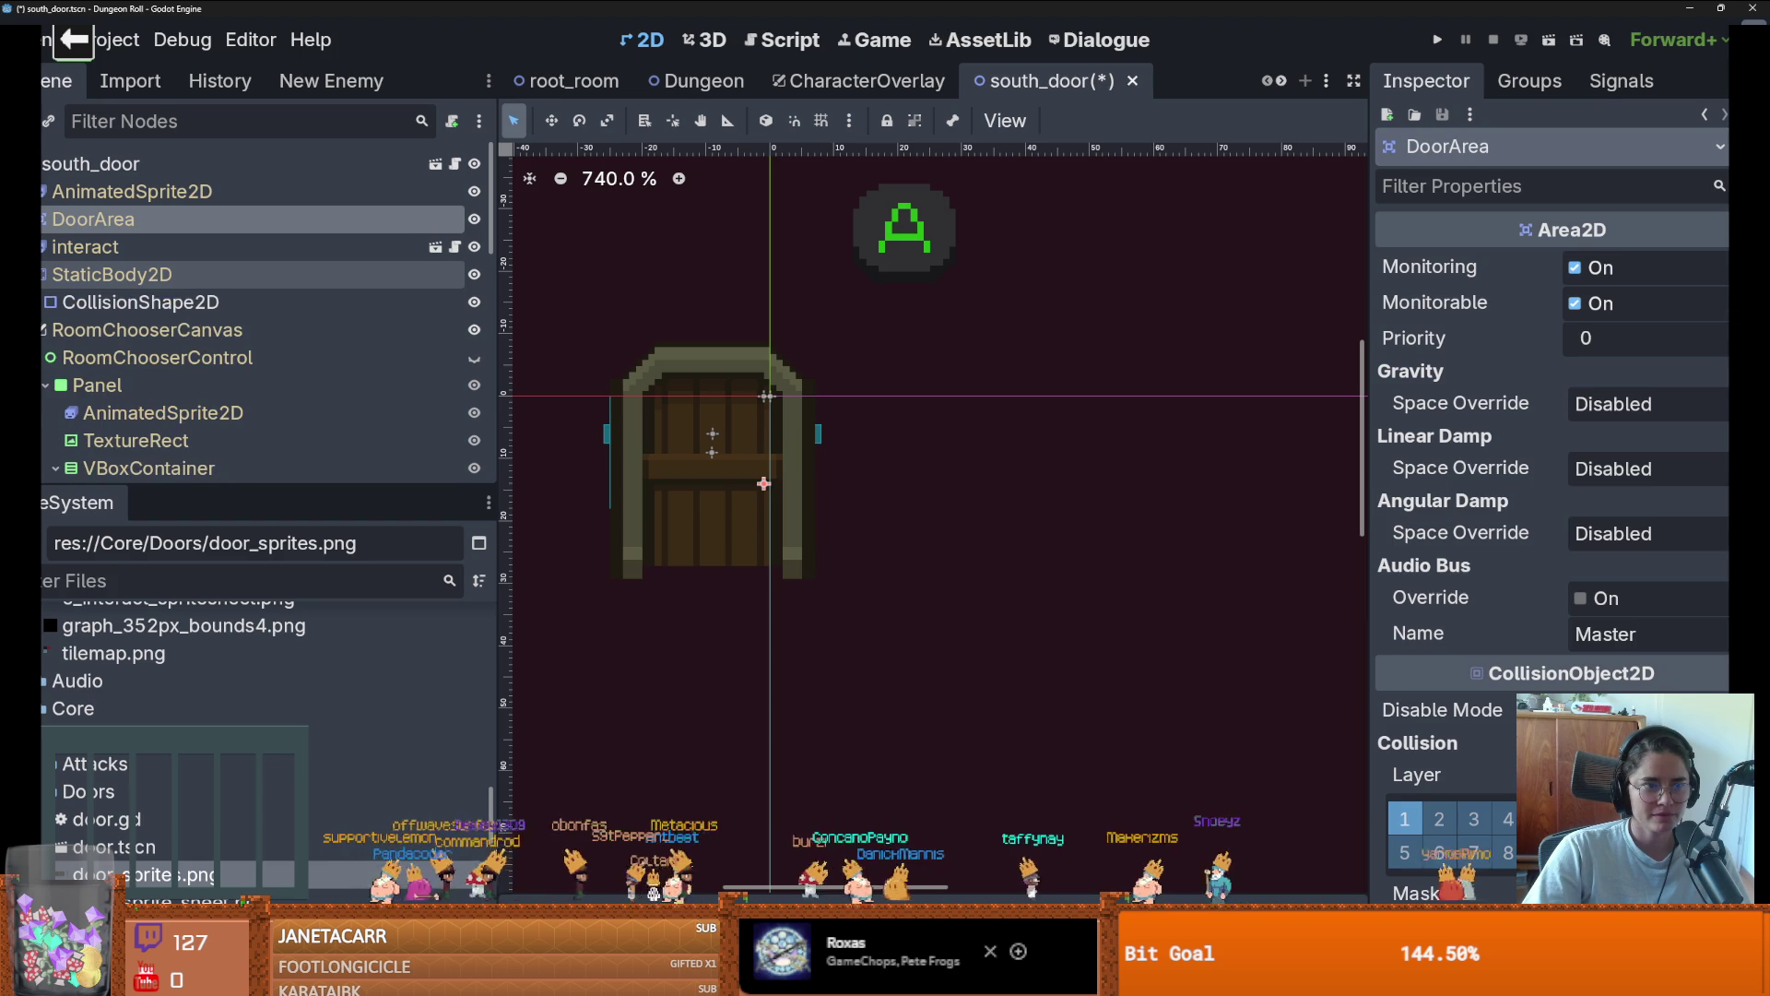
left_click(143, 307)
mouse_move(770, 452)
left_mouse_down()
mouse_move(770, 565)
mouse_move(720, 546)
left_mouse_up()
left_click_drag(714, 472, 661, 474)
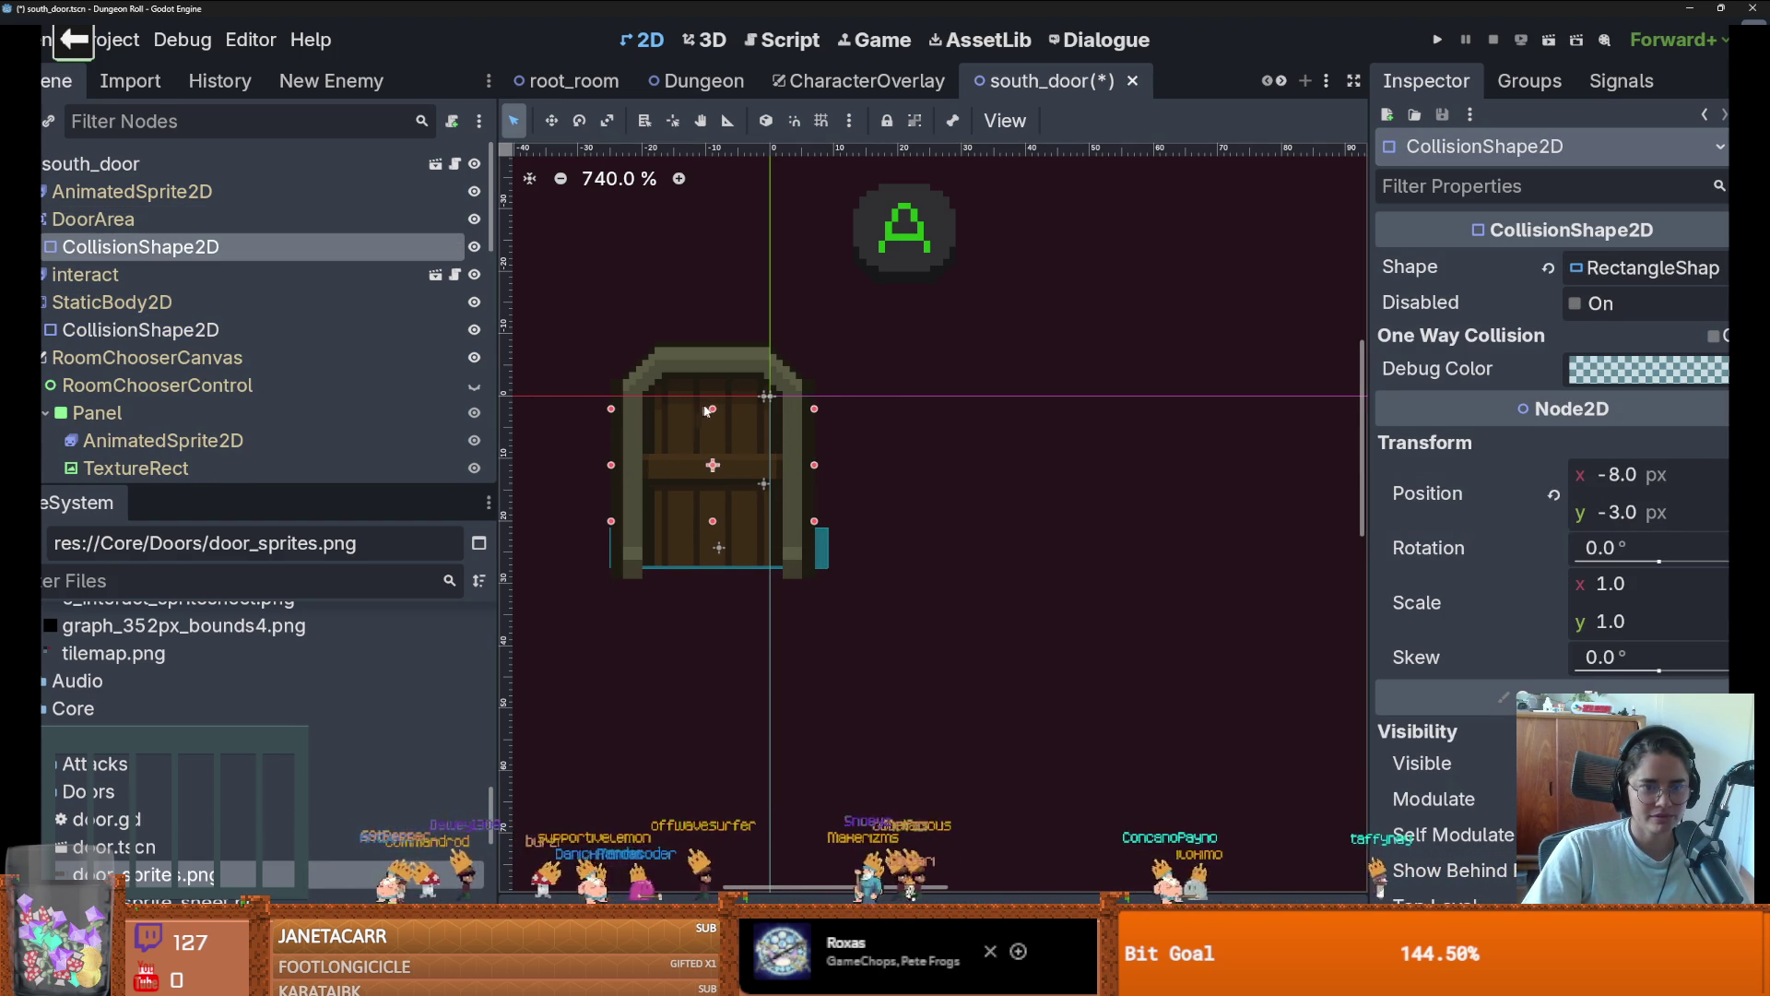
left_click_drag(712, 409, 713, 393)
Save the scene and run Dungeon Roll again to test the door
key("ctrl+s")
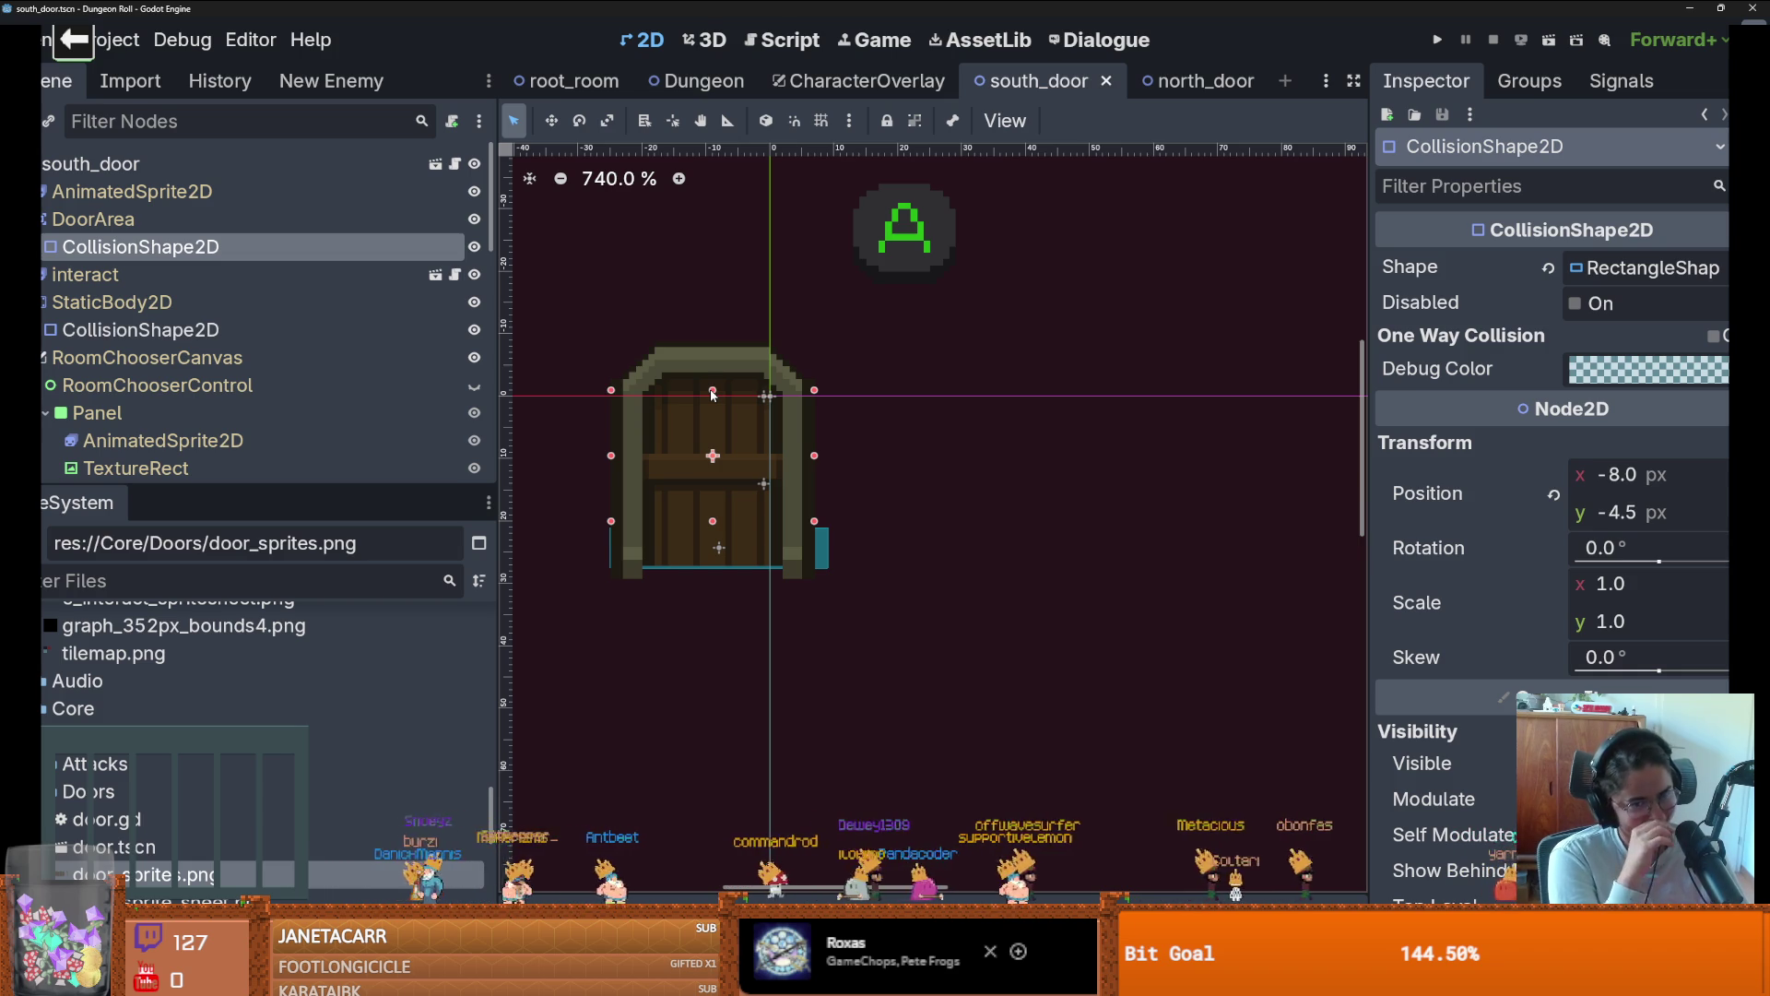
key("ctrl+s")
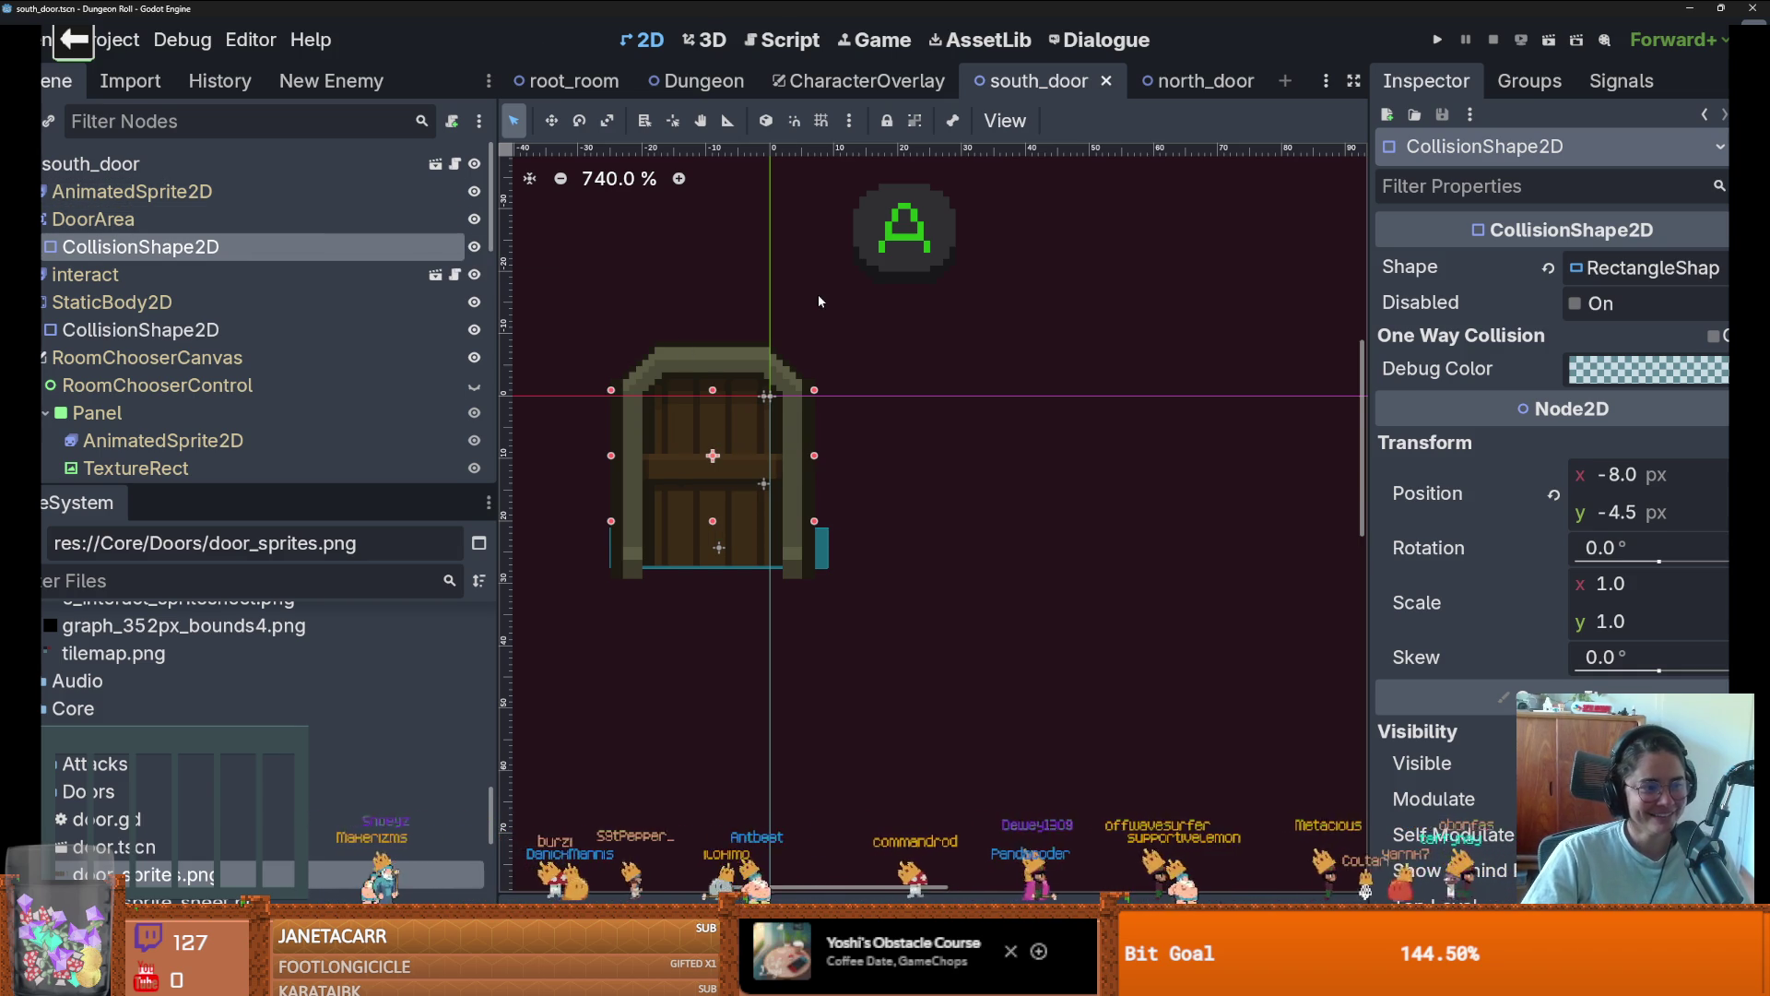
left_click(1438, 38)
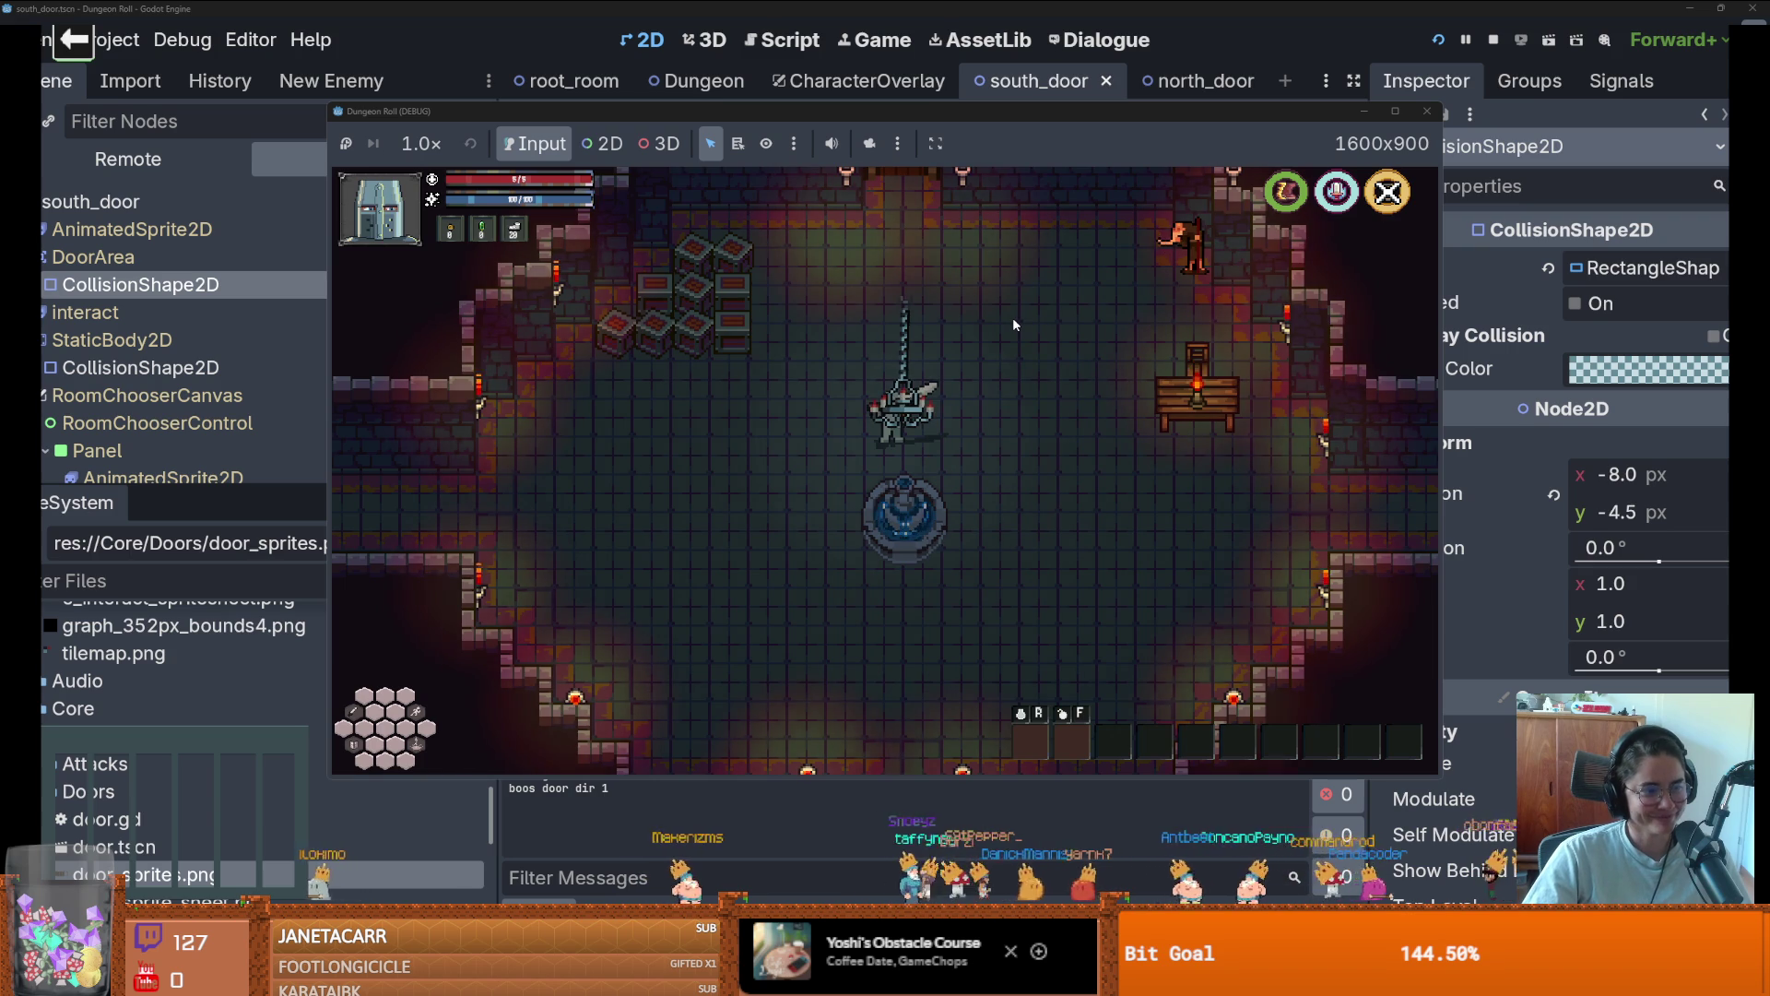
Walk the player past the fountain and into the south doorway
key("s")
key("a")
key("d")
key("s")
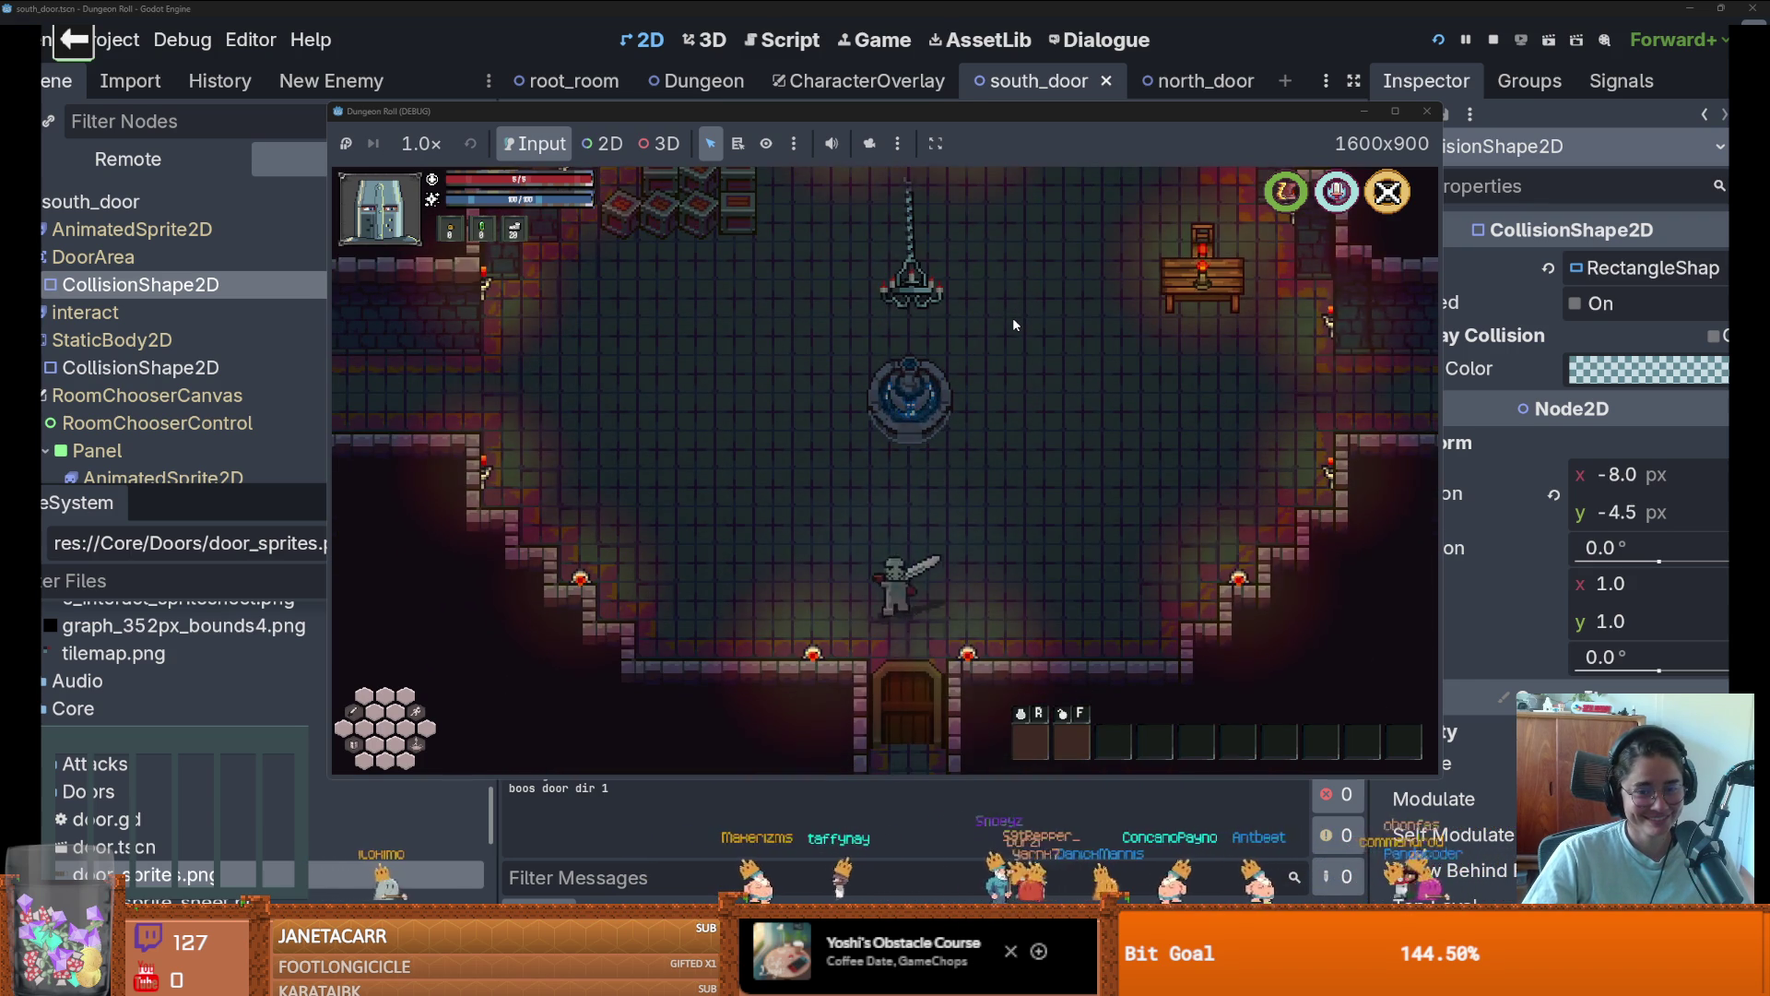
key("s")
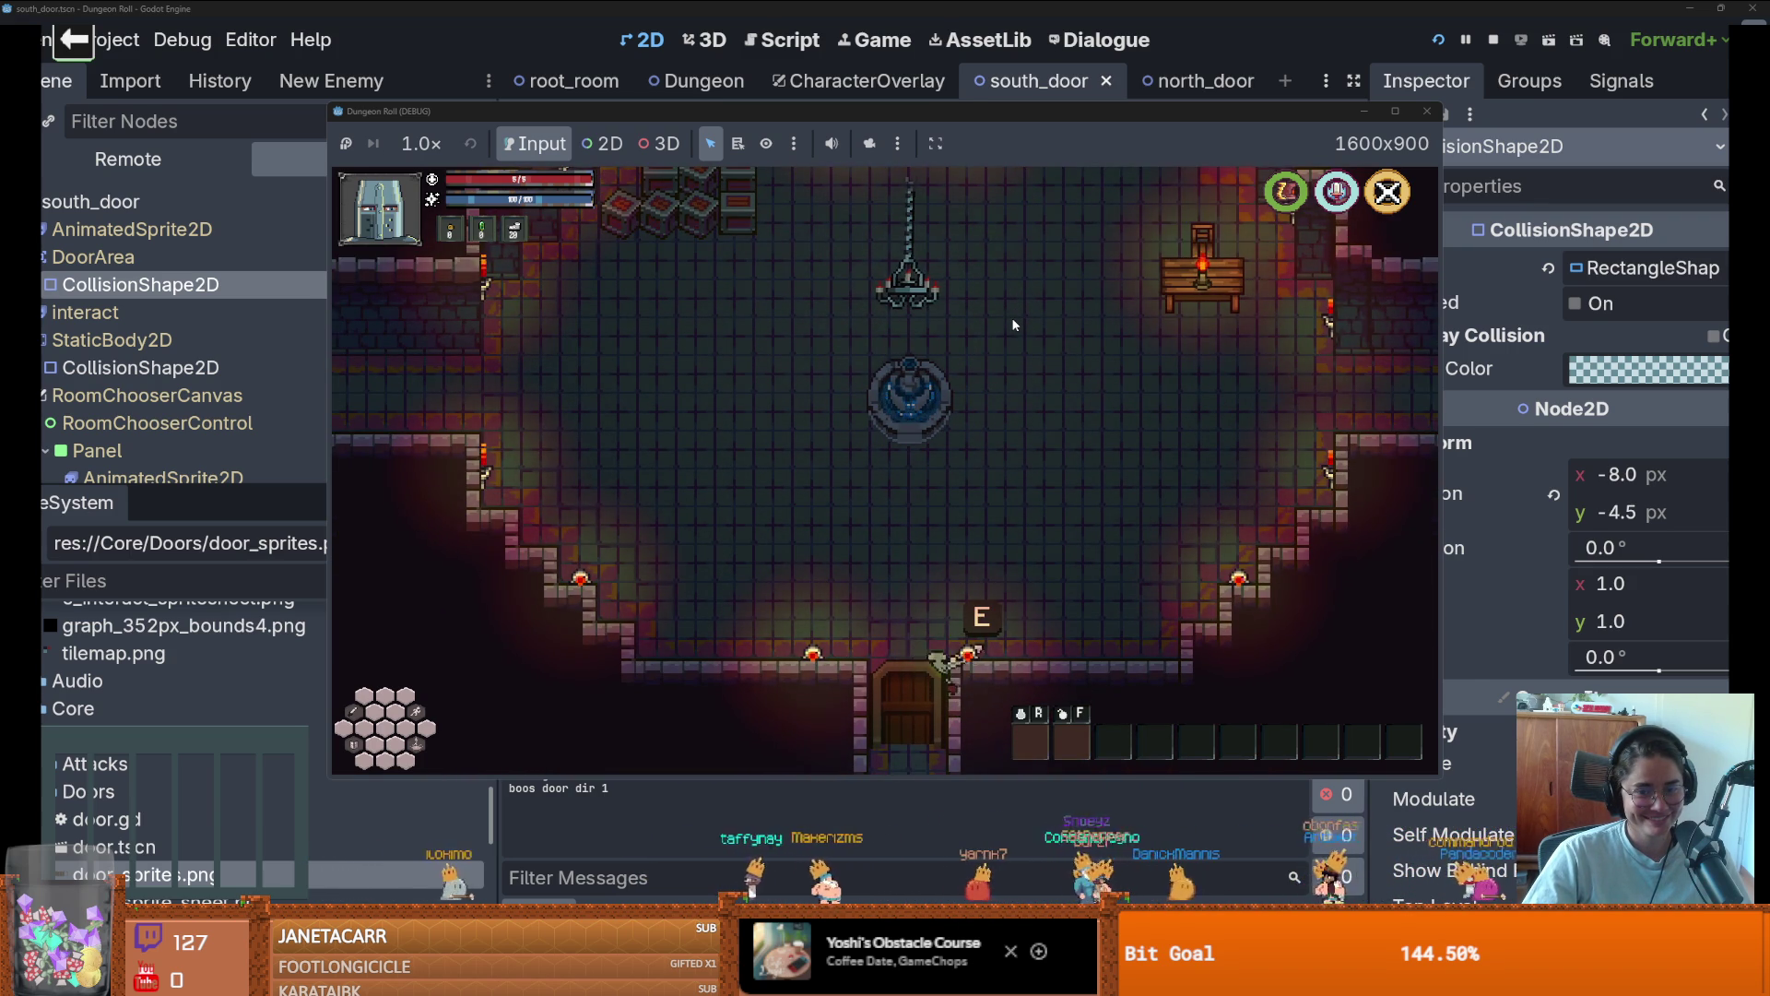
key("s")
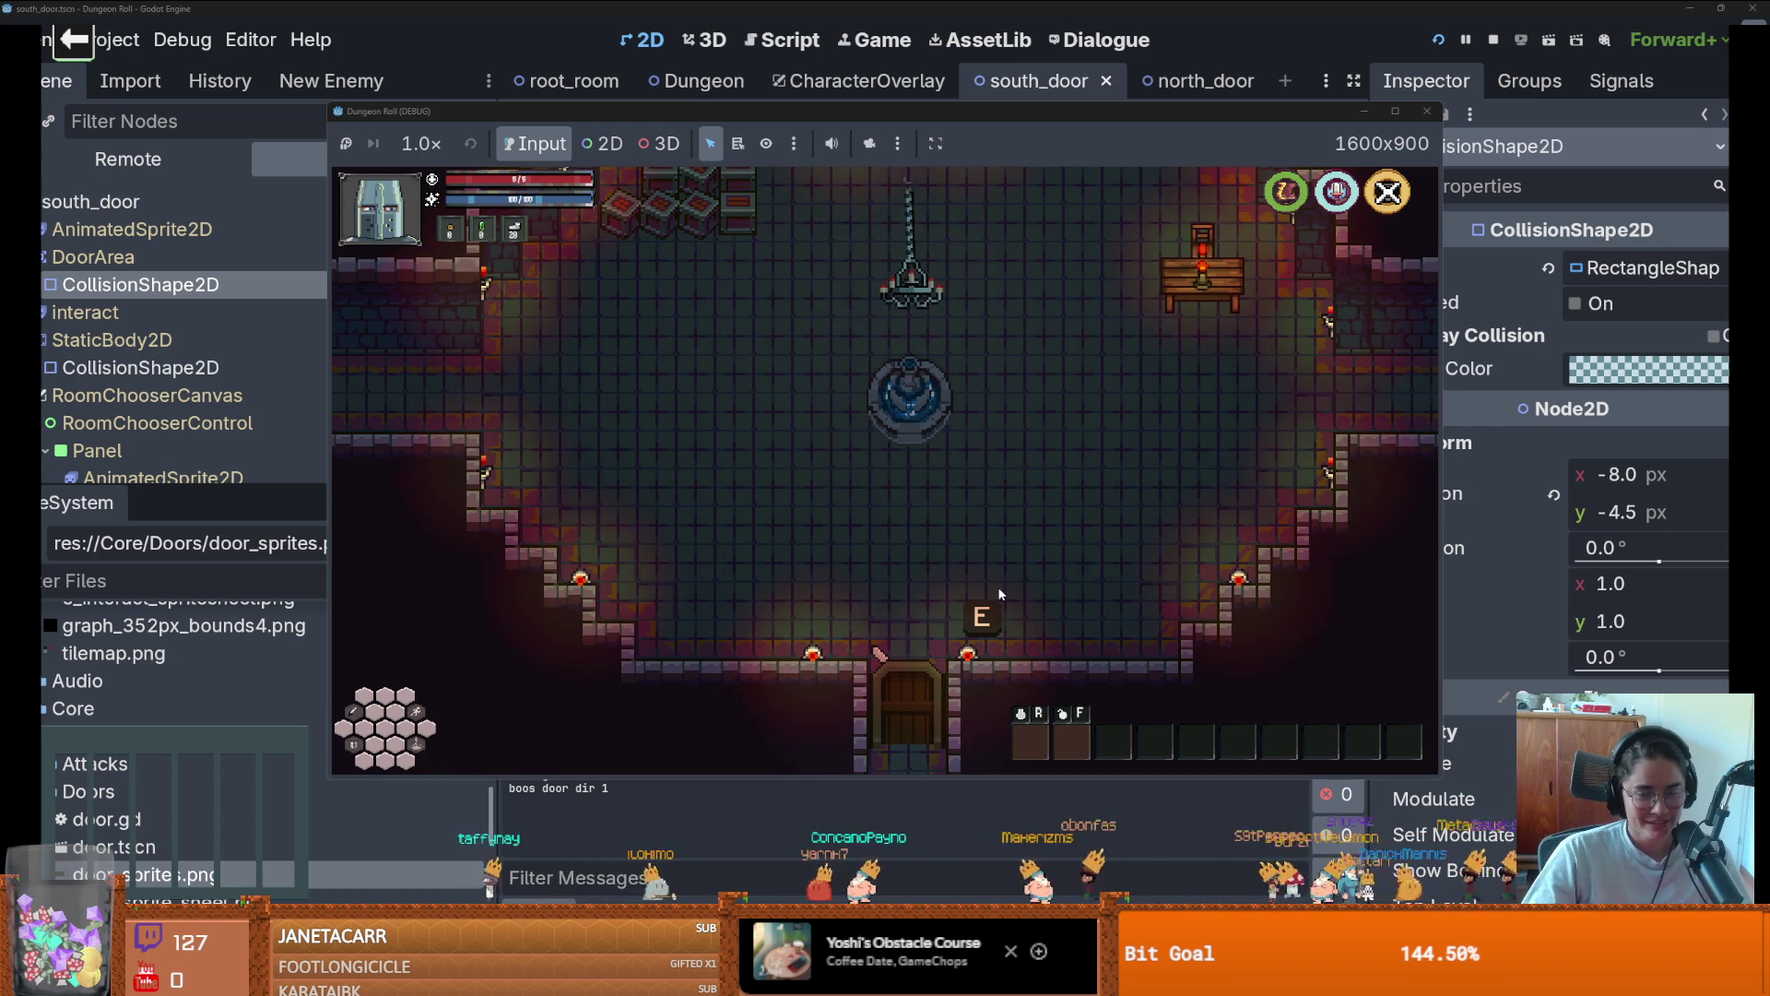
Use the south door to pick a room from the chooser and walk into the fountain room
key("e")
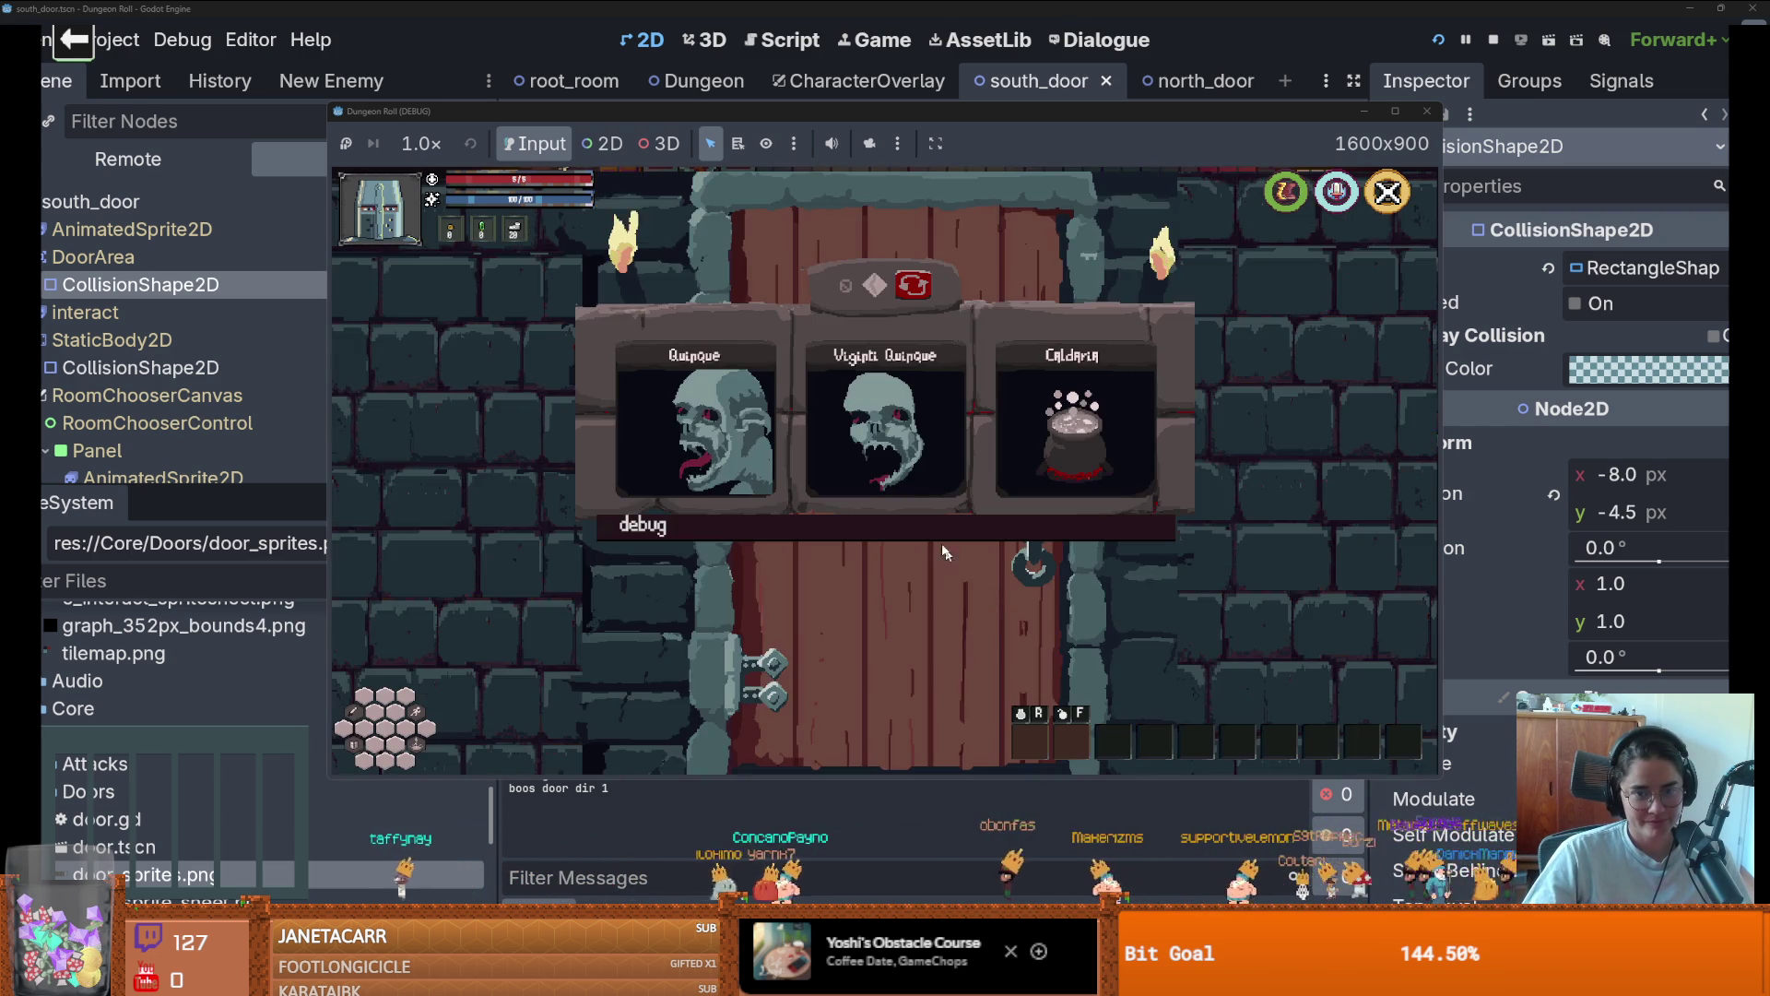
key("s")
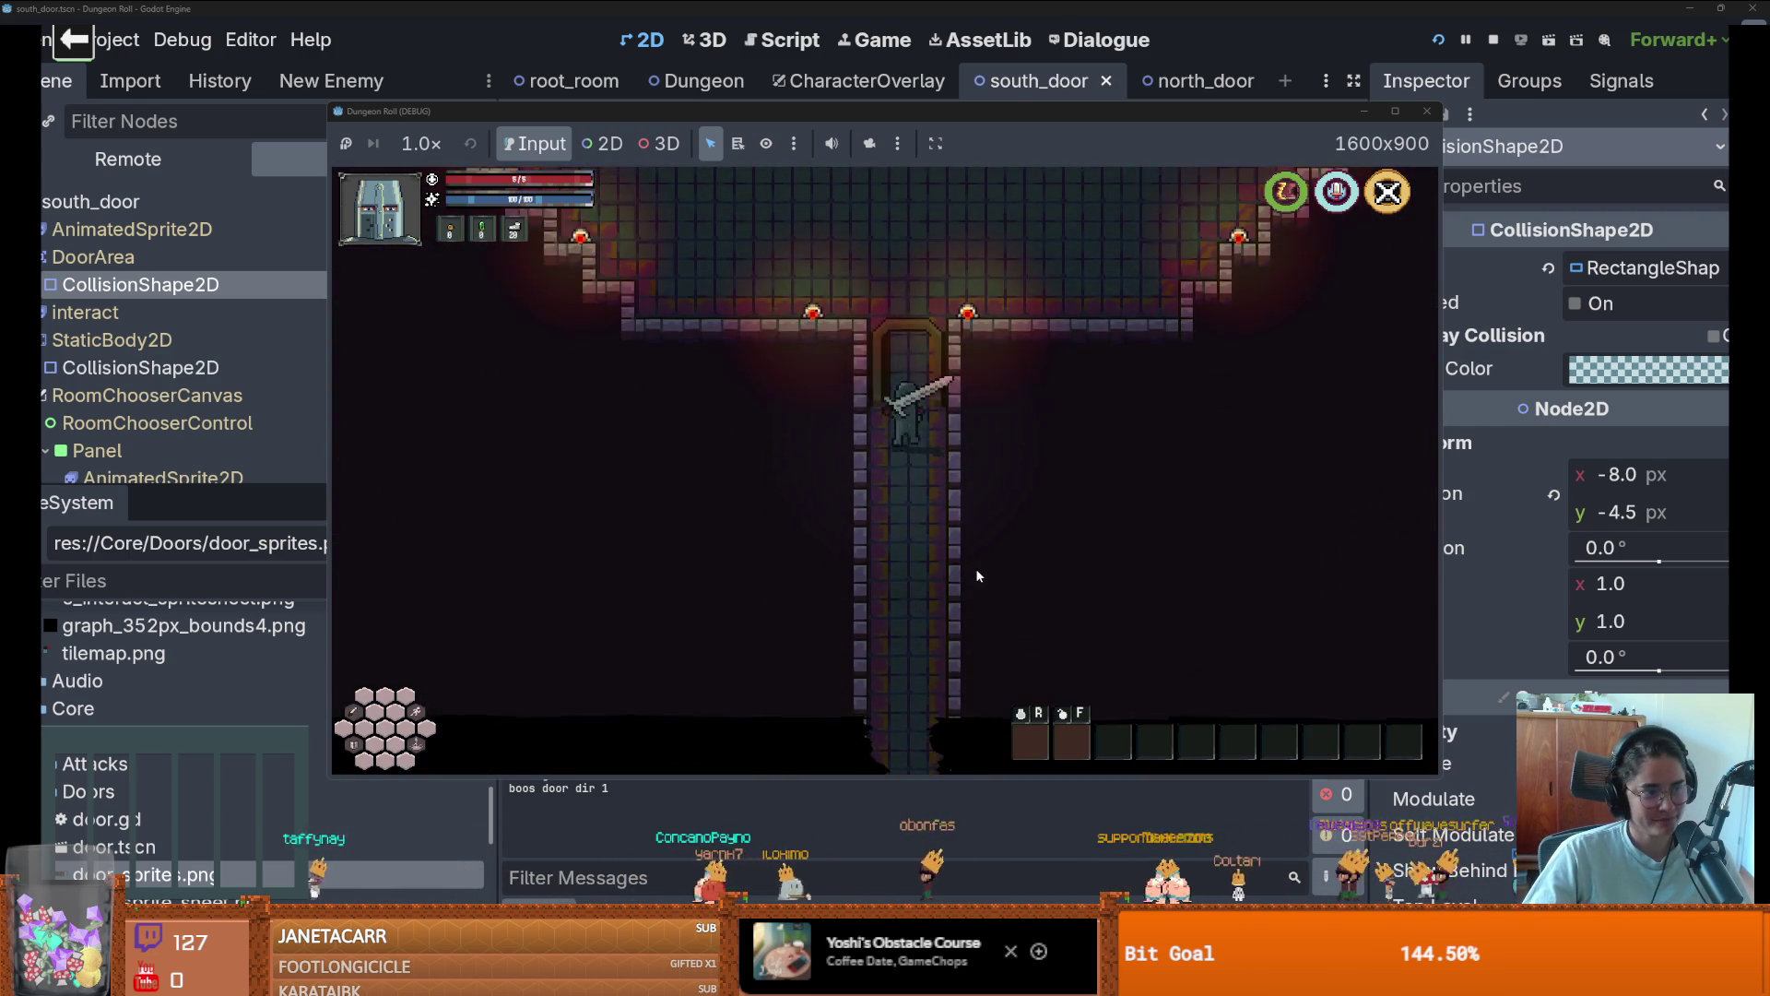
key("w")
key("d")
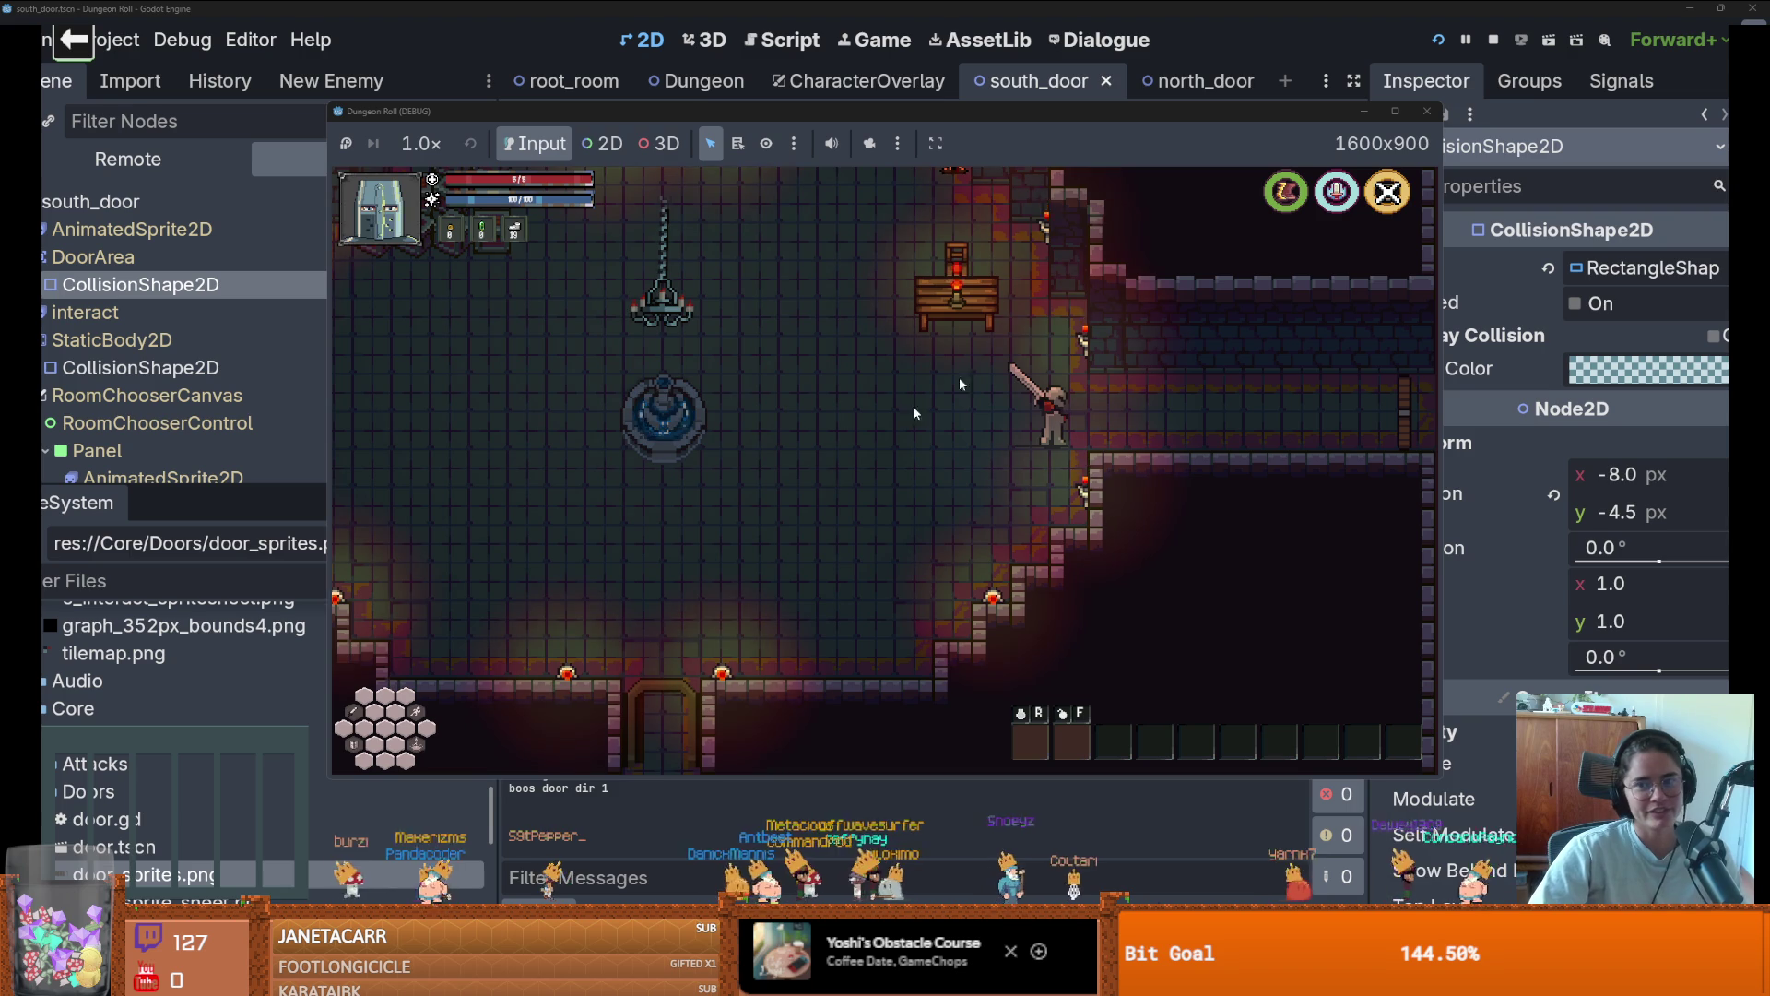
Stop the running game and open door_sprites.png in Aseprite as an external program
left_click(1428, 113)
key("alt+Tab")
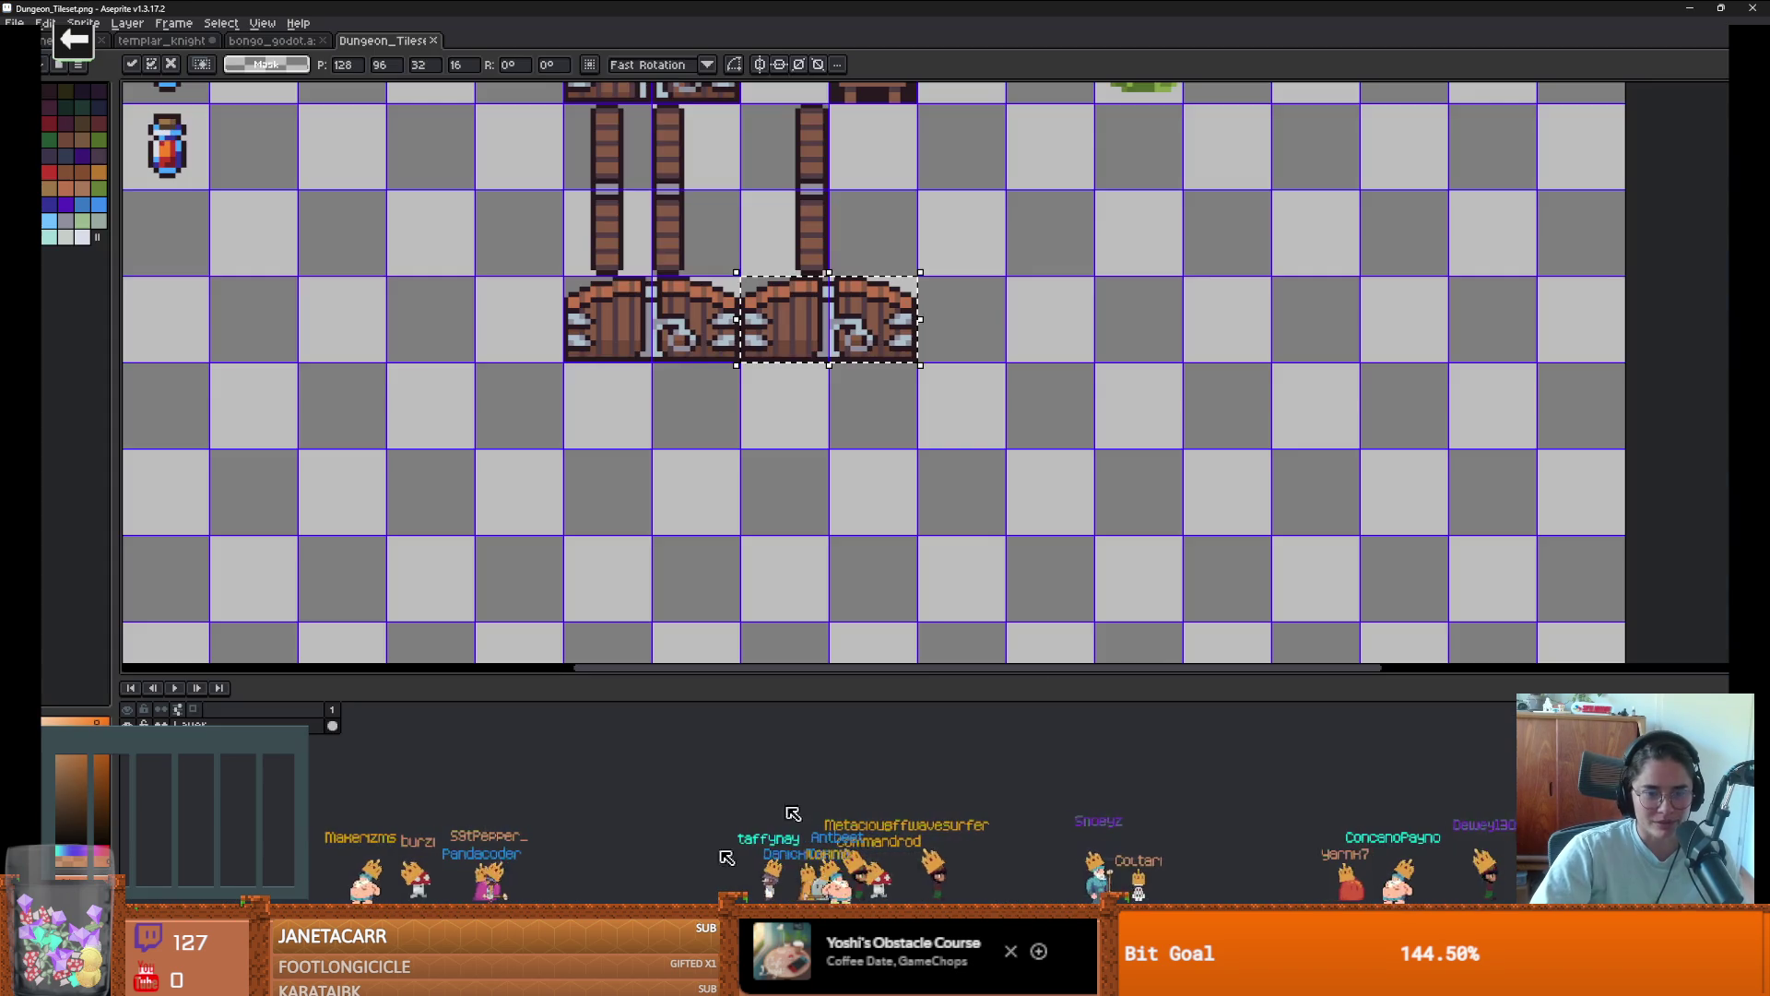
scroll(849, 416, "down", 1)
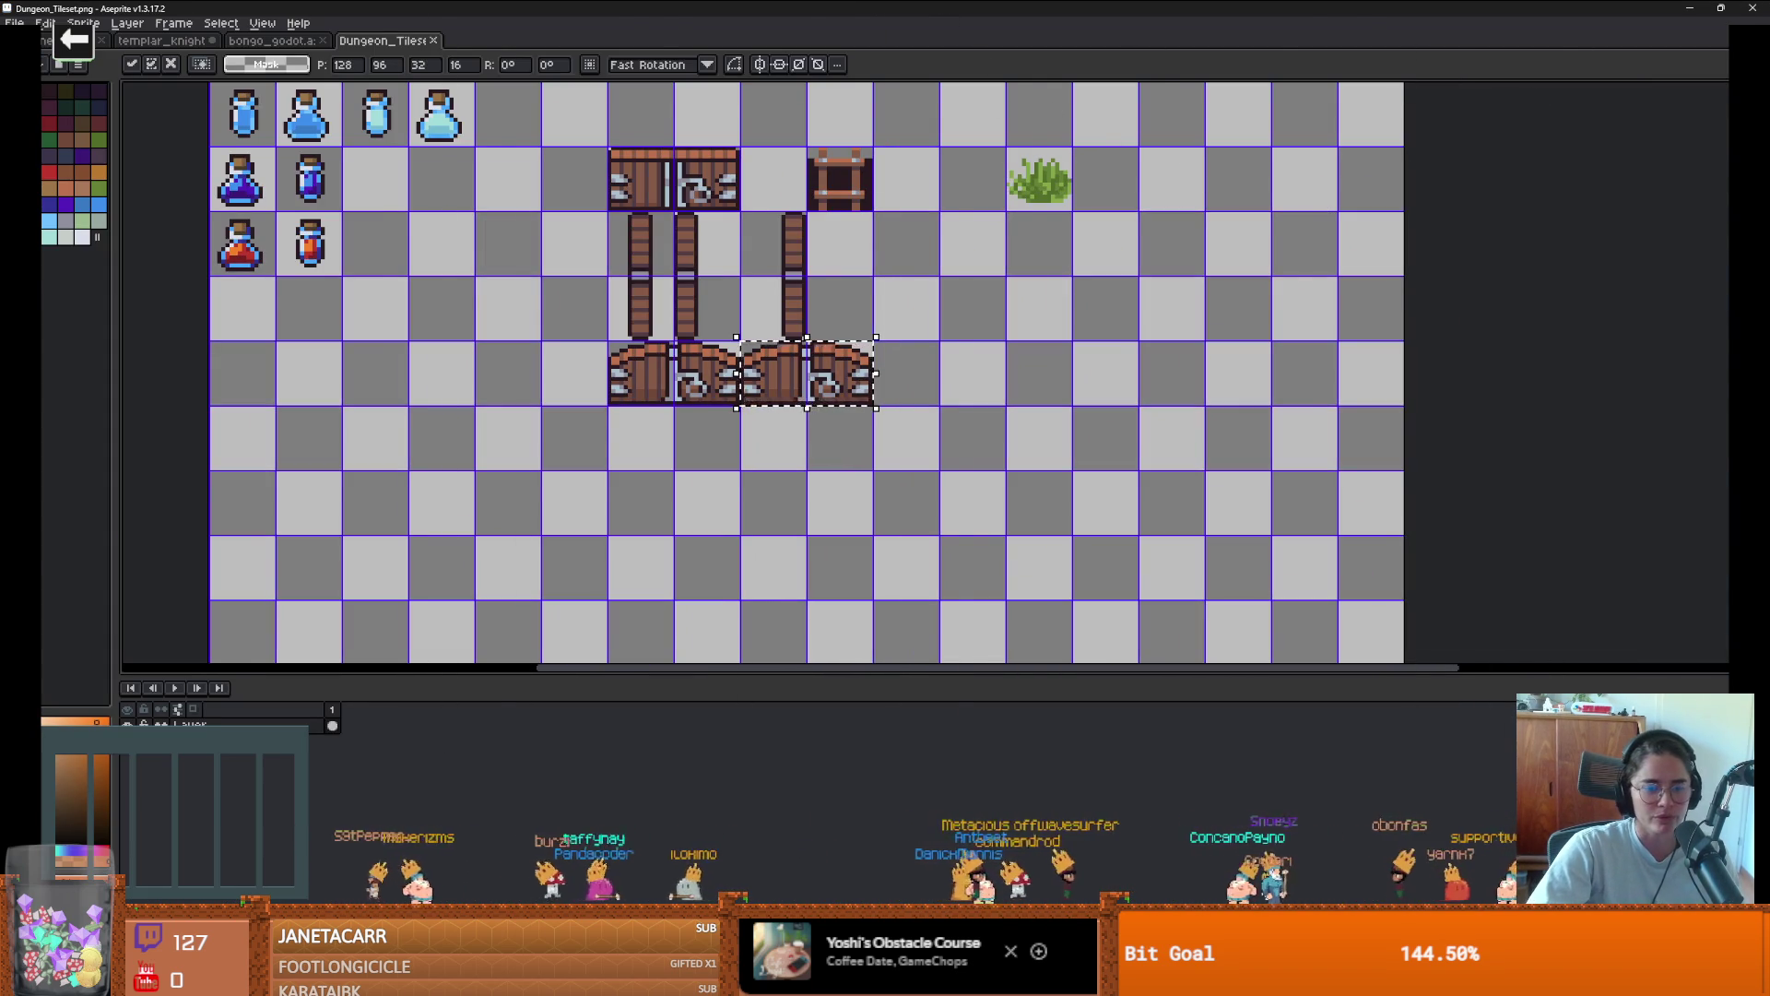
key("alt+Tab")
key("alt+Tab")
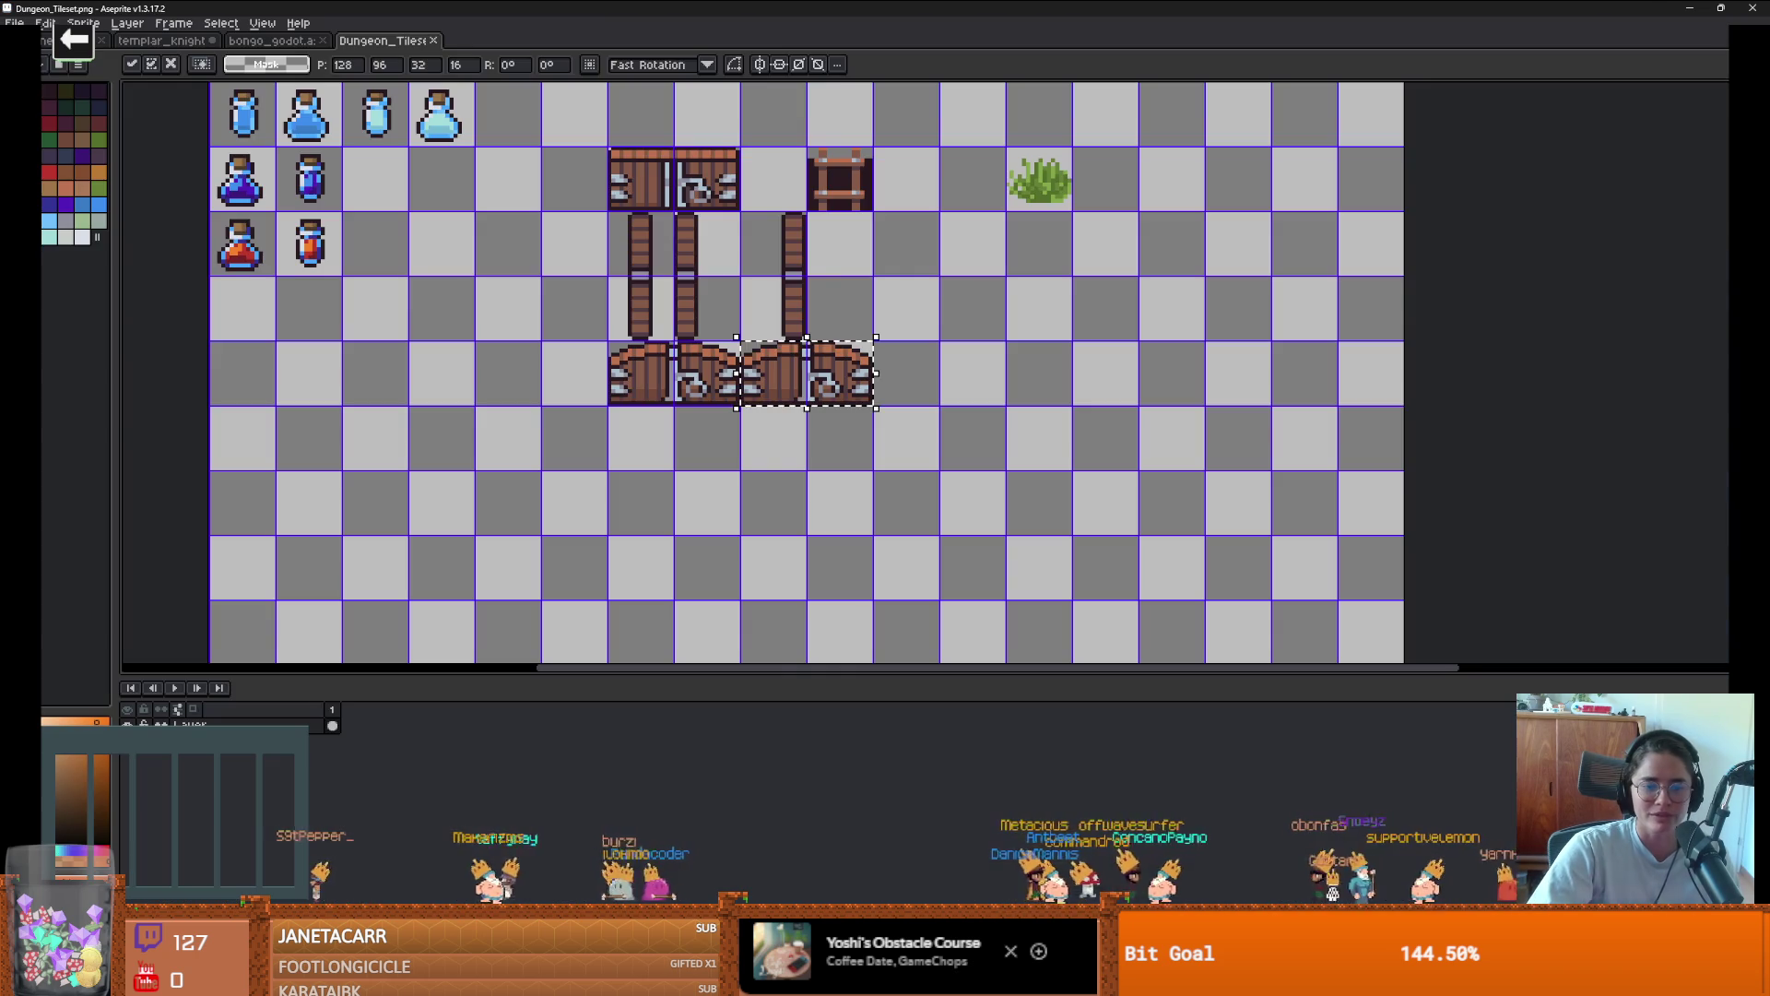
right_click(834, 423)
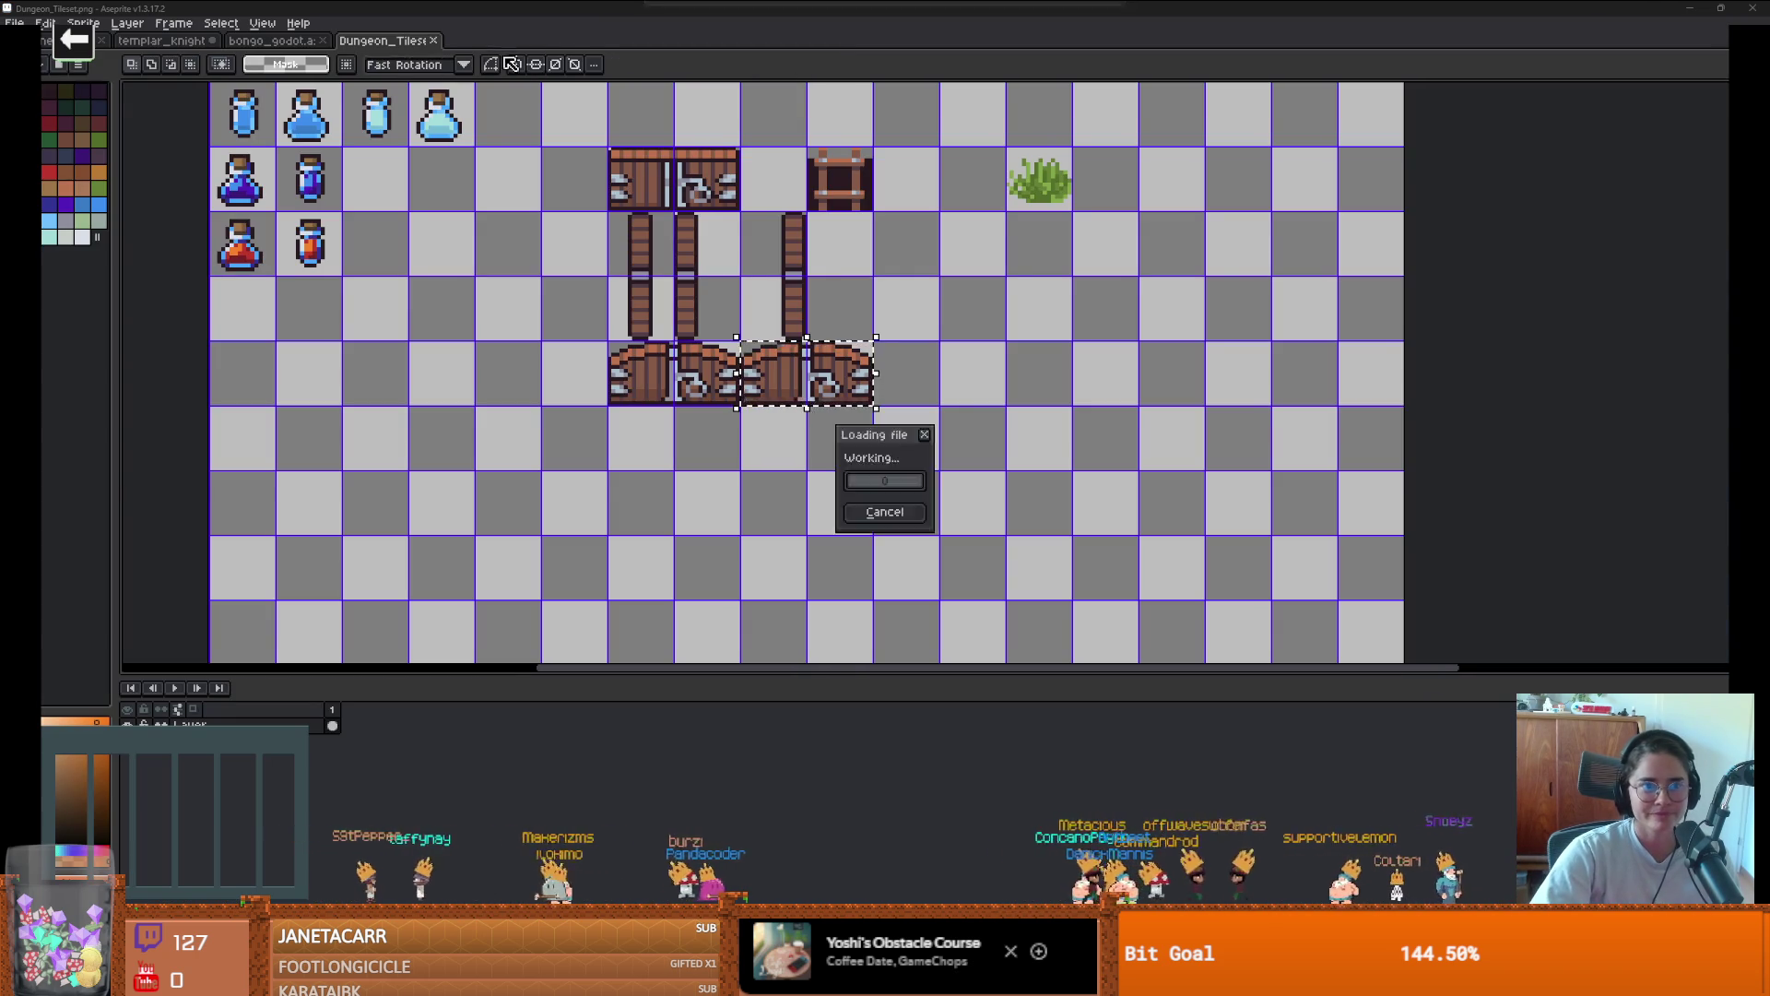
key("ctrl+alt+c")
Extend the door_sprites canvas downward to make empty space below the doors
left_click_drag(980, 448, 1000, 609)
key("Return")
scroll(996, 391, "up", 1)
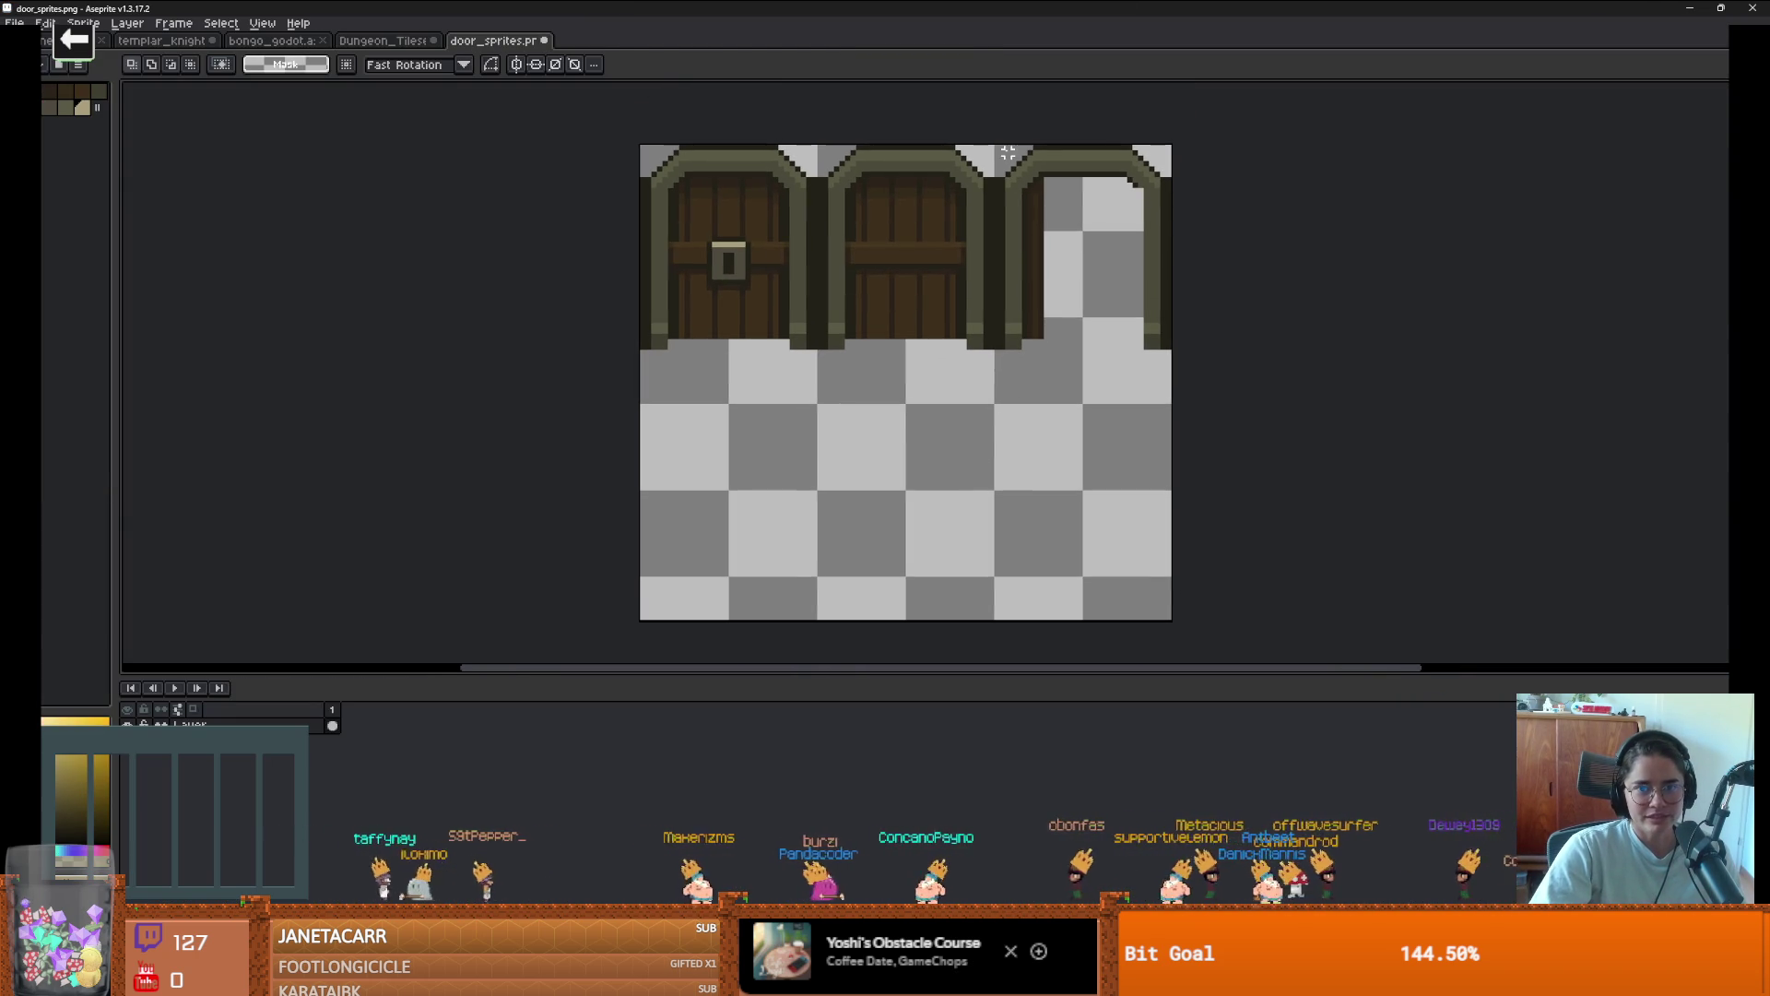
Copy the third door's arch corner and pillar and place the copy in the new space below
mouse_move(1128, 152)
left_mouse_down()
mouse_move(1170, 356)
mouse_move(1343, 415)
mouse_move(1091, 395)
left_mouse_up()
key("ctrl+z")
key("ctrl+z")
key("ctrl+z")
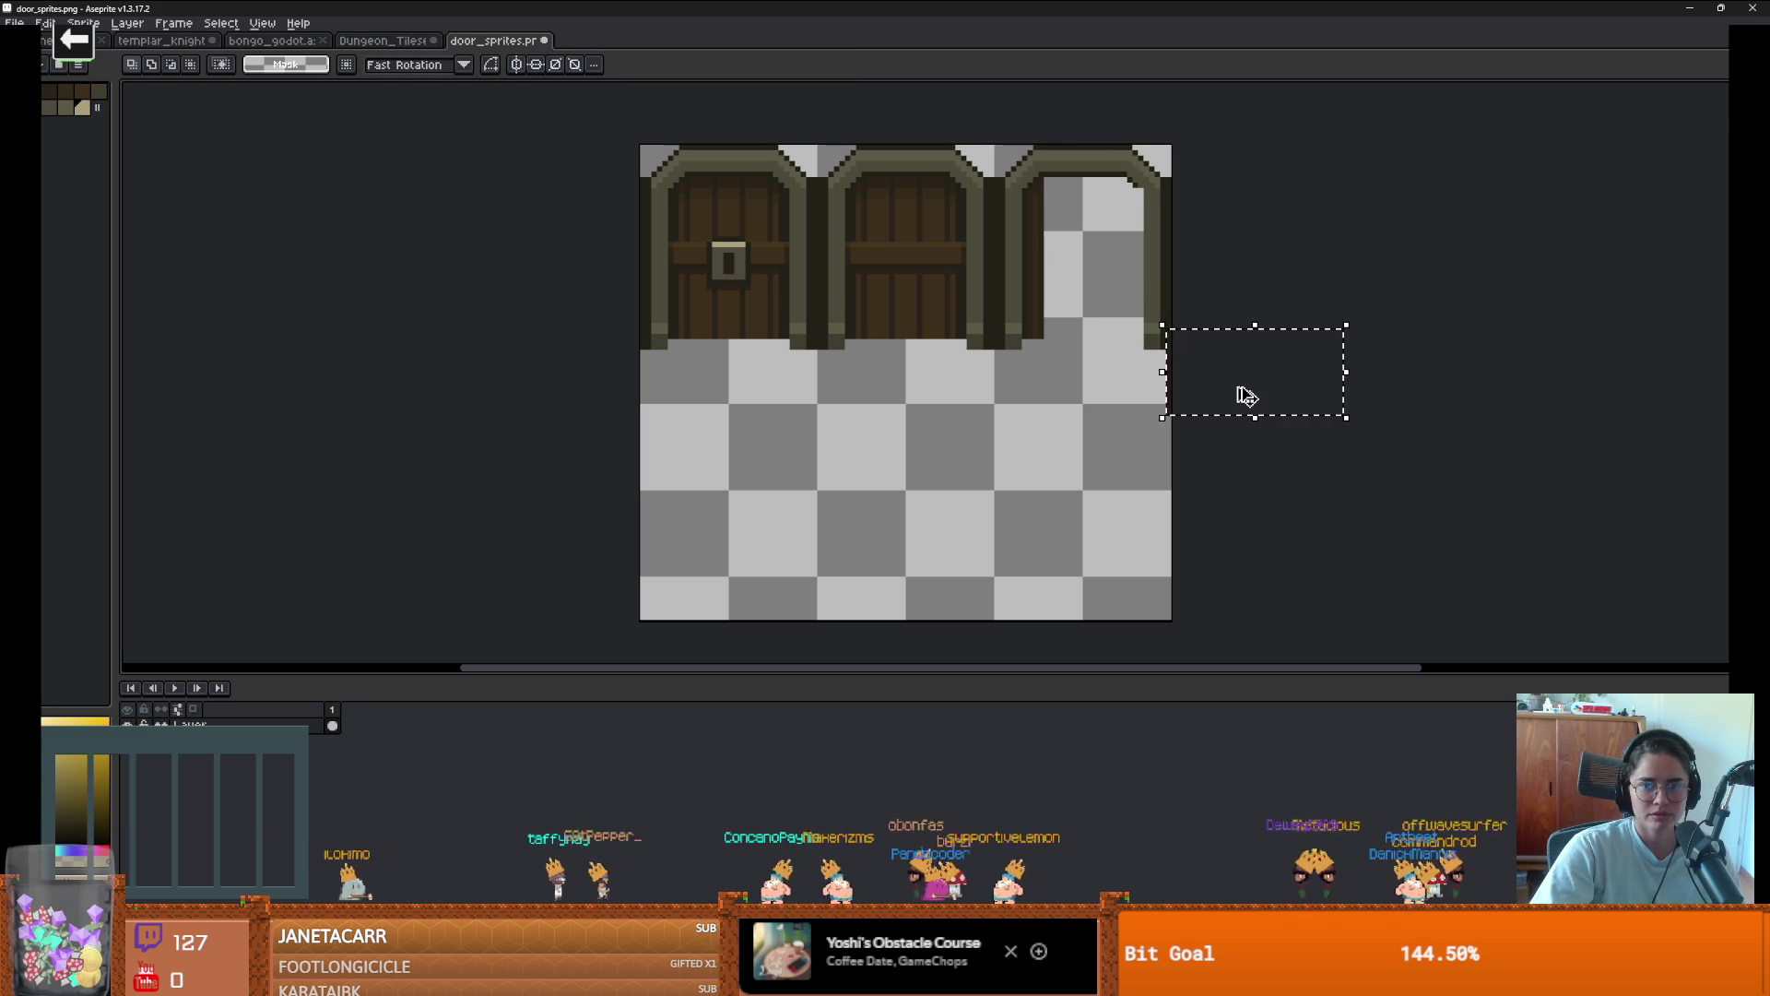
key("ctrl+z")
key("ctrl+c")
key("ctrl+v")
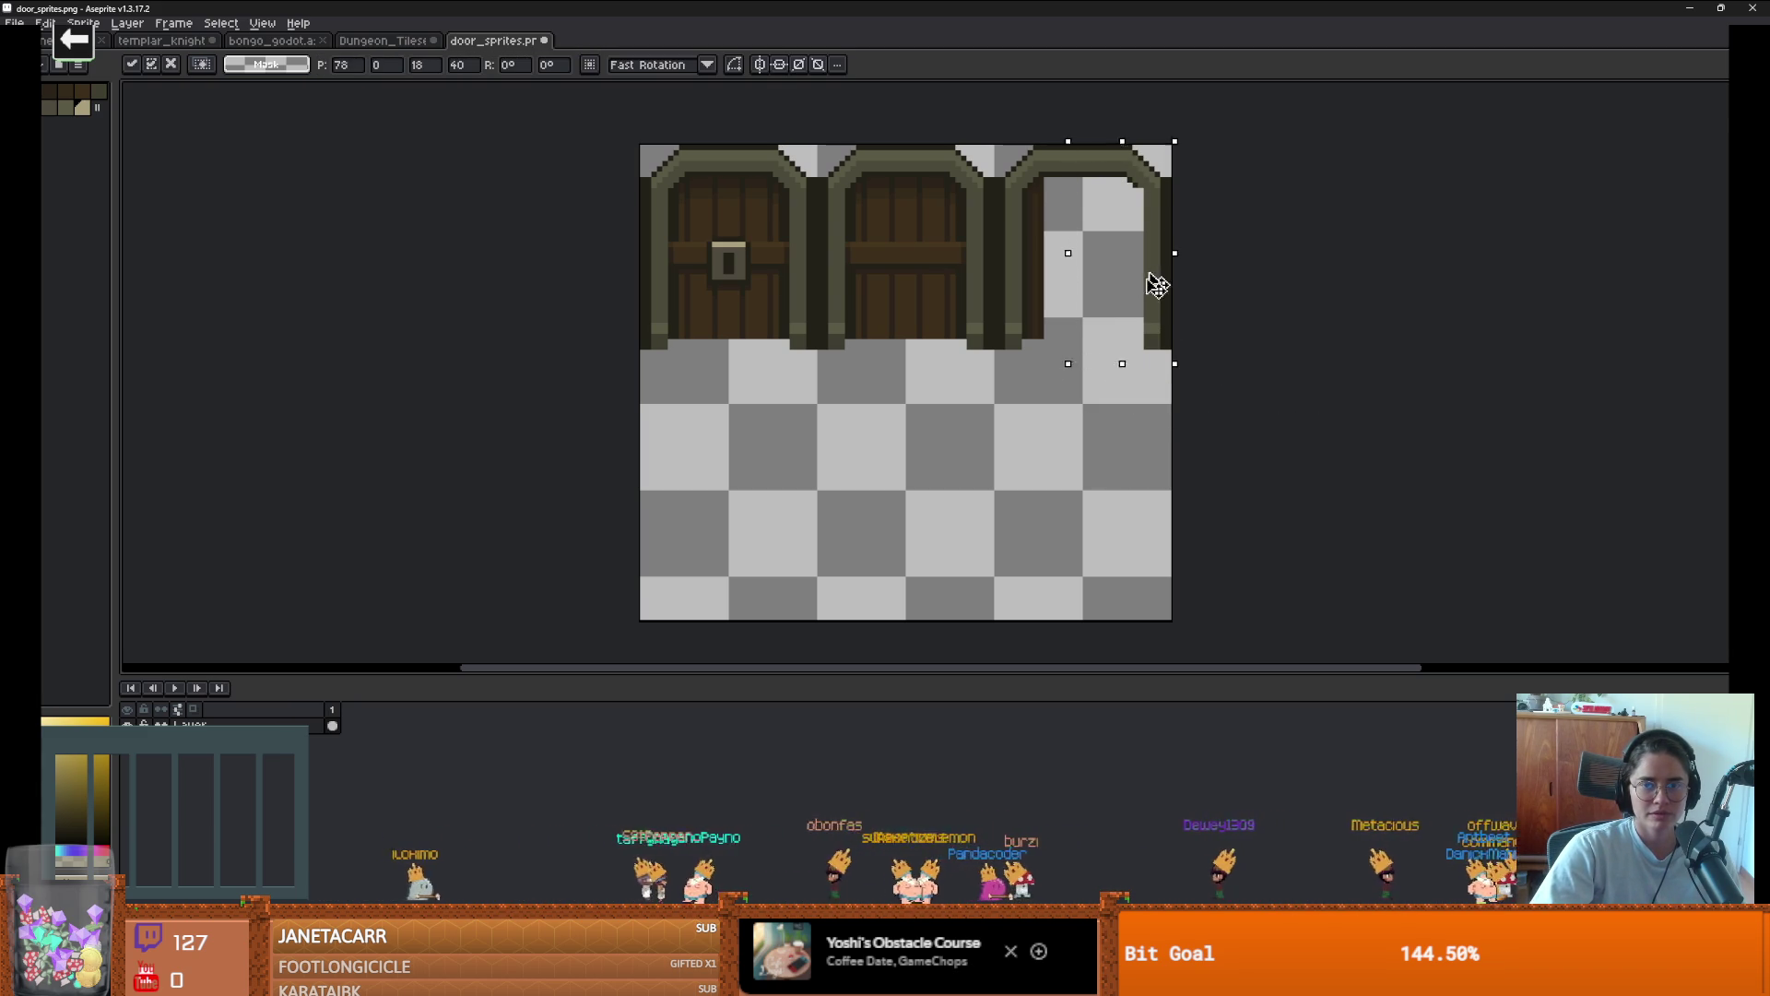
mouse_move(1157, 284)
left_mouse_down()
mouse_move(781, 538)
mouse_move(743, 514)
mouse_move(715, 525)
mouse_move(802, 542)
mouse_move(770, 541)
left_mouse_up()
Straighten the pasted piece into an upright pillar by shifting and clearing its elbow section
key("Return")
scroll(783, 535, "up", 1)
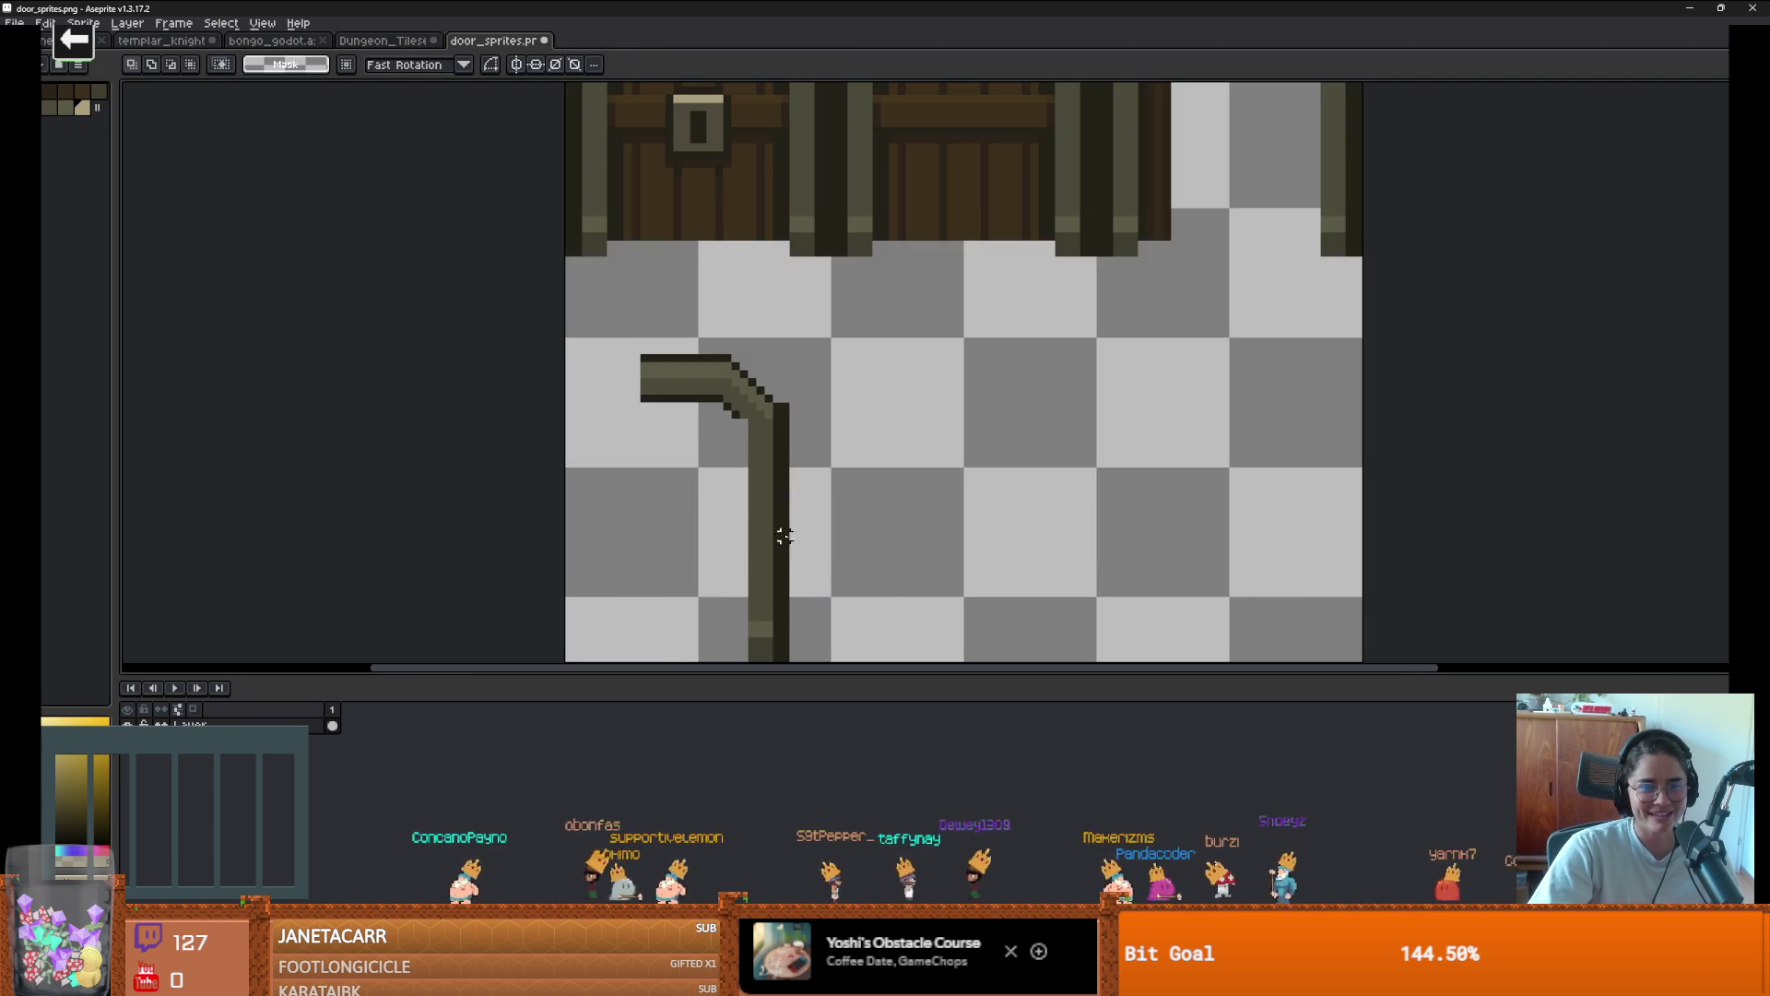
mouse_move(793, 649)
left_mouse_down()
mouse_move(733, 550)
mouse_move(749, 429)
left_mouse_up()
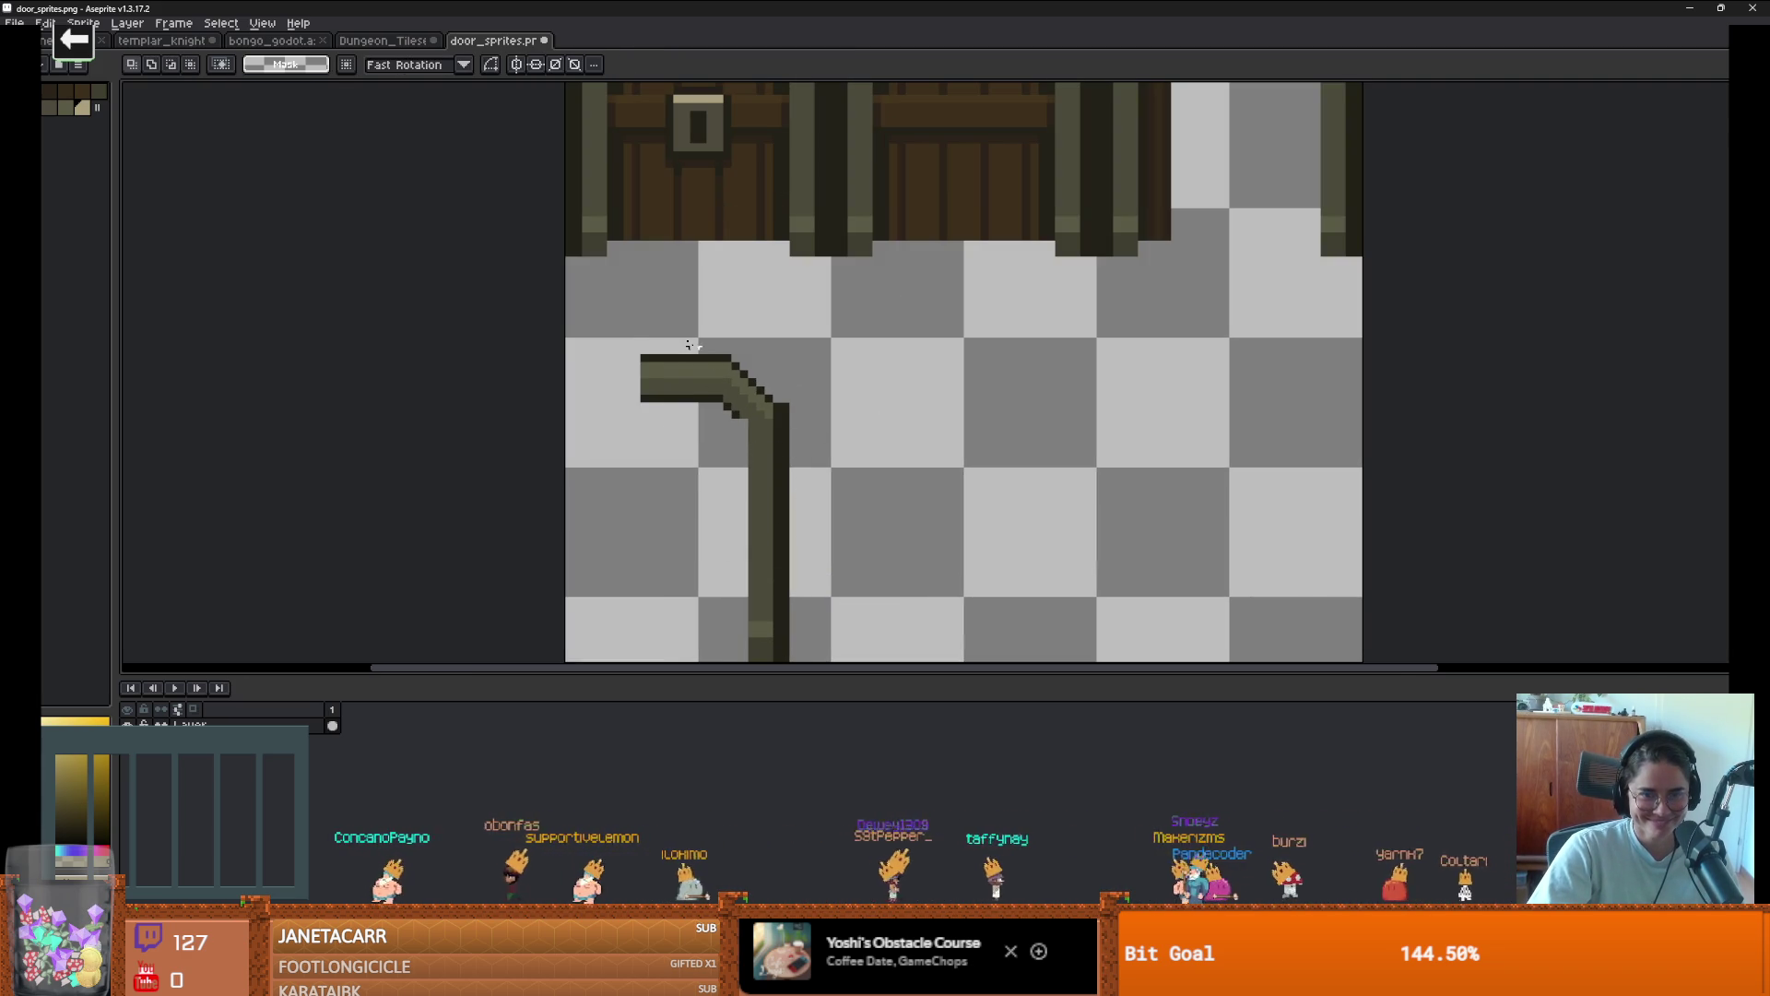
left_click_drag(643, 332, 750, 452)
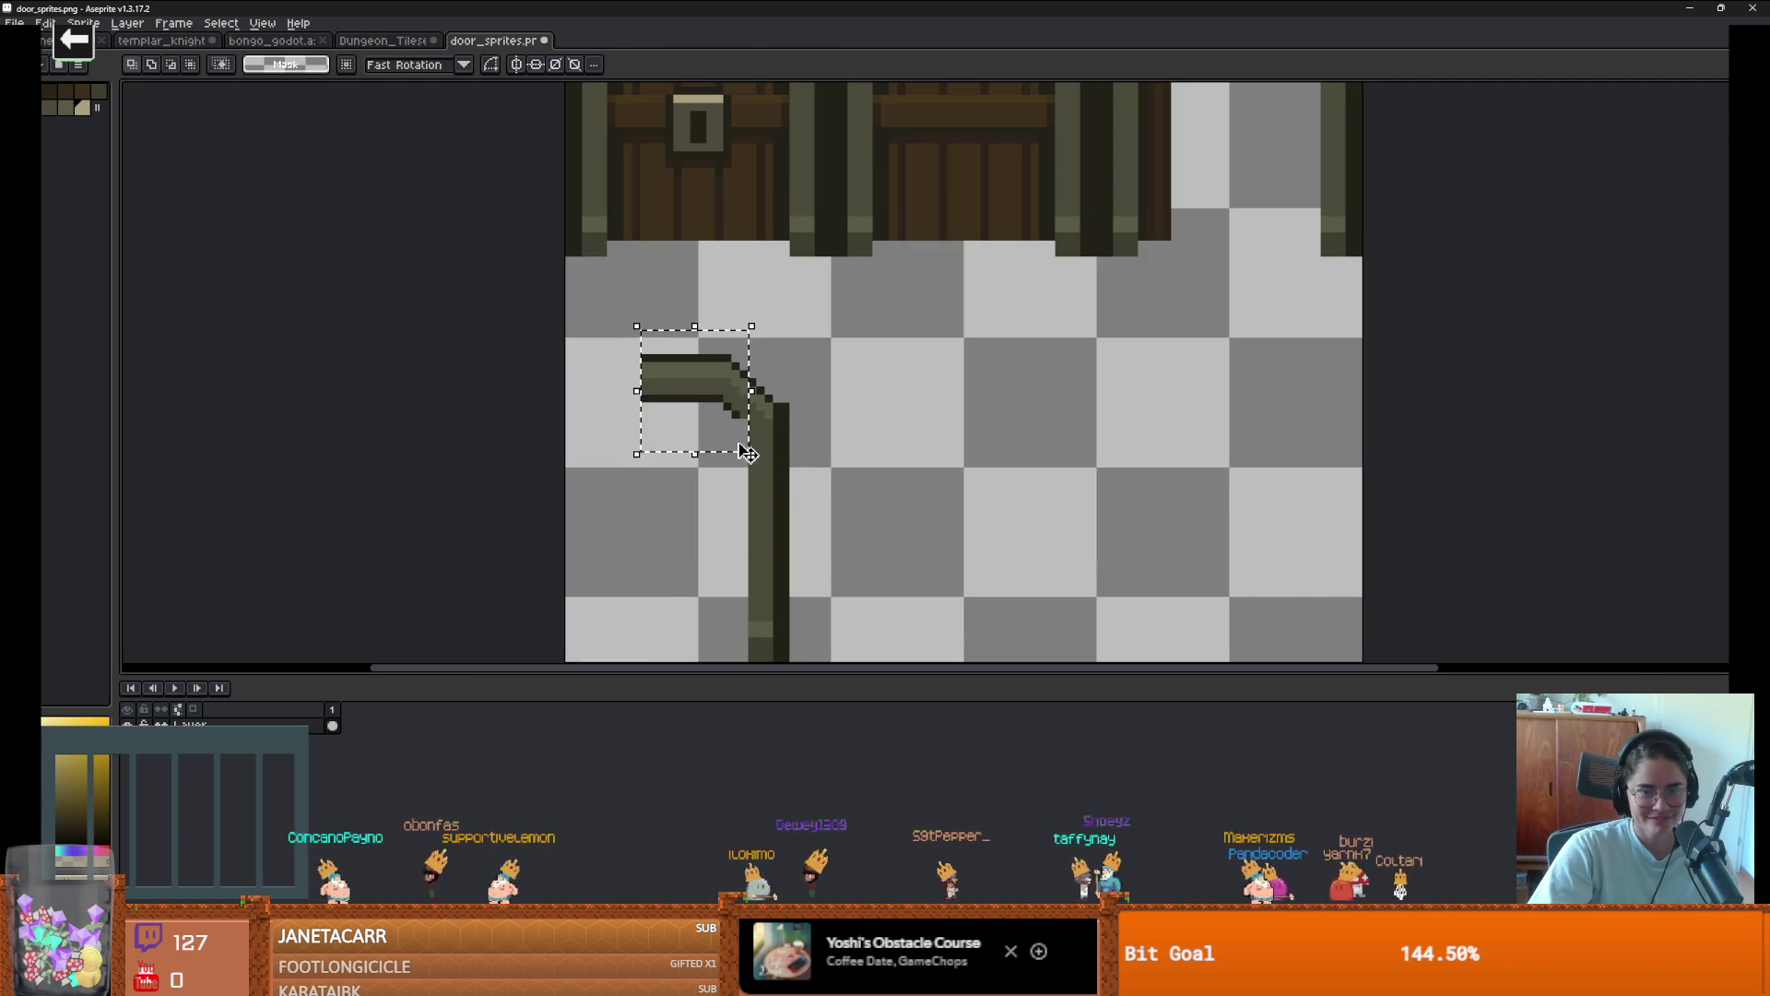
left_click_drag(708, 396, 816, 397)
key("Return")
mouse_move(703, 340)
left_mouse_down()
mouse_move(960, 466)
mouse_move(842, 350)
mouse_move(785, 336)
mouse_move(790, 313)
mouse_move(826, 498)
left_mouse_up()
key("Delete")
scroll(811, 304, "up", 2)
Reshade the pillar, extending its light band and darkening pixels near its base
key("i")
key("b")
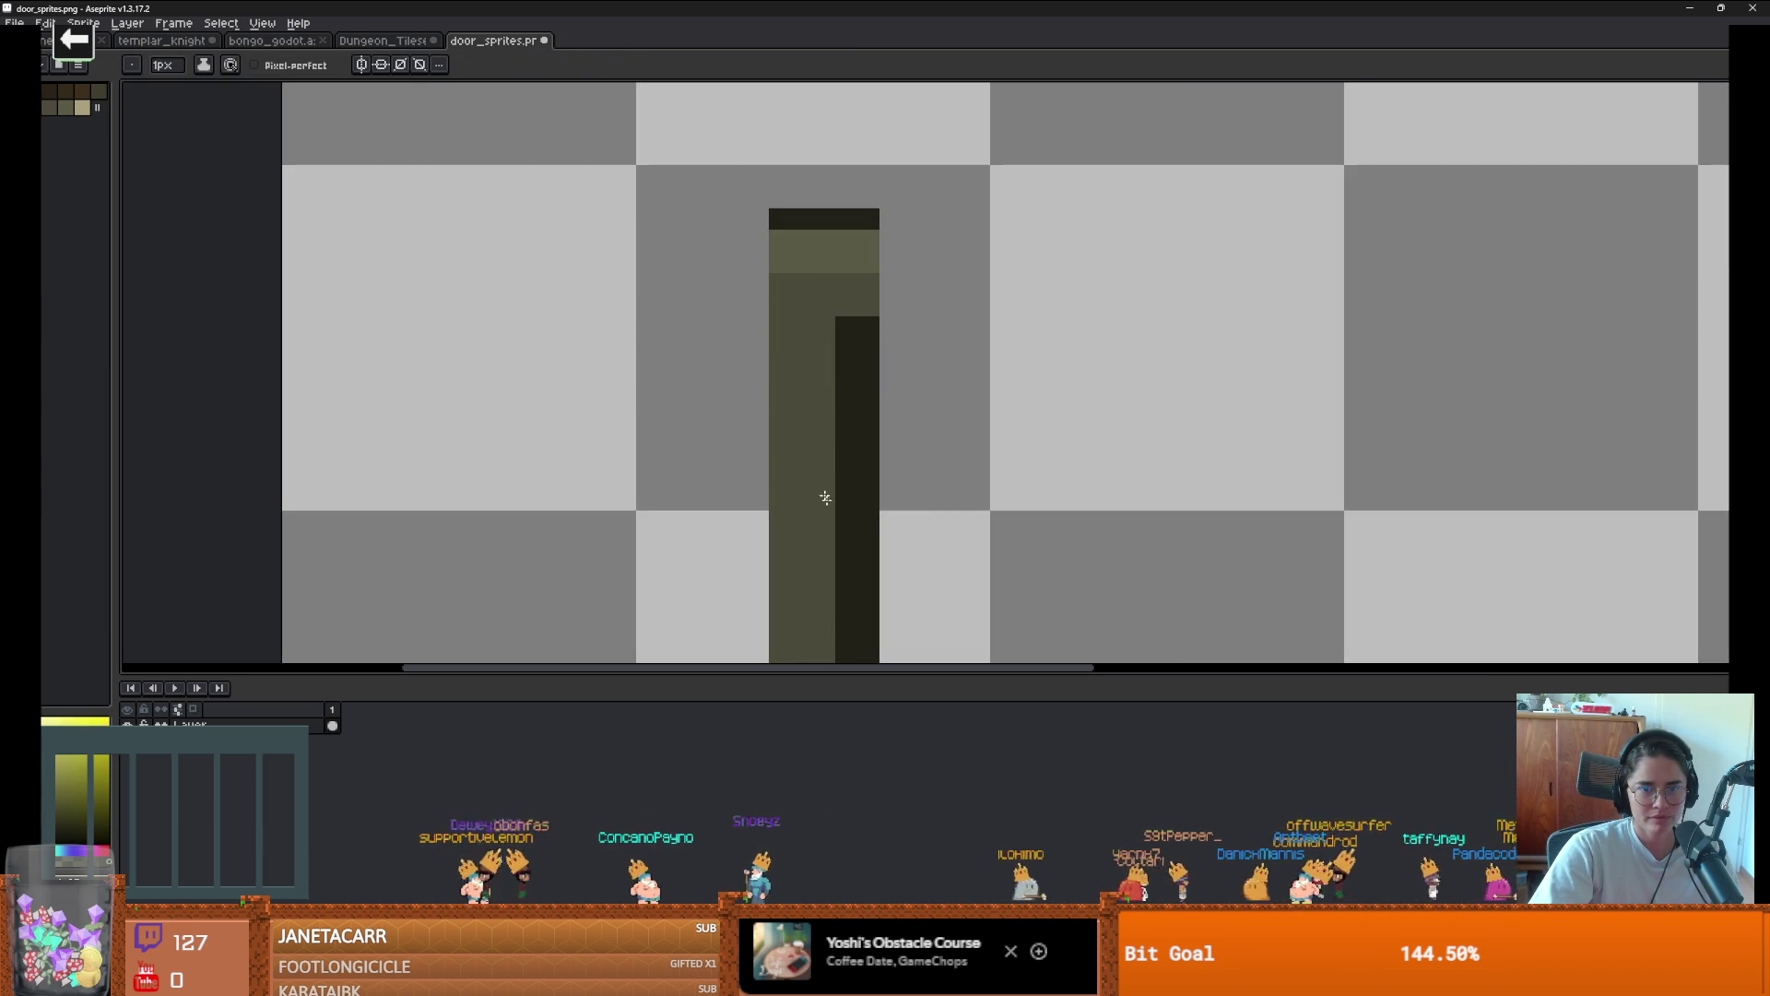
scroll(840, 438, "down", 1)
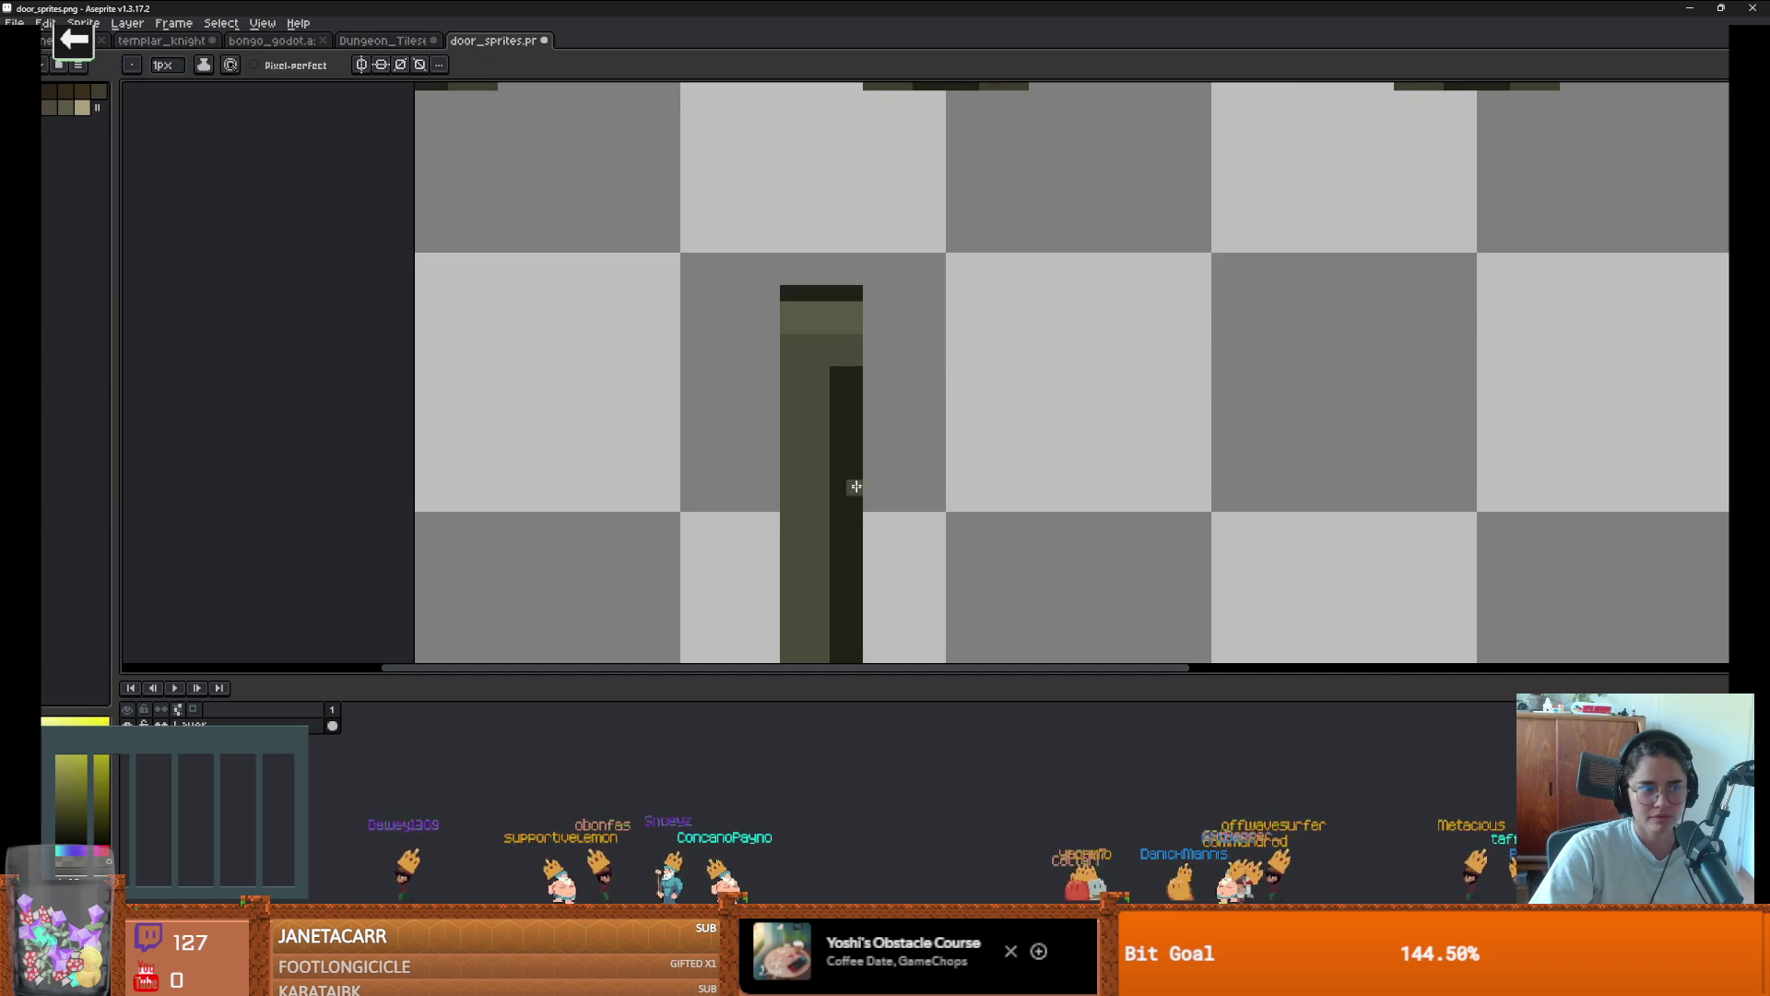
scroll(808, 363, "down", 1)
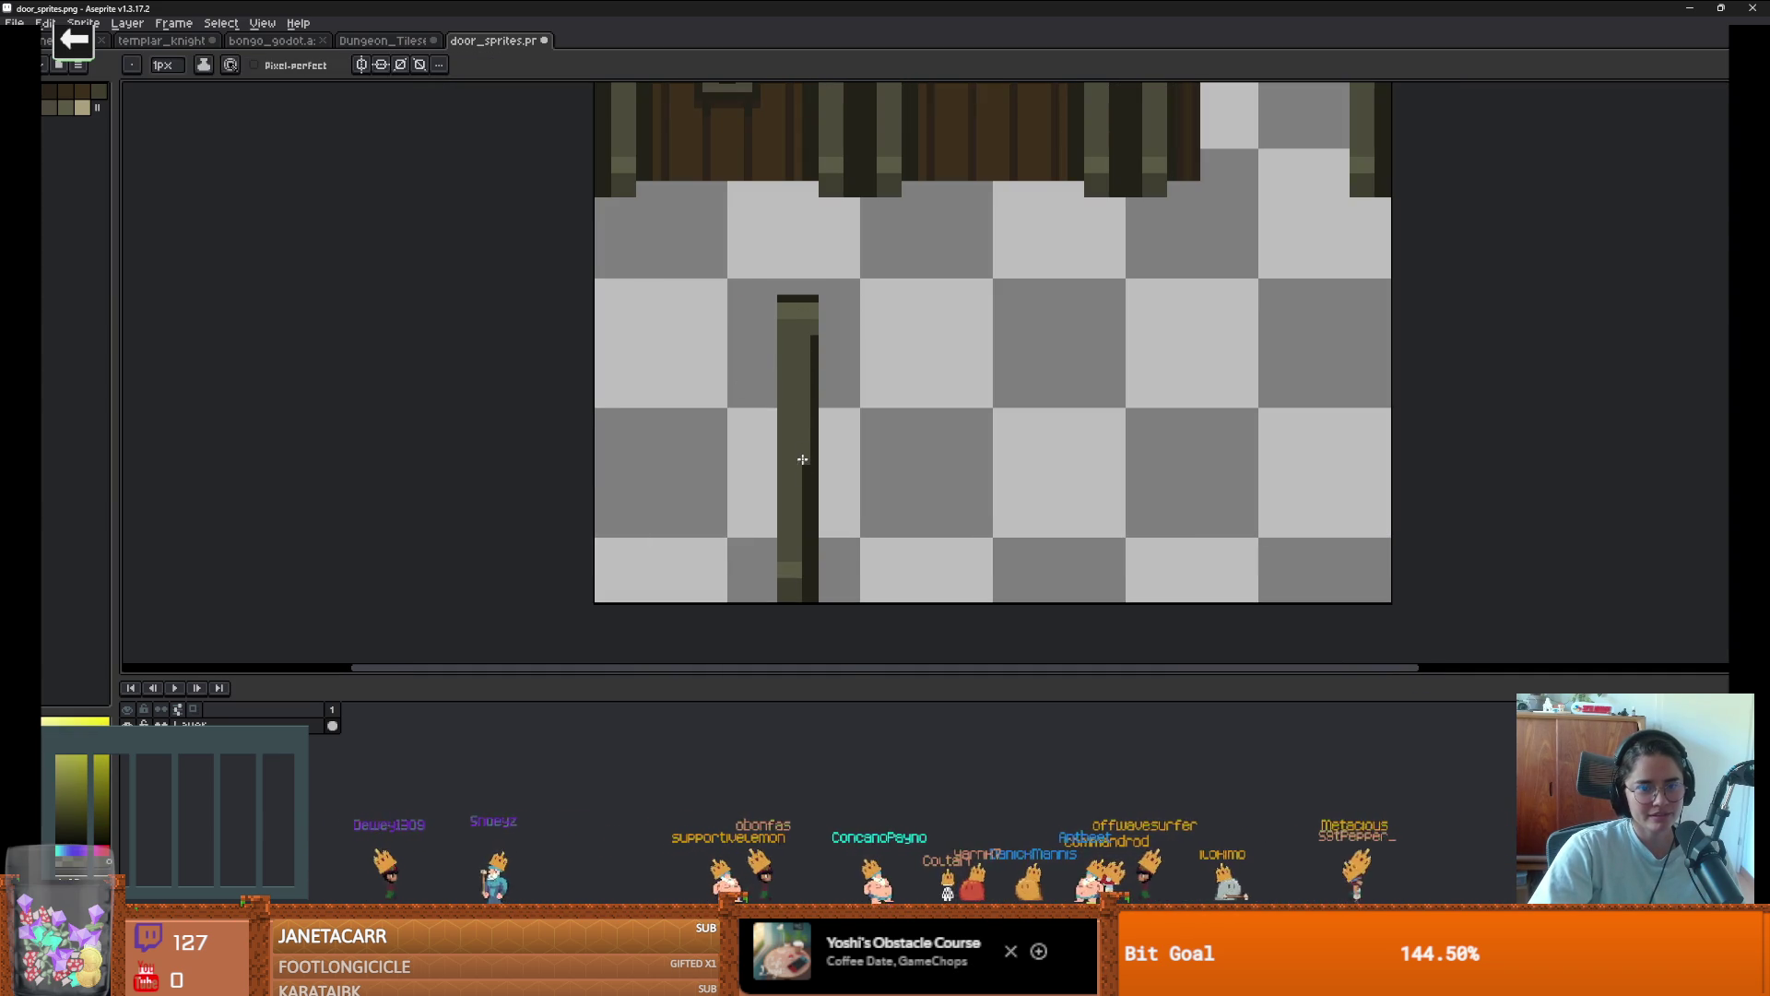
scroll(807, 387, "up", 2)
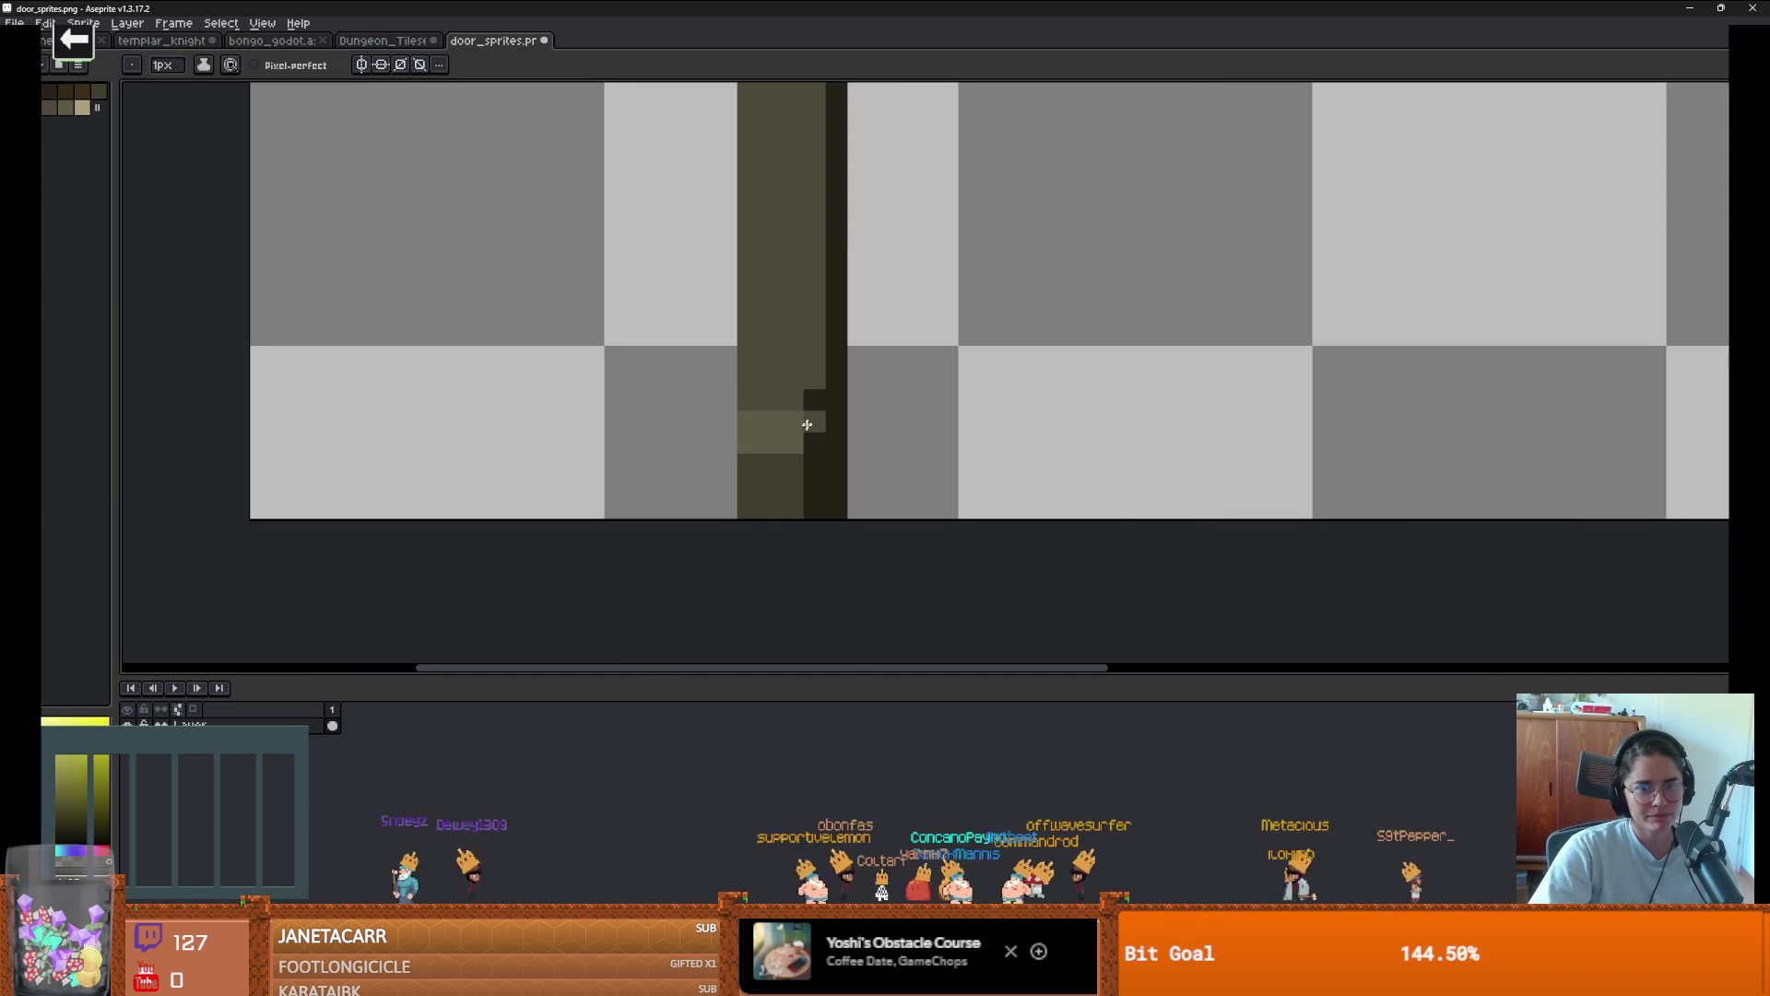
left_click(786, 431, "alt")
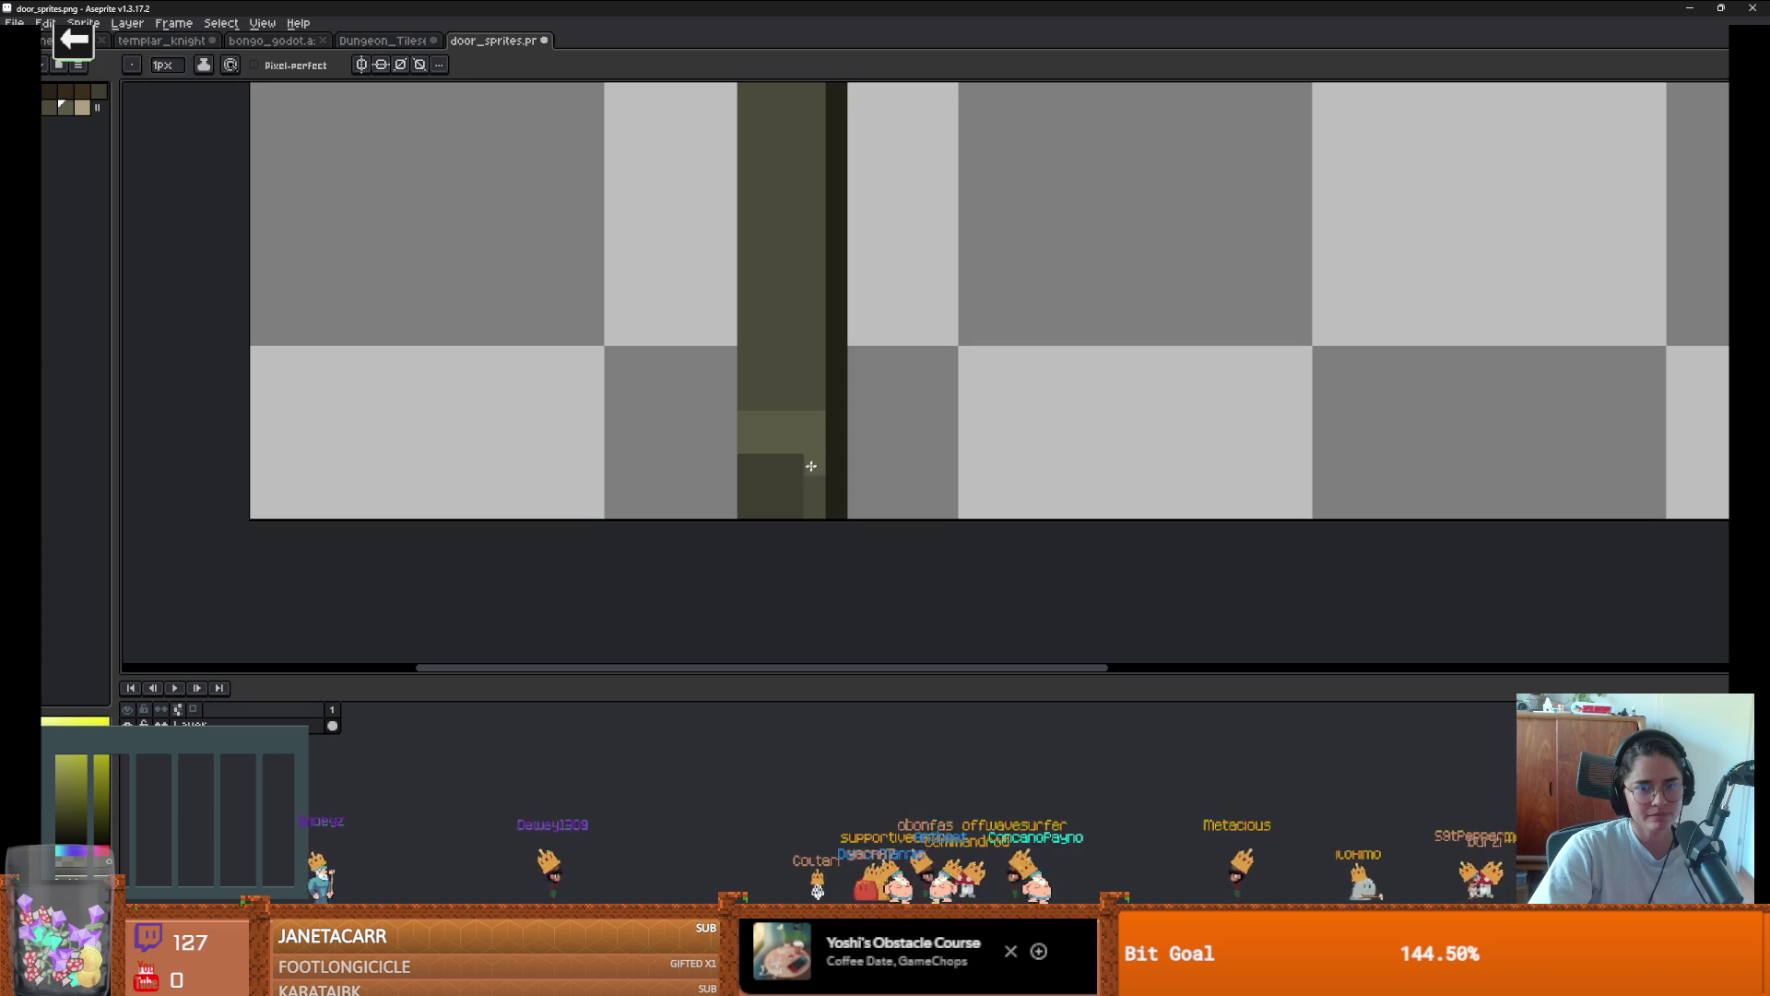
left_click(811, 466)
left_click(774, 493, "alt")
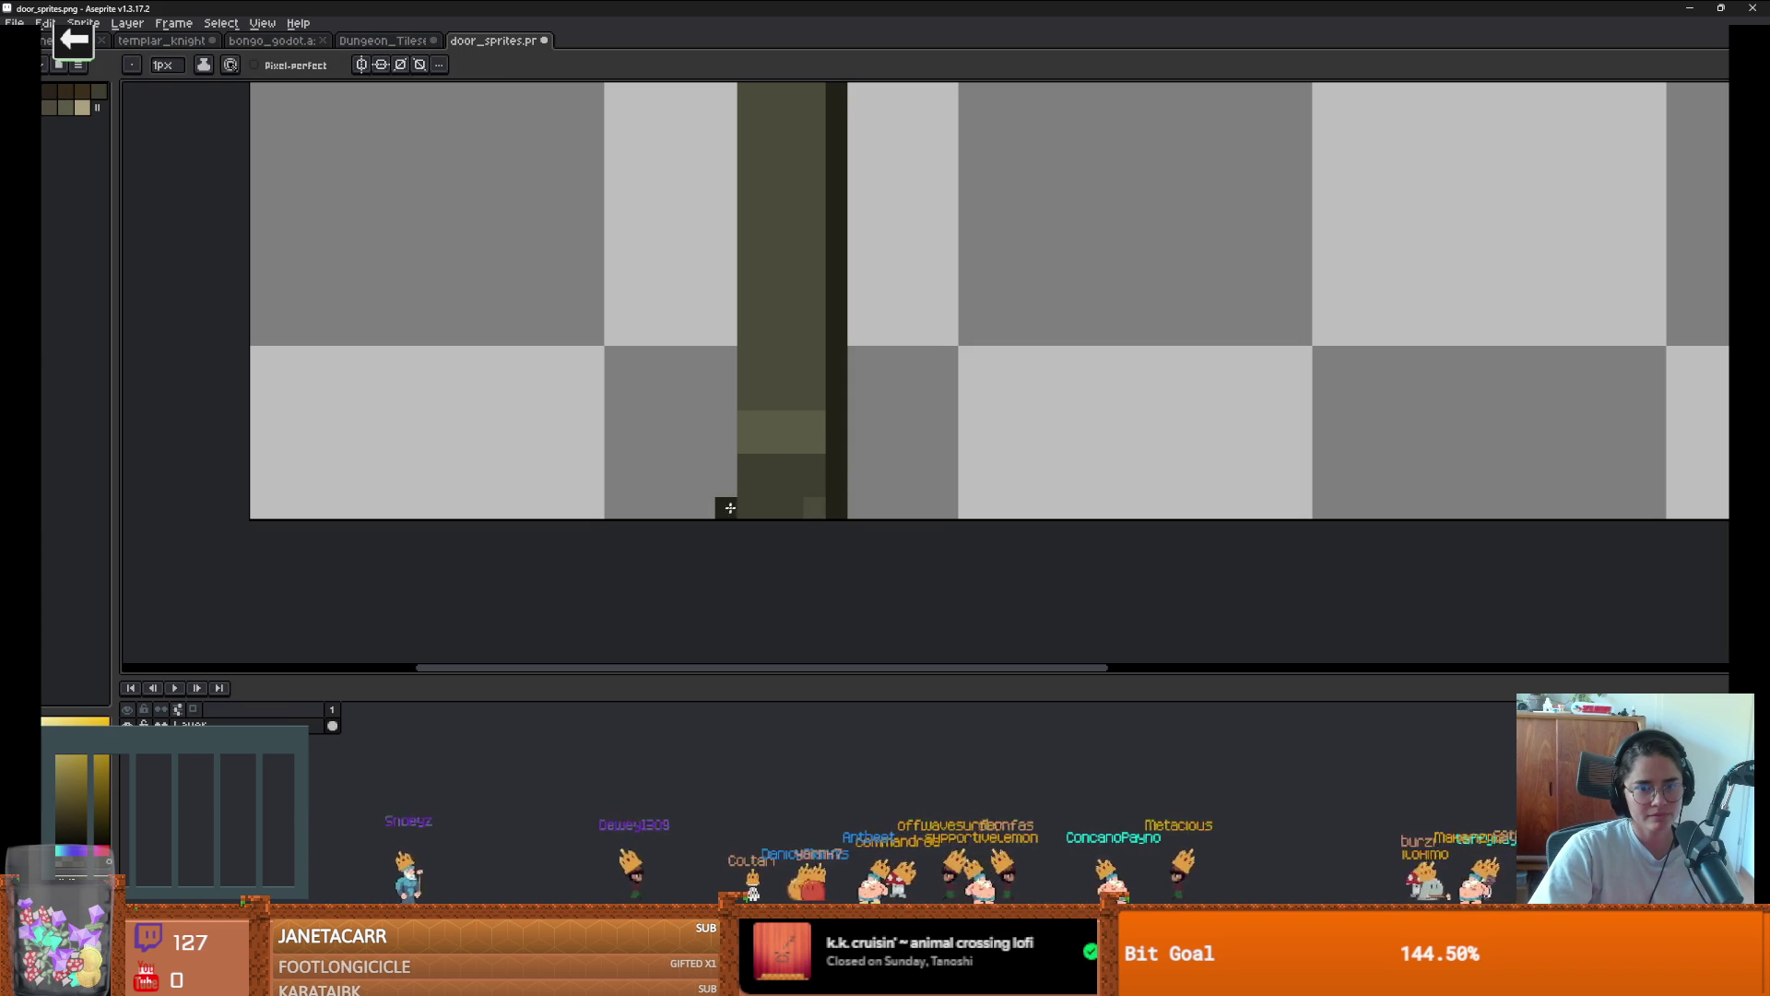
left_click_drag(731, 508, 723, 241)
key("ctrl+z")
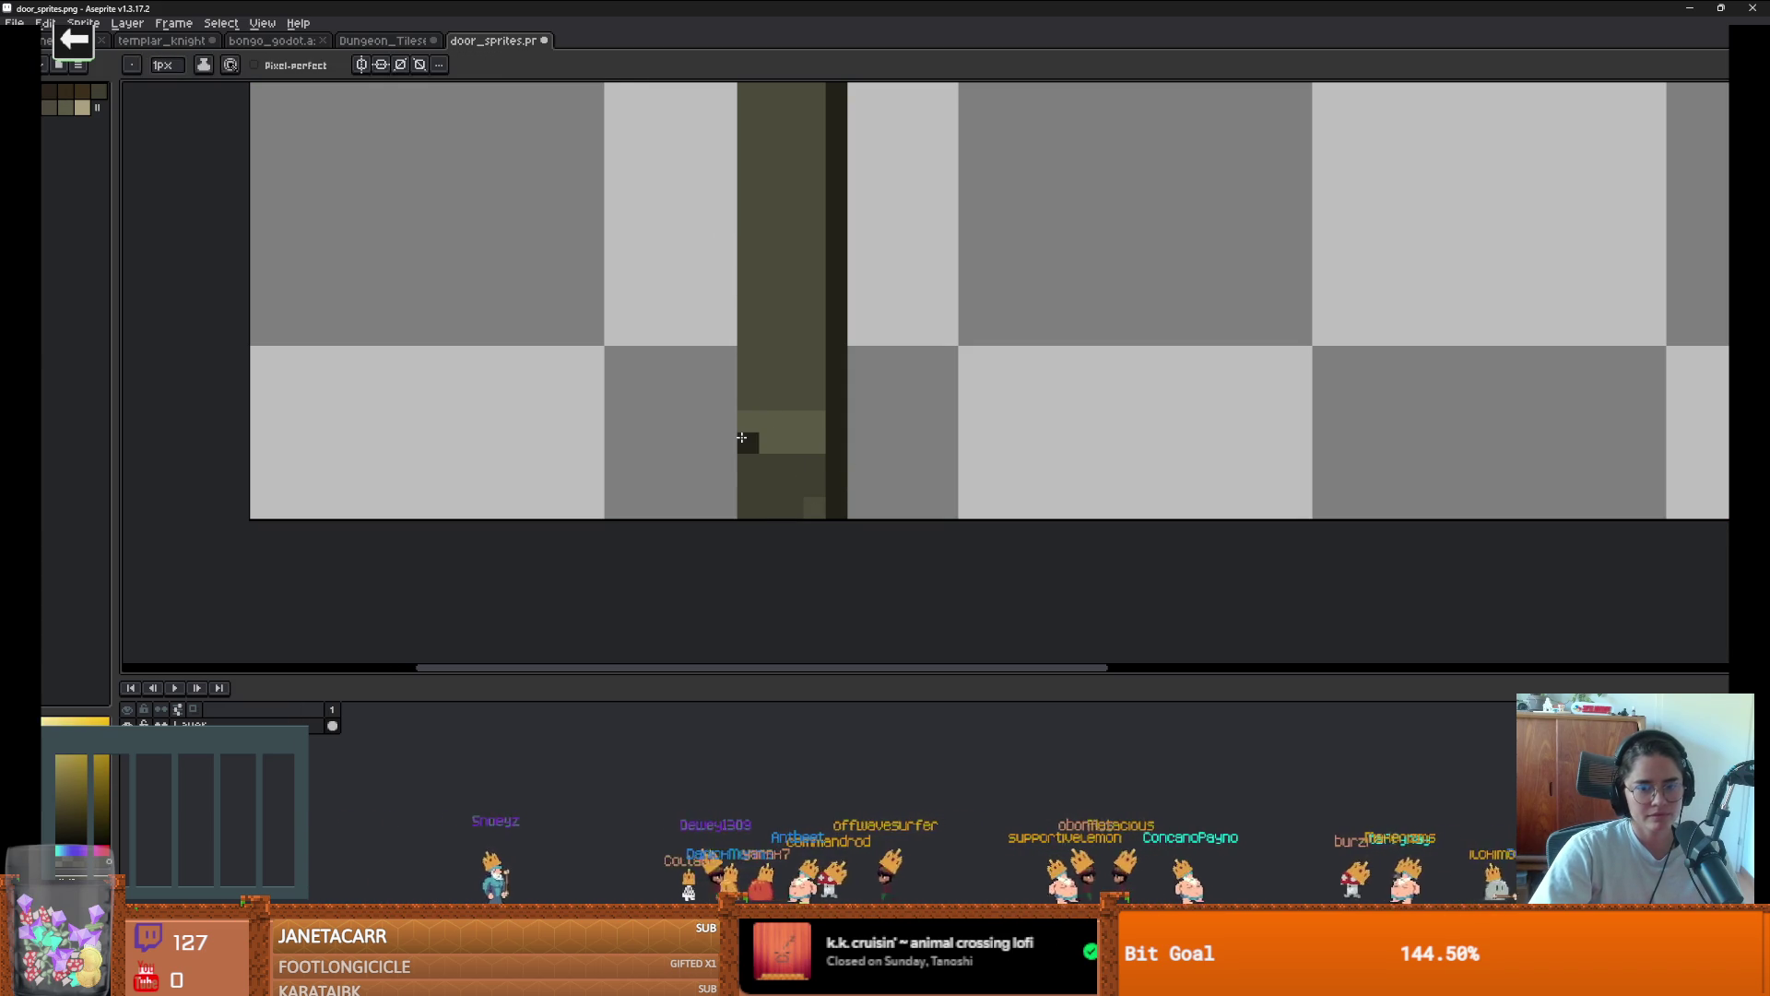
Draw a one-pixel dark outline down the pillar's left edge
key("plus")
key("plus")
key("plus")
scroll(736, 419, "down", 4)
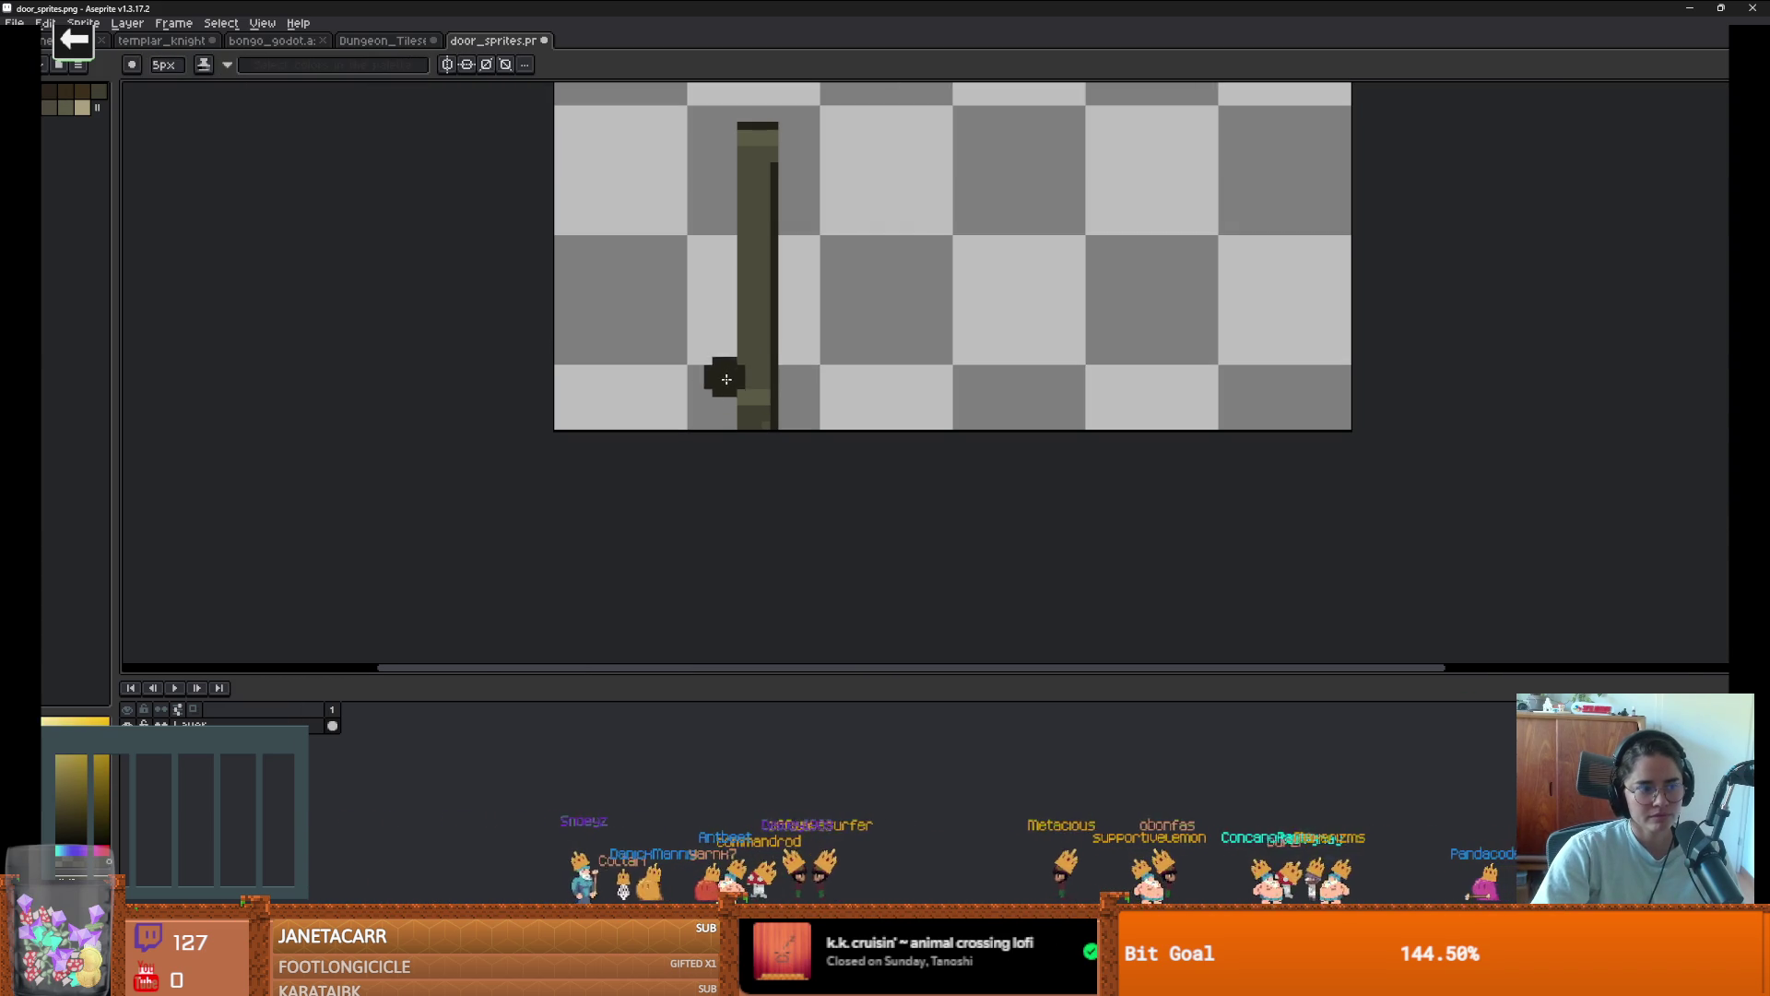
key("minus")
key("minus")
key("minus")
left_click_drag(733, 128, 731, 417)
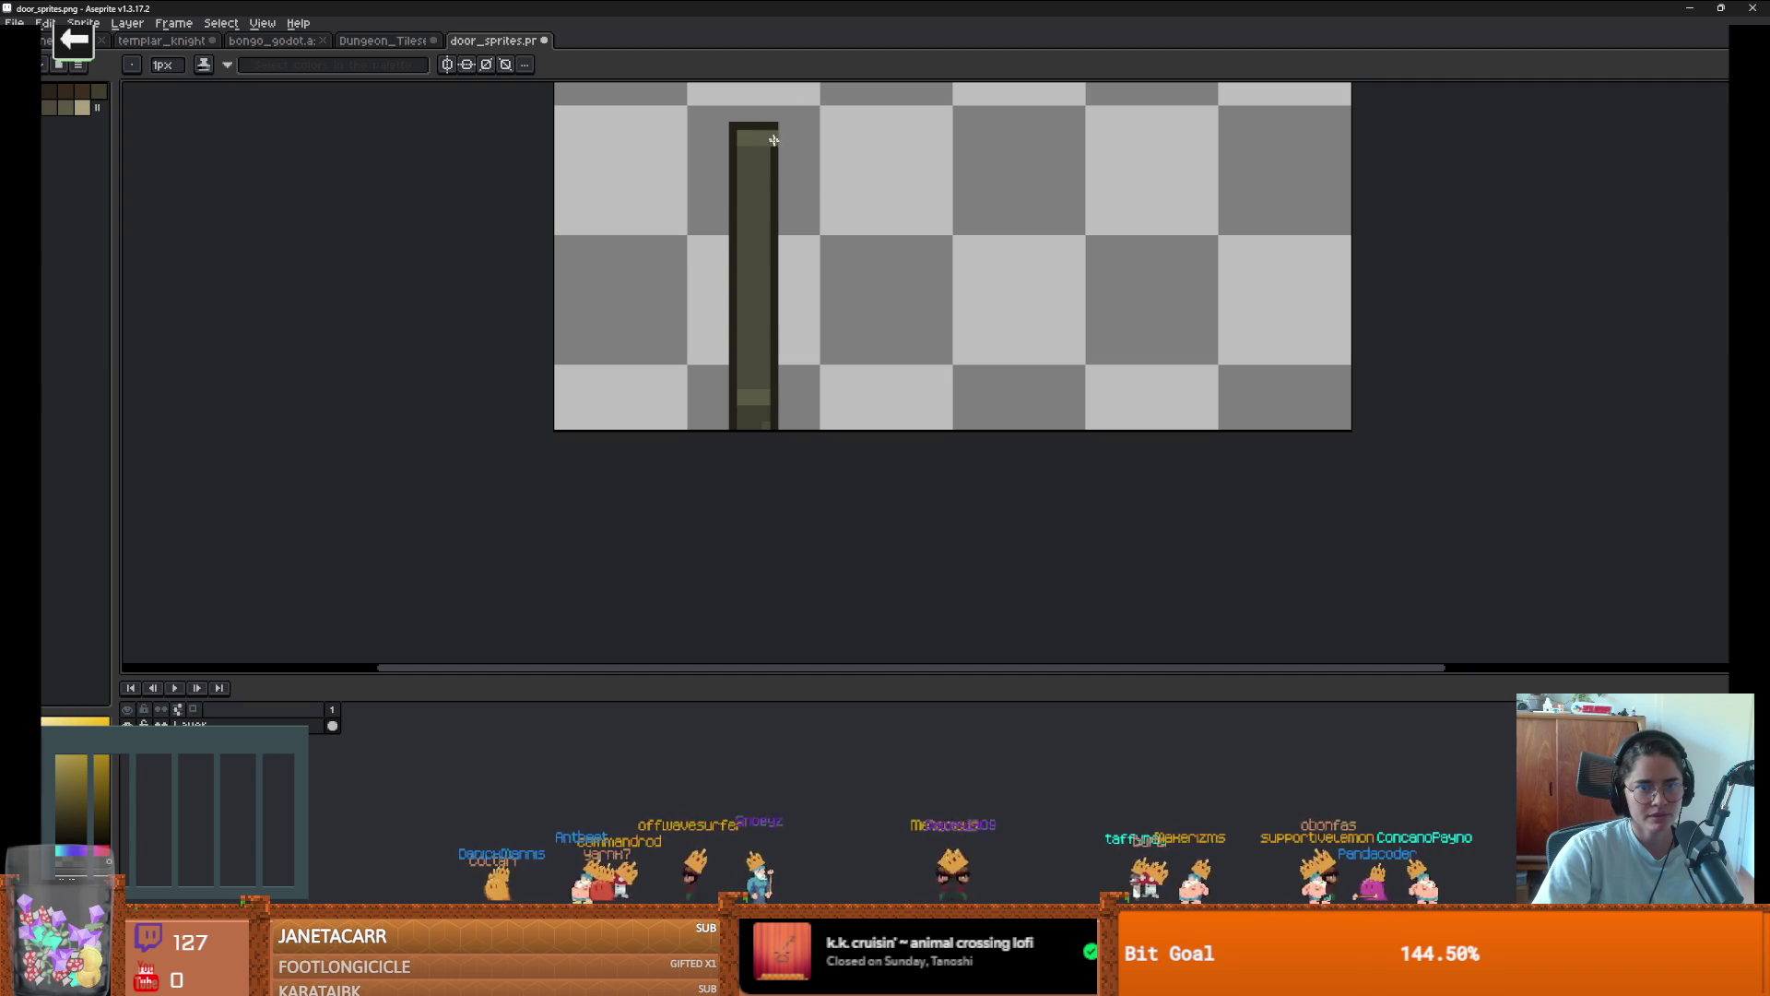
scroll(772, 156, "up", 1)
key("plus")
key("plus")
left_click_drag(763, 126, 782, 183)
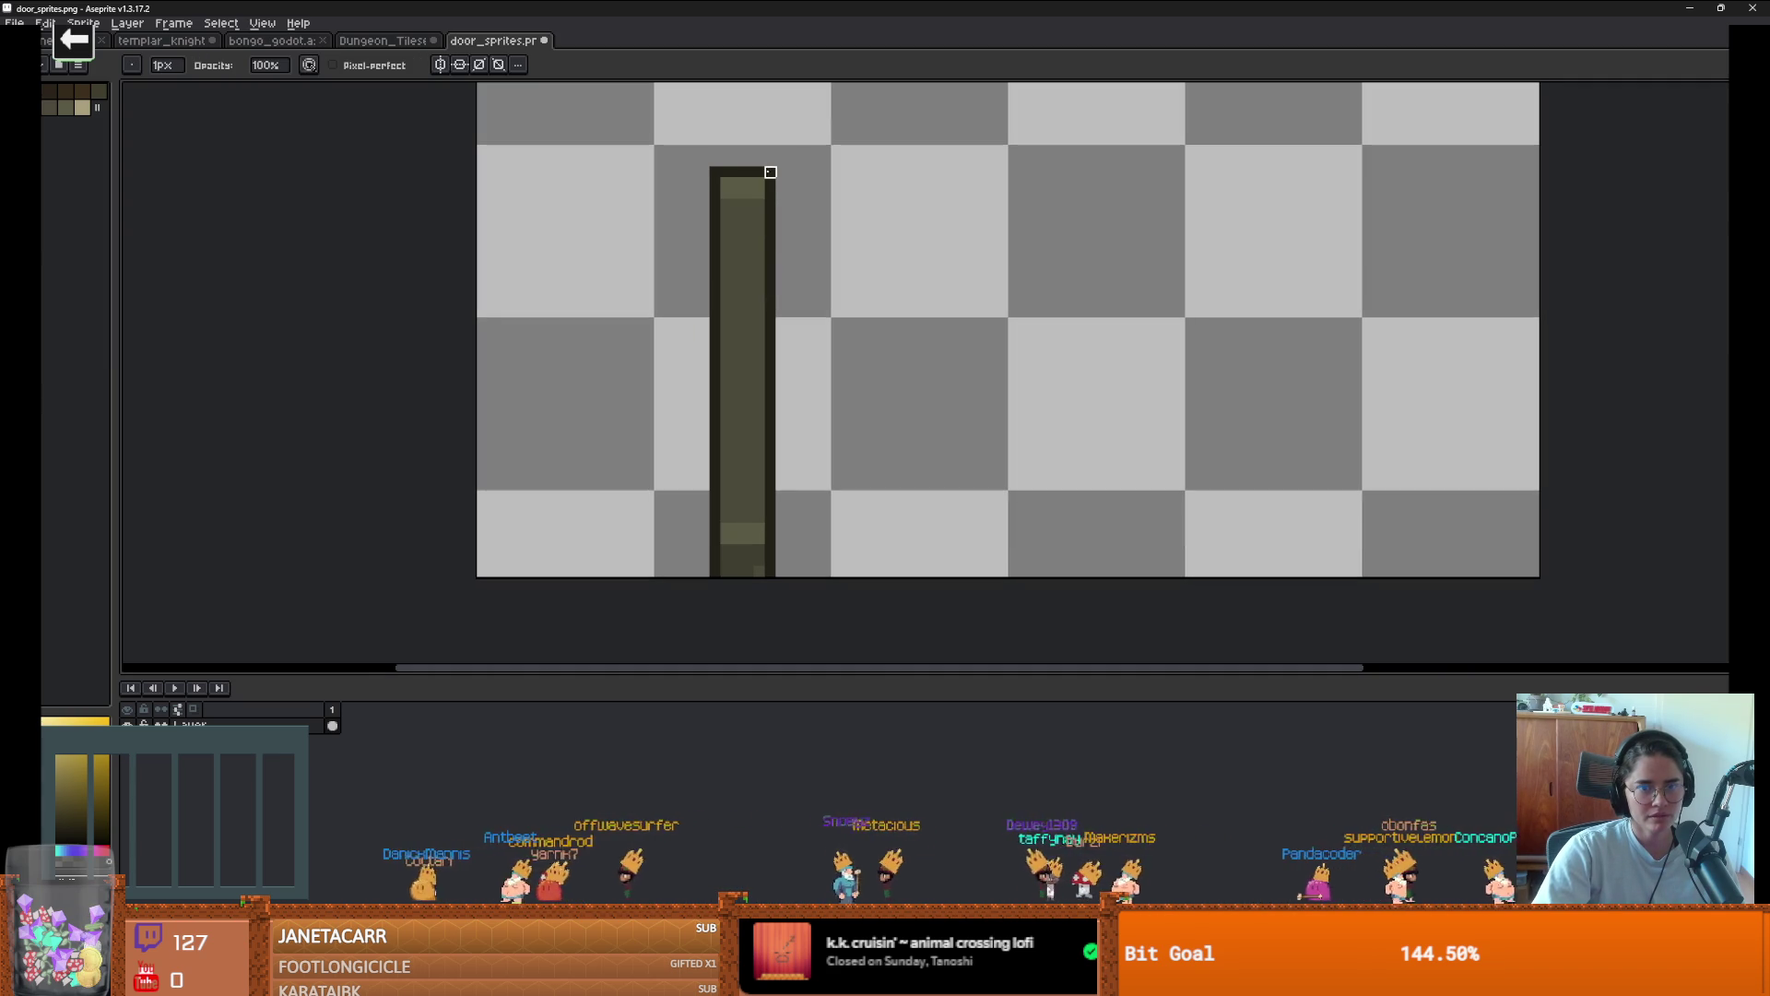
scroll(830, 285, "down", 2)
scroll(779, 478, "up", 3)
Pick a colour from the pillar and save door_sprites.png
key("alt")
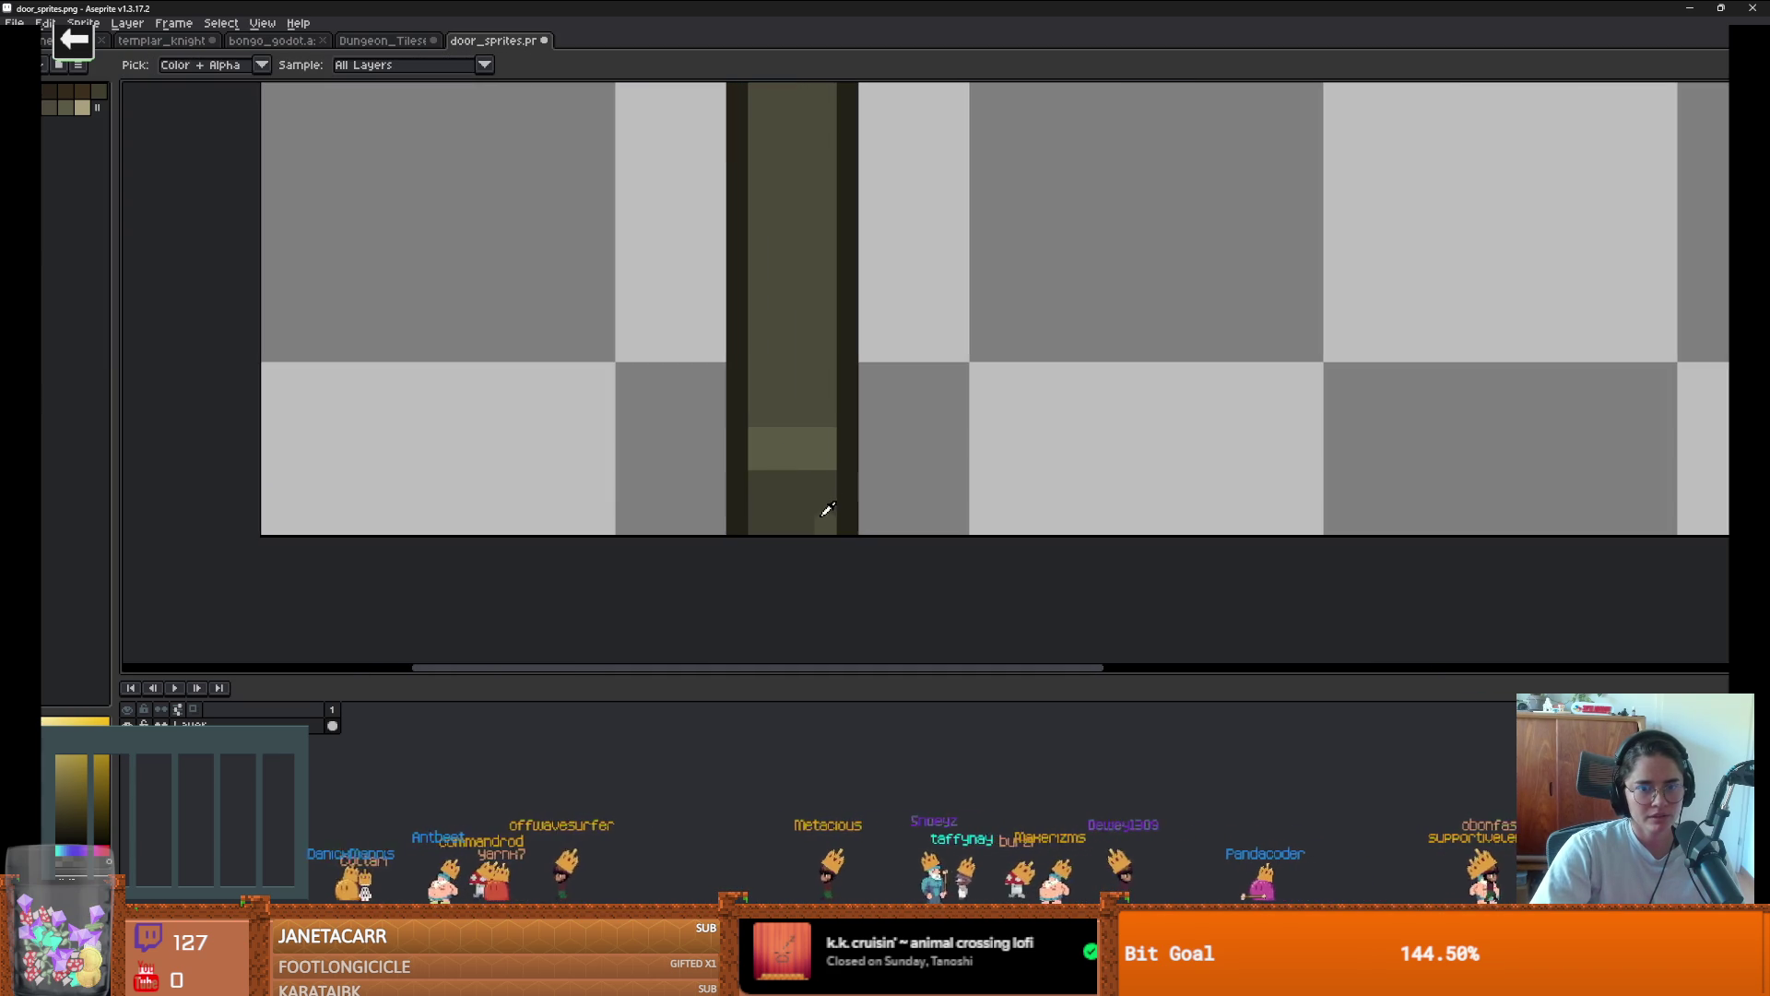
left_click(824, 514, "alt")
scroll(814, 513, "down", 3)
scroll(849, 411, "up", 1)
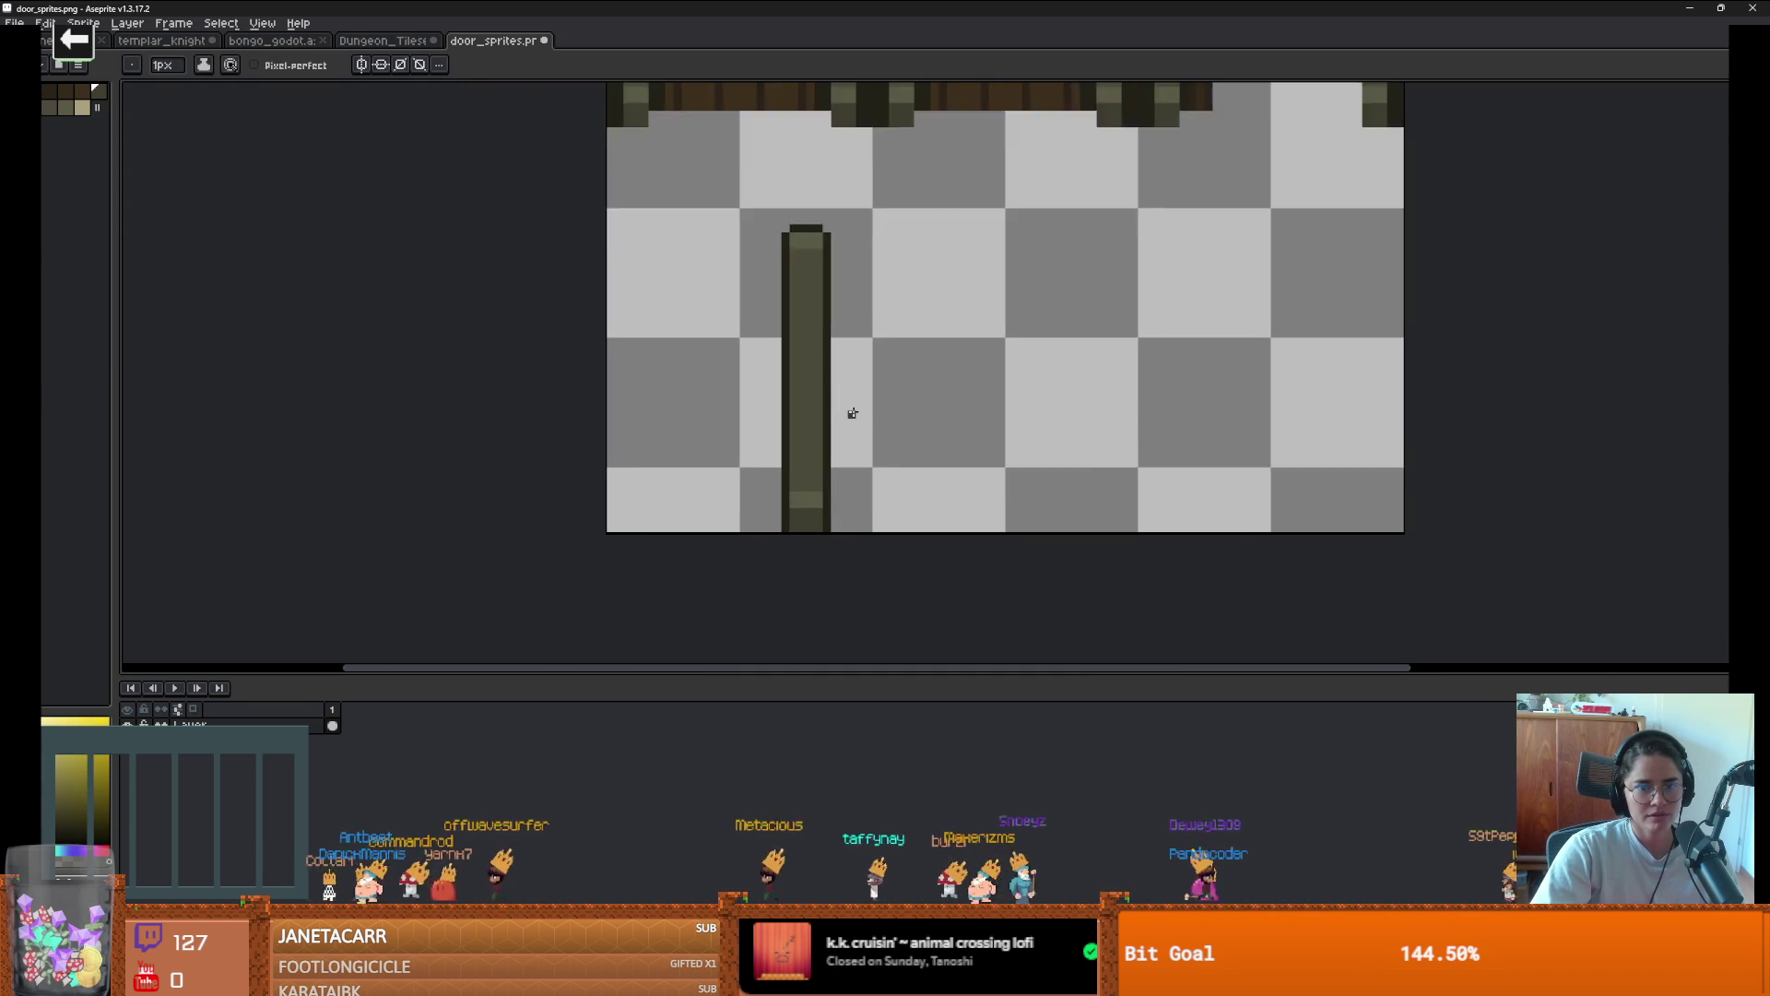
scroll(853, 412, "down", 1)
key("ctrl")
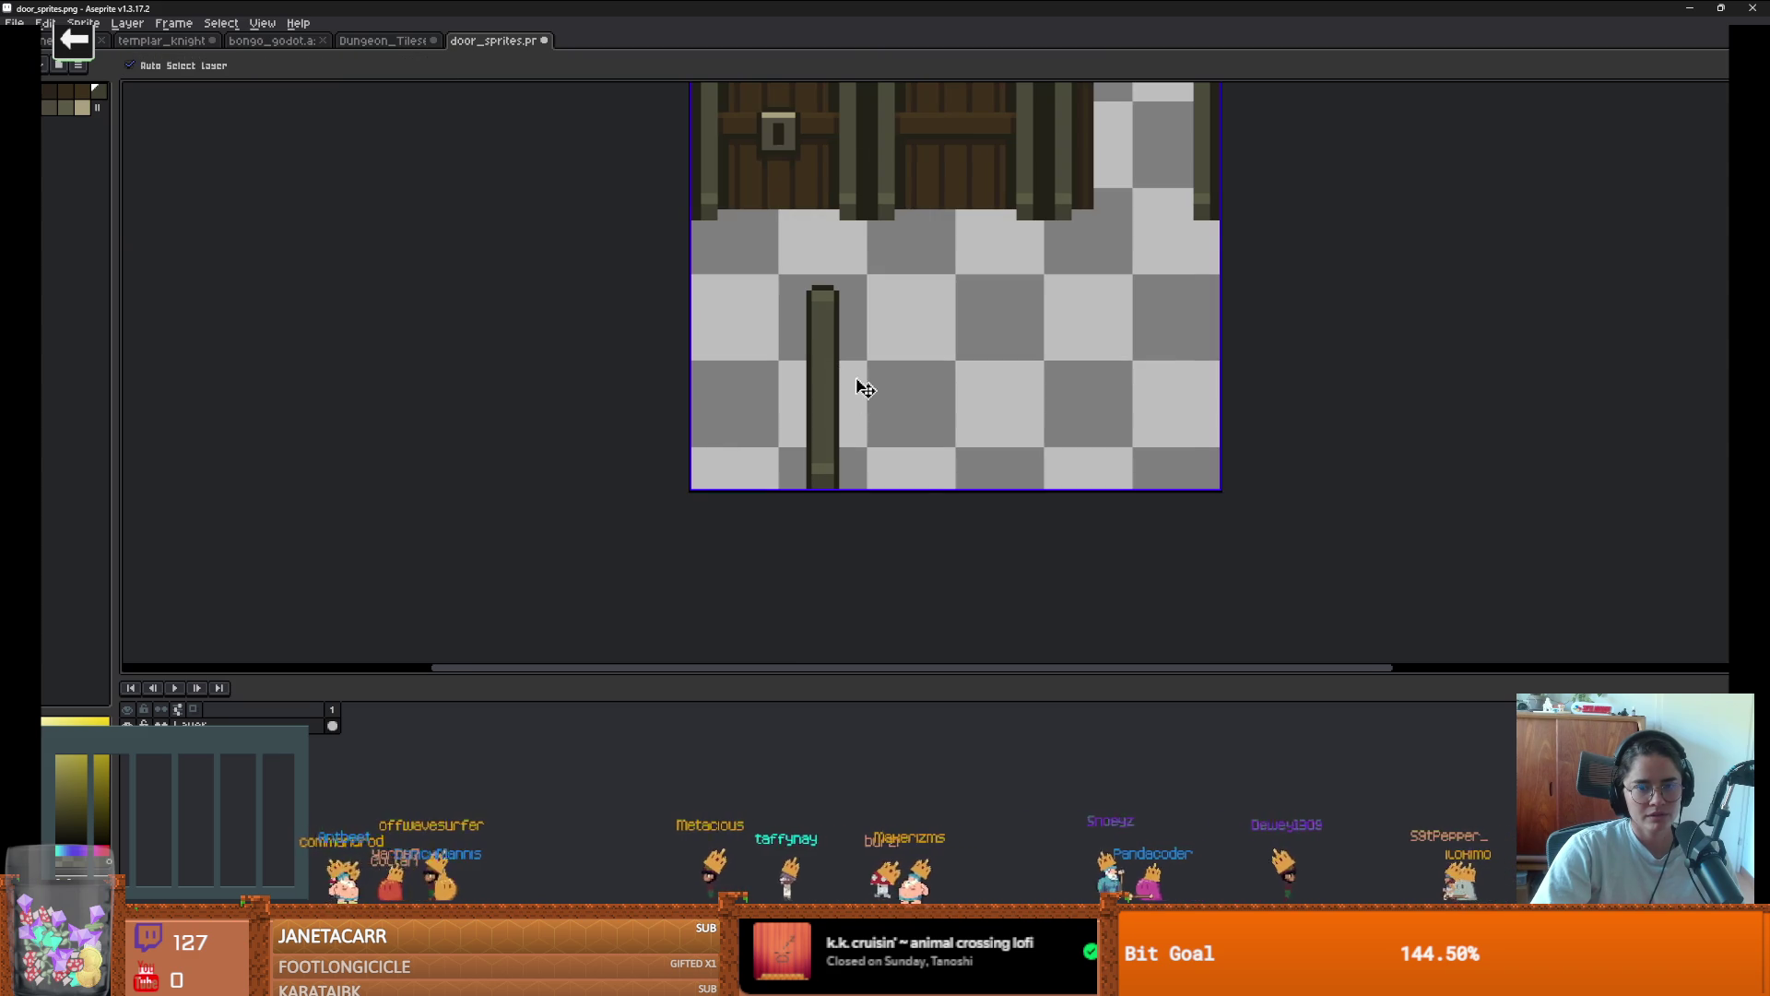
key("ctrl+s")
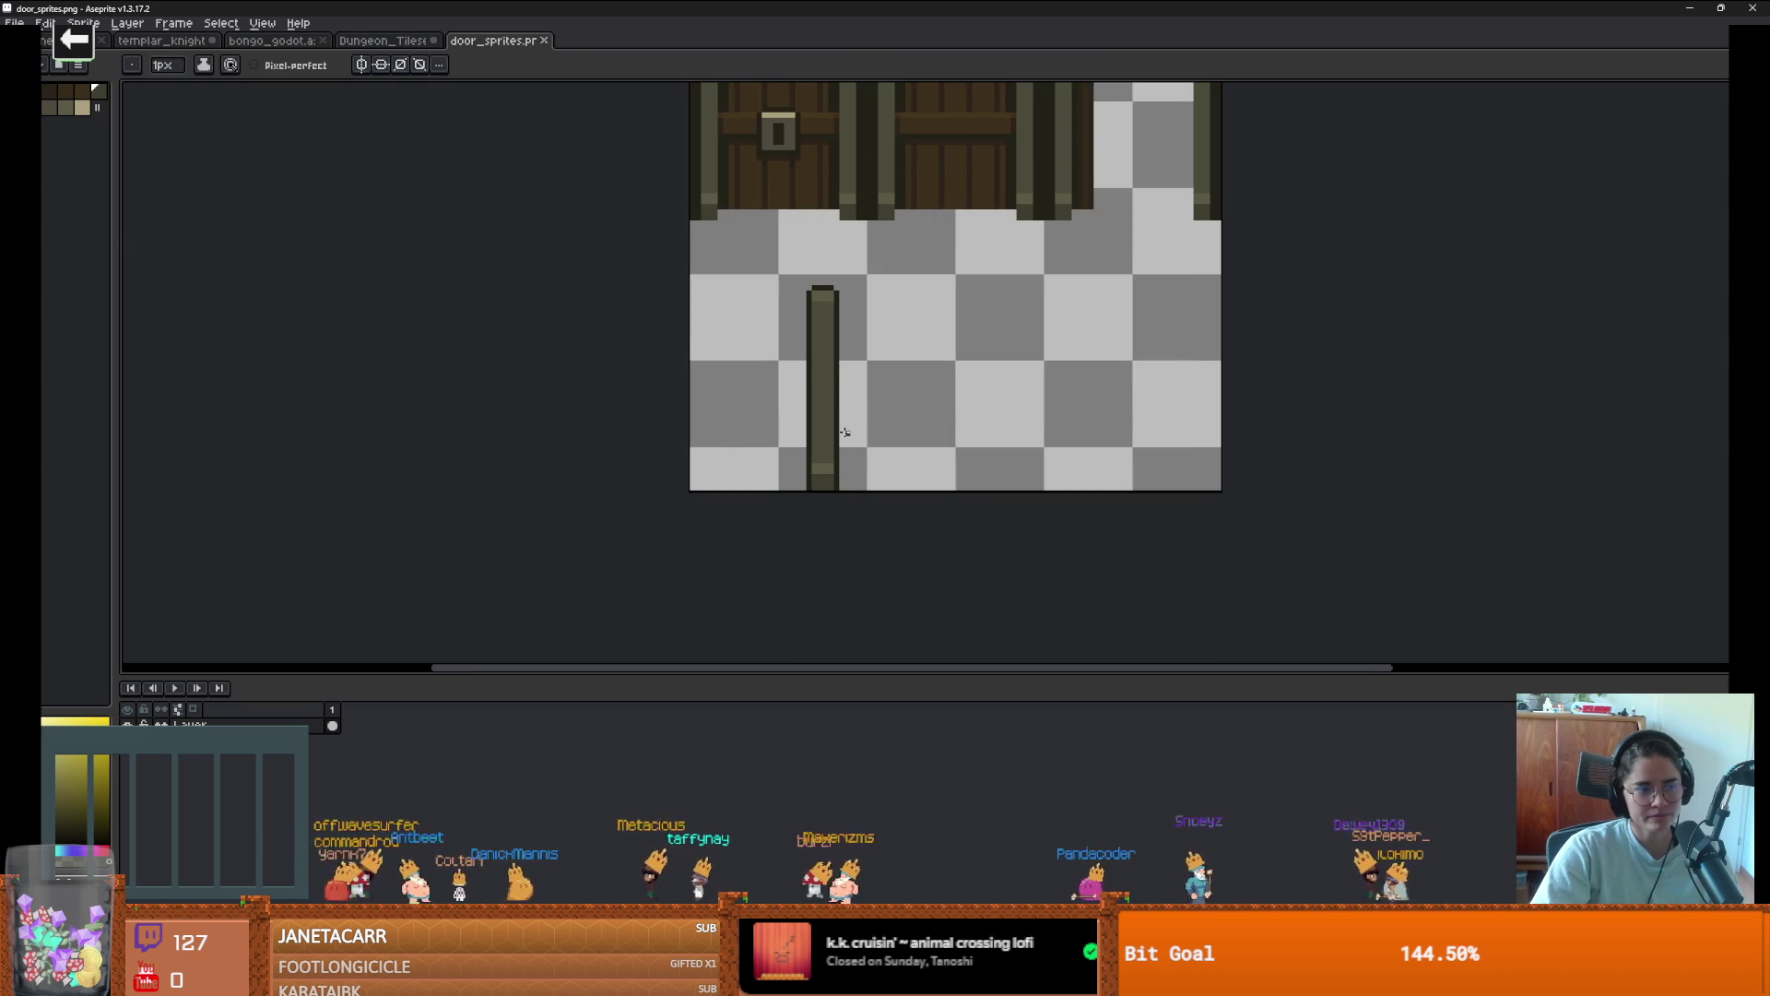
Nudge the pillar one pixel to the right
key("m")
scroll(857, 397, "down", 1)
mouse_move(798, 281)
left_mouse_down()
mouse_move(800, 325)
mouse_move(903, 472)
mouse_move(855, 426)
left_mouse_up()
key("Right")
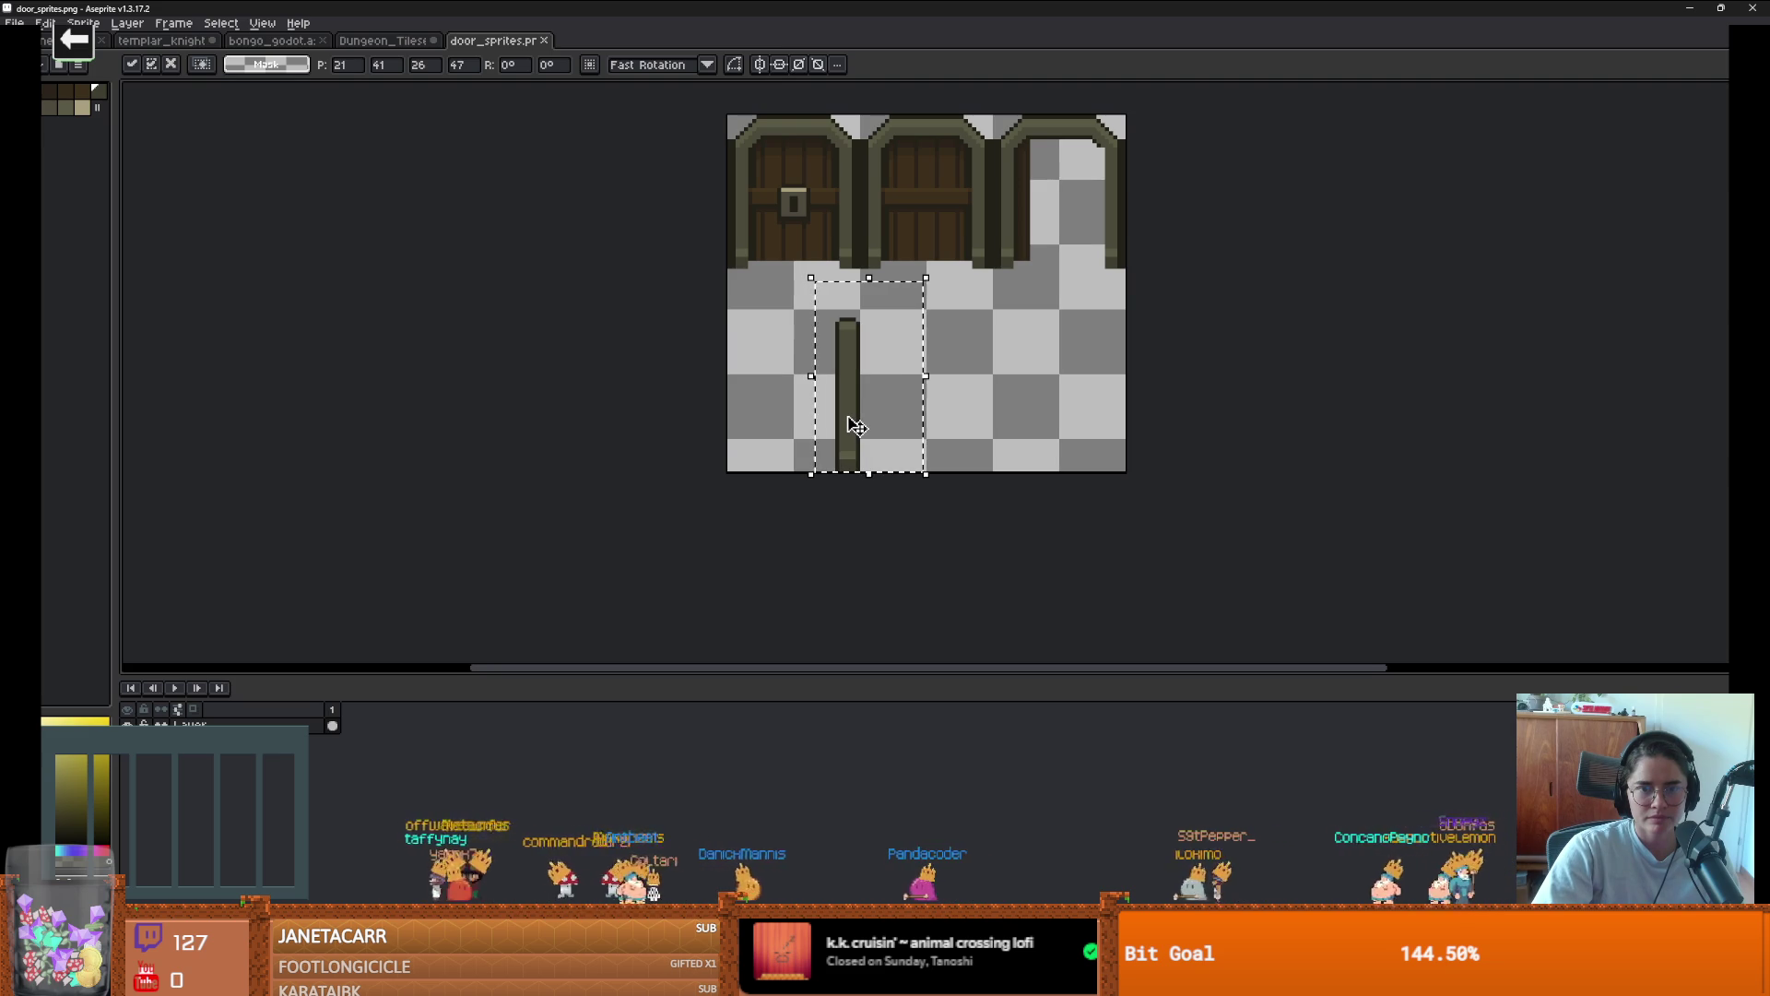
Commit the pillar's new position and place a second pillar copy to its right
key("Return")
left_click_drag(858, 426, 988, 424)
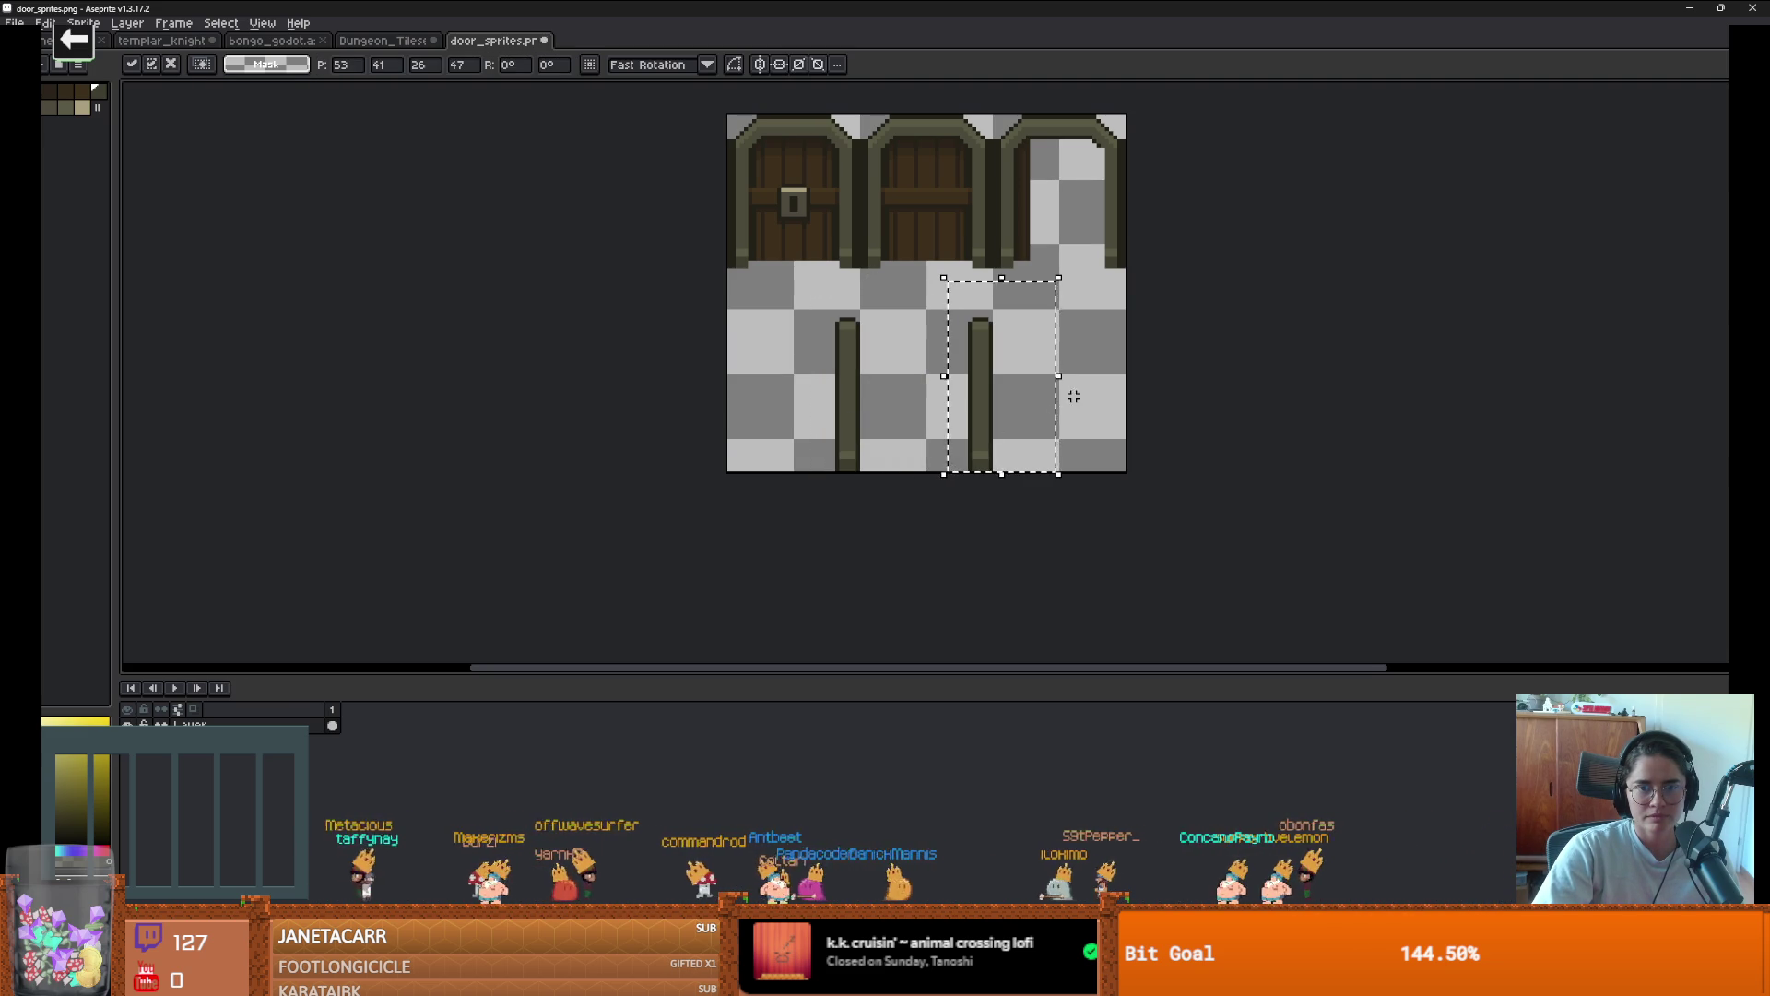
key("Return")
scroll(1001, 330, "up", 1)
scroll(1001, 330, "up", 3)
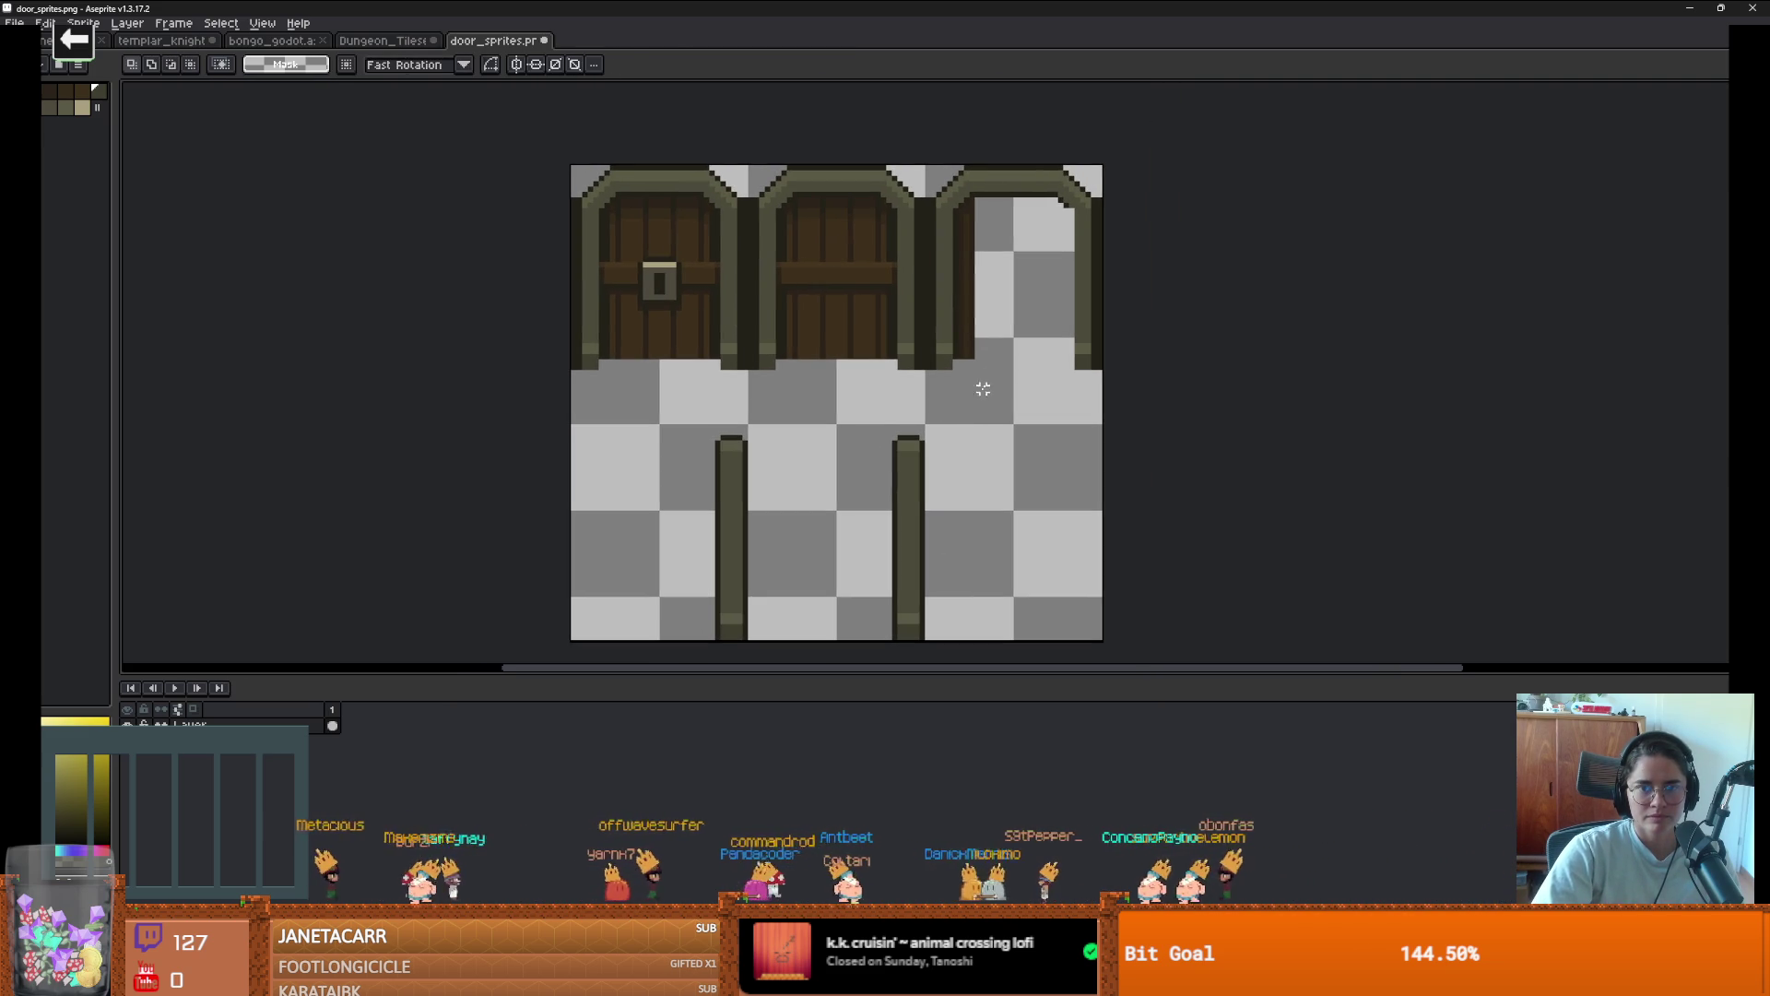
Pick the door's brown colour and select the middle door
key("i")
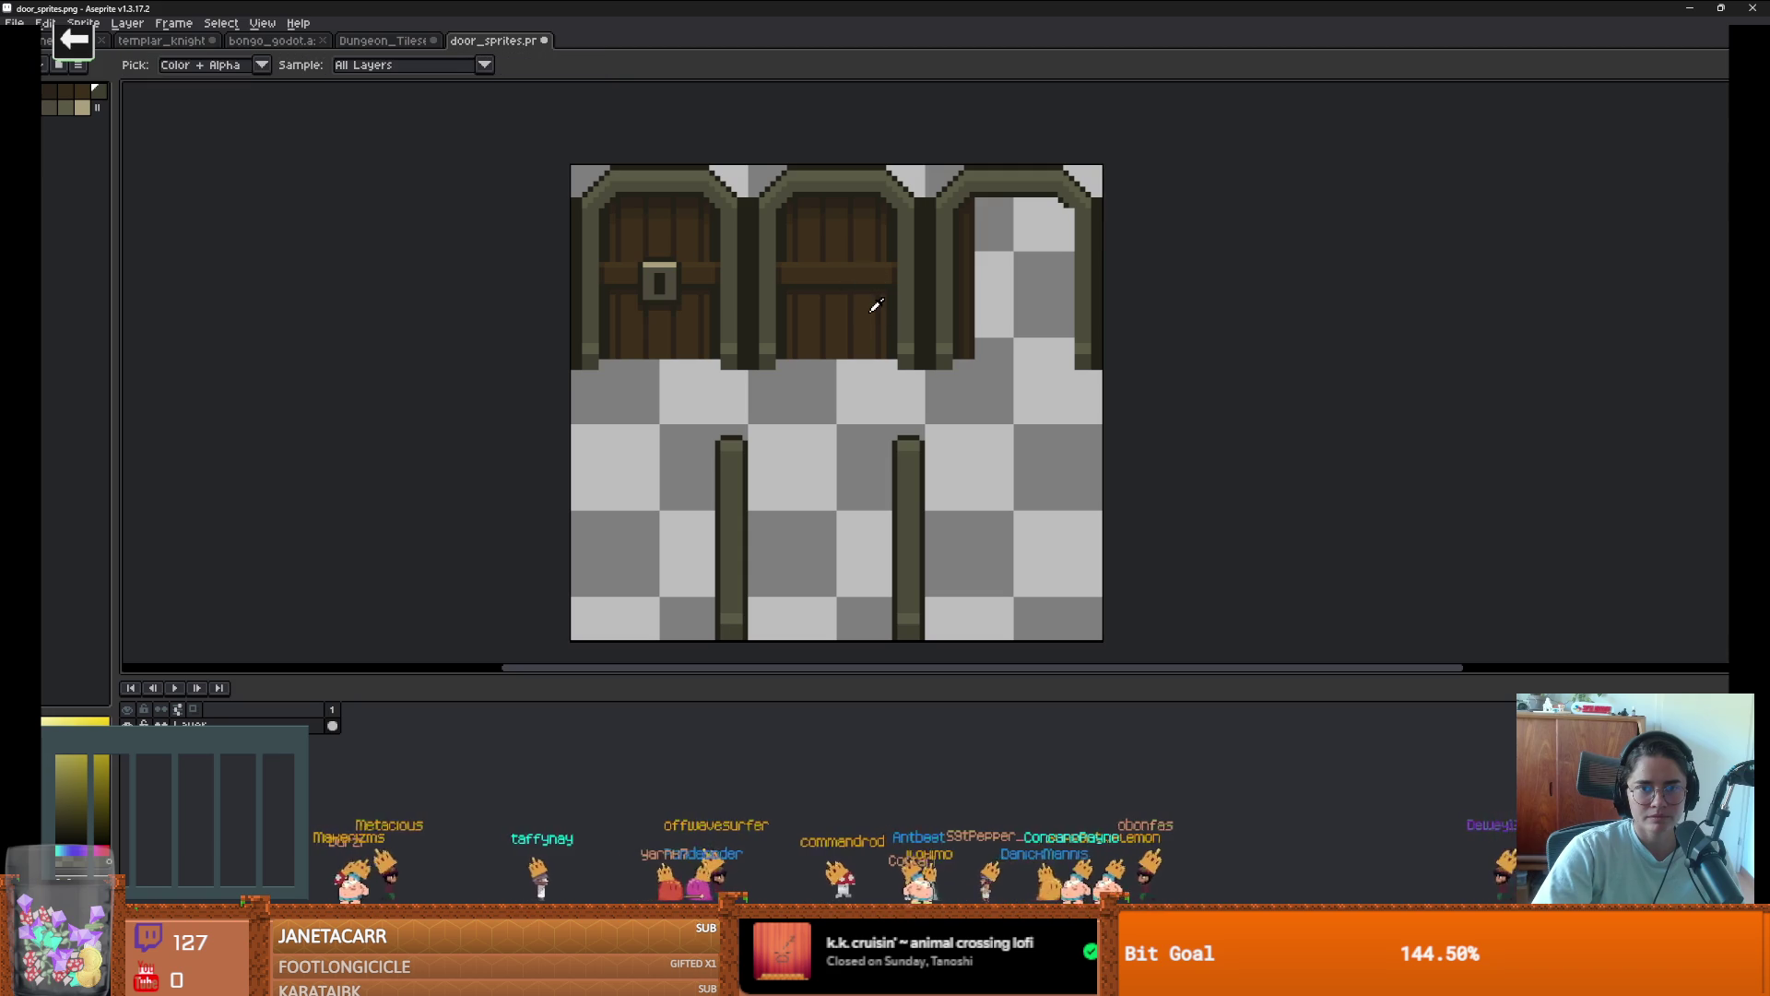
left_click(876, 305)
key("m")
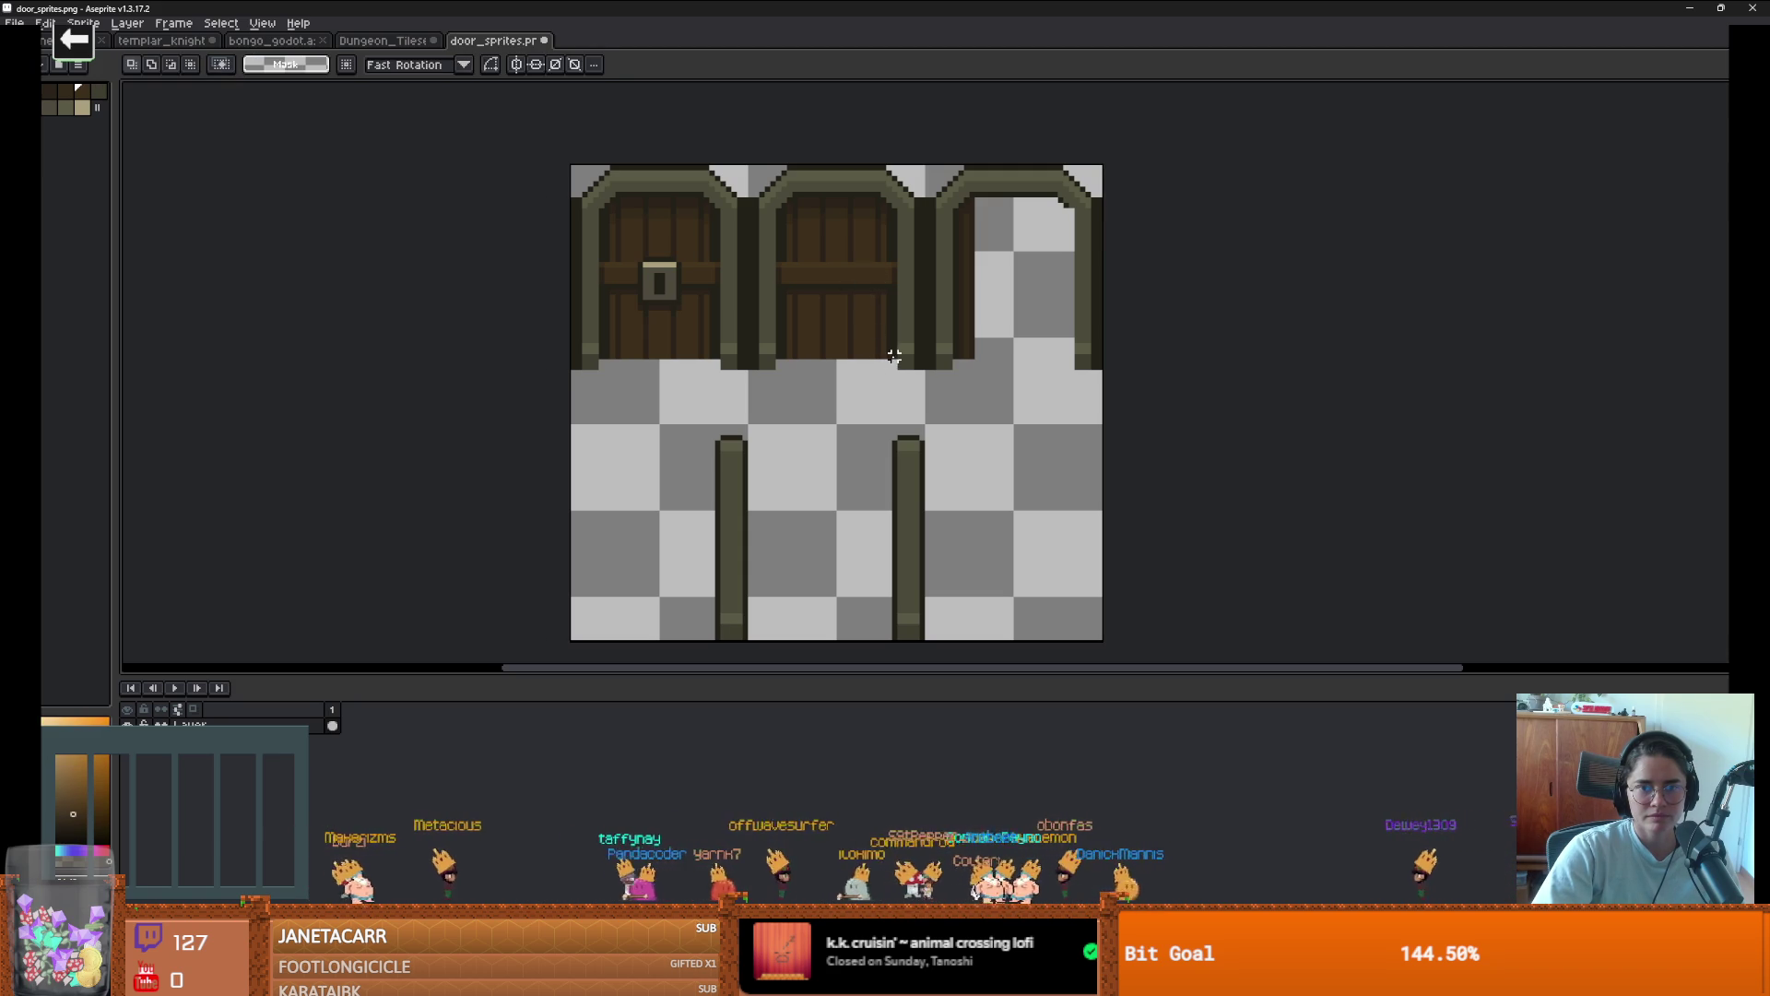
mouse_move(894, 356)
left_mouse_down()
mouse_move(802, 185)
mouse_move(771, 183)
left_mouse_up()
Copy the middle door down below the arches beside the pillars
left_click_drag(838, 253, 1028, 476)
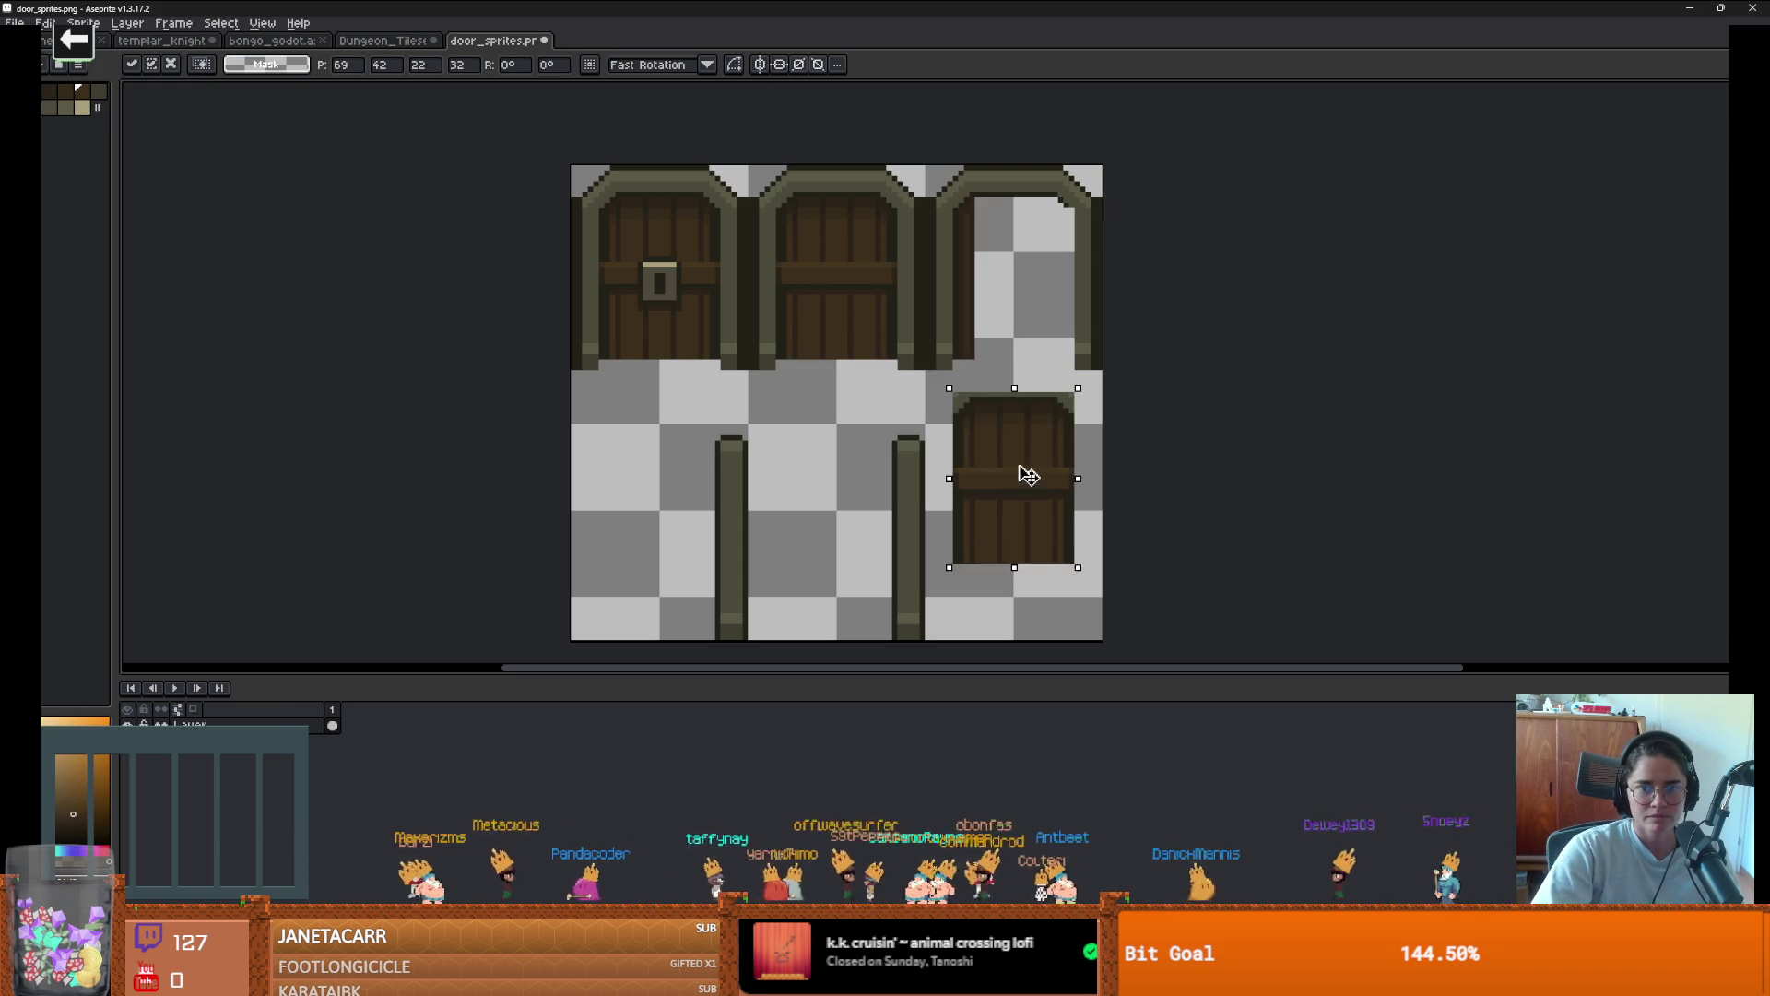
key("Return")
key("b")
scroll(1086, 399, "up", 1)
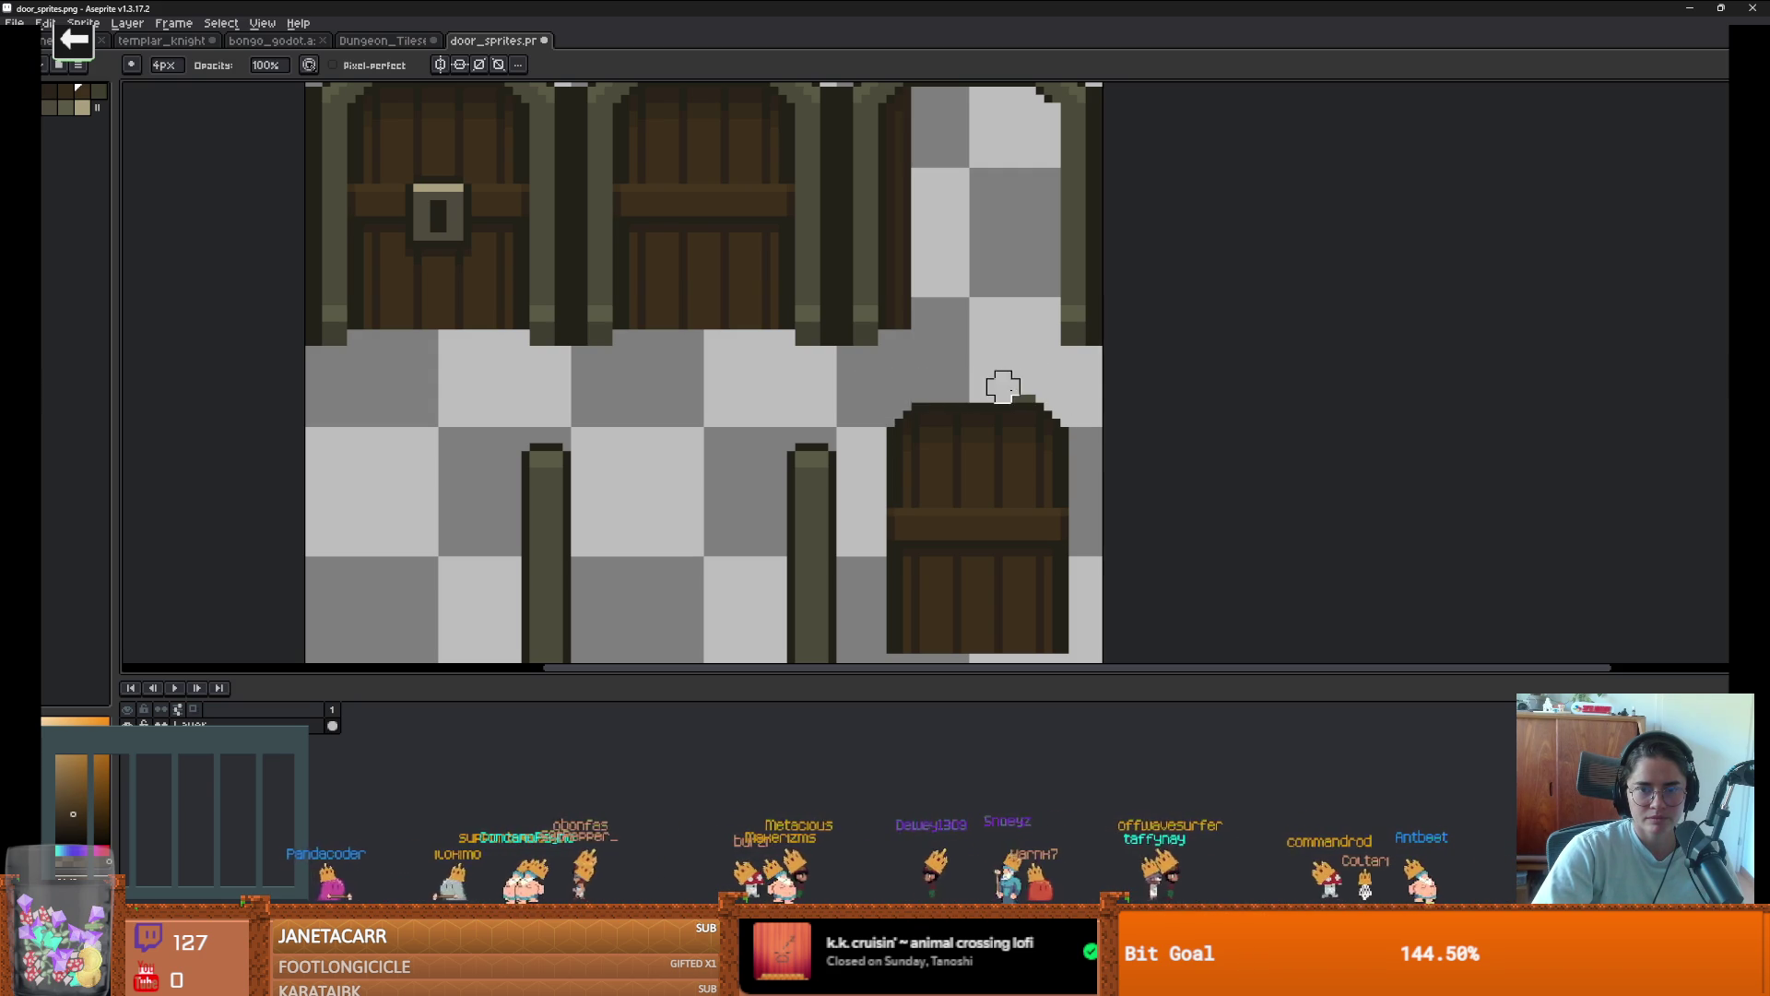
Move the copied door between the pillars and stretch and trim it to fit the gap
key("m")
mouse_move(1086, 397)
left_mouse_down()
mouse_move(908, 646)
mouse_move(932, 621)
mouse_move(683, 580)
left_mouse_up()
scroll(735, 421, "down", 2)
scroll(735, 420, "down", 1)
left_click_drag(735, 420, 770, 466)
mouse_move(603, 307)
left_mouse_down()
mouse_move(648, 268)
mouse_move(613, 268)
mouse_move(648, 254)
mouse_move(658, 278)
left_mouse_up()
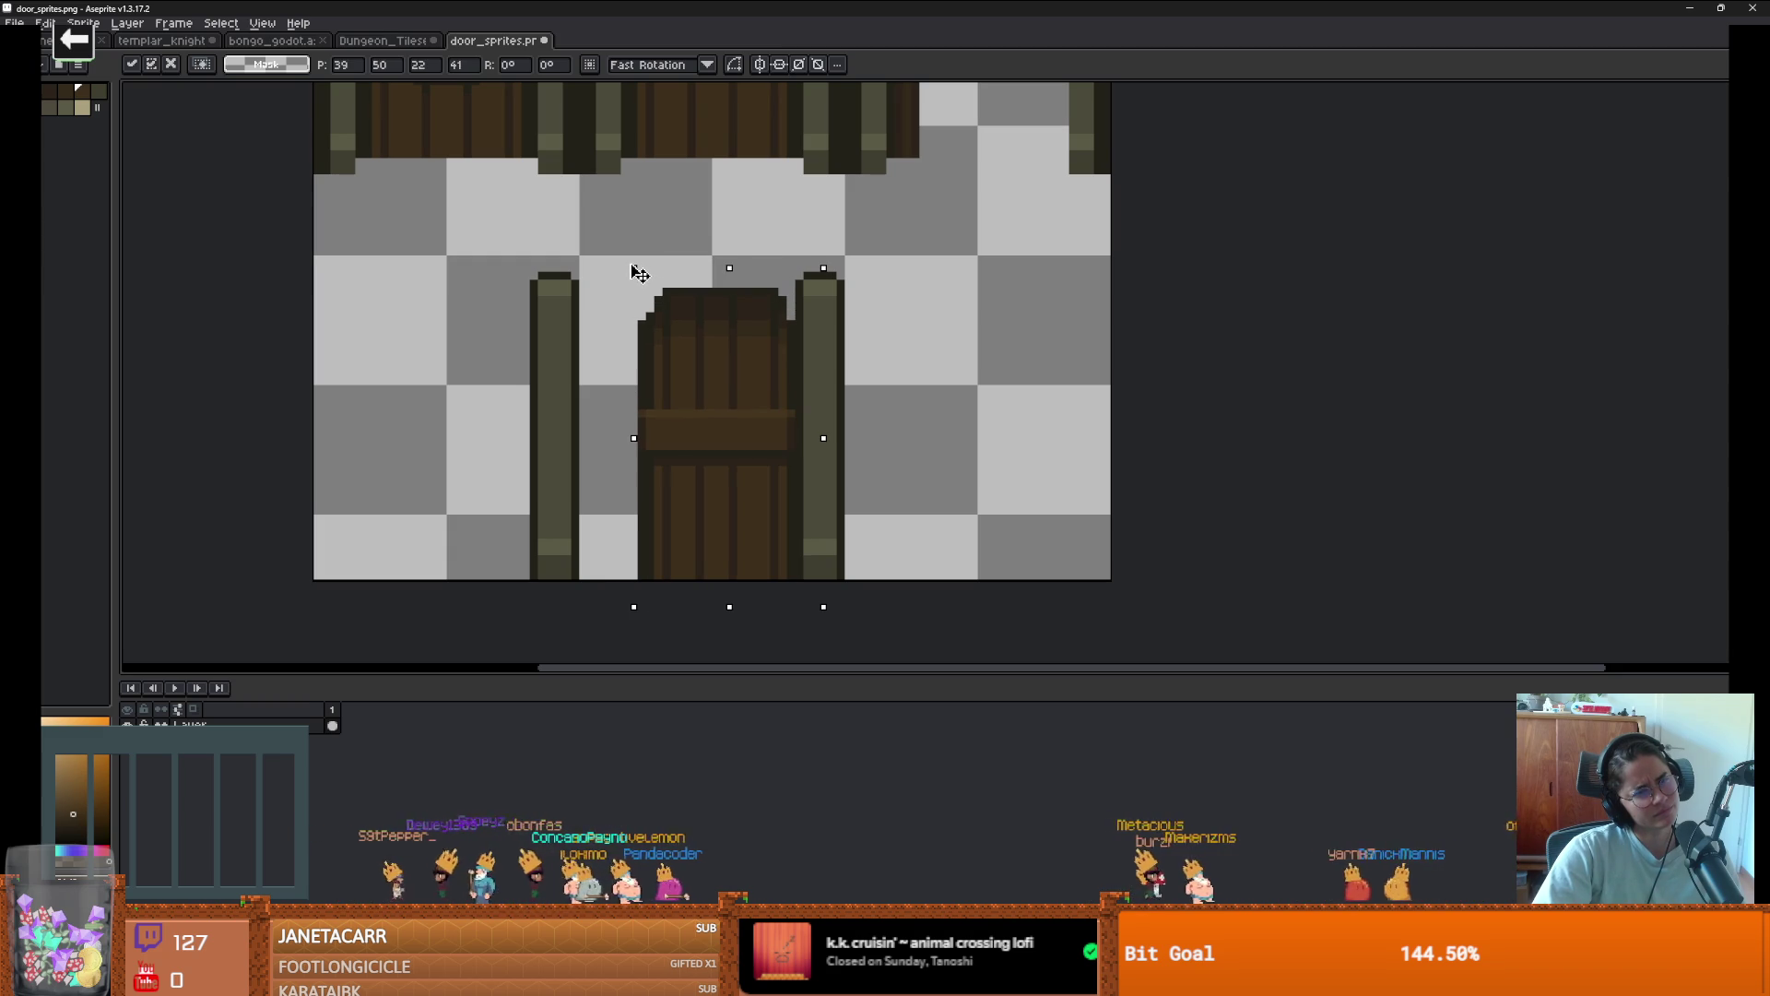
mouse_move(632, 273)
left_mouse_down()
mouse_move(672, 268)
mouse_move(612, 285)
mouse_move(651, 285)
mouse_move(651, 261)
left_mouse_up()
left_click_drag(741, 362, 784, 424)
mouse_move(815, 277)
left_mouse_down()
mouse_move(816, 297)
mouse_move(823, 278)
left_mouse_up()
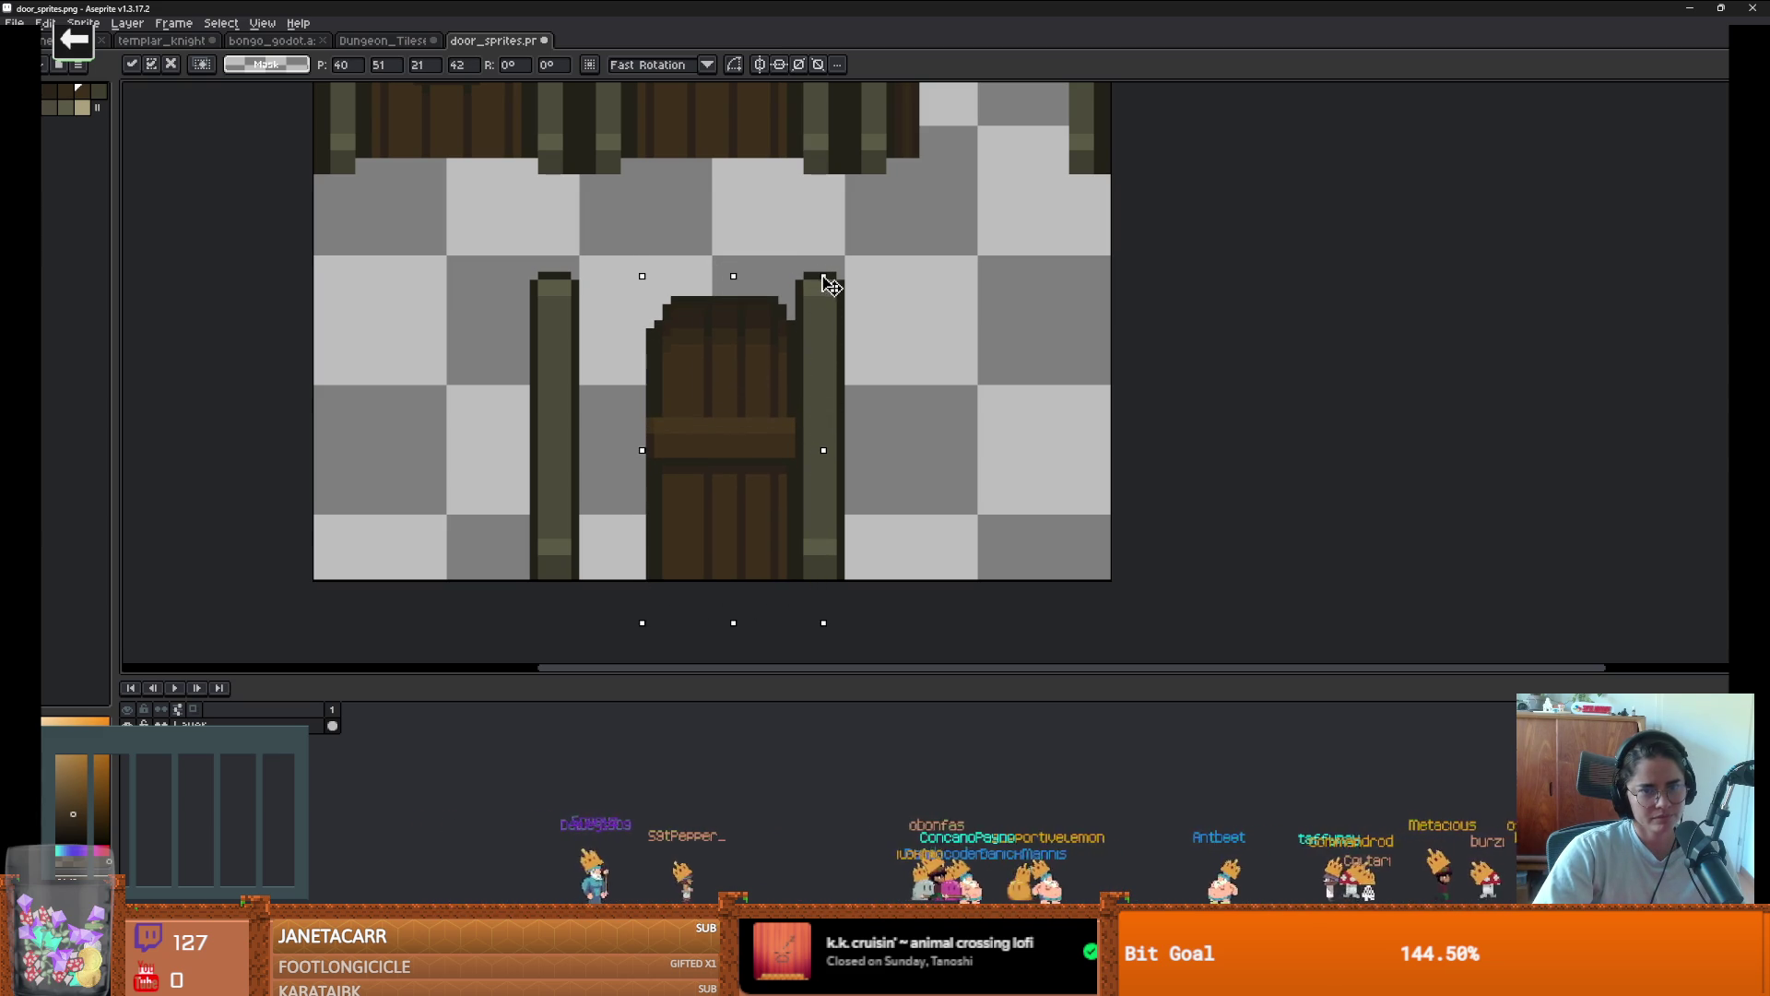
left_click(987, 375)
mouse_move(638, 272)
left_mouse_down()
mouse_move(703, 573)
mouse_move(722, 572)
left_mouse_up()
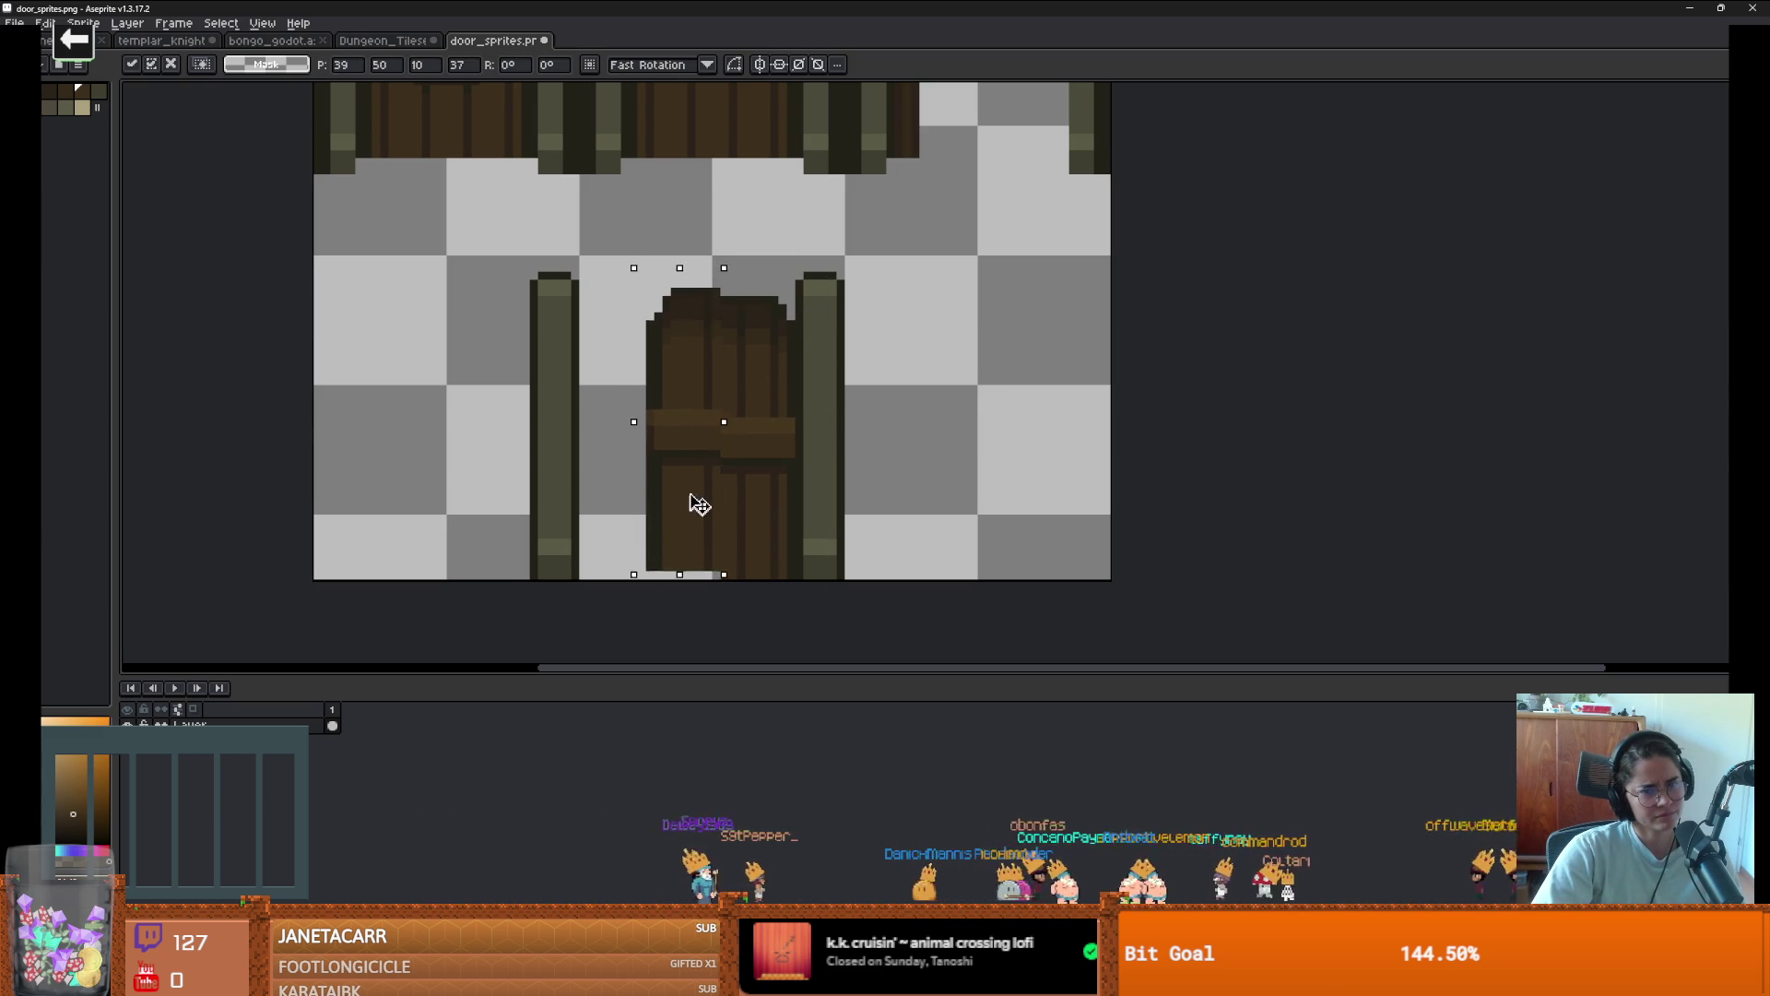
Commit the nudged door half and inspect the strip left of the door
left_click(974, 471)
scroll(973, 471, "down", 1)
scroll(974, 470, "down", 1)
scroll(830, 514, "up", 4)
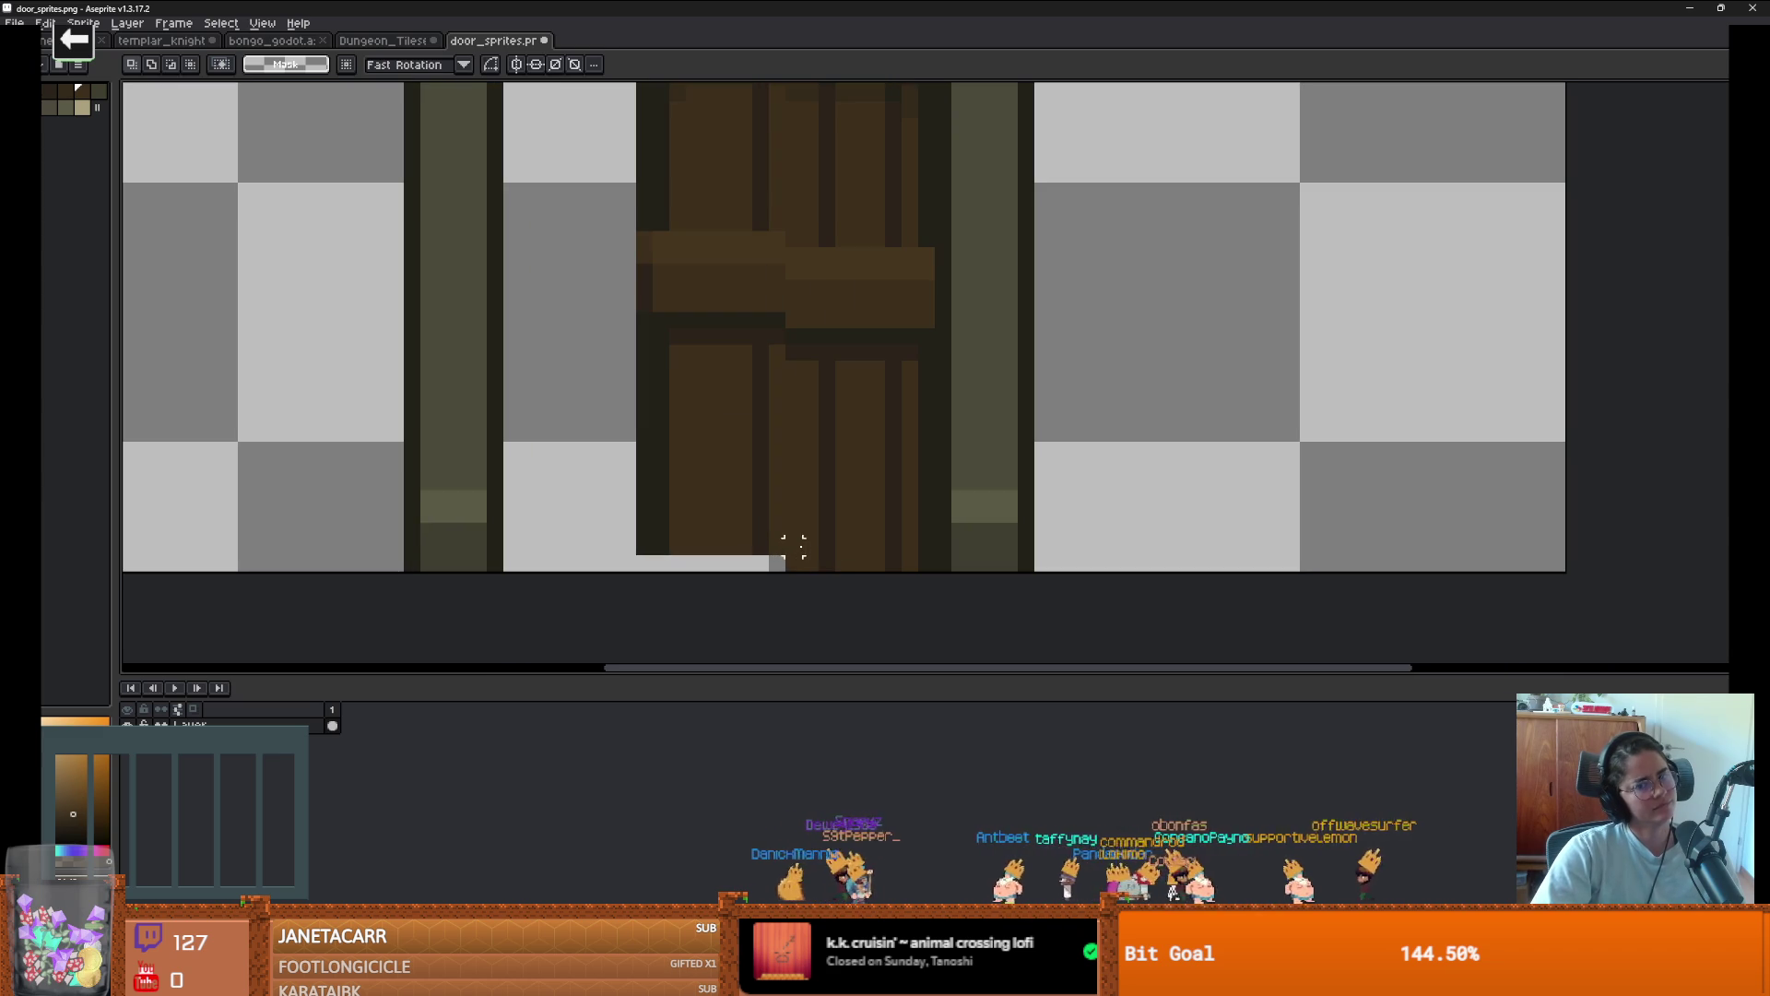
key("i")
scroll(820, 558, "down", 3)
key("m")
scroll(756, 550, "up", 2)
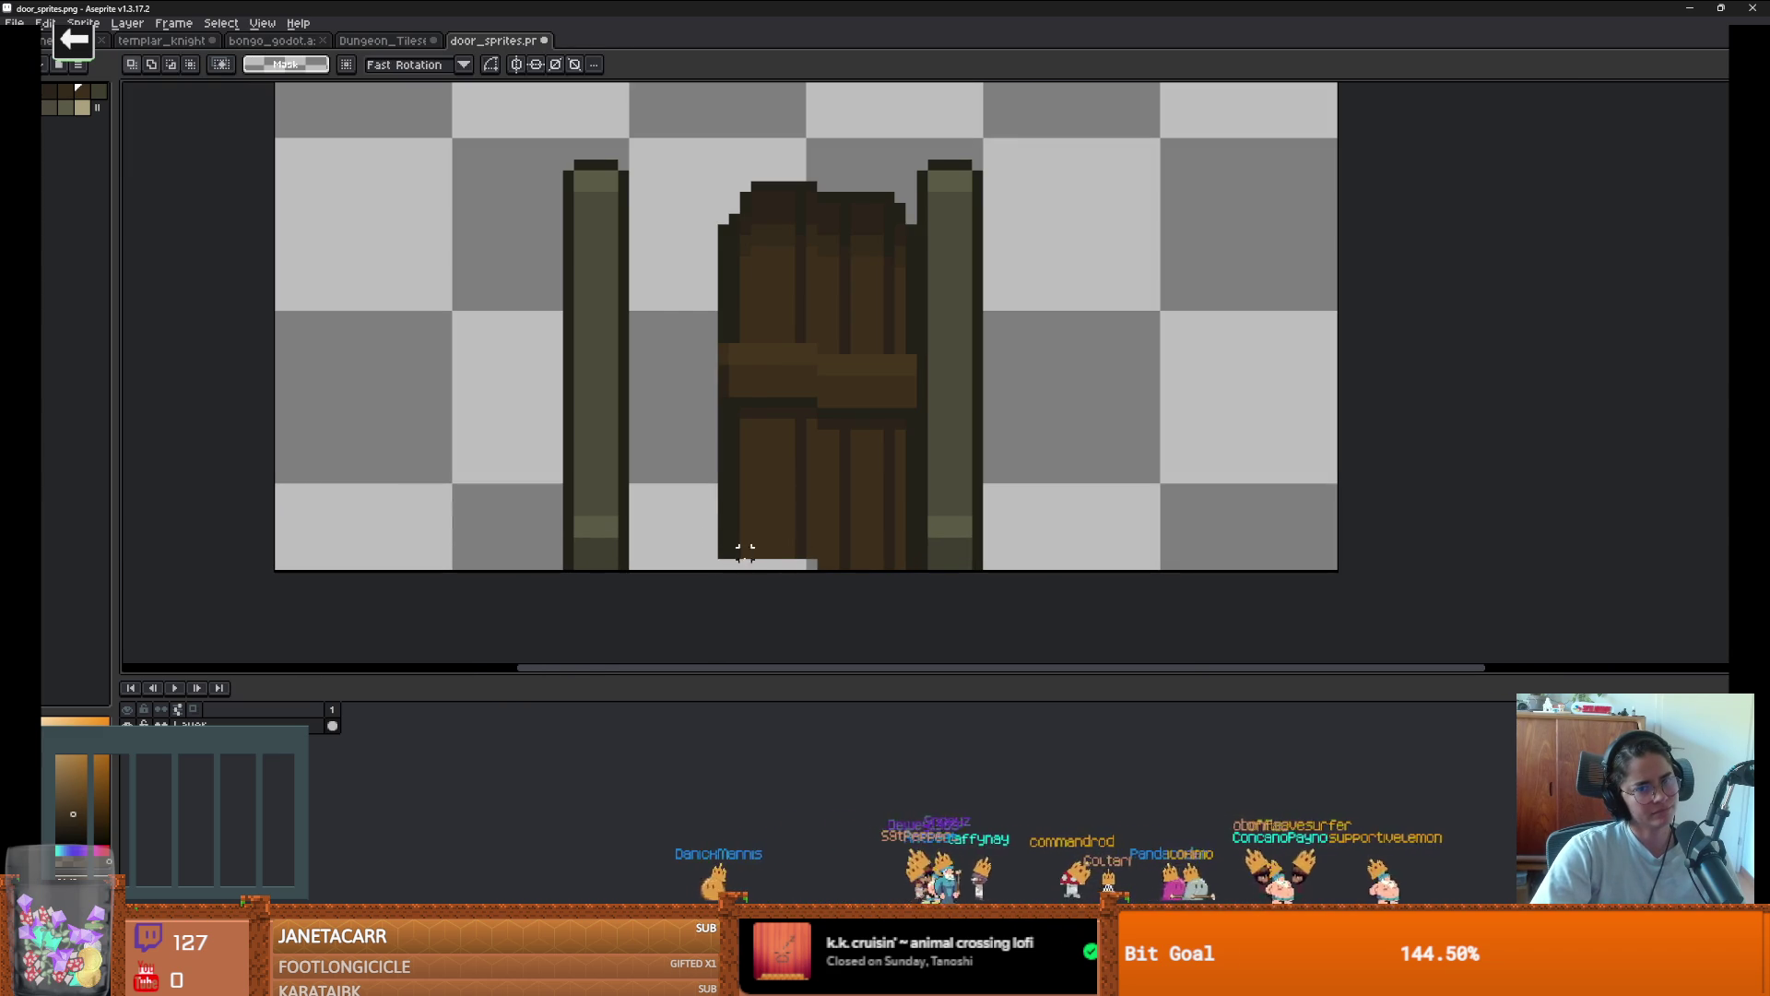
left_click_drag(745, 551, 670, 124)
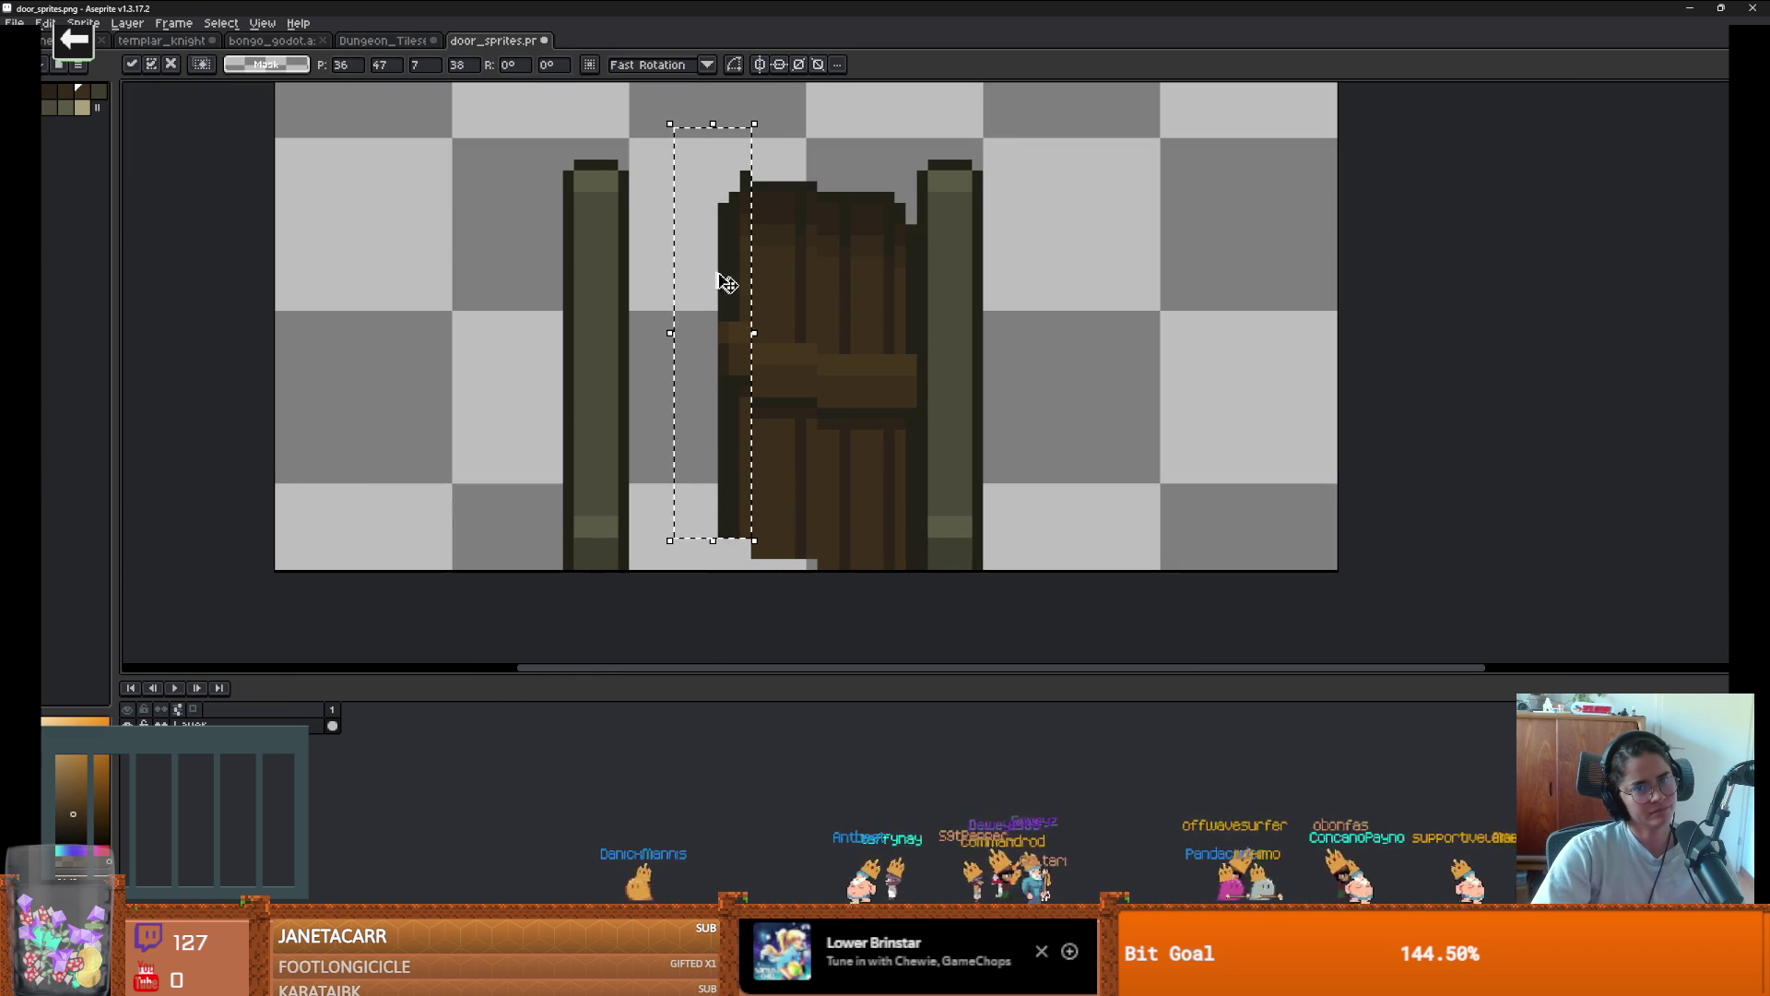
left_click(1071, 422)
scroll(1086, 494, "down", 3)
scroll(1030, 390, "up", 4)
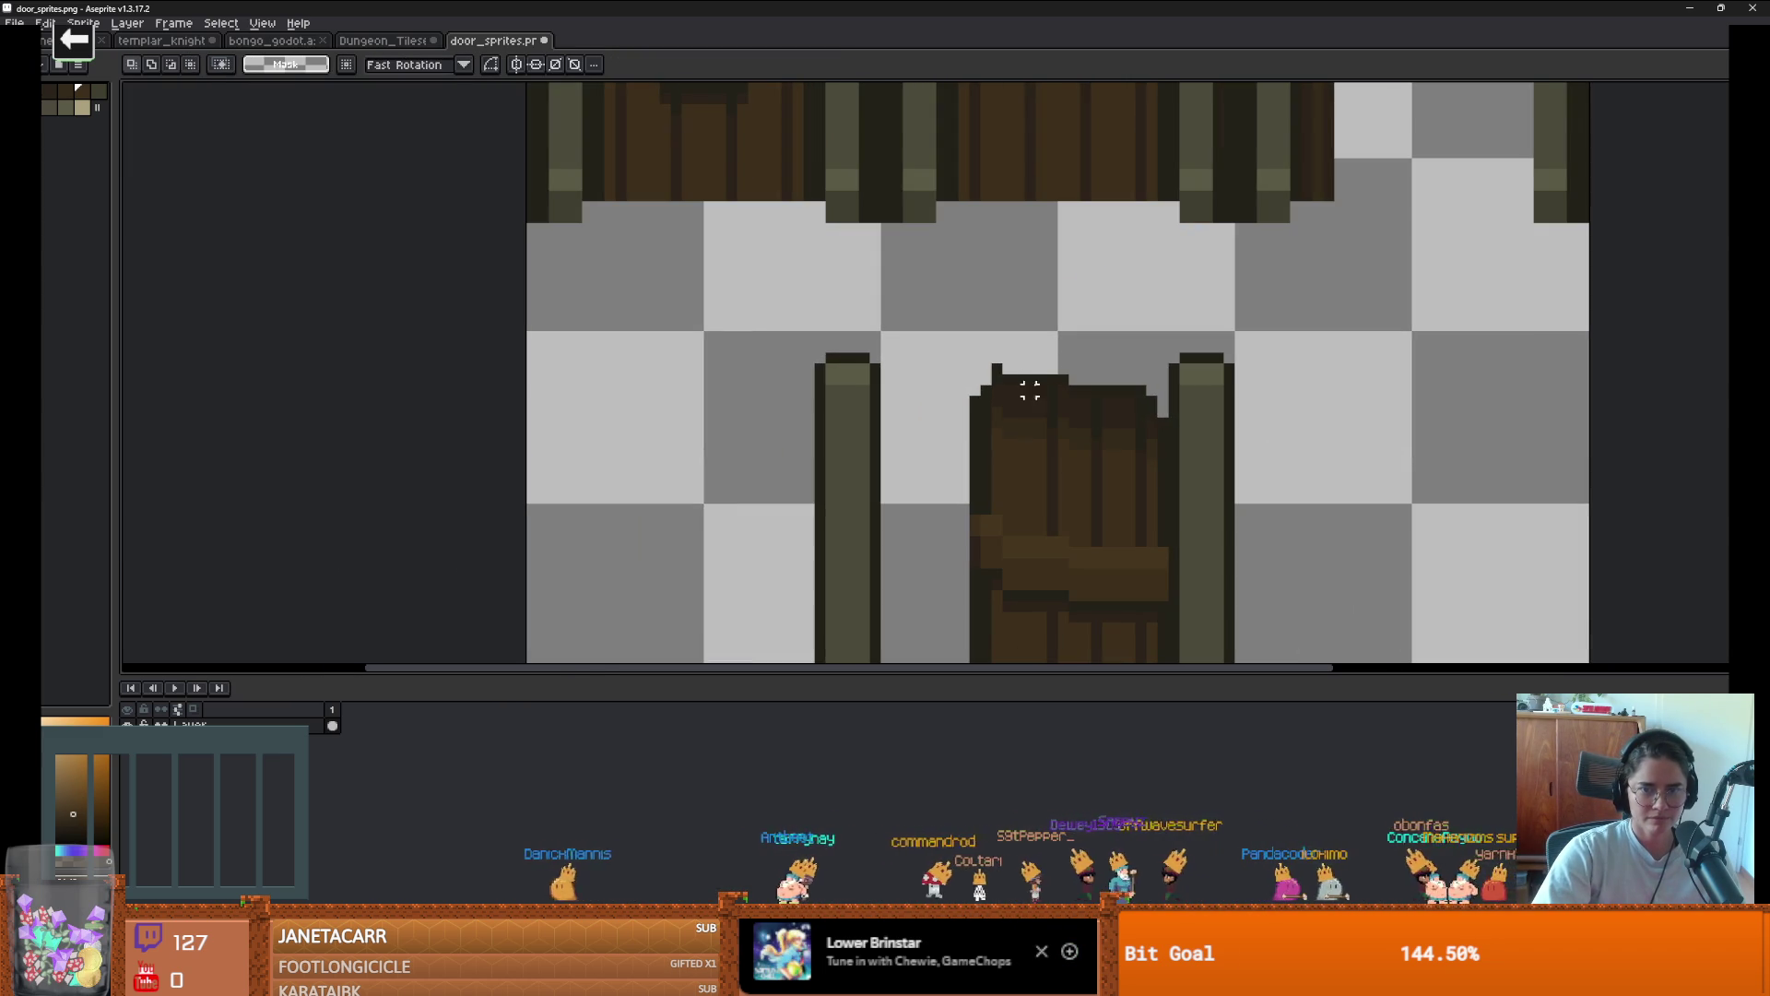
Set the pencil to 100% opacity, undoing an accidentally added blank frame
key("b")
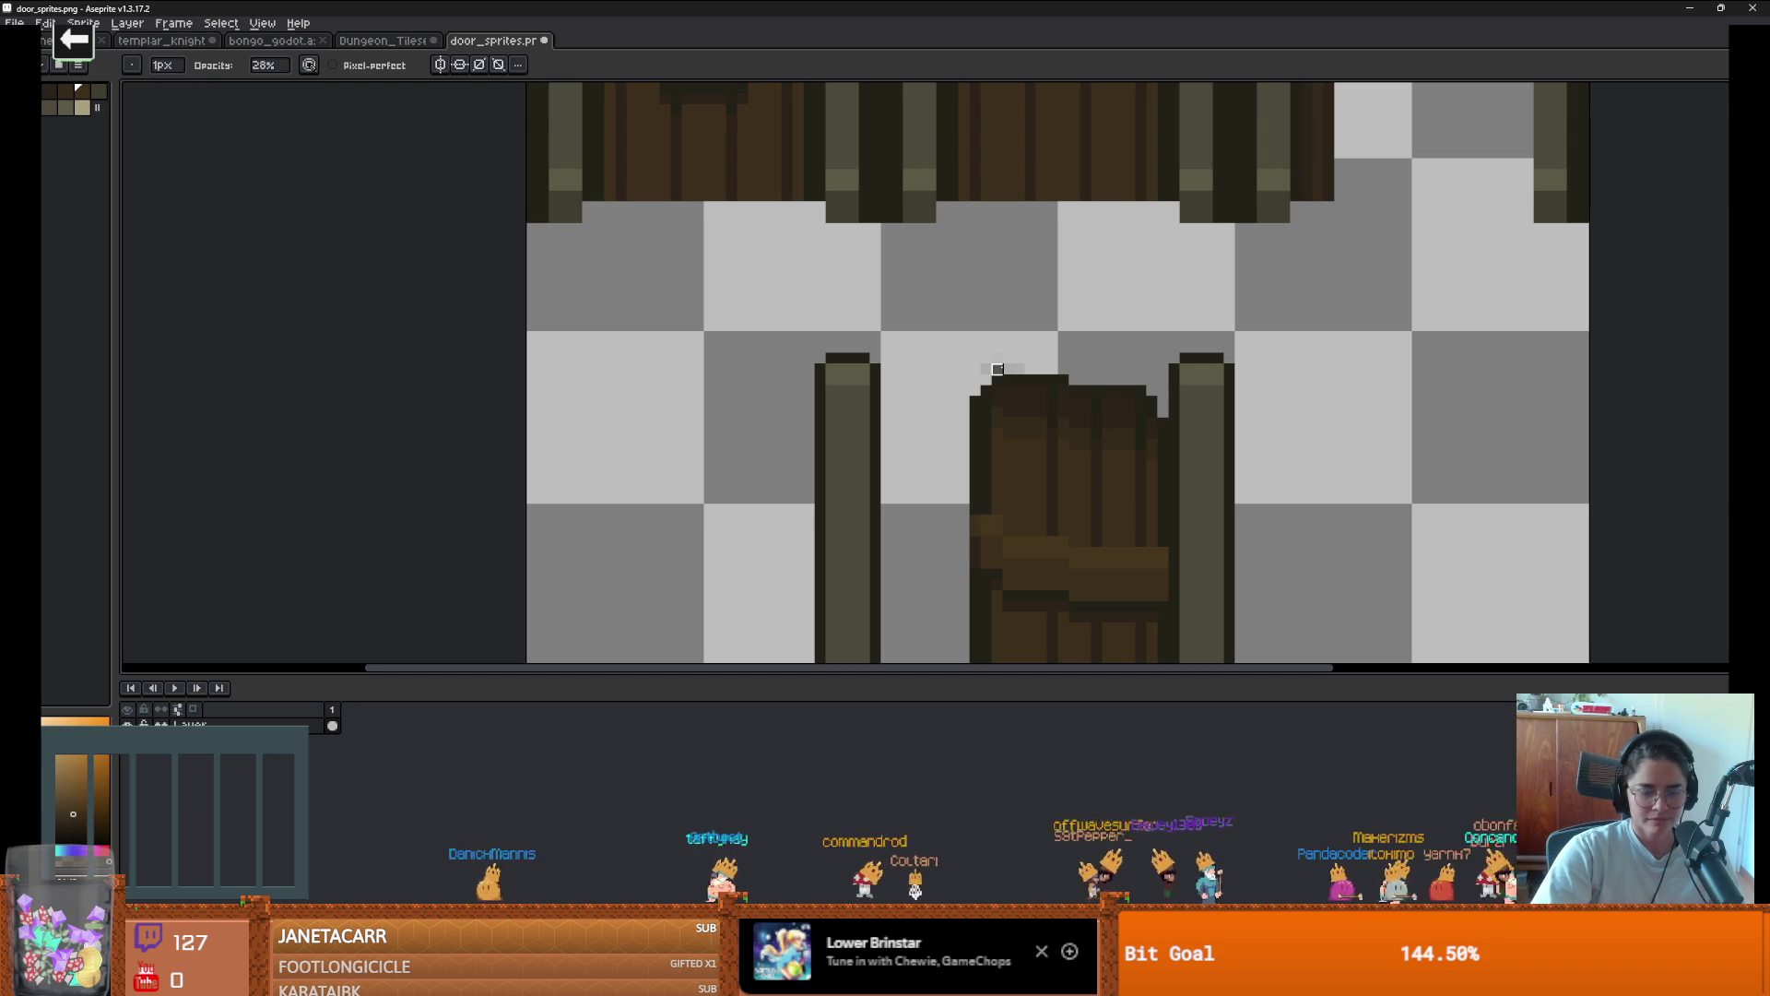
key("0")
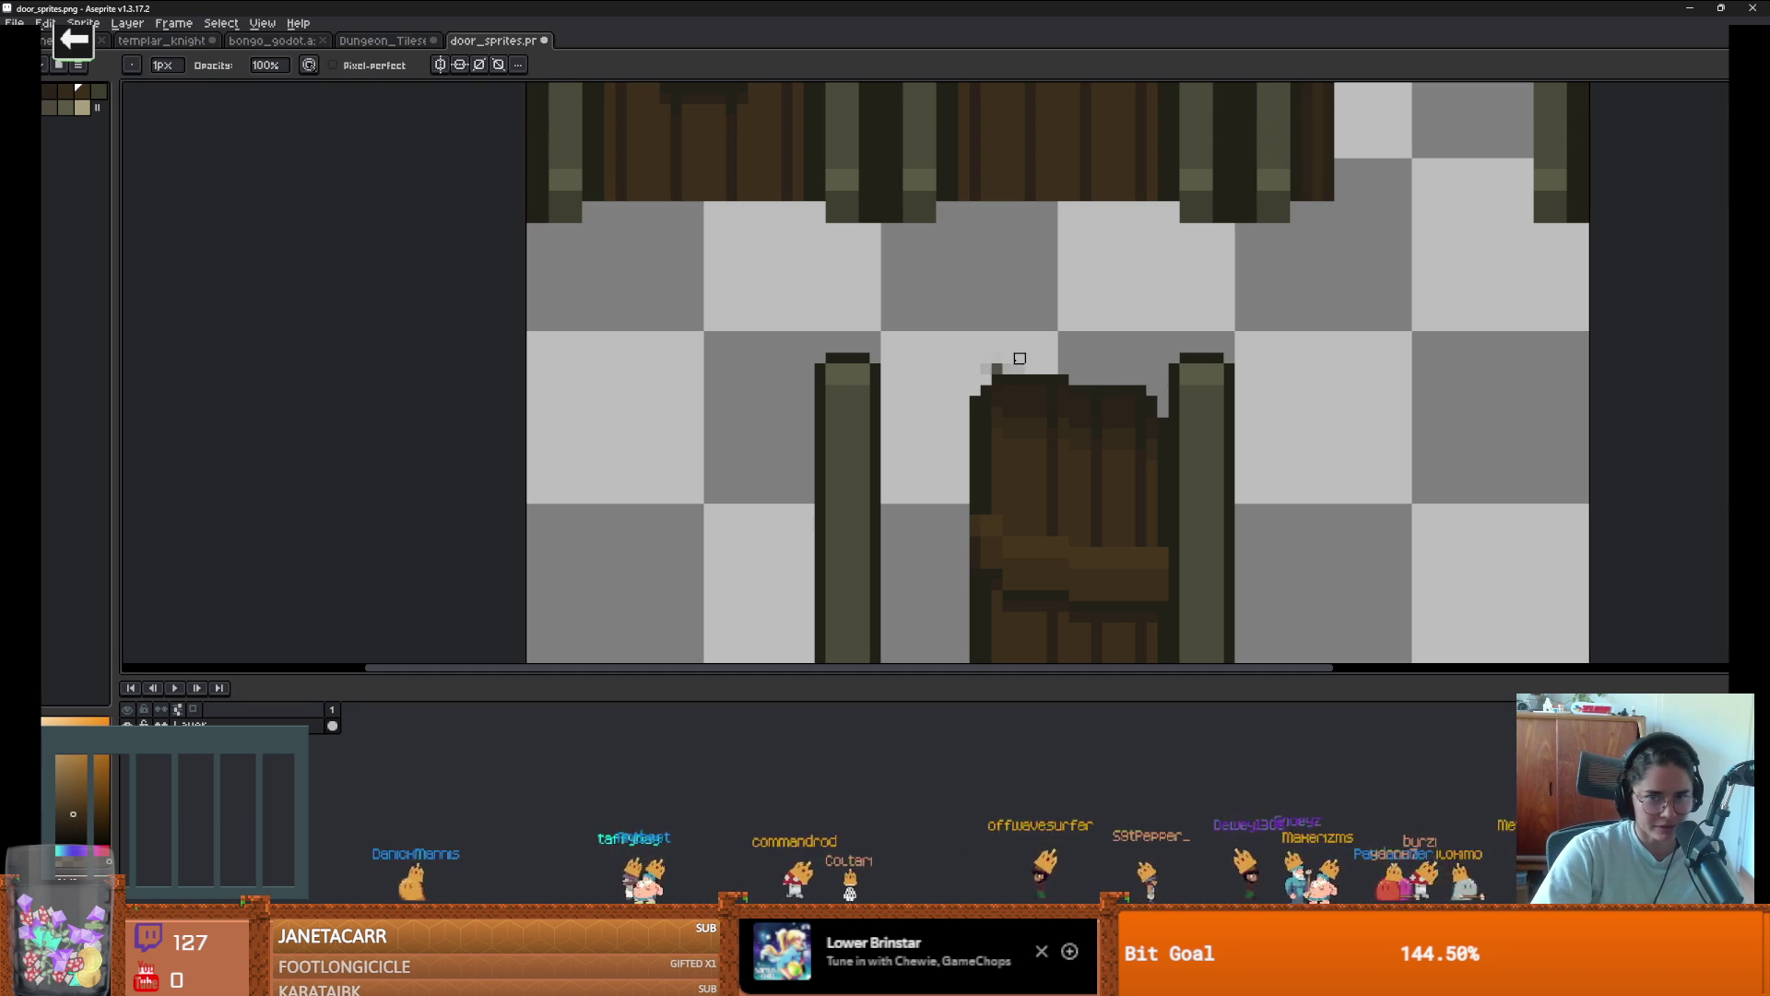
scroll(1052, 390, "down", 2)
scroll(1106, 368, "up", 3)
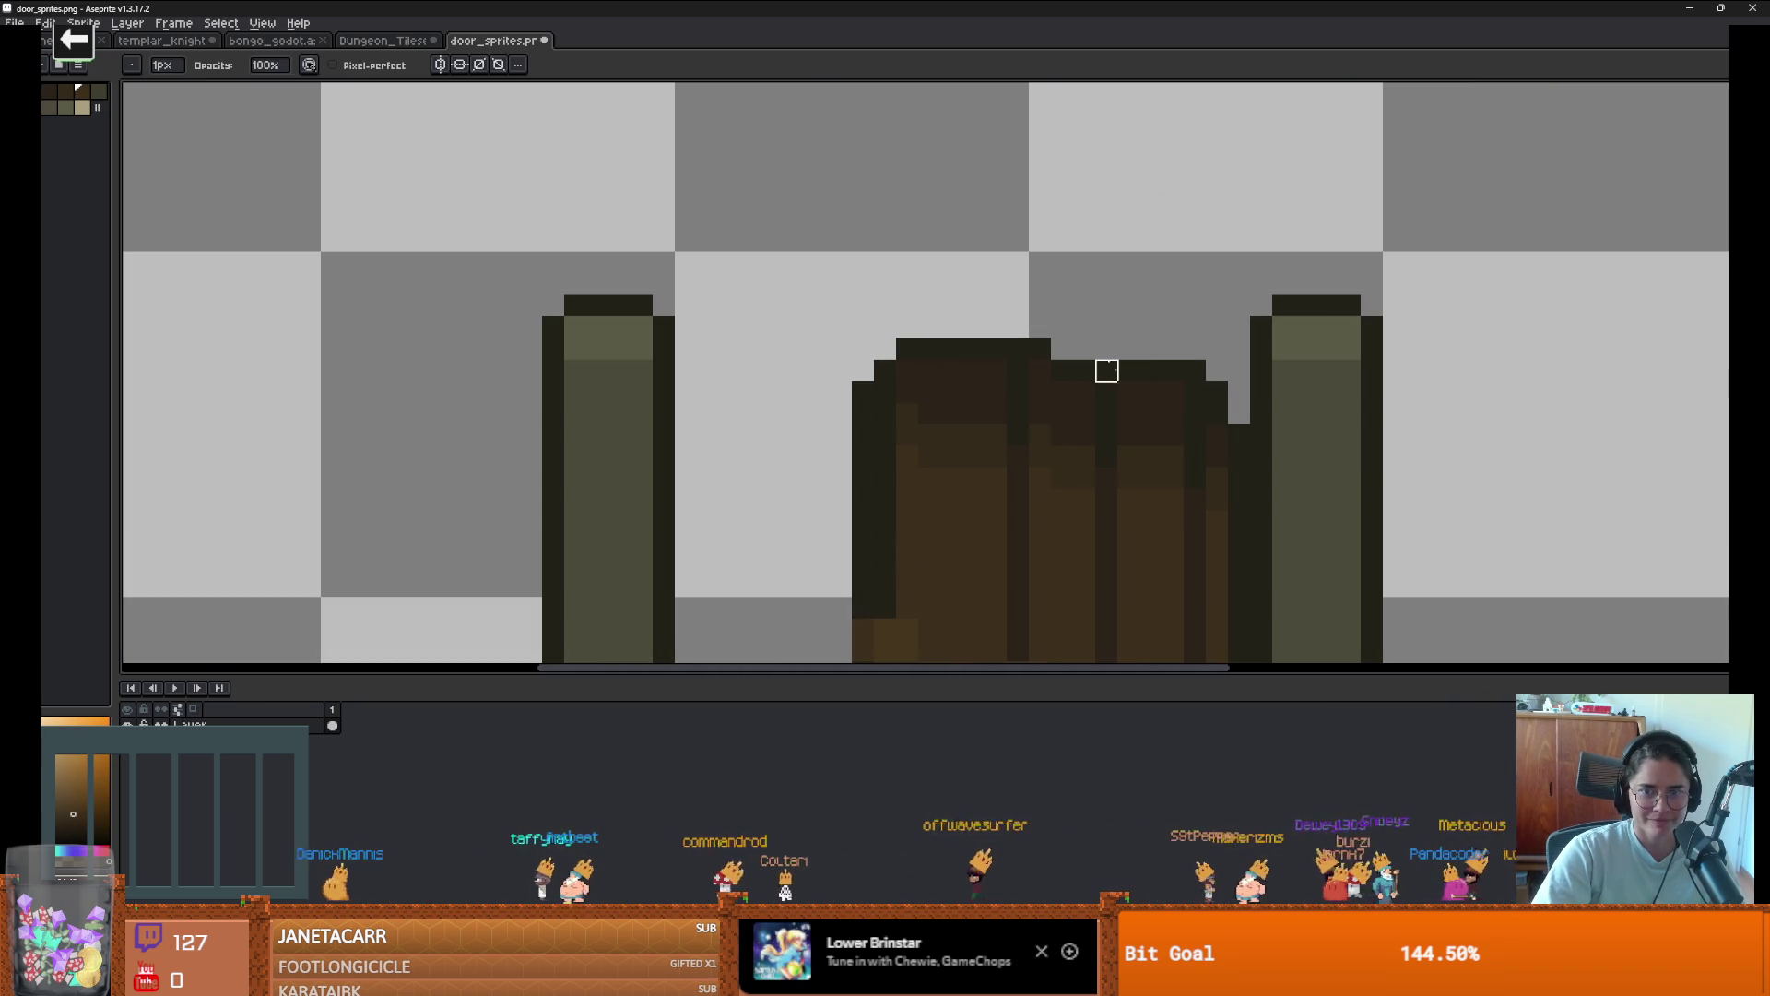
key("alt+b")
key("ctrl+z")
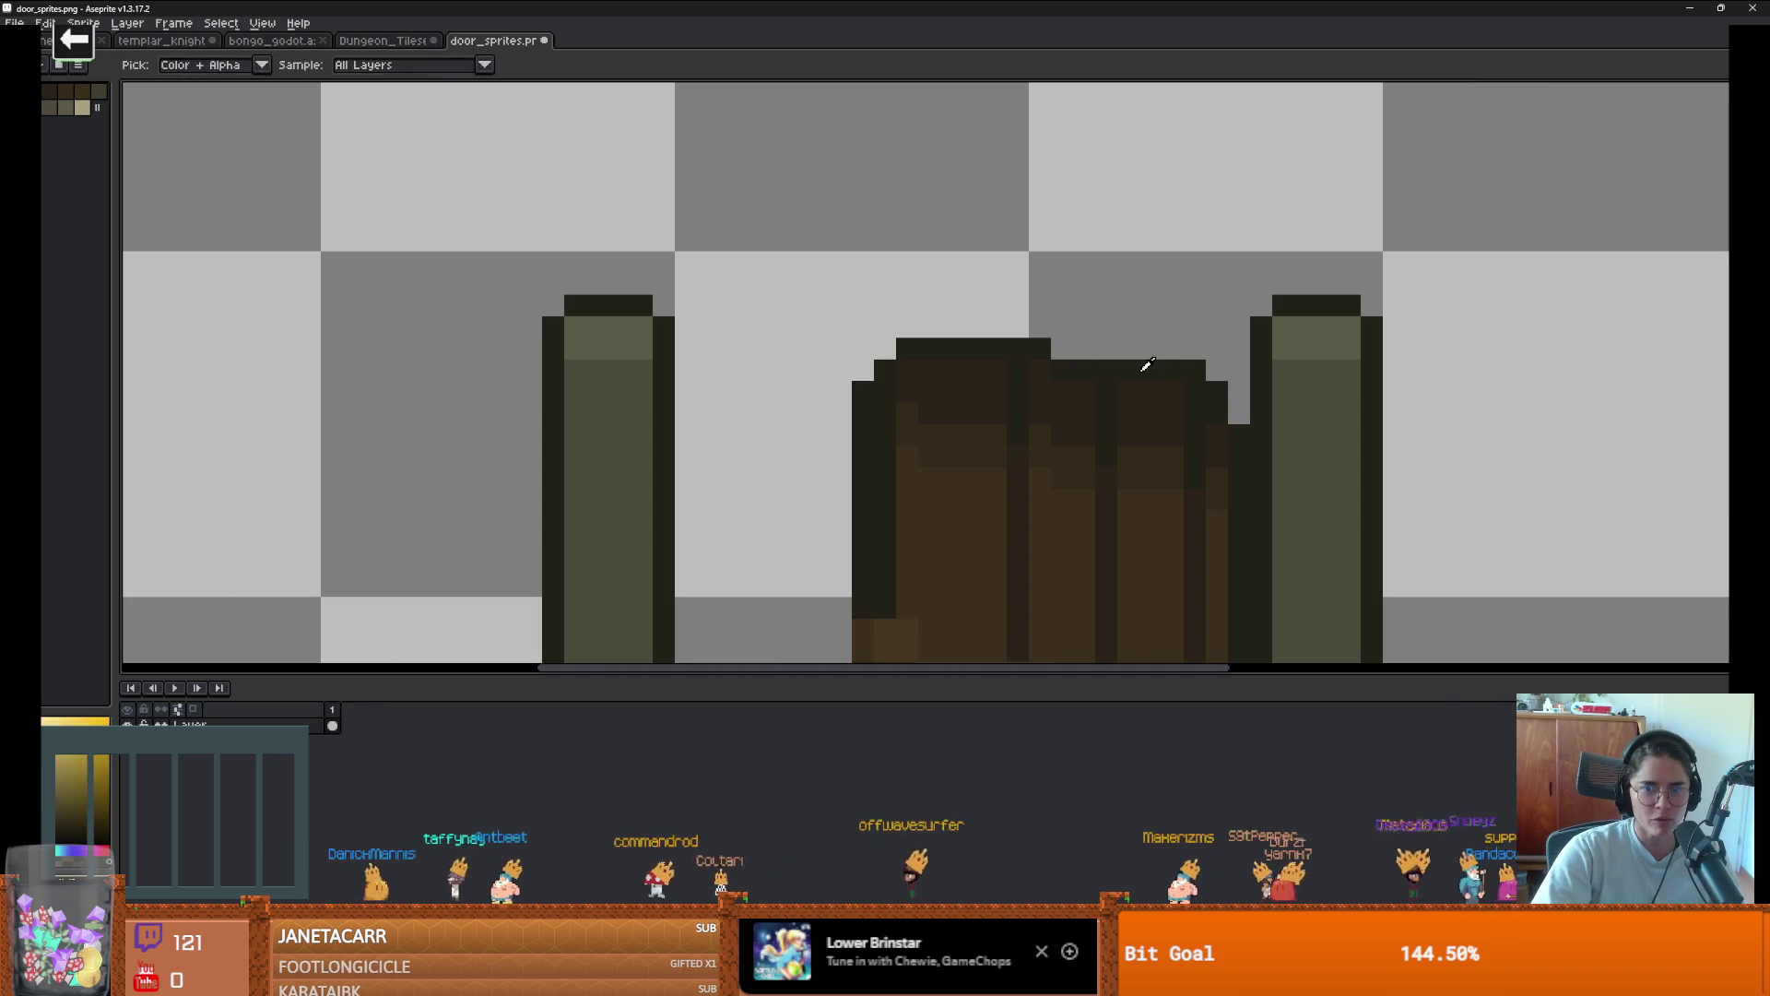
key("e")
scroll(1058, 350, "down", 3)
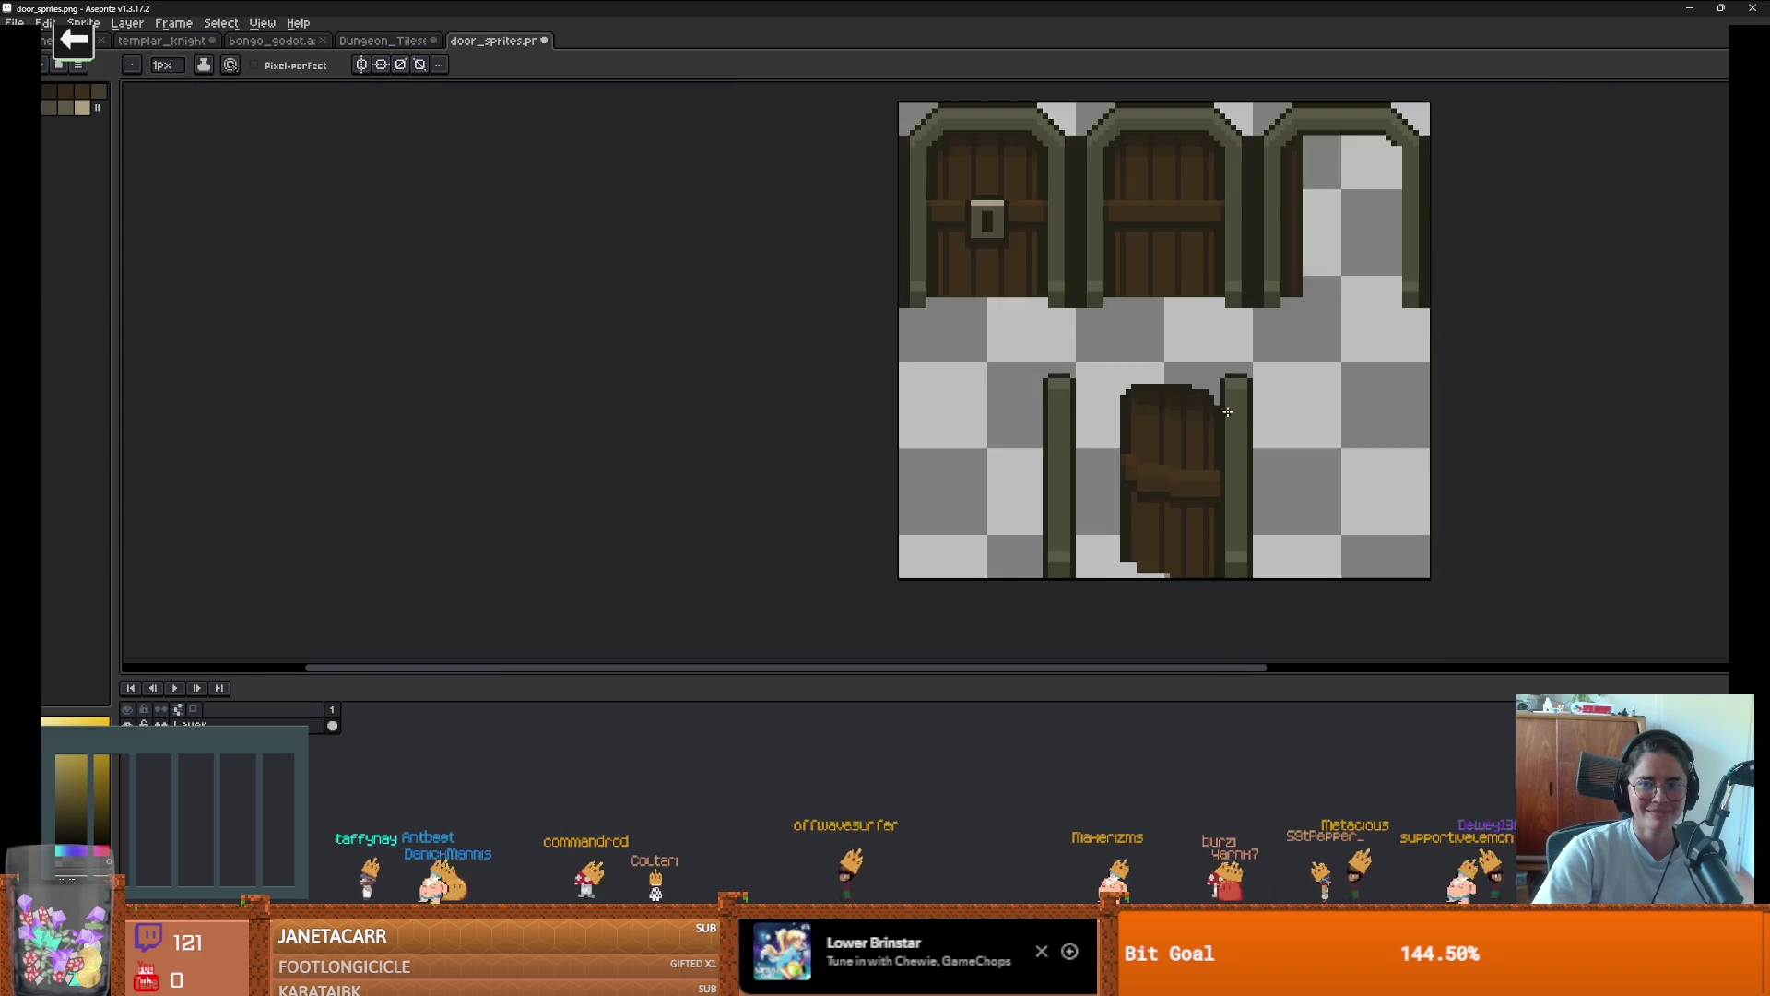
scroll(1146, 473, "up", 3)
scroll(1147, 473, "down", 2)
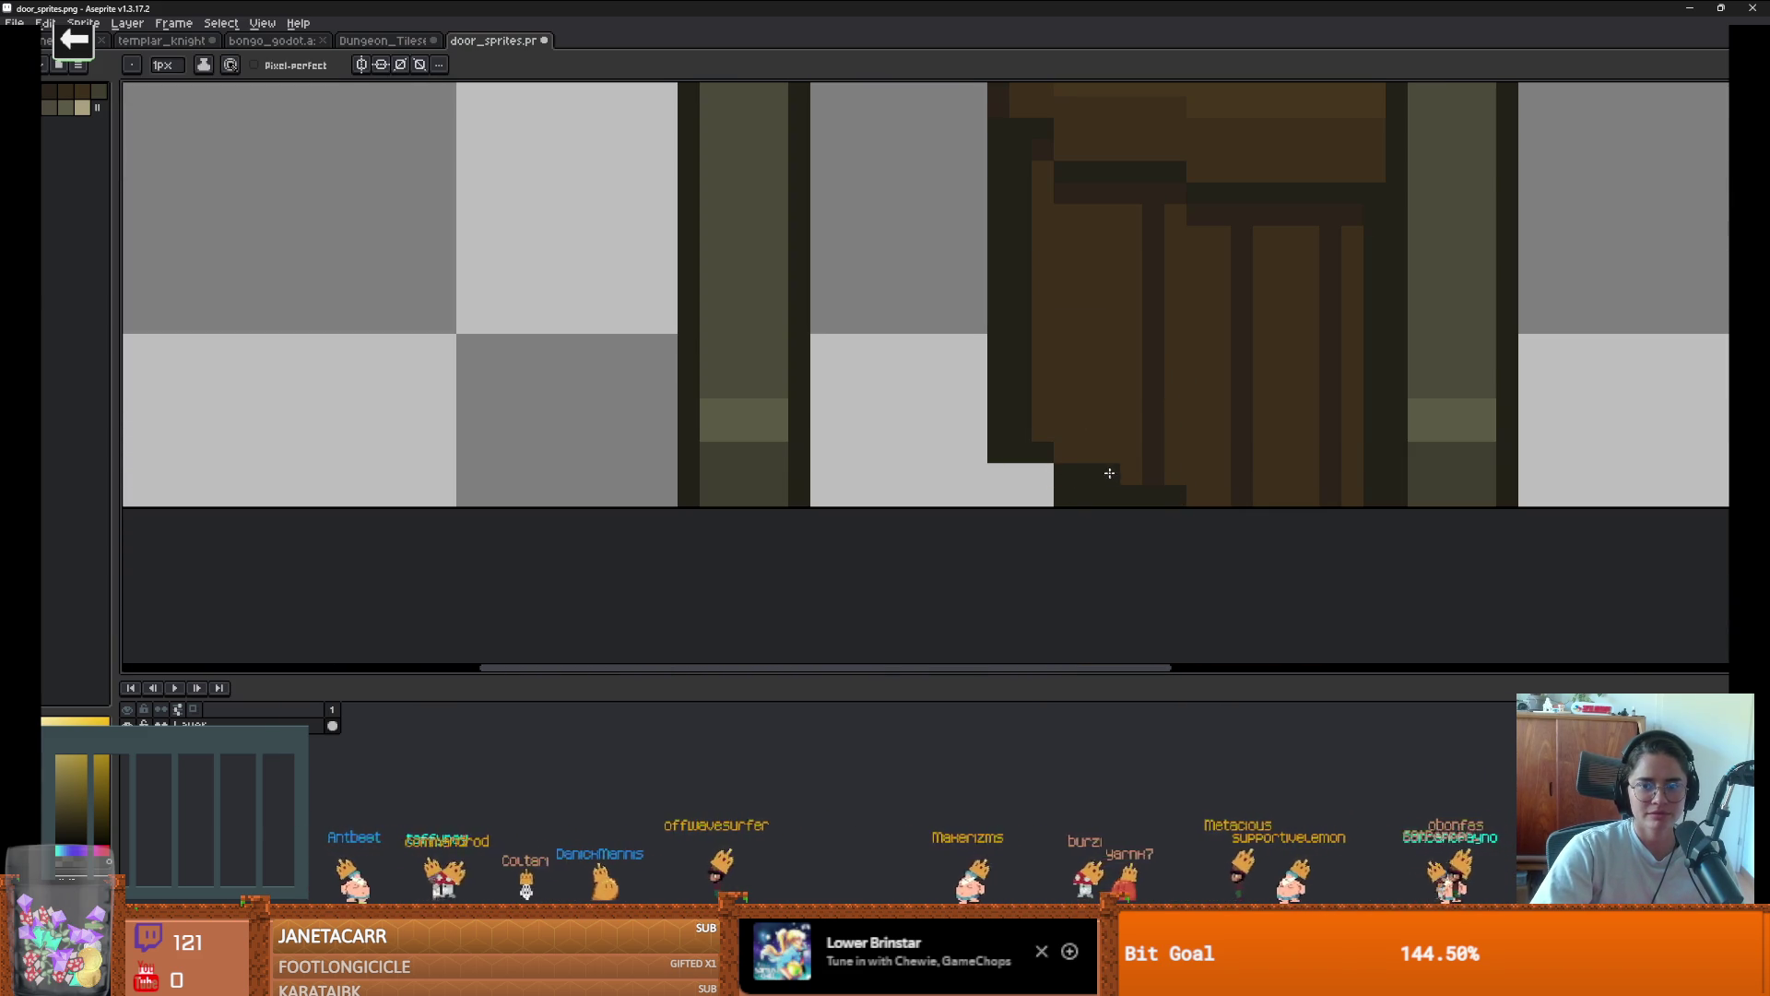
Repaint a dark pixel row along the door's bottom edge
key("b")
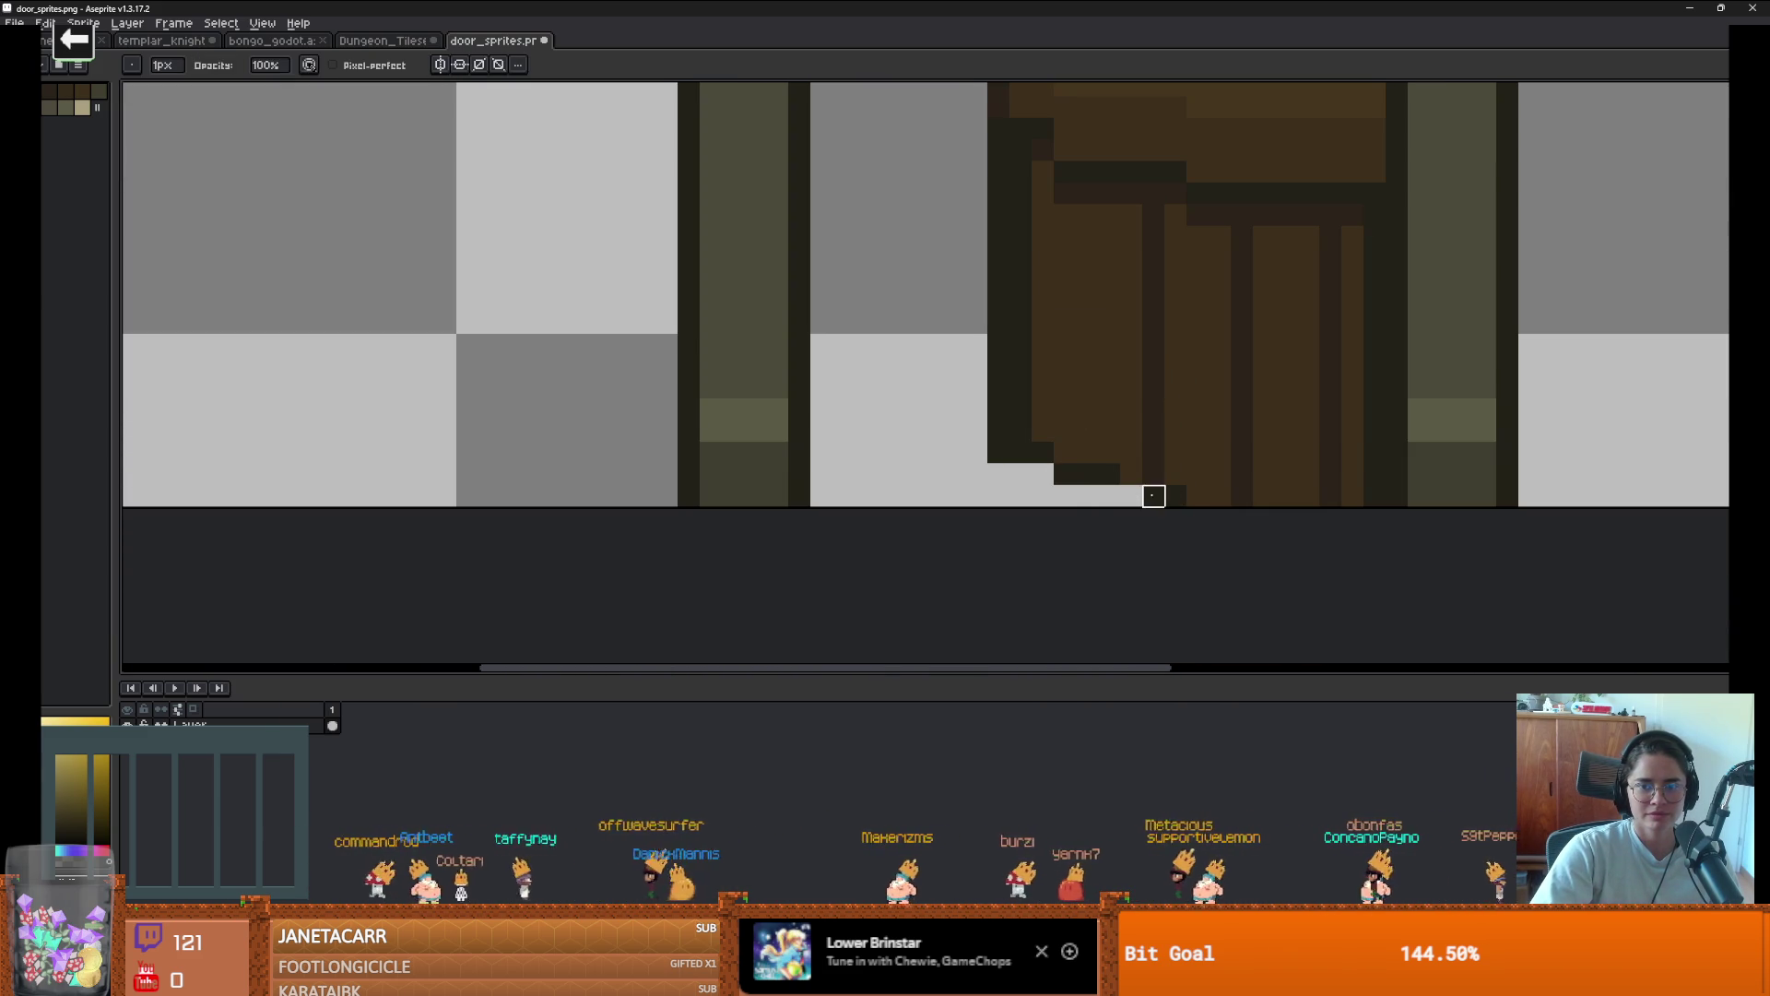
key("i")
left_click(1038, 449)
key("b")
left_click_drag(1060, 451, 1099, 451)
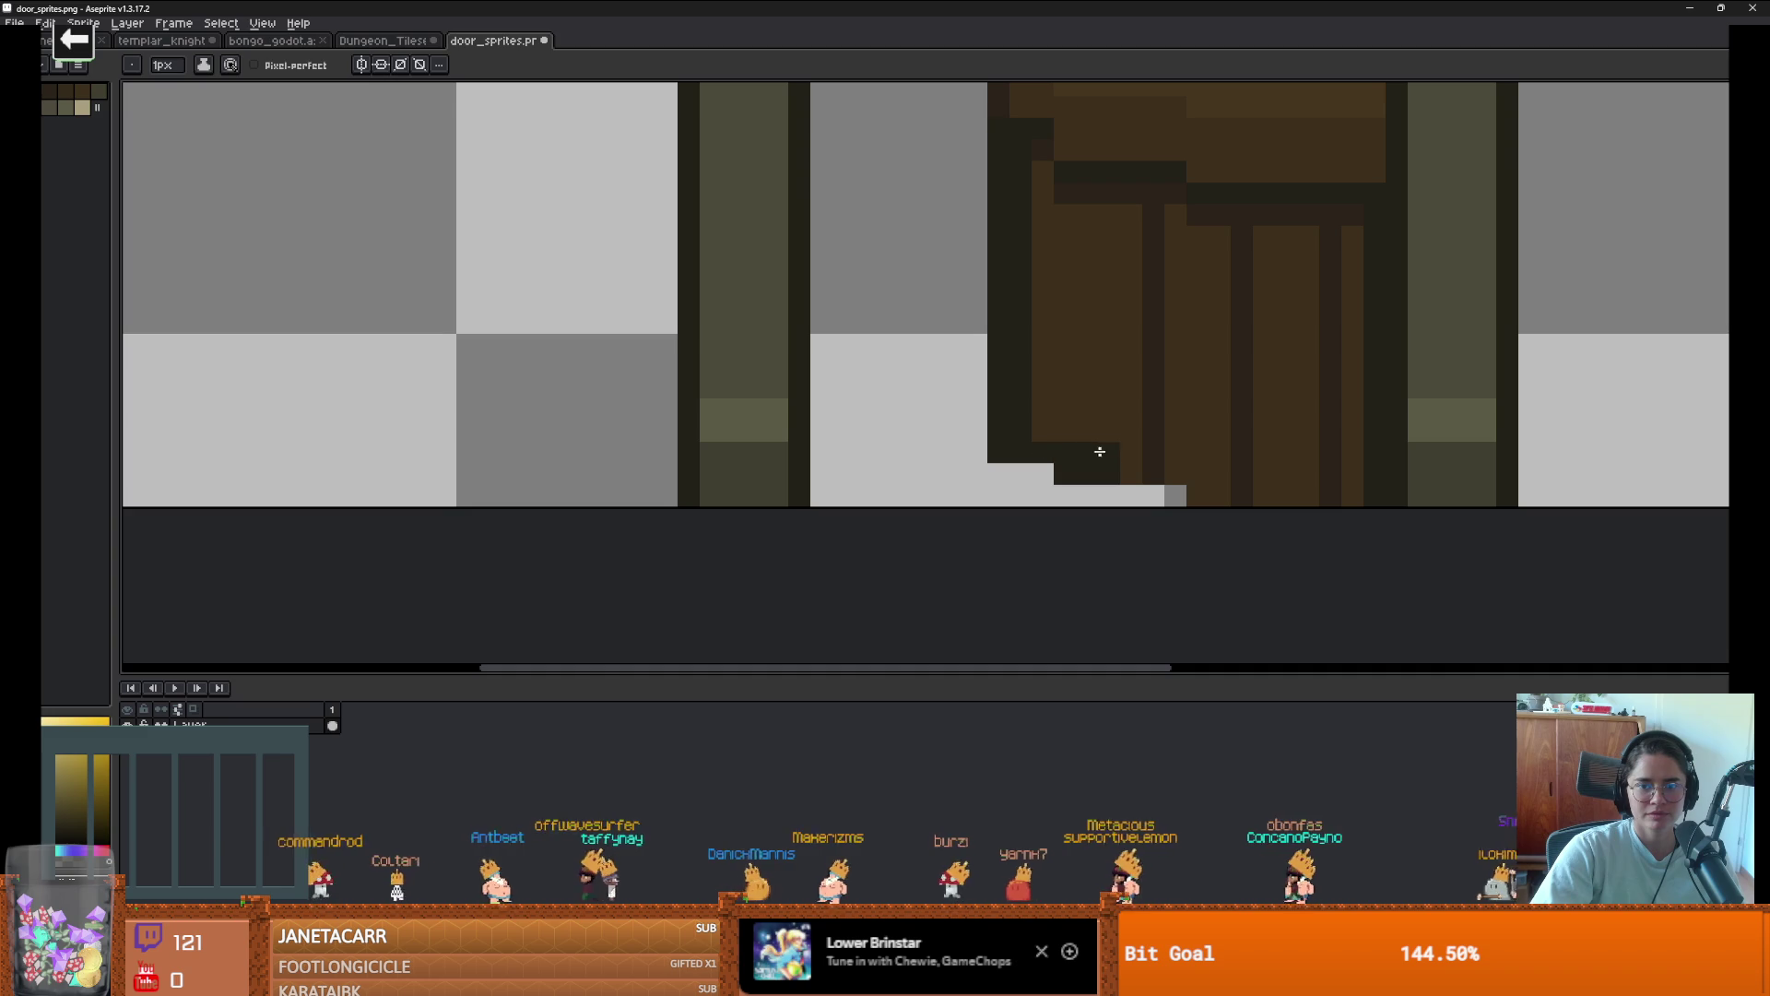
left_click_drag(1229, 497, 1330, 496)
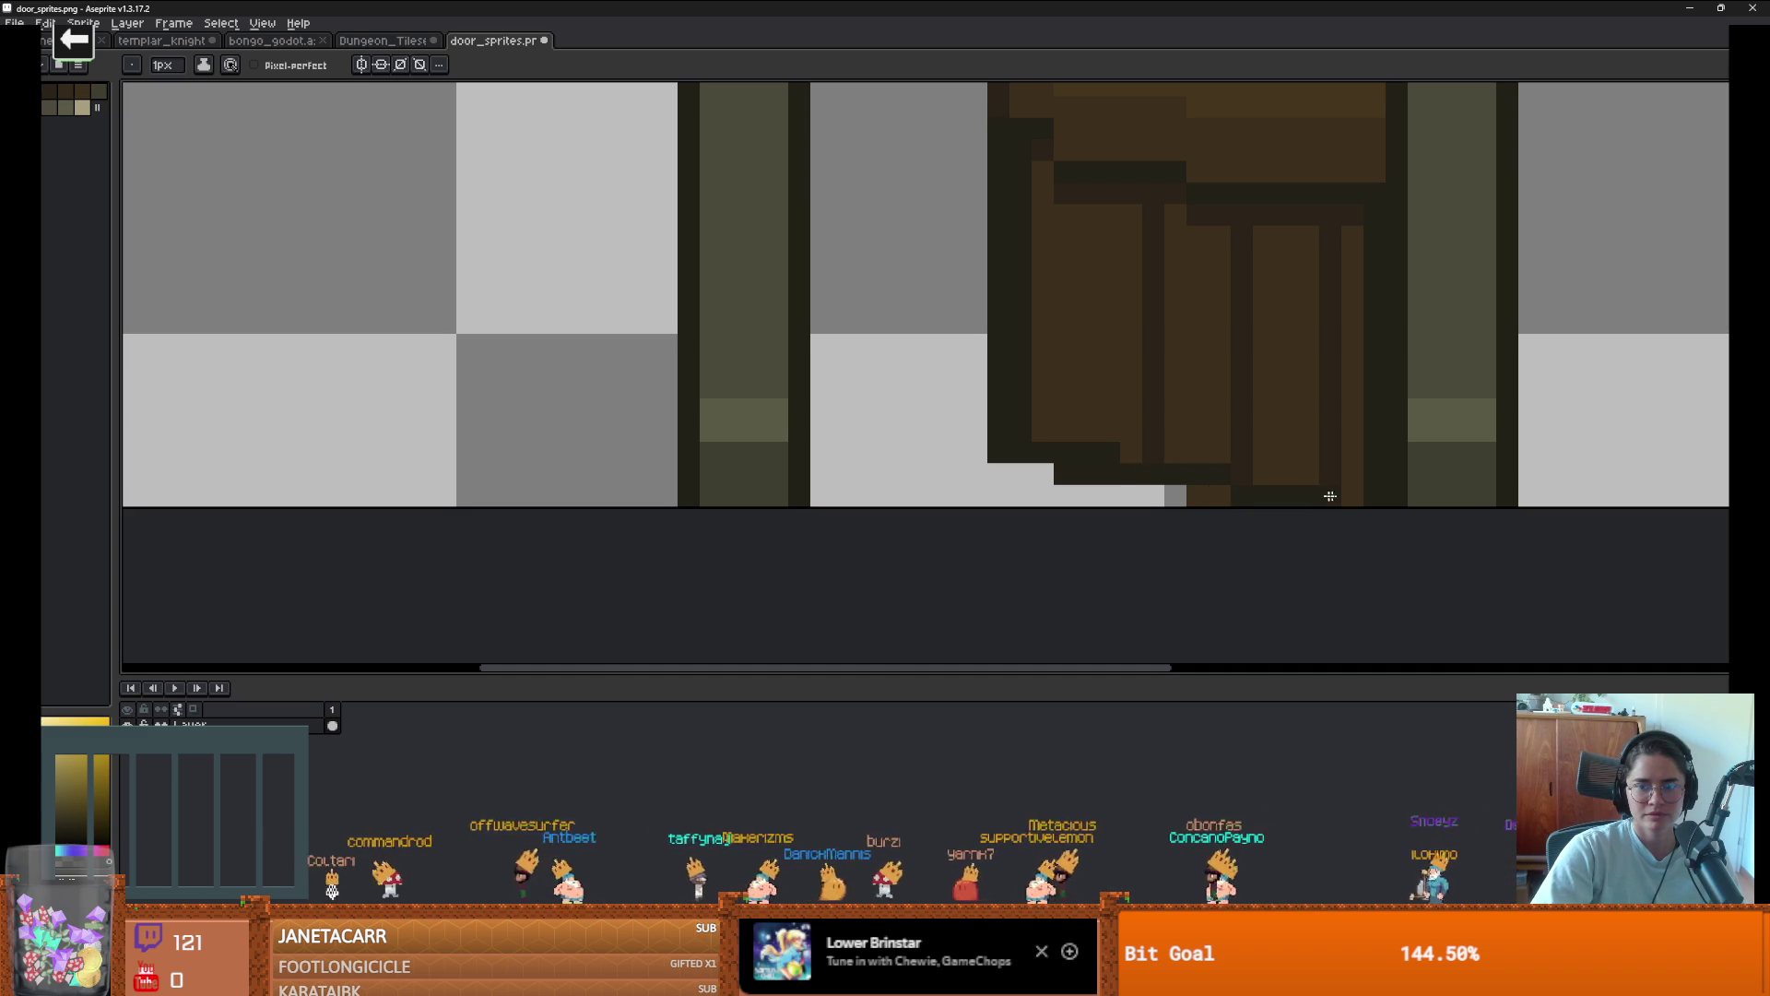
Erase the stray brown pixels along the door's bottom
key("e")
left_click_drag(1220, 496, 1043, 475)
scroll(1229, 522, "down", 3)
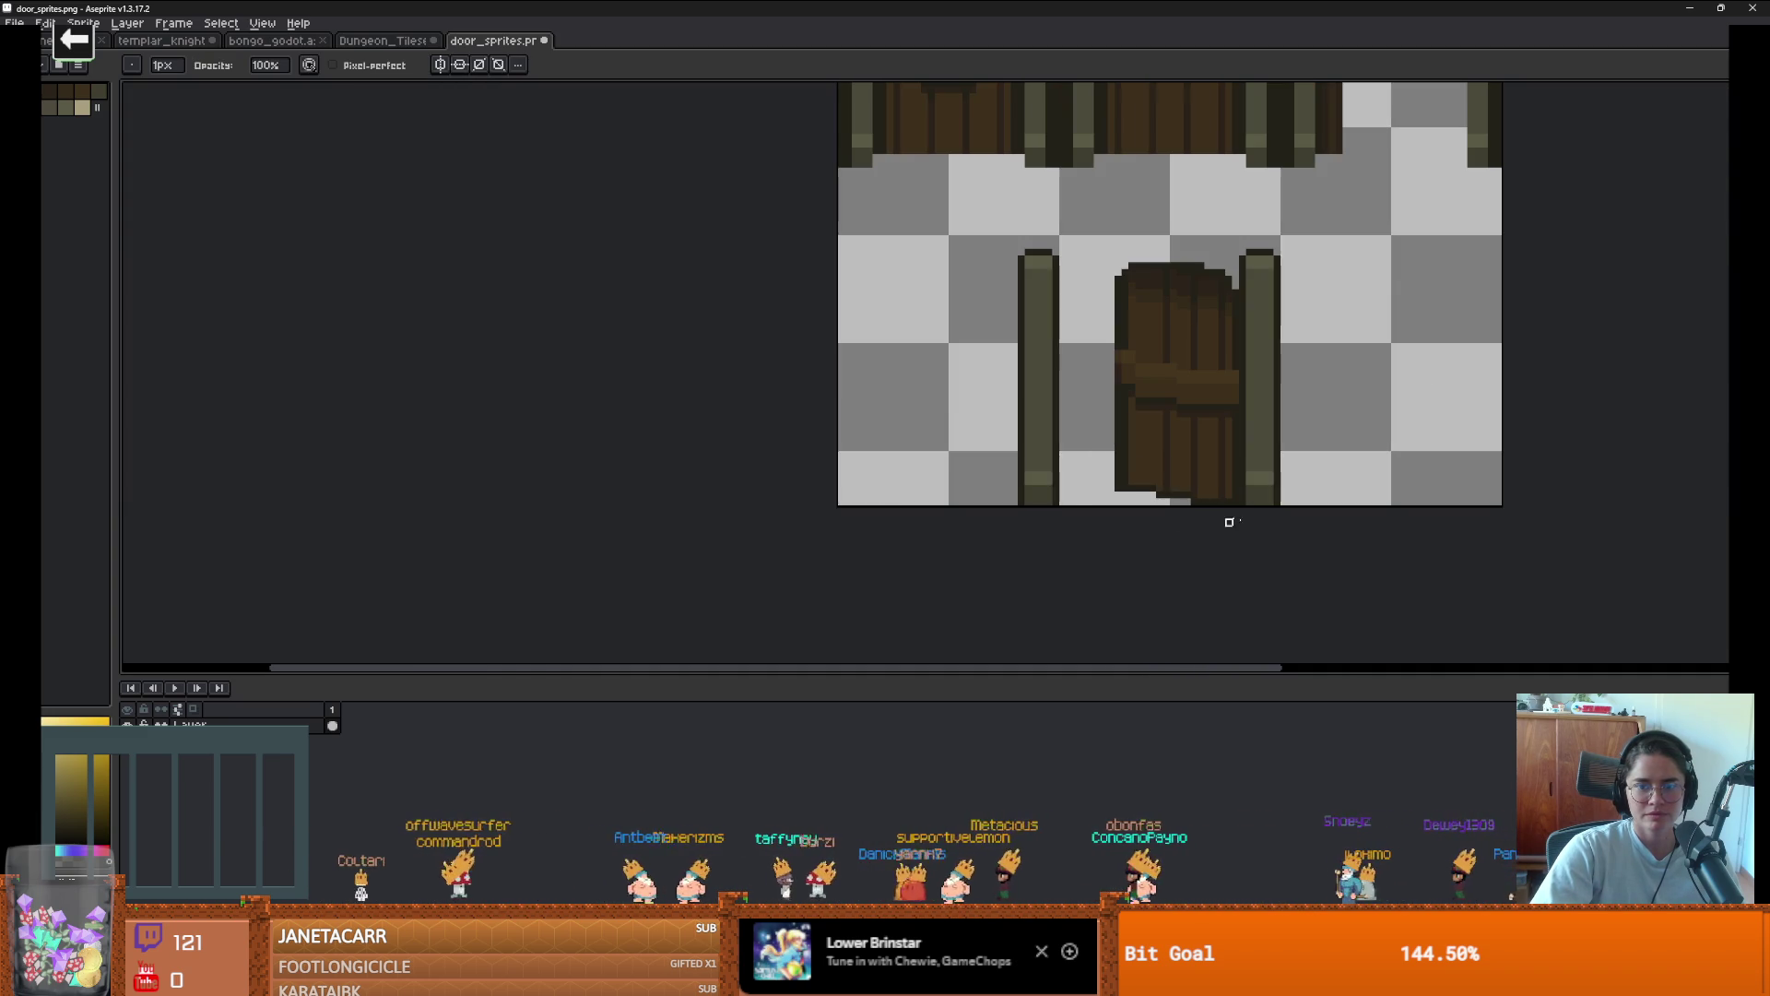
scroll(1222, 501, "up", 1)
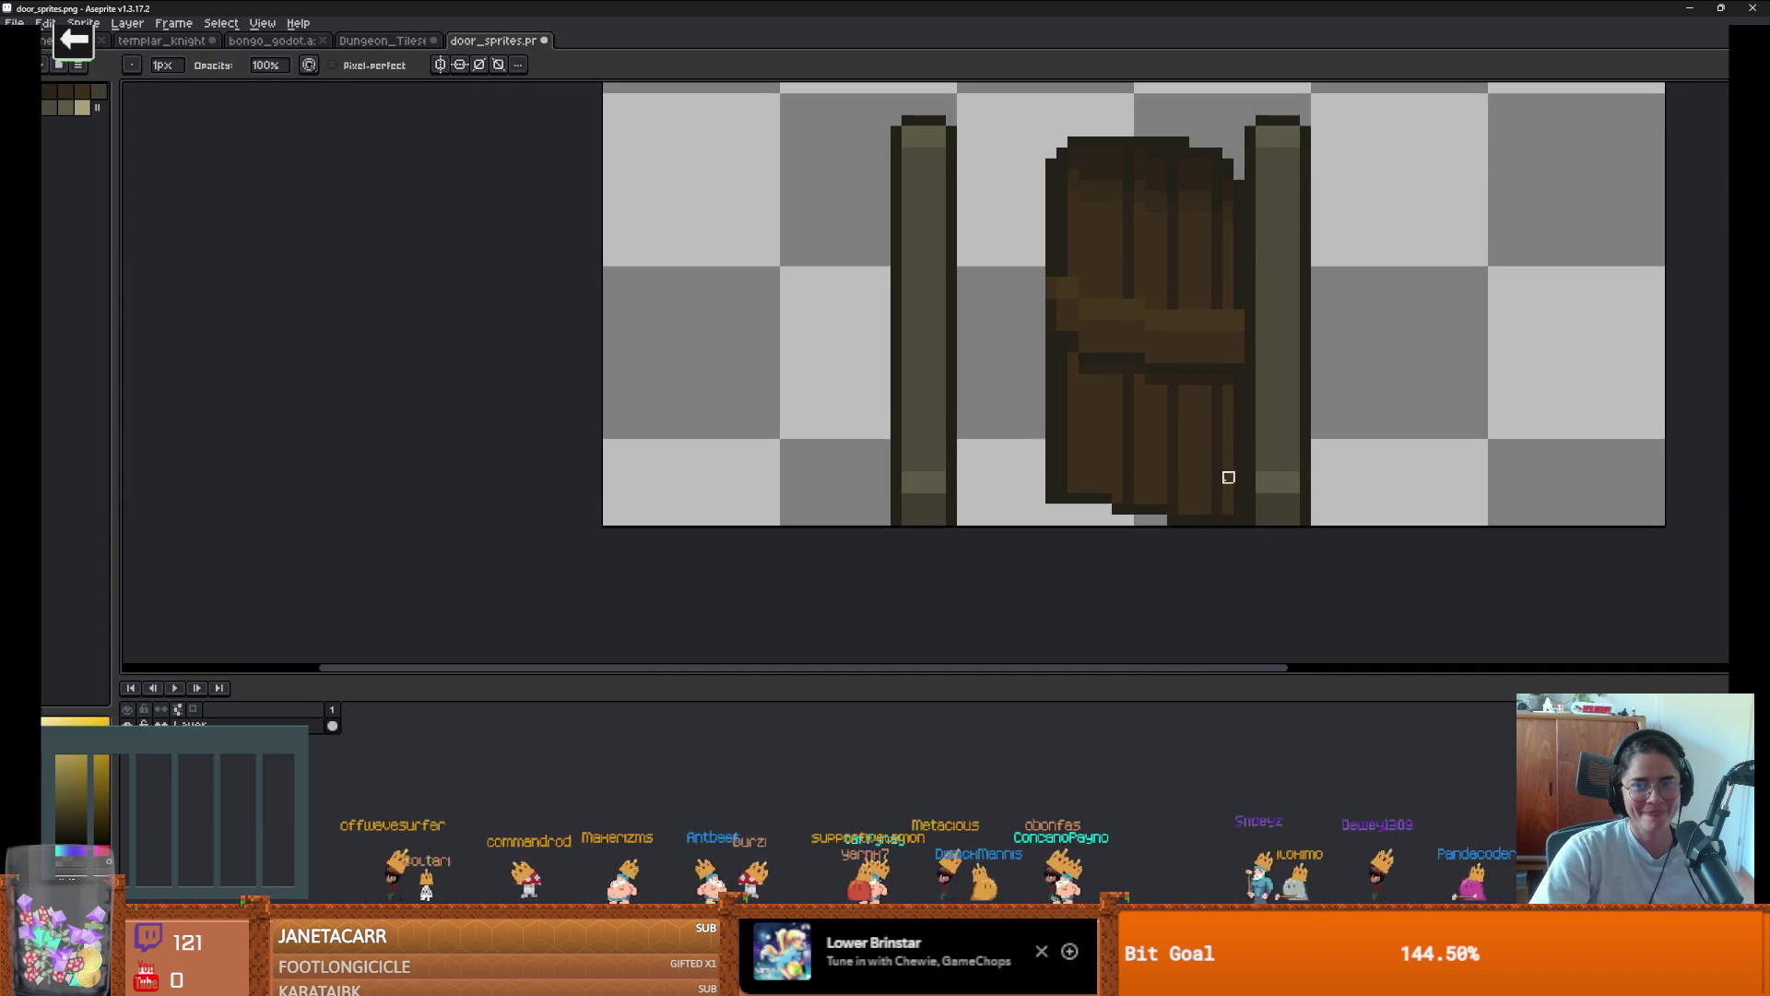
scroll(1188, 315, "up", 1)
scroll(1217, 423, "down", 1)
scroll(1217, 422, "up", 1)
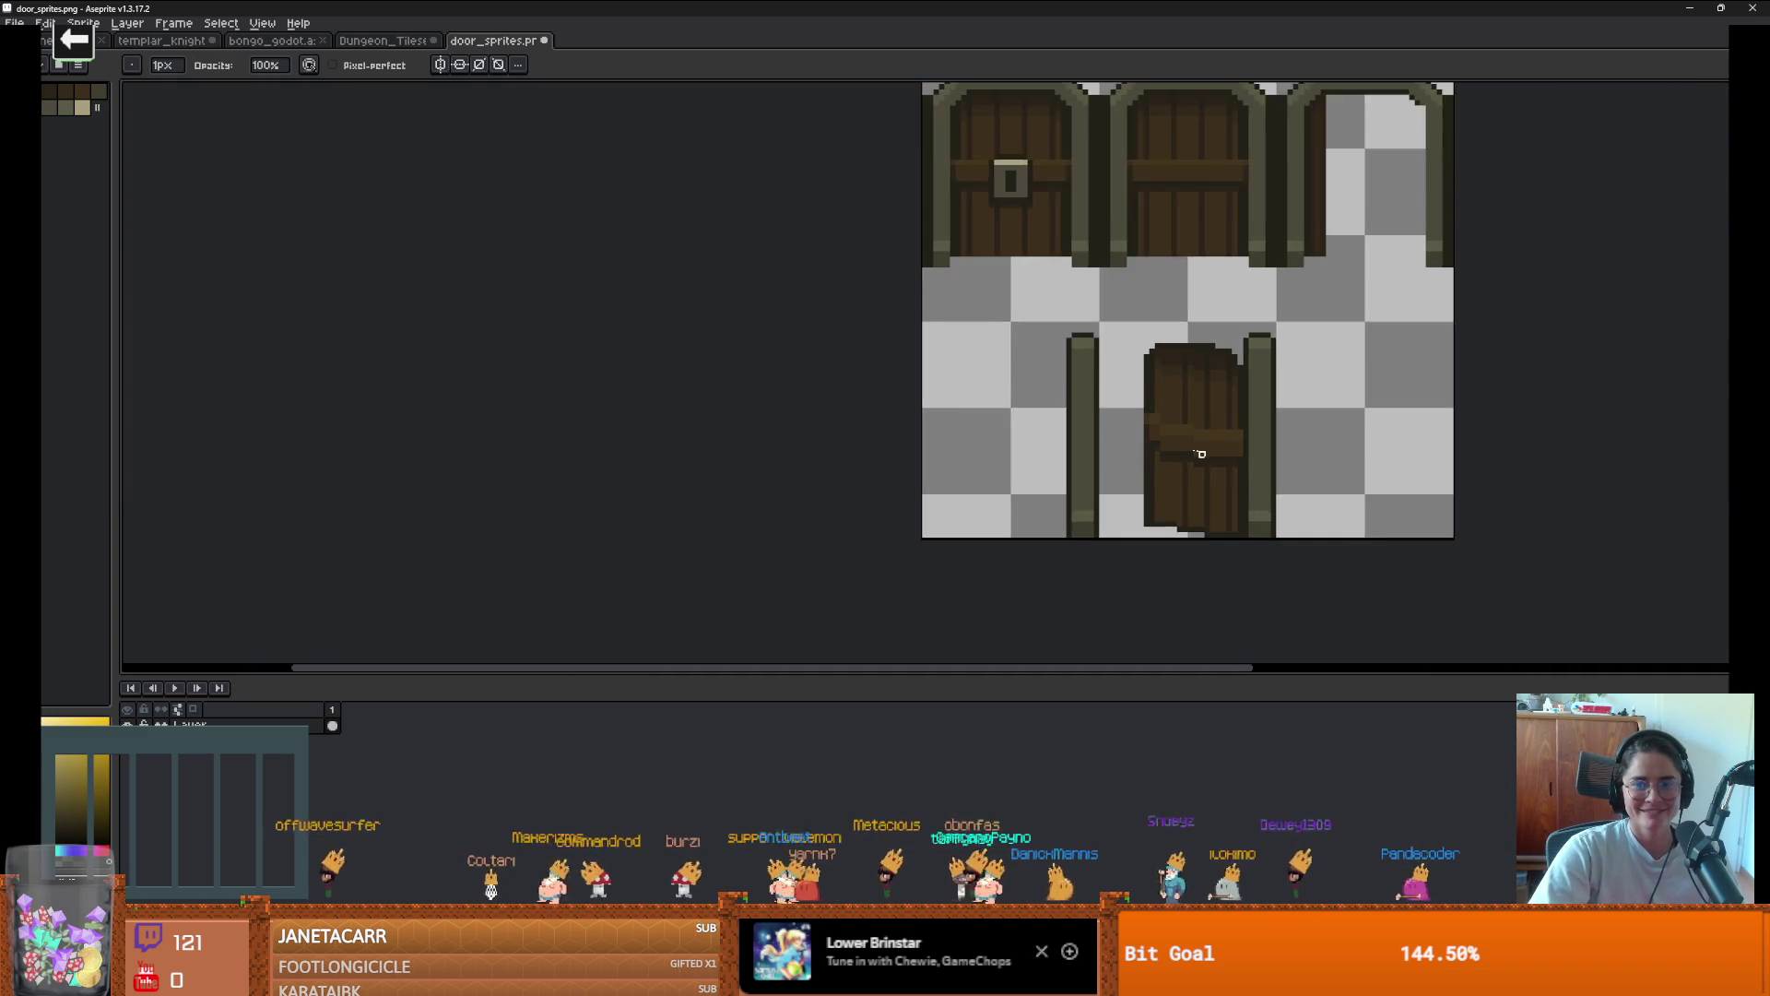
scroll(1177, 387, "up", 2)
key("i")
scroll(1176, 423, "down", 2)
key("b")
scroll(1166, 312, "up", 1)
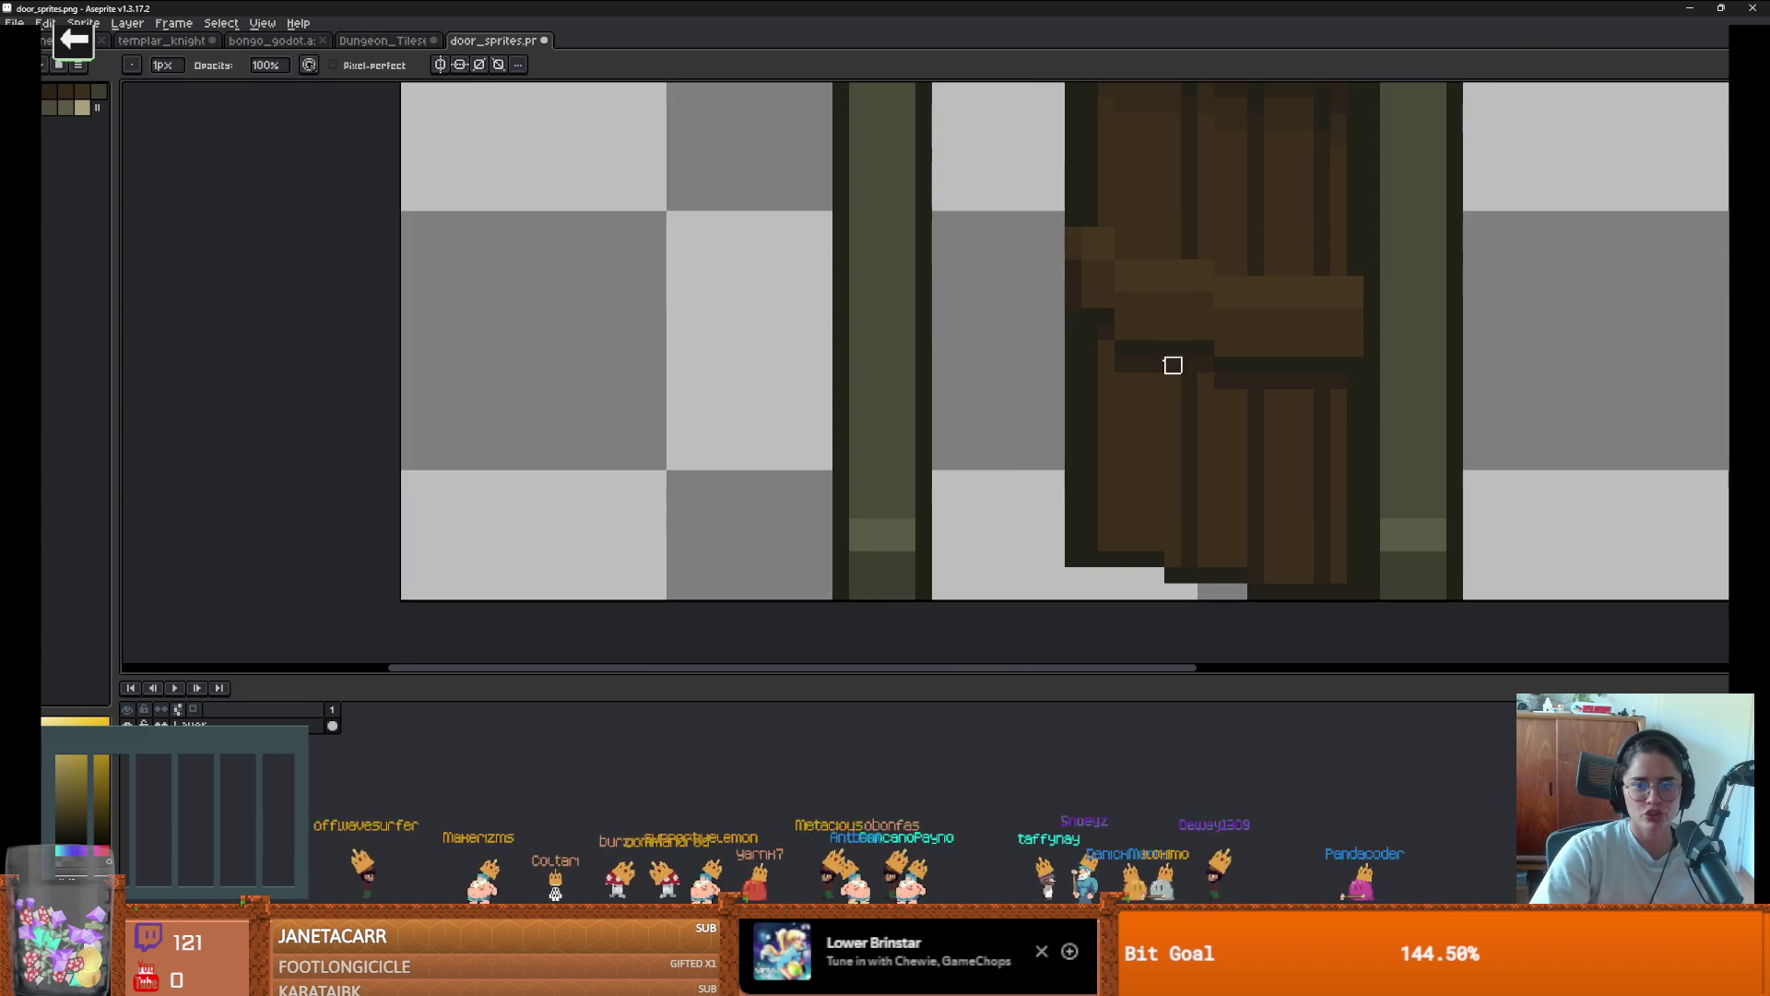
Stretch a strip from the door's left edge rightward across the crossbar
key("m")
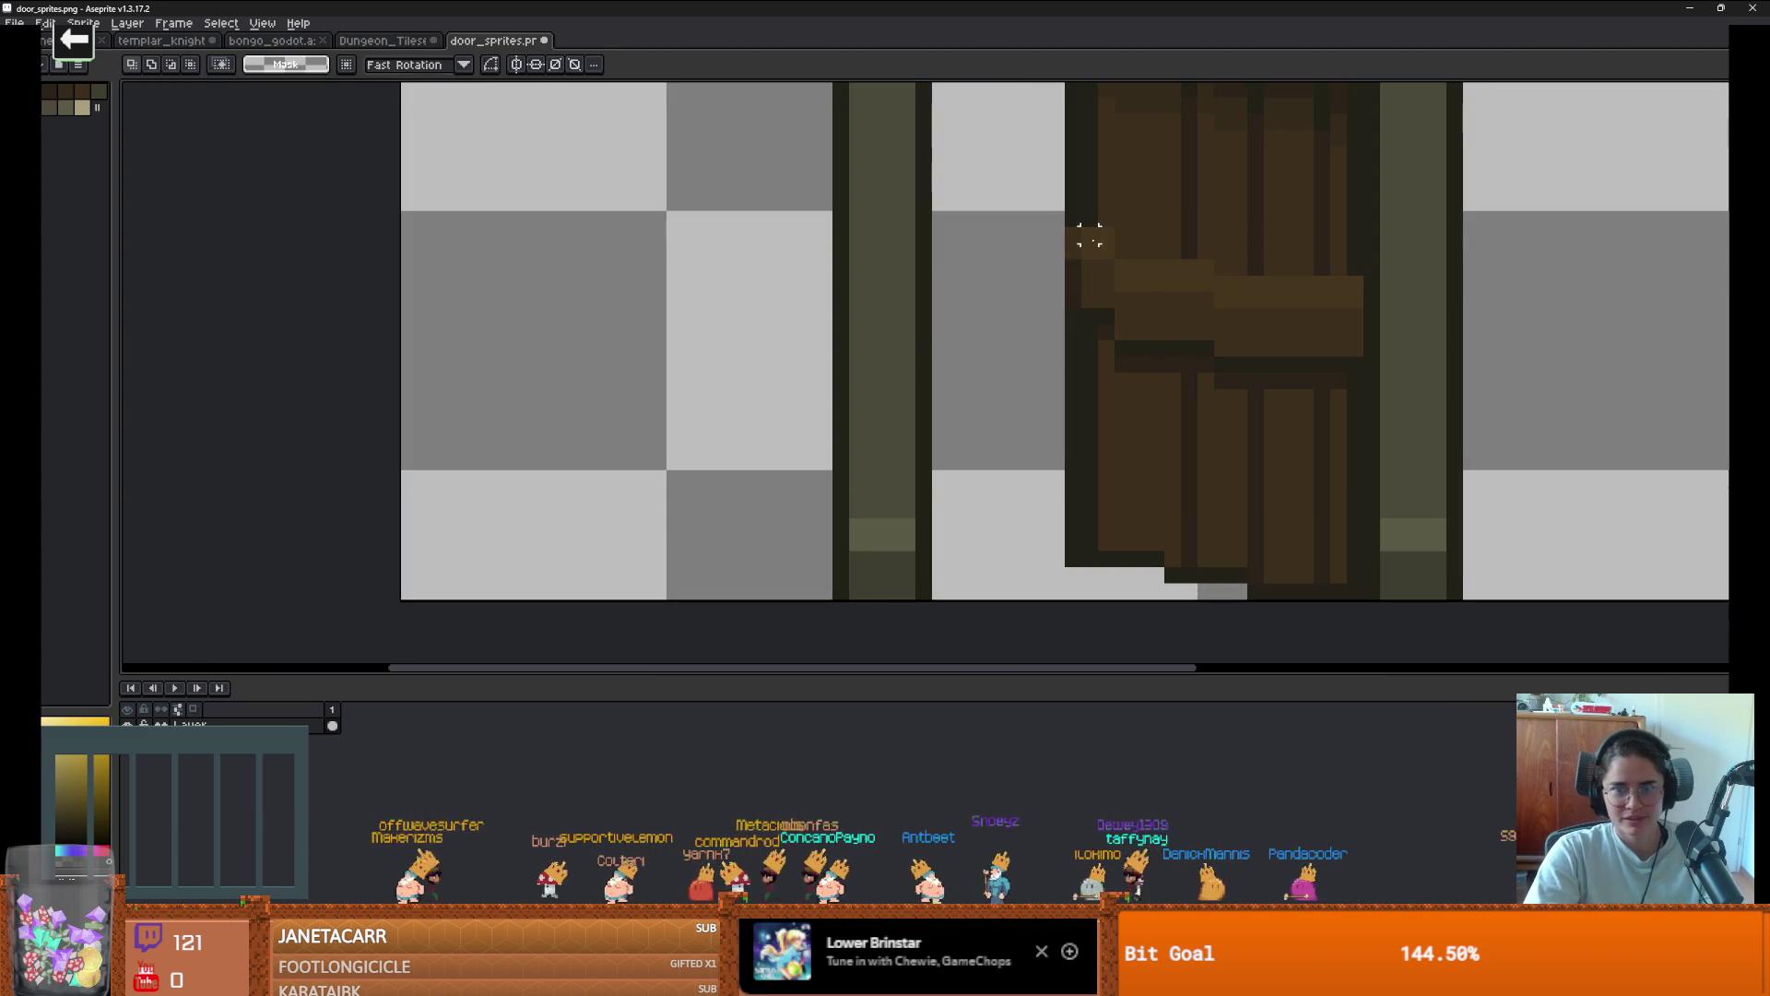
left_click_drag(1079, 224, 1117, 343)
left_click_drag(1117, 283, 1186, 286)
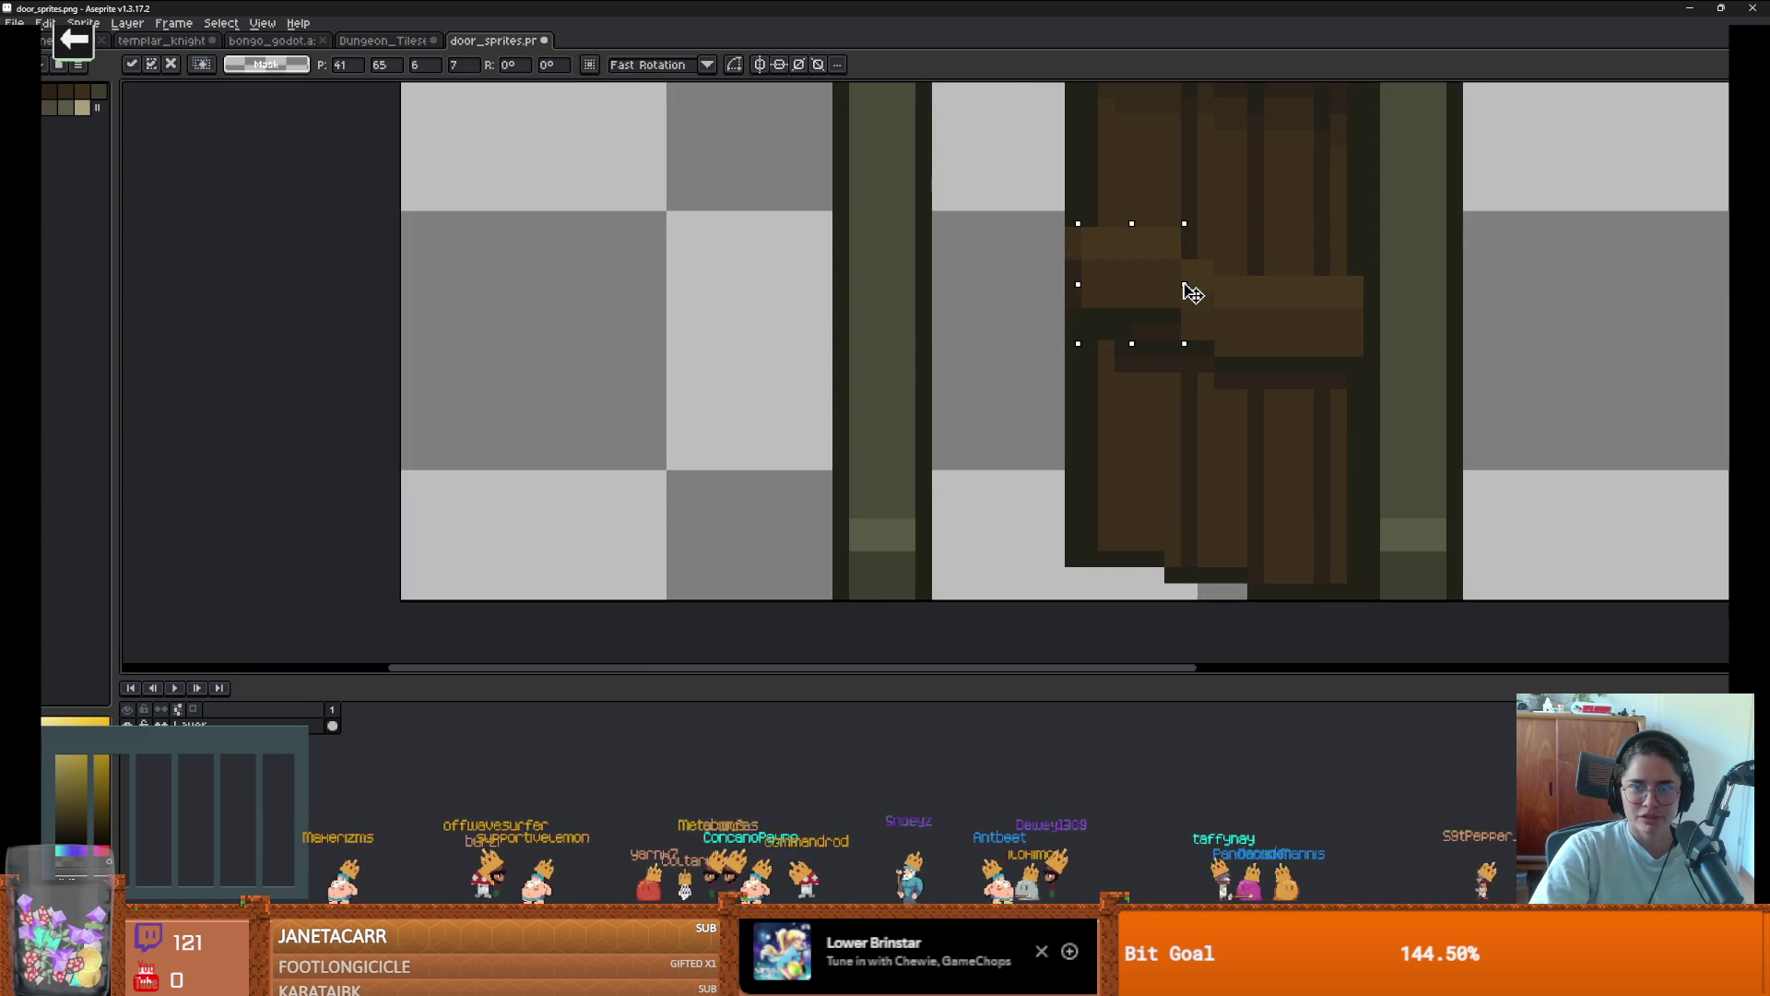
key("Return")
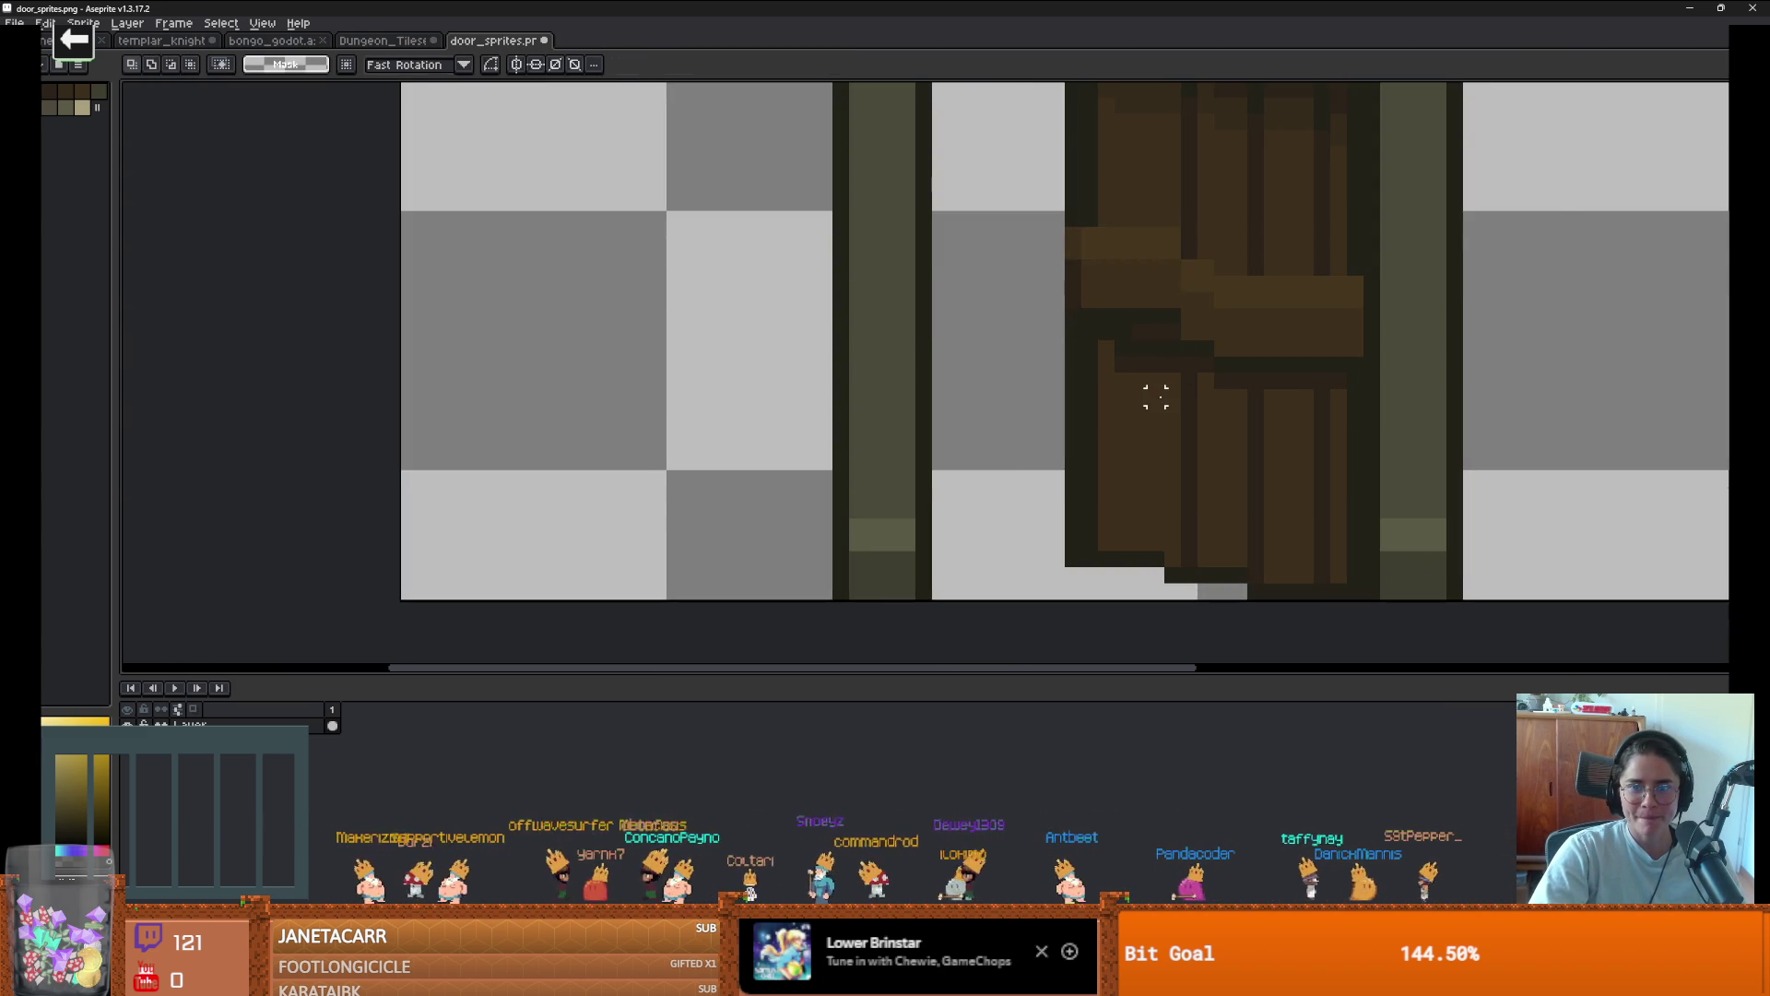
scroll(1156, 397, "up", 2)
Paint brown over the dark gaps in the door and its crossbar
key("i")
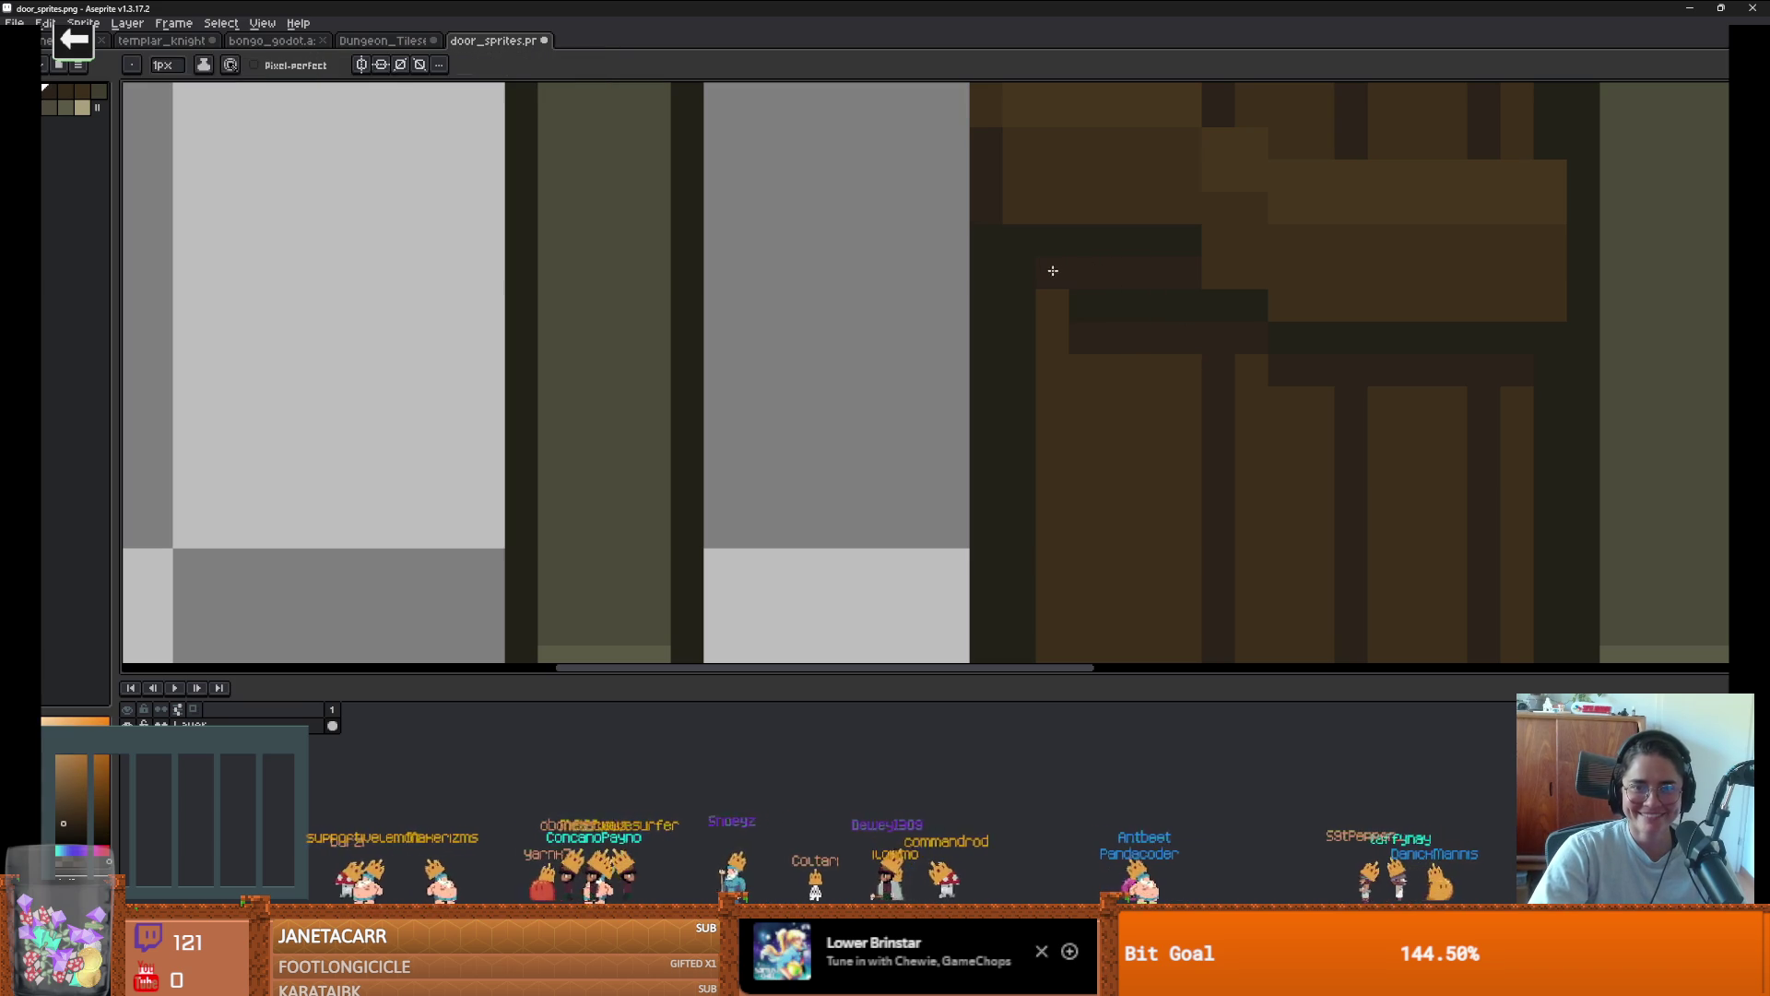
left_click(1158, 400, "alt")
mouse_move(1079, 304)
left_mouse_down()
mouse_move(1125, 346)
mouse_move(1194, 318)
left_mouse_up()
scroll(1193, 318, "down", 3)
scroll(1188, 360, "up", 1)
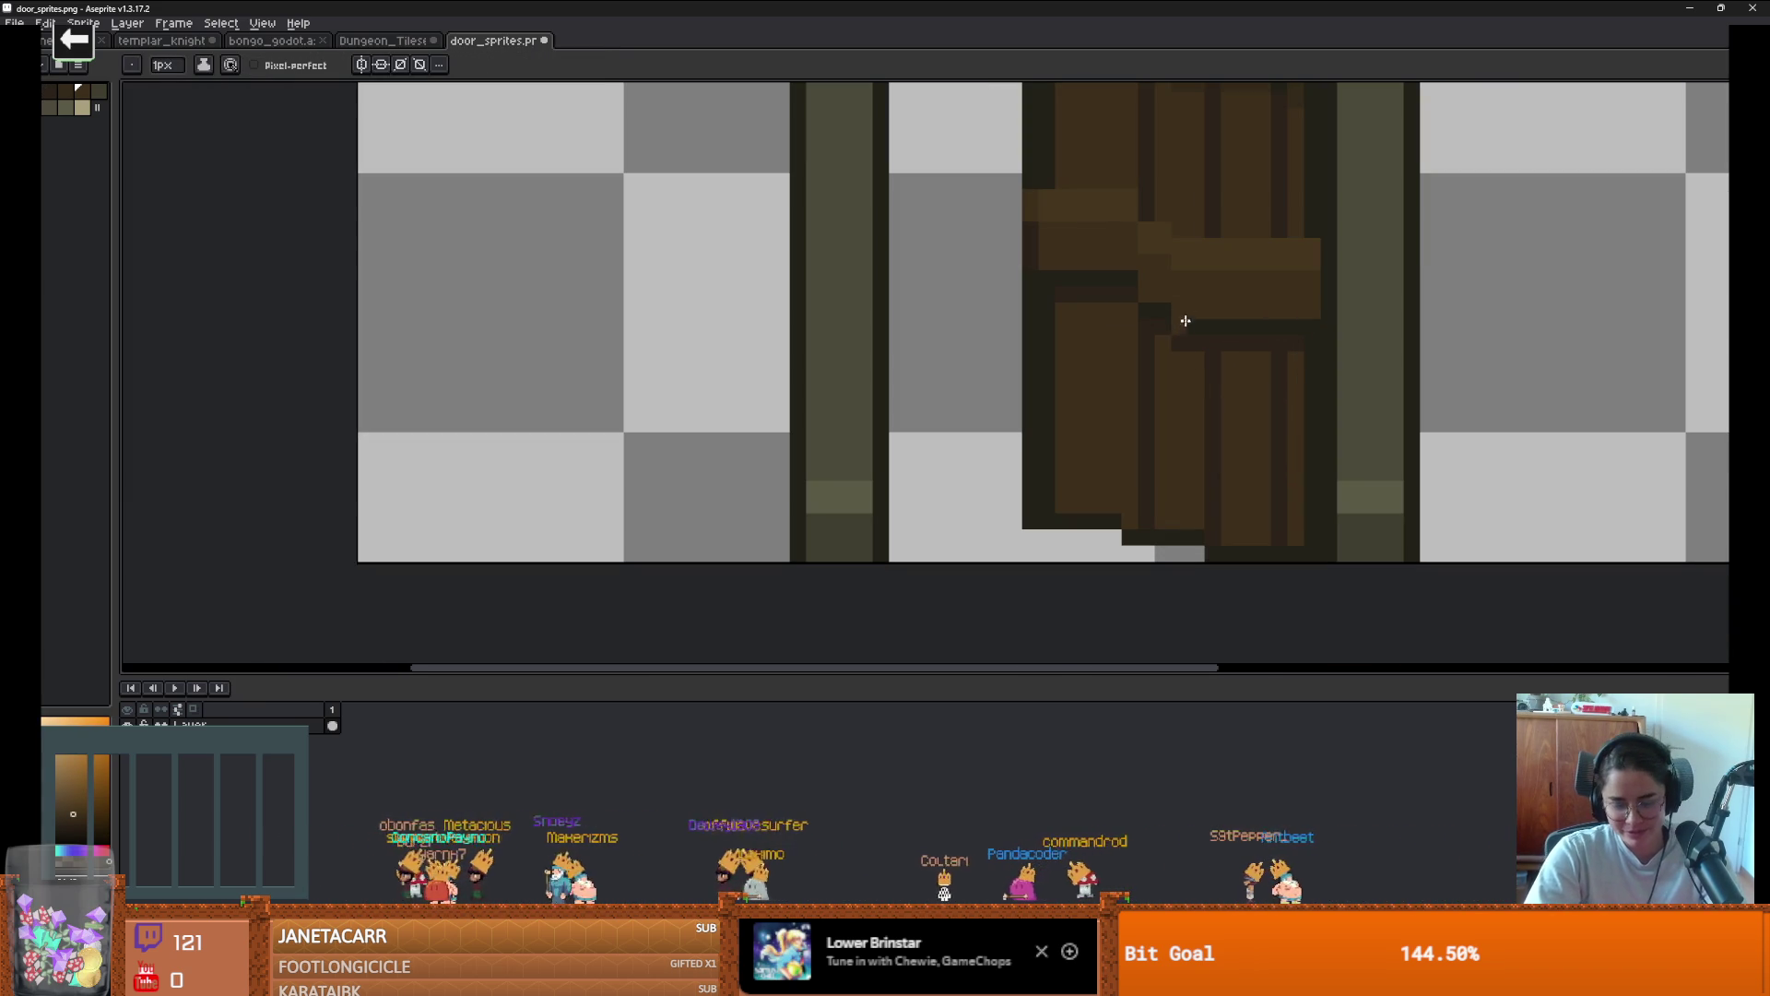
Trial-select the small handle area on the door, then release the selection
key("m")
left_click_drag(1157, 257, 1176, 321)
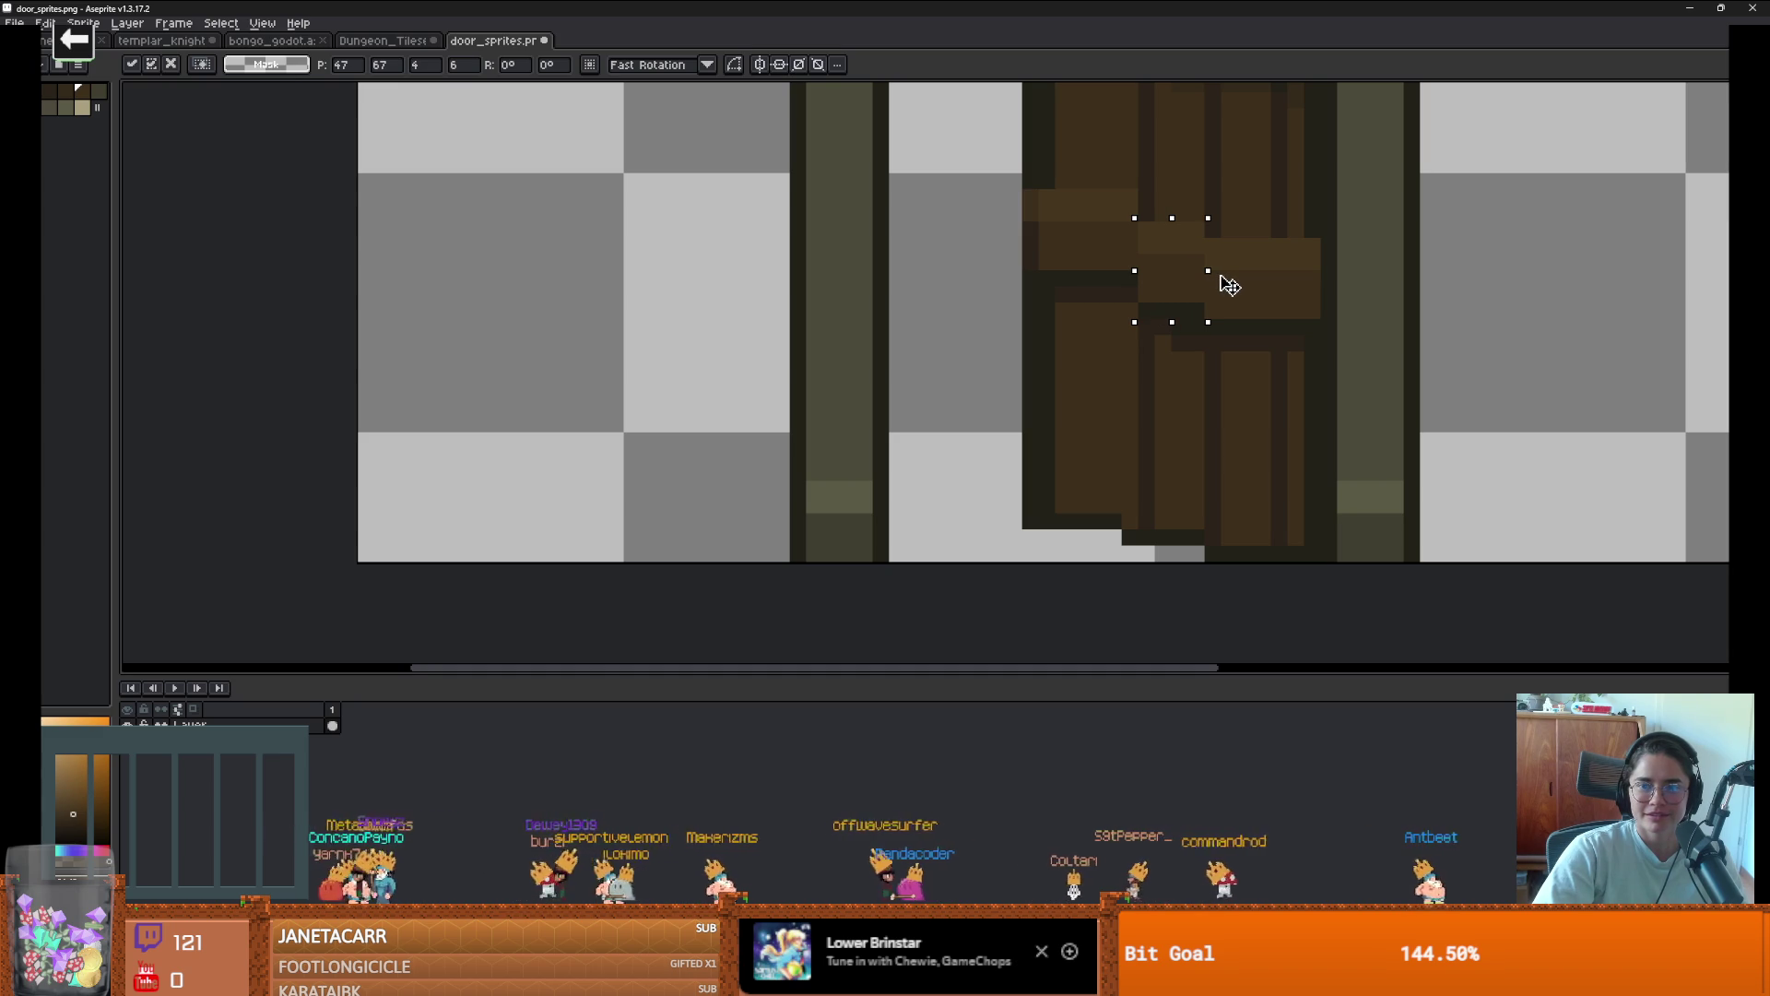
key("ctrl+d")
scroll(1189, 369, "up", 2)
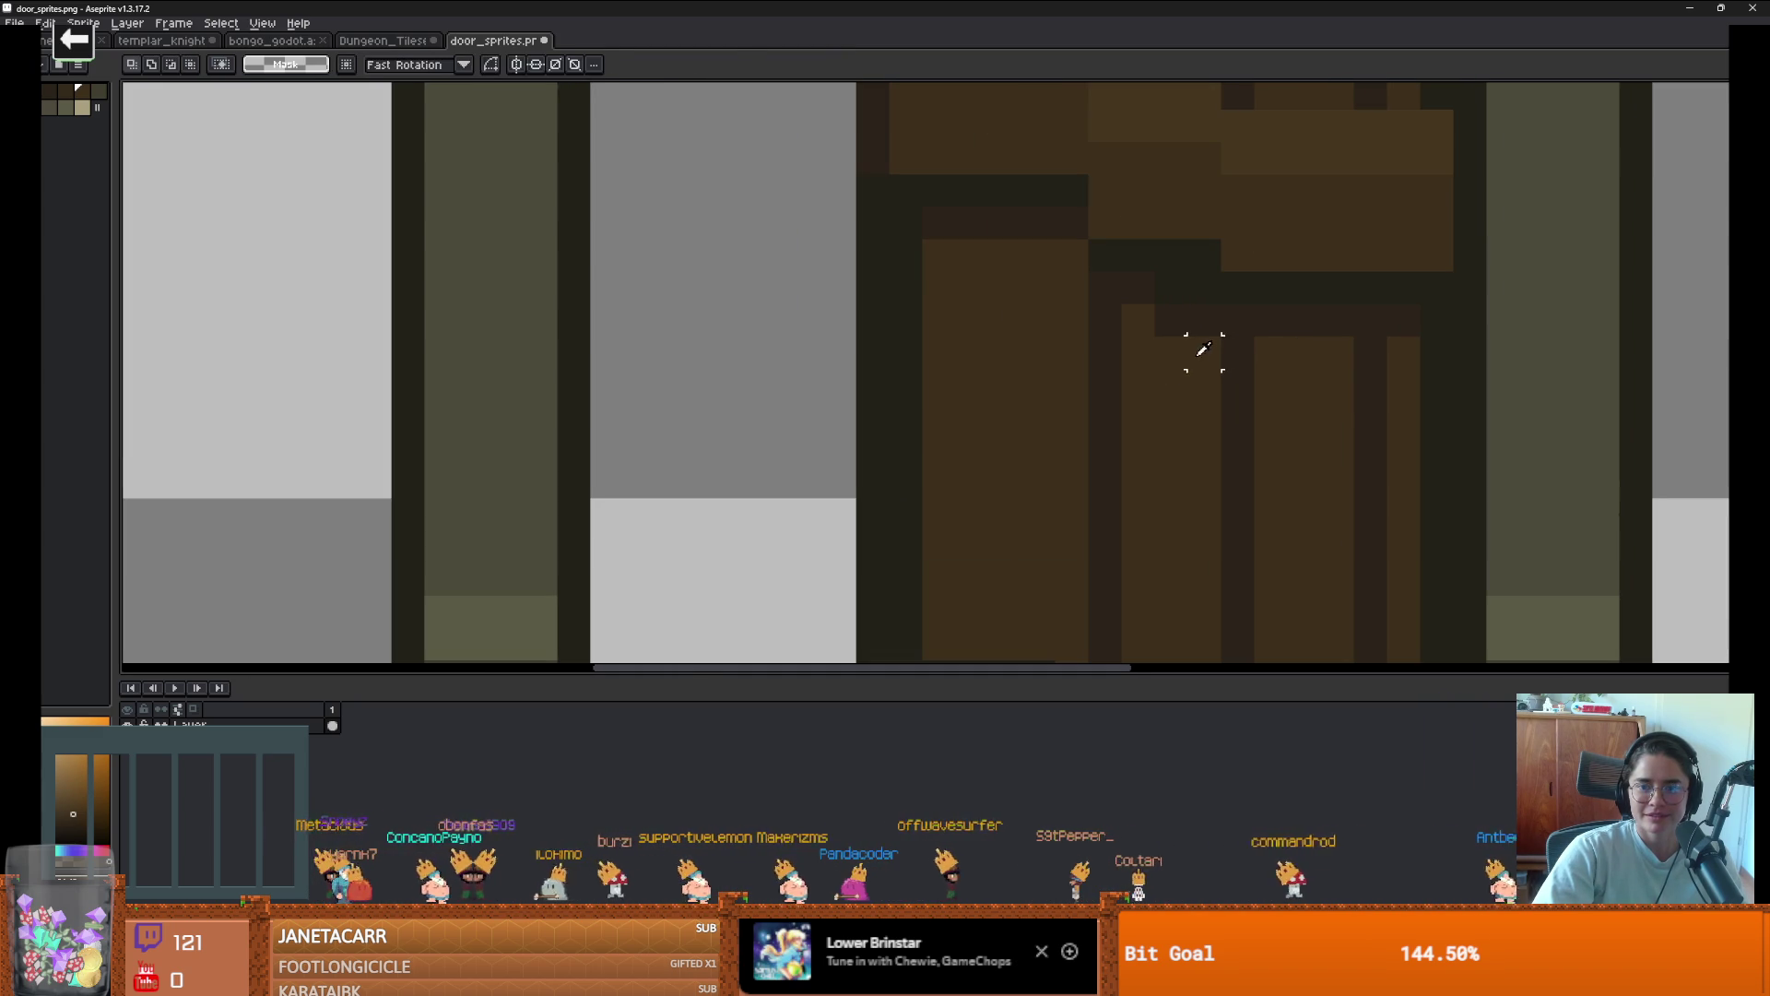
Recolour the dark pixels around the handle in light brown, sampling colours from the door
key("i")
left_click(1146, 281)
key("b")
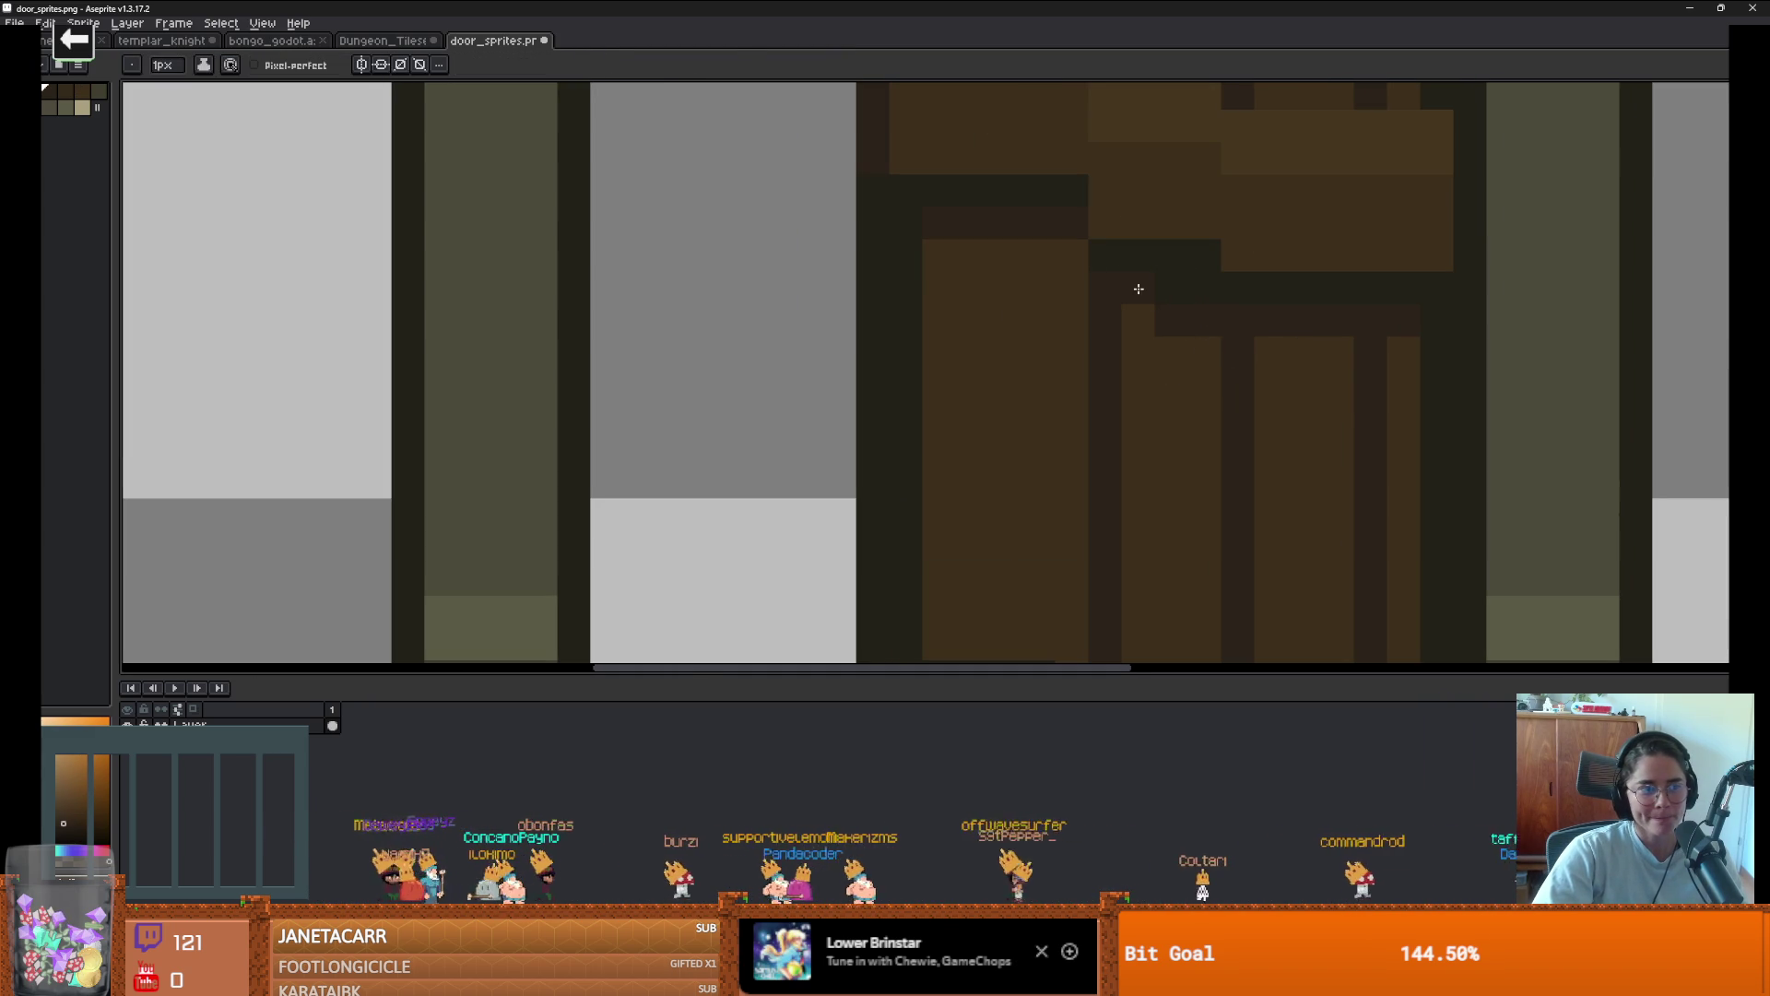
left_click(1171, 351, "alt")
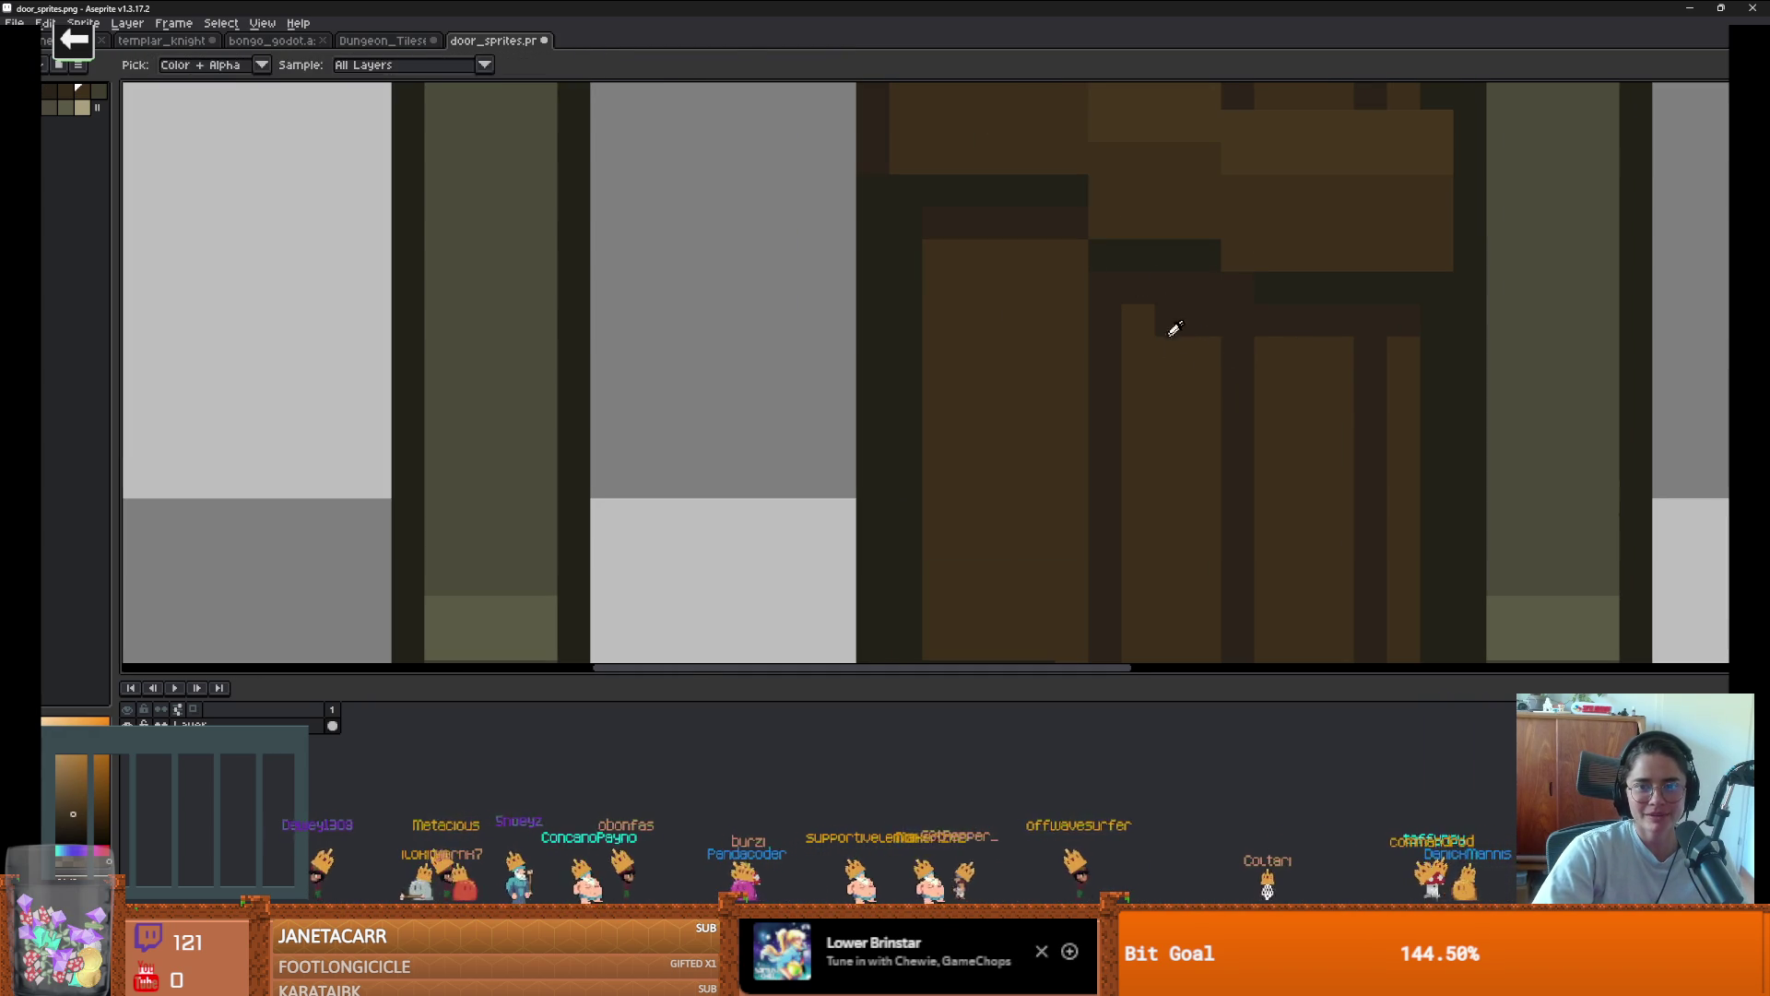
left_click_drag(1169, 328, 1205, 315)
key("alt")
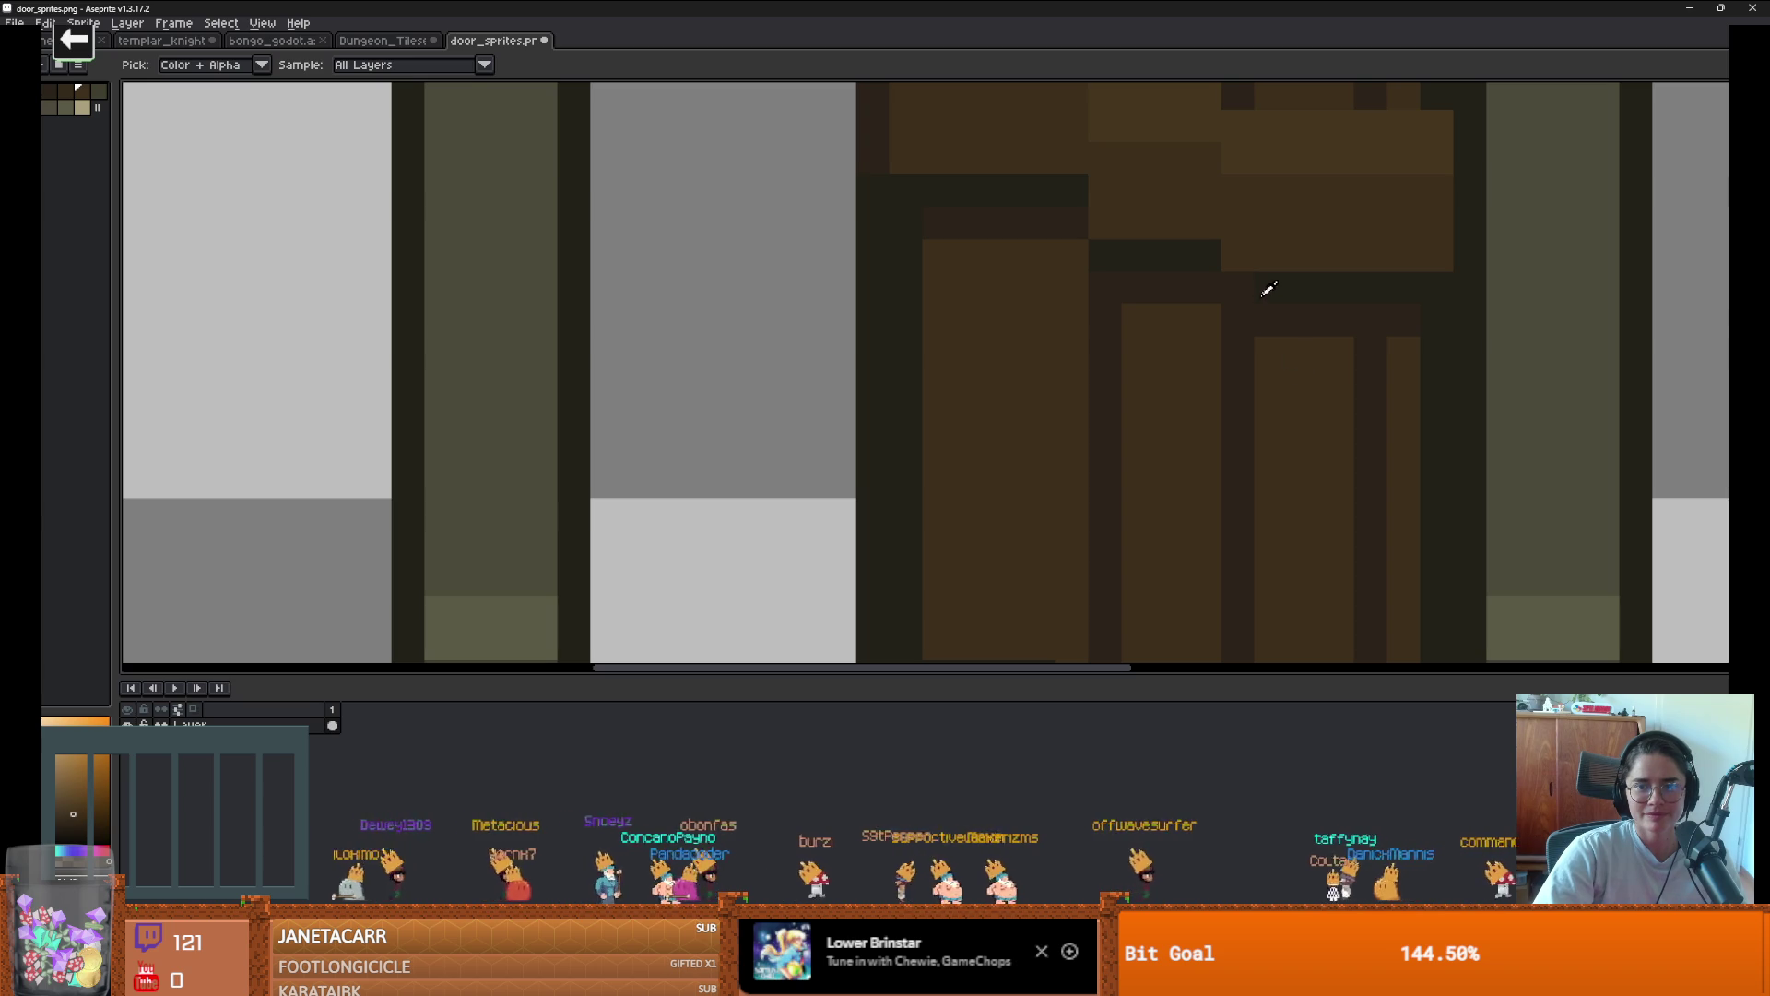
left_click(1268, 289, "alt")
scroll(1322, 396, "down", 5)
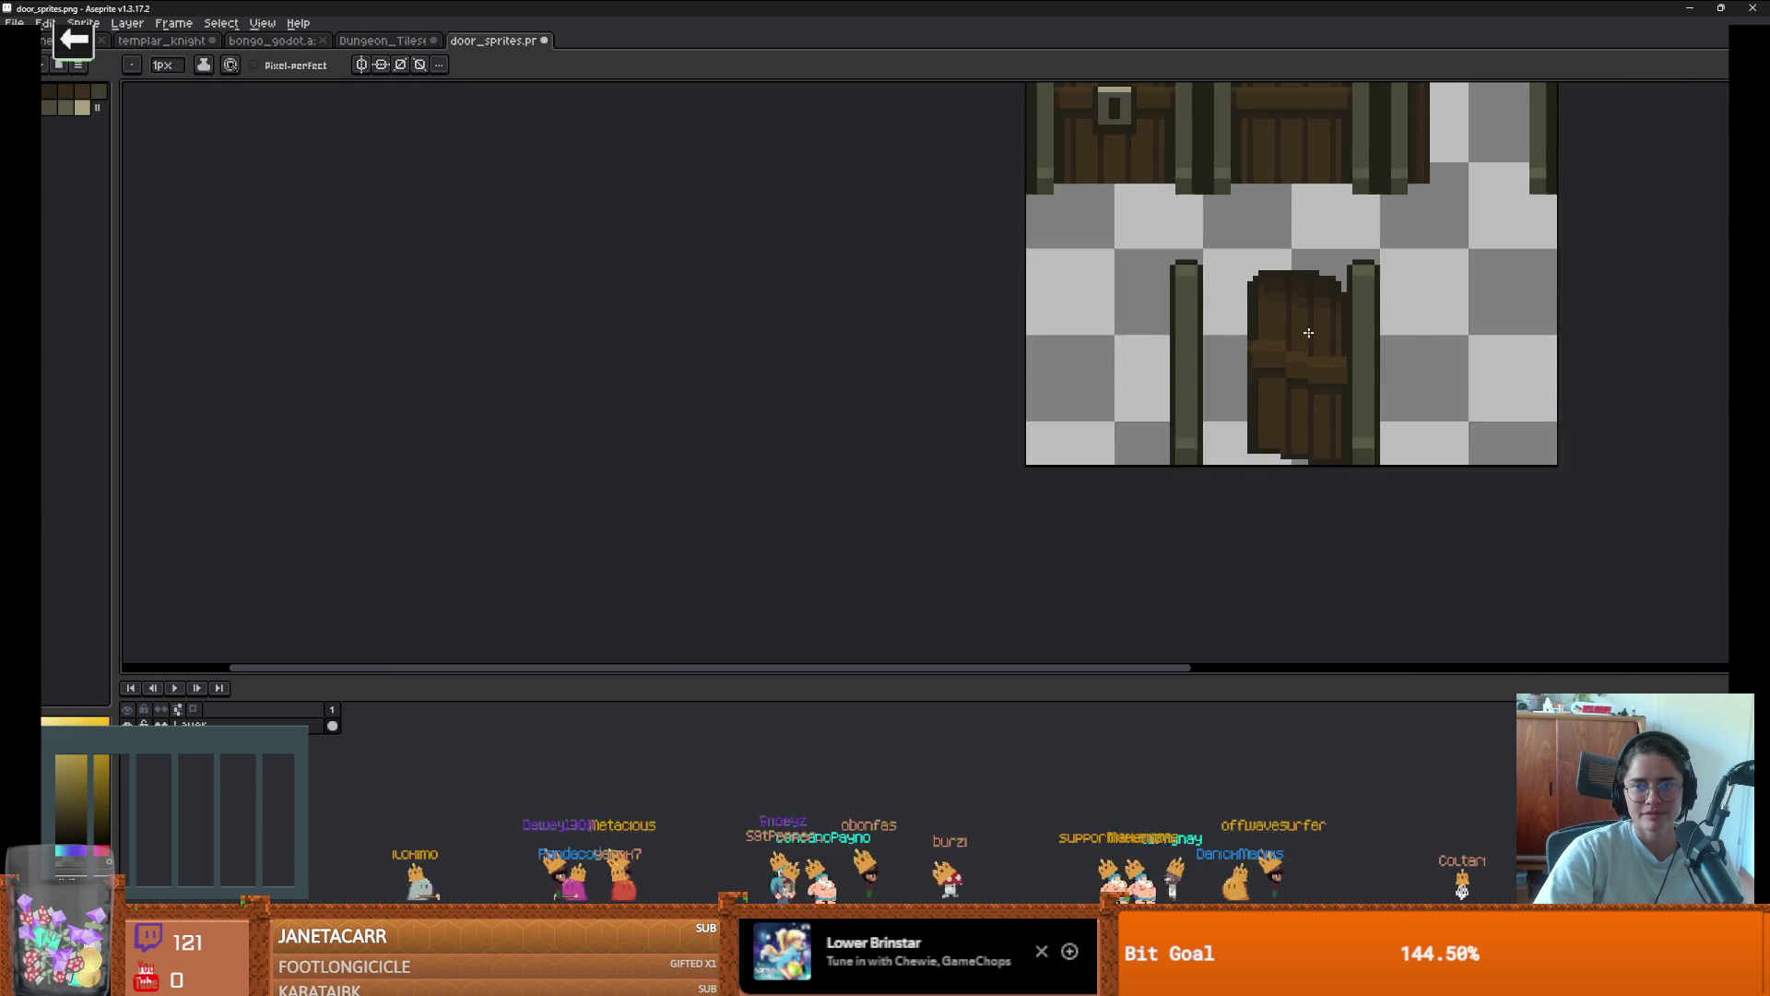
Zoom in and out repeatedly to inspect the retouched door
scroll(1314, 354, "down", 1)
scroll(1318, 341, "up", 5)
scroll(1337, 306, "down", 2)
scroll(1337, 306, "up", 2)
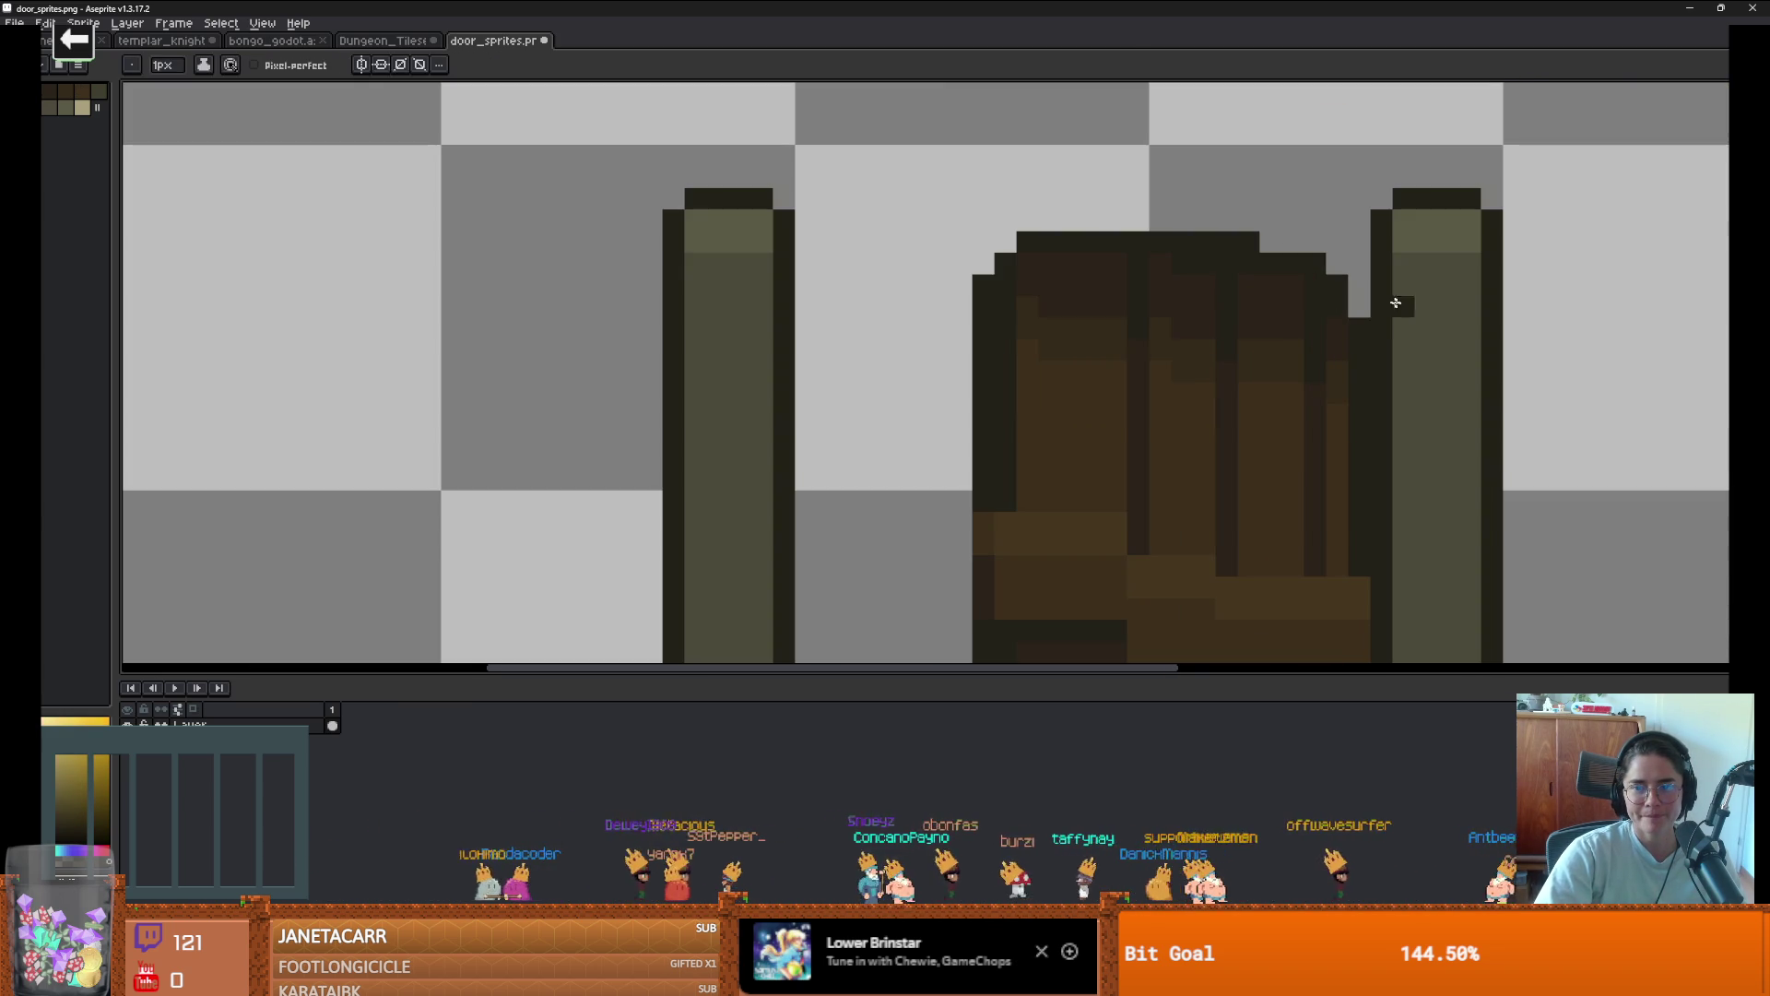
scroll(1327, 302, "down", 2)
scroll(1312, 290, "up", 1)
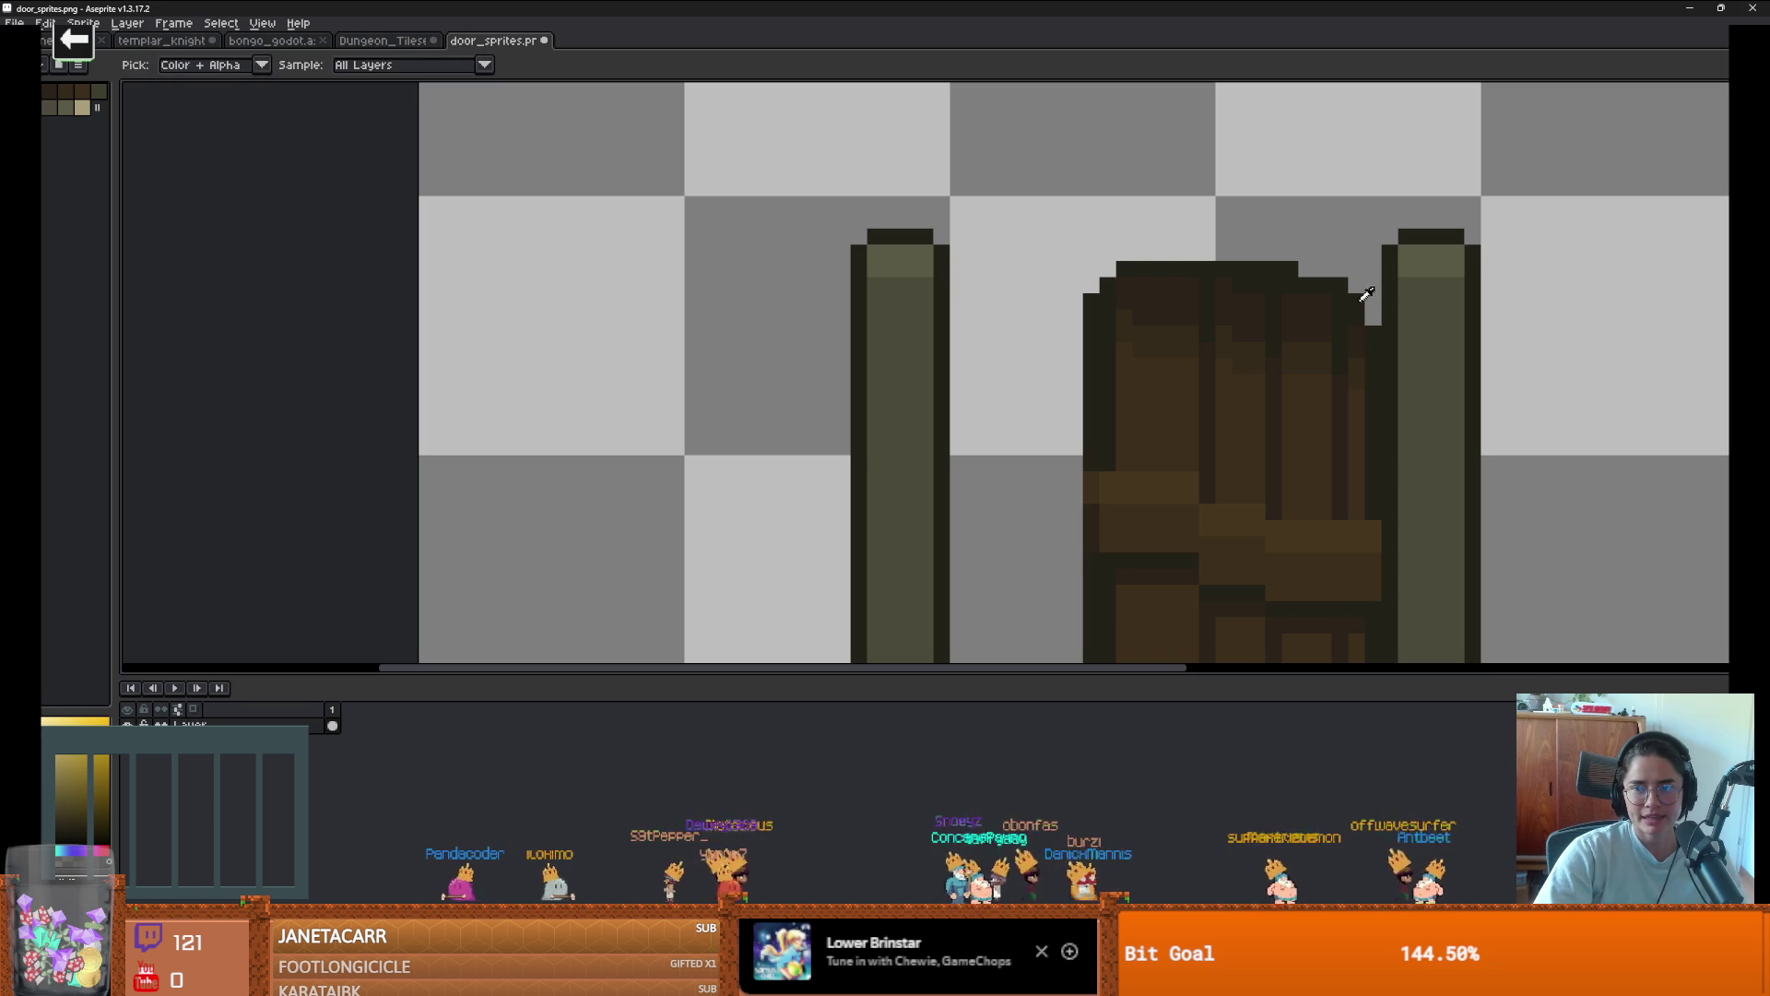
scroll(1300, 295, "down", 5)
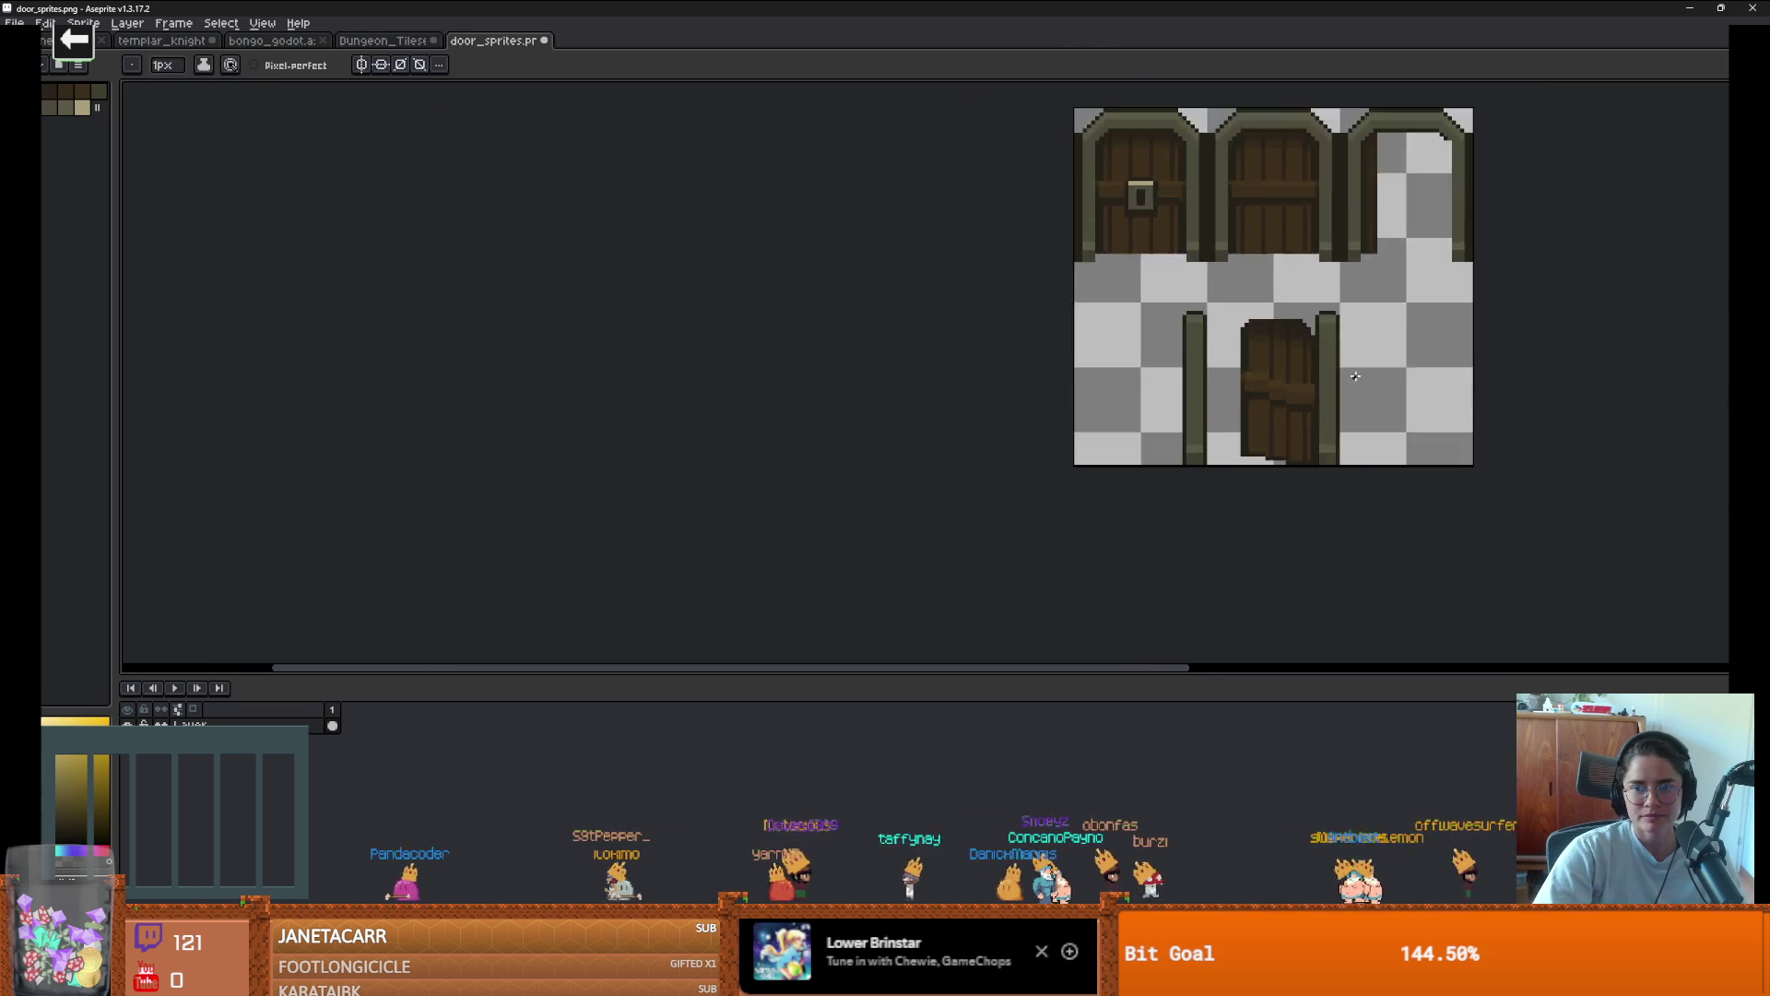
scroll(1299, 358, "up", 1)
scroll(1300, 358, "up", 1)
scroll(1281, 350, "down", 1)
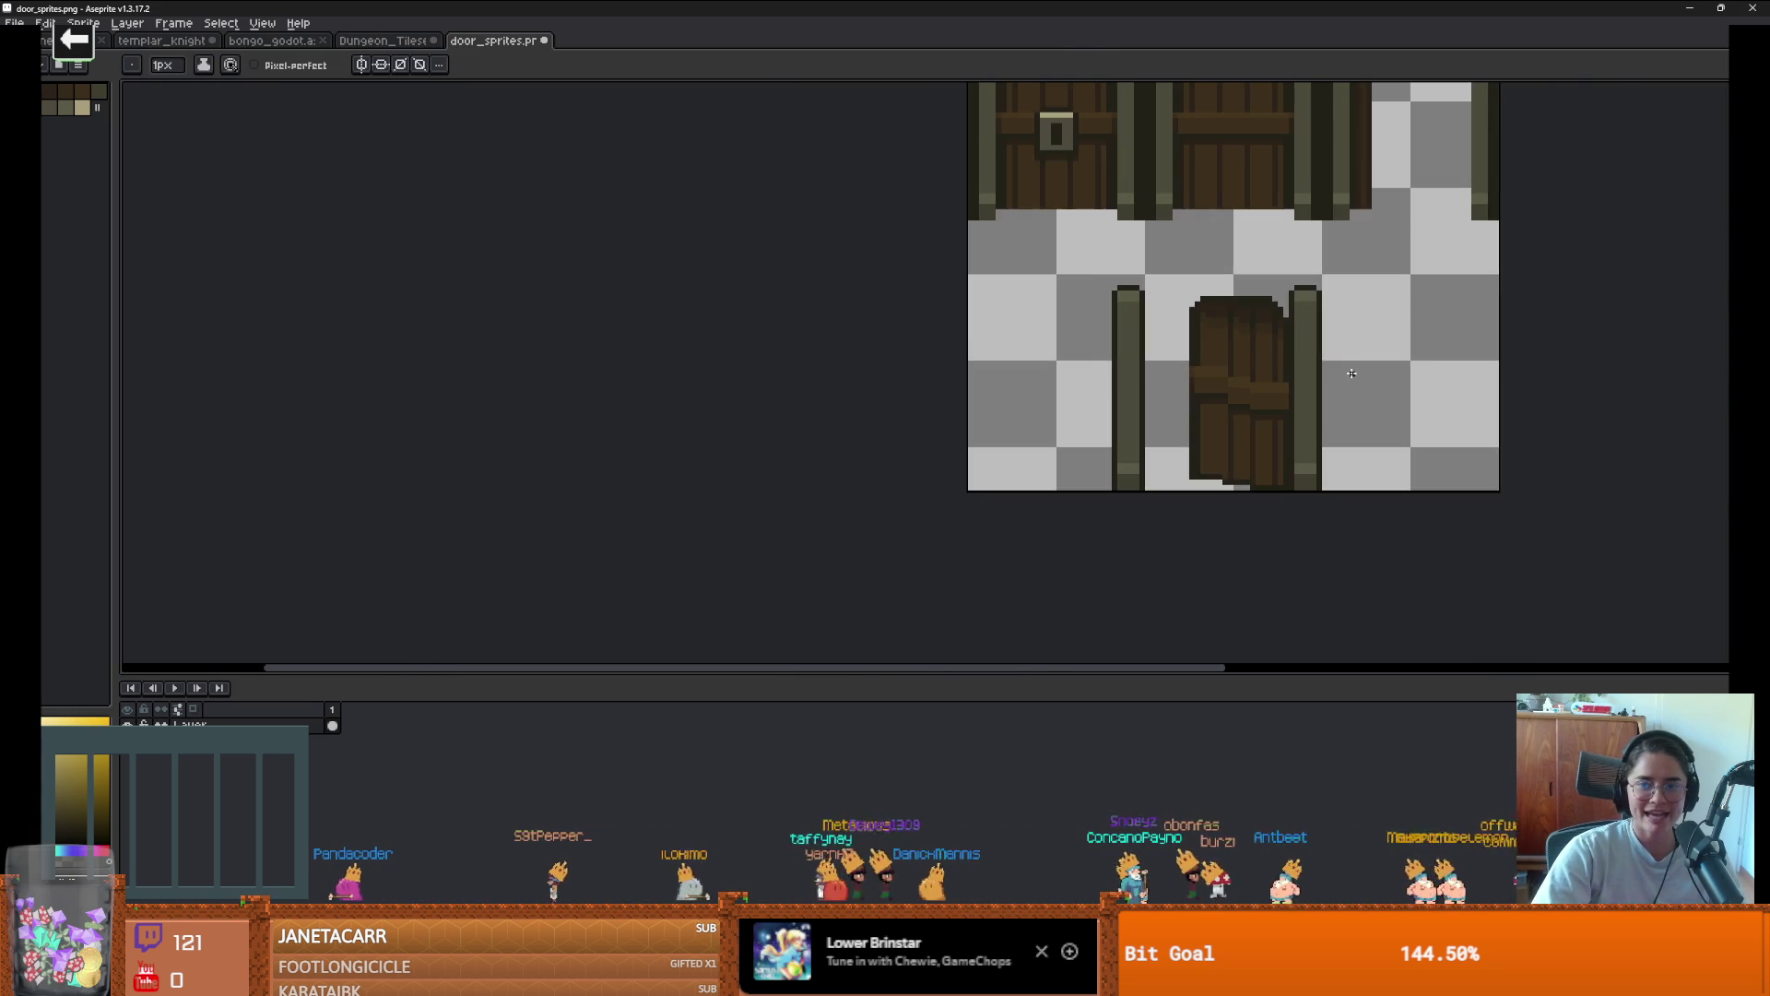
scroll(1260, 341, "up", 1)
scroll(1402, 453, "down", 3)
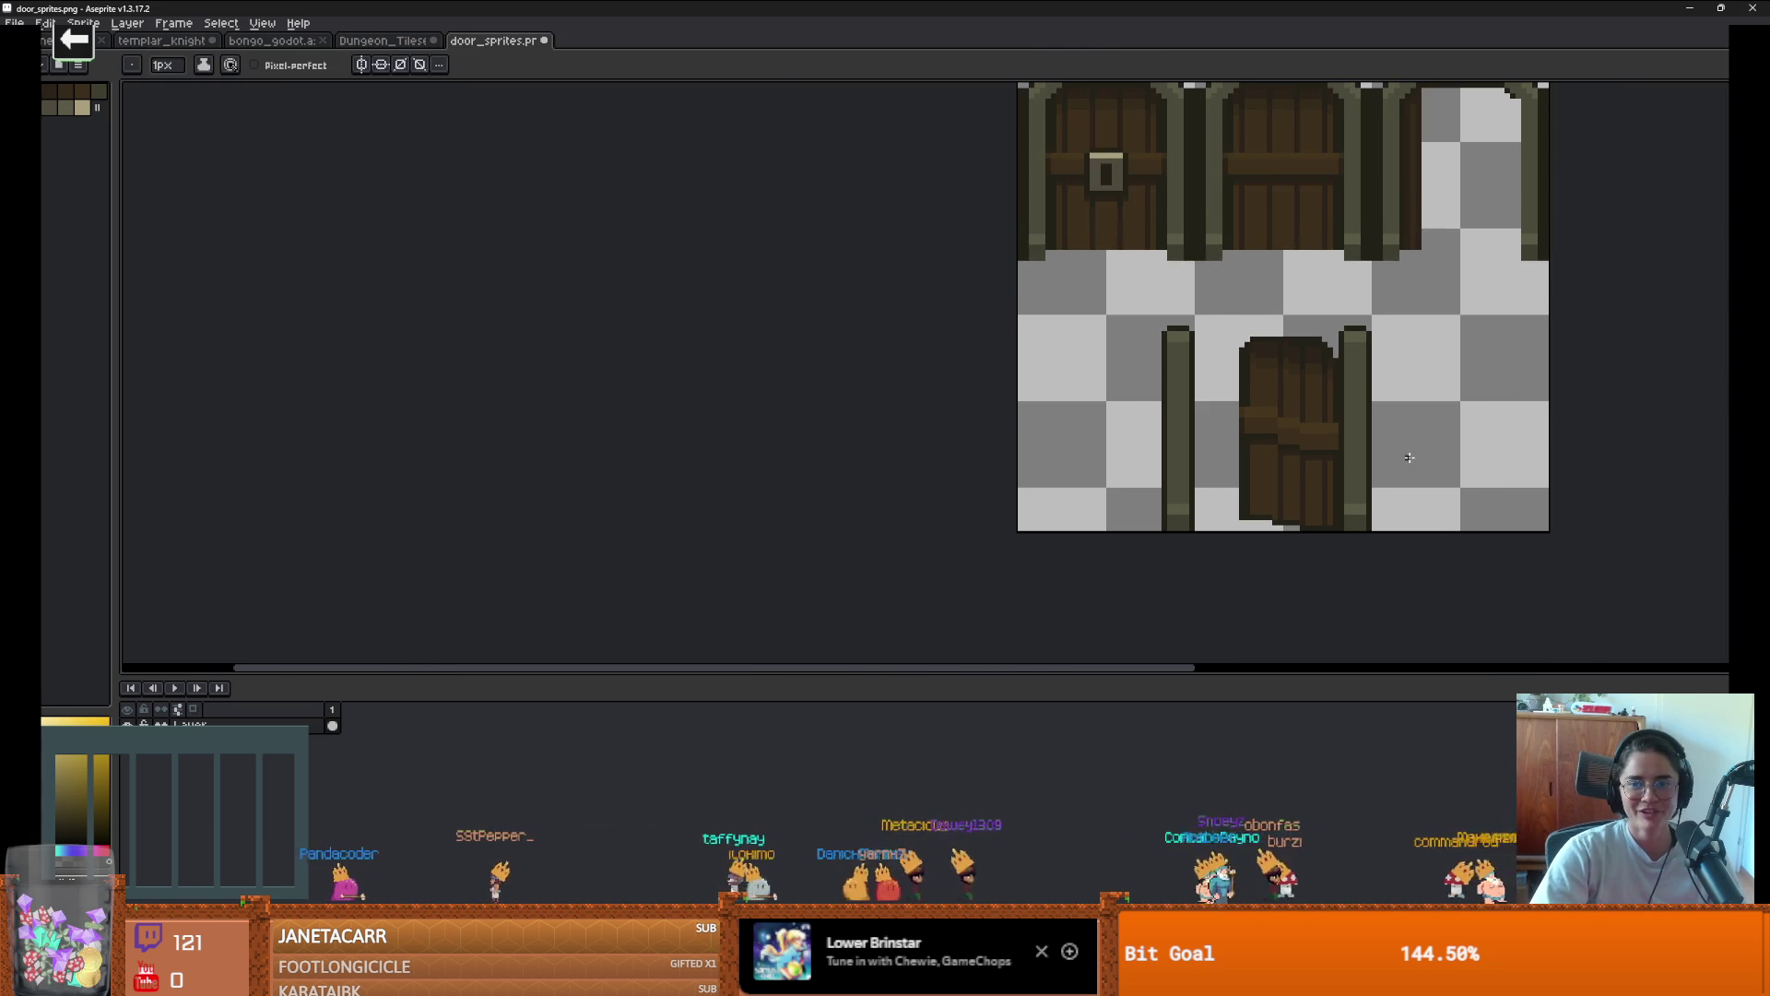
scroll(1255, 404, "up", 3)
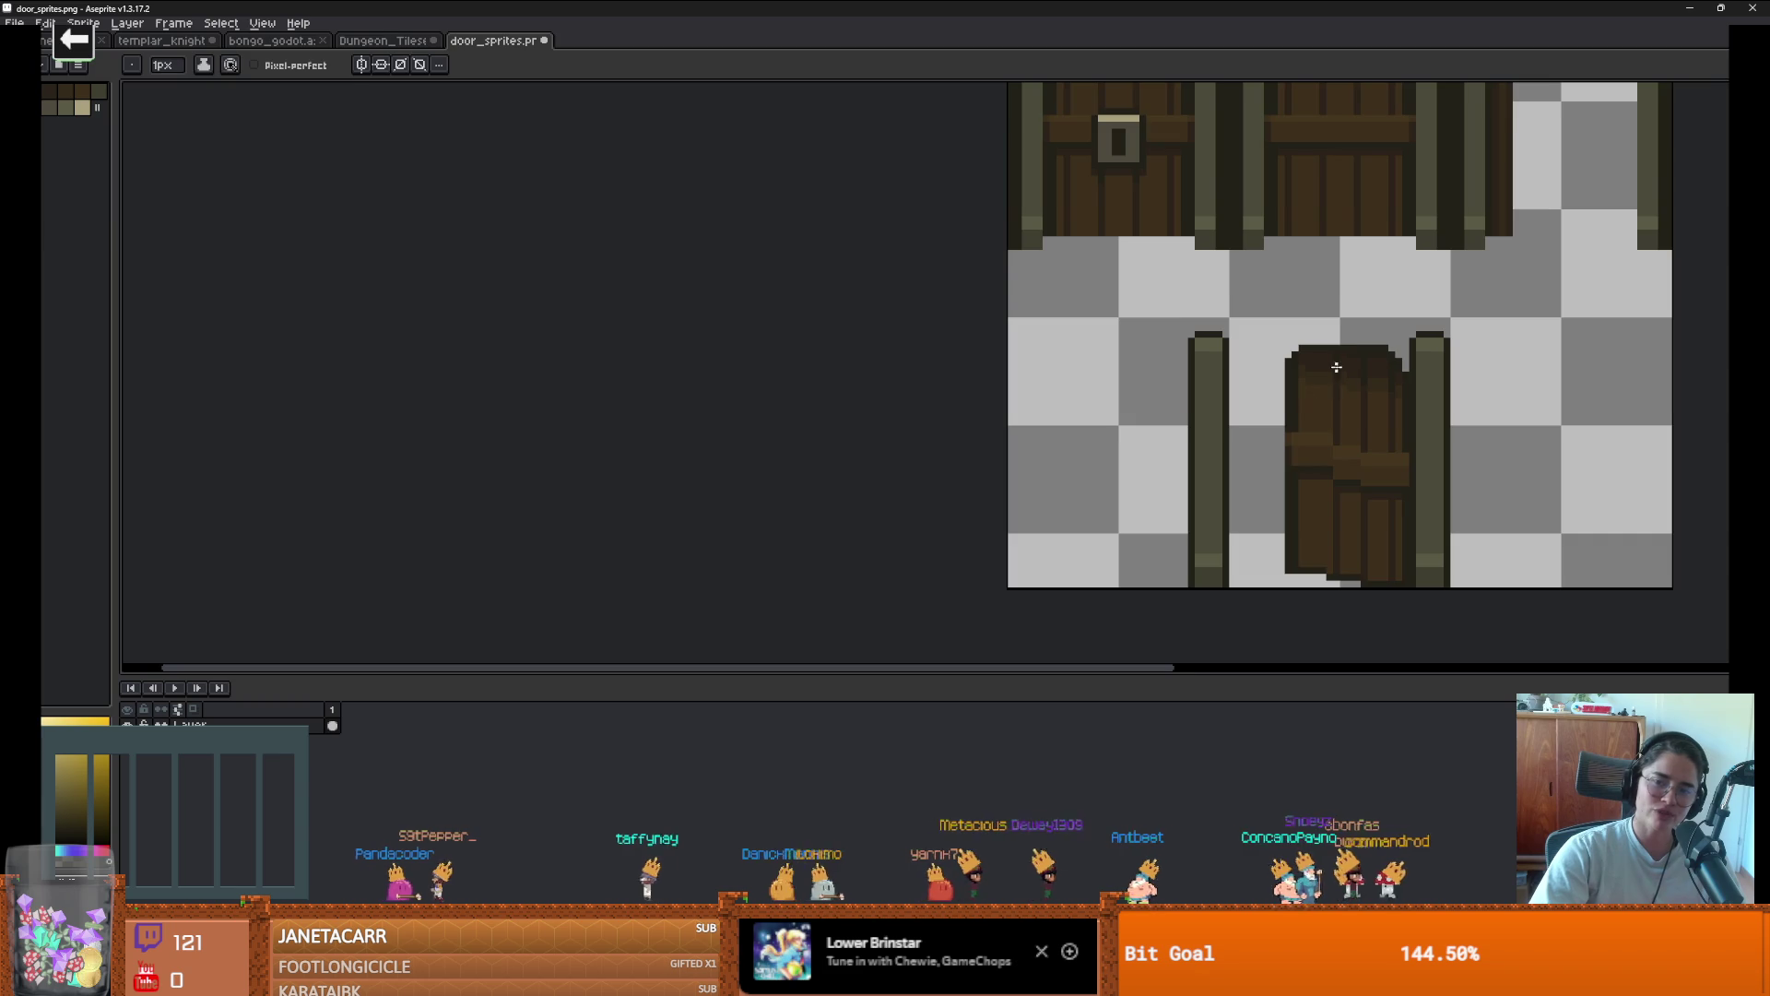
Save door_sprites.png with the retouched open door
key("b")
scroll(1506, 446, "down", 3)
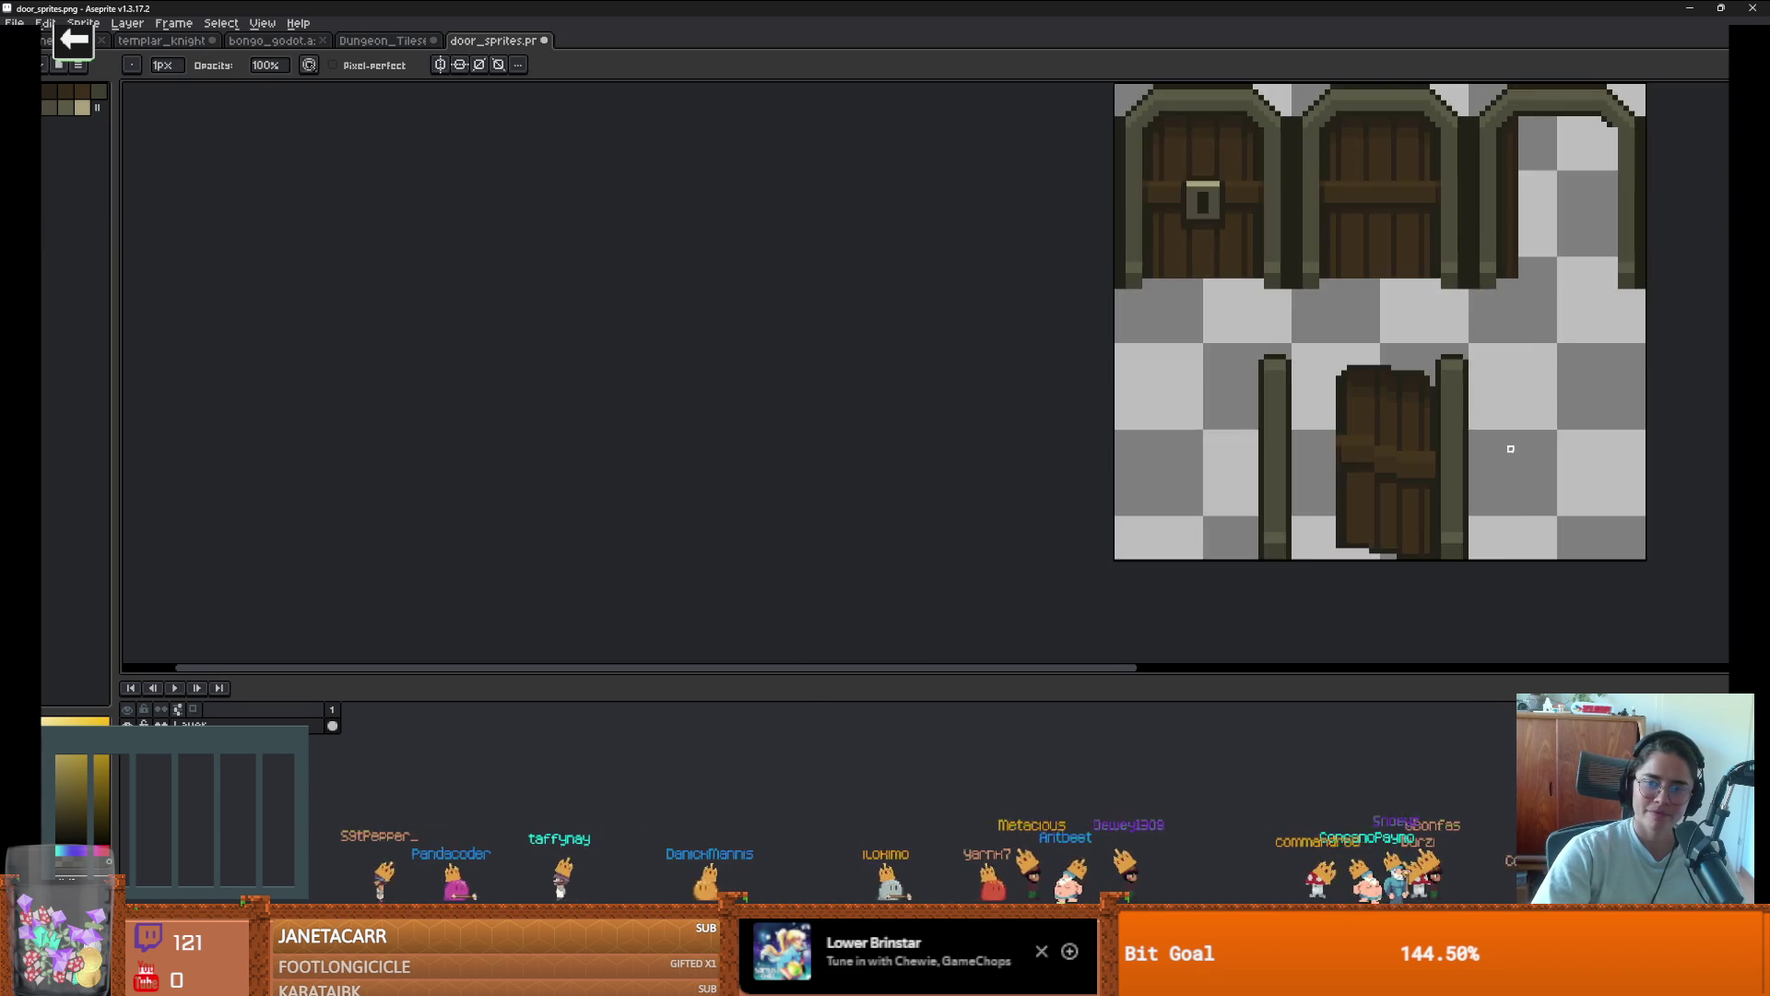
scroll(1486, 448, "up", 3)
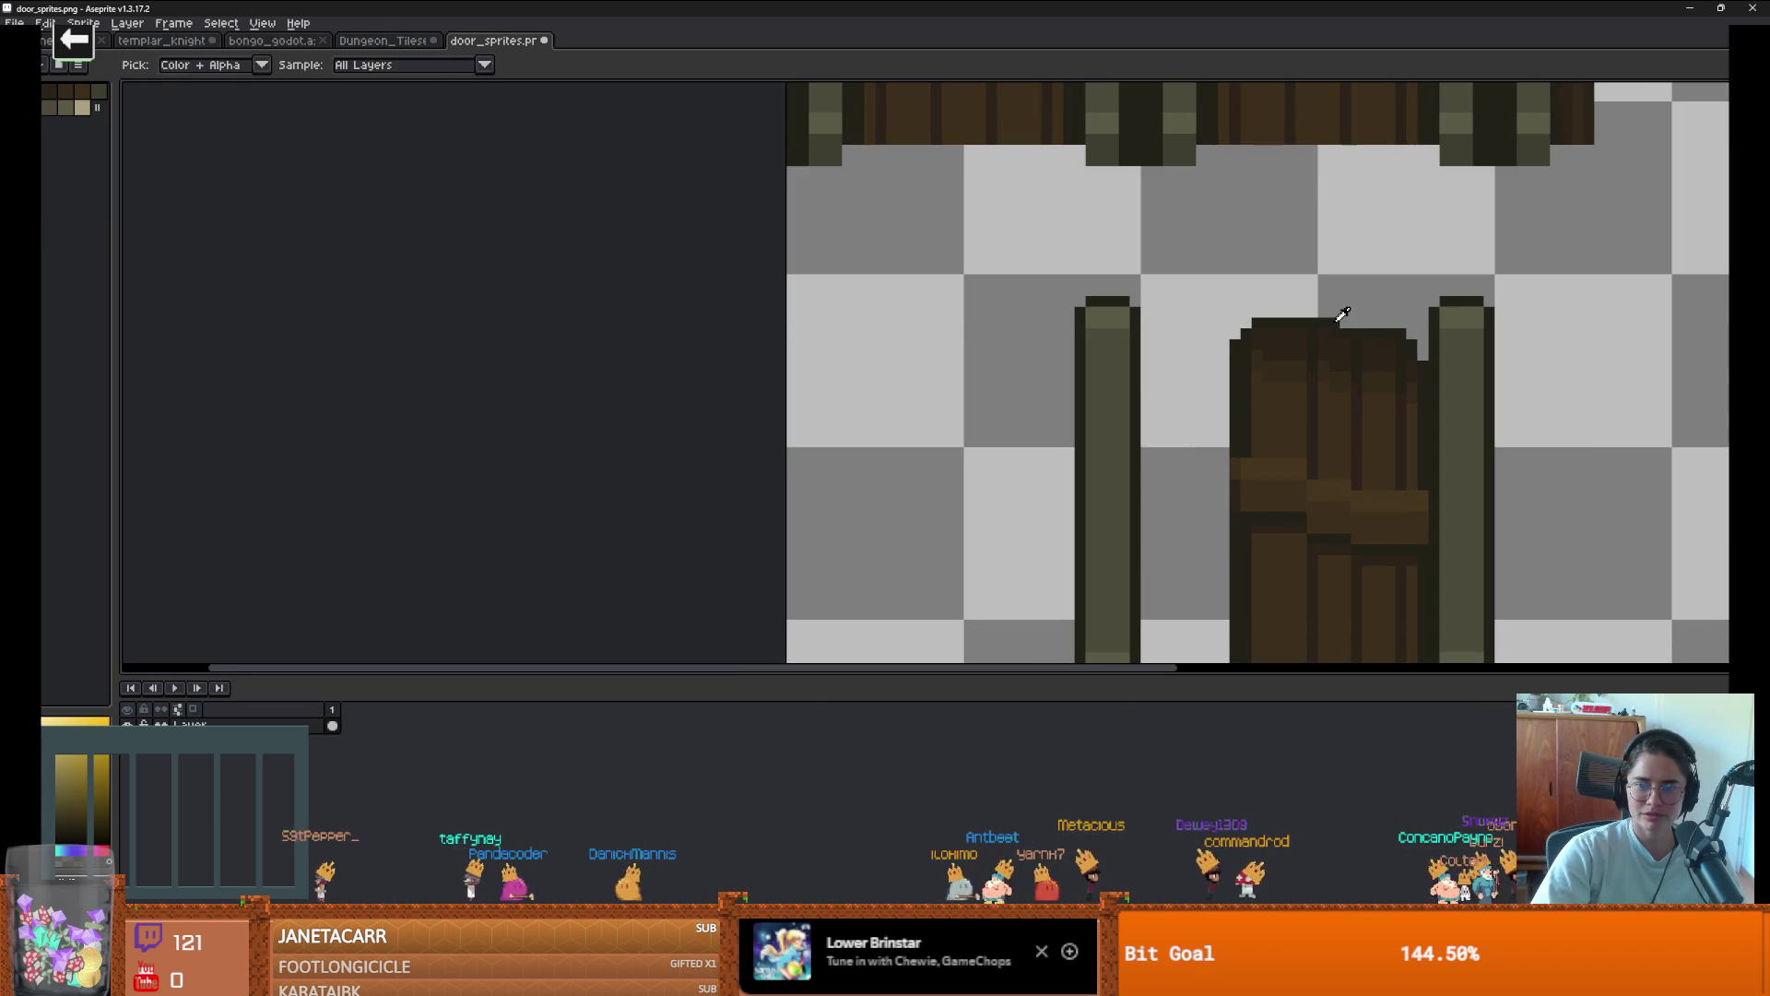
key("e")
scroll(1435, 395, "down", 4)
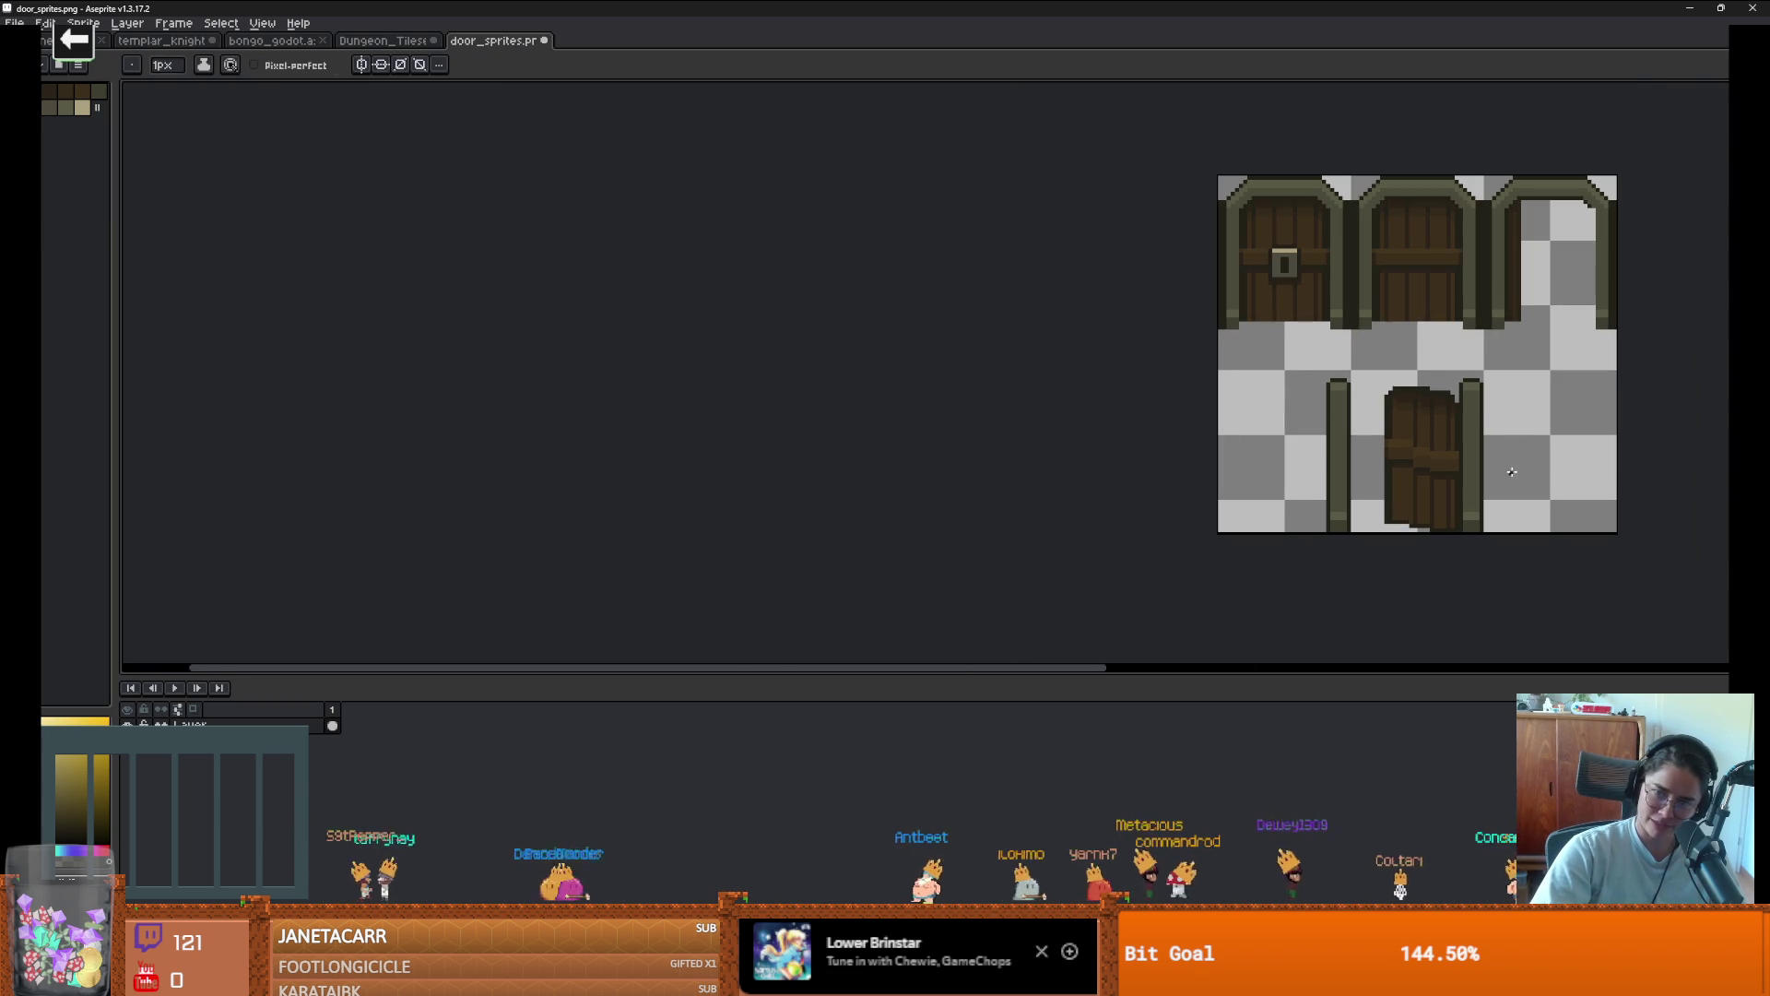
scroll(1420, 457, "right", 2)
scroll(1327, 442, "down", 1)
scroll(1337, 452, "right", 2)
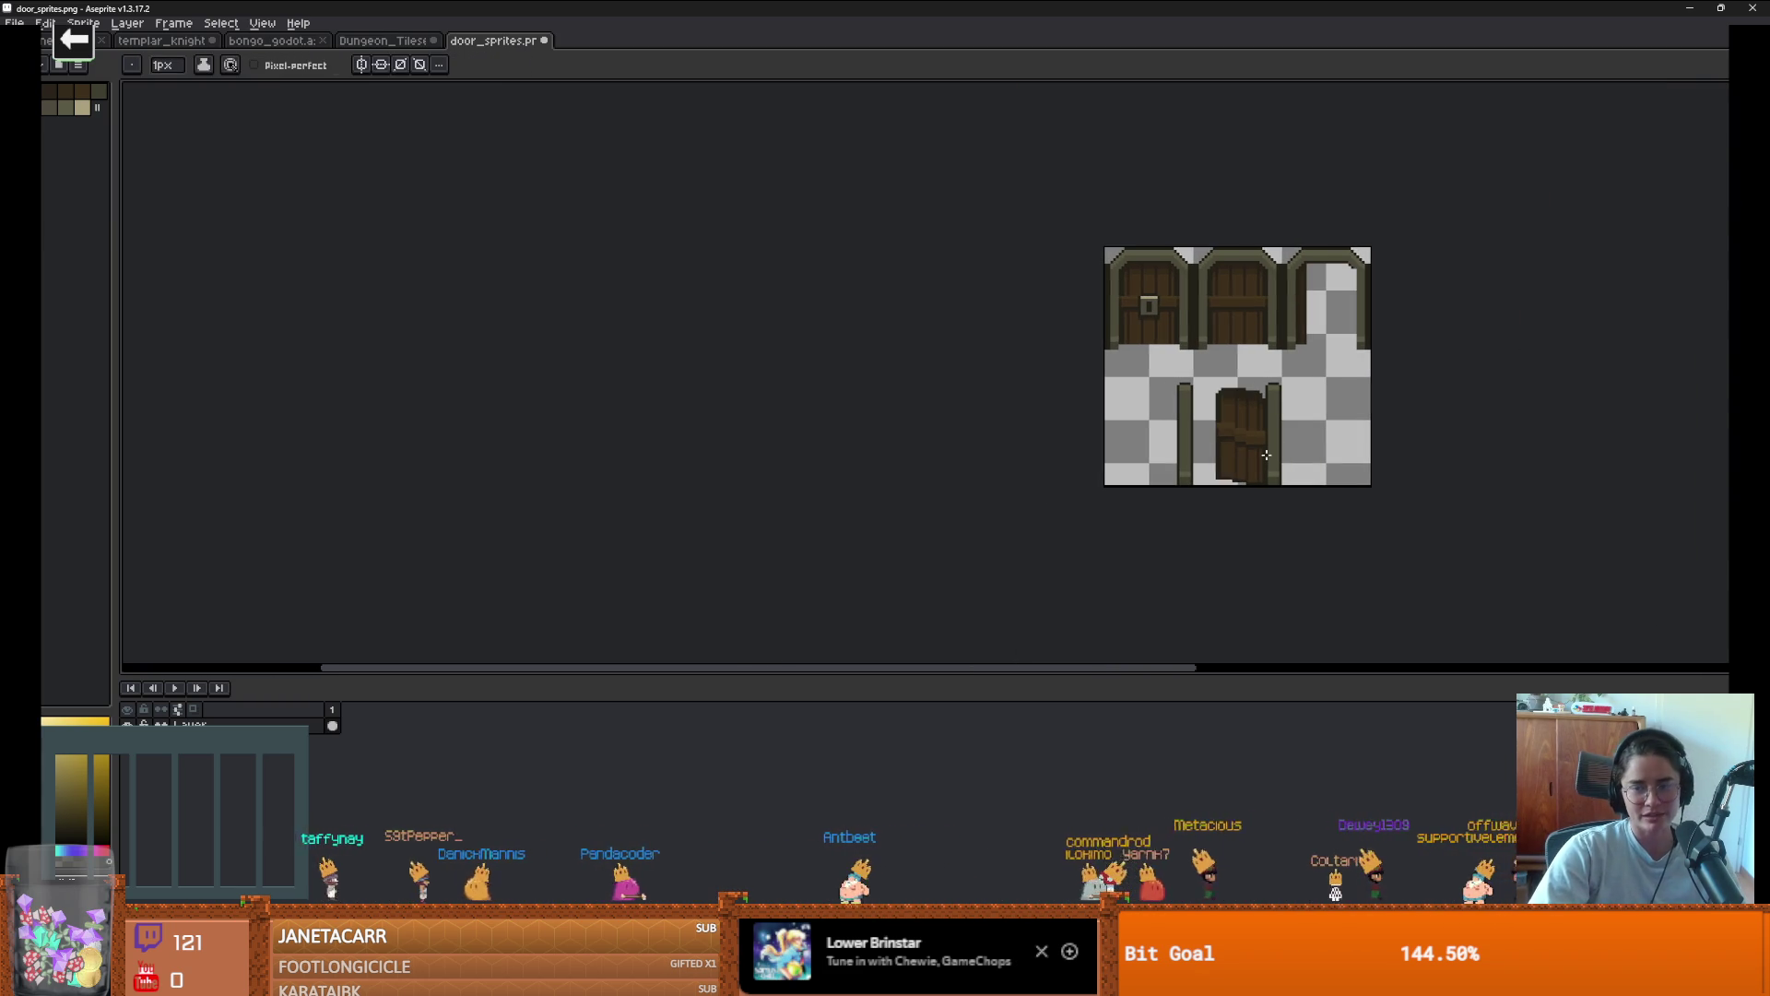
key("ctrl+s")
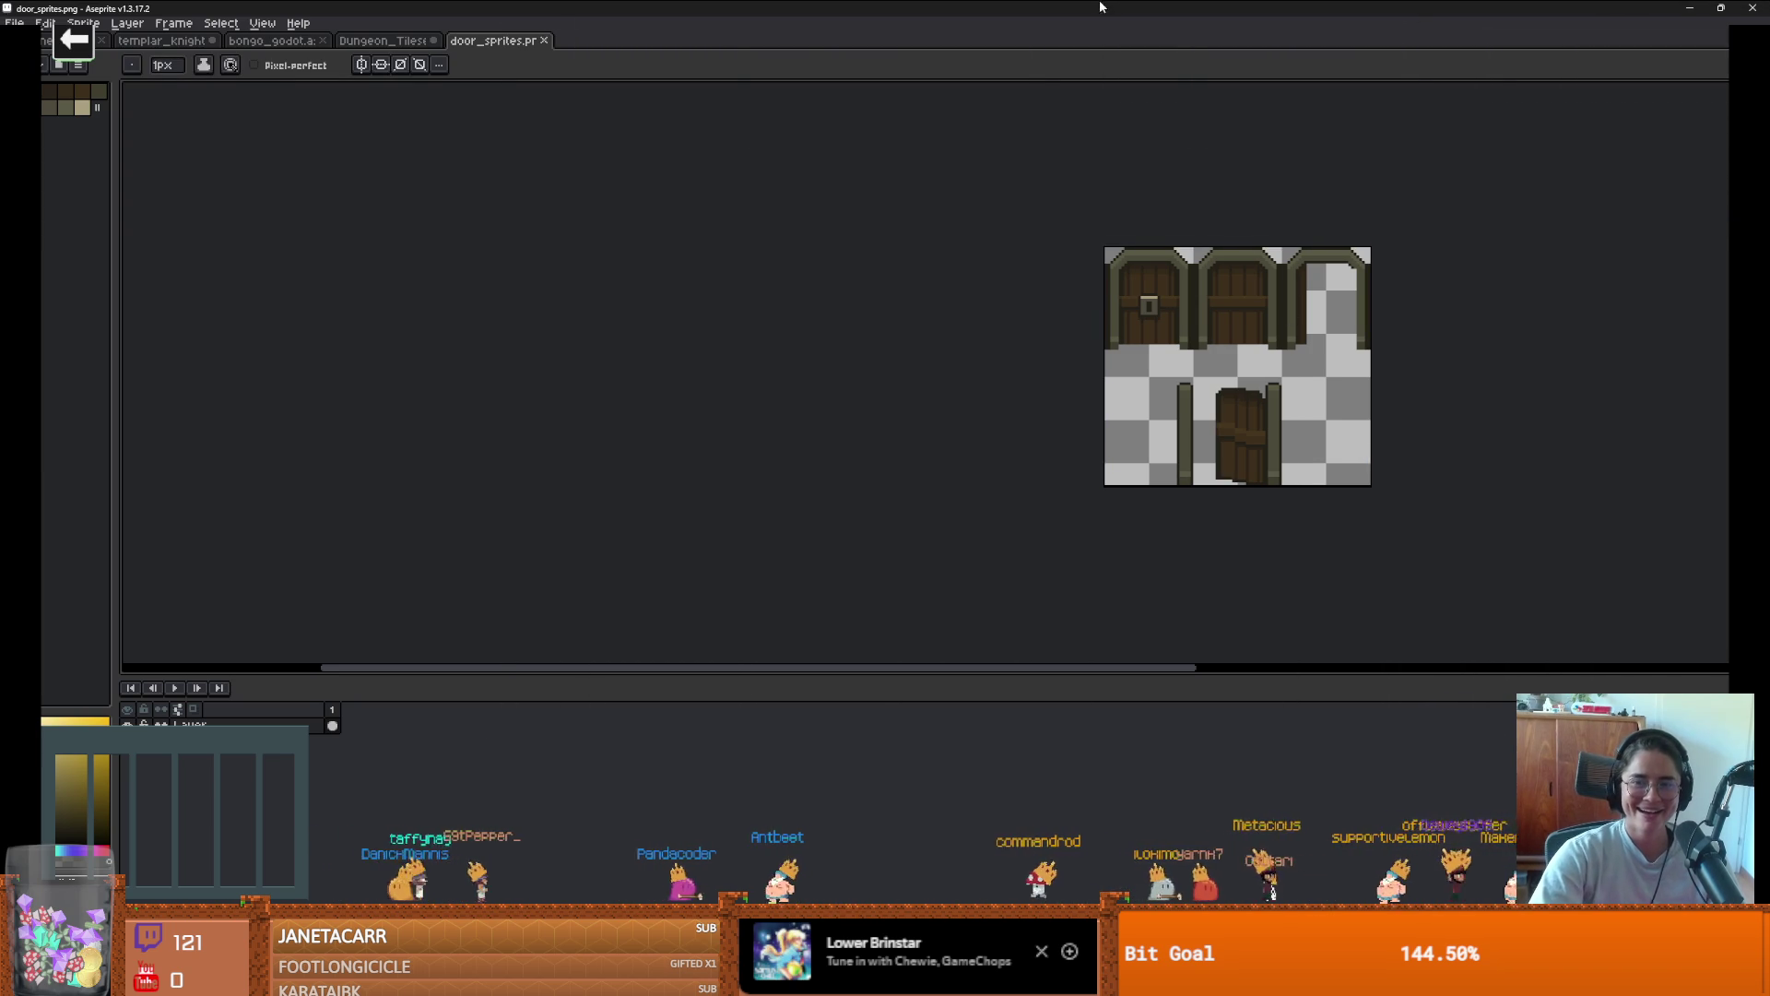
Widen the door_sprites.png canvas to the right
key("ctrl+alt+c")
left_click_drag(1391, 427, 1546, 427)
key("Return")
scroll(1337, 429, "up", 2)
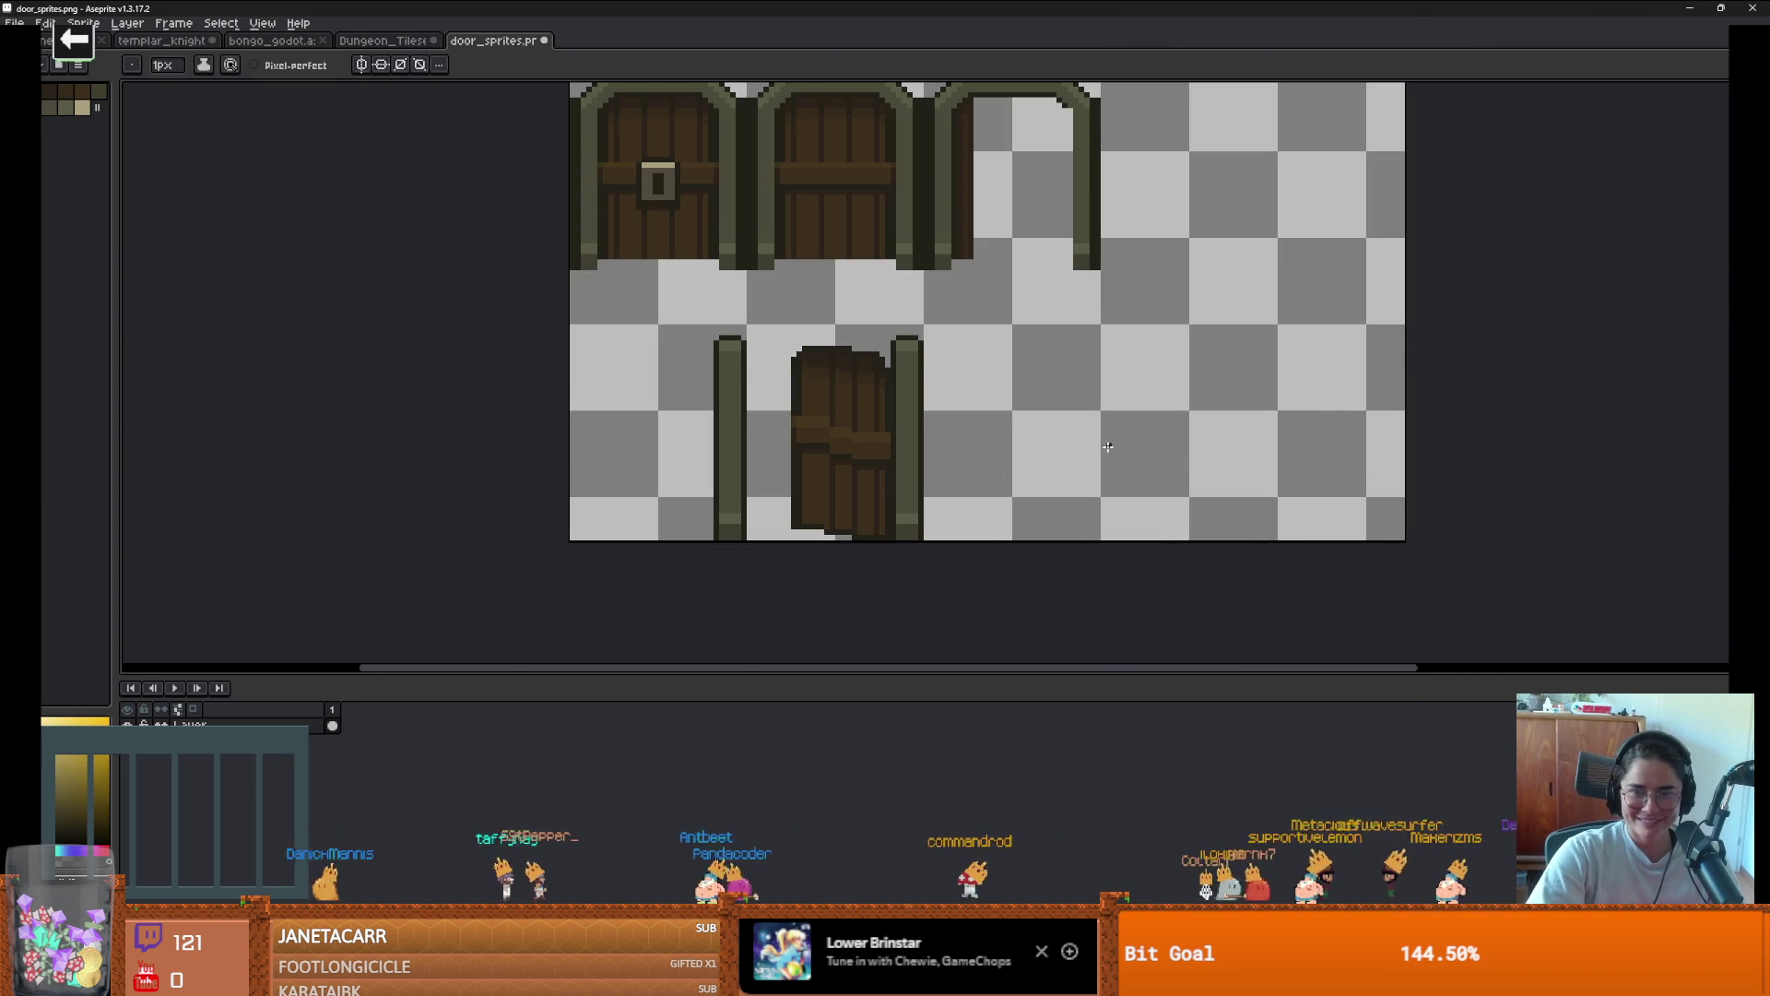
scroll(1083, 436, "down", 1)
Copy the lower door, flip it horizontally, and place it beside the original
key("m")
mouse_move(857, 362)
left_mouse_down()
mouse_move(960, 515)
mouse_move(843, 341)
left_mouse_up()
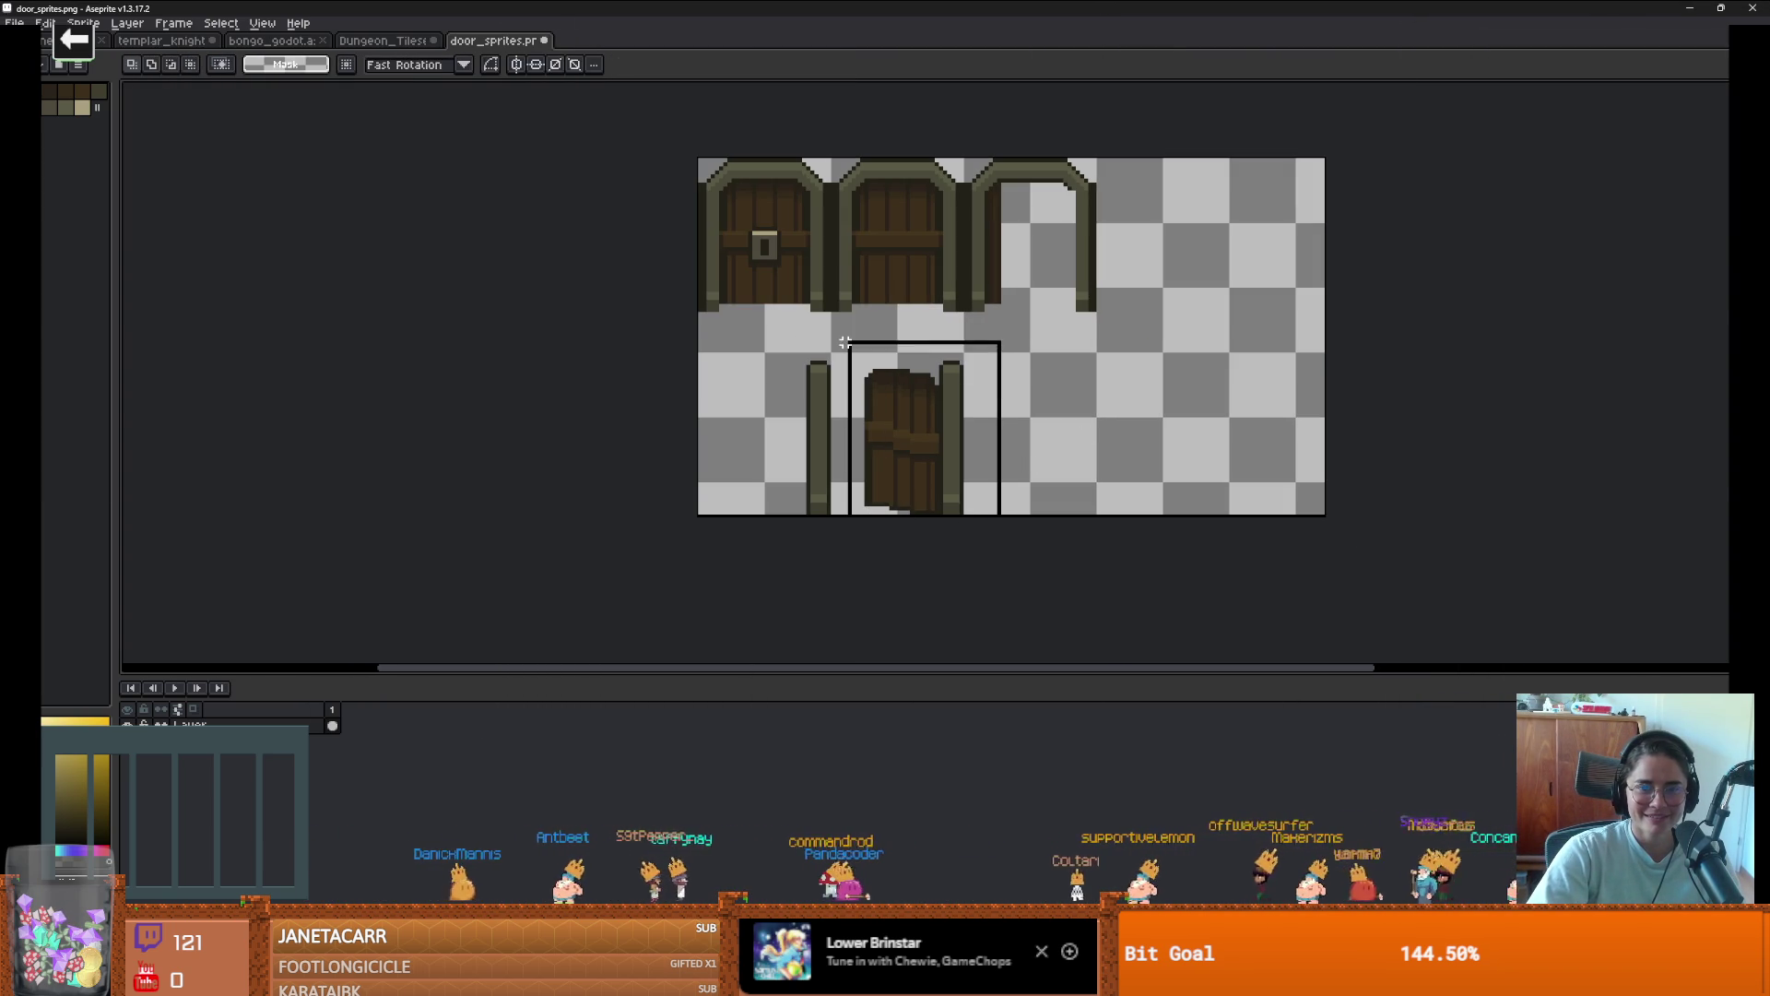
left_click_drag(920, 407, 1062, 420)
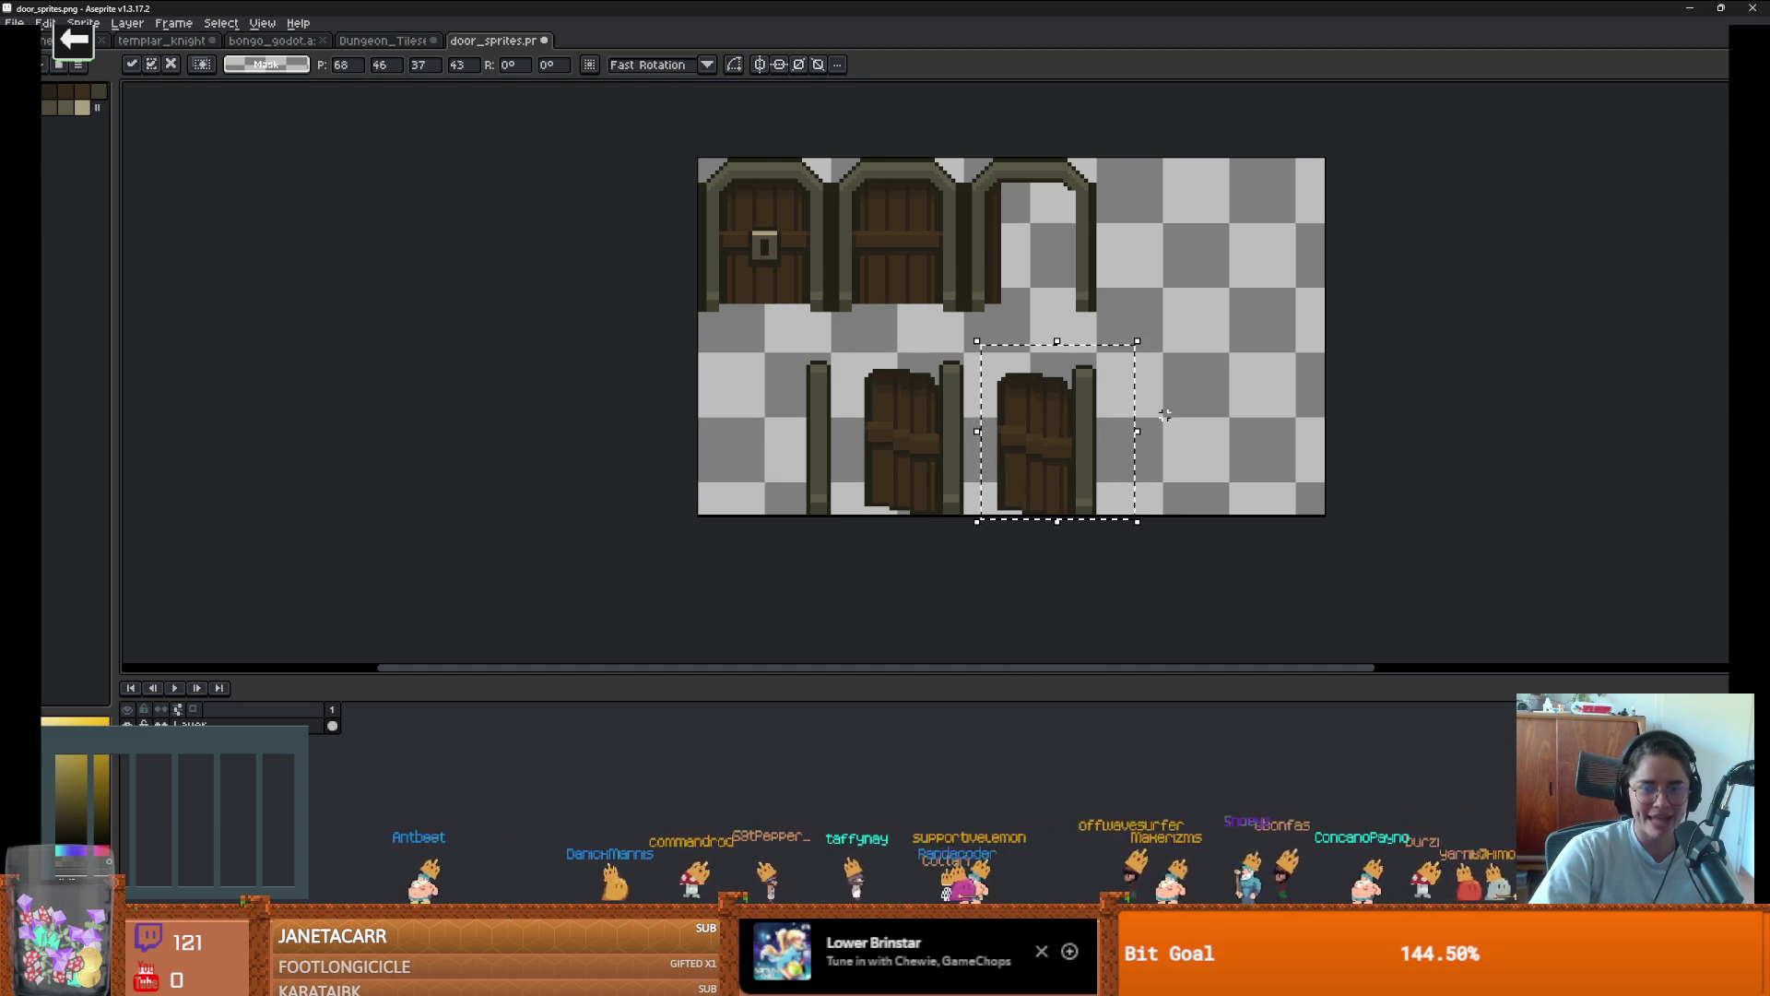
key("shift+h")
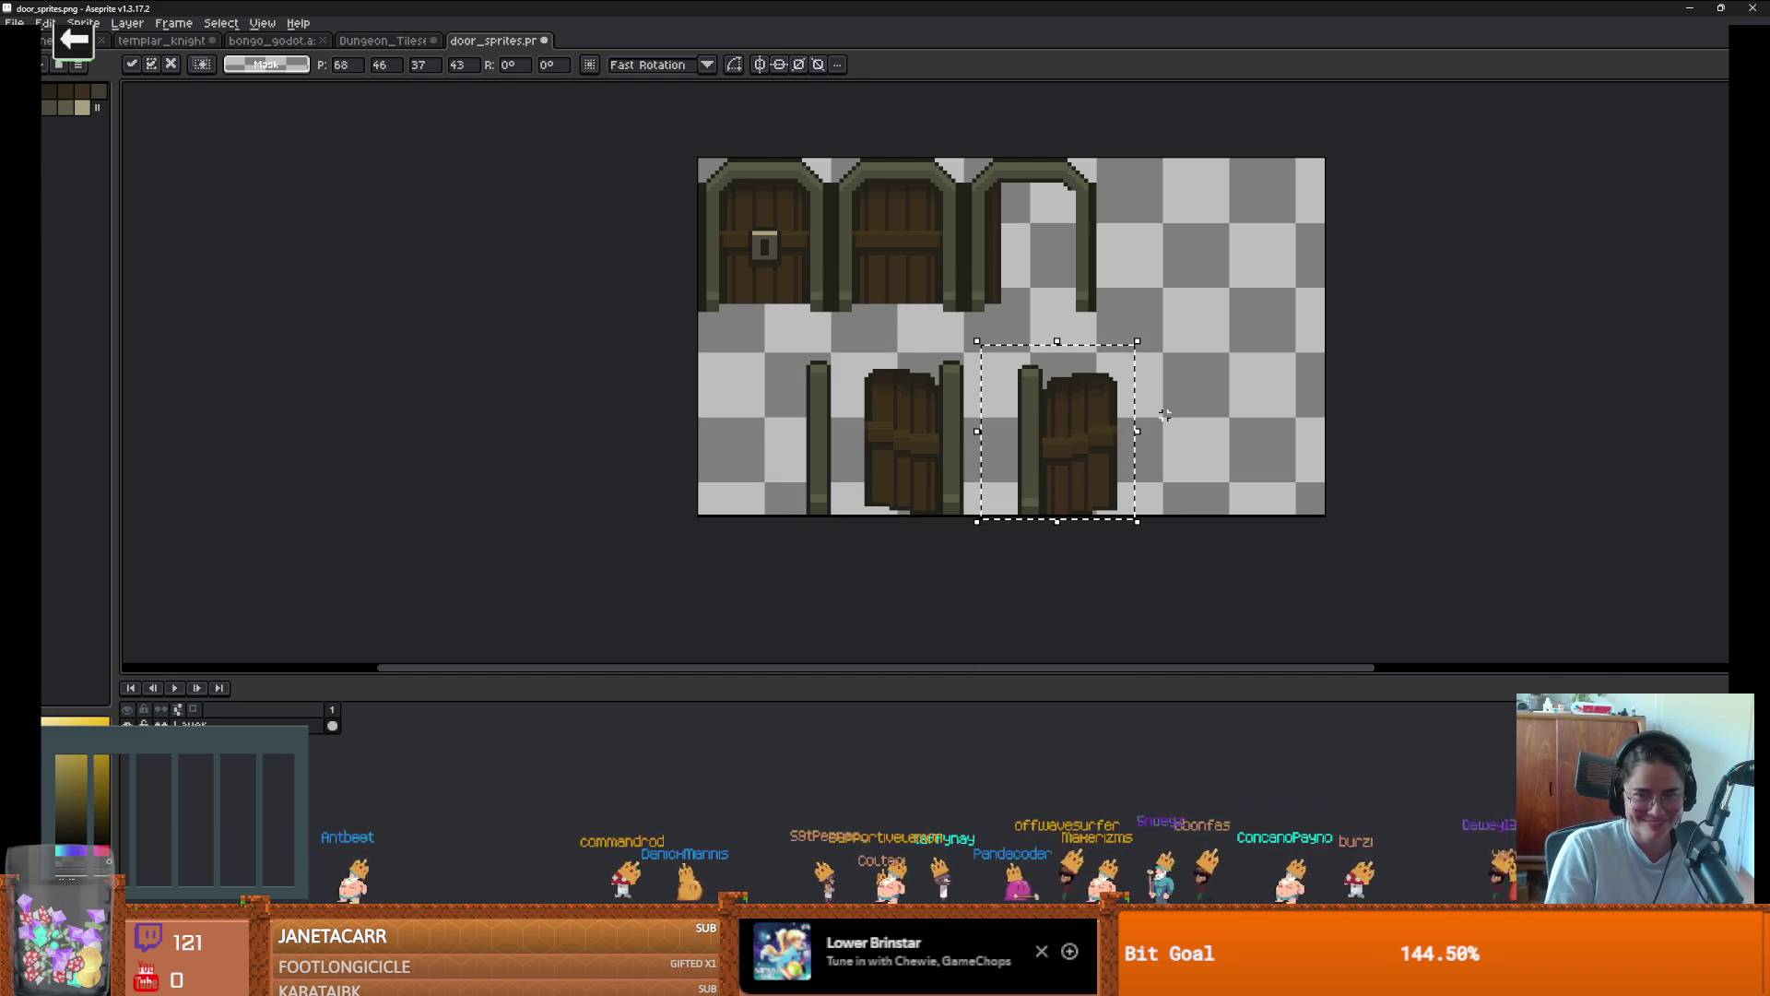
mouse_move(1126, 429)
left_mouse_down()
mouse_move(1060, 425)
mouse_move(1173, 430)
left_mouse_up()
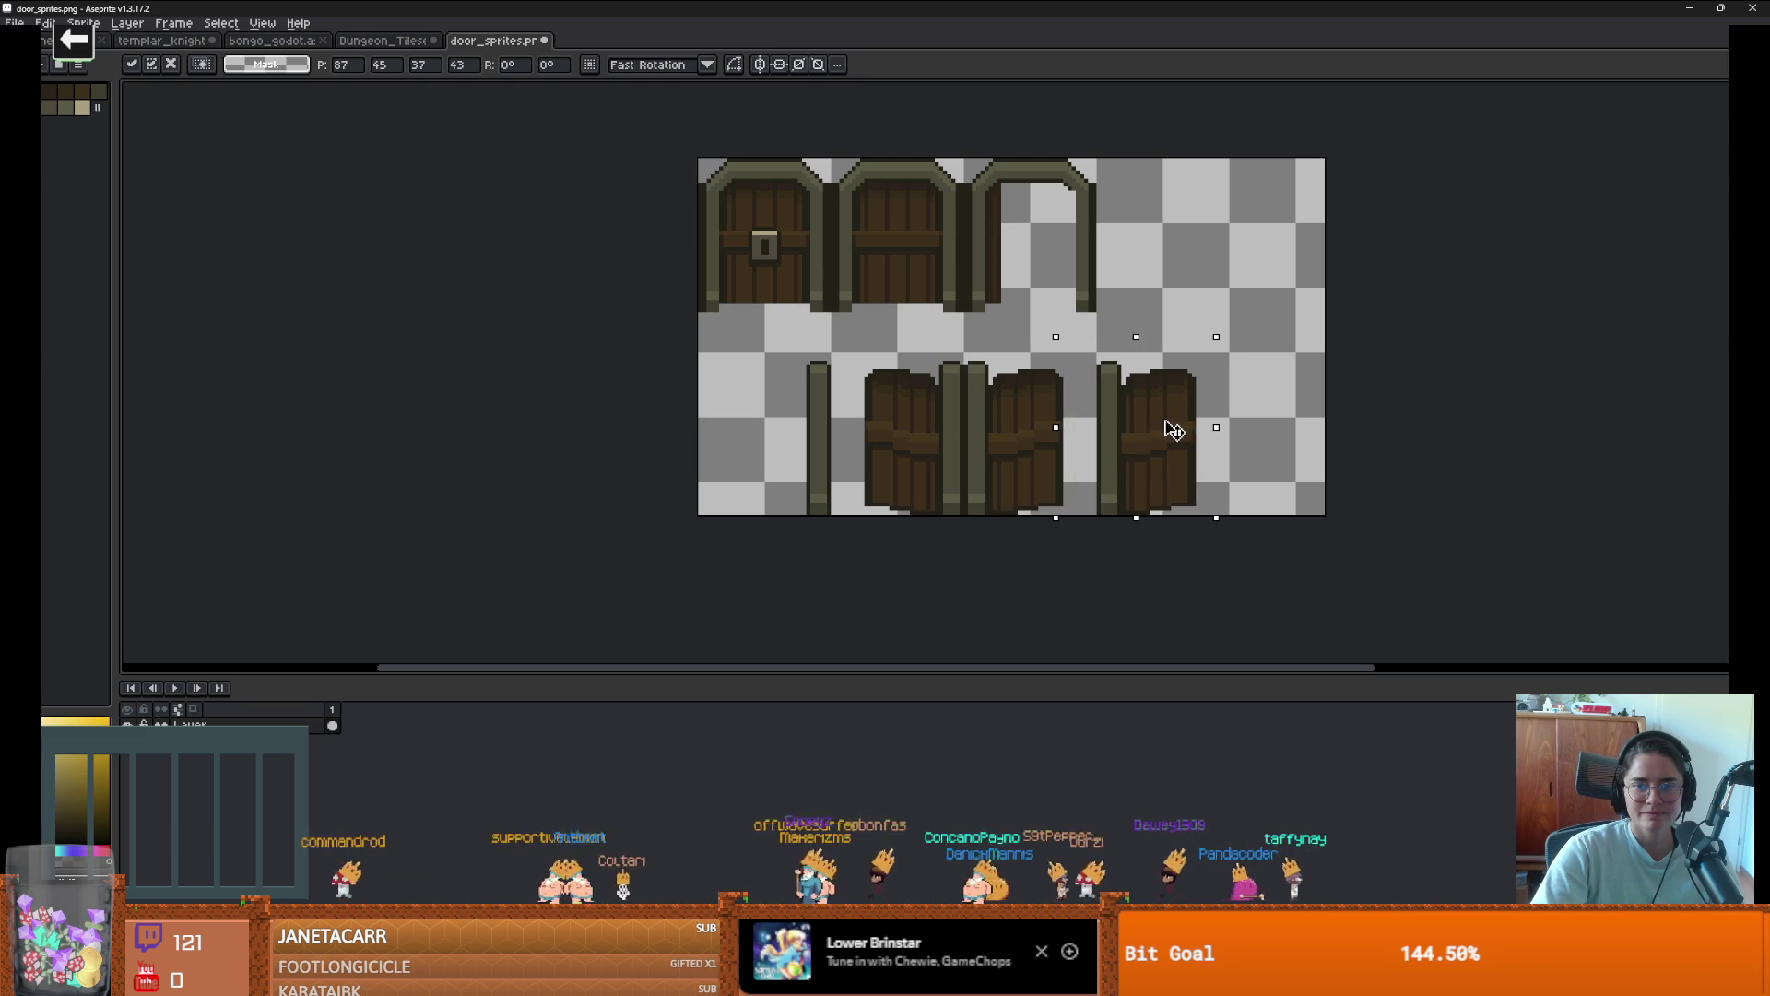
key("Return")
Erase the leftover middle door copy and return to Godot
left_click_drag(1079, 353, 990, 527)
key("Delete")
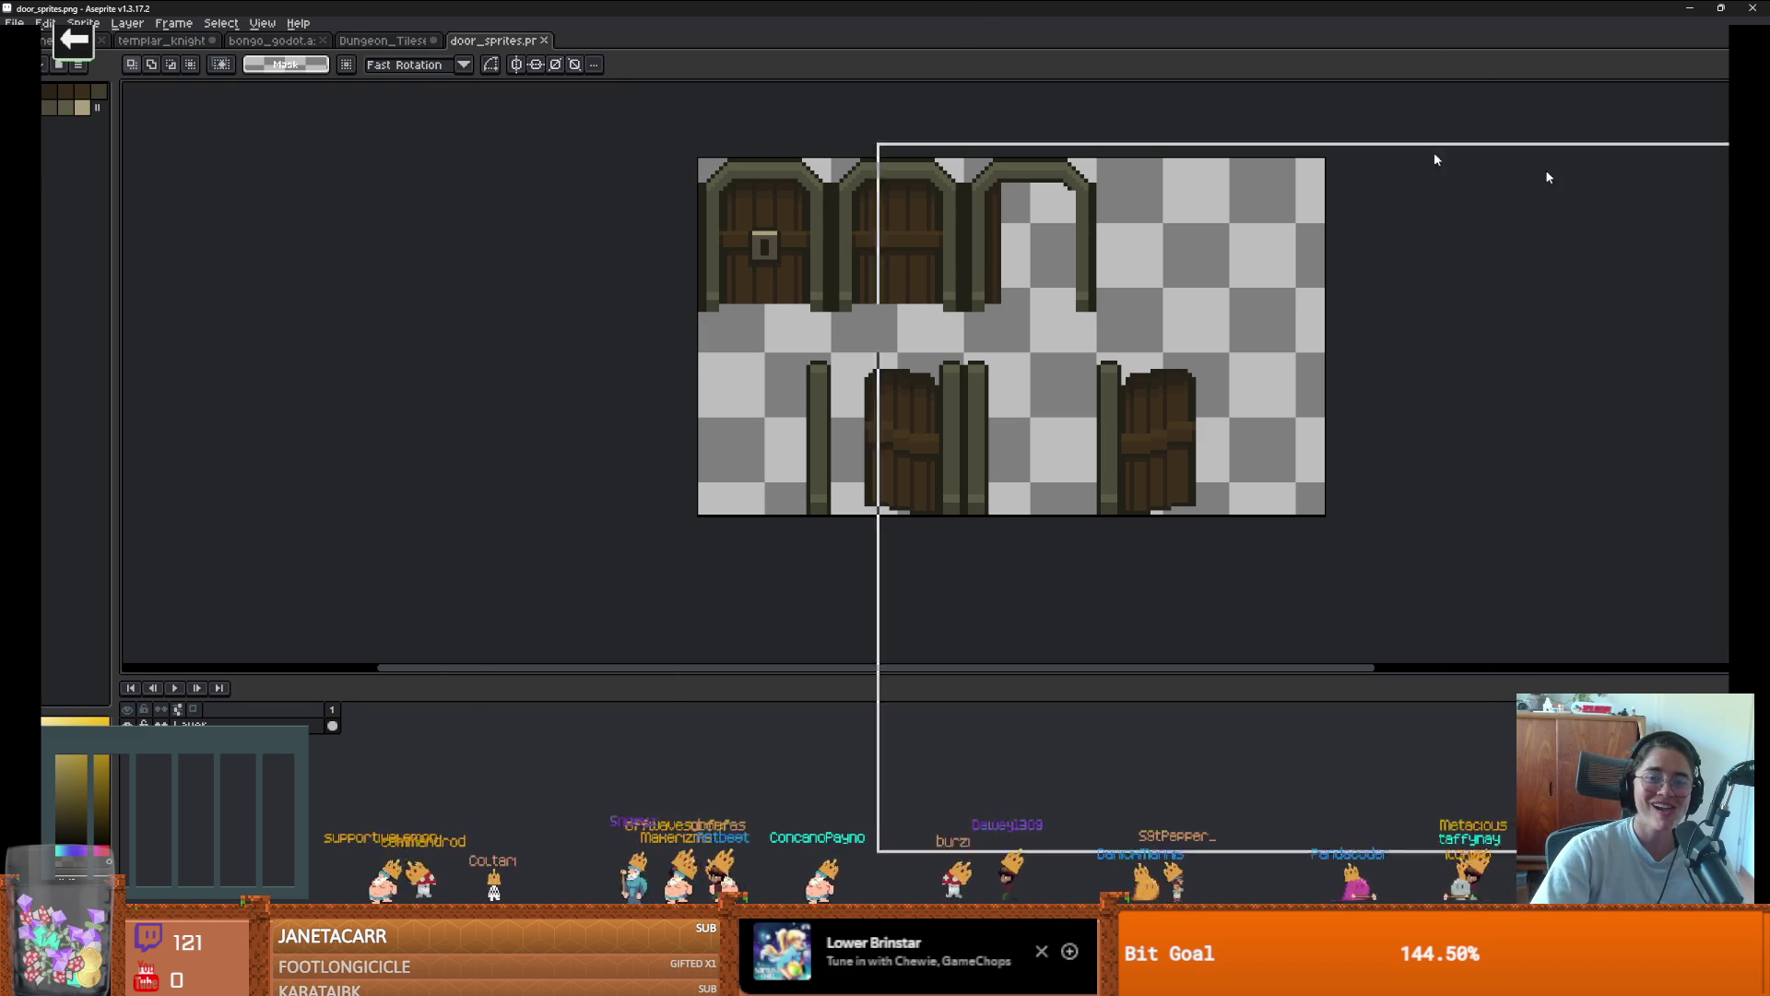
key("alt+Tab")
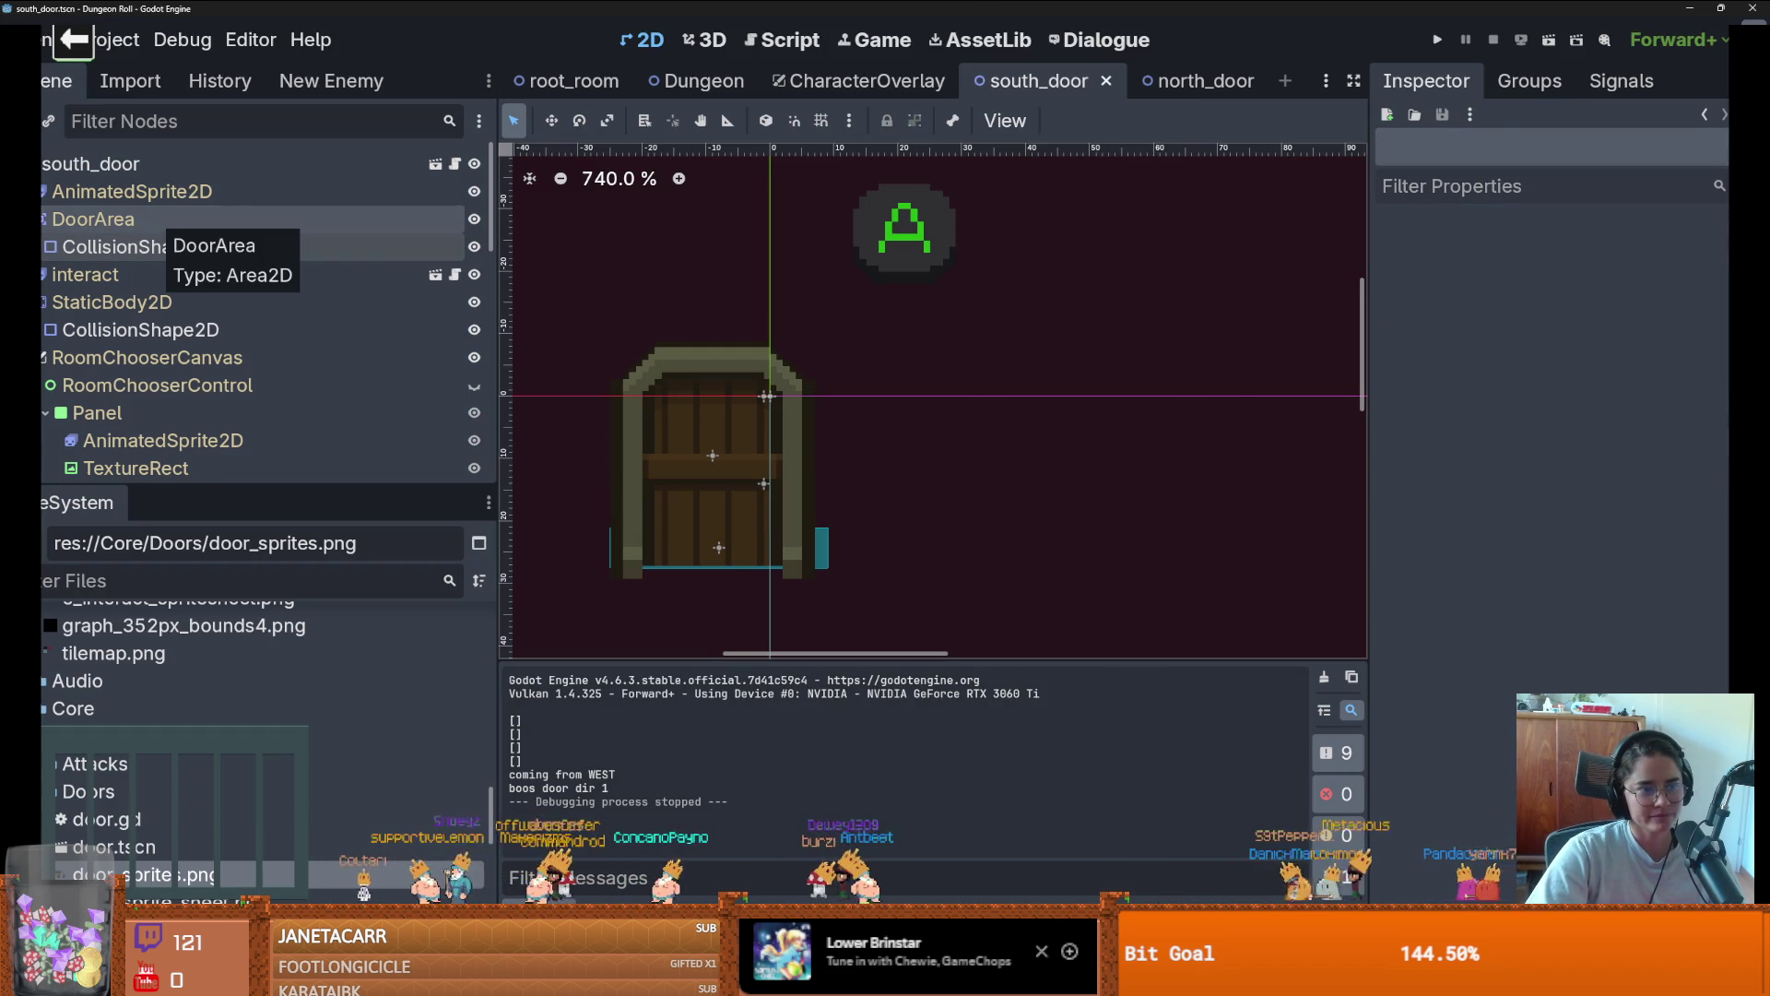
Filter the FileSystem for 'east' and open east_door.tscn
left_click(125, 577)
type("rooms")
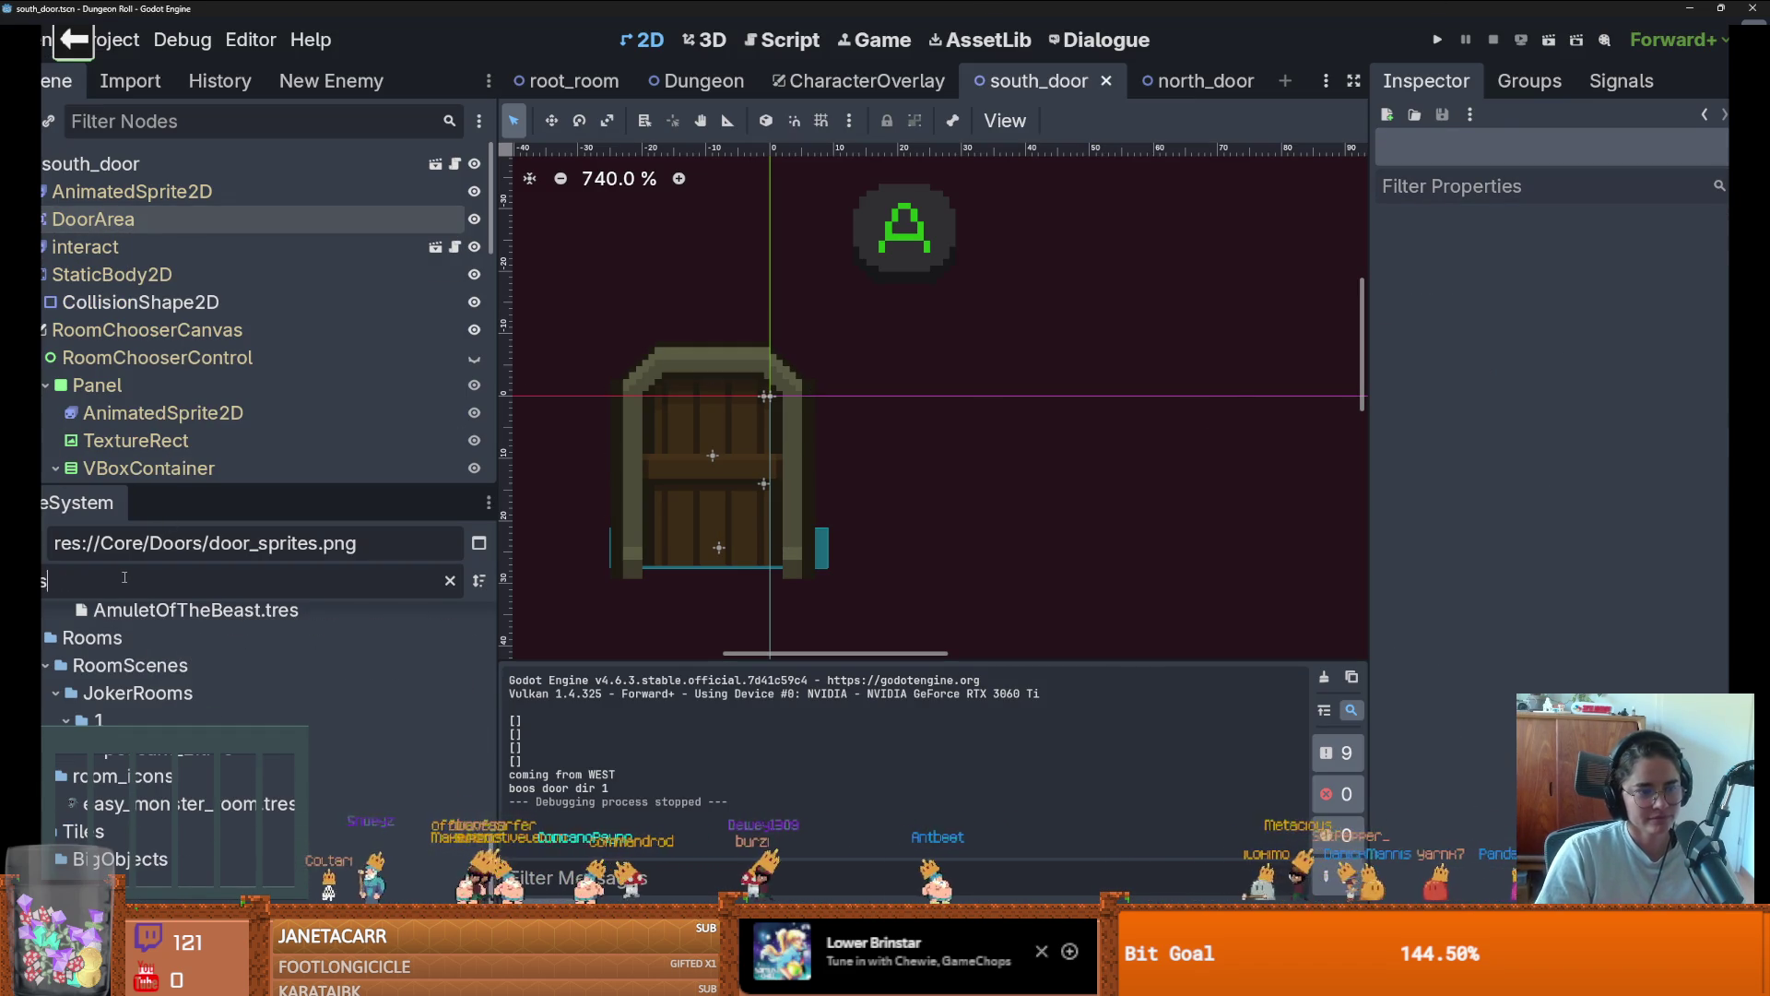
key("ctrl+a")
type("east")
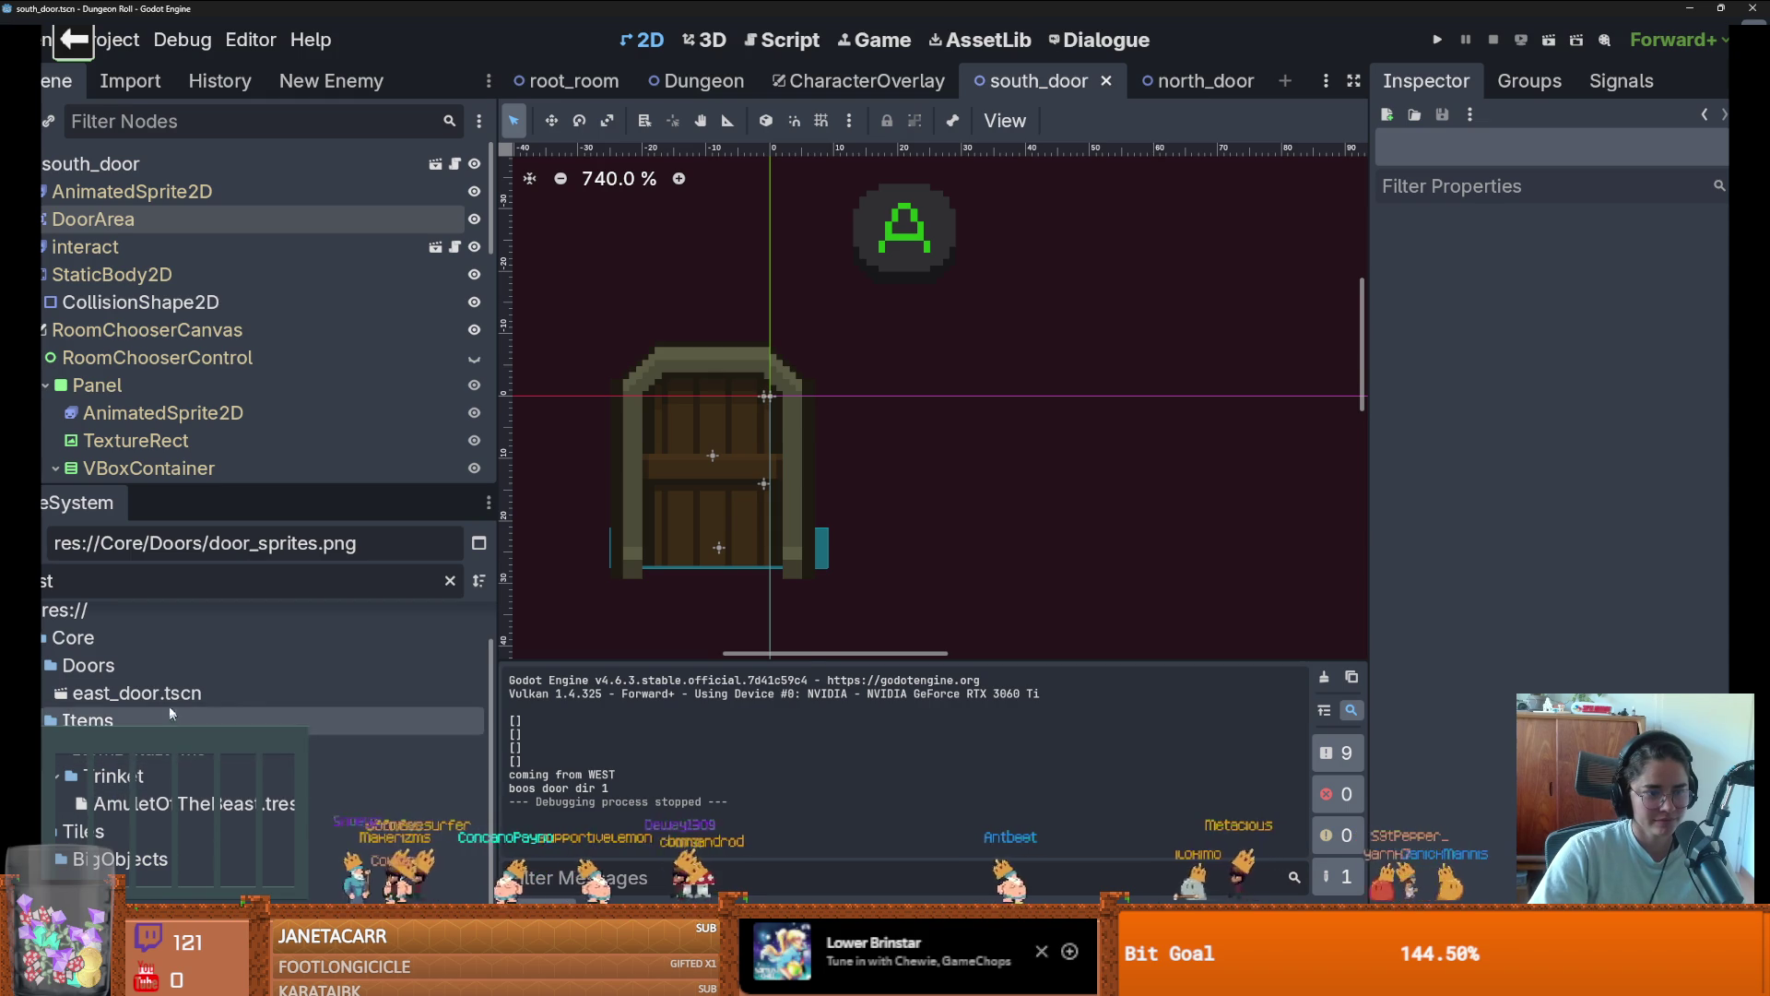
double_click(137, 692)
Load door_sprites.png into the AnimatedSprite2D's sprite-sheet frame picker
left_click(132, 191)
scroll(743, 392, "up", 1)
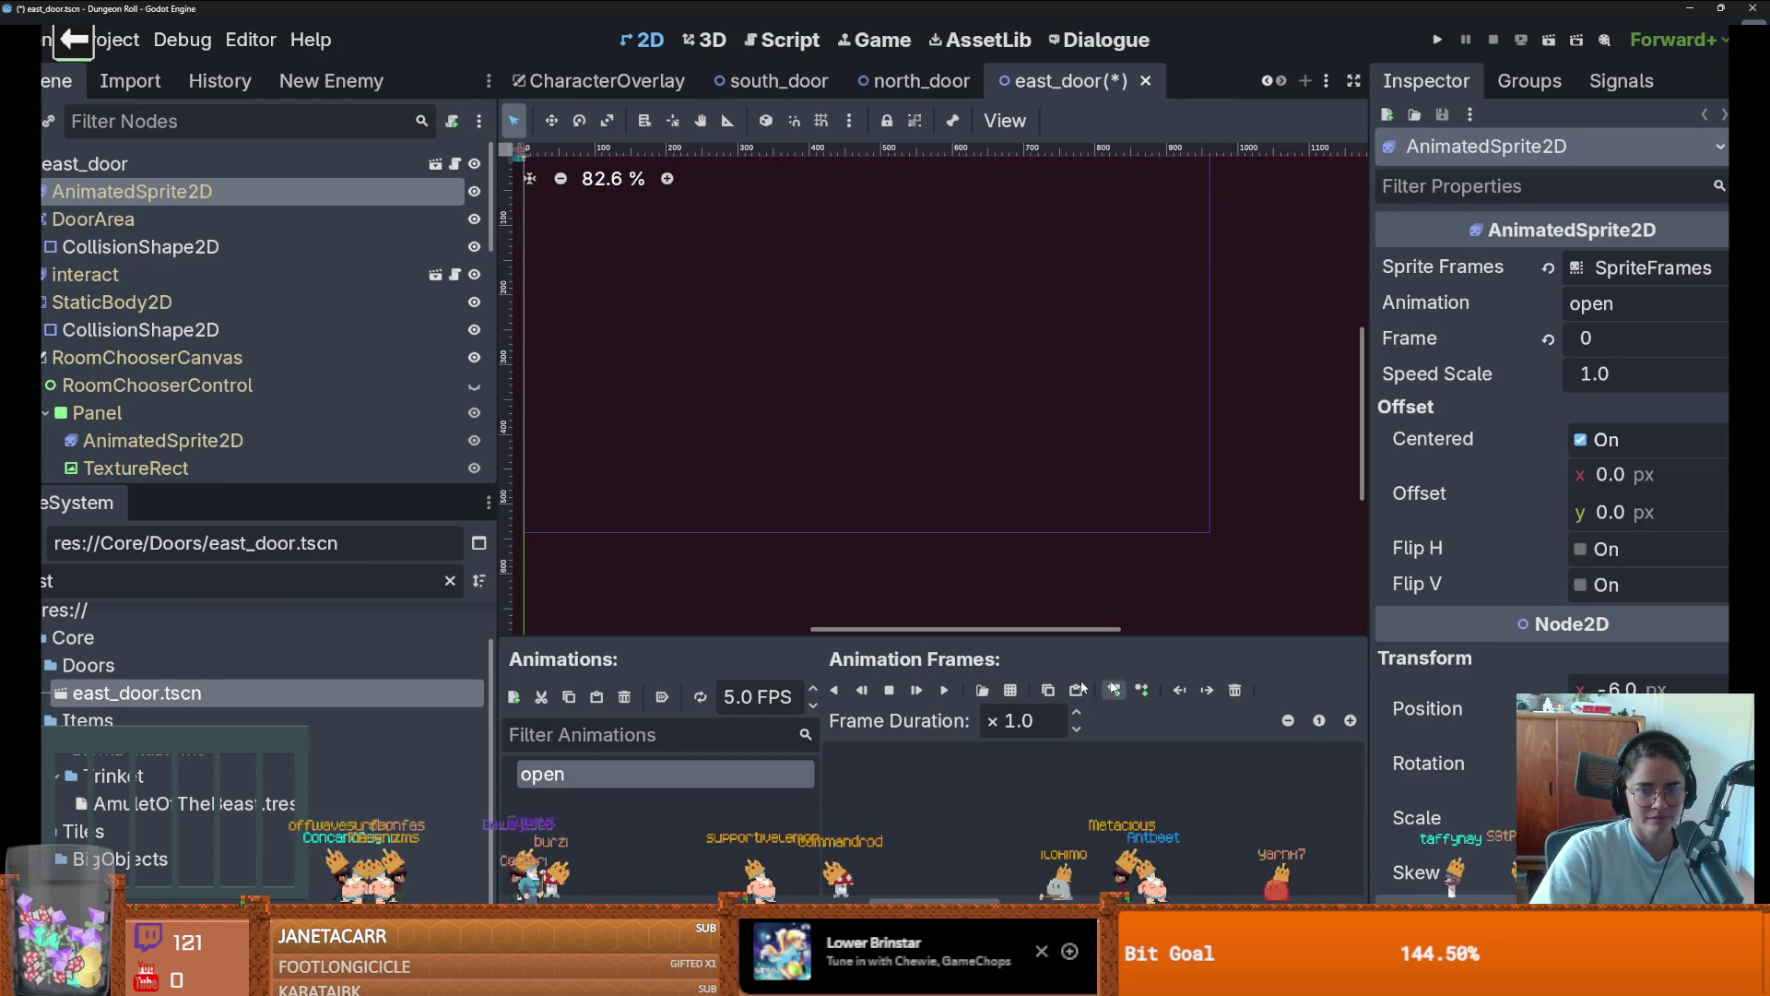
left_click(1011, 690)
double_click(685, 324)
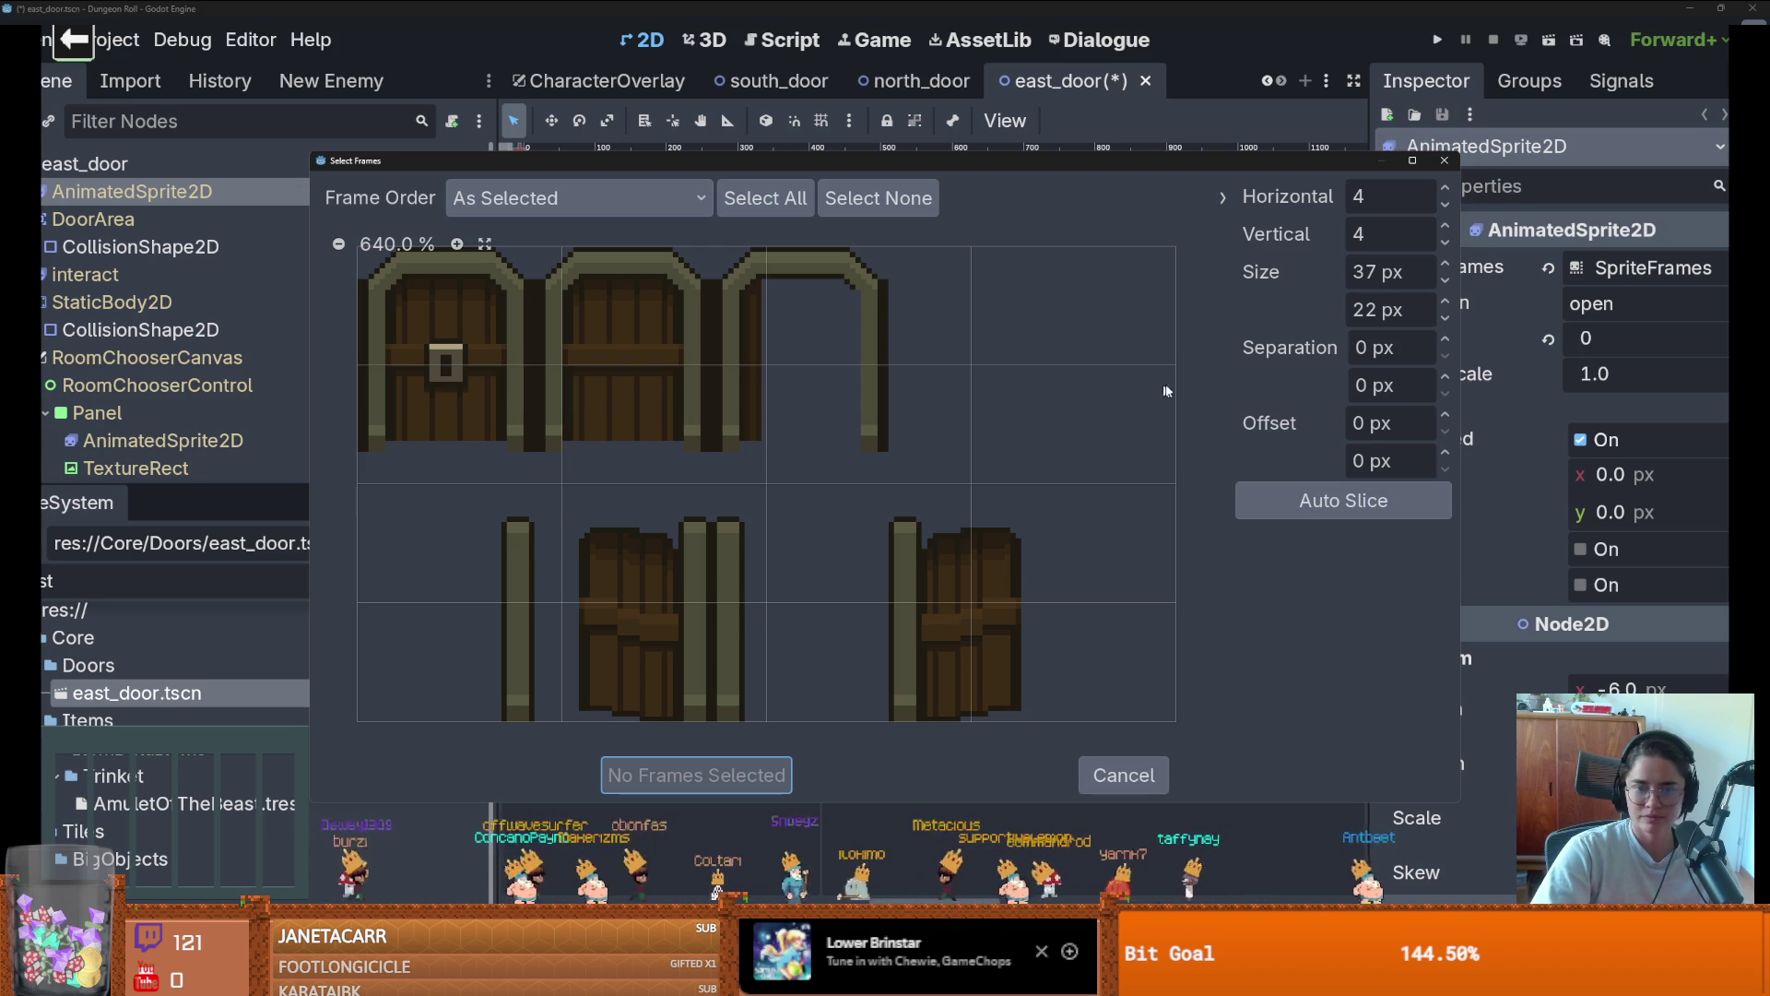
Try a 5 across by 2 down frame grid, cancel the picker, and switch to Aseprite
left_click(1445, 226)
left_click(1445, 225)
left_click(1448, 245)
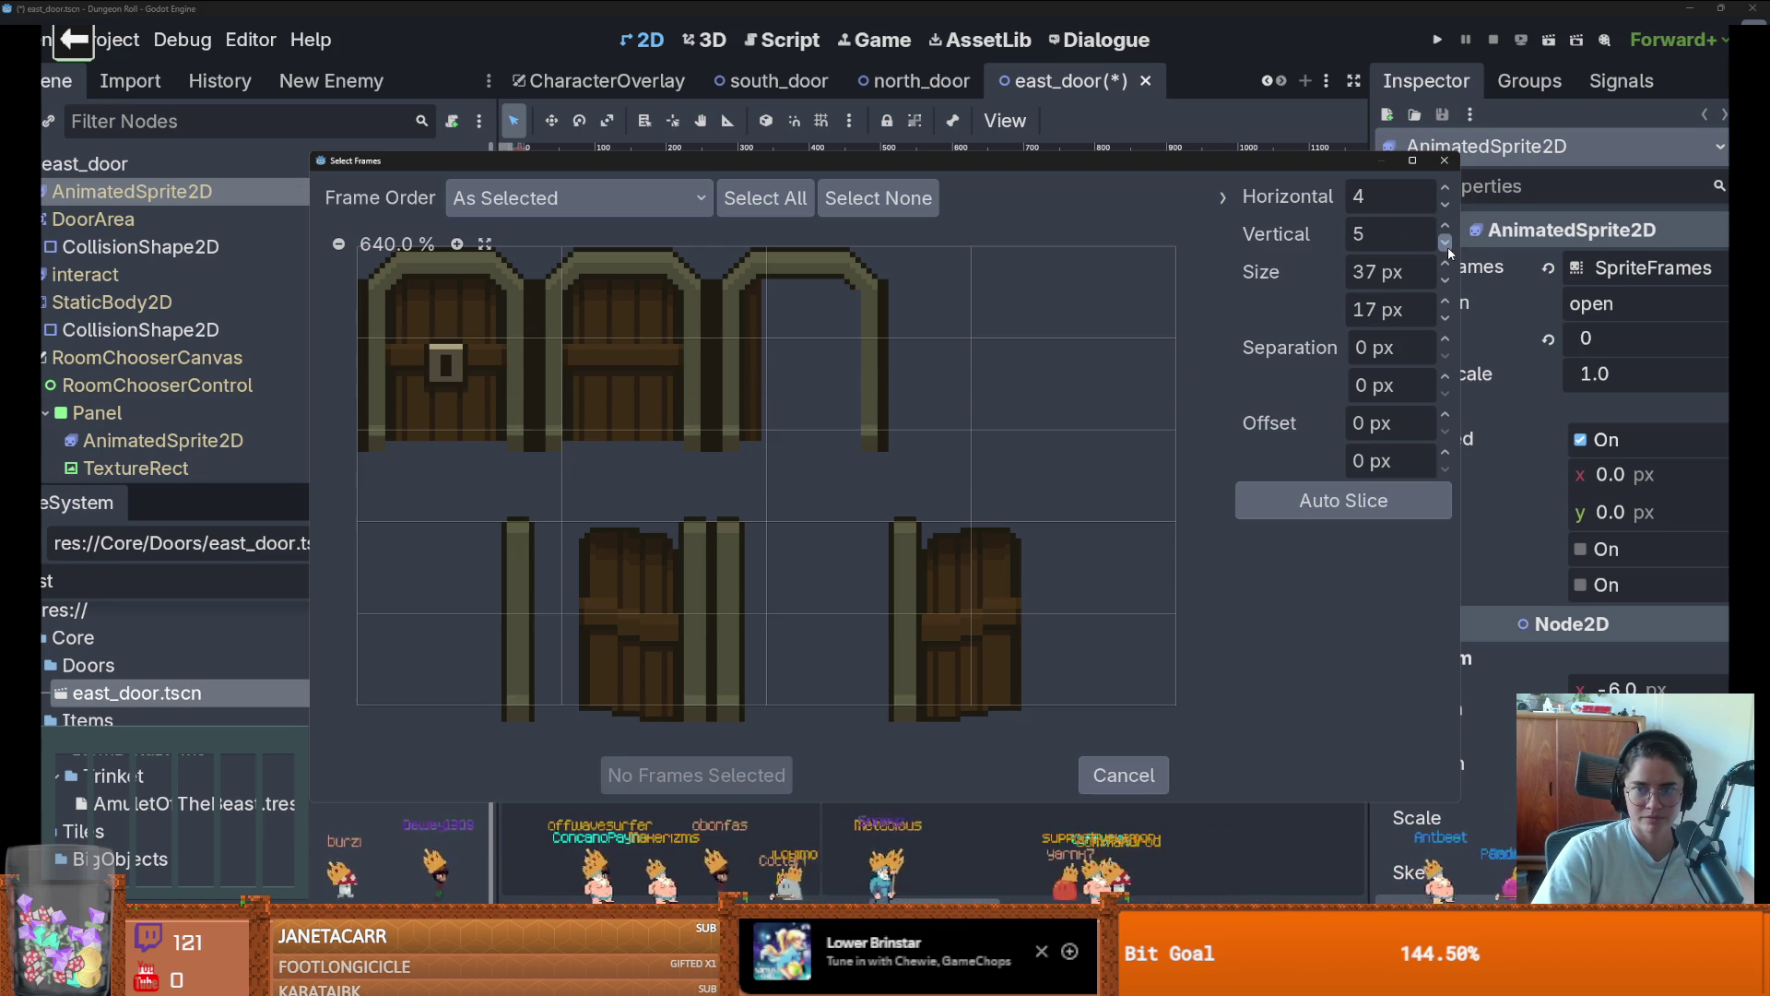
left_click(1448, 245)
left_click(1448, 244)
left_click(1448, 245)
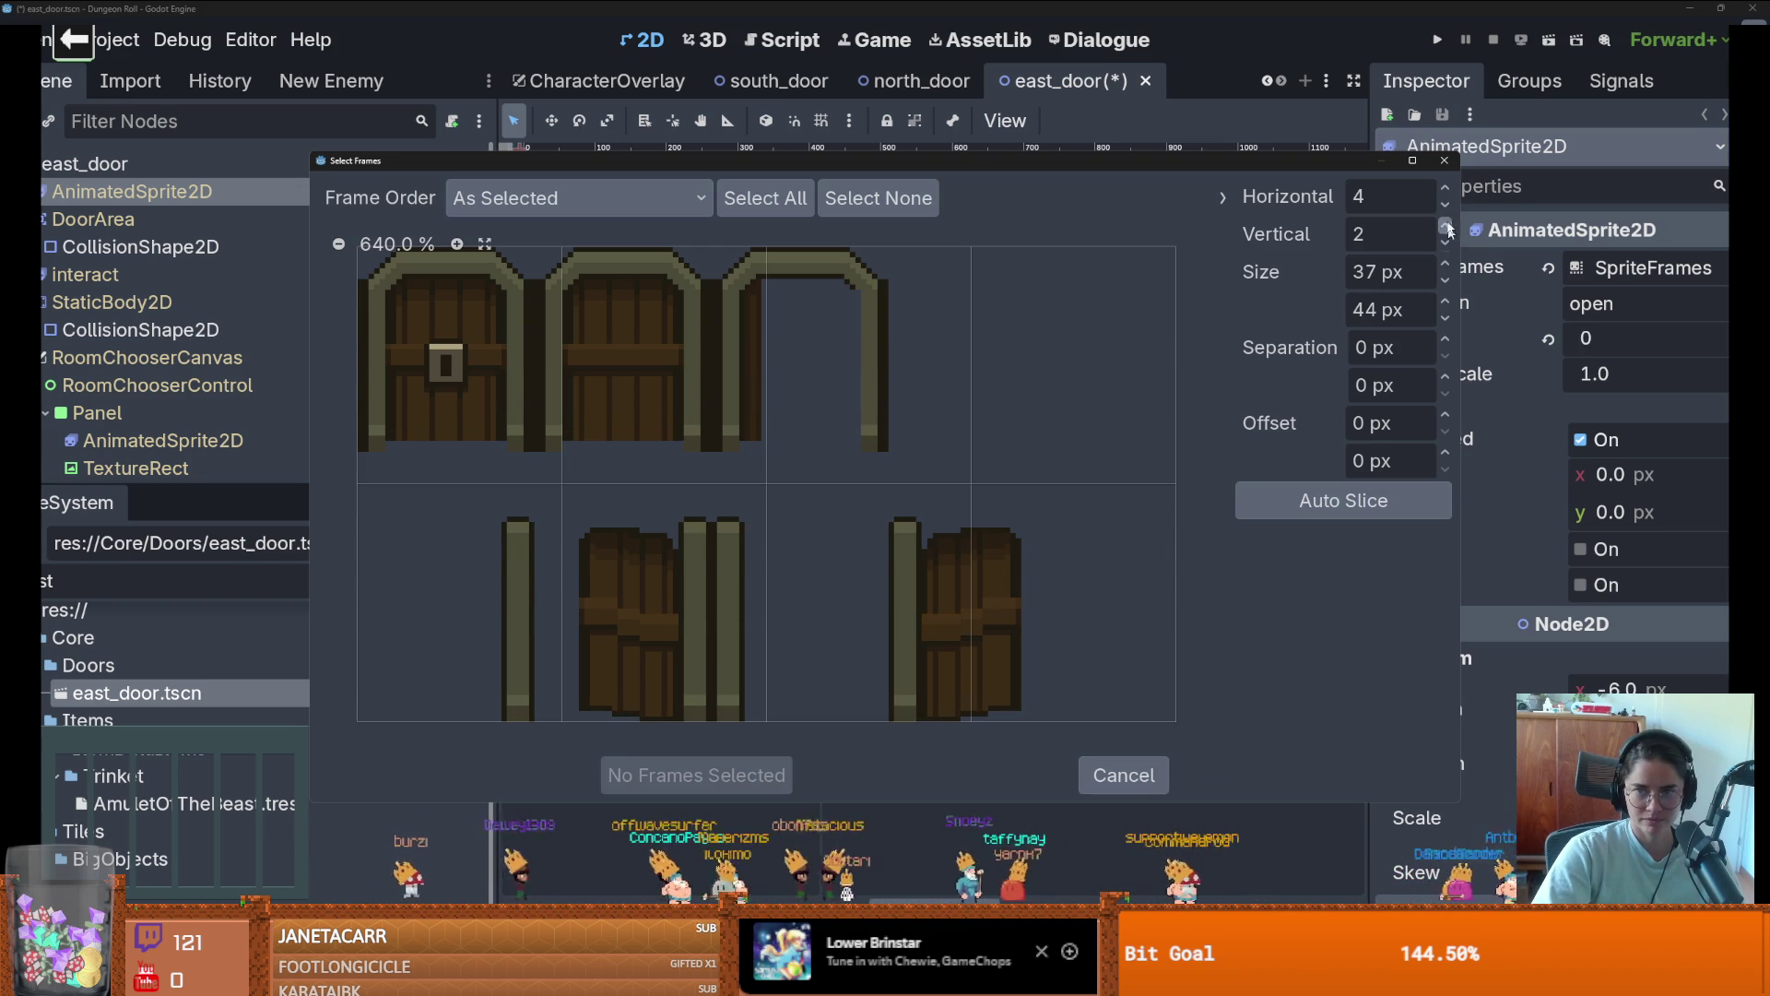
left_click(1446, 189)
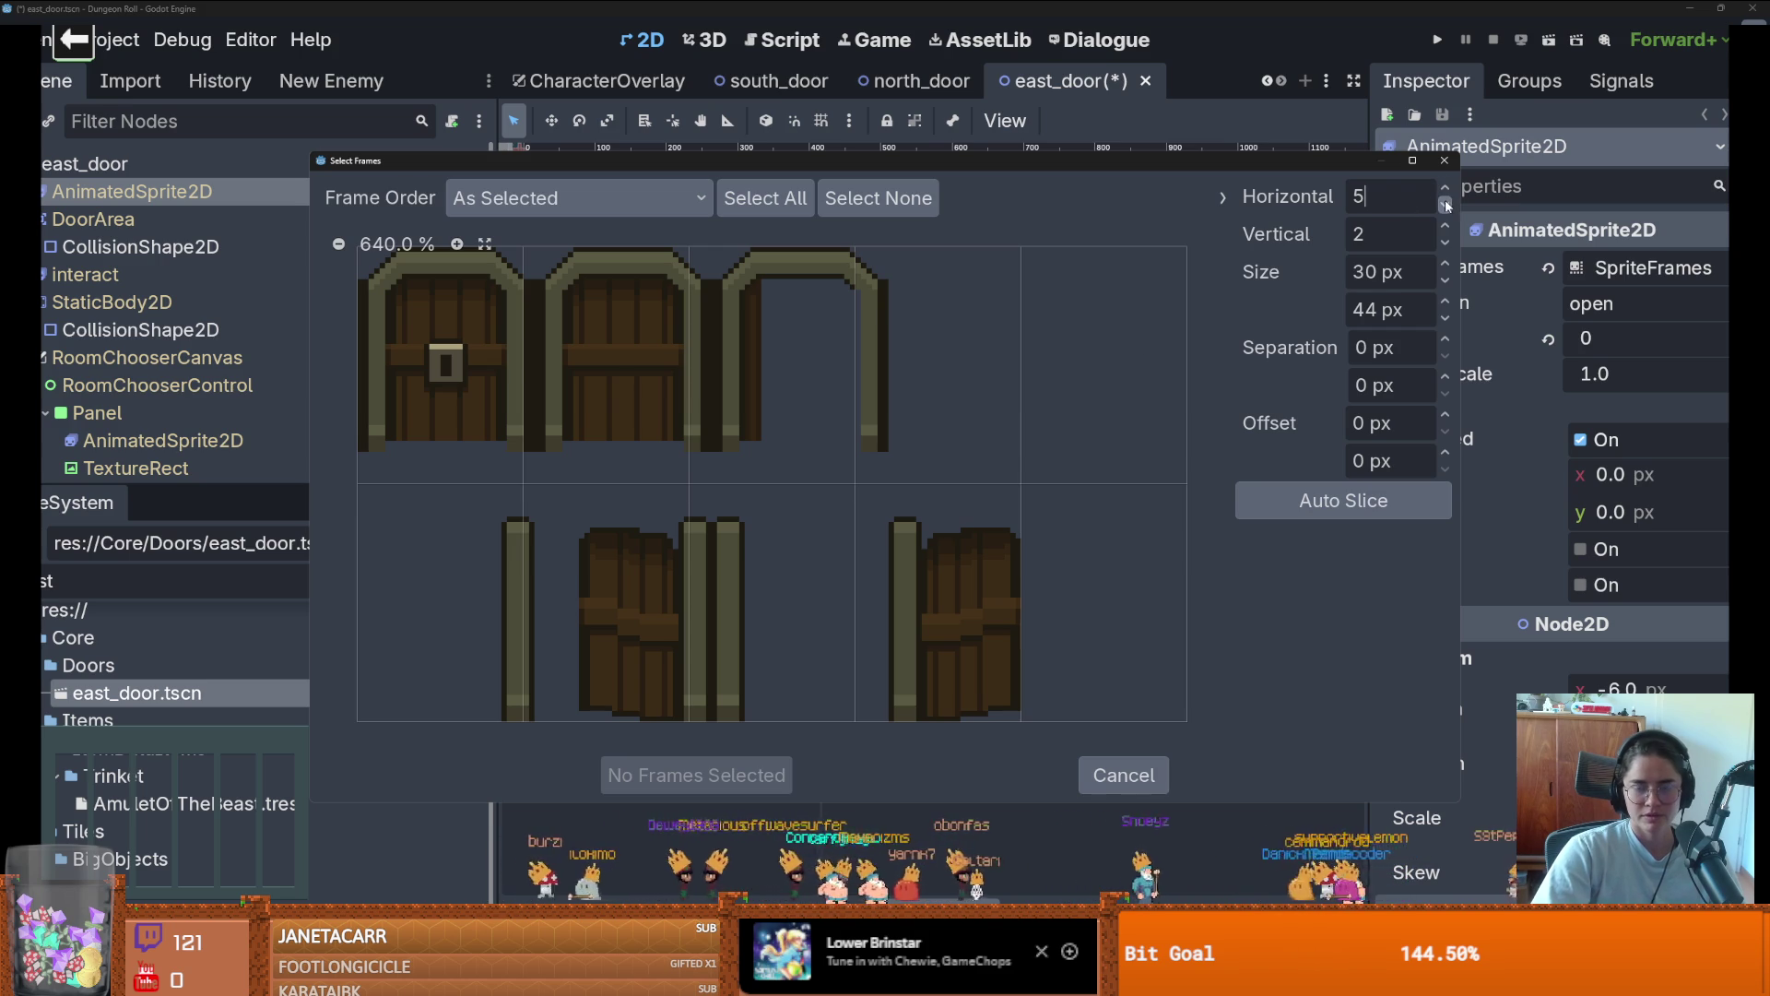
left_click(1446, 162)
key("alt+Tab")
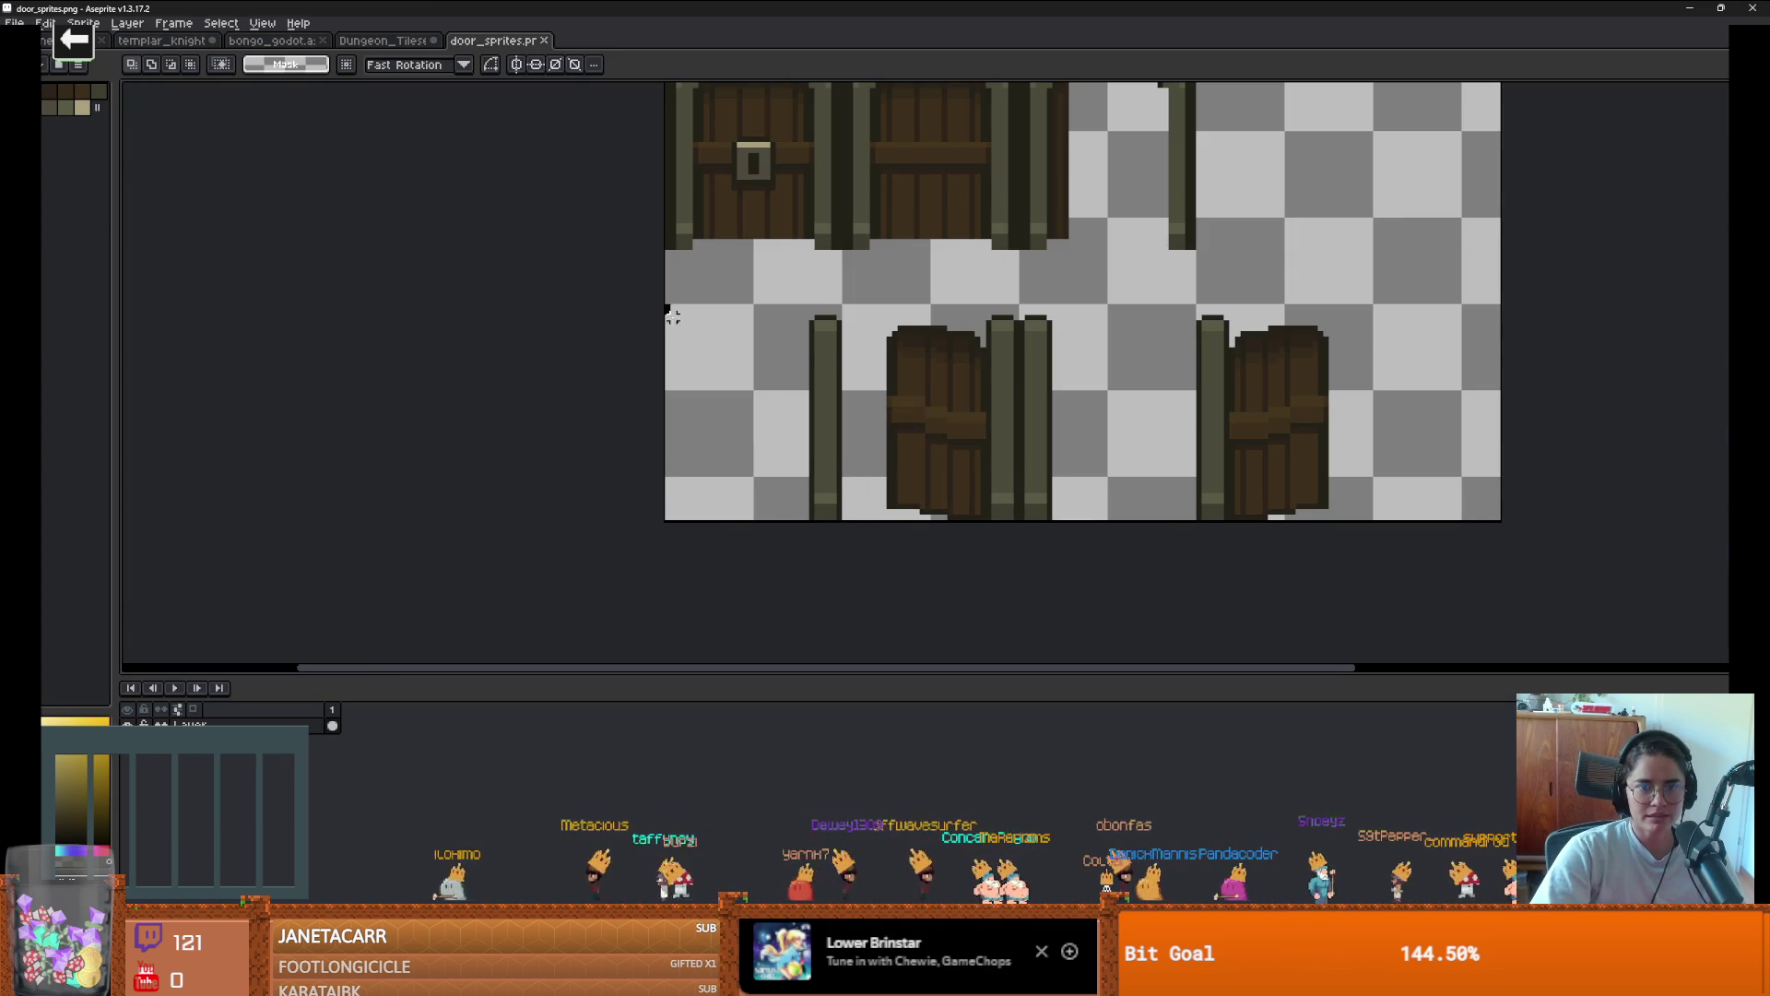
Marquee successive bottom-row door cells in Aseprite to gauge their size
mouse_move(670, 304)
left_mouse_down()
mouse_move(818, 529)
mouse_move(839, 533)
left_mouse_up()
left_click_drag(845, 305, 1022, 527)
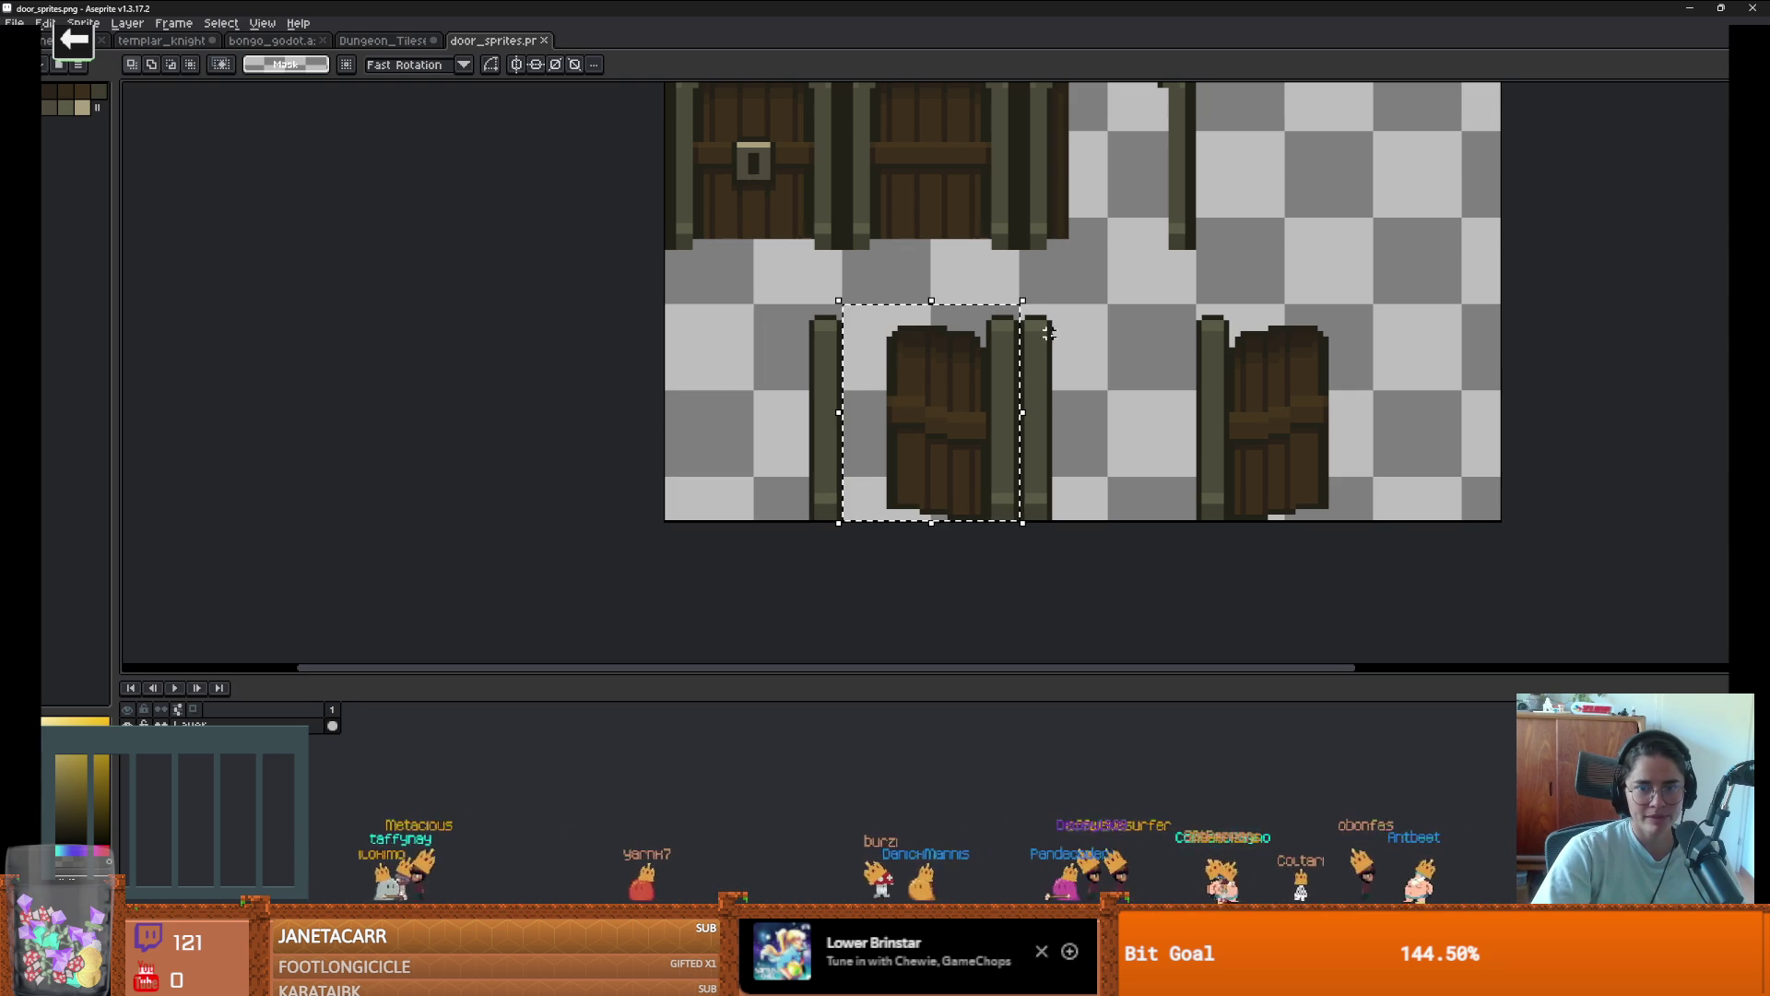
left_click(1033, 306)
left_click_drag(1026, 306, 1193, 576)
Back in Godot, reopen the sprite-sheet frame picker on door_sprites.png
key("alt+Tab")
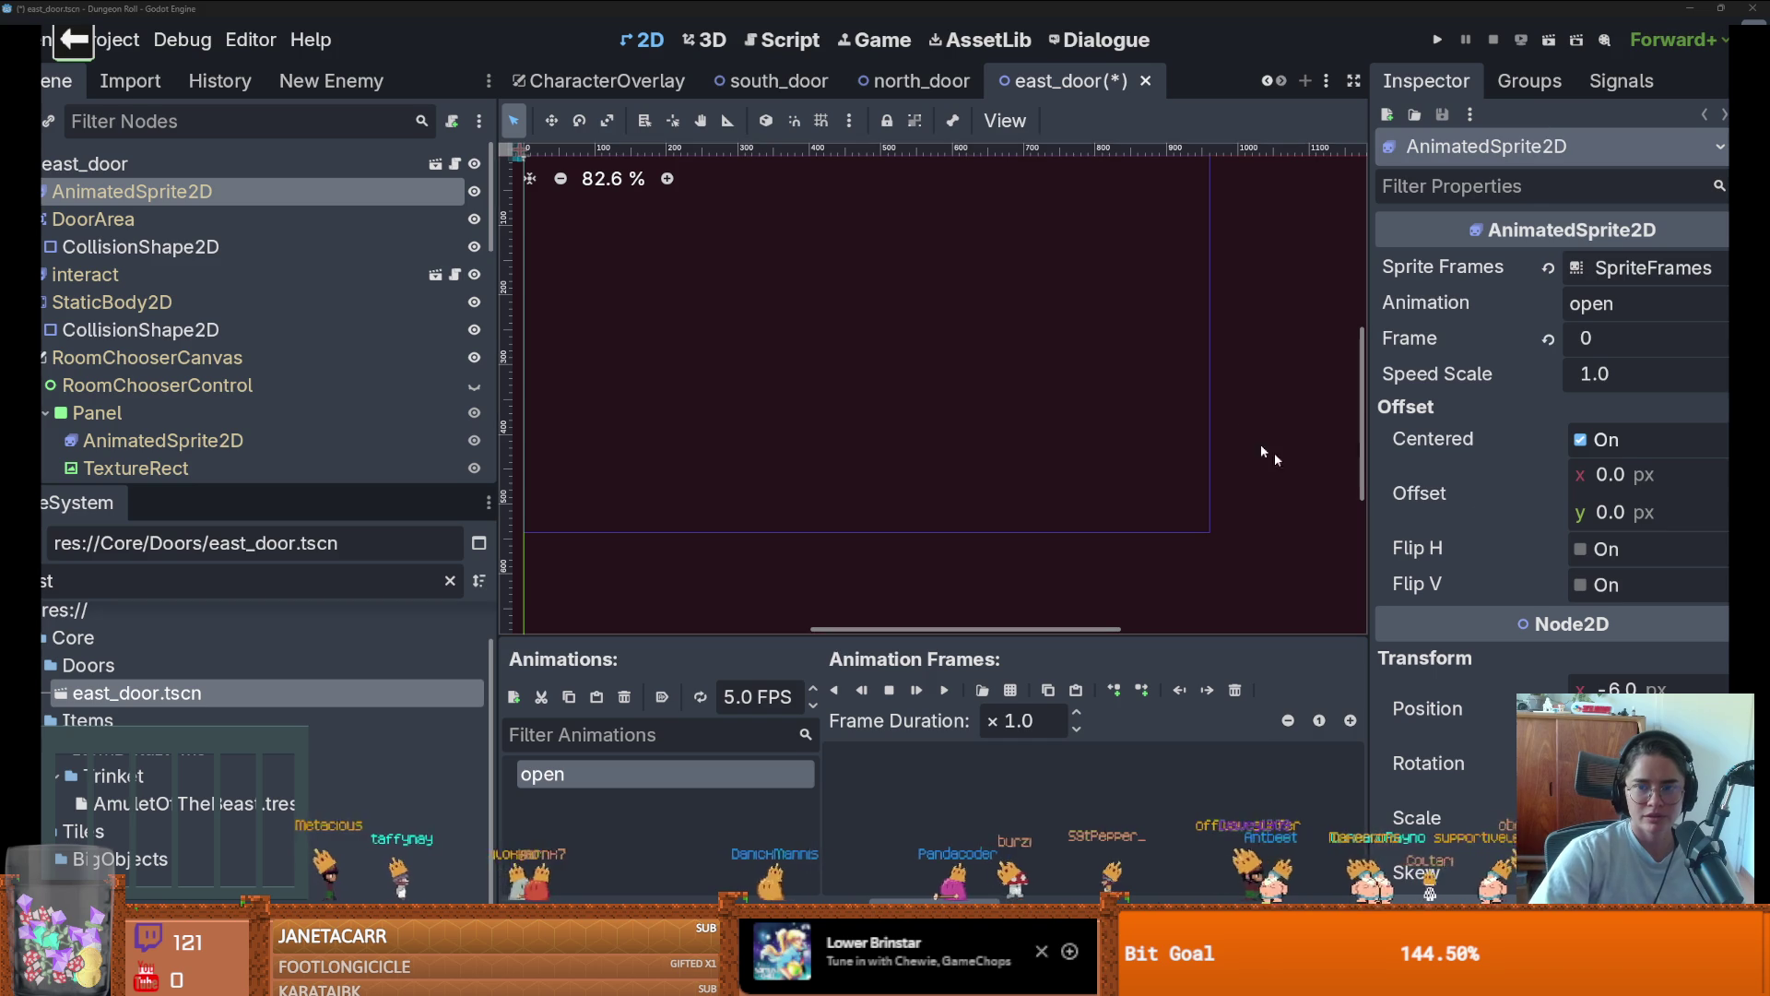
left_click(1022, 693)
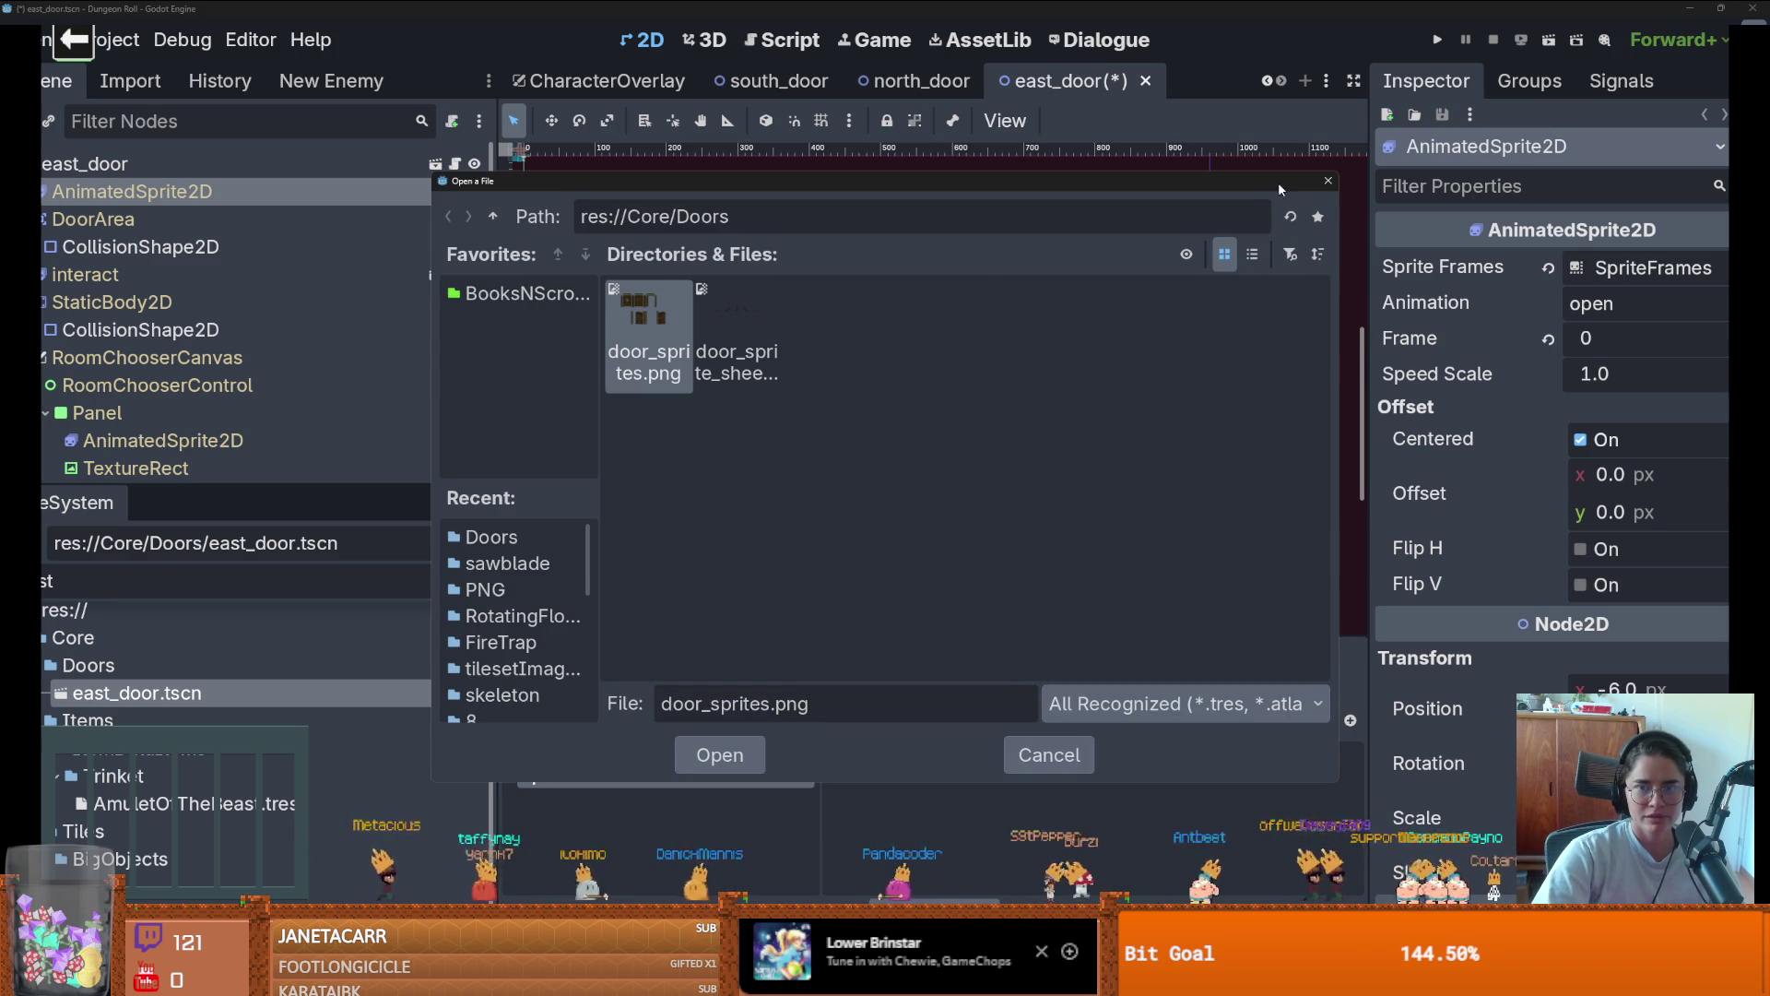
double_click(720, 360)
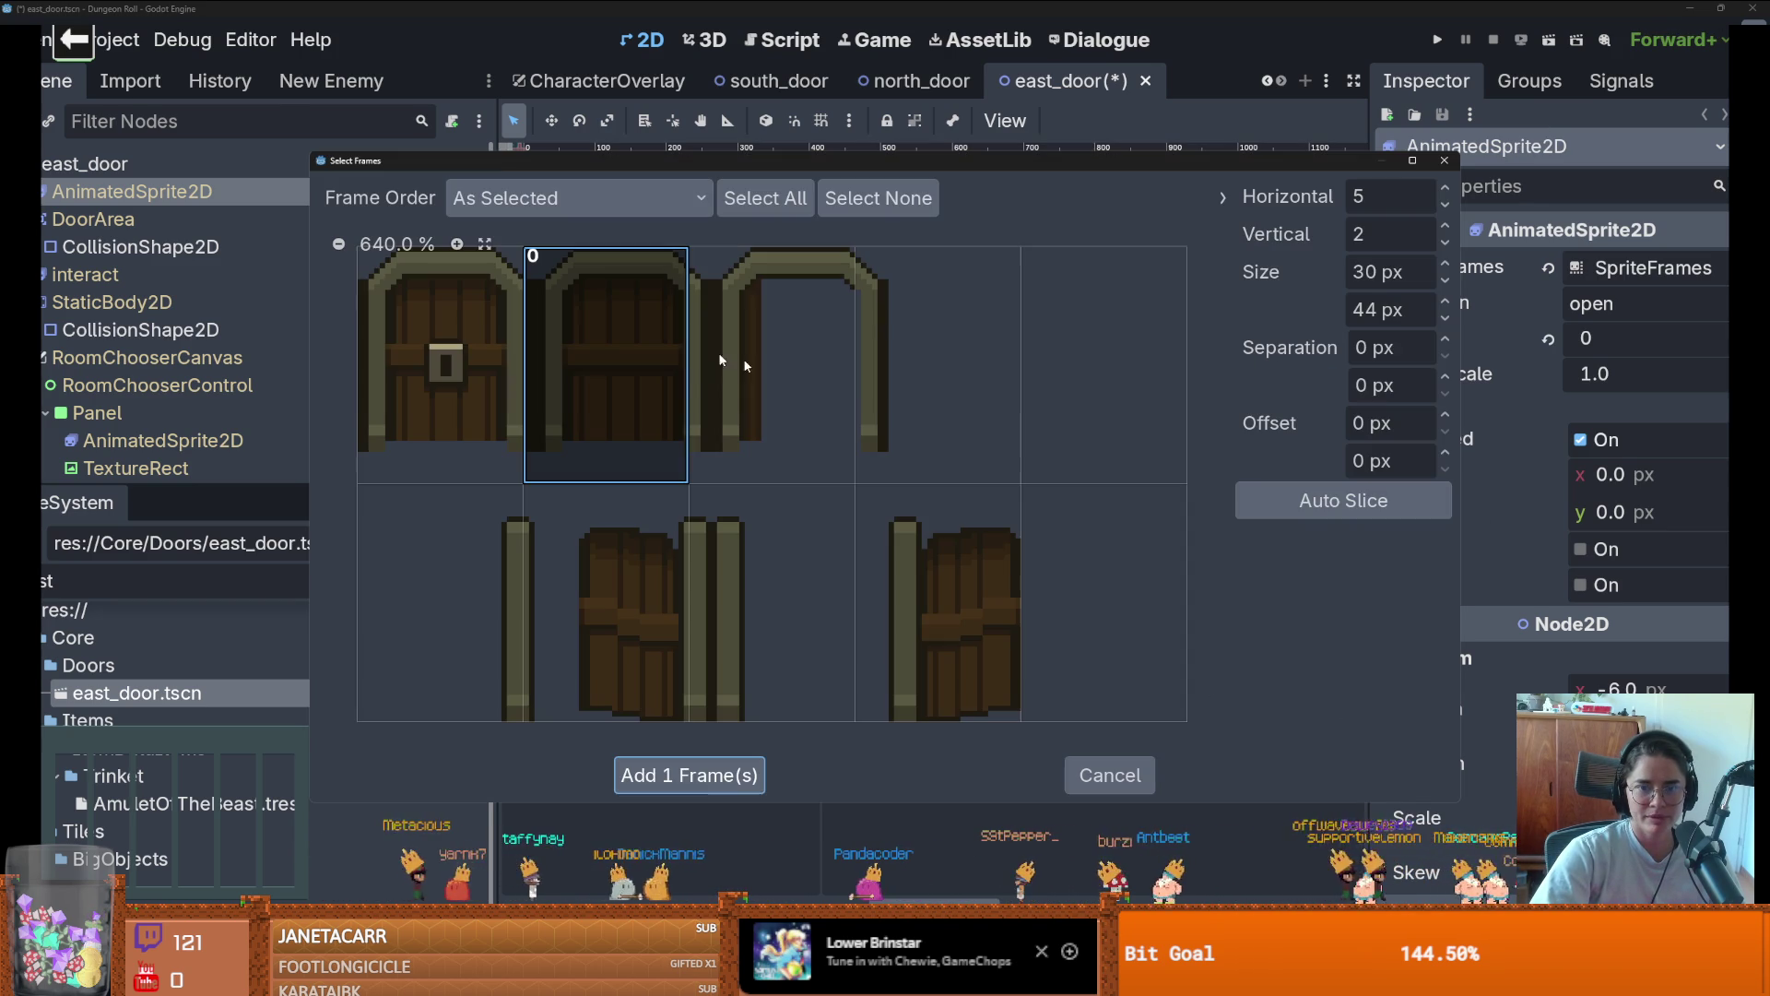
Set the frame size to 32×40 px with a 10 px vertical offset
double_click(1369, 273)
type("32")
key("Tab")
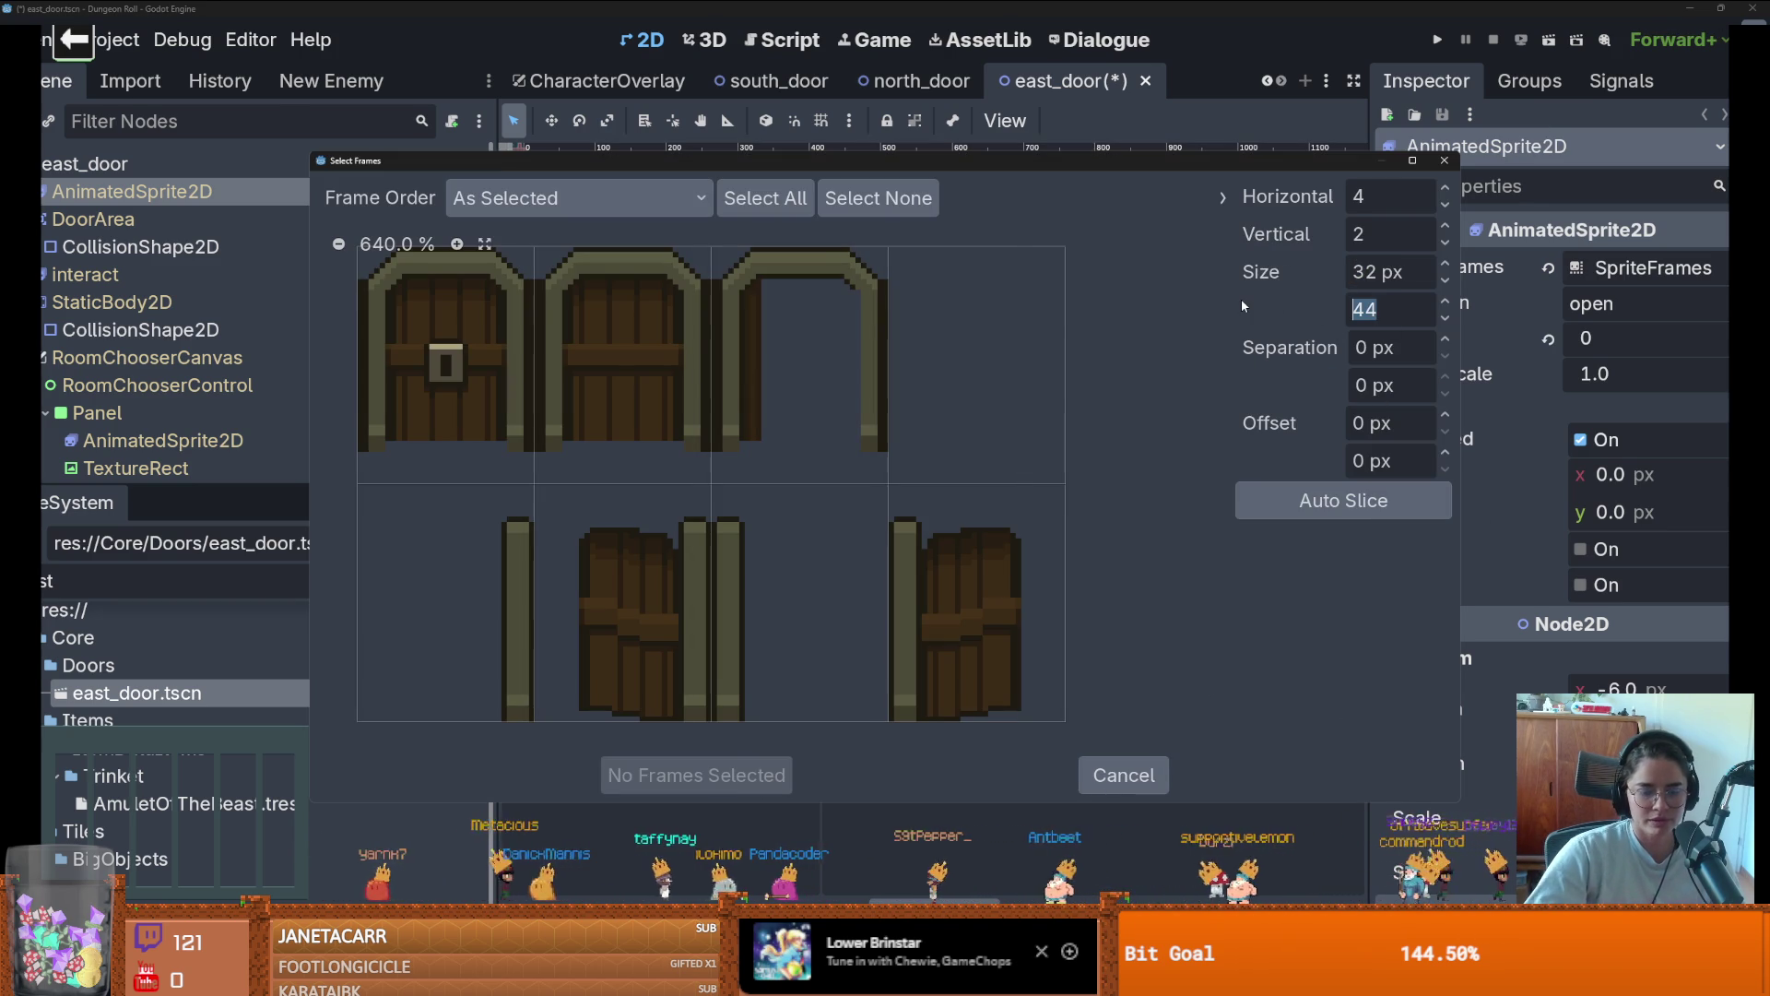
type("40")
key("Tab")
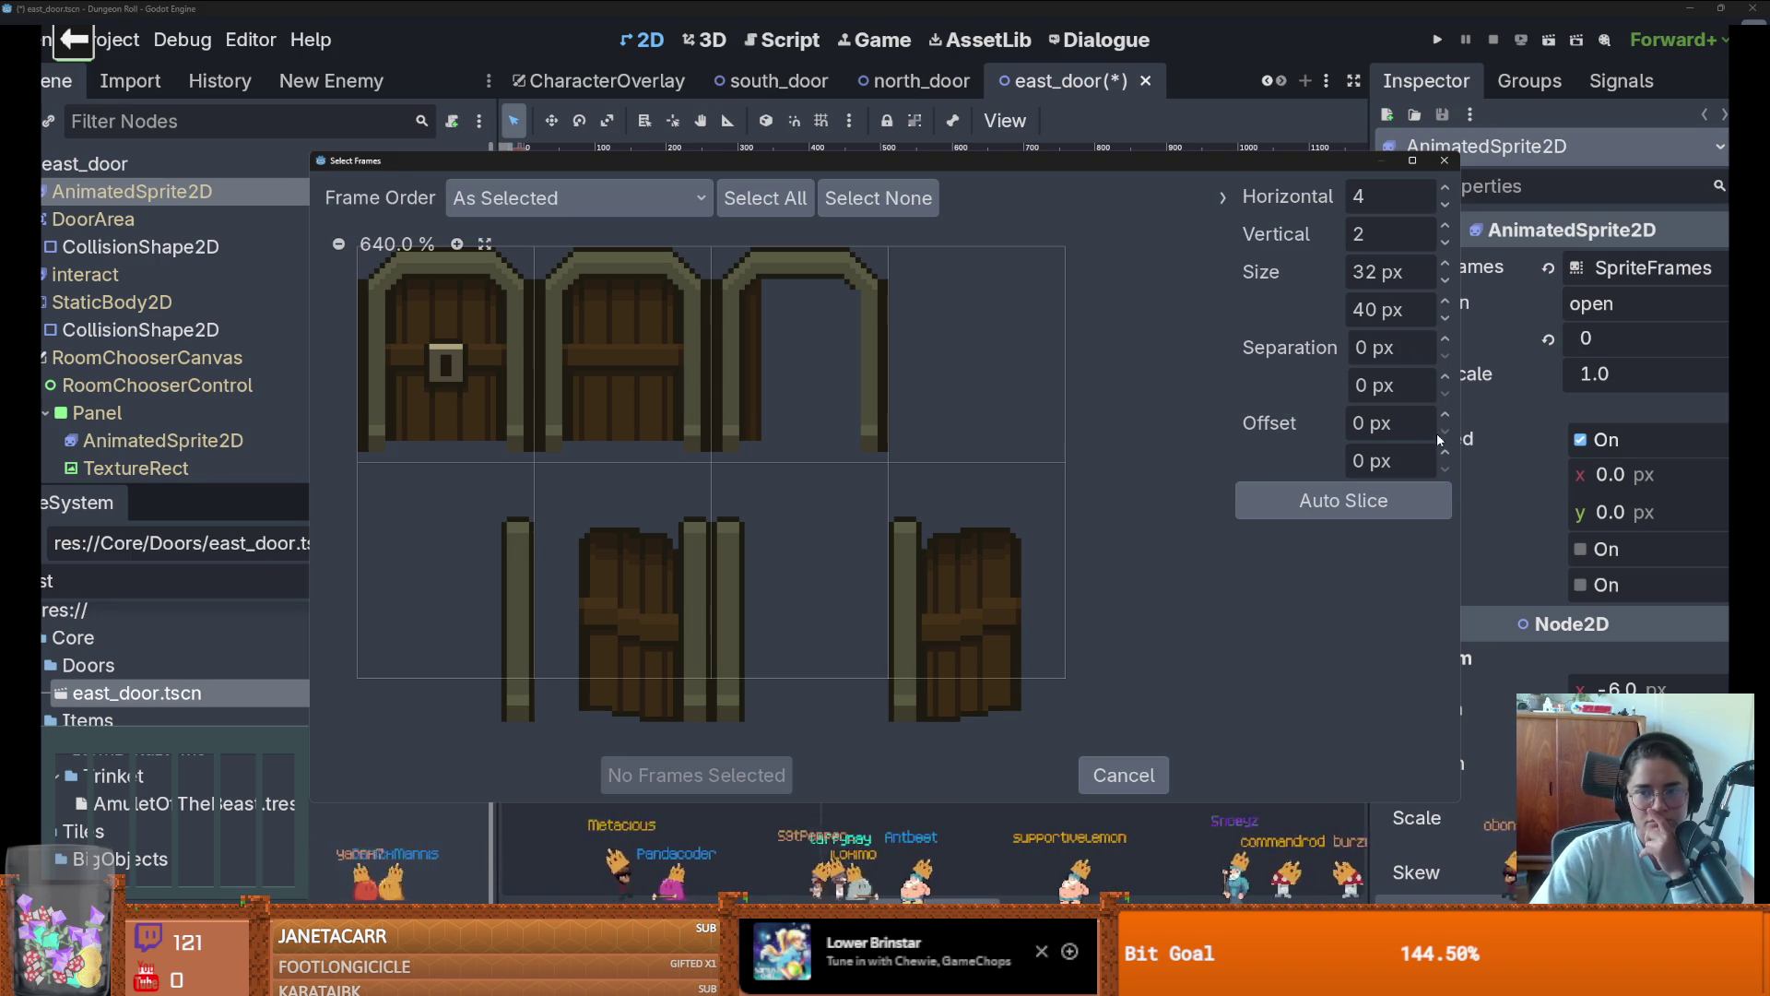
scroll(1448, 452, "up", 9)
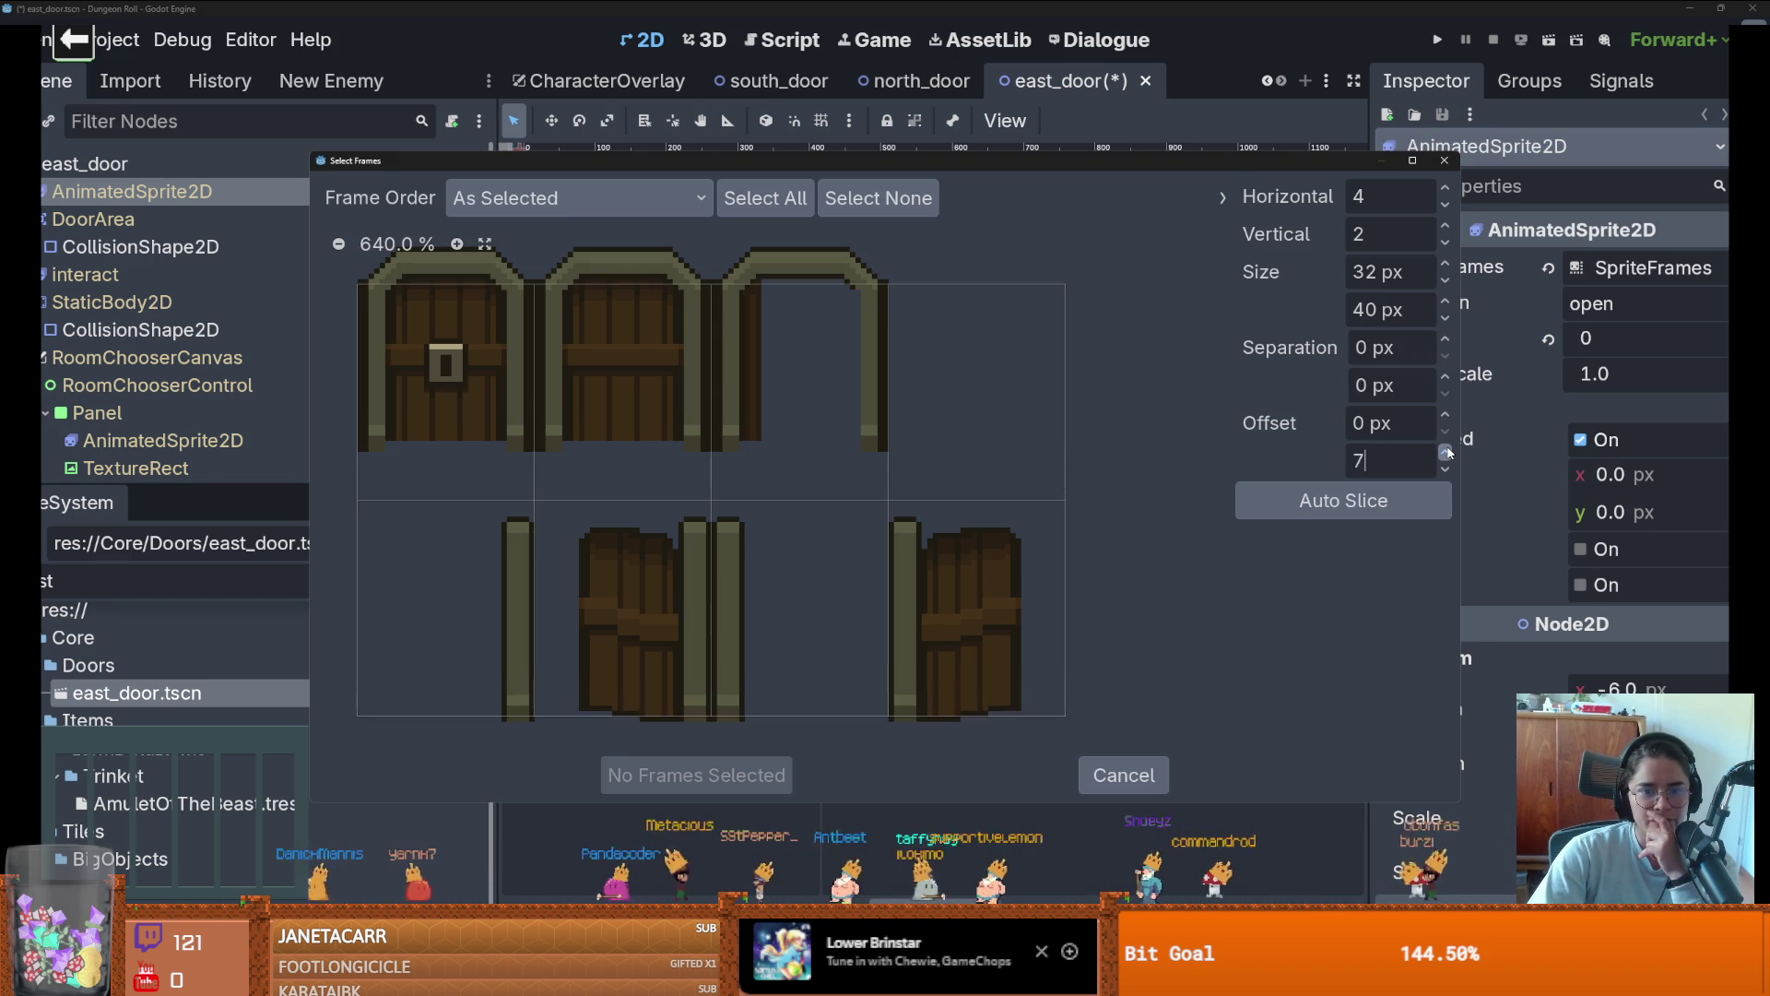
scroll(1447, 452, "up", 1)
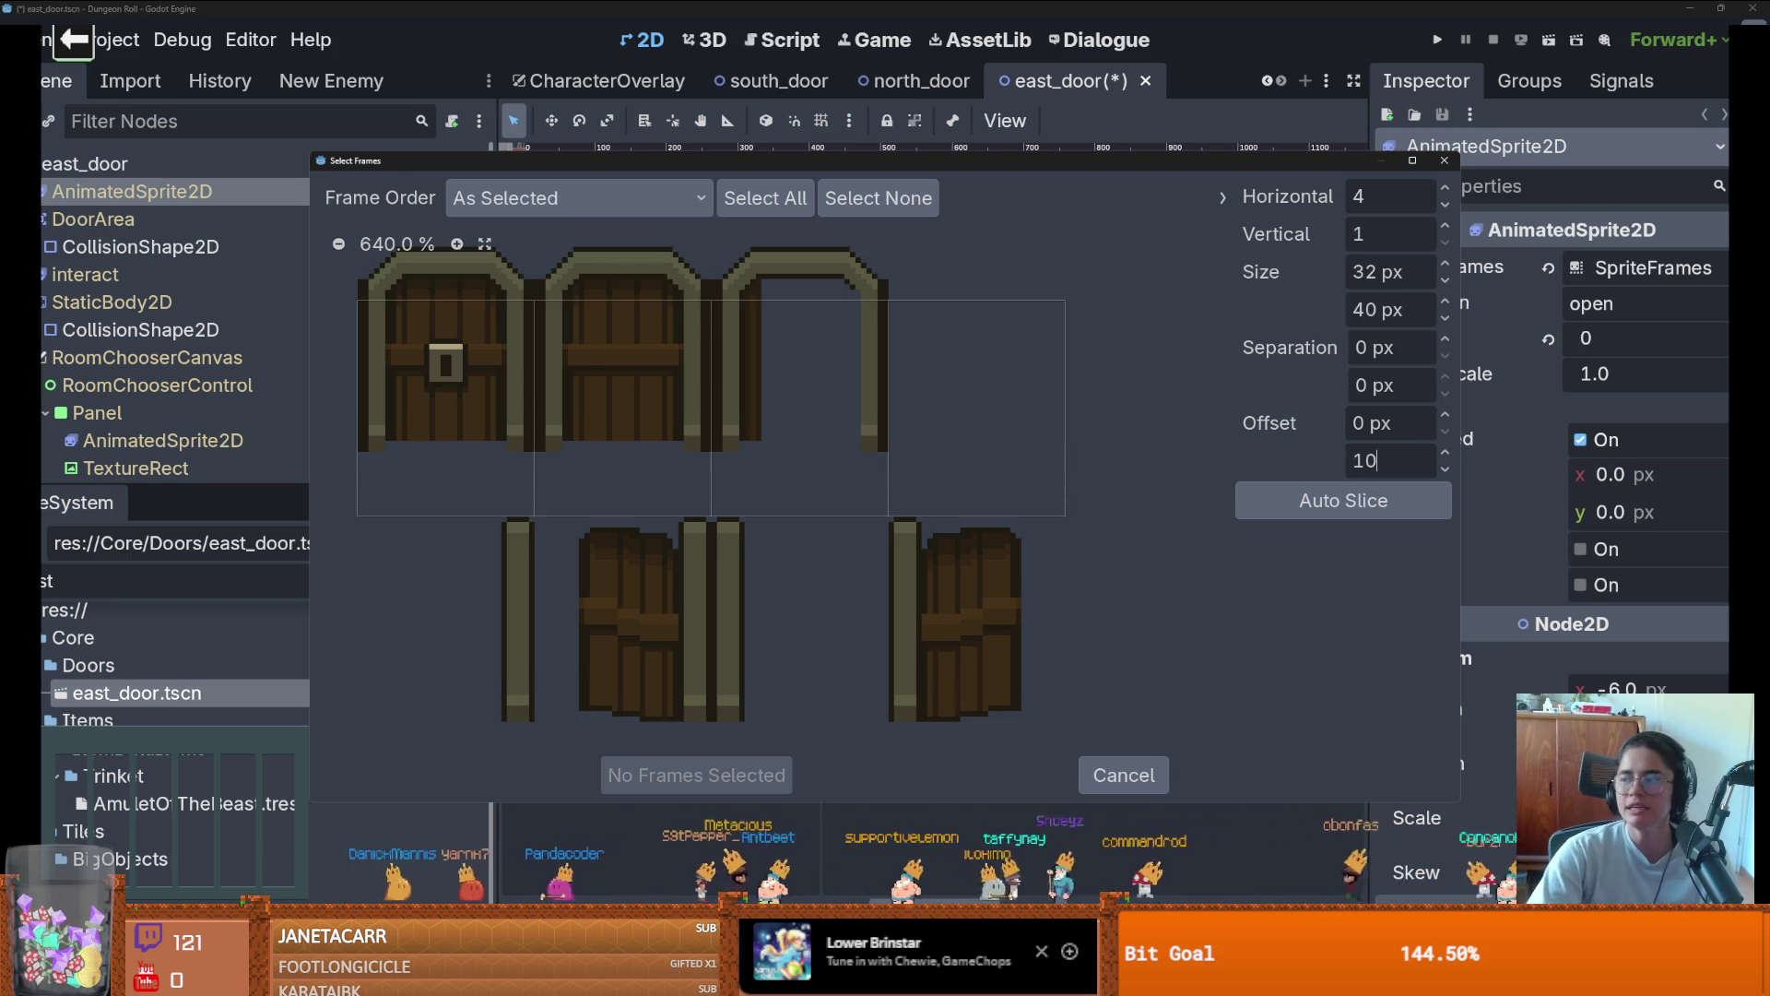
left_click(483, 5)
key("alt+Tab")
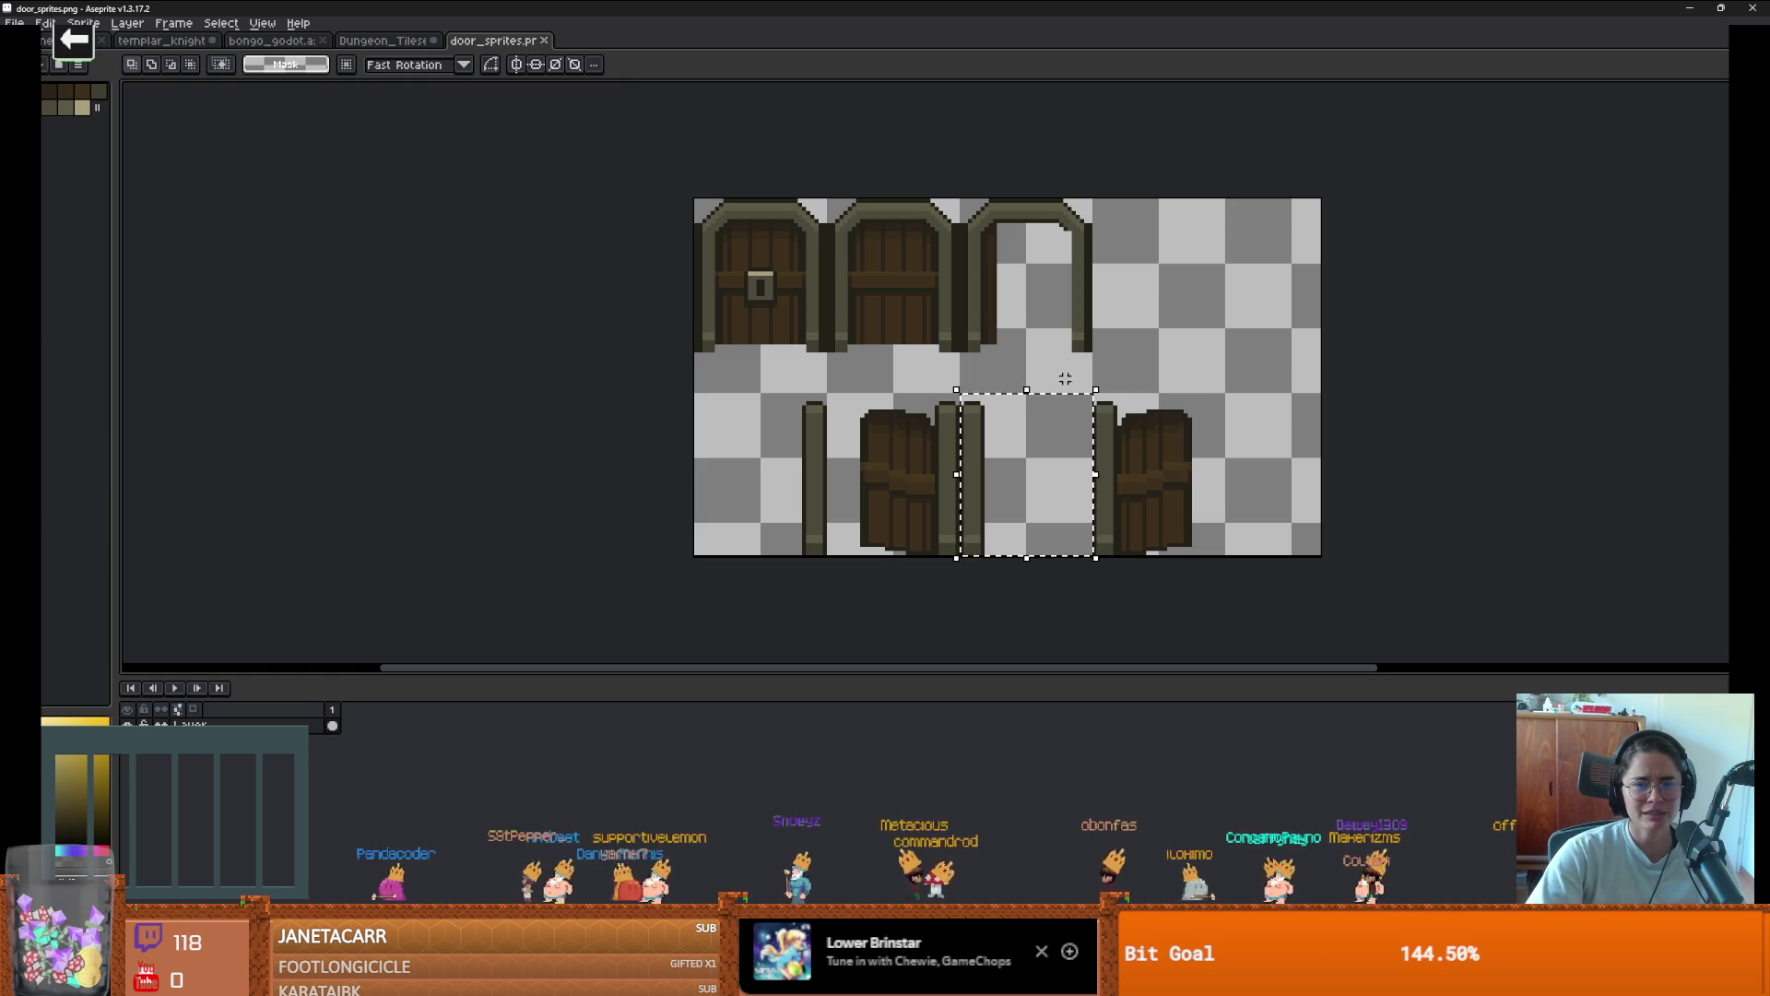
Move the bottom row of doors upward in Aseprite
mouse_move(1222, 556)
left_mouse_down()
mouse_move(866, 498)
mouse_move(557, 384)
left_mouse_up()
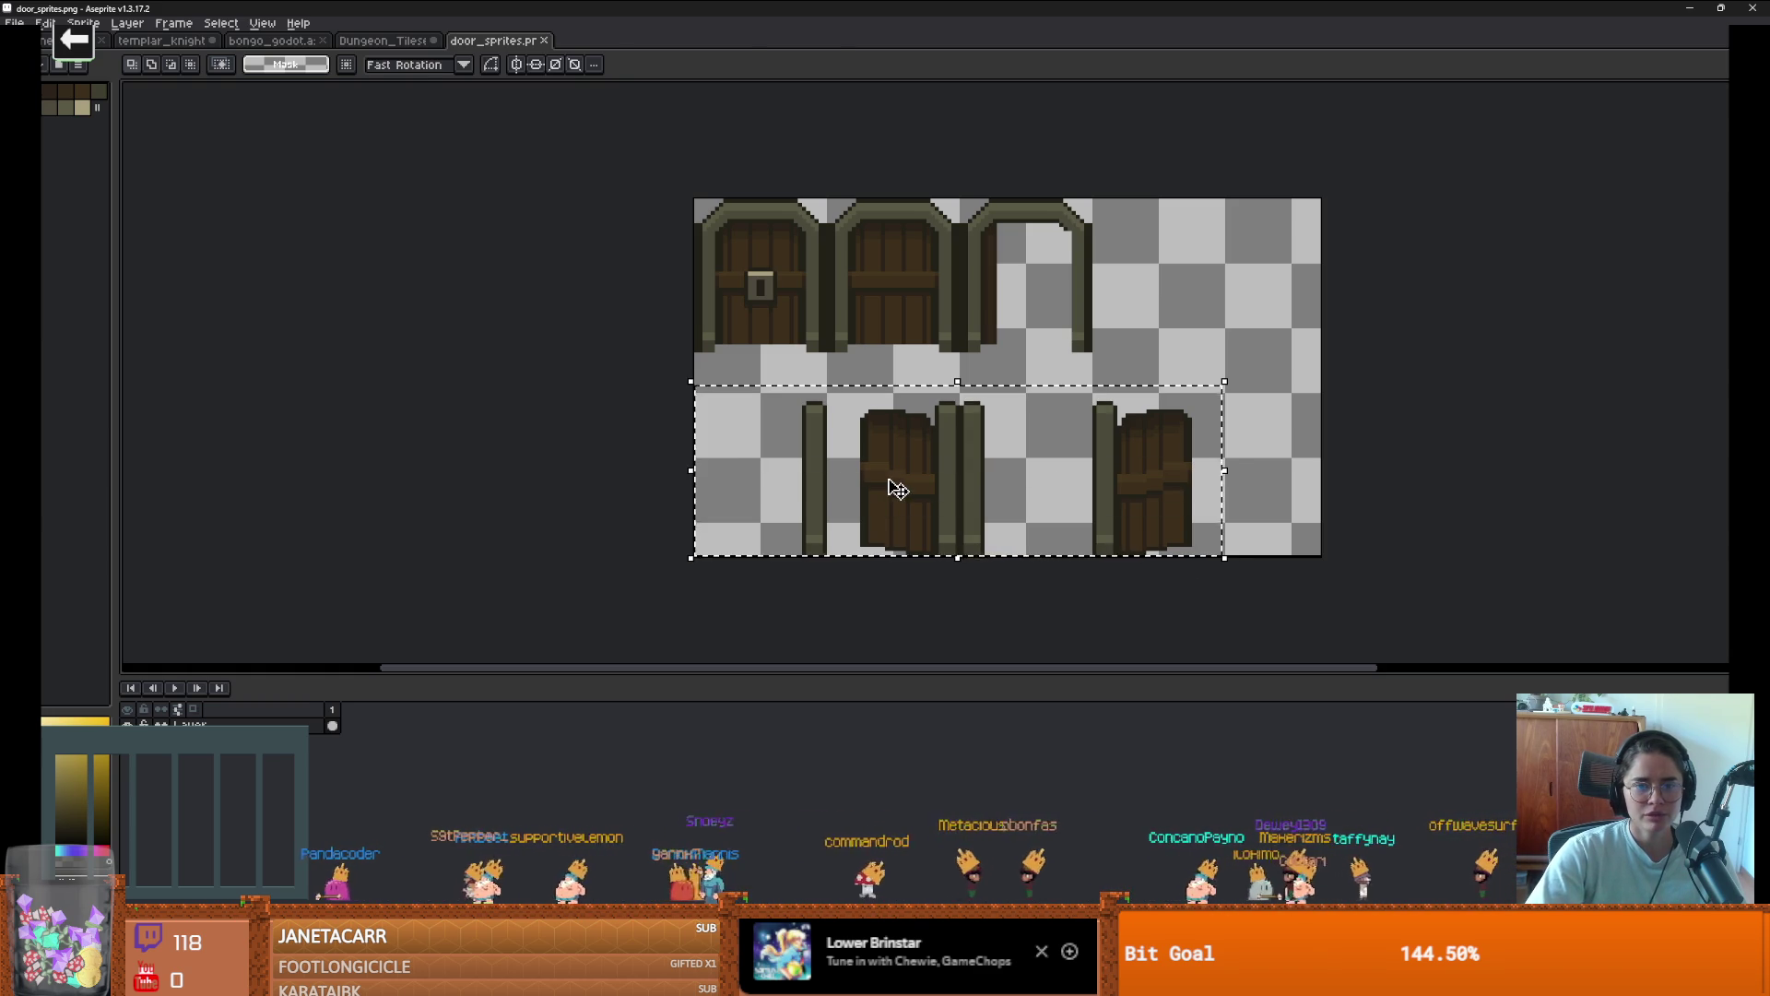
left_click_drag(897, 490, 894, 454)
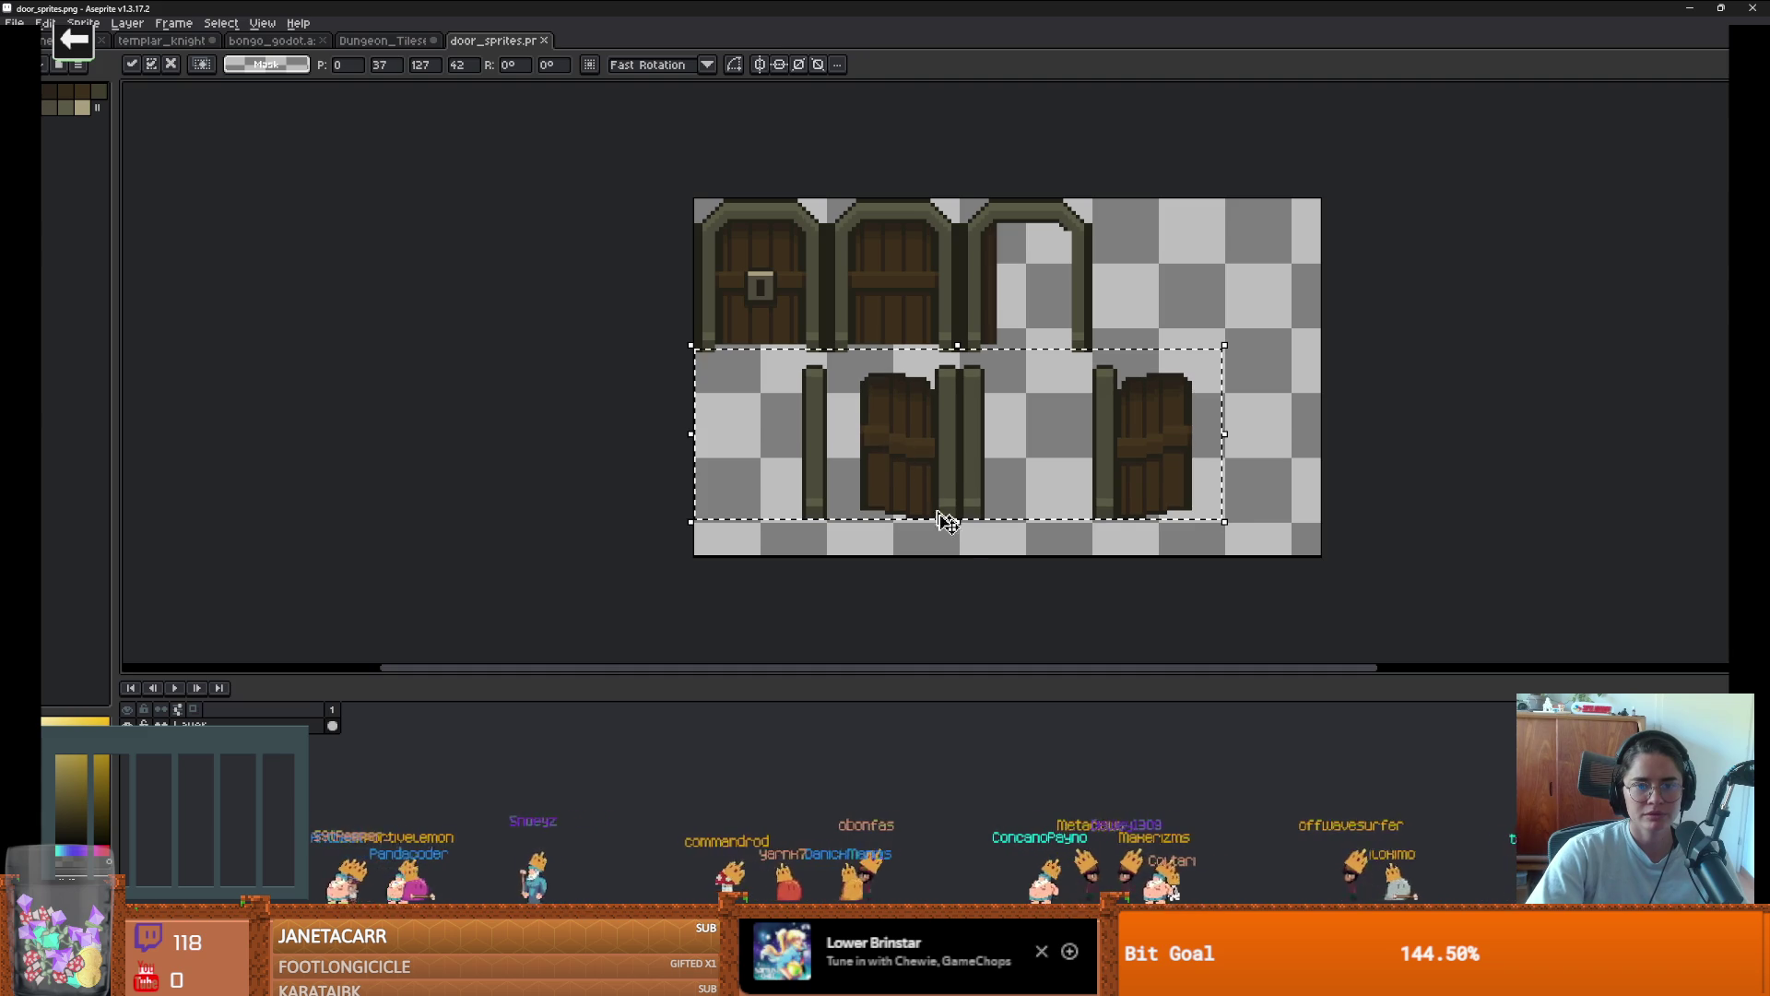
left_click(953, 557)
Trim the empty strip off the bottom of the canvas and return to Godot
key("ctrl+alt+c")
left_click_drag(954, 557, 950, 517)
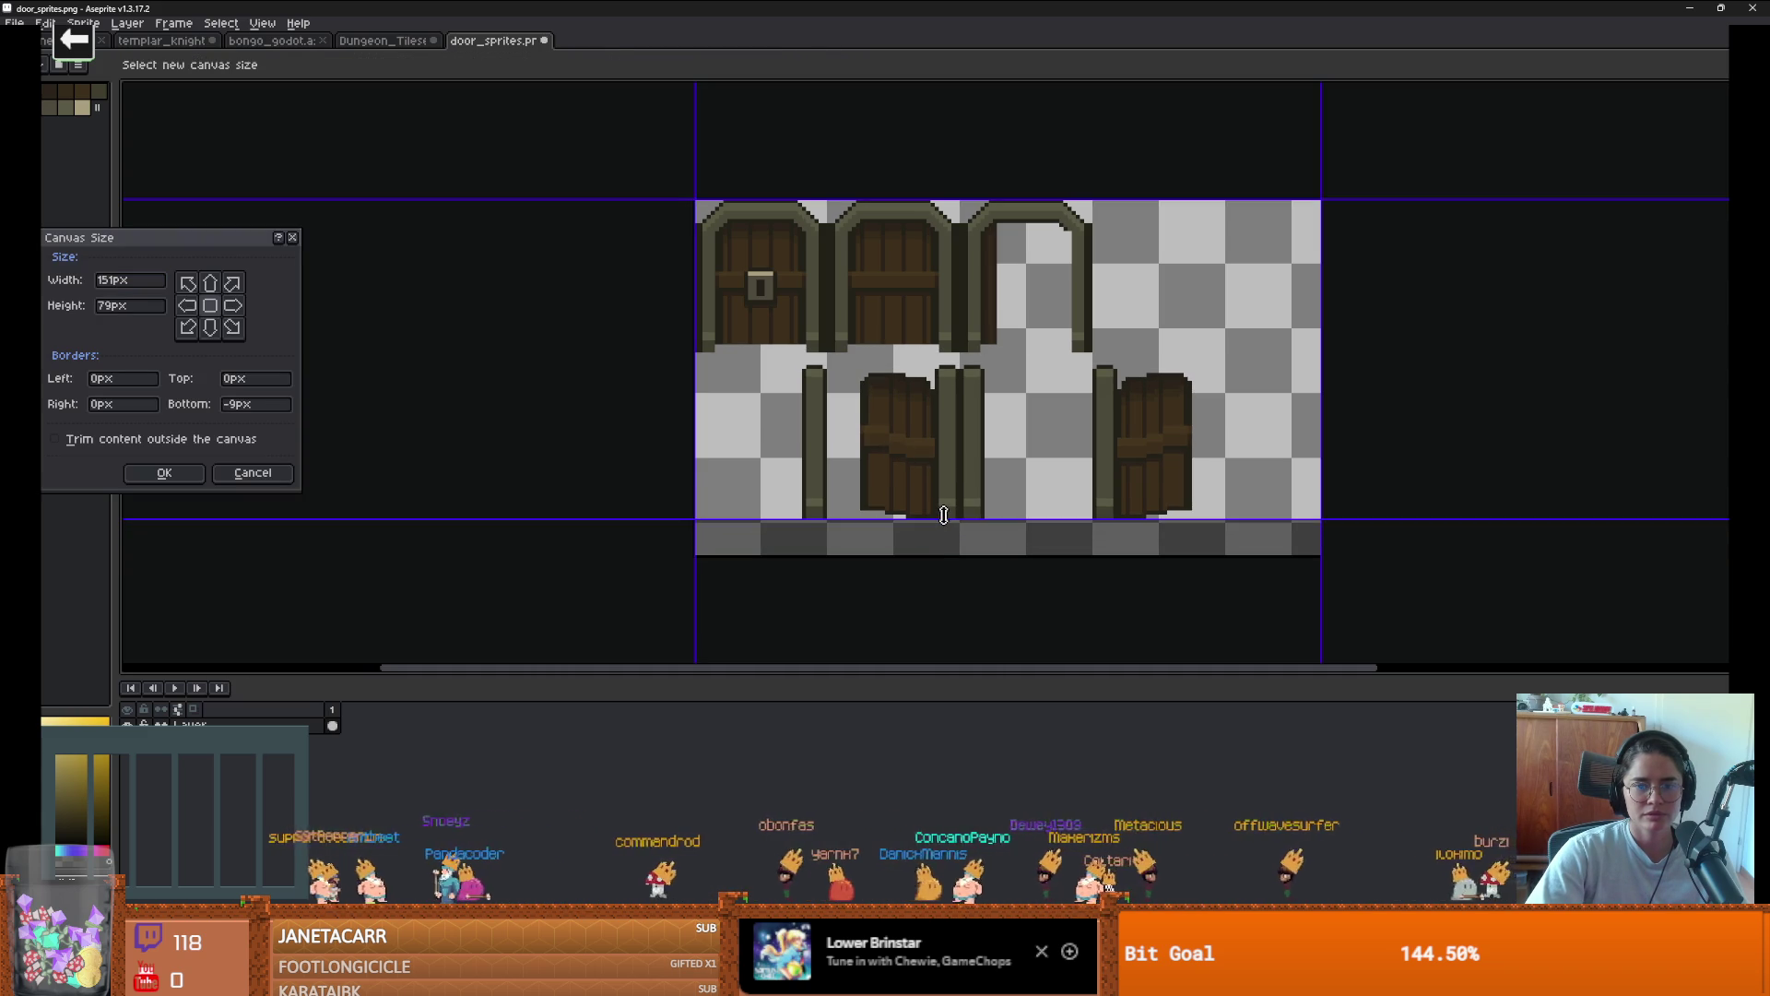
key("Return")
key("alt+Tab")
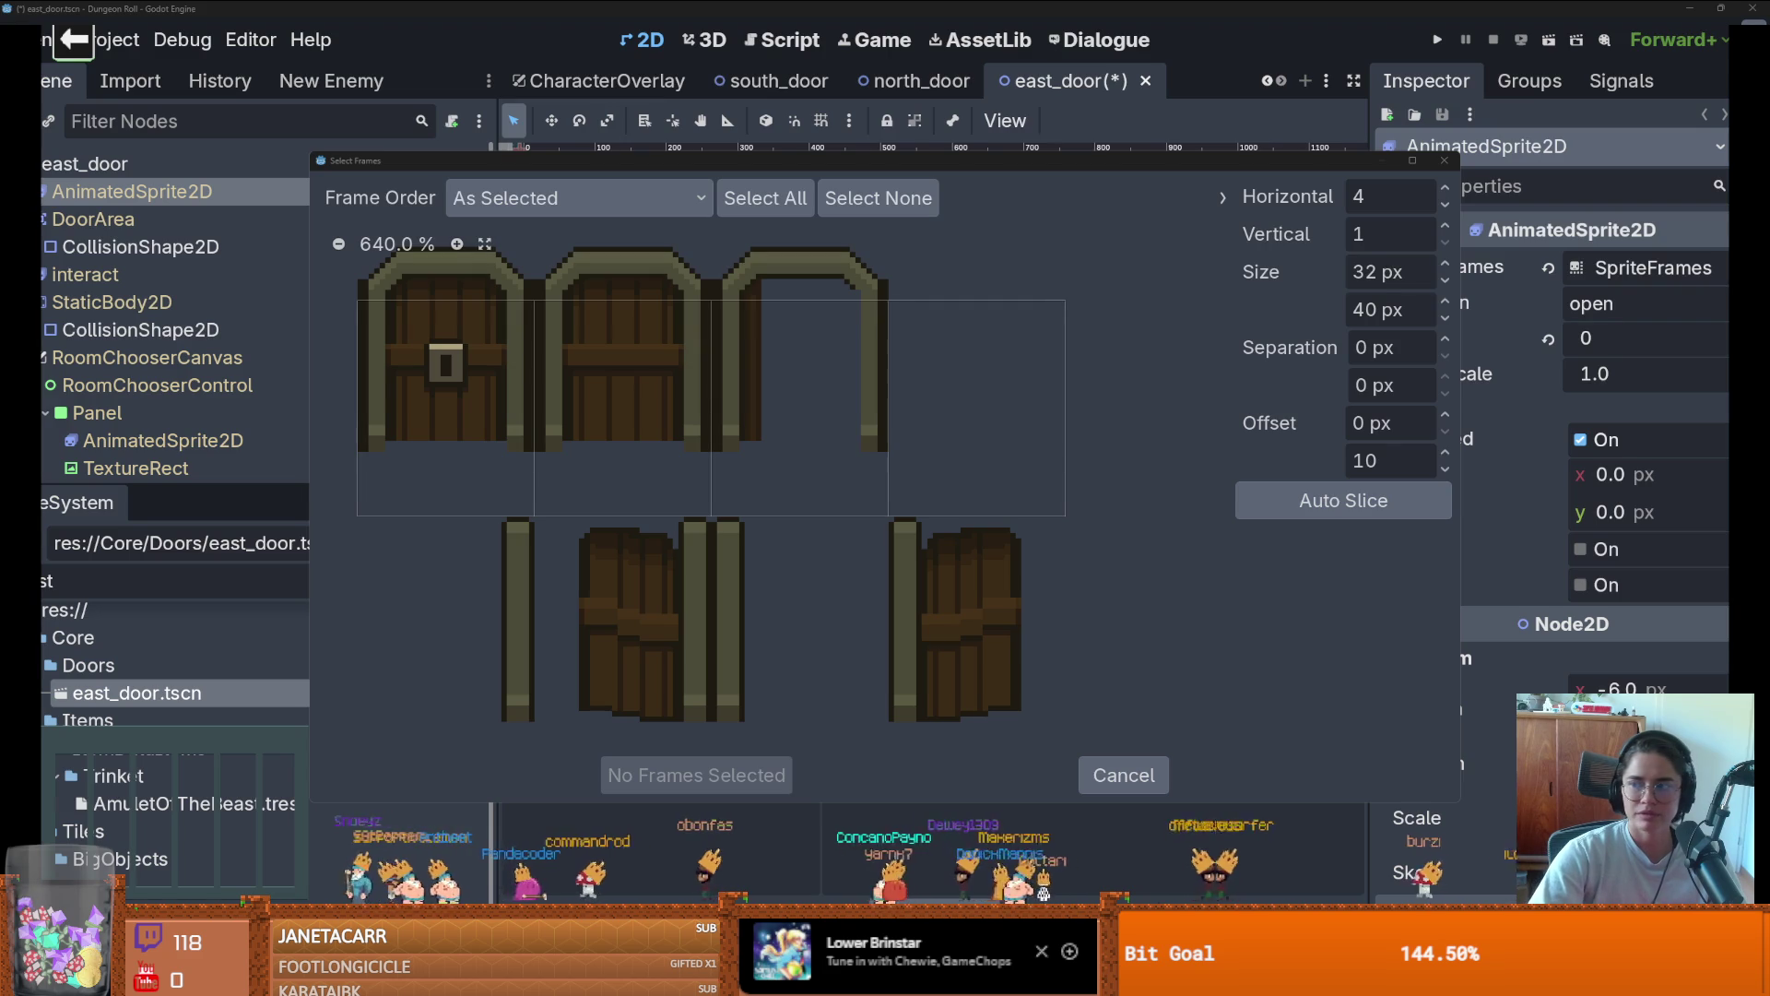
Reopen the frame picker on door_sprites.png, toggling a door frame on and off
left_click(1123, 774)
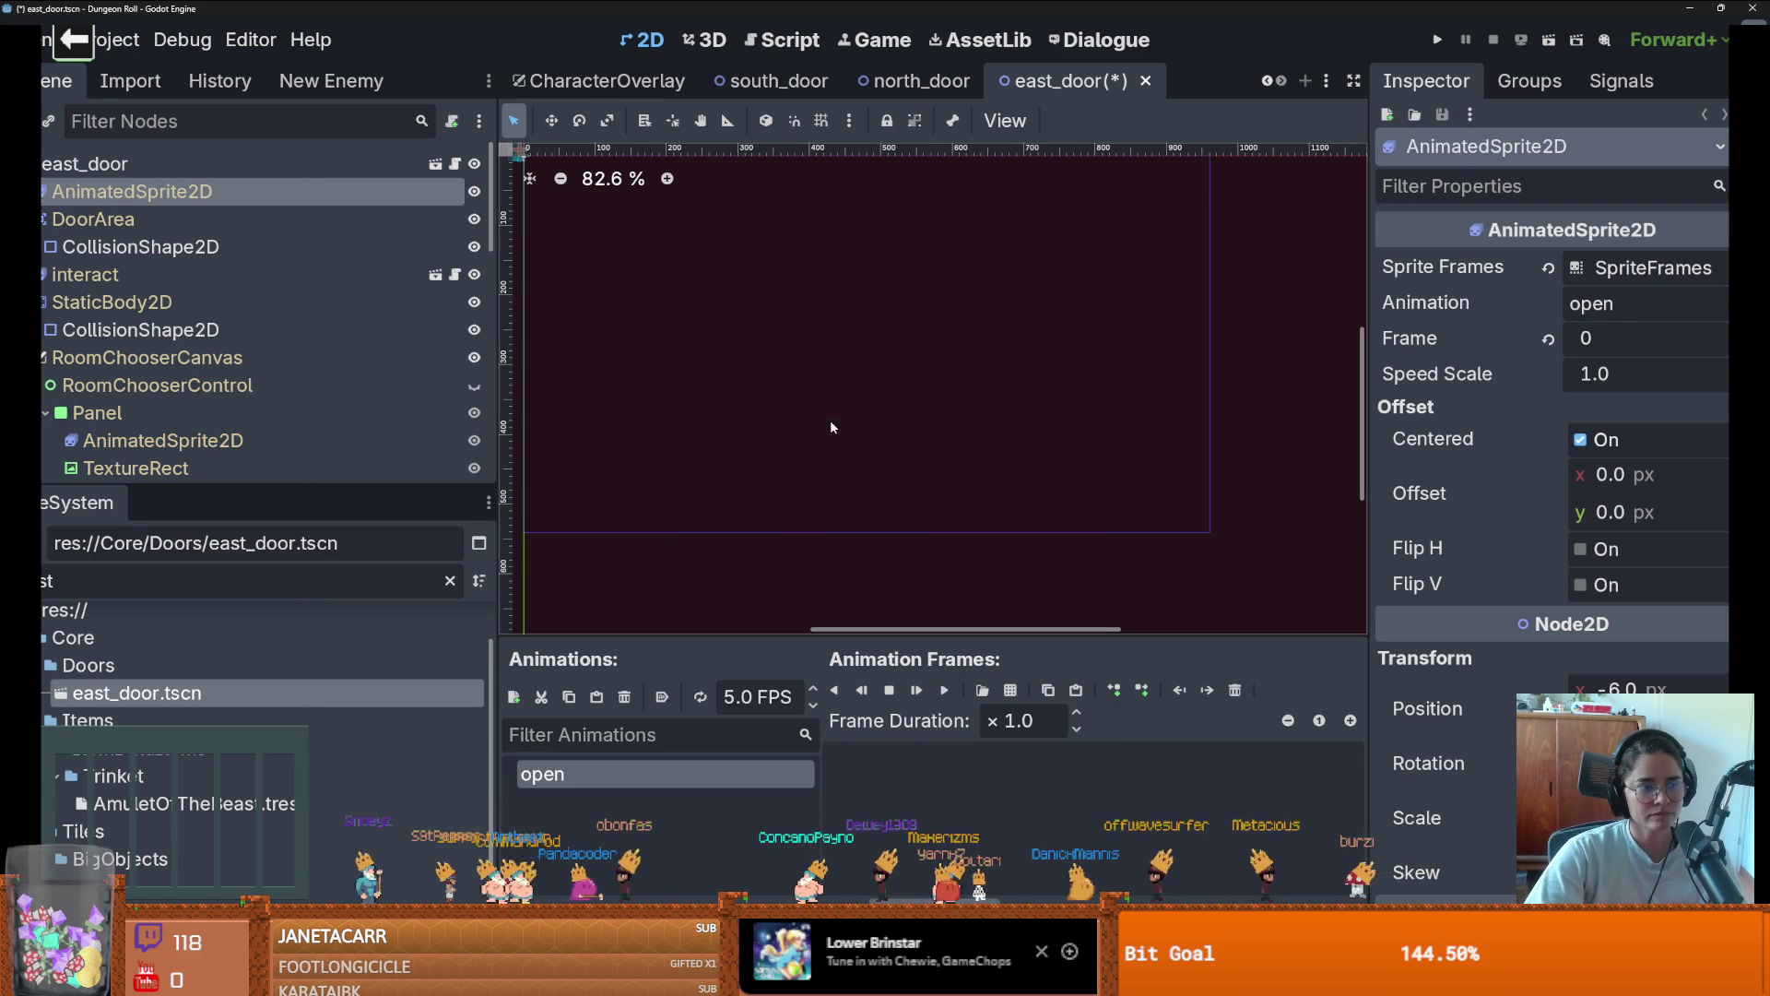
left_click(1011, 689)
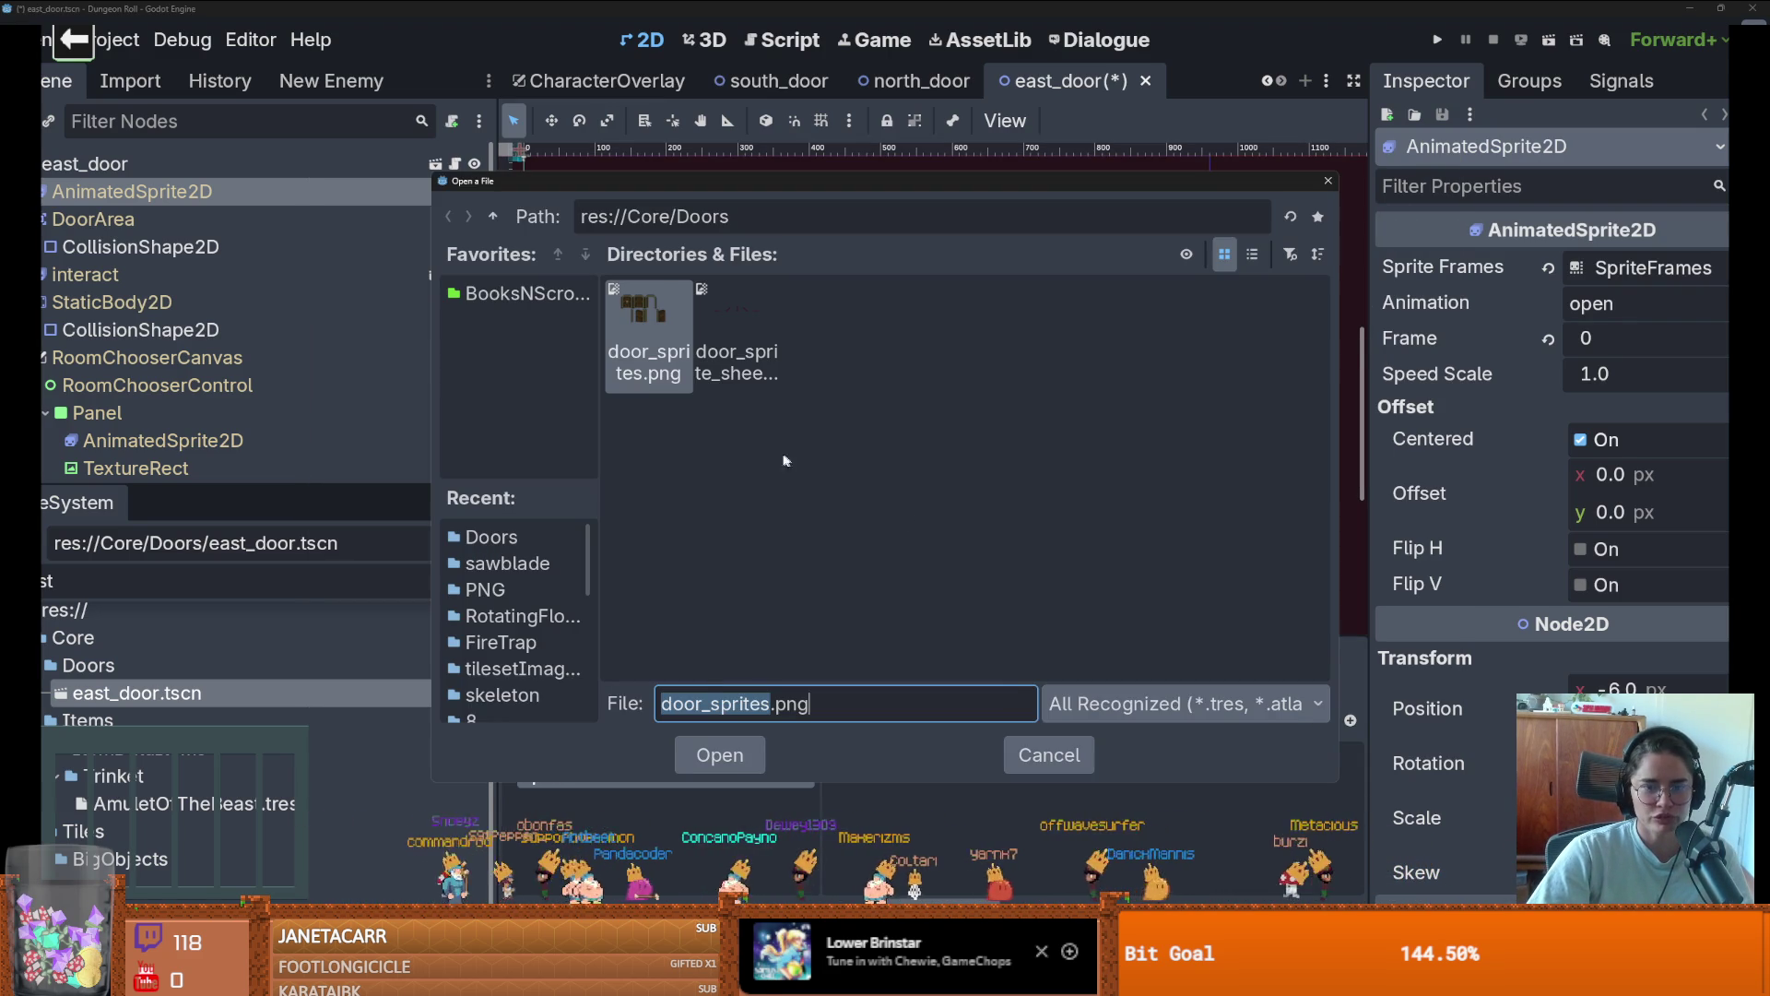
double_click(645, 359)
left_click(705, 399)
left_click(611, 370)
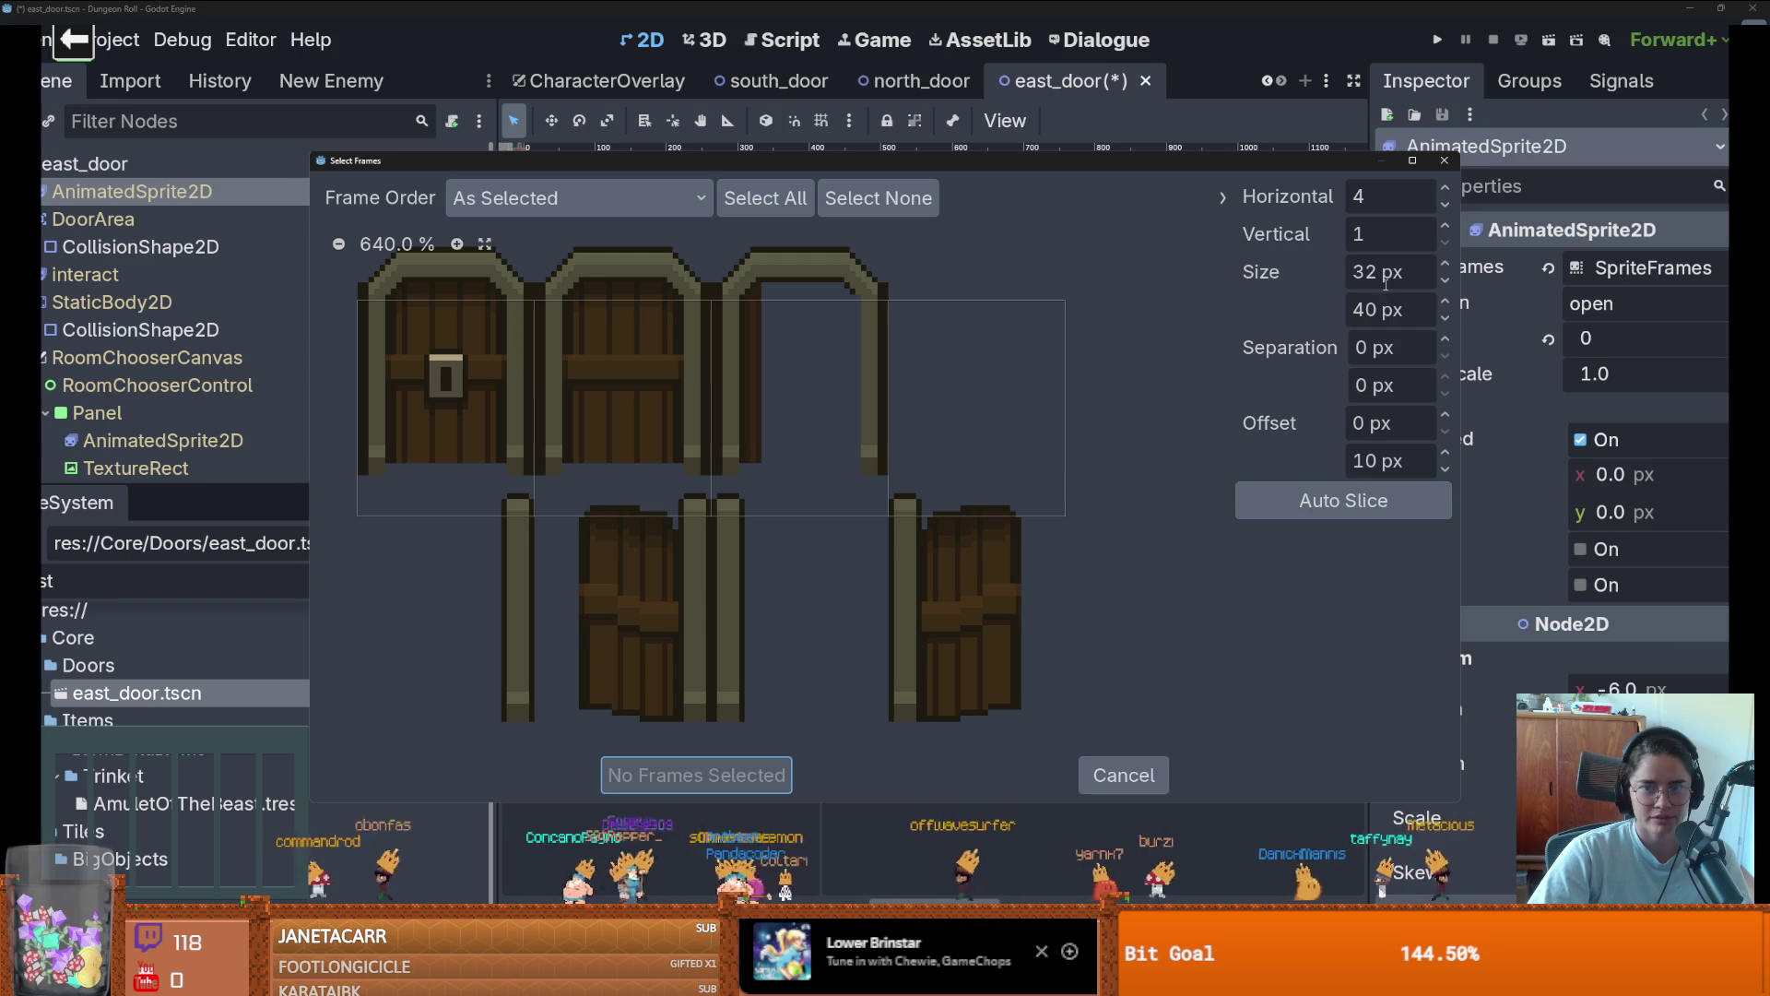
scroll(1446, 470, "down", 8)
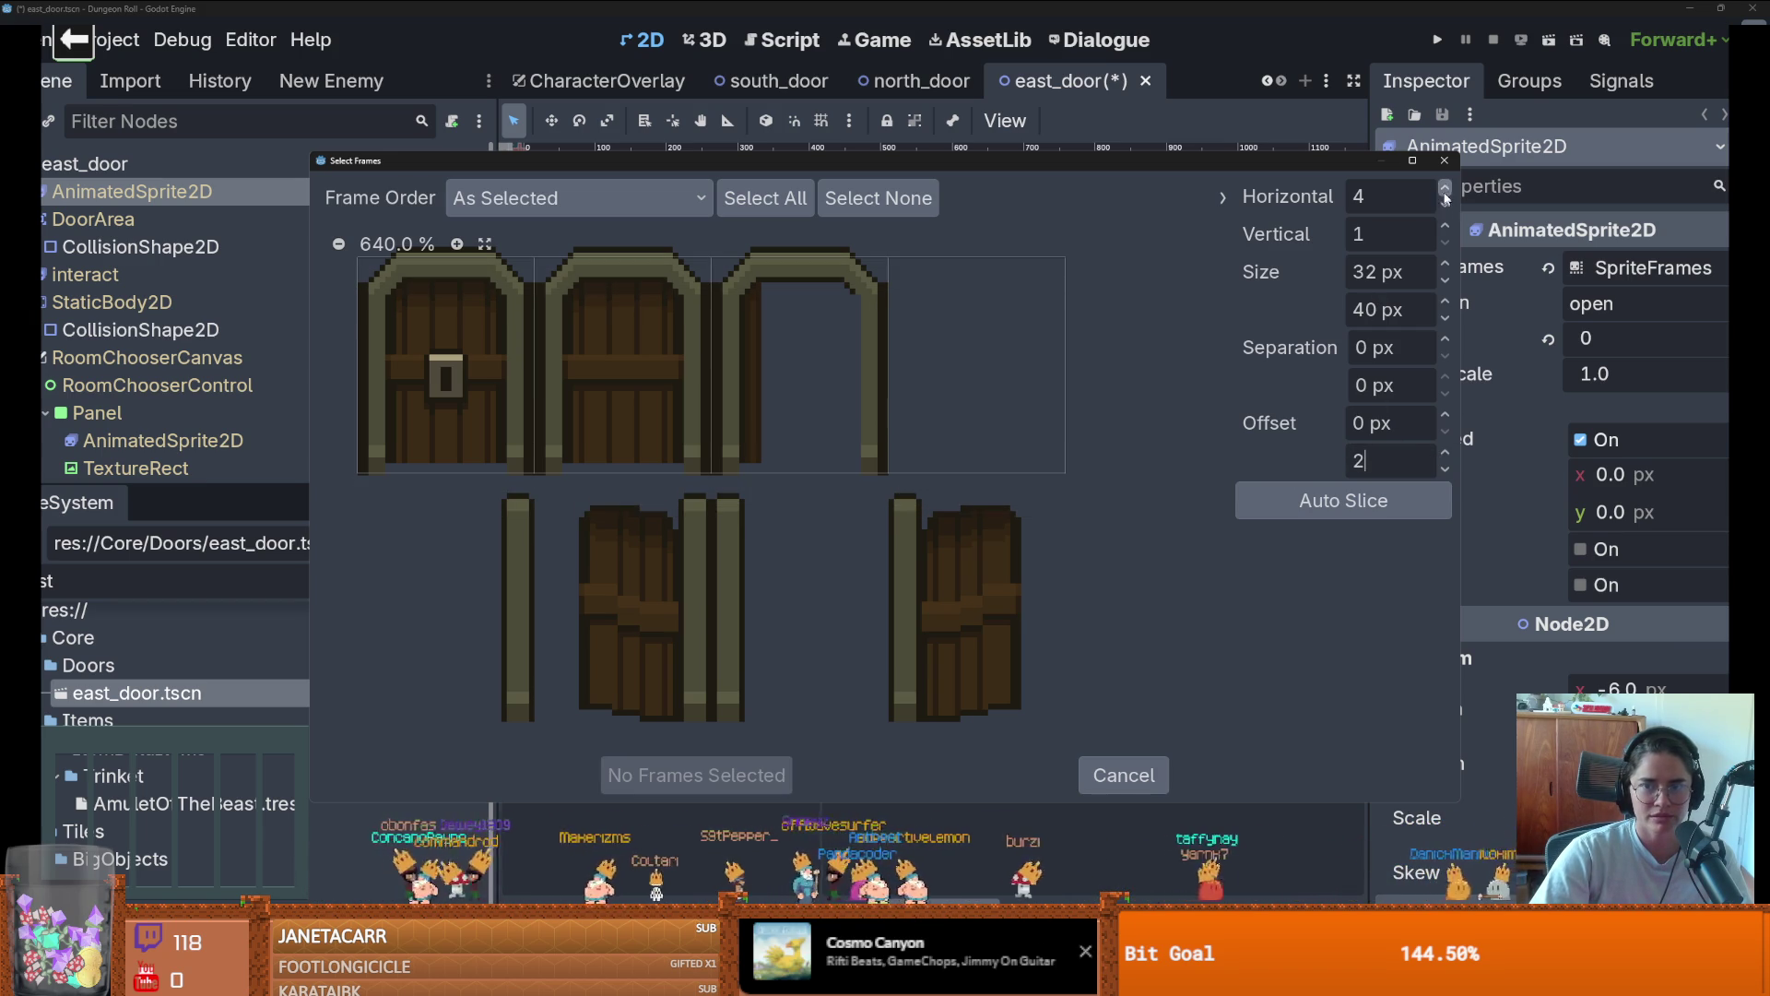
Try splitting the sheet into two rows, then cancel the picker
left_click(1445, 226)
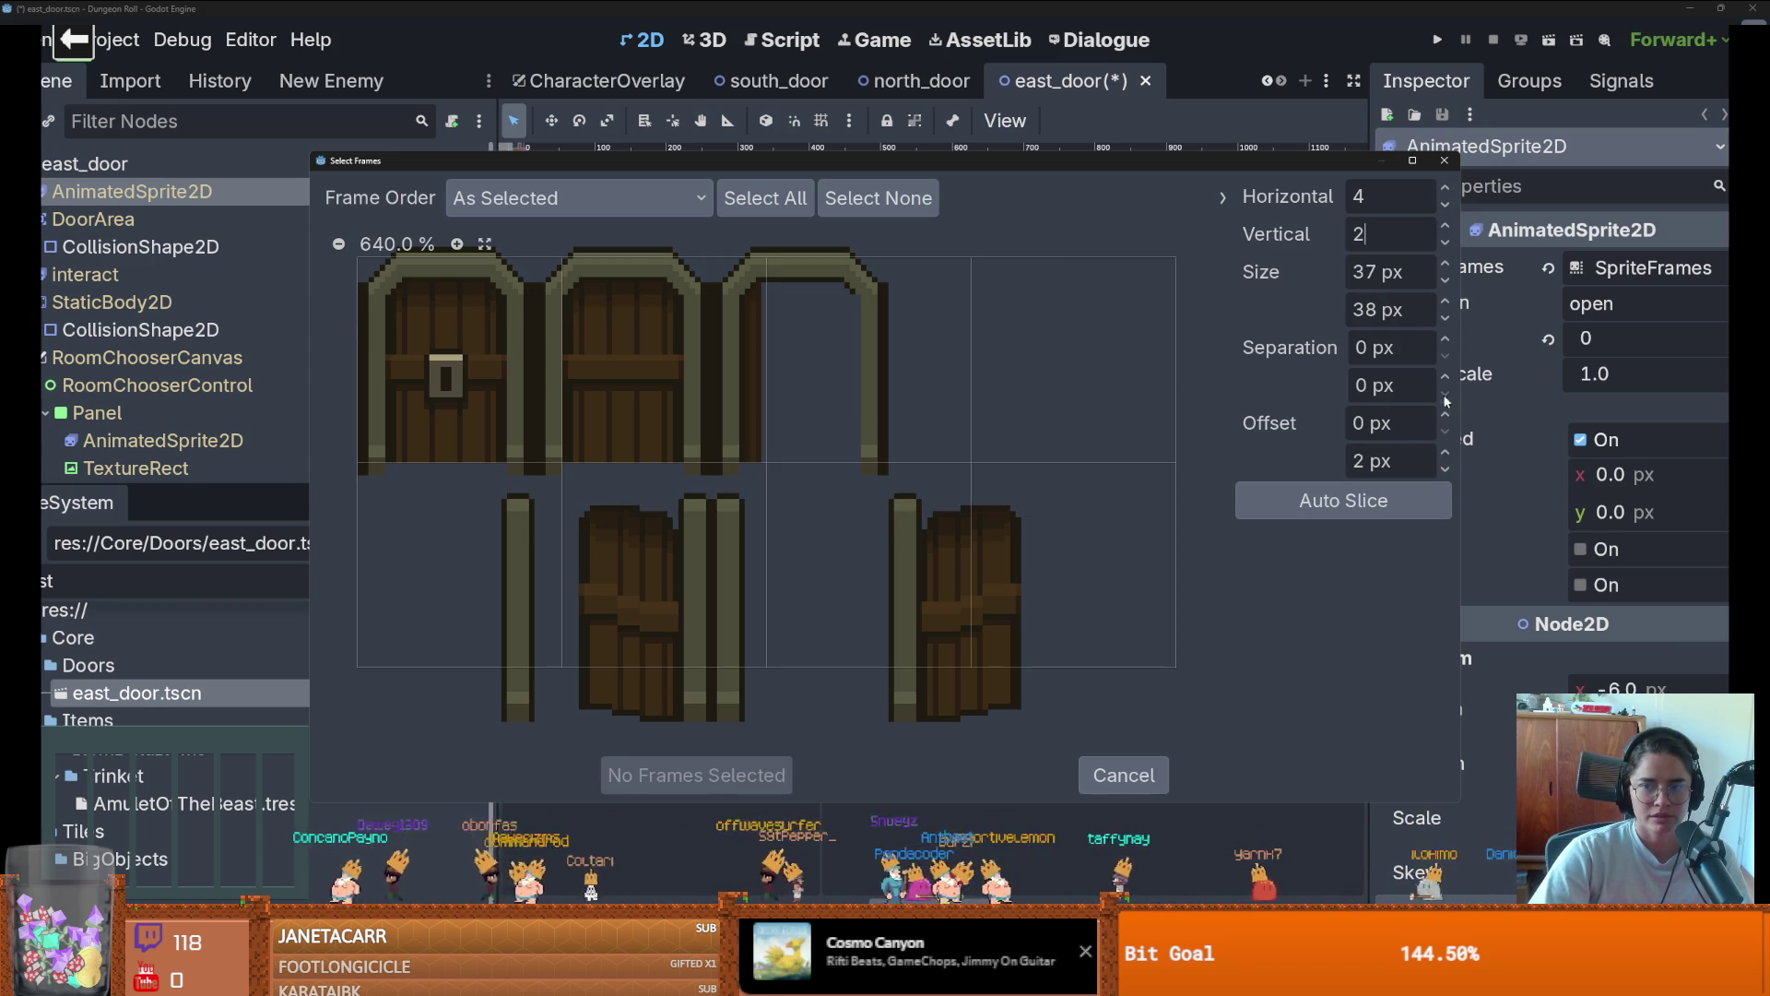
scroll(1445, 453, "up", 7)
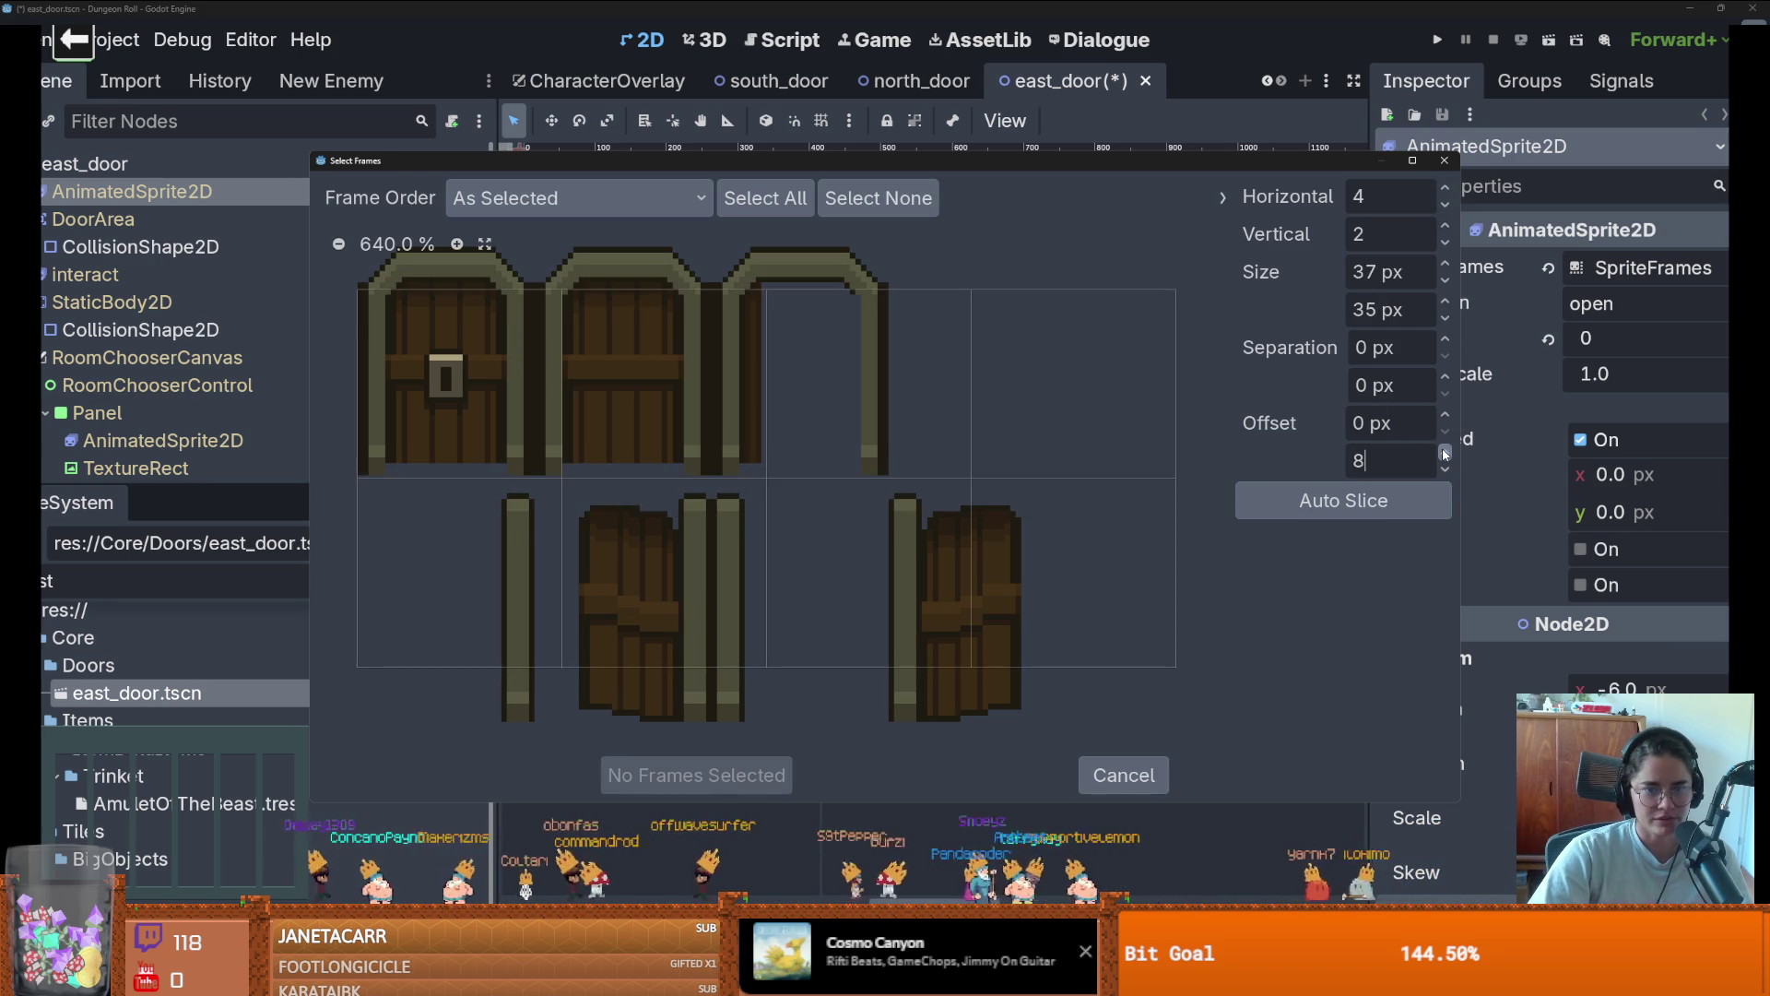
scroll(1446, 454, "up", 5)
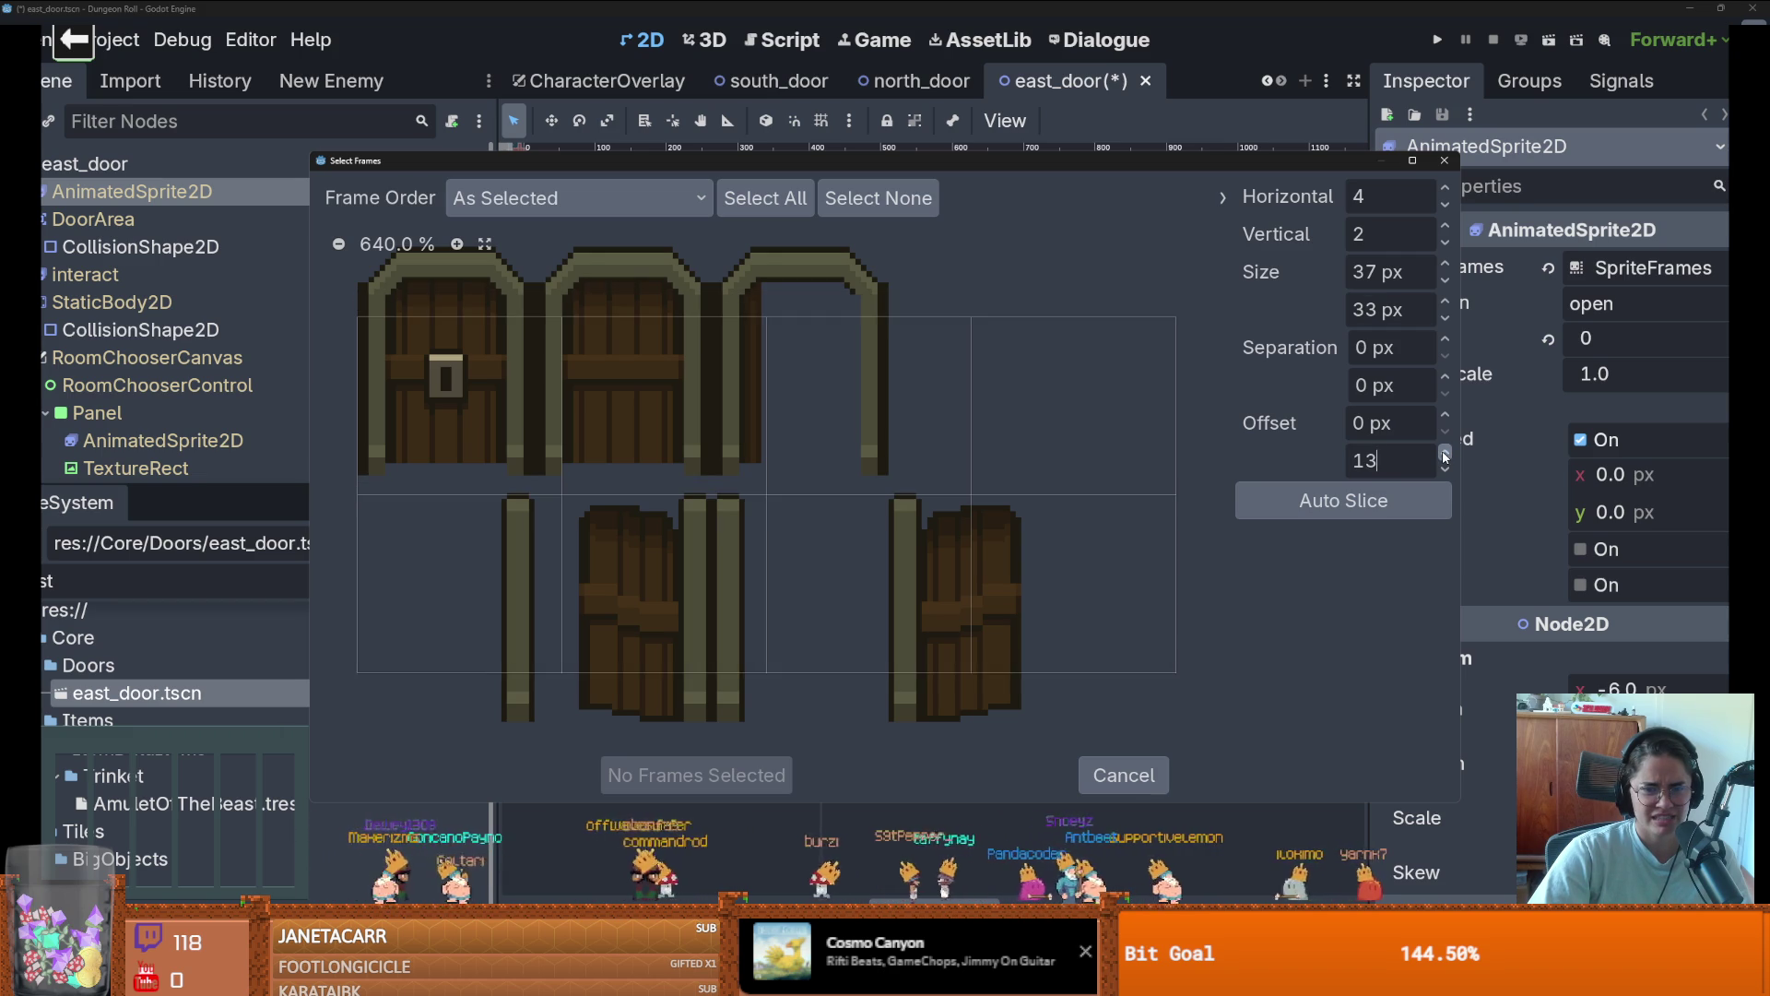
scroll(1445, 461, "down", 8)
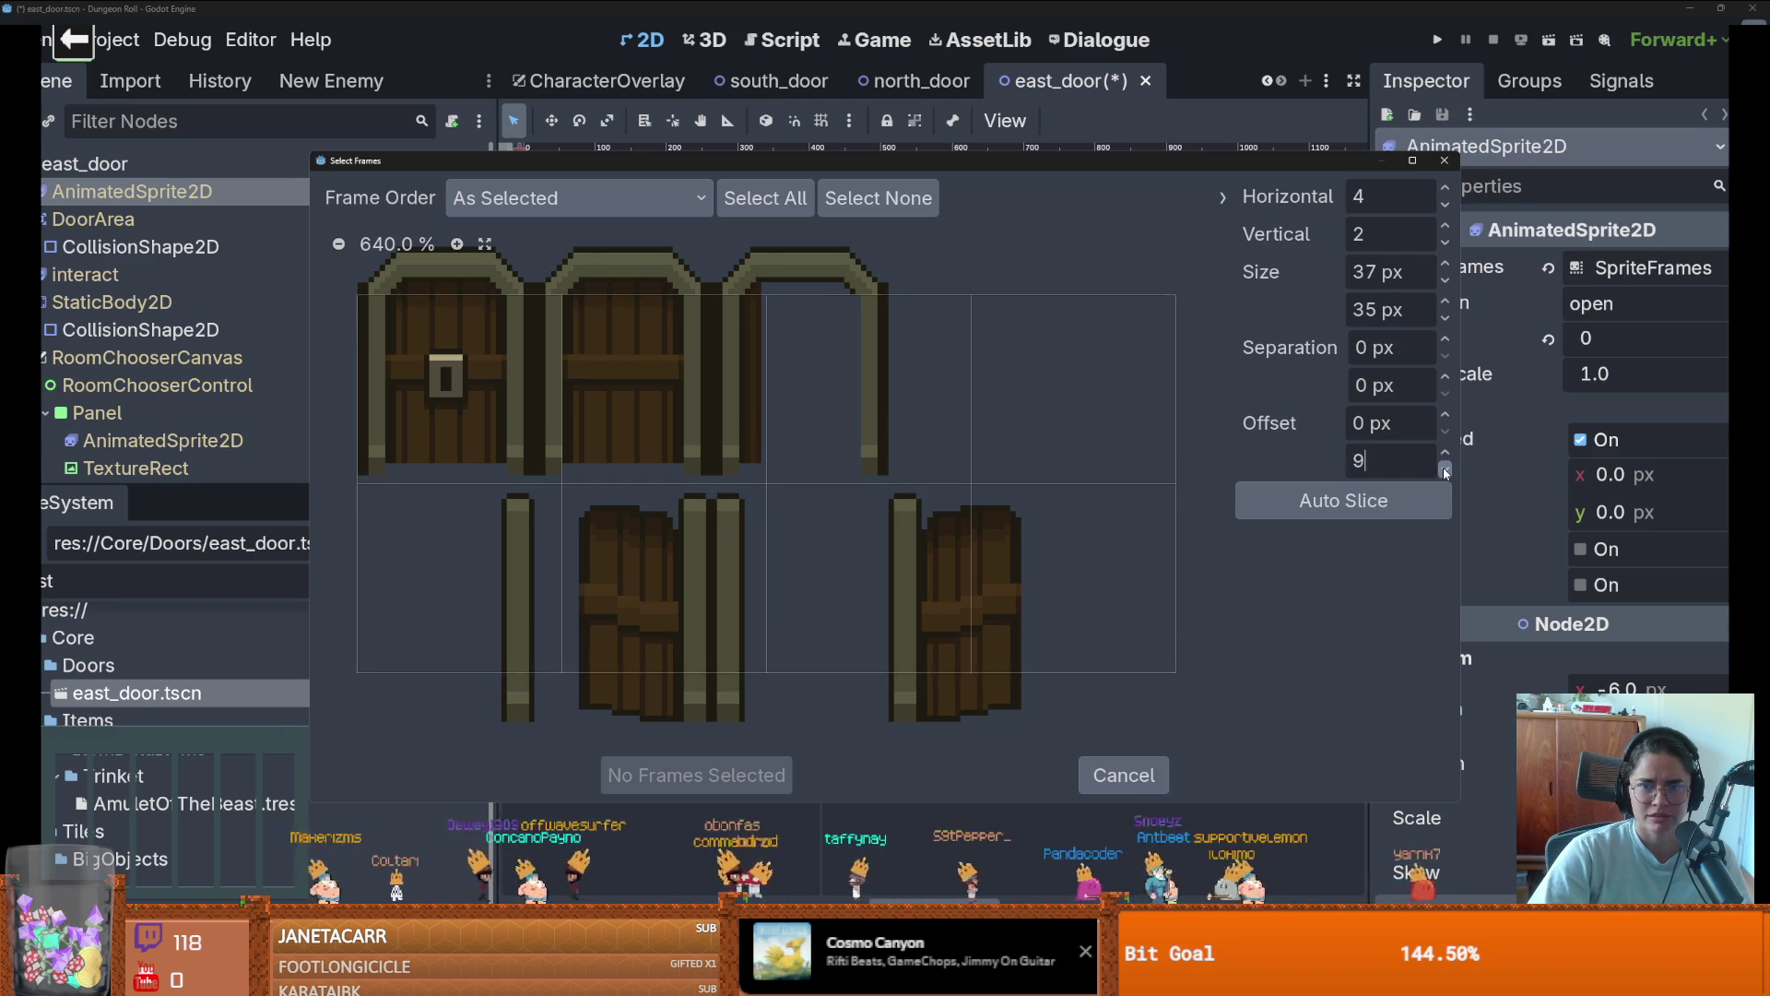
scroll(1446, 465, "down", 6)
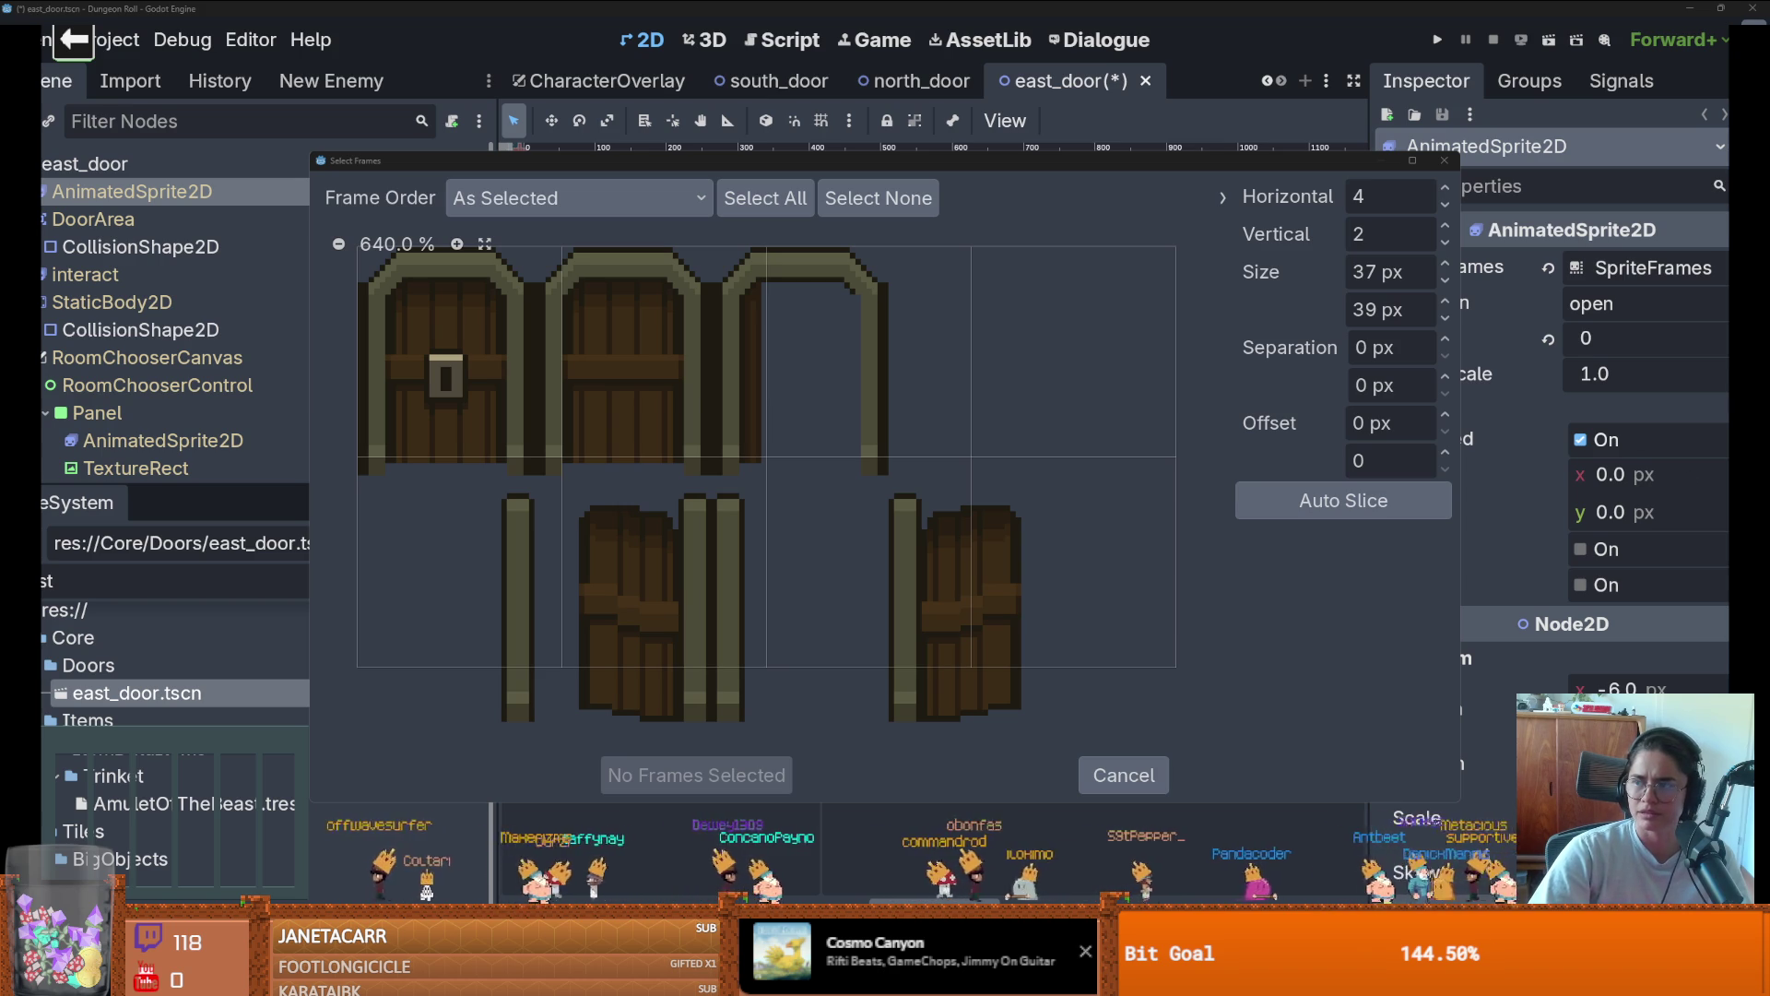
left_click(1123, 774)
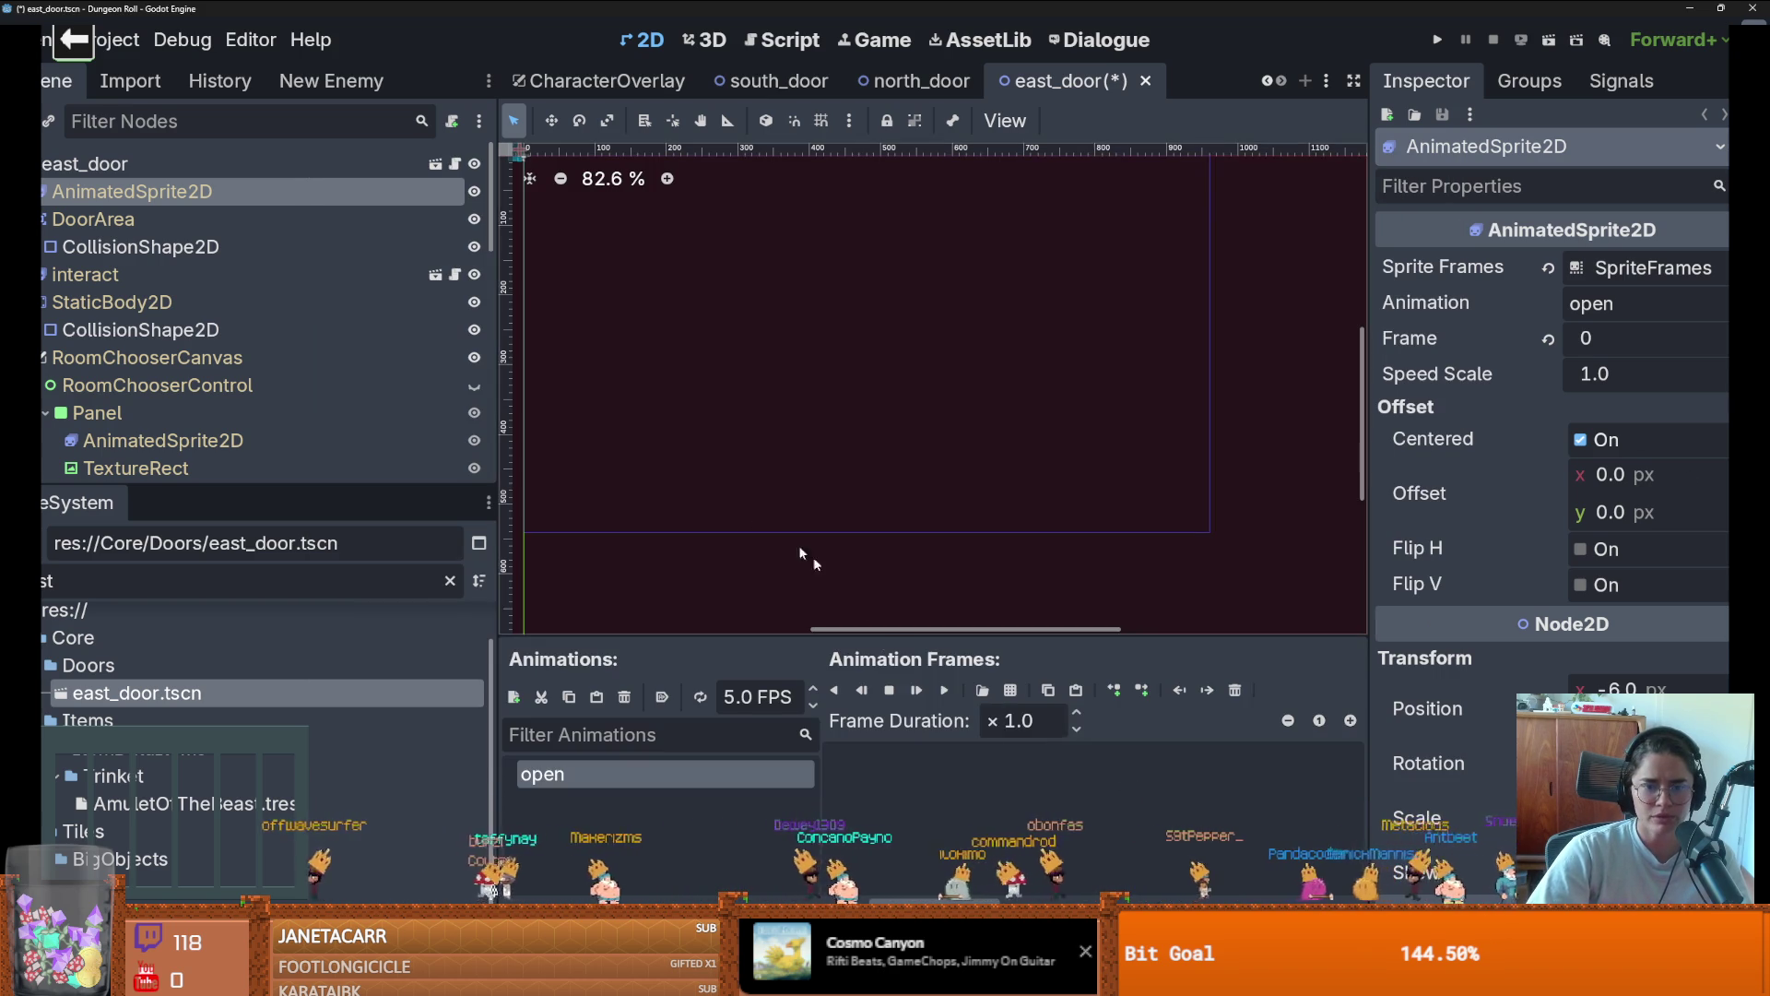
Reload door_sprites.png in the picker and set the frame size to 32×40 px
left_click(873, 679)
double_click(683, 319)
left_click(710, 373)
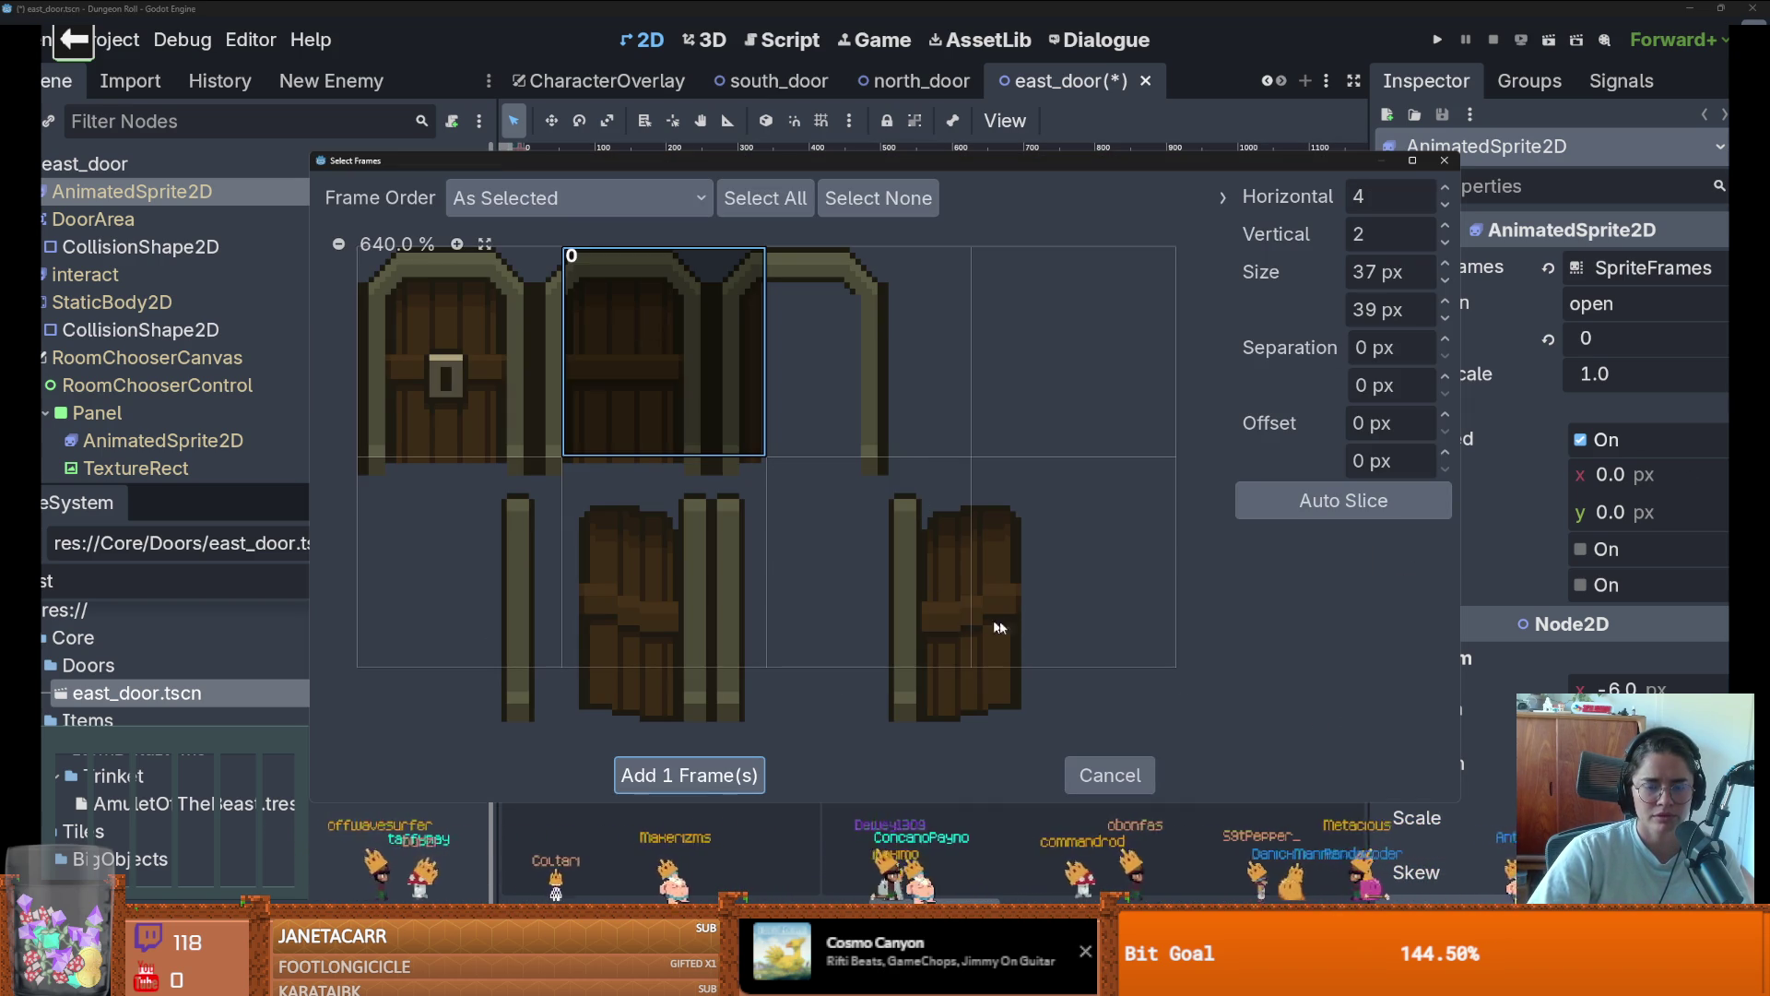
left_click(751, 428)
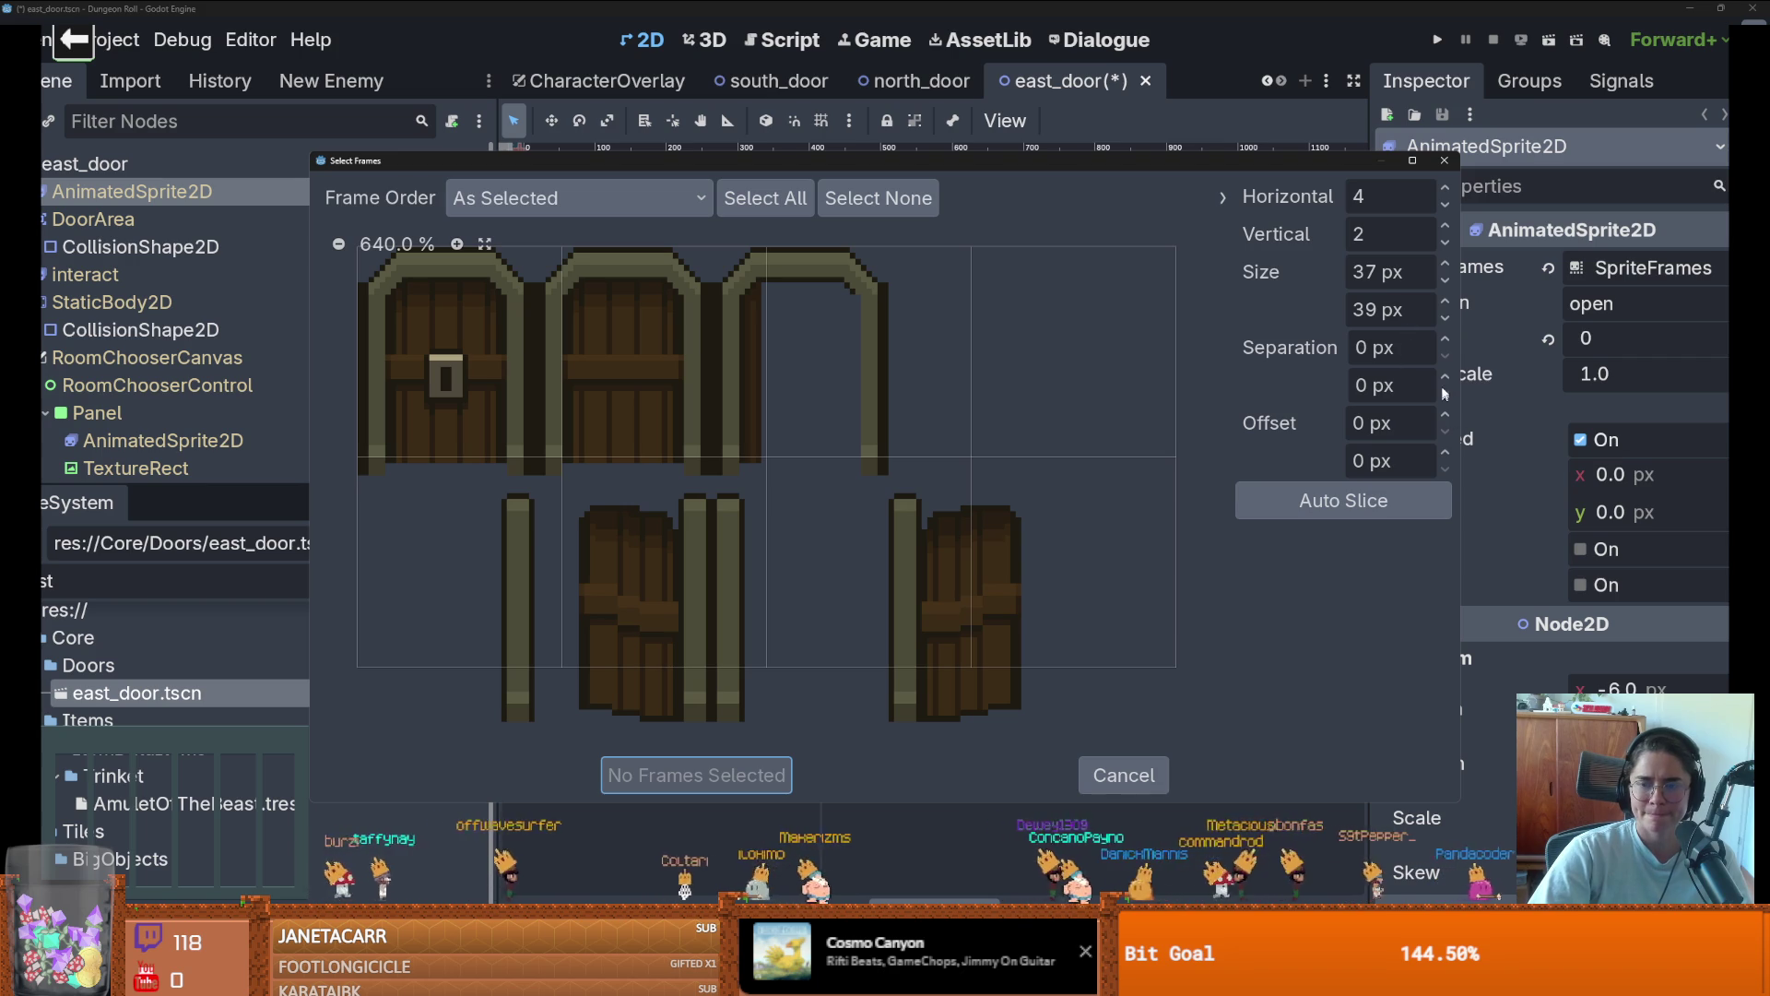
left_click(1379, 272)
type("32")
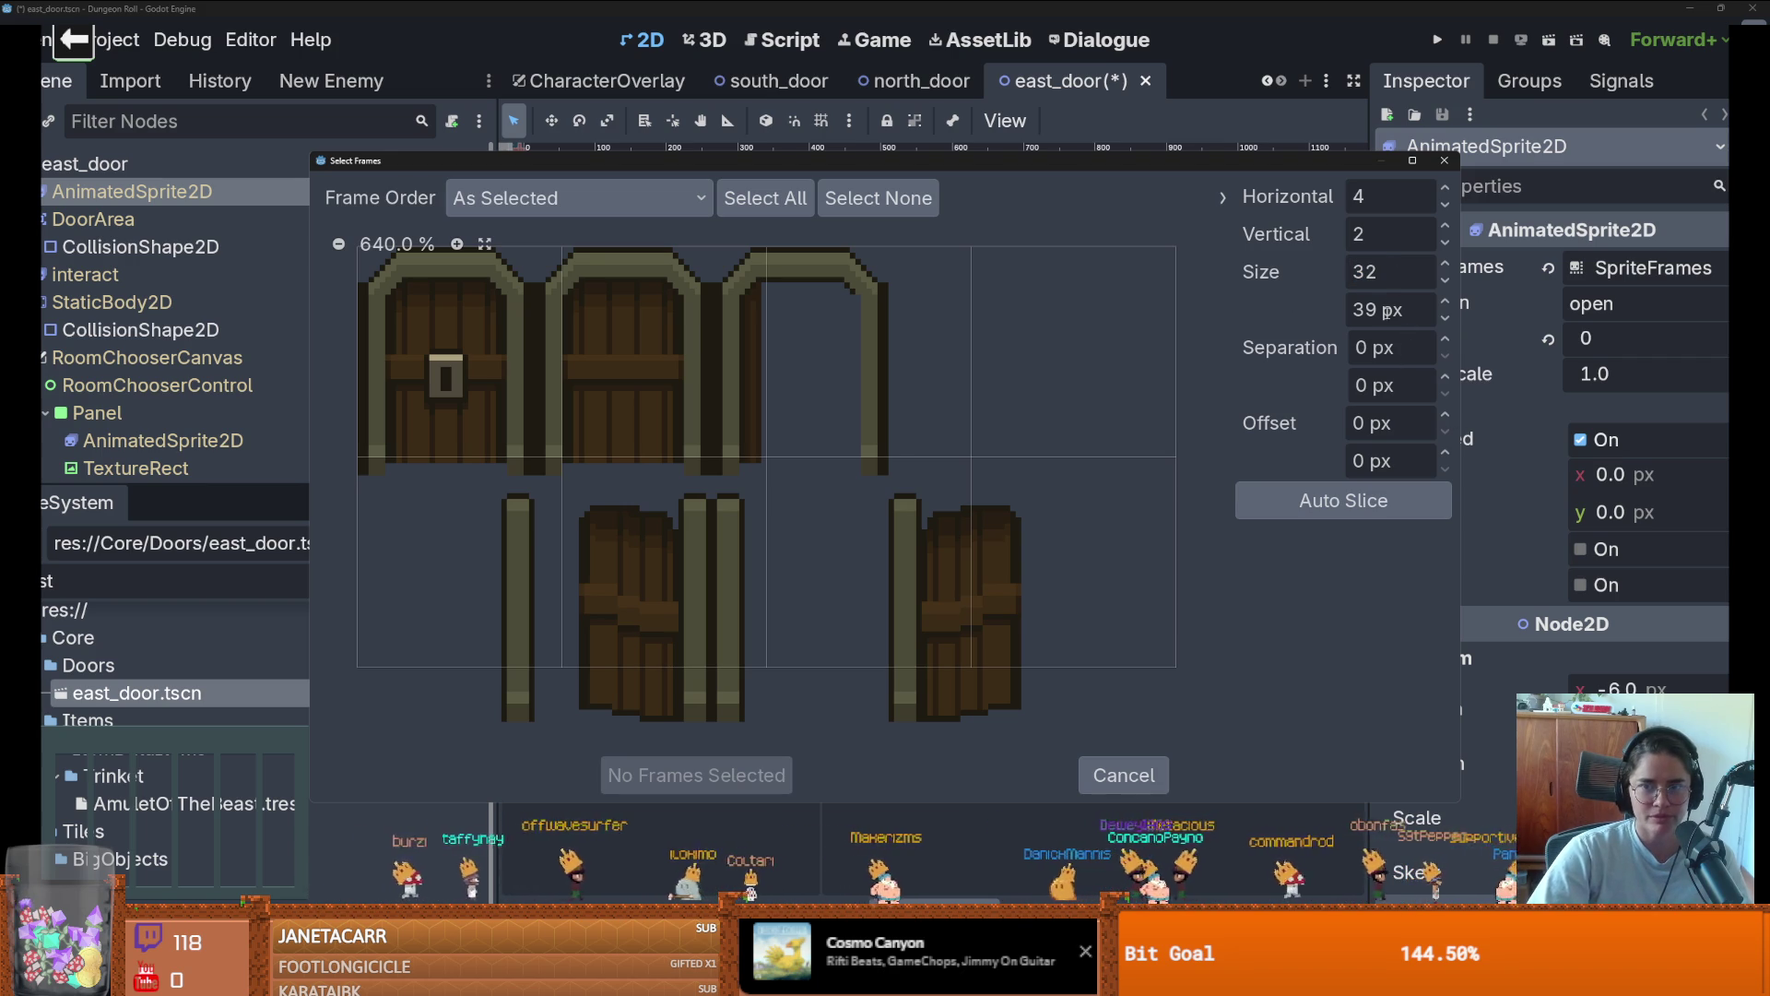
key("Tab")
type("40")
key("Return")
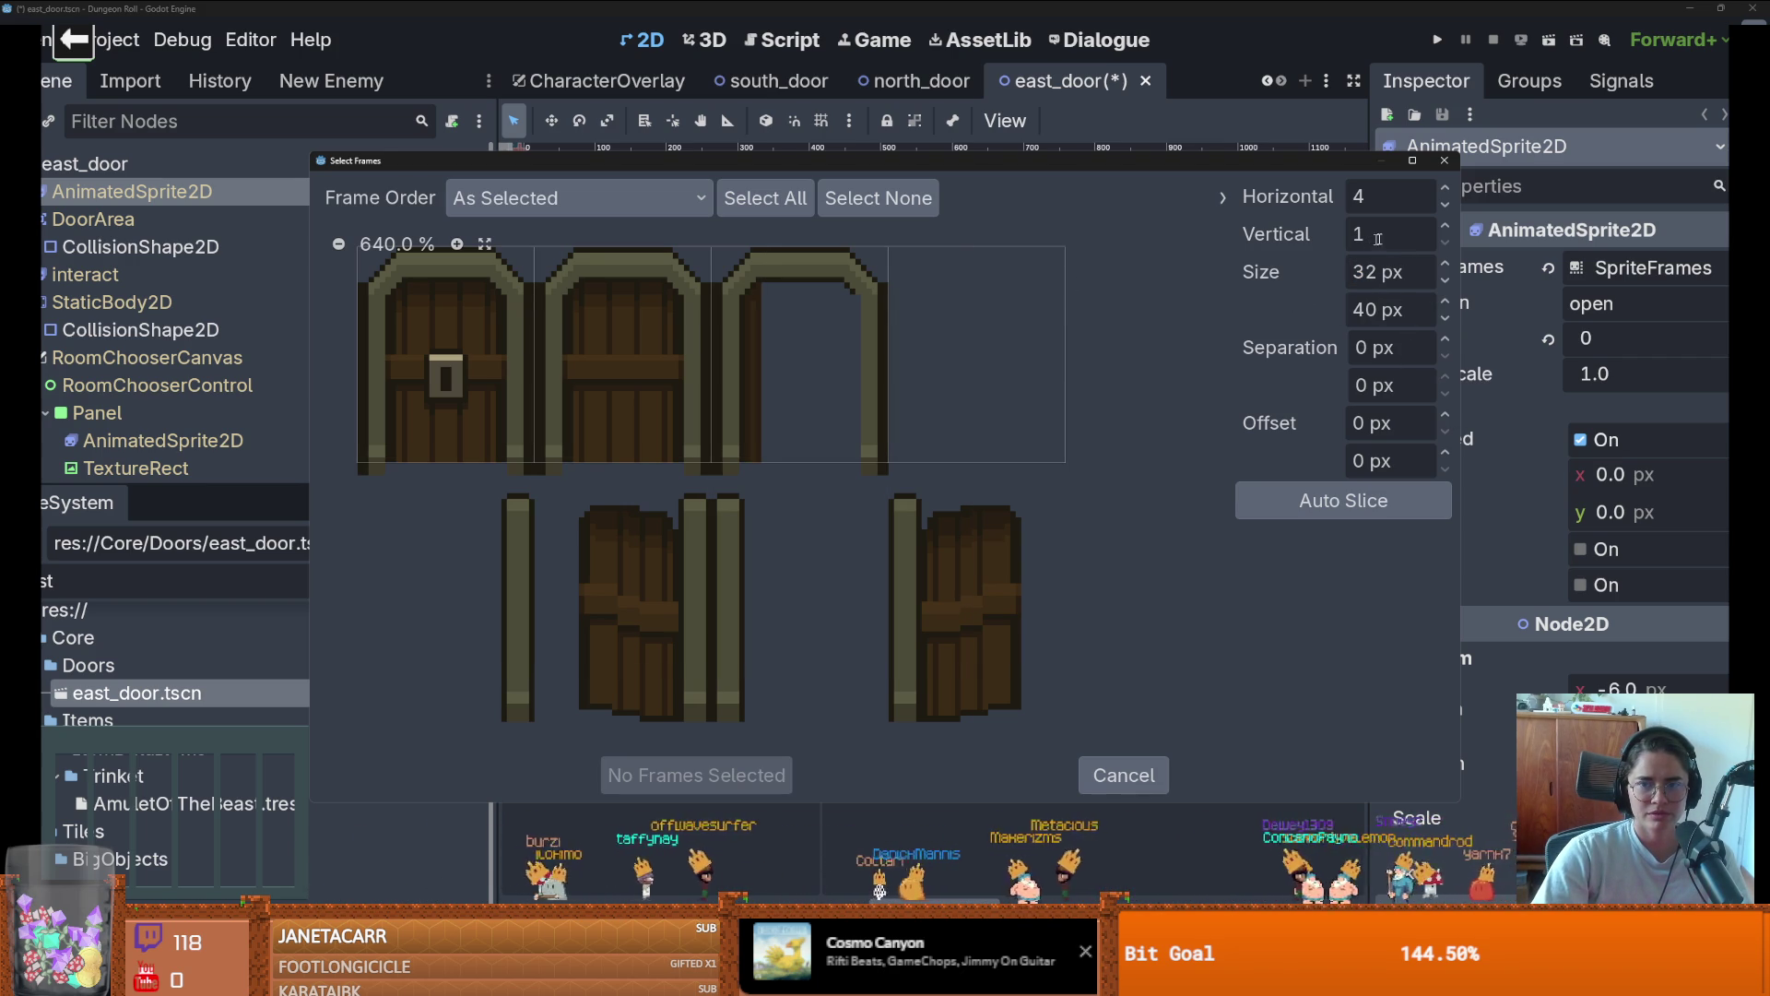
Experiment with one and two rows, Auto Slice, and a taller frame height
left_click(1445, 226)
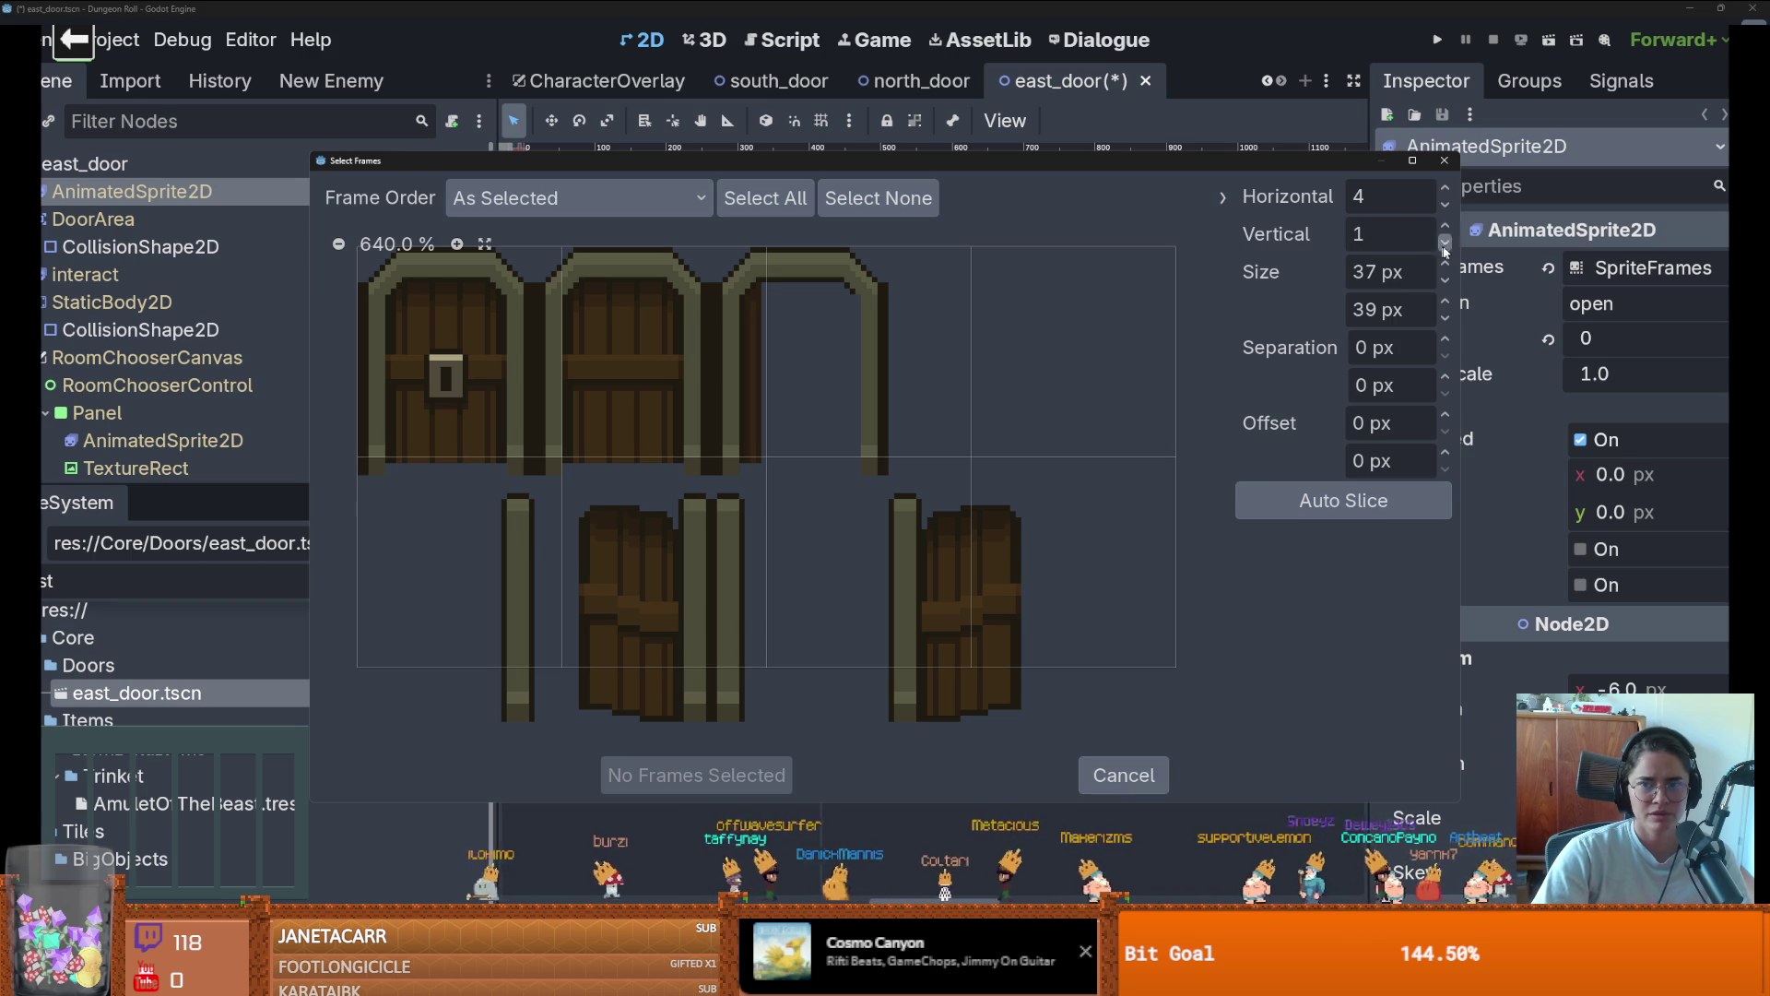
left_click(1444, 242)
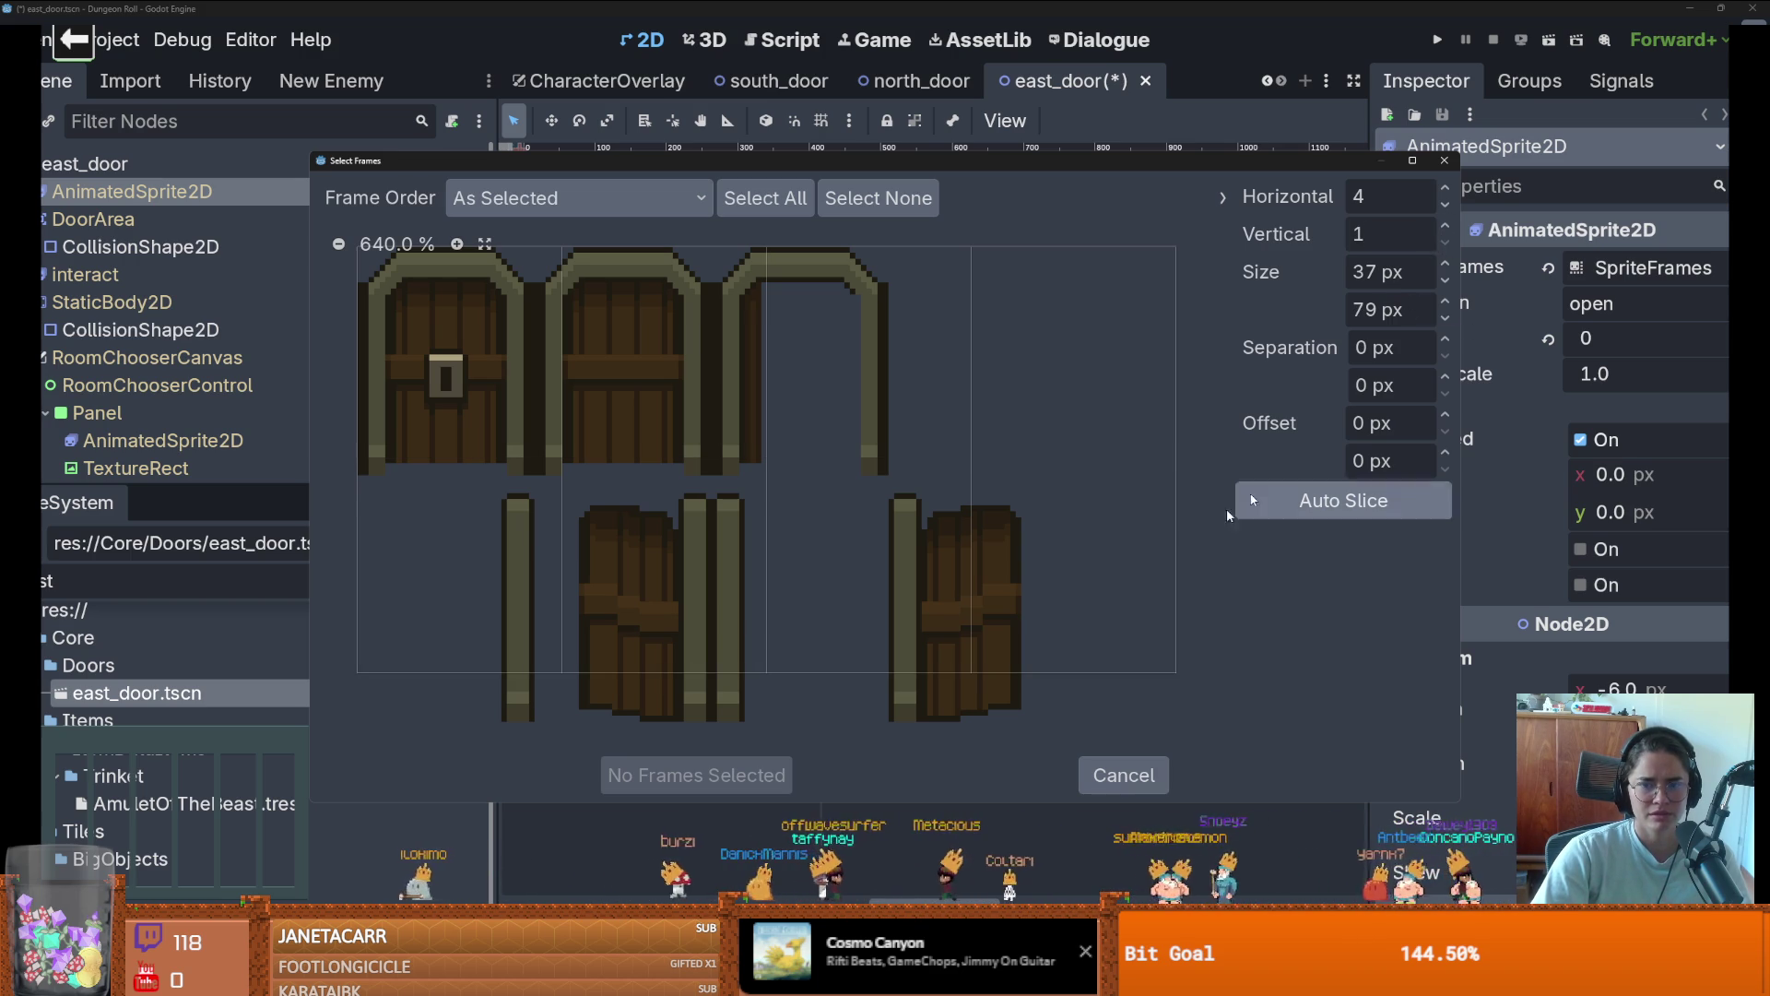
left_click(1297, 516)
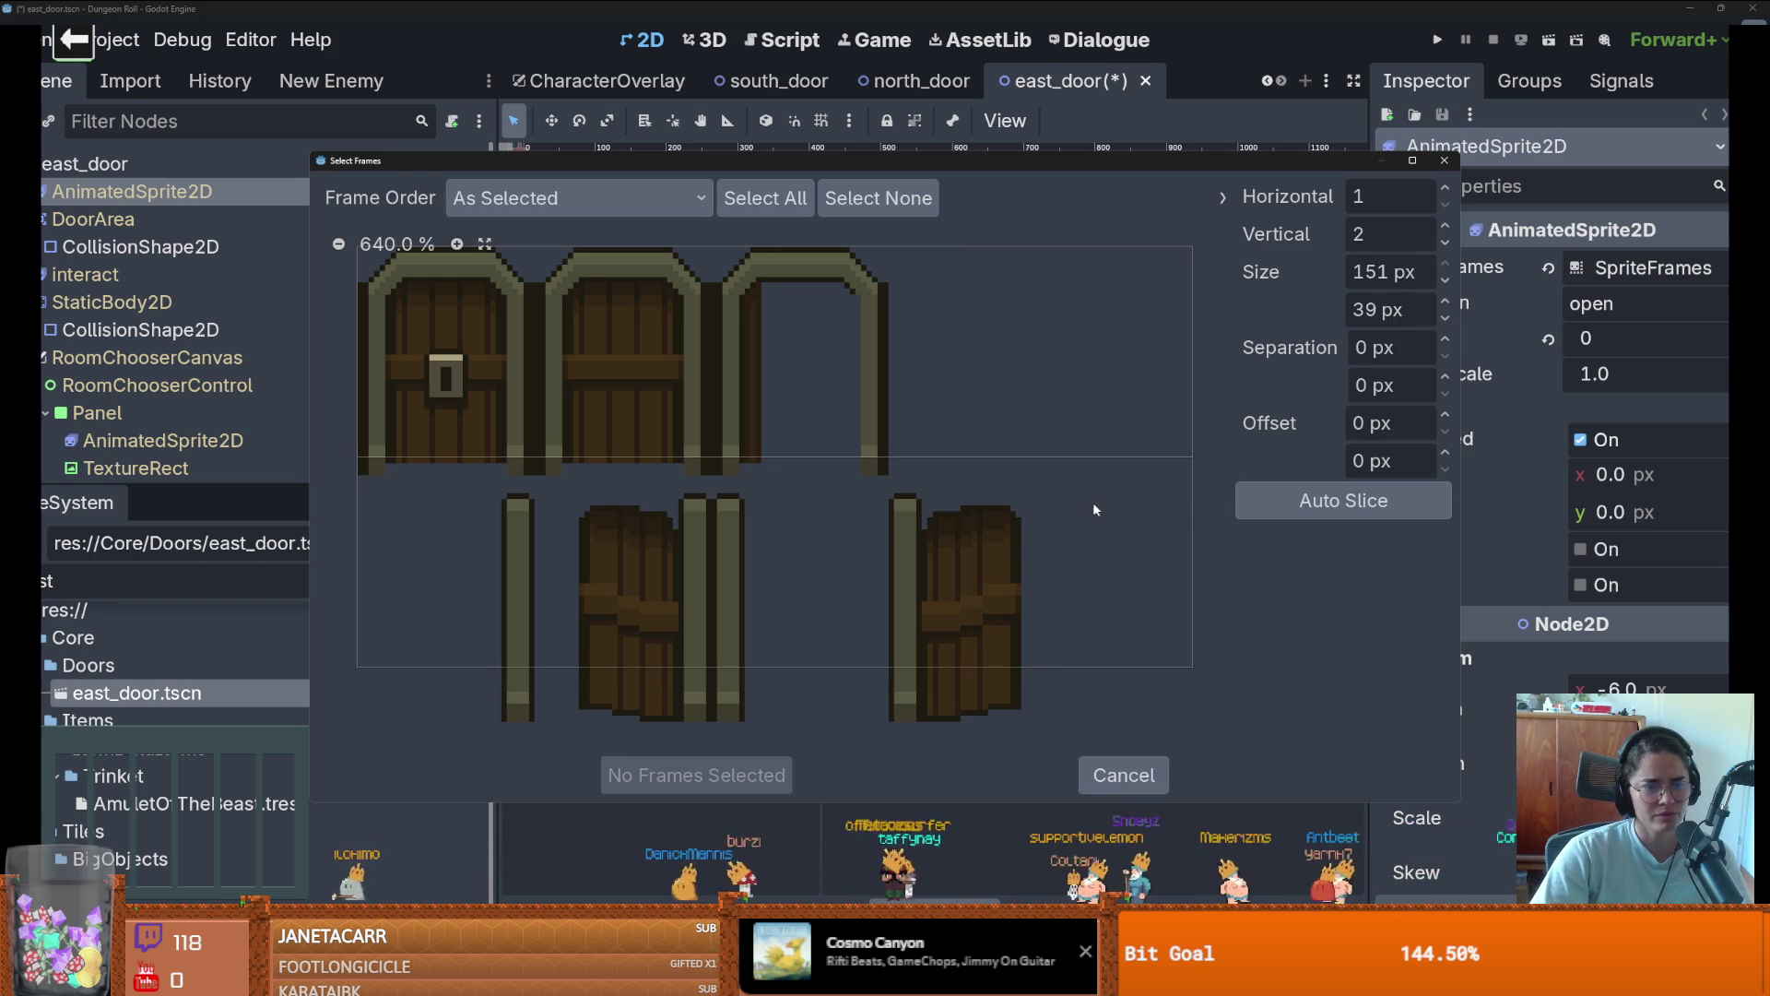
left_click(1445, 302)
left_click(1446, 301)
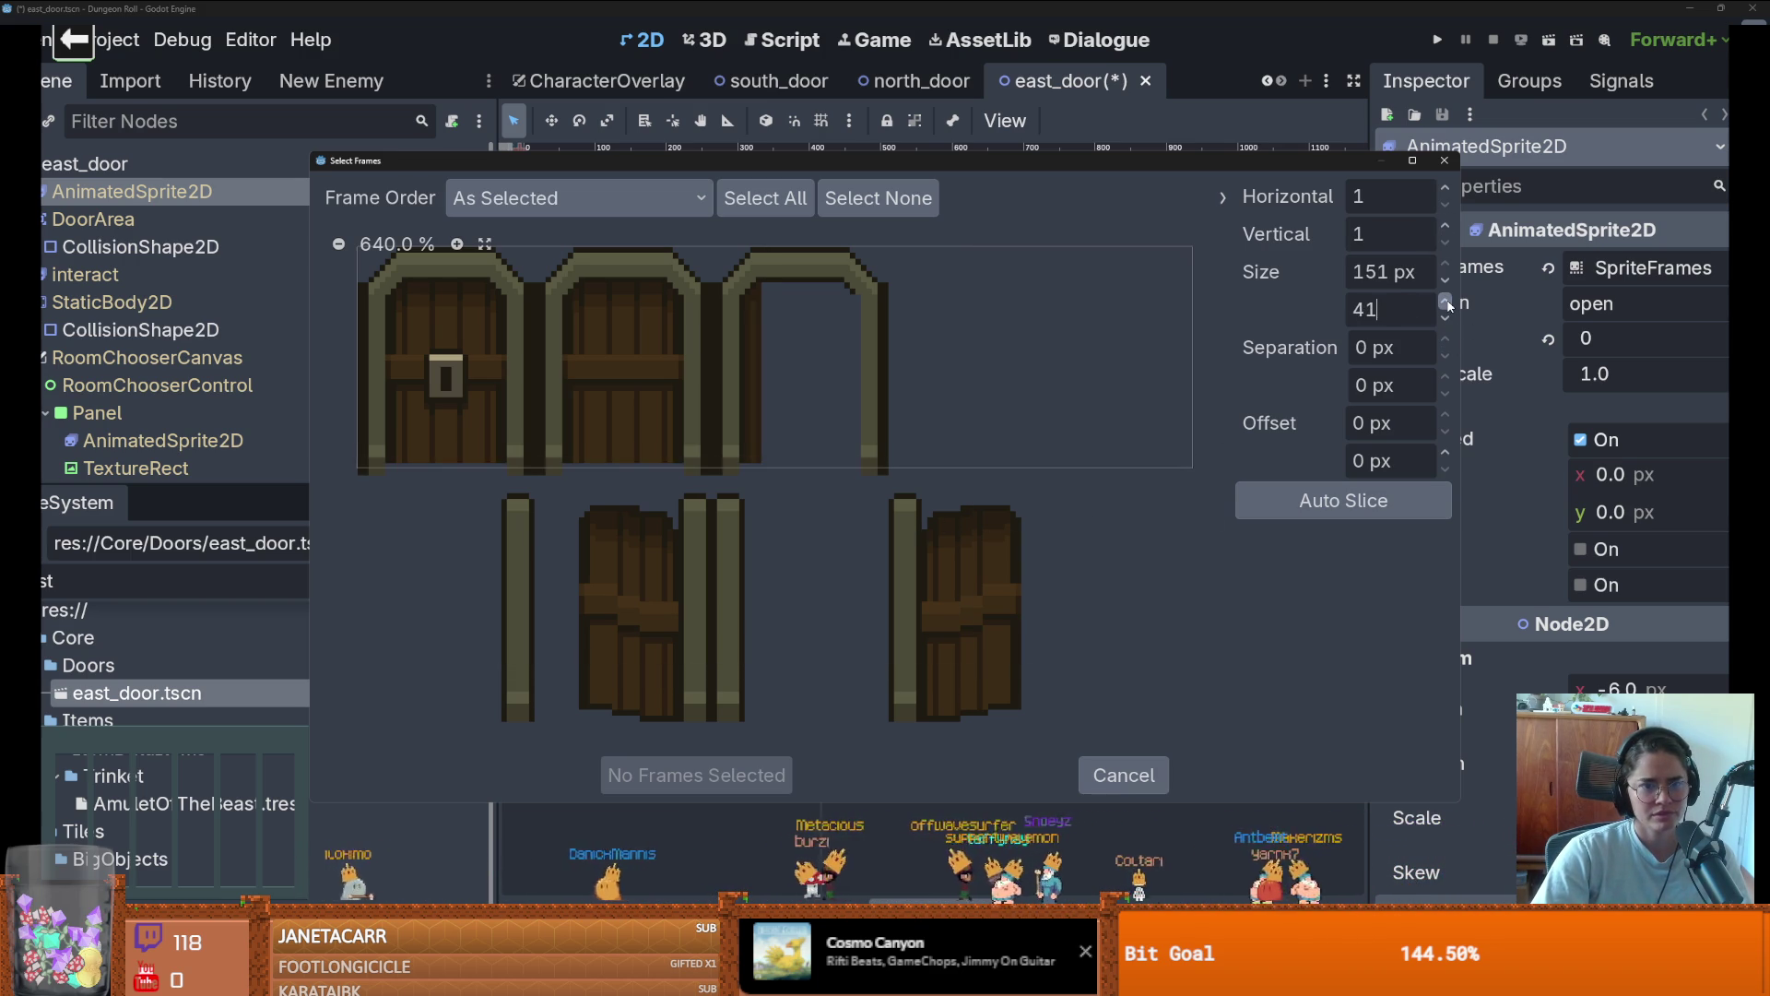
left_click(1446, 302)
left_click(1445, 301)
left_click(1447, 227)
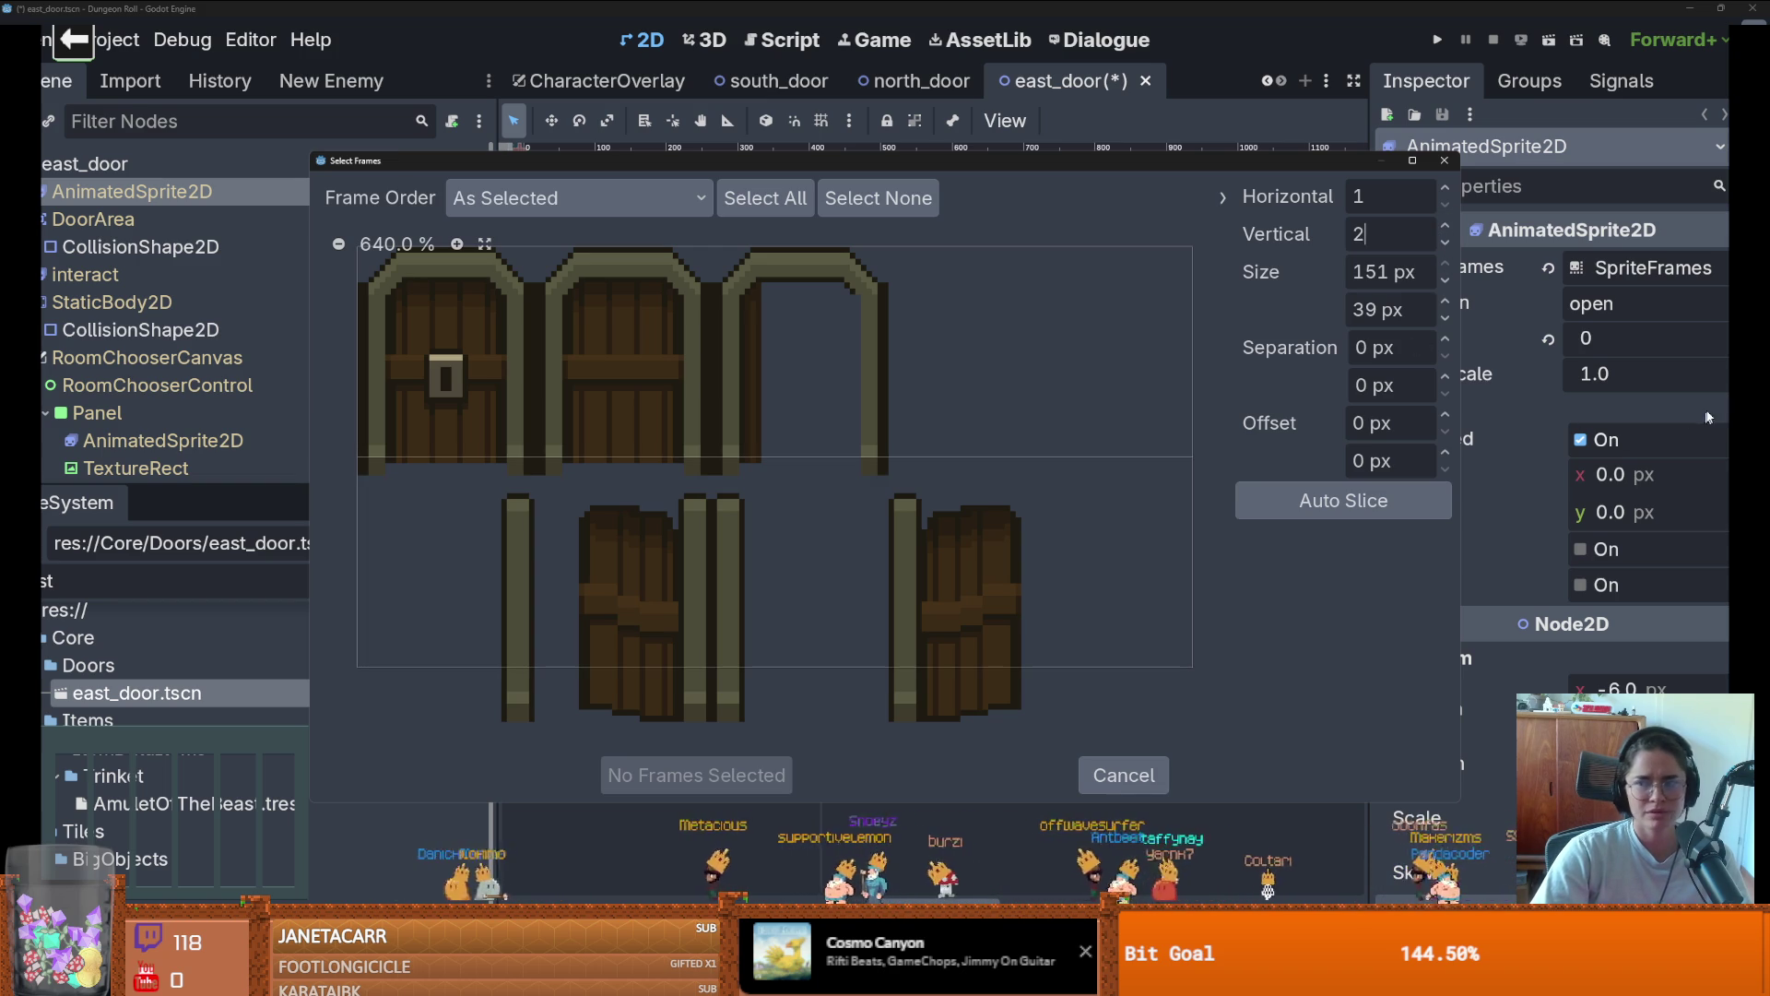
Extend the door_sprites.png canvas downward in Aseprite
key("alt+Tab")
key("ctrl+alt+c")
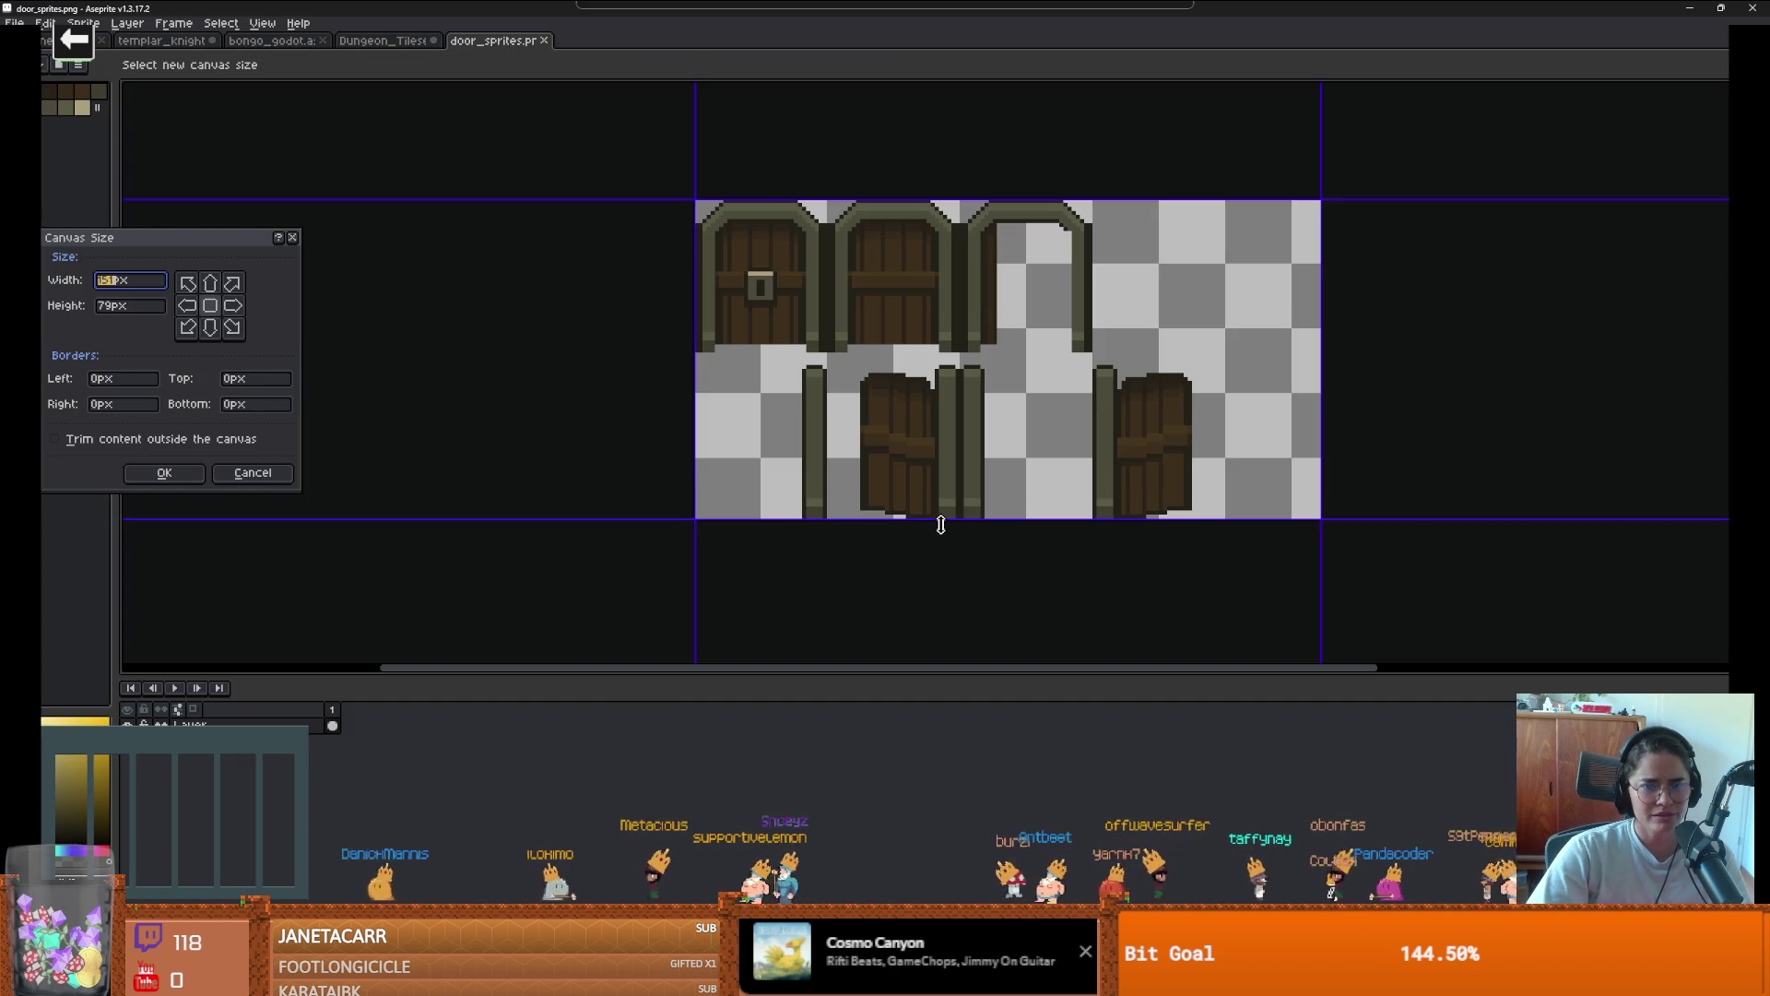
left_click_drag(937, 517, 937, 595)
key("Return")
key("alt+Tab")
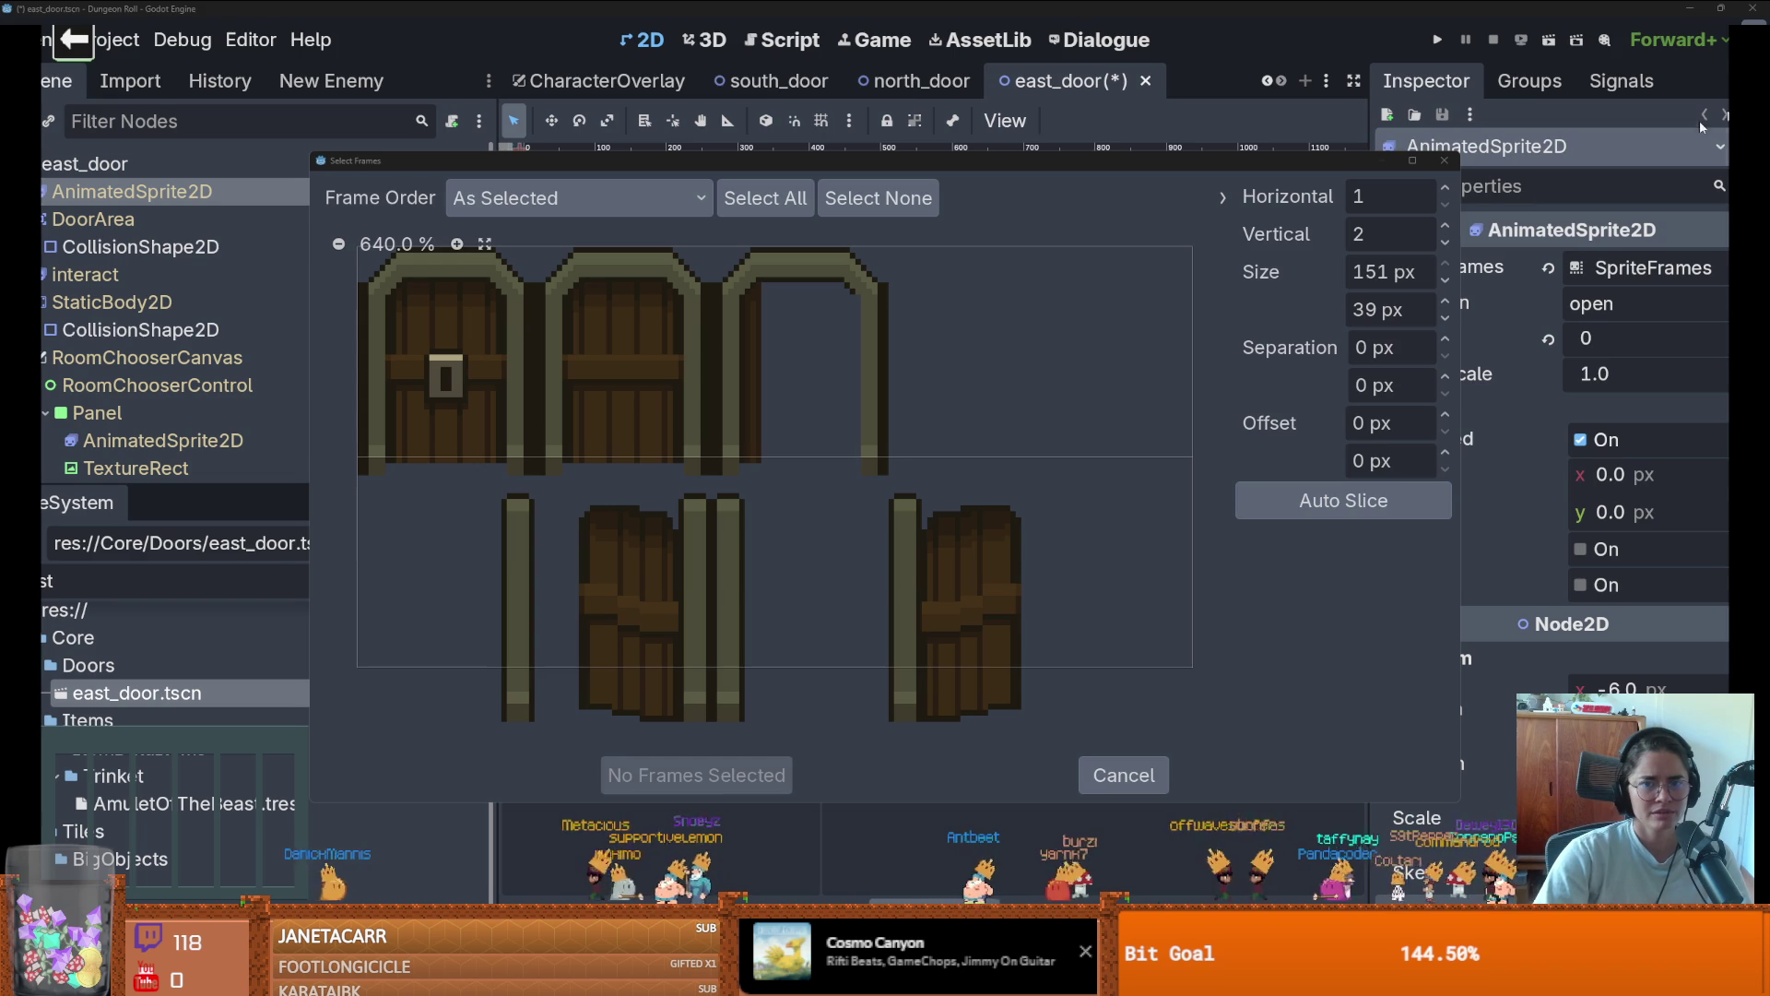
Reopen the picker on door_sprites.png with 49 px tall frames, then marquee Aseprite's lower door row
key("Escape")
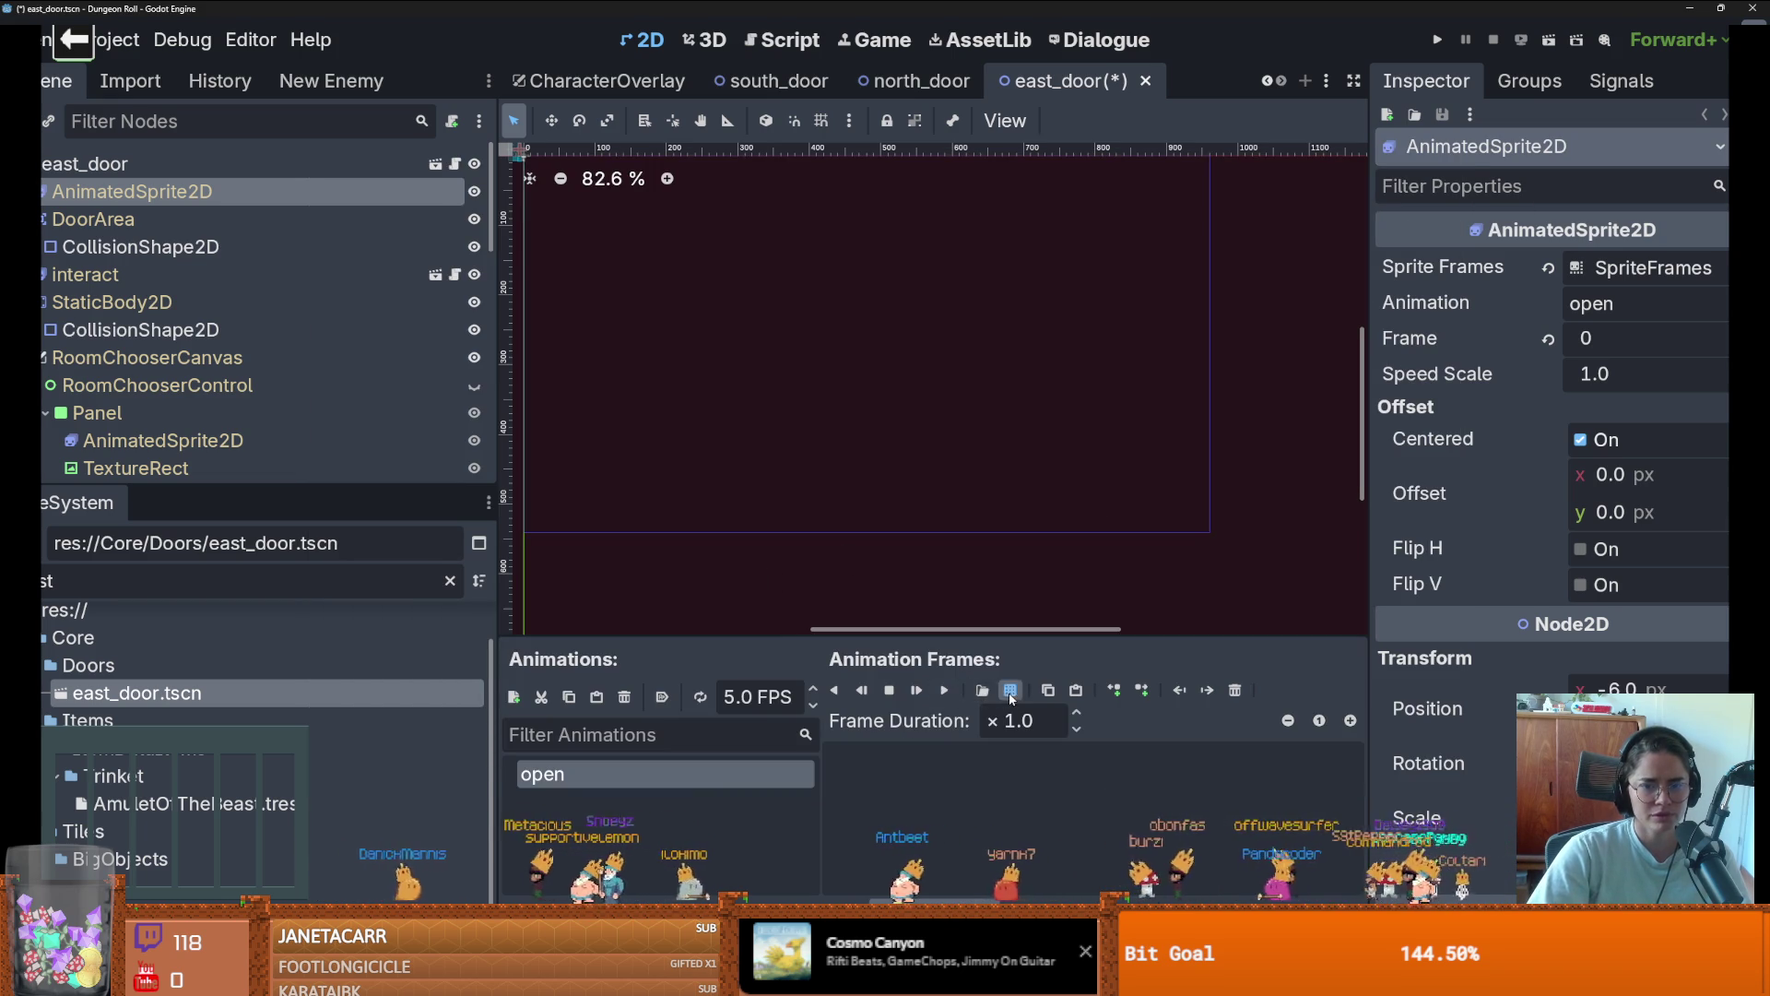
left_click(1011, 698)
double_click(664, 336)
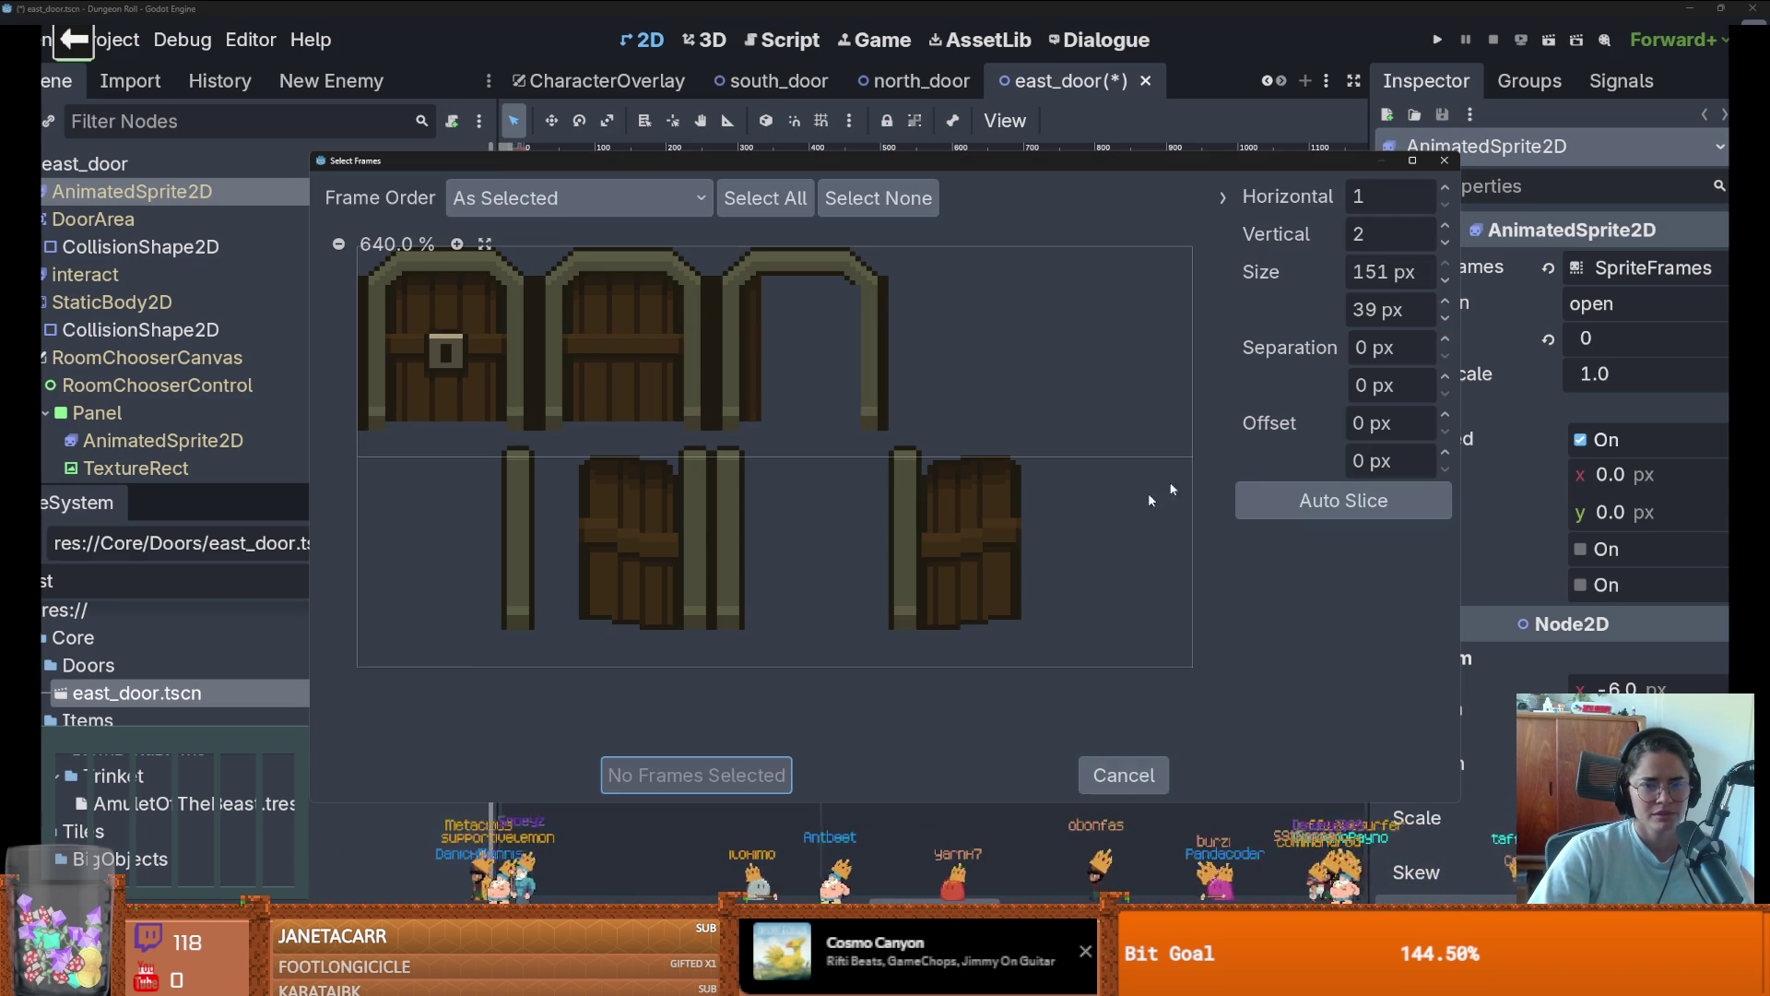
left_click_drag(1447, 452, 1446, 472)
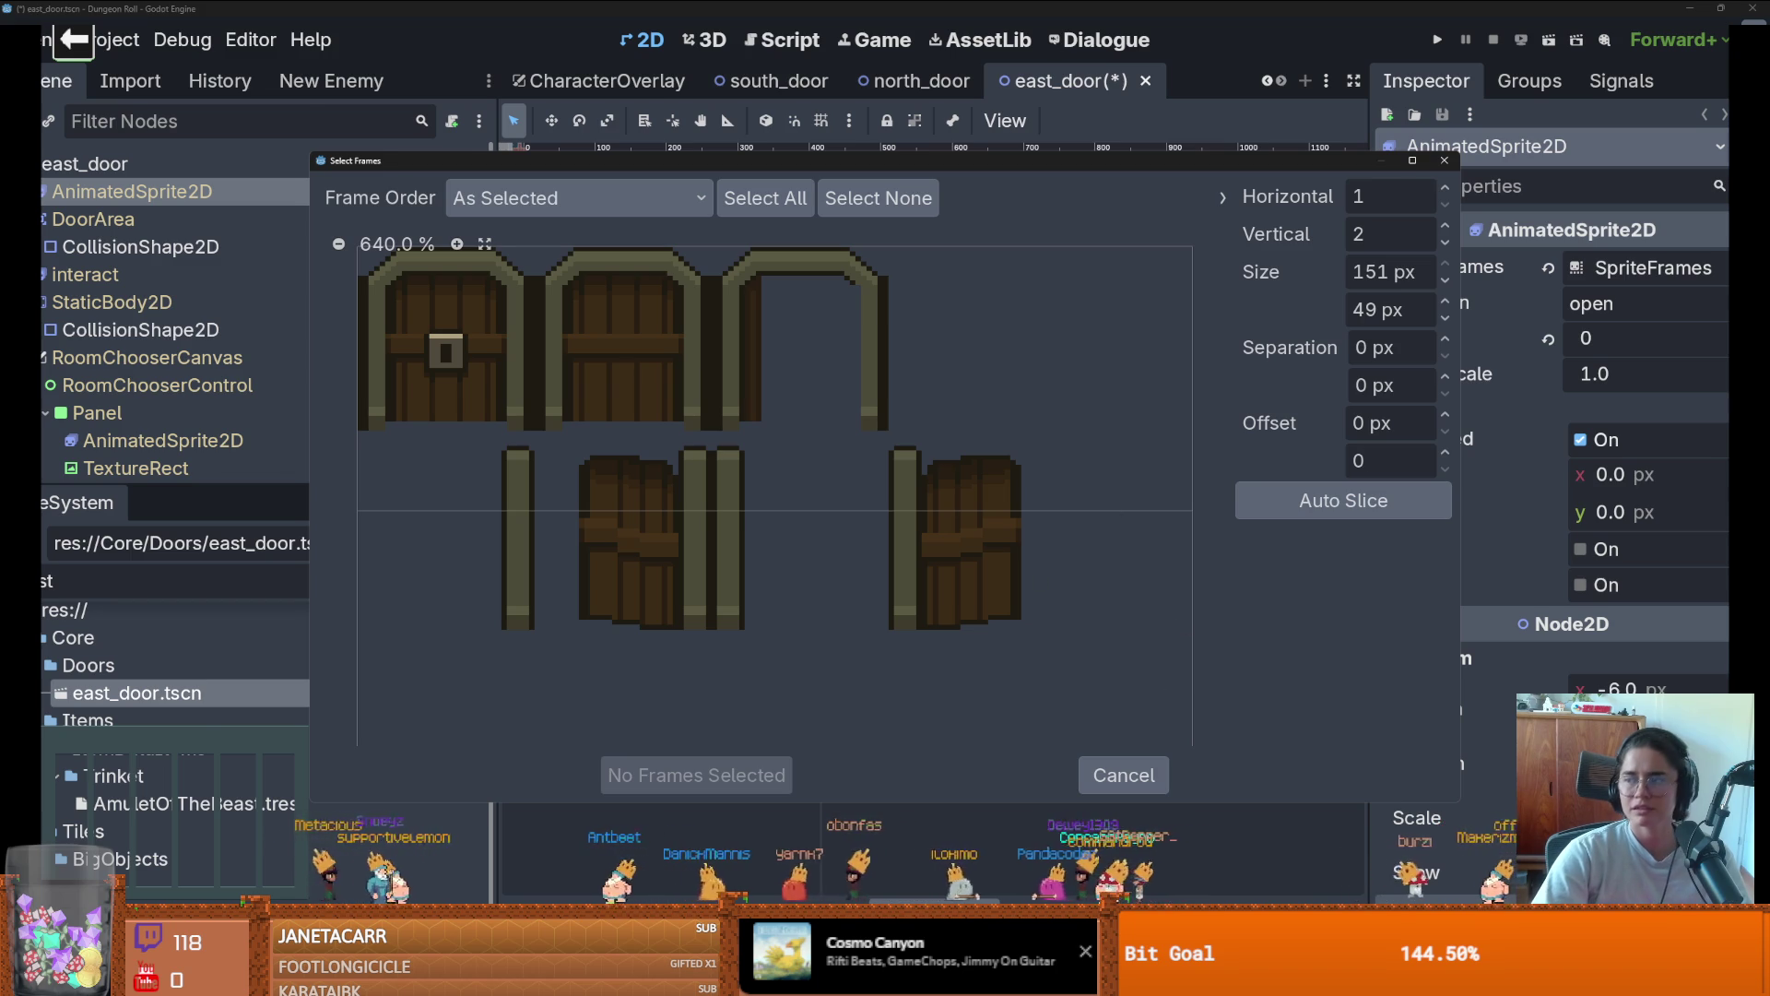
key("alt+Tab")
mouse_move(1248, 578)
left_mouse_down()
mouse_move(976, 368)
mouse_move(695, 357)
left_mouse_up()
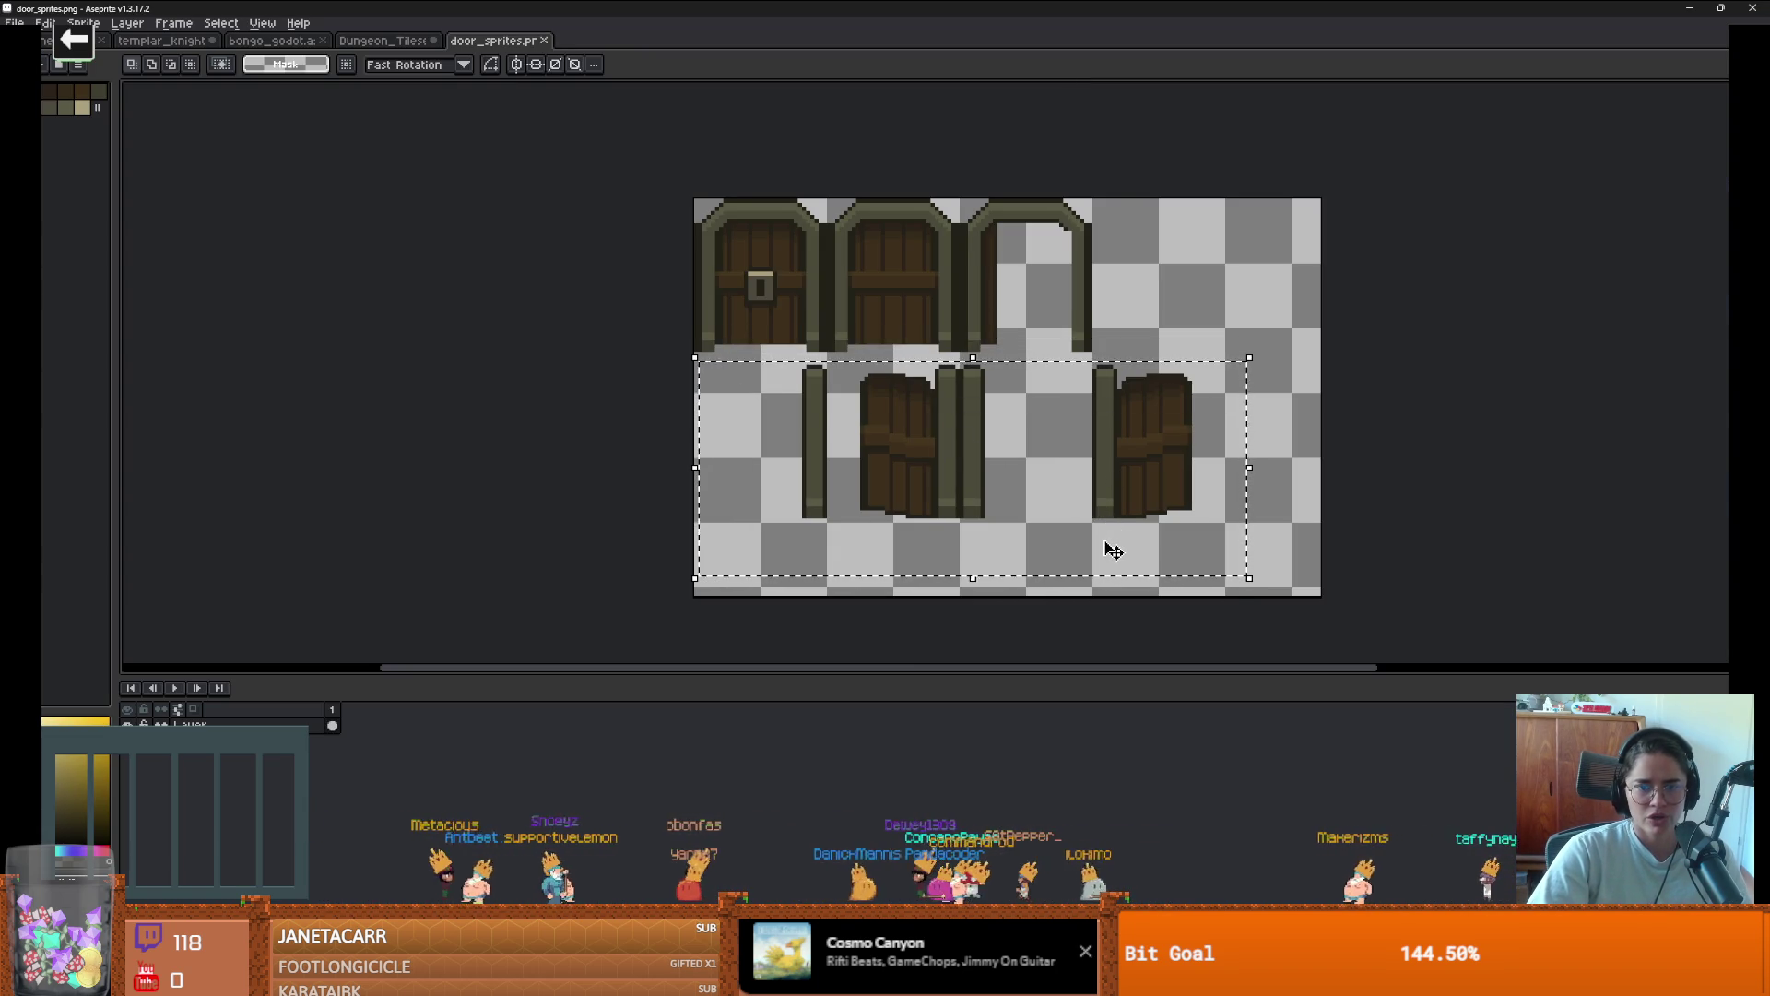
Cut the lower door row and crop the canvas down to the top door row
key("ctrl+shift+c")
left_click_drag(1040, 598, 1040, 353)
key("Return")
Widen the canvas and paste the lower doors to the right of the top row
key("ctrl+alt+c")
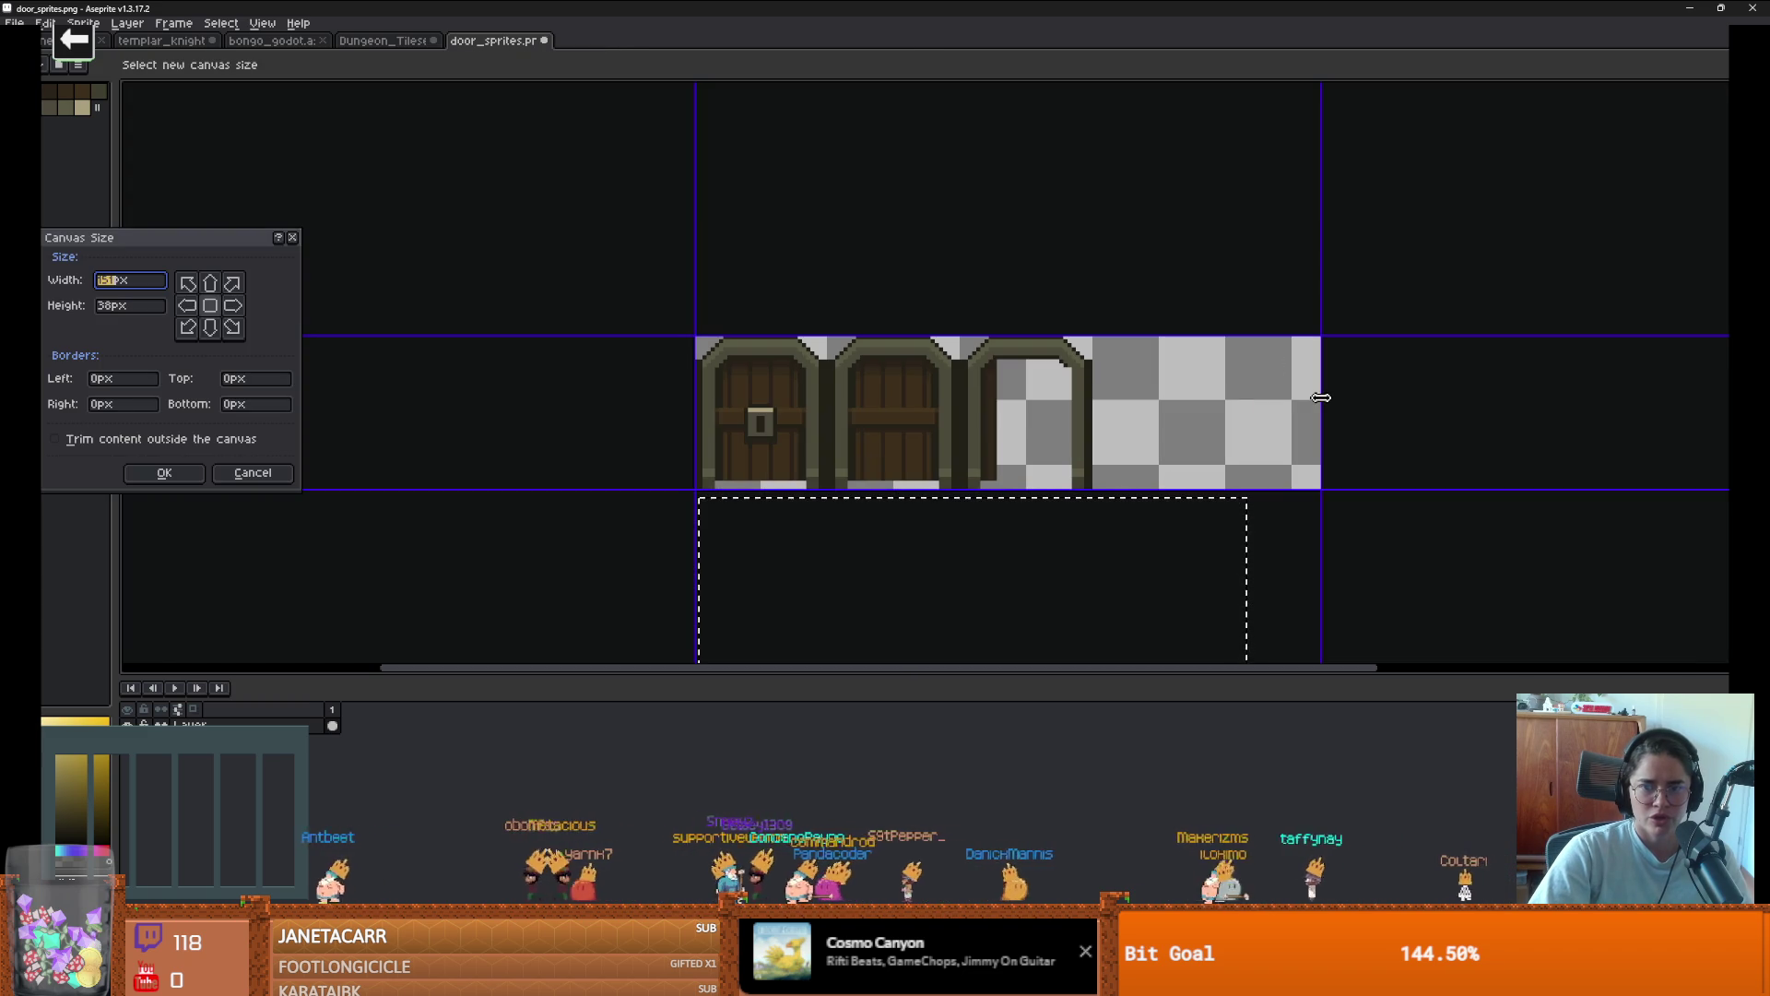
left_click_drag(1327, 398, 1724, 397)
key("Return")
key("ctrl+v")
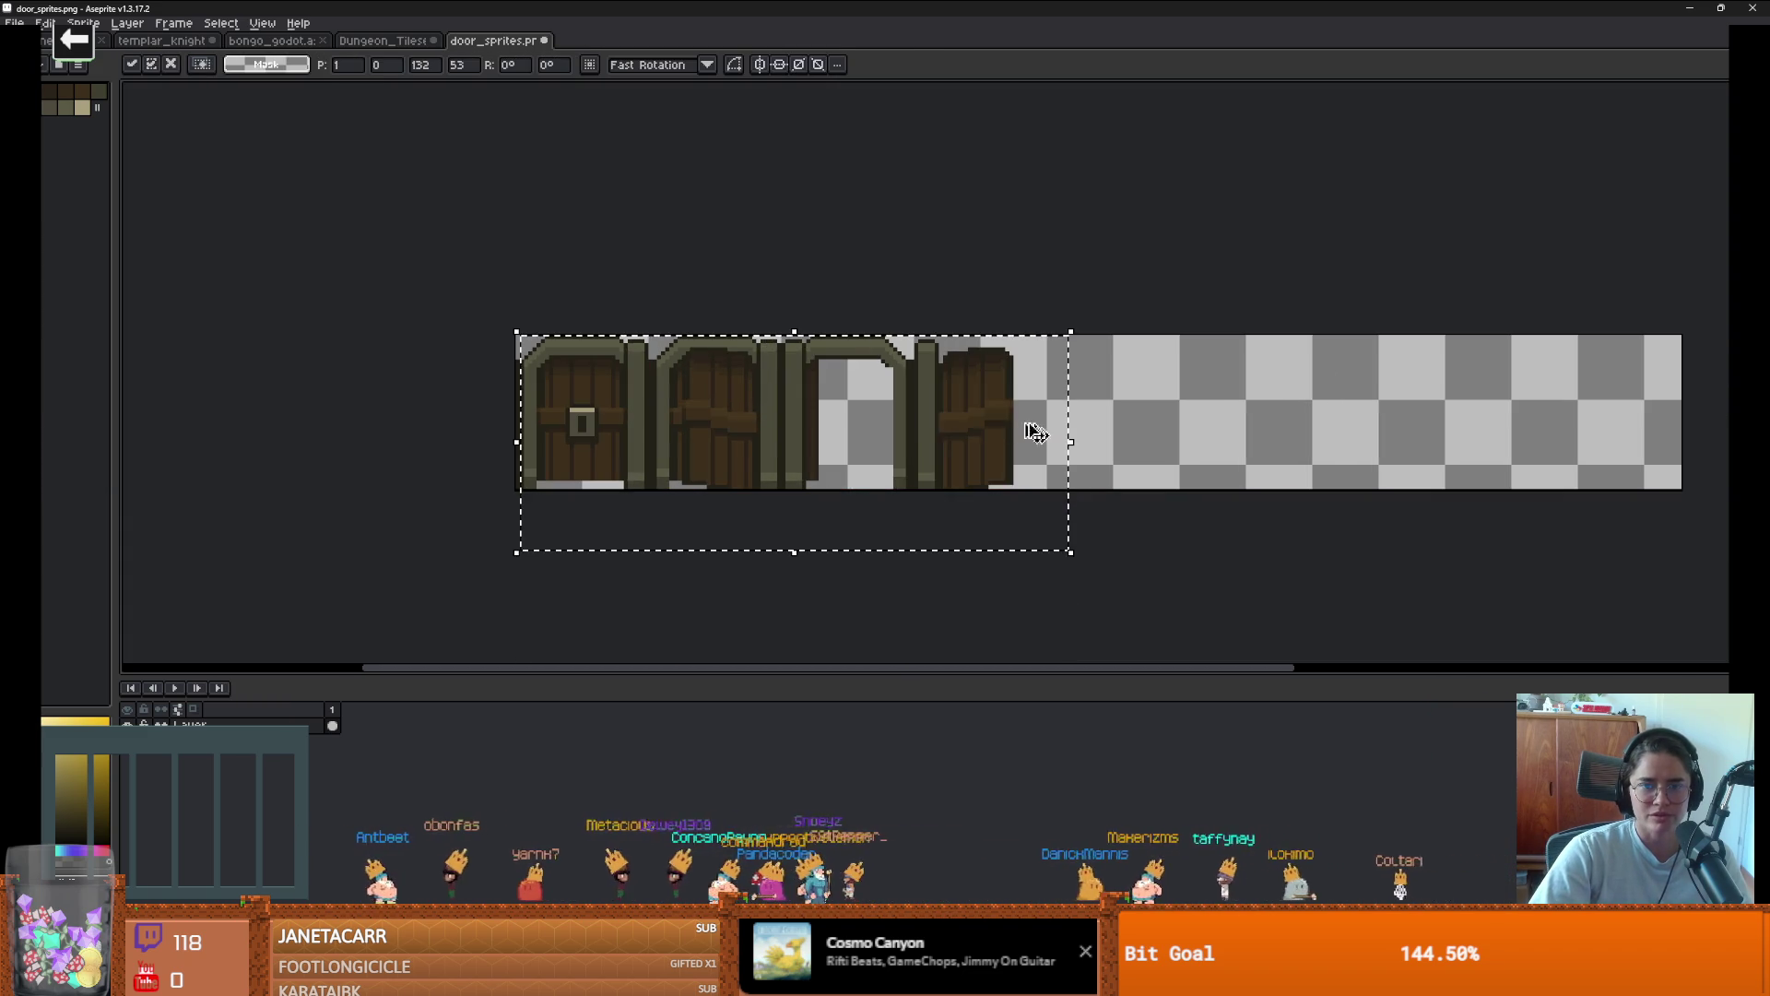
mouse_move(1027, 427)
left_mouse_down()
mouse_move(1334, 424)
mouse_move(1215, 429)
left_mouse_up()
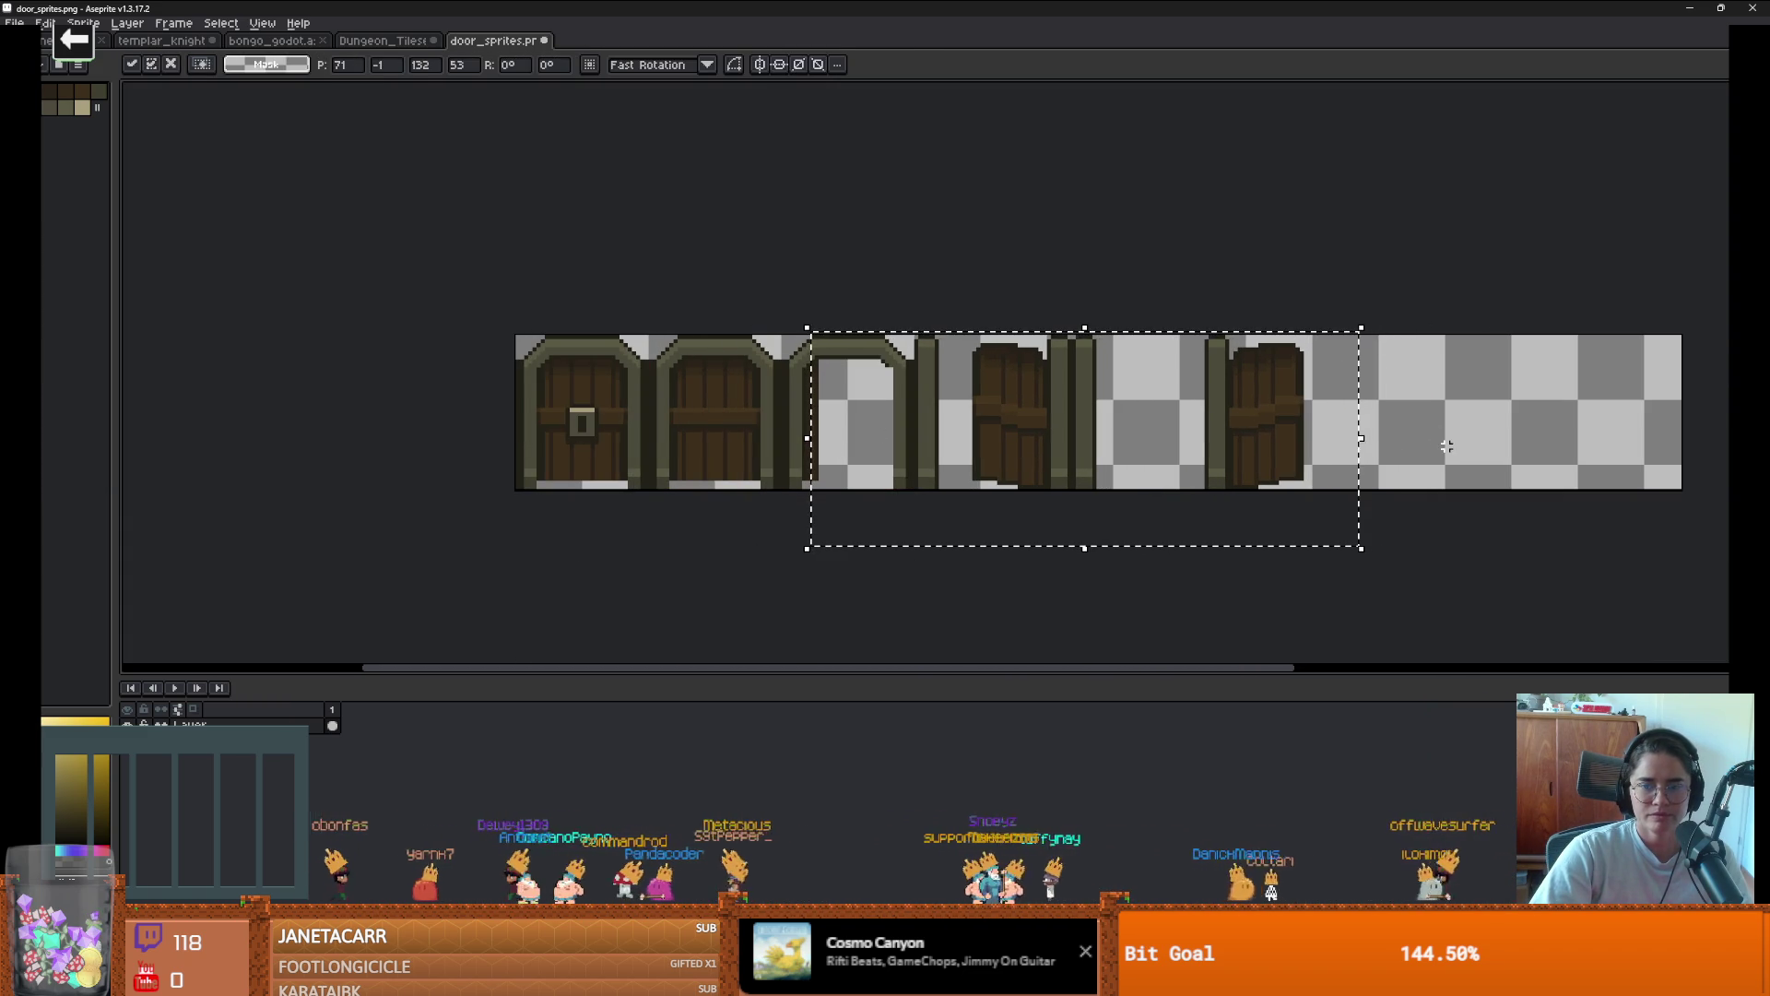
key("ctrl+s")
key("alt+Tab")
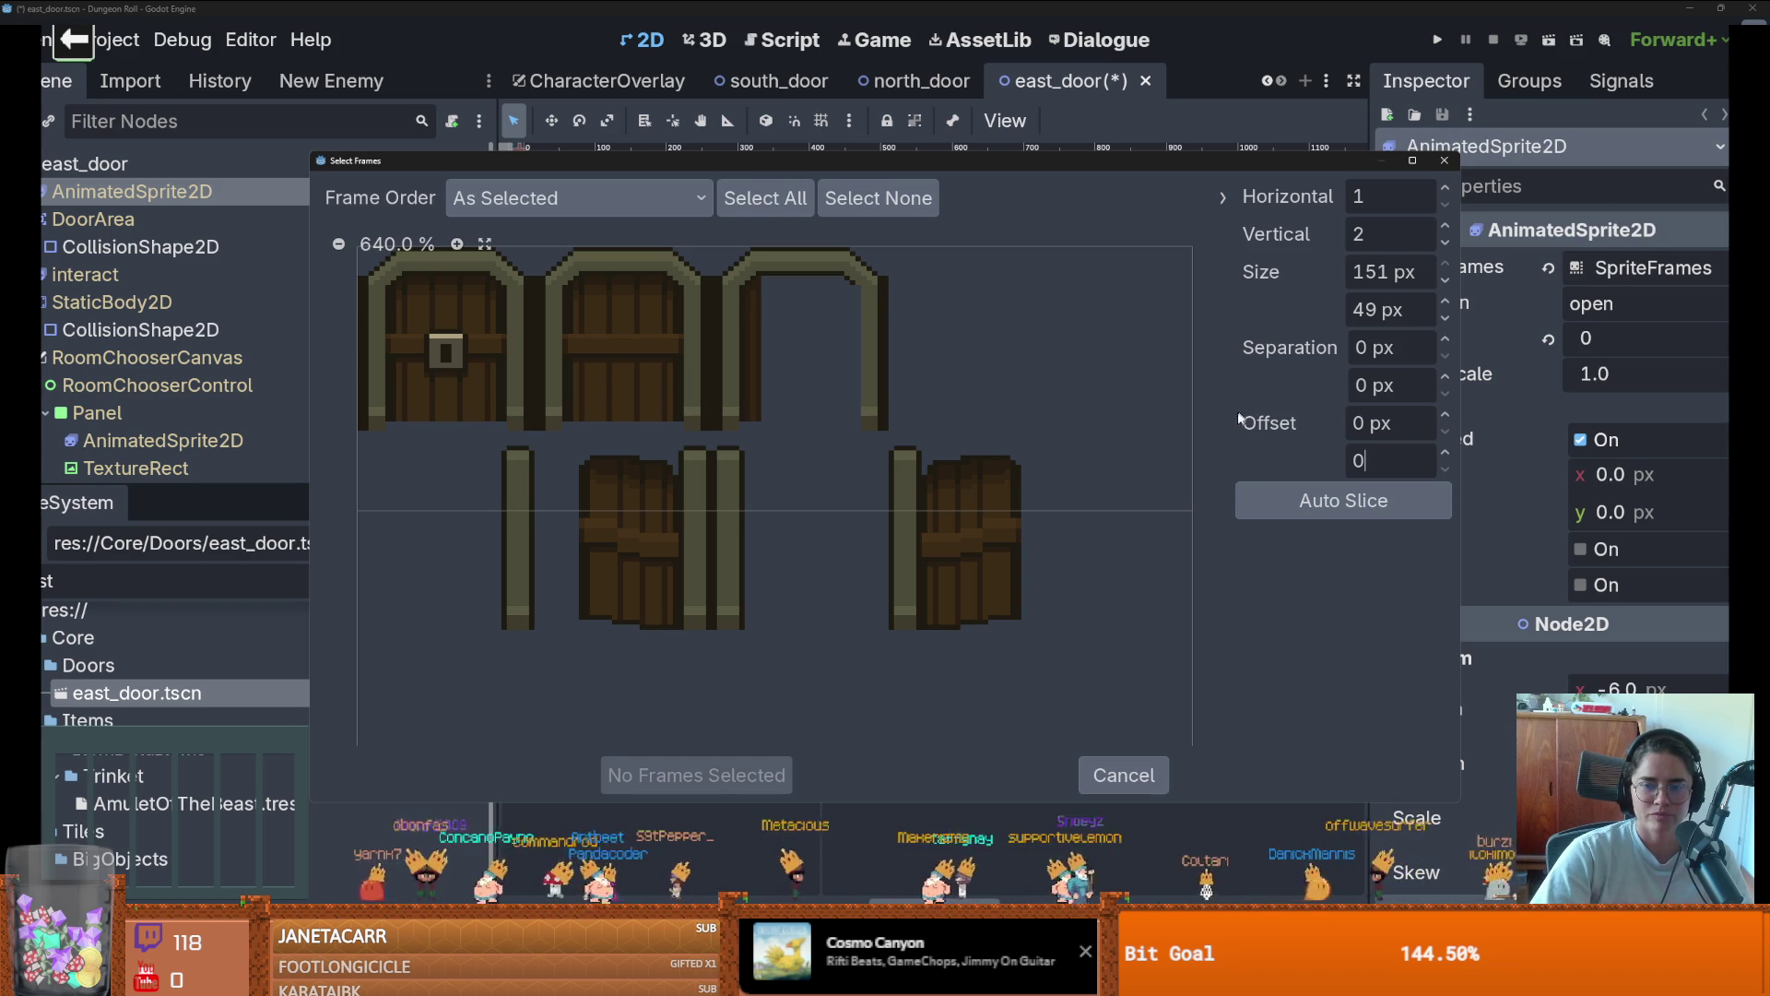
Reload door_sprites.png in the frame picker, try 32 × 40 px frames, then close without adding
left_click(1123, 774)
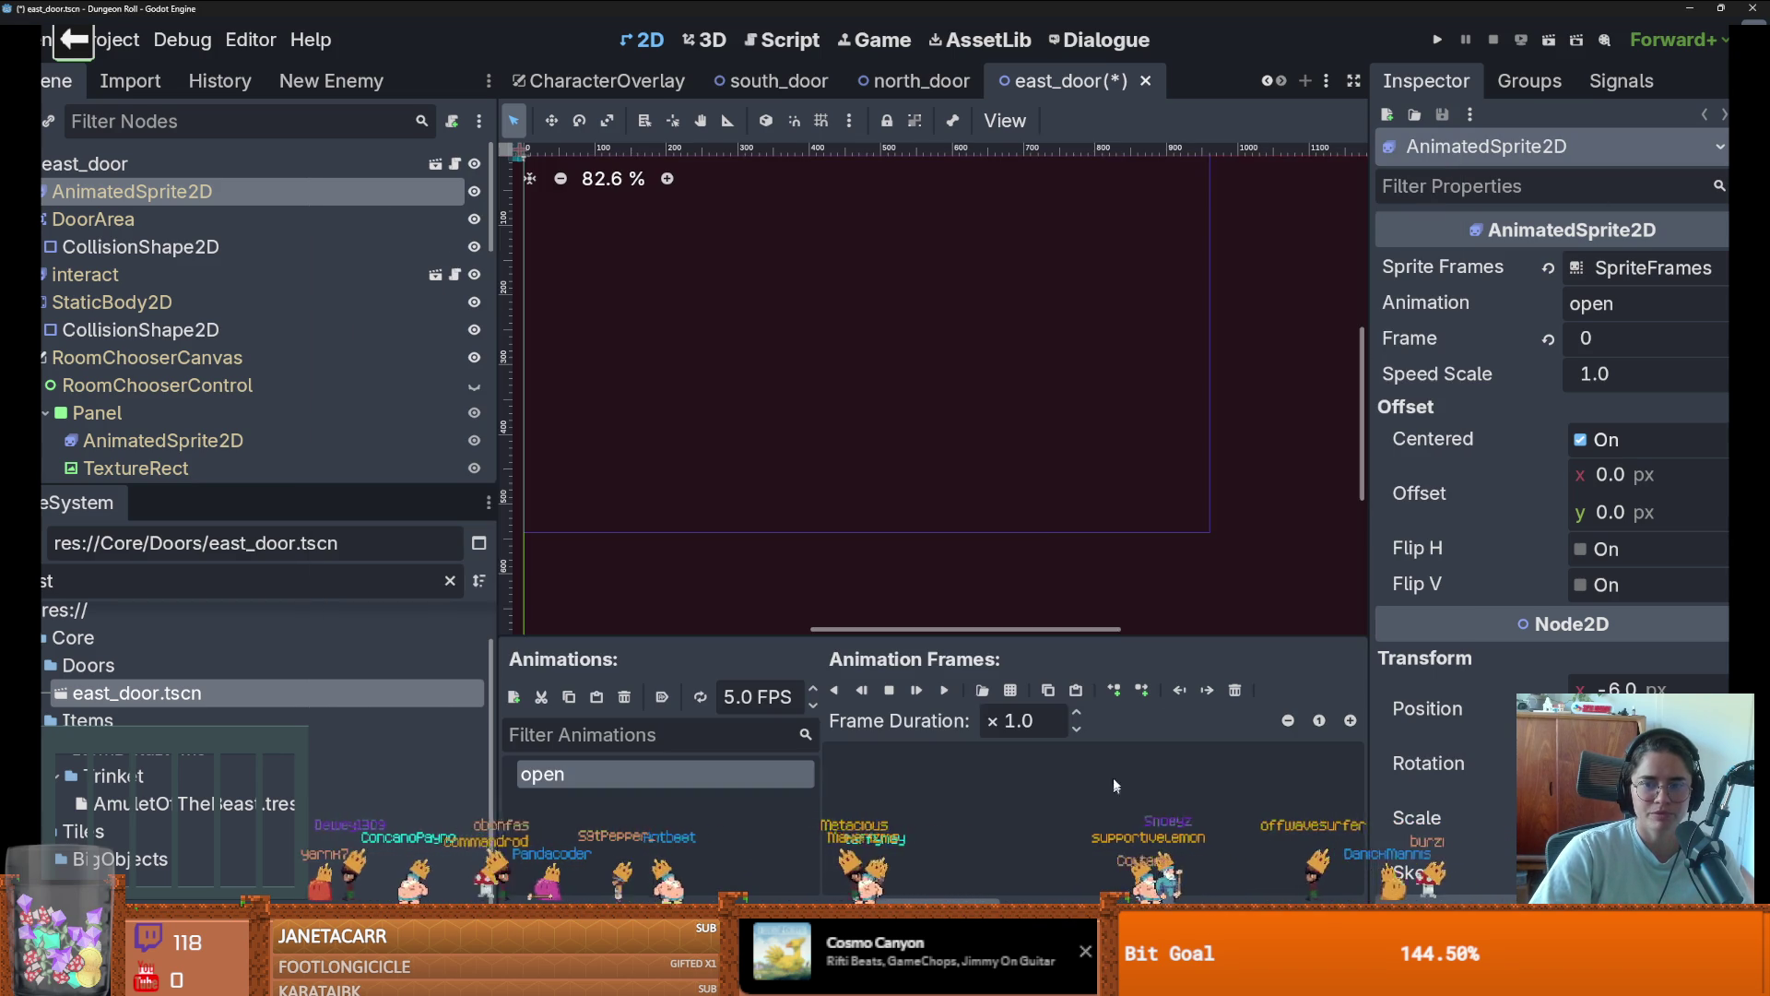
left_click(1019, 692)
double_click(719, 361)
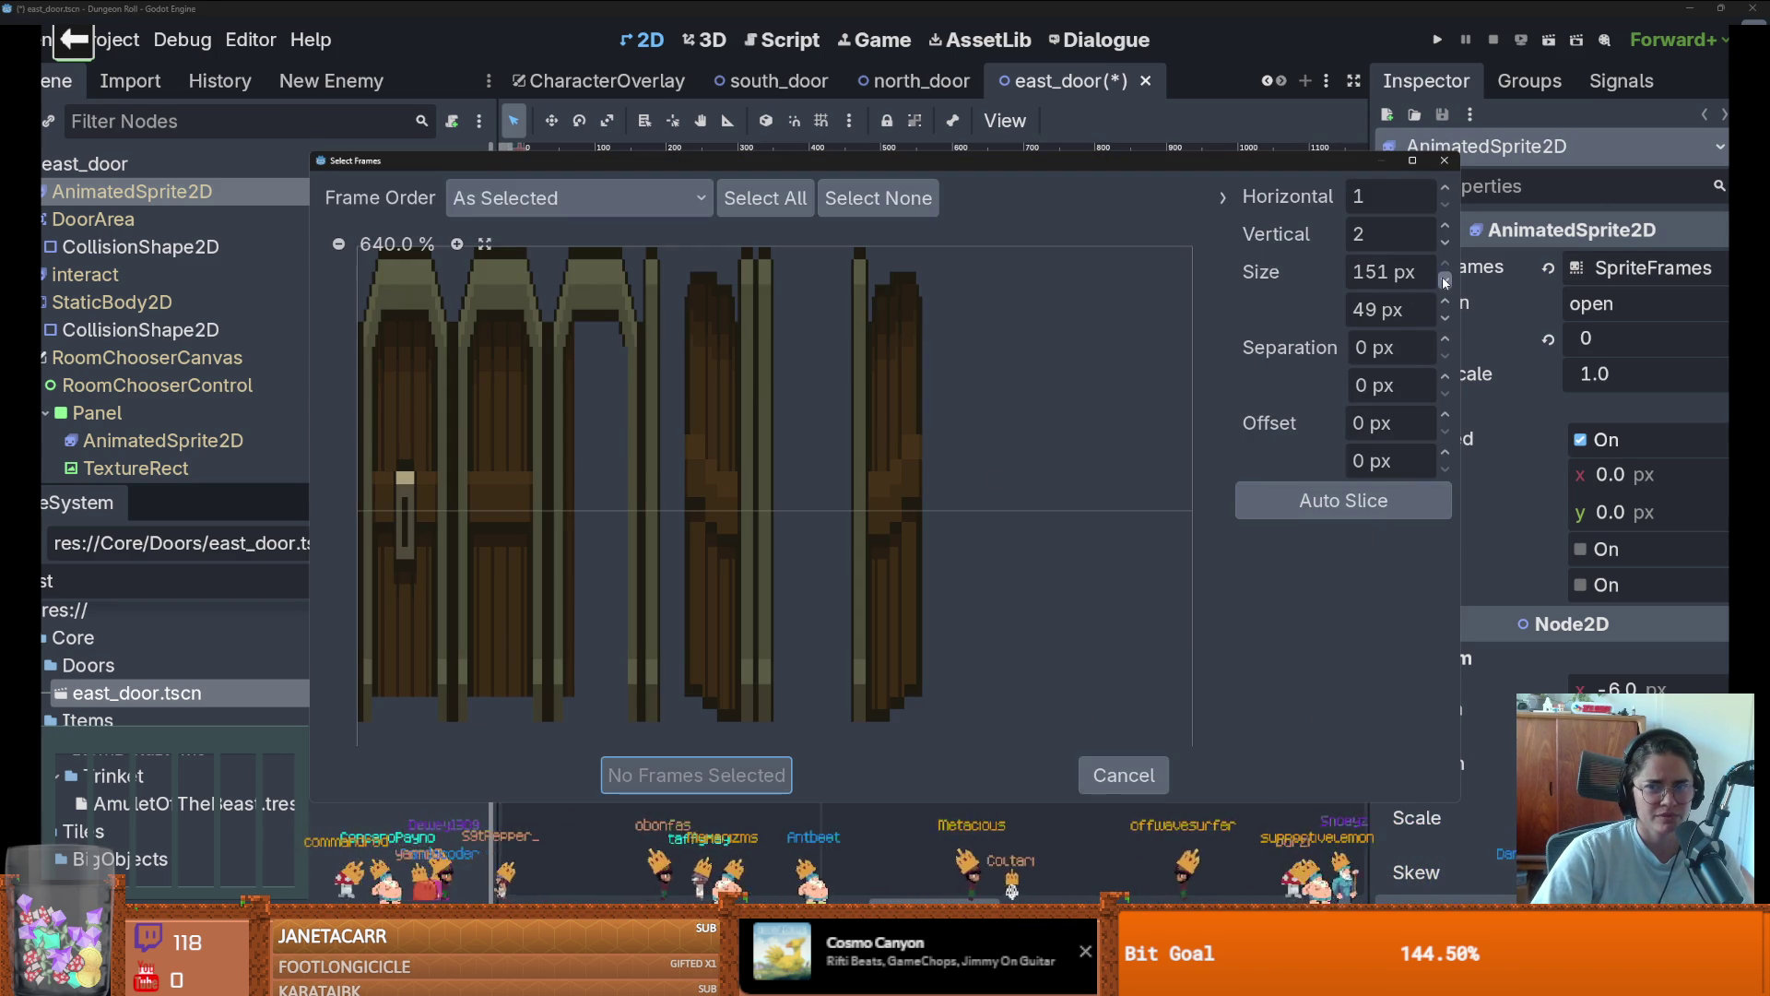
left_click(1343, 500)
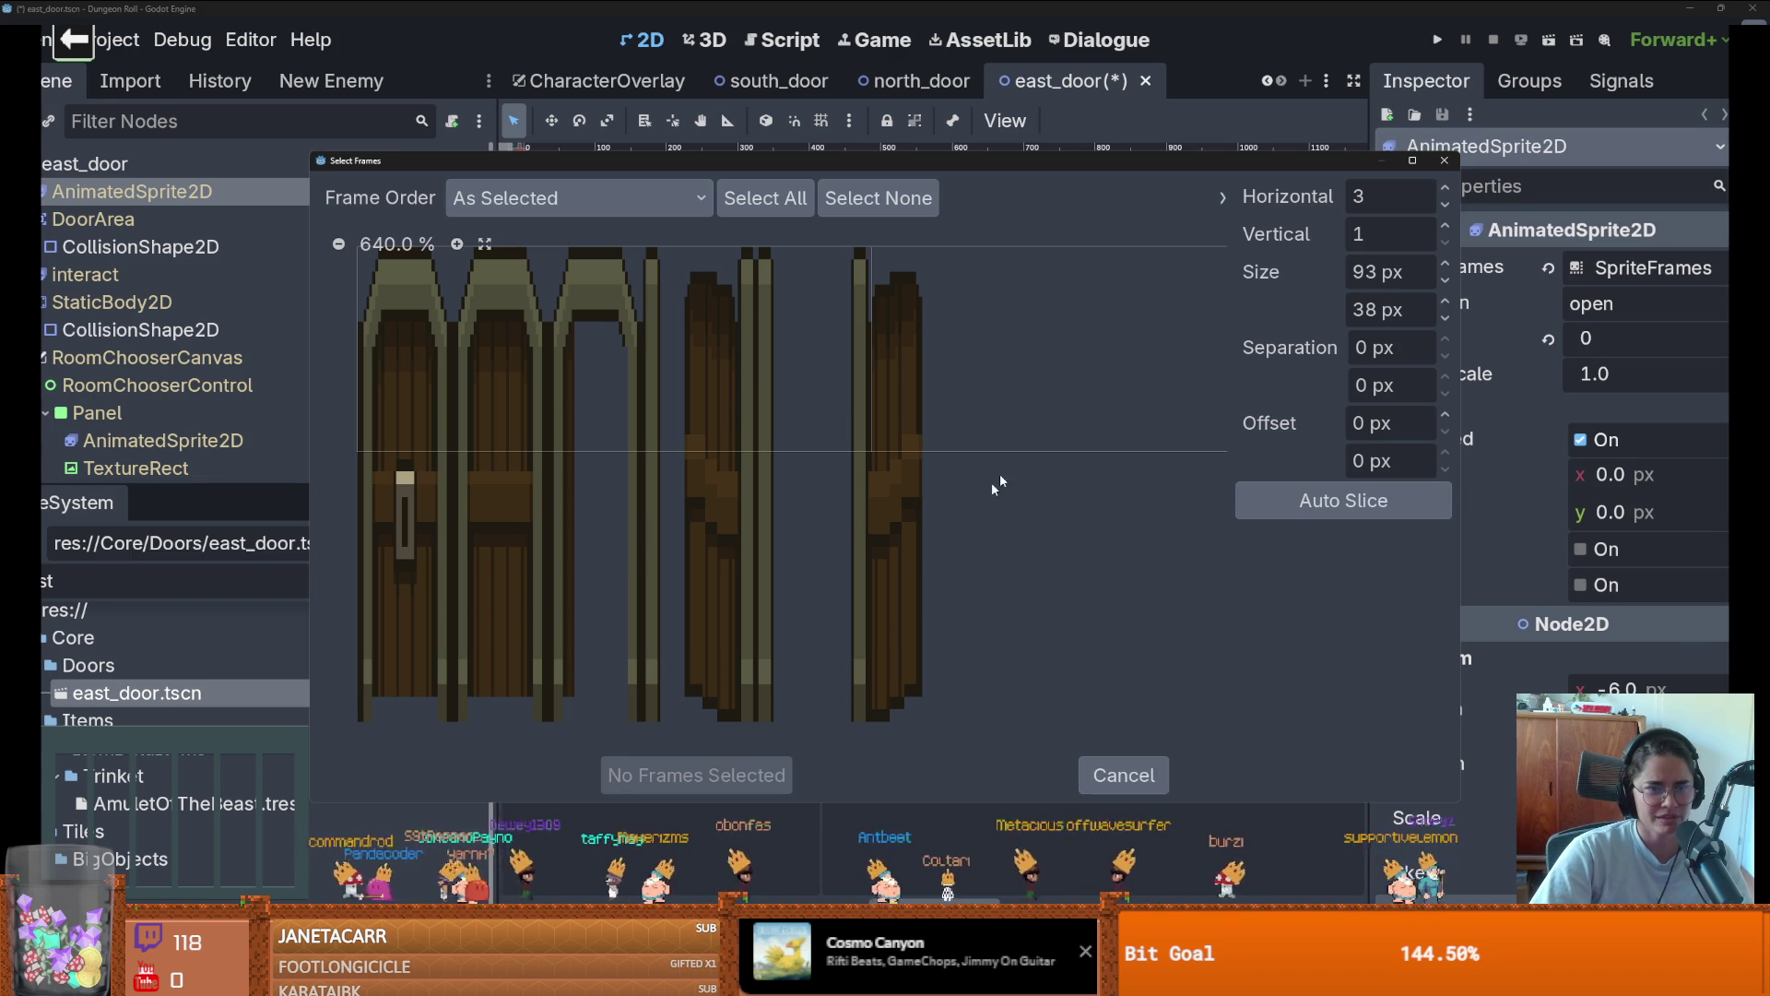
left_click(1390, 270)
type("32")
left_click(1359, 309)
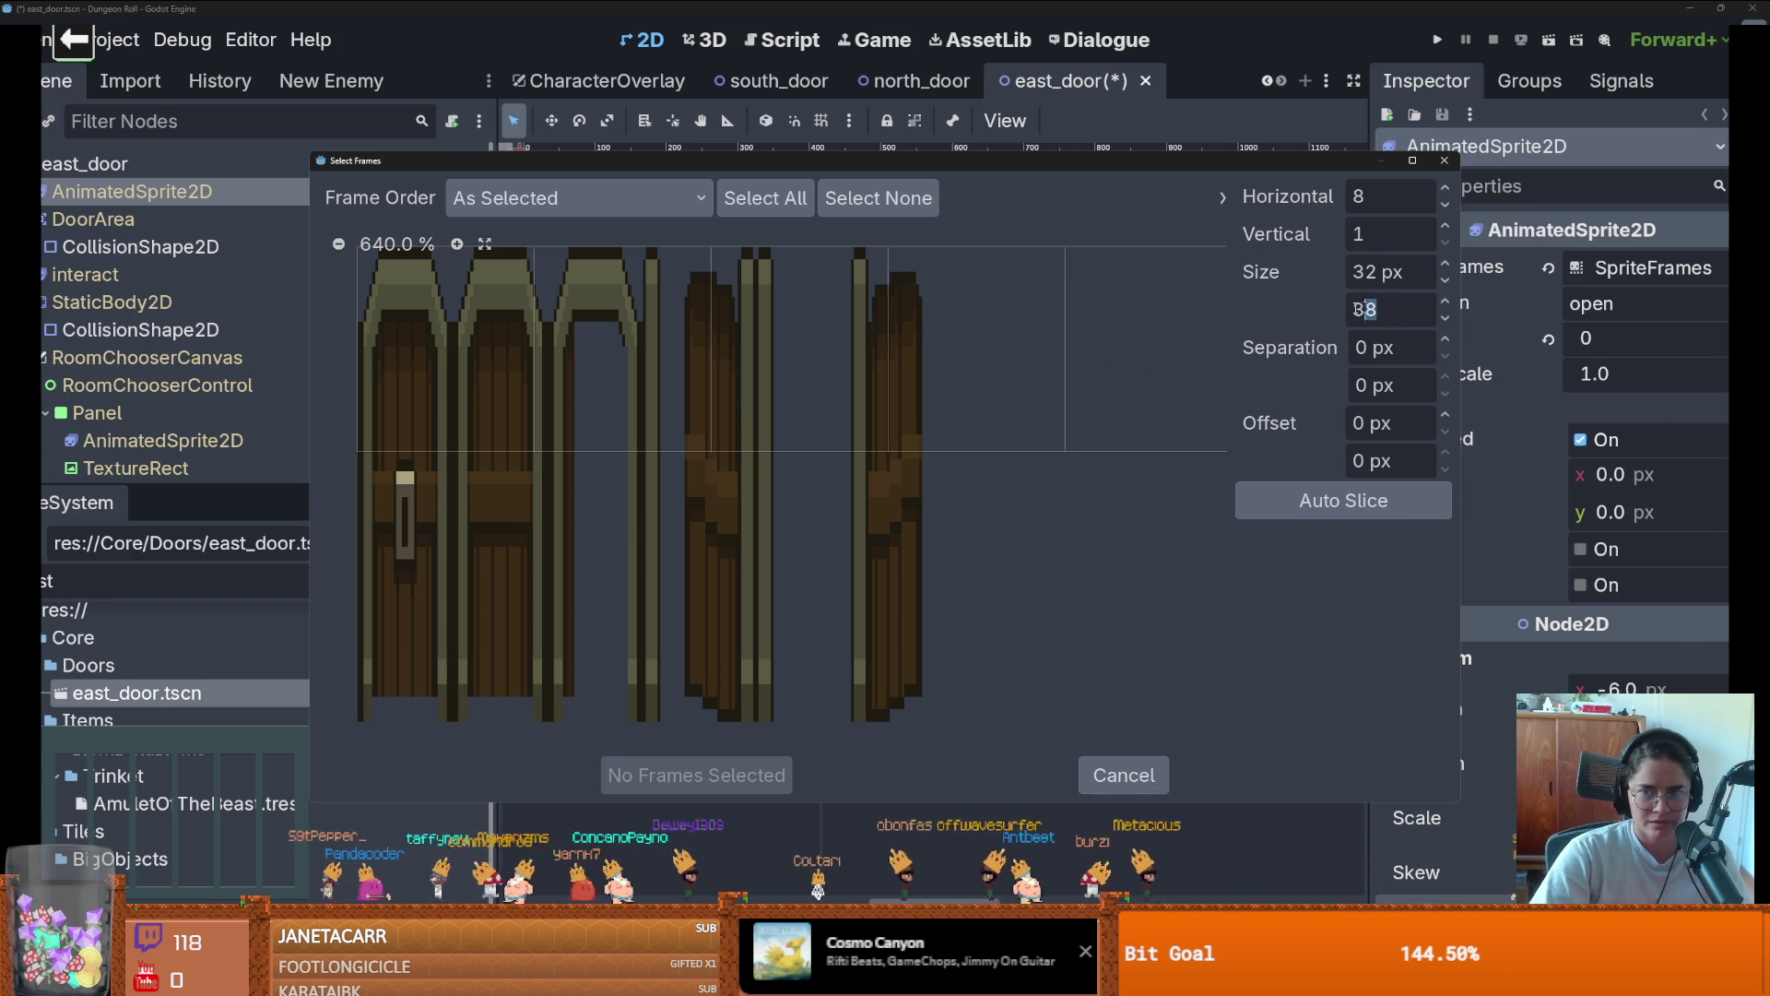
type("40")
key("Return")
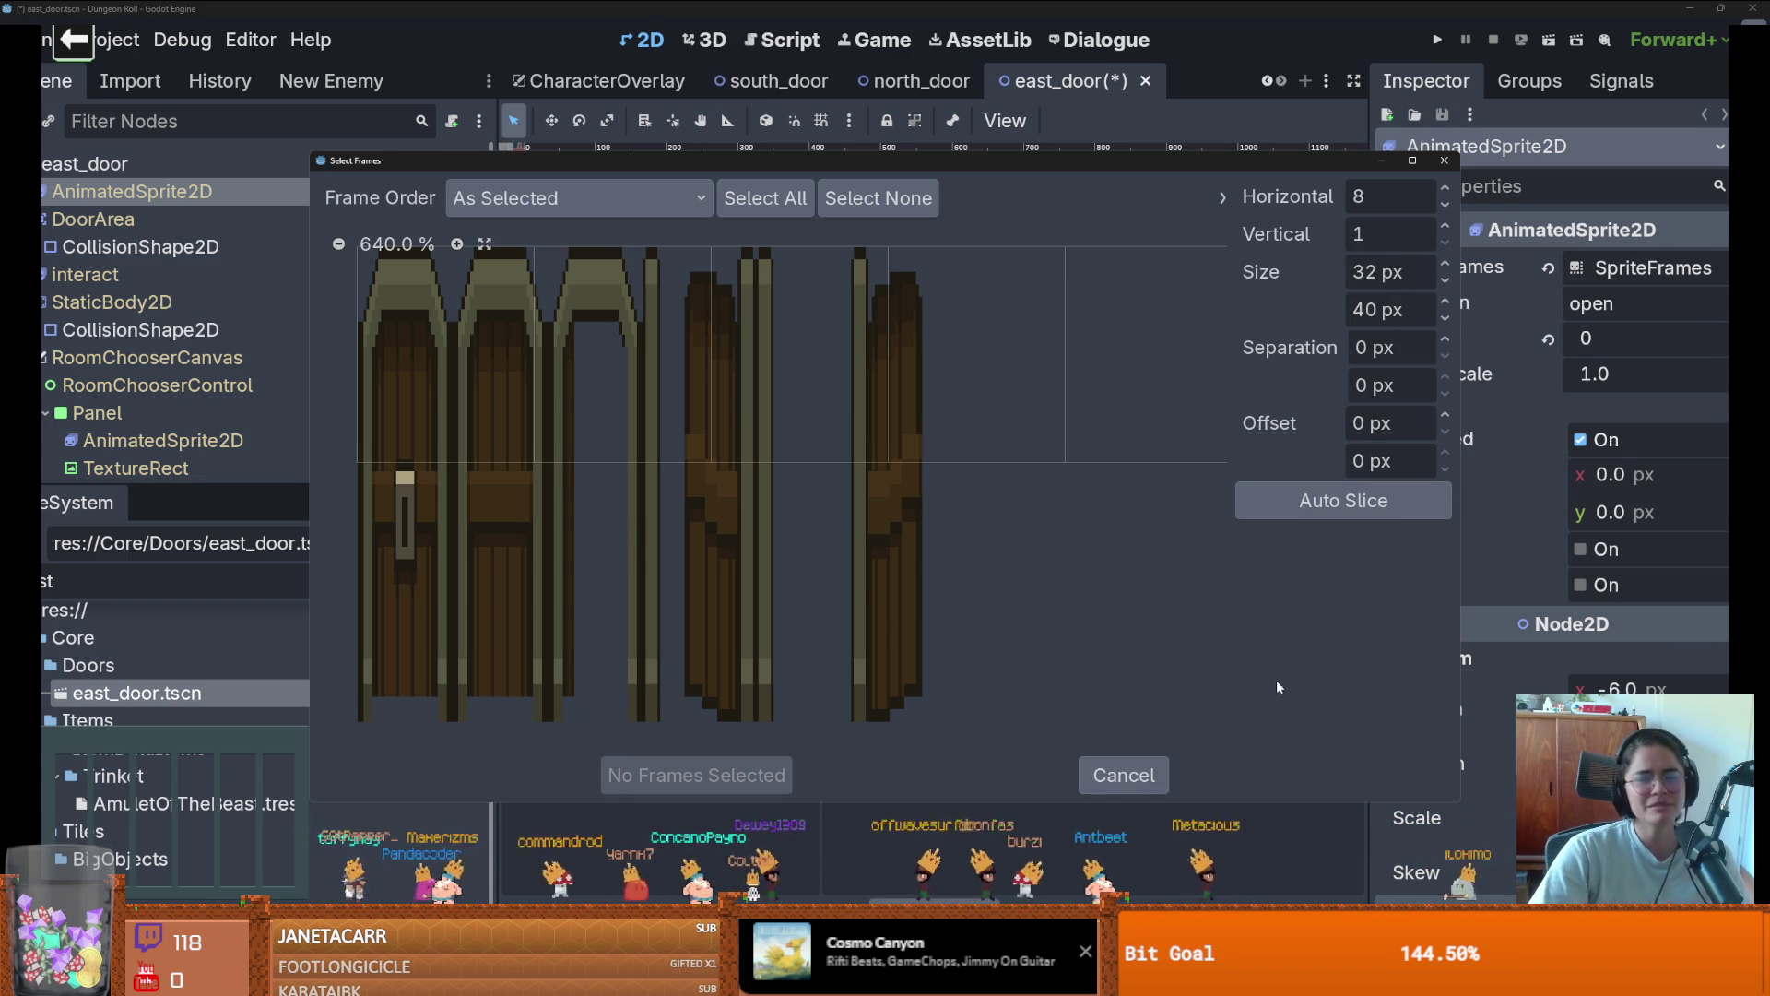
left_click(1117, 772)
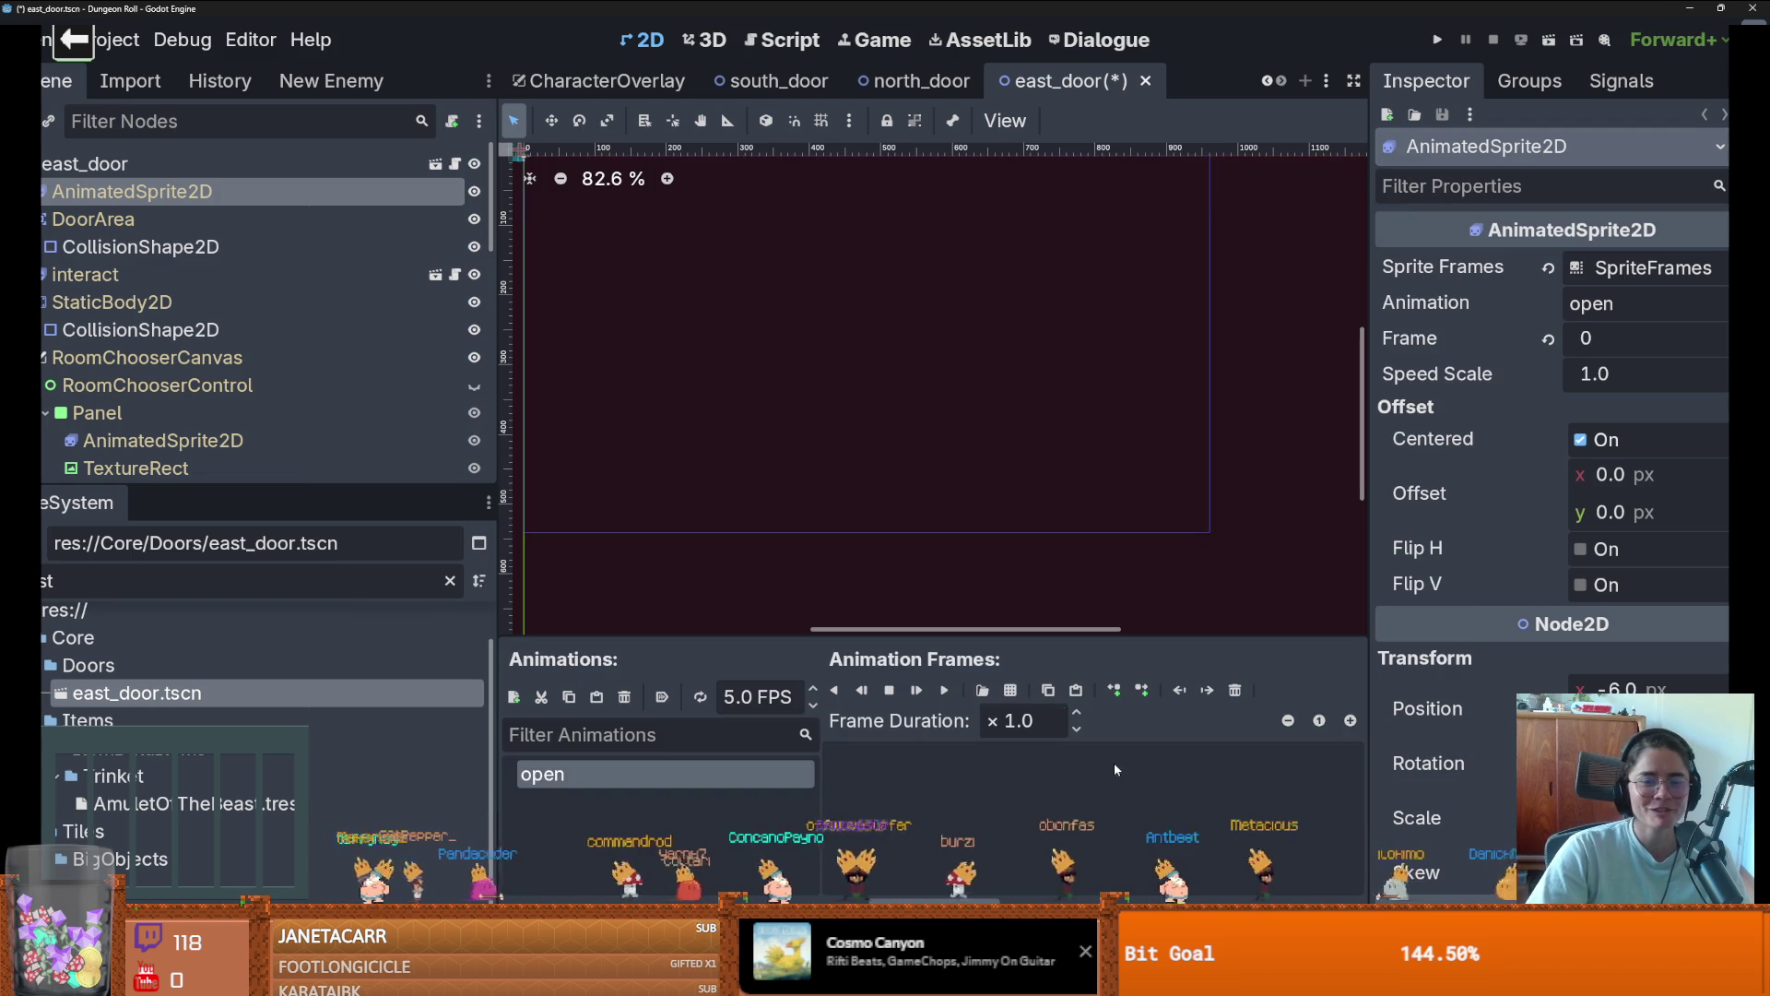
Reopen the sheet, cancel frame selection, and reload the current project
left_click(1010, 690)
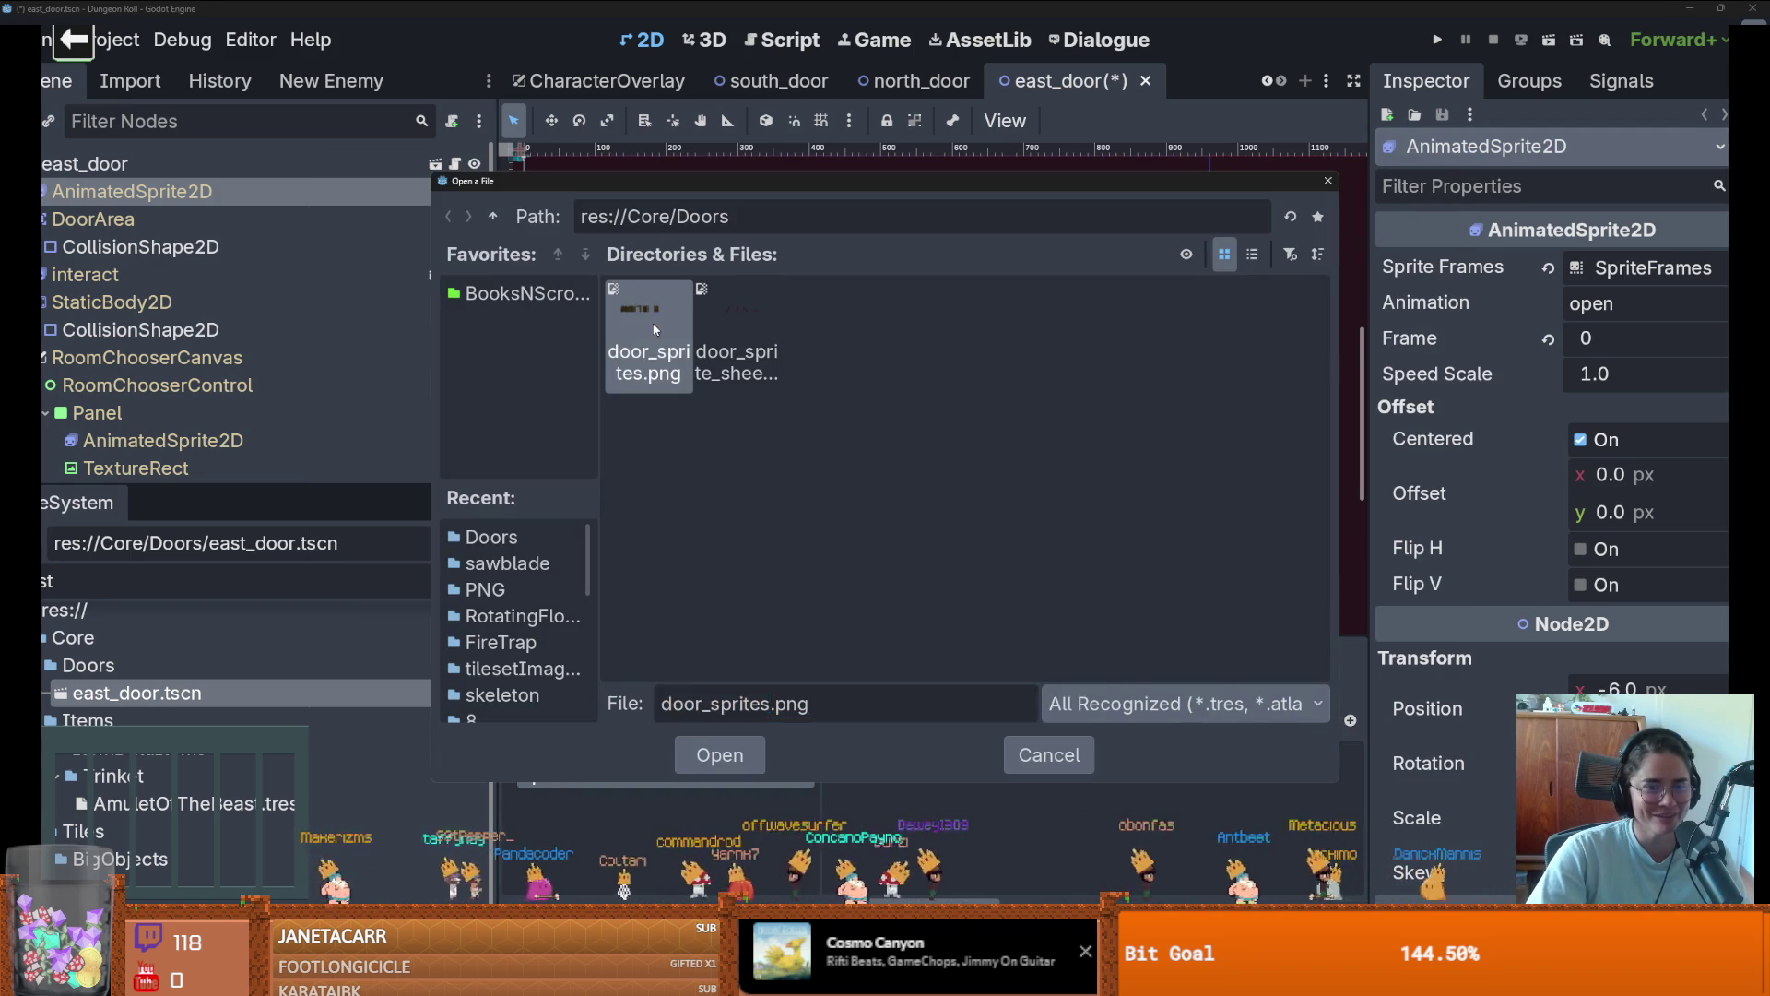
double_click(646, 359)
left_click_drag(442, 369, 818, 347)
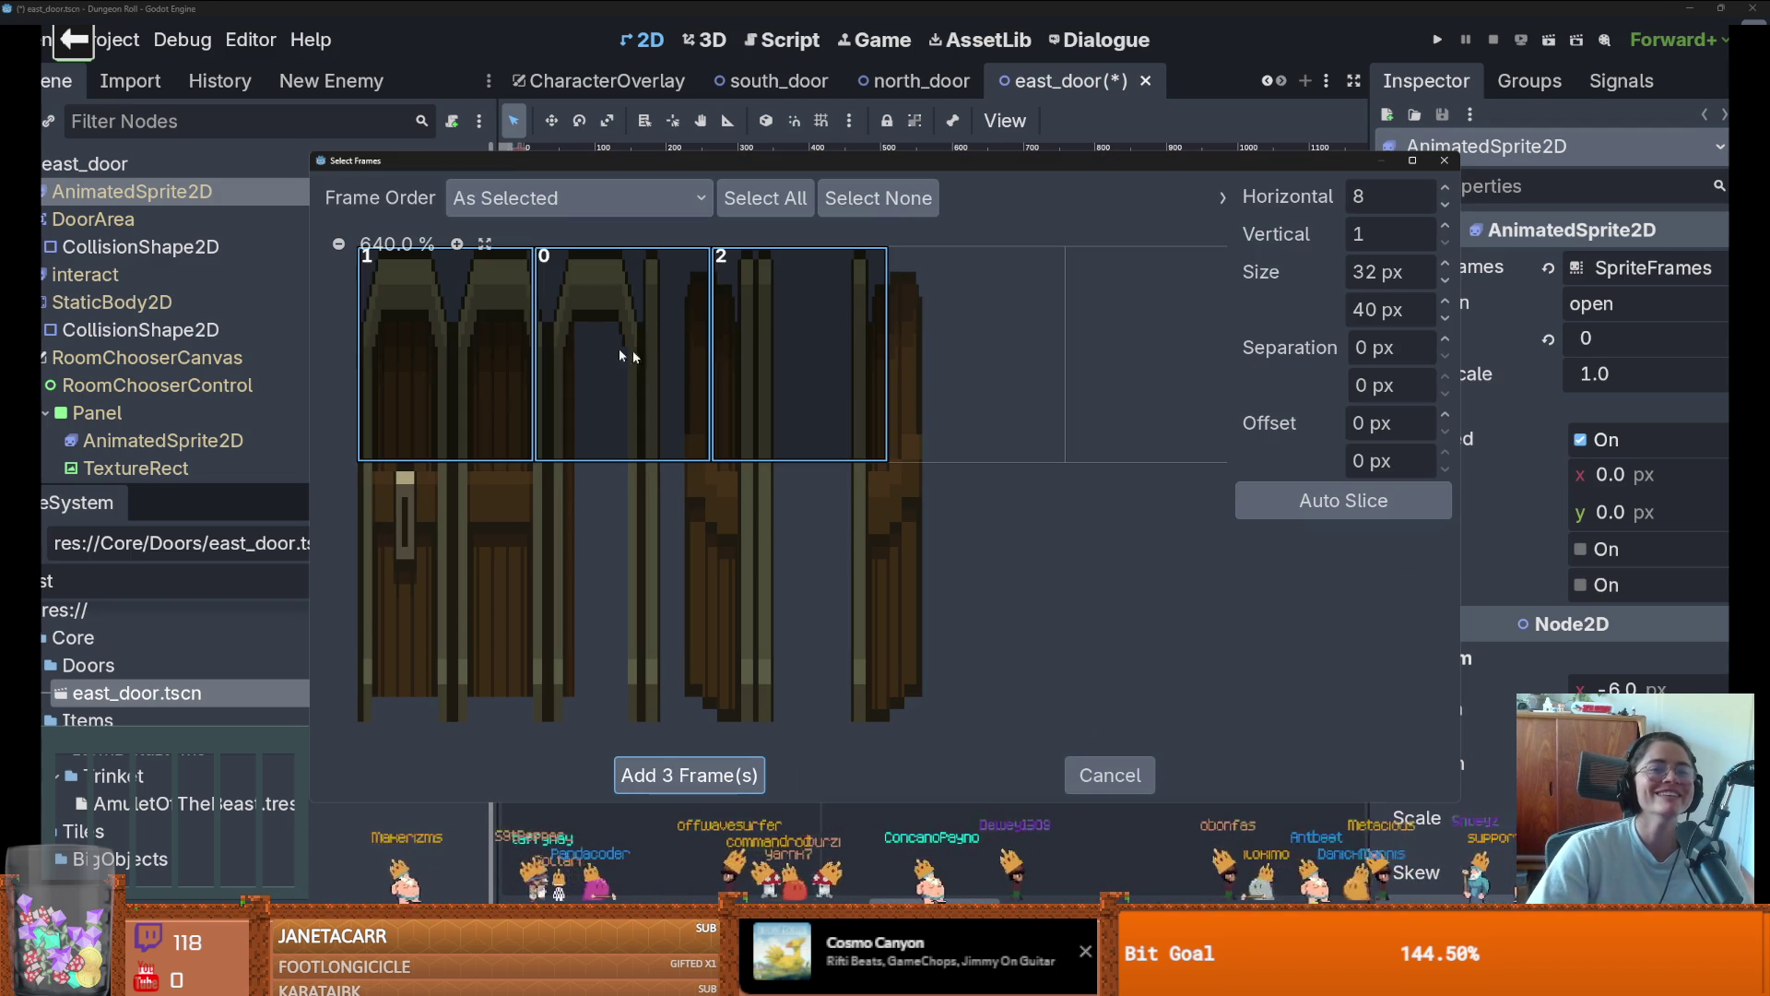
key("Escape")
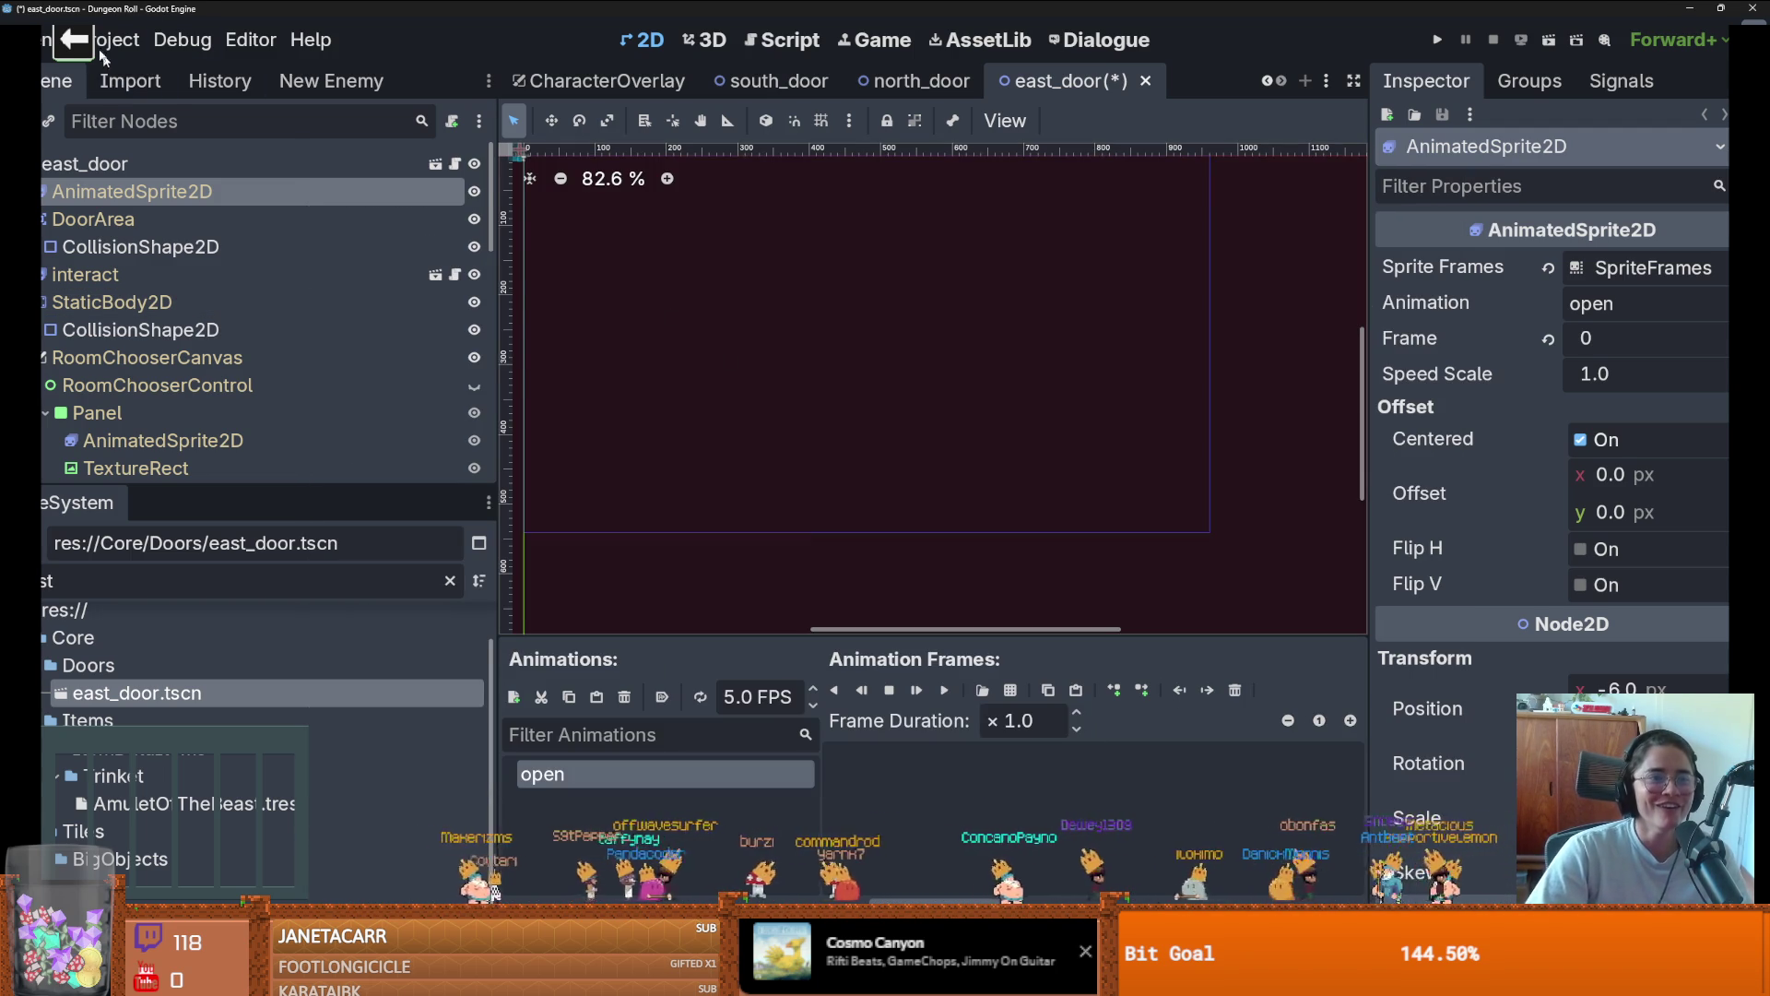
left_click(101, 46)
left_click(138, 316)
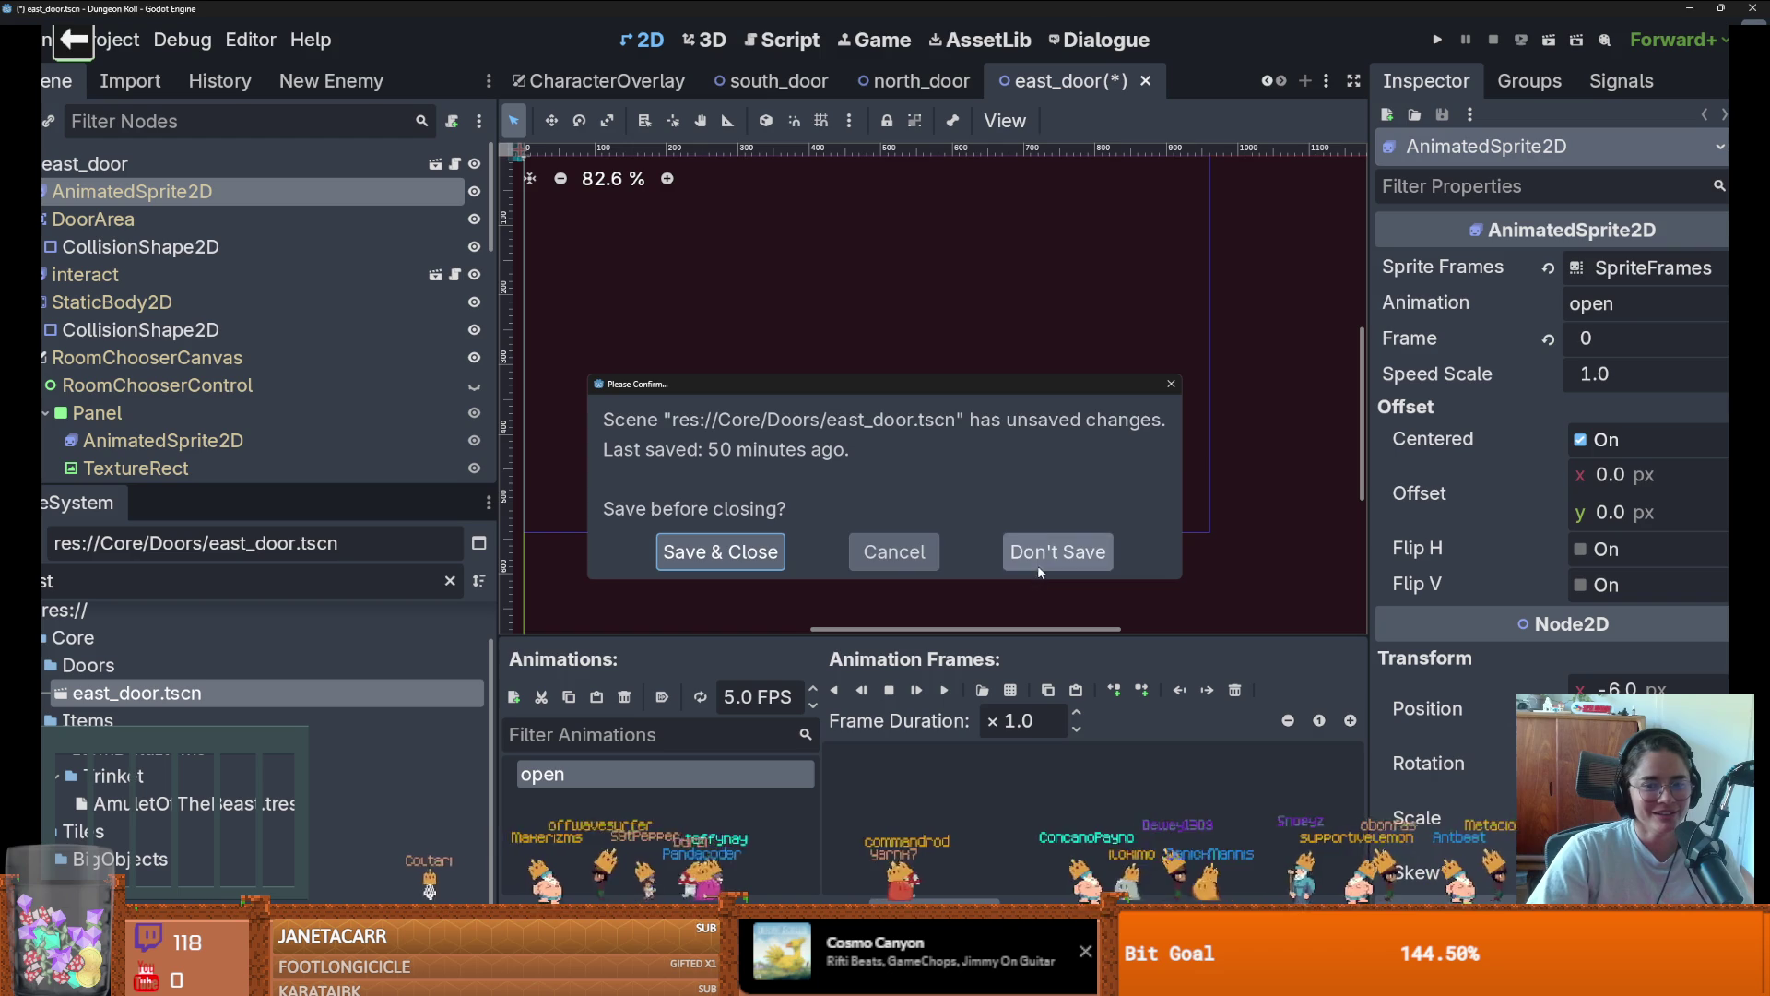
Choose Save & Close so east_door.tscn is saved before the project reloads
left_click(720, 551)
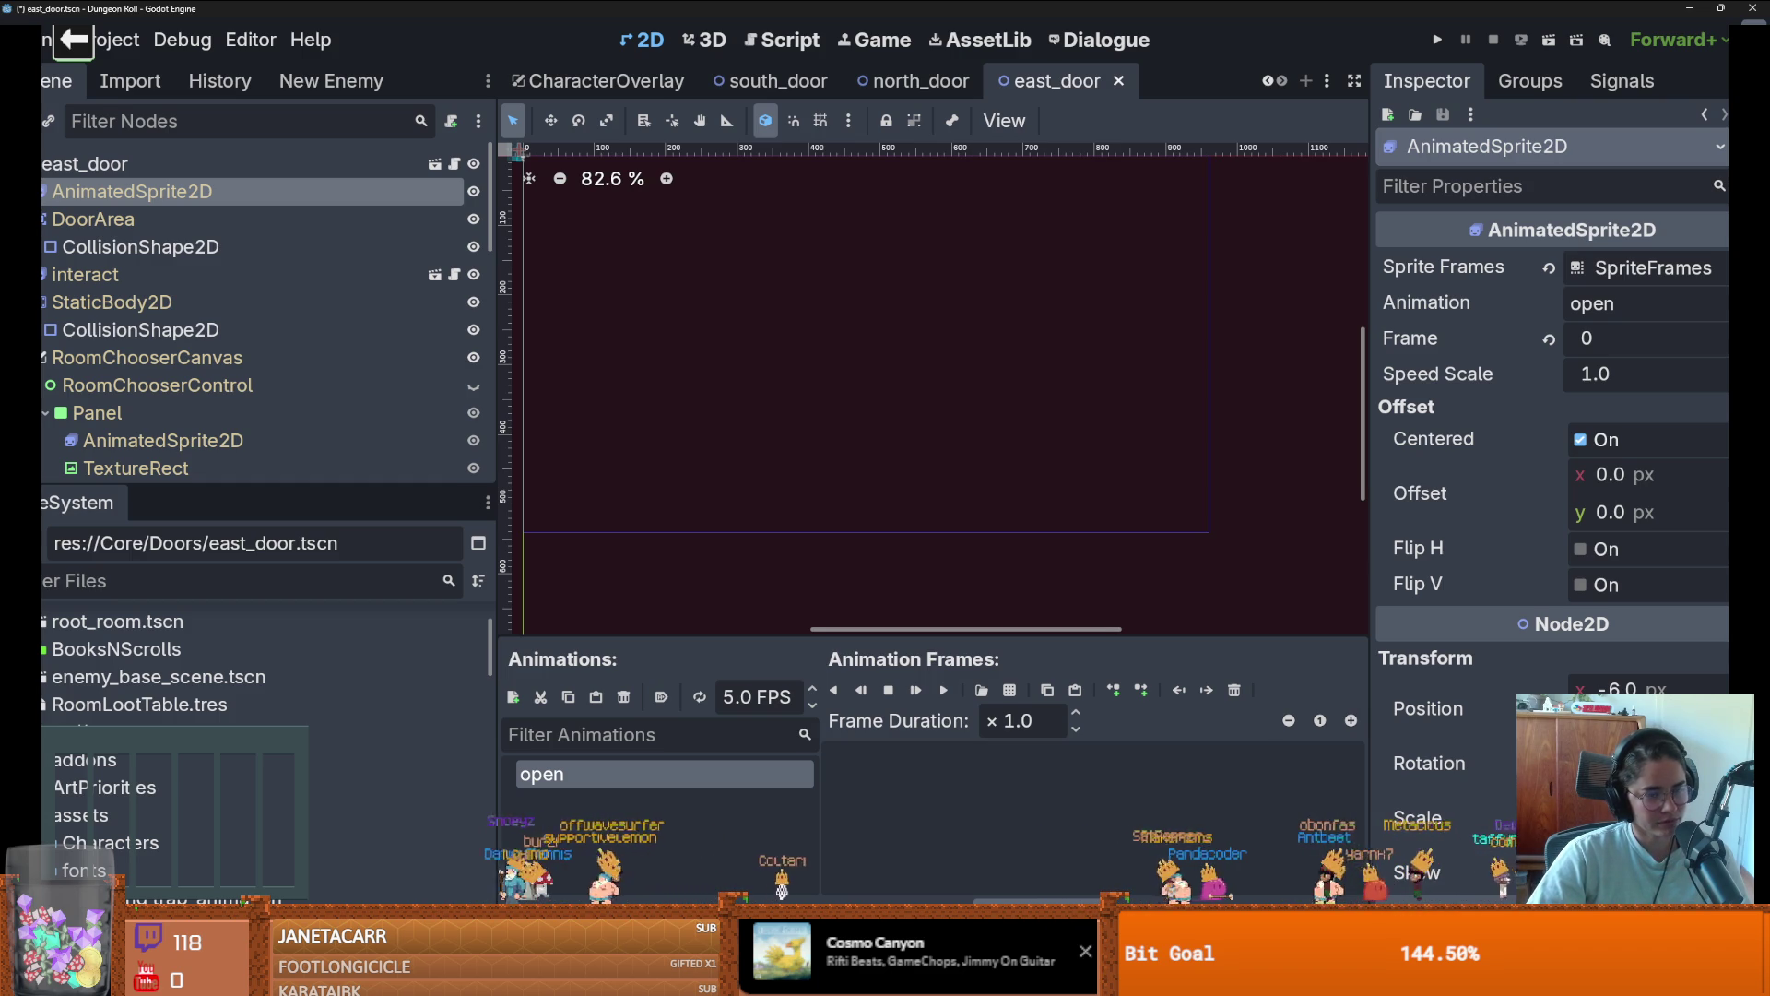
Open res://Core/Doors/door_sprites.png and slice it into 32 × 38 px frames
left_click(1014, 693)
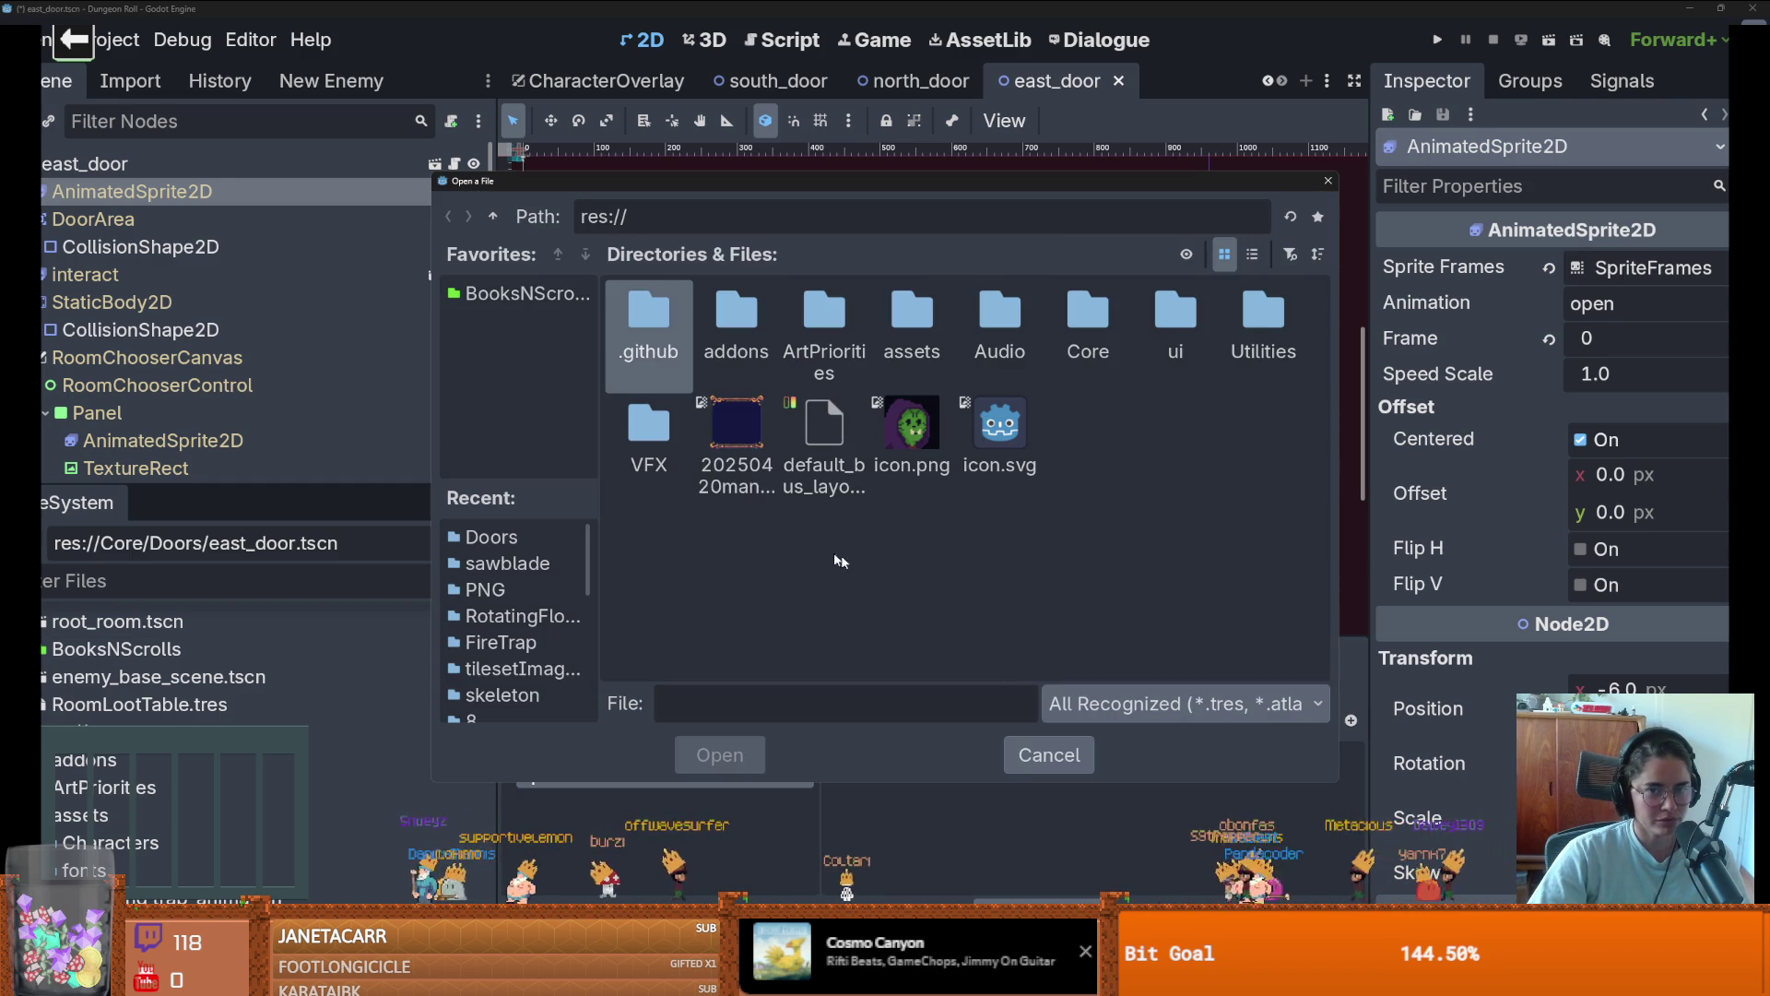
double_click(1046, 313)
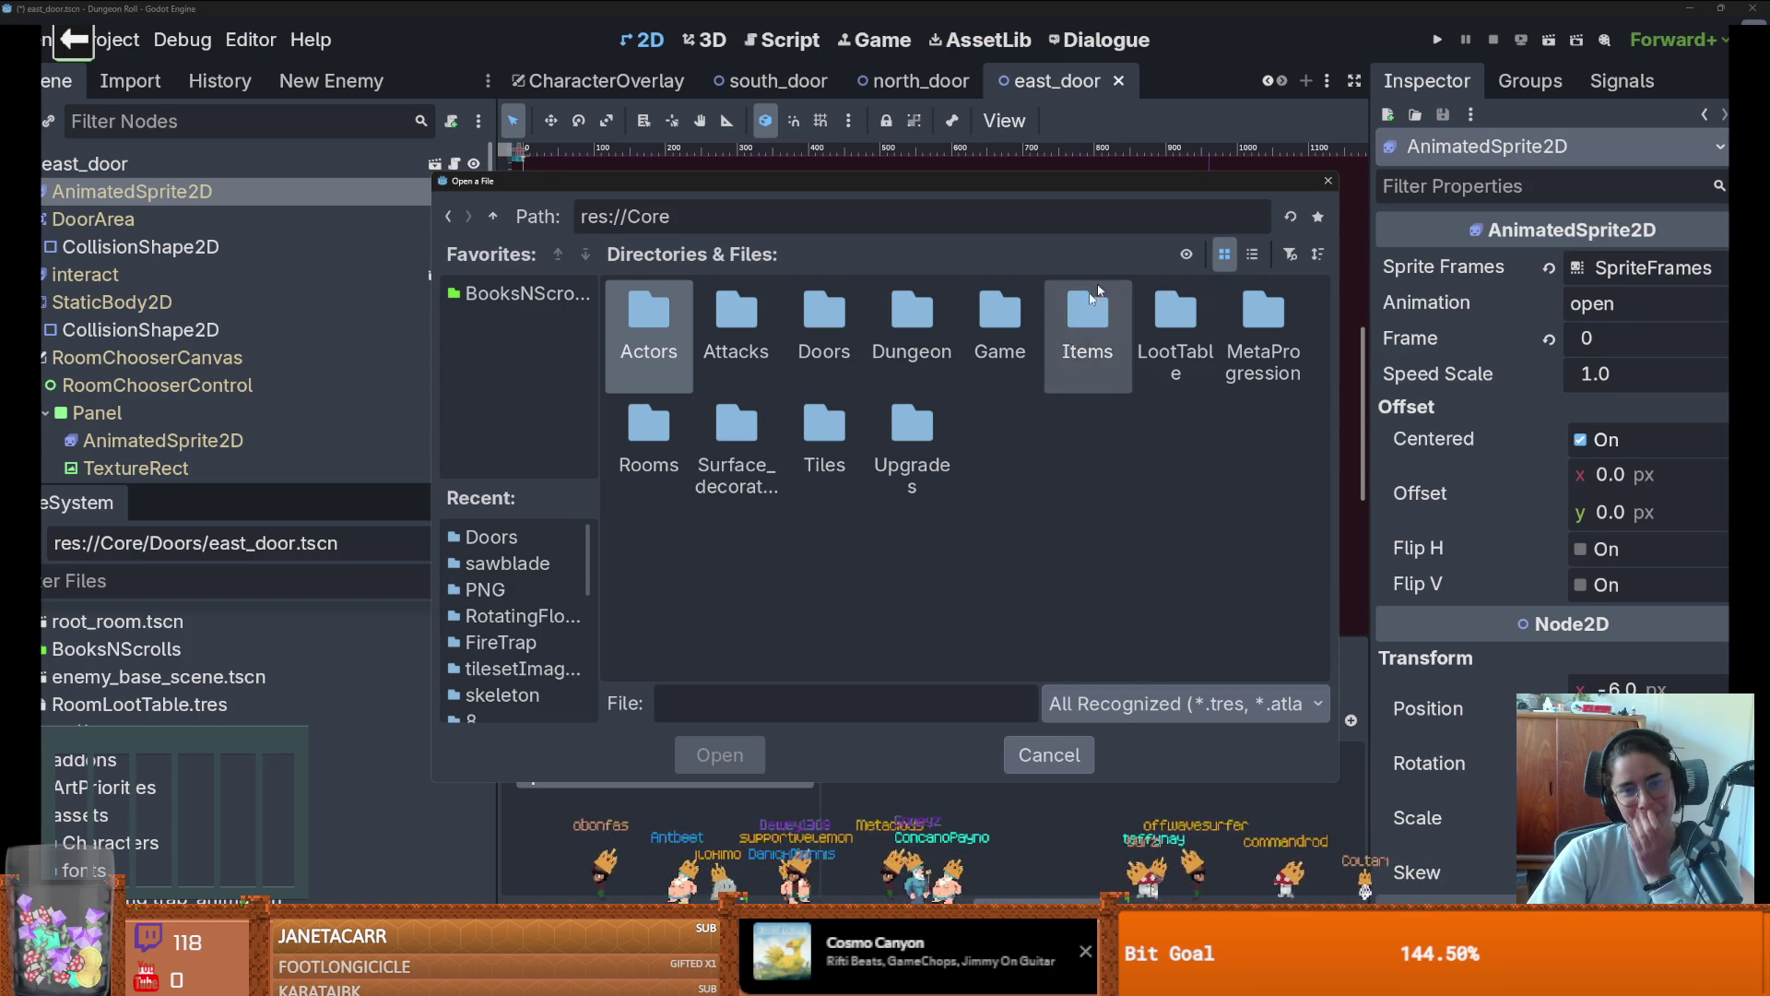
double_click(826, 301)
double_click(625, 316)
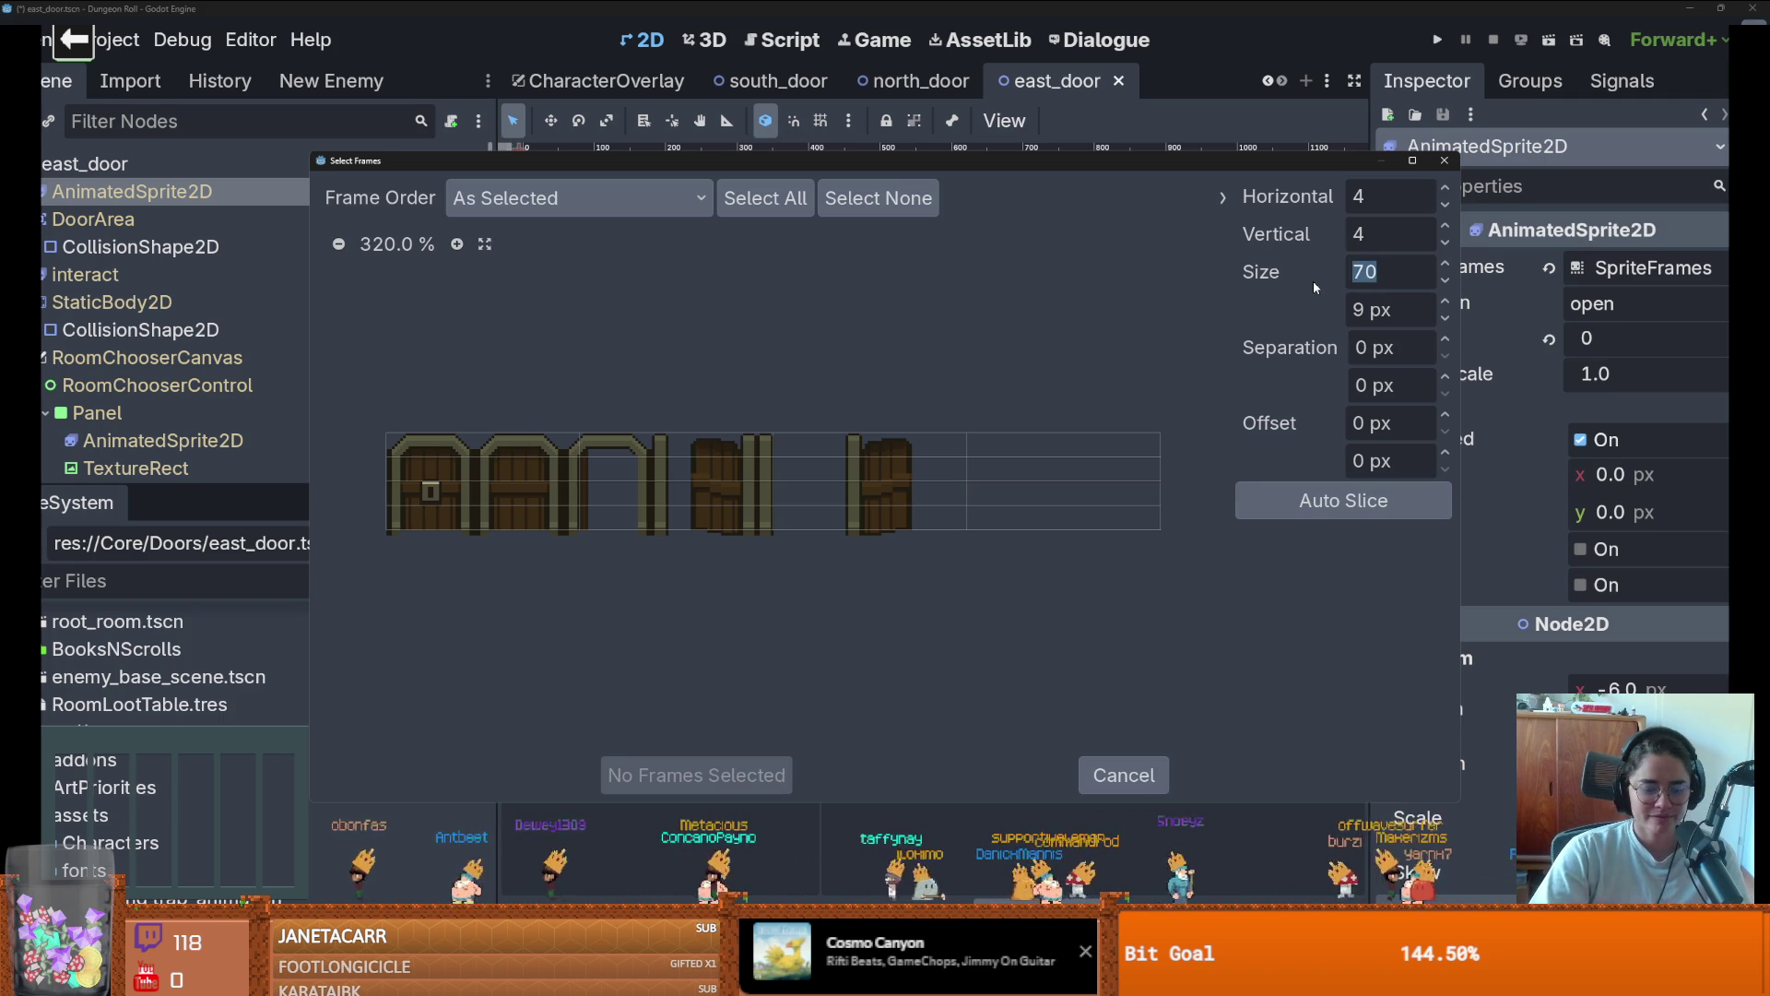
type("32")
key("Tab")
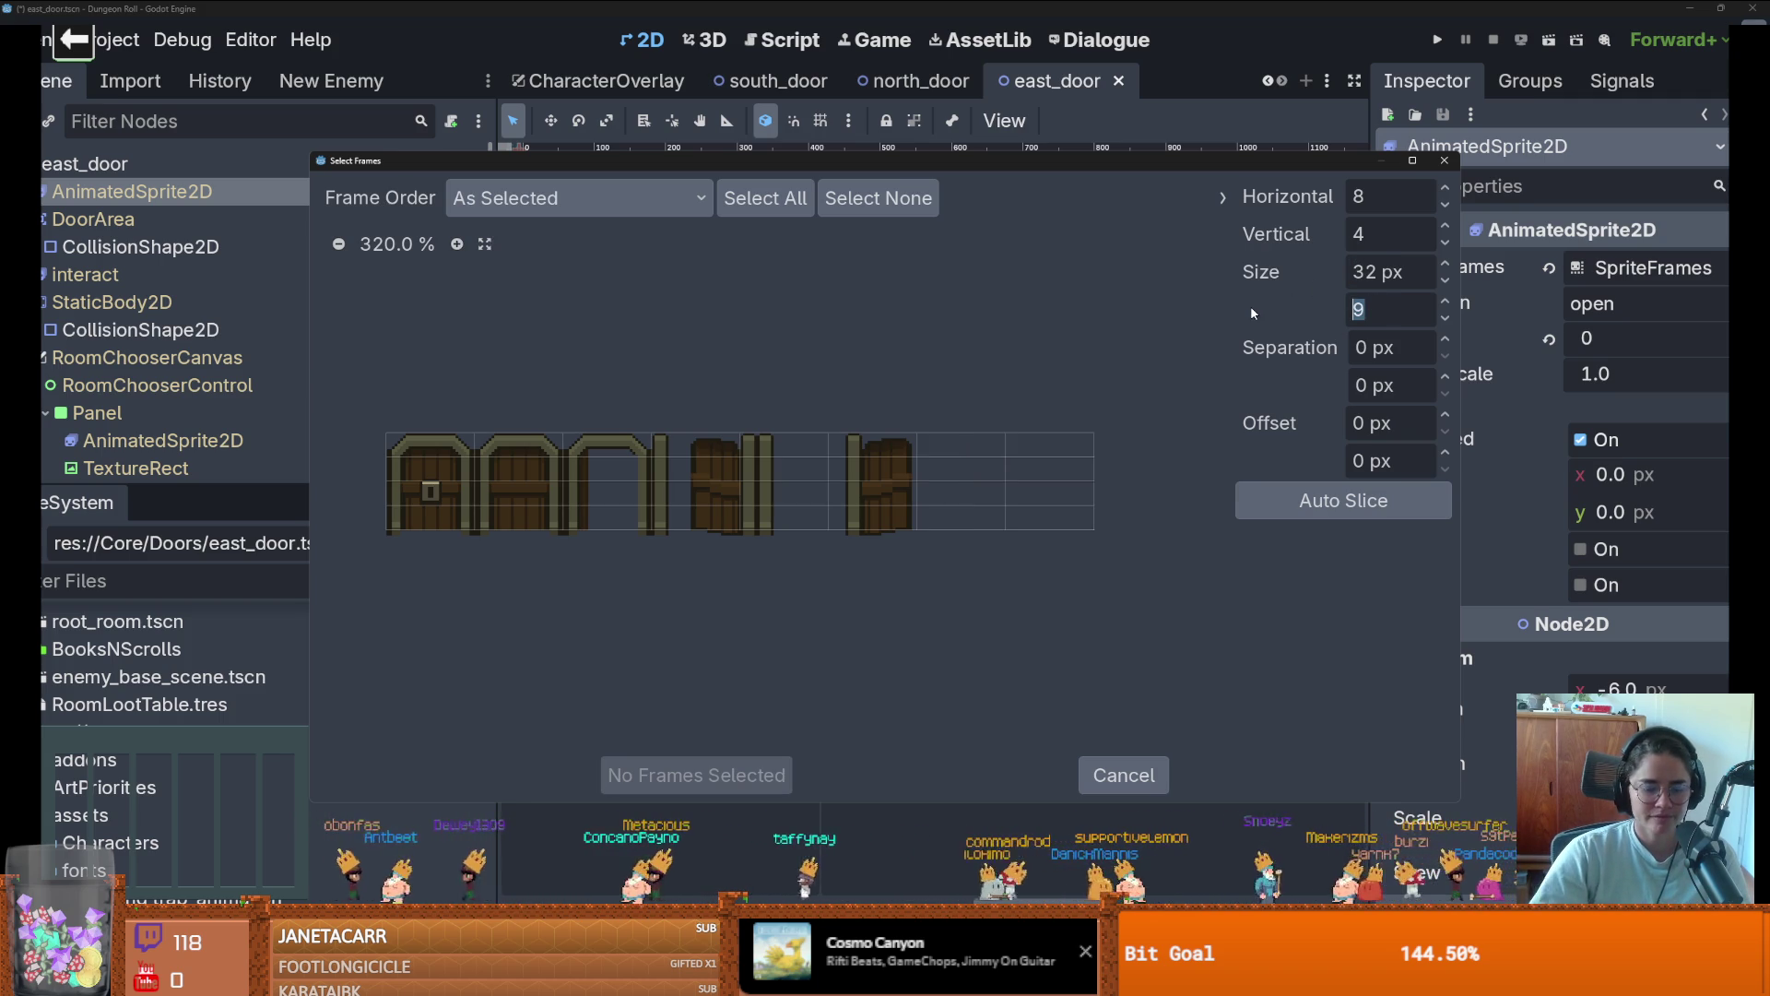
type("38")
key("Return")
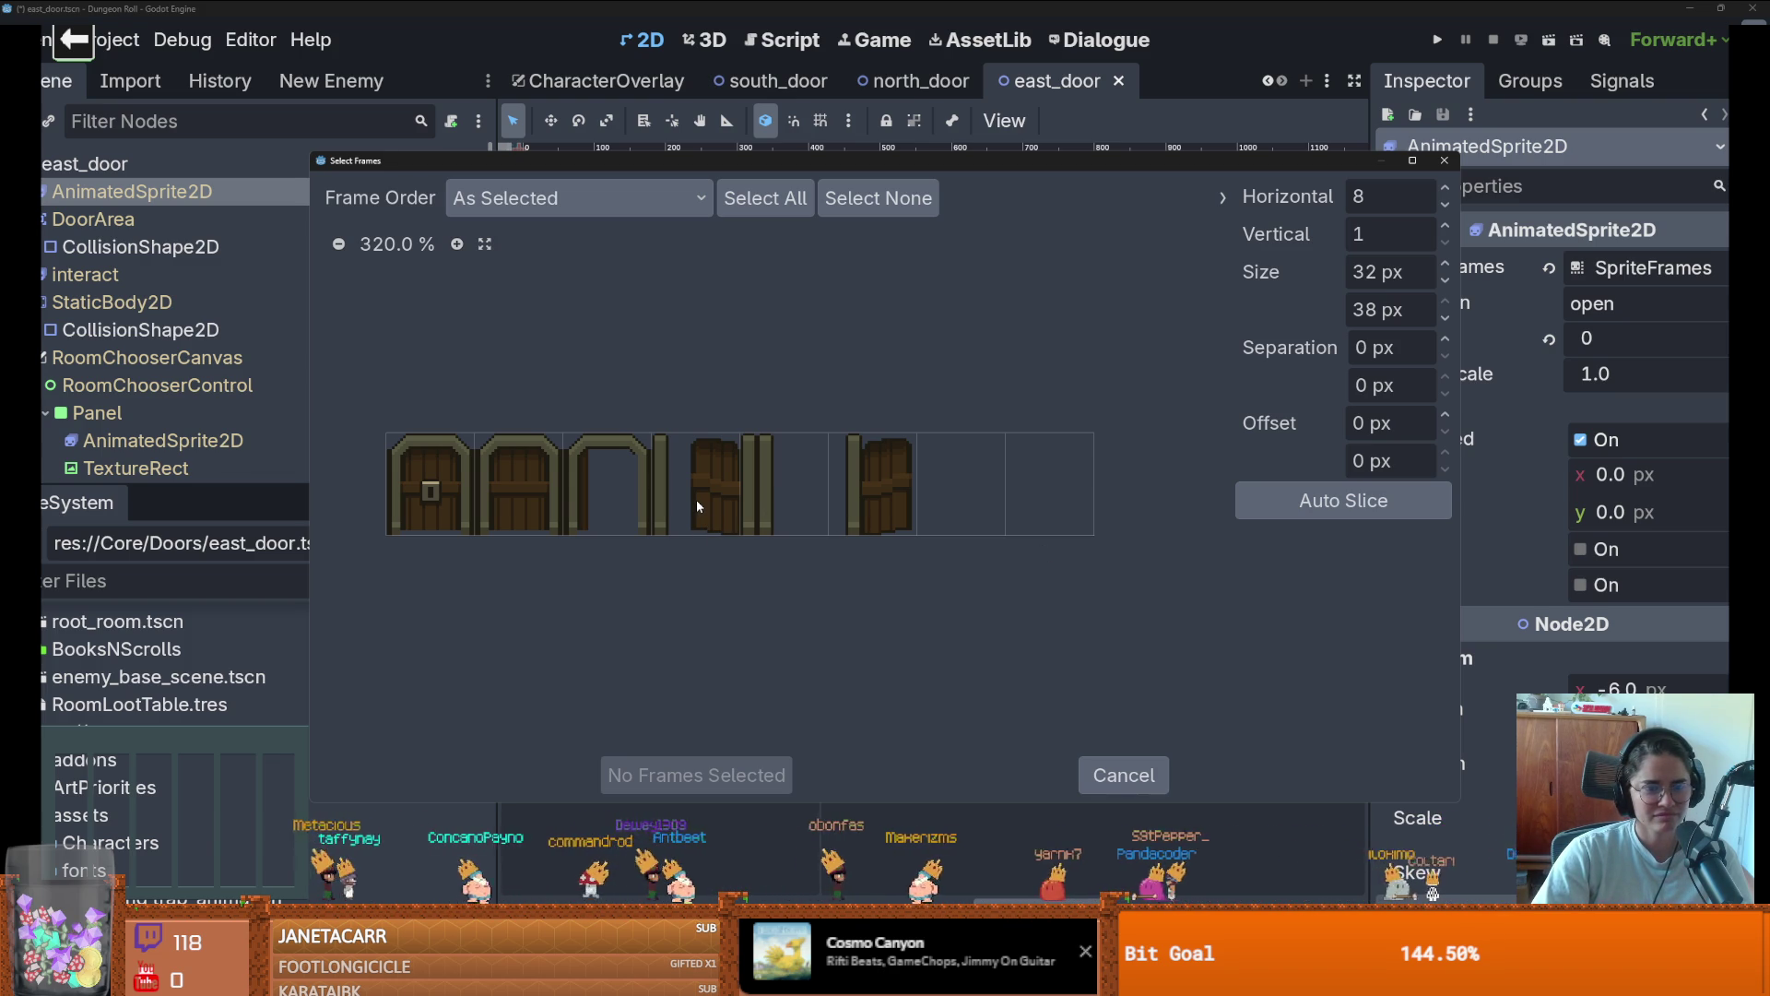
In Aseprite, select the right-hand door sprites and drag them further right along the strip
key("alt+Tab")
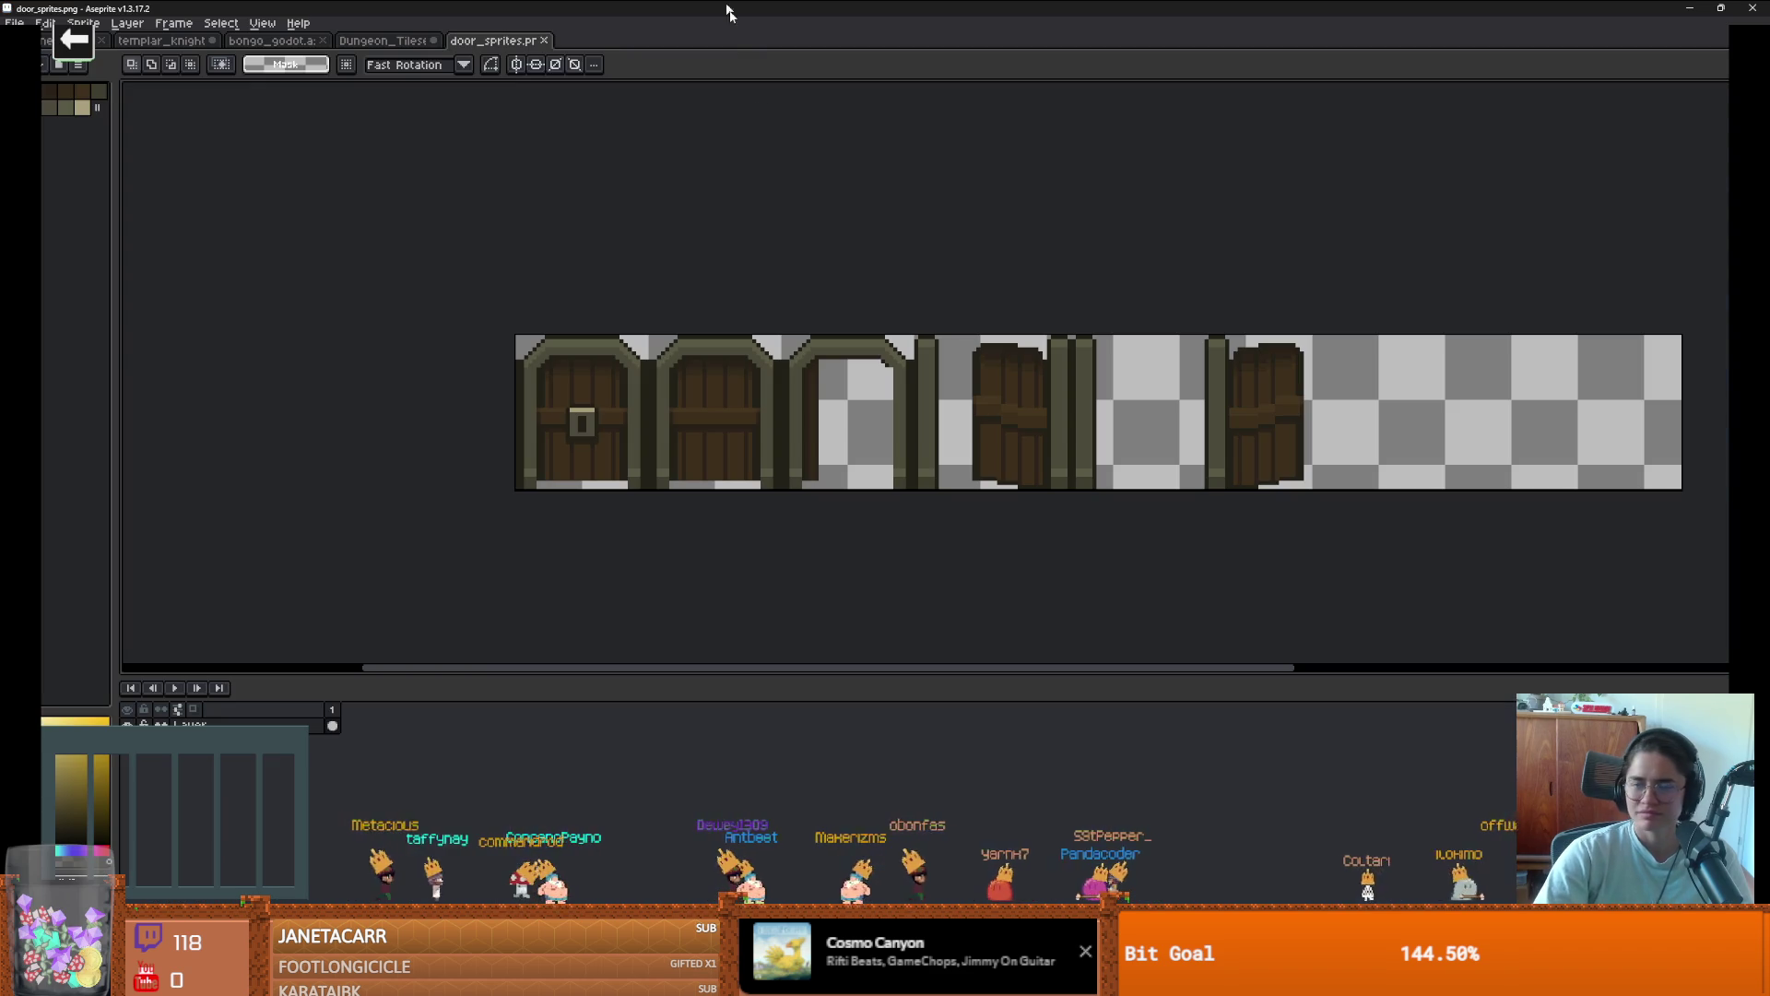
mouse_move(1007, 362)
left_mouse_down()
mouse_move(816, 350)
mouse_move(1335, 498)
left_mouse_up()
left_click_drag(920, 410, 995, 417)
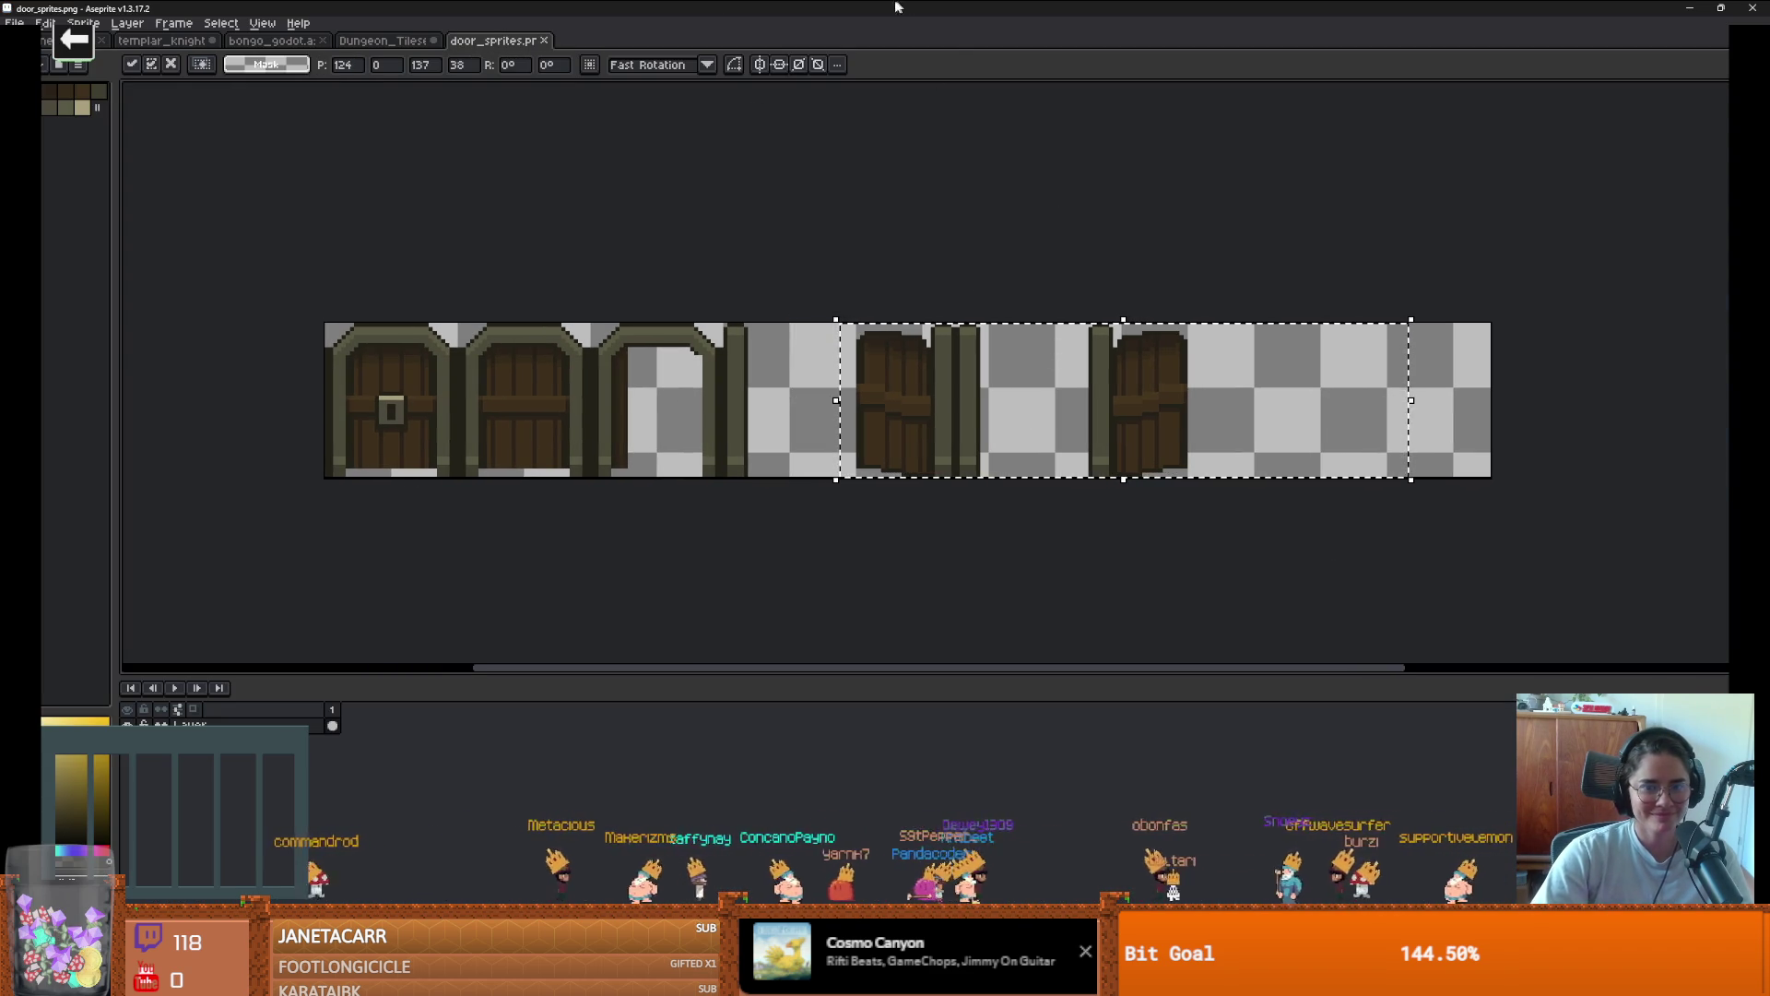
key("alt+Tab")
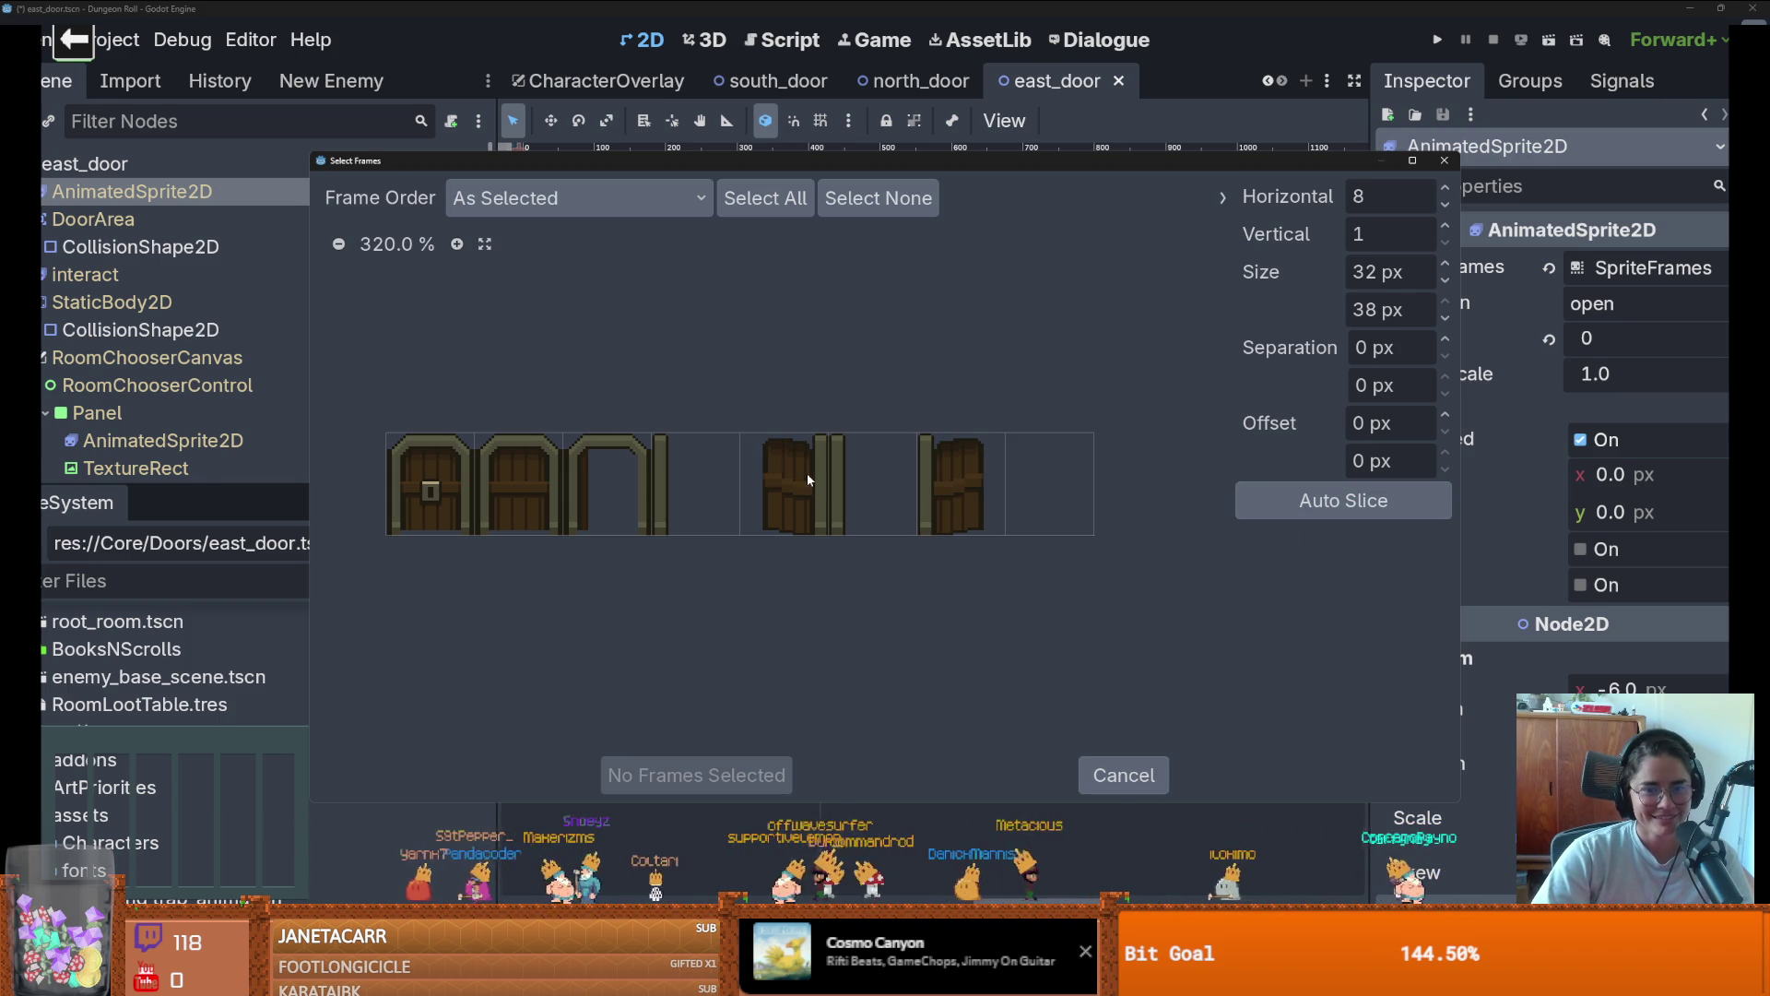
Zoom into the sheet, add a door frame to open, then undo the wrong frame
left_click(455, 244)
left_click(455, 244)
left_click(455, 245)
left_click(456, 245)
left_click(456, 244)
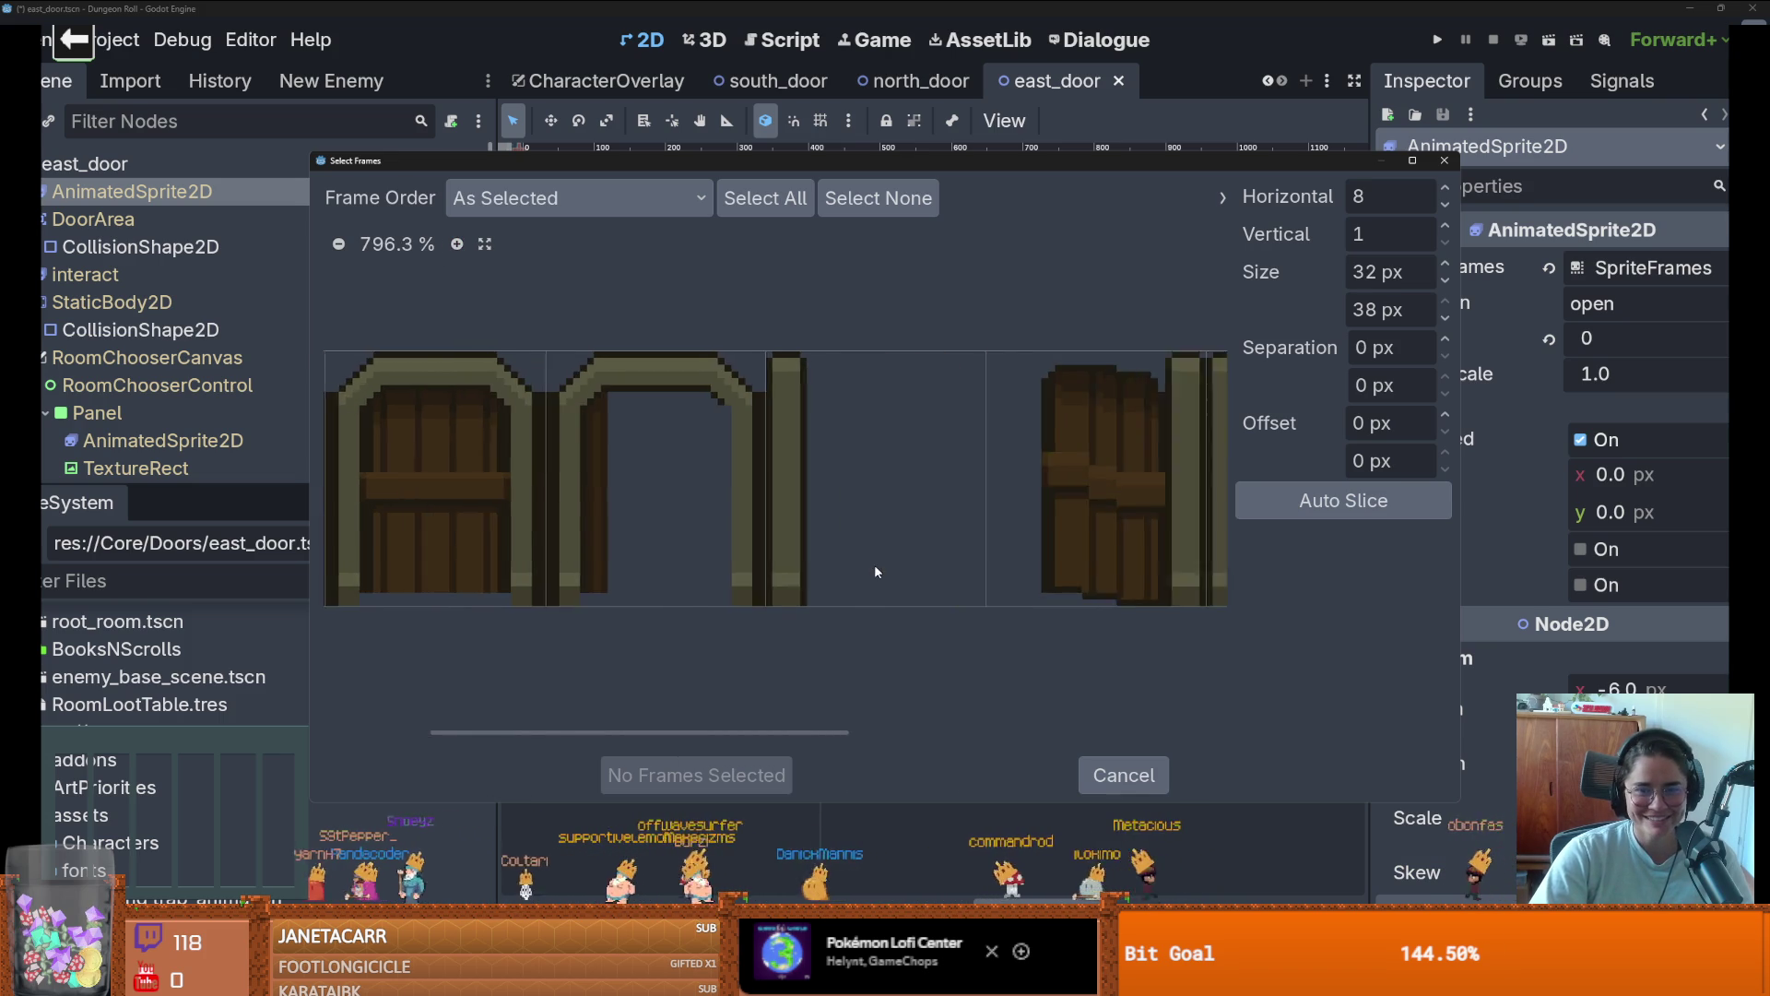
scroll(875, 564, "right", 5)
scroll(1020, 556, "right", 3)
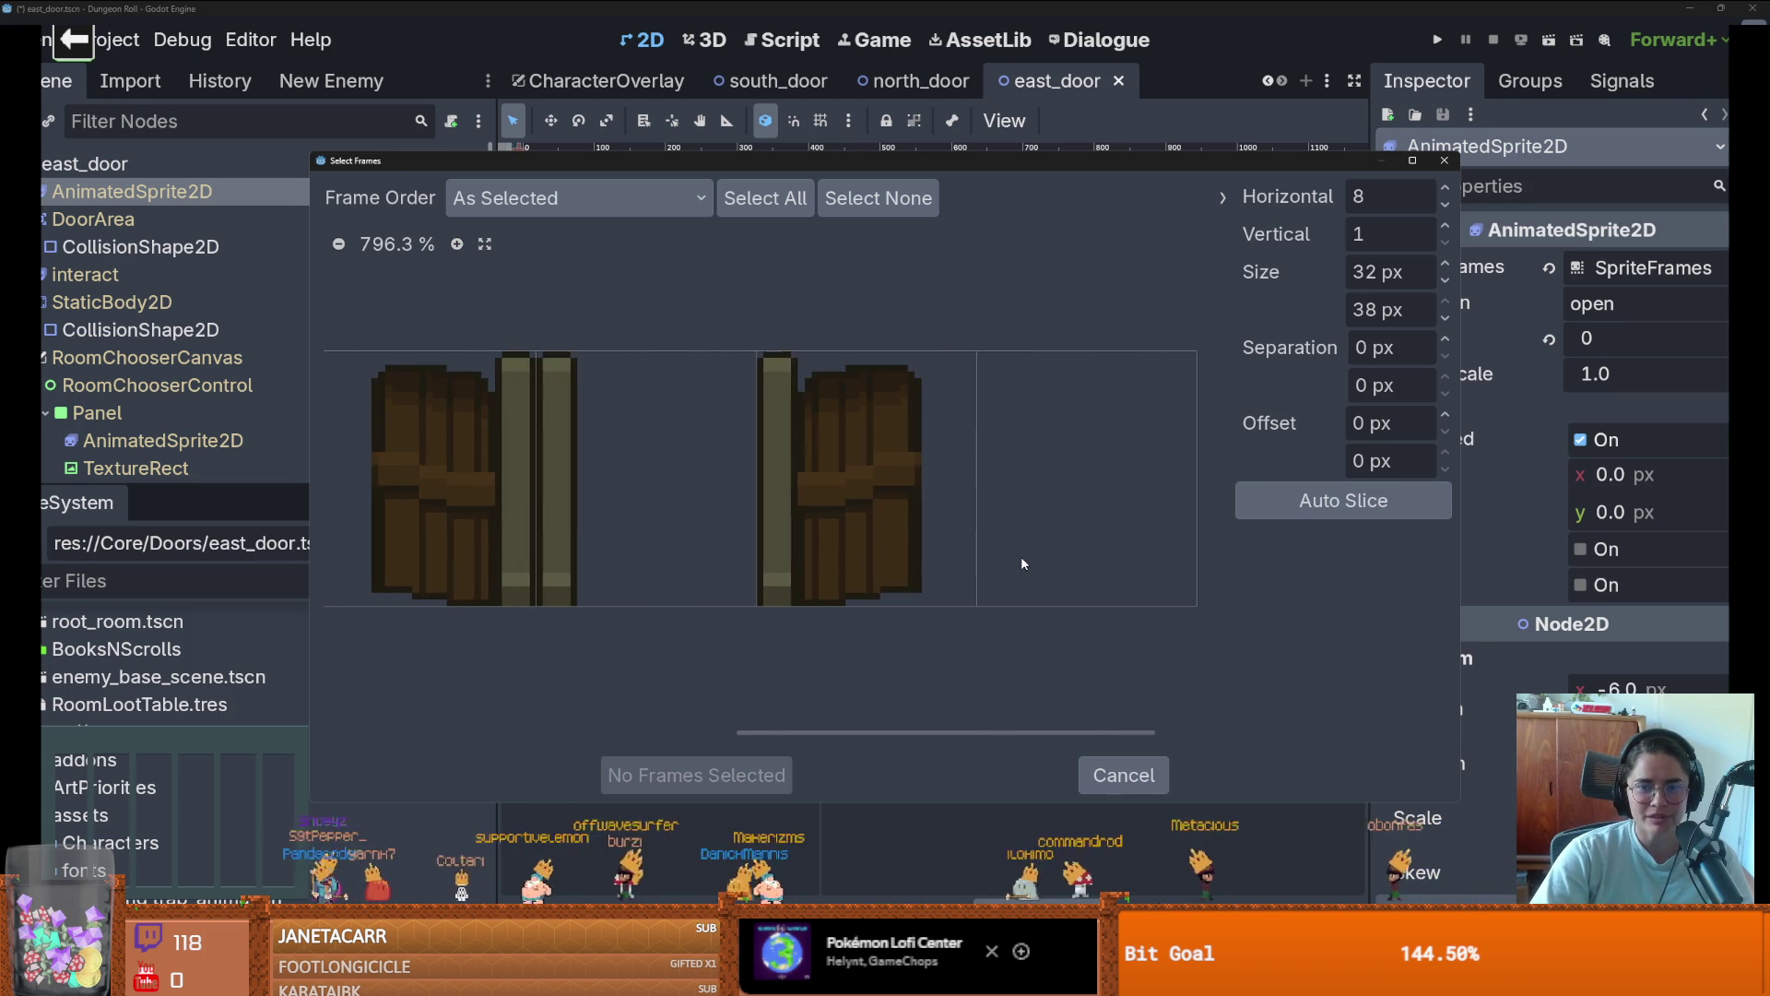
scroll(1015, 564, "left", 5)
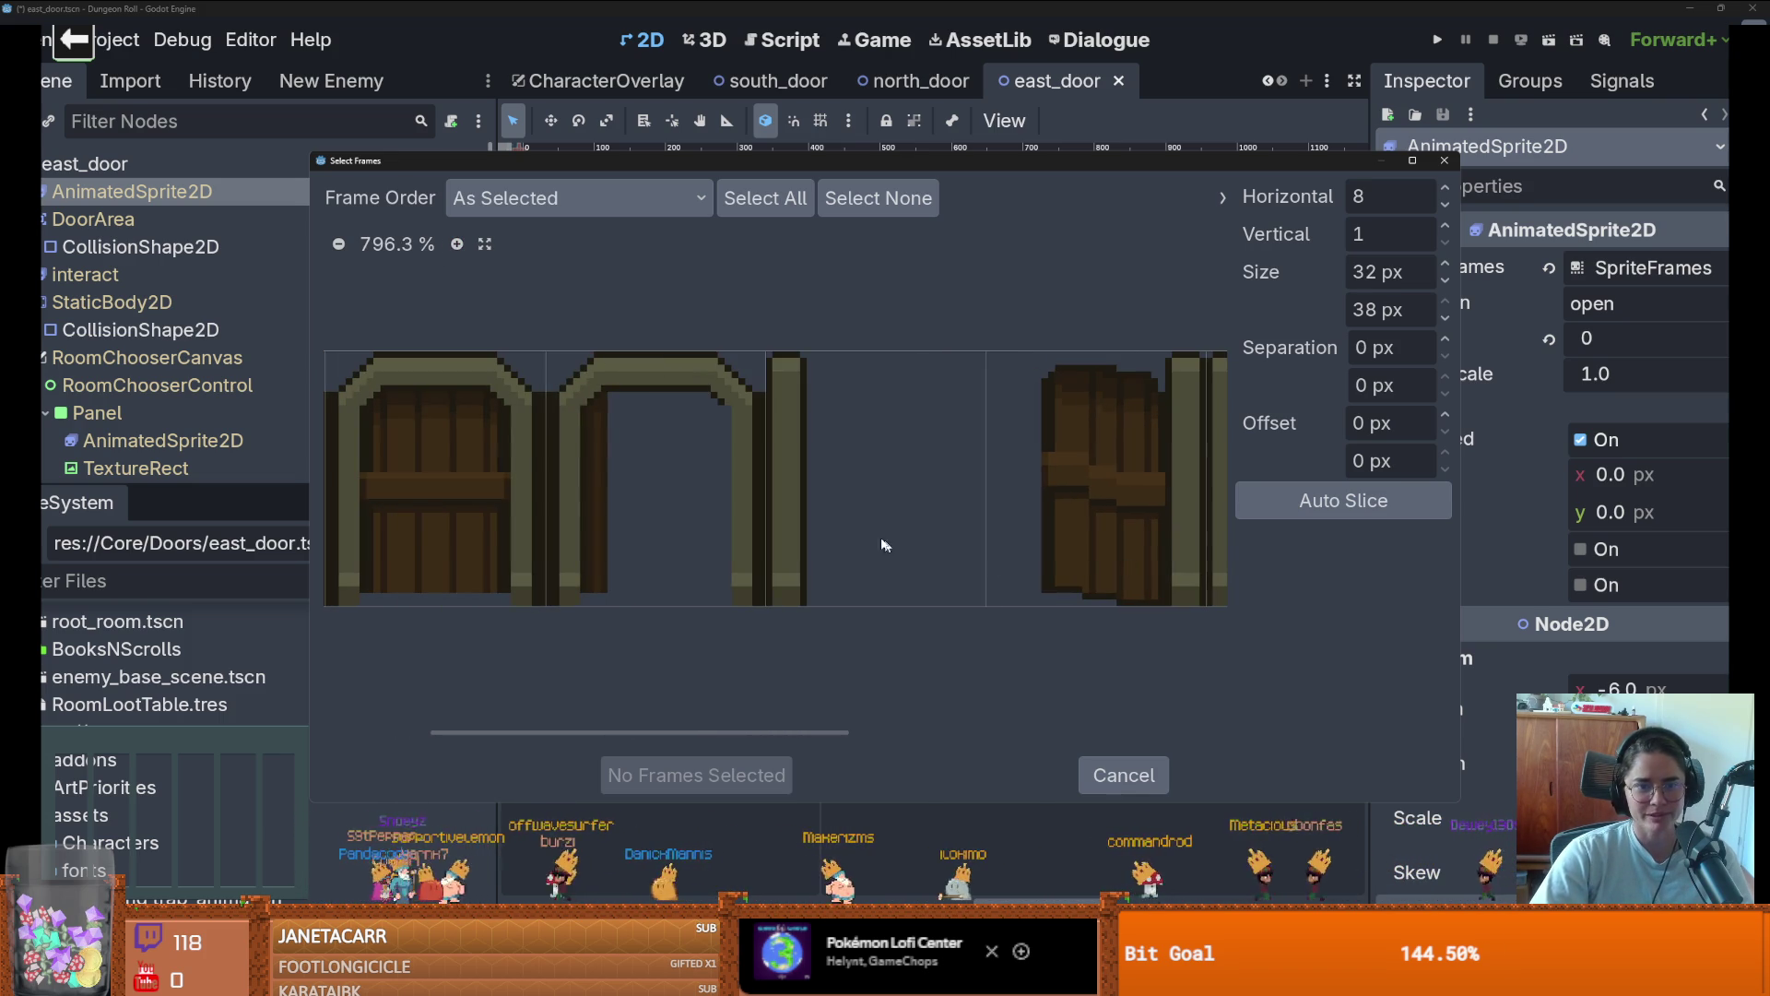
left_click(898, 508)
left_click(689, 774)
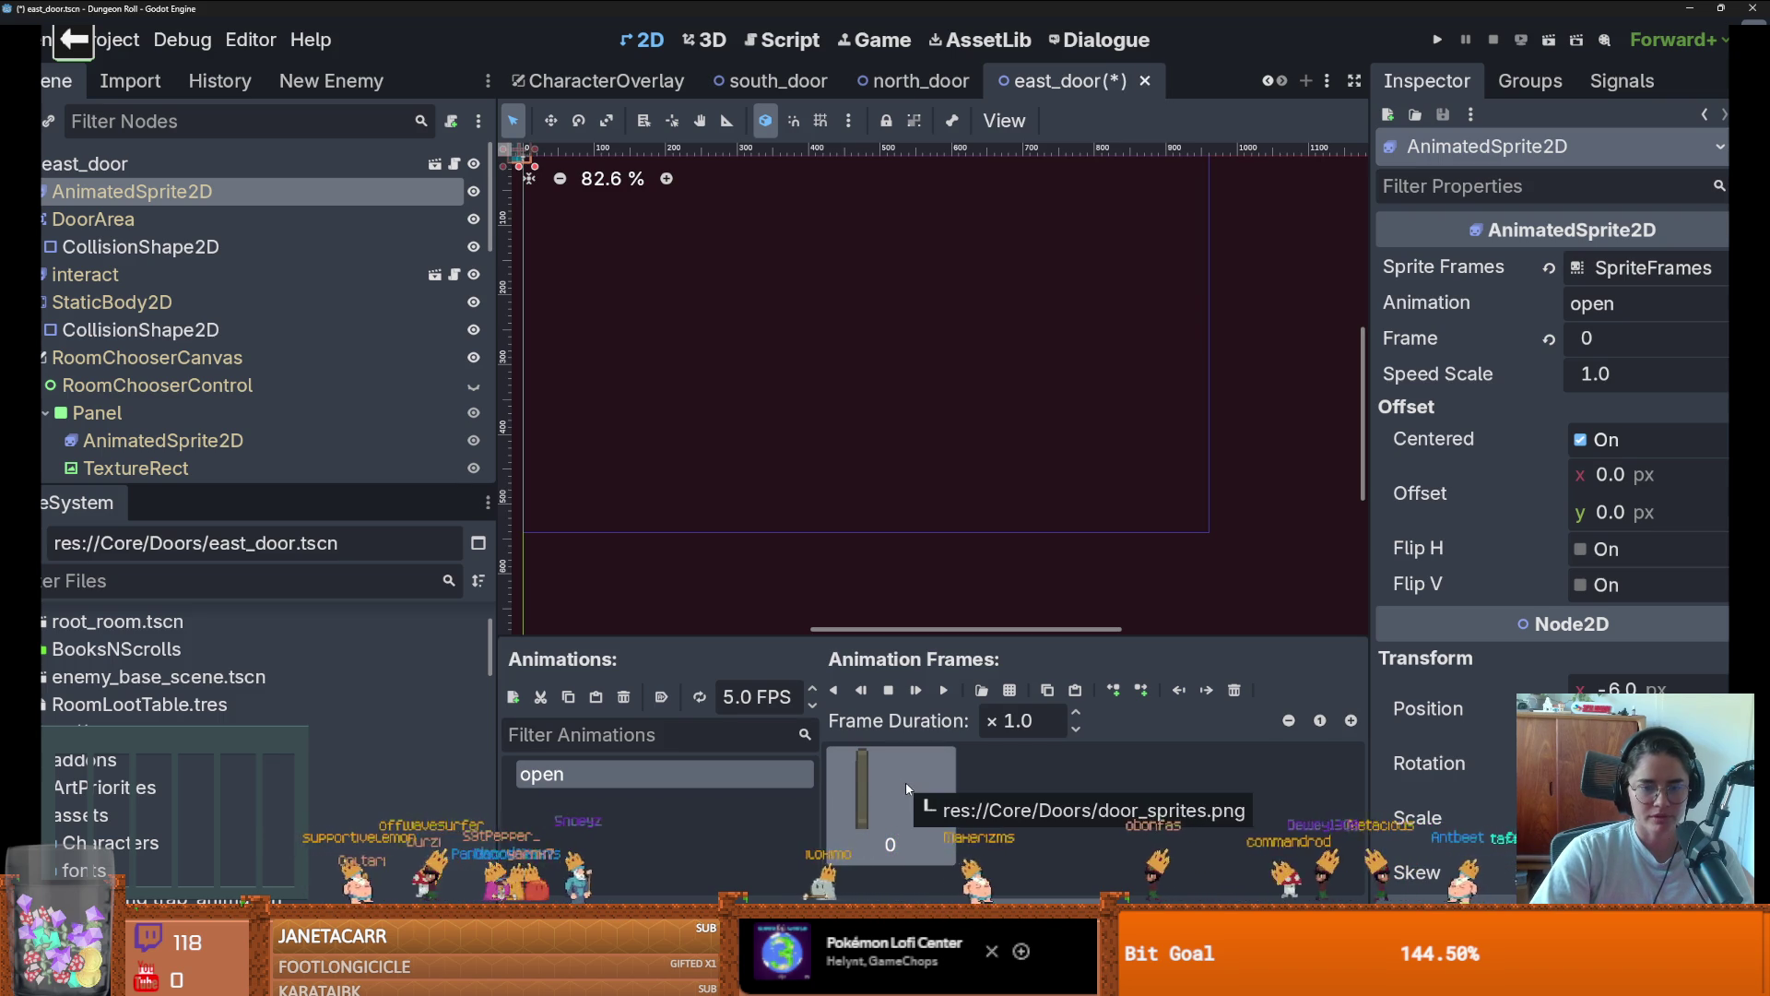
key("ctrl+s")
Reopen door_sprites.png and add the correct door cell to the open animation
left_click(984, 691)
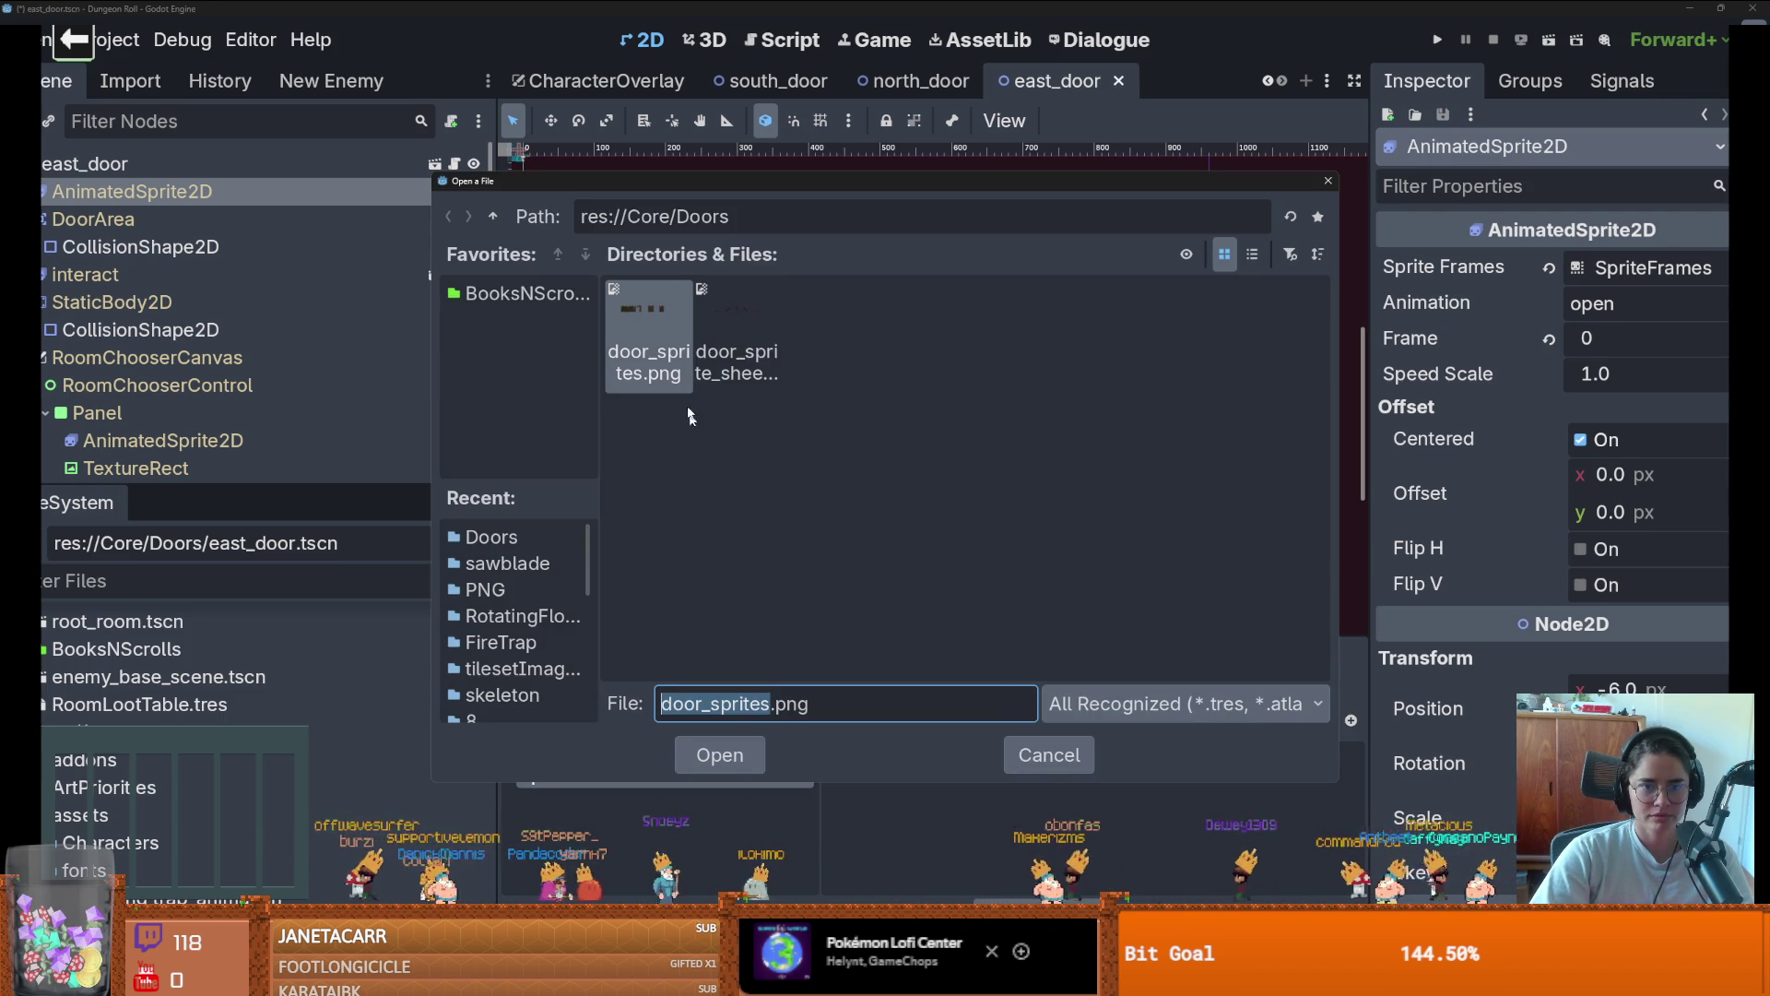
left_click(711, 334)
double_click(711, 334)
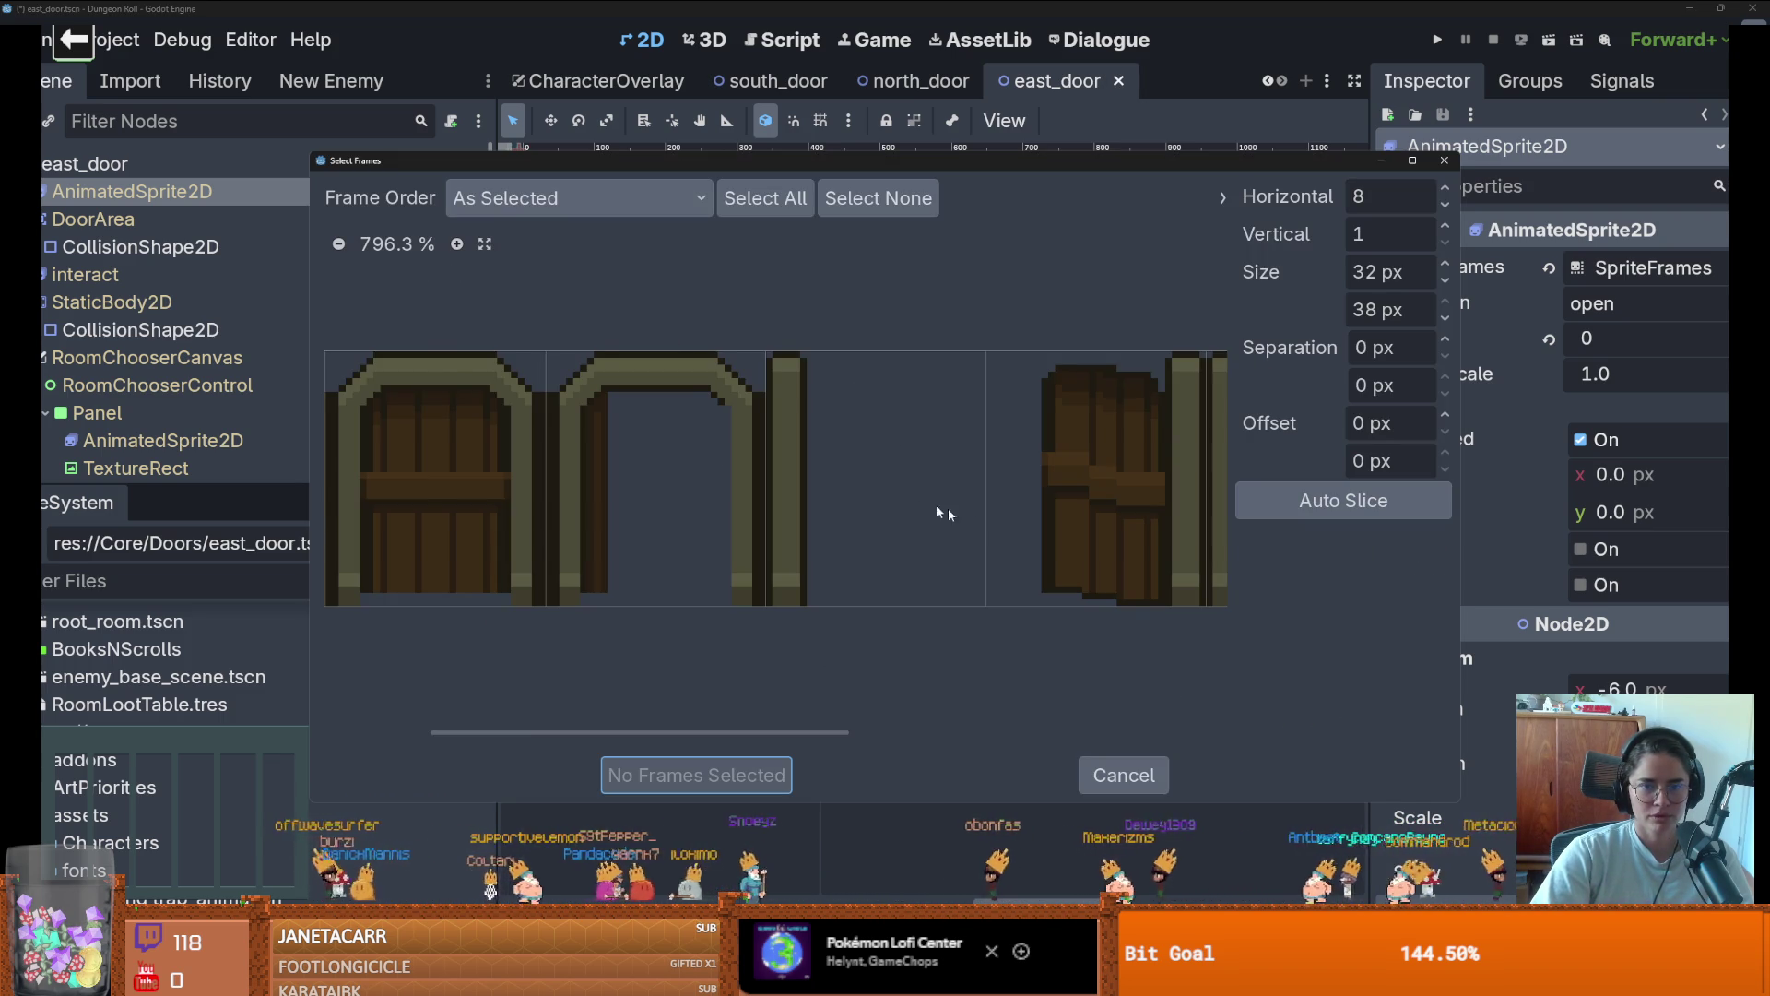
scroll(959, 514, "right", 3)
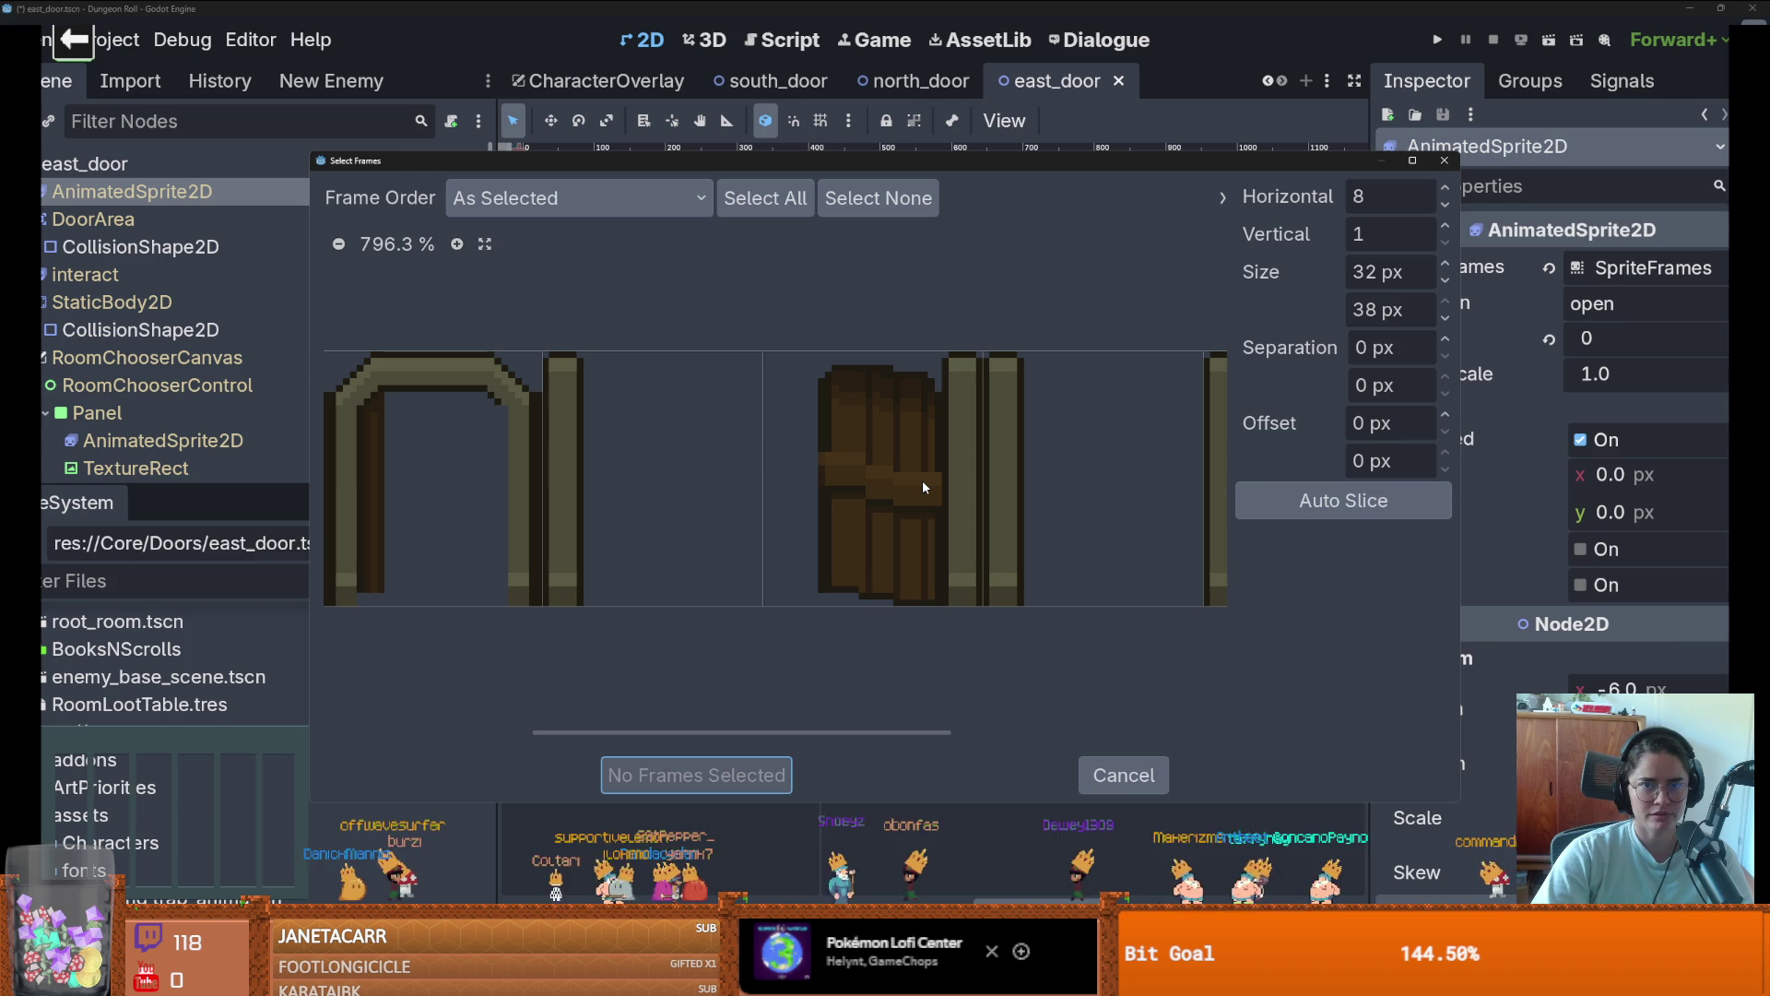
scroll(959, 515, "right", 6)
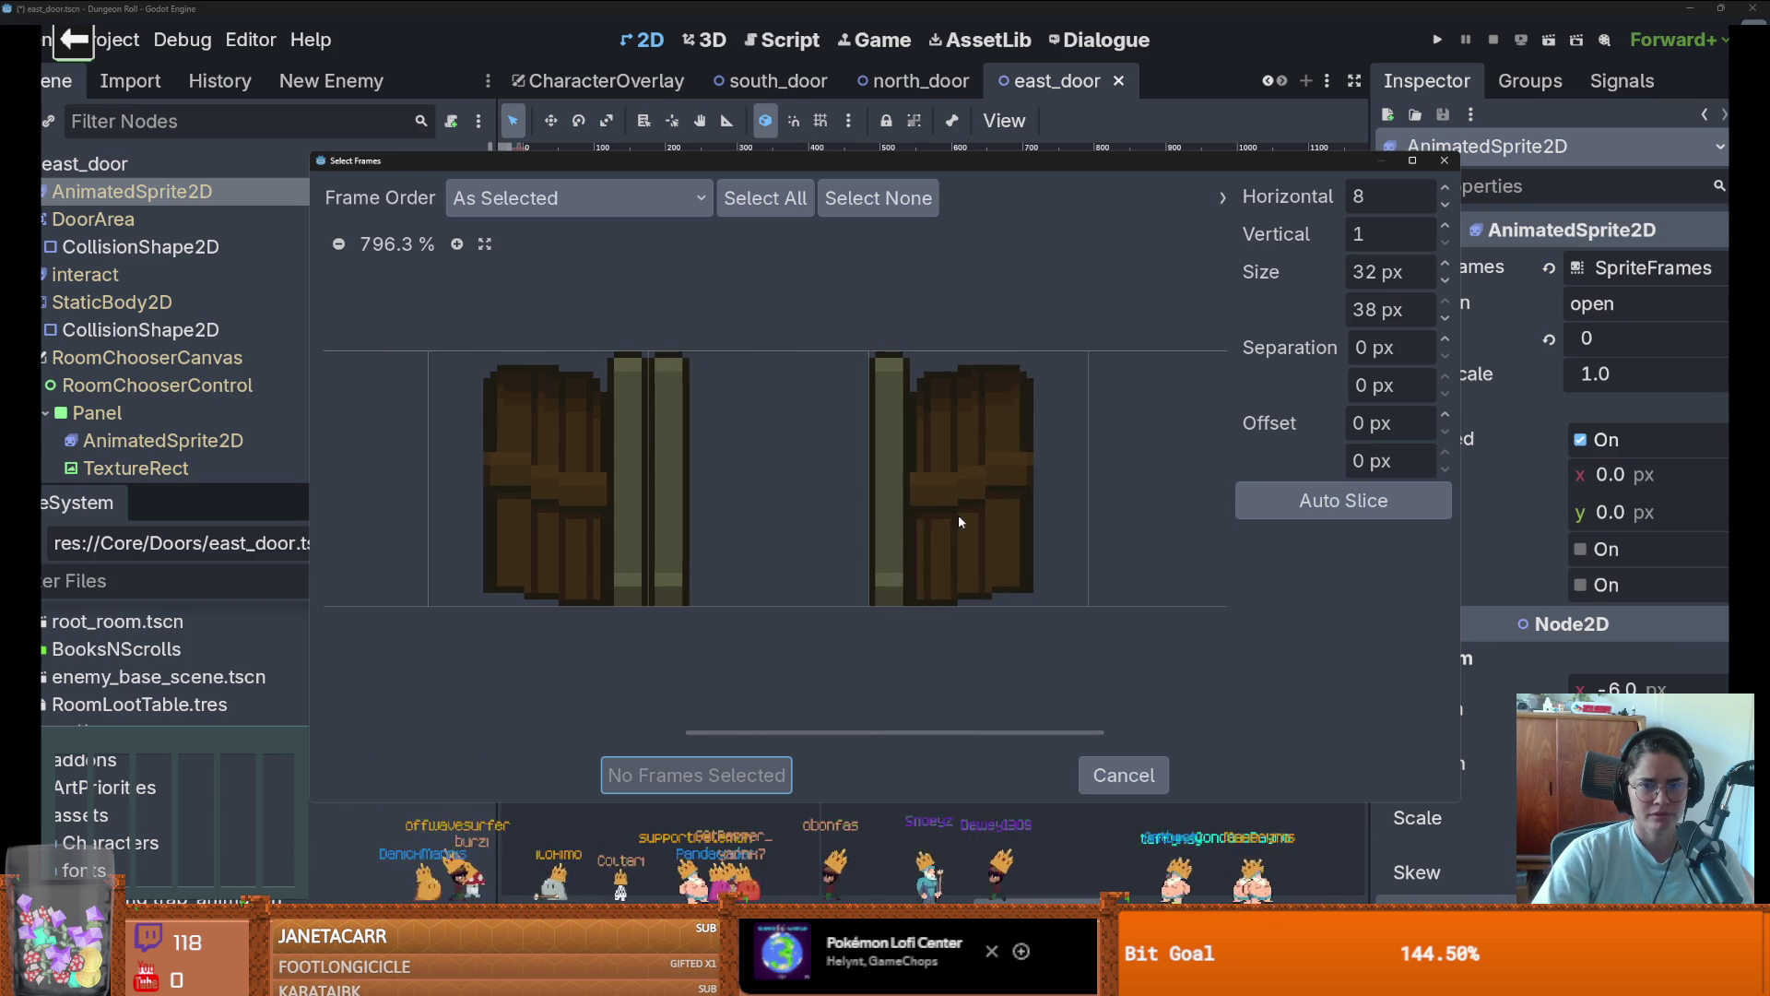
left_click(770, 472)
left_click(700, 775)
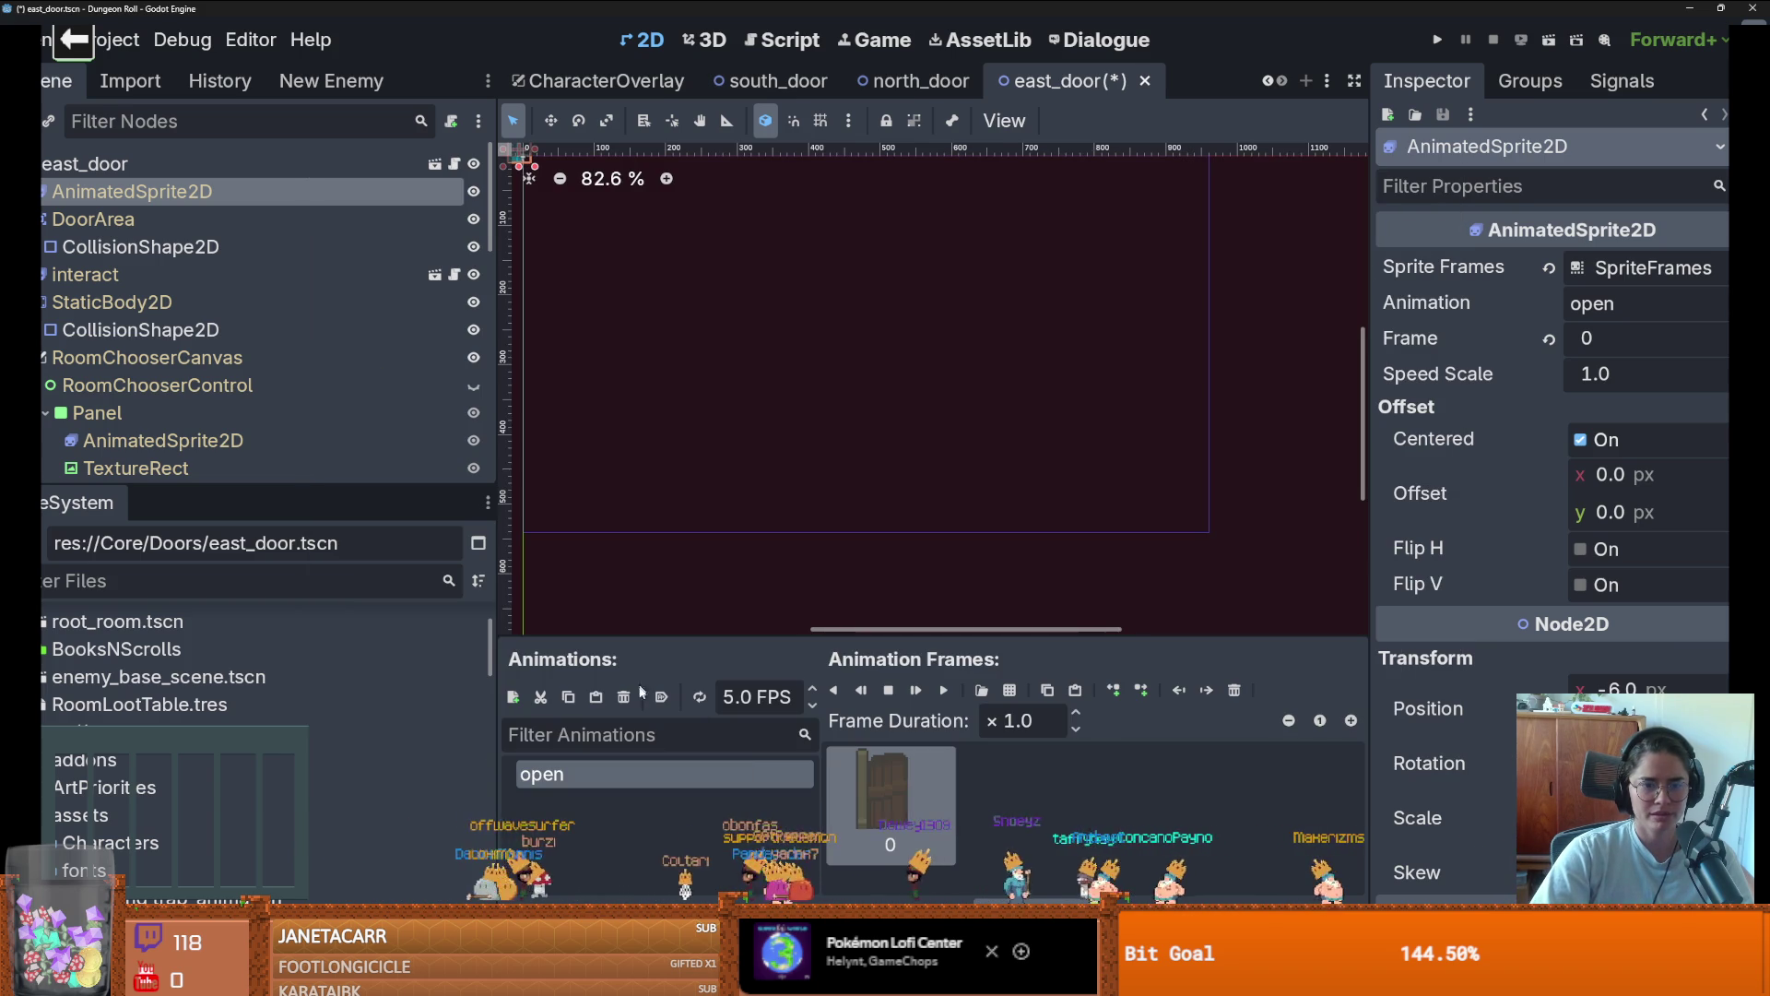
Create a new animation named 'closed'
left_click(514, 697)
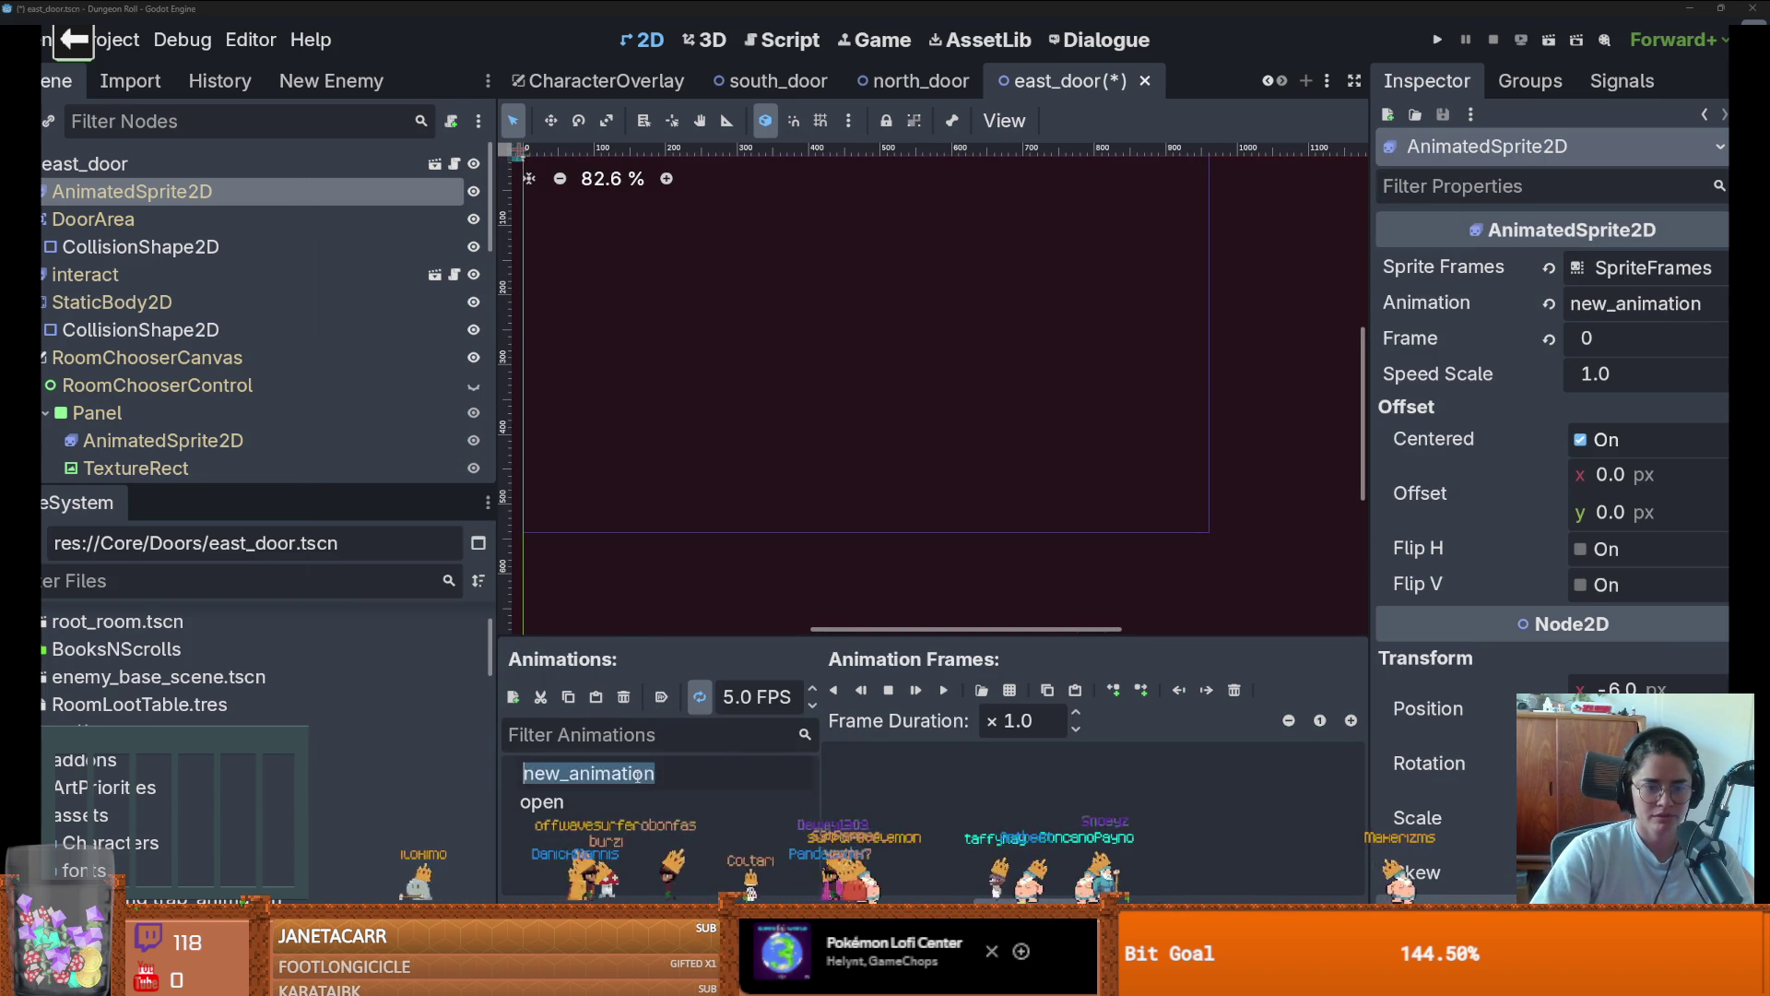
type("closed")
key("Return")
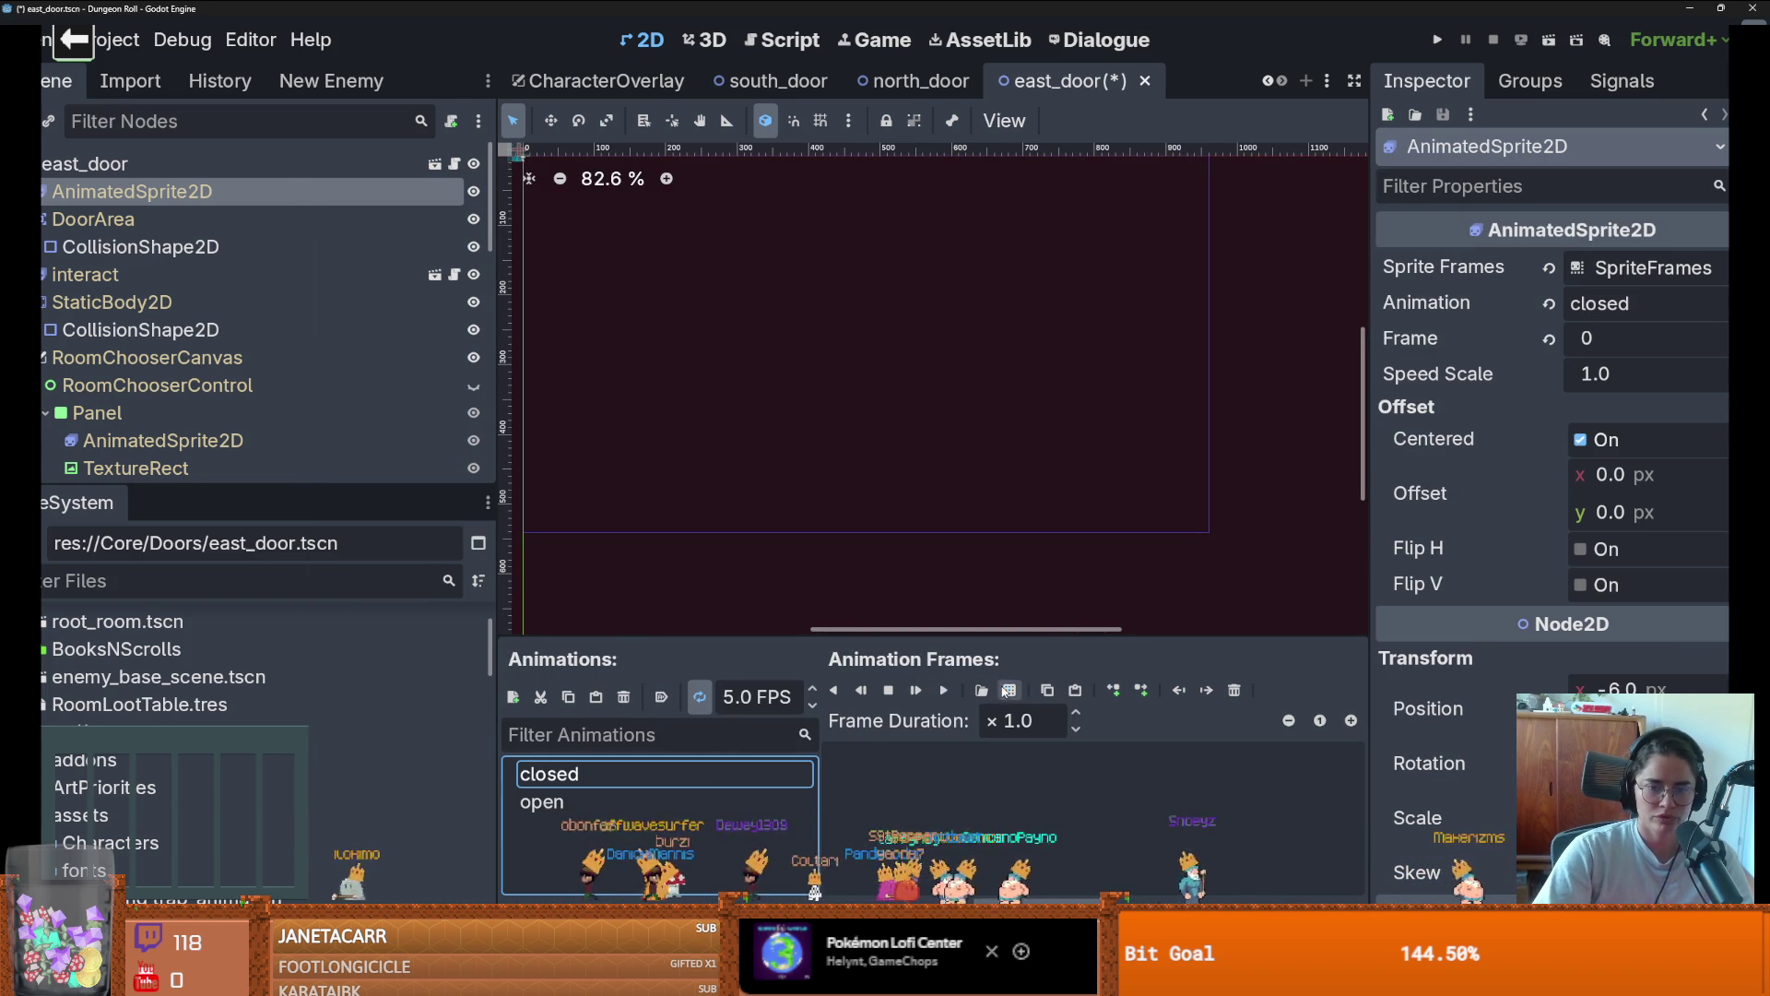
Add one door_sprites.png frame to closed, reselect open, and save east_door
left_click(1009, 691)
double_click(647, 334)
scroll(634, 461, "left", 5)
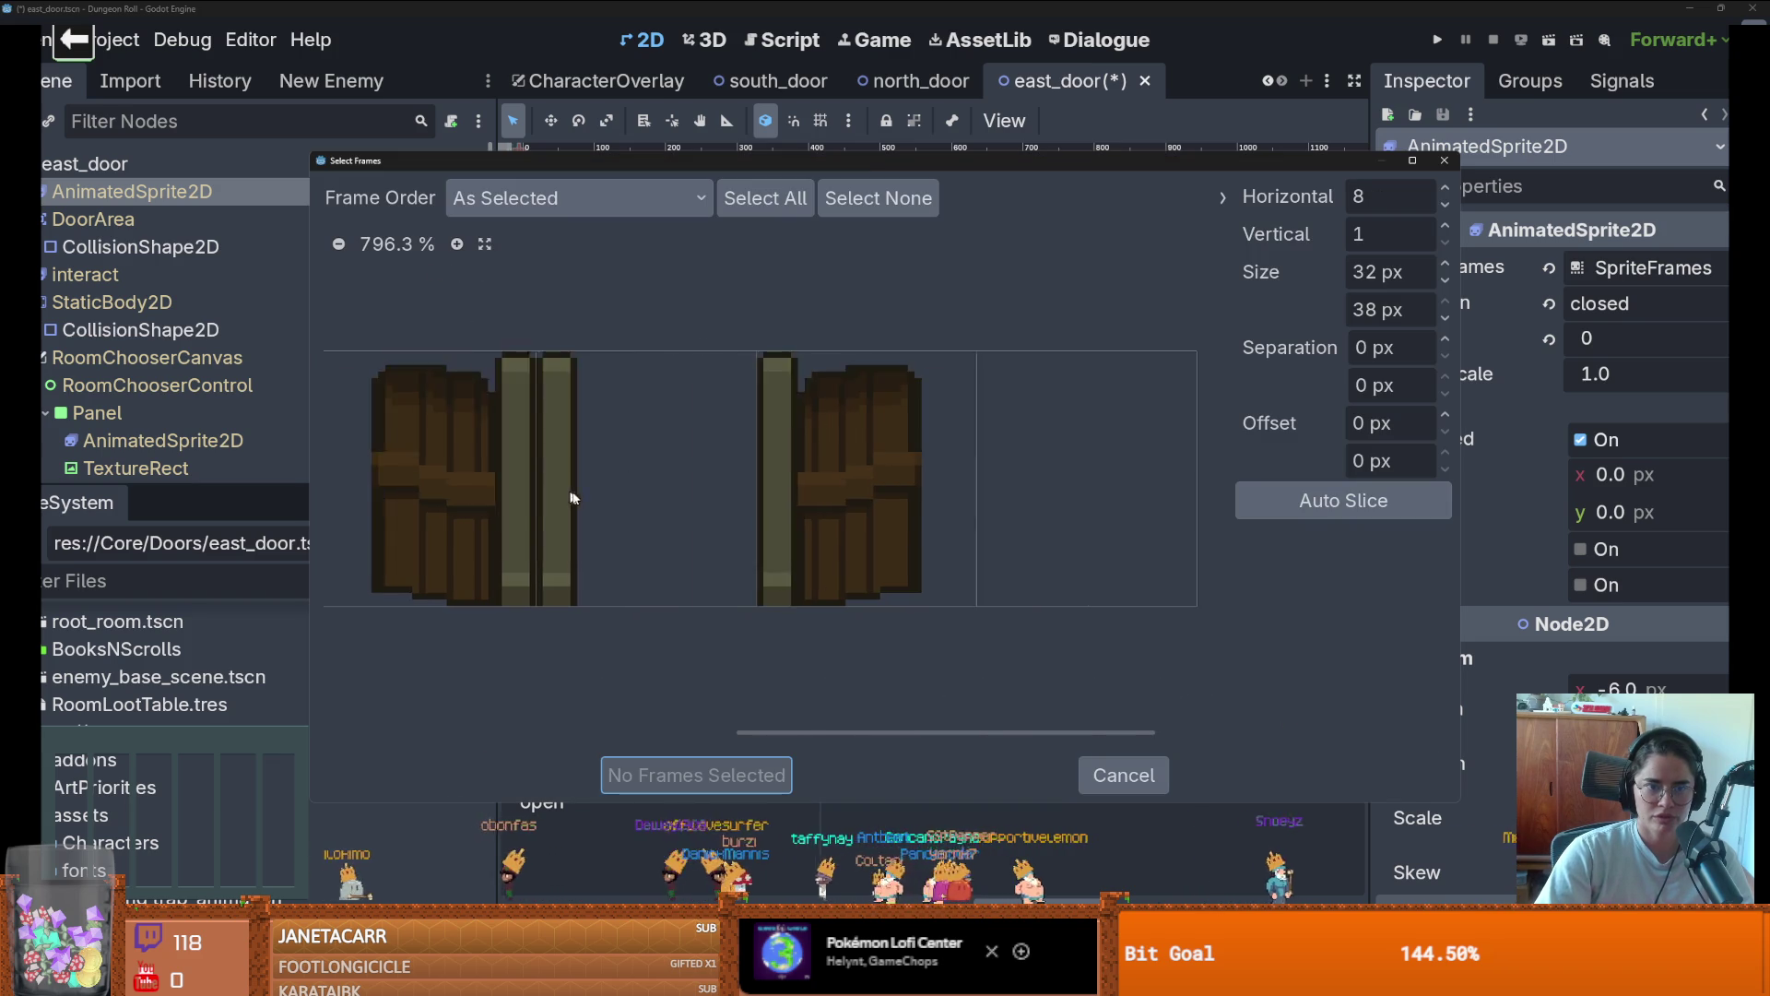
left_click(694, 500)
left_click(689, 774)
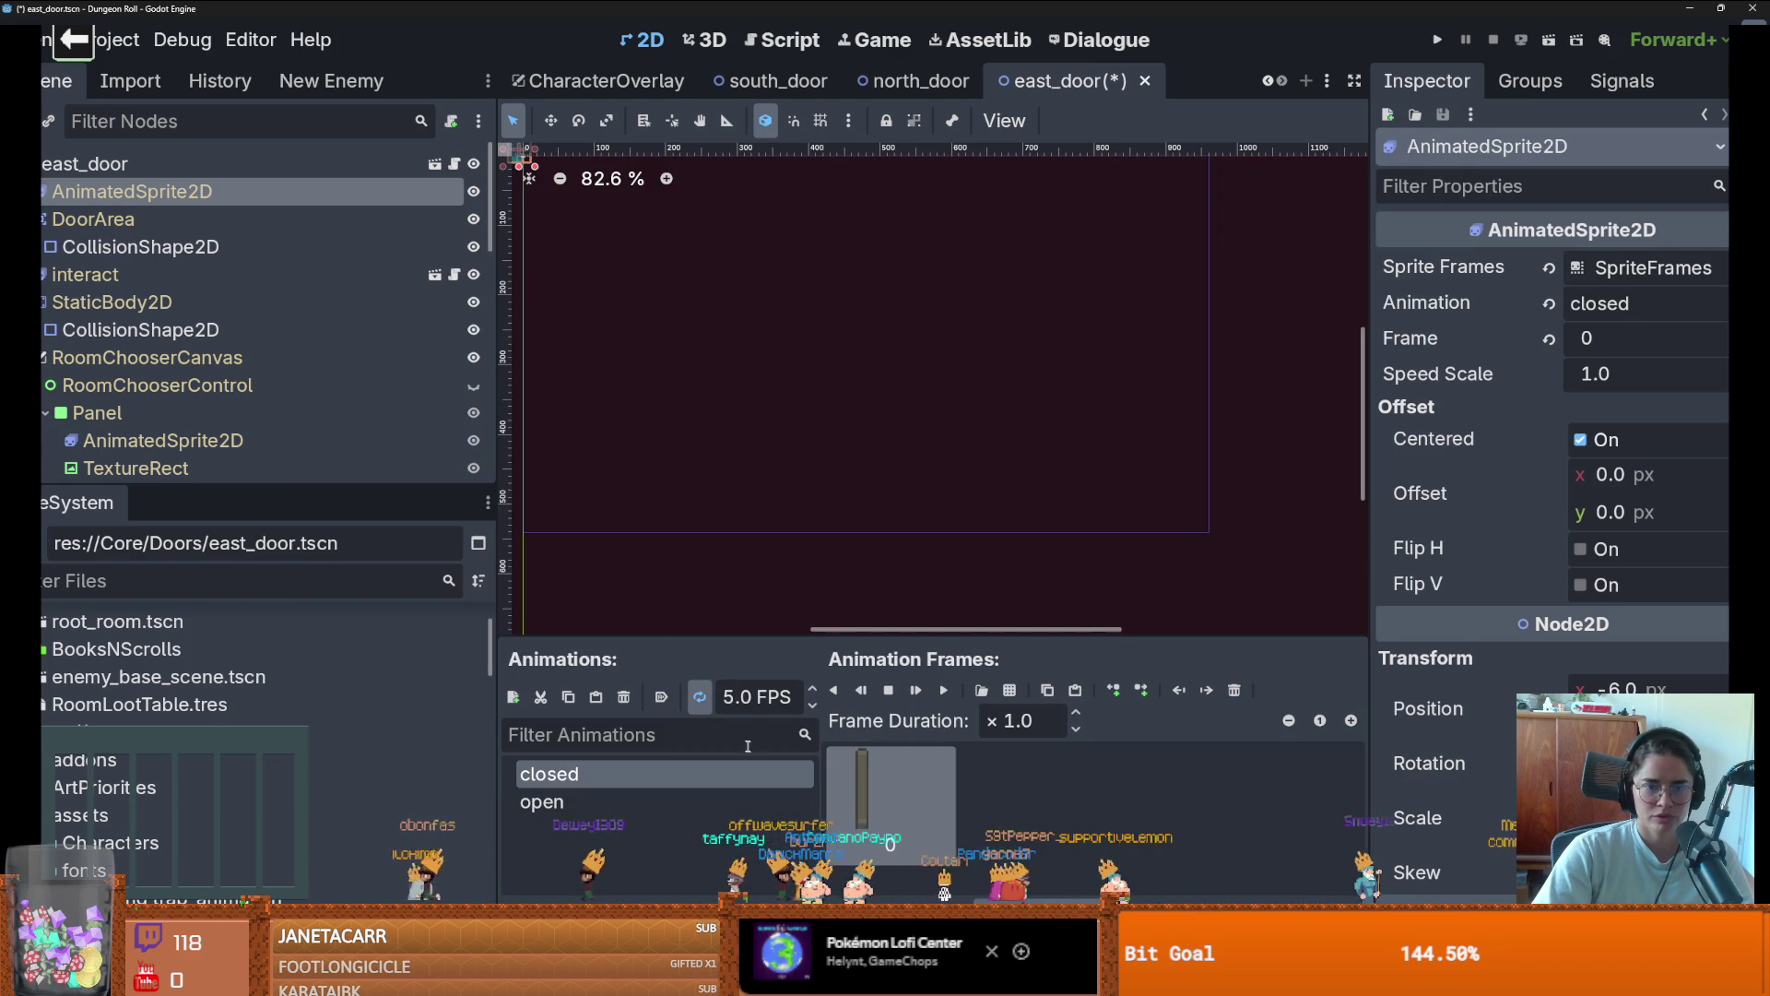
left_click(706, 800)
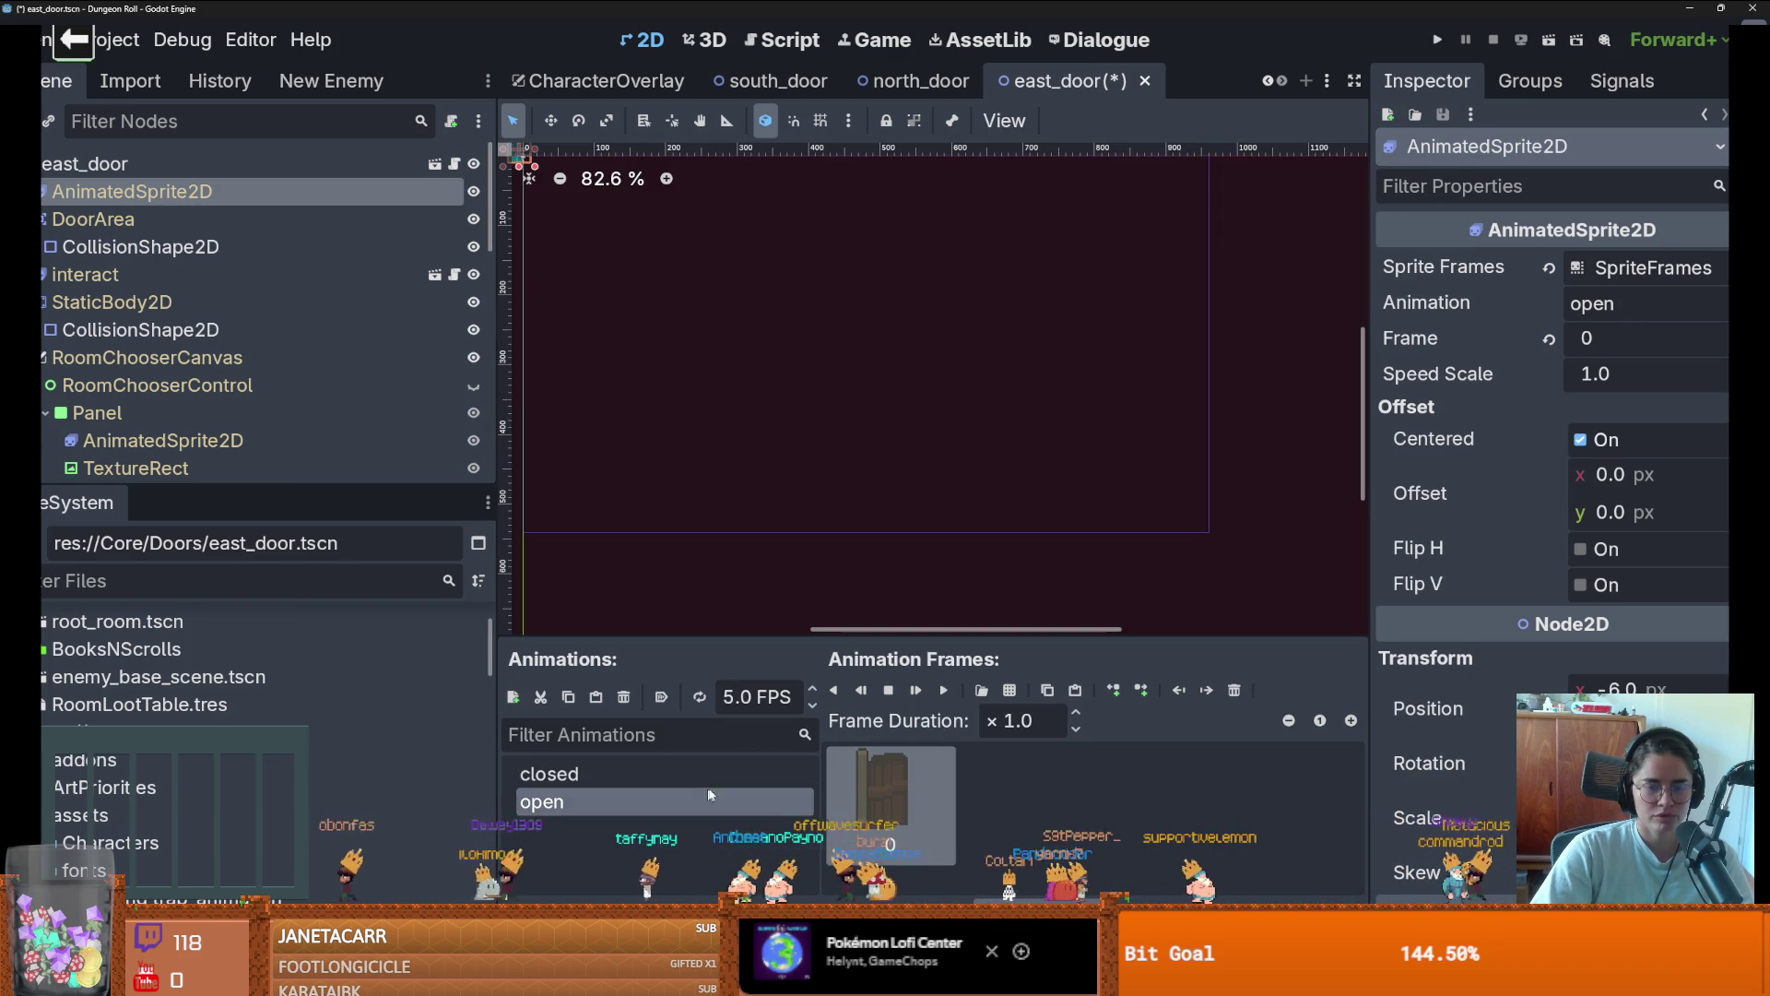
key("ctrl+s")
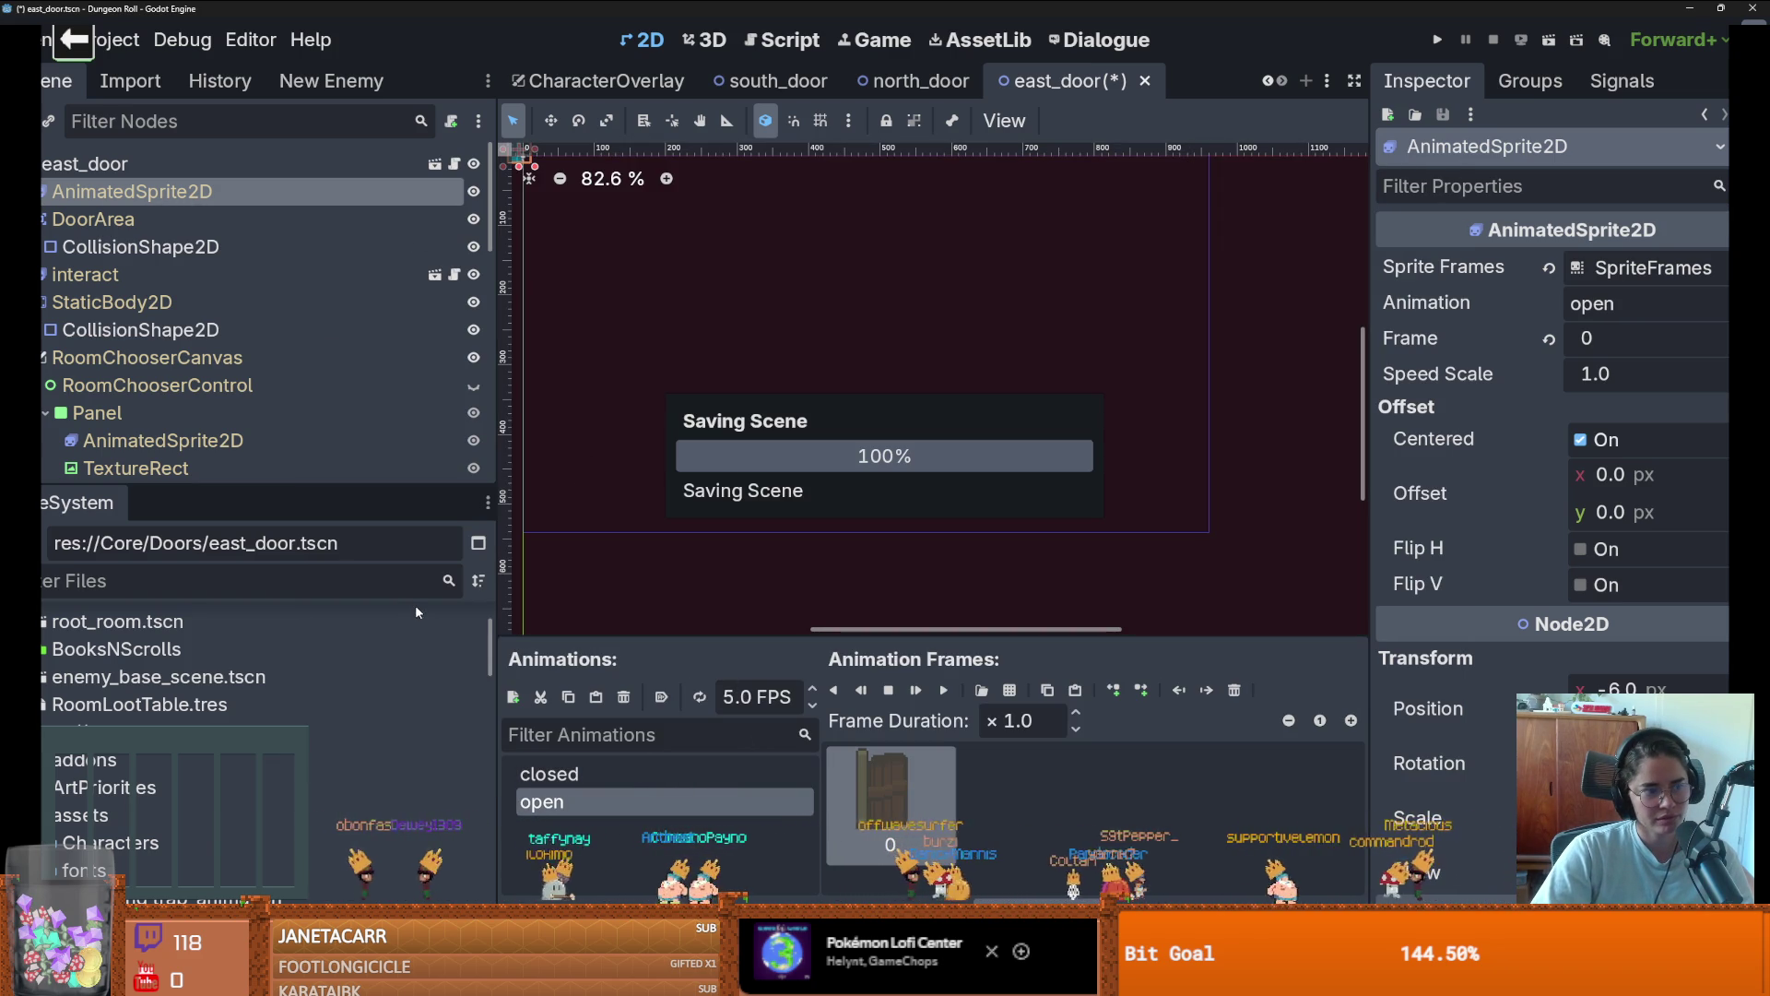
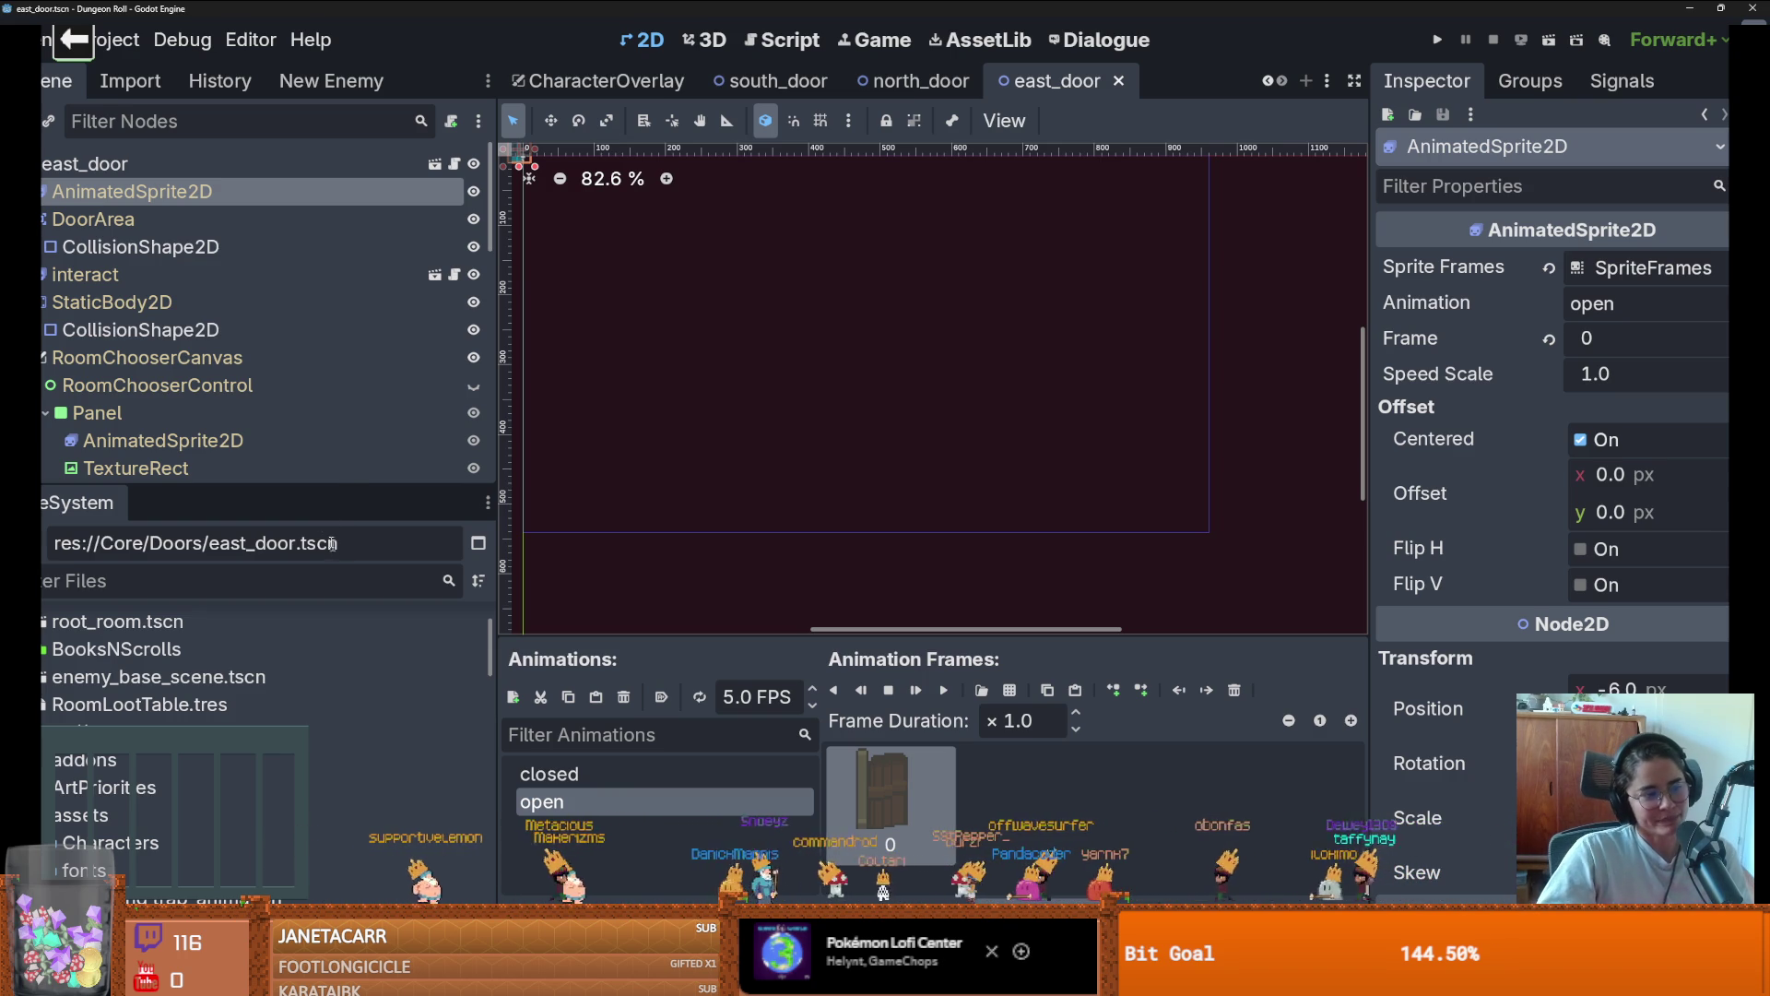
Filter the FileSystem for 'west' and open west_door.tscn
mouse_move(310, 495)
left_mouse_down()
mouse_move(312, 521)
mouse_move(318, 461)
left_mouse_up()
key("Up")
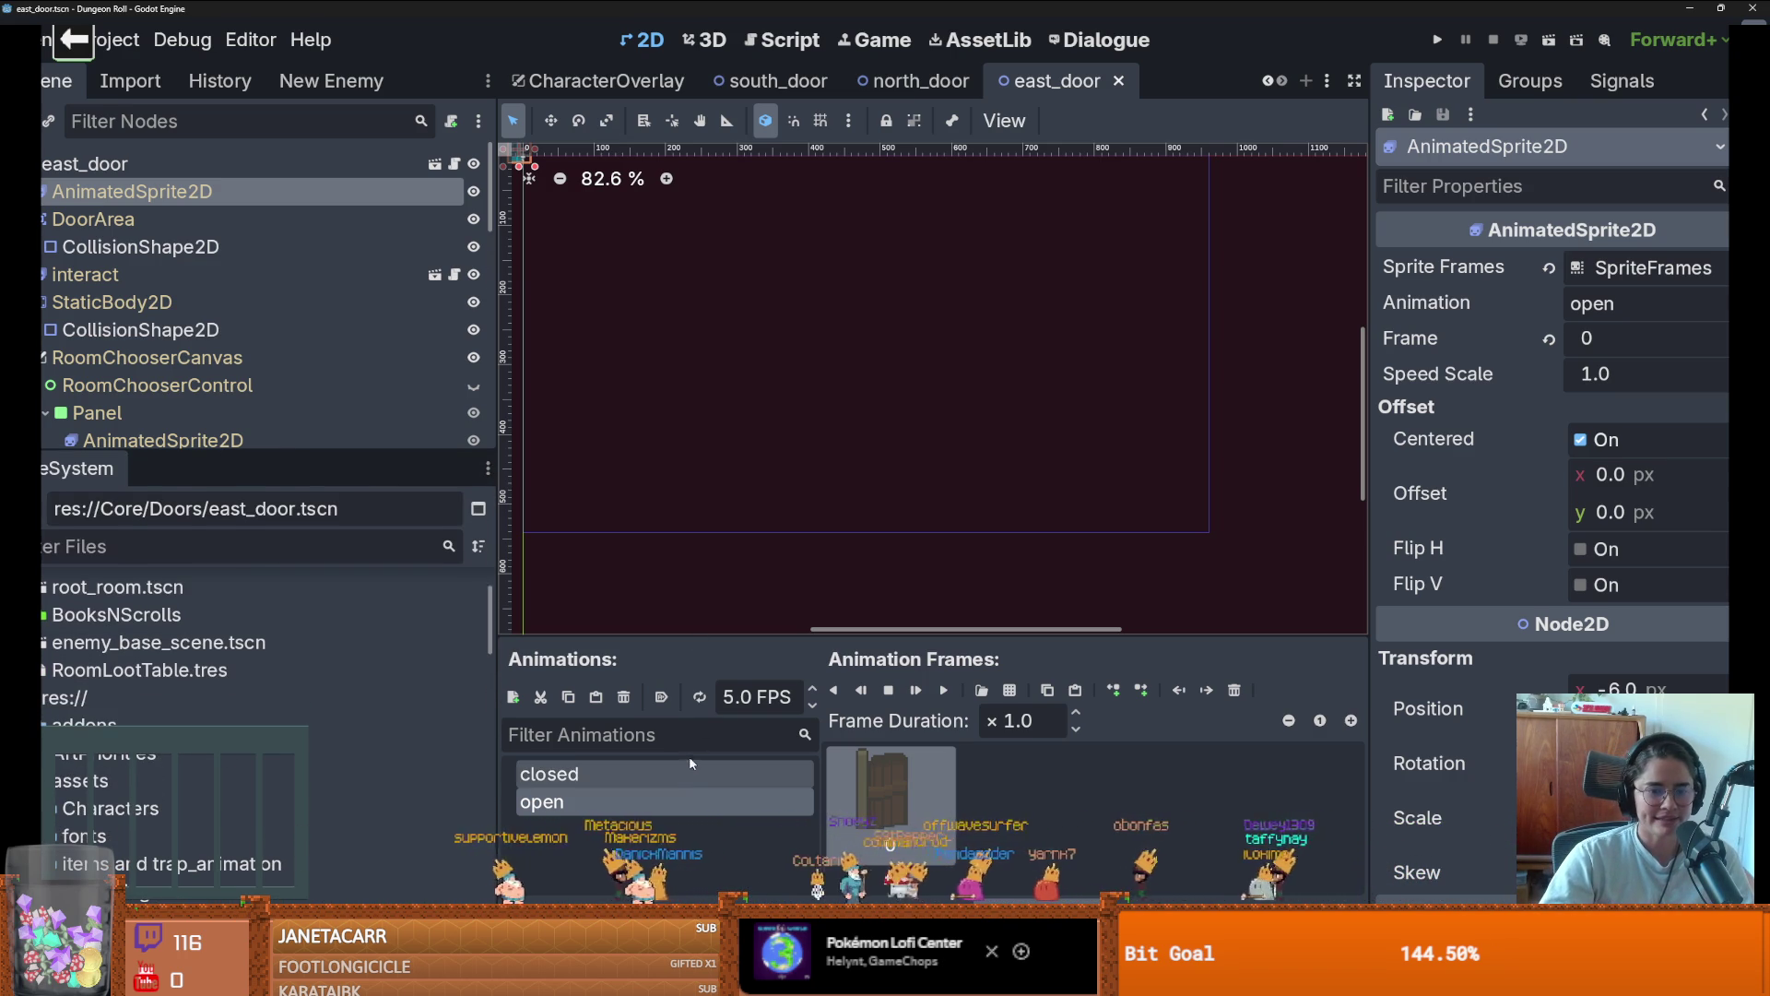
left_click(225, 539)
type("west")
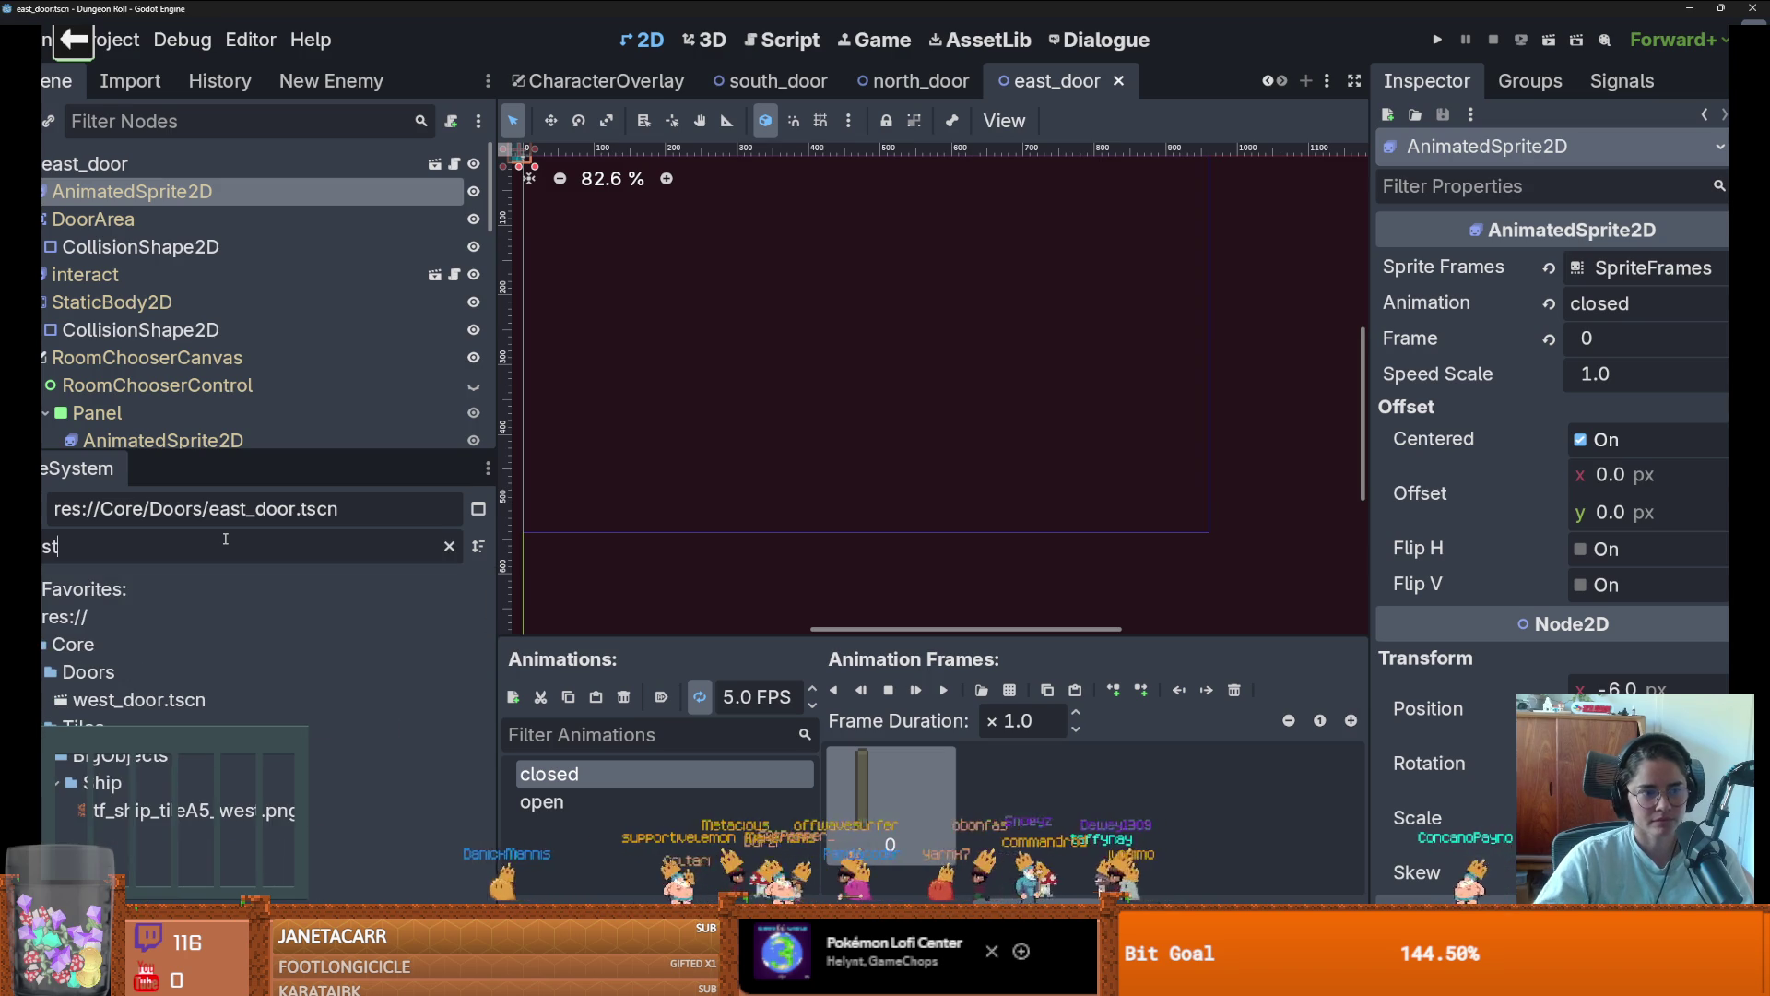
double_click(236, 703)
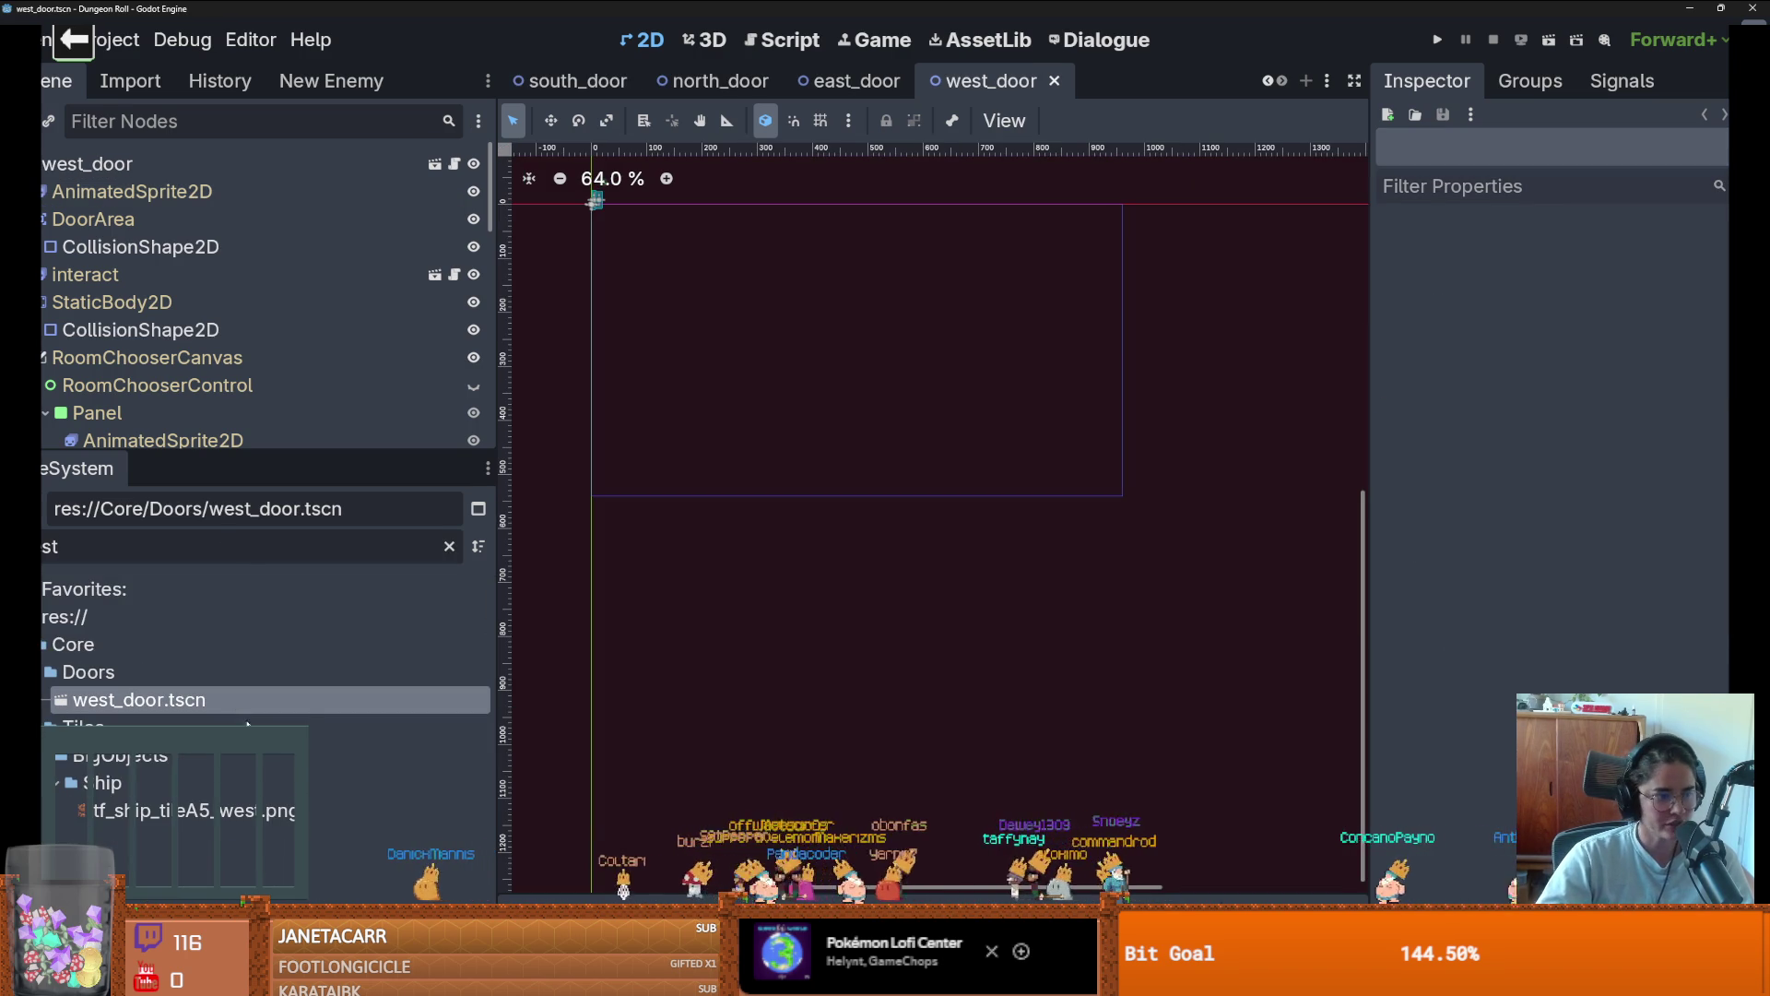
Delete the door sprite's open-animation frame and add a new animation named 'closed'
left_click(227, 189)
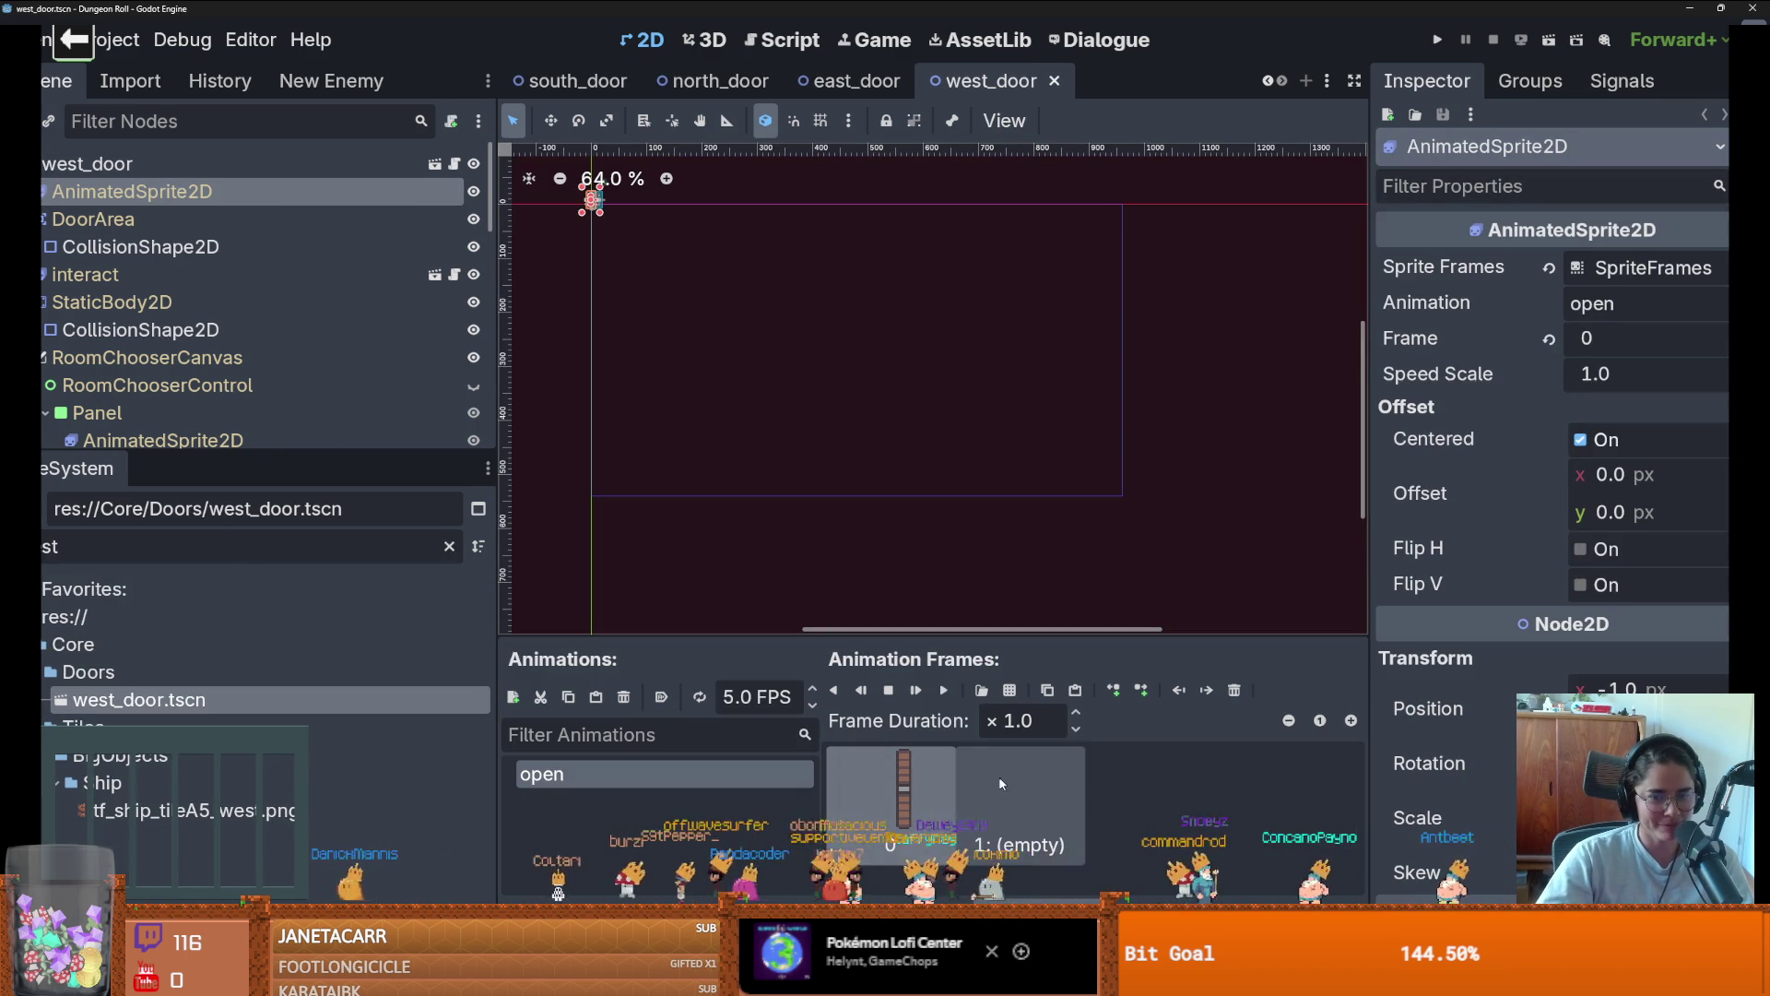
key("Delete")
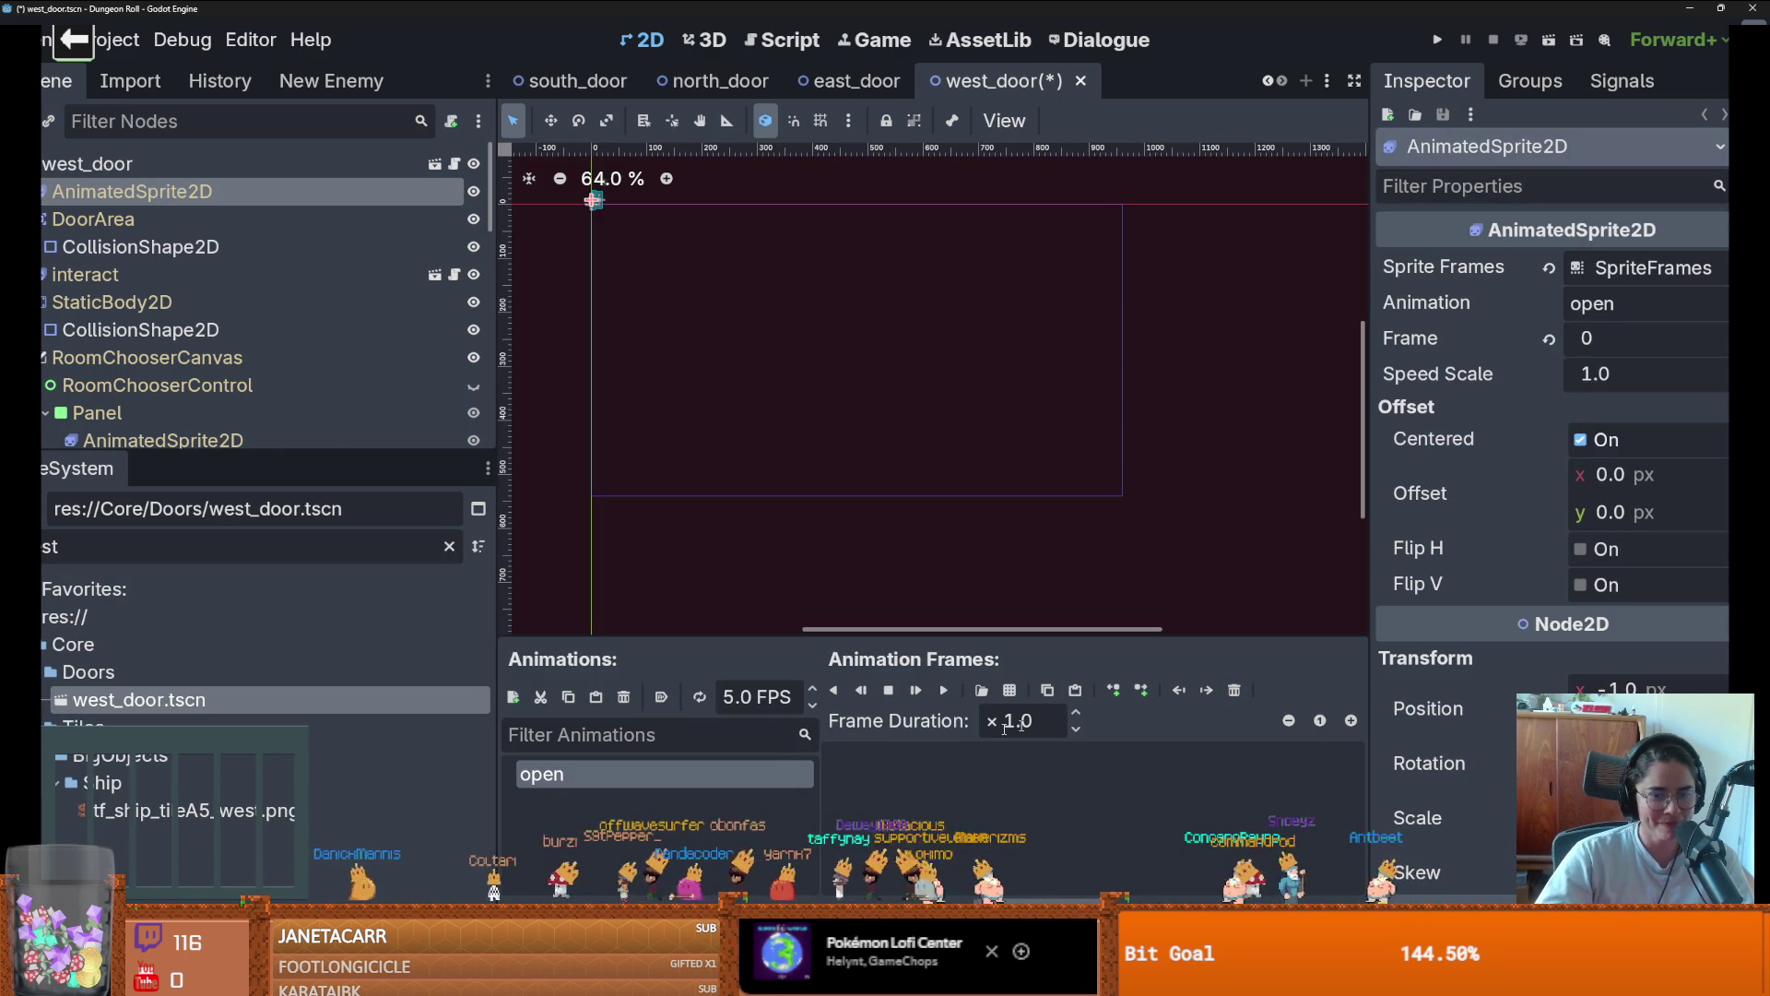
left_click(513, 697)
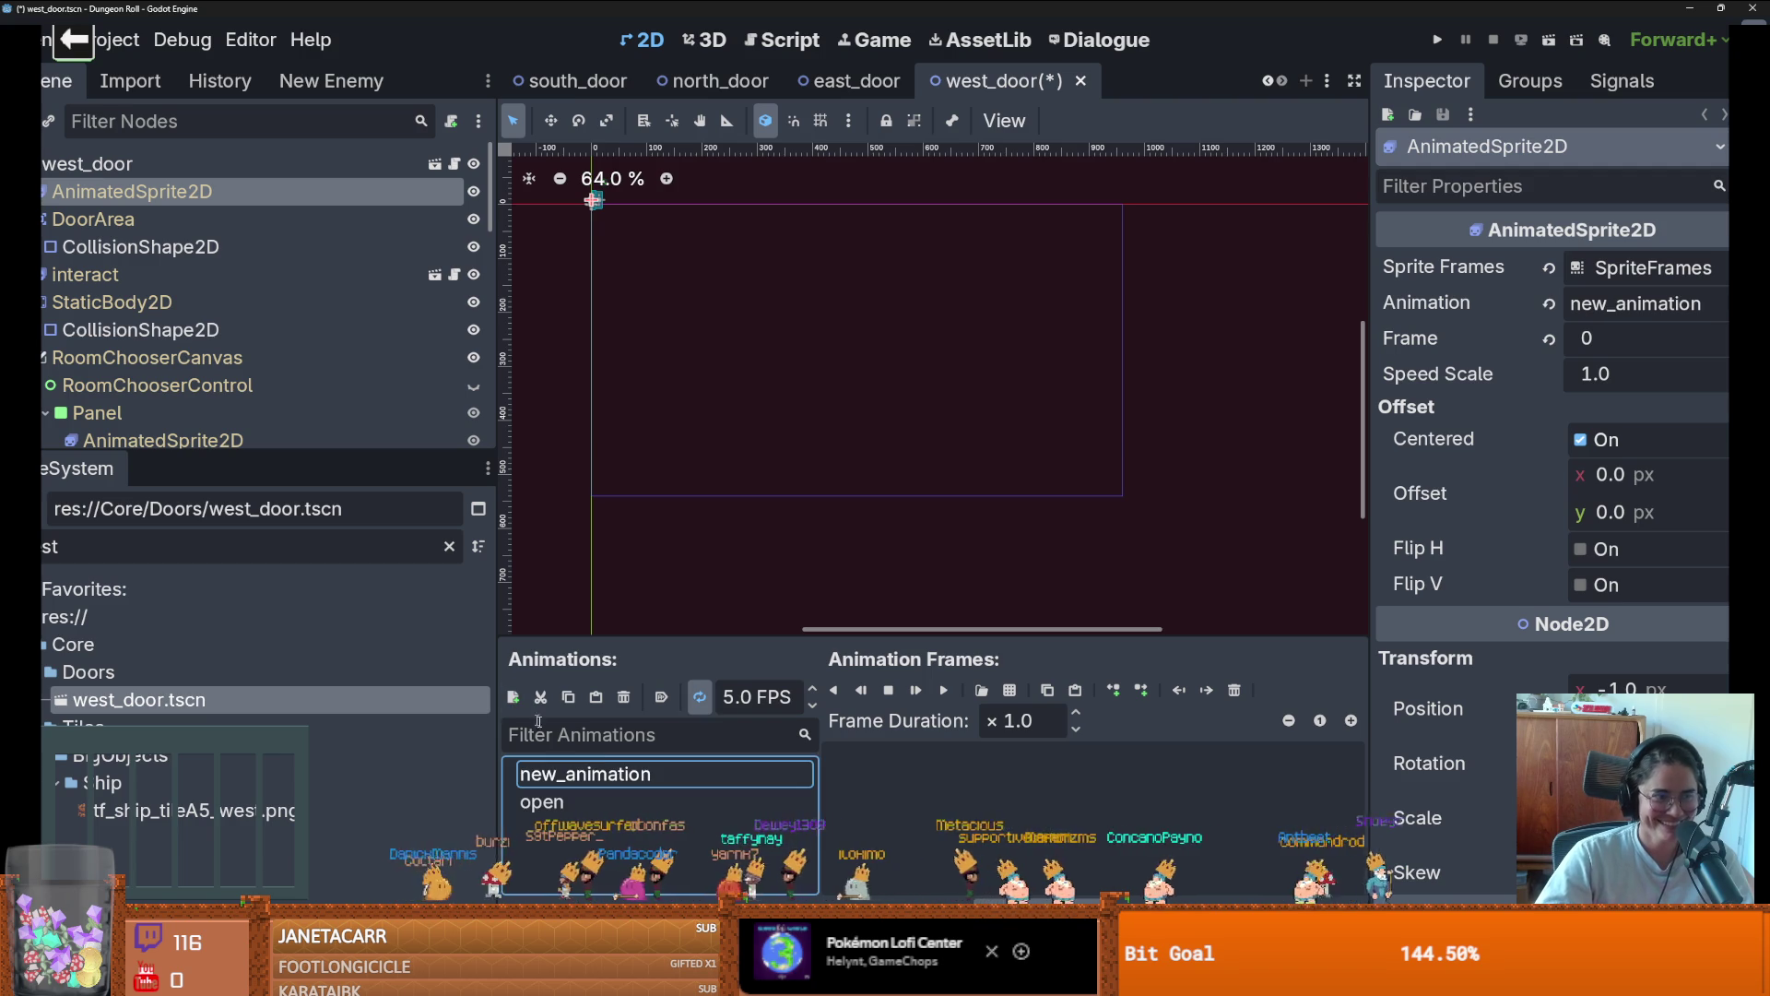
left_click(598, 775)
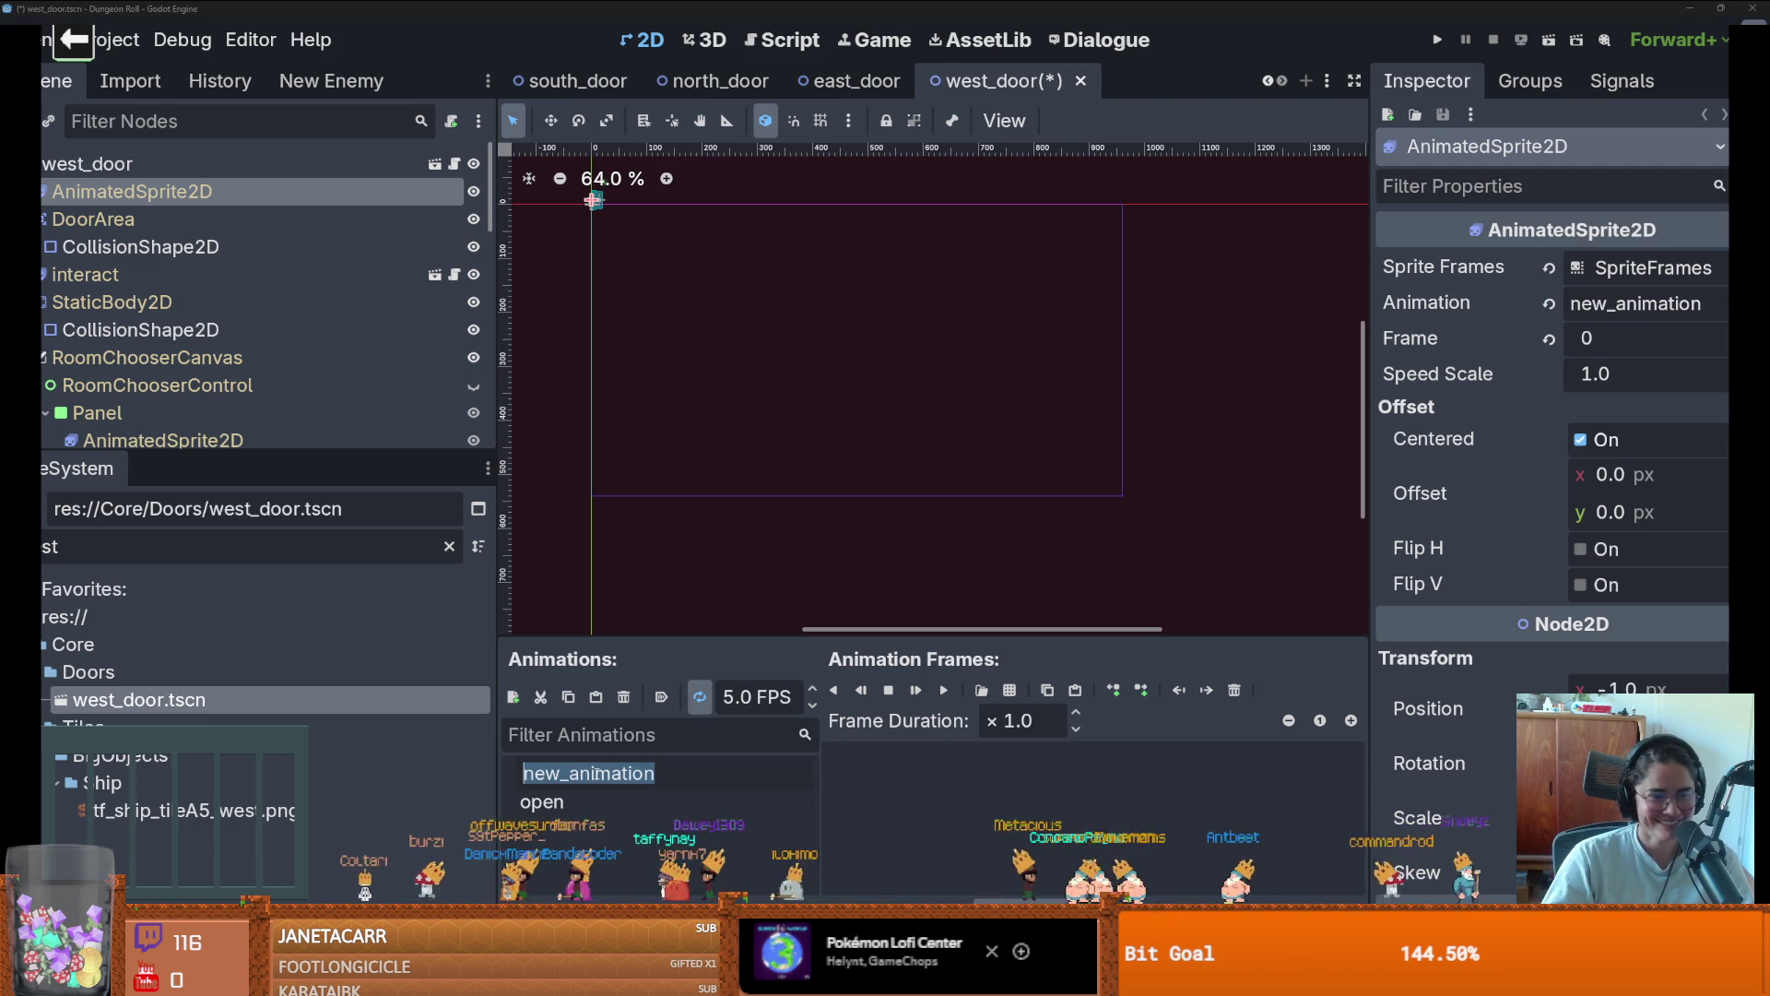
type("closed")
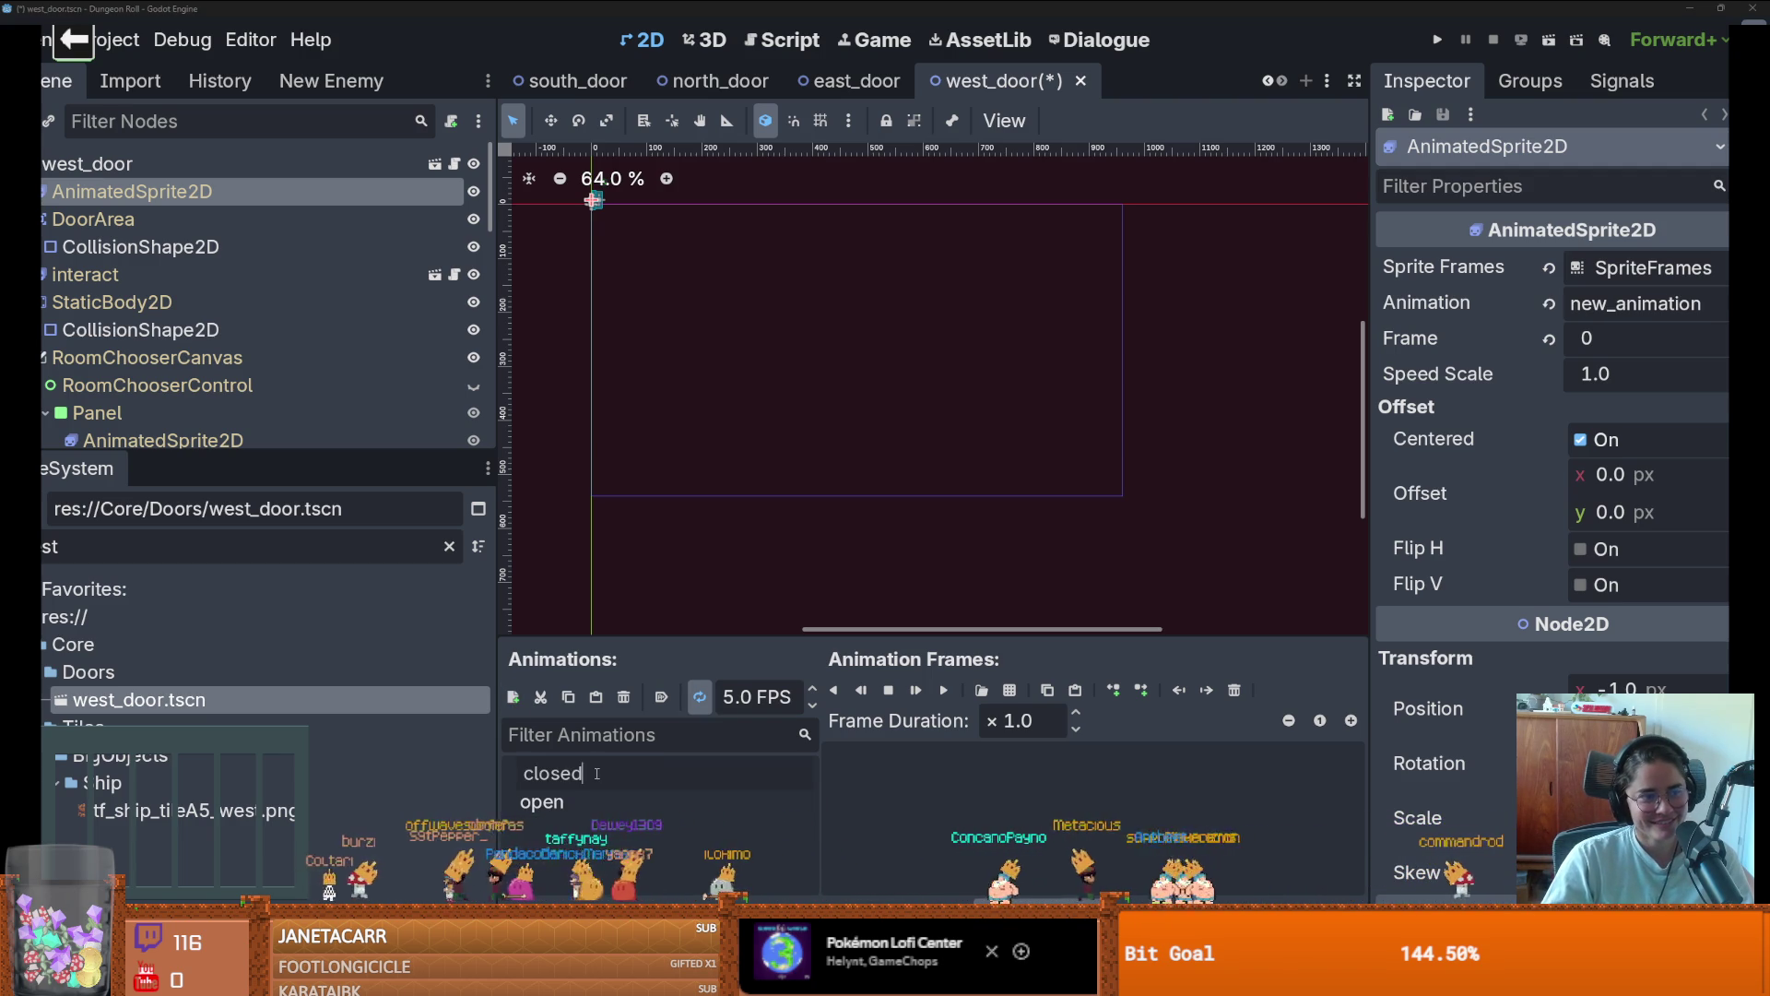
key("Return")
Browse door_sprites.png for frames, then cancel without adding any
left_click(1010, 690)
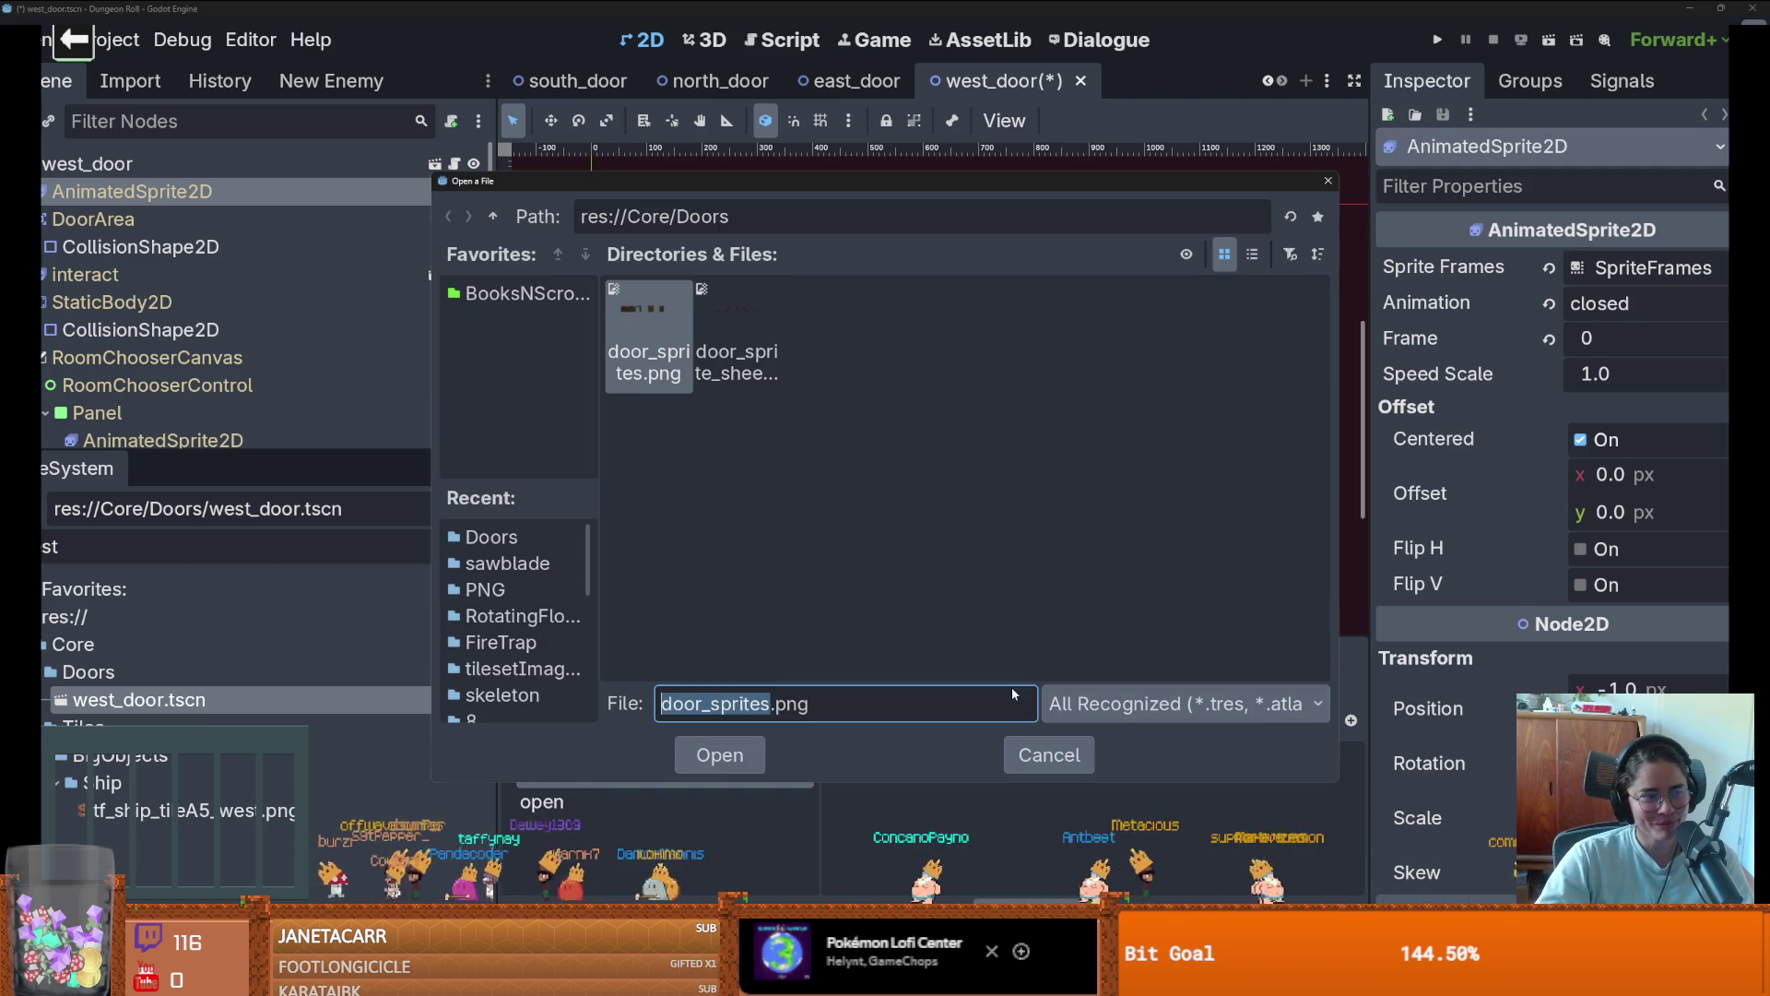
double_click(729, 336)
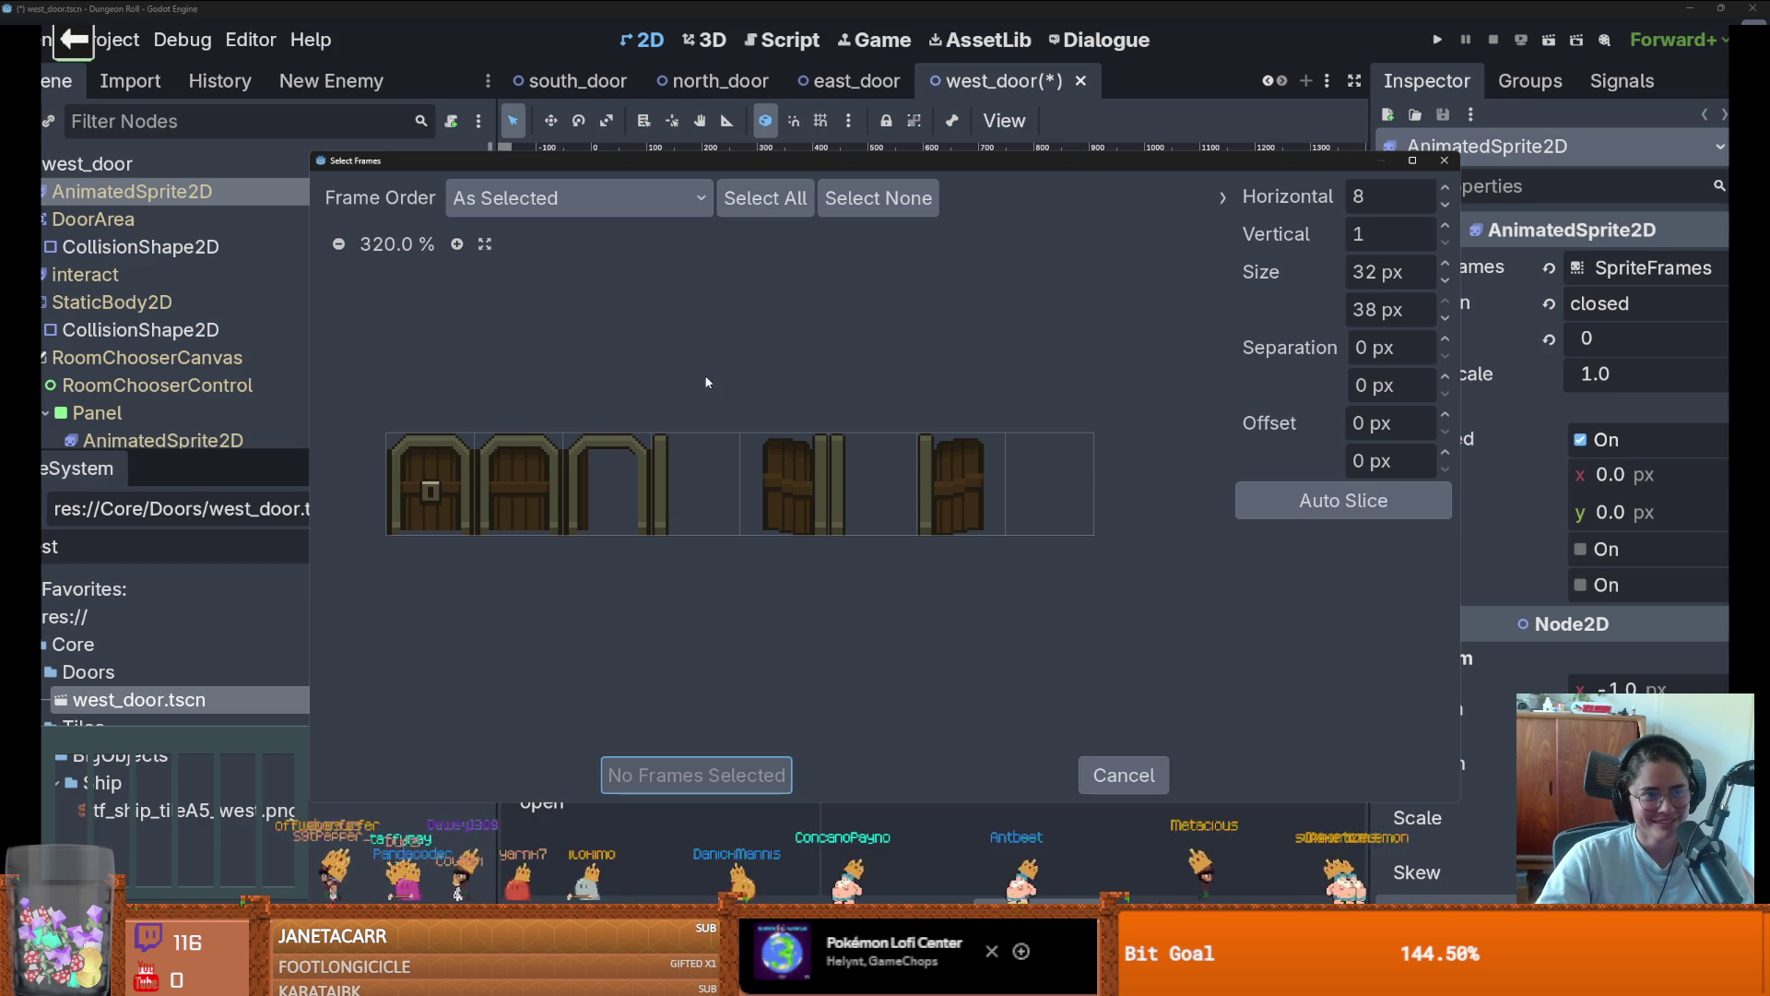
left_click(711, 489)
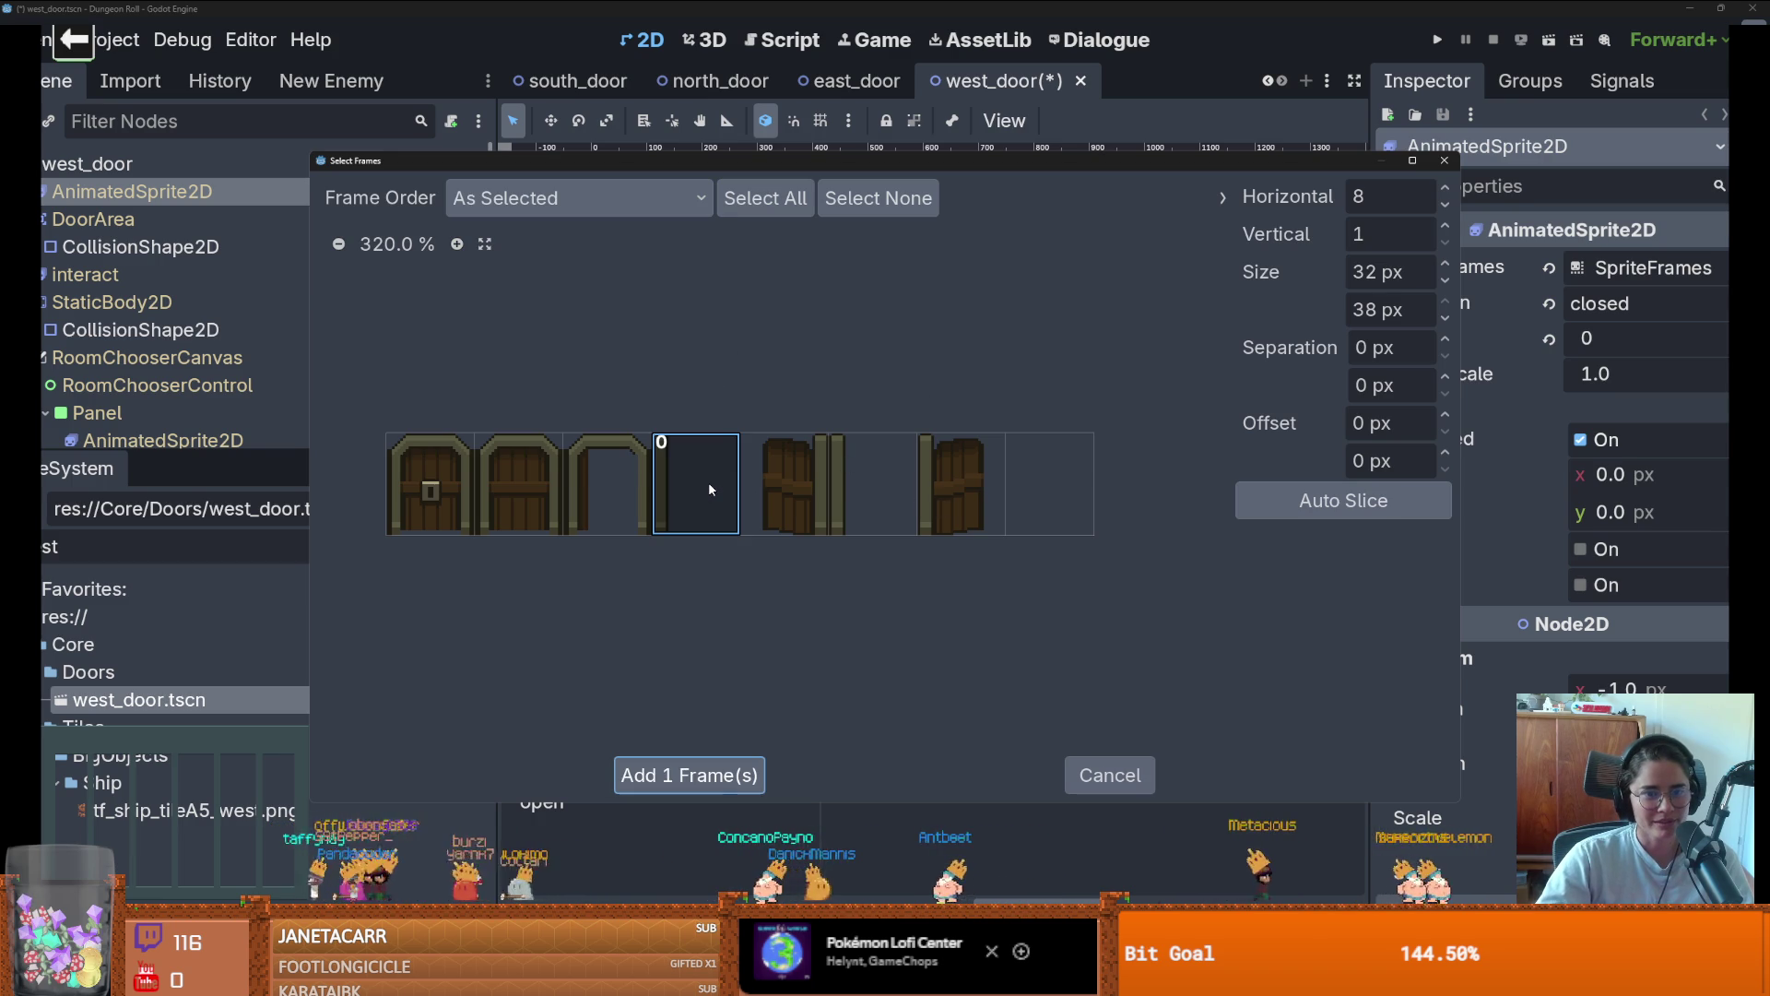
left_click(1110, 774)
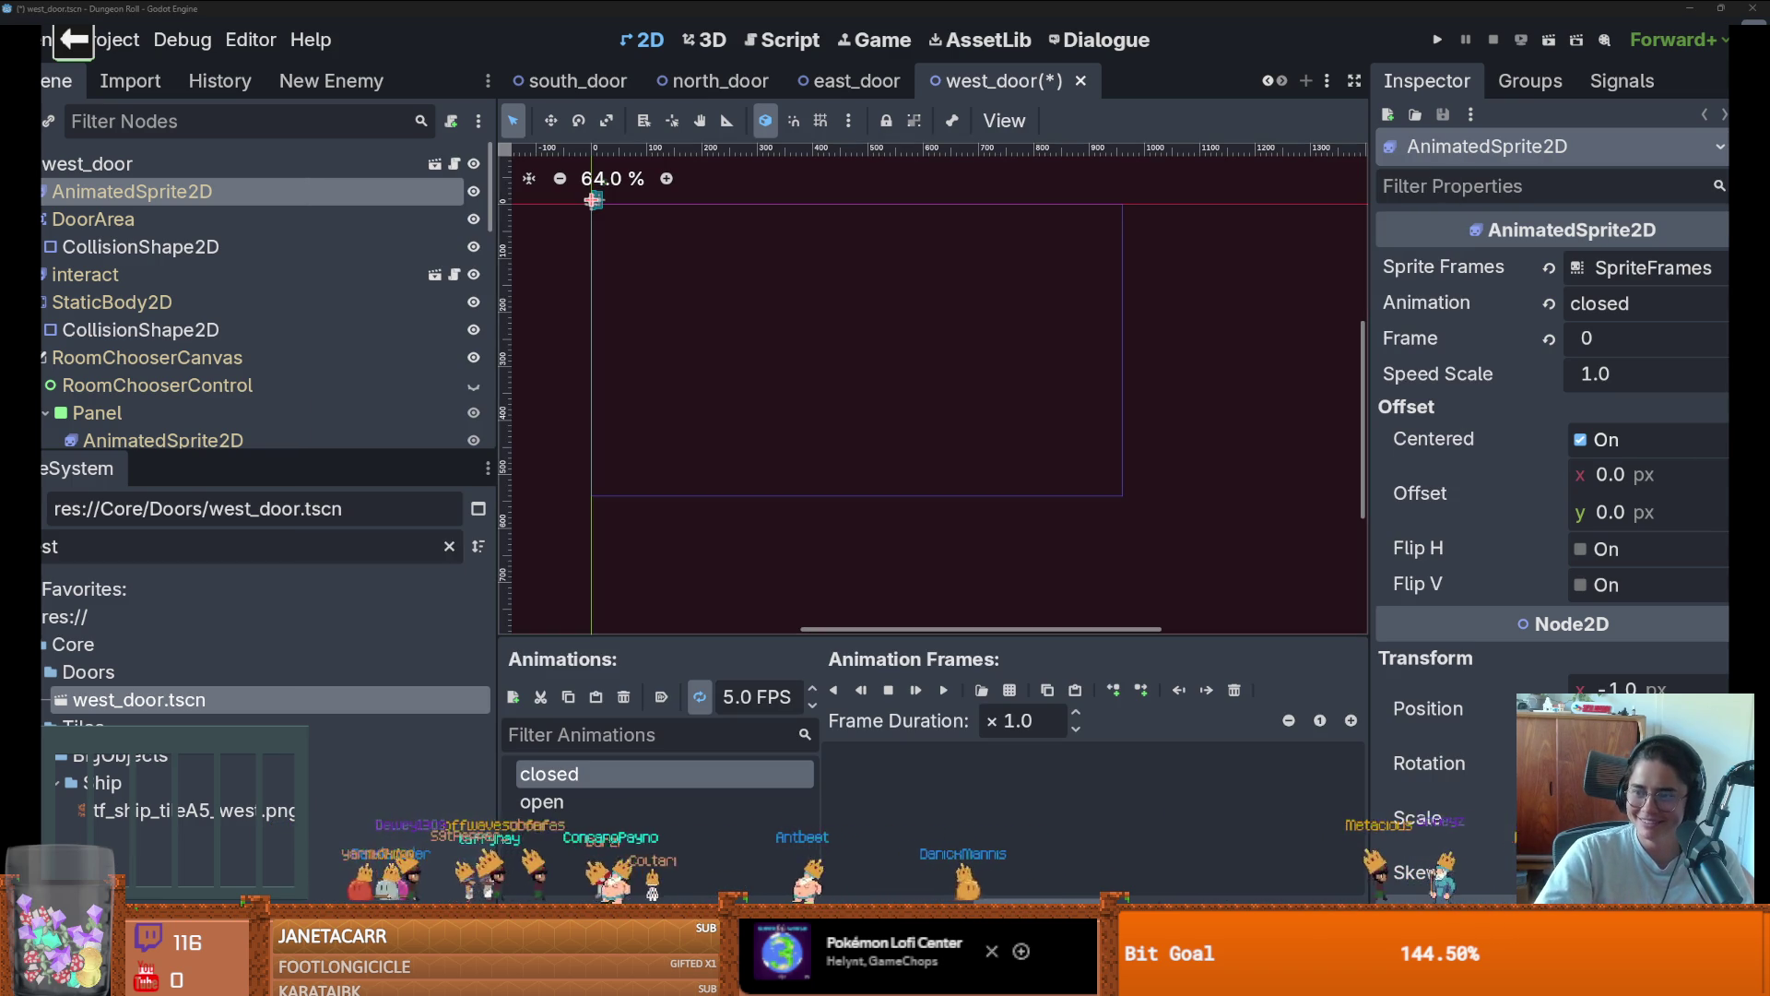
key("alt+Tab")
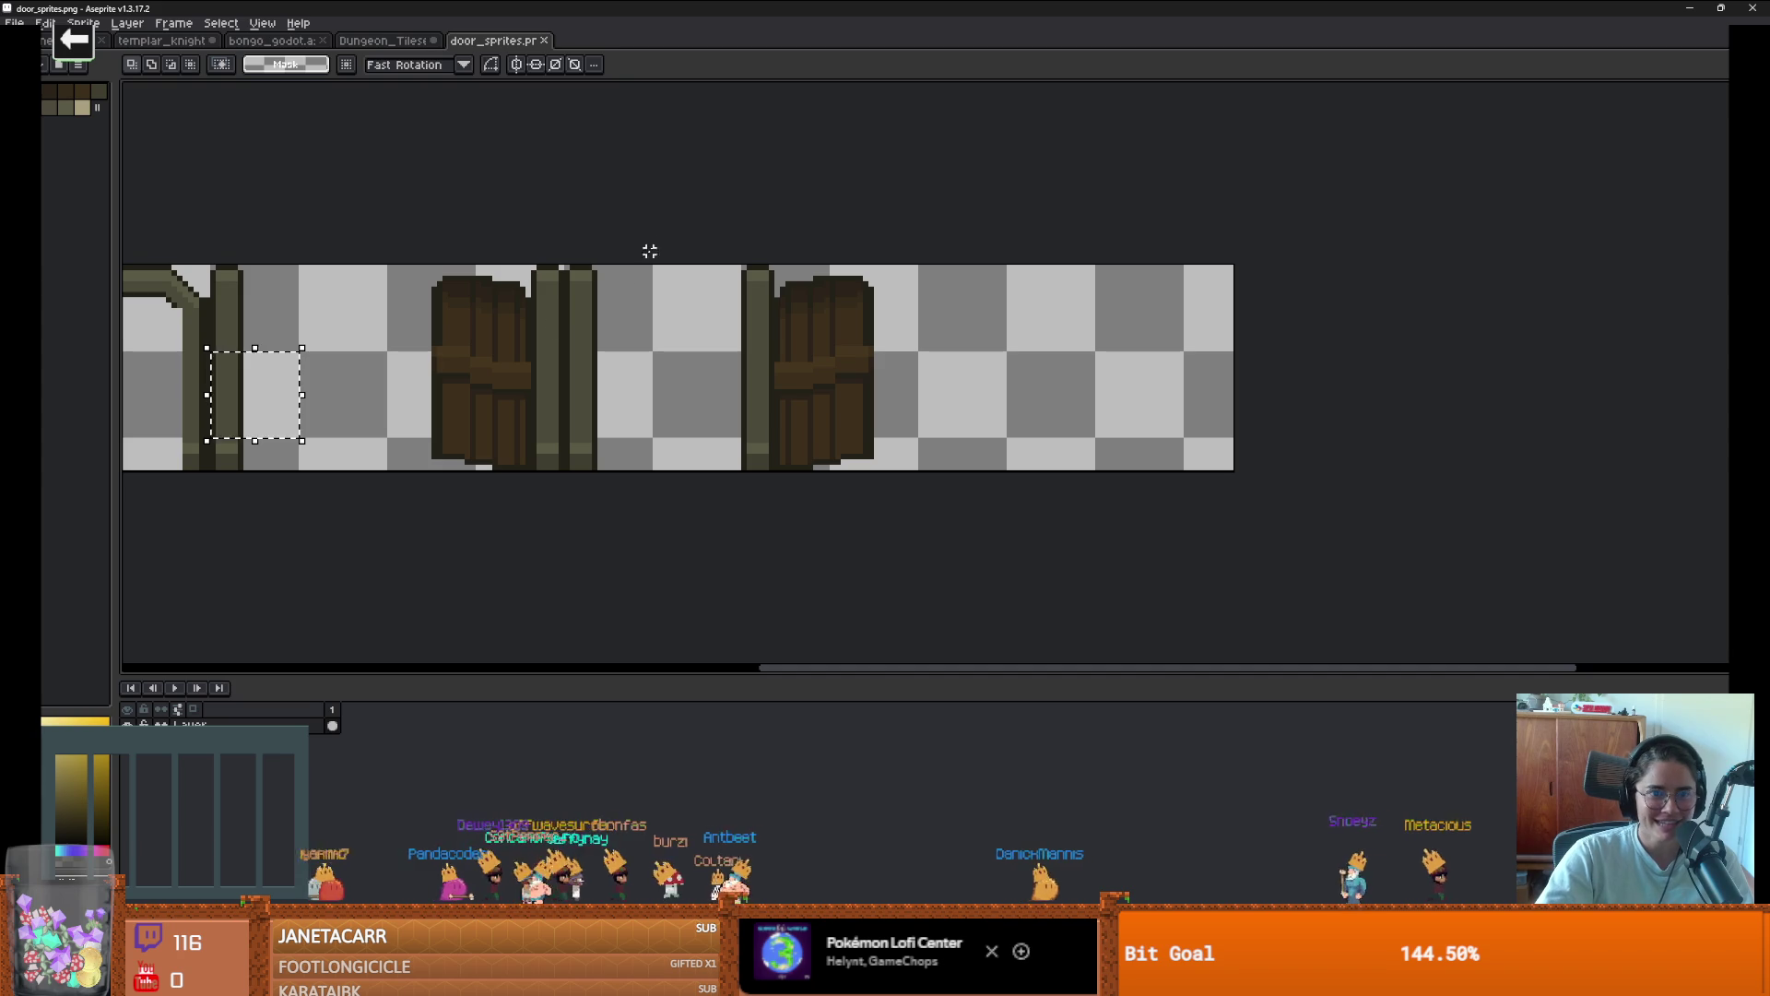
Select the lone door-frame pillar in door_sprites.png and move it right against the open door
mouse_move(651, 265)
left_mouse_down()
mouse_move(564, 466)
mouse_move(572, 245)
left_mouse_up()
left_click(654, 468)
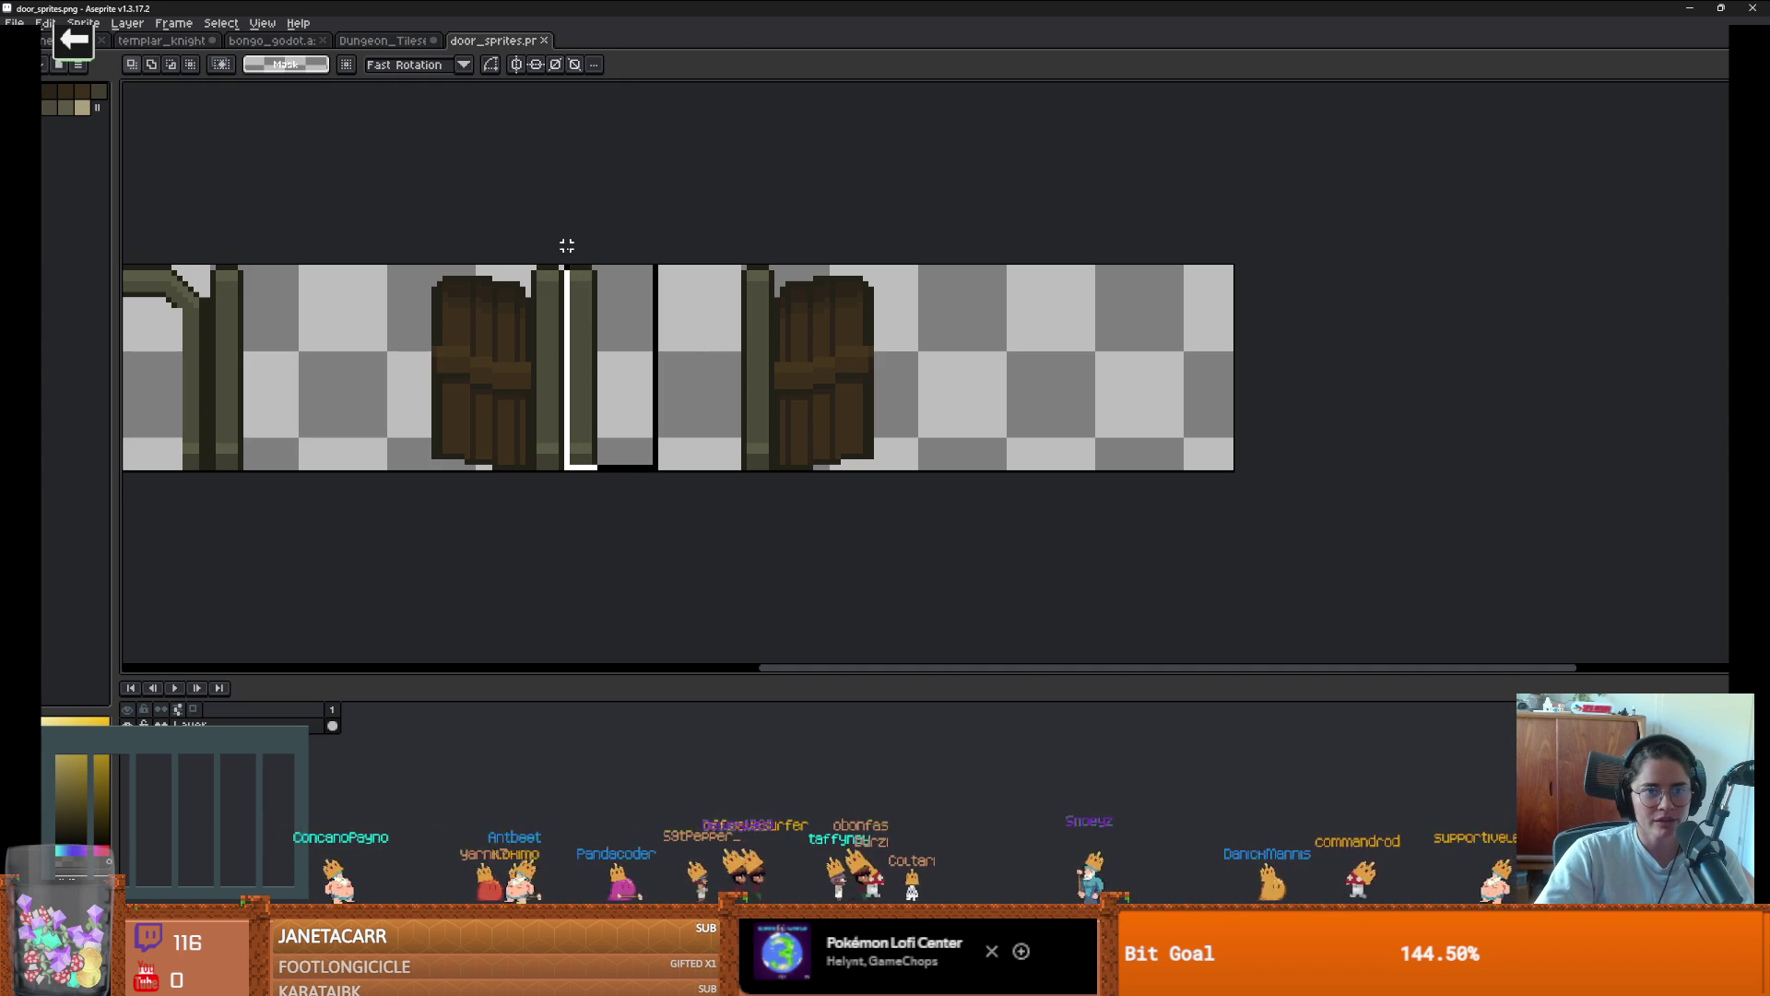
left_click_drag(591, 330, 725, 328)
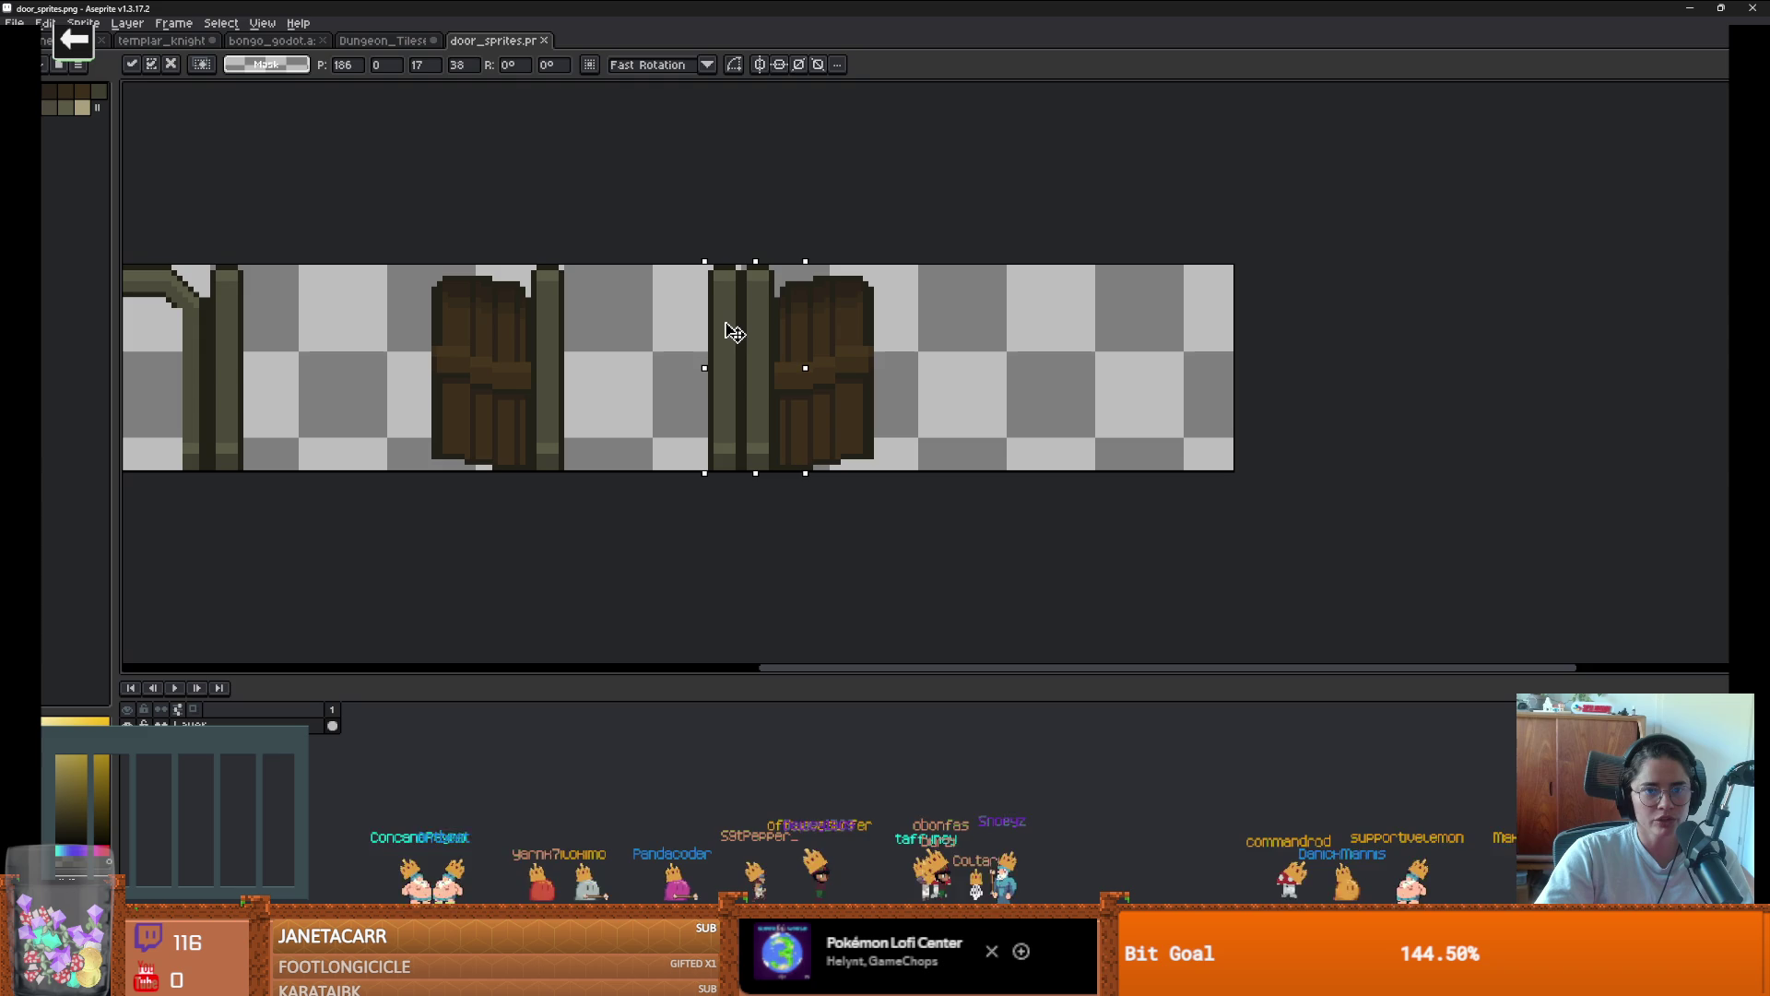
key("Return")
key("alt+Tab")
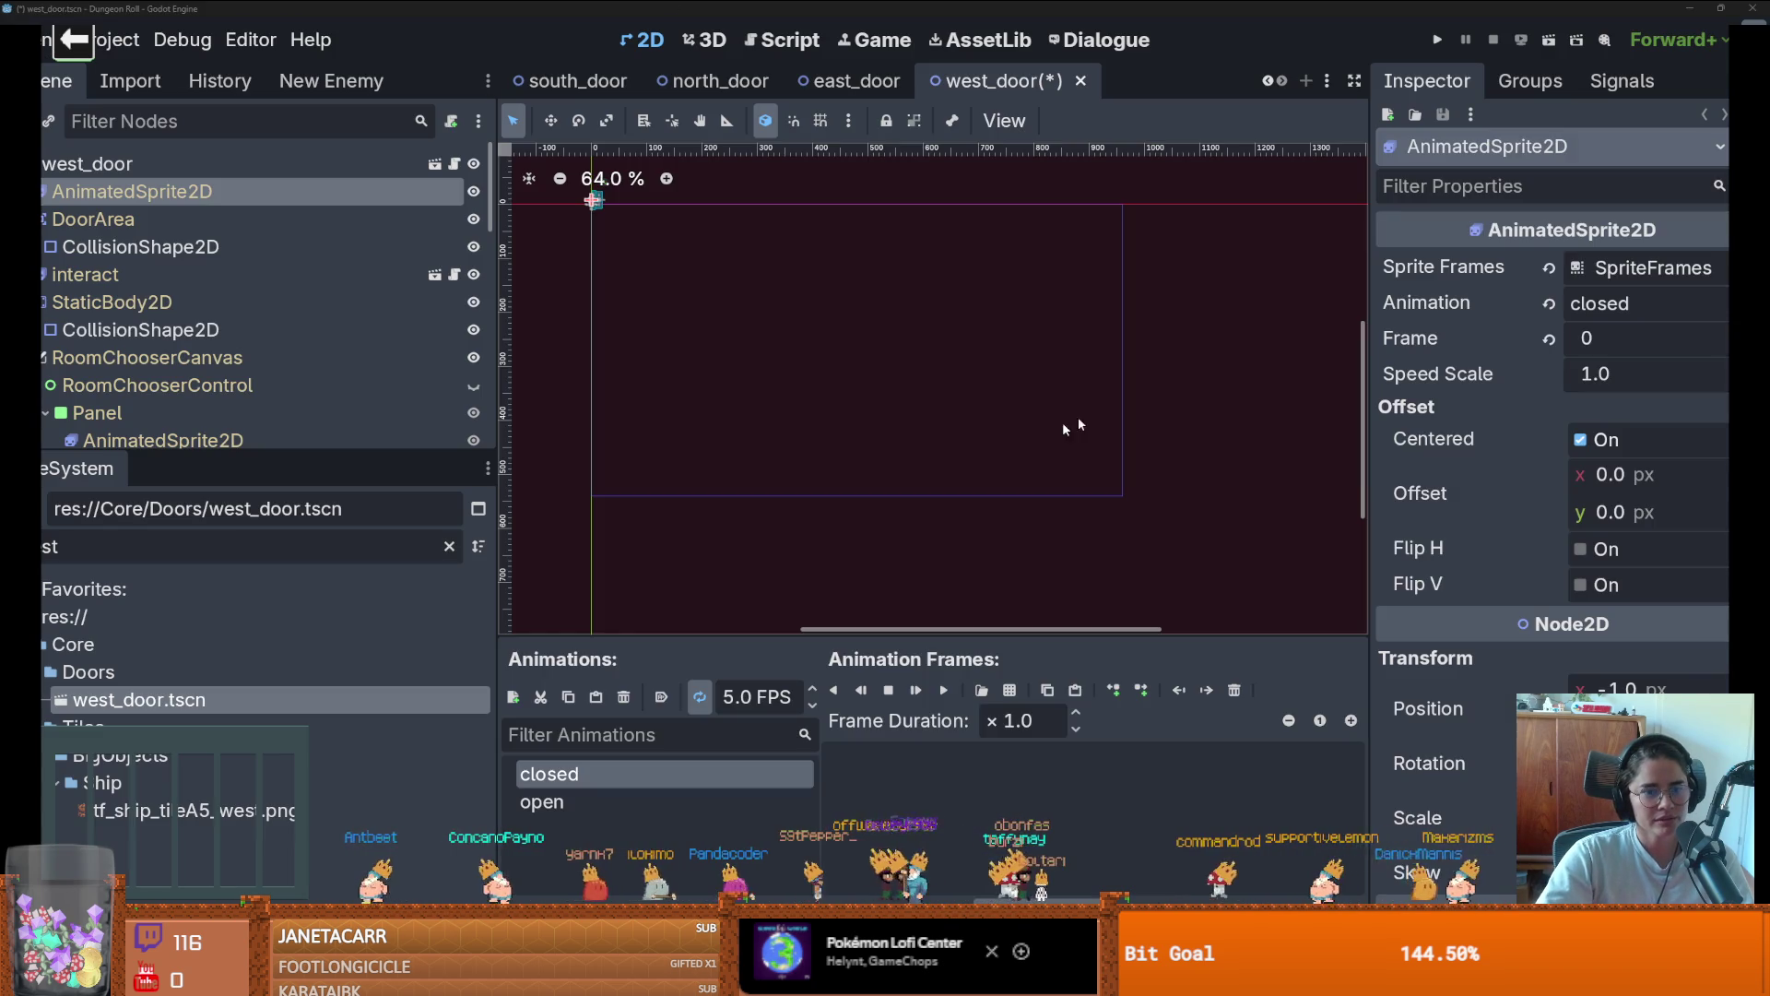
scroll(721, 433, "up", 1)
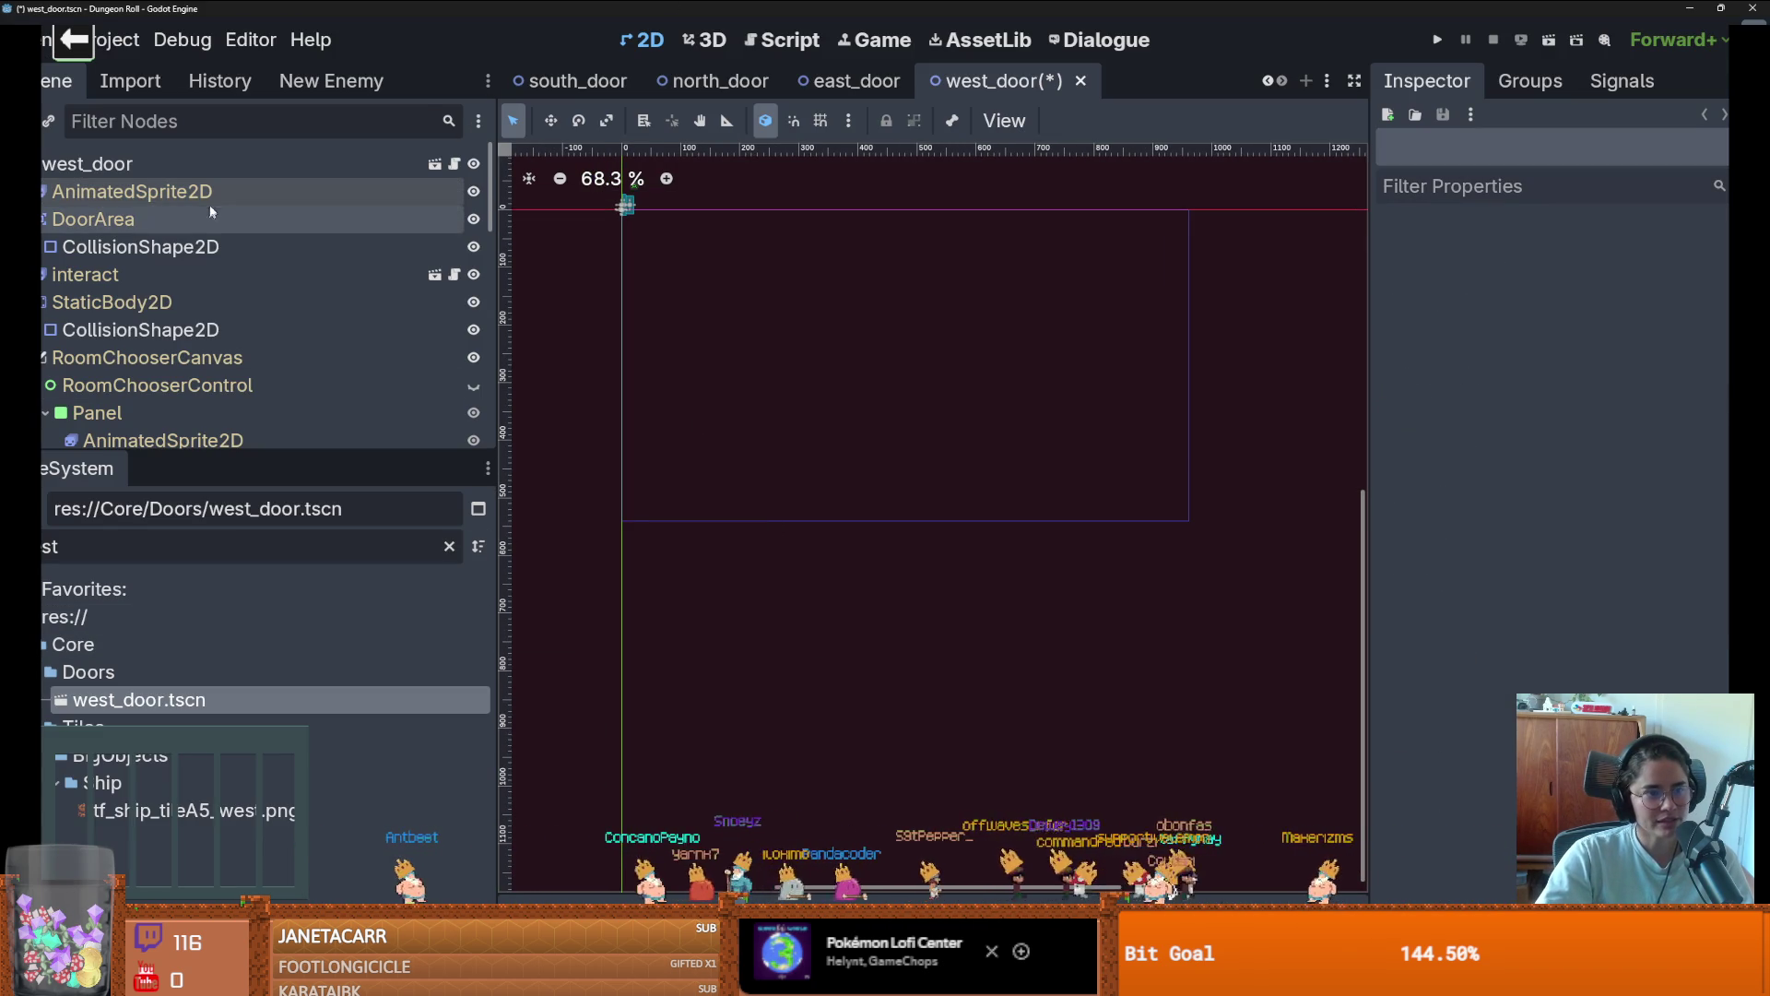
left_click(132, 191)
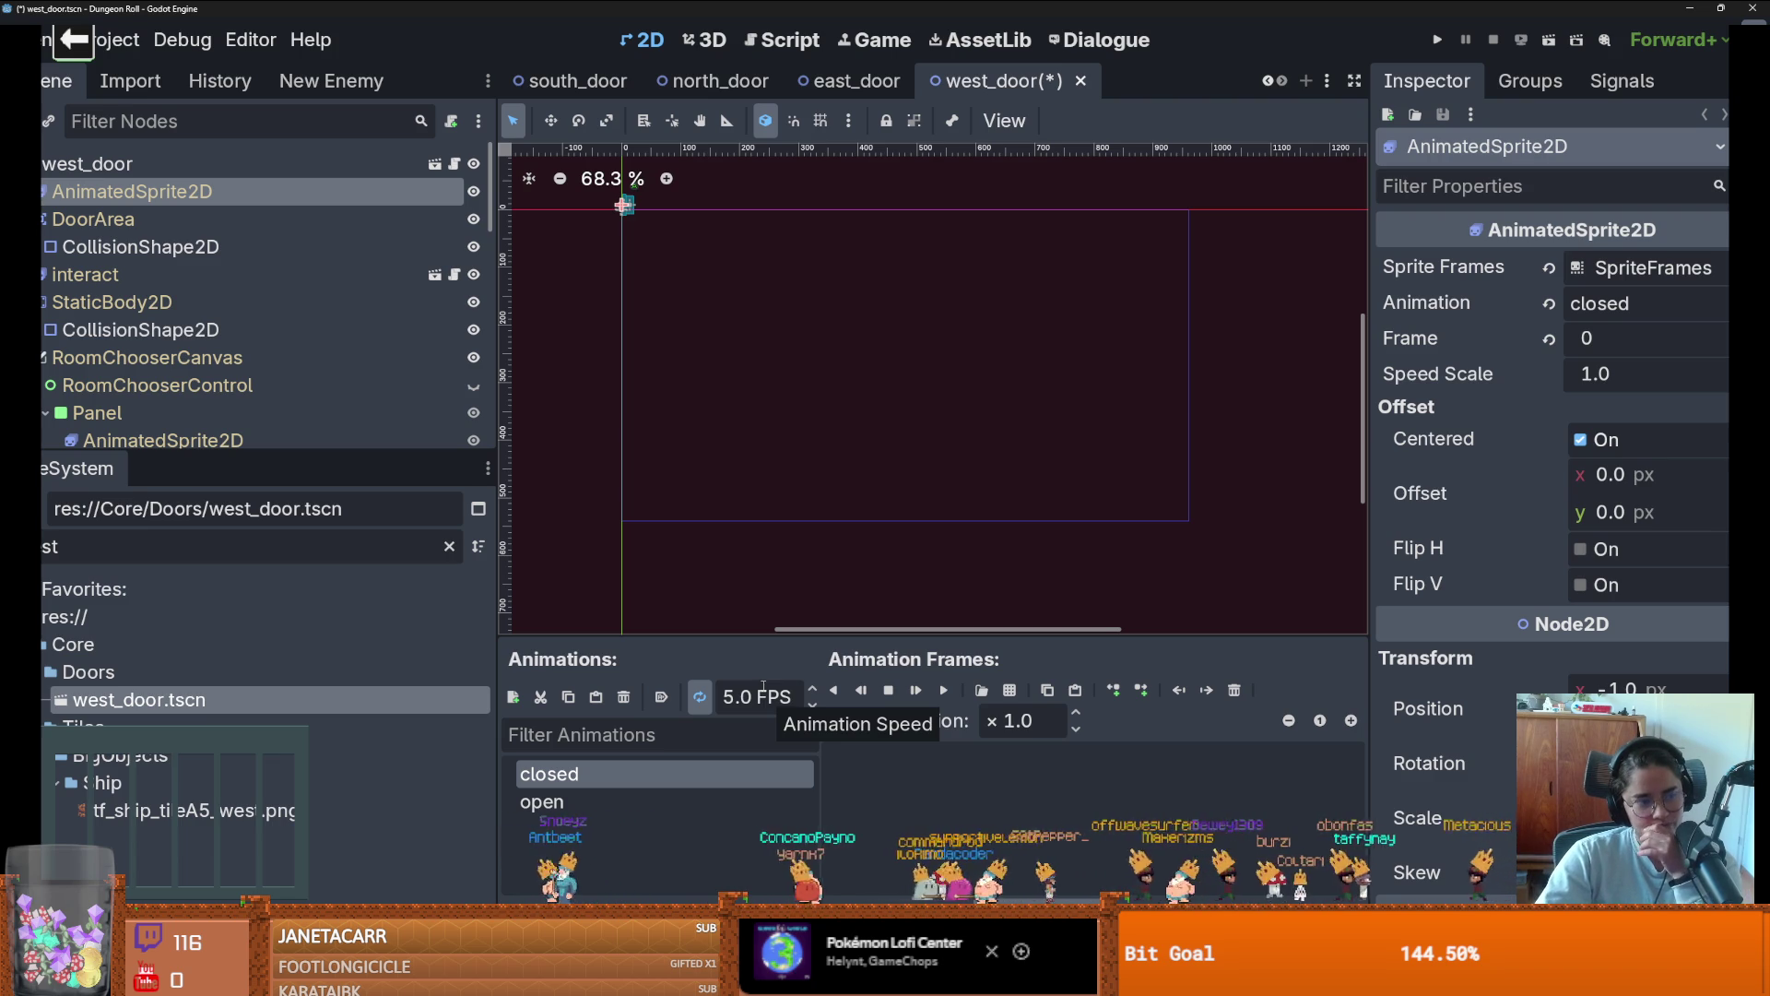
left_click(1001, 690)
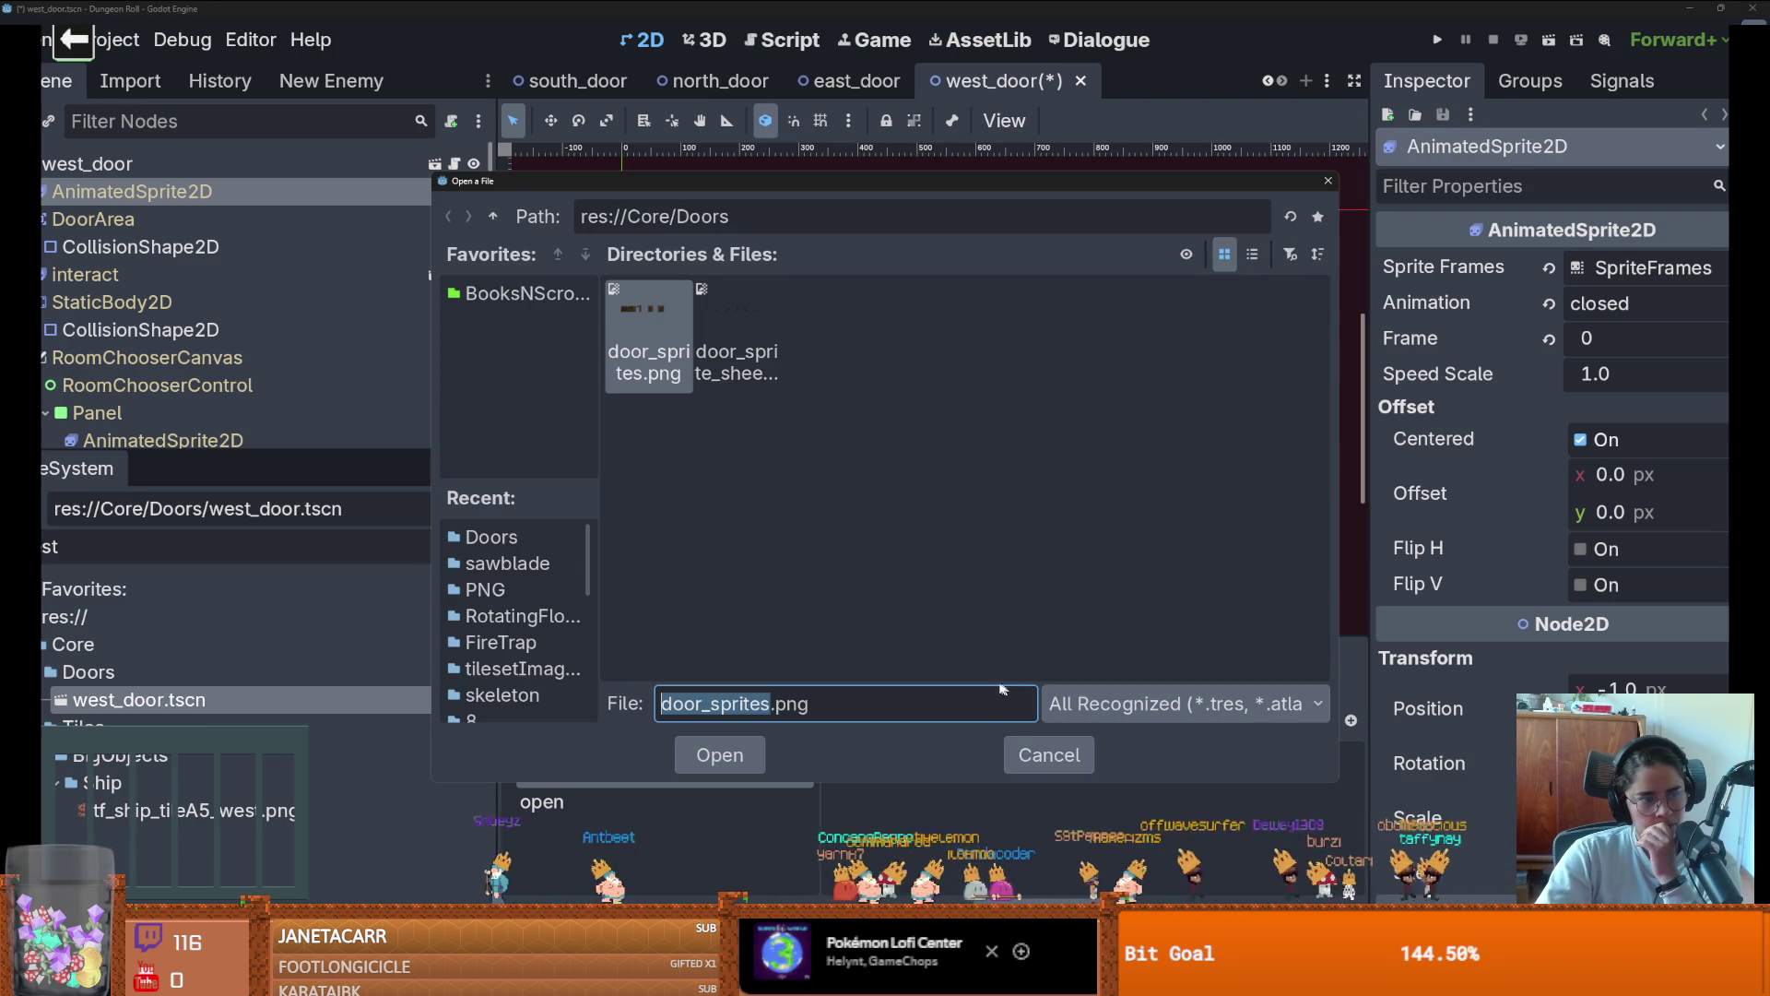
double_click(641, 311)
left_click(715, 475)
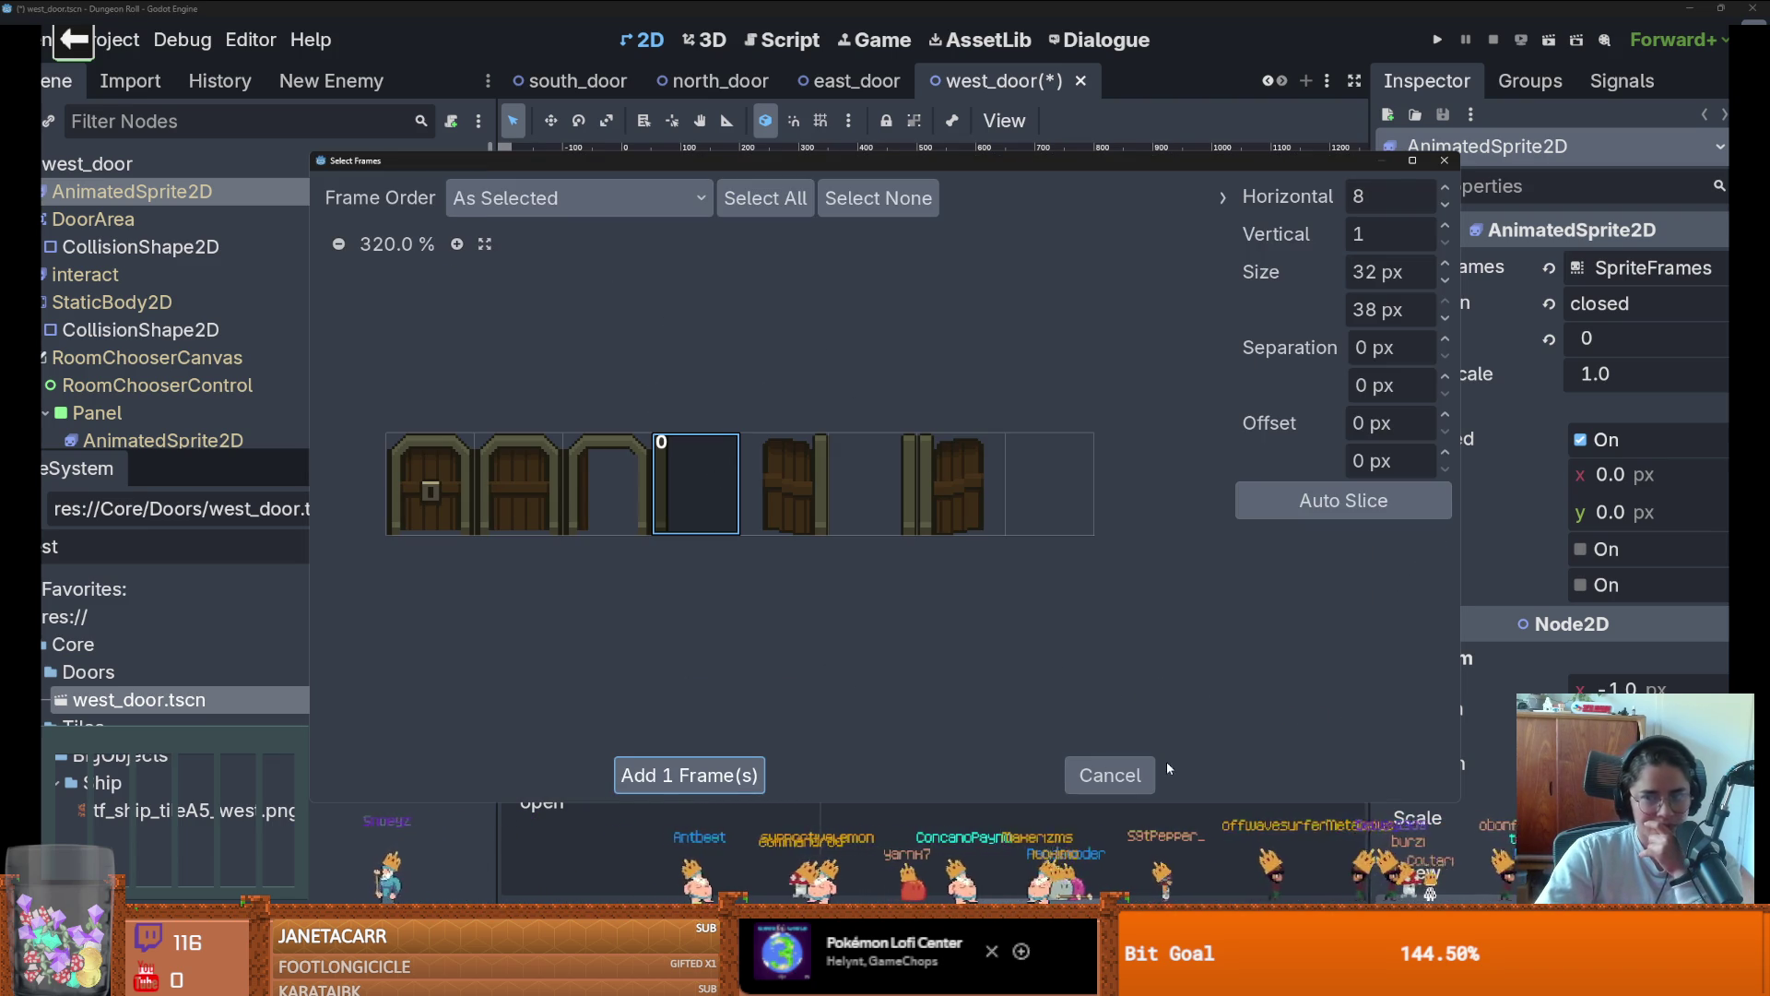
left_click(1110, 774)
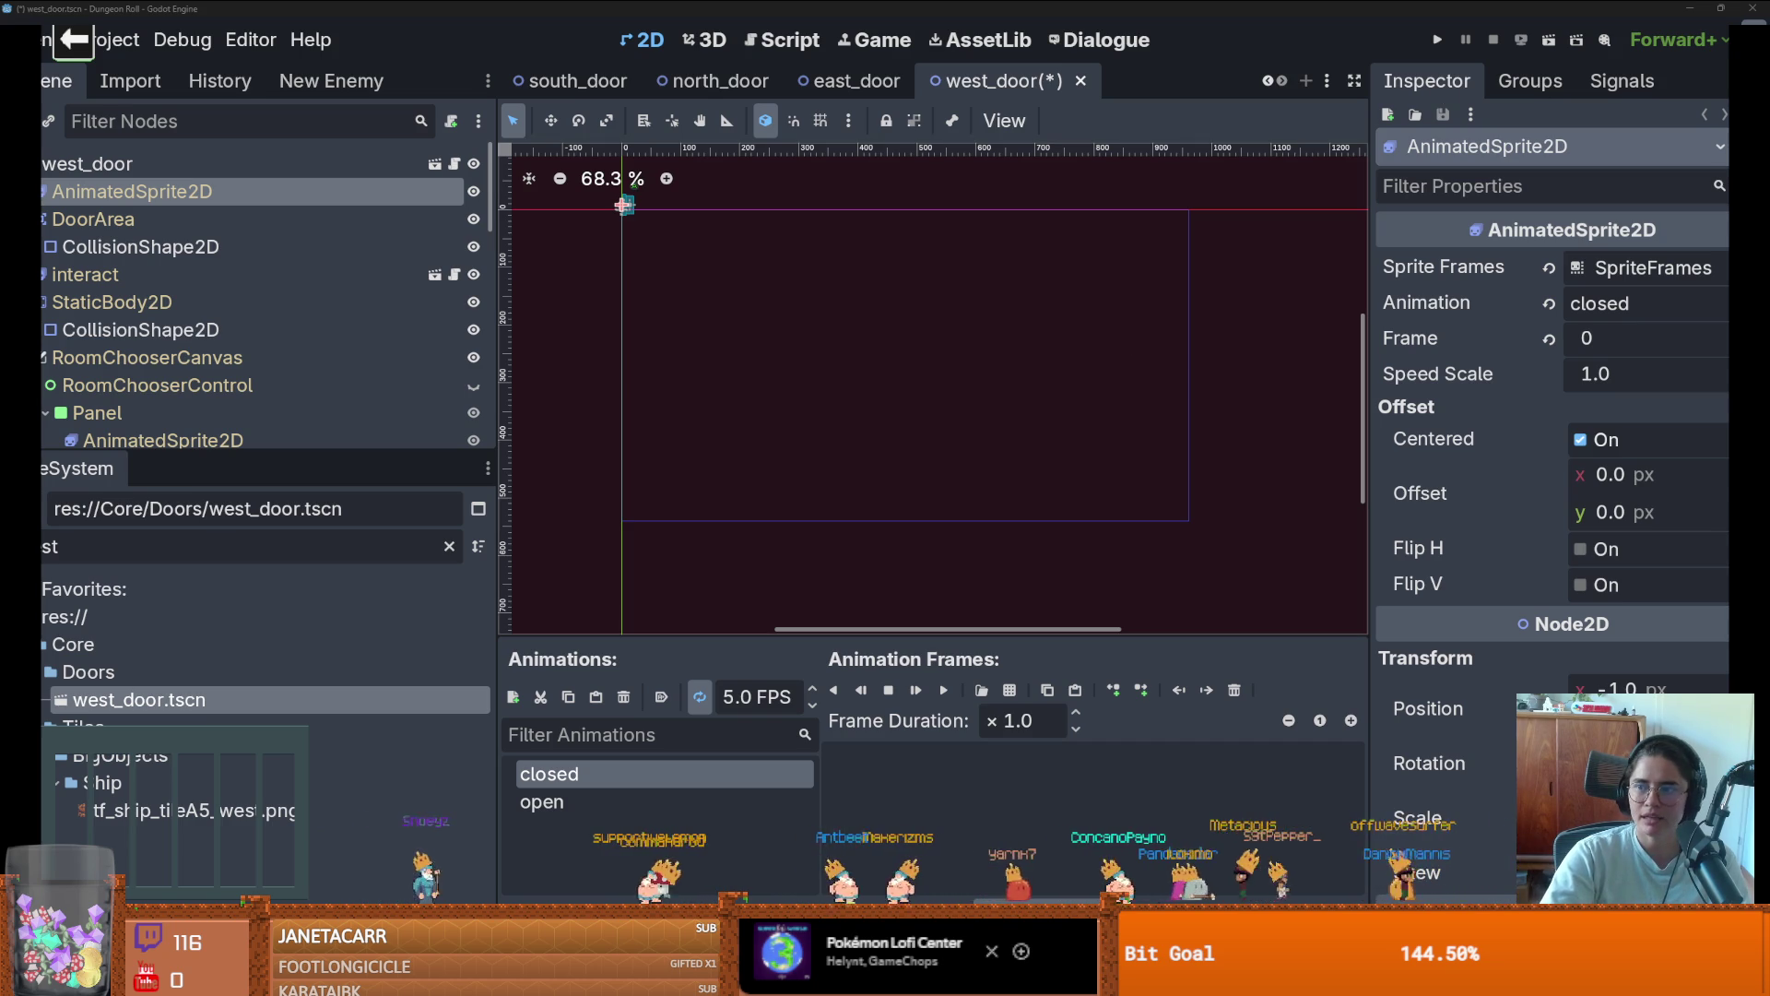
key("alt+Tab")
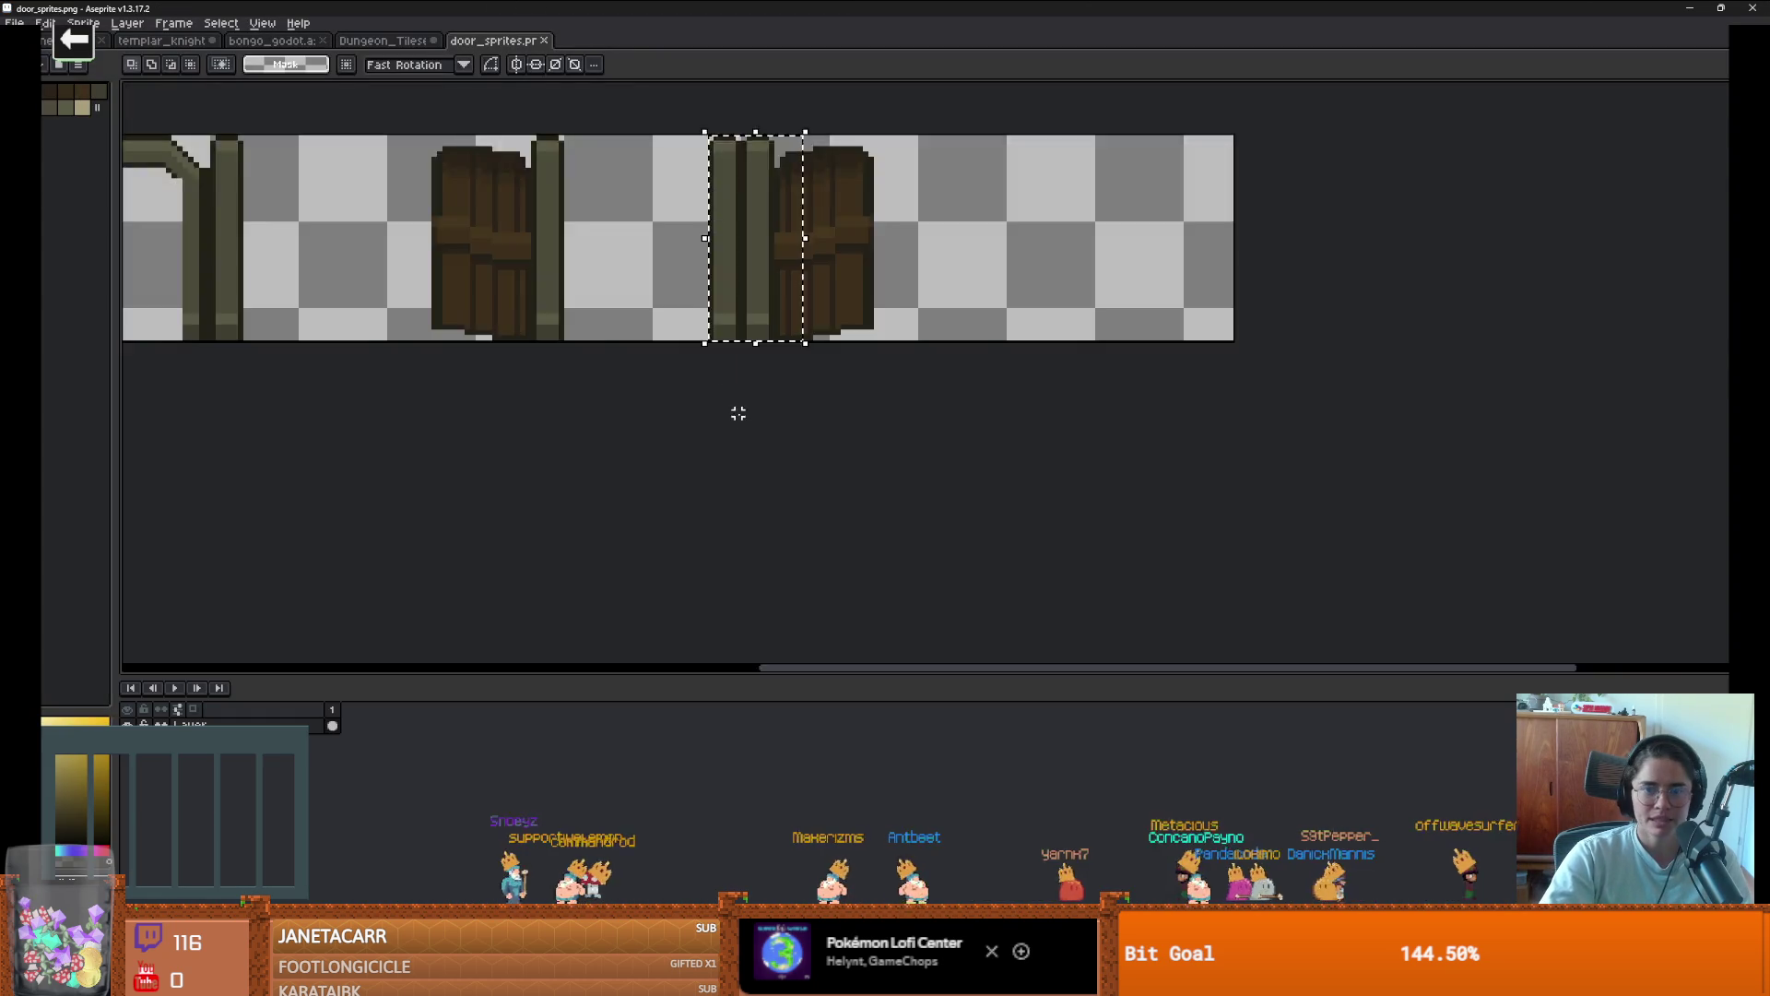
scroll(944, 446, "down", 2)
scroll(688, 368, "up", 3)
scroll(689, 368, "down", 1)
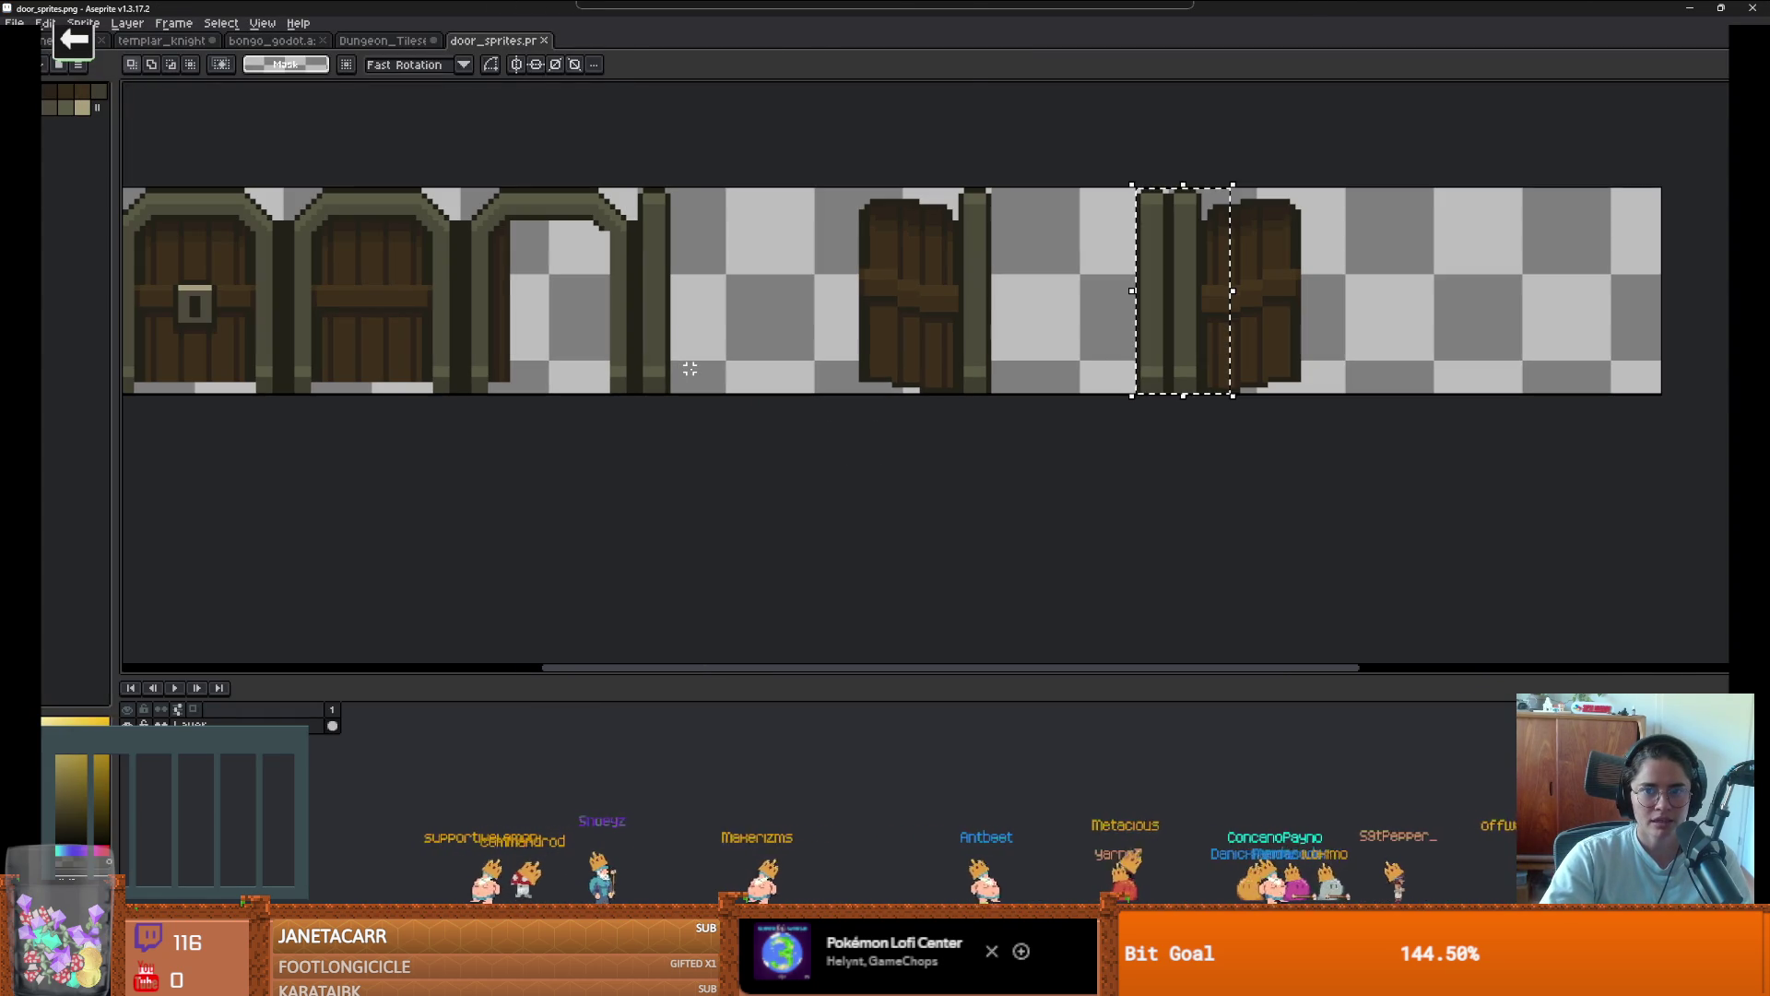
key("alt+Tab")
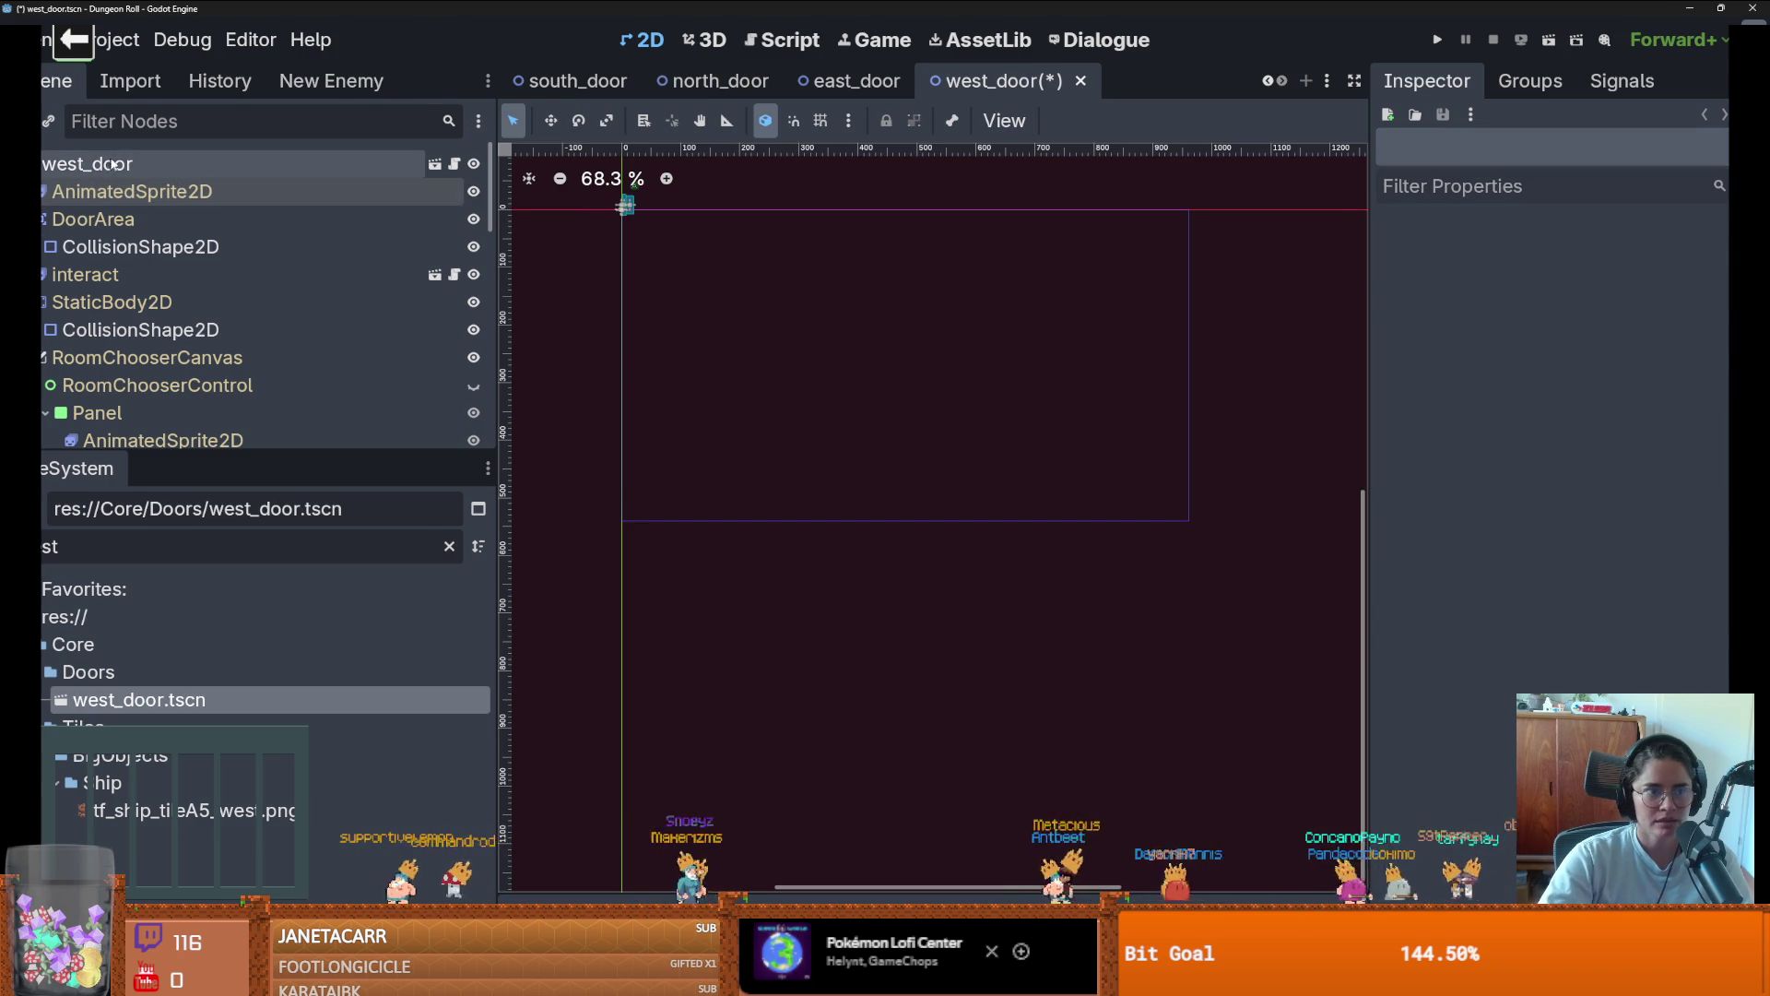
Select the door's AnimatedSprite2D and add a frame cell from door_sprites.png
left_click(627, 474)
left_click(627, 474)
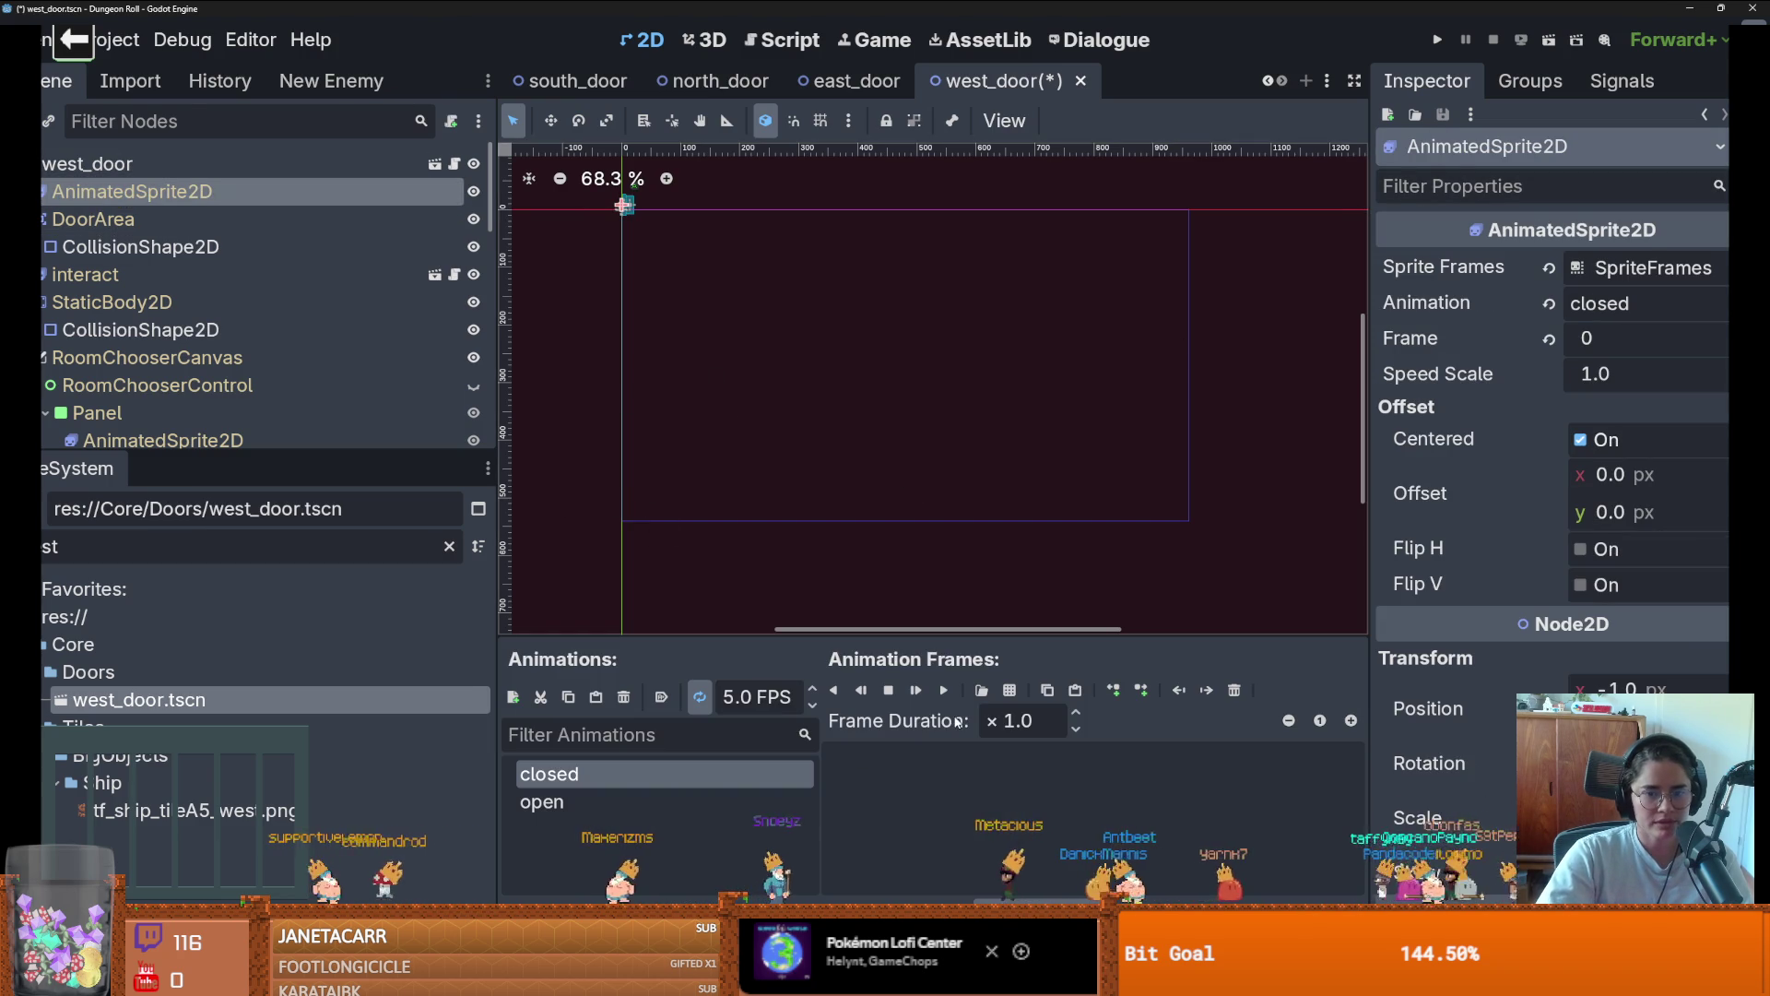
left_click(1010, 690)
double_click(650, 320)
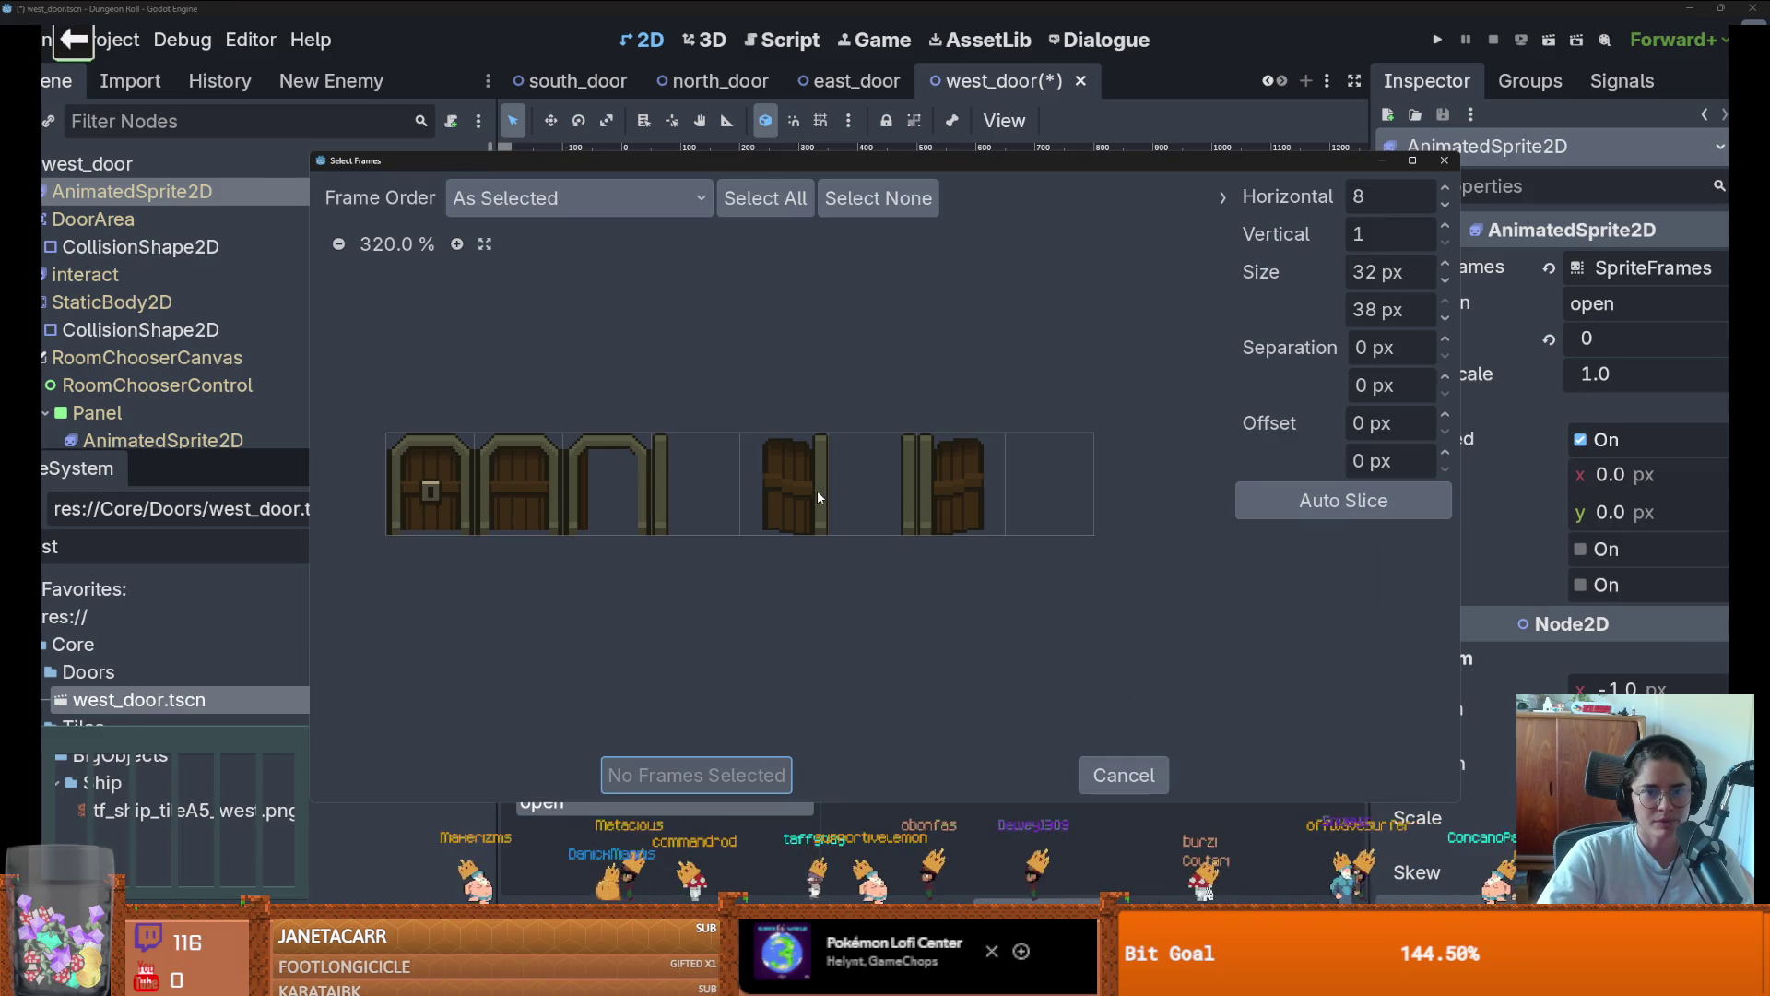
left_click(817, 498)
left_click(717, 773)
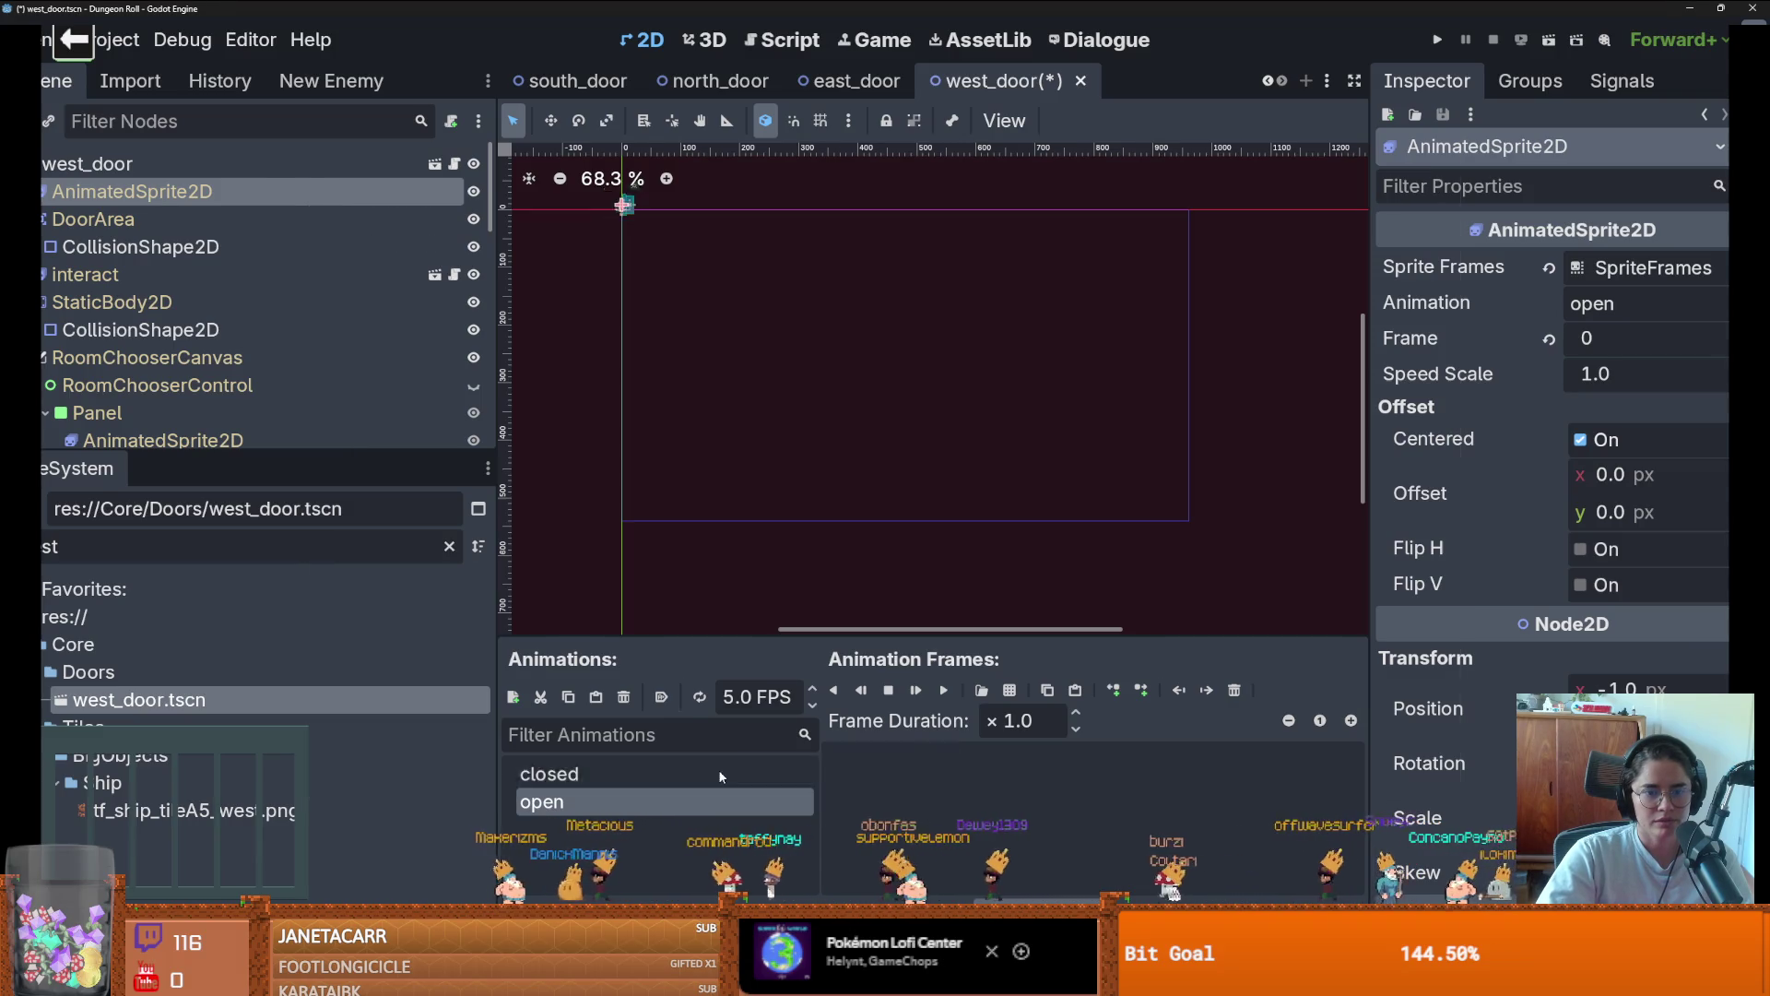
Add the relocated pillar cell to the closed animation and briefly run the game to test
left_click(1010, 690)
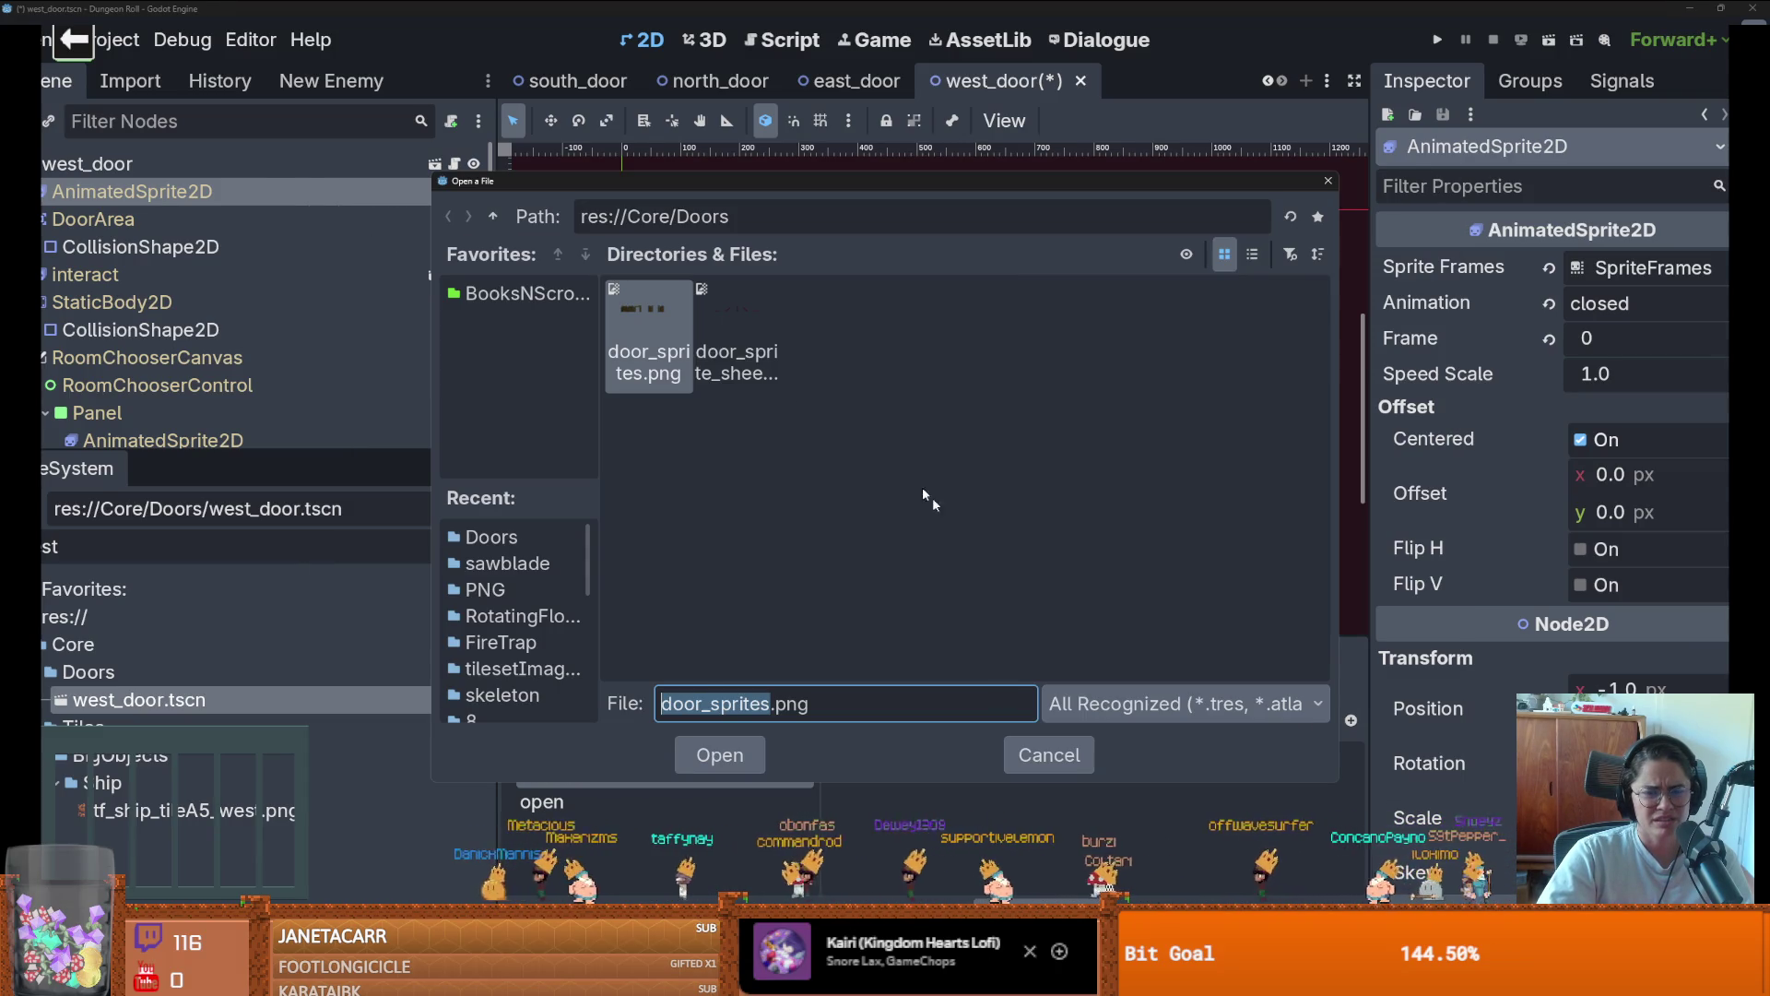
double_click(737, 341)
left_click(877, 479)
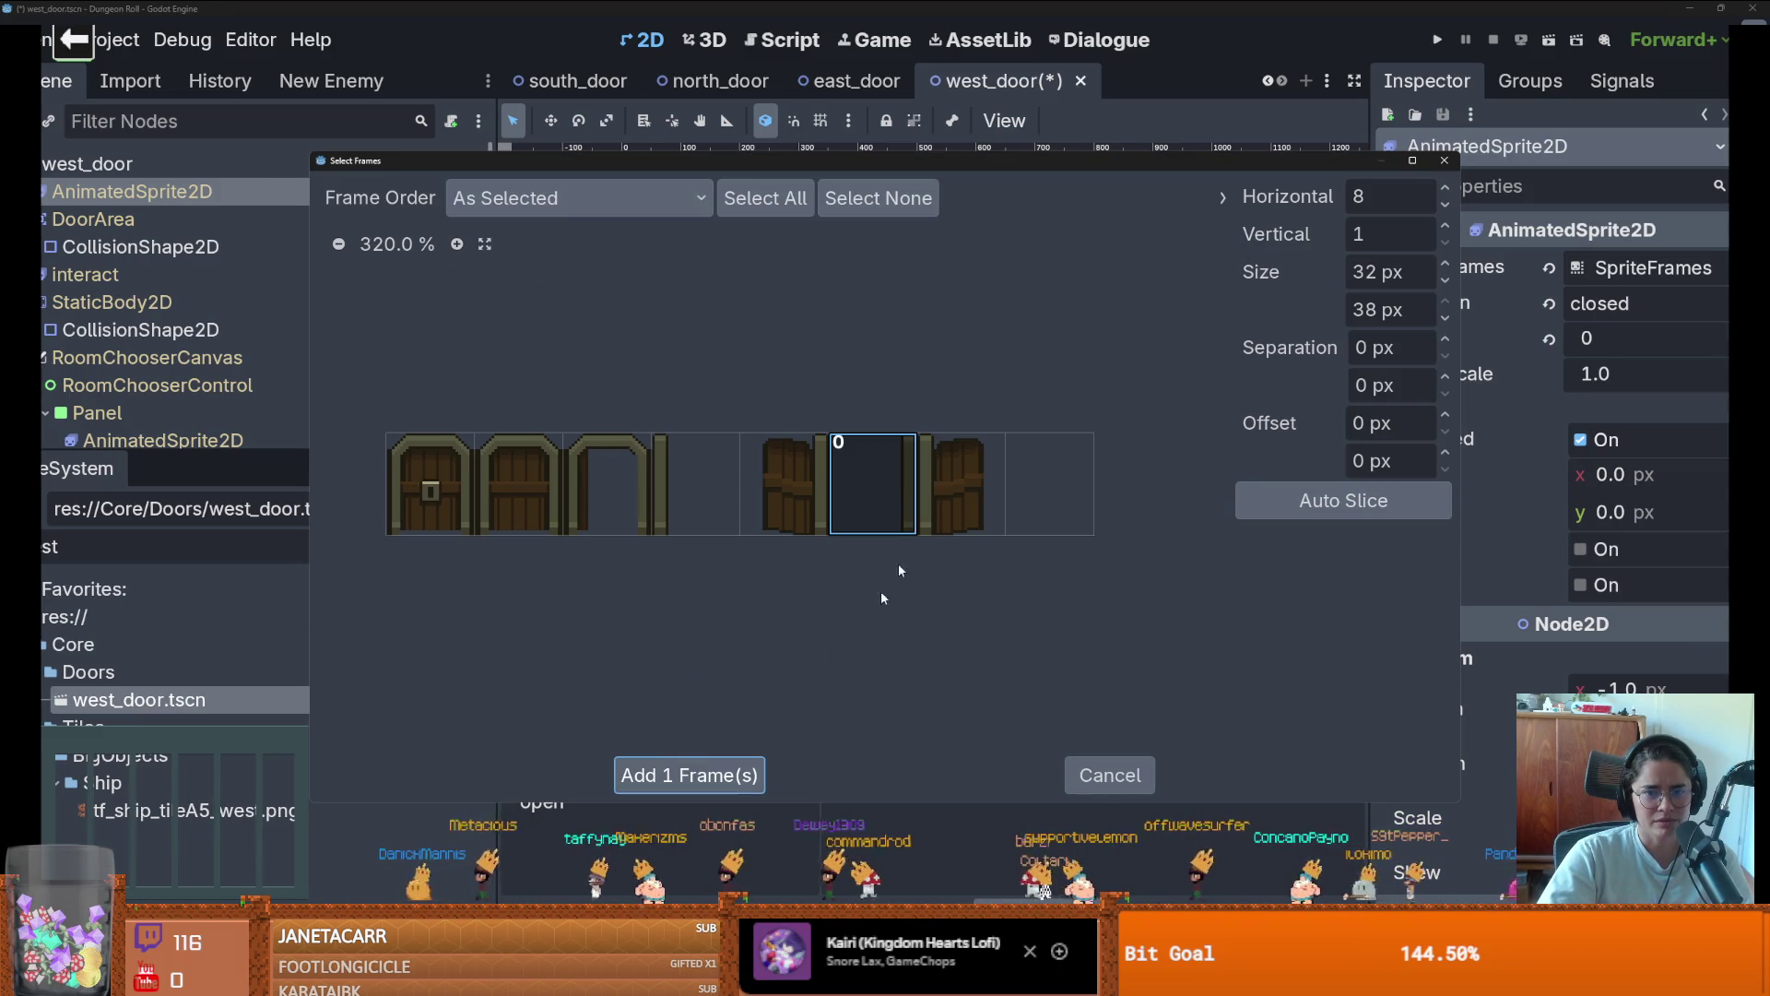
left_click(696, 775)
left_click(1533, 35)
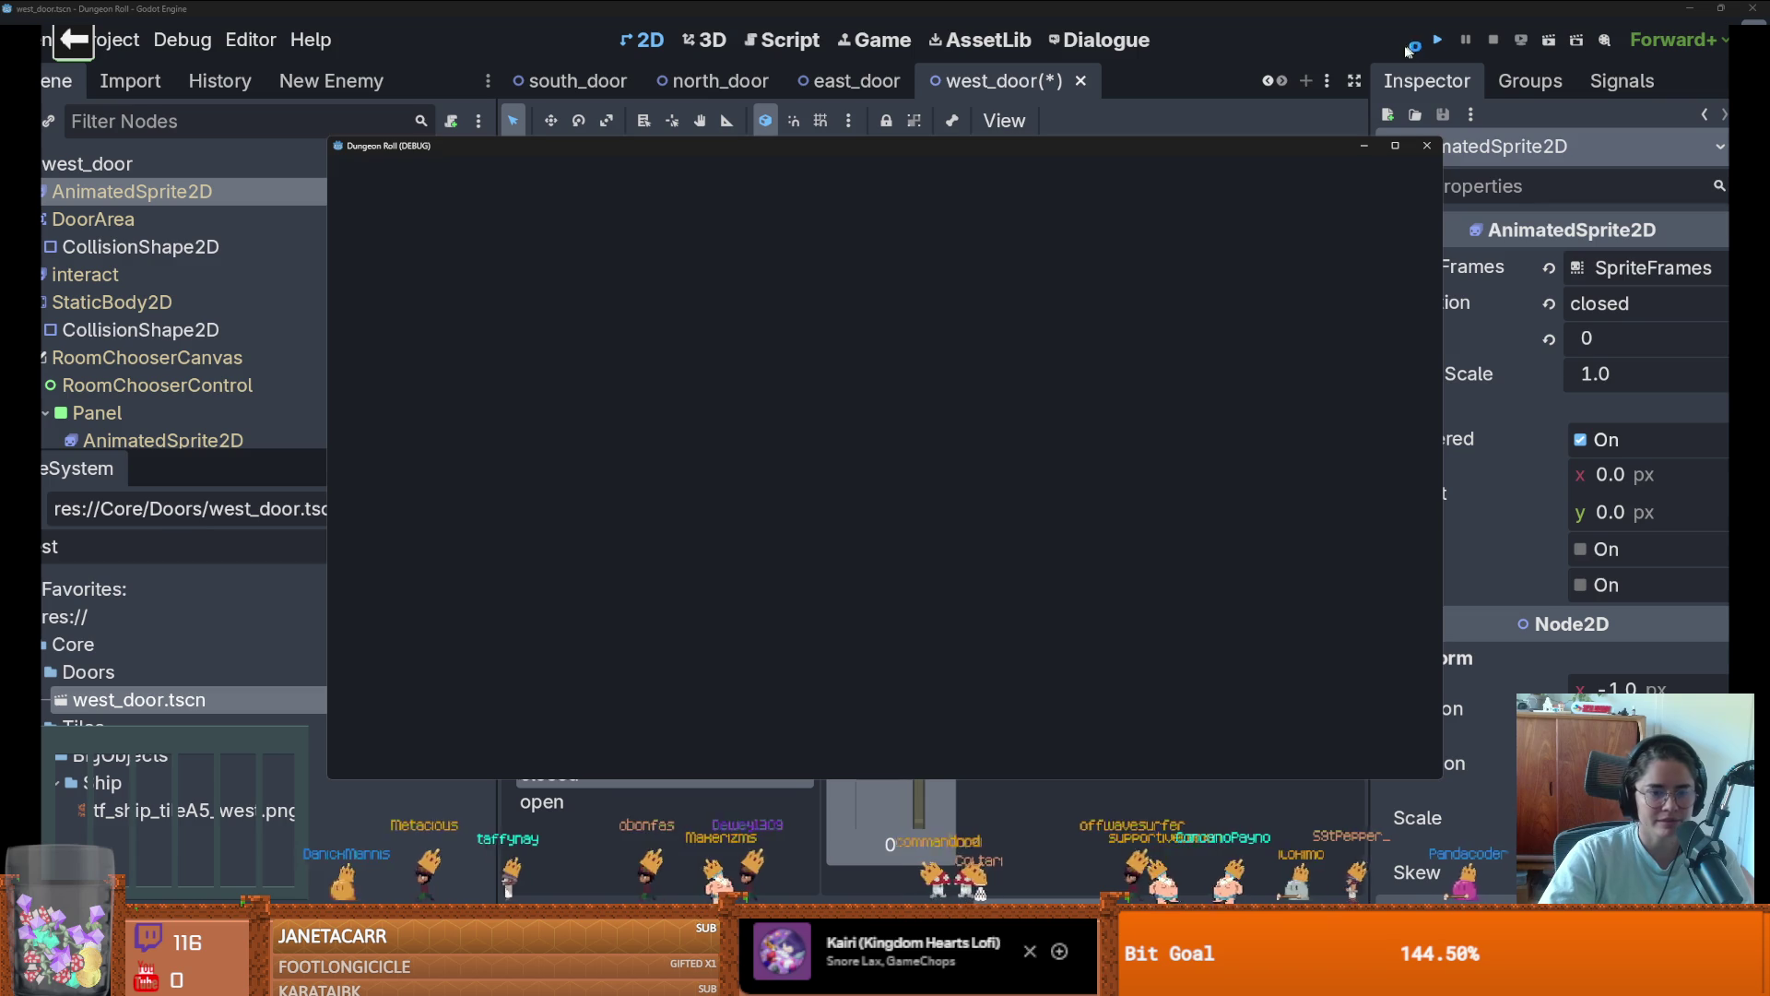
left_click(1428, 148)
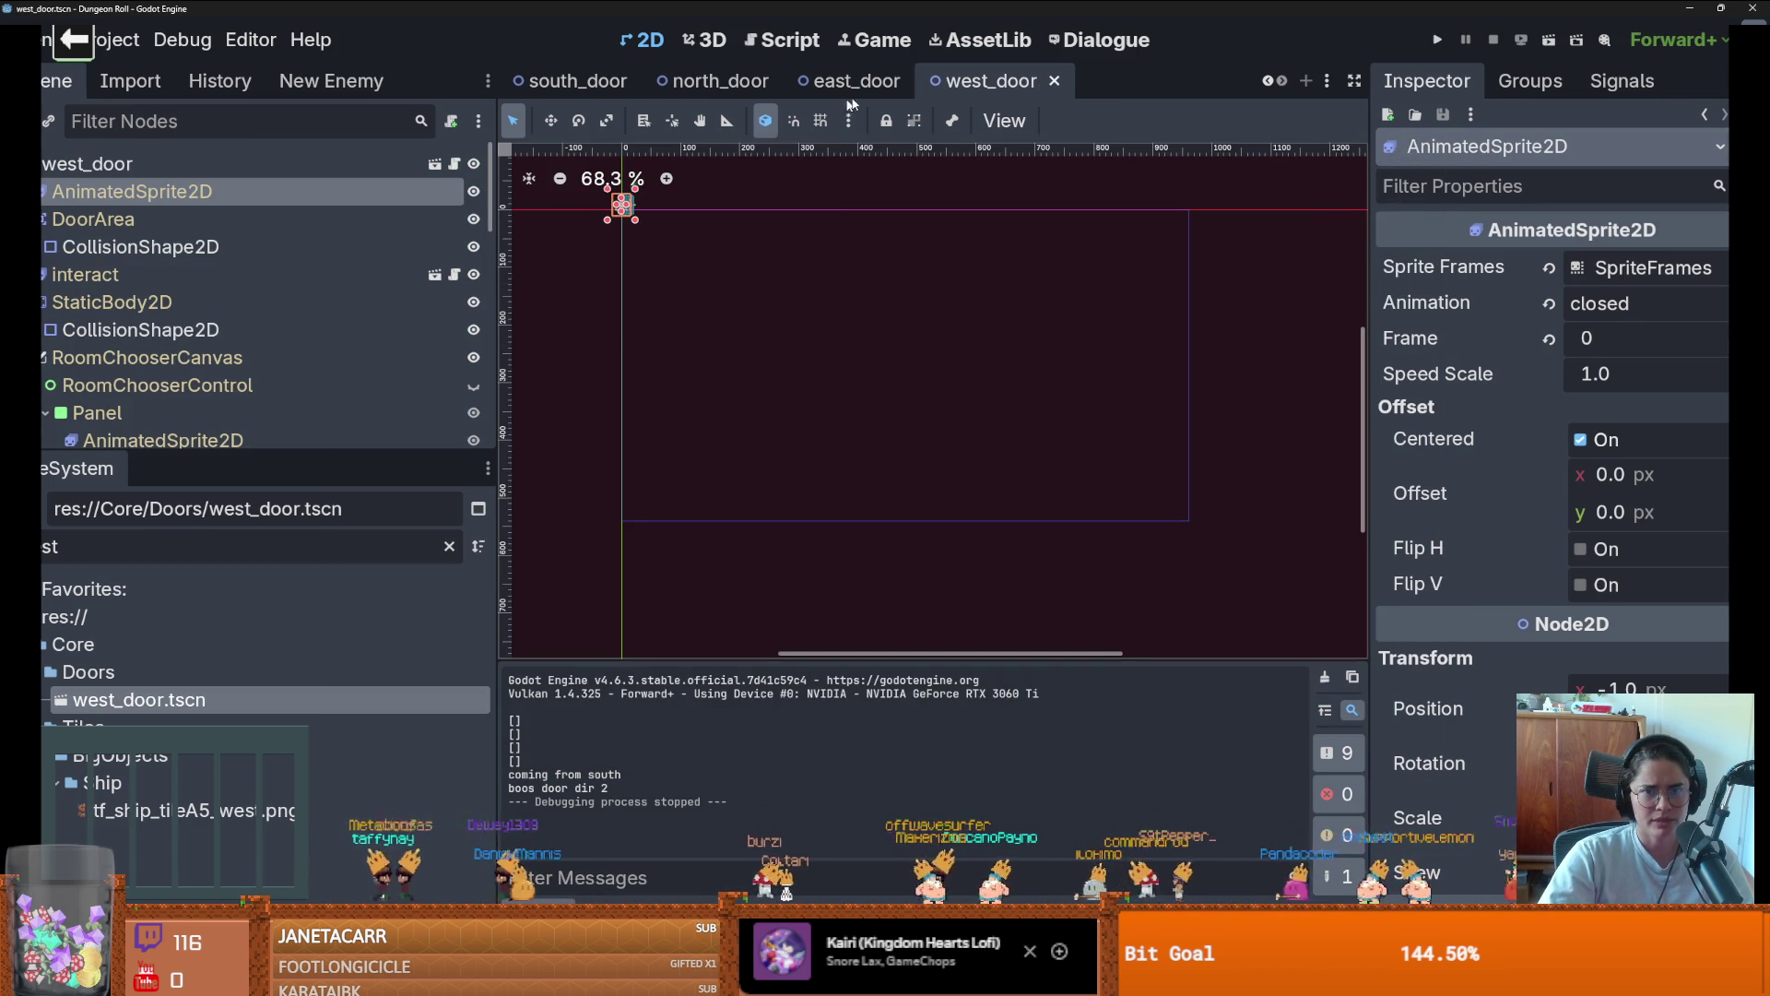
Replace the closed animation's old frame with a single door cell from door_sprites.png
left_click(208, 194)
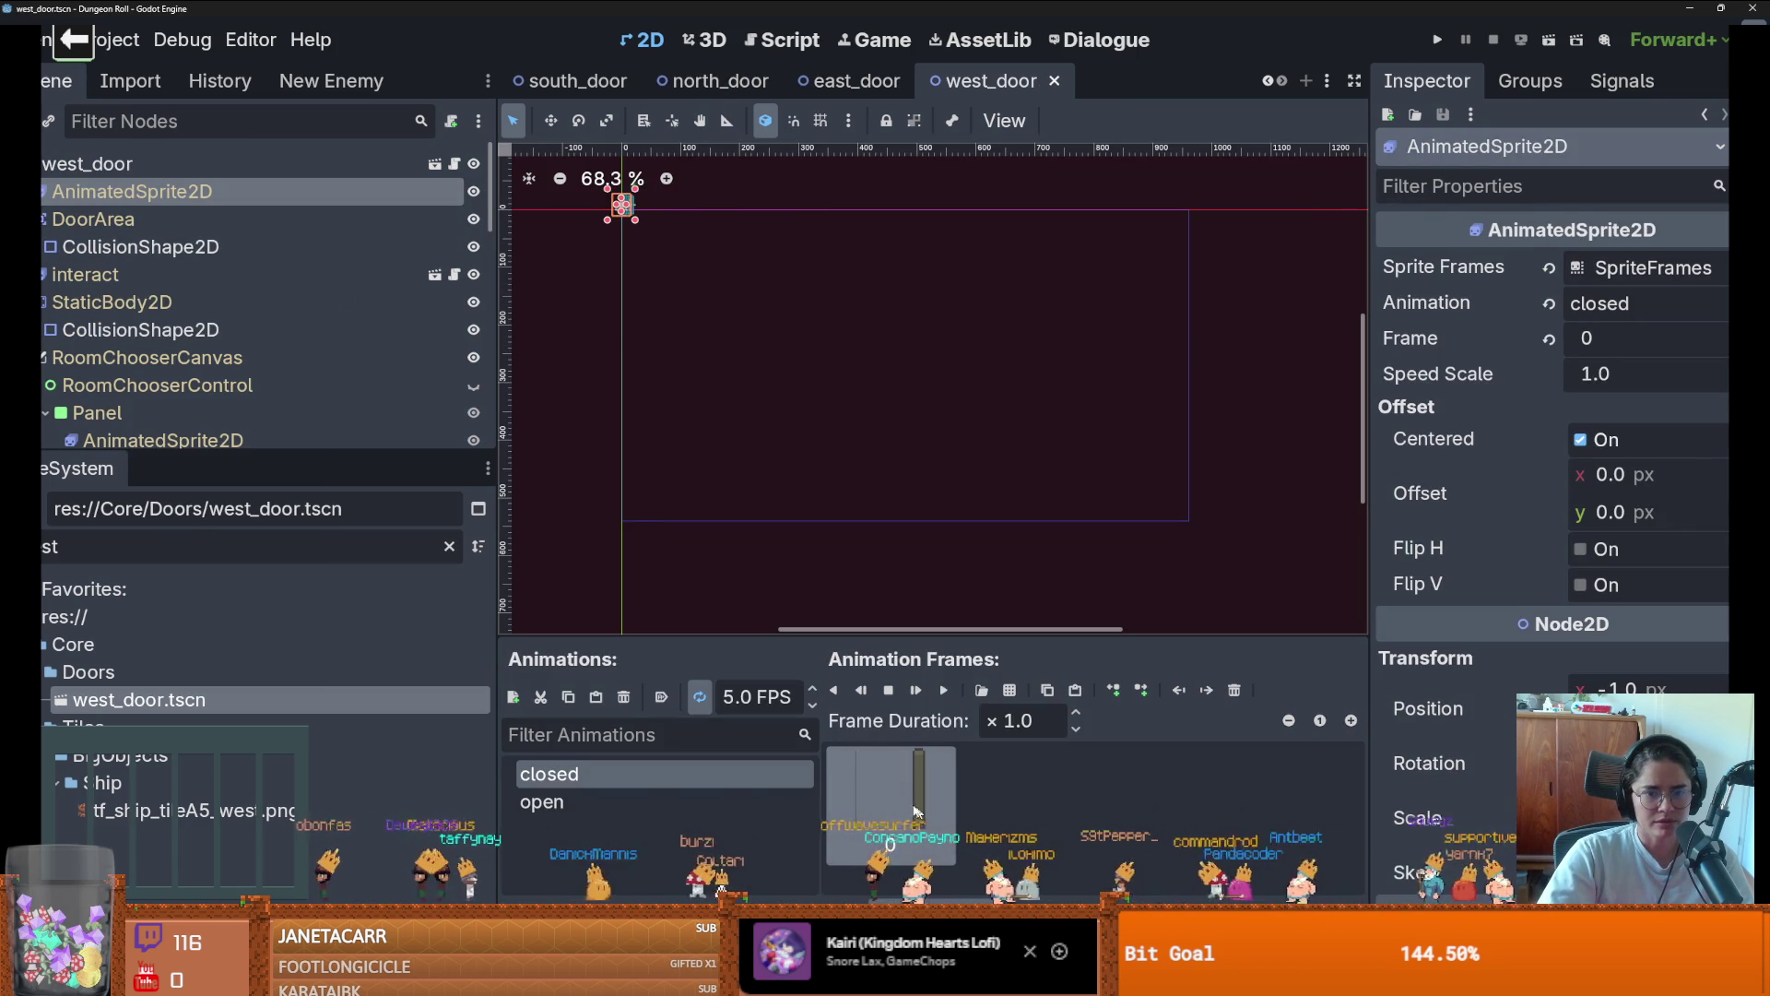
left_click(1235, 690)
left_click(1009, 690)
left_click(716, 750)
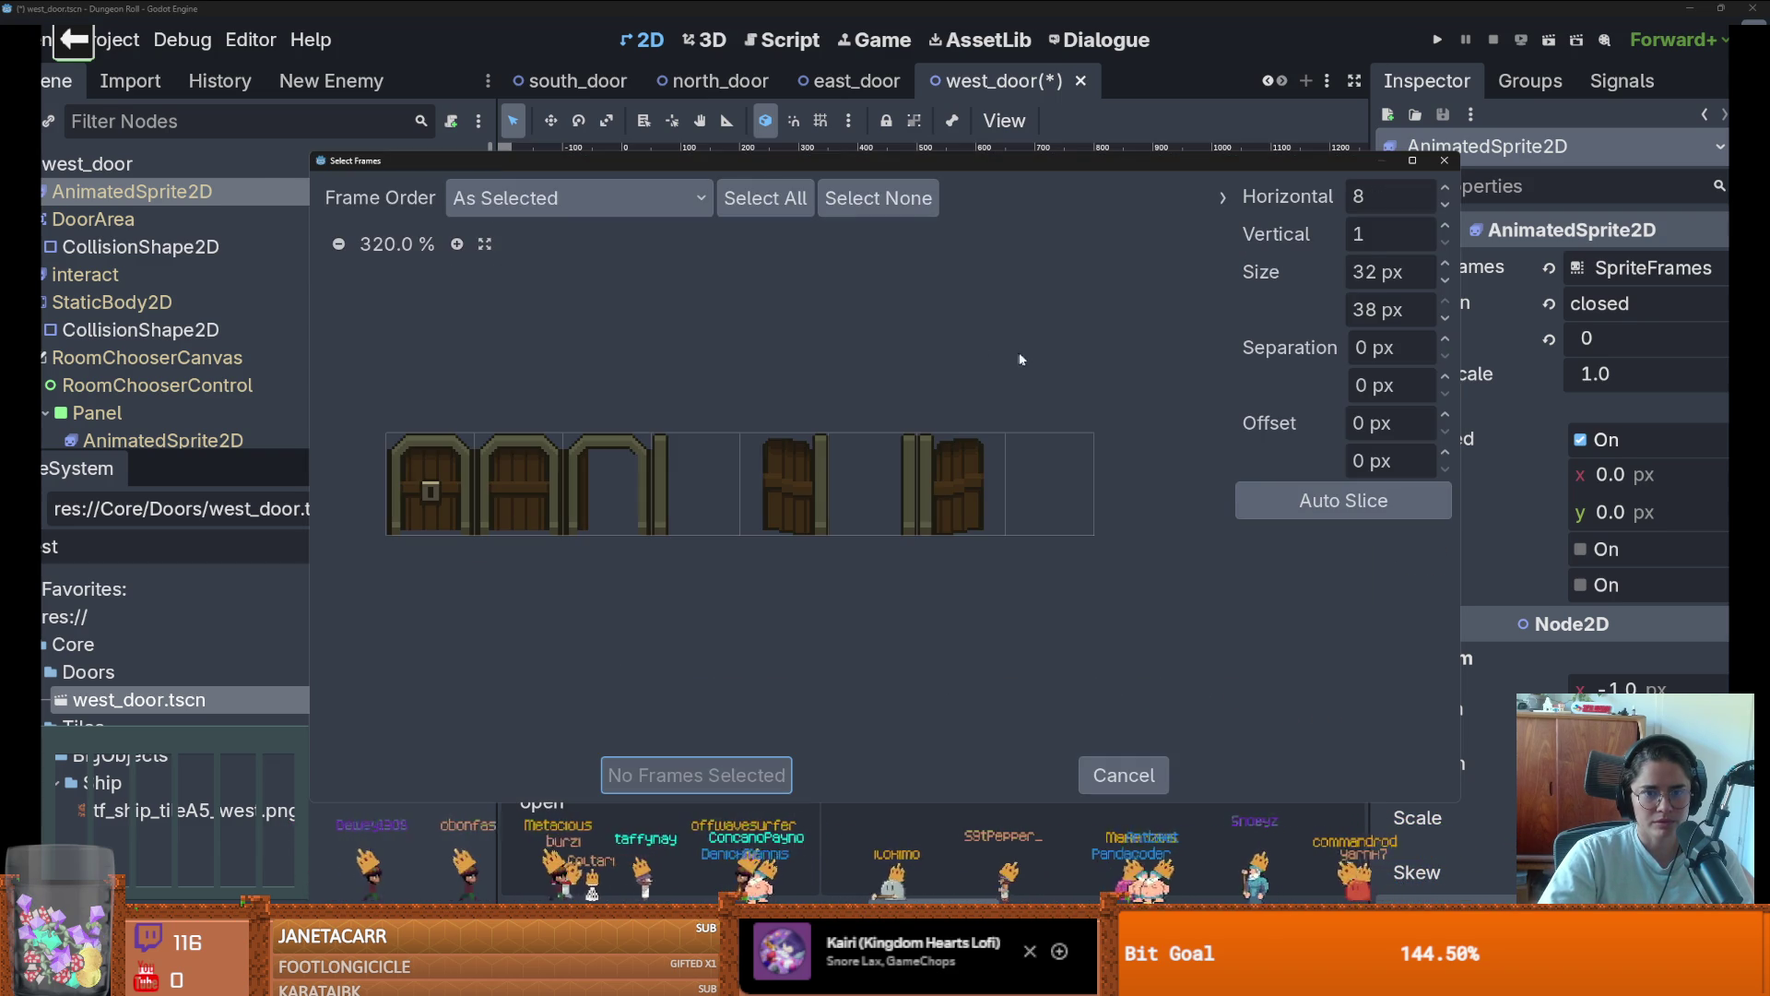
left_click(894, 479)
left_click(692, 484)
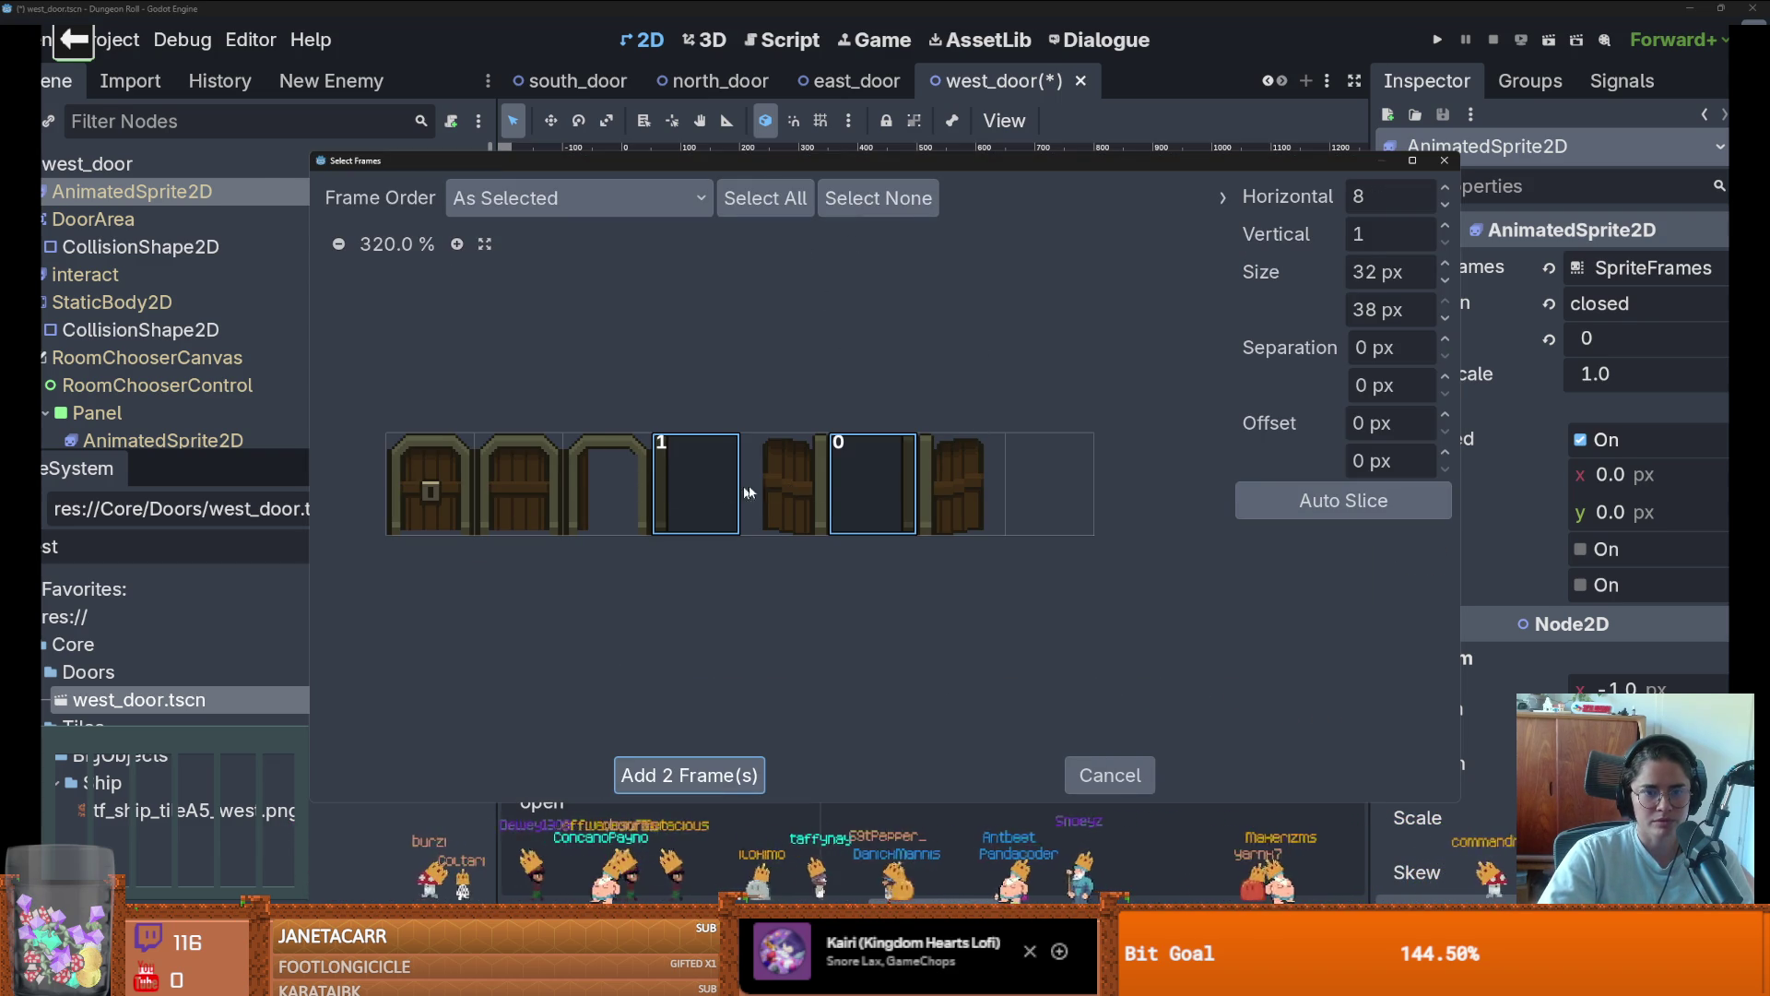
left_click(873, 484)
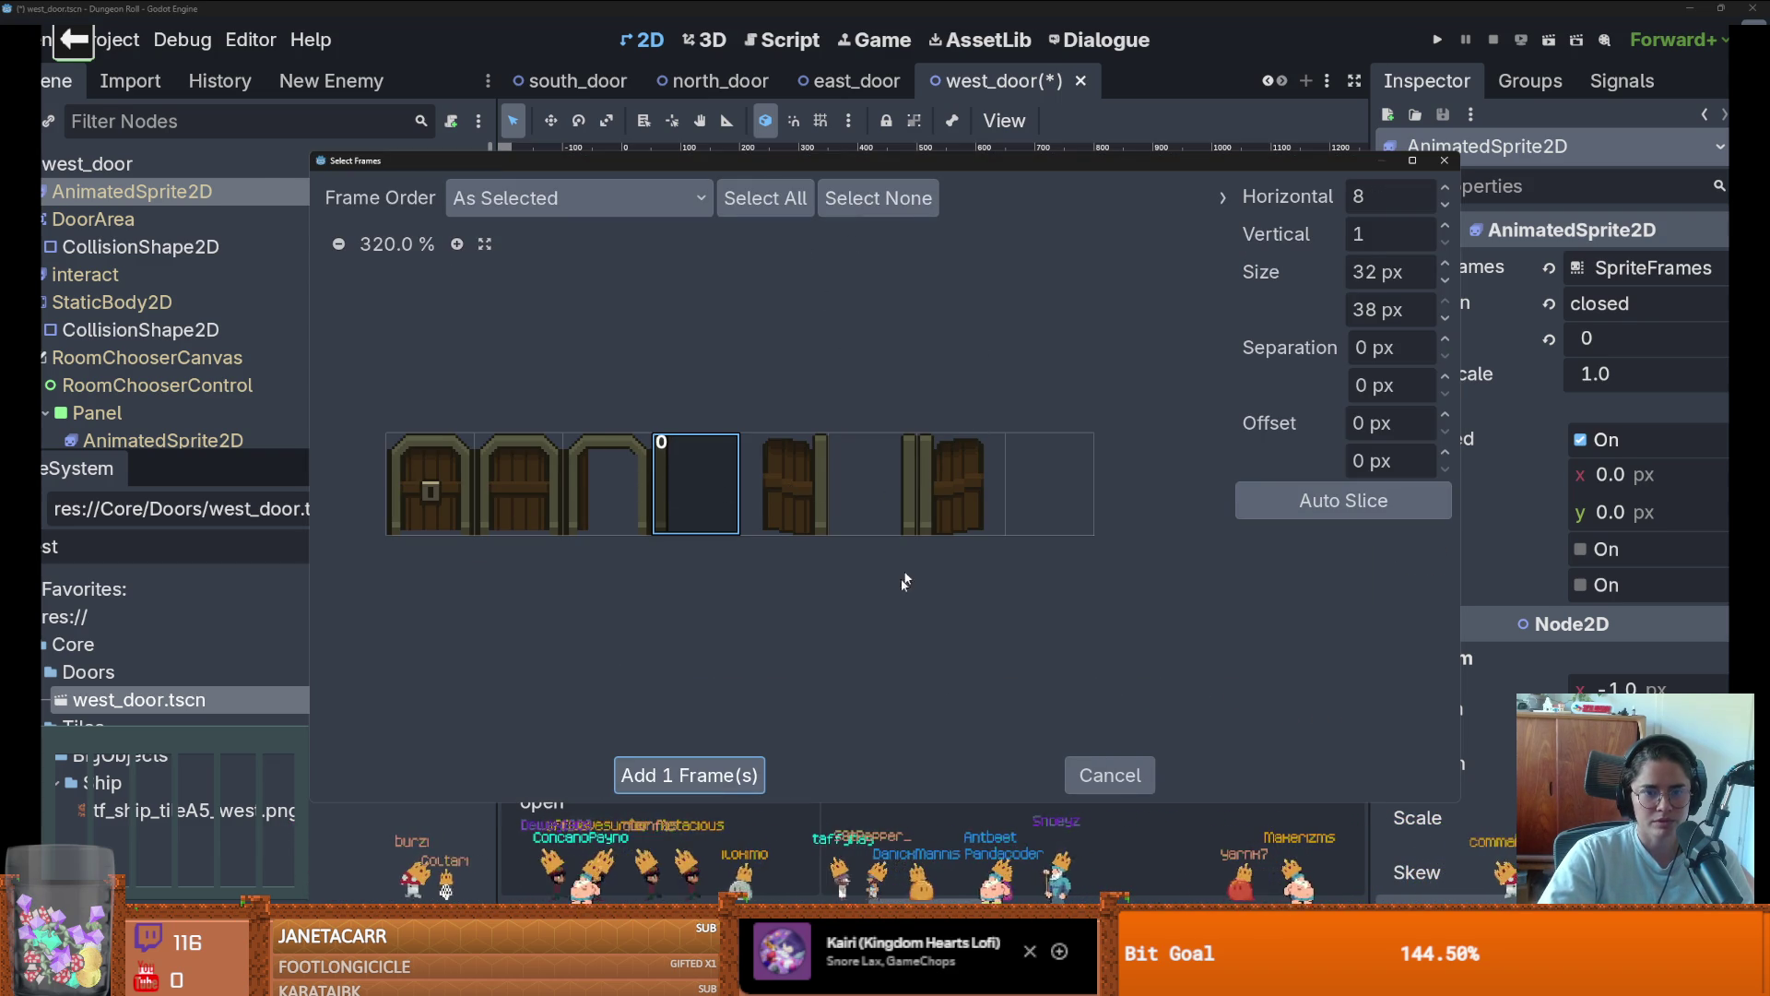
left_click(713, 775)
Give the open animation the open-door frame from door_sprites.png and save the scene
left_click(669, 802)
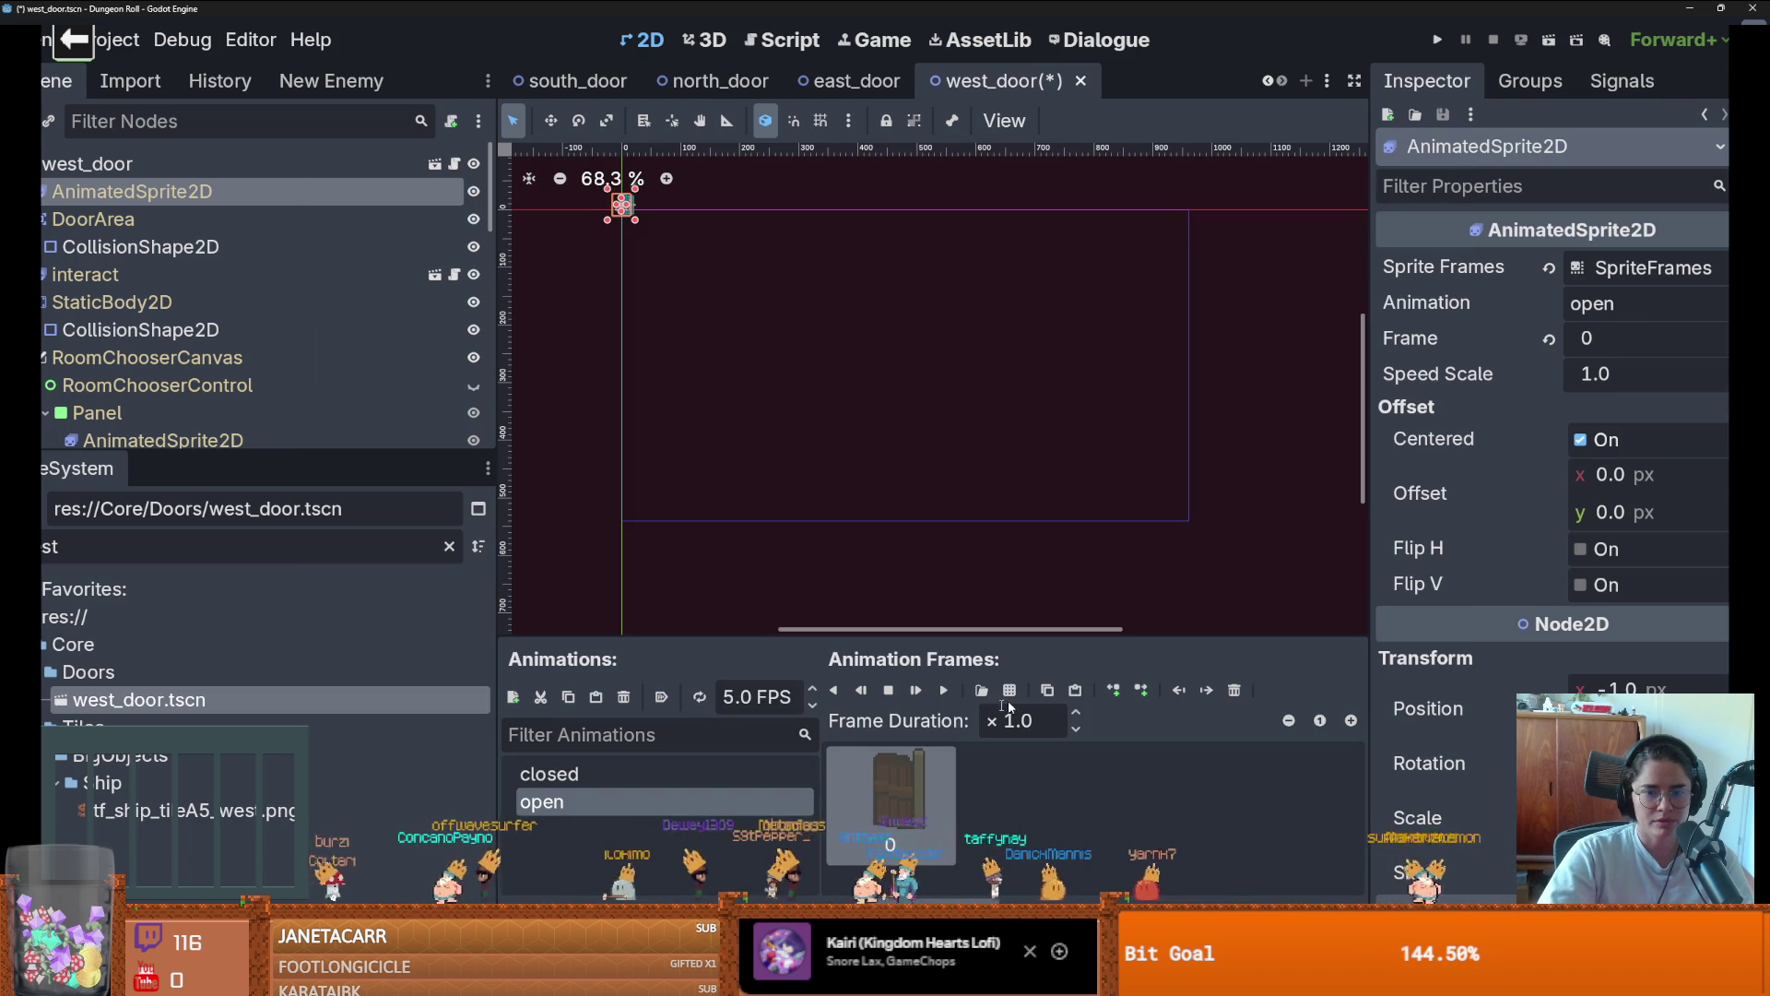
left_click(981, 690)
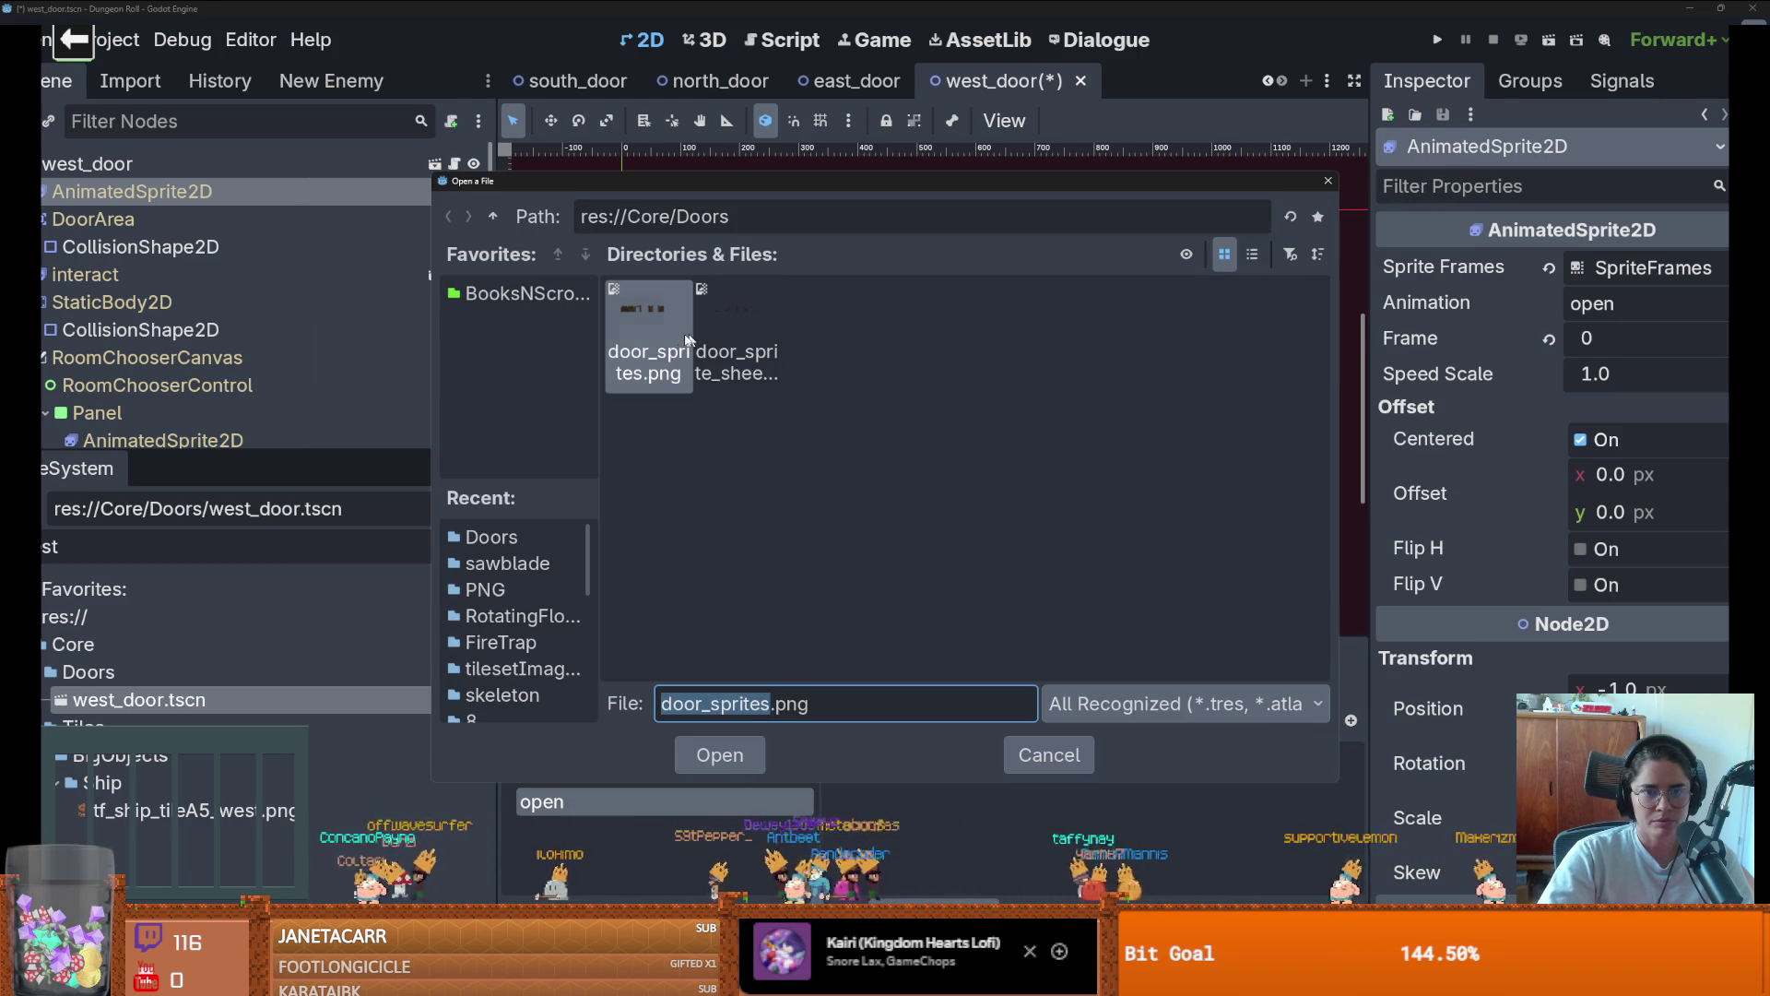
left_click(719, 754)
left_click(961, 484)
left_click(719, 772)
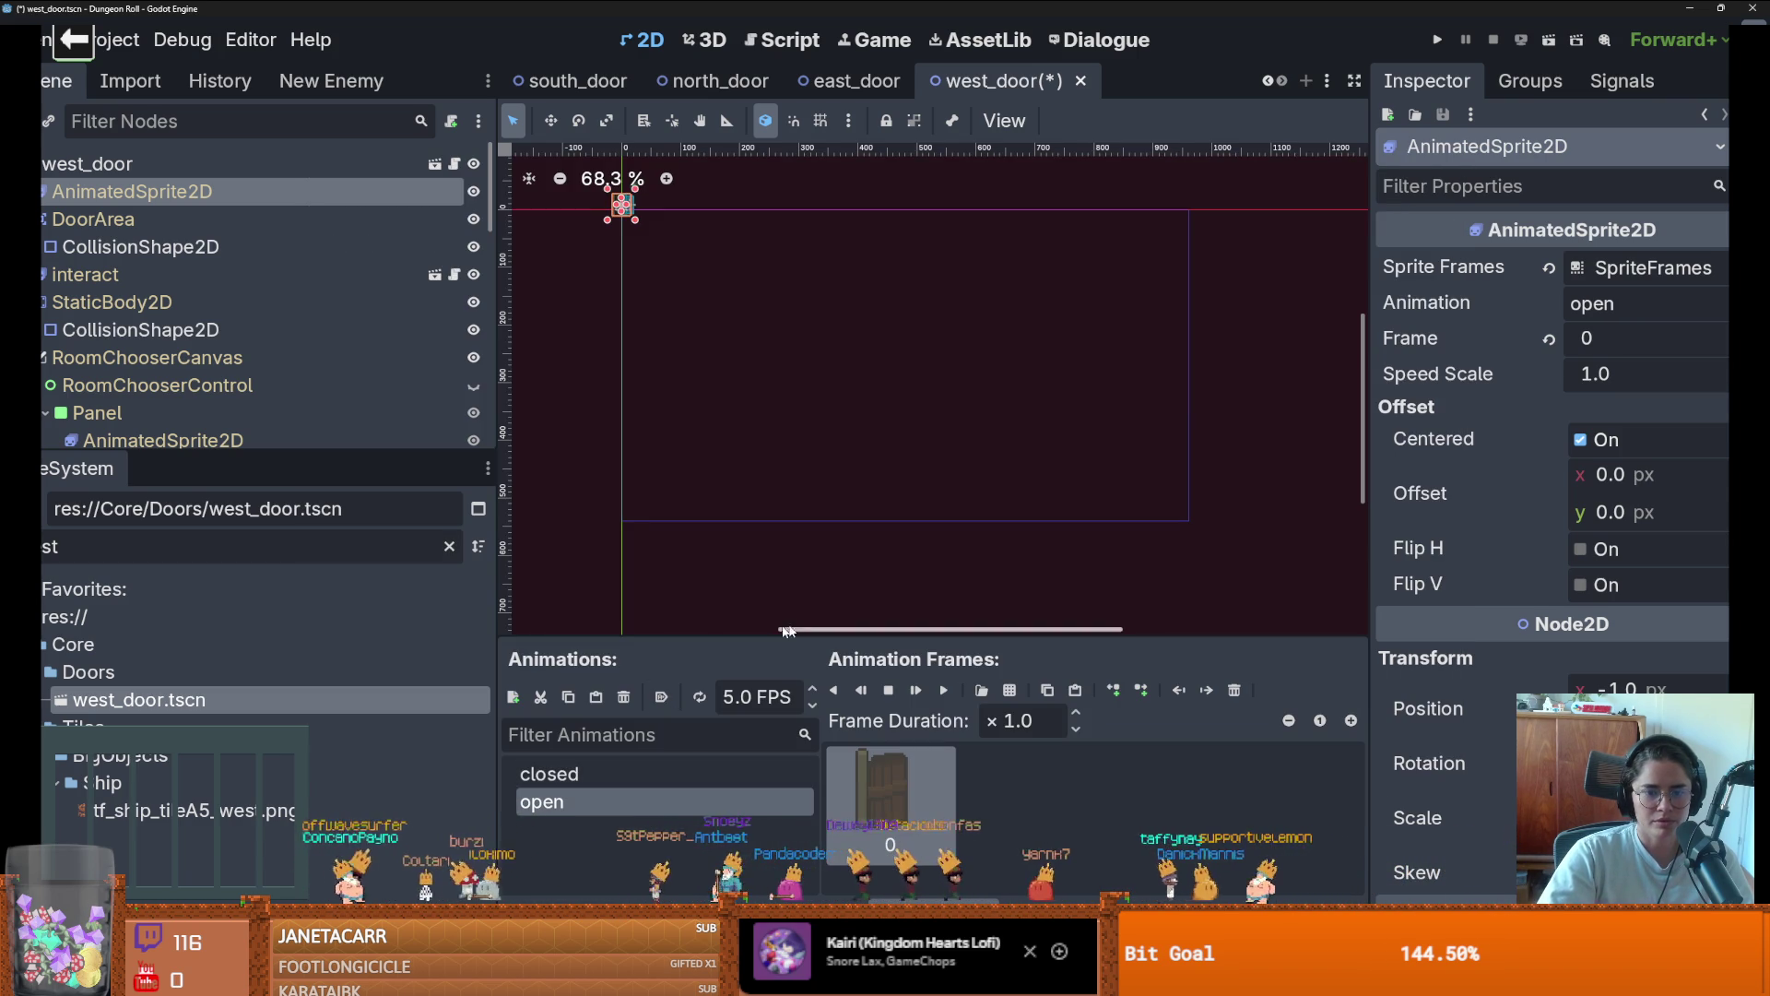
key("ctrl+s")
scroll(723, 500, "up", 9)
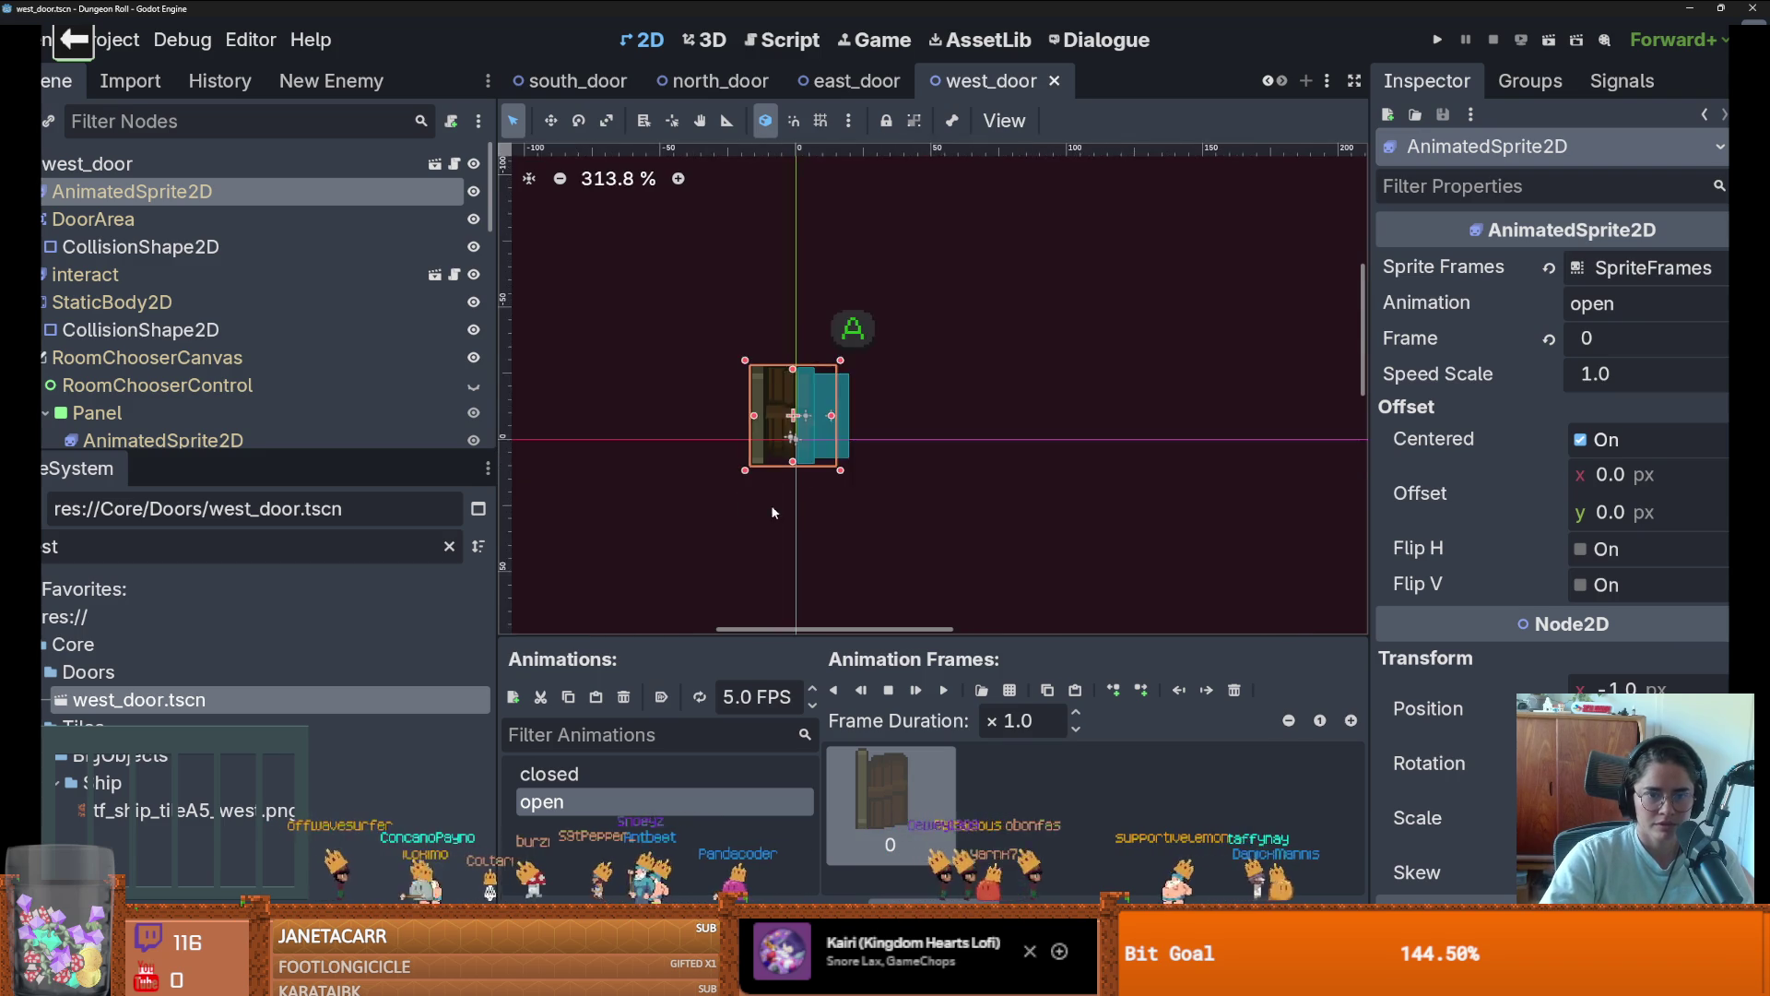
Trial-move both teal collision shapes and undo each move, with the closed animation showing
scroll(772, 505, "up", 3)
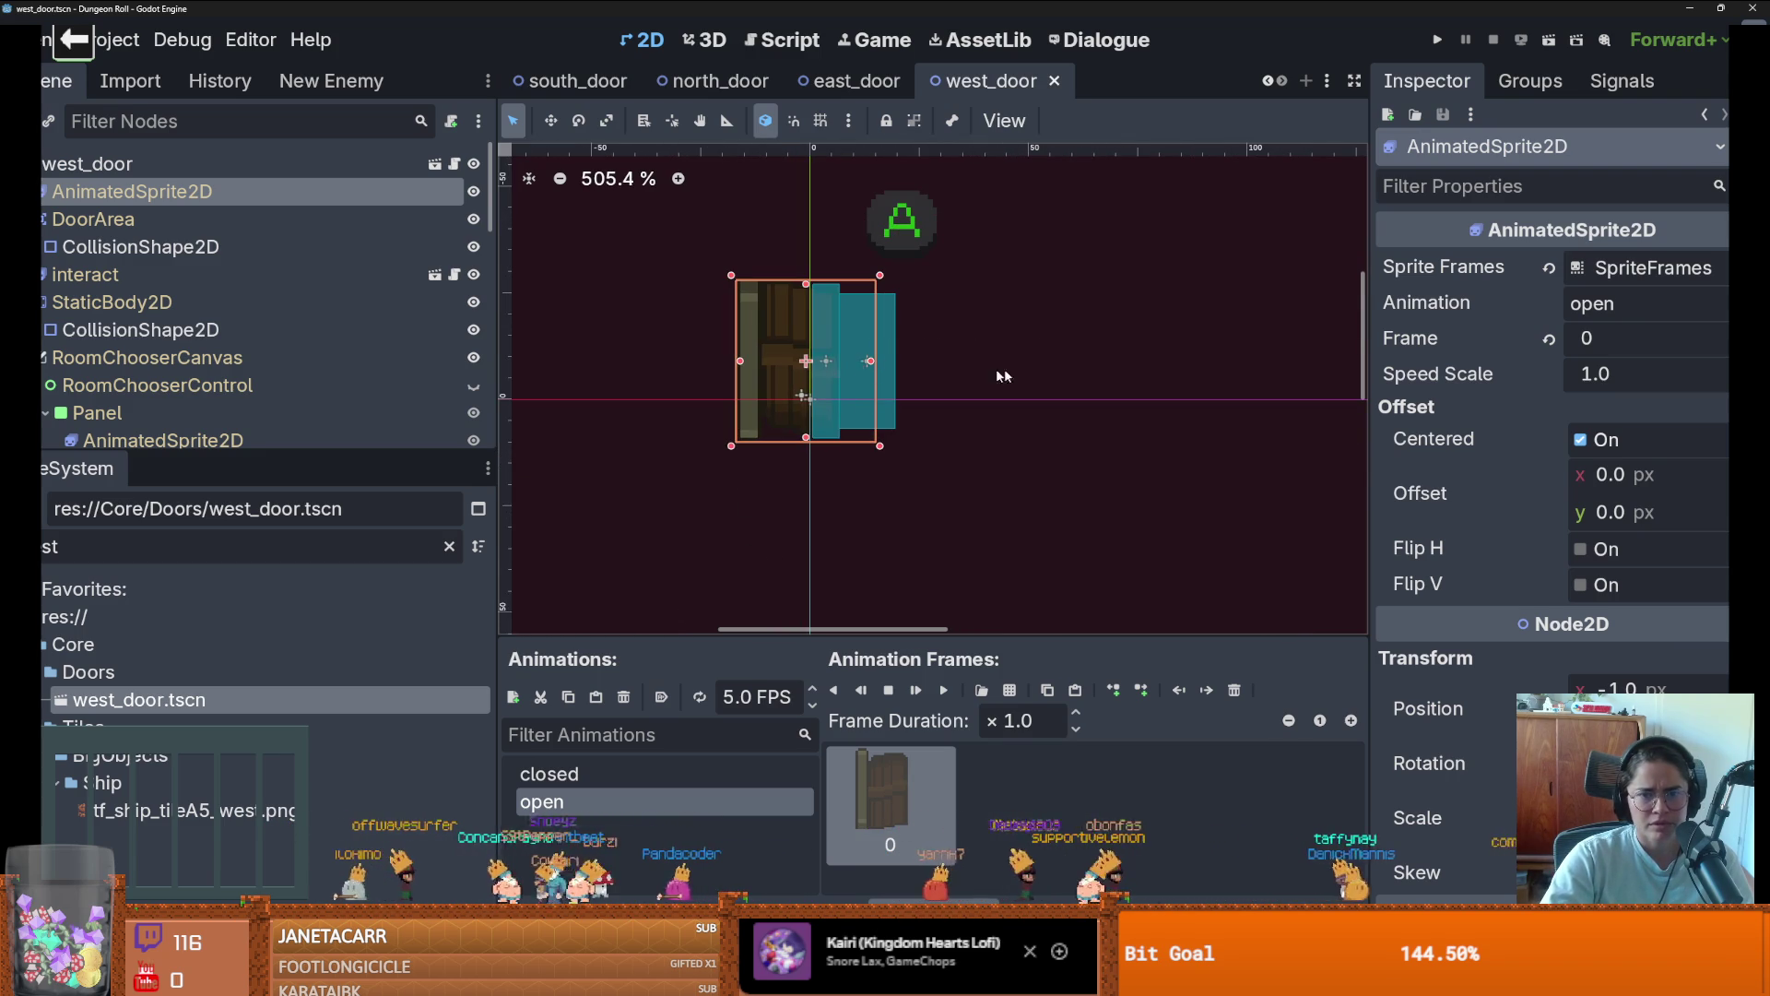
left_click(823, 355)
mouse_move(827, 378)
left_mouse_down()
mouse_move(1019, 378)
mouse_move(926, 378)
left_mouse_up()
key("Escape")
left_click(185, 195)
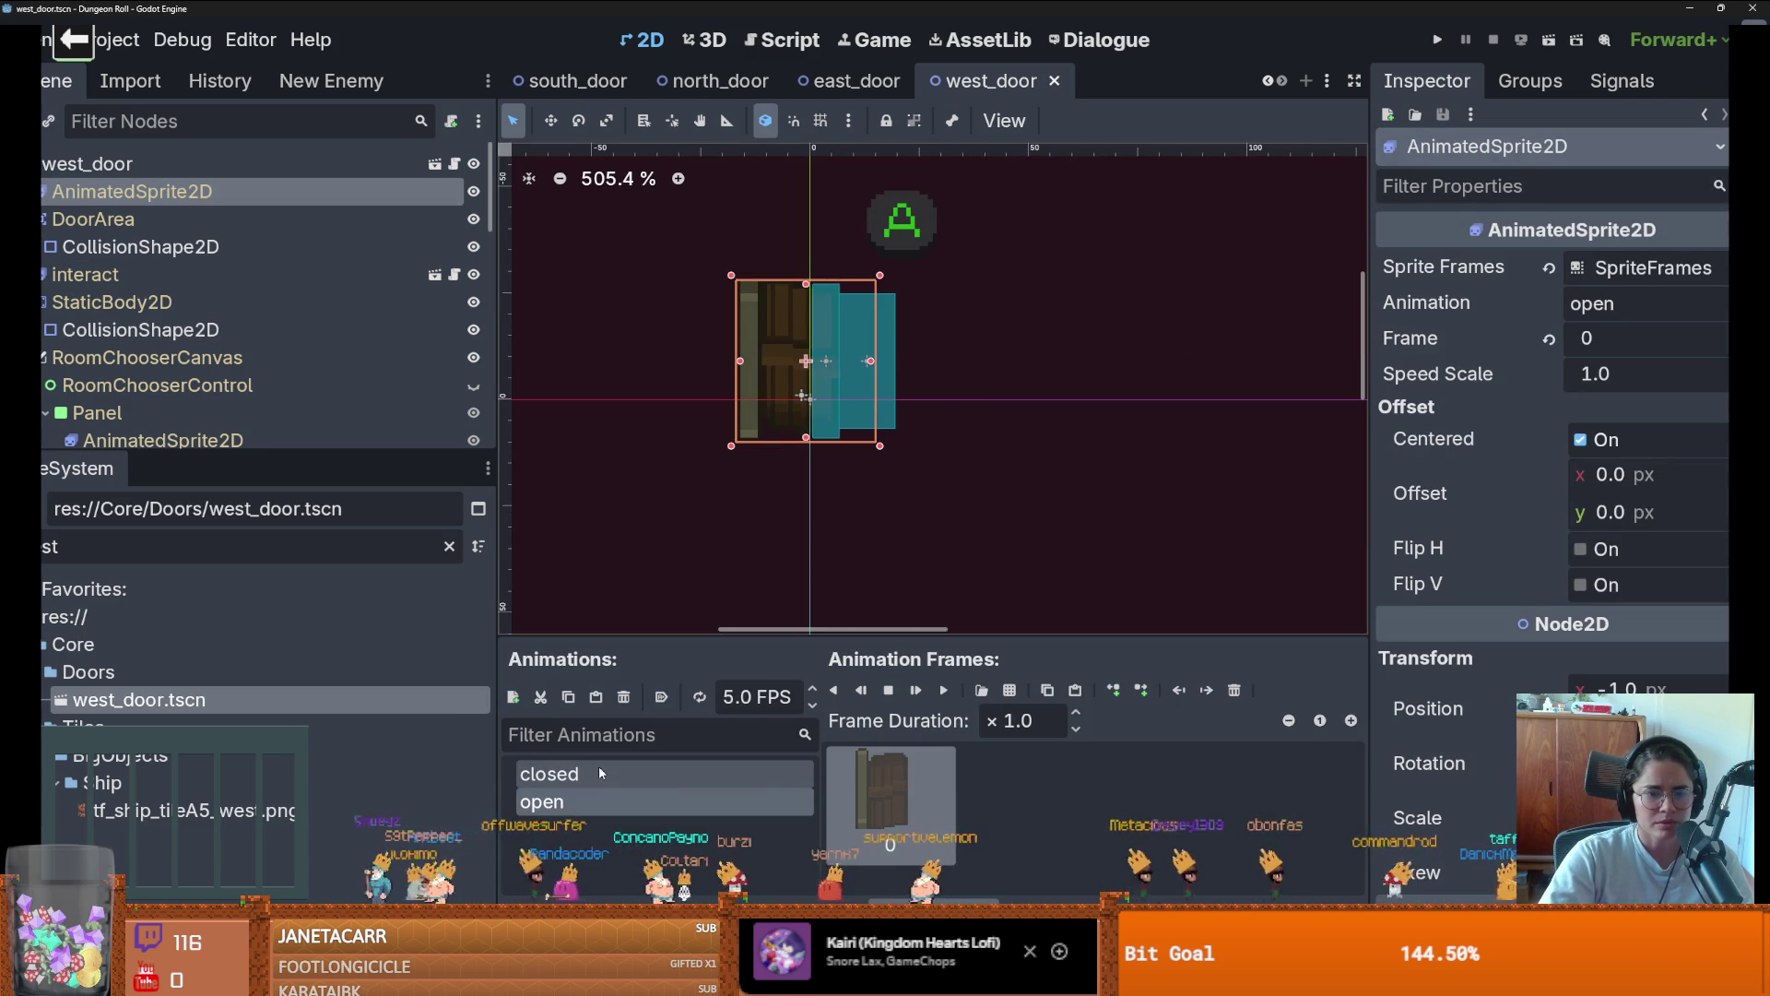
left_click(546, 775)
left_click(140, 329)
left_click_drag(859, 392, 752, 391)
key("ctrl+z")
key("ctrl+z")
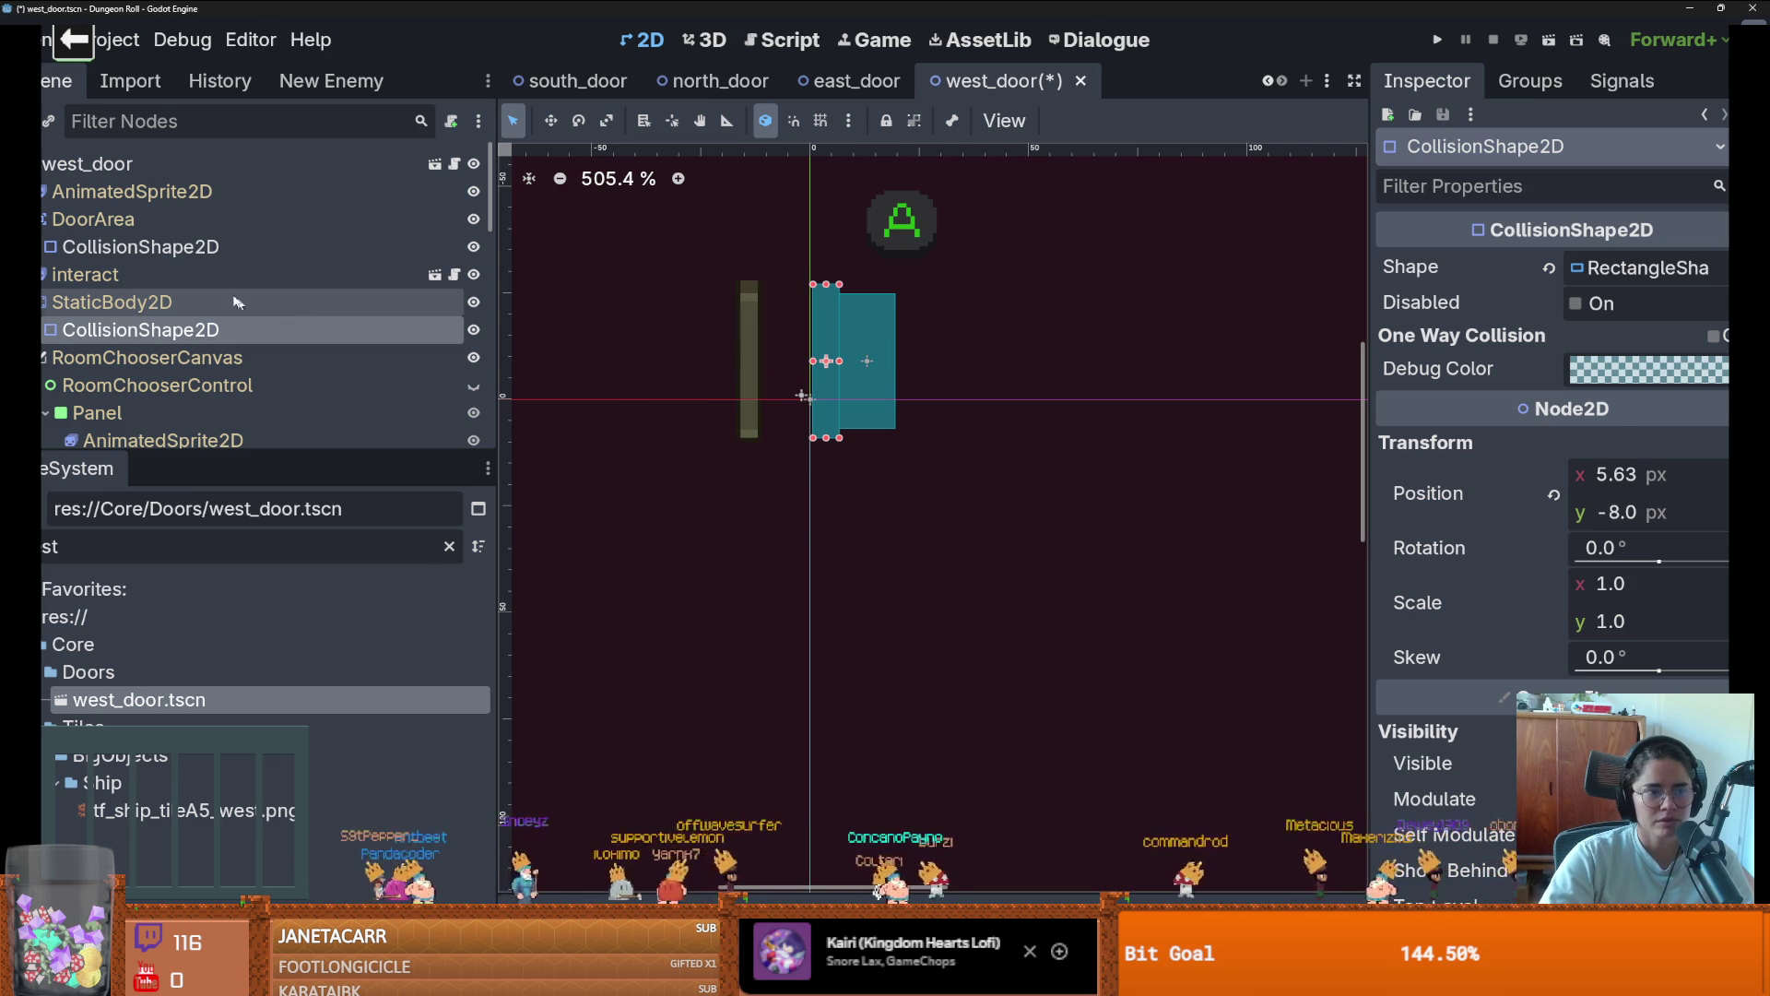
Drag the door sprite about 16 px right over the collision shapes and save
left_click(276, 191)
left_click_drag(759, 386, 839, 381)
key("ctrl+s")
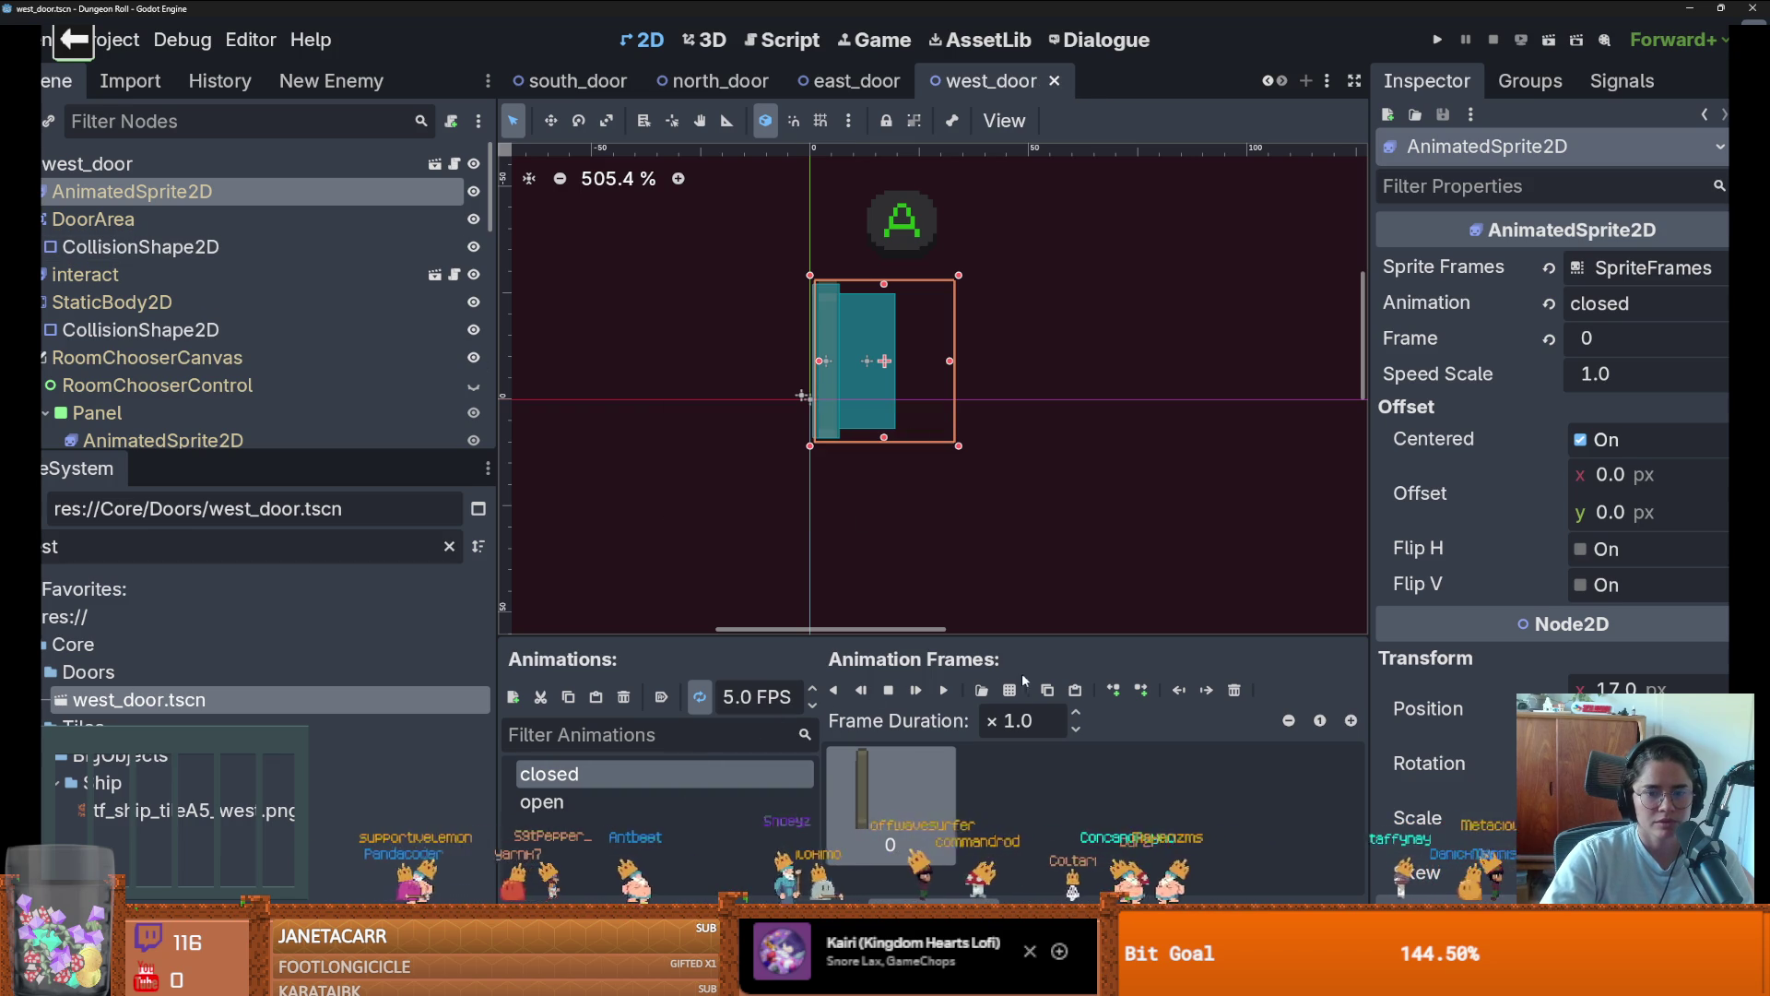
Replace the open animation's frame with a different open-door cell from door_sprites.png
left_click(696, 802)
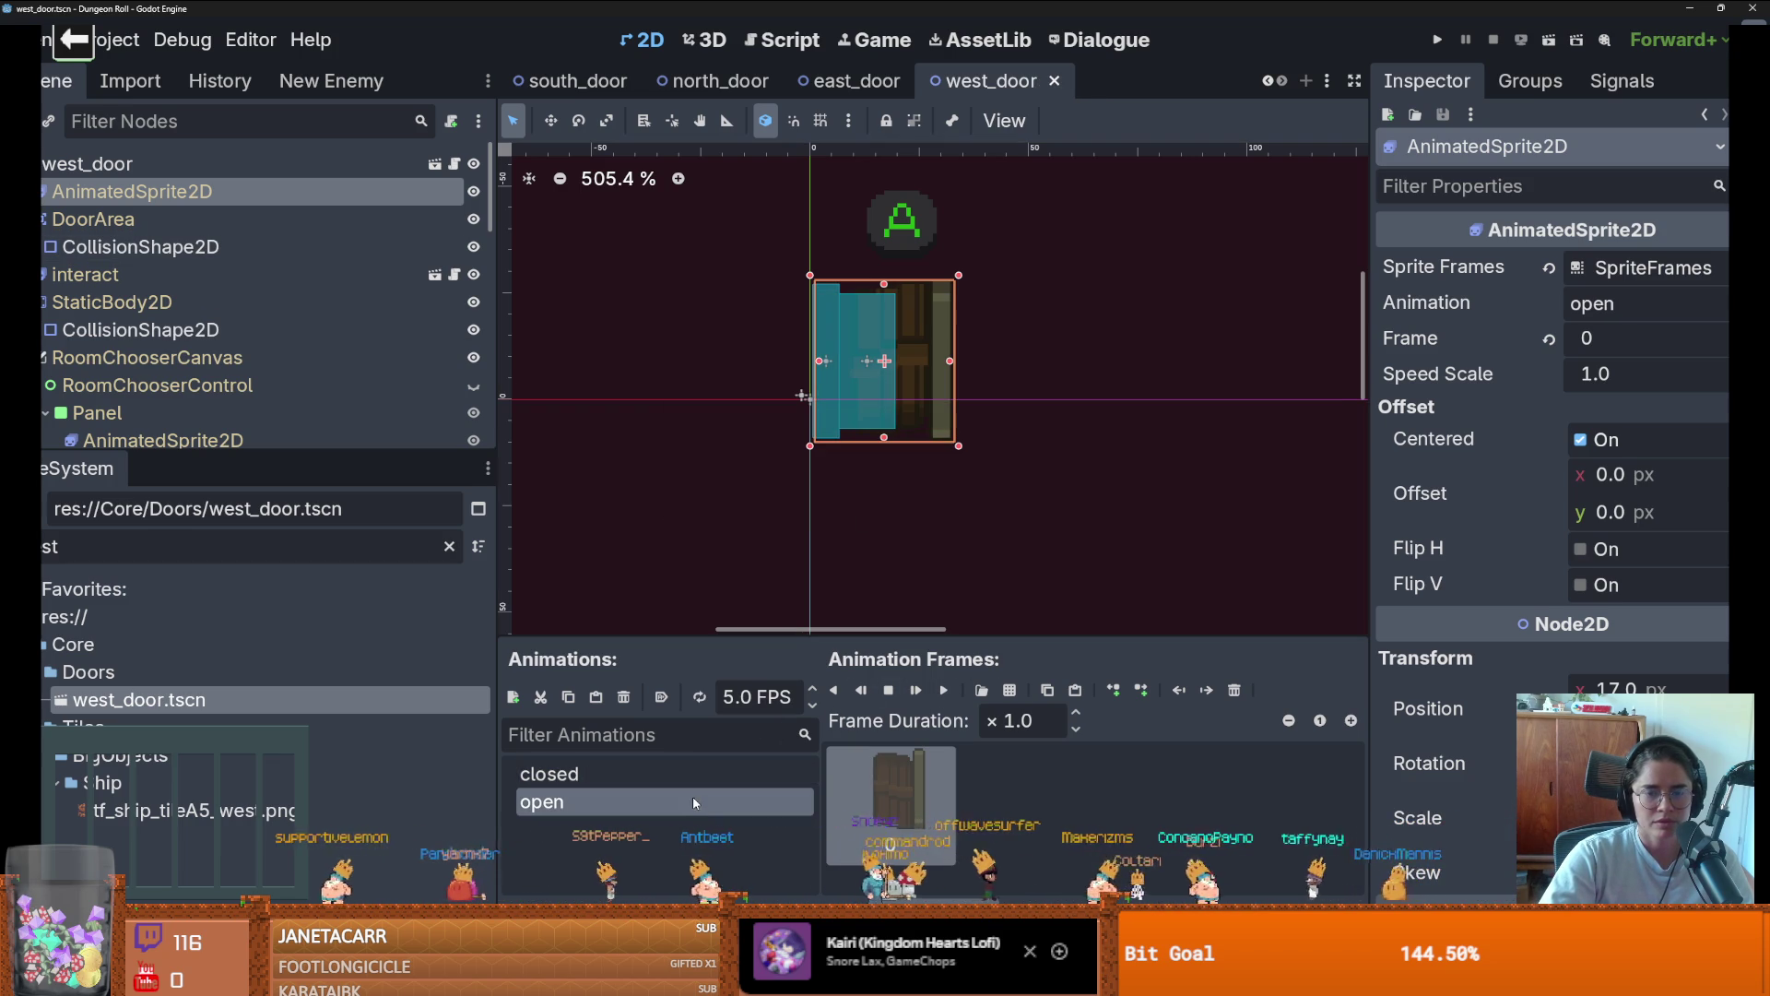
left_click(646, 773)
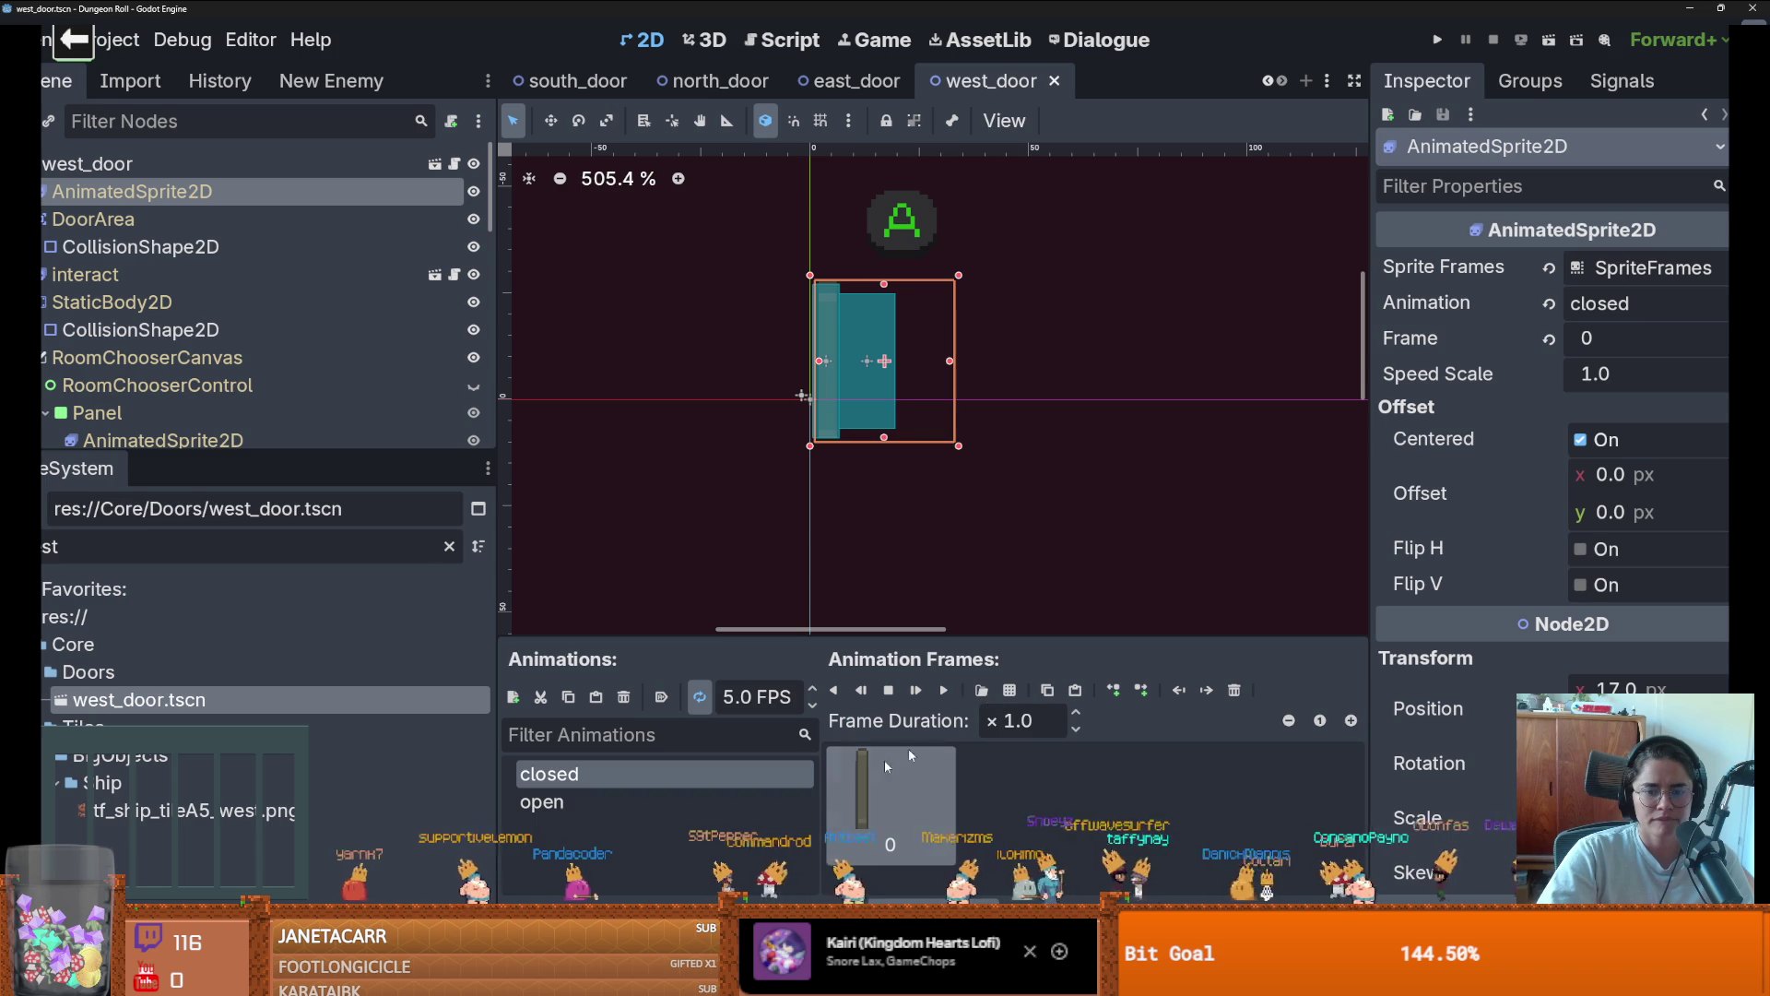
left_click(735, 808)
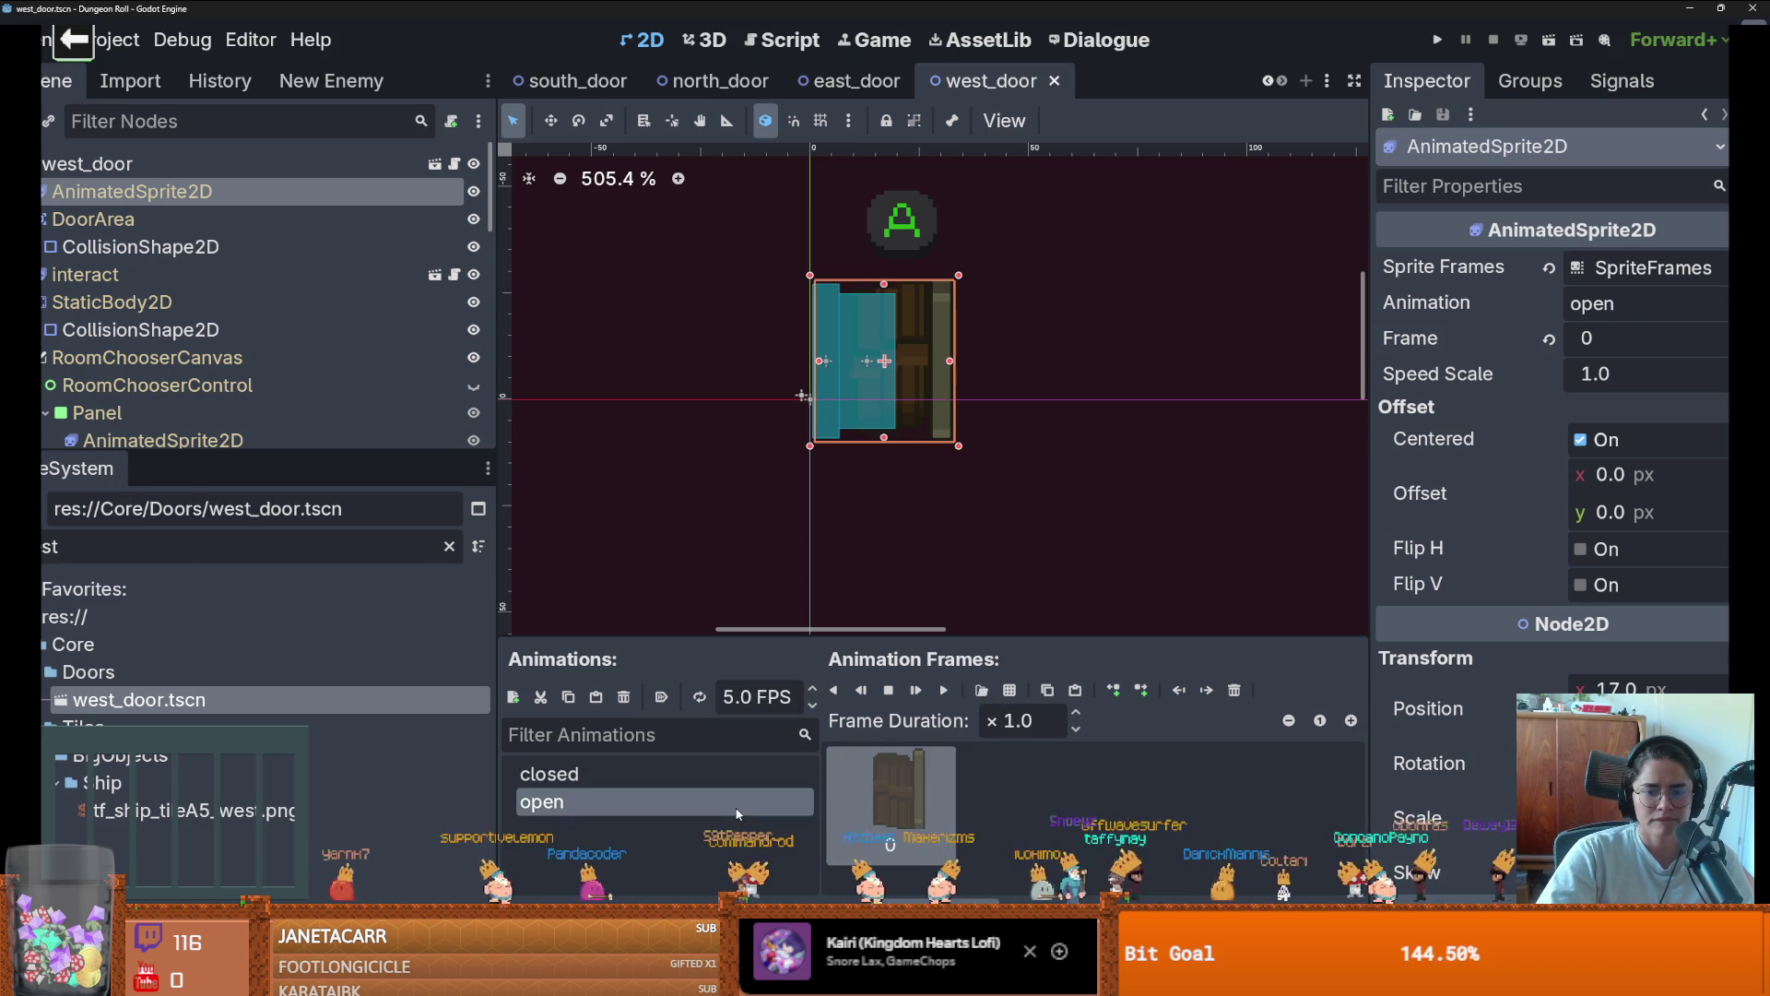
left_click(1234, 690)
left_click(1009, 689)
double_click(722, 334)
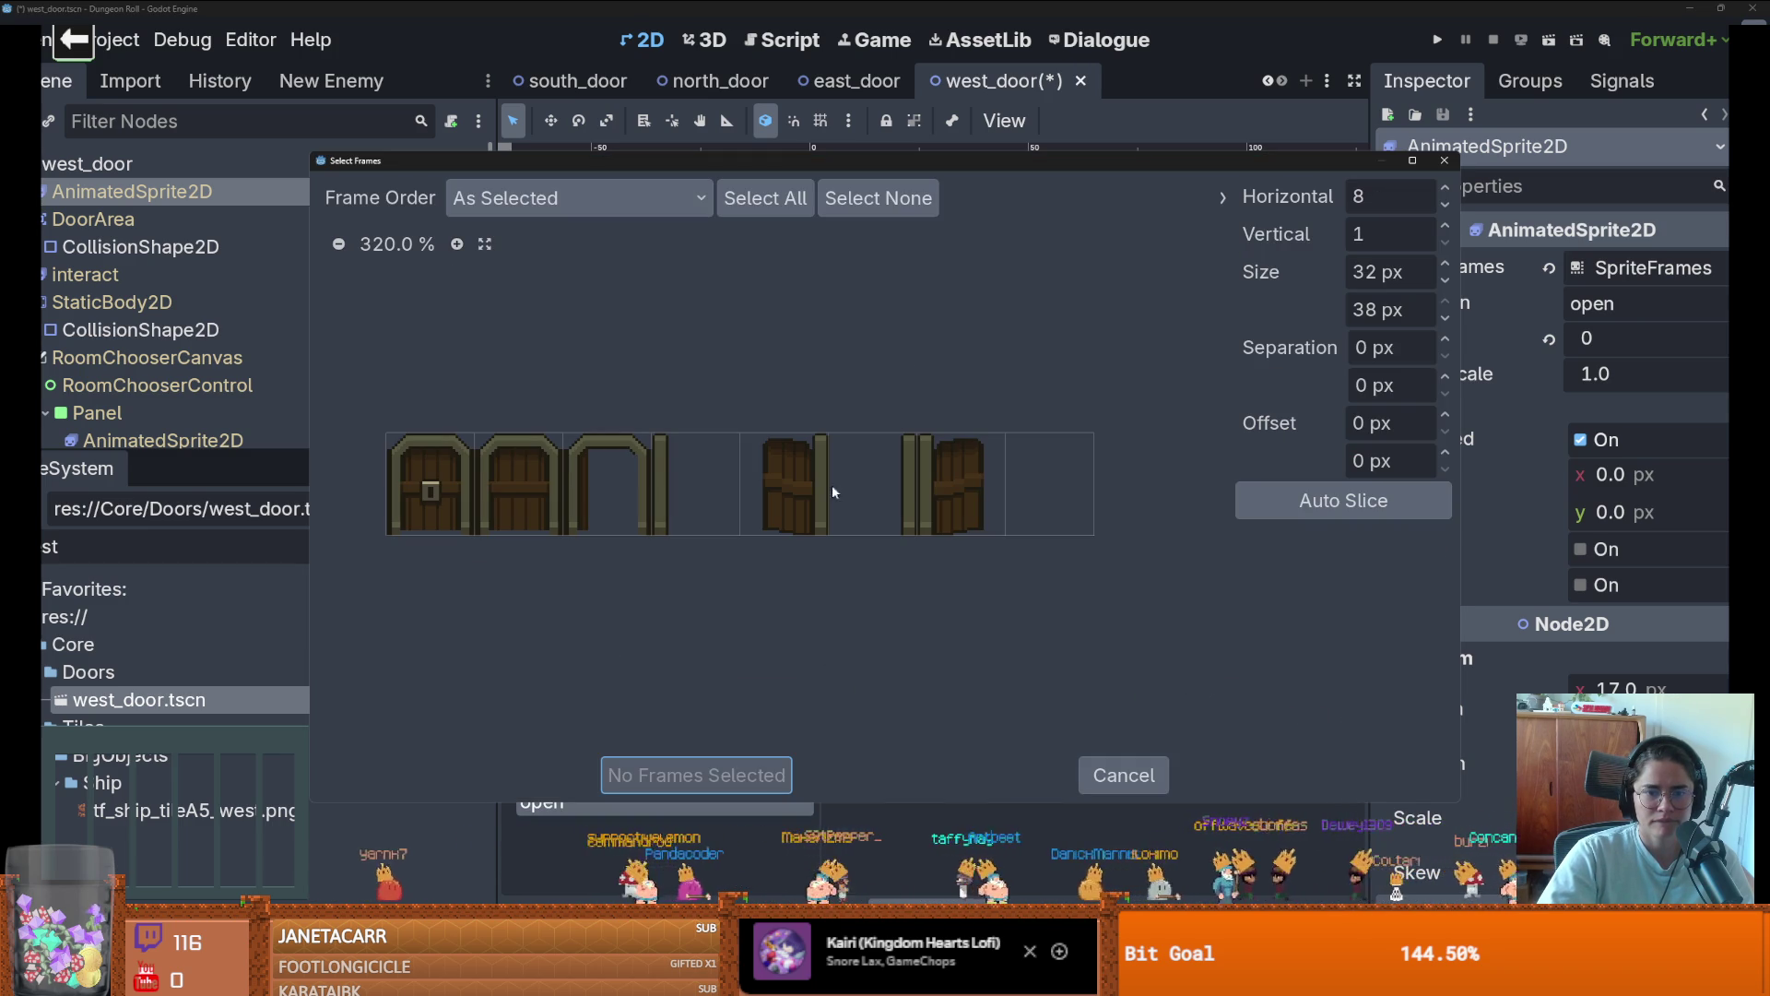
left_click(961, 484)
left_click(696, 775)
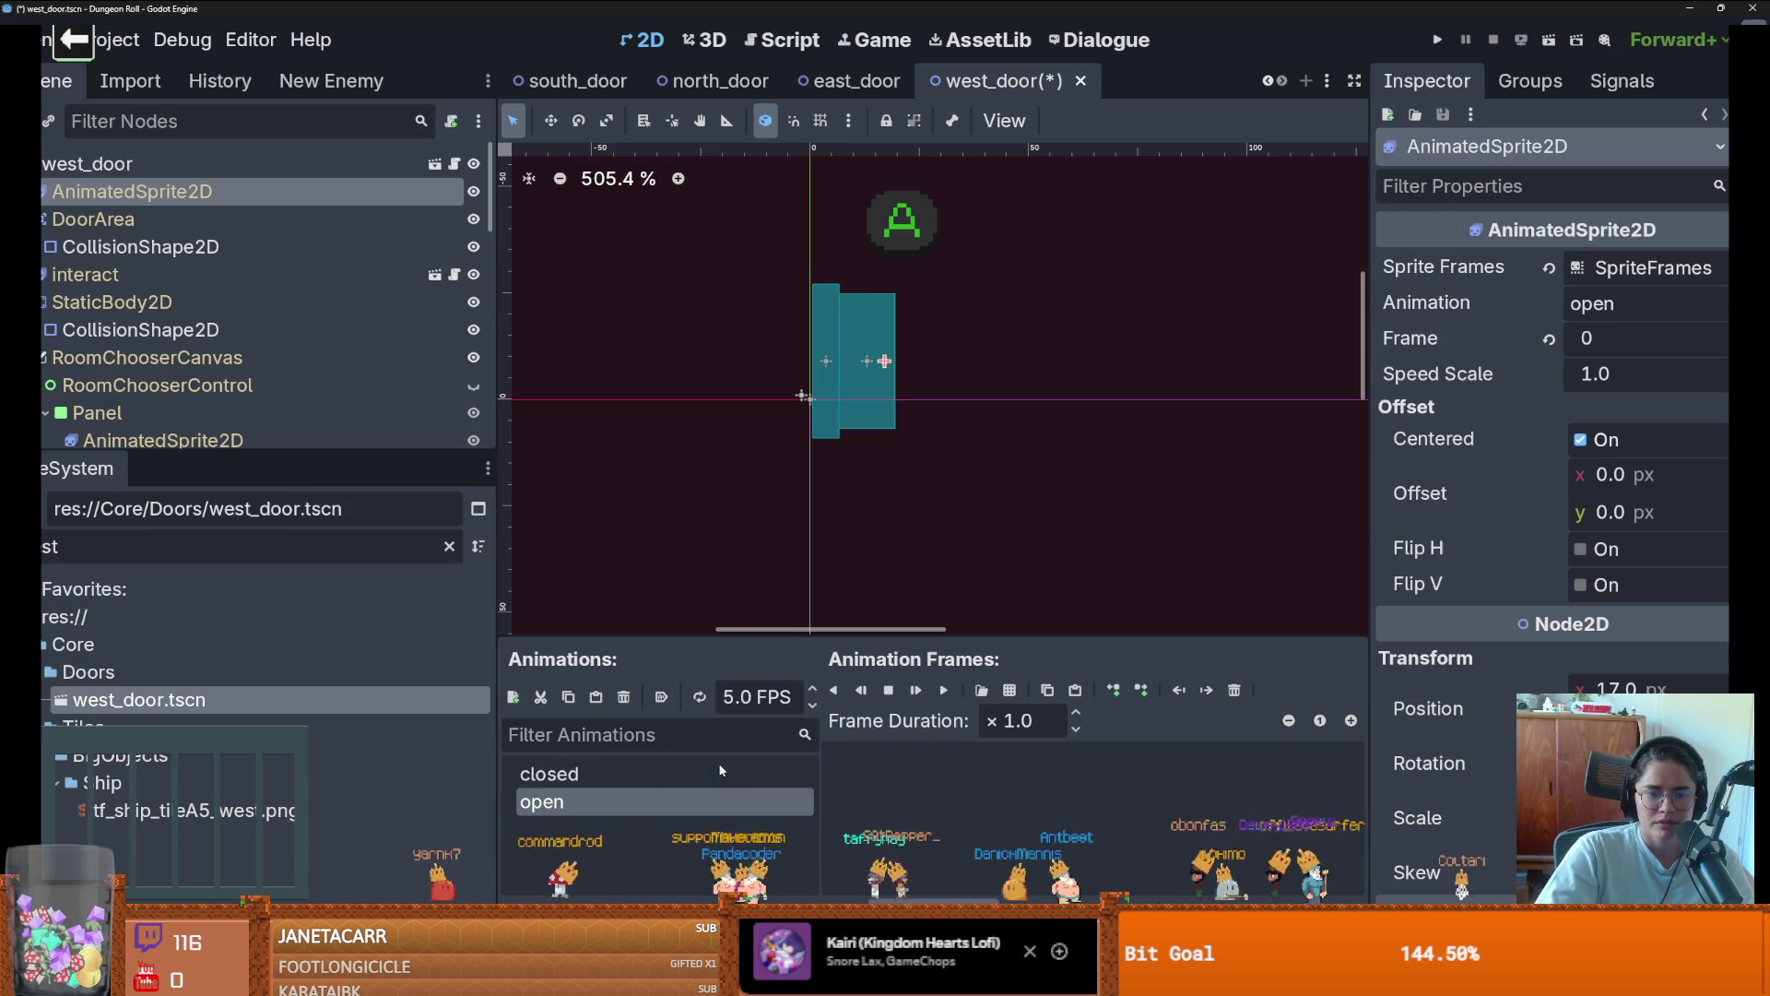
Leave the door on its closed animation, save west_door, and switch to the east_door scene
left_click(707, 766)
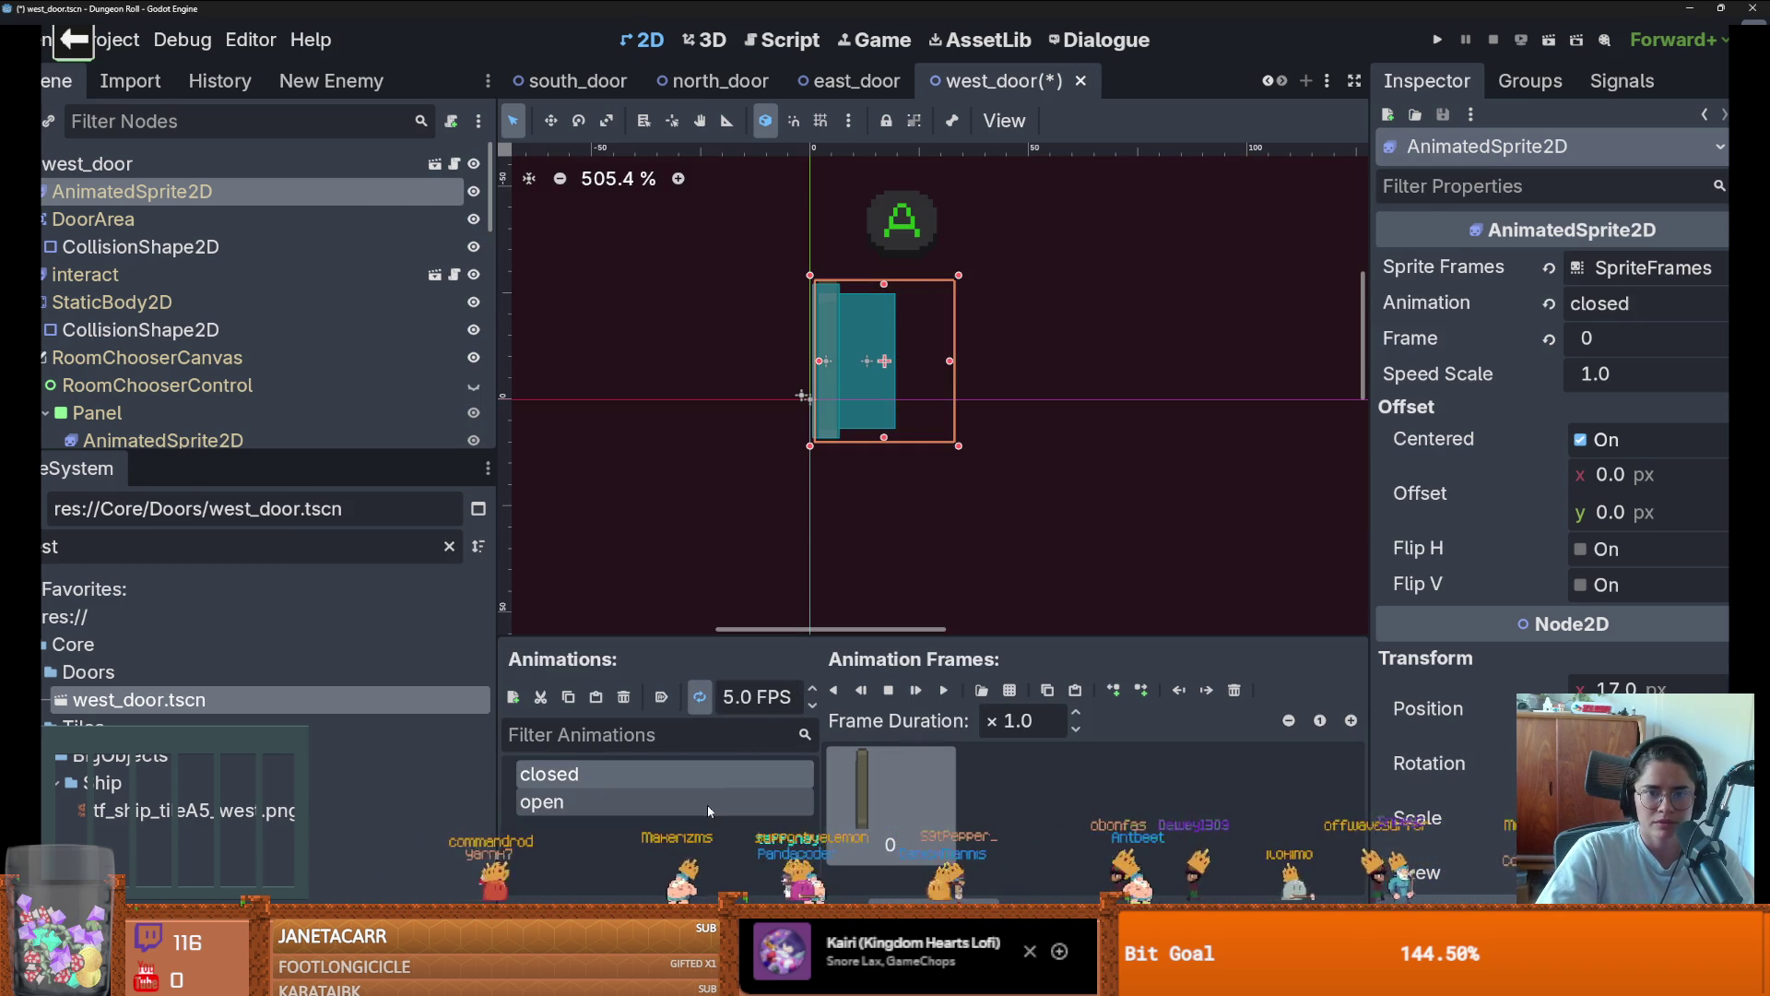
left_click(706, 804)
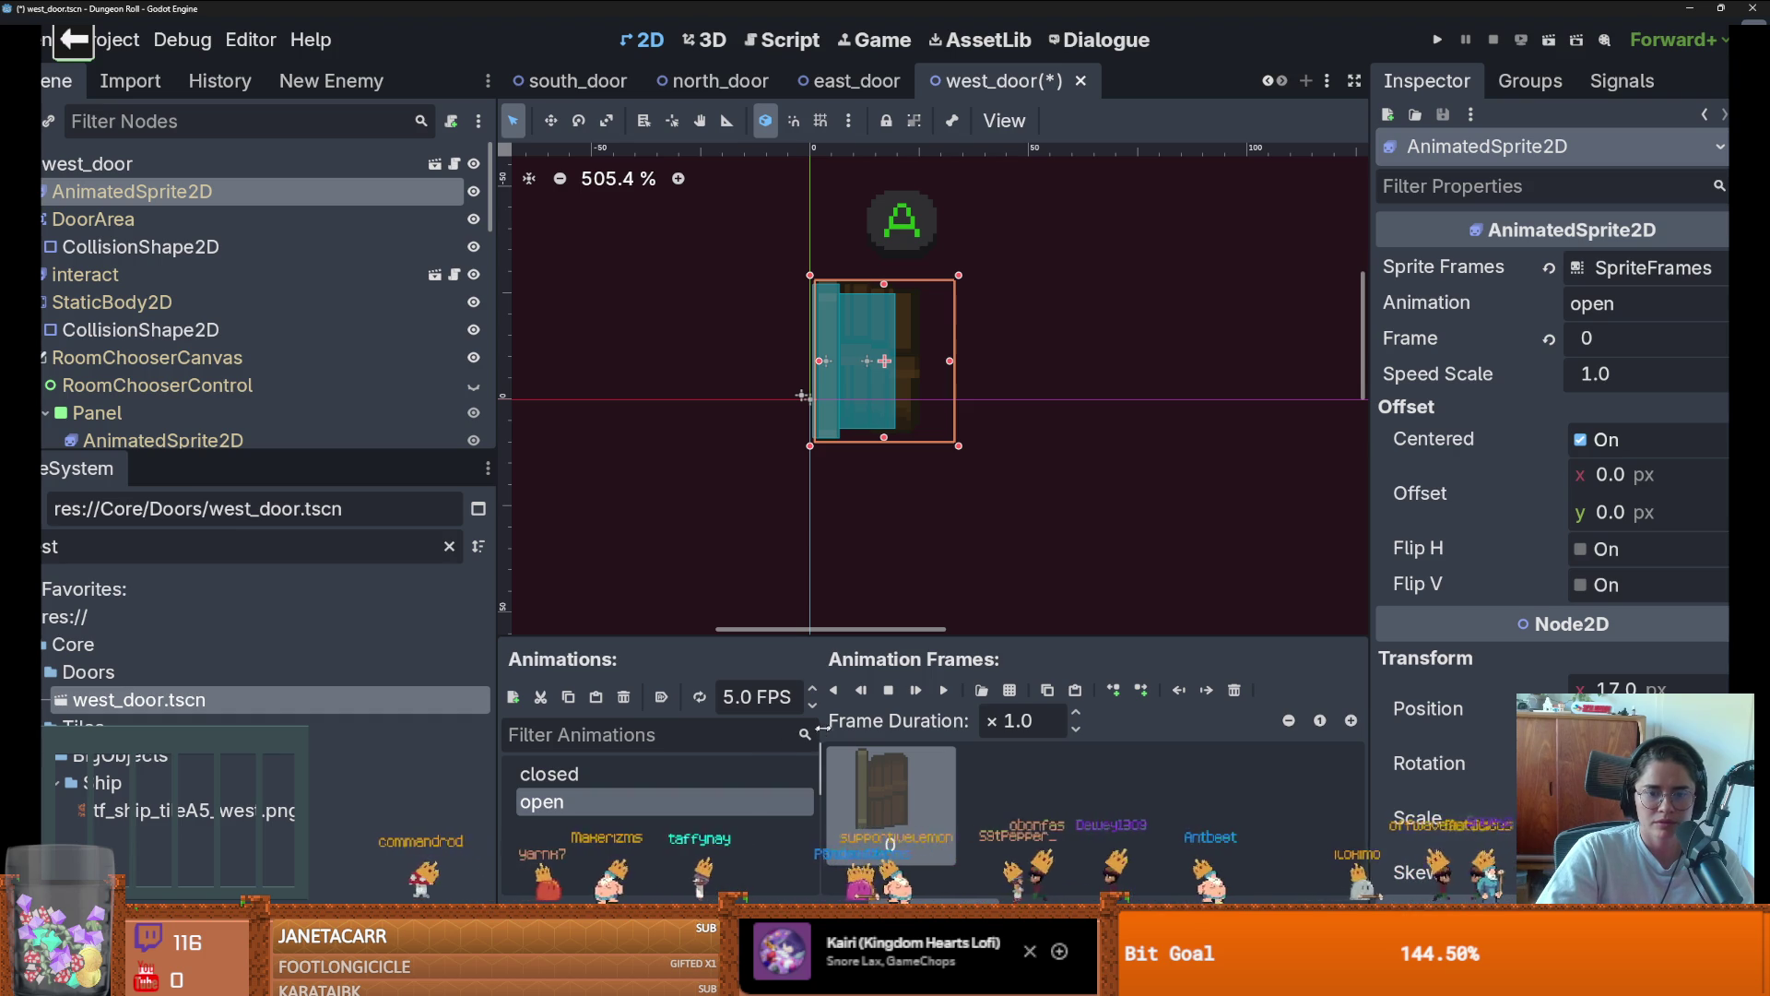
key("ctrl+s")
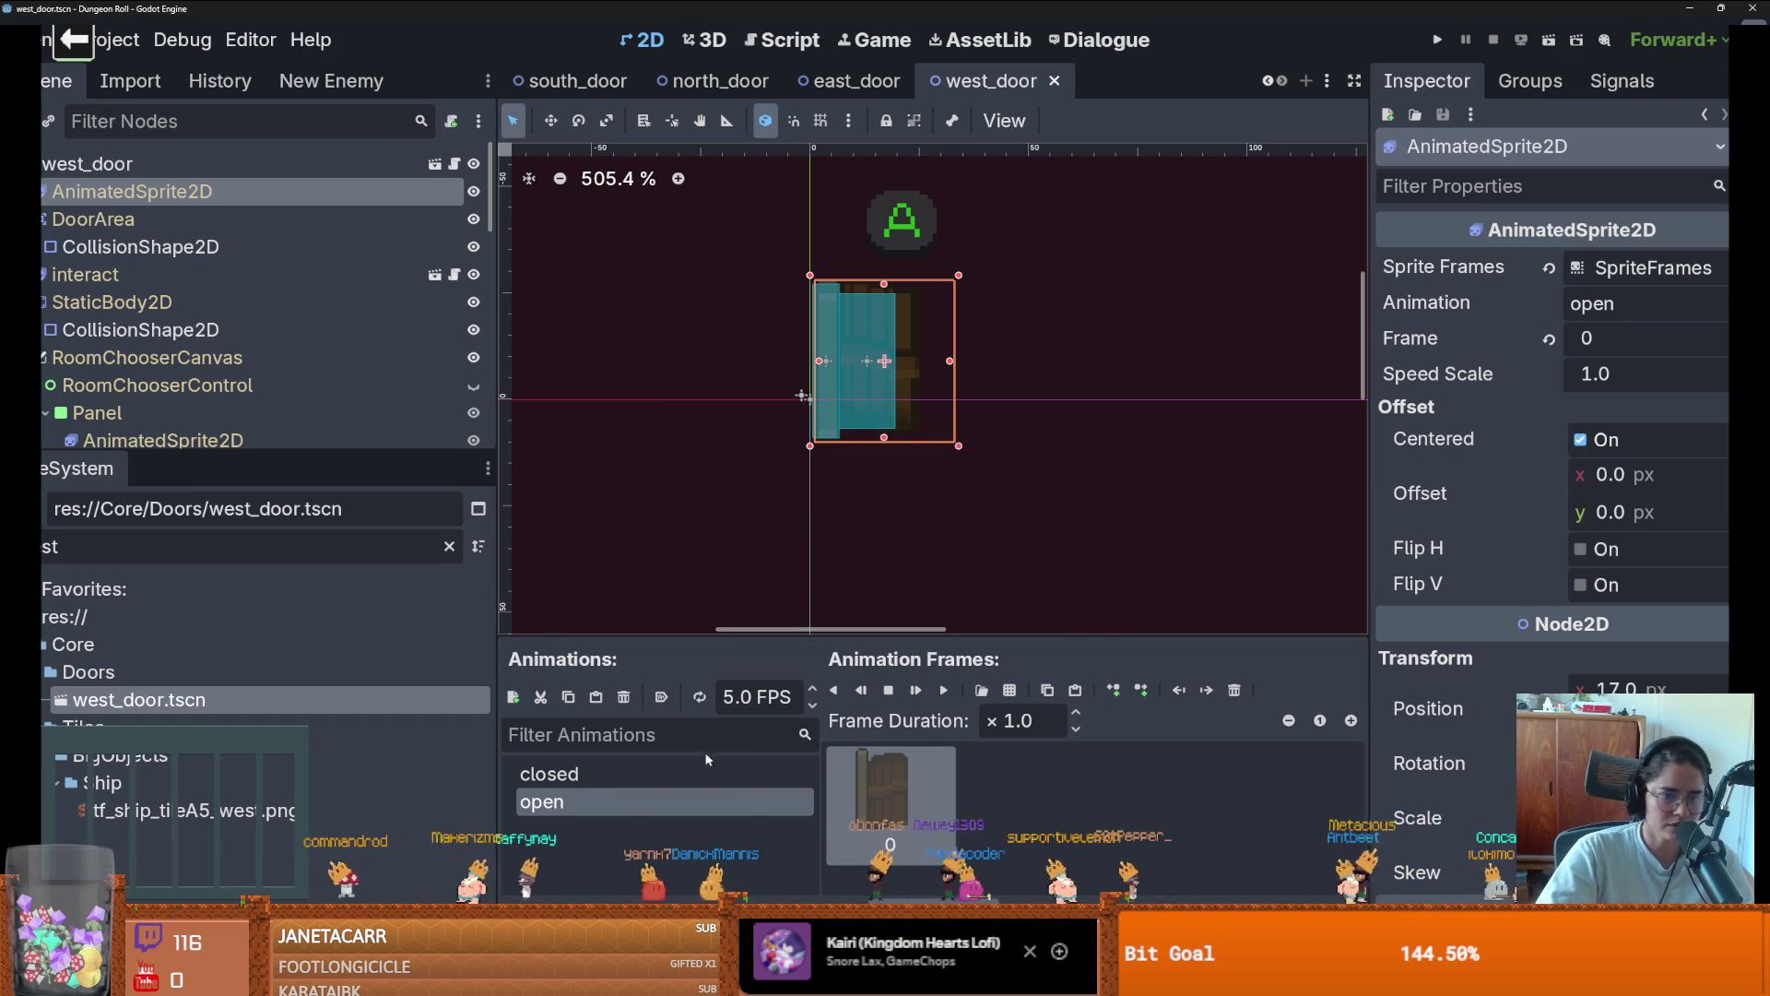
left_click(549, 773)
key("ctrl+s")
left_click(858, 81)
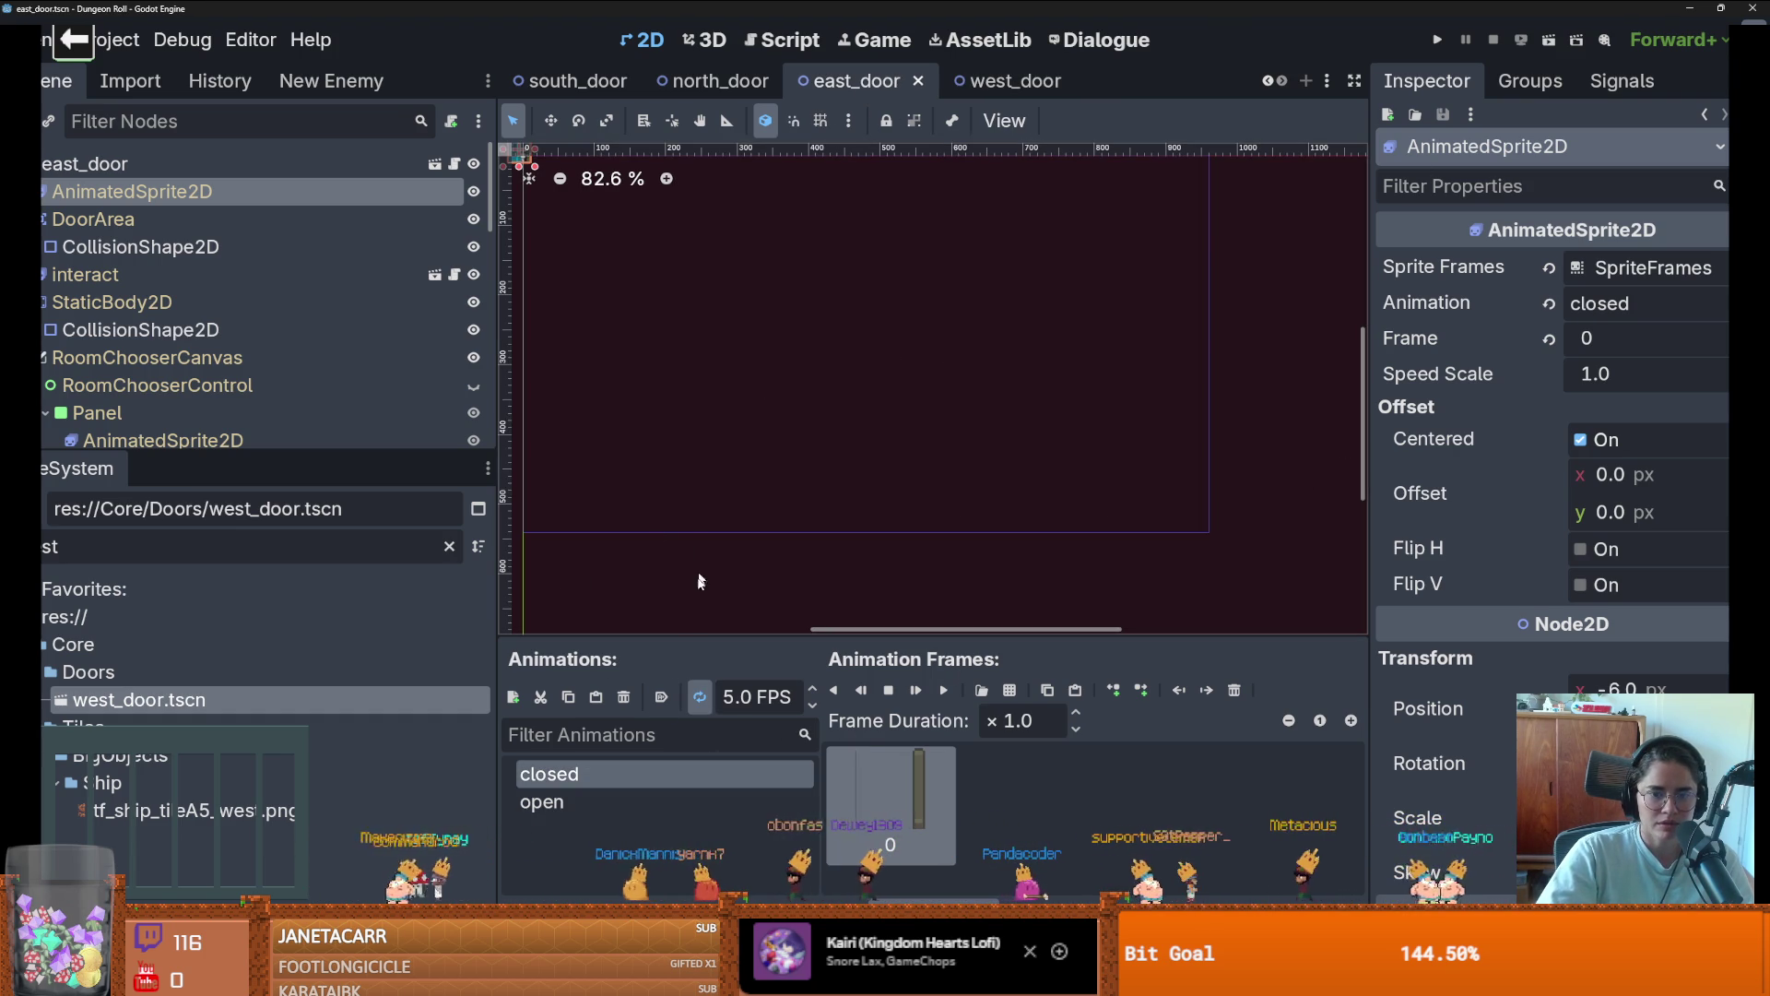
Drag the east door sprite 13 px left to x -19 over its collision shapes
scroll(917, 375, "up", 3)
scroll(918, 374, "up", 6)
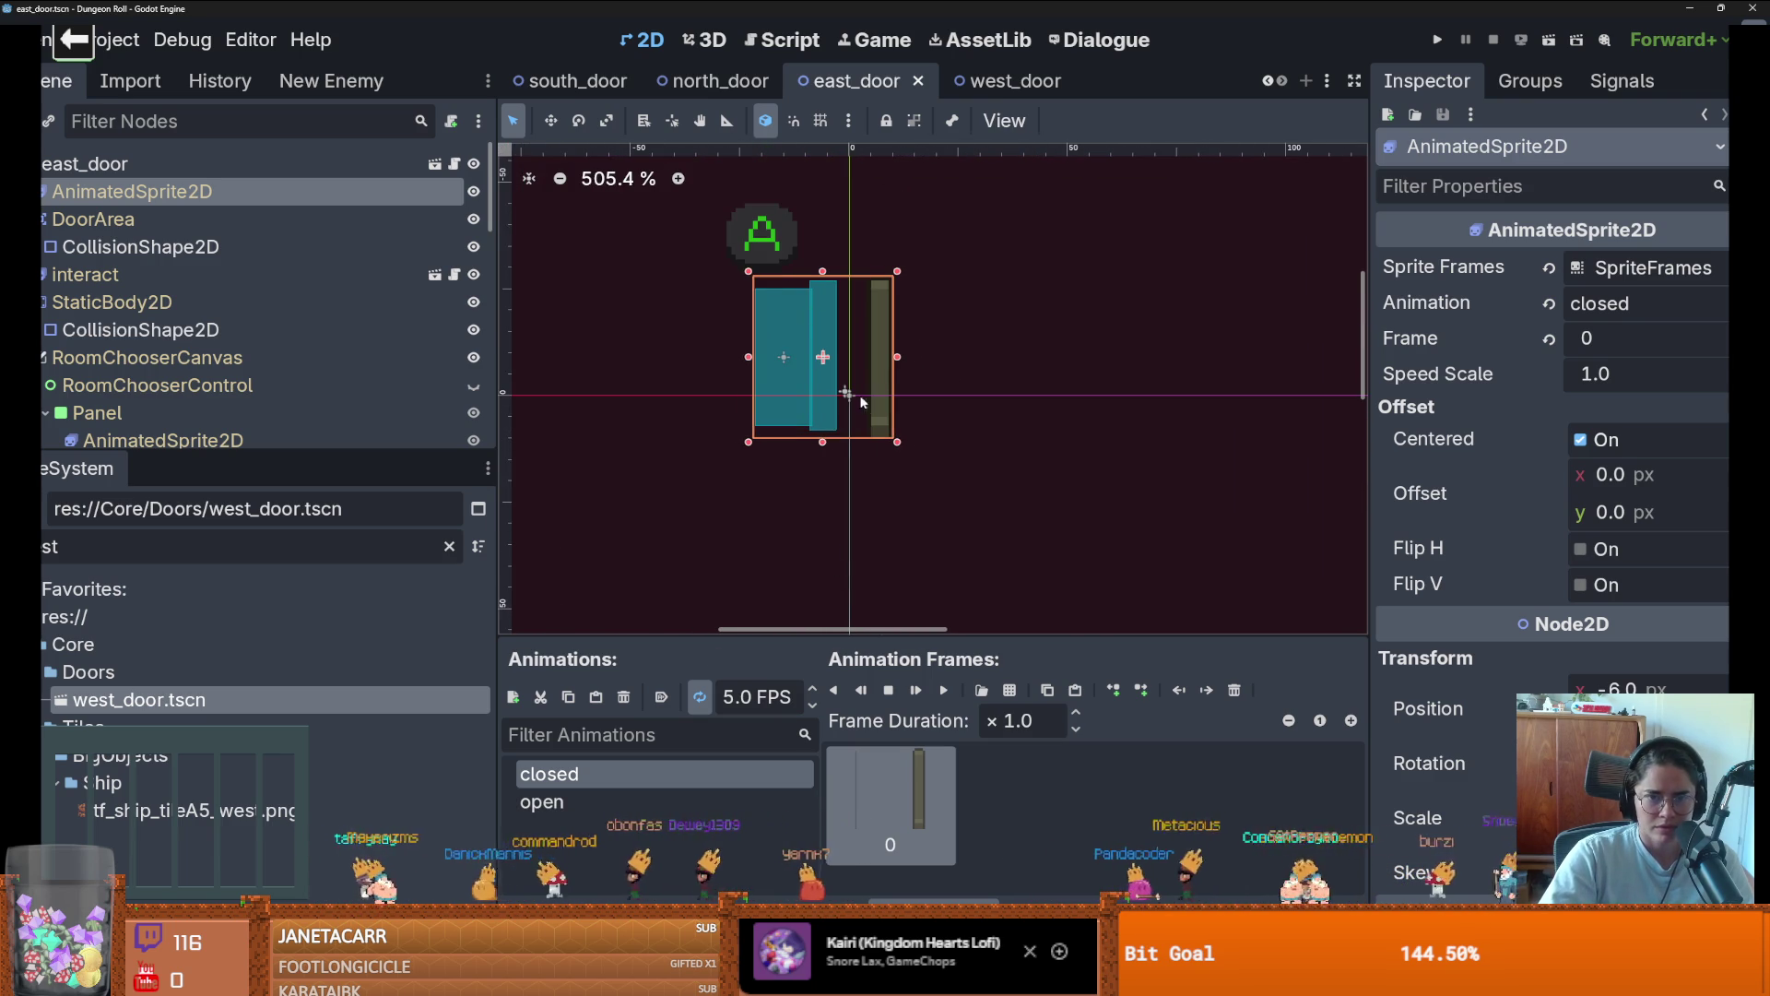
left_click_drag(849, 395, 790, 390)
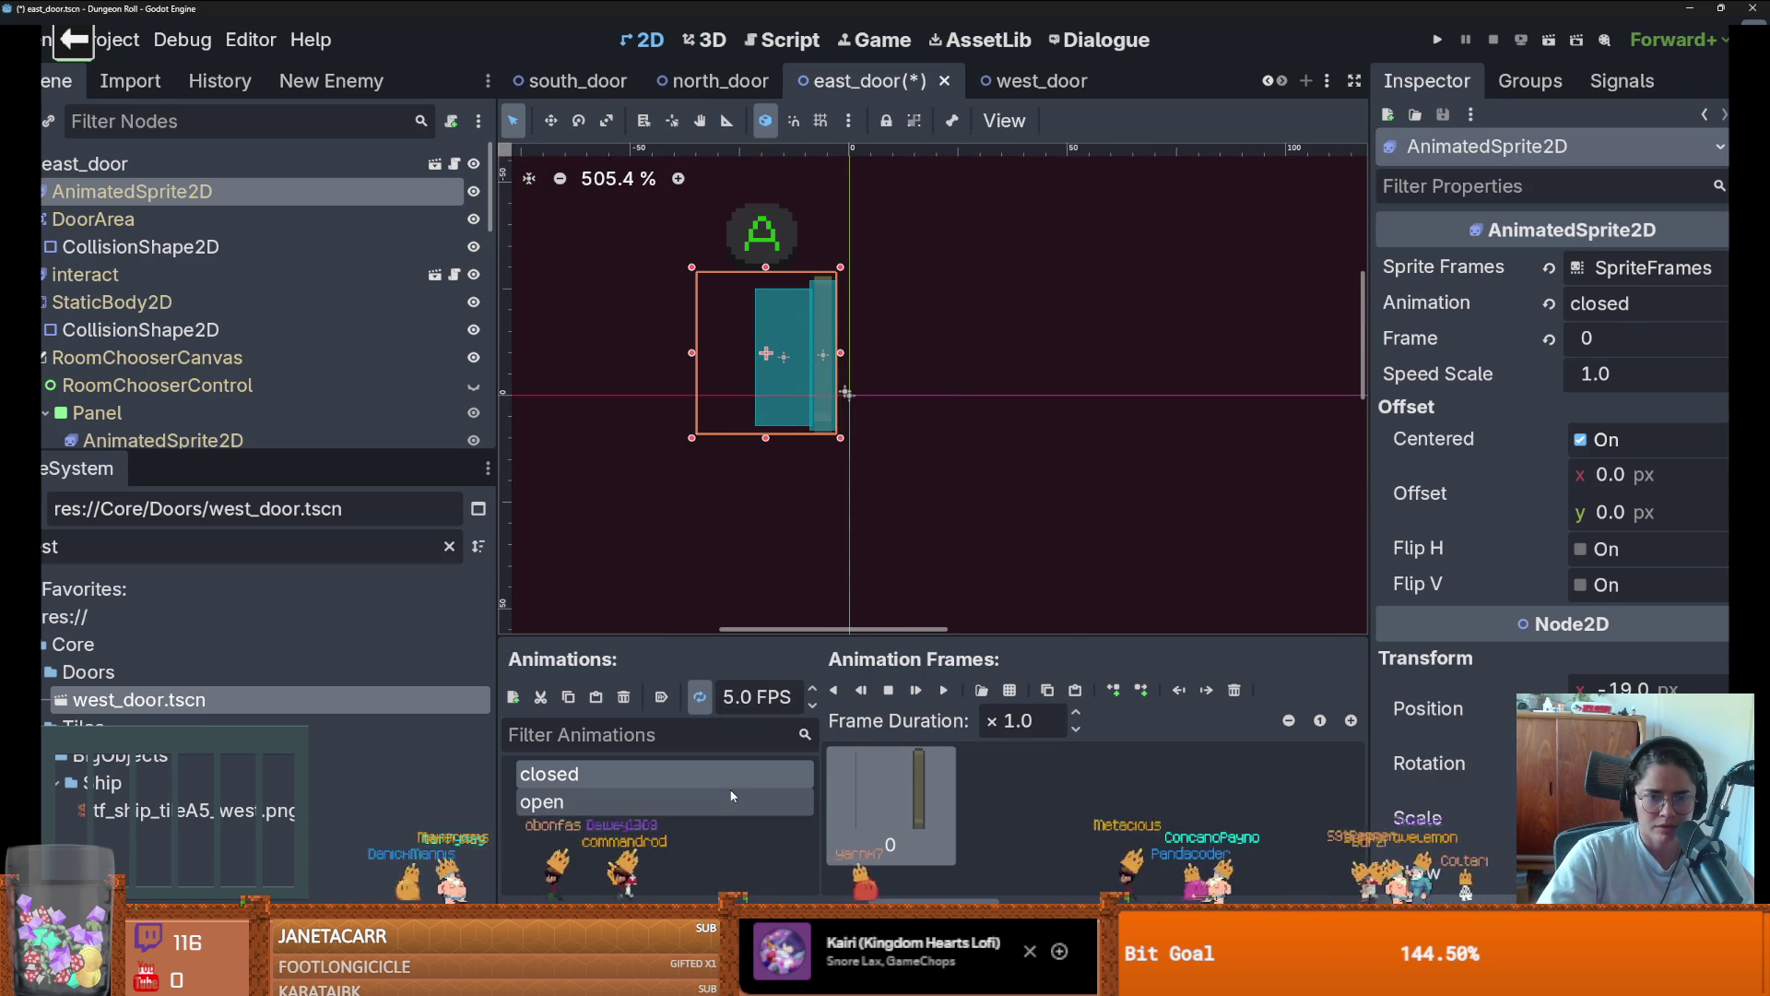
Replace the open animation's frame with an open-door cell from door_sprites.png, ending on closed
left_click(729, 802)
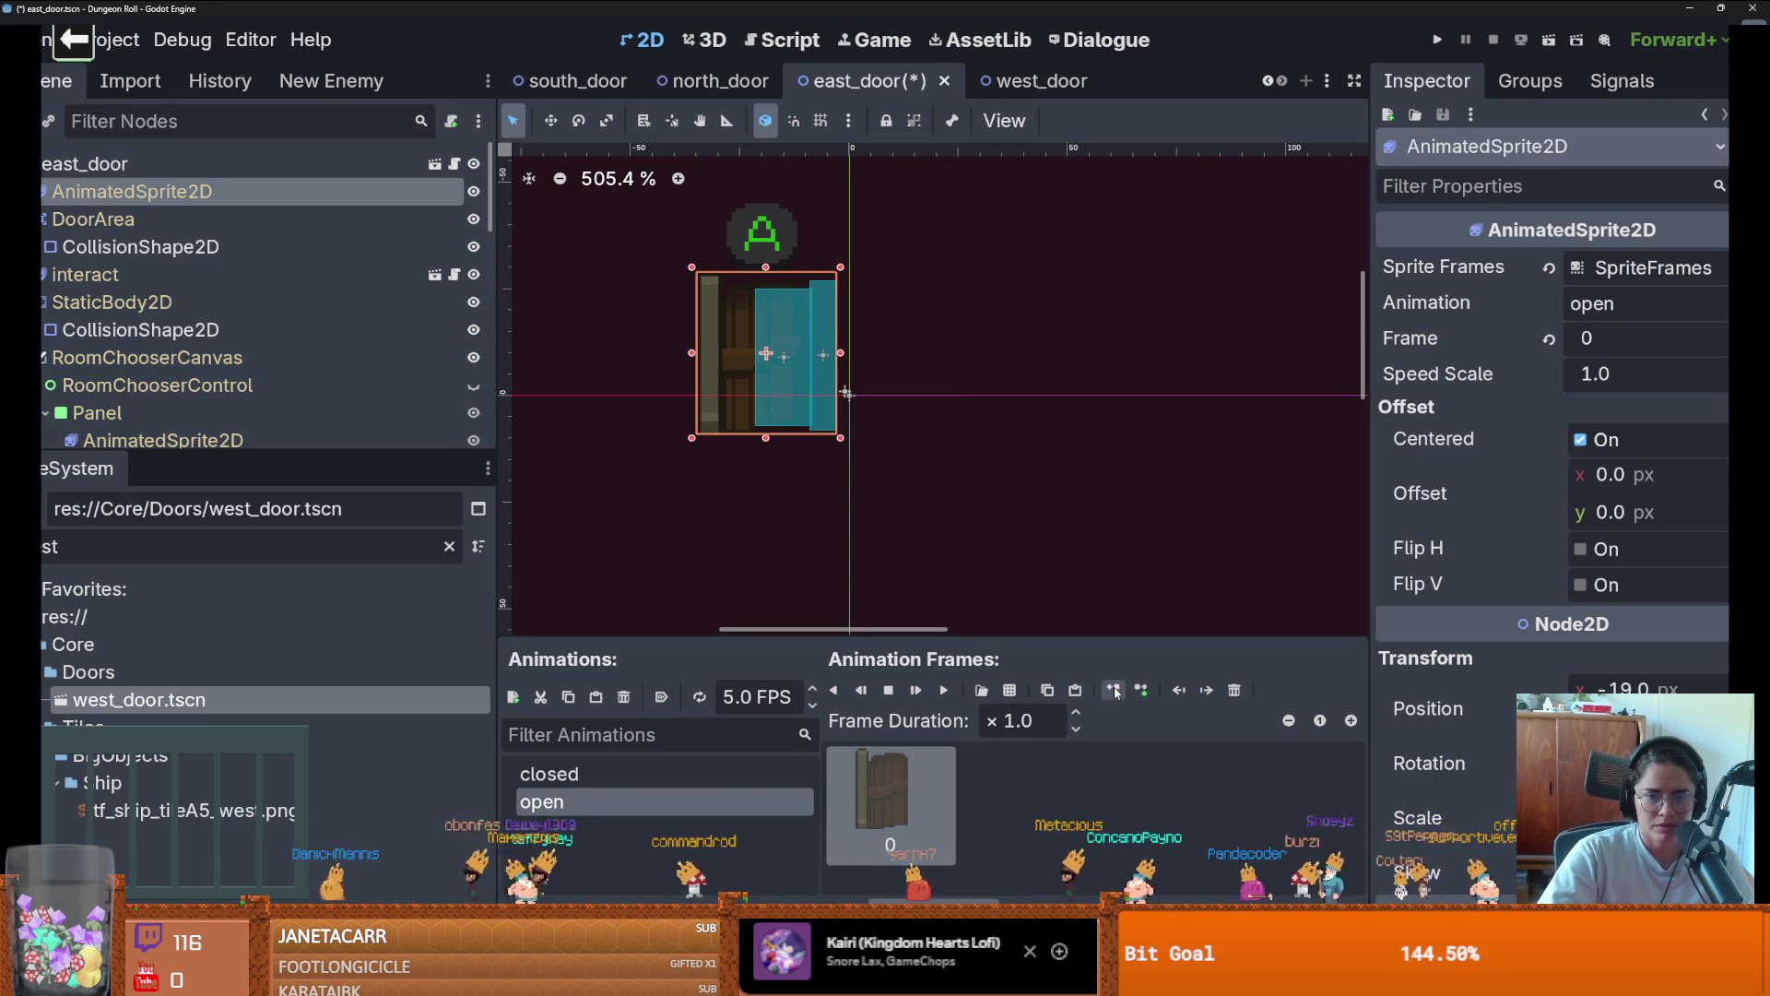
left_click(1235, 689)
left_click(1010, 689)
left_click(719, 755)
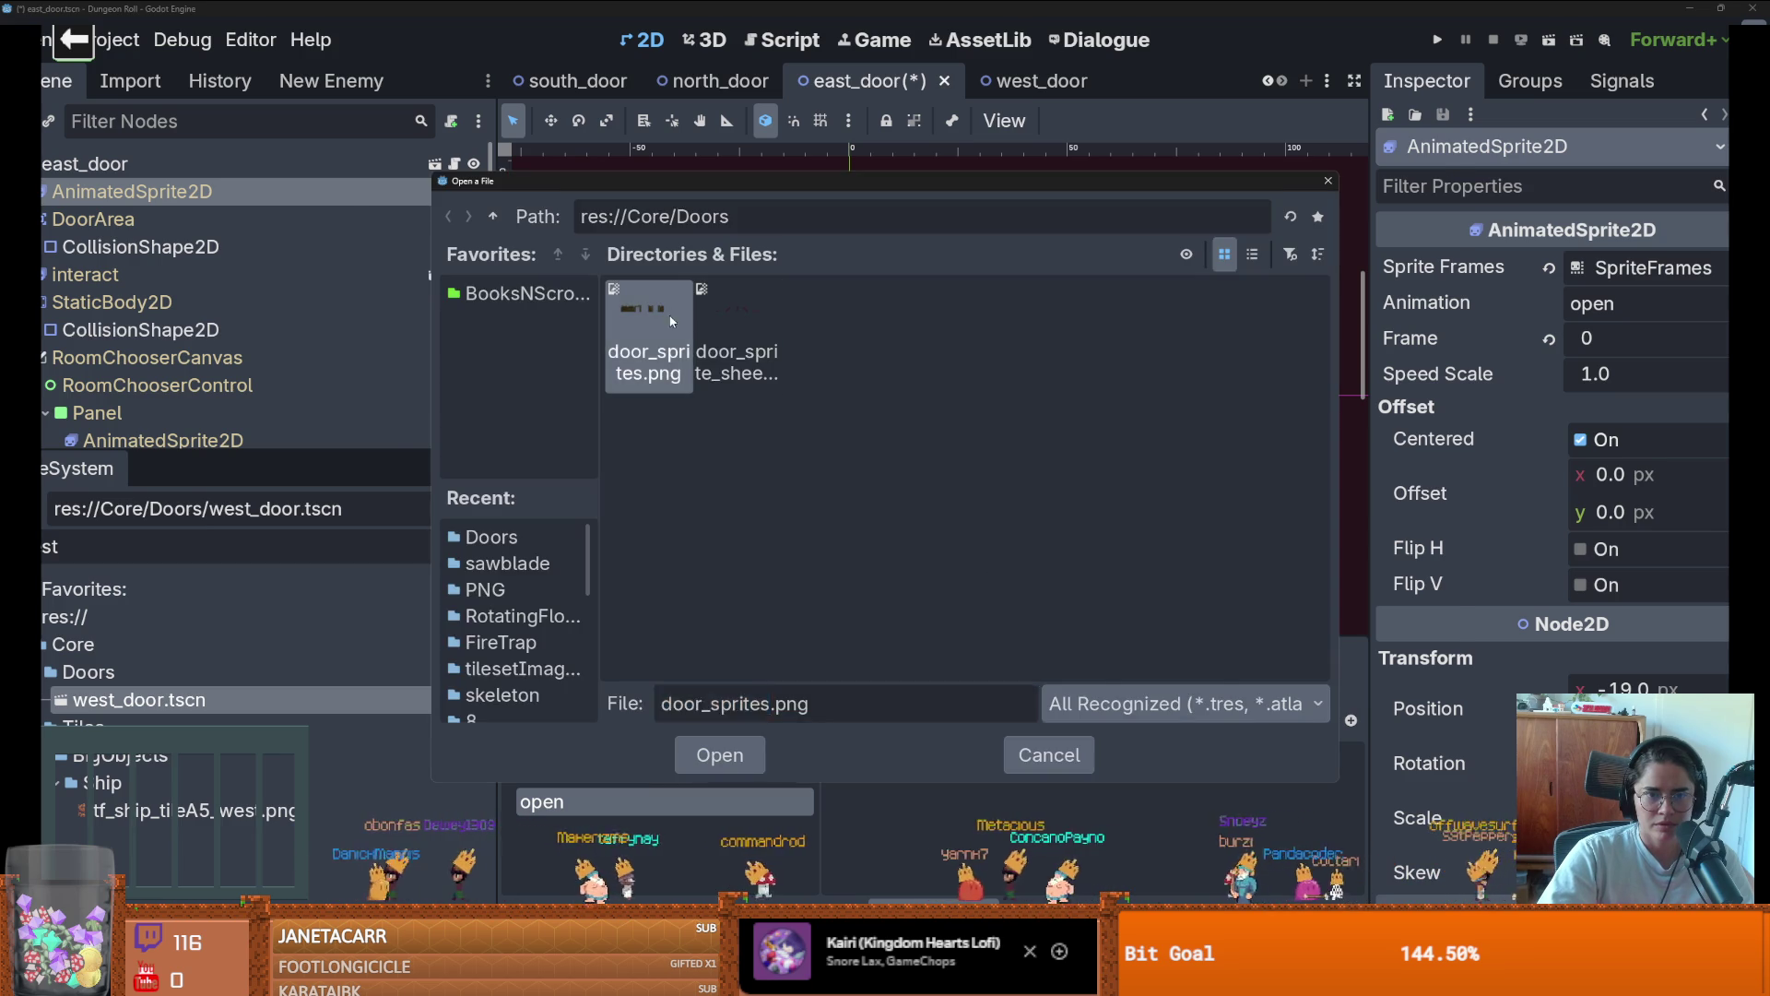
left_click(804, 500)
left_click(748, 778)
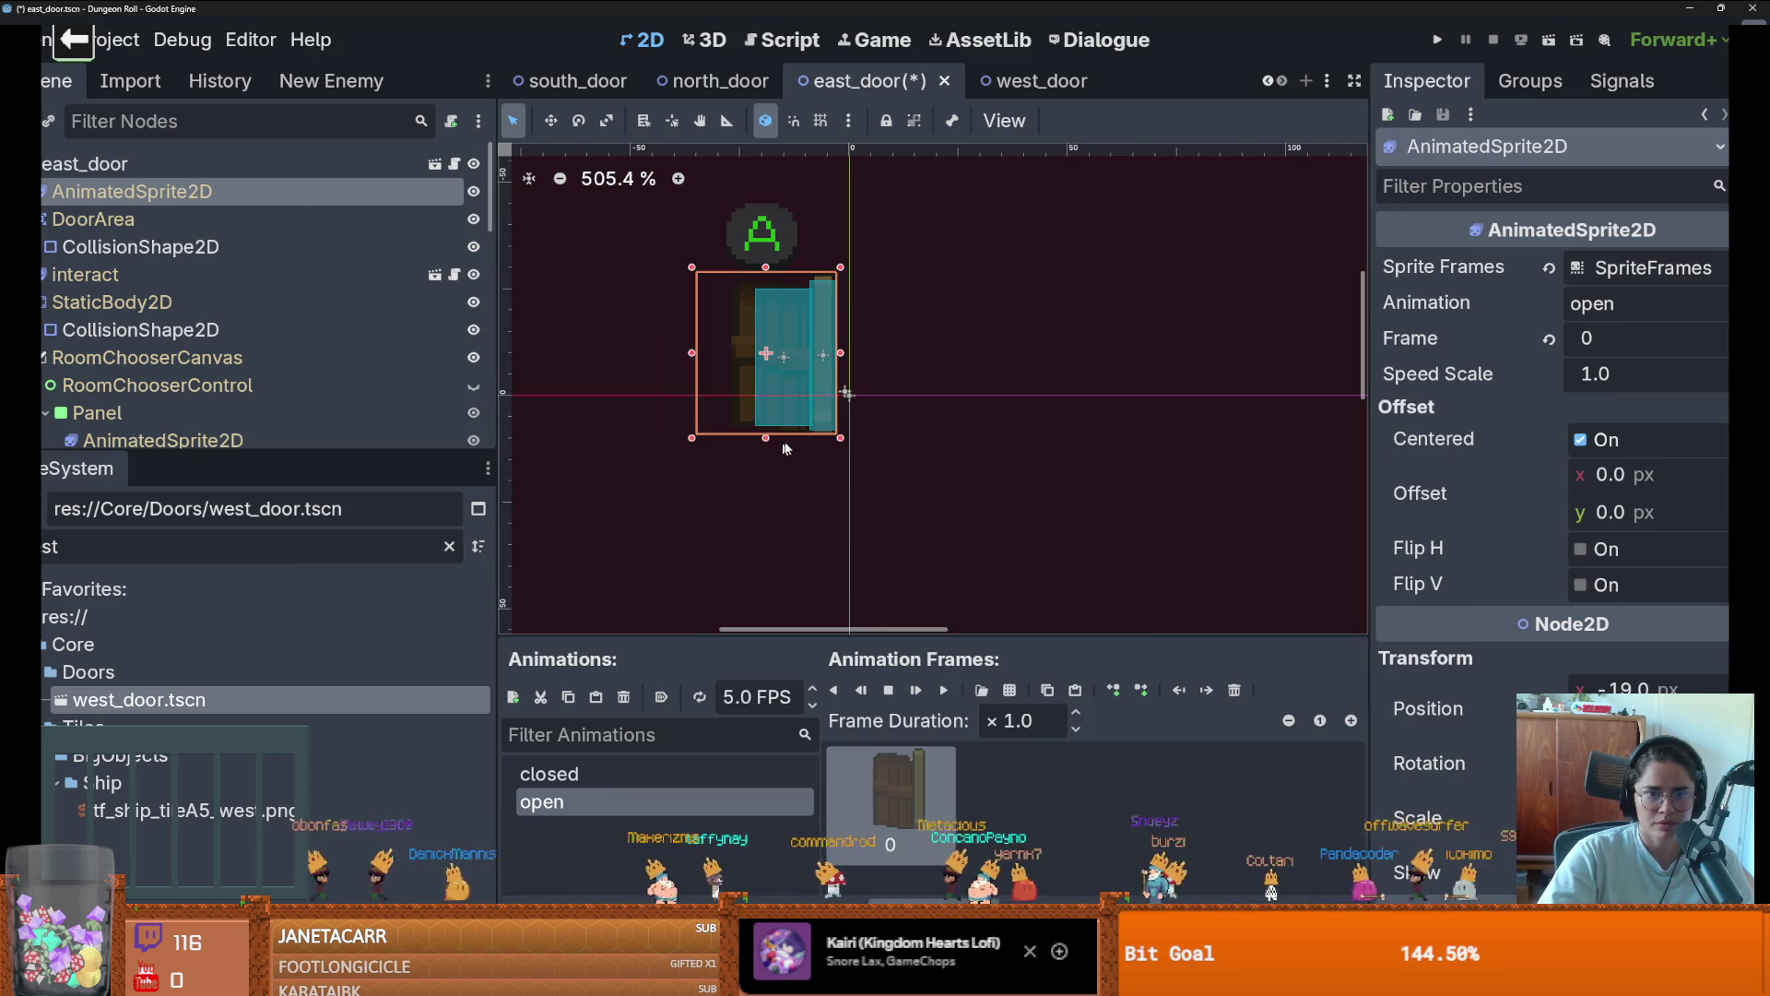
left_click(749, 775)
left_click(745, 804)
left_click(745, 775)
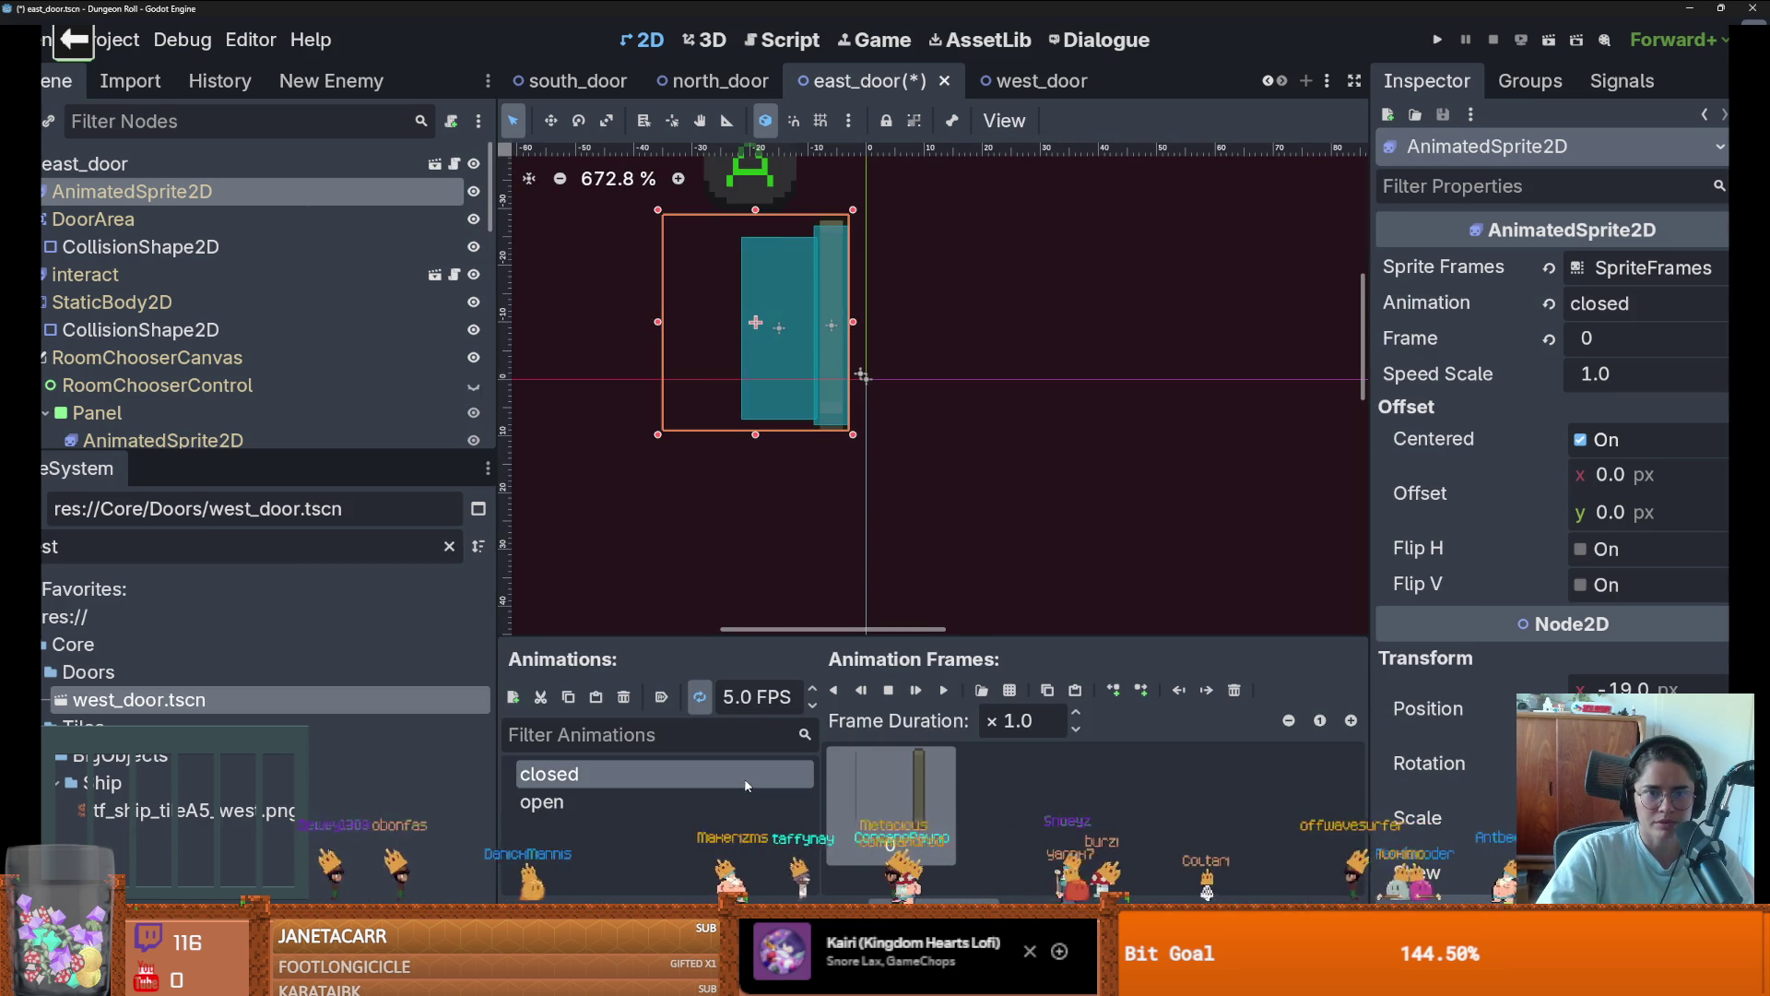
left_click(745, 803)
left_click(742, 775)
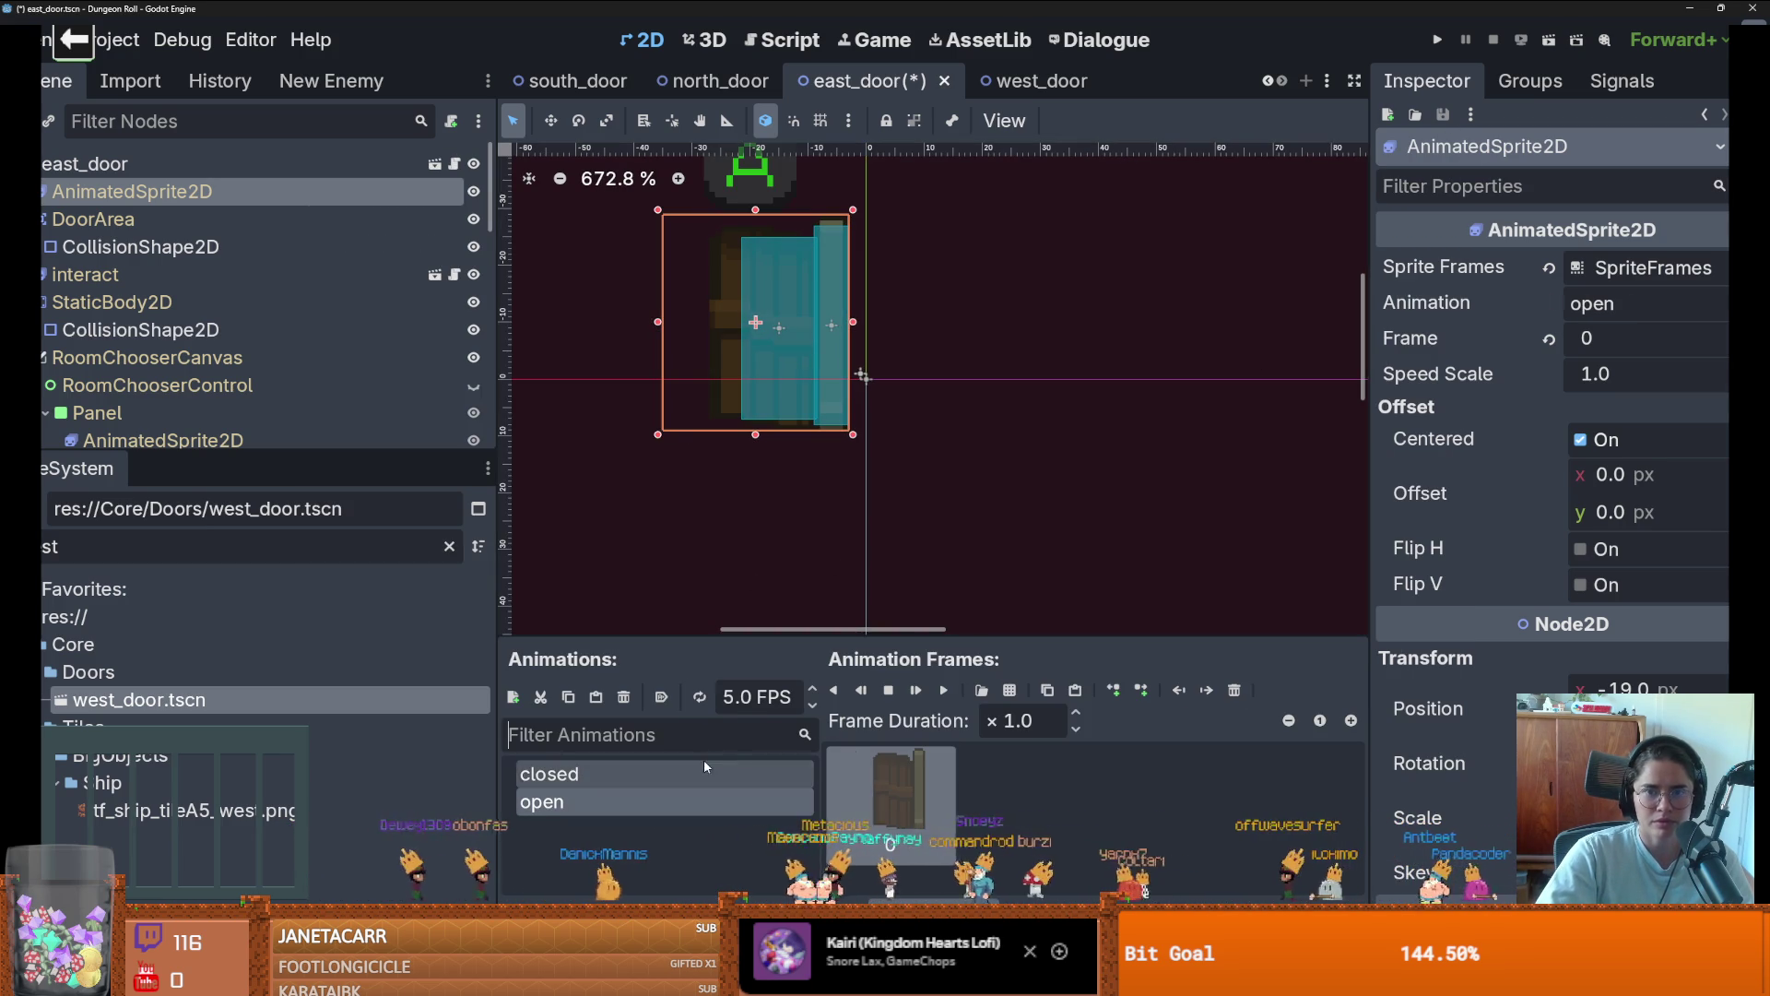
Run the game with F5, walk the knight through the west door, pick a room, then pause and resume
key("F5")
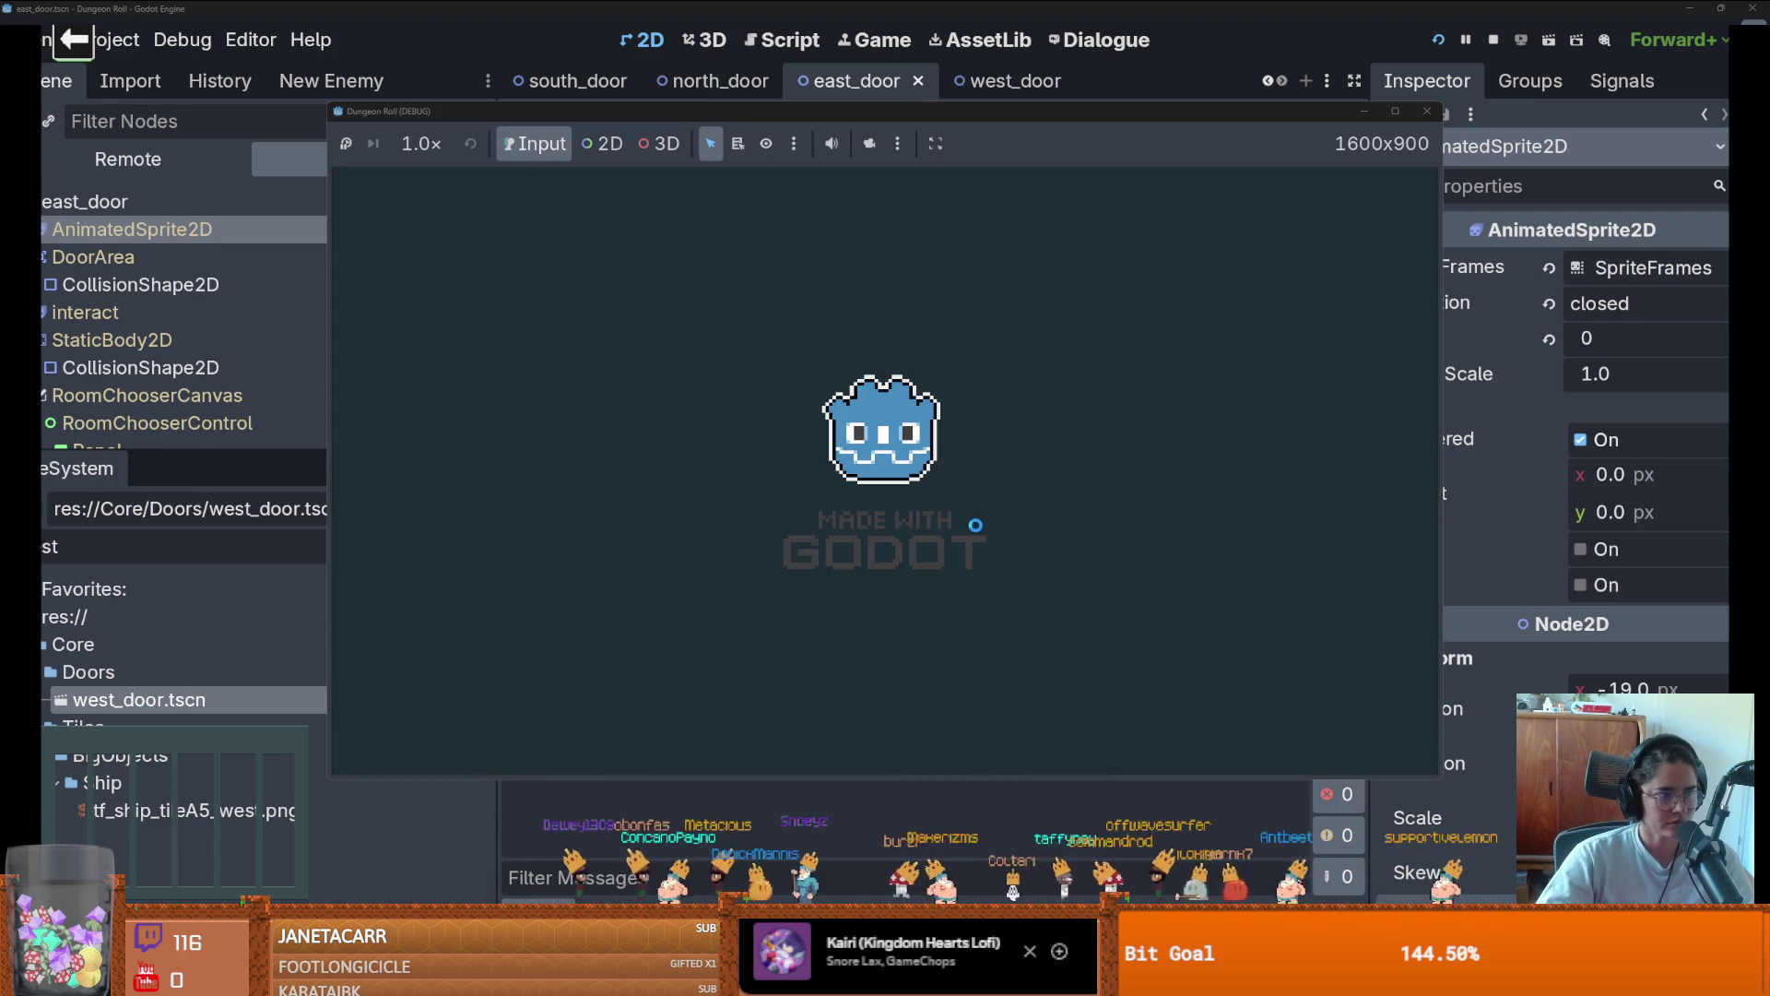
key("a")
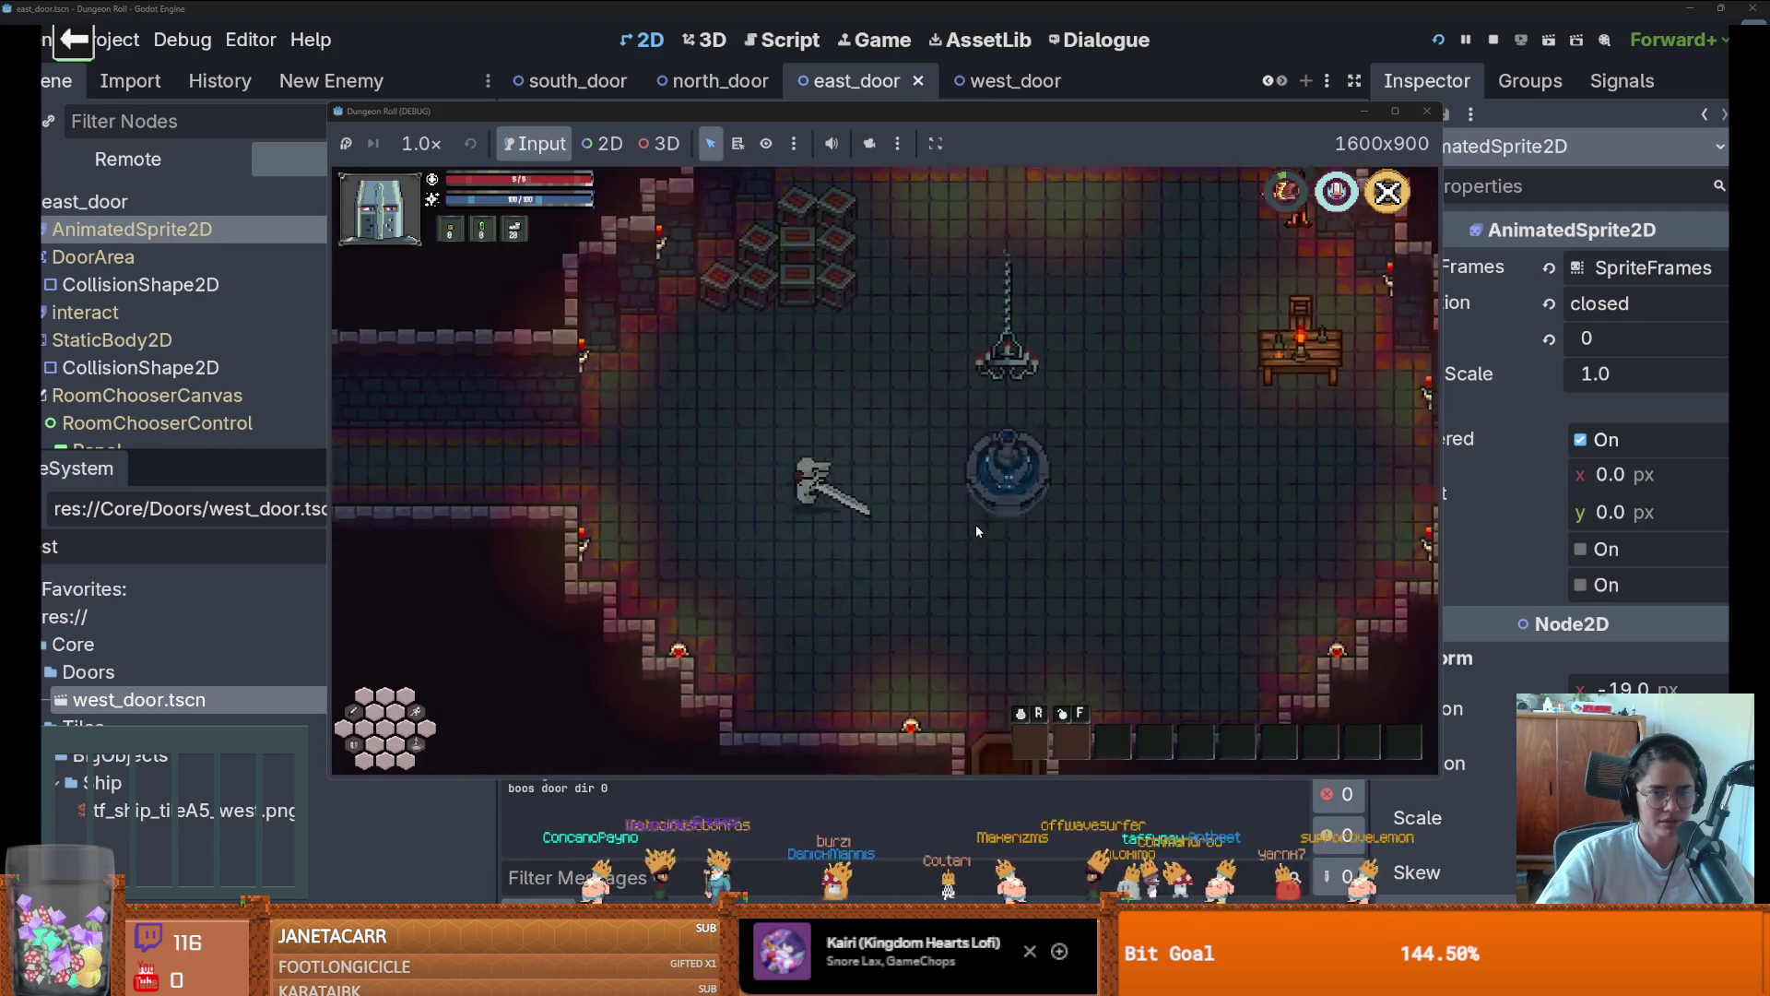
key("a")
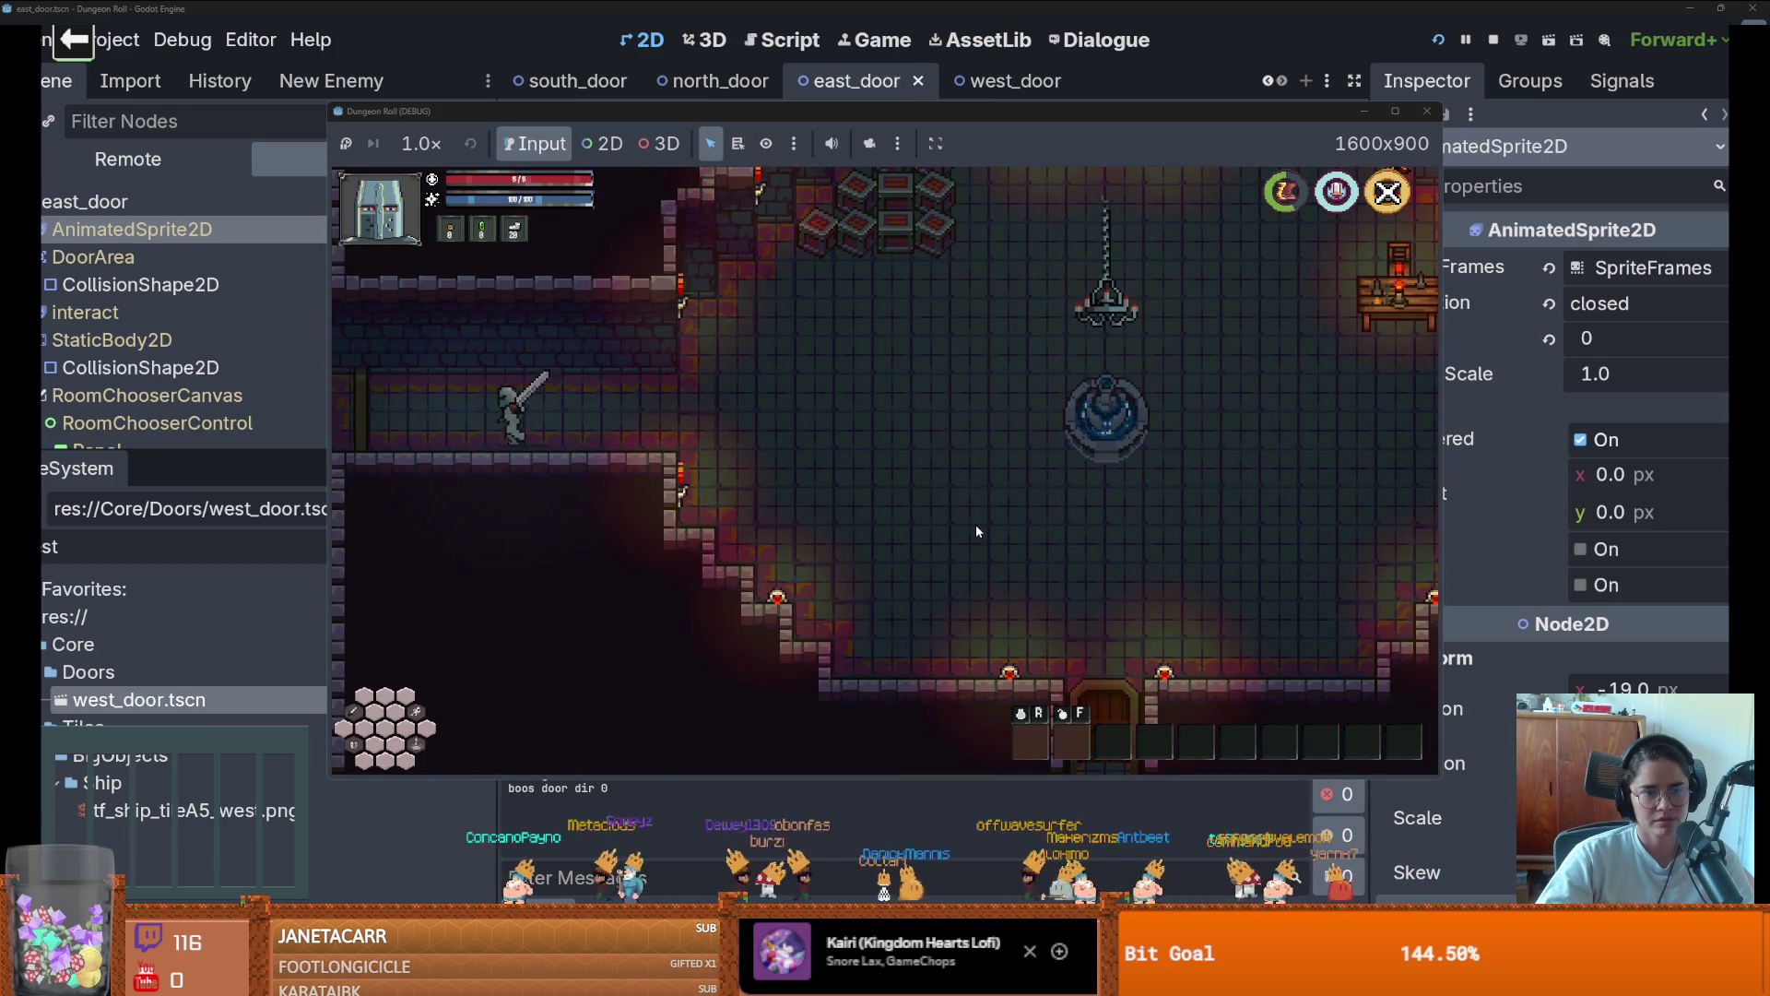
left_click(933, 444)
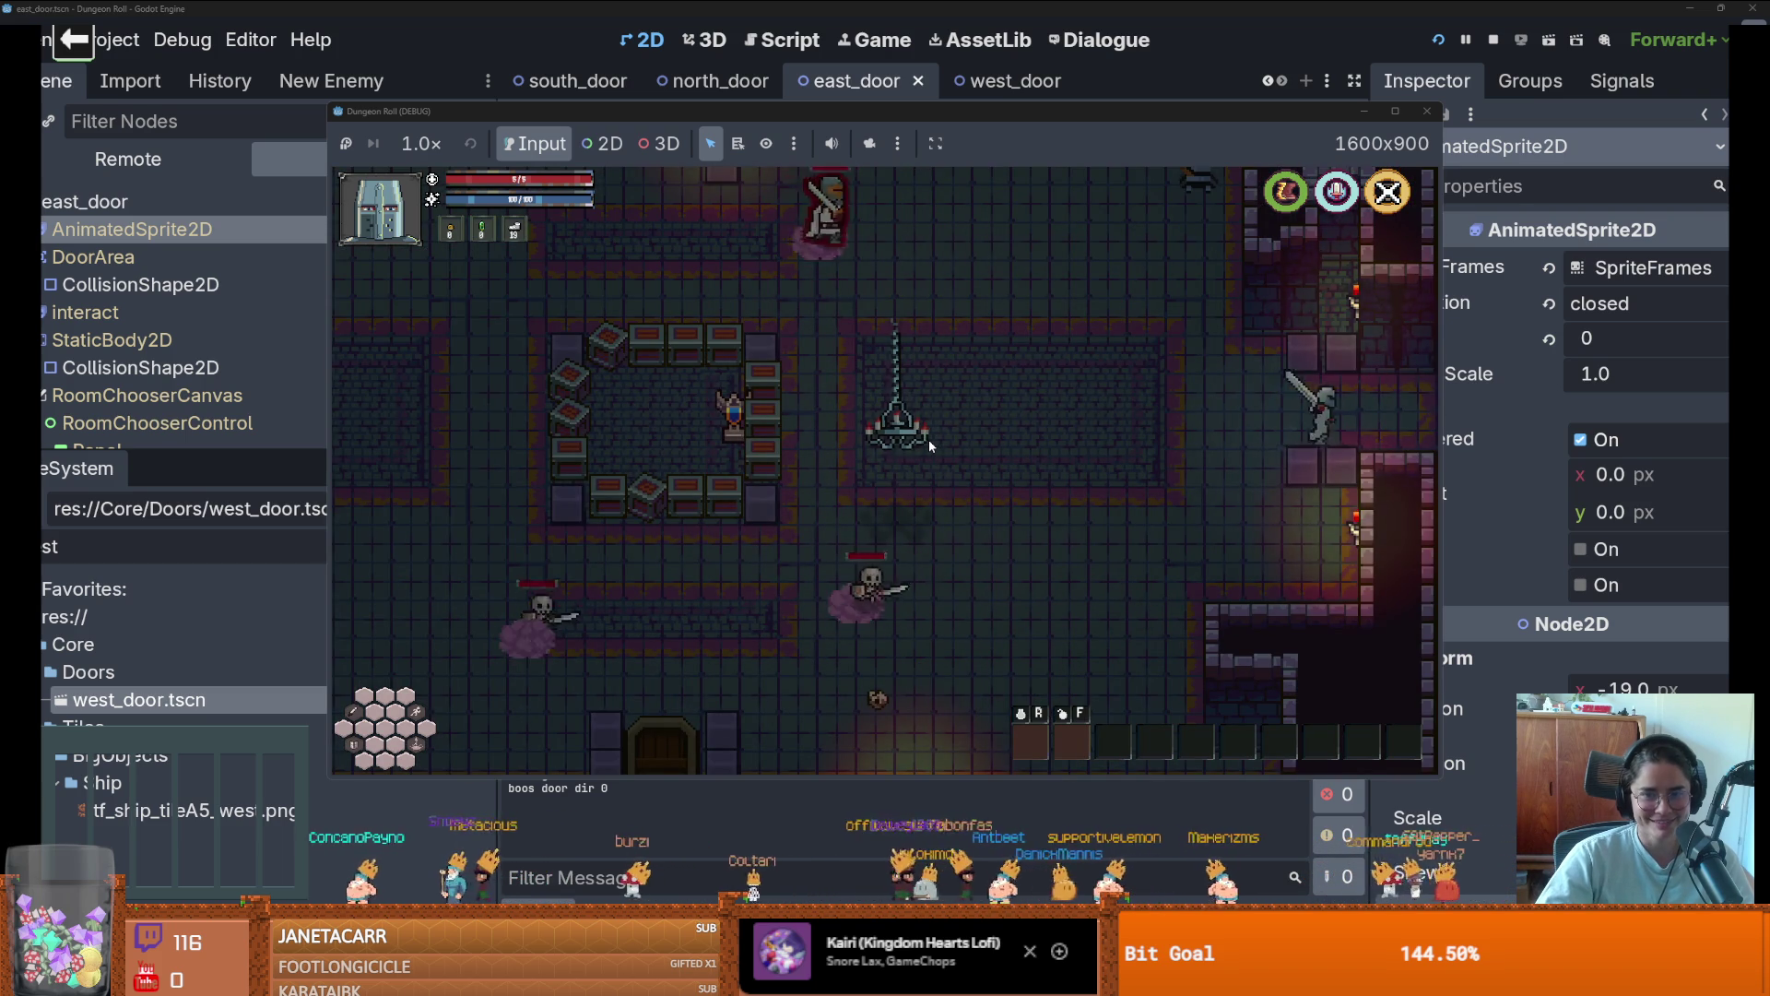
key("Escape")
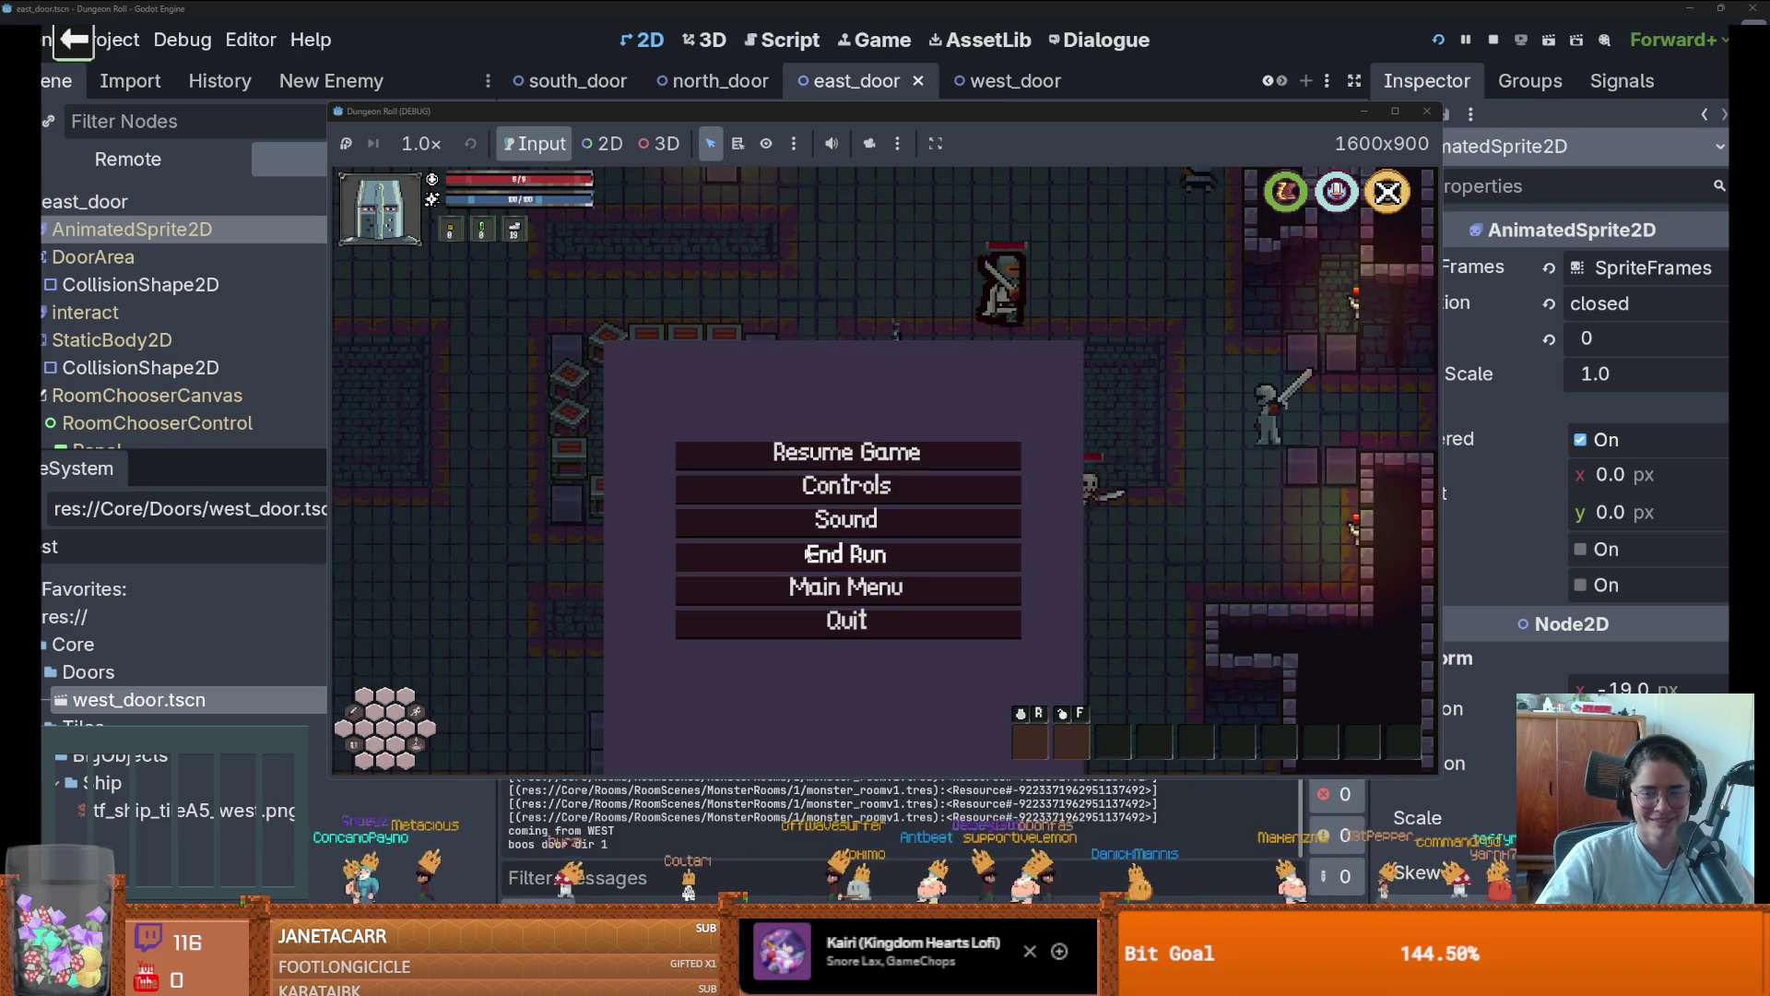
left_click(856, 545)
Walk the knight to the east door, choose the middle room card, and head out west
key("d")
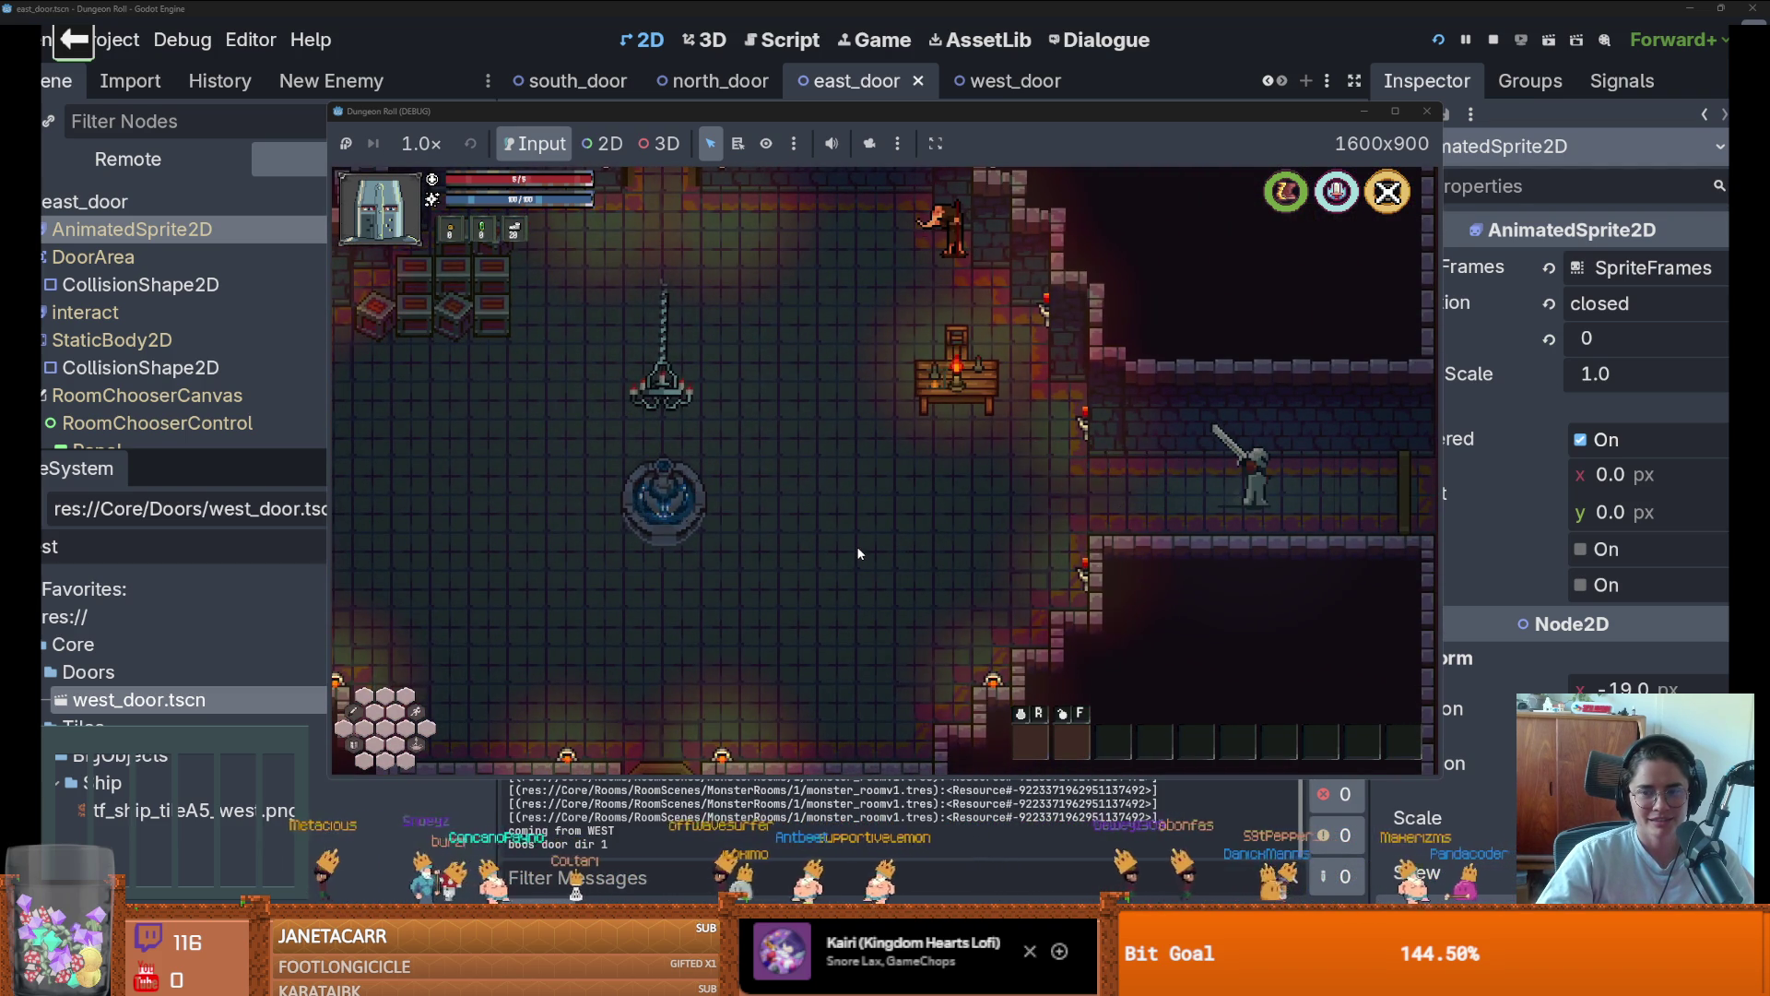
key("d")
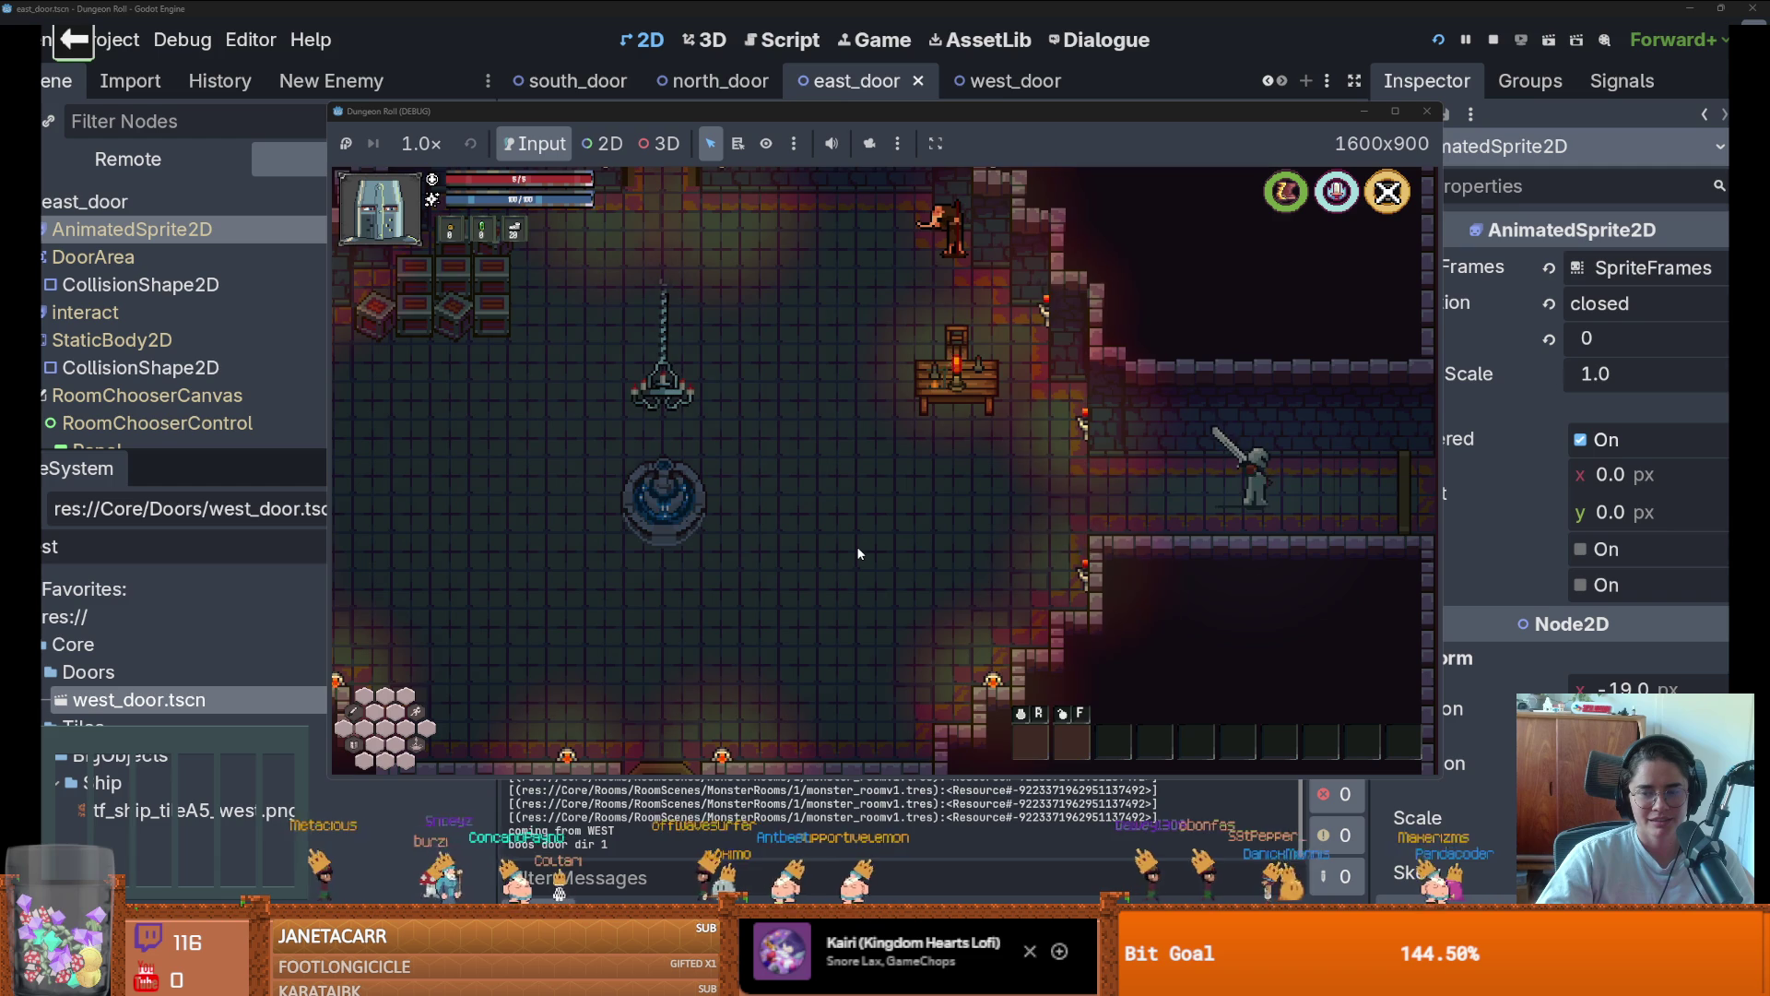
key("e")
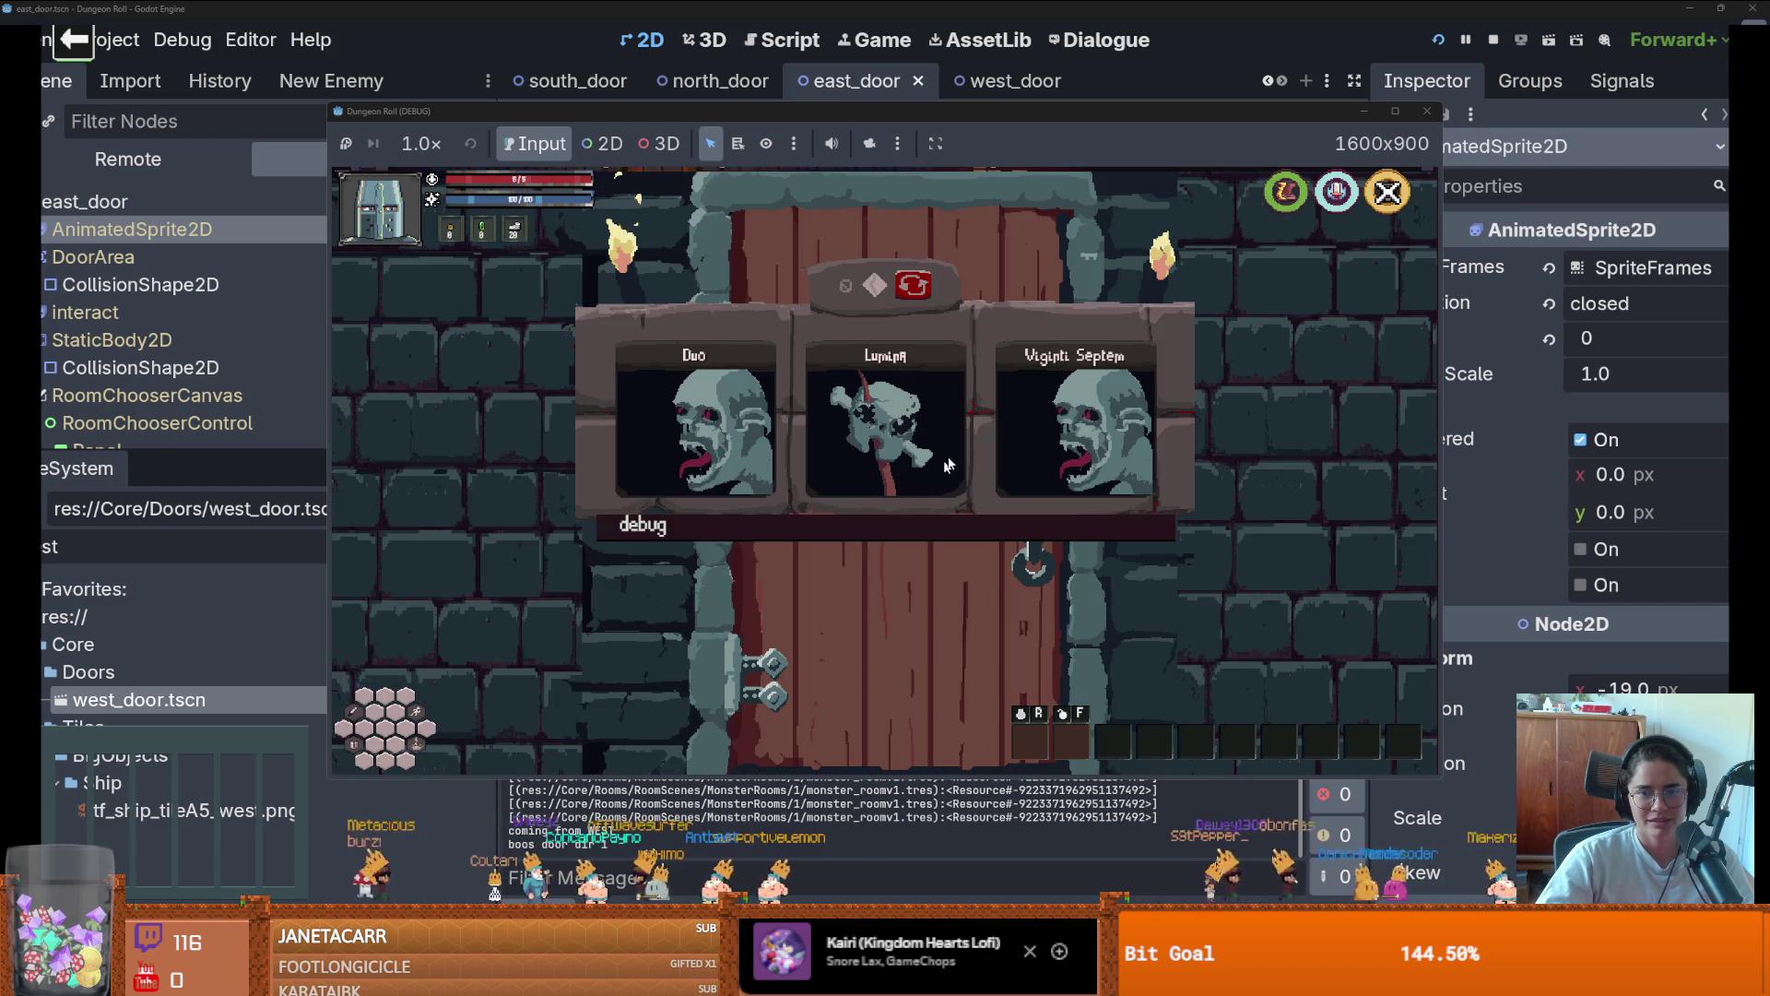
left_click(942, 452)
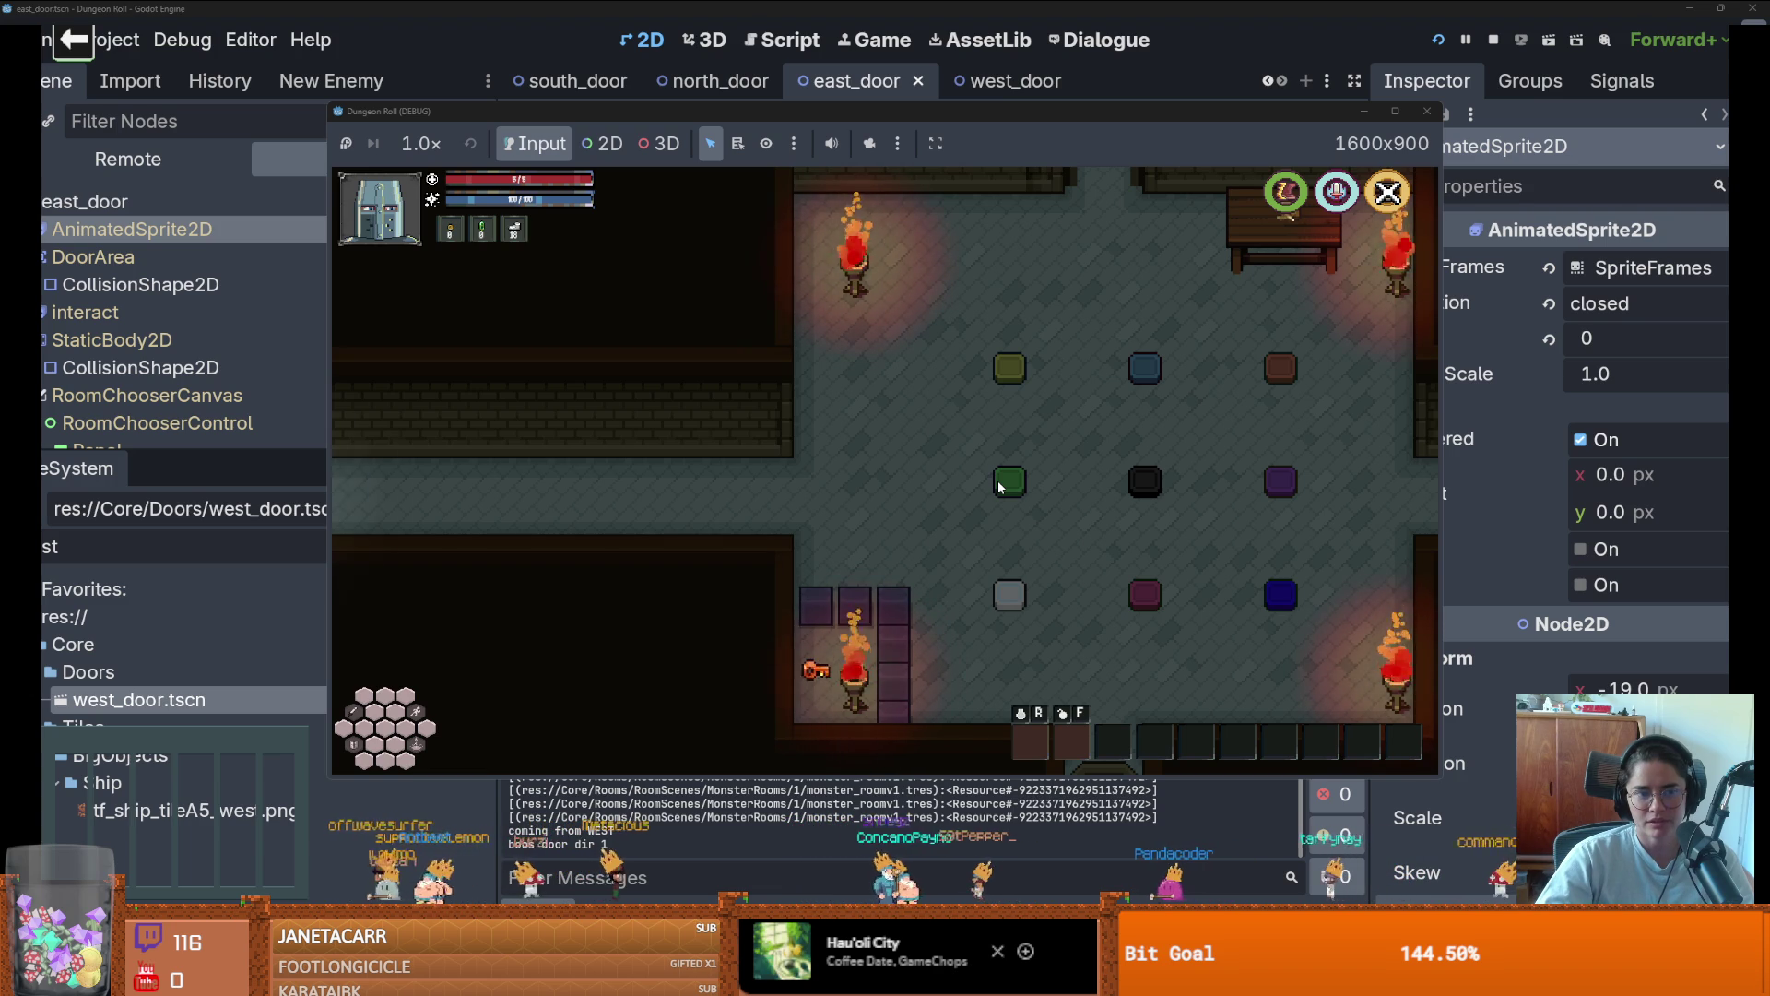
key("a")
key("a")
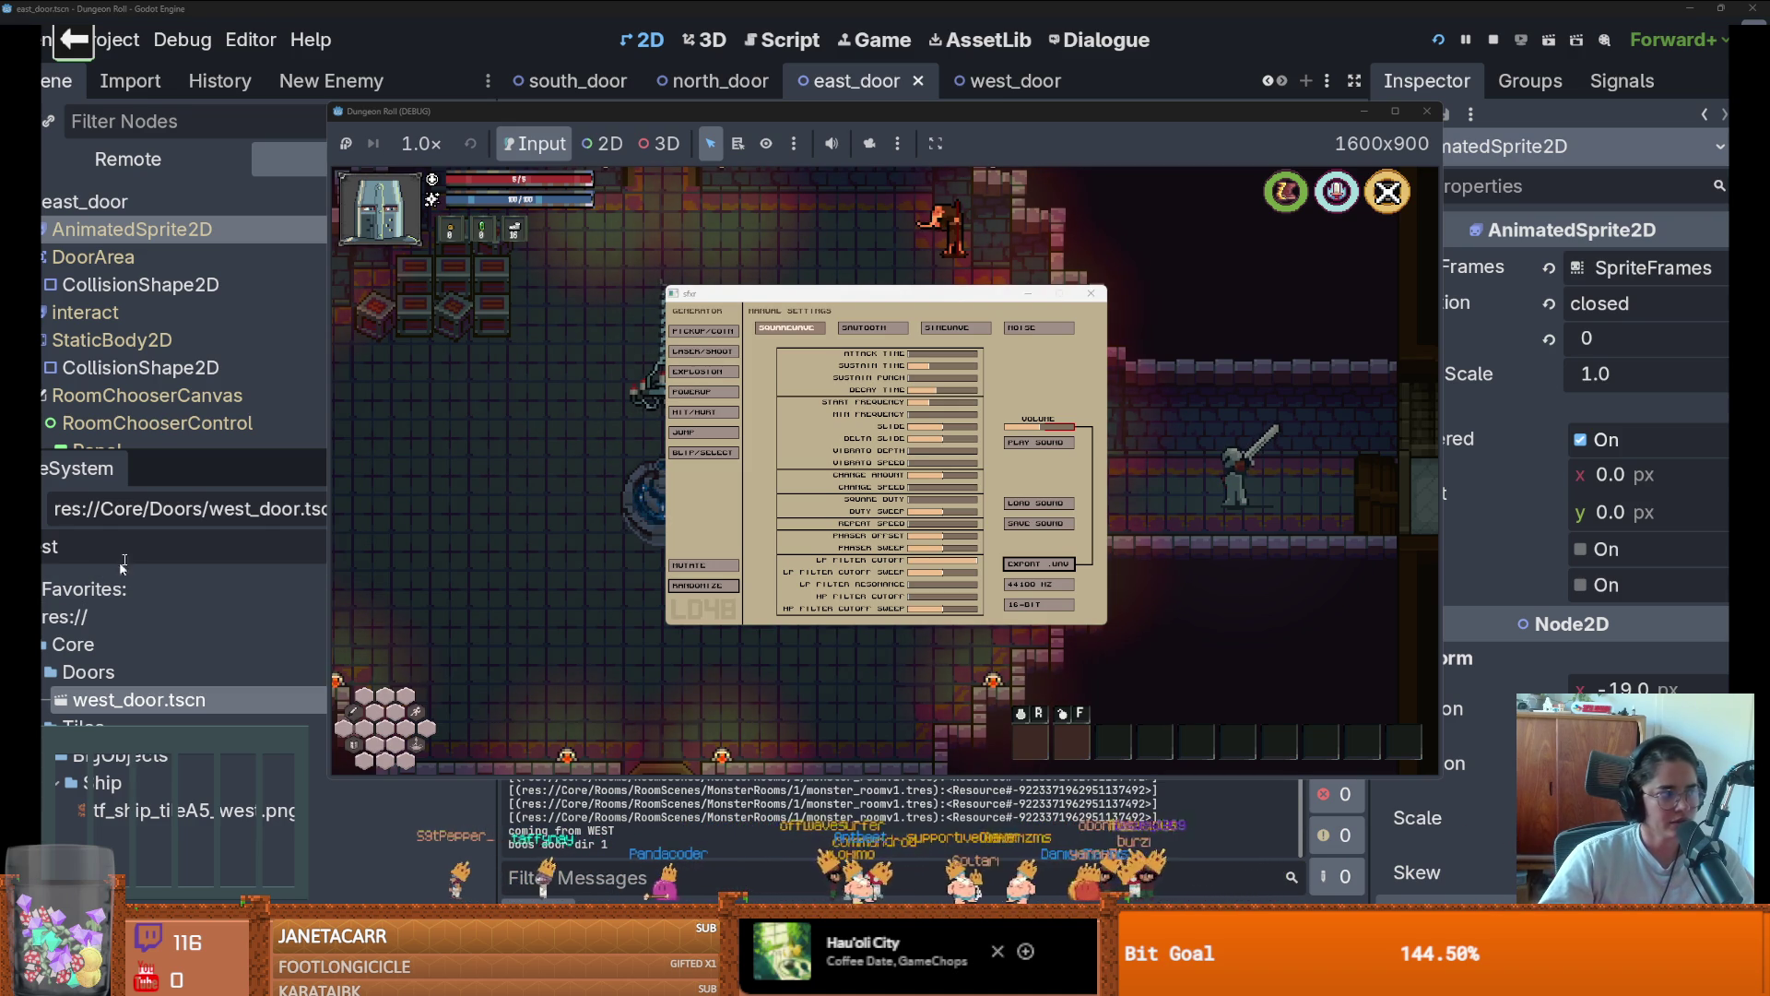
Bring up sfxr over the game, then switch to the browser's Google Images results for 'palta'
mouse_move(493, 977)
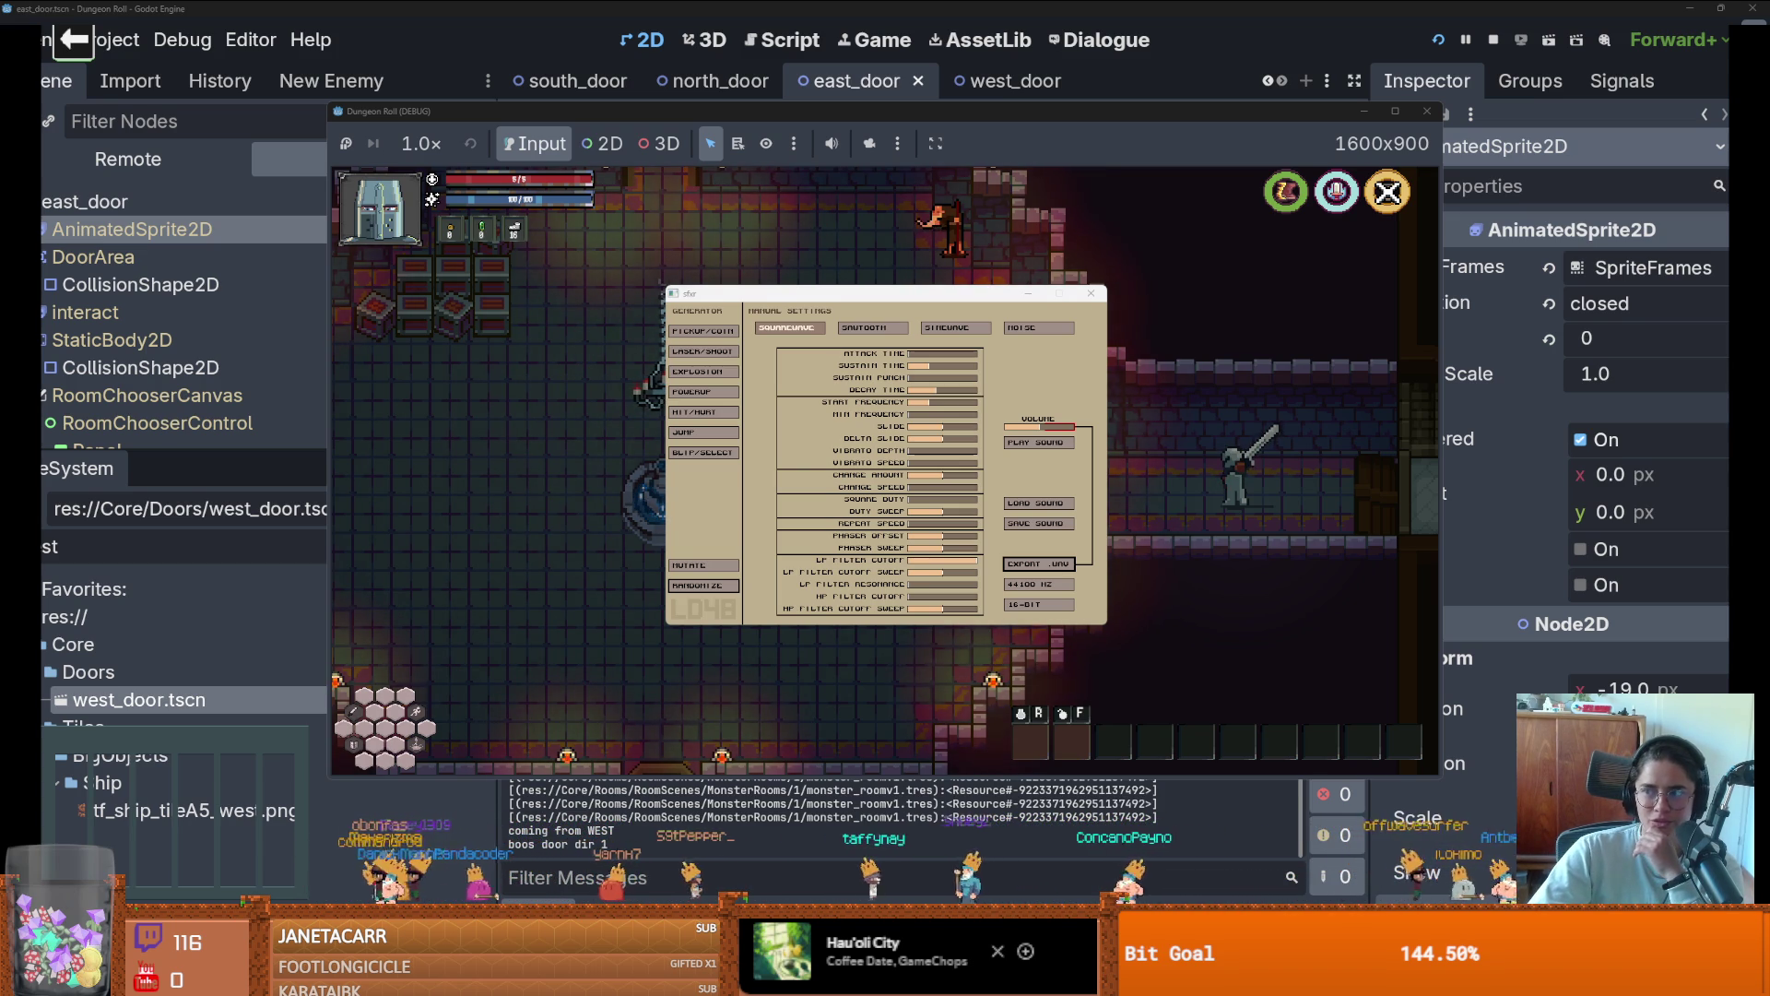
key("alt+Tab")
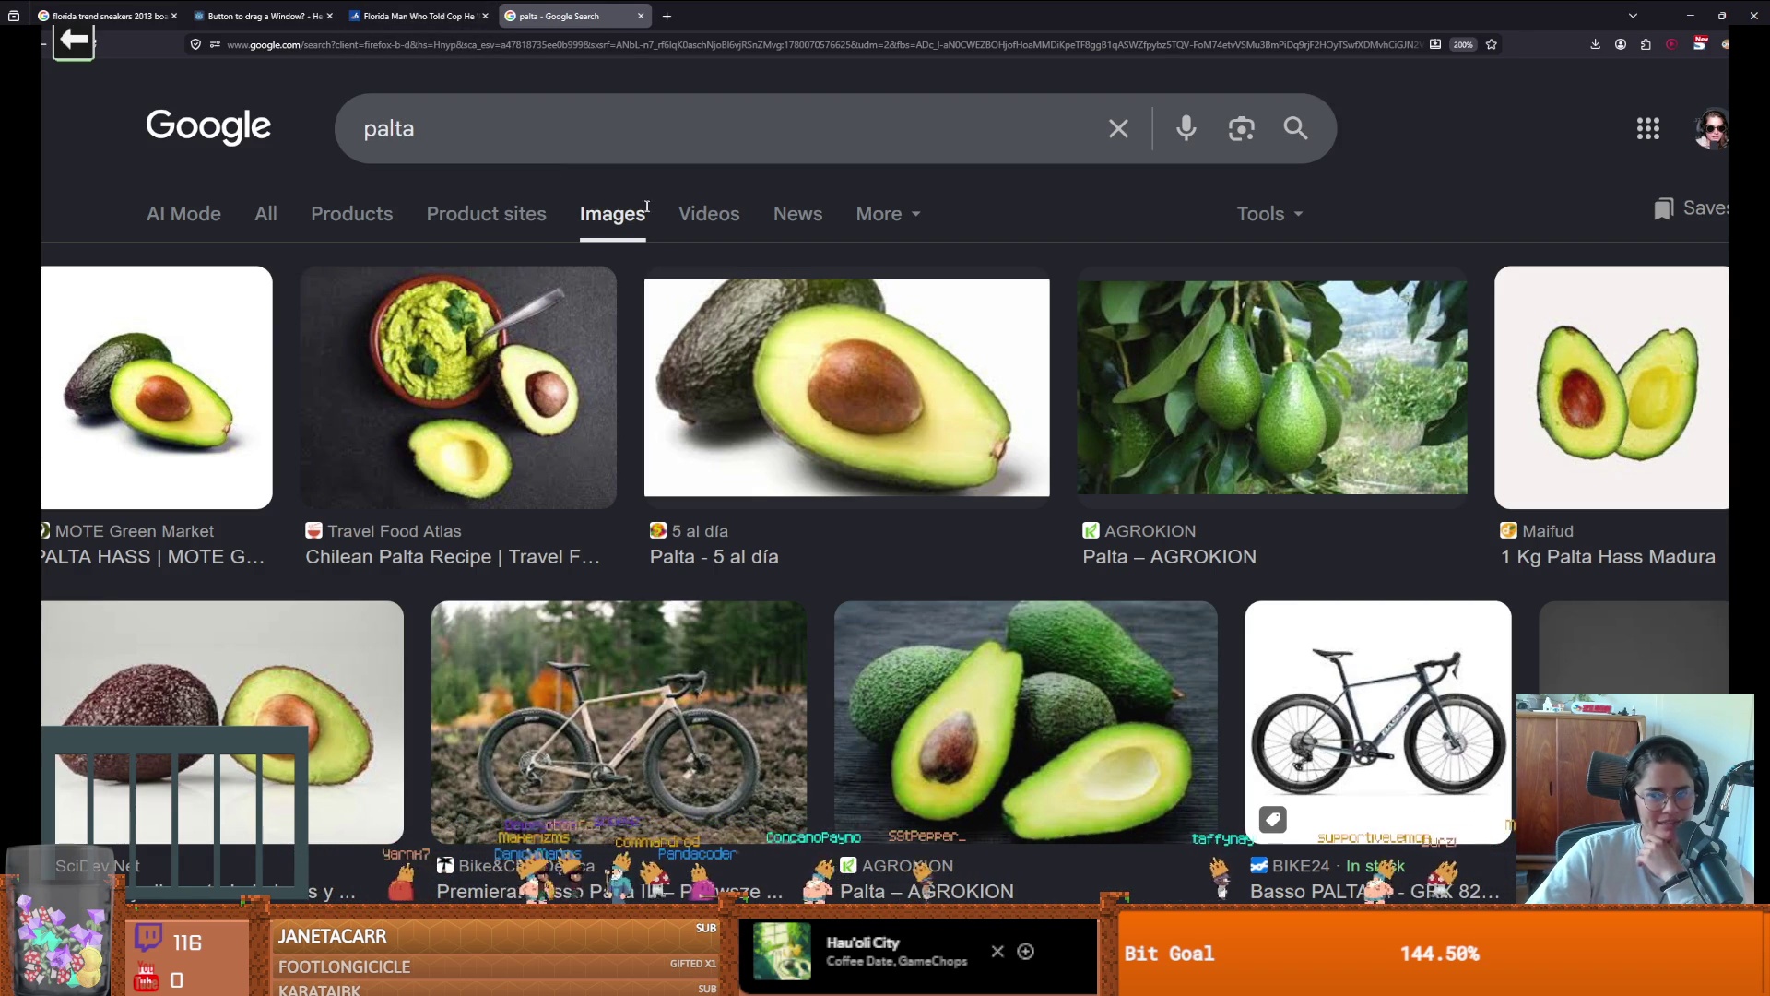
Show All results with the AI overview for 'palta', then return to the game with sfxr
scroll(779, 302, "down", 5)
scroll(779, 301, "up", 5)
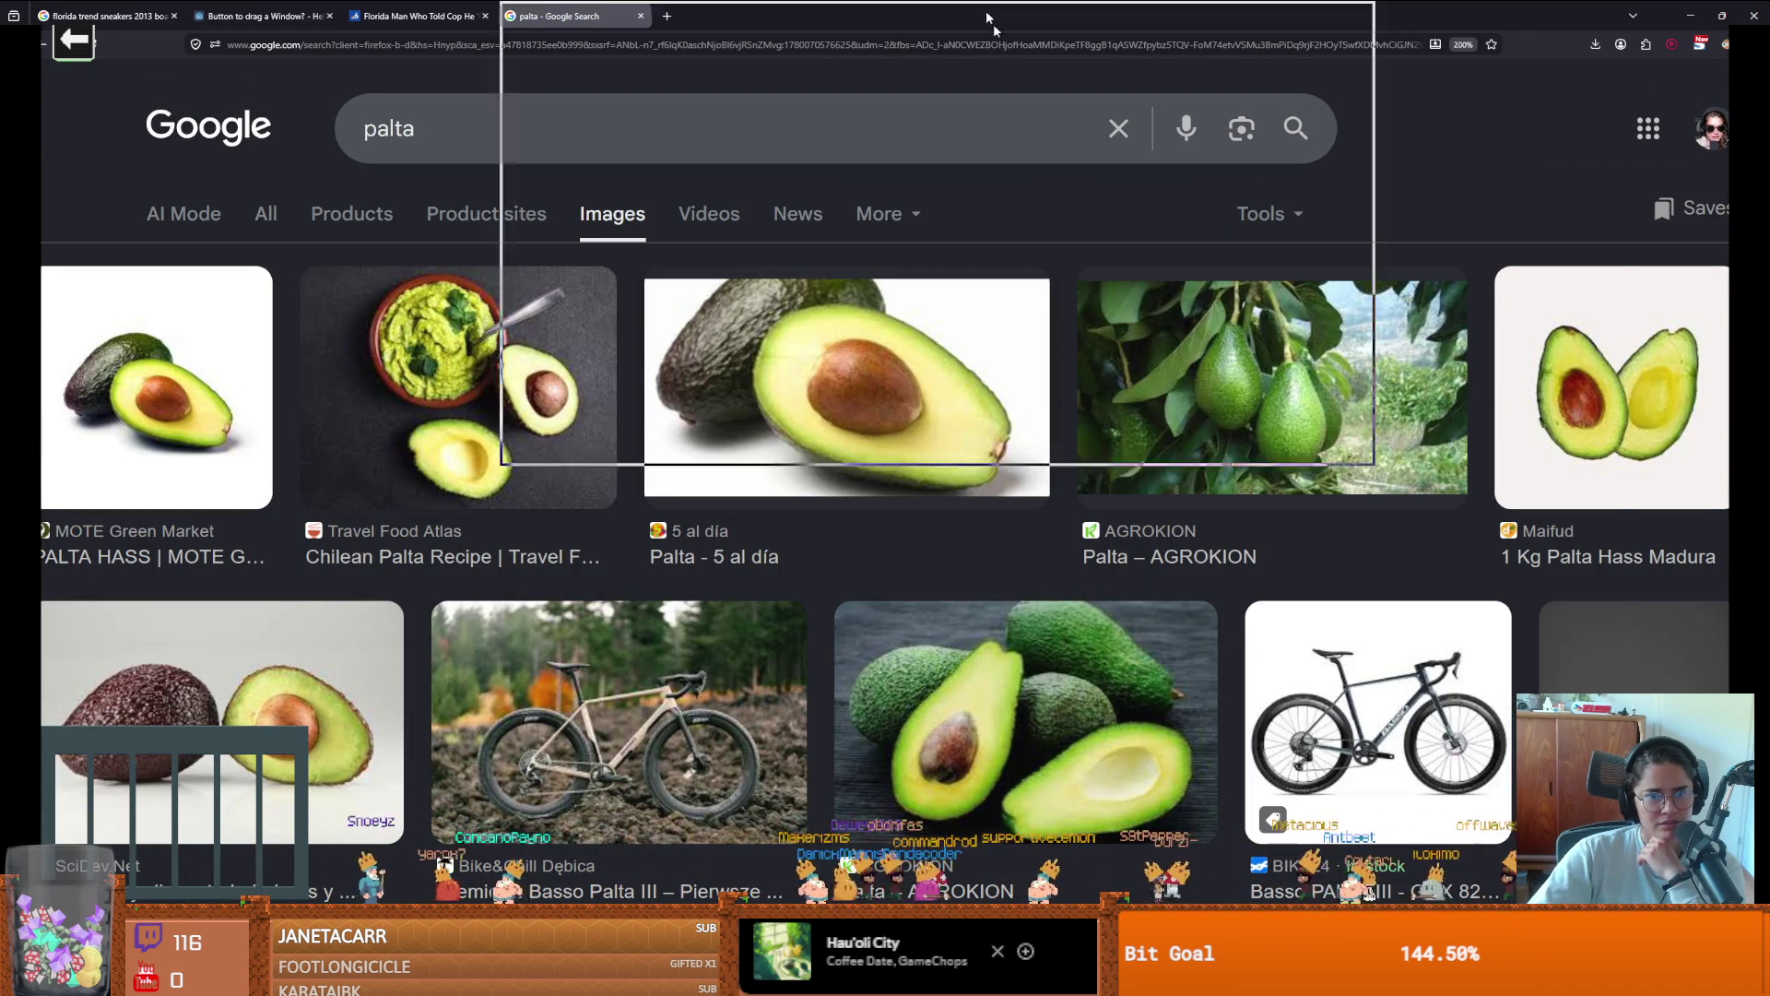
key("alt+Tab")
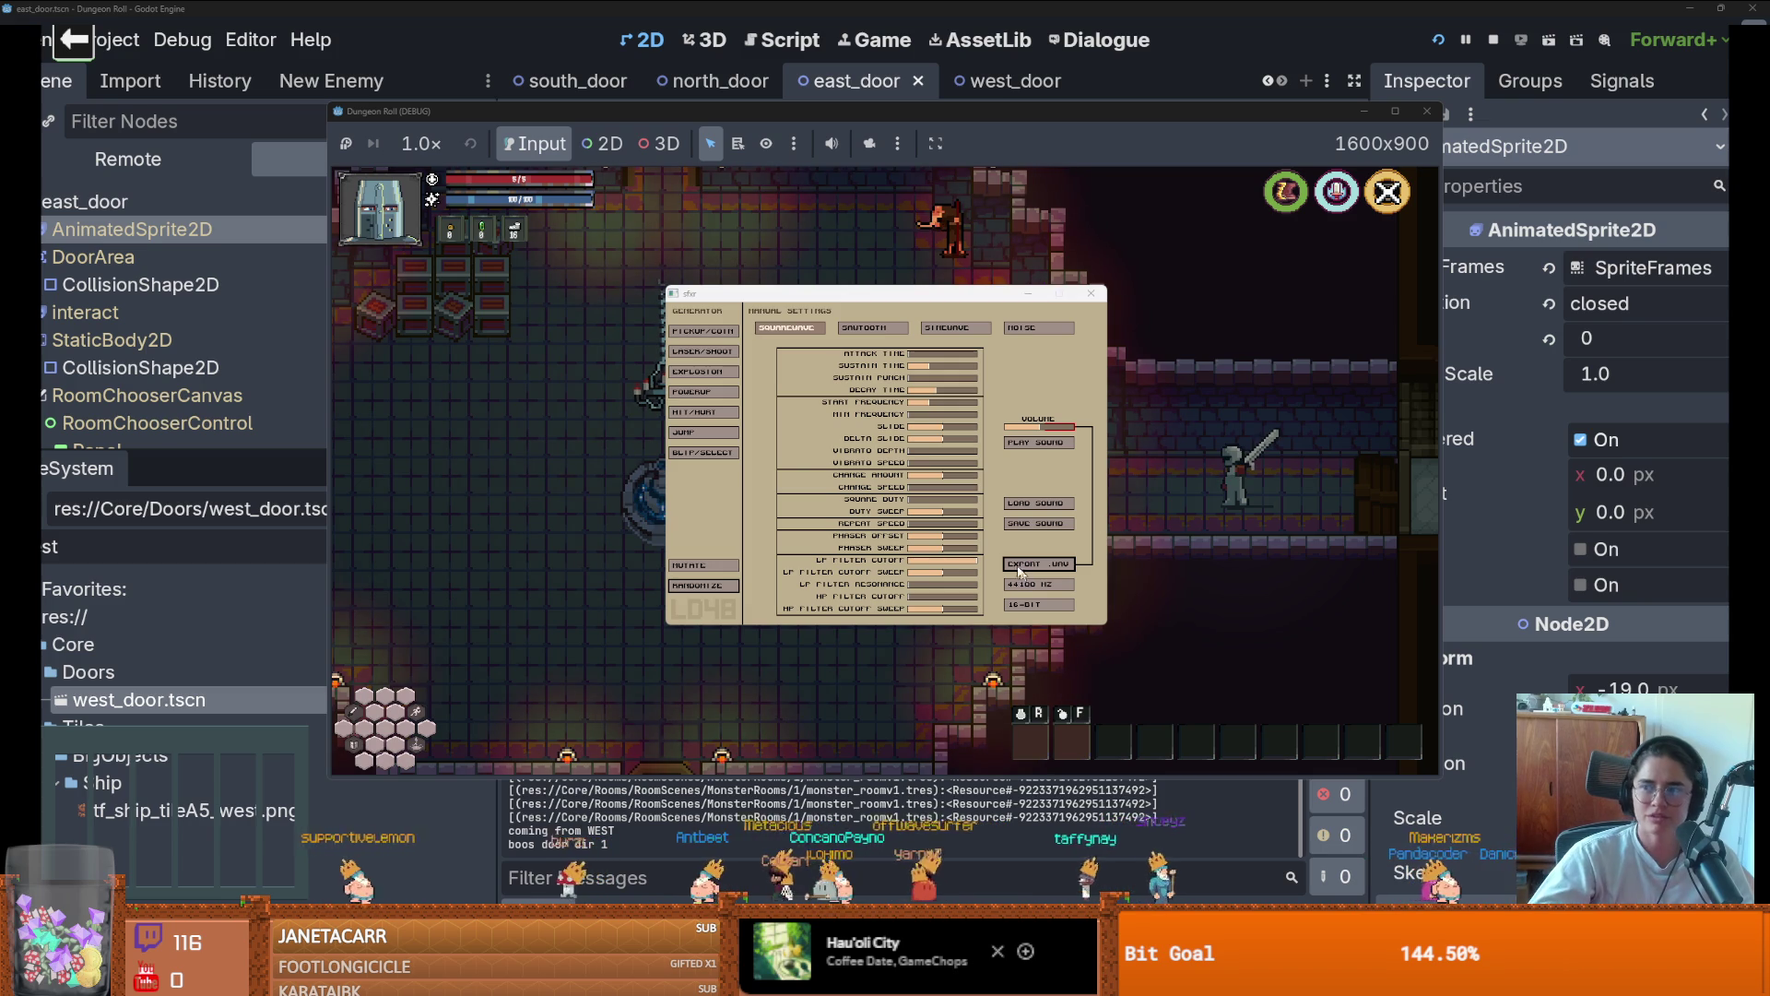
left_click_drag(402, 10, 406, 8)
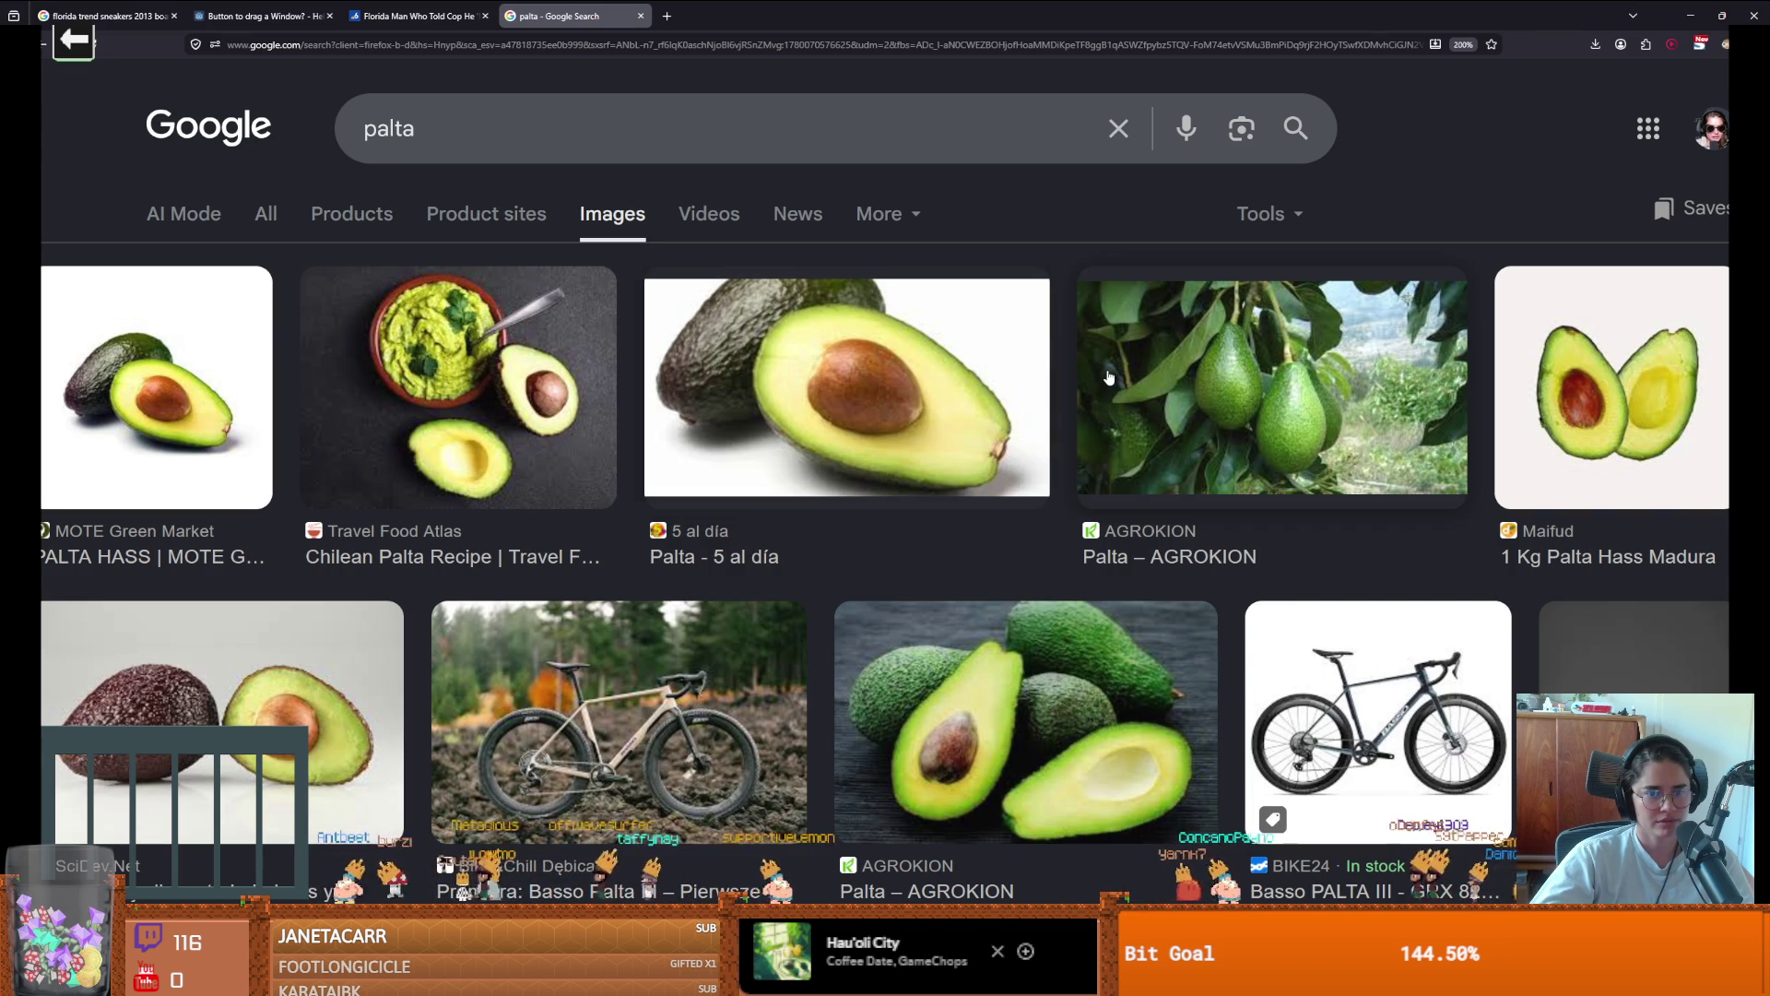
left_click(273, 216)
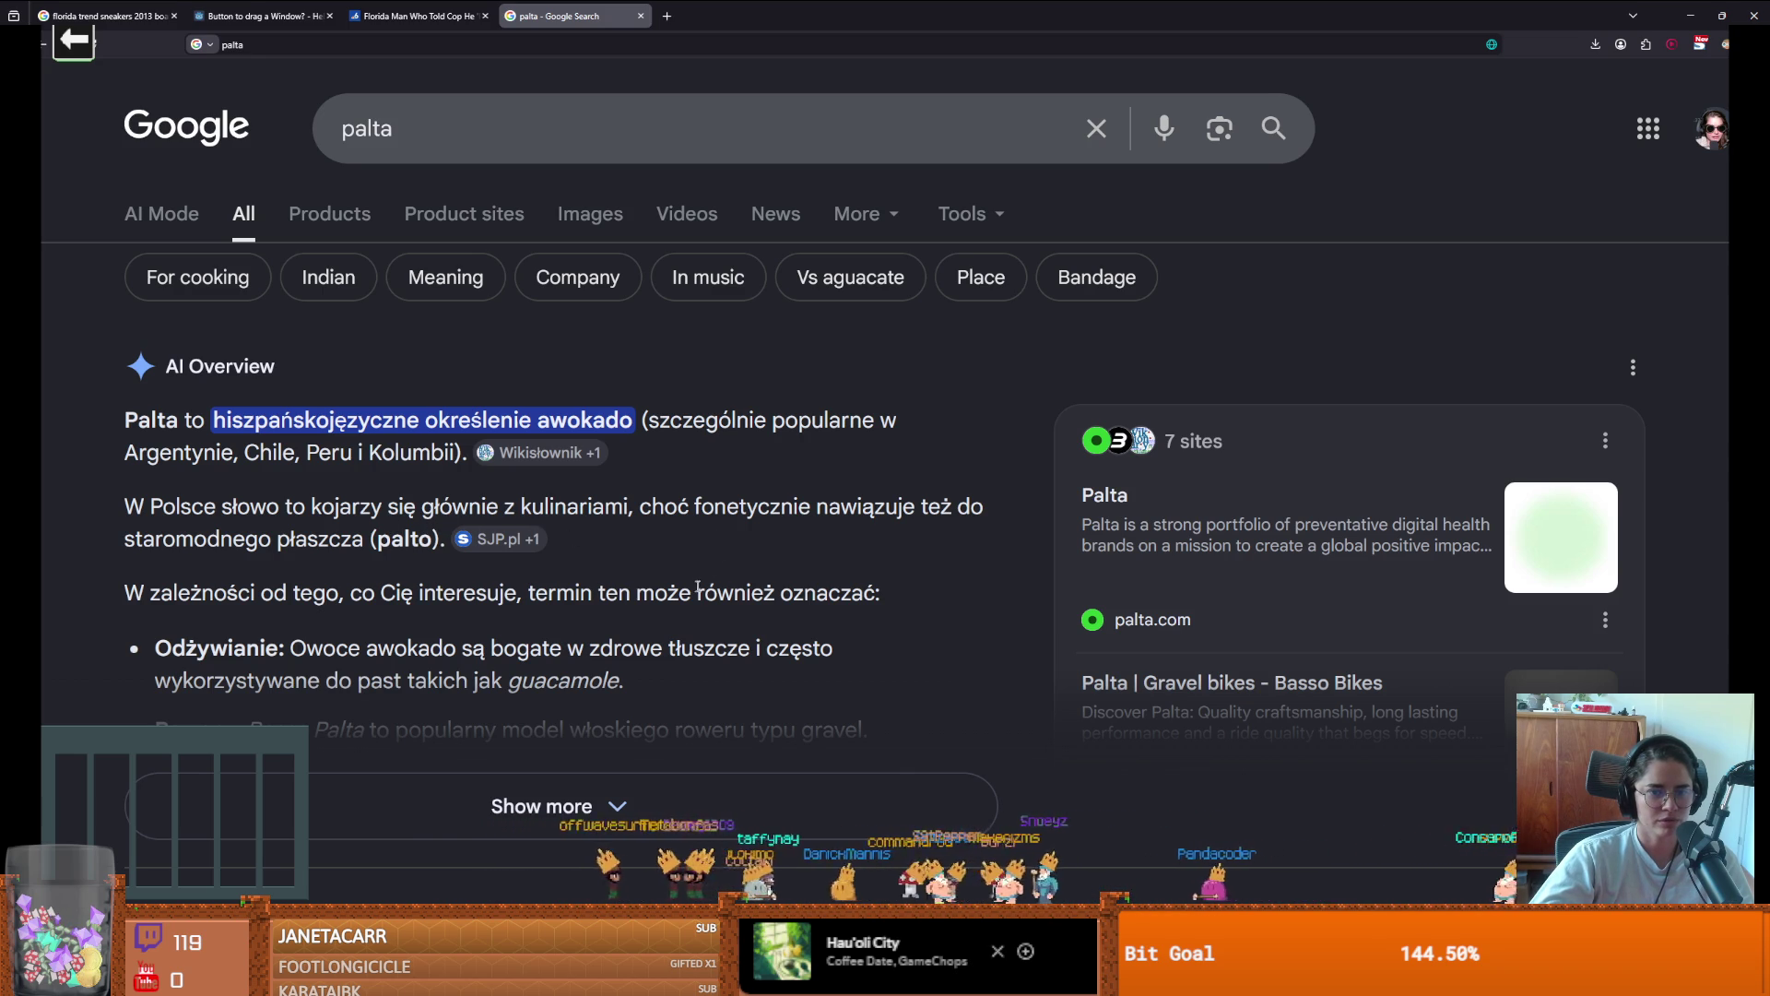
scroll(749, 551, "down", 2)
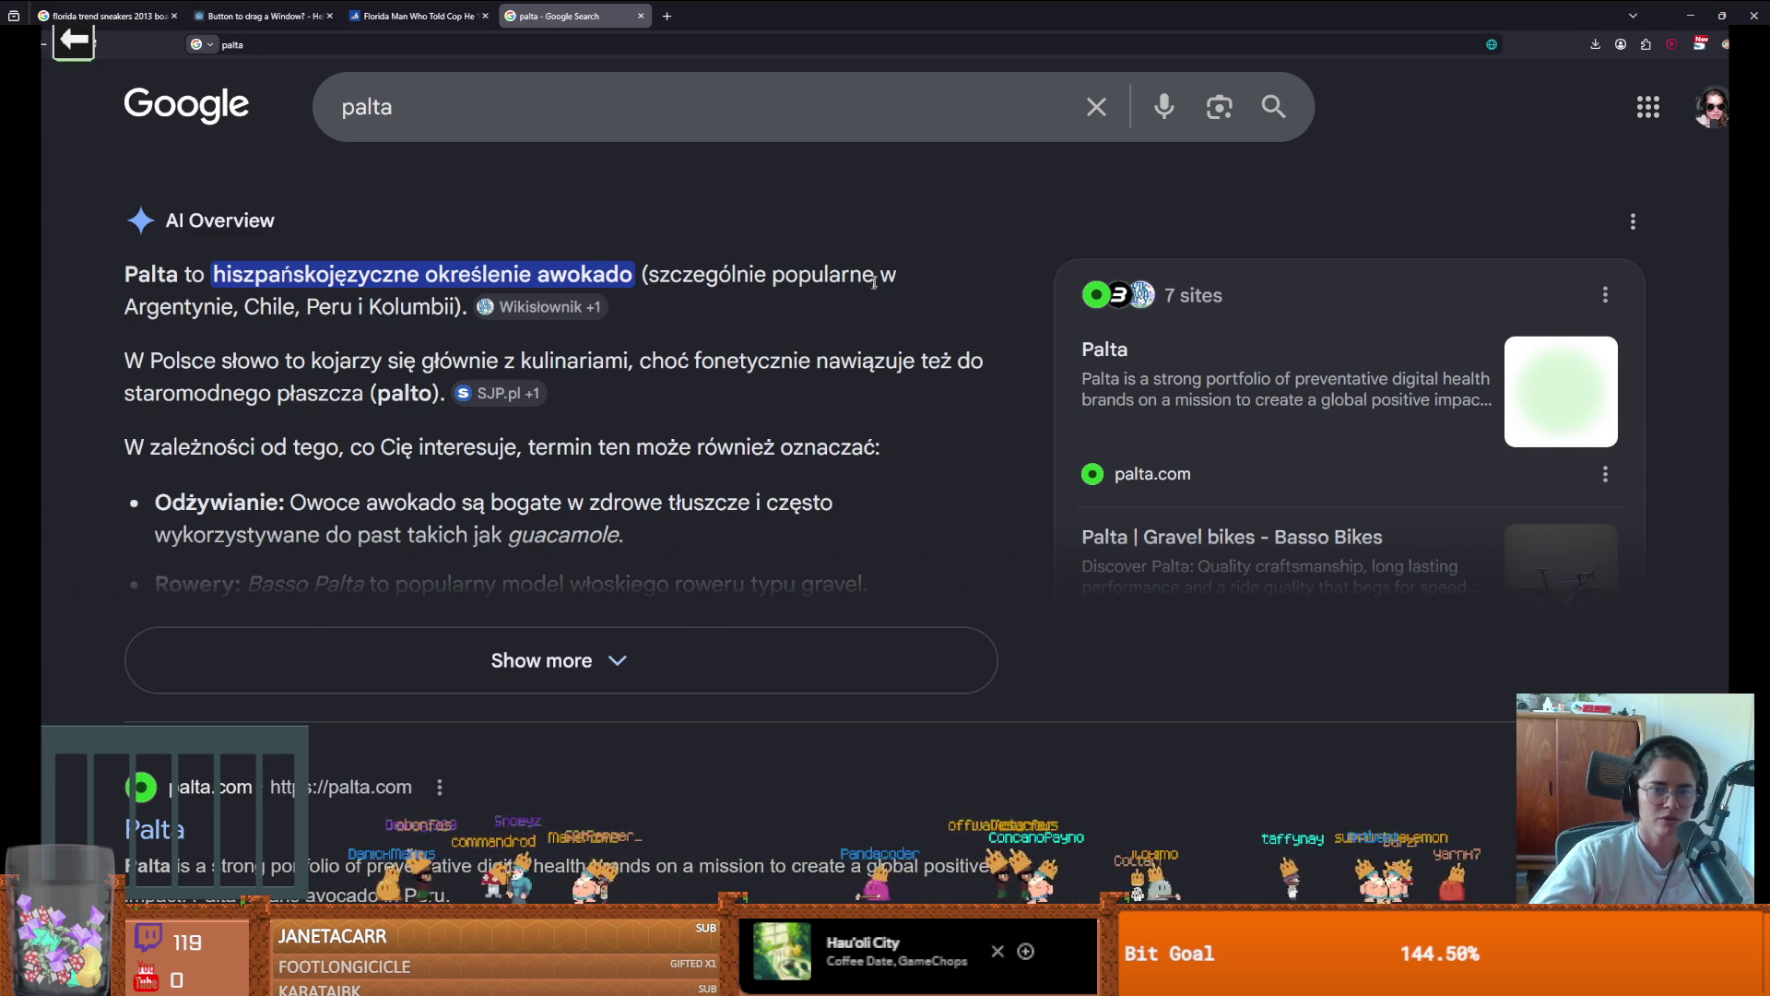
key("alt+Tab")
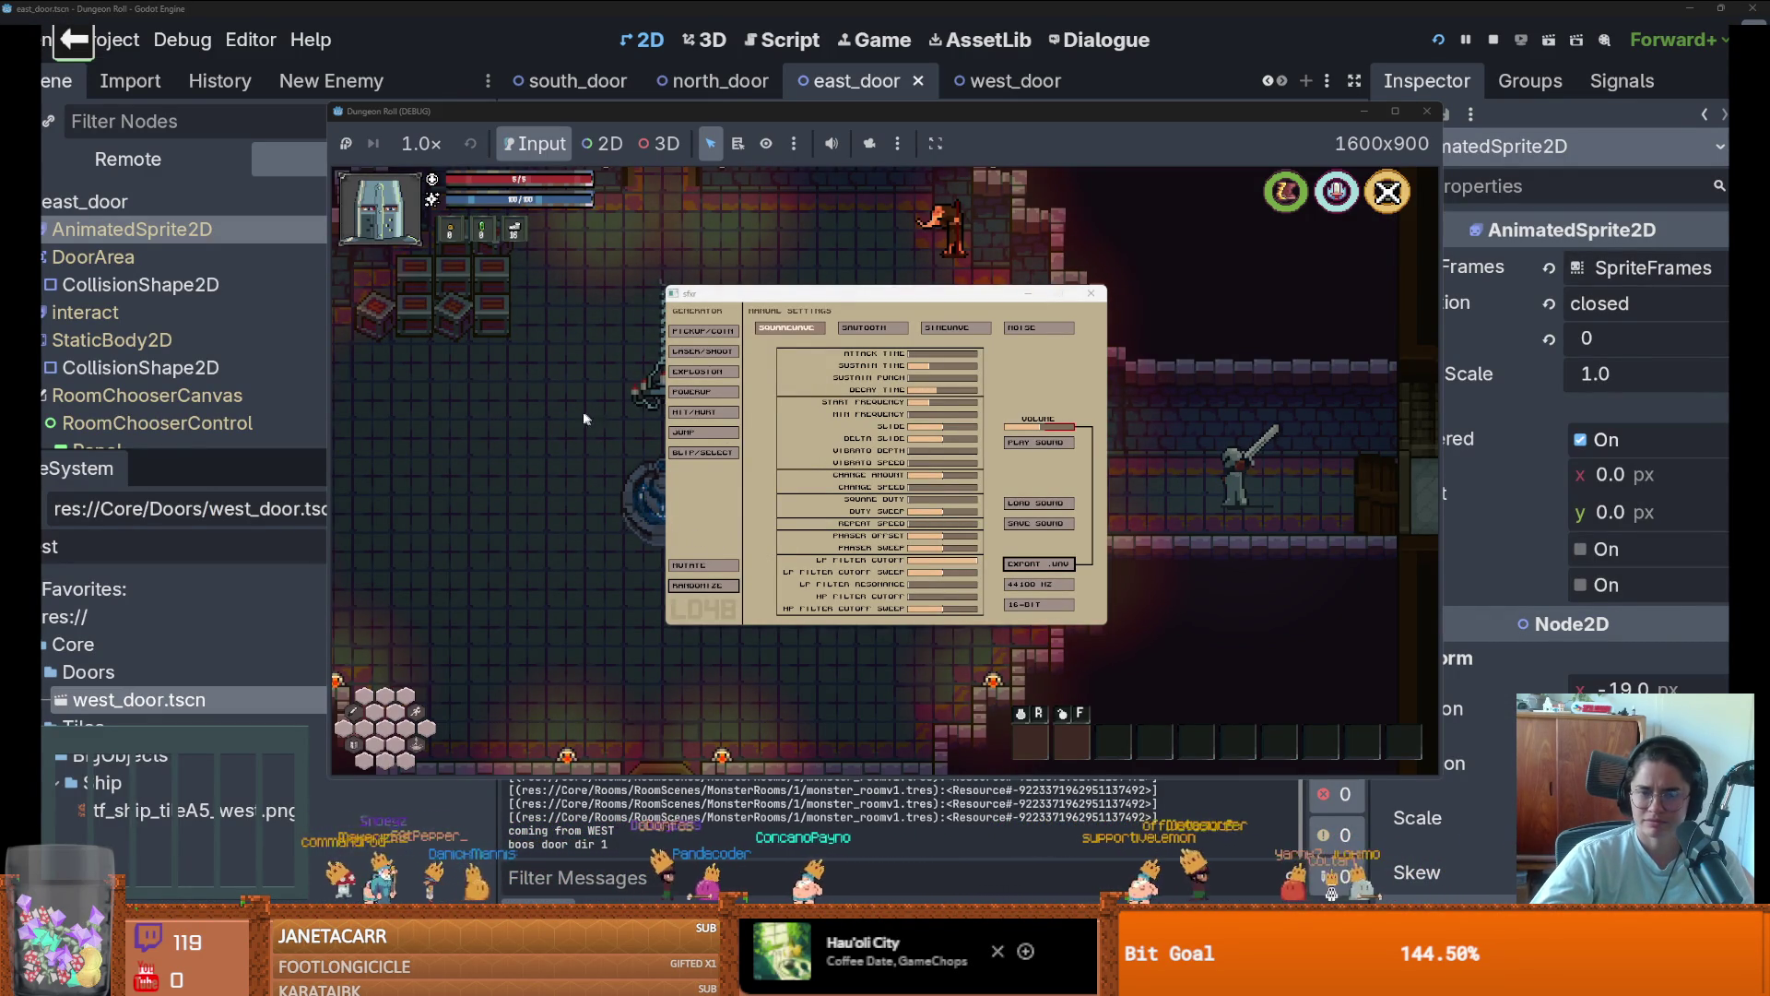
Try preset sounds, cycle through about ten Hit/Hurt variations, and play the result
left_click(706, 391)
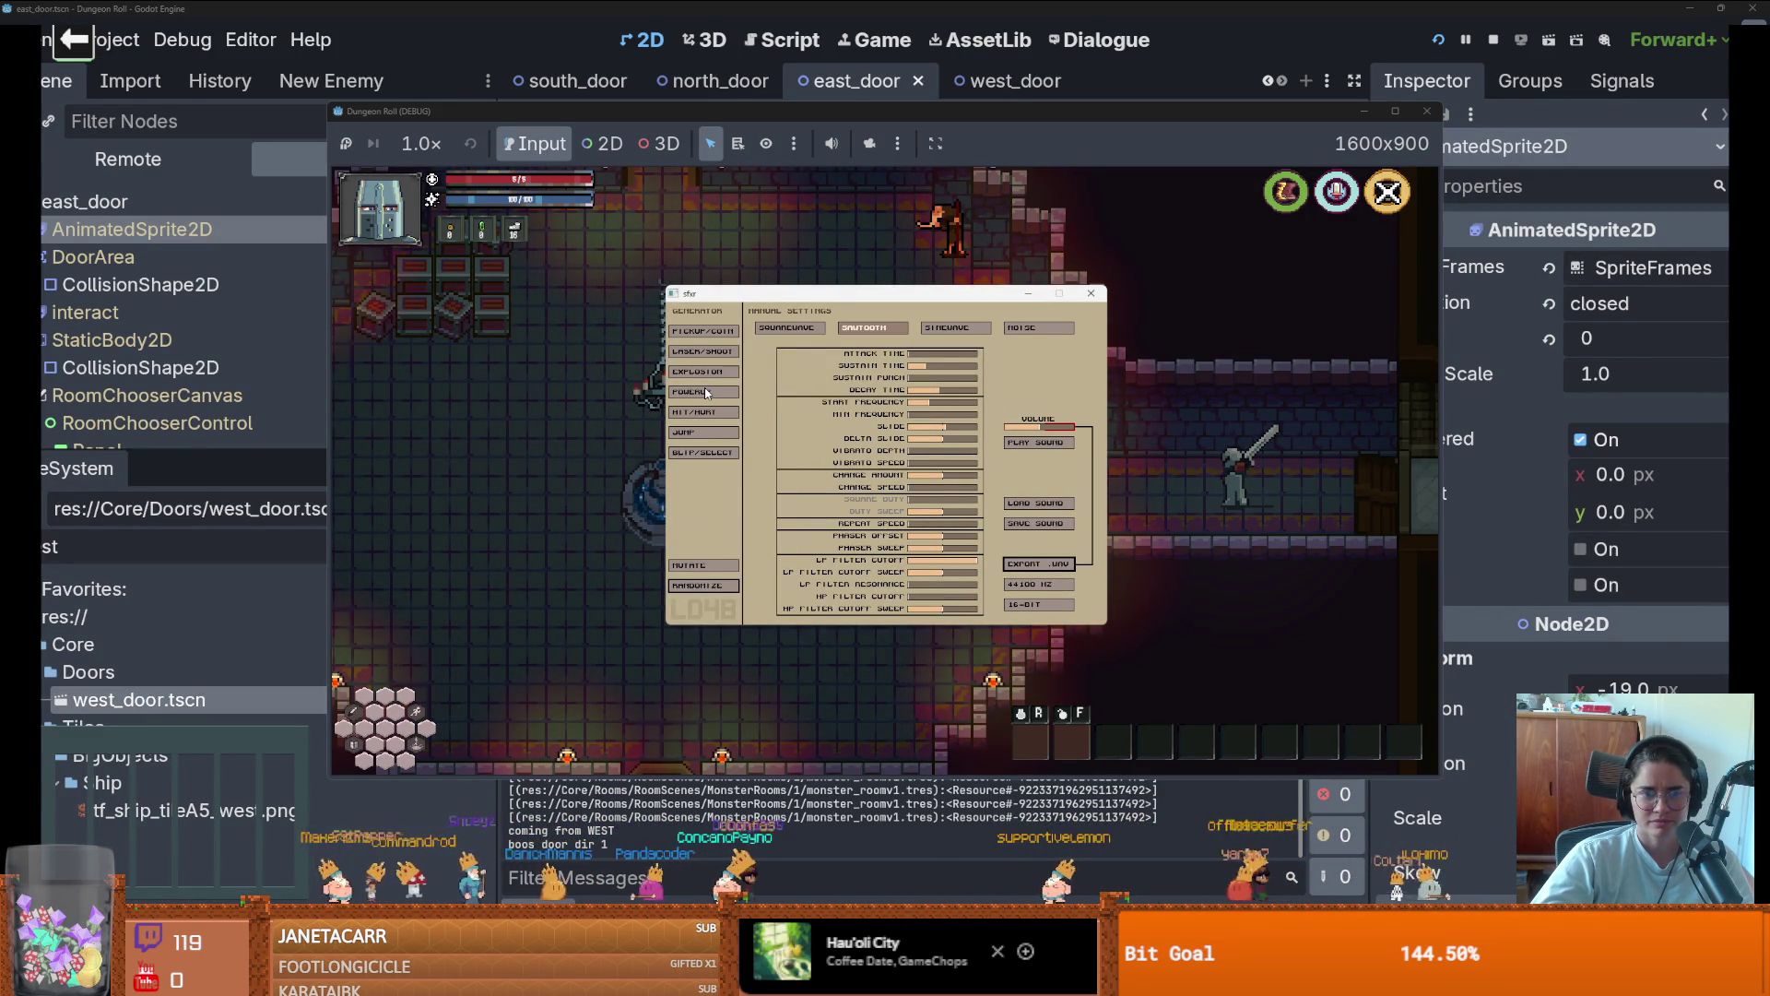
left_click(711, 375)
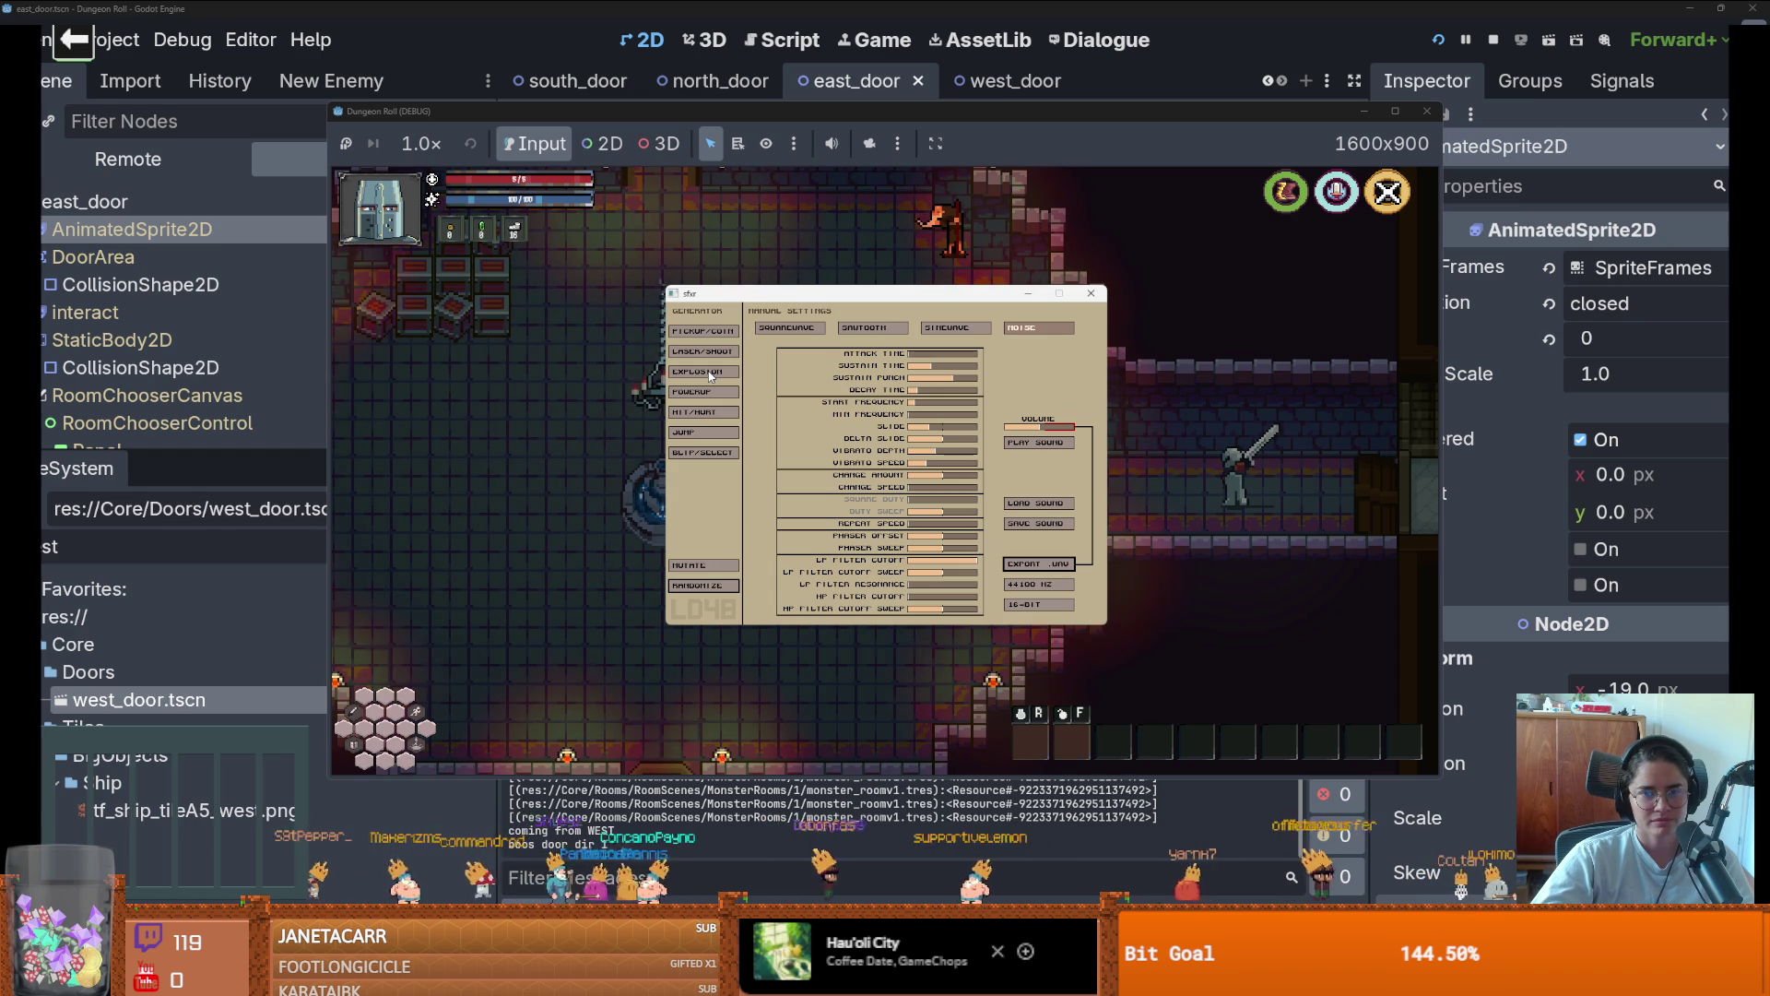
left_click(700, 412)
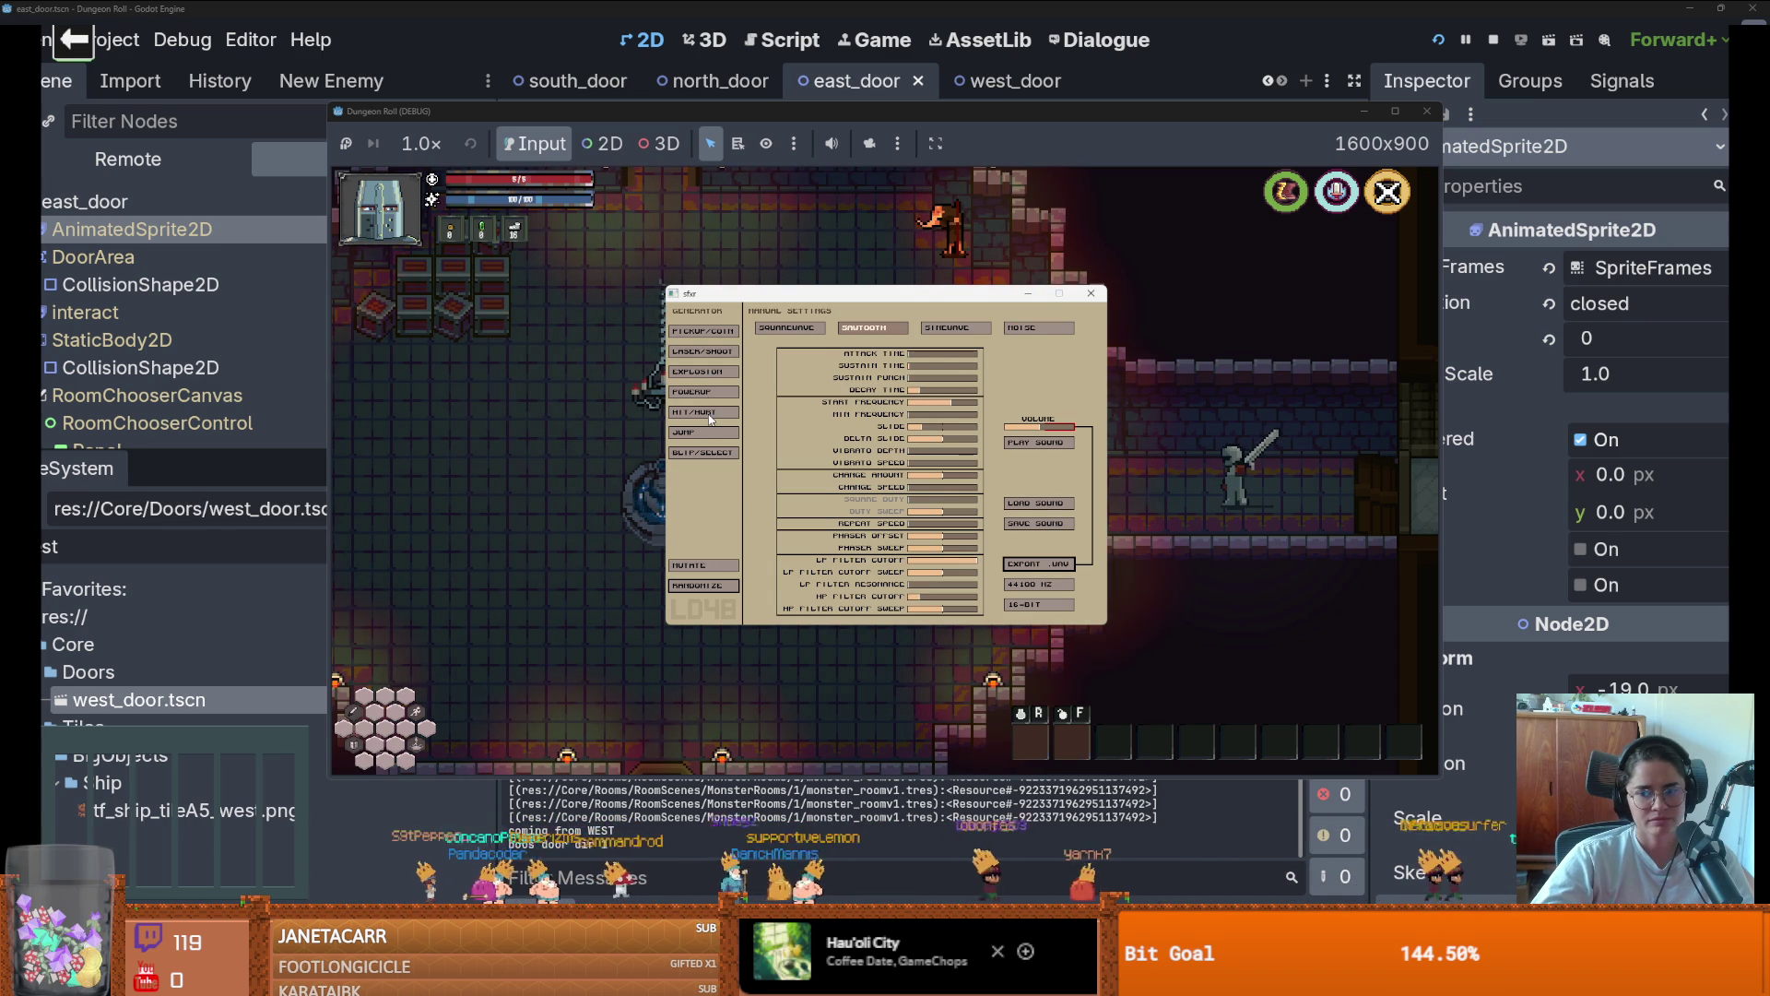
left_click(710, 414)
left_click(709, 414)
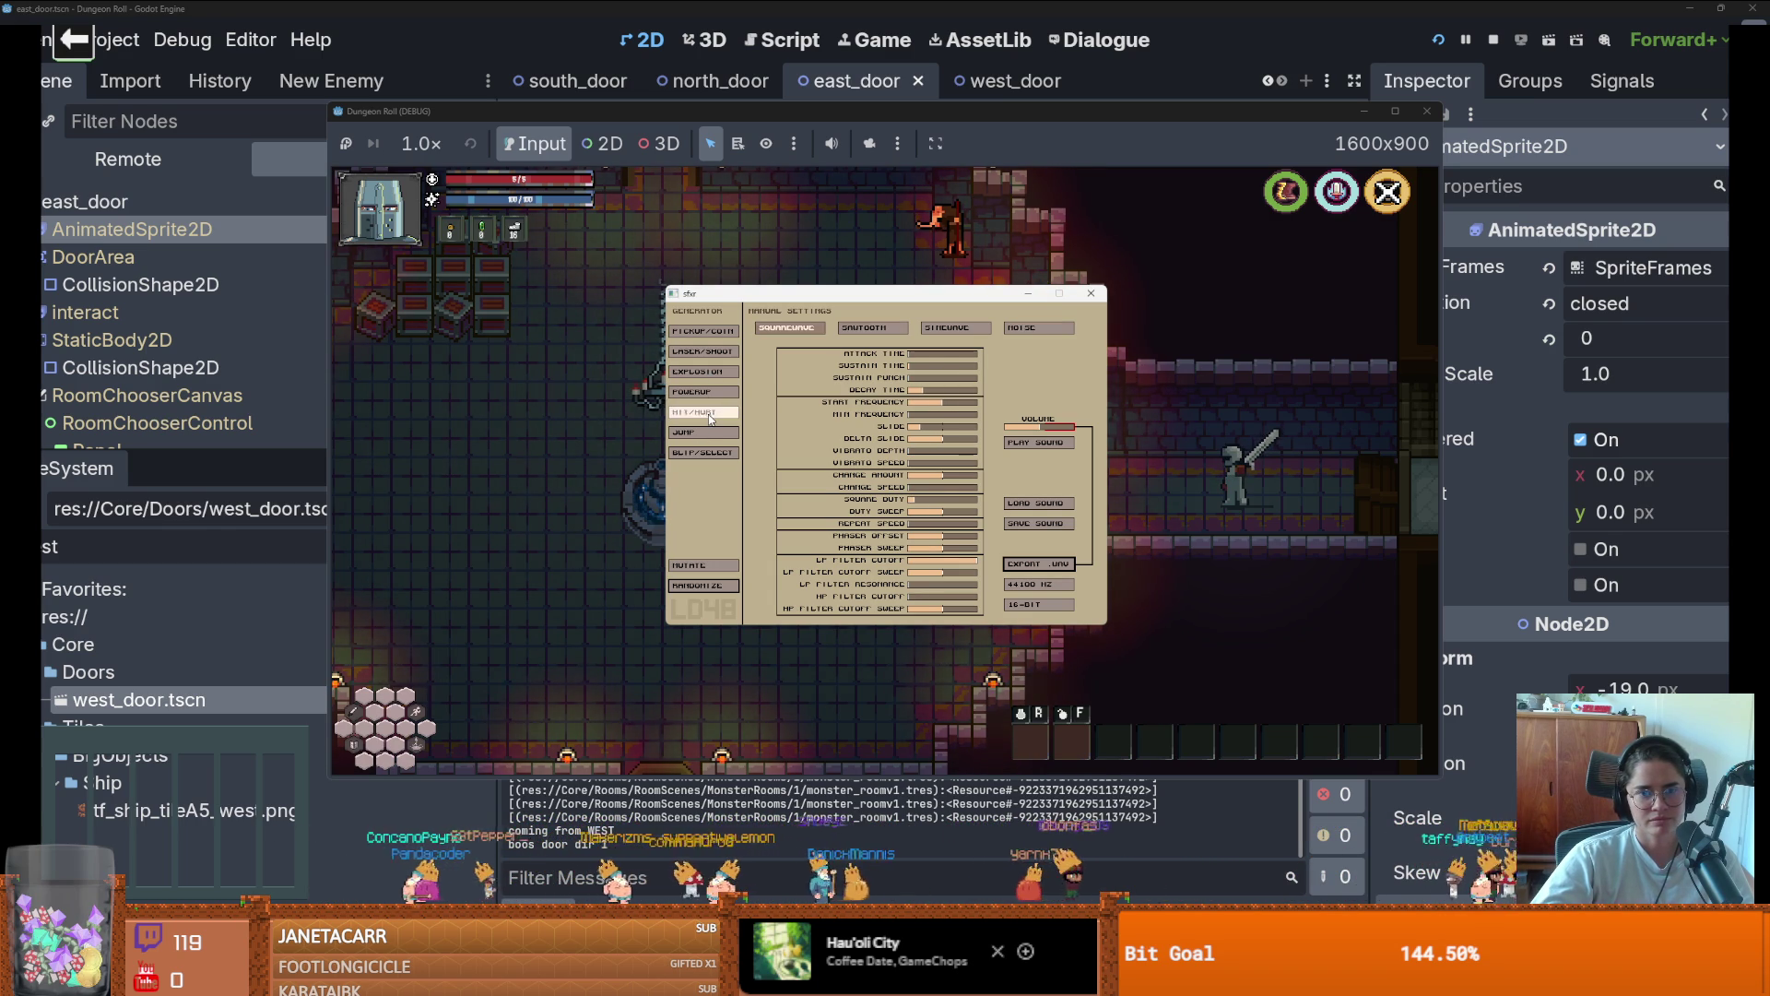
left_click(710, 414)
left_click(709, 414)
left_click(710, 414)
left_click(709, 413)
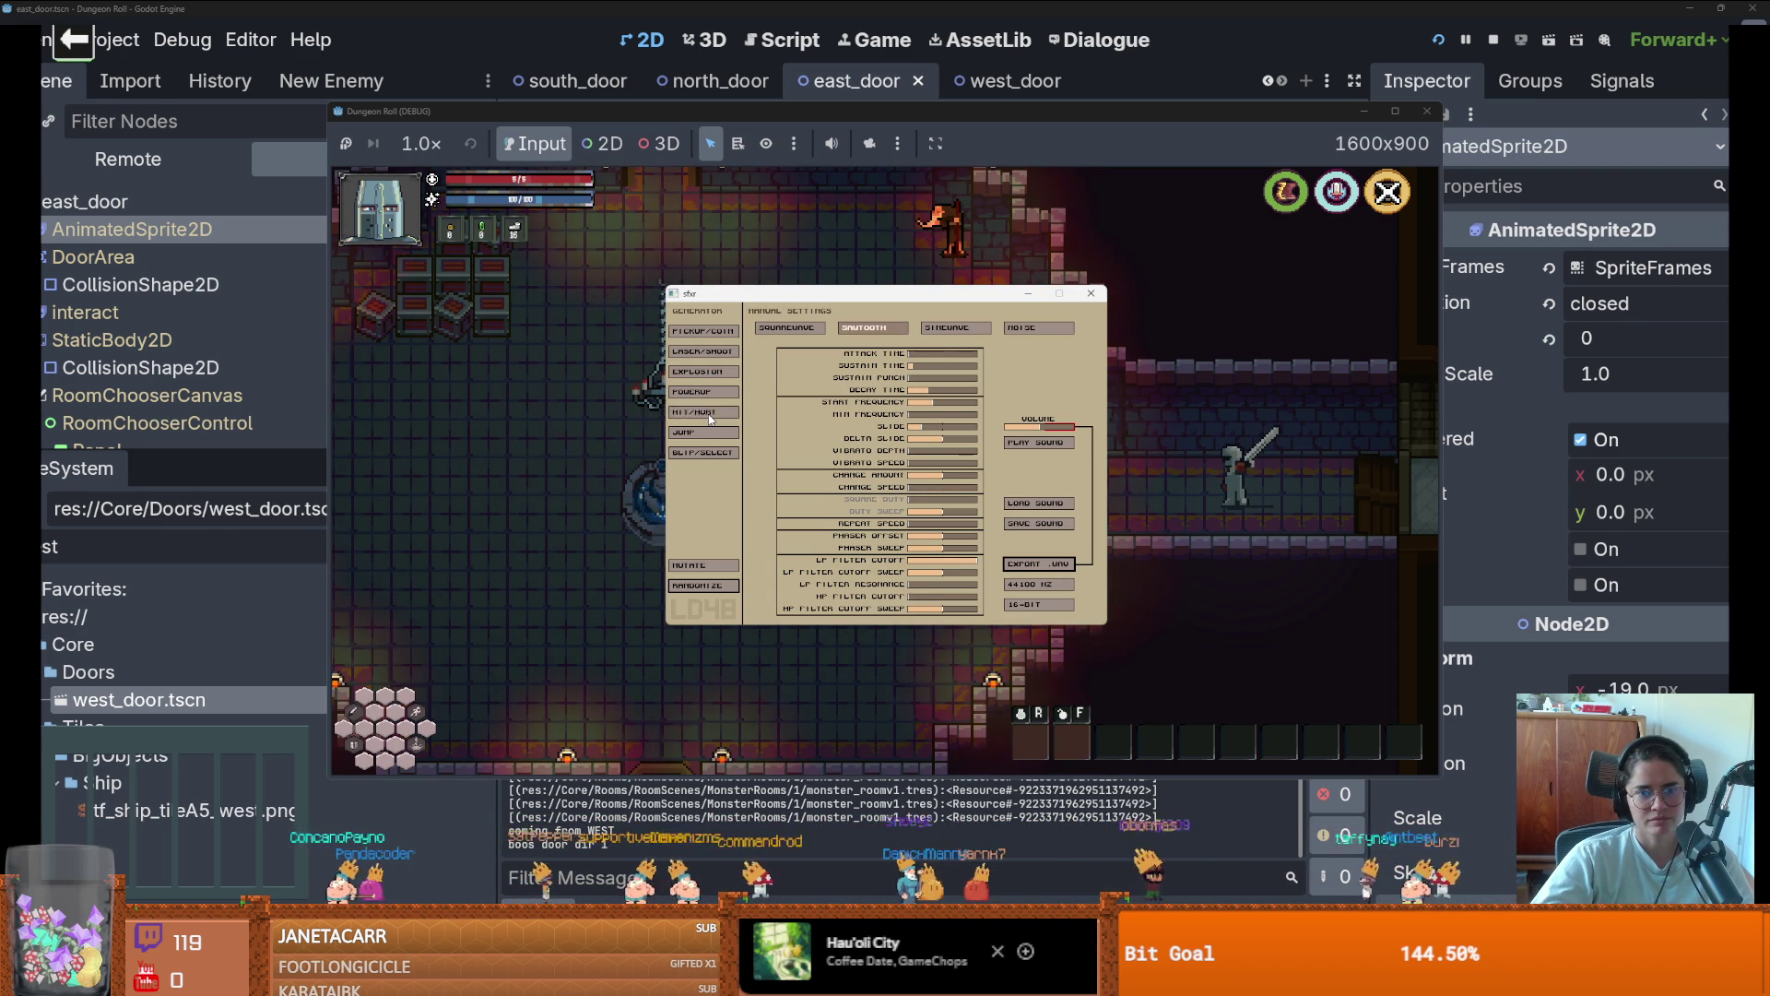
left_click(710, 414)
left_click(710, 414)
left_click(710, 414)
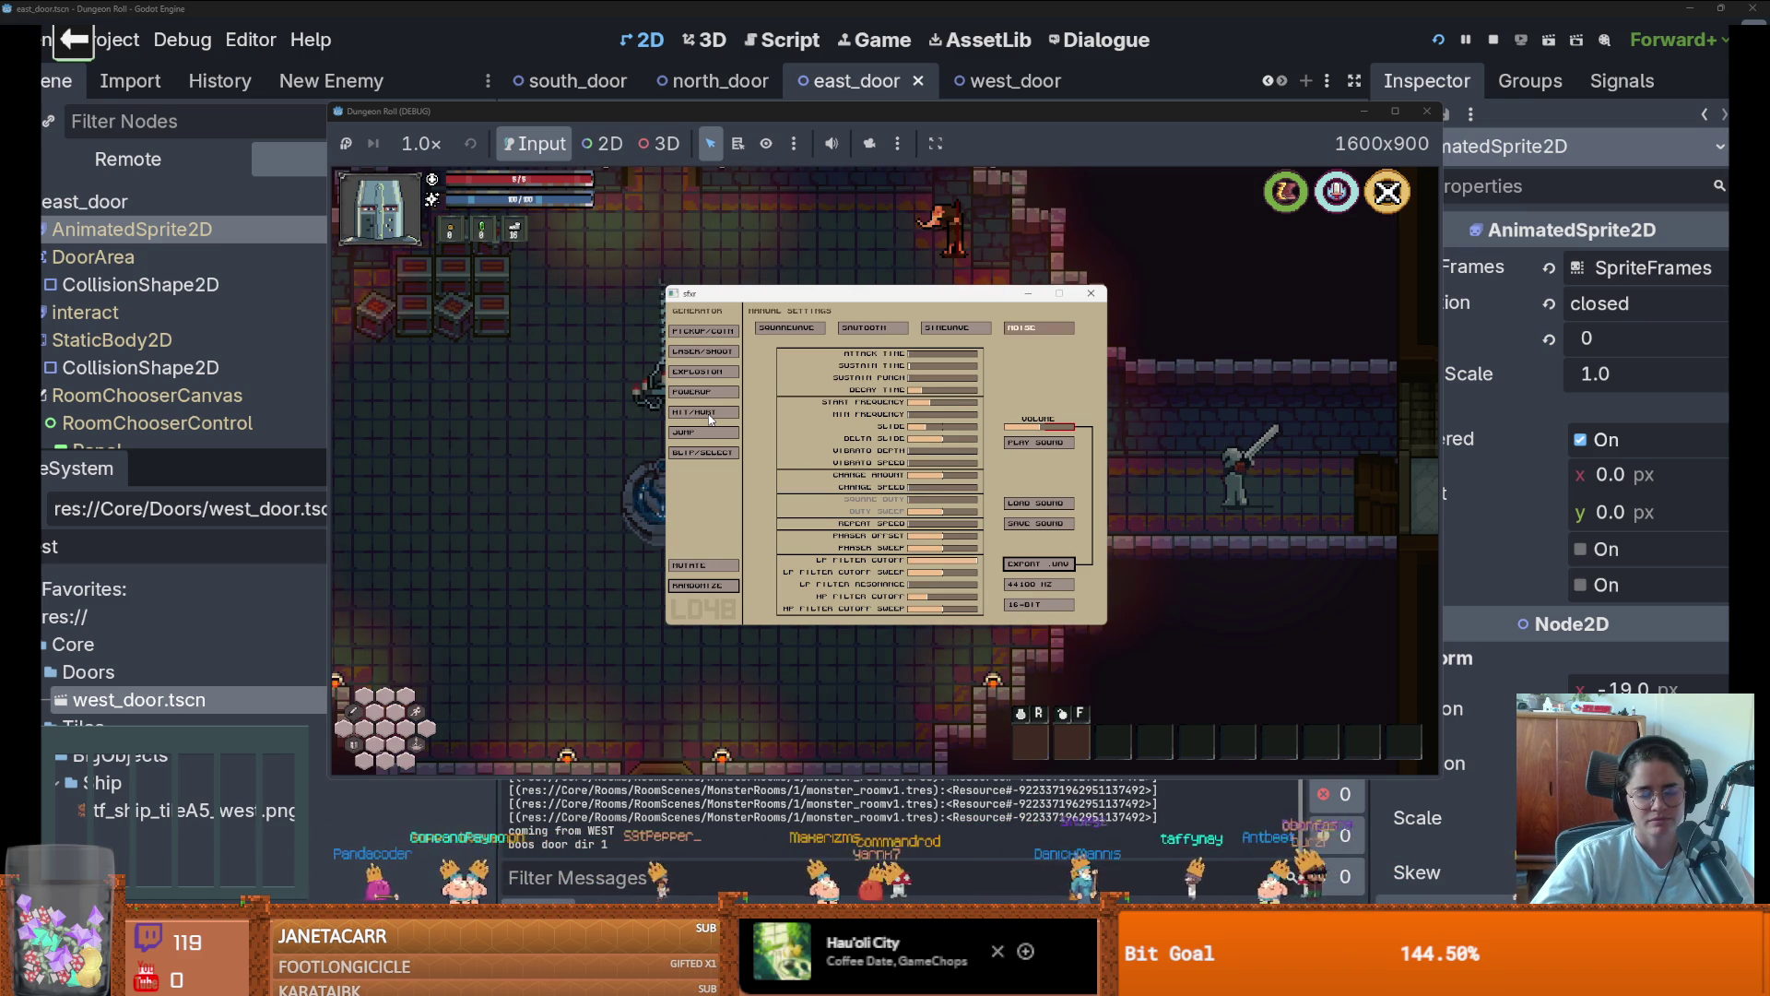
left_click(710, 414)
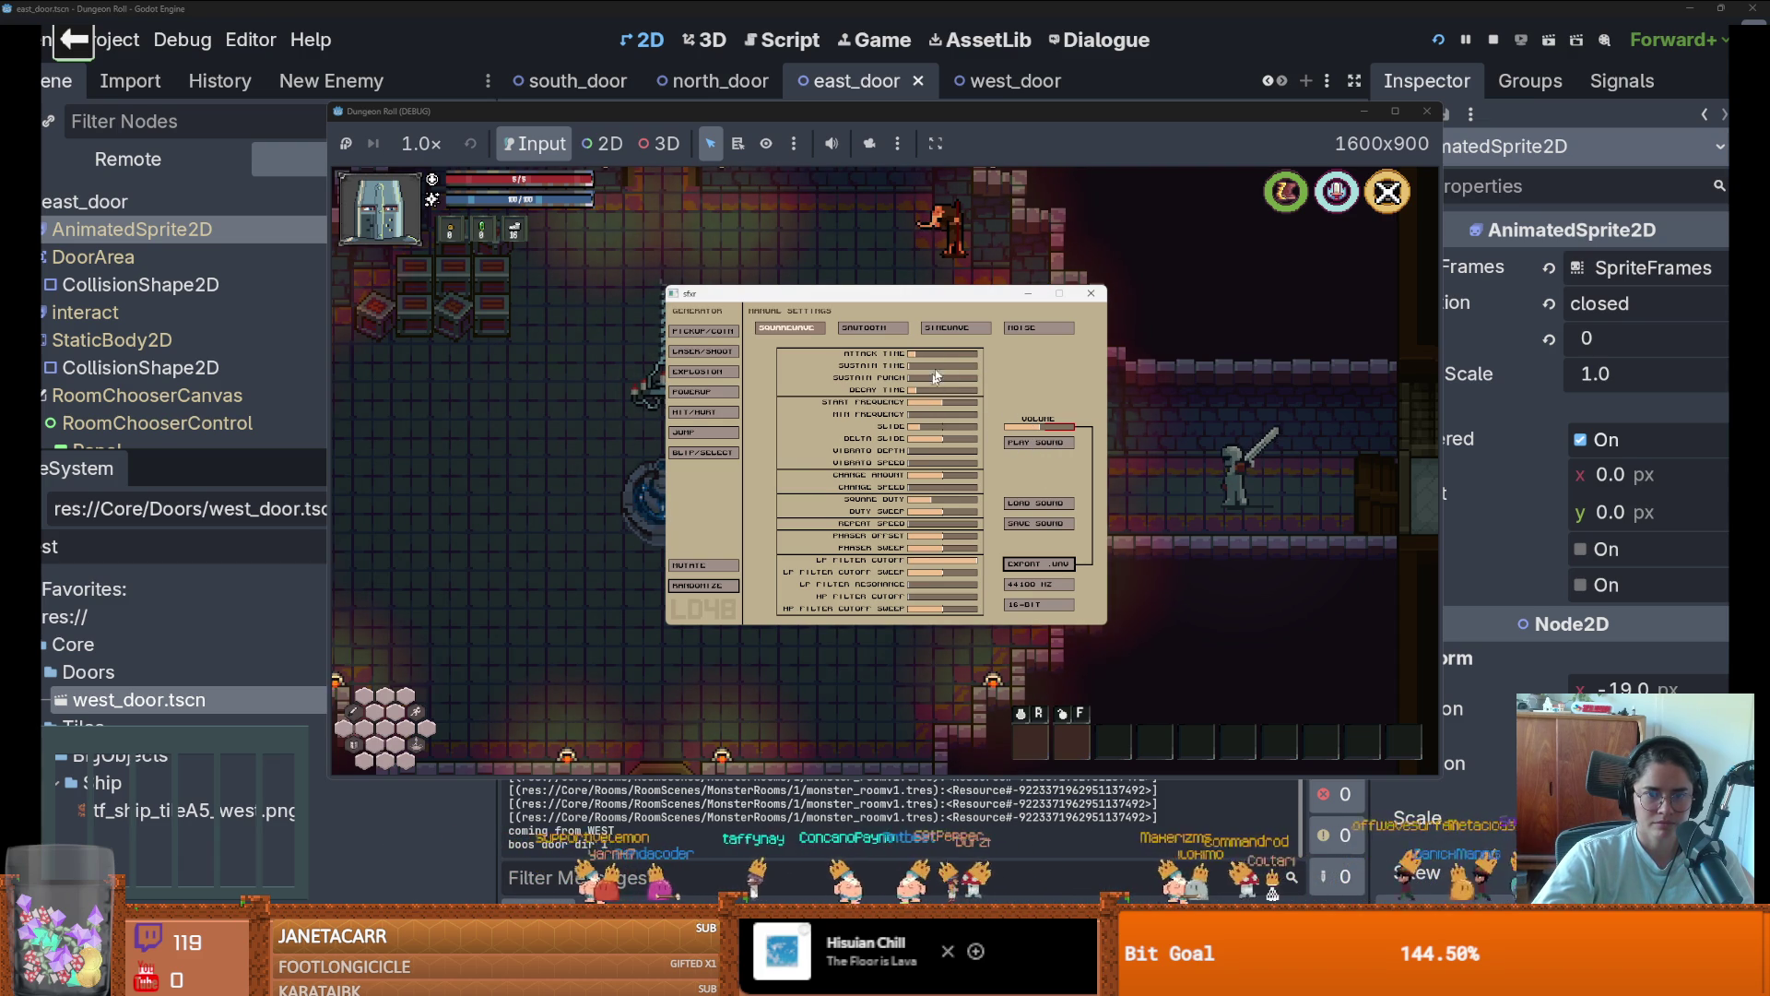
left_click(1029, 446)
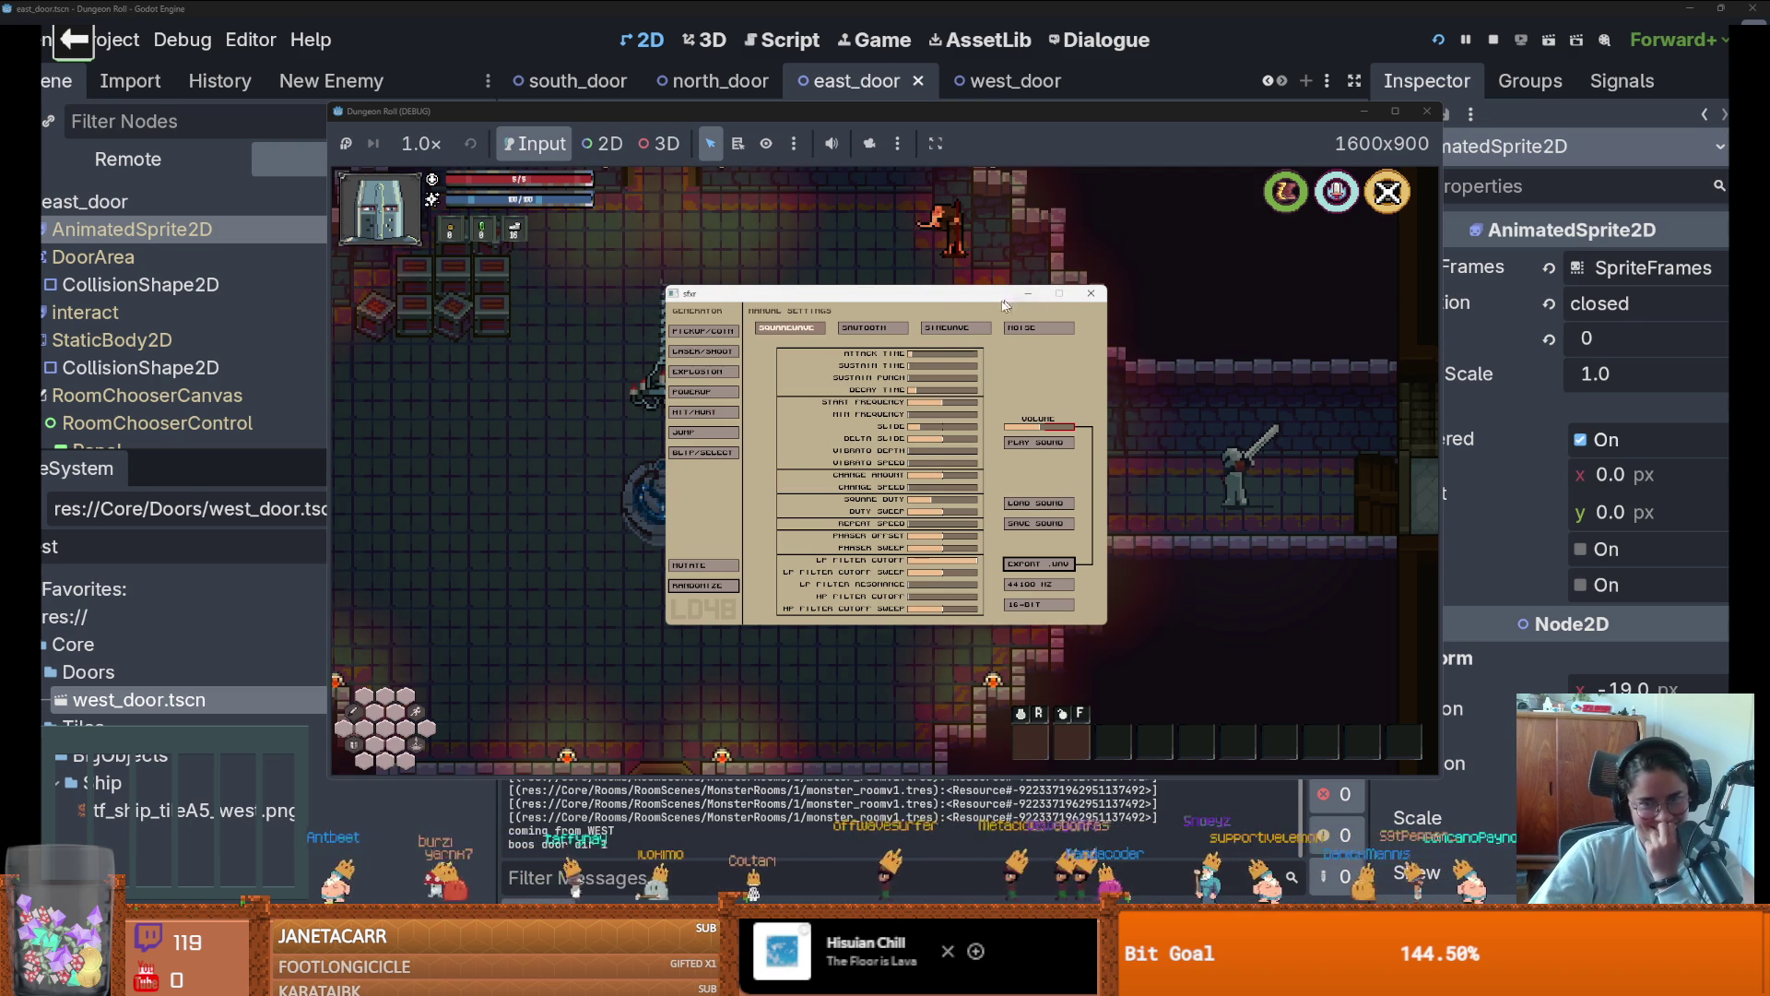
Move the sfxr window lower-left, raise the square duty, and play the tweaked sound
mouse_move(1005, 304)
left_mouse_down()
mouse_move(660, 73)
mouse_move(690, 217)
mouse_move(891, 419)
left_mouse_up()
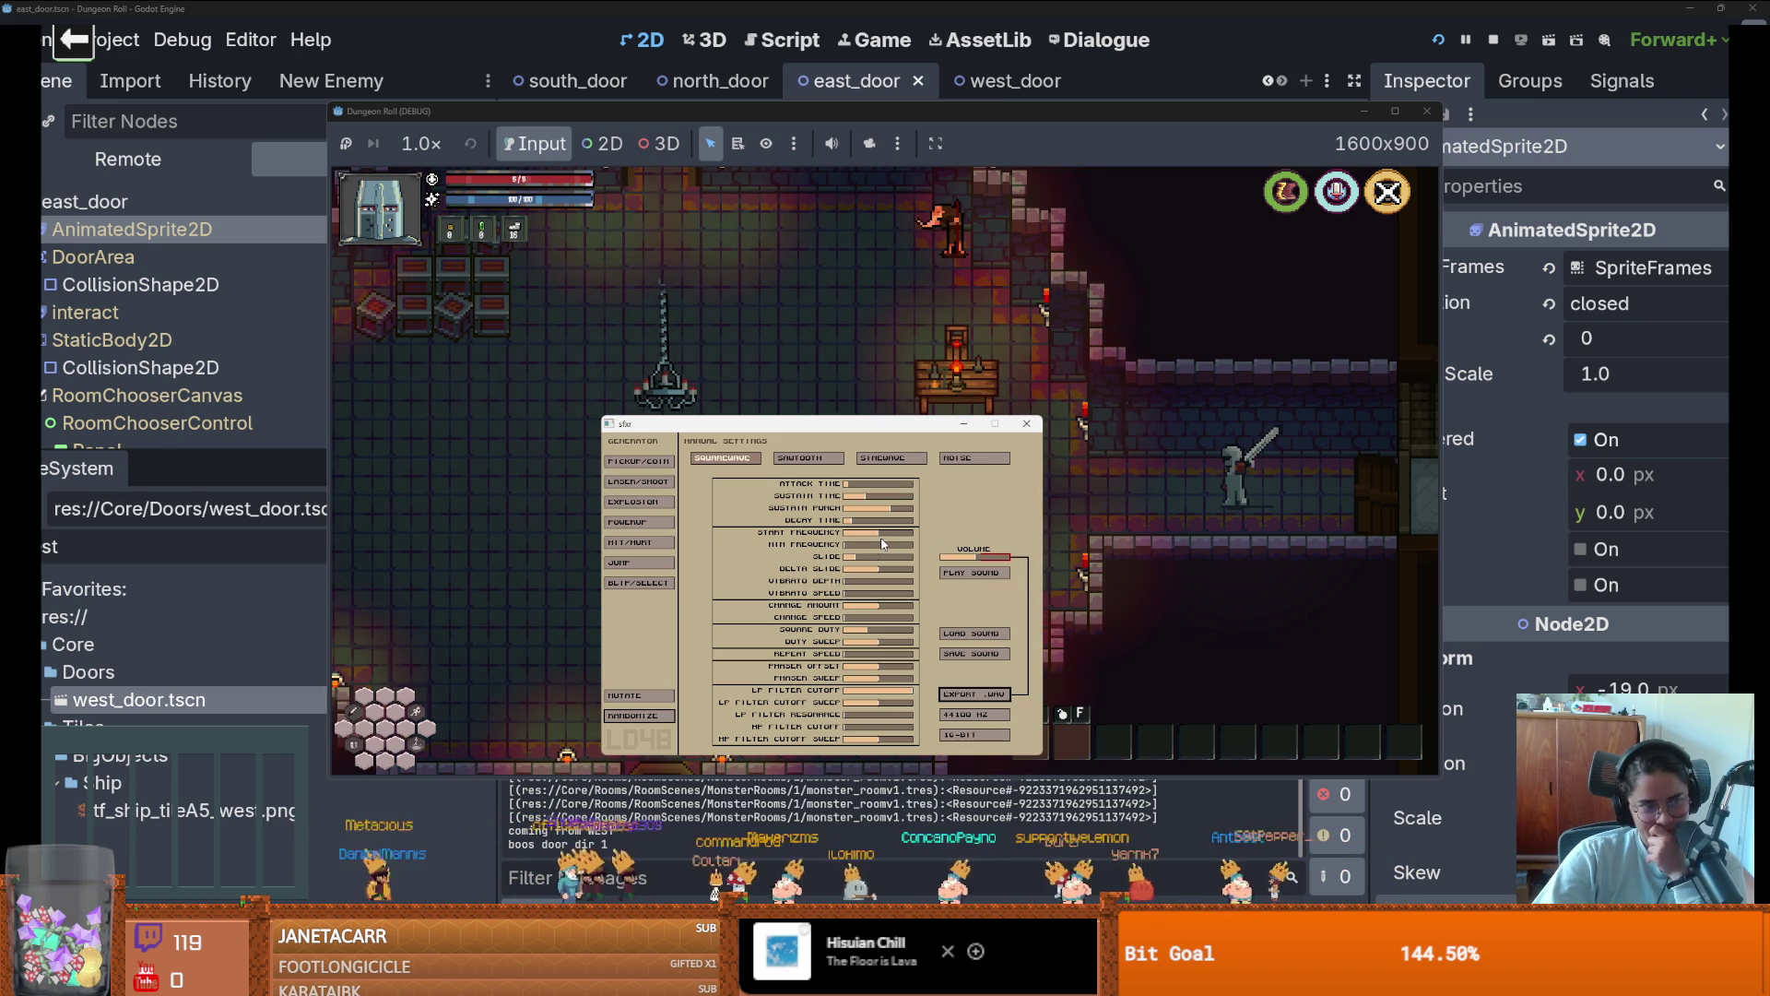
left_click(898, 606)
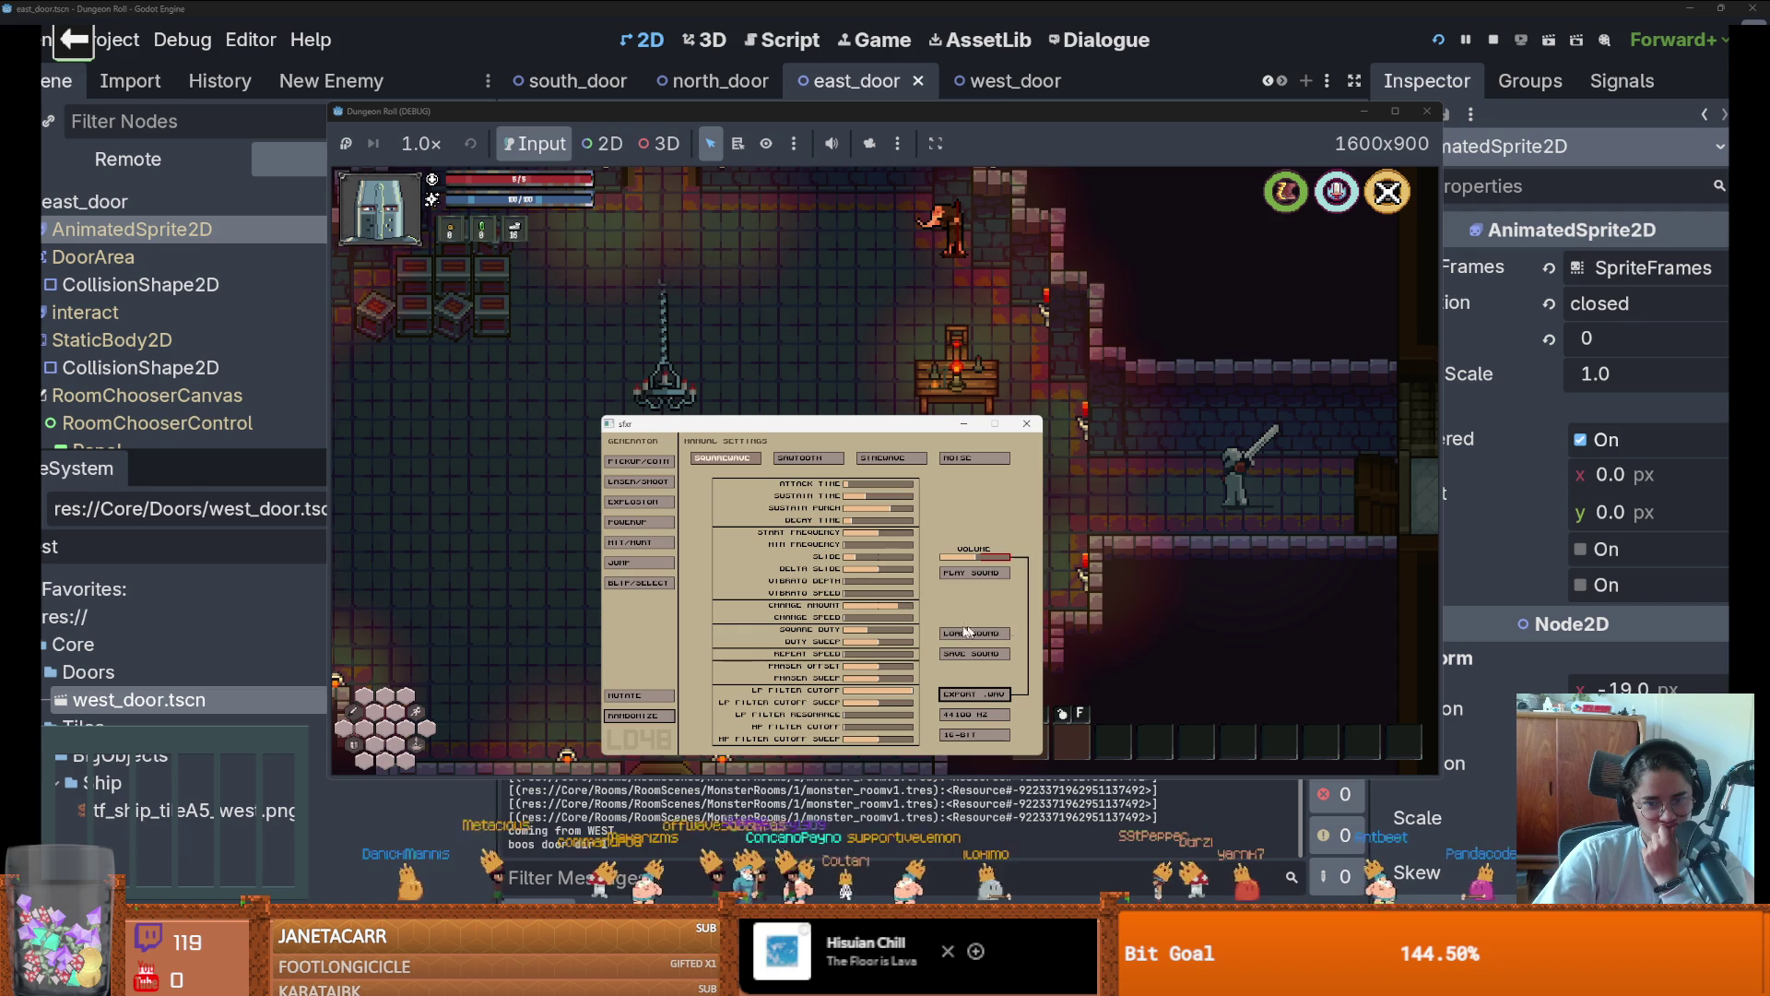
left_click(966, 632)
key("Escape")
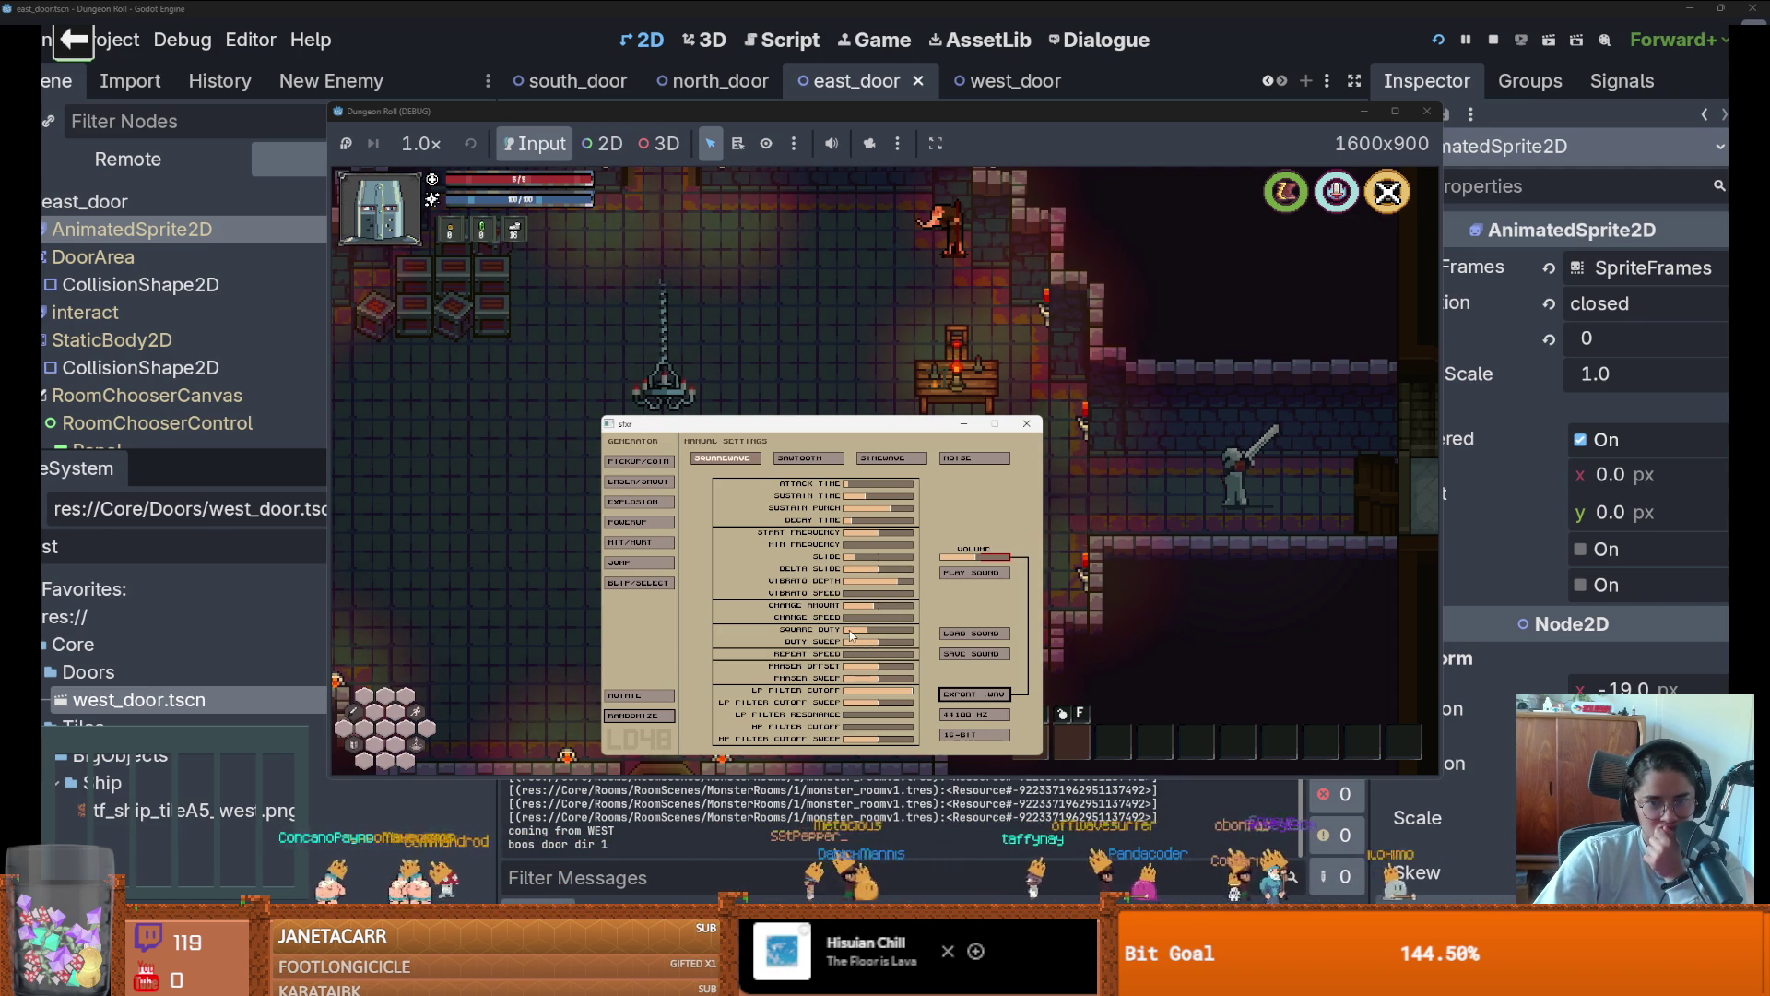
left_click(894, 630)
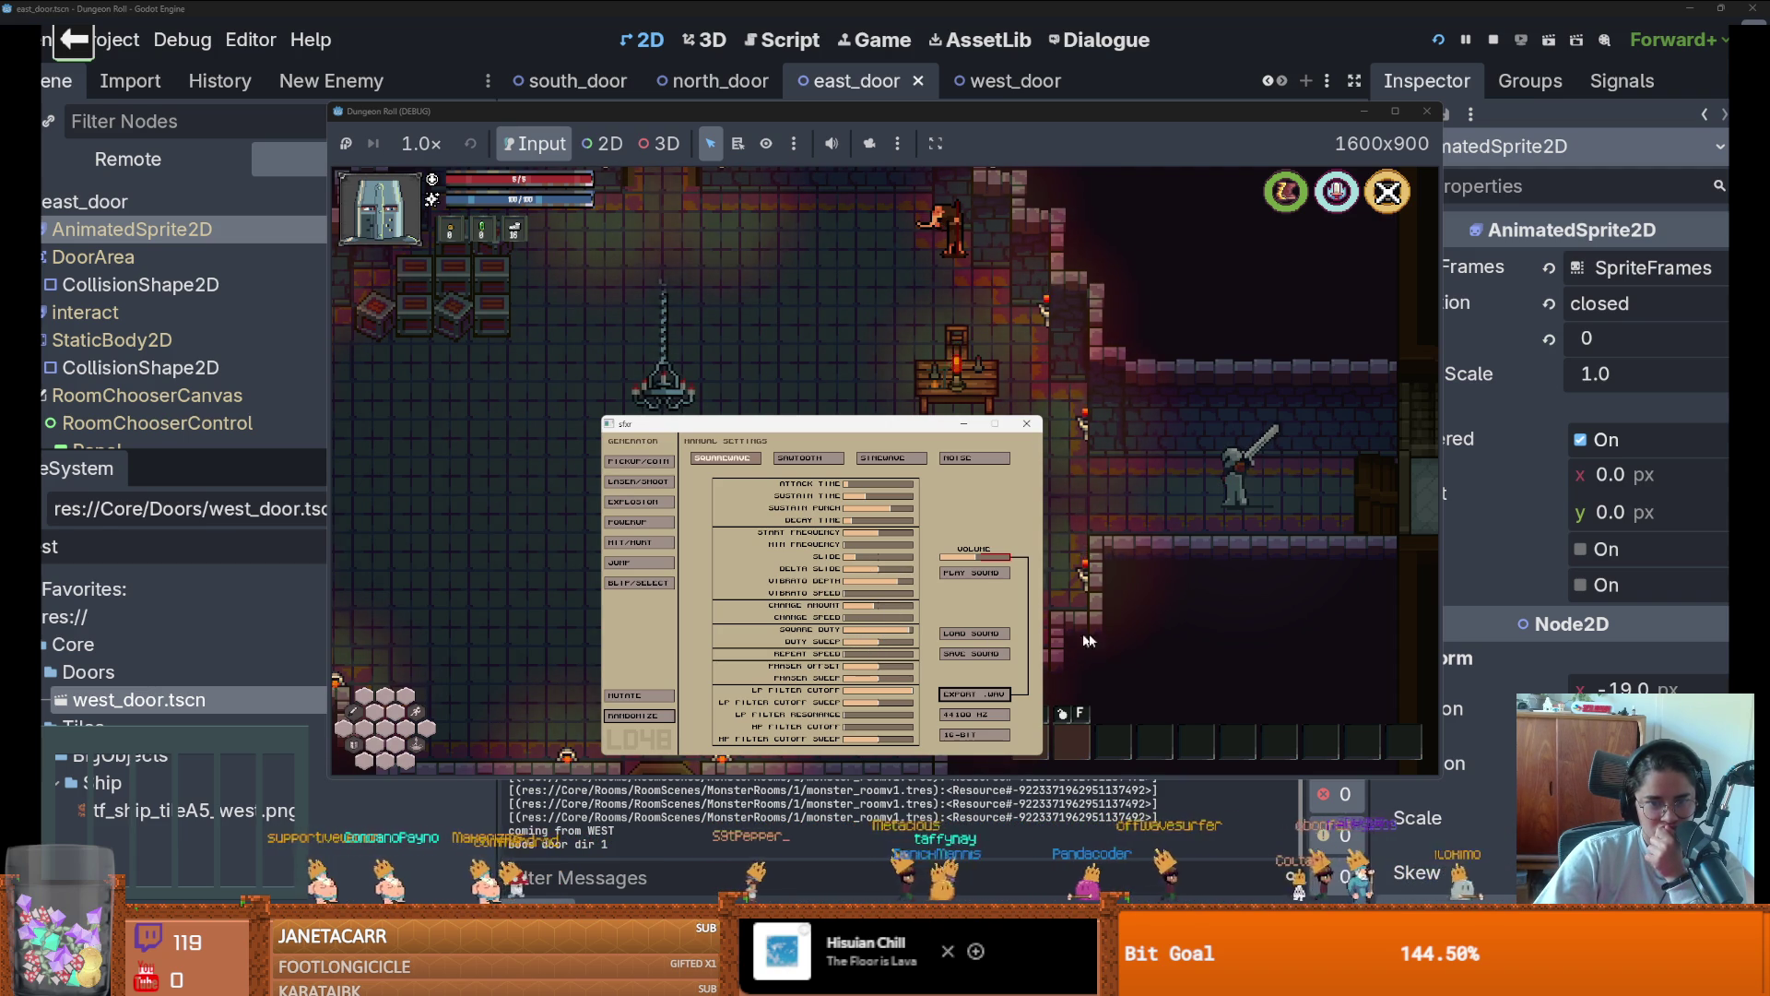
left_click(977, 574)
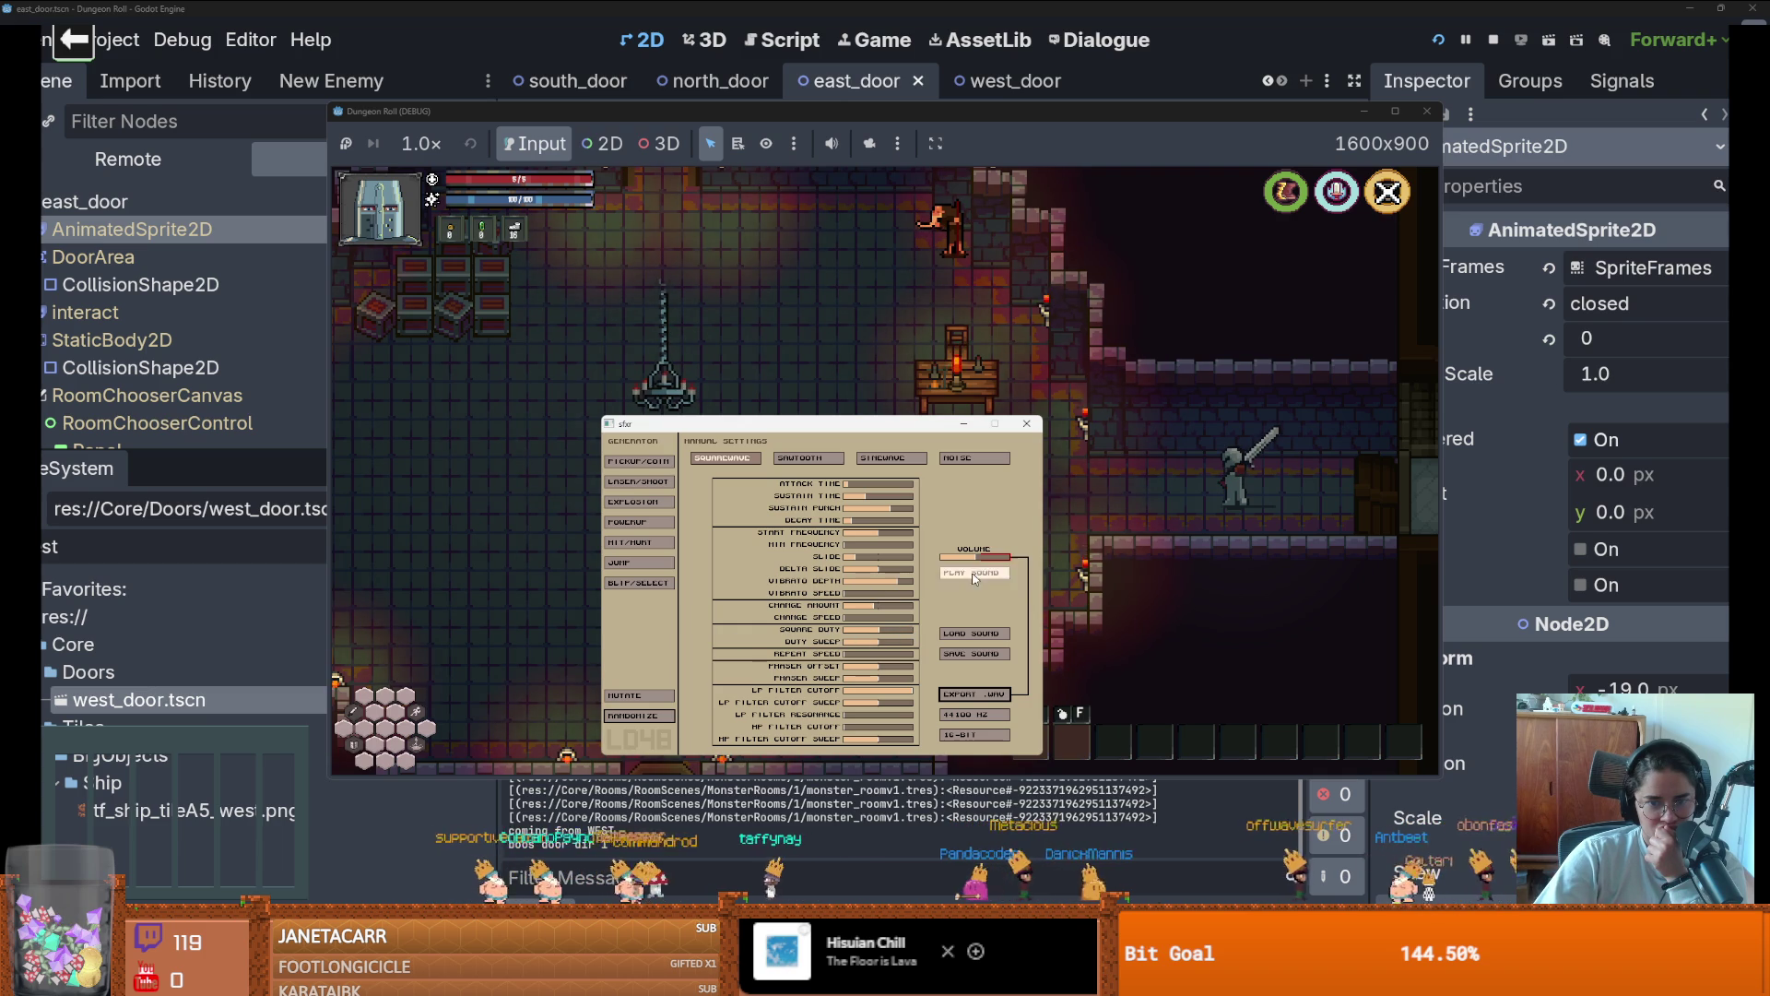
Lower square duty, minimise repeat speed, max phaser offset and raise phaser sweep, previewing each
mouse_move(862, 630)
left_mouse_down()
mouse_move(825, 626)
mouse_move(983, 640)
left_mouse_up()
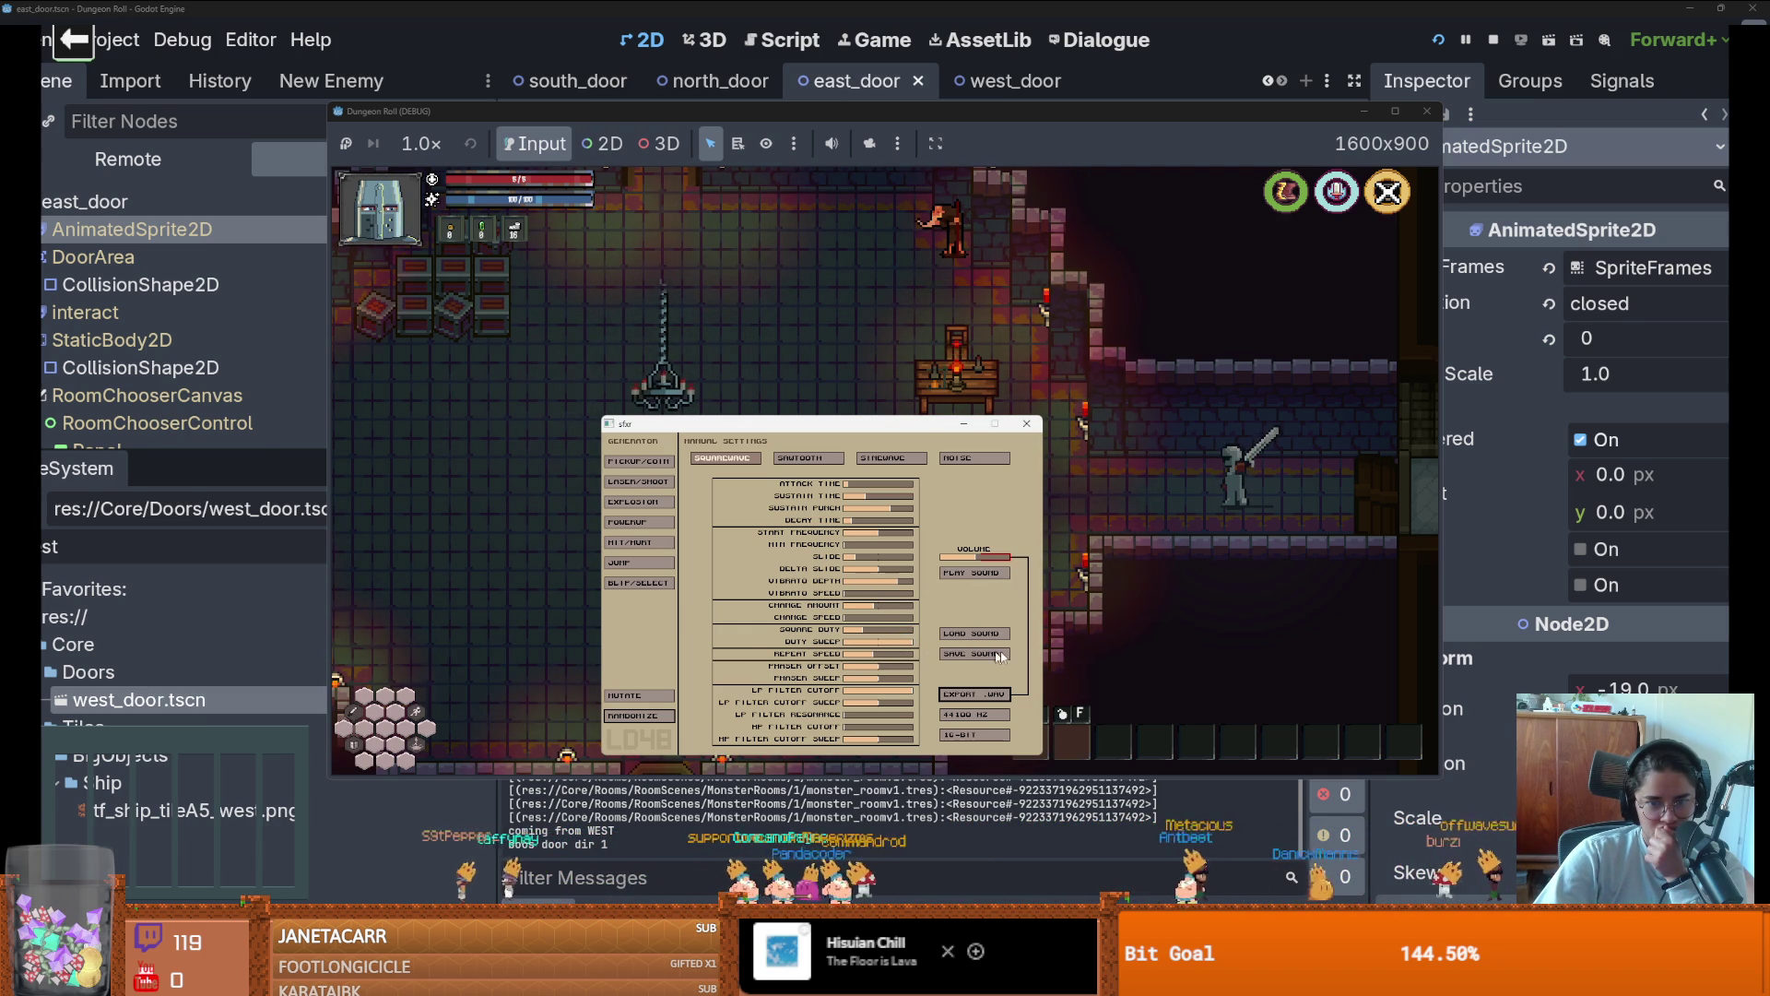
left_click(974, 572)
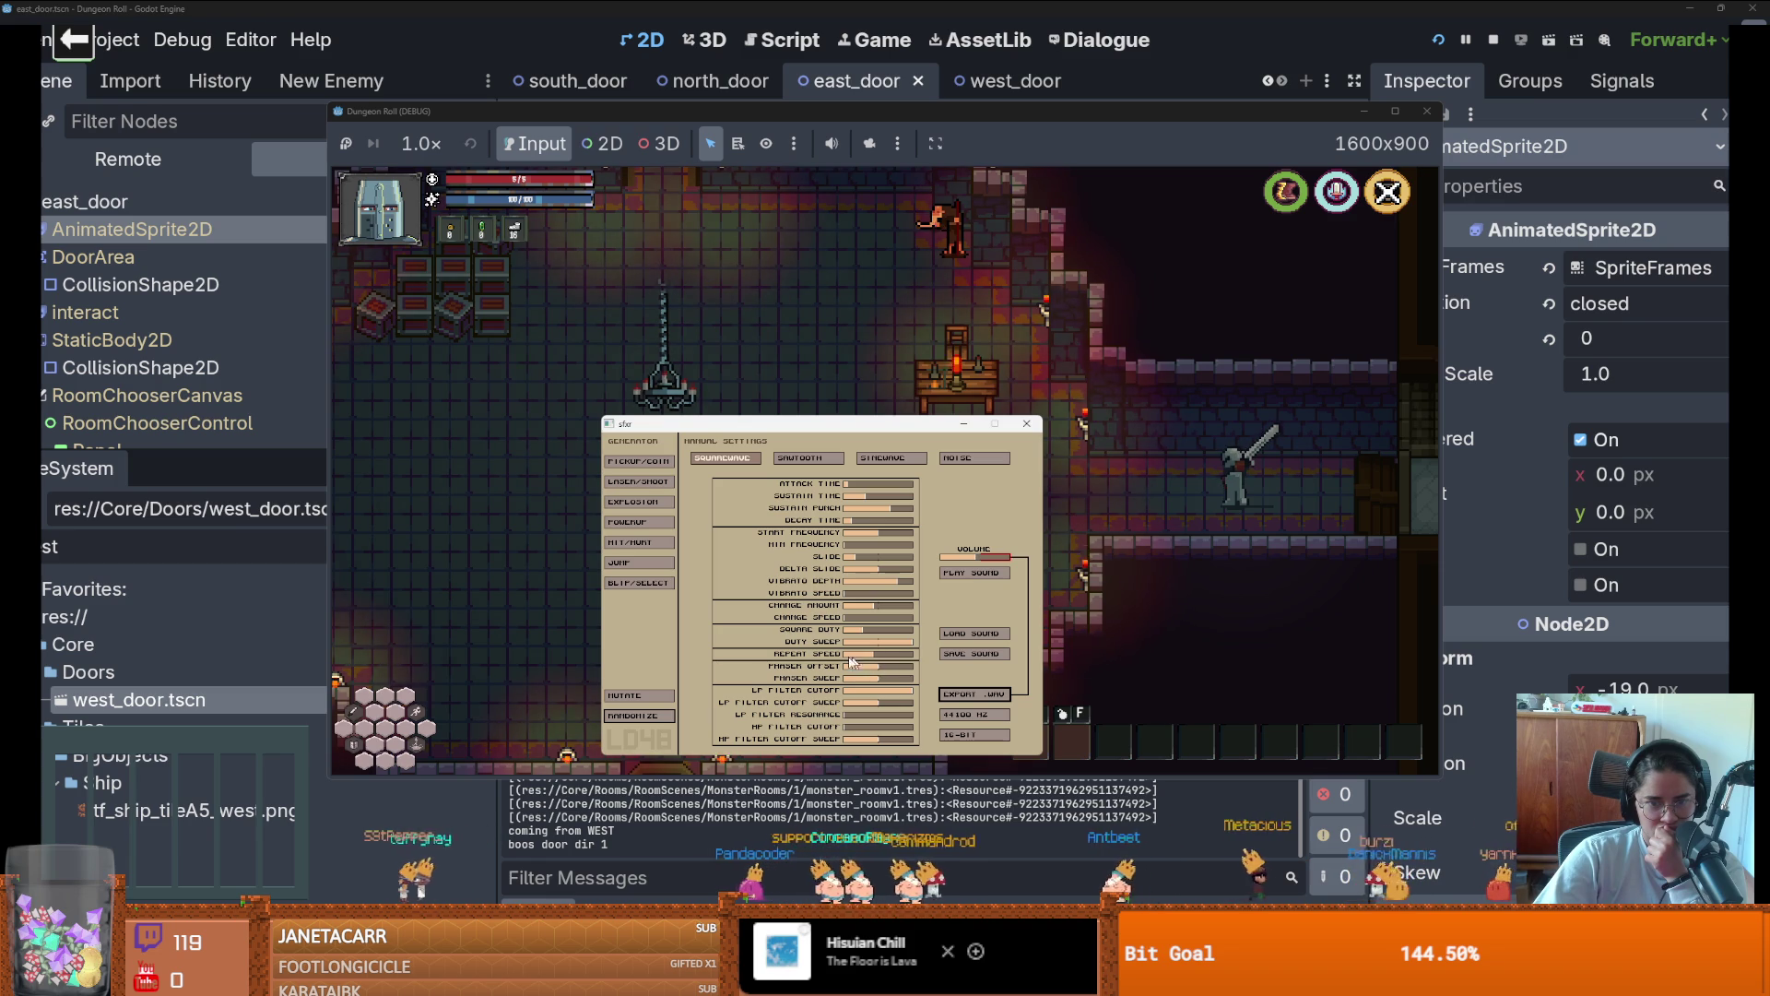
left_click_drag(851, 661, 824, 674)
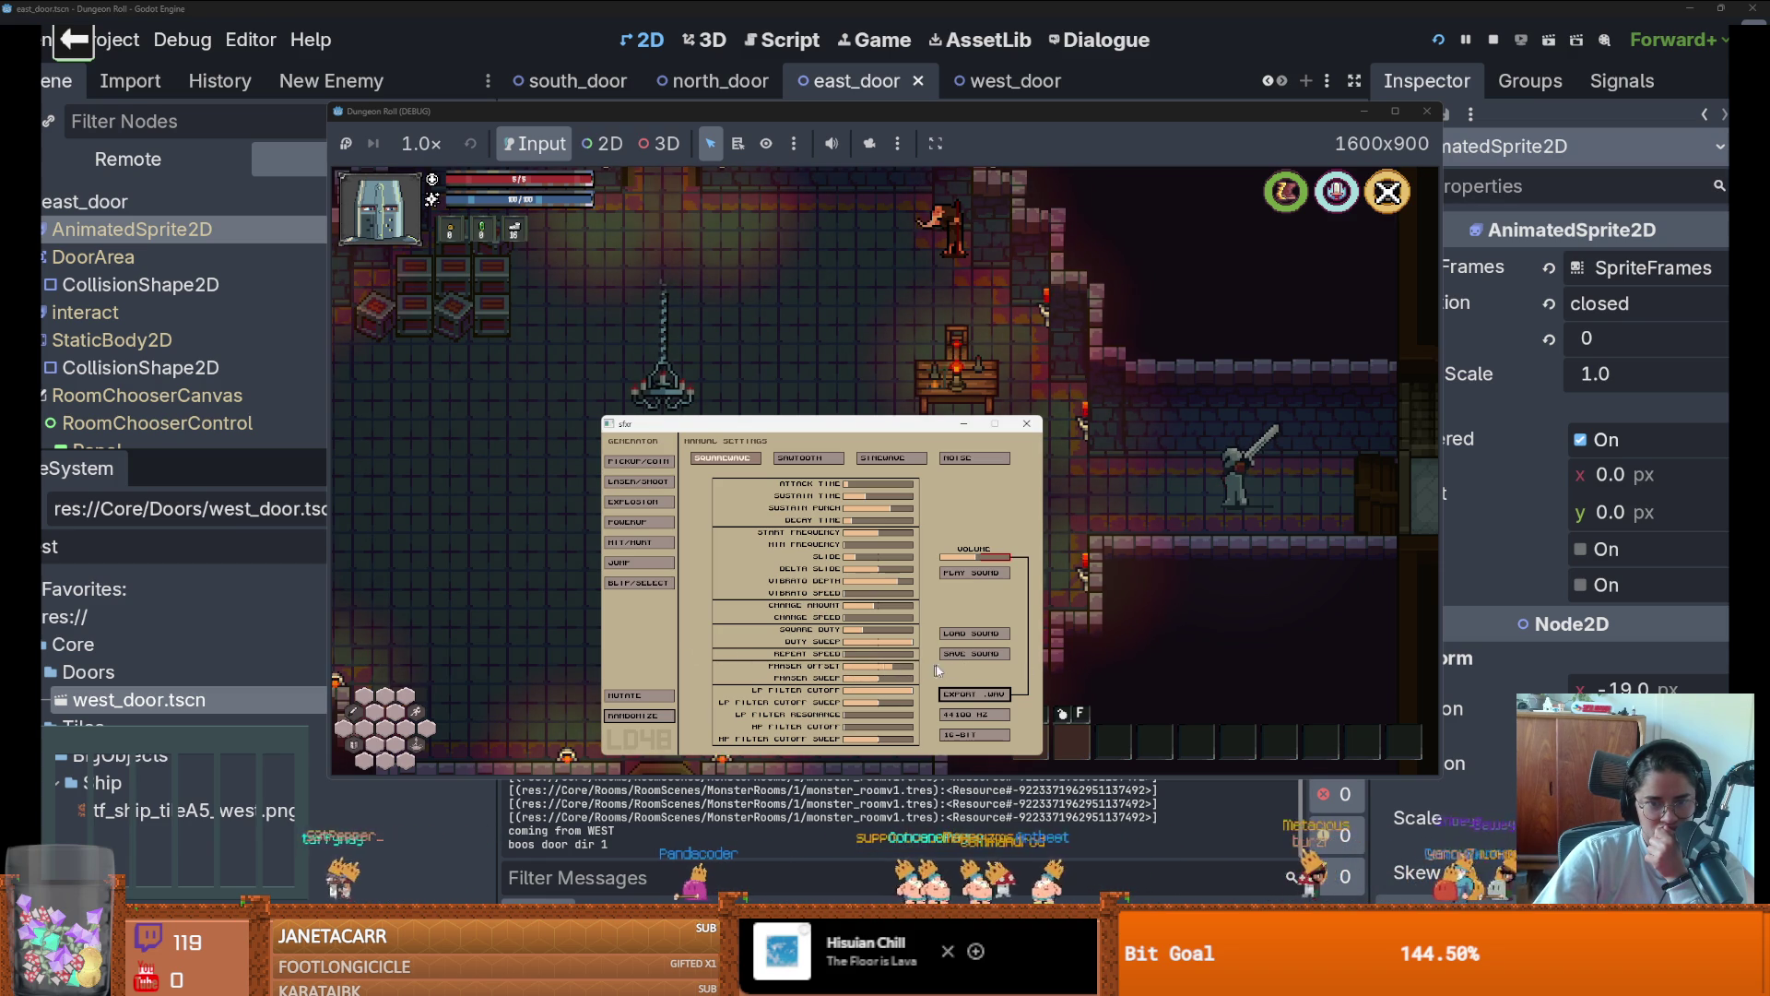
left_click_drag(868, 667, 1011, 675)
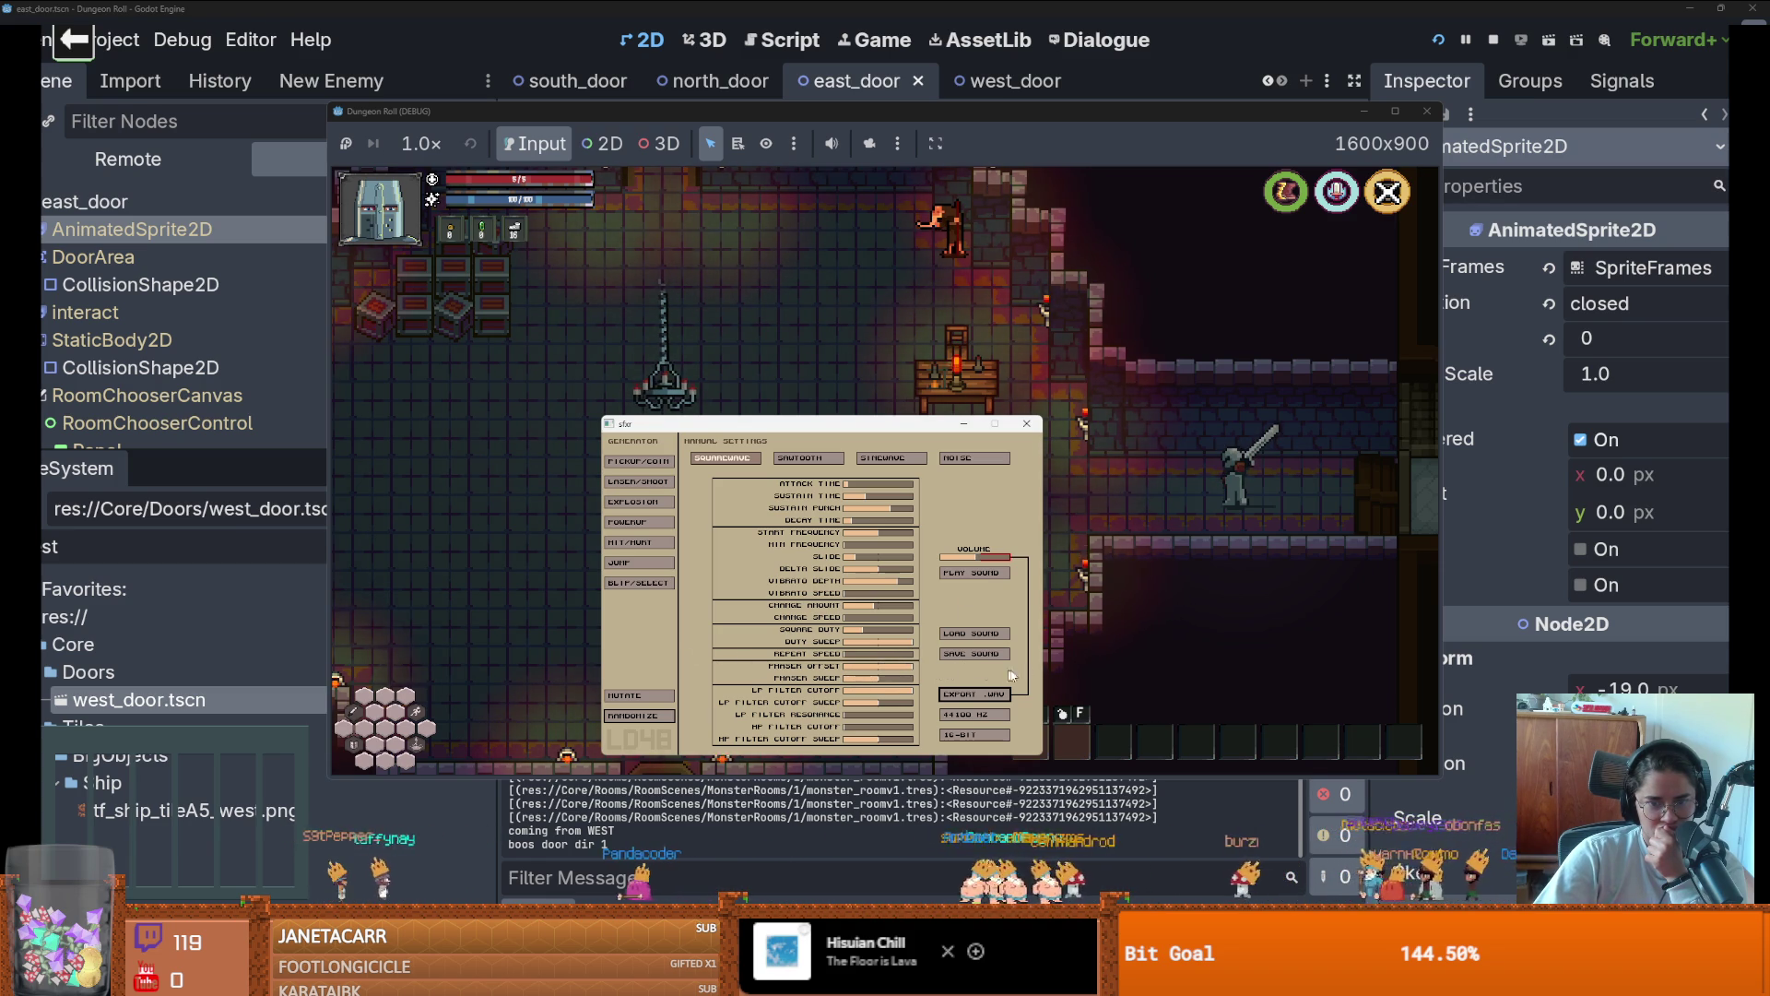
left_click(985, 575)
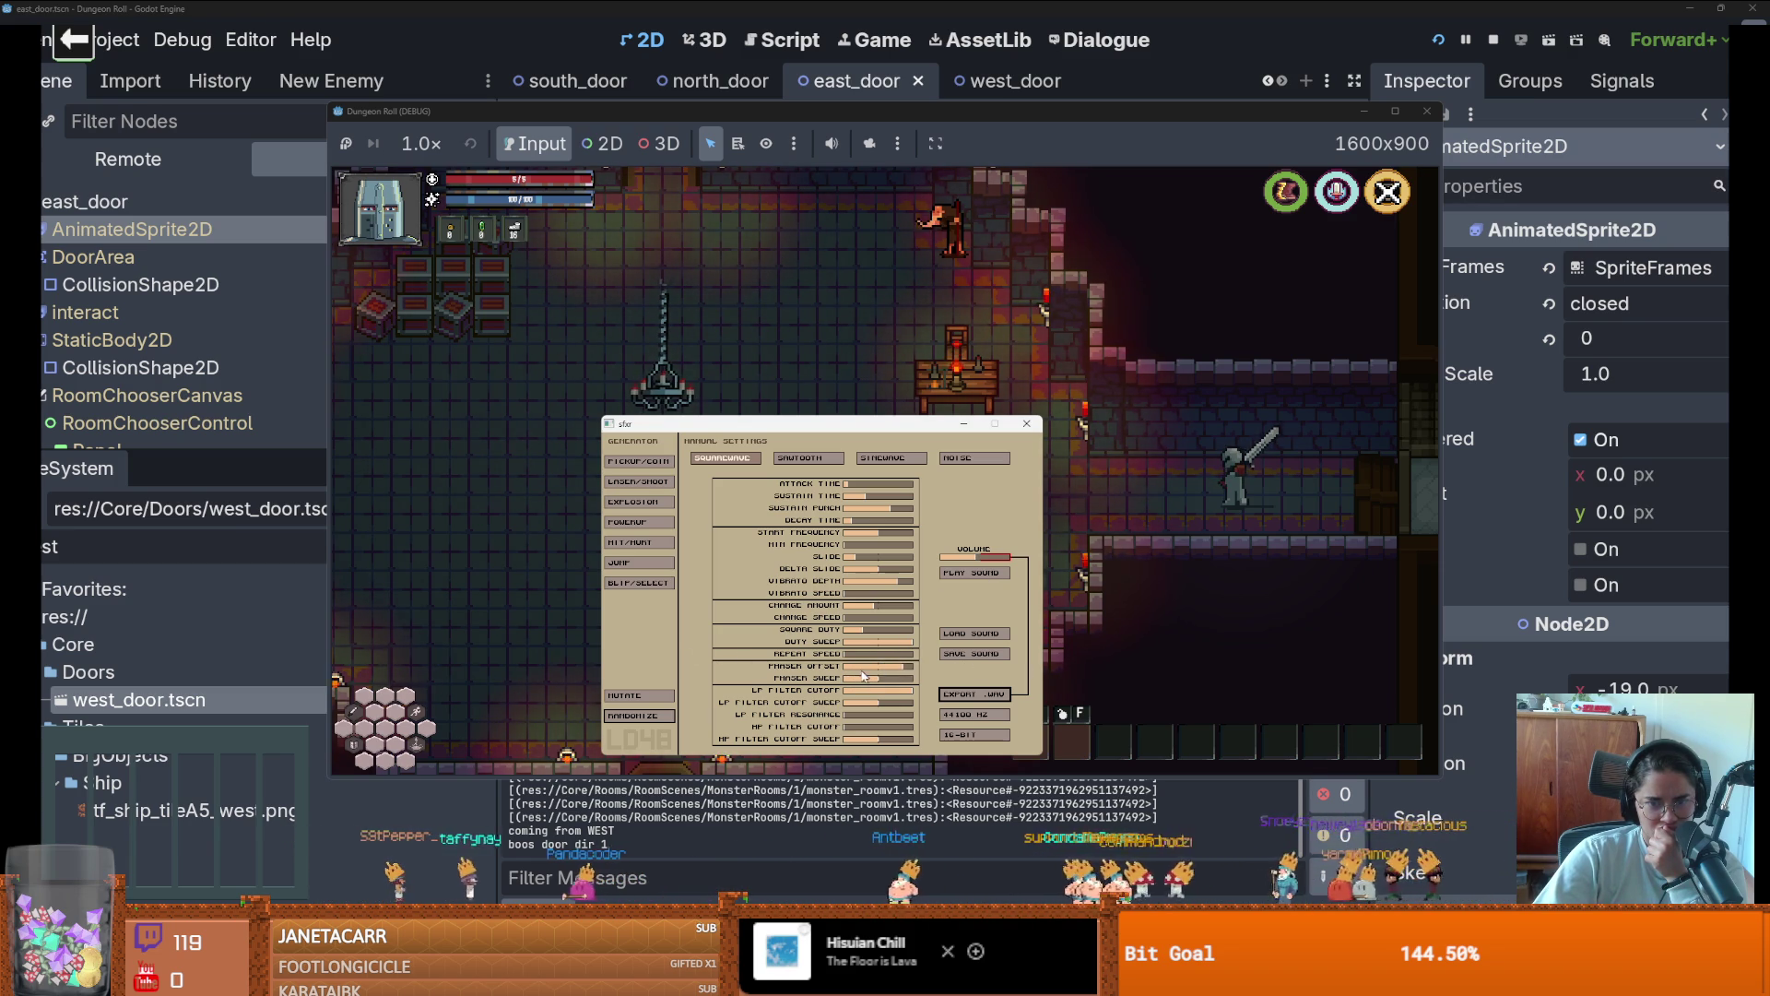
left_click_drag(864, 676, 896, 678)
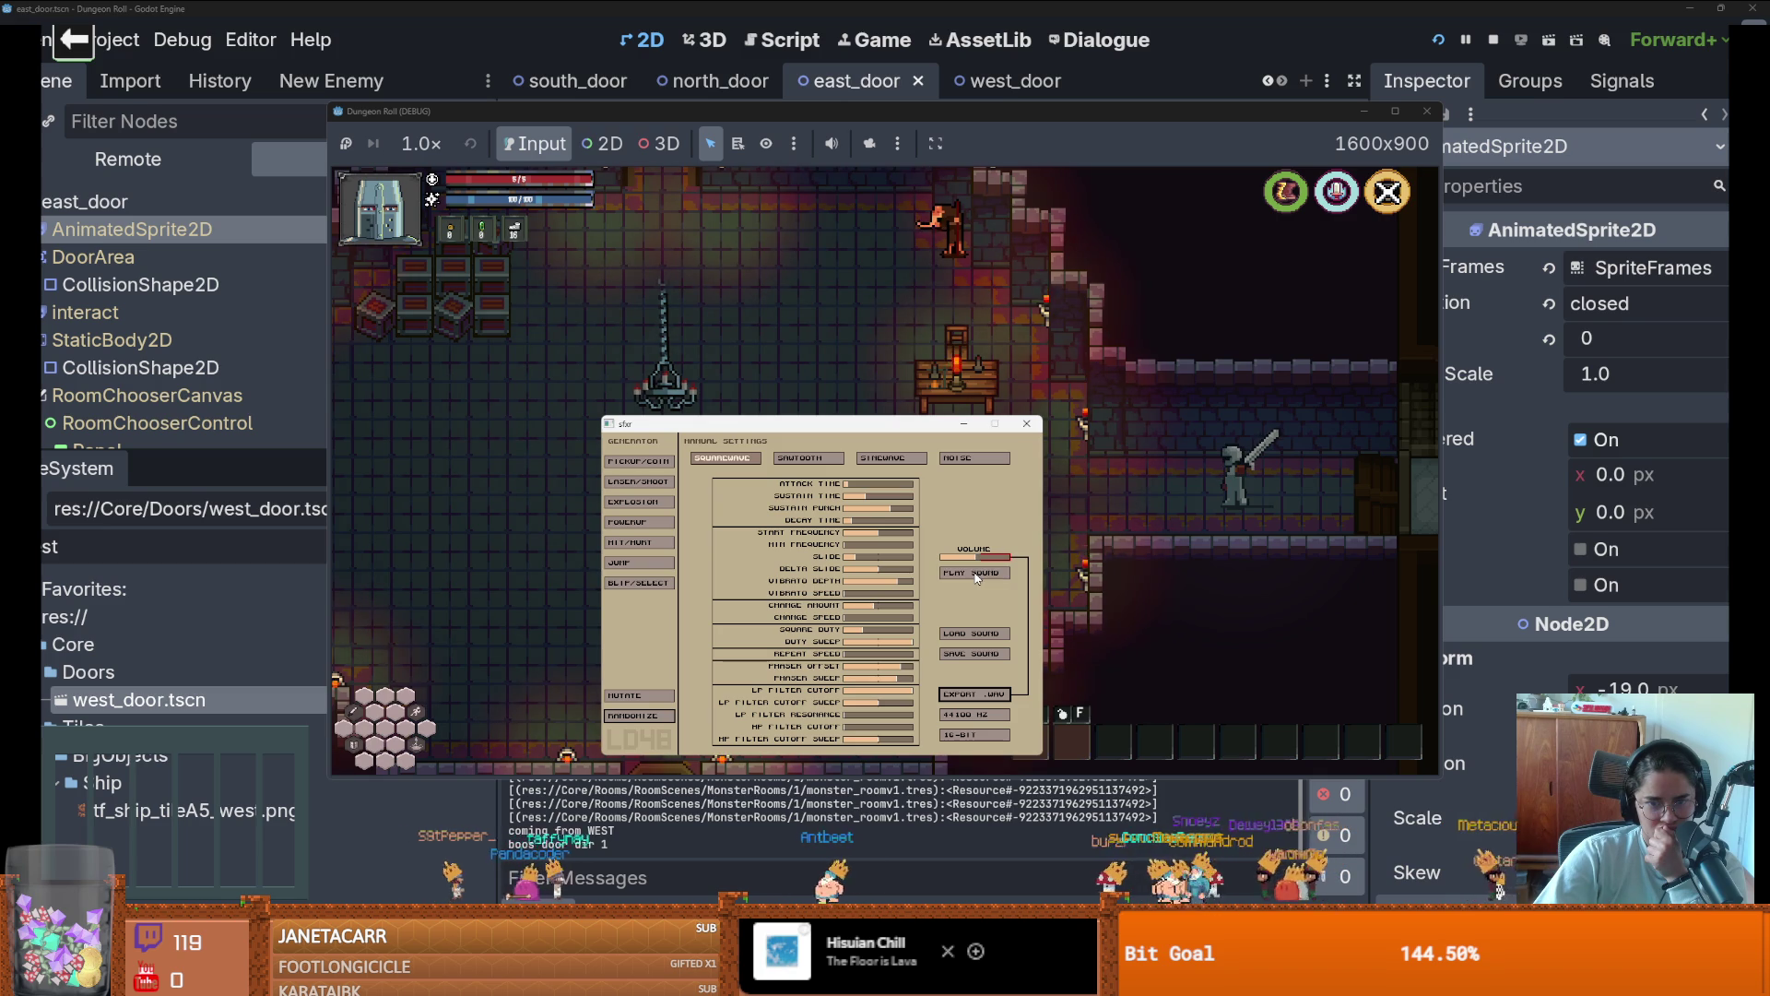
left_click(975, 573)
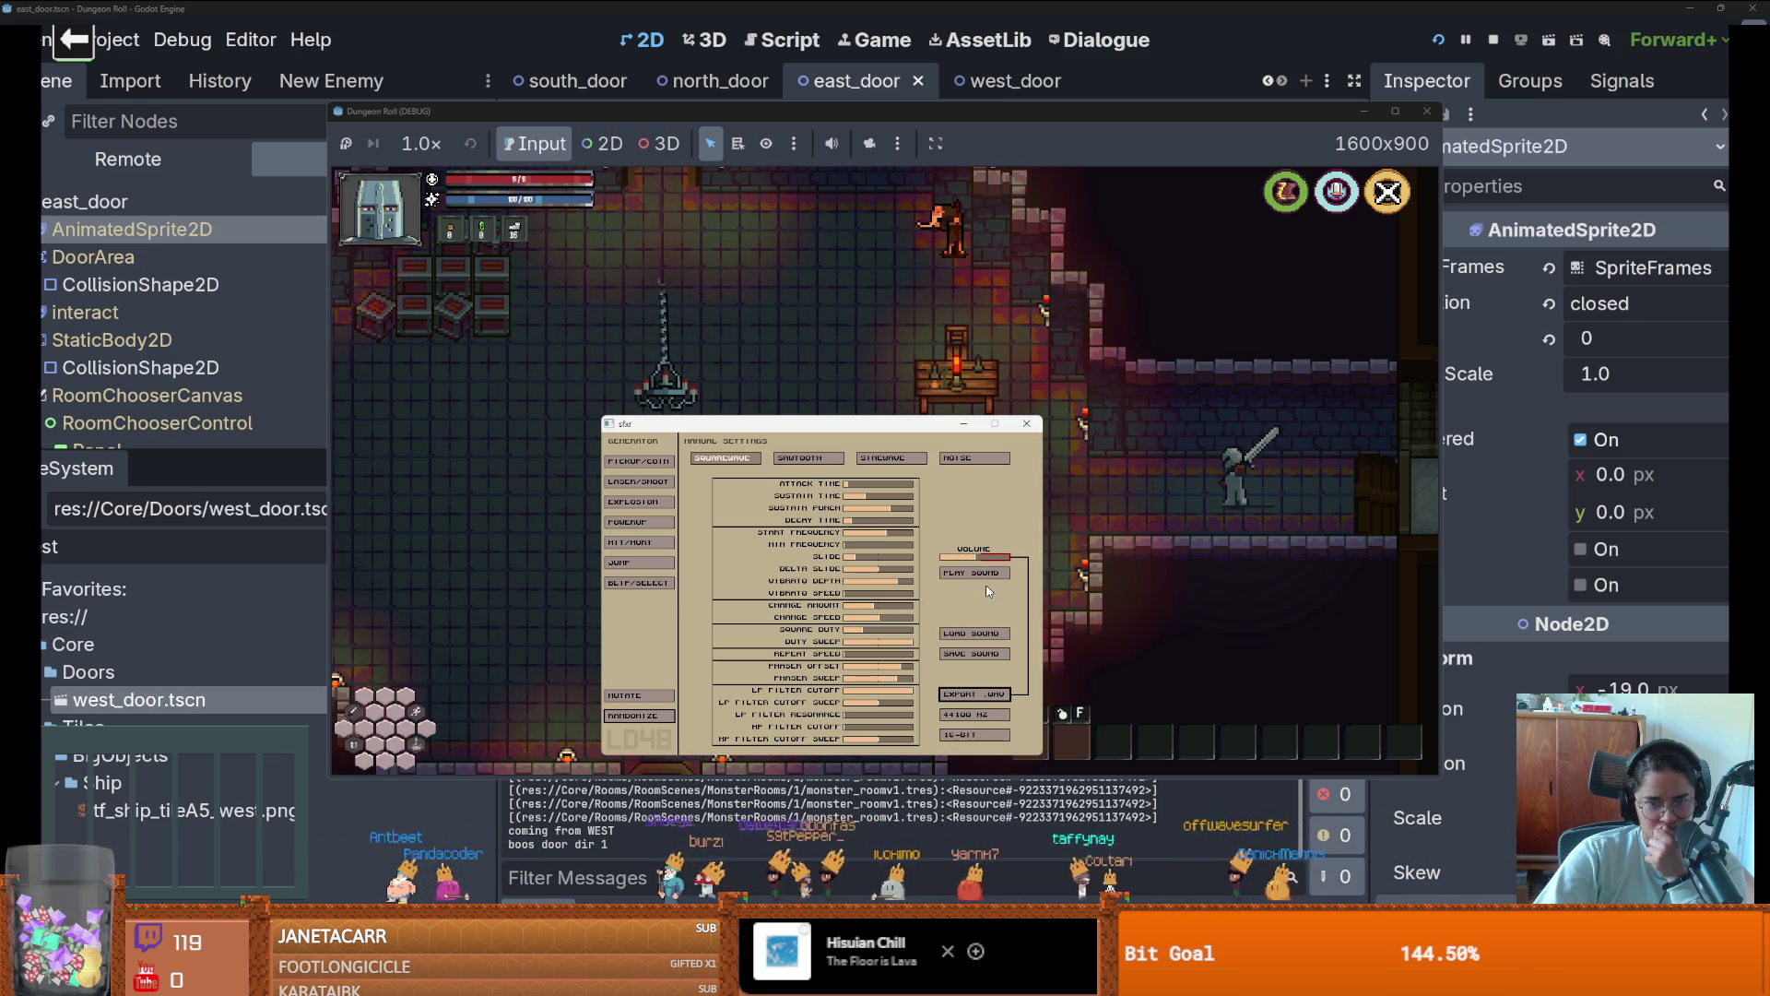
left_click(983, 573)
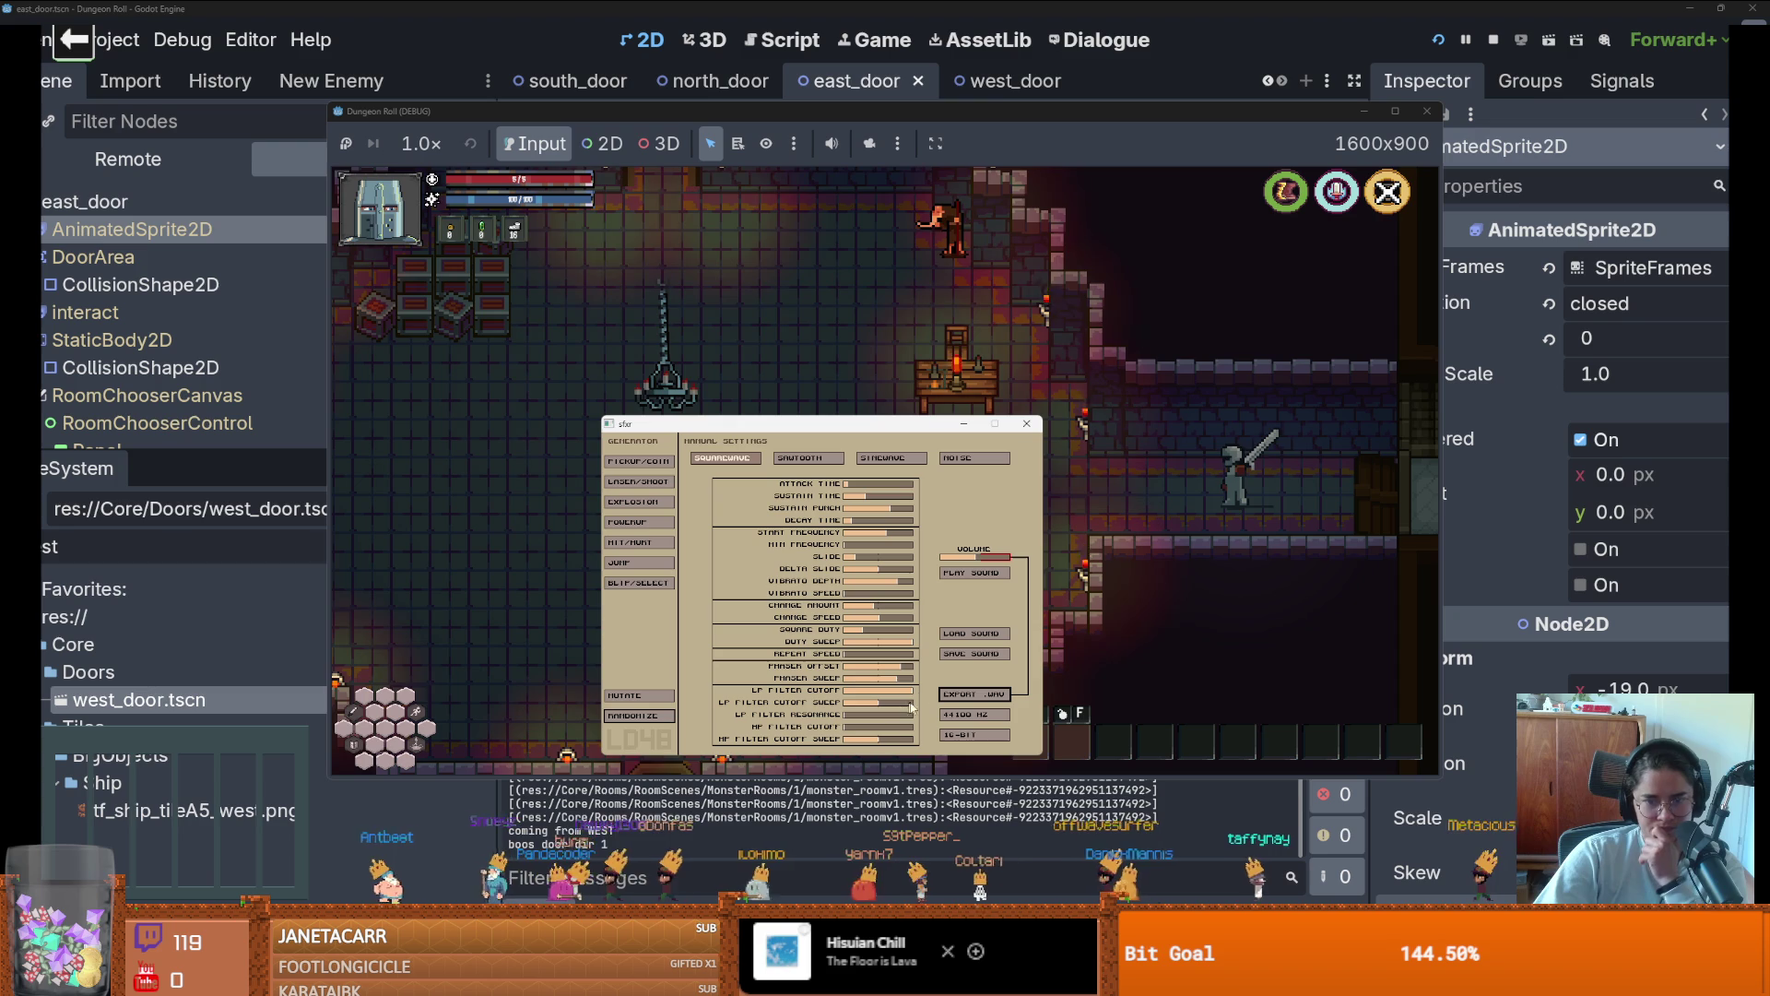
Nudge the sfxr LP Filter Cutoff slightly higher and replay the sound repeatedly to judge it
left_click(960, 574)
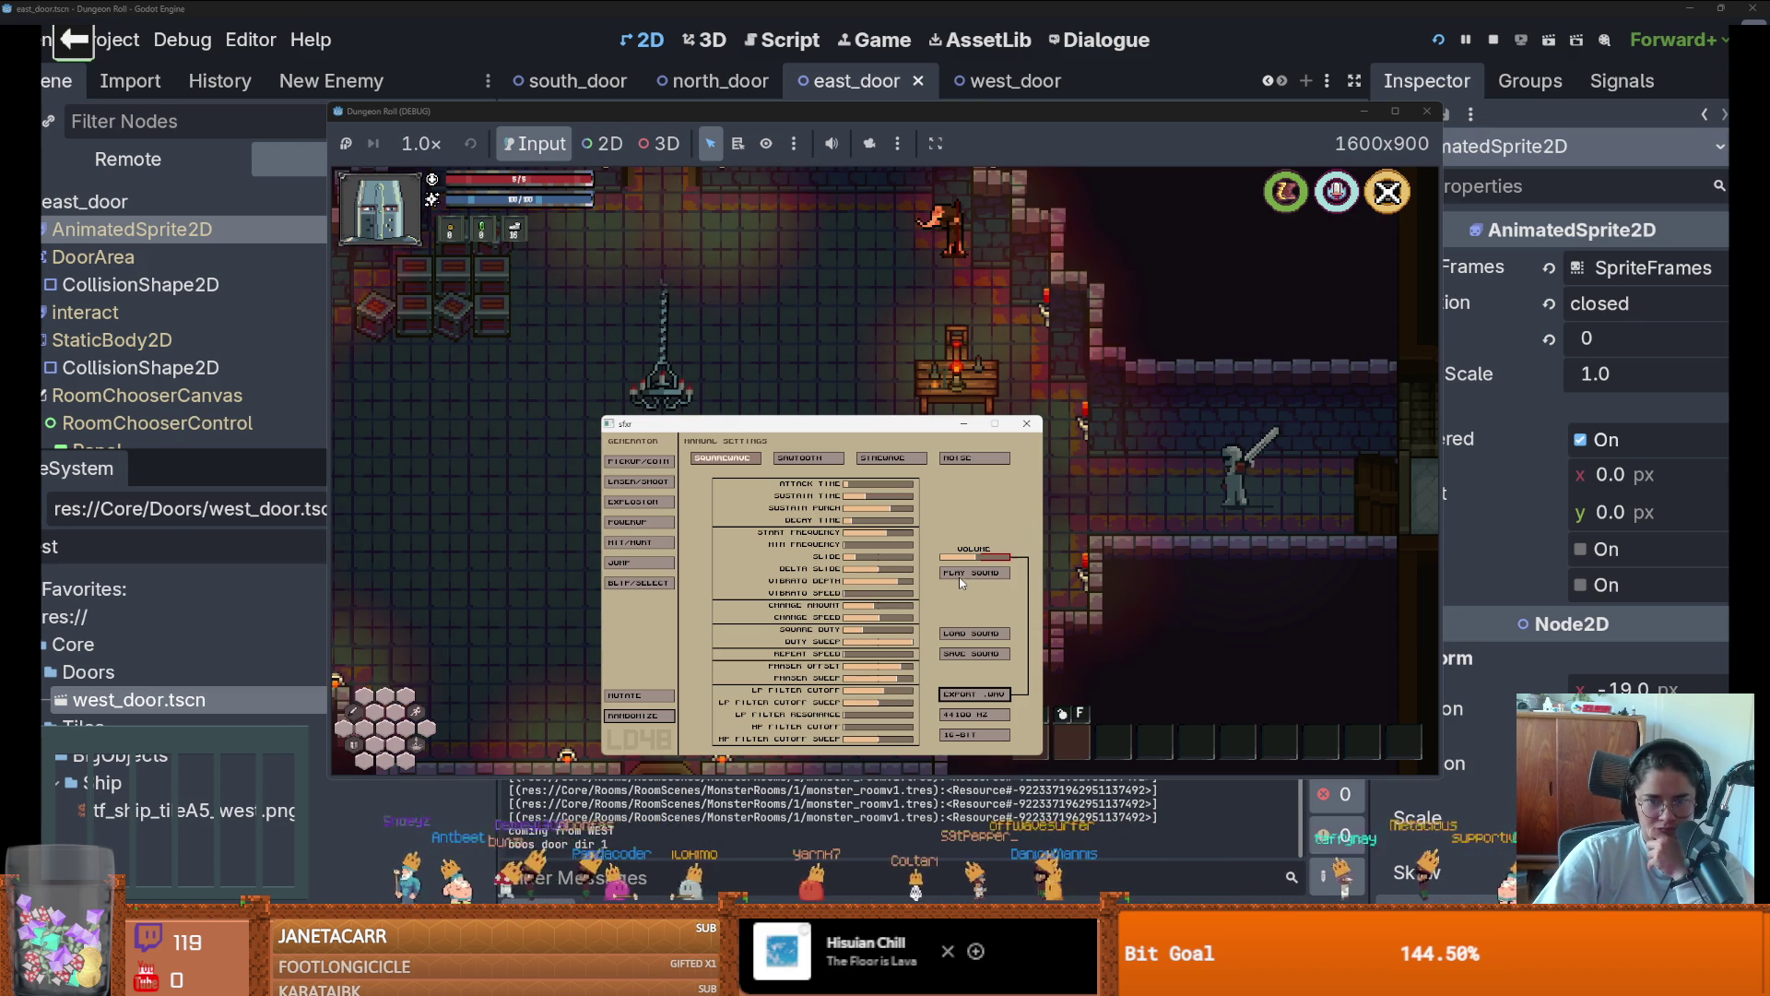
left_click_drag(881, 694, 899, 691)
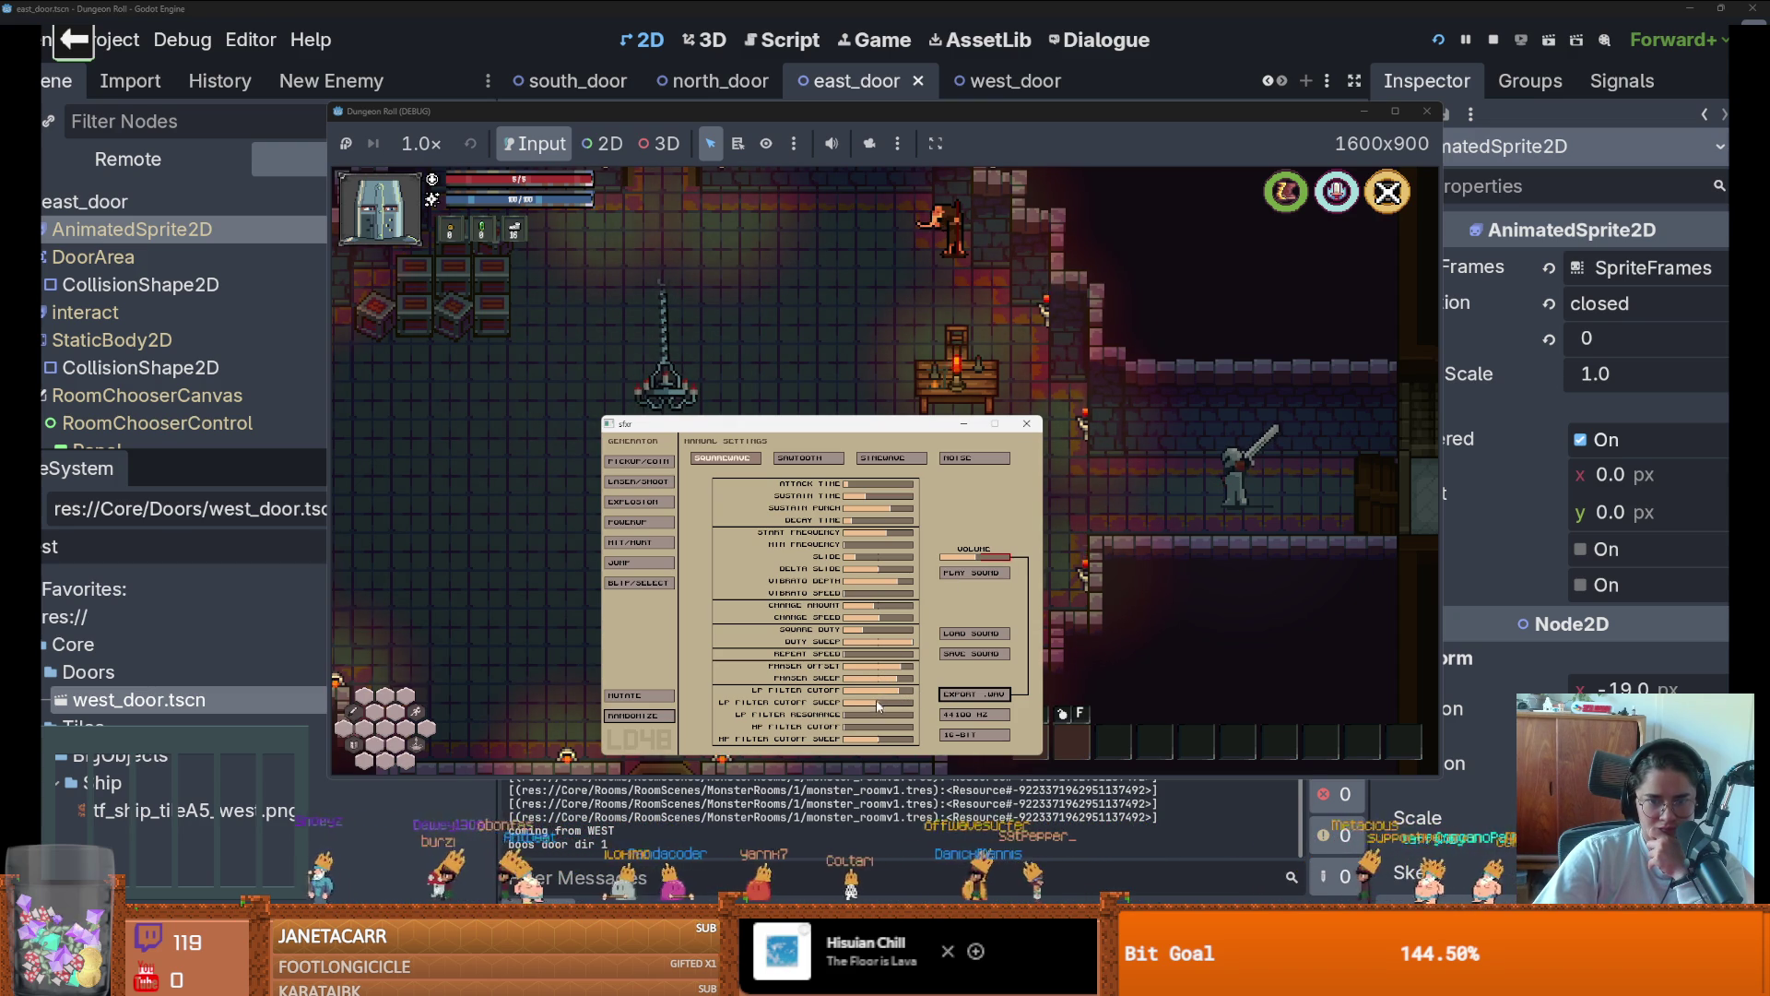
left_click(959, 575)
left_click(959, 575)
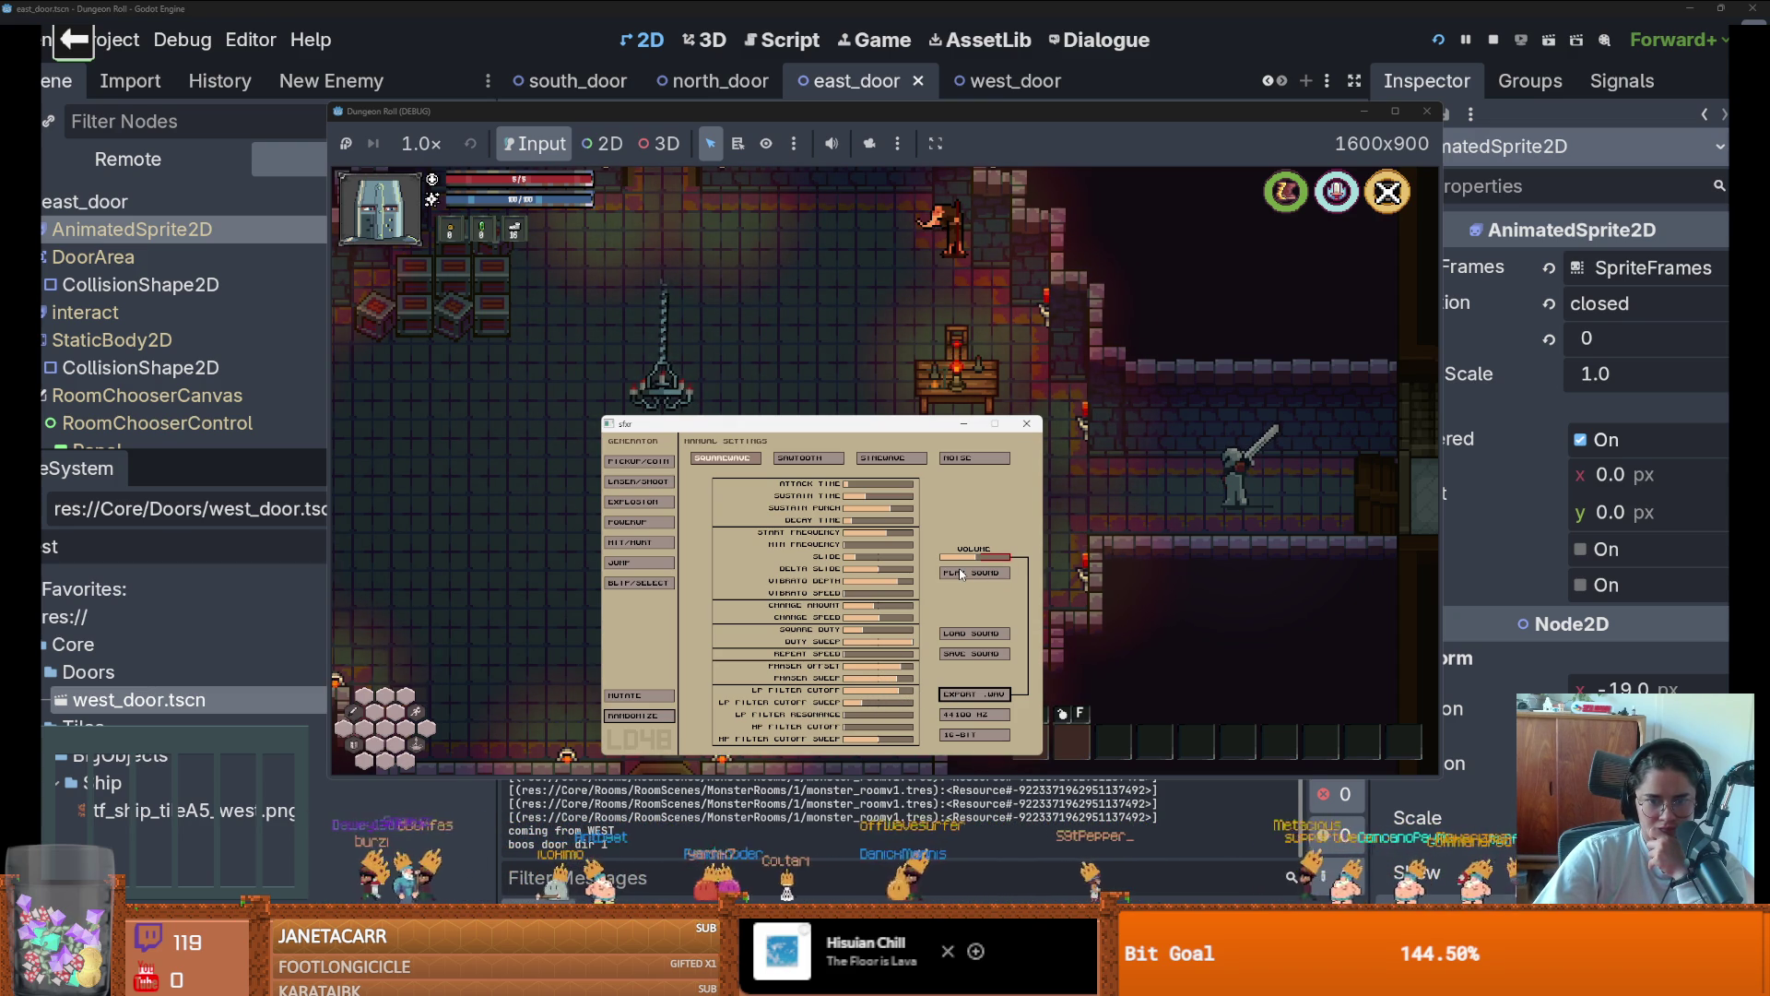
left_click(958, 575)
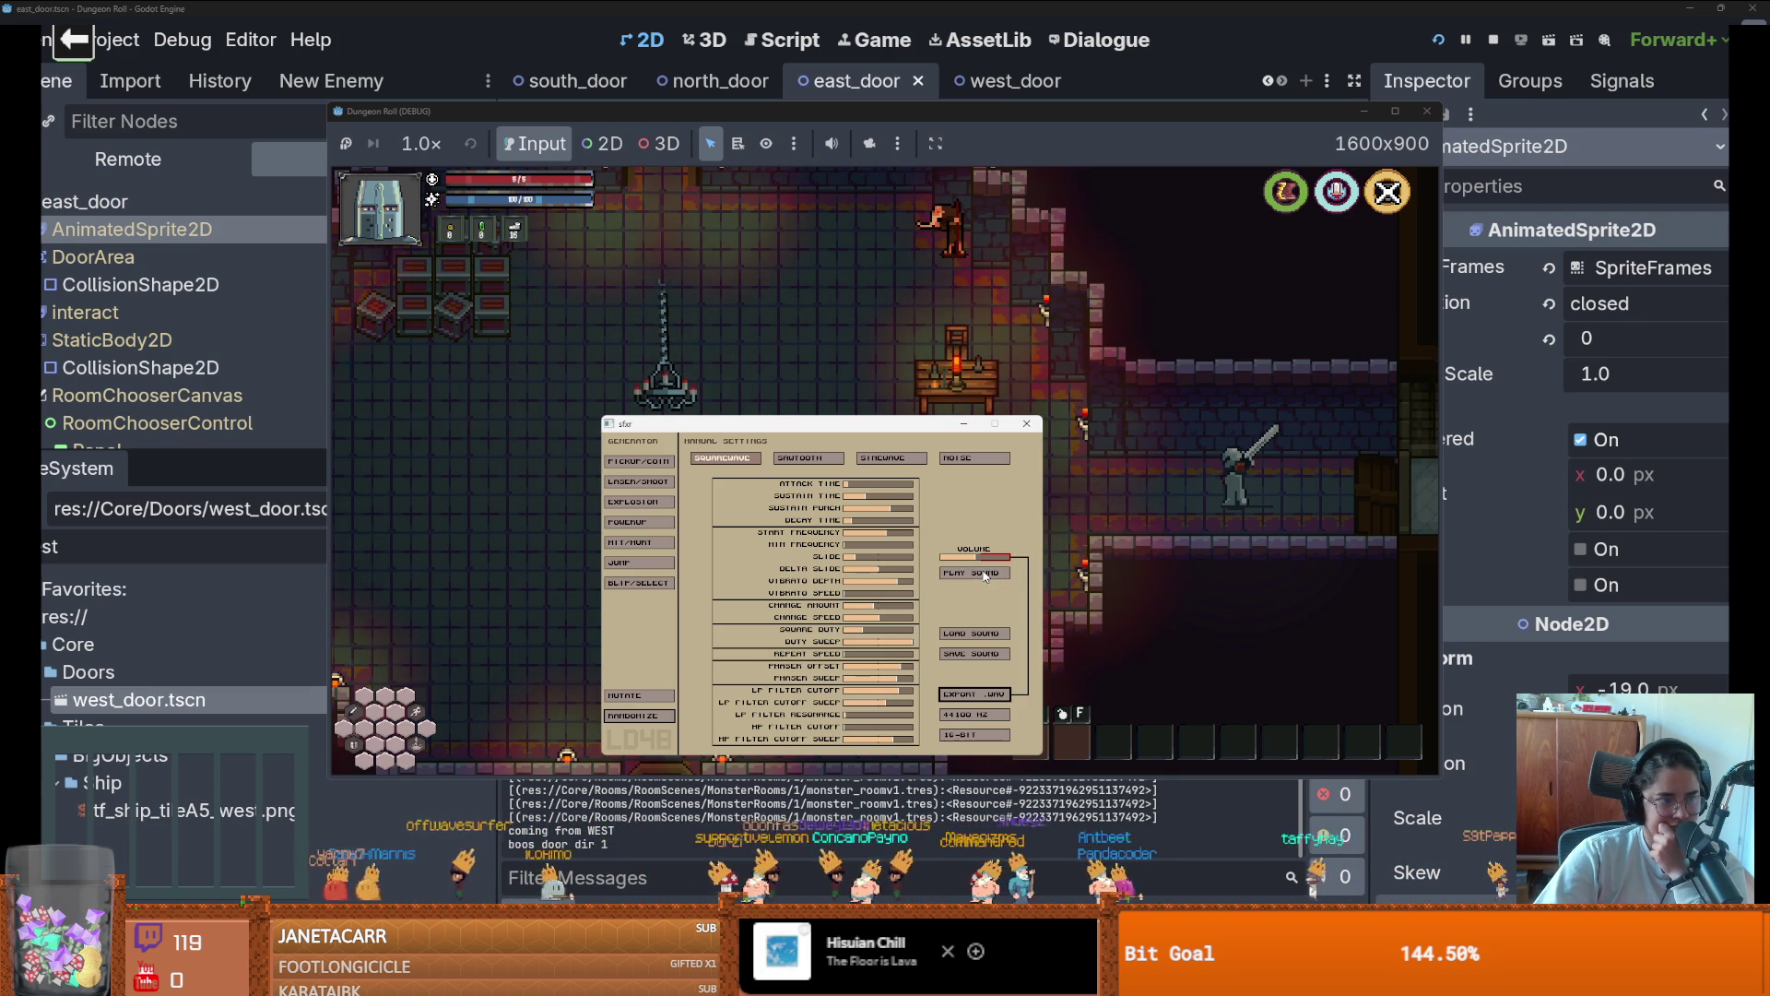
left_click(984, 574)
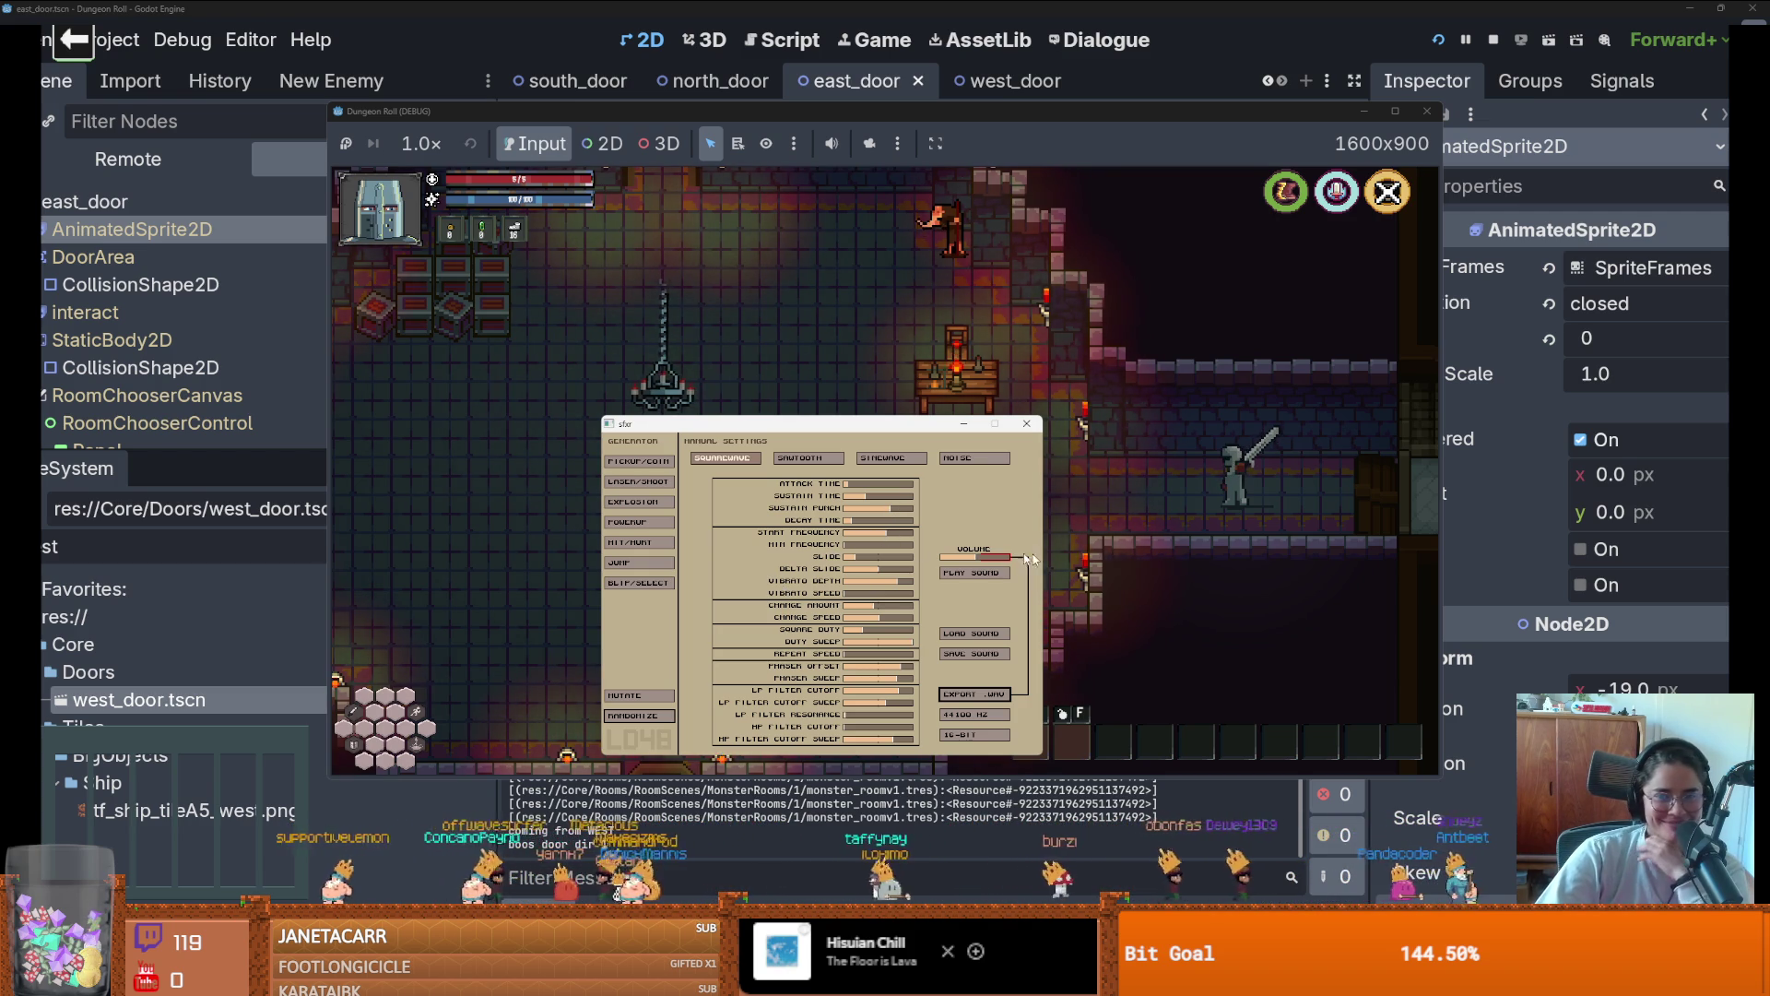
left_click(959, 573)
left_click(960, 573)
left_click(961, 576)
left_click(962, 575)
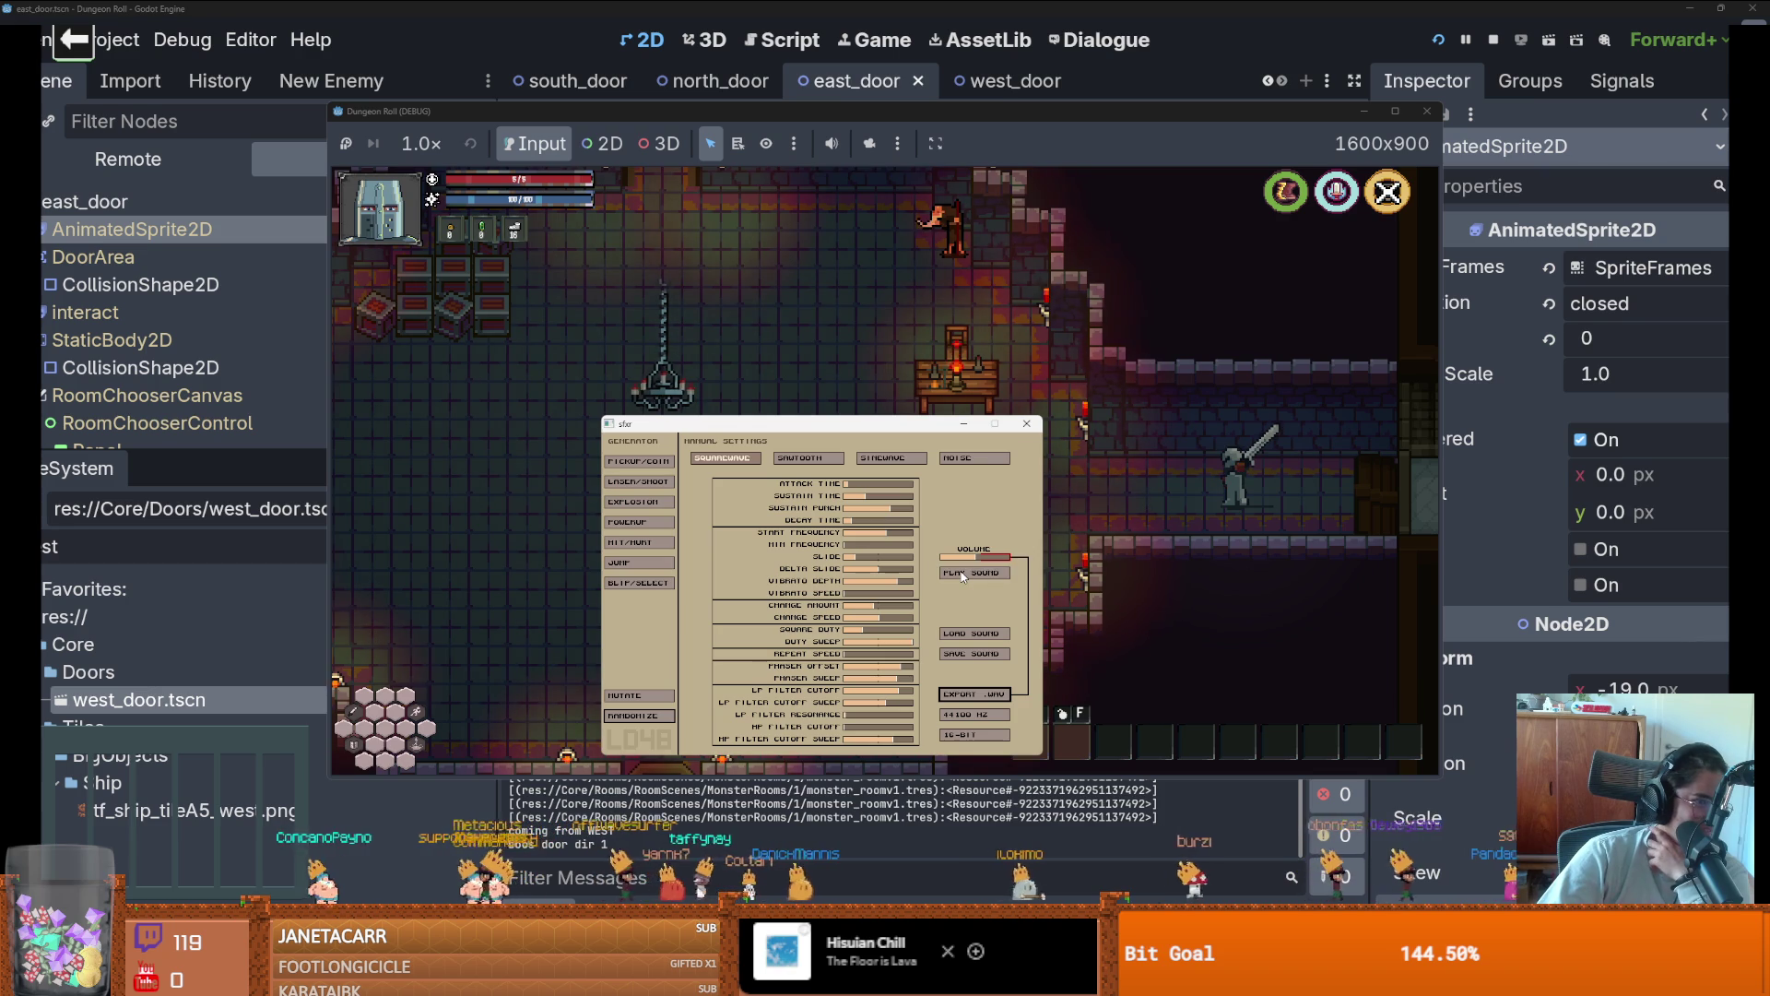
left_click(961, 573)
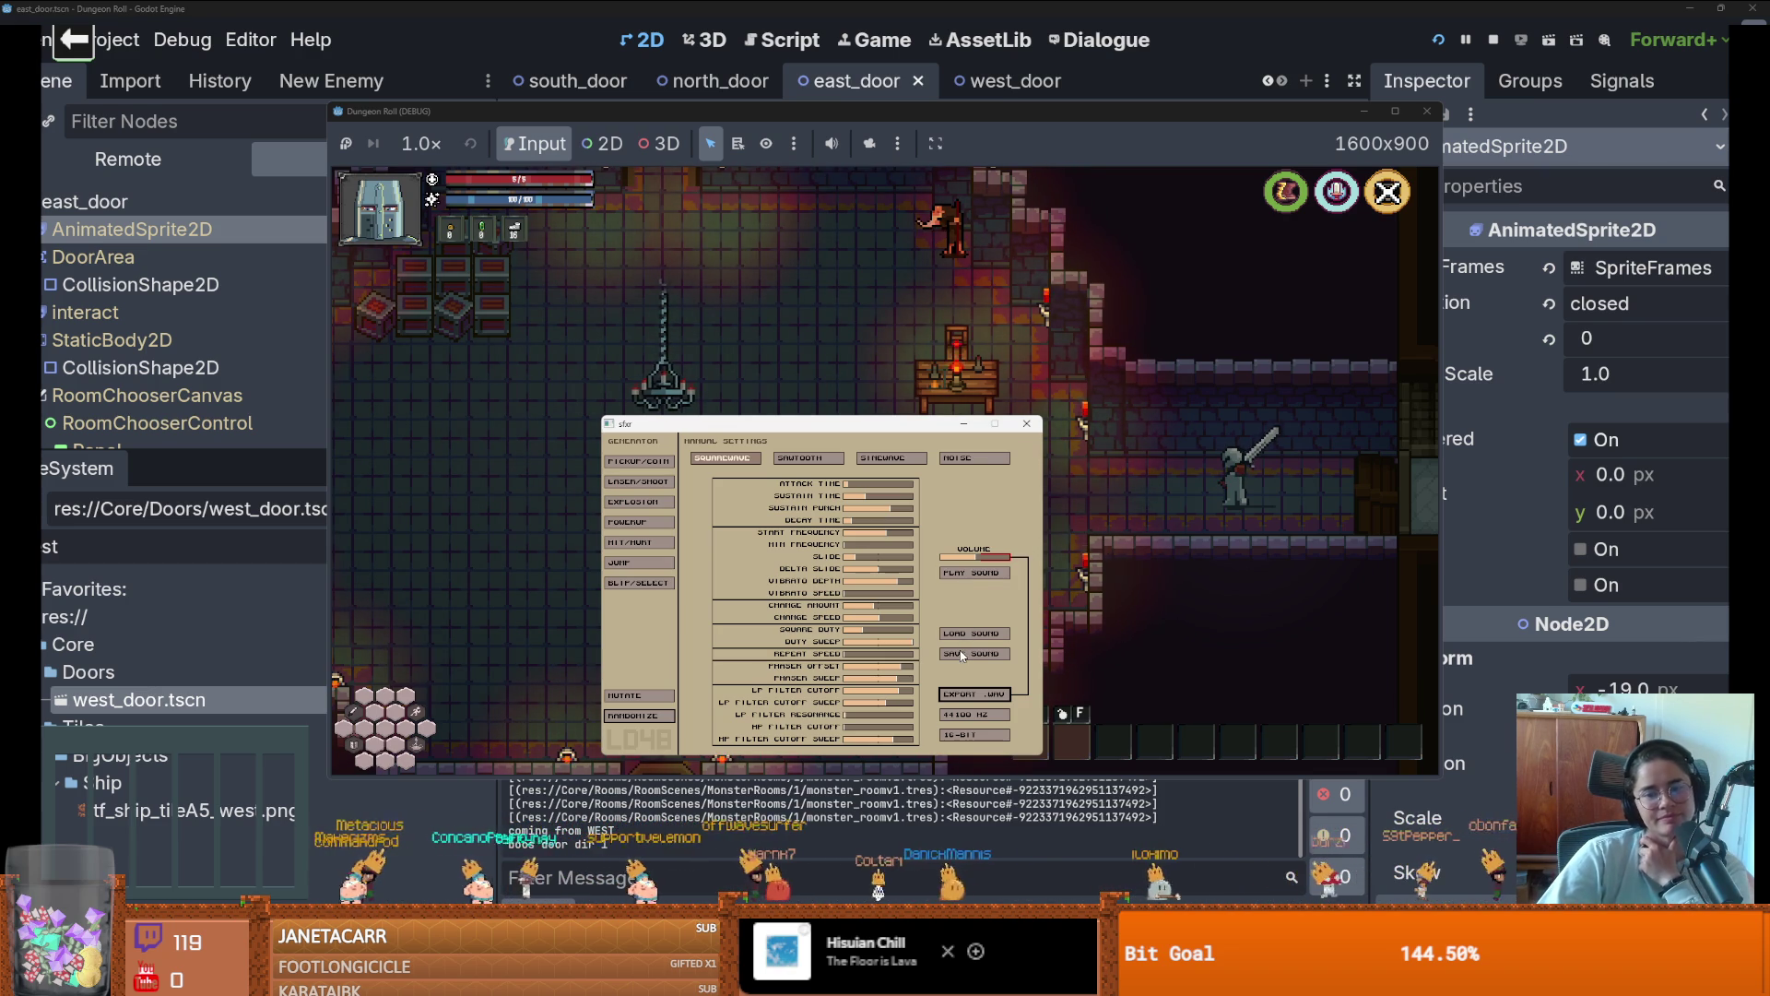
Export the sound as a WAV named 'door_open' into Audio/SFX and return to Godot
left_click(961, 694)
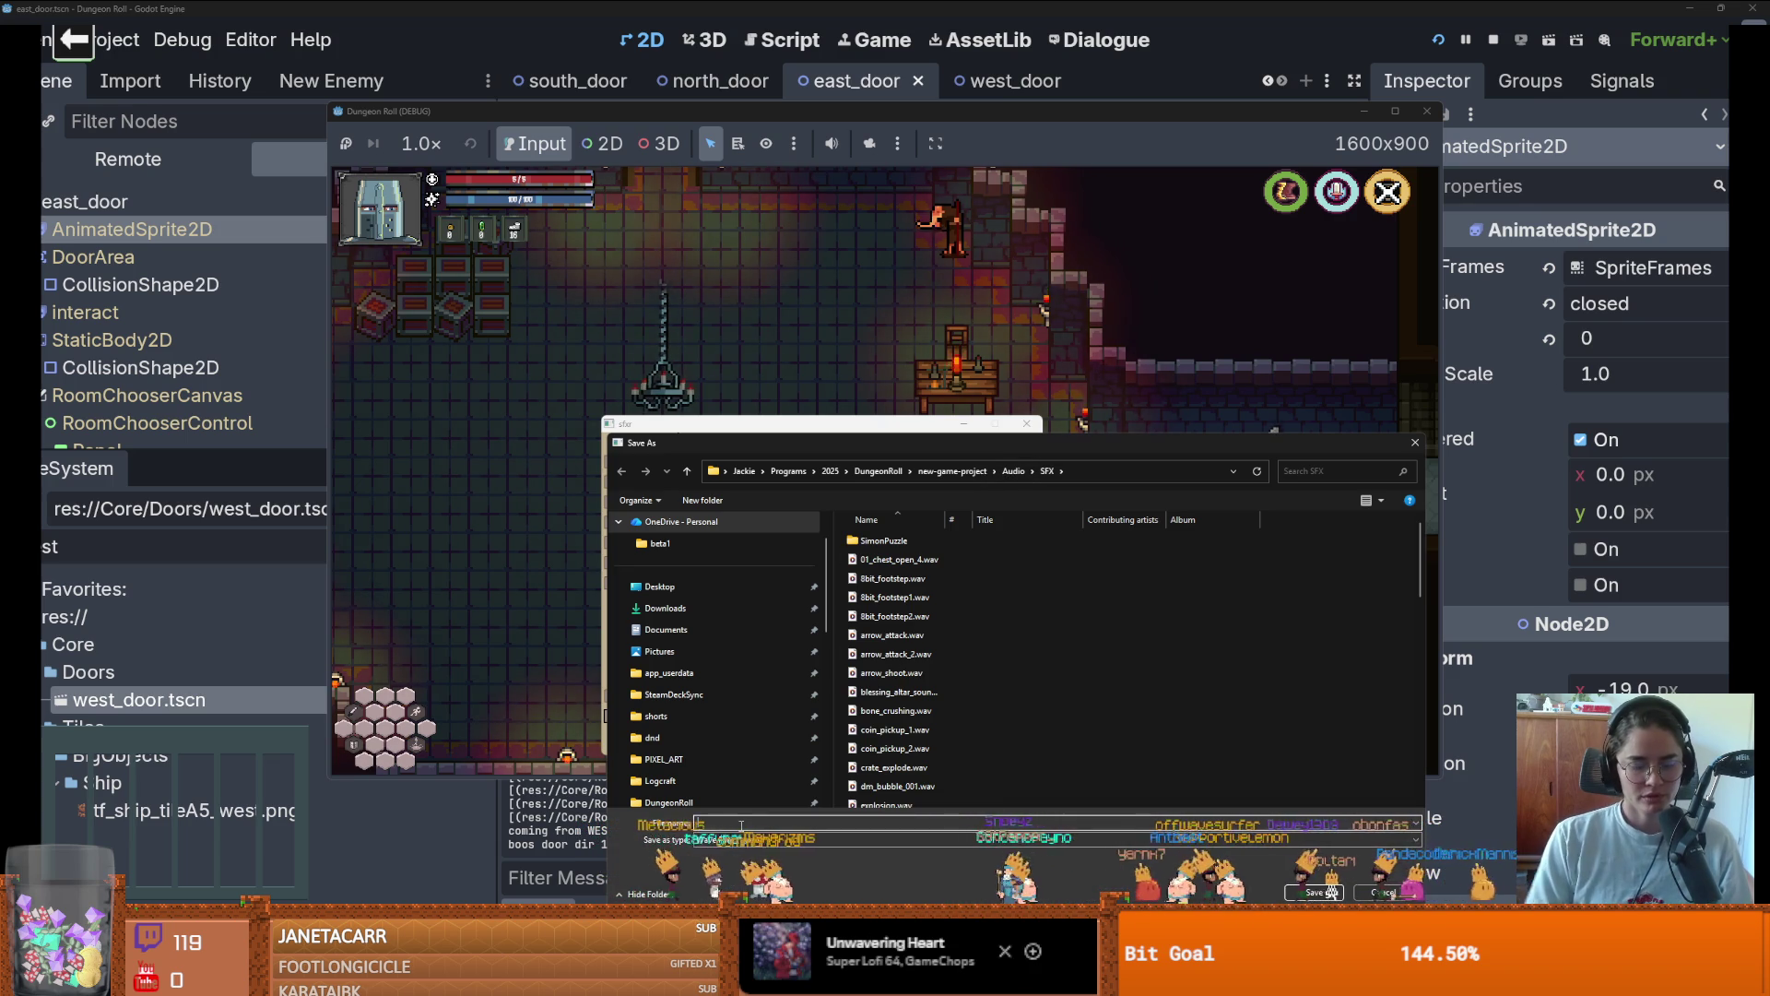
type("door_open")
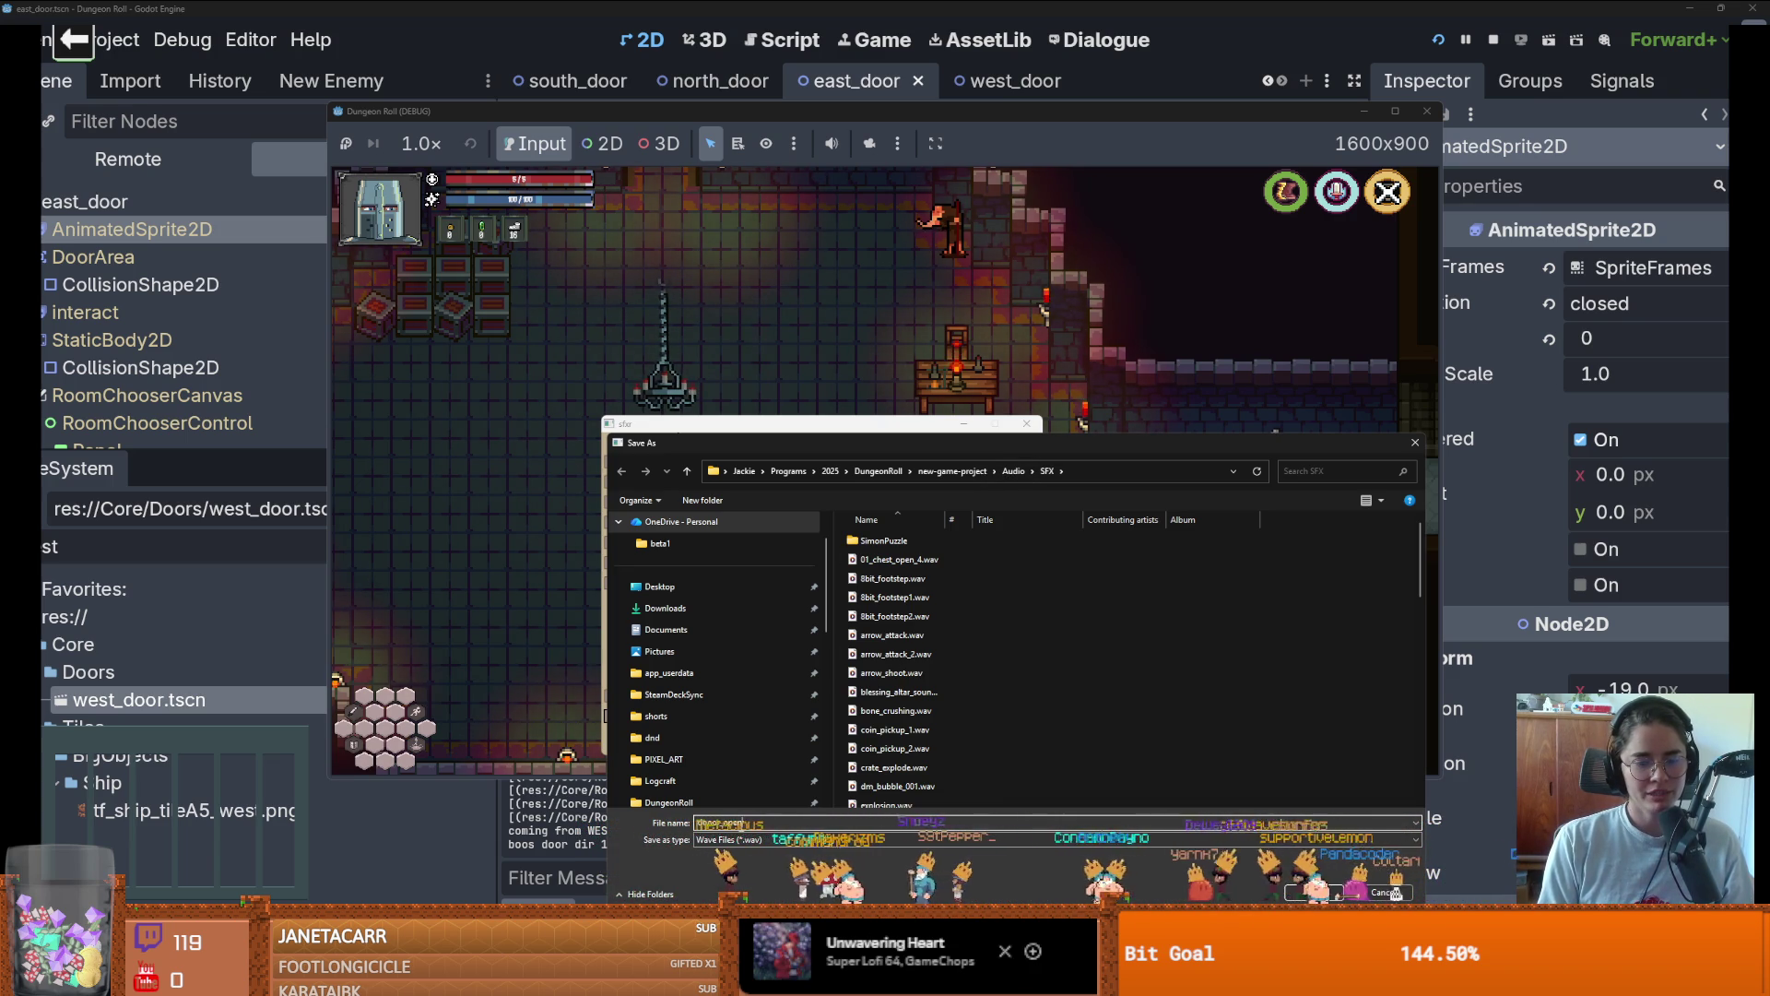
key("Return")
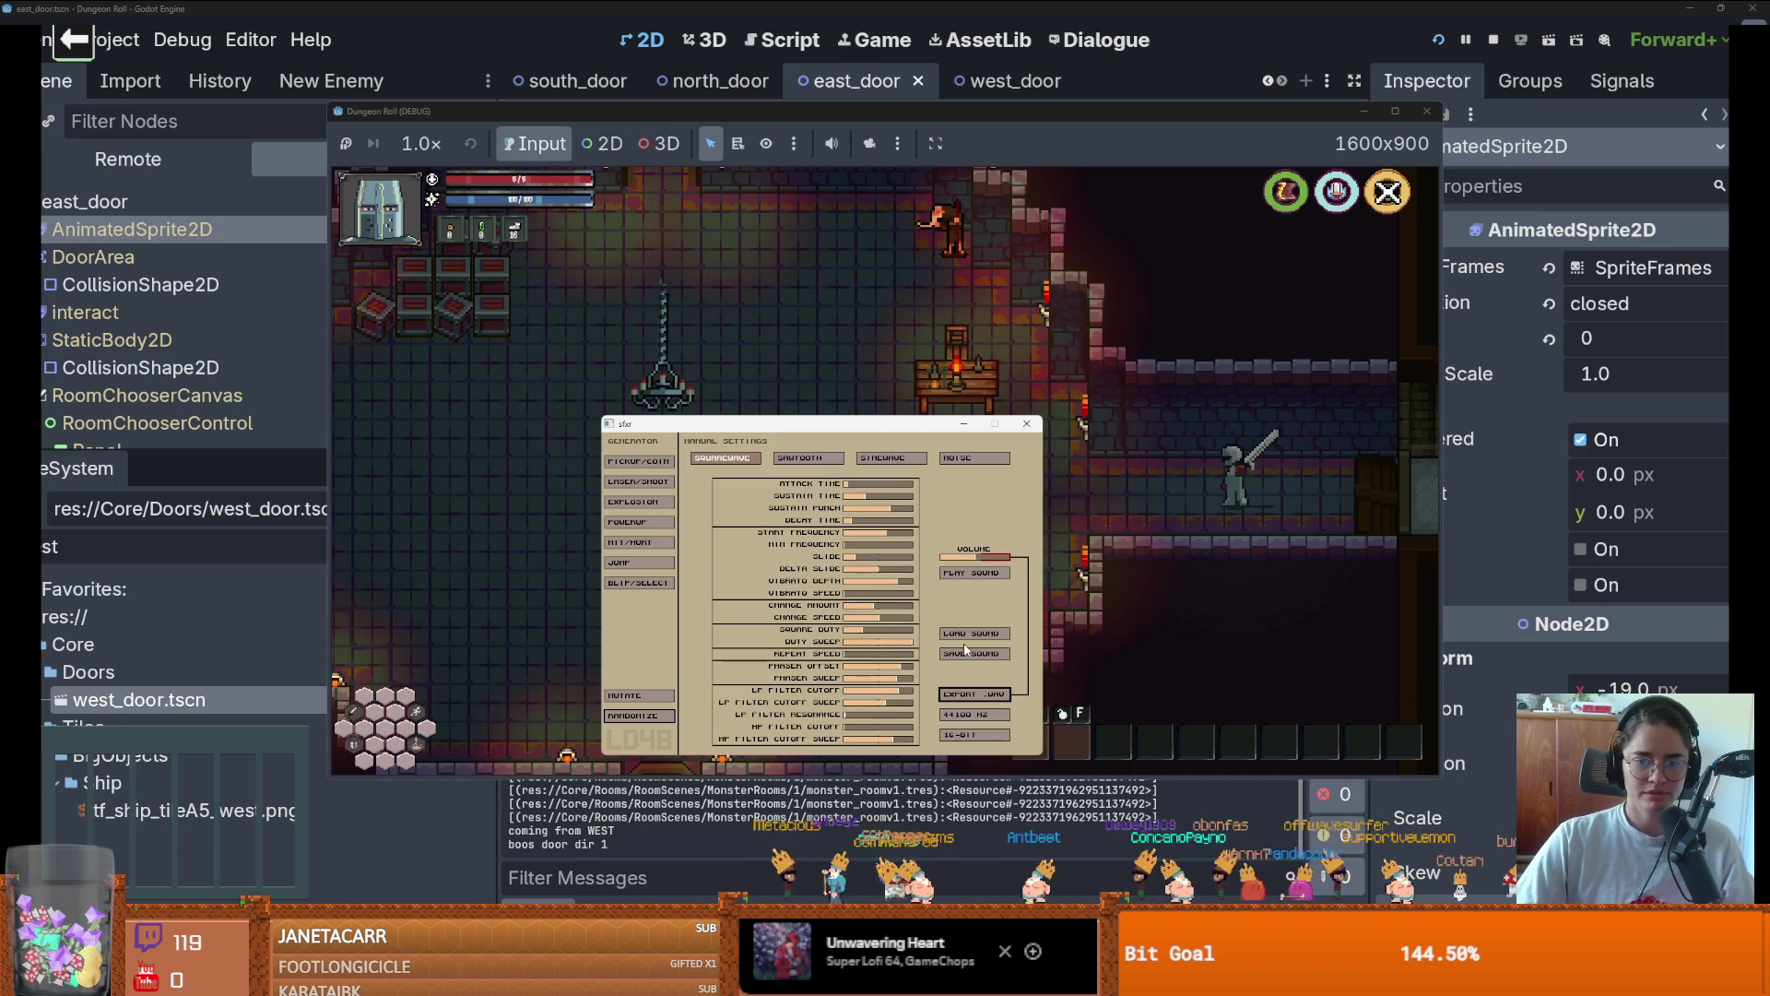
left_click(166, 614)
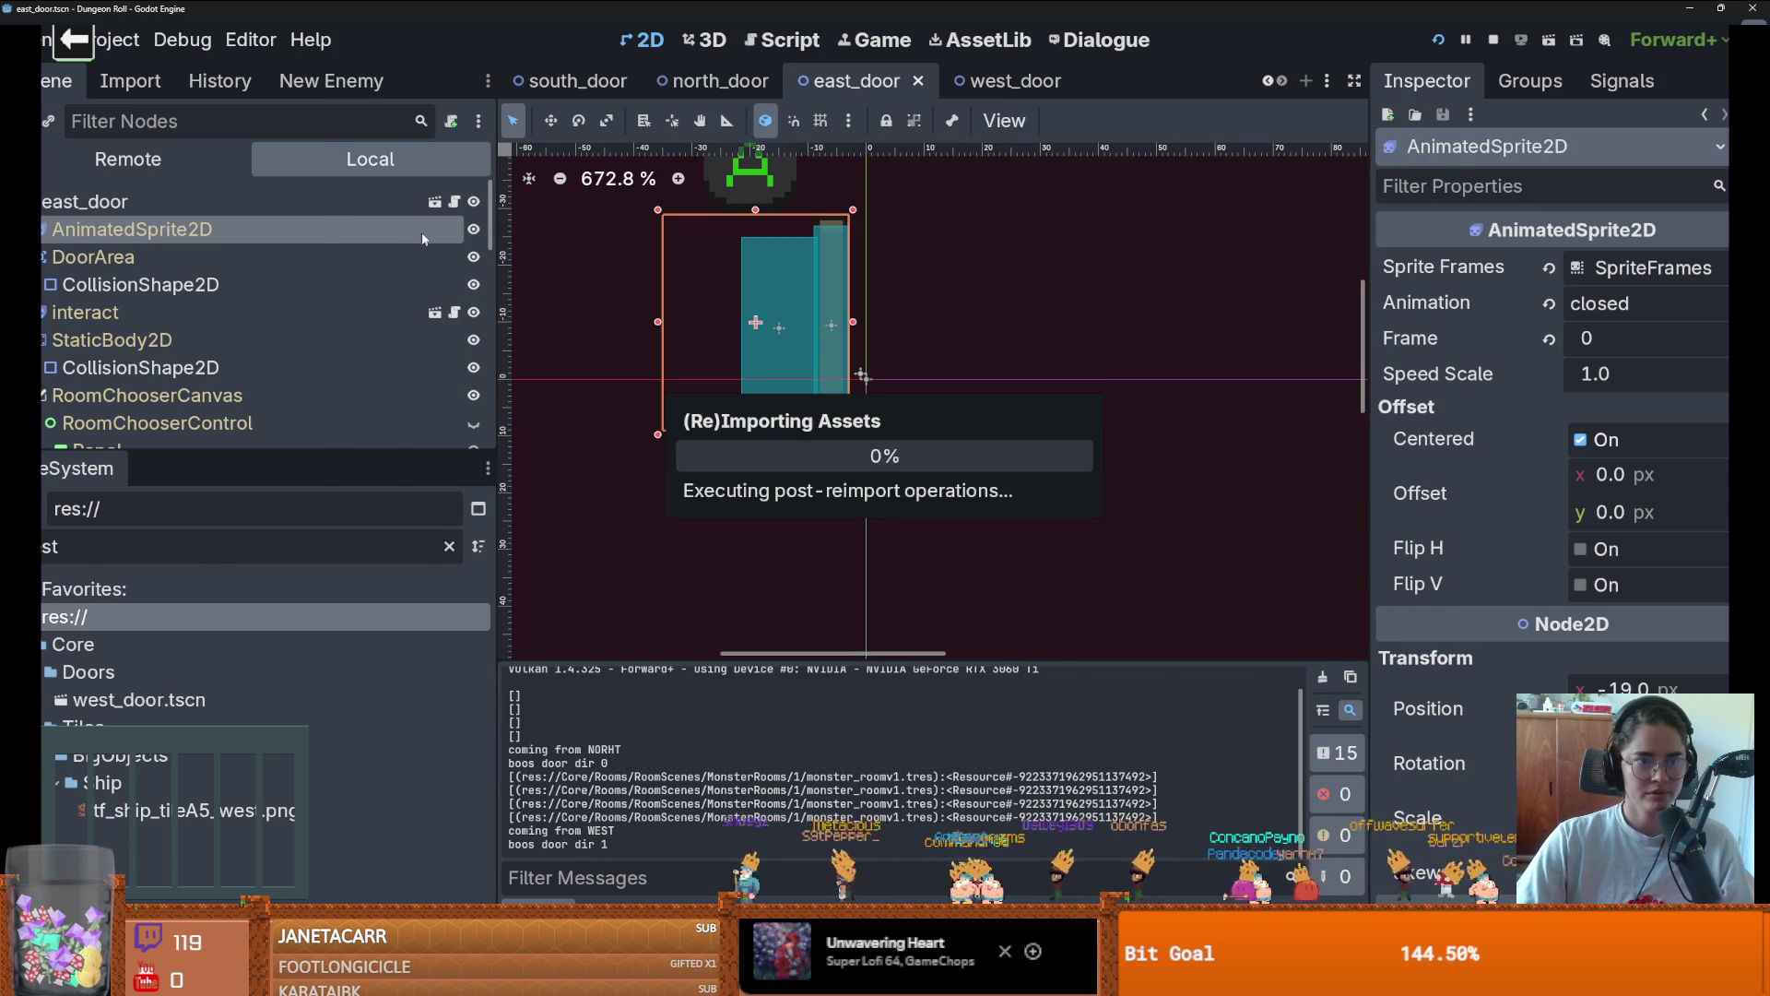
Add an AudioStreamPlayer child node to the east_door root
scroll(181, 407, "down", 4)
scroll(181, 416, "up", 4)
left_click(85, 201)
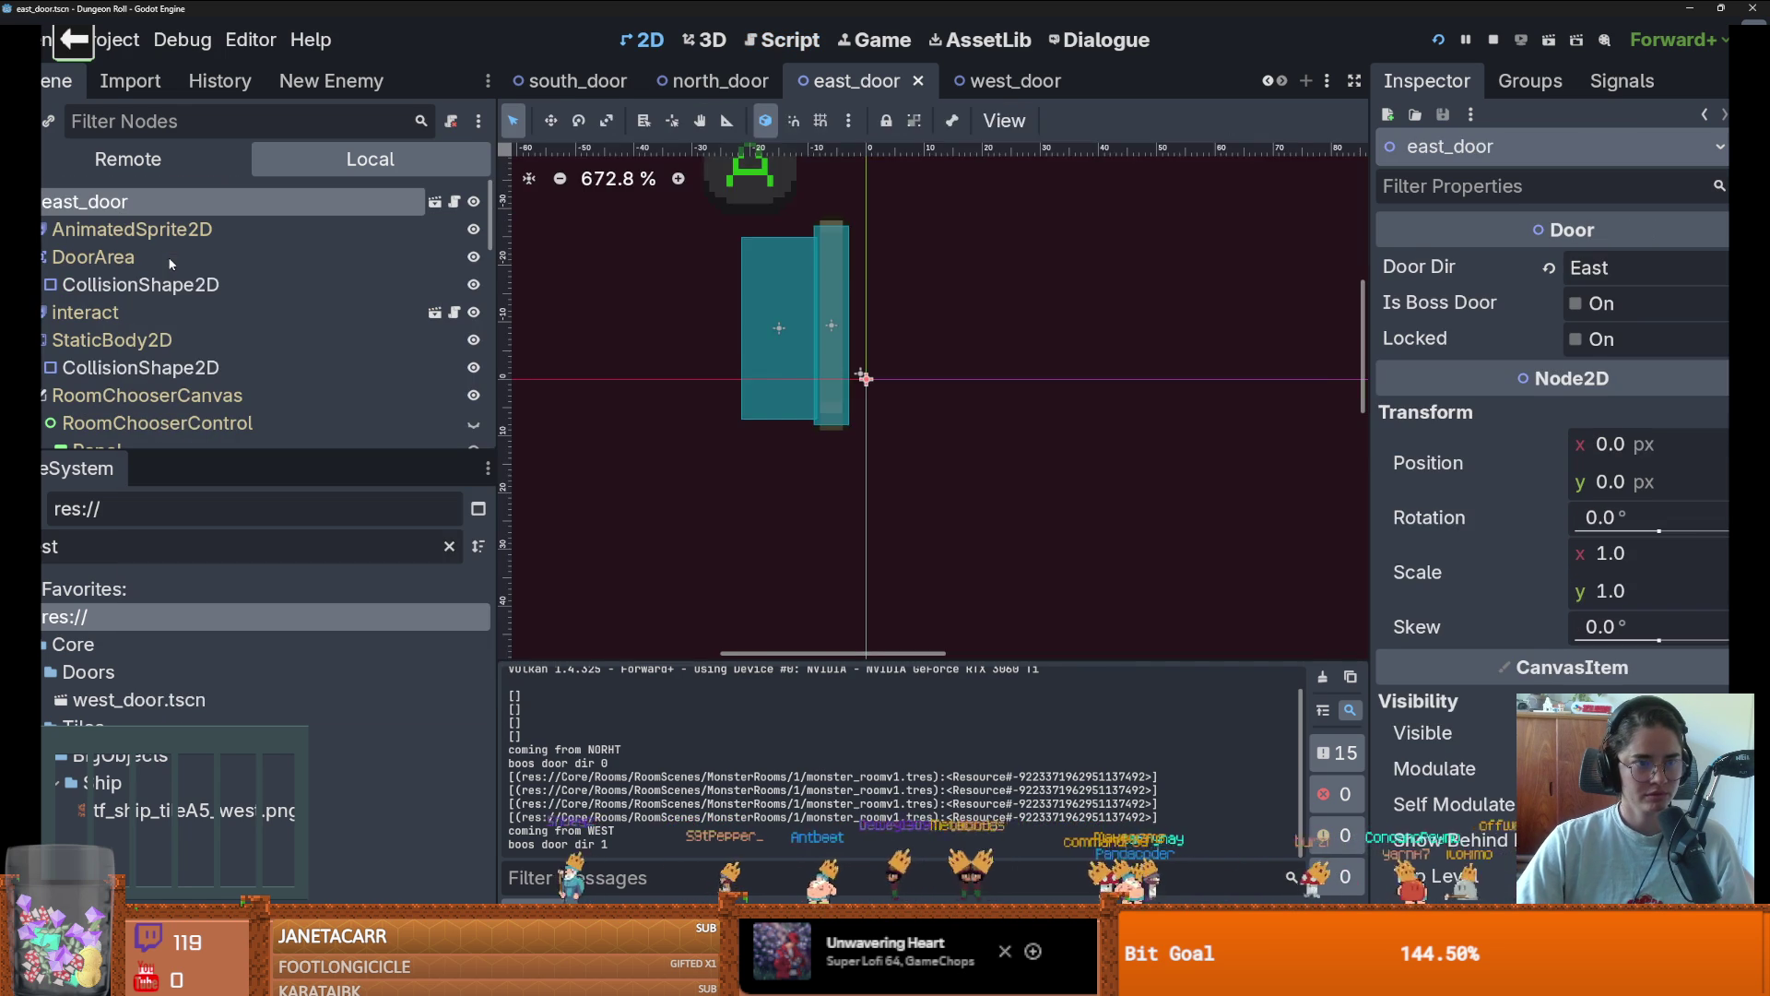
key("ctrl+a")
type("audio")
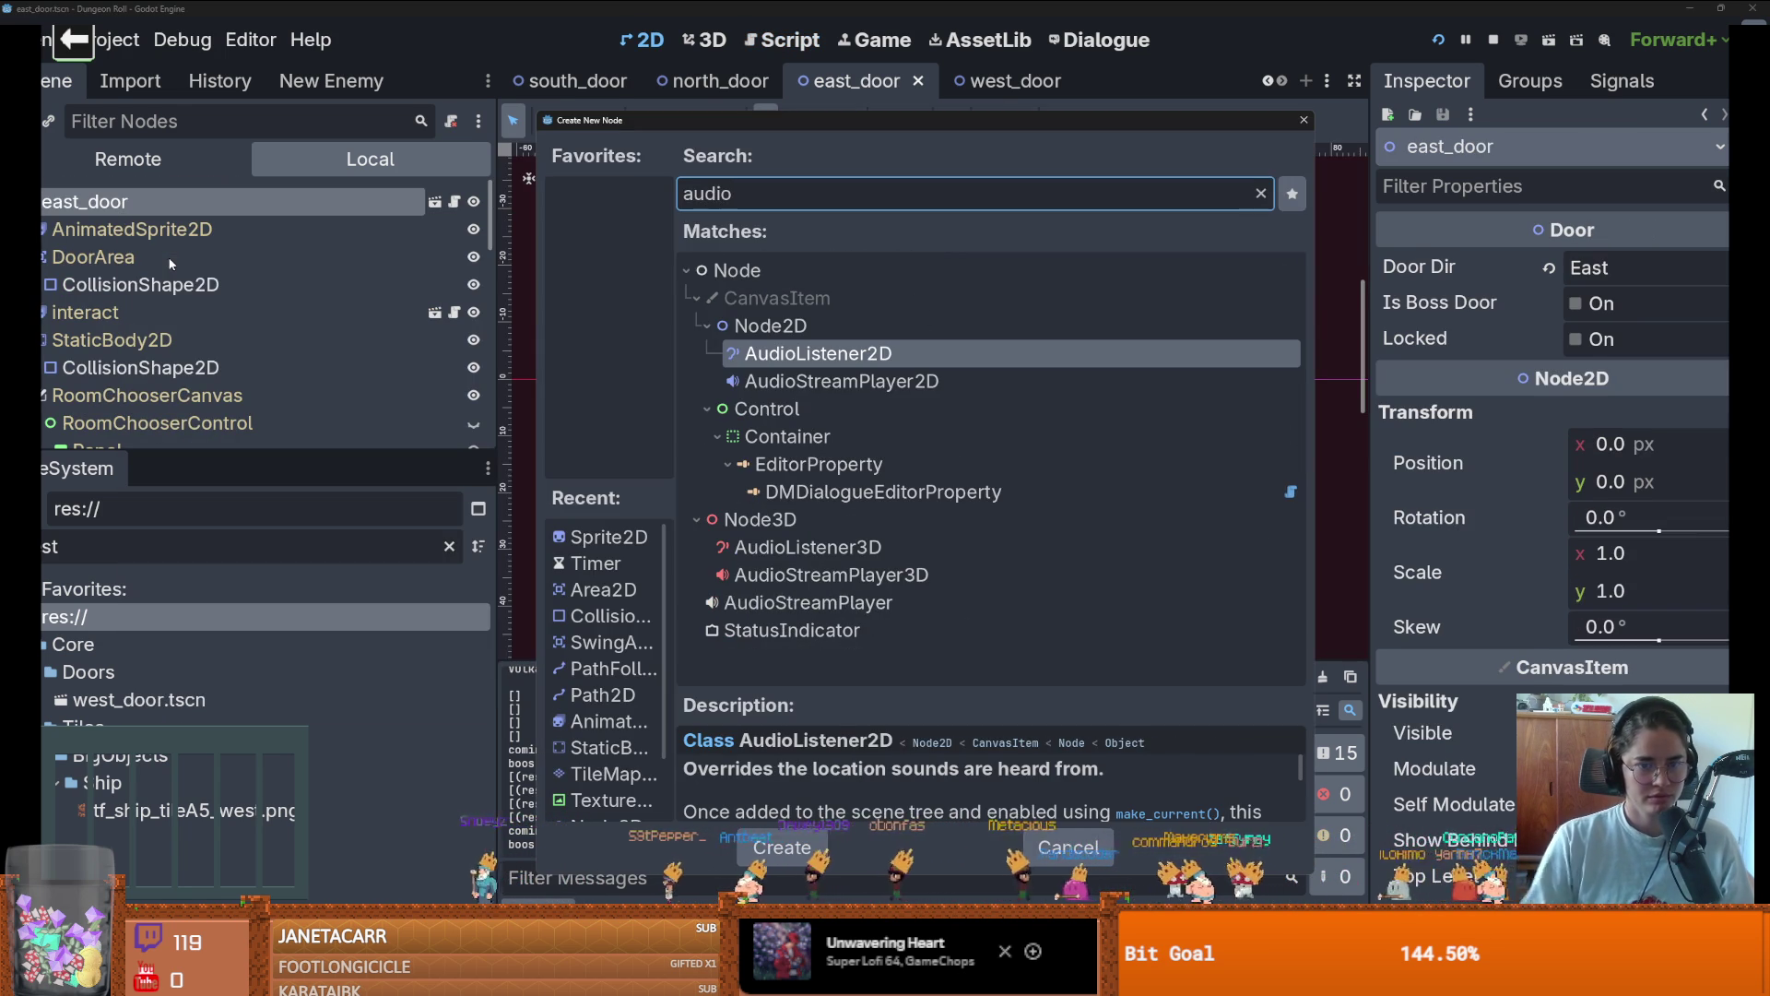
double_click(798, 602)
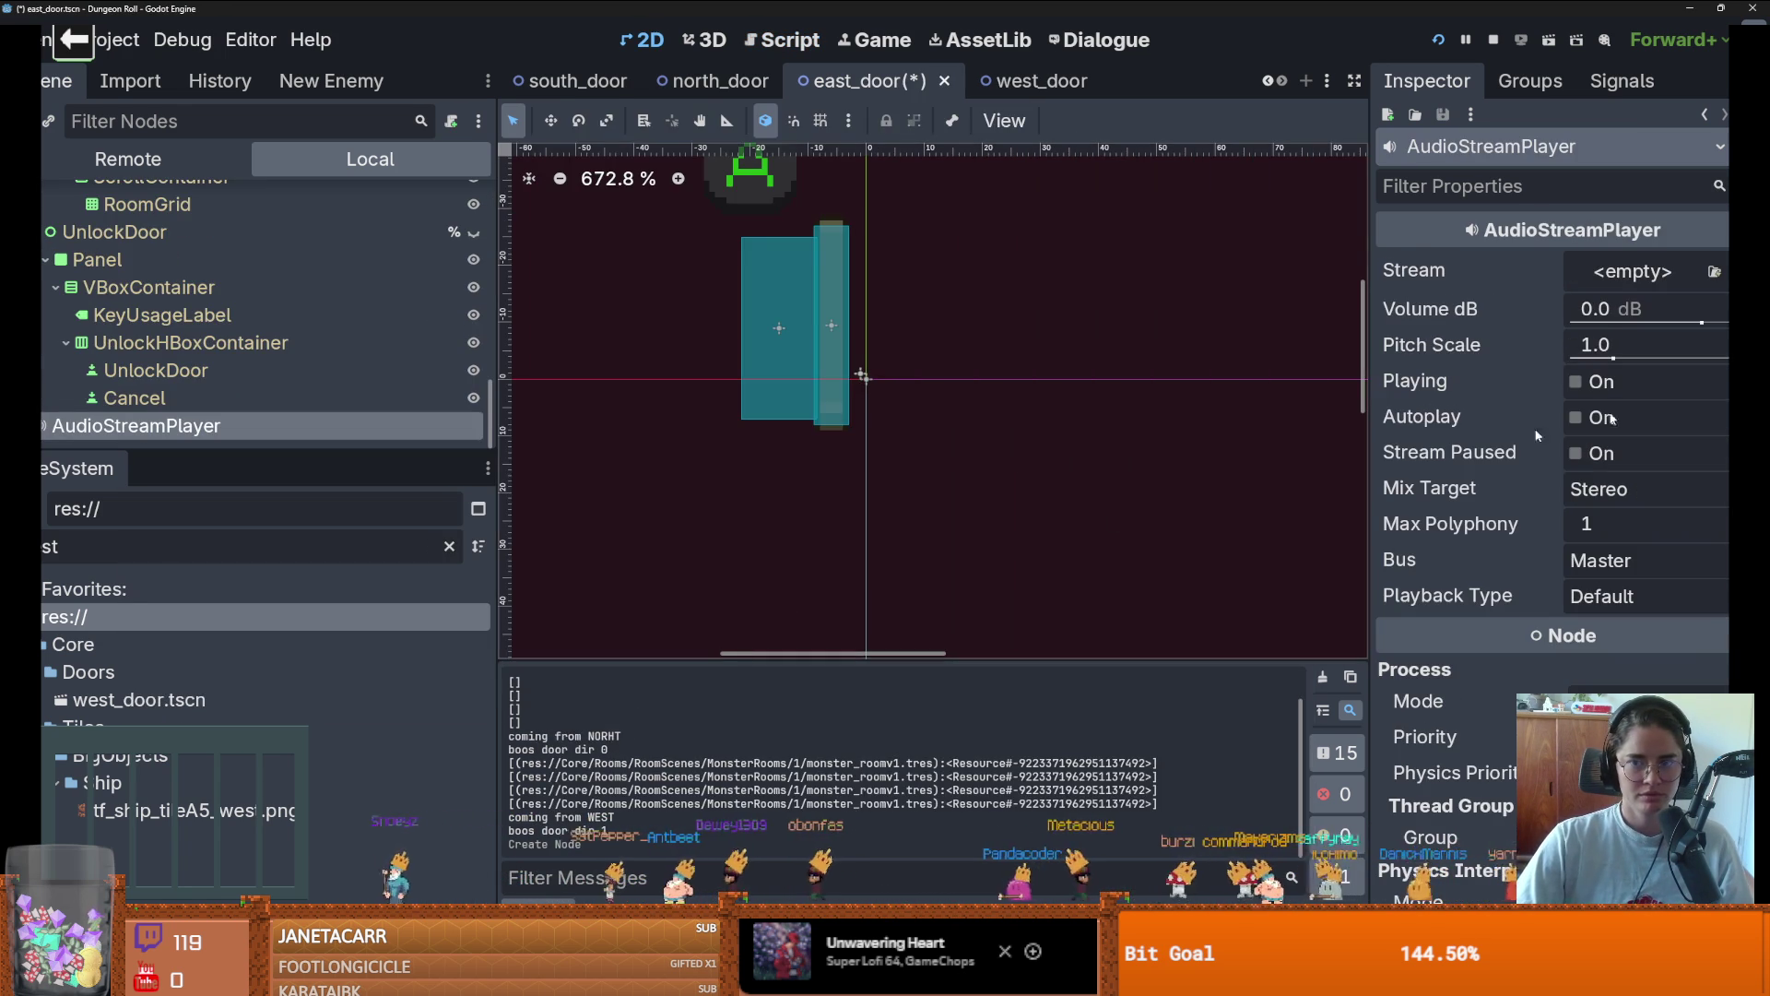
Quick-load dooor_open_lcose.wav as its stream, route it to the SFX bus, and save
left_click(1633, 271)
left_click(1546, 643)
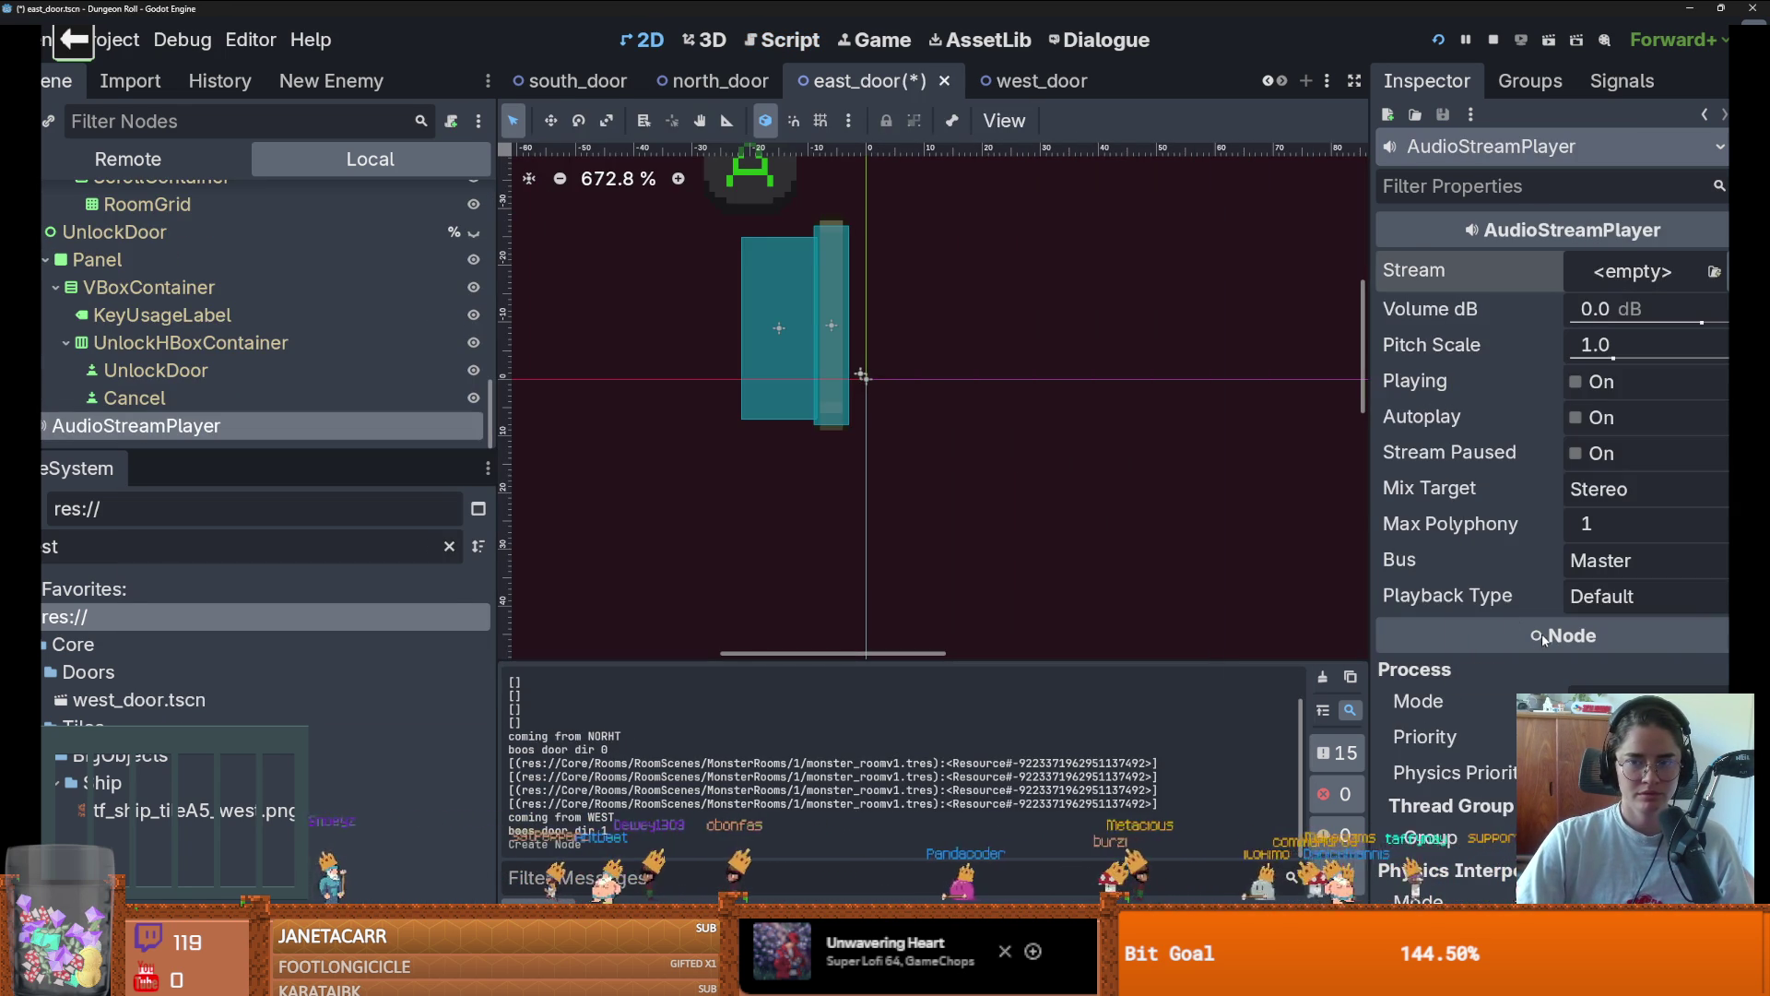
type("soor")
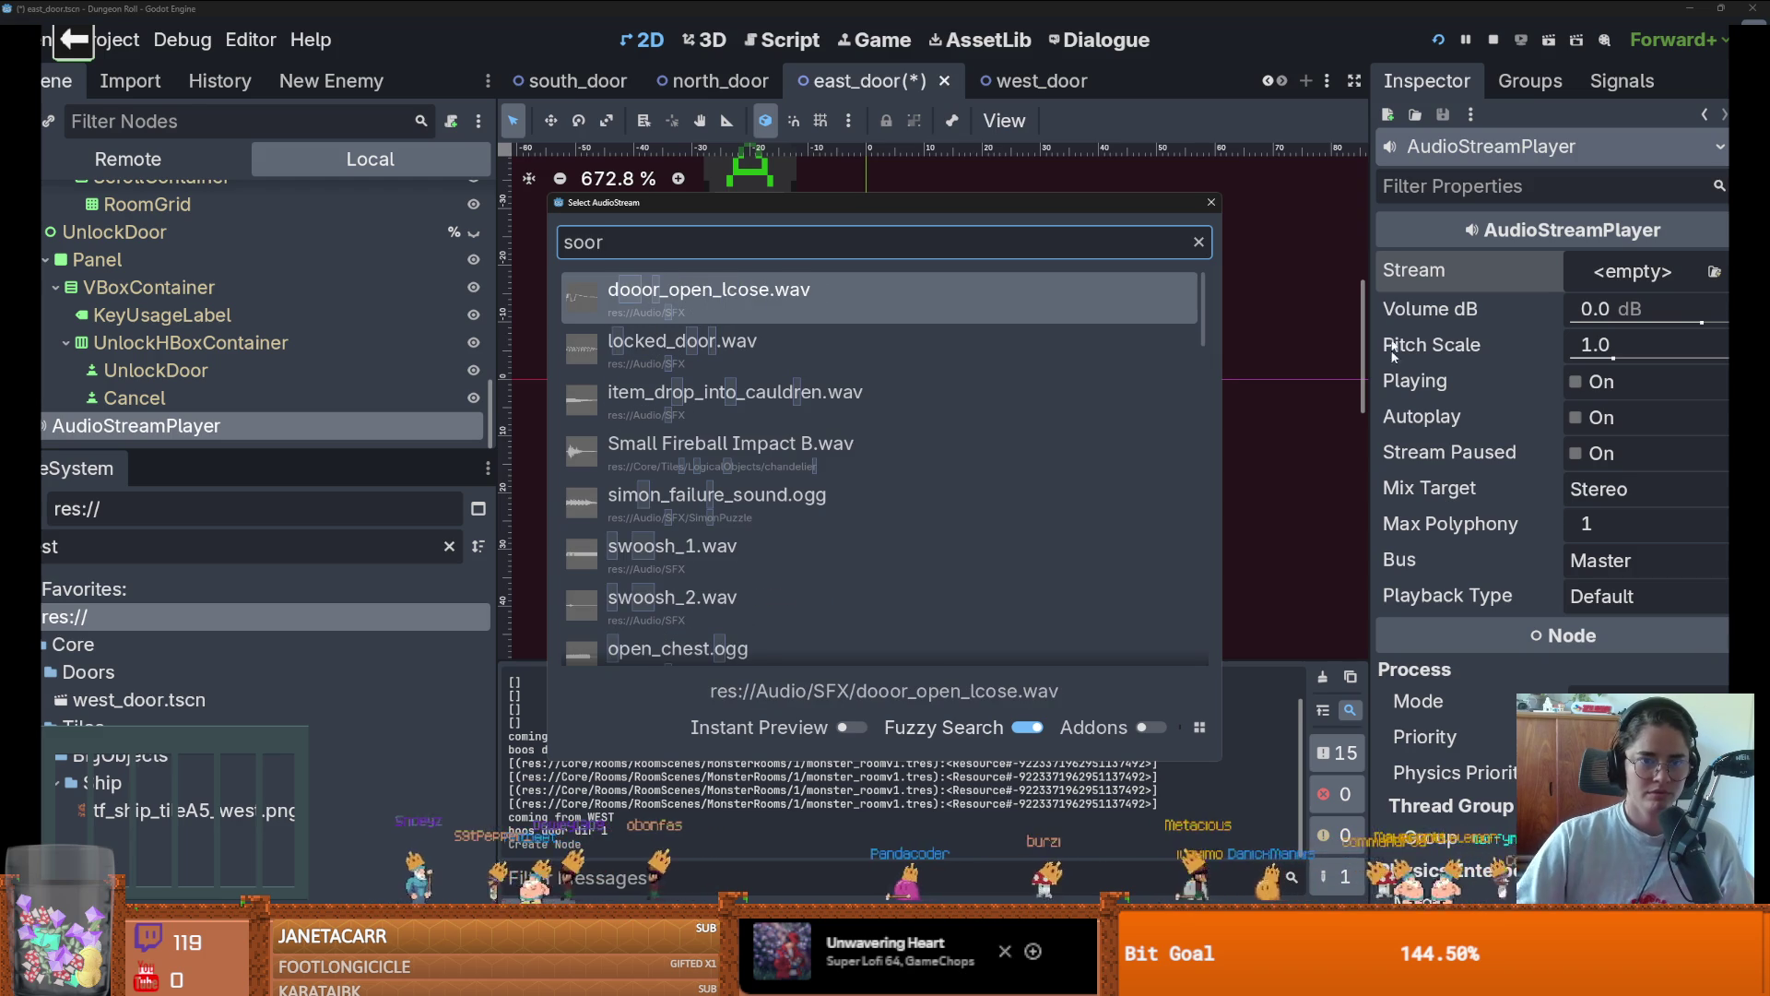
key("Return")
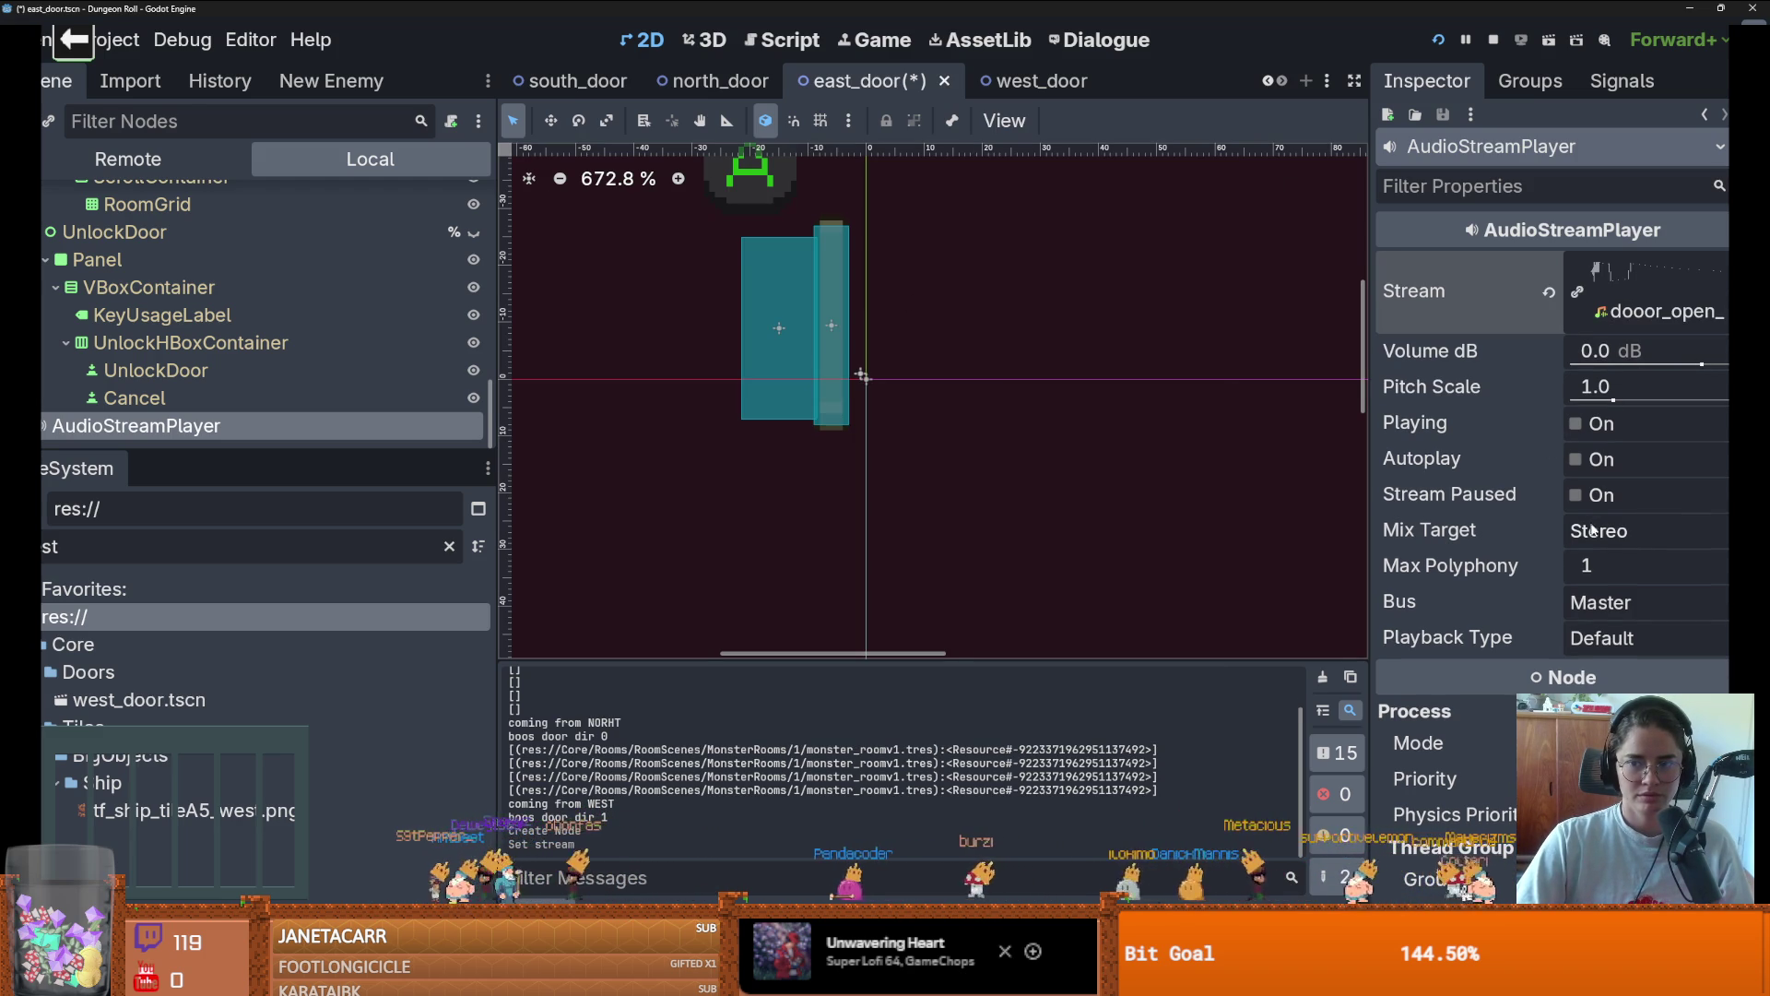
left_click(1595, 530)
left_click(1581, 565)
left_click(1595, 602)
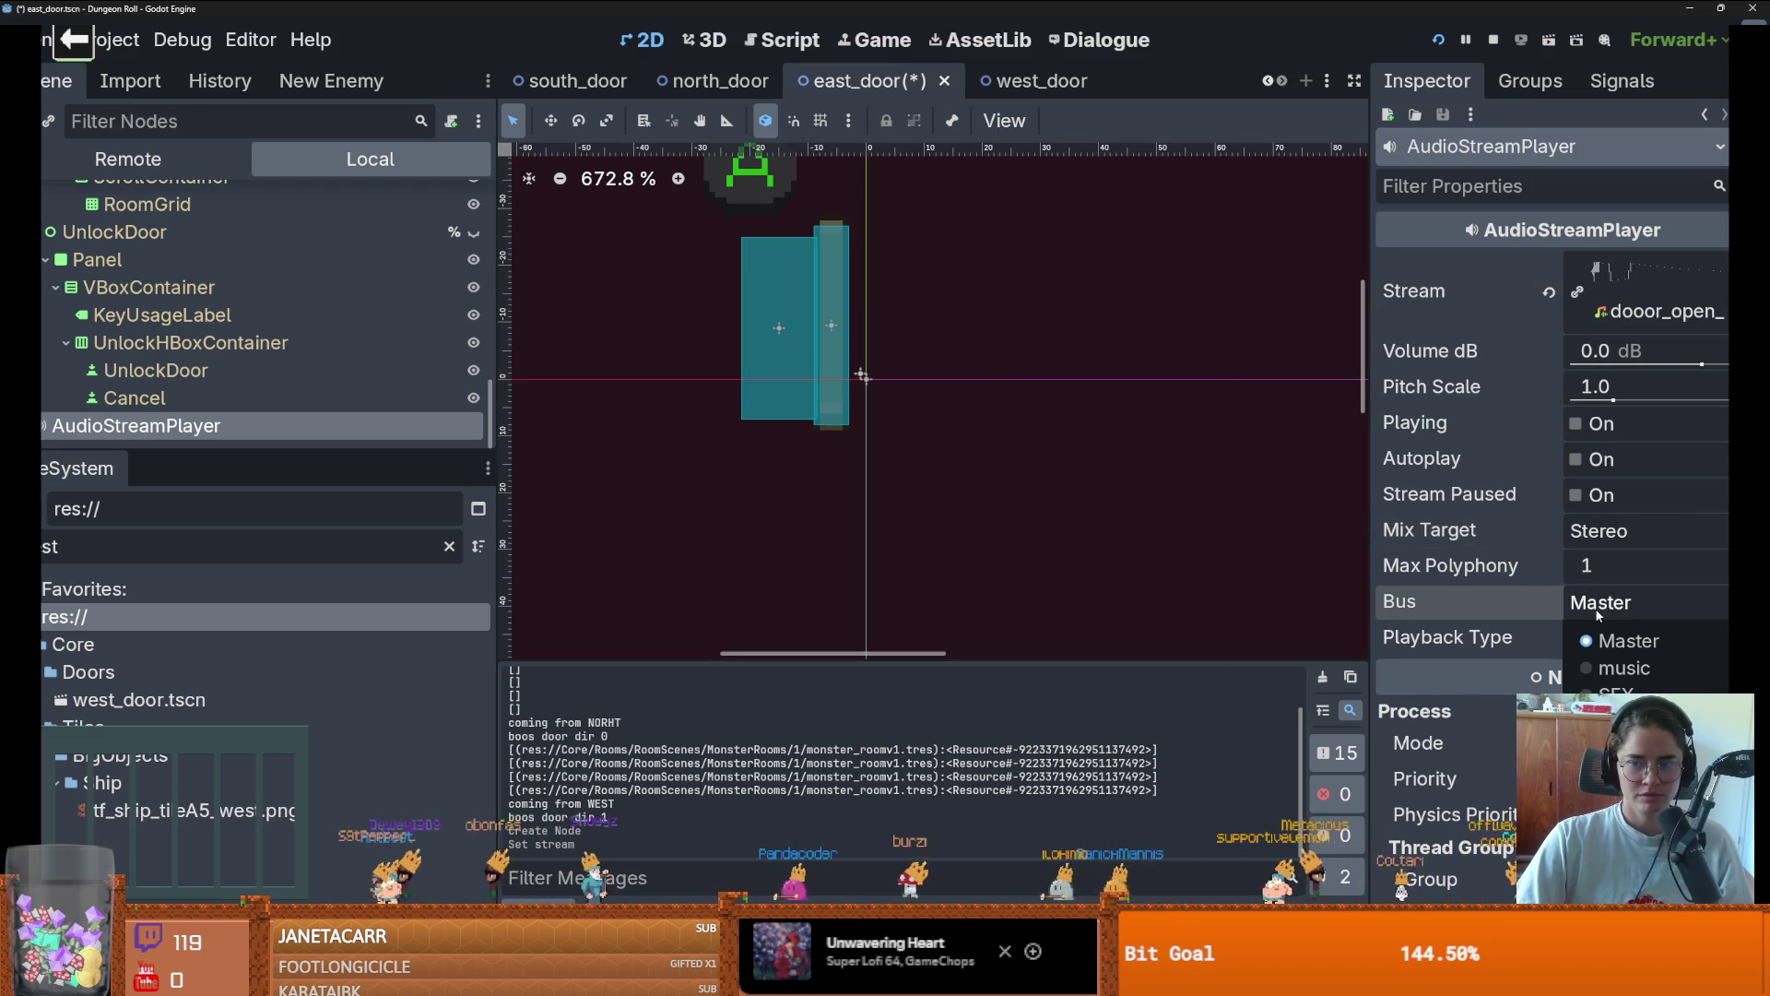
left_click(1600, 686)
key("ctrl+s")
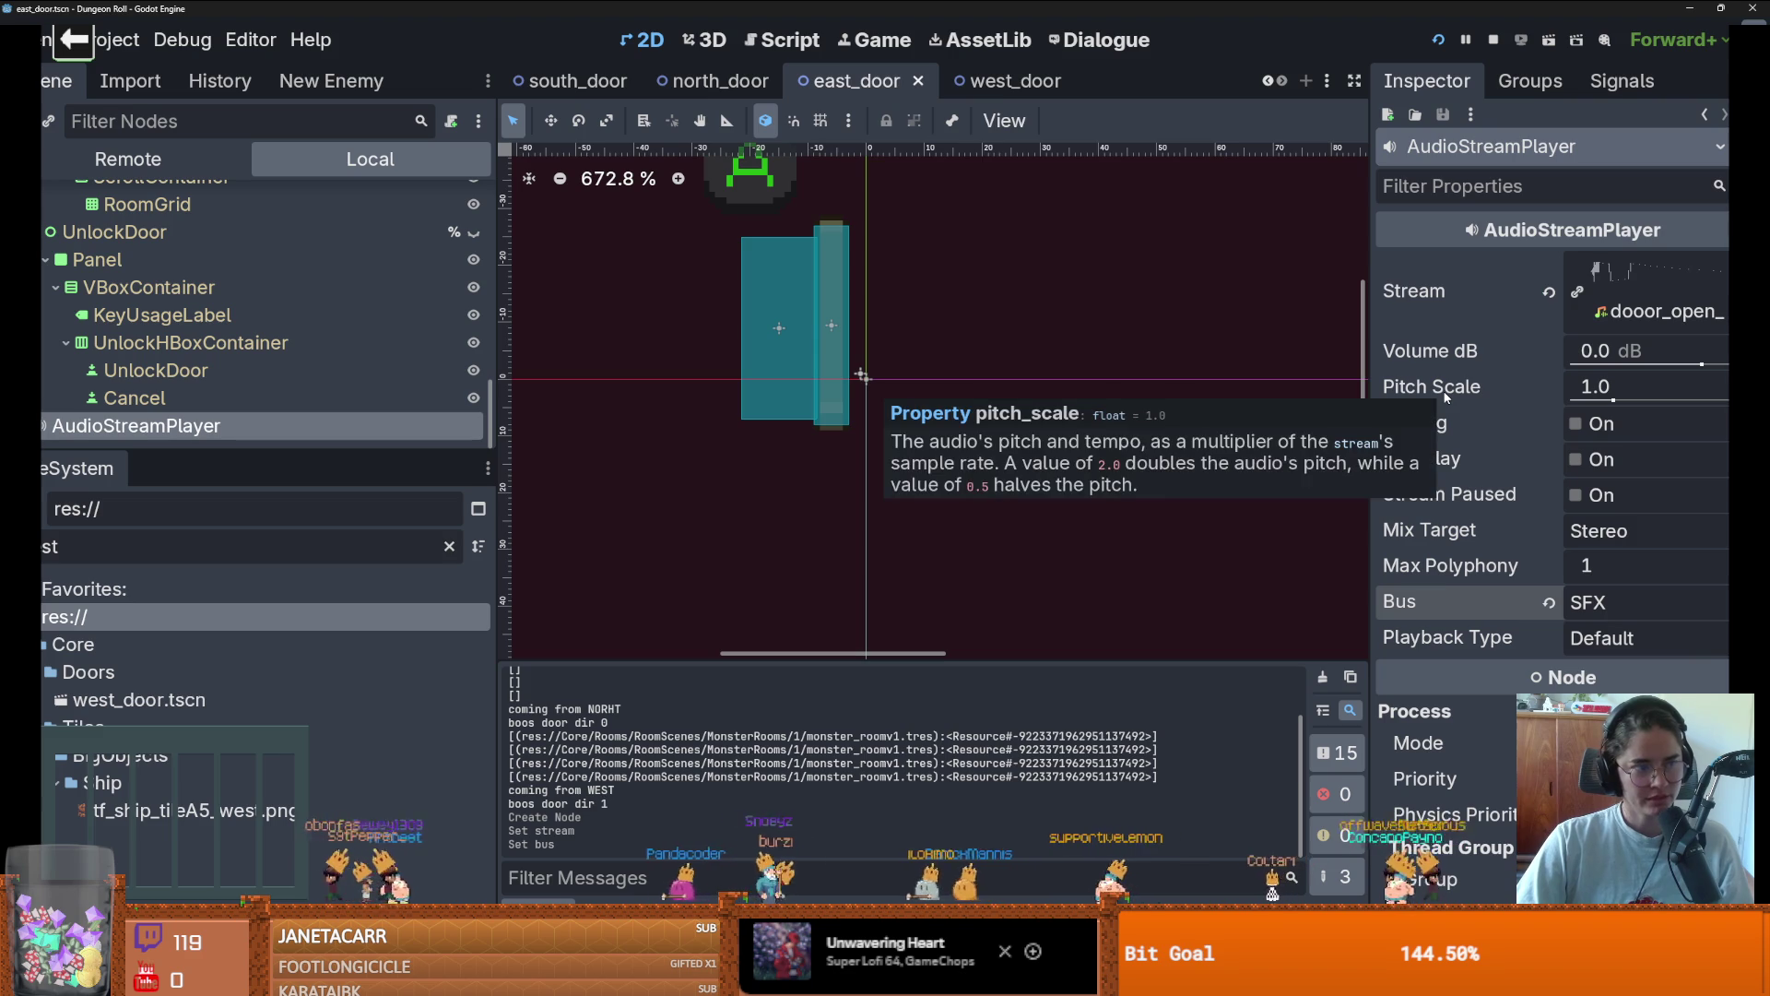
Tick Playing to preview the door sound and lower its volume to -11.249 dB
scroll(885, 343, "down", 2)
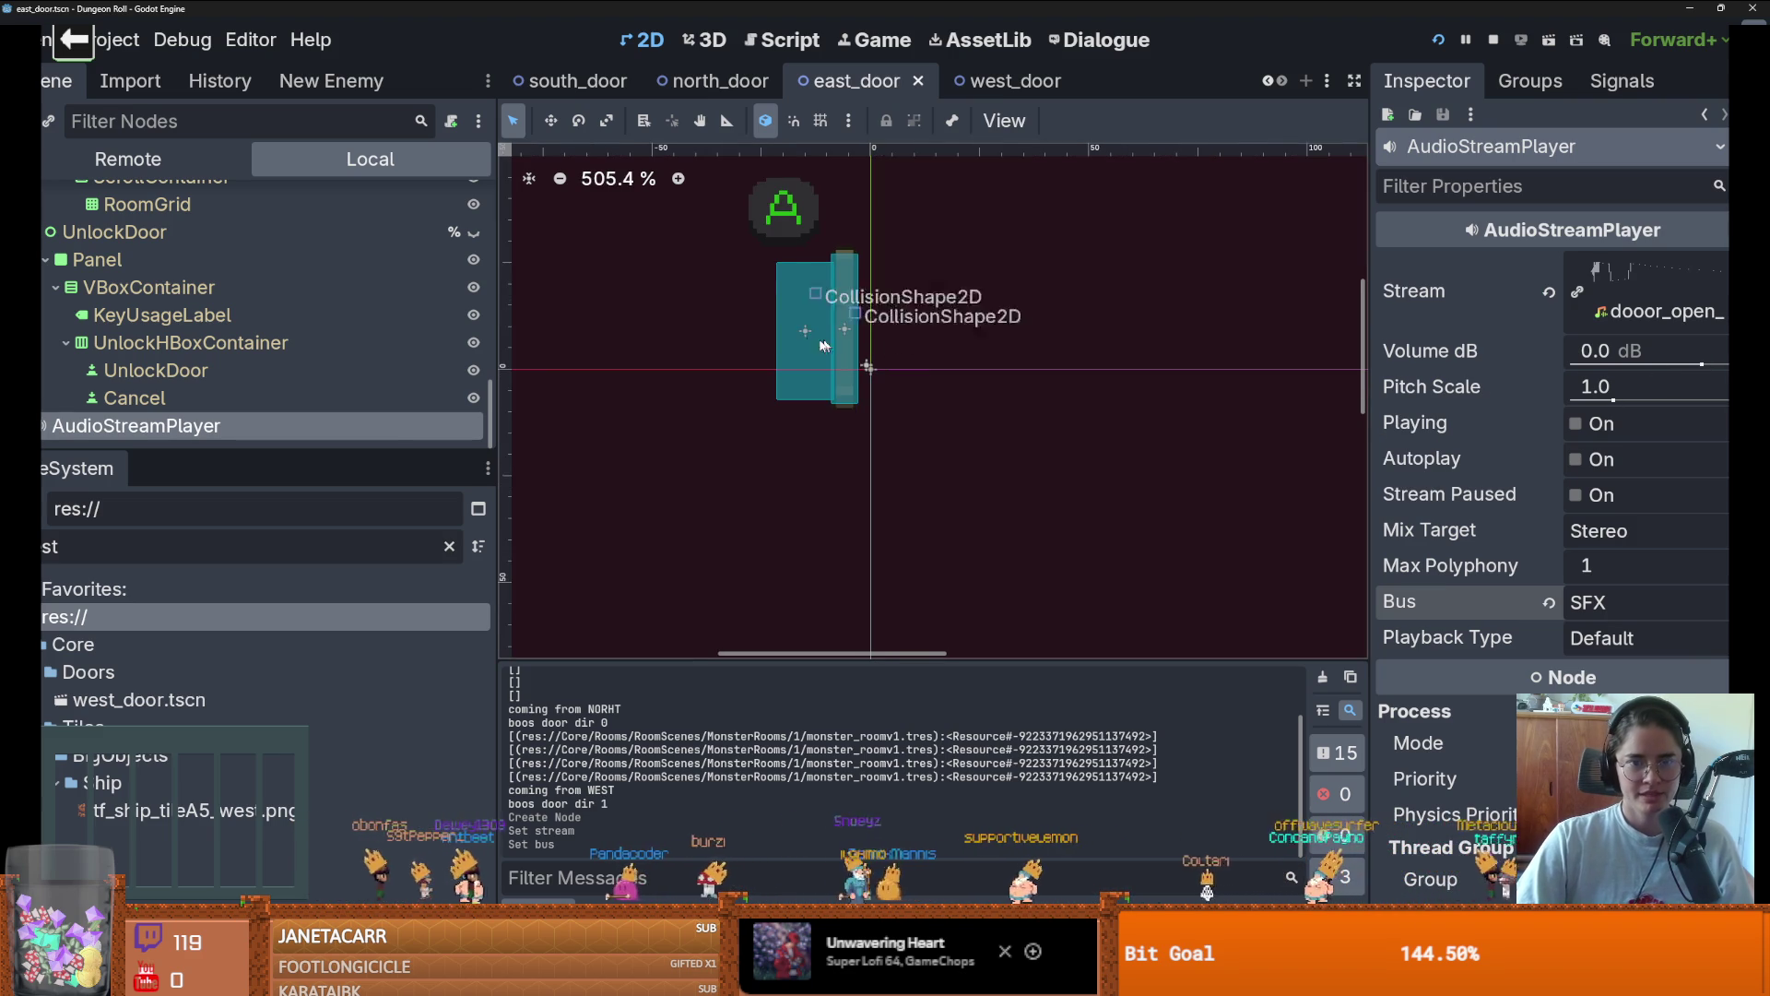
scroll(885, 344, "up", 1)
left_click_drag(408, 448, 403, 544)
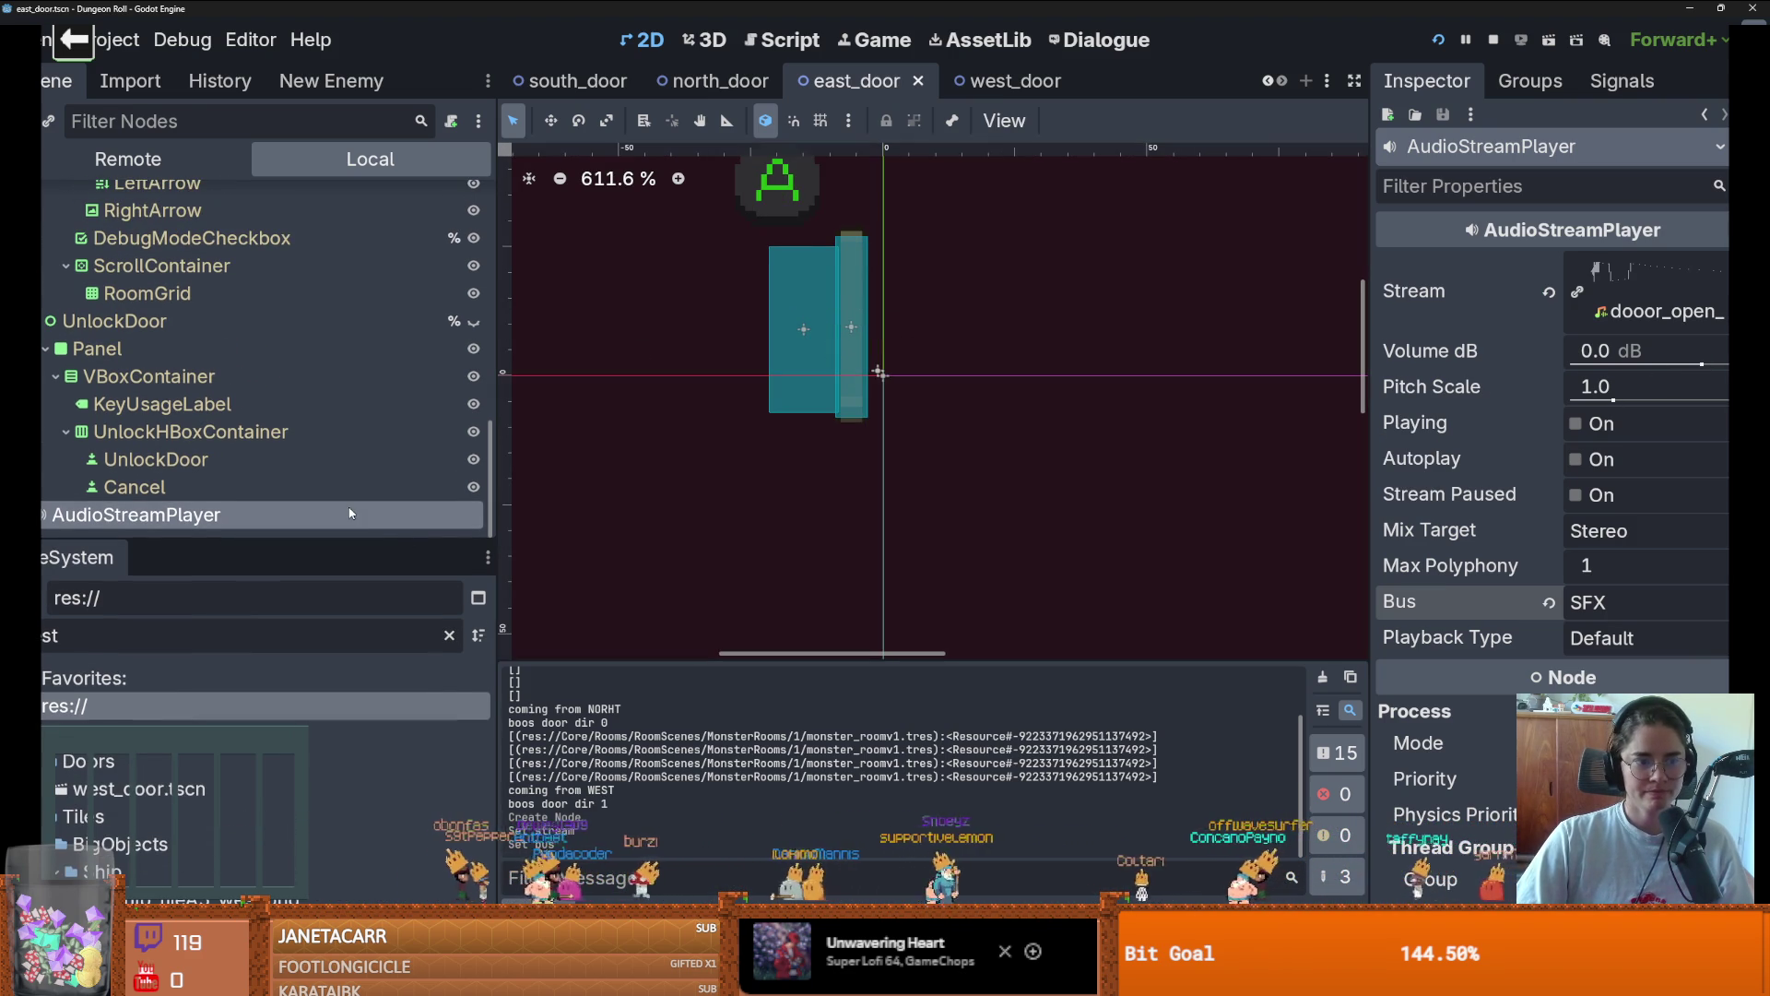
mouse_move(1554, 384)
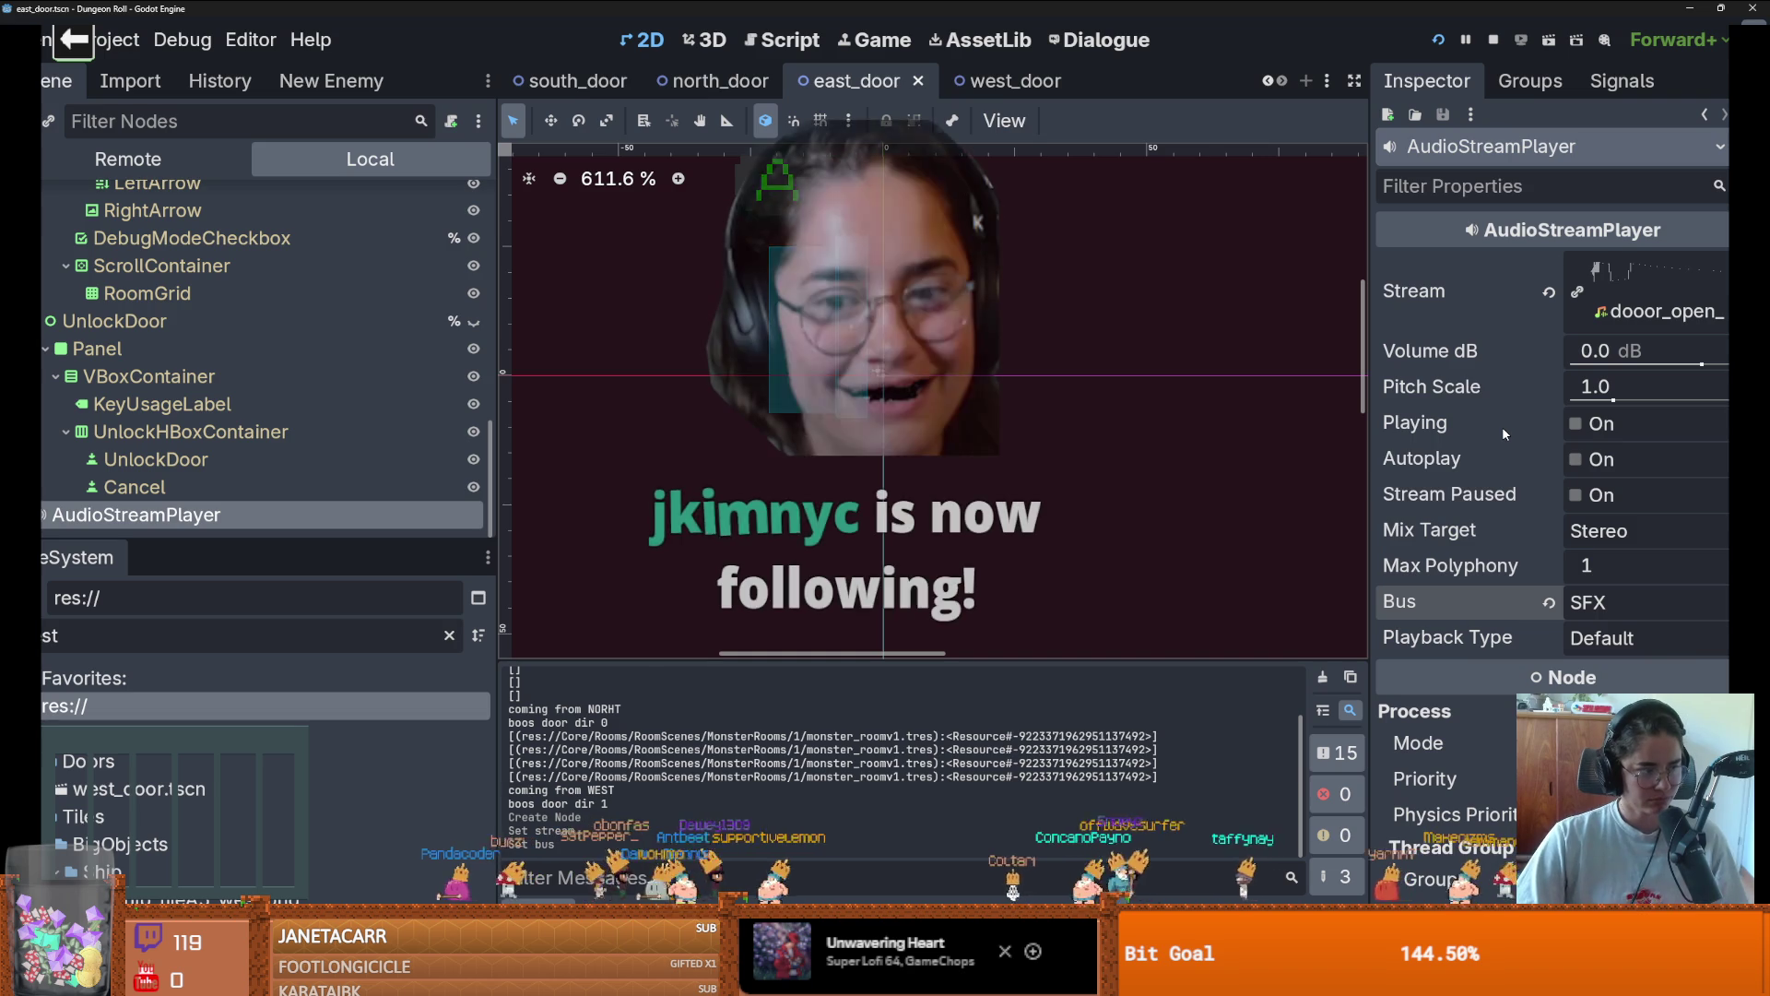
mouse_move(1502, 402)
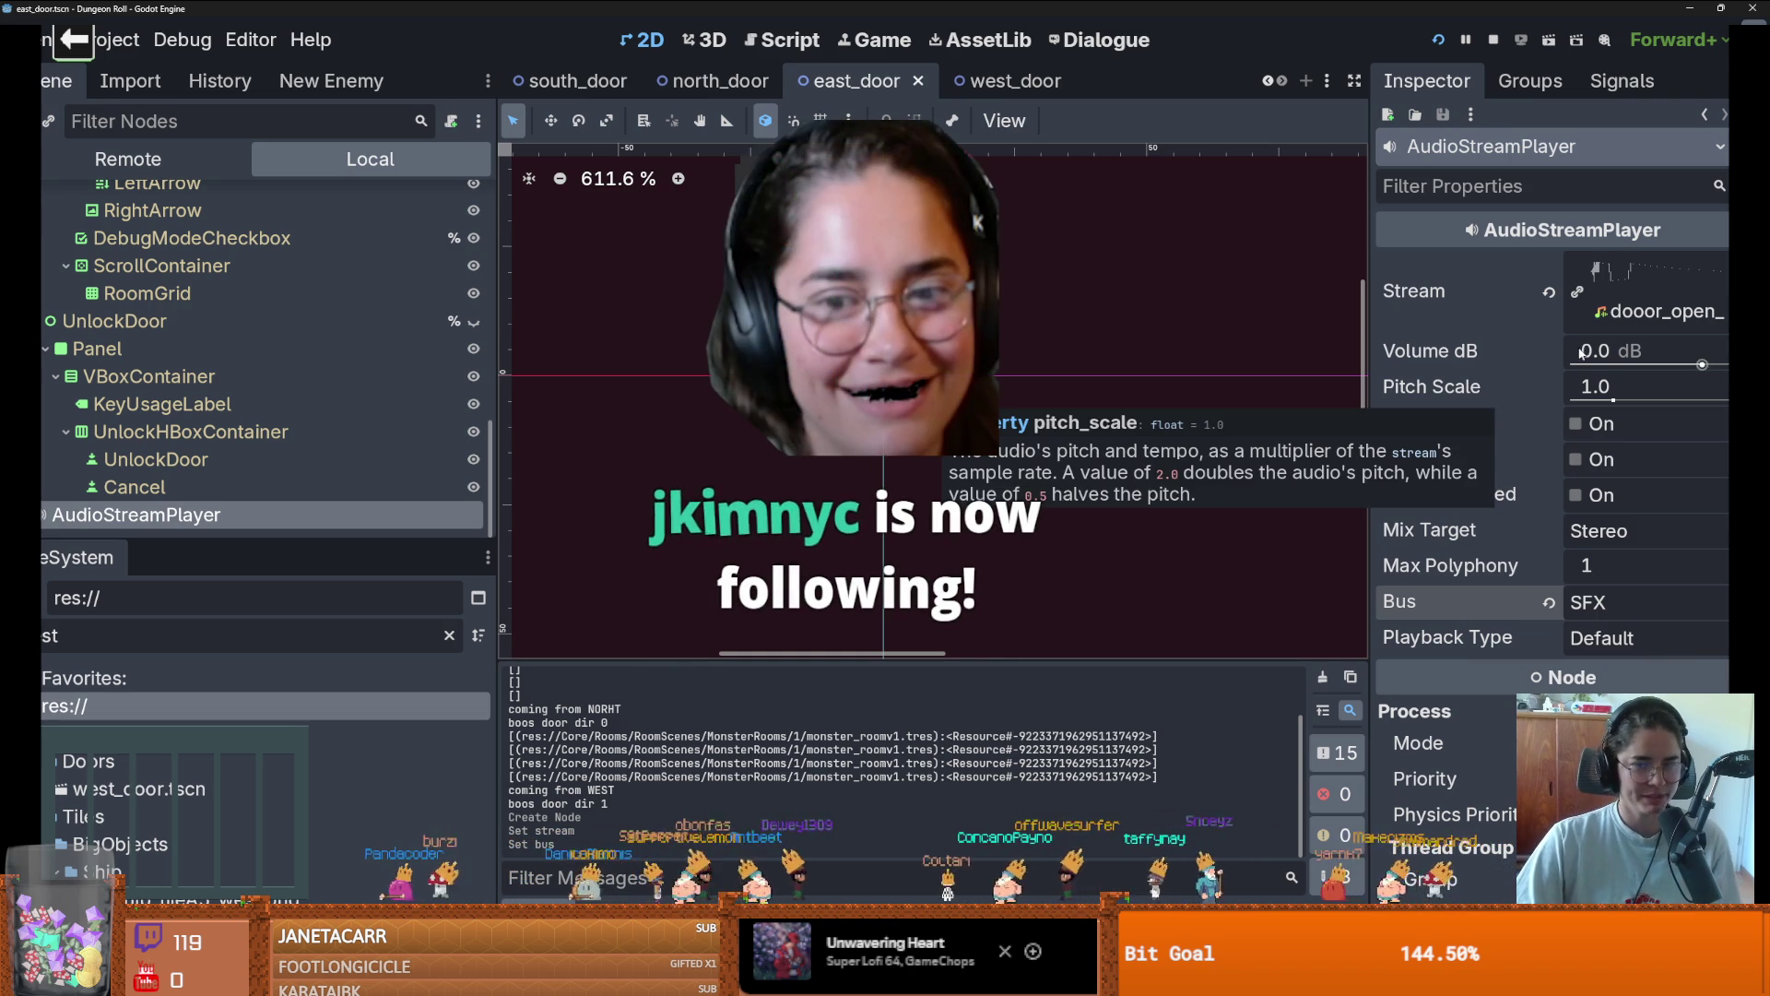
left_click(1582, 422)
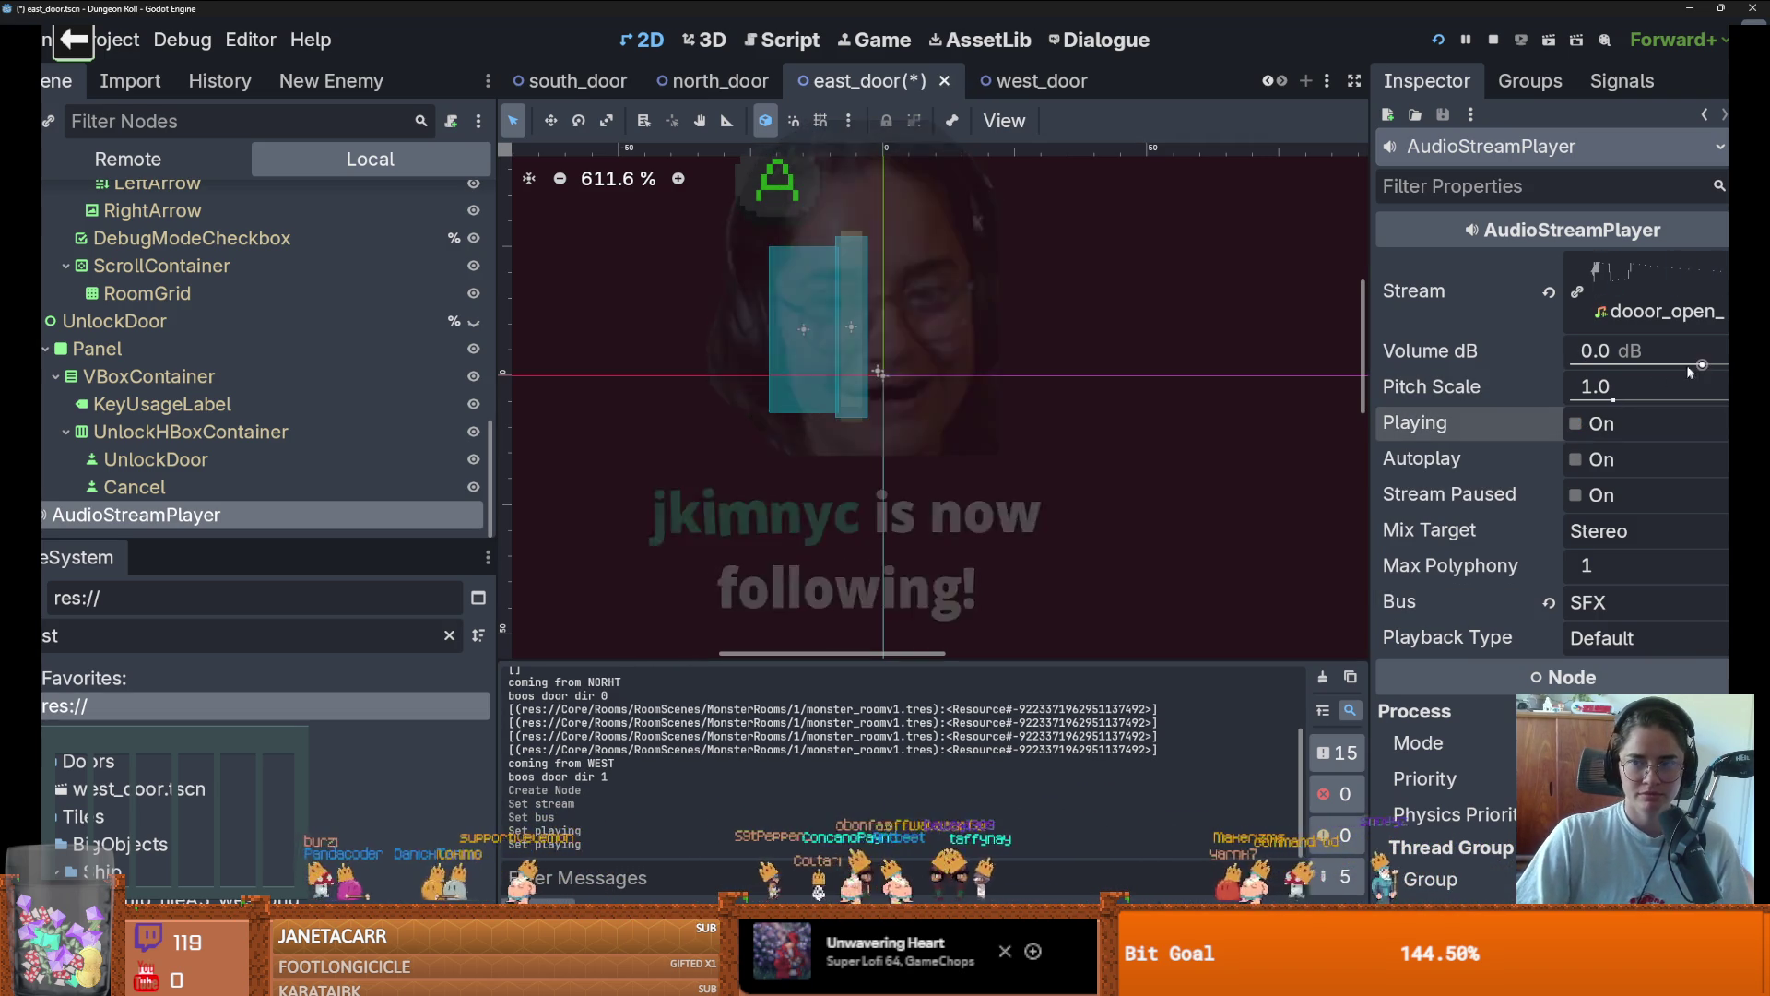
left_click_drag(1701, 365, 1657, 371)
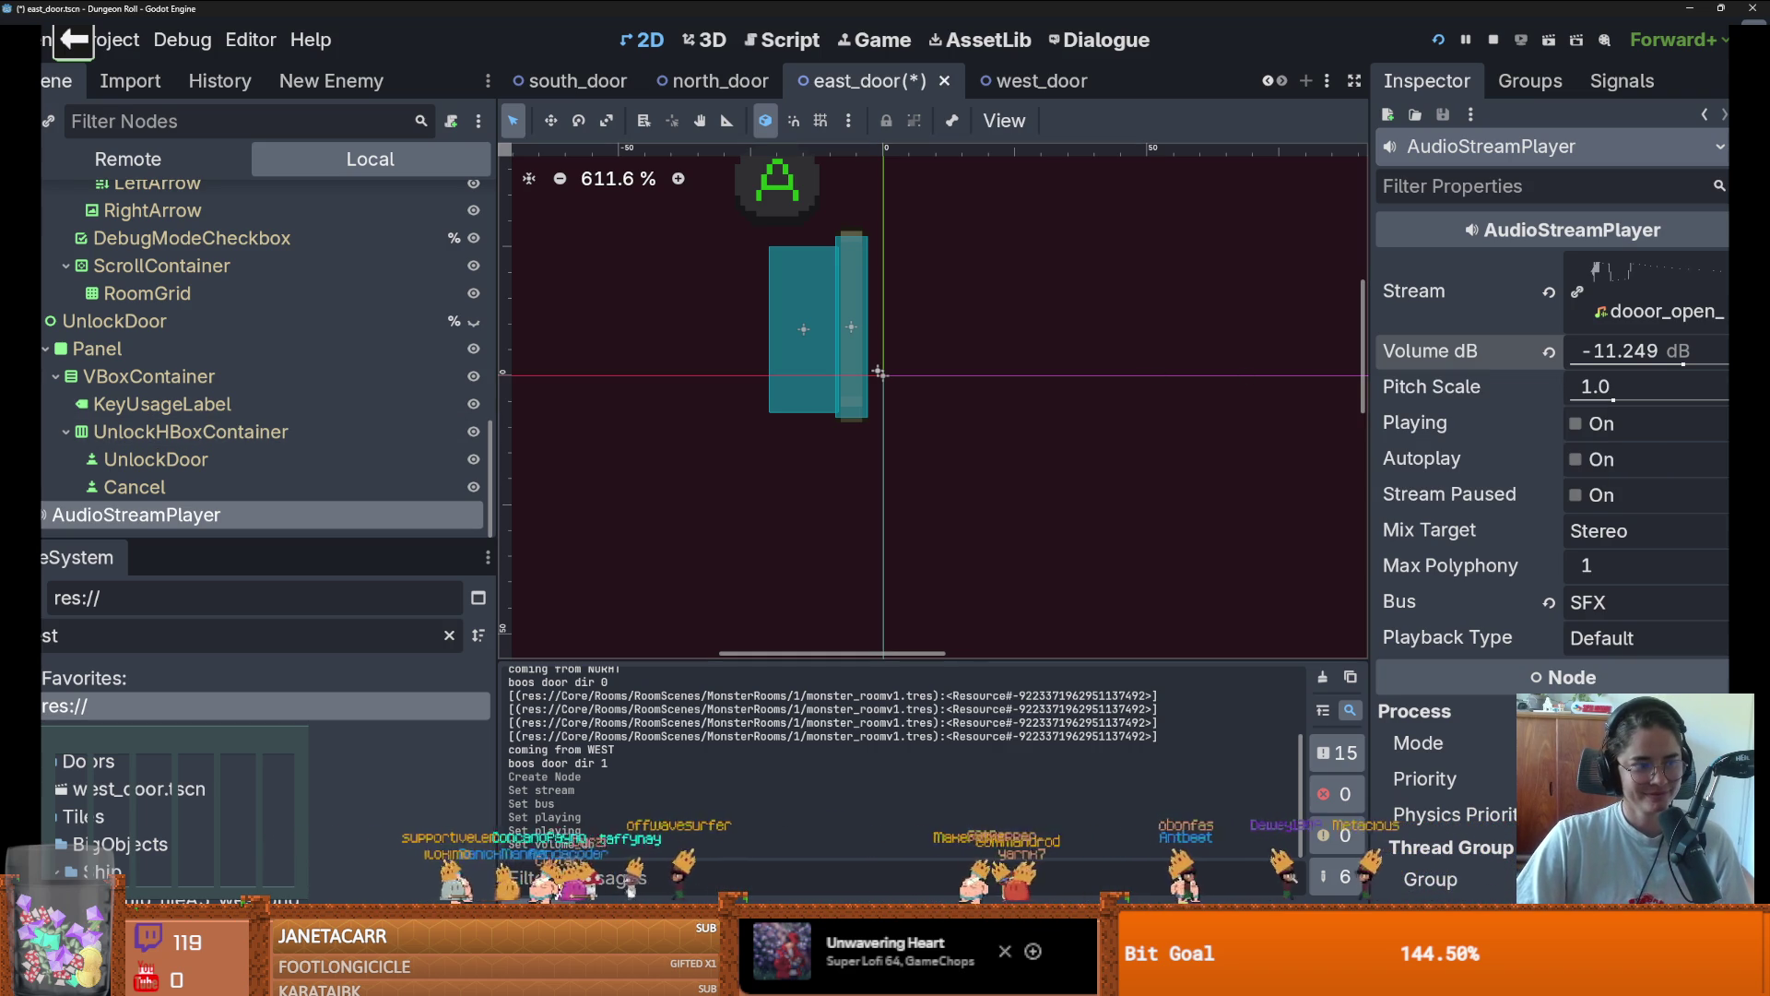
key("alt+Tab")
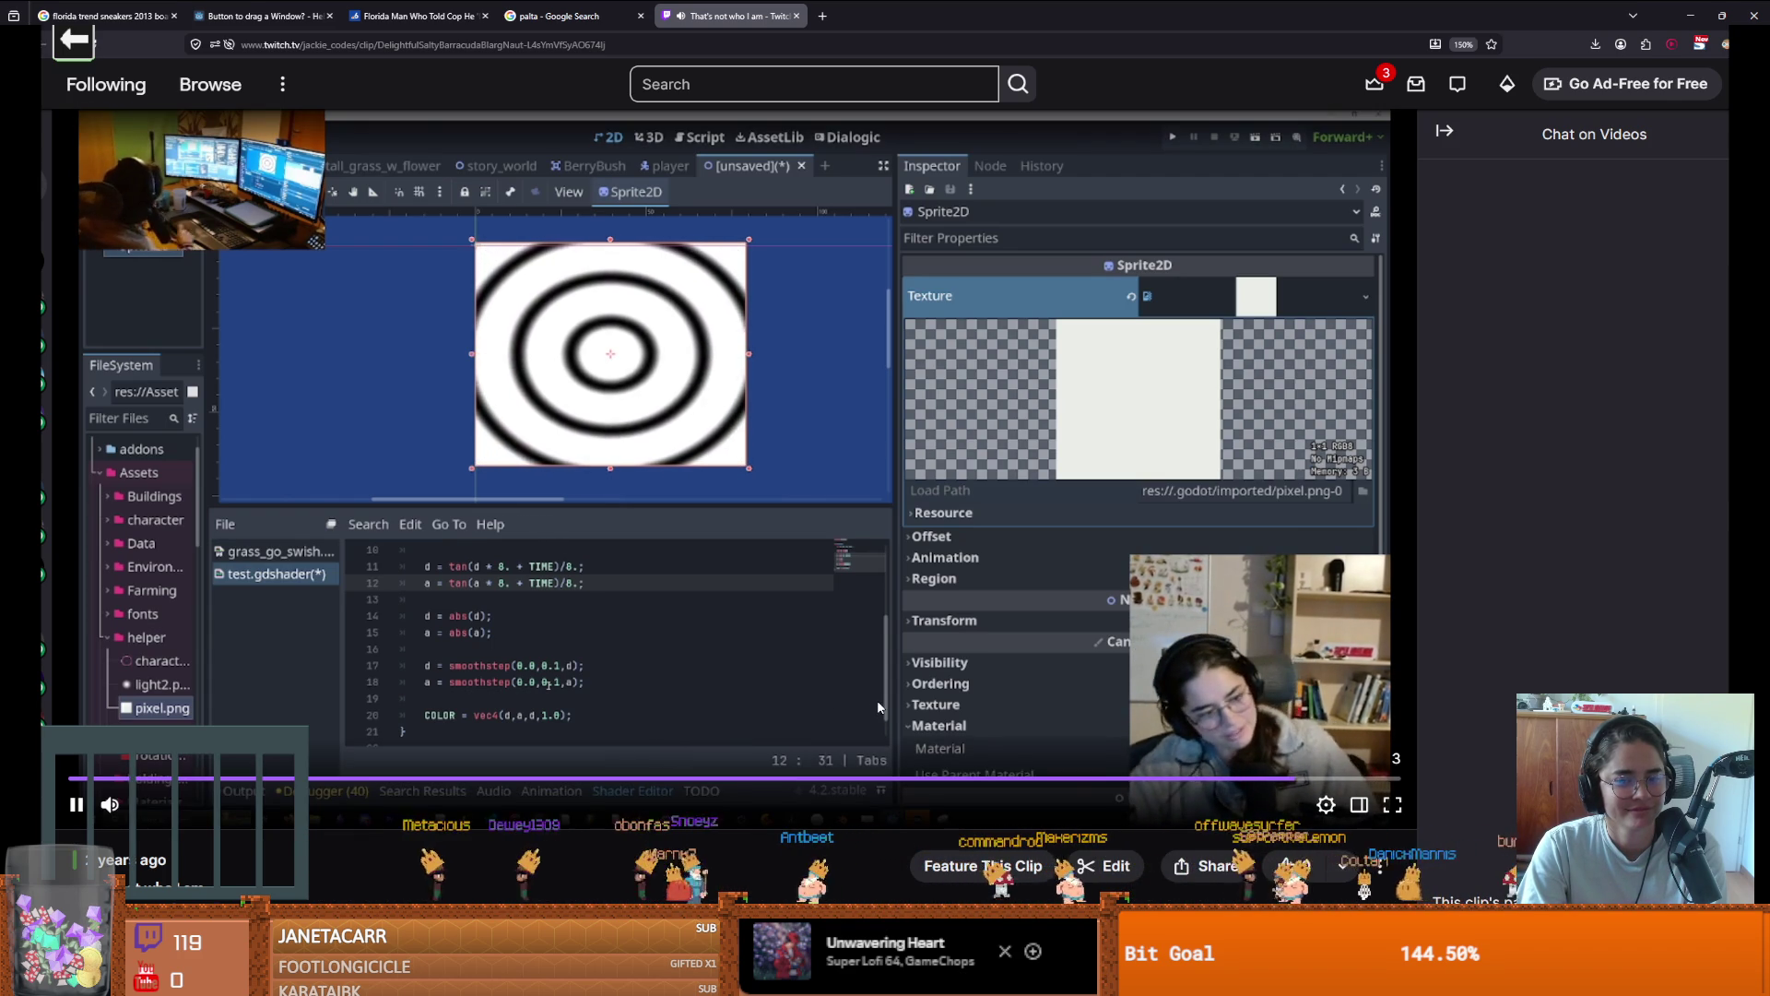
Pause the Twitch clip playing in the browser
left_click(909, 690)
scroll(909, 690, "down", 2)
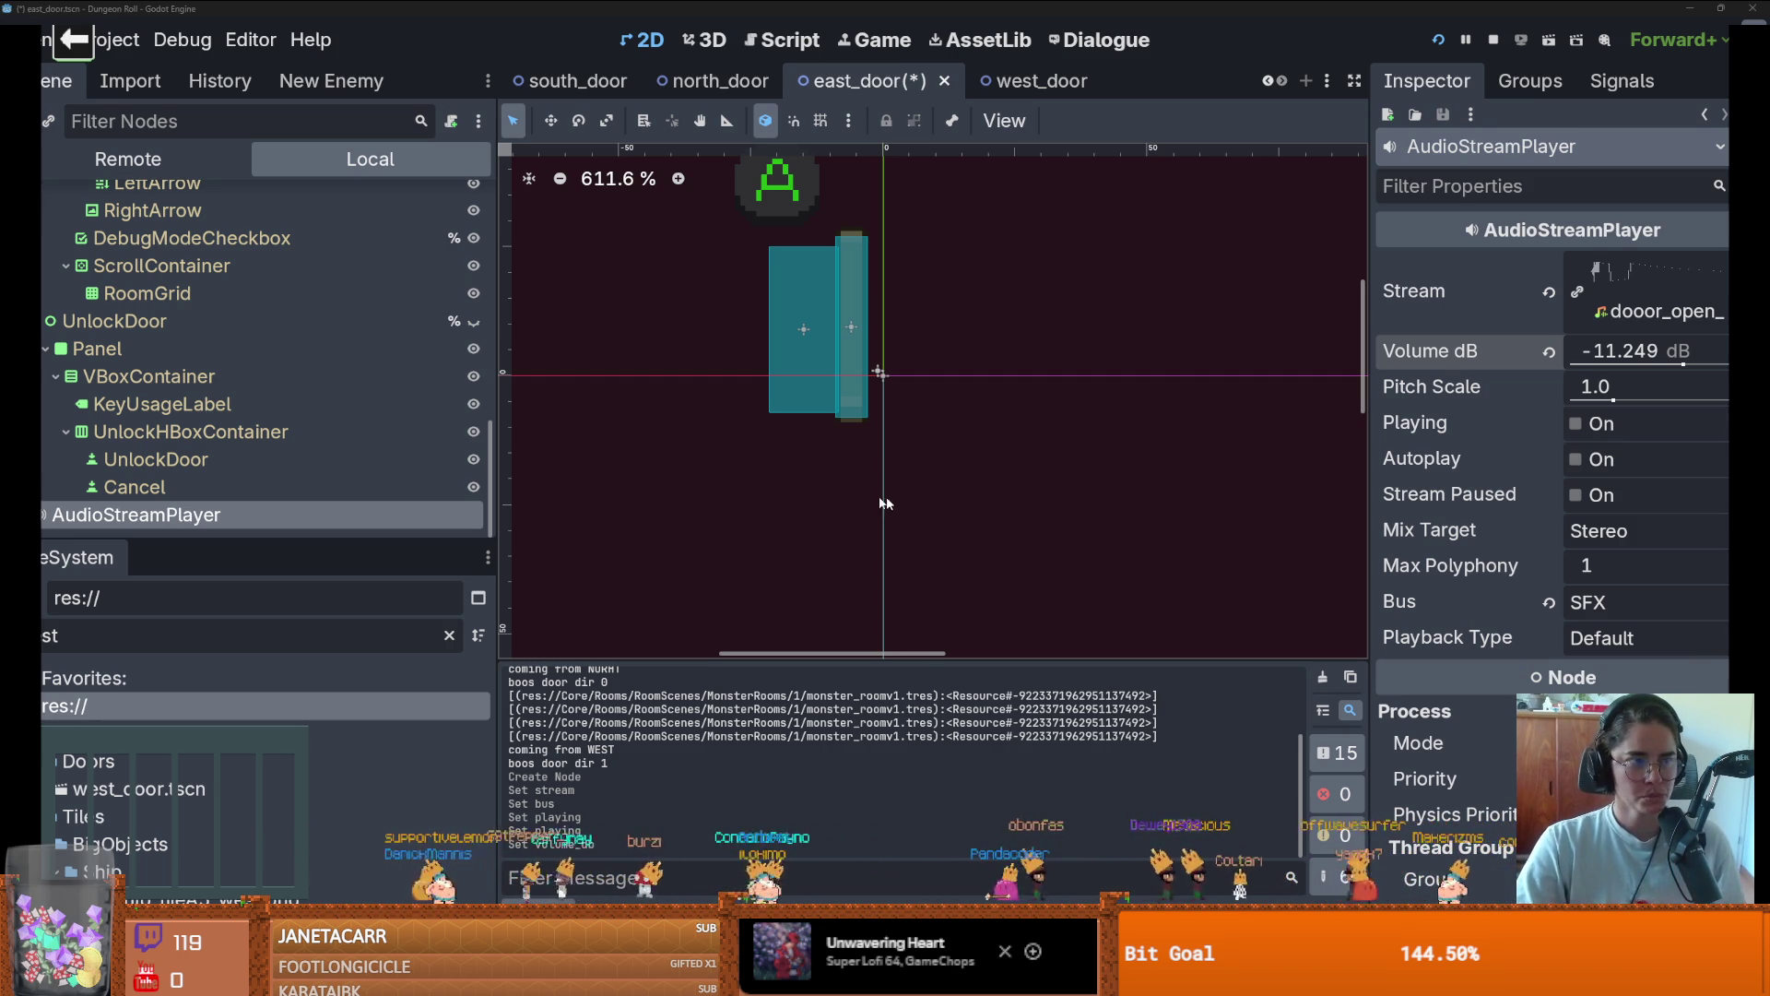
Enlarge the Scene dock, open east_door's door.gd script, and widen the script editor
scroll(805, 492, "down", 2)
scroll(240, 451, "up", 3)
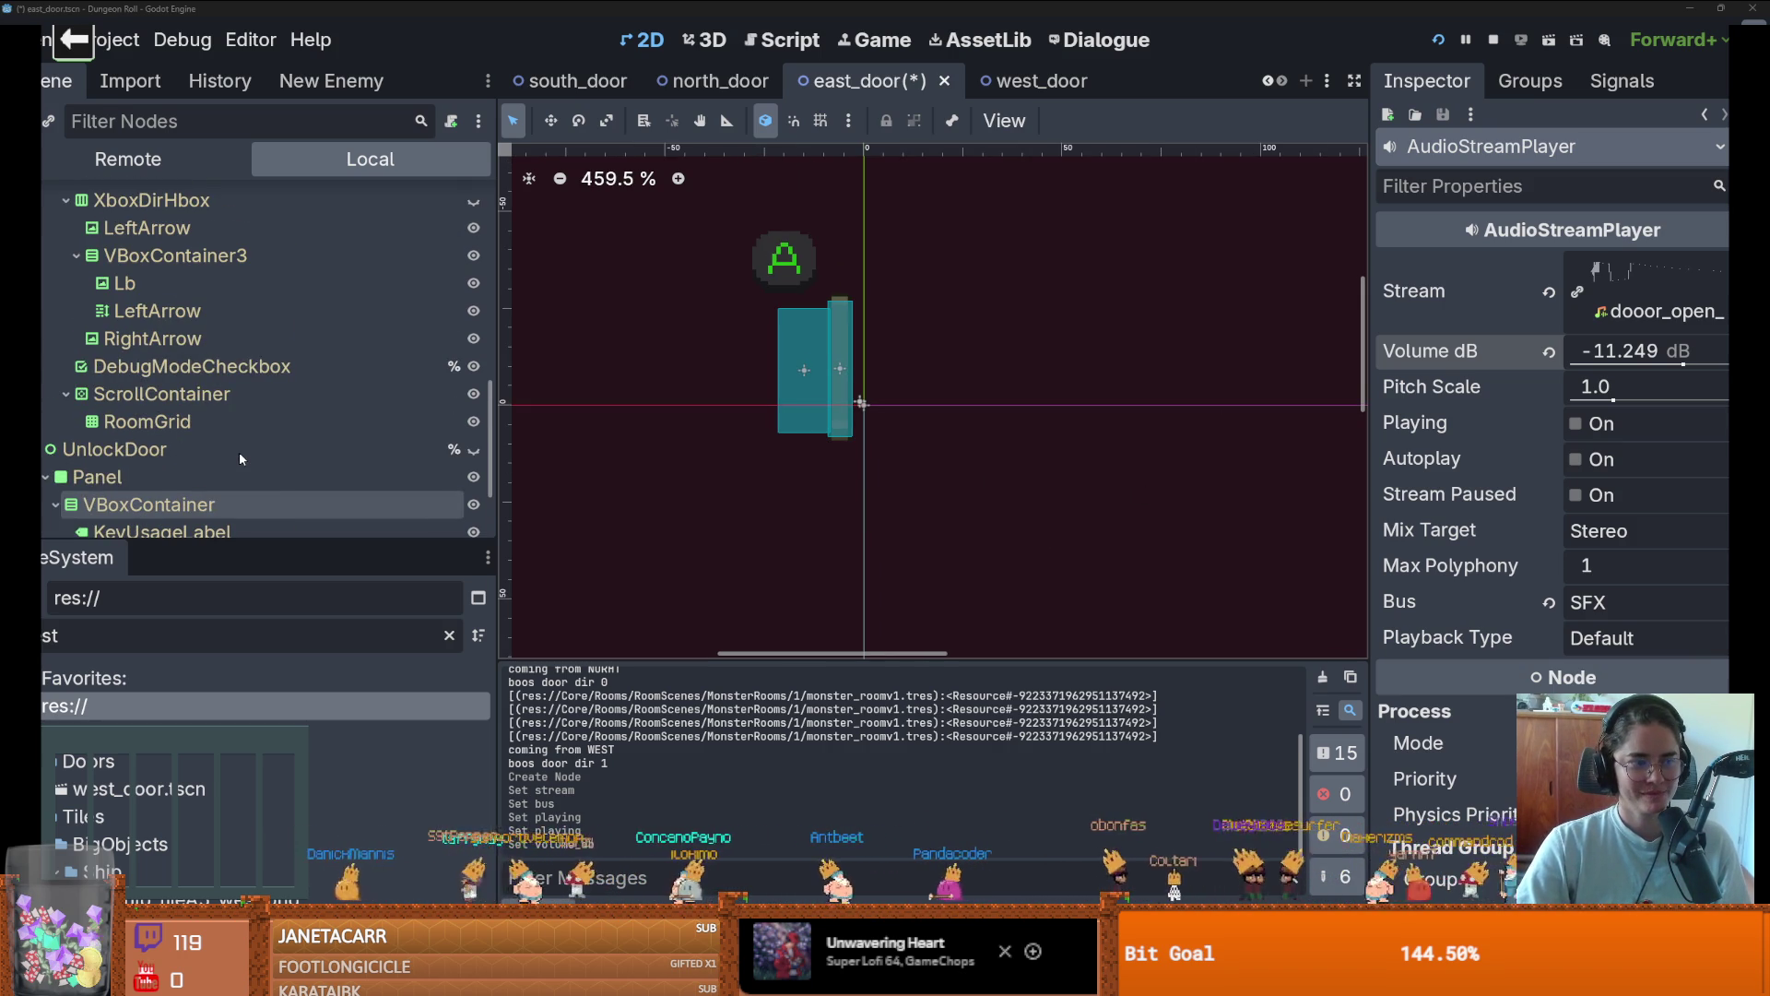
mouse_move(241, 544)
left_mouse_down()
mouse_move(247, 779)
mouse_move(249, 757)
left_mouse_up()
scroll(249, 548, "up", 5)
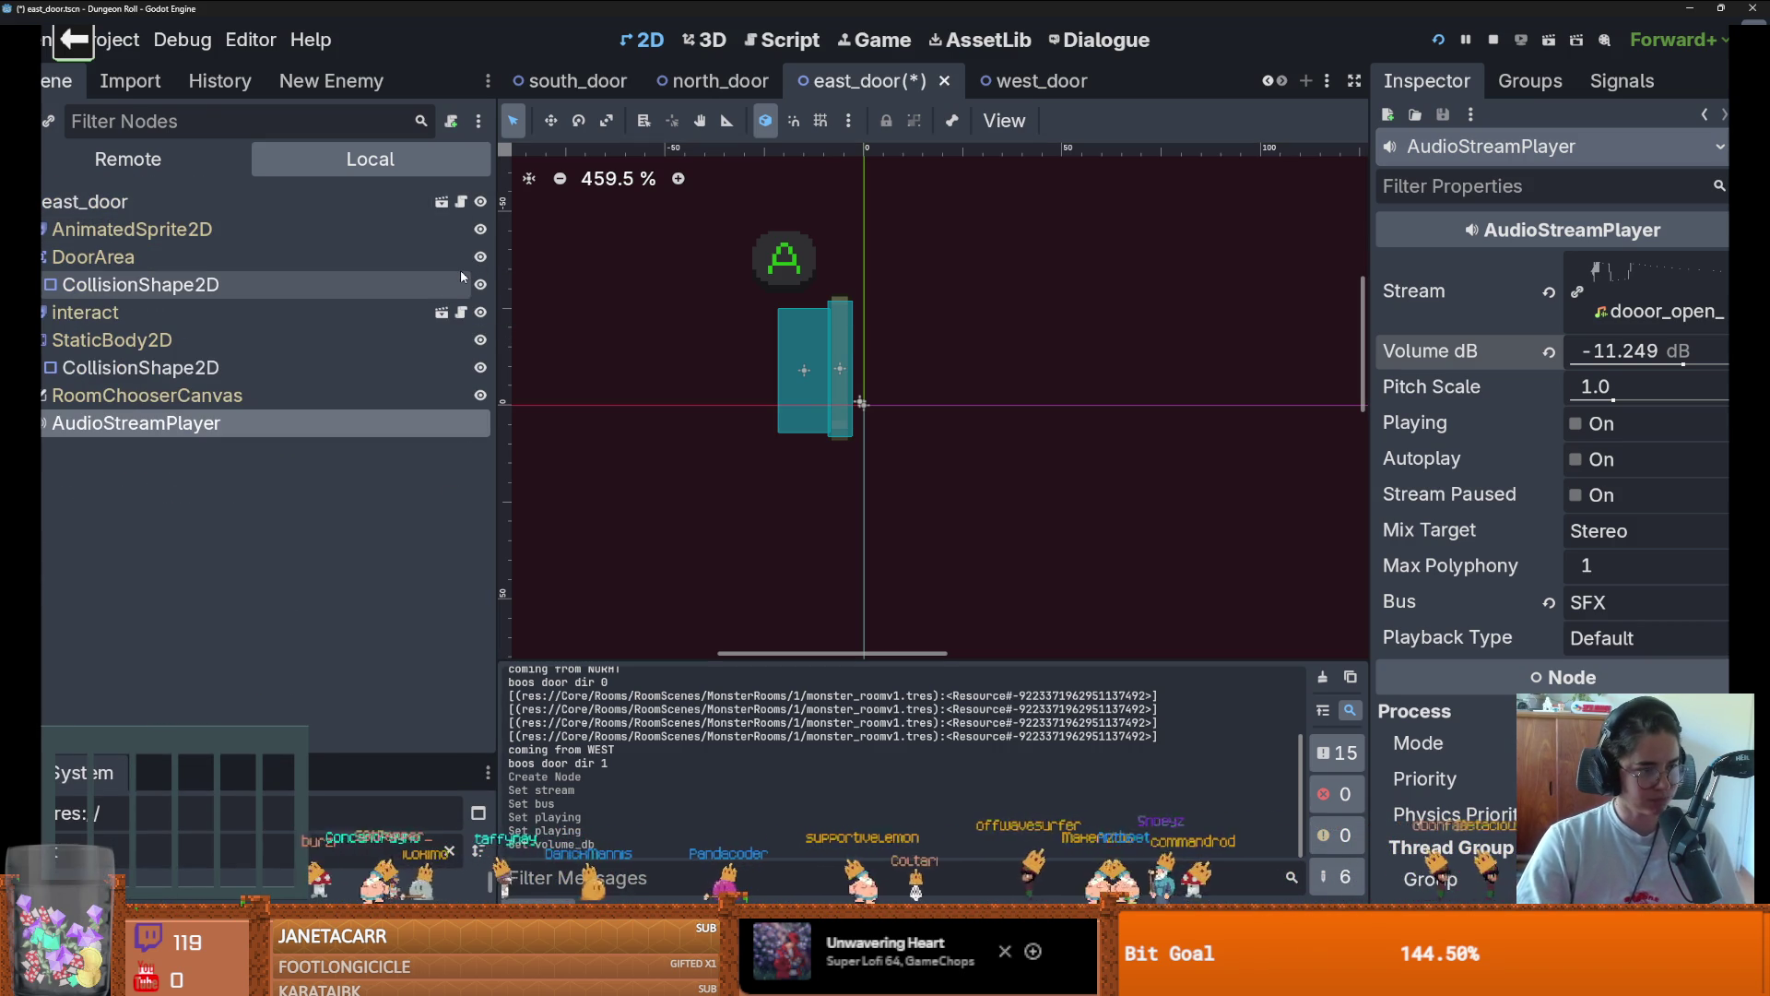
left_click(461, 202)
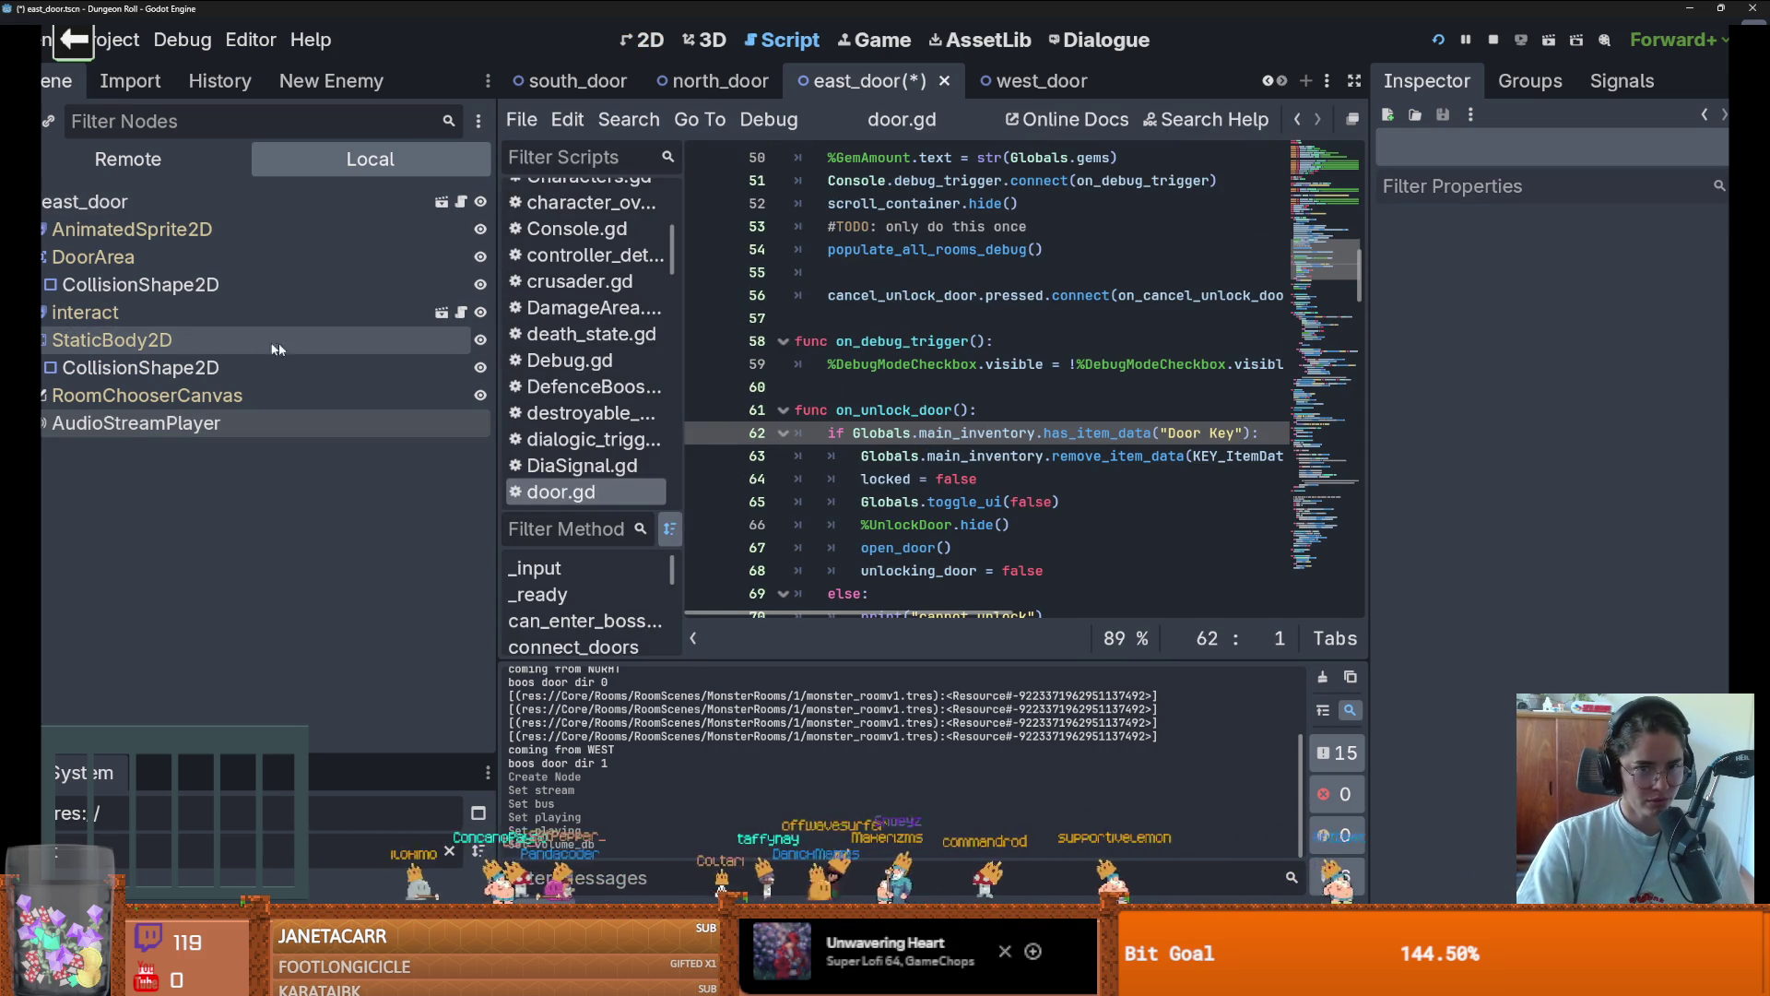
left_click_drag(496, 397, 242, 380)
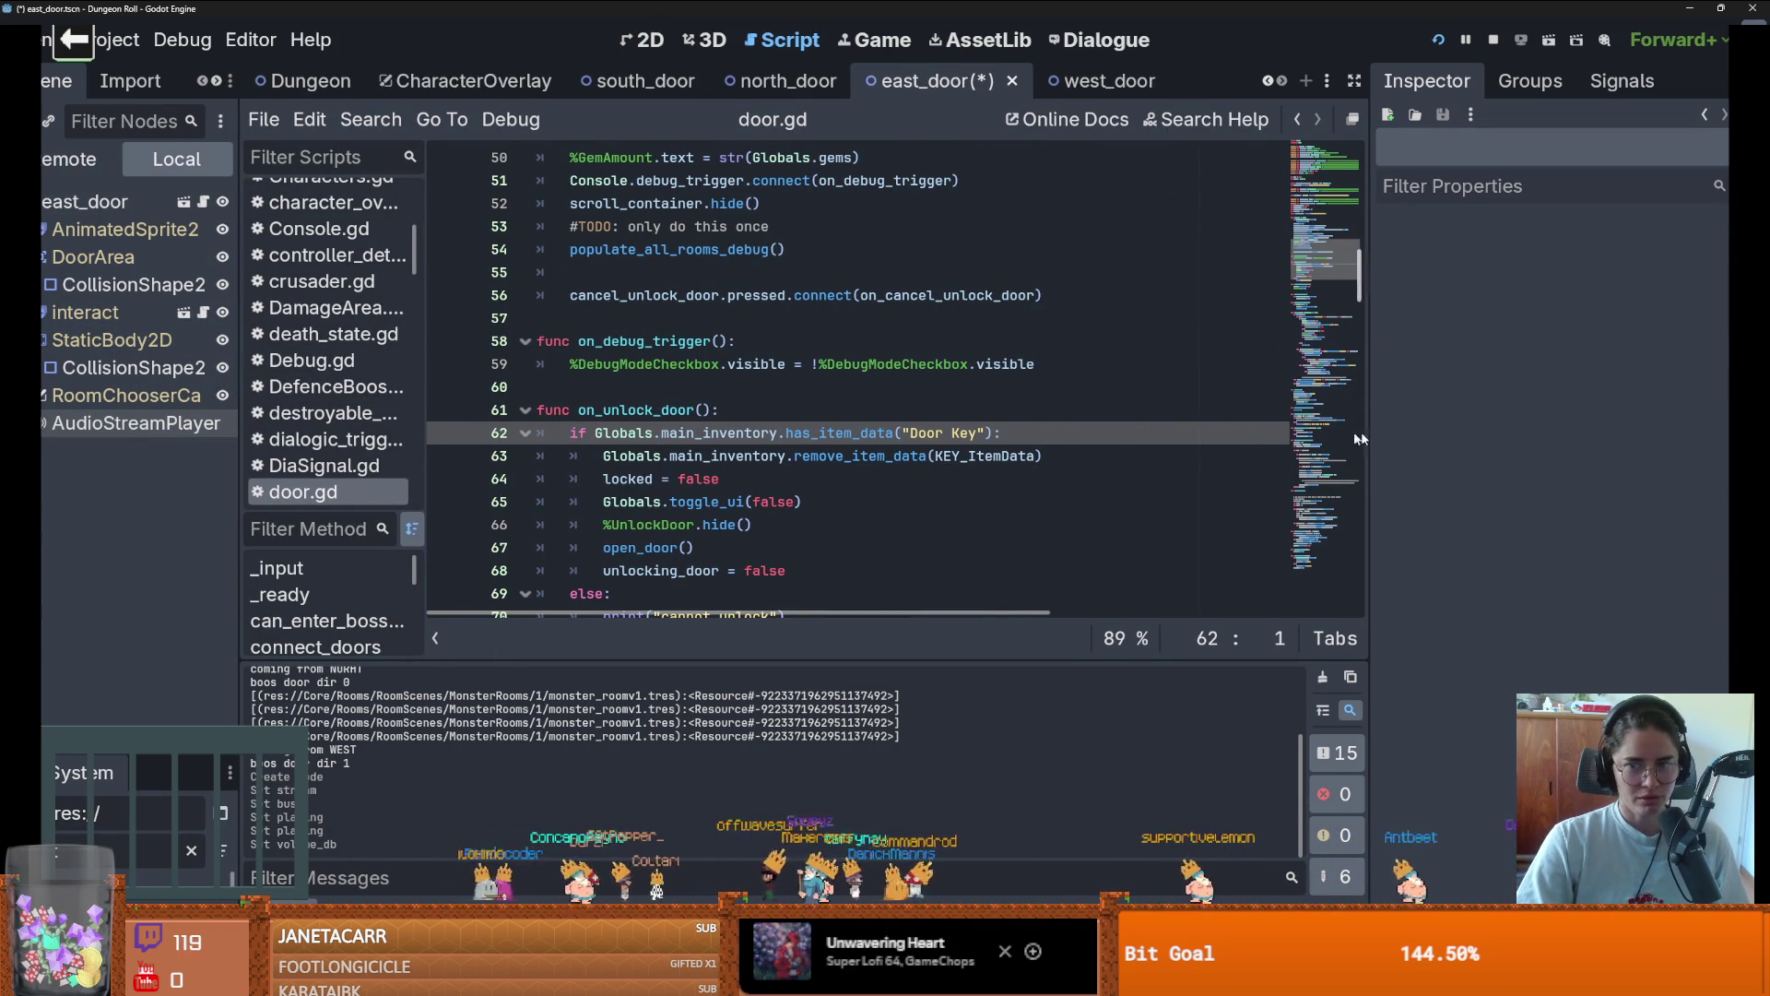
Narrow the Inspector, delete empty line 75, and add blank lines after the constants at line 37
scroll(1370, 434, "down", 6)
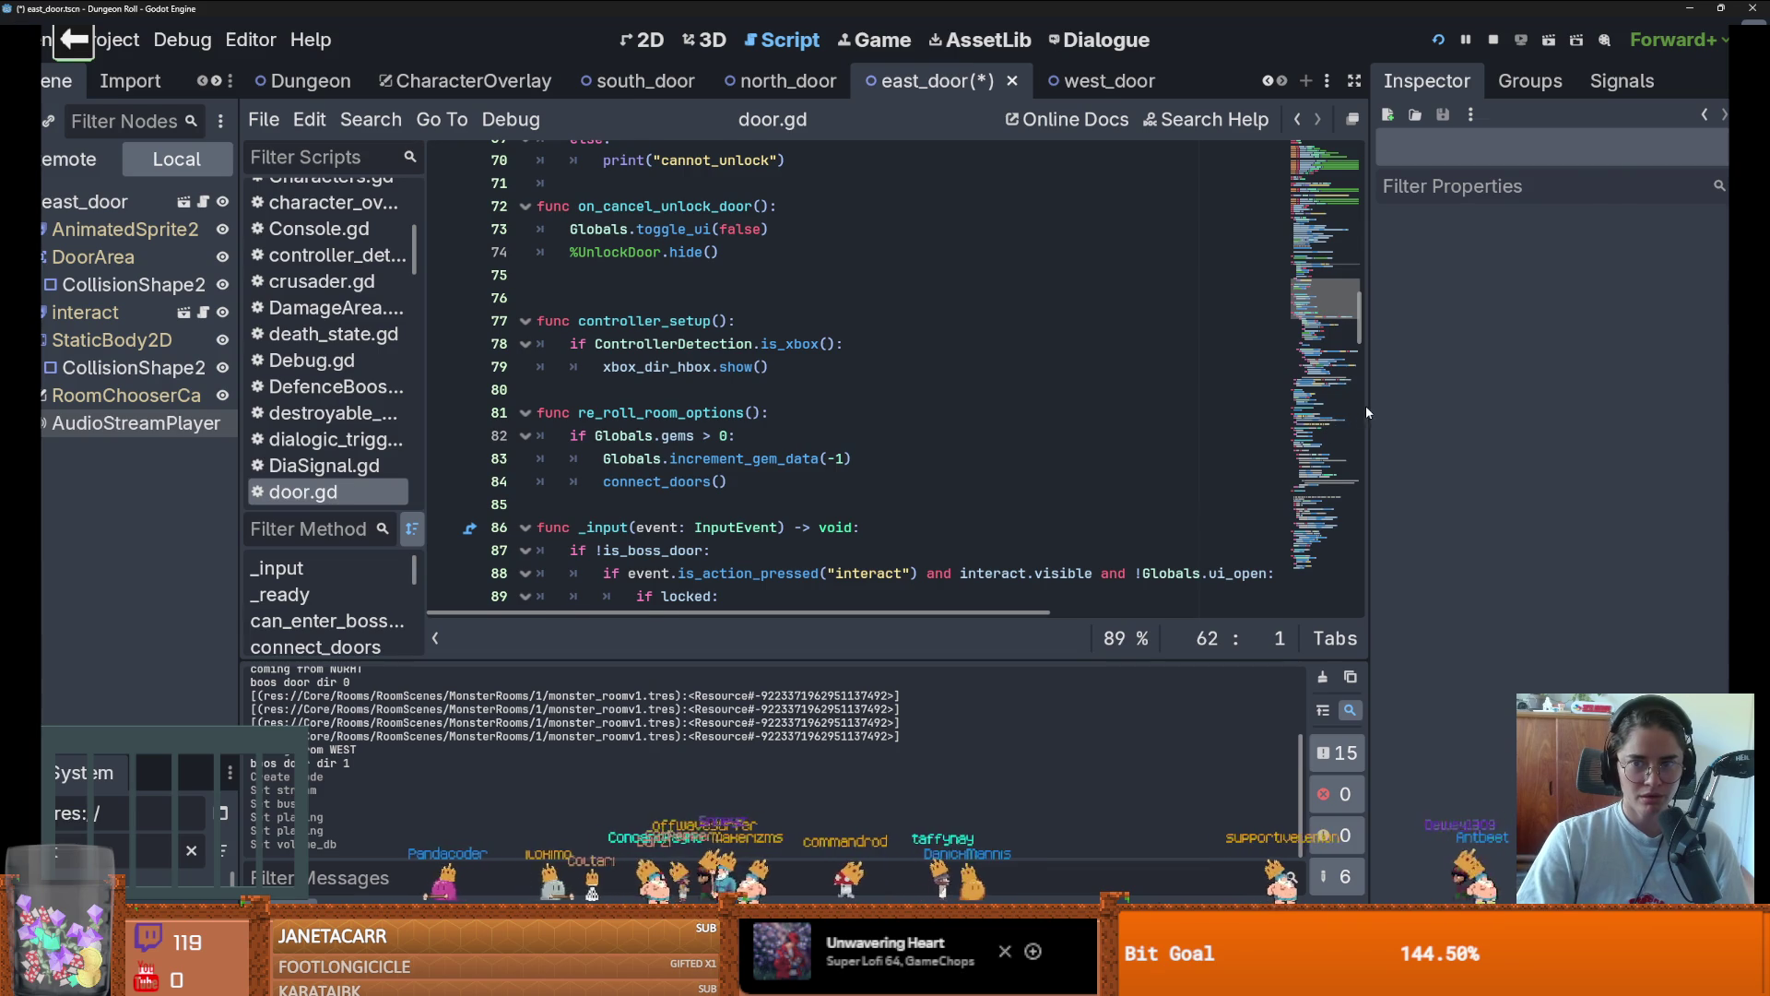
left_click_drag(1367, 412, 1574, 412)
scroll(841, 414, "down", 5)
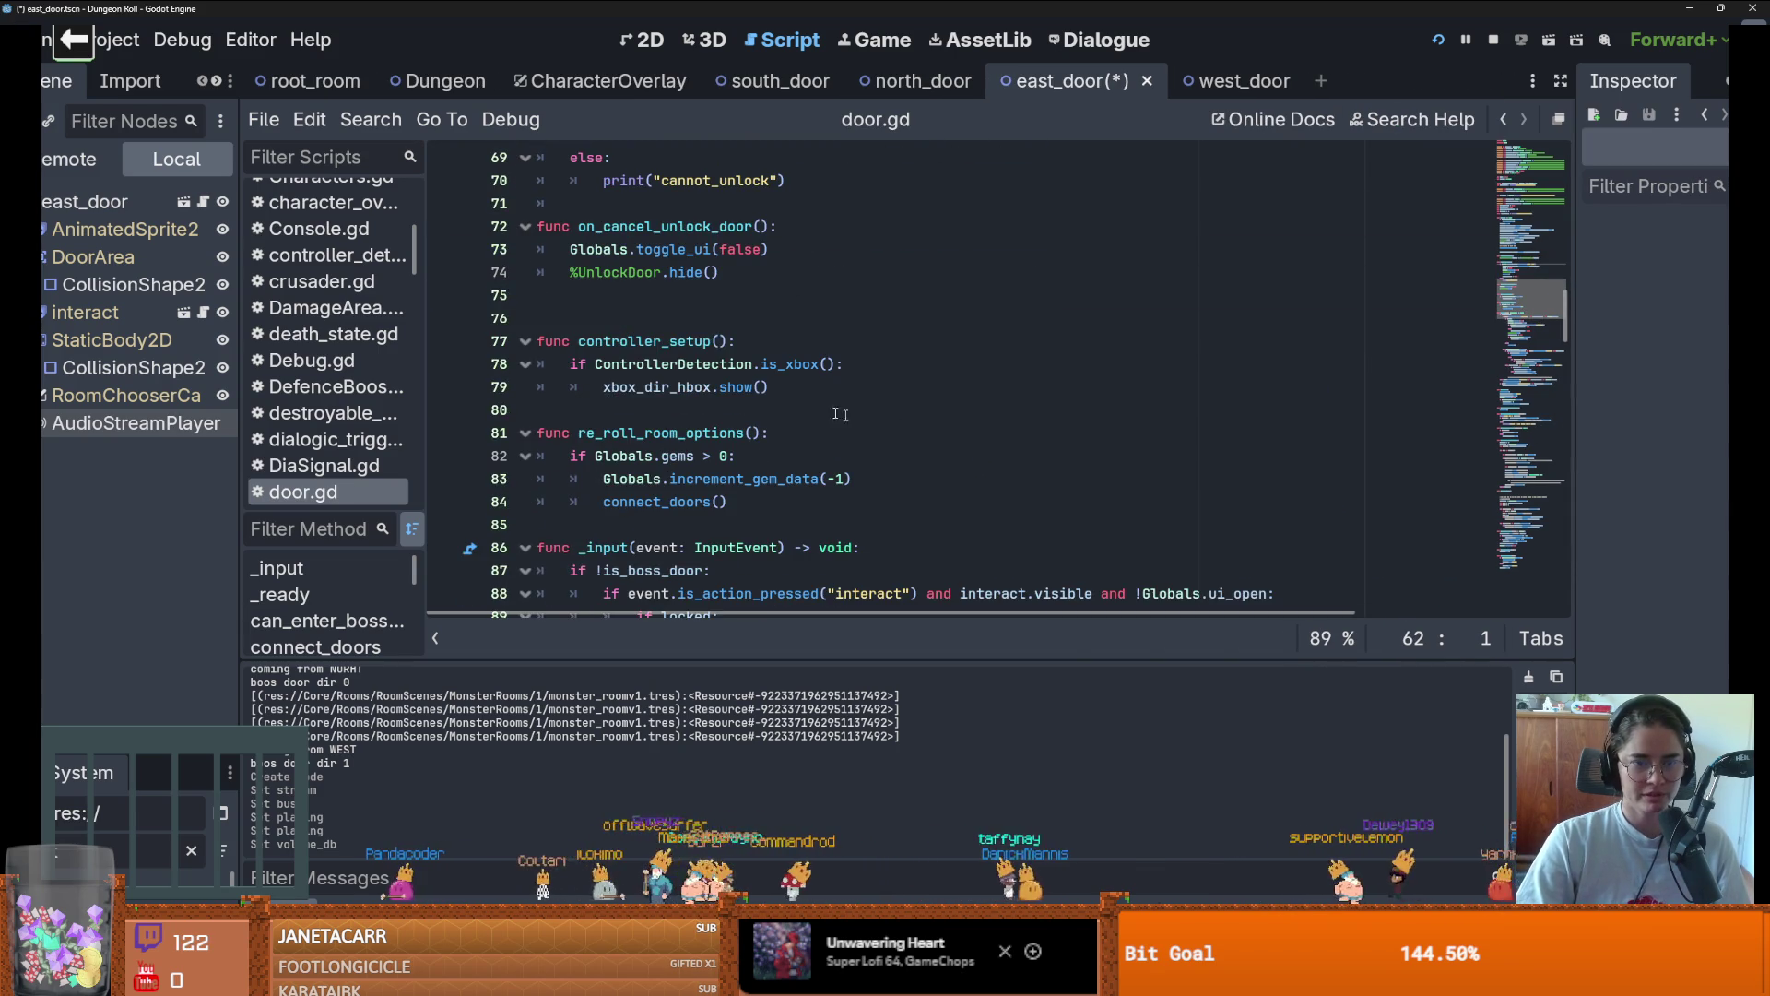
left_click(675, 302)
key("BackSpace")
scroll(671, 415, "up", 15)
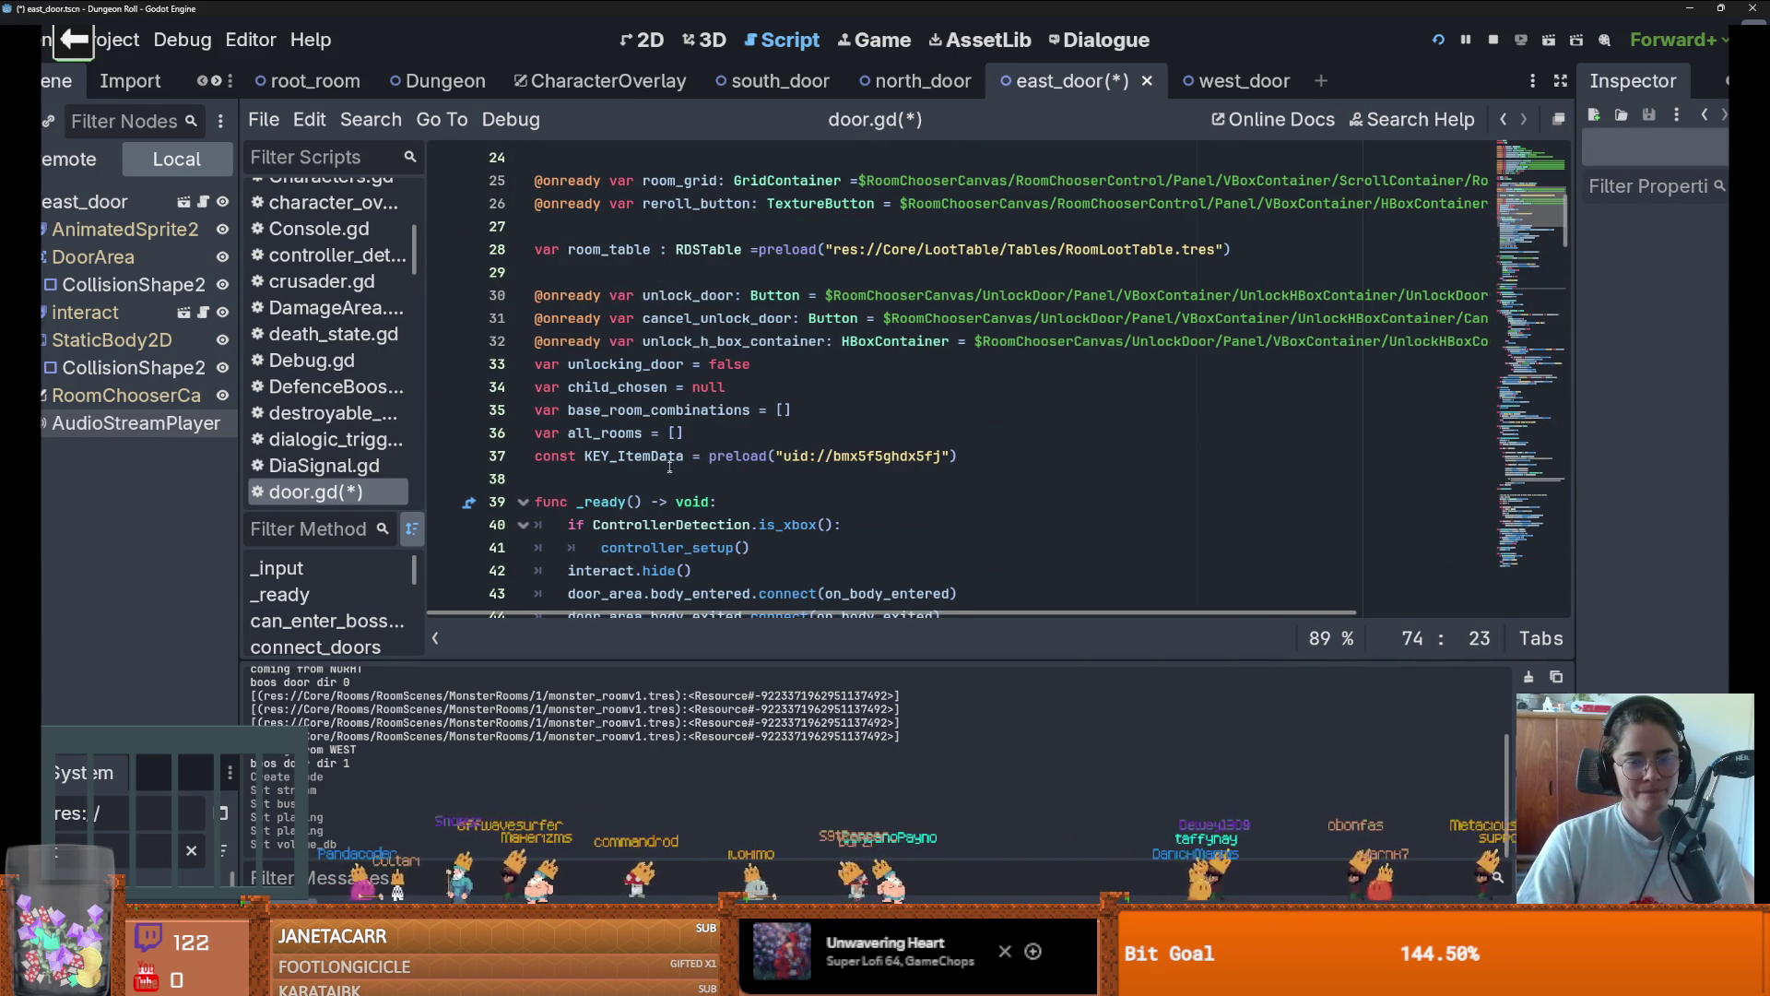
left_click(669, 461)
key("Return")
key("Return")
Rename the AudioStreamPlayer node to doorOpenSound
mouse_move(138, 423)
left_mouse_down()
mouse_move(677, 481)
mouse_move(186, 427)
left_mouse_up()
left_click(185, 427)
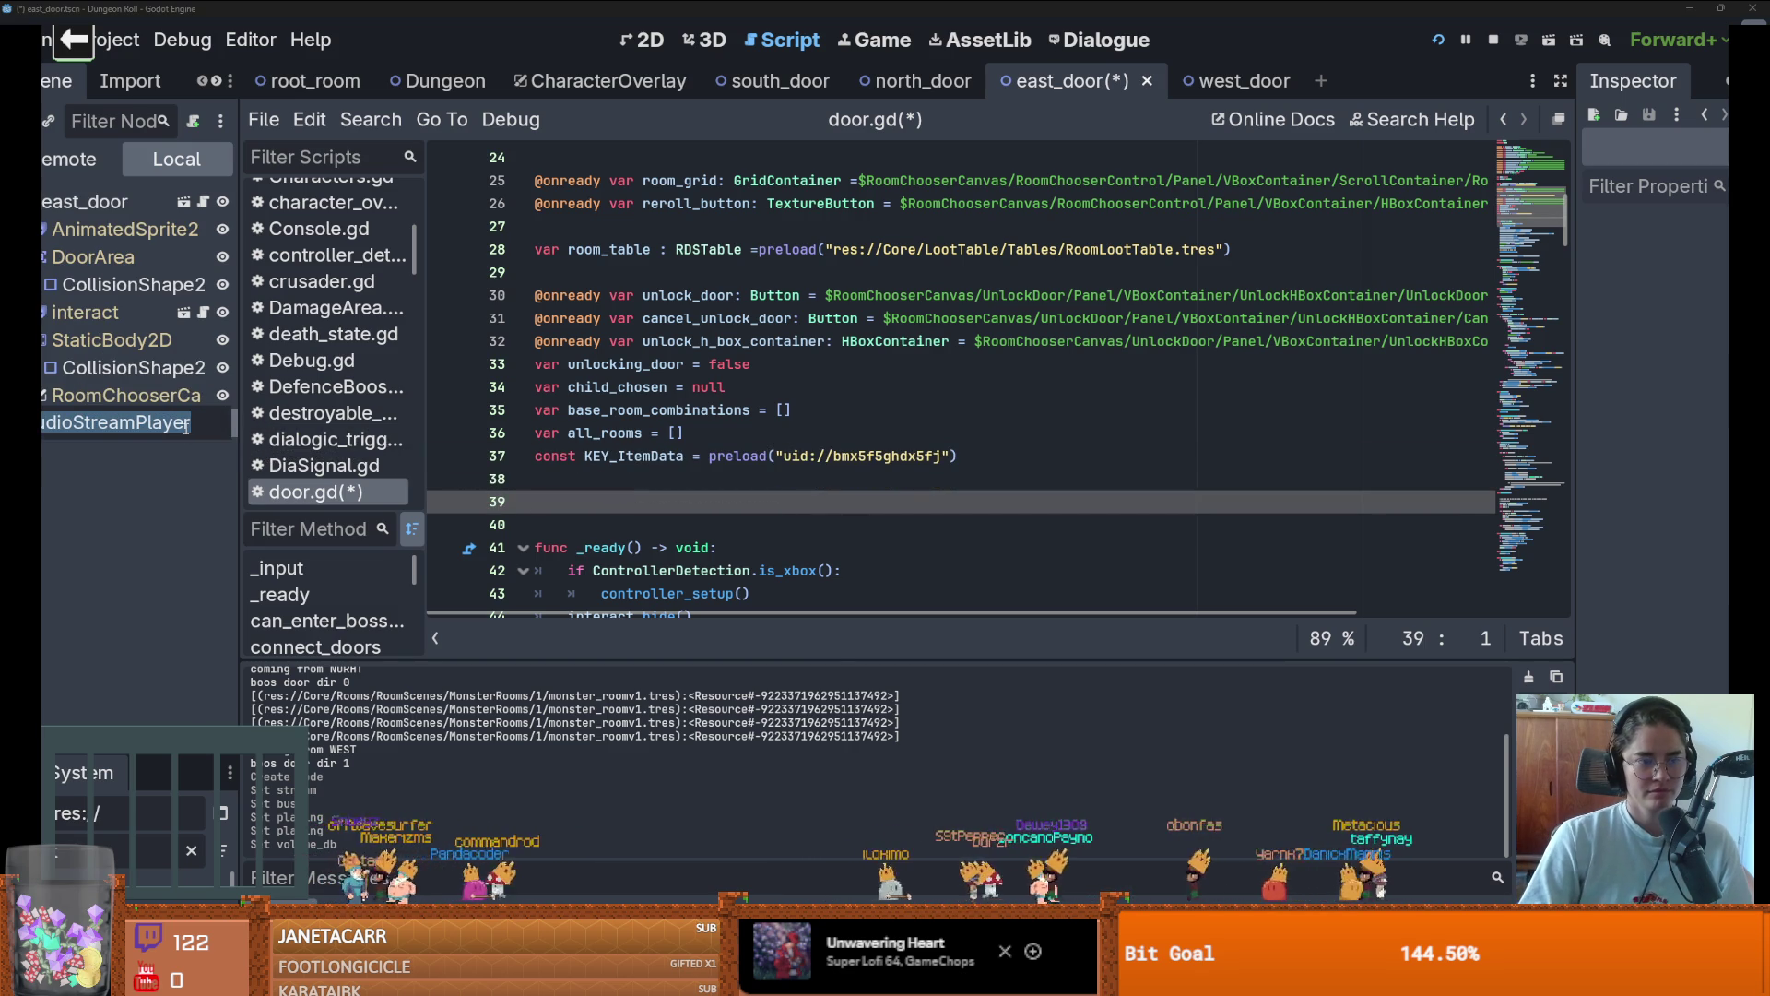
key("Escape")
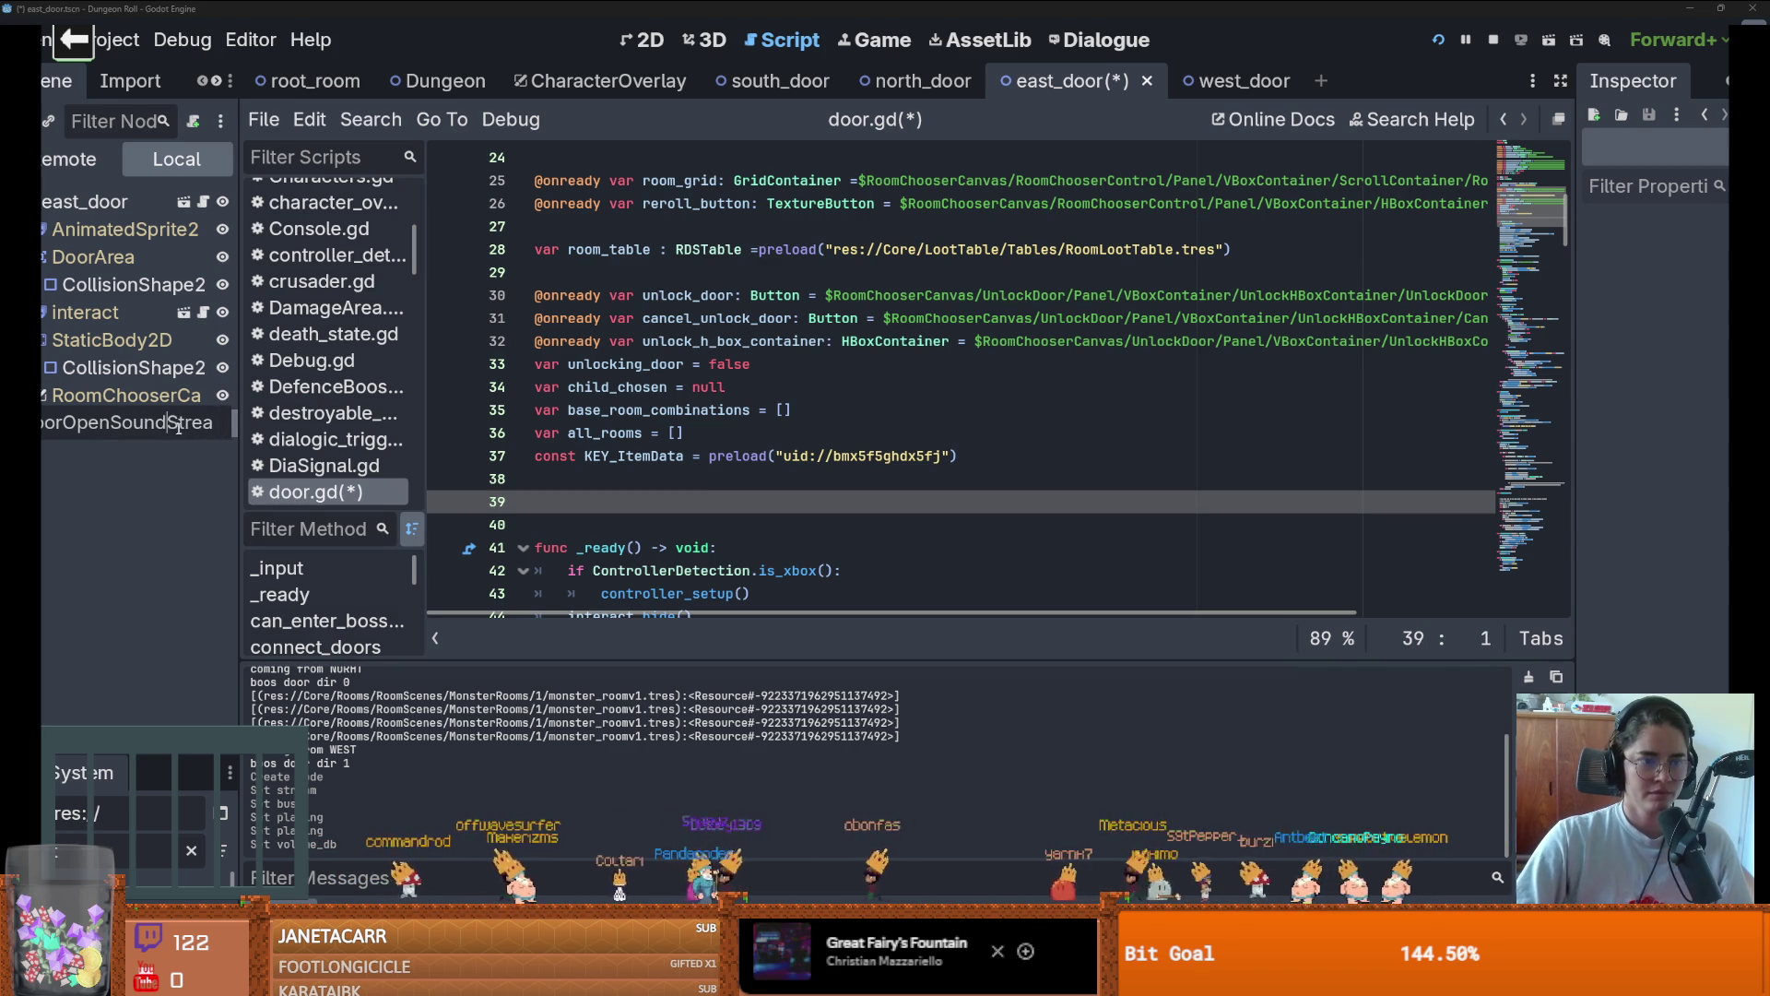
key("shift+End")
key("Delete")
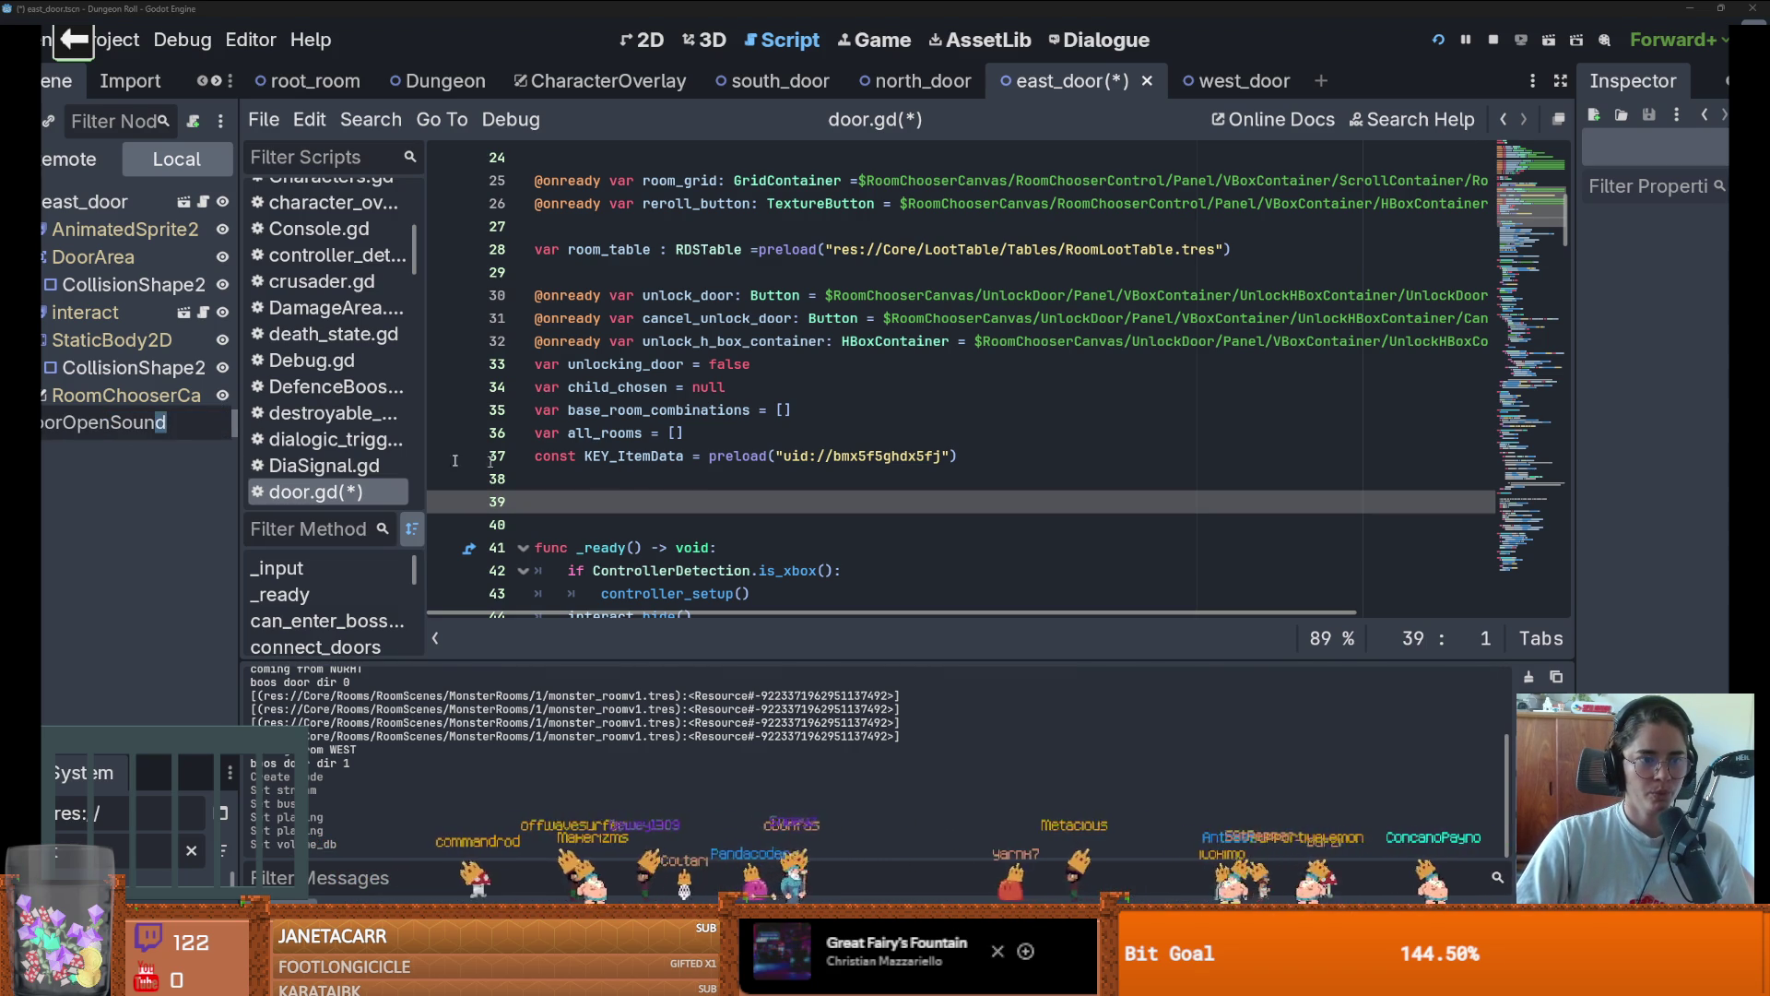
key("Return")
mouse_move(116, 422)
left_mouse_down()
mouse_move(779, 503)
mouse_move(660, 500)
left_mouse_up()
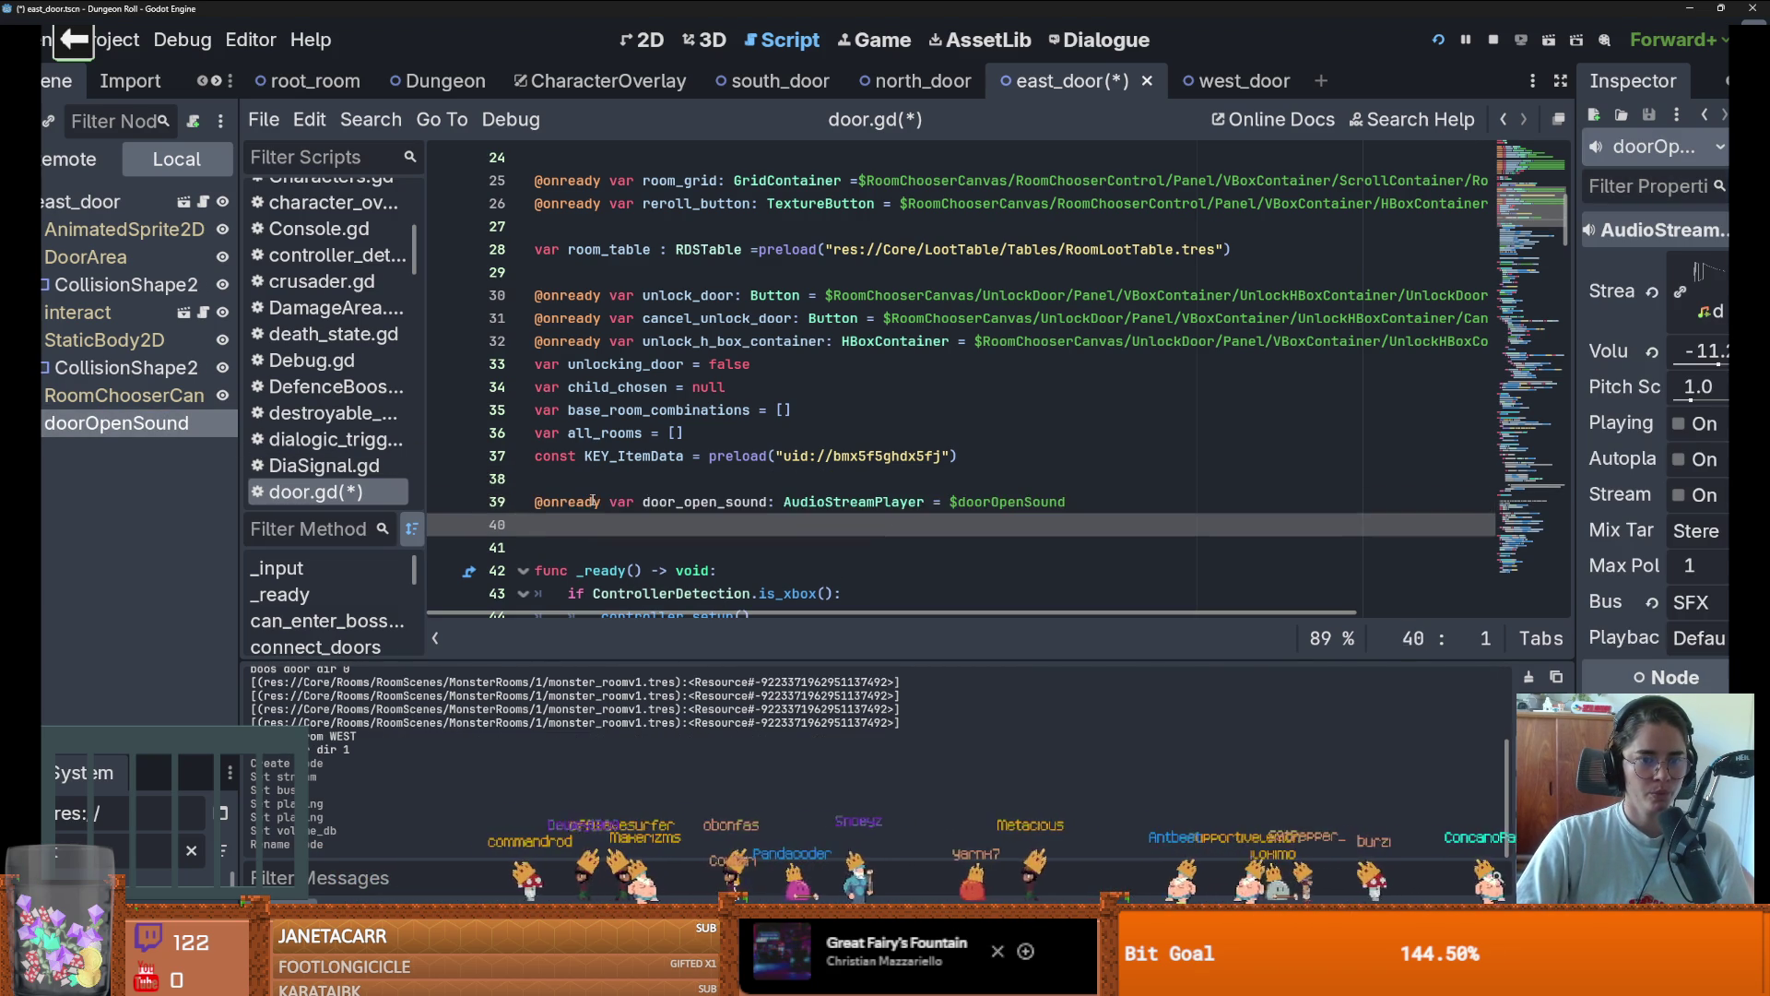
double_click(660, 500)
scroll(774, 544, "down", 12)
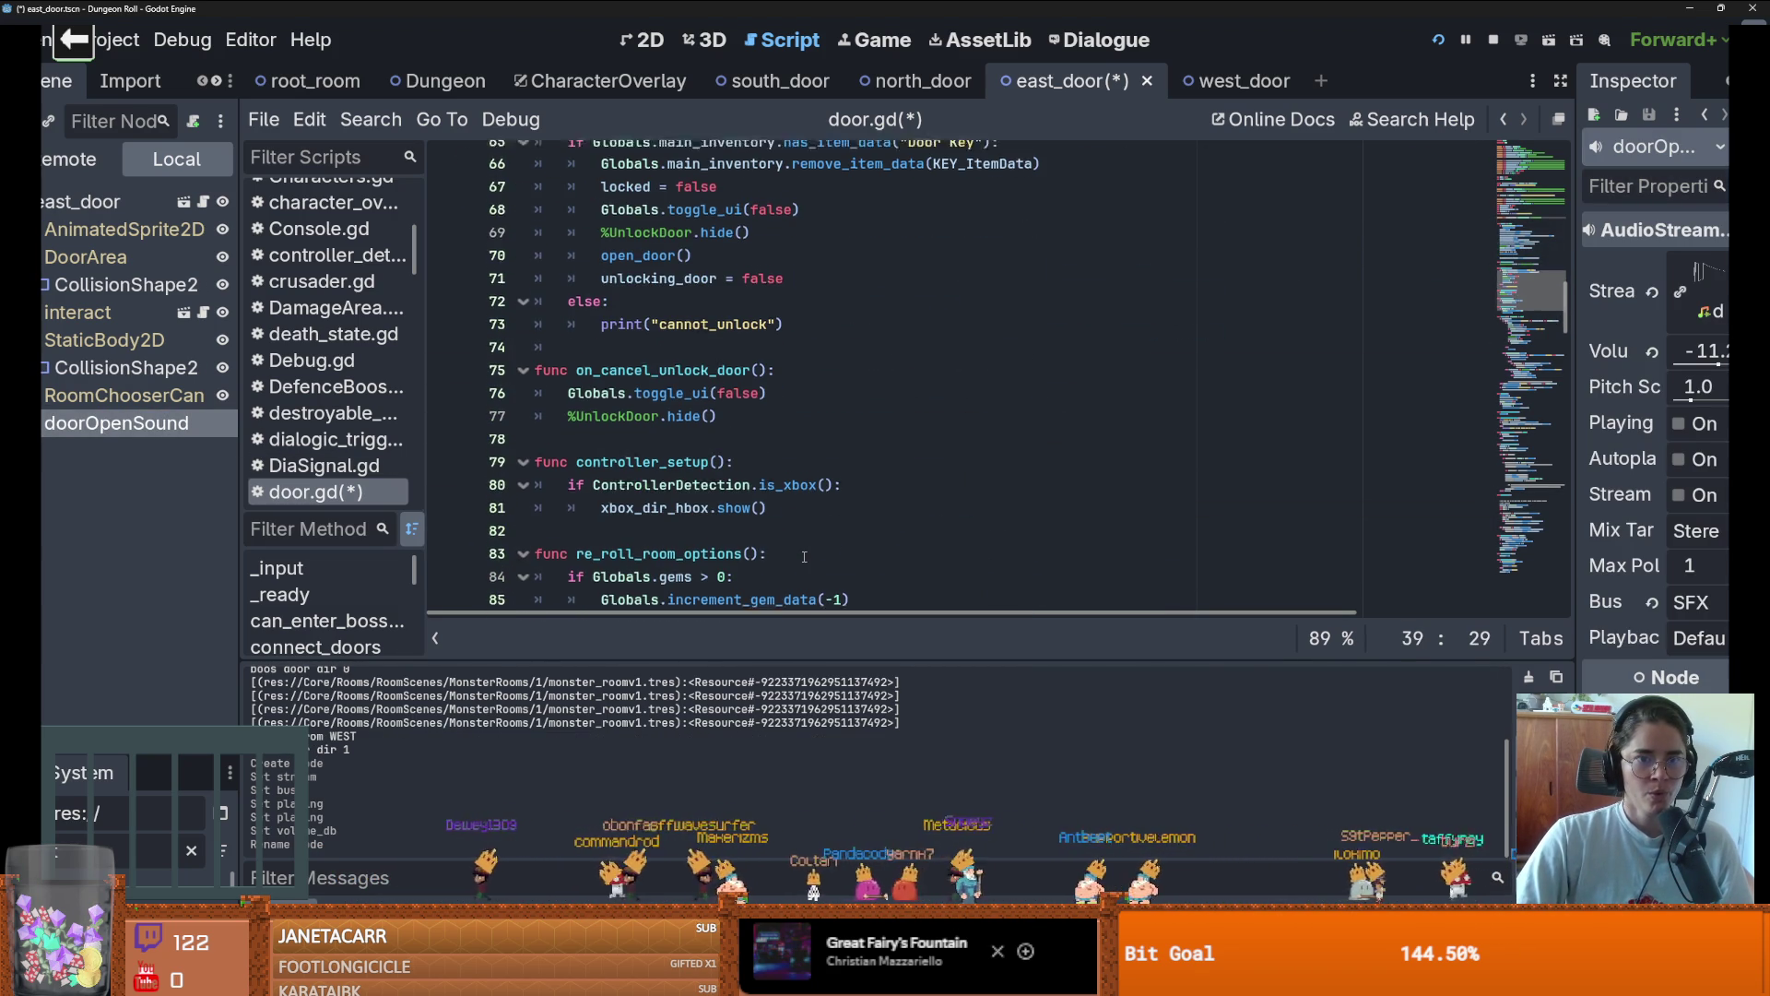
scroll(784, 535, "down", 1)
scroll(758, 503, "up", 2)
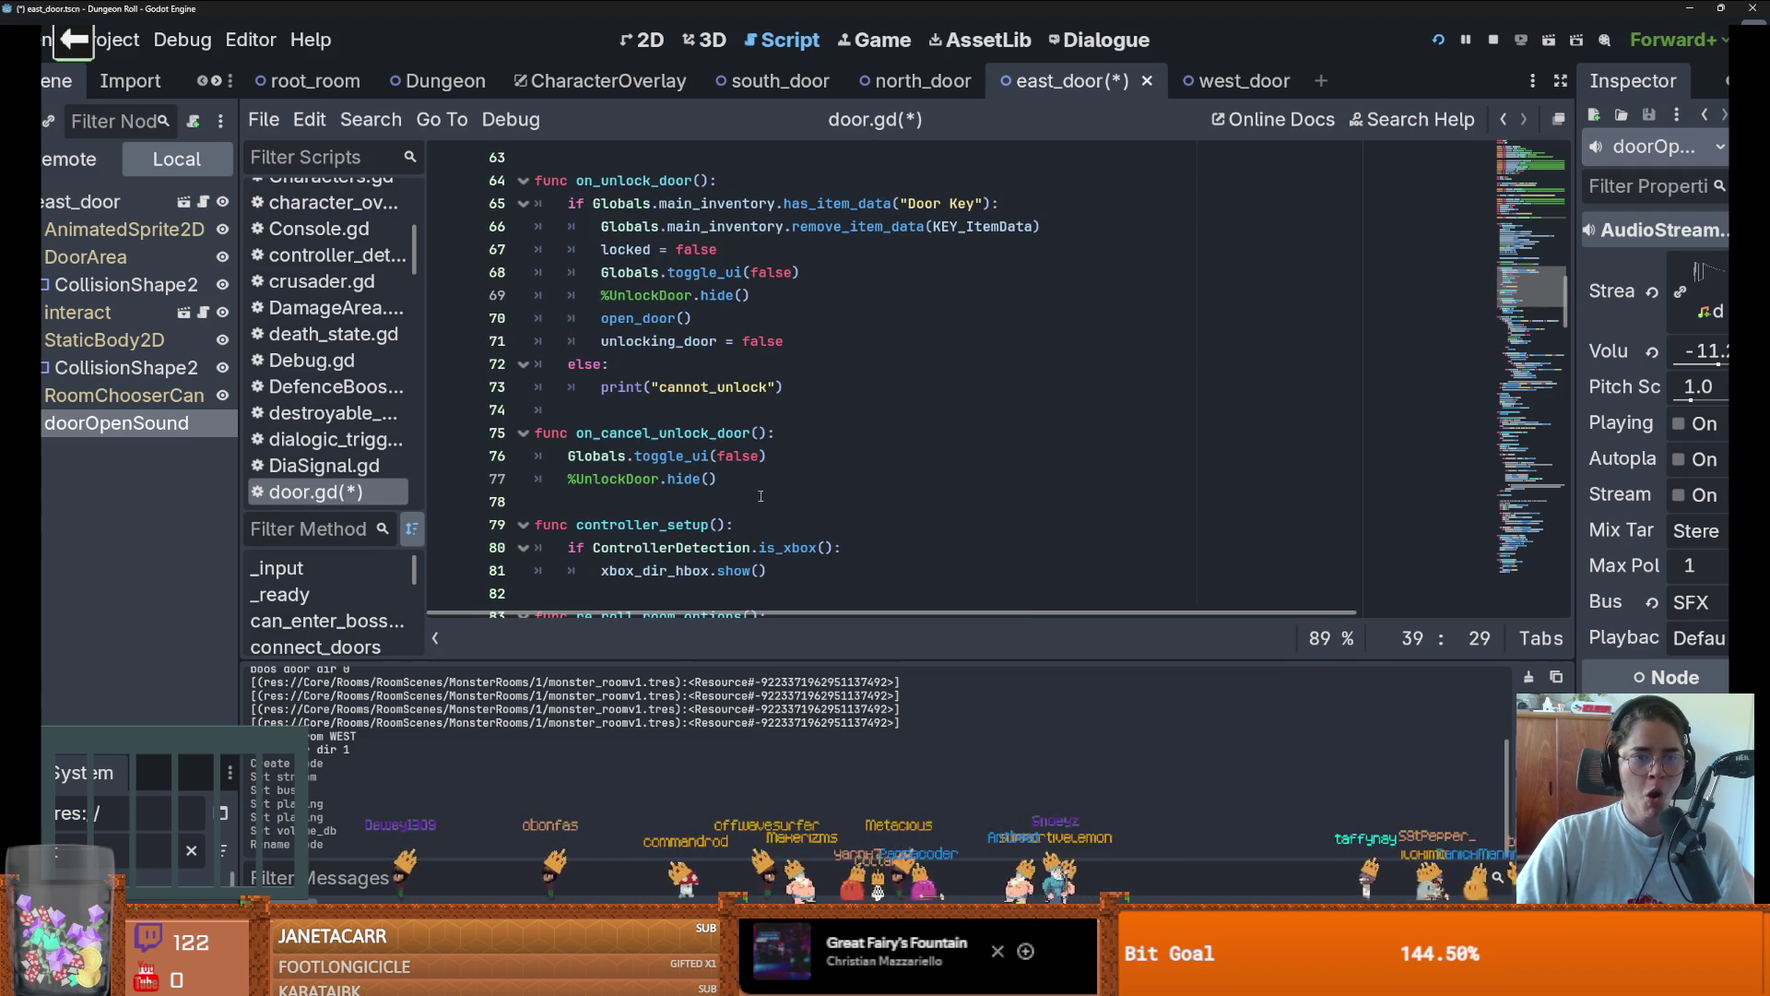
scroll(763, 483, "down", 10)
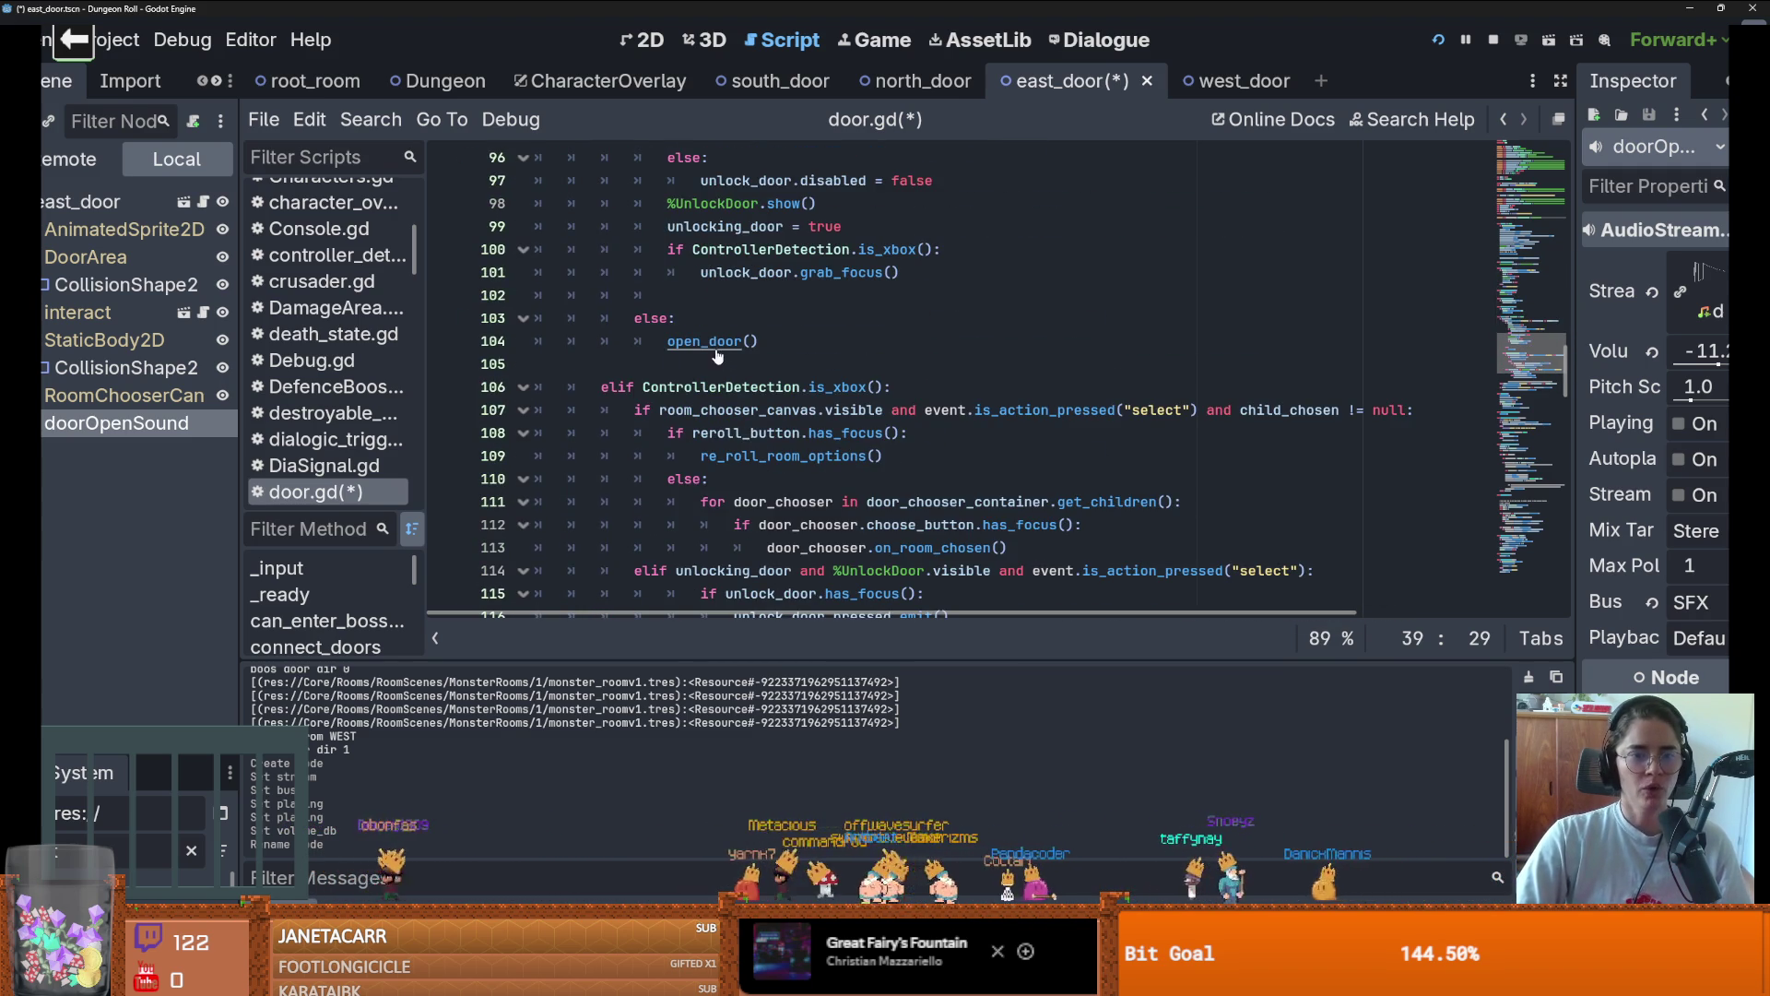
Add door_open_sound.play() as the first line of open_door and save
left_click(716, 351, "ctrl")
key("Return")
type("door_open_sound")
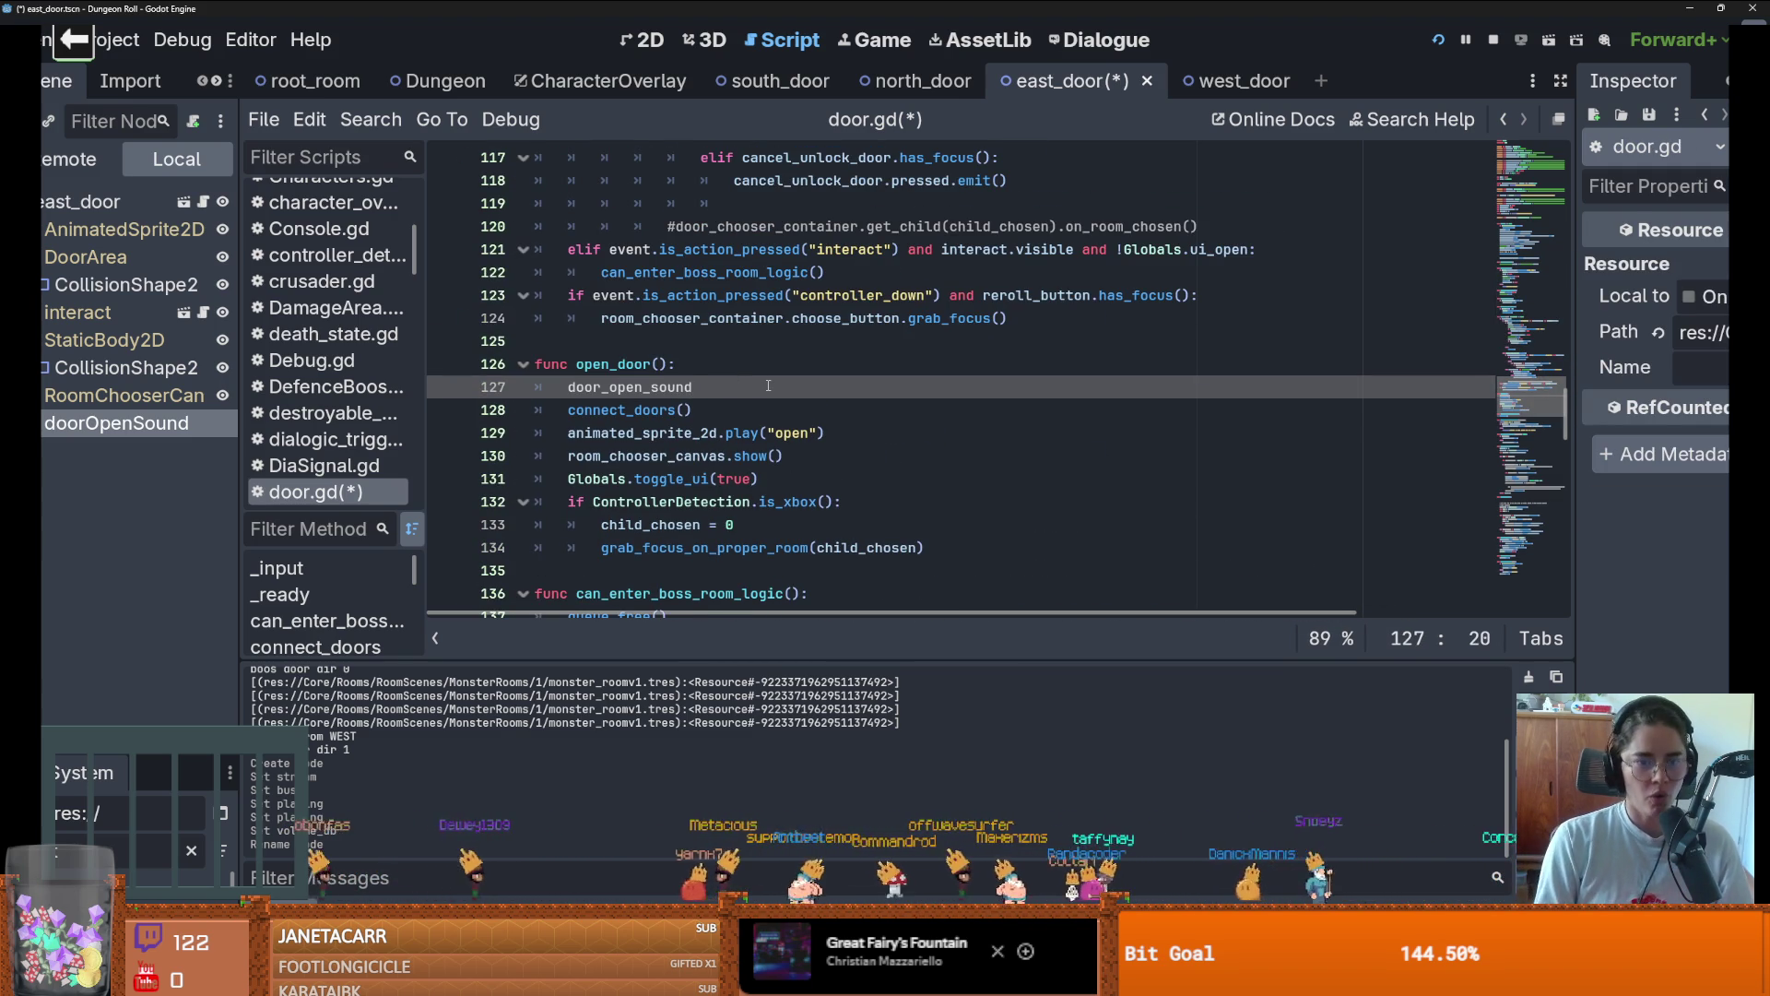
type(".pla")
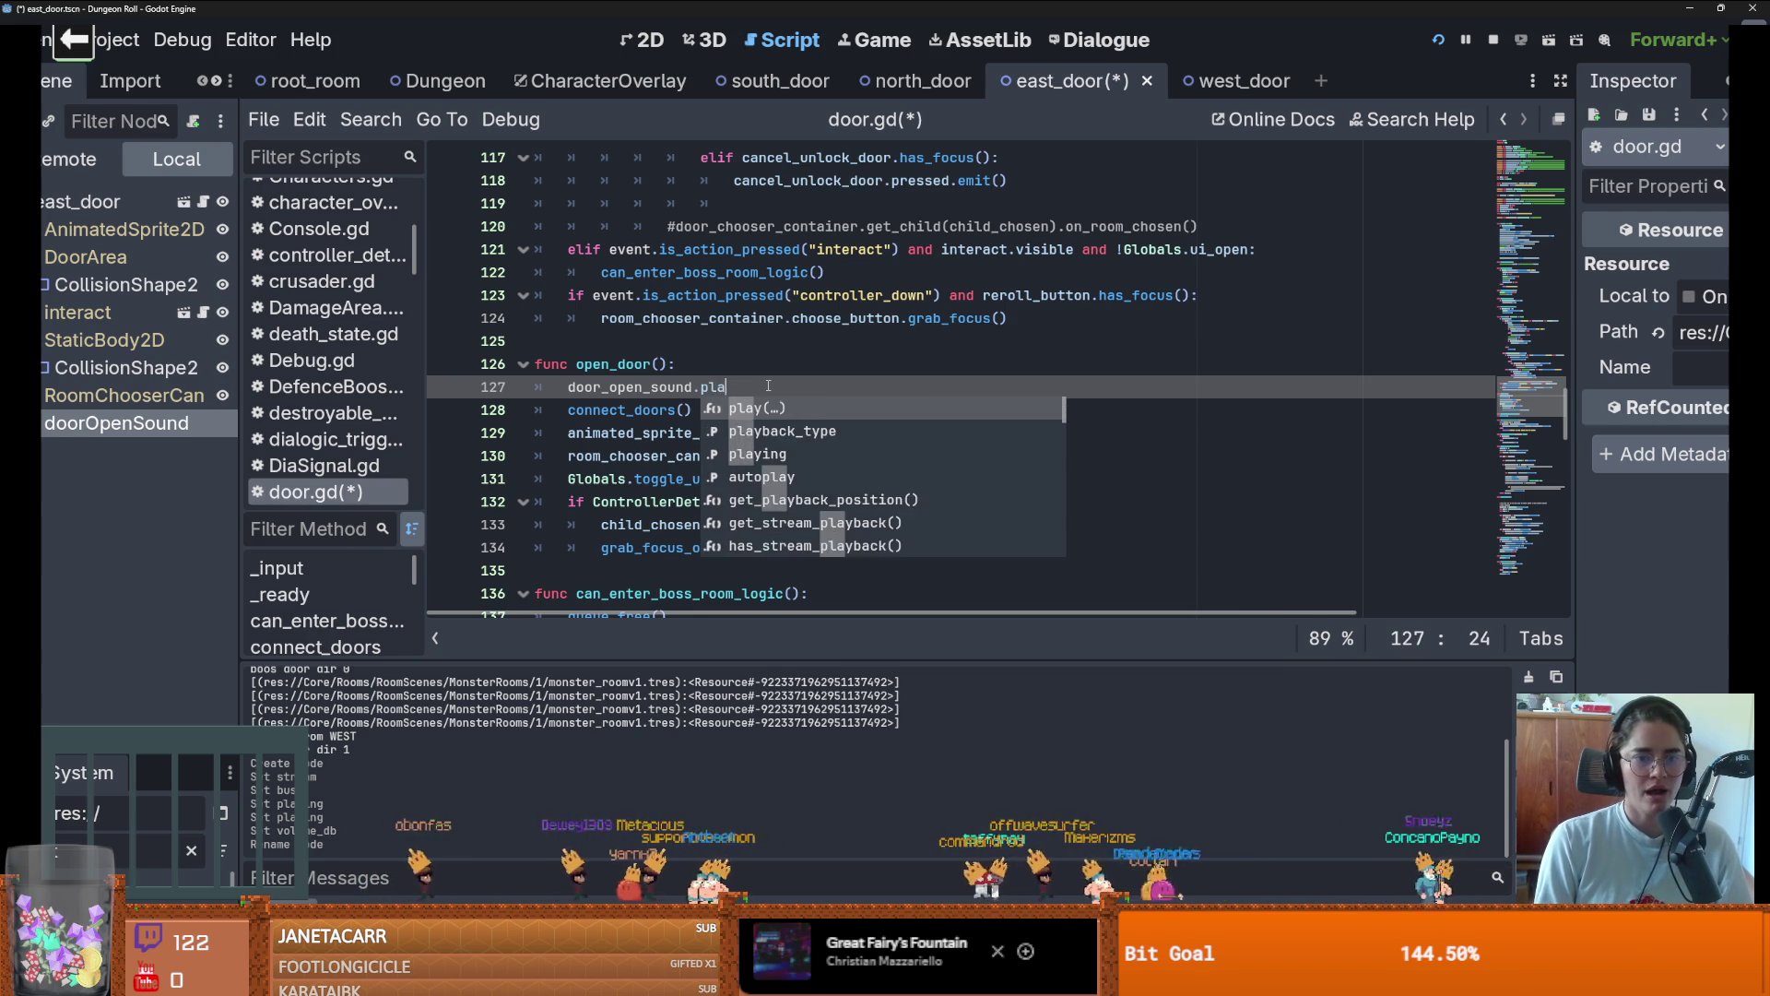
key("Return")
key("ctrl+s")
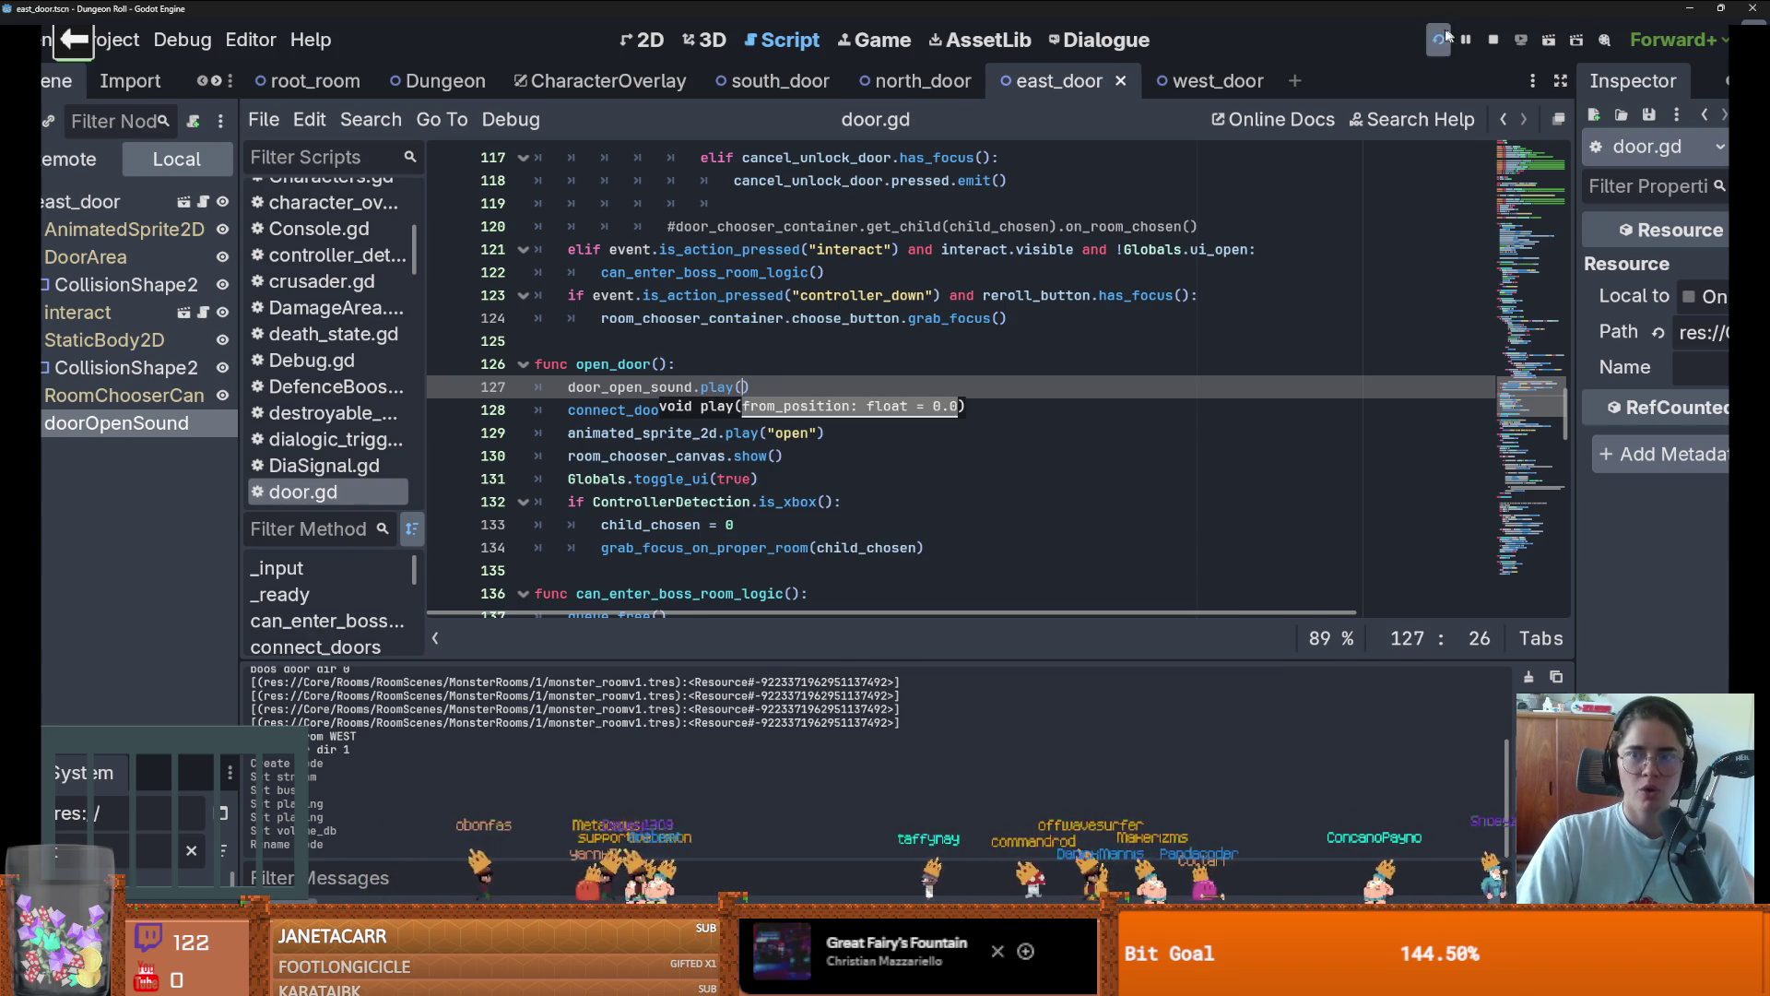
Run the game and open the top door to test the sound
left_click(1439, 38)
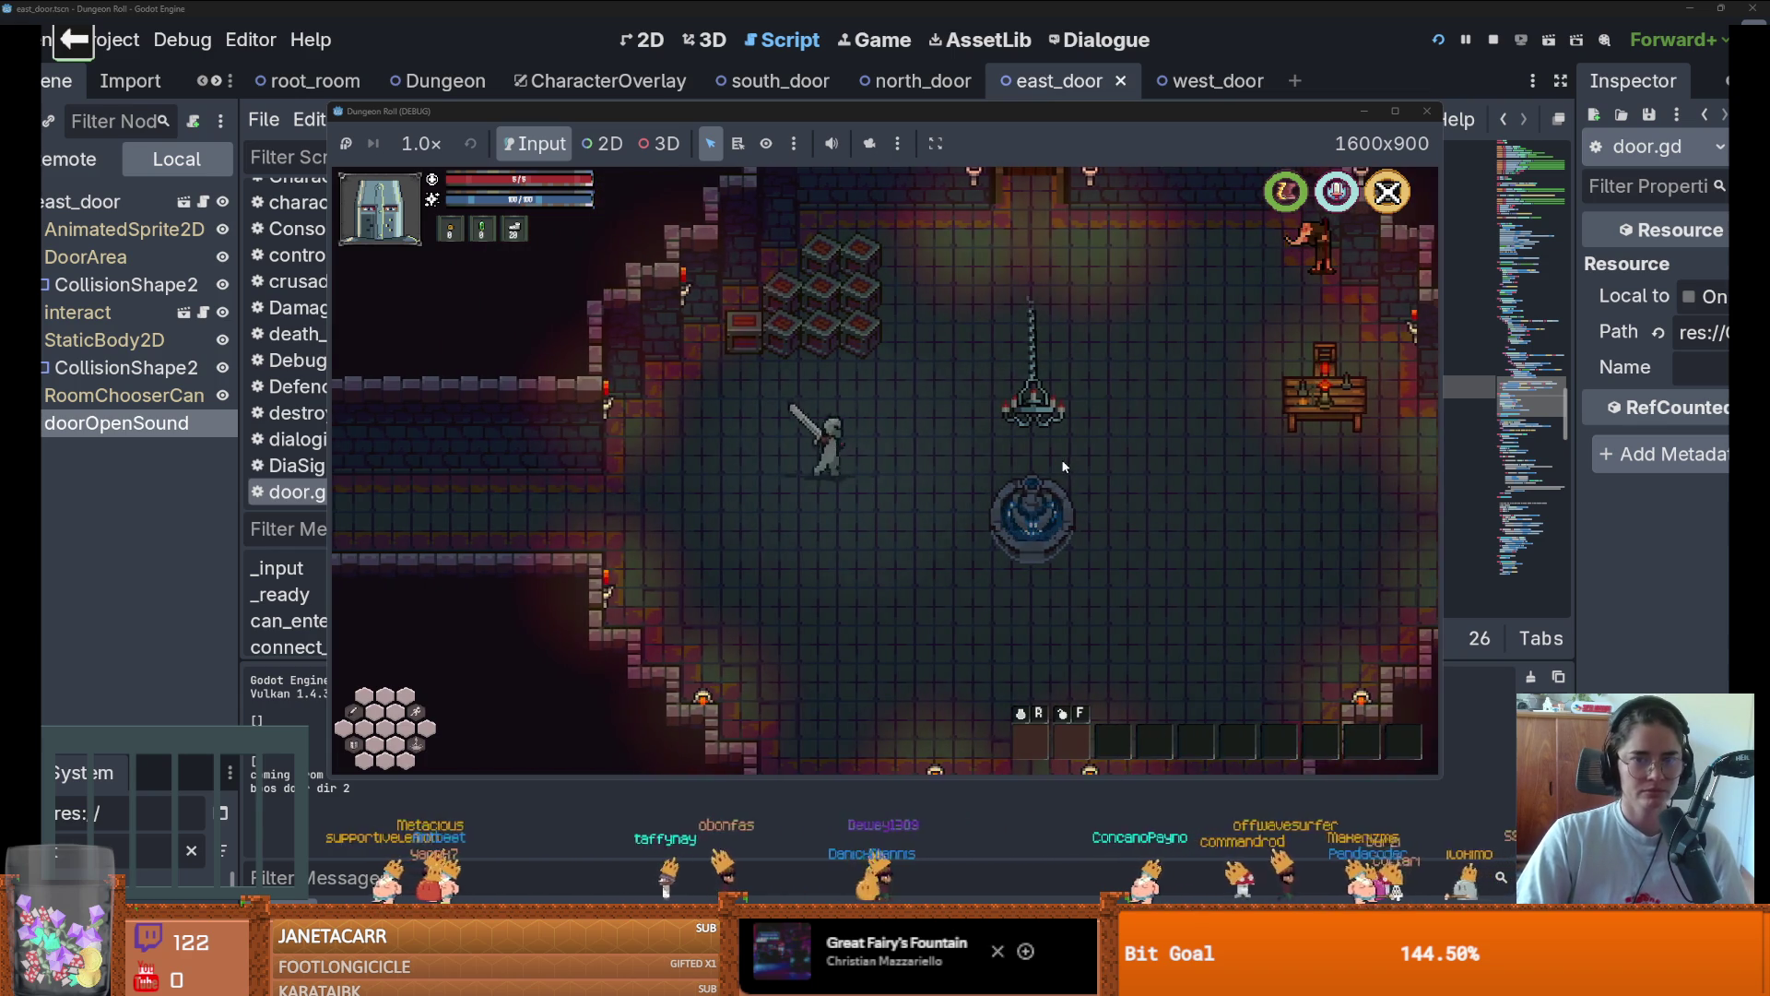
key("w")
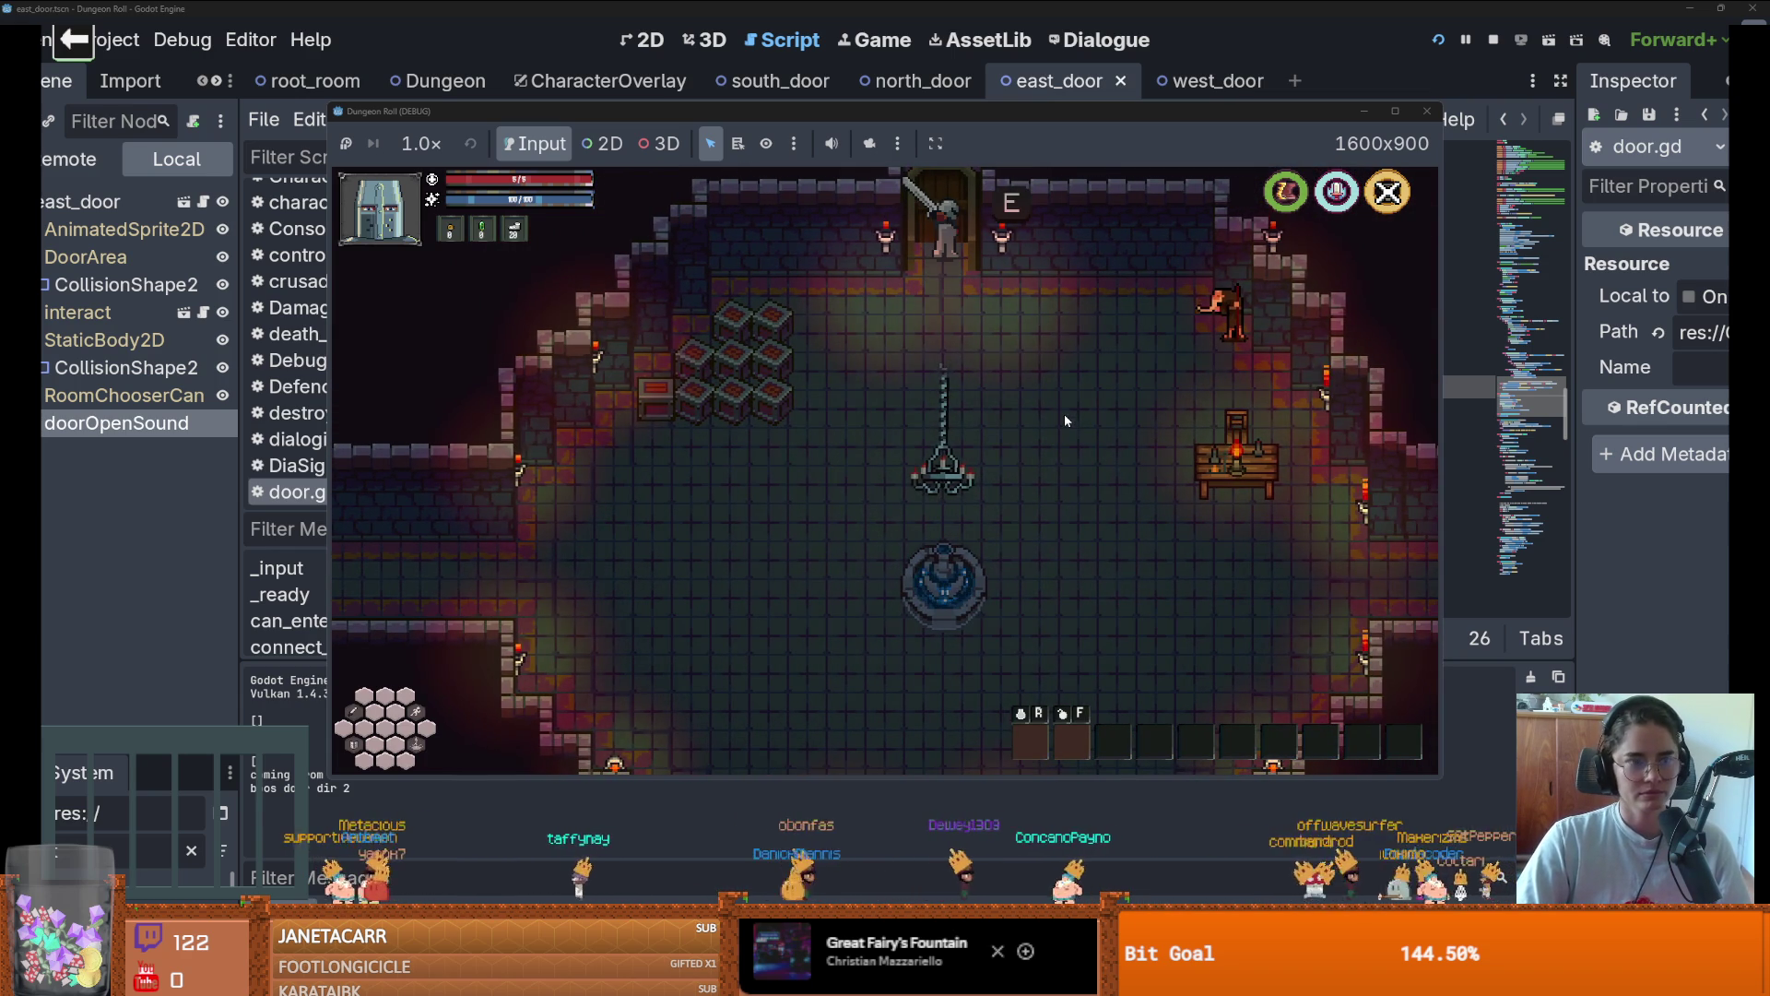
key("e")
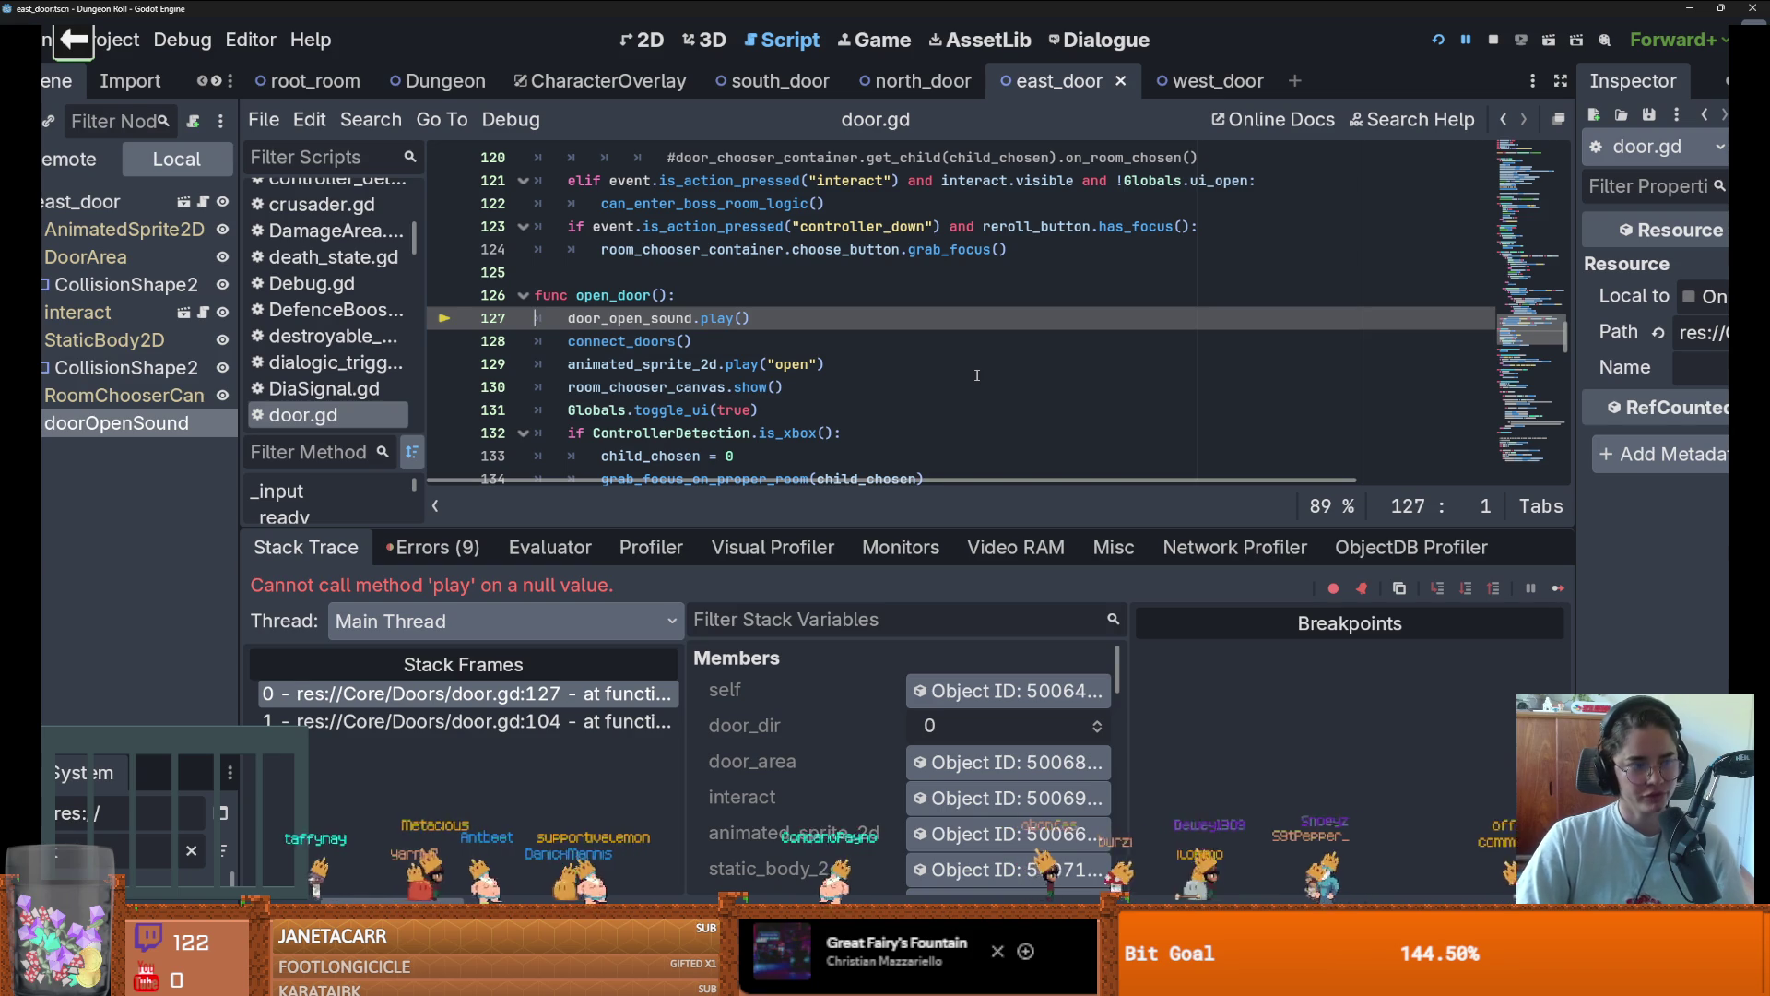
Move the doorOpenSound node from east_door into the base door scene
double_click(690, 323)
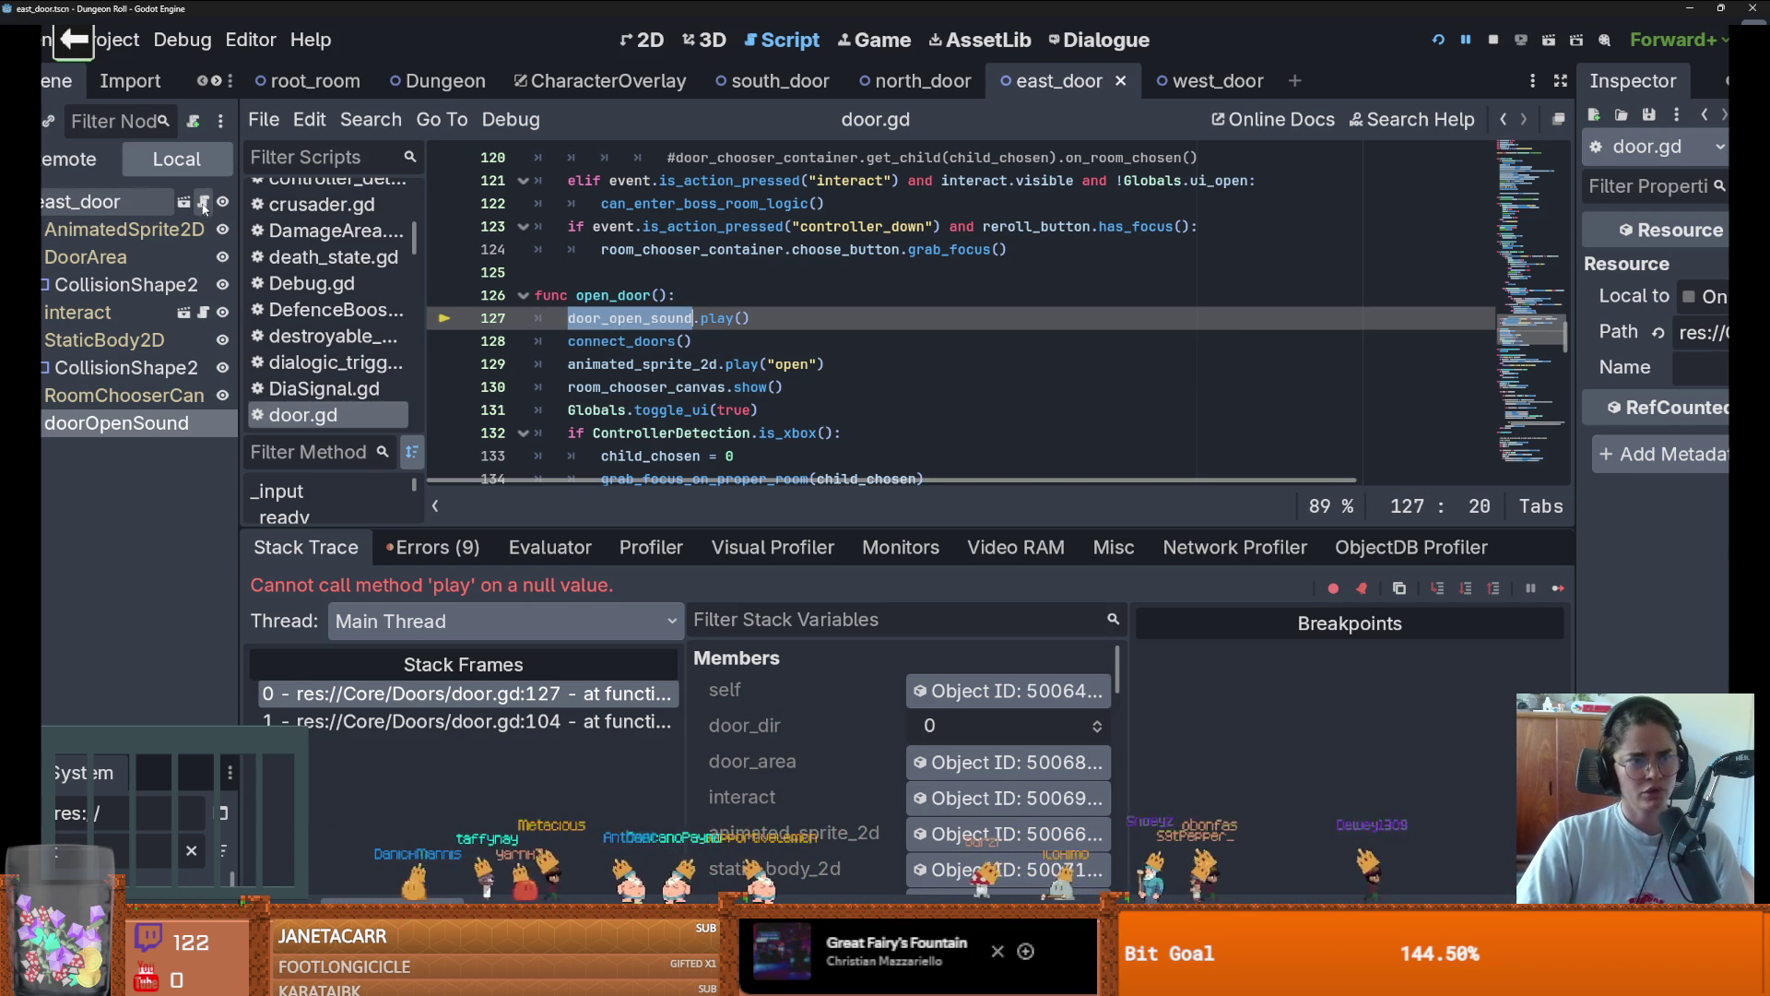
right_click(133, 424)
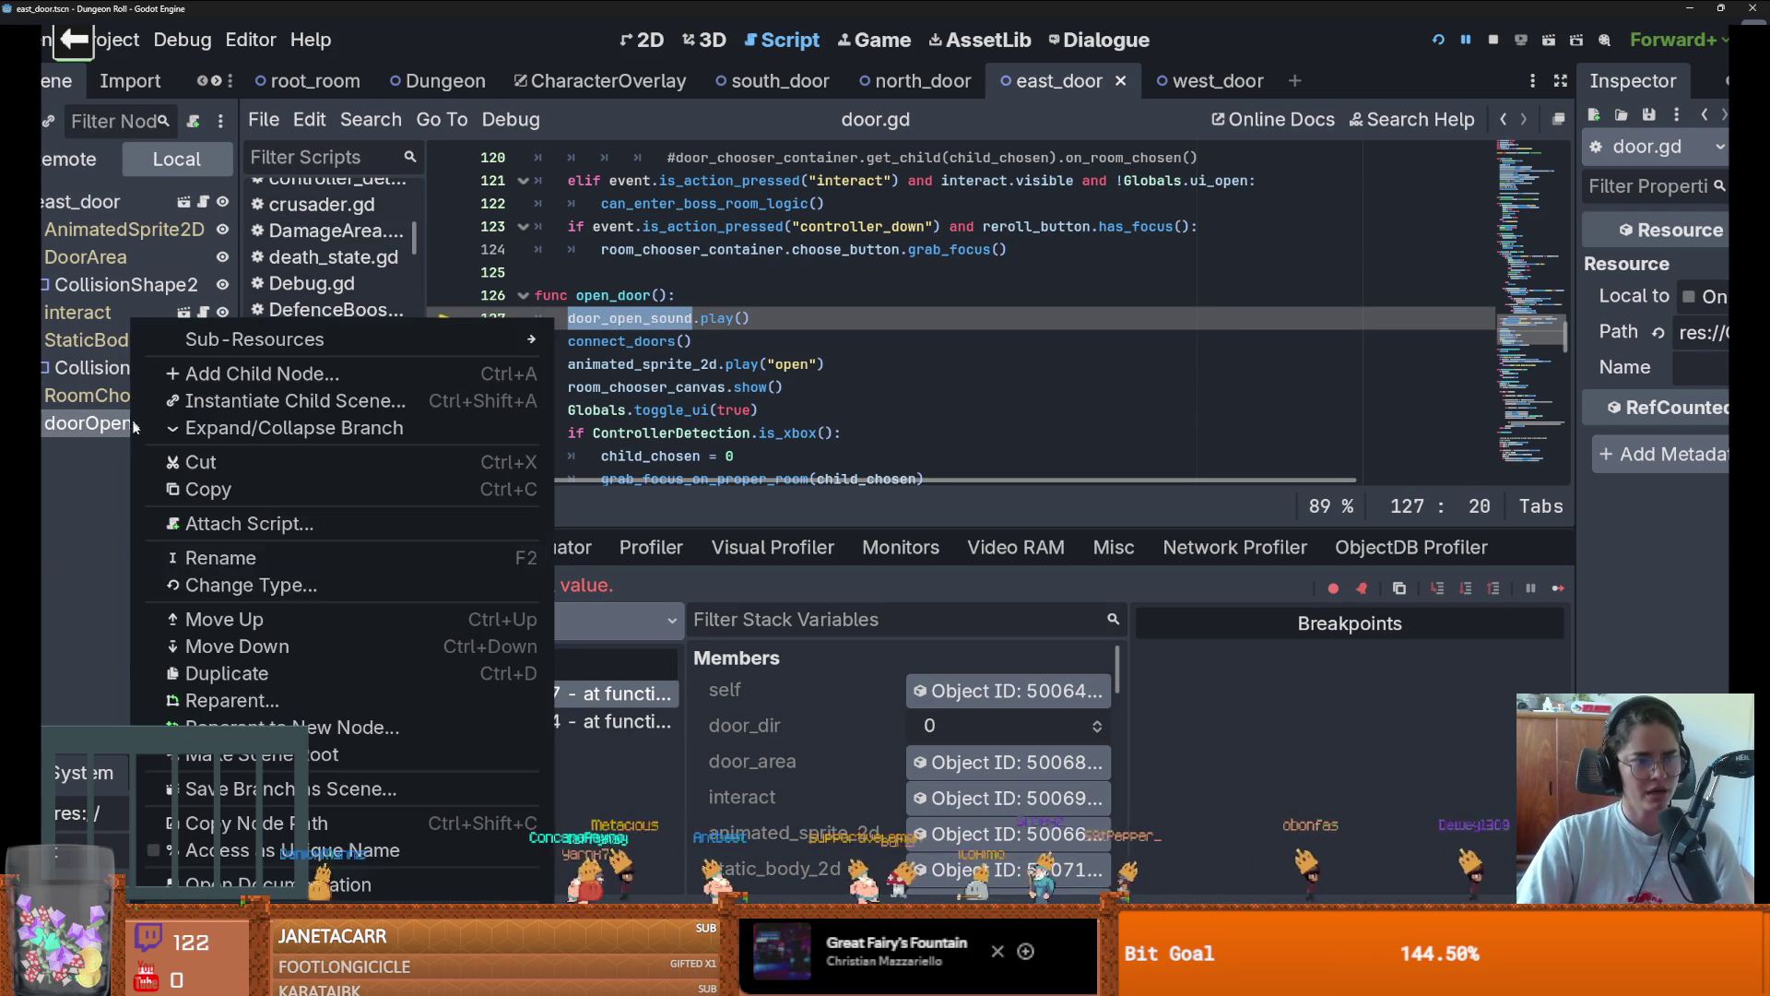
left_click(224, 468)
left_click(184, 201)
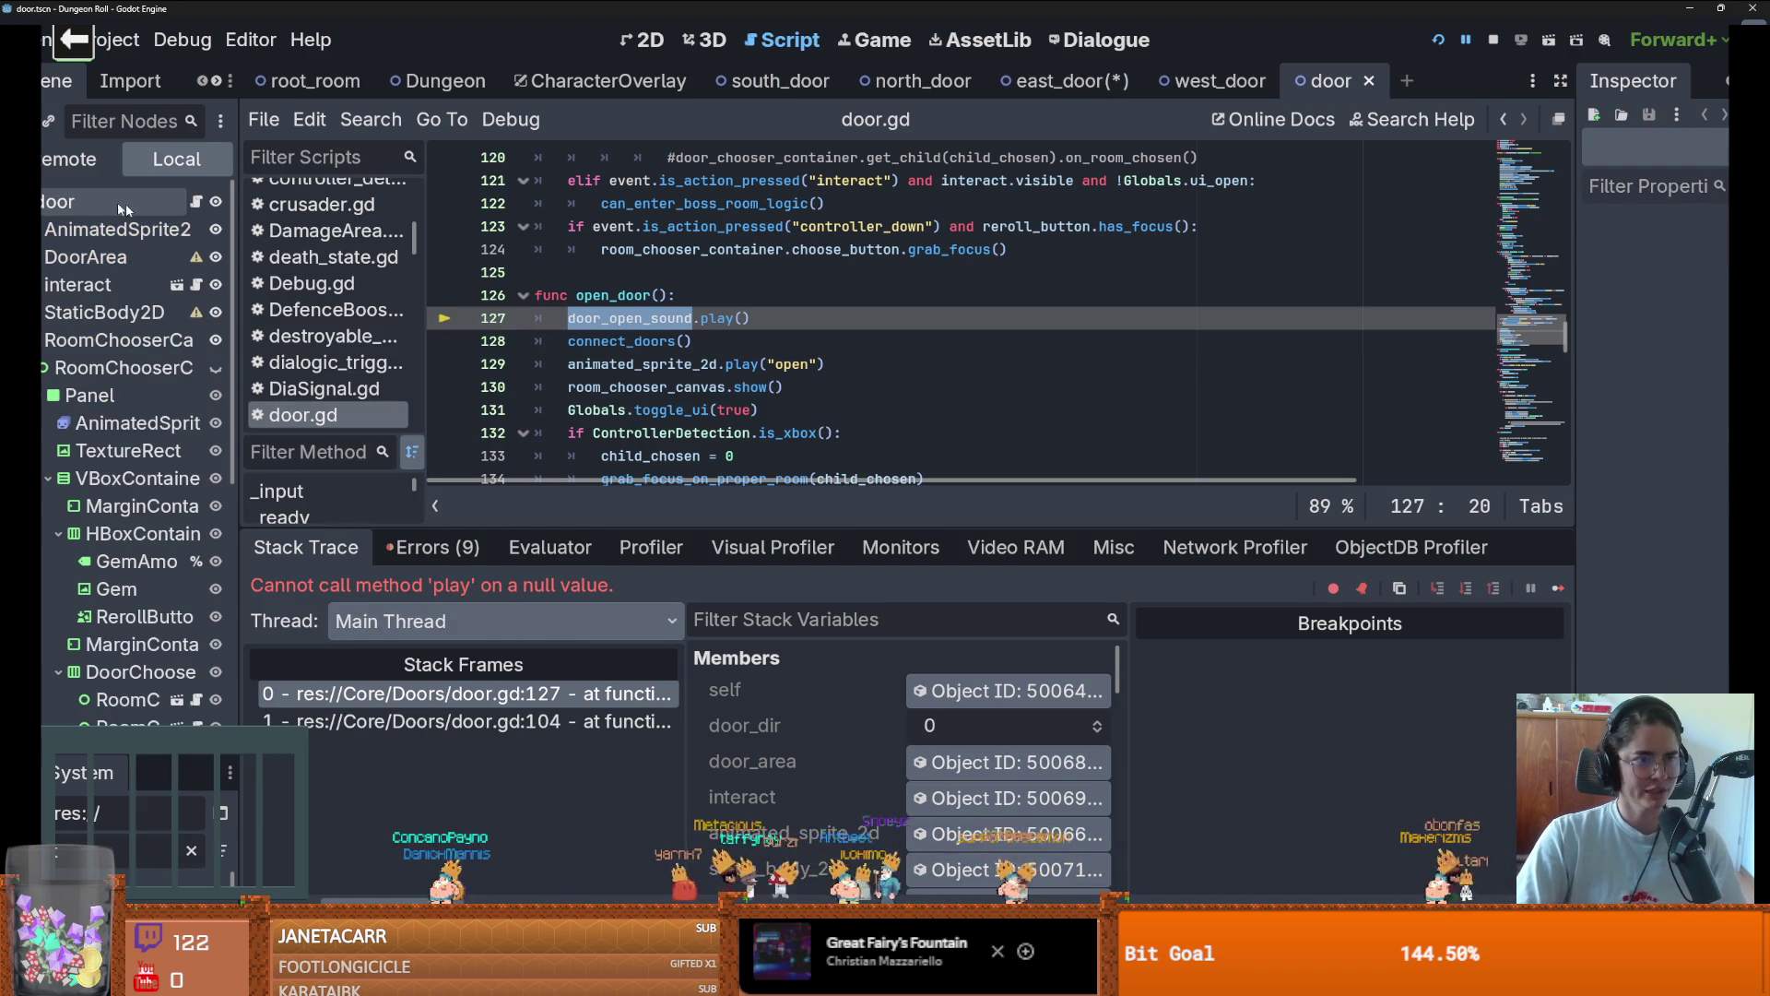
right_click(92, 215)
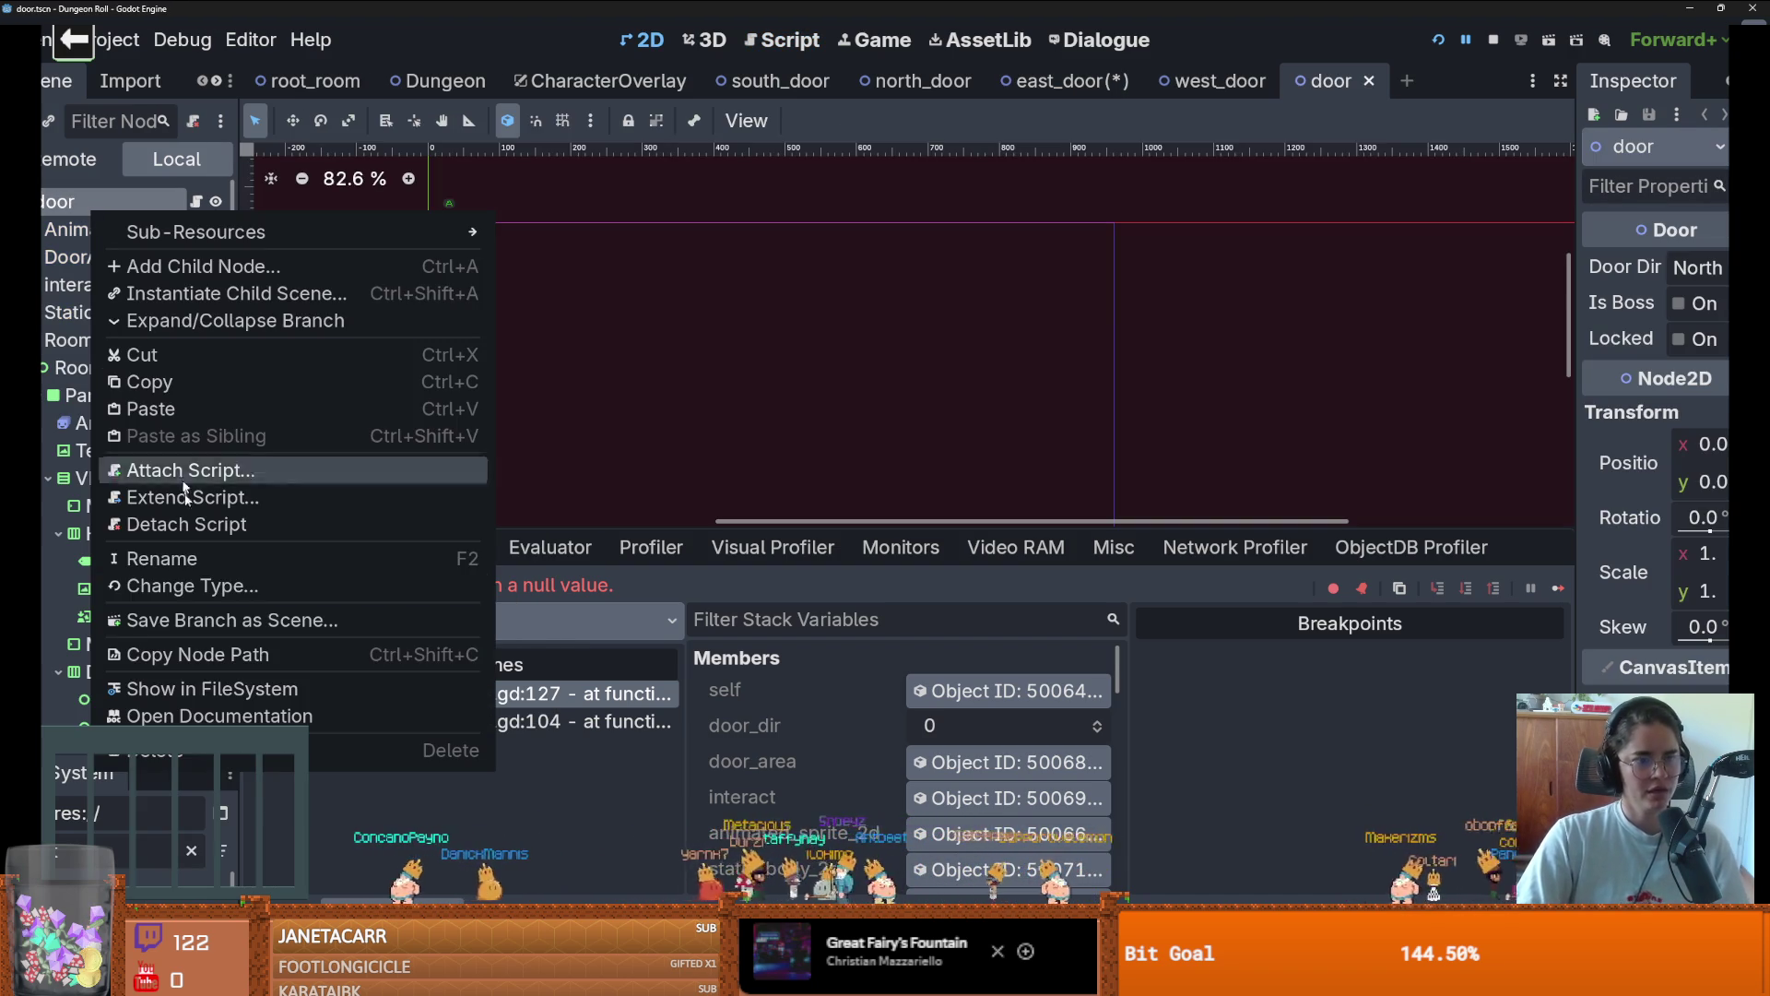
left_click(180, 410)
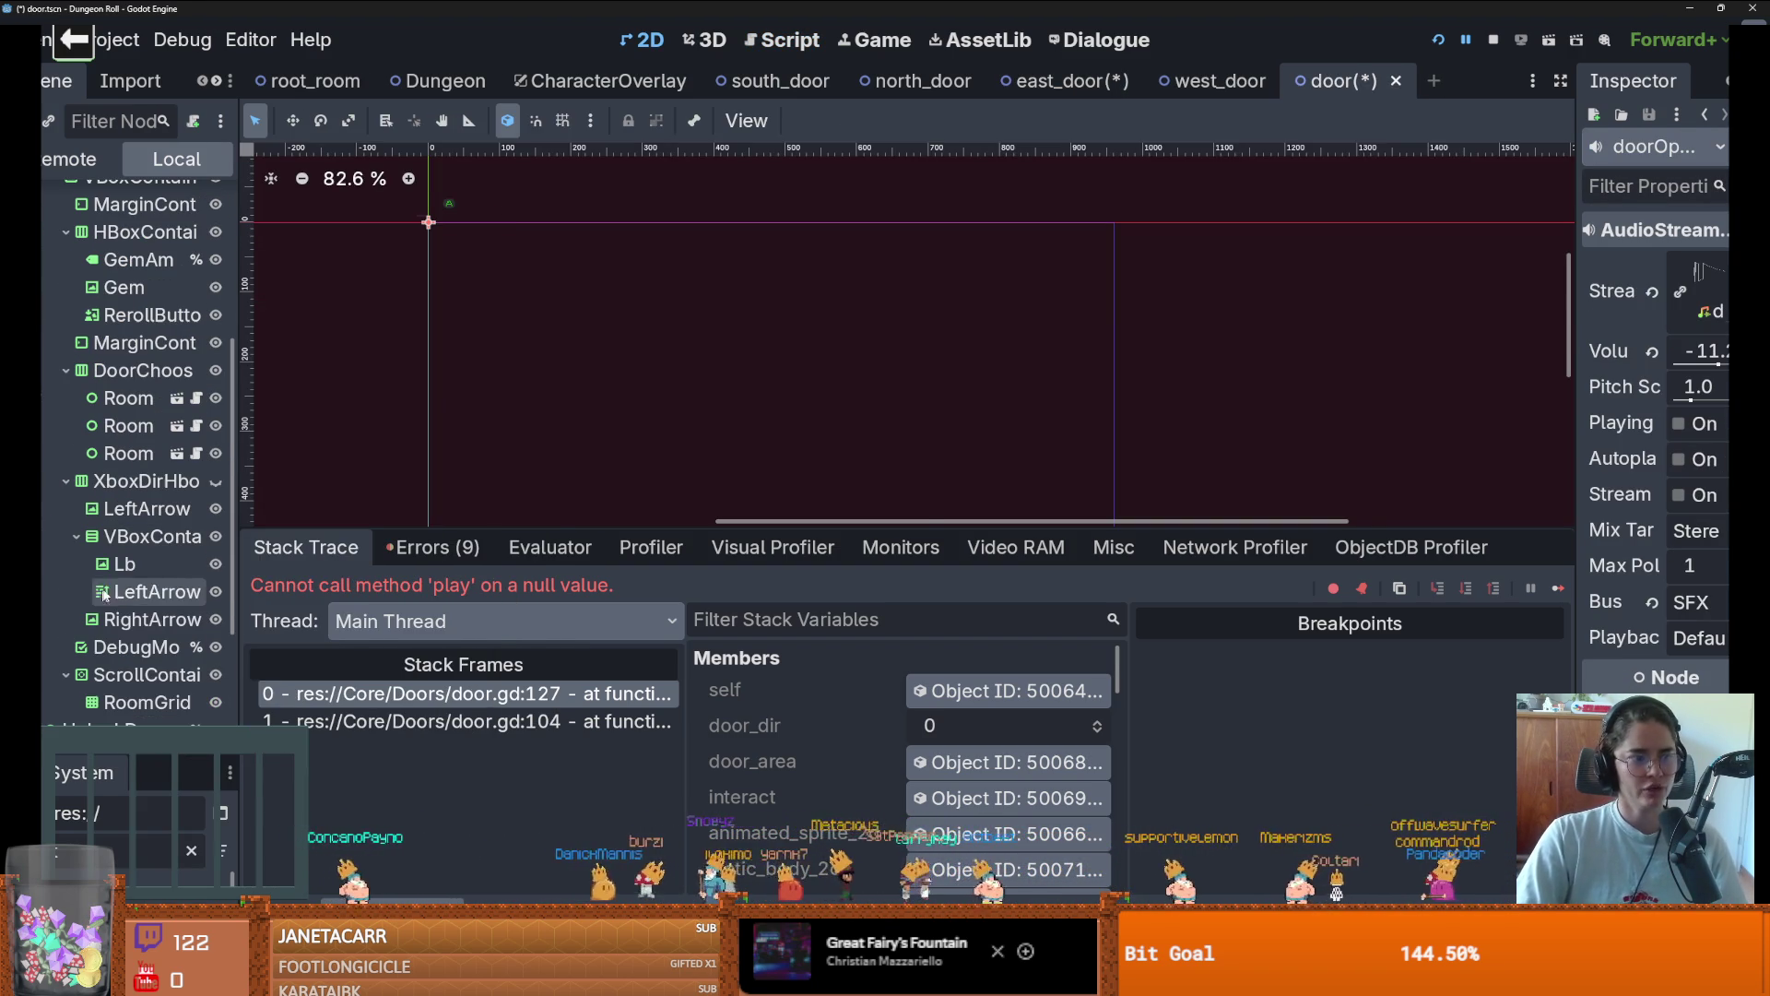
Save and playtest fullscreen, walking the knight to the top door's room chooser
left_click(1466, 40)
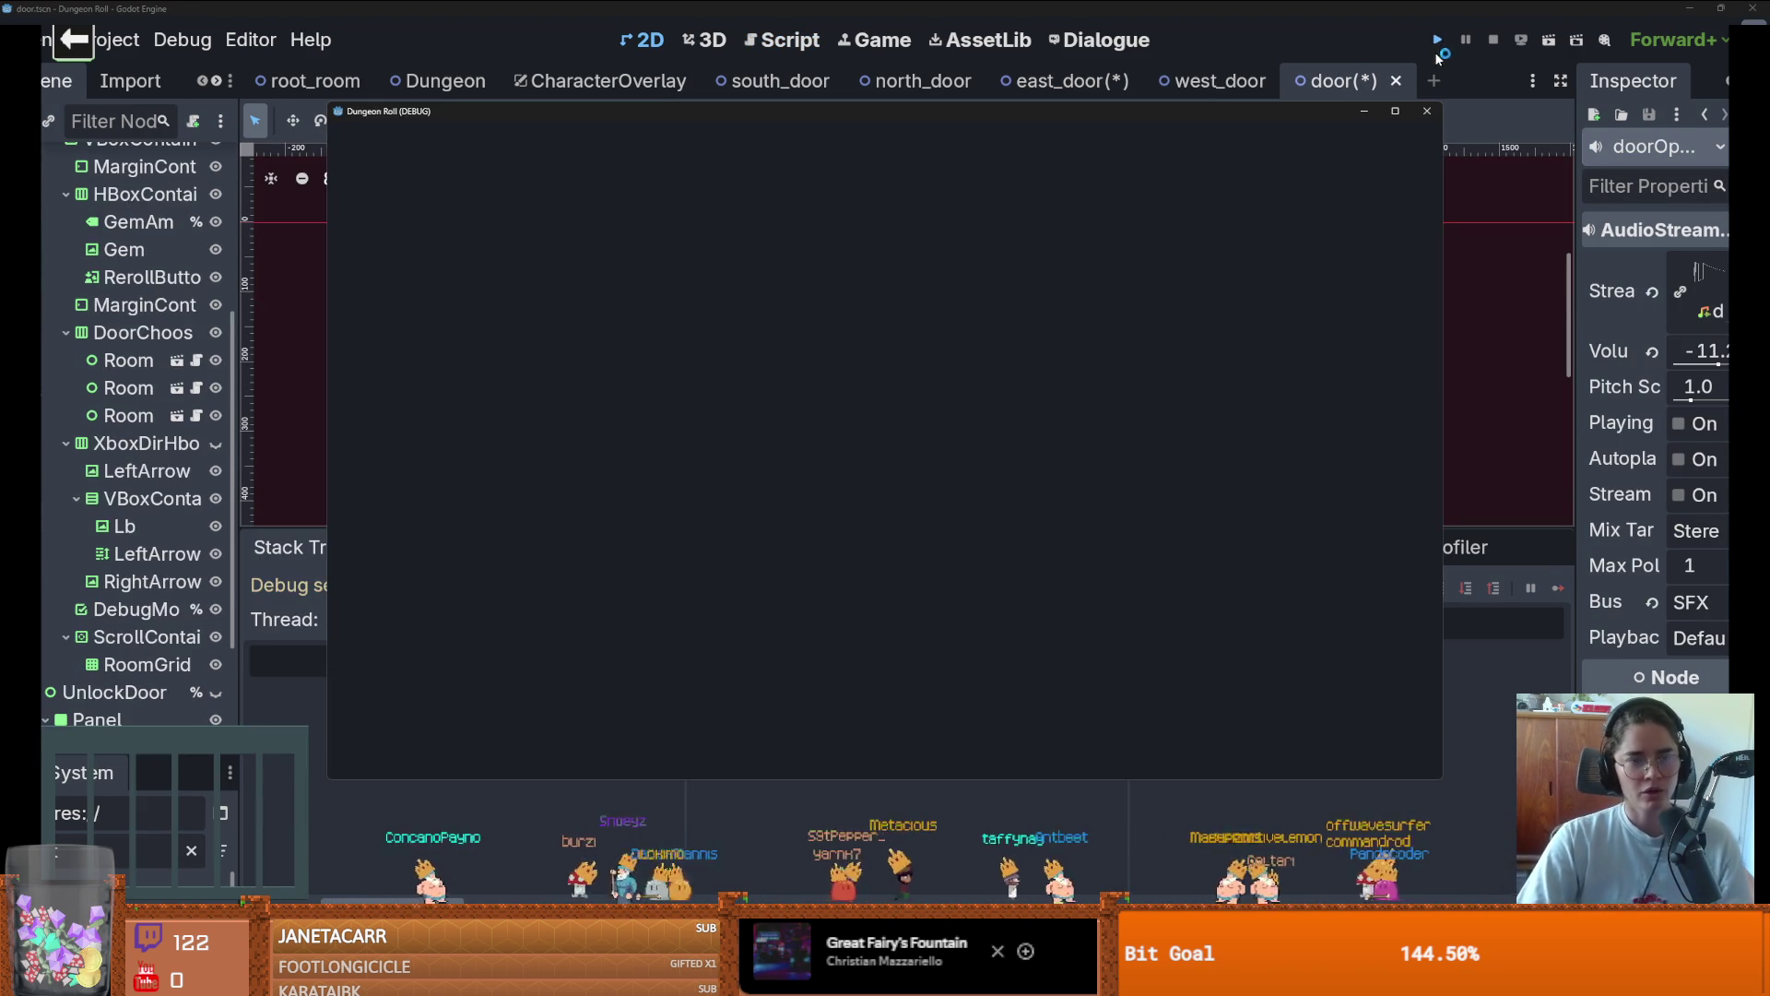
mouse_move(1396, 118)
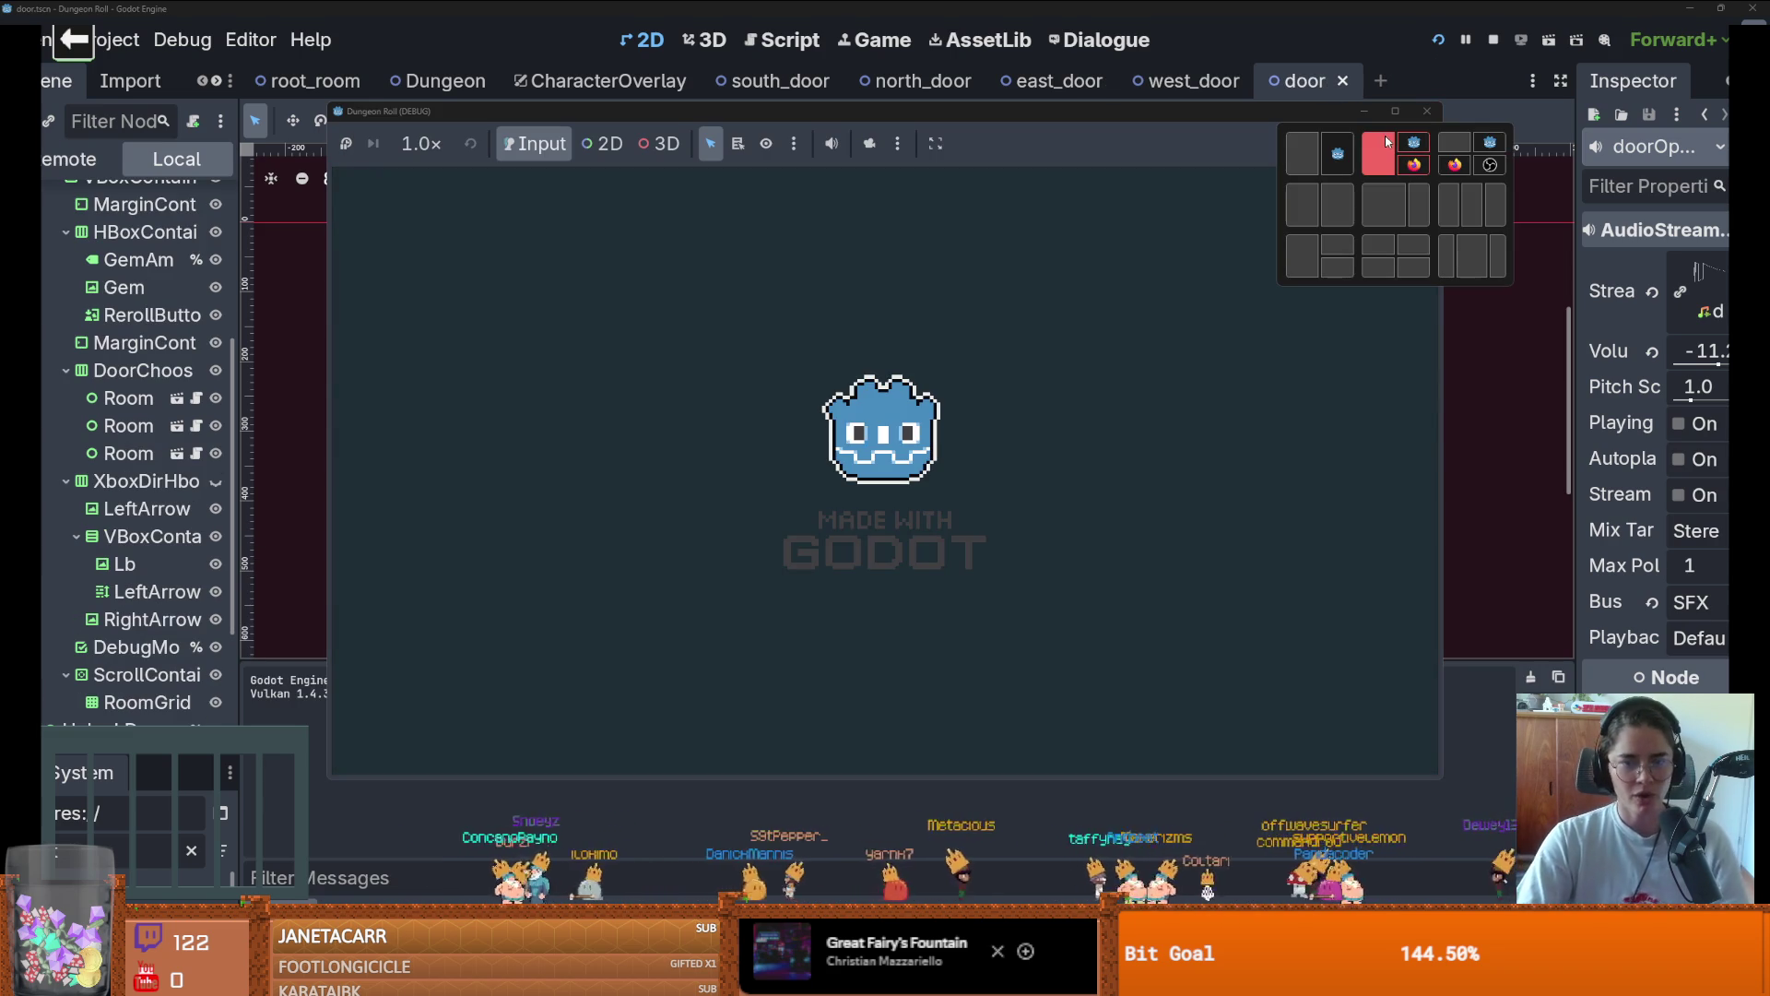
left_click(1387, 188)
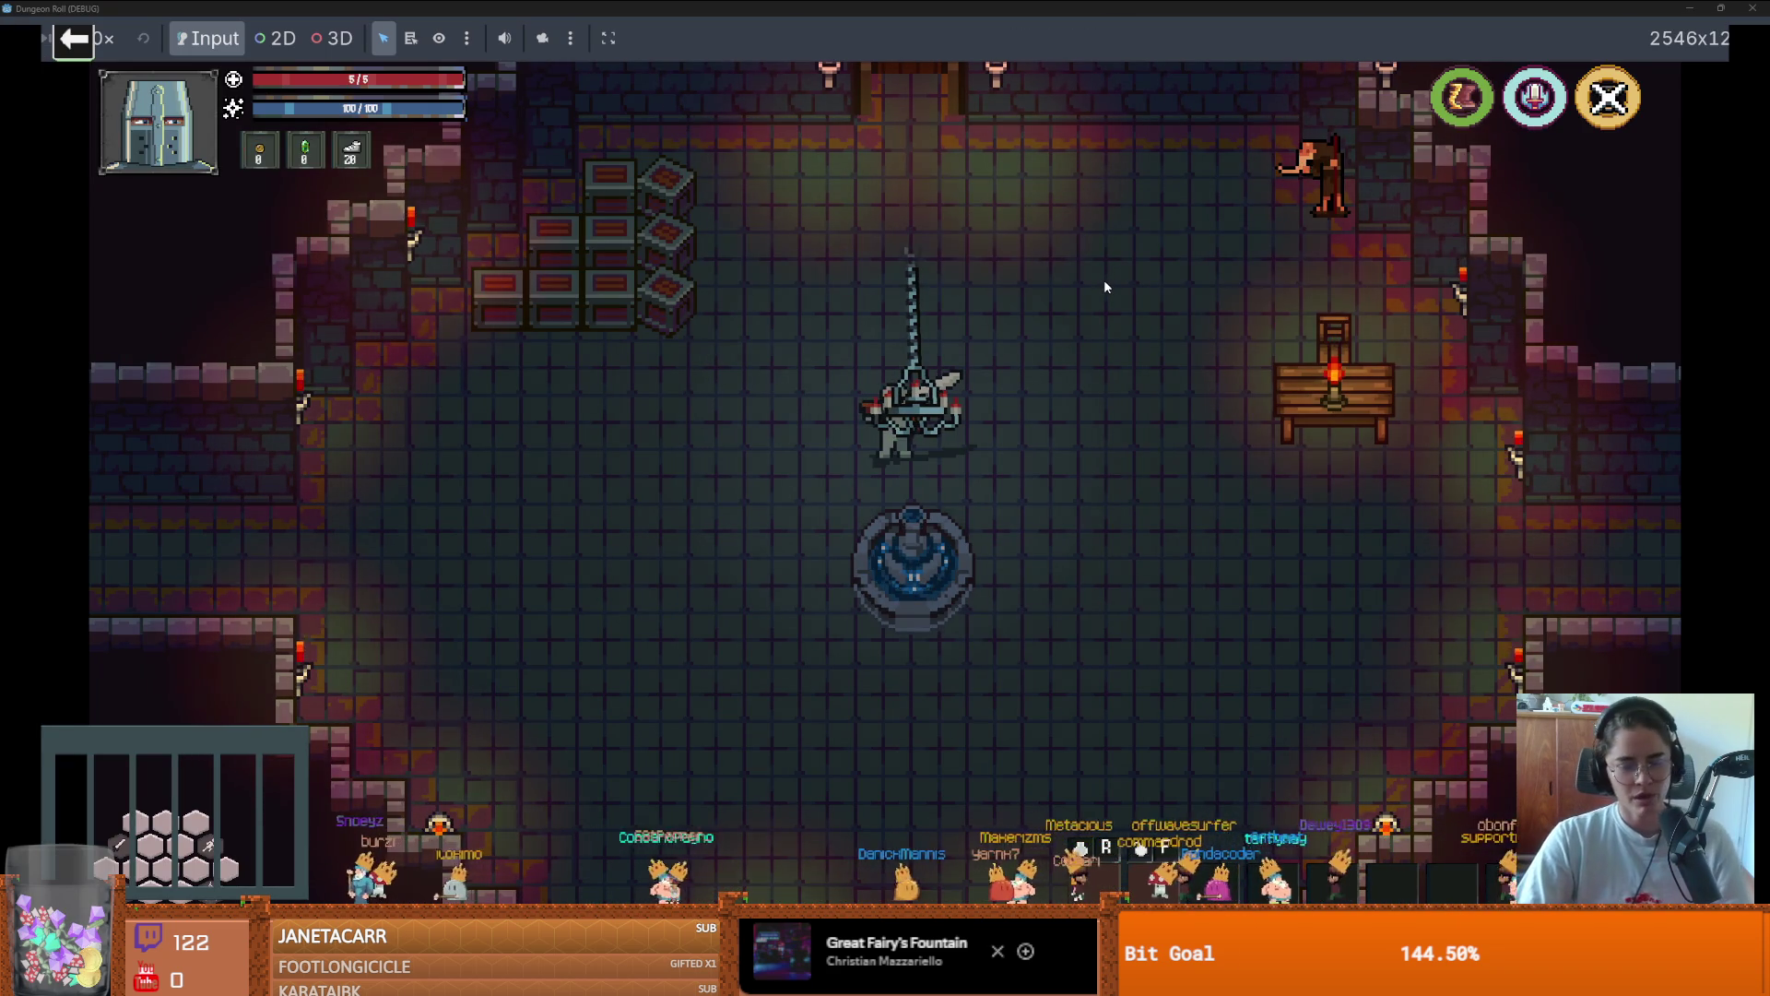
key("d")
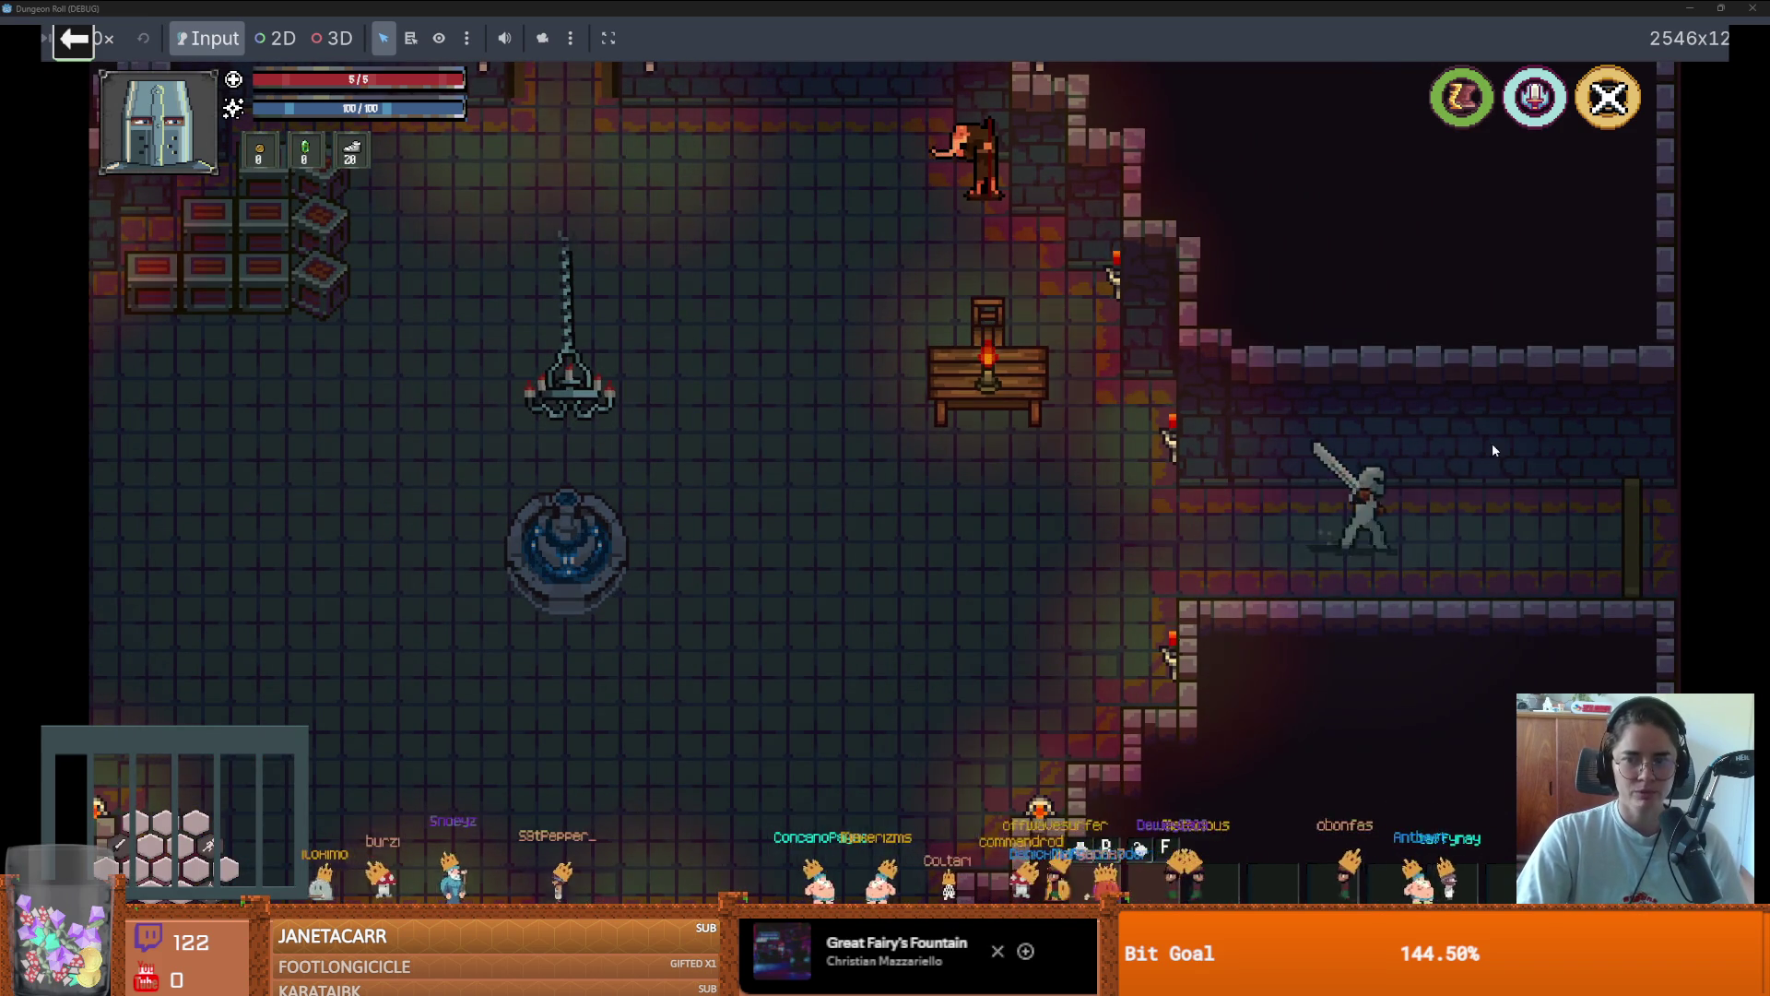
key("a")
key("space")
key("a")
key("w")
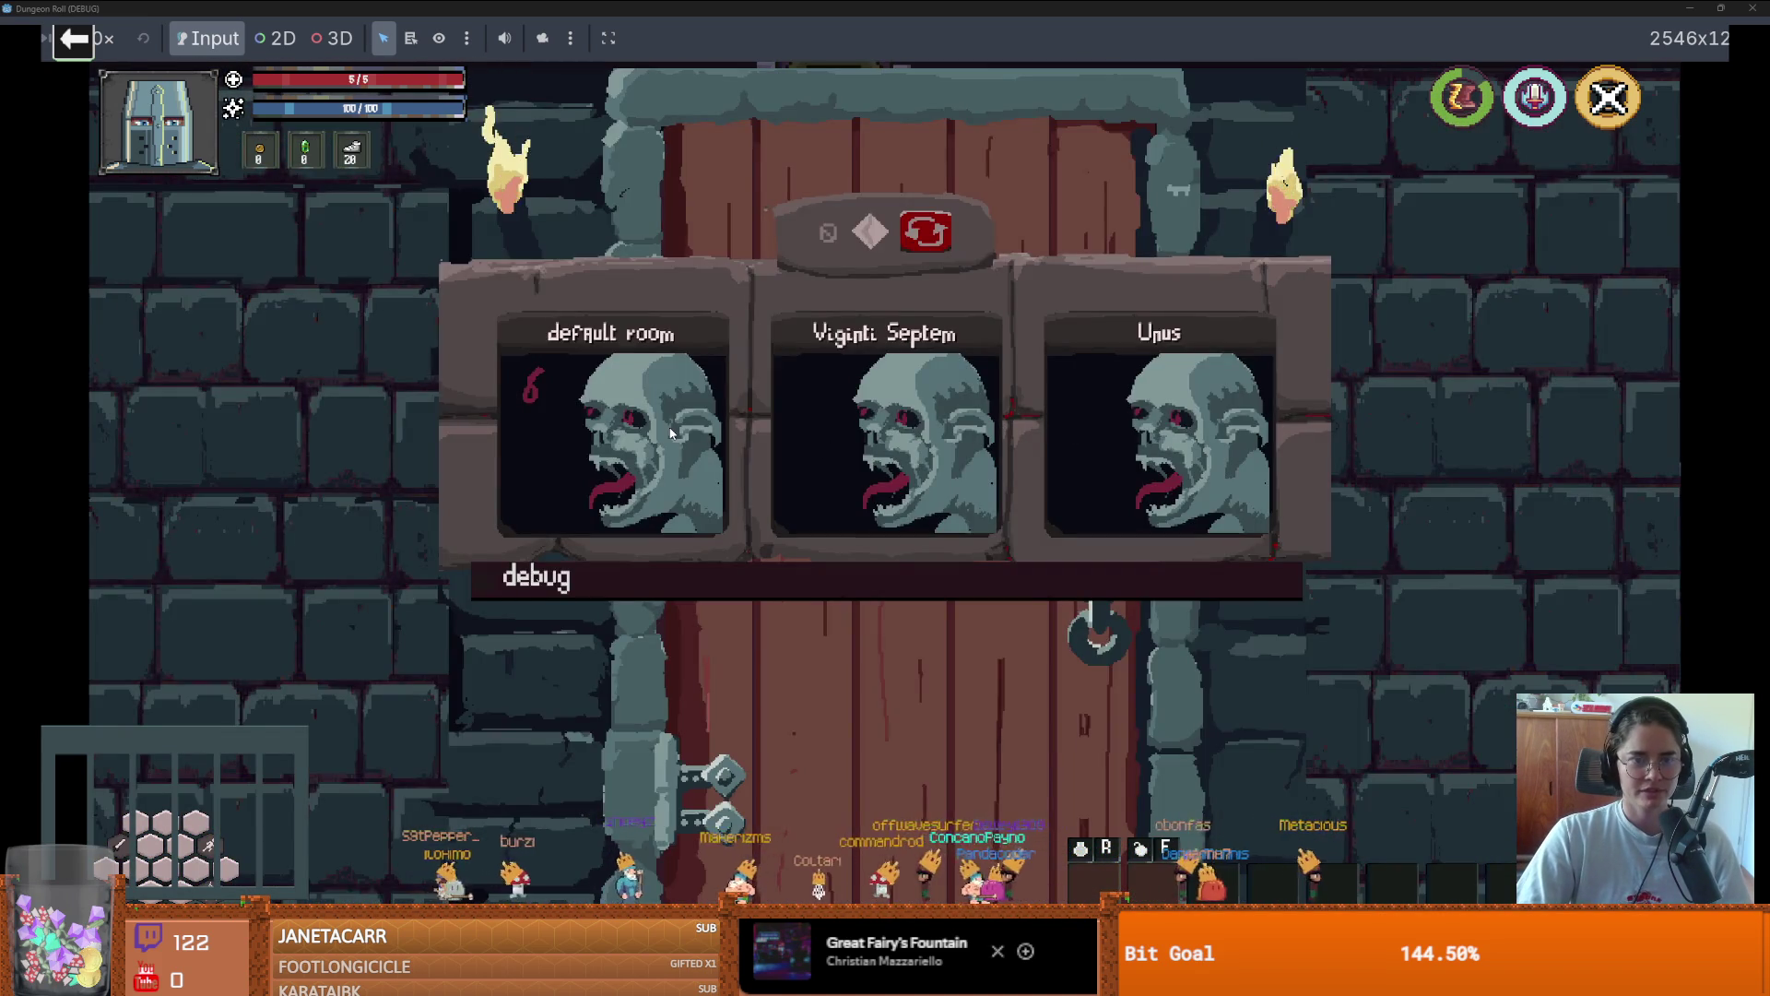
key("Escape")
key("s")
key("a")
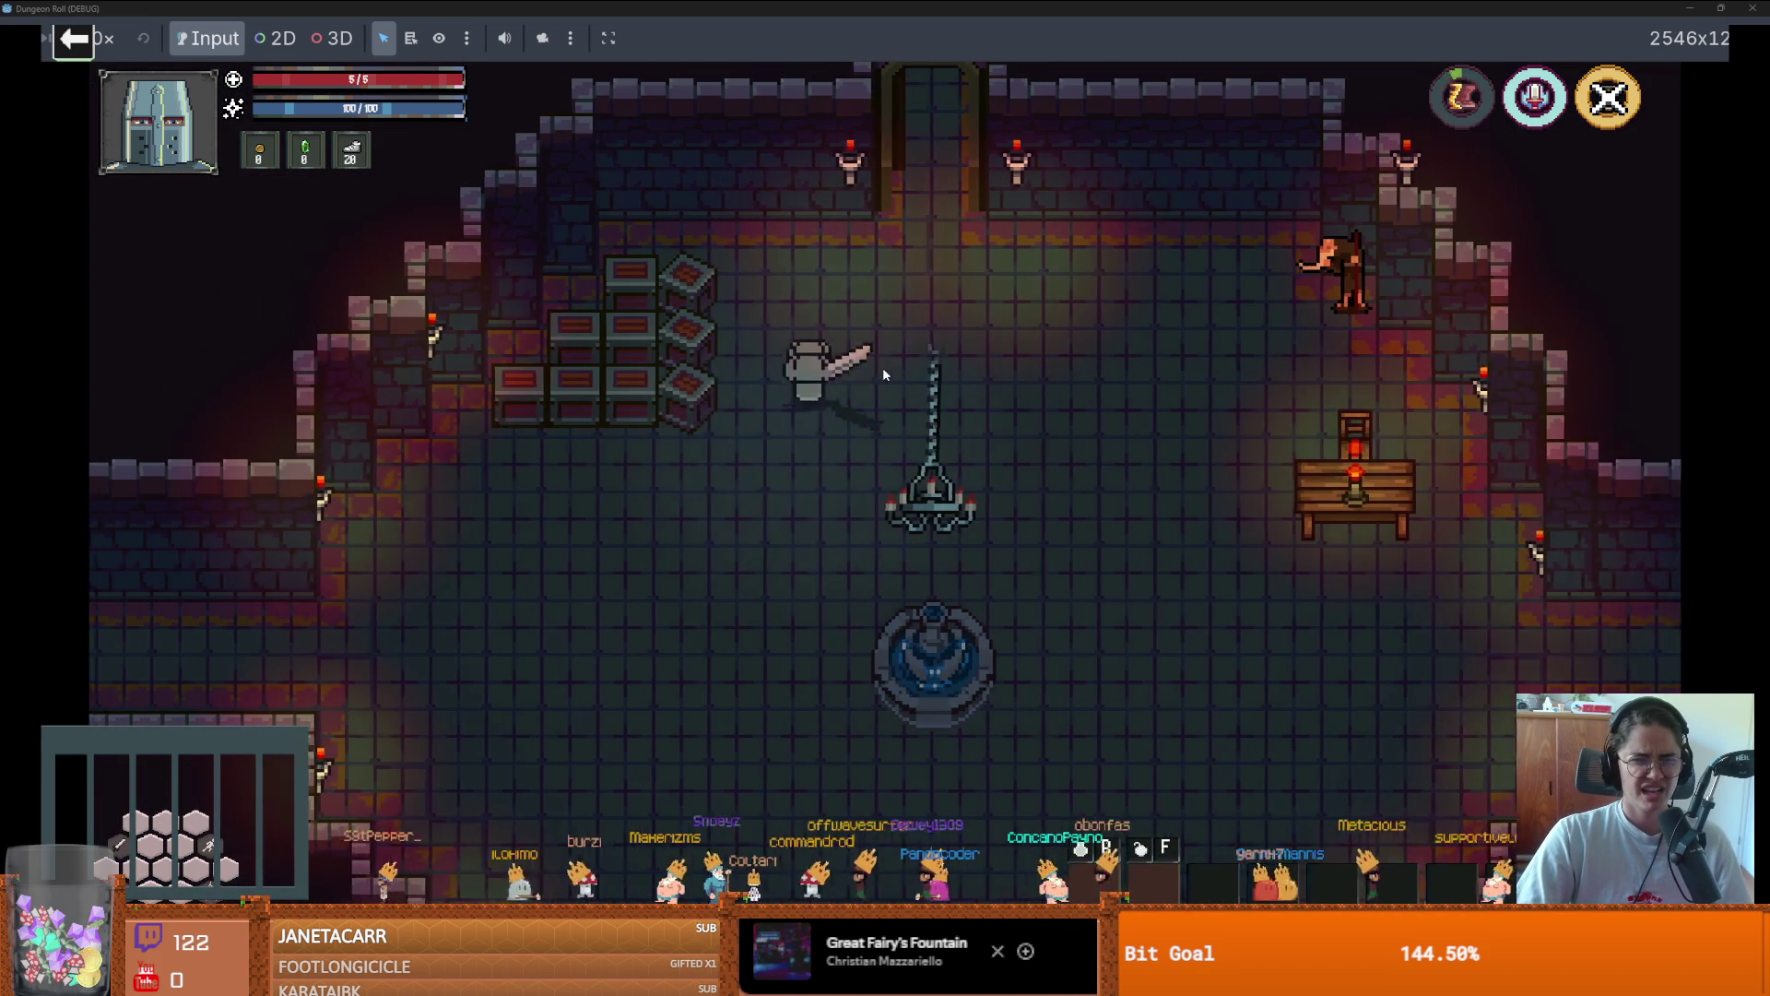
Close the game and open the door root's door.gd script
key("alt+F4")
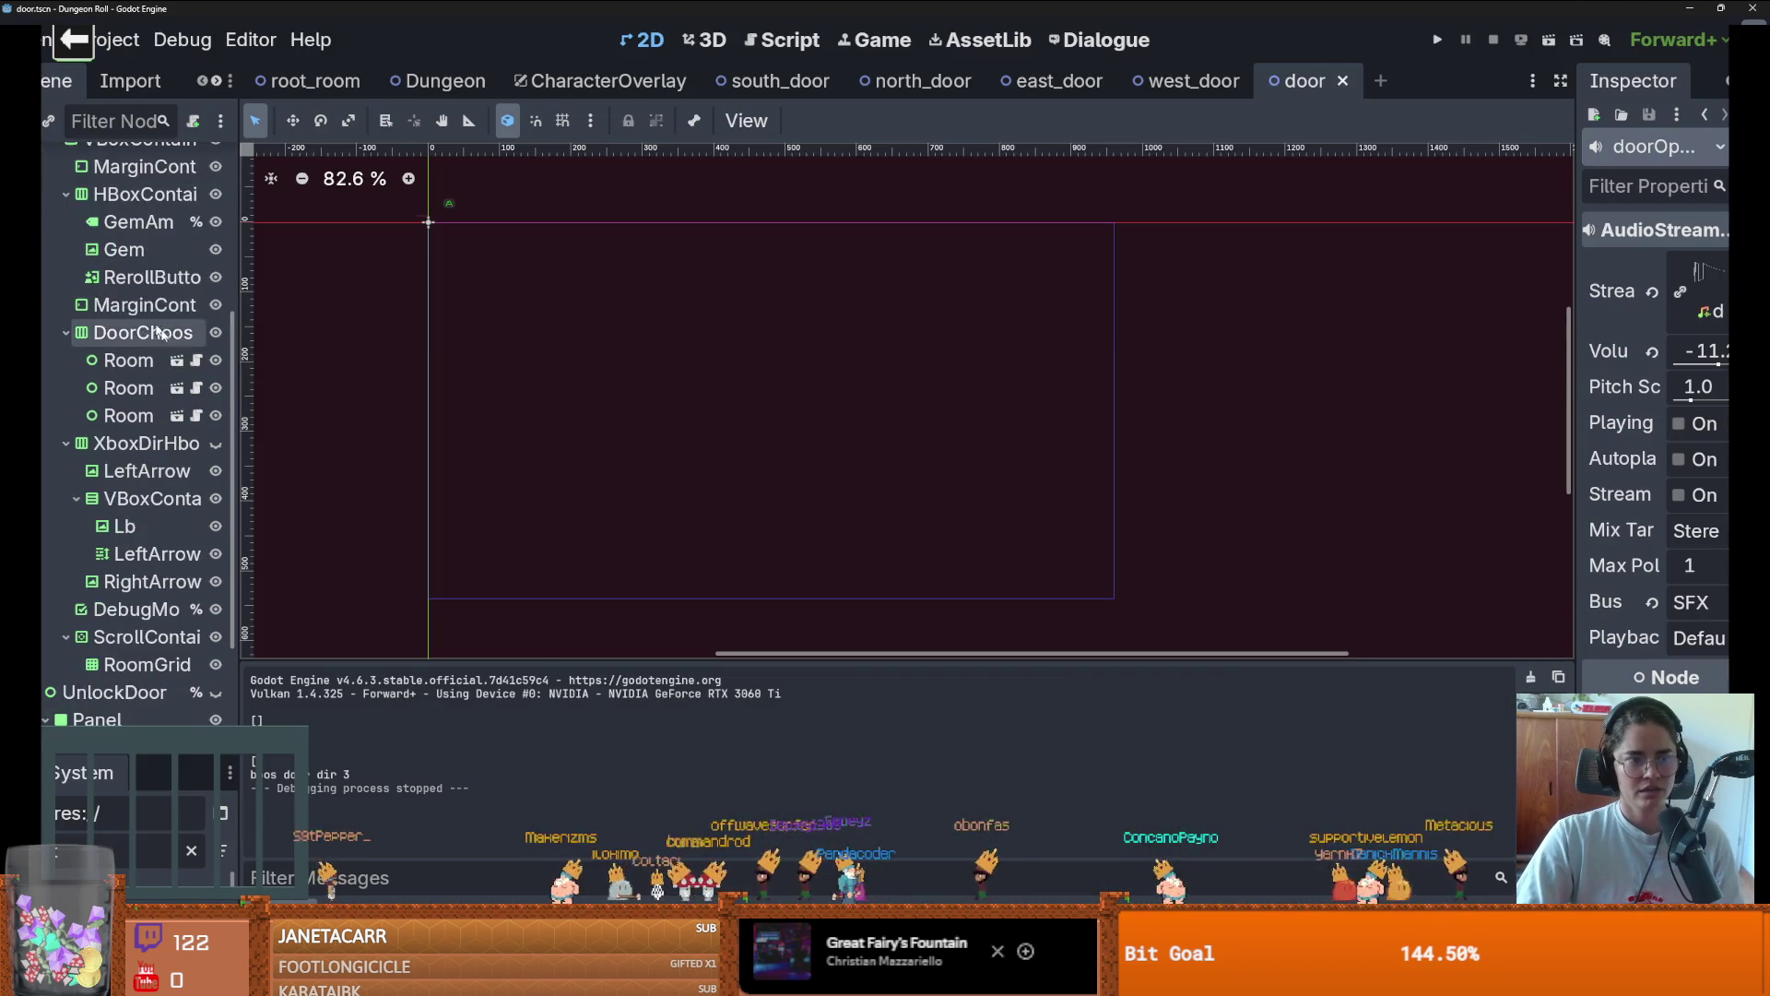
scroll(159, 332, "up", 5)
left_click(195, 163)
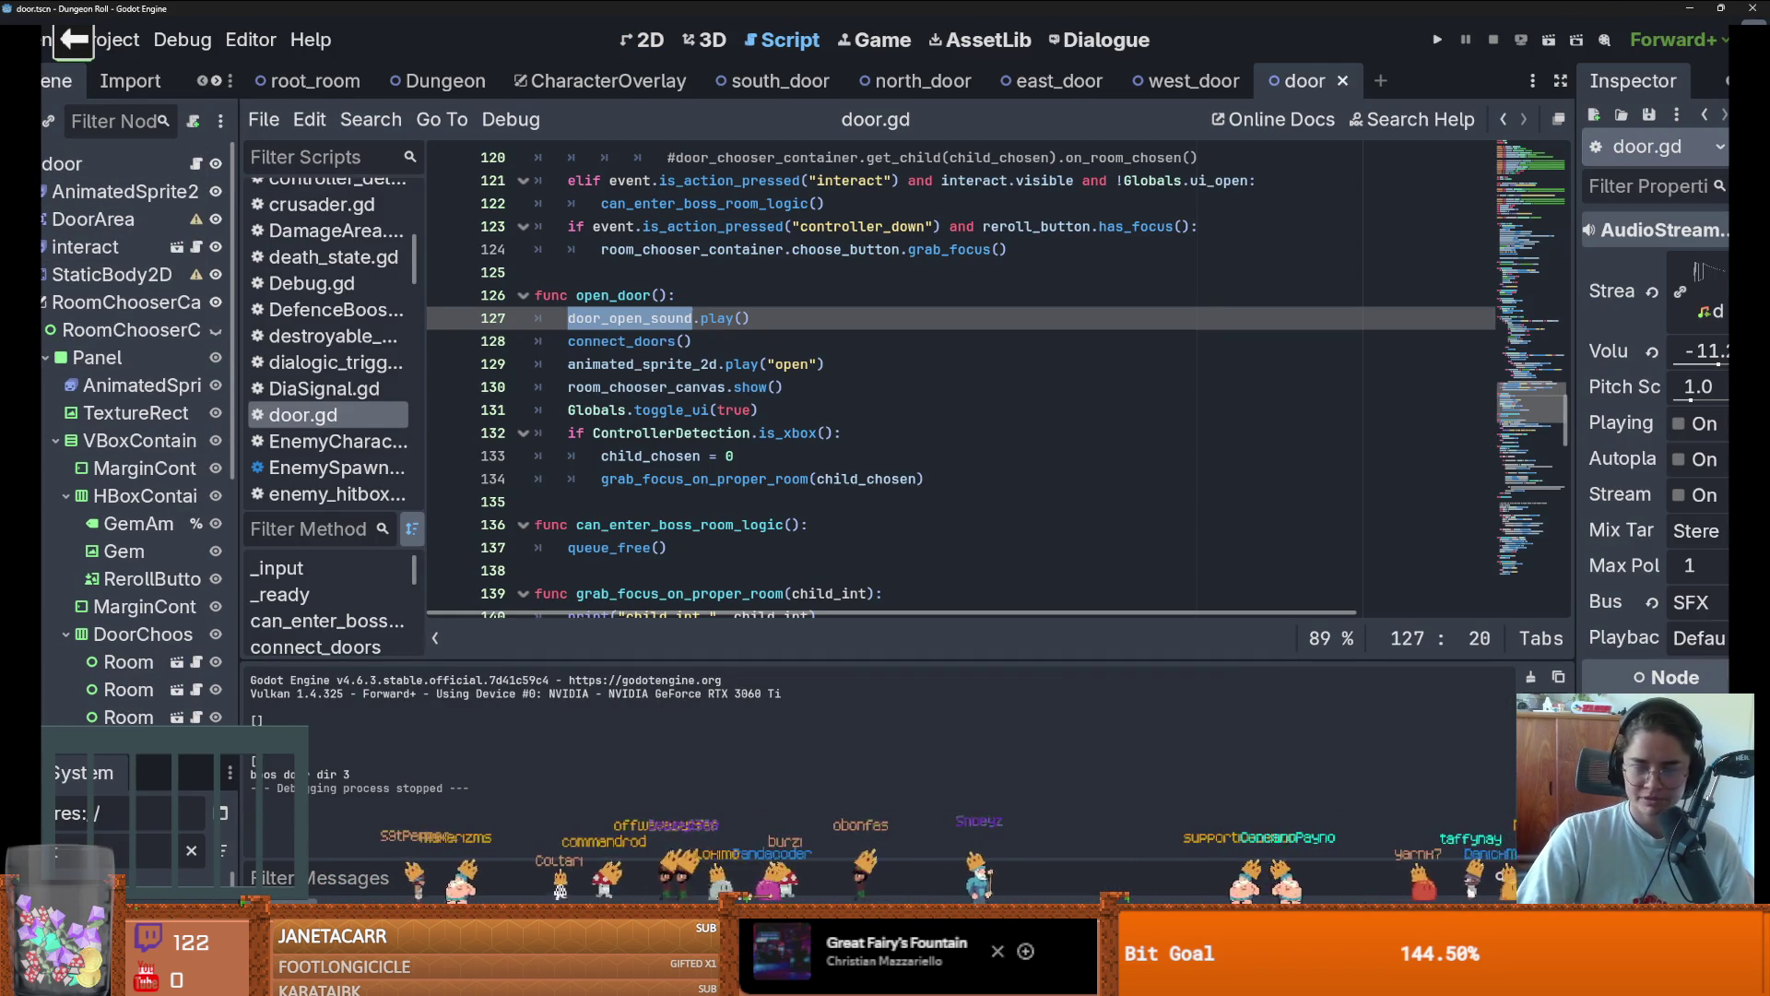
Move the door_open_sound.play() call from open_door line 127 into on_room_choosen
left_click(806, 373)
left_click_drag(535, 318, 750, 319)
key("BackSpace")
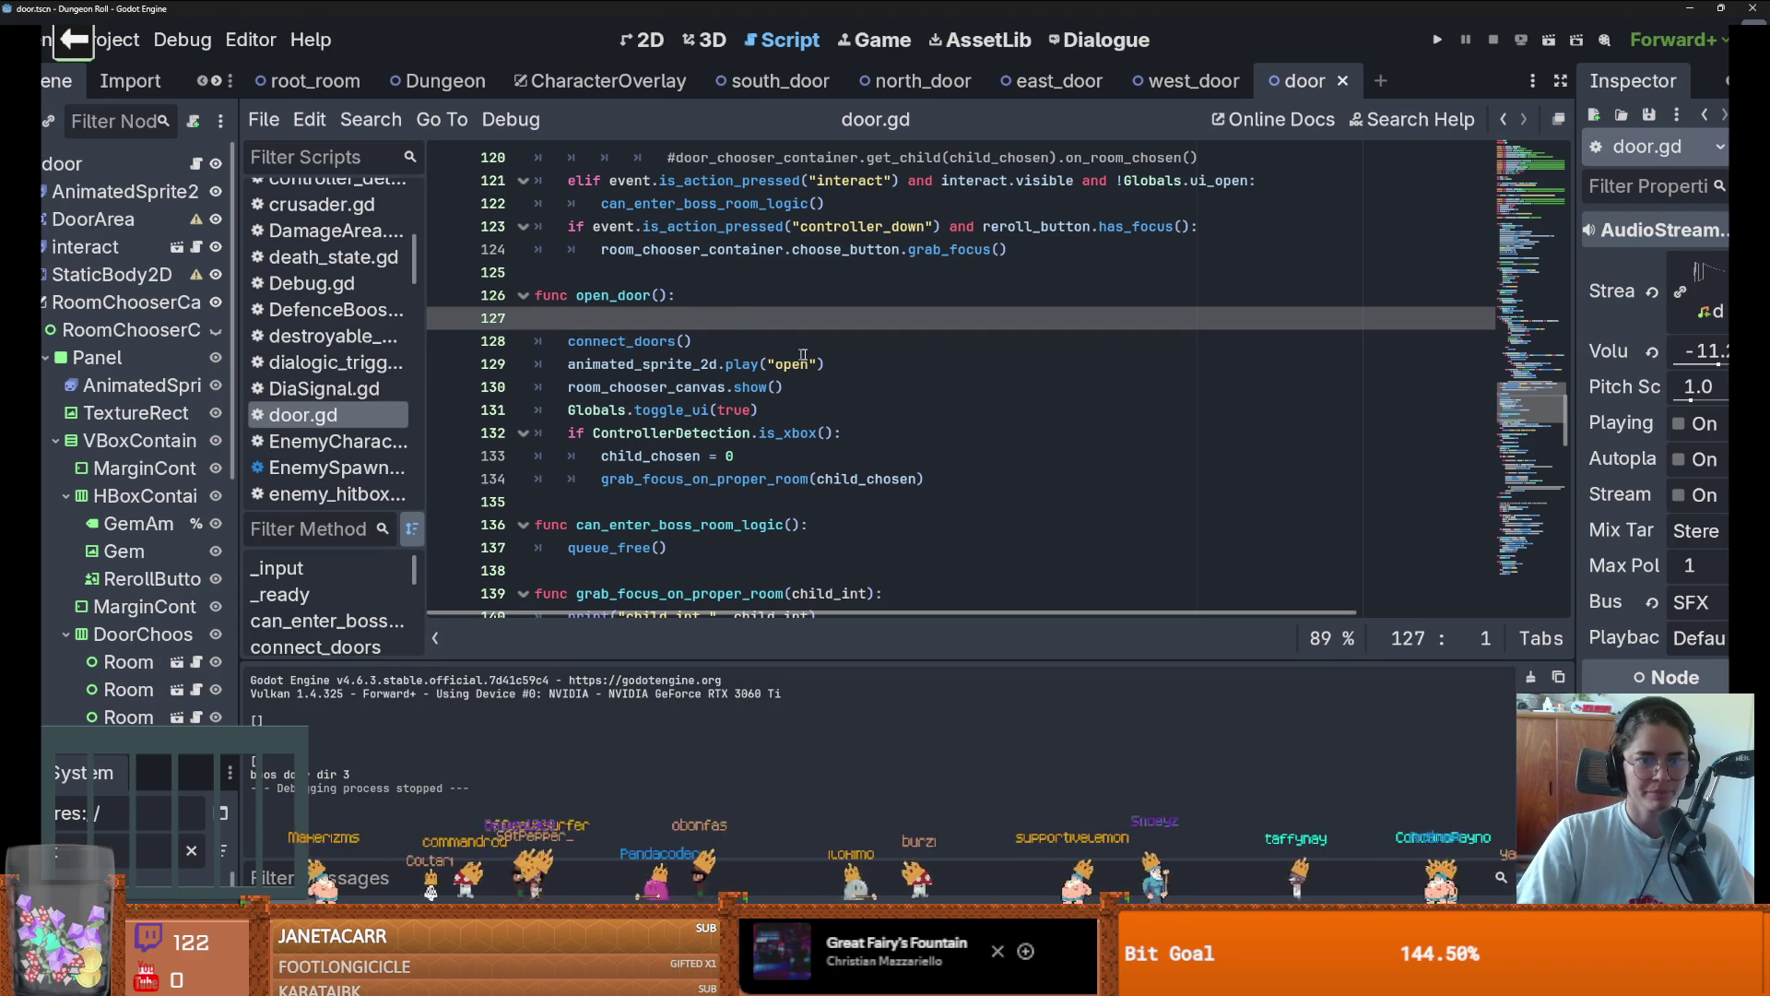
scroll(738, 472, "down", 4)
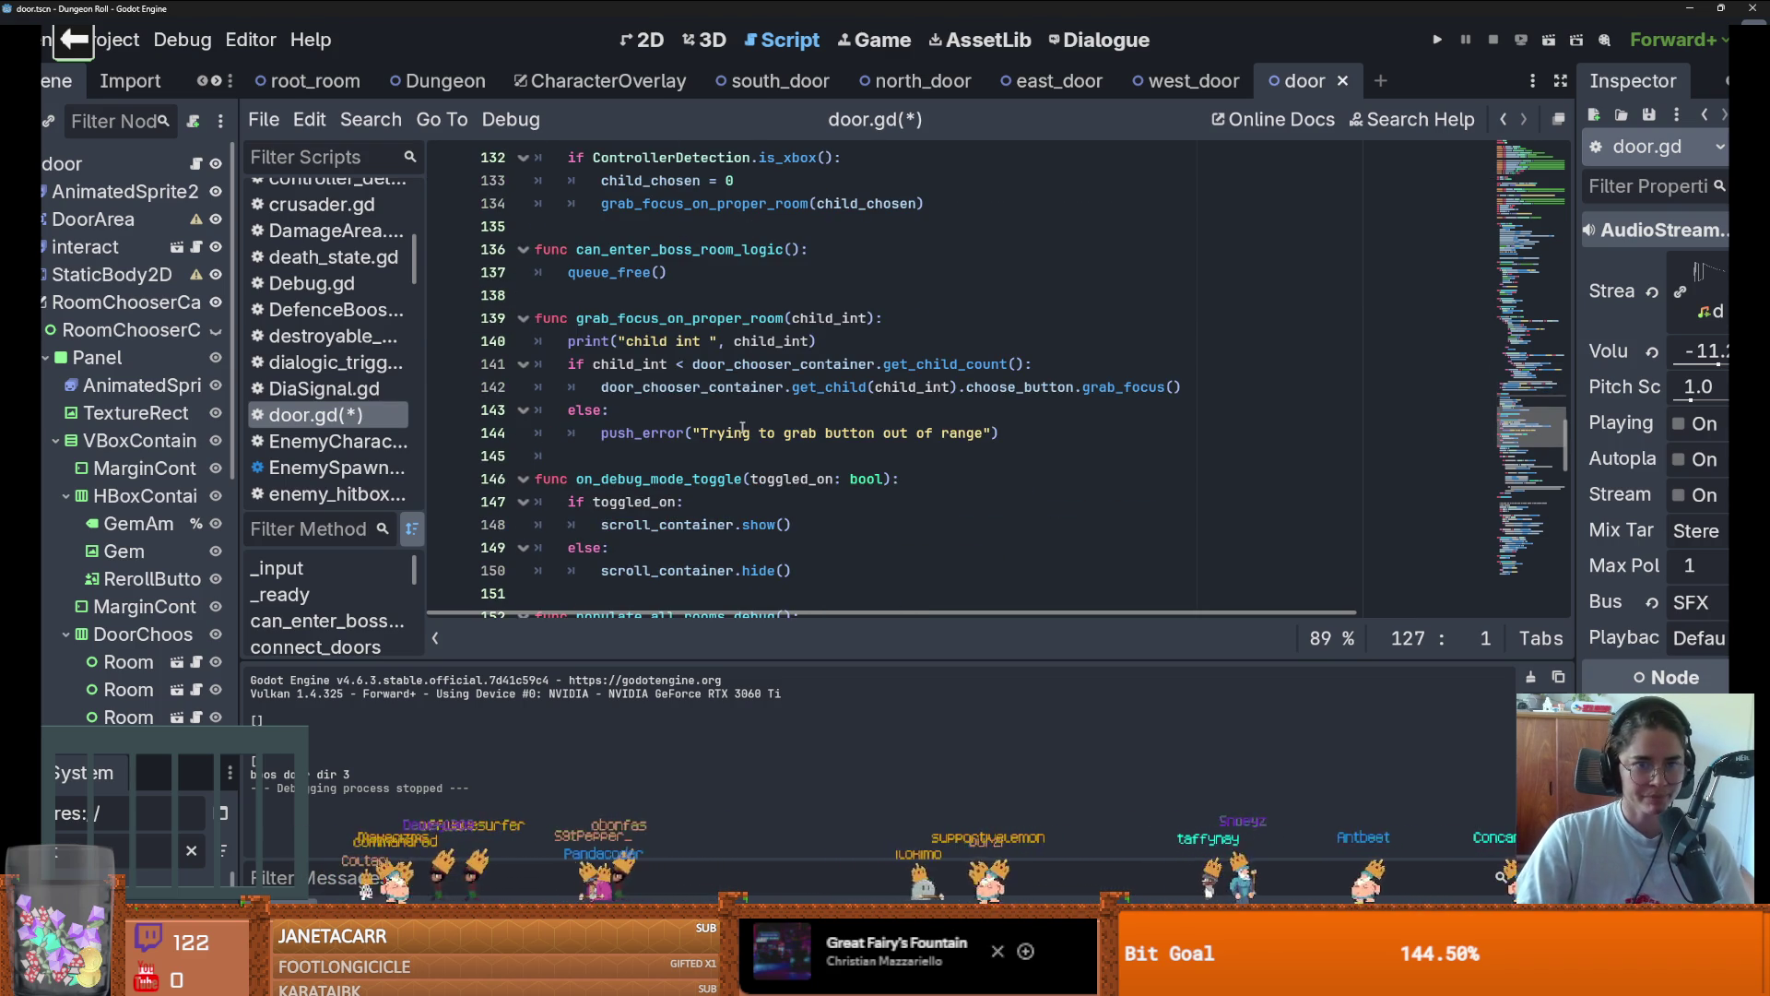
scroll(801, 416, "down", 13)
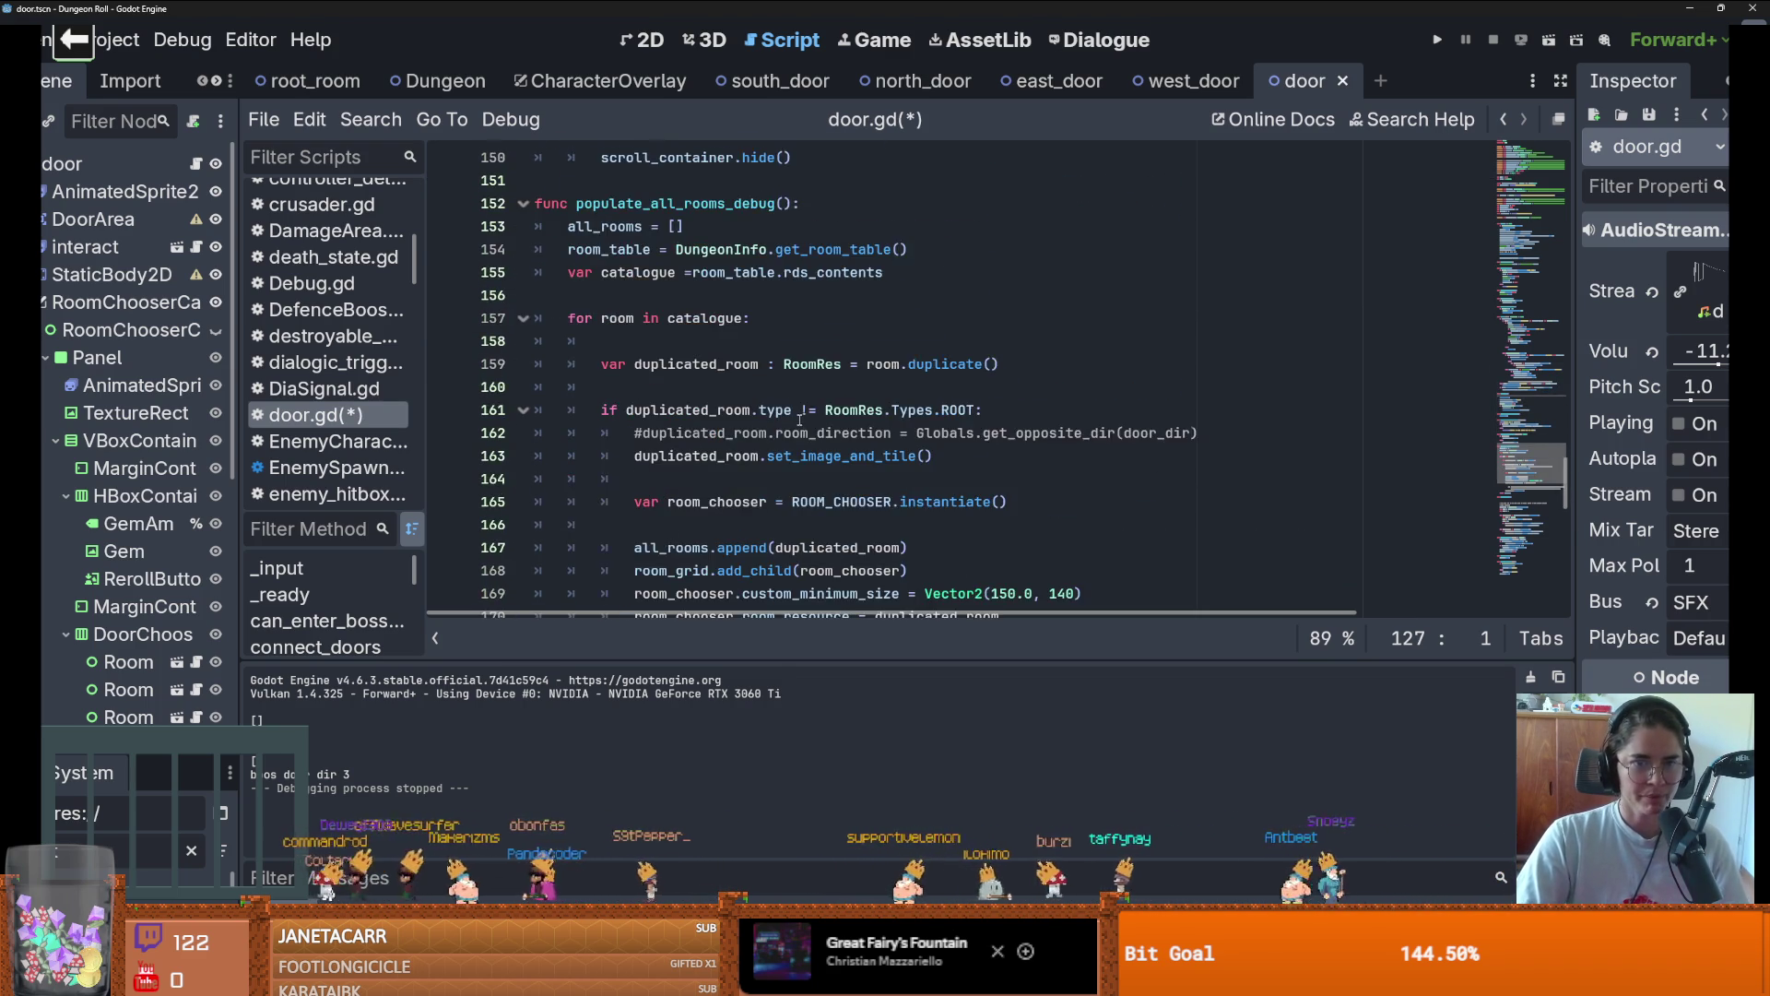
scroll(803, 423, "down", 8)
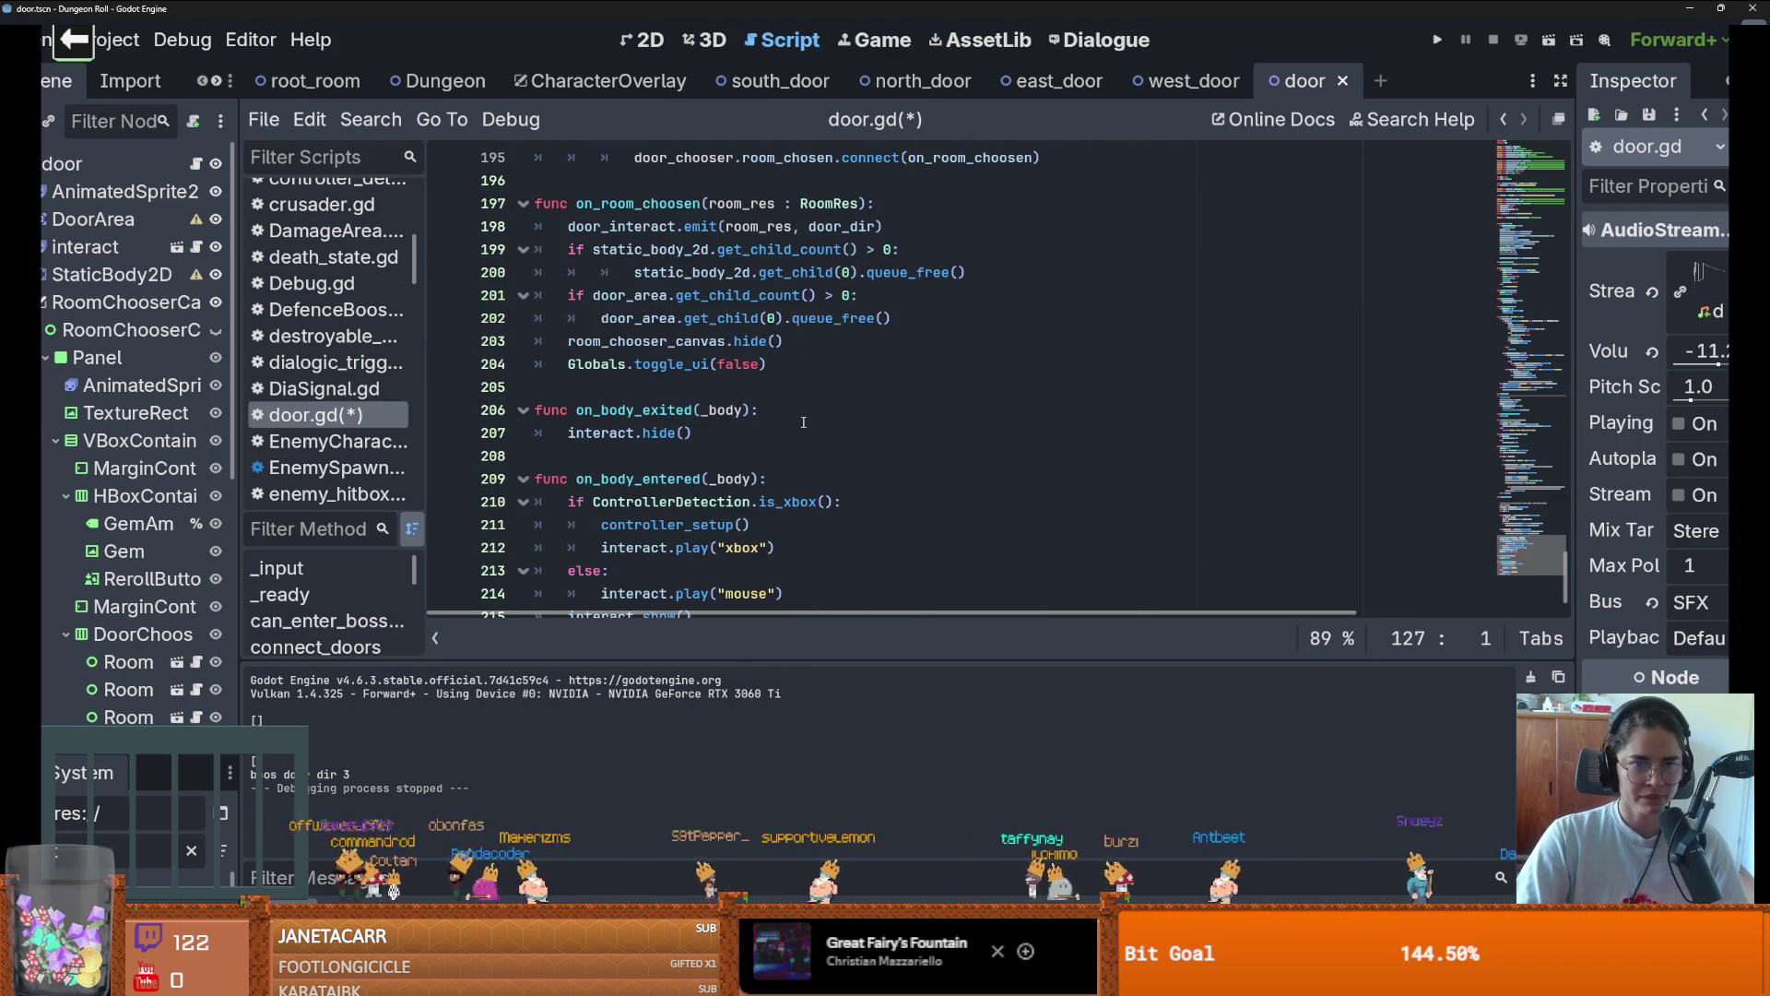
left_click(891, 207)
key("Return")
type("door_open_sound.play()")
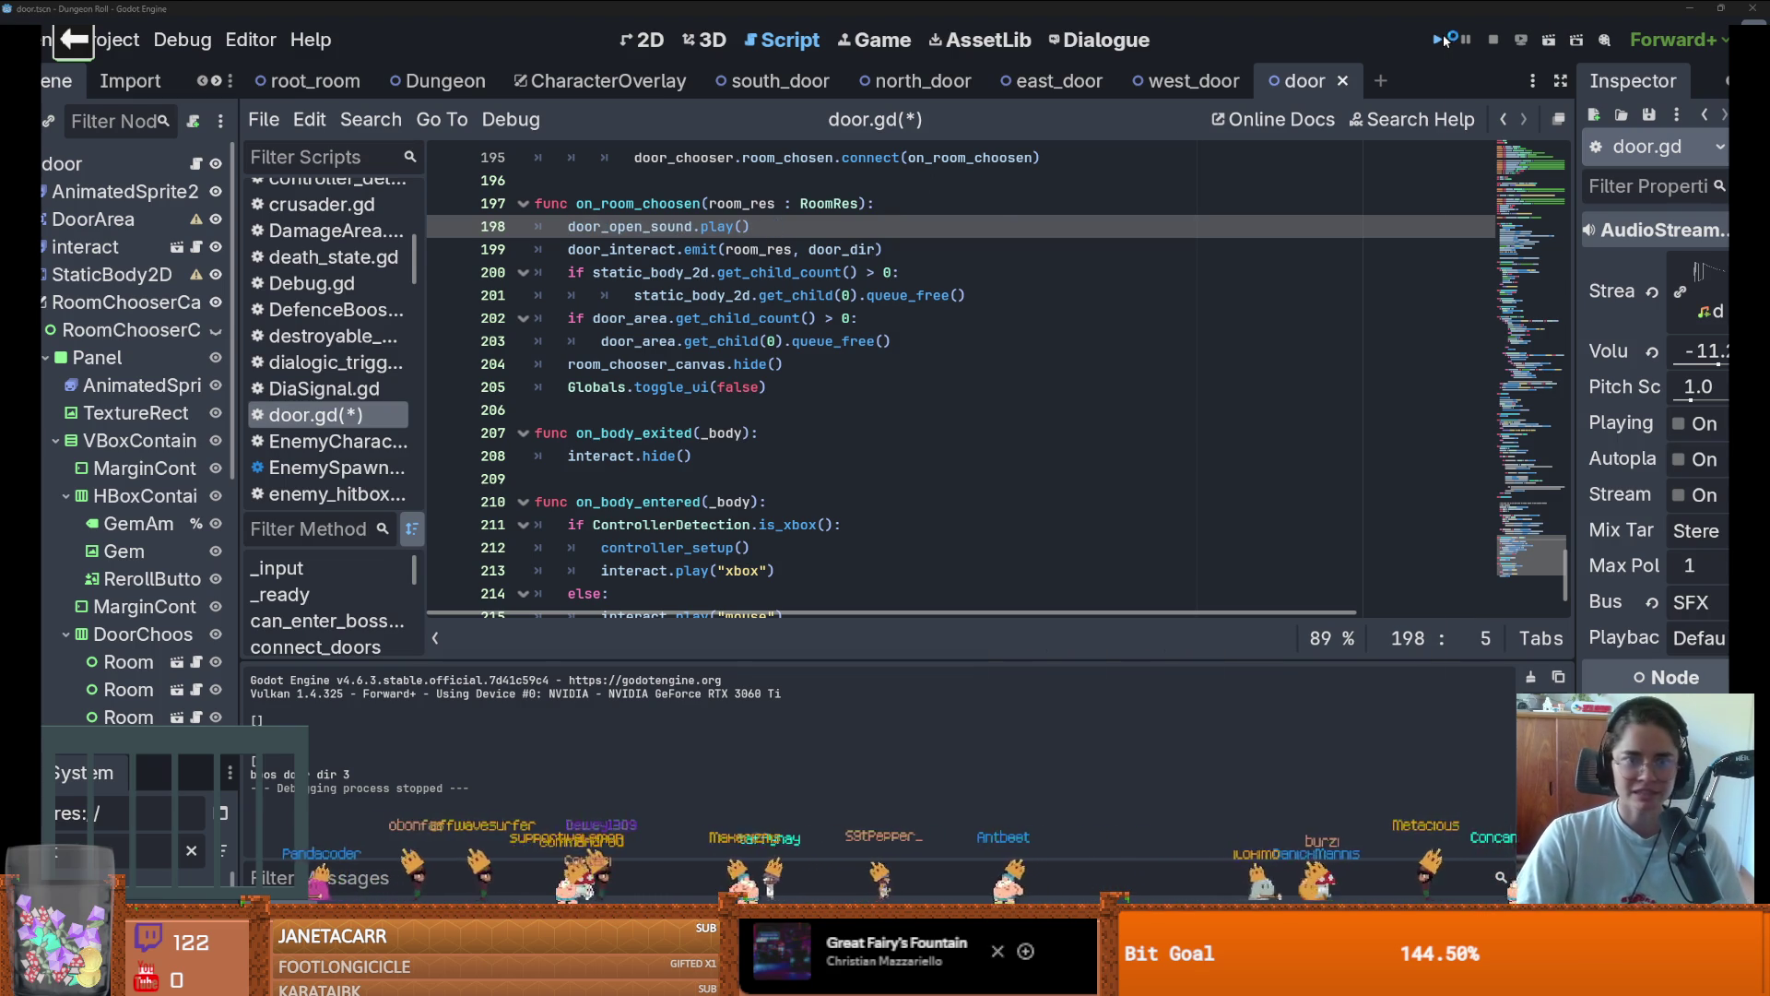
Playtest fullscreen, using the top door to pick the Godfrey of Bouillon room
left_click(1444, 41)
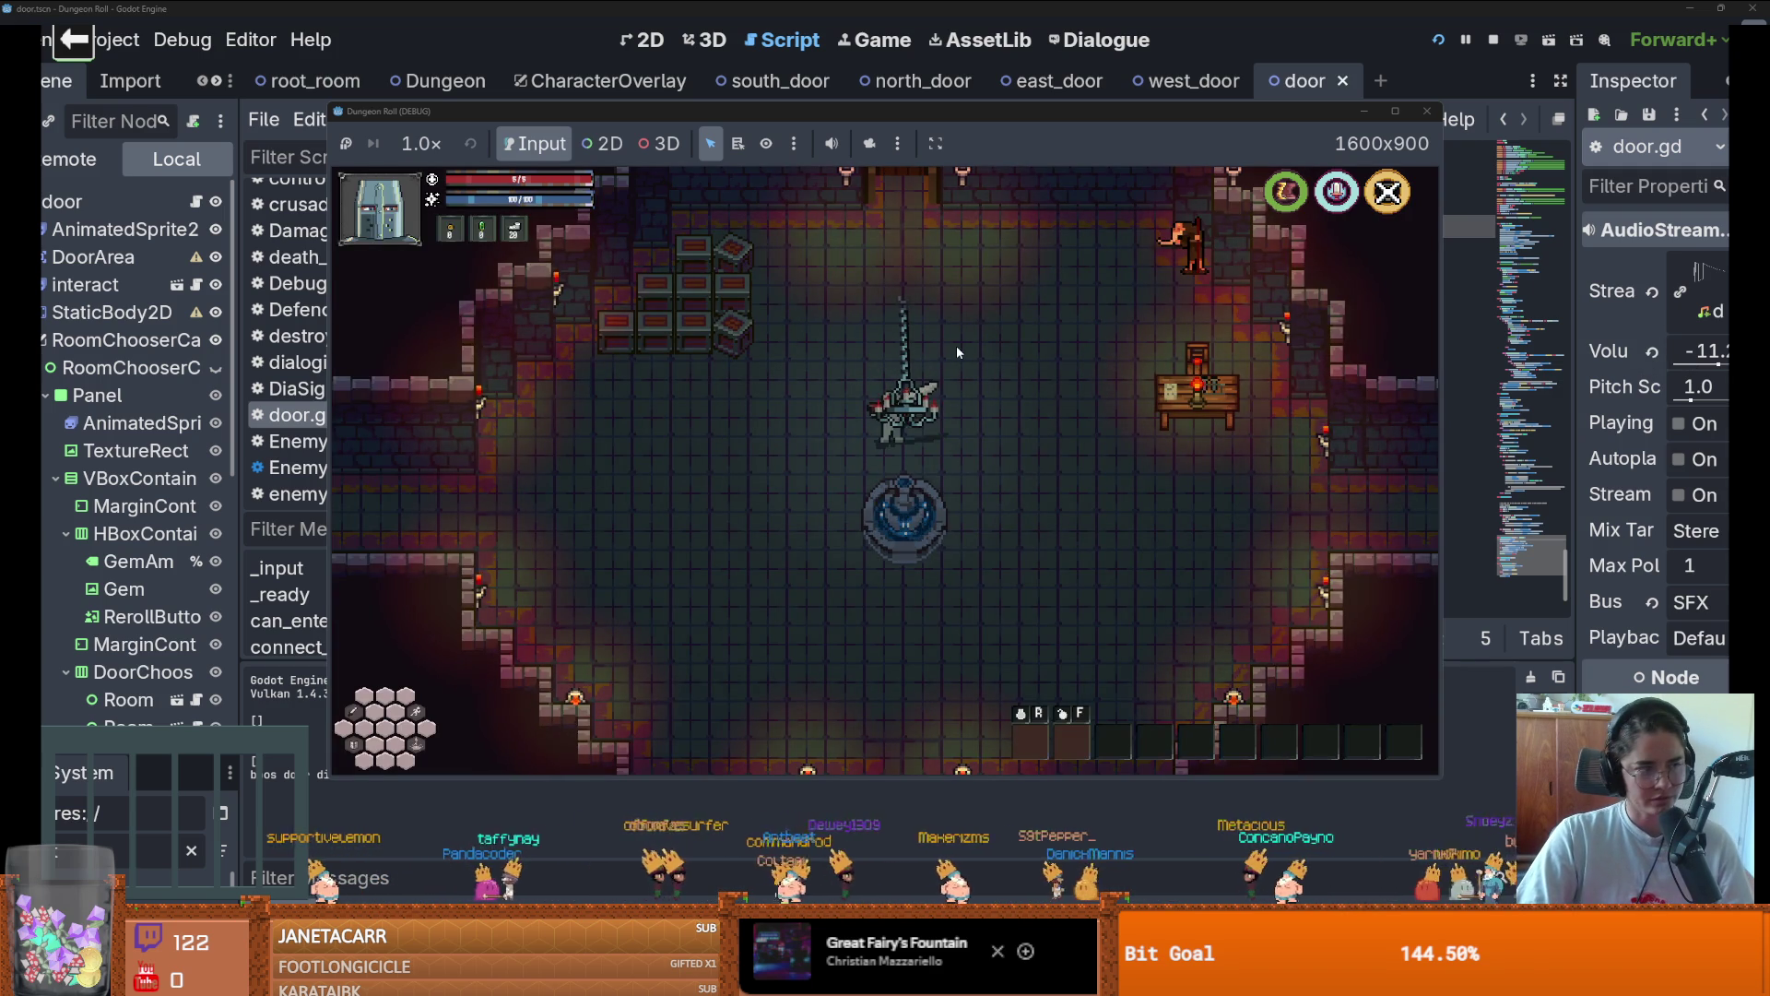
key("w")
left_click(1384, 114)
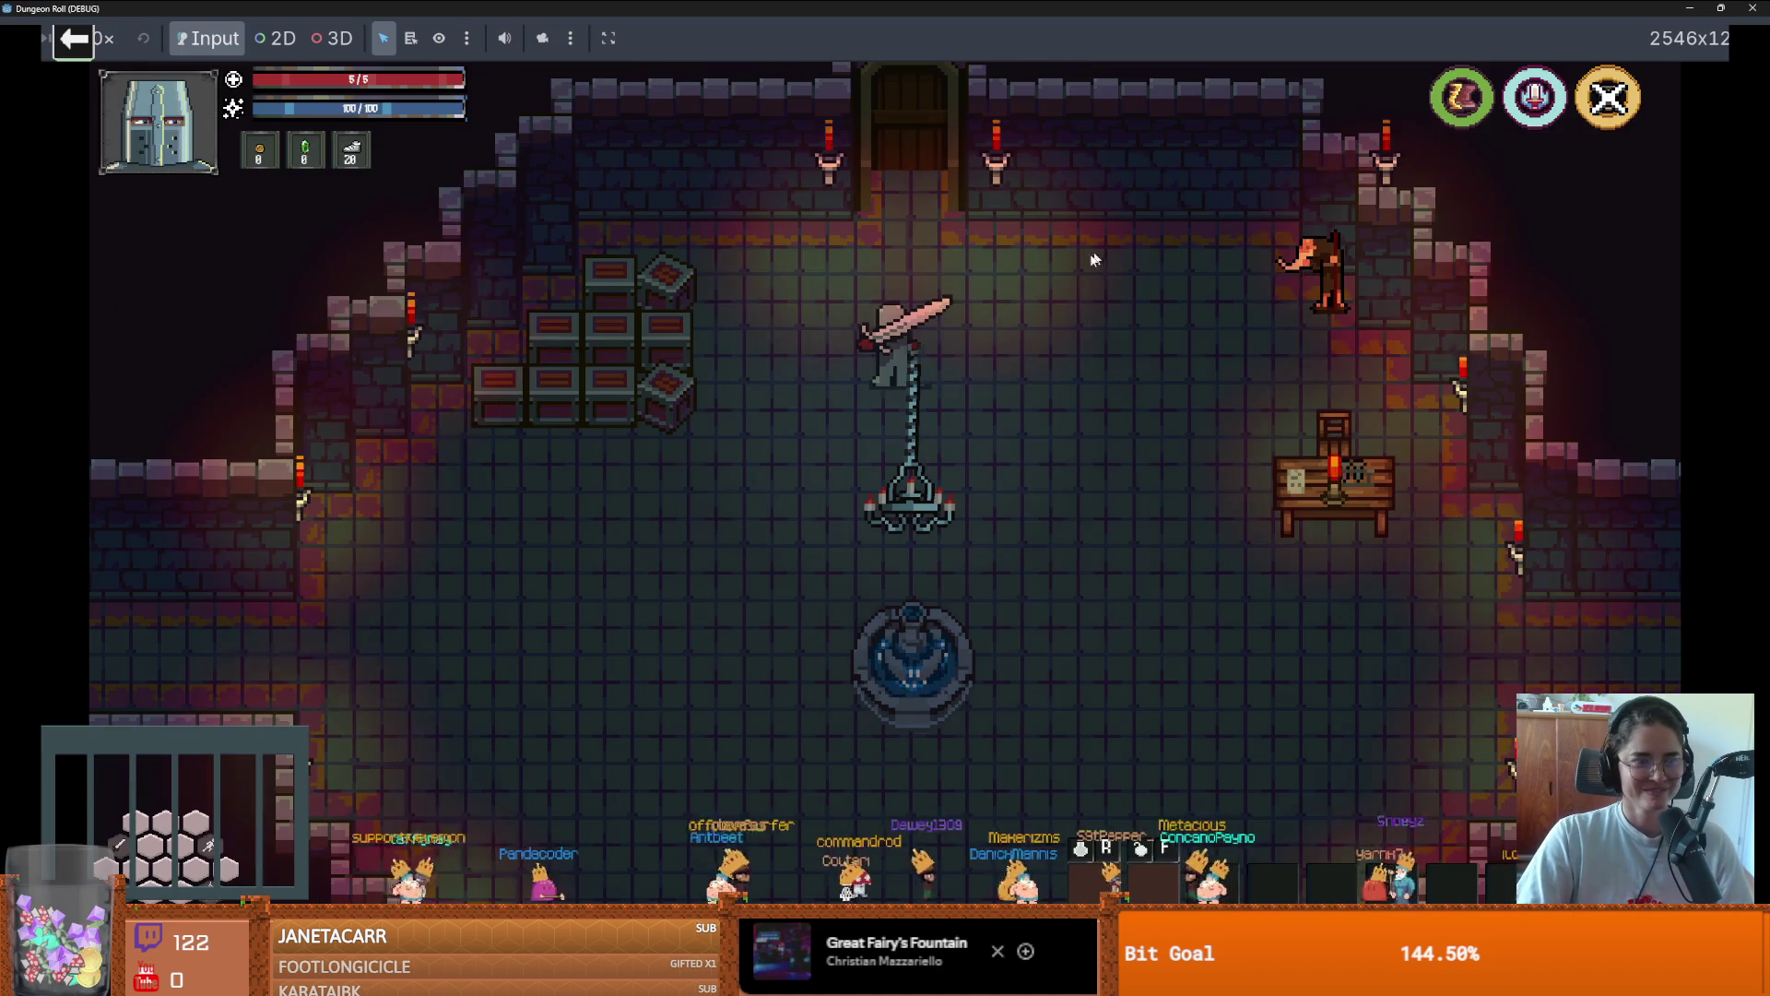
key("w")
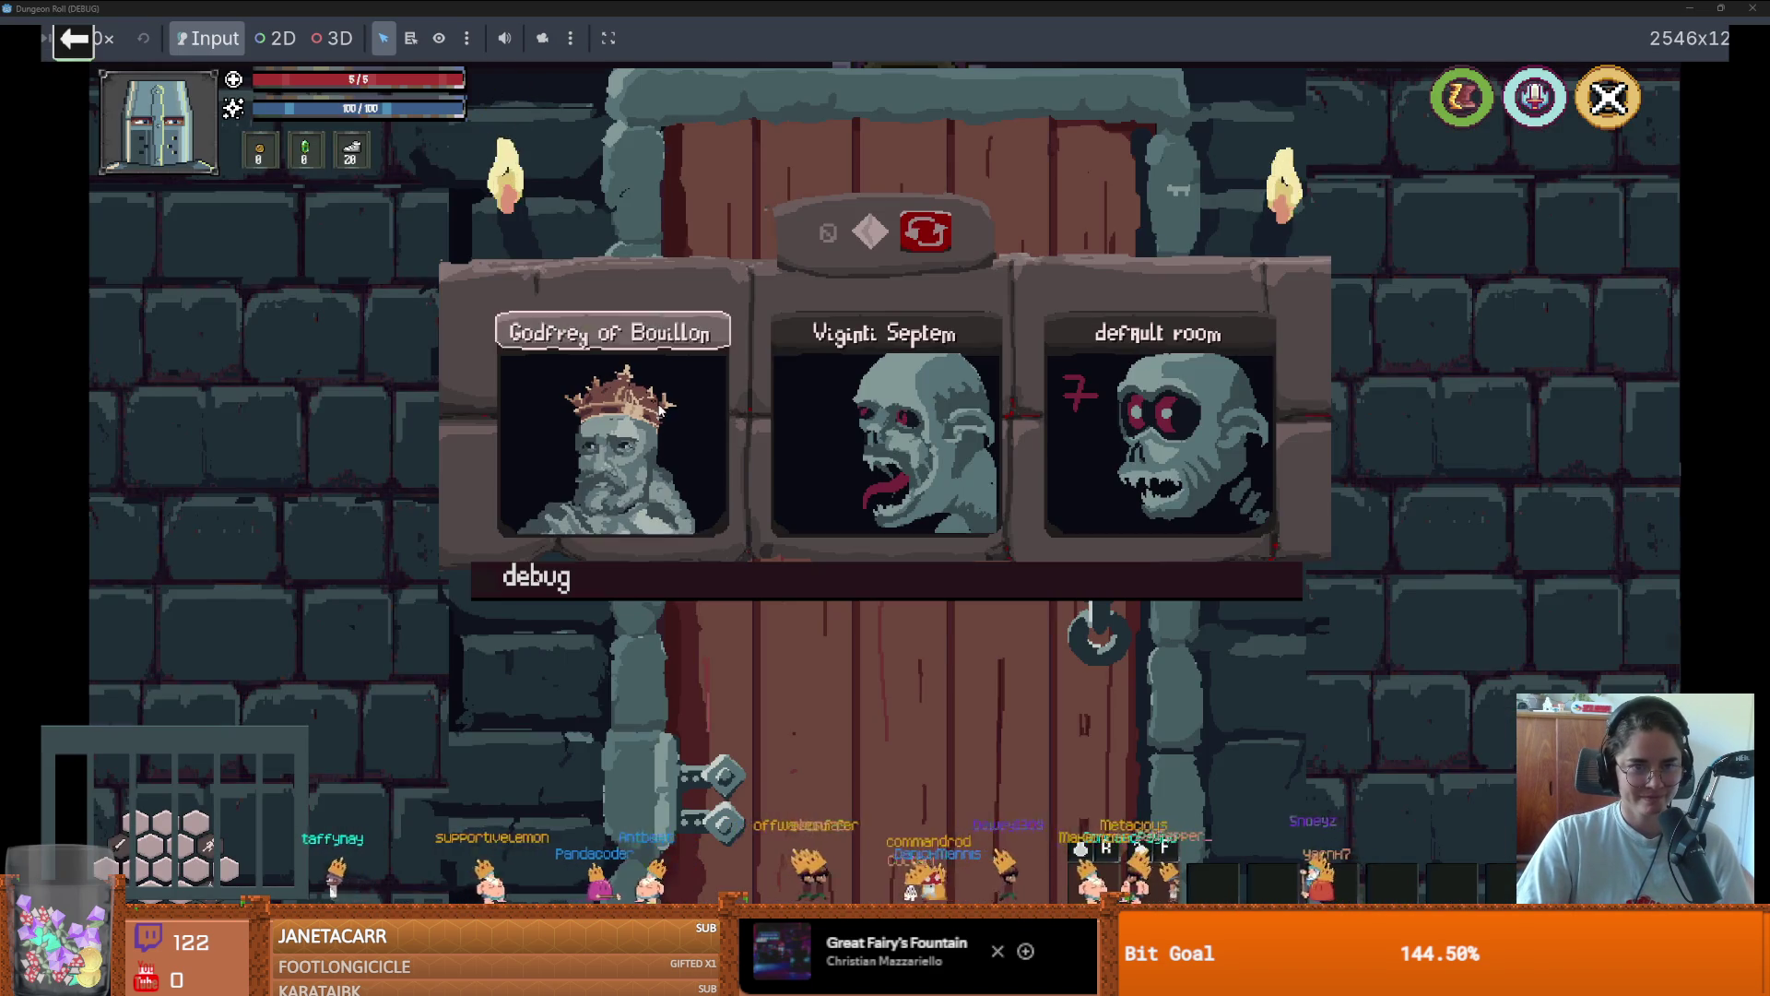
left_click(687, 389)
Remove the stray 'w' before door_open_sound and save the script
type("wdoor_open_sound.play(")
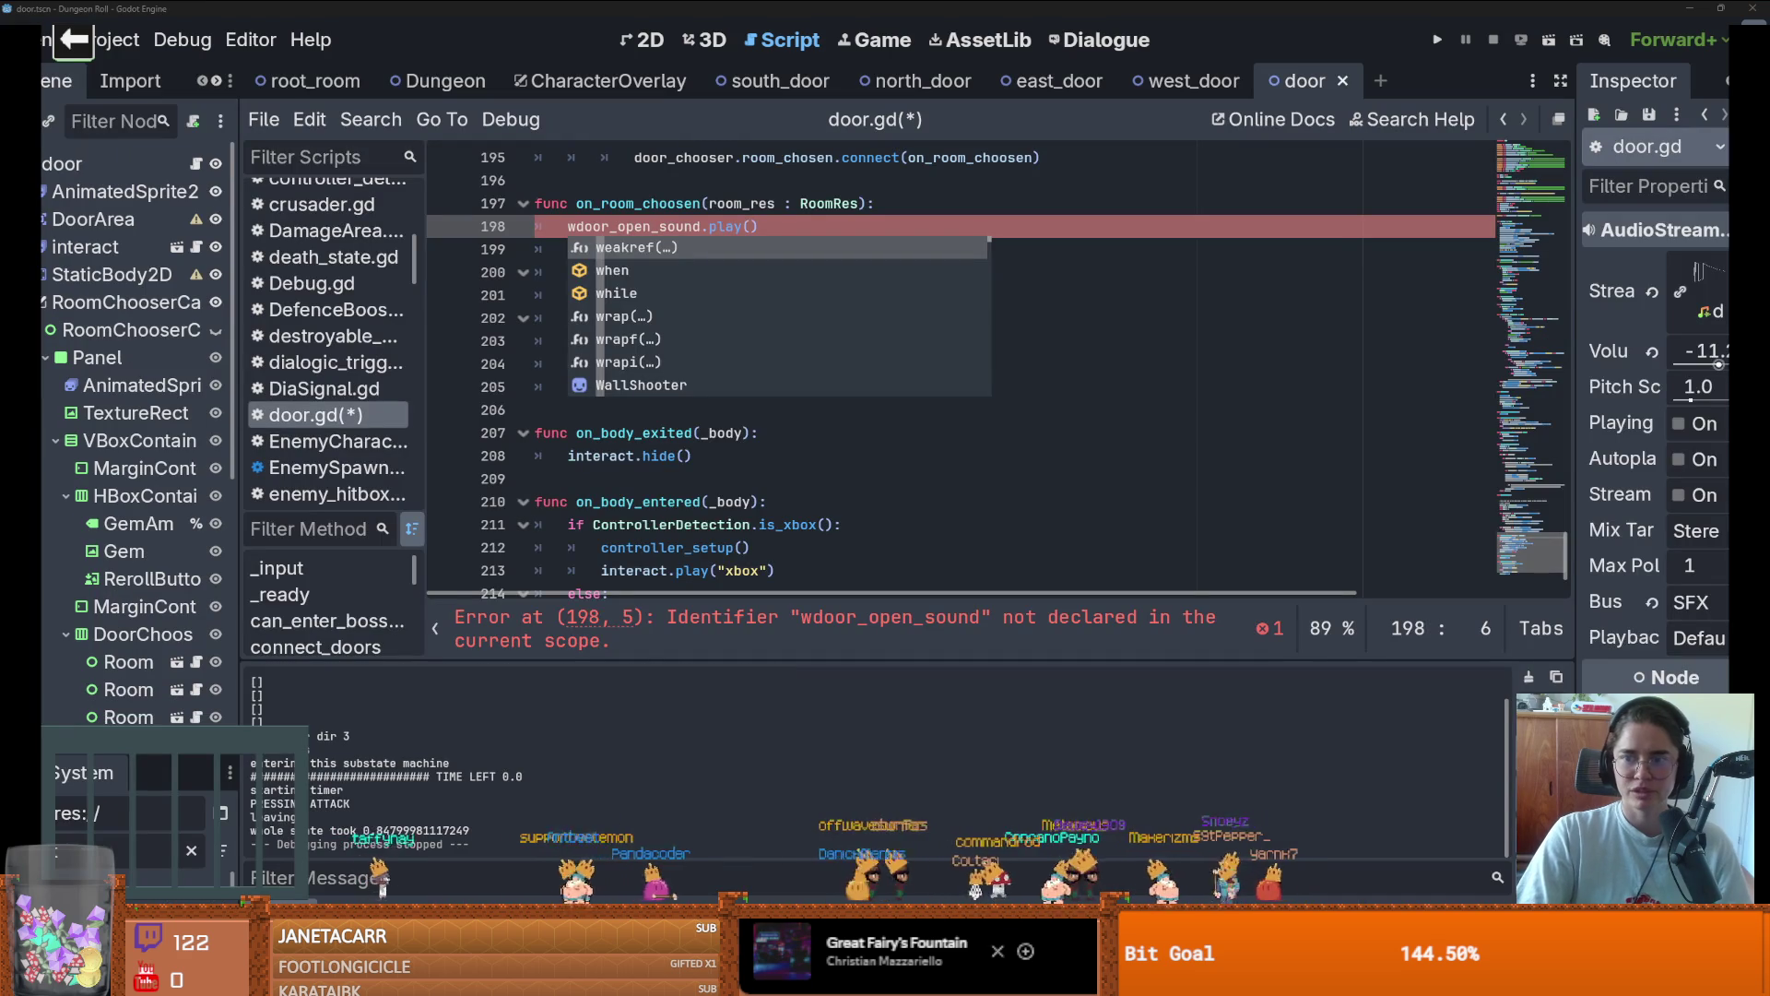
key("BackSpace")
key("ctrl+s")
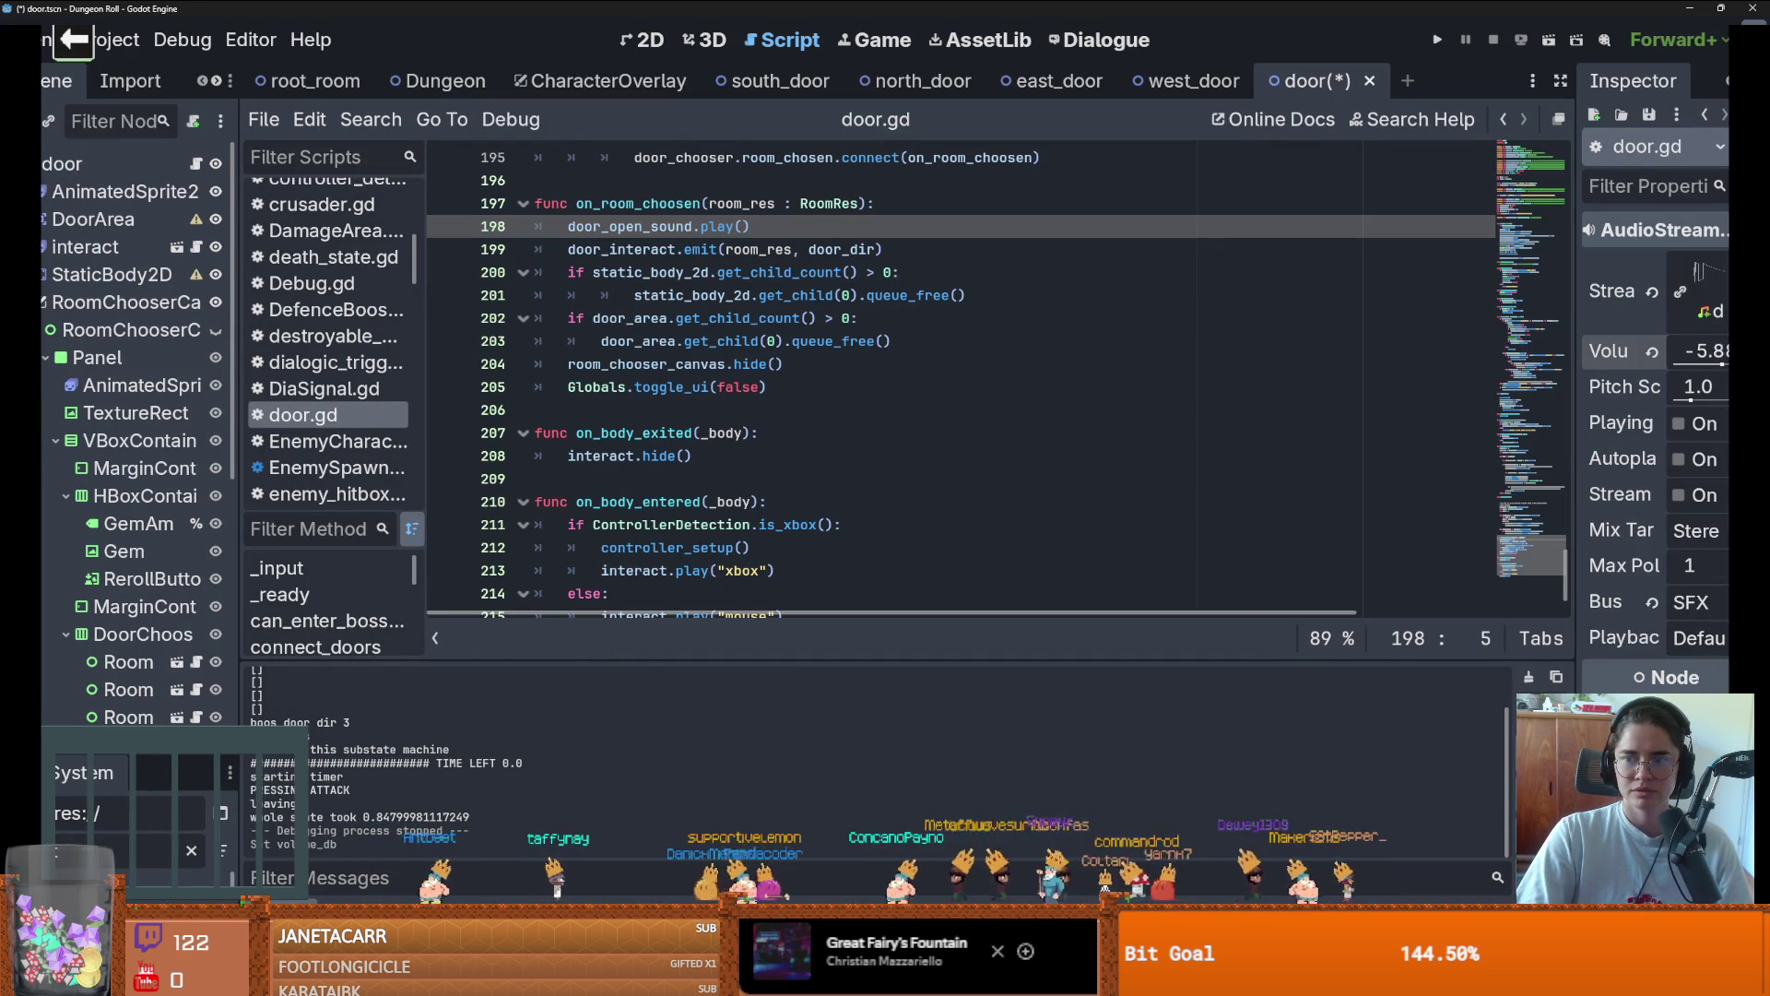
Run the game again and walk the knight to the top door, east corridor and bottom door
left_click(1425, 39)
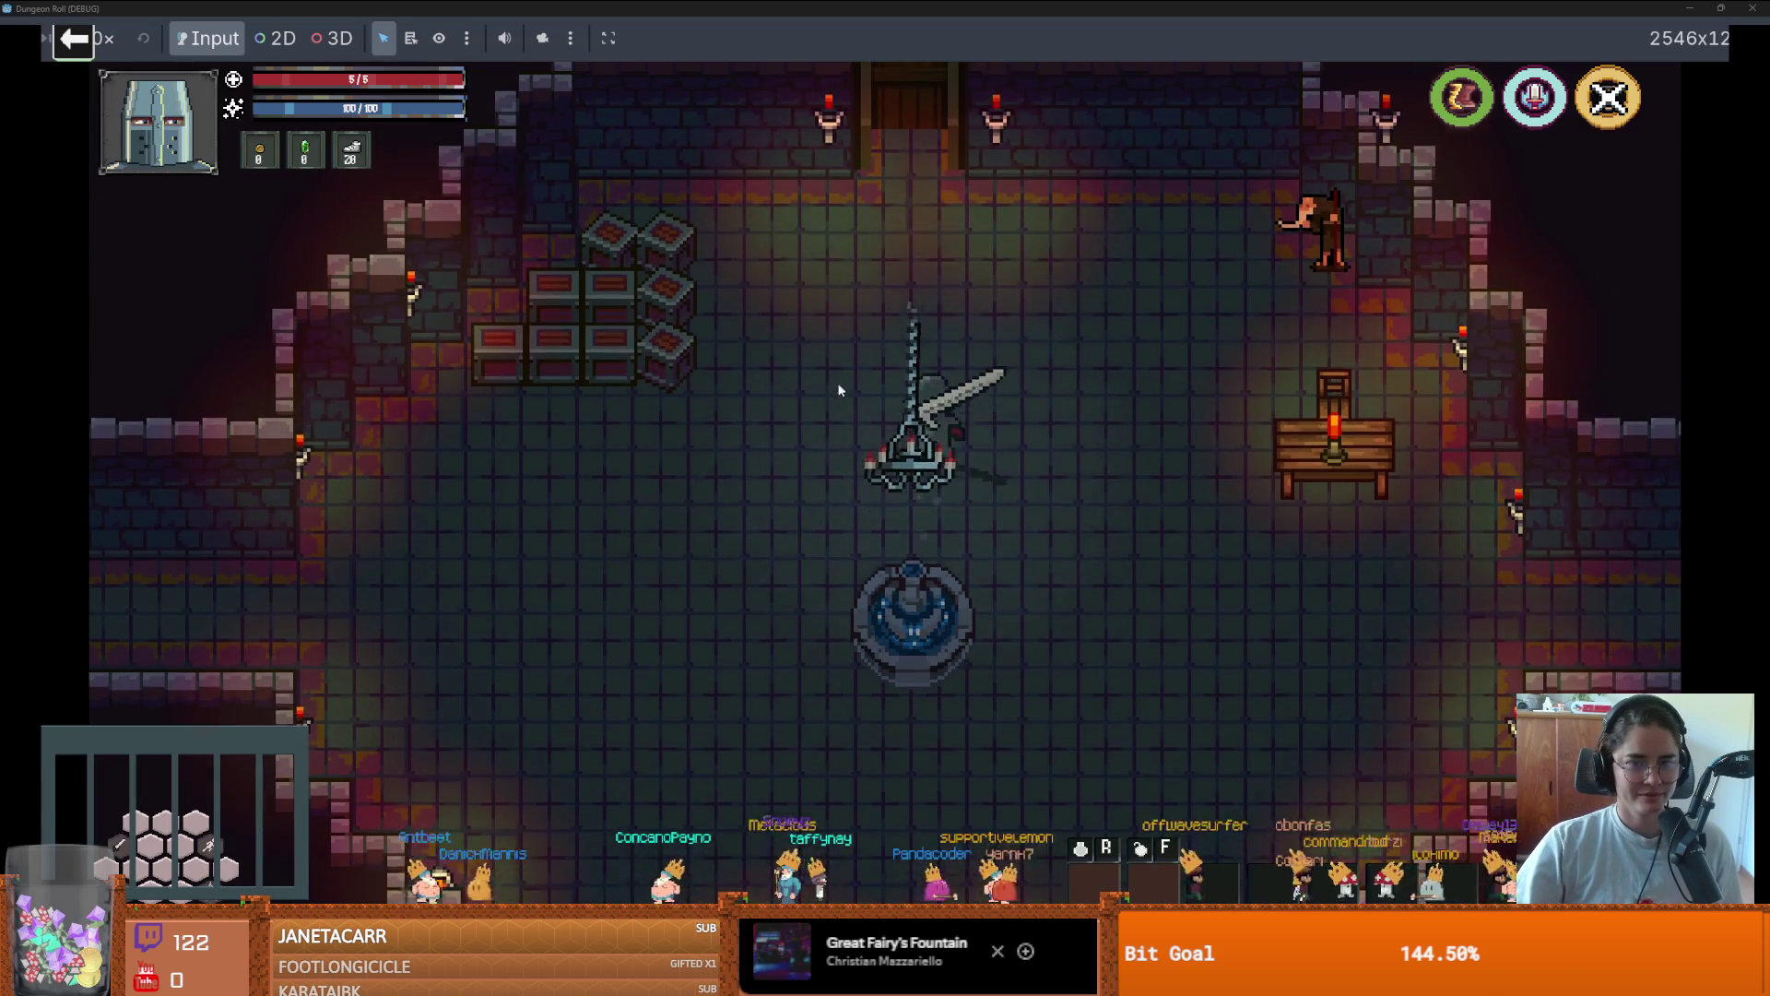
key("w")
key("w")
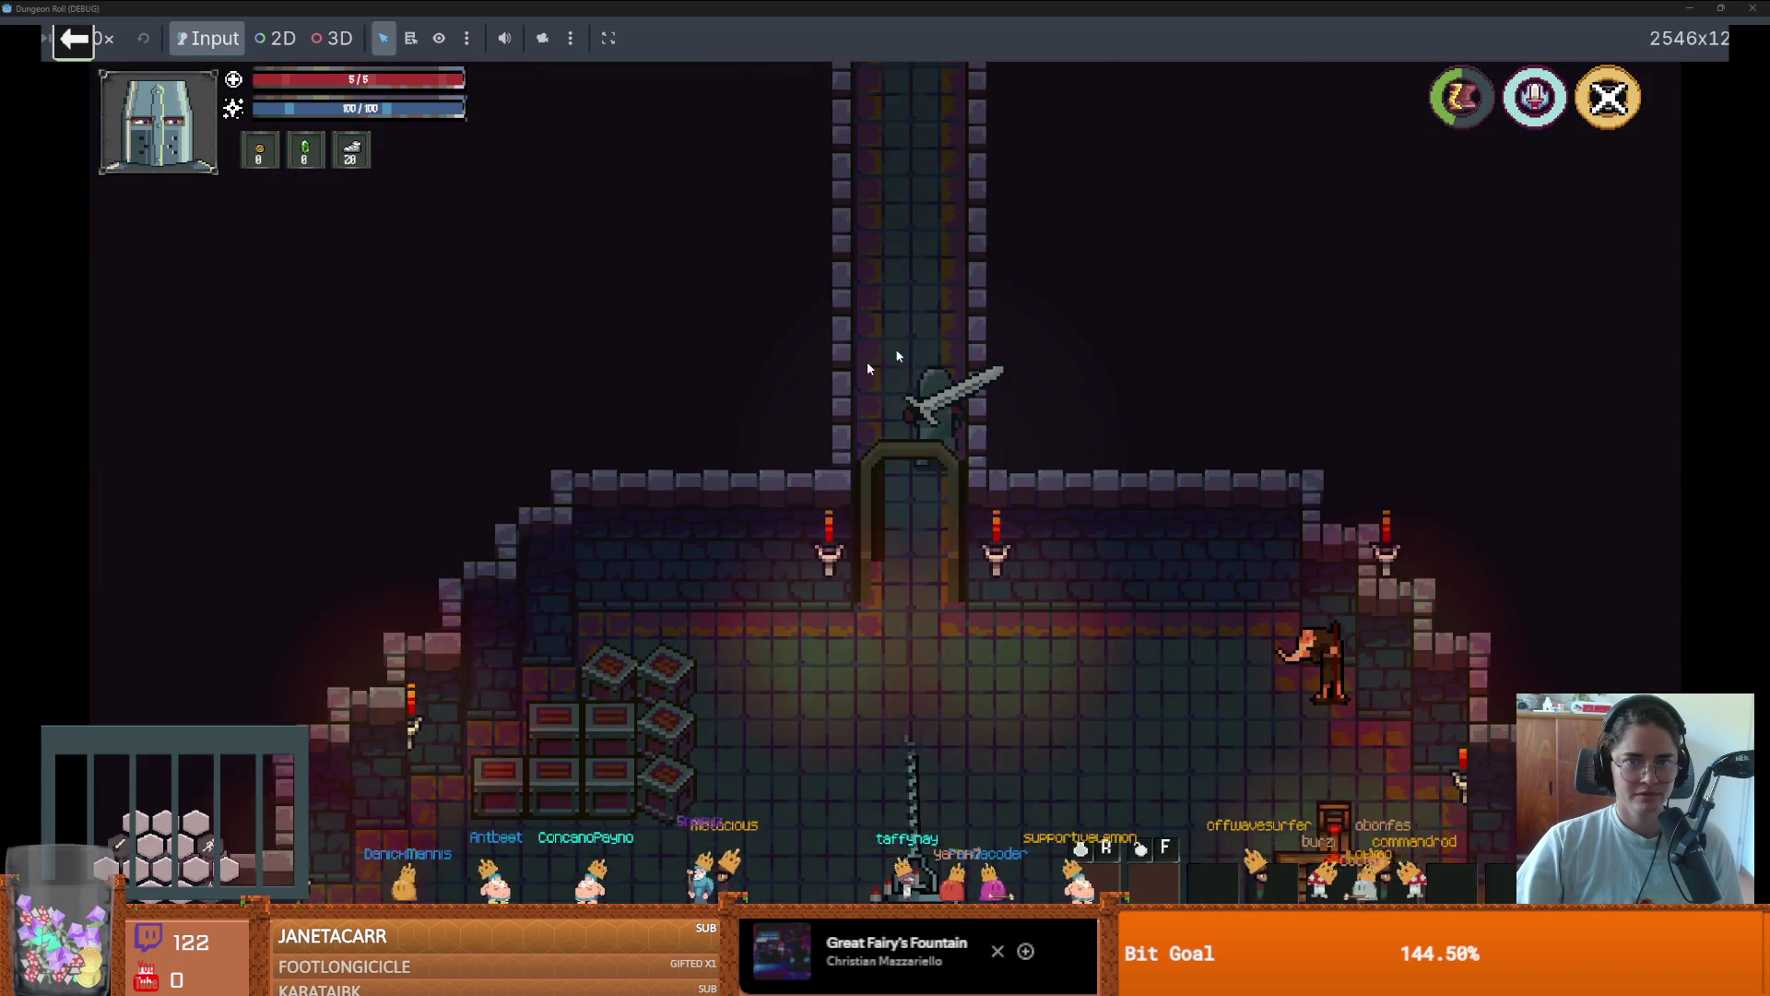
key("s")
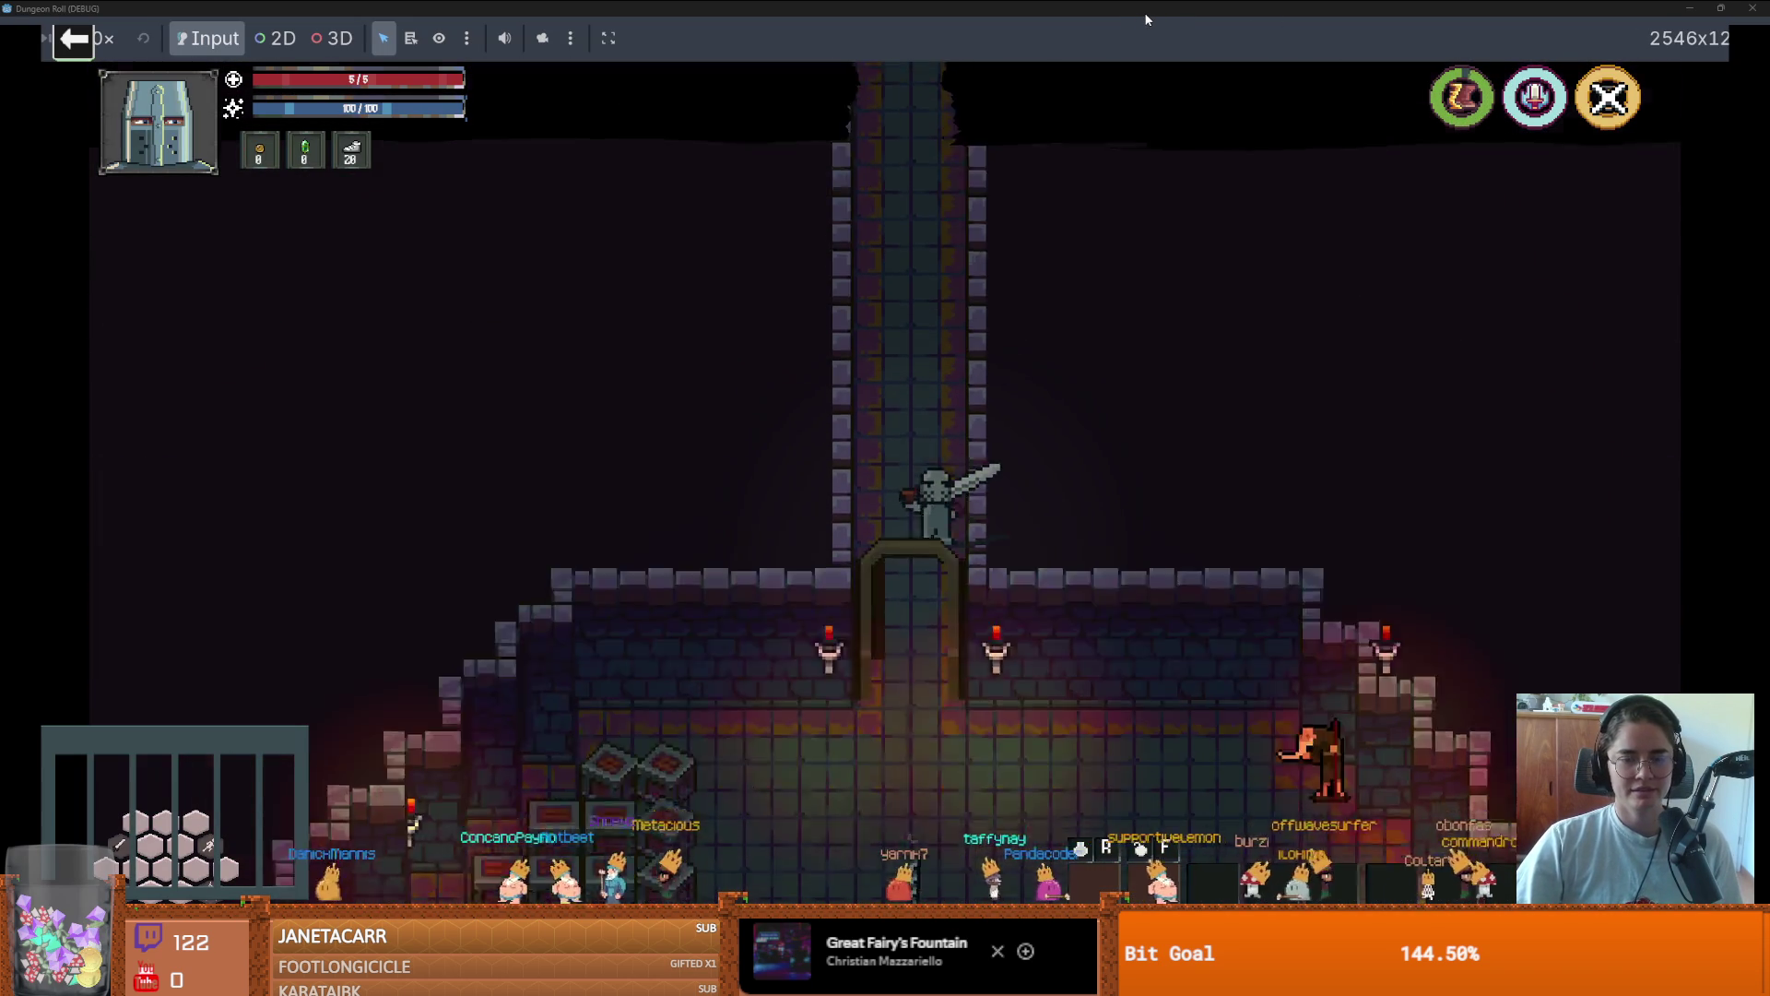
key("d")
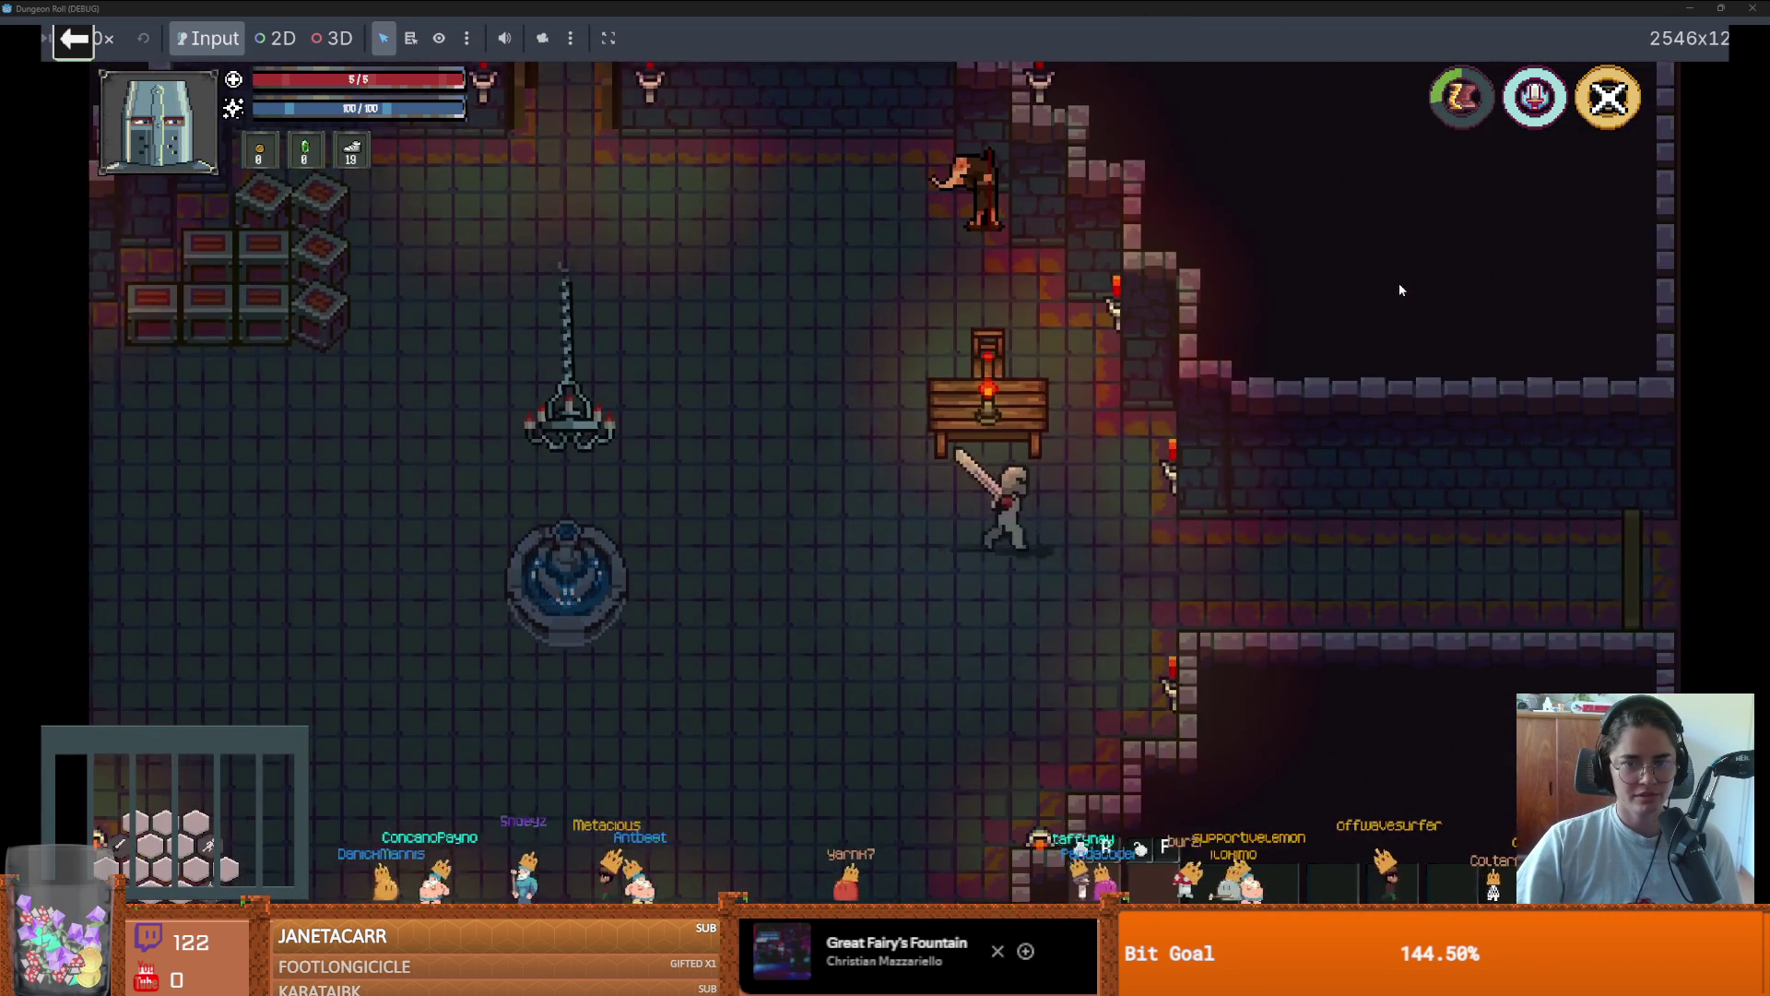
key("a")
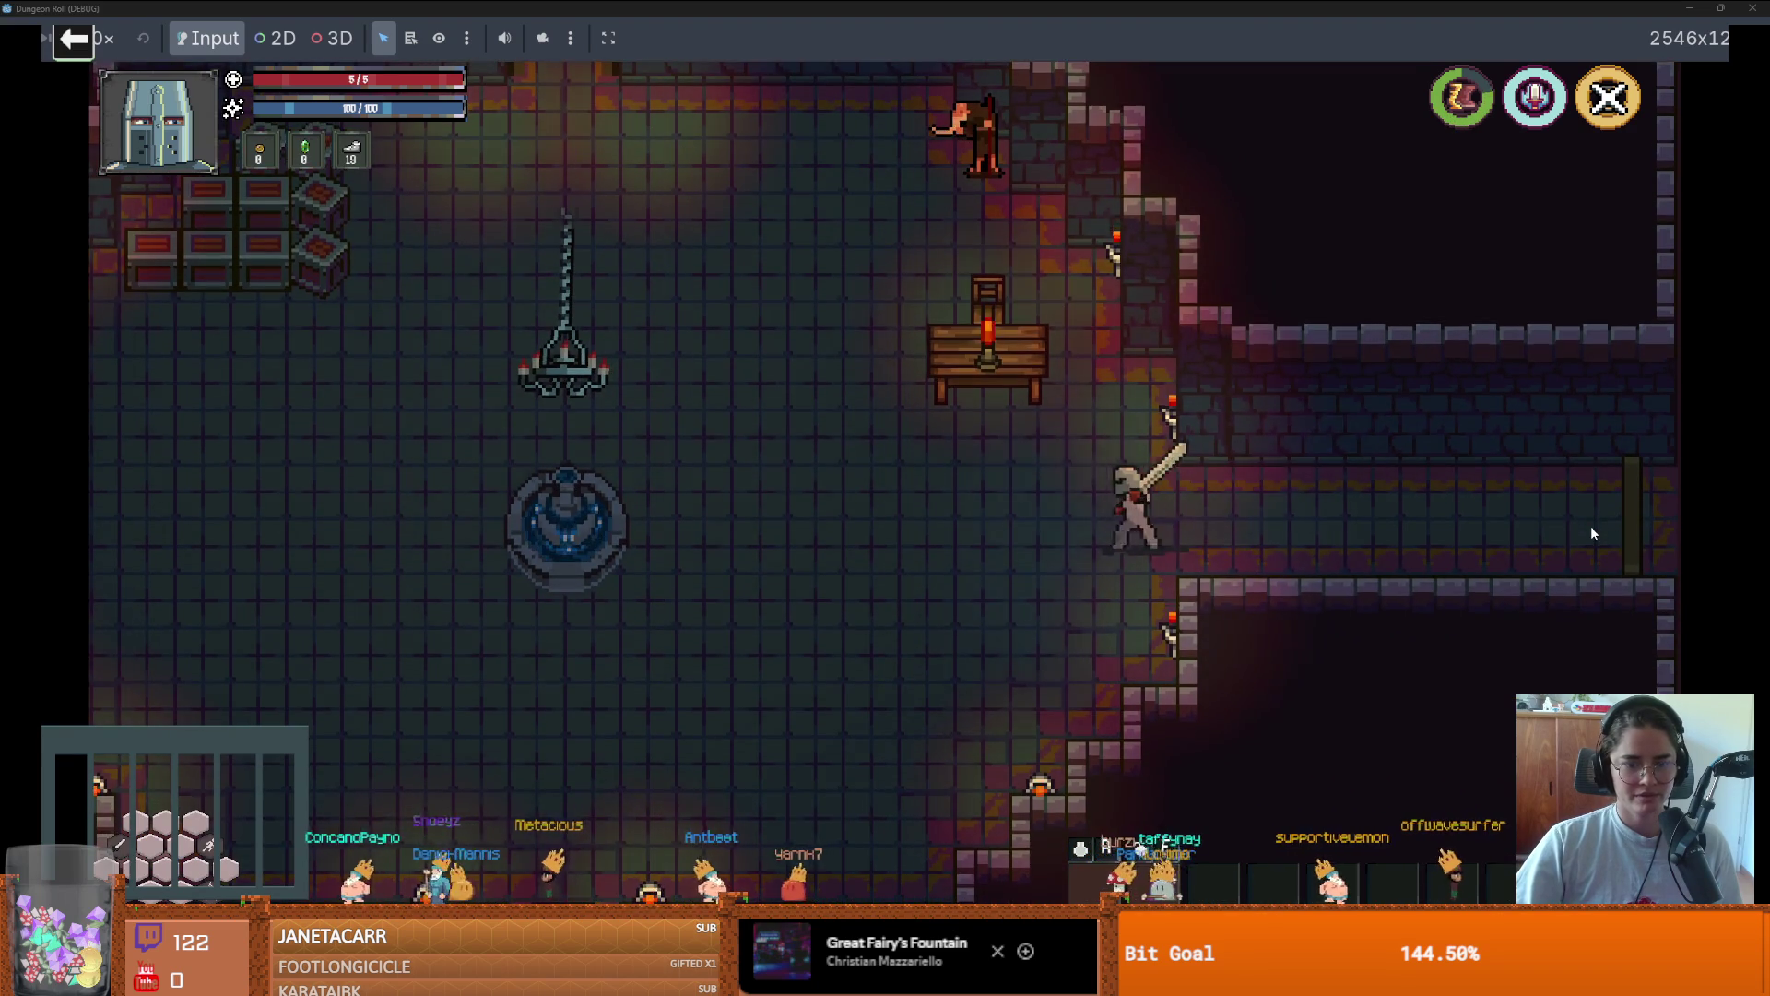
key("s")
key("s")
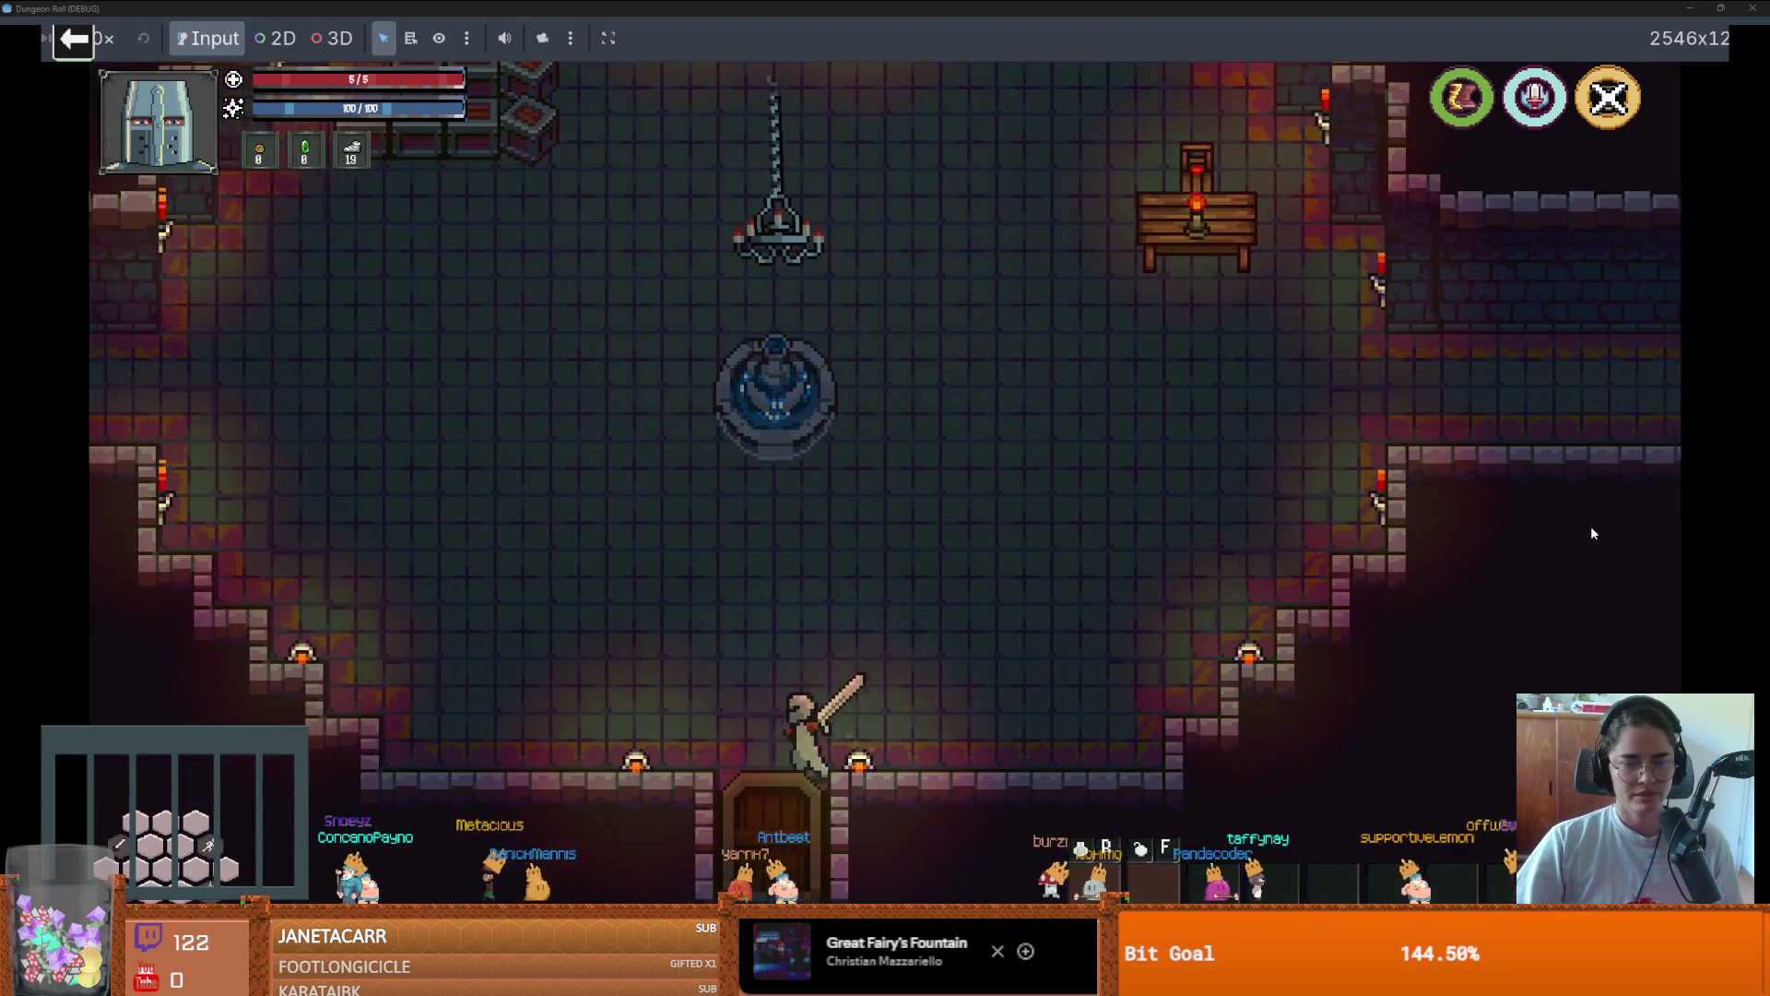
key("s")
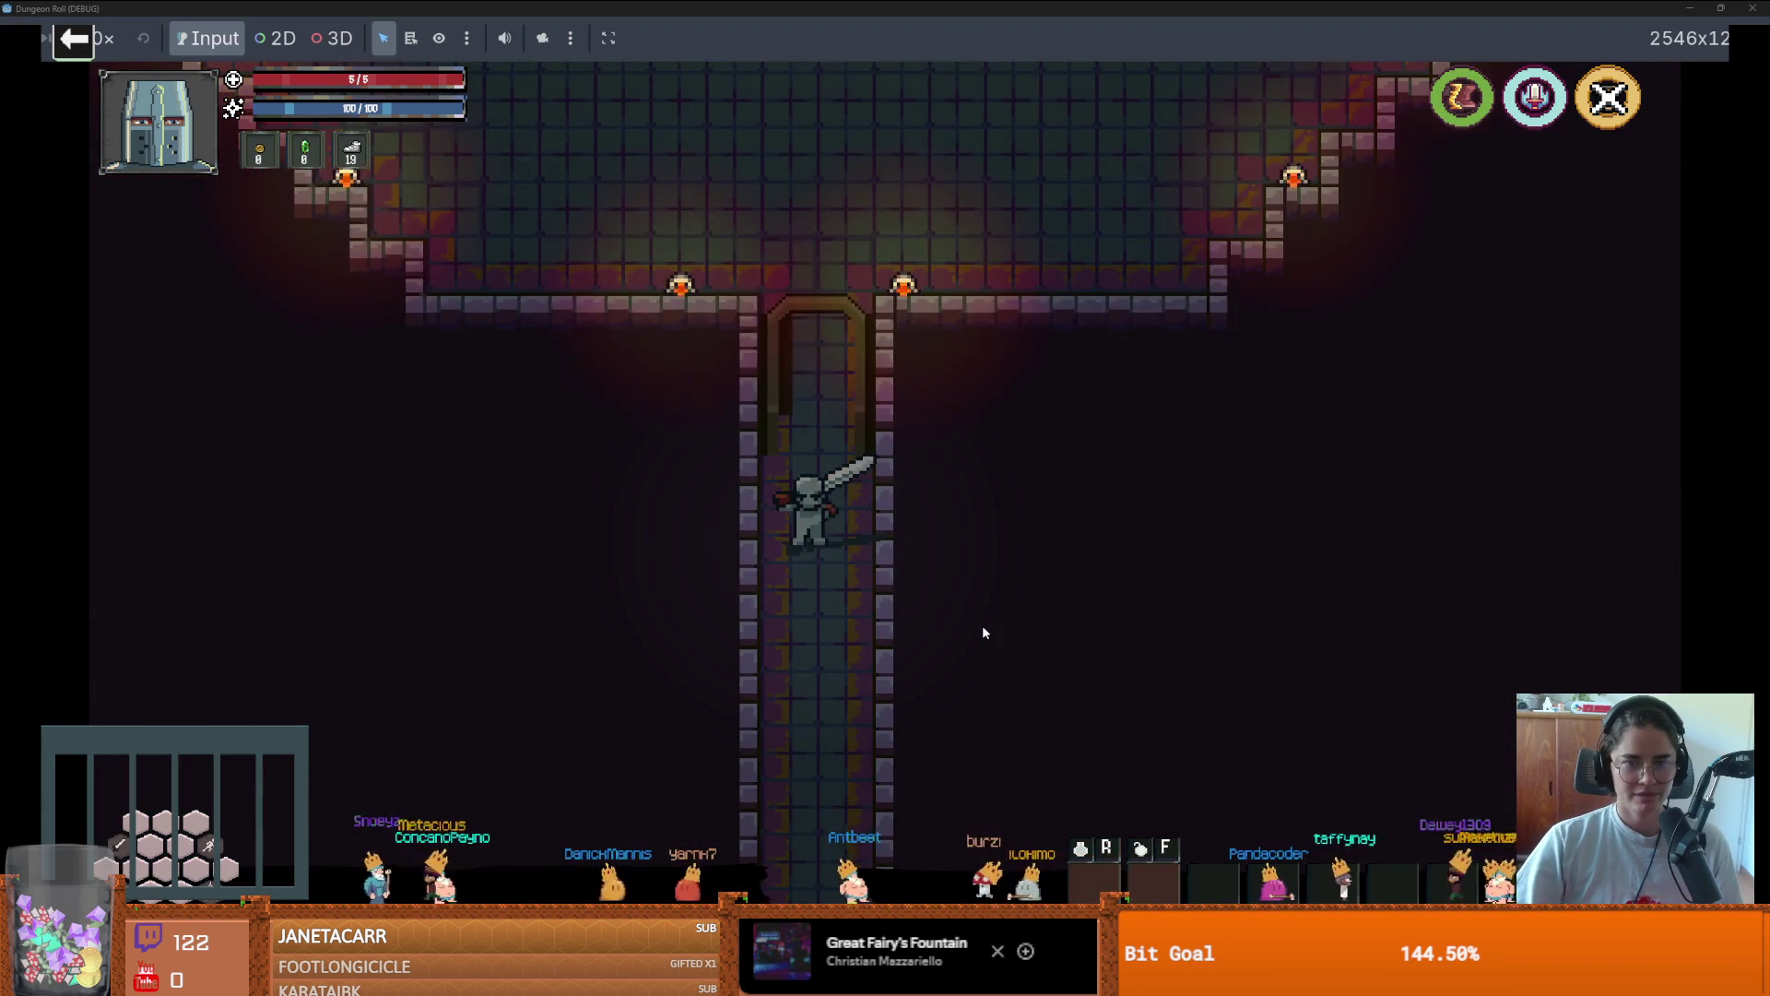
key("w")
key("w")
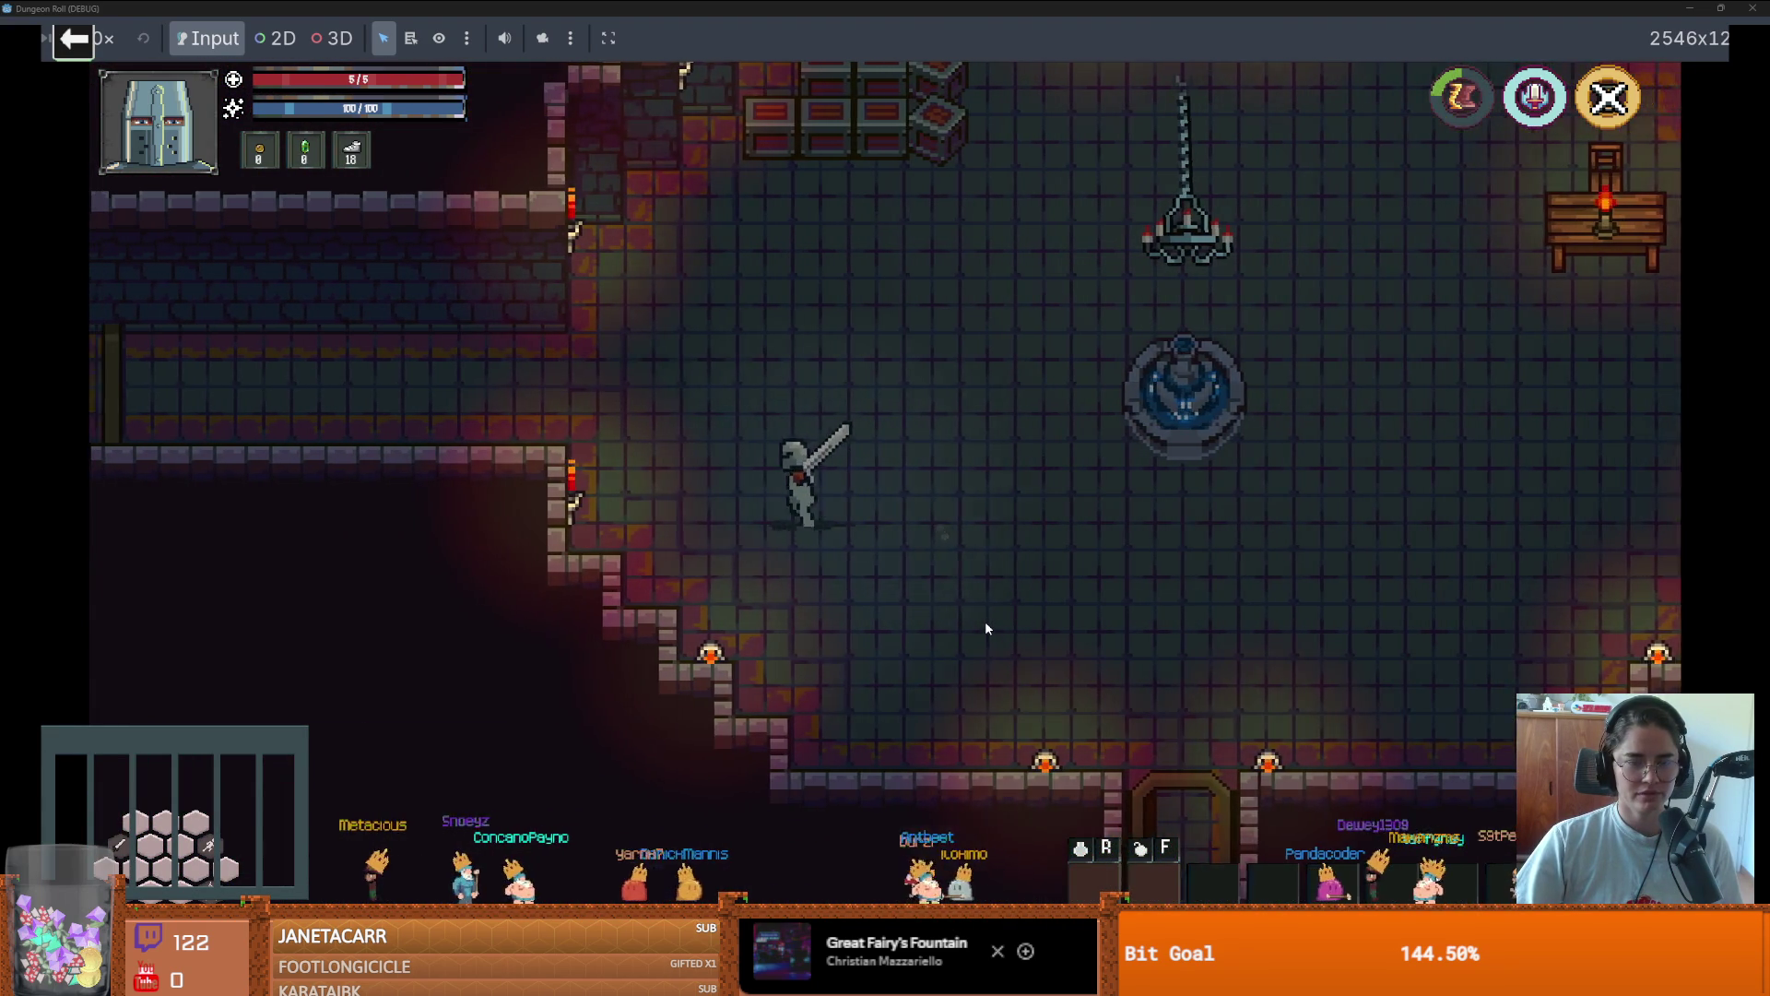
Walk the knight back and forth through the west door corridor, then stop the game
key("a")
key("a")
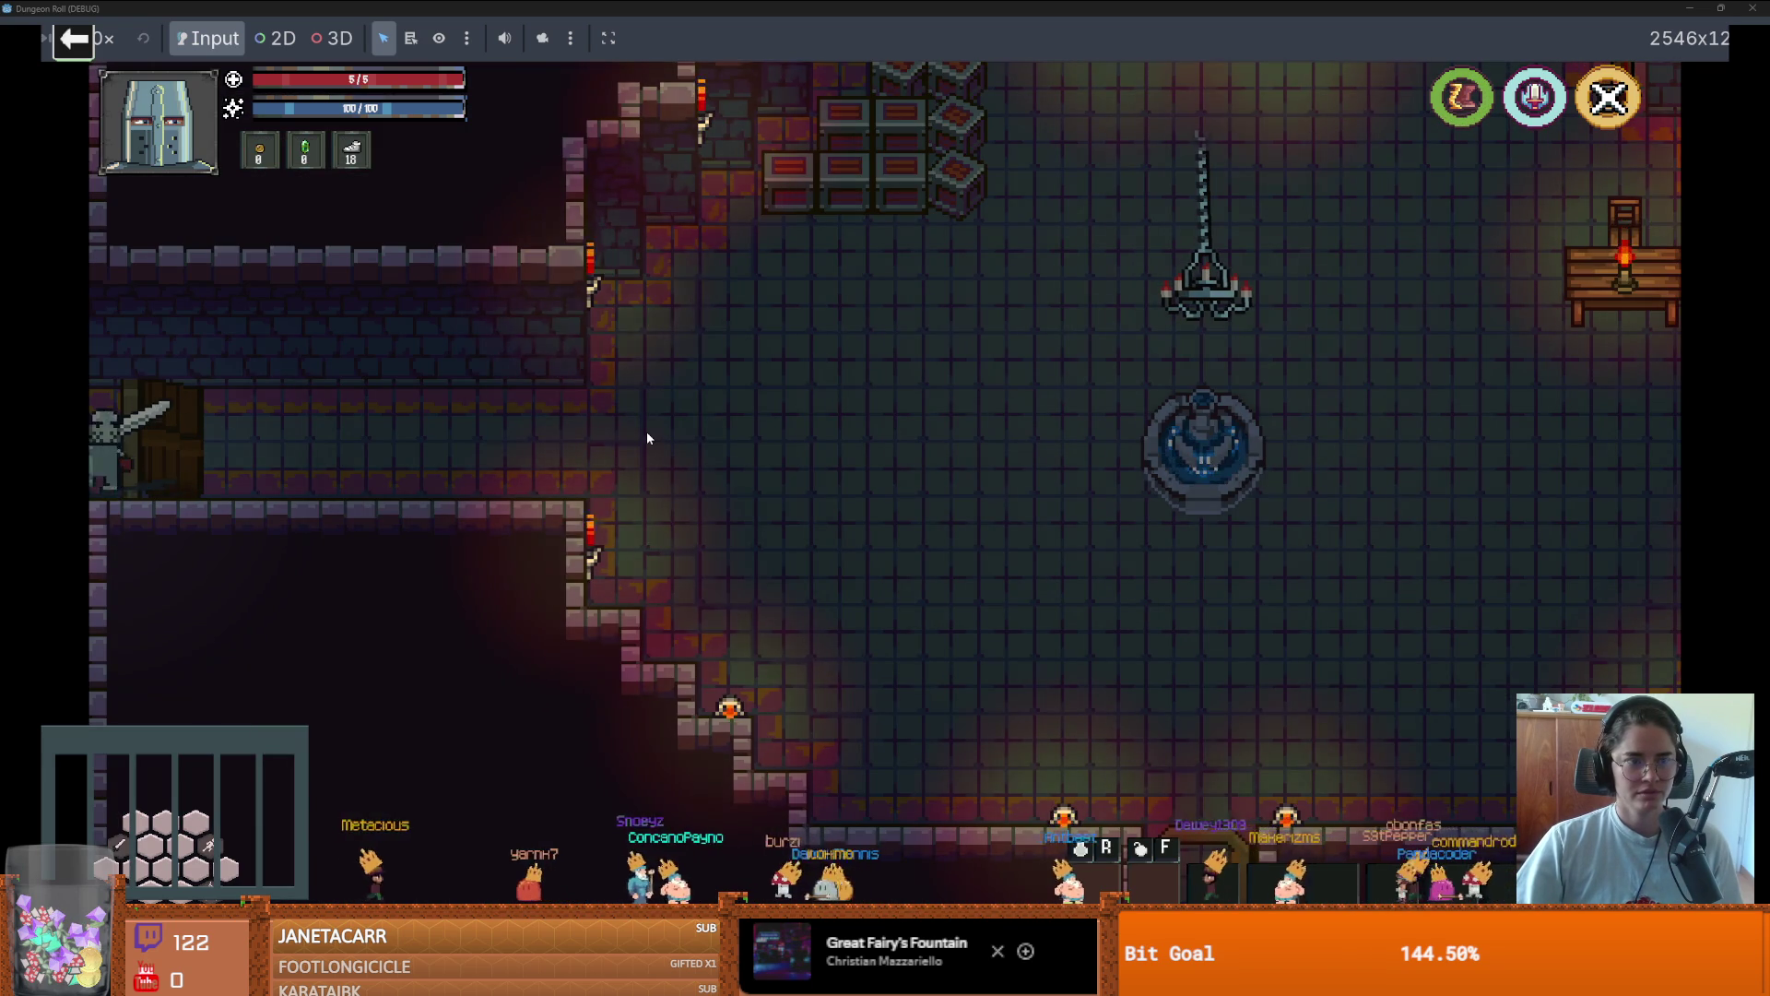
key("d")
key("a")
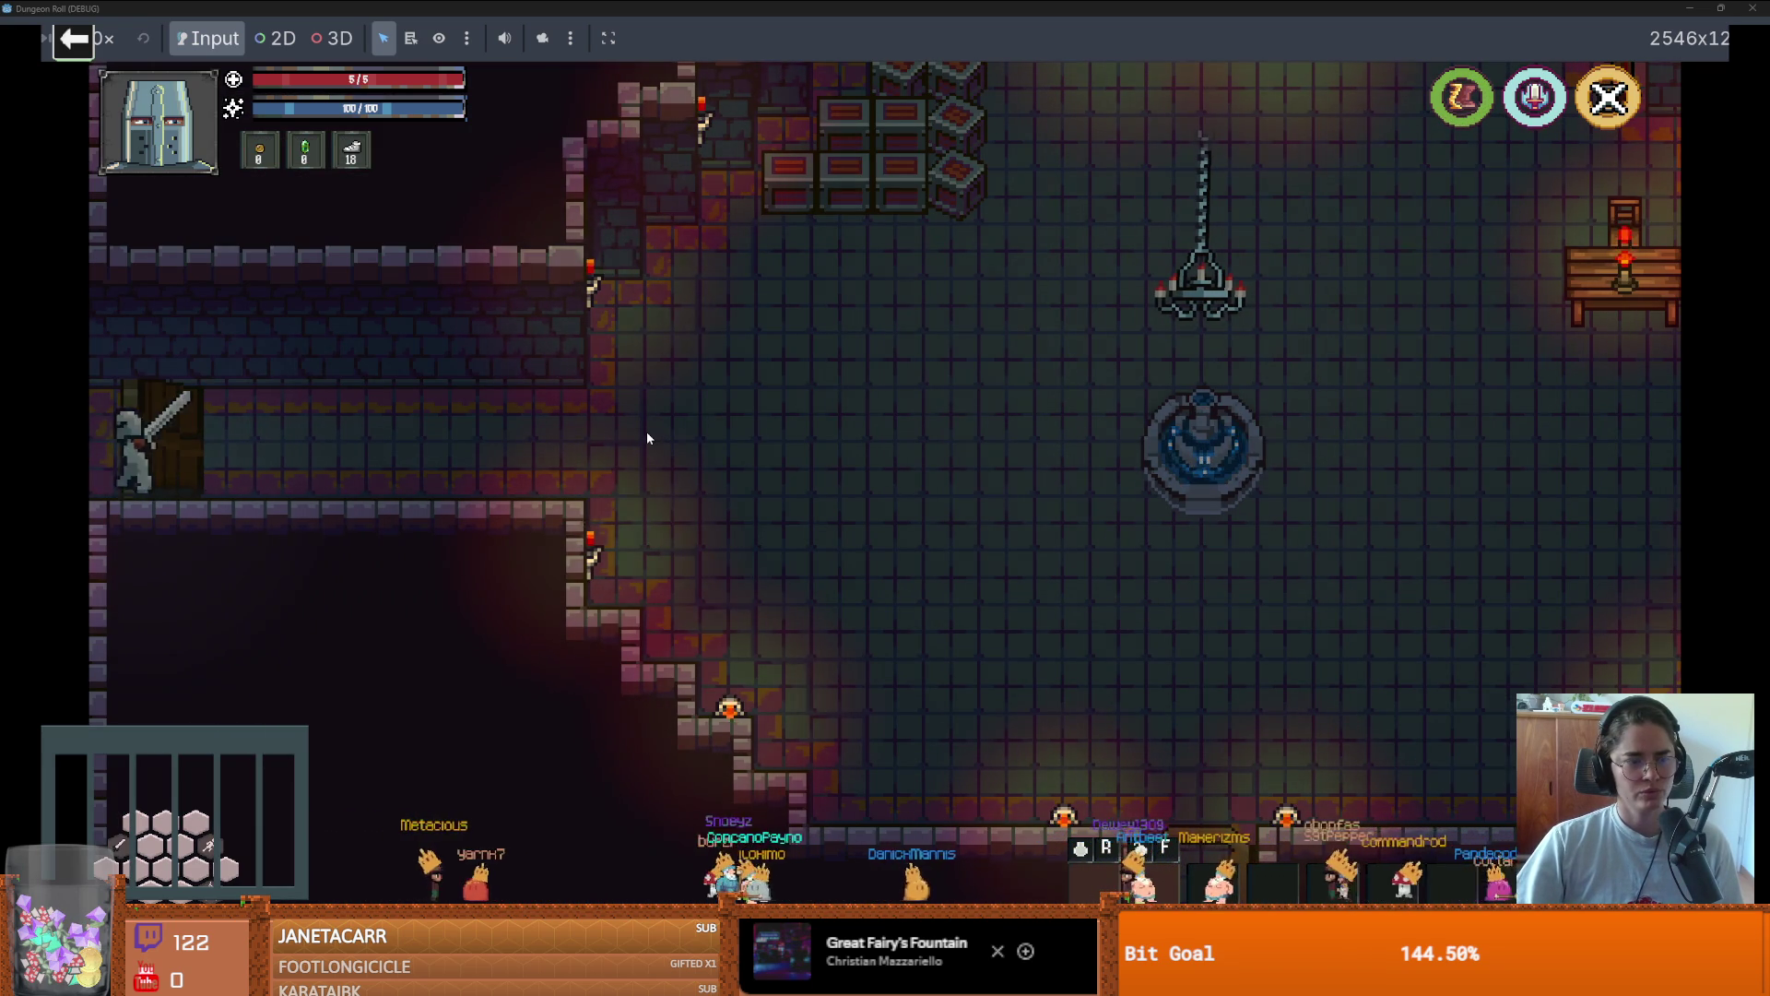
key("d")
key("a")
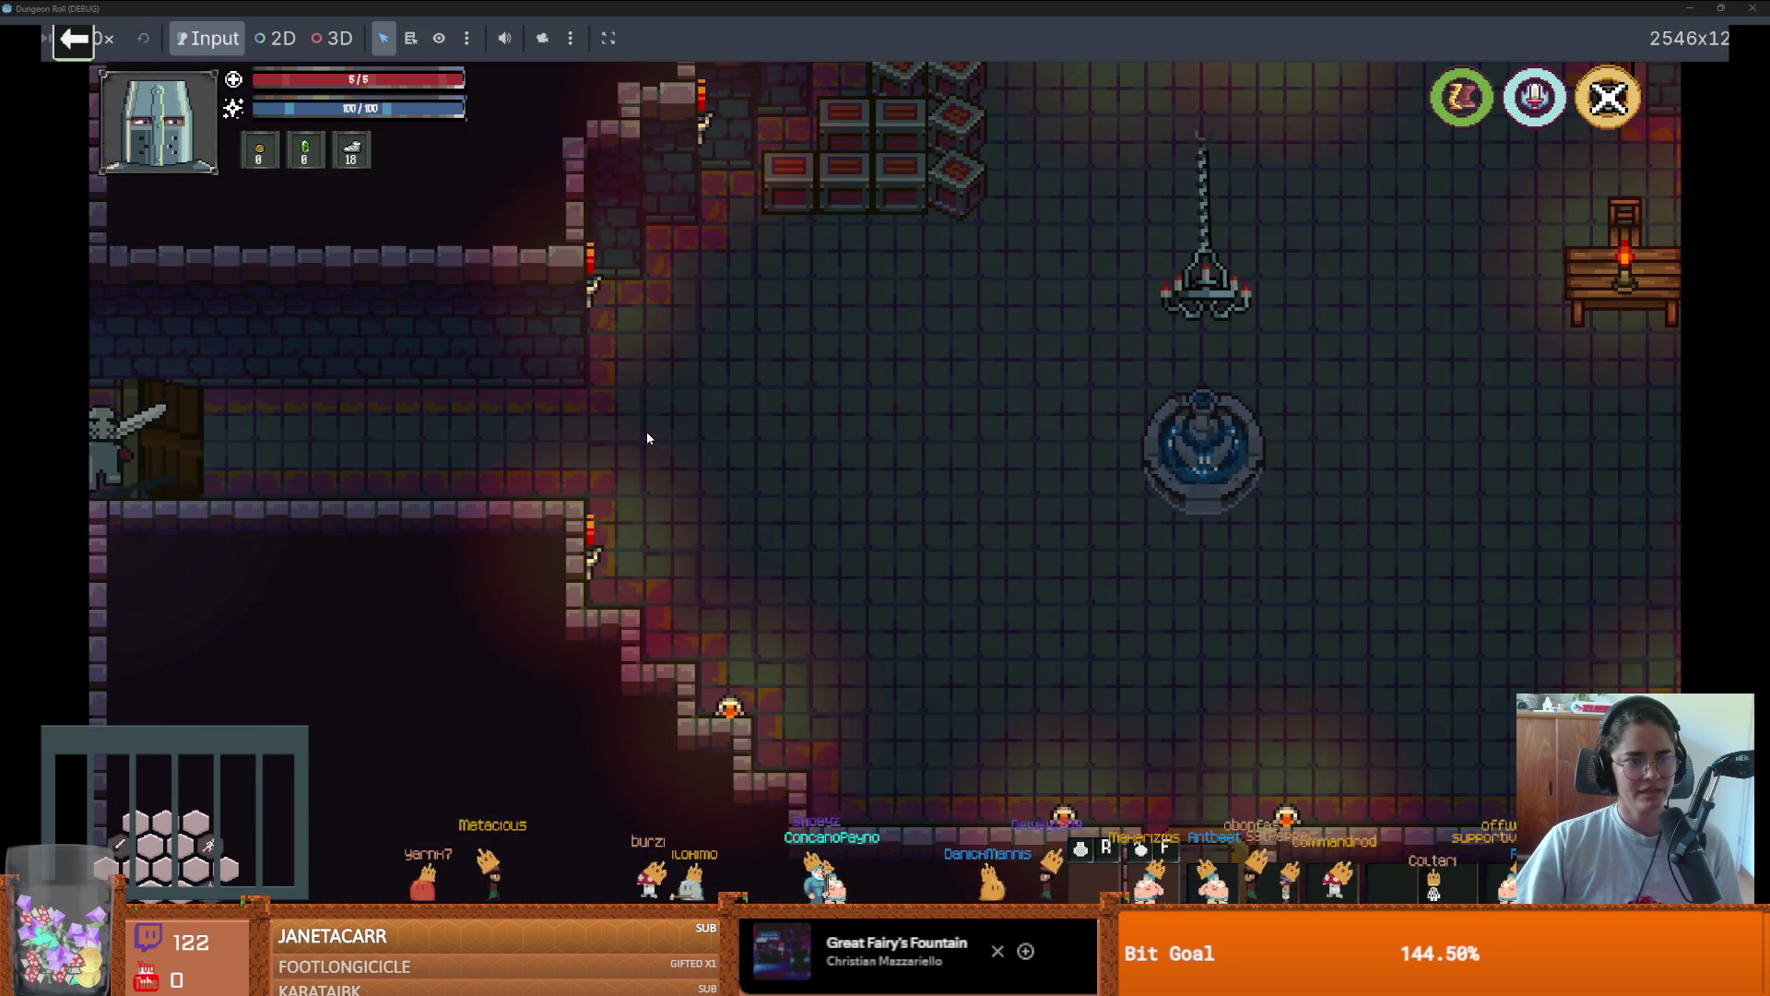
key("d")
key("d")
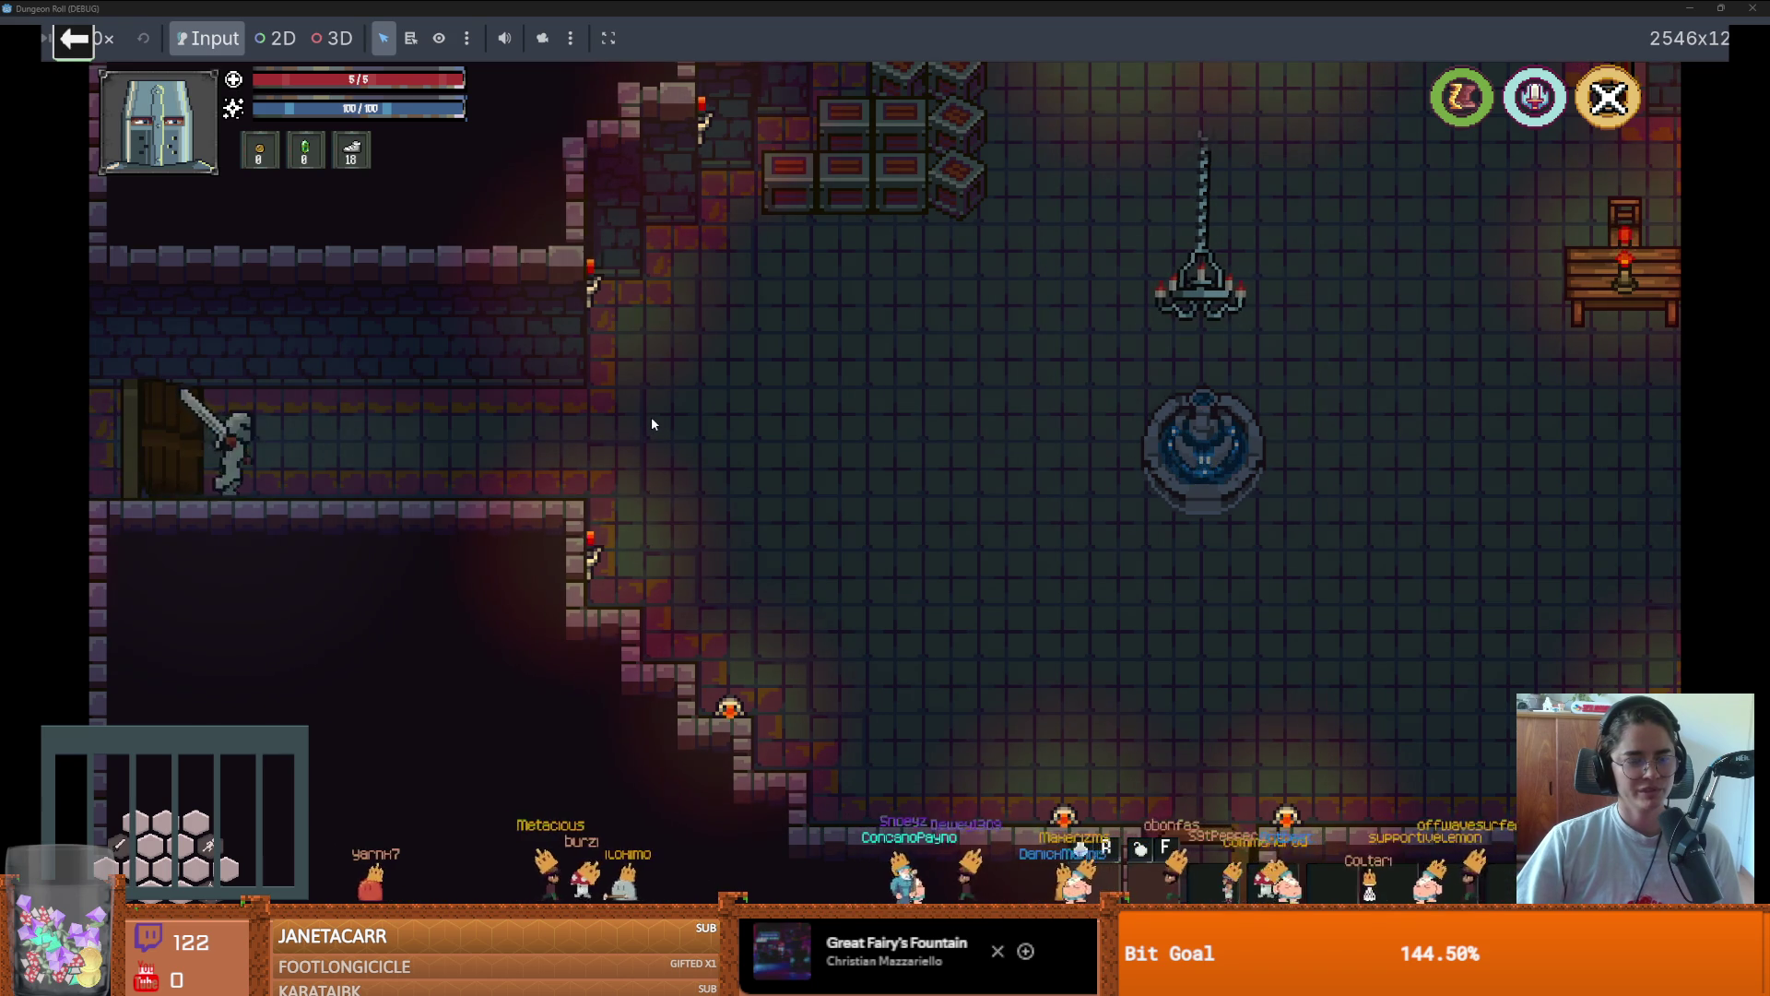
key("a")
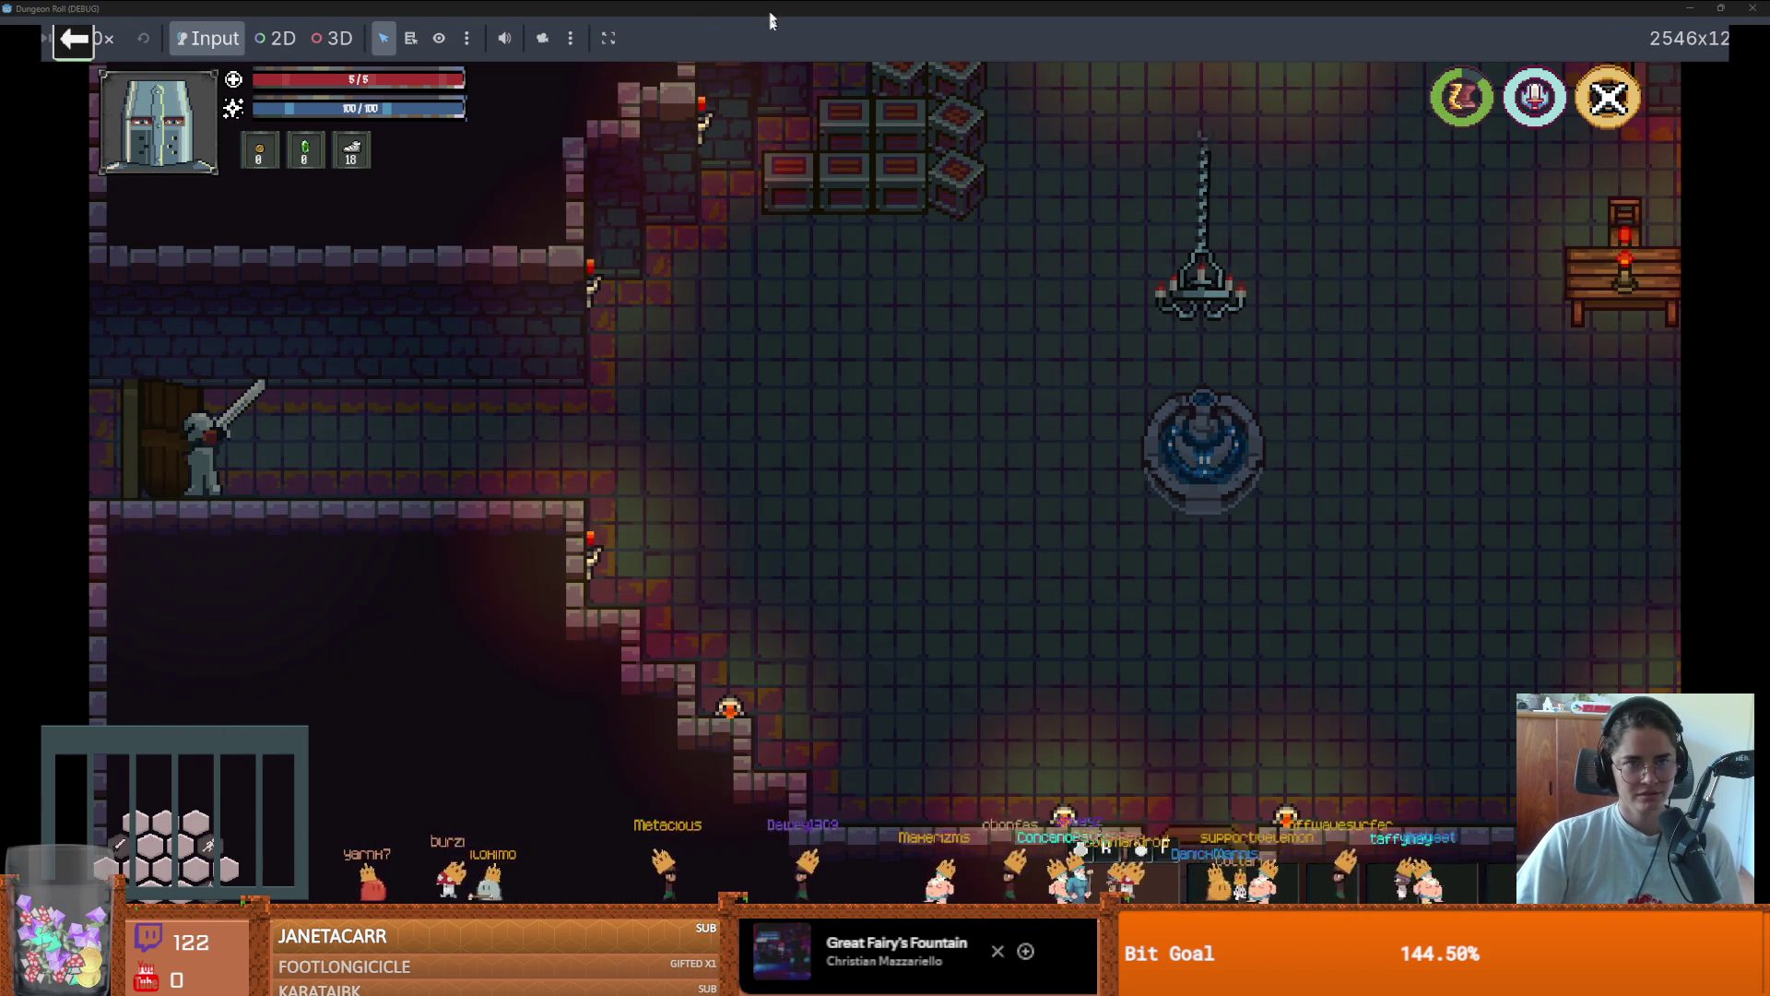
key("F8")
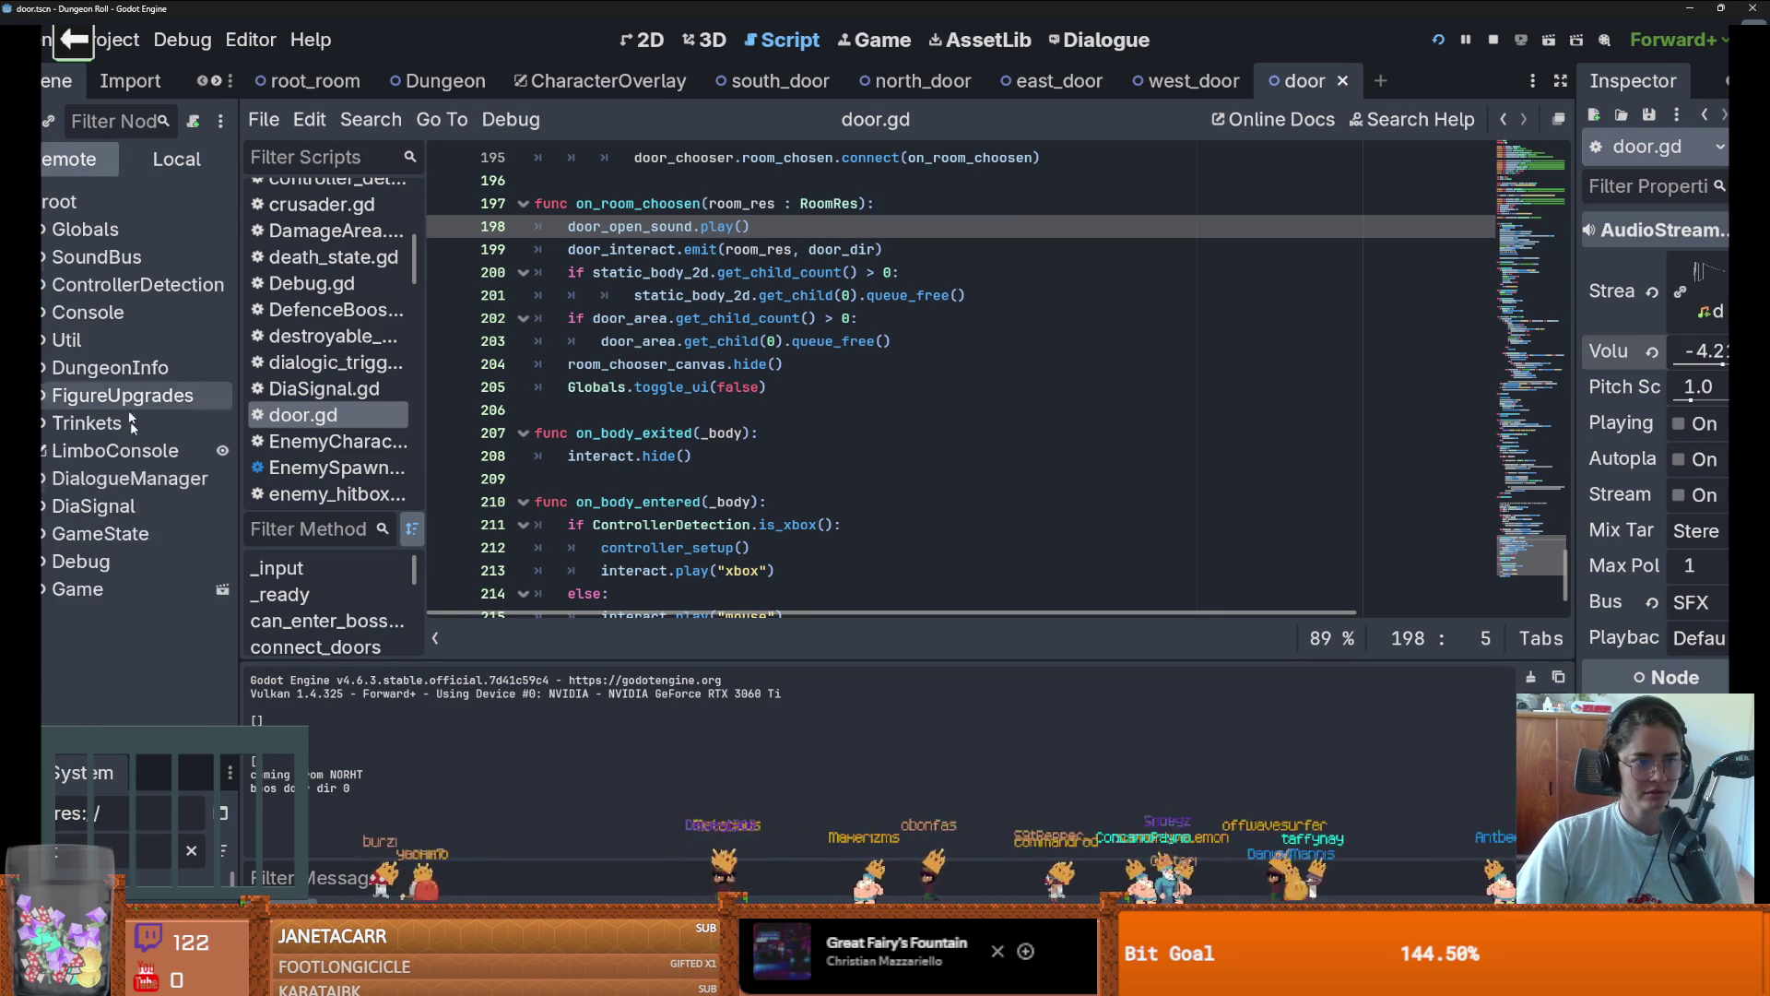
In the Remote live tree, expand Dungeon and RoomTilemapLayer, then select MonsterRoom27
left_click(81, 158)
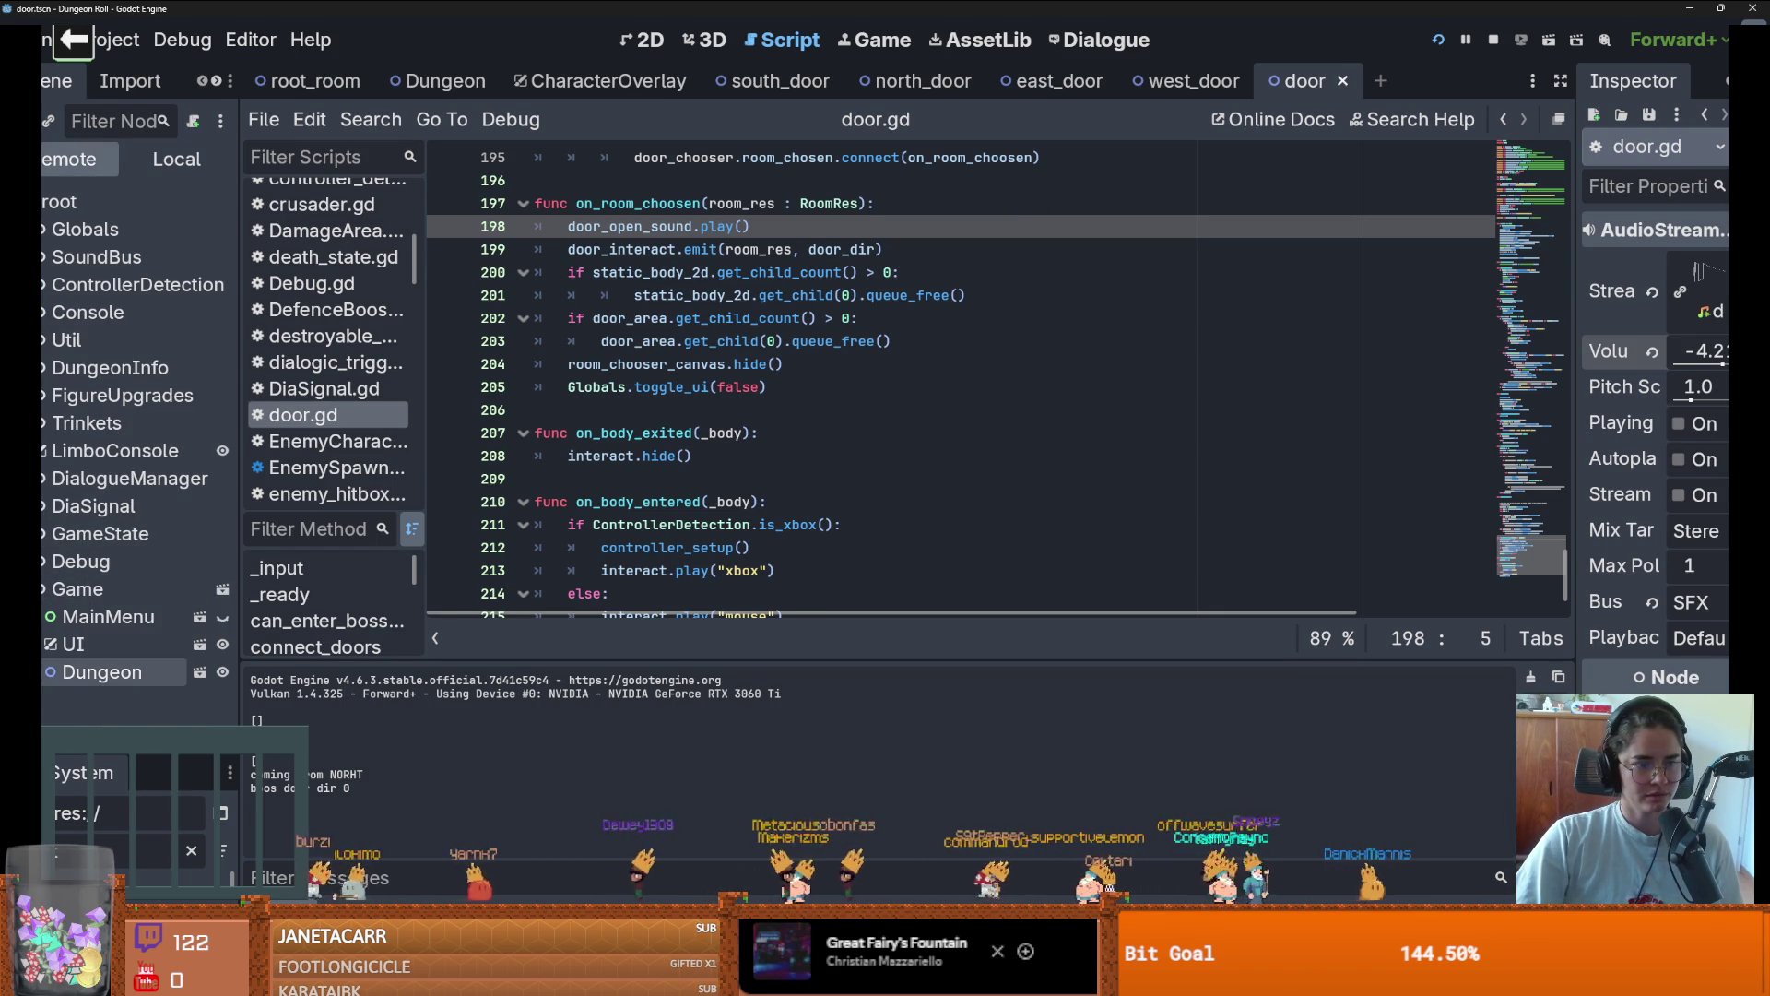
left_click(43, 671)
scroll(110, 553, "down", 4)
left_click(46, 397)
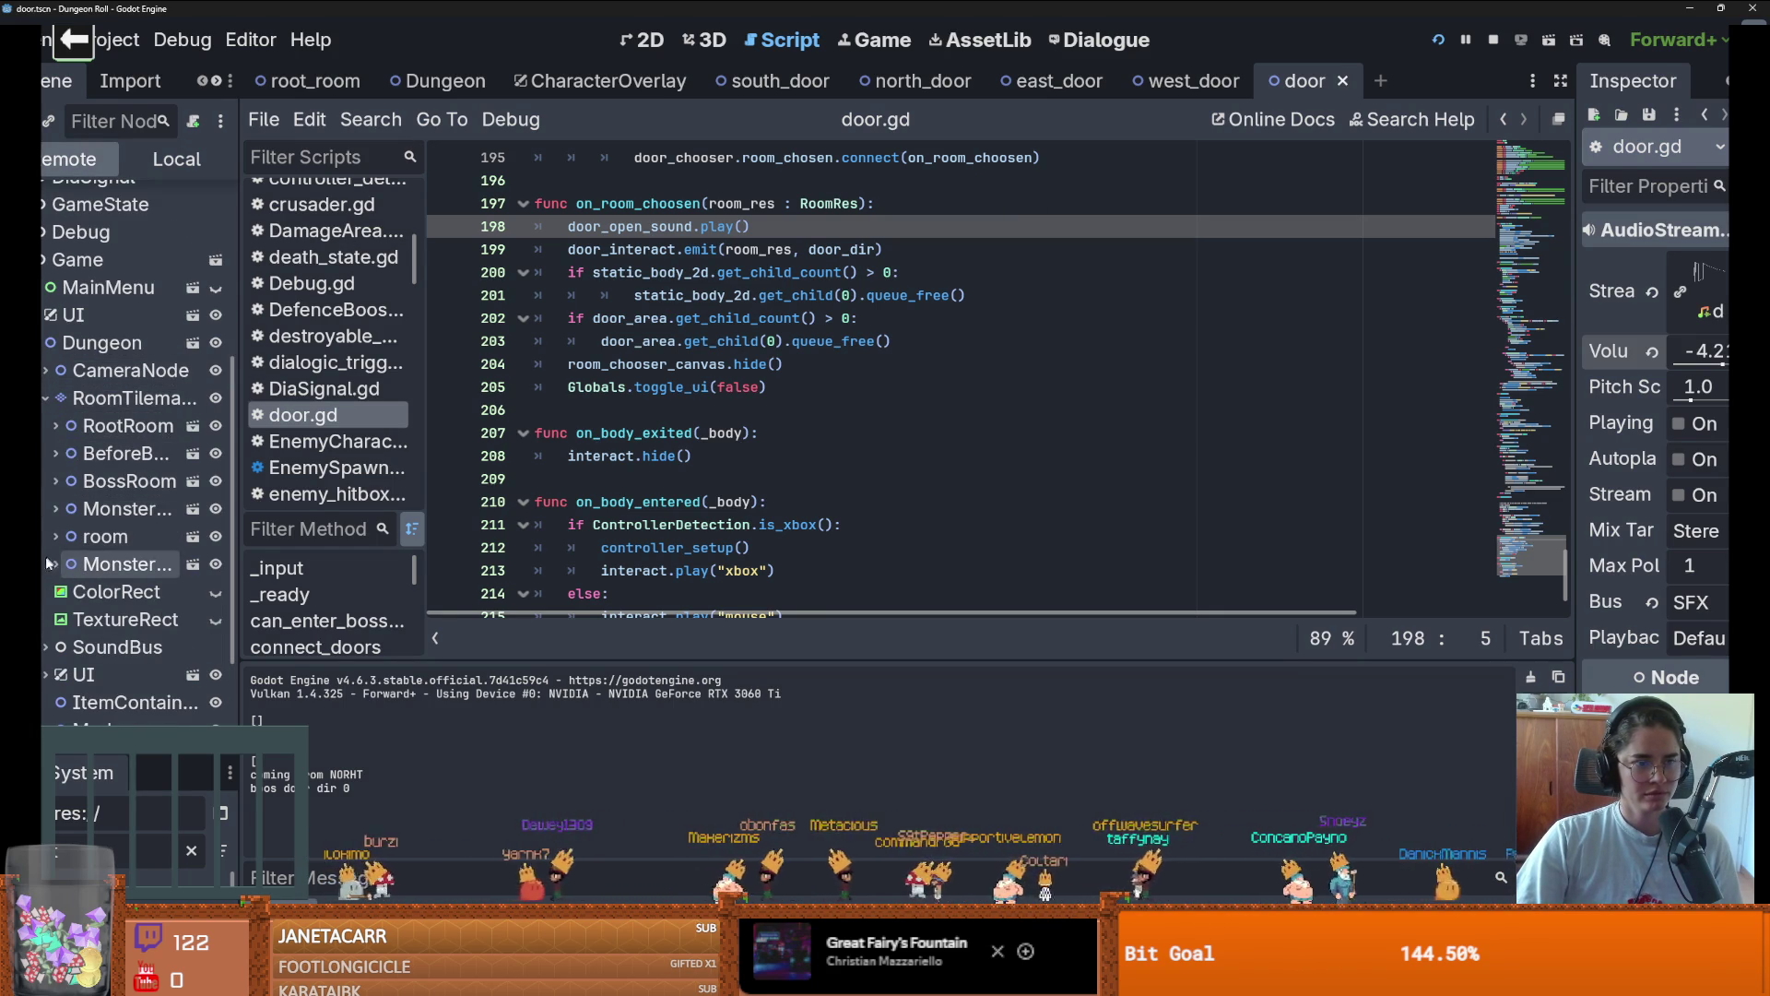
left_click_drag(240, 532, 391, 532)
left_click(166, 563)
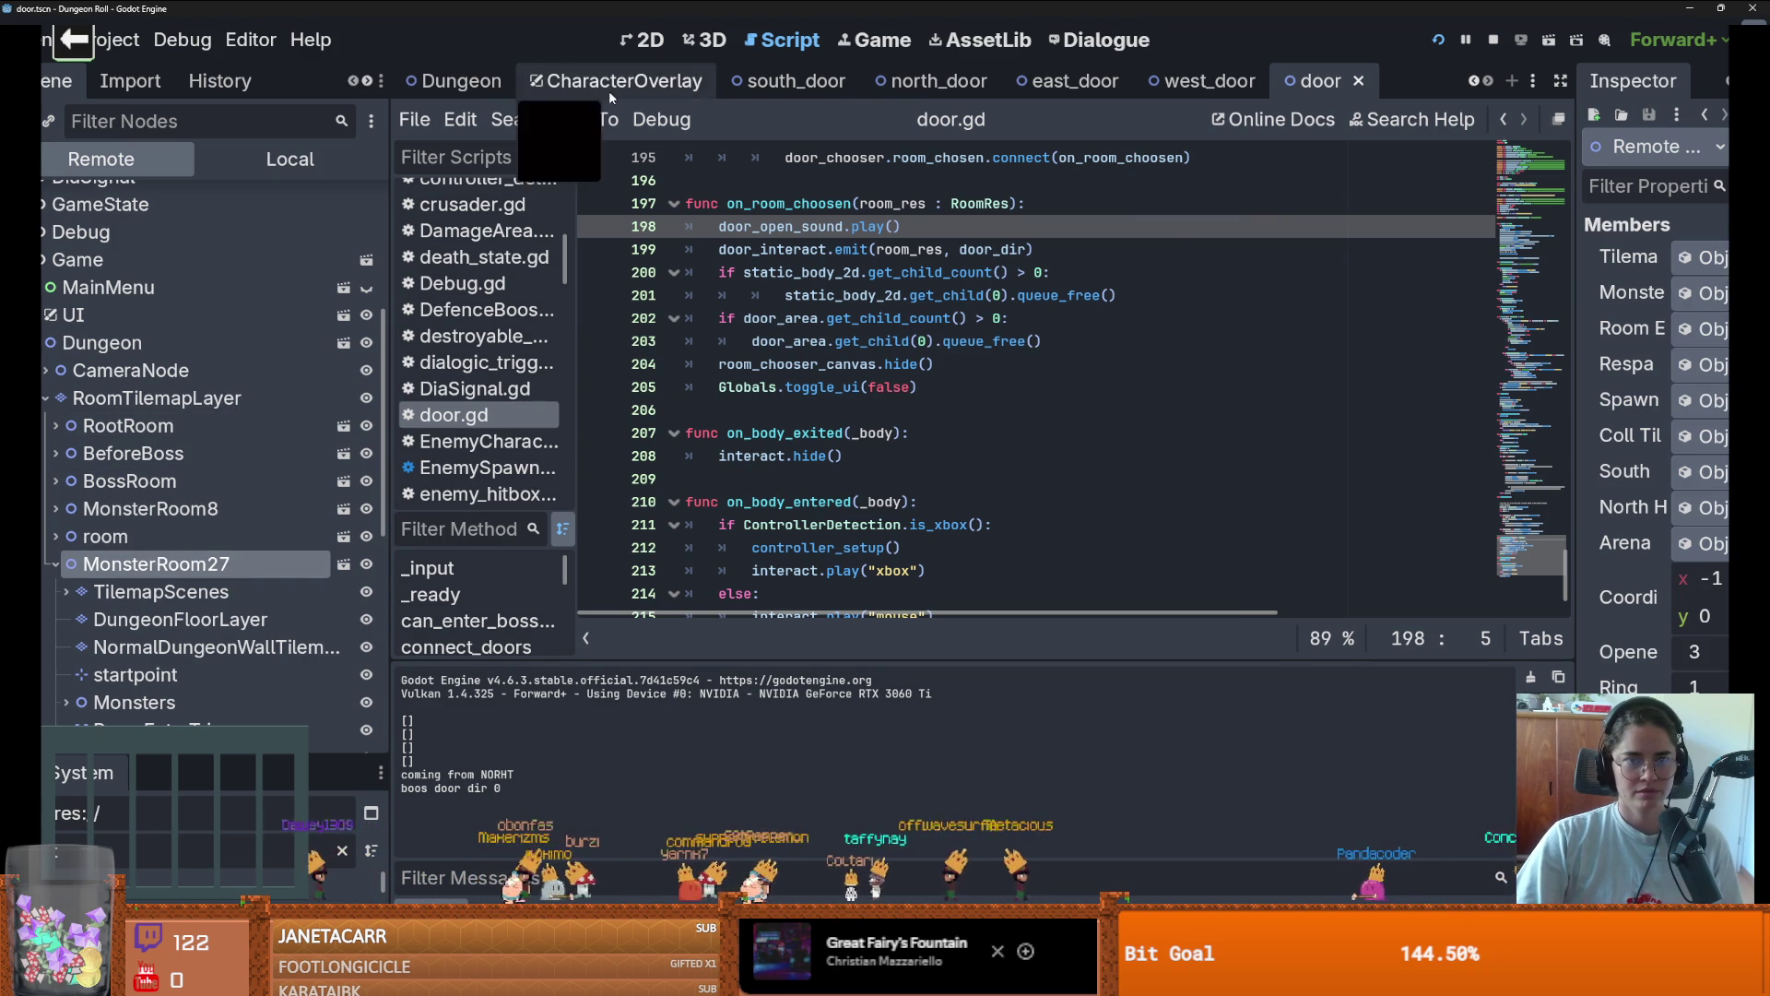
Check the room's wall tilemap layer, reselect MonsterRoom27, and widen the Inspector to read full property names
scroll(203, 443, "down", 5)
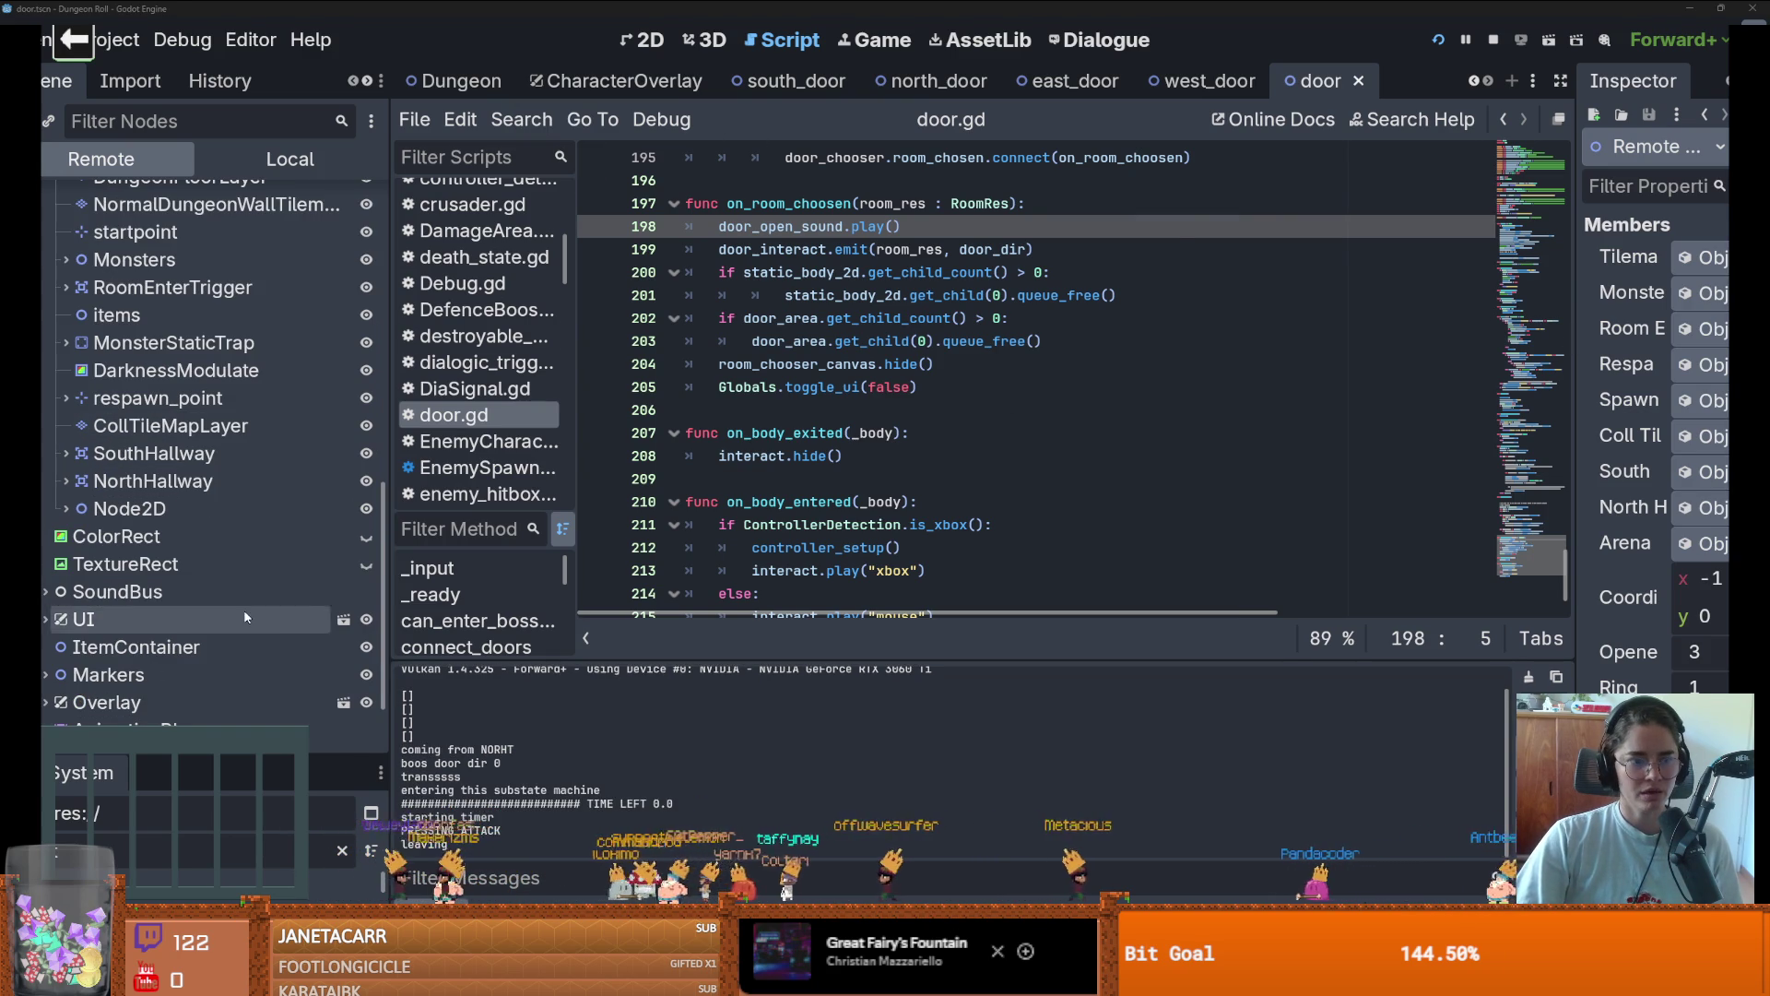
scroll(260, 488, "up", 4)
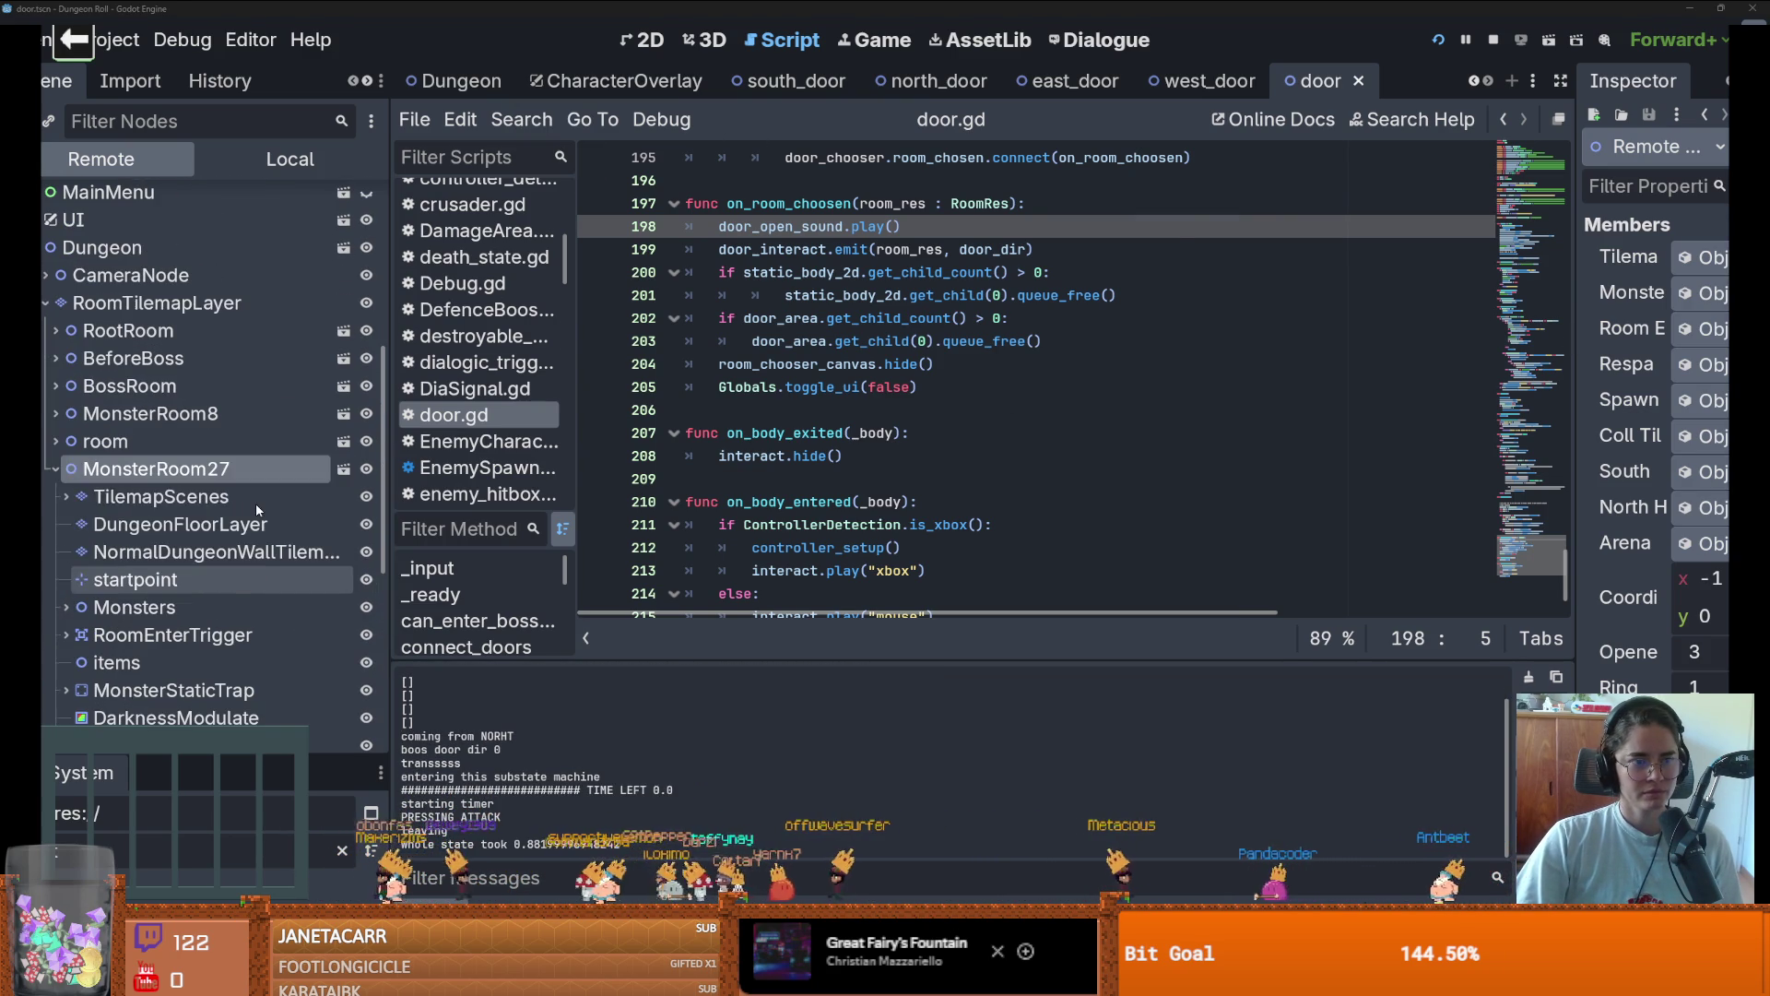
left_click(212, 551)
left_click(136, 480)
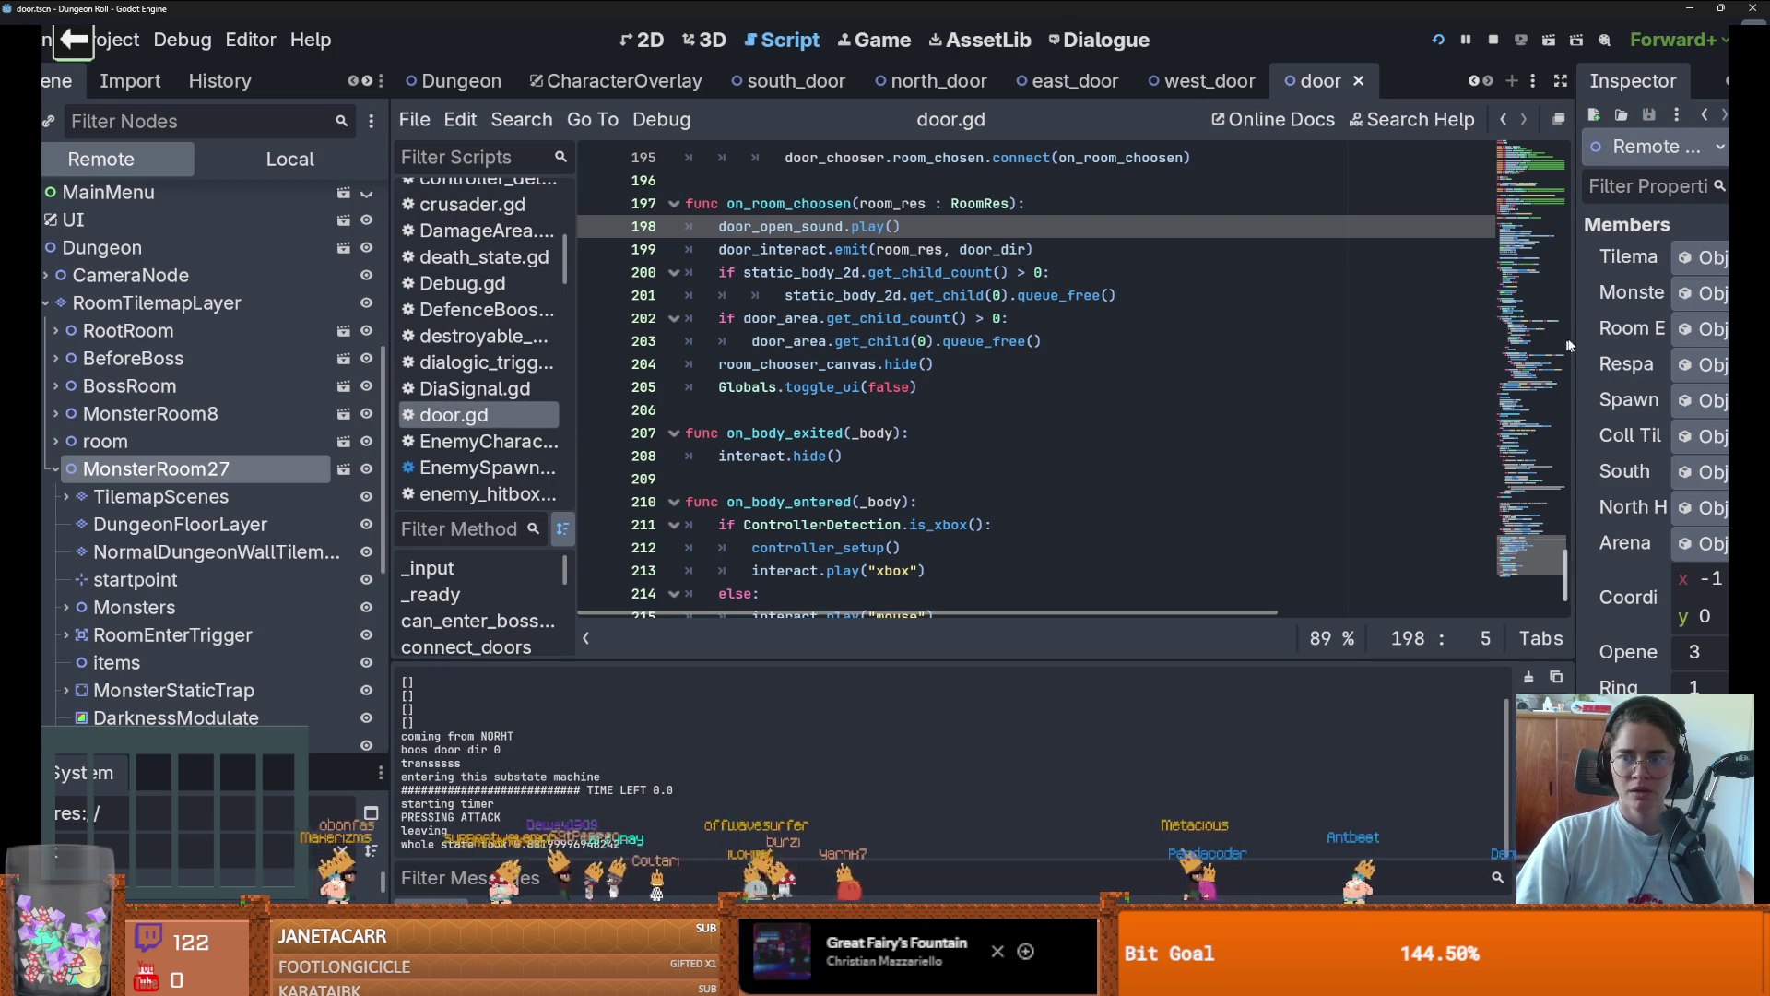
left_click_drag(1568, 345, 1097, 369)
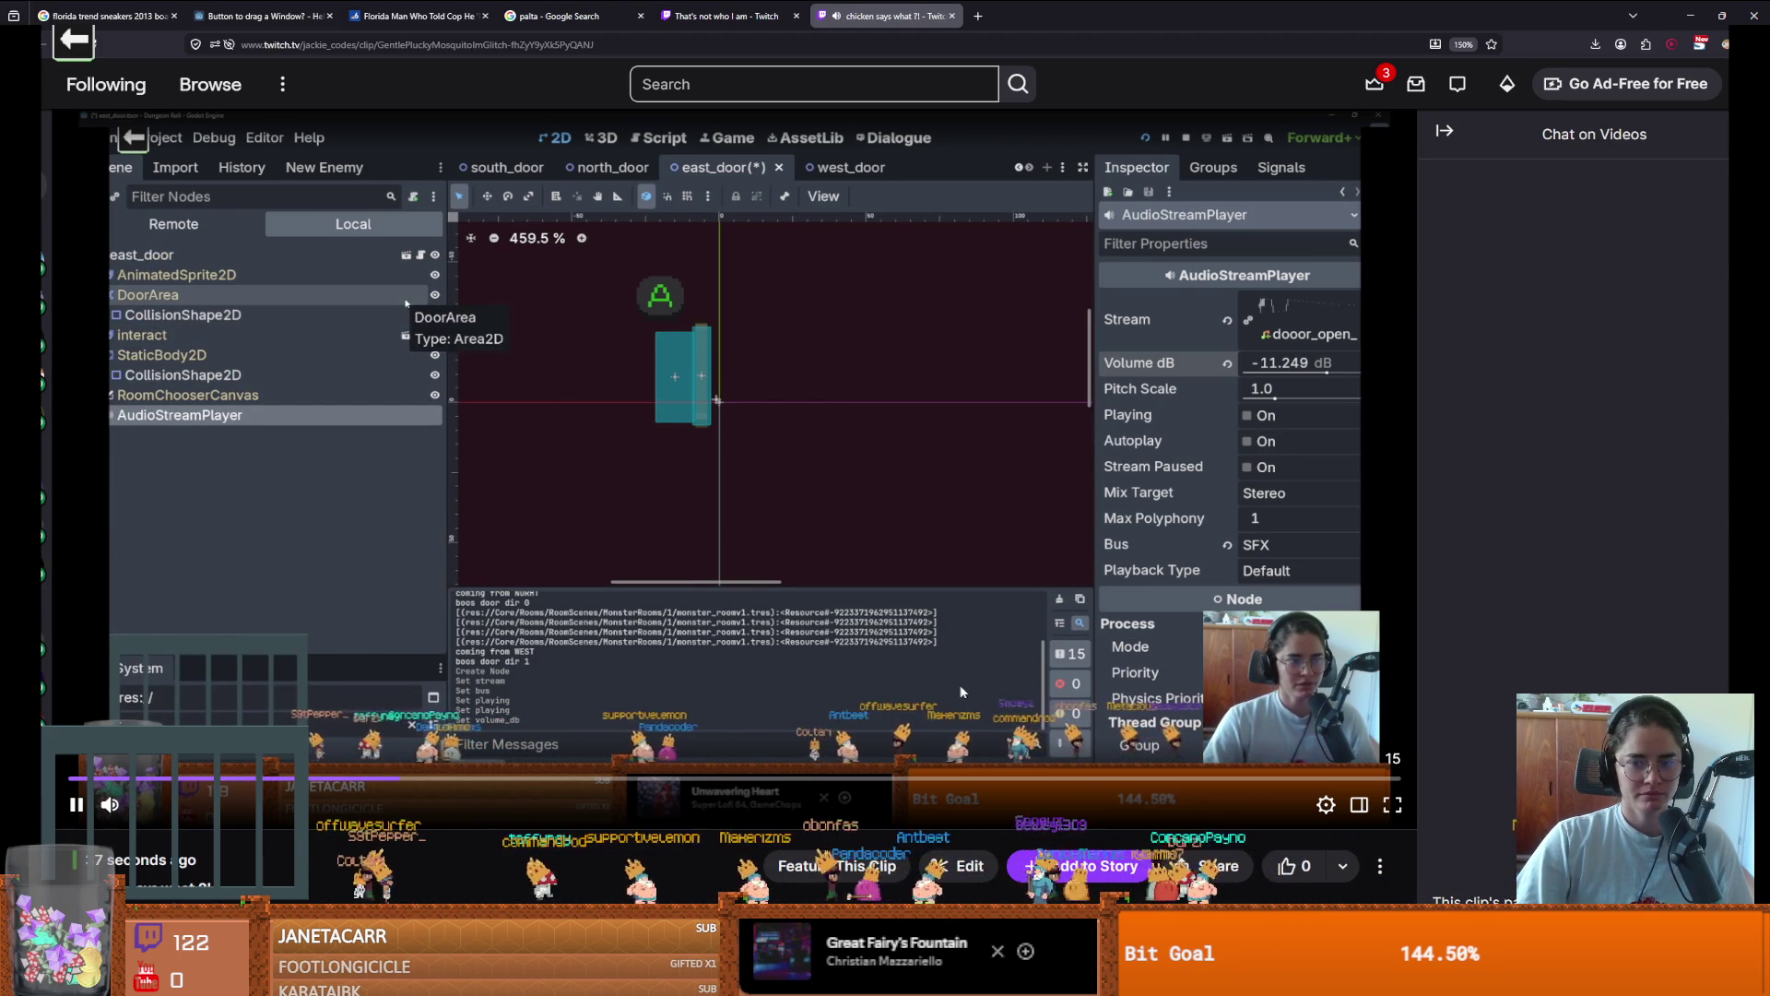
Pause the Twitch clip playing in the browser
left_click(881, 650)
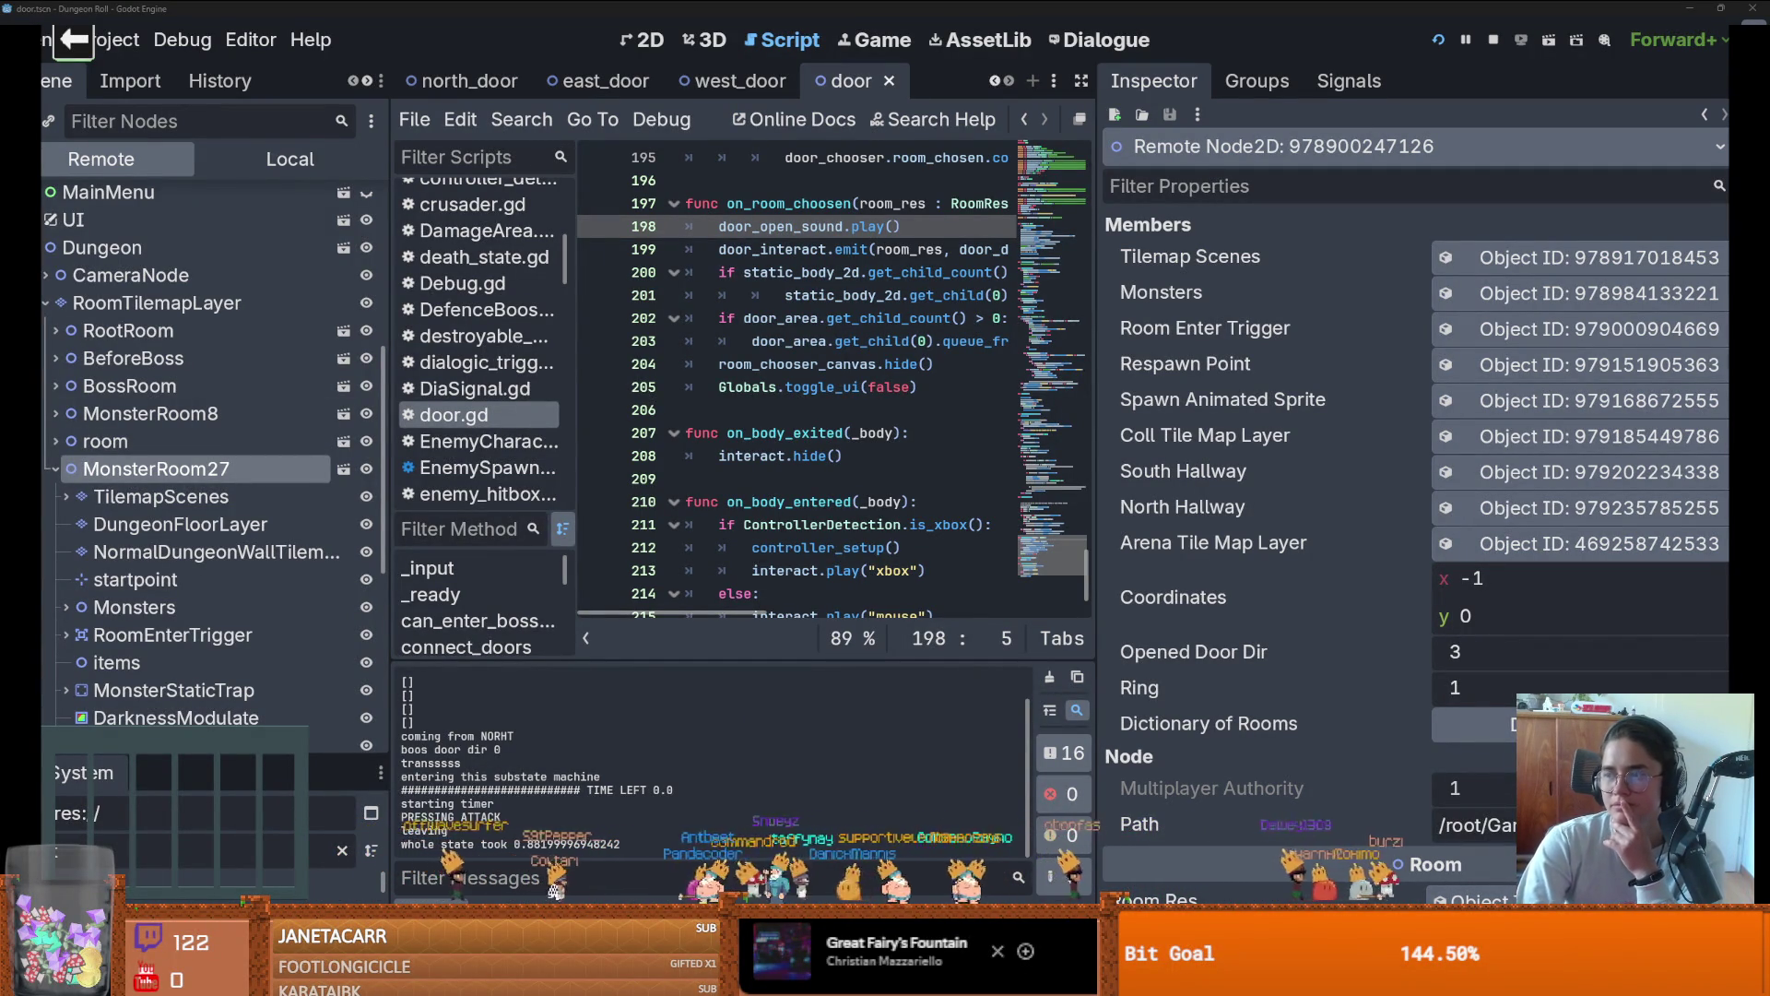
Switch to Firefox for the YouTube Game of Thrones rap battle video
key("alt+Tab")
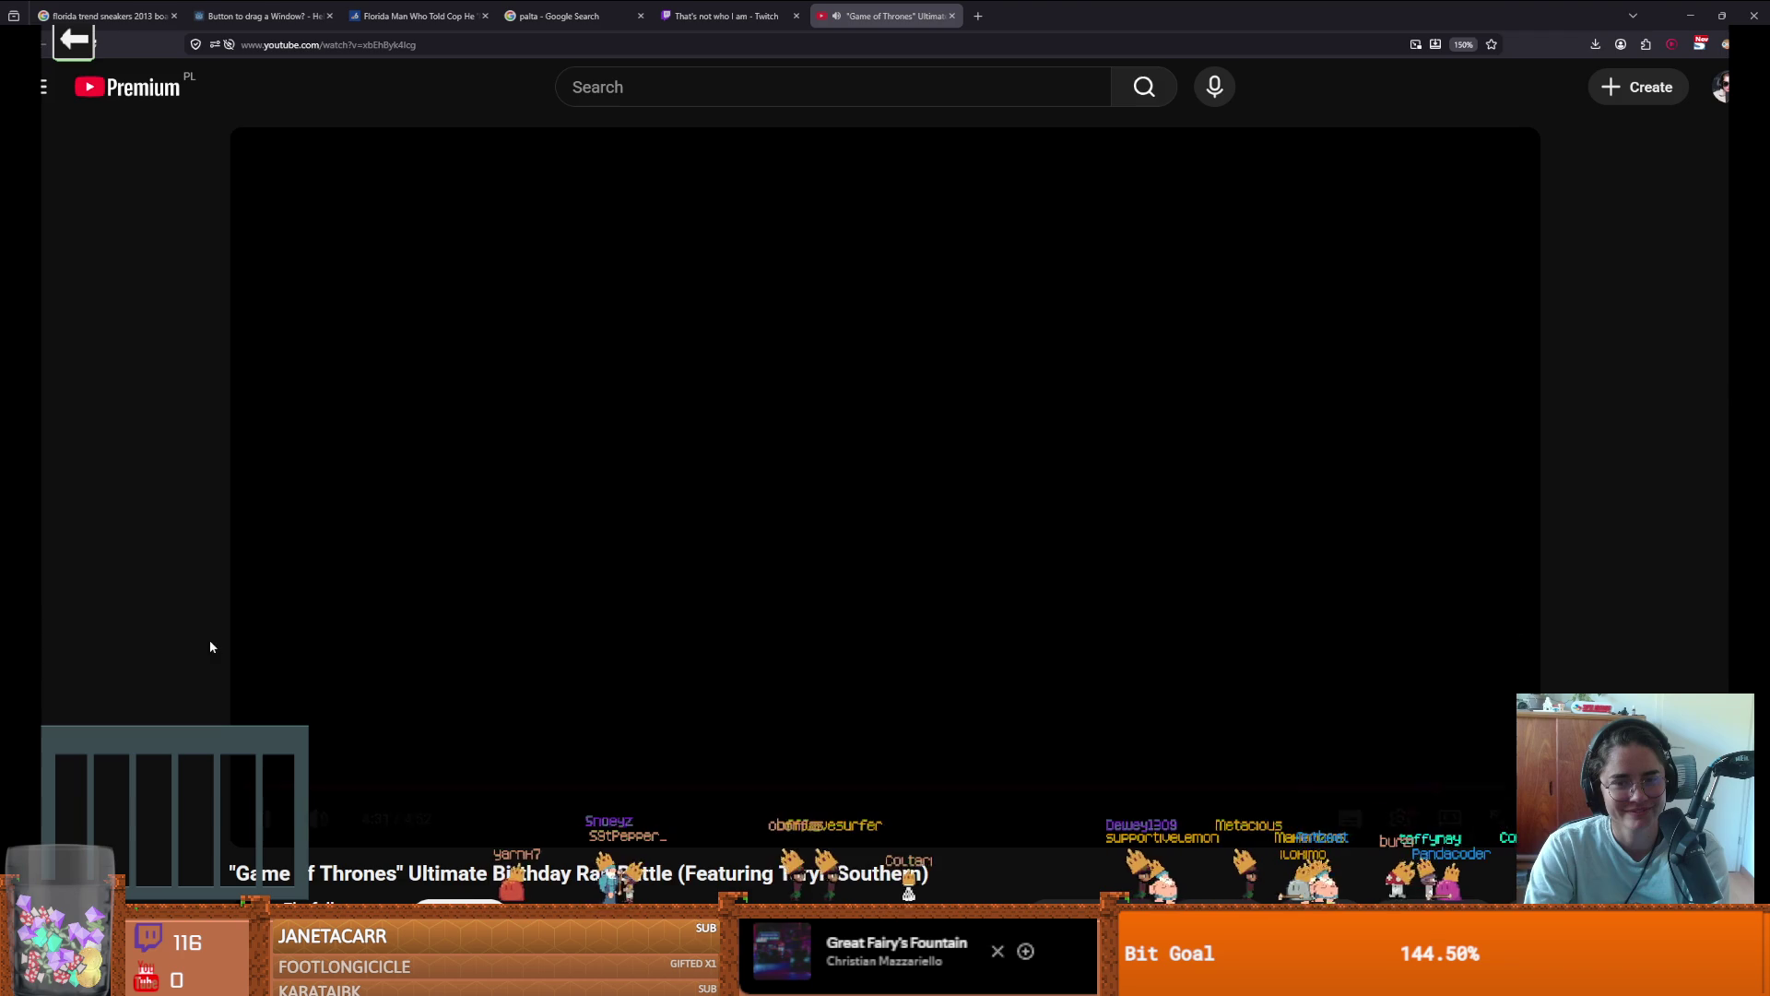
Pause the YouTube rap battle video and return to the Godot editor
left_click(404, 631)
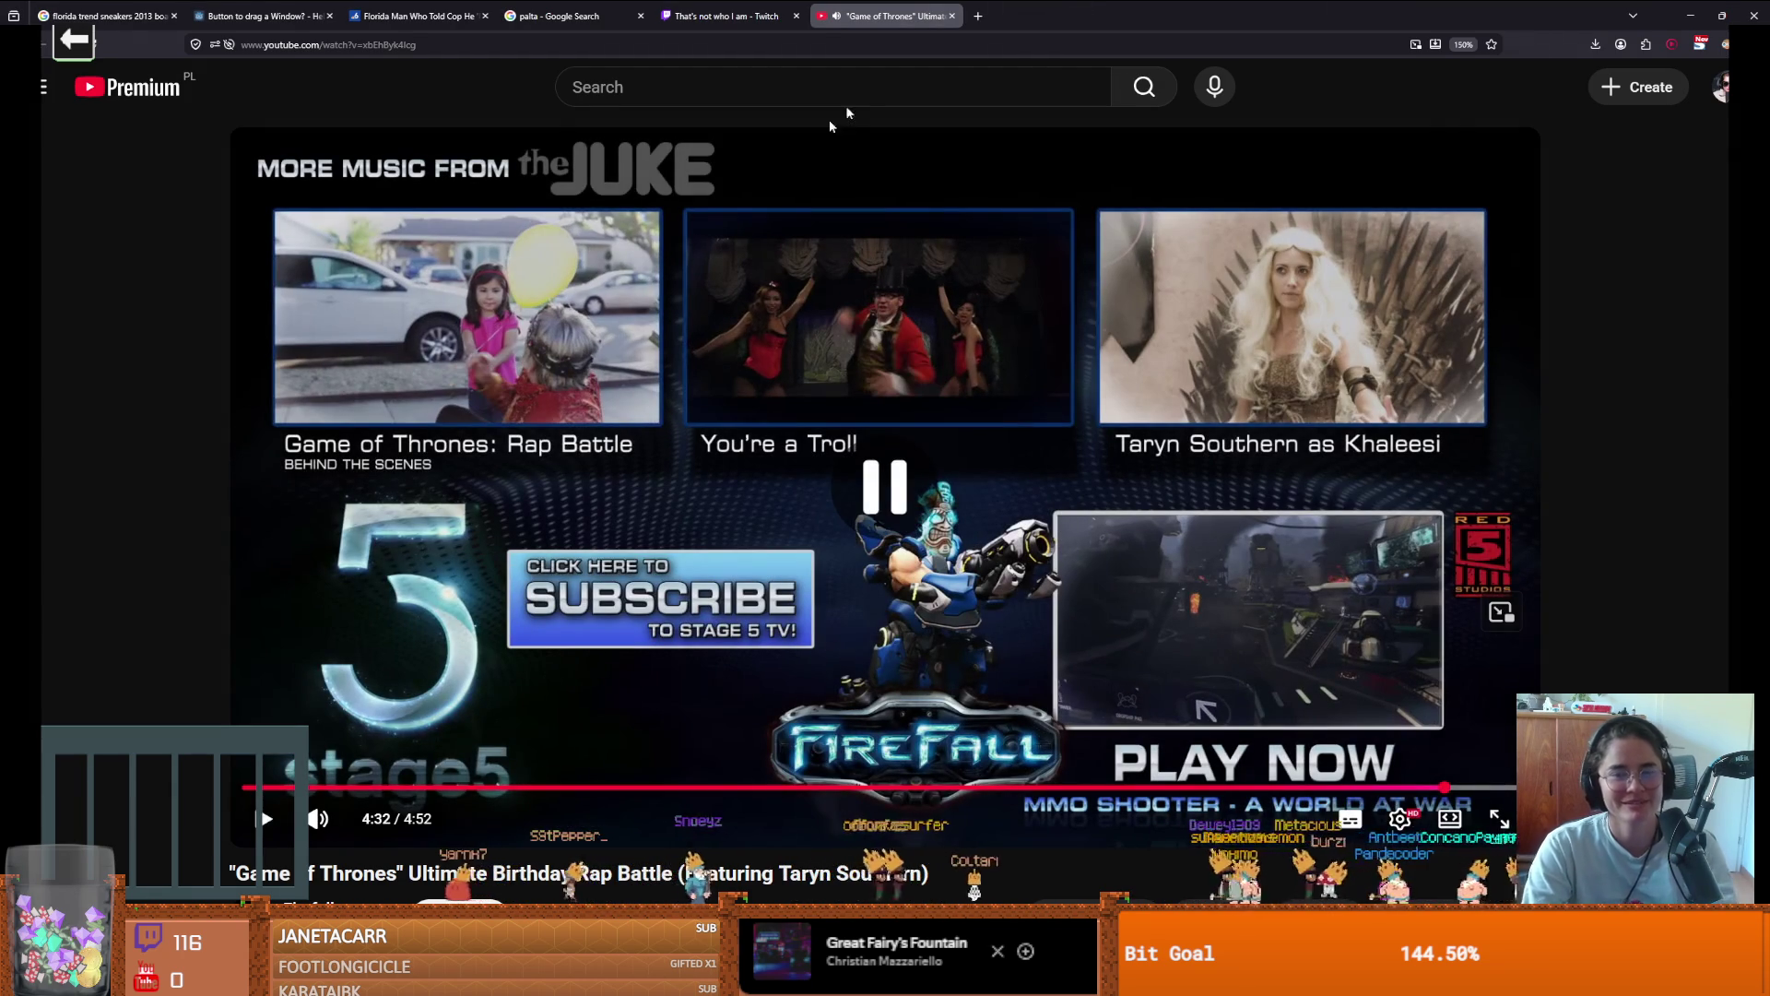
key("alt+Tab")
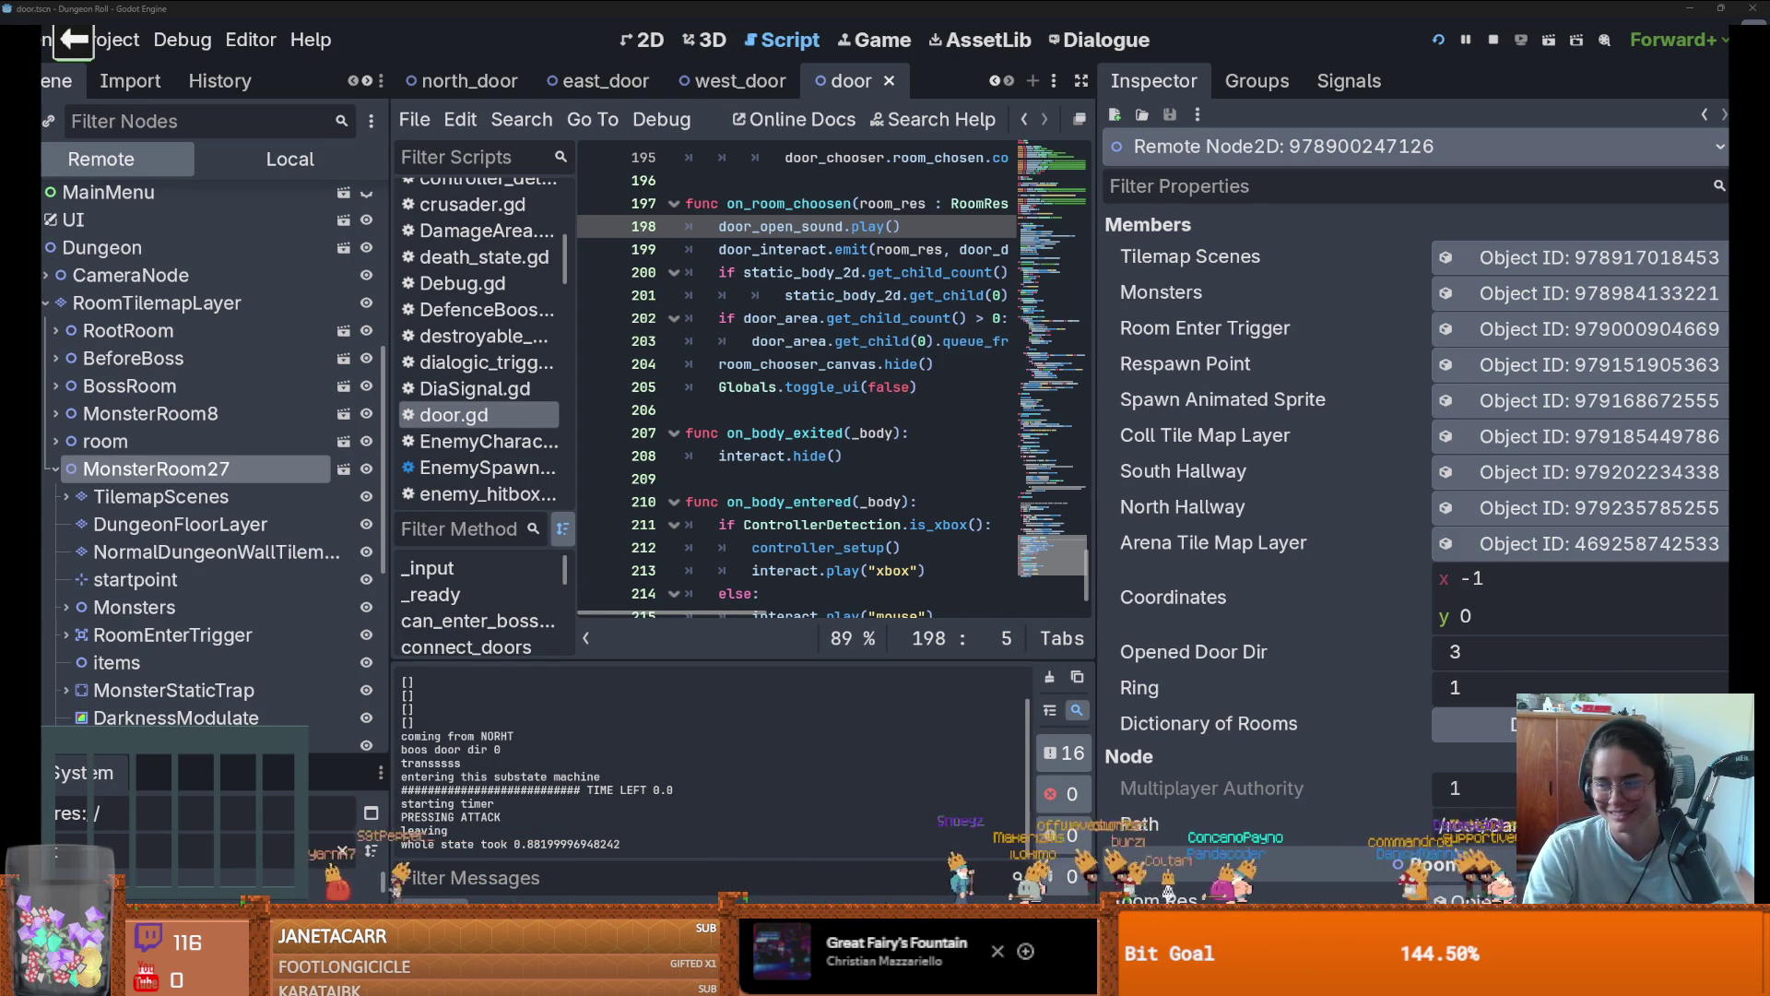
Save with Ctrl+S and narrow the Inspector back to its normal width
left_click(977, 478)
key("ctrl+s")
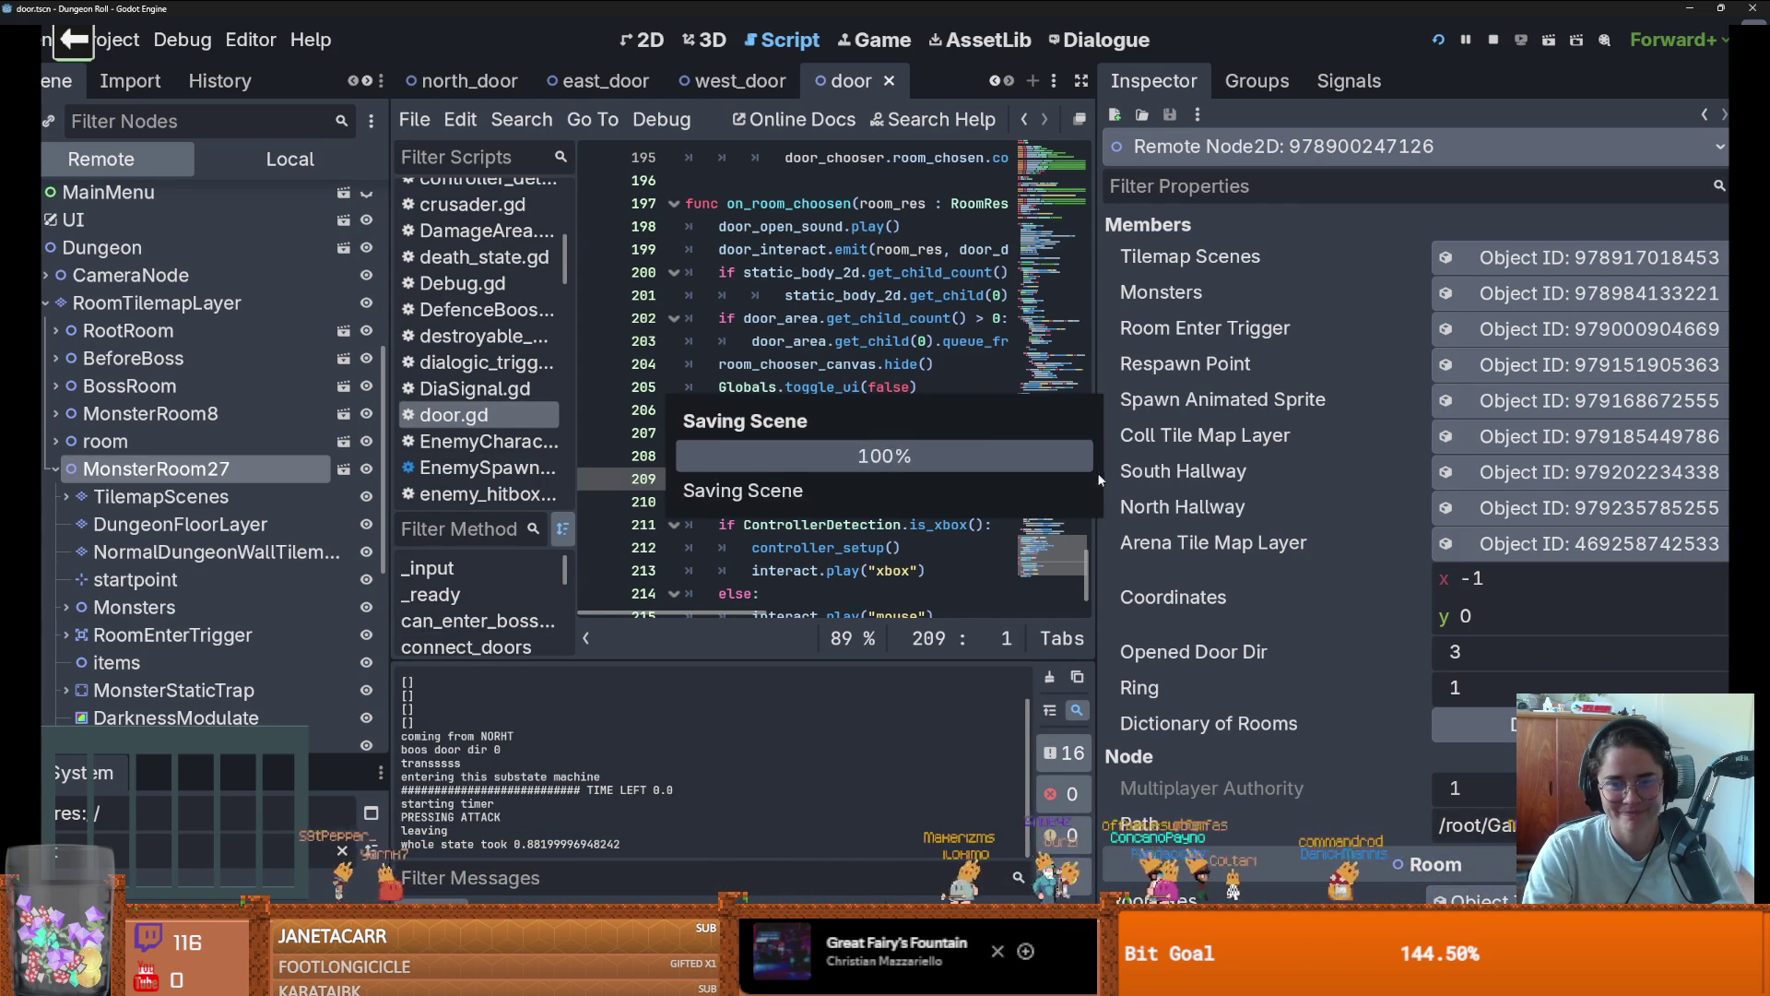
left_click_drag(1097, 472, 1572, 476)
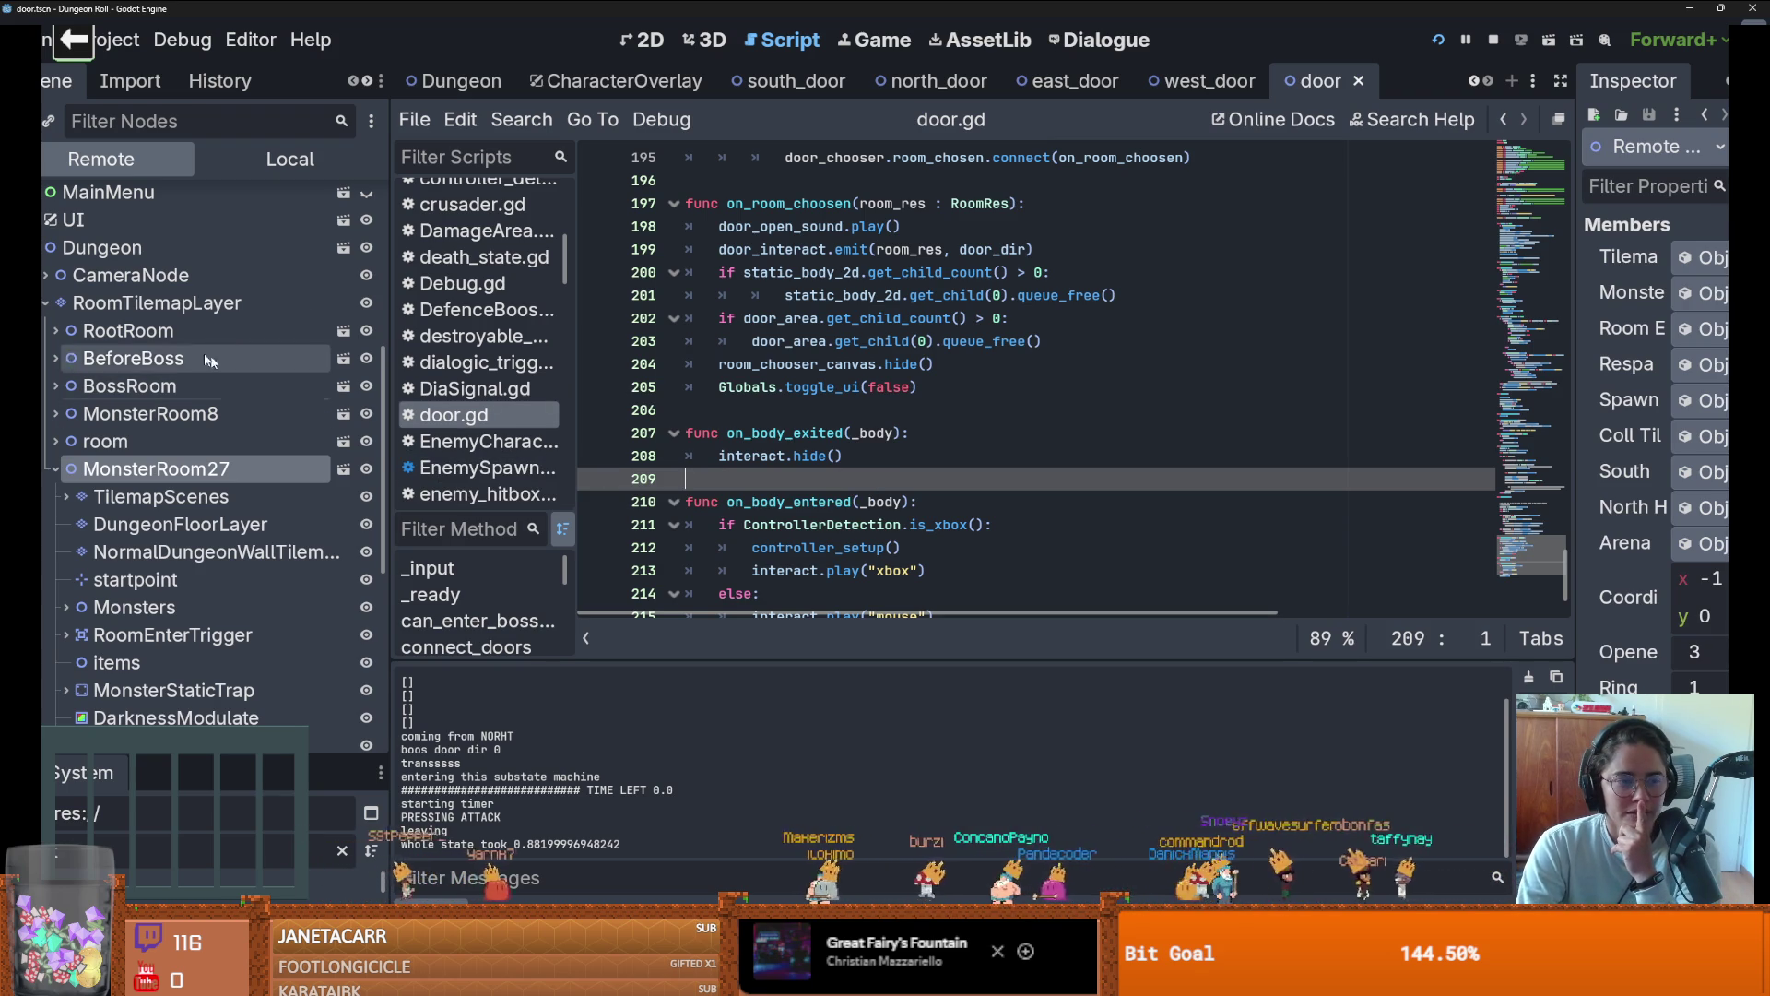
Switch to the 2D workspace and re-expand Dungeon in the Remote tree down to MonsterRoom27
left_click(41, 256)
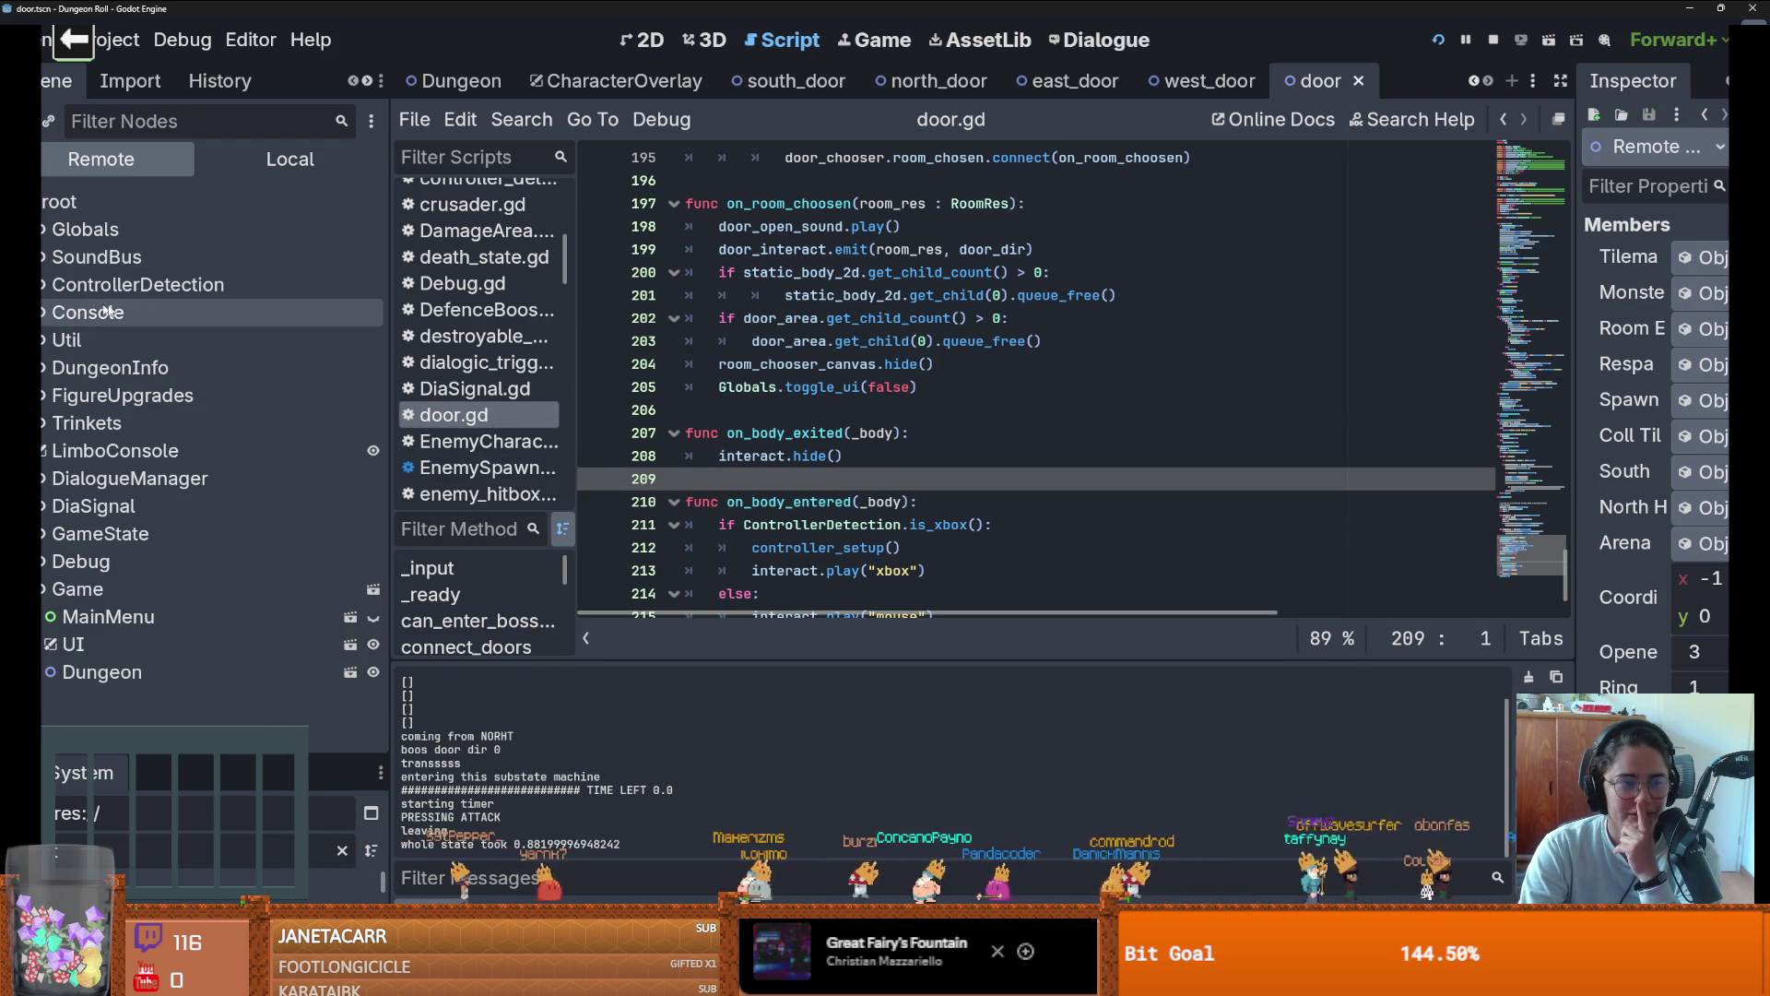
left_click(649, 44)
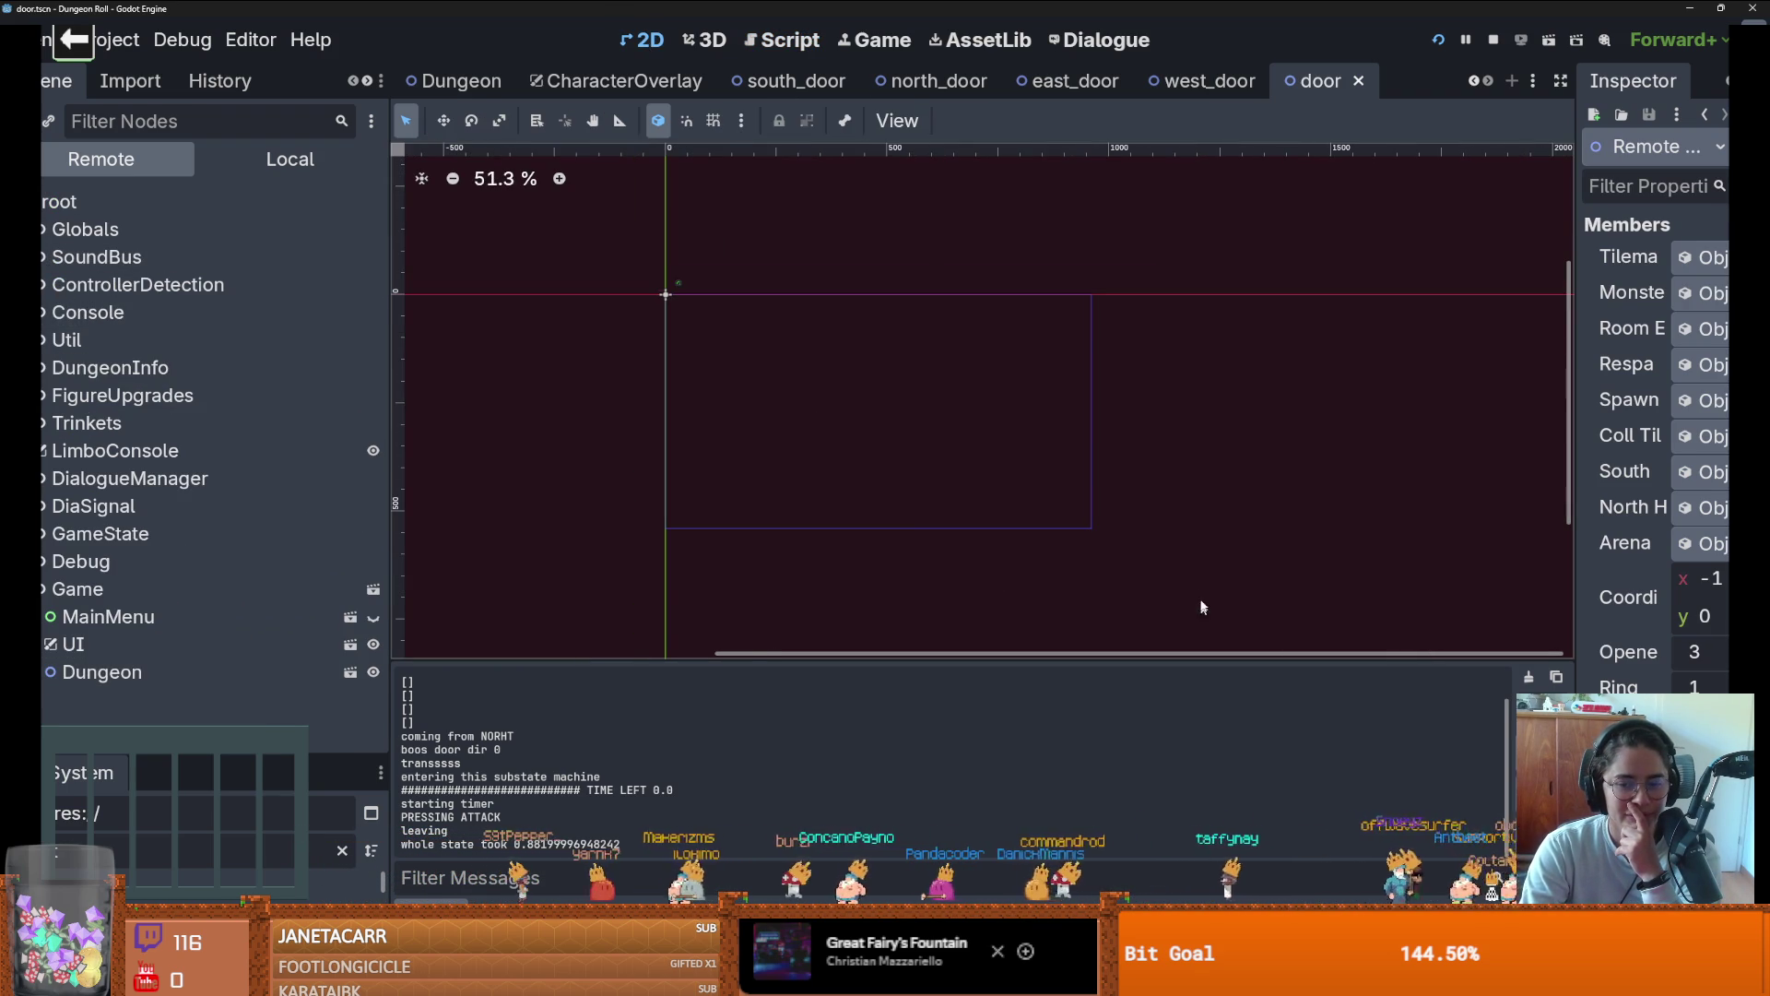
left_click(44, 672)
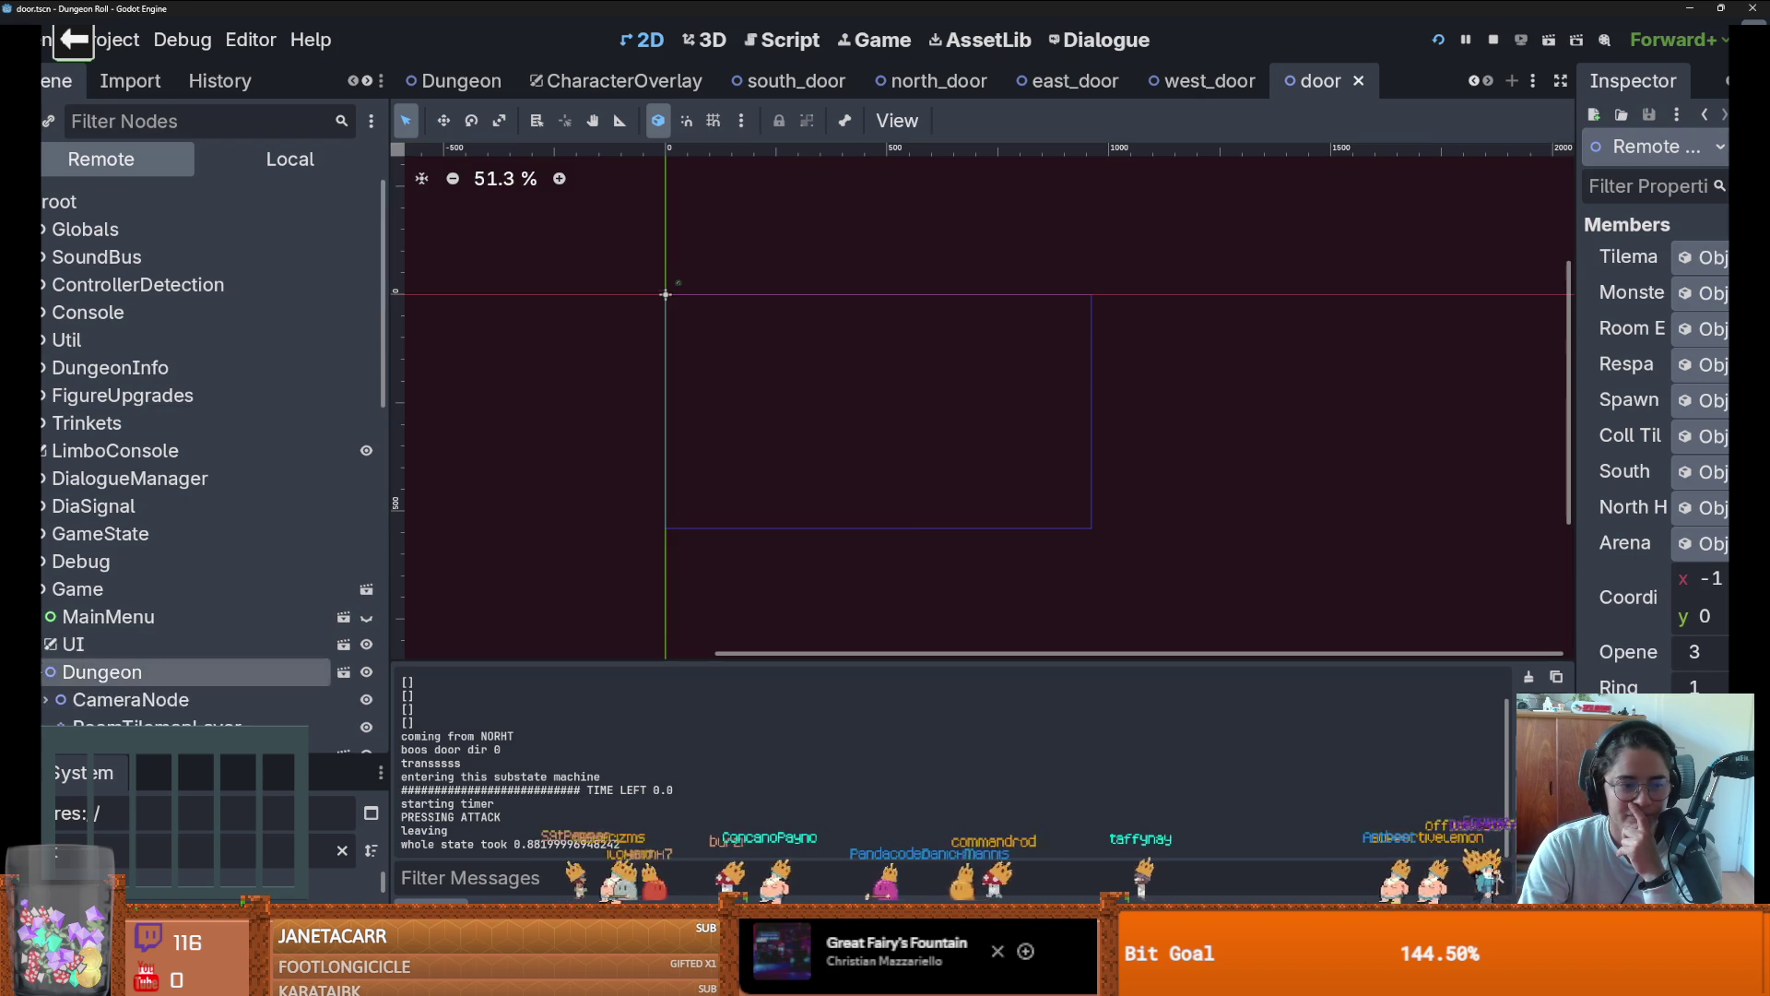
scroll(124, 648, "down", 10)
scroll(124, 636, "up", 10)
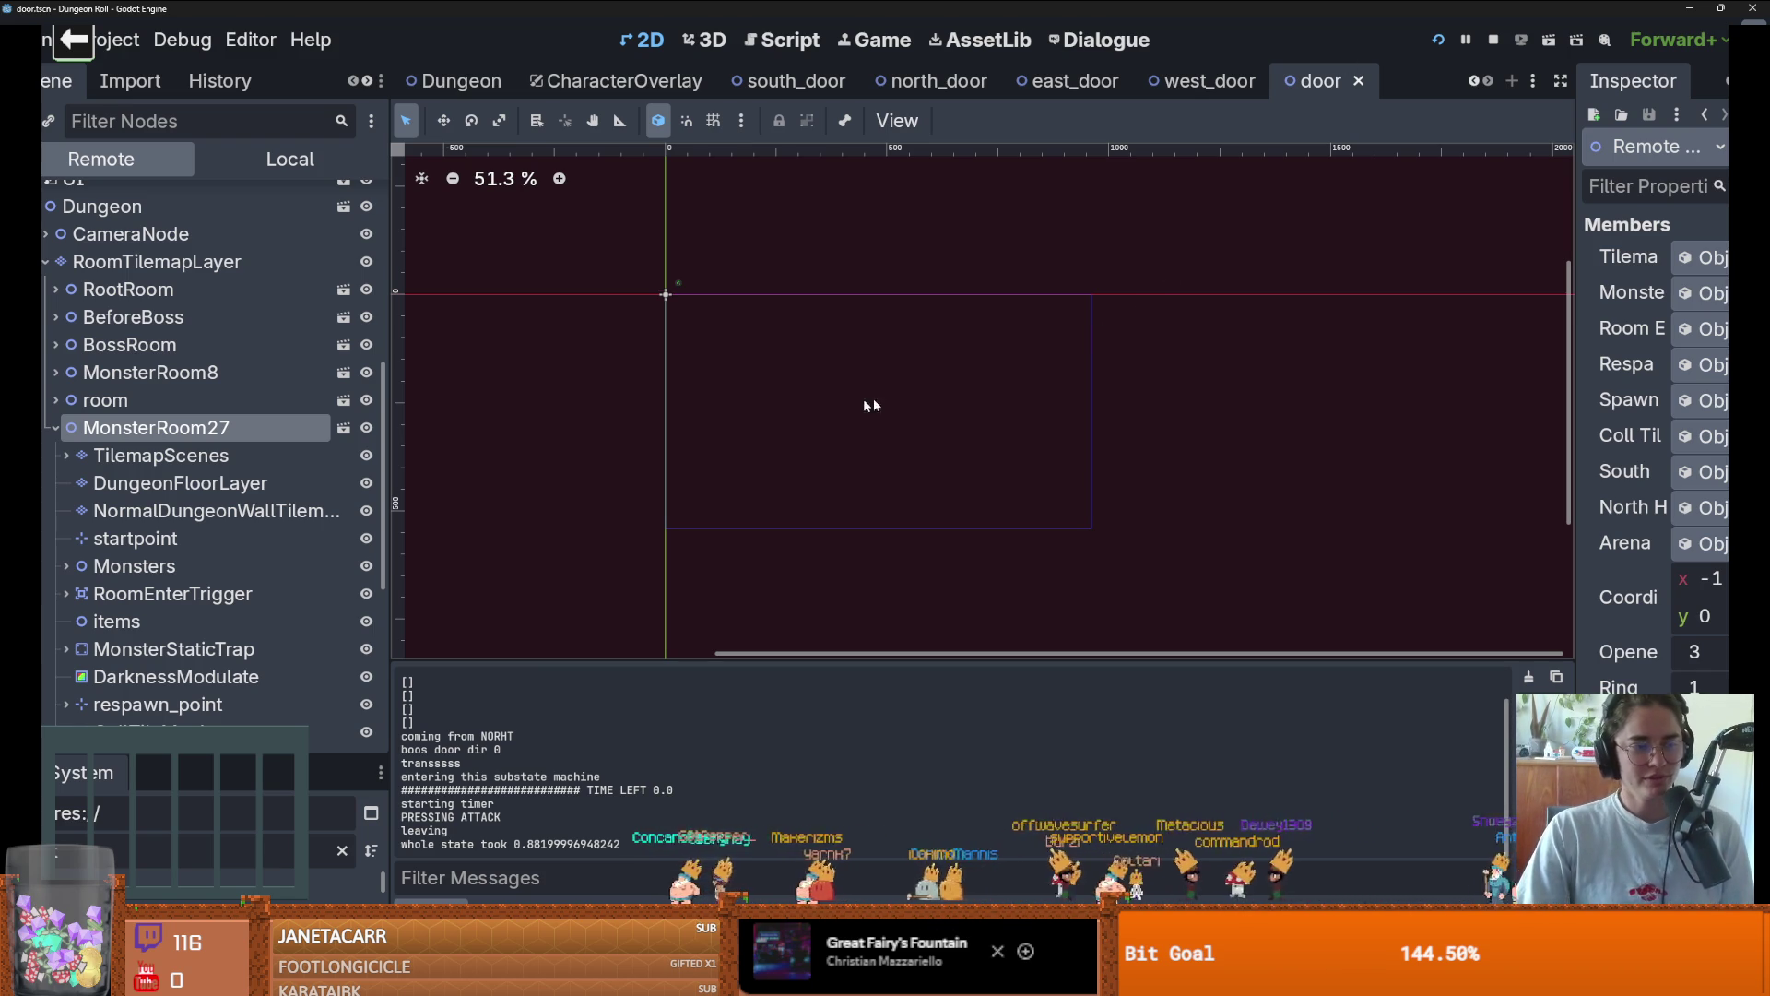
Save the base door scene and zoom the 2D viewport in around the origin
scroll(765, 389, "up", 2)
scroll(829, 323, "left", 3)
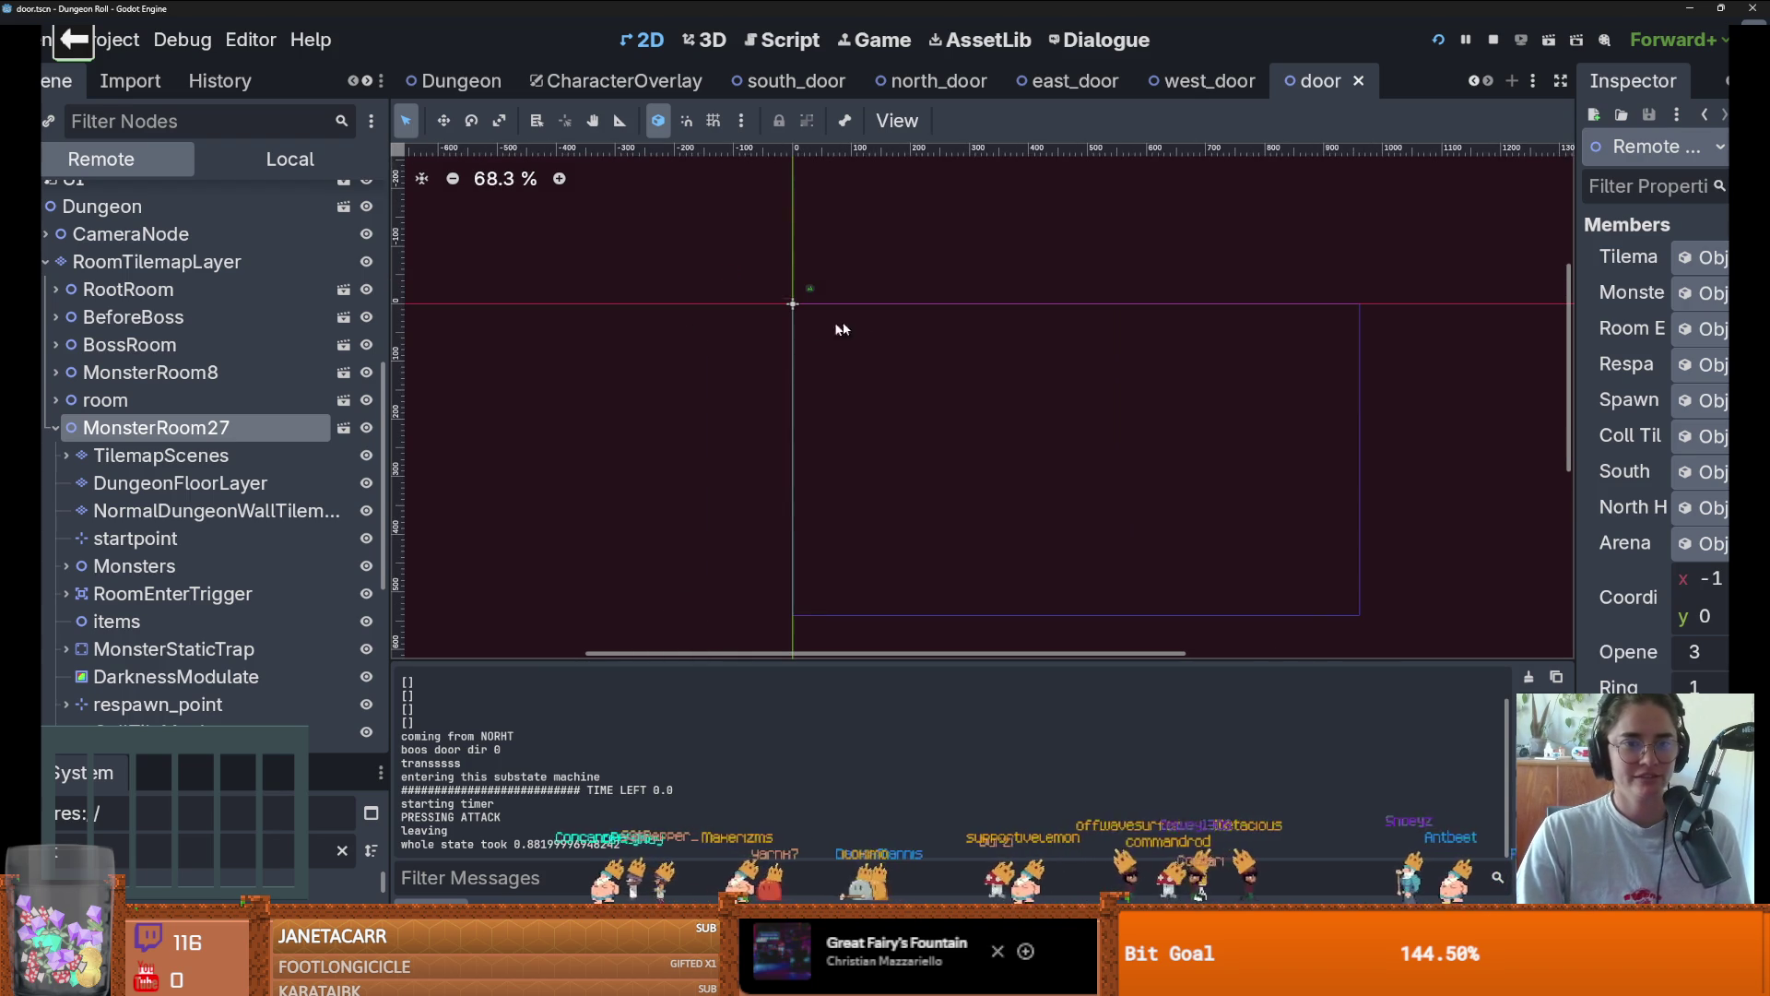
key("ctrl+s")
scroll(815, 318, "up", 8)
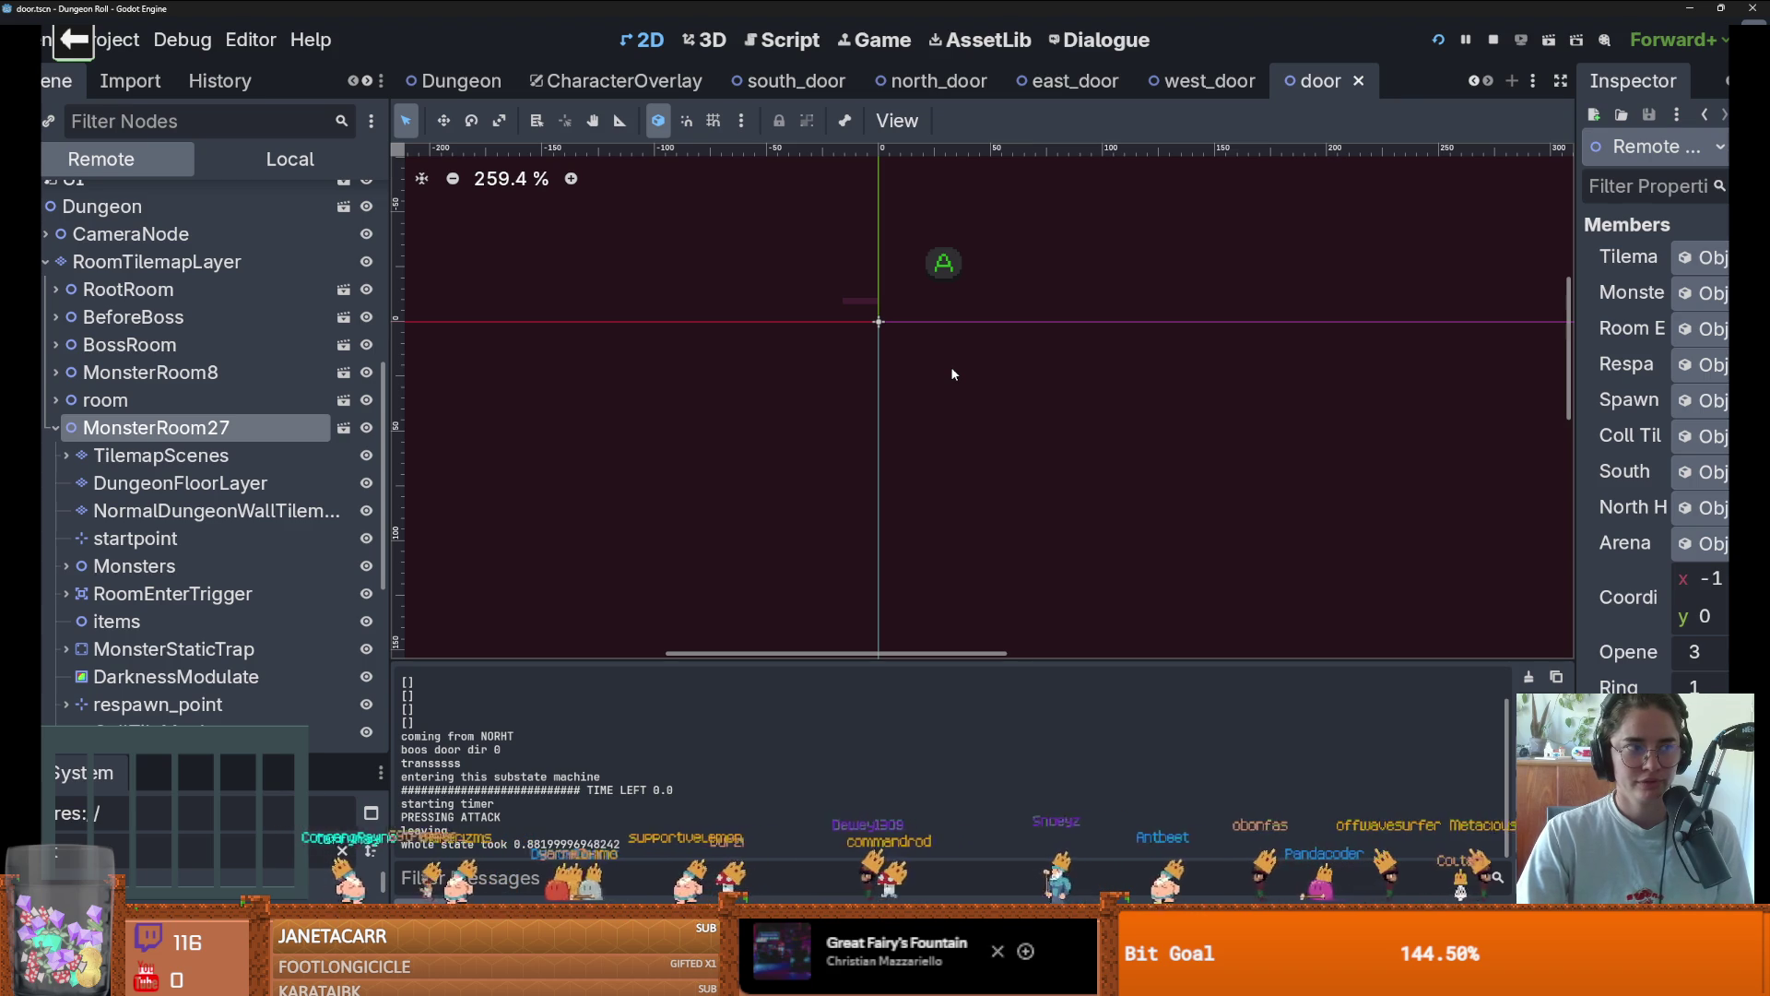
scroll(953, 382, "up", 1)
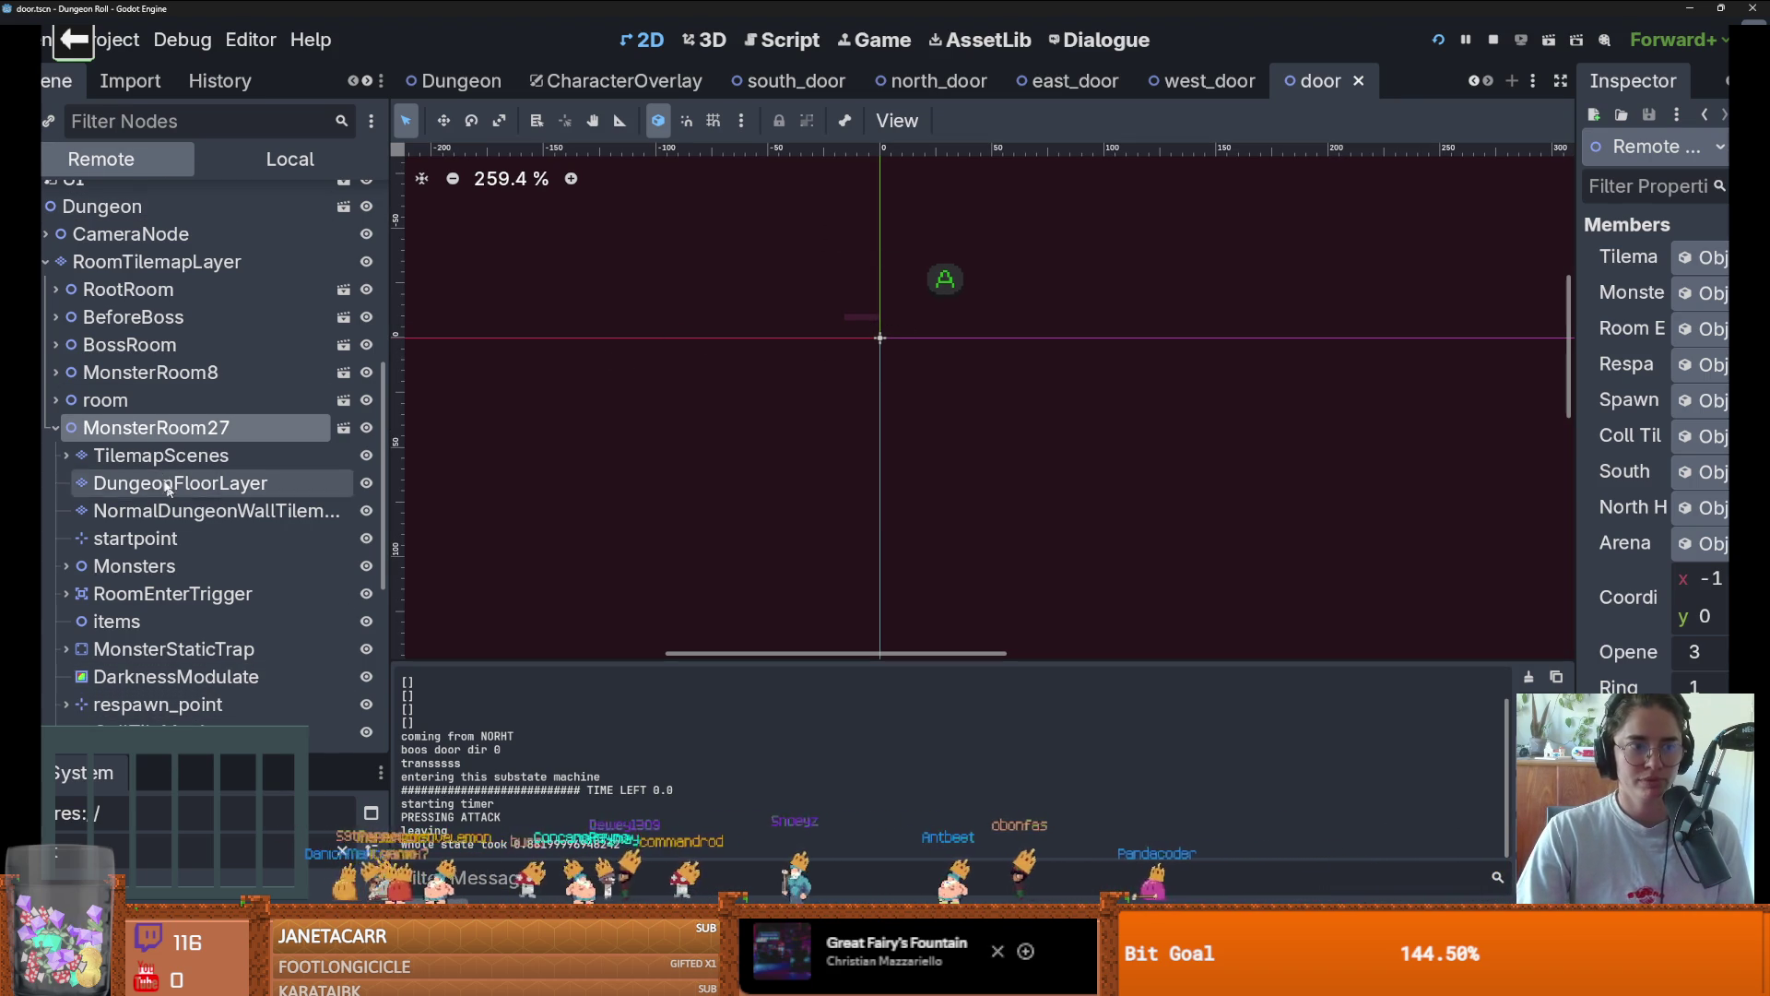
Inspect the live room node's Room Res (Puzzle type, 4 doors), then run the project
double_click(184, 399)
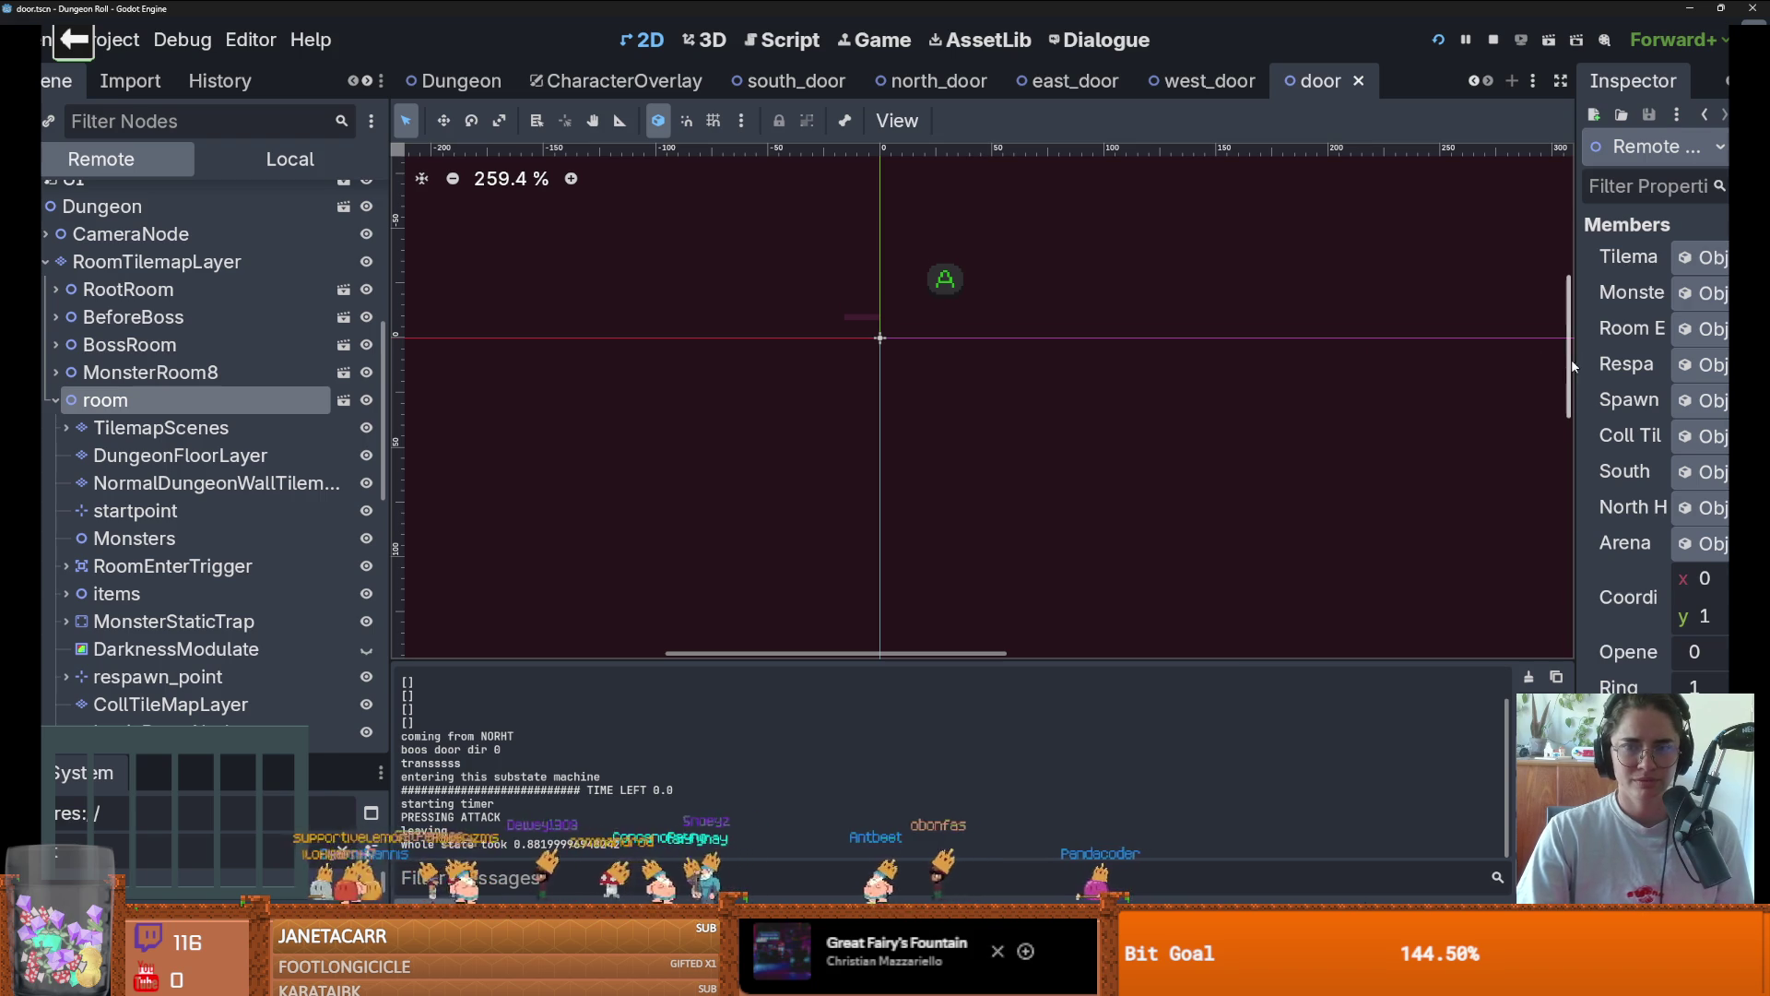
left_click_drag(1570, 360, 1174, 376)
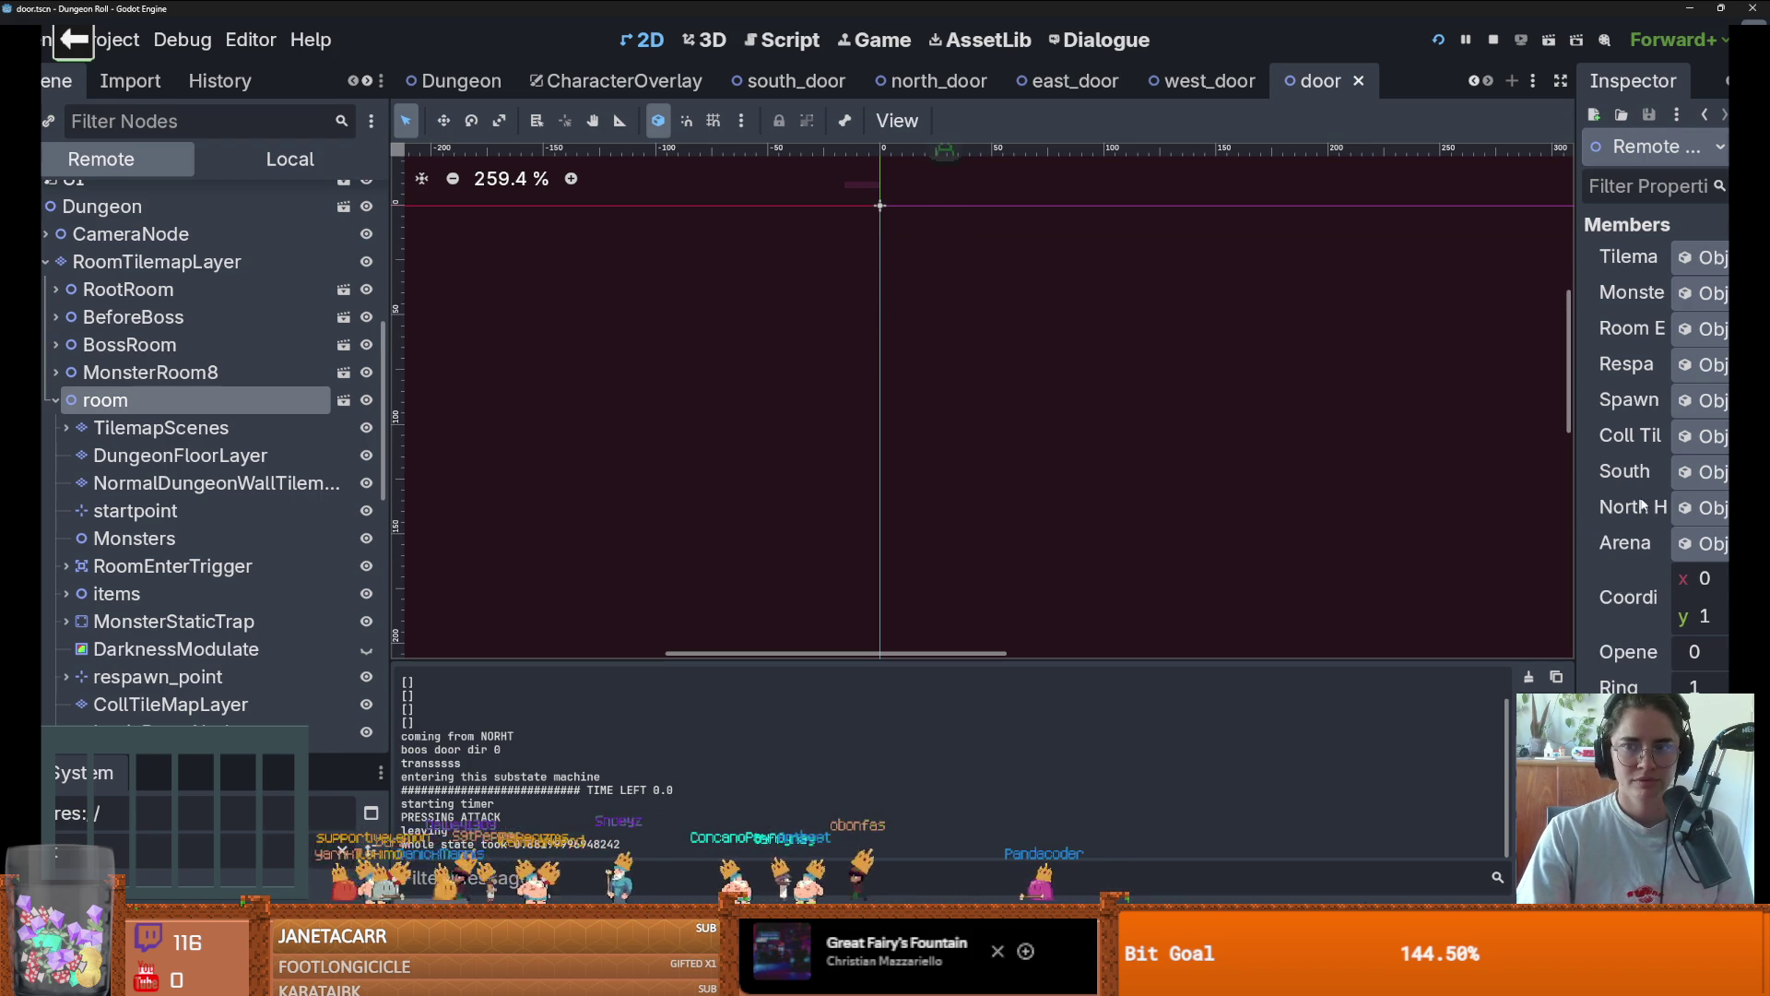
left_click_drag(1575, 444, 184, 316)
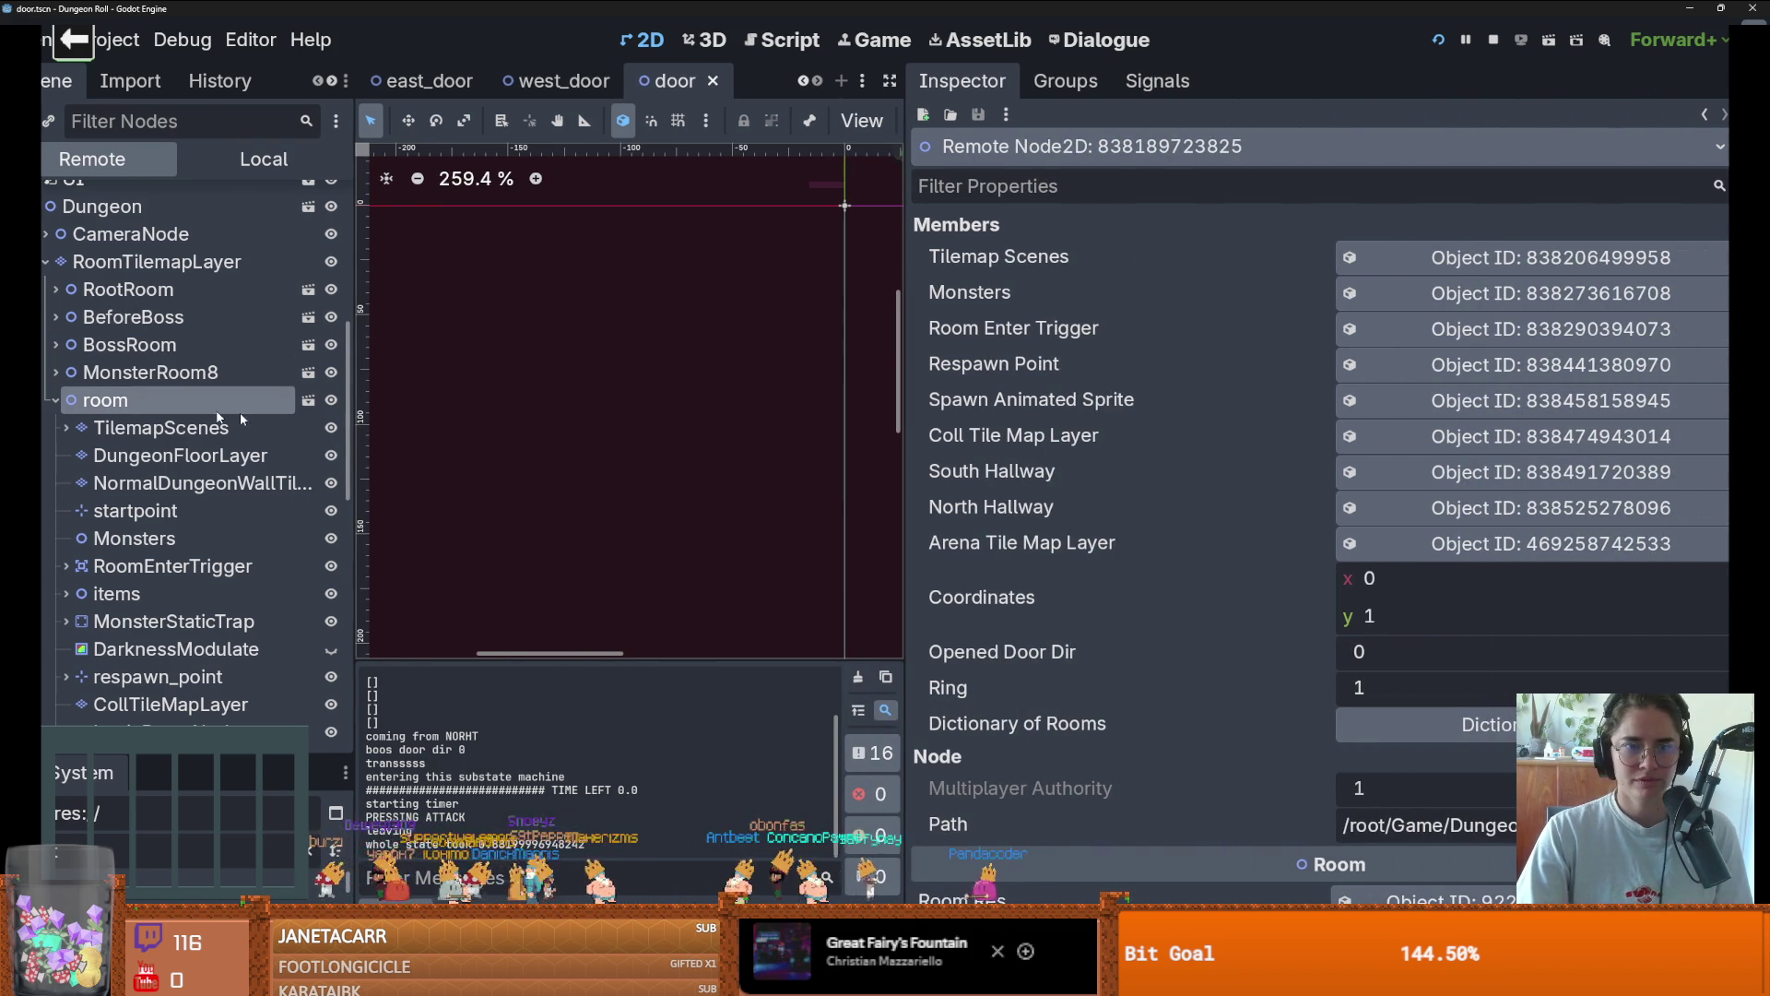
scroll(1152, 411, "down", 2)
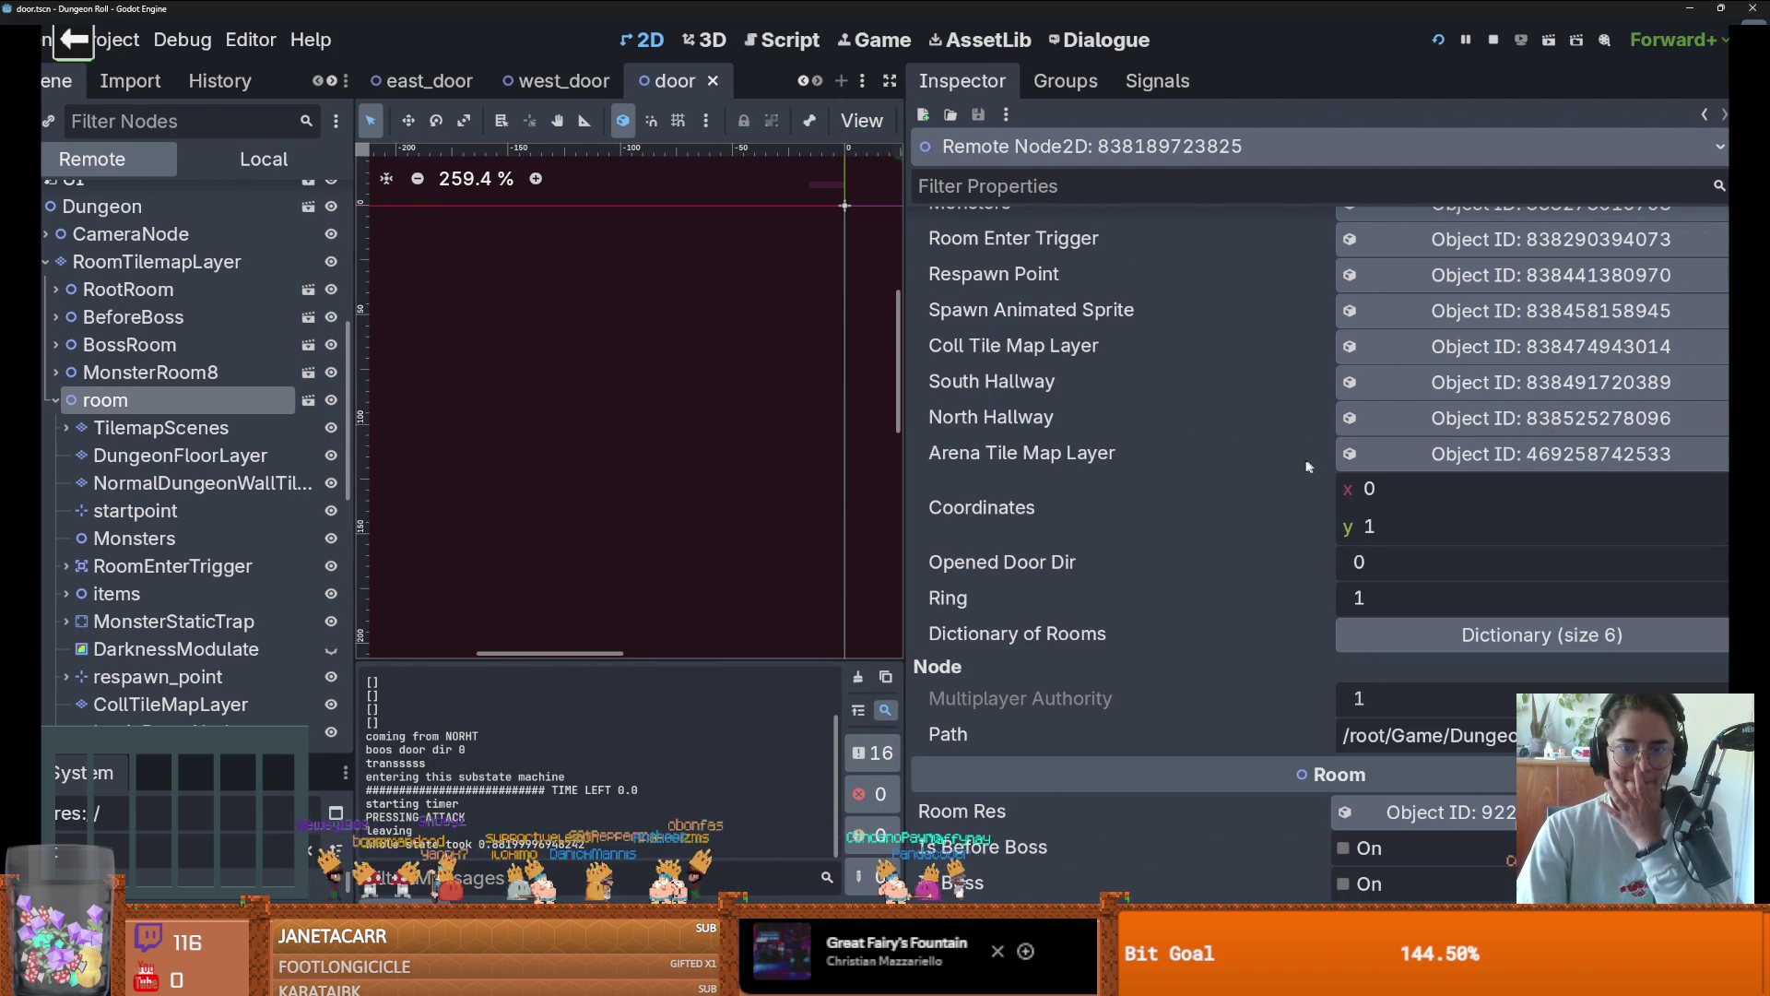
scroll(1272, 489, "up", 2)
scroll(1260, 518, "down", 8)
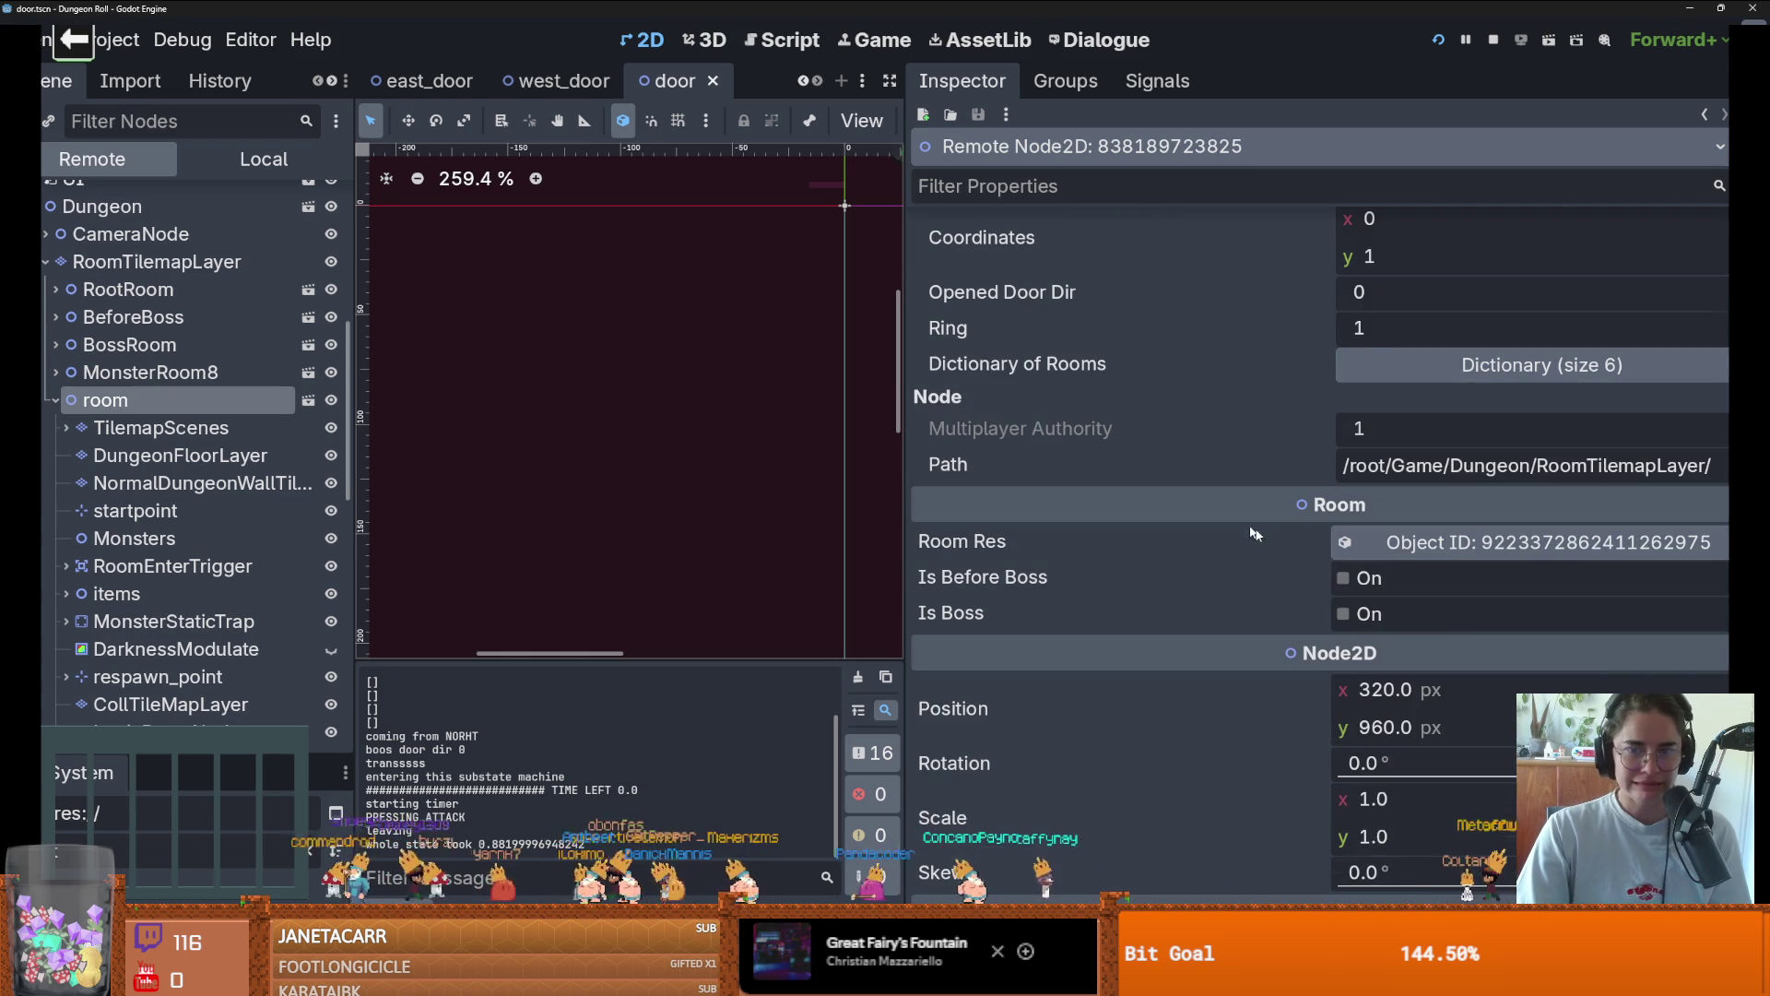
left_click(1486, 546)
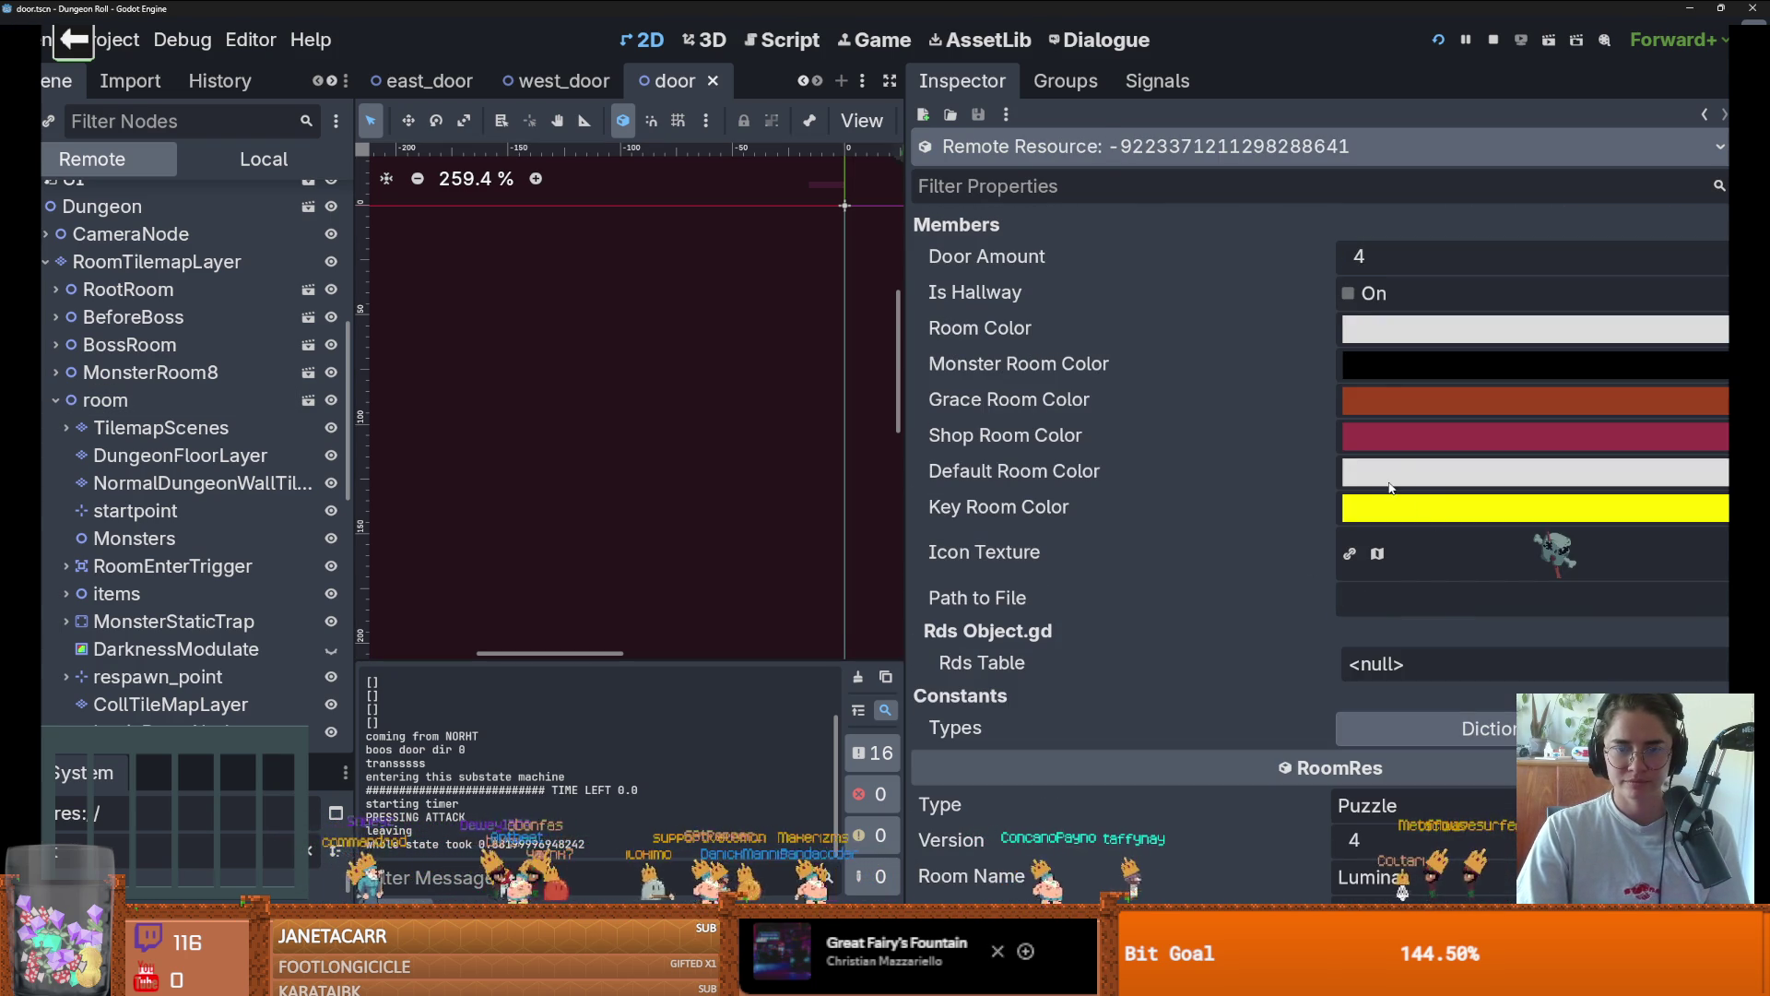
left_click(1436, 42)
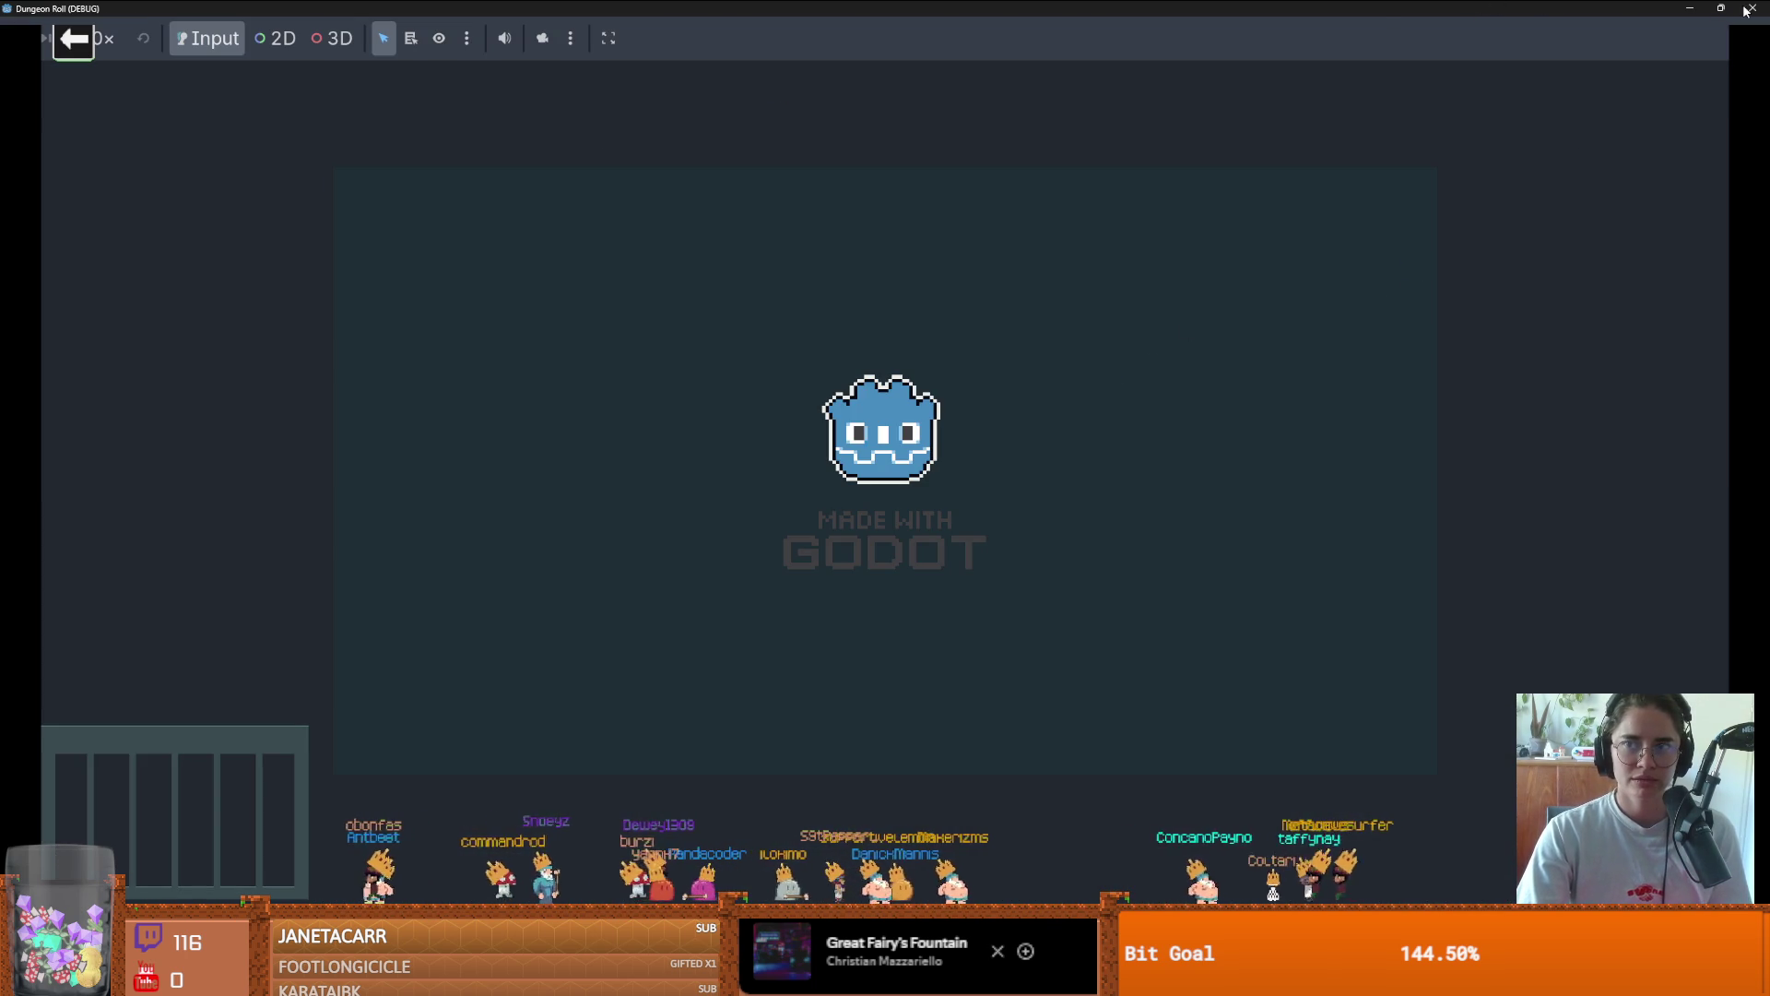
Close the game, filter FileSystem for 'monster', and open monster_room_27.tscn
key("alt+F4")
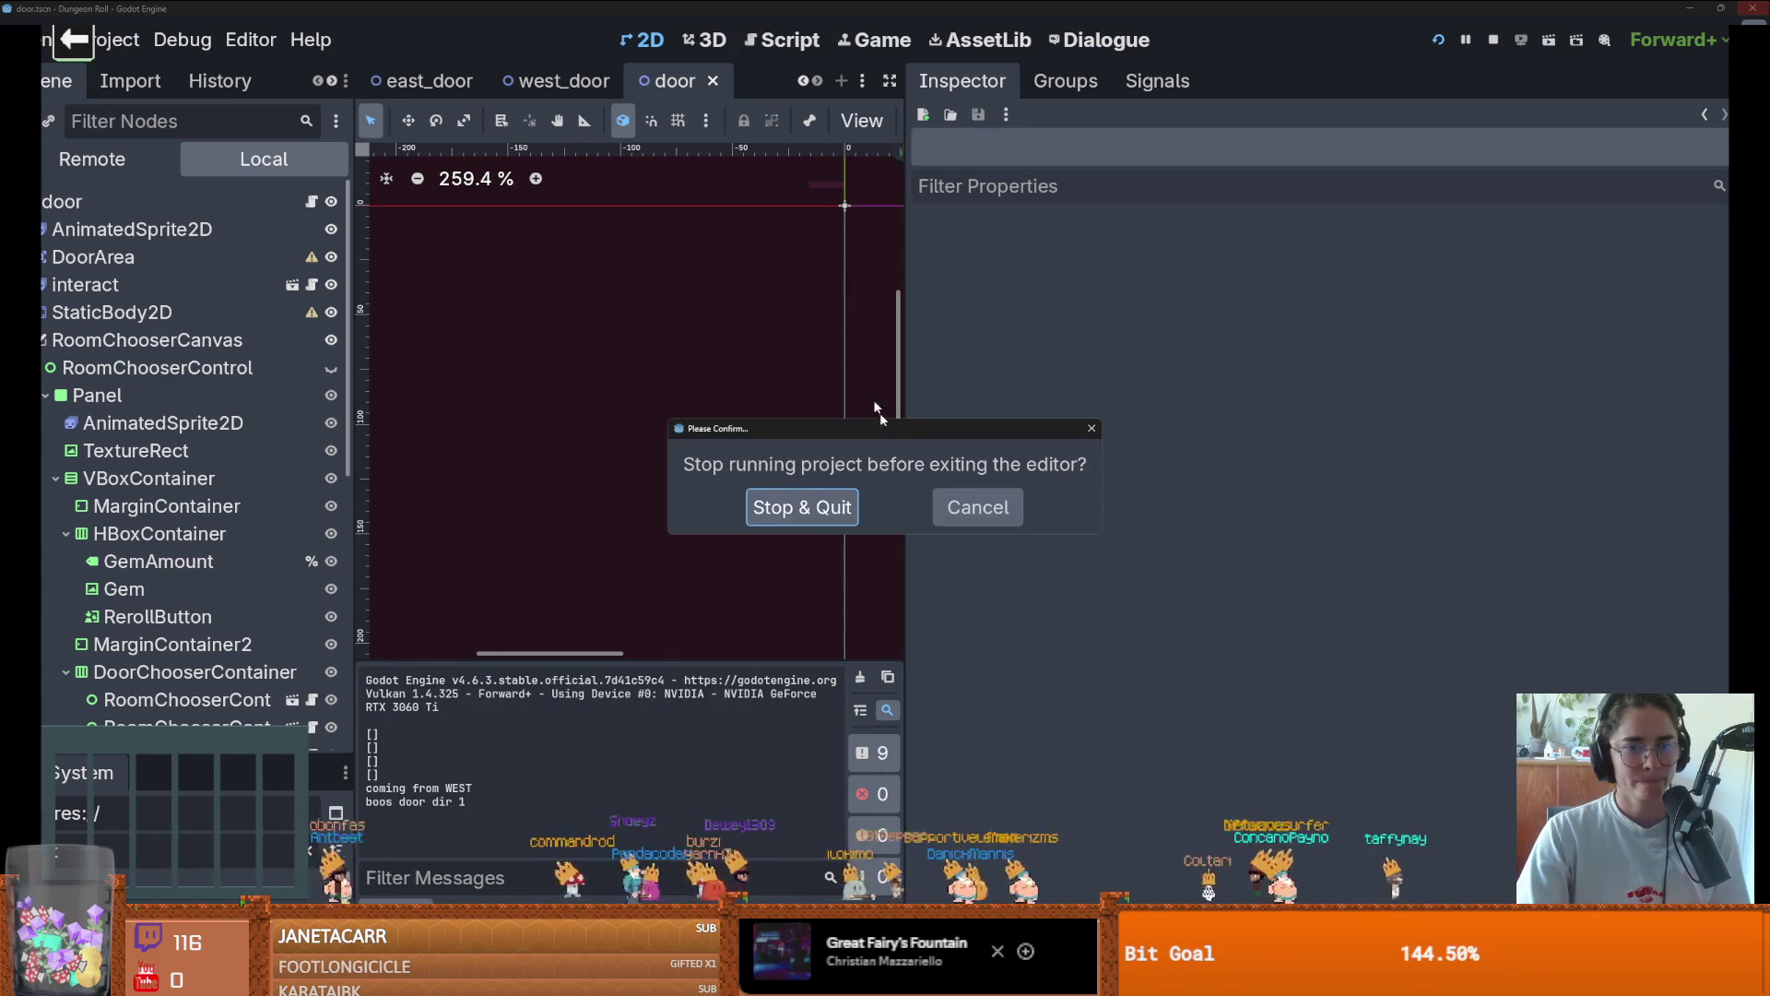
left_click(1092, 427)
left_click_drag(231, 758, 231, 328)
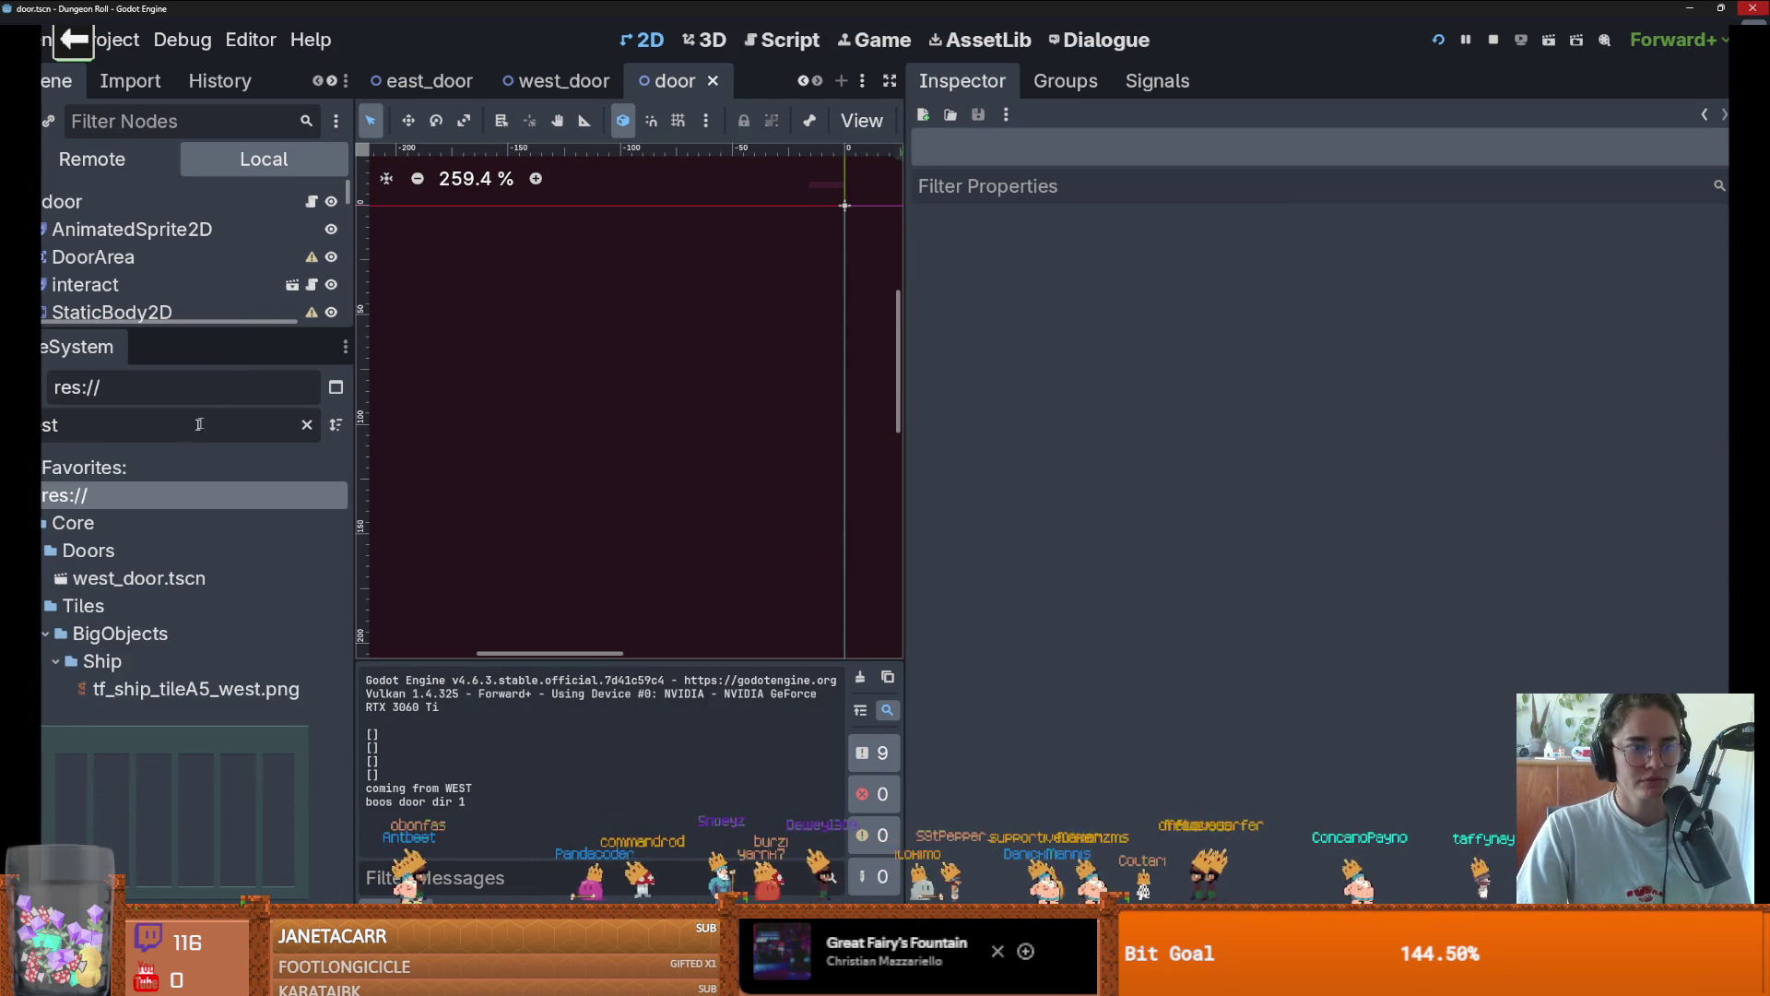
left_click(193, 426)
type("monst")
type("er")
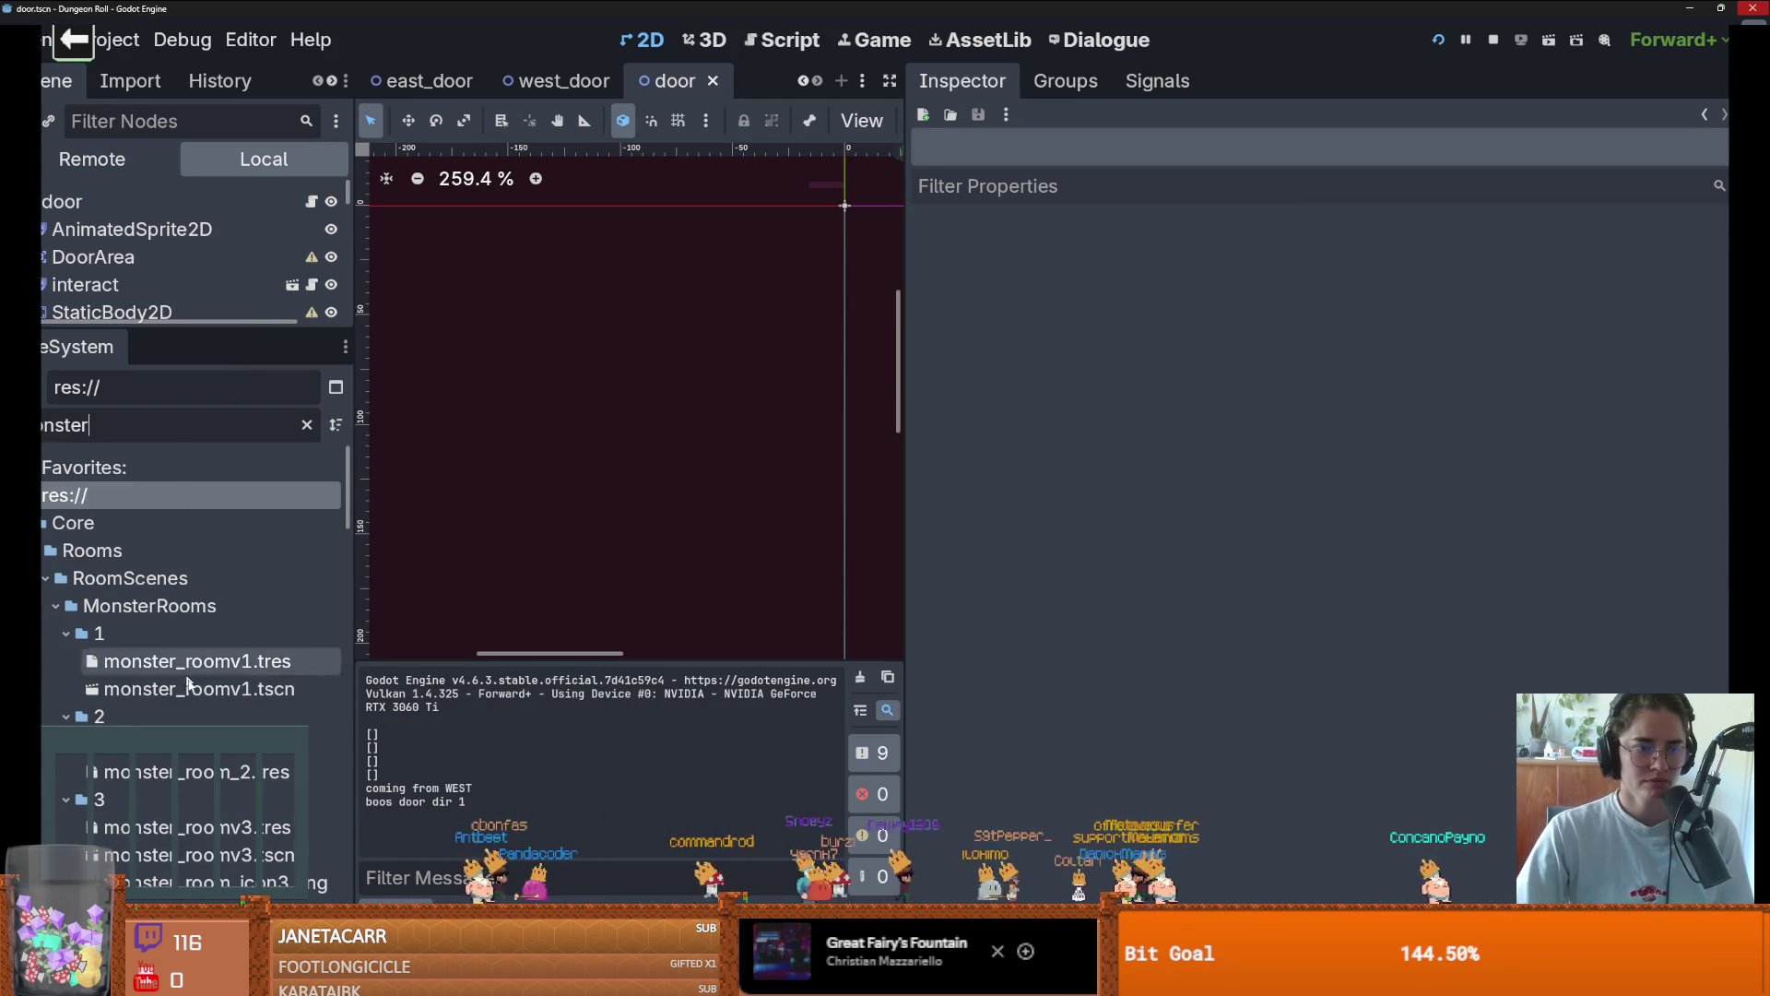
scroll(194, 645, "down", 15)
scroll(193, 646, "down", 4)
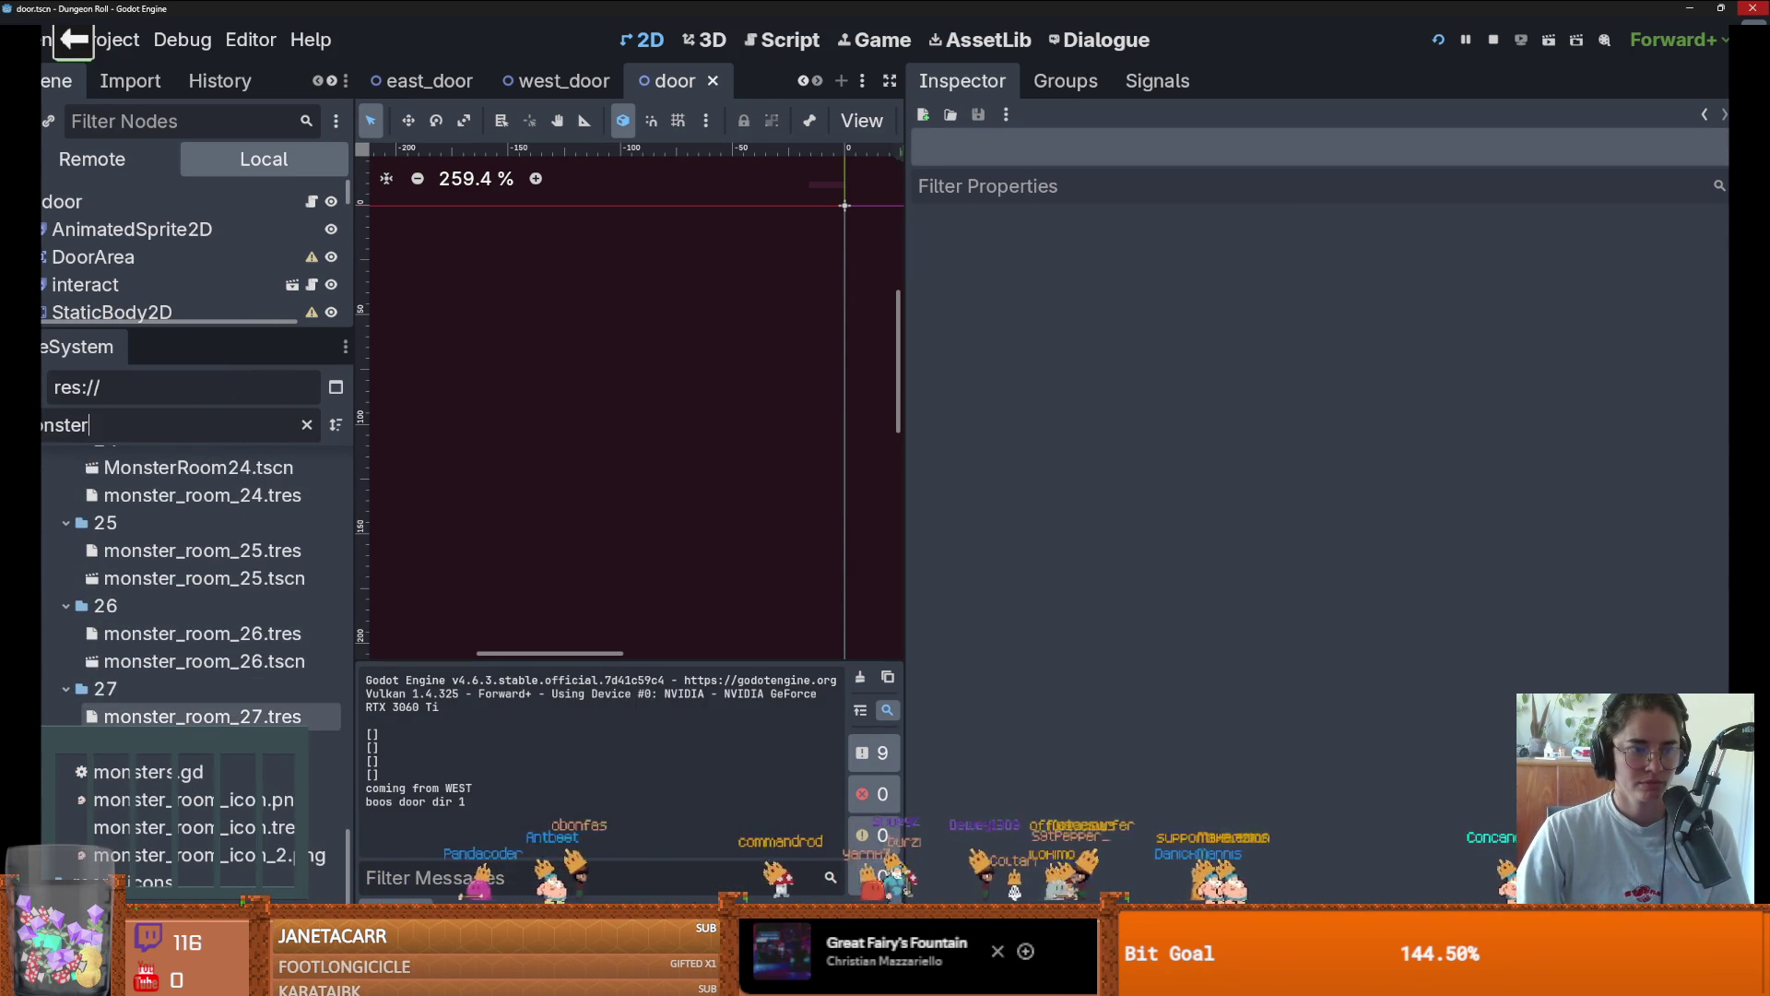
double_click(184, 743)
Widen and zoom the room's 2D view, then run the project to playtest it
left_click_drag(908, 416, 1493, 416)
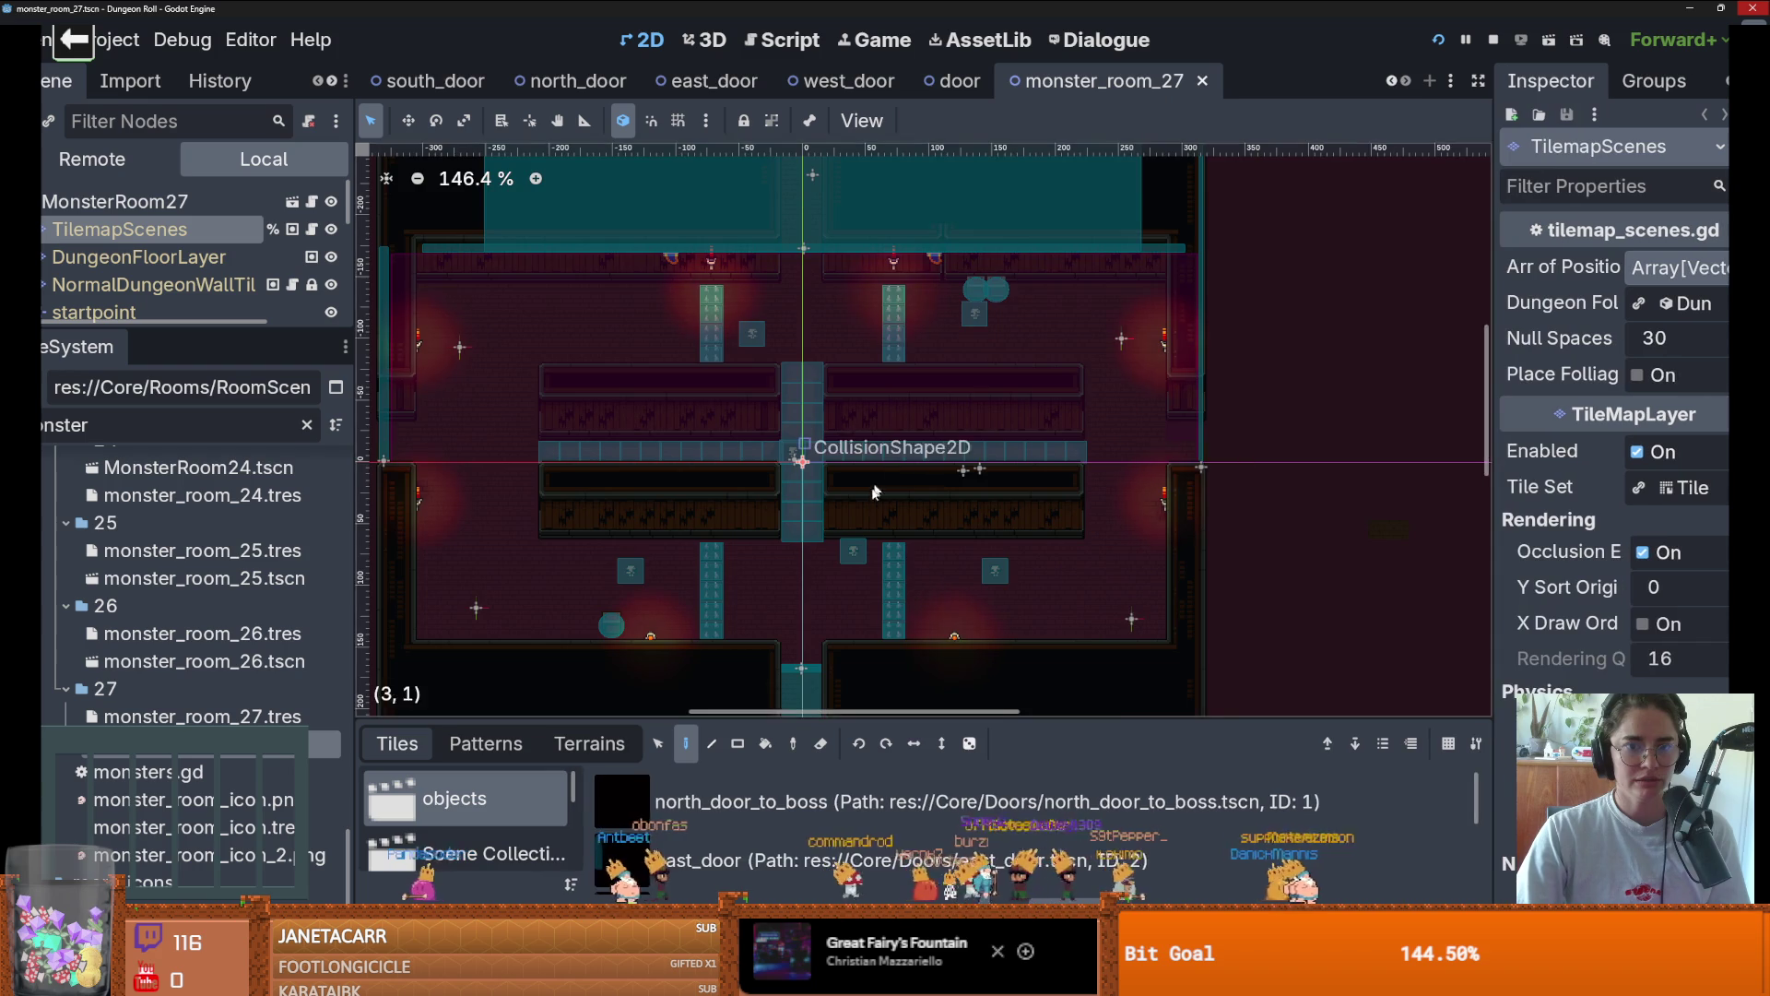
scroll(1213, 506, "down", 1)
scroll(1214, 506, "up", 3)
scroll(1198, 411, "up", 3)
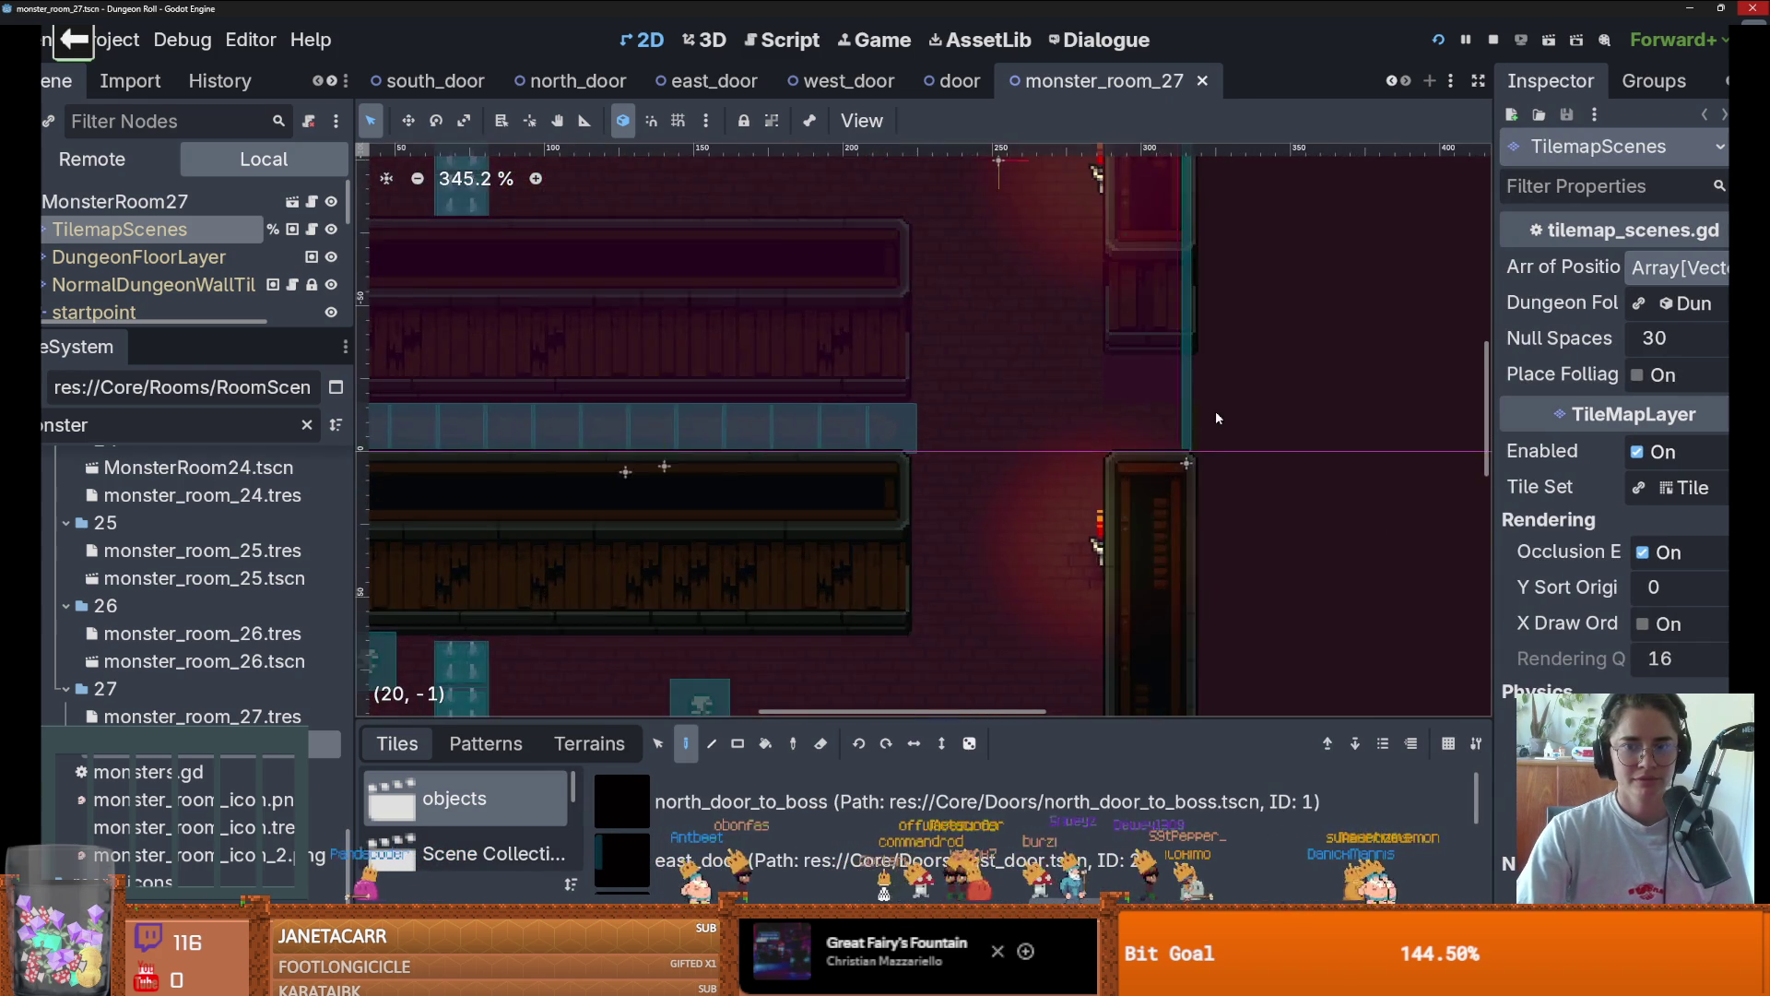
scroll(1189, 419, "up", 1)
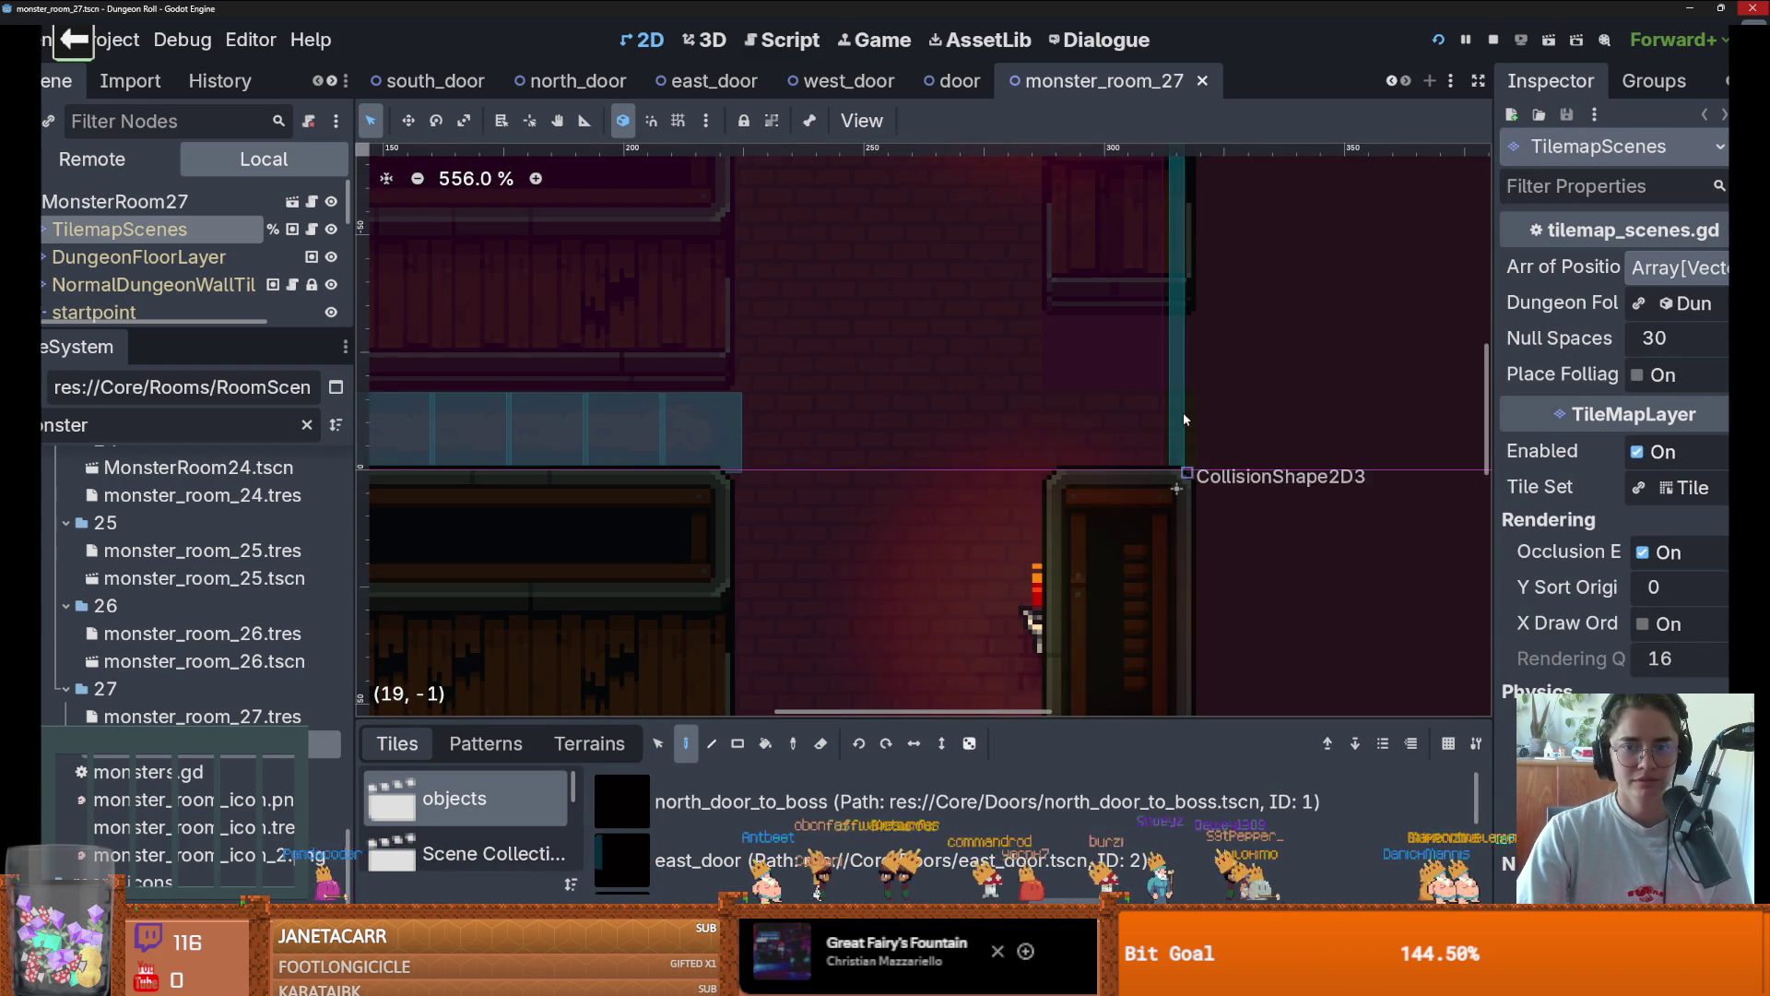
left_click(1439, 42)
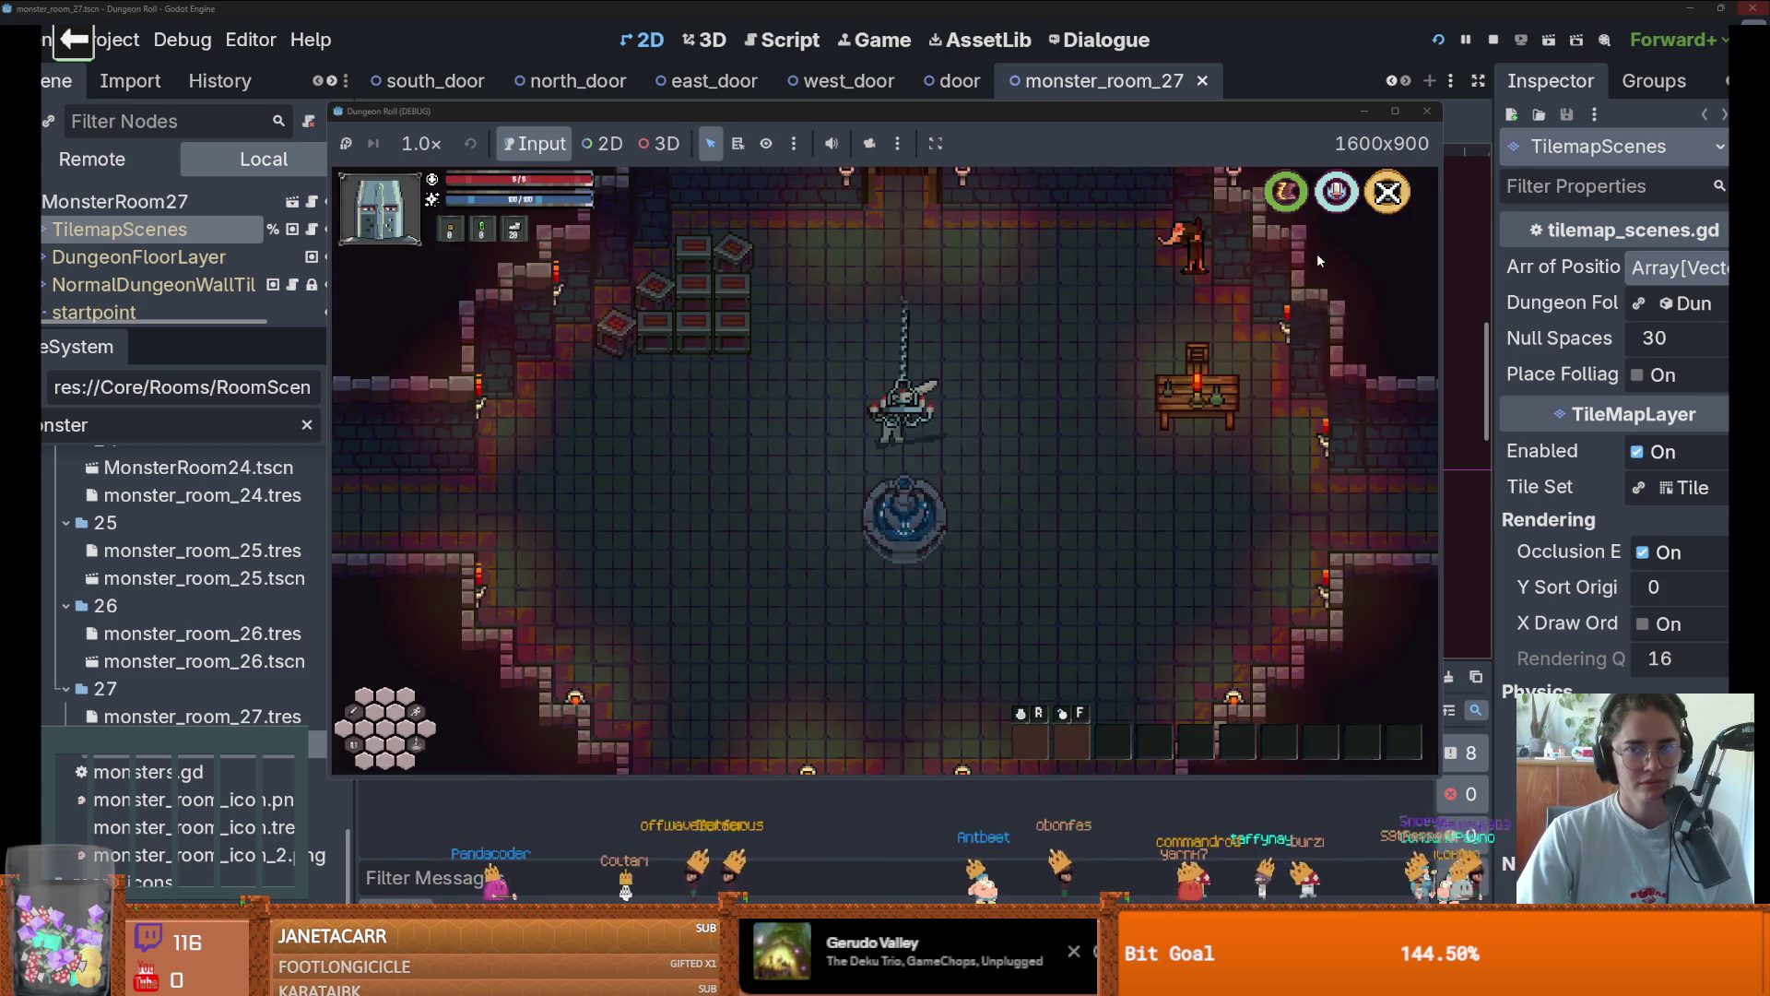
Walk the knight left to the west door and use it, then stop and zoom into the door area
key("a")
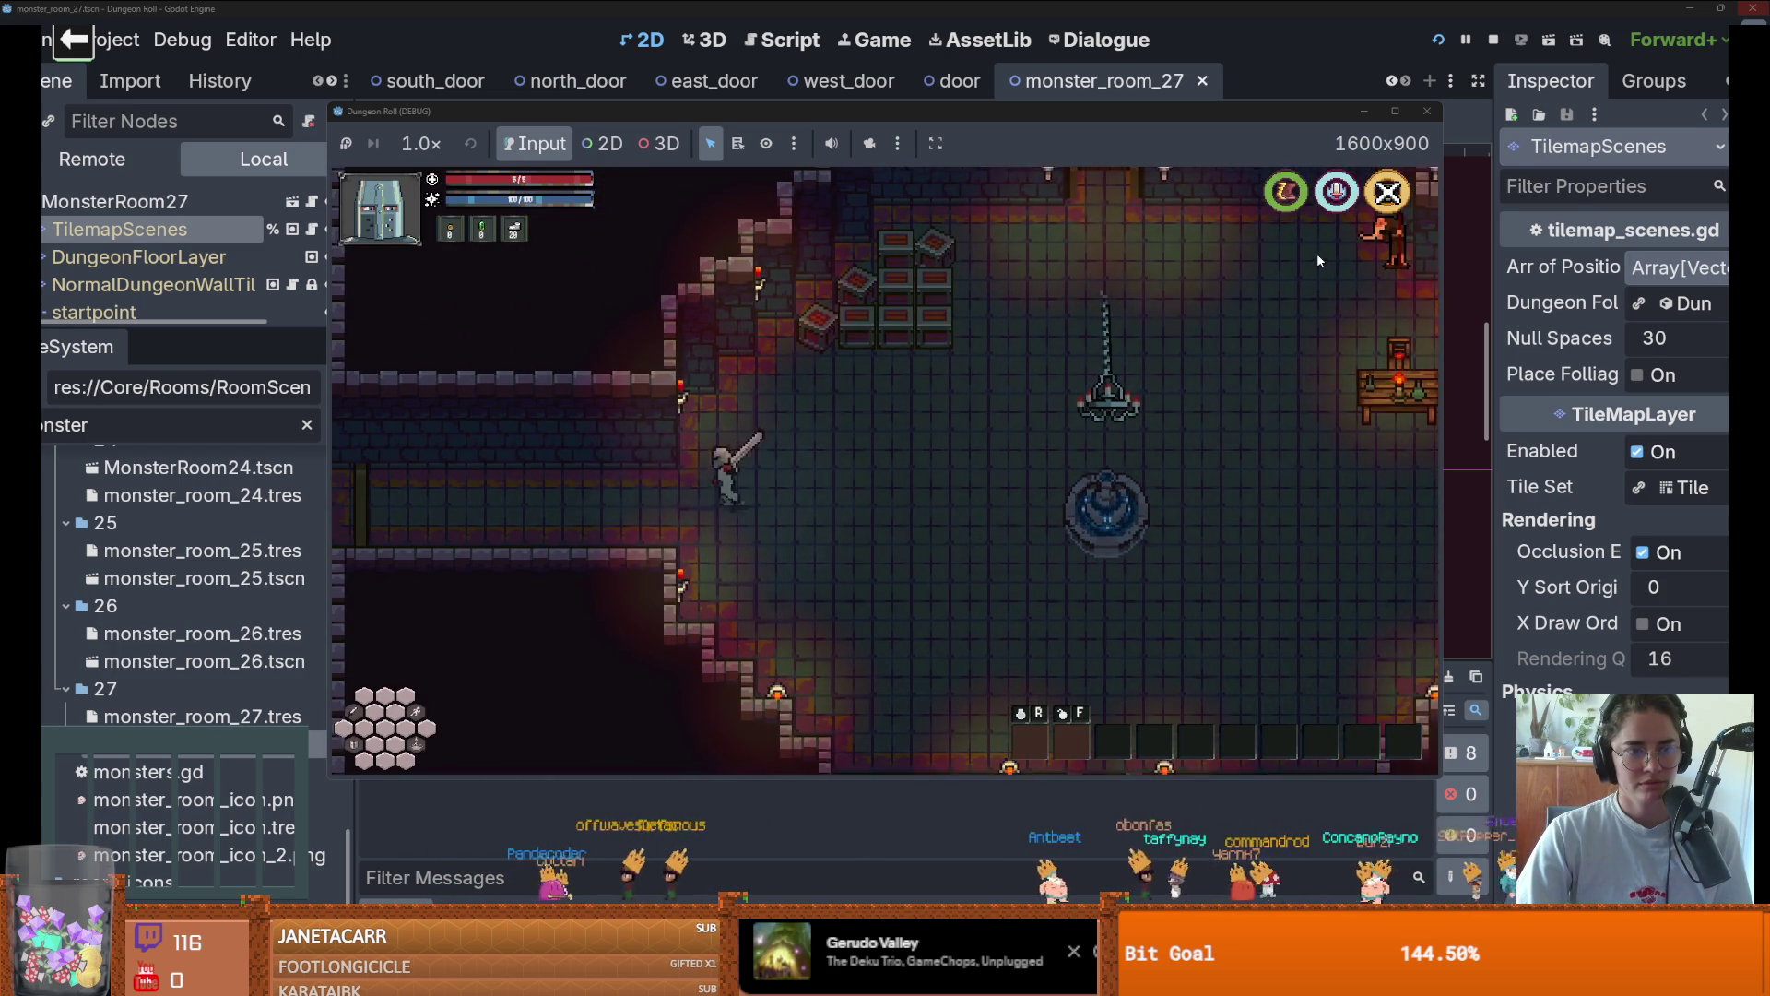
key("e")
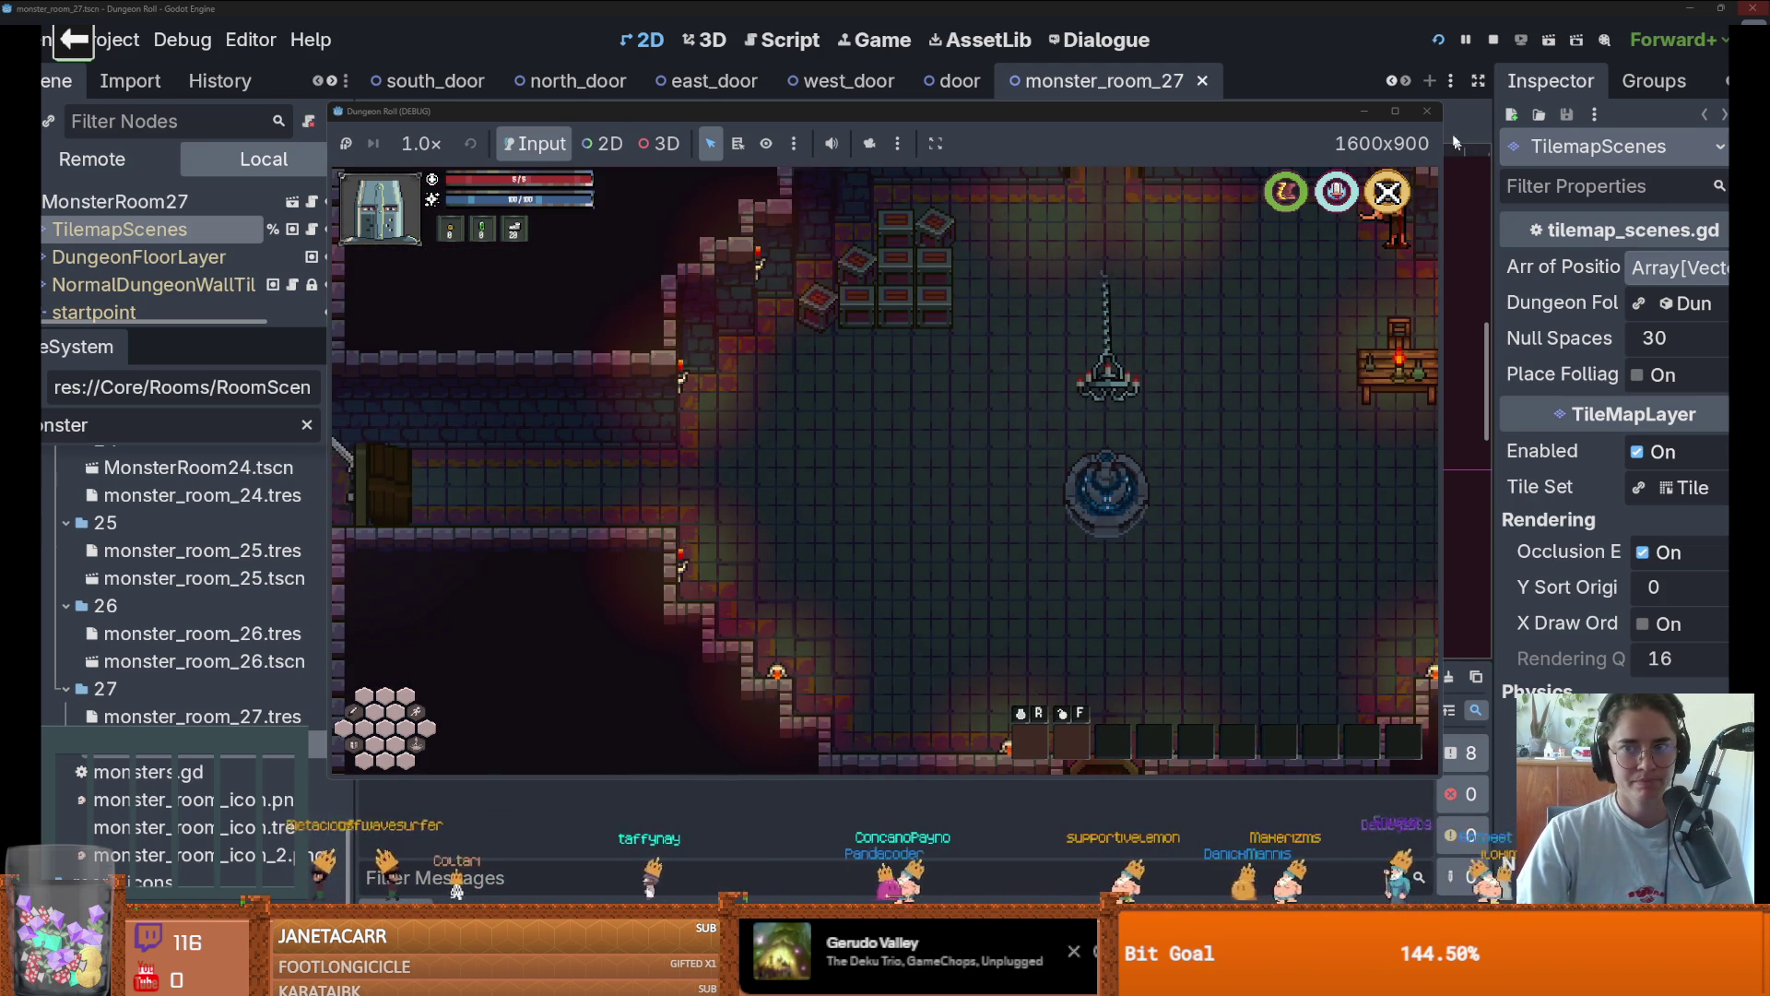
left_click(1425, 112)
scroll(1175, 396, "up", 6)
Drag CollisionShape2D3 beside the west doorway to (320, 3)
left_click(1127, 405)
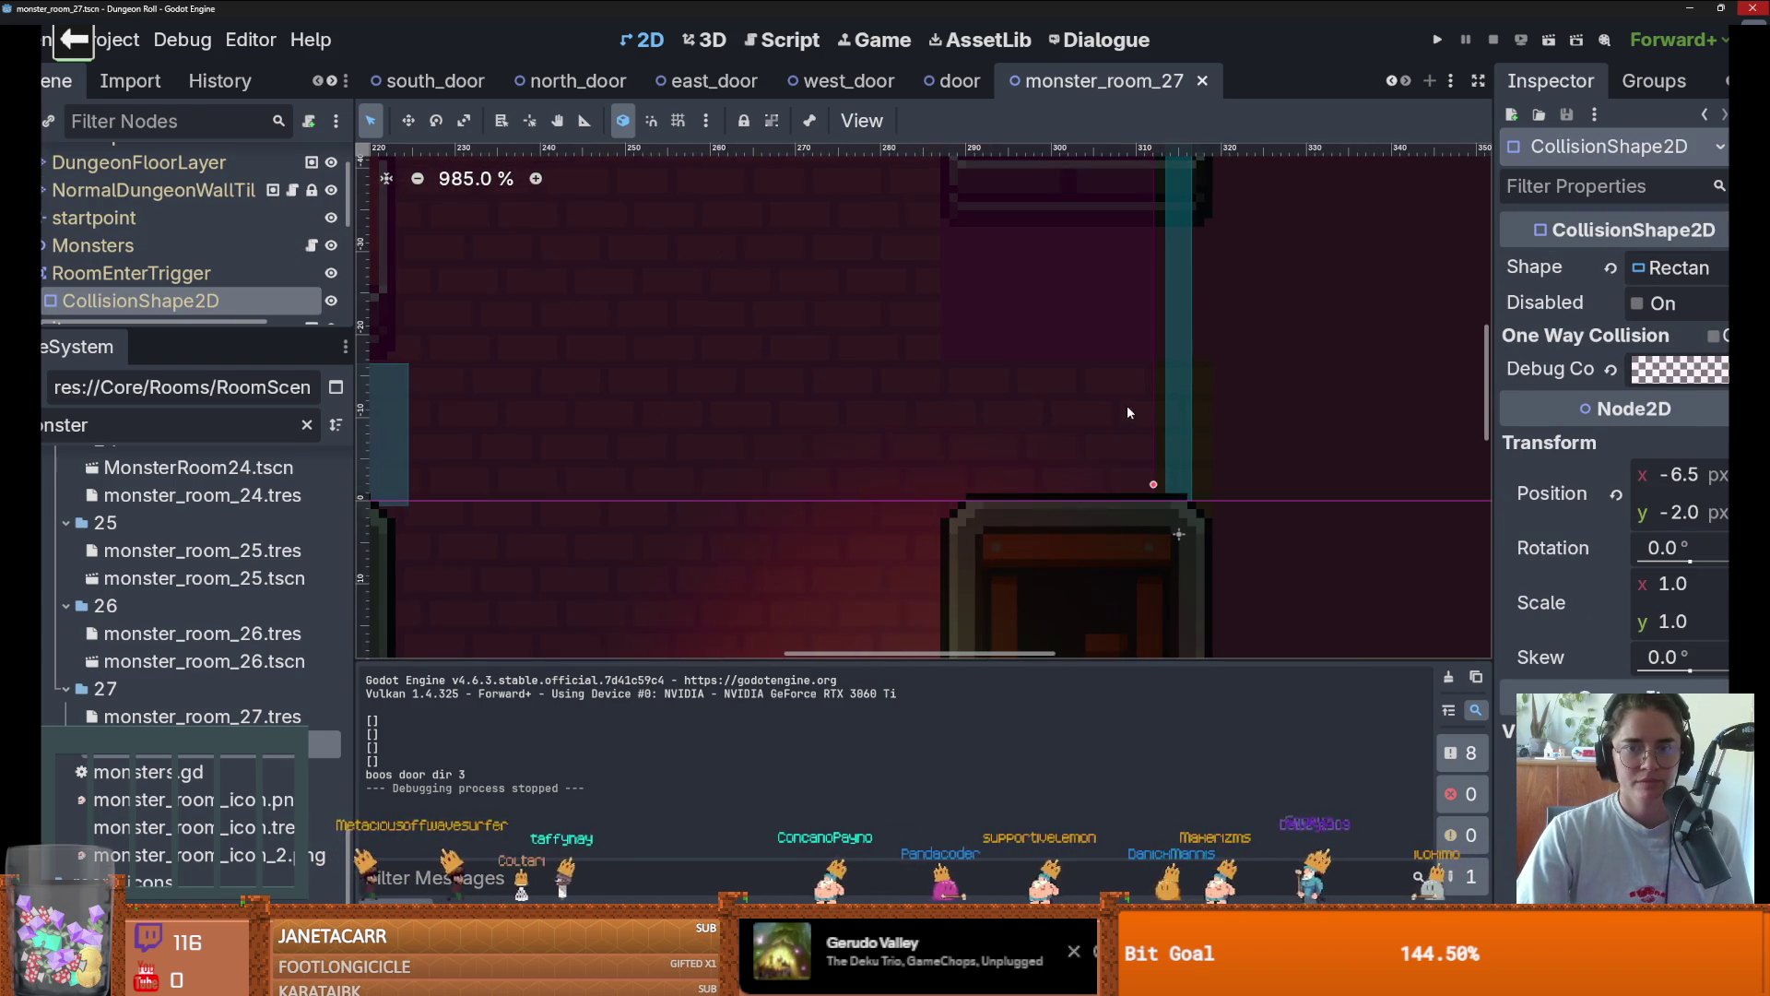
left_click_drag(1176, 429, 1222, 424)
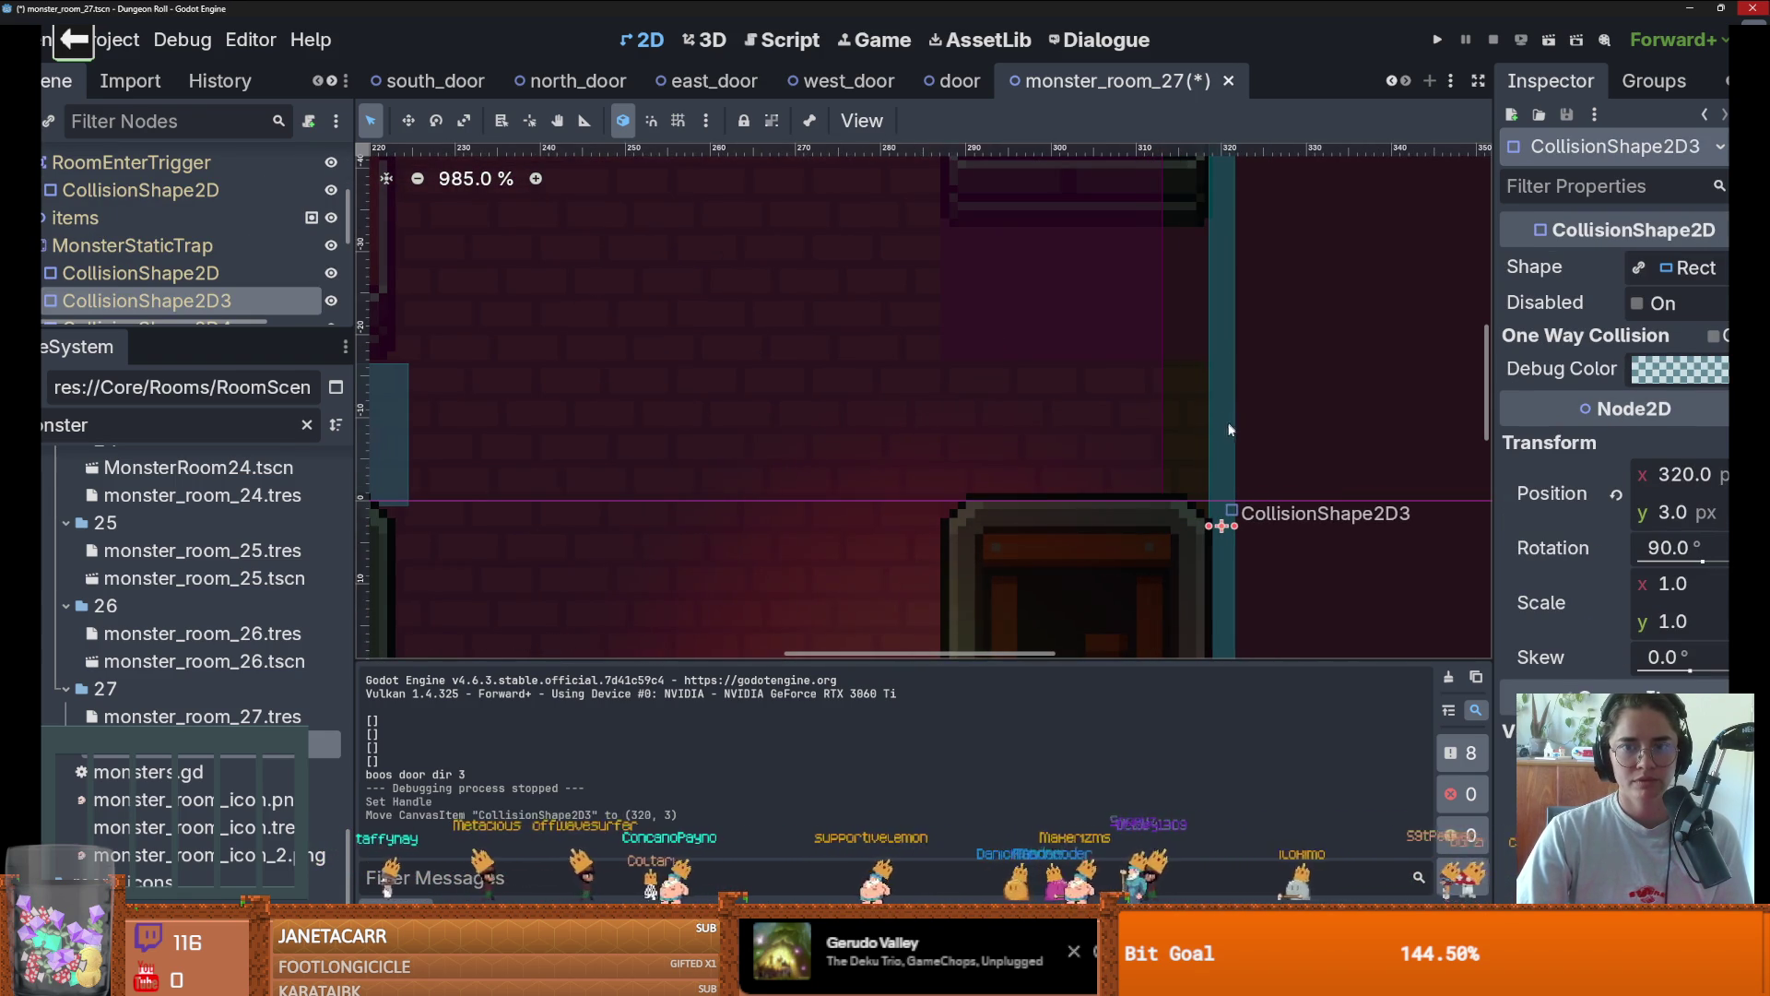
left_click(1160, 496)
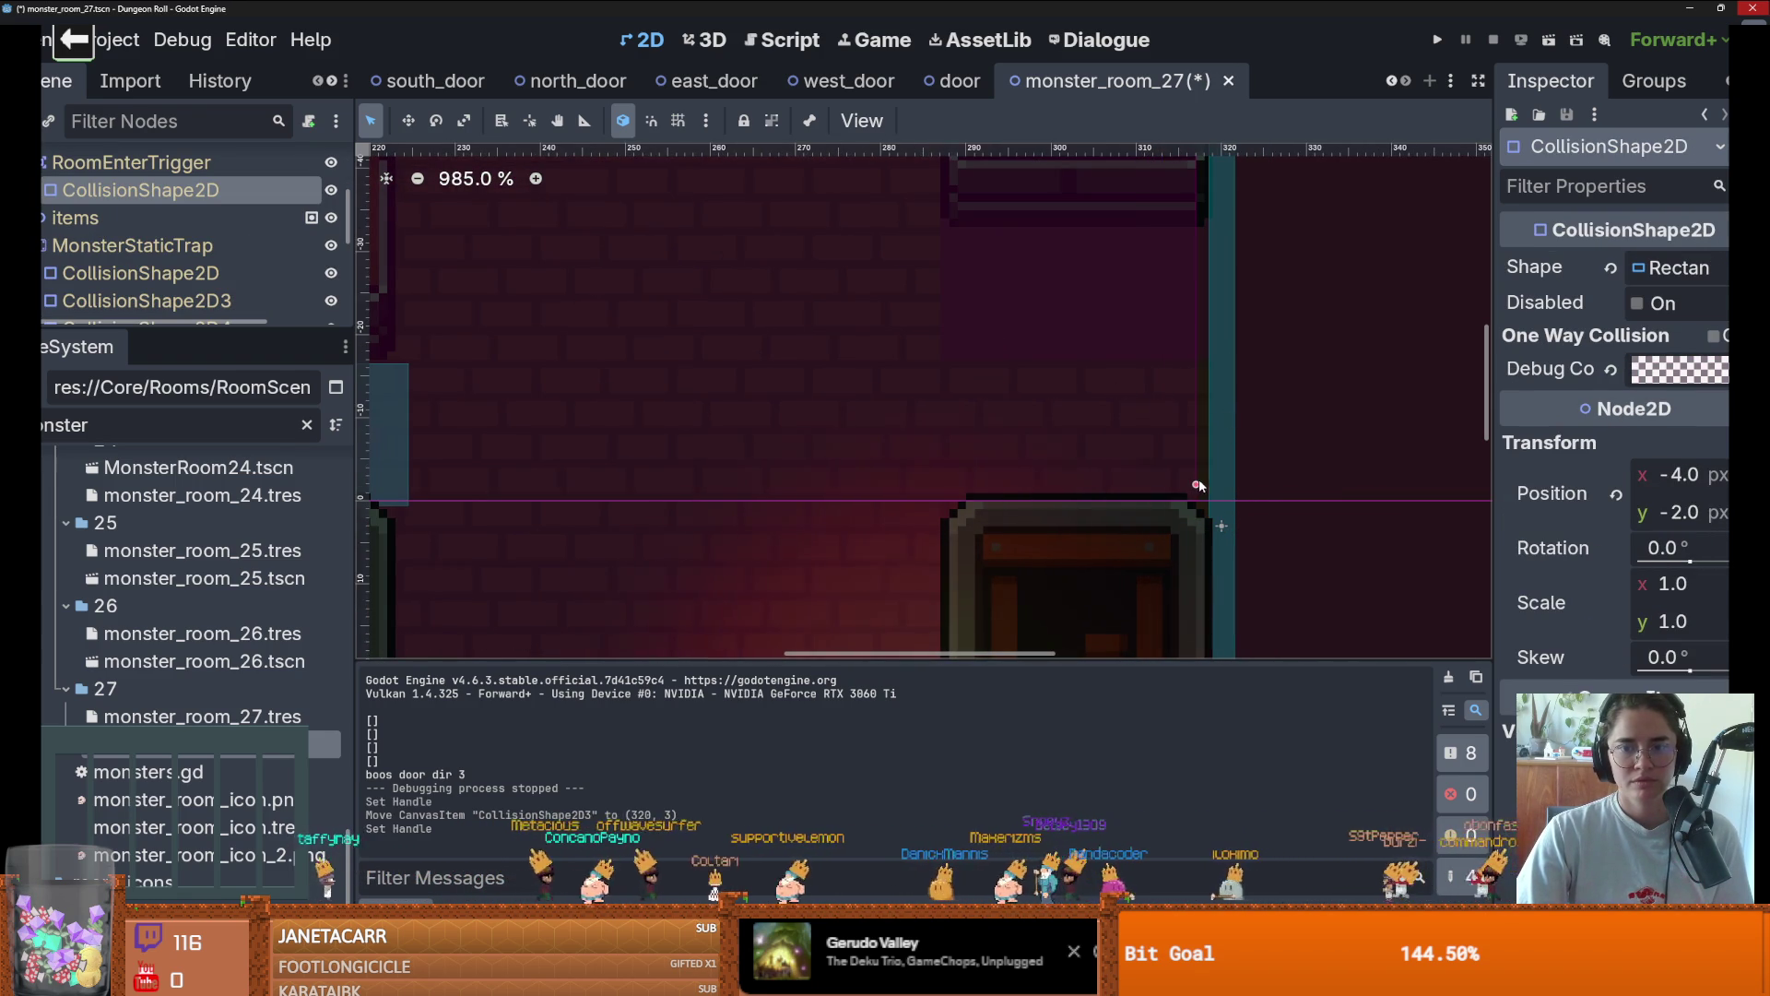
Save and run with F5, walk left through the west door, and pick the Viginti Septem room
key("F5")
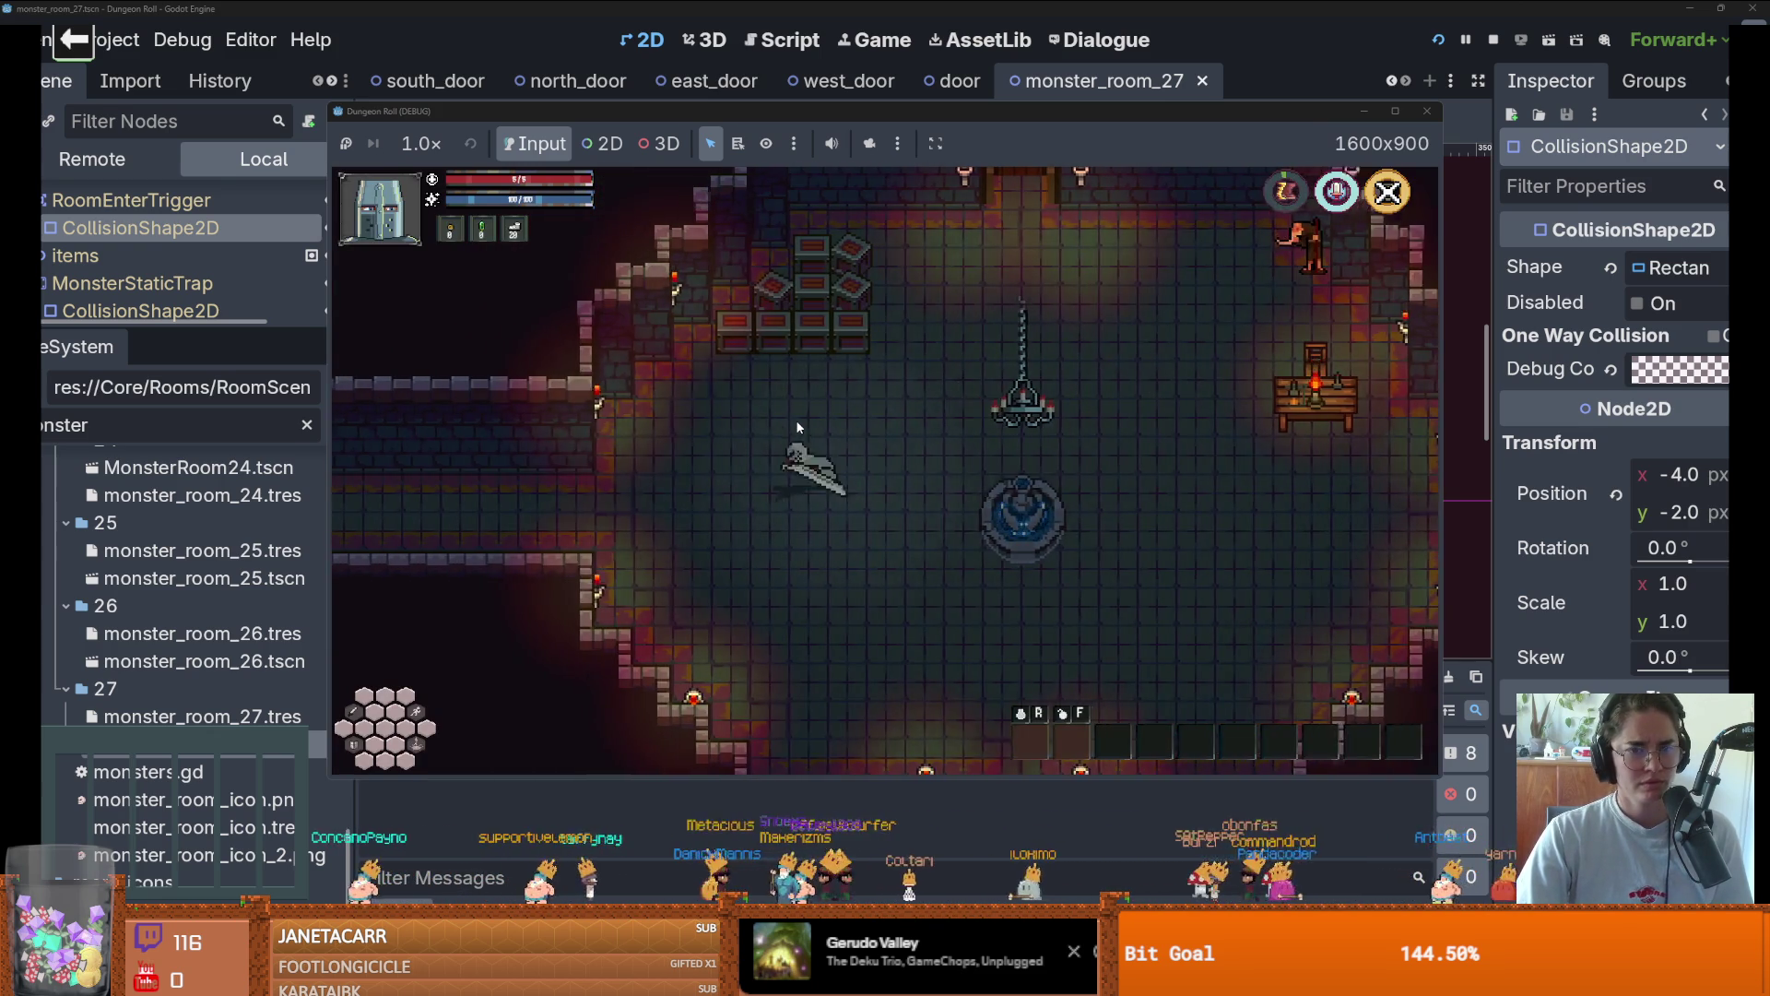
key("a")
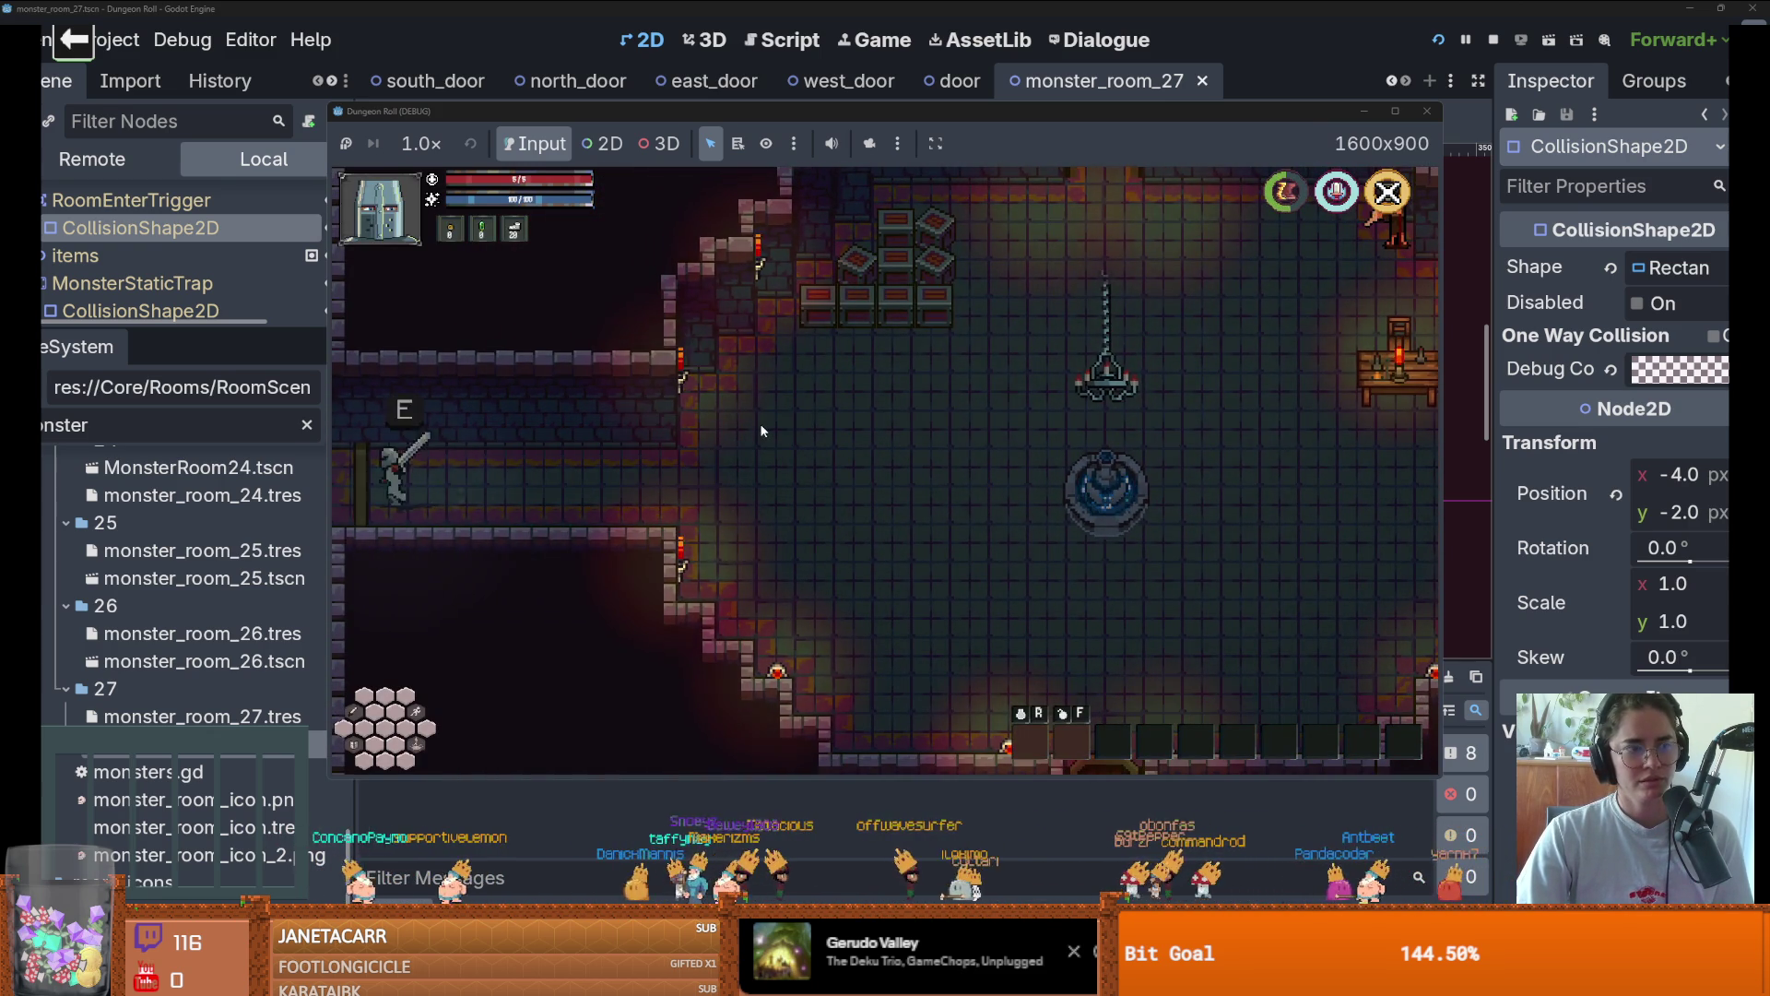
left_click(761, 441)
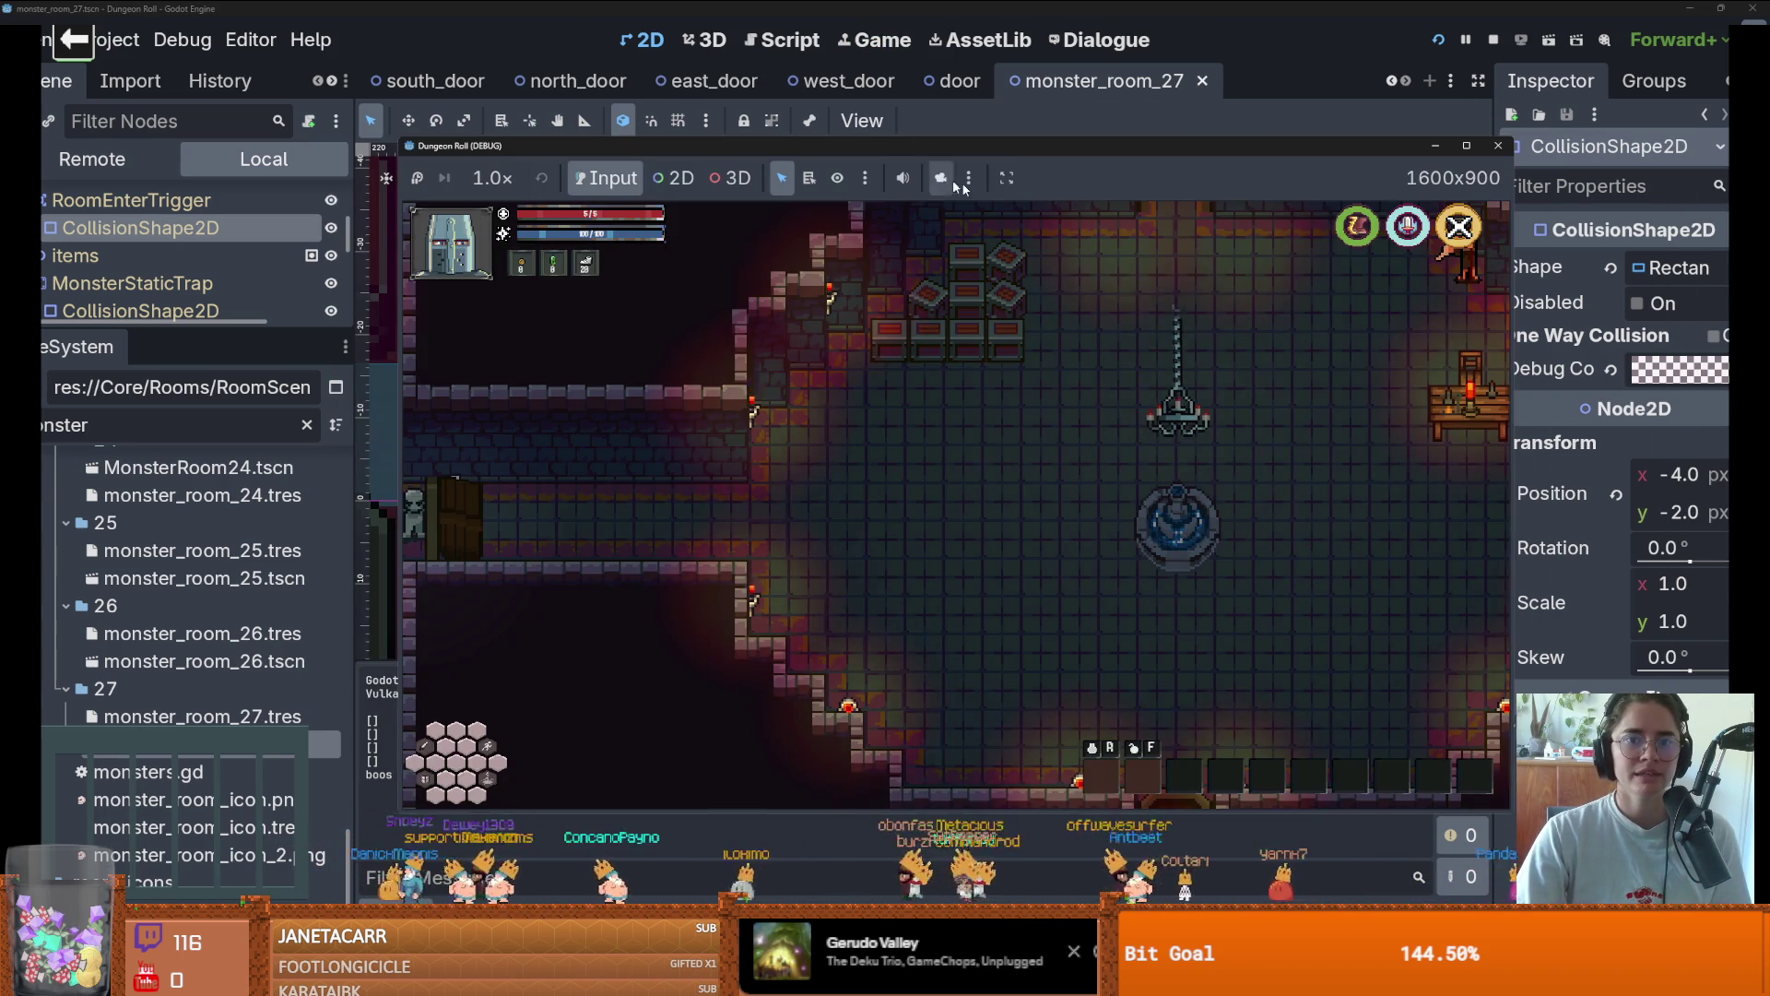
Turn off 'Make Game Workspace Floating' so the game runs embedded, and close the floating game window
left_click(1007, 177)
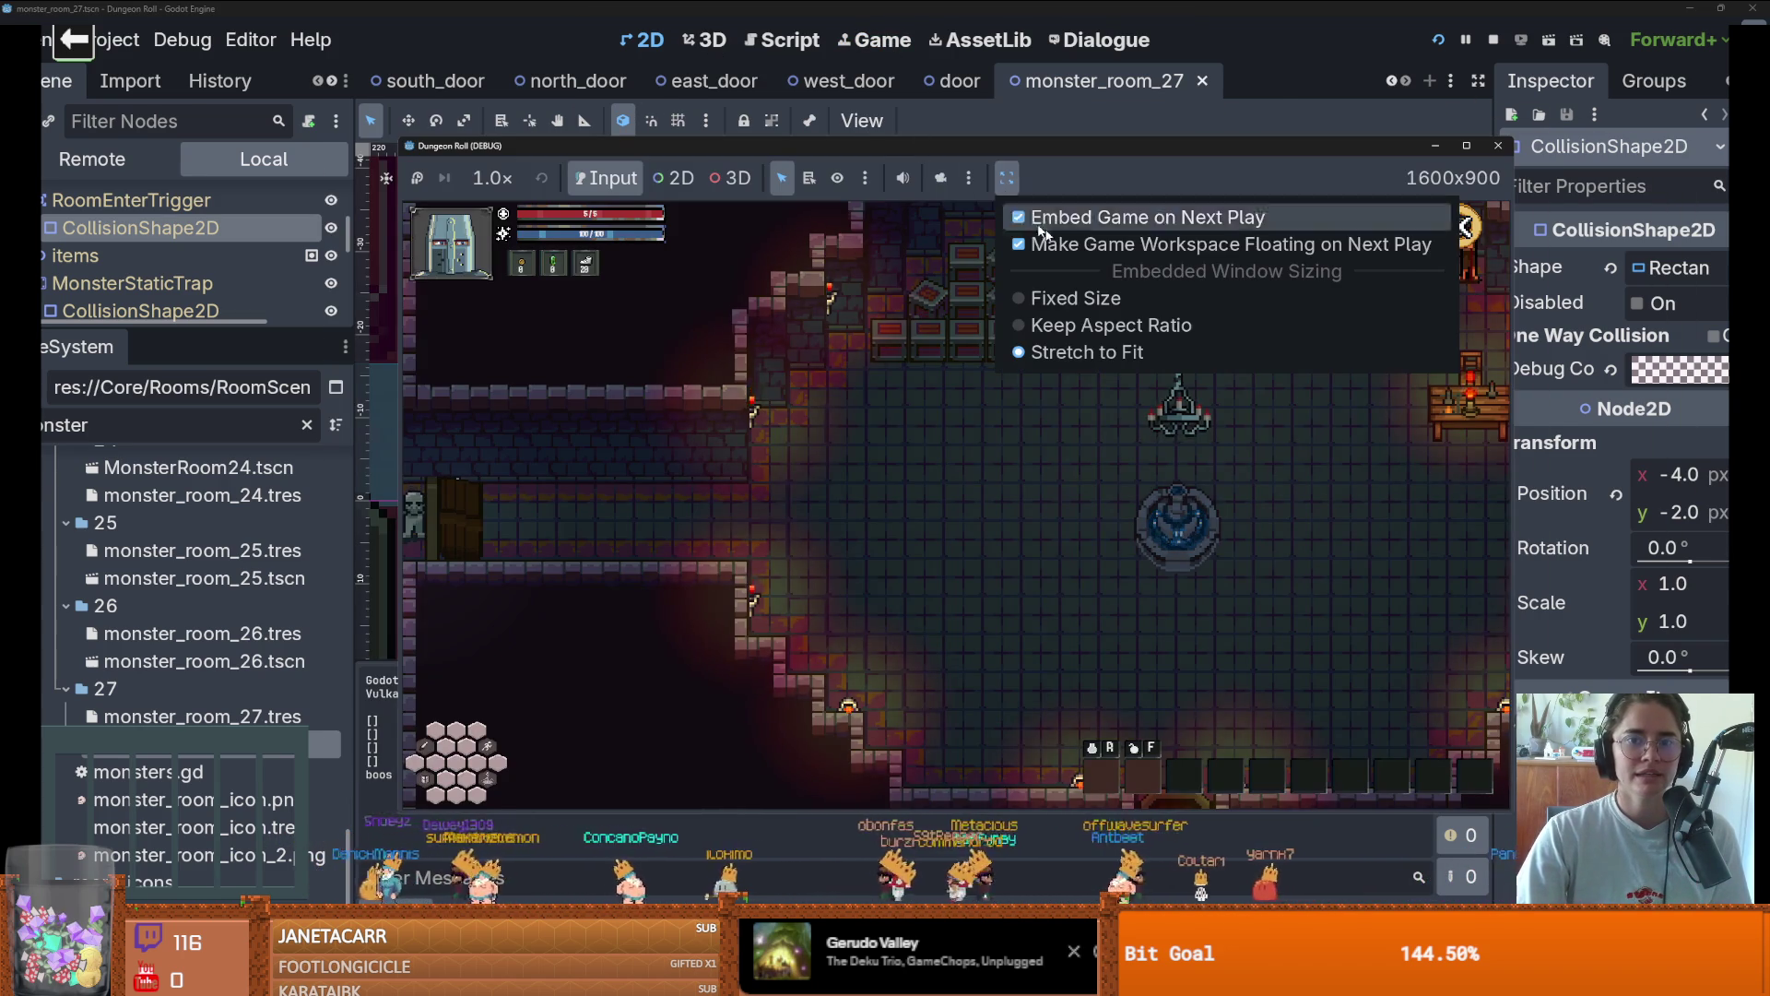
left_click(1113, 244)
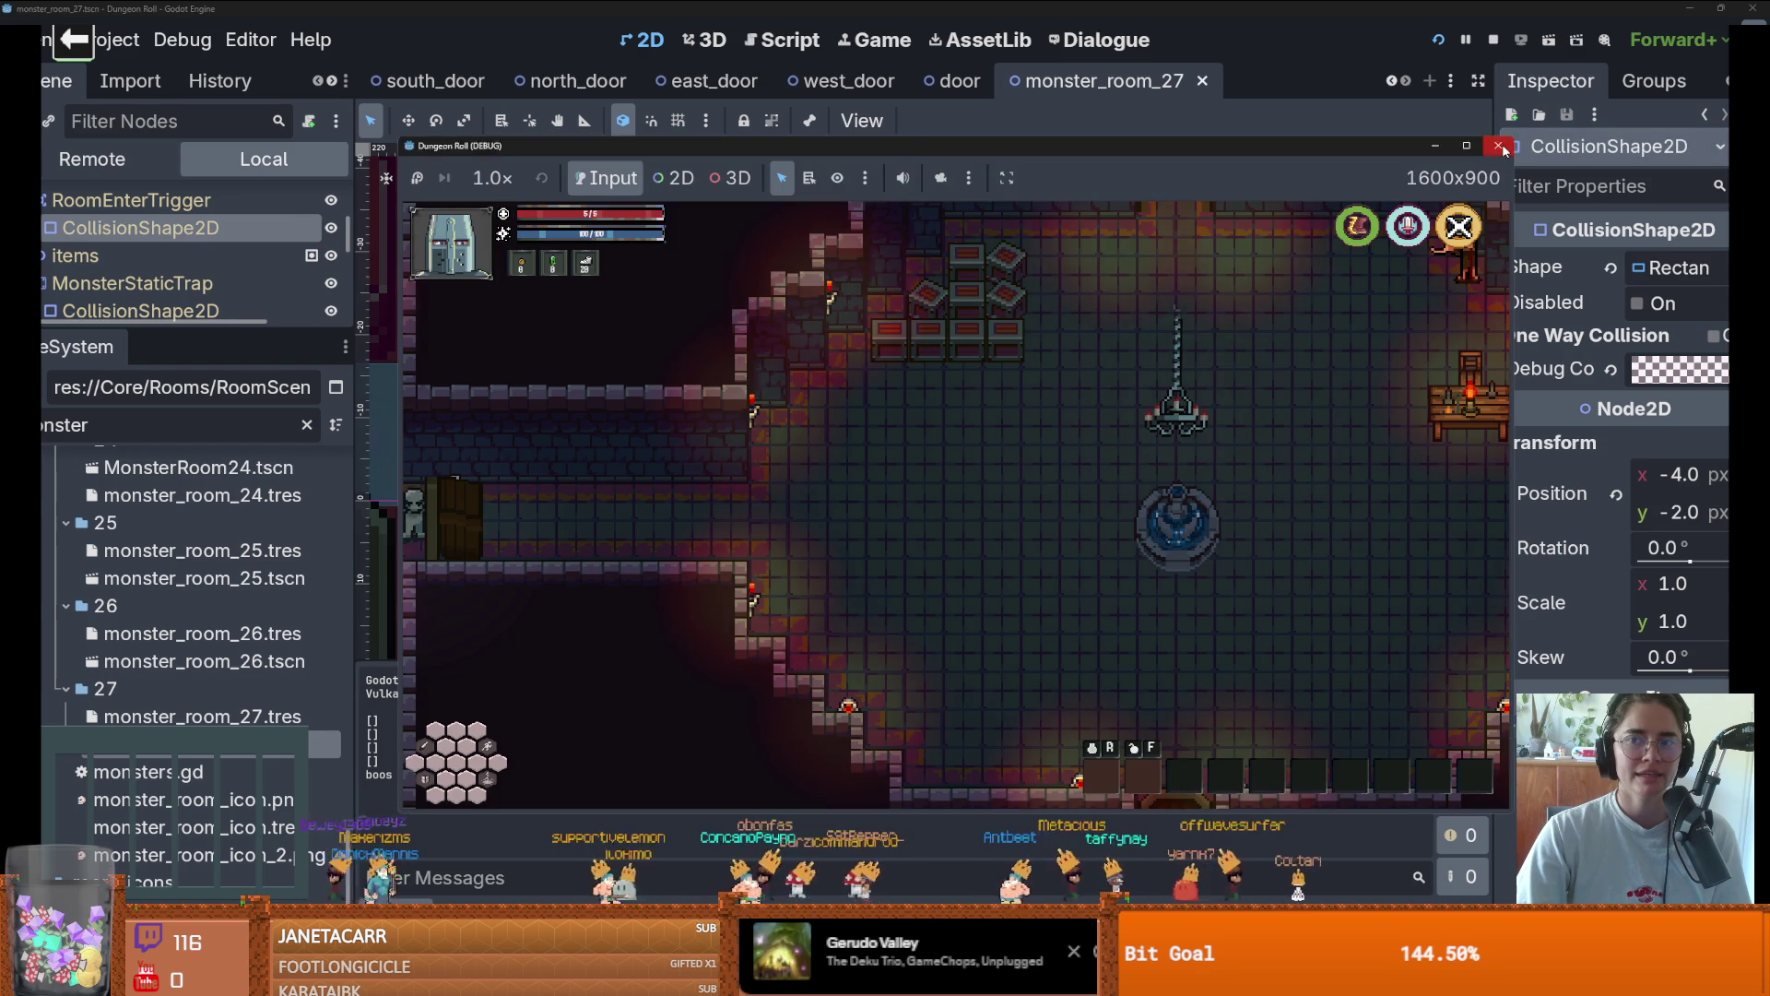
left_click(1439, 40)
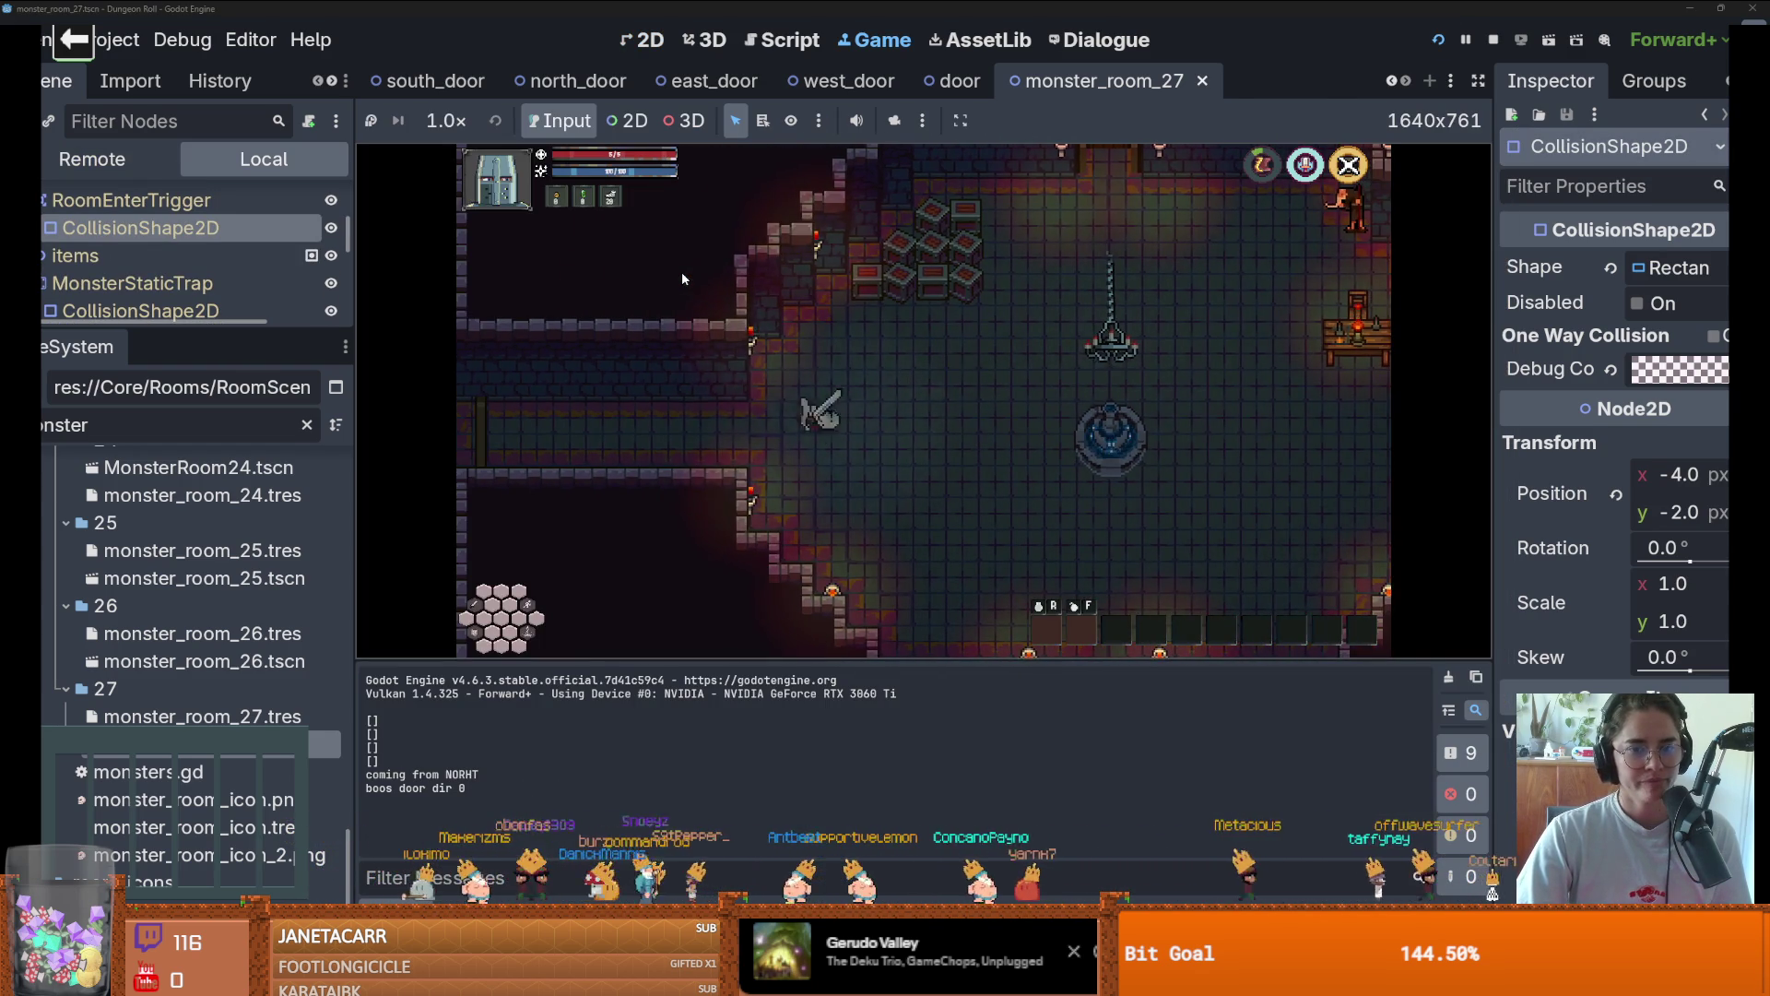
Replay through the west door, restart in the dungeon, and enter the Viginti Sex debug room
key("a")
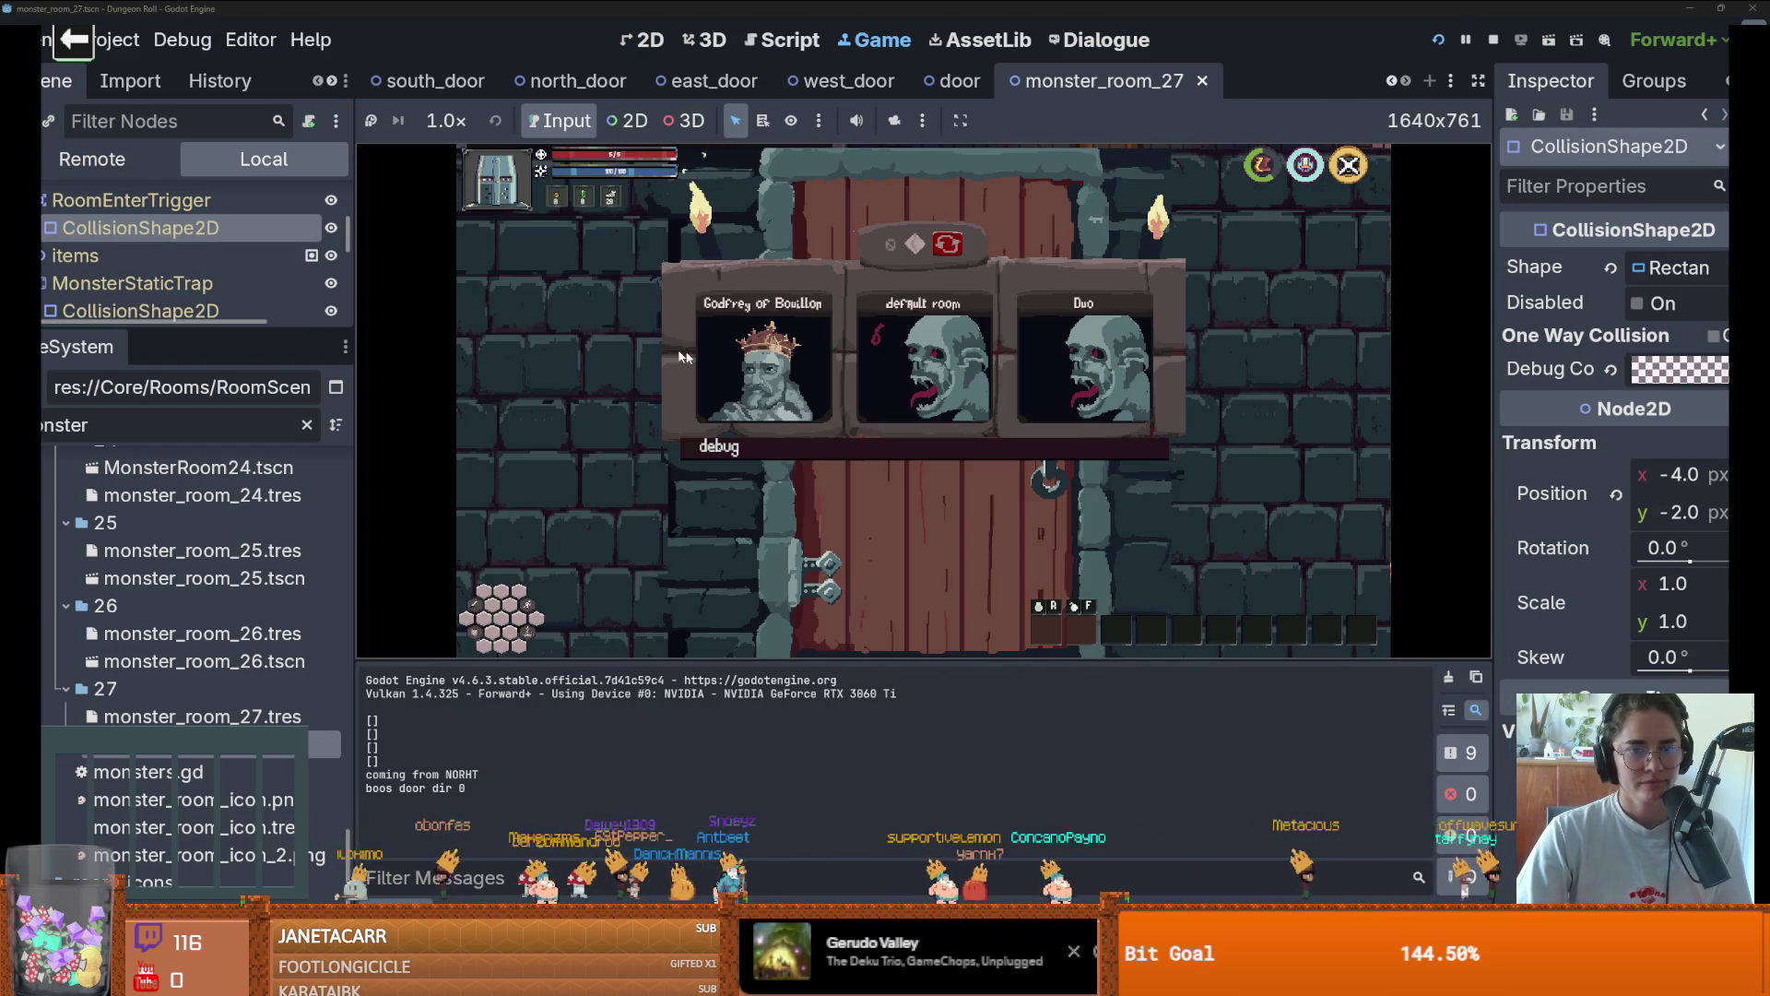
left_click(737, 355)
key("Escape")
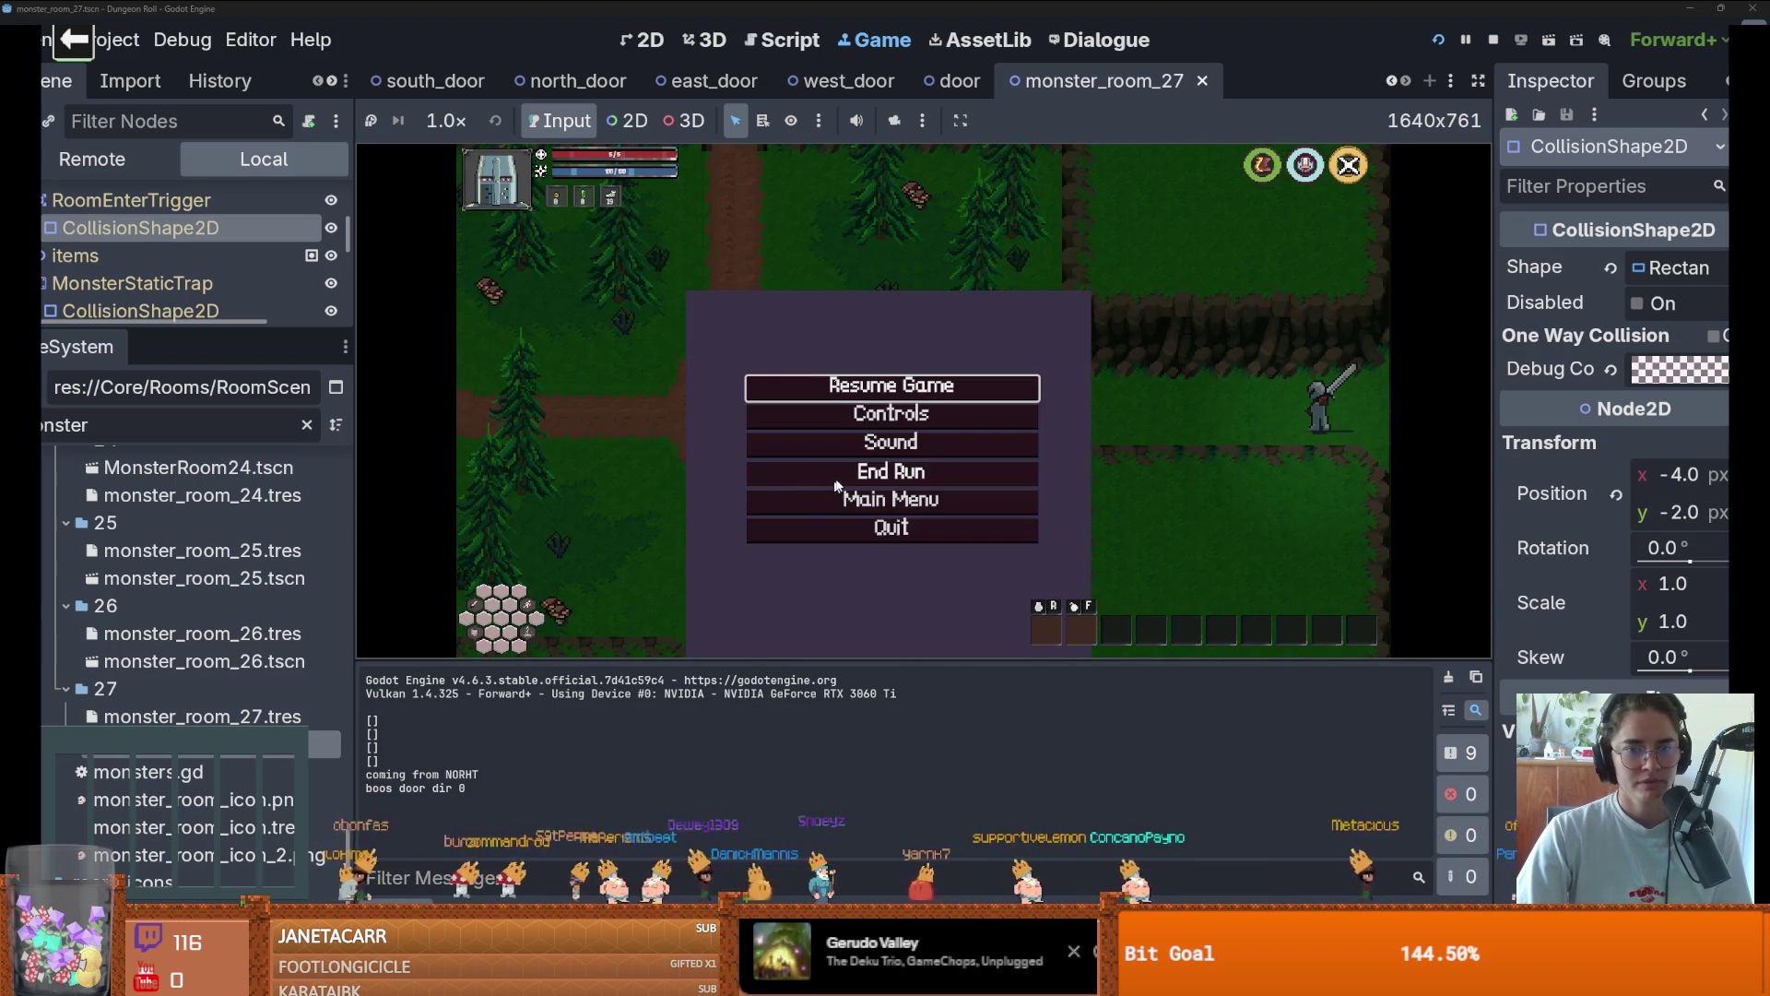
left_click(822, 462)
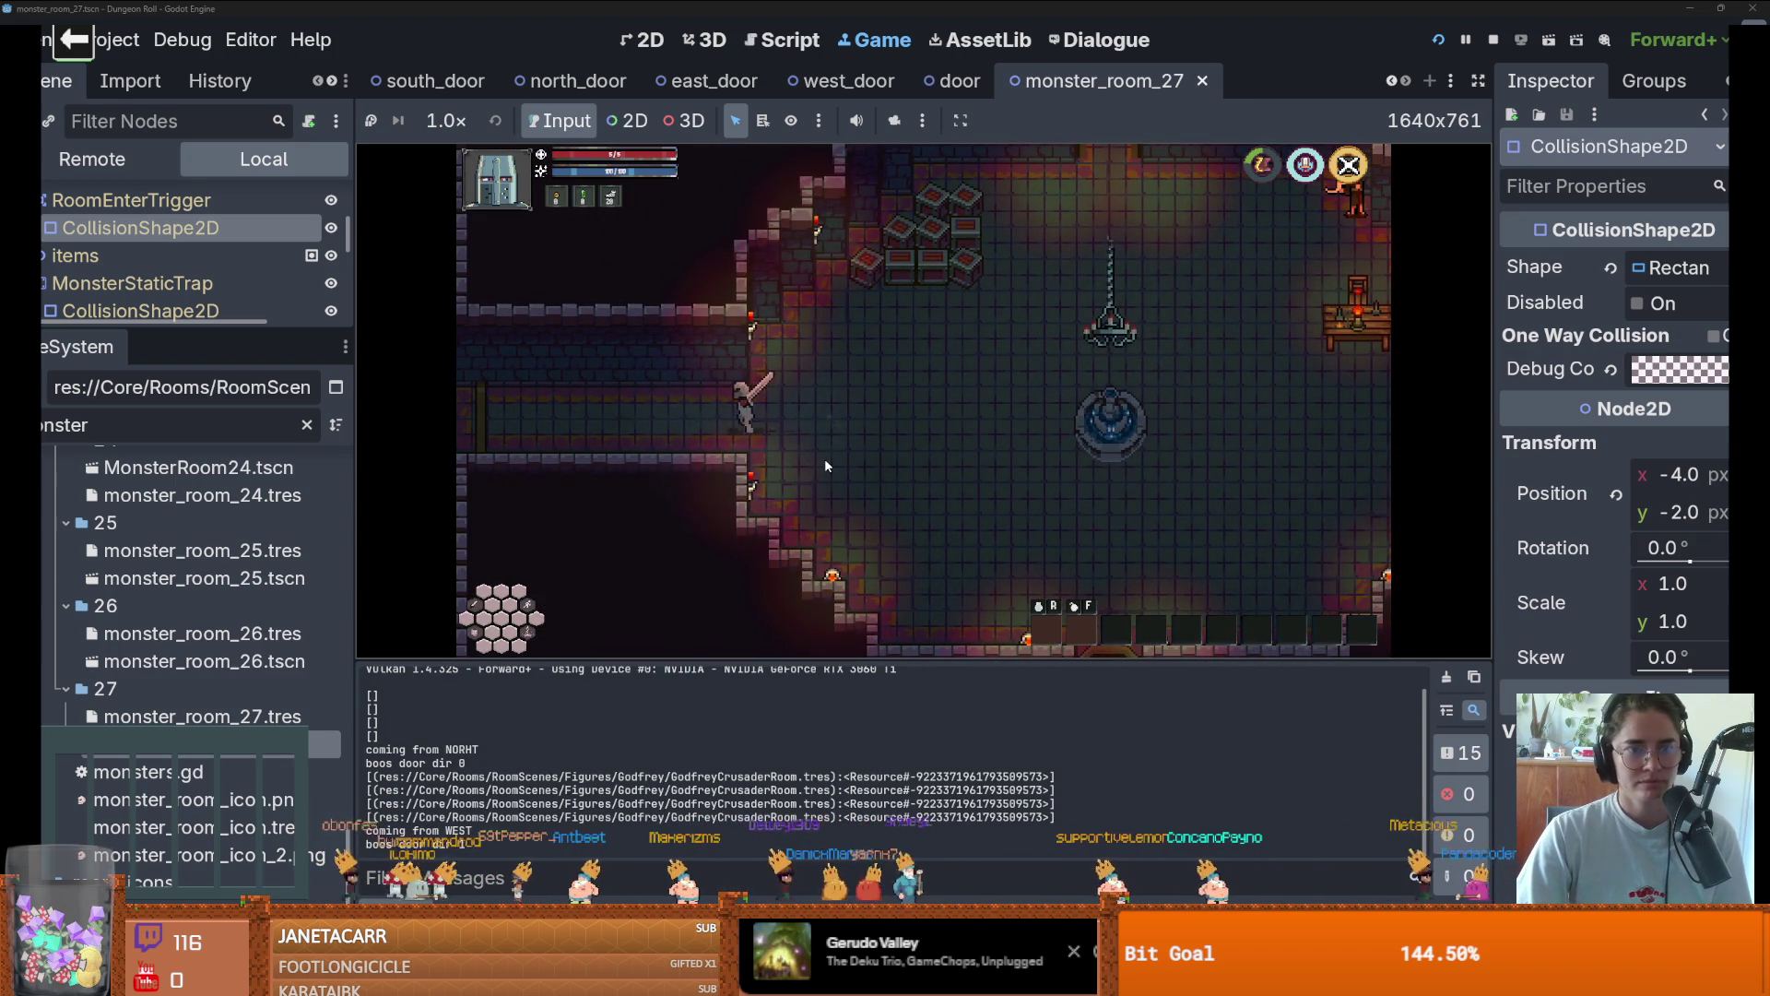
key("a")
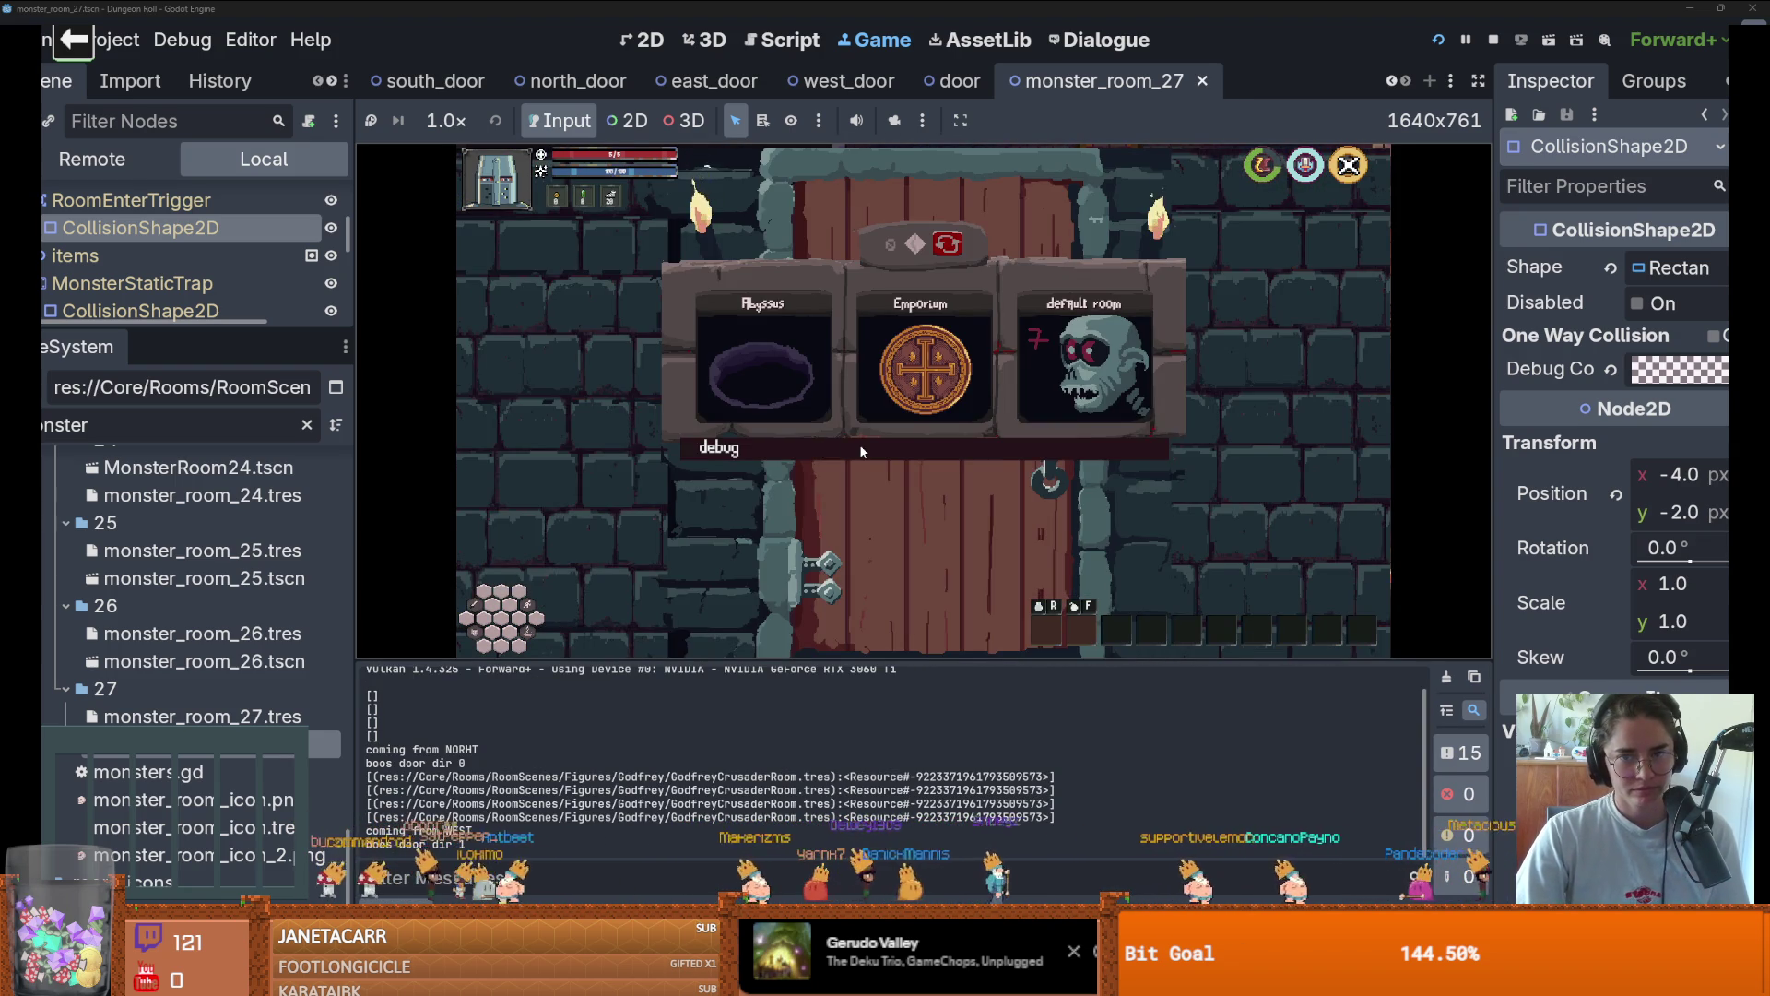
left_click(862, 451)
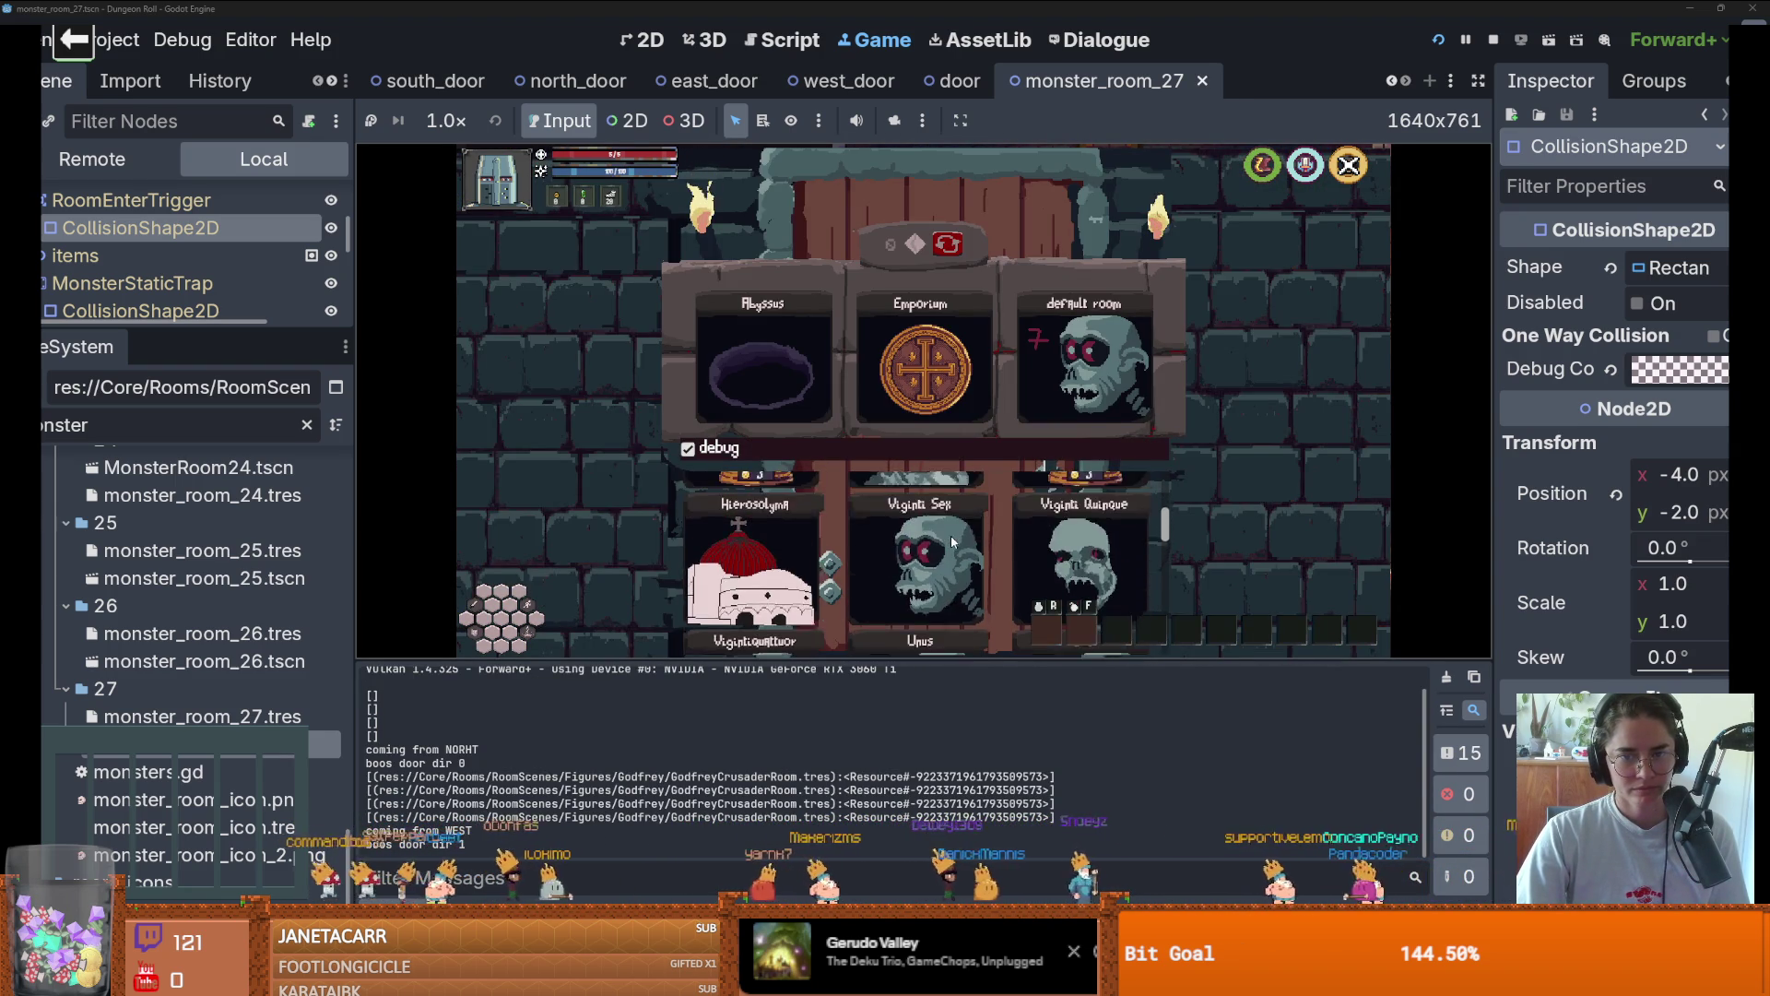
left_click(945, 542)
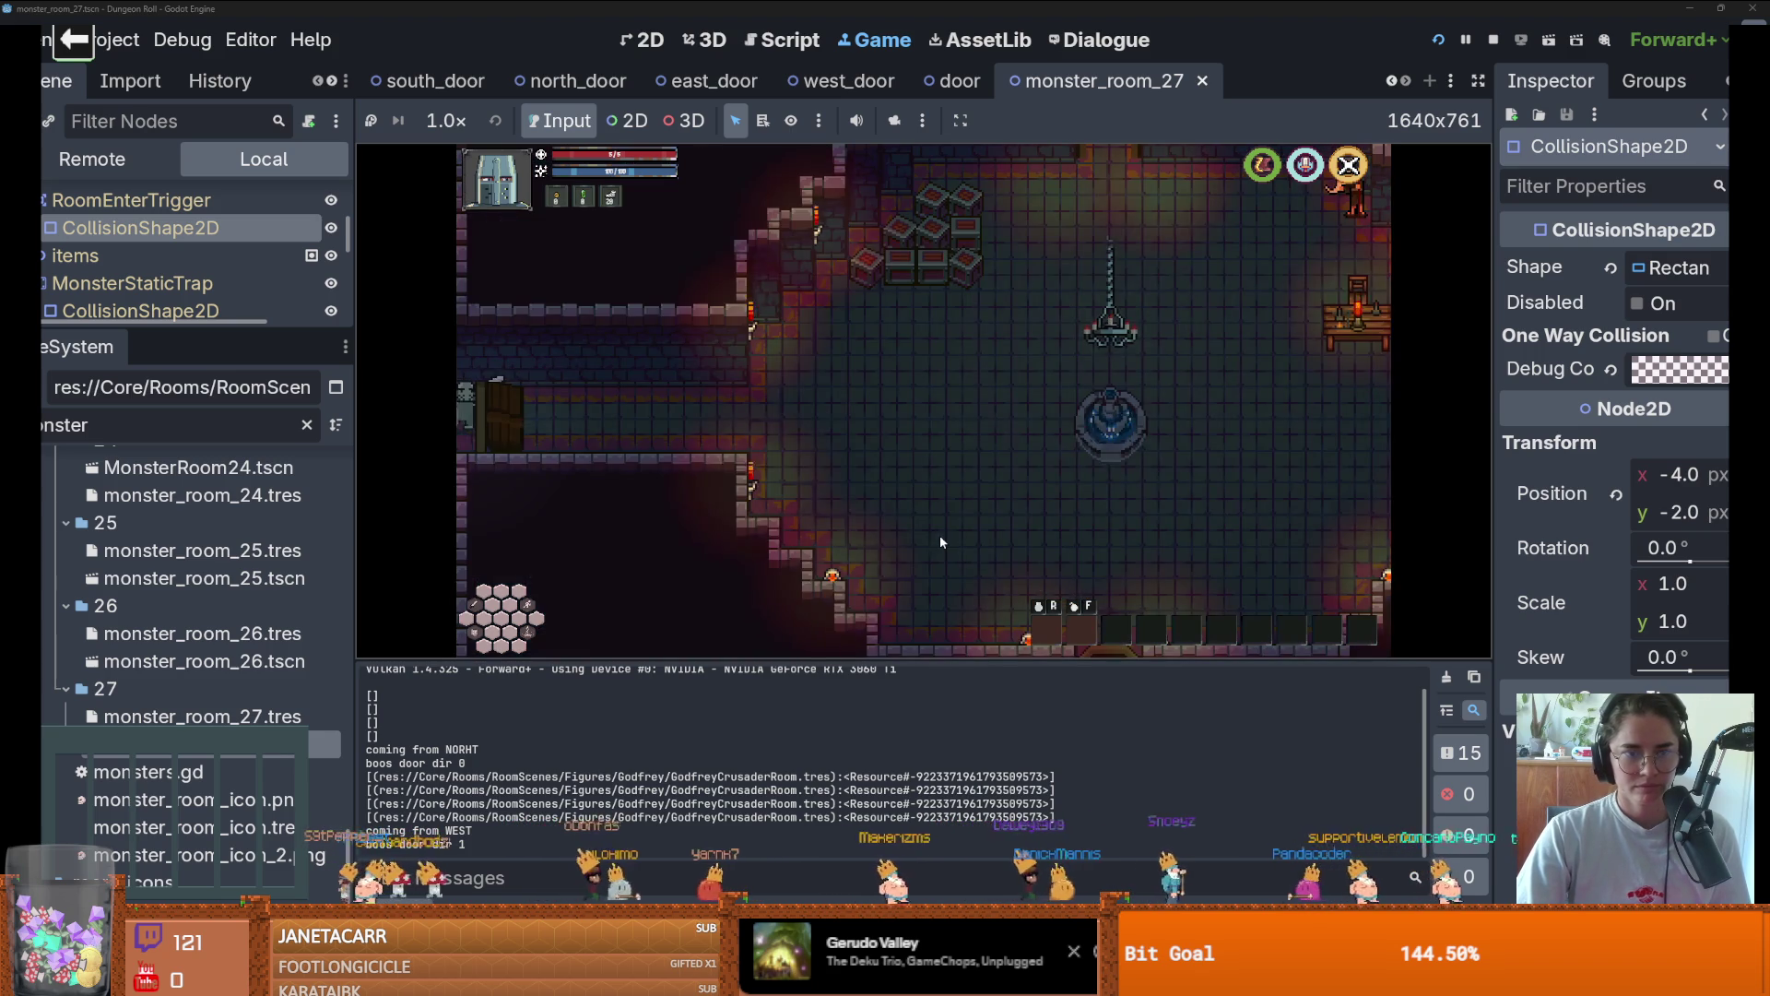
In the Remote tree, inspect the room's live Camera2D and lower its zoom slightly
left_click(92, 158)
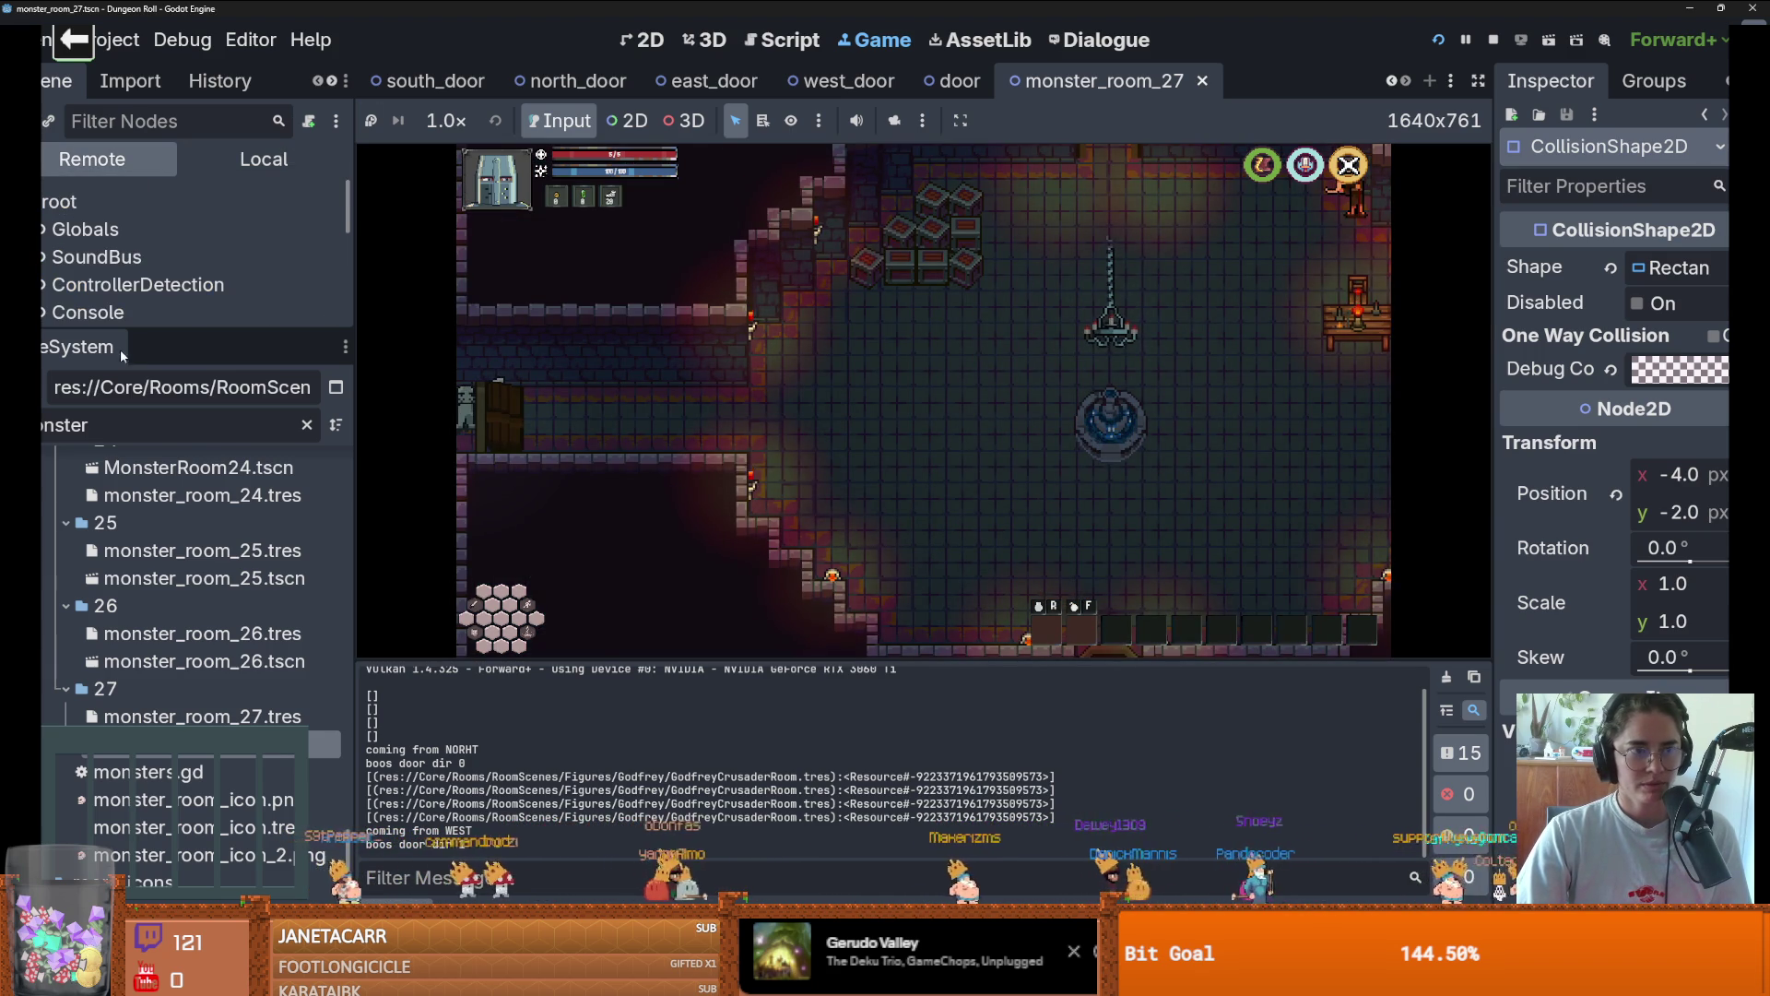
left_click_drag(120, 348, 134, 642)
scroll(186, 540, "down", 1)
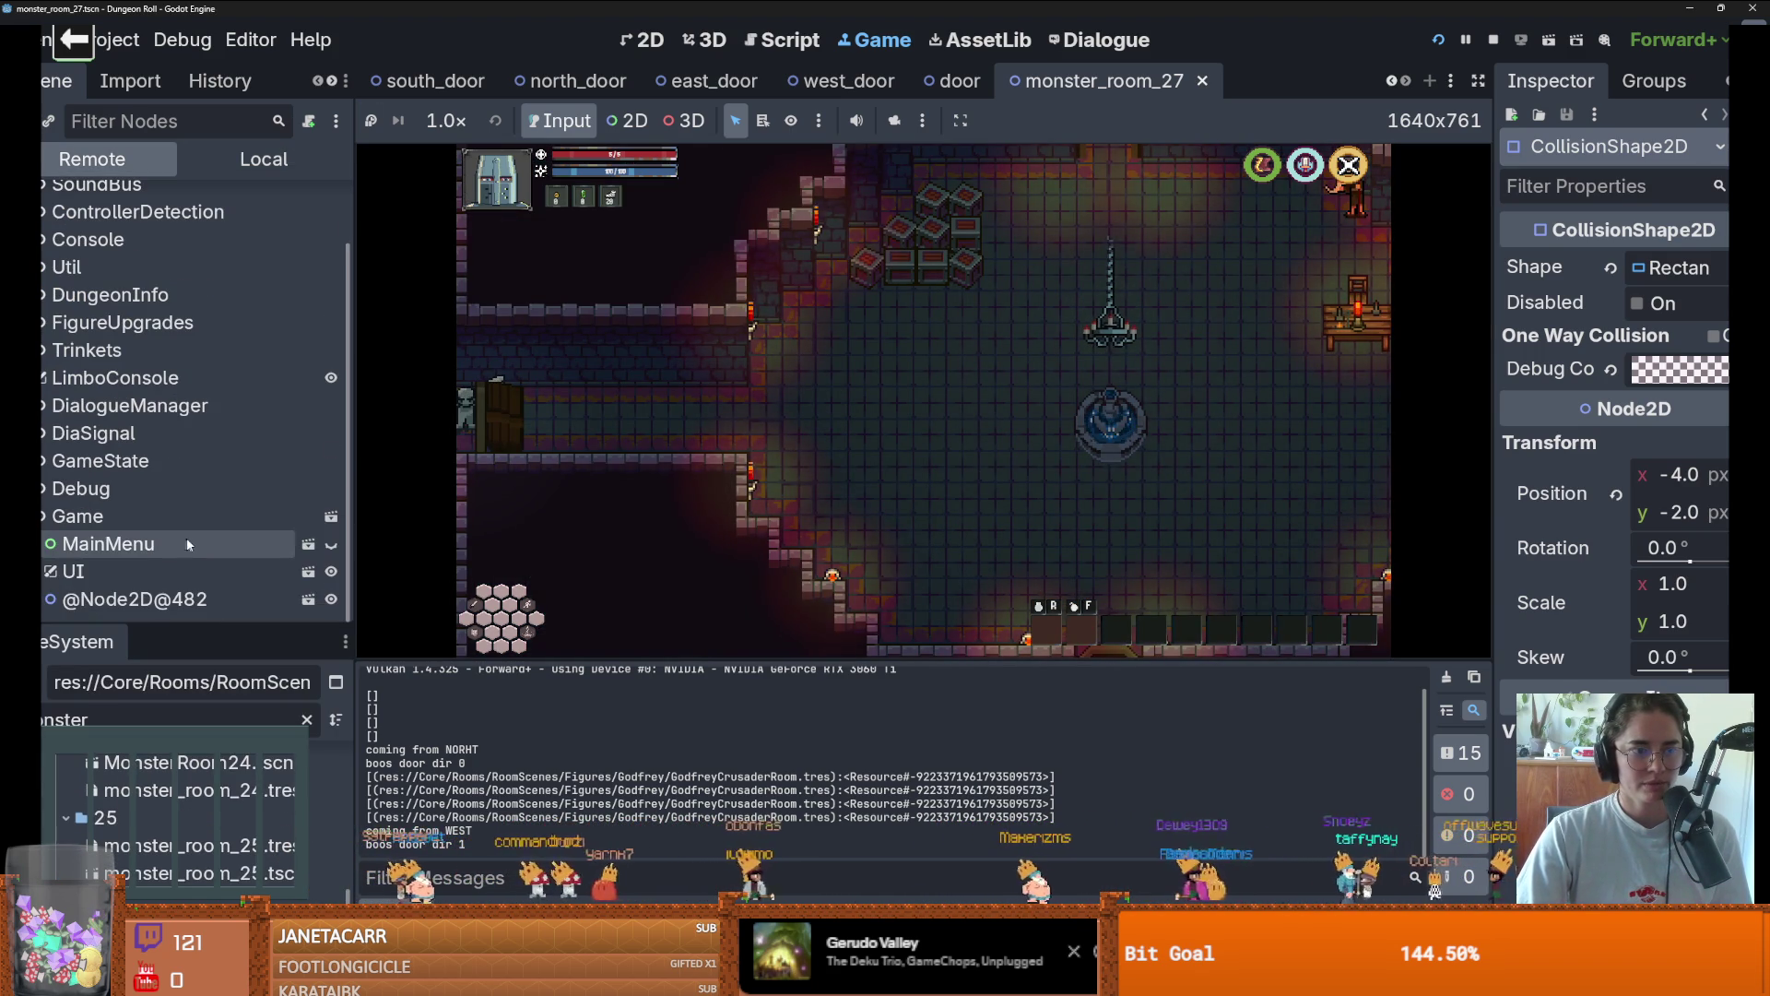
left_click(44, 598)
scroll(56, 368, "down", 3)
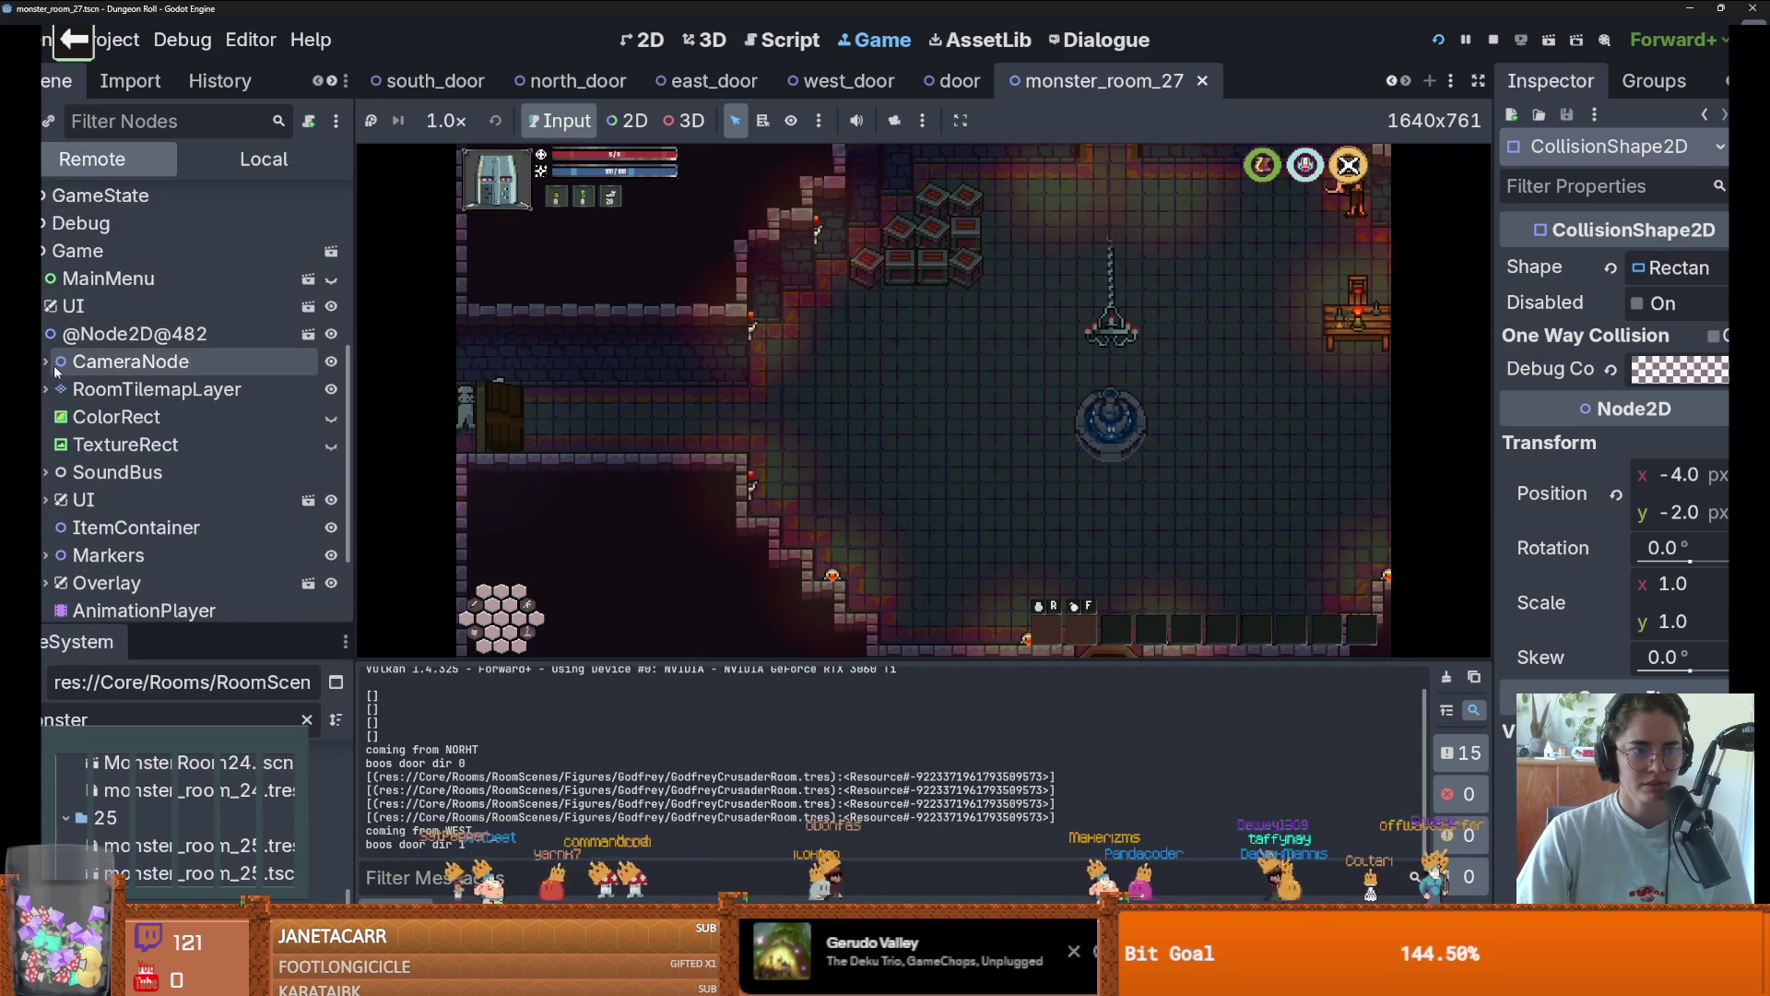
scroll(57, 447, "down", 3)
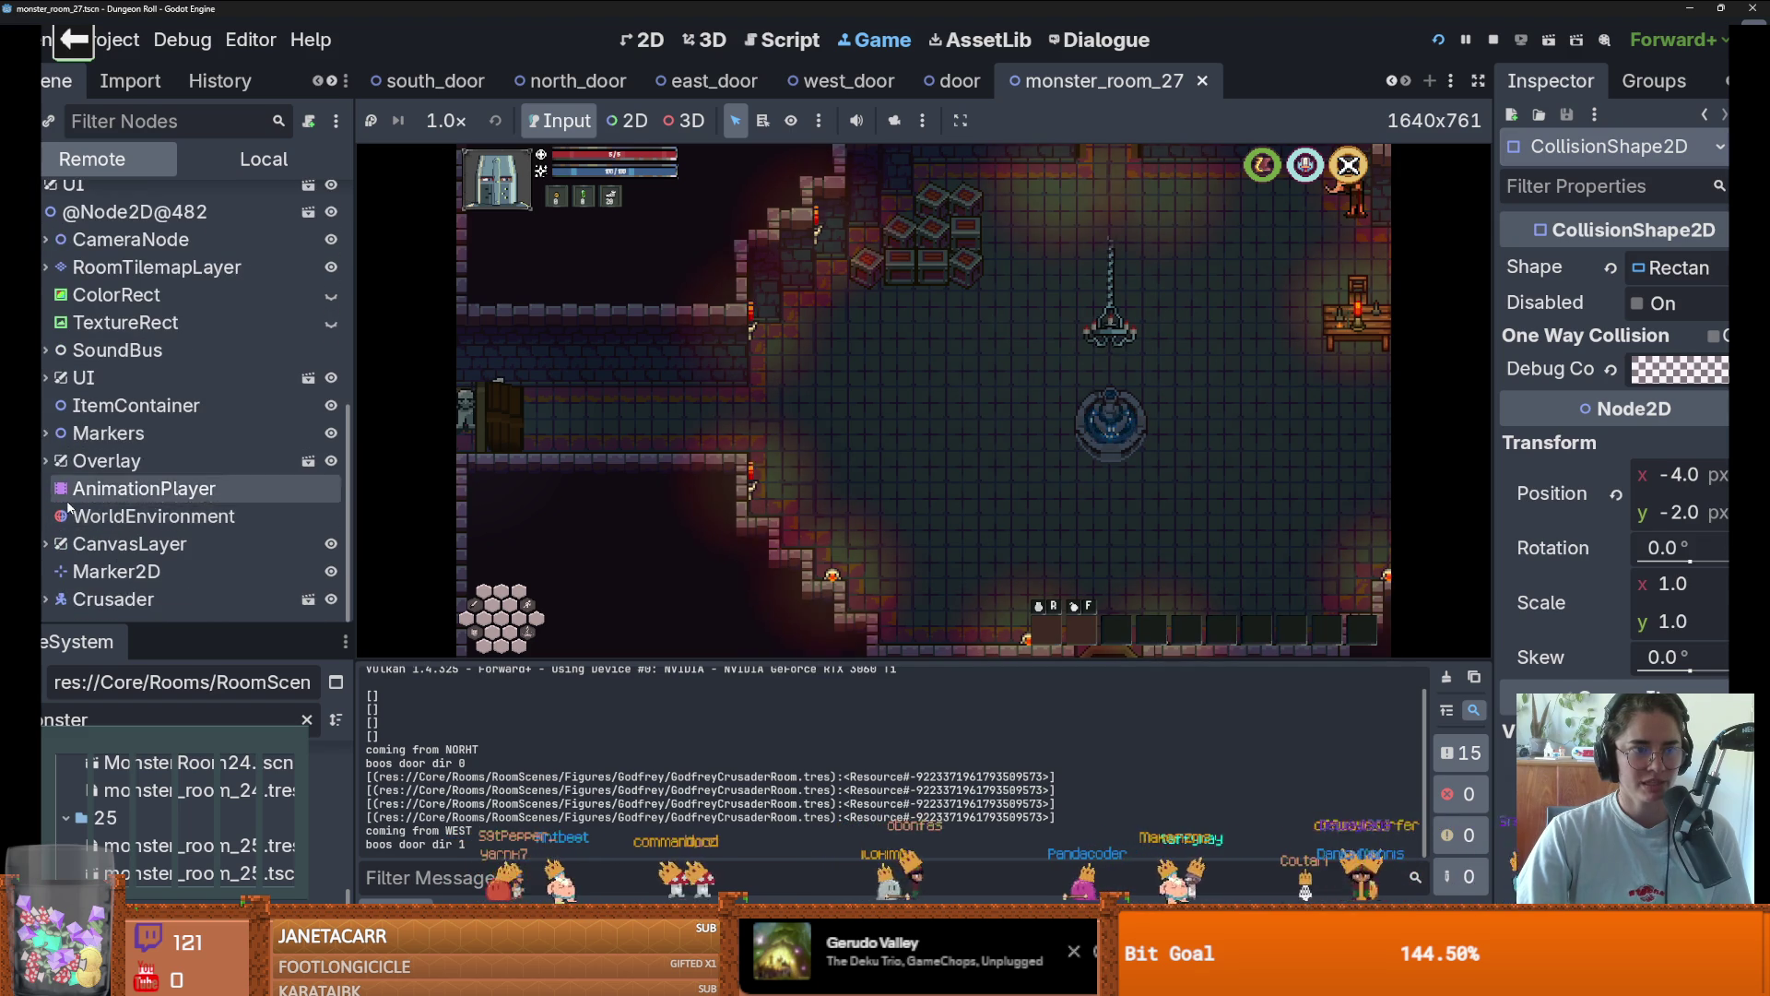
scroll(68, 505, "up", 3)
left_click(44, 398)
left_click(130, 428)
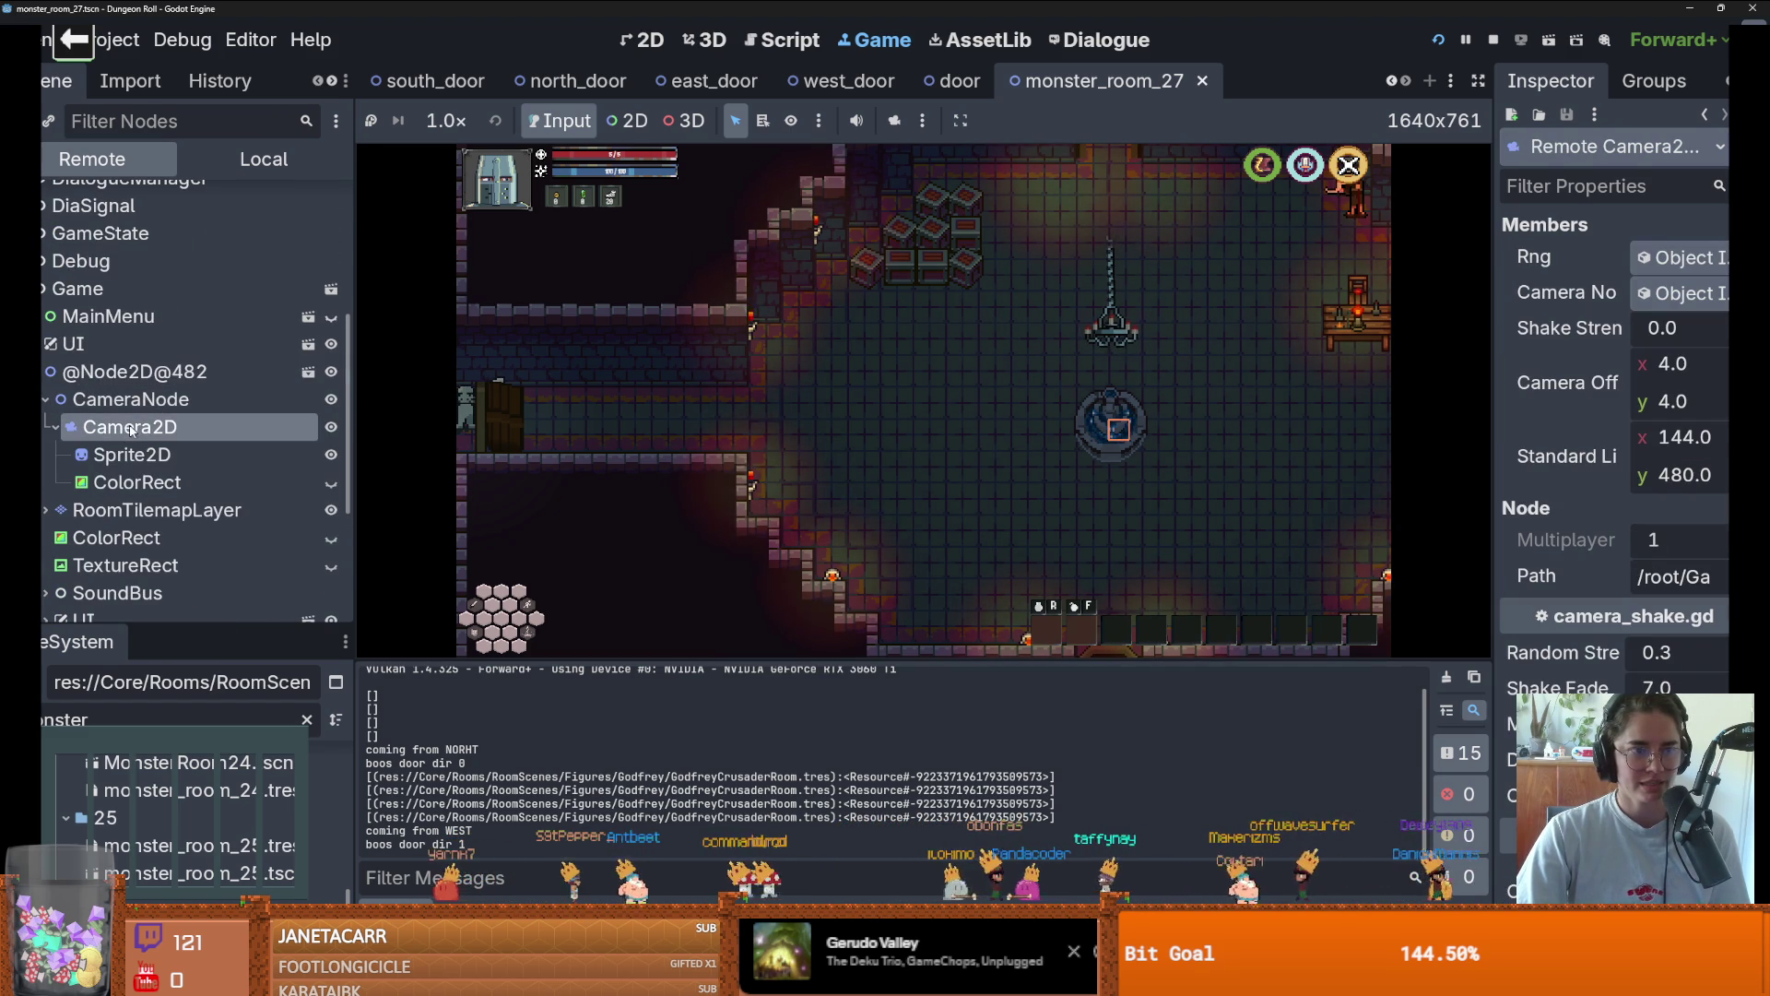
scroll(1558, 587, "down", 3)
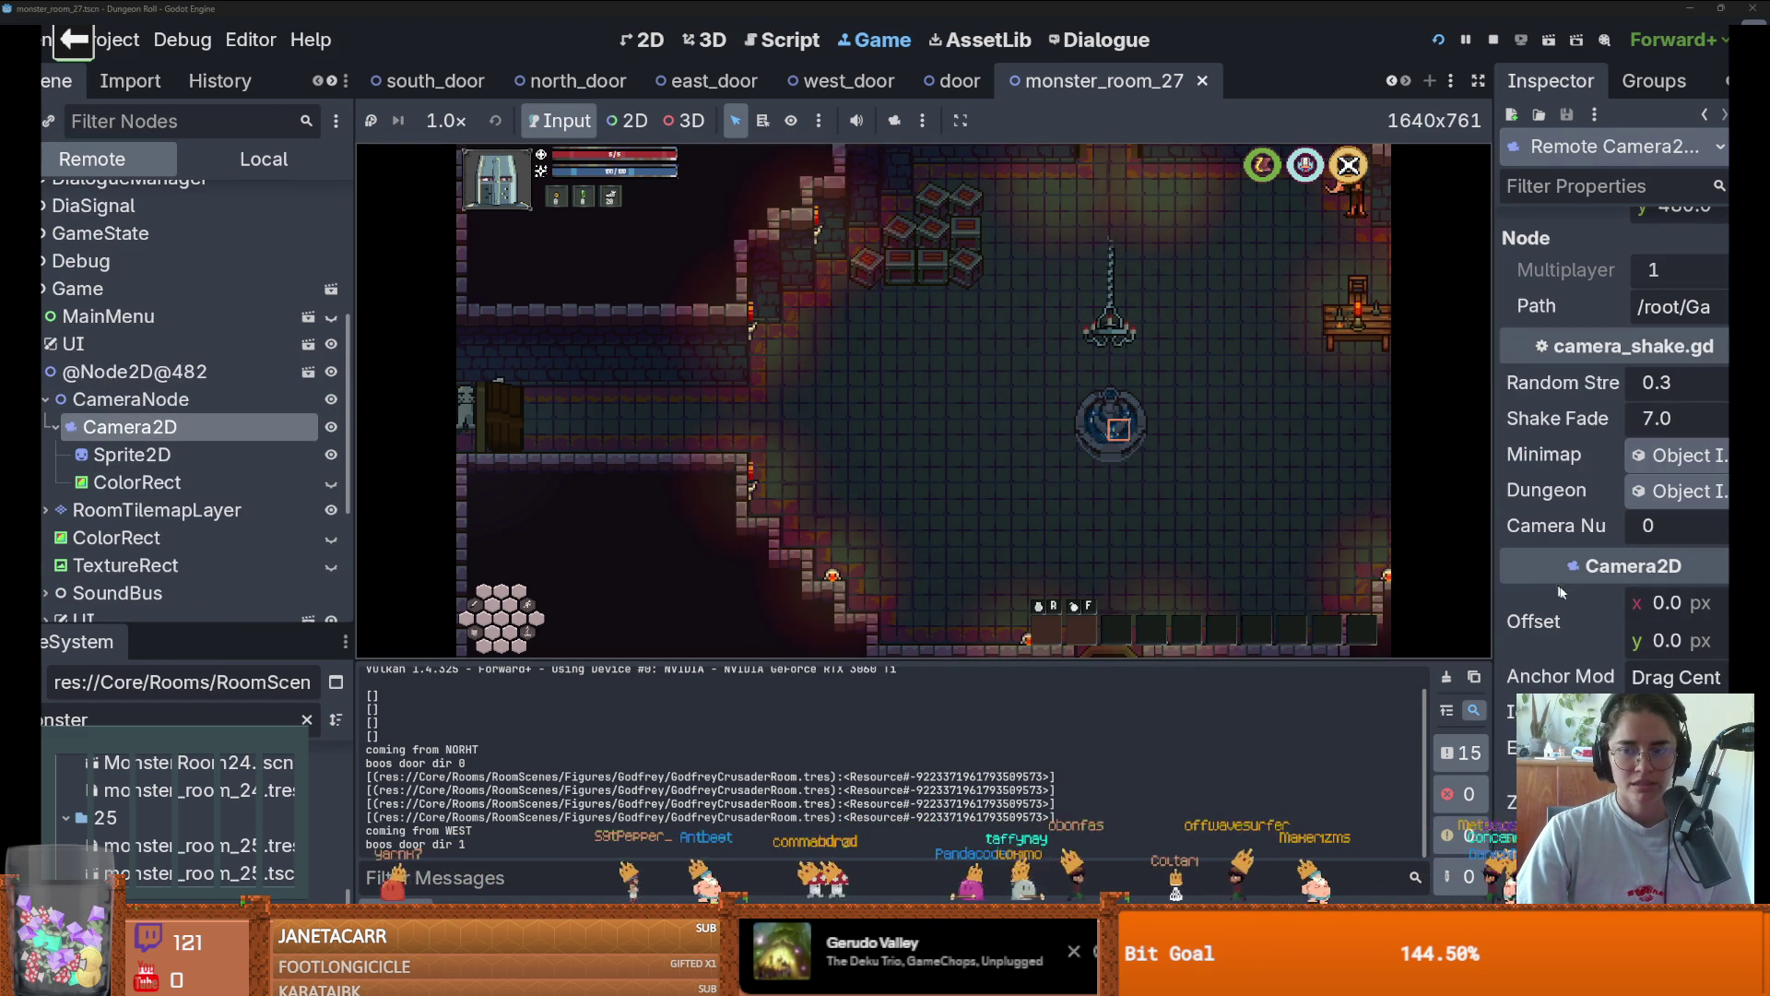
scroll(1604, 627, "down", 2)
left_click_drag(1645, 607, 1668, 608)
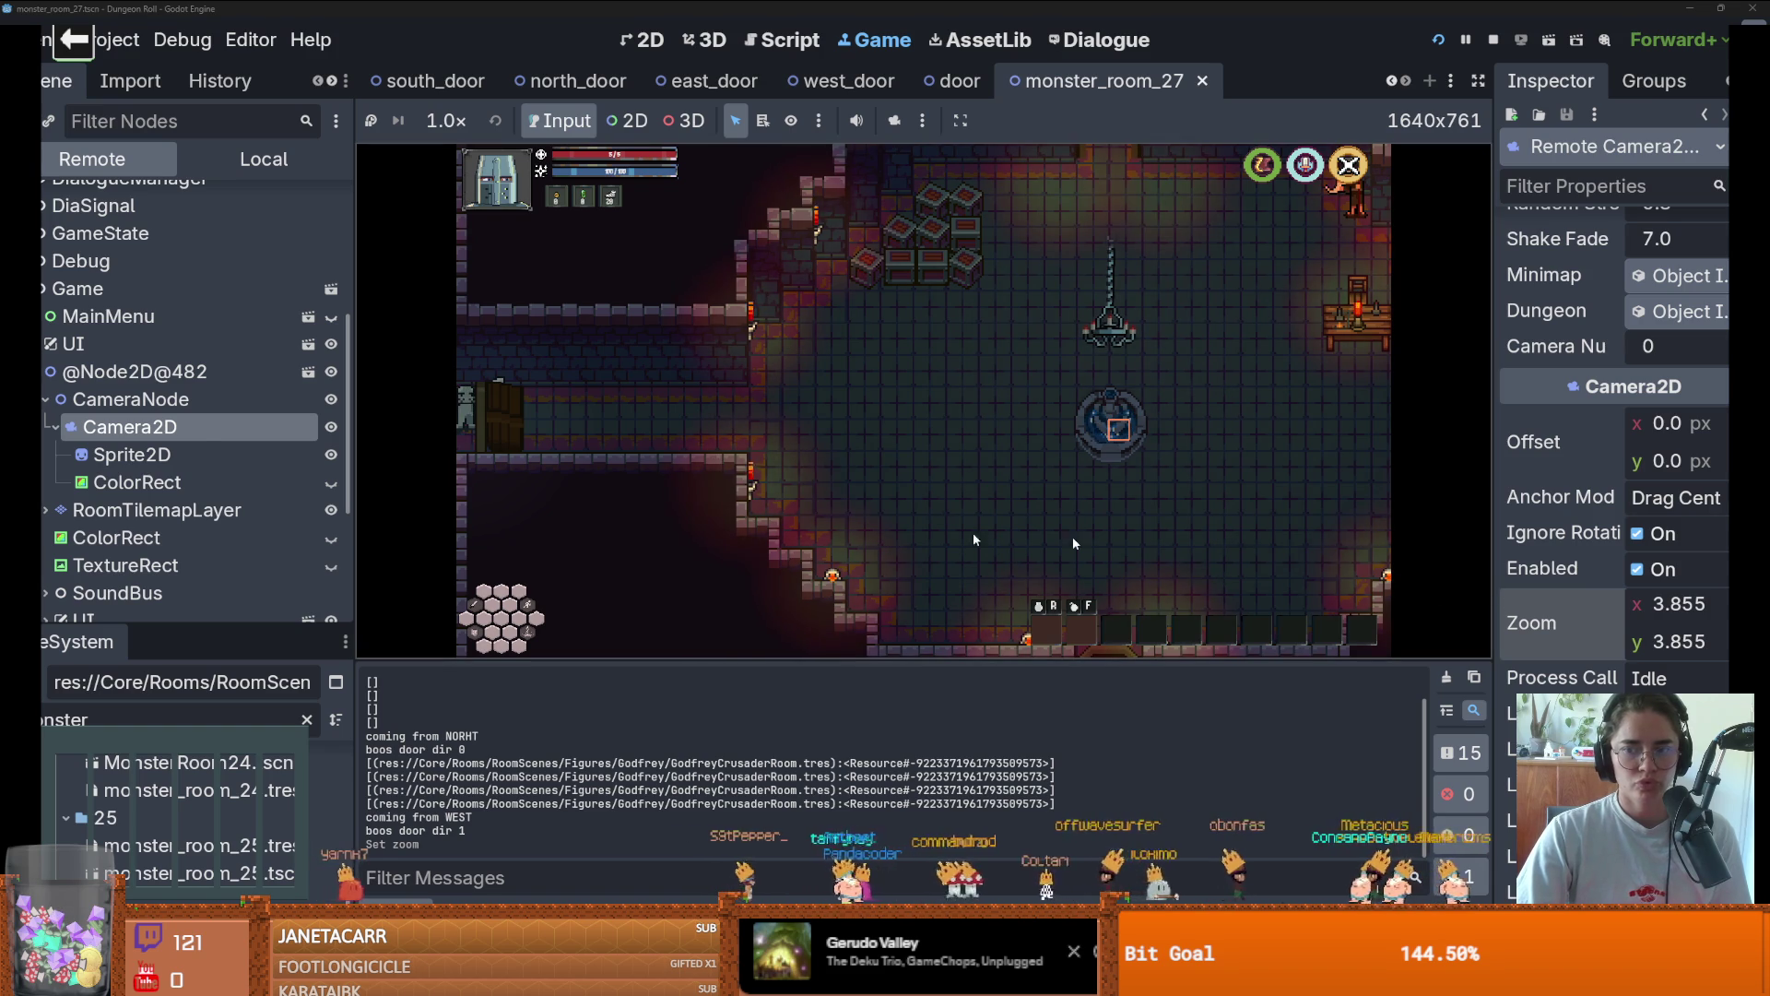
Drag the Crusader's Camera2D2 Offset x further left, then stop the game with F8
scroll(217, 521, "down", 3)
left_click(45, 600)
scroll(178, 553, "down", 5)
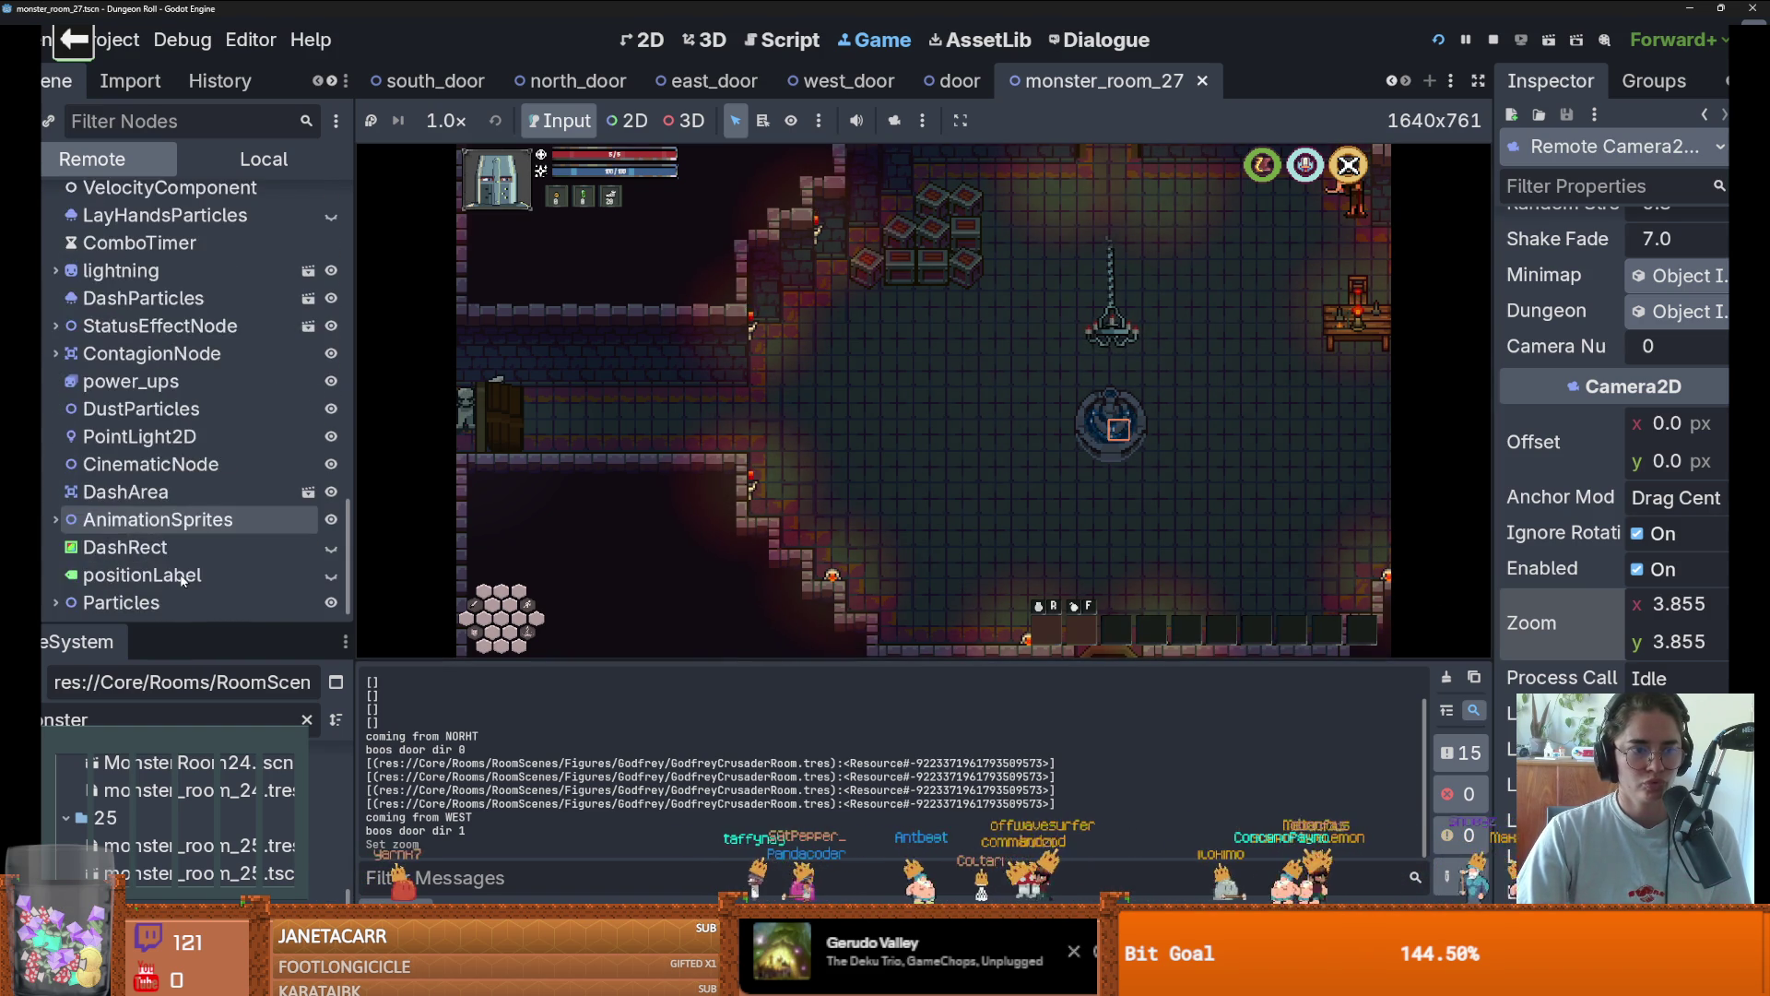
left_click(170, 599)
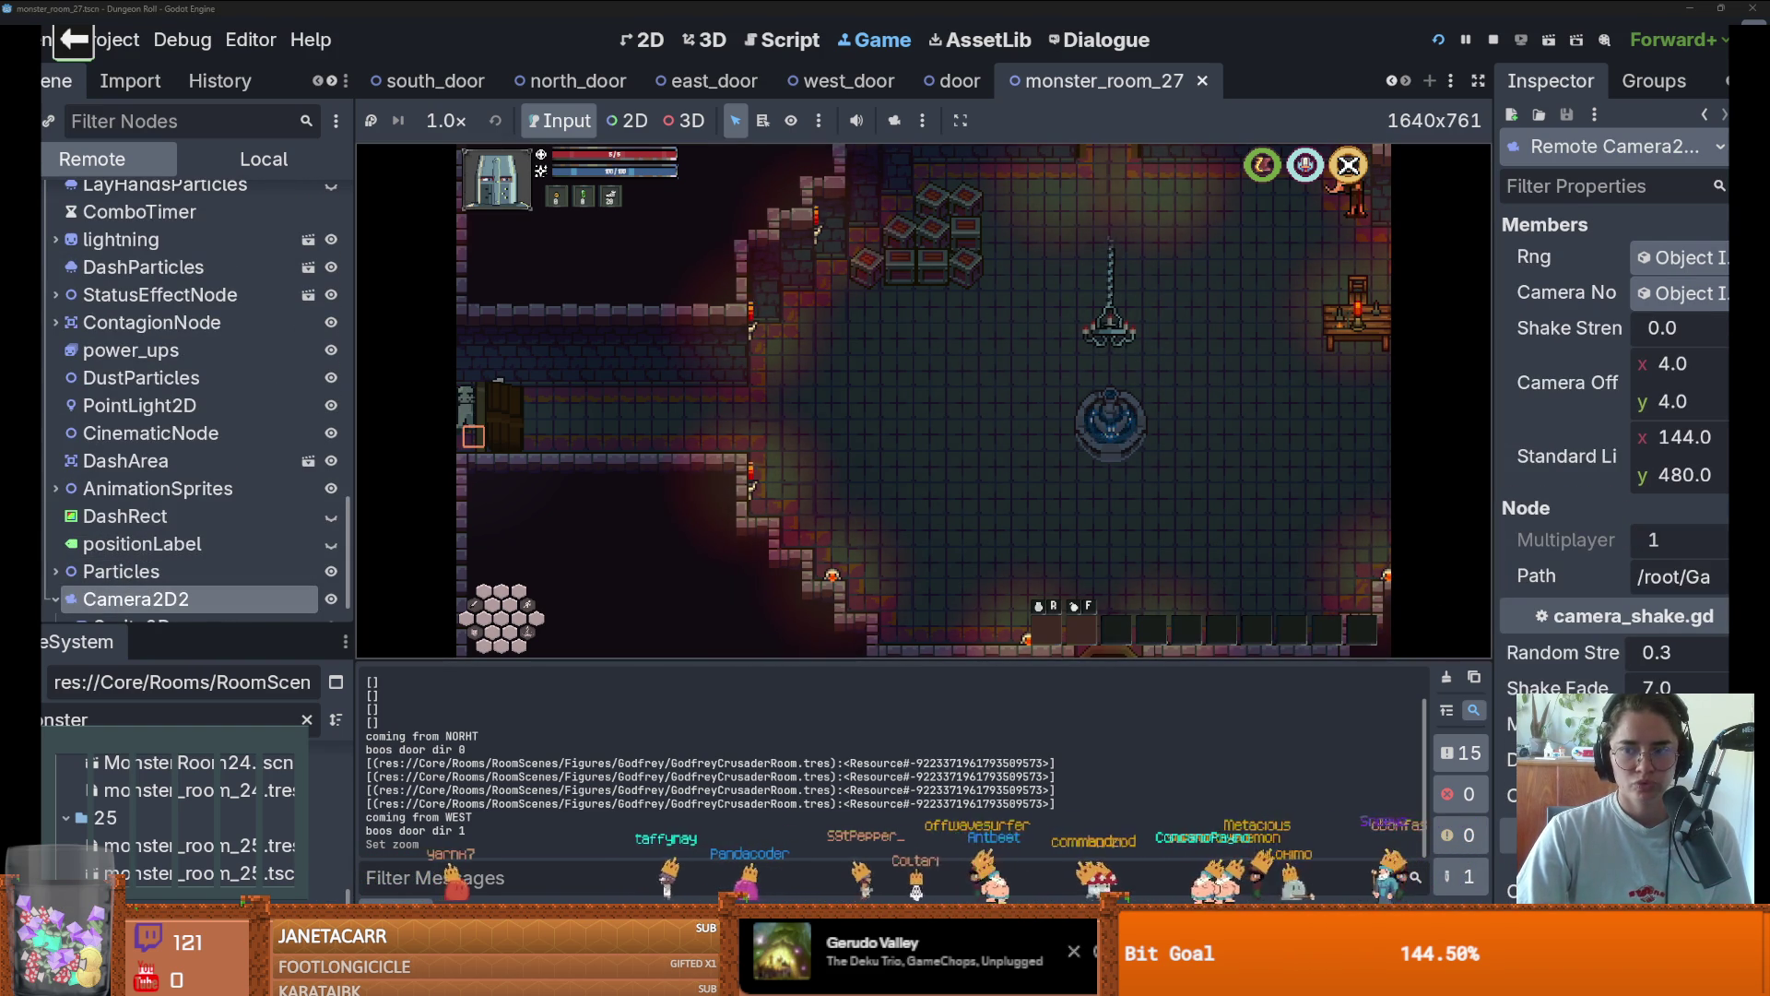
scroll(1657, 525, "down", 3)
left_click_drag(1668, 603, 1632, 603)
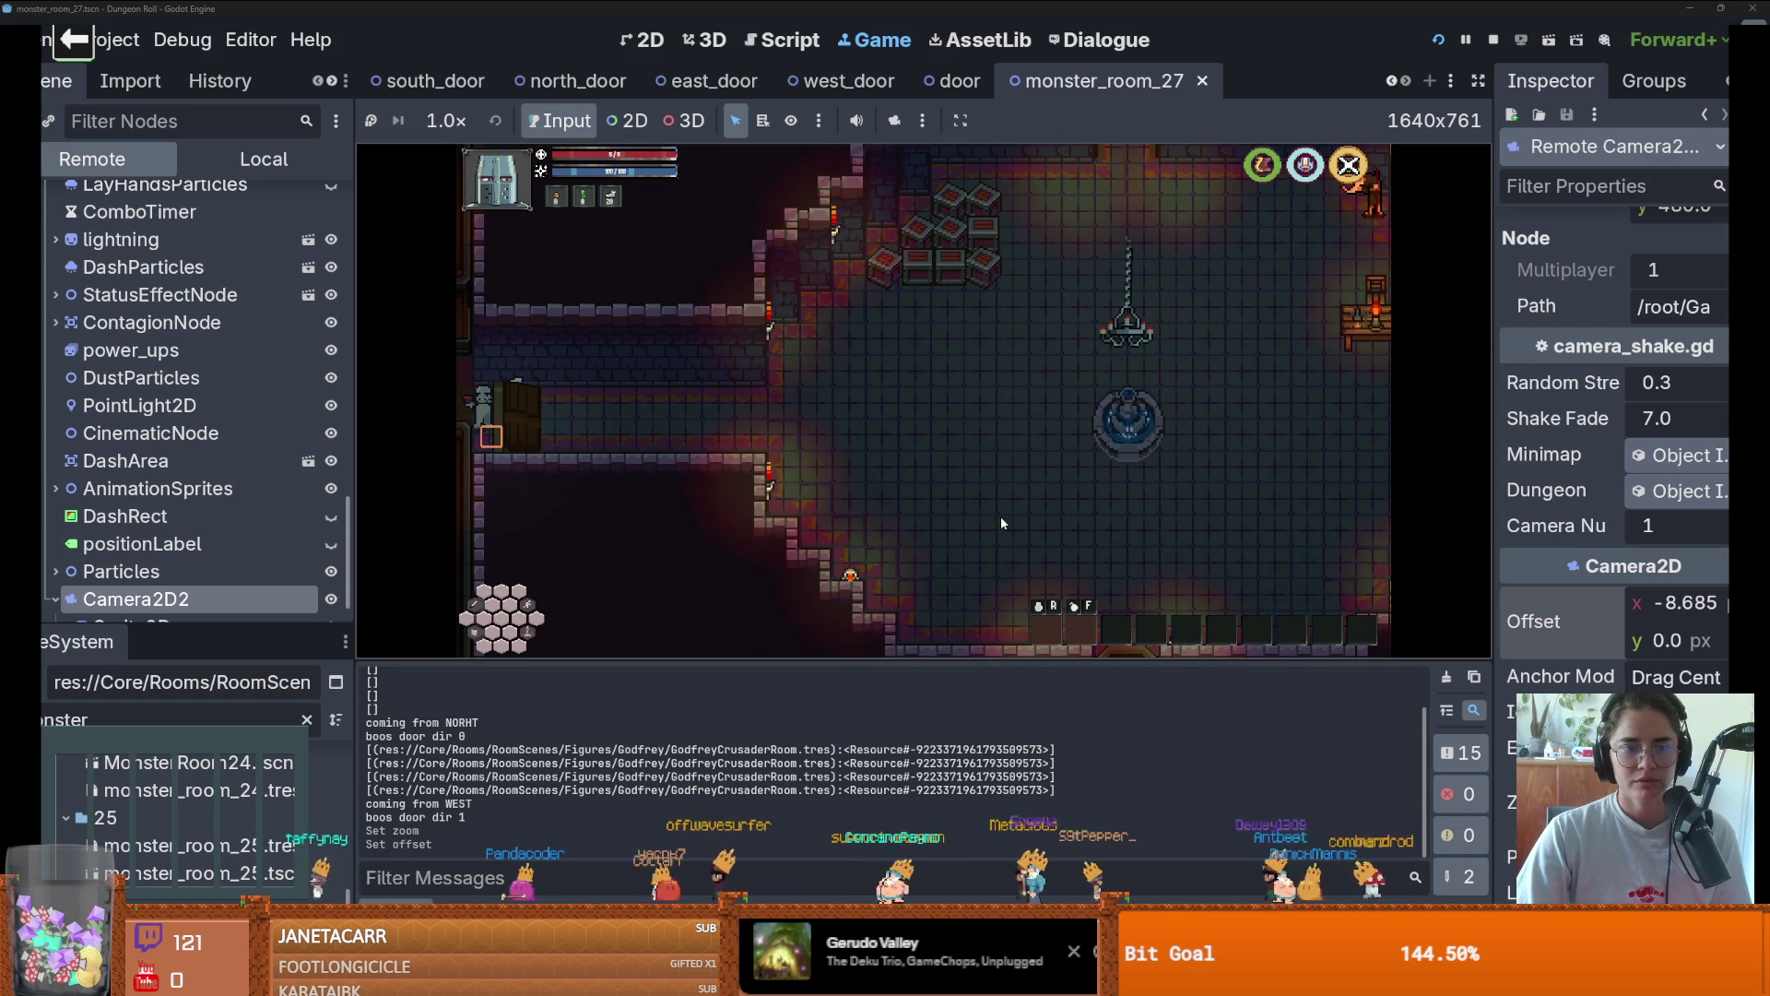
left_click_drag(1678, 603, 1638, 609)
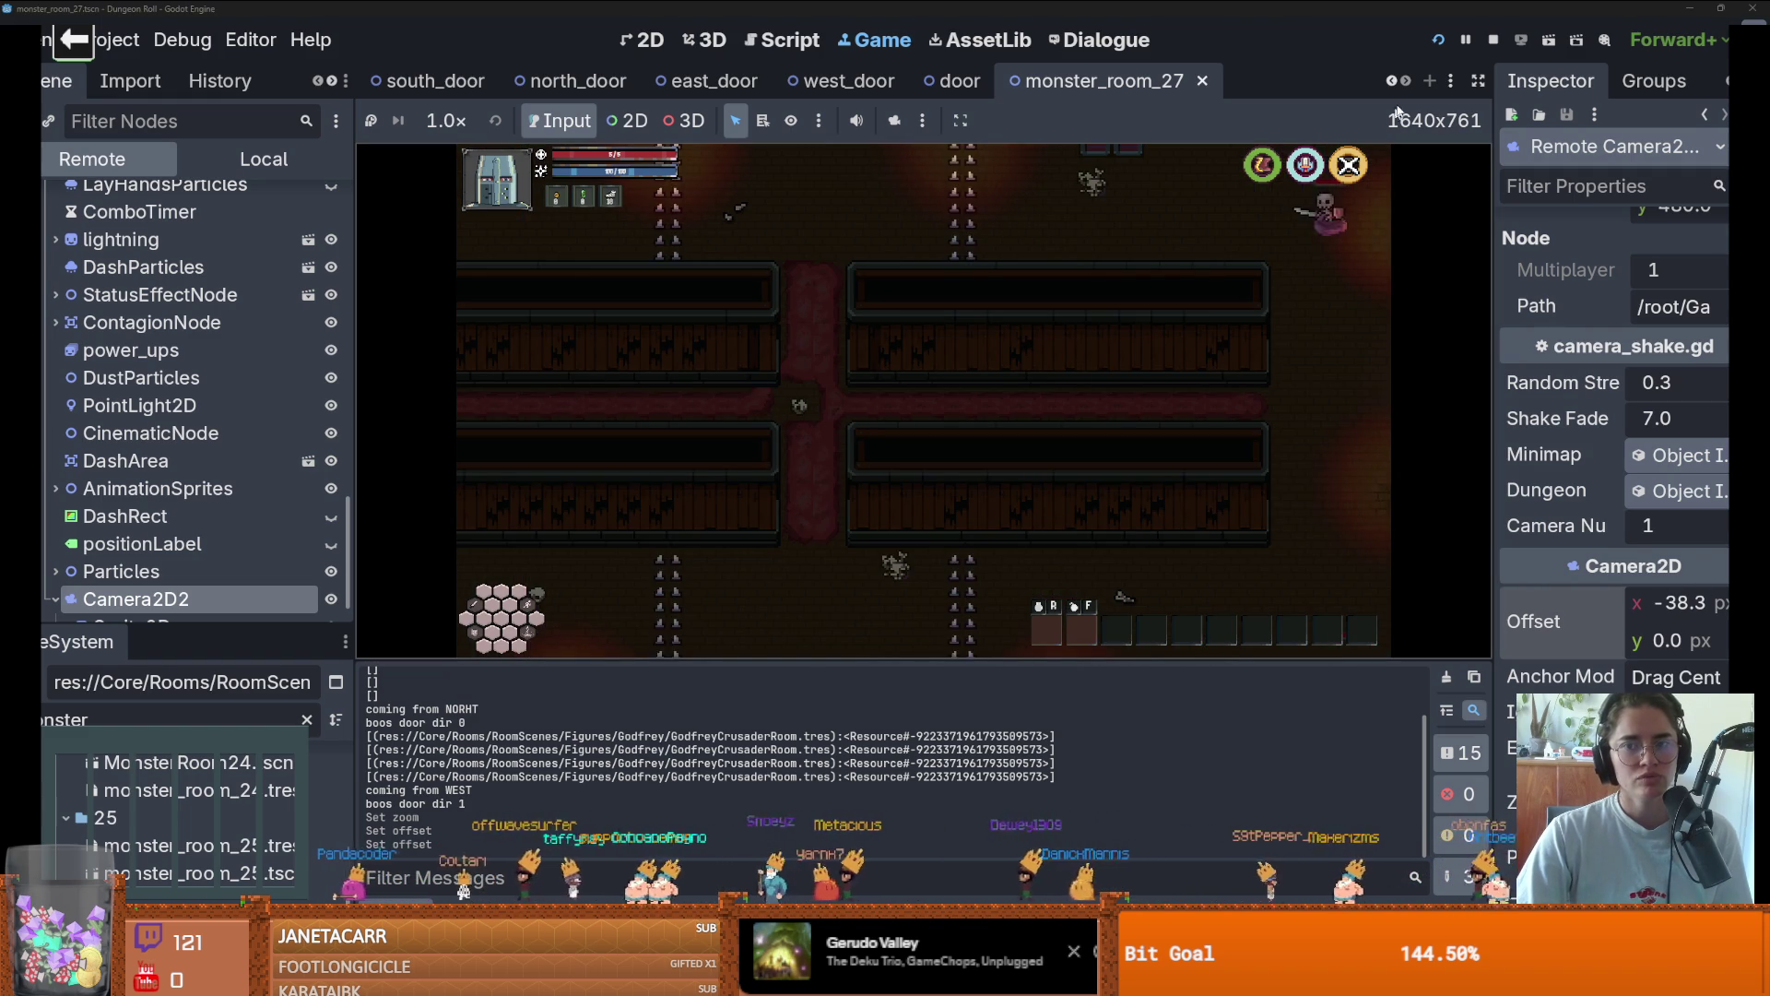
key("F8")
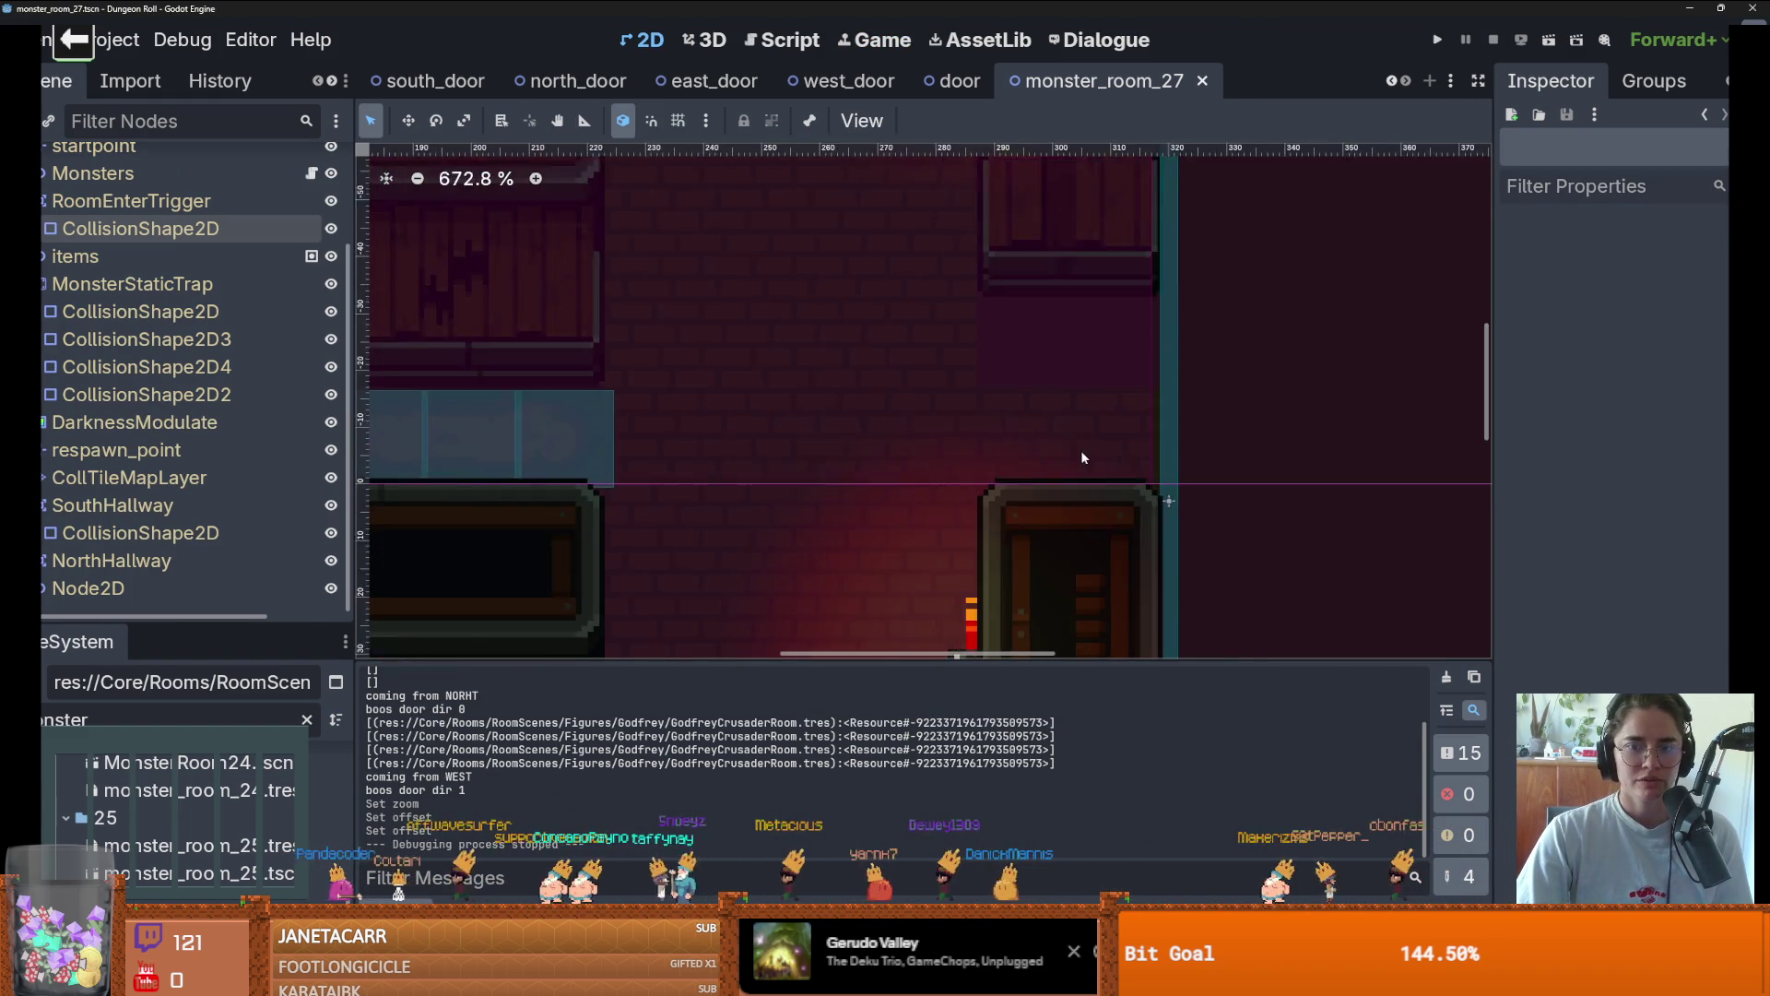
With NormalDungeonWallTile selected, box-select right and left wall tiles, then save and run the current scene
scroll(1084, 457, "down", 4)
scroll(512, 344, "down", 4)
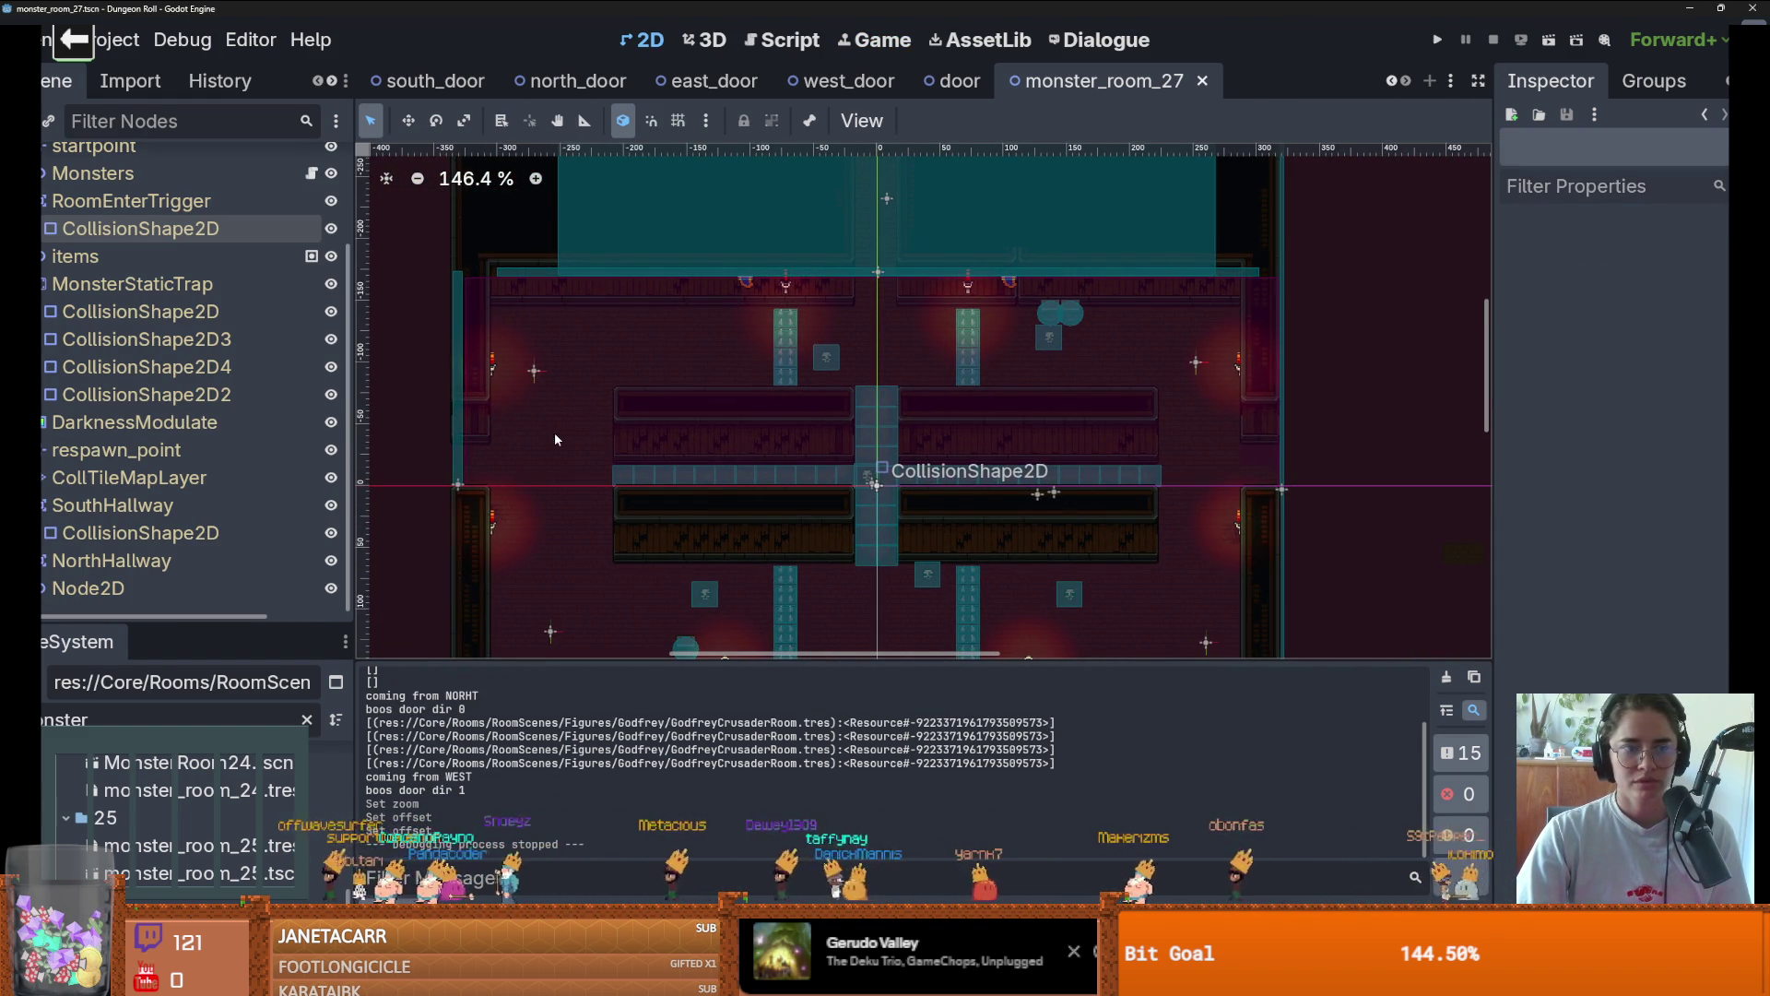
scroll(166, 237, "up", 3)
left_click(167, 244)
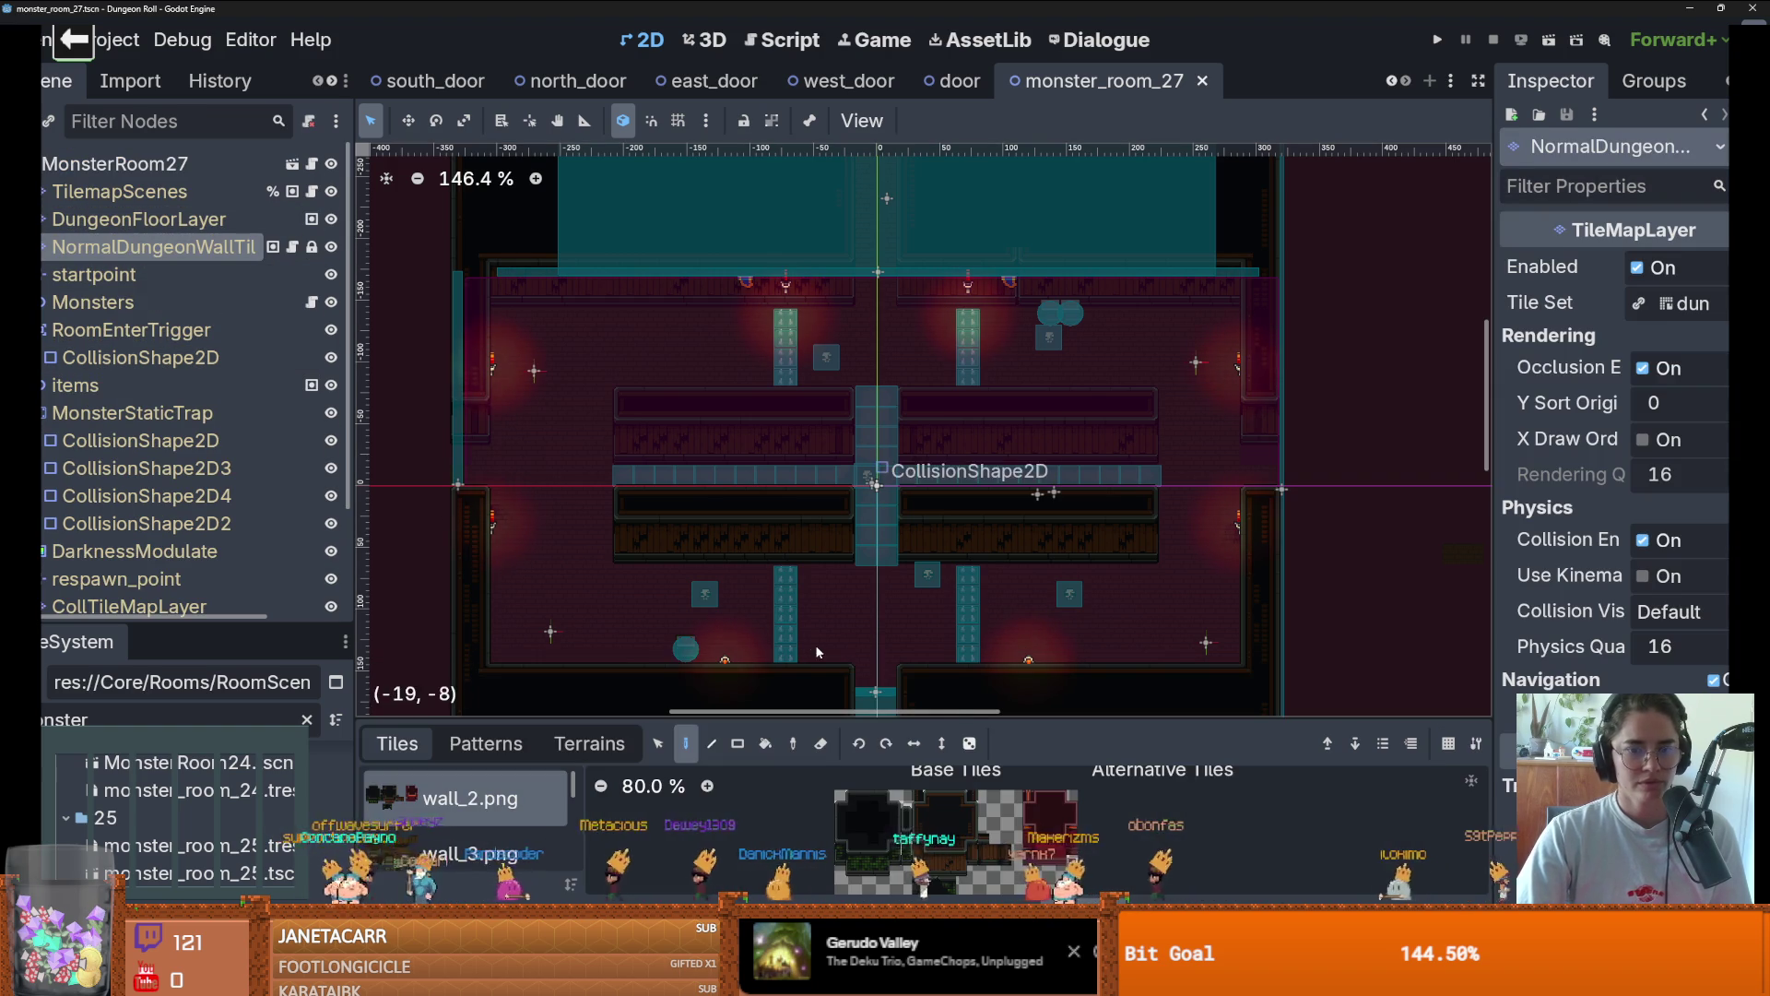
left_click_drag(1250, 458, 1279, 376)
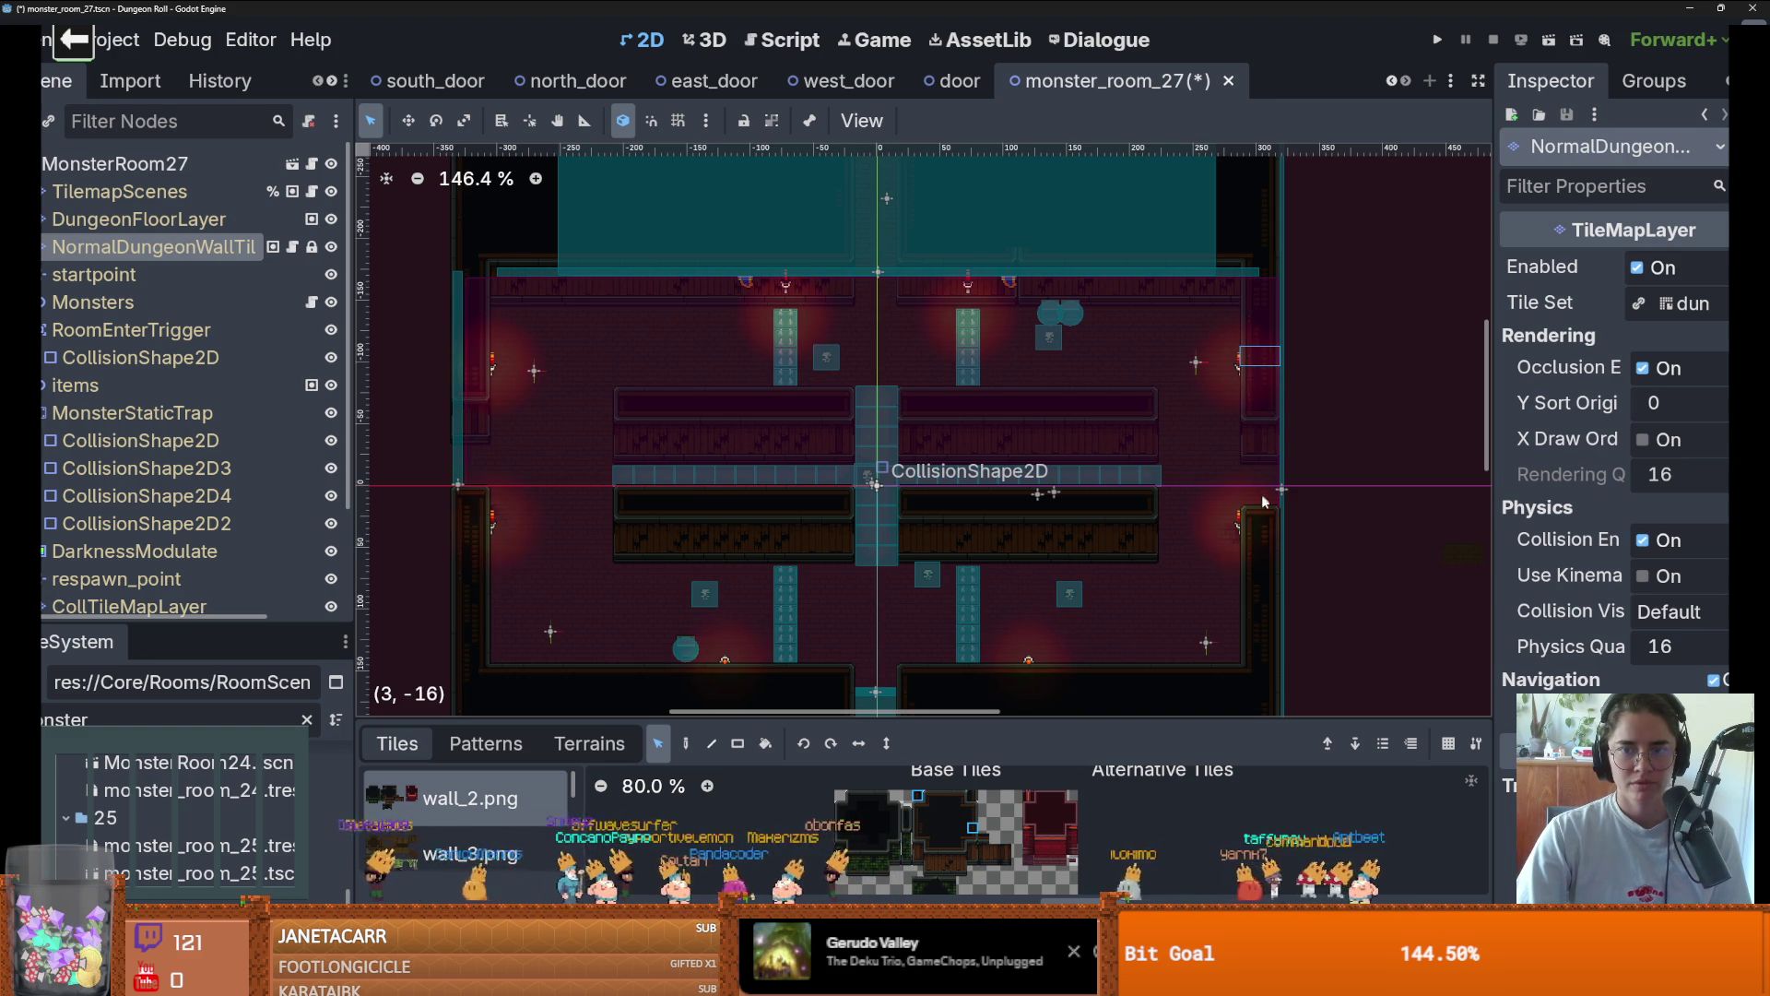
left_click_drag(500, 442, 411, 386)
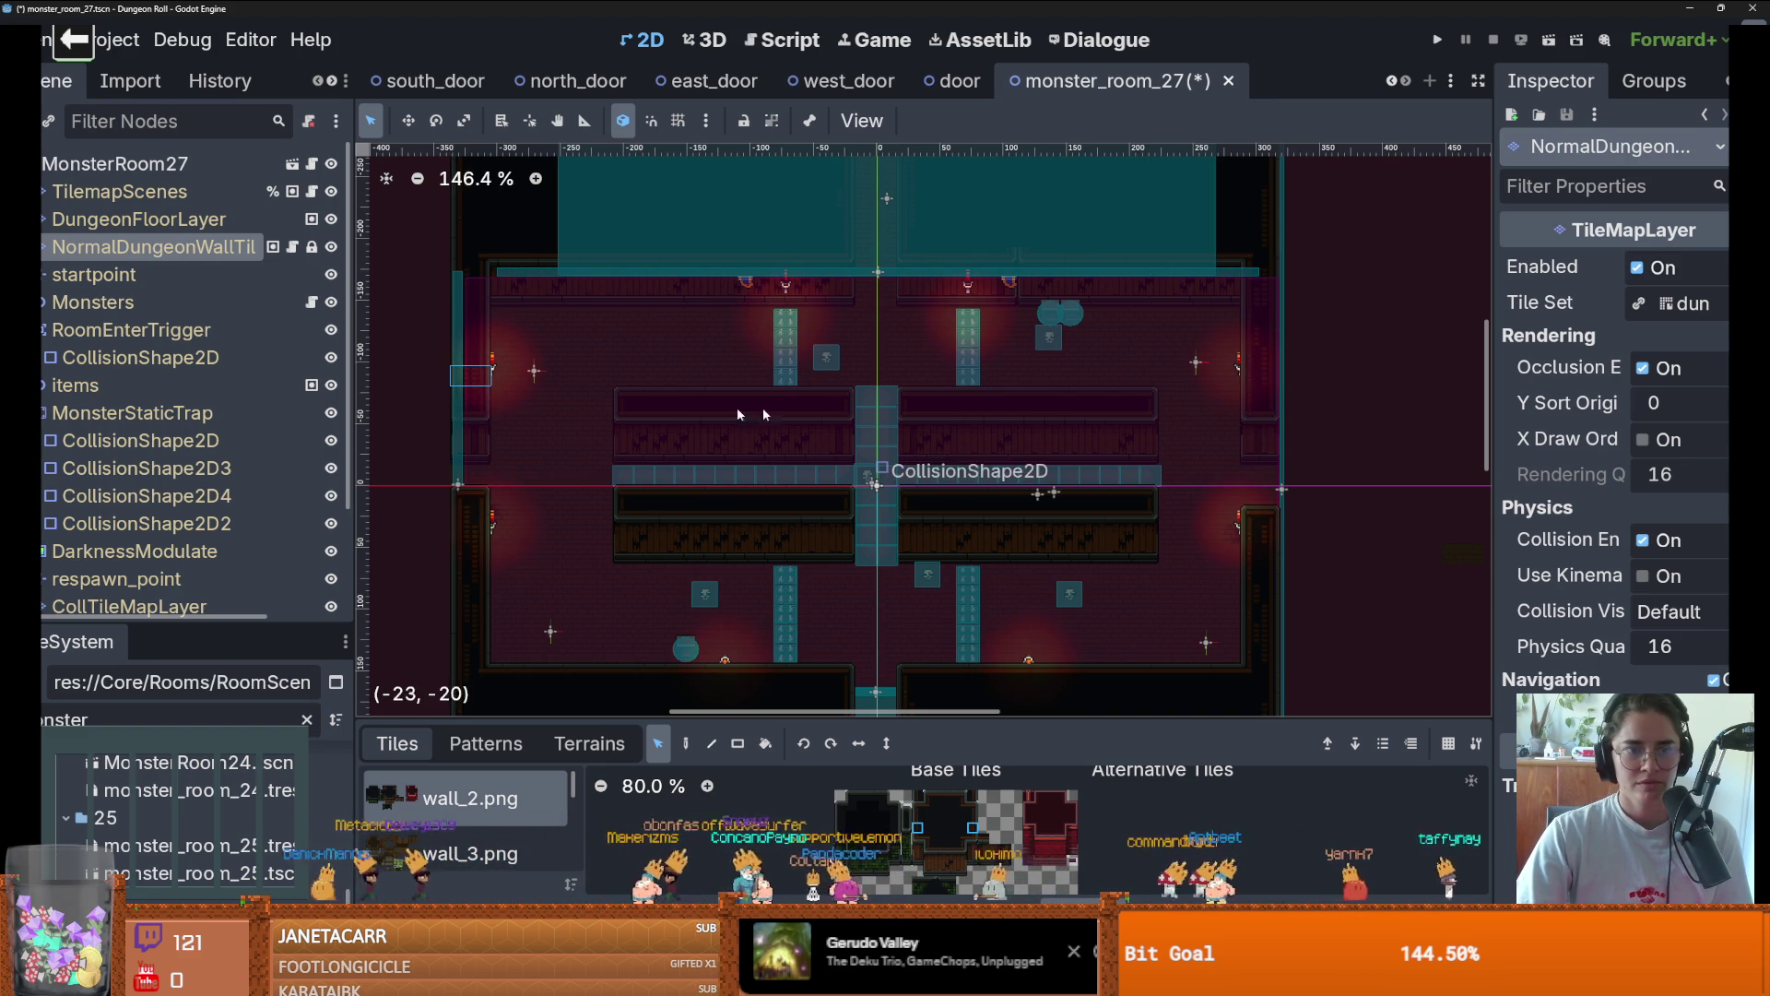
left_click(1436, 40)
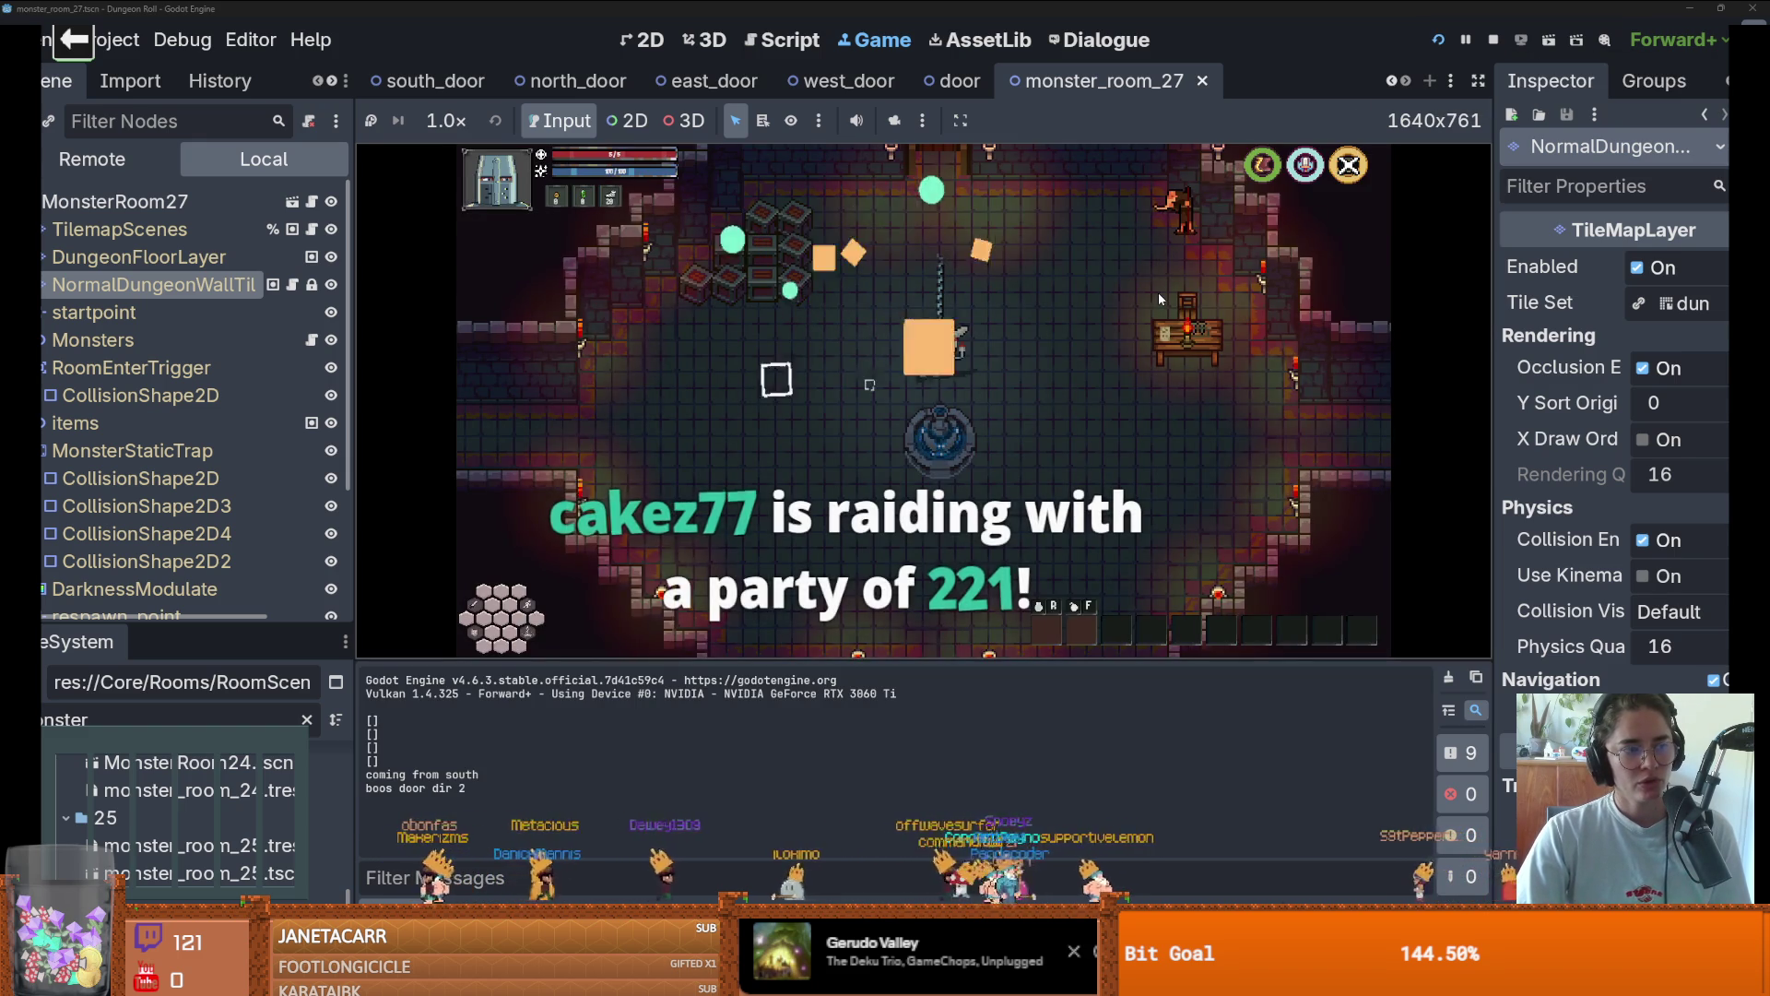
Stop the game, undo the last selection change, and run the project again with F5
left_click(1478, 80)
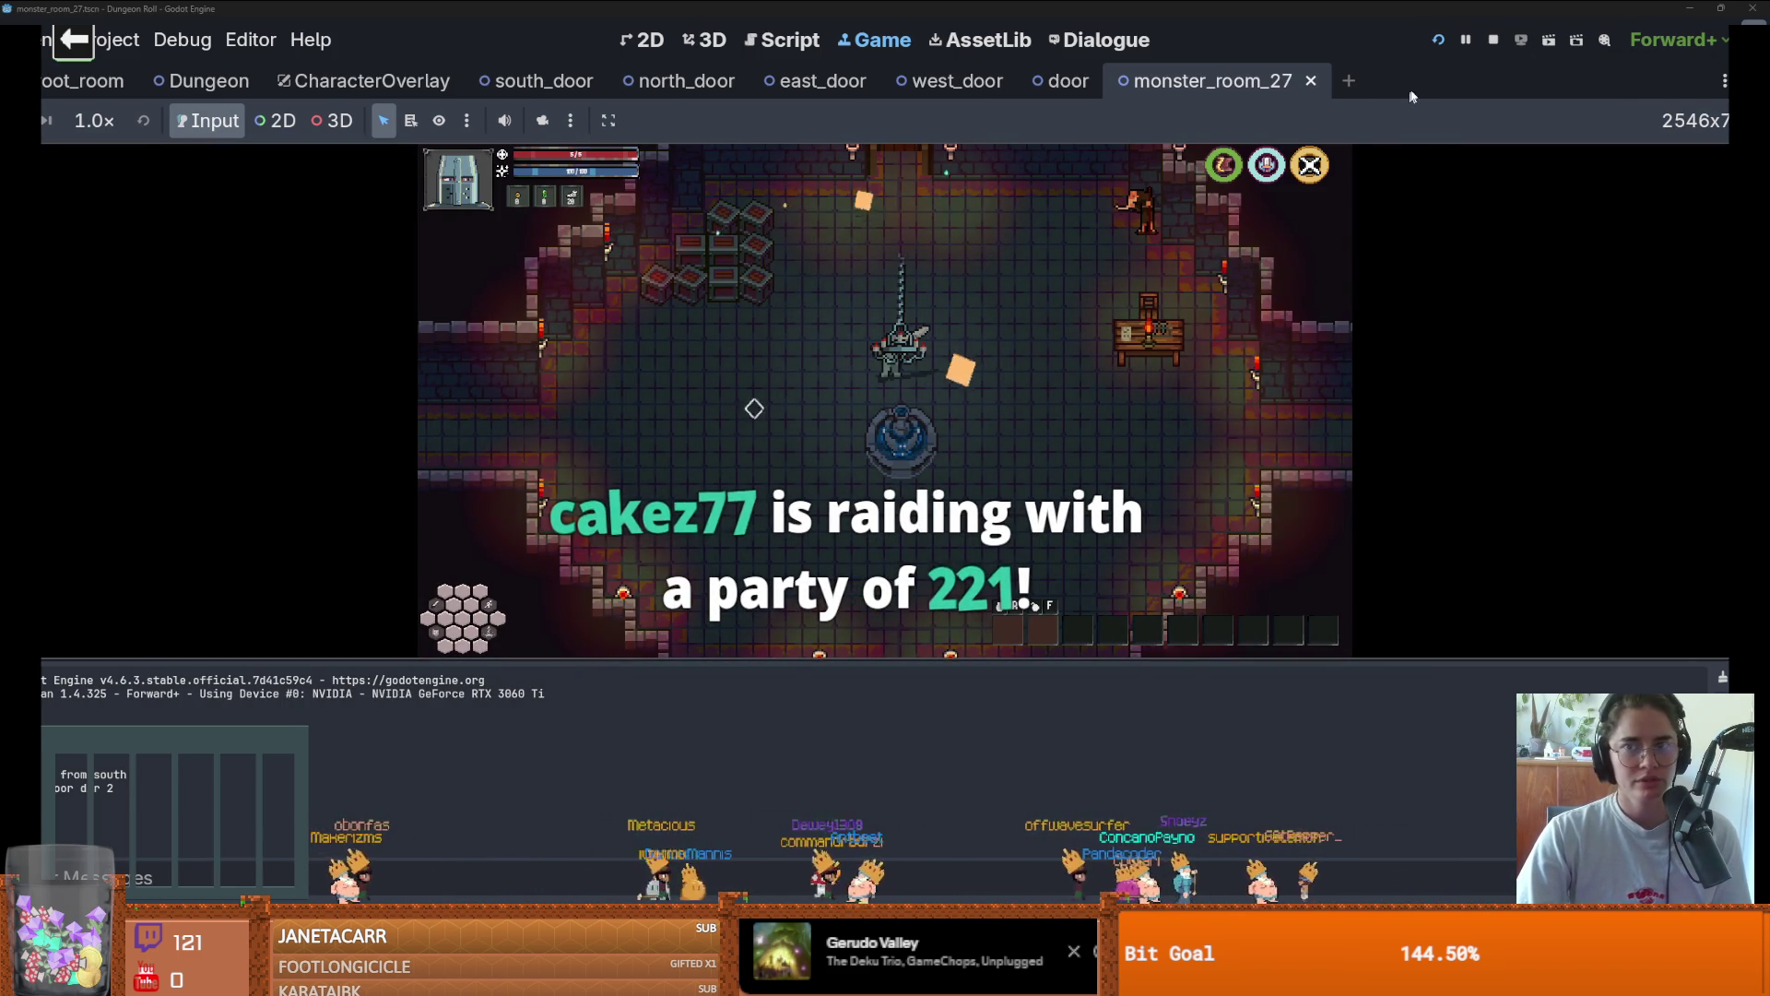
key("F8")
key("ctrl+z")
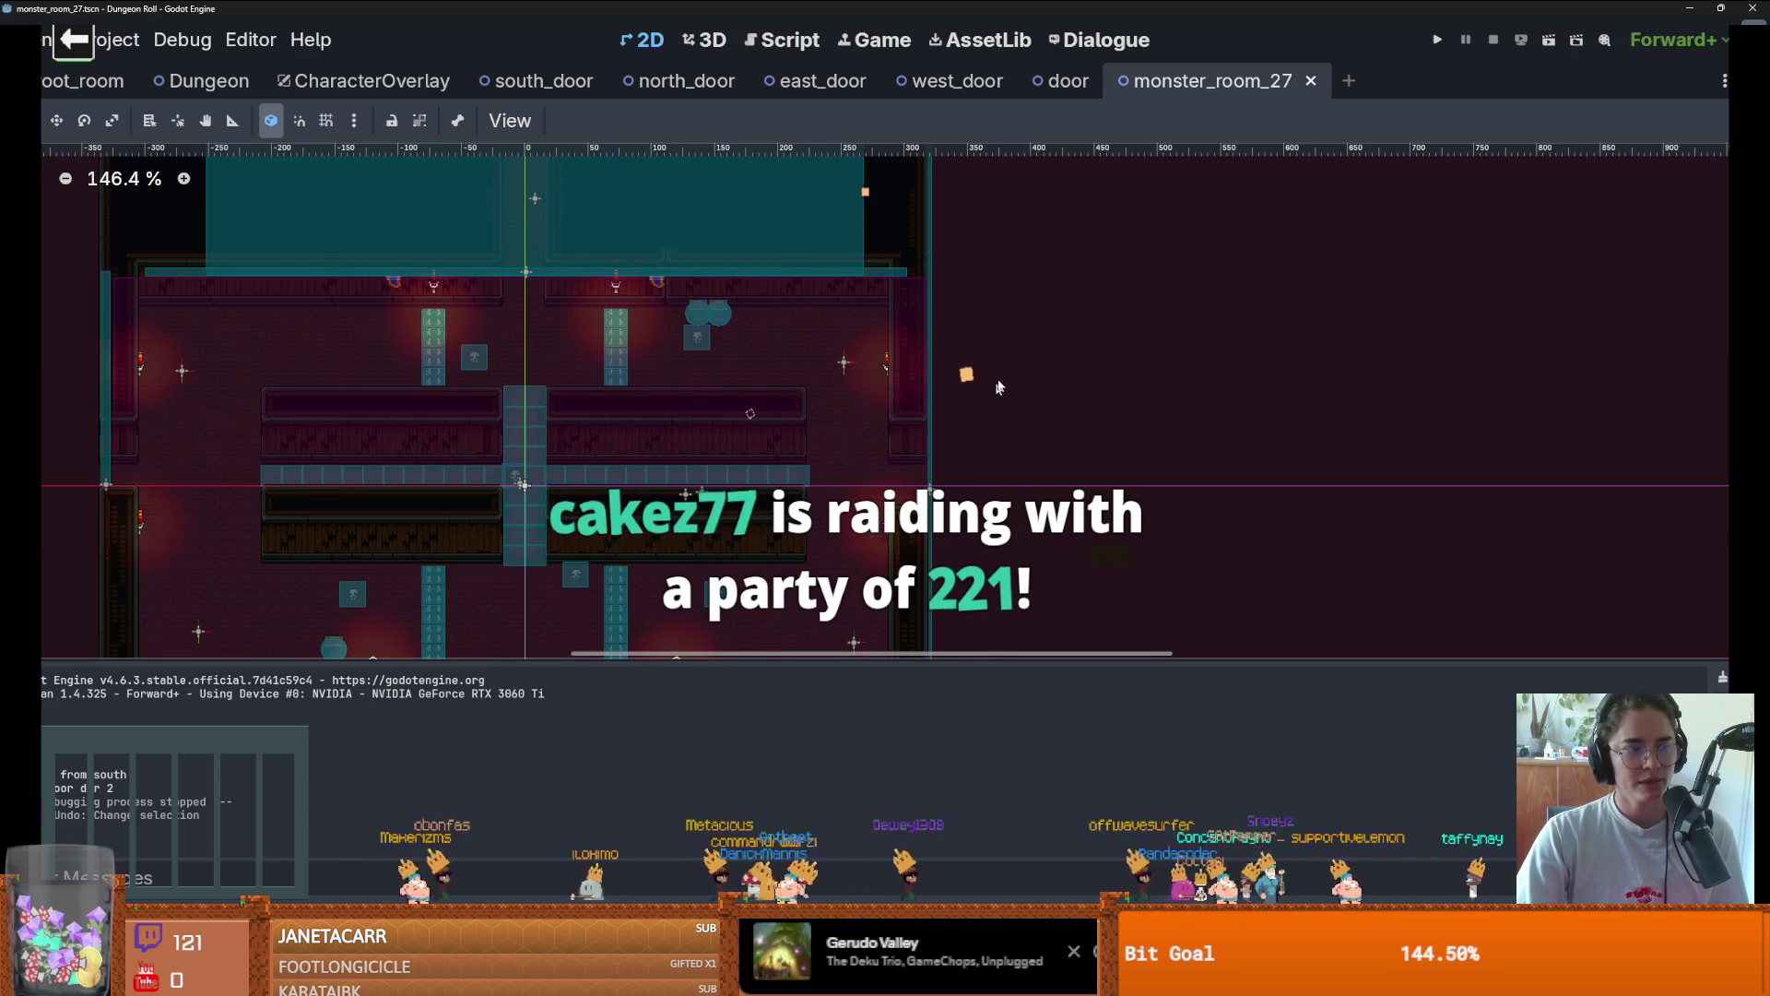
scroll(867, 489, "up", 1)
key("F5")
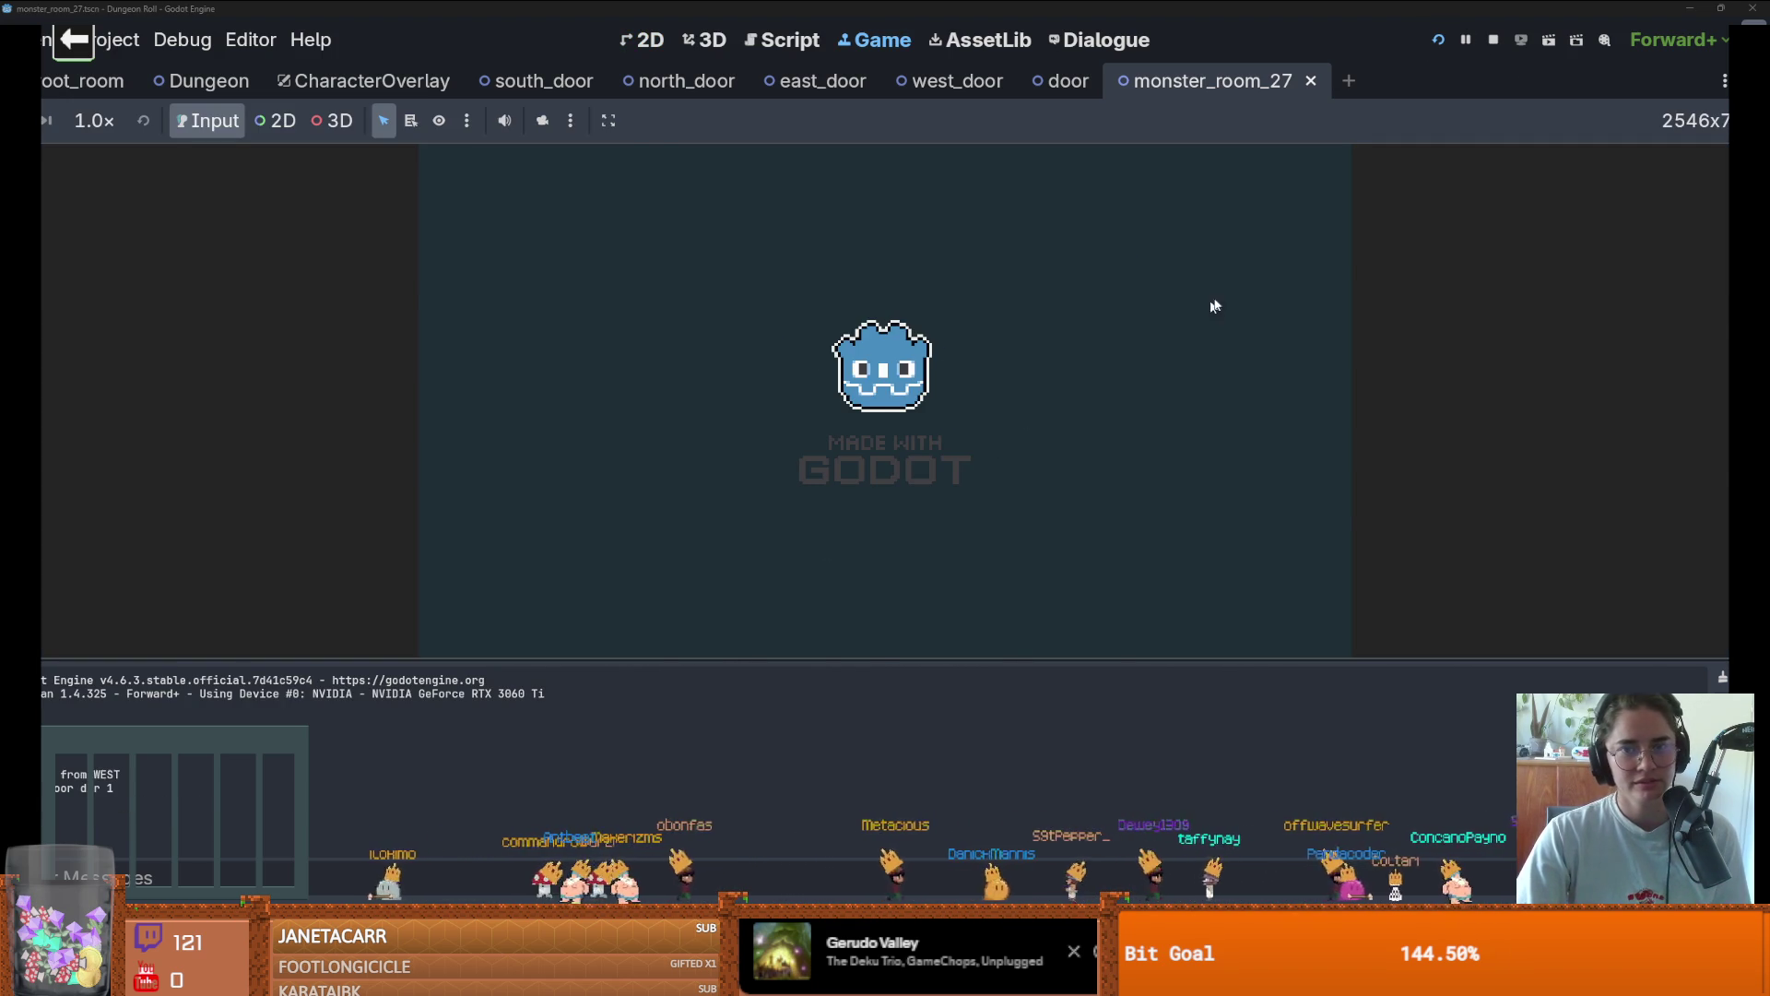
Walk the knight through the west door, pick a room, and attack a skeleton
key("a")
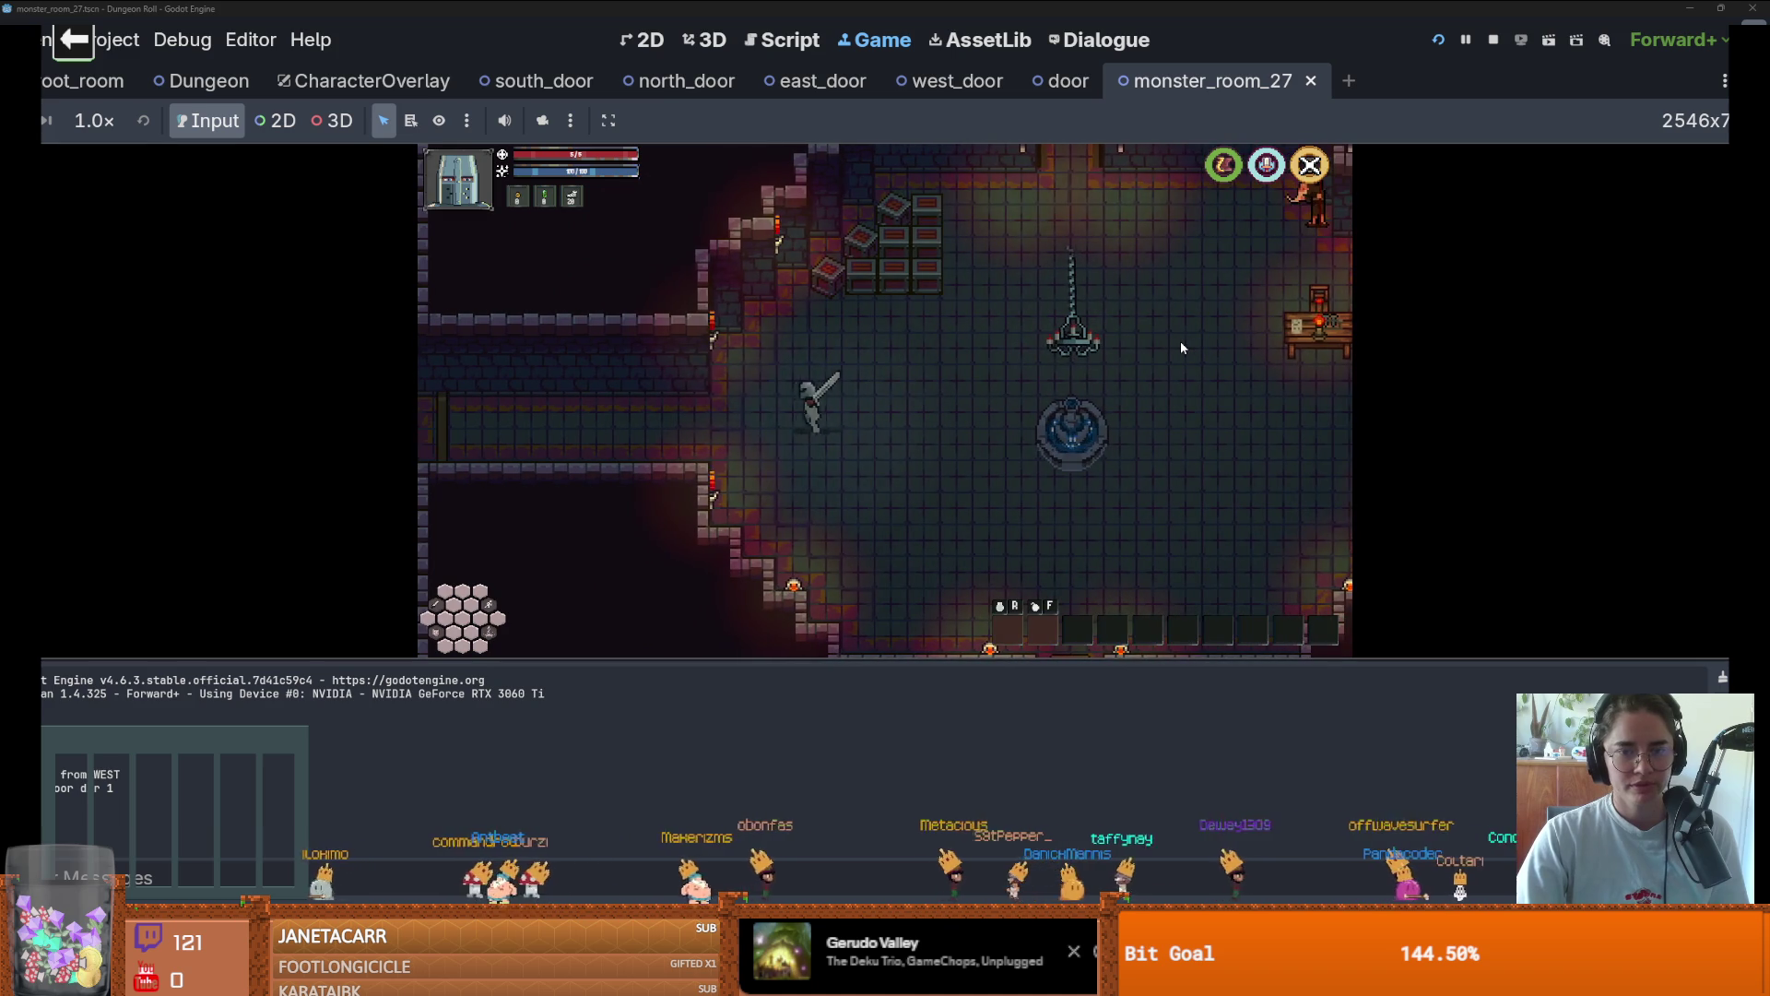
key("a")
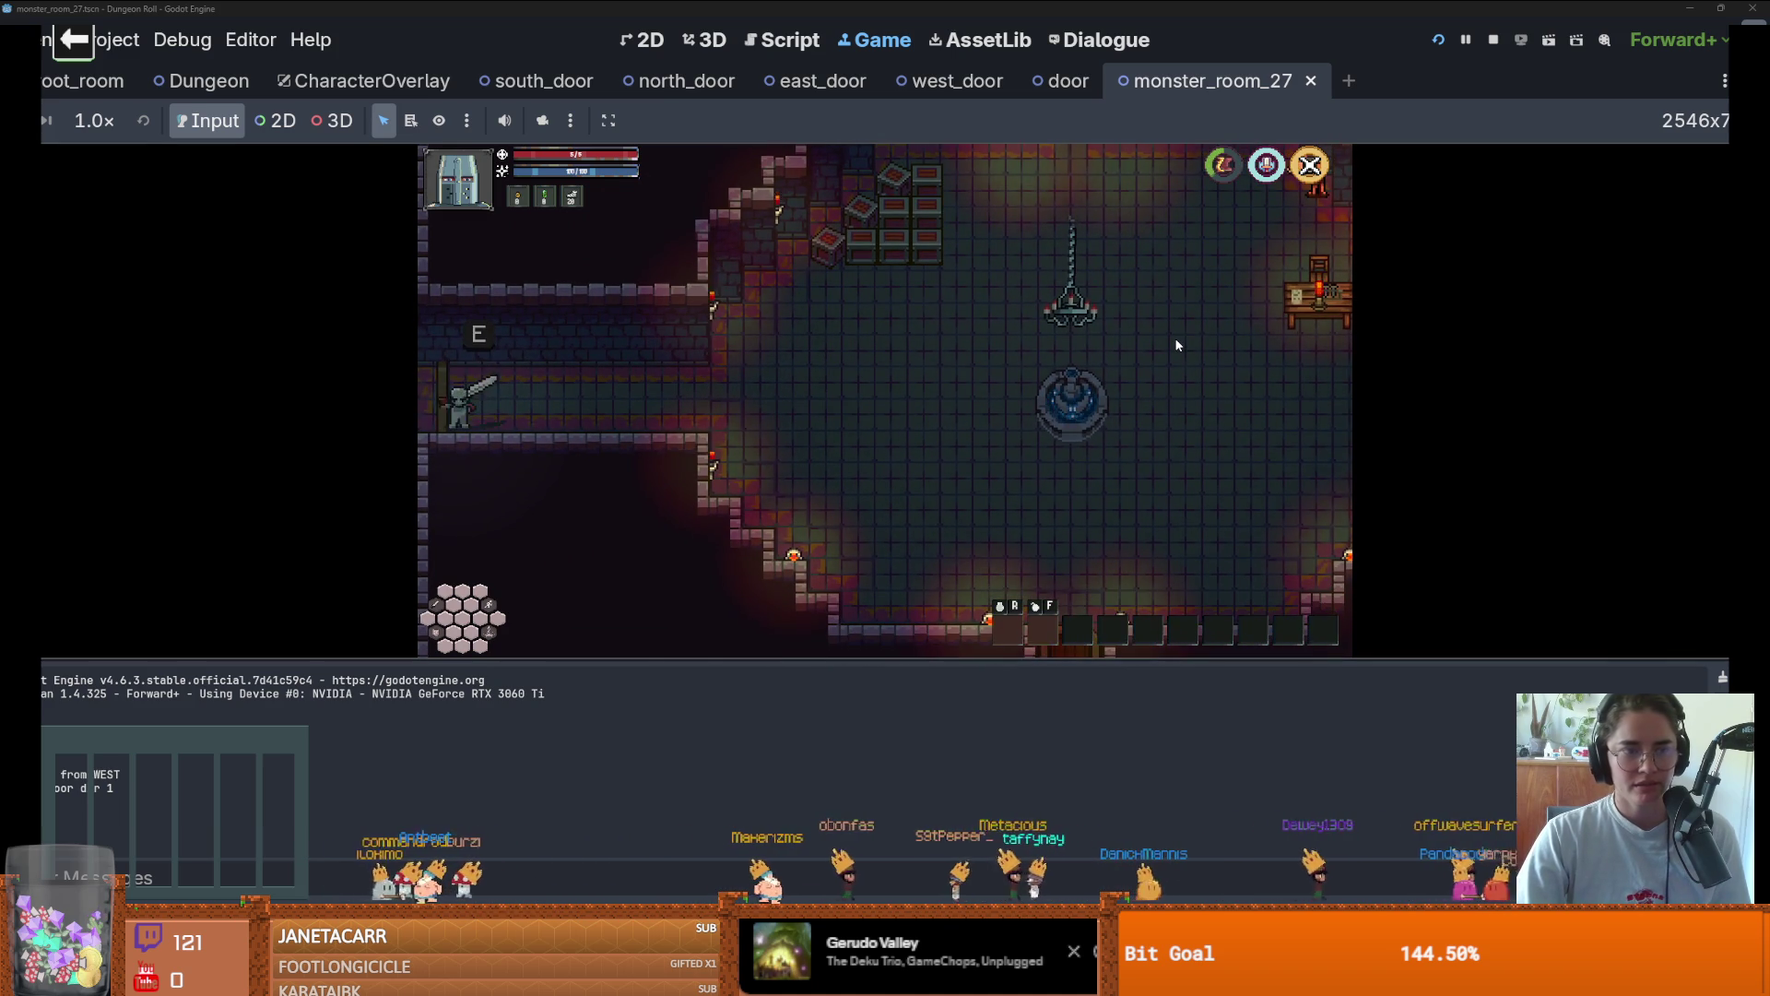
key("e")
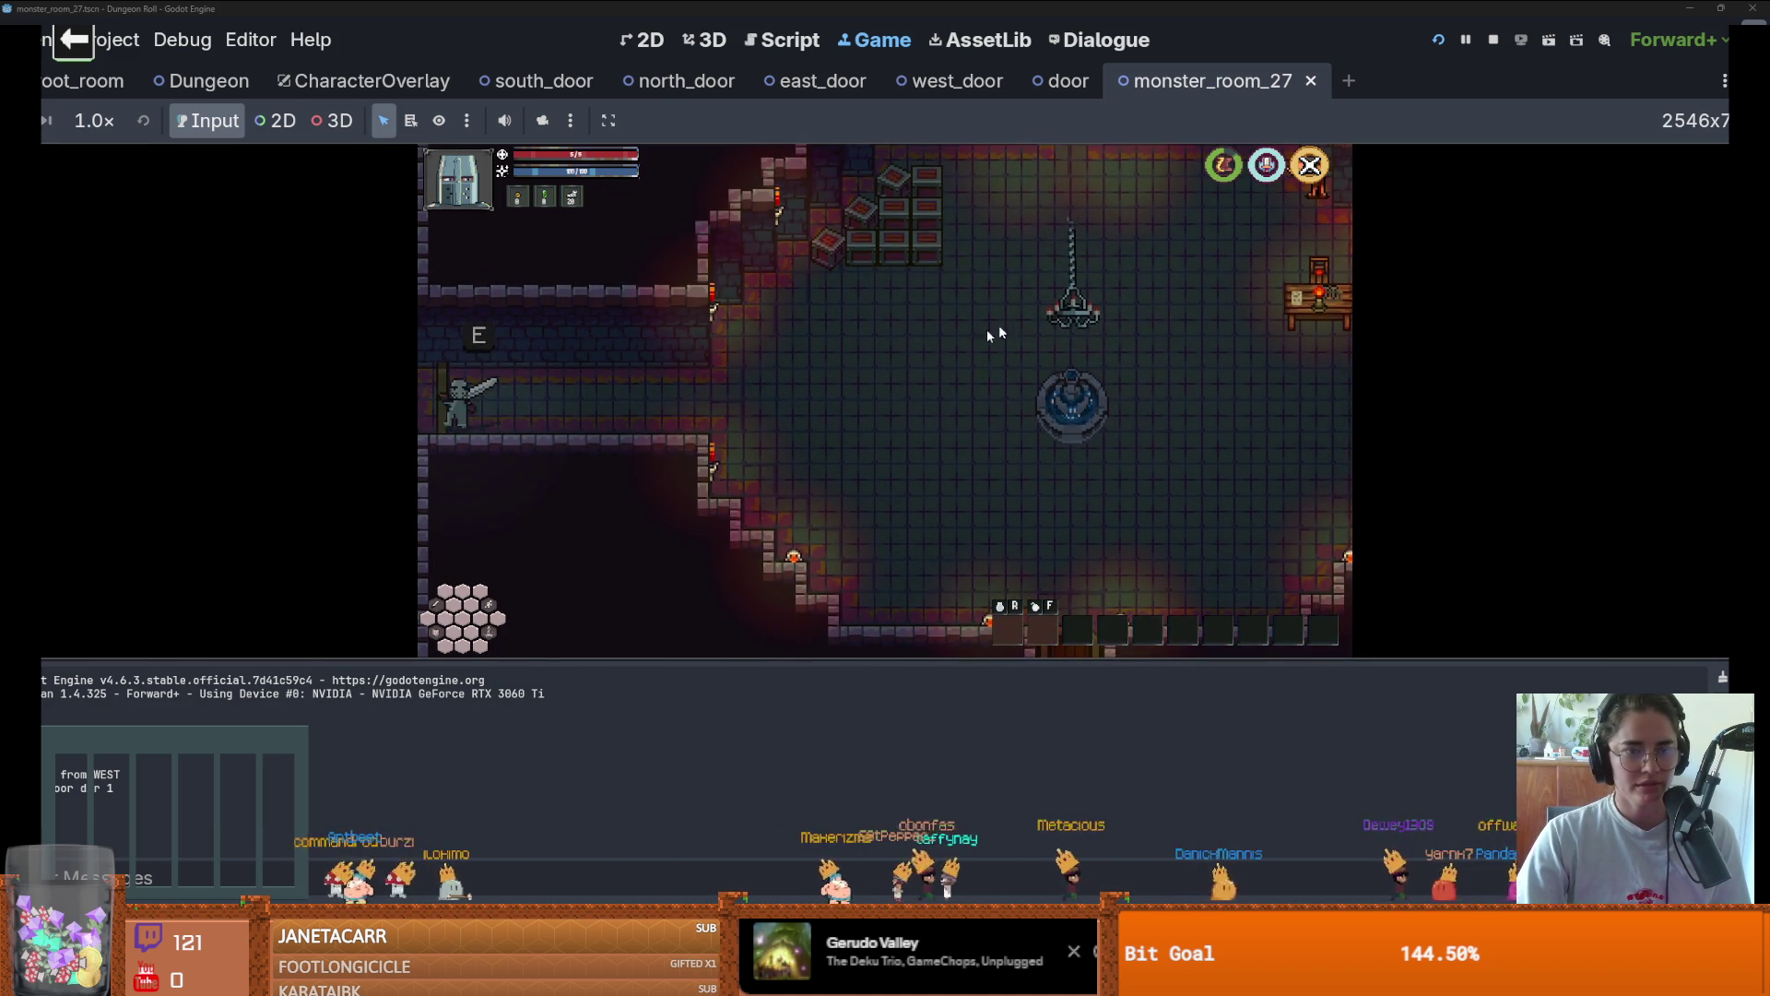
left_click(844, 385)
key("a")
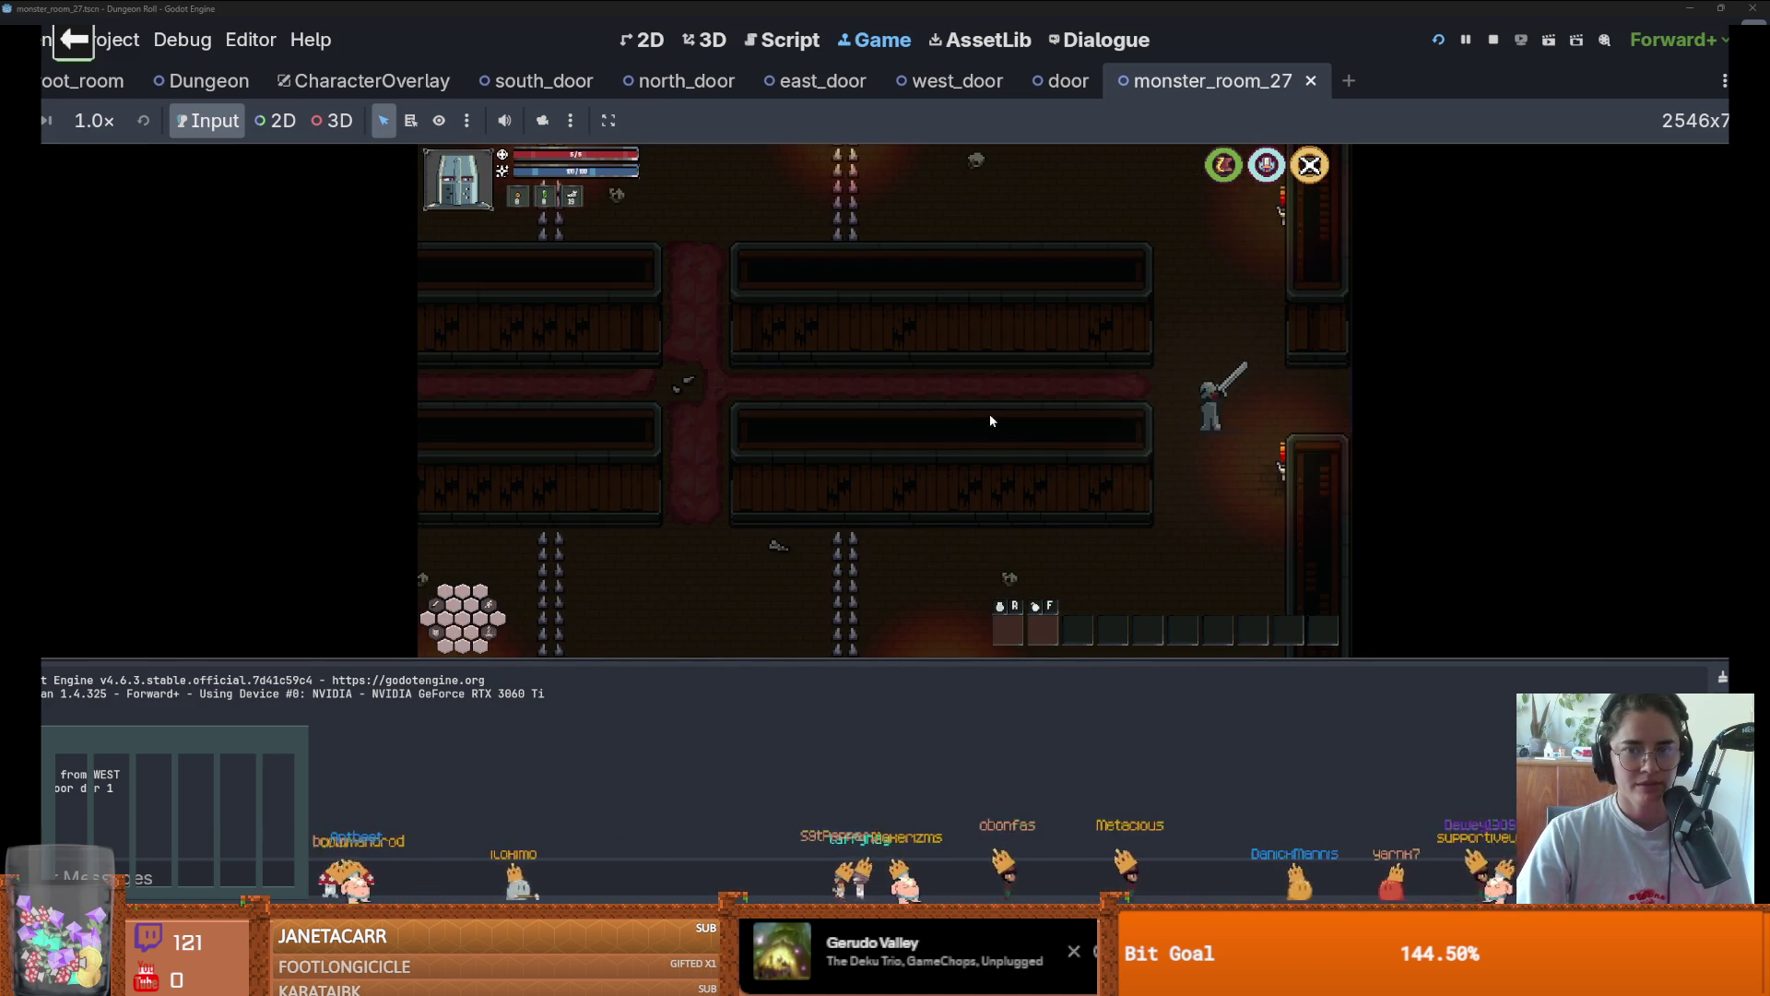
key("w")
key("a")
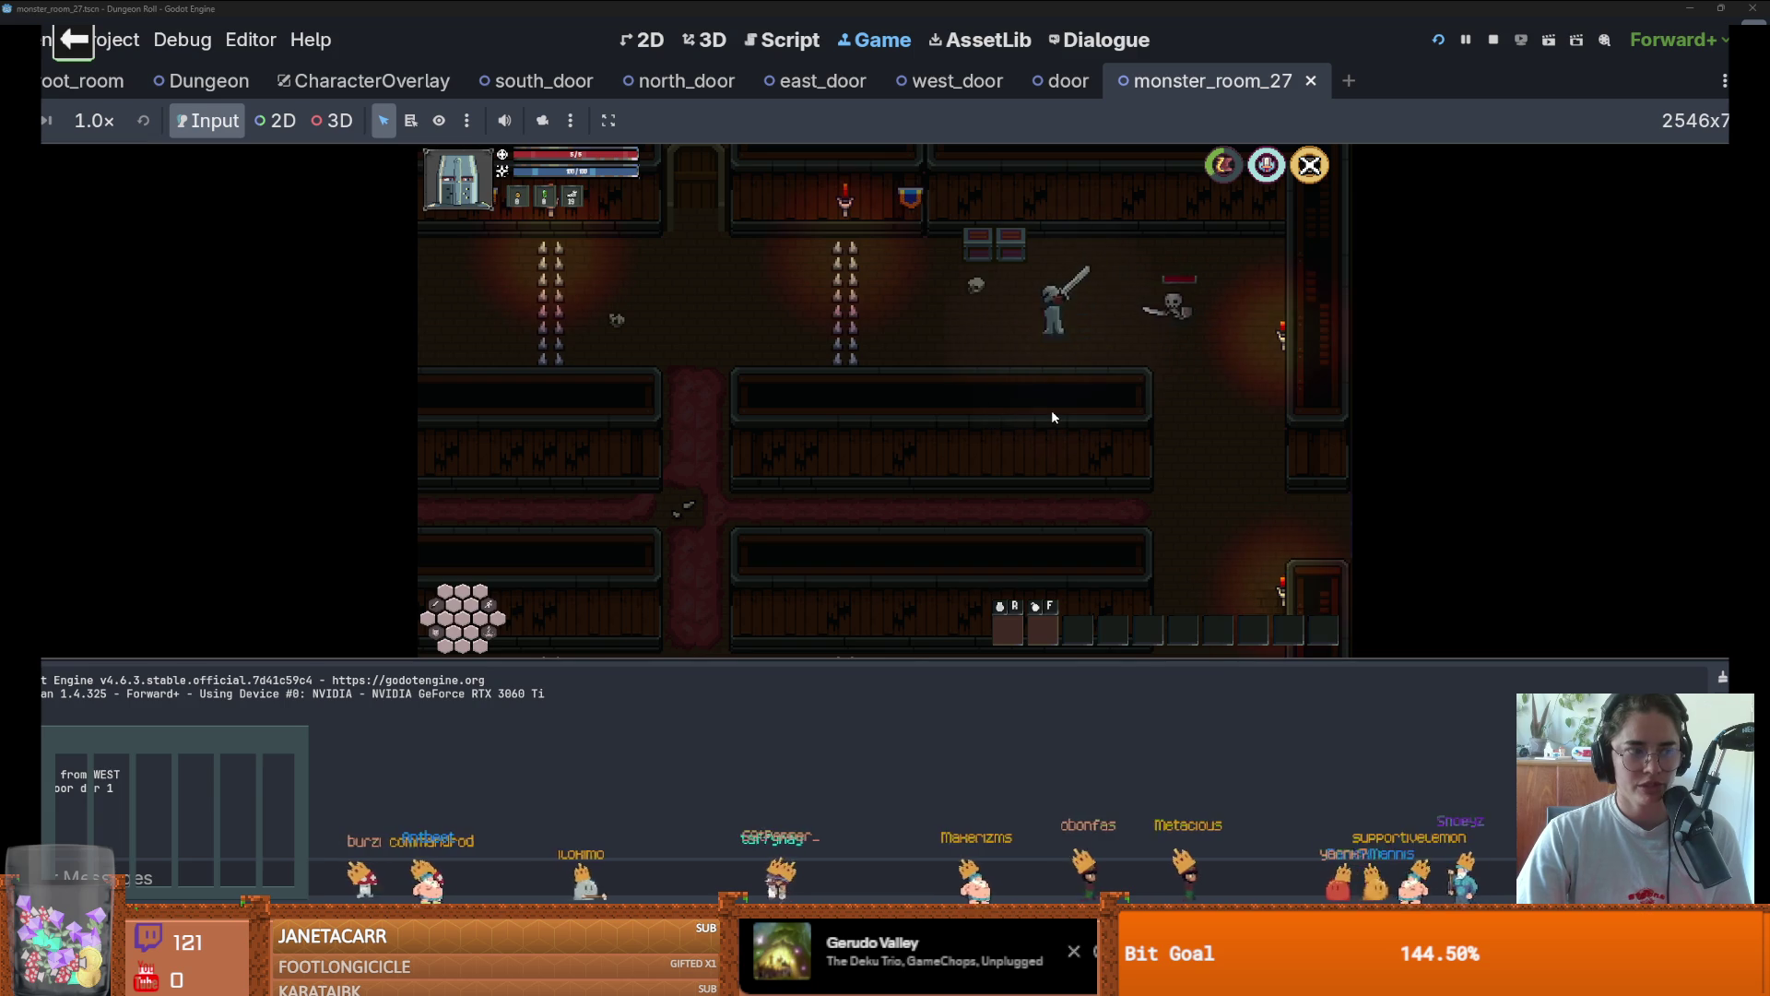
key("d")
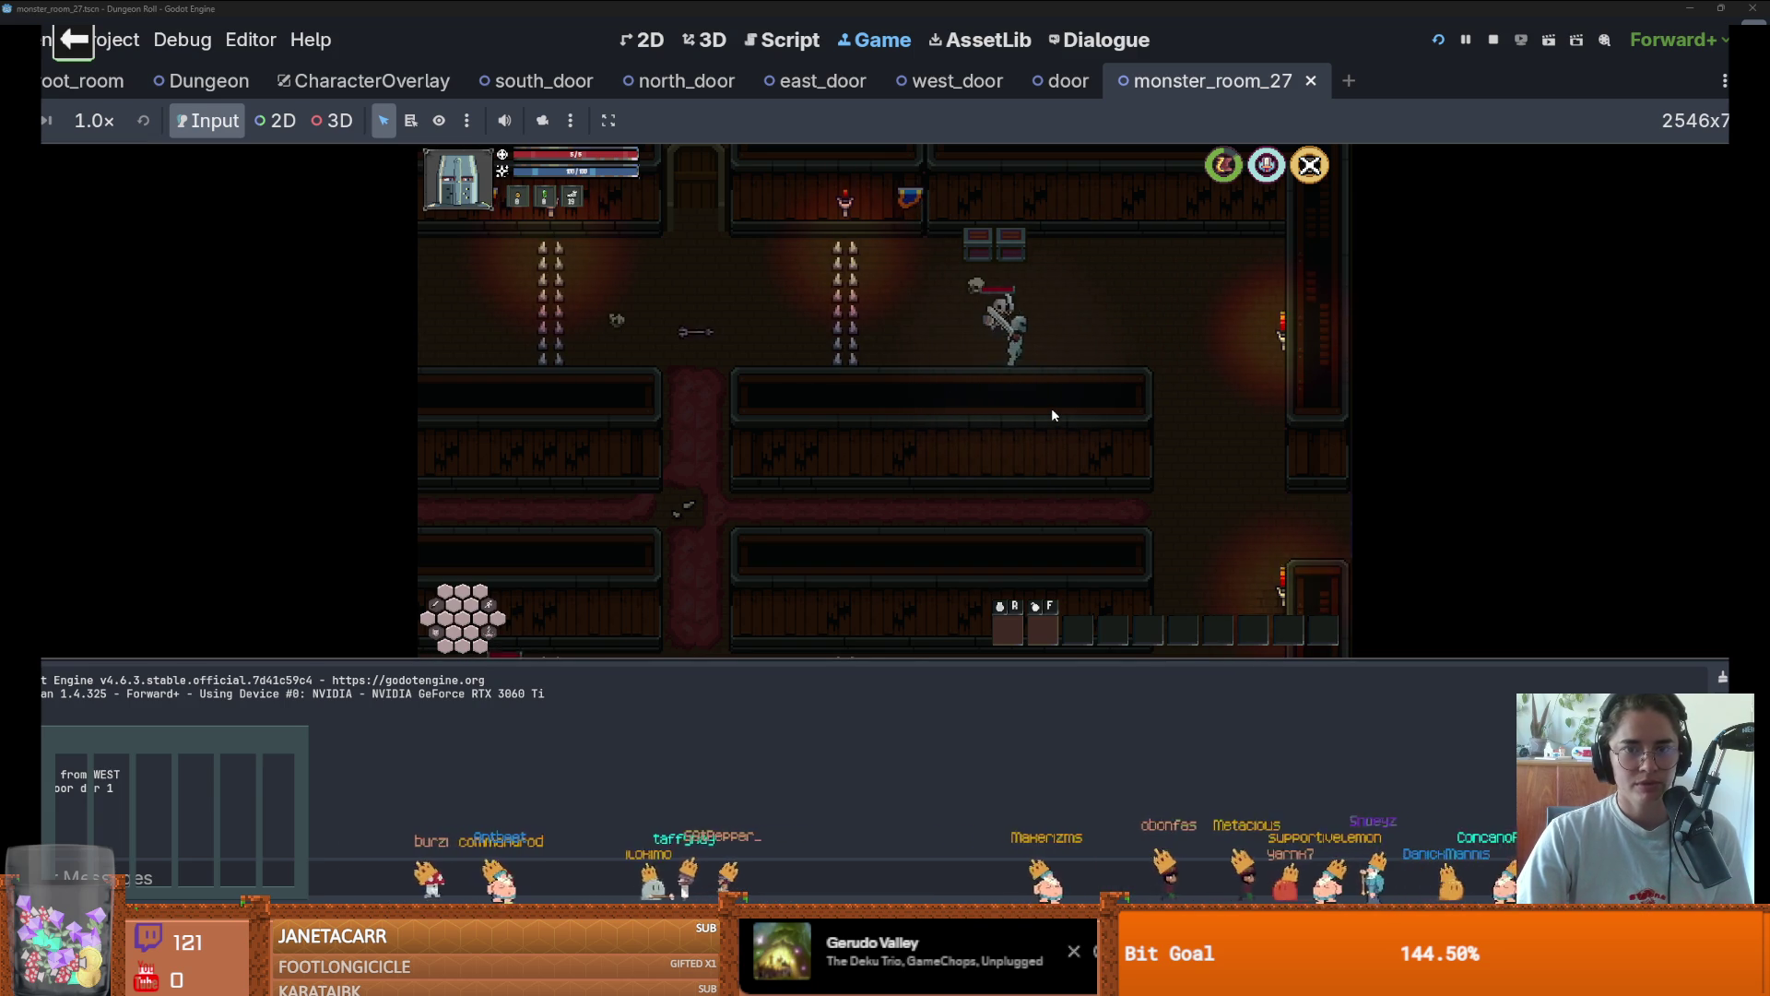
key("d")
key("a")
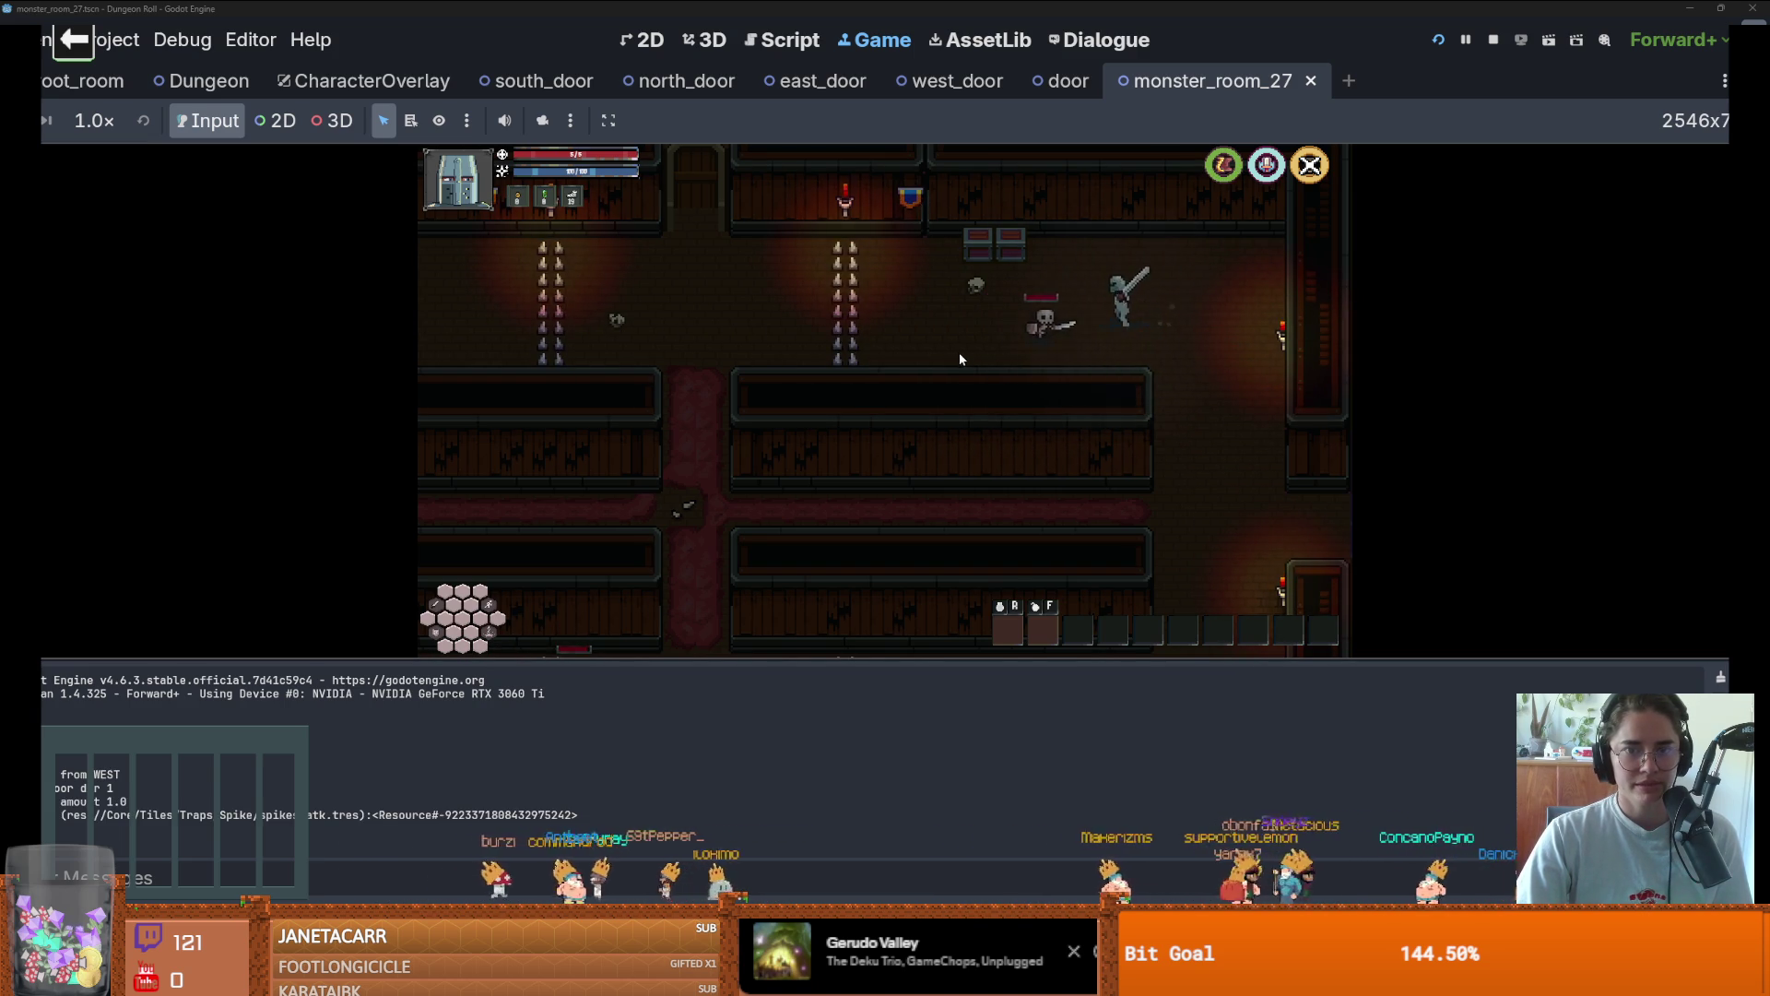
left_click(959, 352)
Walk the knight down and around the lower corridors to the corridor intersection
key("d")
key("s")
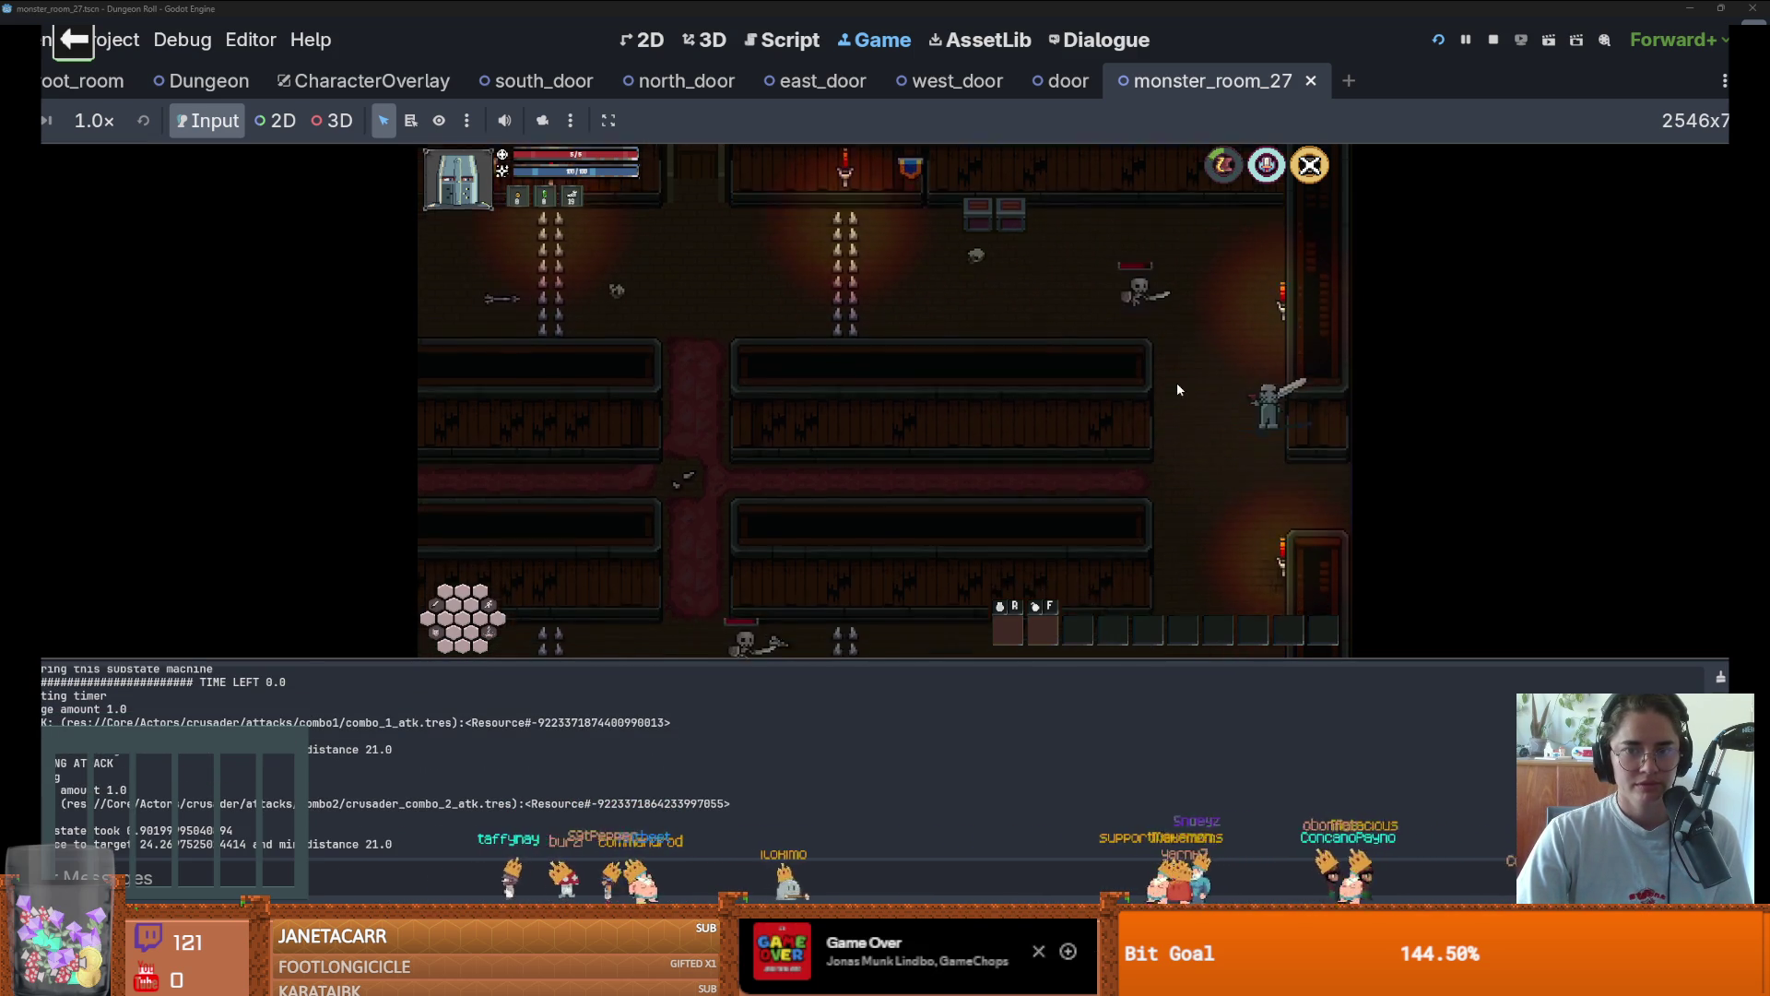
key("s")
key("a")
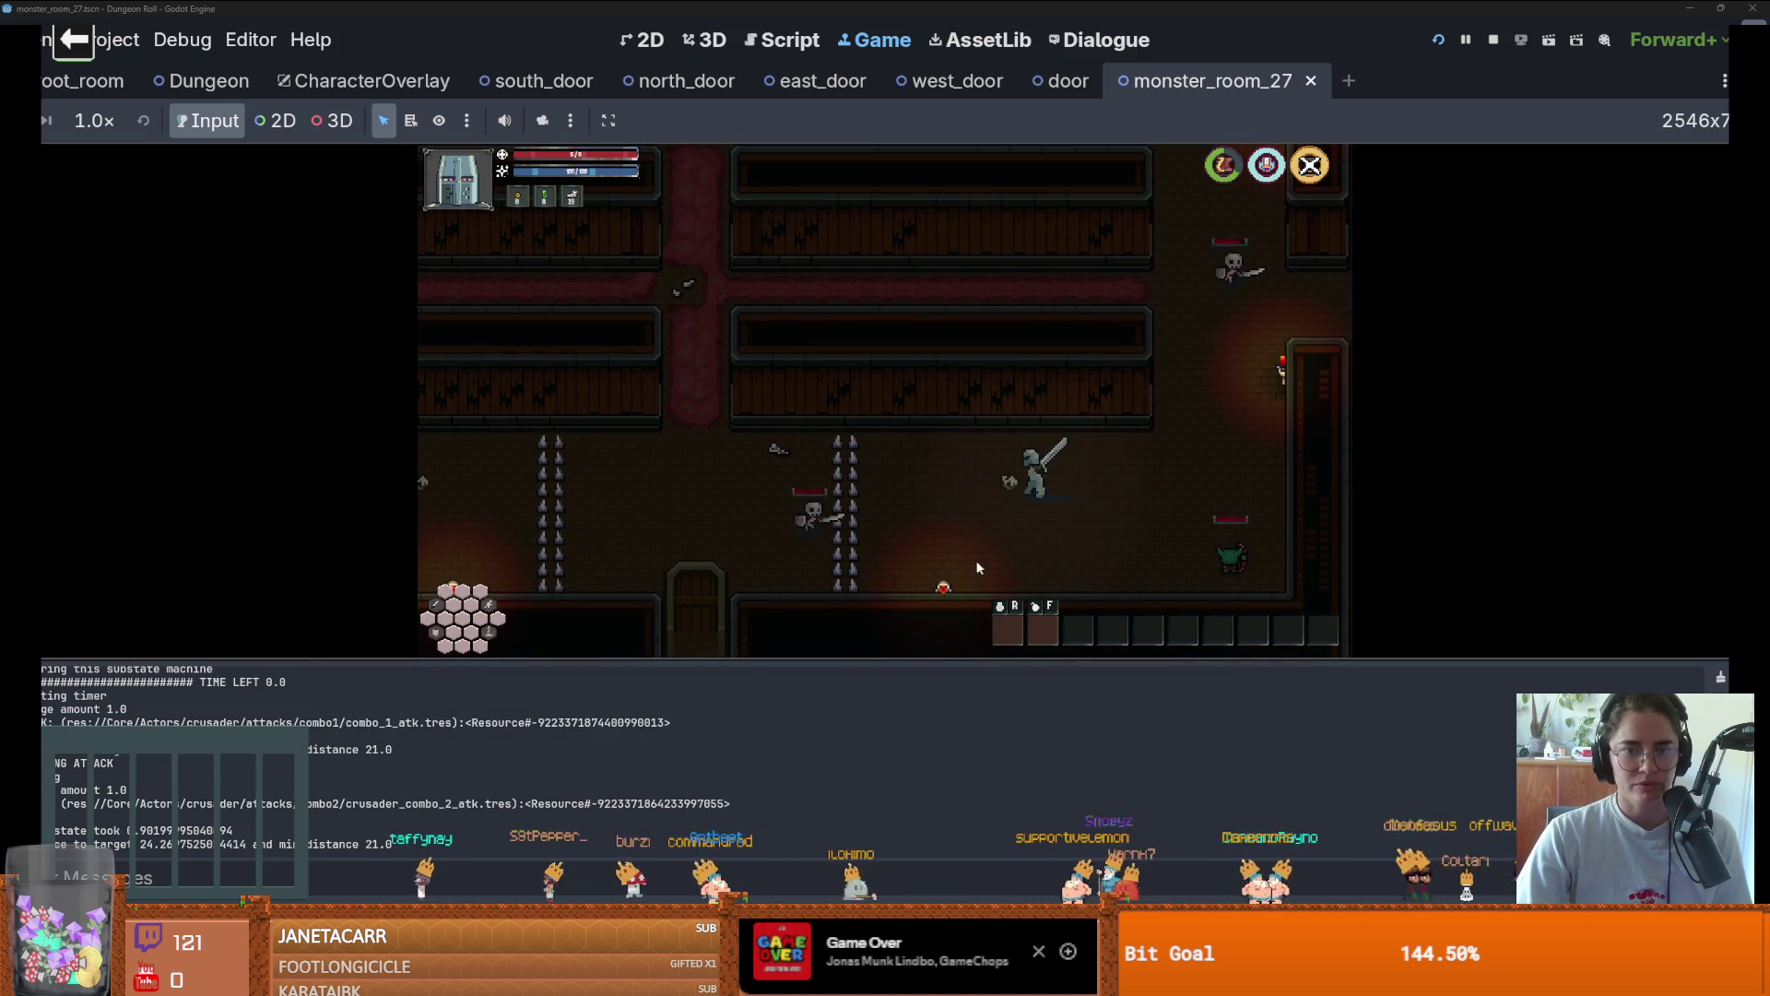
key("a")
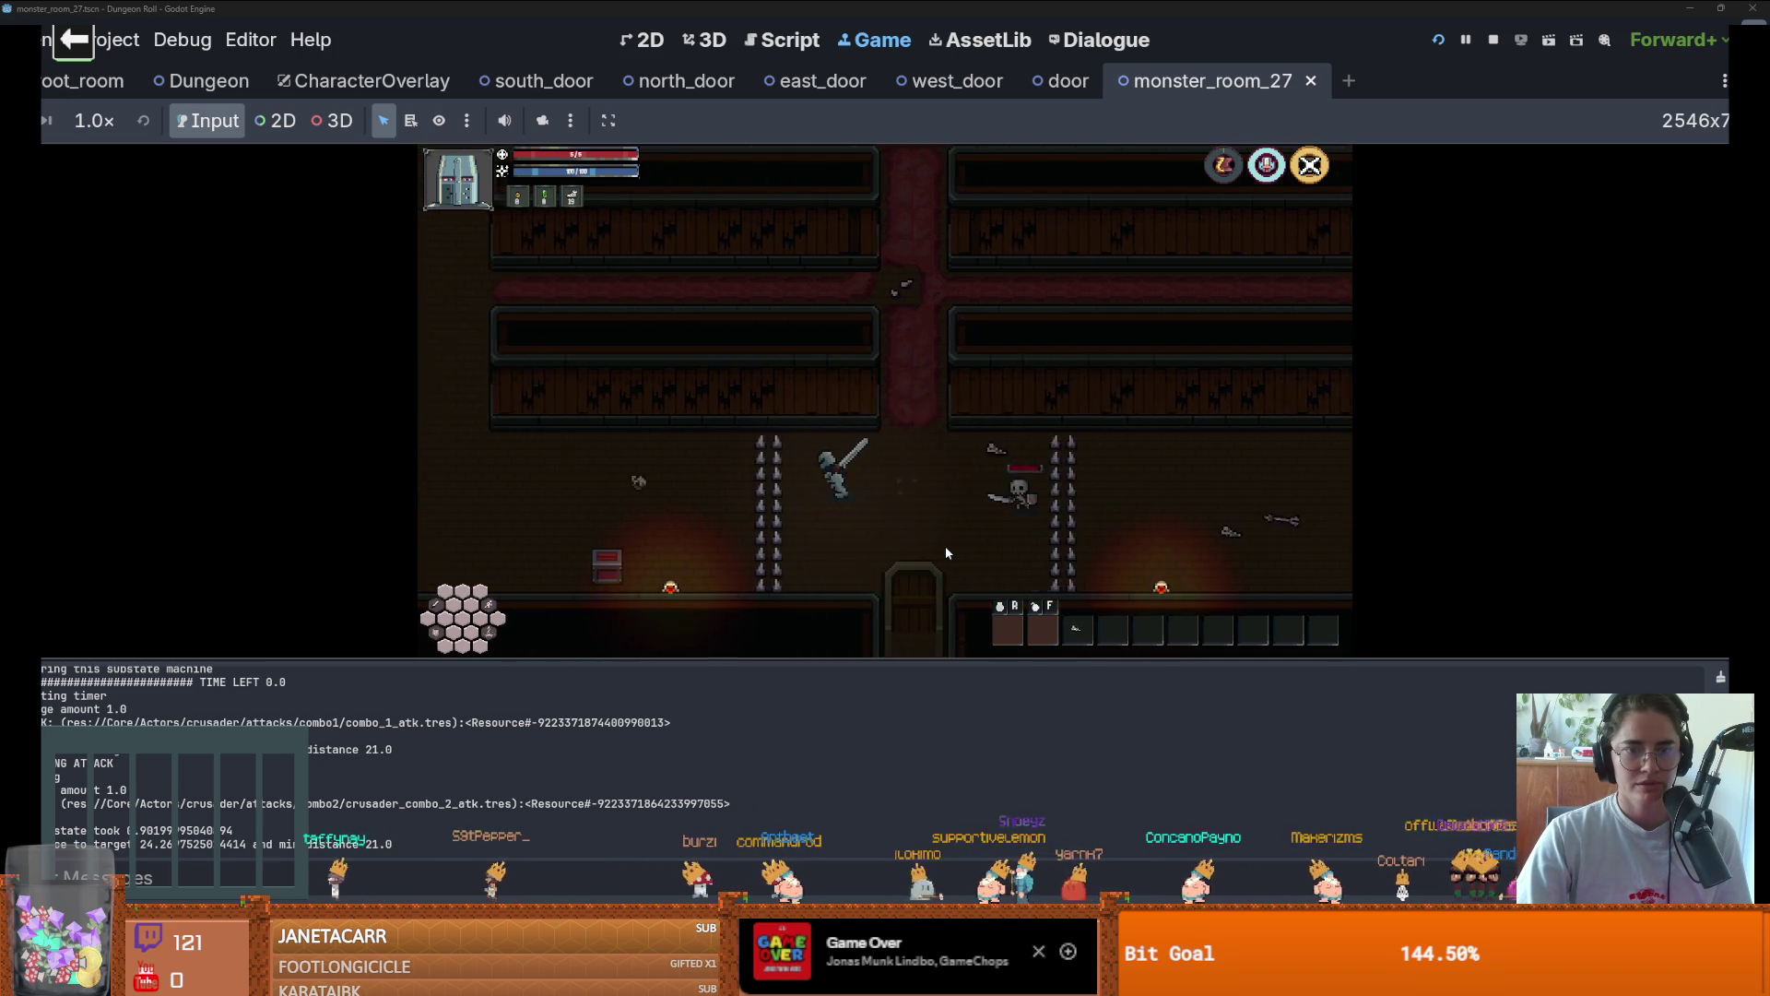
key("s")
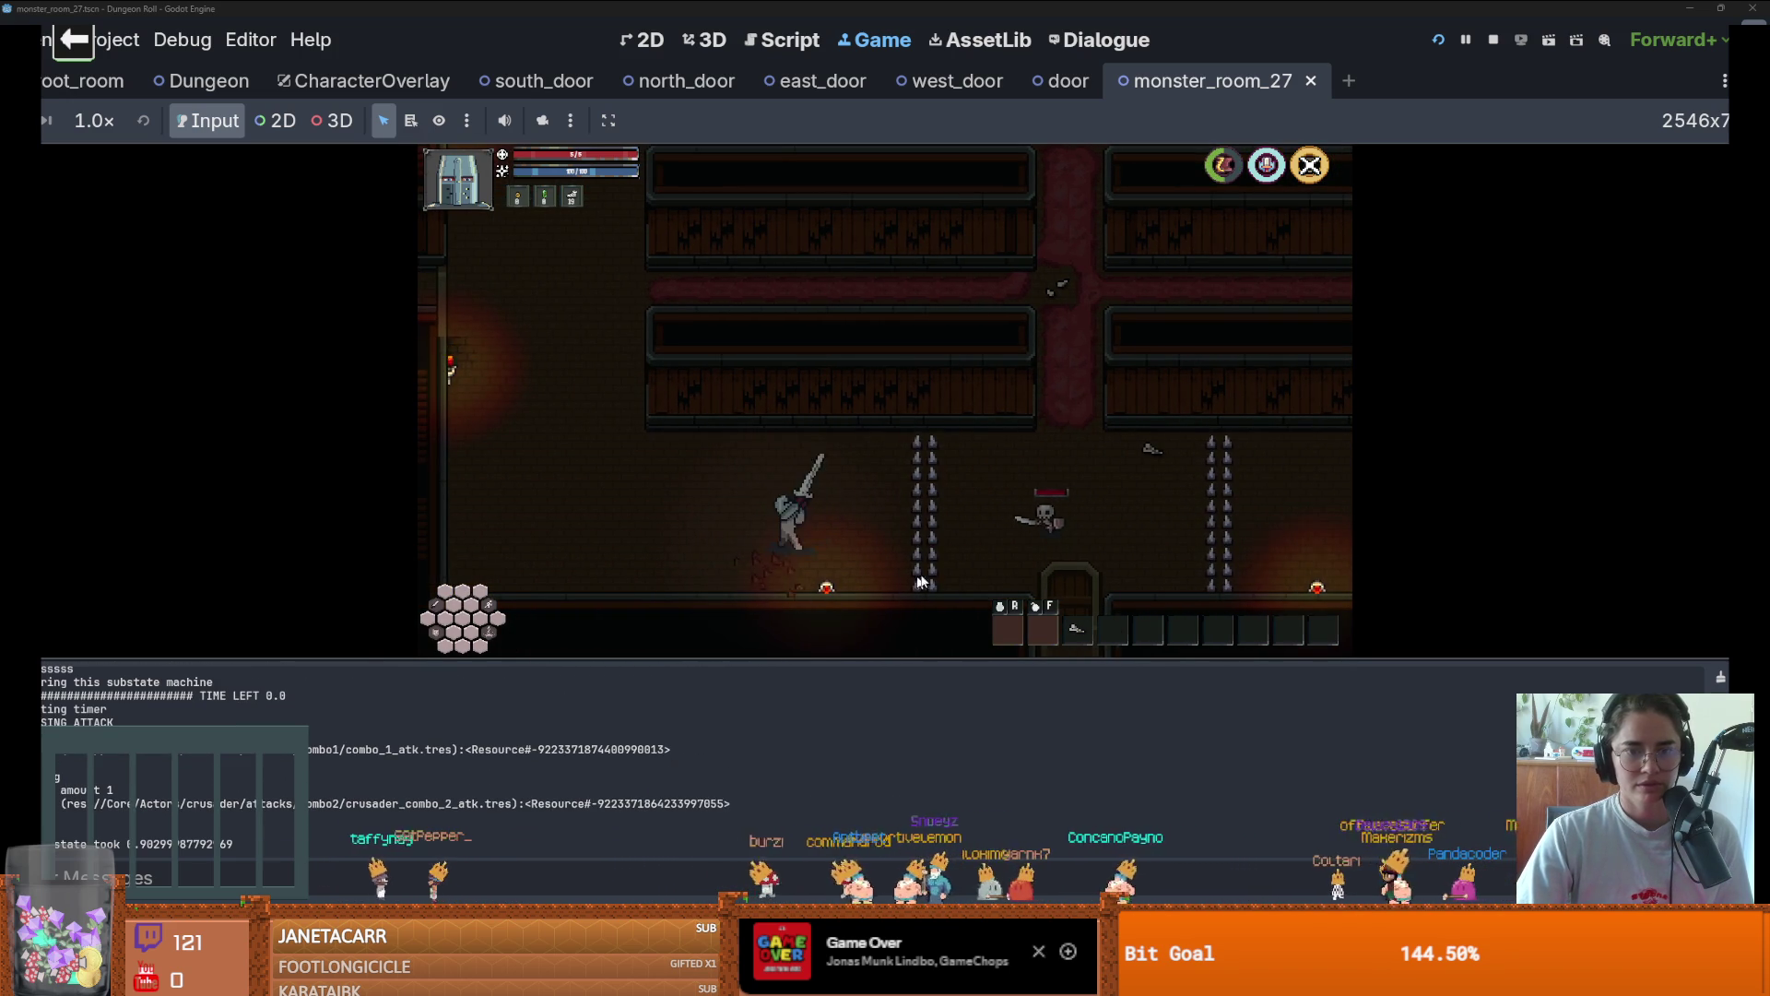
key("a")
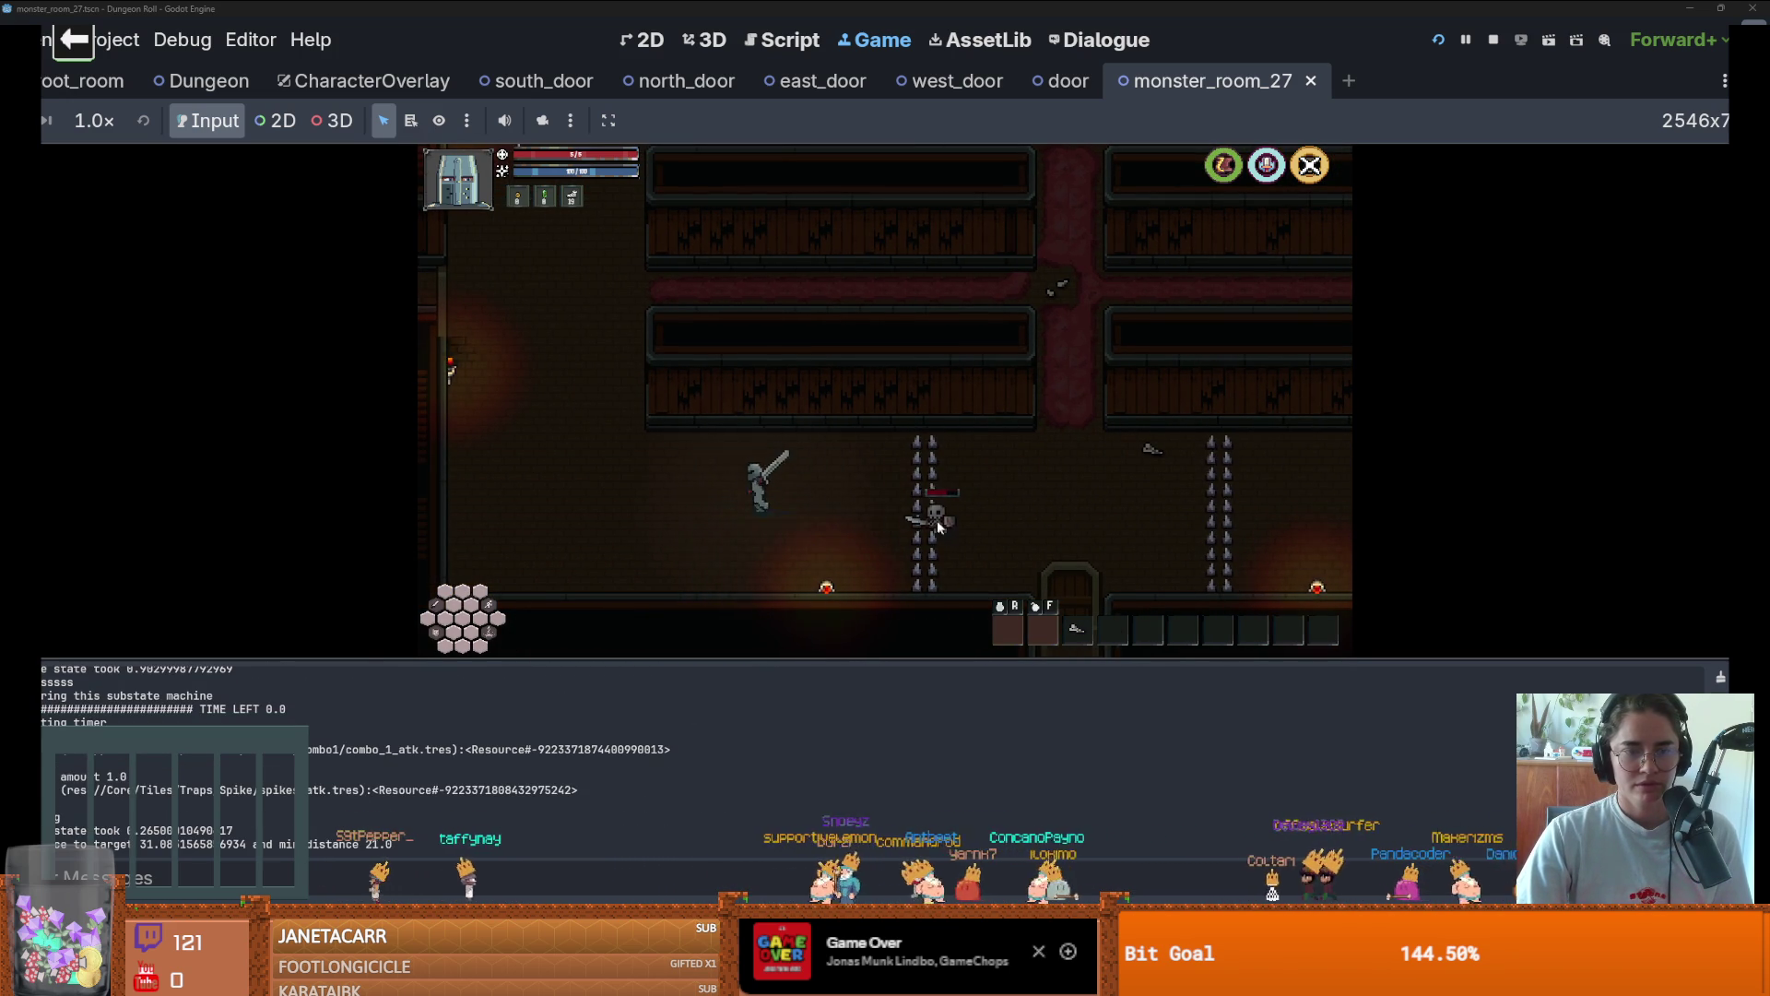
key("w")
key("a")
key("w")
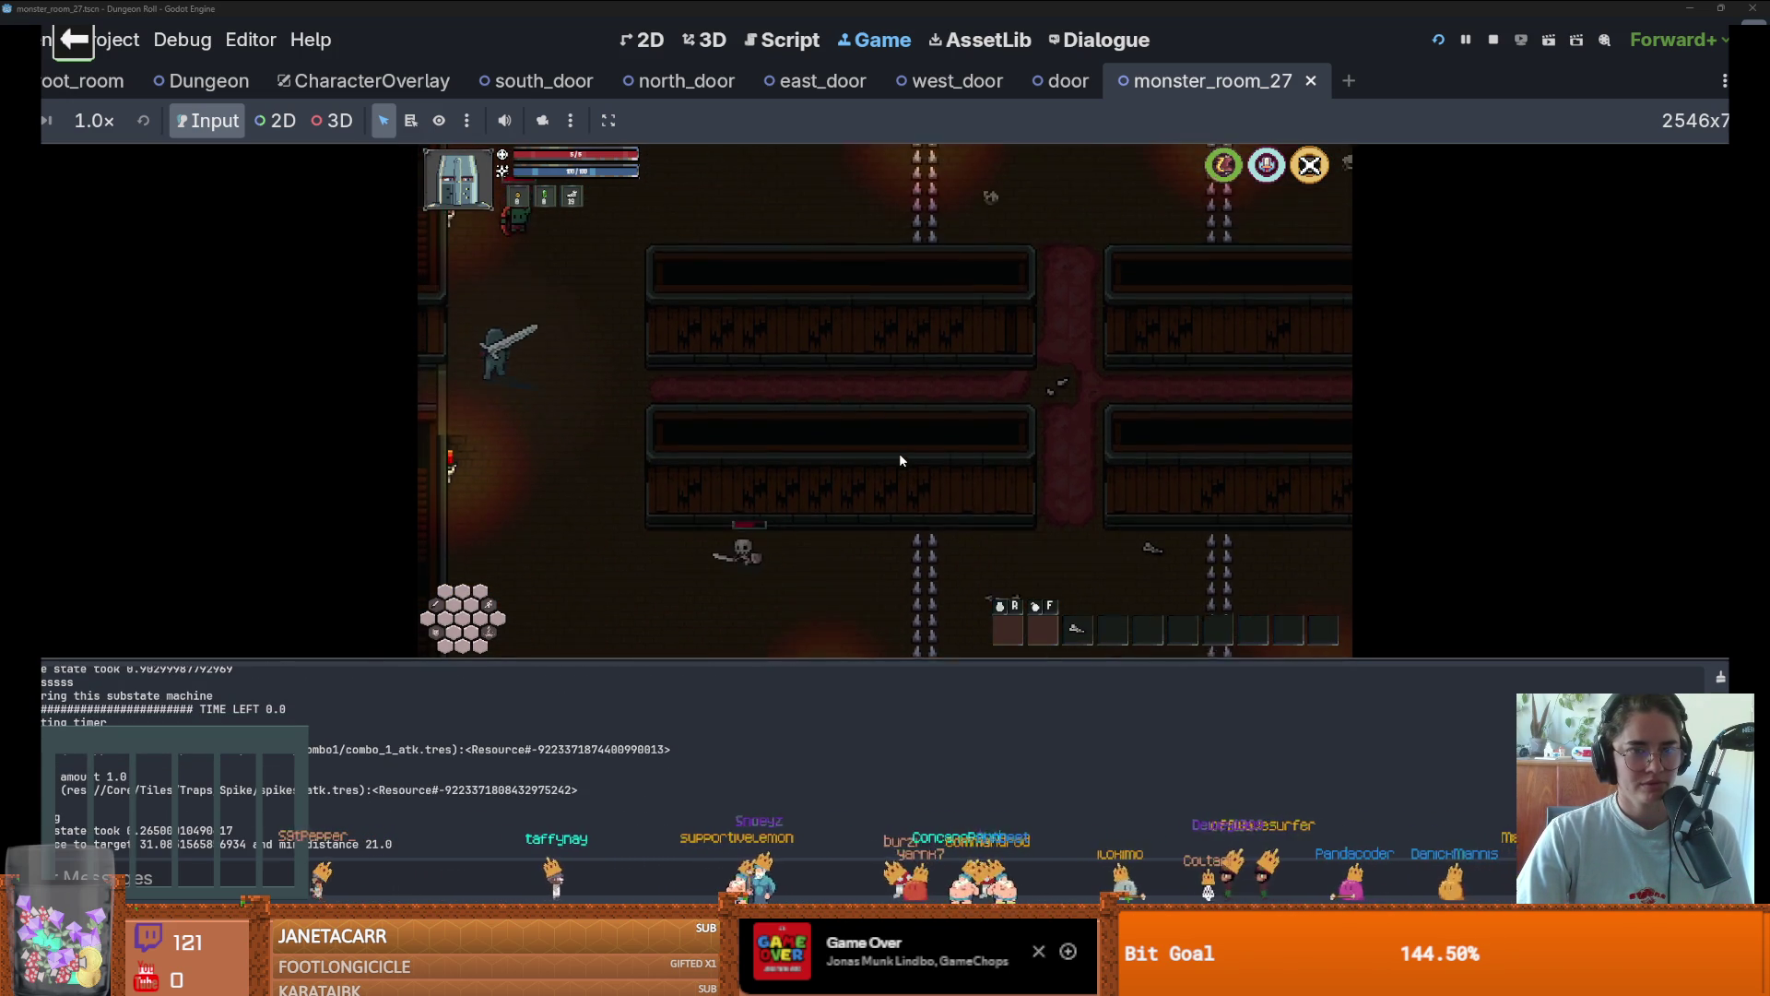
key("d")
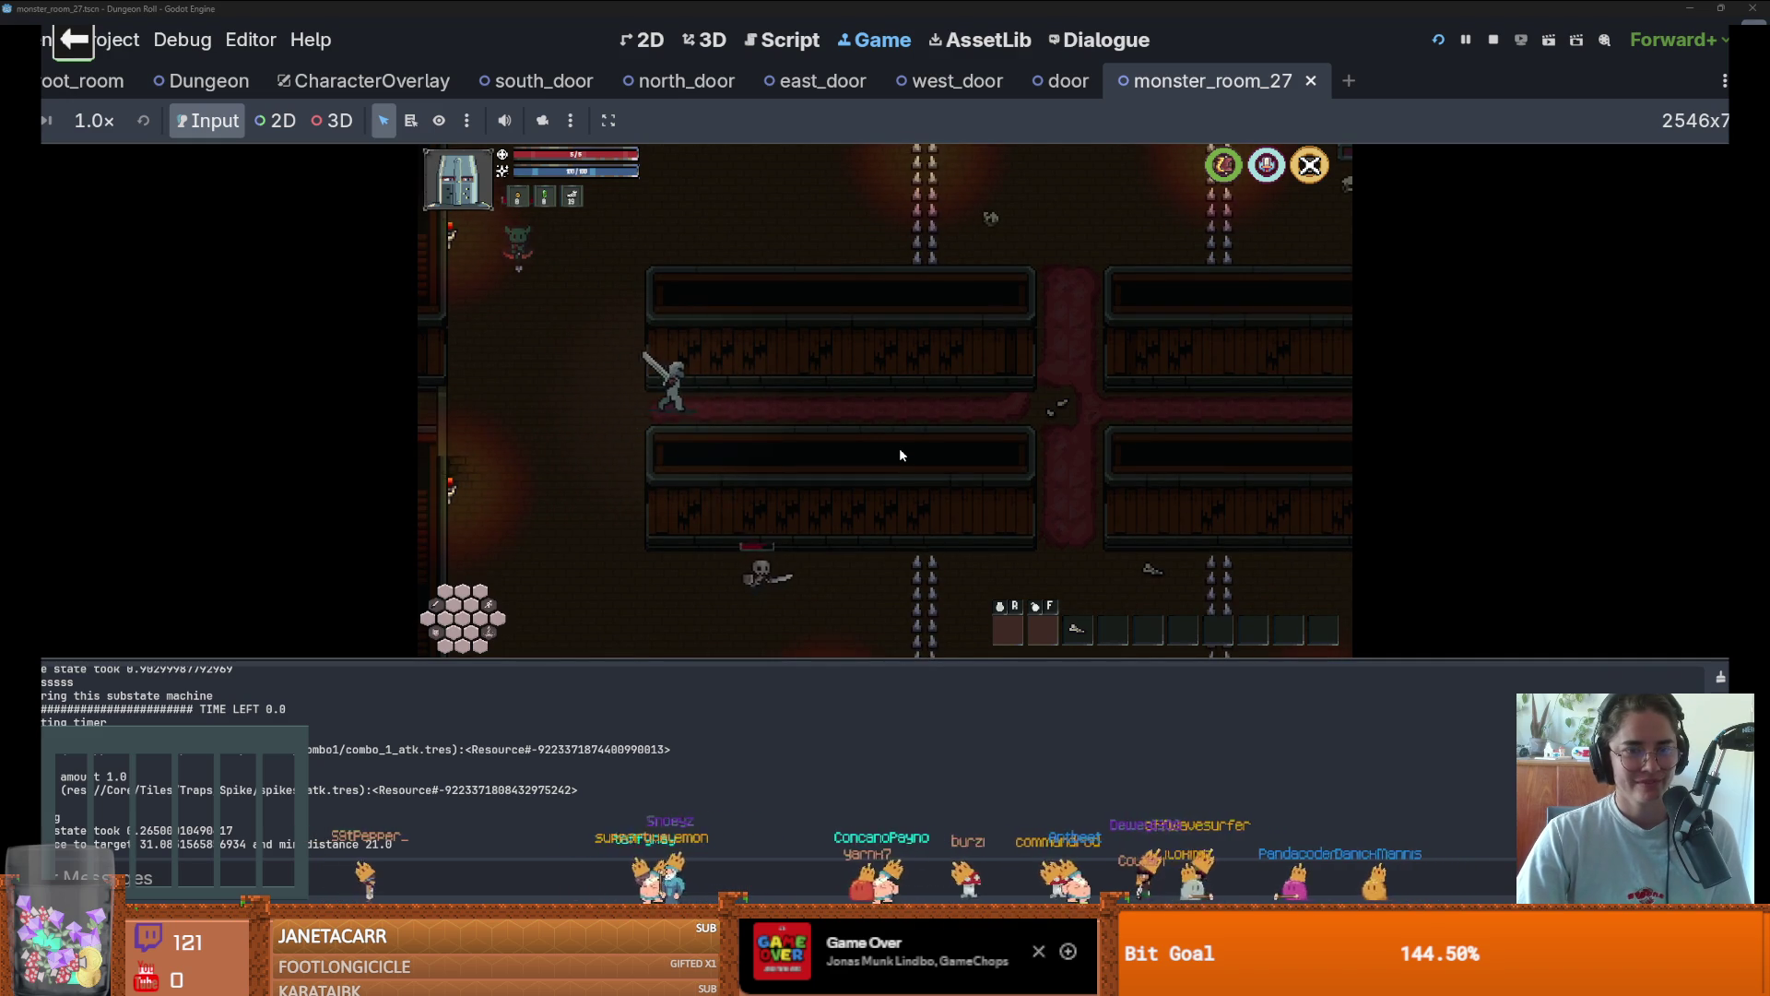
key("d")
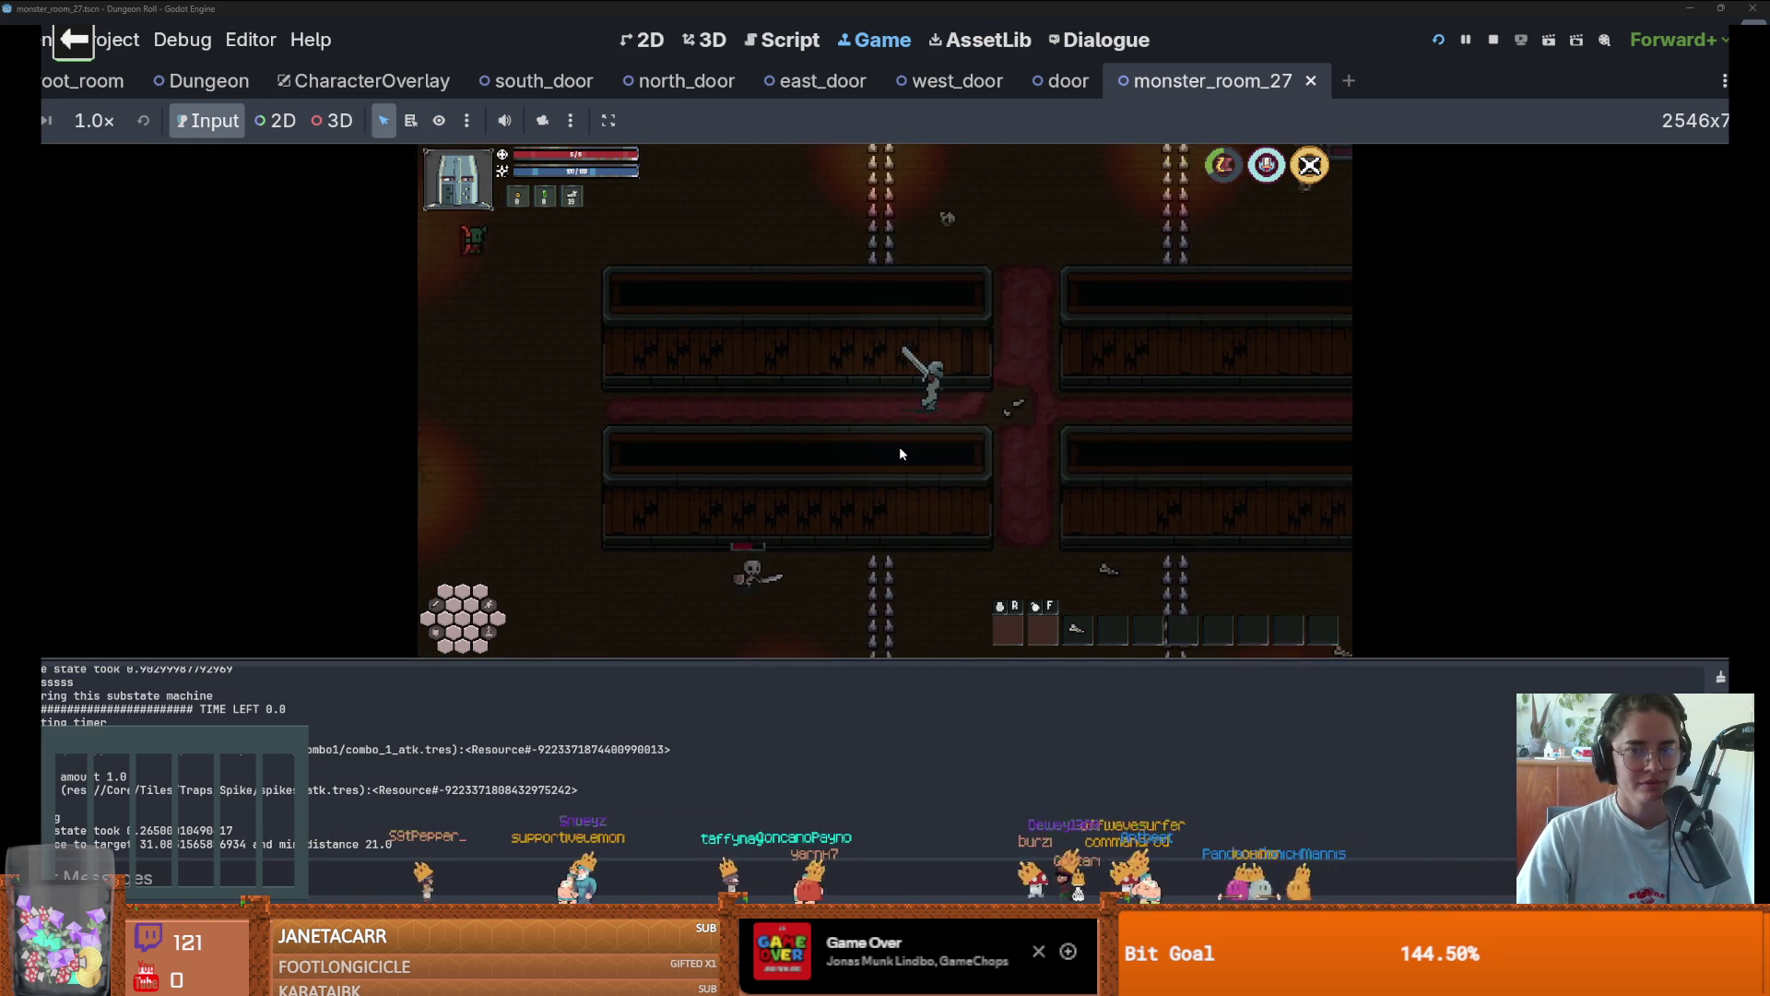
Head up into the spiked room toward the enemy archer, then stop the playtest
key("w")
key("a")
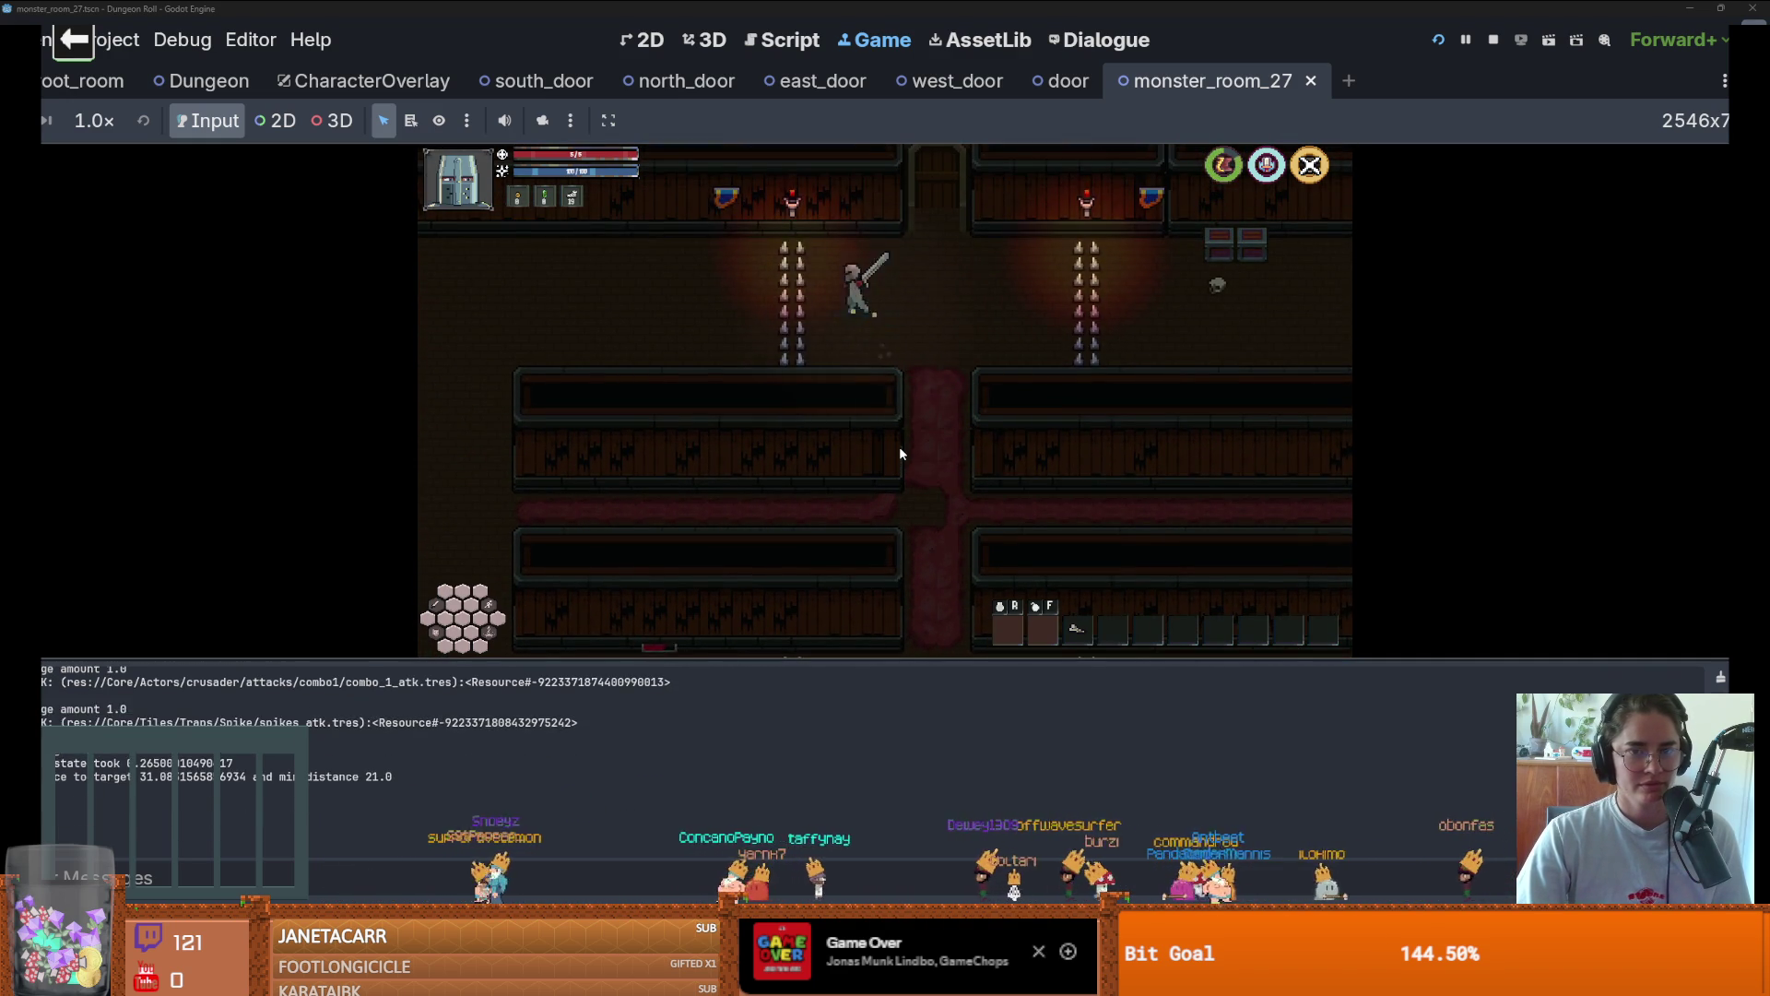
key("a")
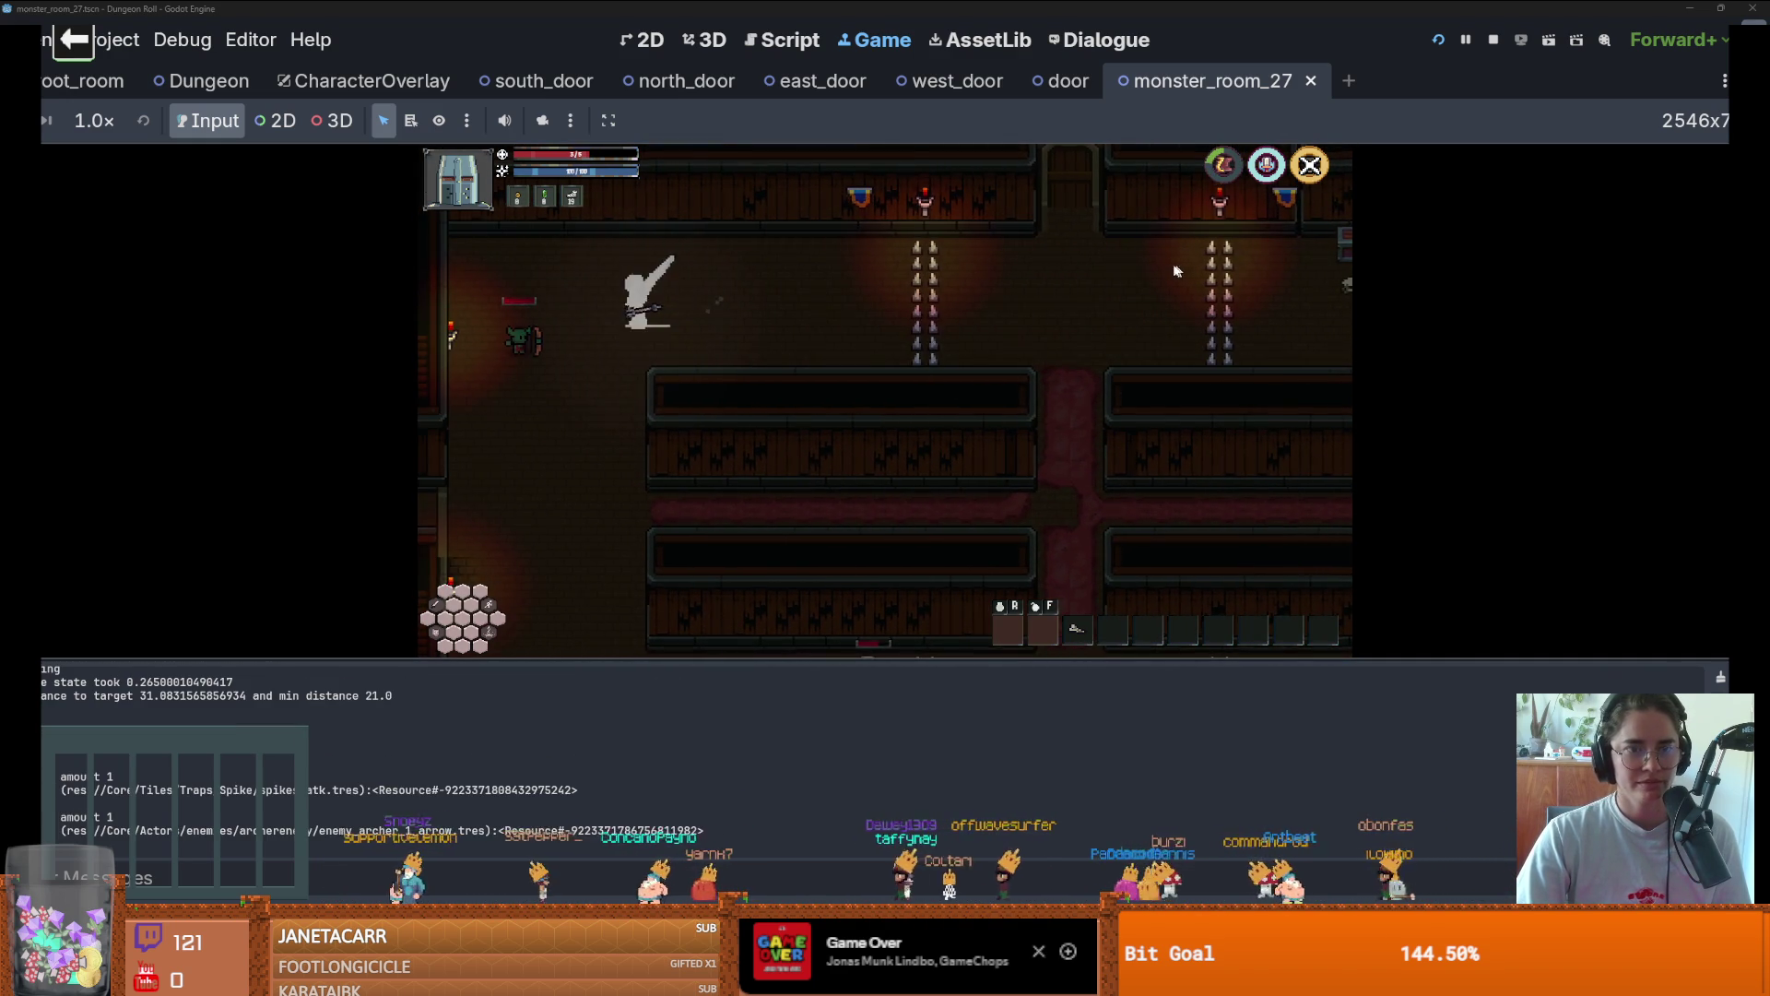
key("F8")
Save monster_room_27 while zooming and panning around the room canvas
key("ctrl+s")
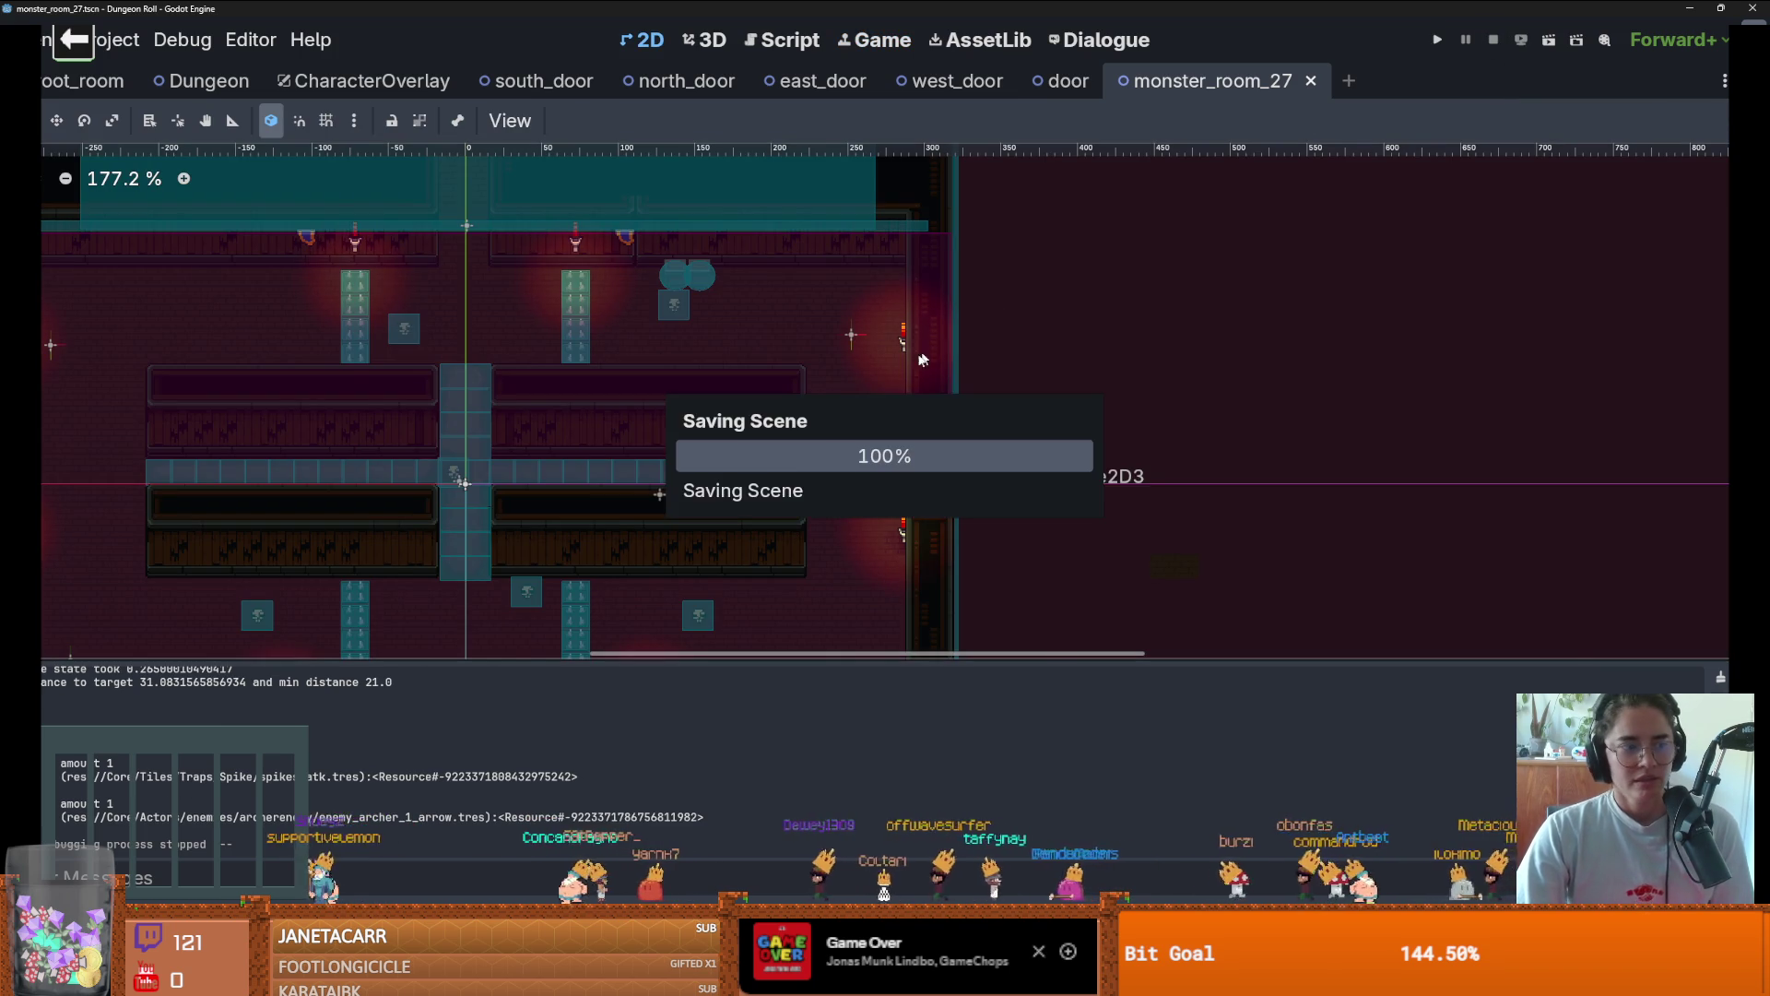
scroll(918, 407, "up", 2)
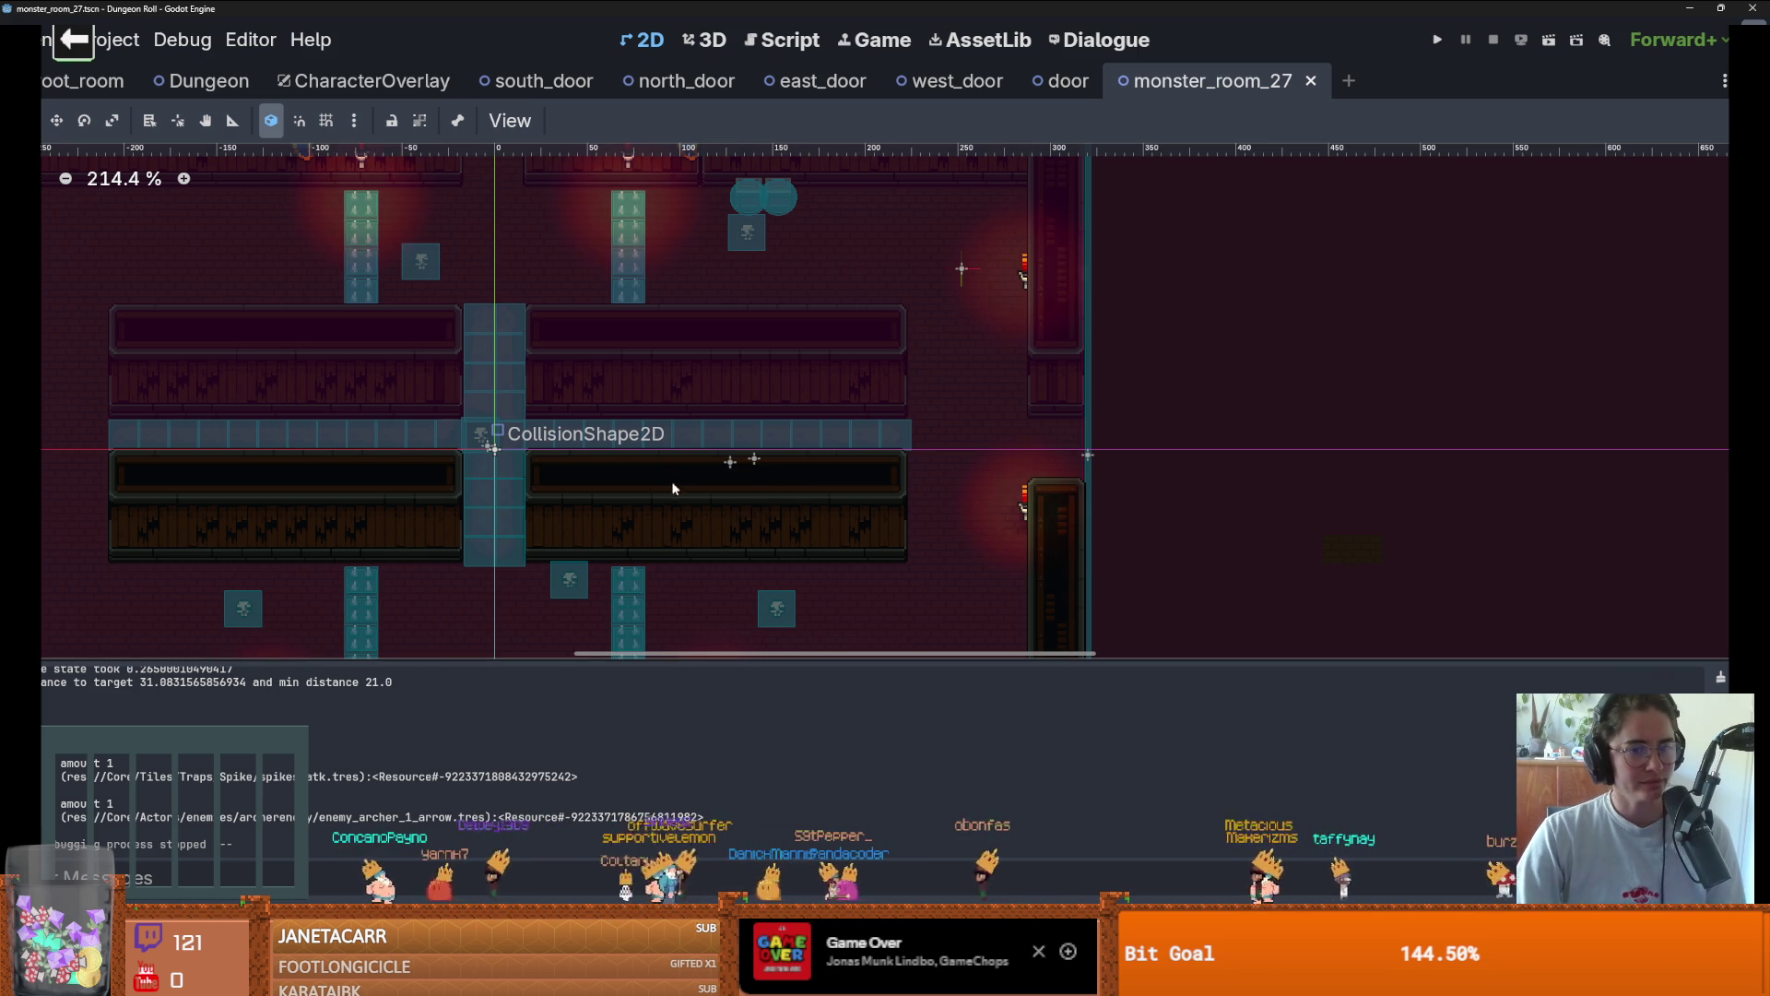
scroll(747, 355, "down", 2)
scroll(746, 355, "left", 2)
scroll(746, 355, "down", 2)
key("ctrl+s")
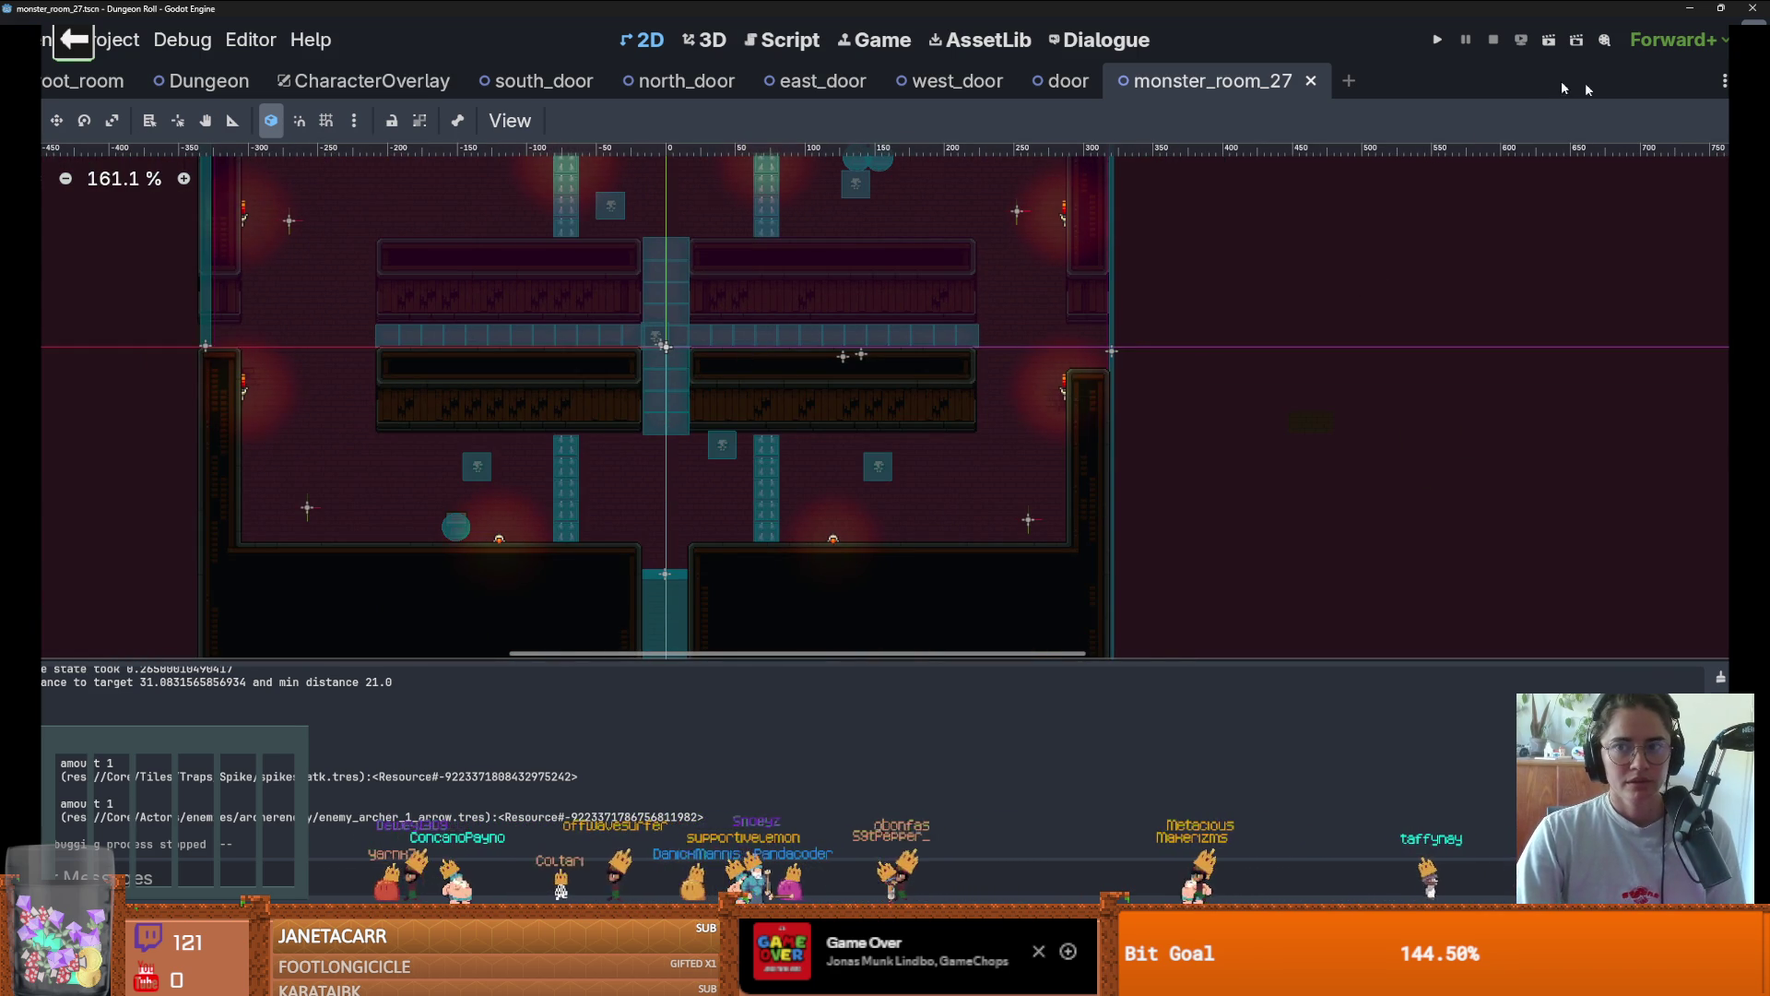
Leave distraction-free mode, save again, and list the nodes stacked at the room's centre
key("ctrl+shift+F11")
key("ctrl+s")
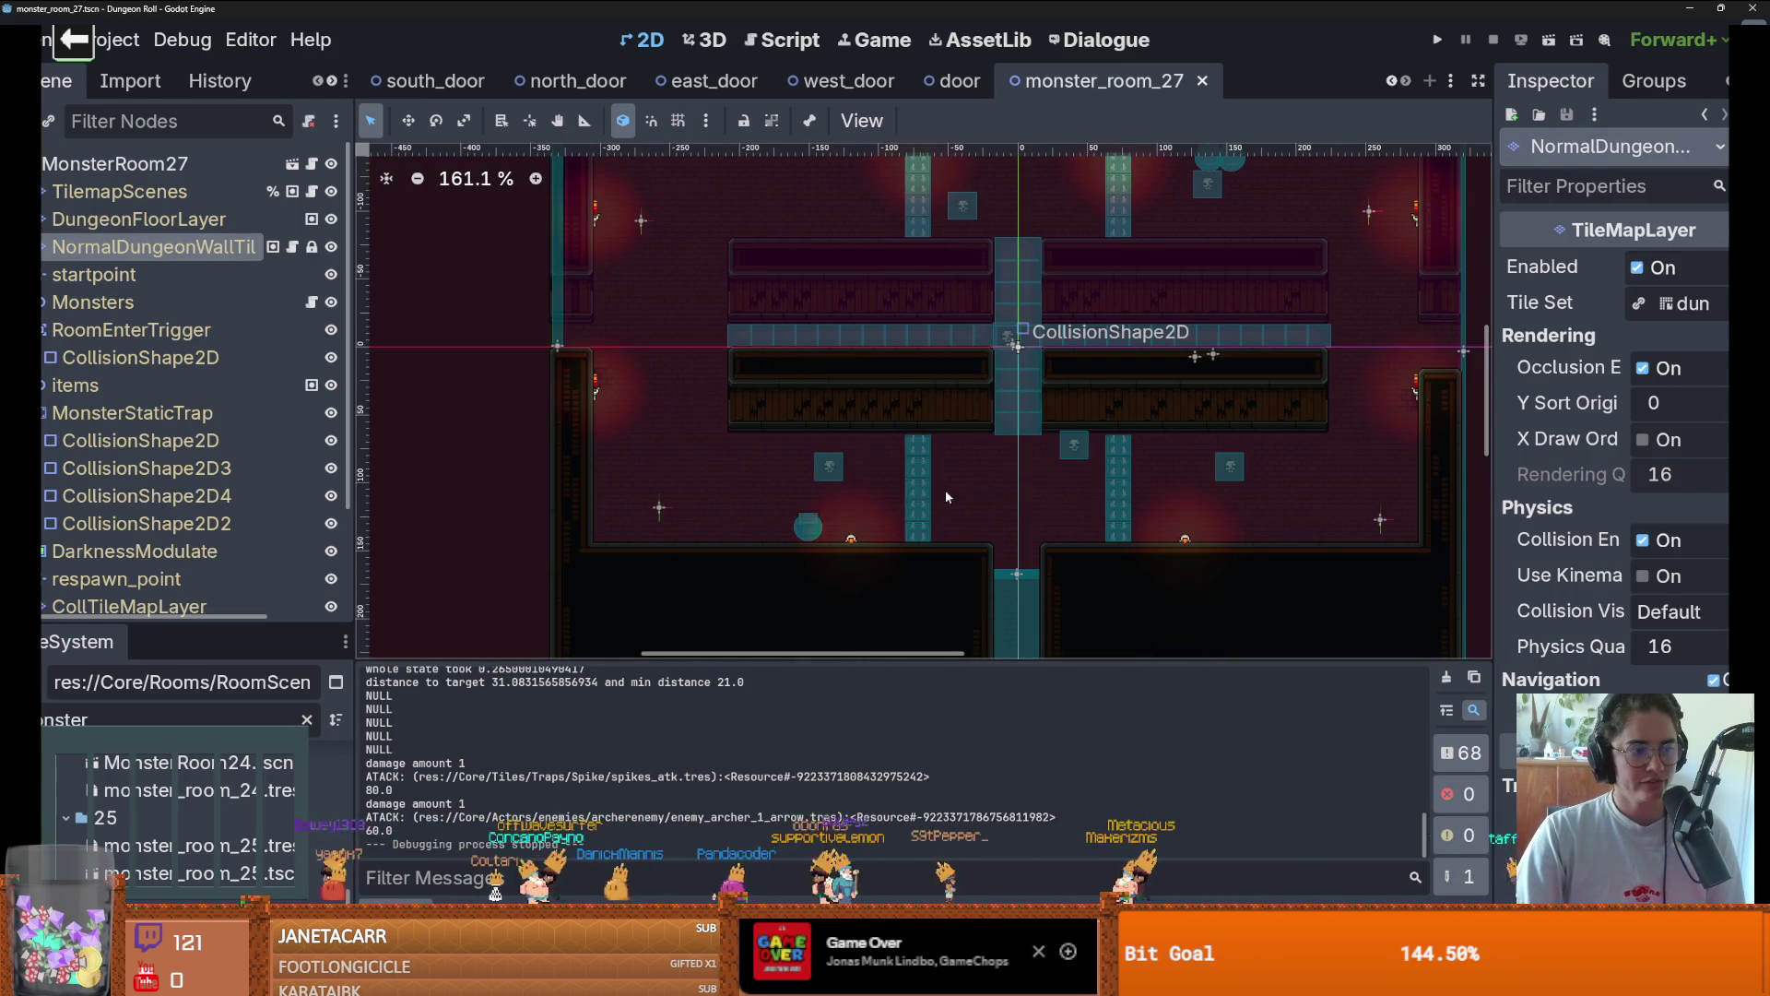
scroll(946, 496, "down", 1)
scroll(954, 475, "up", 1)
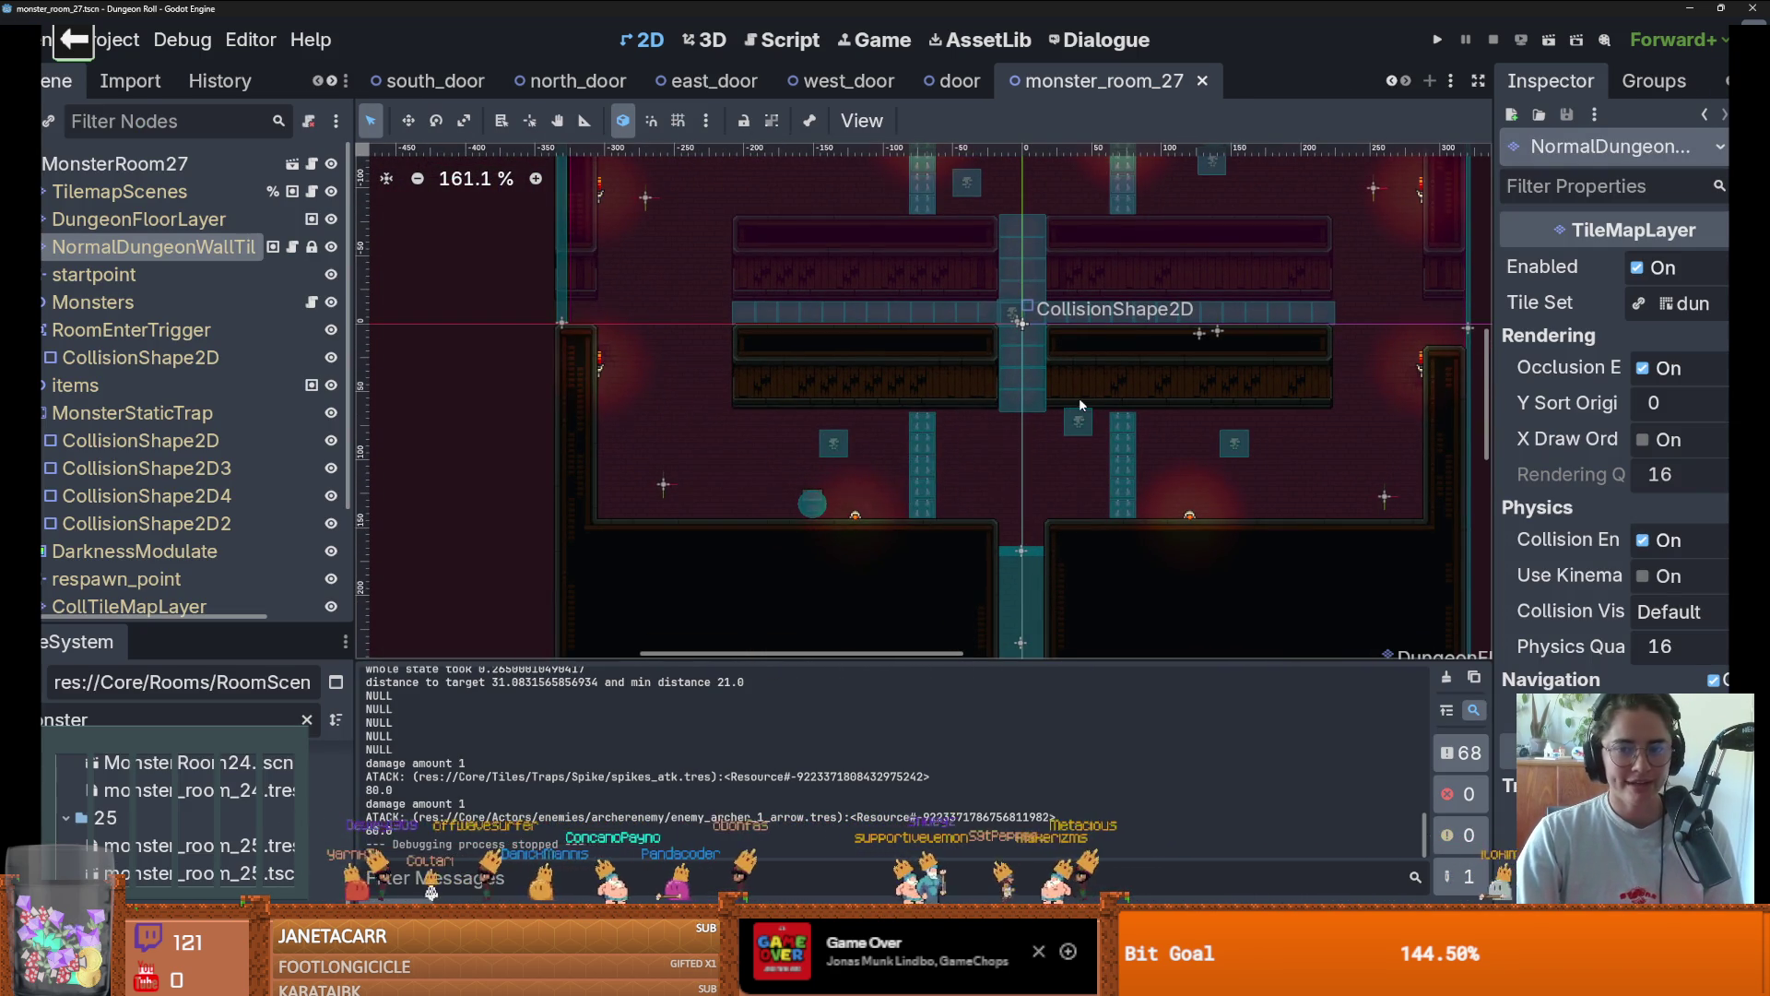
scroll(1024, 434, "up", 1)
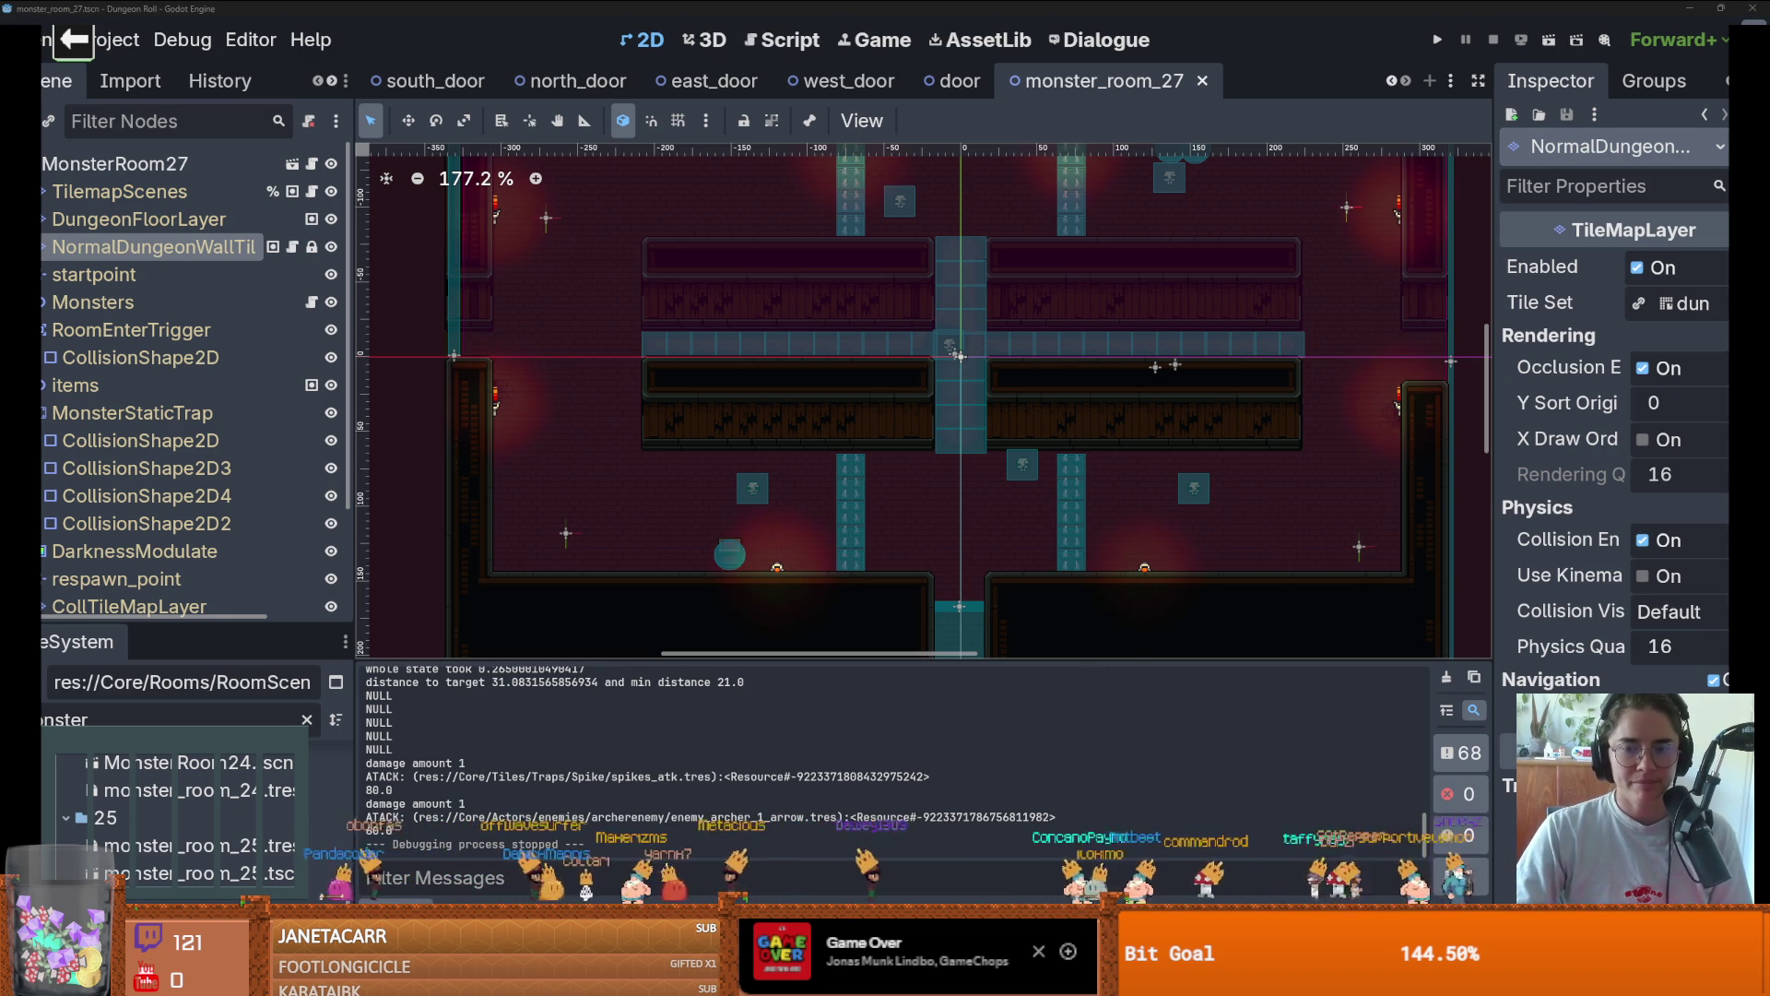
right_click(958, 356, "alt")
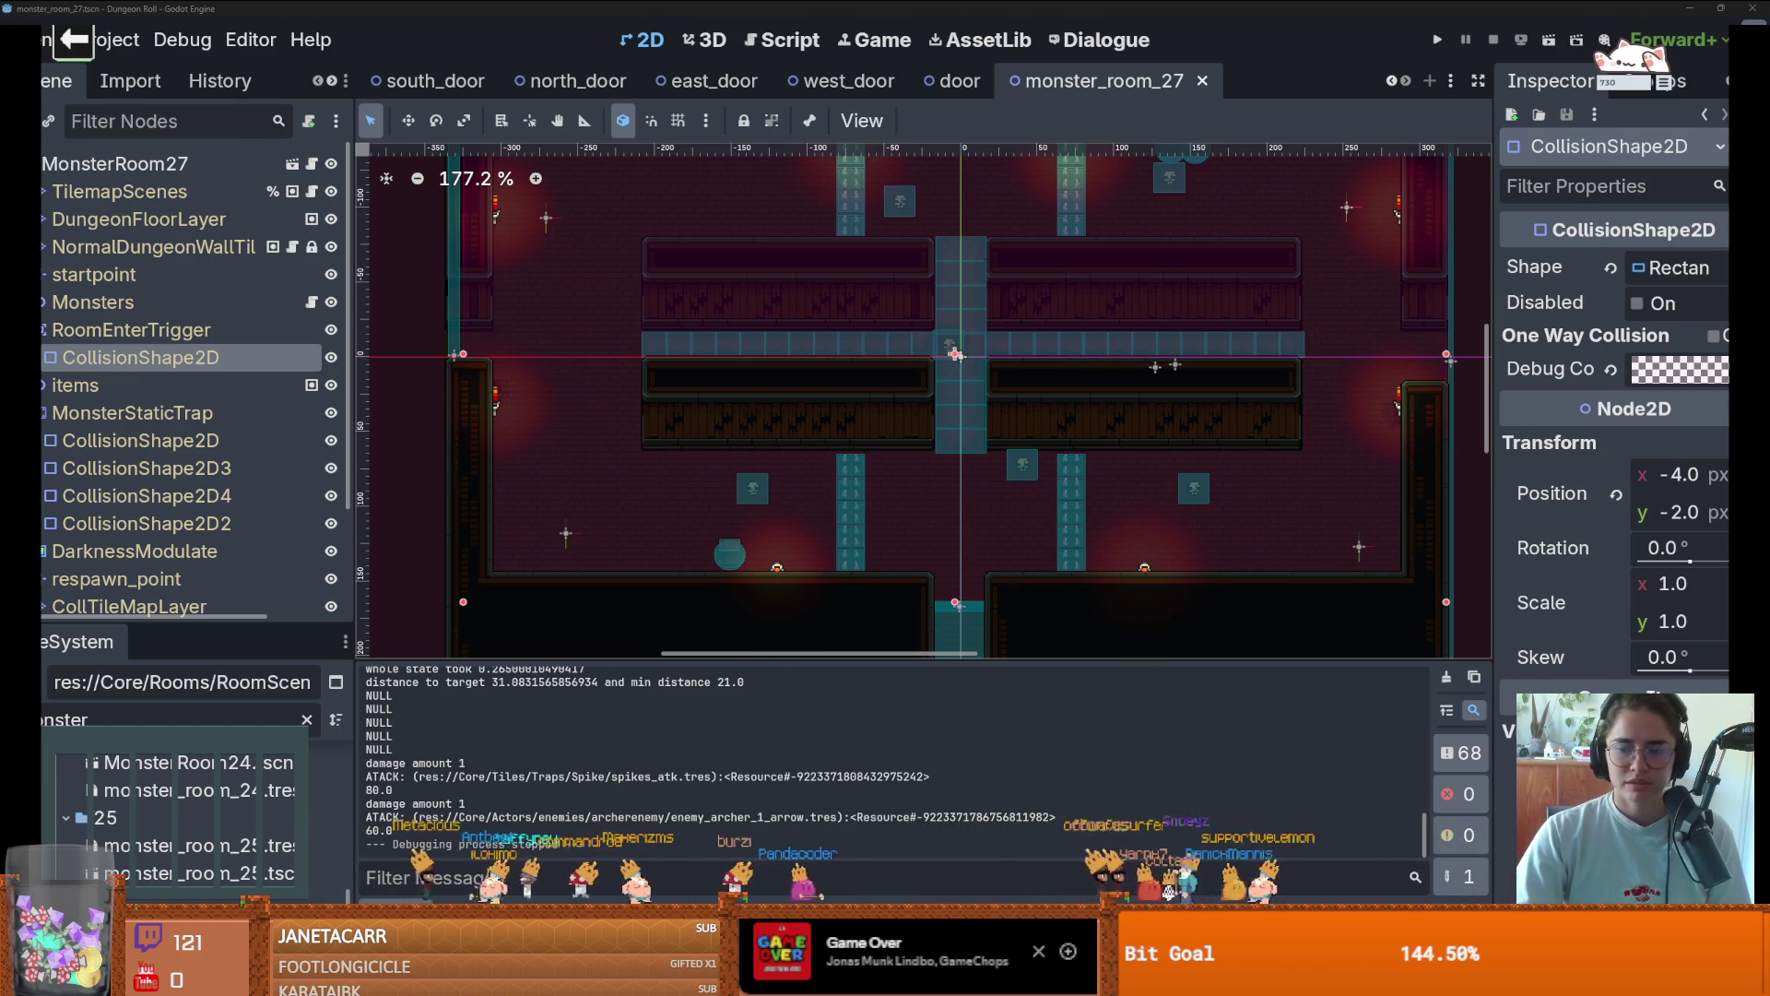
Launch the Godot Project Manager maximized and open the BongoCat project for editing
key("alt+Tab")
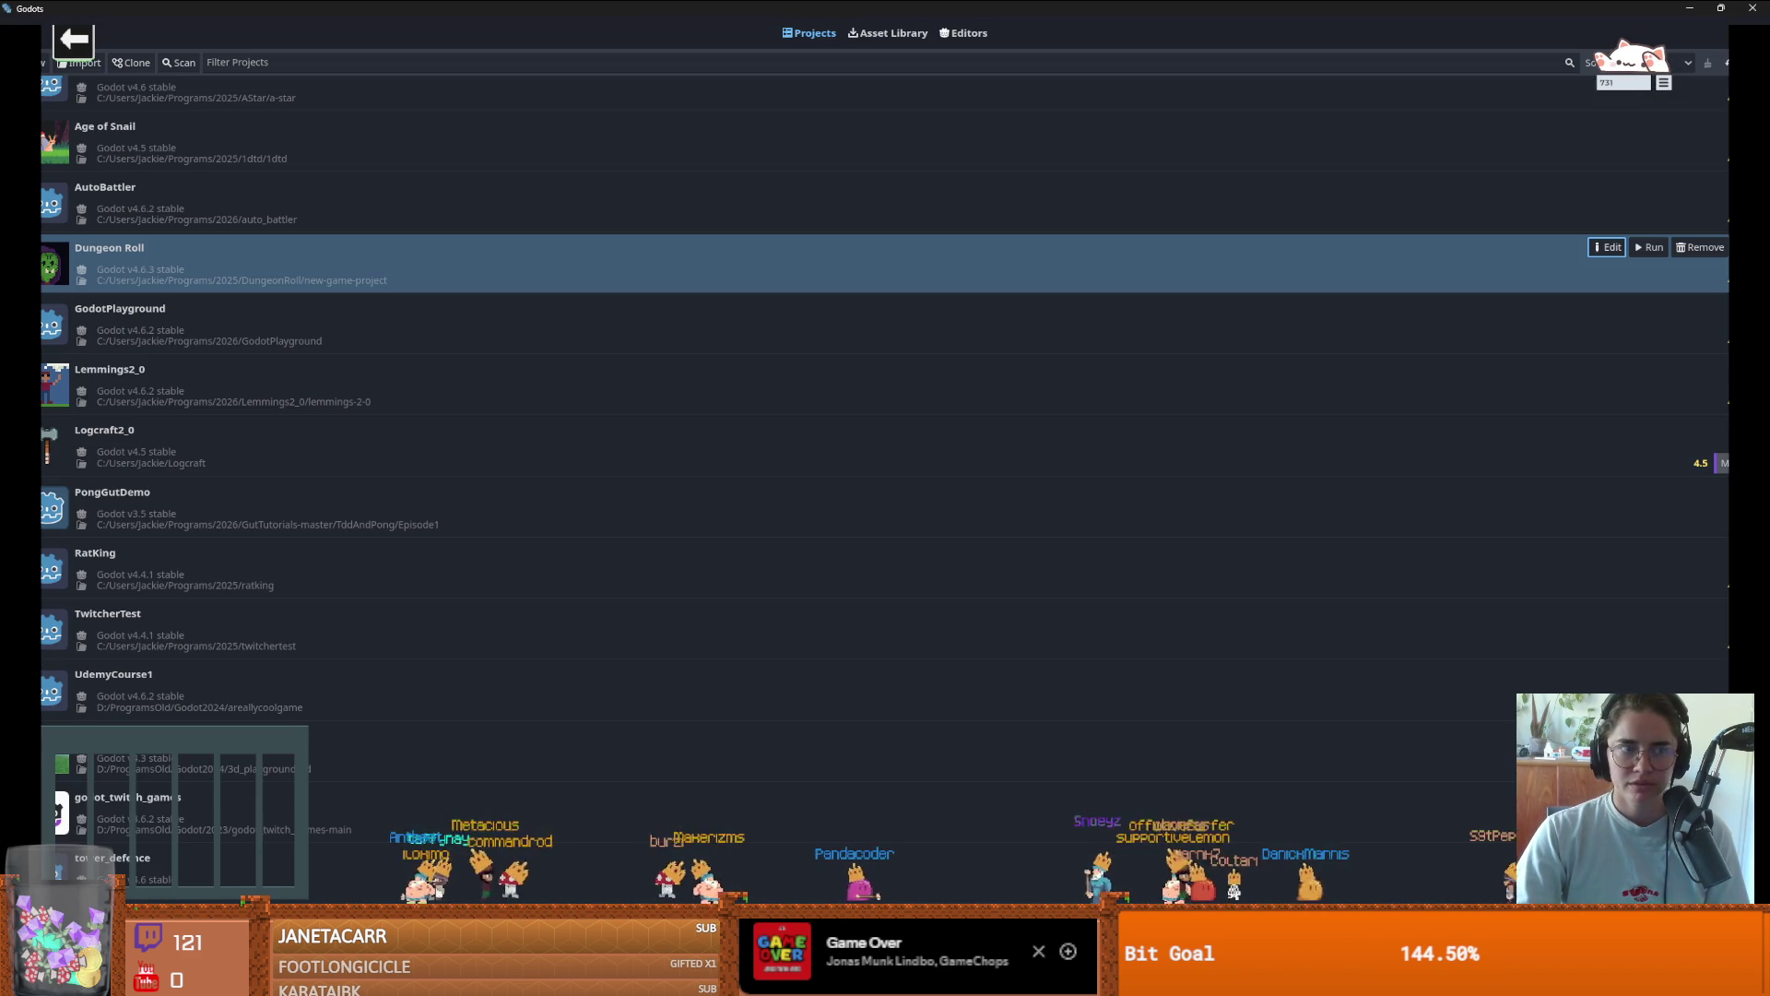
key("alt+Tab")
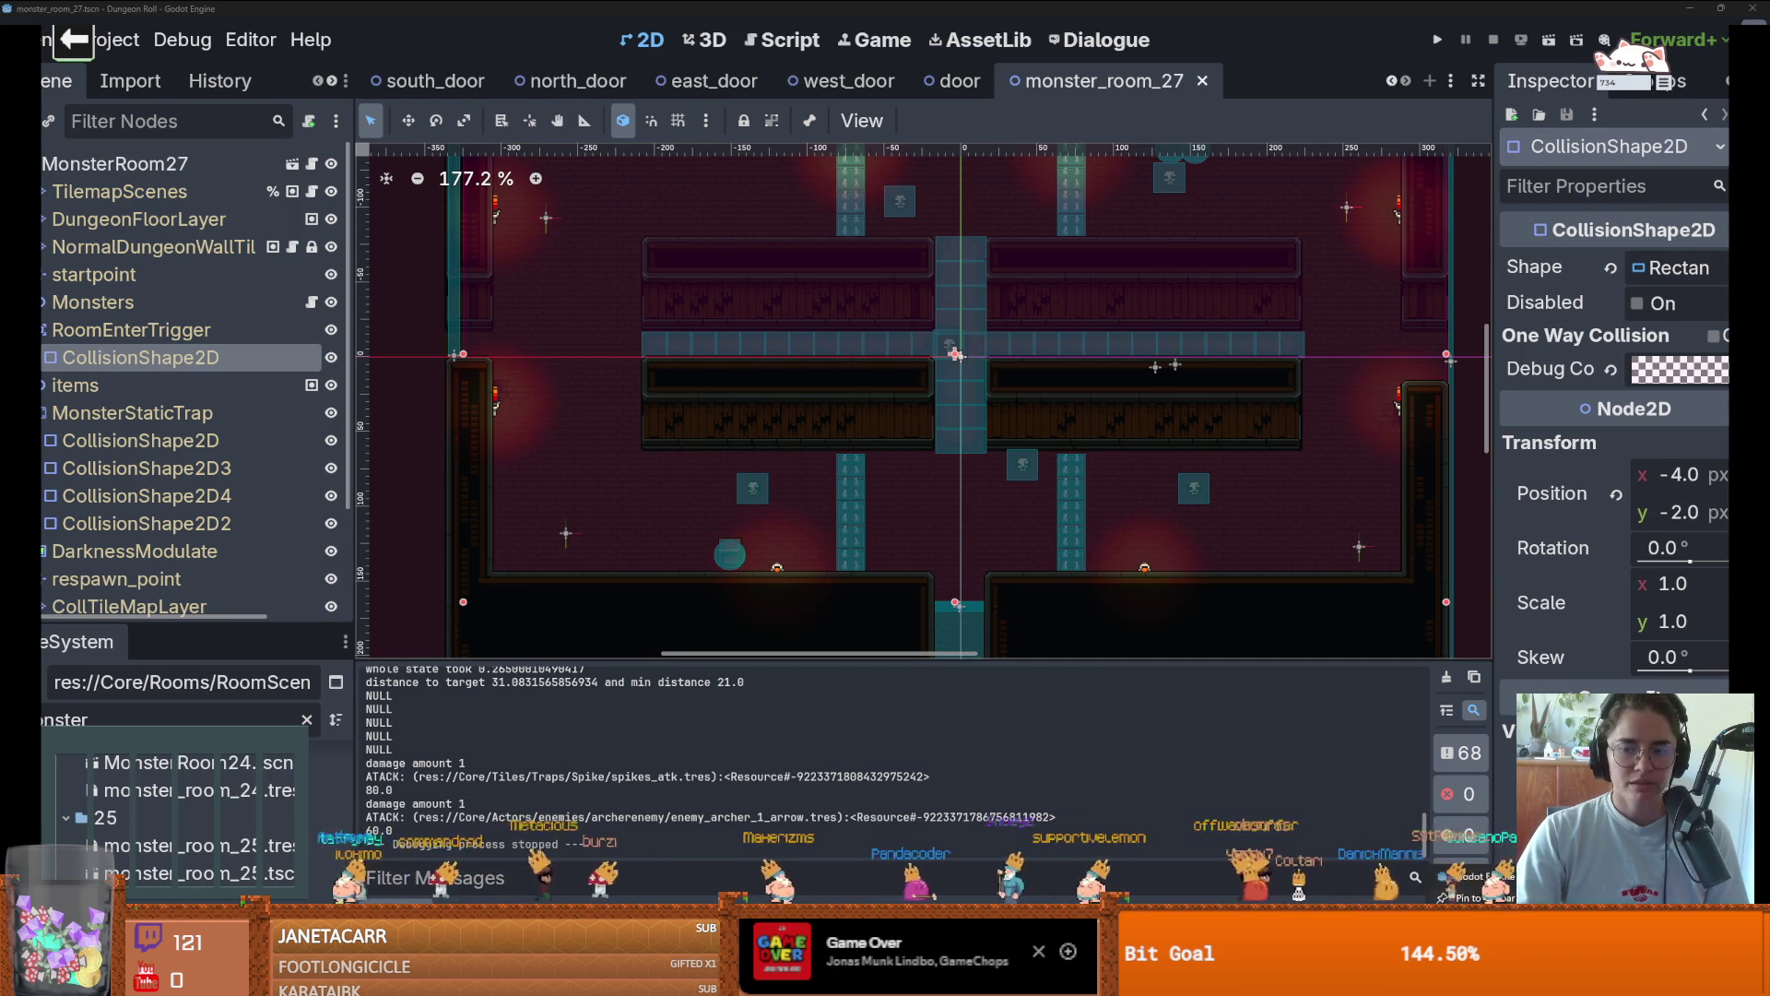
key("ctrl+shift+q")
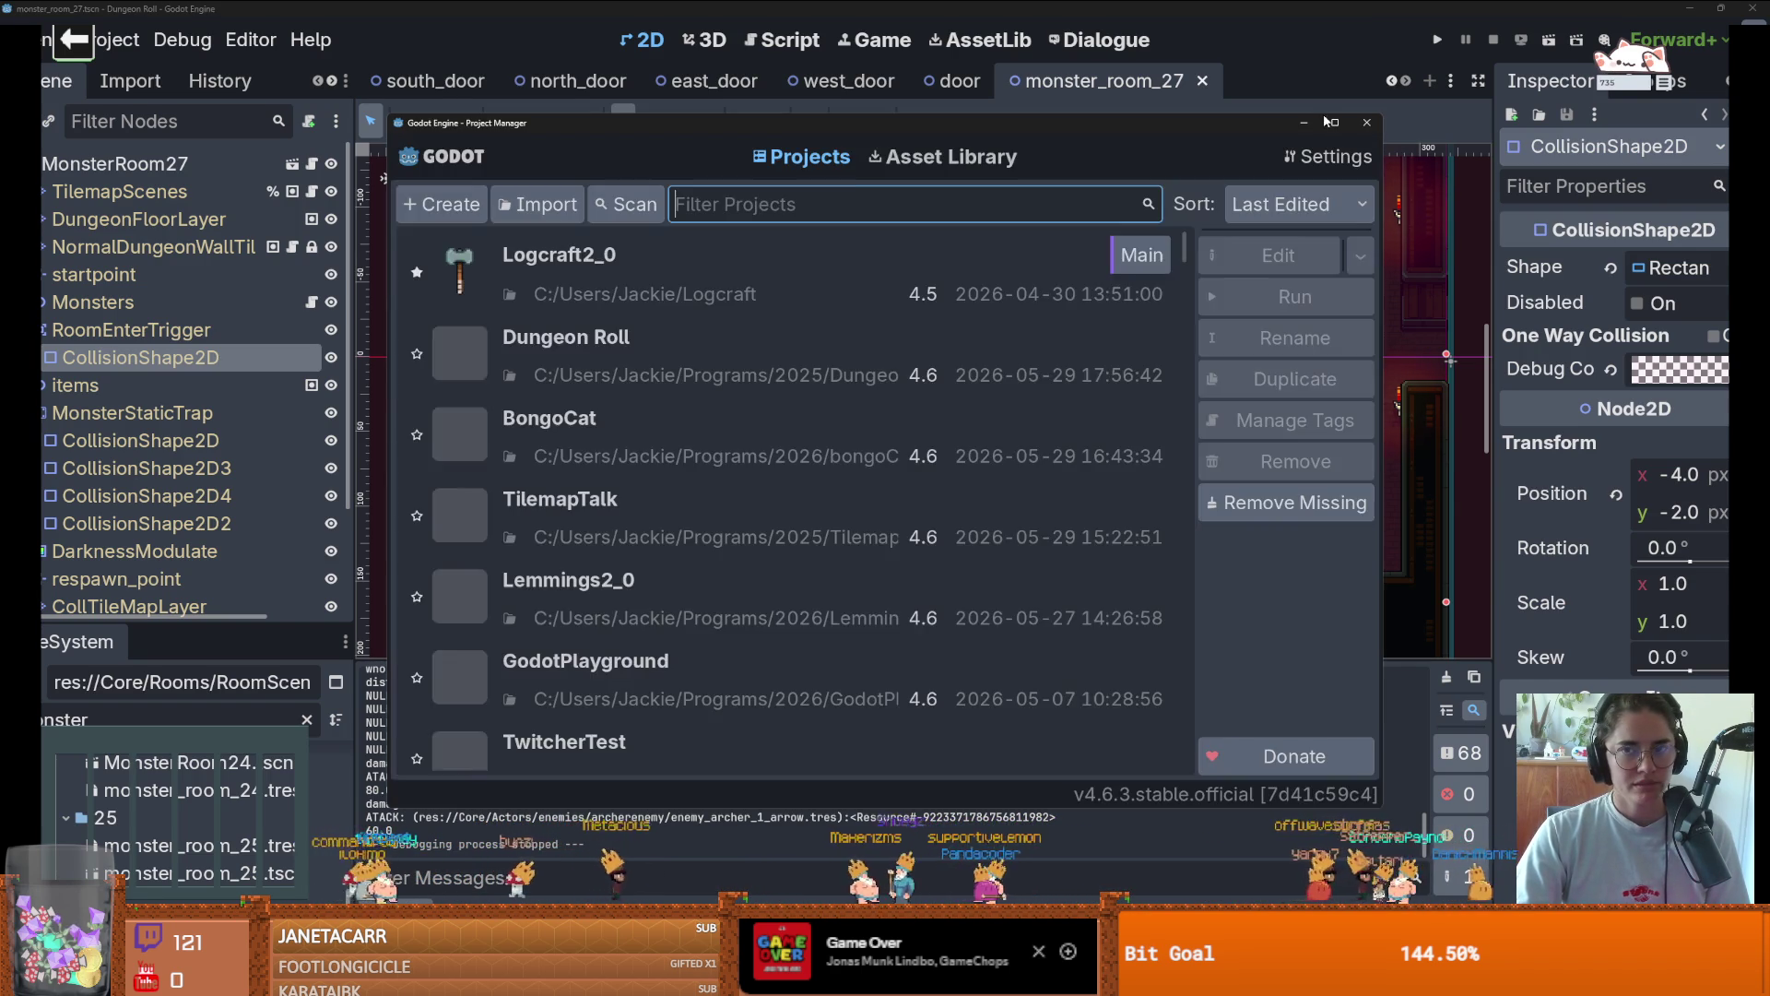
left_click(1330, 122)
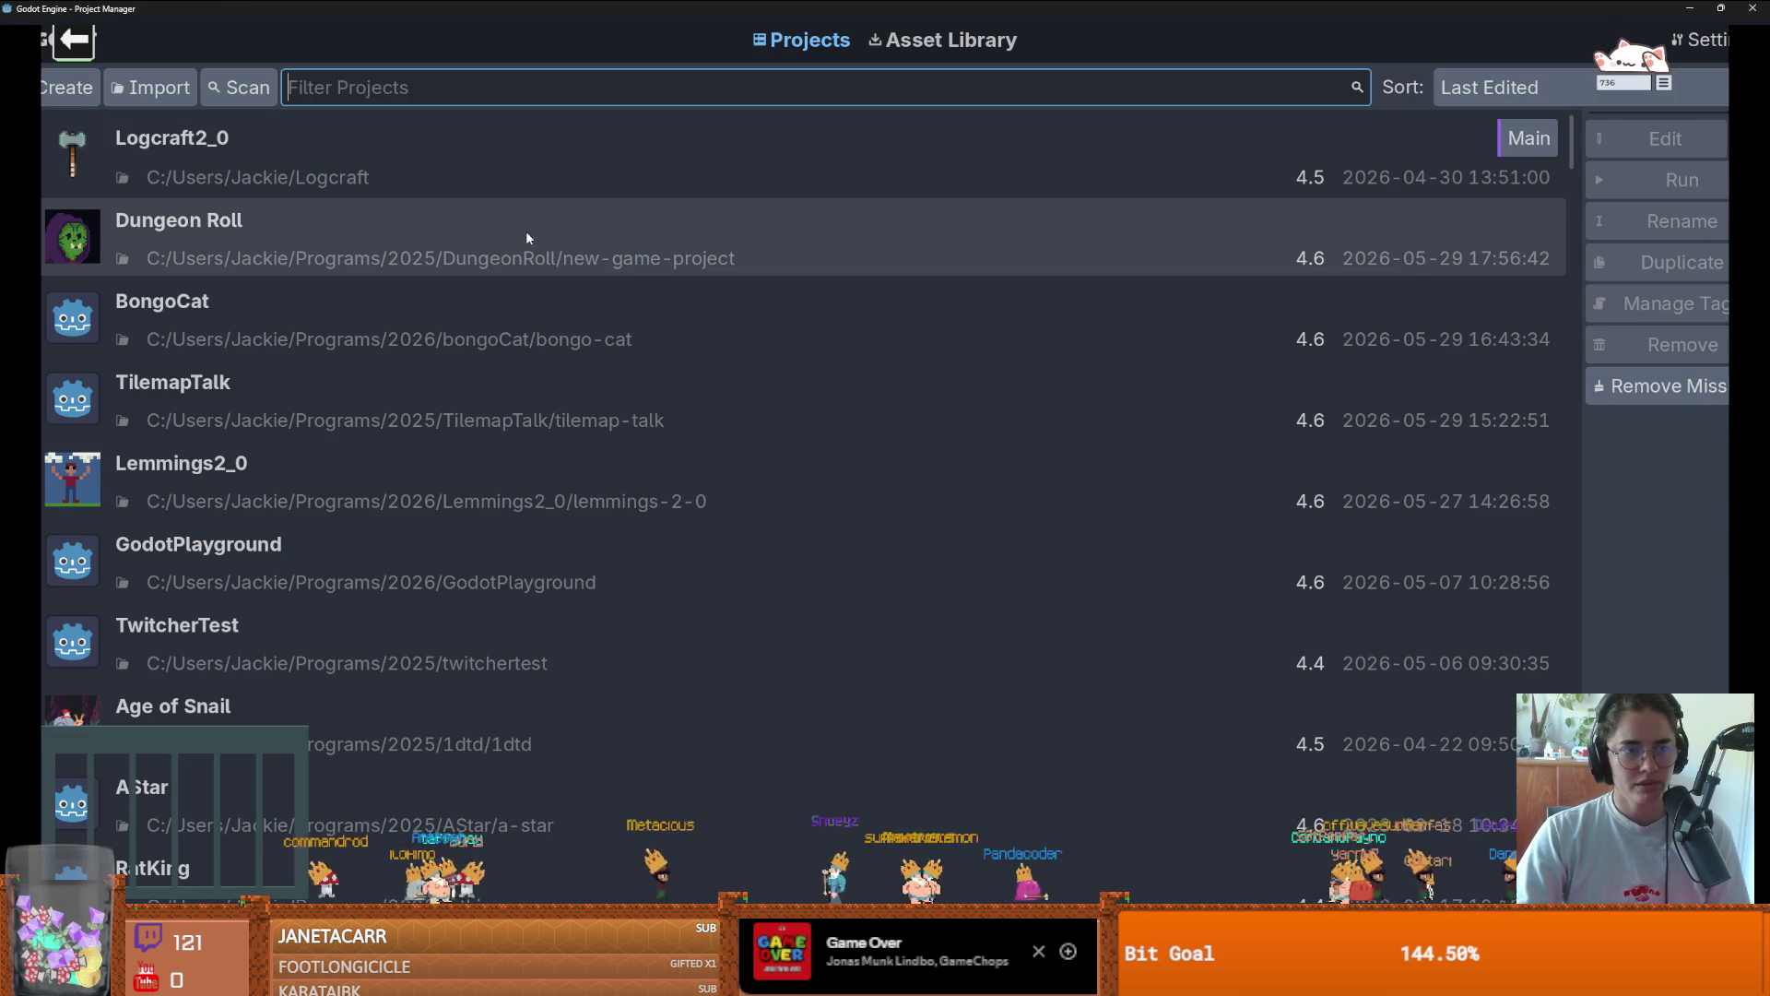
key("alt+Tab")
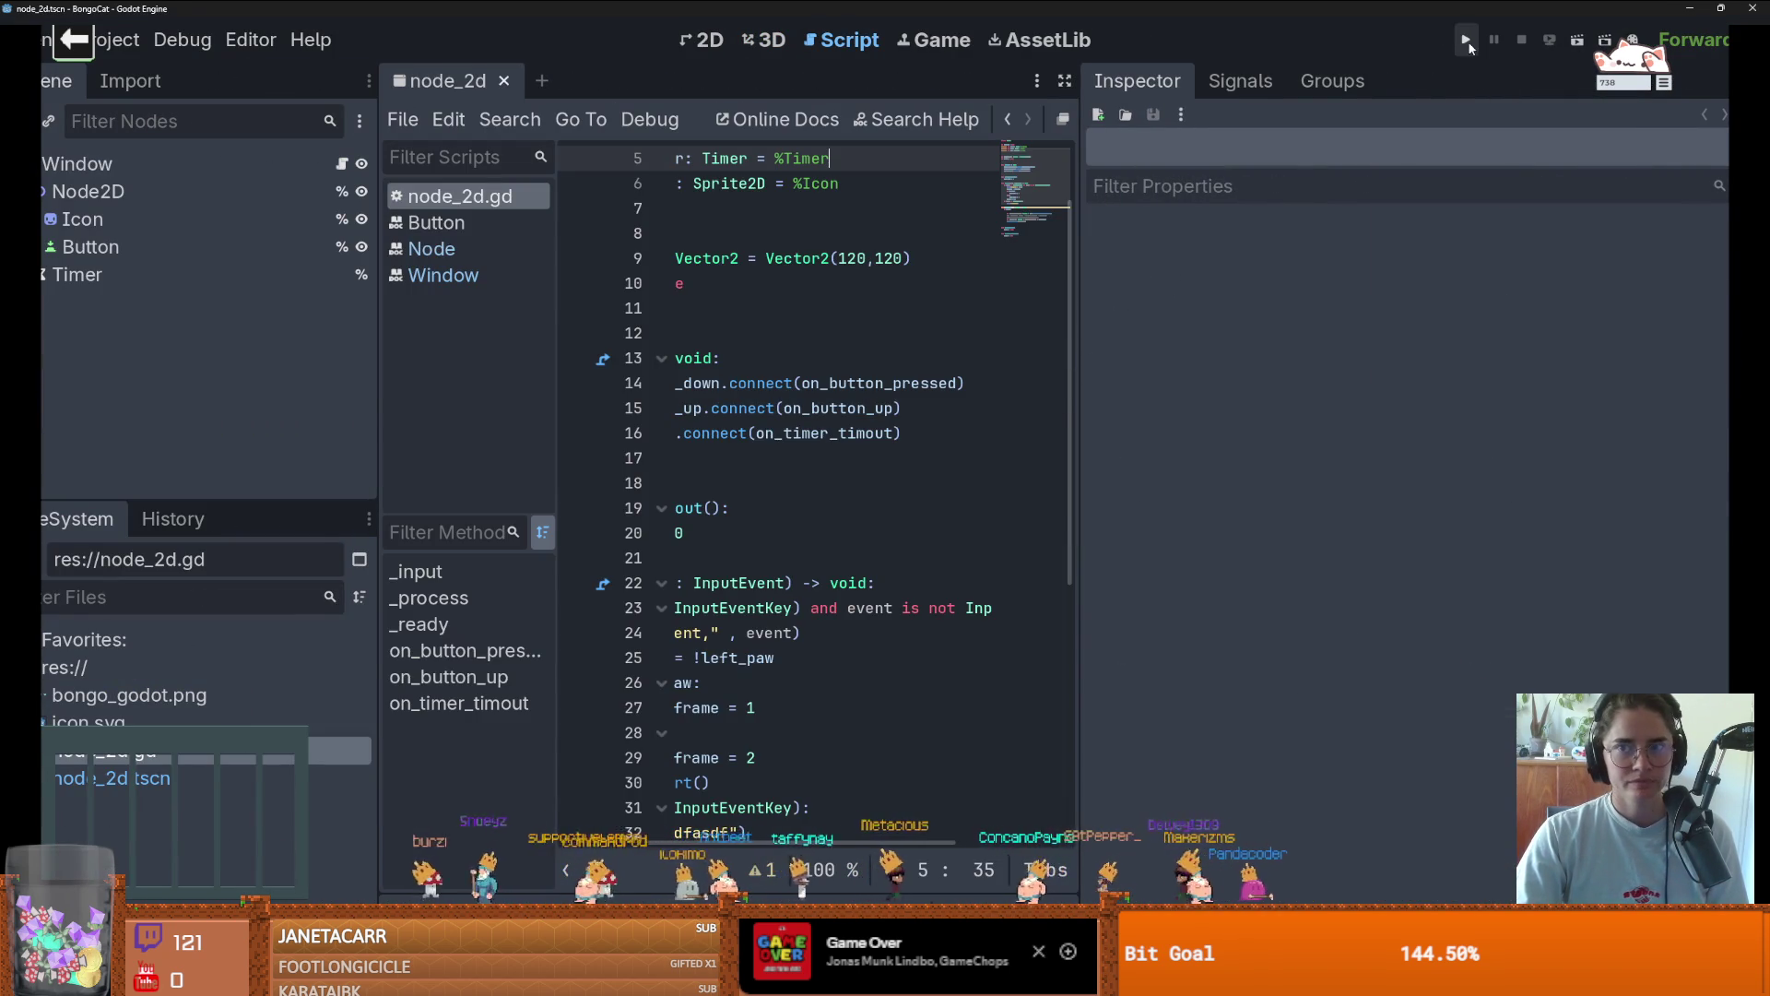
Run BongoCat and tap the A, S, D and F keys to test input logging
left_click(1466, 41)
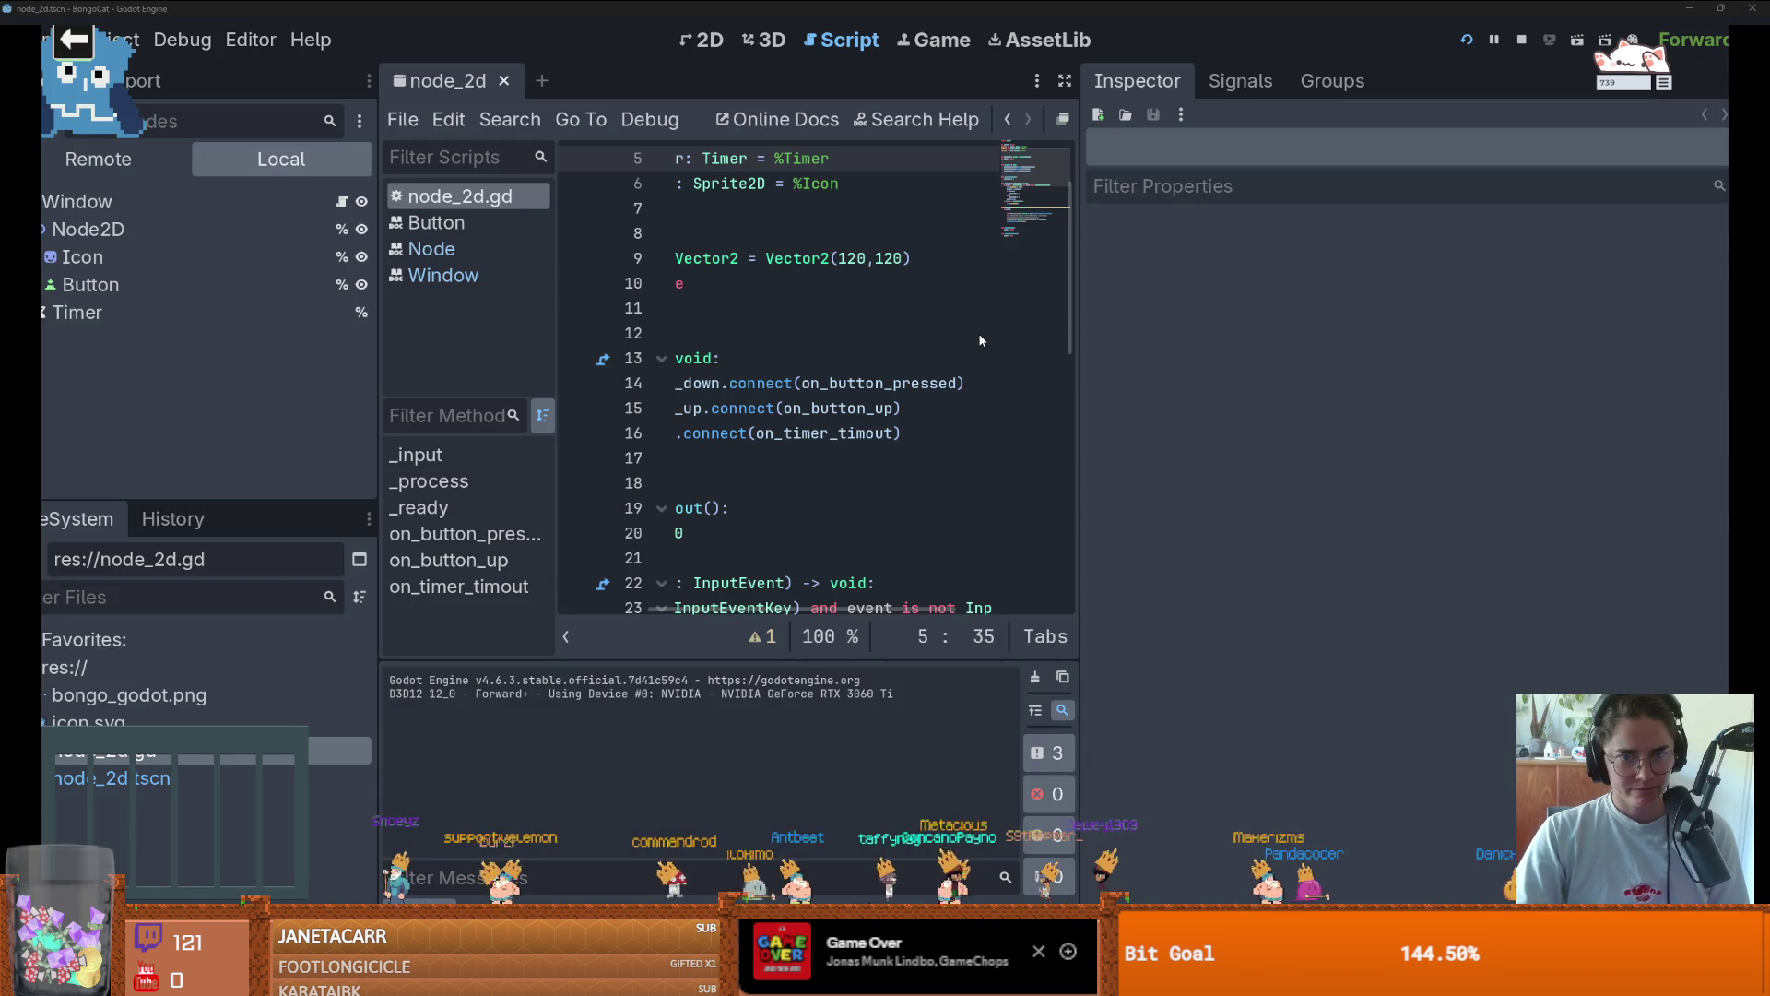
key("d")
key("d")
key("d")
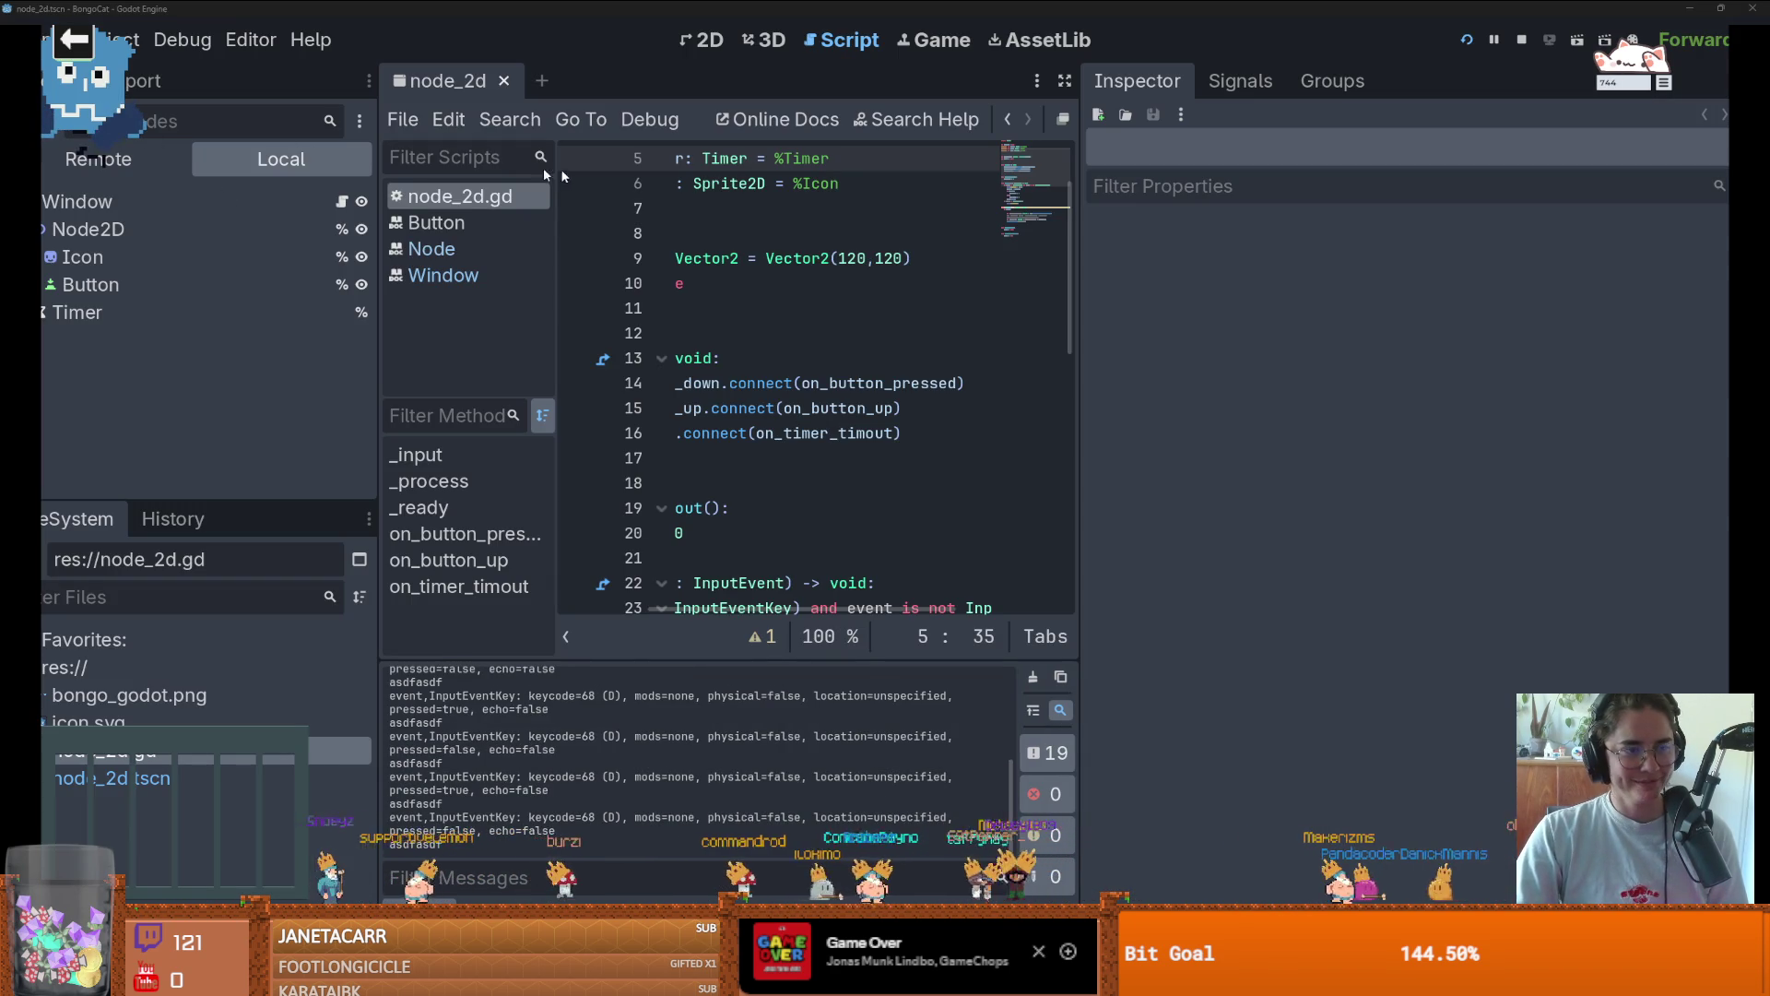
key("s")
key("d")
key("f")
key("a")
key("s")
key("d")
key("f")
key("a")
key("s")
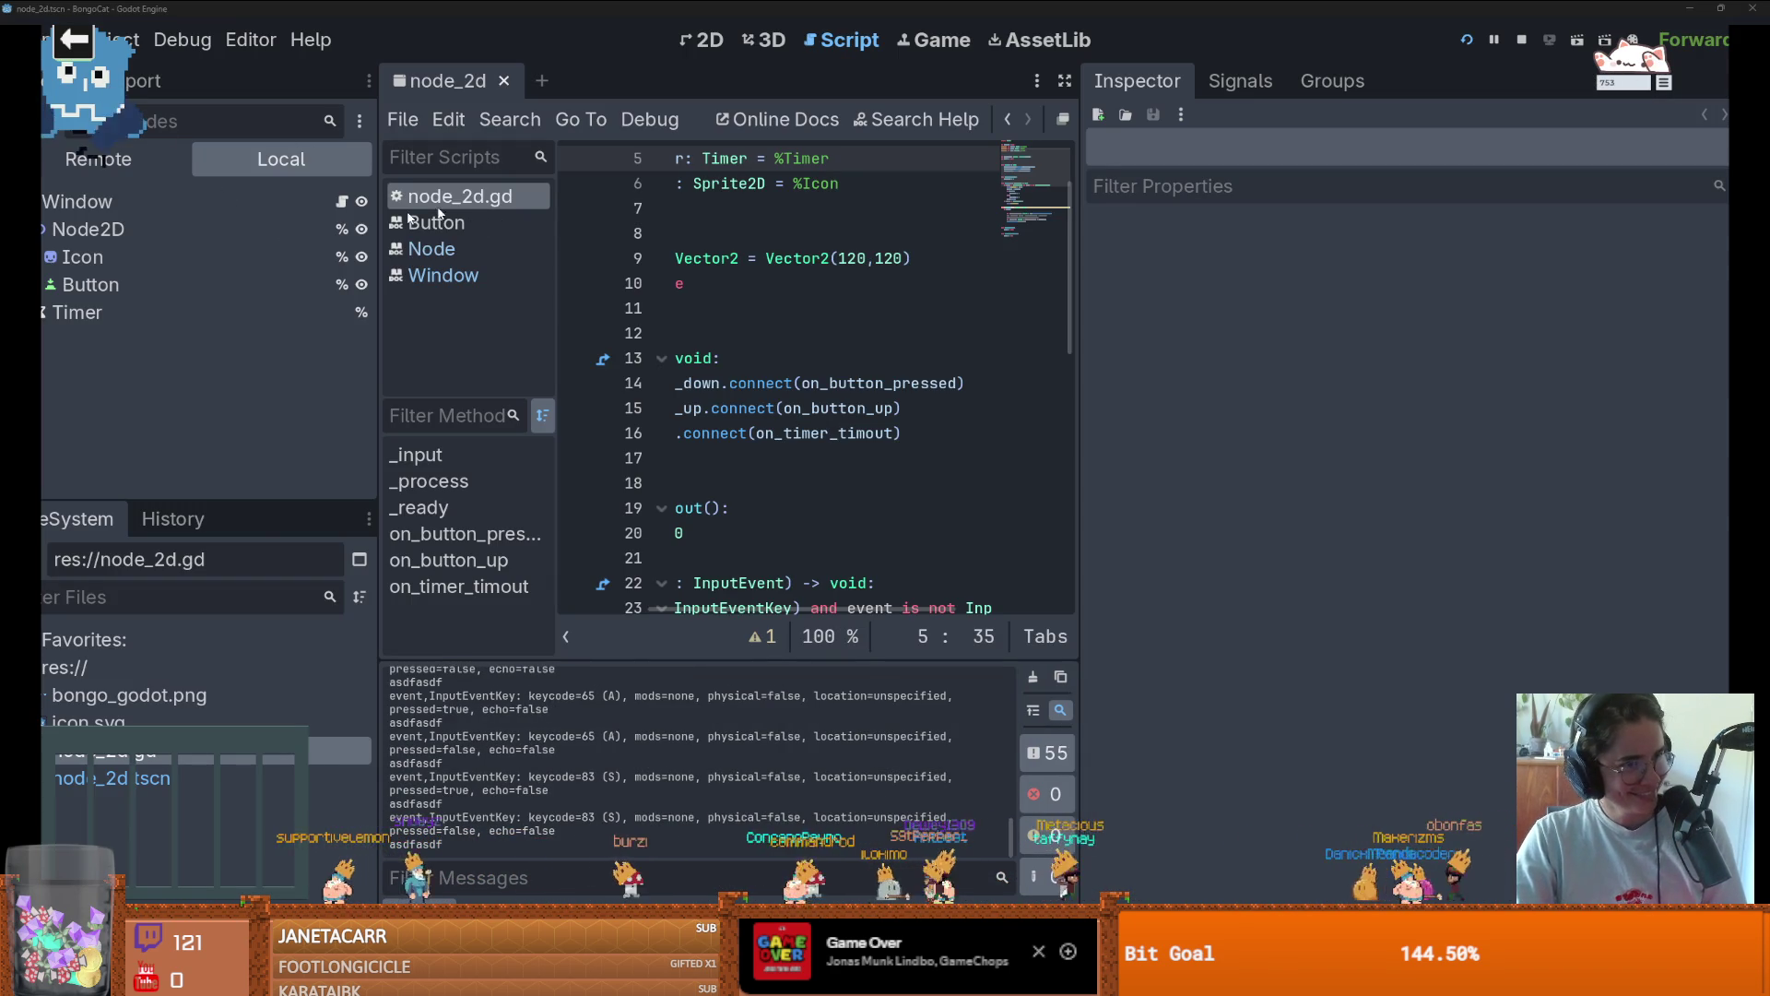
key("d")
key("f")
key("a")
key("s")
key("d")
key("s")
key("a")
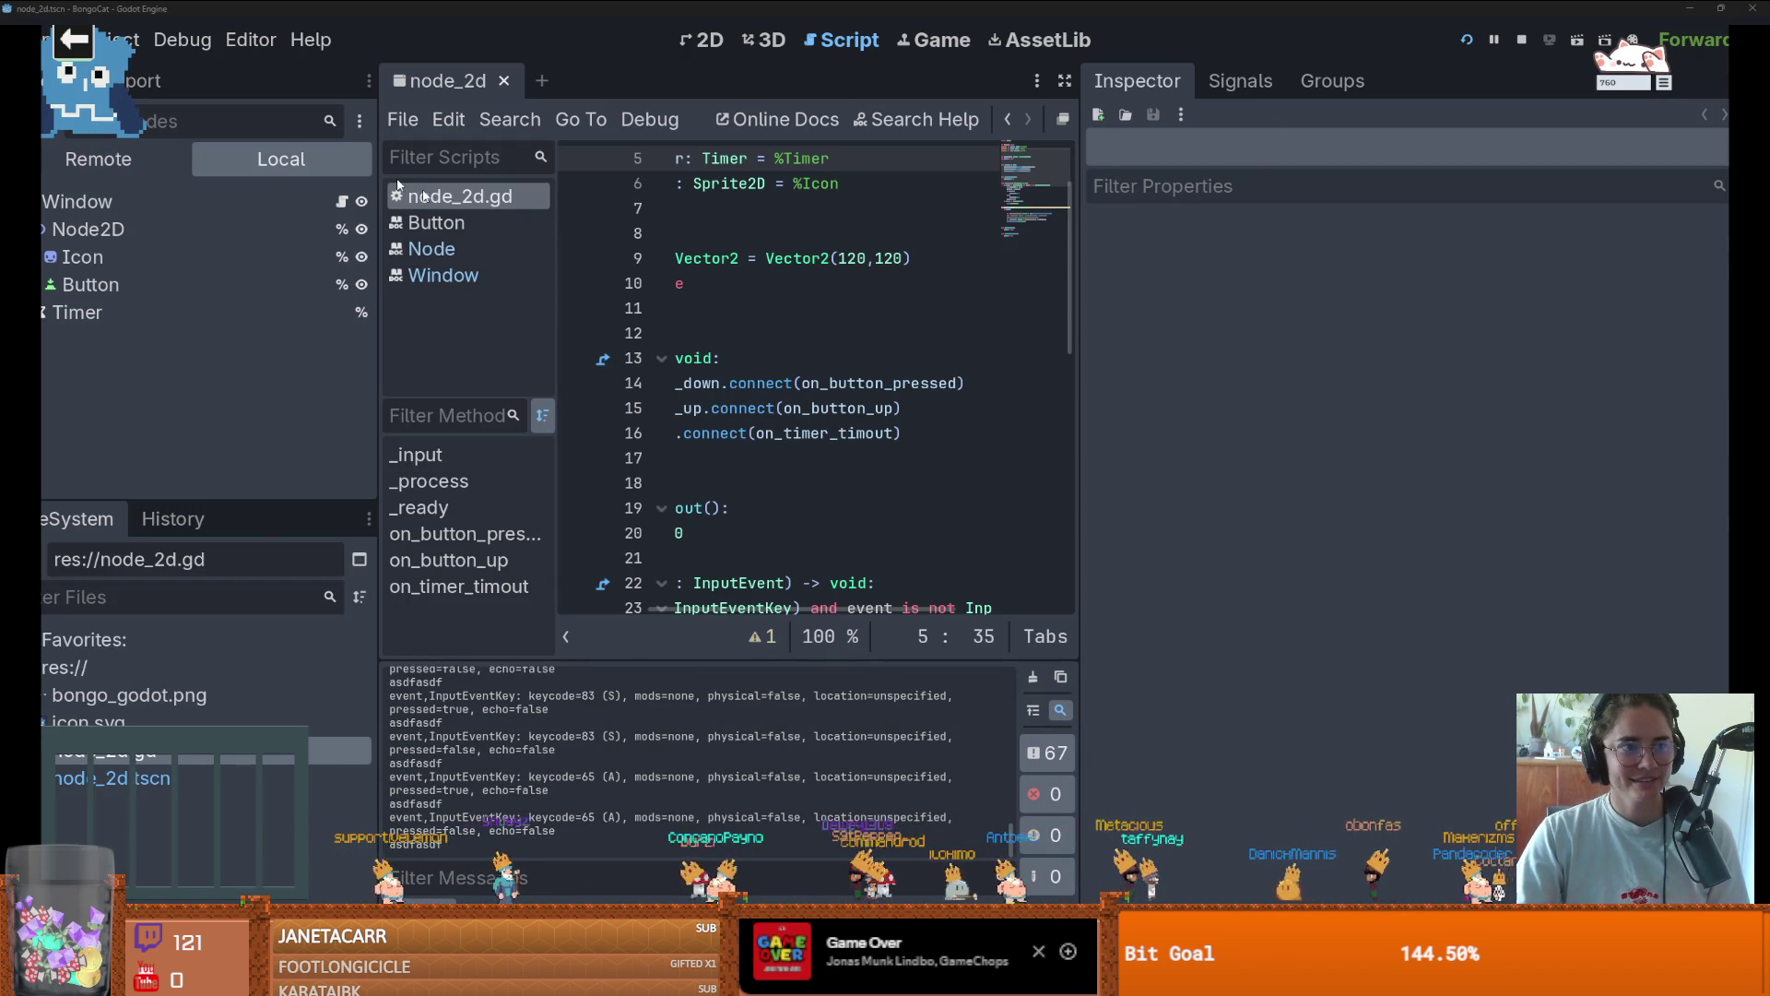
key("a")
key("s")
key("d")
key("f")
key("a")
key("s")
key("d")
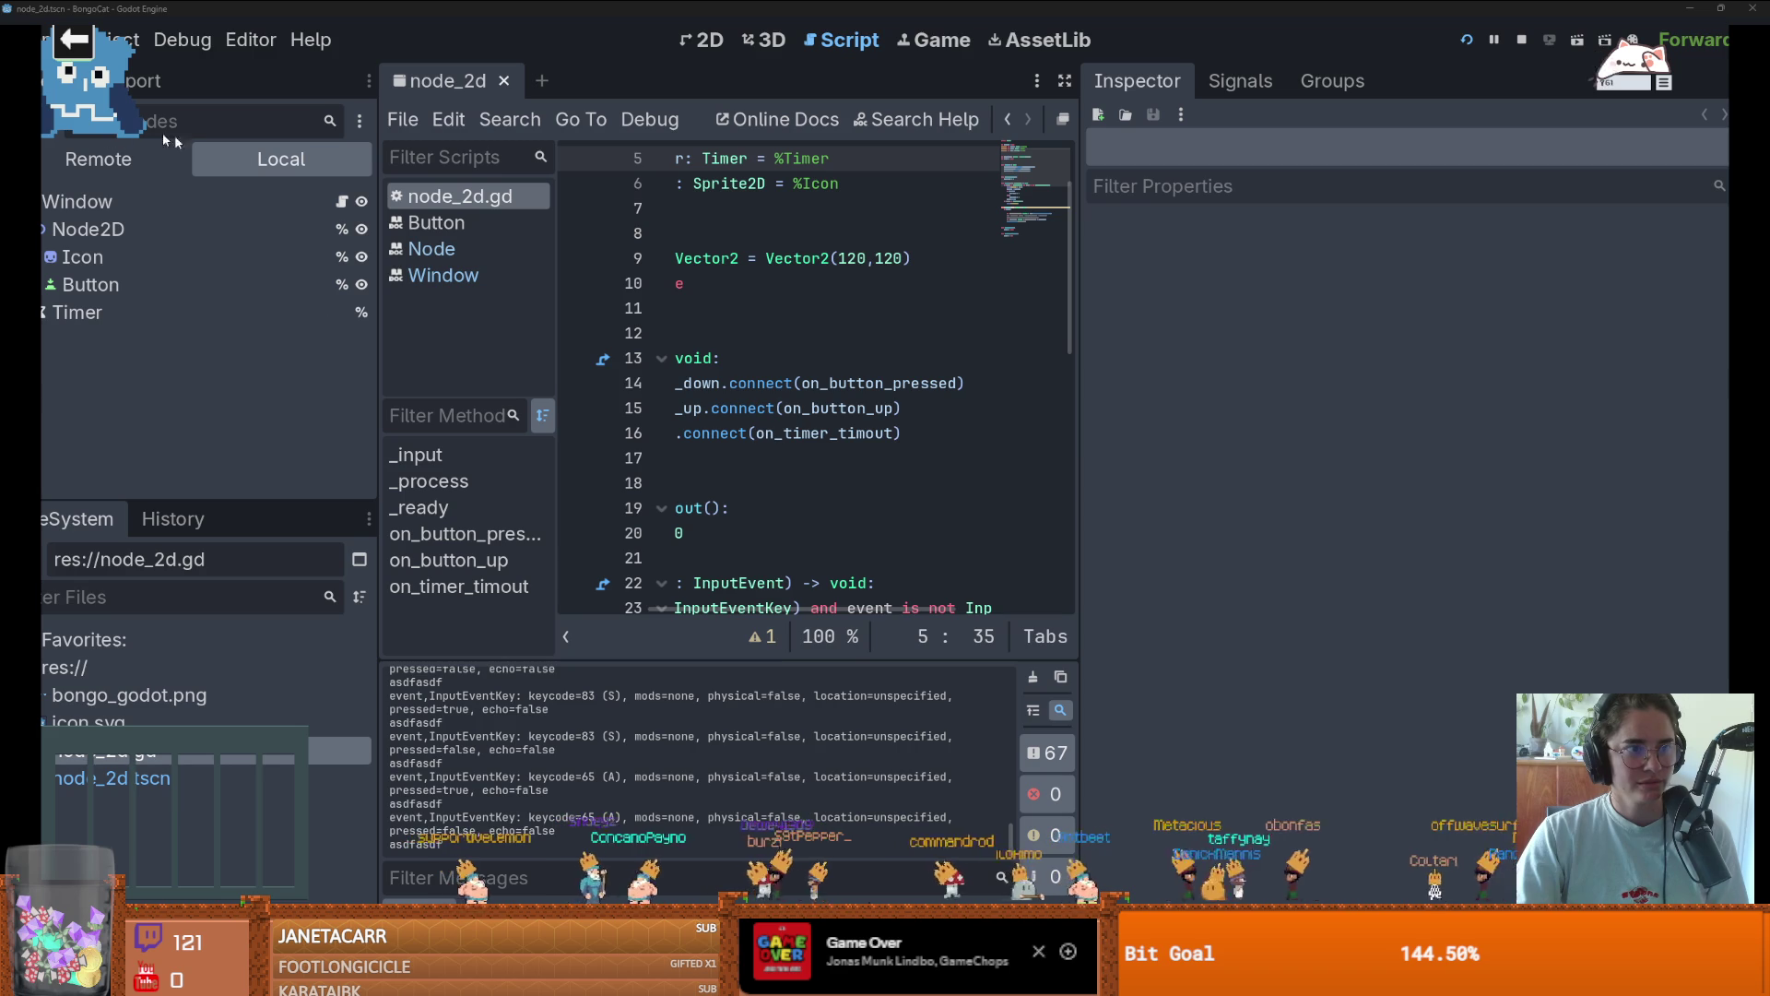
Return to the BongoCat editor window and shrink it from maximized
key("alt+Tab")
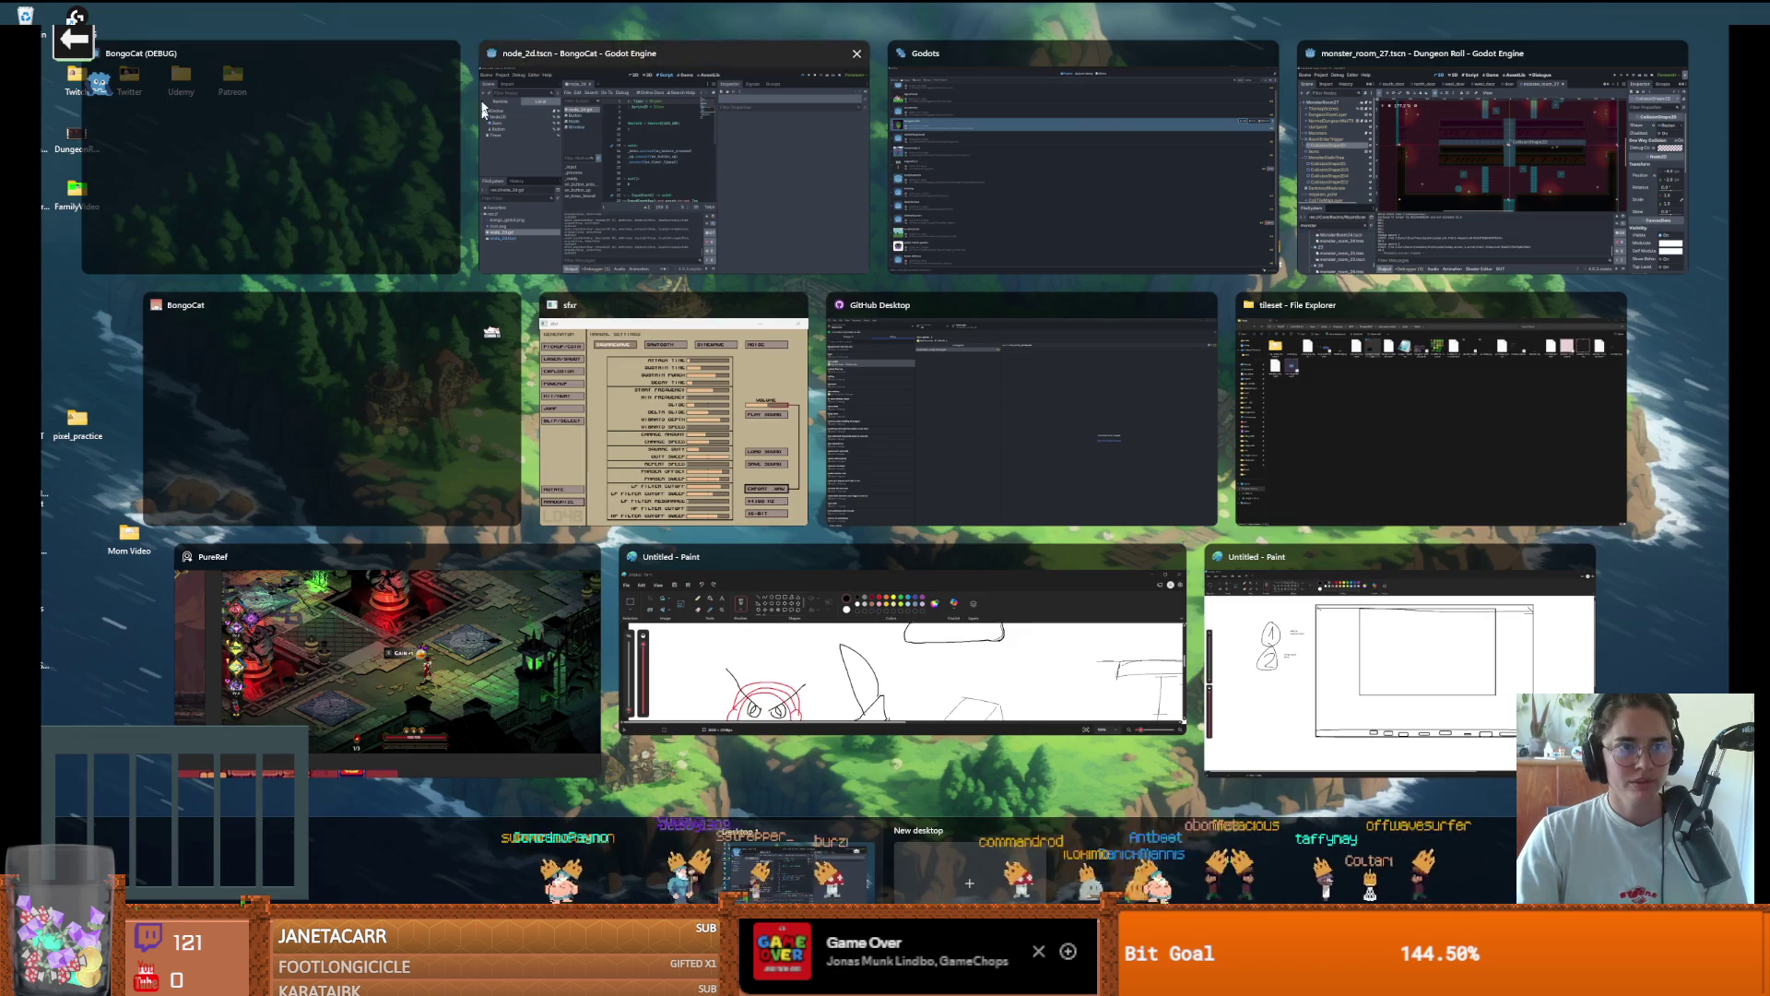
left_click(406, 173)
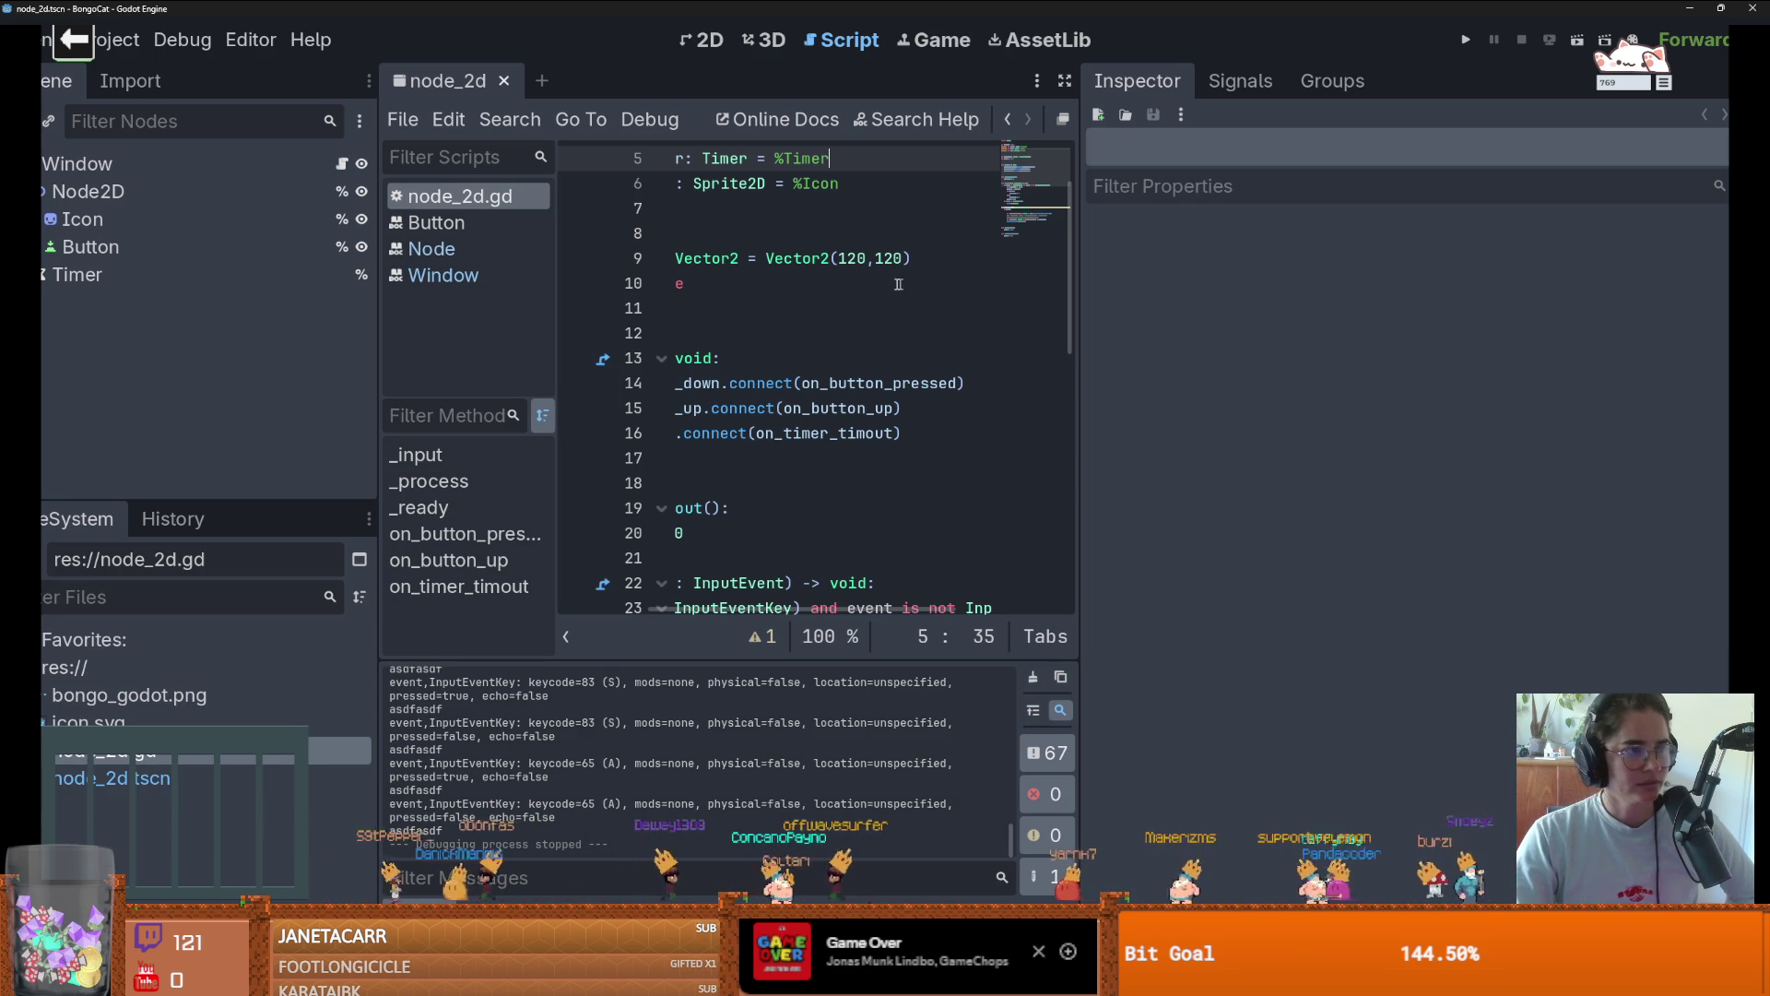
double_click(819, 20)
Close the BongoCat editor, then zoom the monster_room_27 canvas and save the scene
left_click(1188, 248)
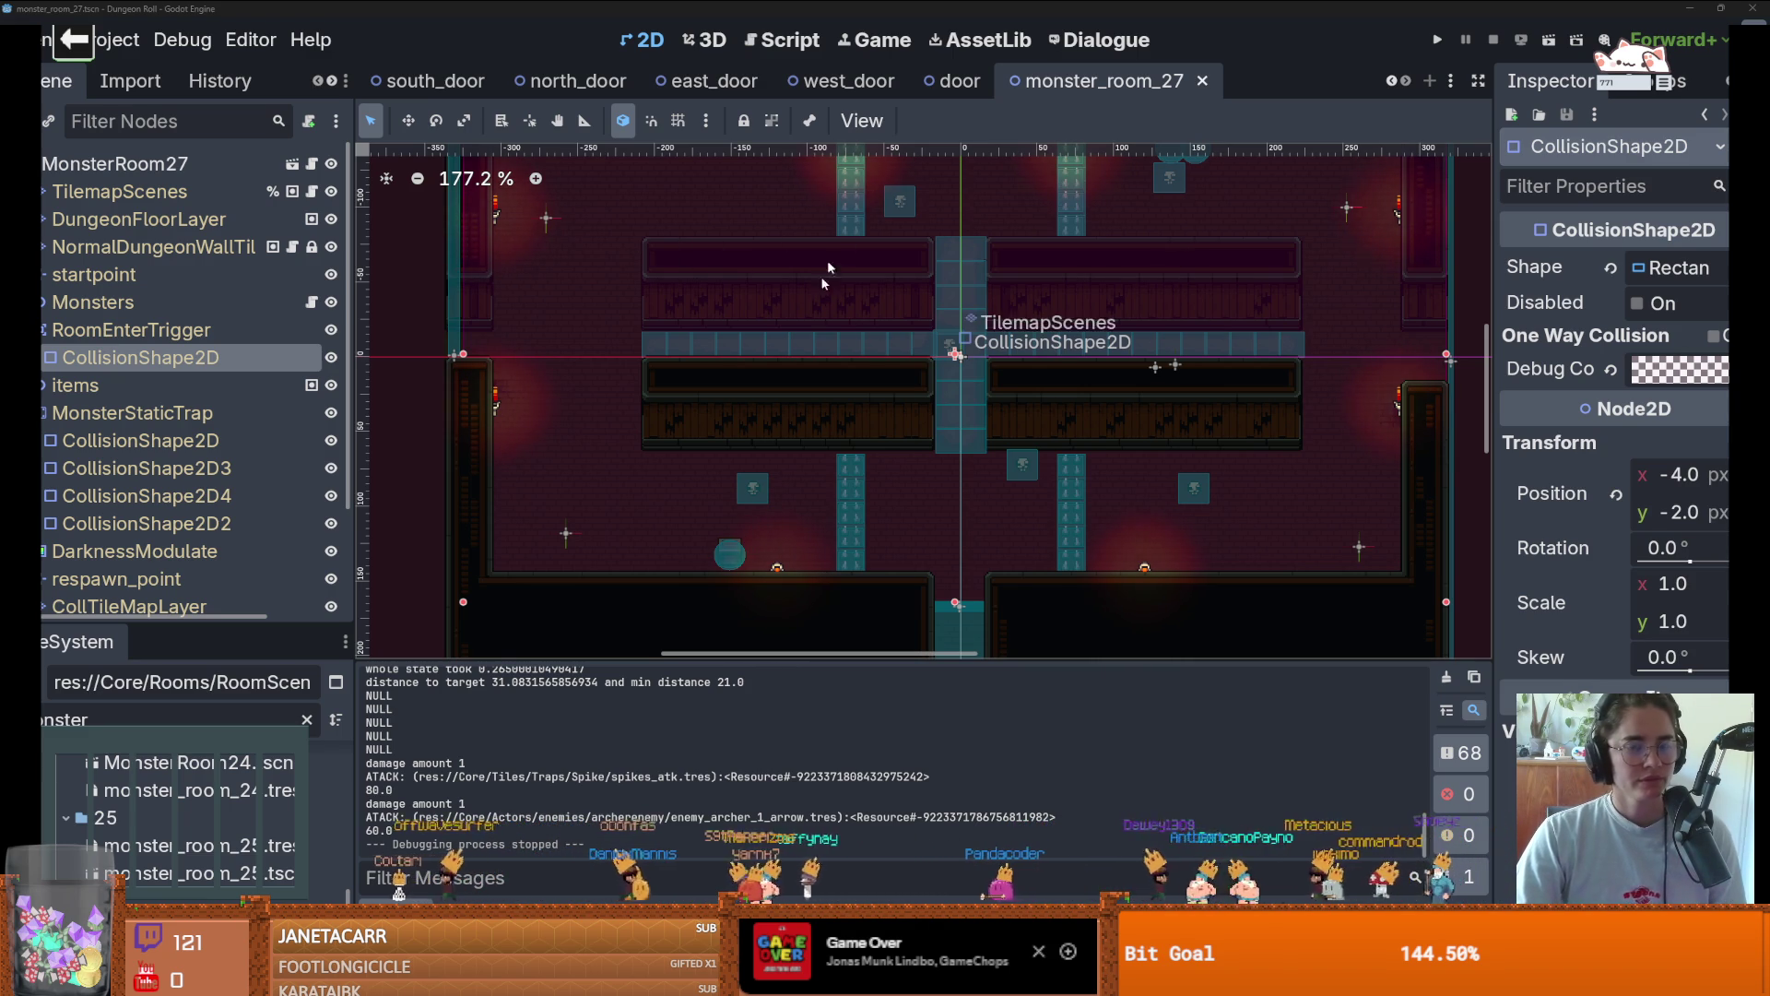
scroll(827, 318, "down", 2)
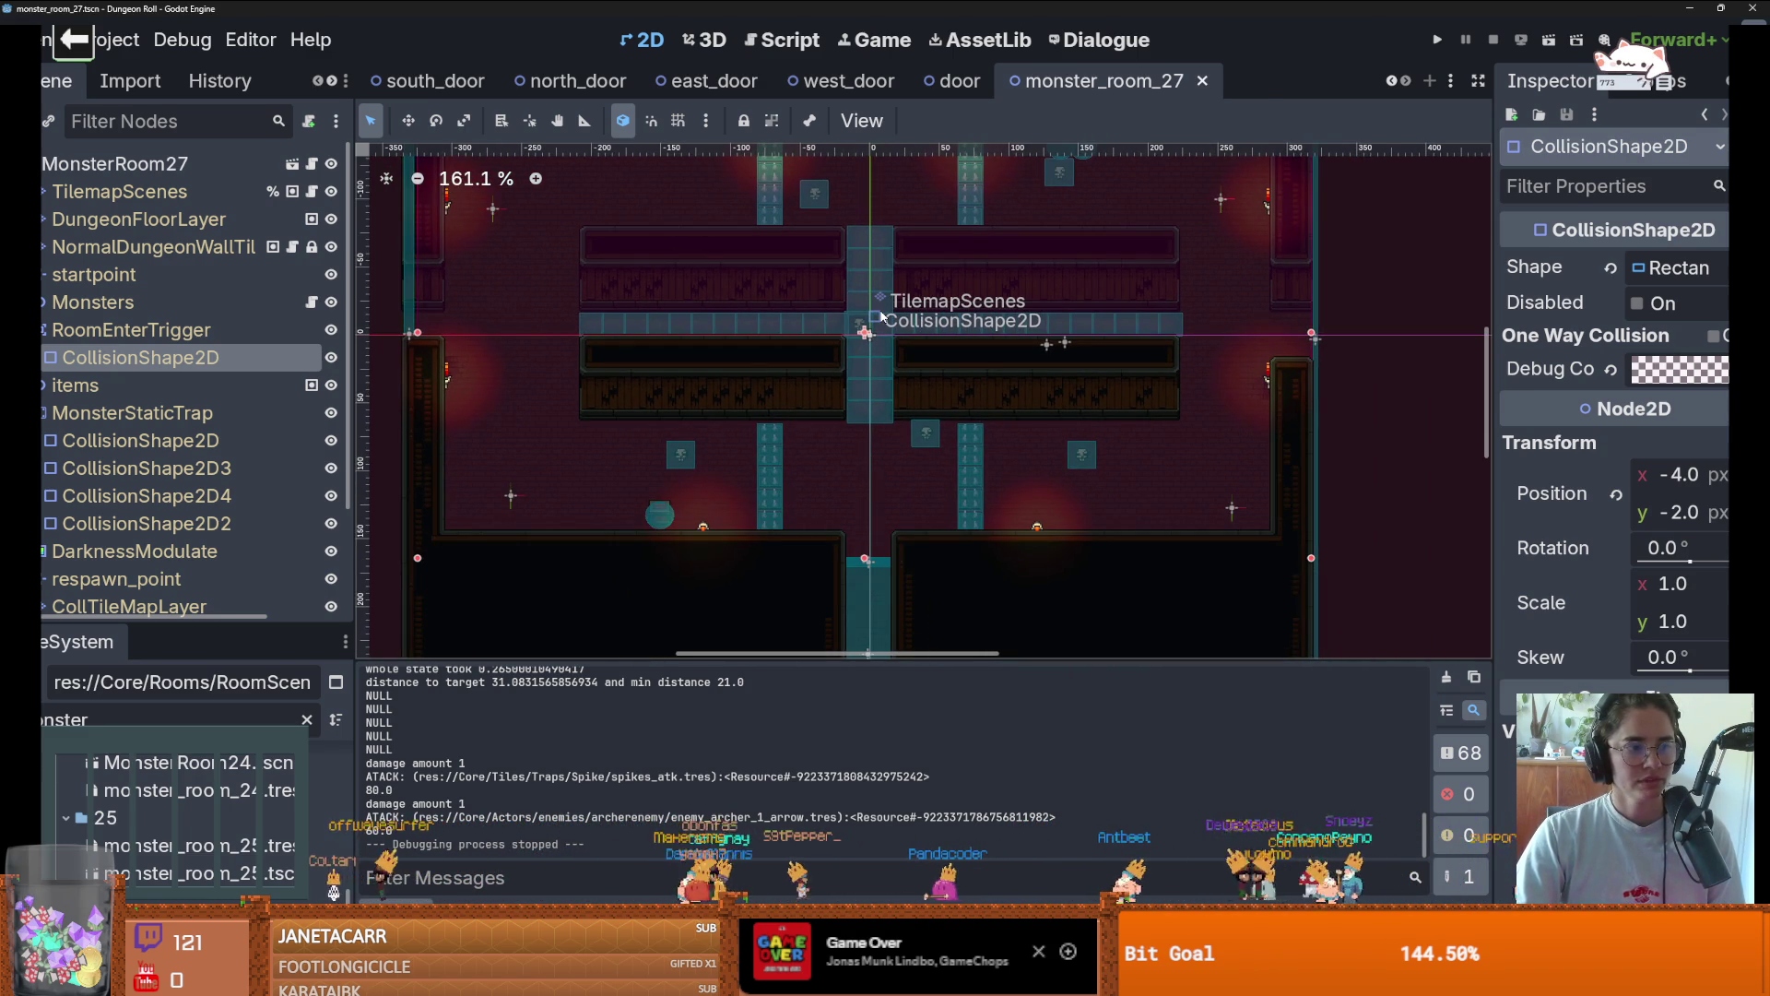
key("ctrl+s")
scroll(893, 319, "up", 3)
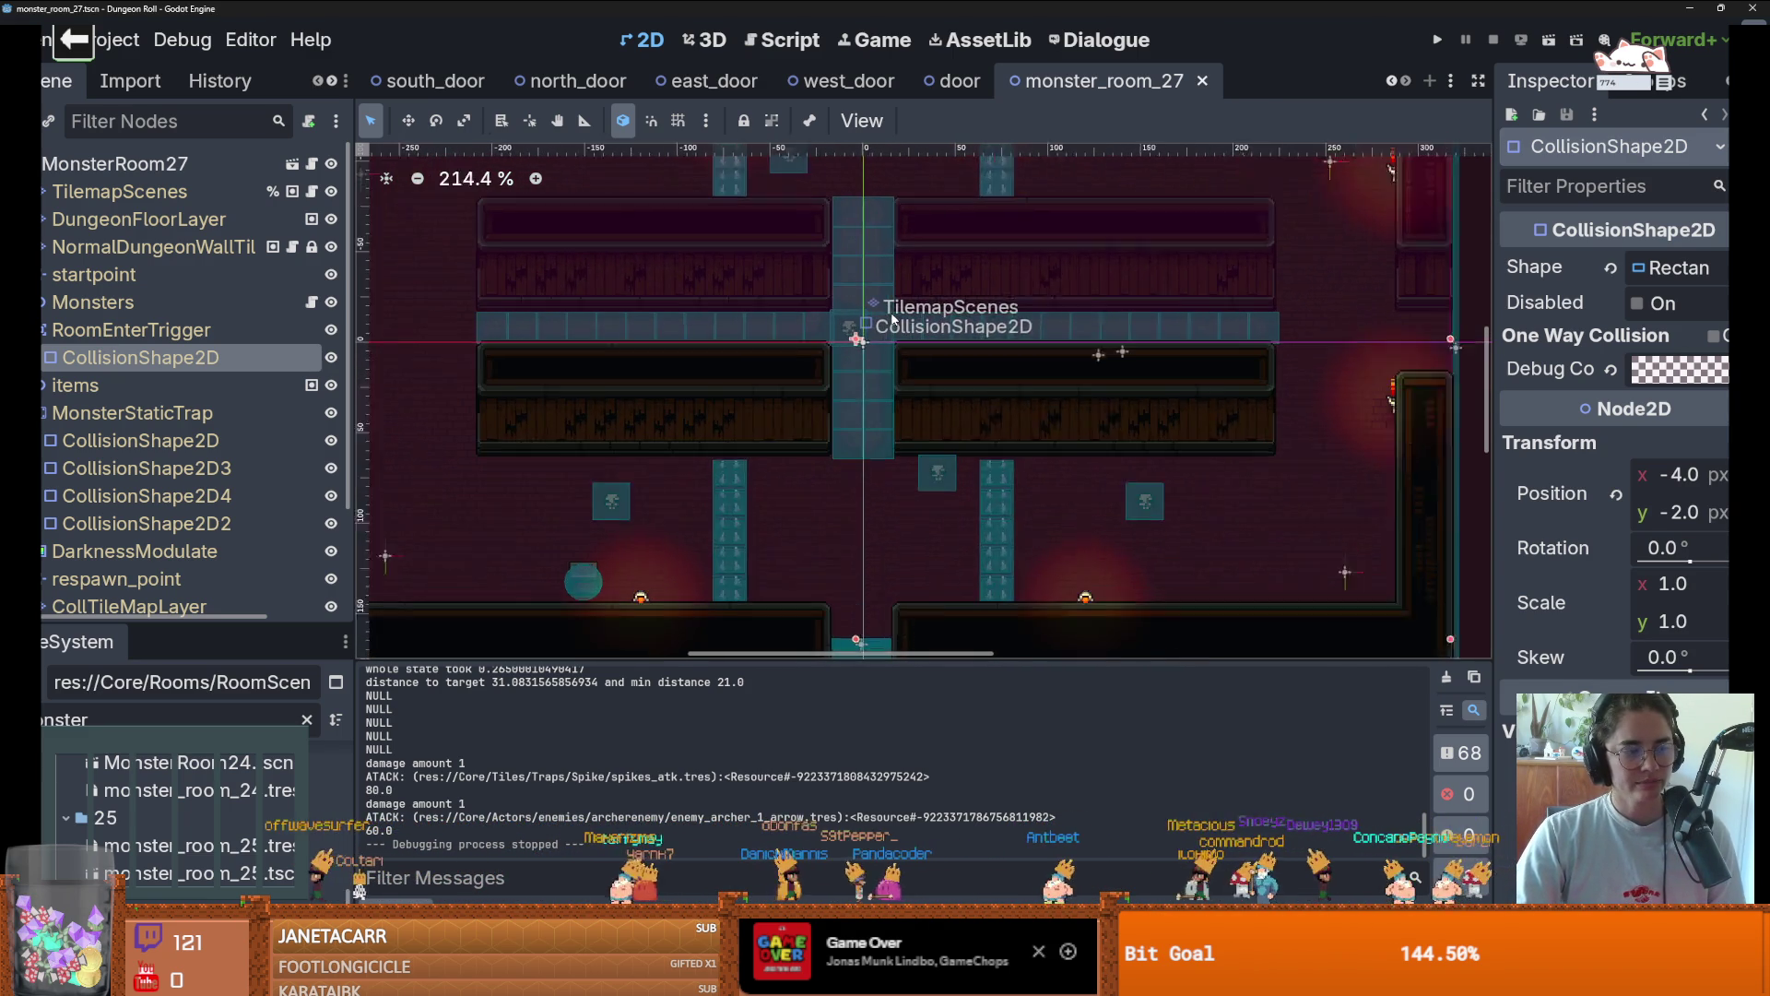
scroll(892, 319, "up", 1)
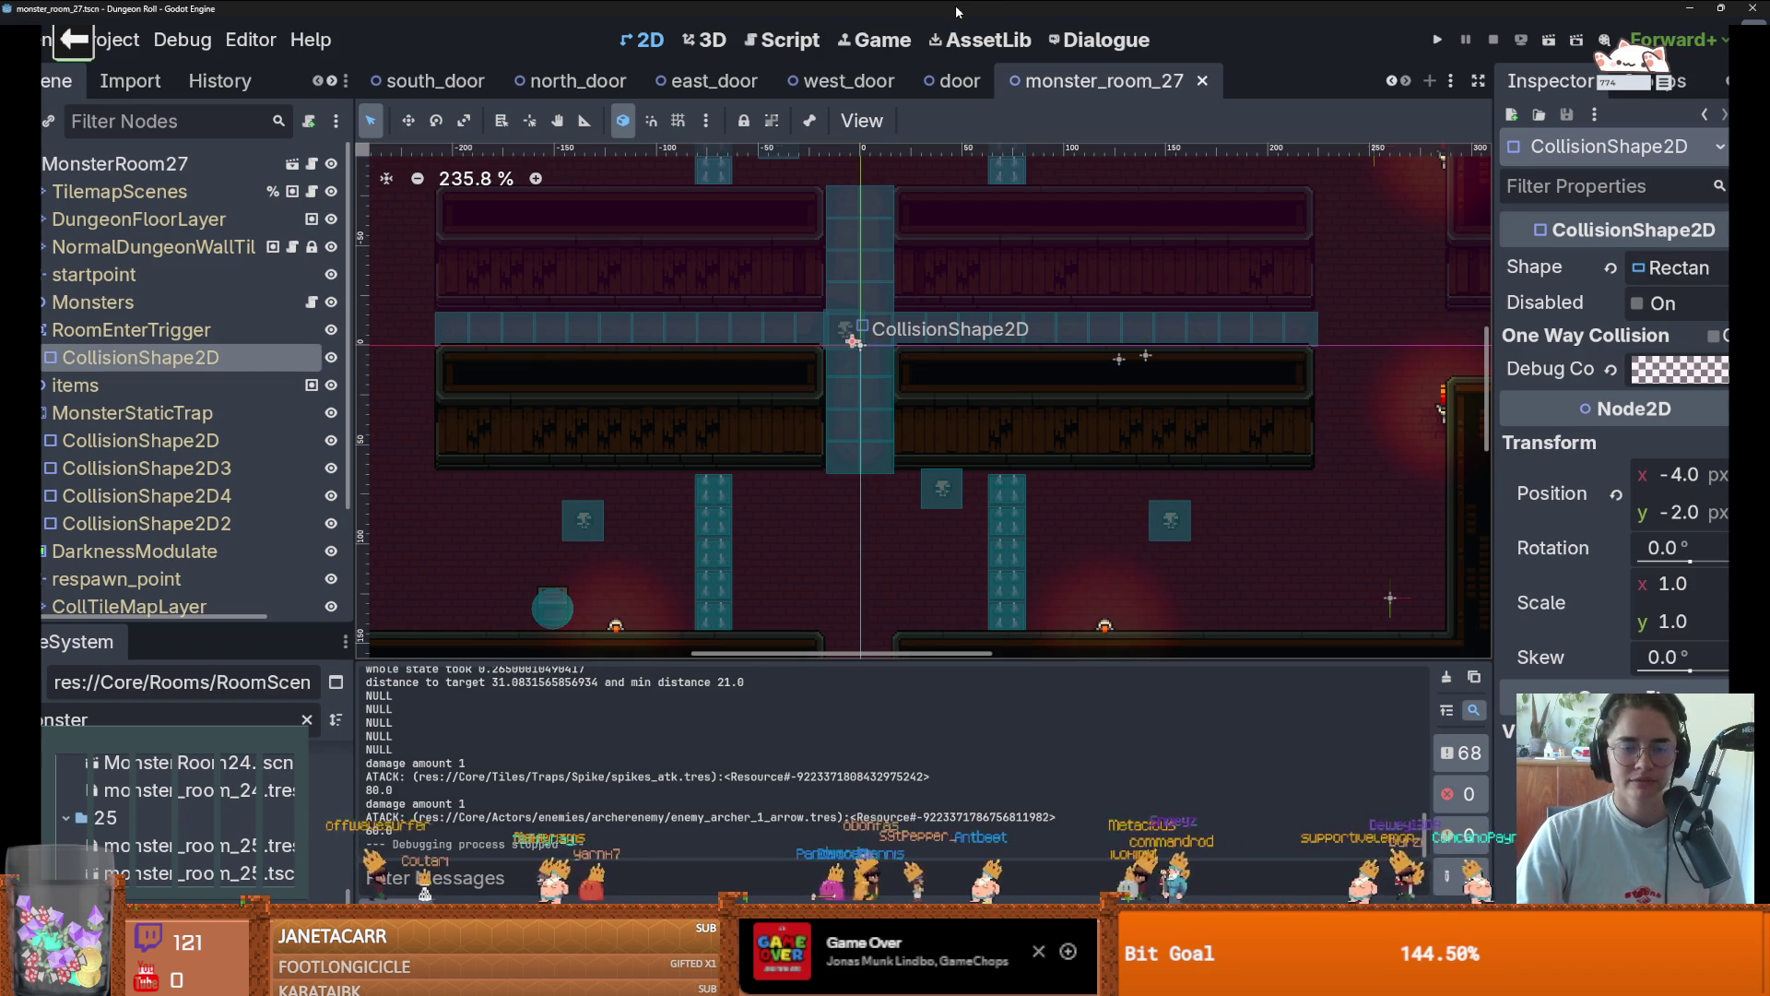
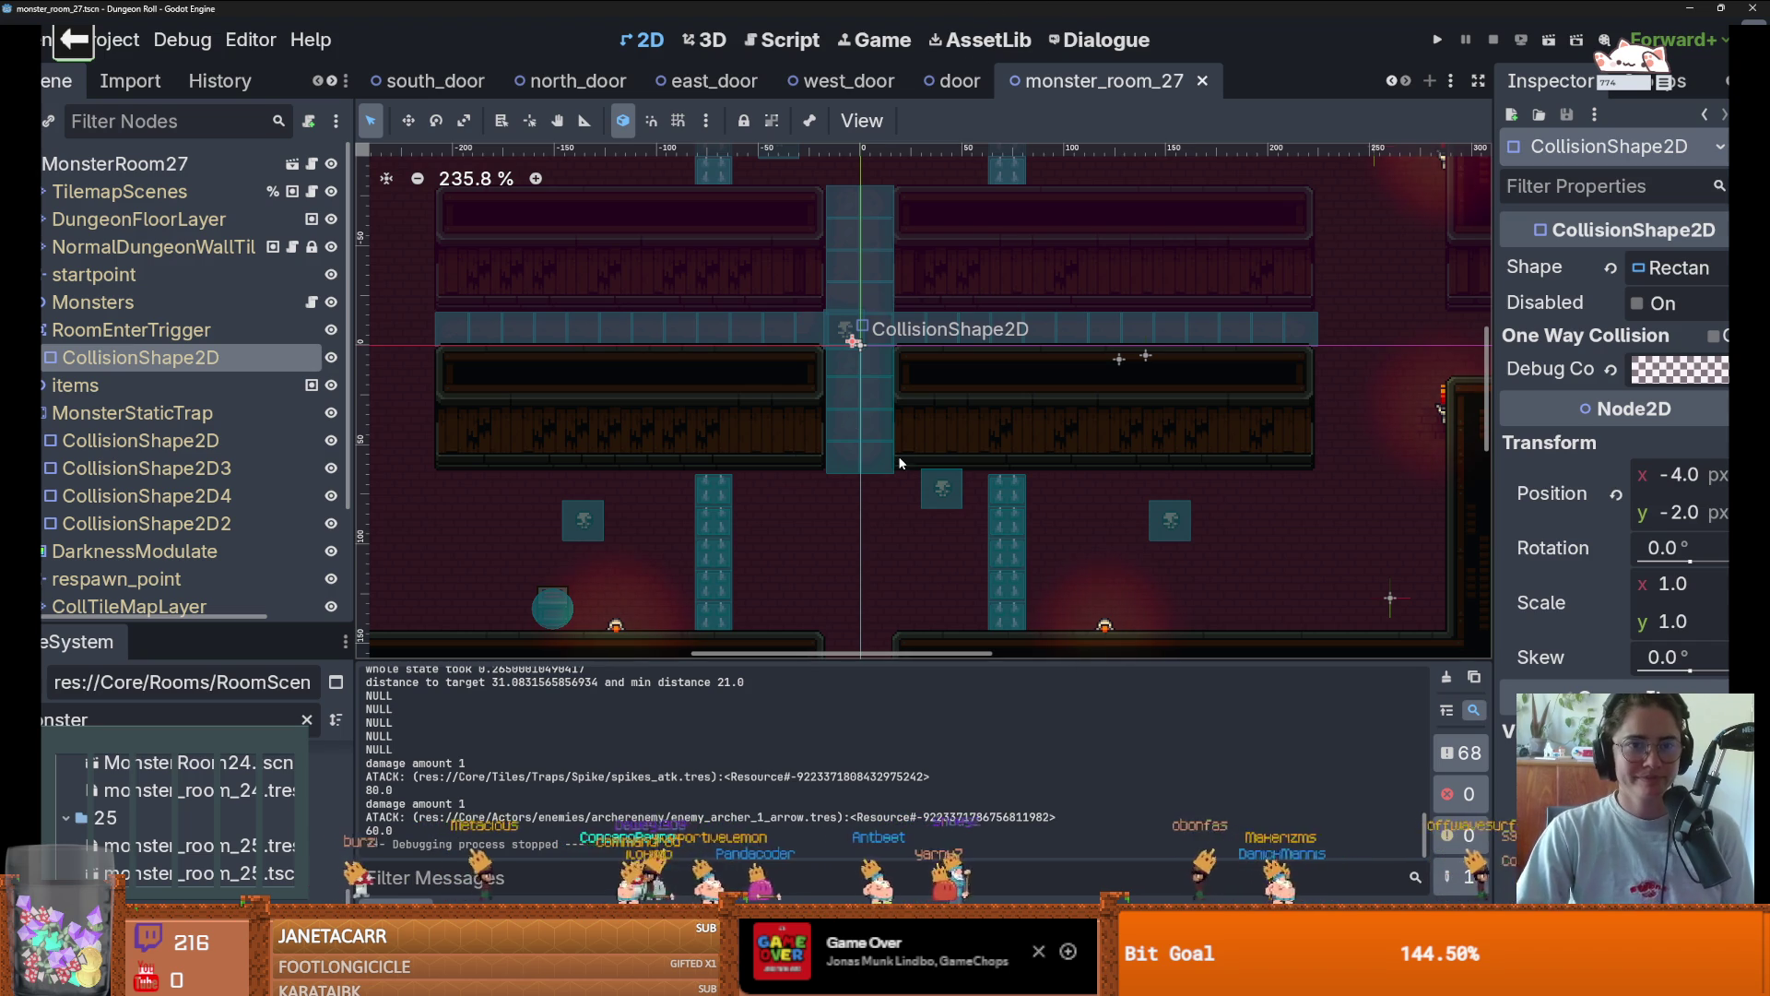
Close the east, south, north and west door scene tabs in Godot, keeping CharacterOverlay open
left_click(710, 80)
left_click(776, 80)
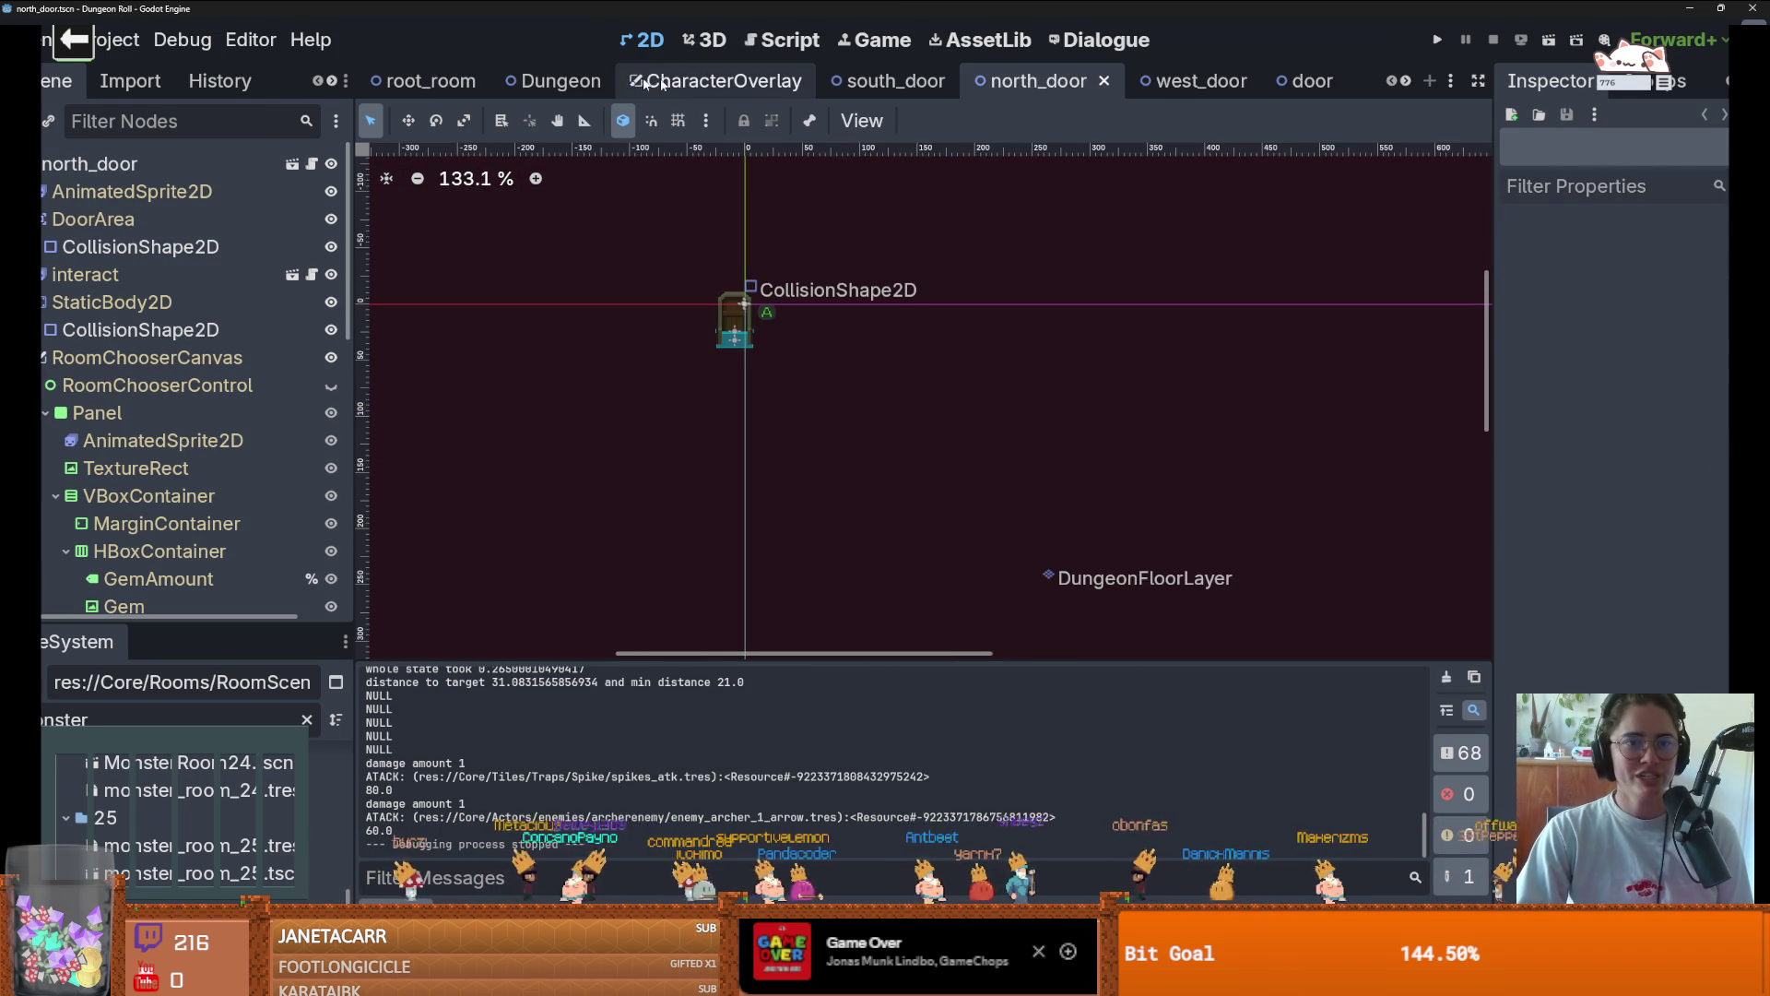
left_click(907, 81)
middle_click(908, 81)
left_click(912, 81)
middle_click(922, 82)
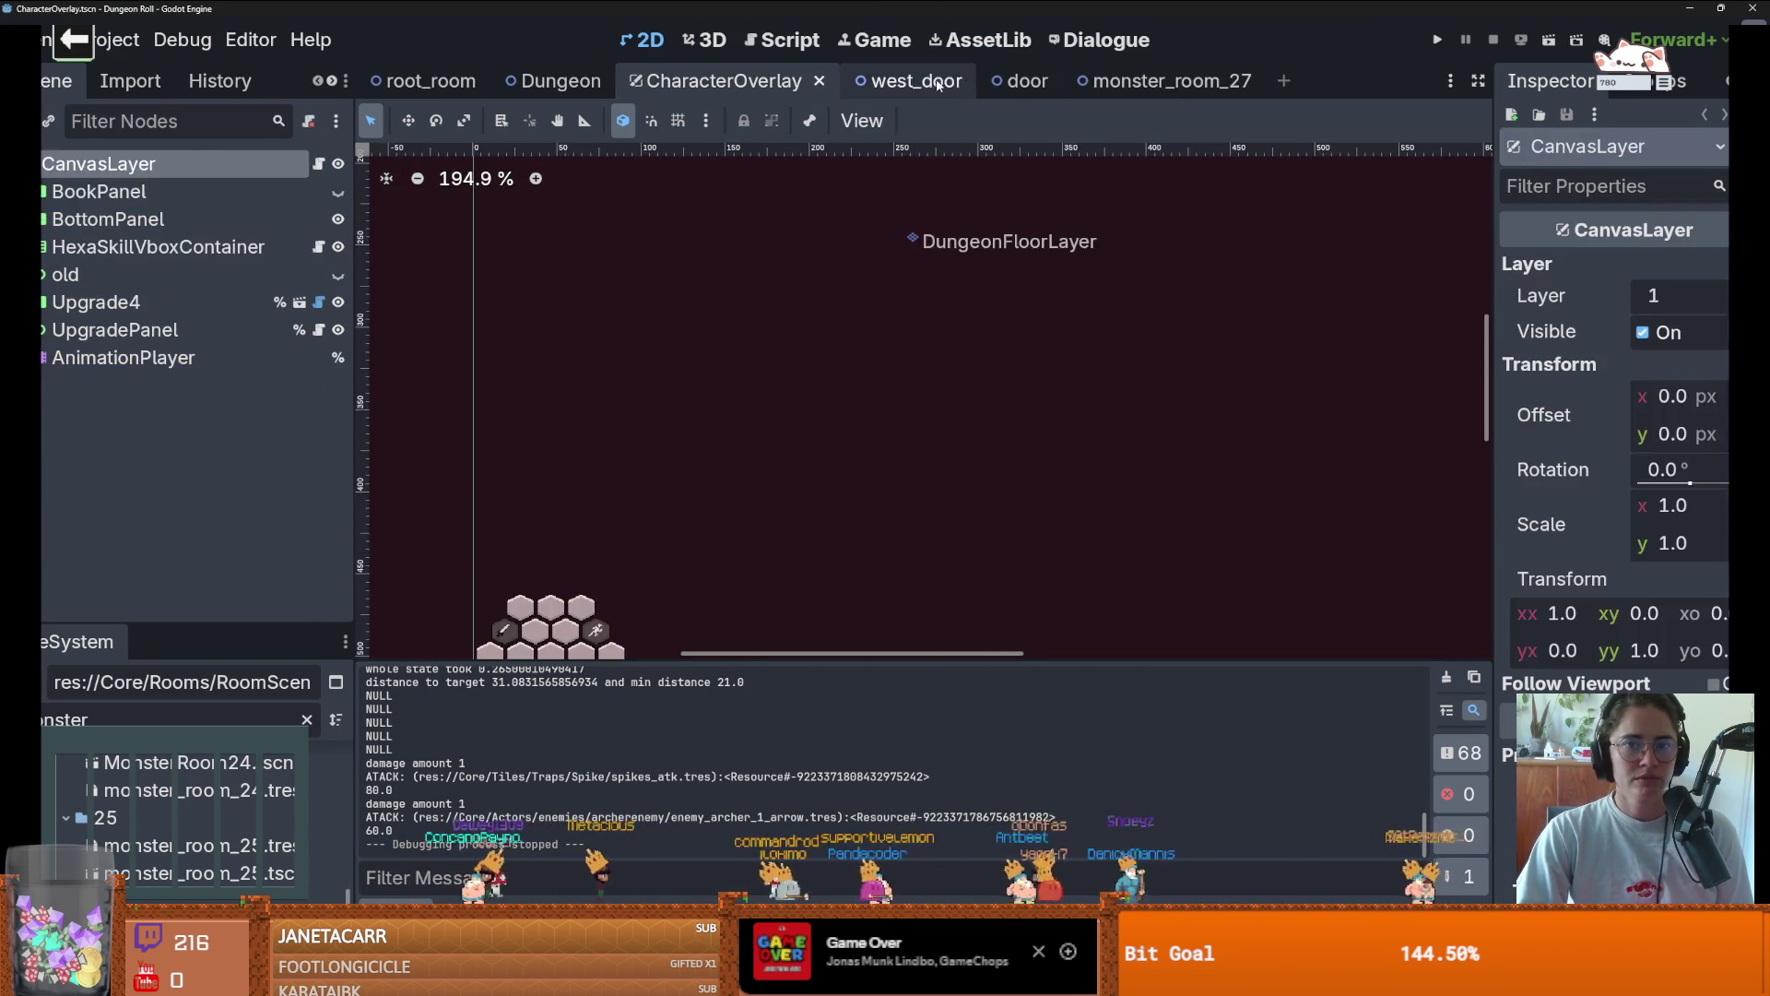
left_click(938, 81)
middle_click(937, 81)
Restore the Godot editor to a smaller window, then close Godot and the sound-effect generator
left_click_drag(811, 8, 783, 322)
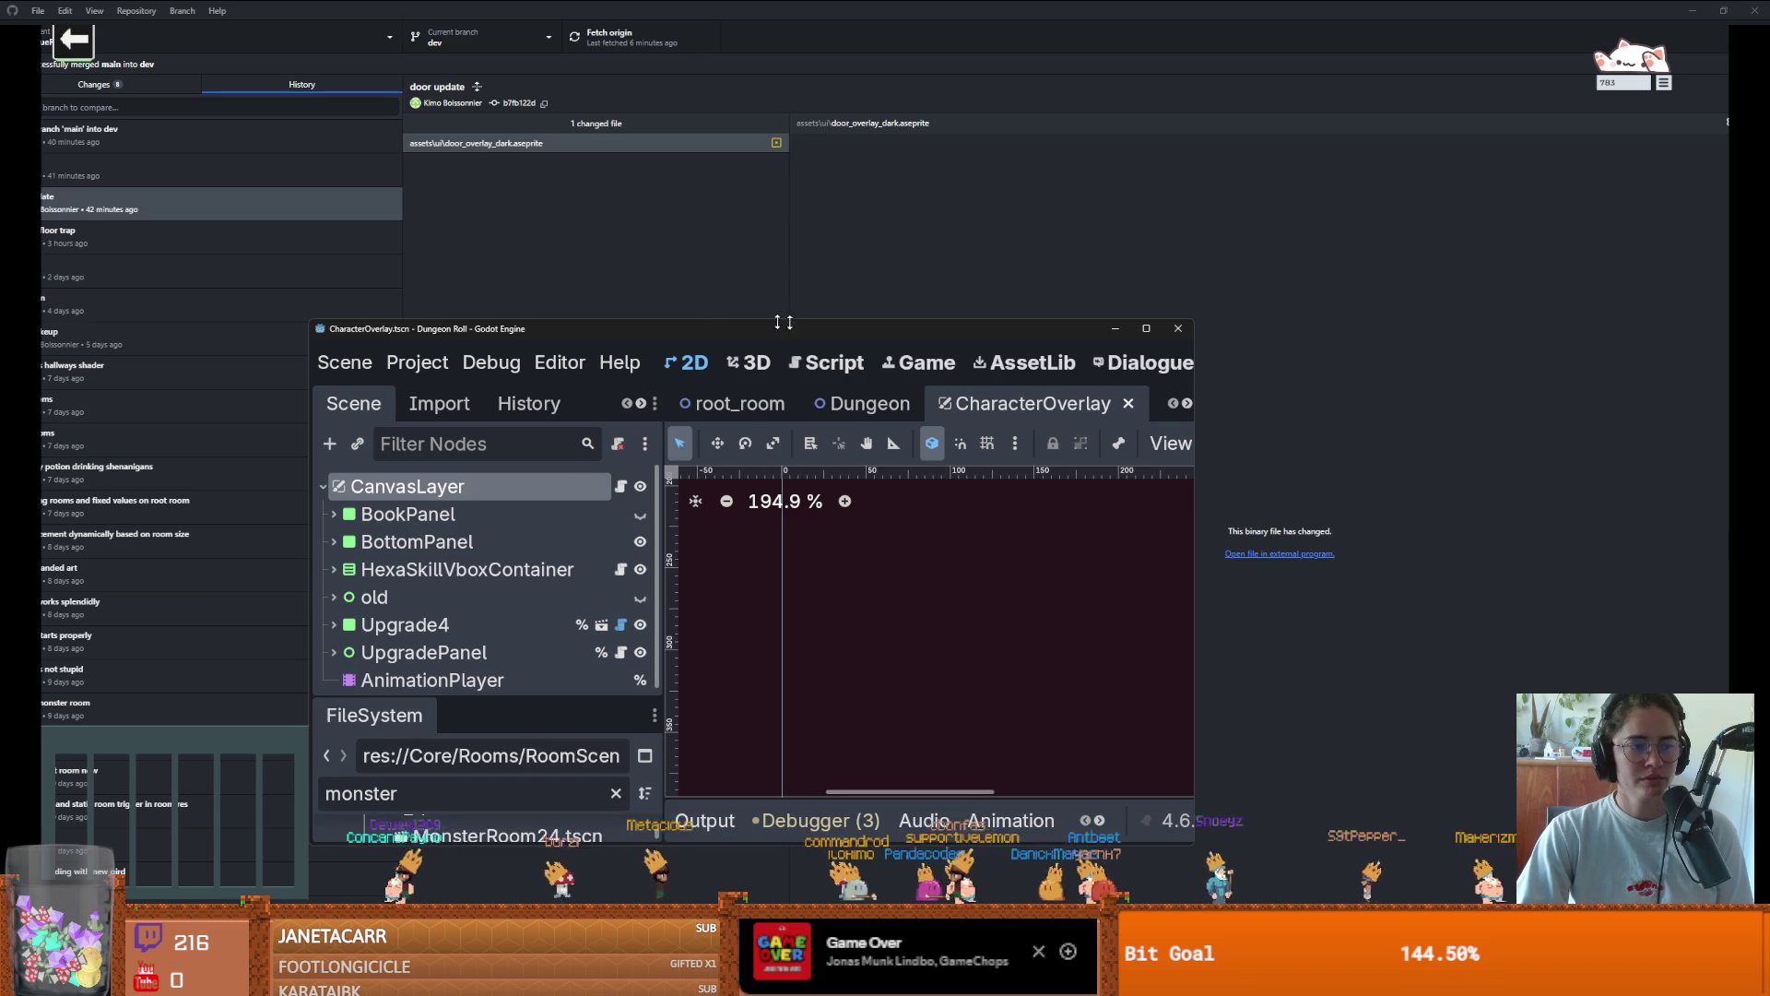
left_click(1176, 330)
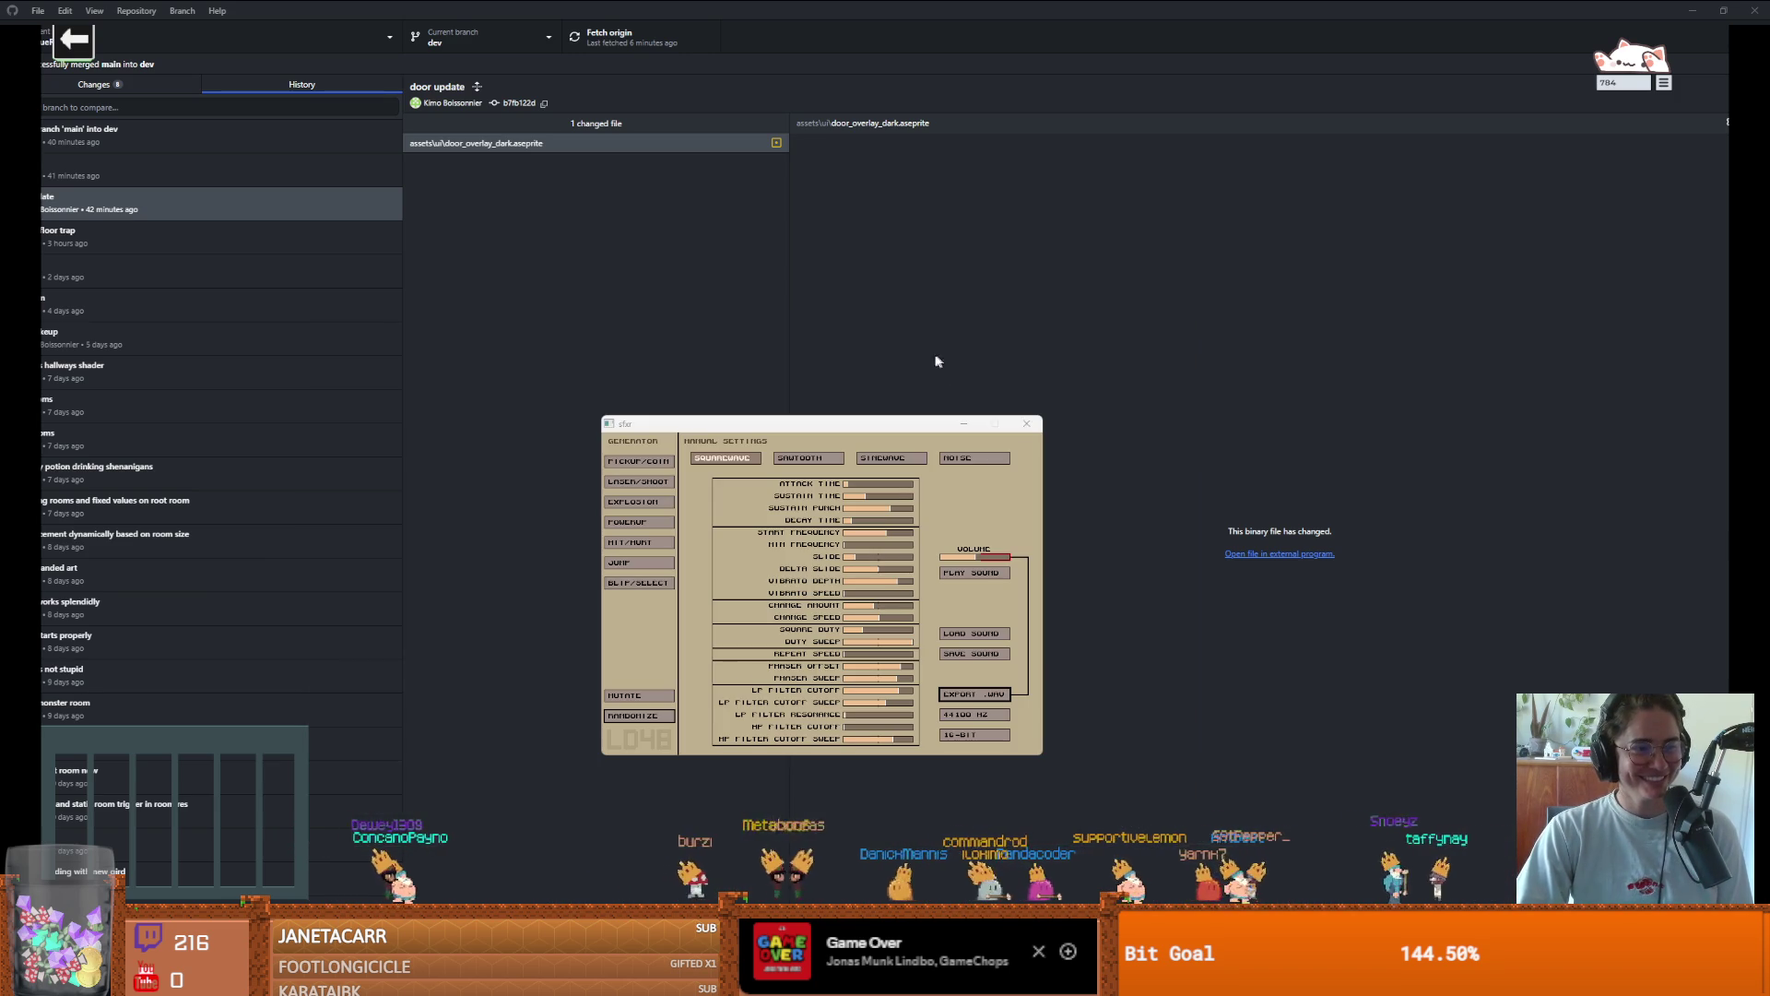
left_click(1026, 423)
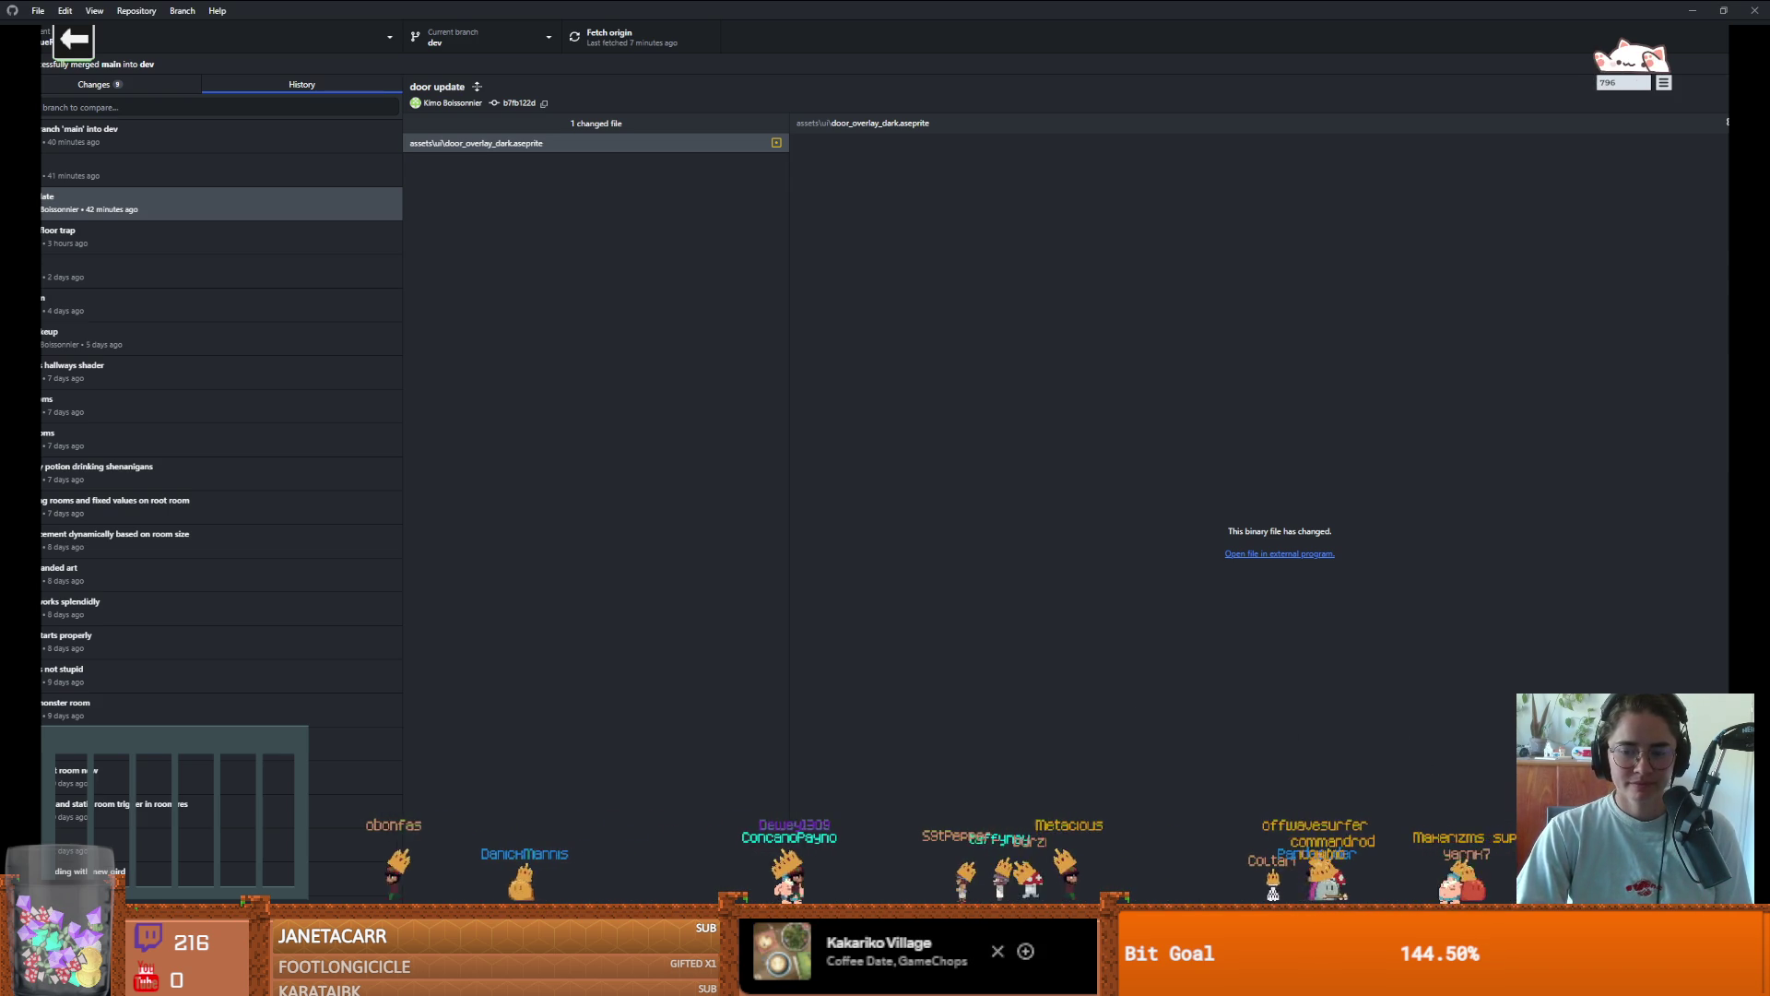
Stash all uncommitted changes on dev, push dev, and return to History before switching to File Explorer
mouse_move(733, 977)
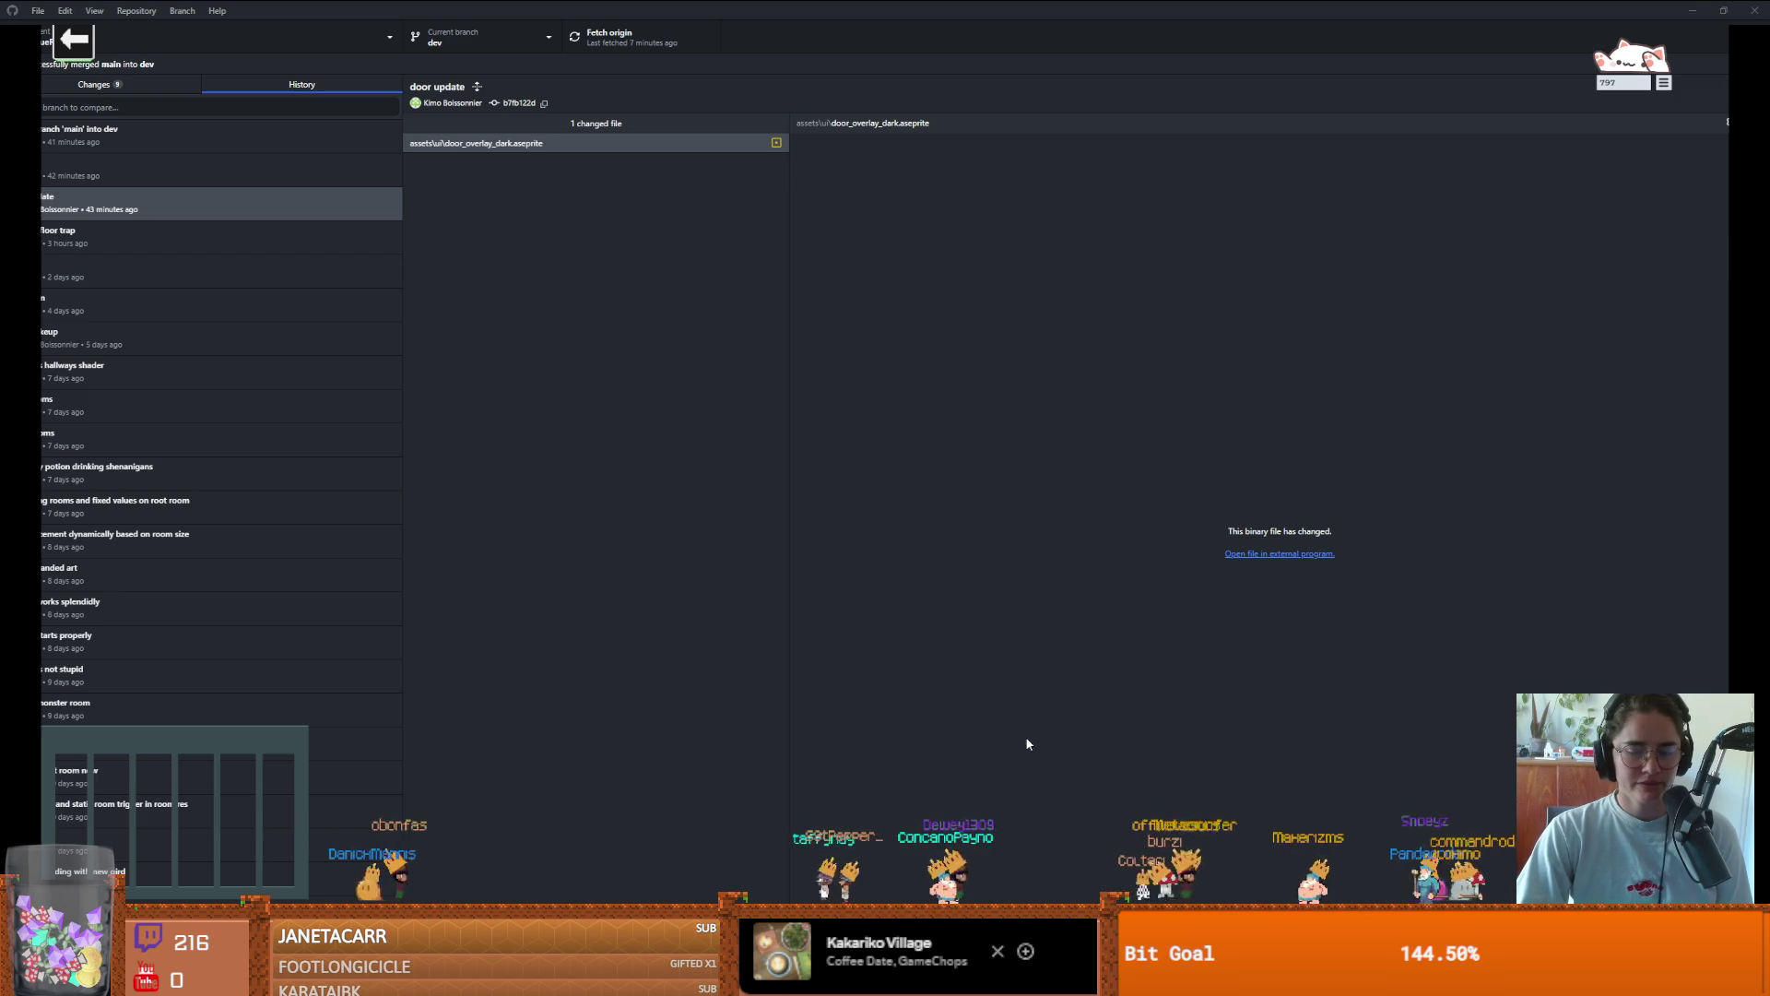
left_click(128, 92)
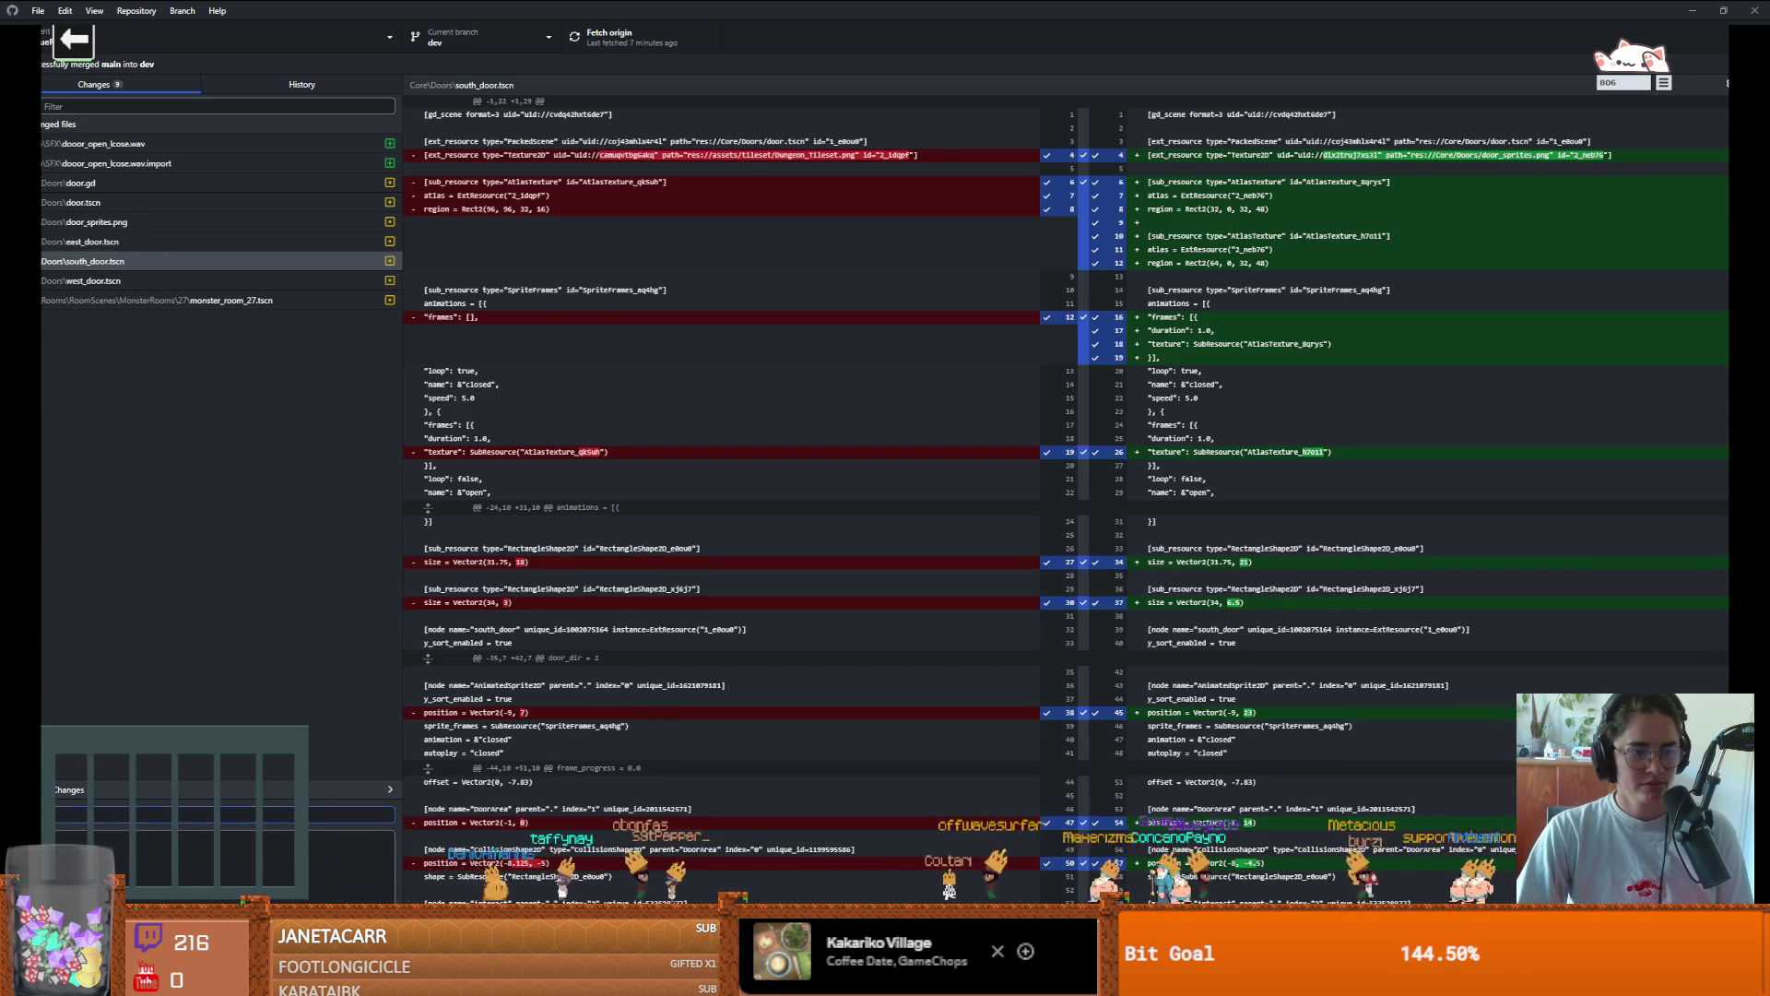
key("ctrl+shift+s")
key("ctrl+p")
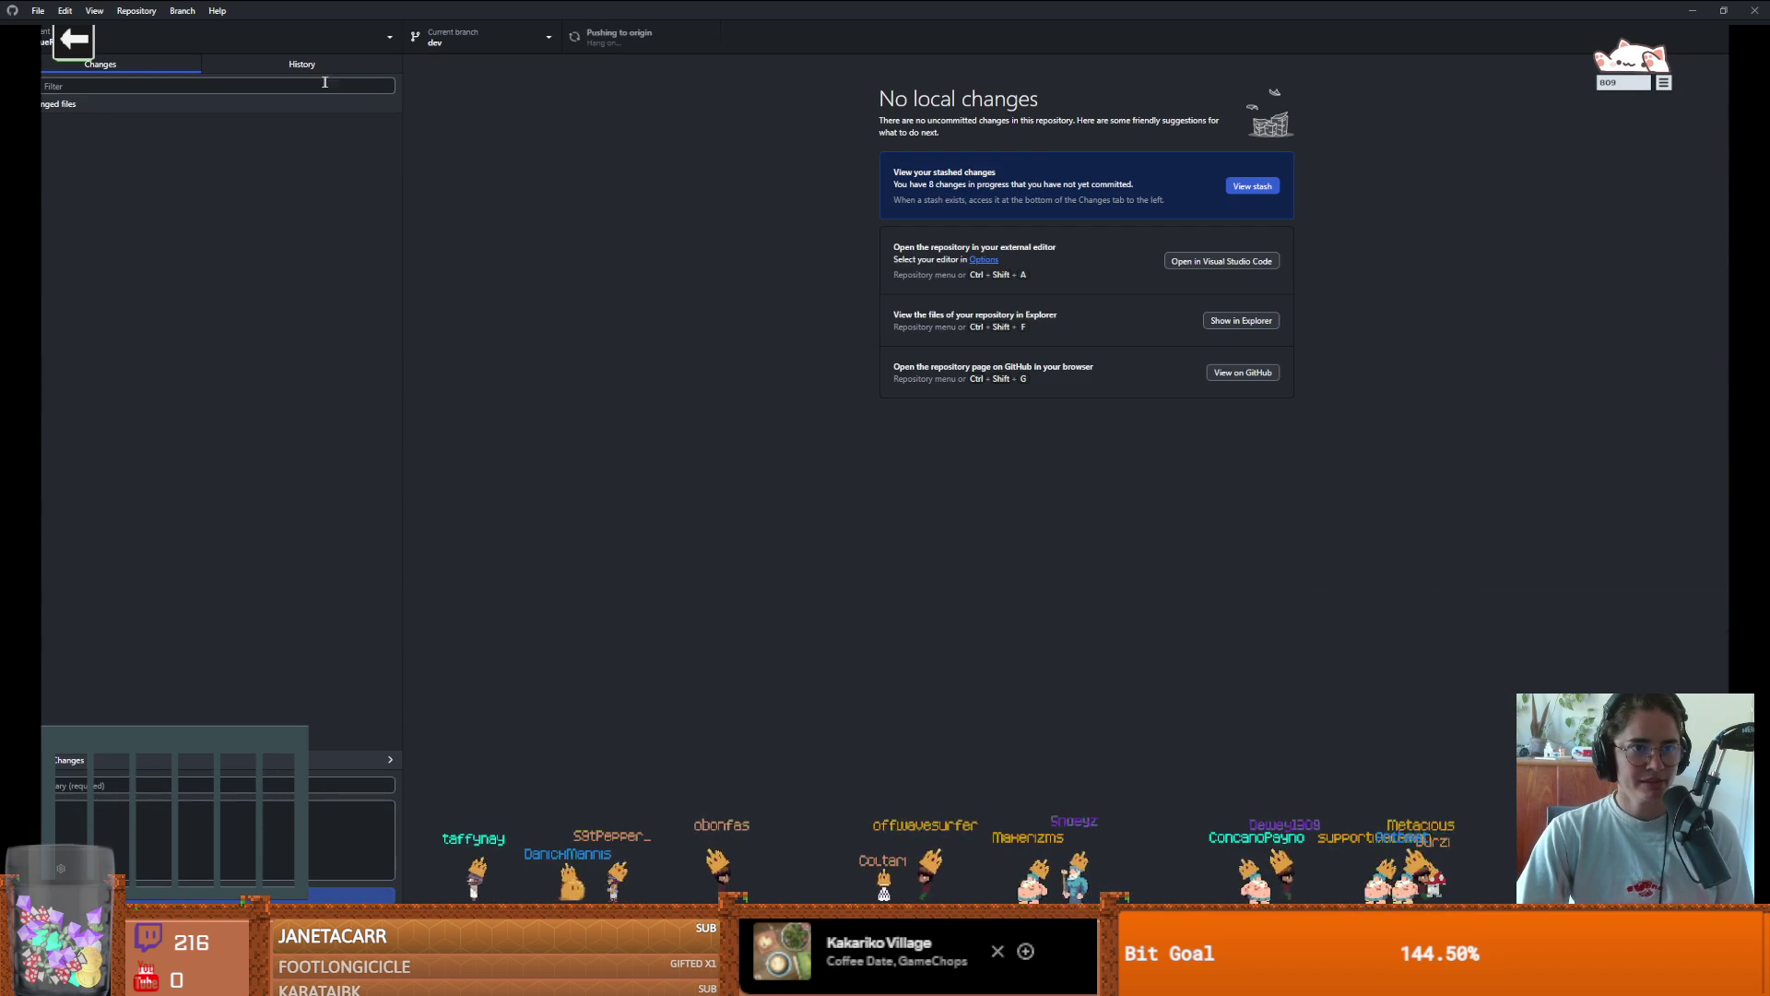
left_click(351, 66)
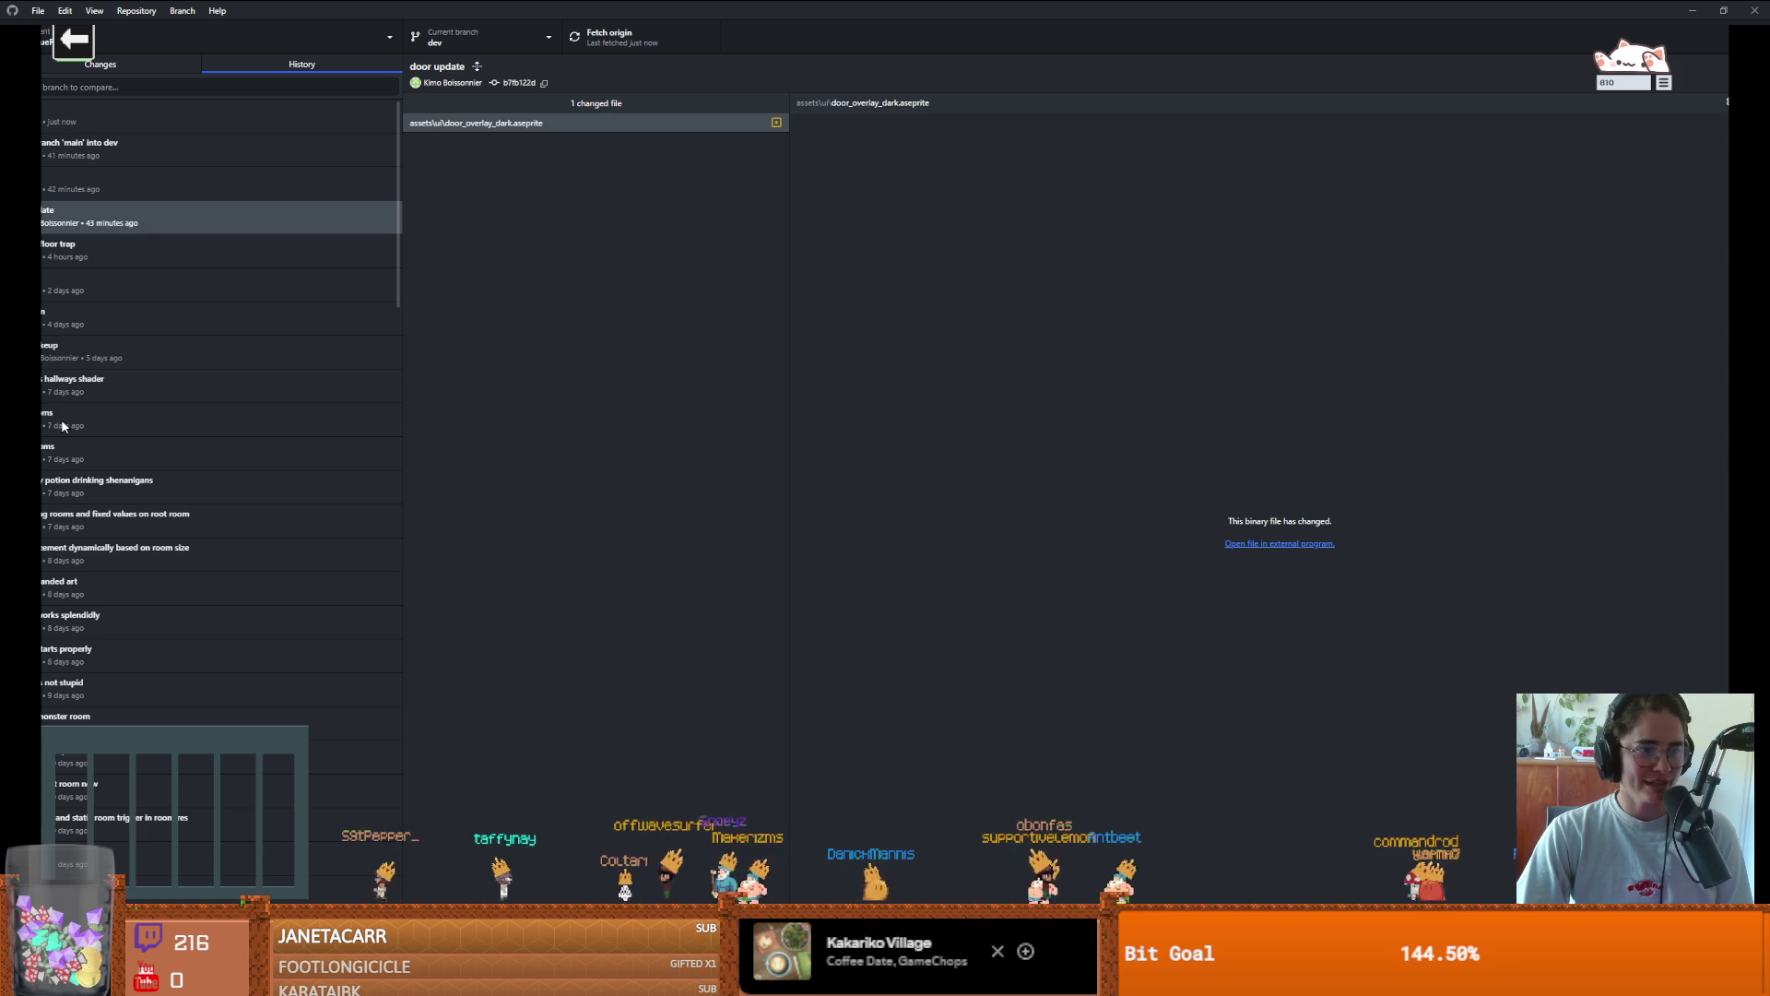
key("alt+Tab")
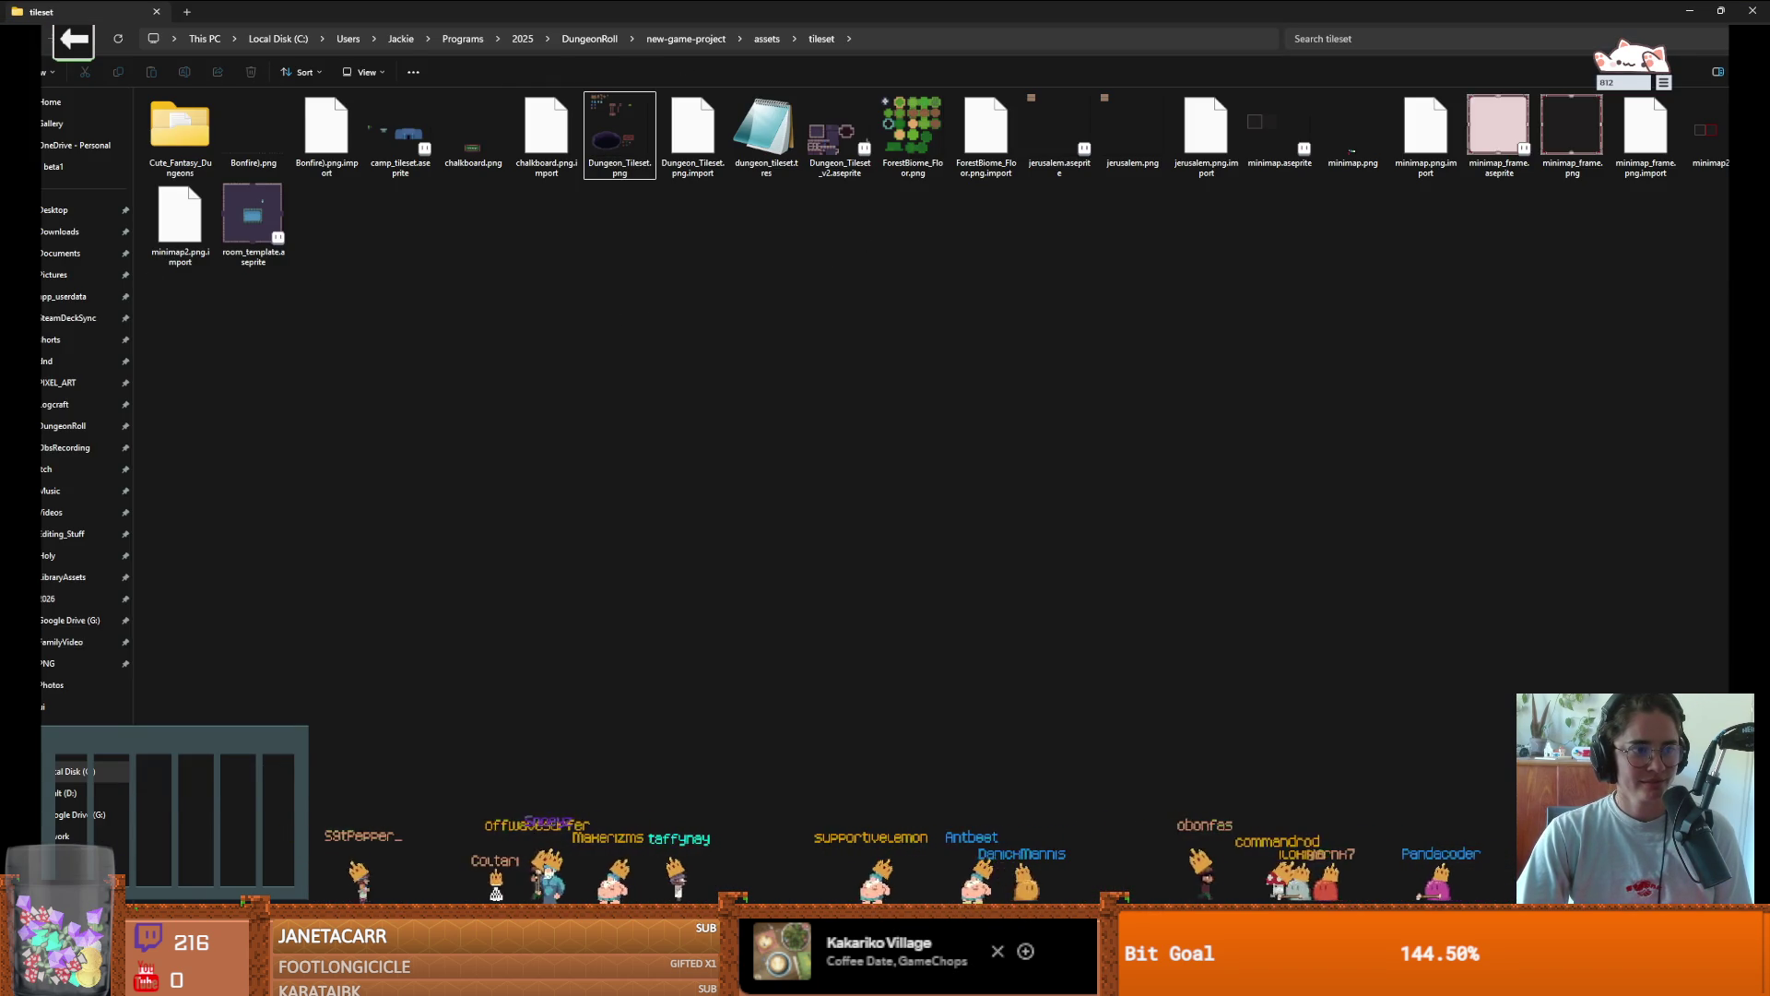
Cancel a screen capture and clear the selection in the tileset folder, then maximize GitHub Desktop
key("alt+Tab")
key("alt+Tab")
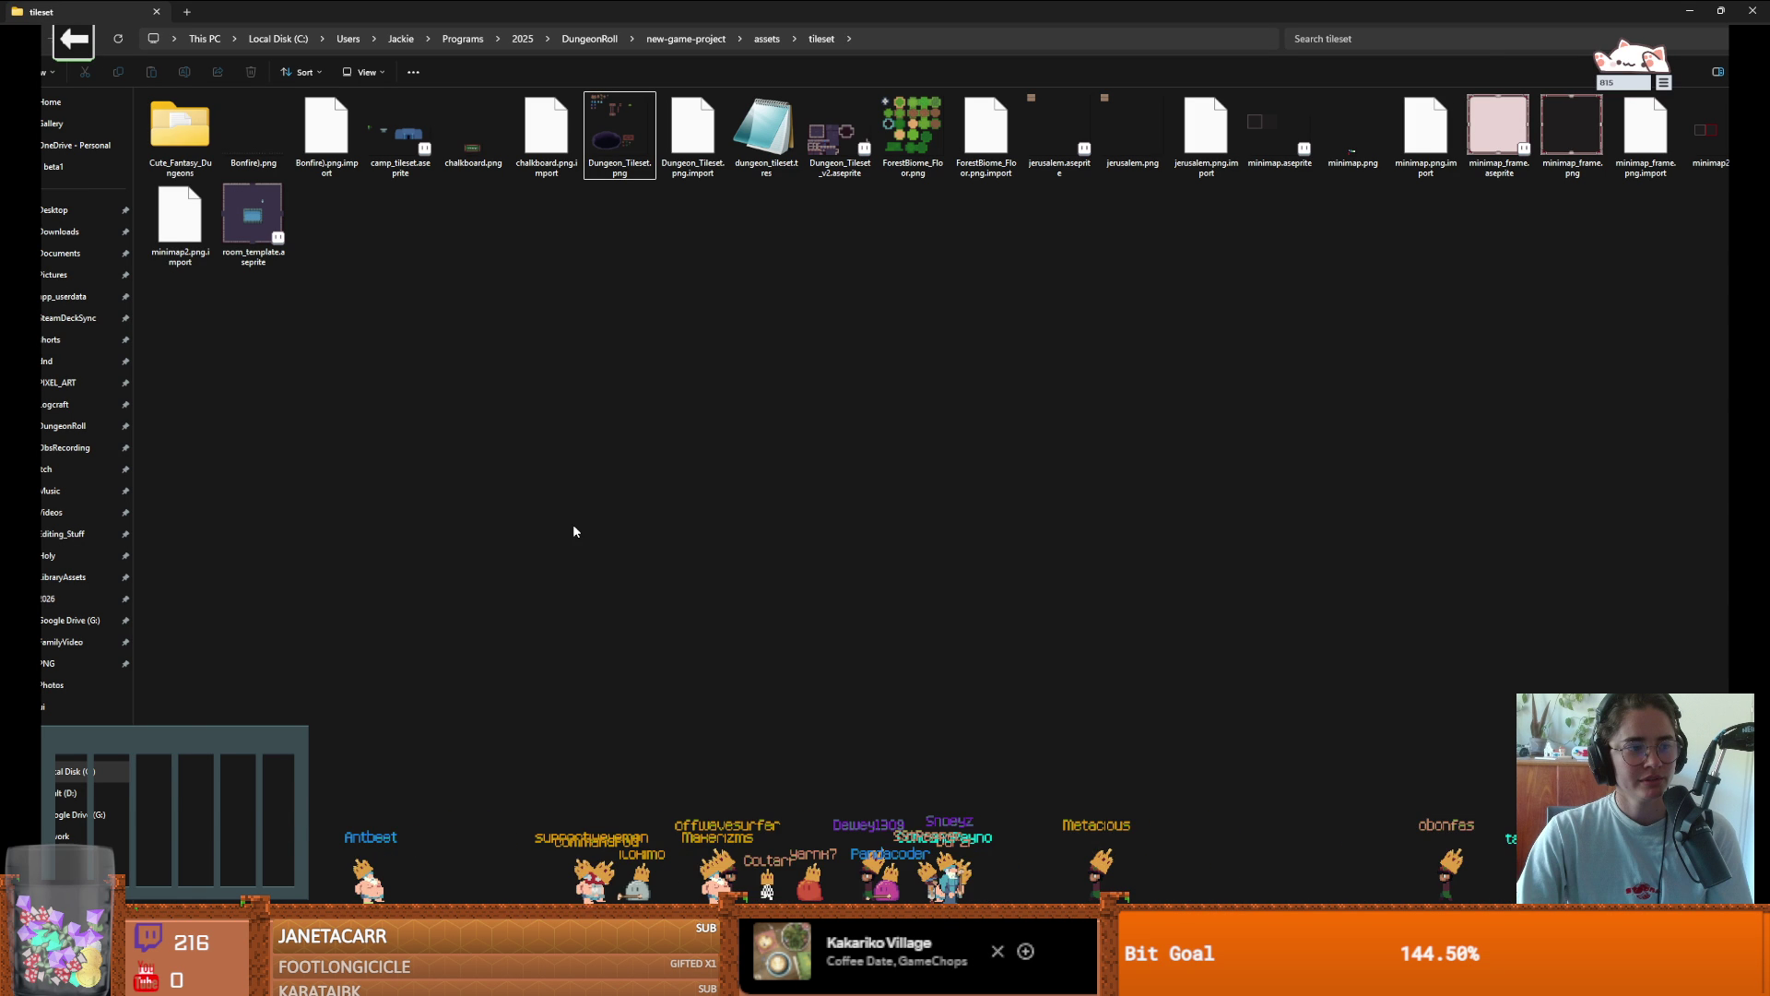
key("Print")
left_click(791, 270)
left_click(791, 272)
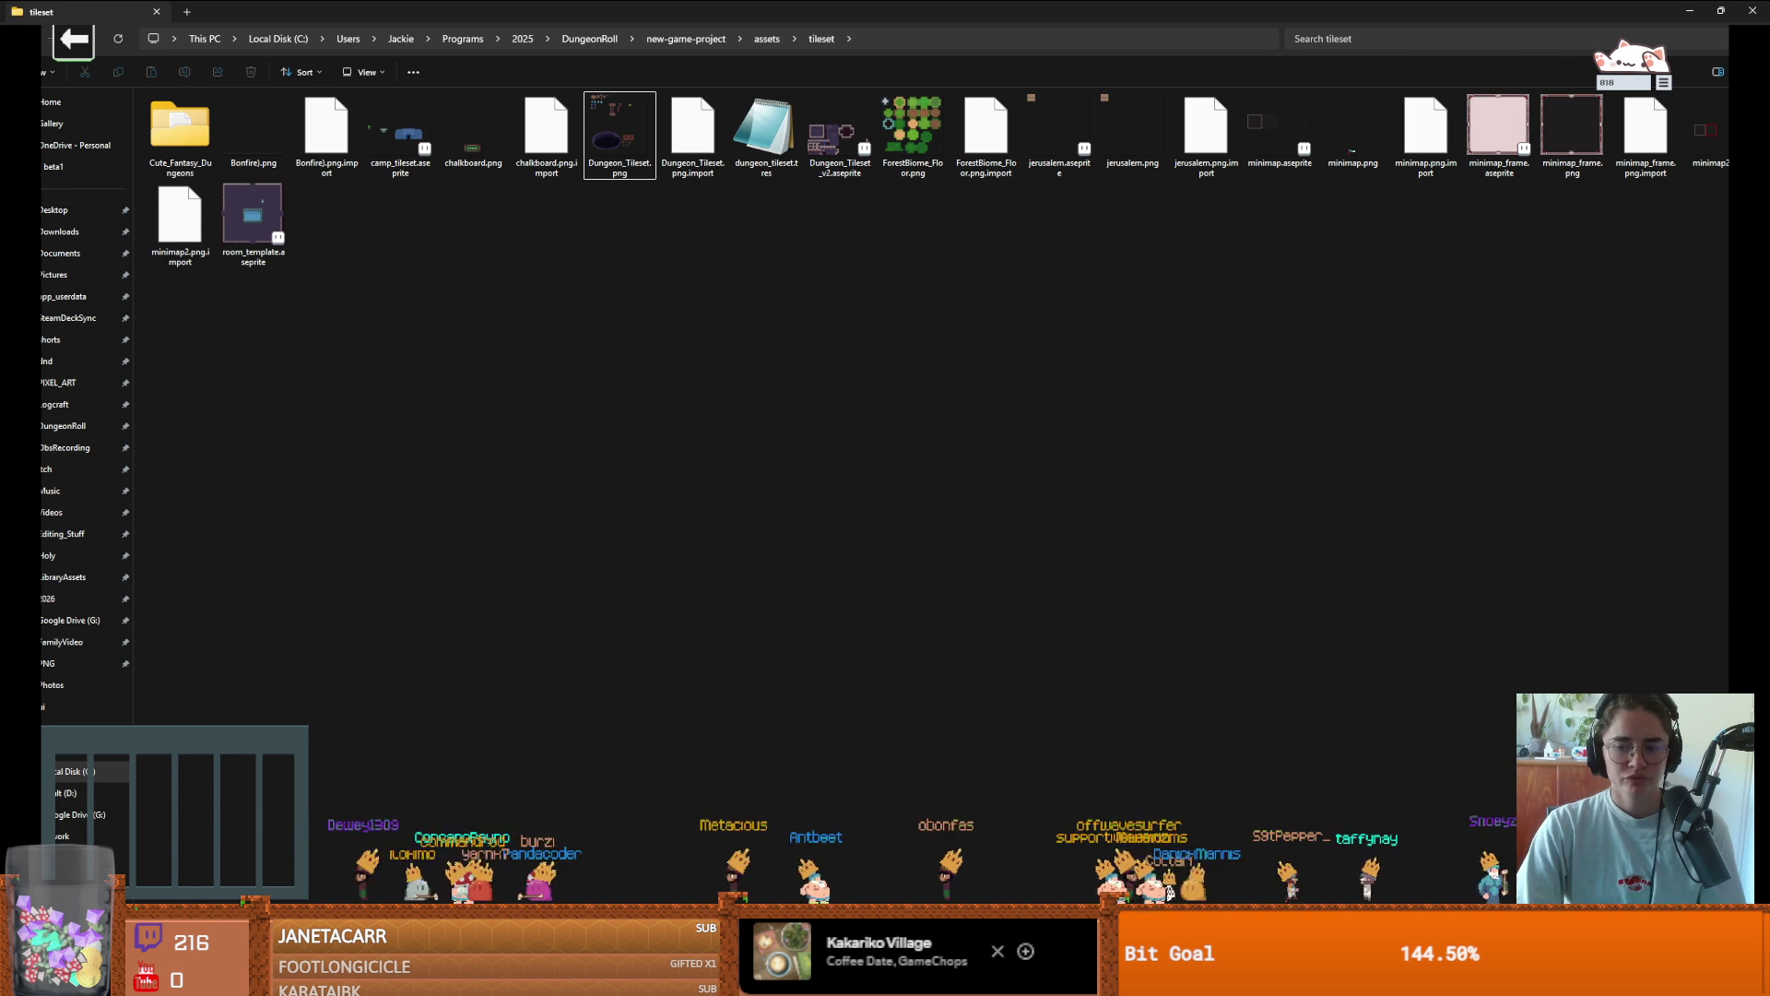
left_click(791, 272)
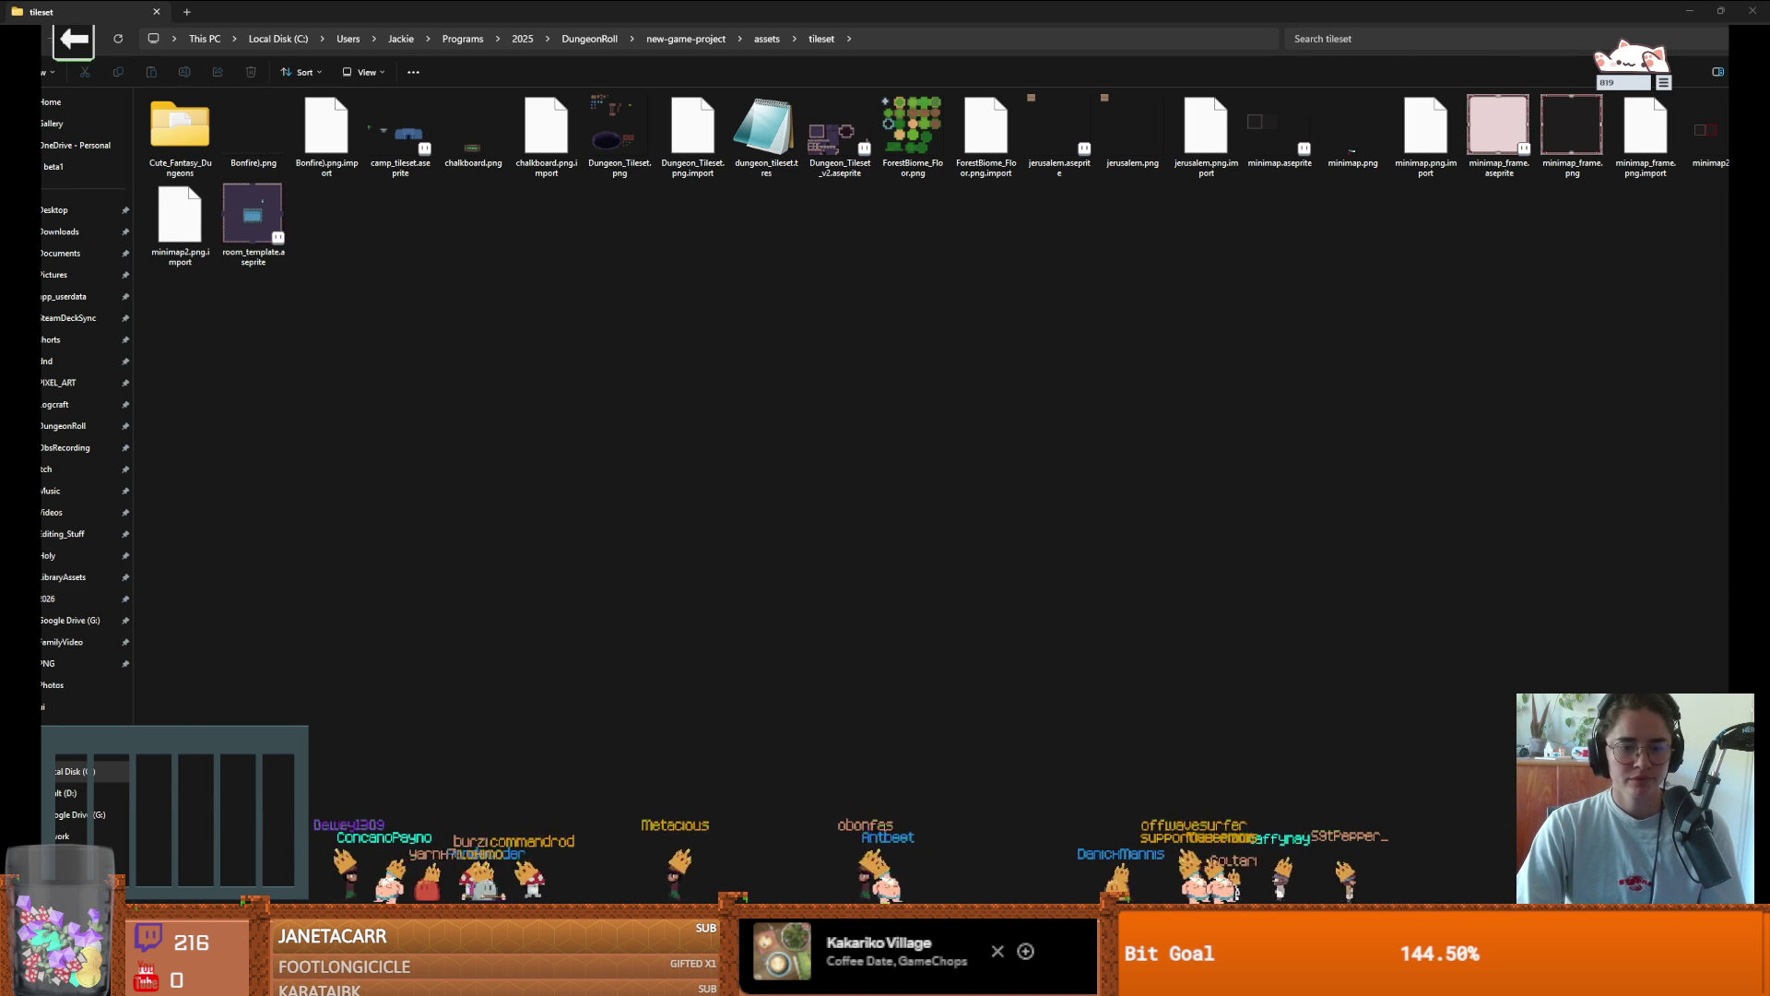
left_click(240, 979)
left_click_drag(503, 336, 299, 2)
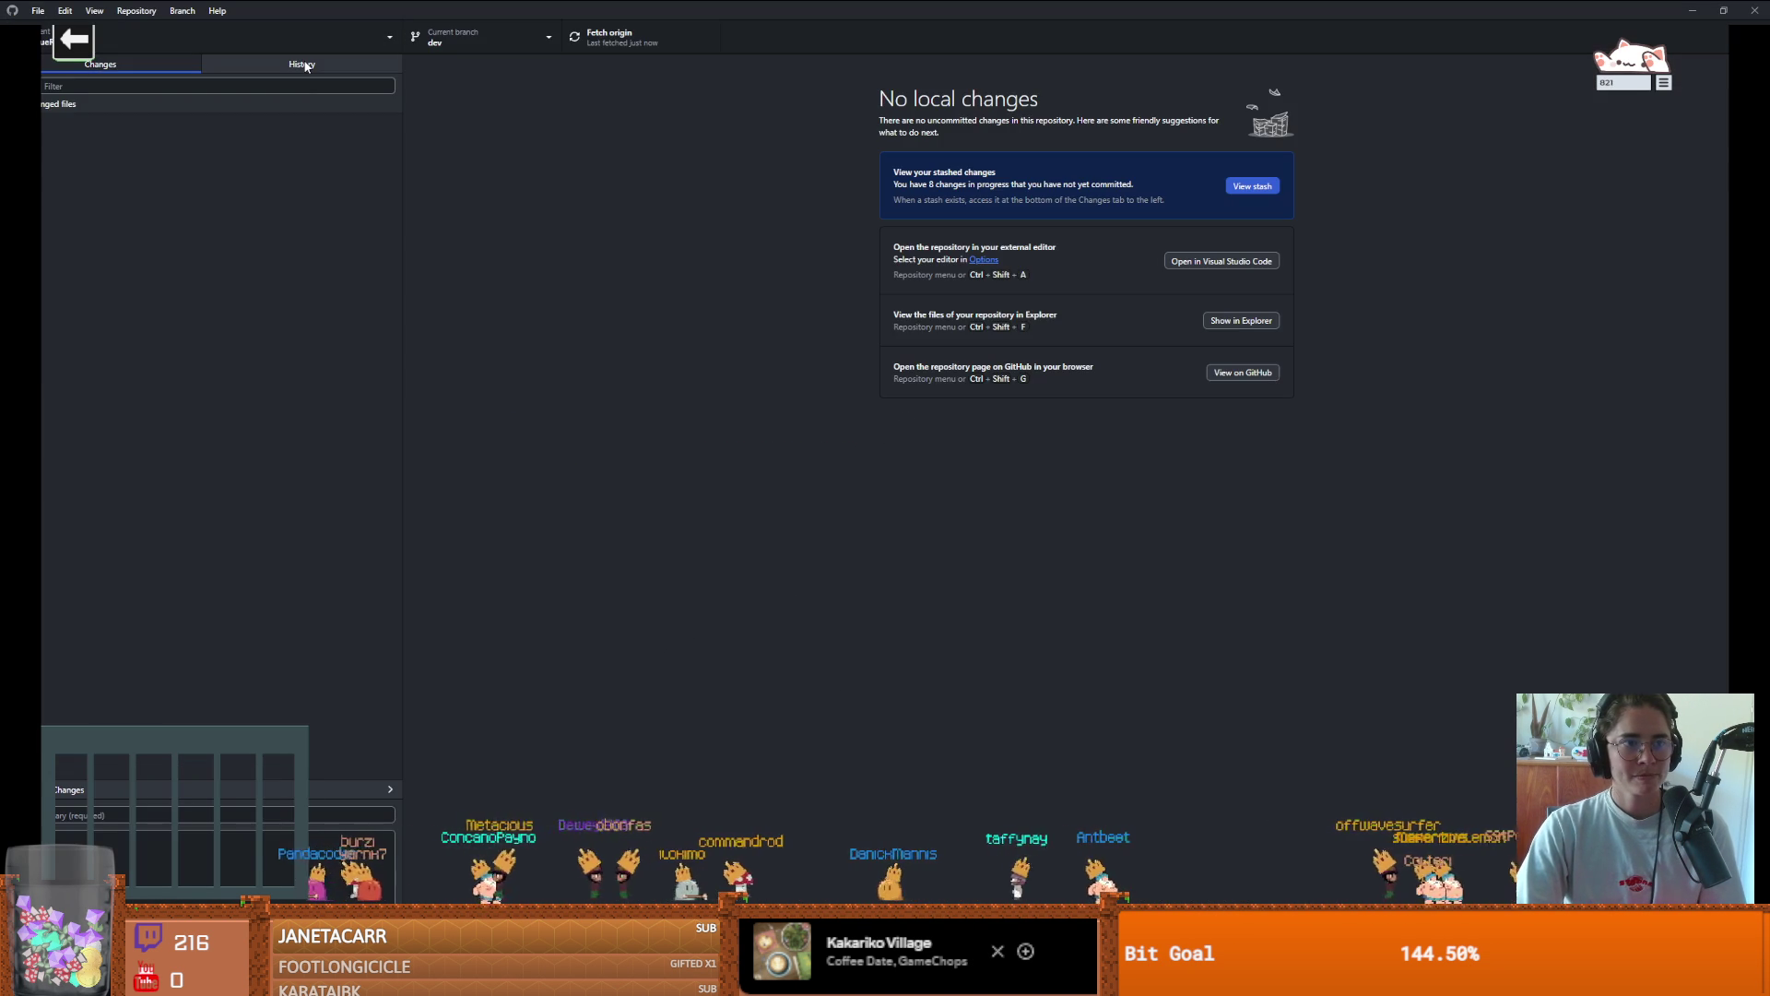
Switch to main, view the door update commit, and reveal door_overlay_dark.aseprite in File Explorer
left_click(480, 37)
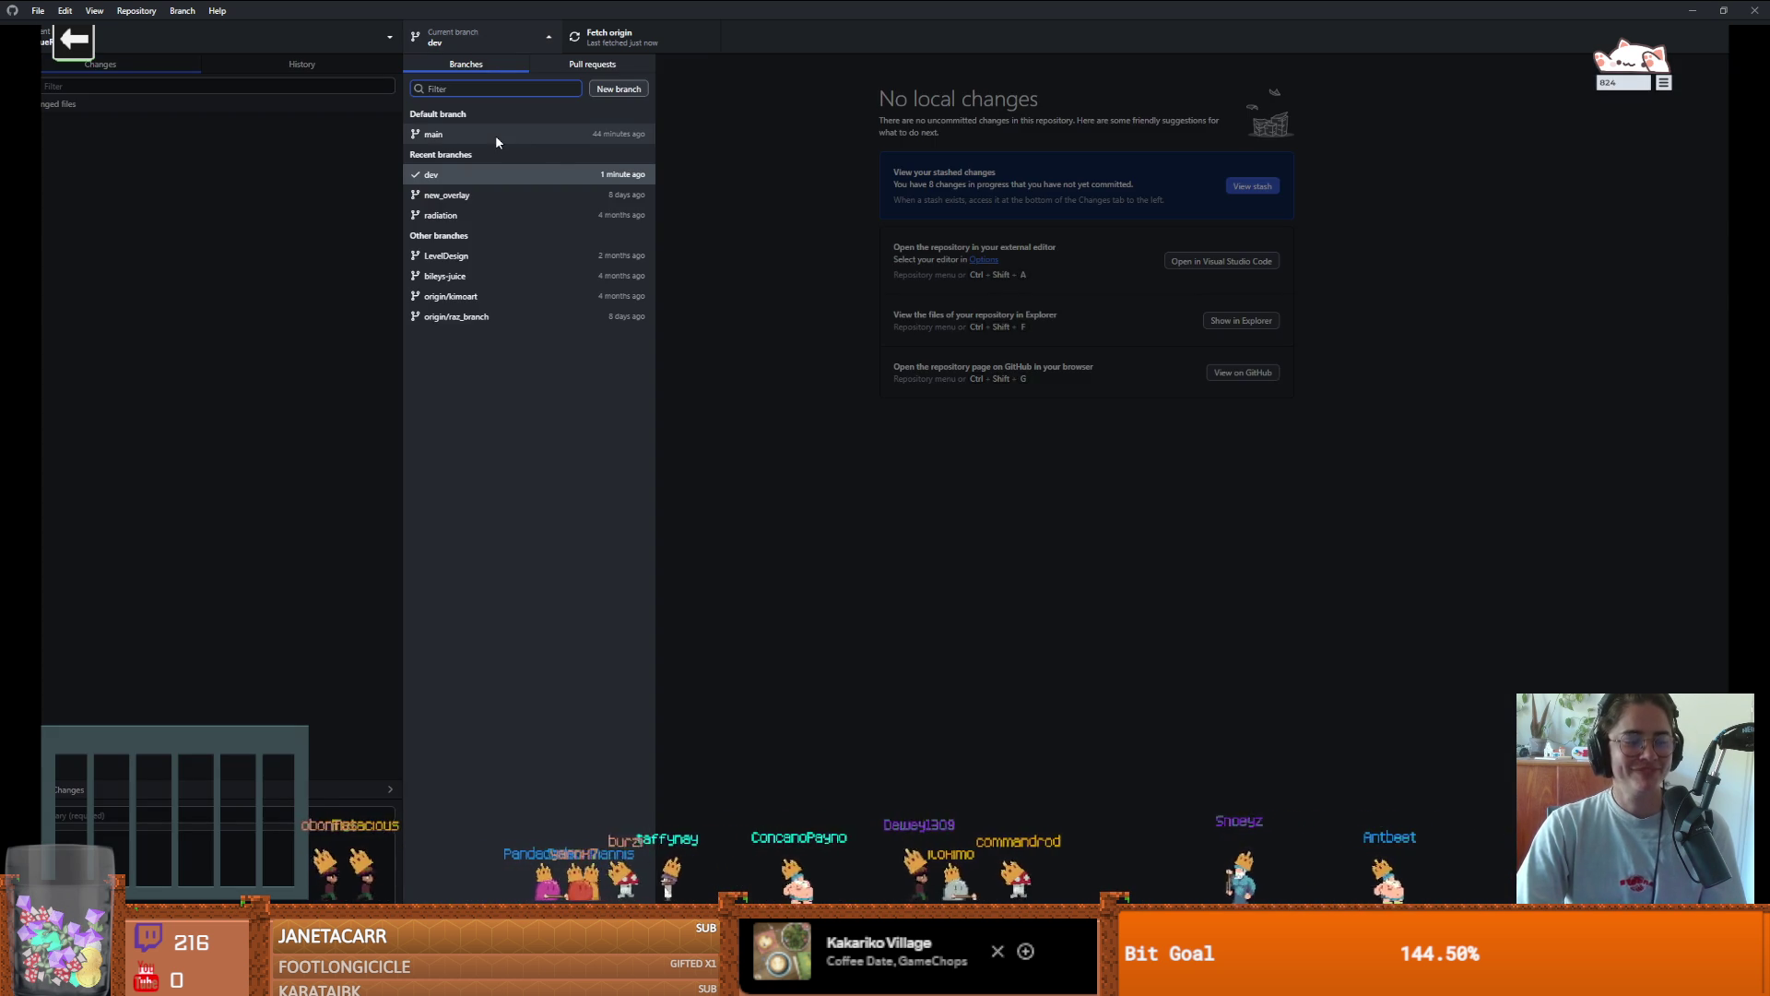
left_click(496, 139)
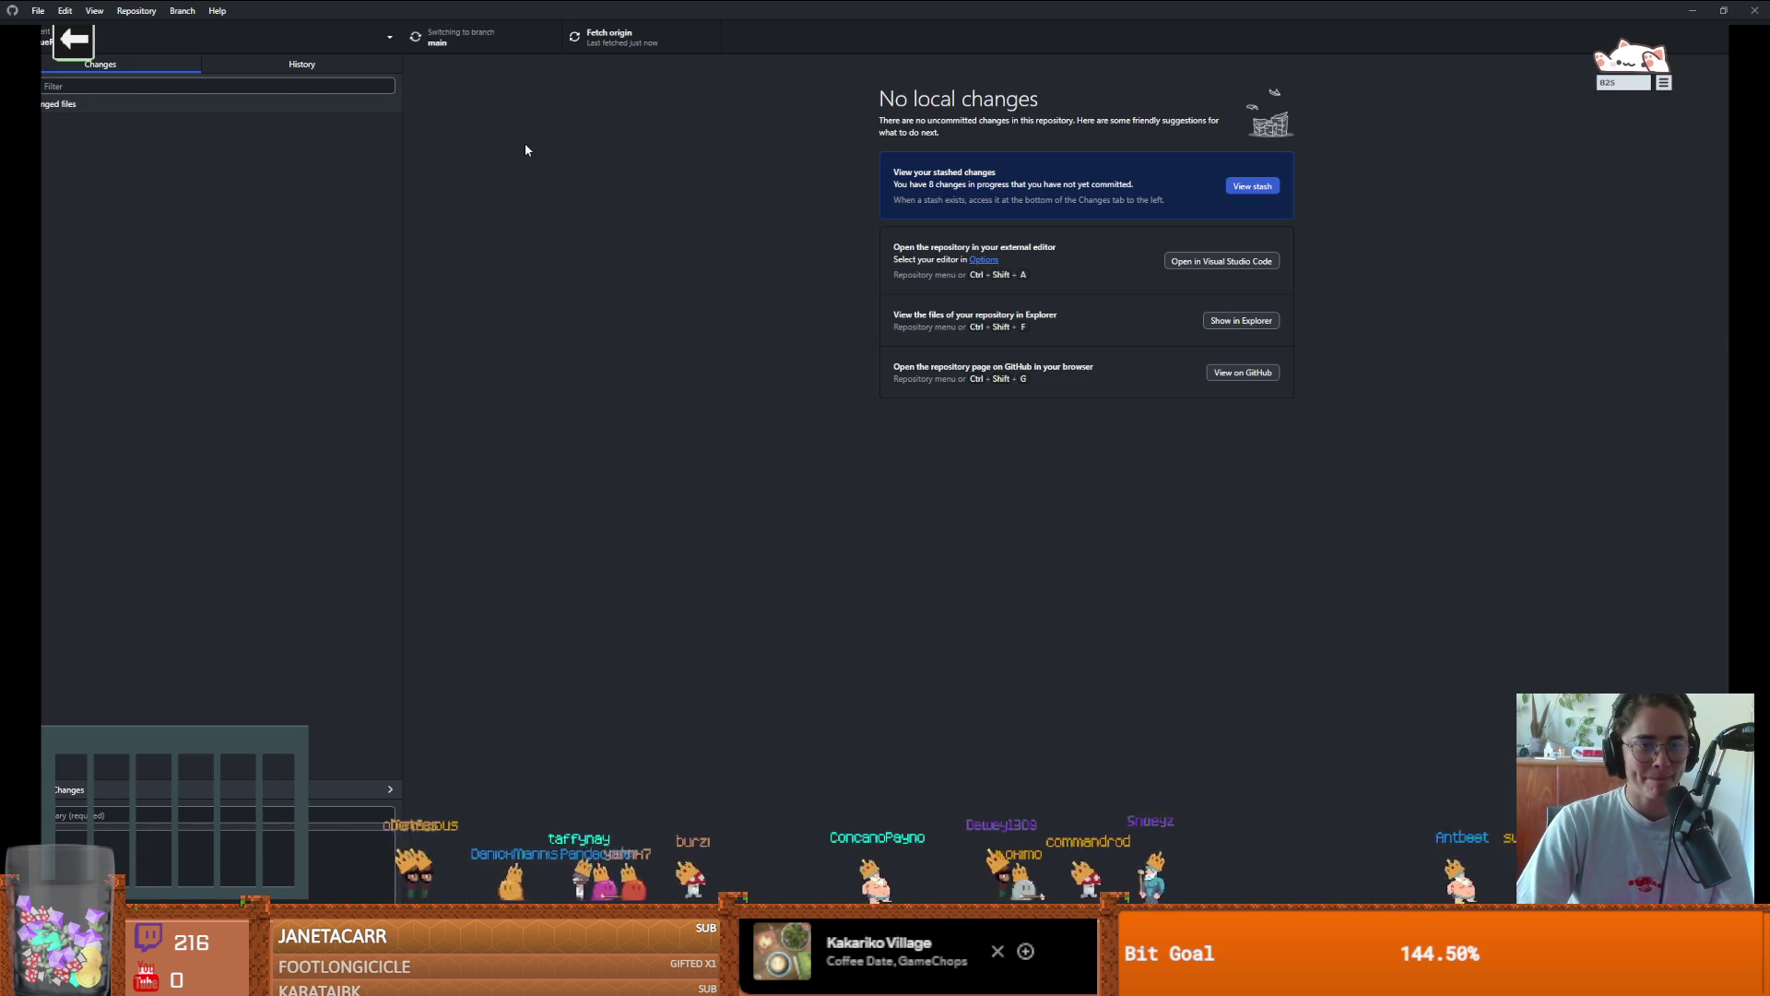
left_click(298, 66)
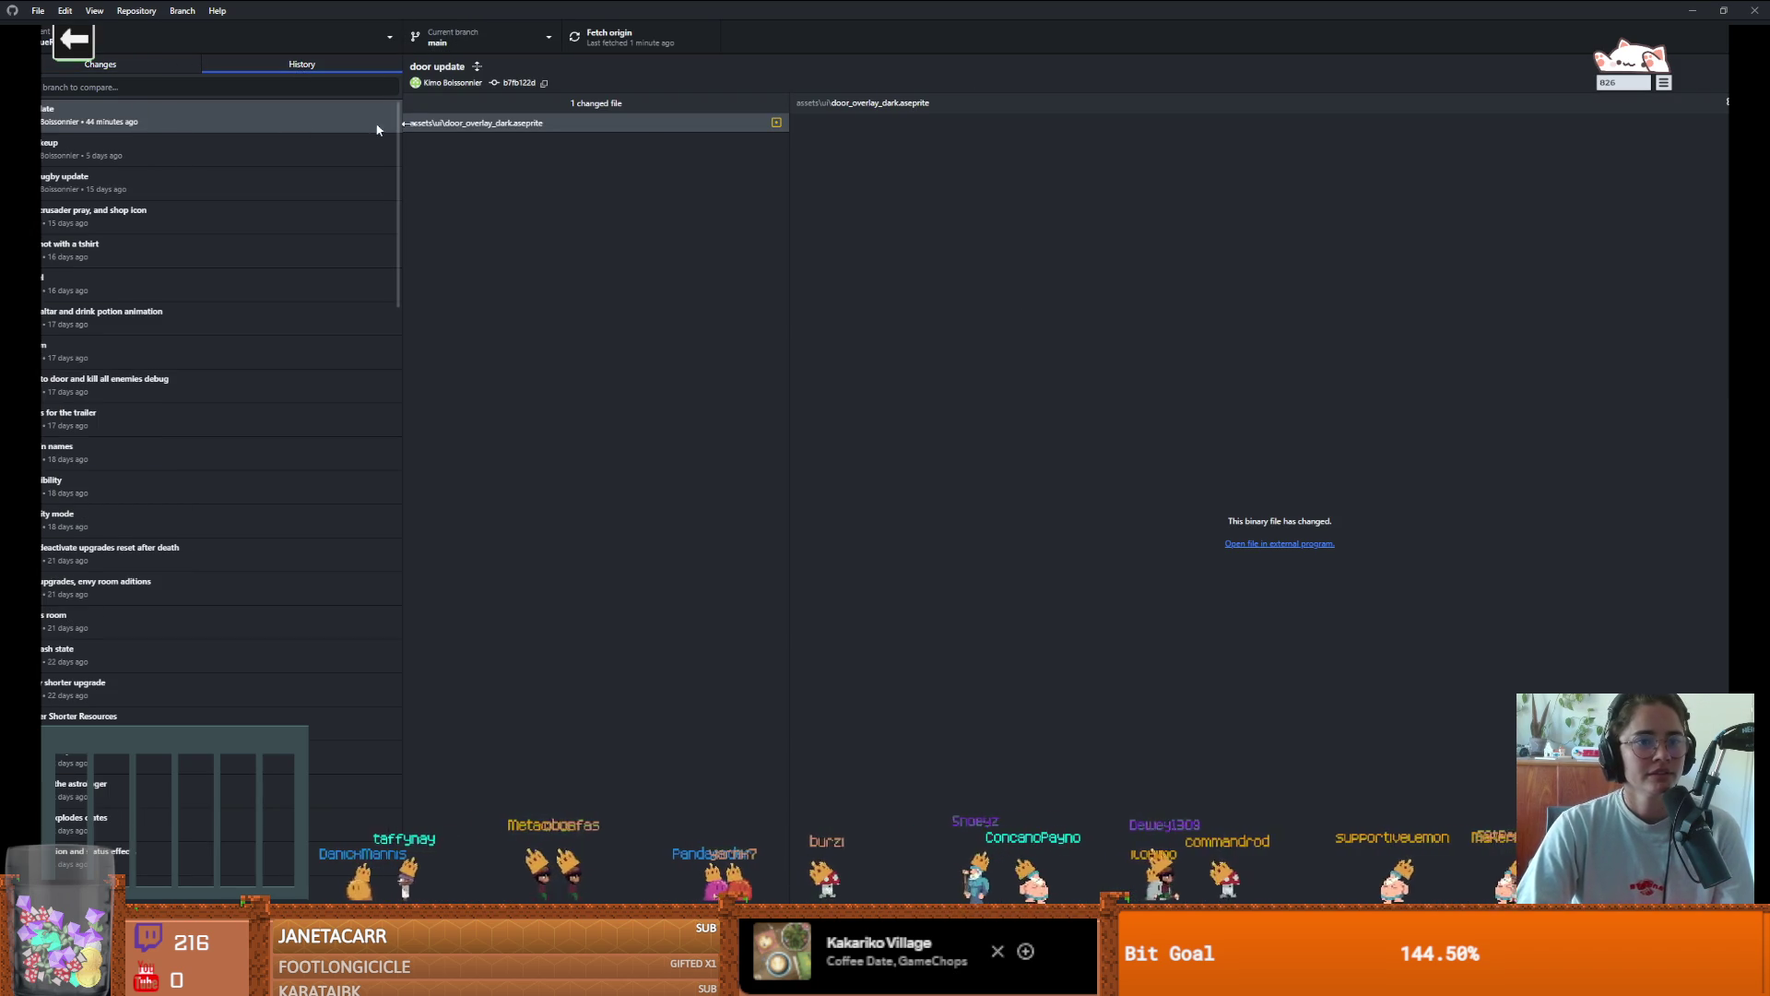
right_click(609, 124)
left_click(606, 160)
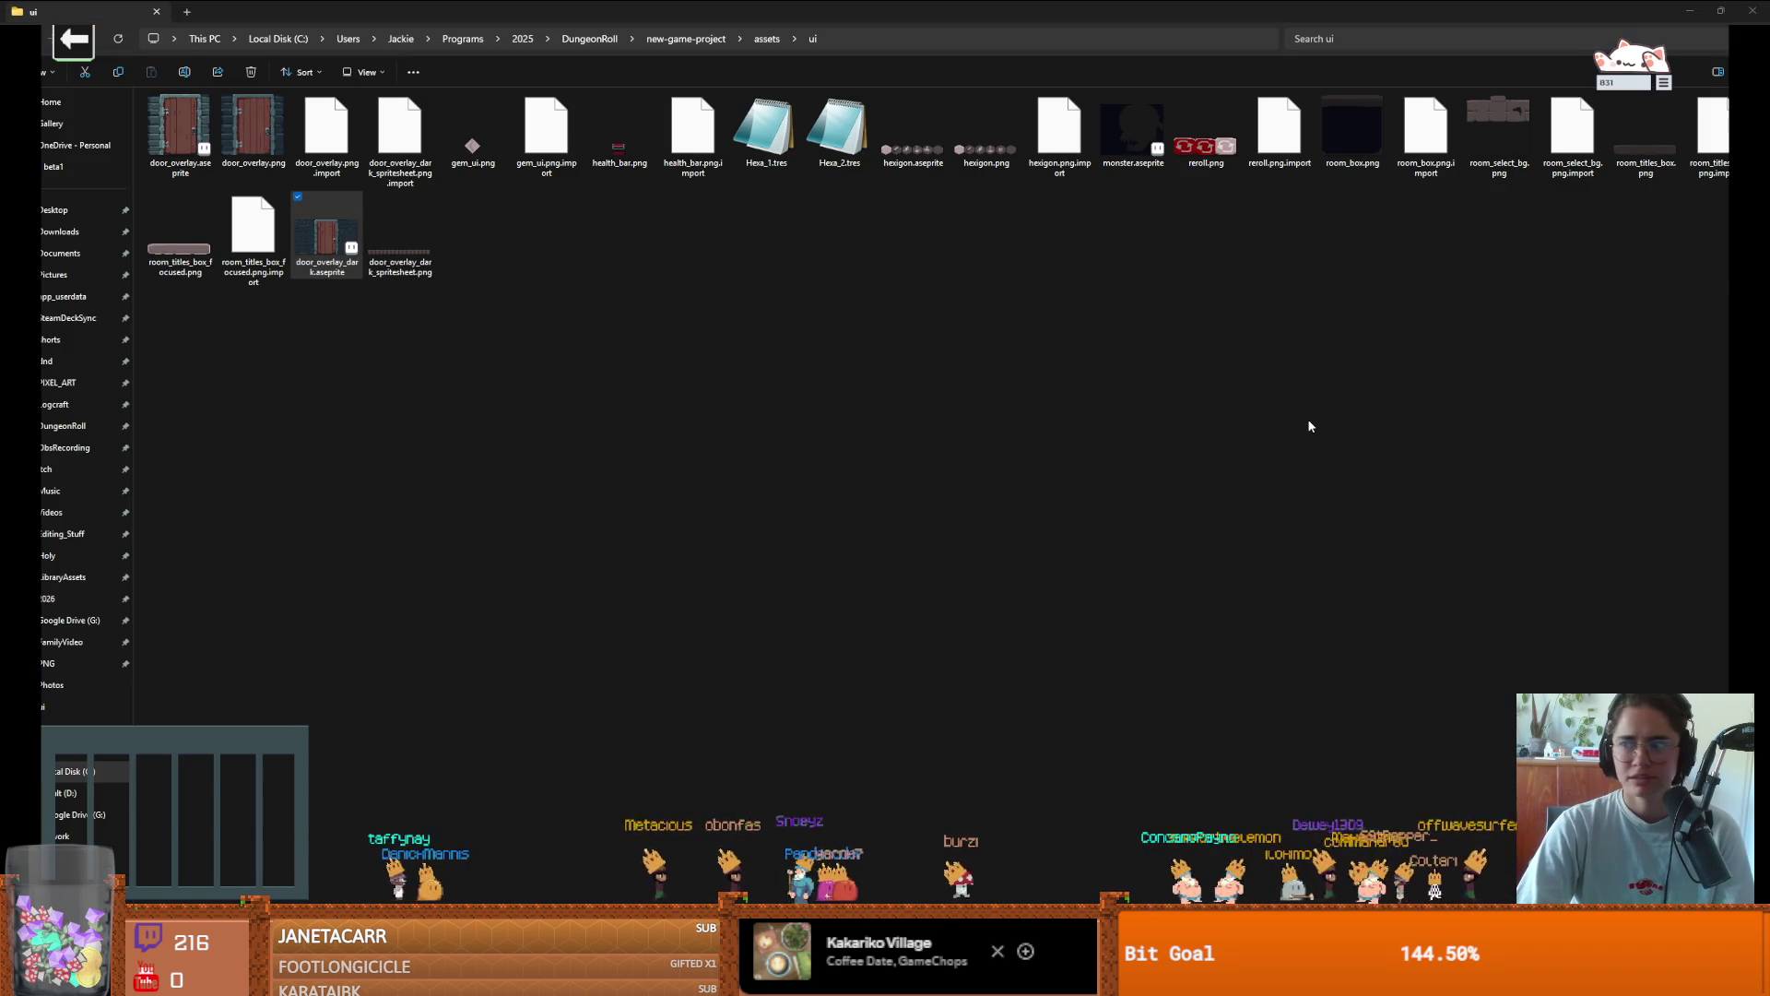
Open door_overlay_dark.aseprite in Aseprite, zoom the canvas and jump to frame 17
key("Return")
scroll(595, 393, "down", 4)
scroll(710, 431, "up", 4)
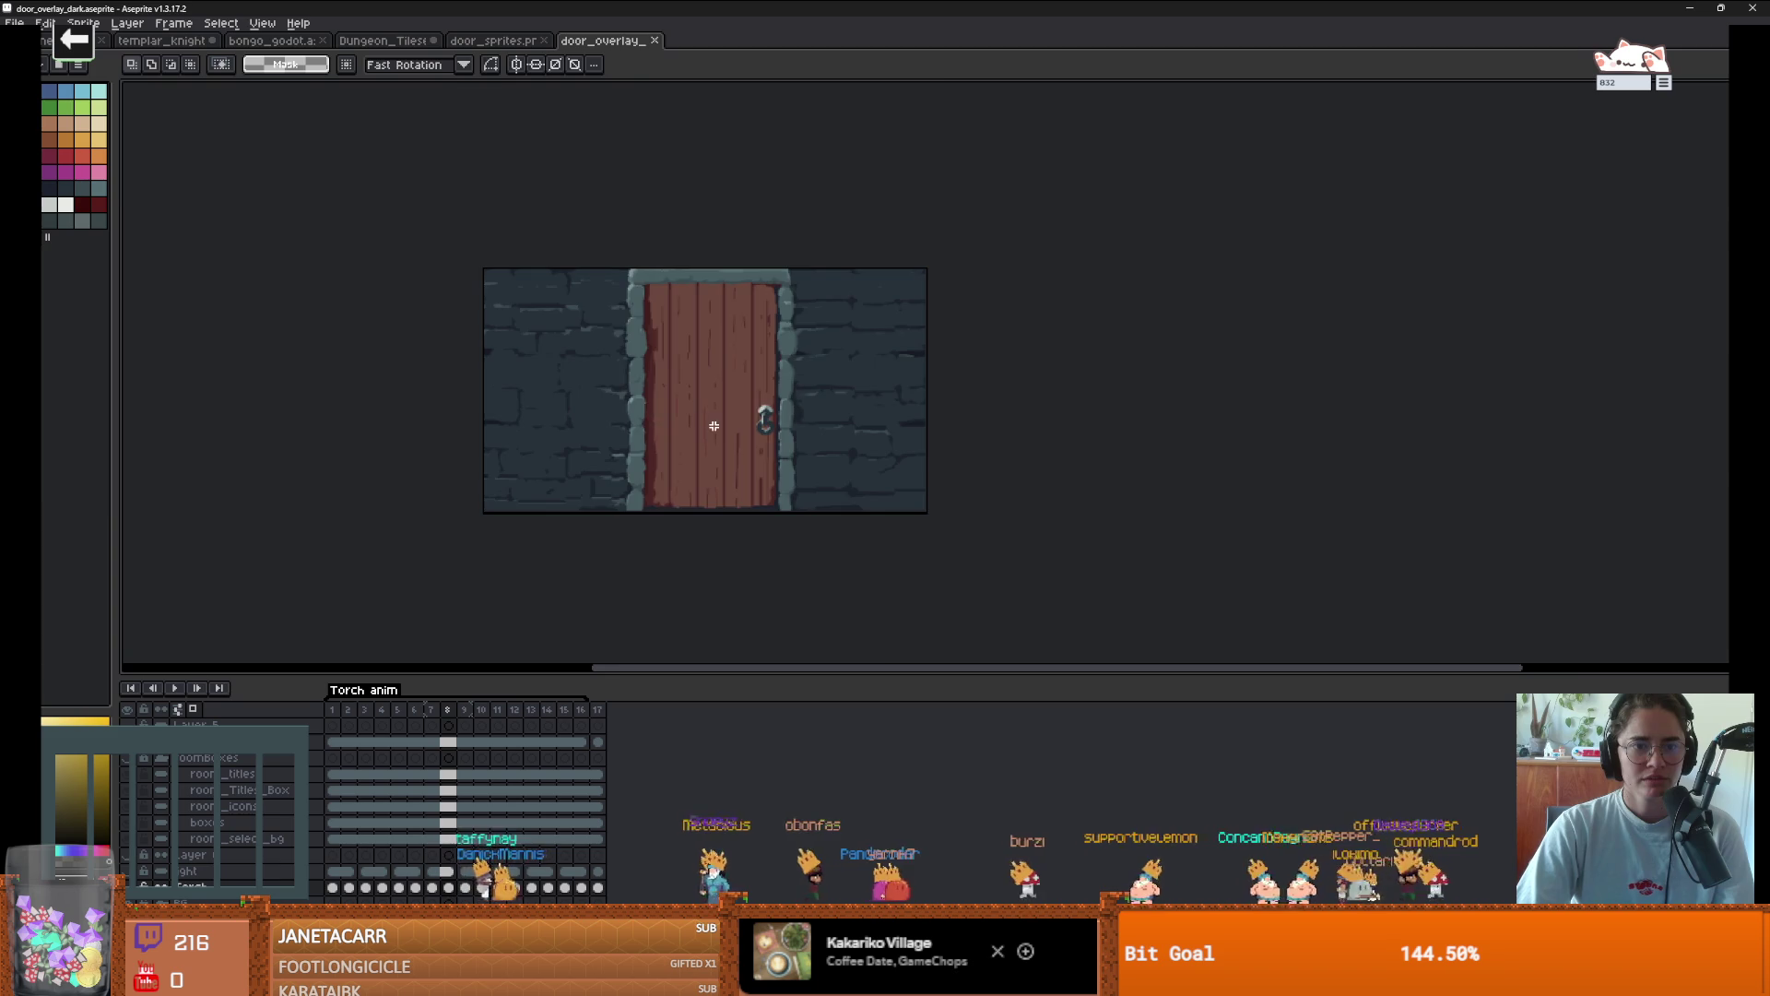
scroll(682, 431, "down", 2)
scroll(661, 481, "up", 2)
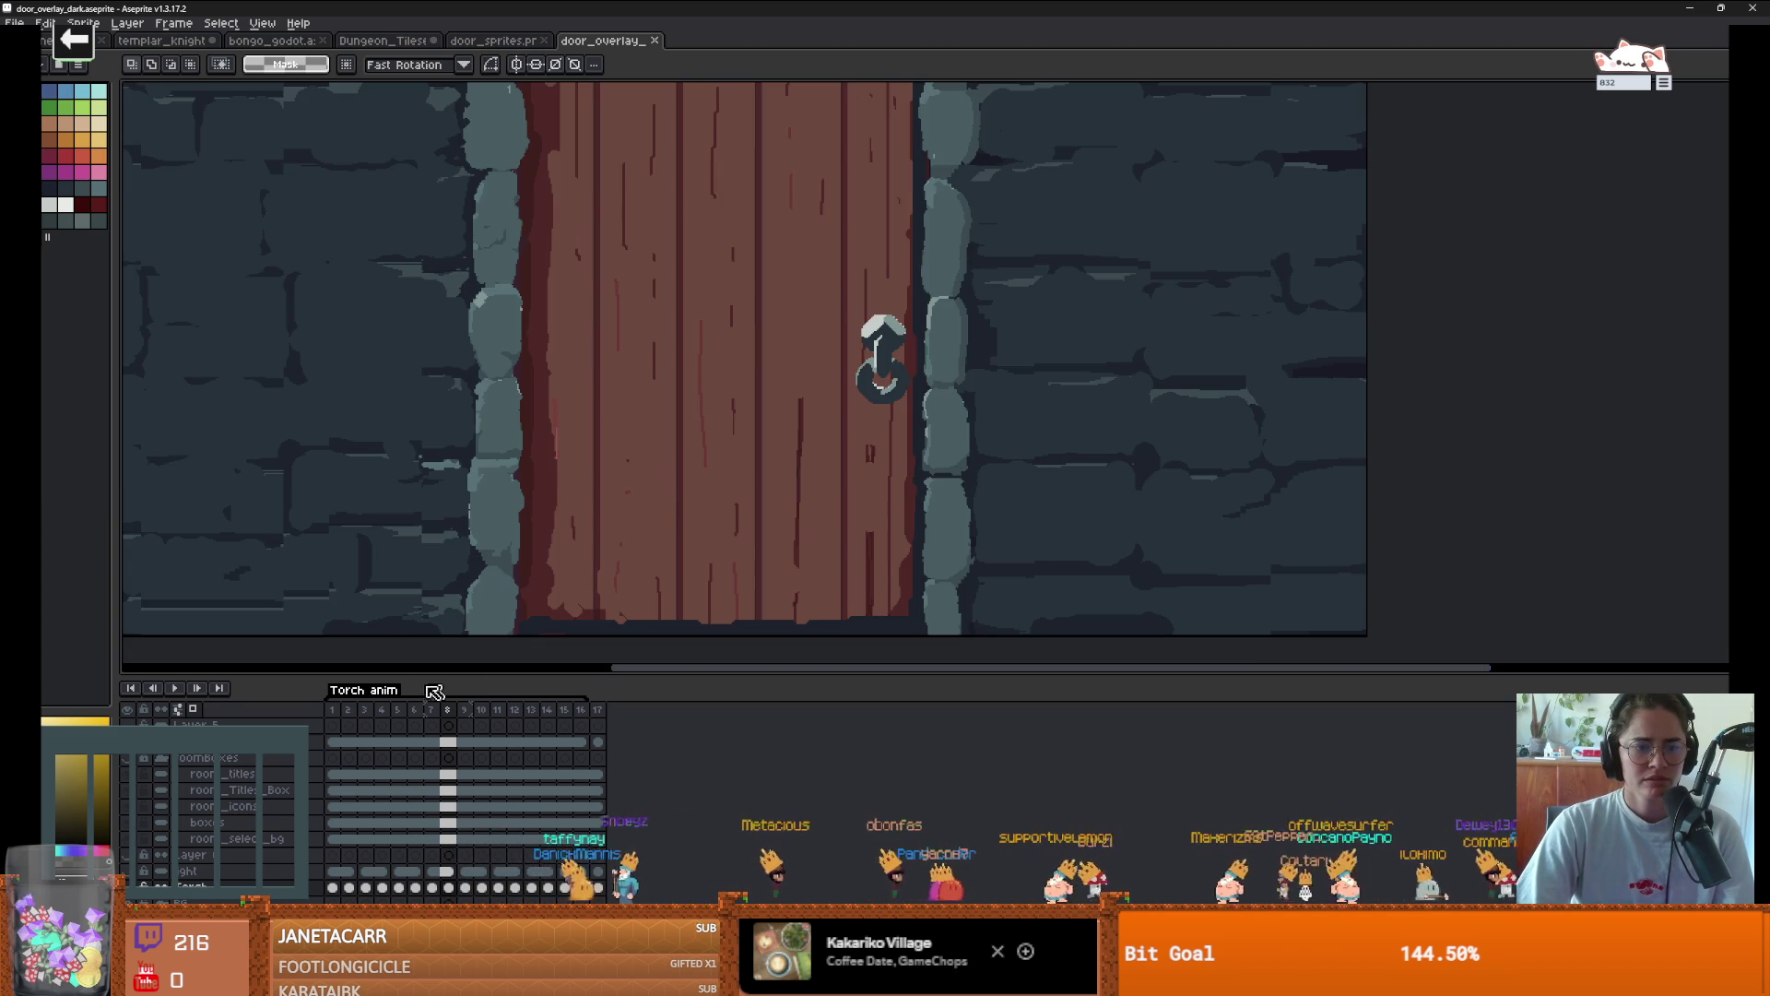
left_click(597, 709)
scroll(693, 553, "down", 2)
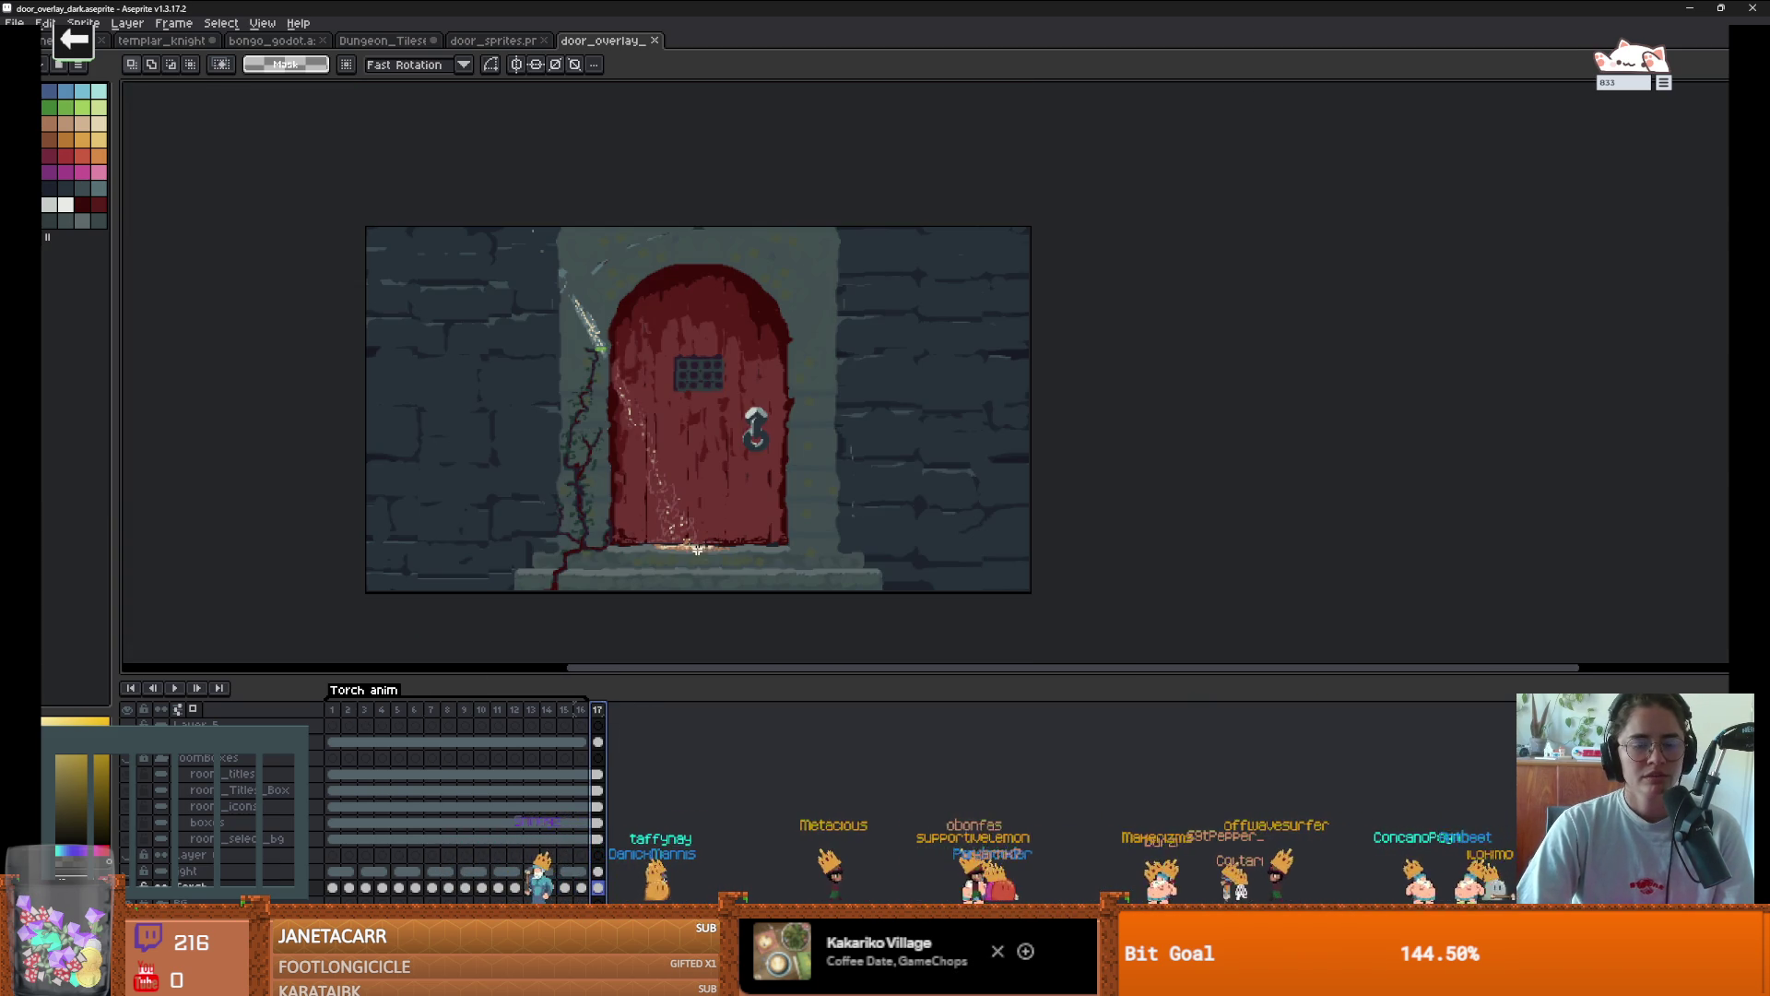
Restore and quit Aseprite, answering the save prompt, then return to GitHub Desktop
double_click(996, 9)
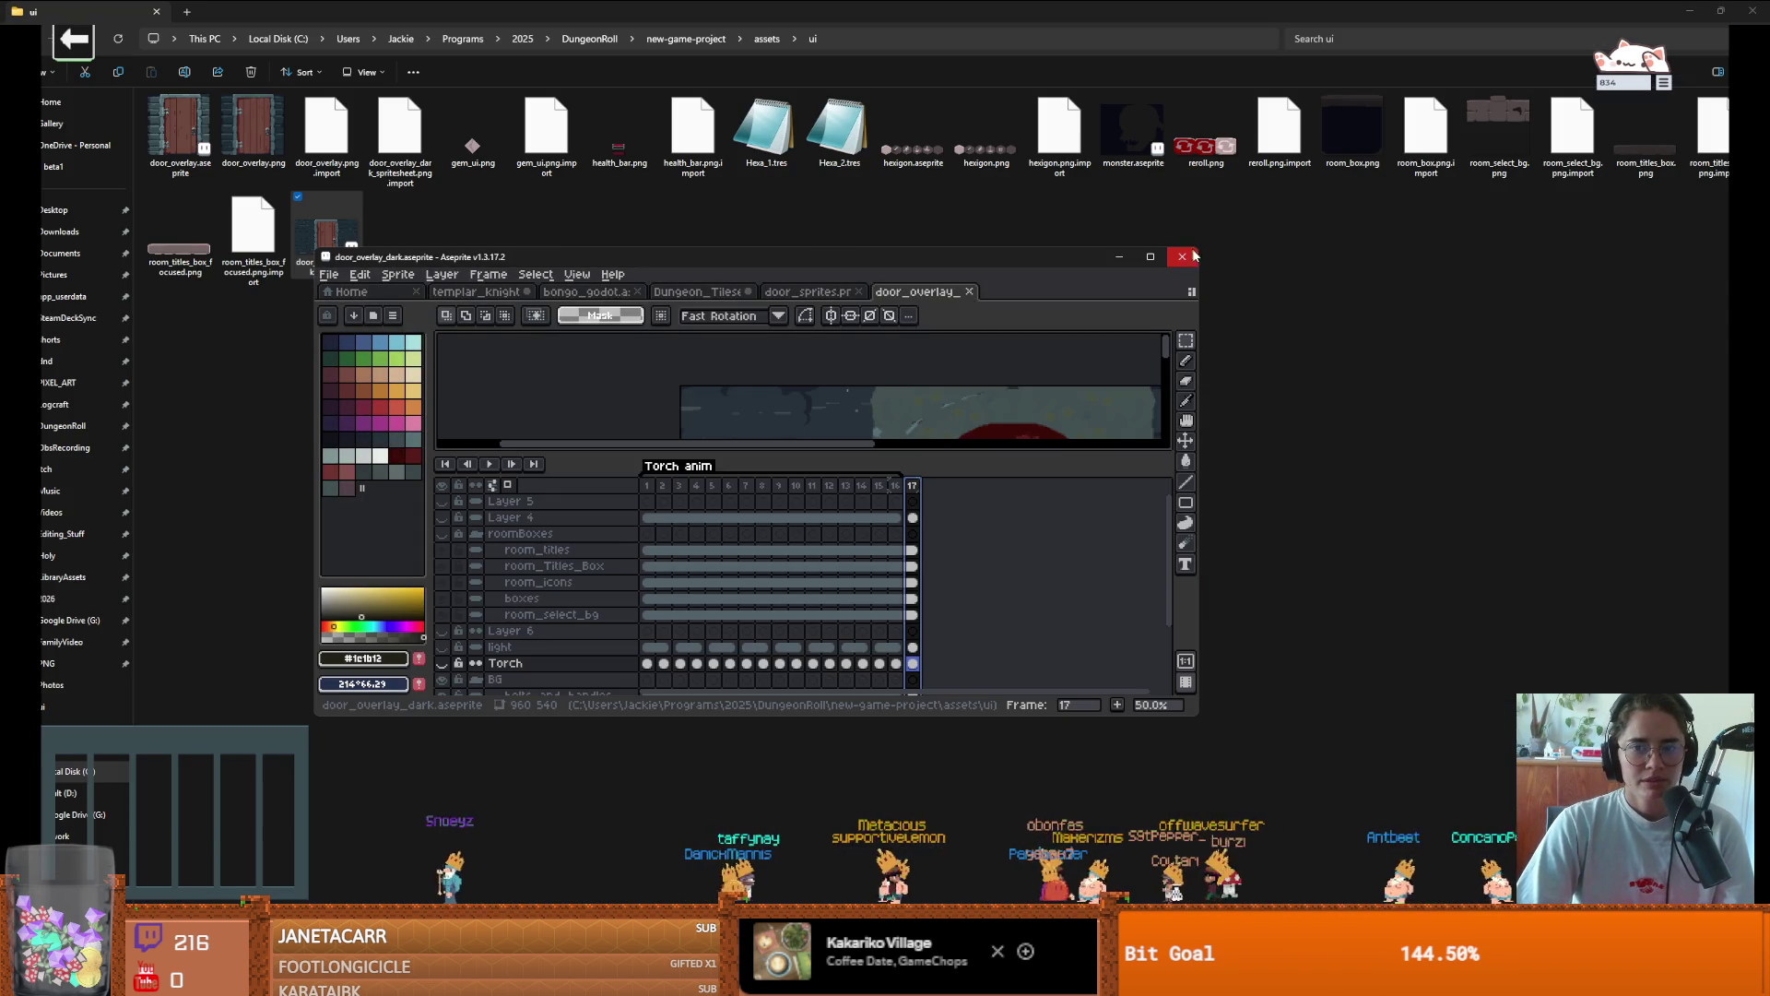
left_click(1182, 256)
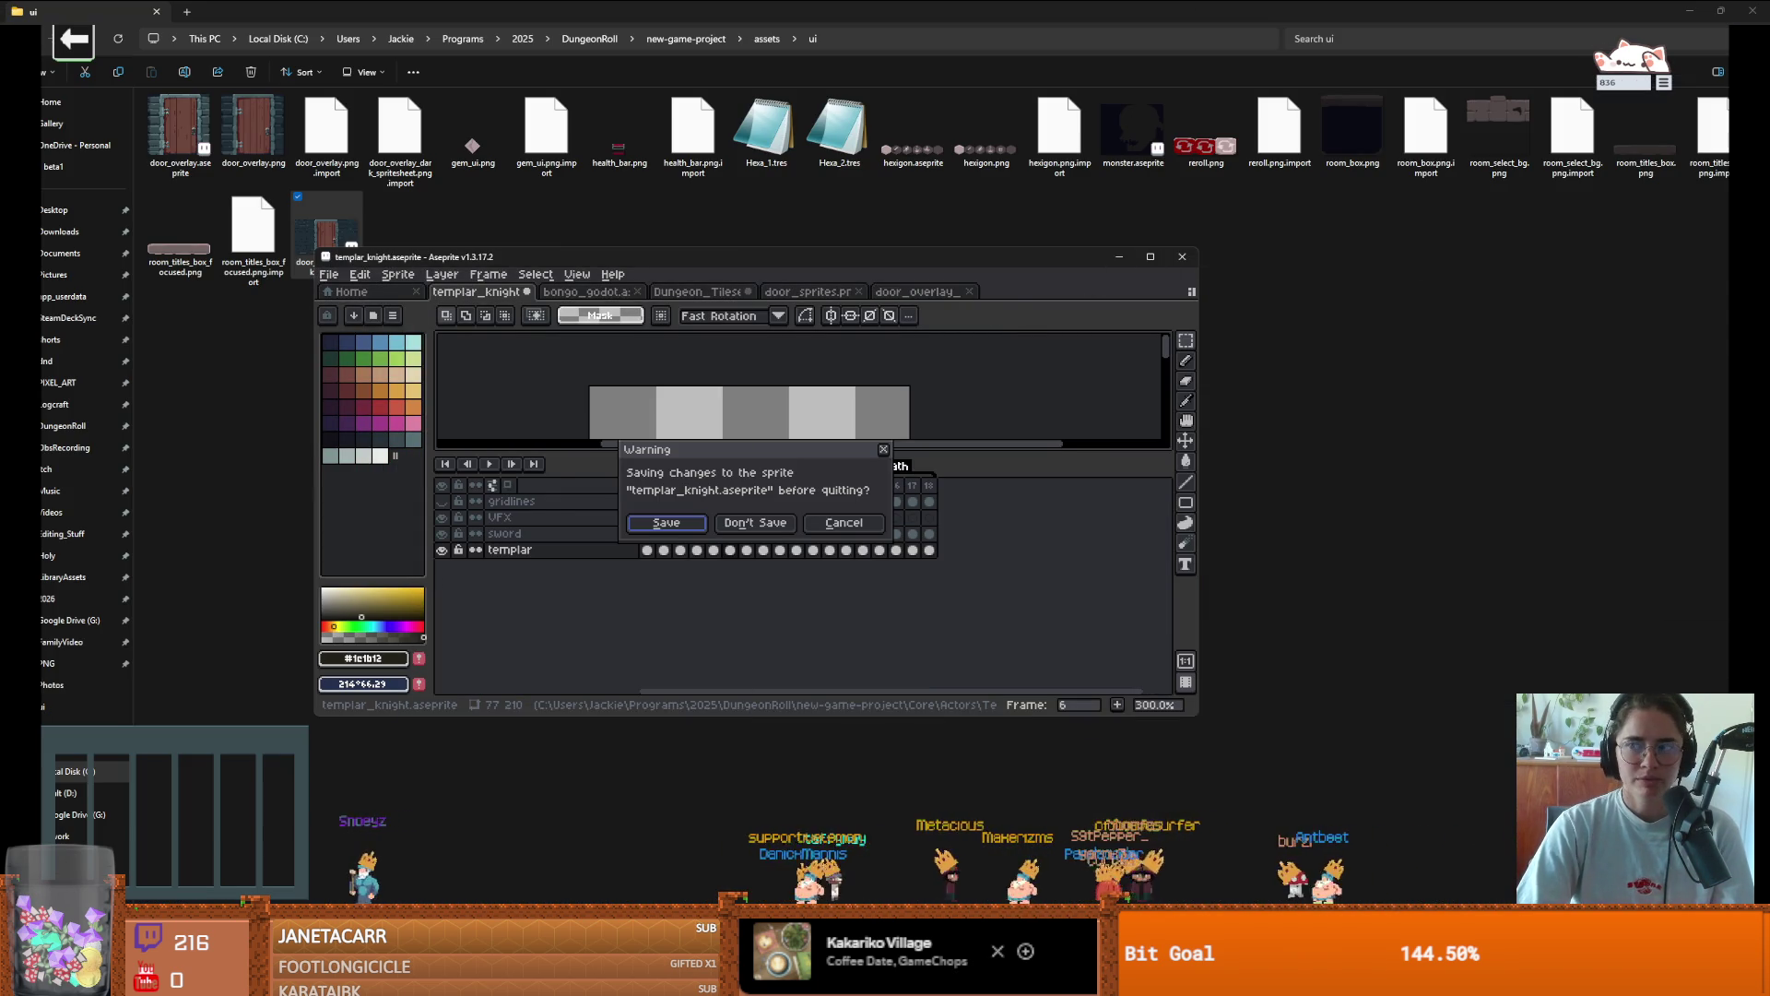
left_click(755, 522)
key("alt+Tab")
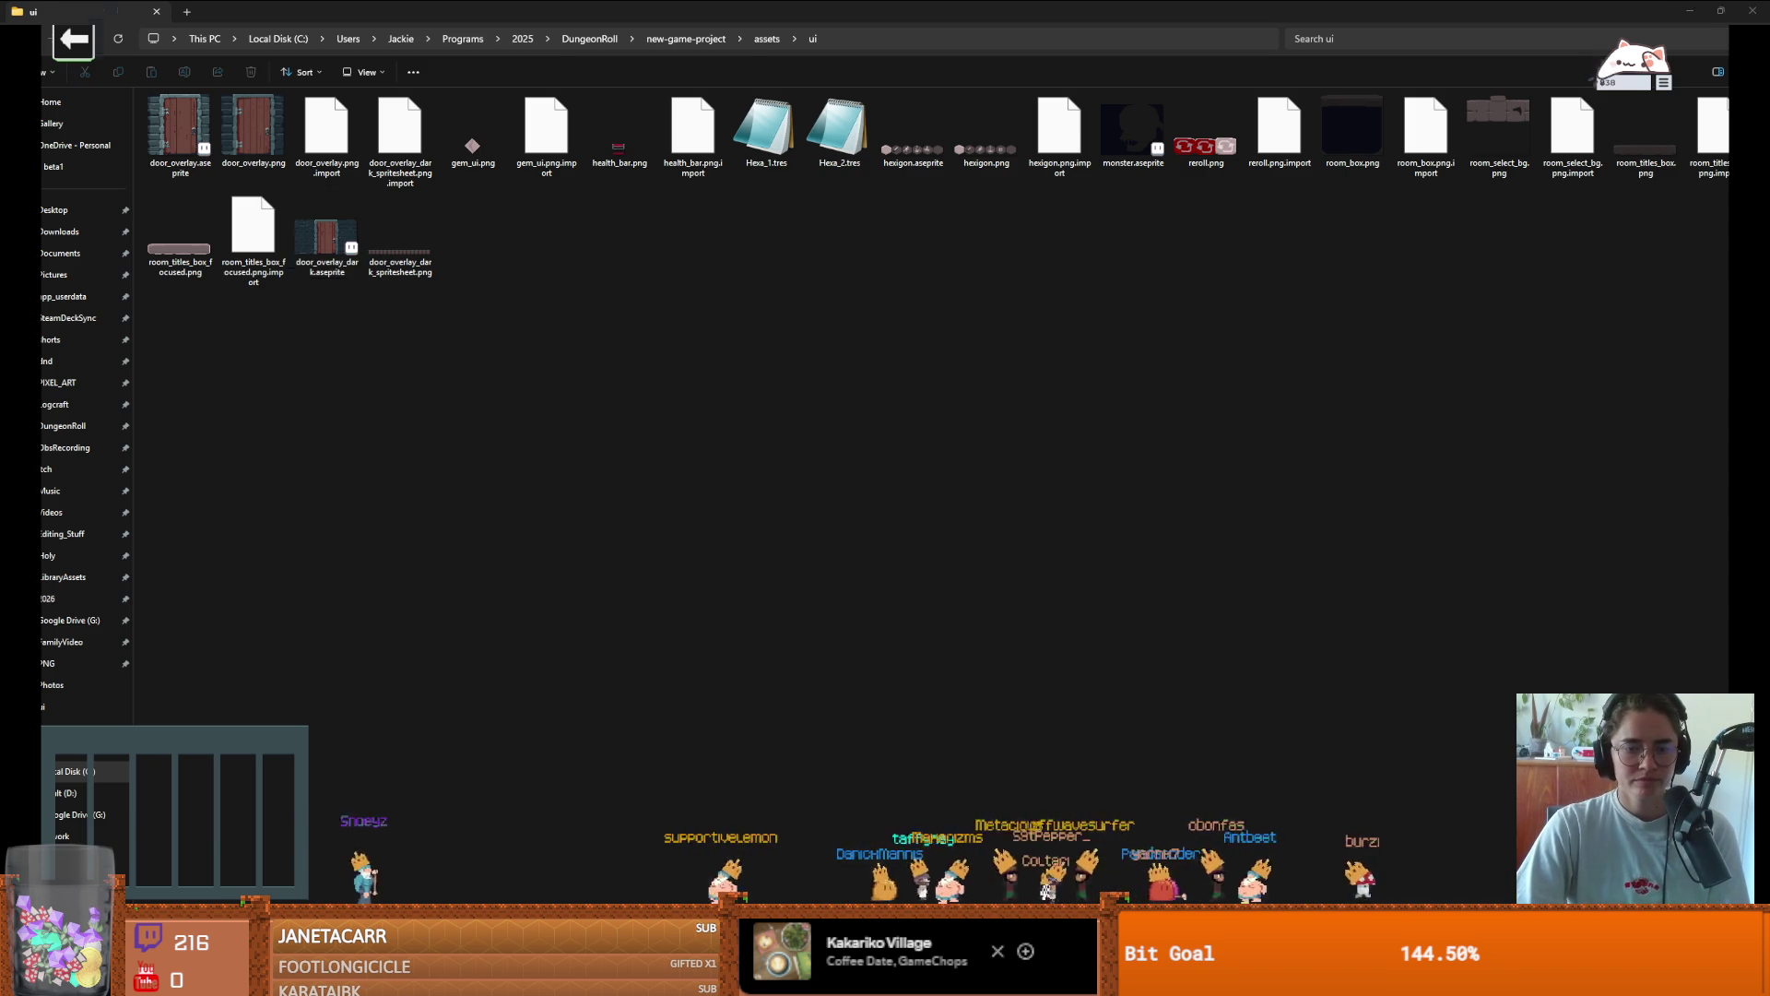
Check out dev and reveal the dev copy of door_overlay_dark.aseprite in its folder
left_click(429, 46)
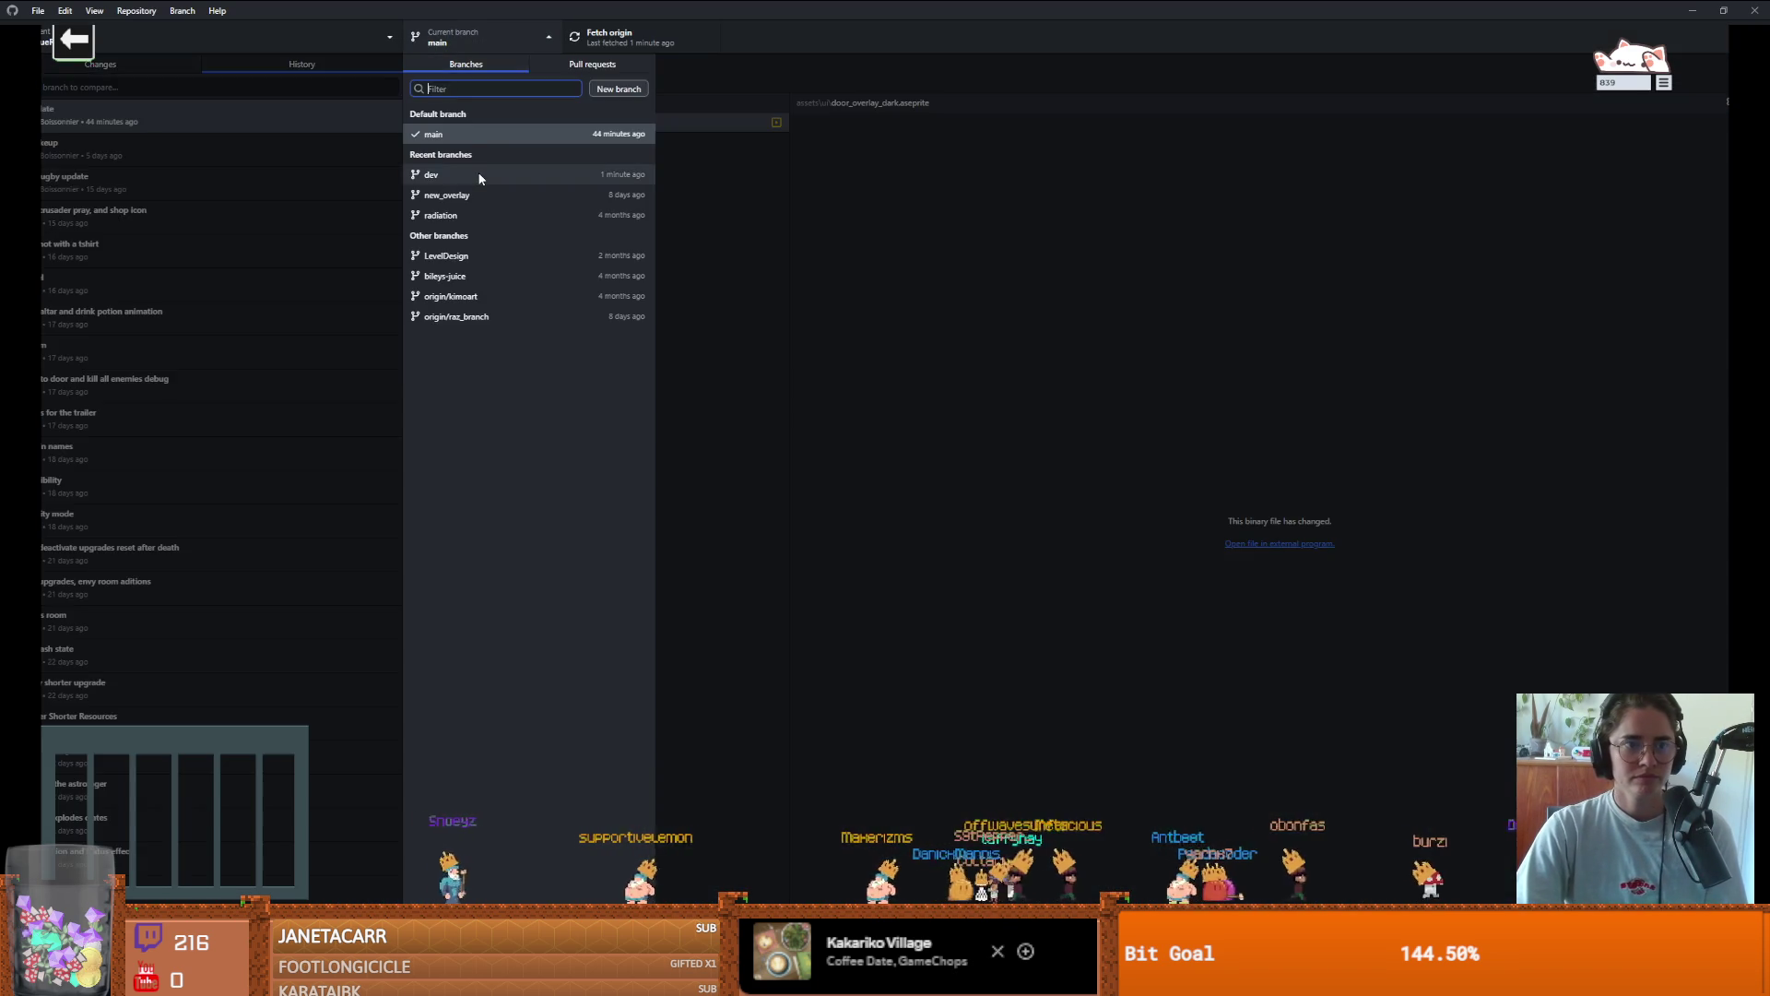
left_click(478, 174)
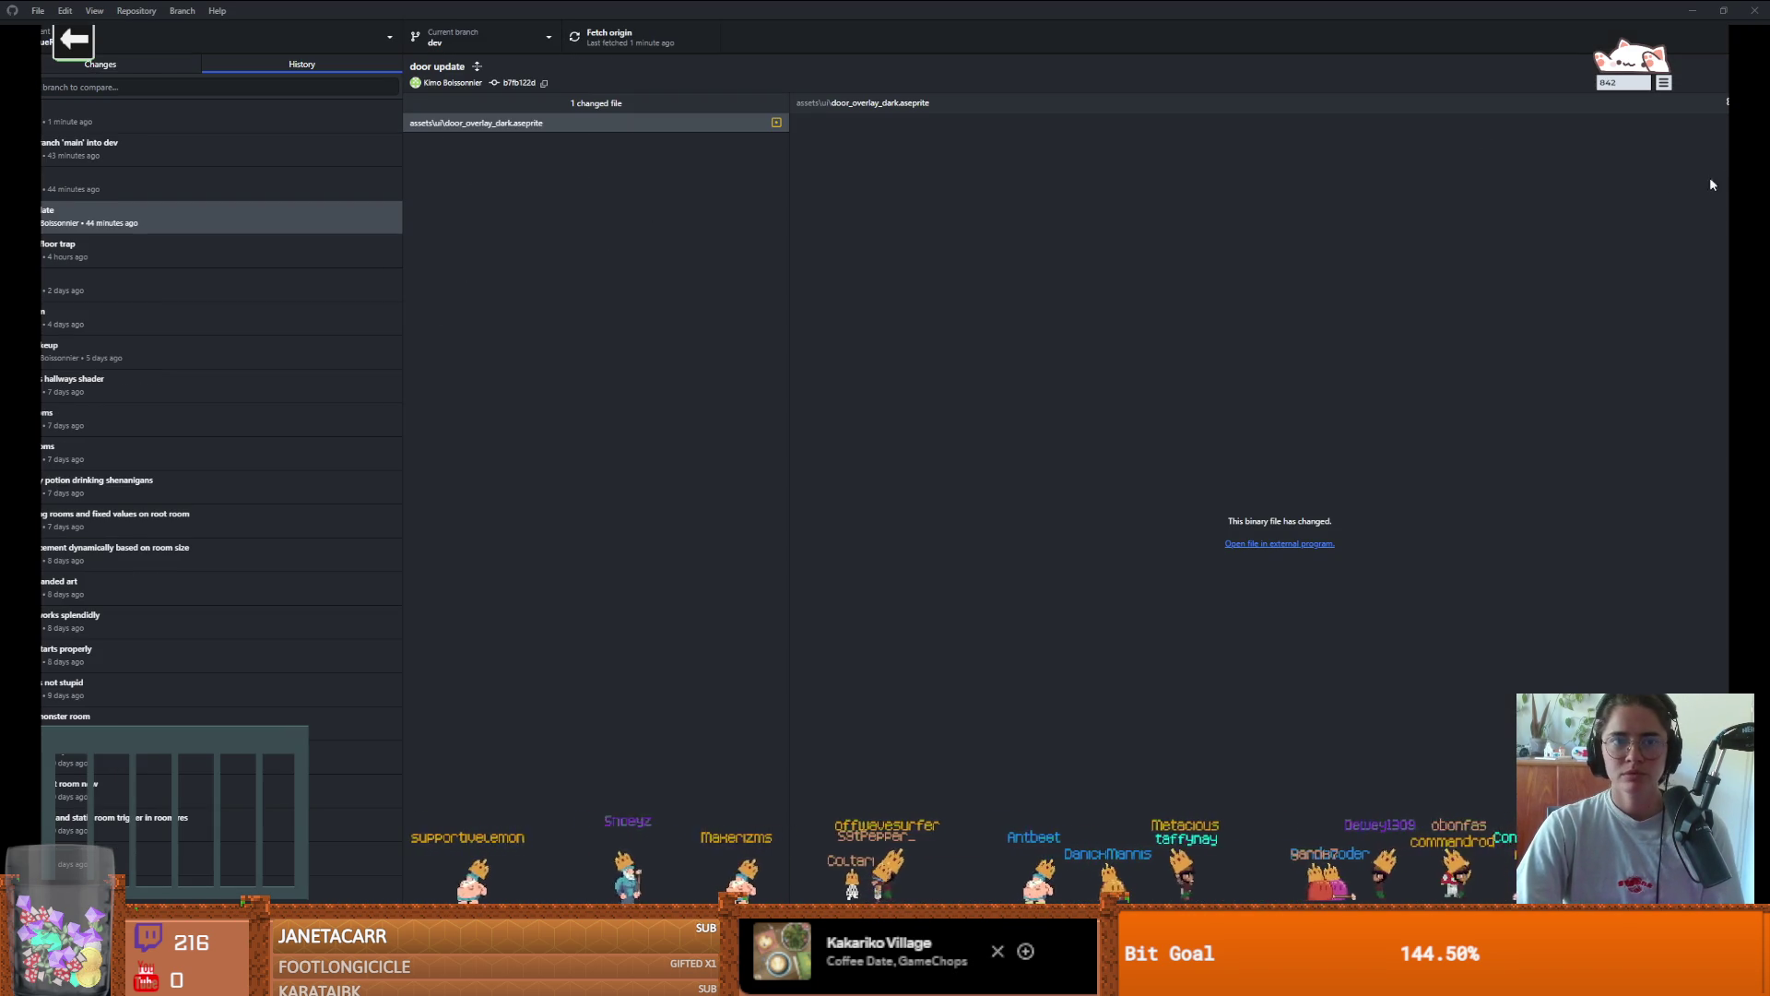
right_click(505, 124)
left_click(553, 166)
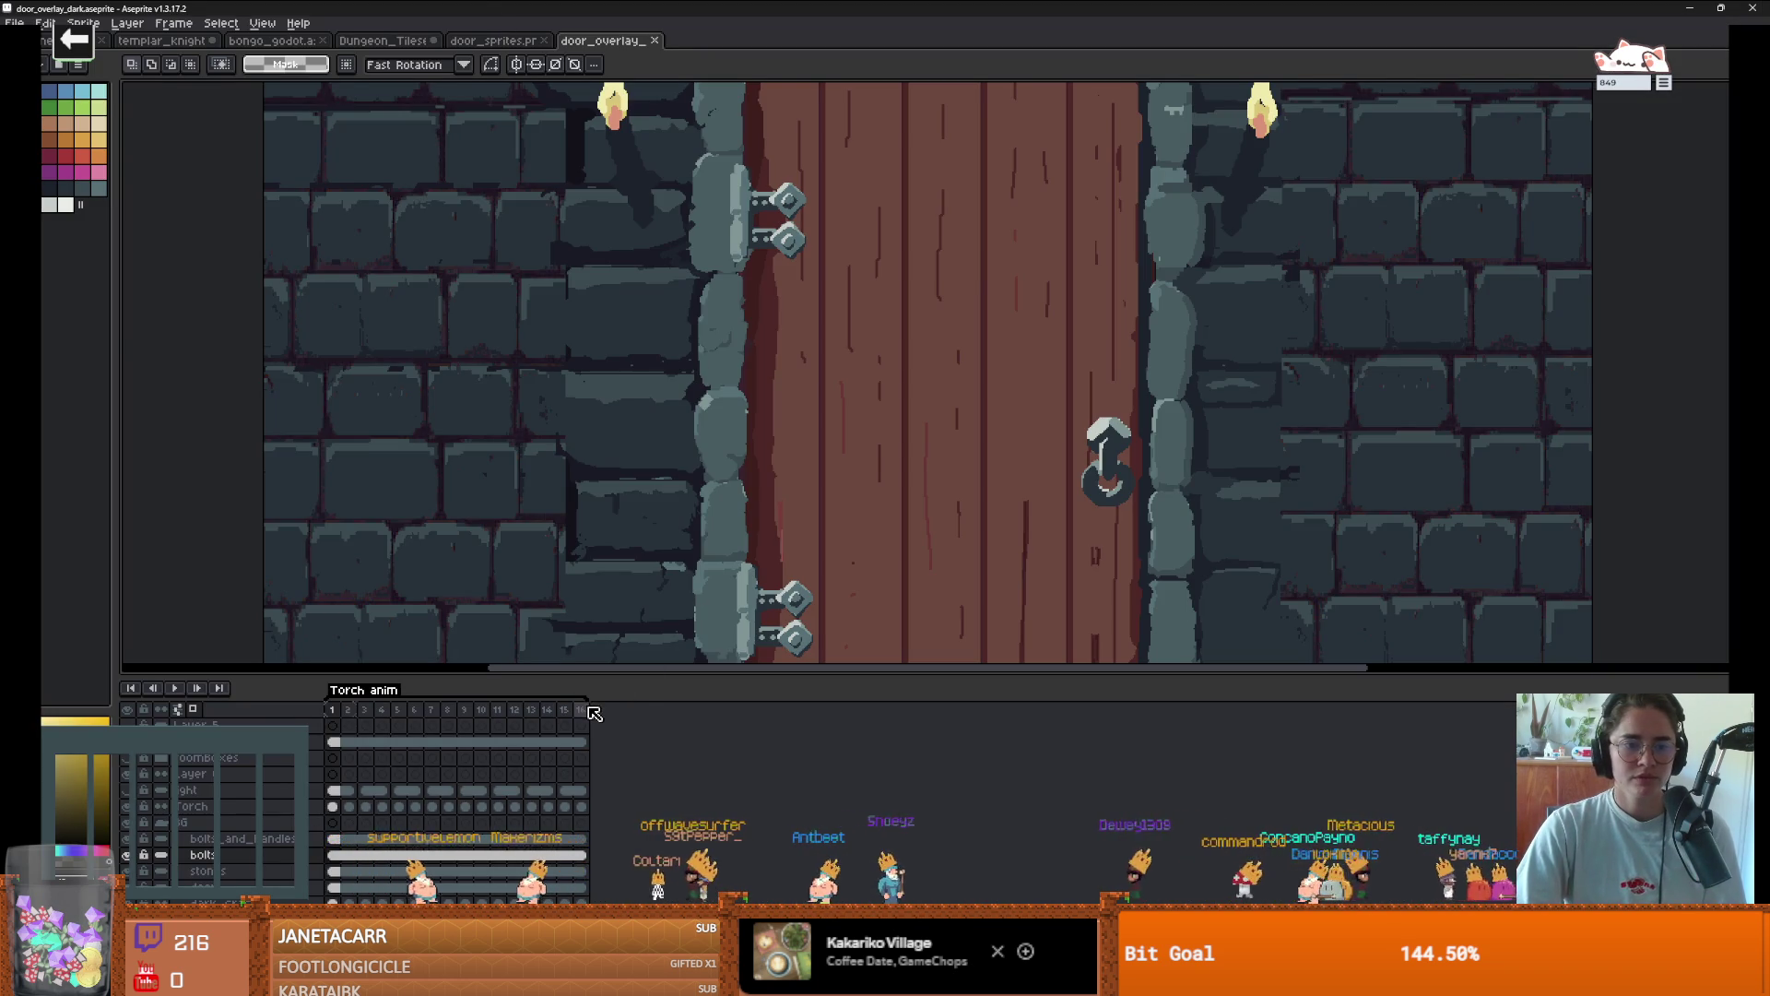
Leave the door sprite and return to the File Explorer assets/ui folder
key("alt+Tab")
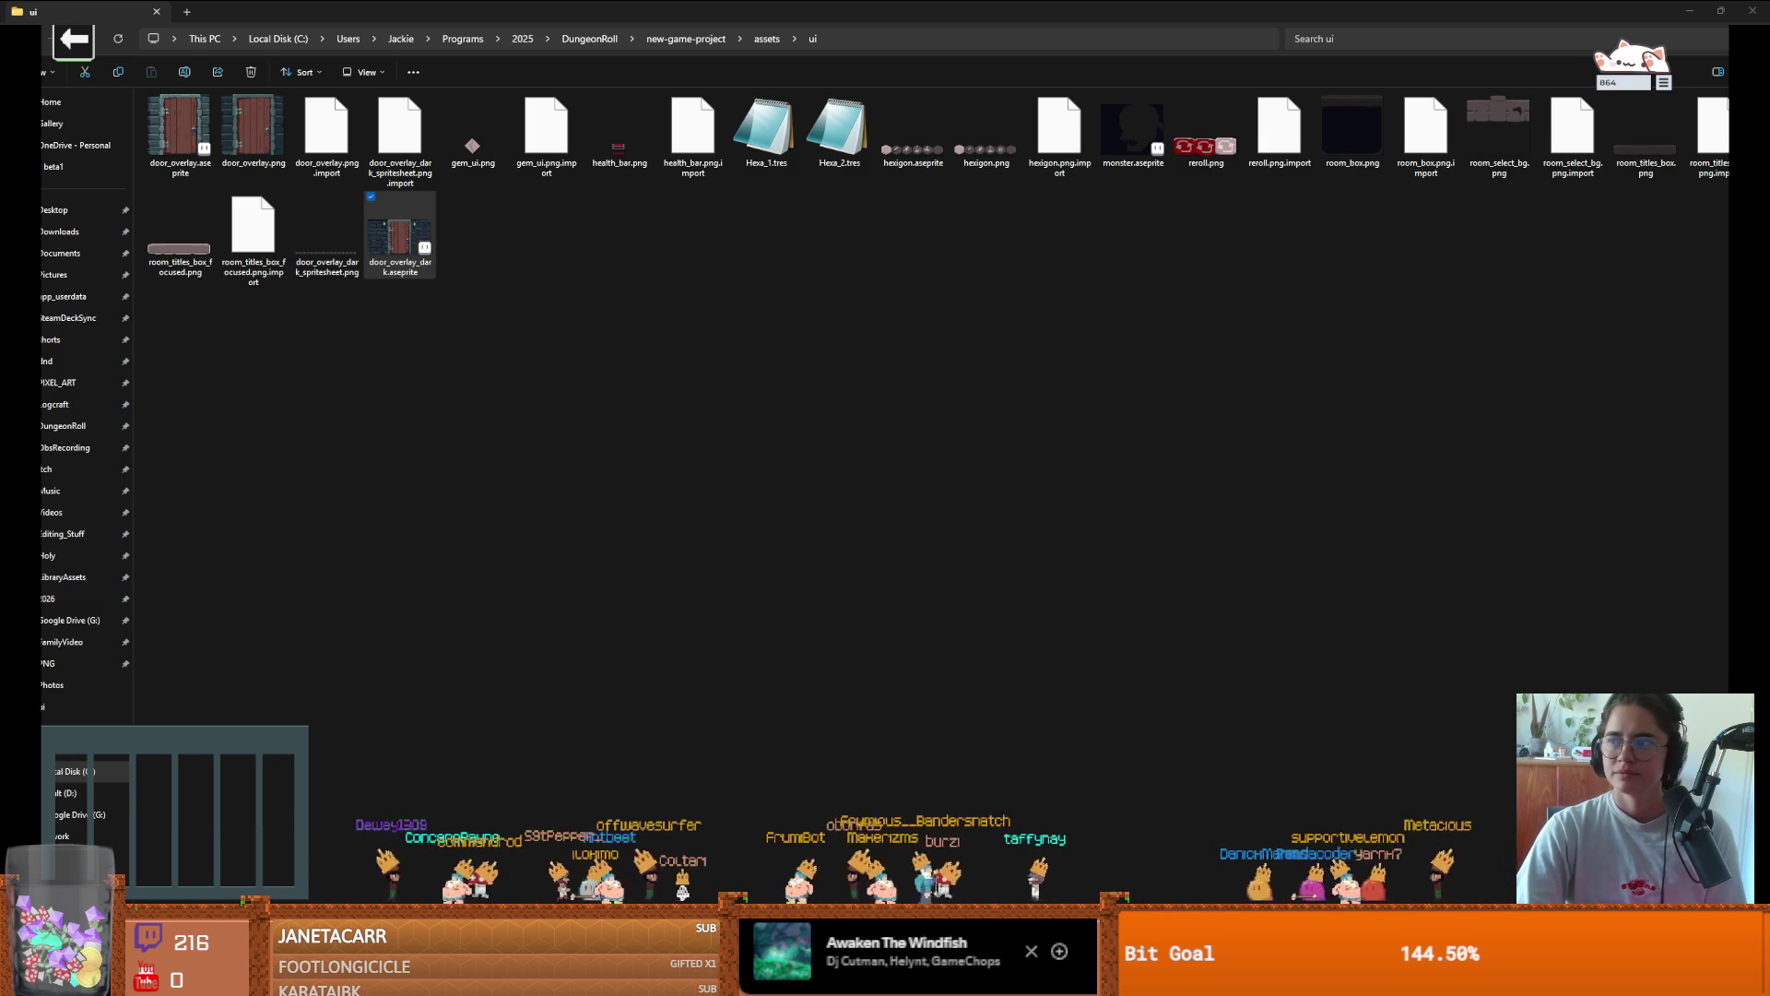
key("alt+Tab")
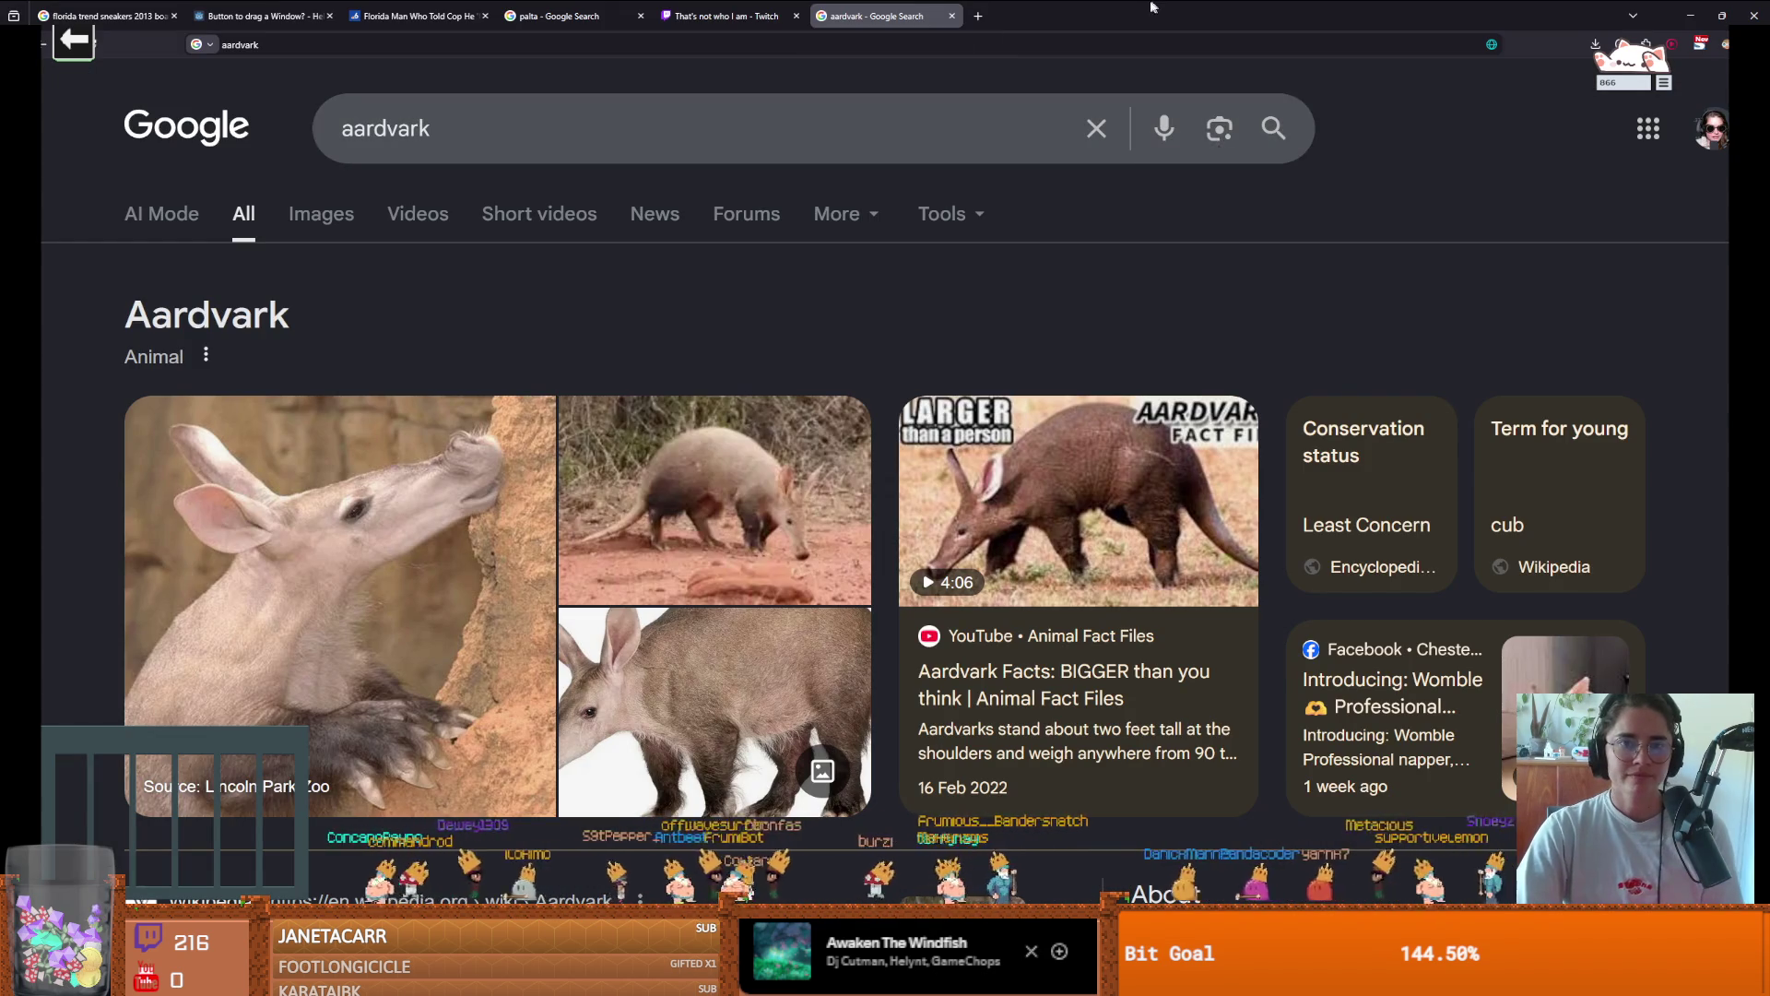
key("alt+Tab")
left_click(924, 414)
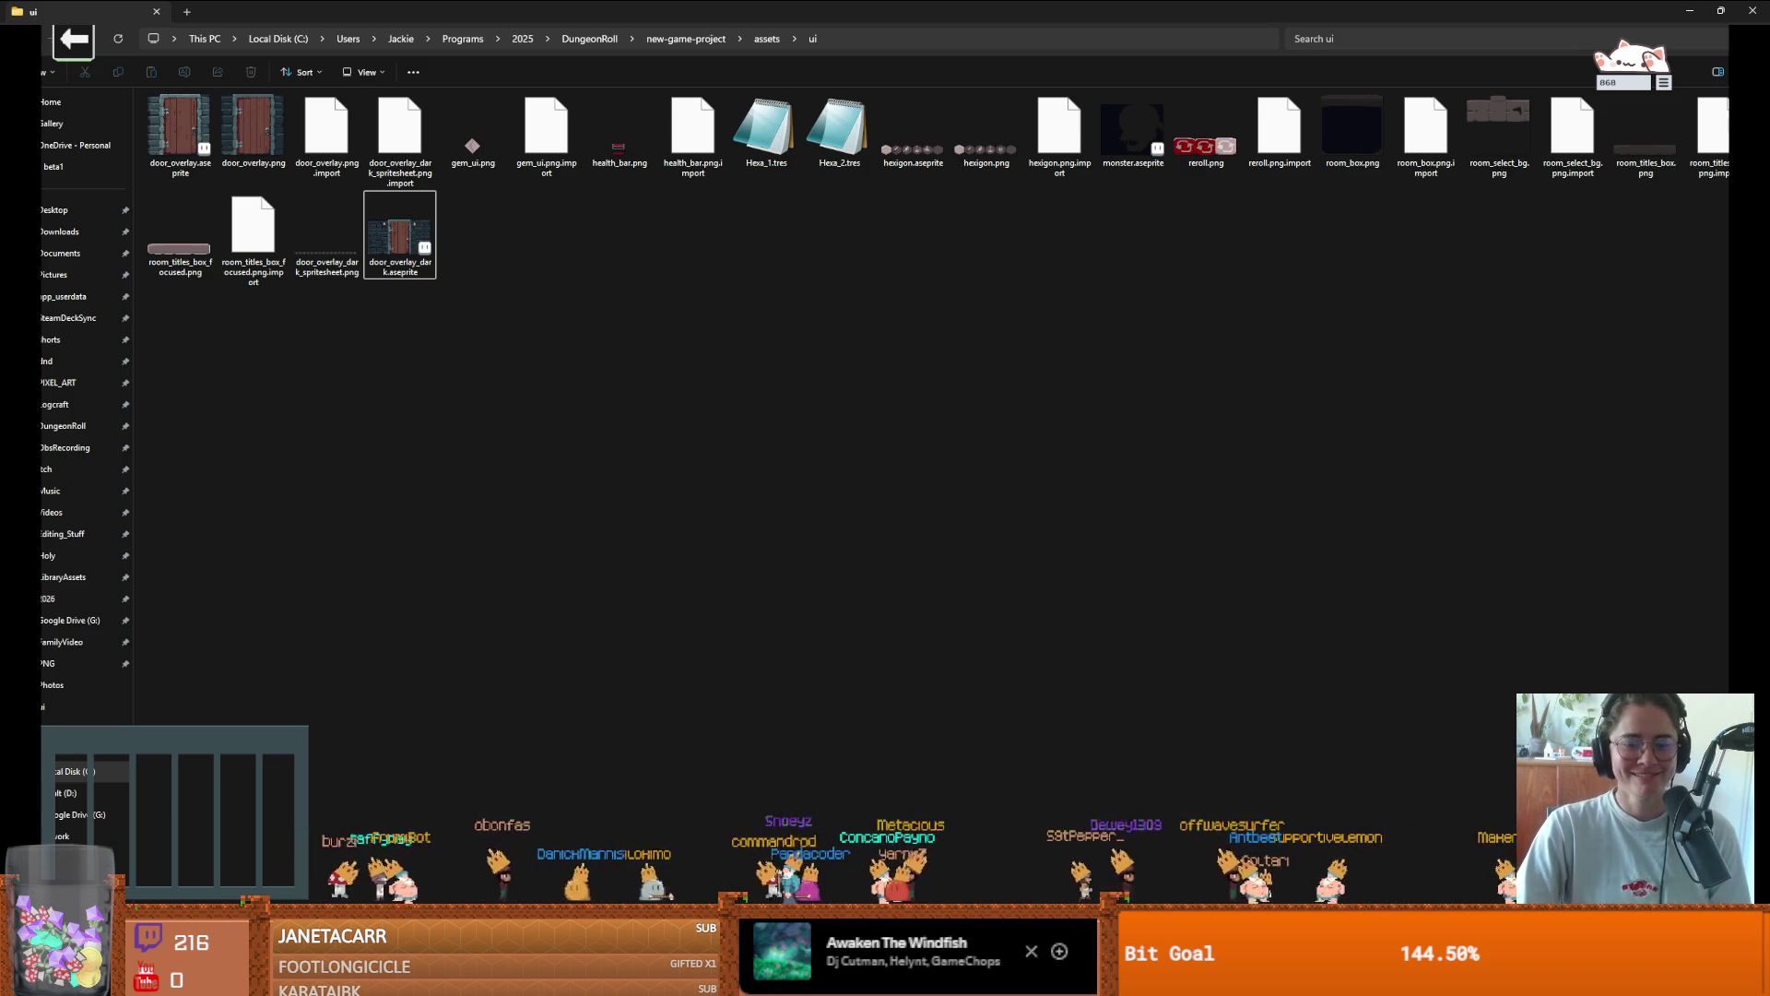
key("alt+Tab")
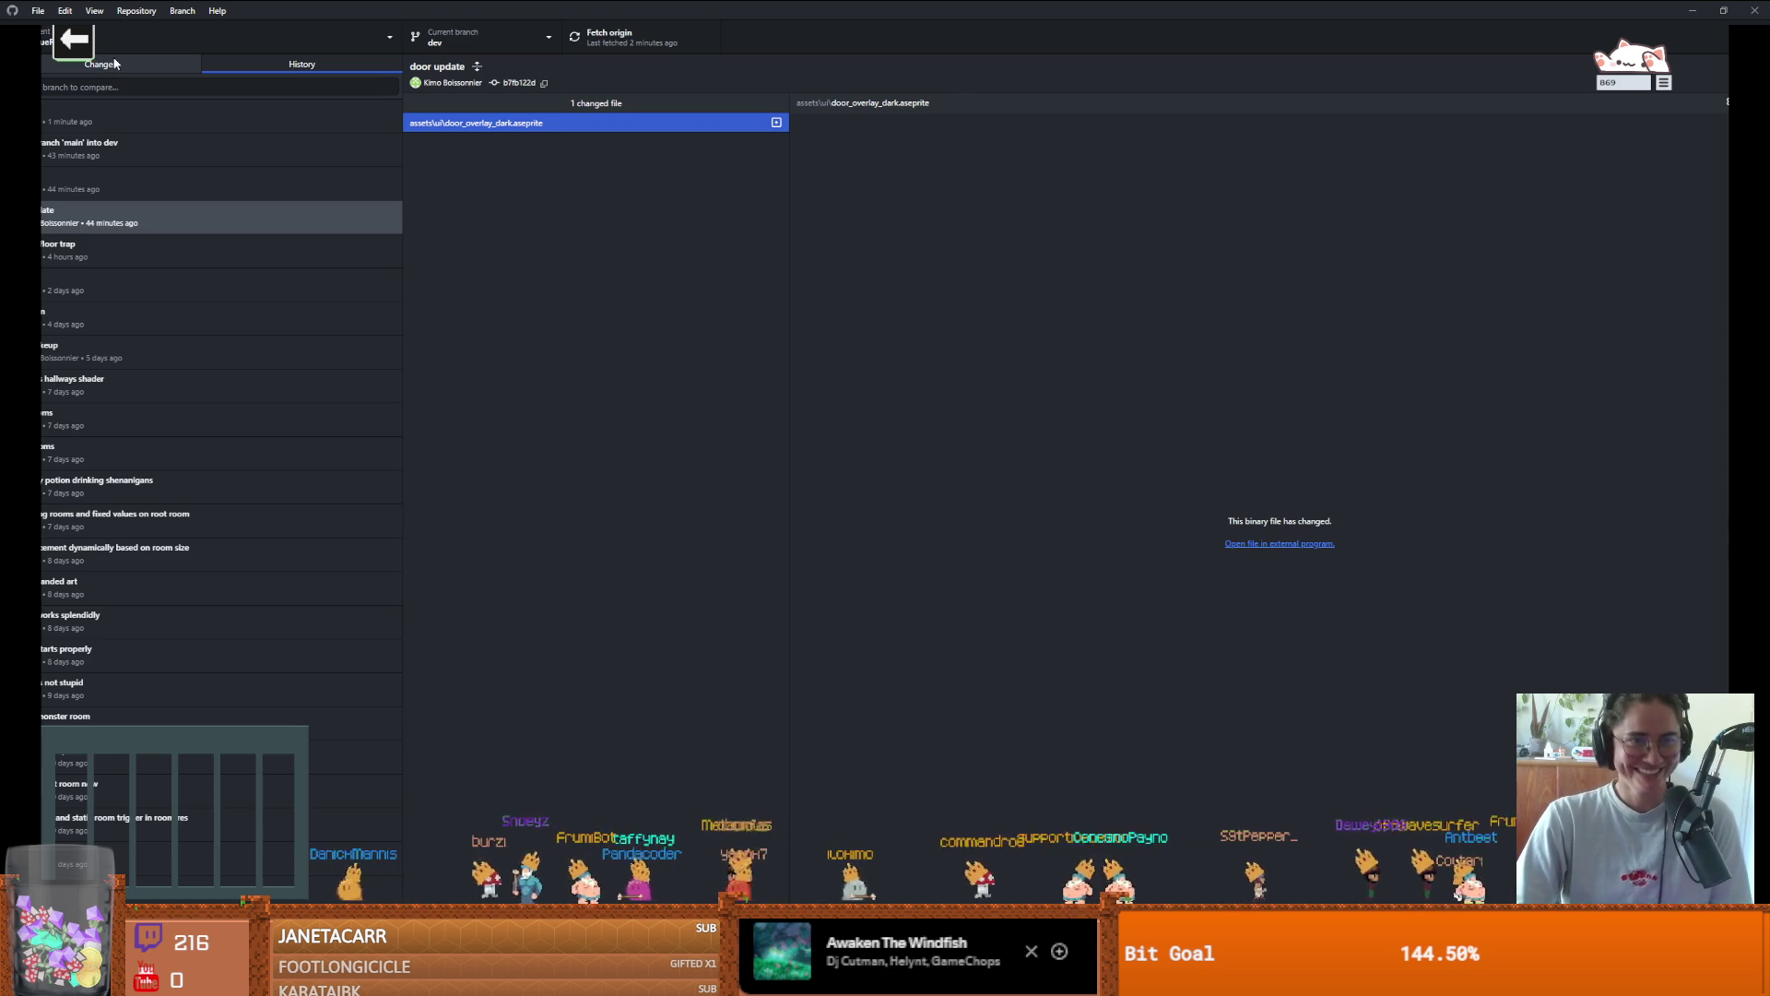
Check out the main branch from the Current branch list
left_click(115, 63)
left_click(441, 47)
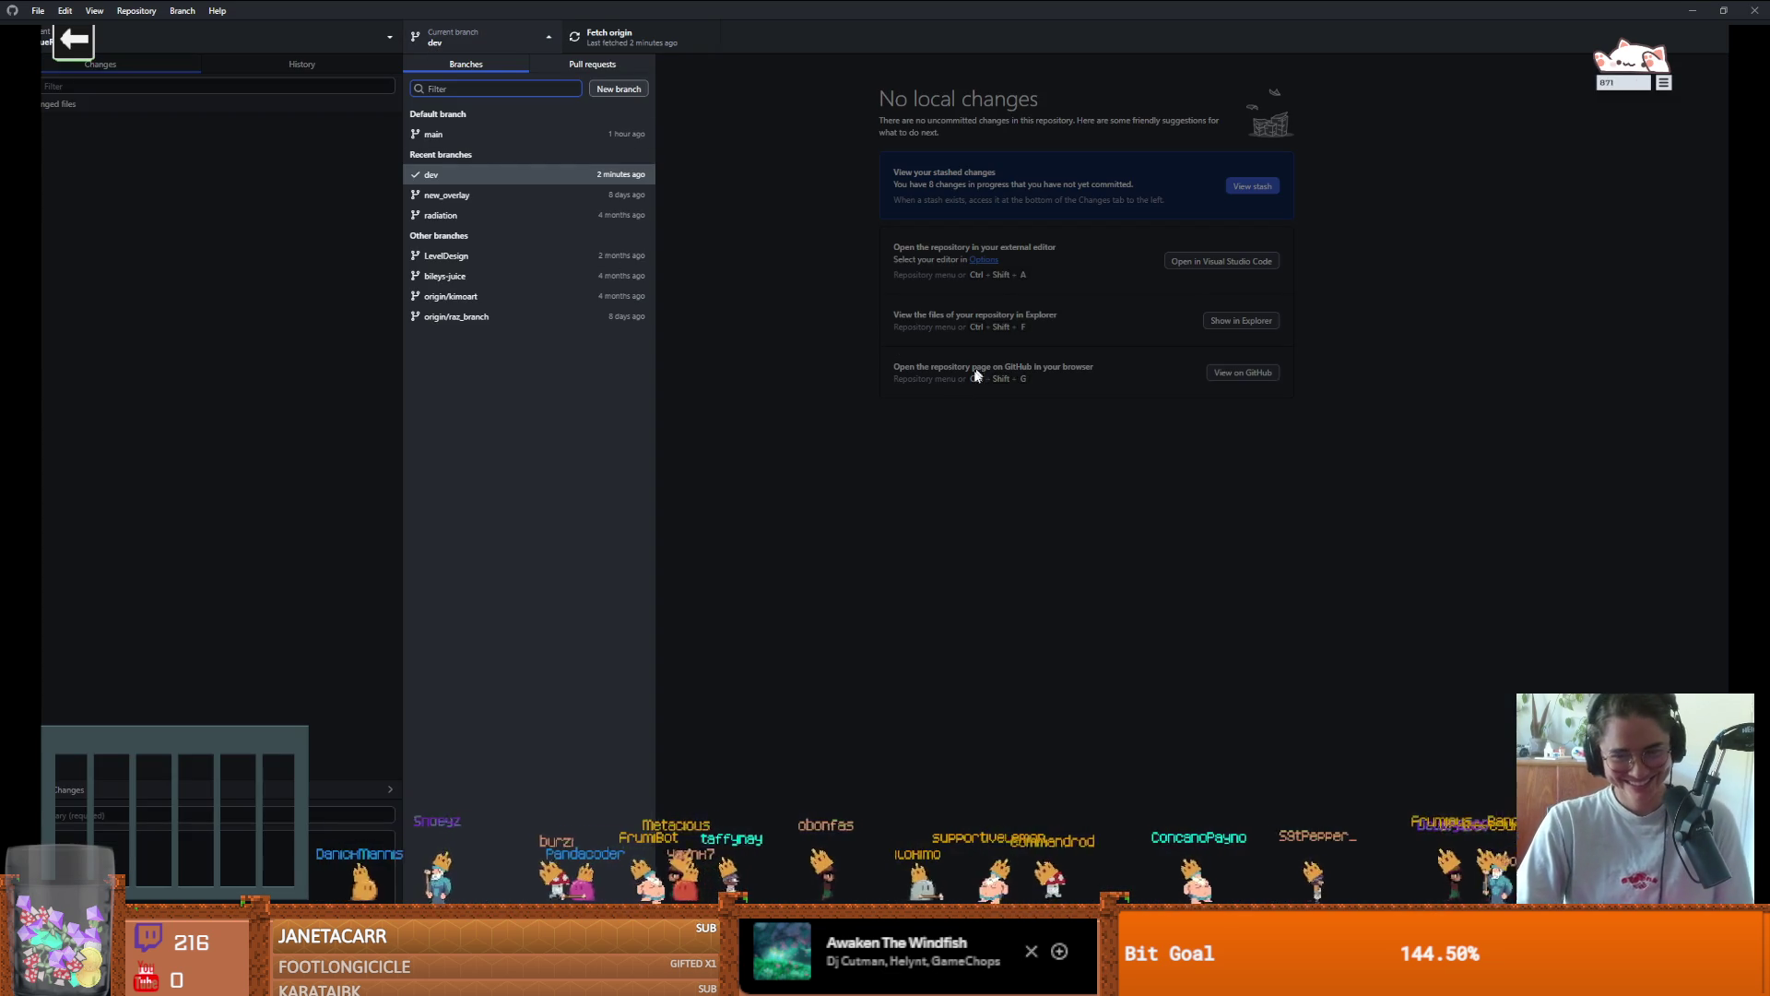
left_click(959, 565)
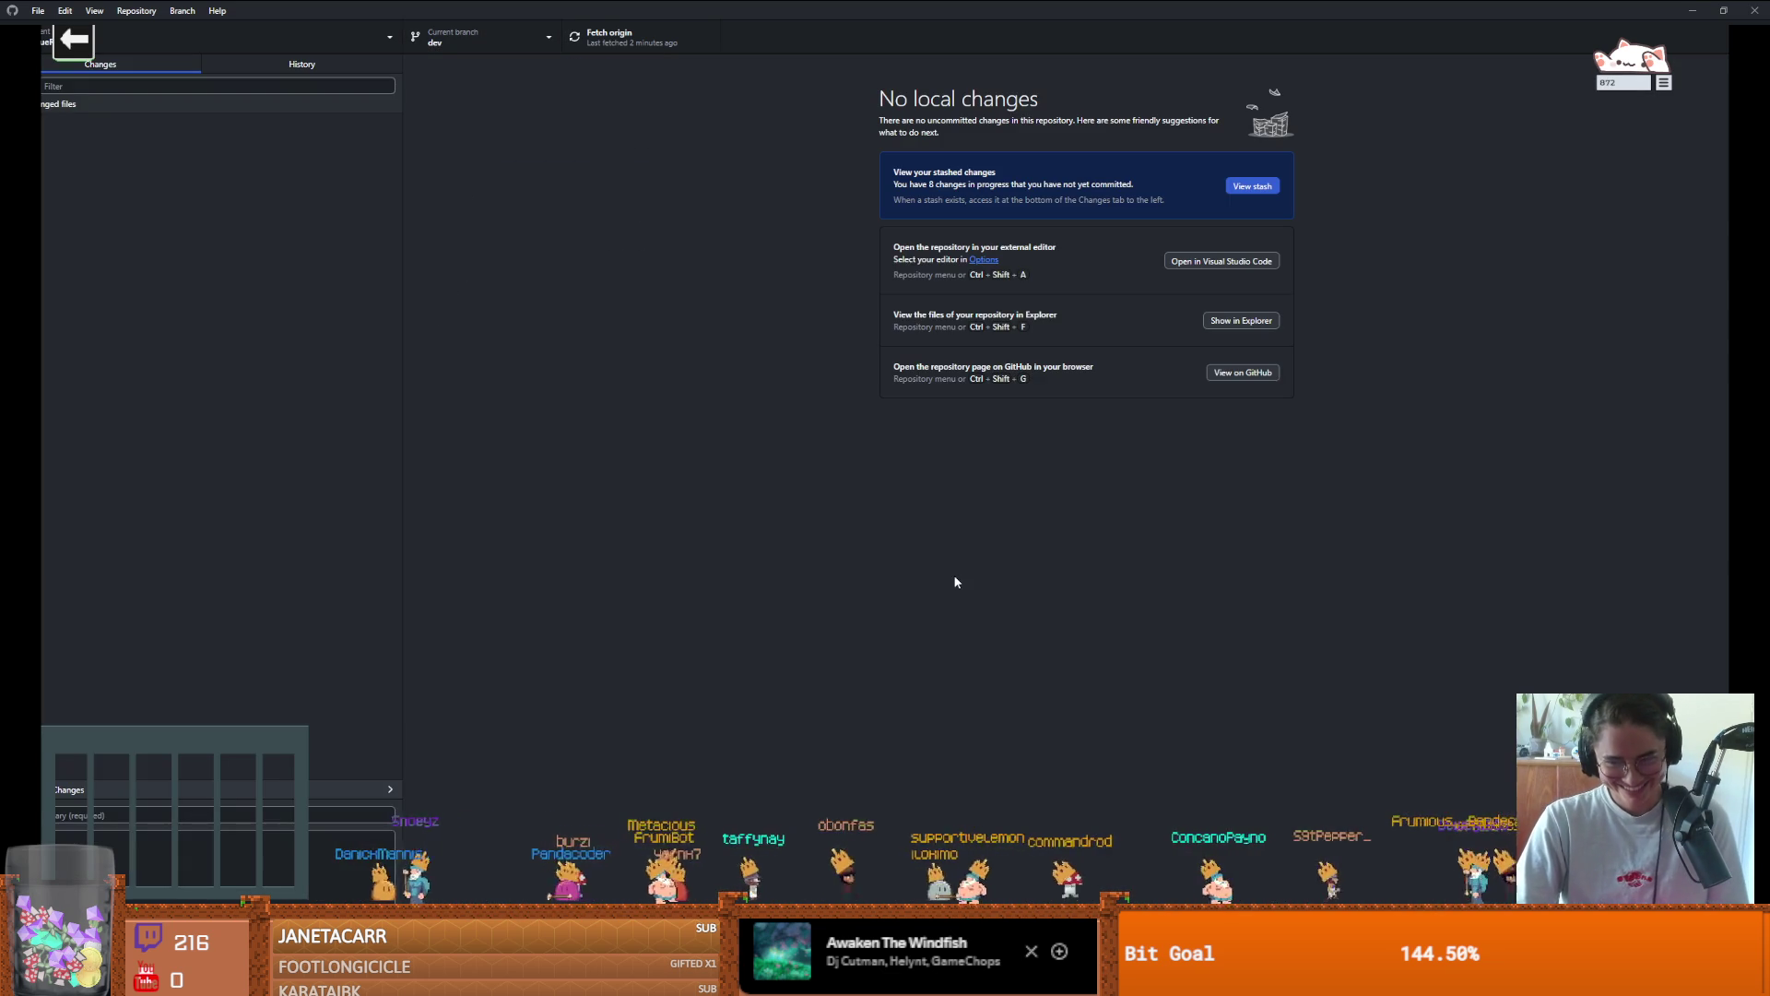
left_click(461, 39)
left_click(471, 133)
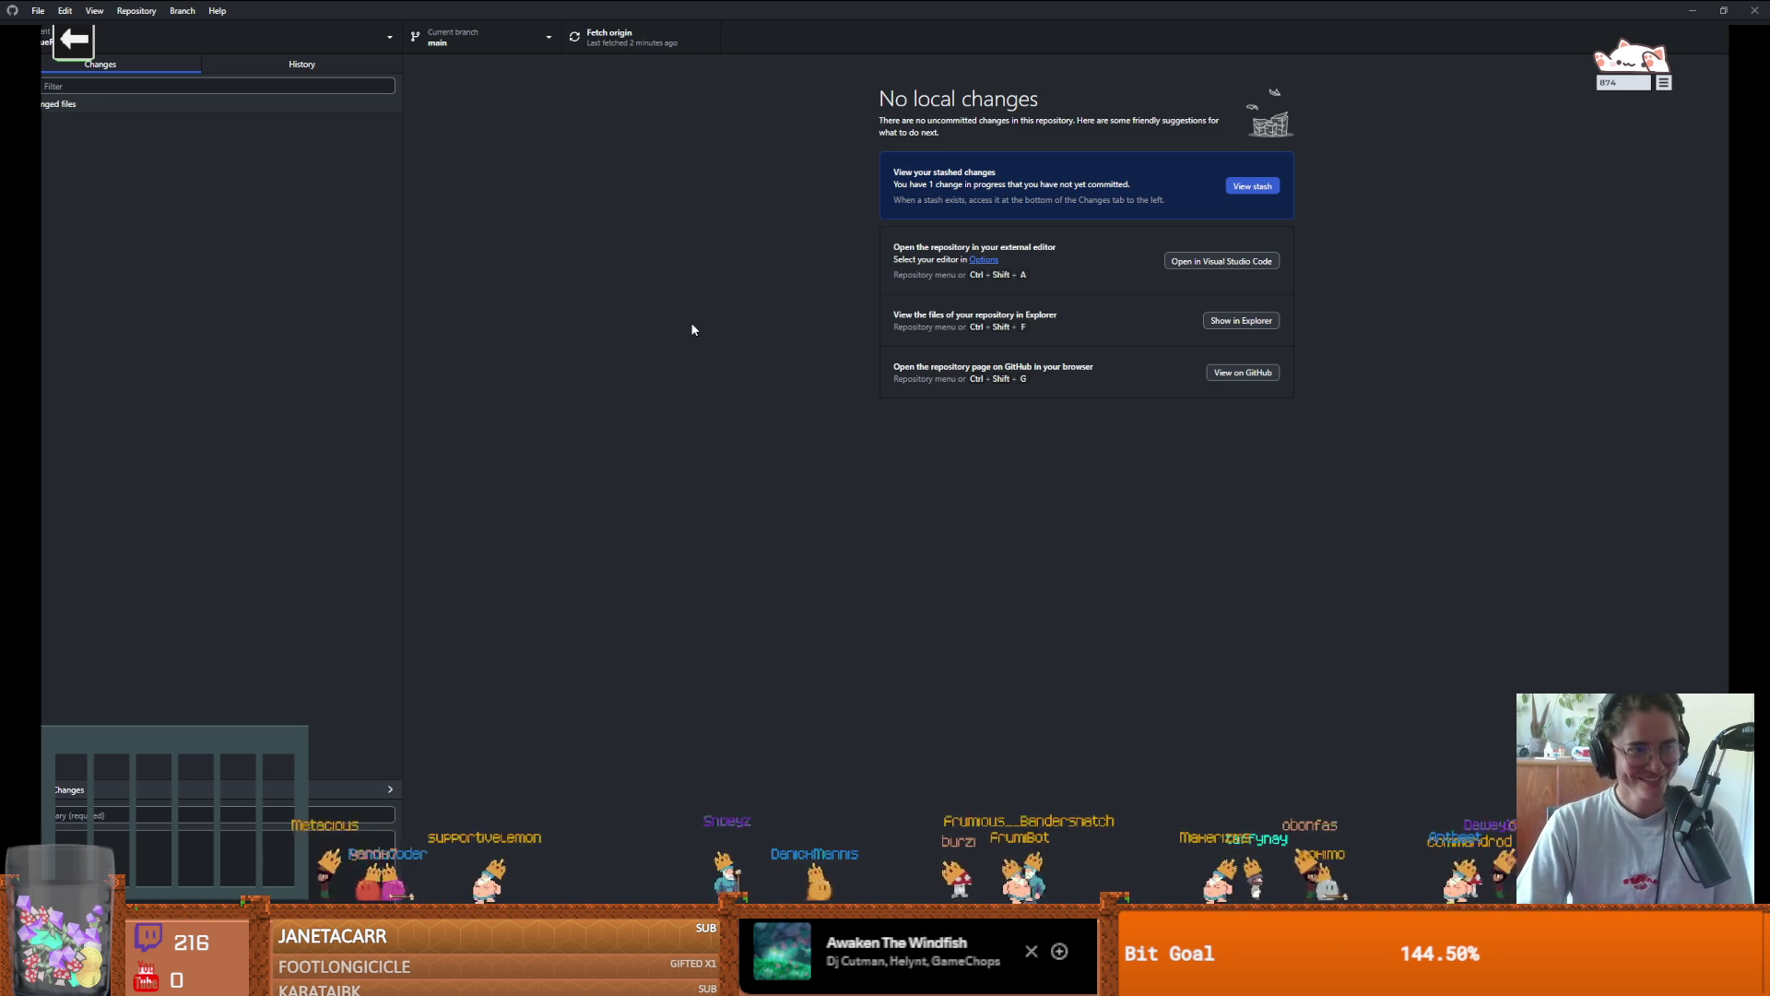
Review main's changes and history, ending on the door update commit
left_click(272, 63)
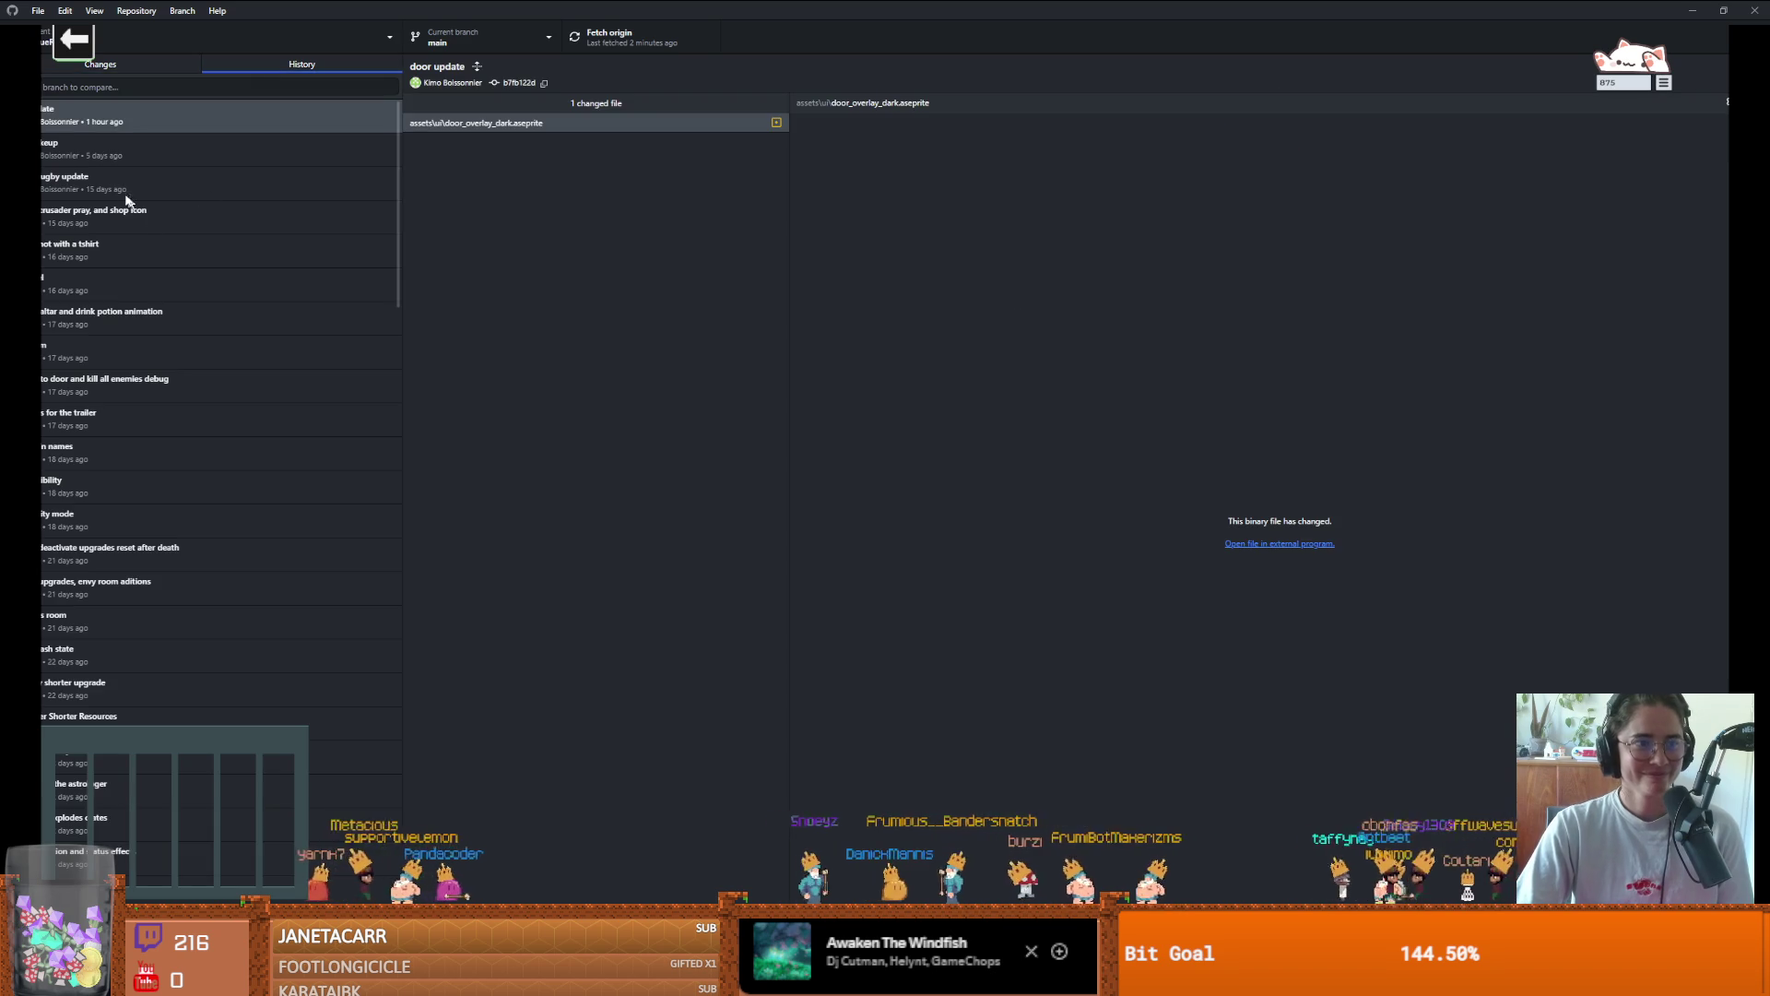
mouse_move(583, 976)
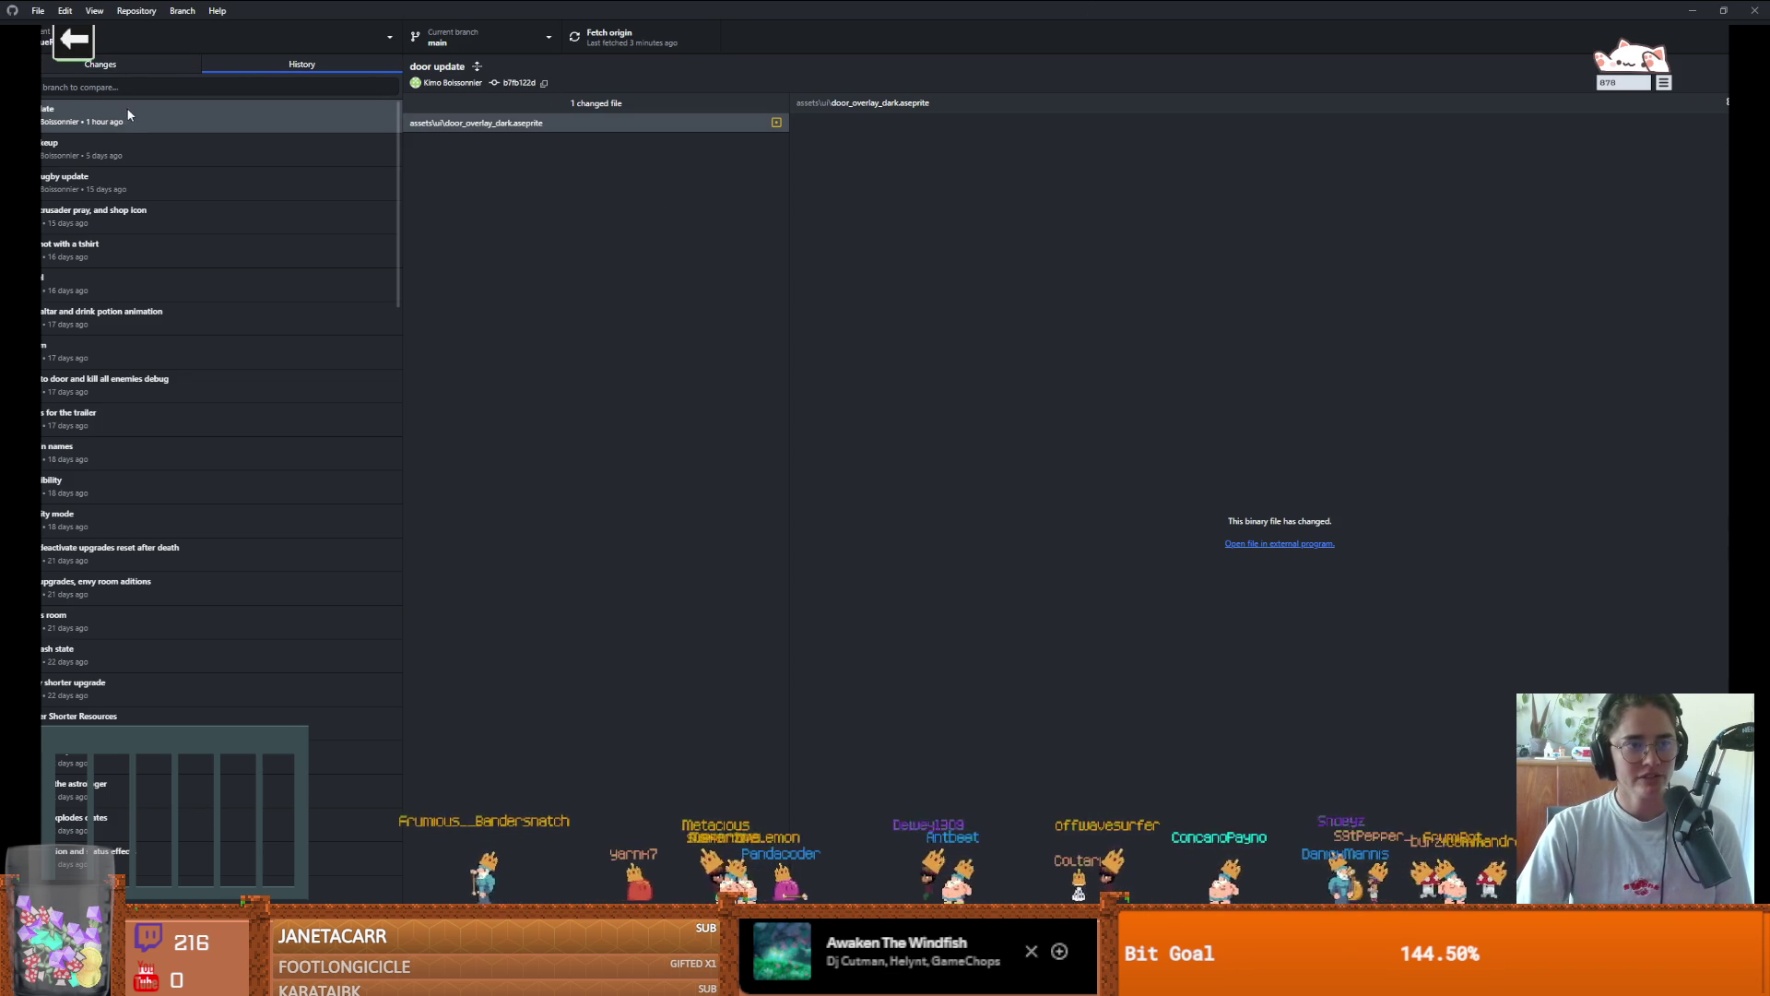
left_click(100, 63)
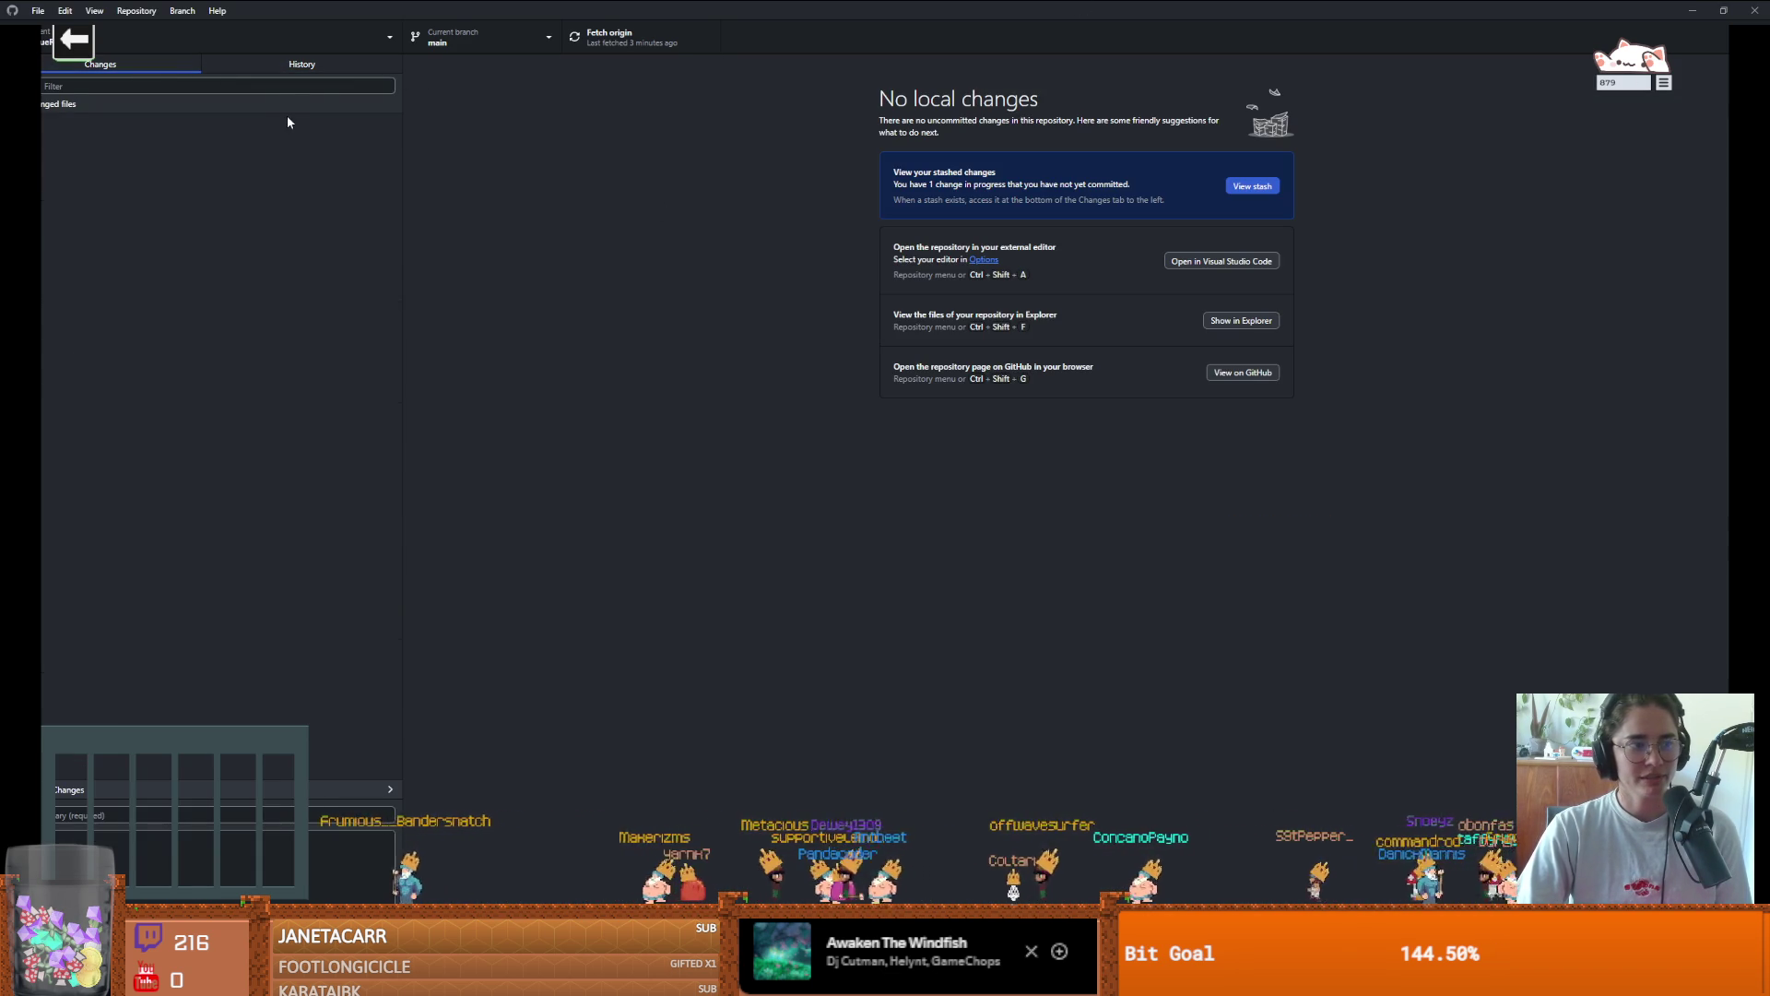
left_click(285, 66)
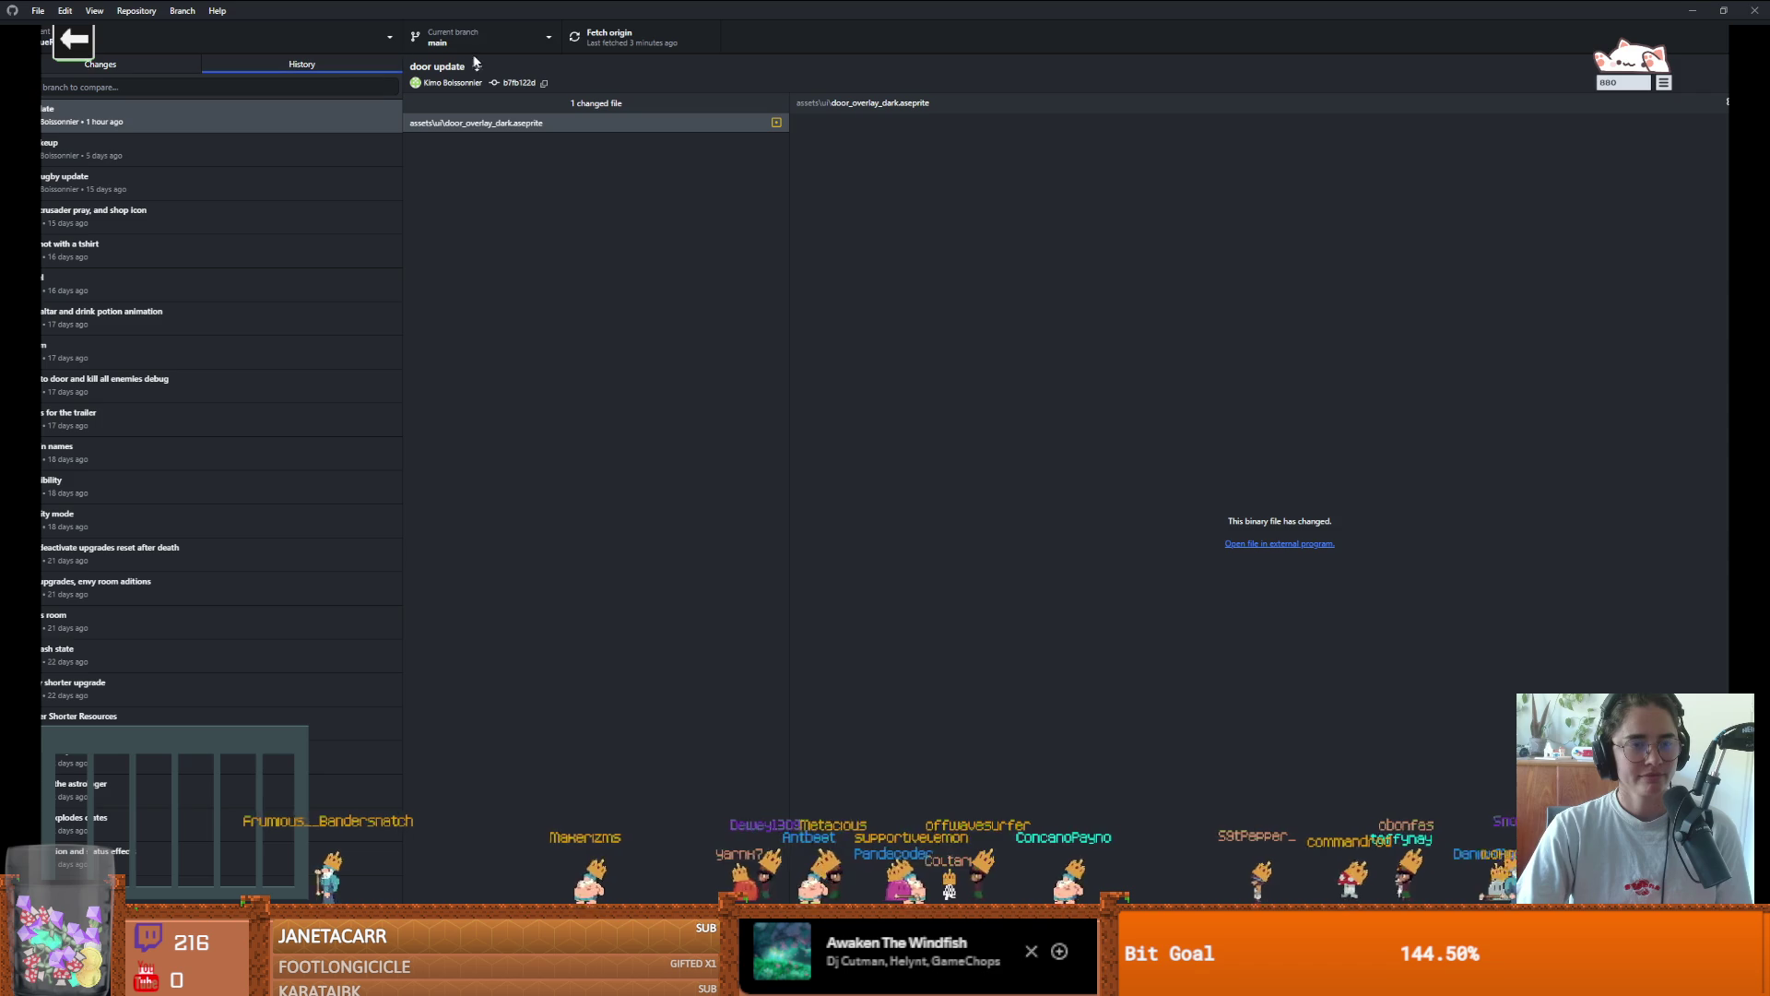